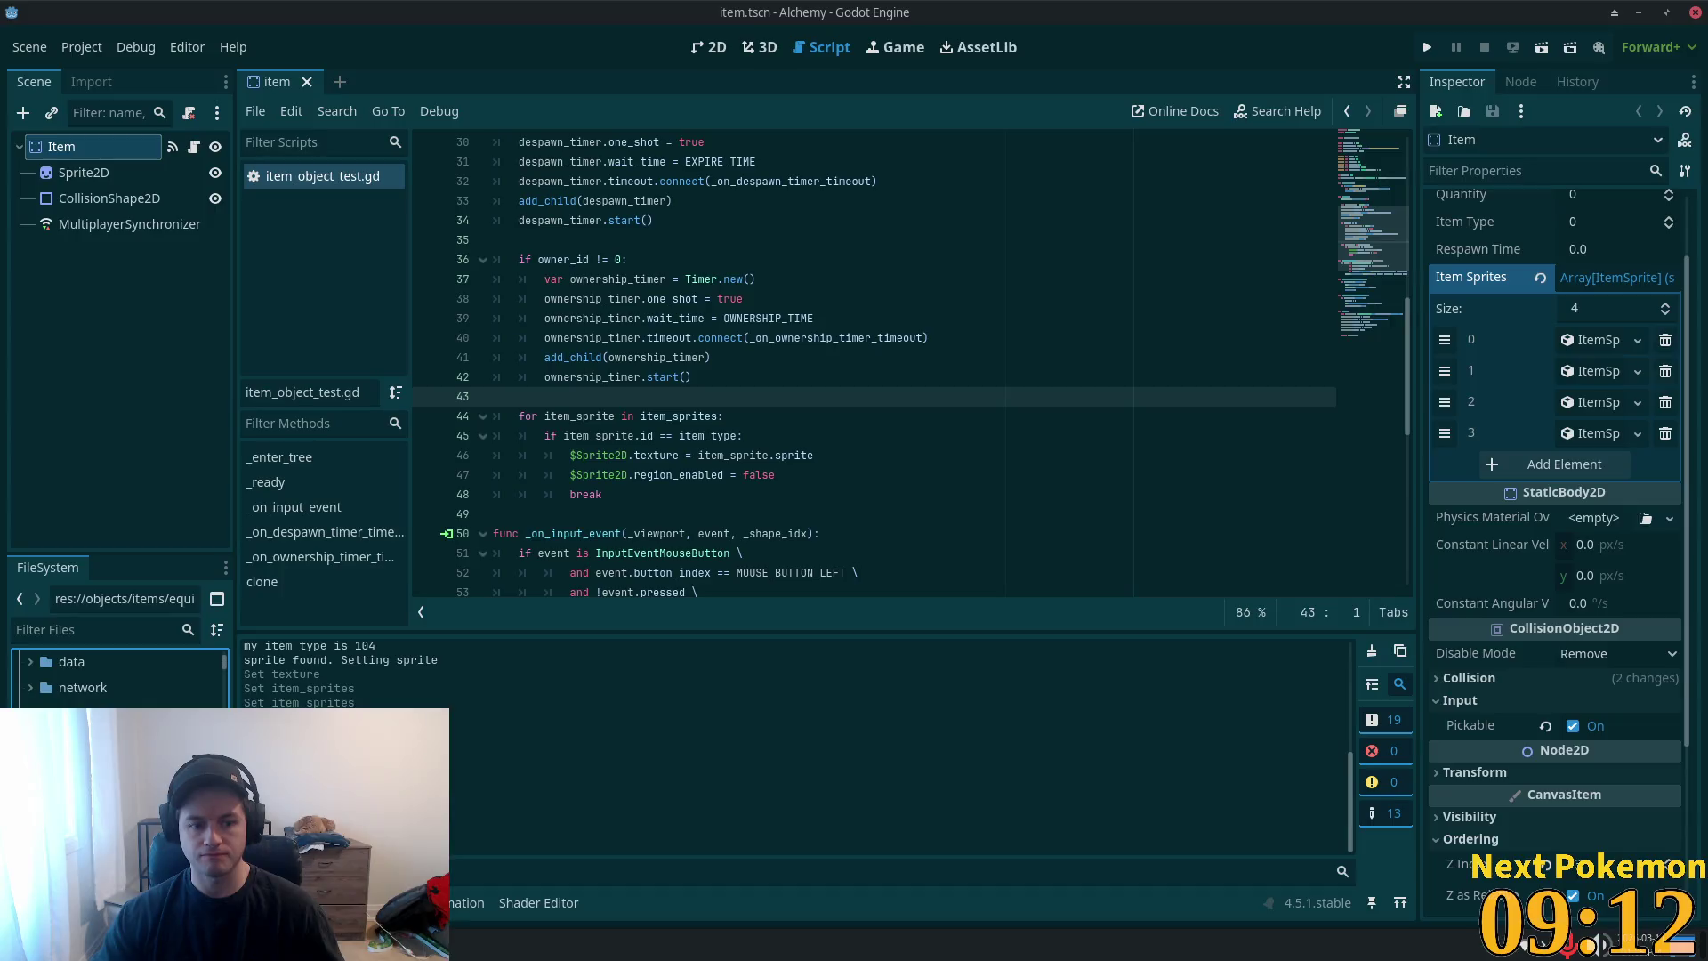
- Add an empty fifth Item Sprites element, then open adamant_chainmail.tscn to see its Item Type 91
left_click(1563, 467)
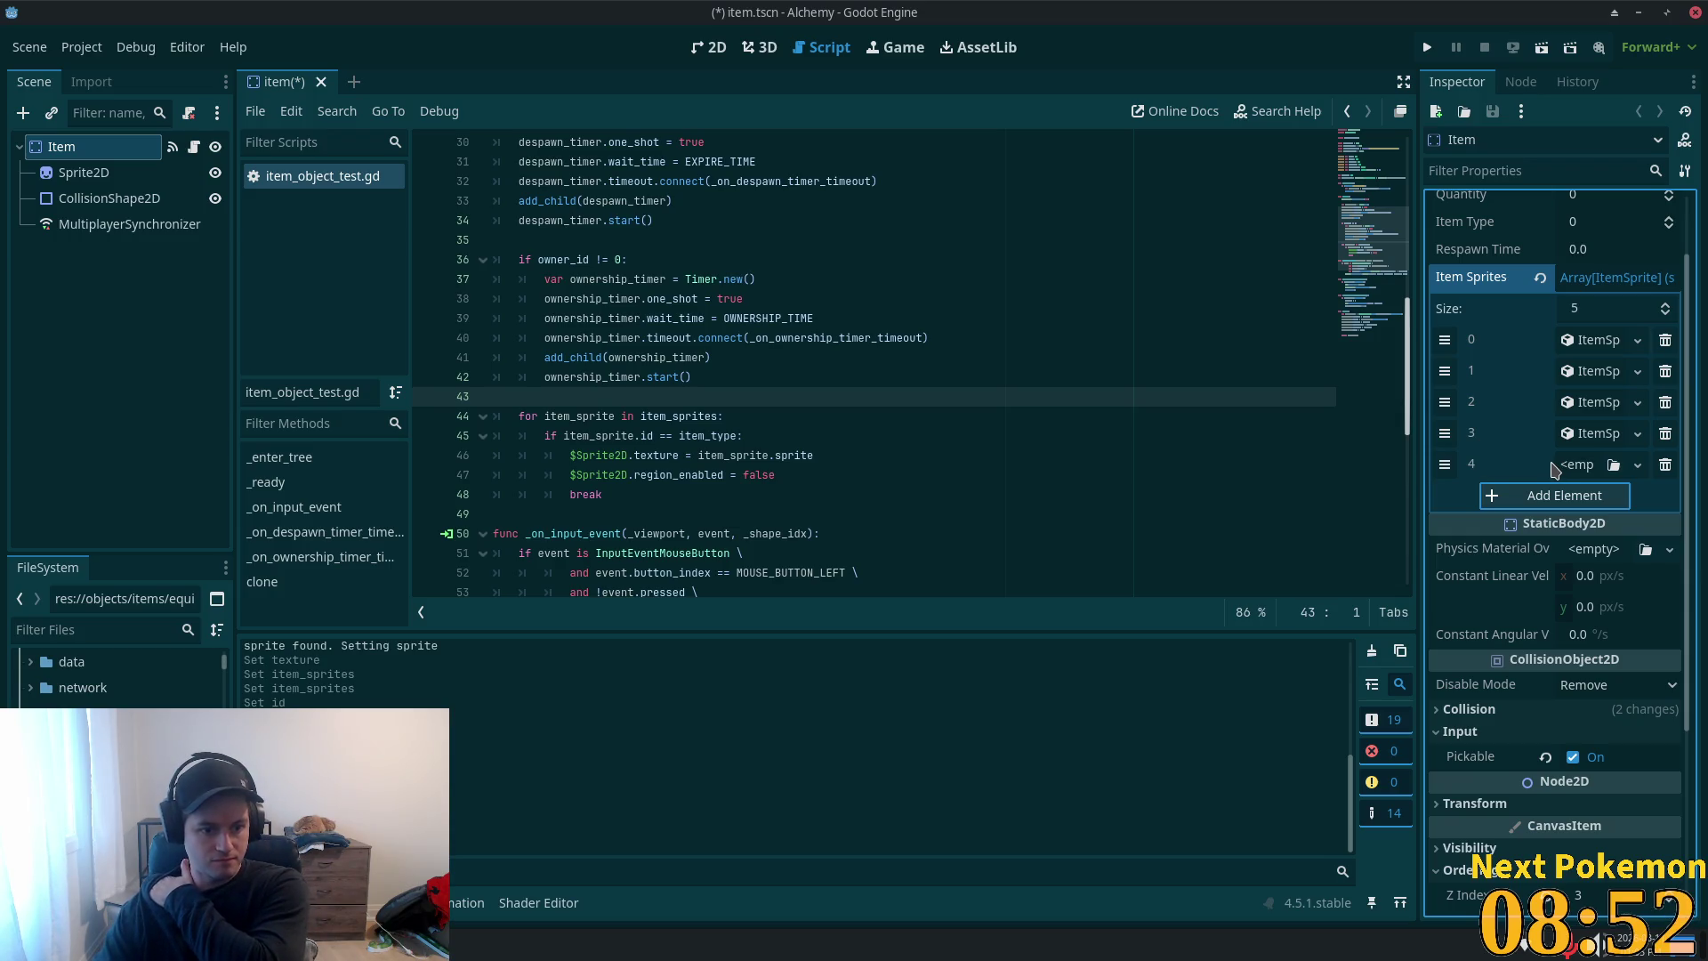
scroll(115, 681, "down", 5)
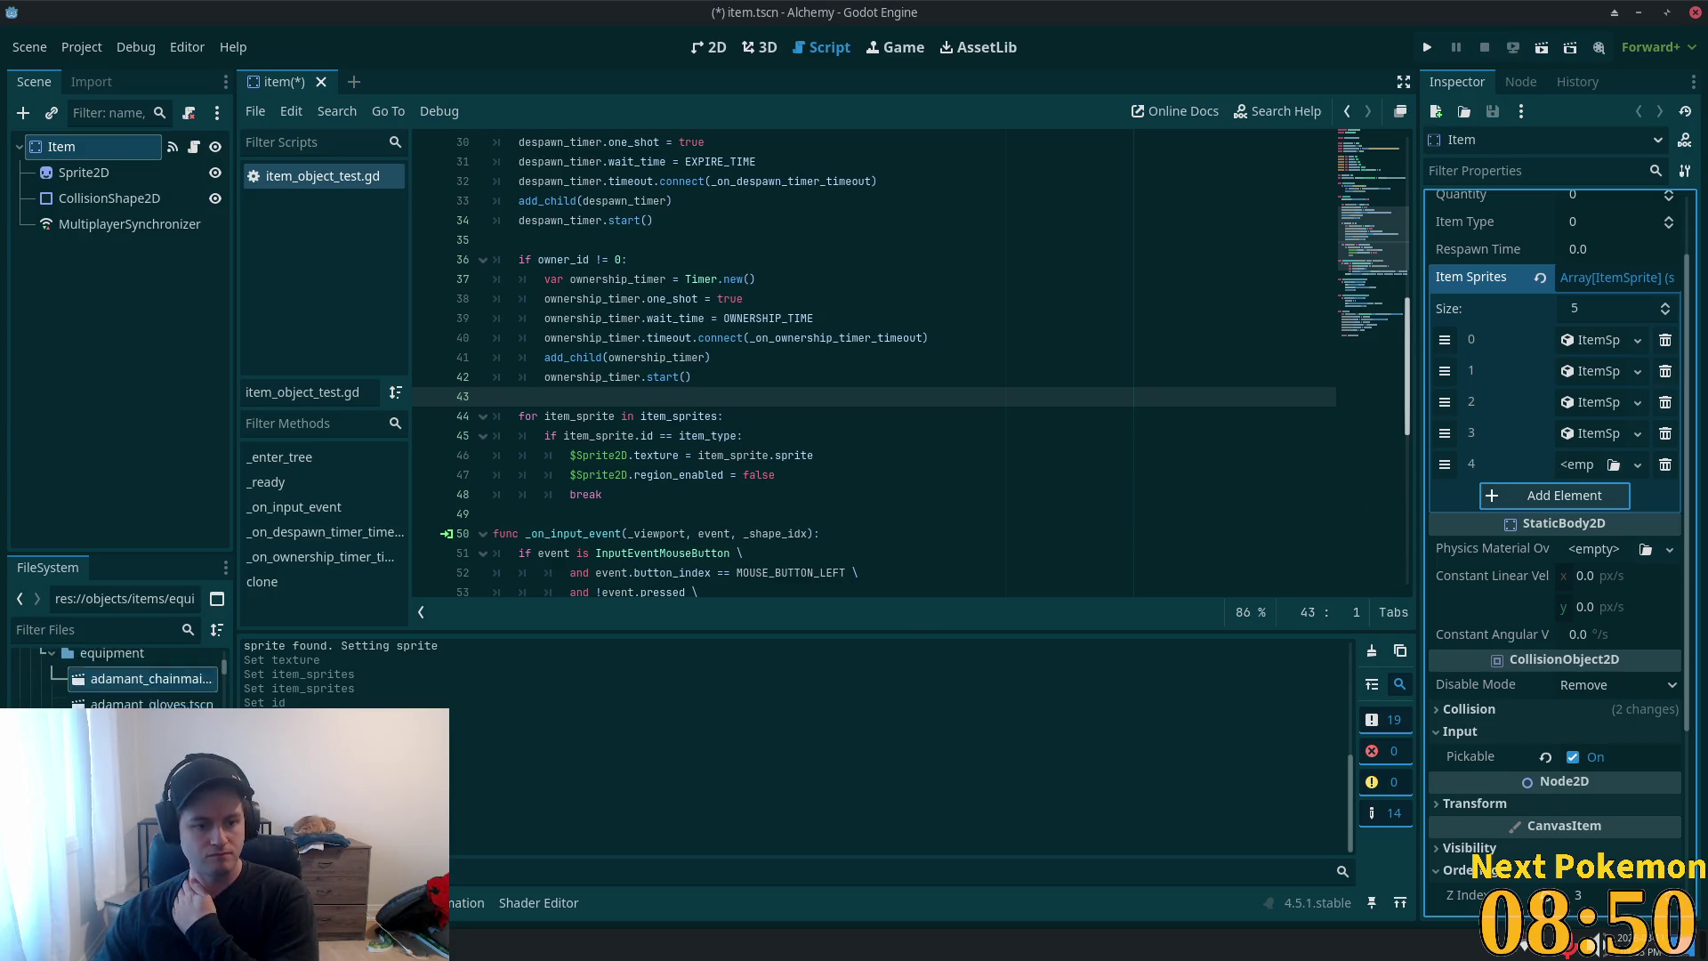
scroll(116, 681, "down", 10)
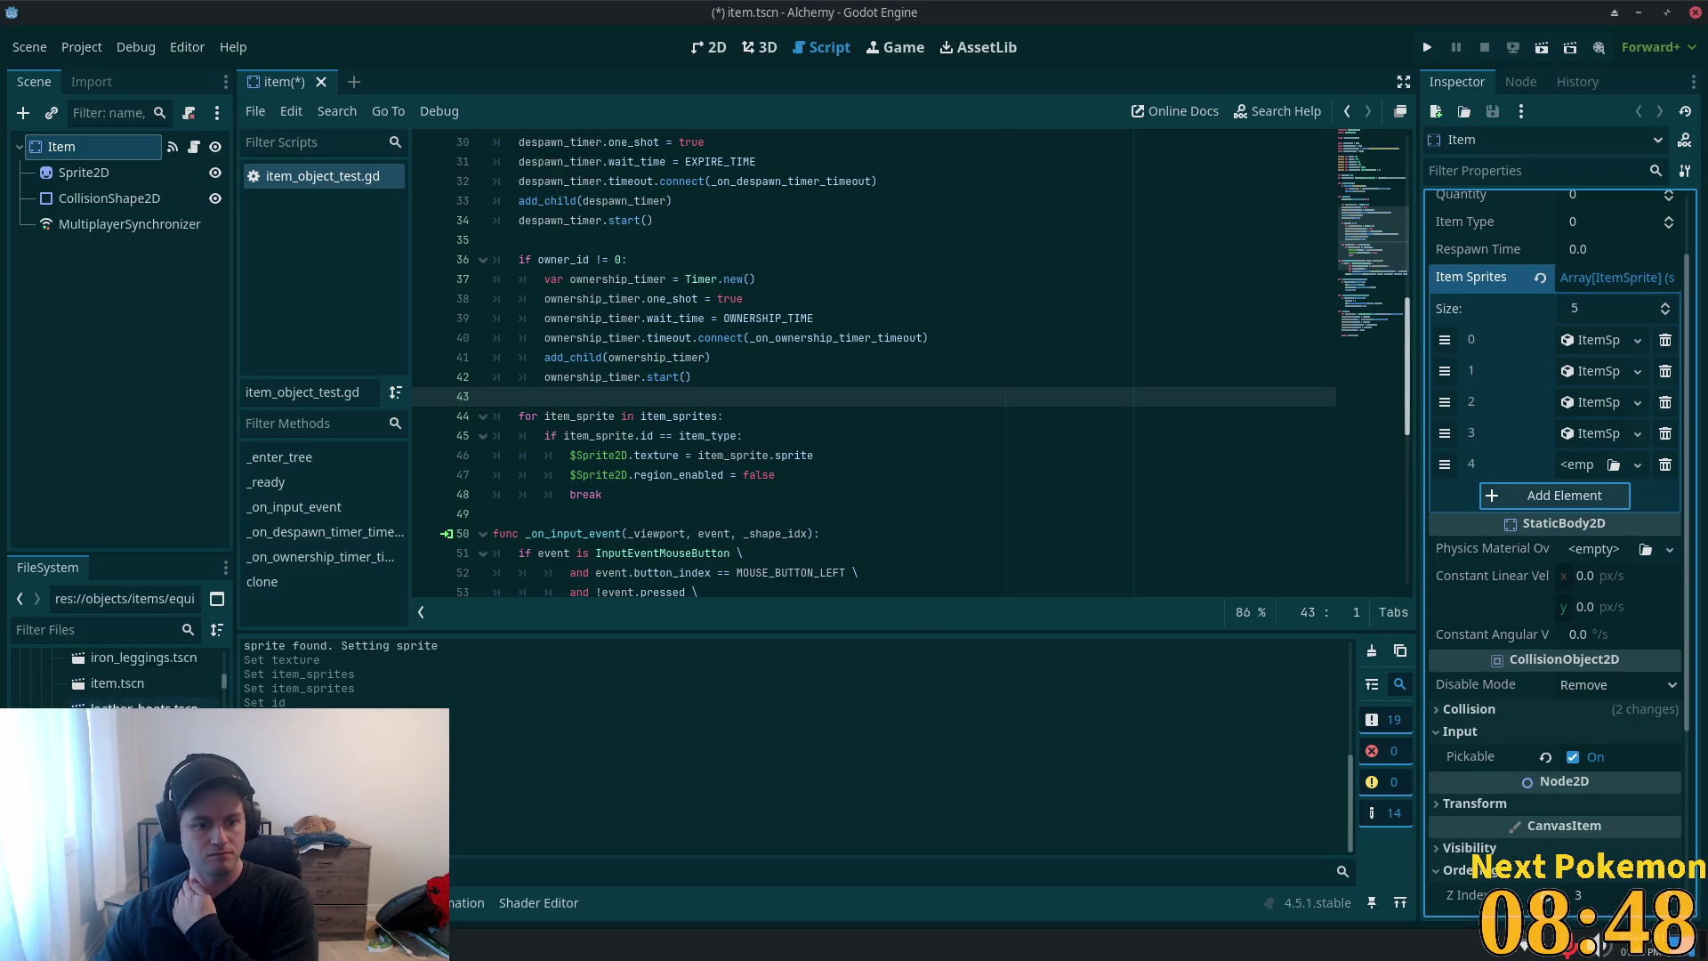
scroll(115, 676, "down", 3)
scroll(115, 680, "down", 6)
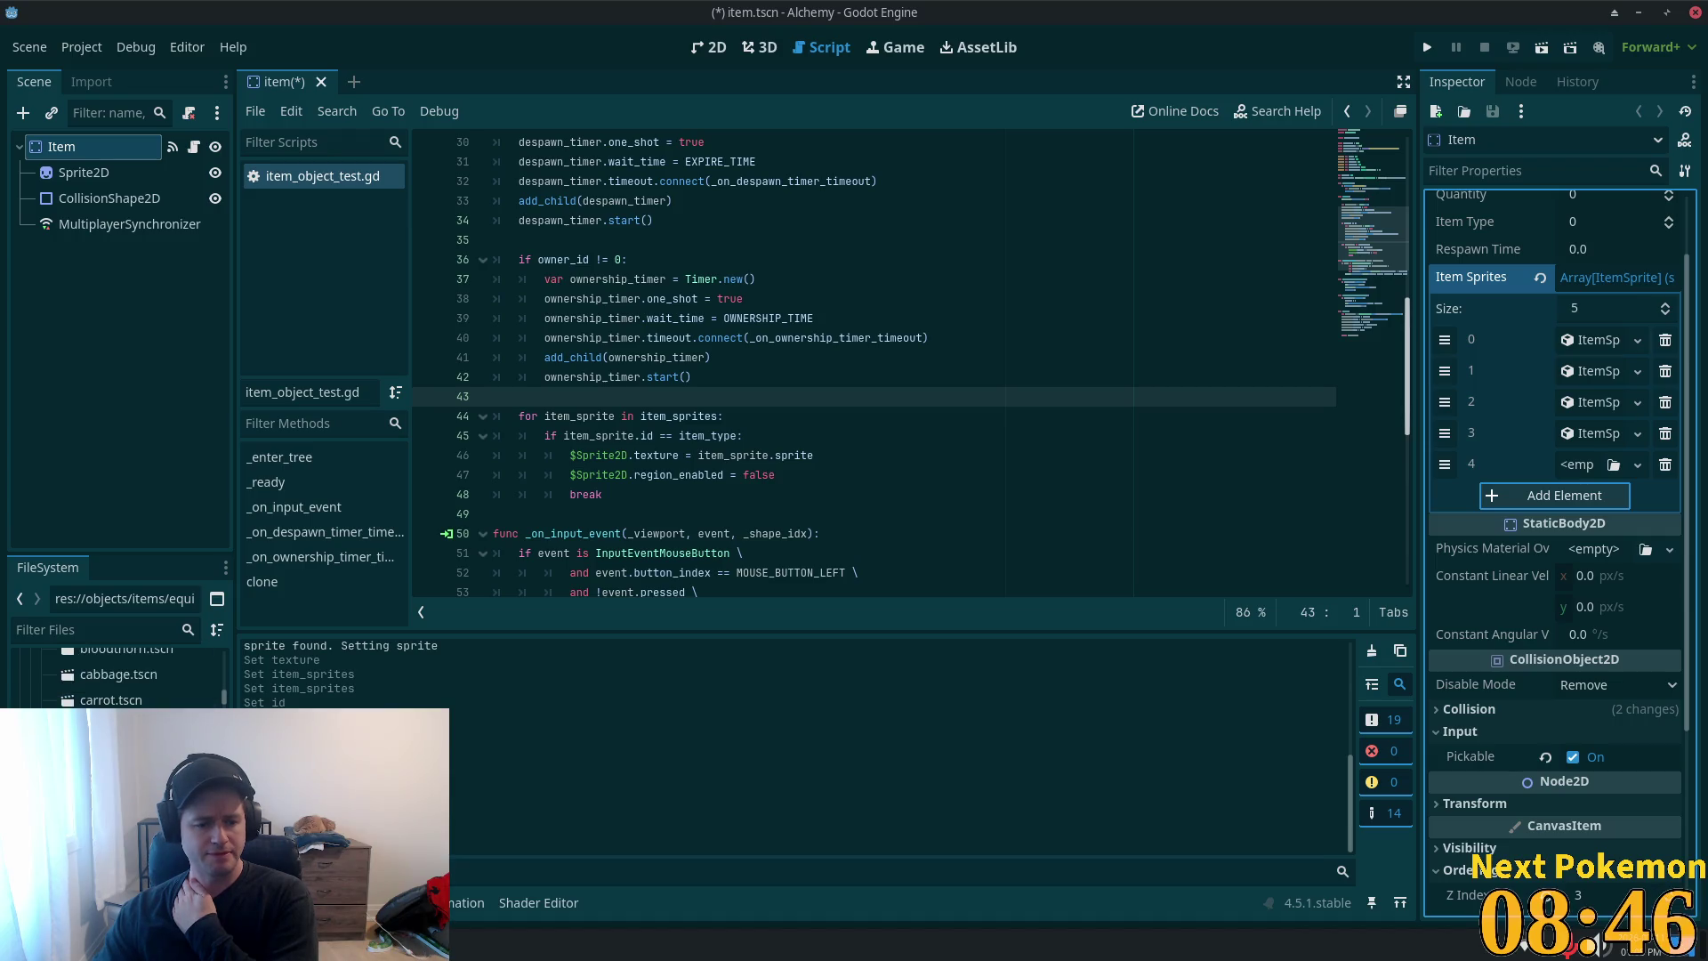
scroll(116, 676, "down", 10)
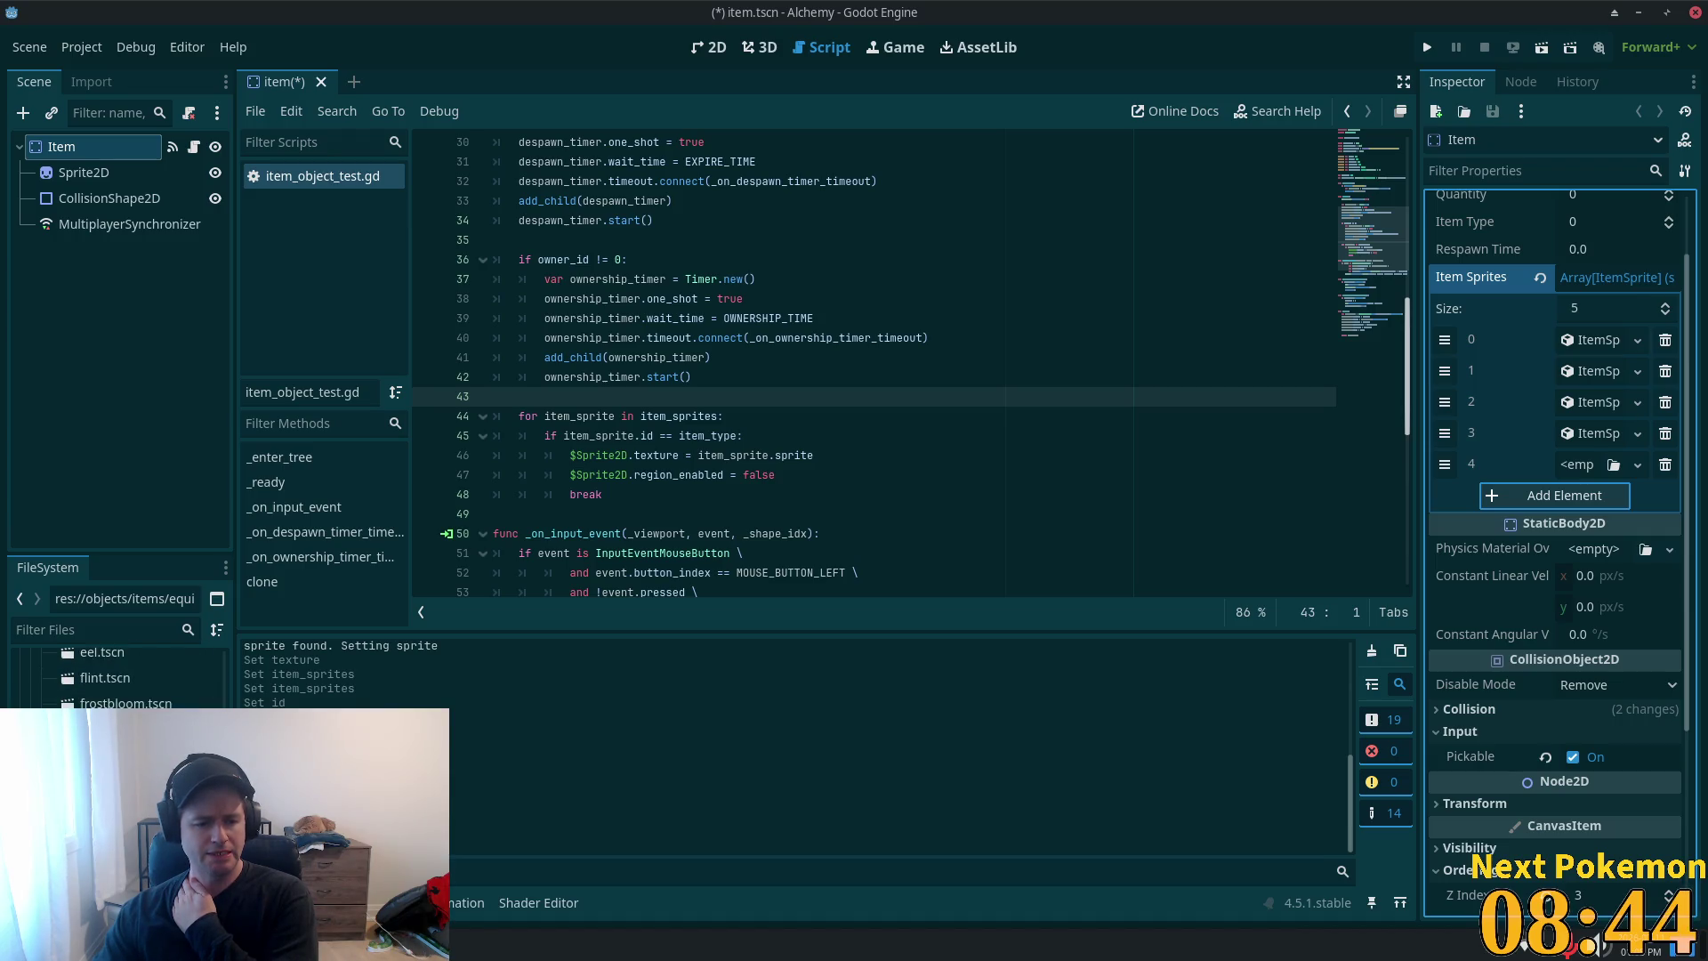
scroll(115, 676, "down", 5)
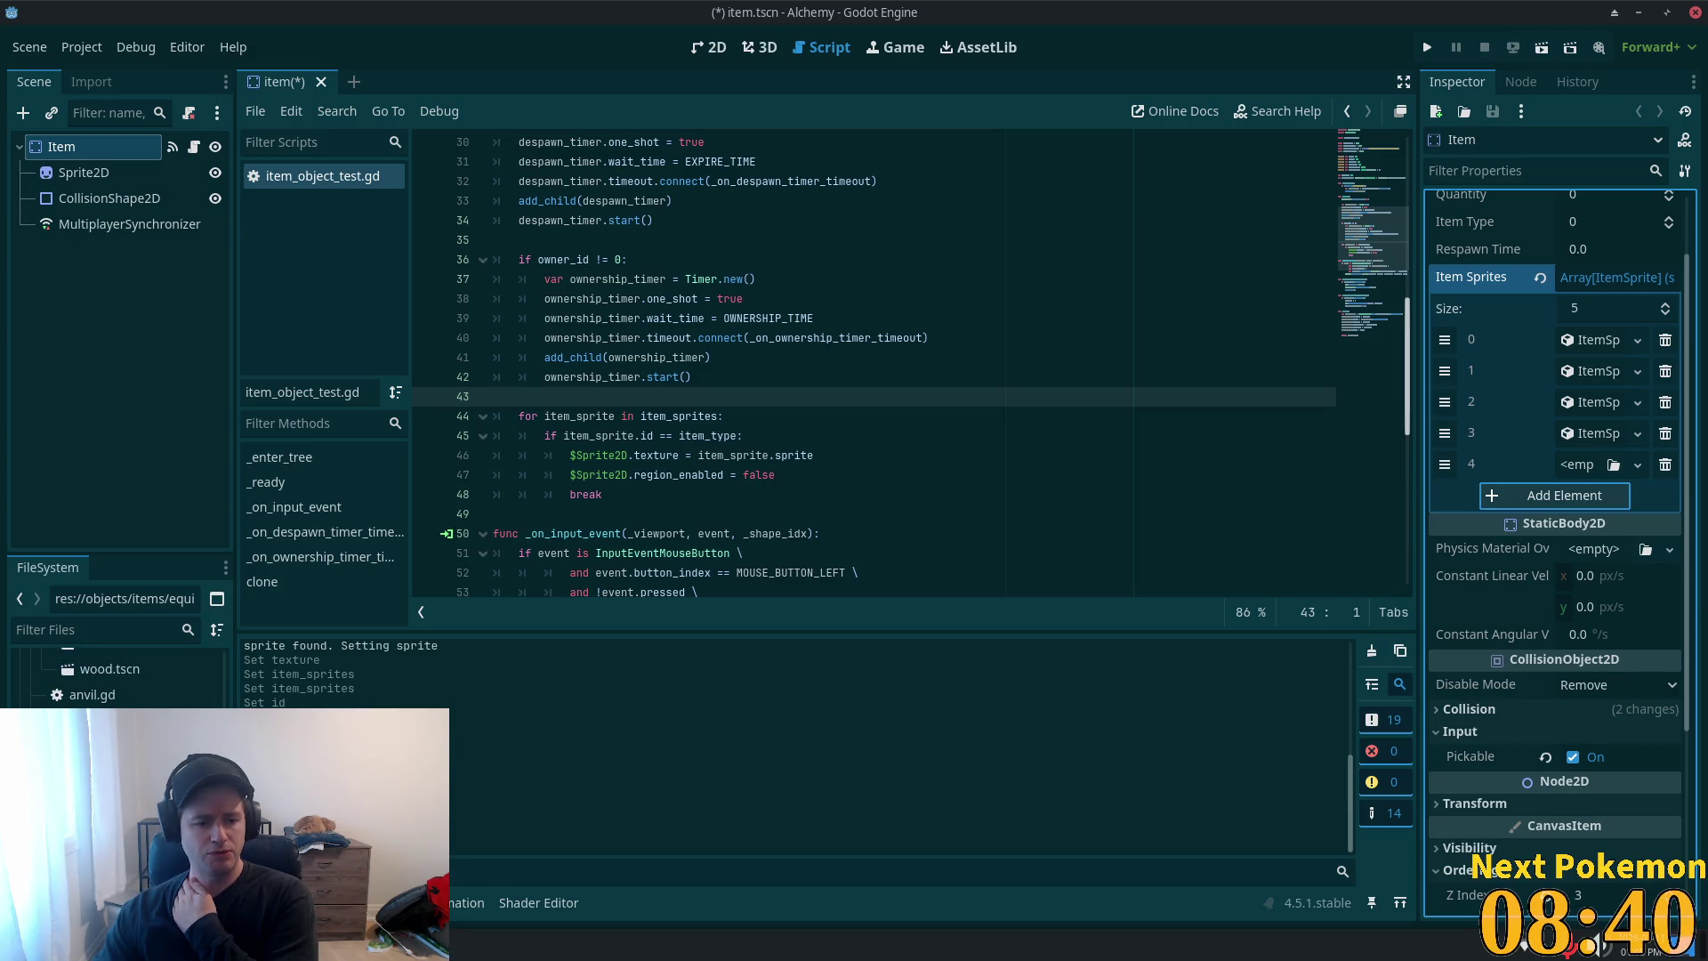
mouse_move(224, 783)
left_mouse_down()
mouse_move(238, 646)
mouse_move(235, 674)
left_mouse_up()
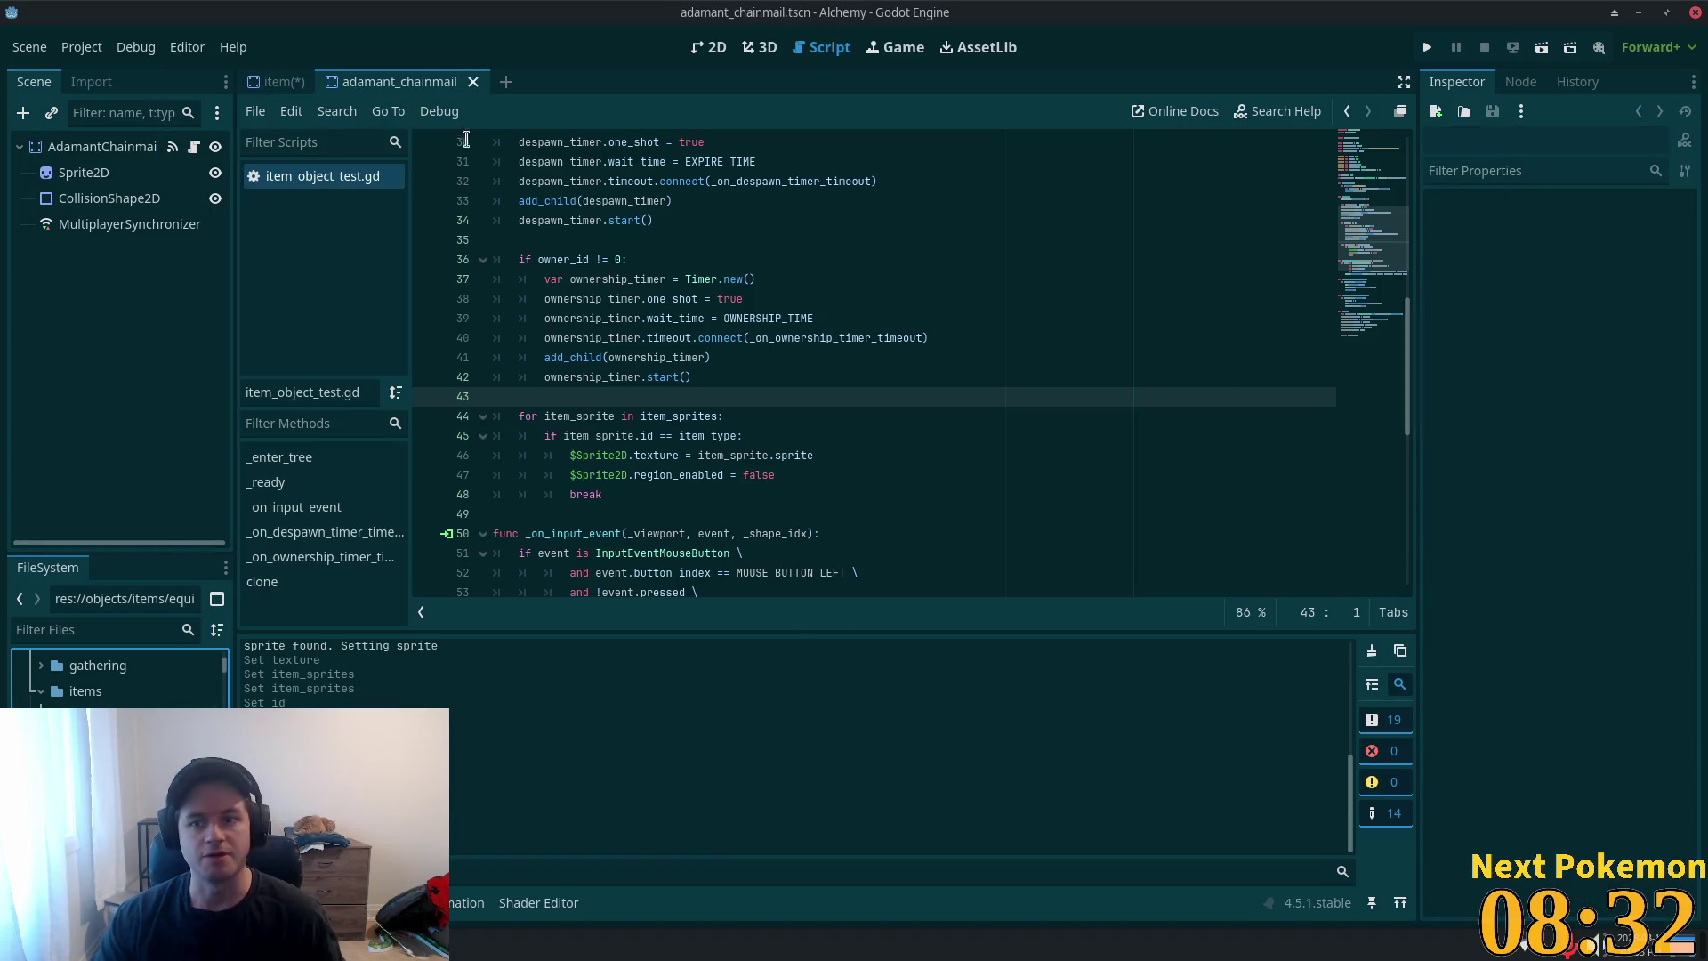
left_click(80, 139)
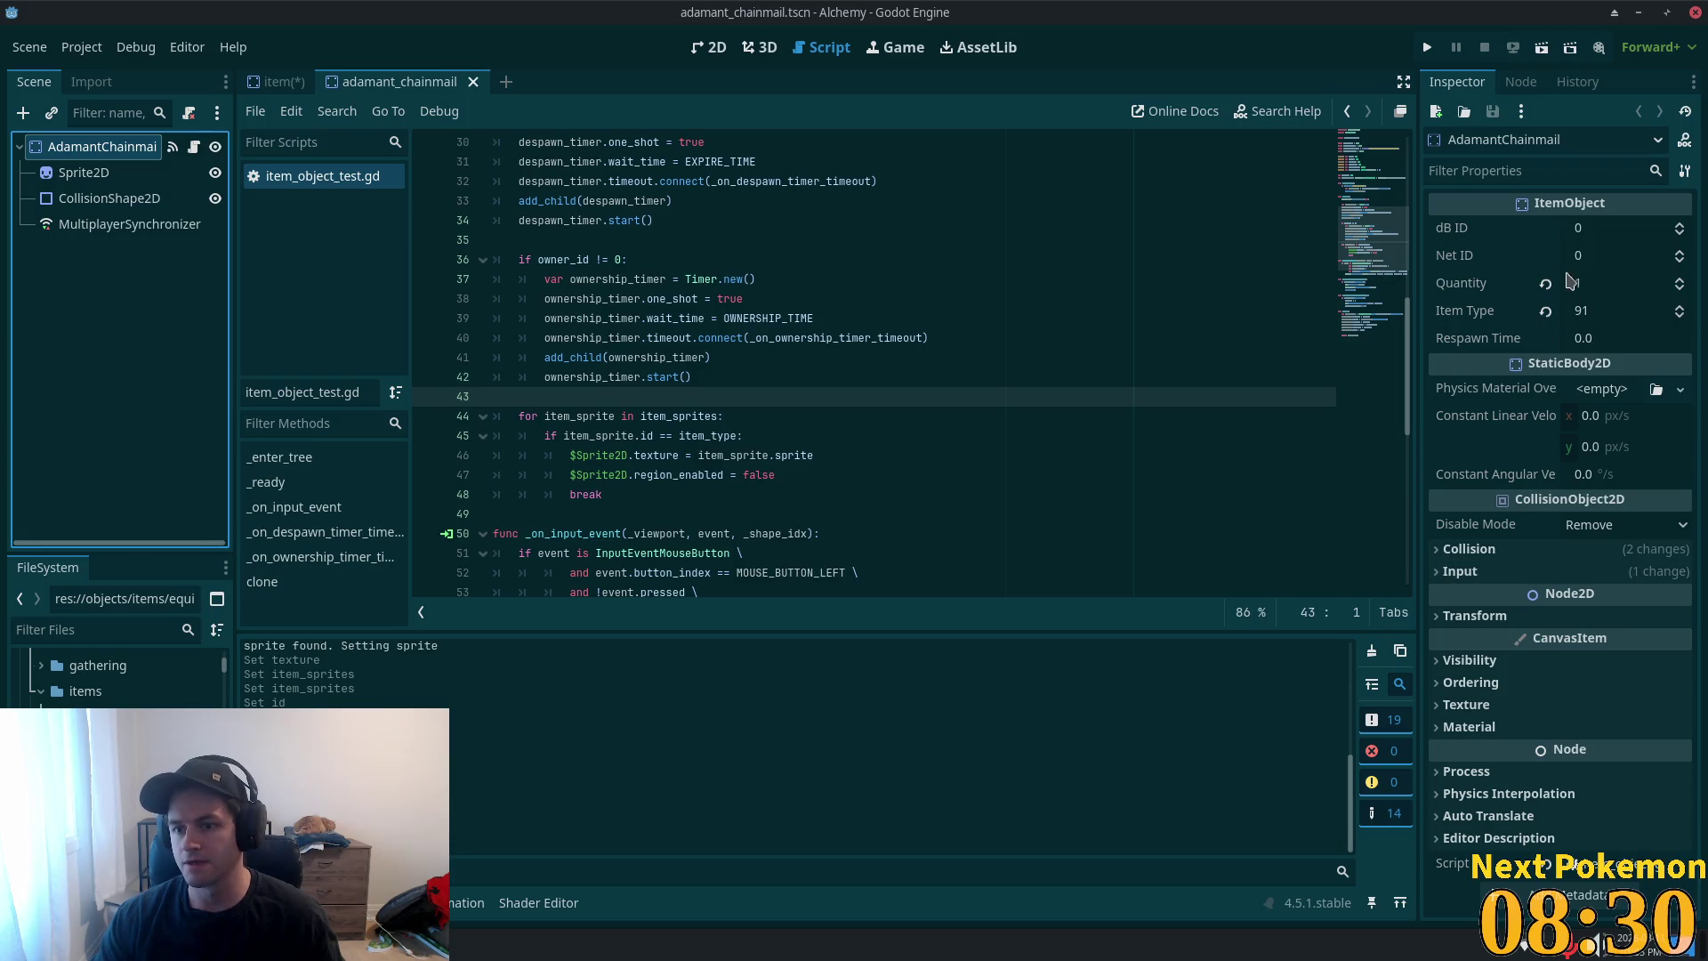
- Give Item Sprites slot 4 a new ItemSprite with ID 91 and a unique new AtlasTexture
left_click(277, 81)
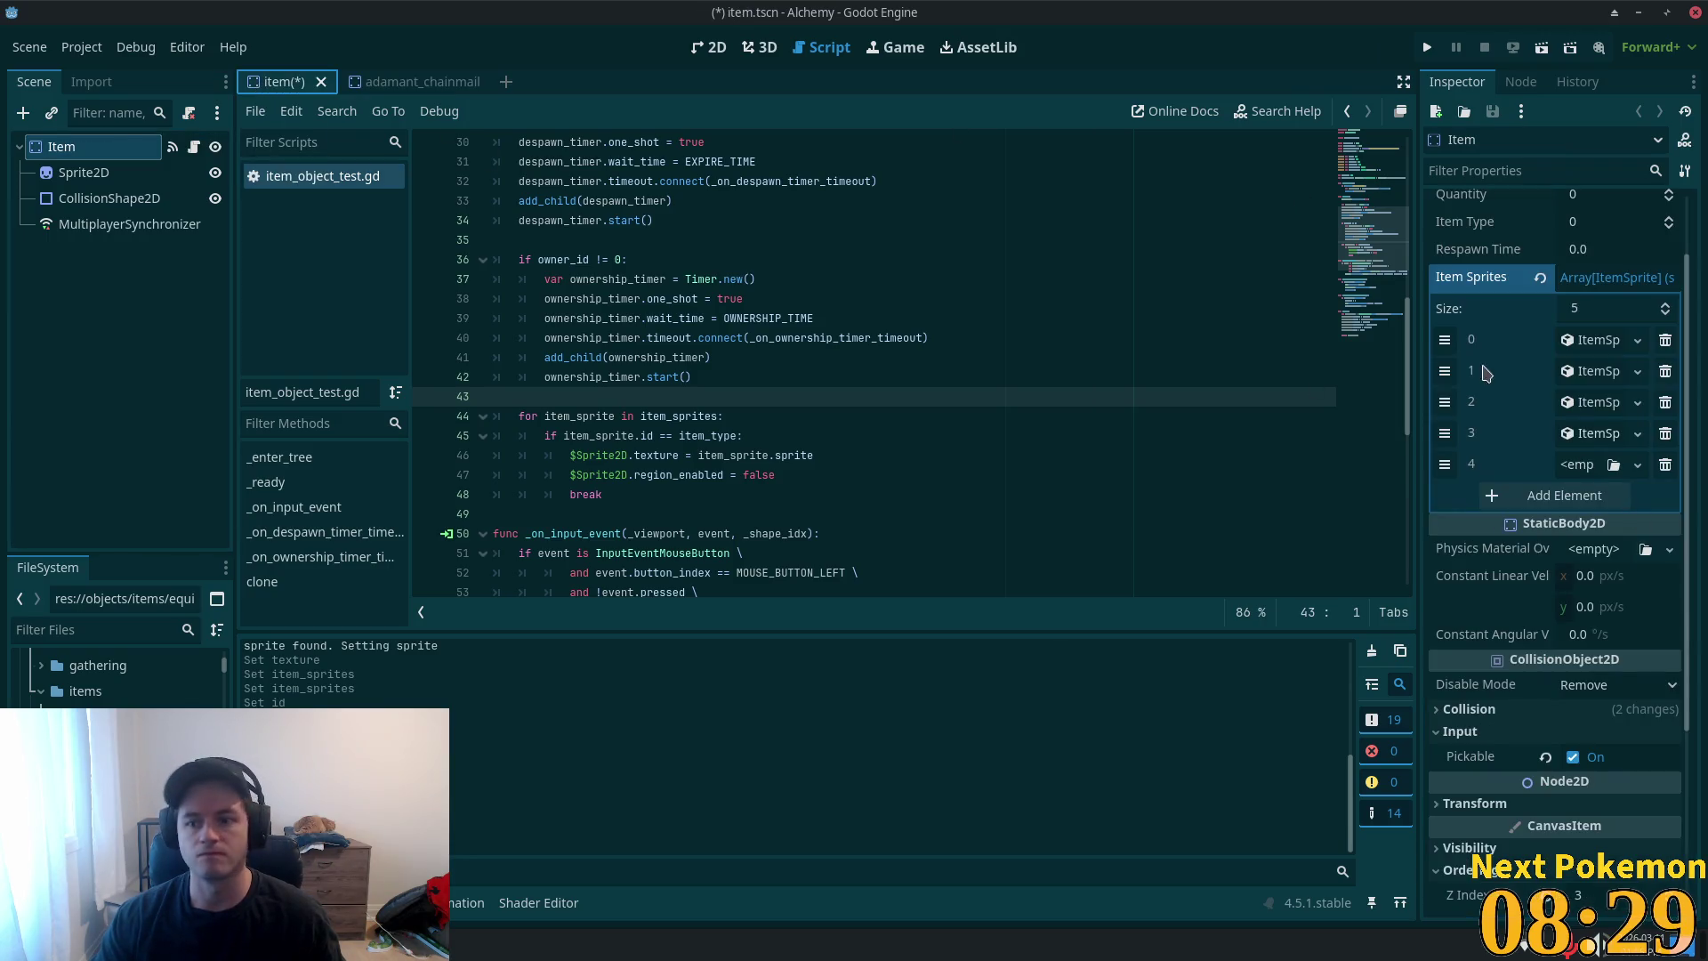
left_click(1576, 471)
left_click(1593, 501)
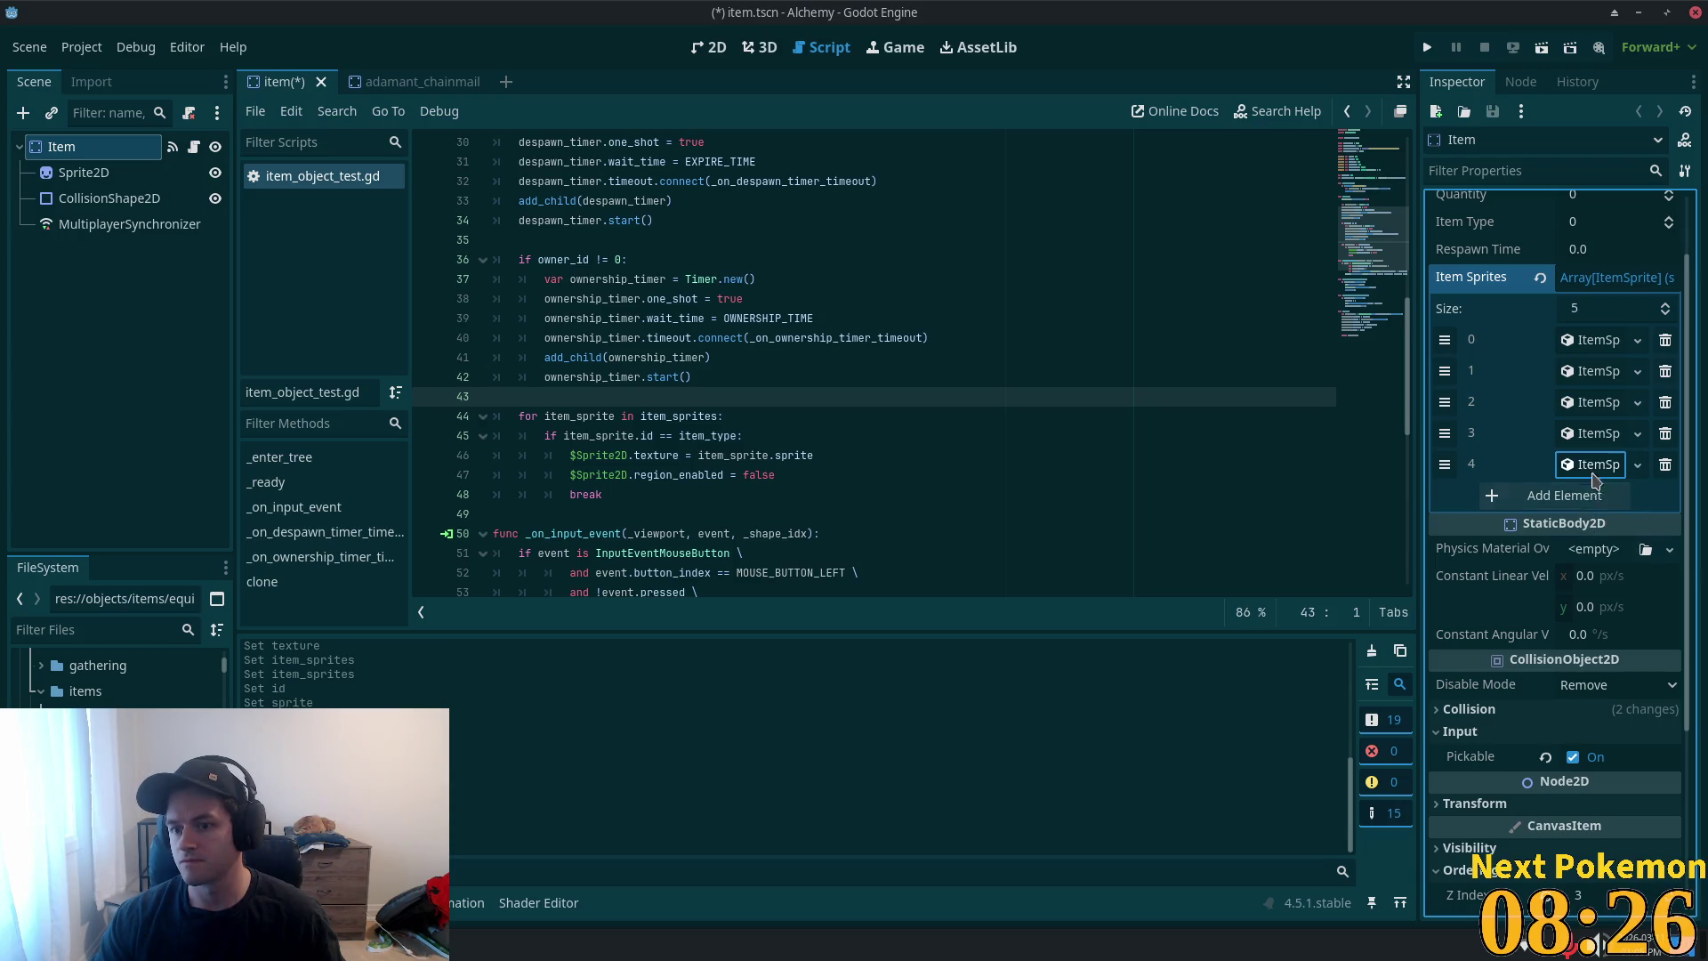
left_click(1595, 503)
type("91")
left_click(1575, 523)
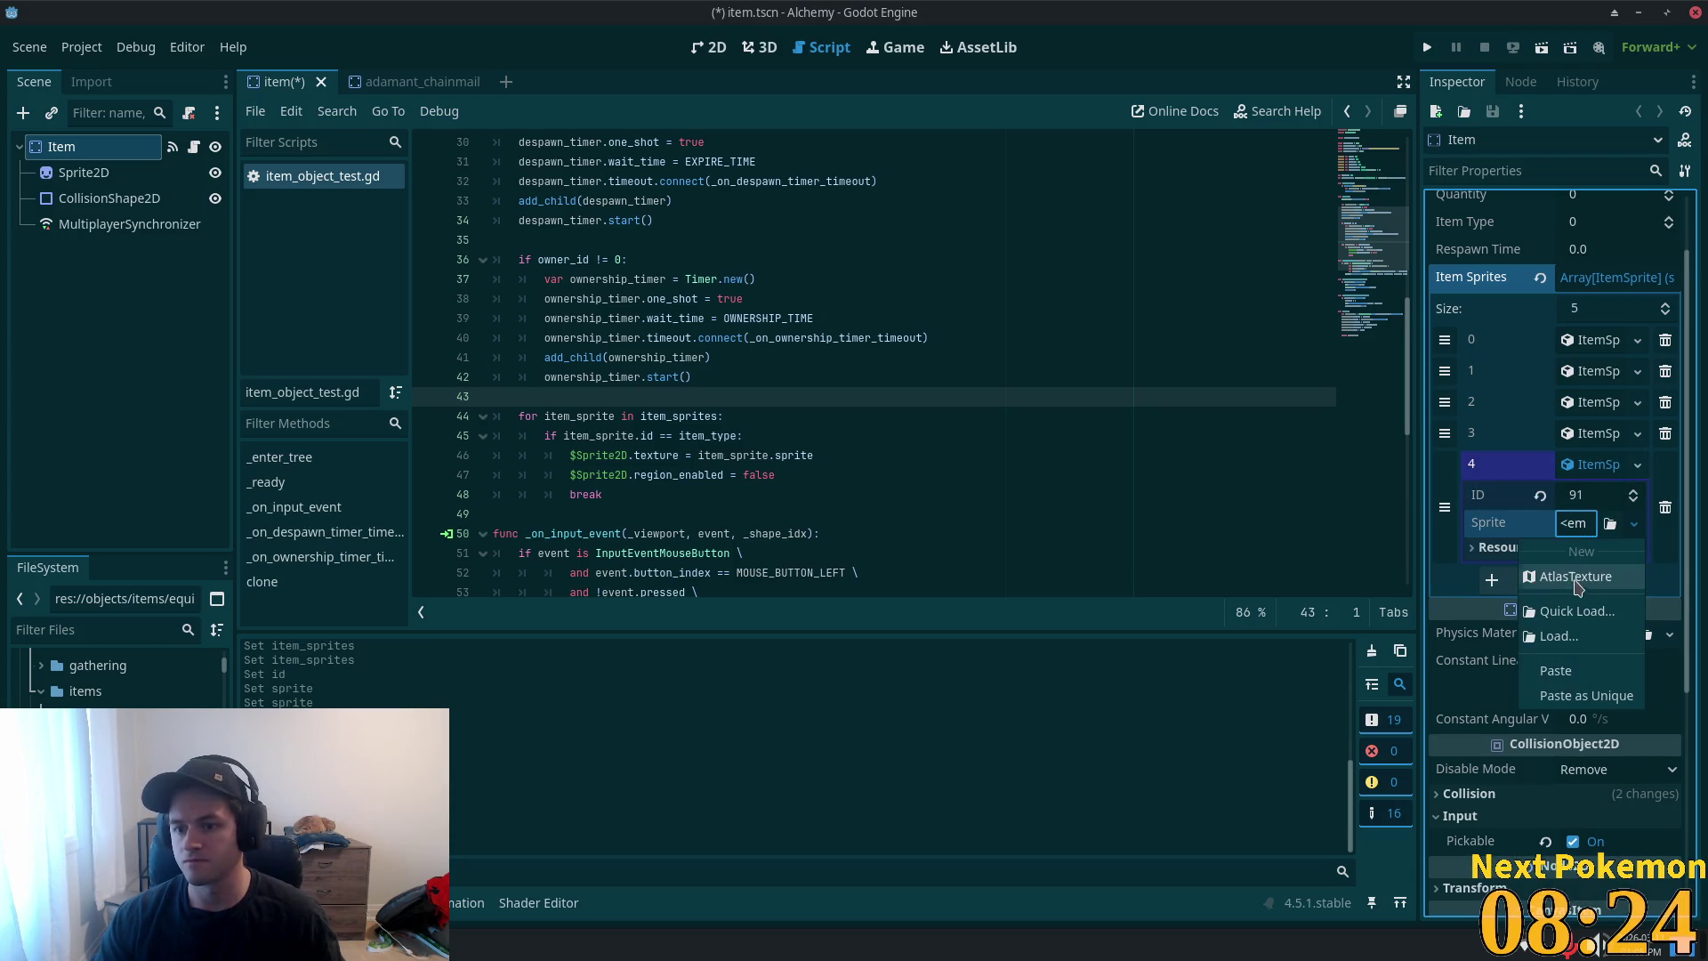
left_click(1577, 580)
right_click(1584, 532)
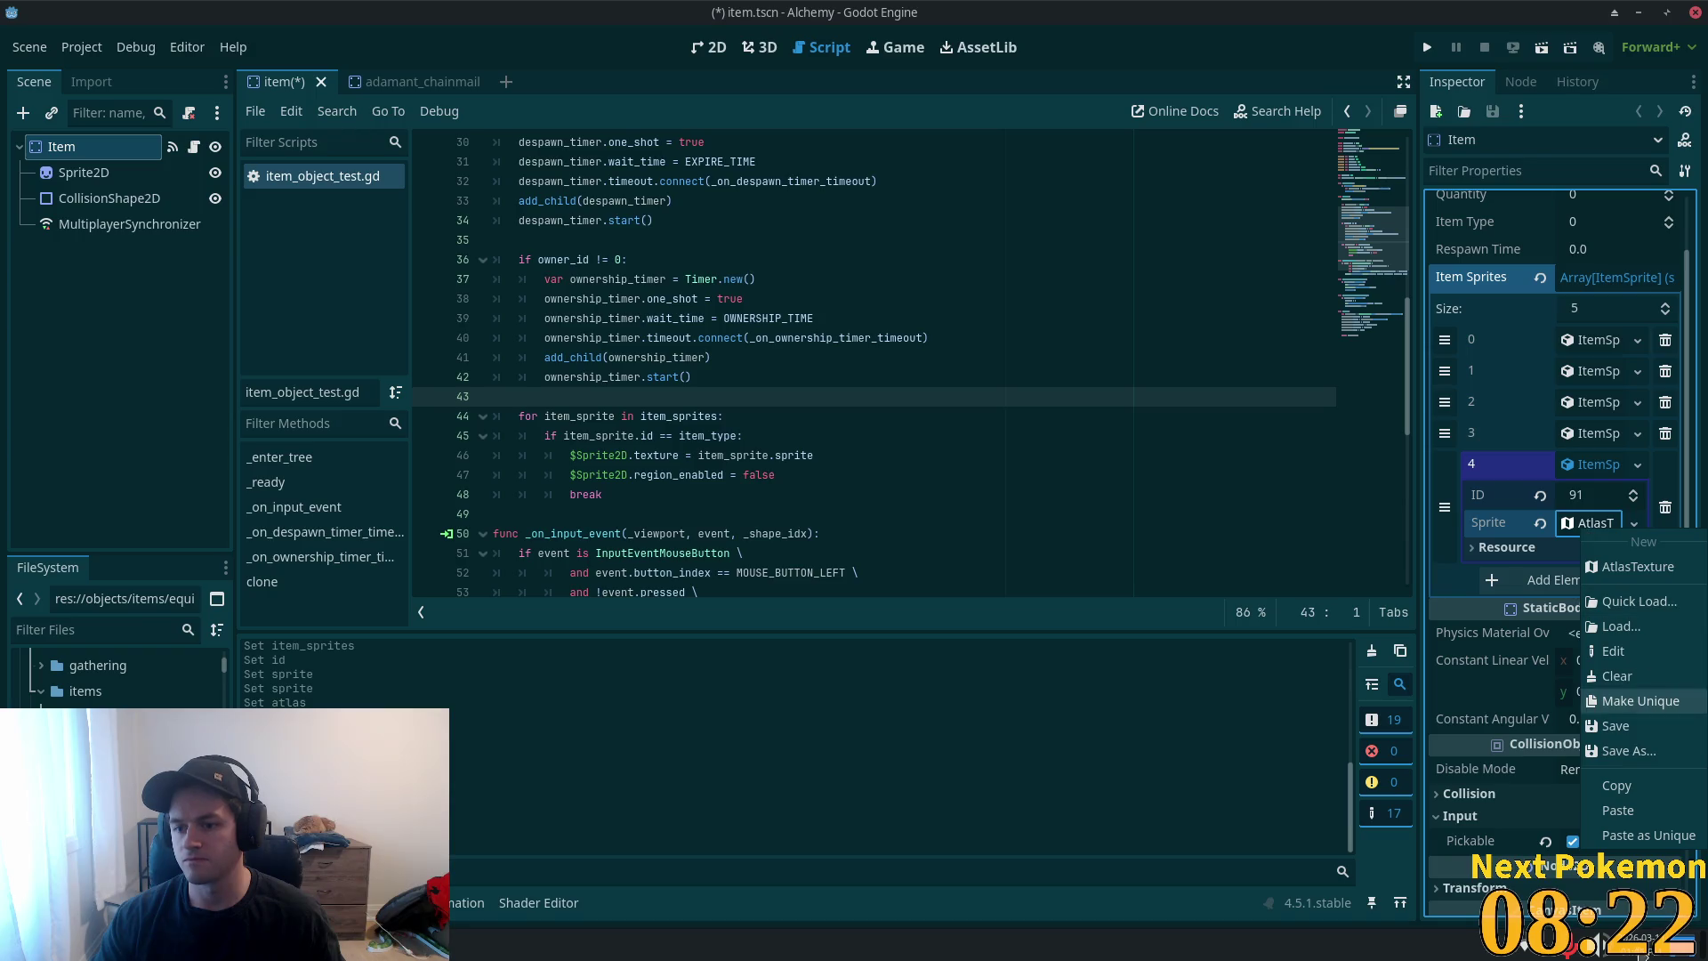
left_click(1628, 701)
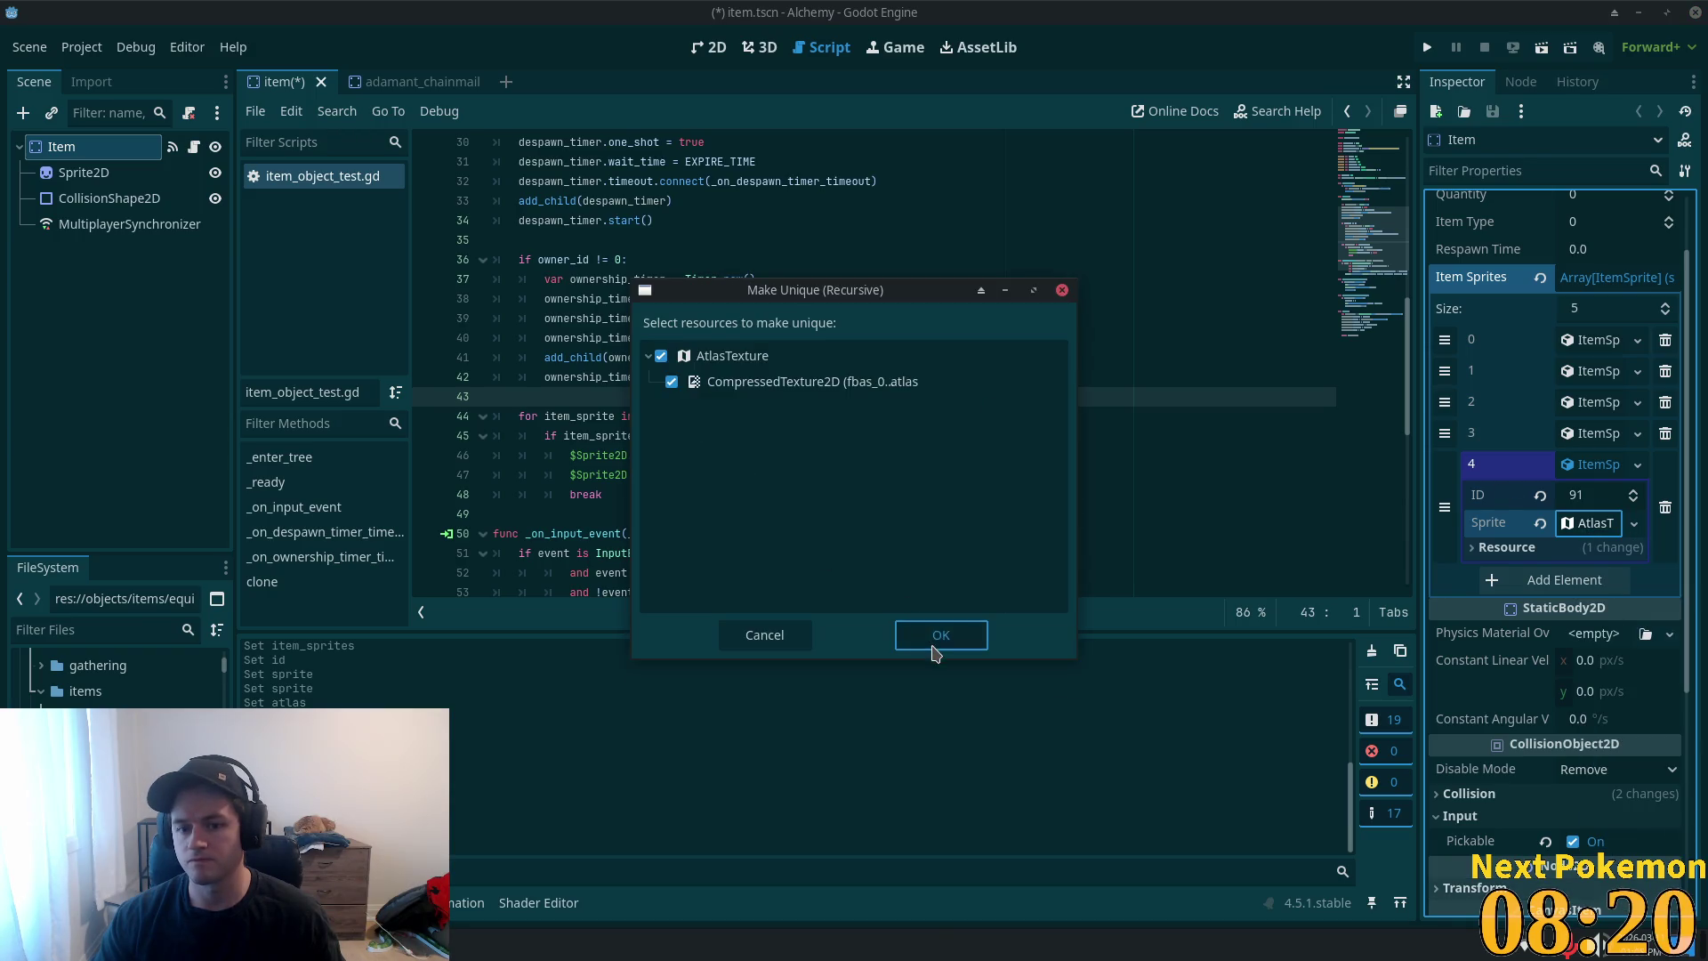
left_click(939, 637)
- Save the Item scene, add a sixth empty slot, and close the chainmail scene
key("ctrl+s")
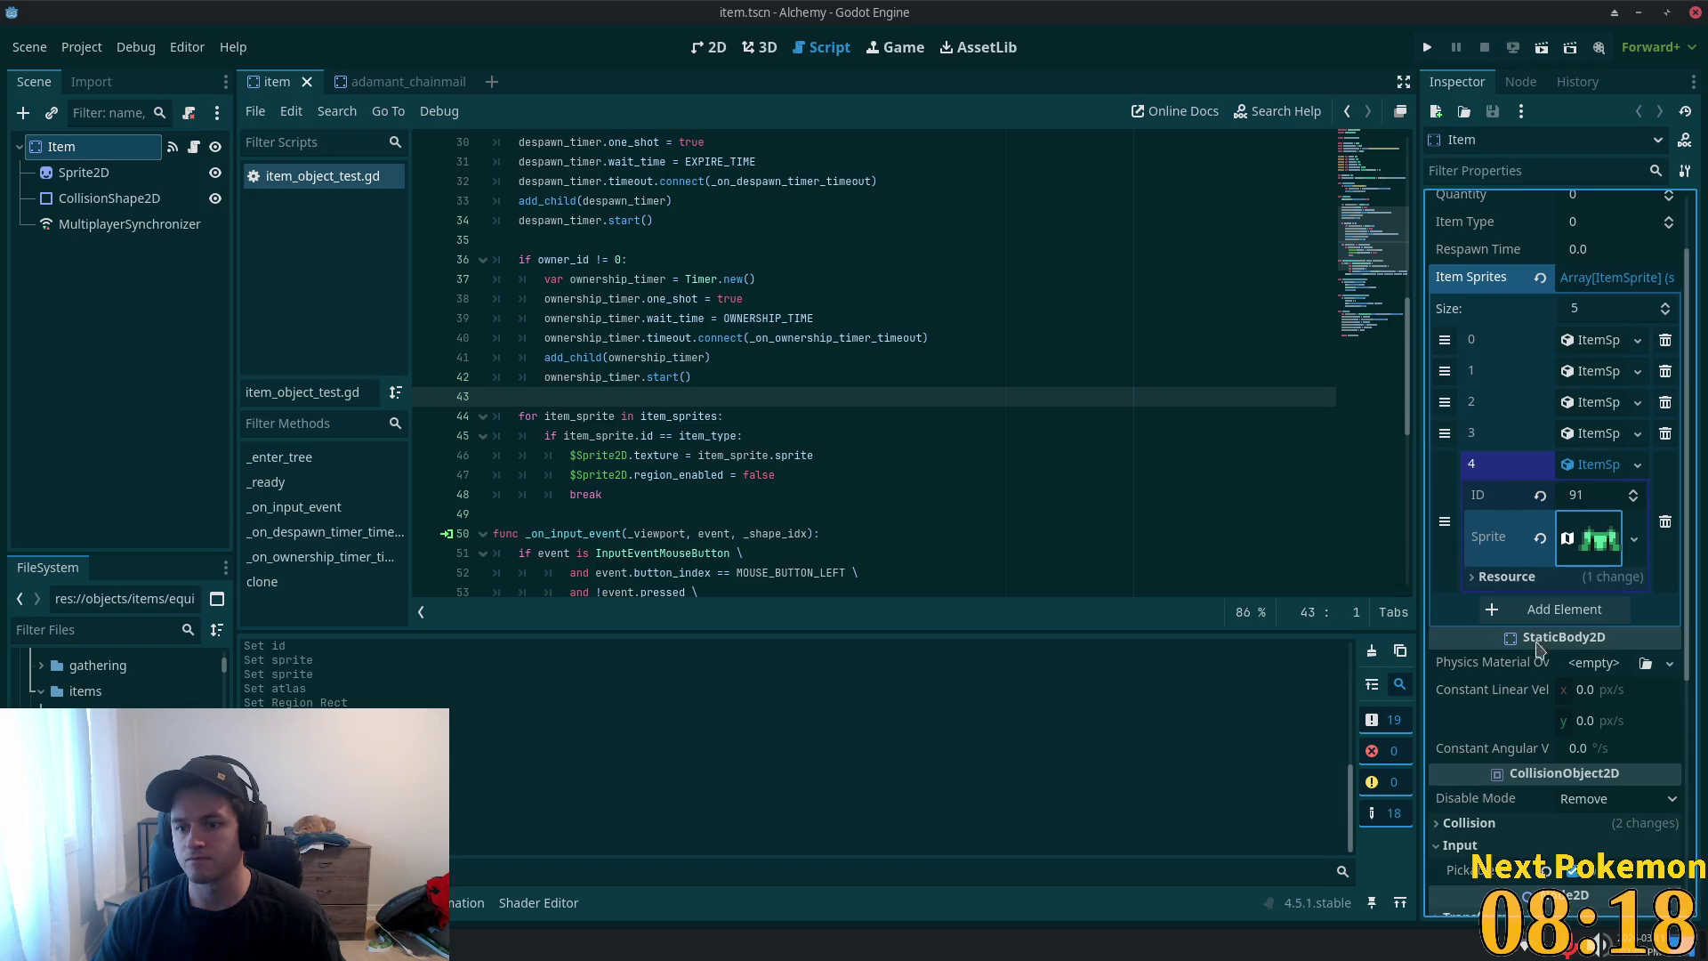
left_click(1506, 469)
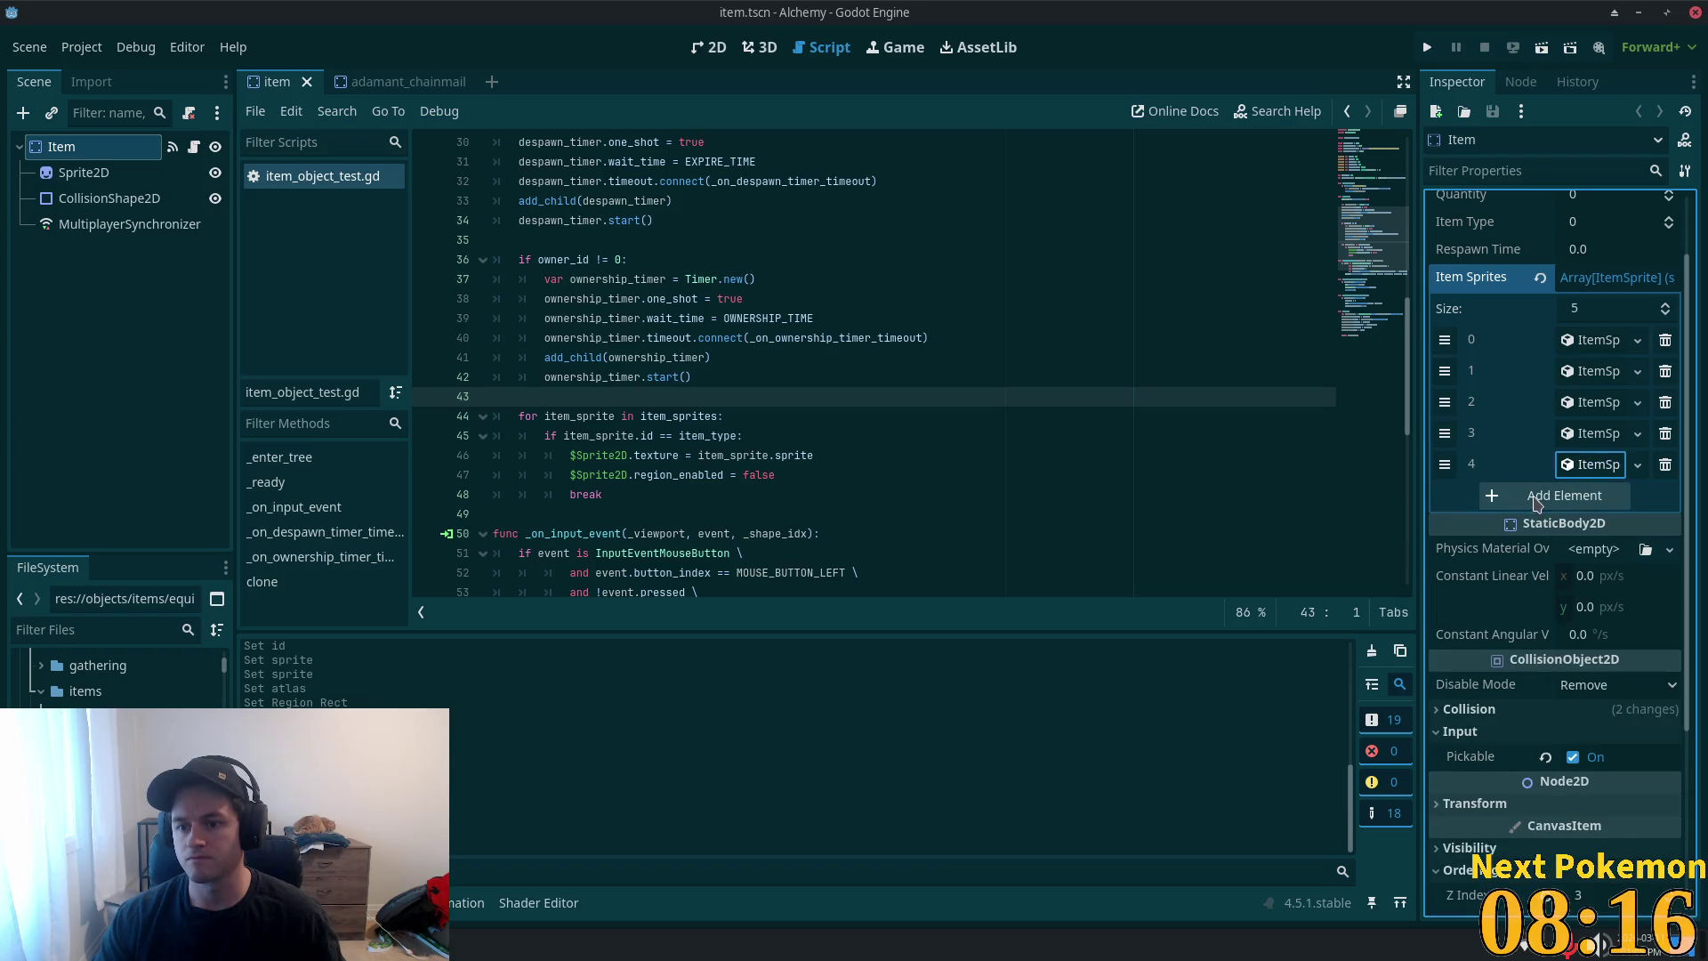
left_click(1539, 496)
left_click(418, 81)
left_click(489, 81)
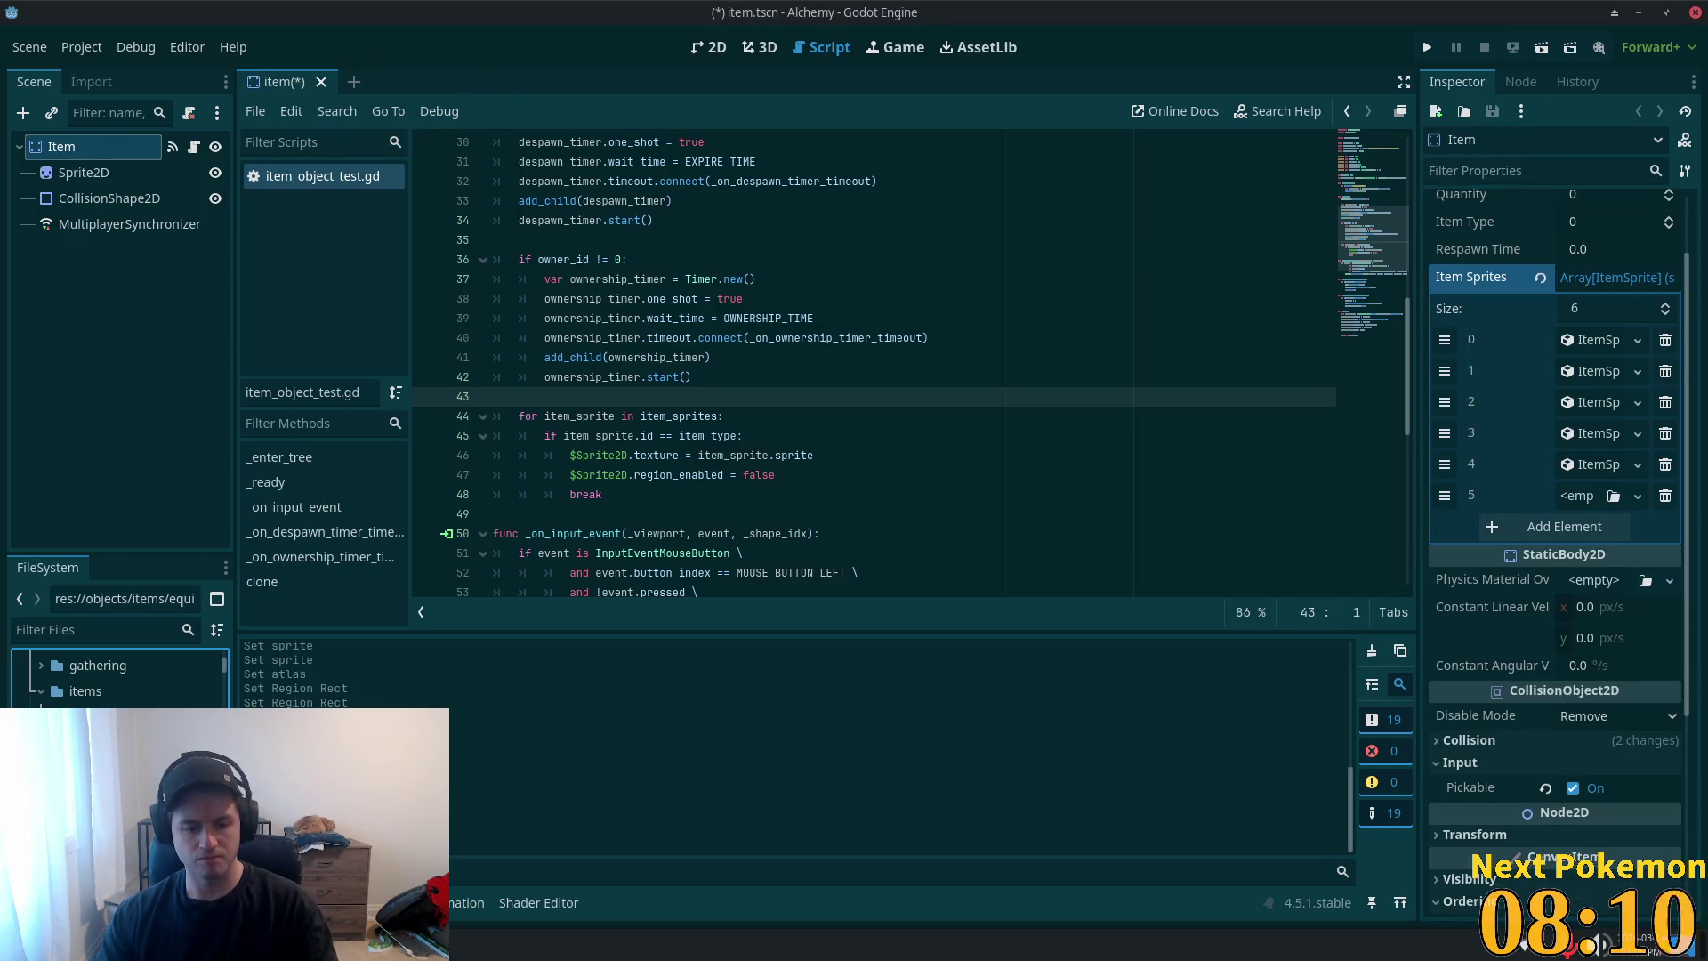
- Delete the adamant_chainmail scene file and create a new ItemSprite in Item Sprites slot 5
key("Delete")
left_click(985, 569)
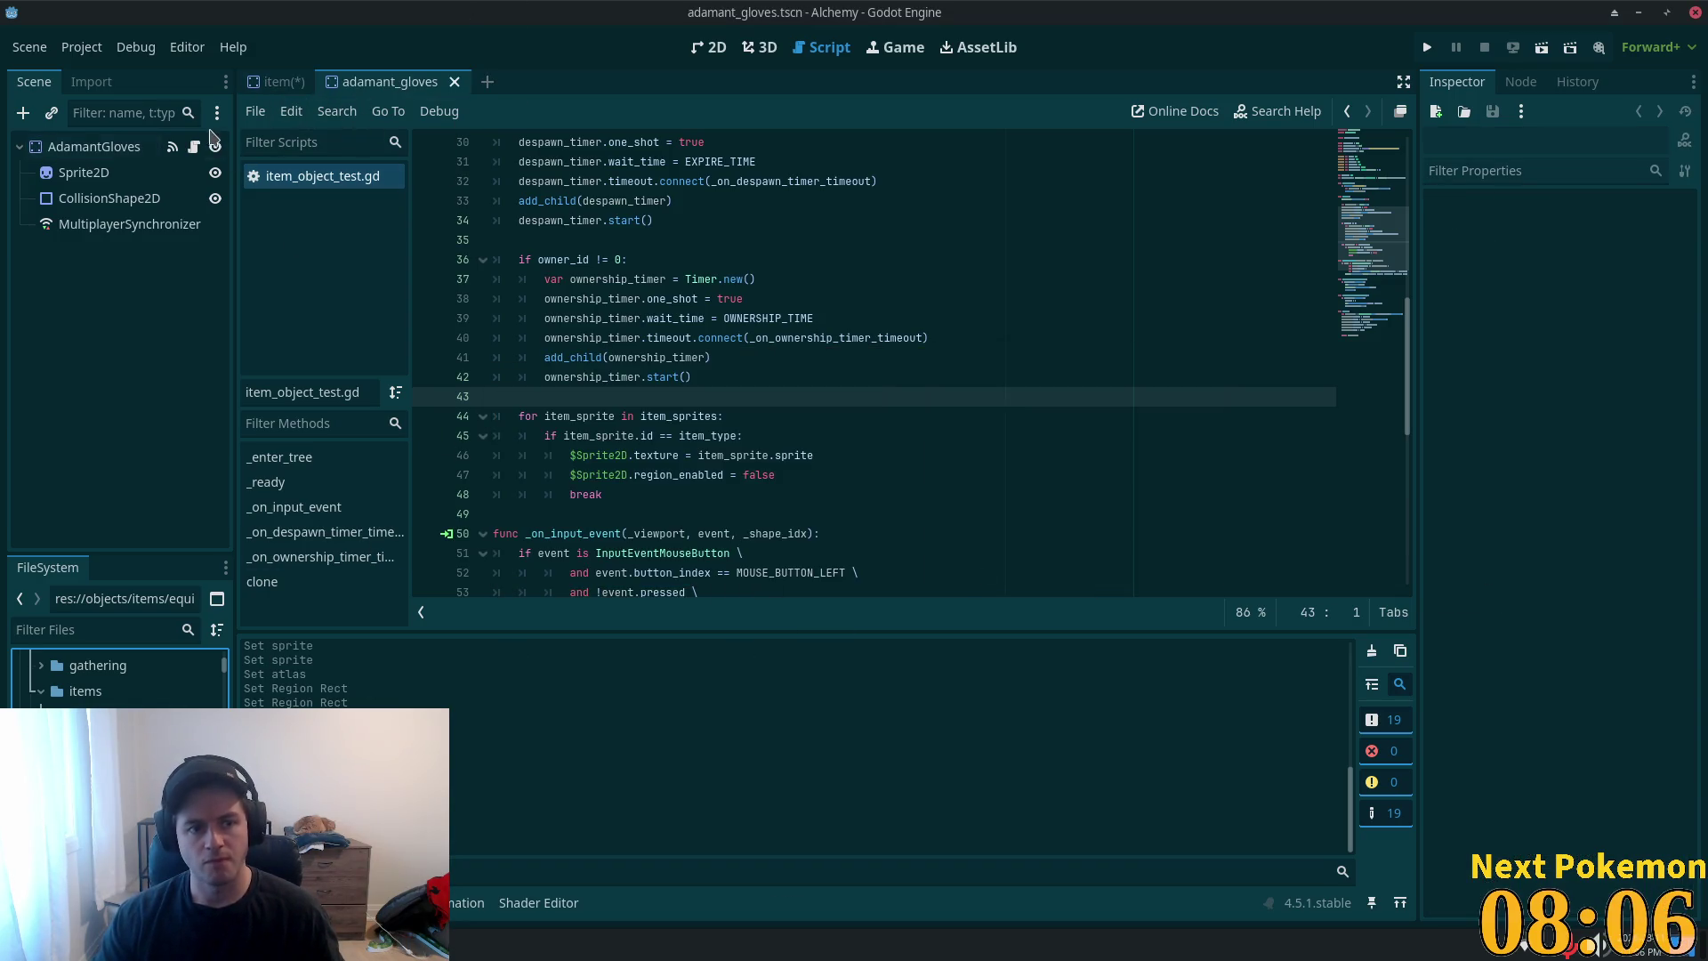
left_click(281, 80)
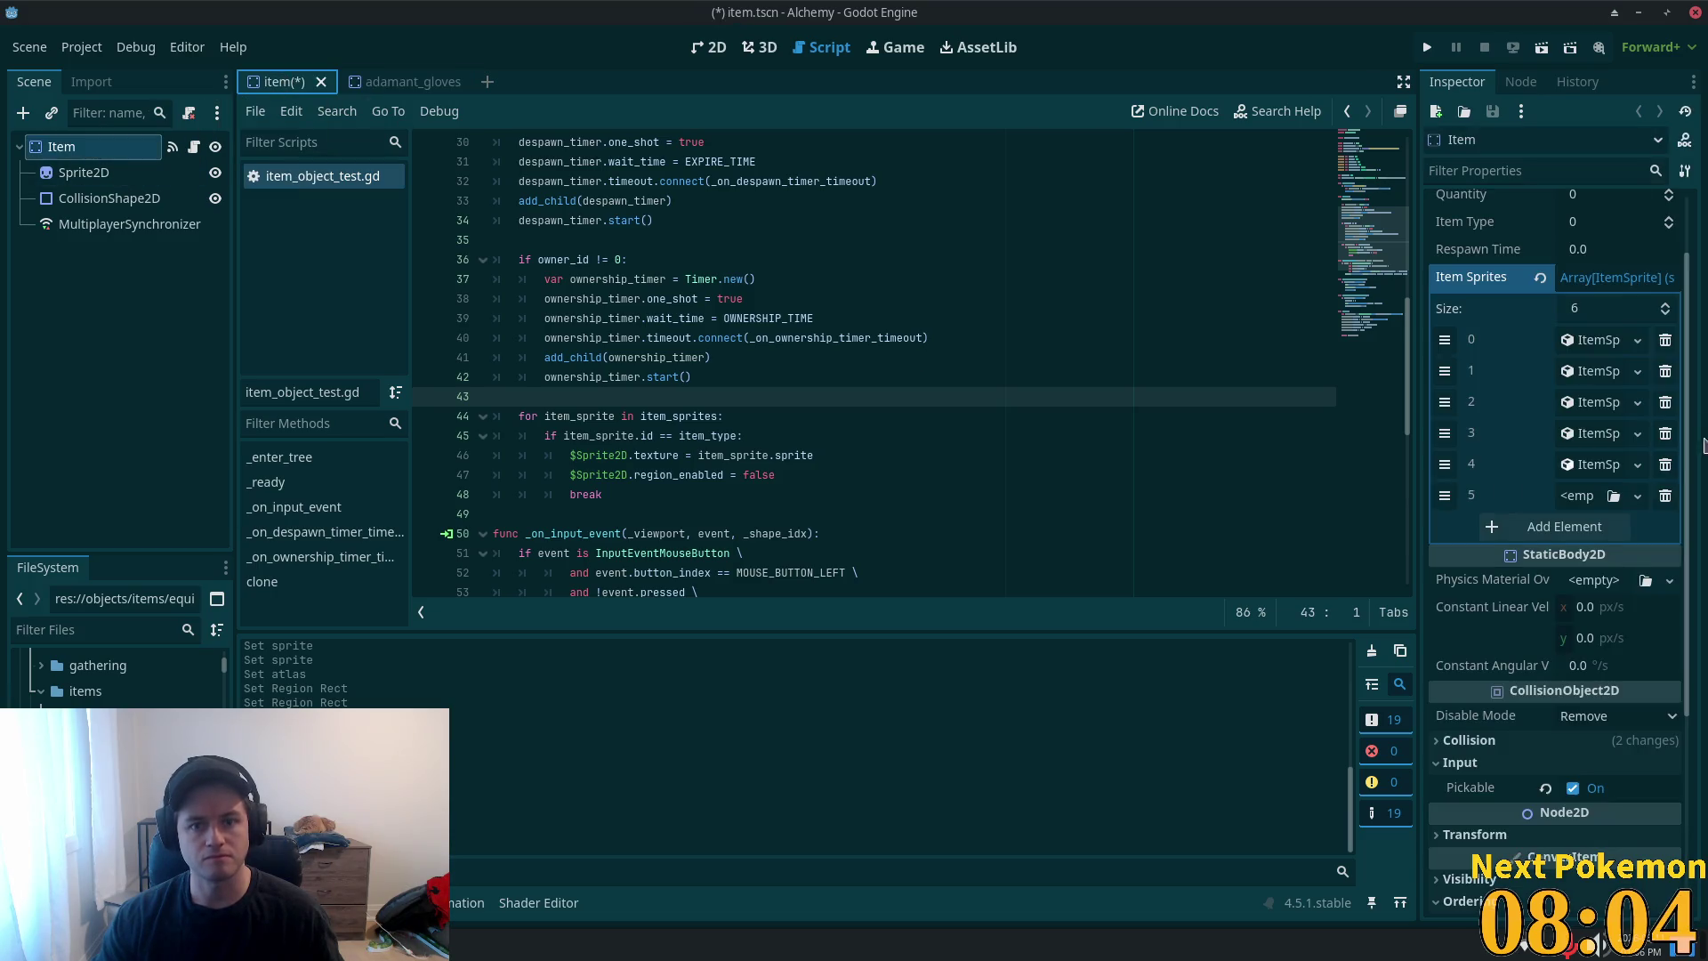
left_click(1610, 494)
left_click(1545, 545)
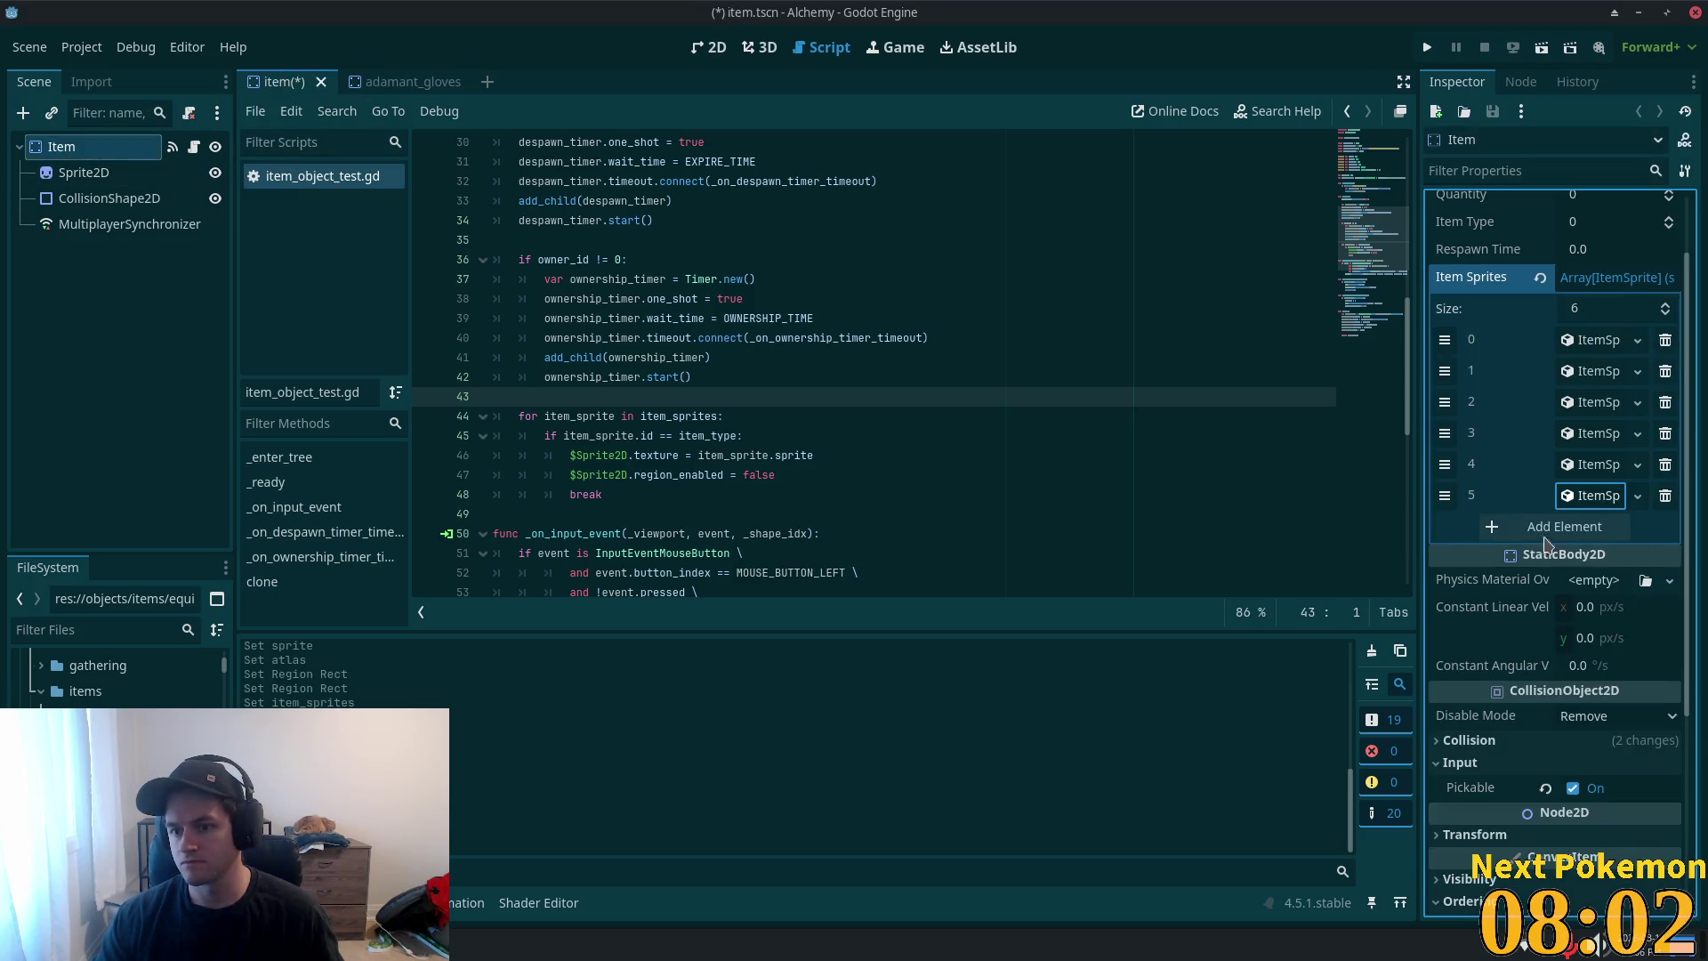
- Check the gloves scene's Item Type 93 and give slot 5's sprite a new AtlasTexture
left_click(364, 79)
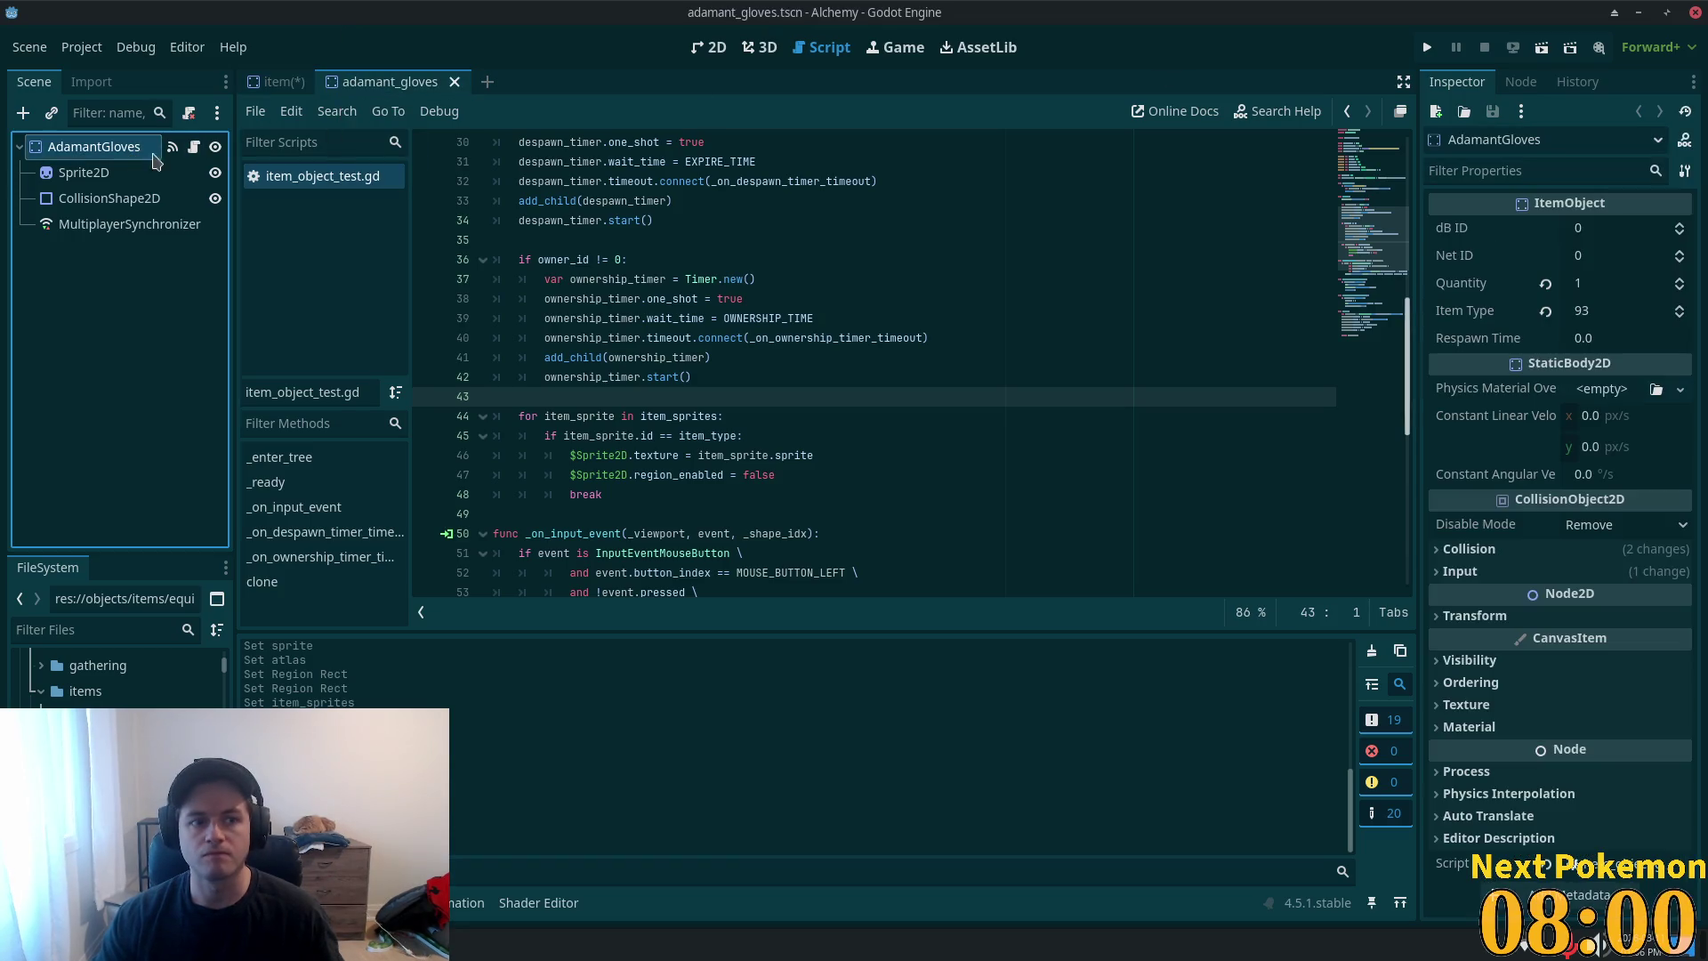
left_click(281, 80)
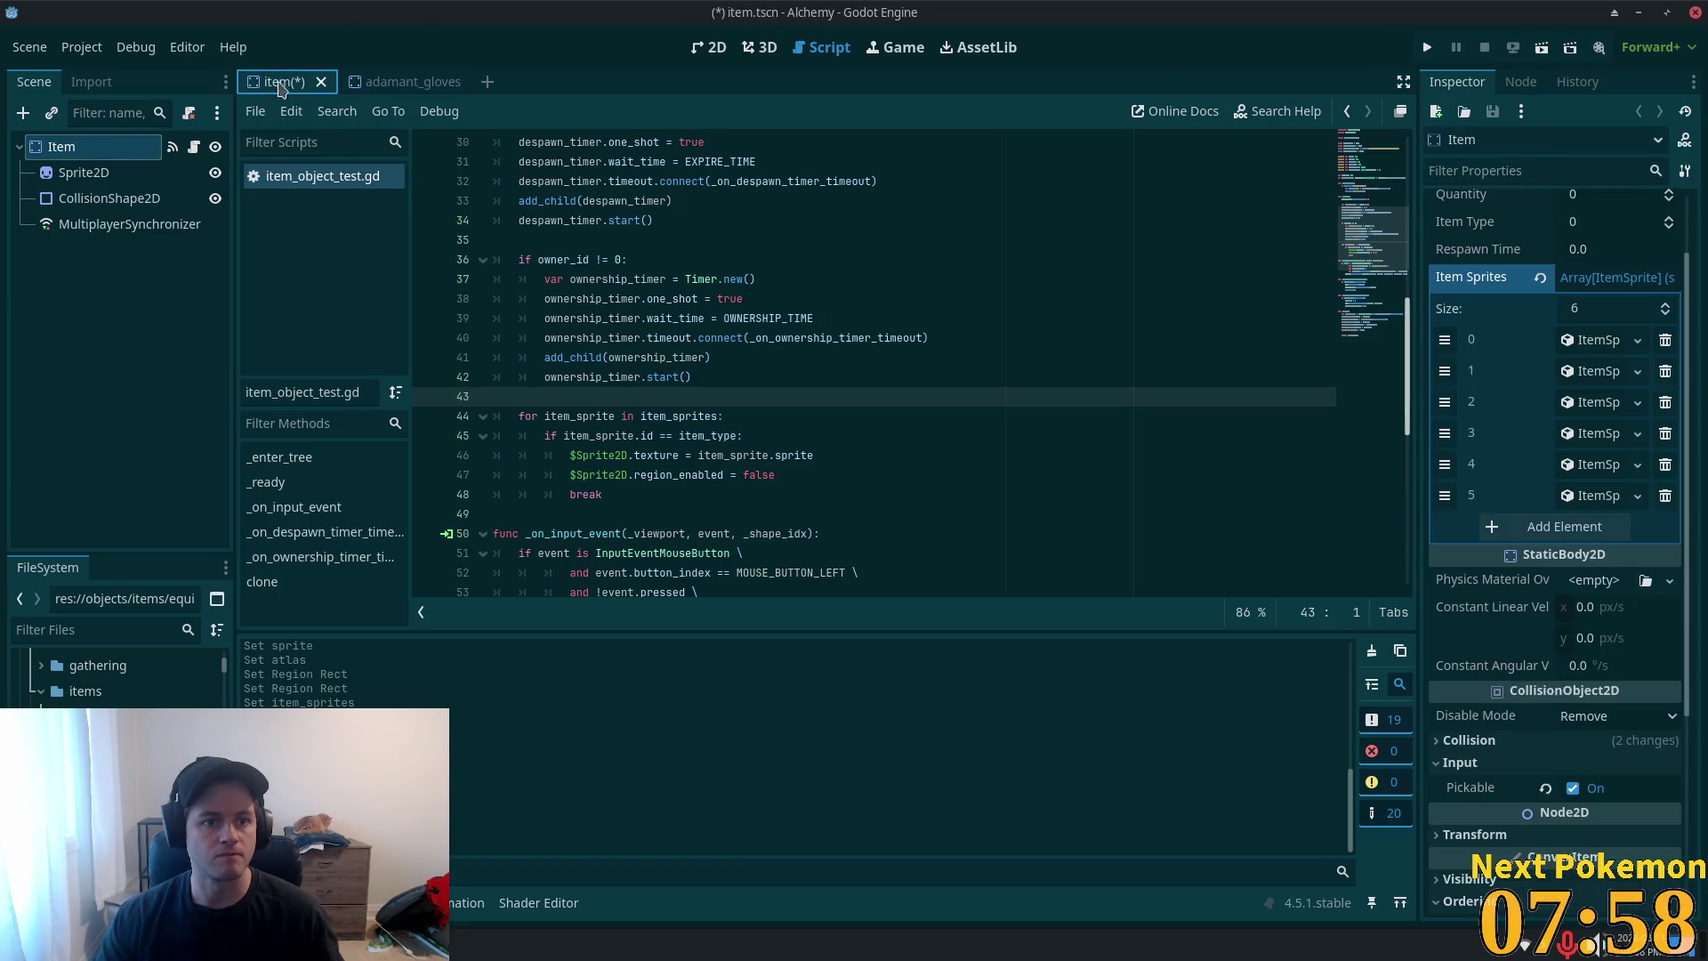
left_click(1588, 495)
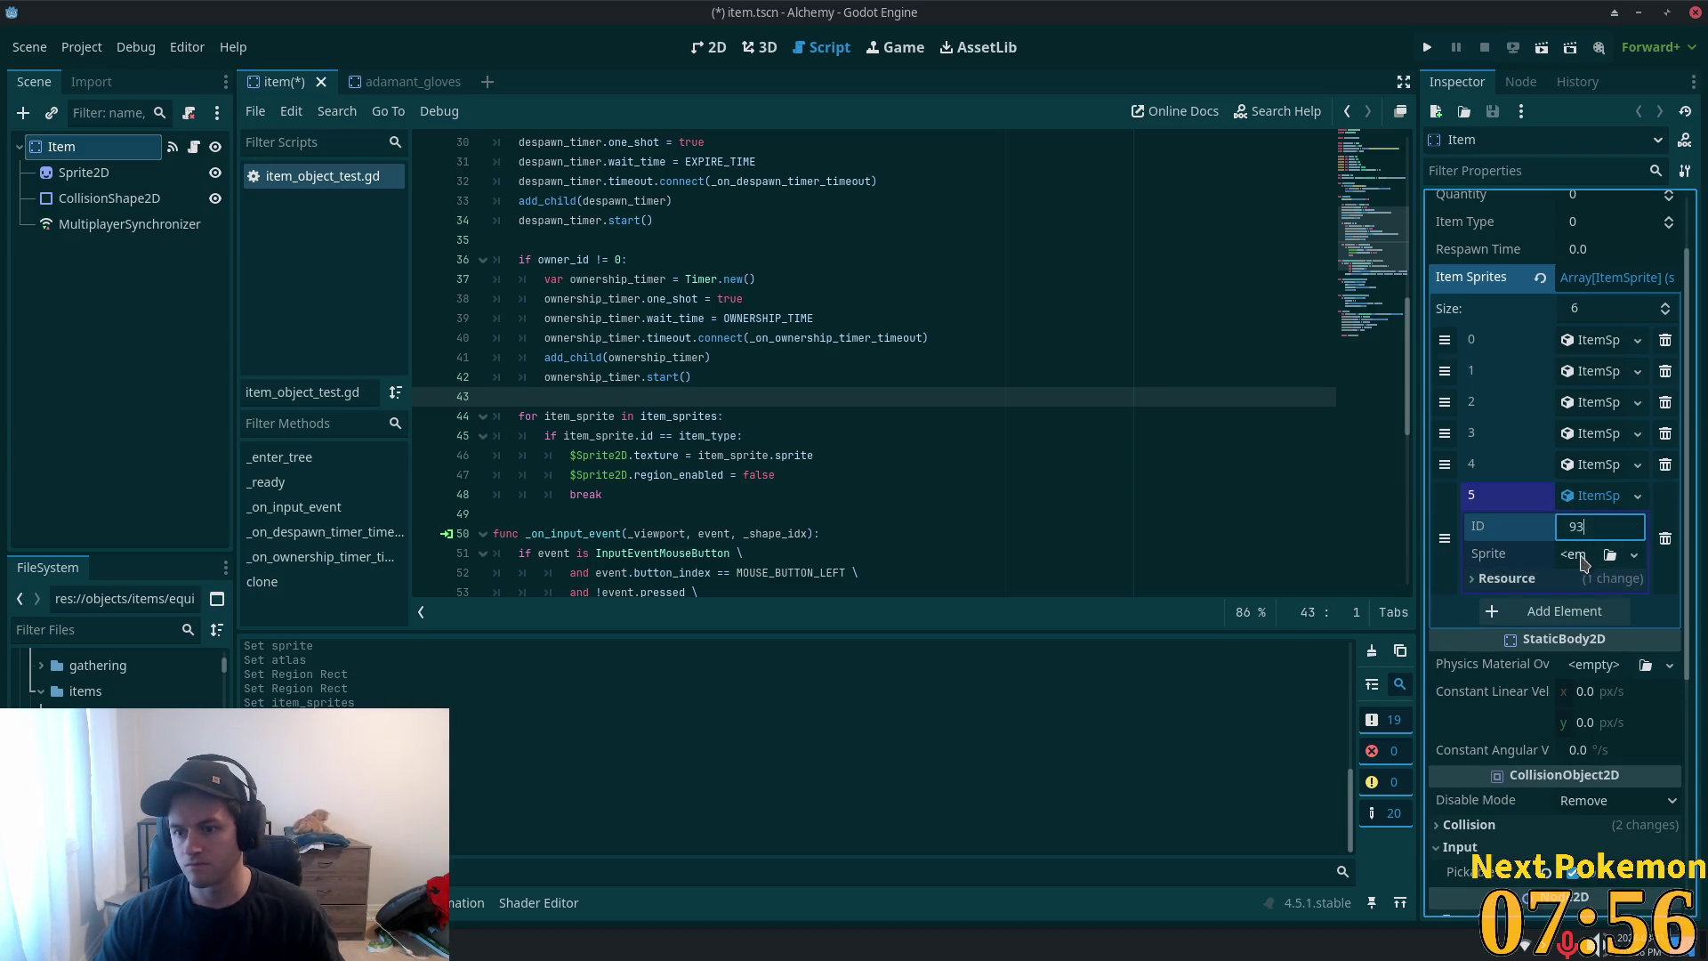
left_click(1633, 554)
left_click(1576, 608)
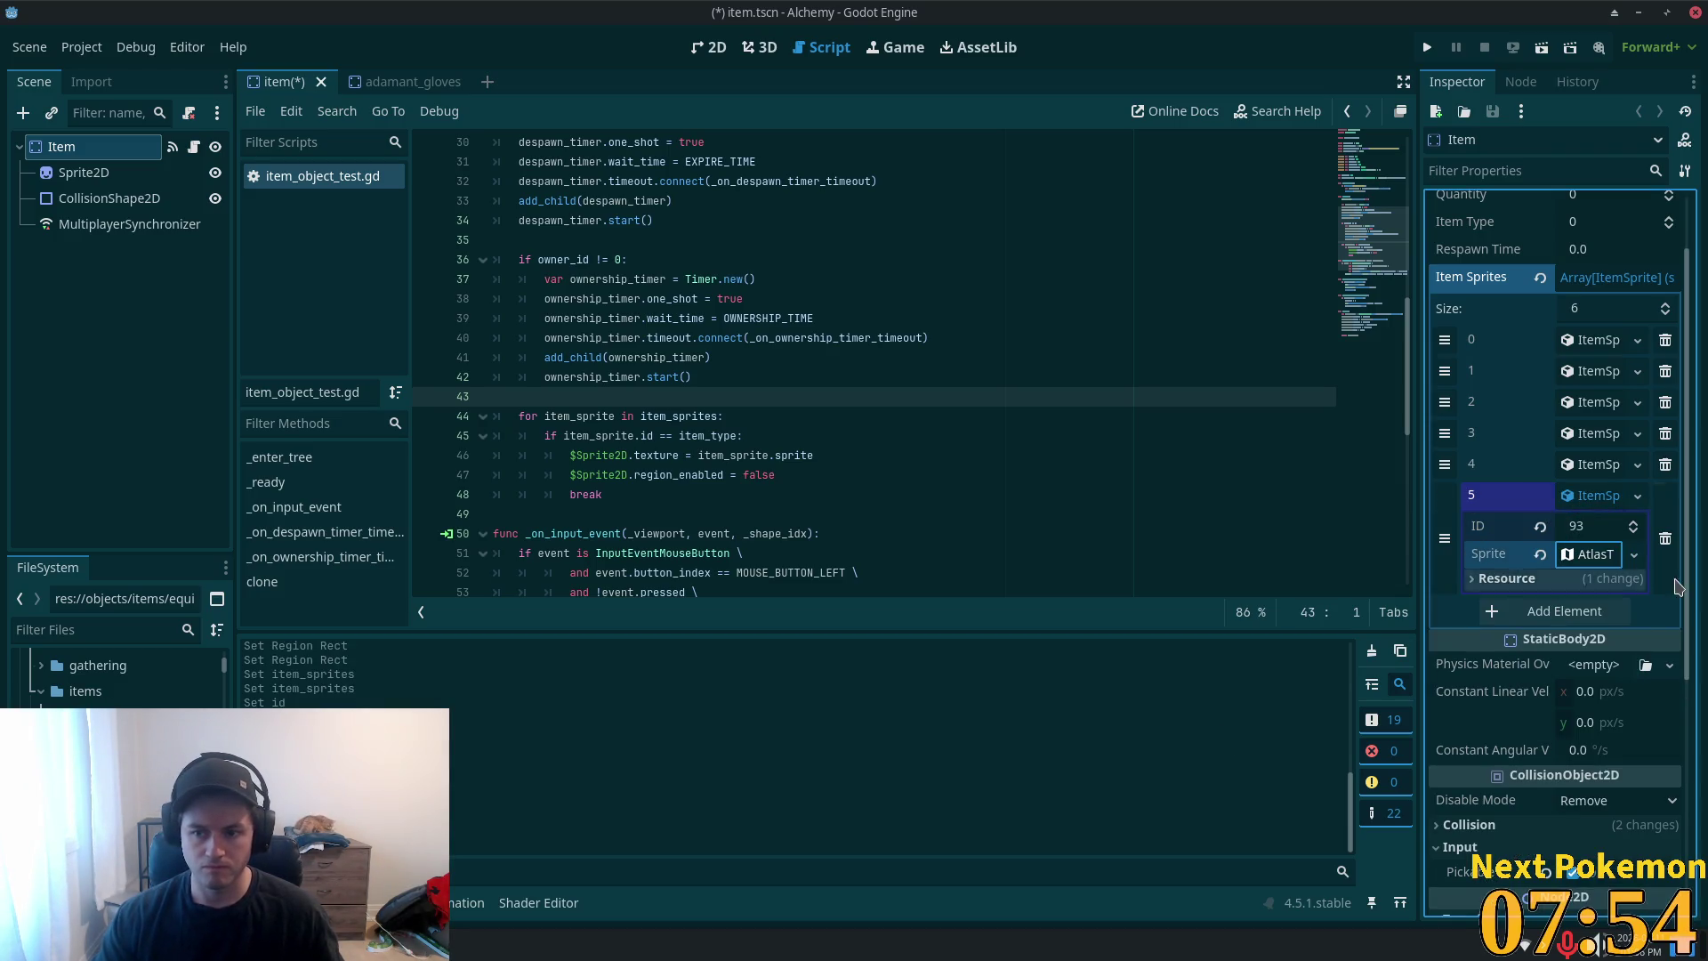
key("alt+Tab")
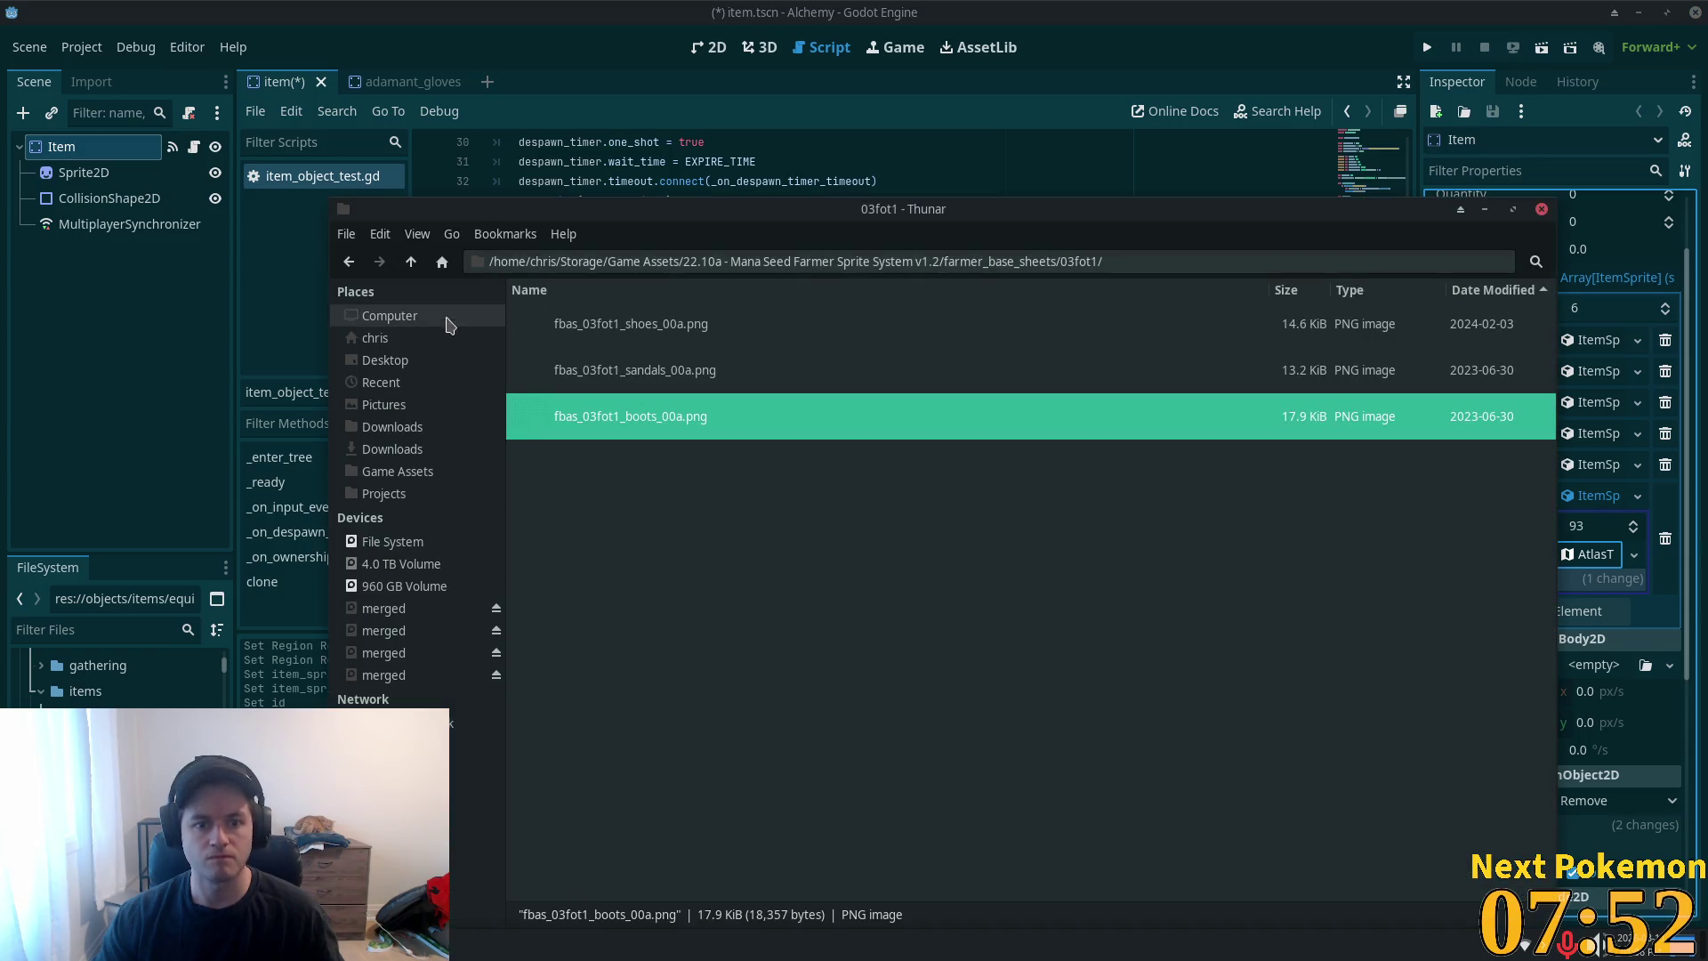
- Locate and preview fbas_09hand_gloves_00a.png in farmer_base_sheets/09hand, then return to Godot
left_click(411, 261)
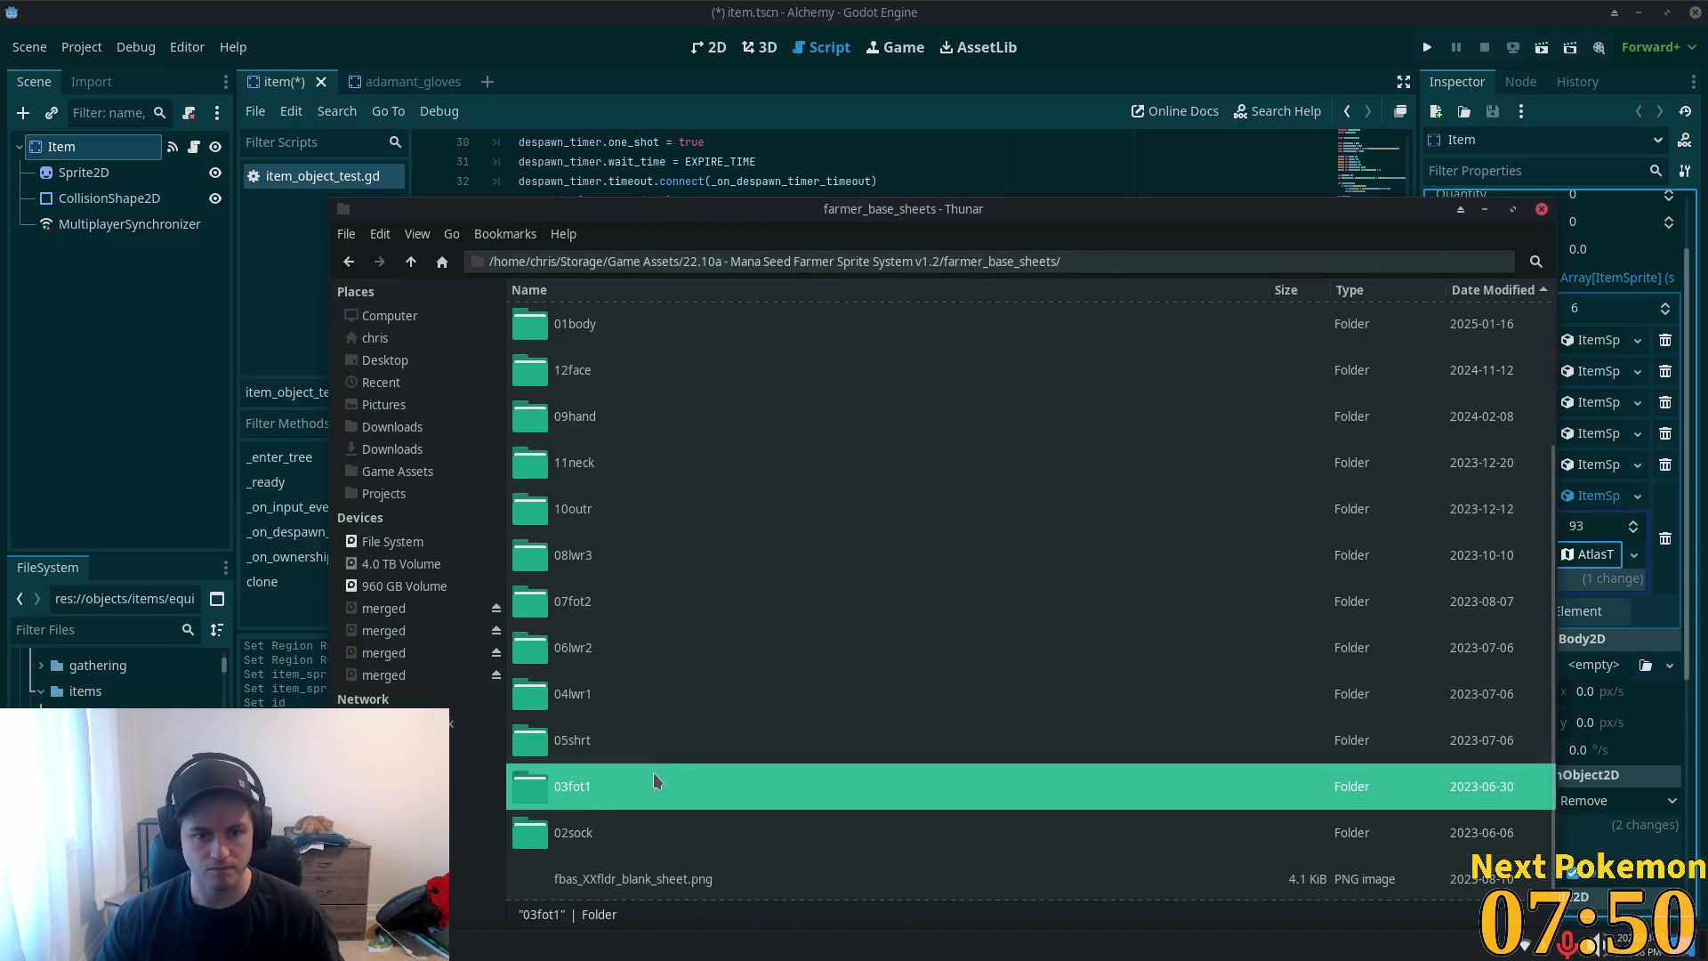
double_click(579, 418)
double_click(665, 324)
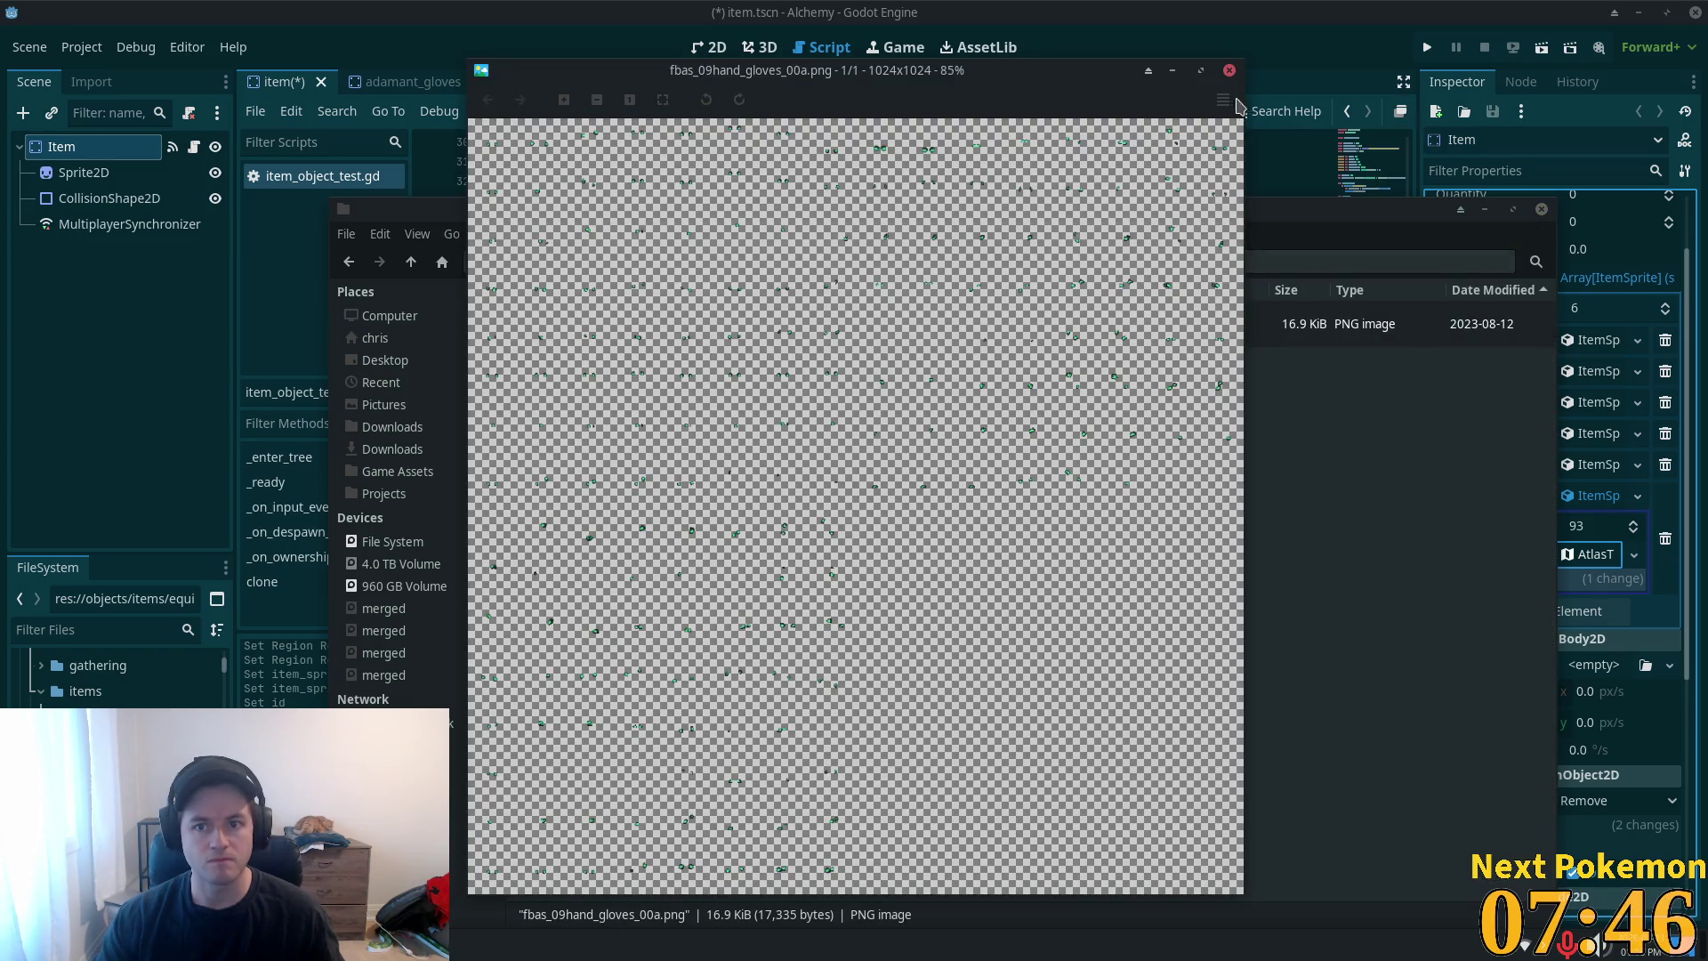
left_click(1228, 71)
left_click(678, 420)
left_click(647, 316)
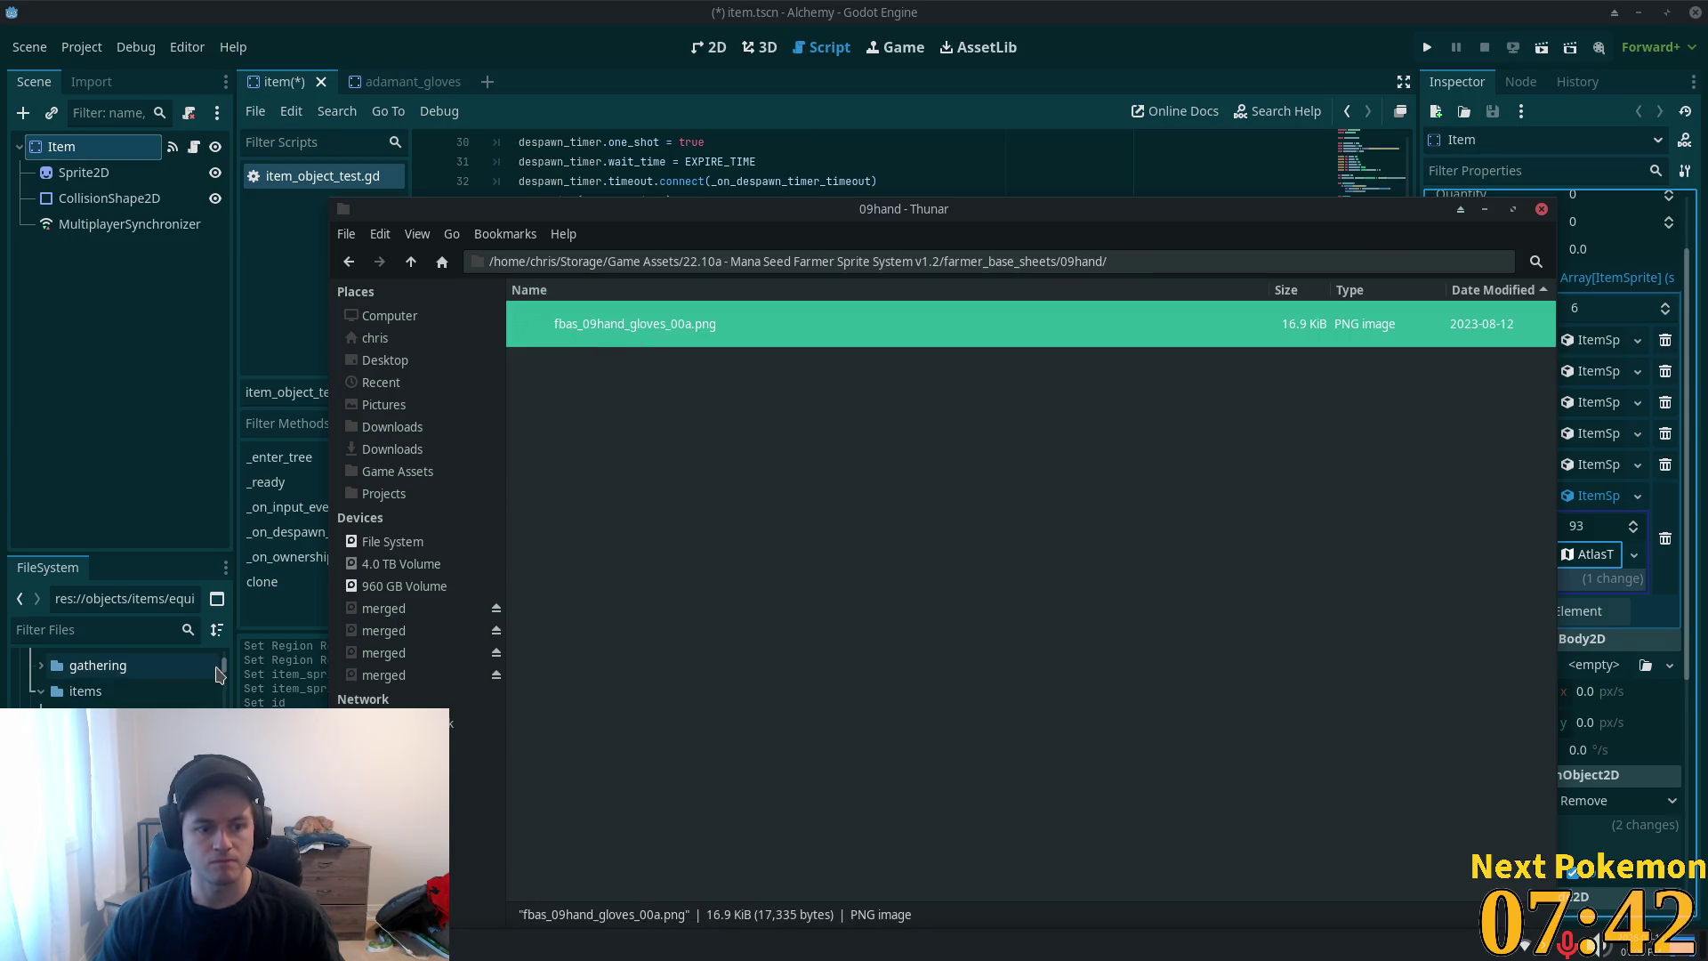
key("alt+Tab")
key("alt+Tab")
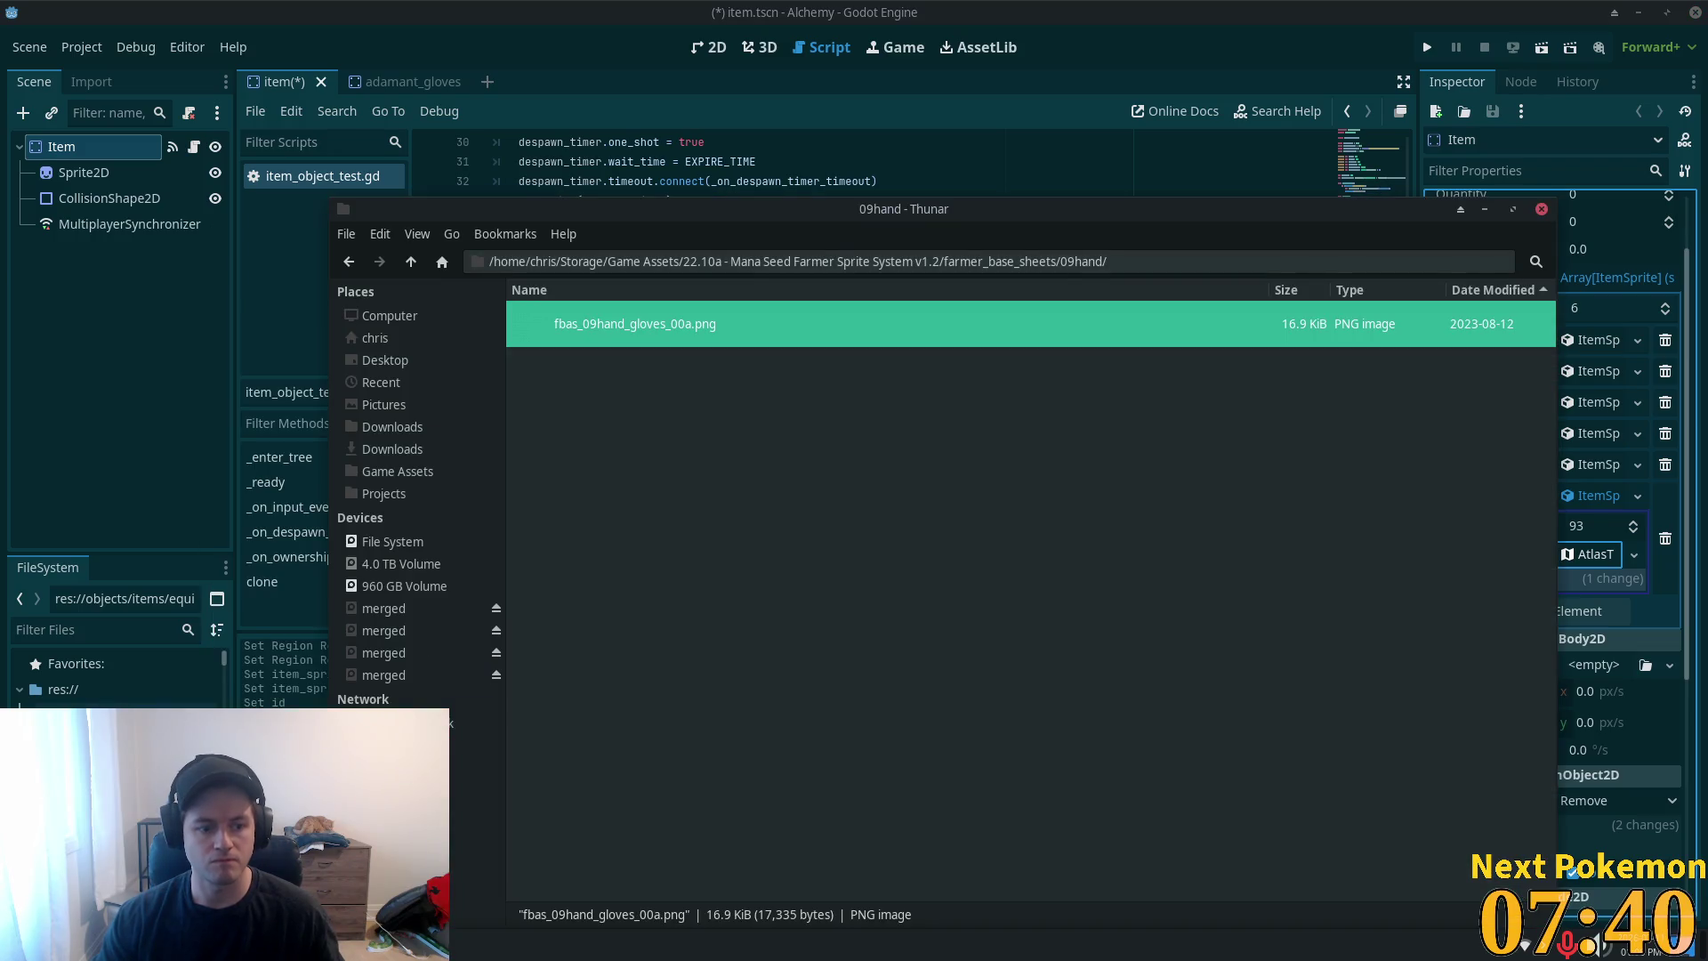
key("alt+Tab")
key("alt+Tab")
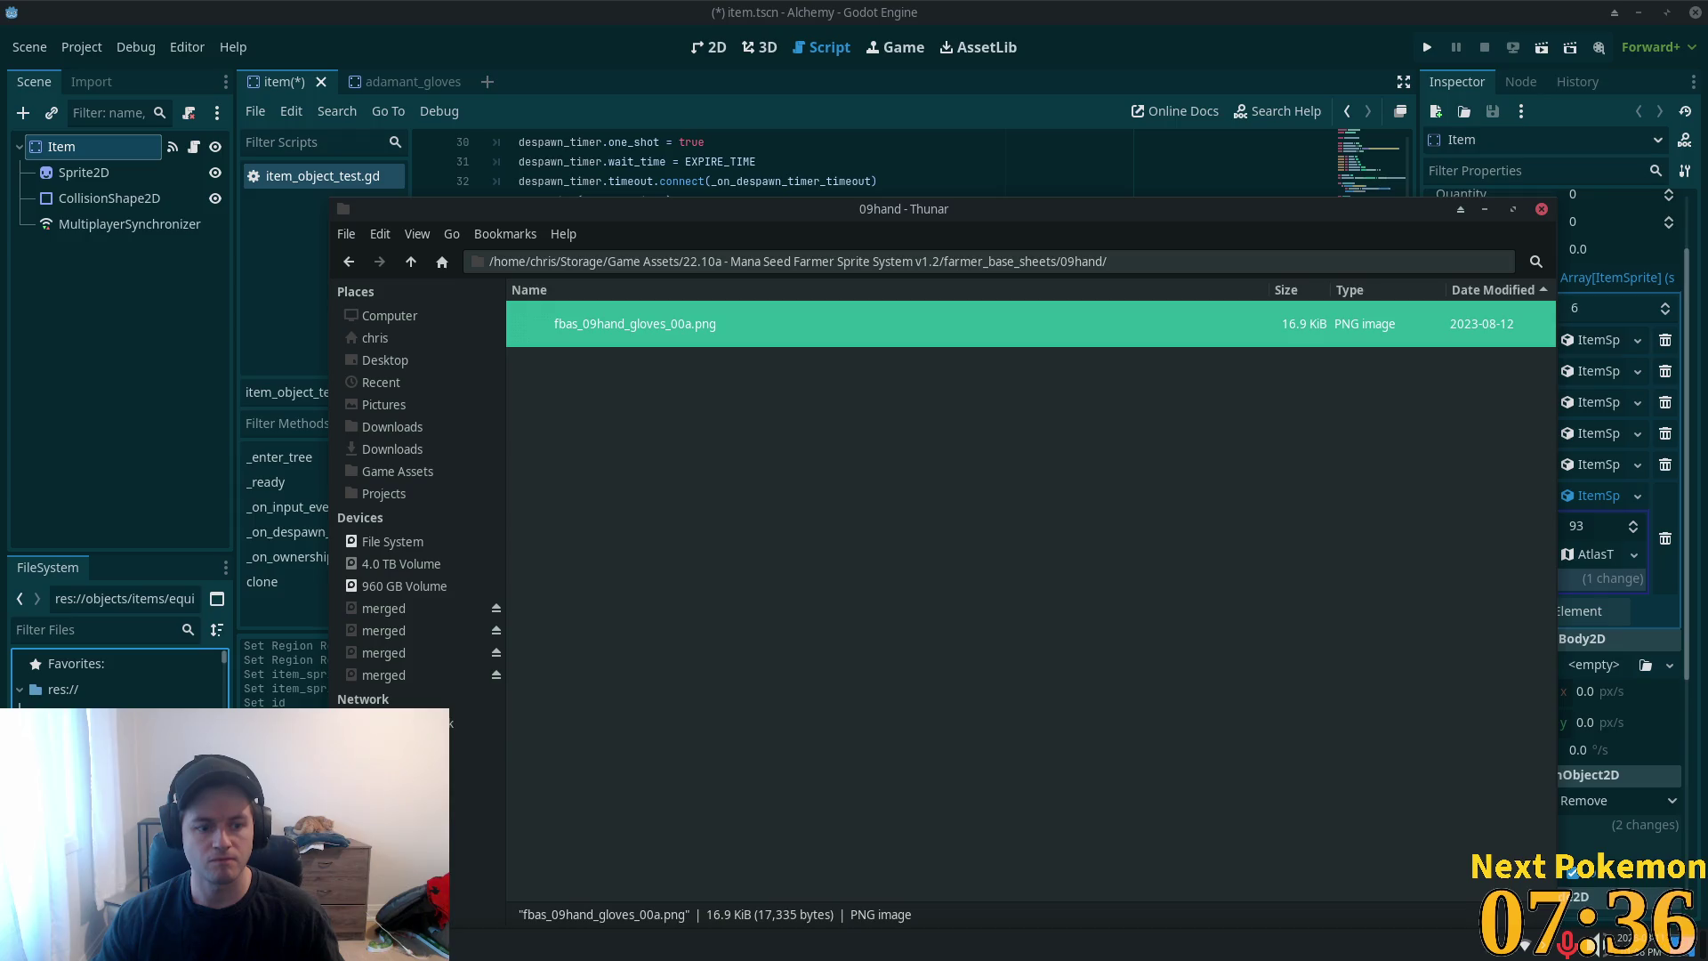
key("alt+Tab")
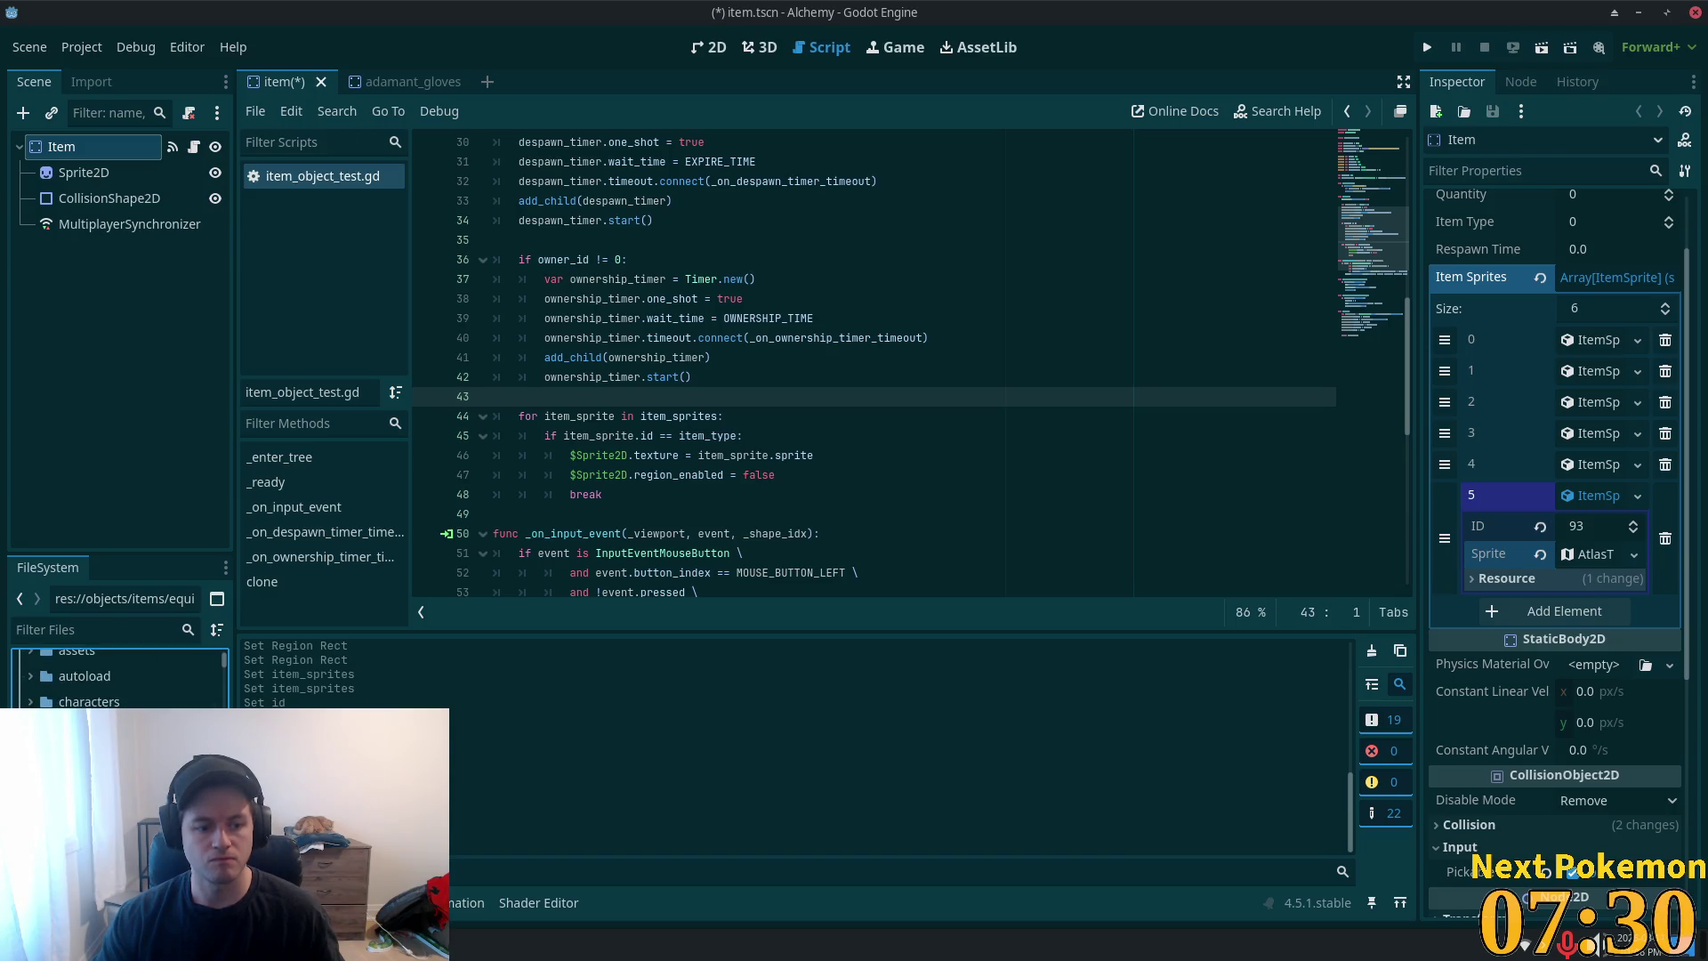
- Set the equipment sprite sheet as the Atlas of slot 5's AtlasTexture
left_click(1592, 555)
left_click(1573, 814)
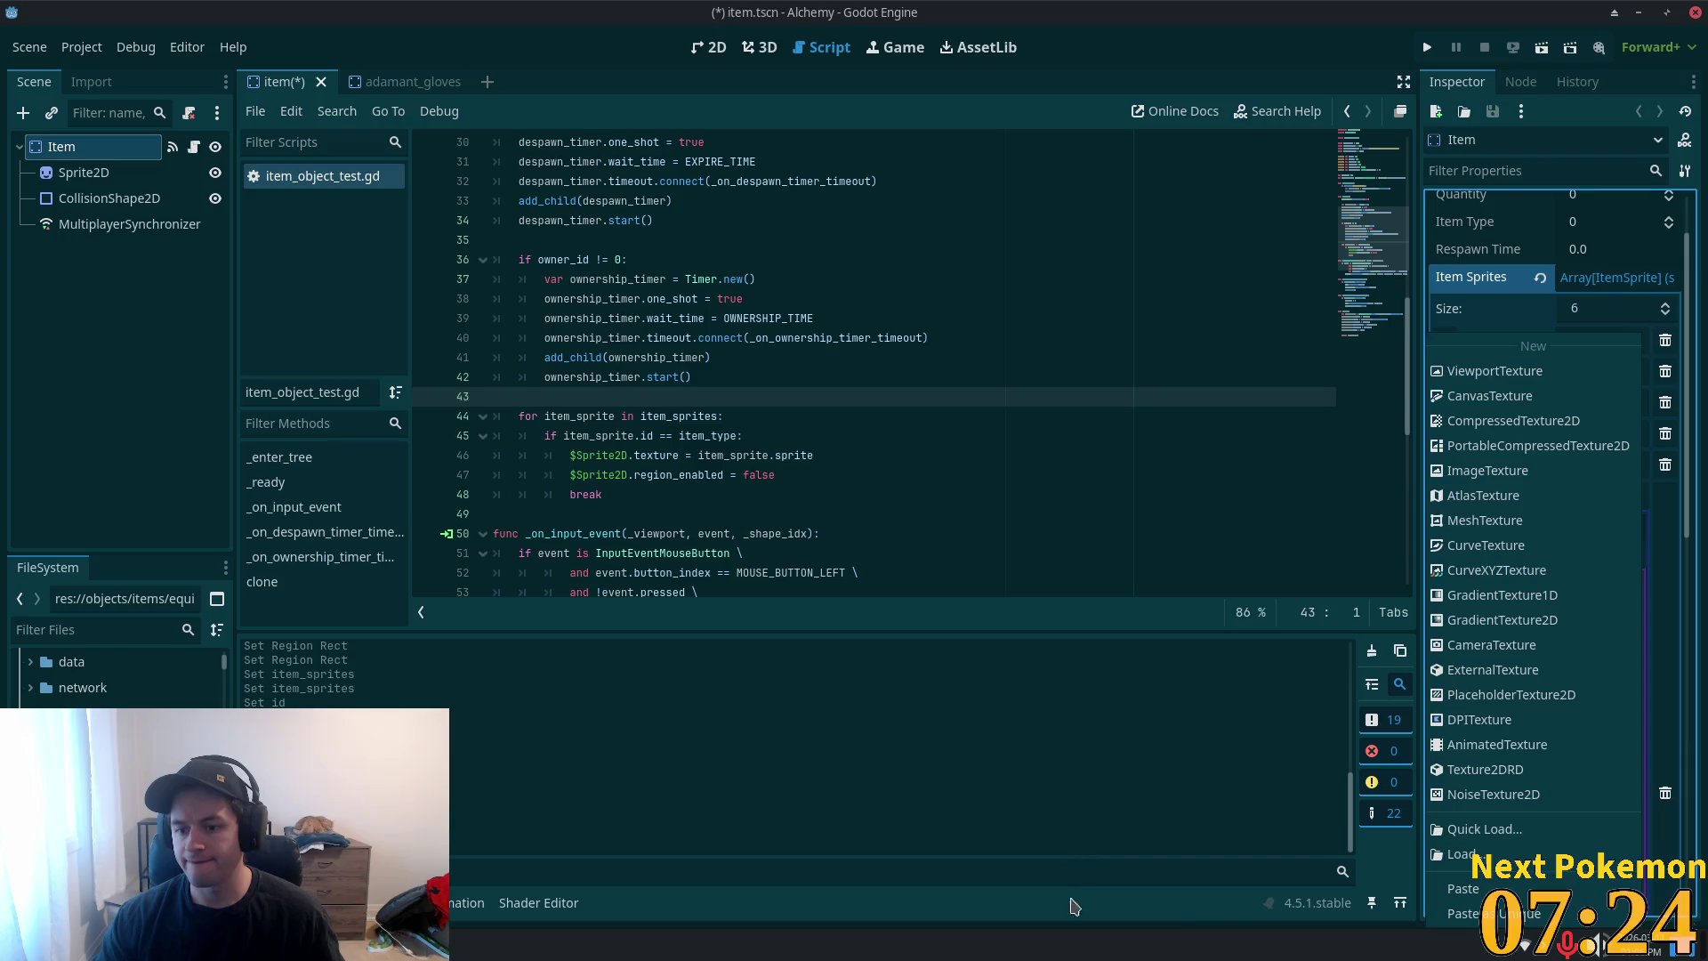
left_click(1382, 742)
scroll(122, 679, "up", 5)
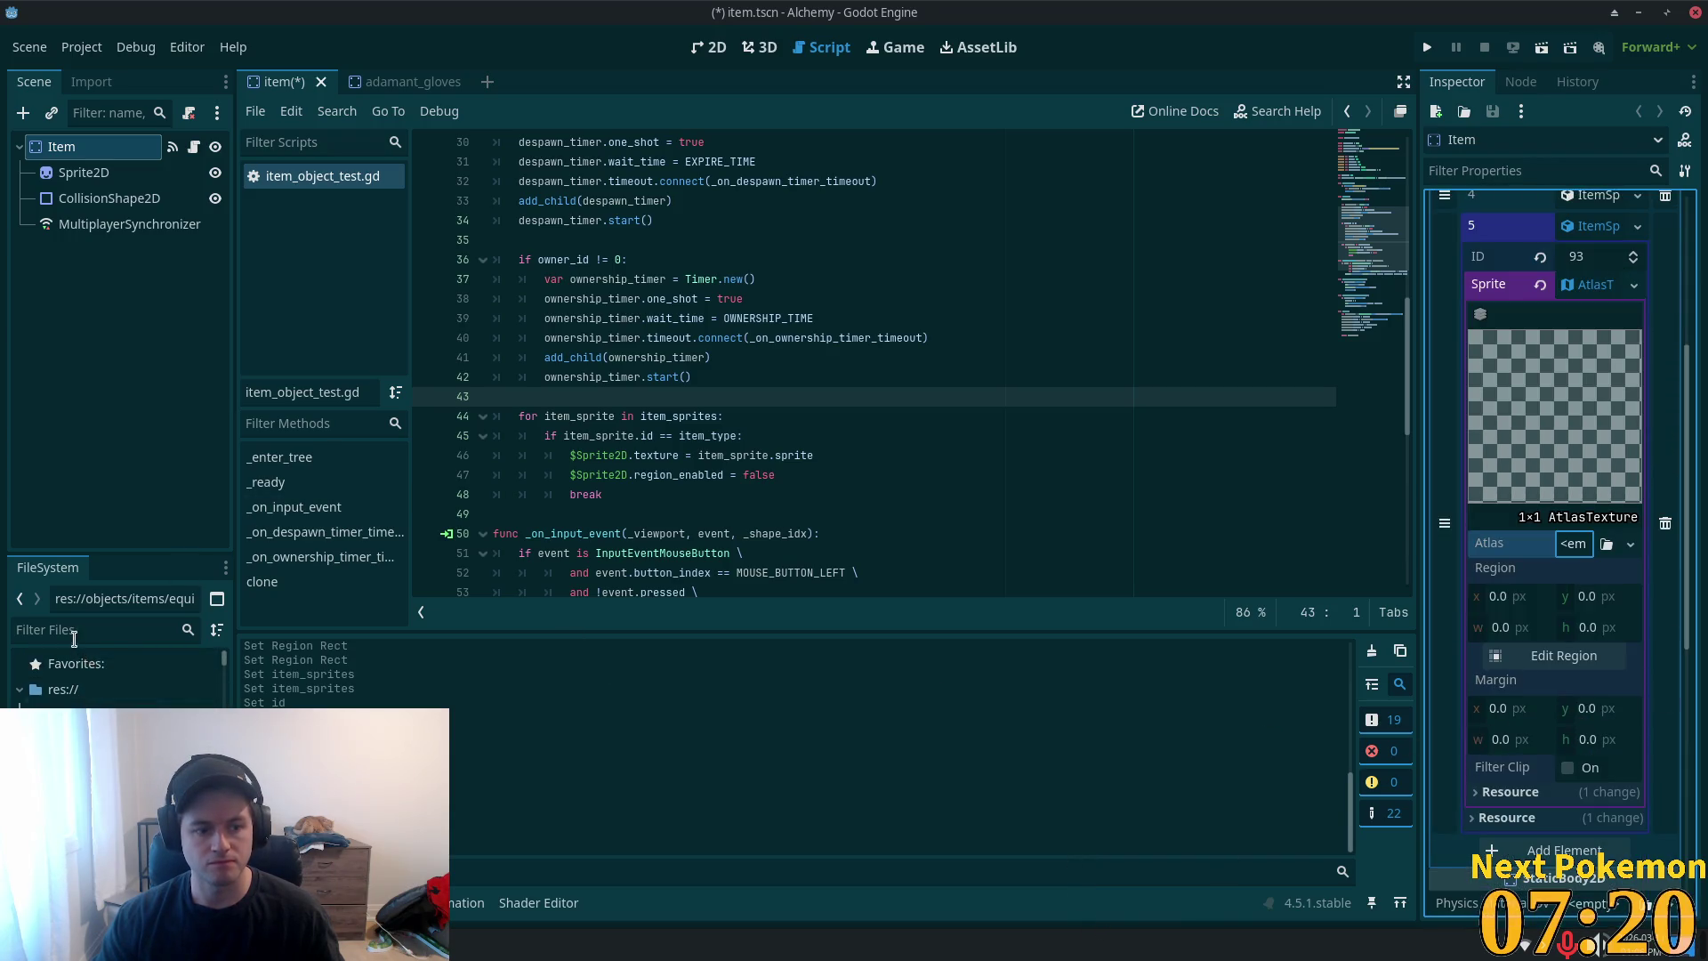
left_click(115, 676)
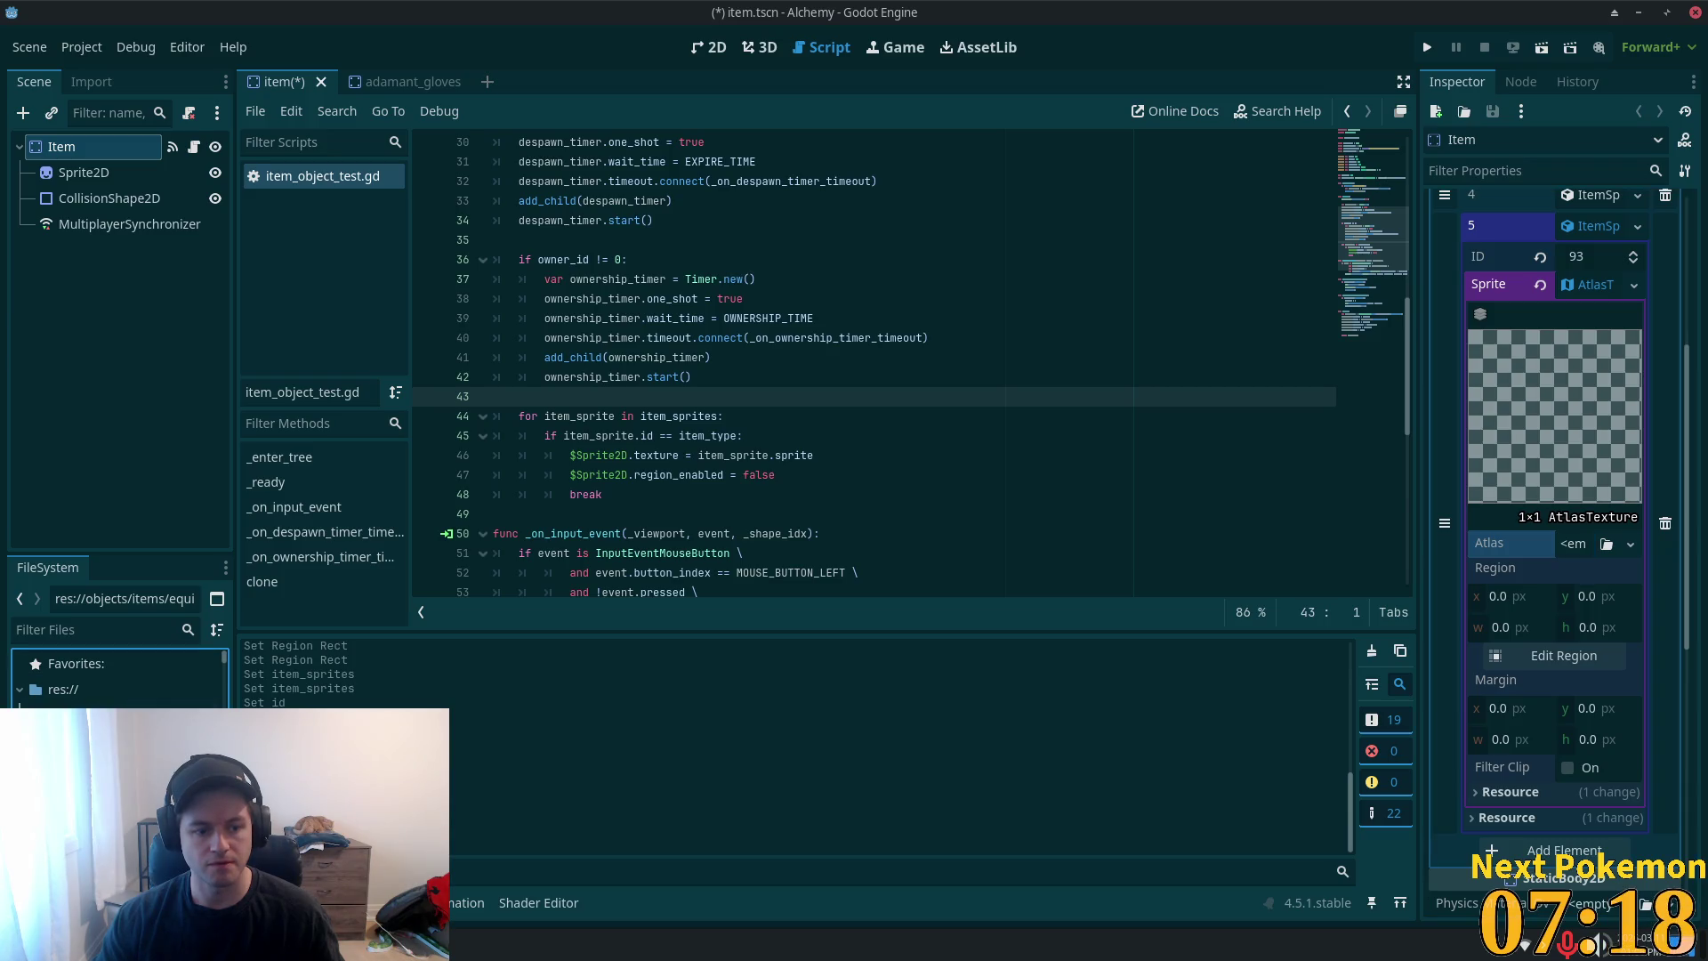
scroll(115, 681, "down", 2)
left_click_drag(116, 721, 1570, 558)
- Set the atlas region to the 9×9 gloves sprite at x 104, y 660
left_click(1581, 690)
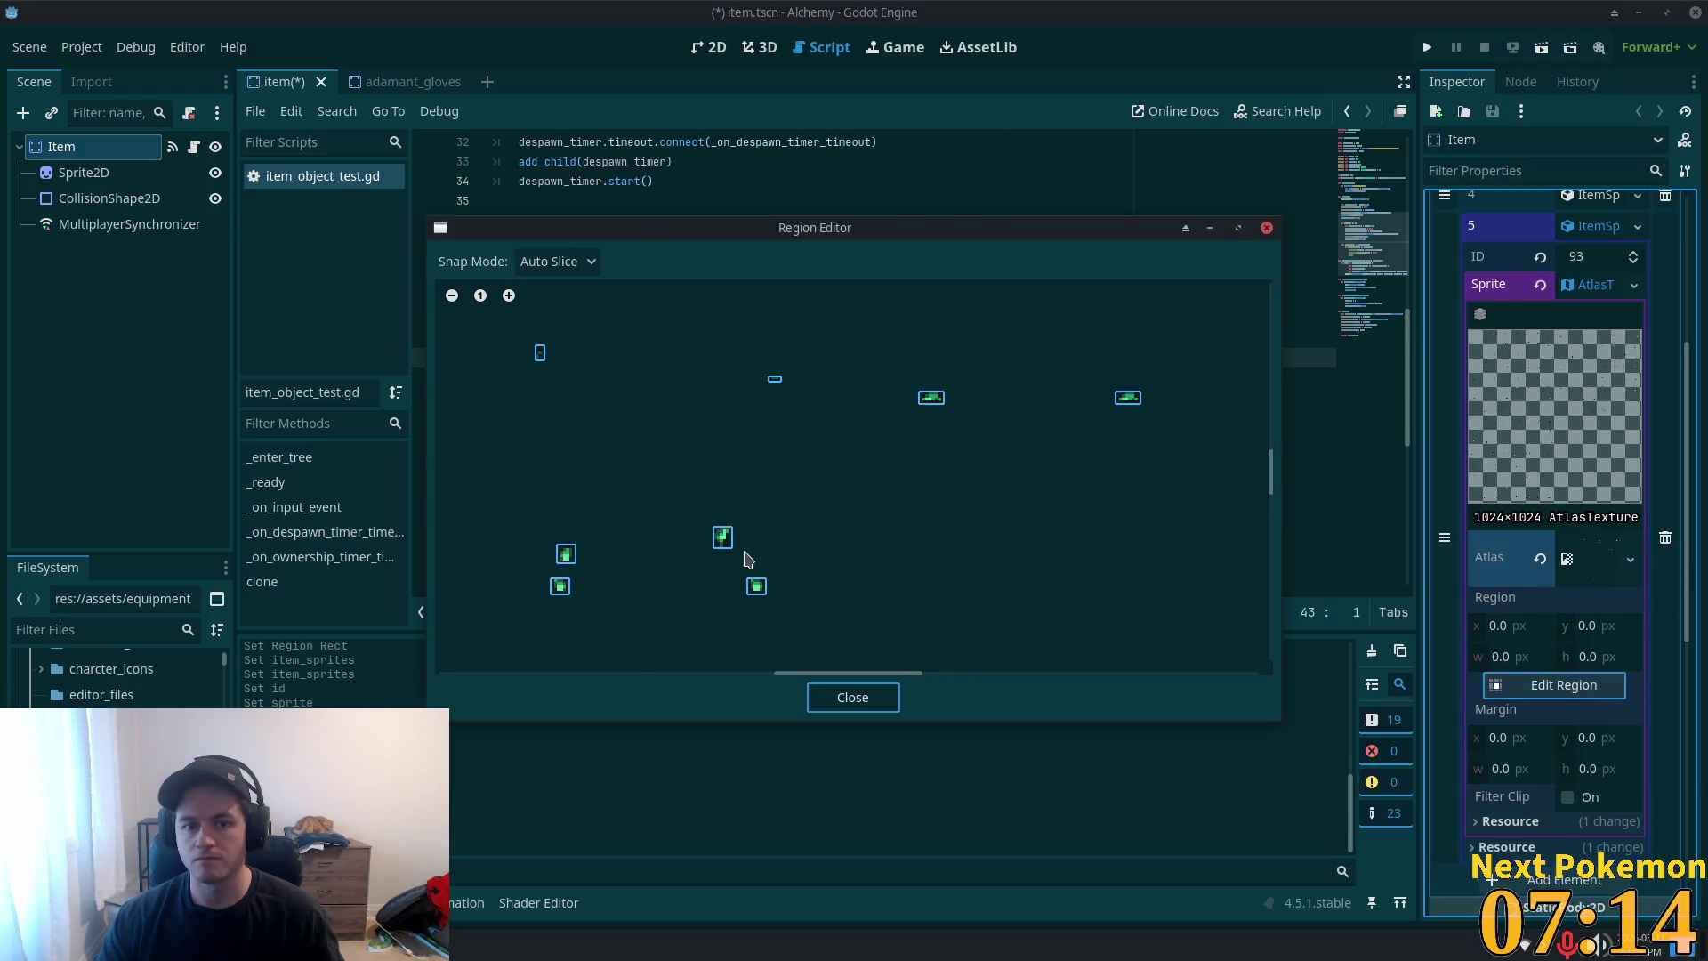
scroll(750, 572, "up", 5)
scroll(1212, 542, "left", 5)
scroll(952, 423, "up", 10)
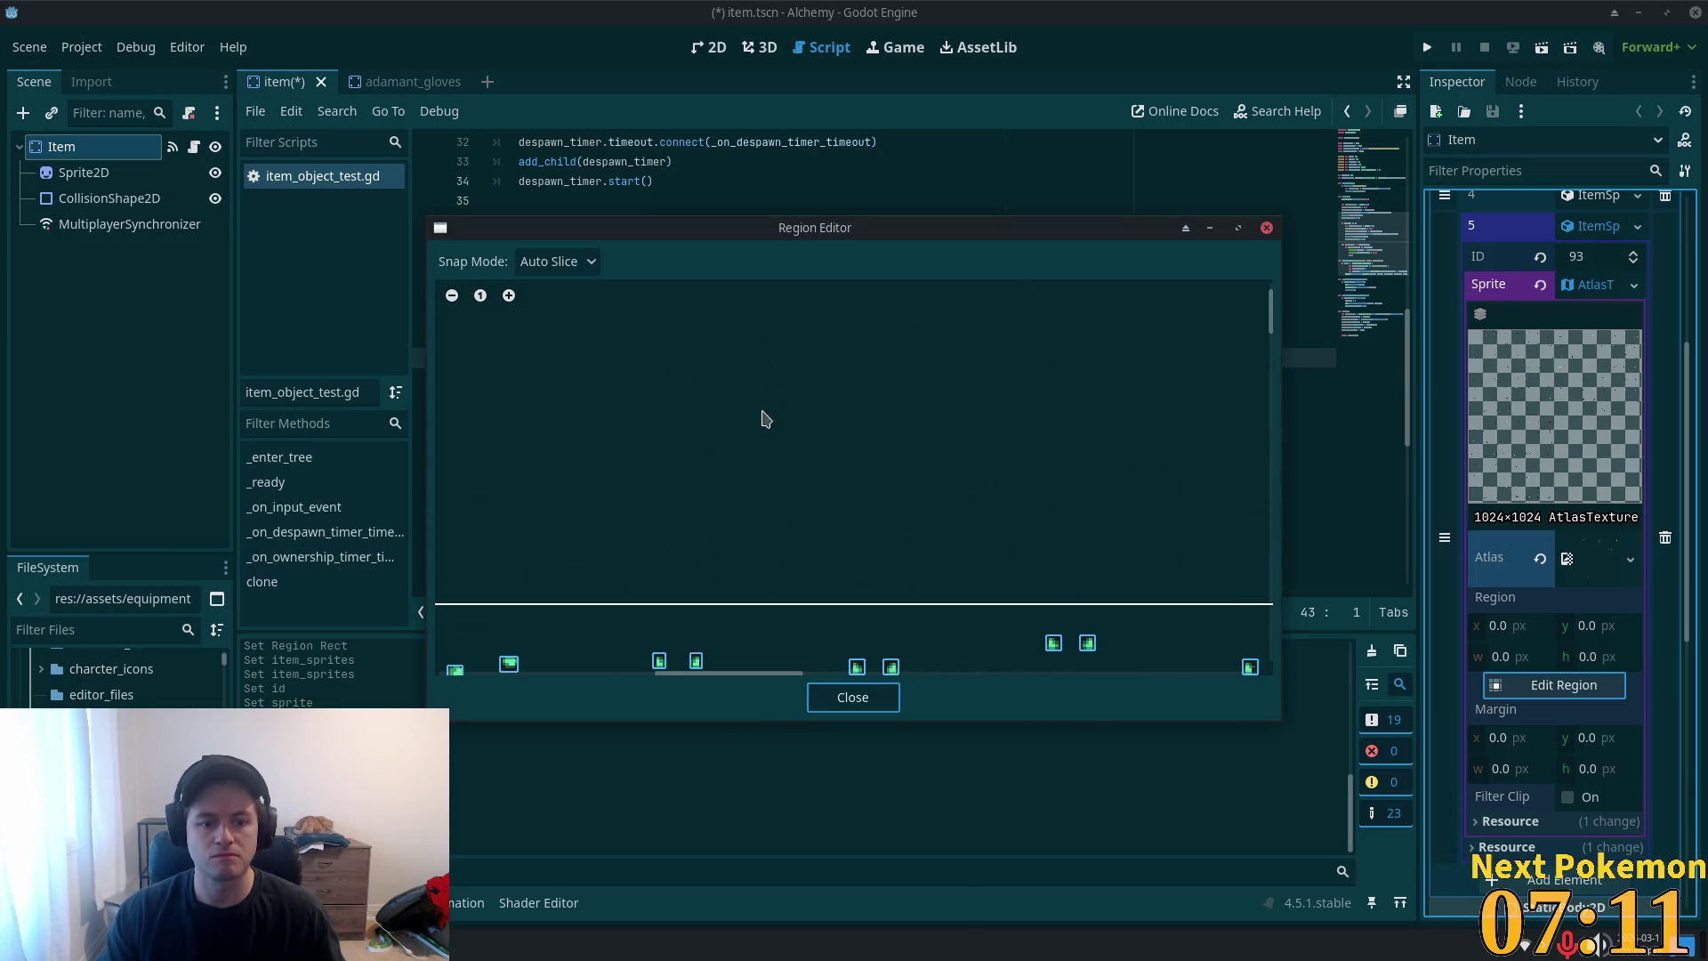
scroll(756, 534, "down", 5)
scroll(747, 578, "left", 5)
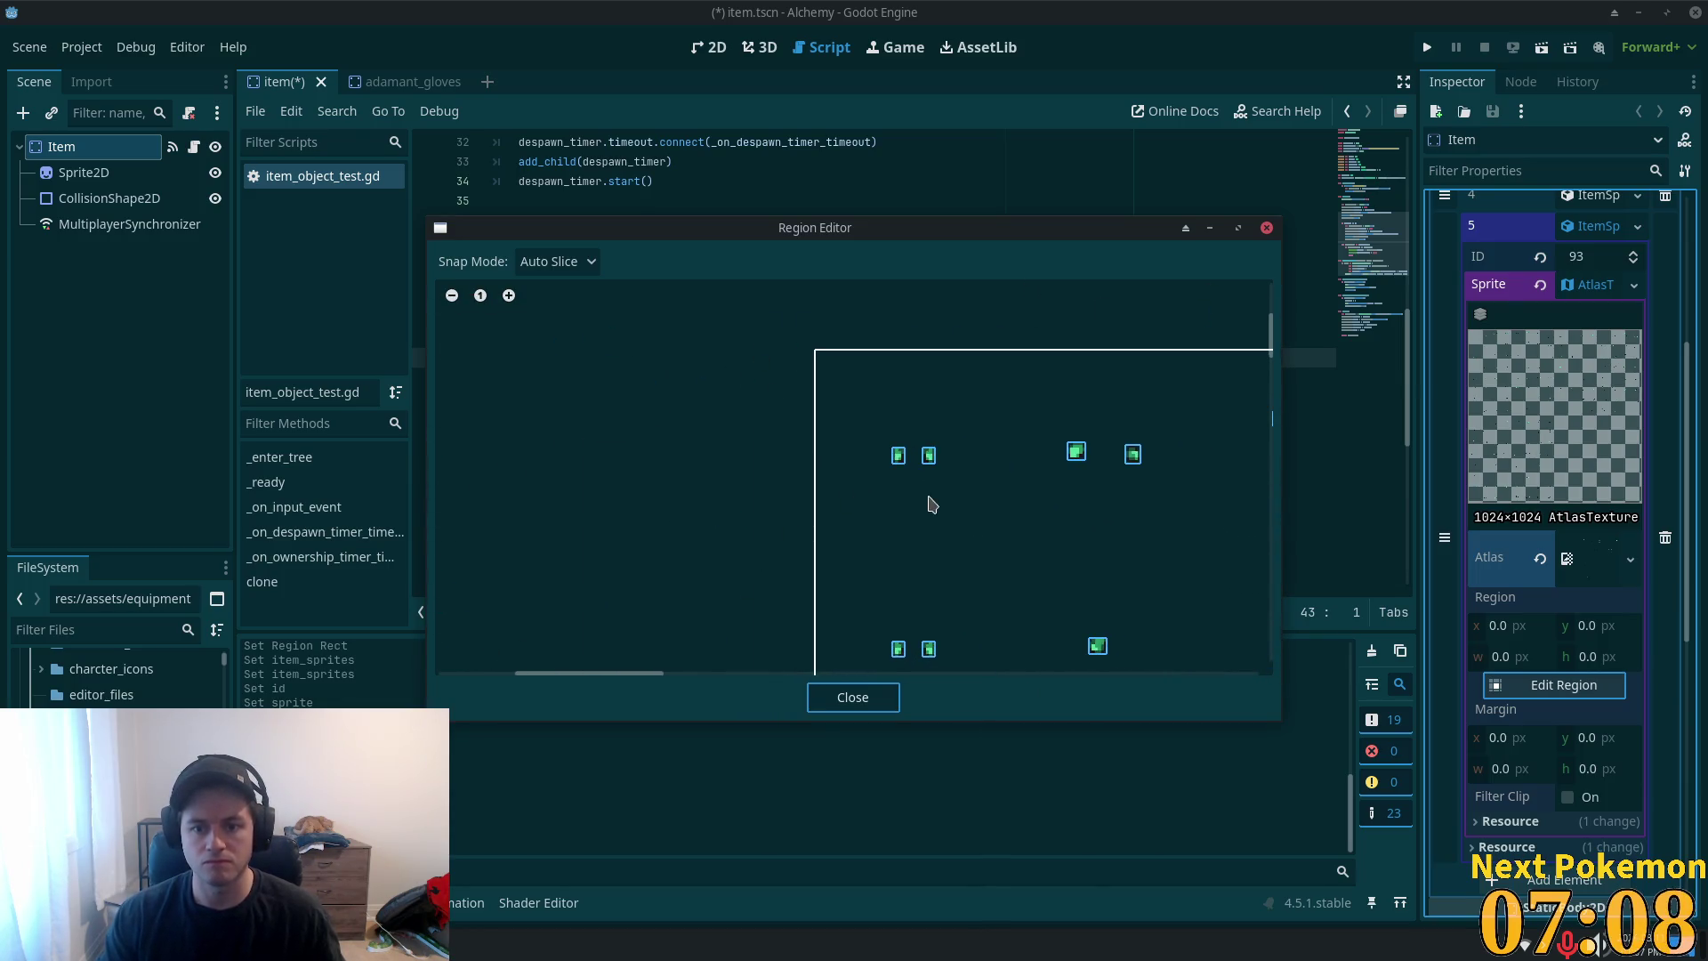
scroll(930, 504, "up", 1)
scroll(967, 603, "down", 1)
scroll(971, 594, "up", 2)
mouse_move(1114, 549)
left_mouse_down()
mouse_move(1106, 530)
mouse_move(629, 542)
left_mouse_up()
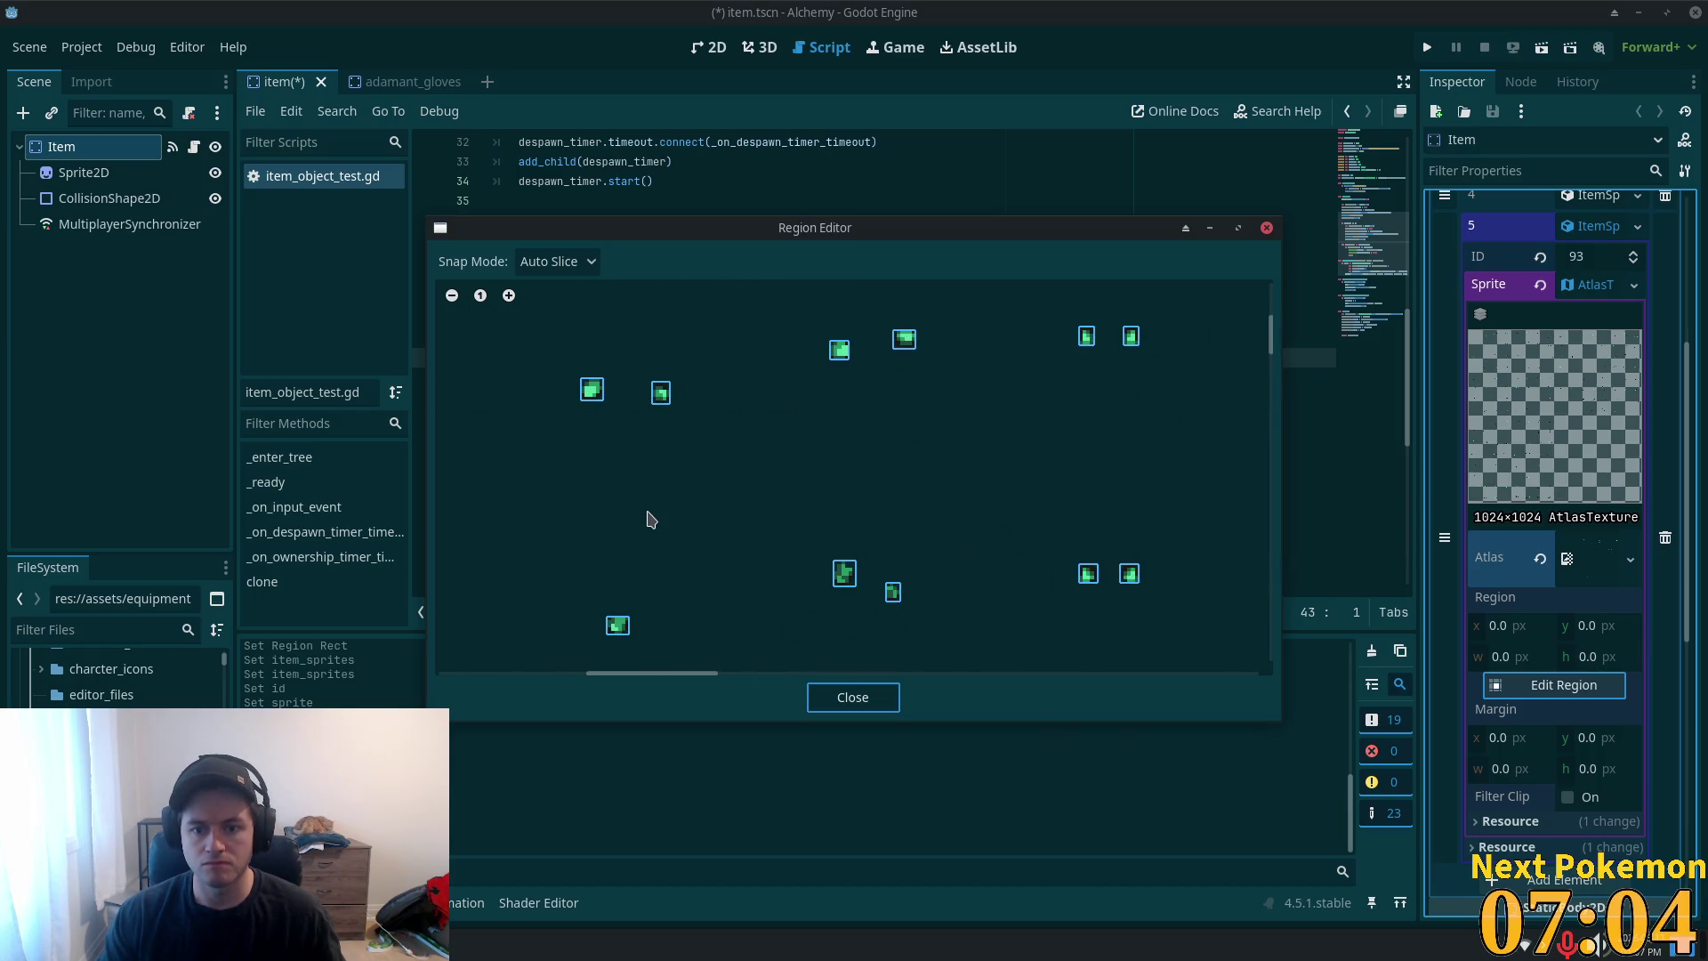
scroll(649, 503, "down", 3)
scroll(831, 462, "down", 1)
scroll(561, 374, "up", 1)
scroll(945, 396, "up", 5)
left_click(928, 351)
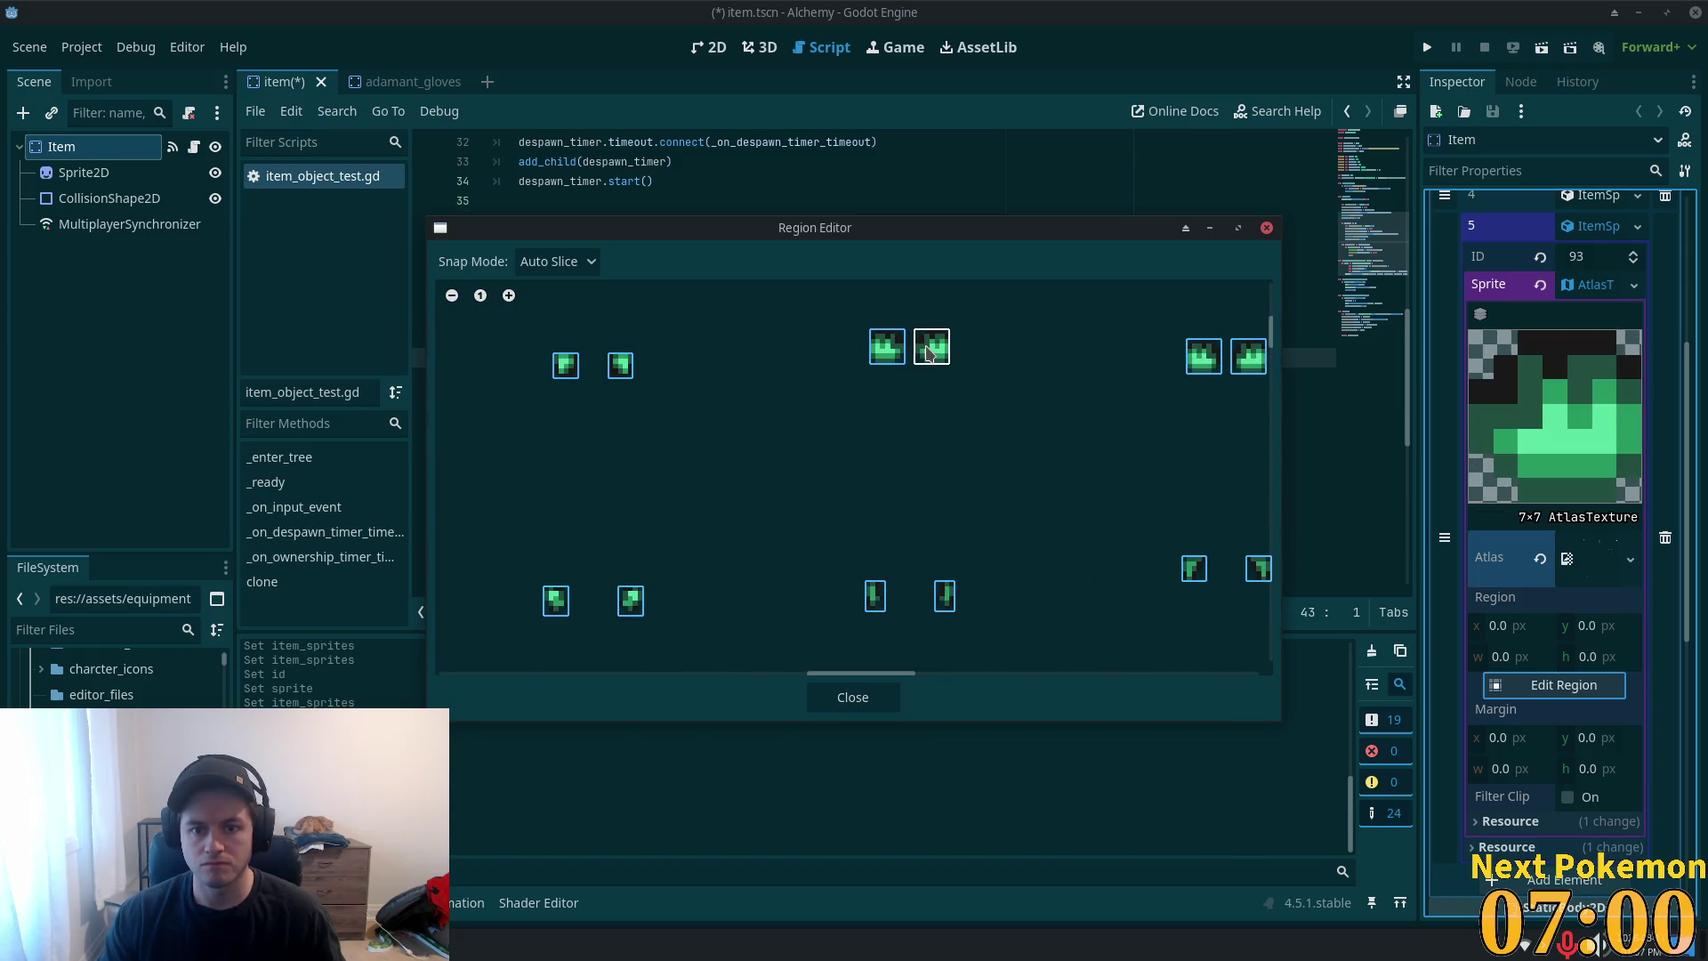
left_click(891, 349)
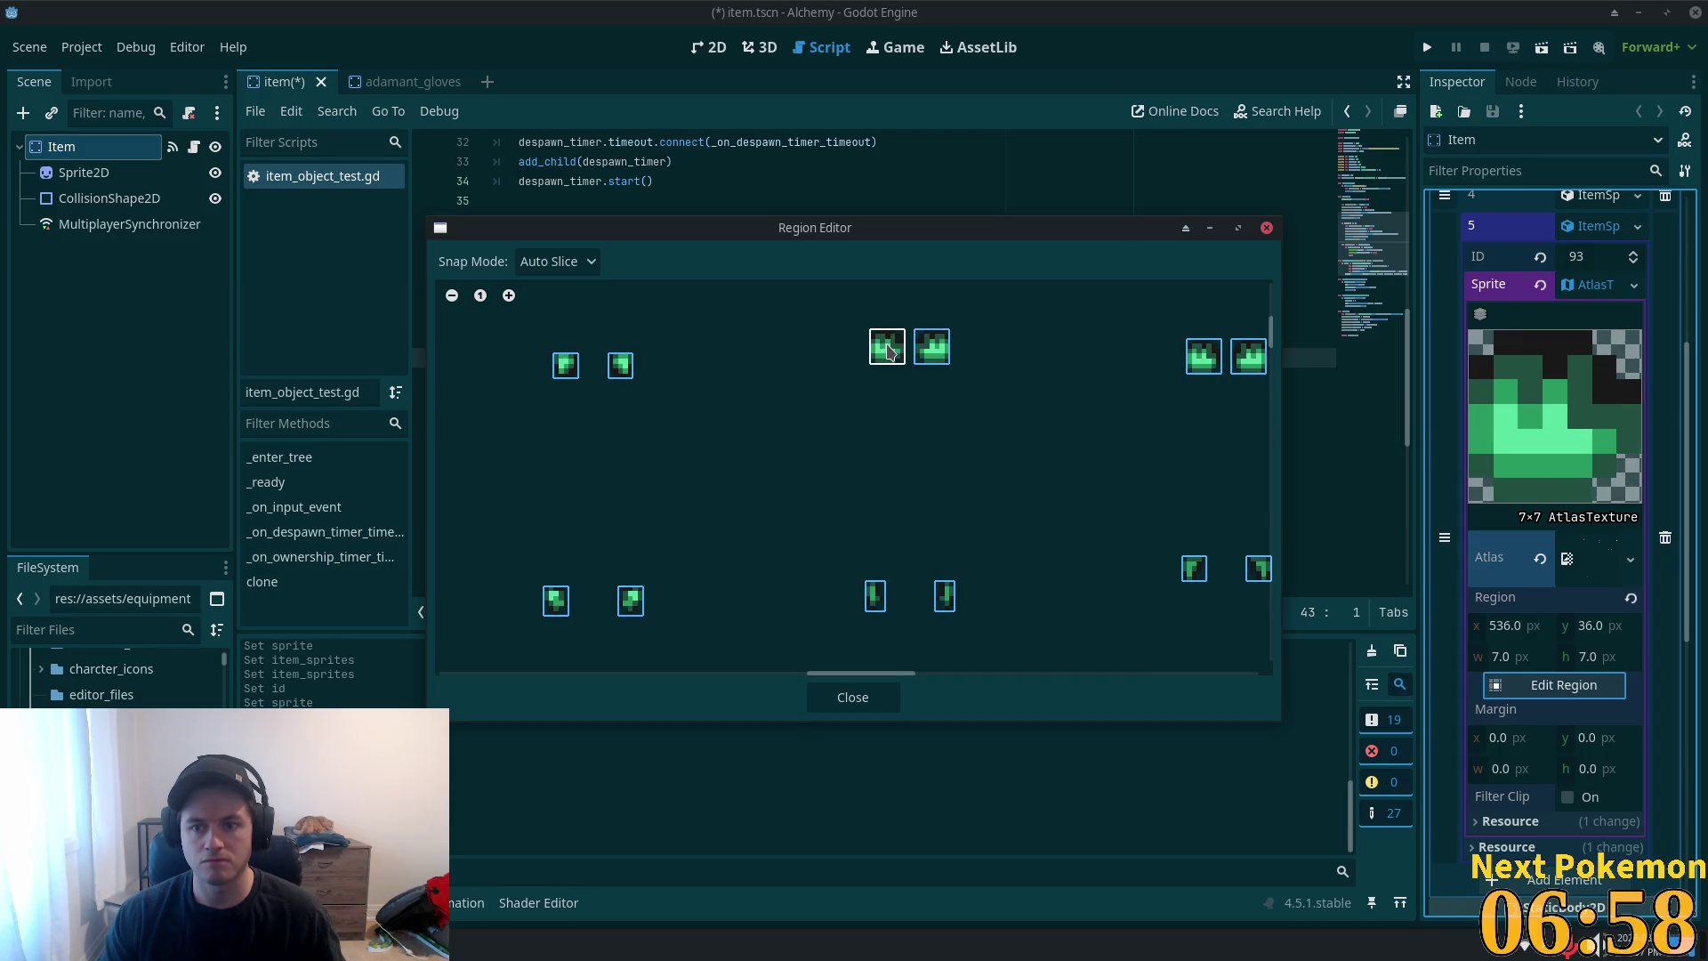
scroll(1056, 411, "down", 5)
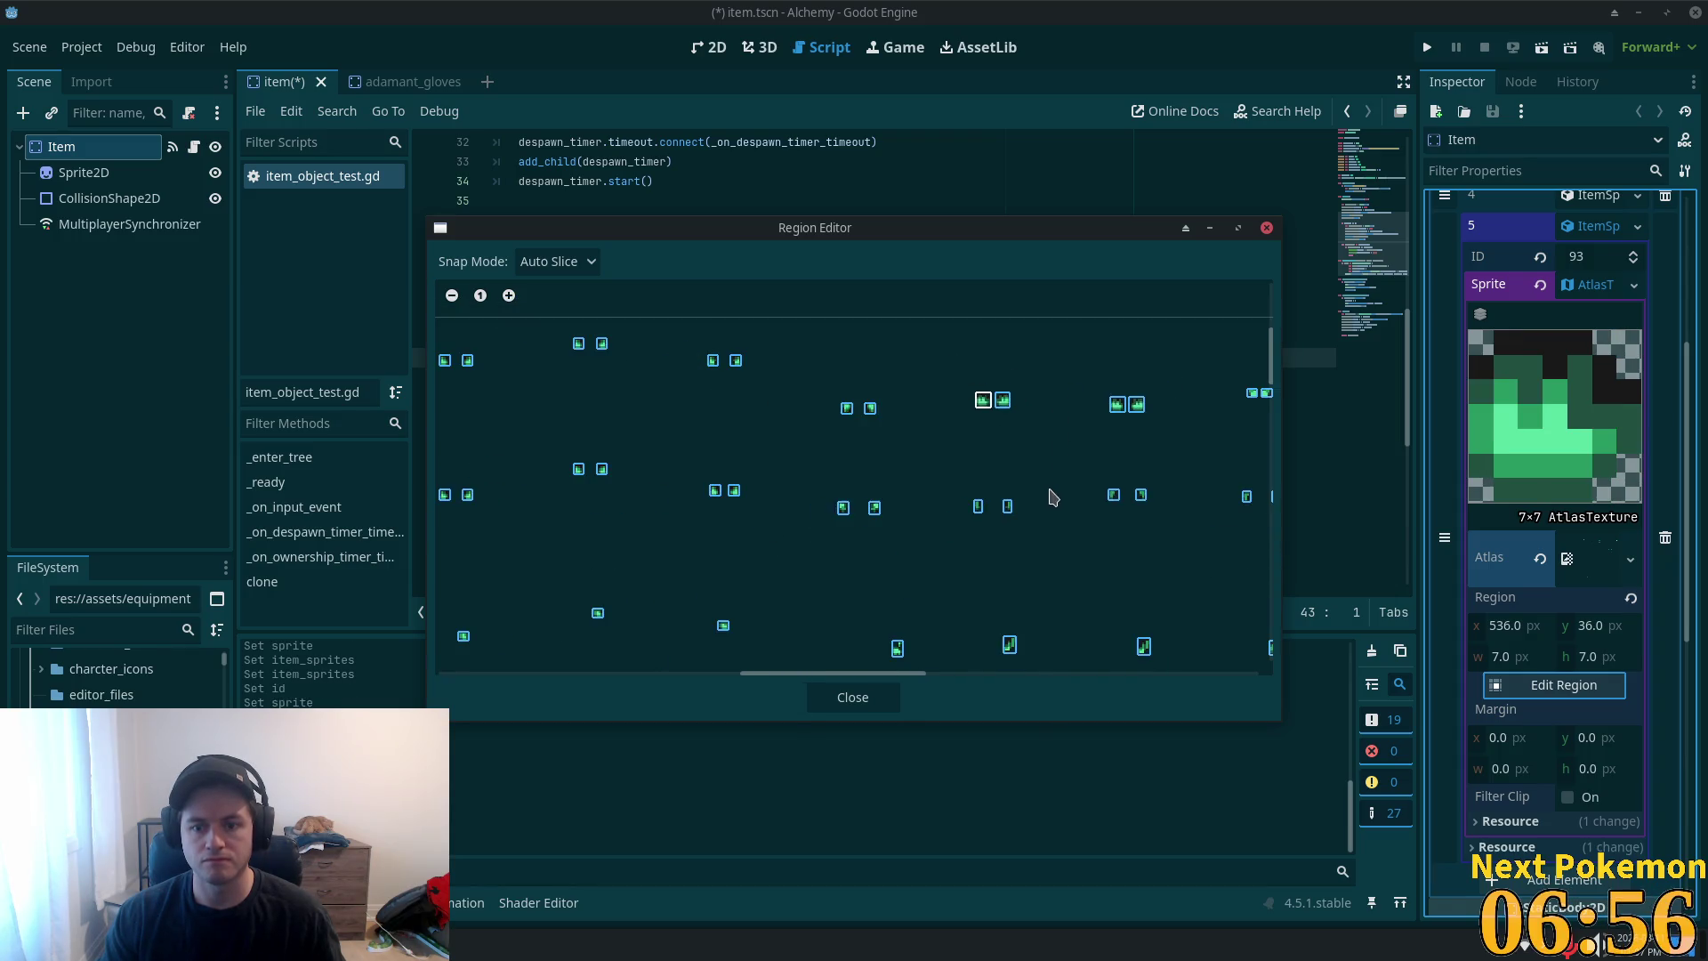
scroll(1015, 534, "down", 5)
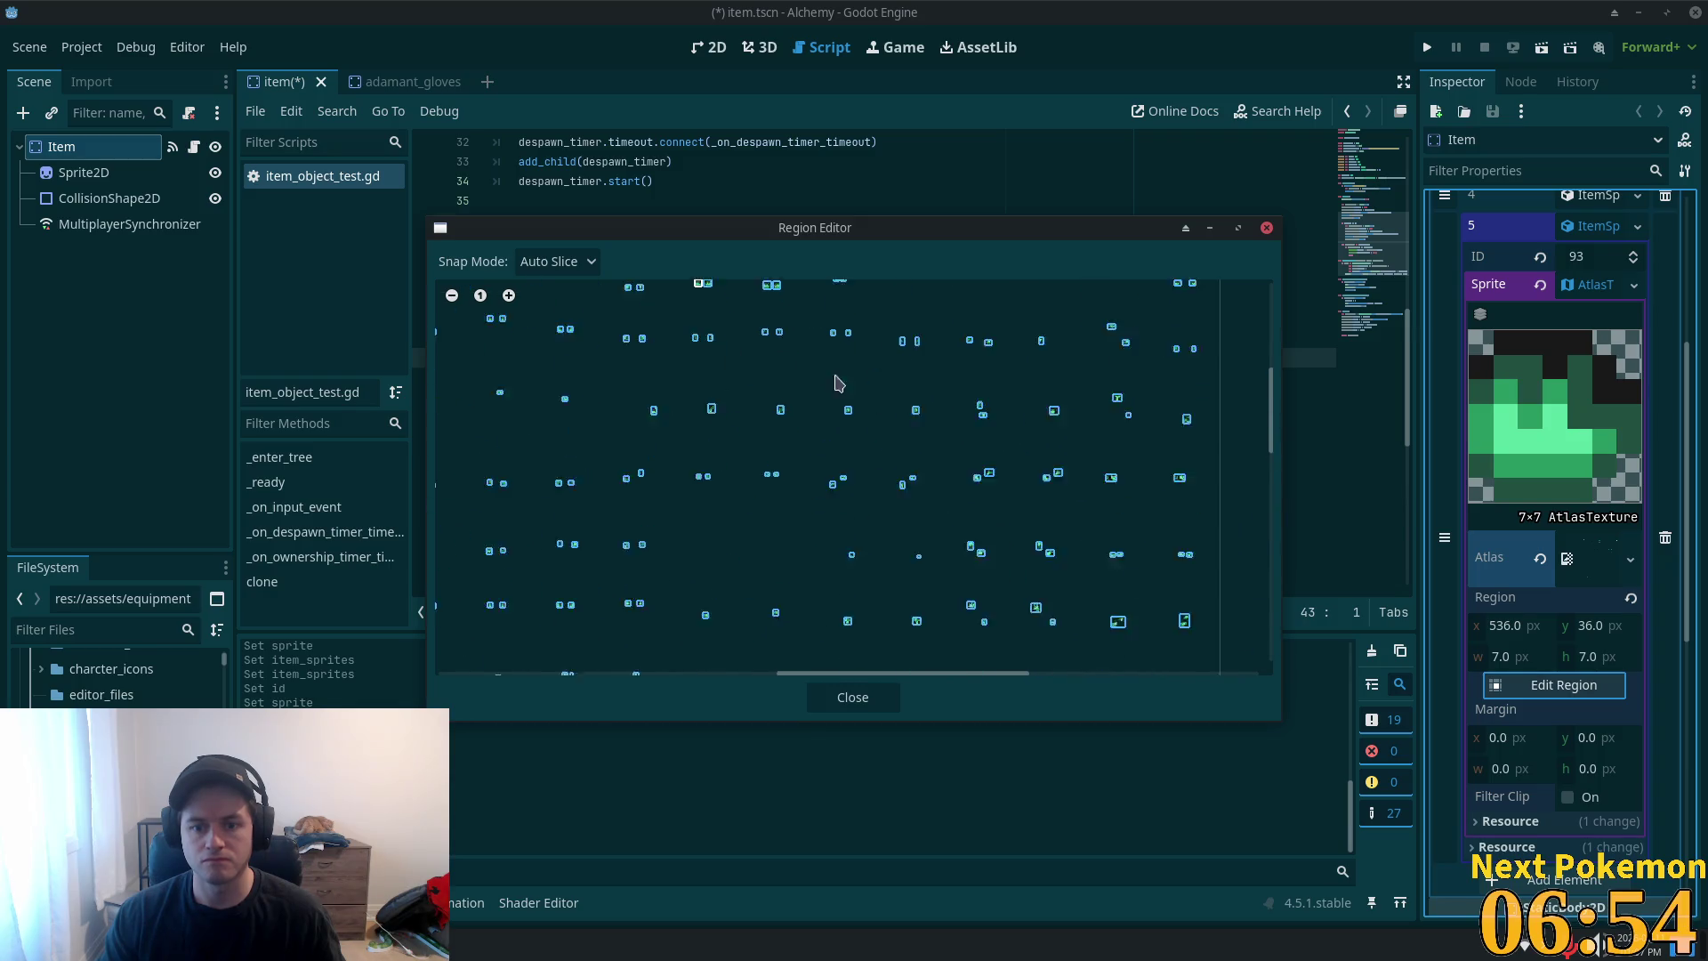
scroll(884, 439, "up", 4)
scroll(712, 507, "down", 3)
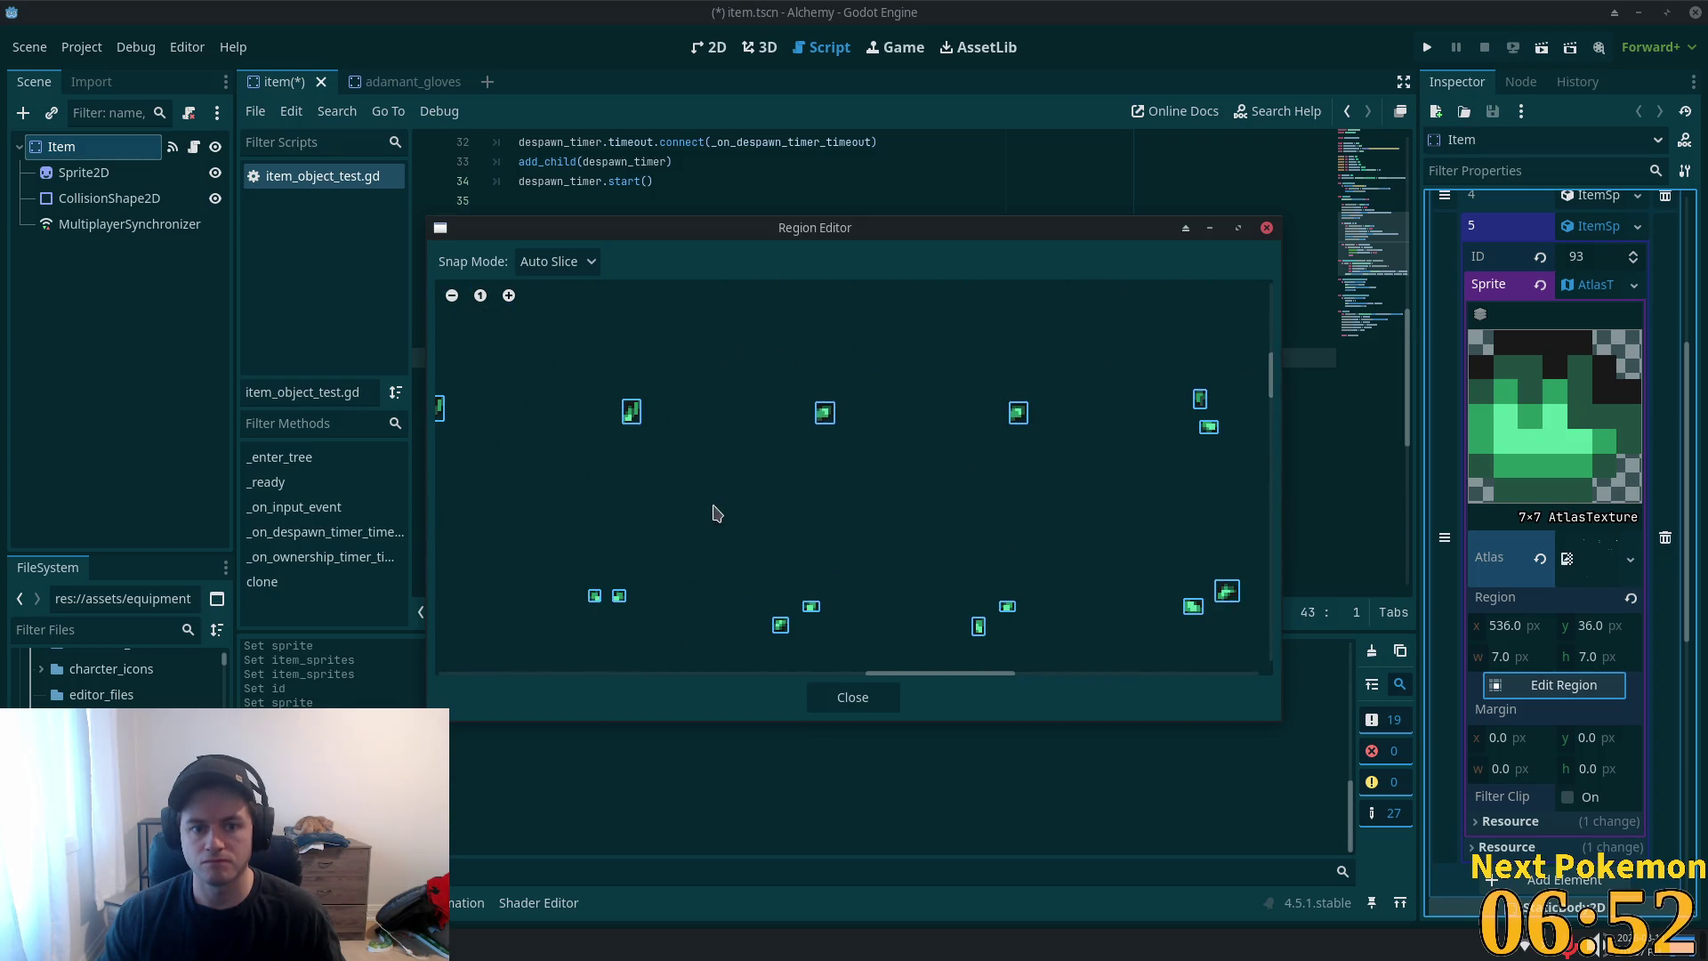
scroll(632, 370, "down", 3)
scroll(546, 335, "left", 3)
scroll(991, 293, "up", 3)
scroll(685, 516, "right", 3)
scroll(685, 518, "down", 3)
scroll(663, 455, "right", 2)
scroll(663, 447, "up", 2)
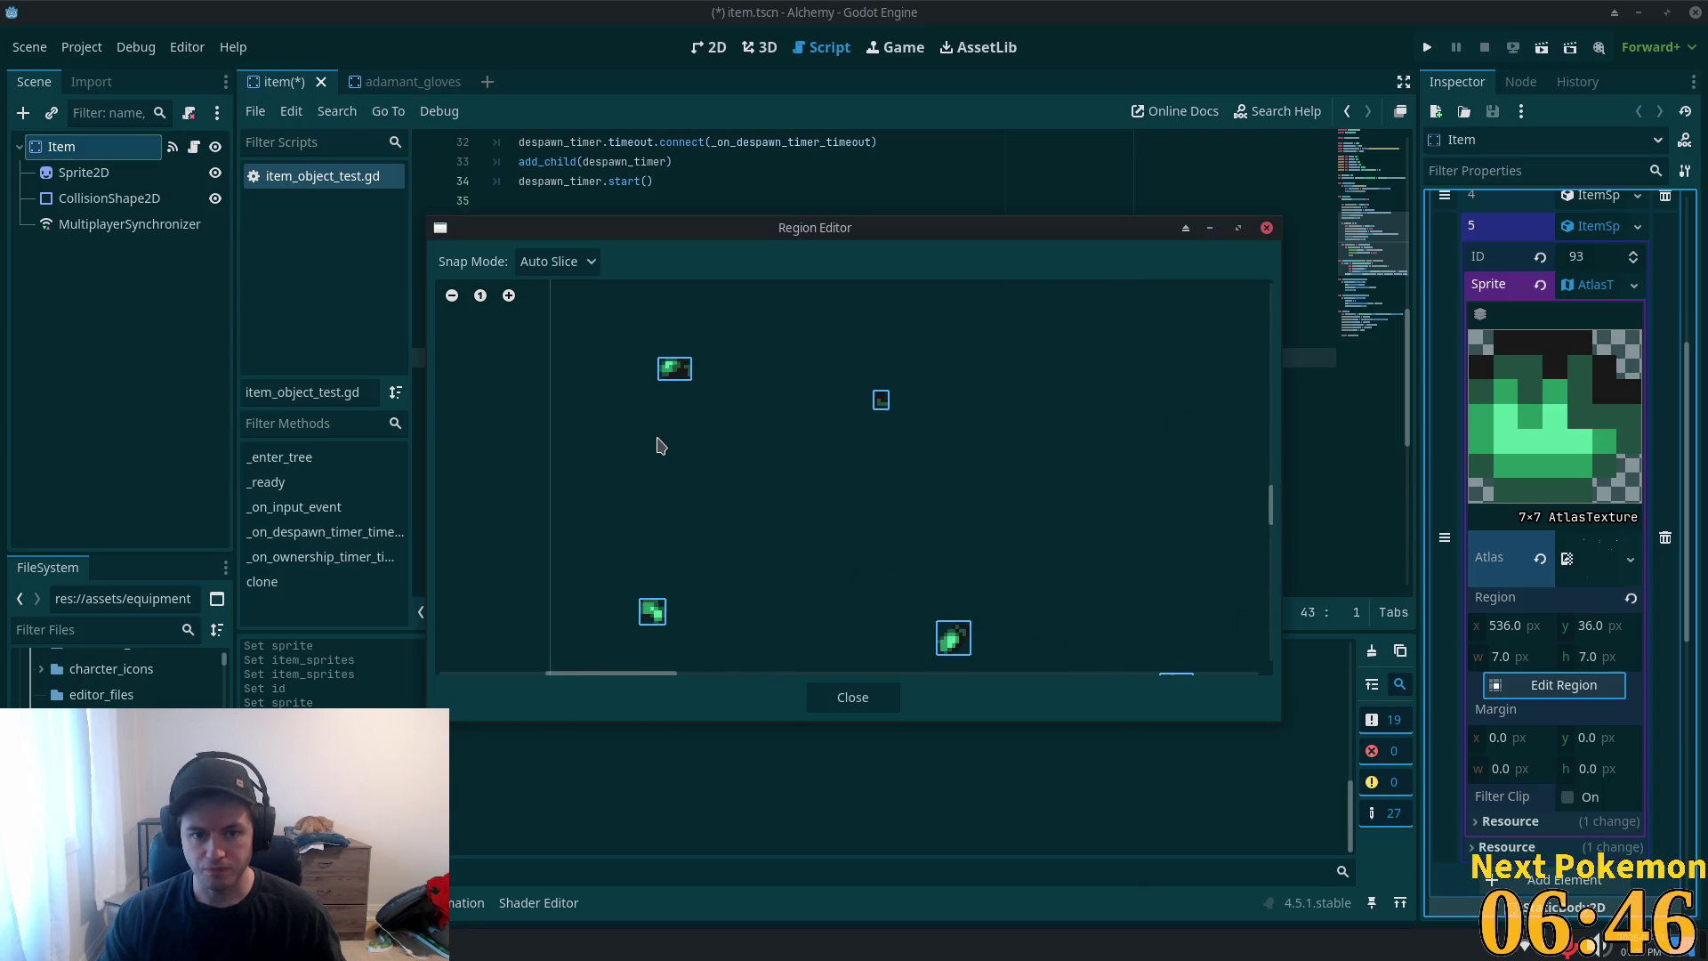
left_click(674, 372)
scroll(912, 549, "down", 2)
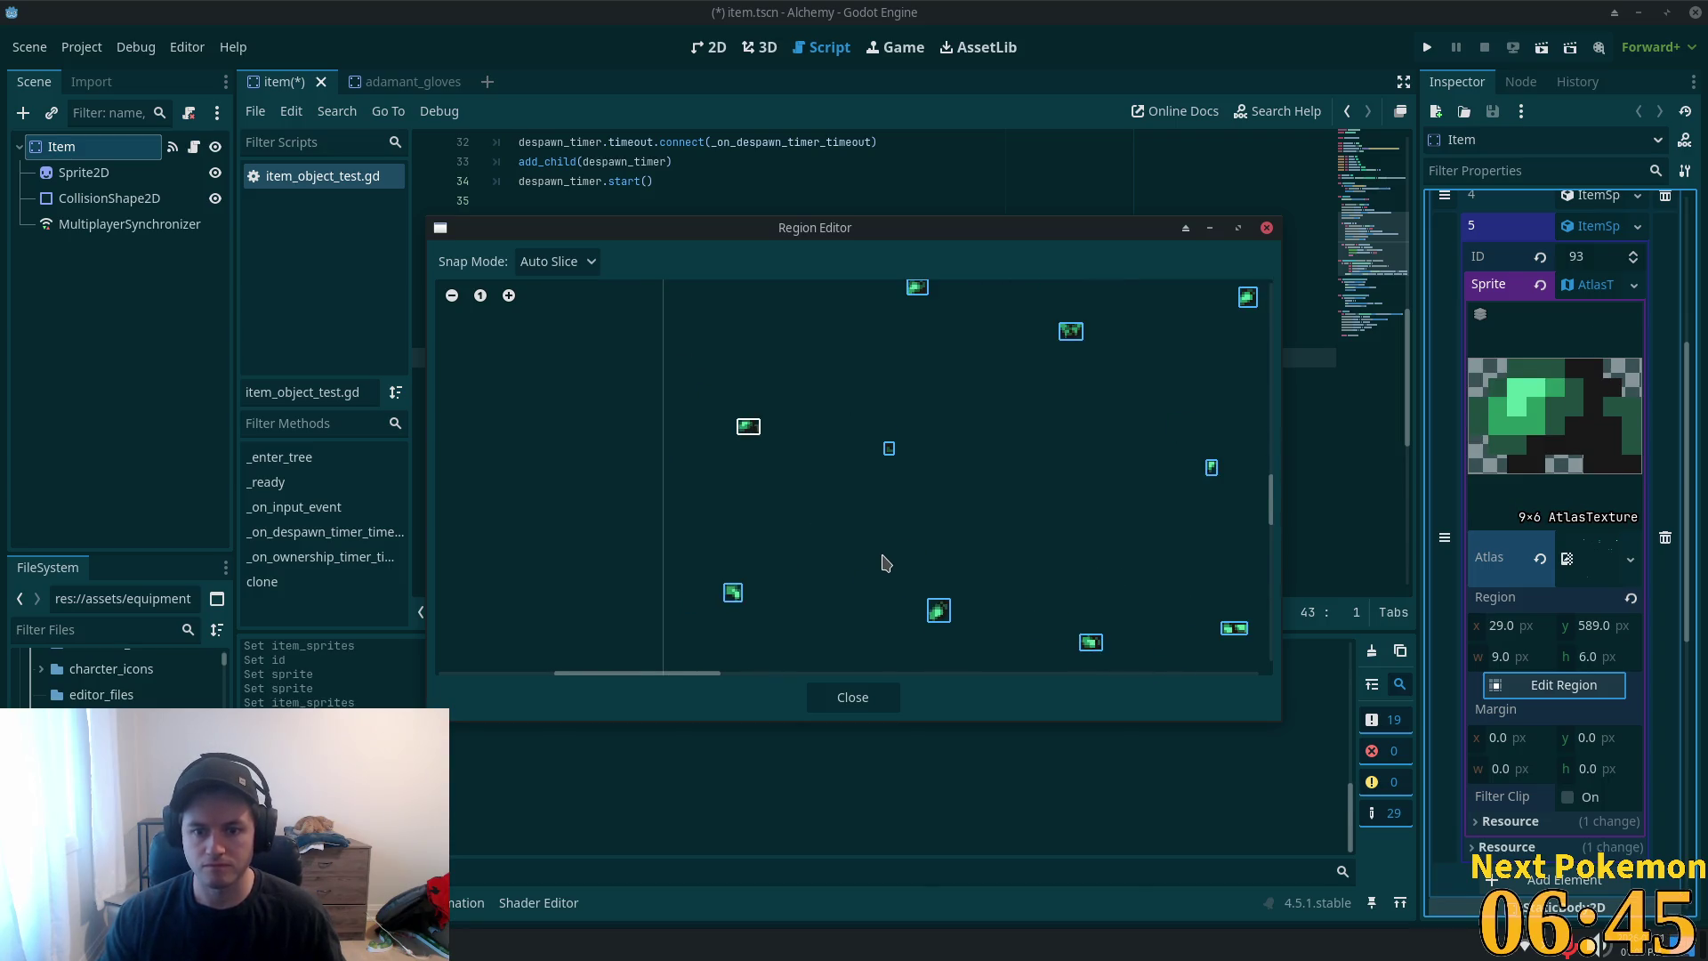
scroll(827, 423, "down", 2)
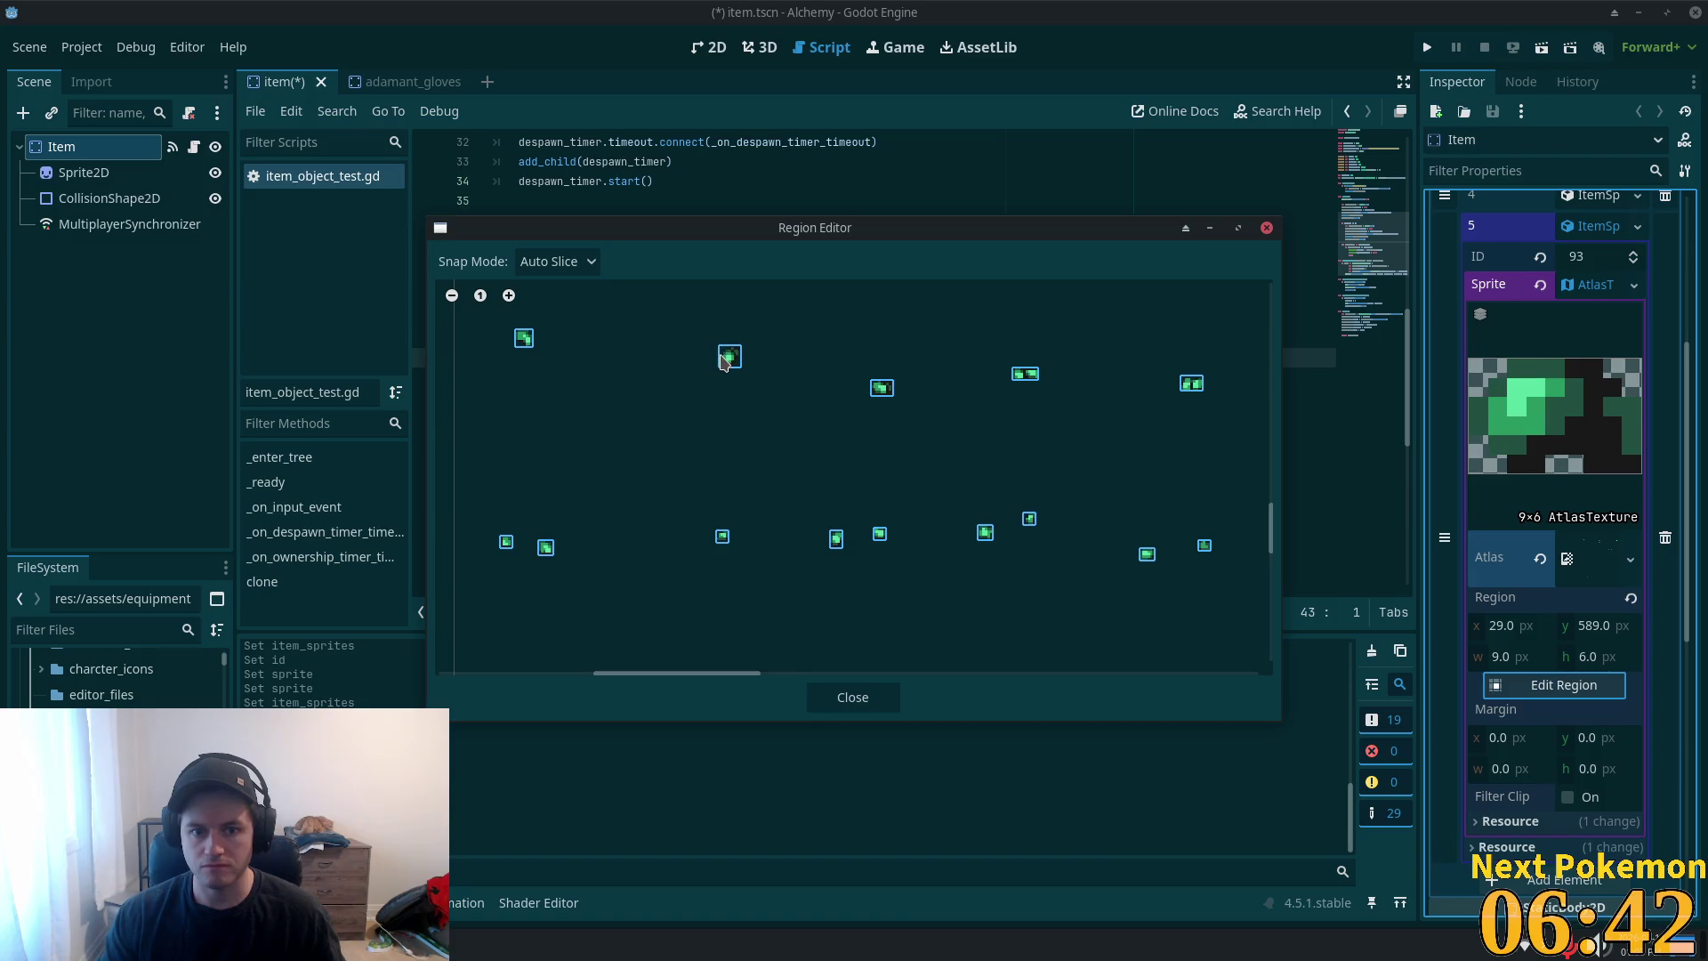
left_click(724, 363)
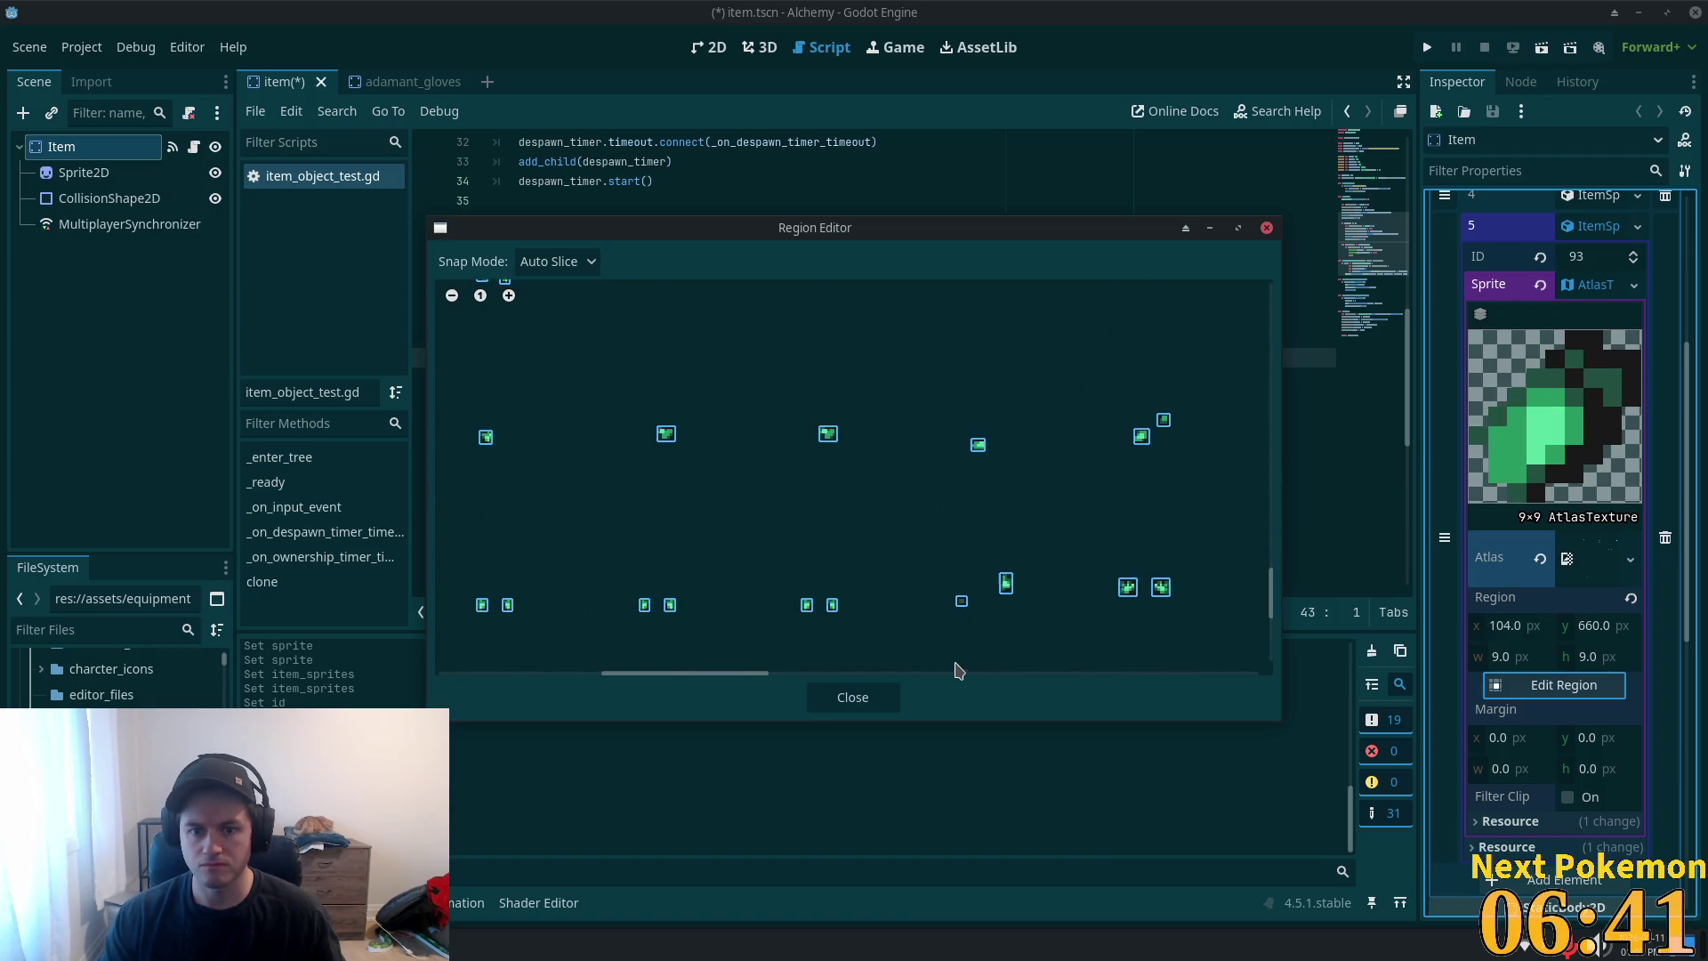
scroll(953, 667, "down", 2)
scroll(514, 647, "right", 2)
scroll(656, 377, "down", 2)
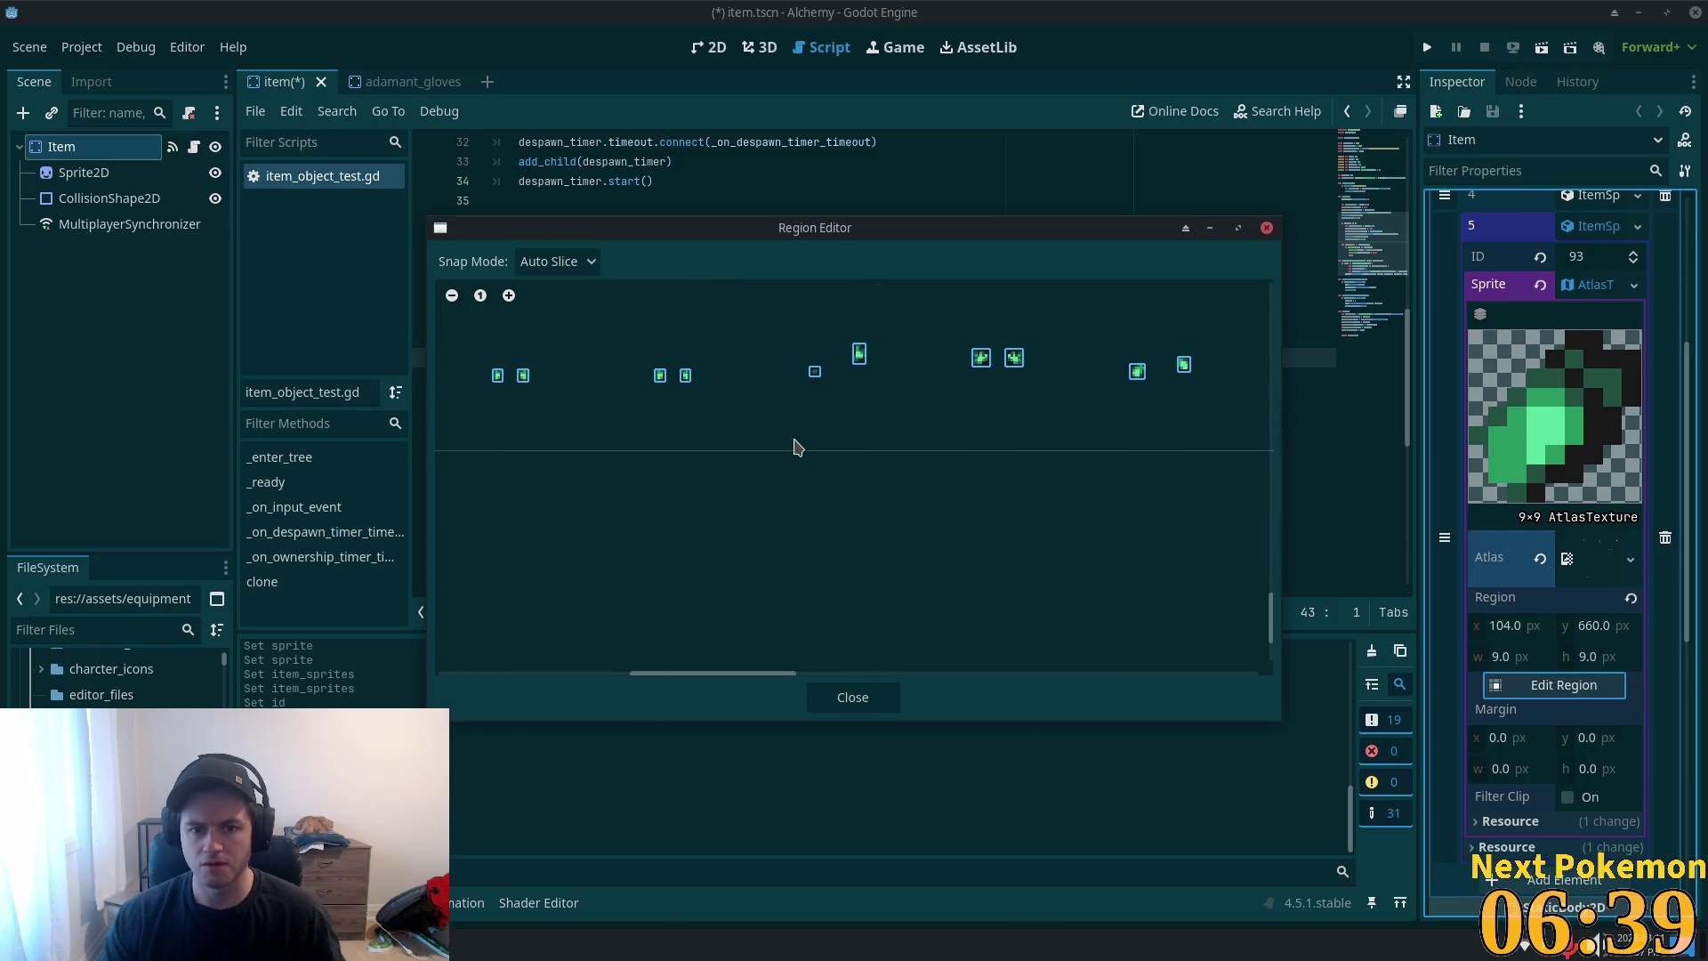
scroll(563, 600, "left", 3)
scroll(562, 599, "down", 2)
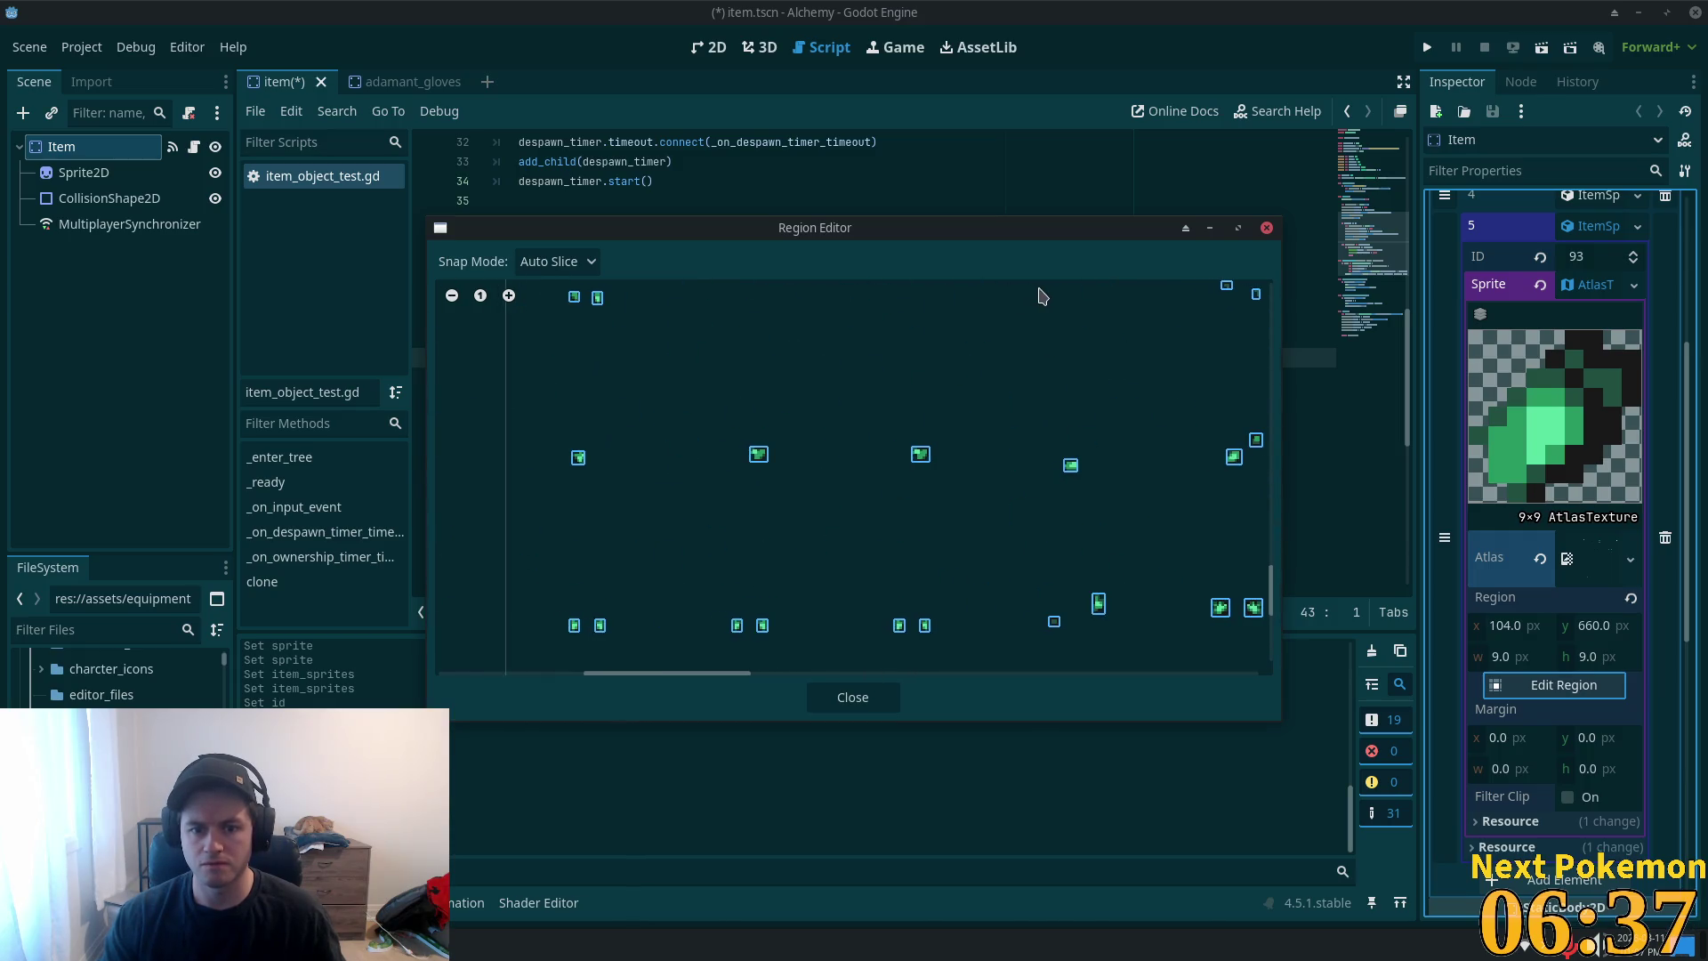
scroll(953, 347, "left", 3)
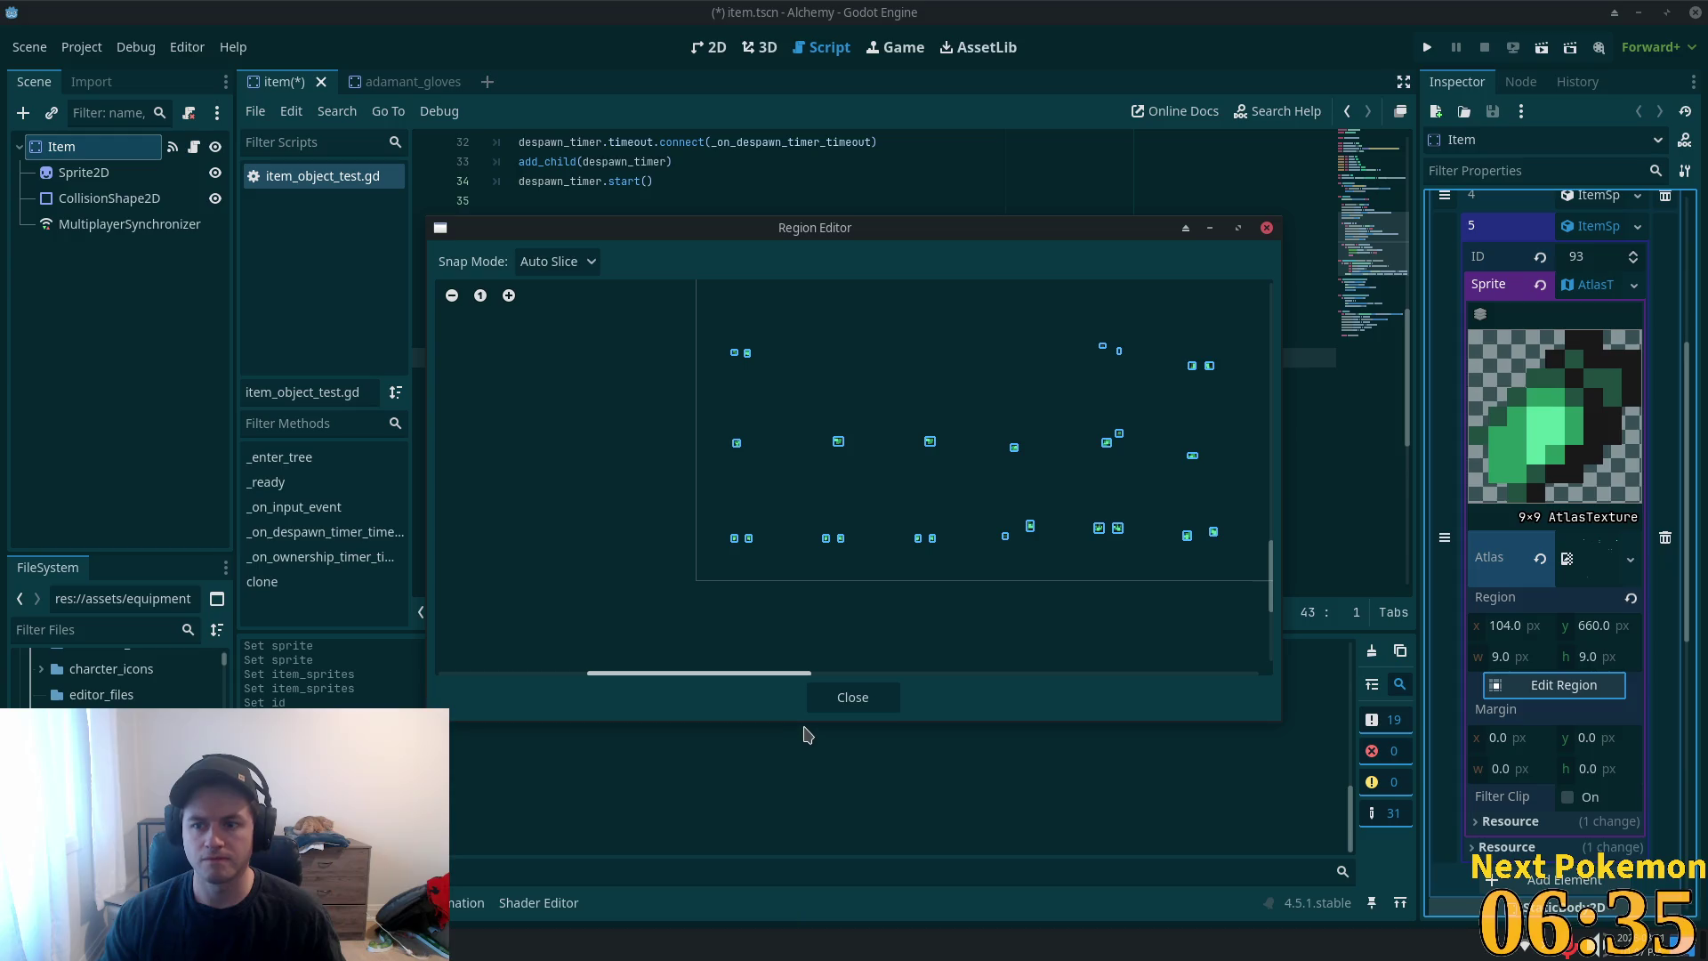
left_click(856, 703)
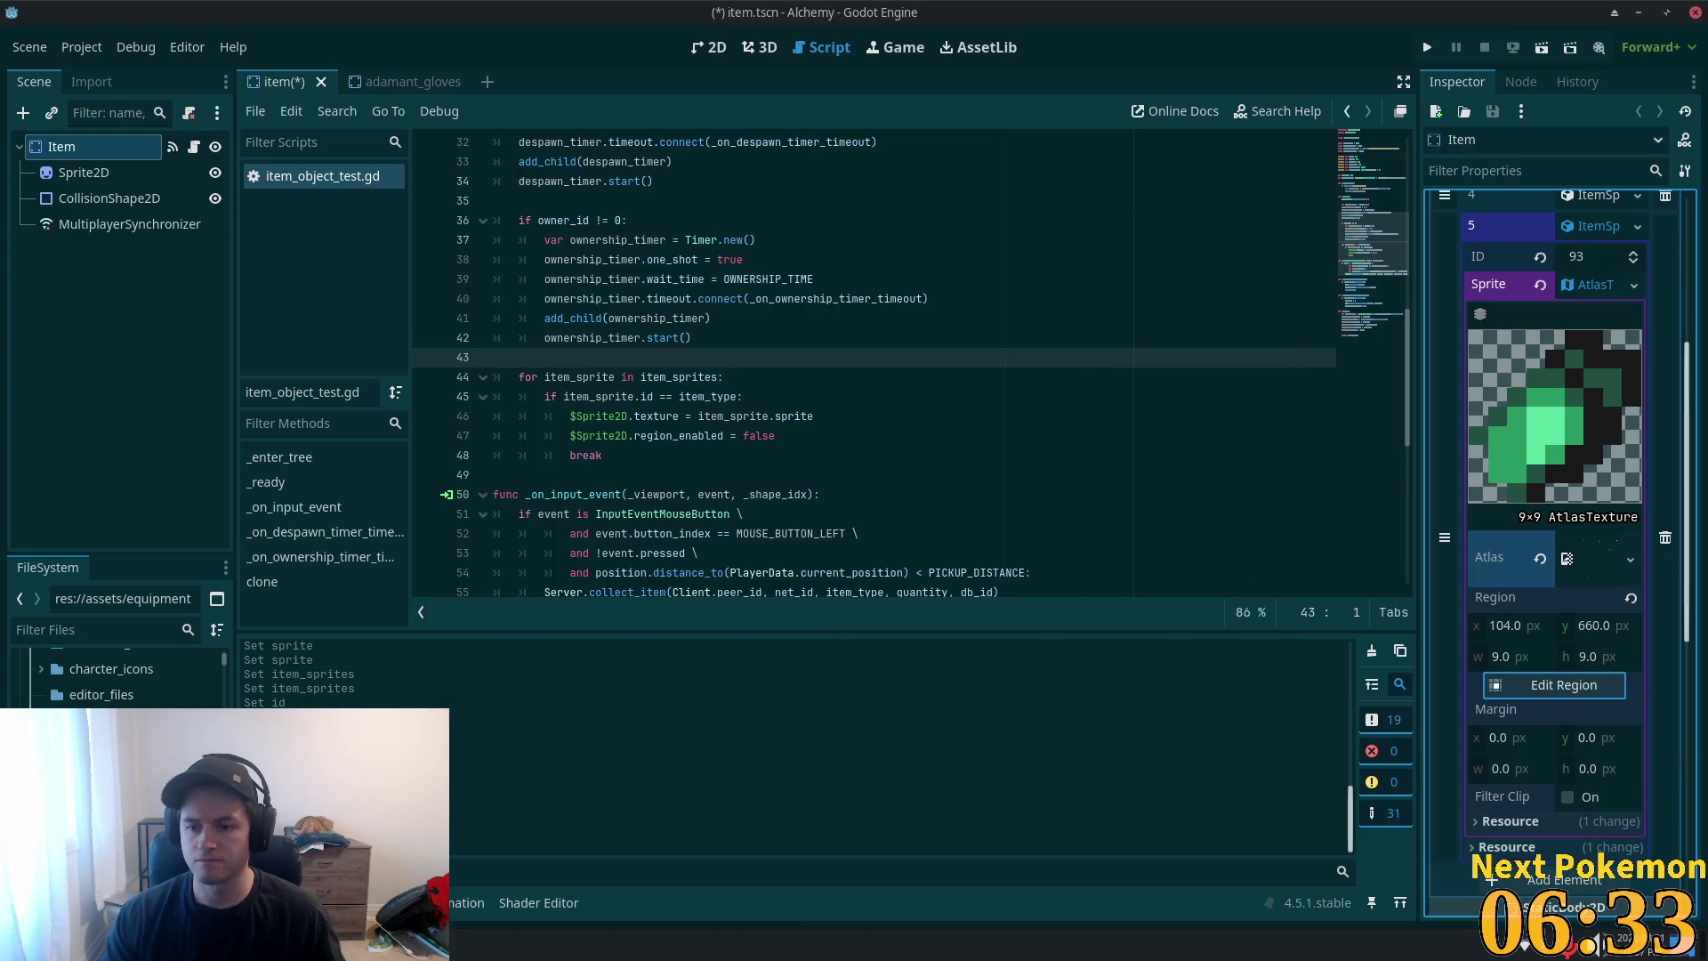
- Save the item scene and add a new empty seventh Item Sprites entry
left_click(1591, 291)
key("ctrl+s")
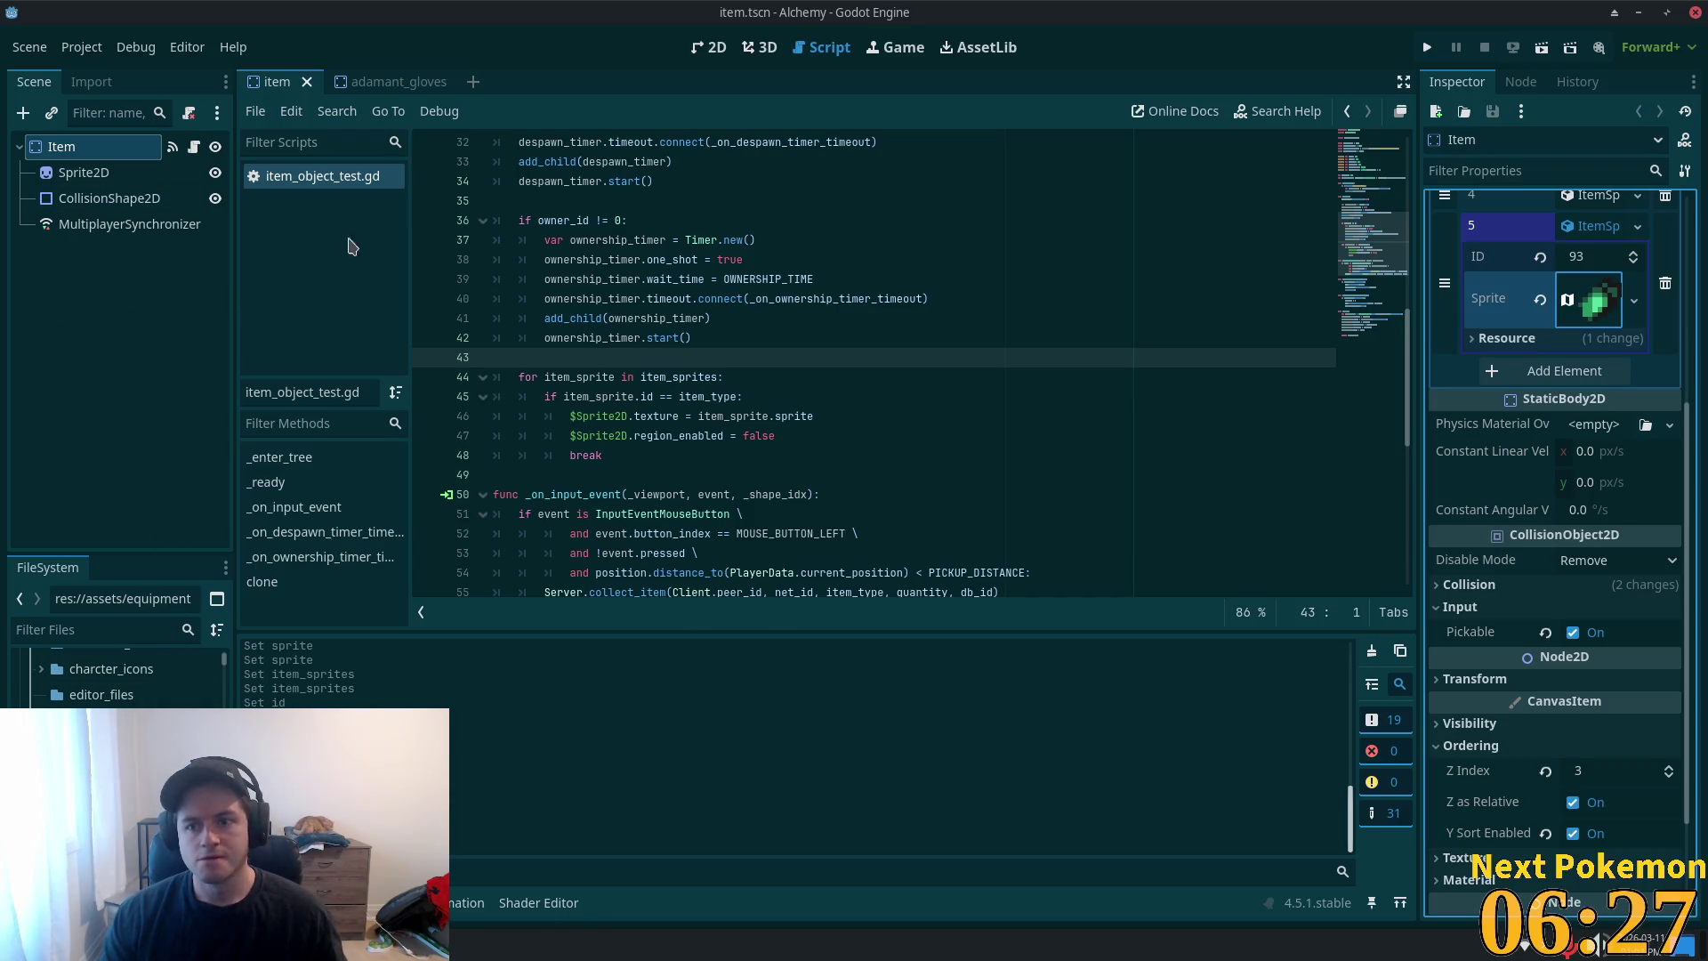
left_click(1598, 228)
left_click(1571, 289)
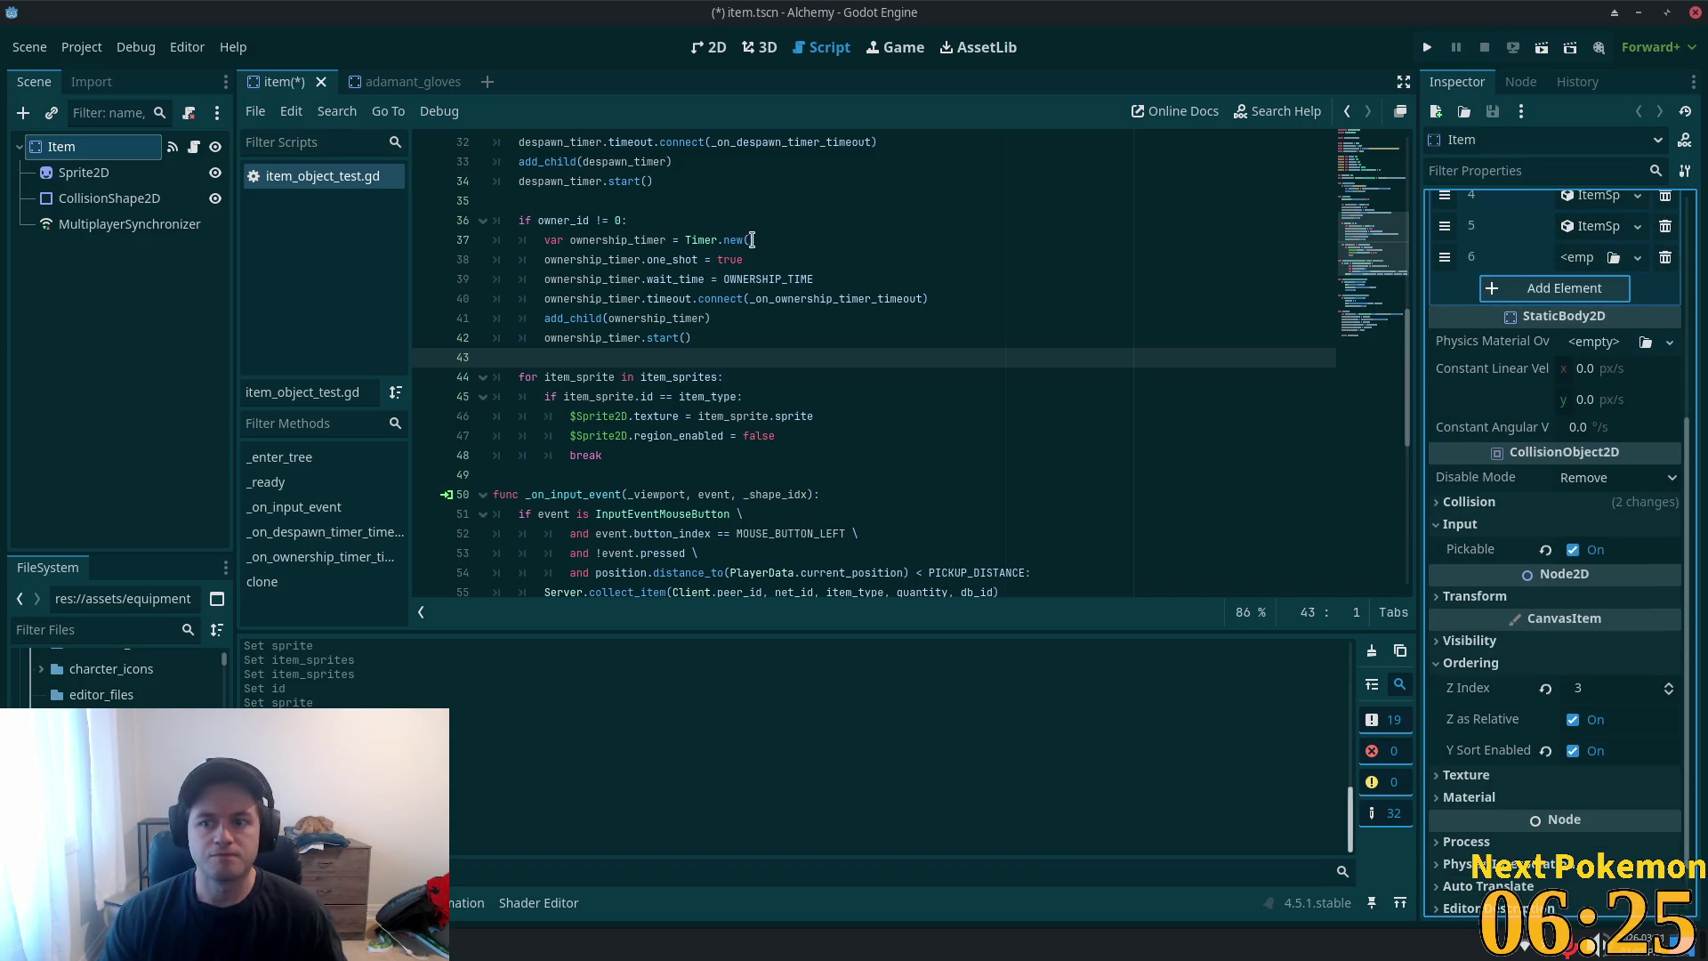
- Close the adamant_gloves scene, save, and delete the selected files from the FileSystem
left_click_drag(396, 96, 409, 85)
left_click(463, 82)
key("ctrl+s")
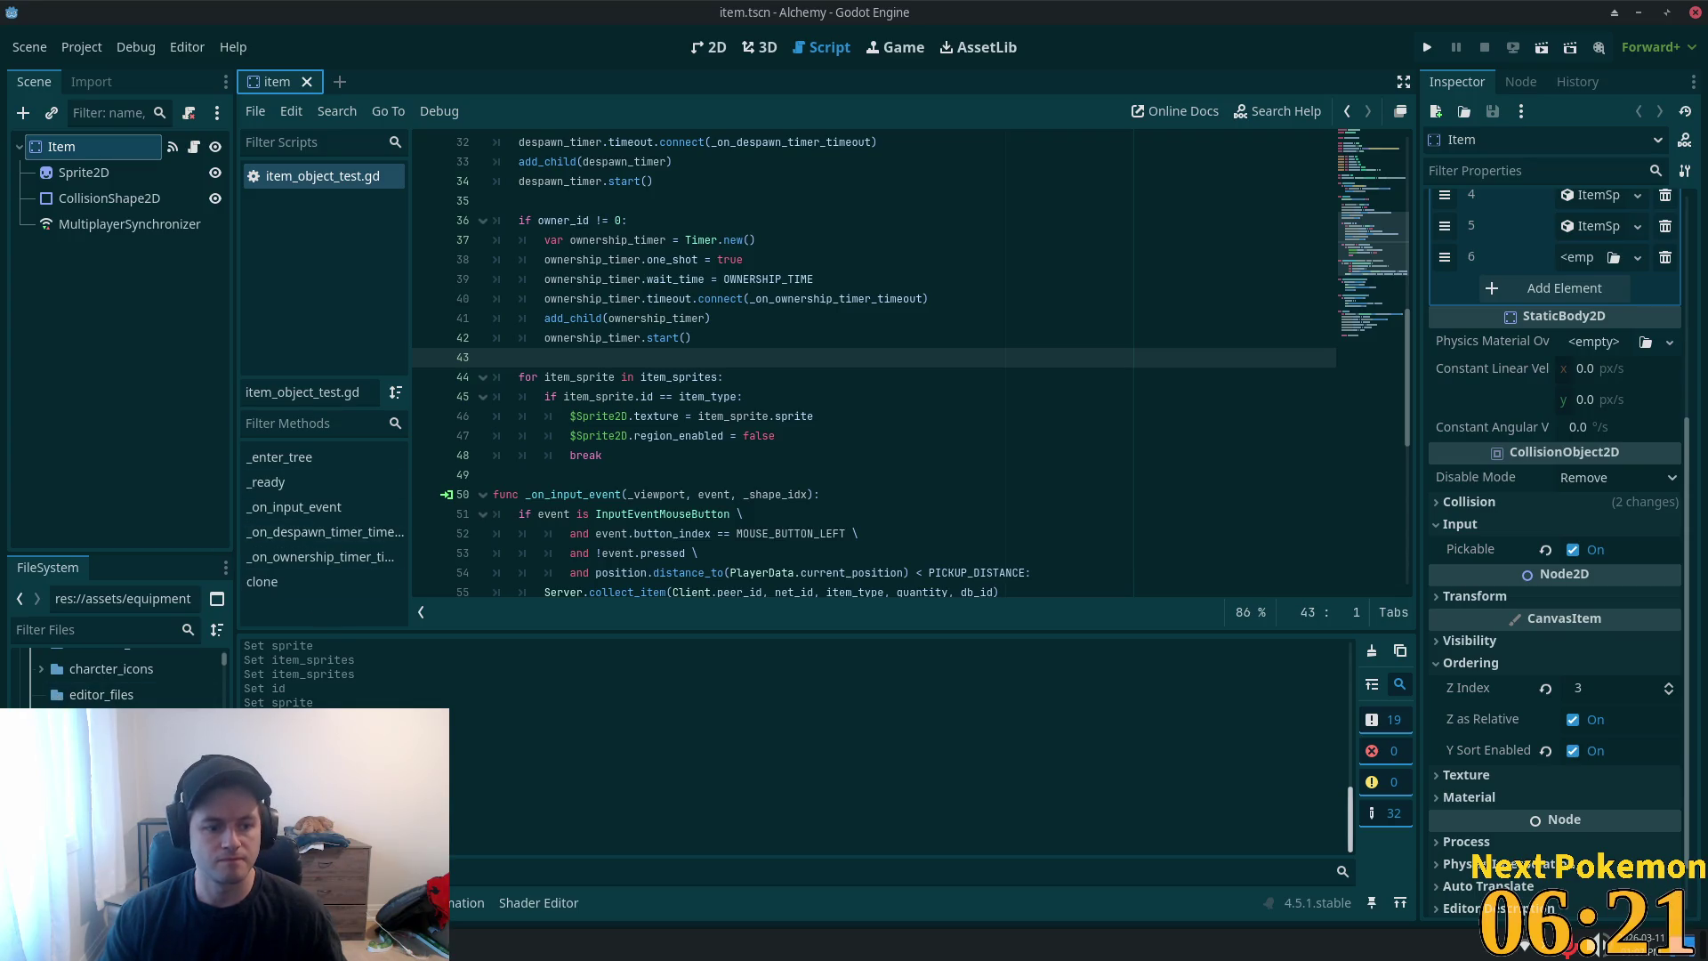
scroll(224, 669, "down", 5)
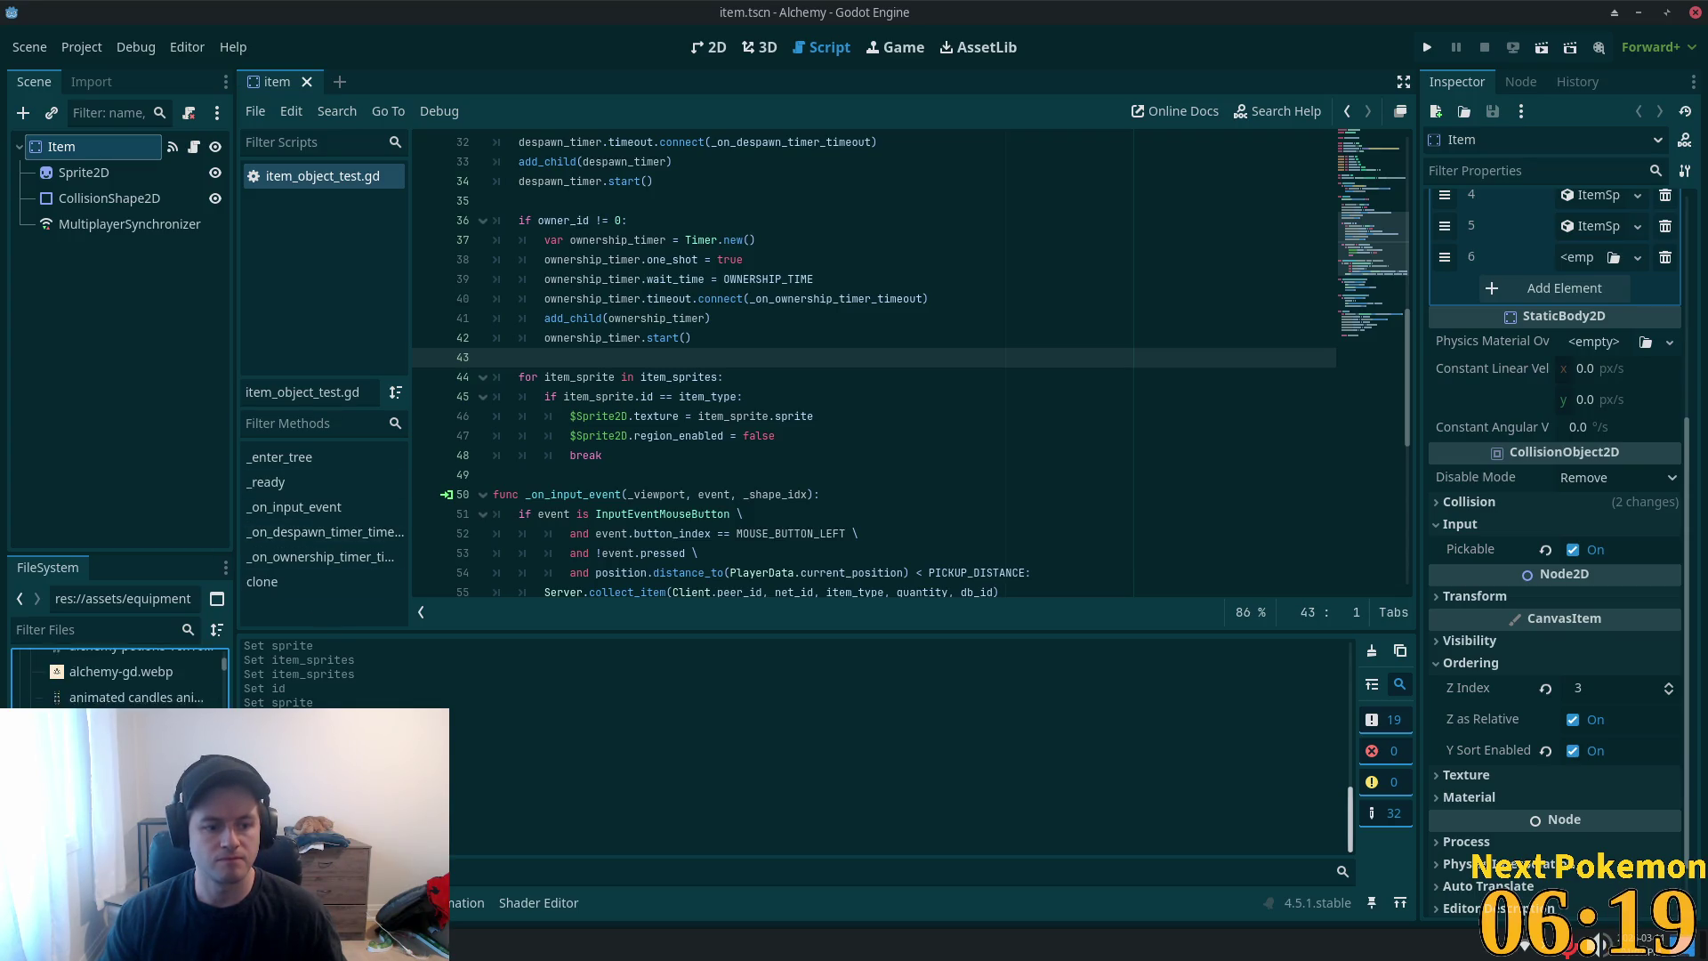
scroll(224, 669, "up", 10)
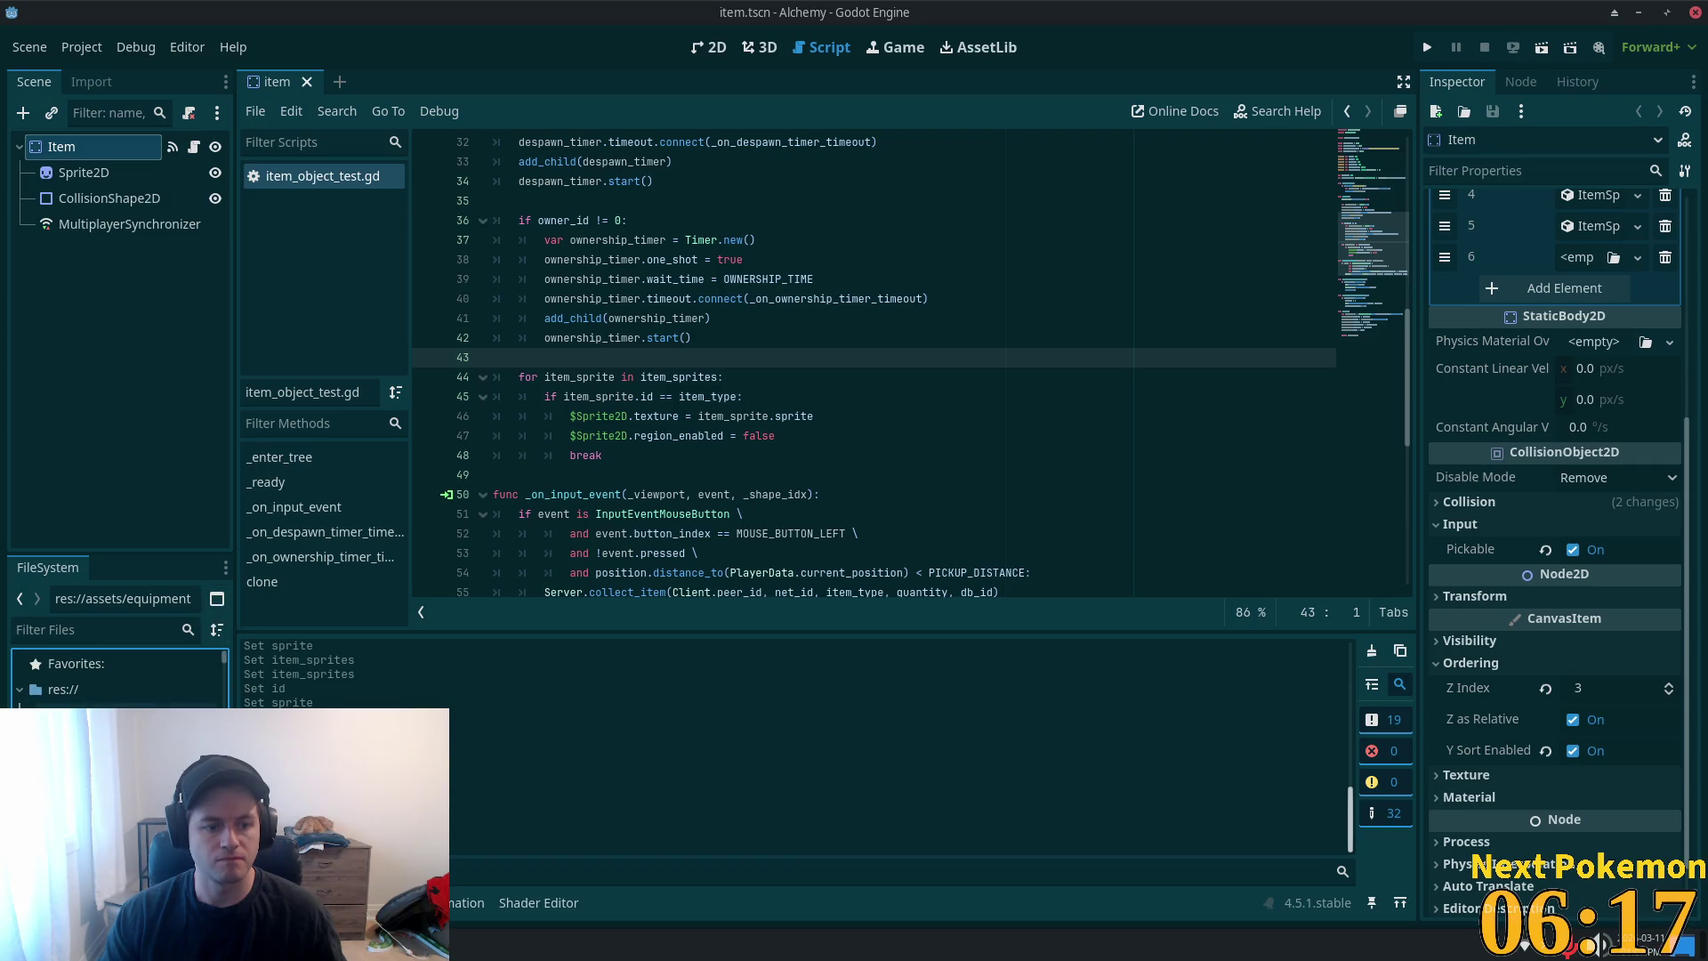
scroll(118, 676, "down", 5)
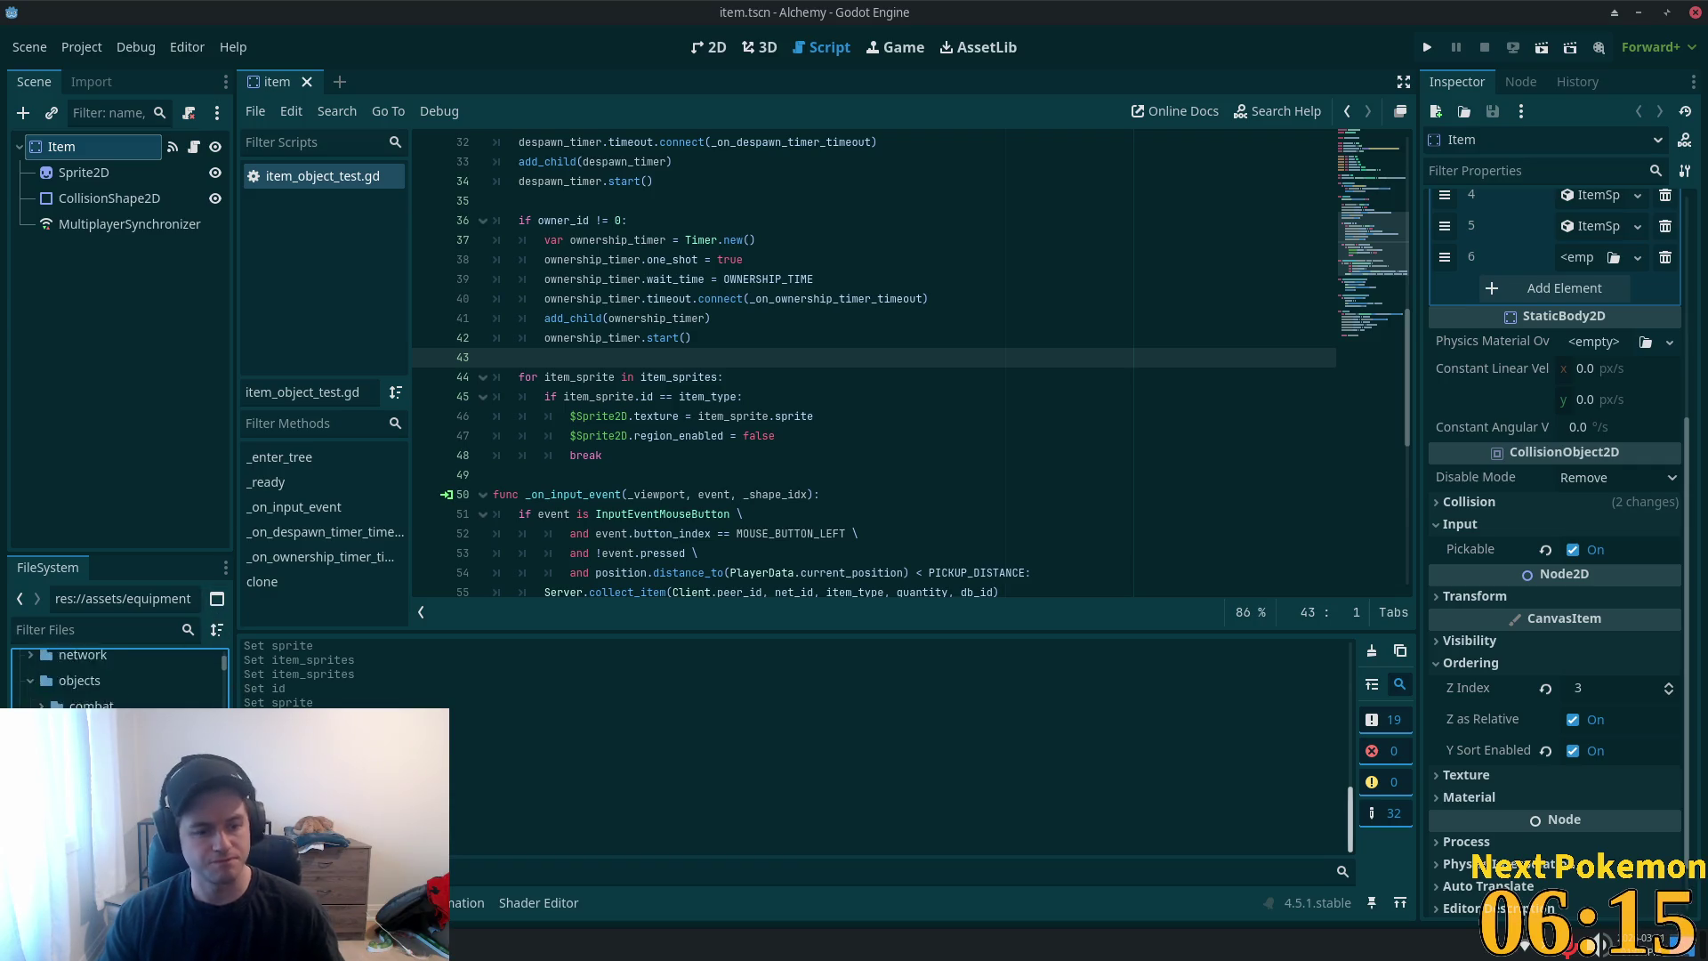
scroll(119, 676, "down", 1)
key("Delete")
left_click(976, 566)
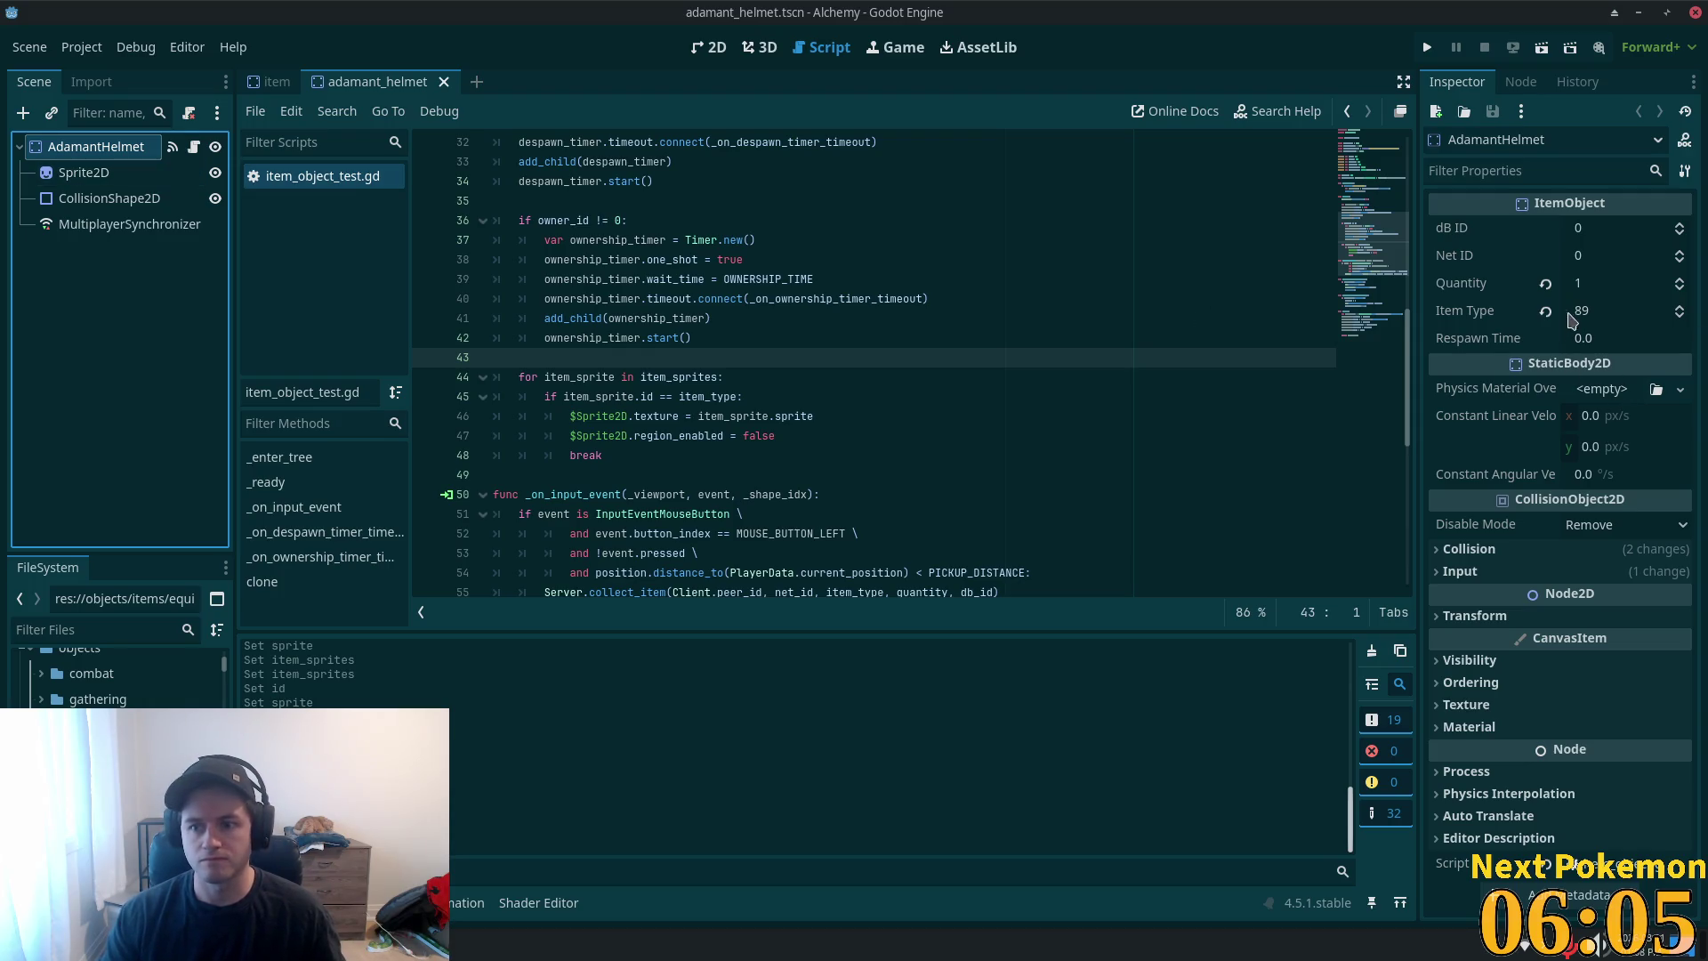
- Create a new ItemSprite in Item Sprites entry 6 with ID 89, matching the helmet's Item Type
left_click(1571, 316)
left_click(272, 81)
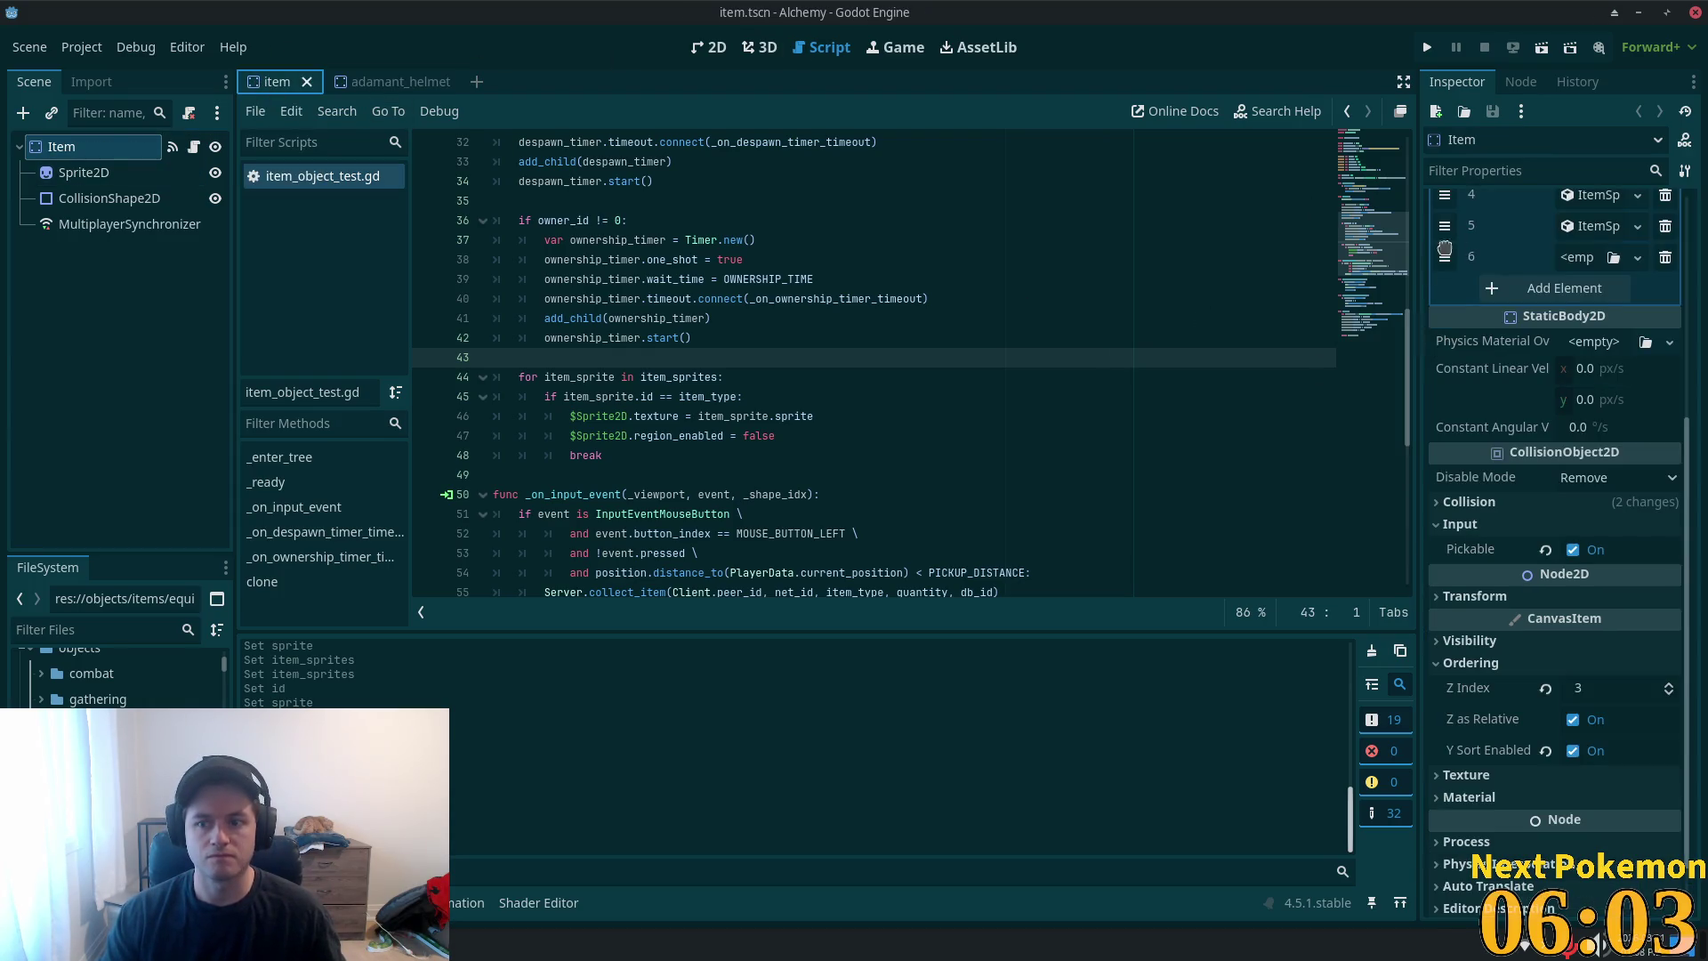
left_click(1597, 263)
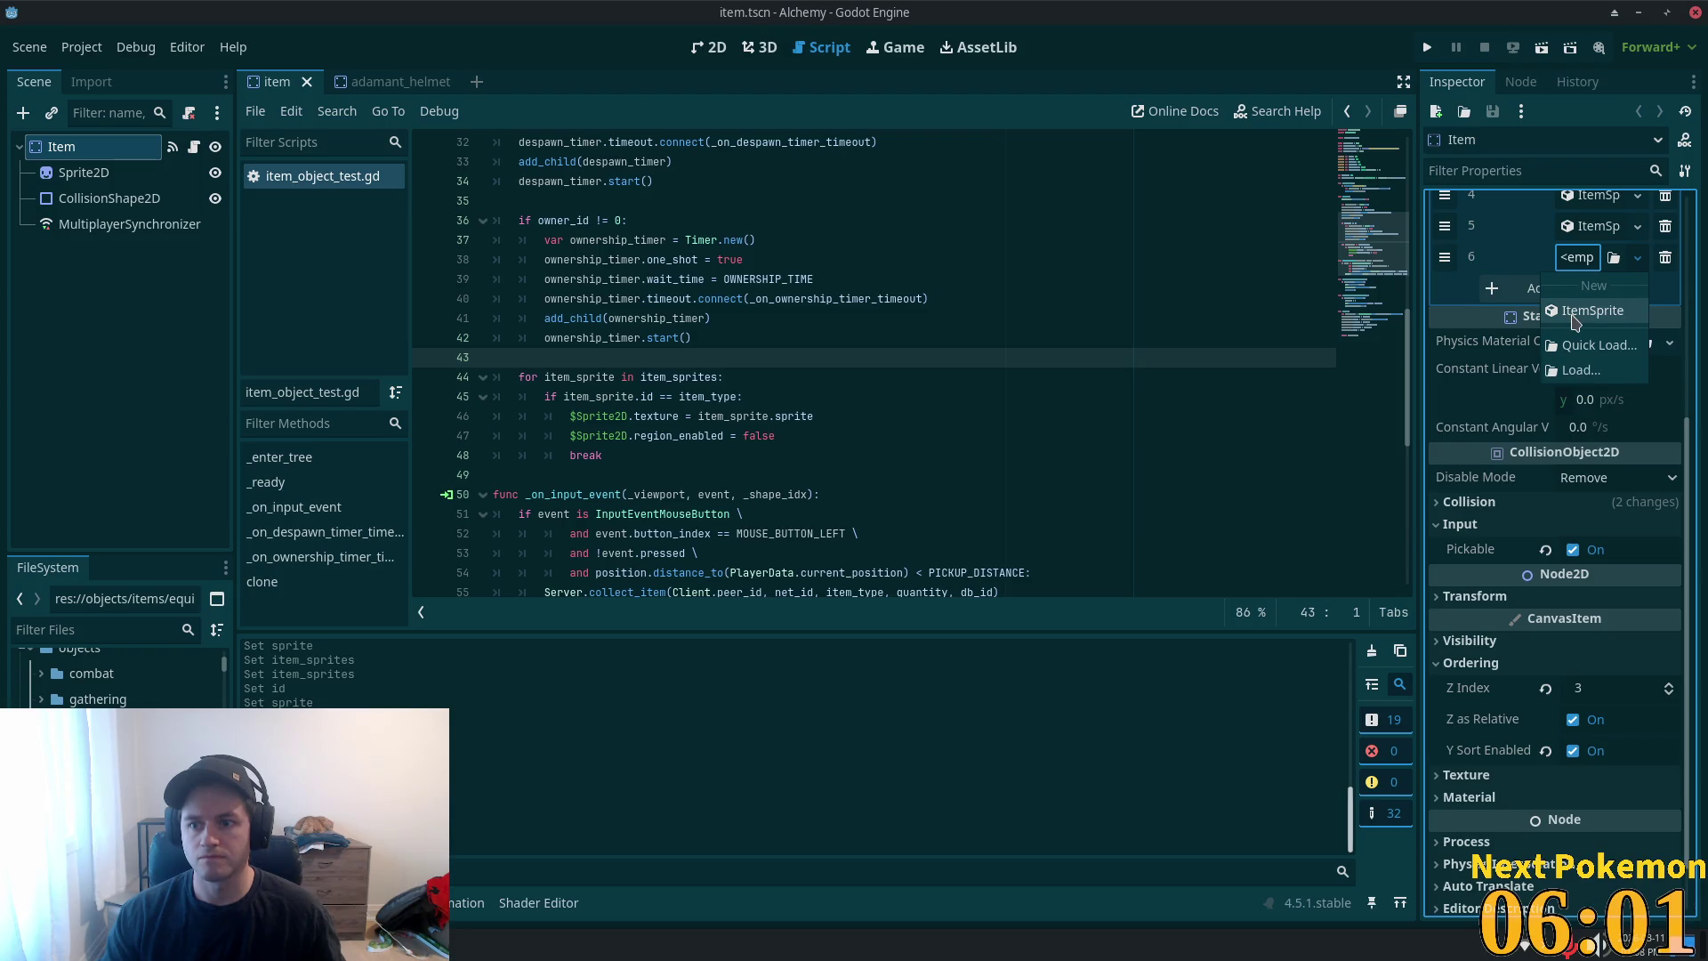
left_click(1576, 316)
left_click(1599, 258)
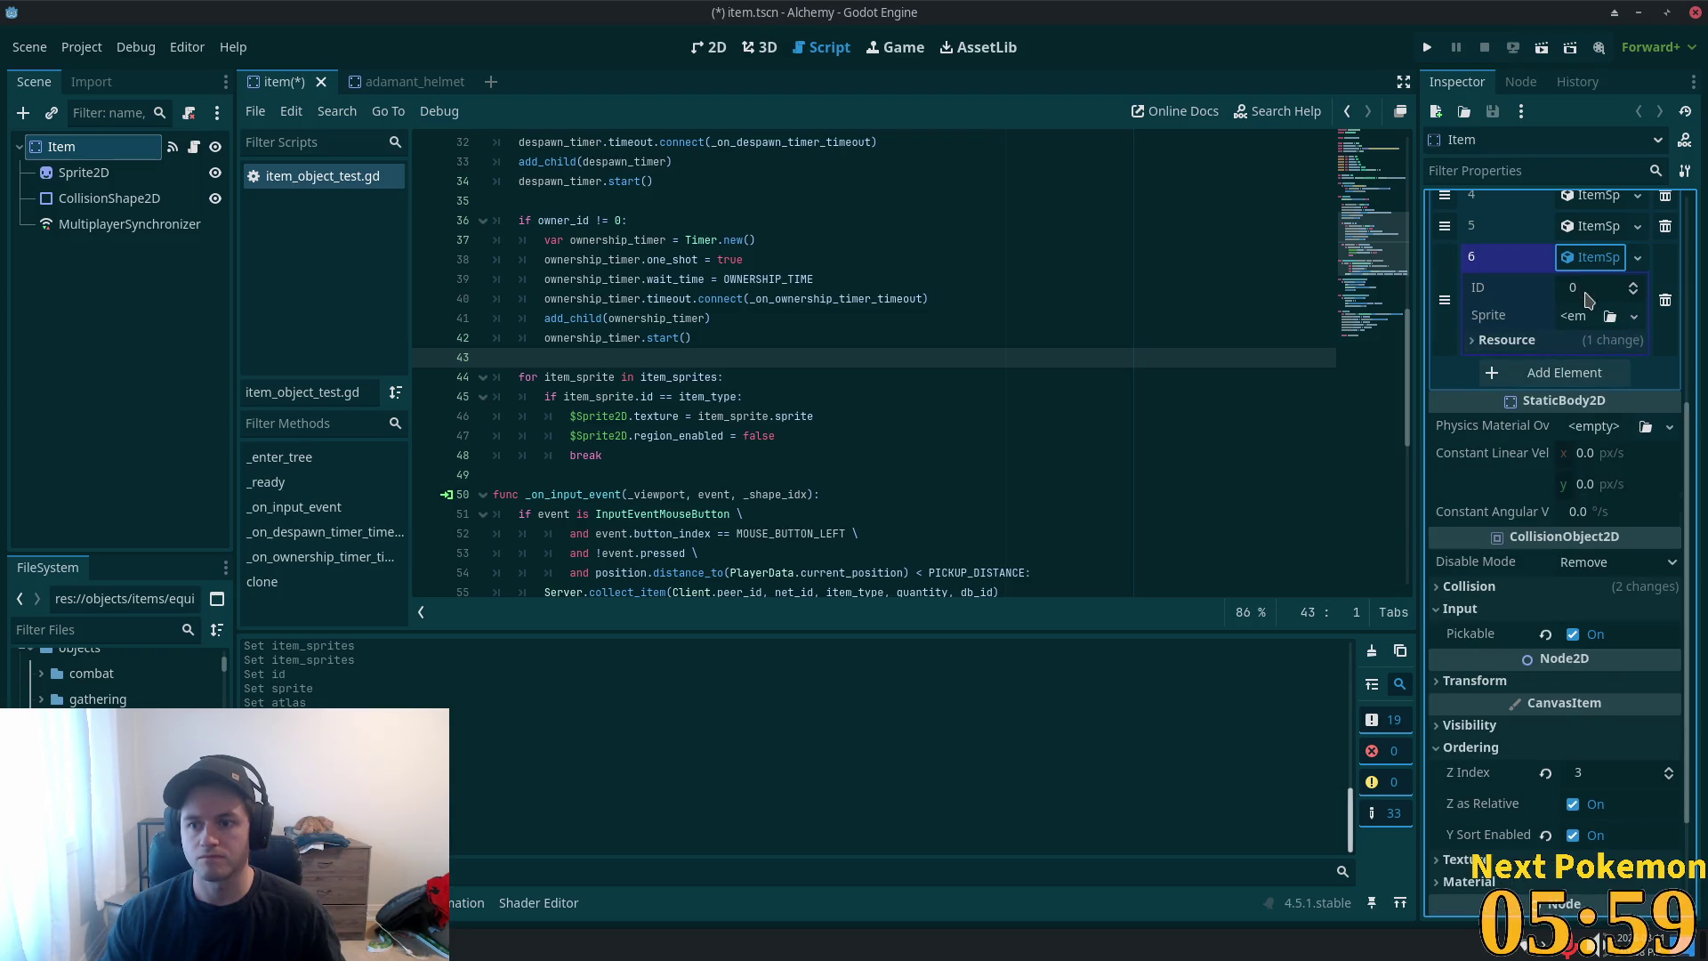
left_click(1587, 292)
type("89")
left_click(1575, 316)
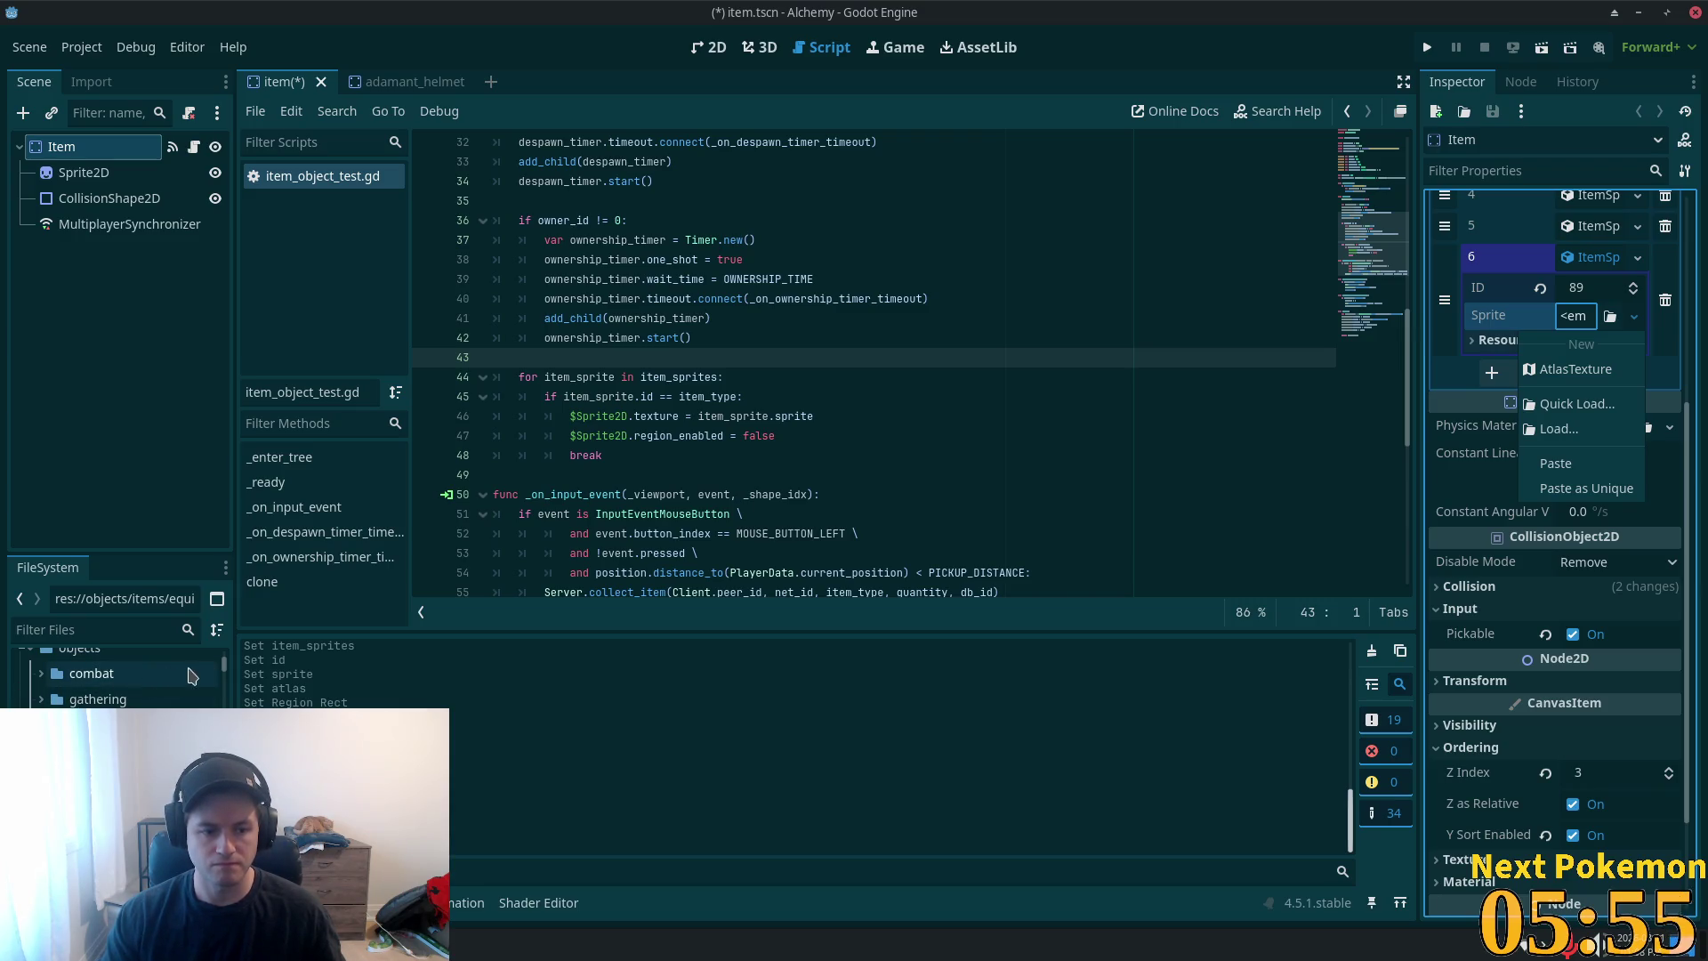
left_click(224, 668)
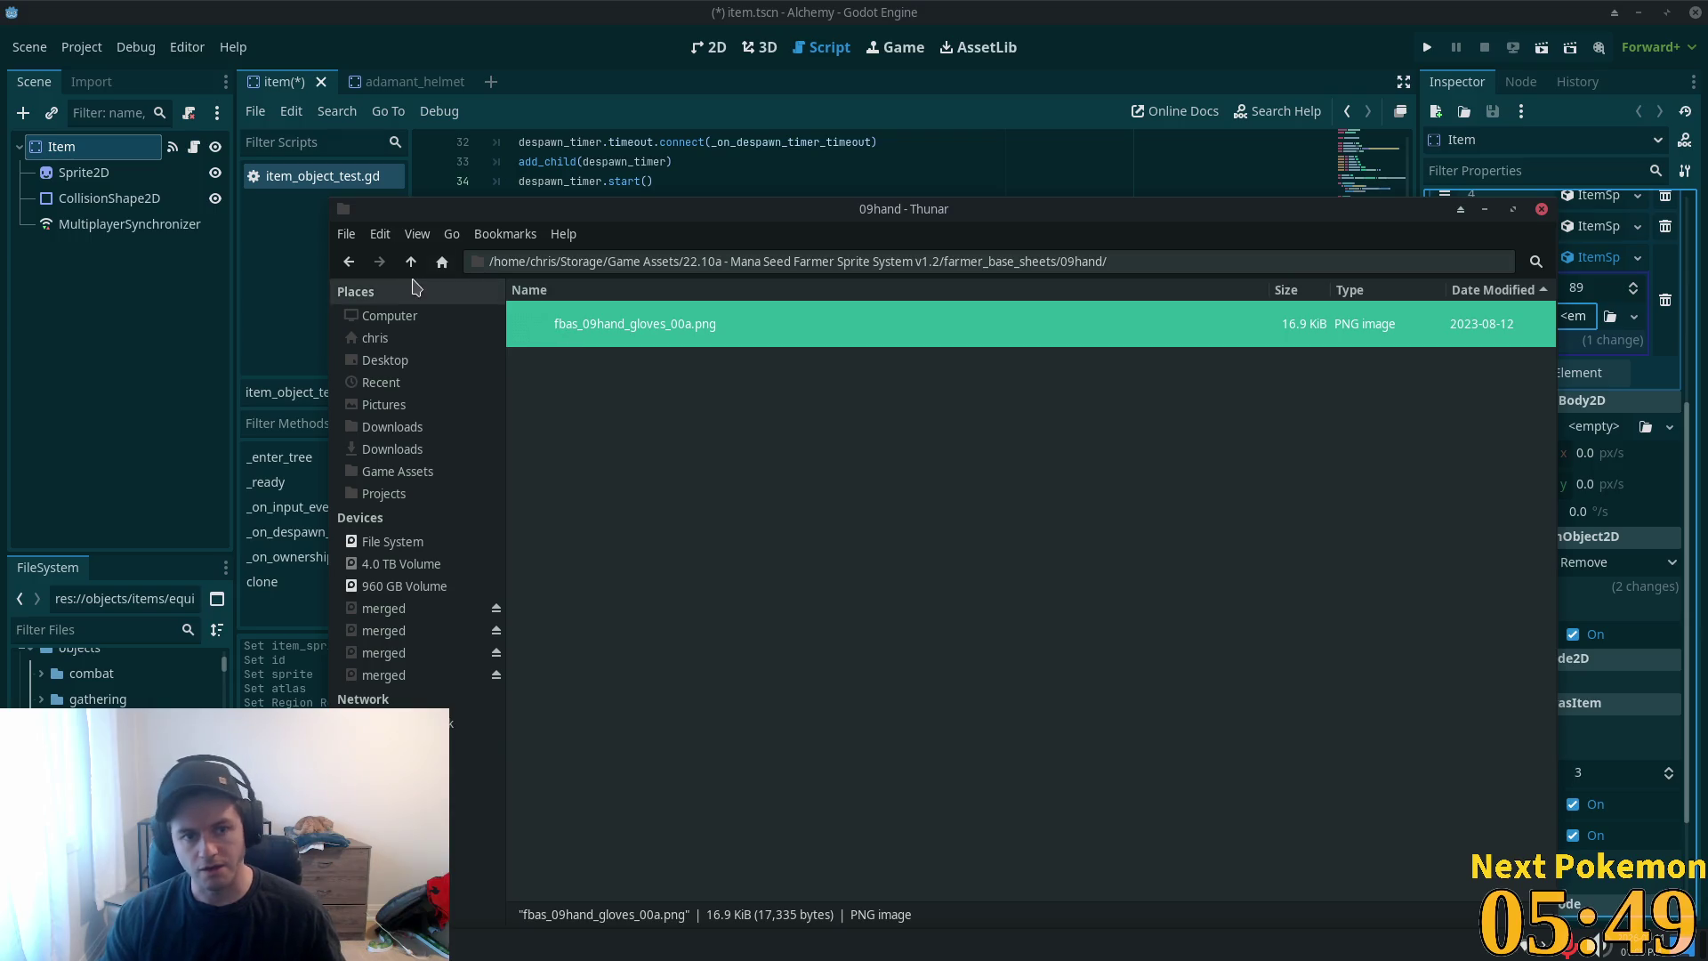
- Open the 14head folder and look through the mushroom1 and floppyhat_00d head sheets
left_click(411, 262)
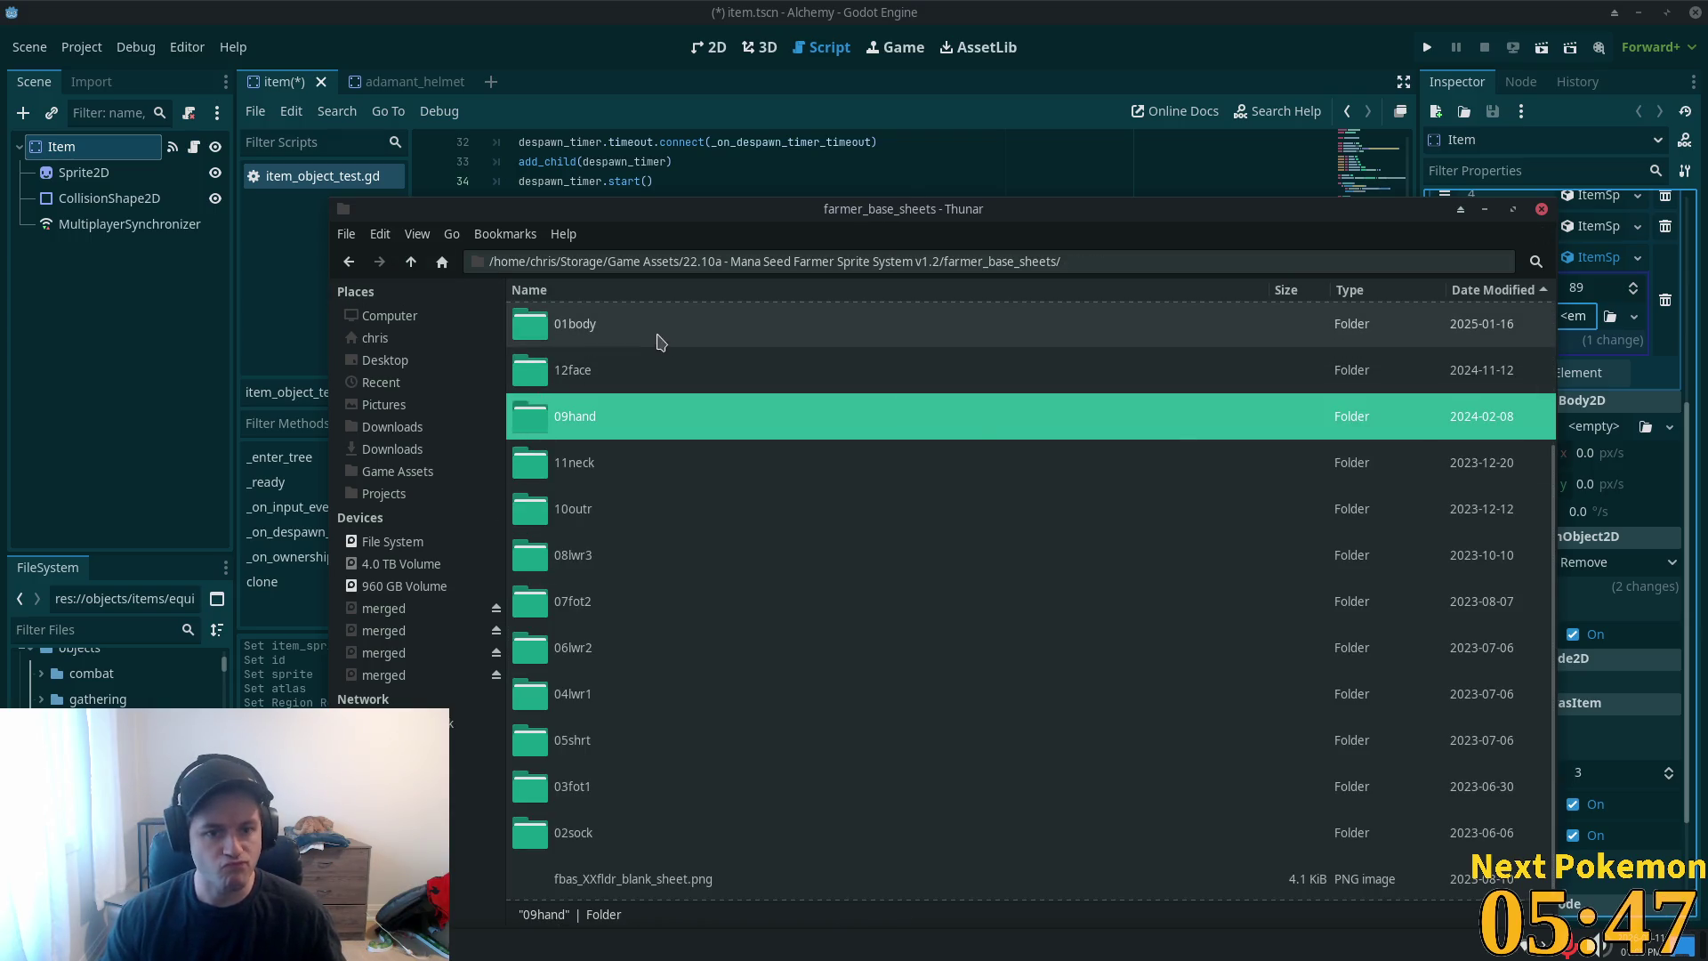
scroll(645, 347, "up", 4)
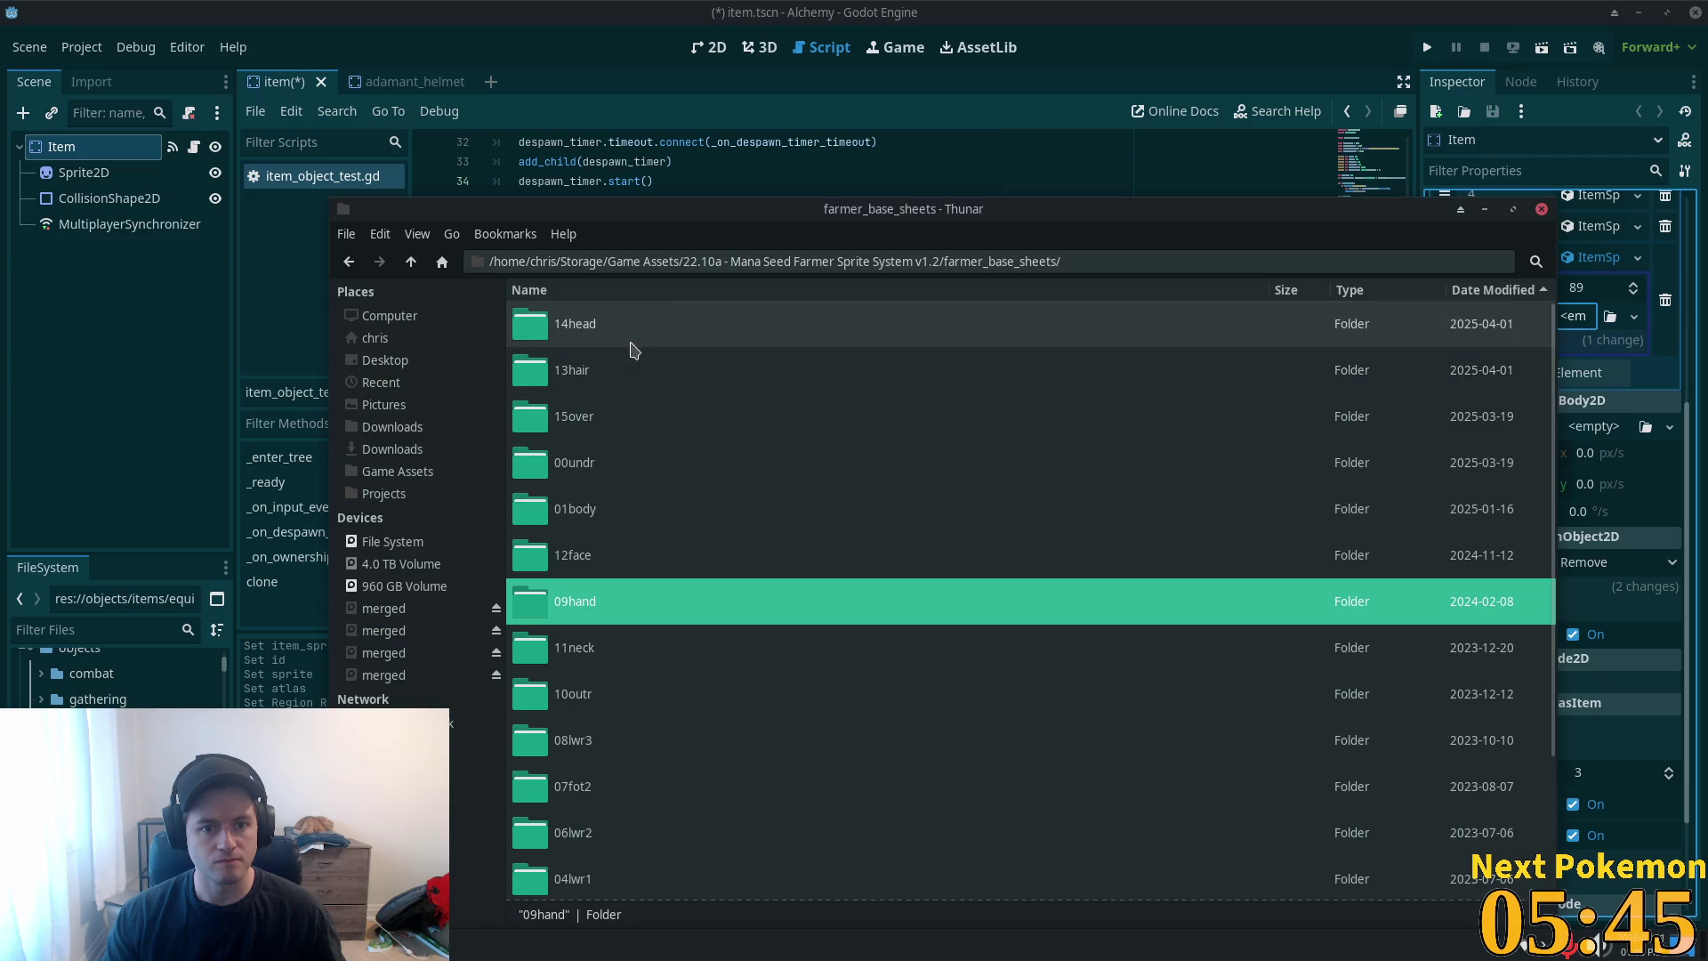
double_click(621, 335)
left_click(555, 324)
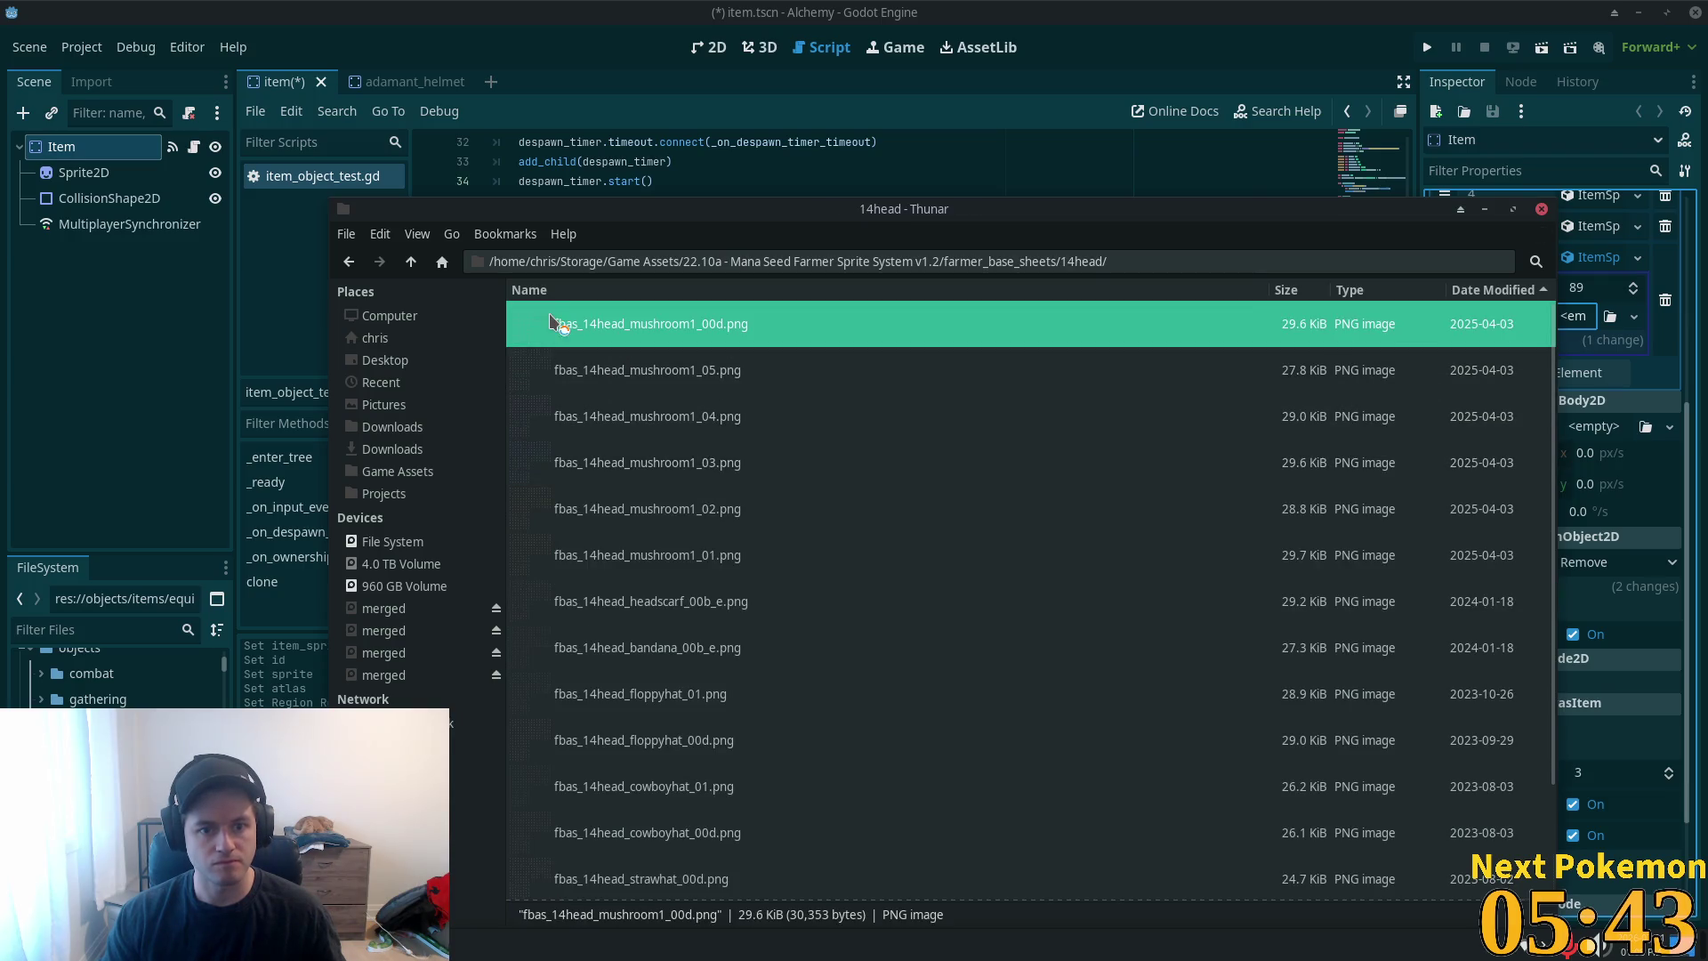
scroll(700, 391, "up", 3)
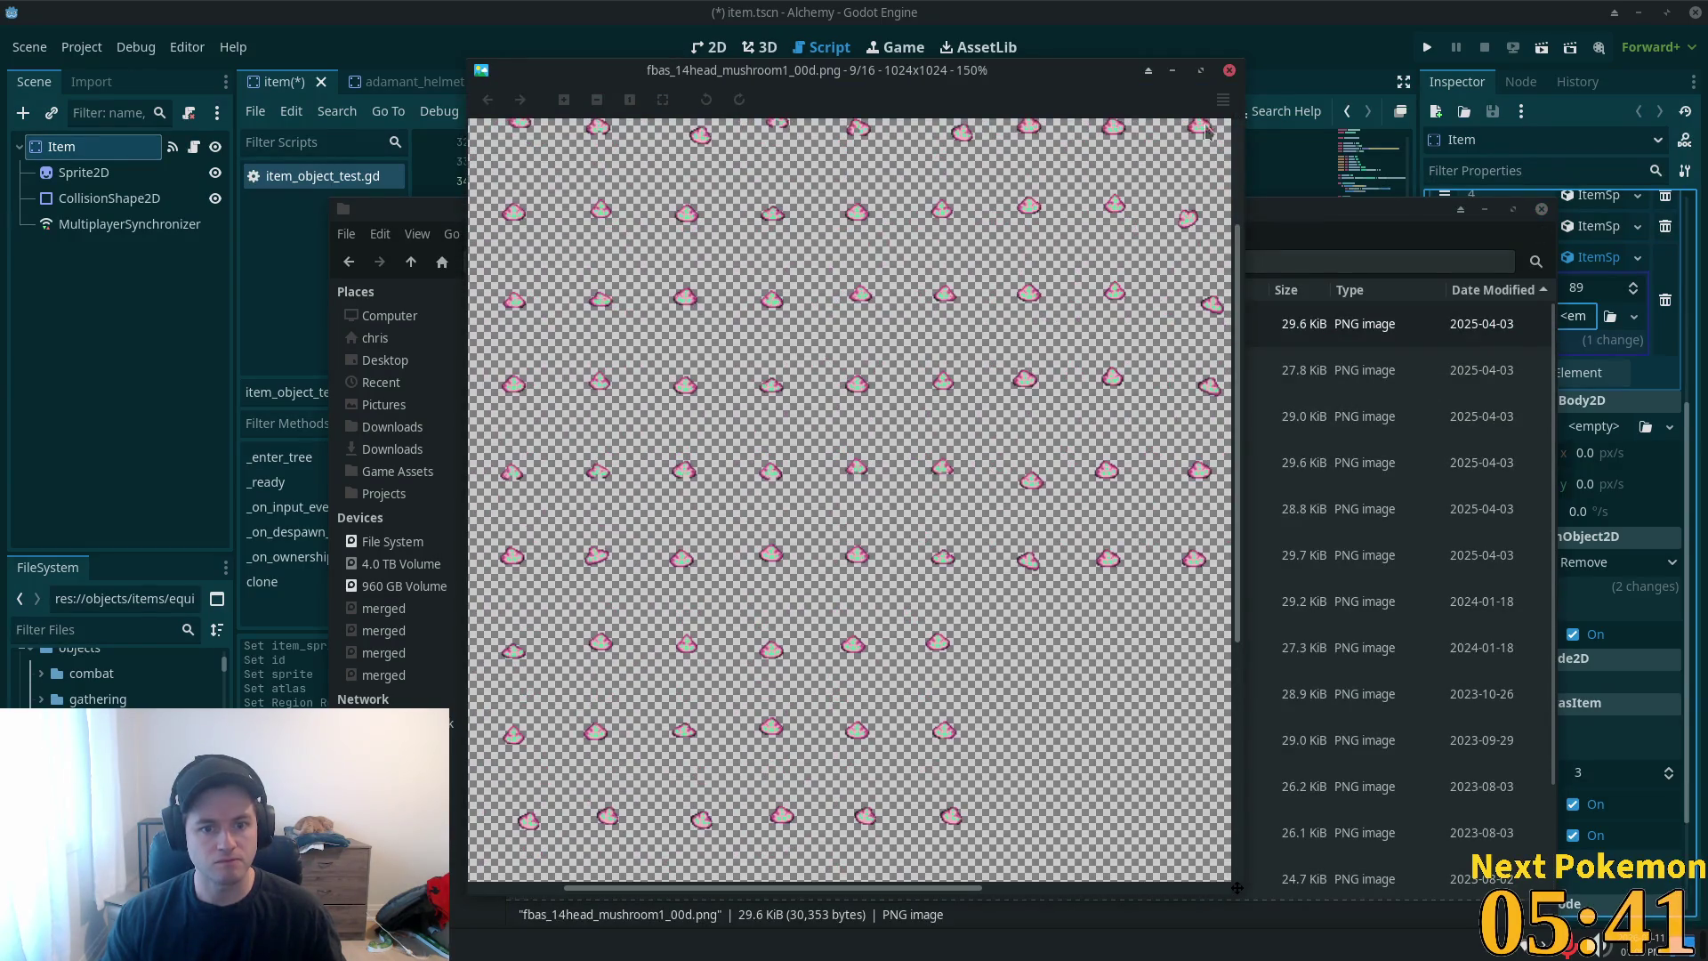
left_click(1228, 71)
left_click(705, 461)
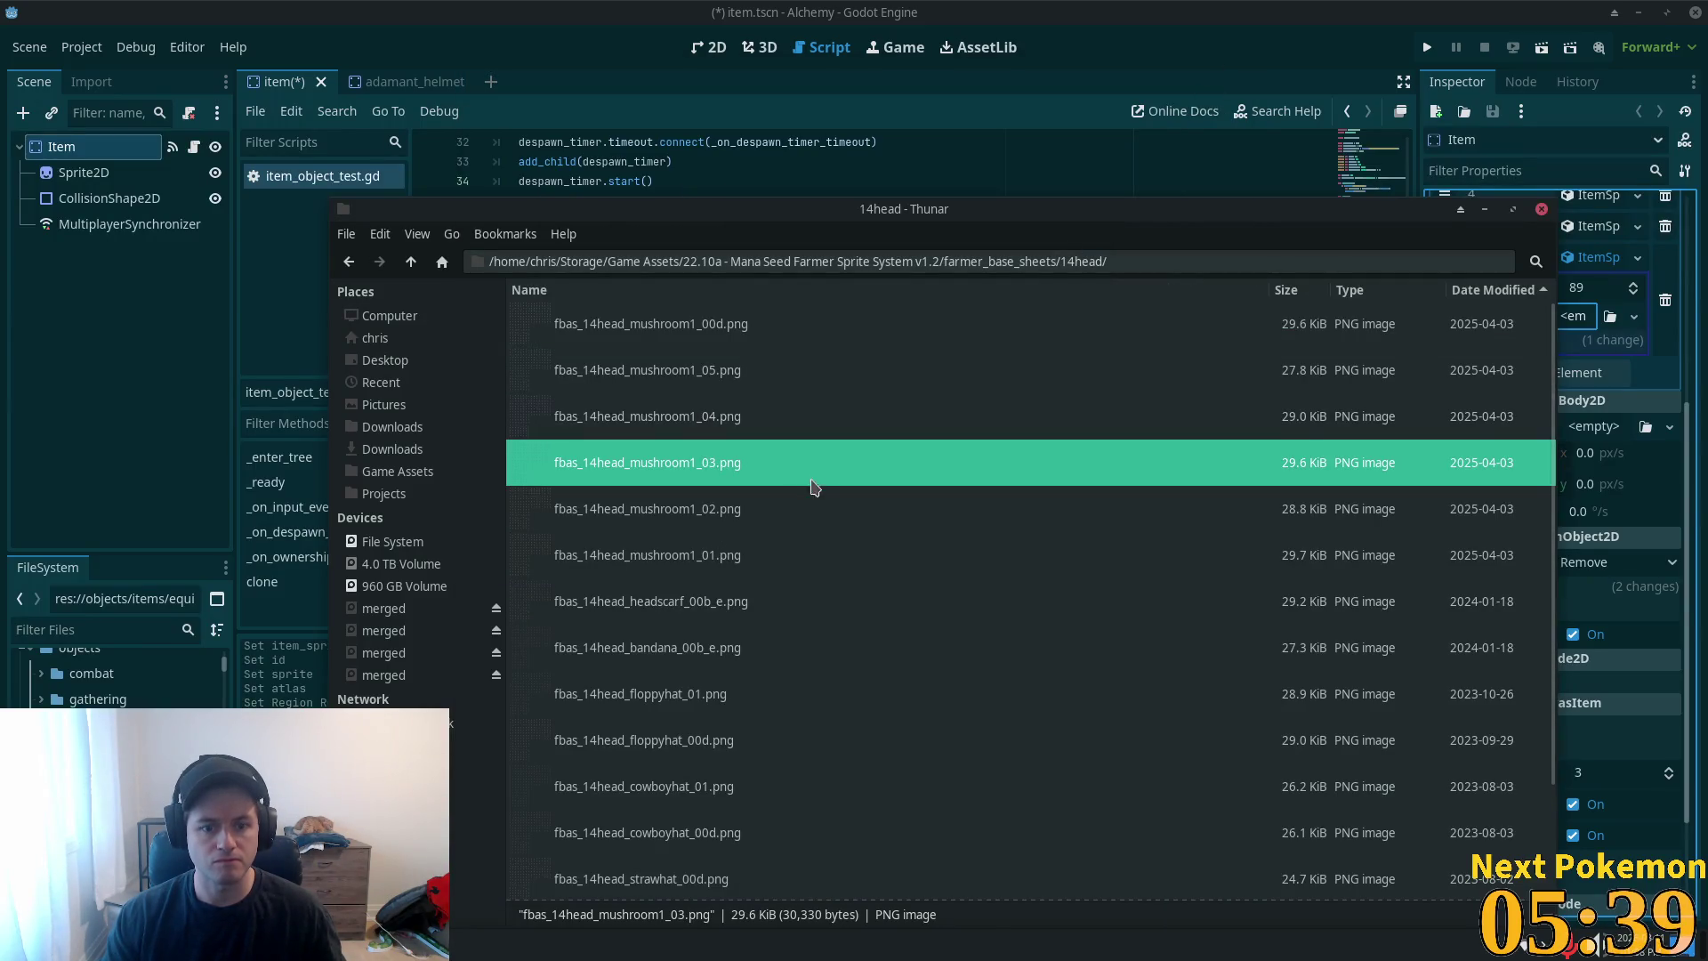
scroll(812, 487, "down", 3)
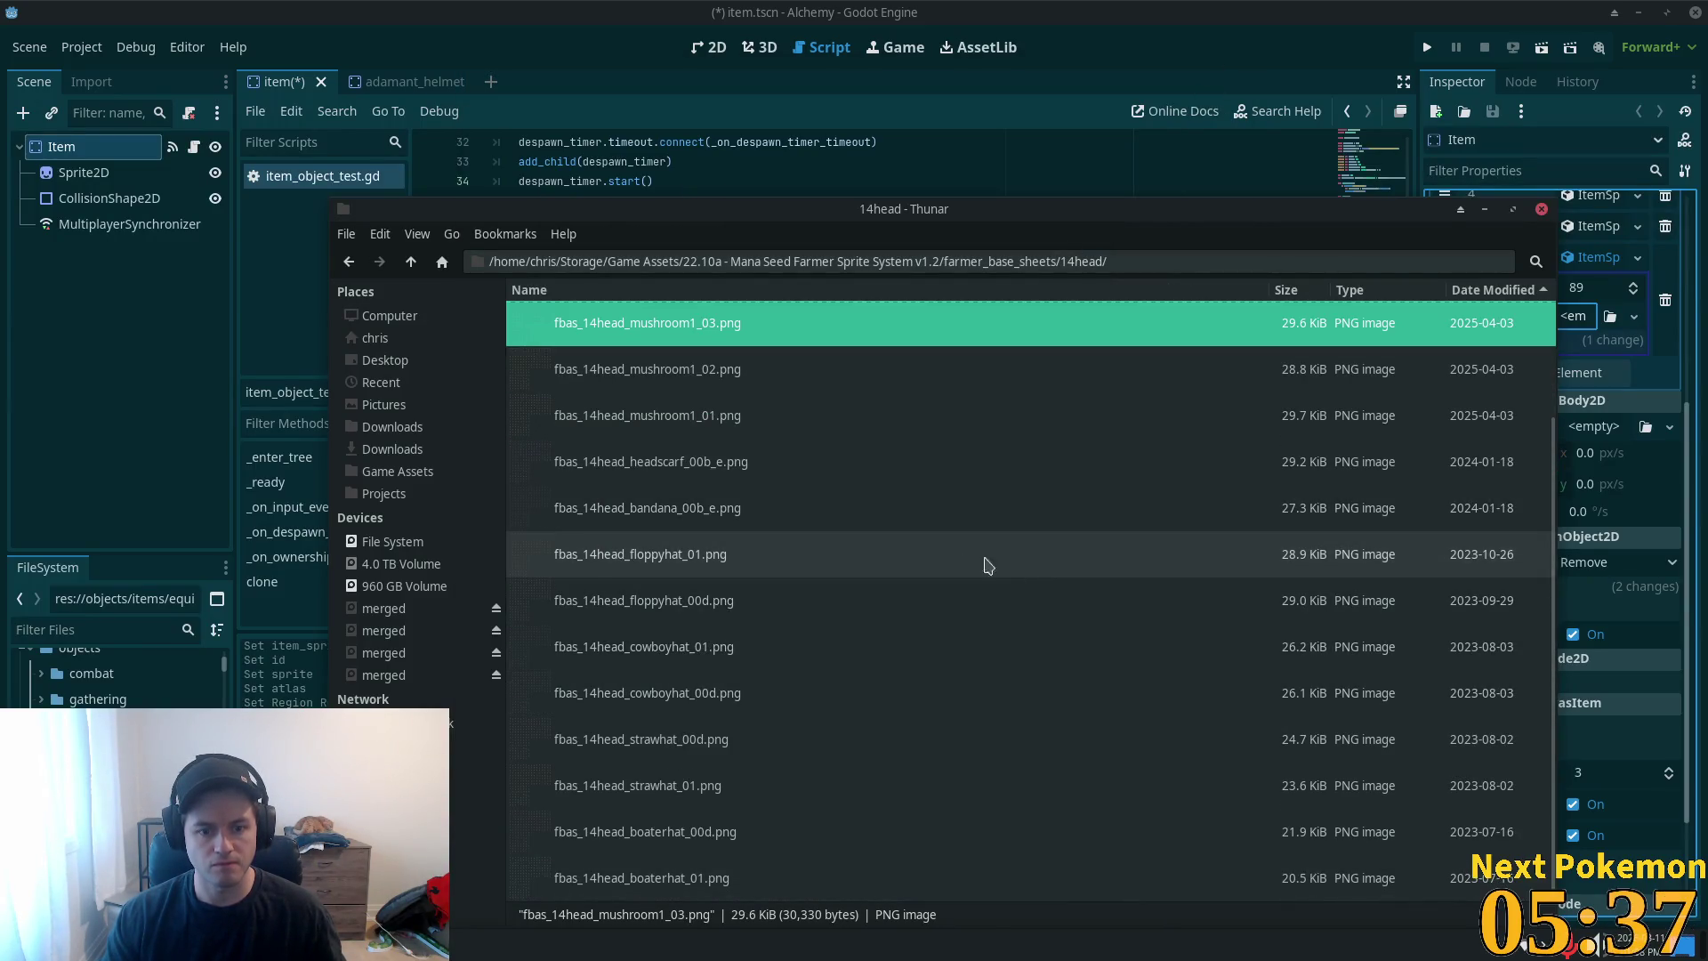
left_click(623, 601)
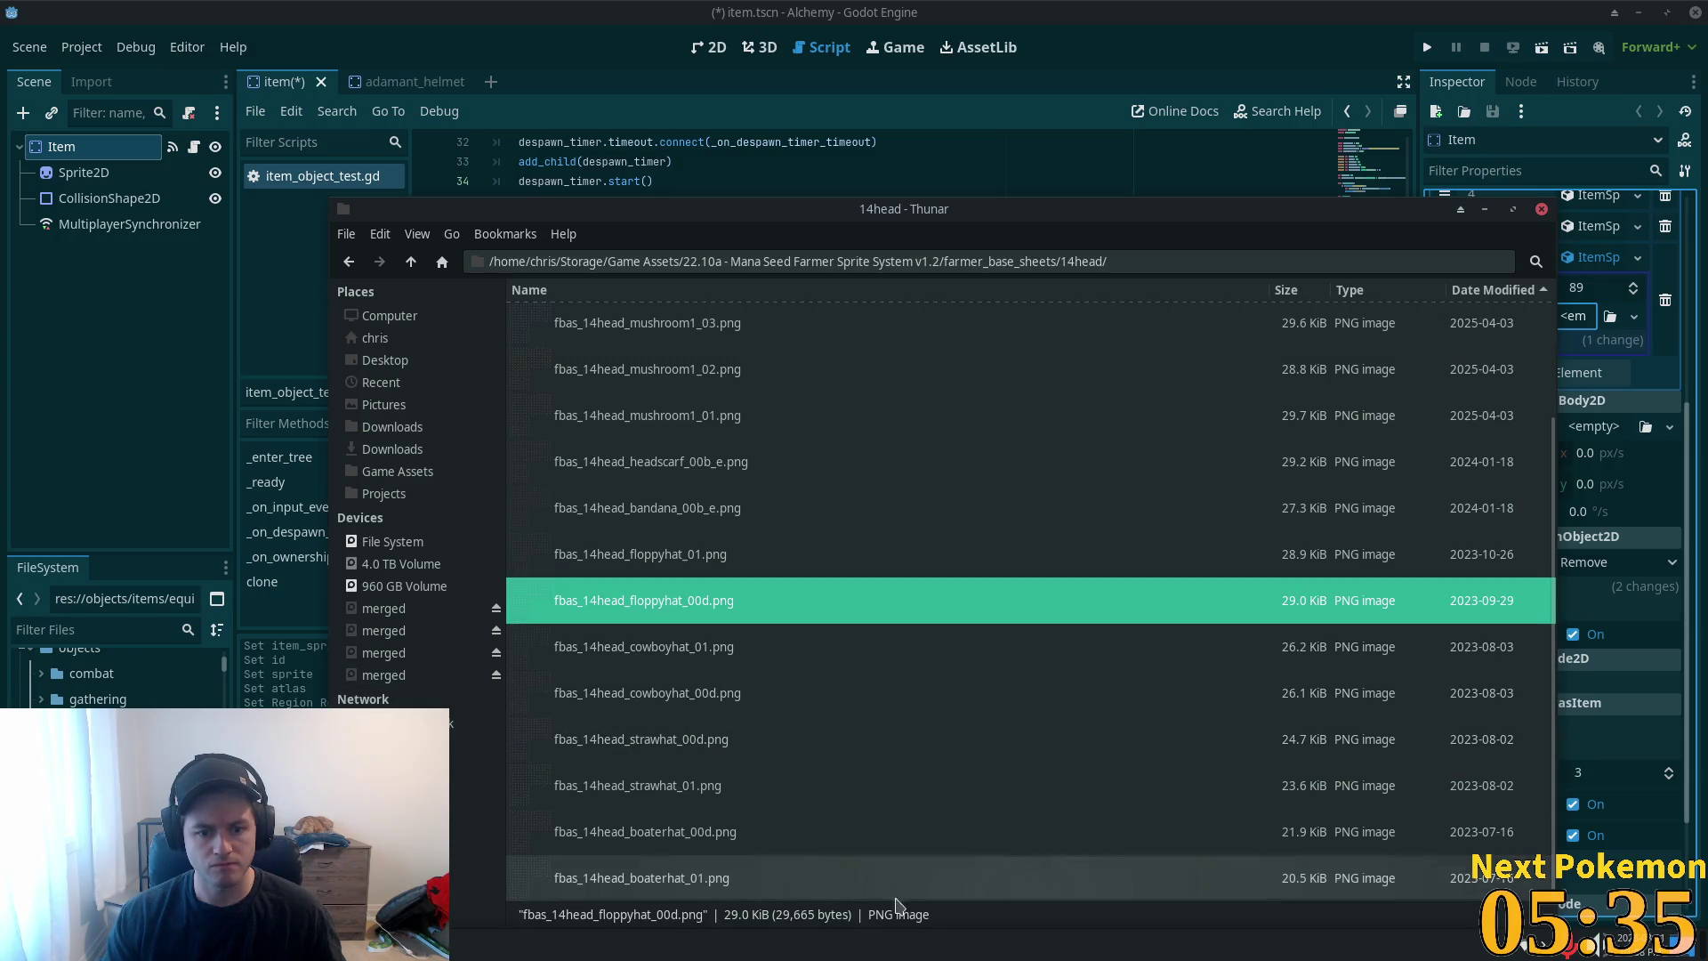
- Preview the strawhat_01, boaterhat_00d and boaterhat_01 sprite sheets
left_click(519, 893)
left_click(527, 805)
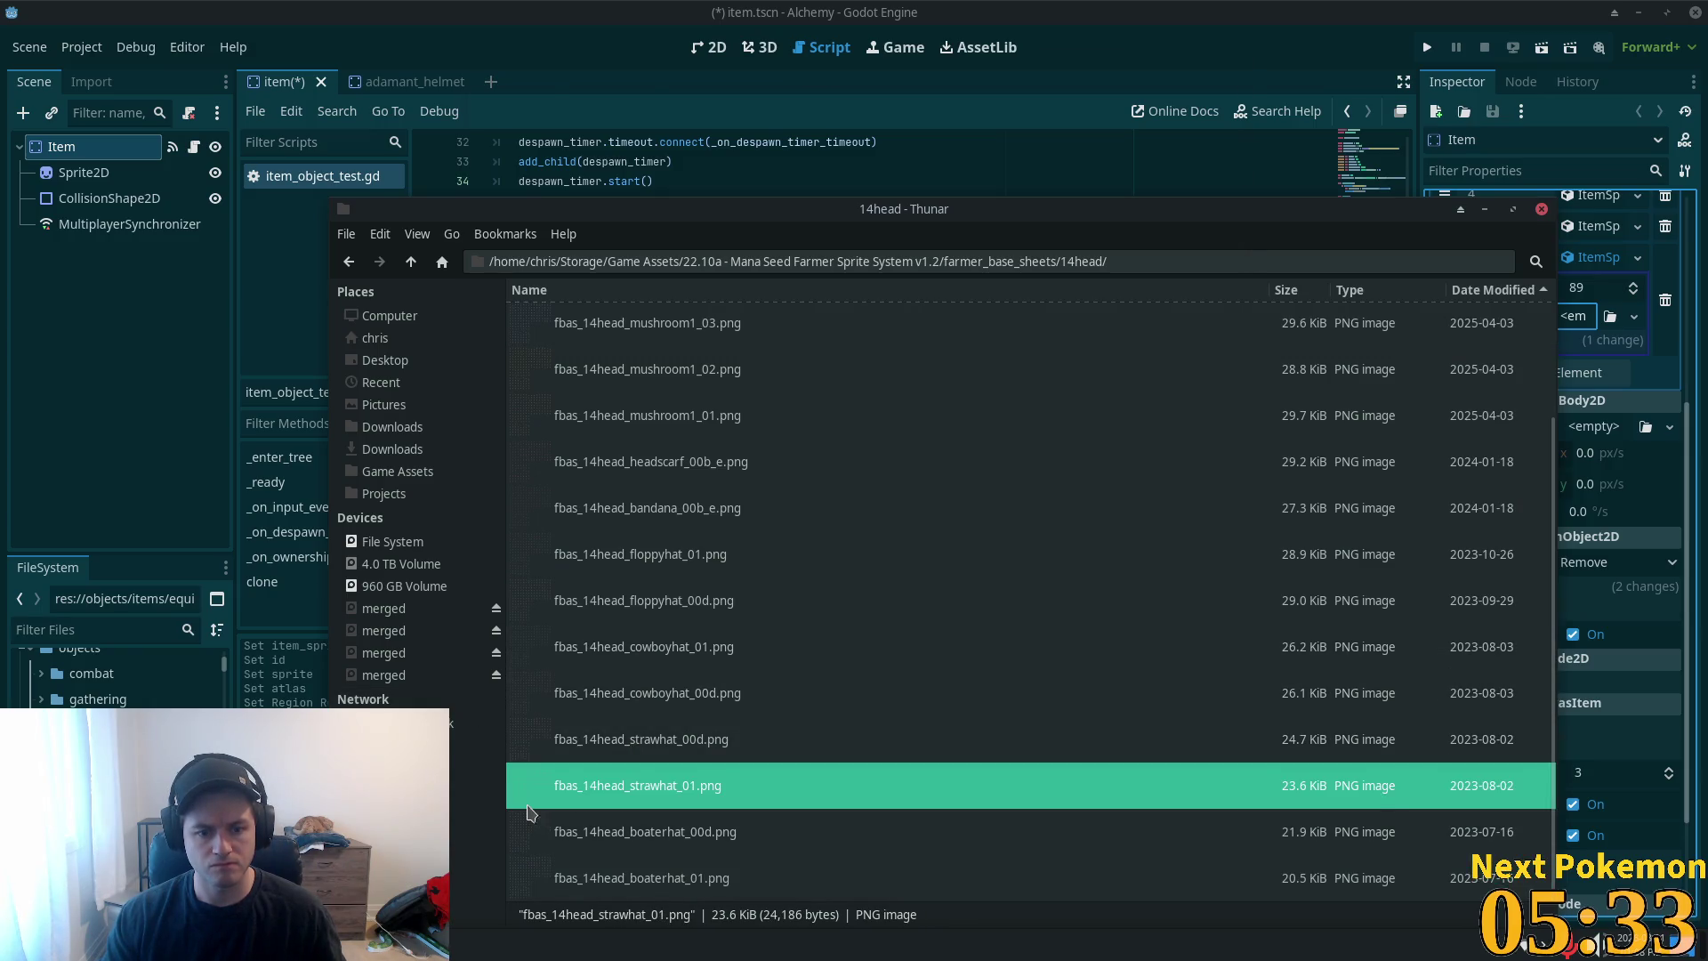
double_click(527, 806)
left_click(1229, 70)
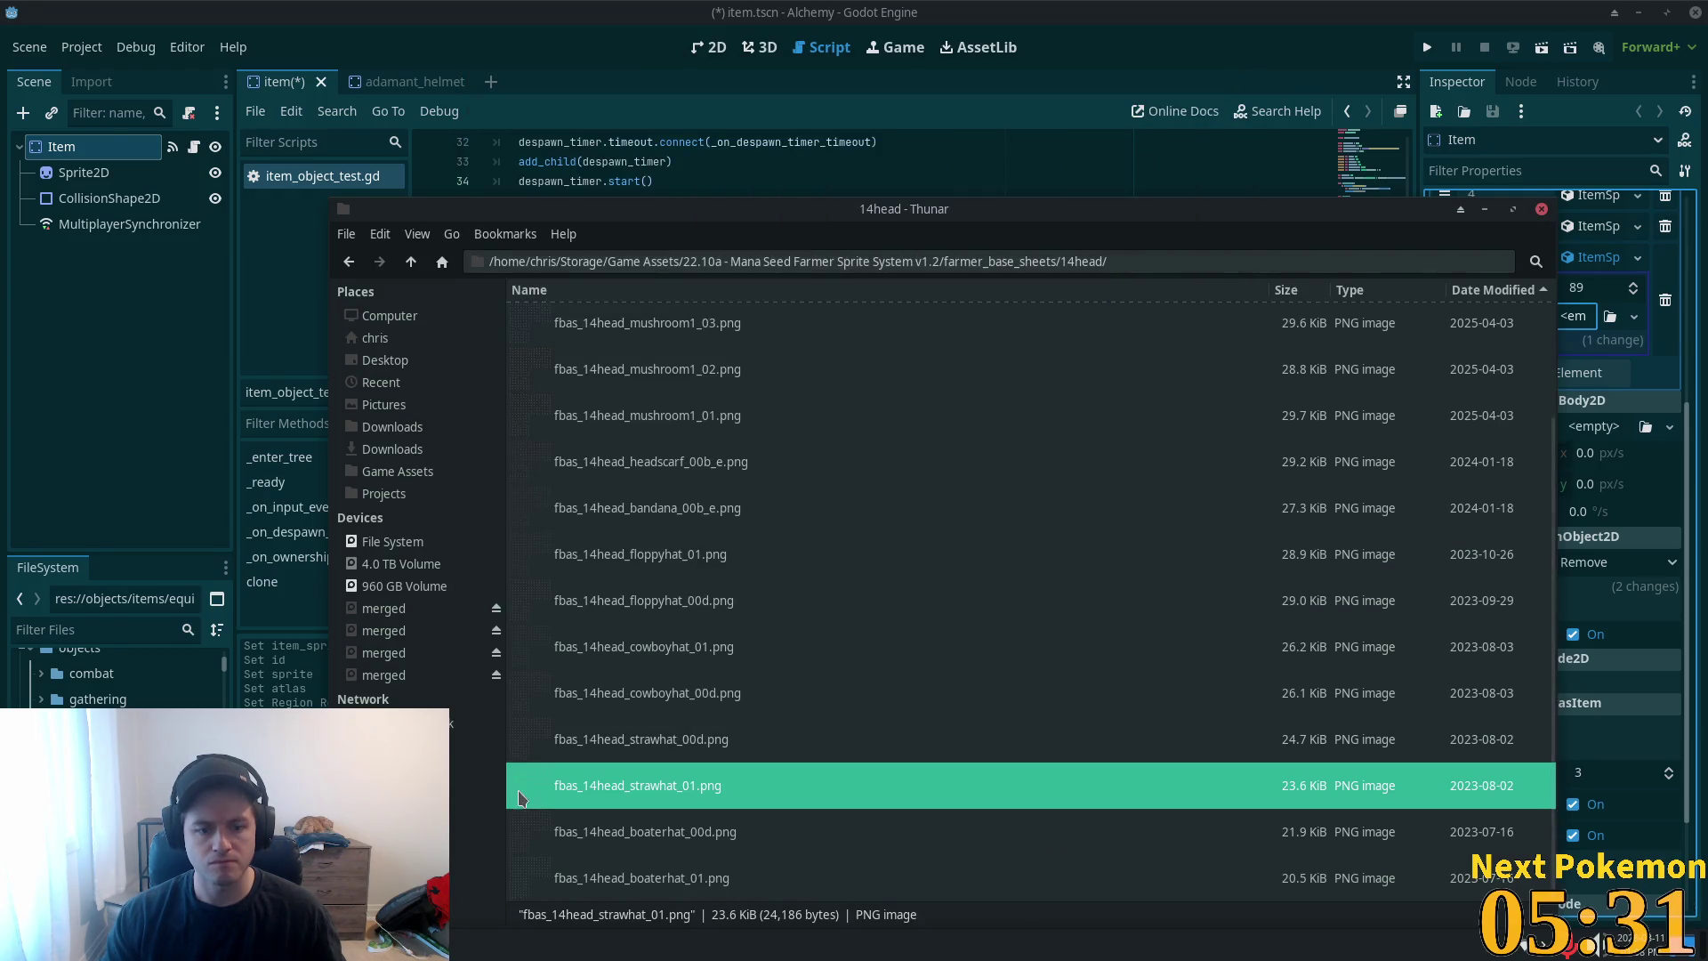
double_click(523, 837)
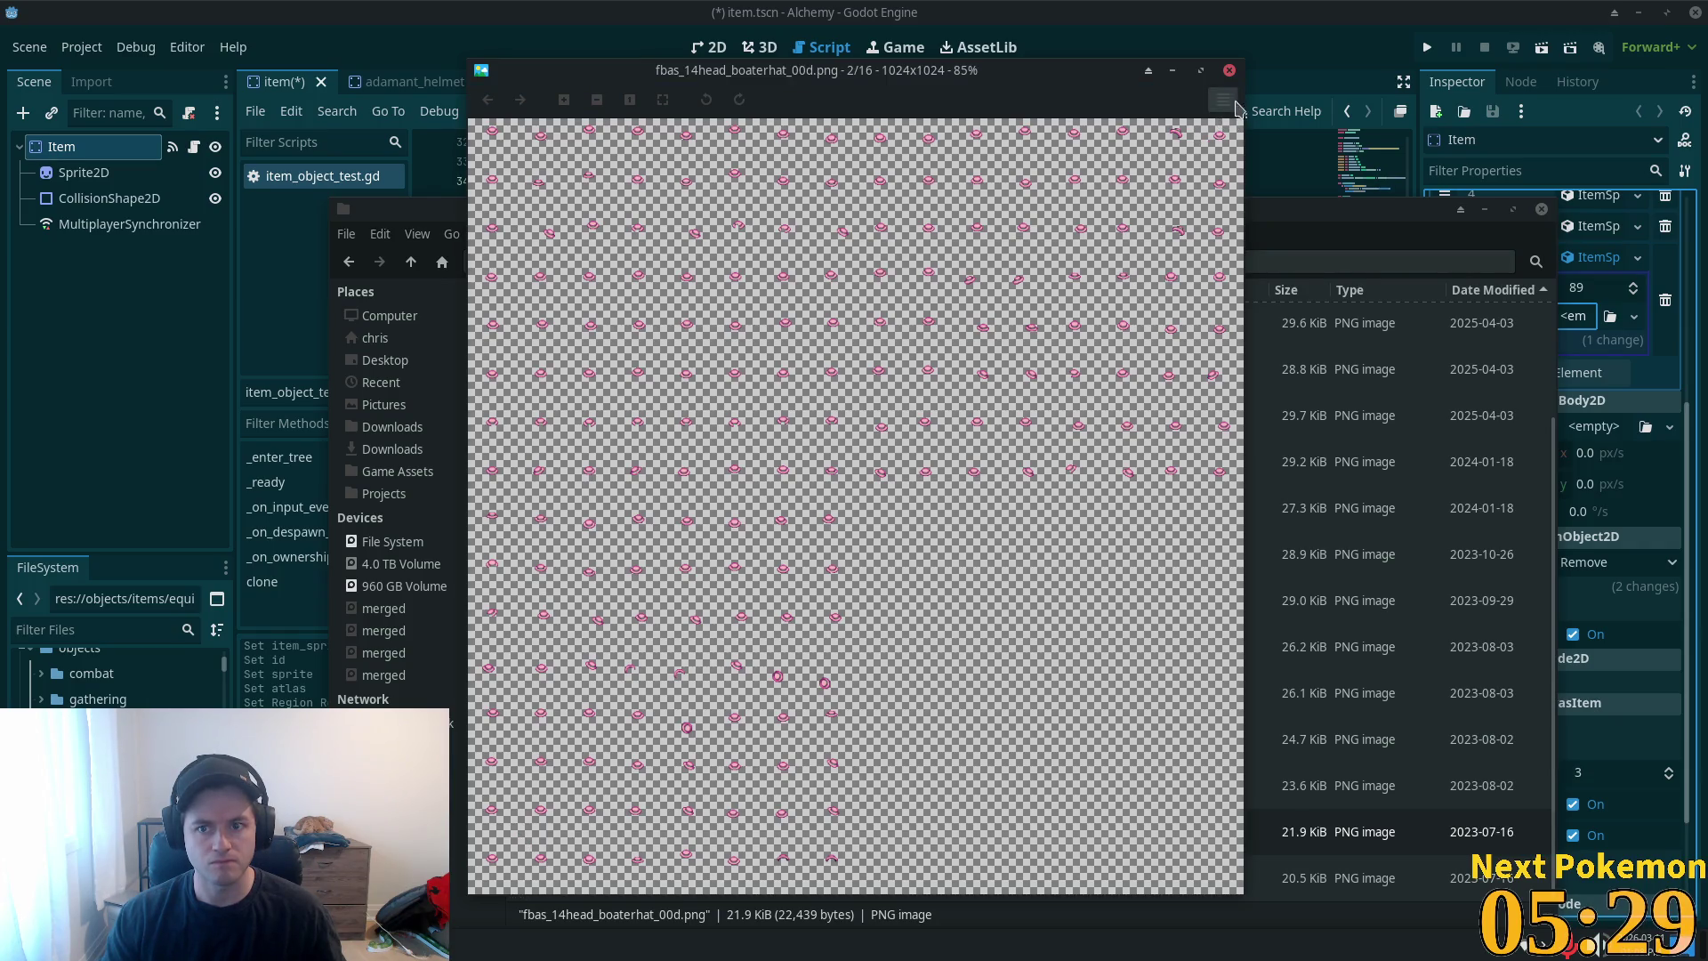
left_click(1229, 69)
double_click(670, 895)
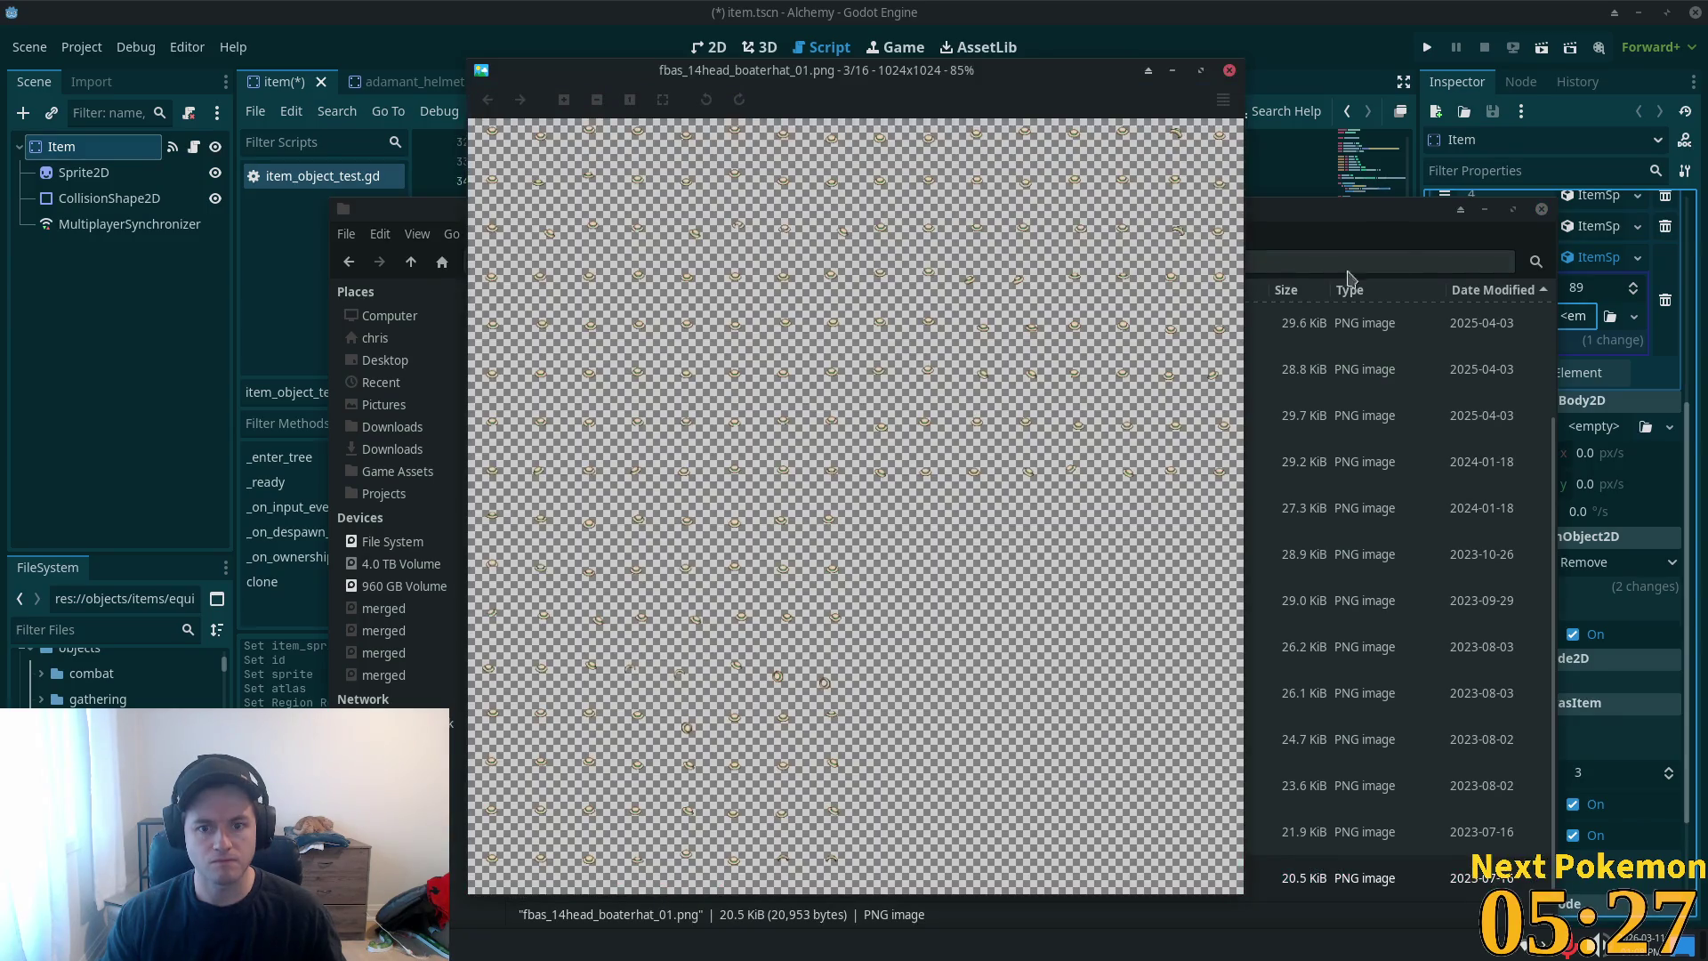
left_click(1228, 70)
- Preview the mushroom1_01, headscarf_00b_e and bandana_00b_e sprite sheets
scroll(685, 454, "up", 2)
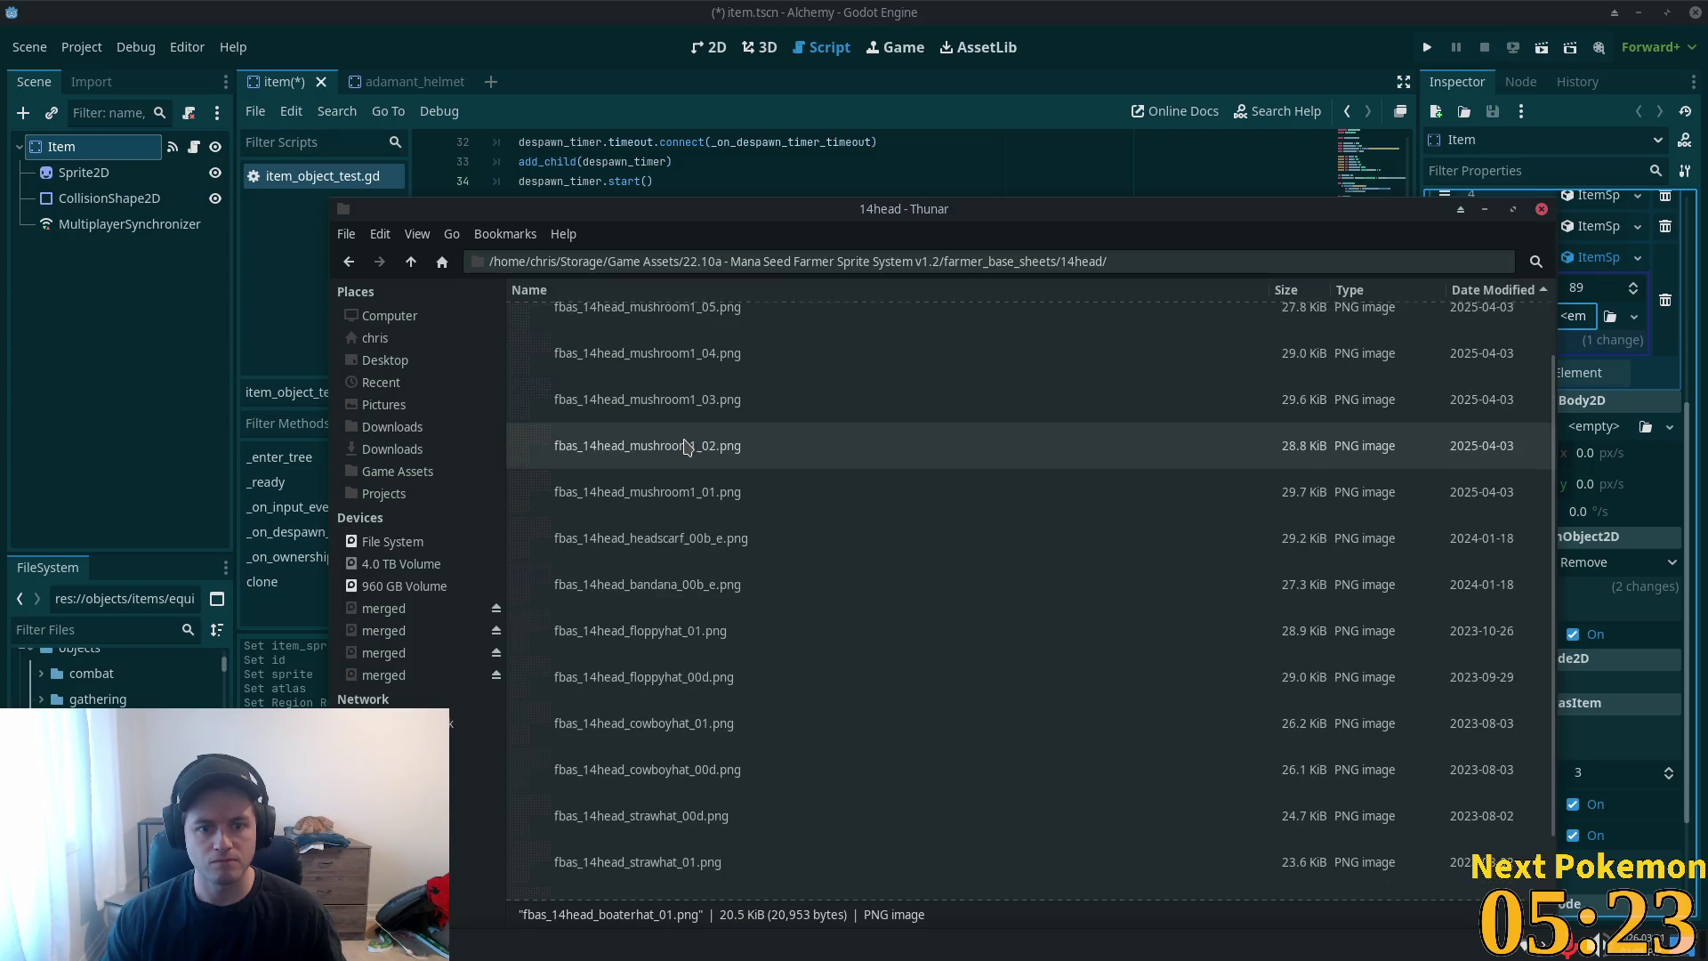
scroll(521, 436, "down", 1)
double_click(525, 436)
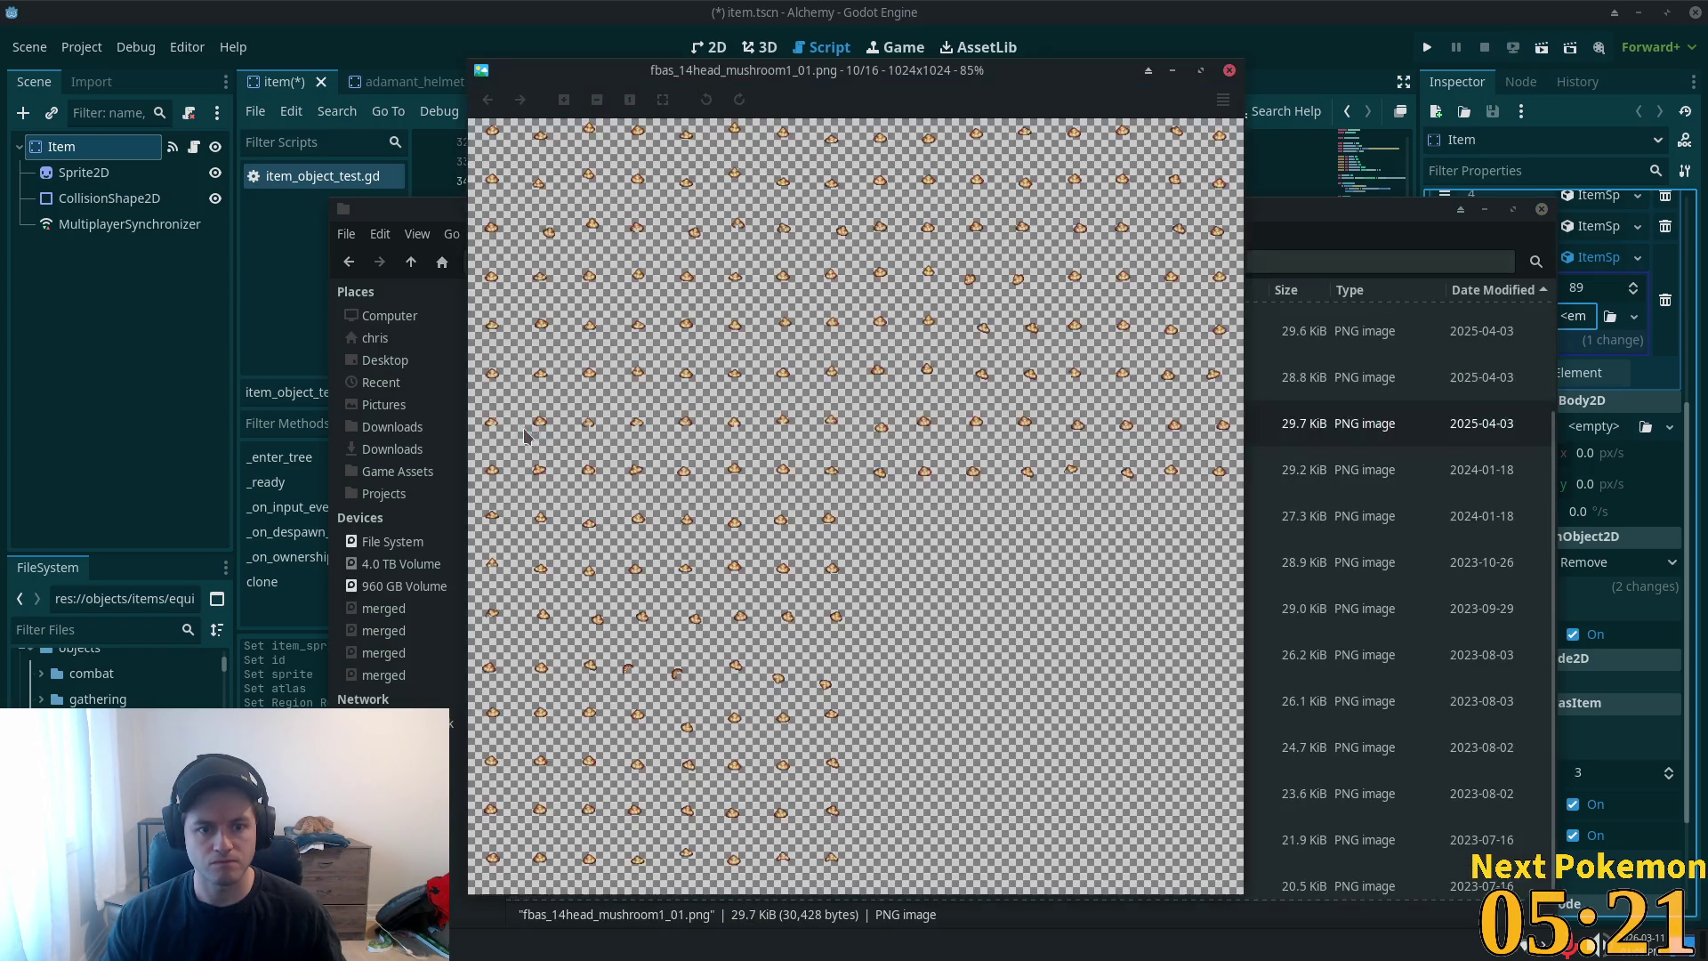
left_click(1228, 69)
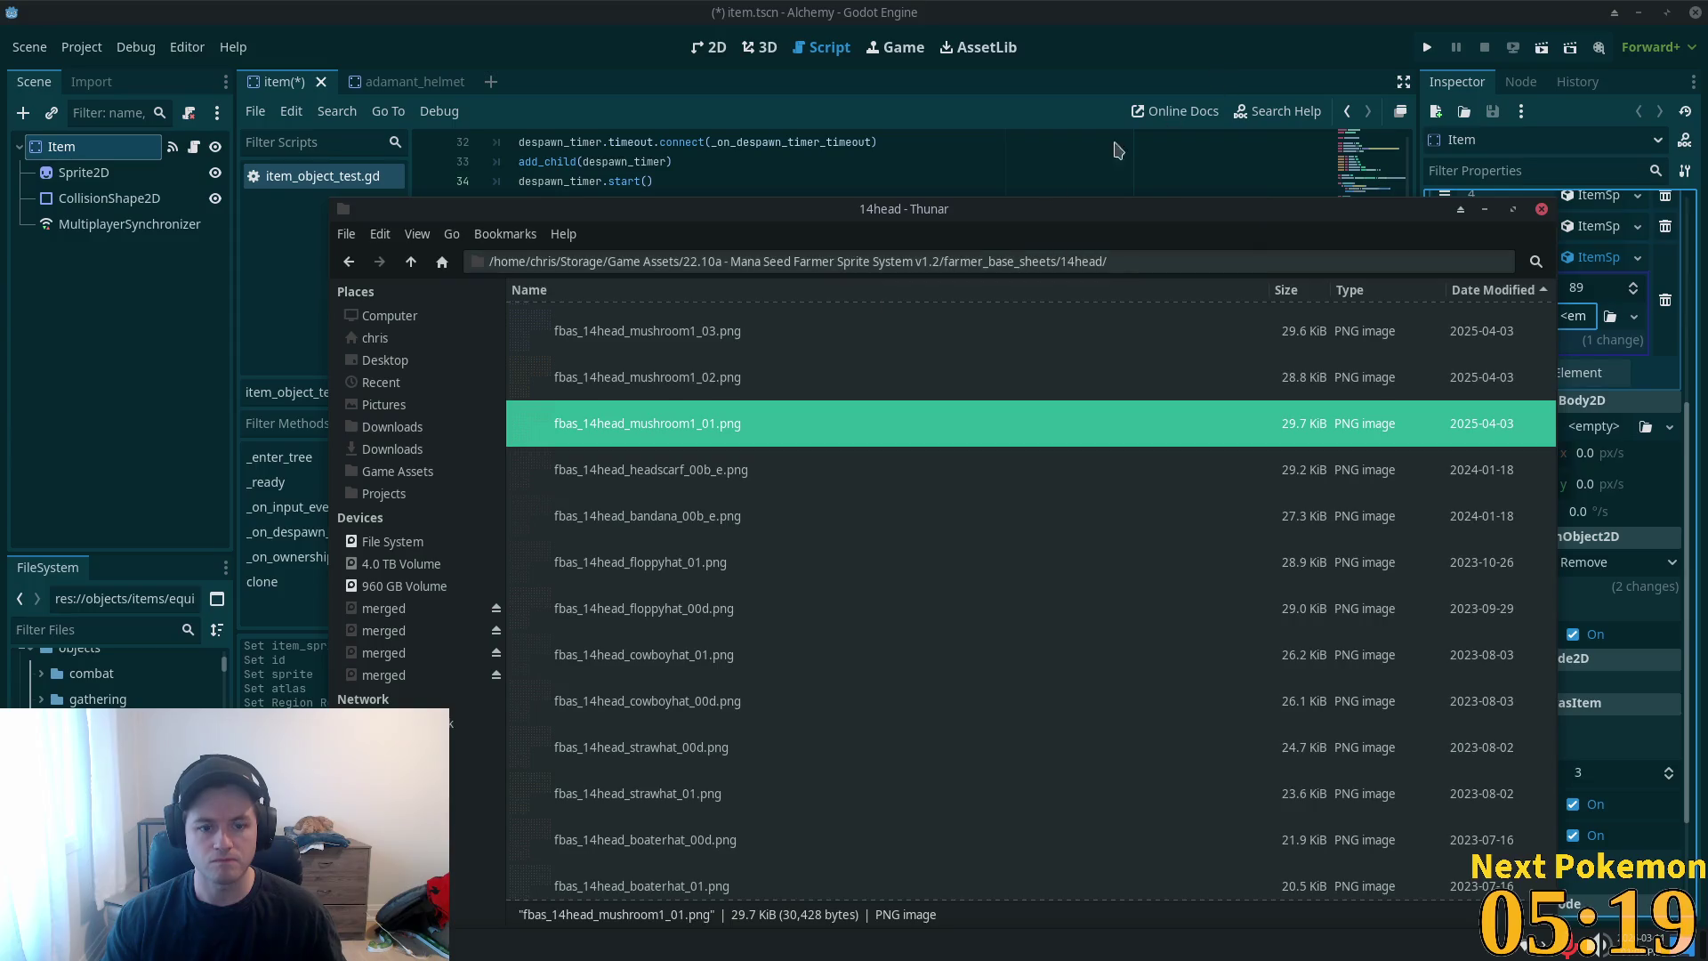
double_click(599, 469)
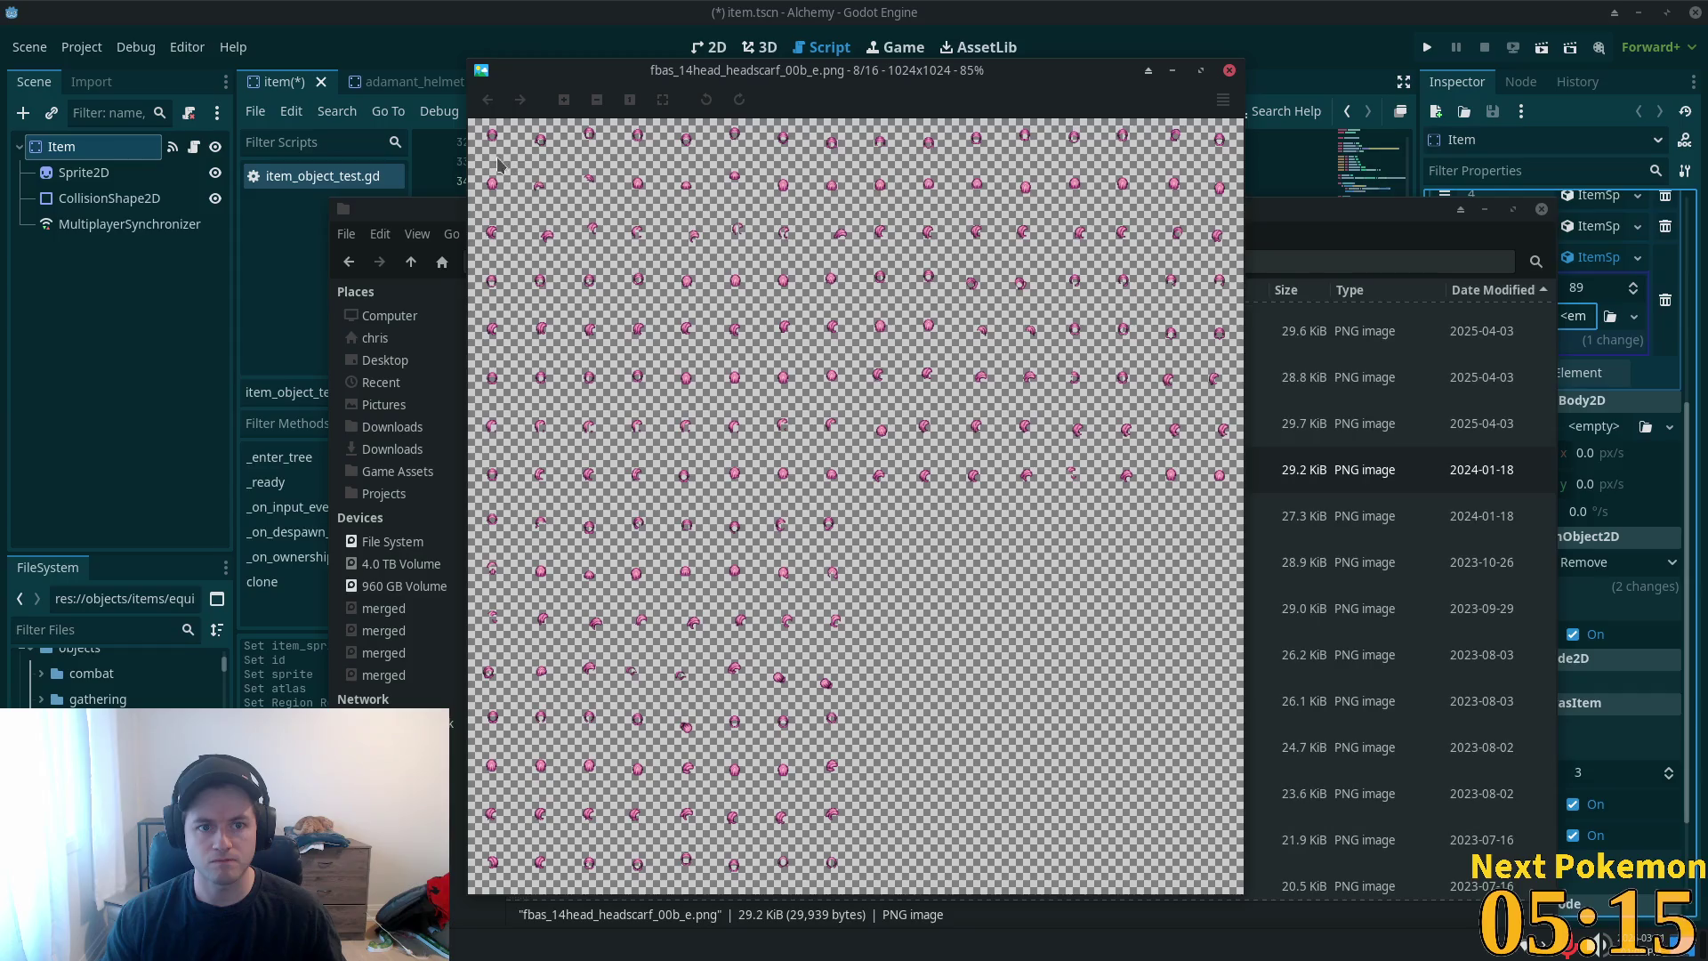
scroll(498, 163, "up", 1)
scroll(667, 253, "up", 3)
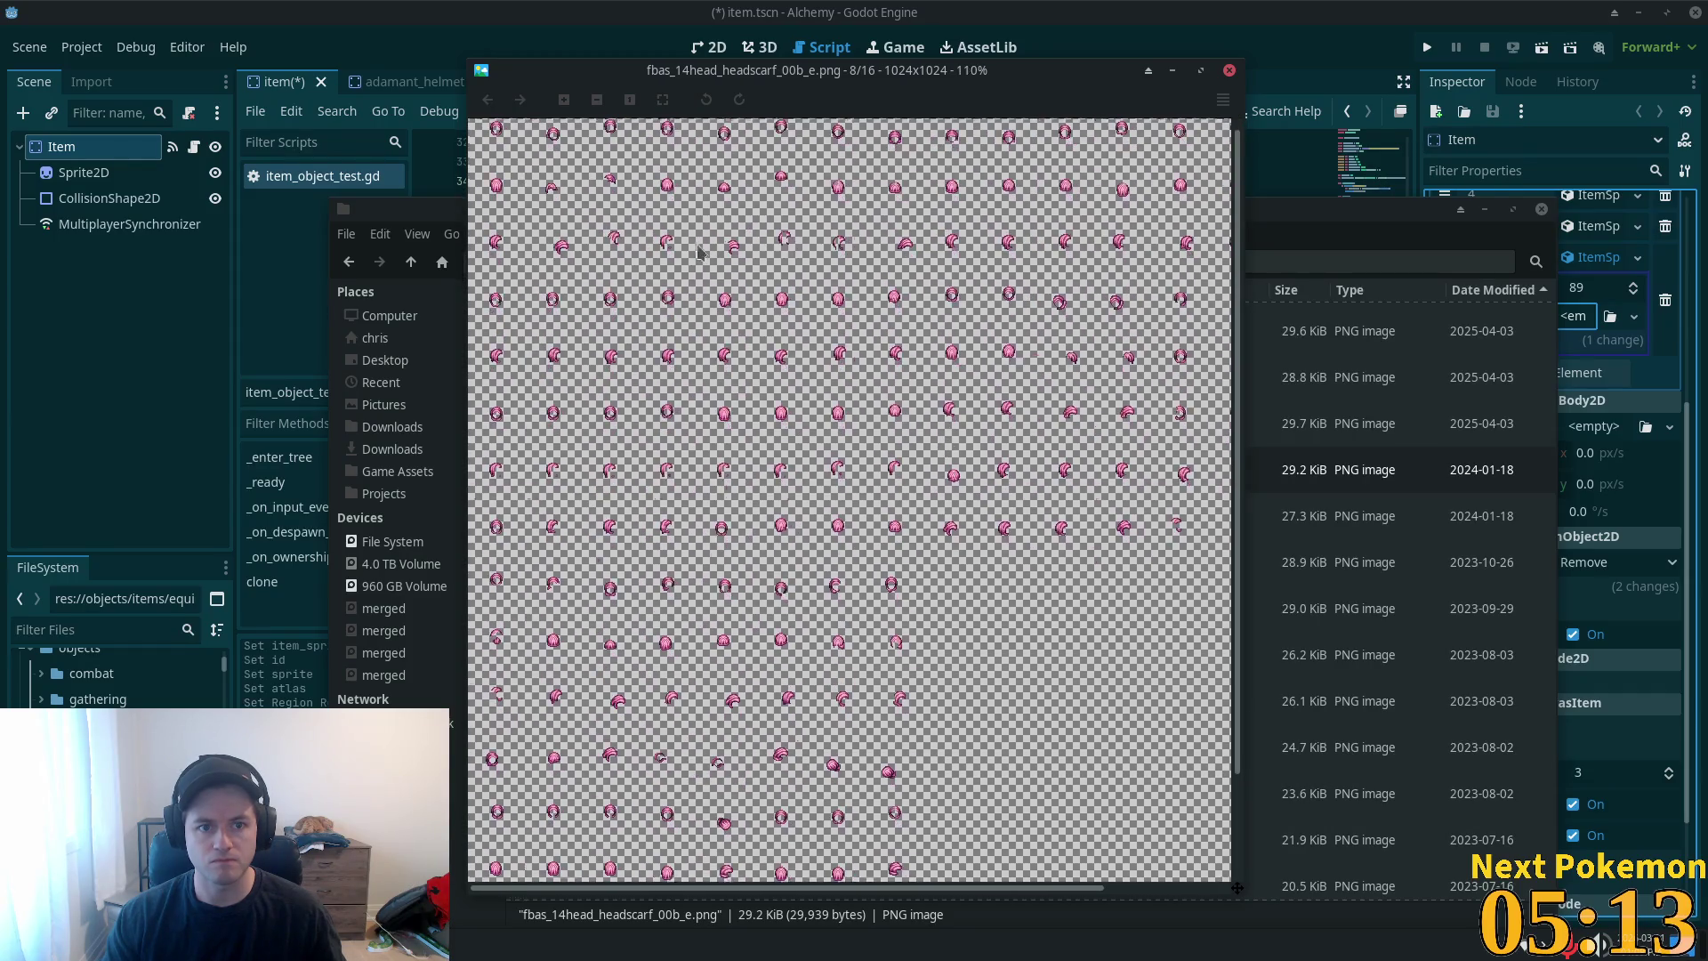
scroll(1108, 608, "down", 1)
scroll(1108, 607, "up", 2)
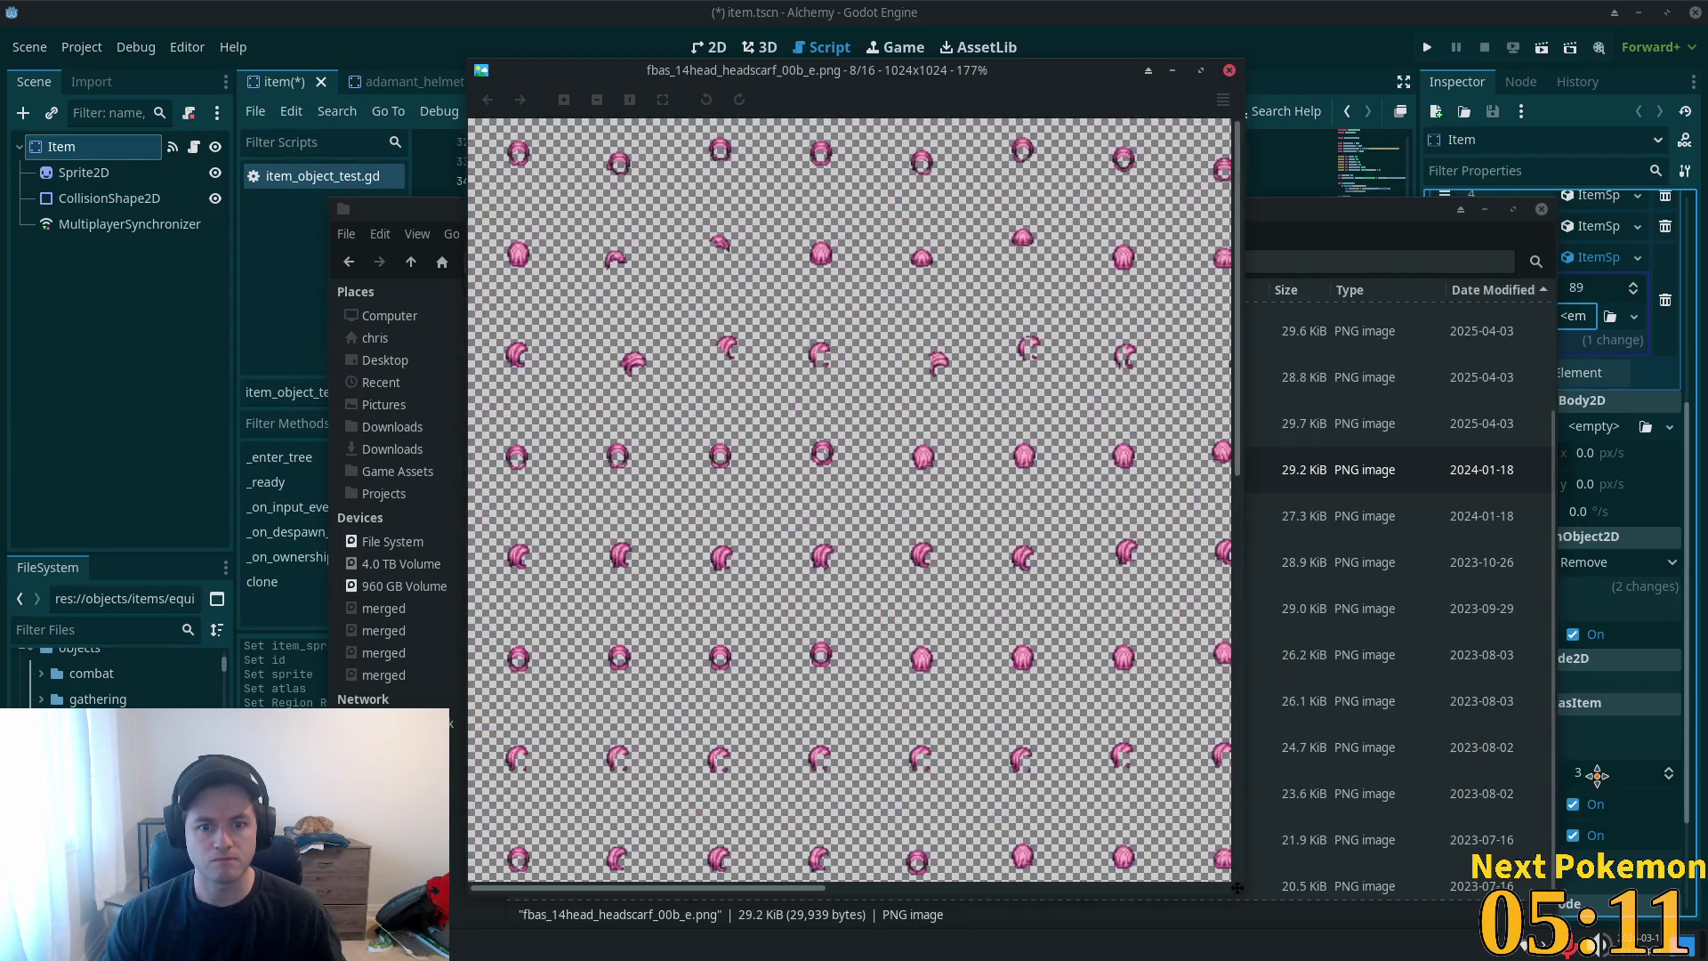
left_click(1228, 69)
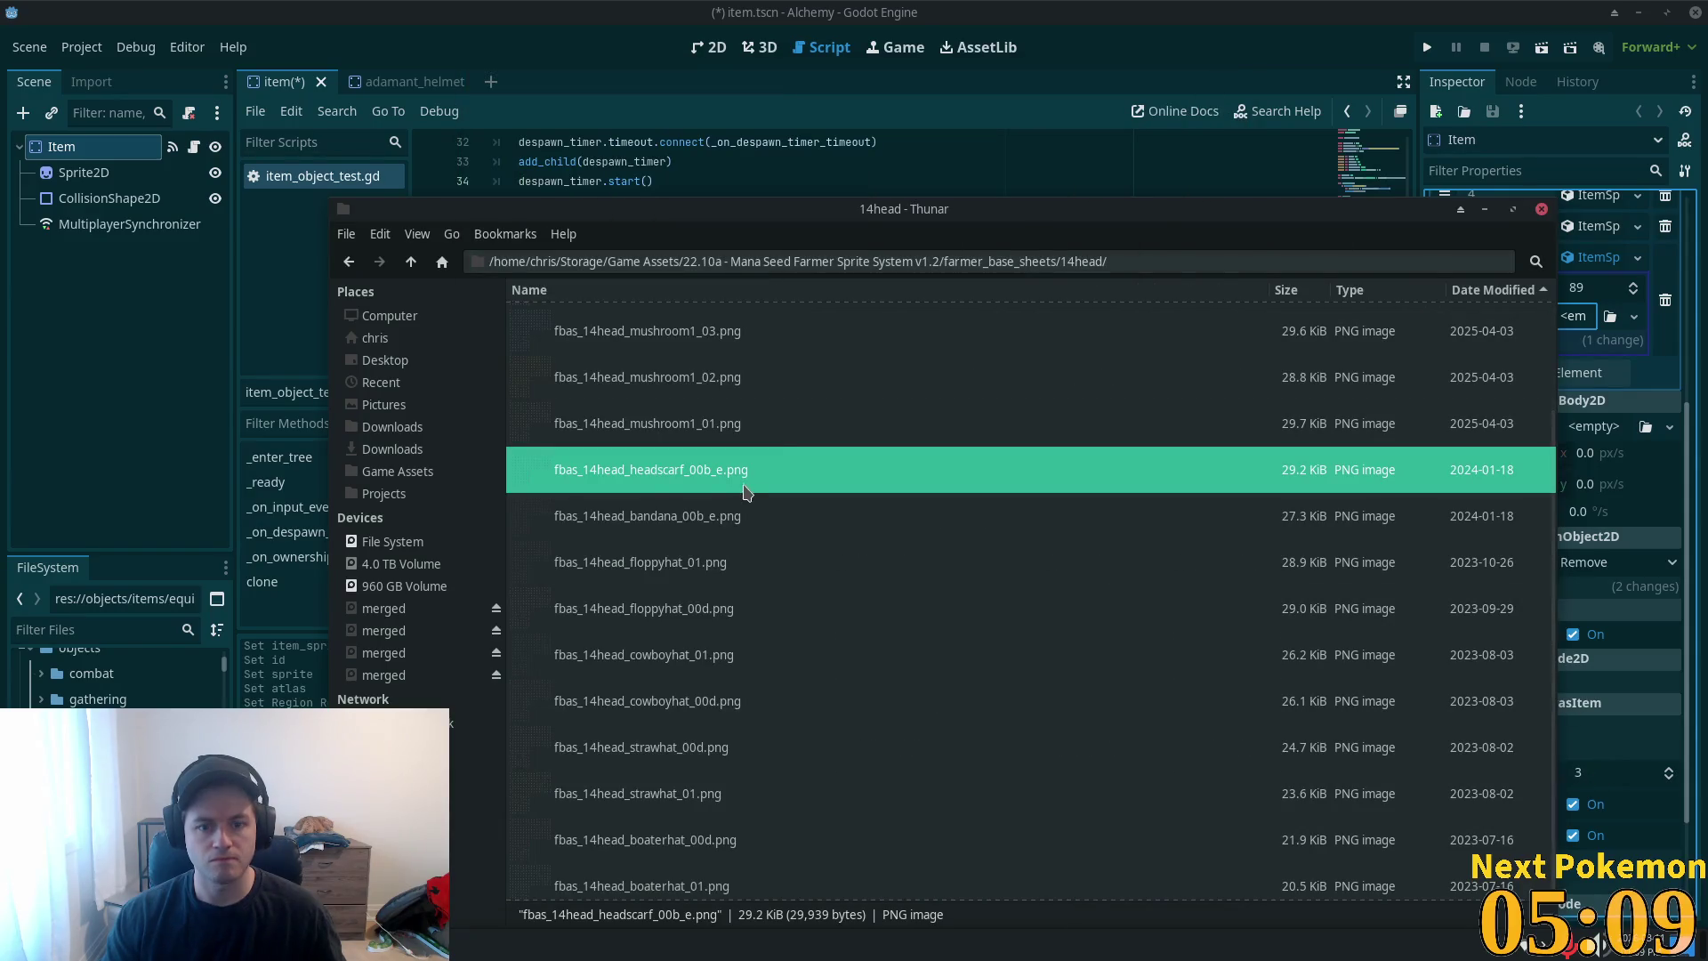
double_click(563, 528)
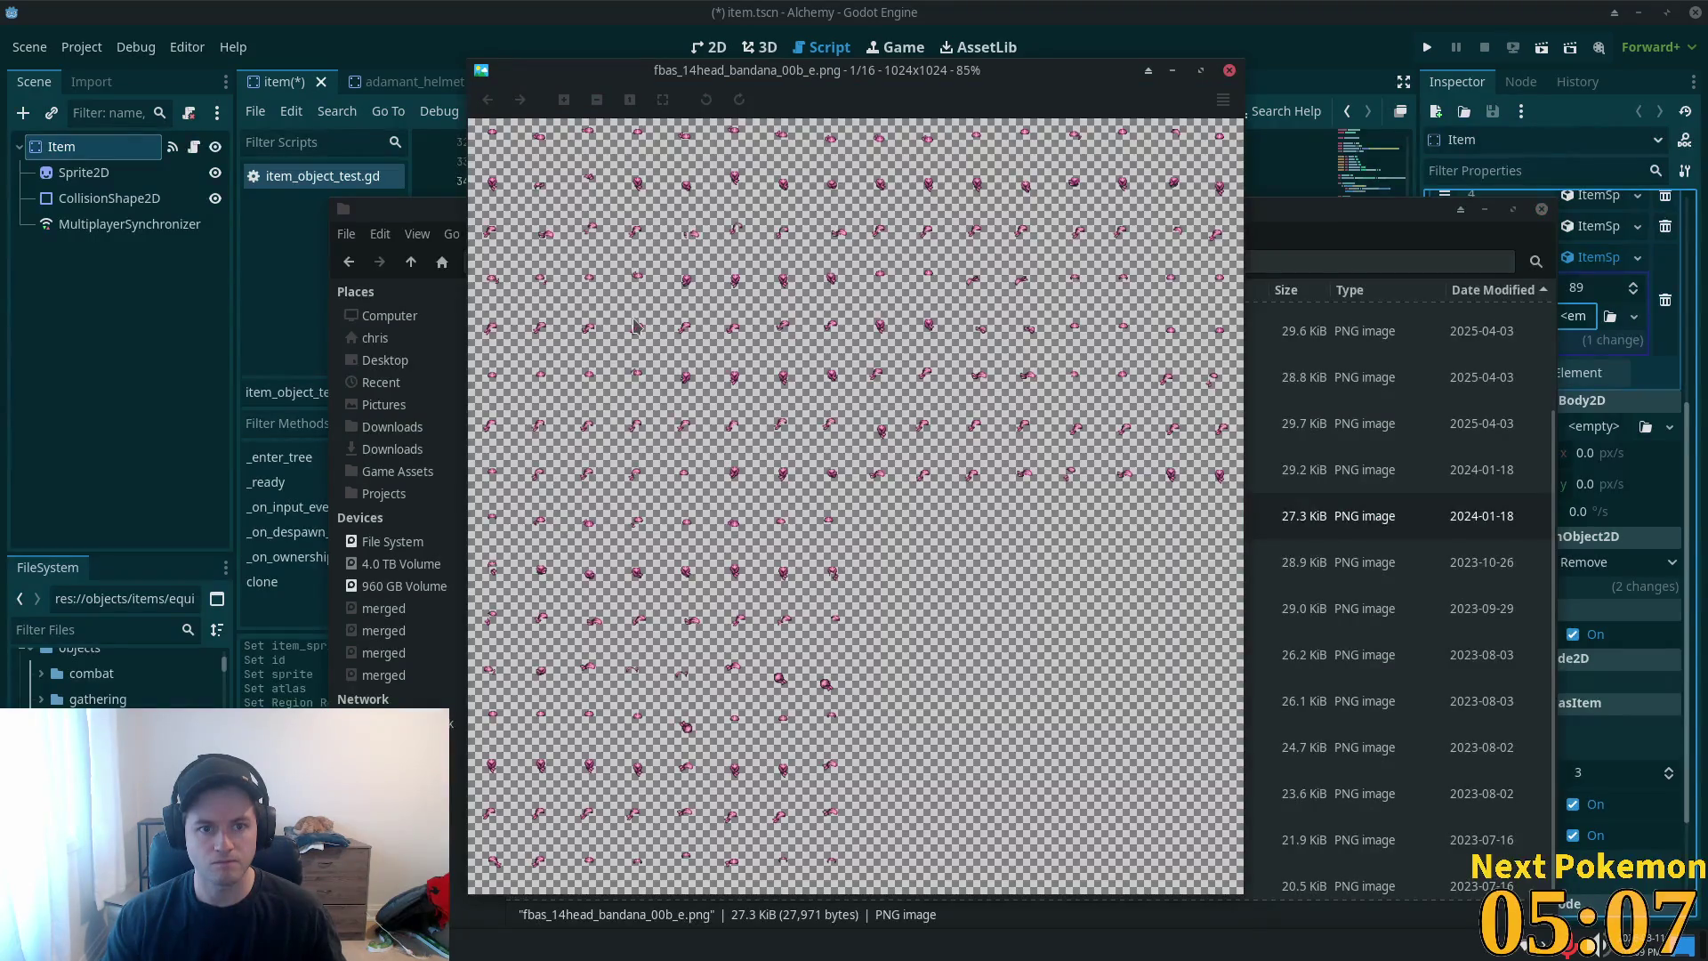
left_click(1229, 69)
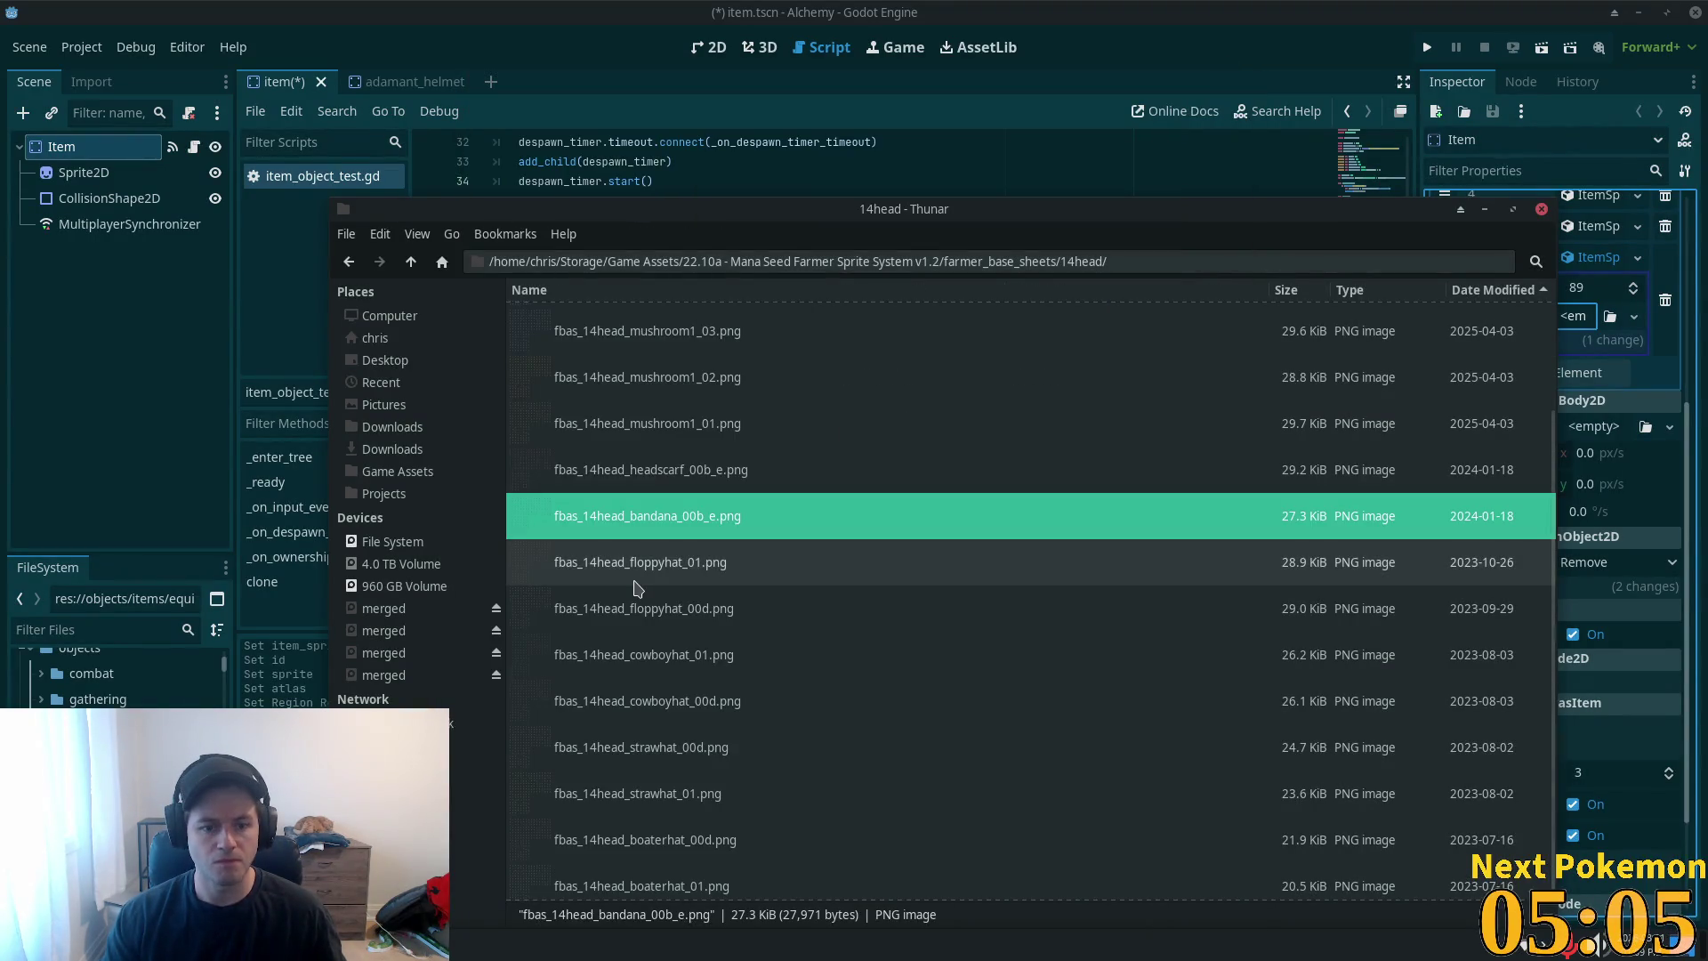
- Compare the floppyhat, cowboyhat and strawhat sheets in their _00d and _01 variants
double_click(1005, 562)
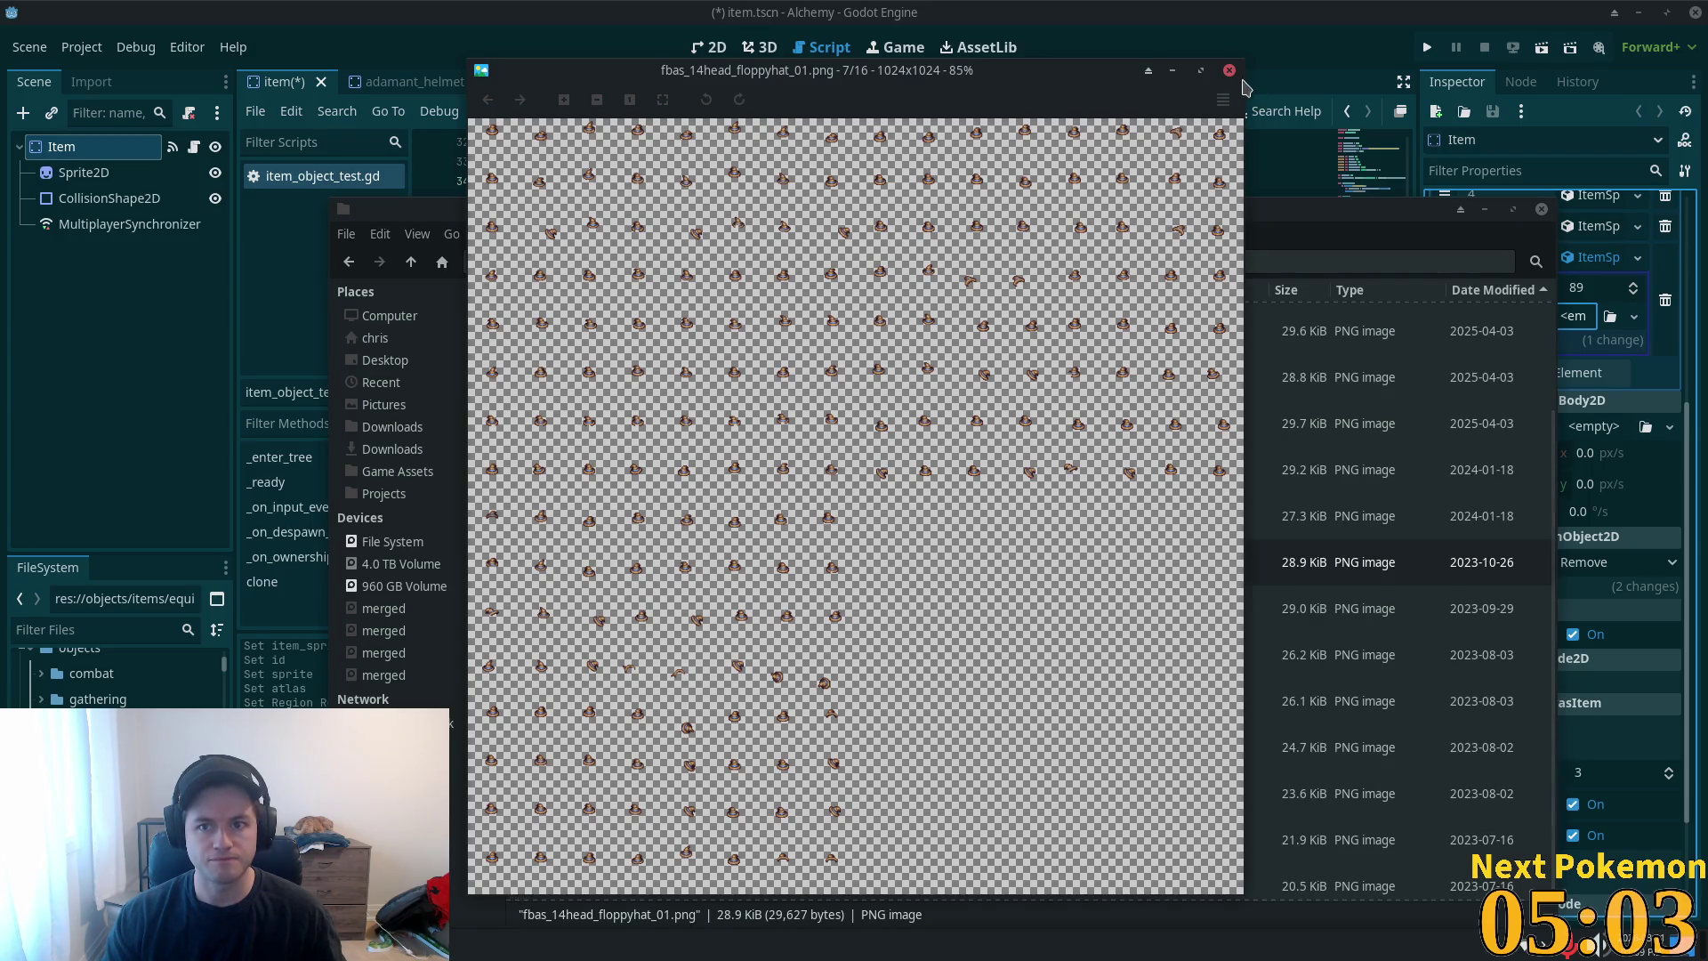
left_click(1228, 69)
double_click(733, 639)
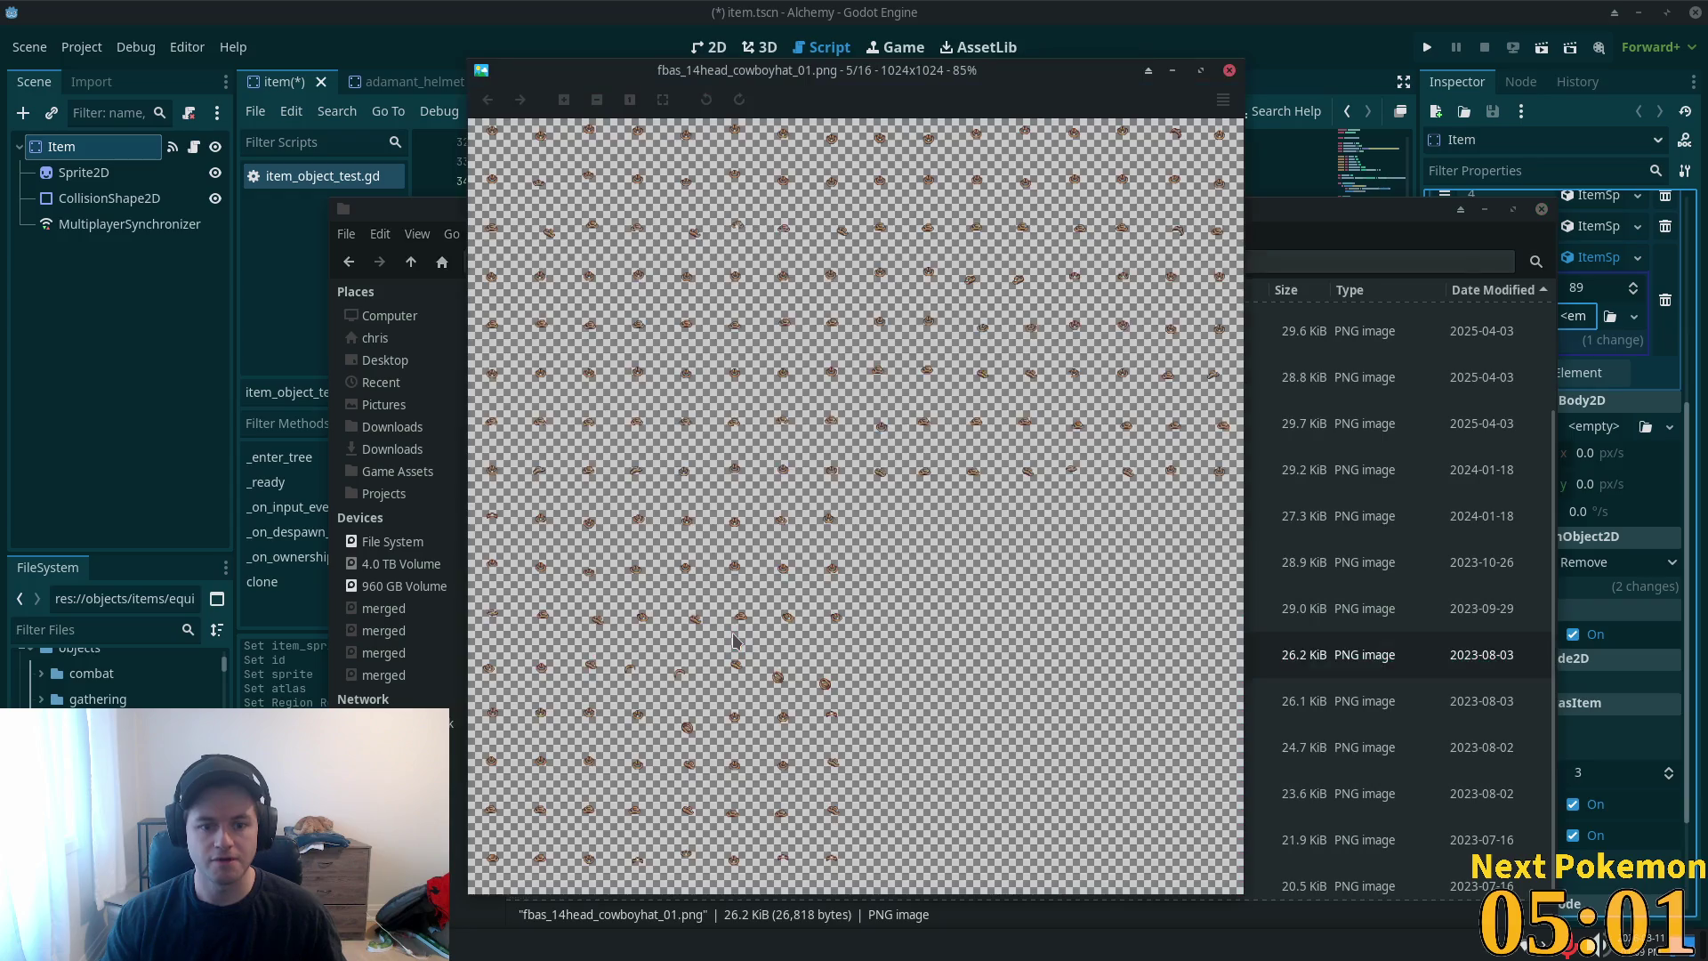
left_click(1229, 70)
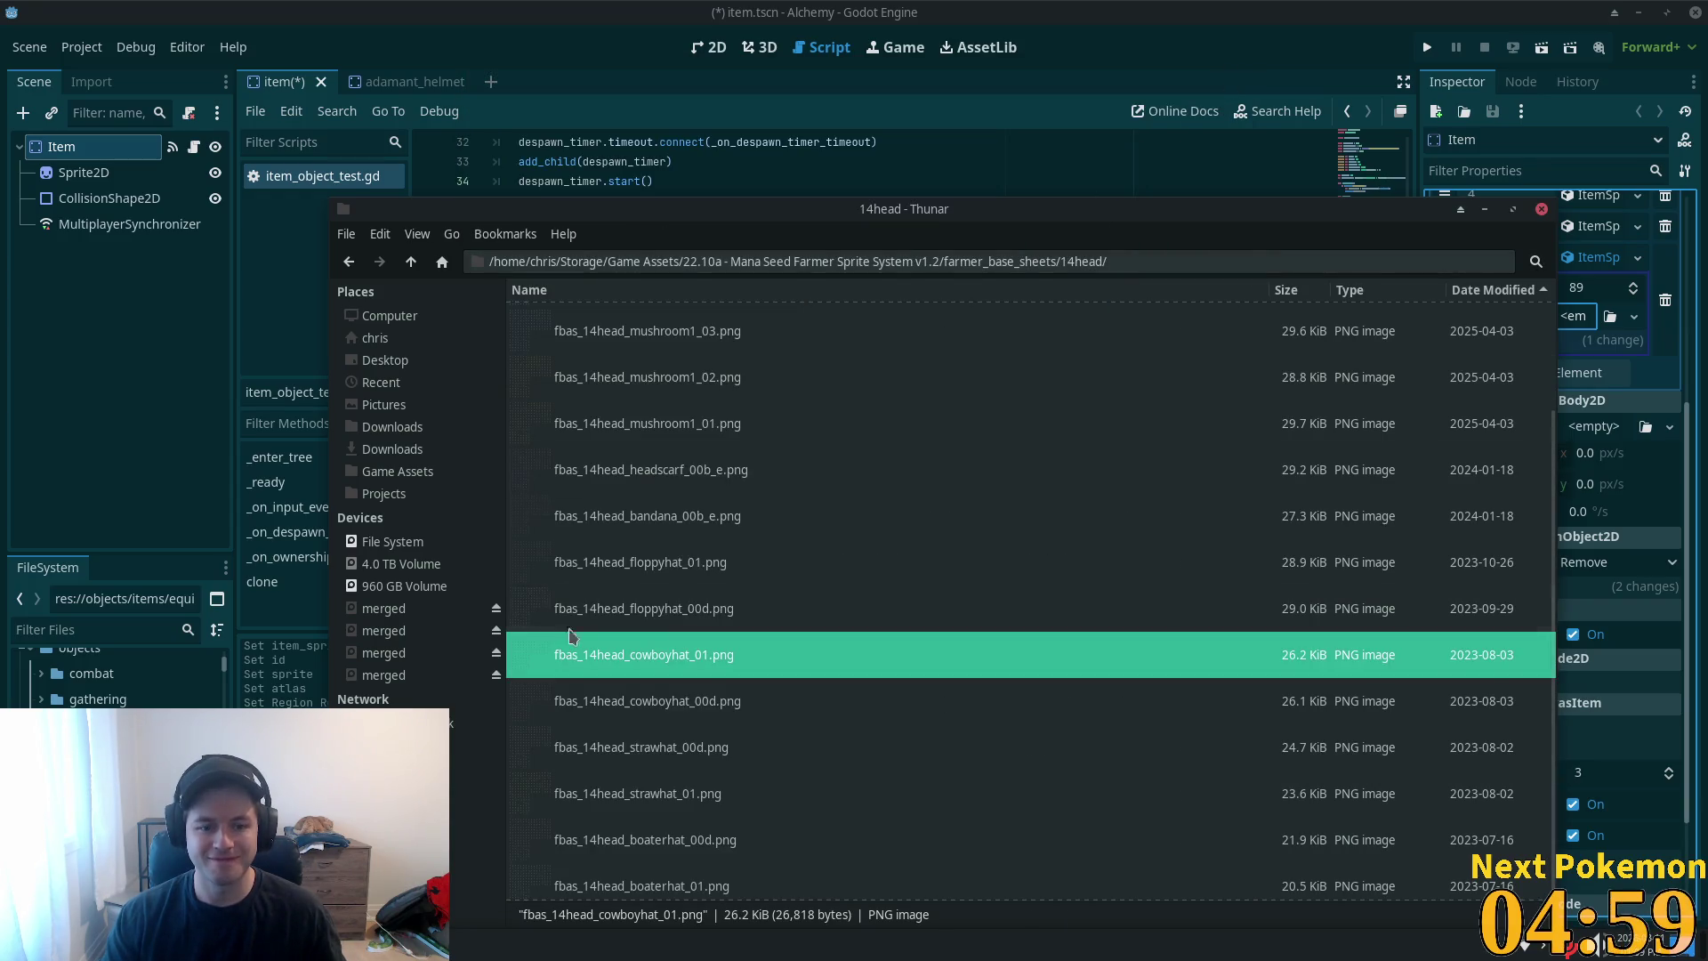
double_click(569, 608)
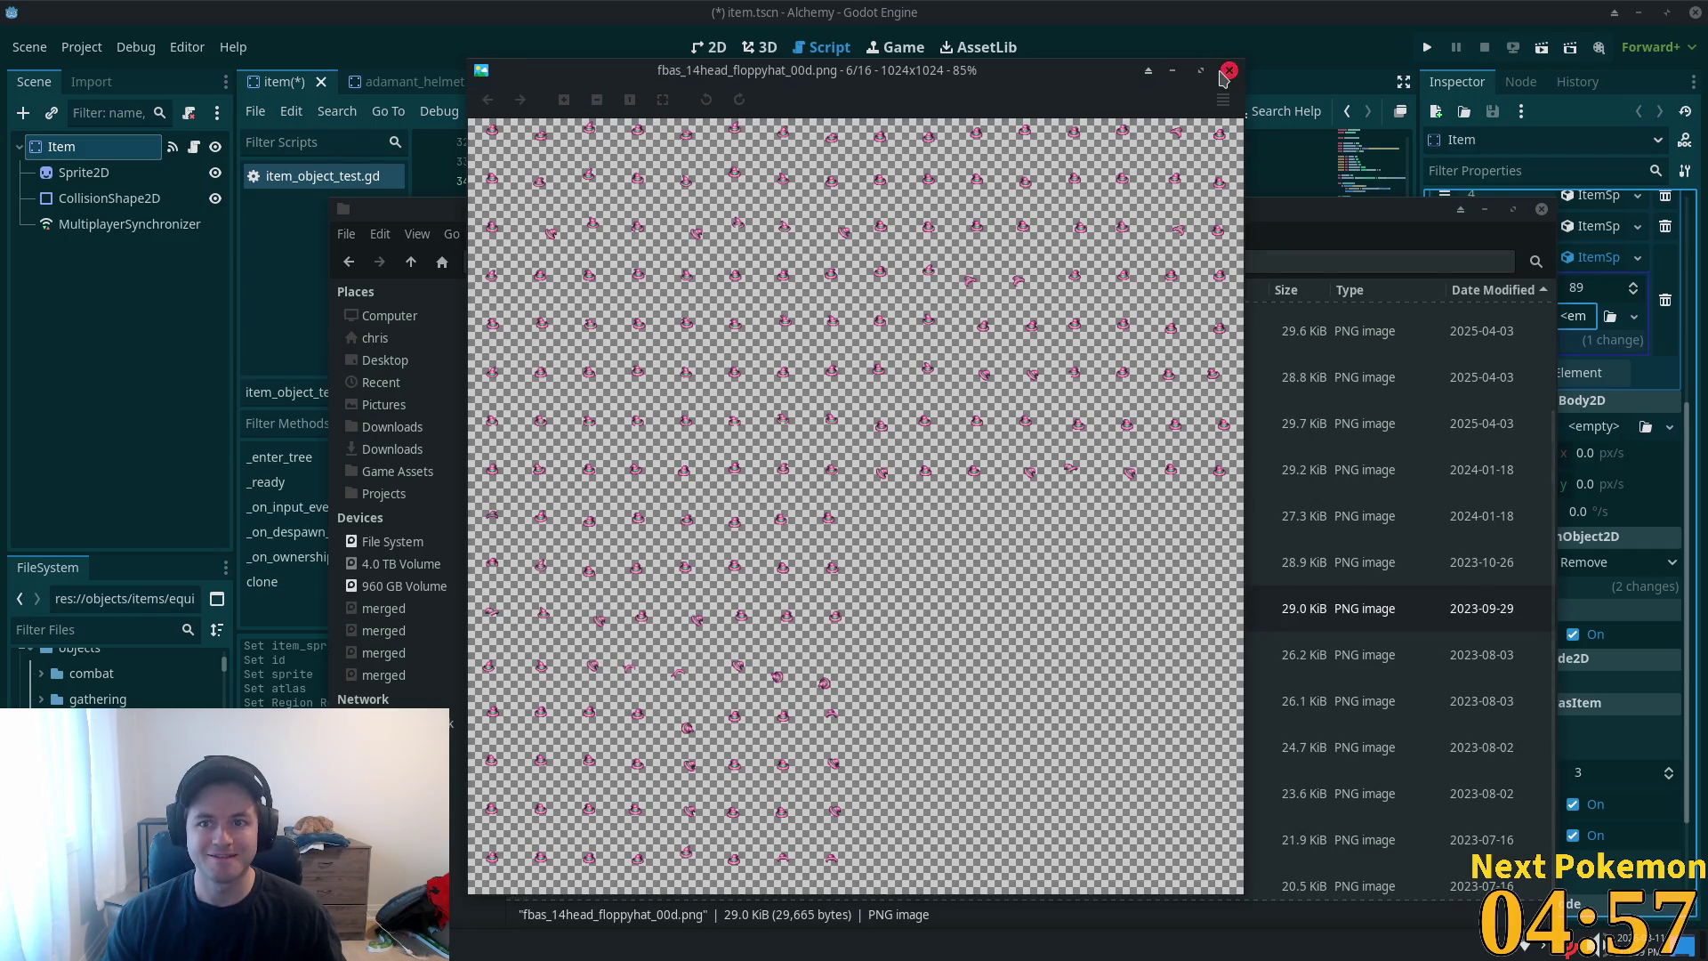
left_click(1229, 70)
double_click(684, 701)
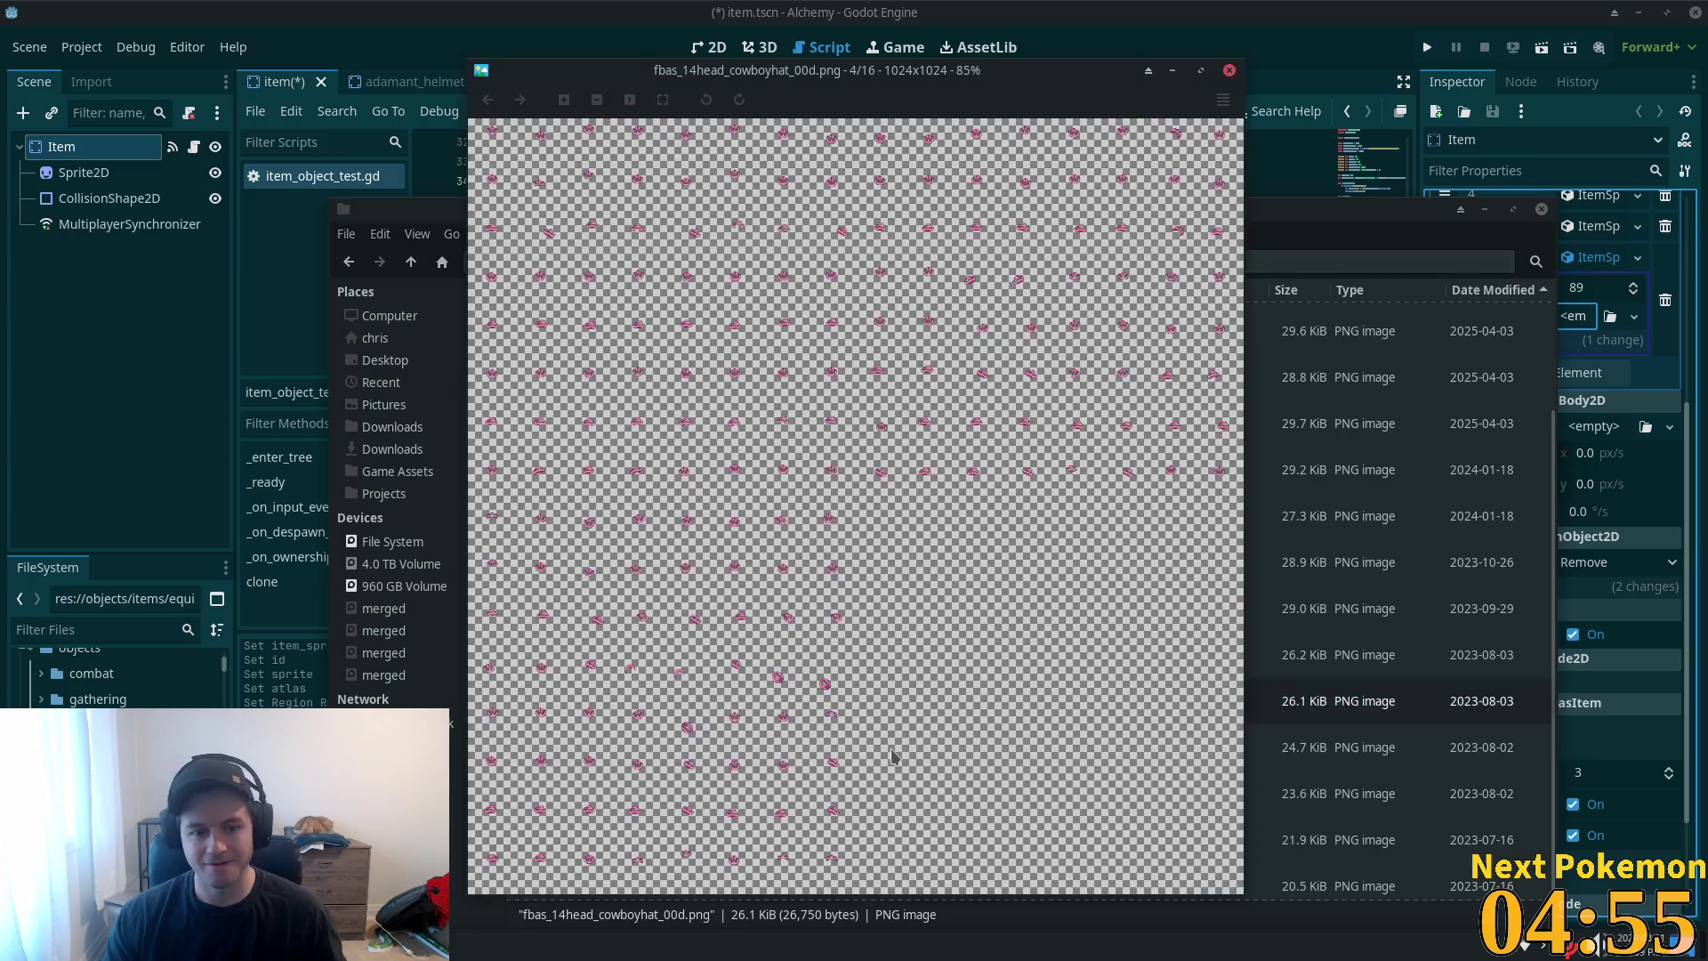
left_click(1229, 70)
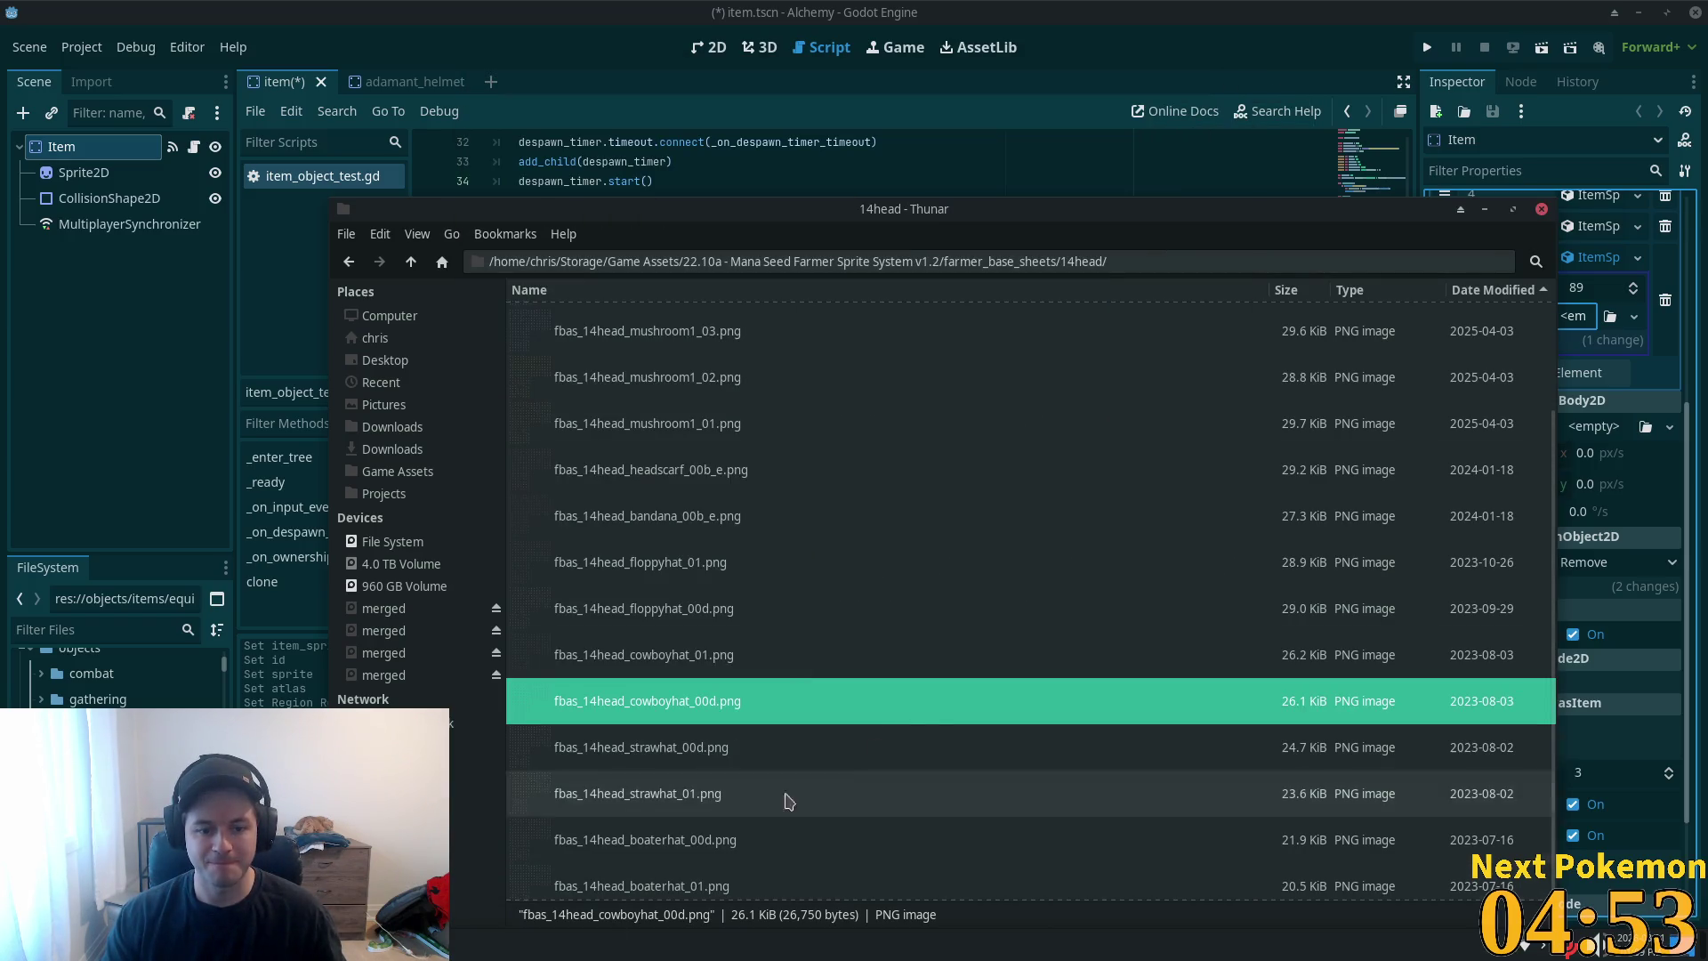
double_click(676, 747)
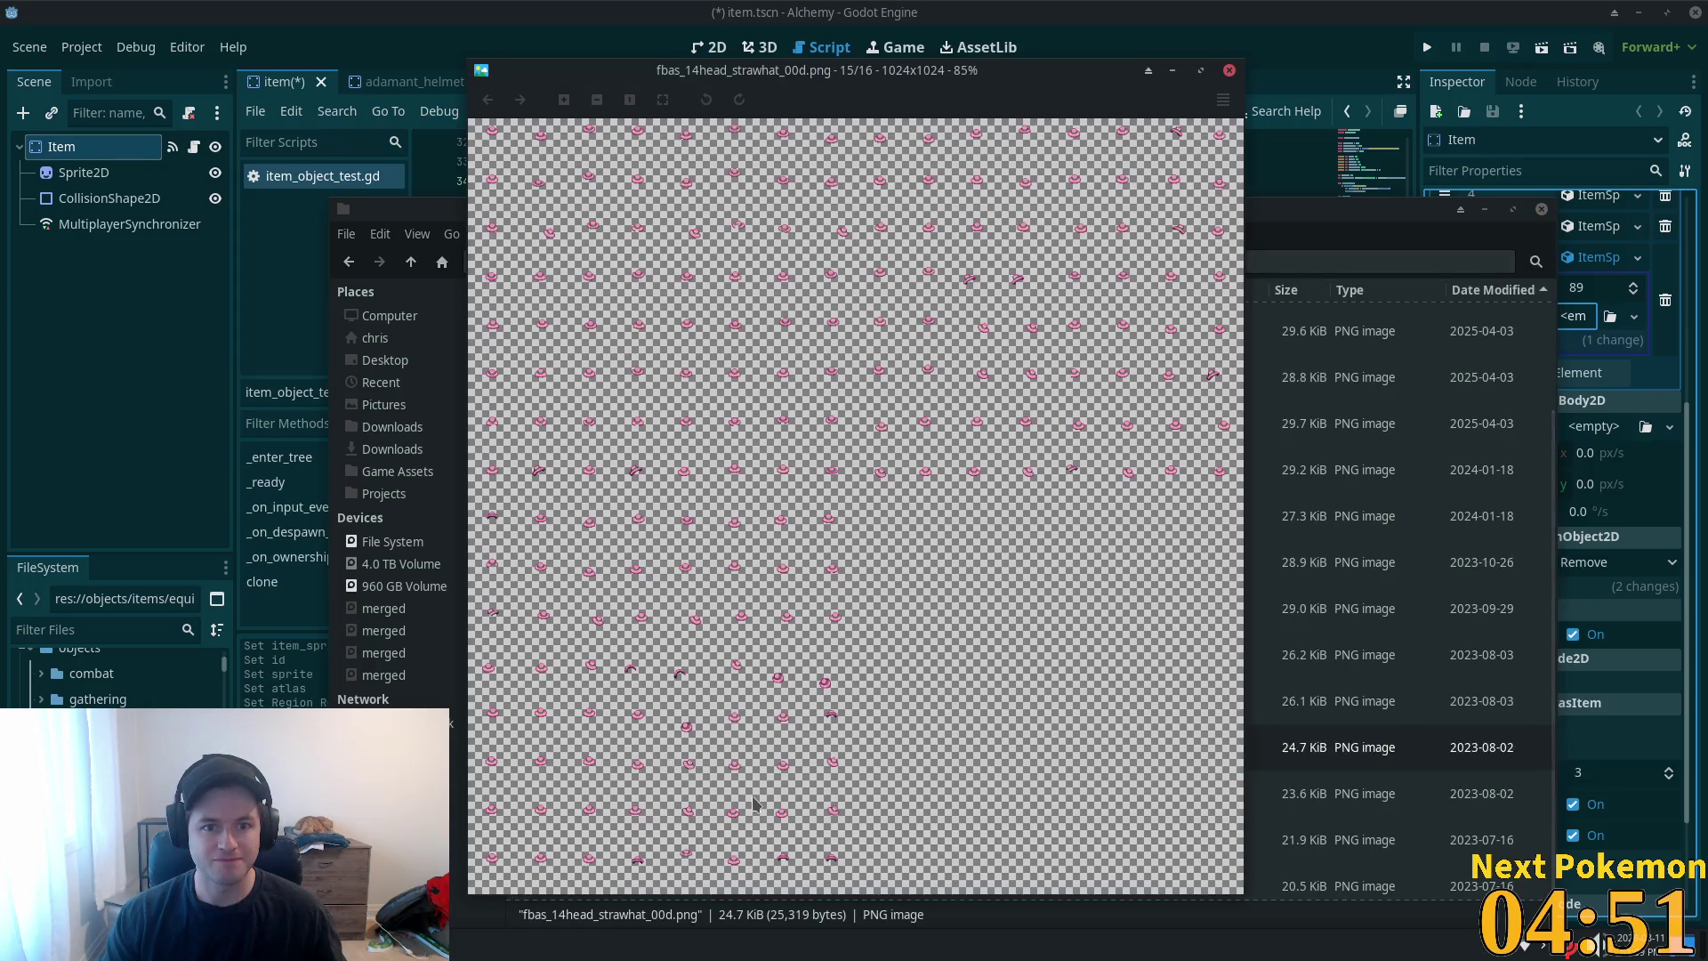
left_click(1228, 69)
double_click(654, 796)
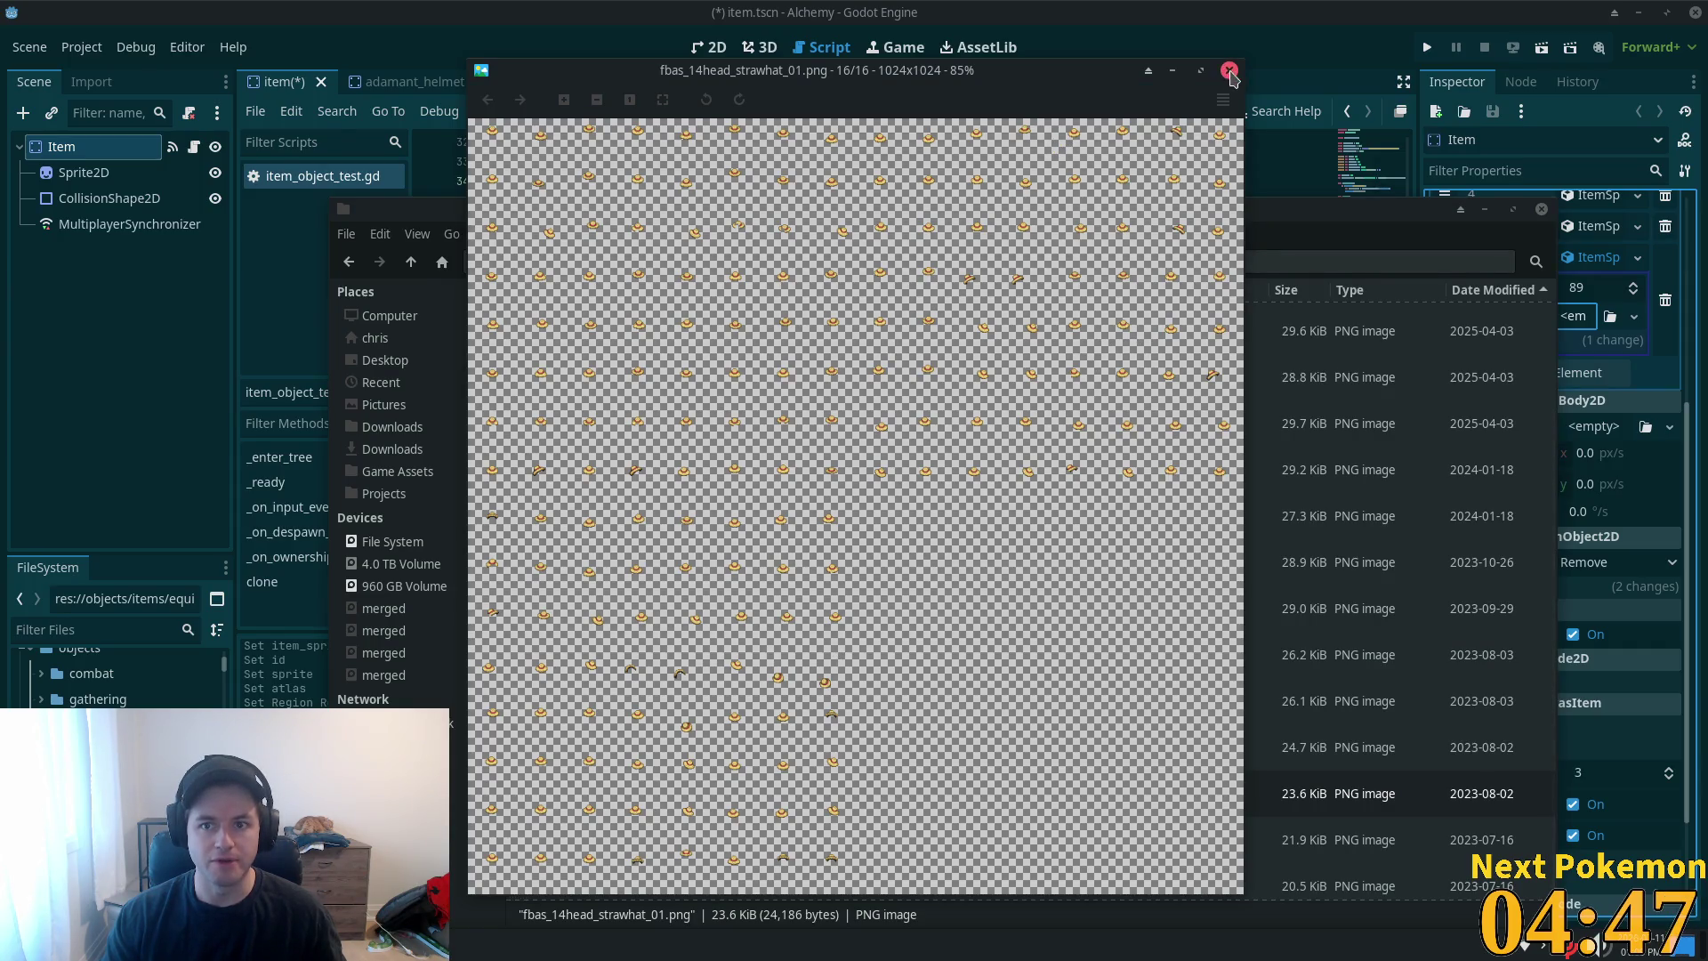
left_click(1229, 70)
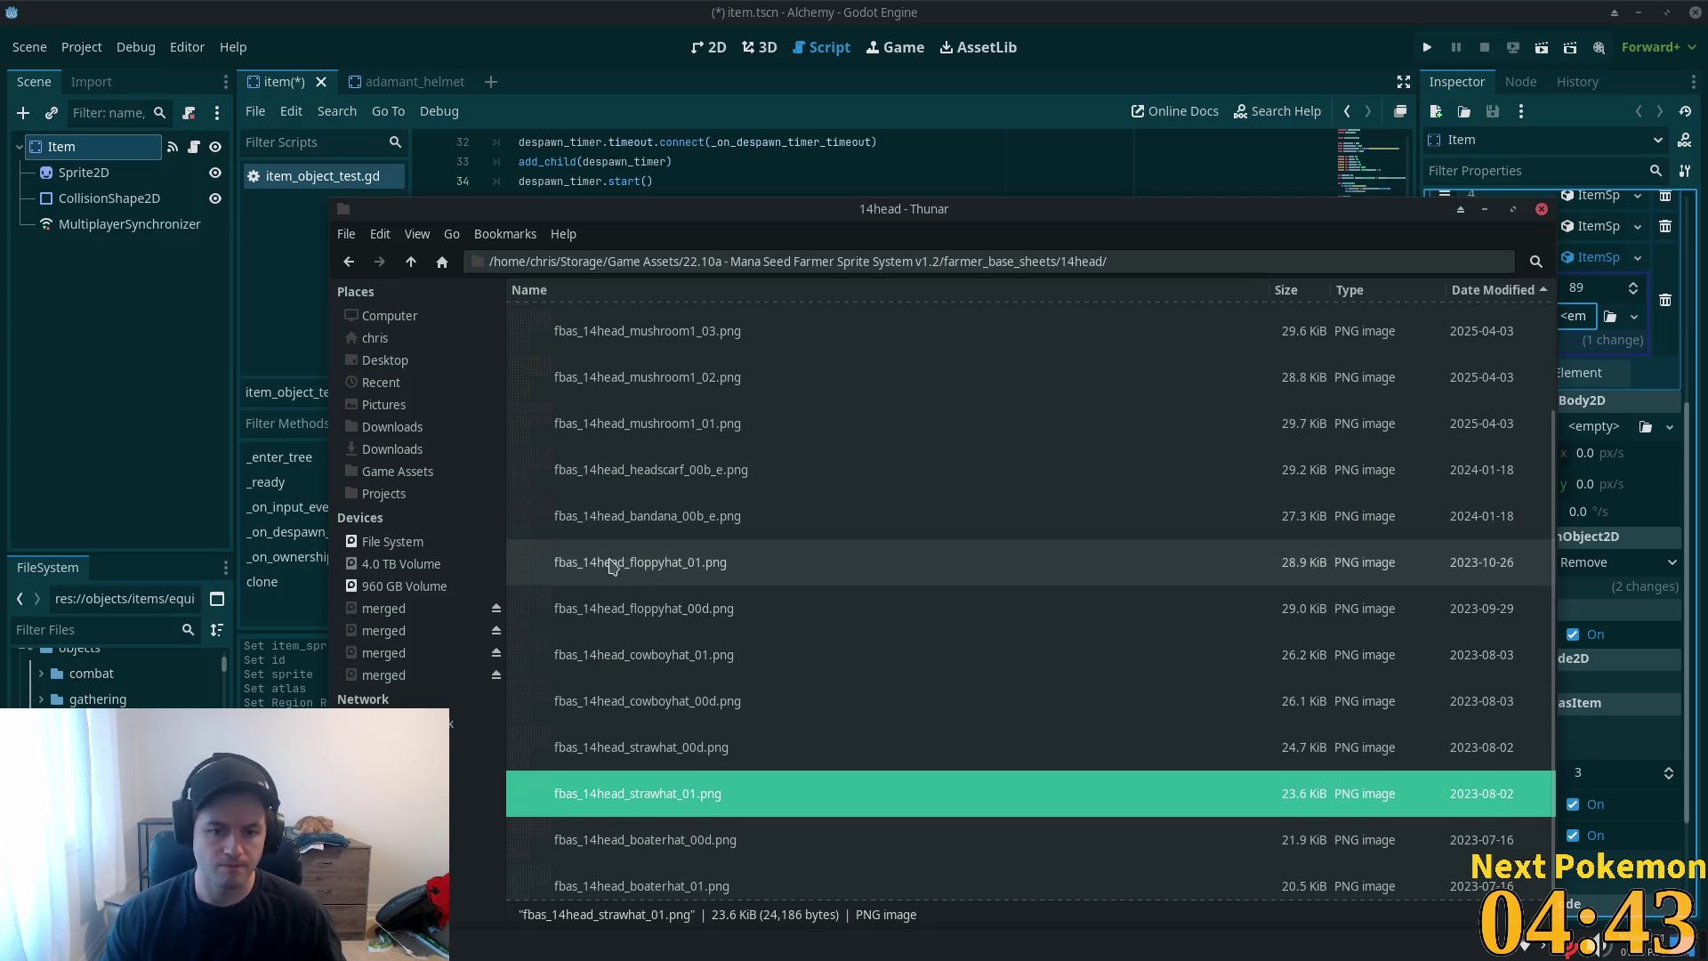
- Settle on fbas_14head_floppyhat_01.png, drag it toward the project, and return to Godot
double_click(610, 563)
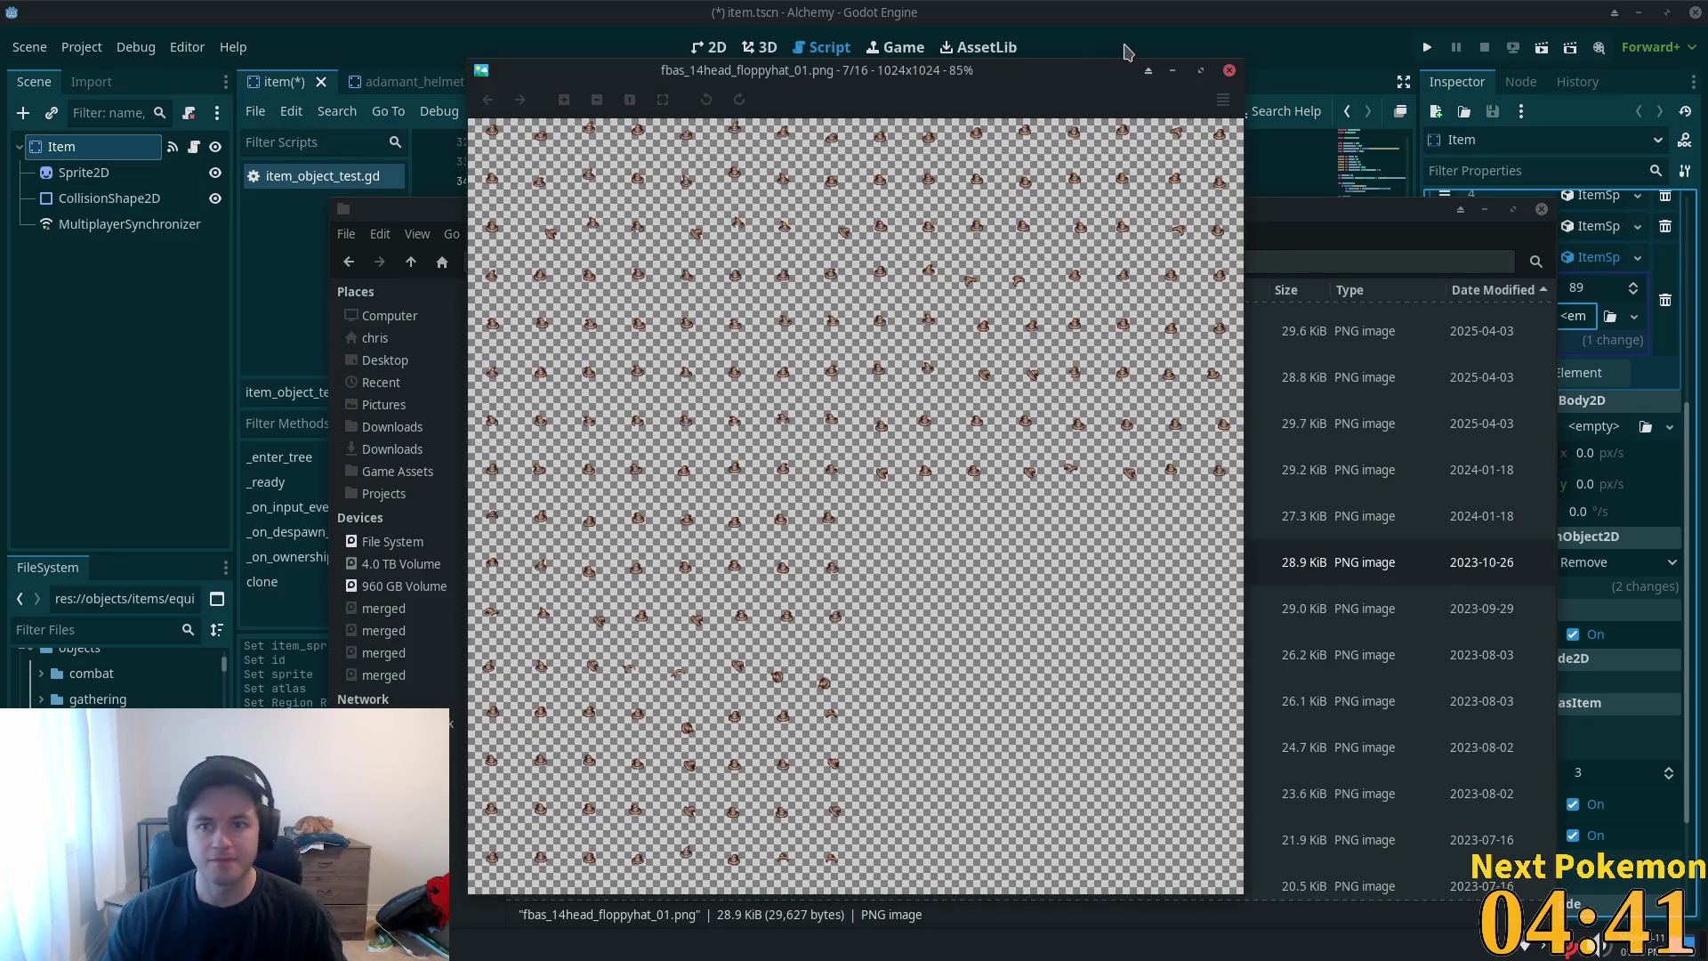
left_click(1228, 70)
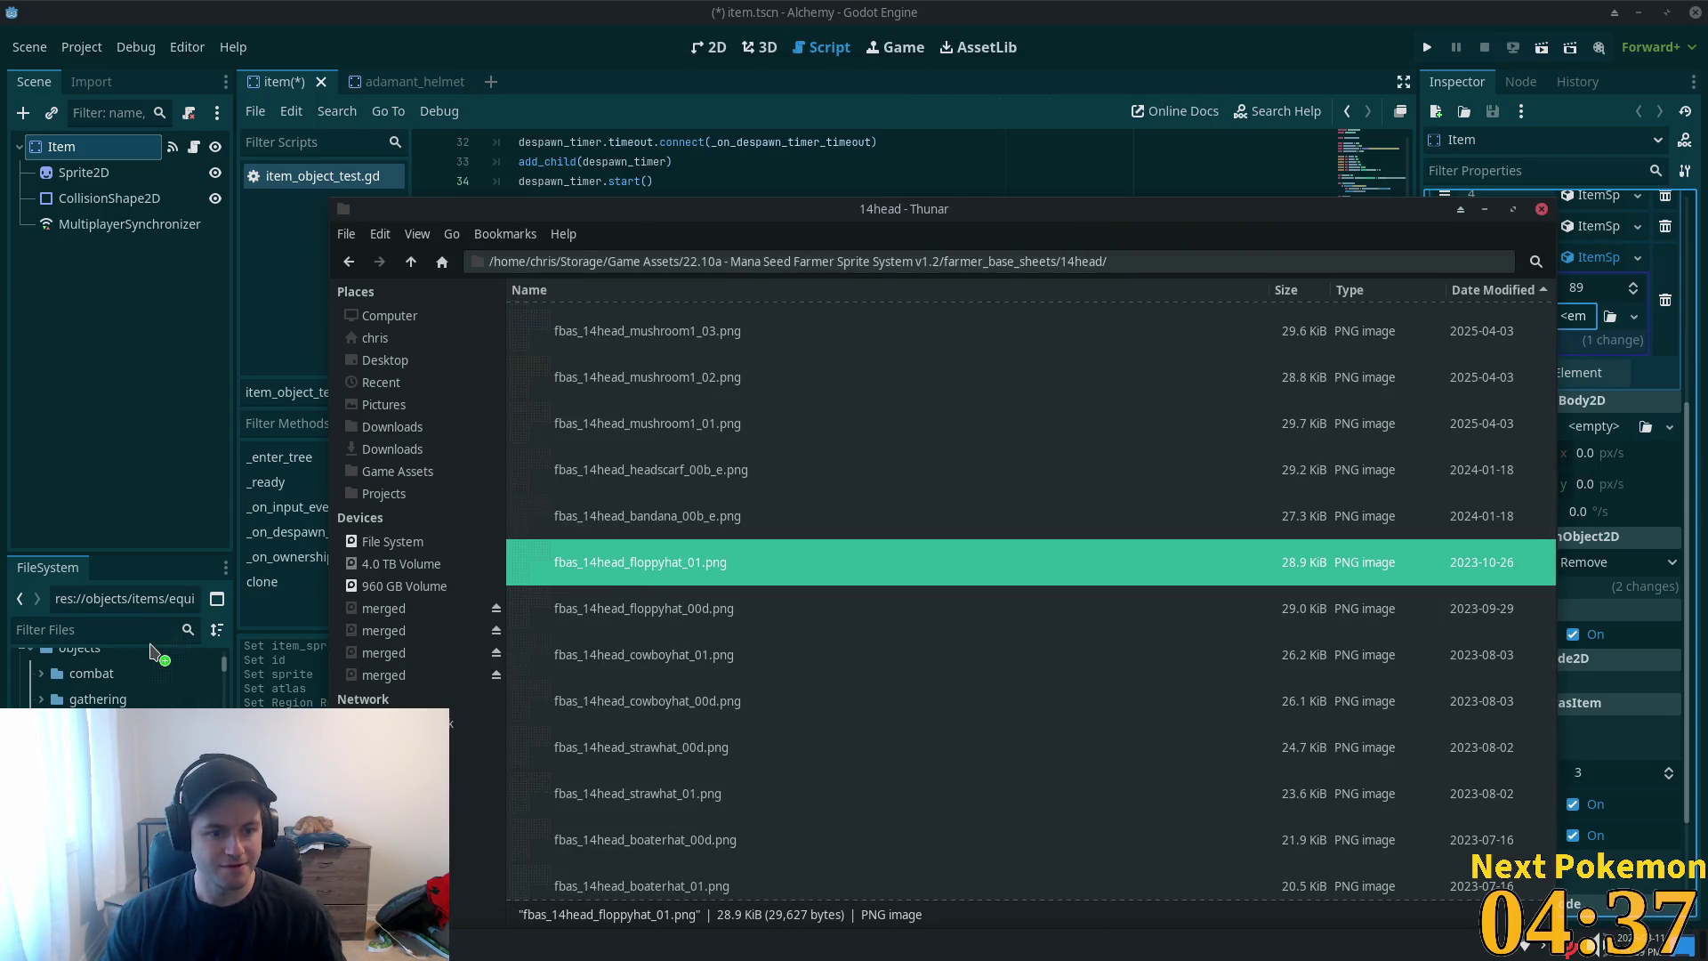
mouse_move(619, 570)
left_mouse_down()
mouse_move(124, 663)
mouse_move(125, 708)
left_mouse_up()
key("alt+Tab")
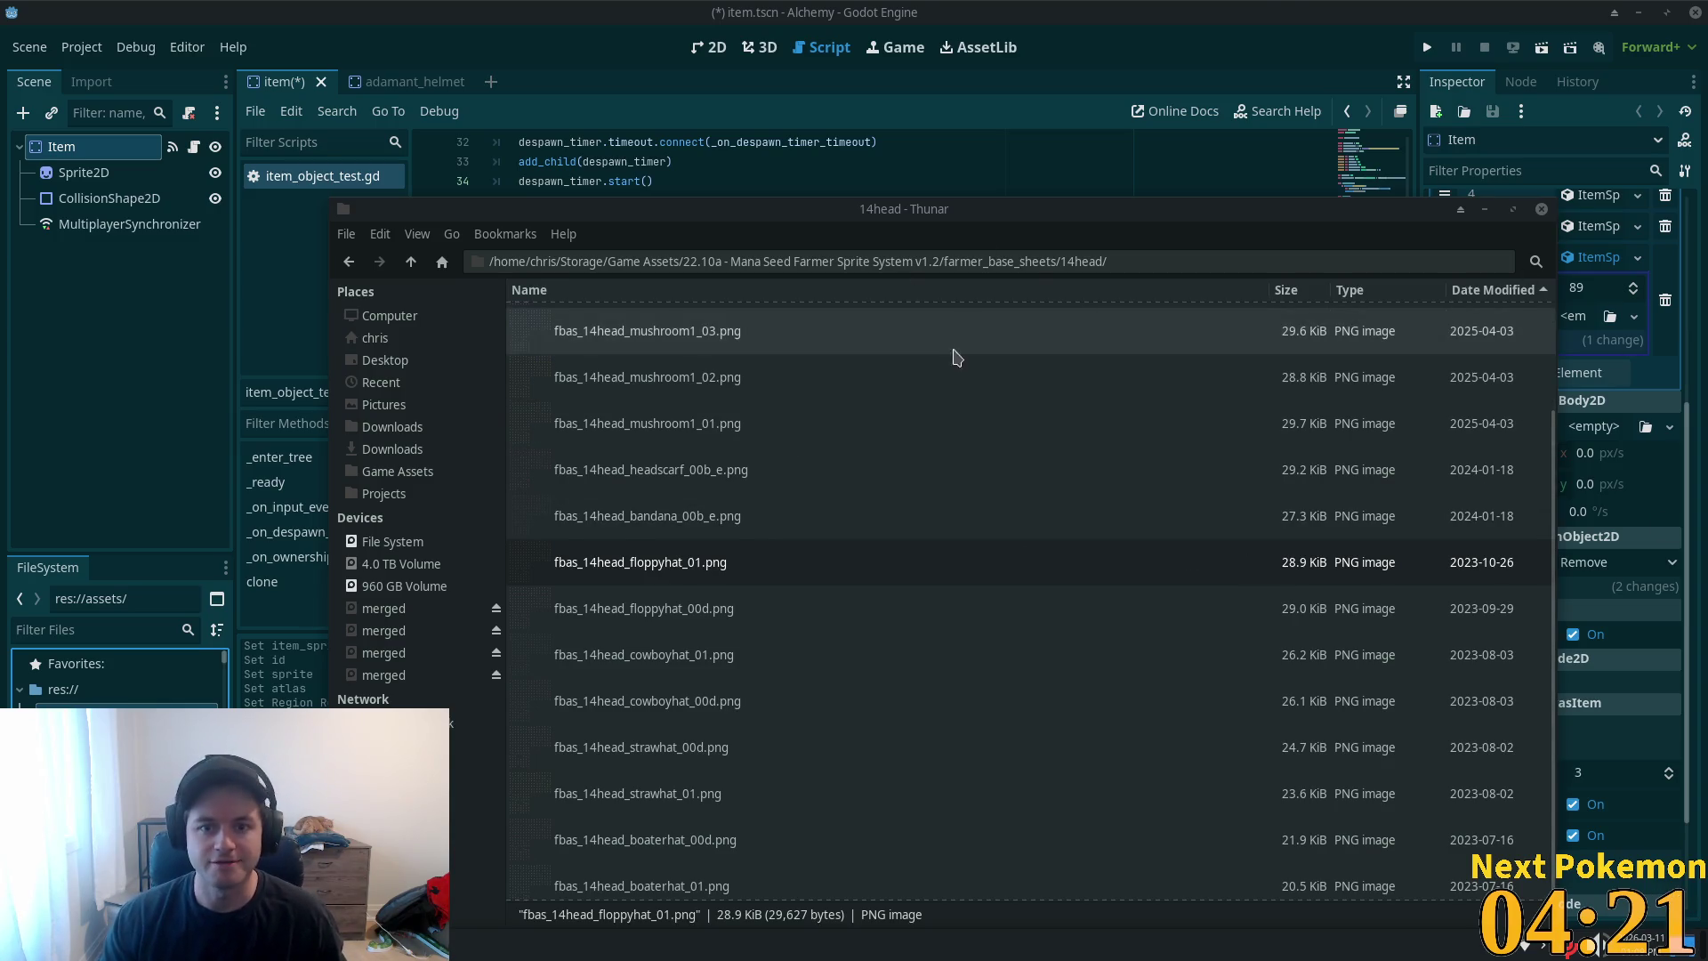
left_click(1291, 190)
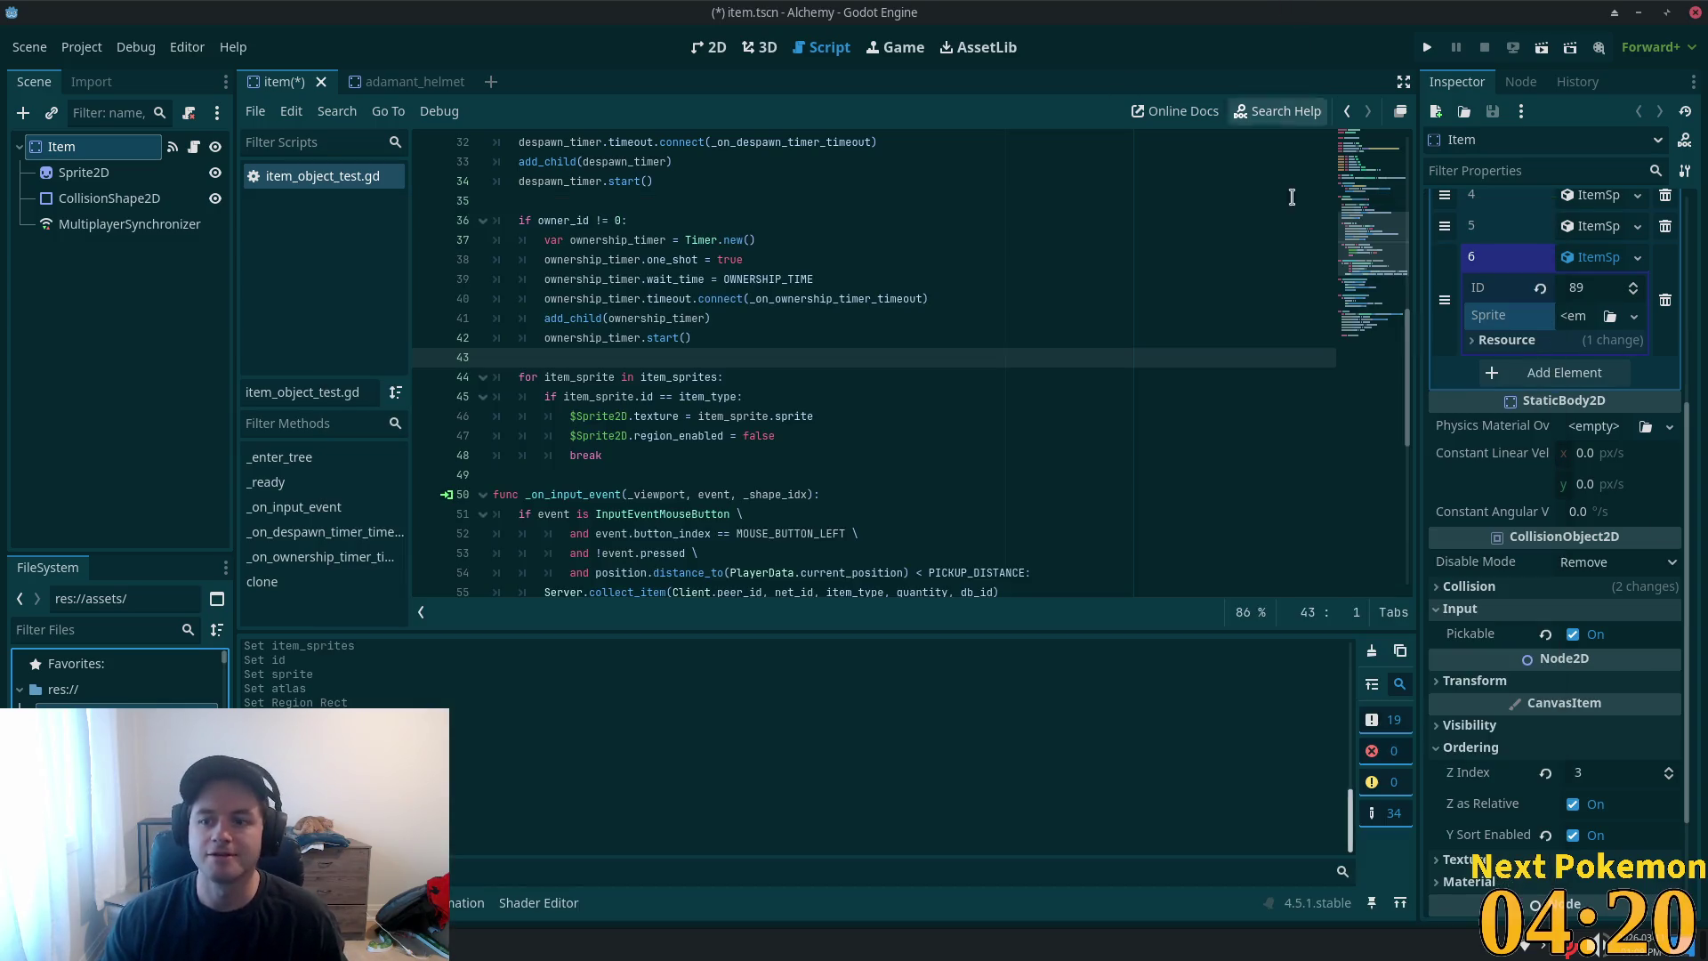
- Give entry 6's sprite a new AtlasTexture using the 1024×1024 hat sheet as its atlas
left_click(1574, 317)
left_click(1575, 370)
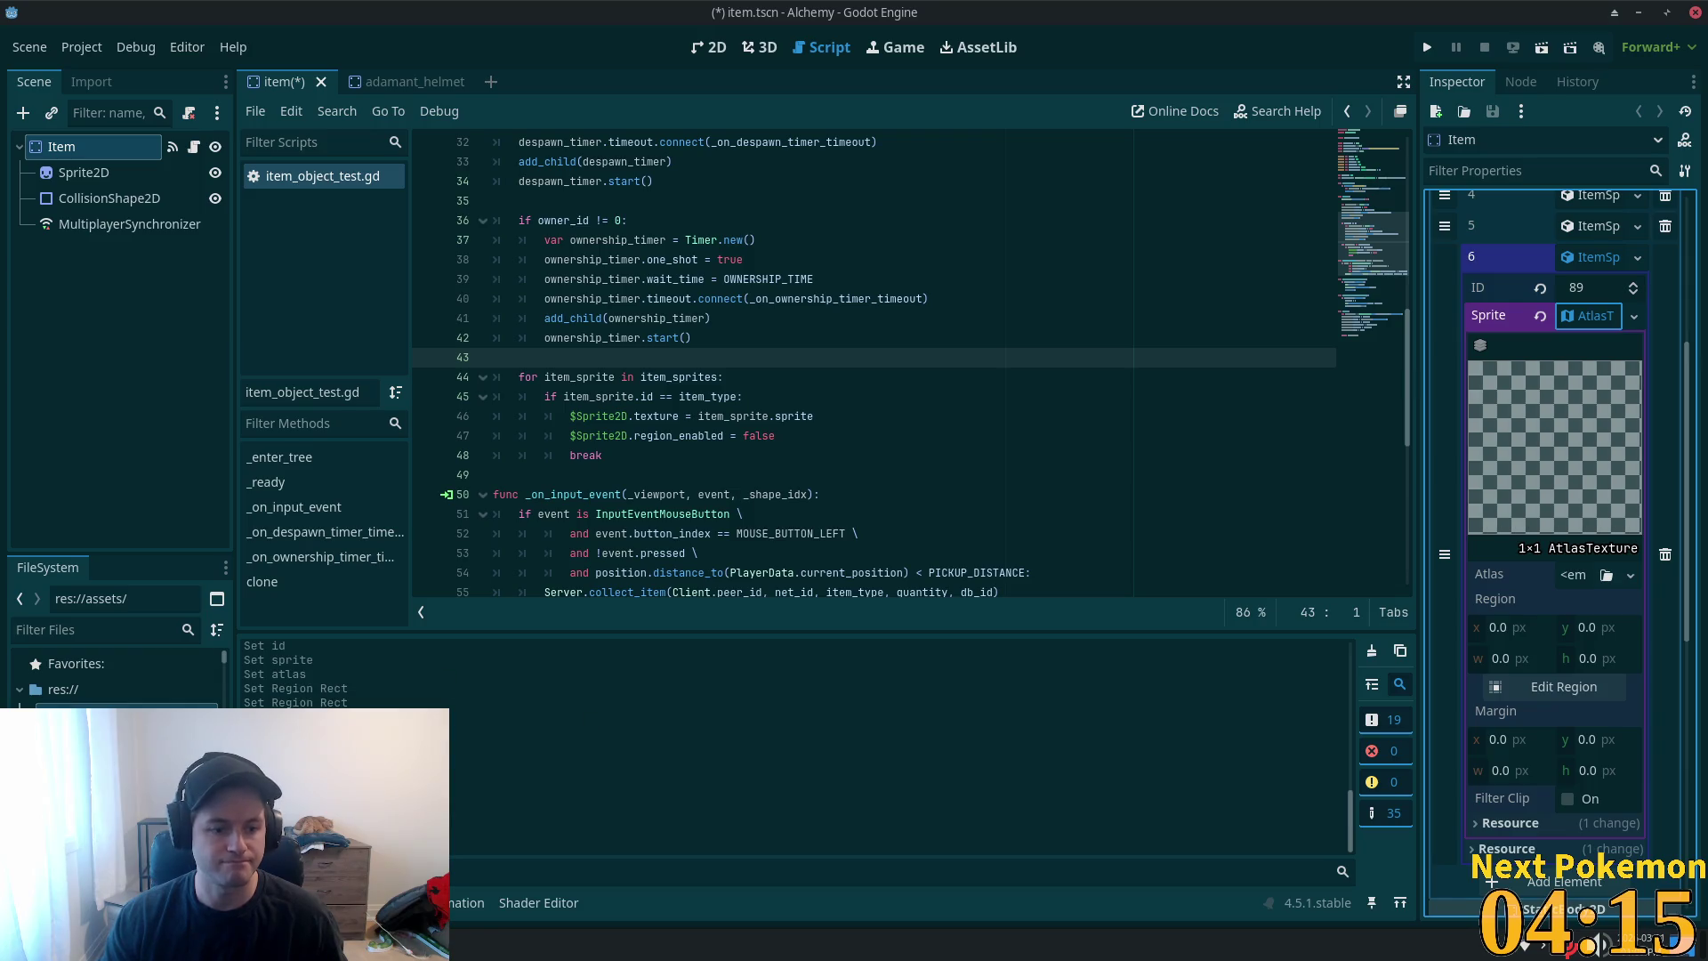
mouse_move(134, 756)
left_mouse_down()
mouse_move(1068, 723)
mouse_move(1581, 589)
left_mouse_up()
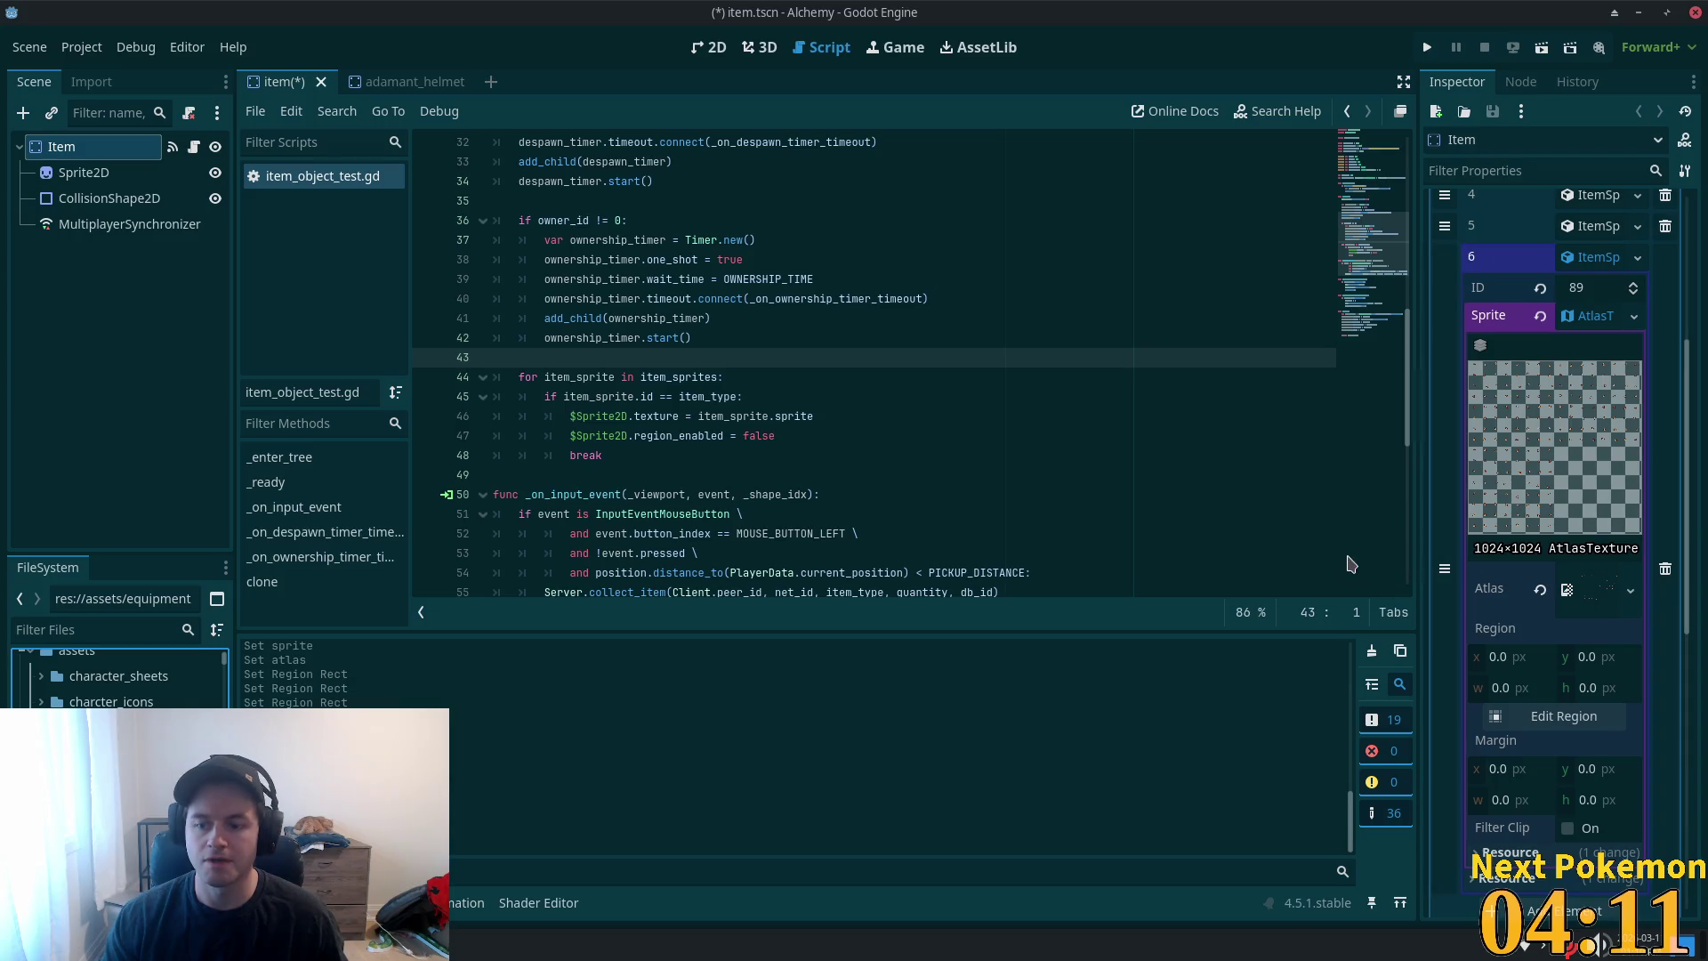
- Crop the atlas region to the 16×14 wizard hat at x 24, y 8 and save item.tscn
left_click(1595, 727)
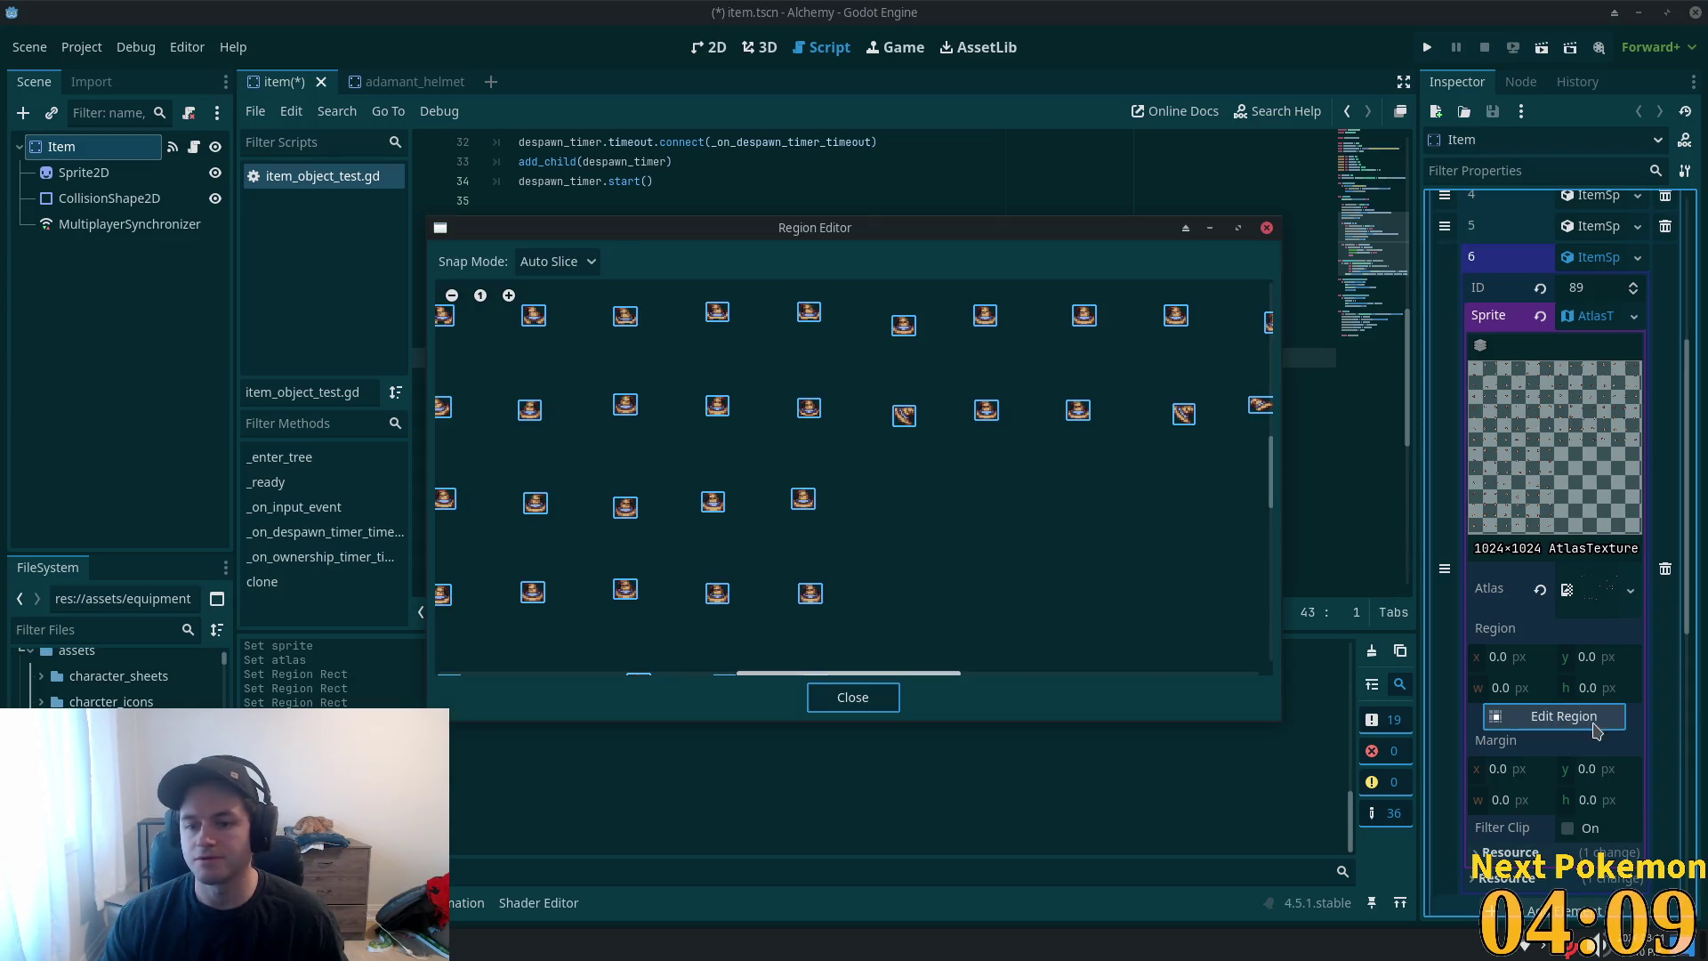
scroll(946, 572, "down", 5)
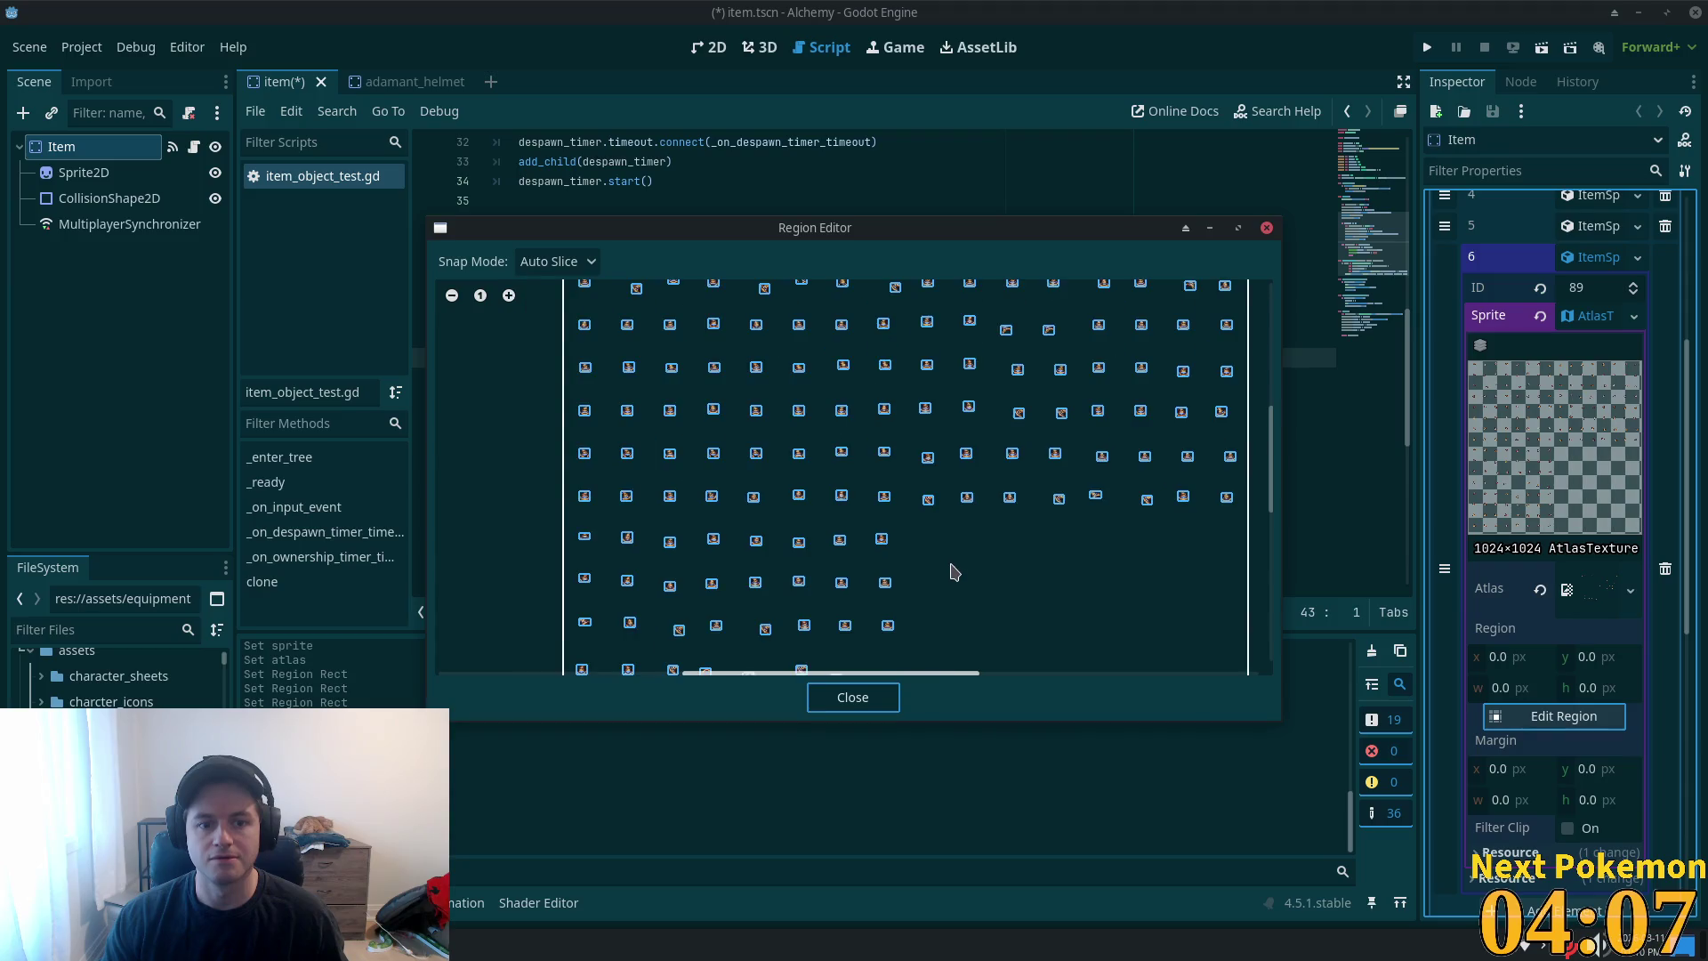
scroll(804, 481, "up", 5)
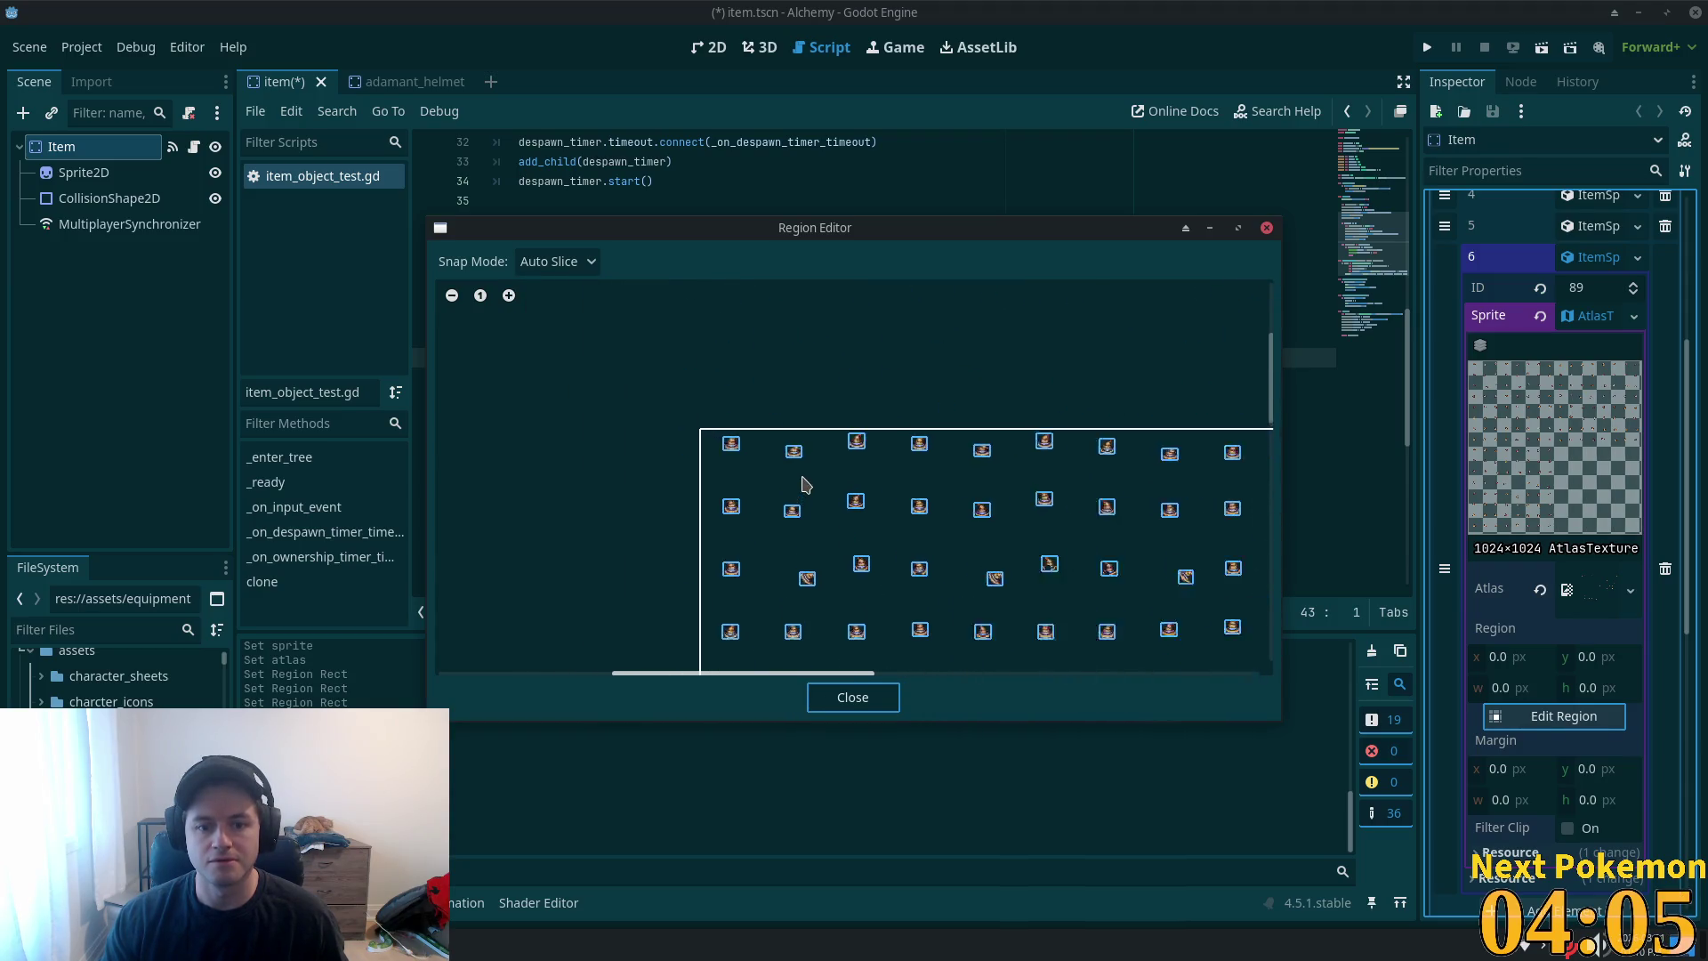
left_click(606, 385)
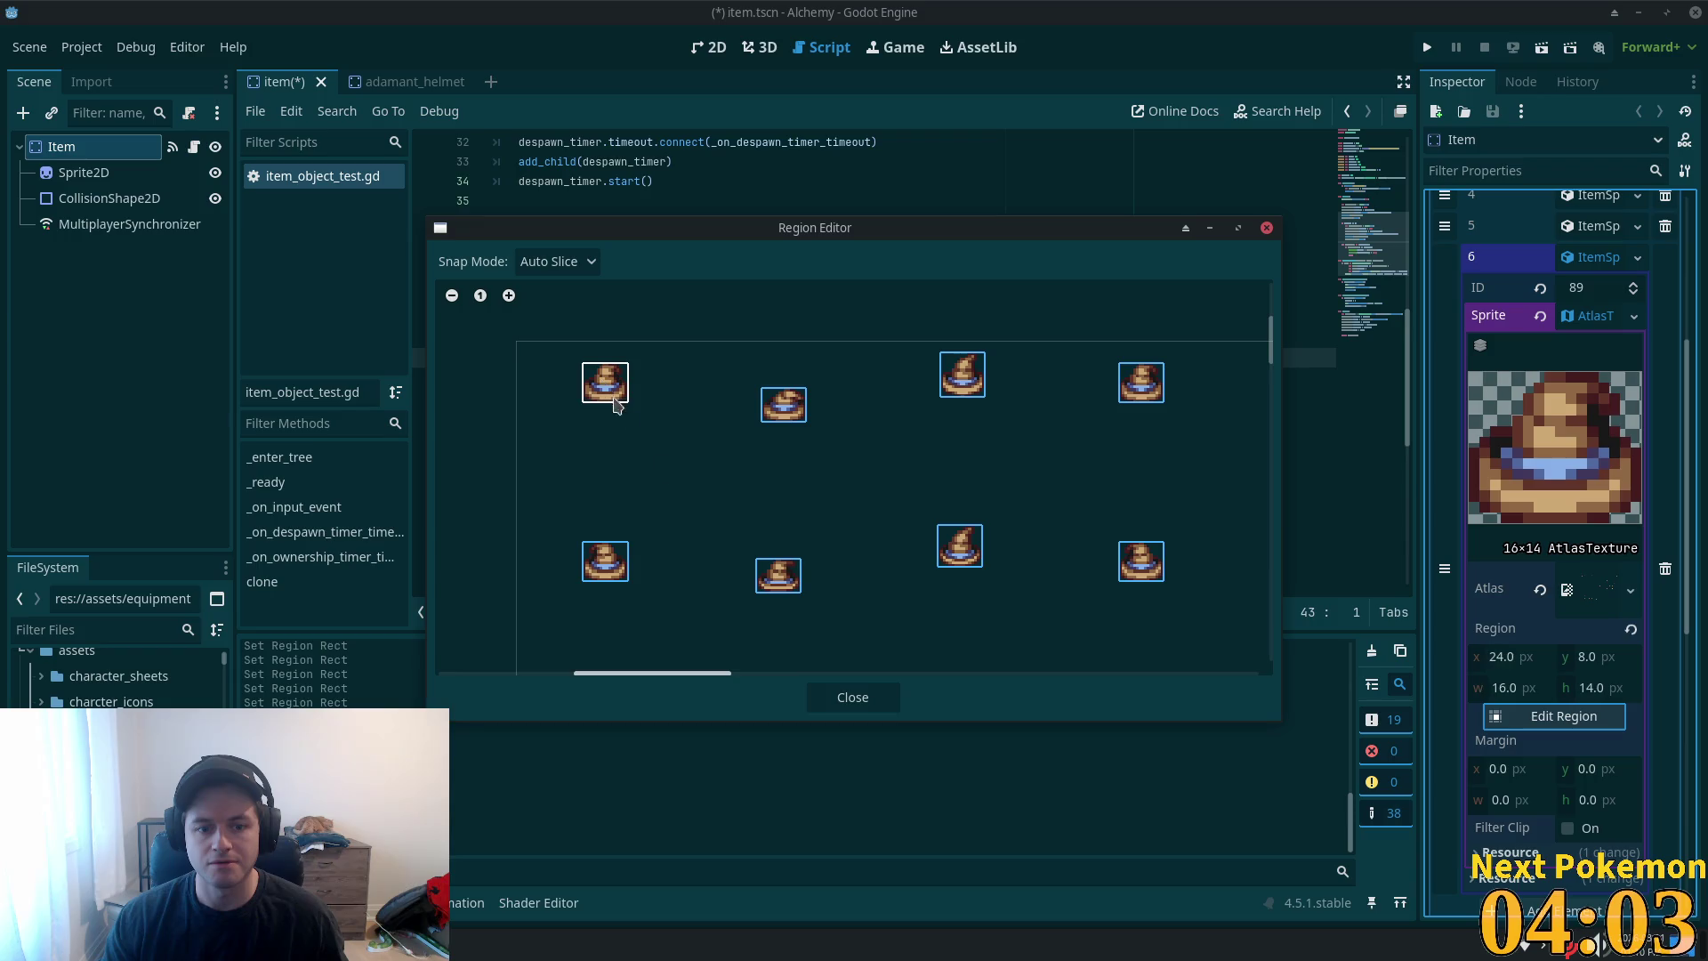
left_click(850, 700)
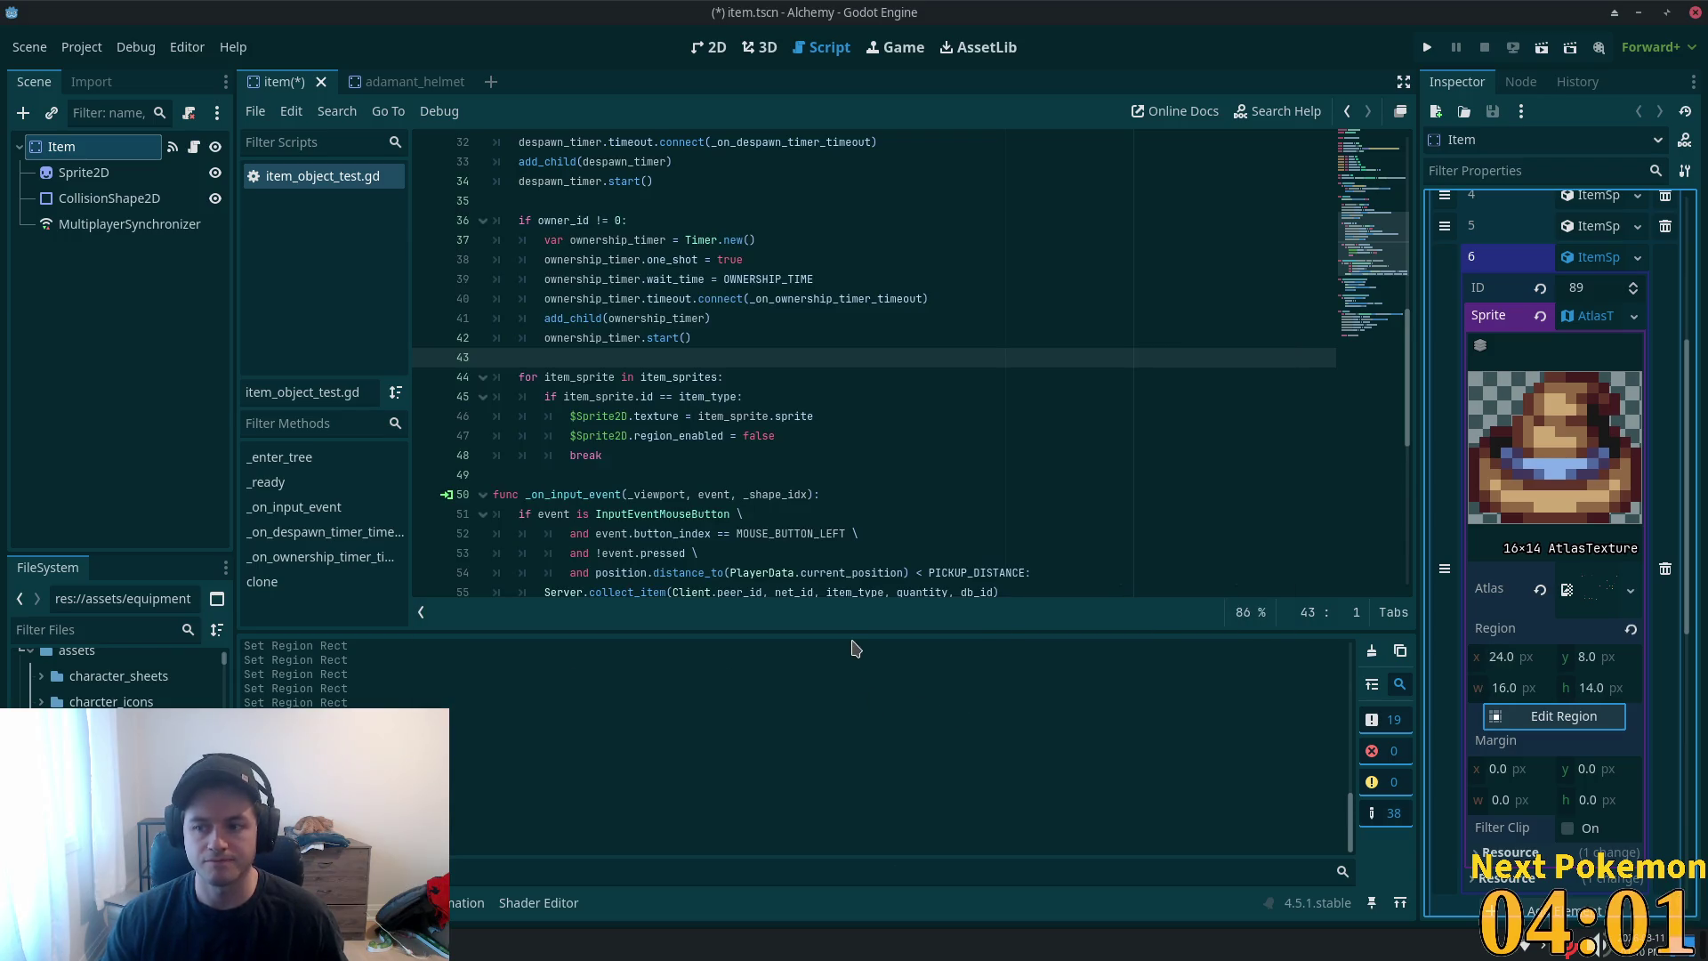
key("ctrl+s")
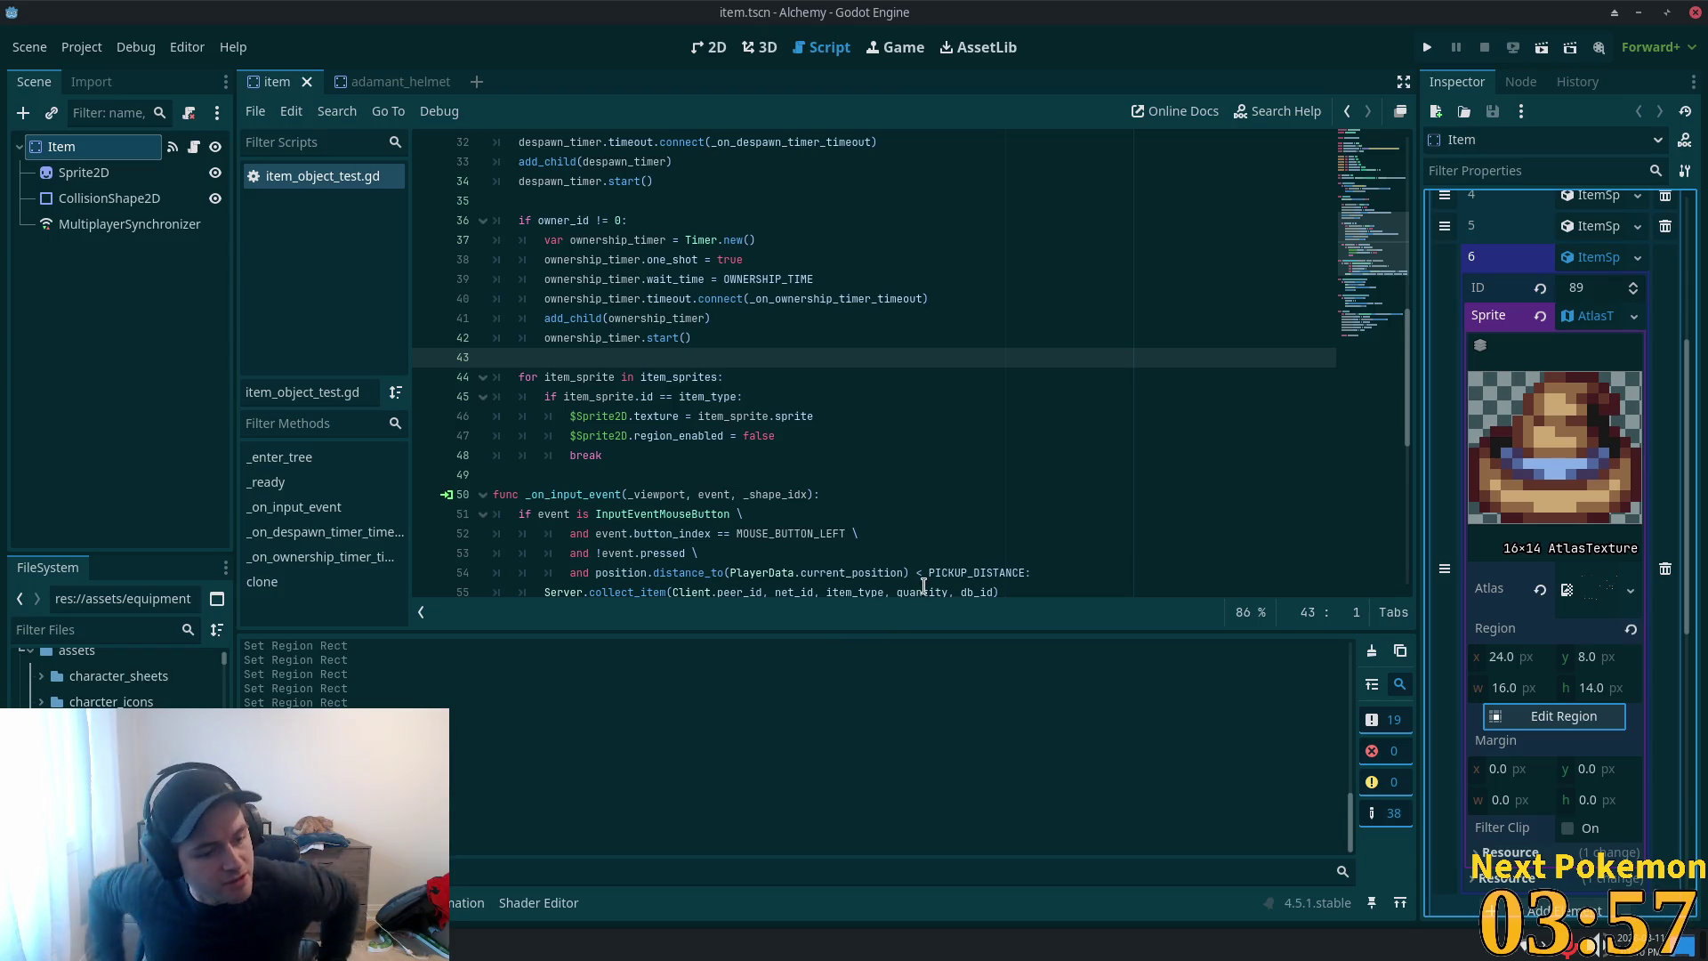
mouse_move(924, 586)
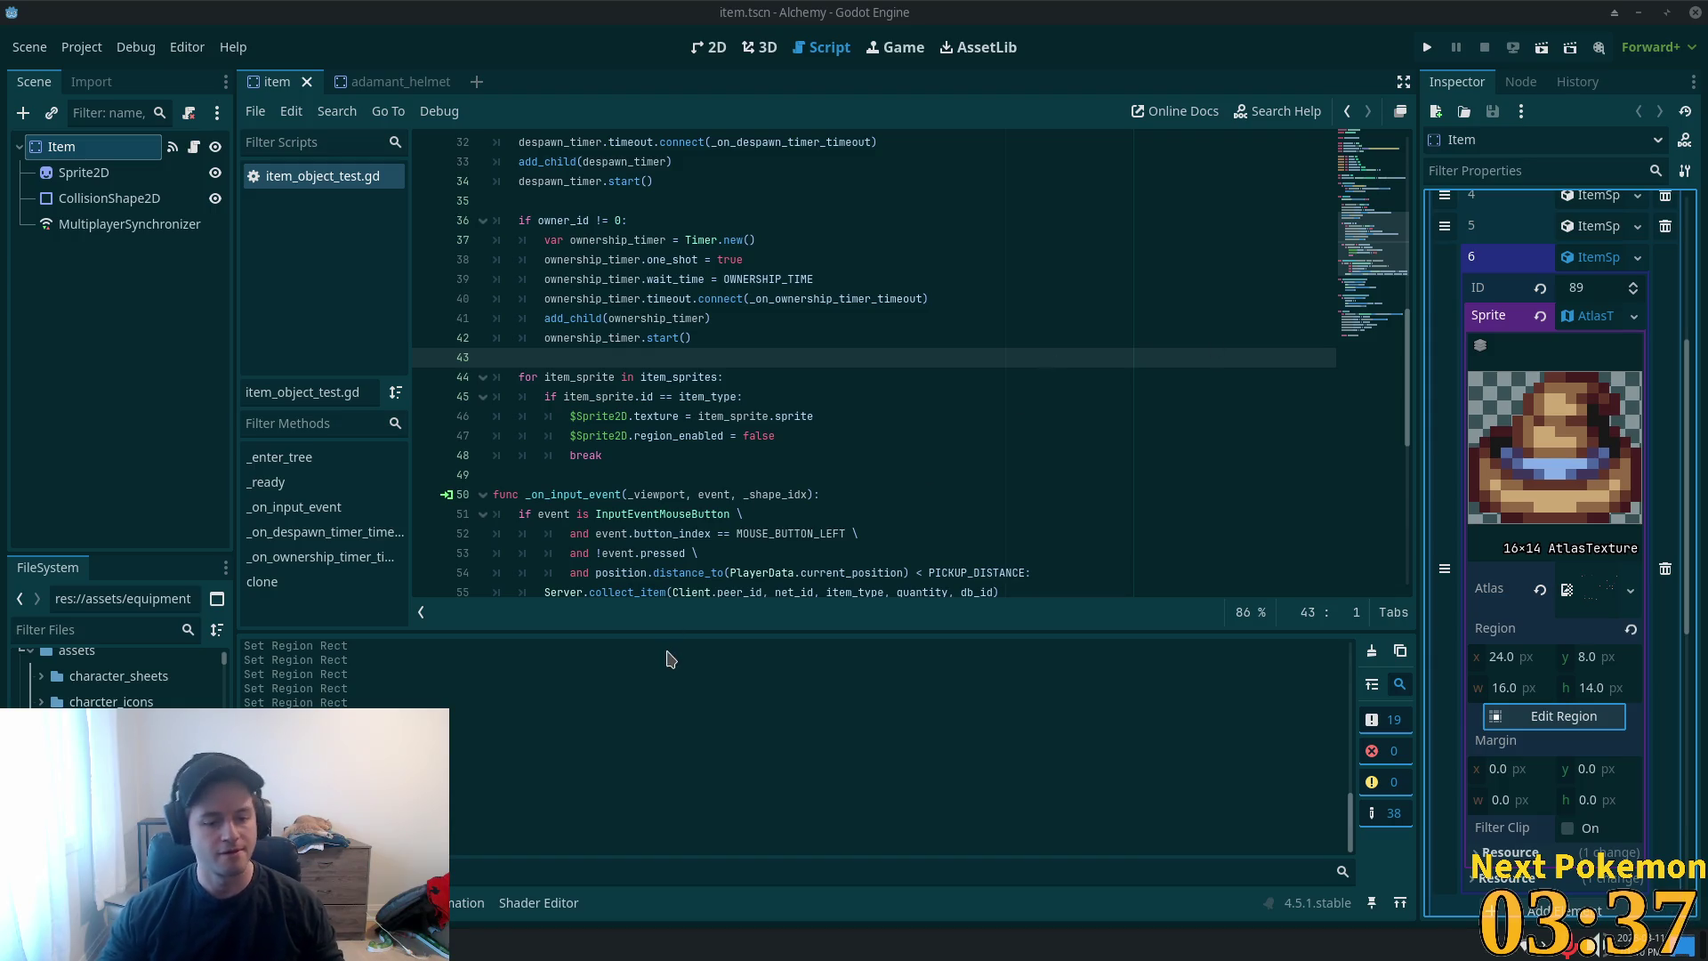
left_click(372, 81)
left_click(271, 81)
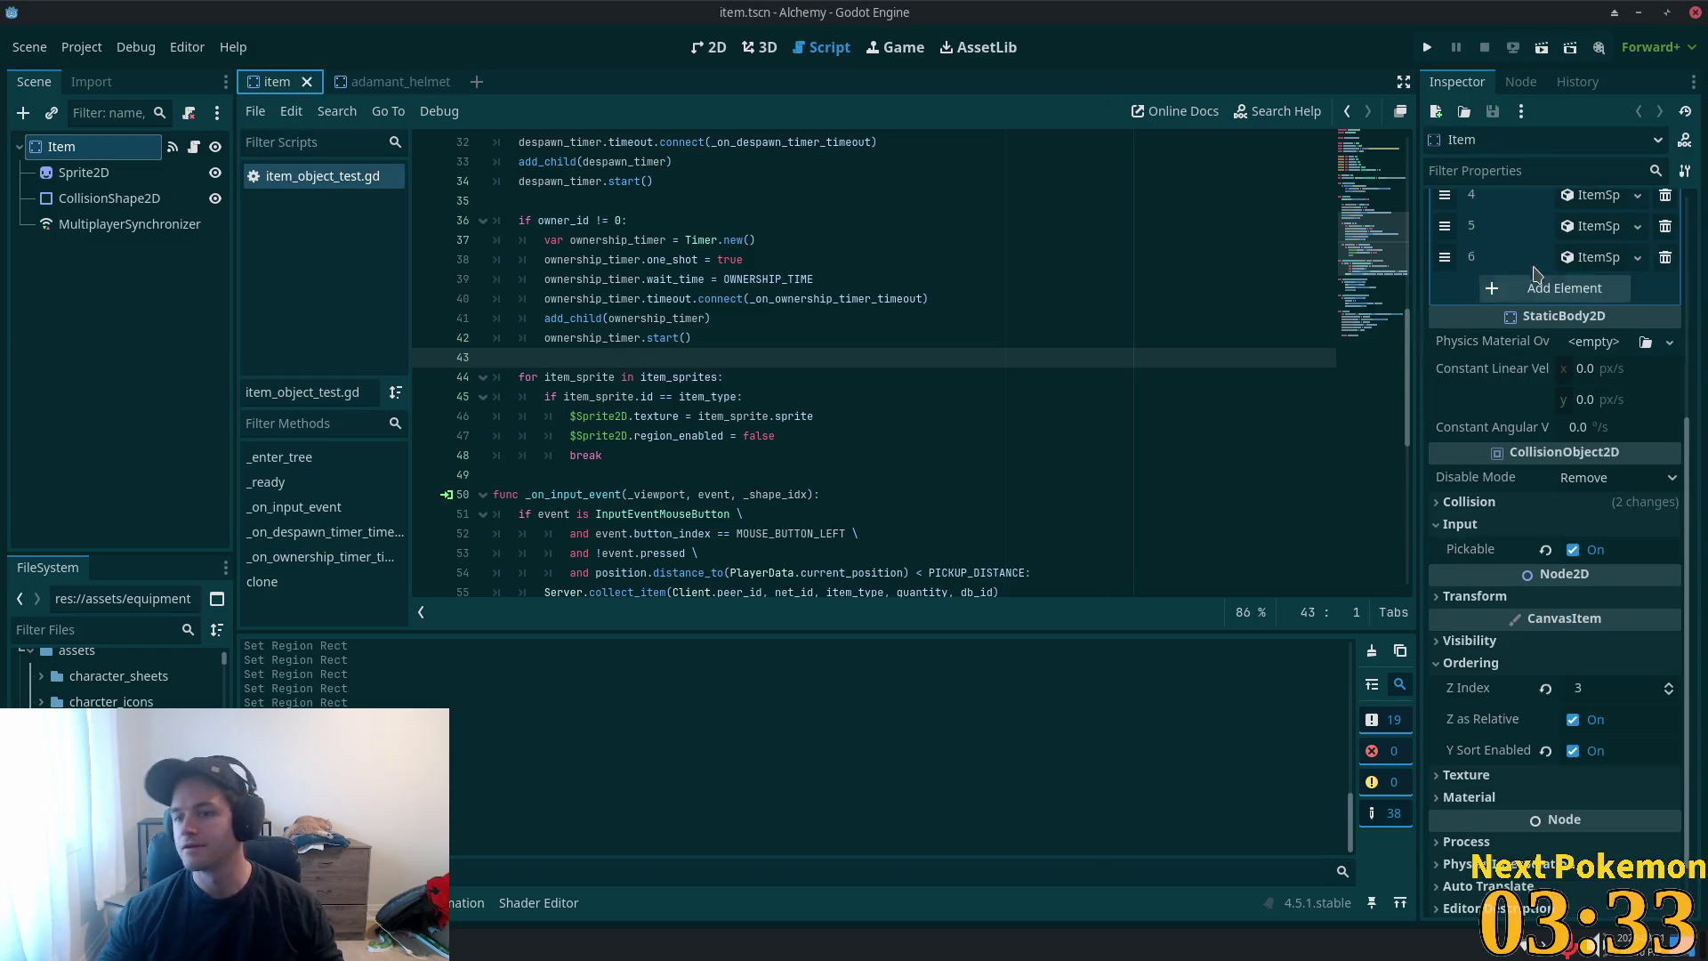
- Collapse entry 6 and add an eighth, empty entry to Item Sprites
scroll(1572, 400, "up", 3)
left_click(1590, 528)
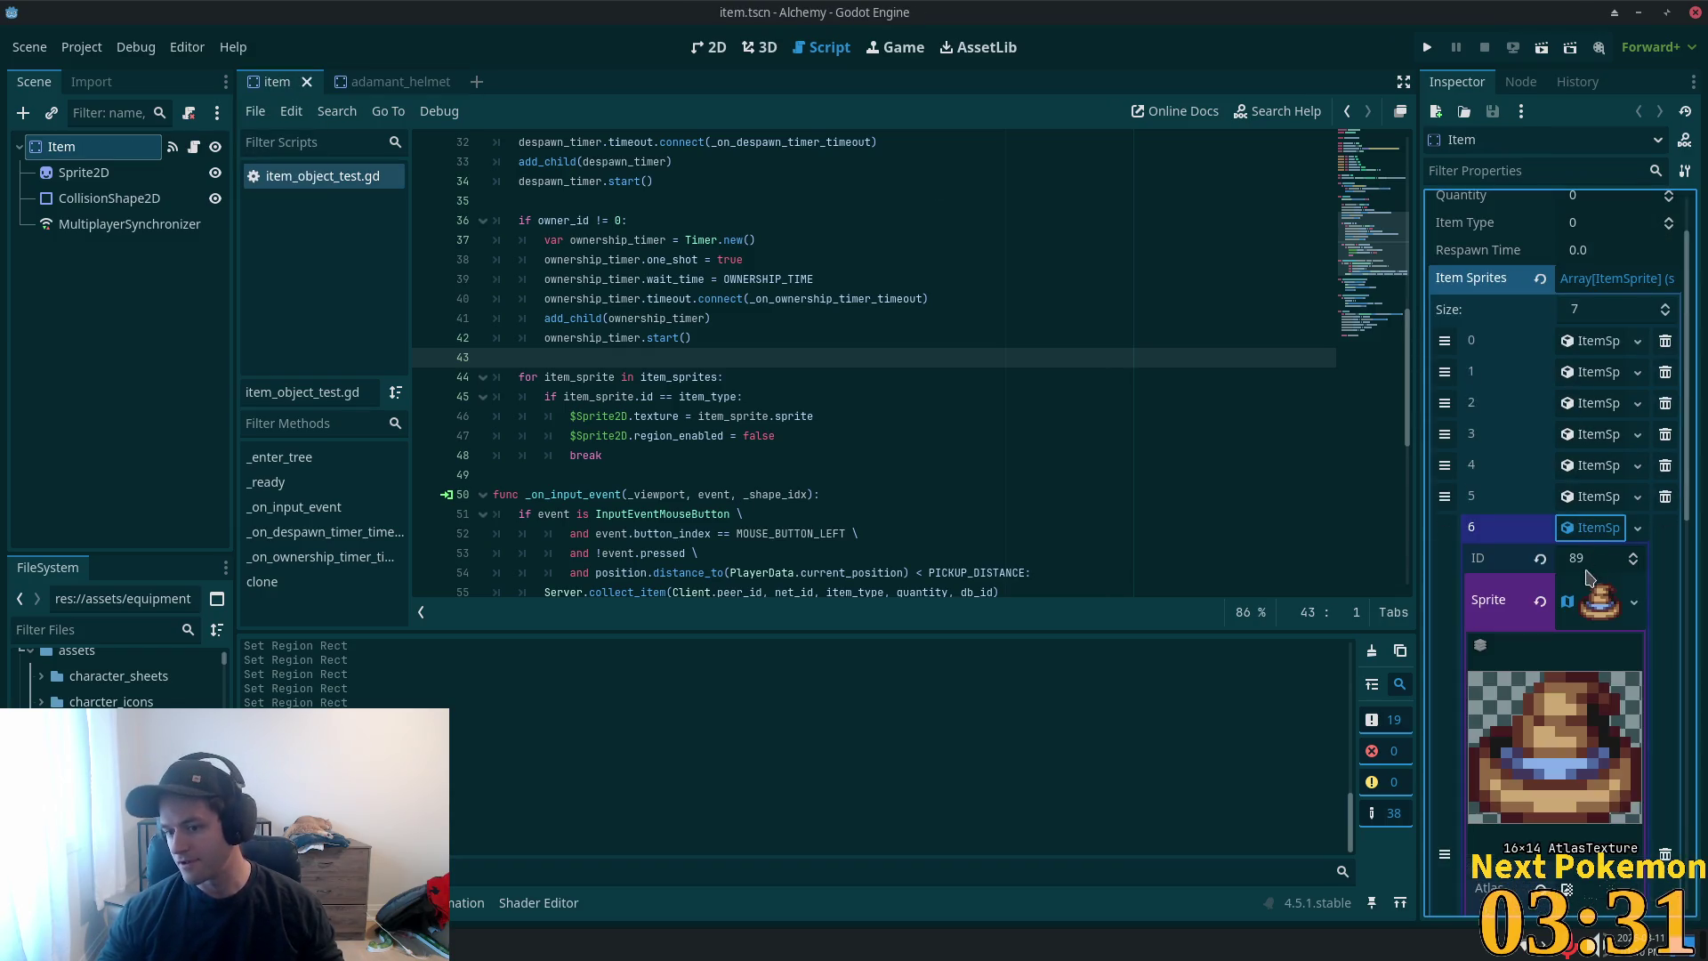
left_click(1555, 559)
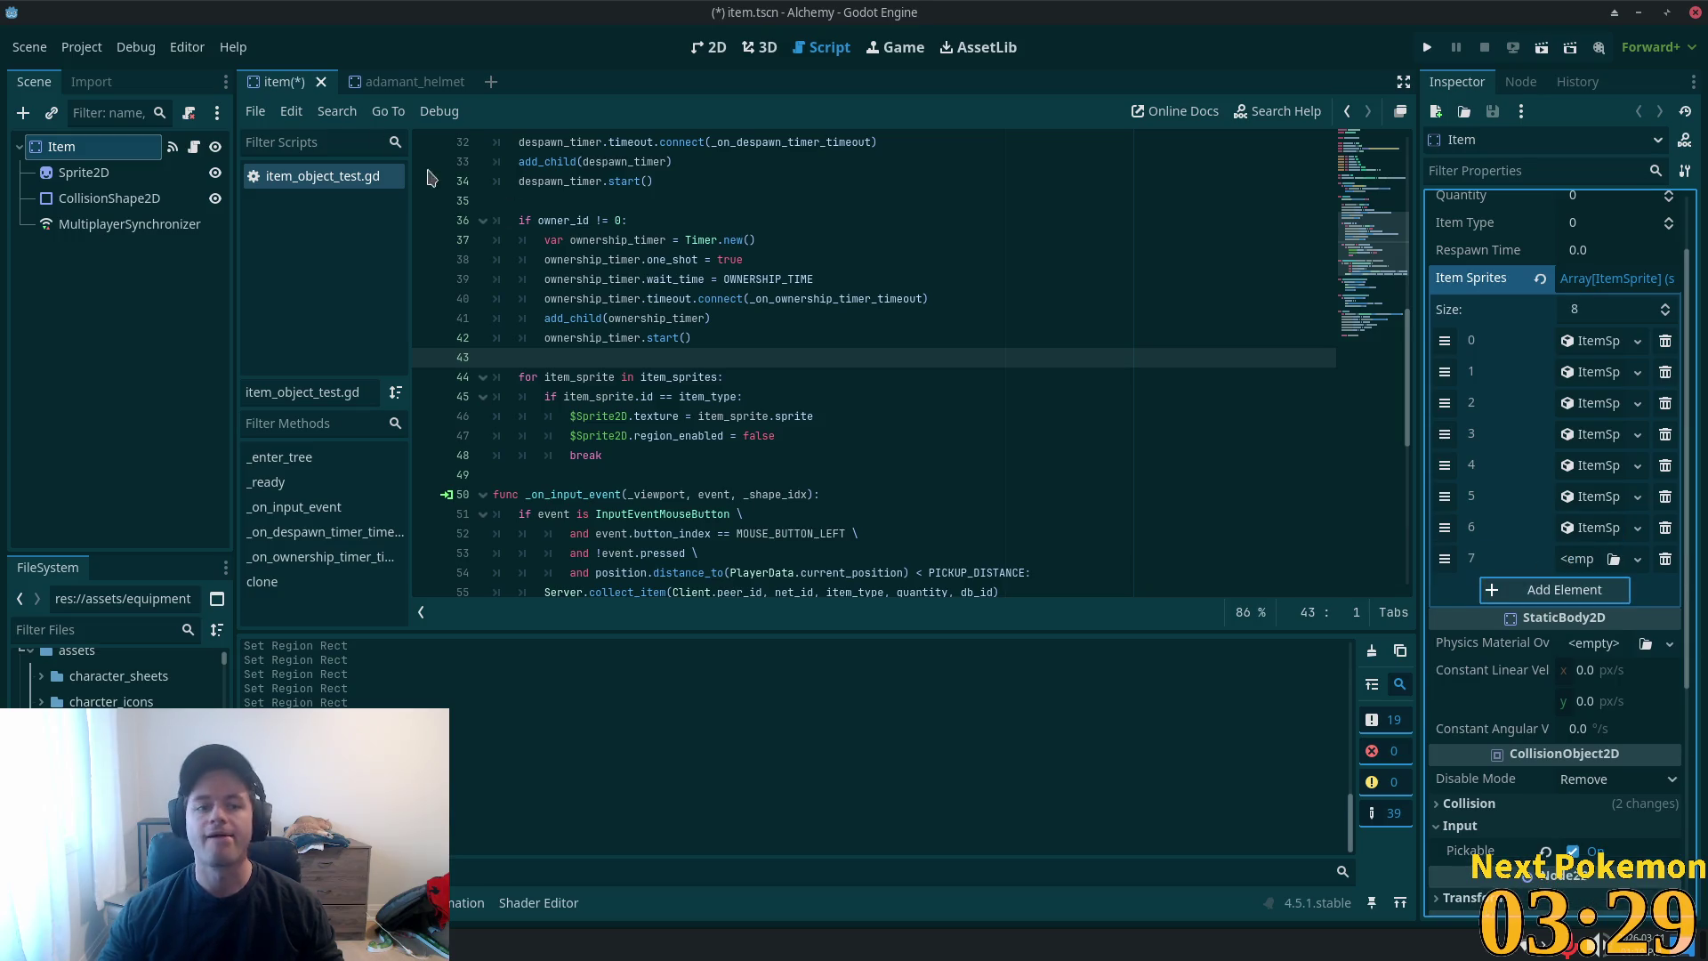
scroll(107, 681, "down", 3)
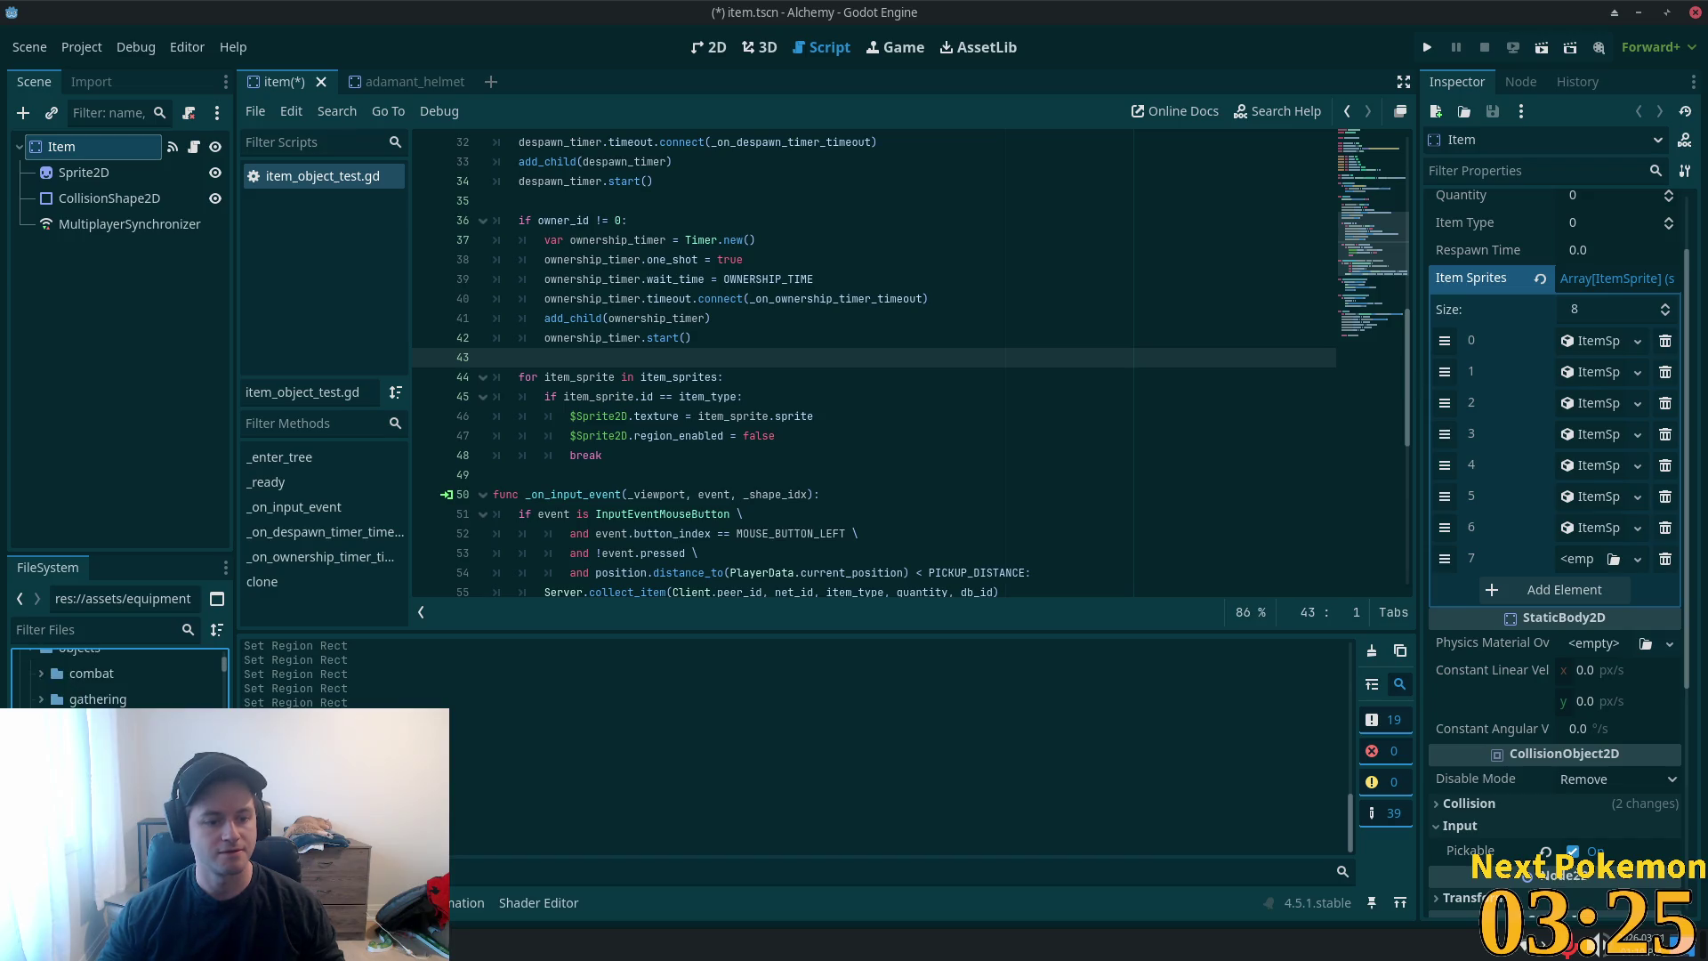
- Remove adamant_helmet.tscn from the project and close its tab without saving
left_click(107, 751)
key("Delete")
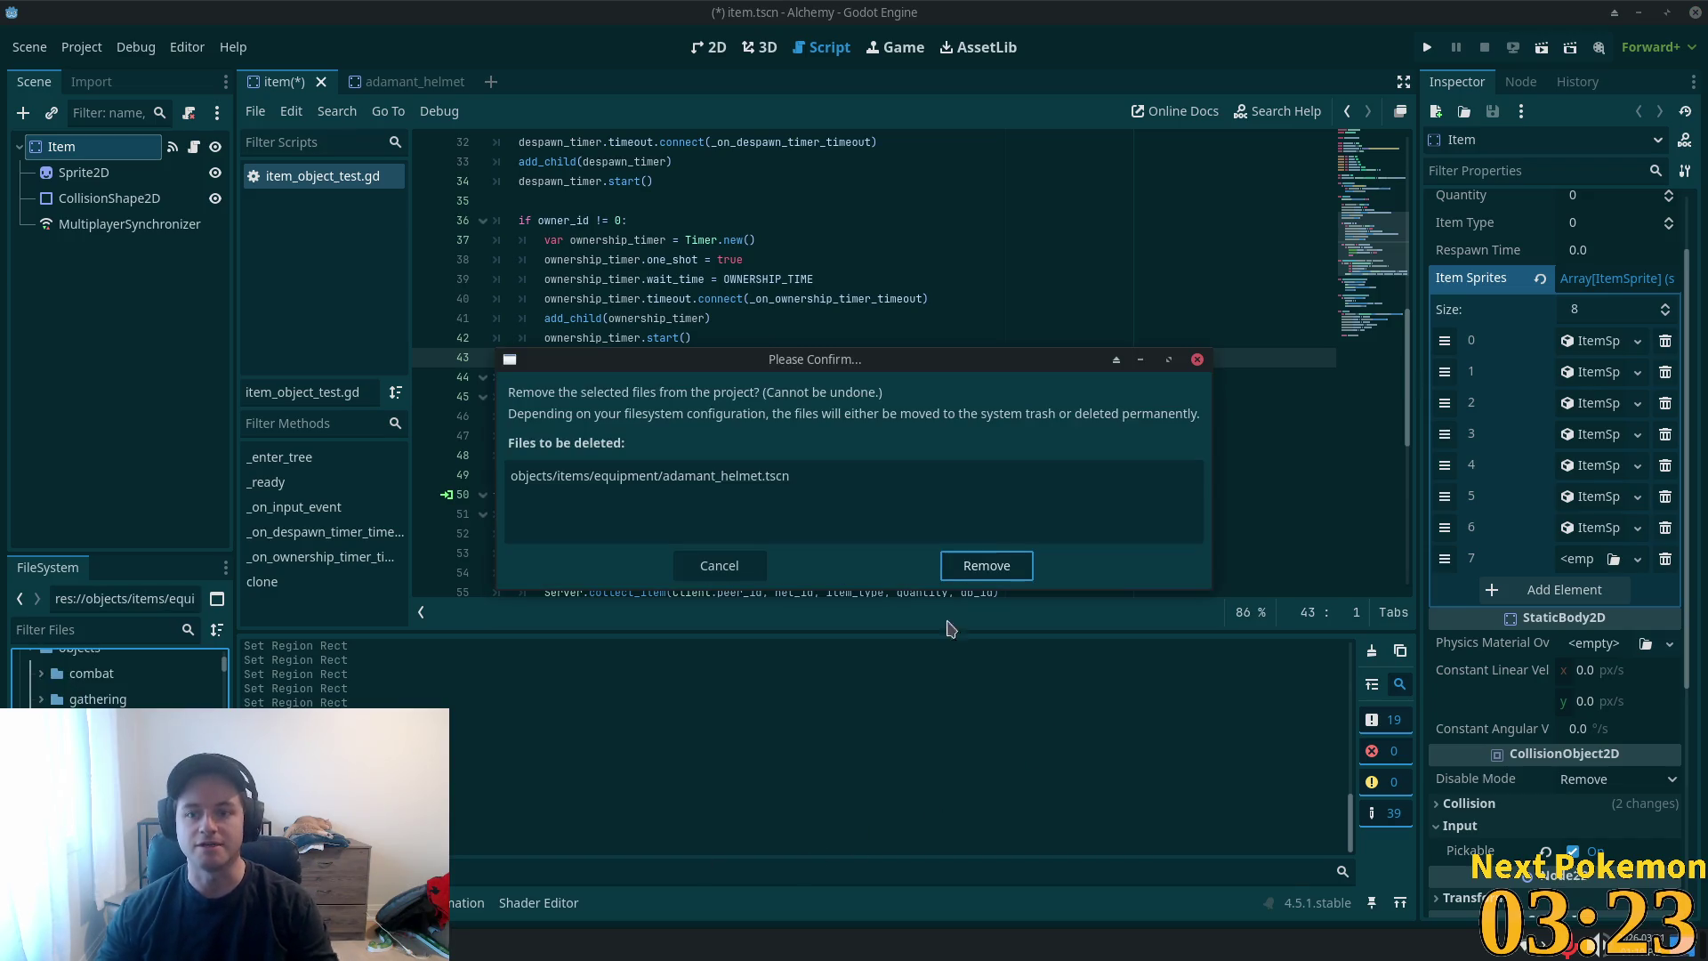
left_click(986, 567)
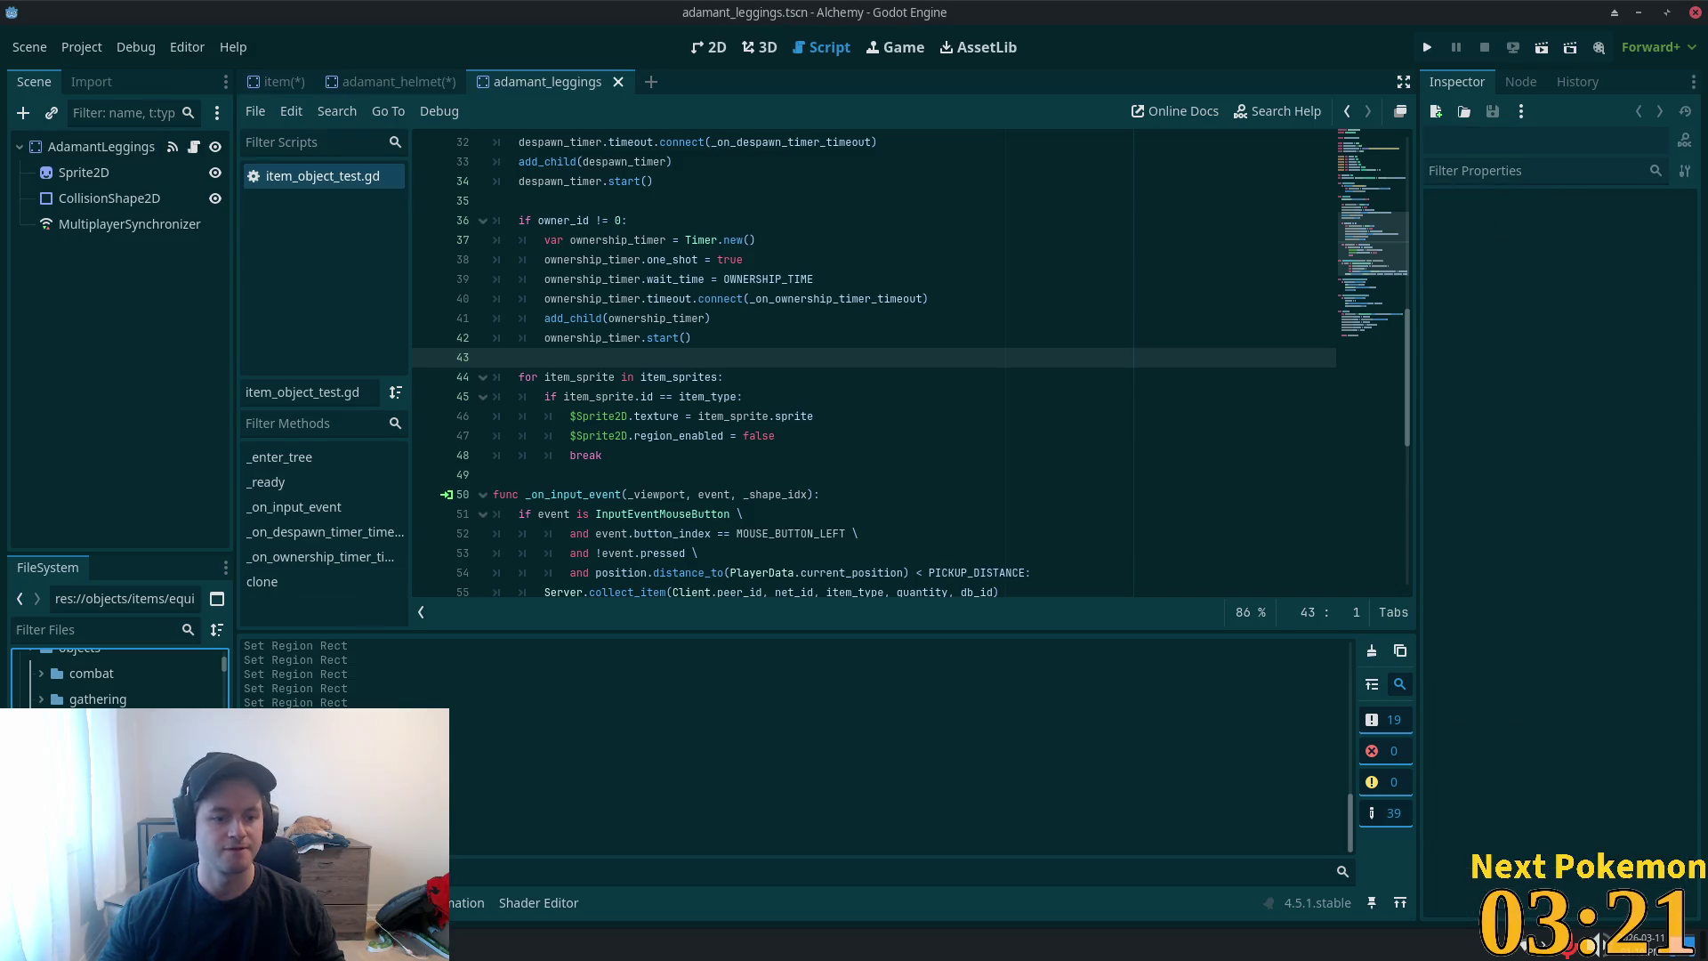
left_click(405, 81)
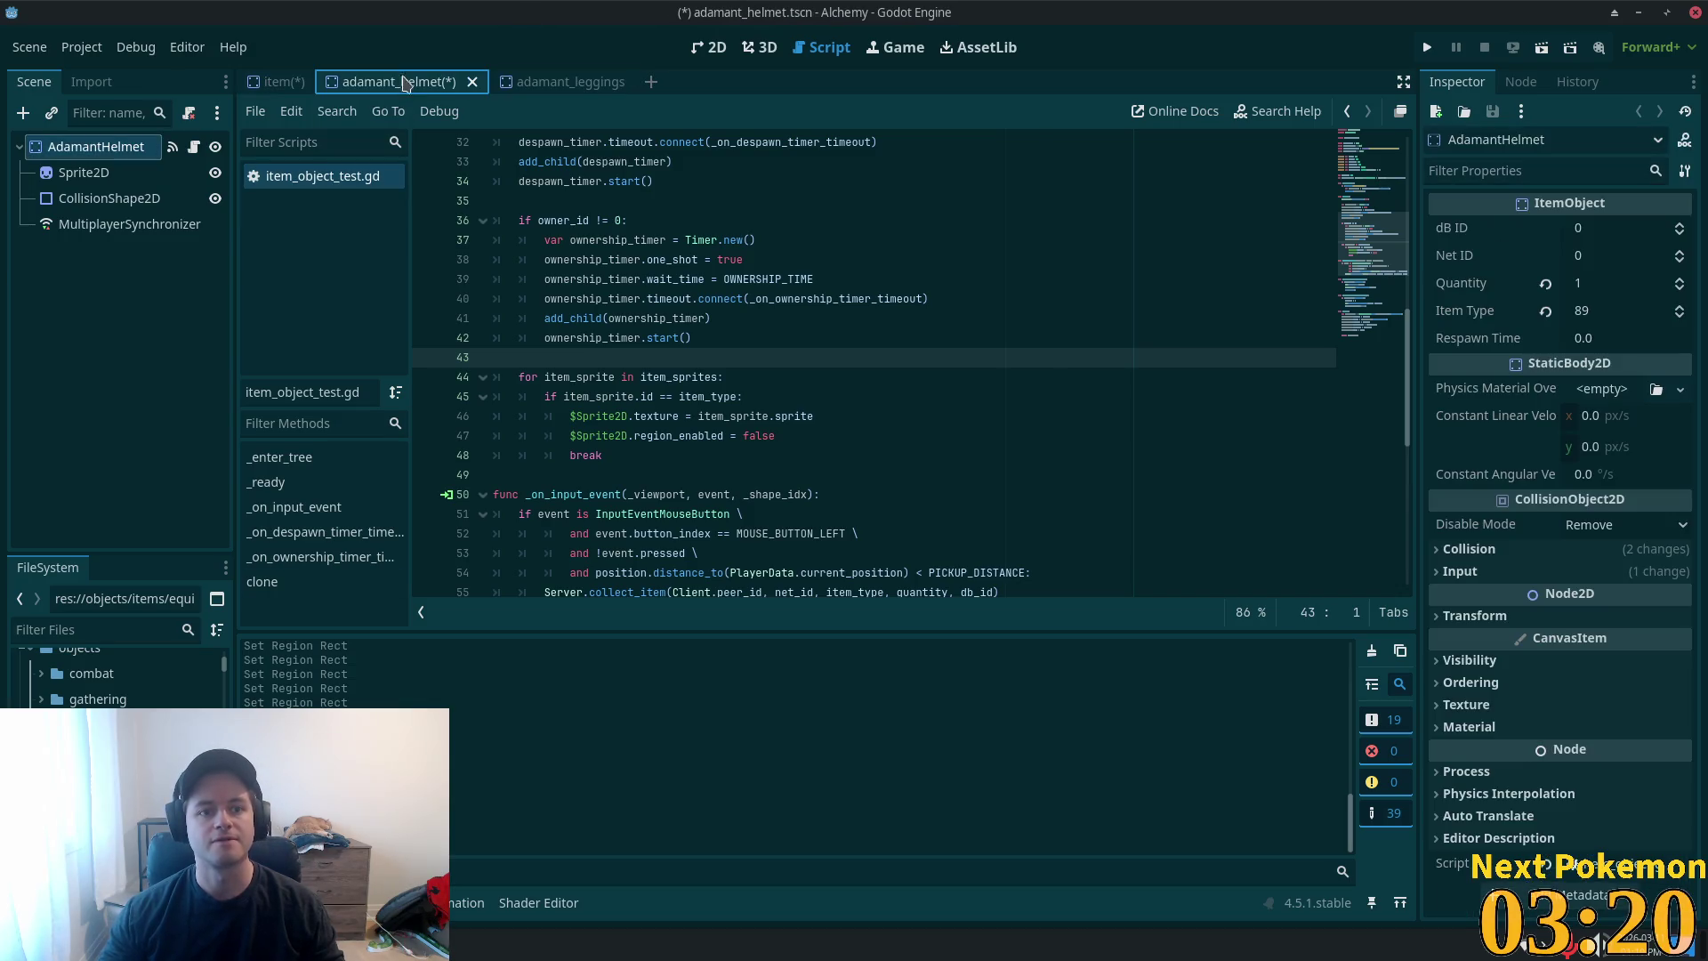
left_click(472, 82)
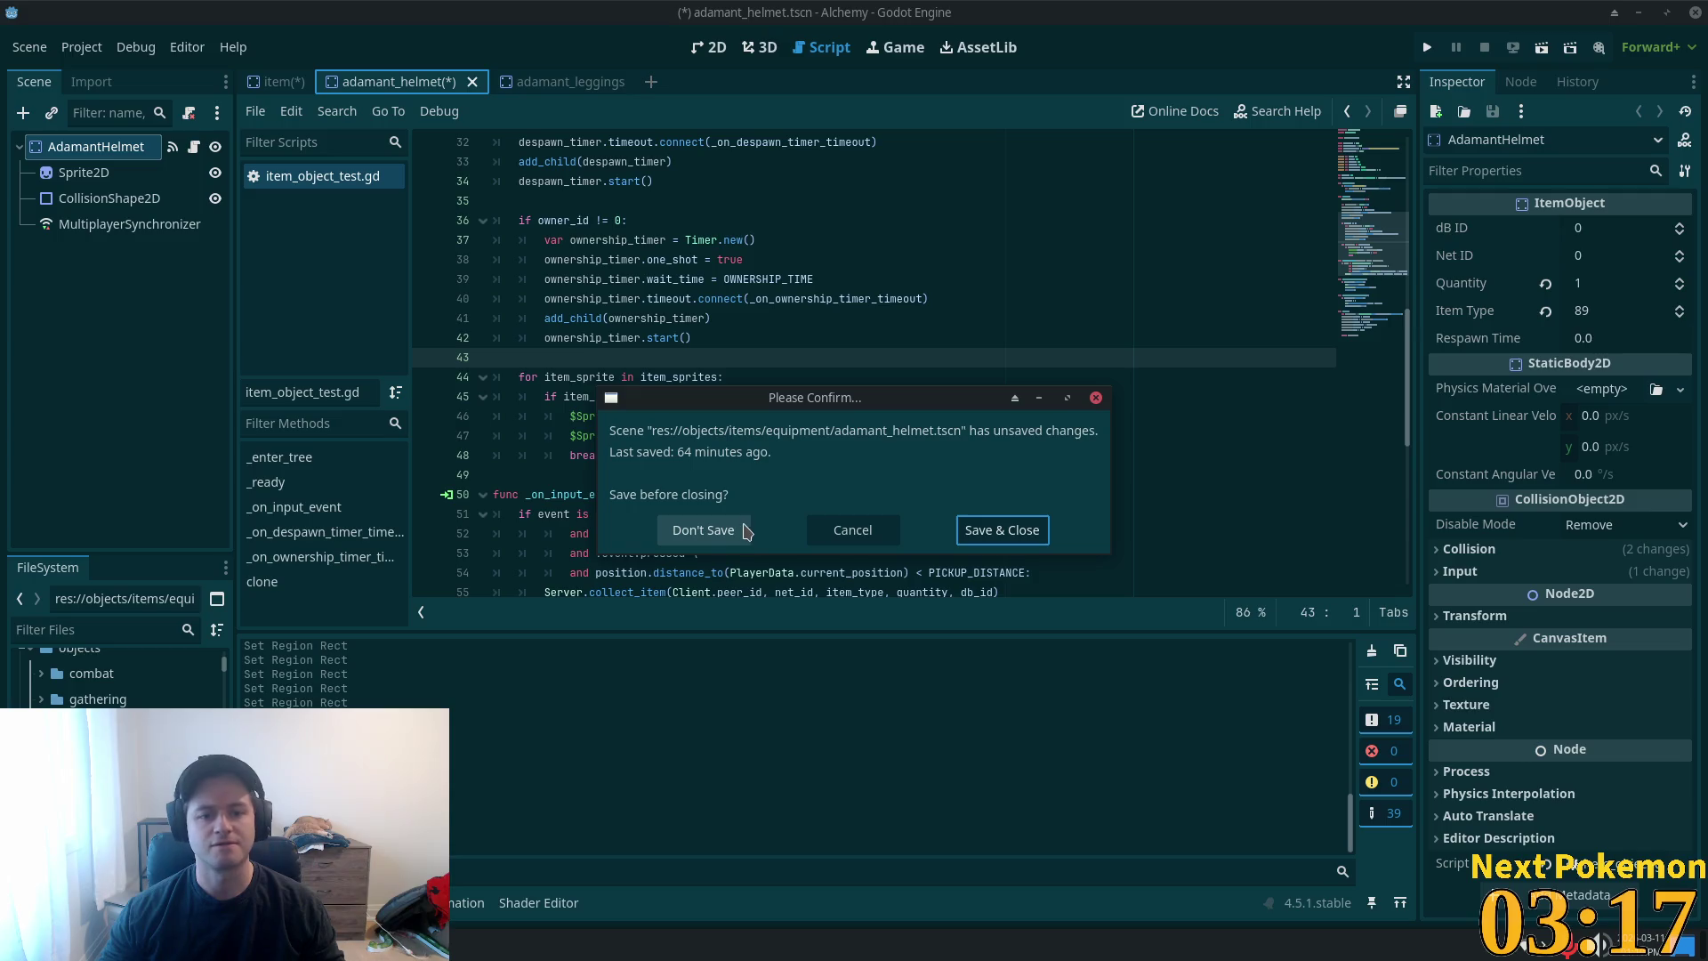
left_click(712, 531)
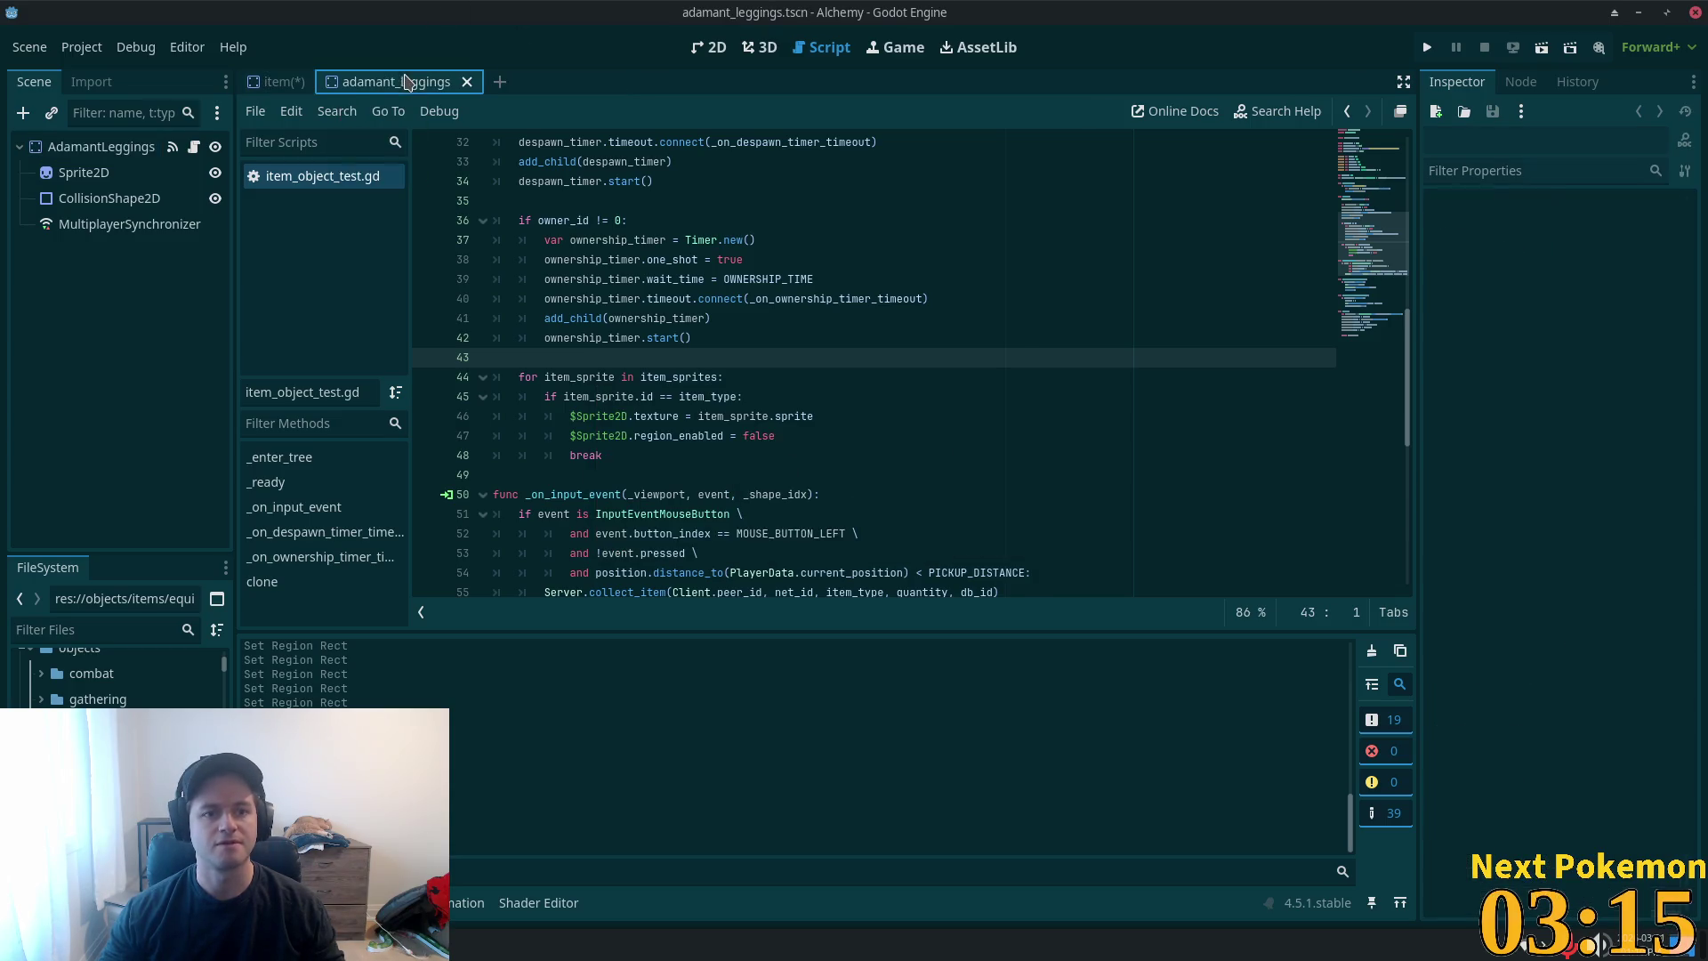
- Check that the AdamantLeggings node's Item Type is 92, then go back to the item scene
left_click(96, 147)
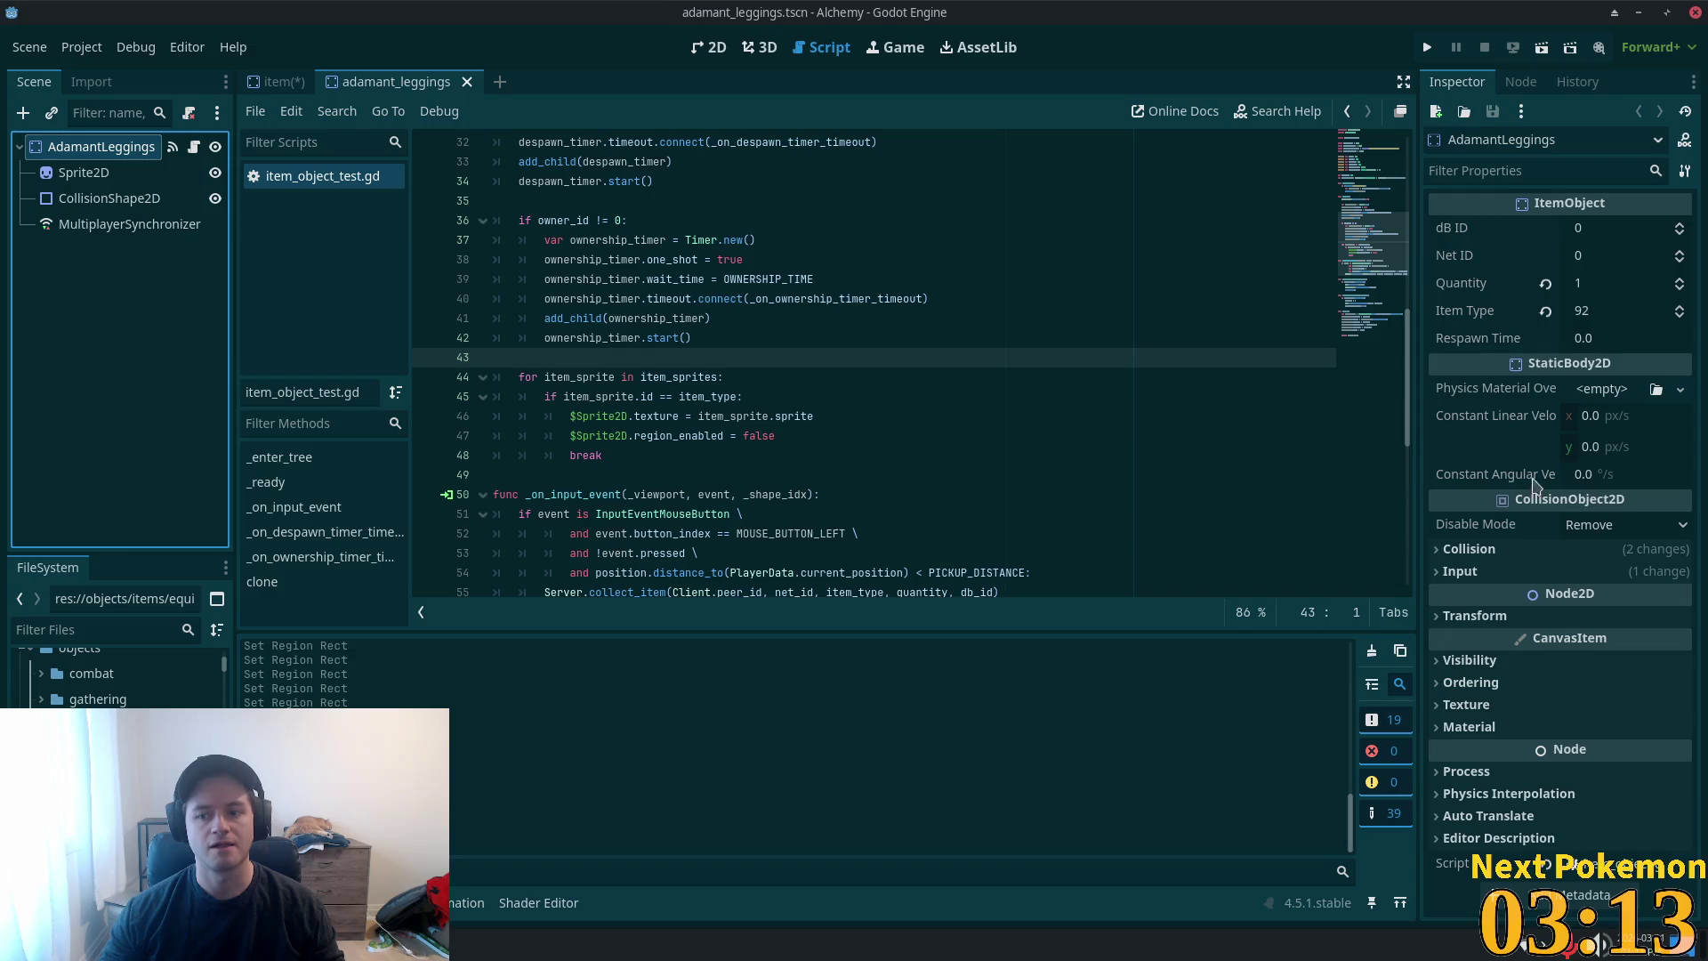
left_click(1588, 313)
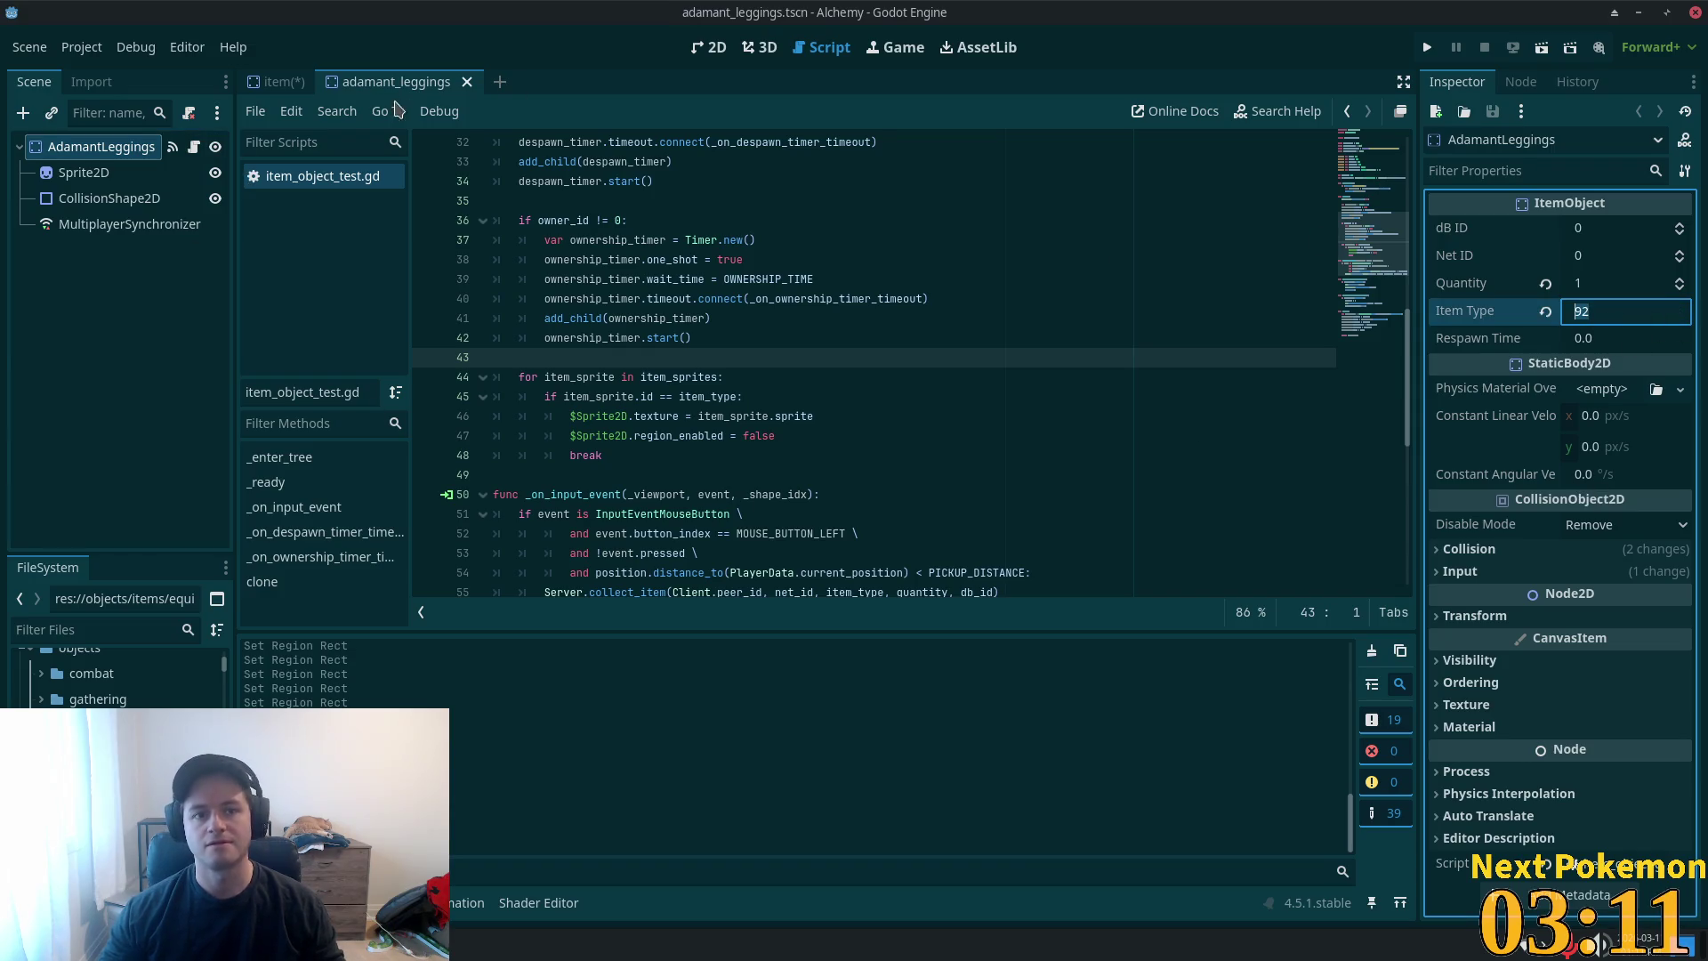
left_click(276, 82)
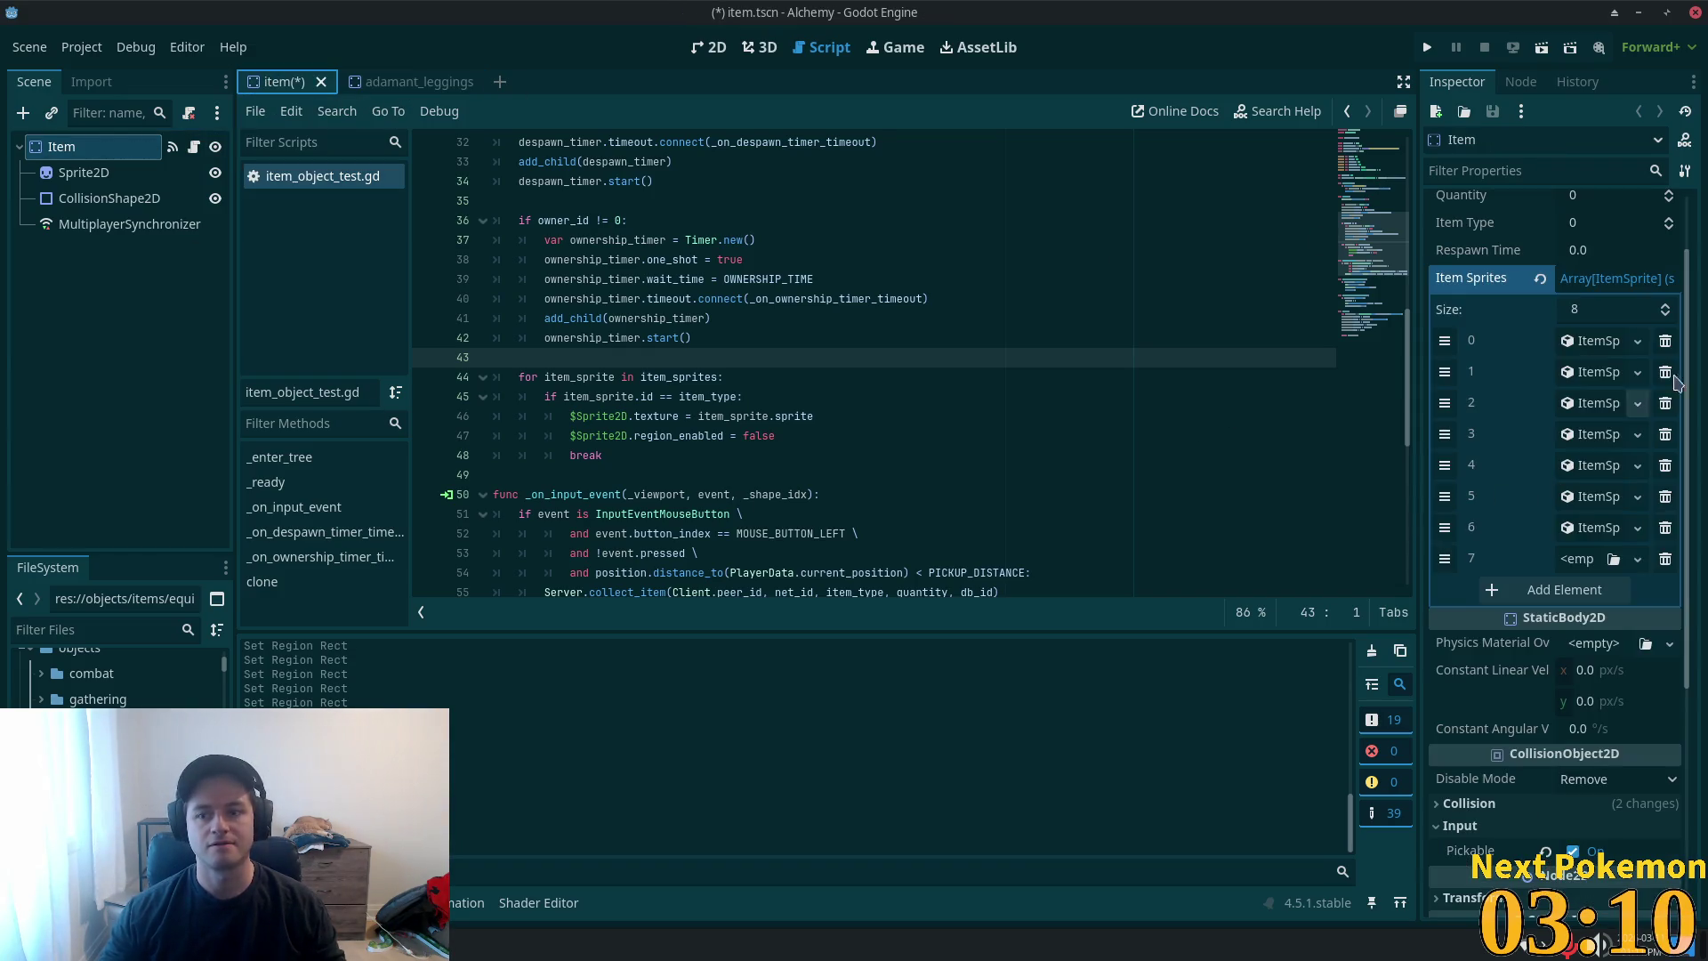
- Make entry 7 a new ItemSprite with ID 92 and a new AtlasTexture sprite
left_click(1577, 561)
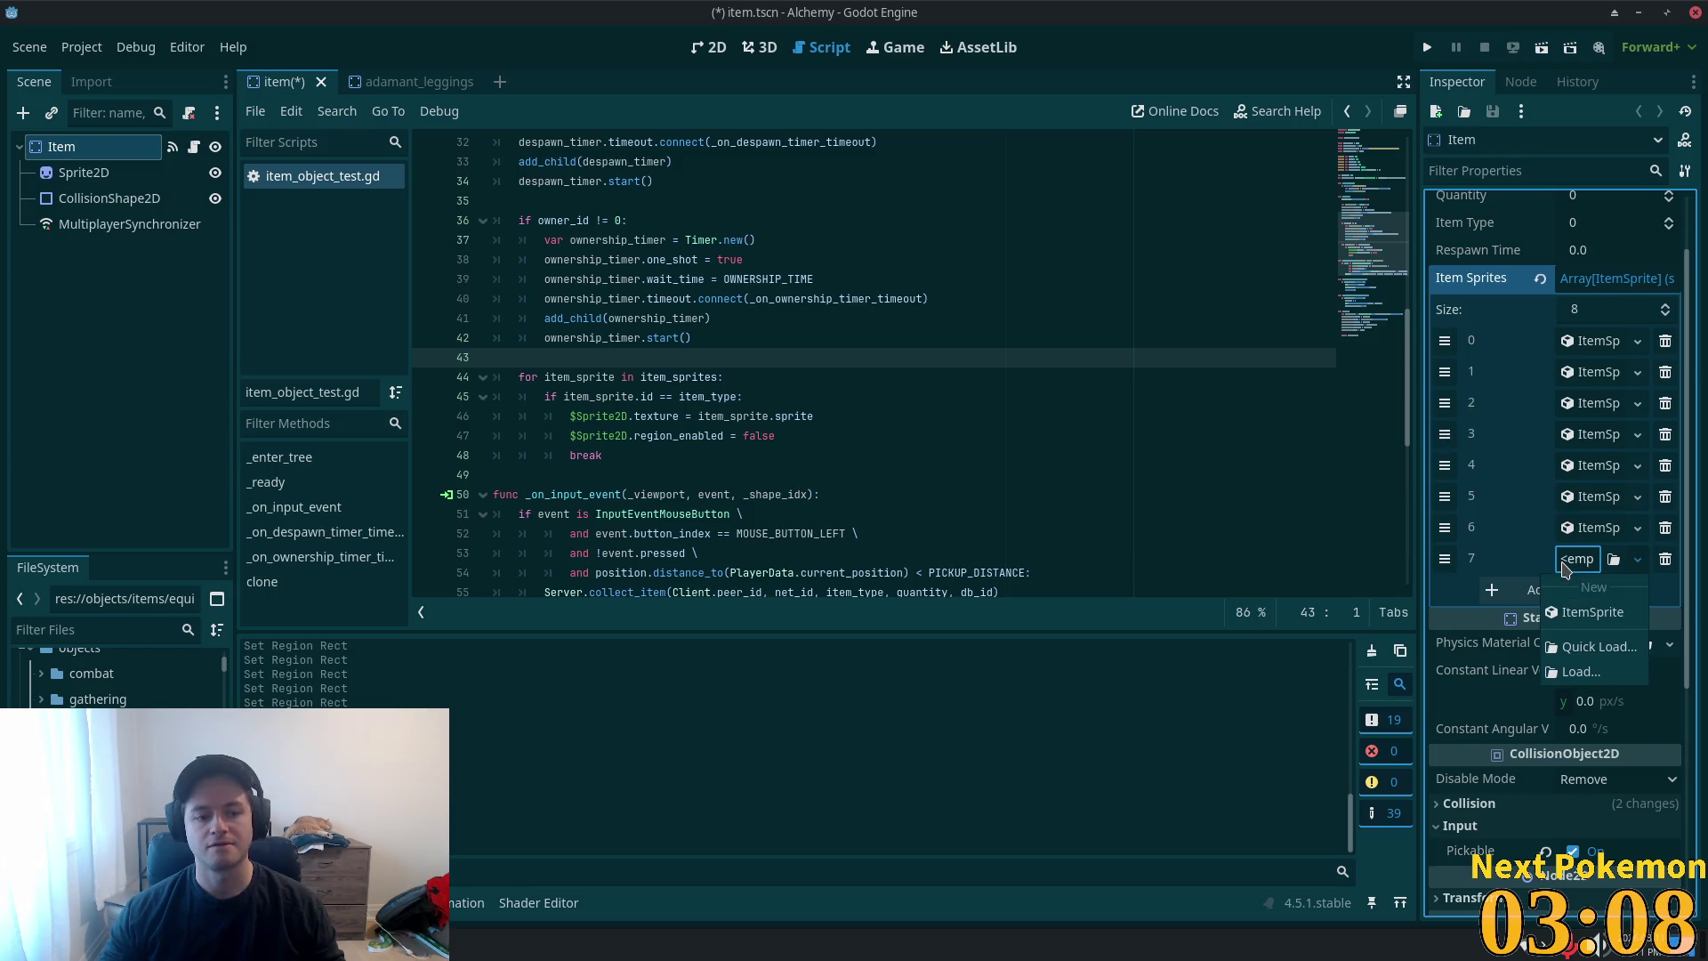
left_click(1576, 614)
left_click(1577, 562)
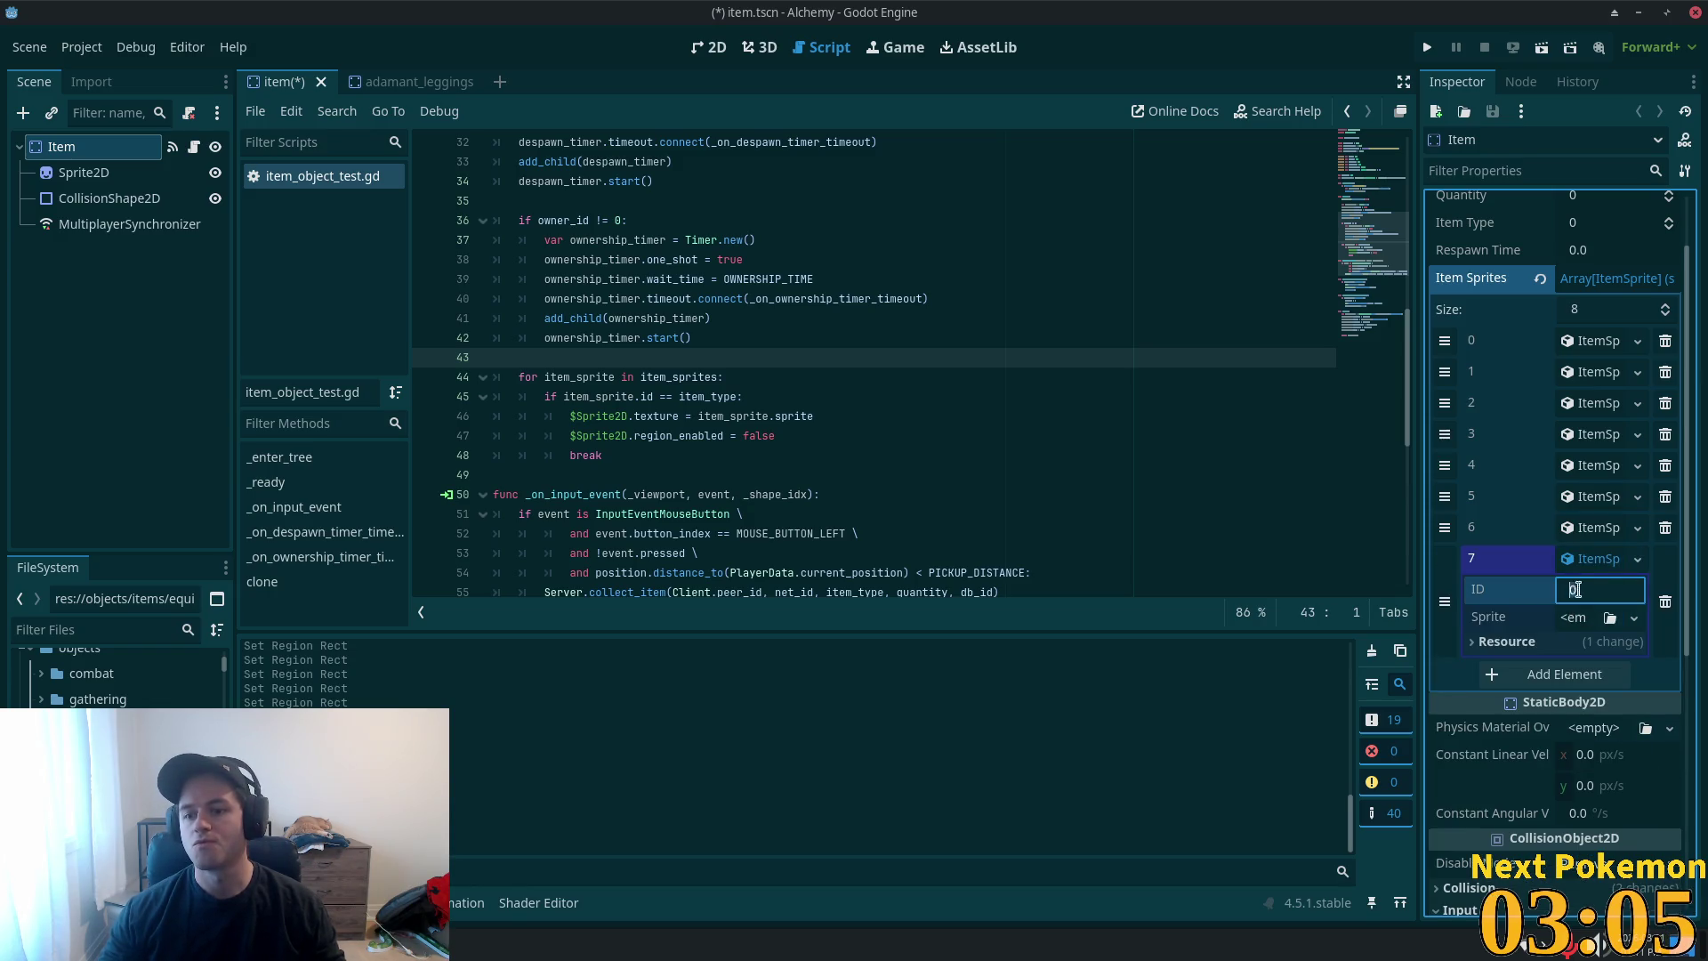
left_click(1572, 620)
left_click(1572, 669)
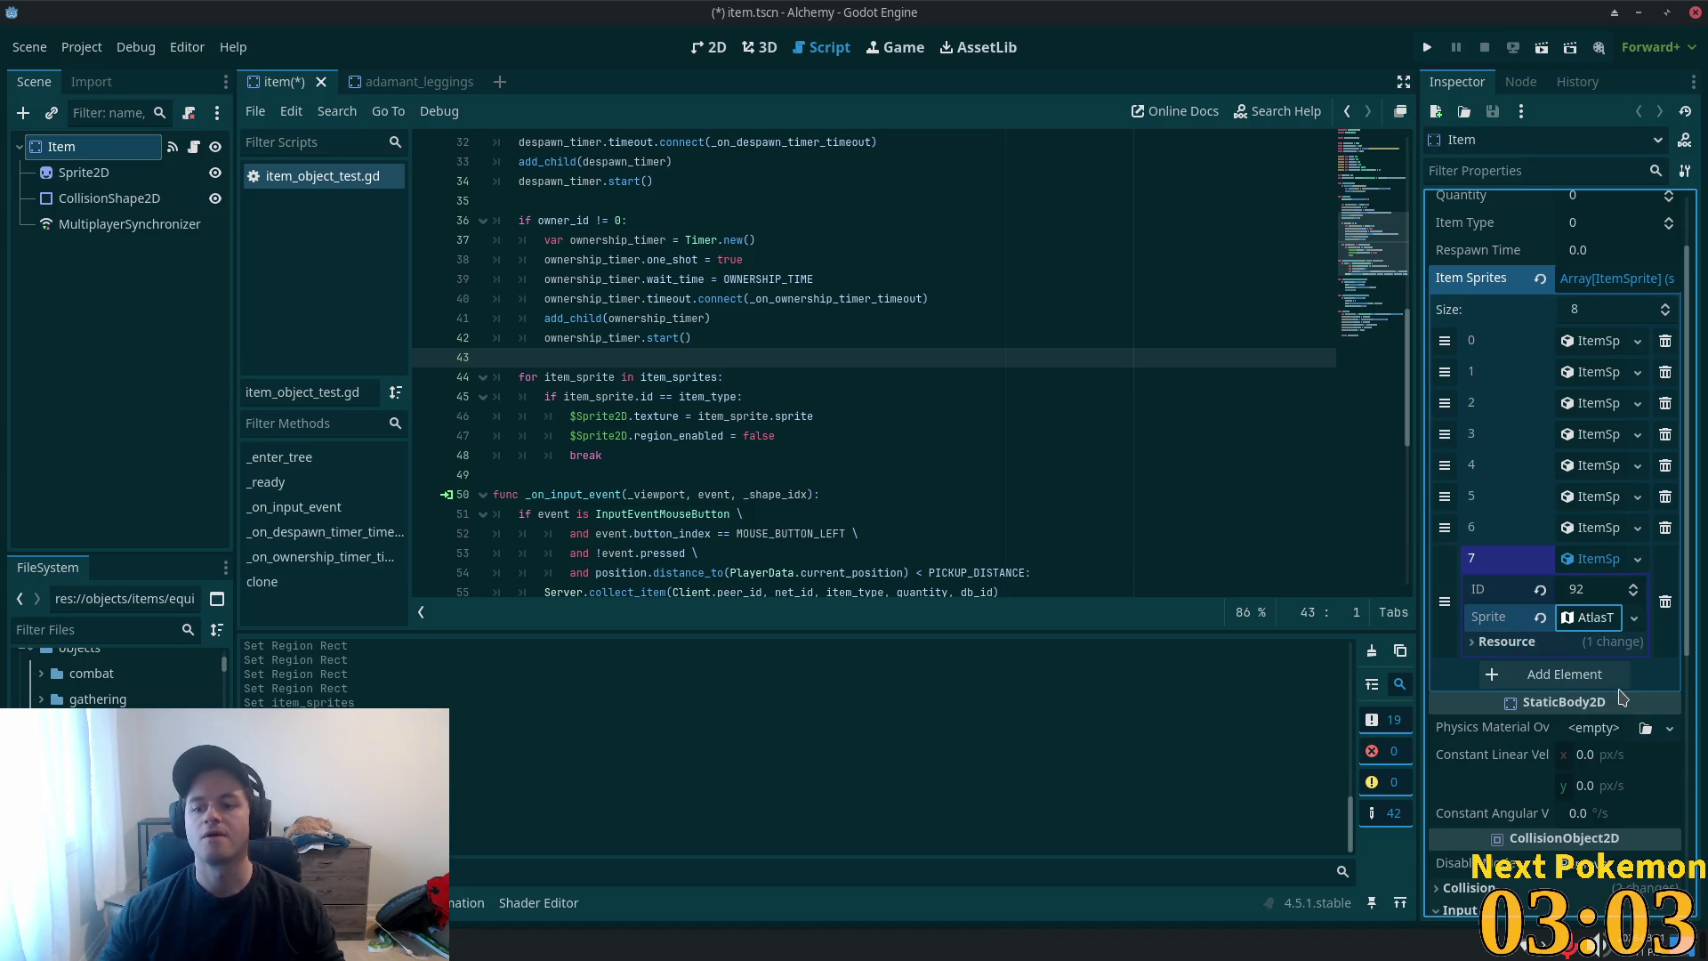
- Set the 1024×1024 longpants equipment sheet as entry 7's atlas image
scroll(115, 677, "up", 3)
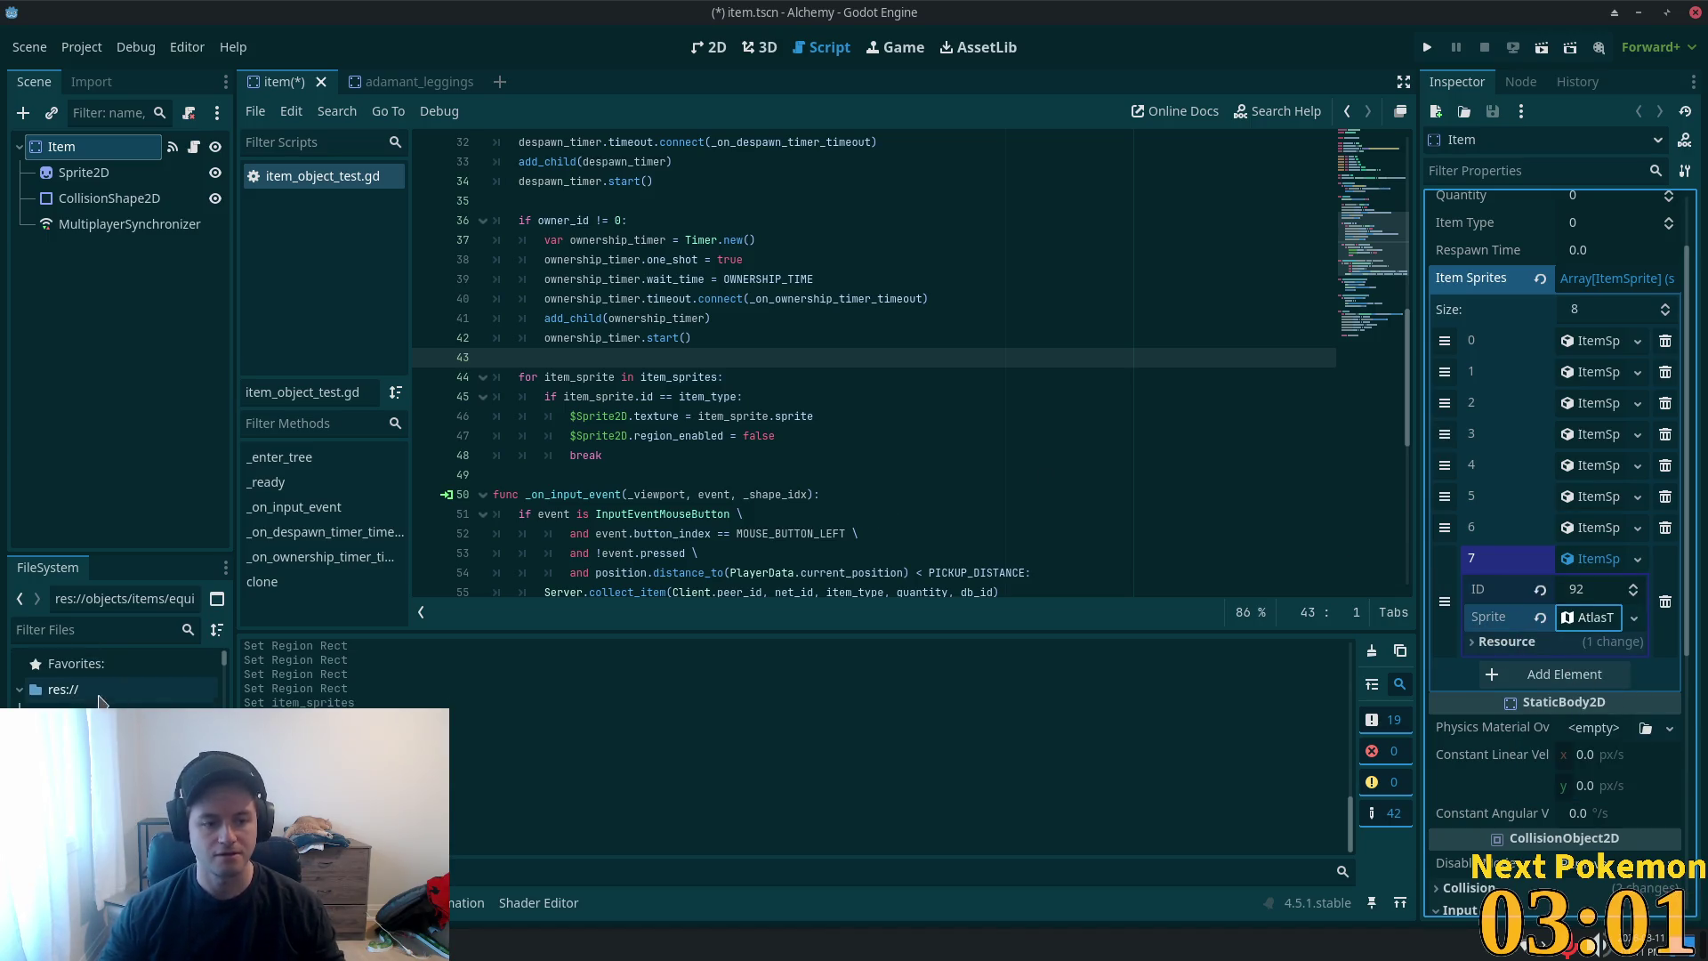
left_click(115, 676)
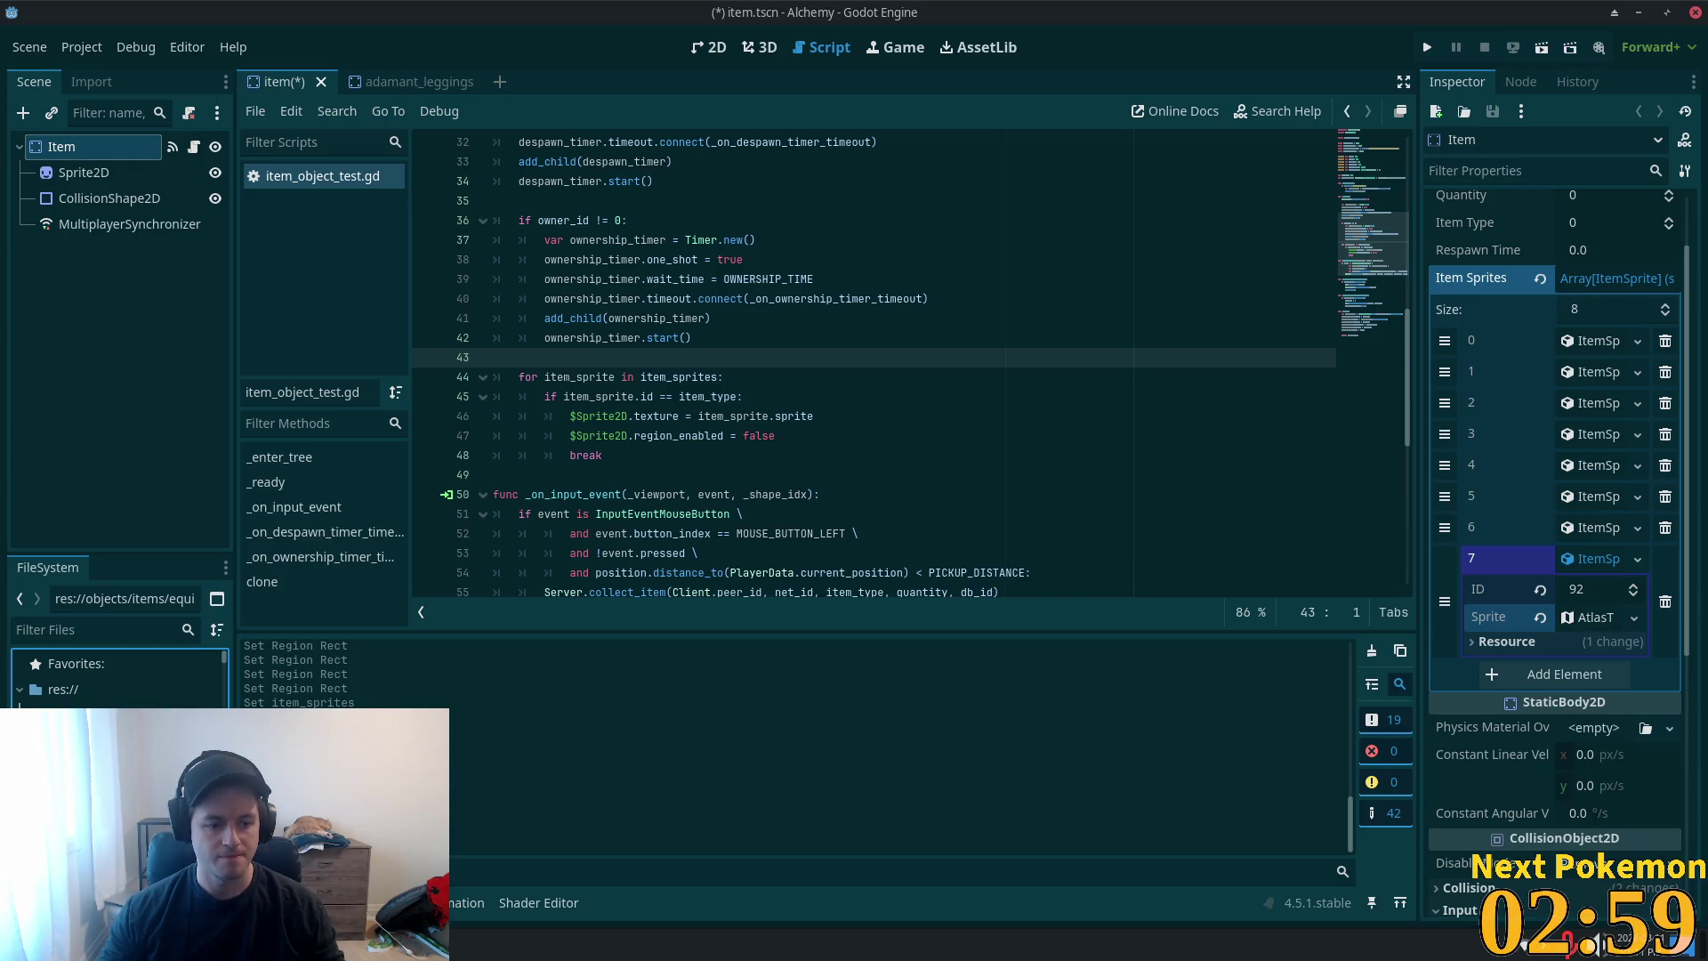
scroll(115, 677, "down", 2)
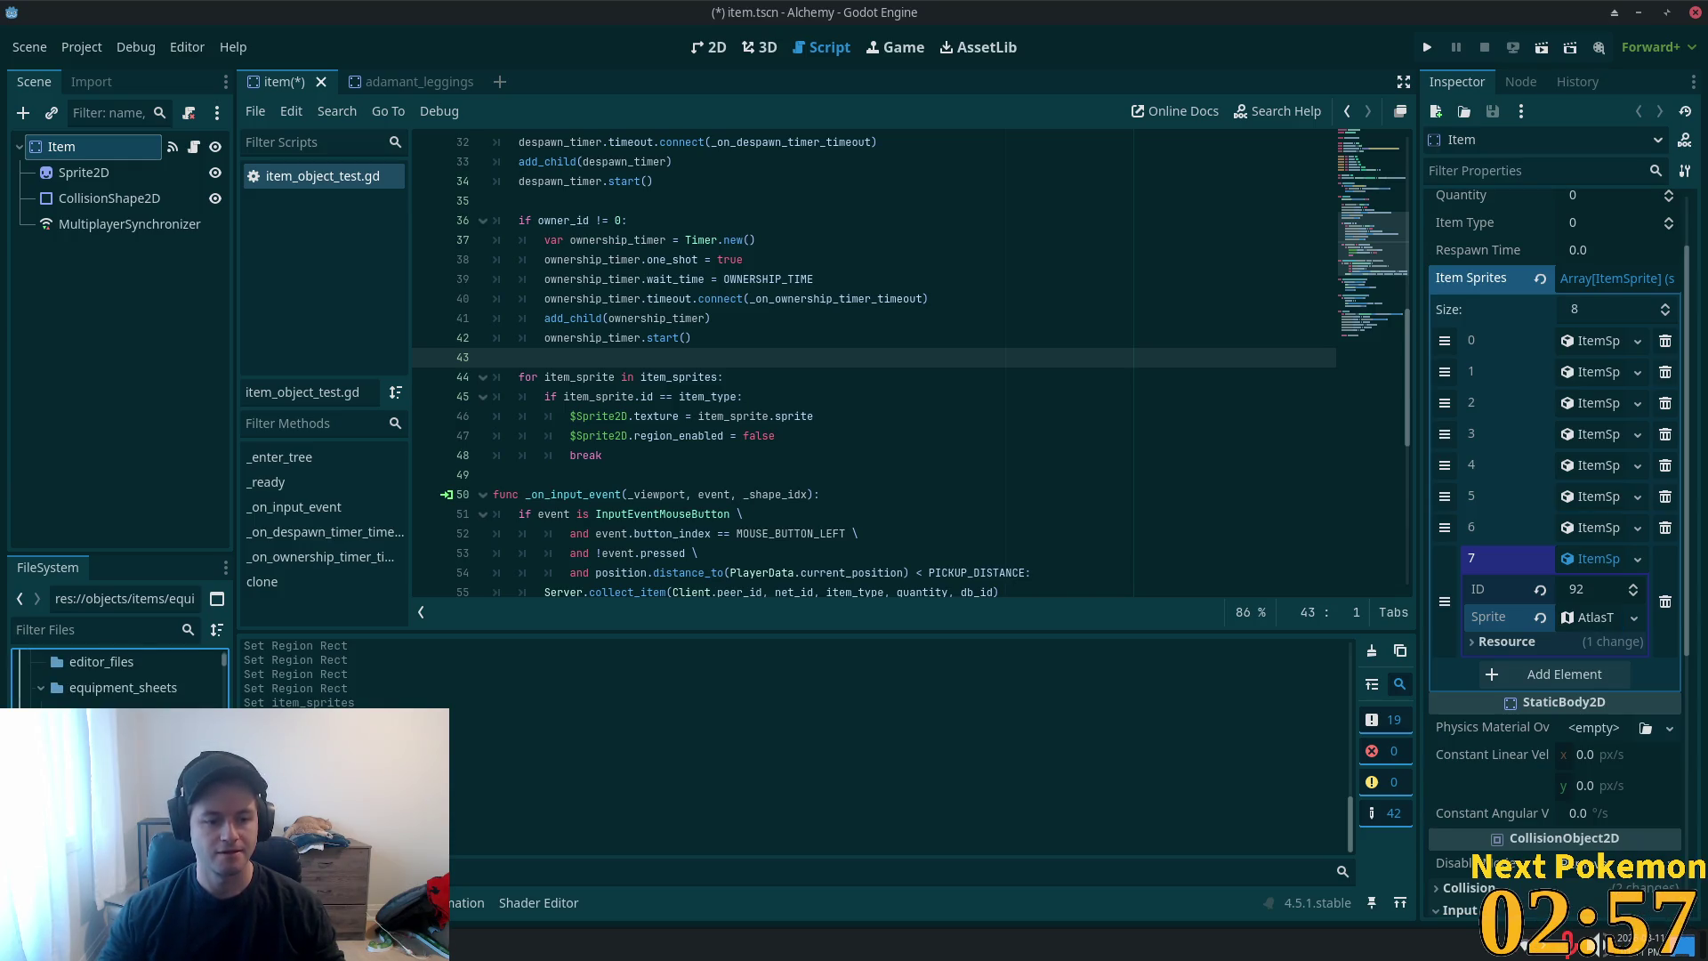
left_click_drag(116, 738, 1579, 623)
left_click(1588, 617)
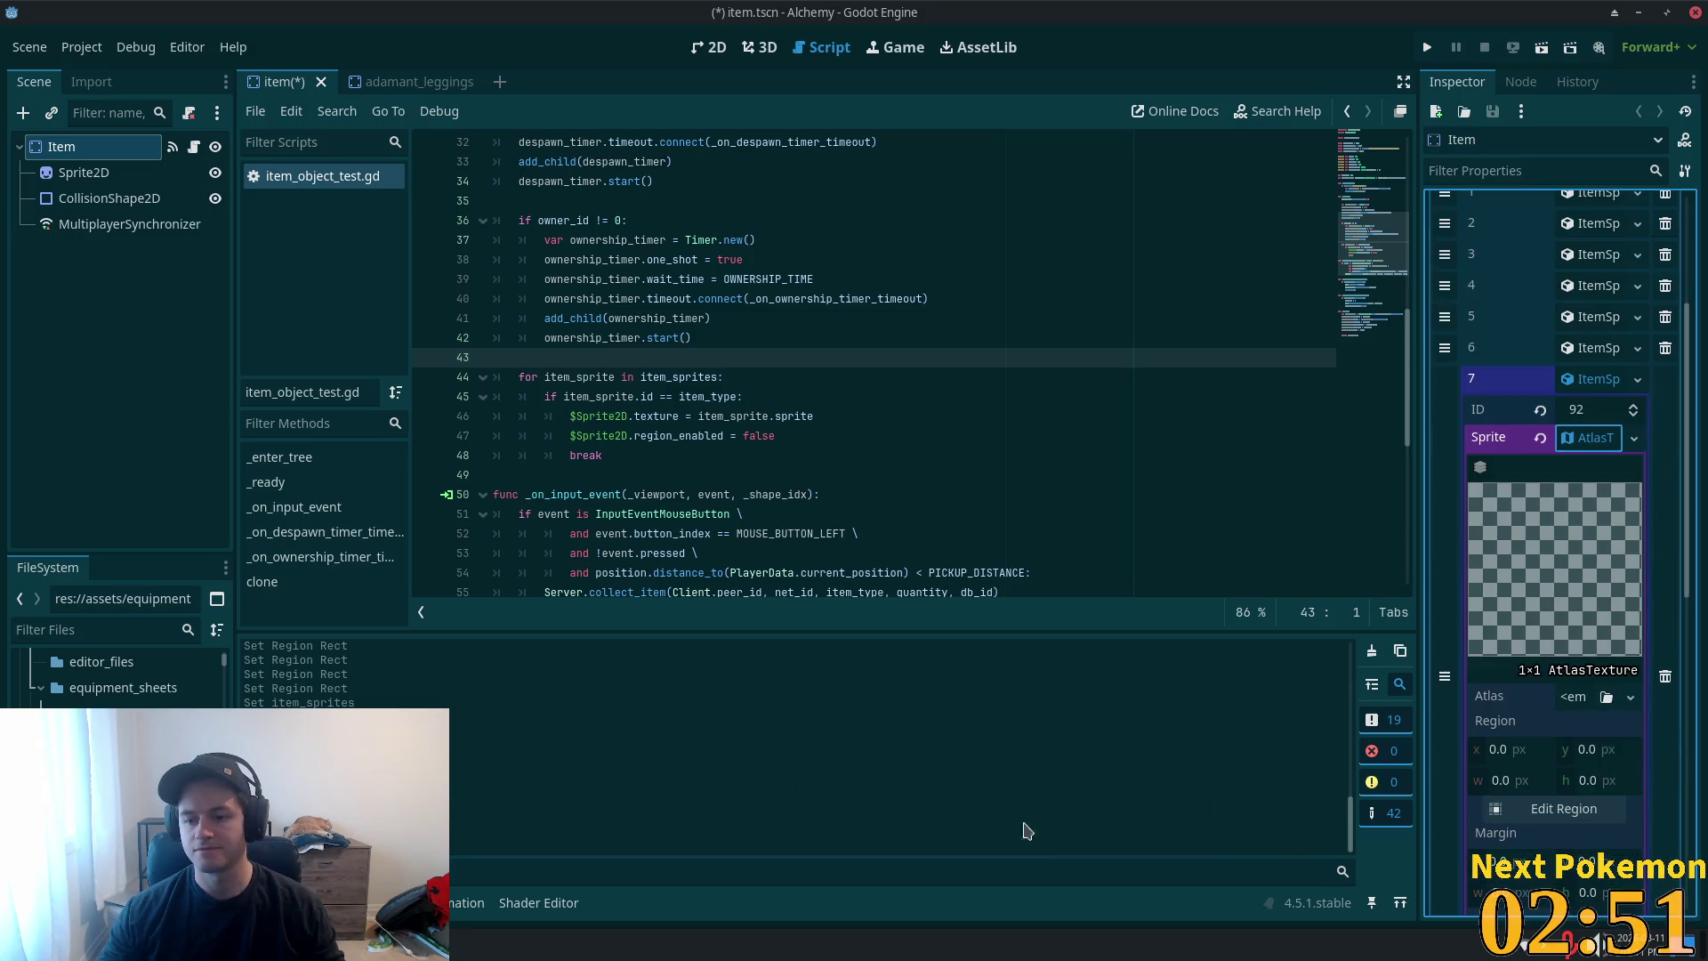
mouse_move(1575, 712)
left_mouse_down()
mouse_move(1534, 676)
mouse_move(1575, 697)
left_mouse_up()
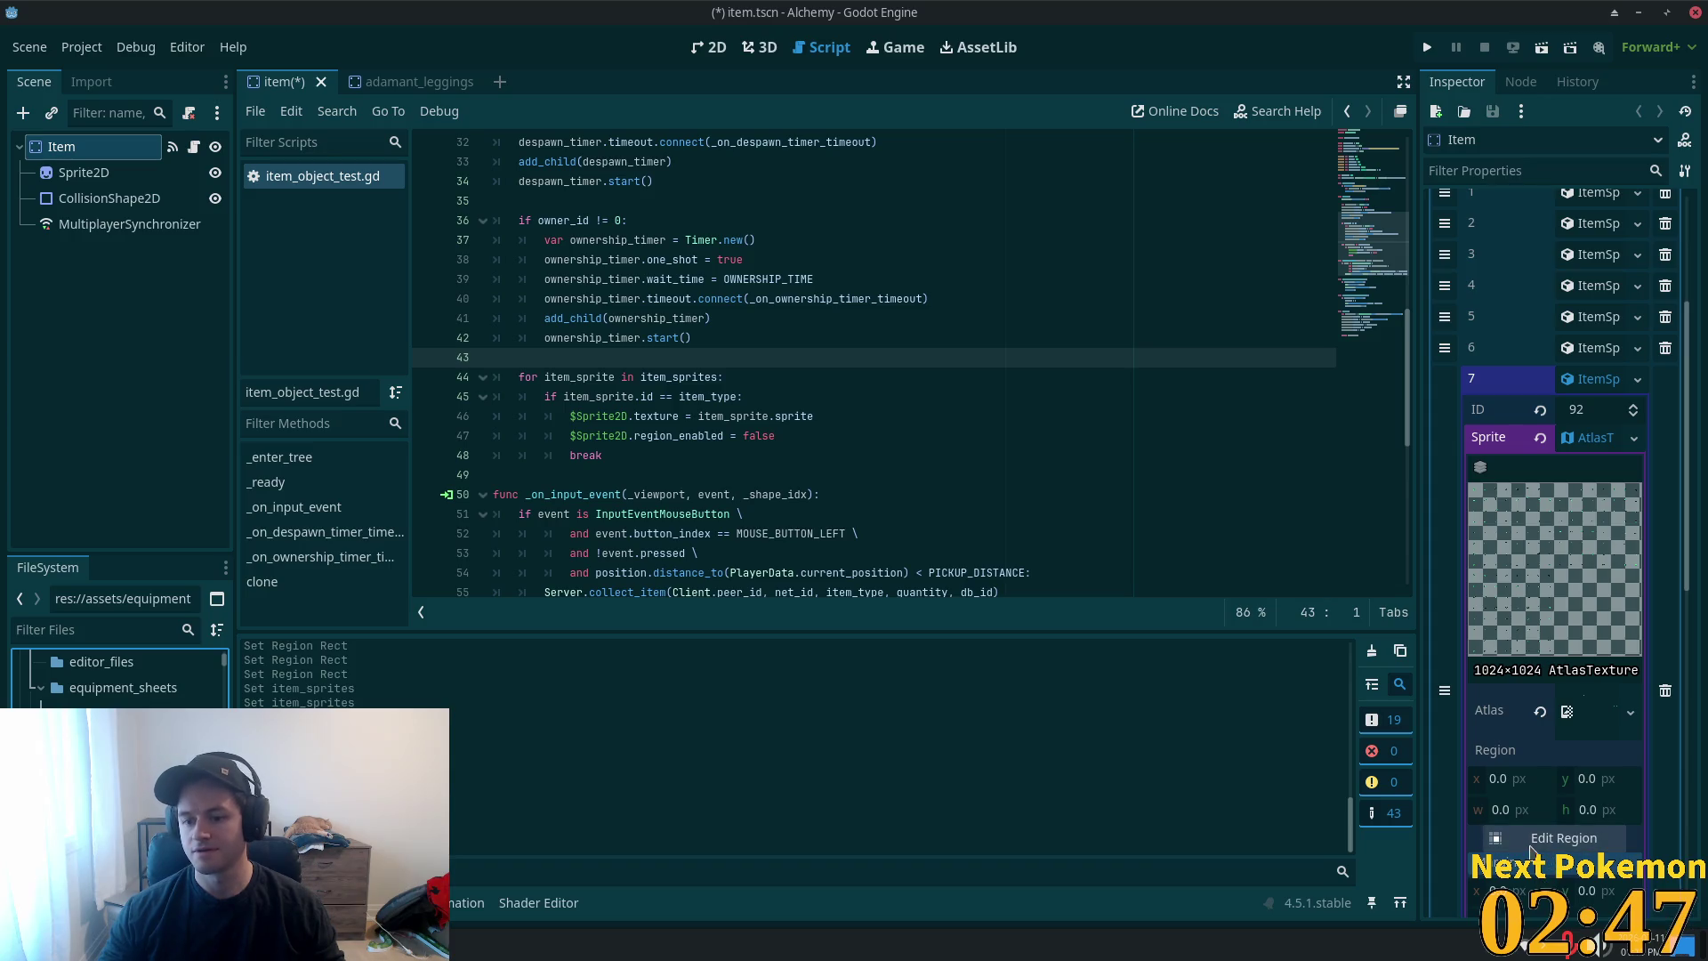
- Crop entry 7's atlas to the 9×8 green leggings sprite at x 27, y 33
left_click(1550, 841)
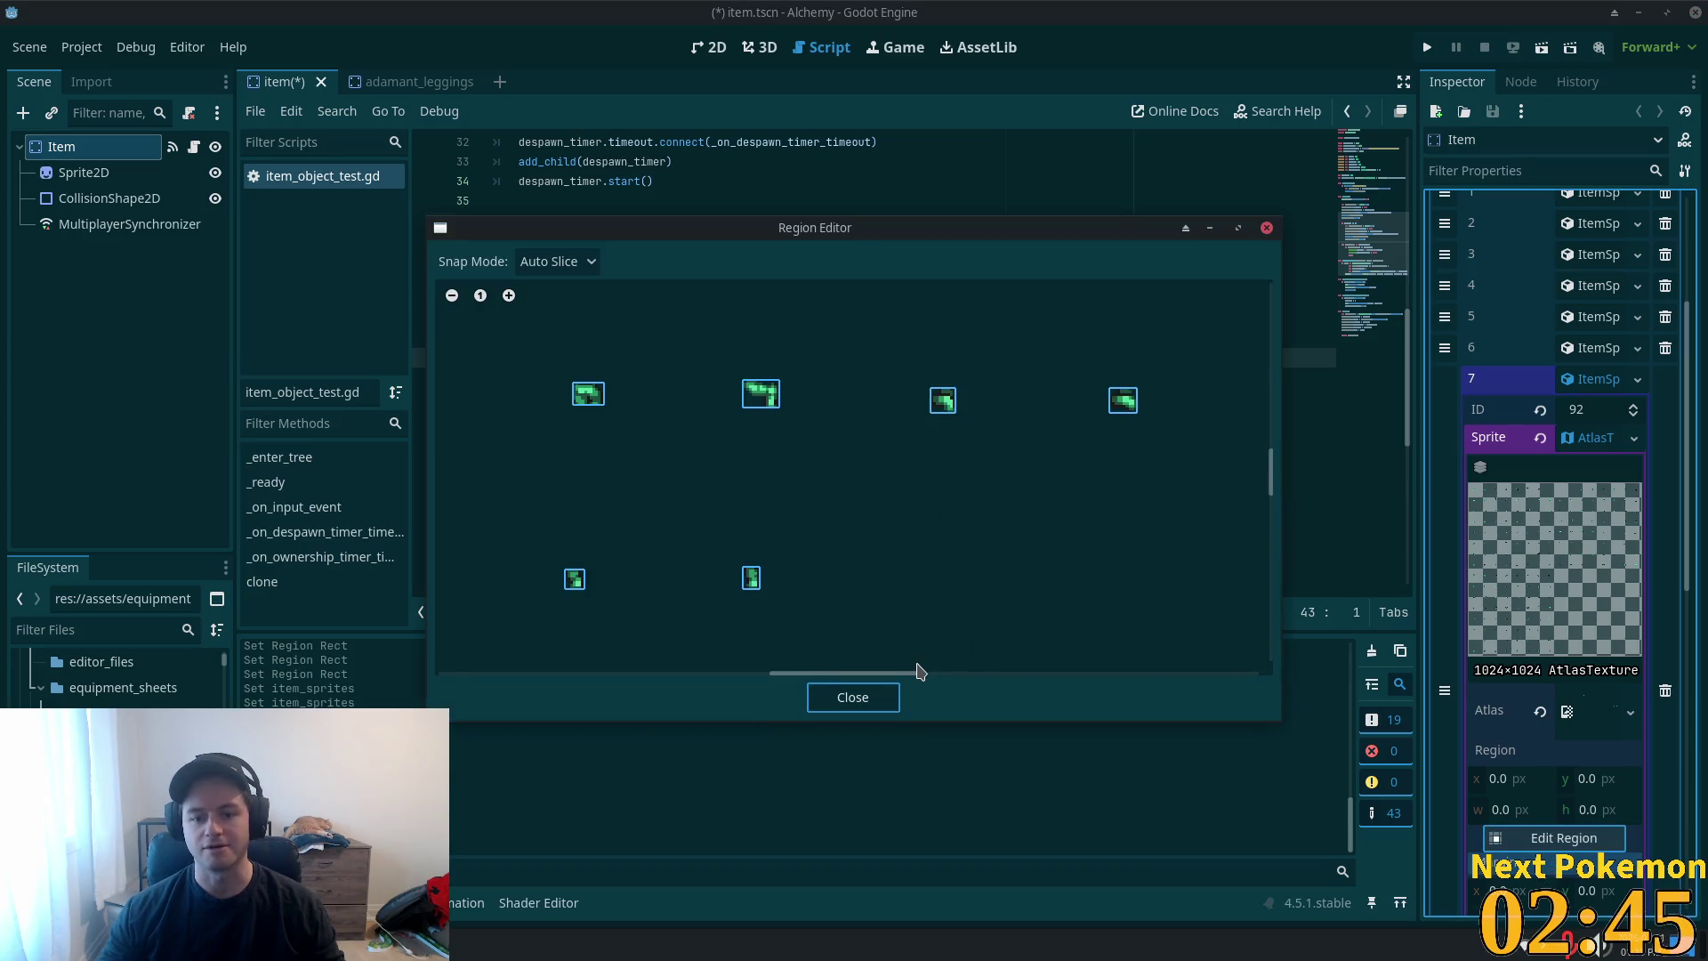
left_click_drag(921, 672, 636, 672)
scroll(667, 572, "down", 3)
scroll(831, 442, "up", 3)
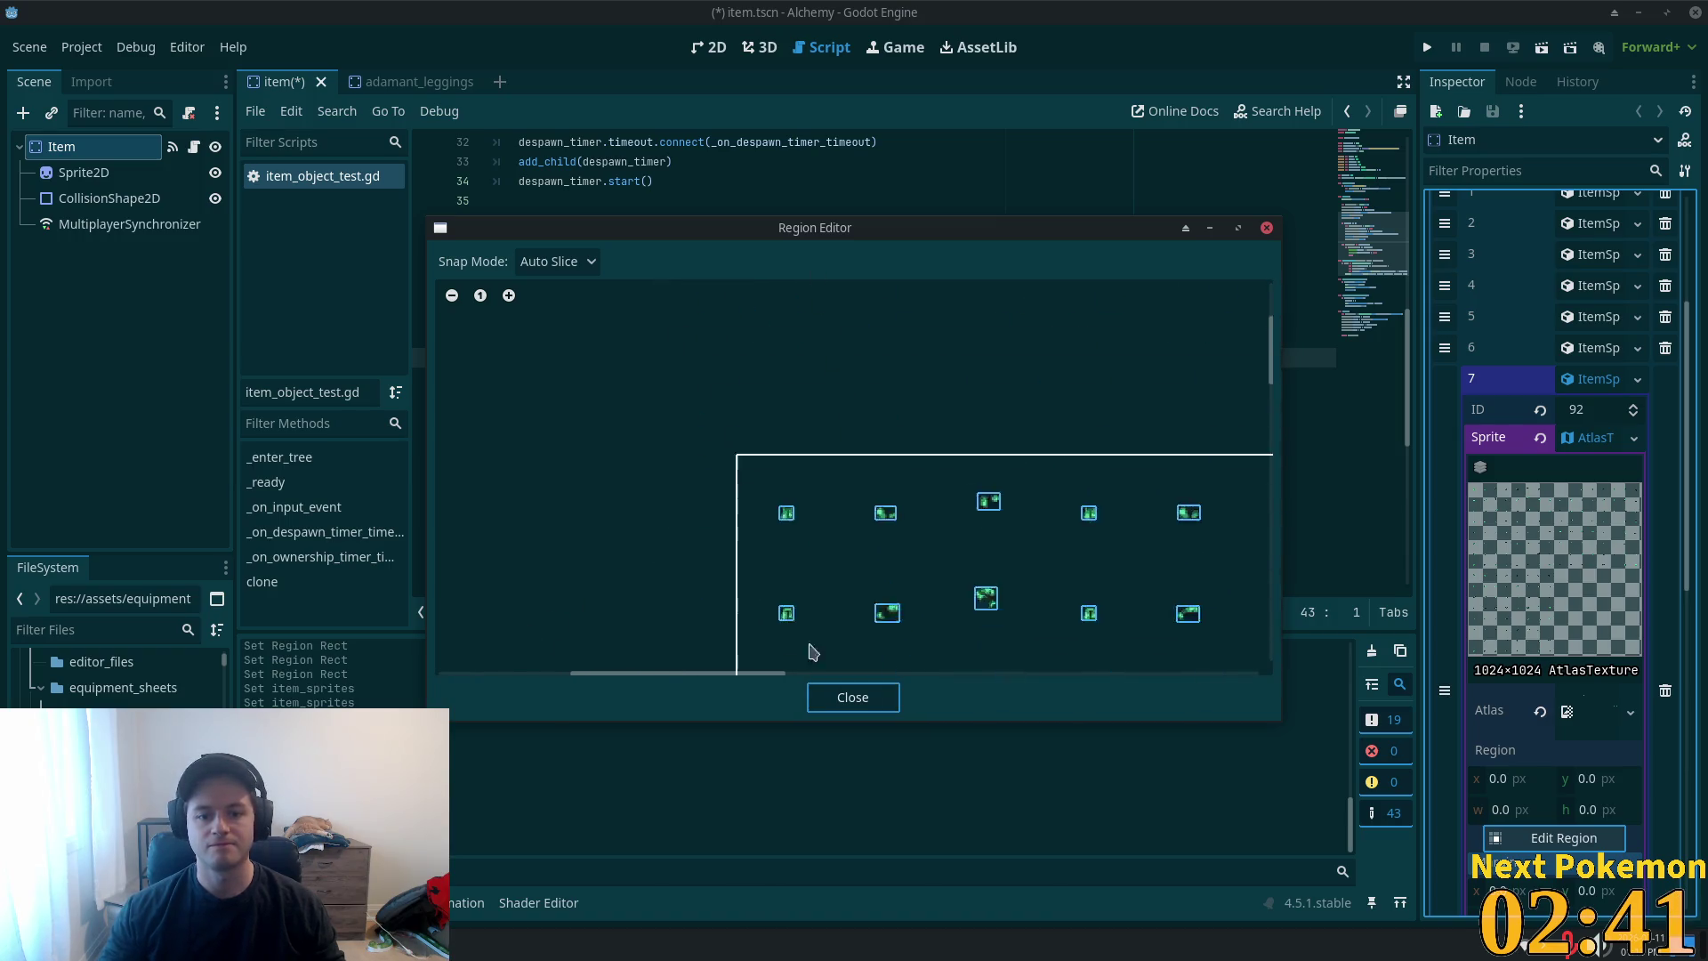
scroll(907, 585, "down", 3)
scroll(757, 347, "up", 3)
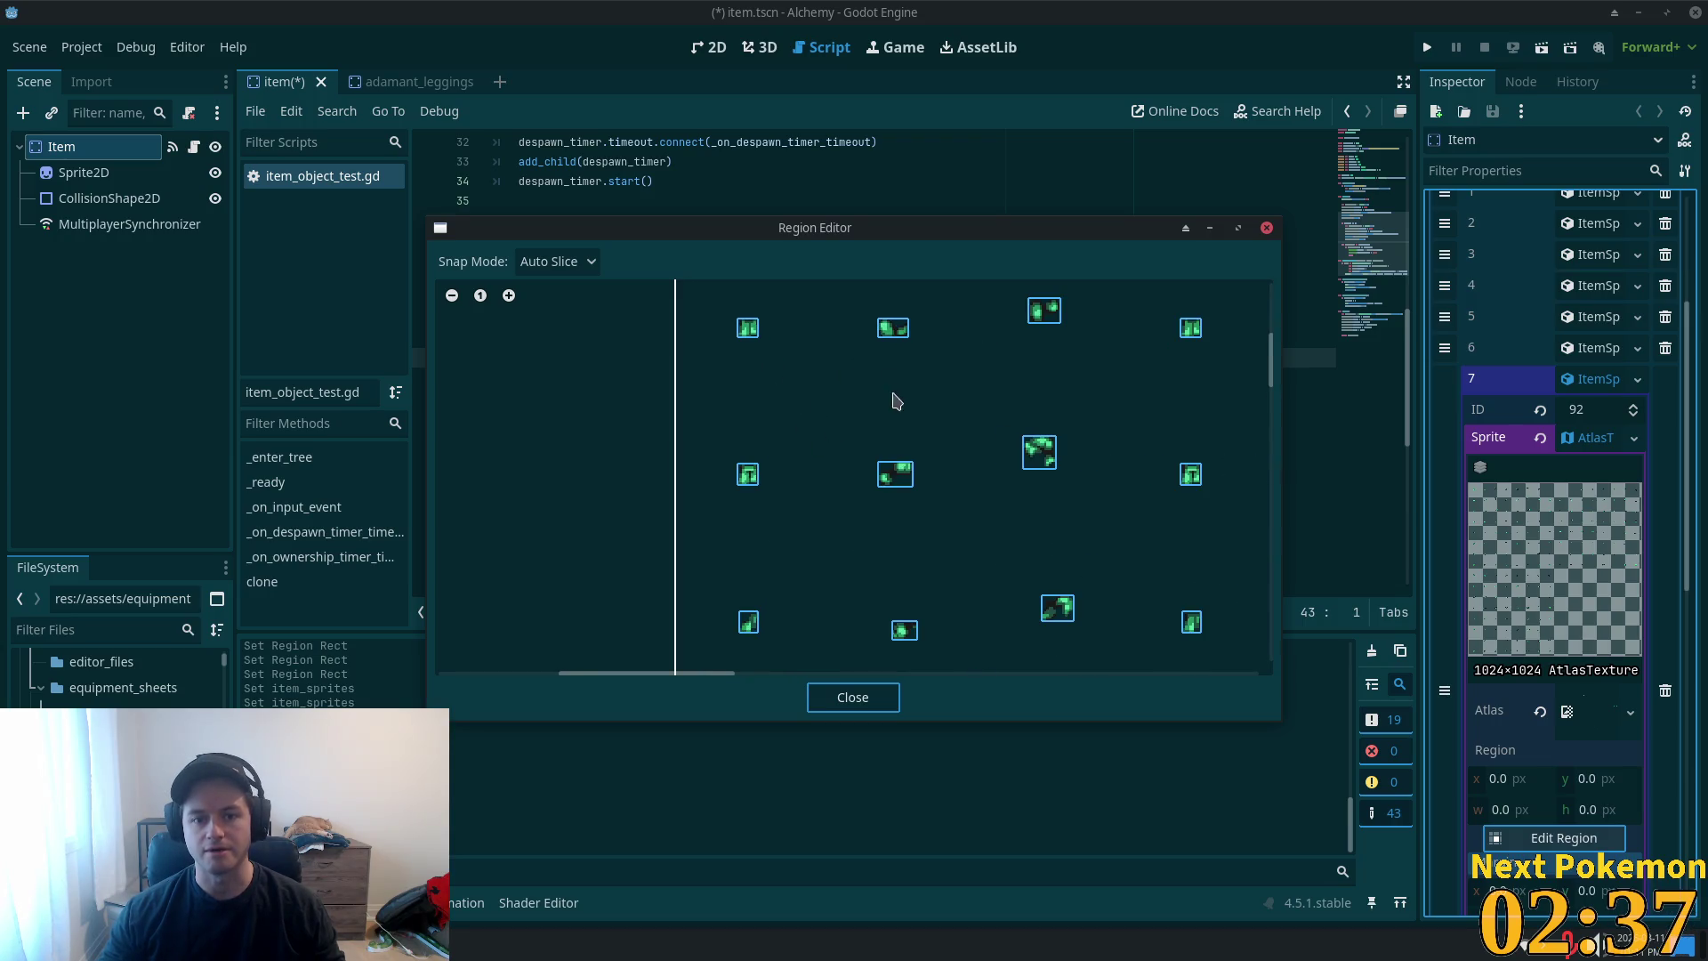
scroll(943, 414, "right", 3)
scroll(1033, 373, "left", 6)
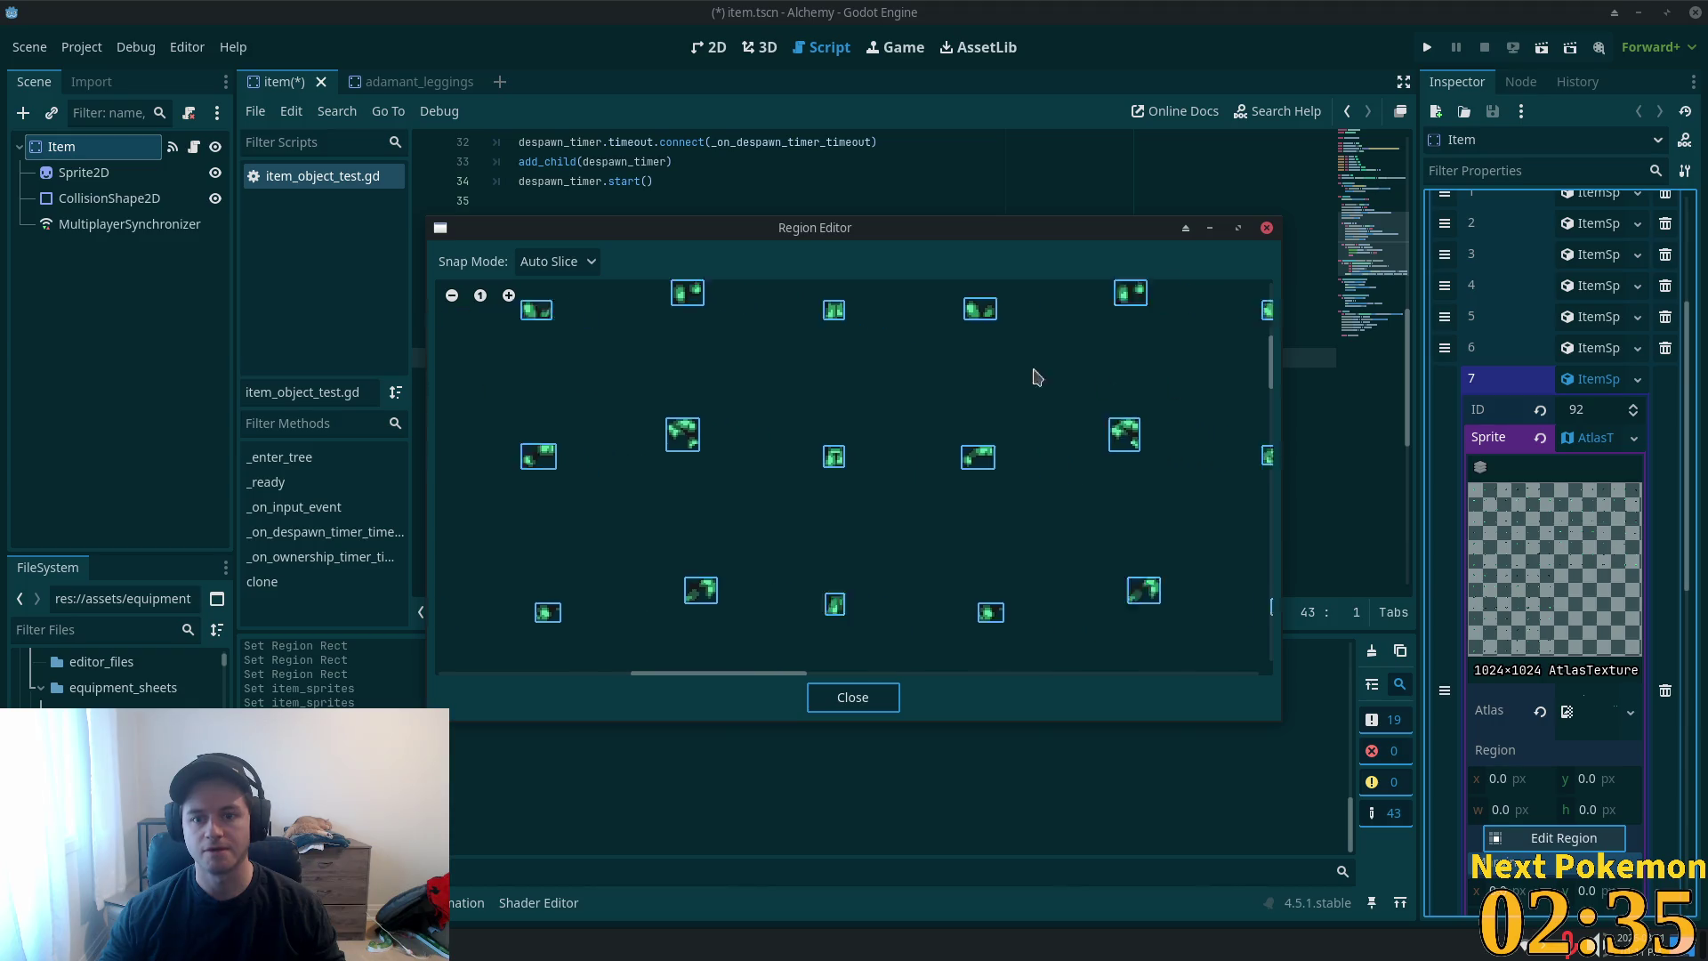
scroll(789, 564, "up", 2)
scroll(872, 625, "down", 2)
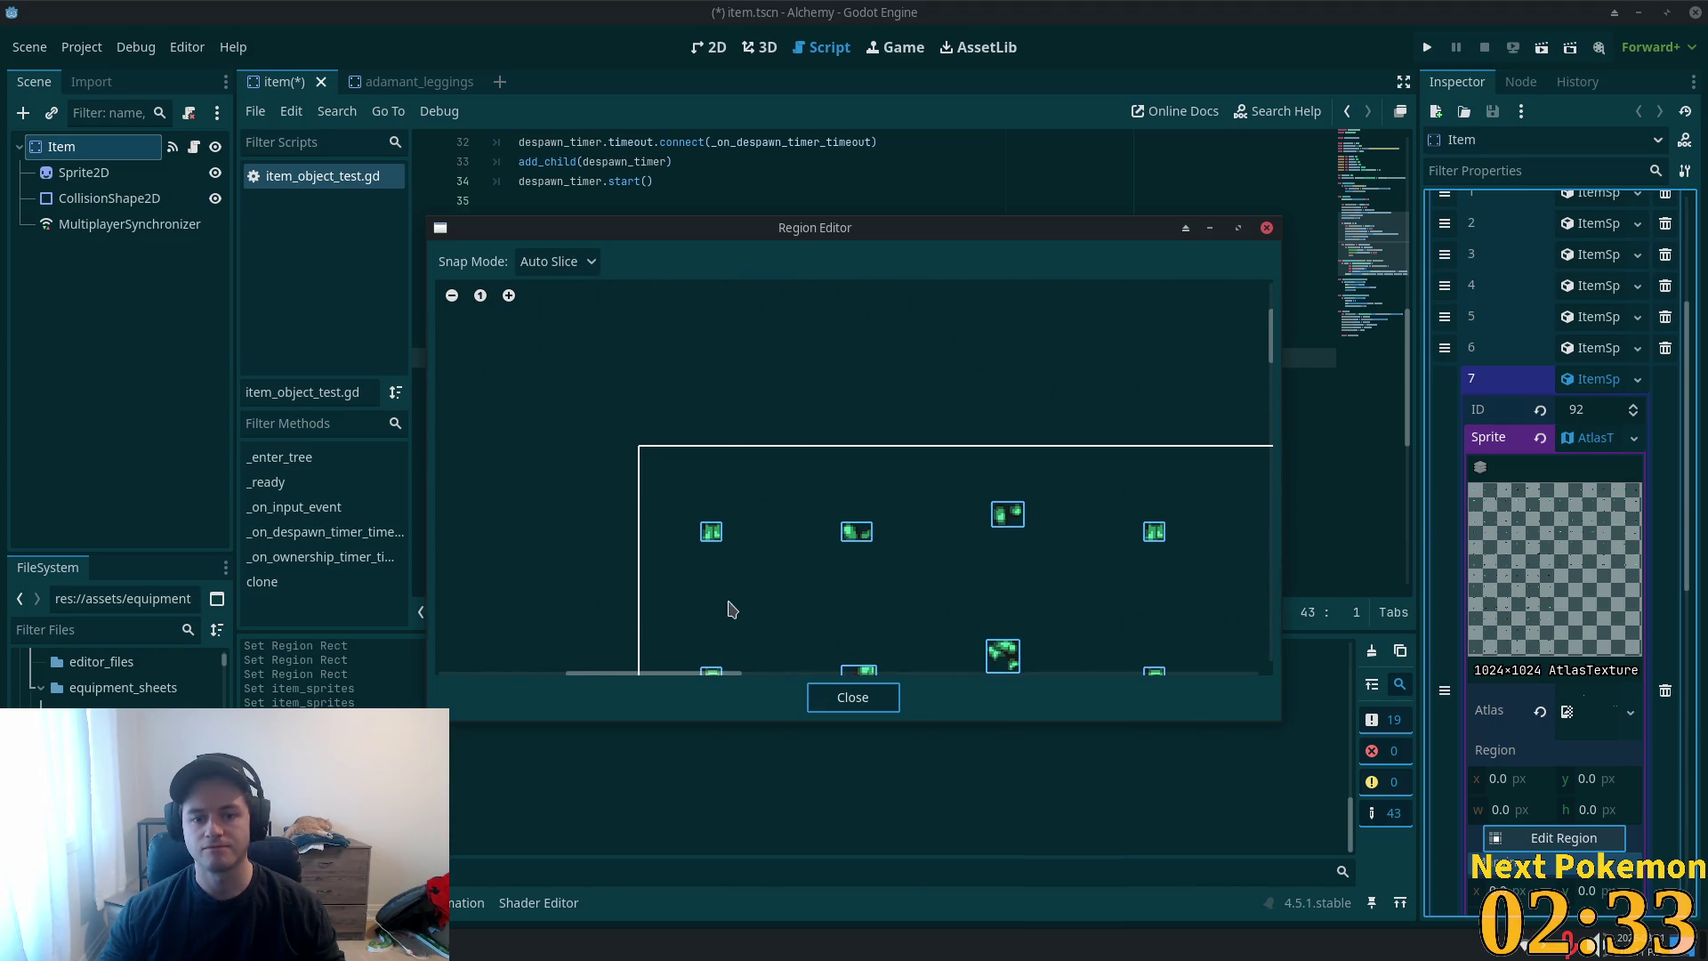
left_click(711, 531)
left_click(852, 697)
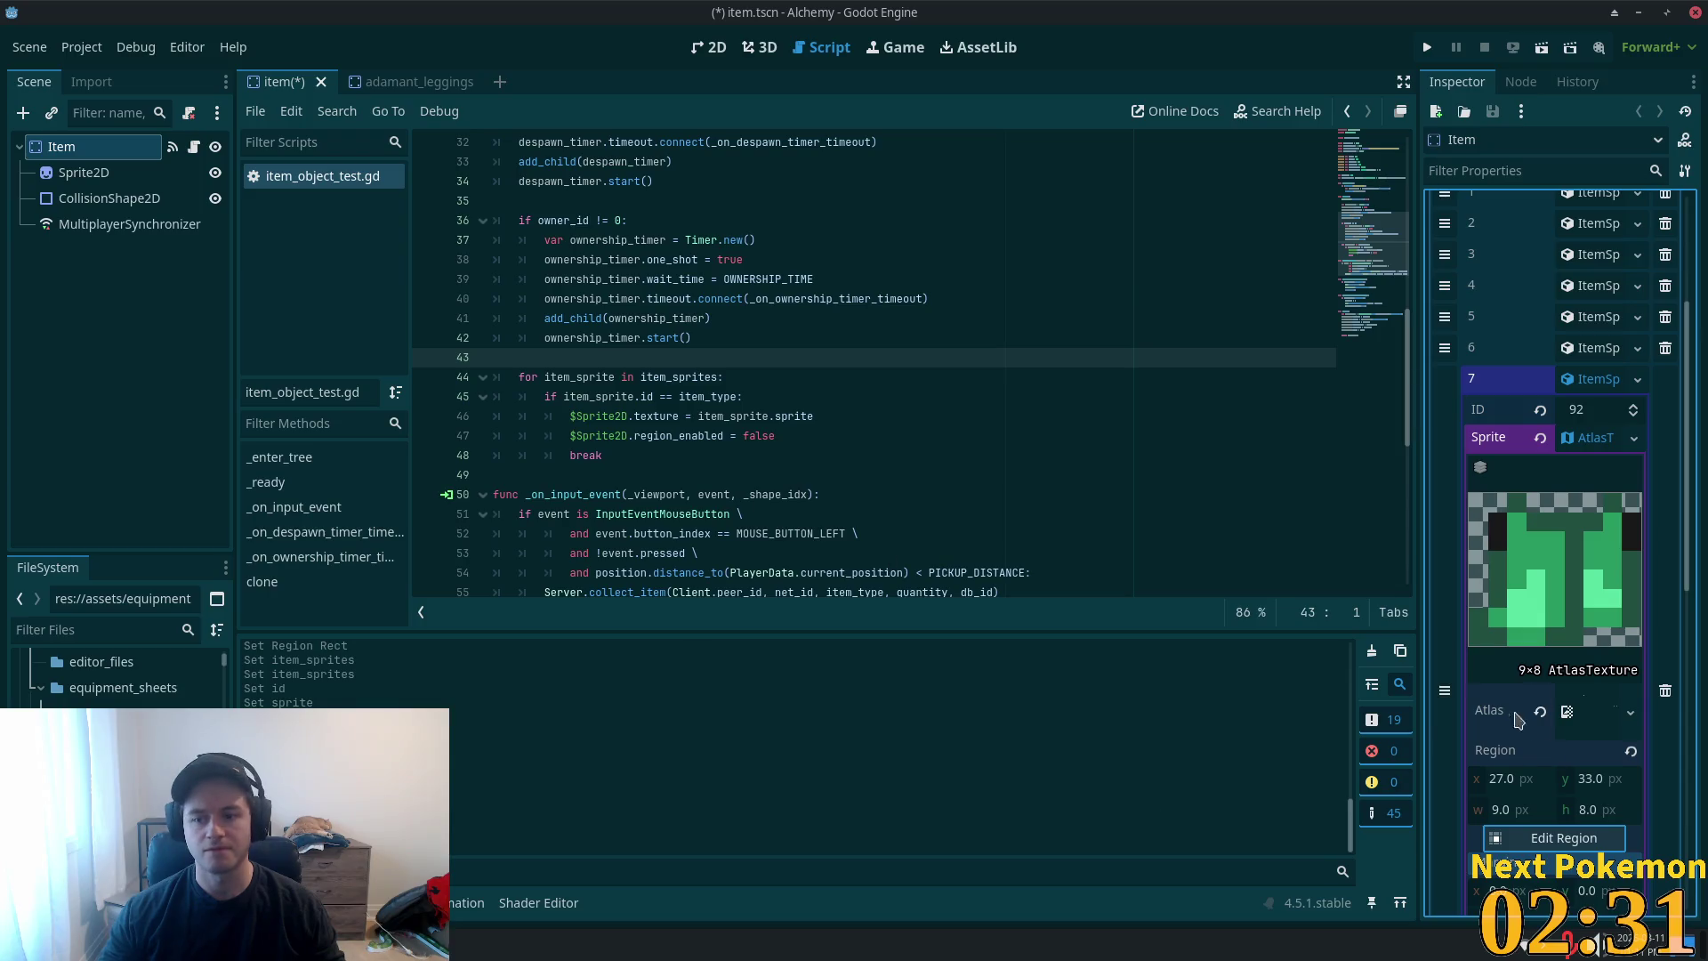
- Save item.tscn, collapse entry 7, and close the adamant_leggings scene
key("ctrl+s")
left_click(1566, 434)
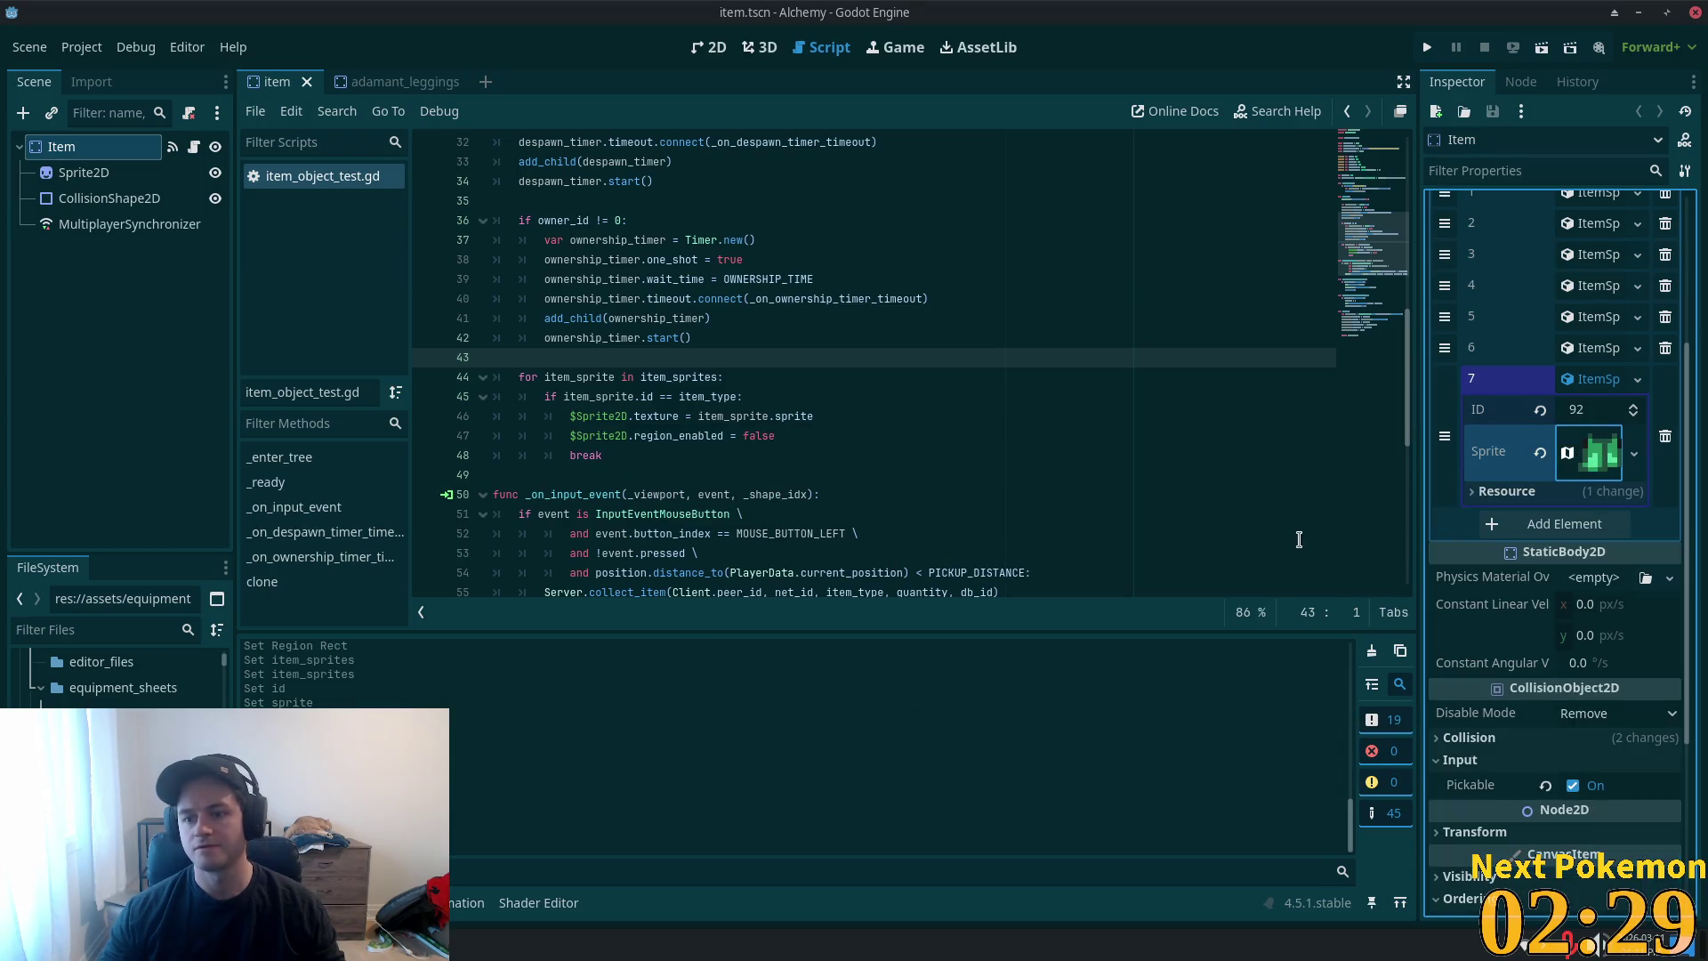
left_click(1587, 379)
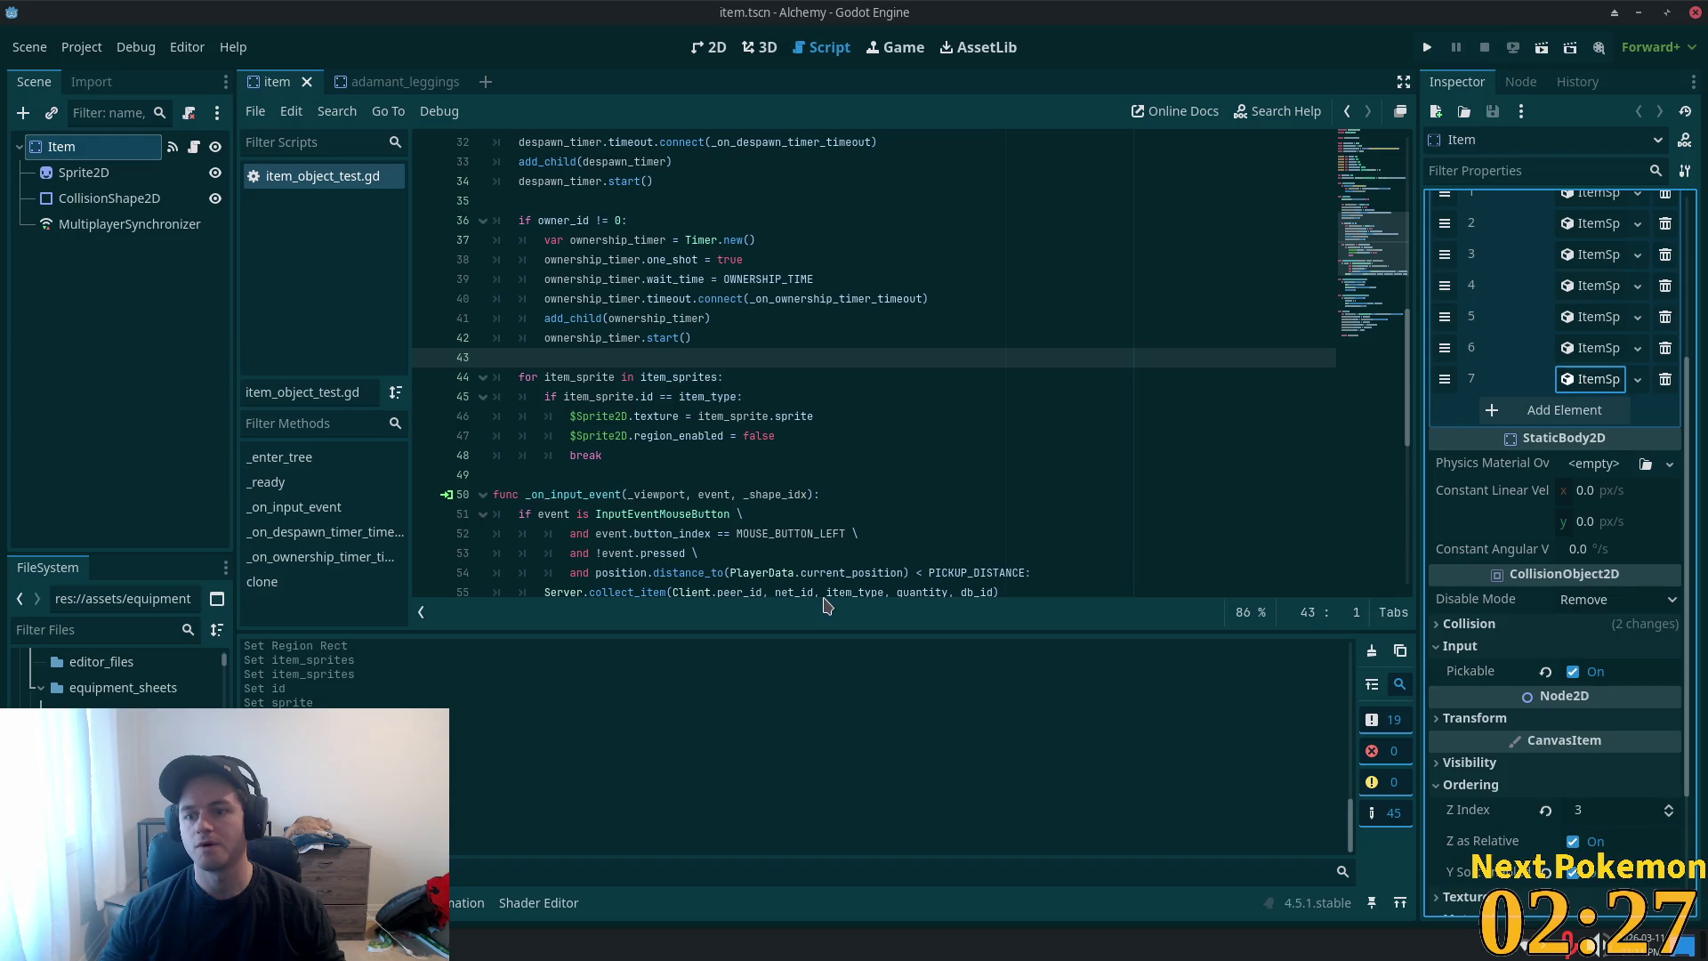
left_click(374, 82)
left_click(472, 82)
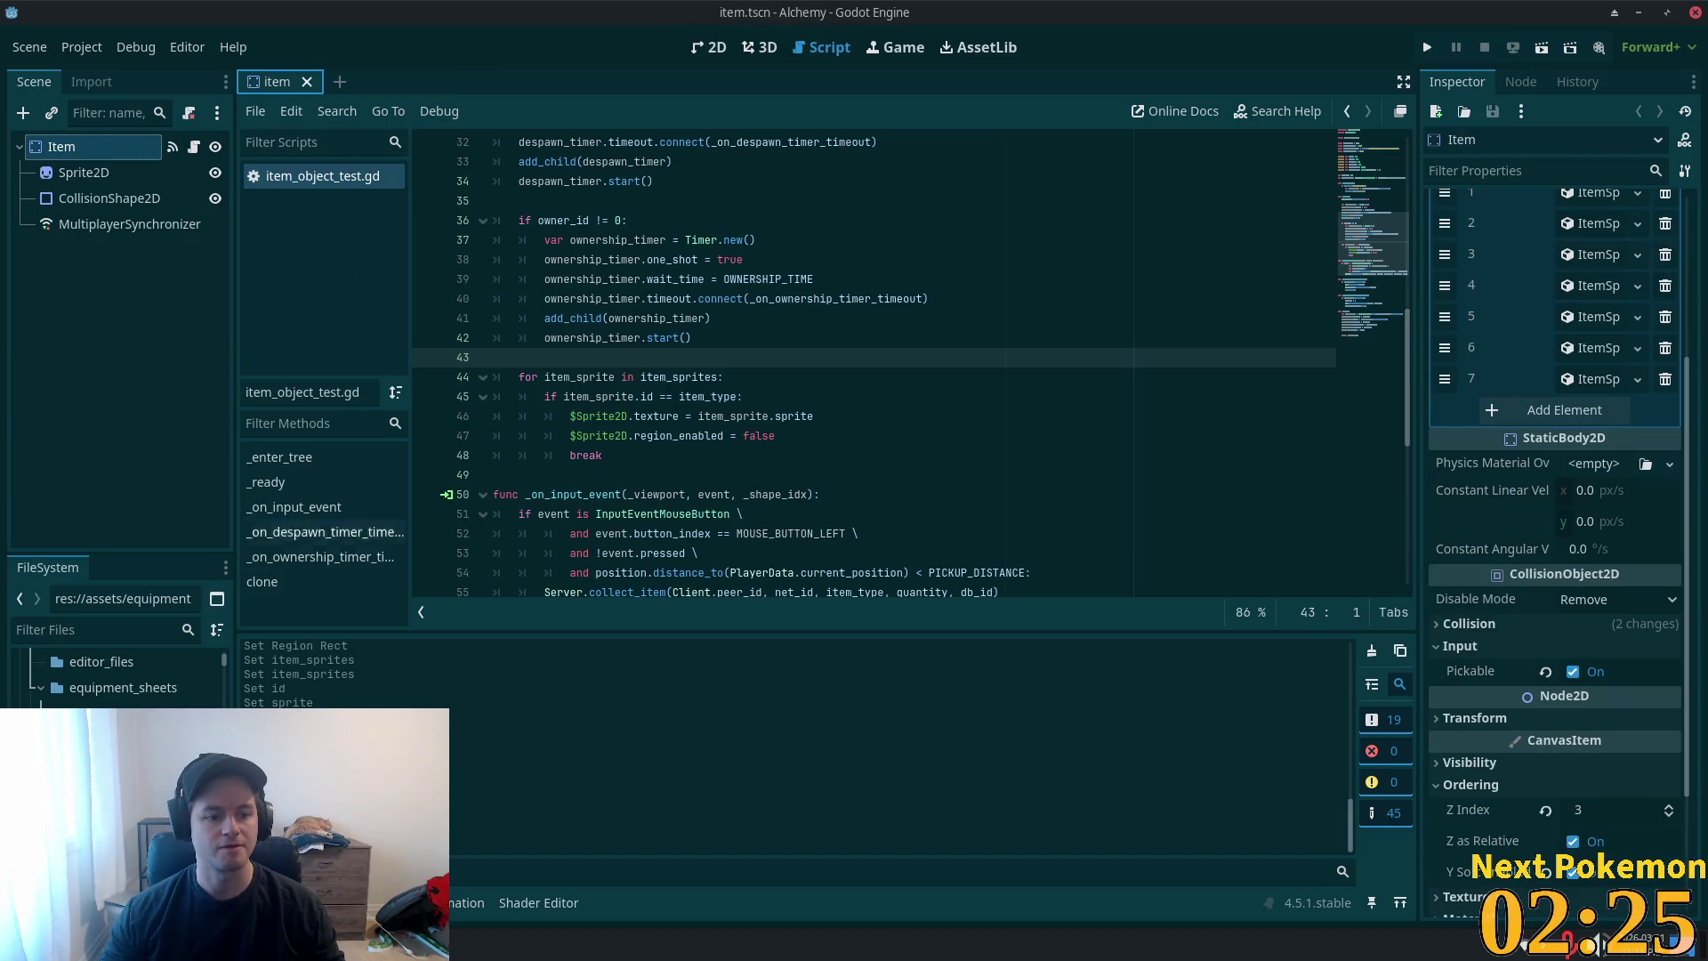
scroll(44, 700, "up", 5)
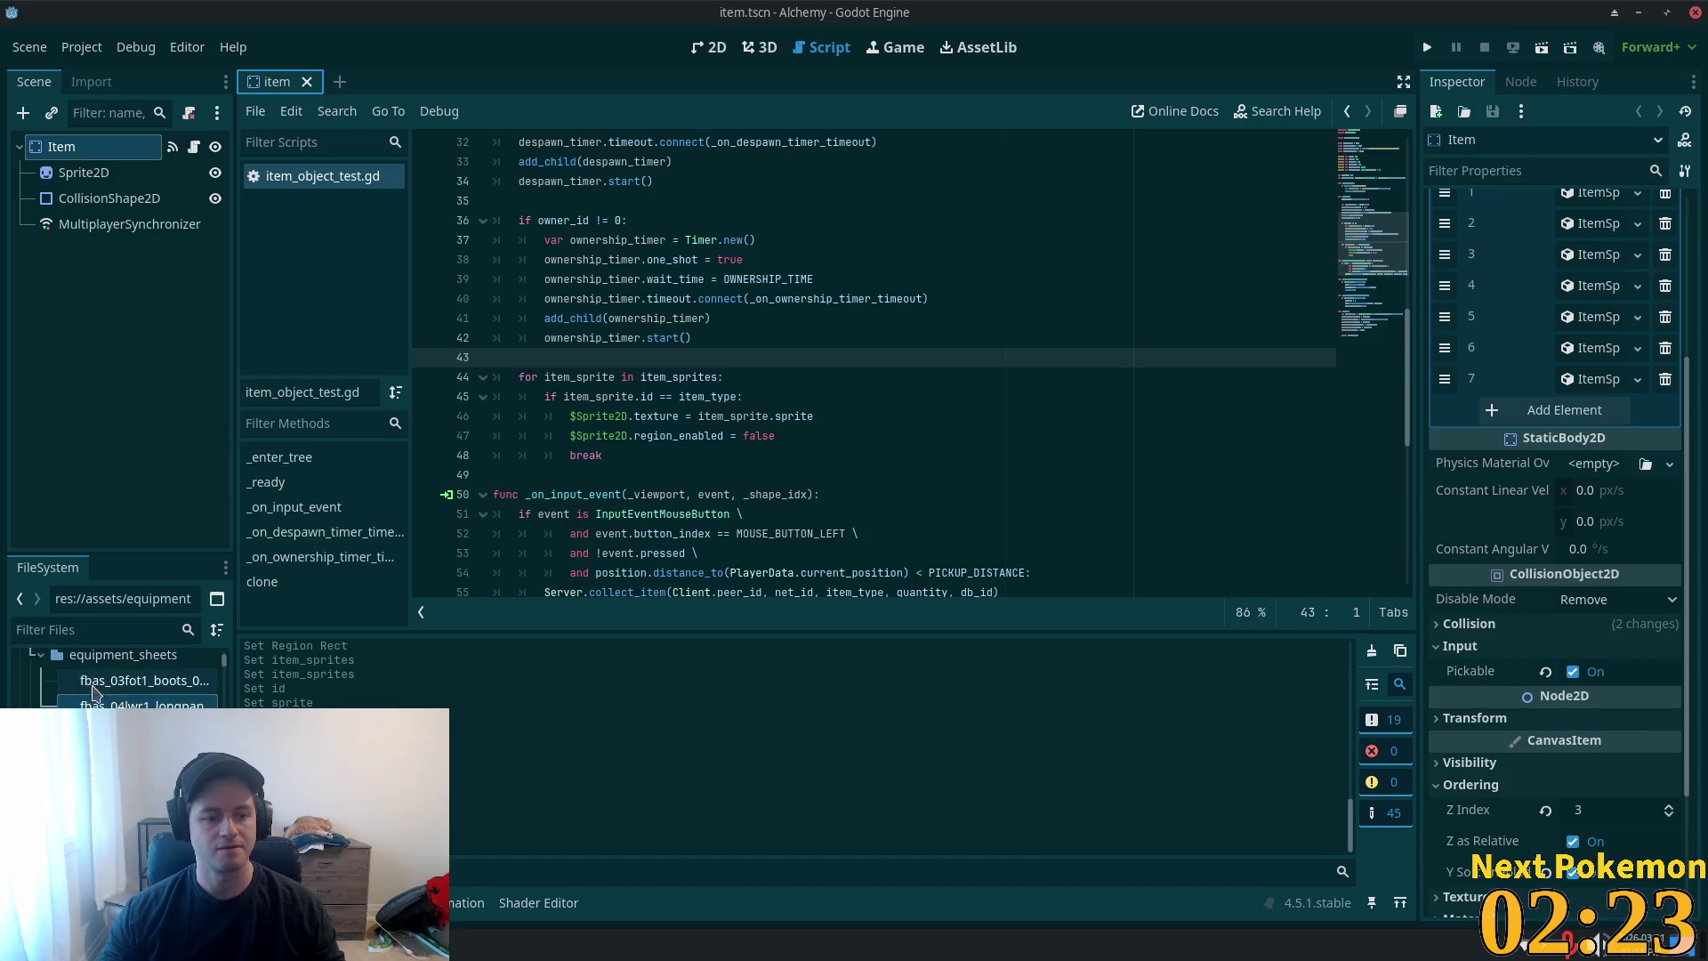
scroll(45, 700, "down", 5)
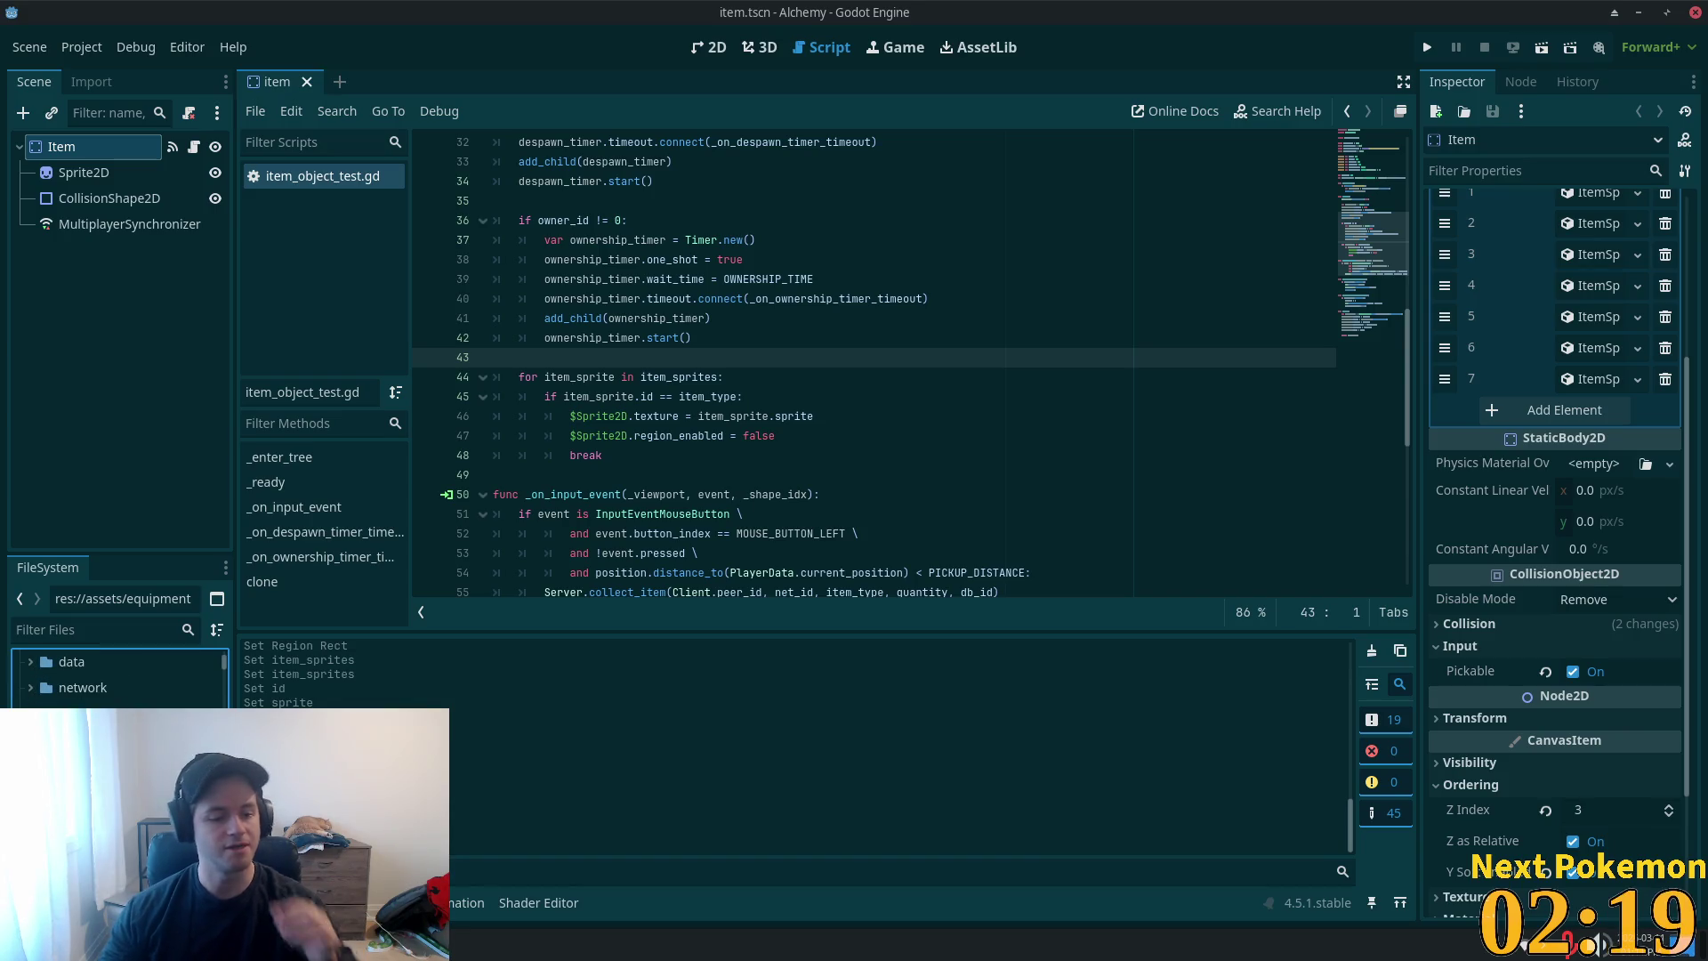
- Remove the selected files from the project
scroll(116, 681, "down", 1)
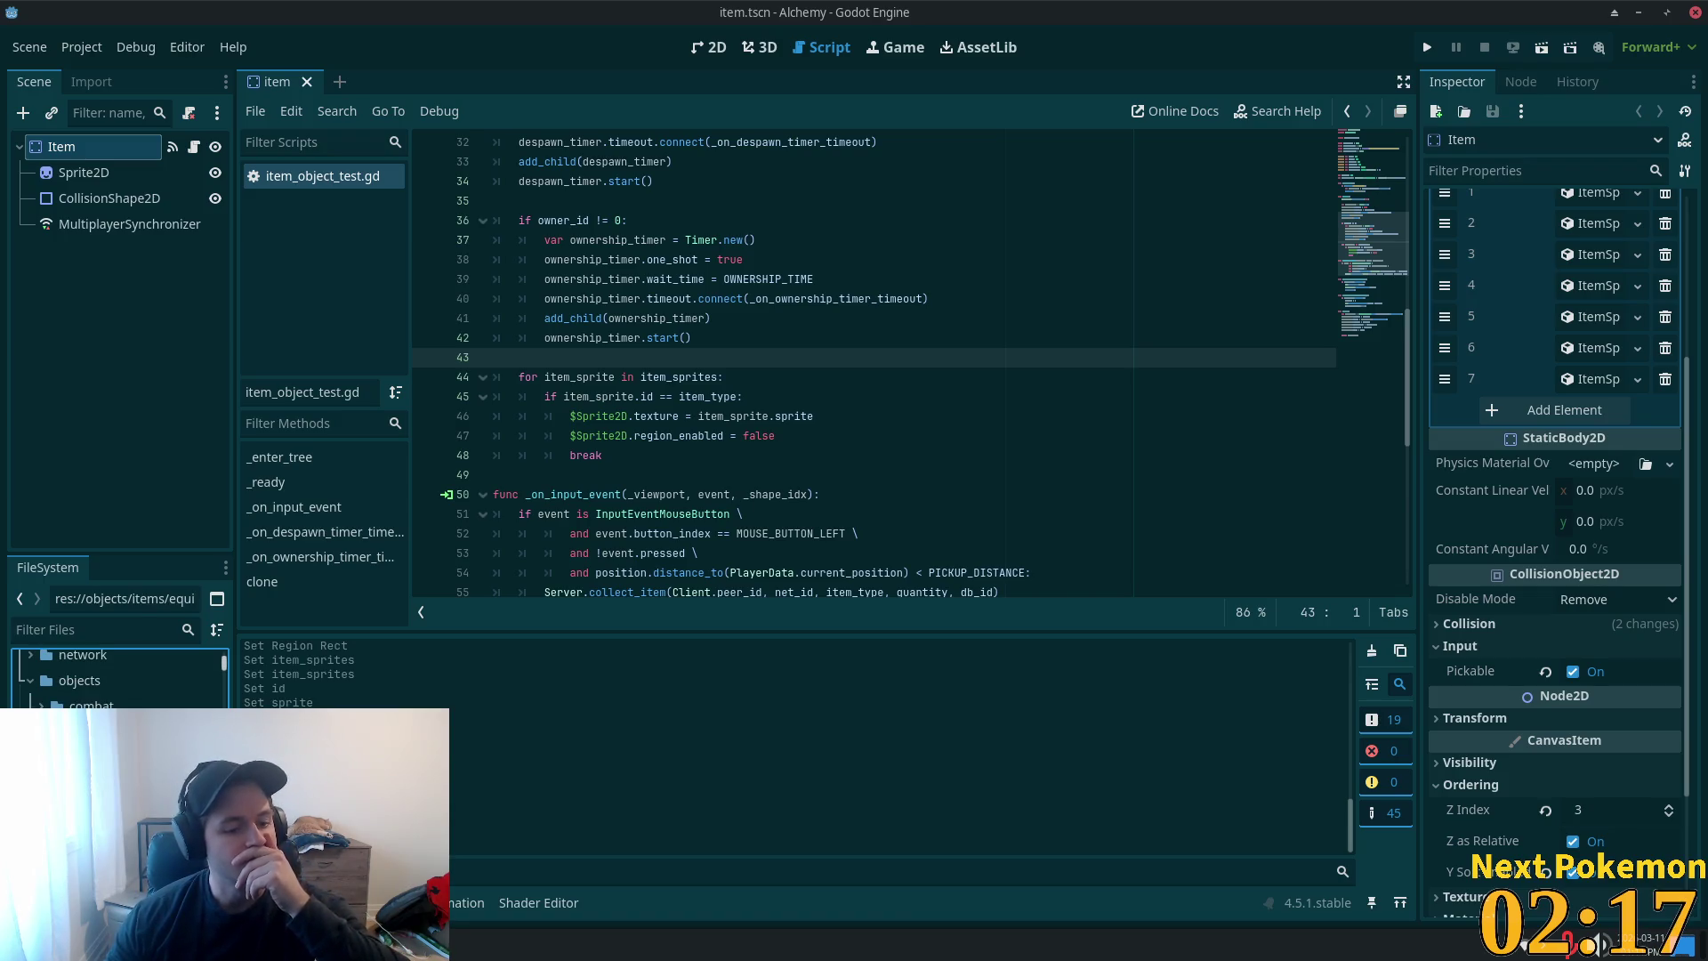
key("Delete")
left_click(986, 574)
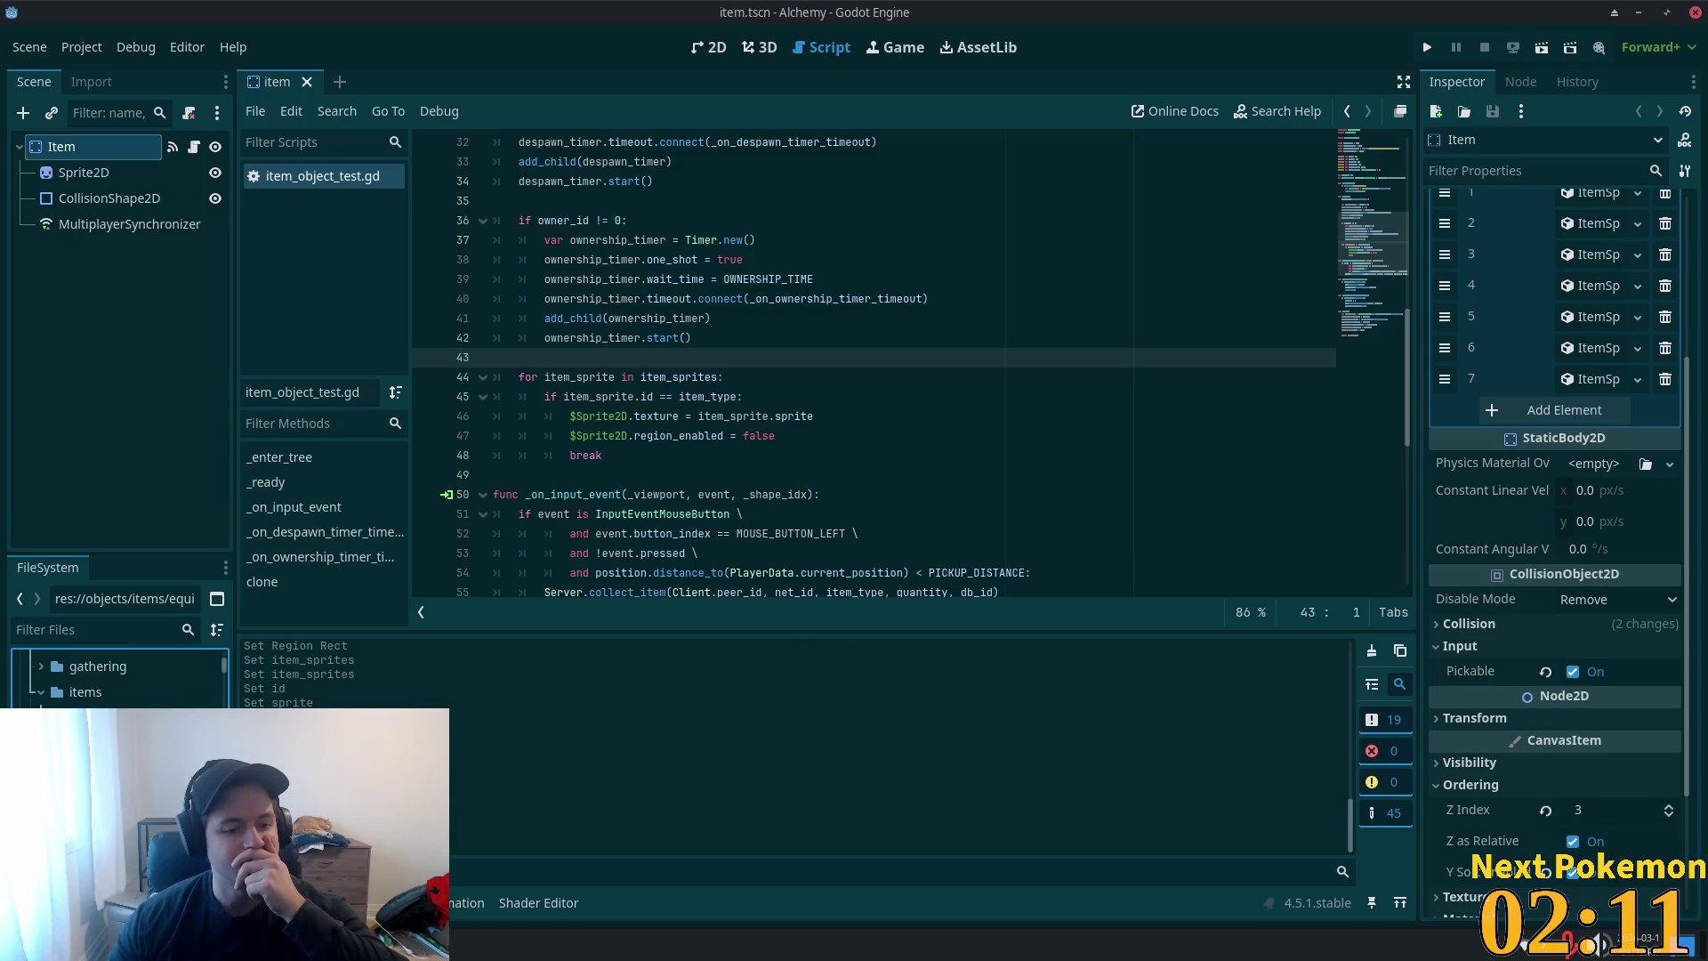
- Open axe.tscn and inspect its Sprite2D's 15×13 texture region at x 33, y 1
double_click(98, 717)
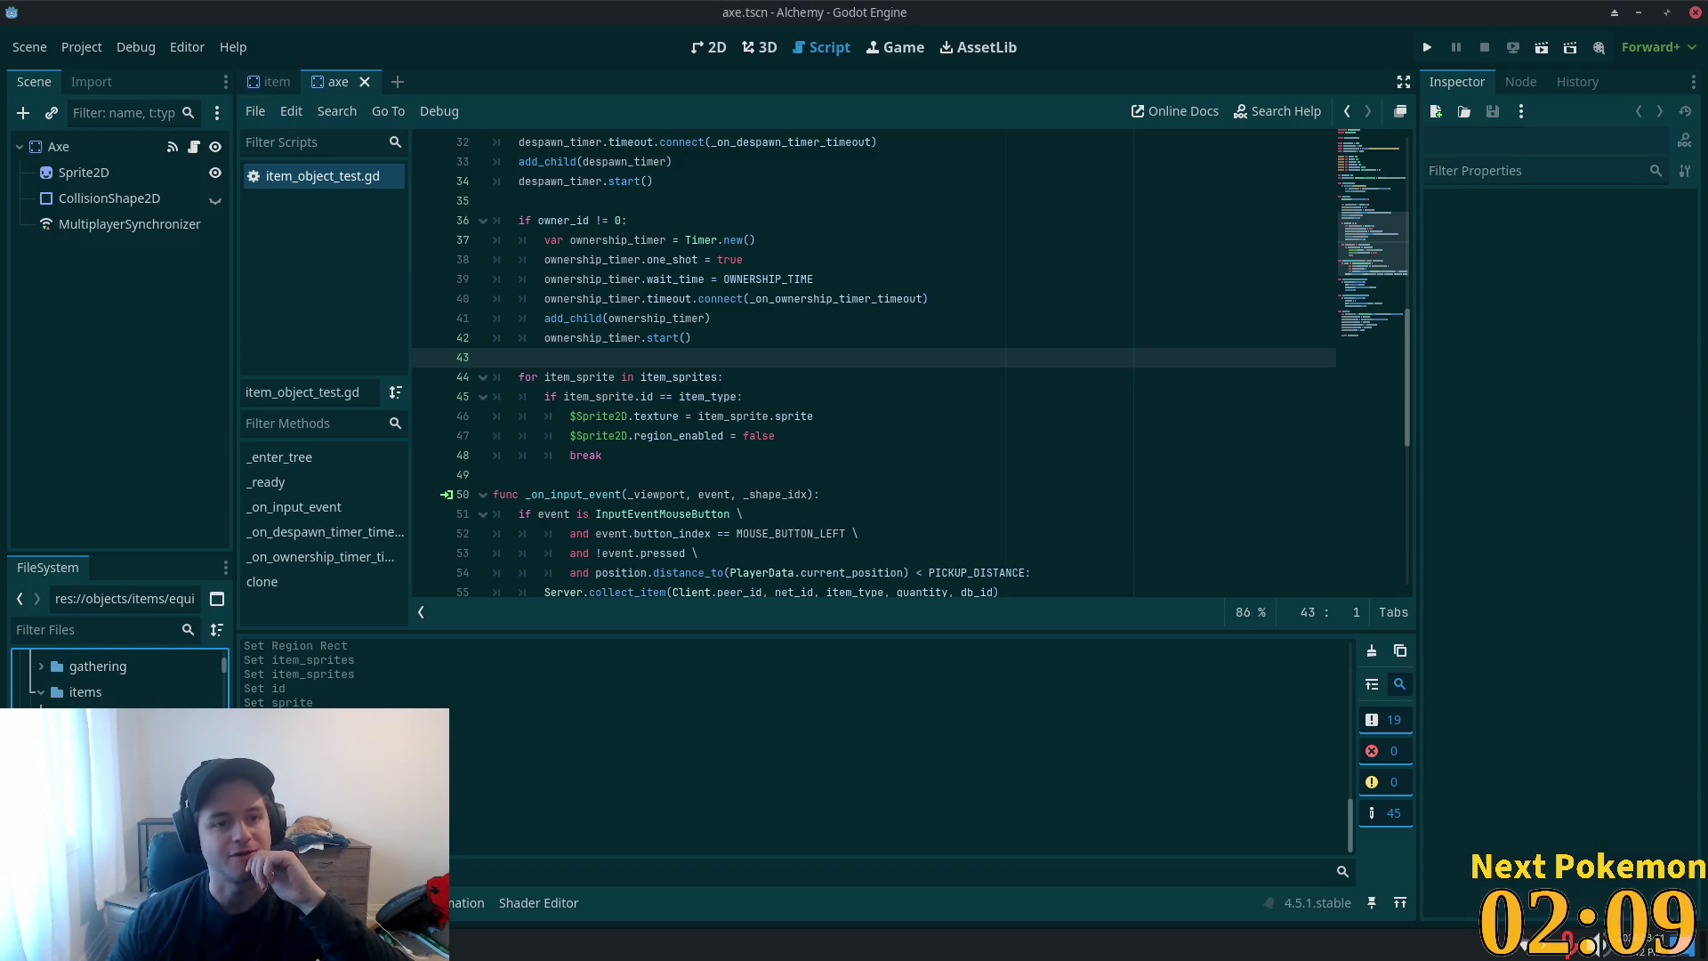
left_click(72, 172)
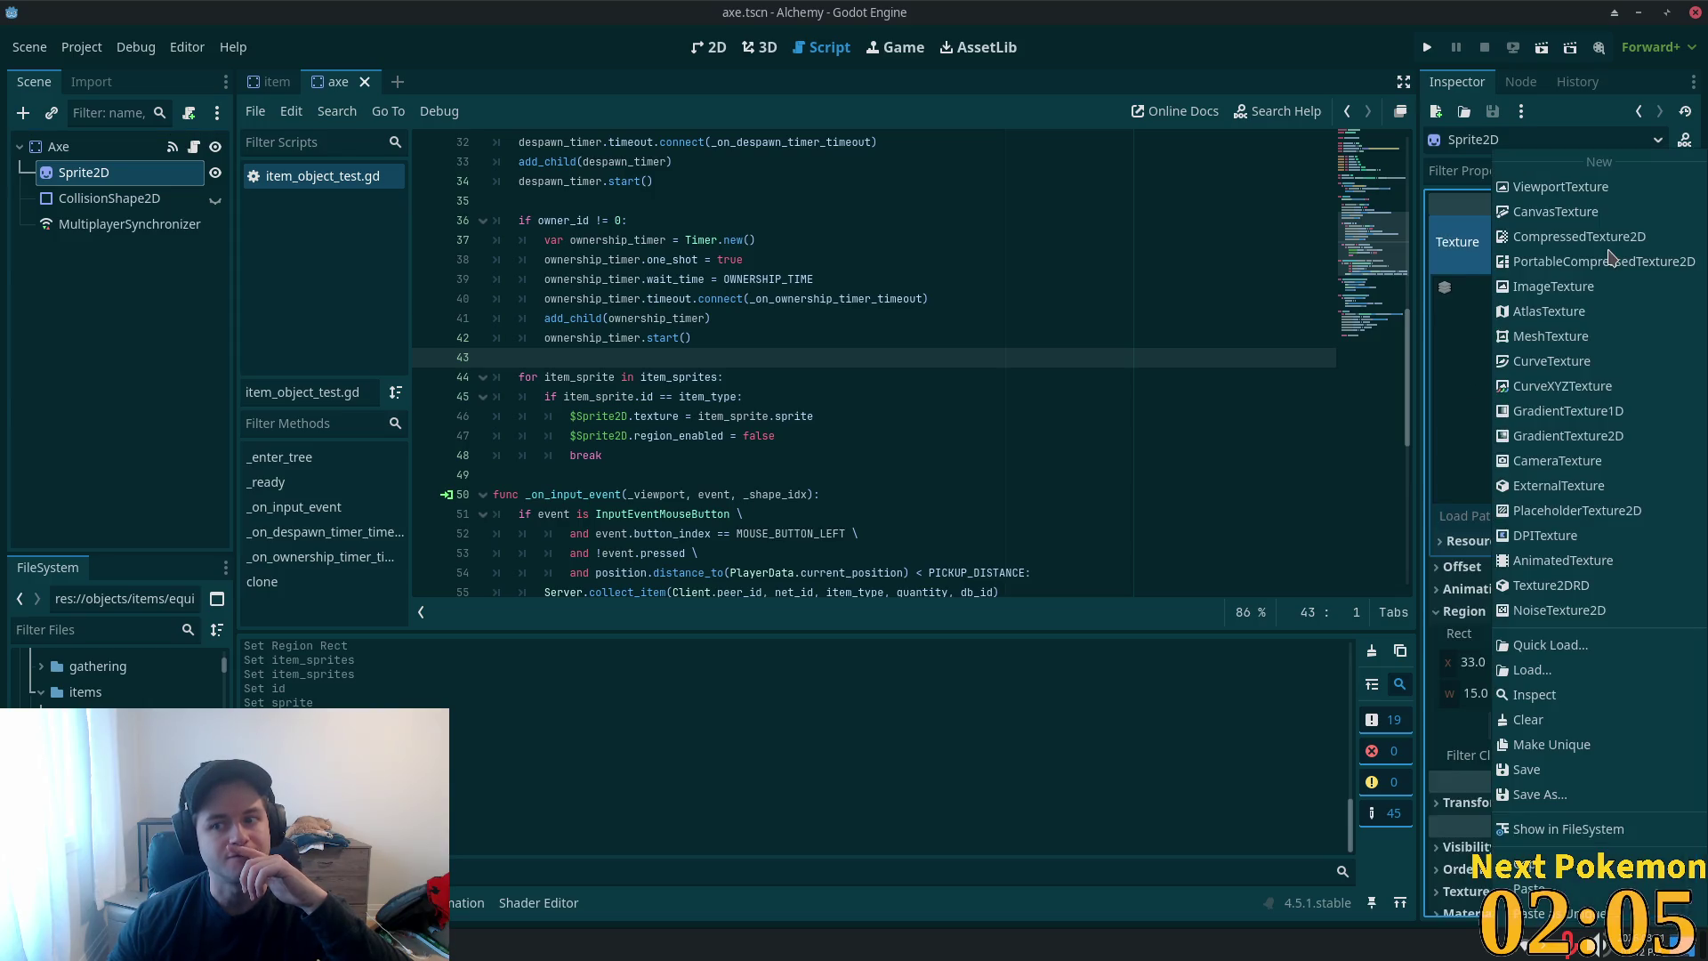
right_click(1614, 258)
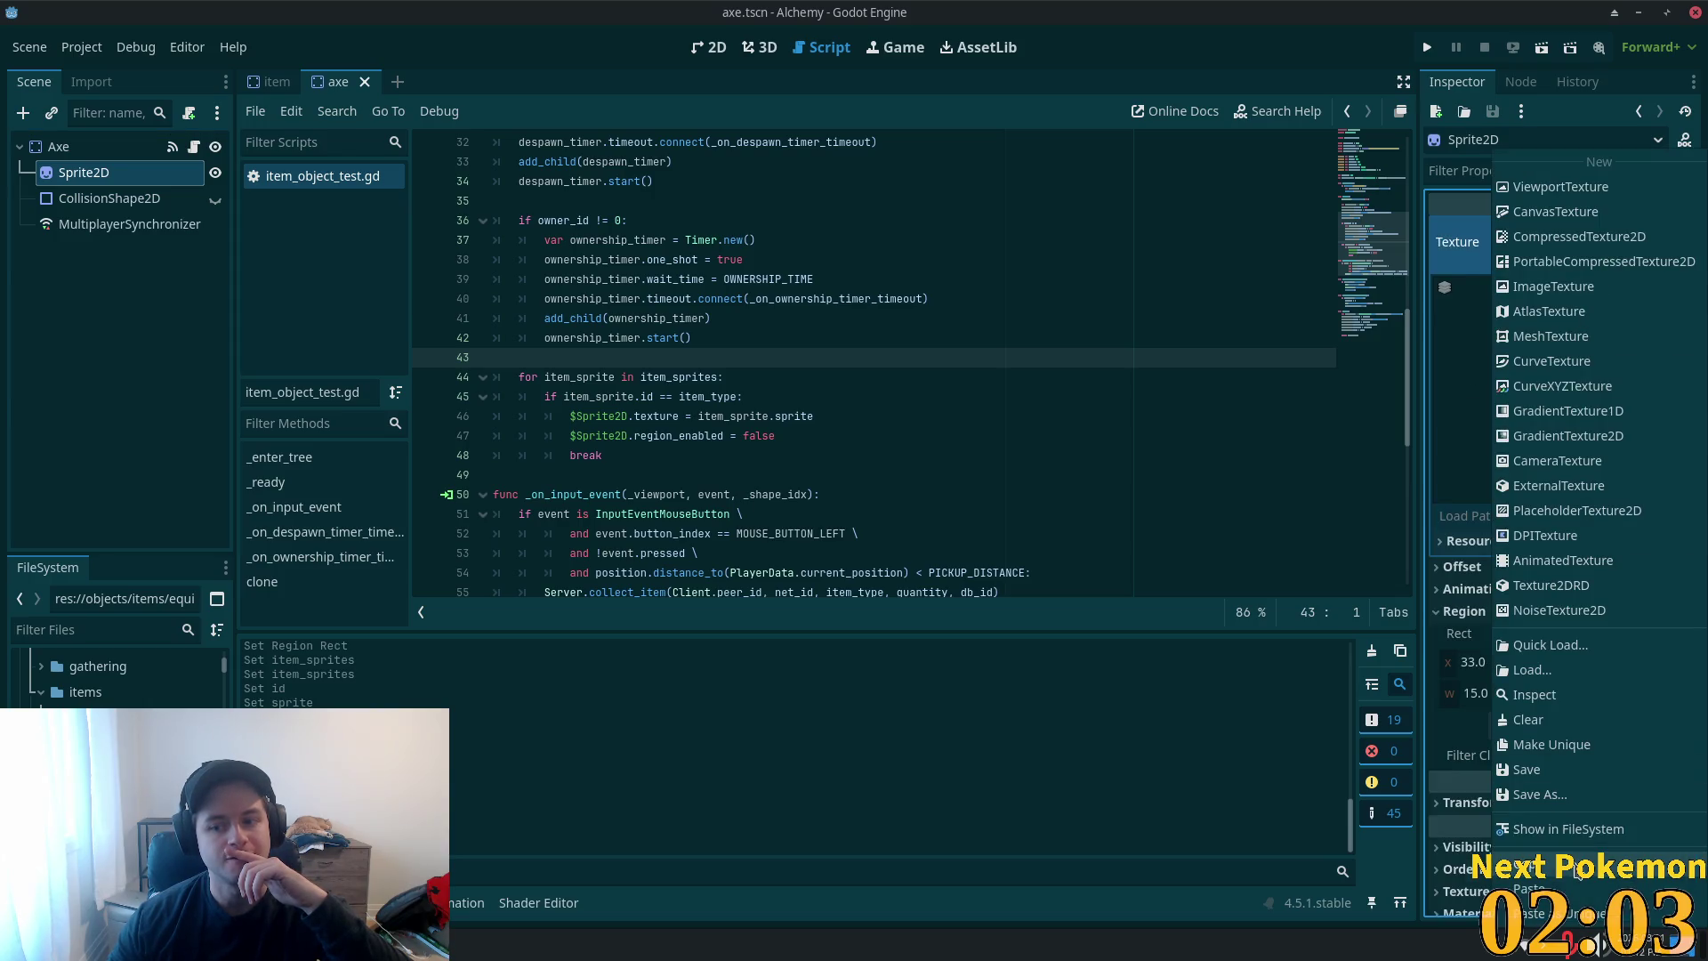
left_click(1575, 869)
left_click(277, 82)
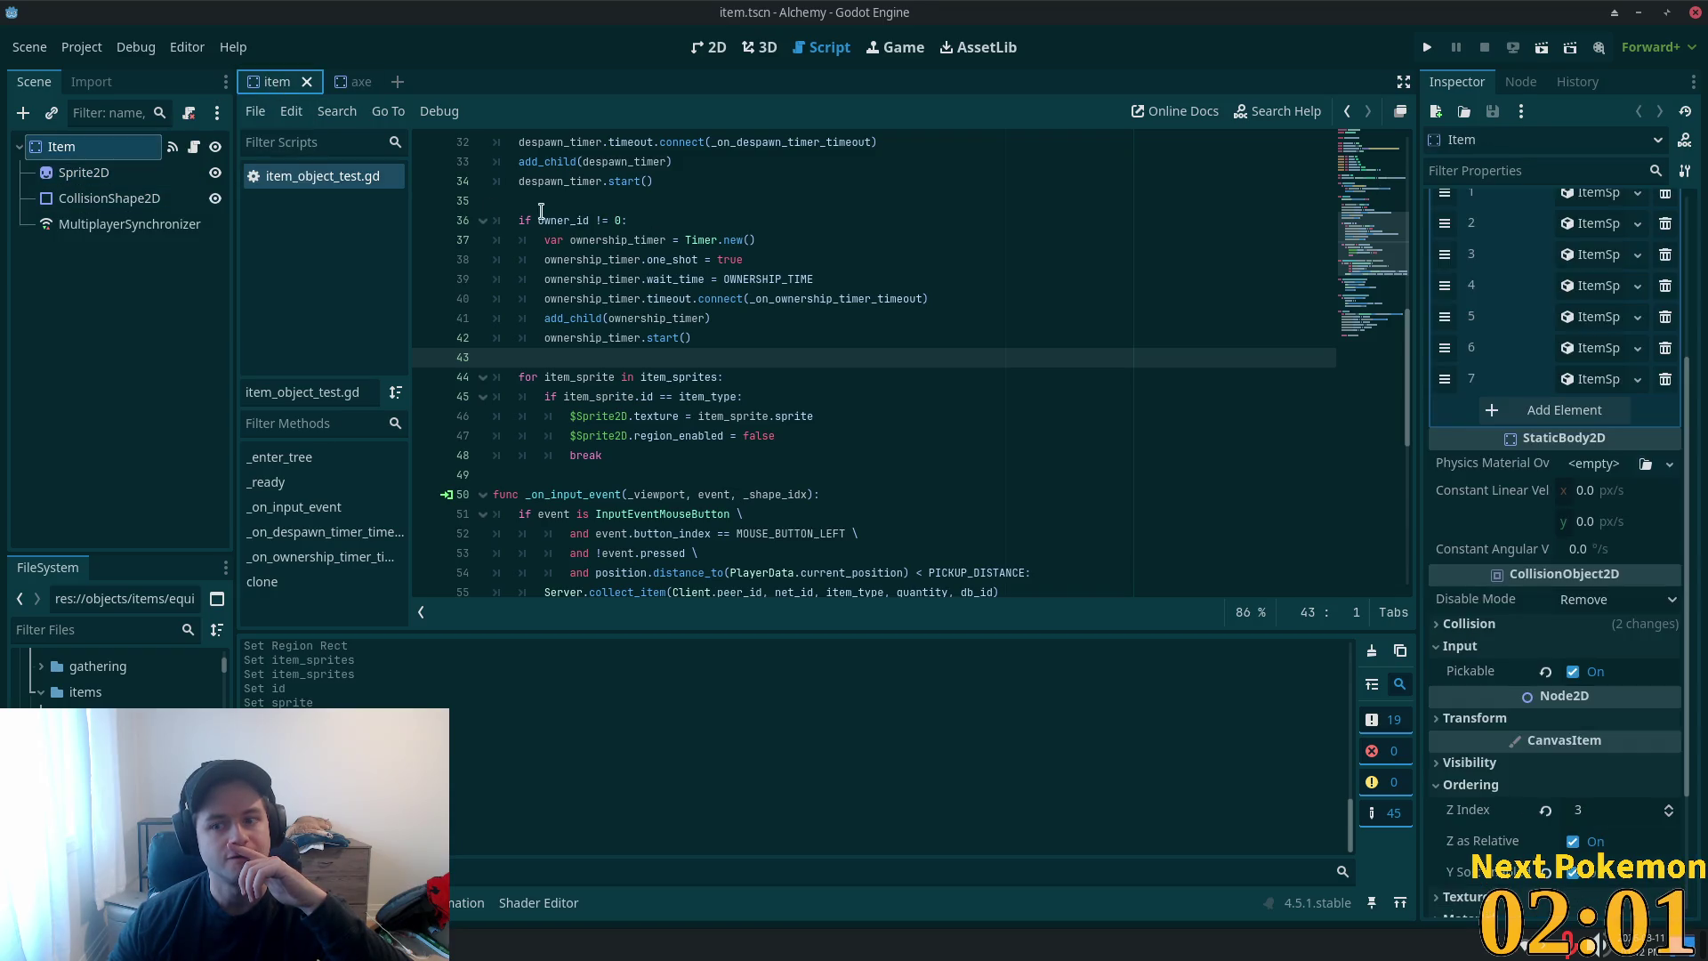
- Add element 8 to Item Sprites as a new ItemSprite resource and expand it
left_click(1539, 410)
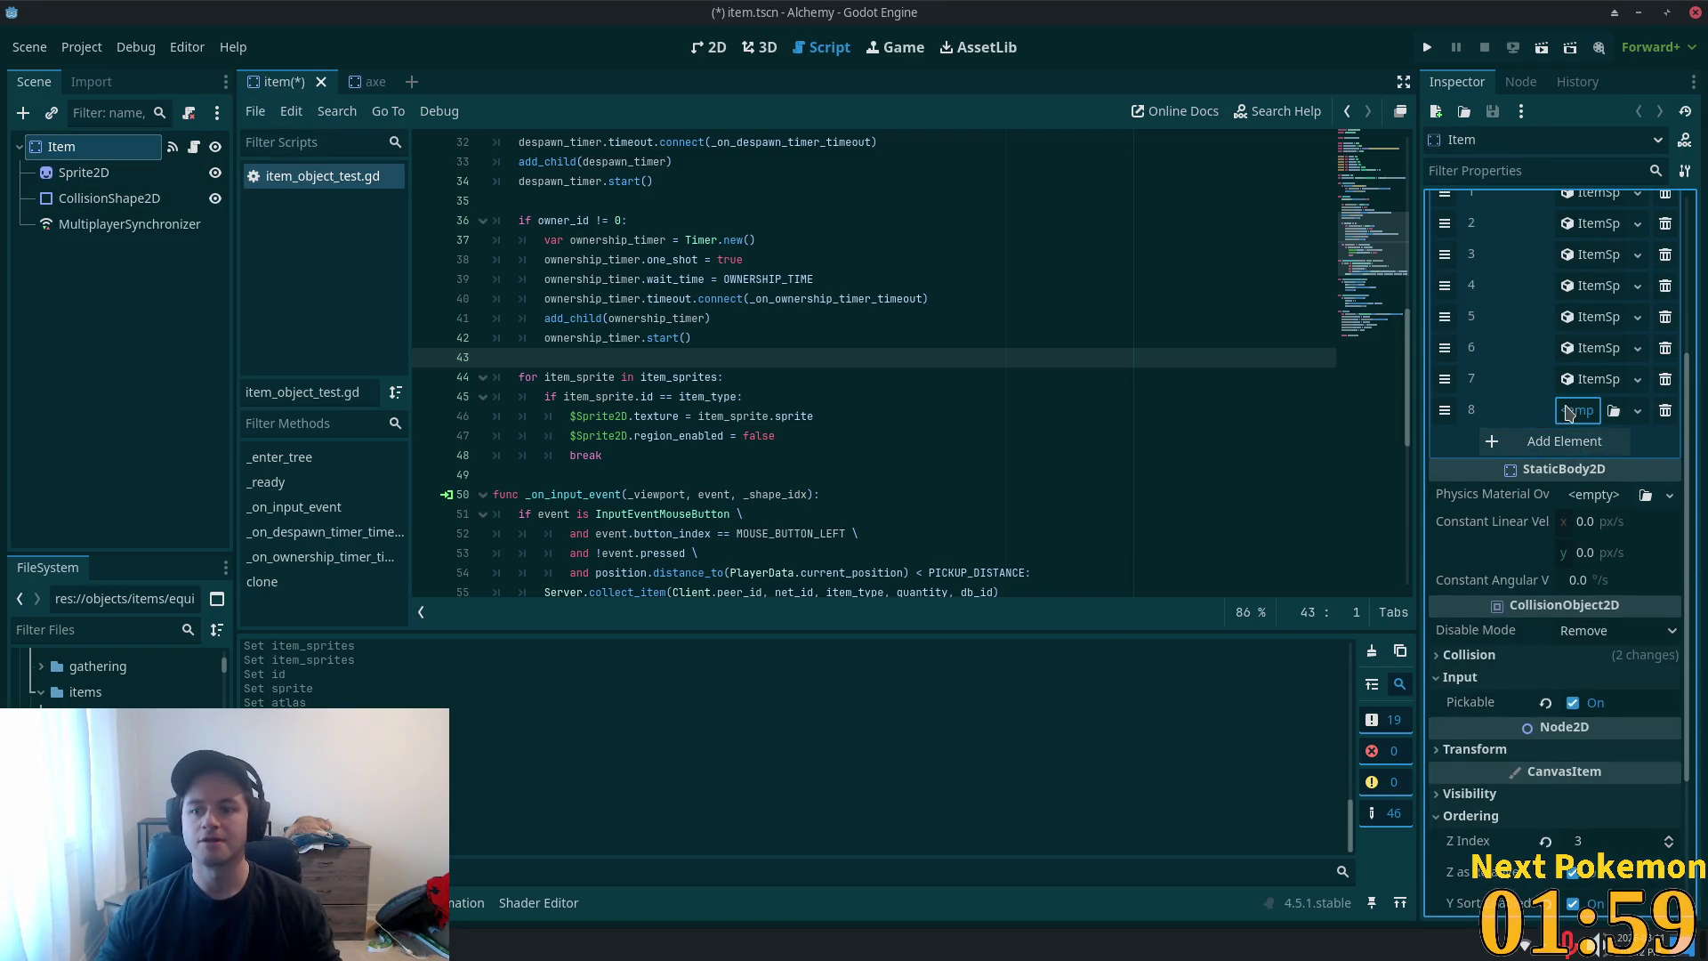
left_click(1568, 412)
left_click(1597, 464)
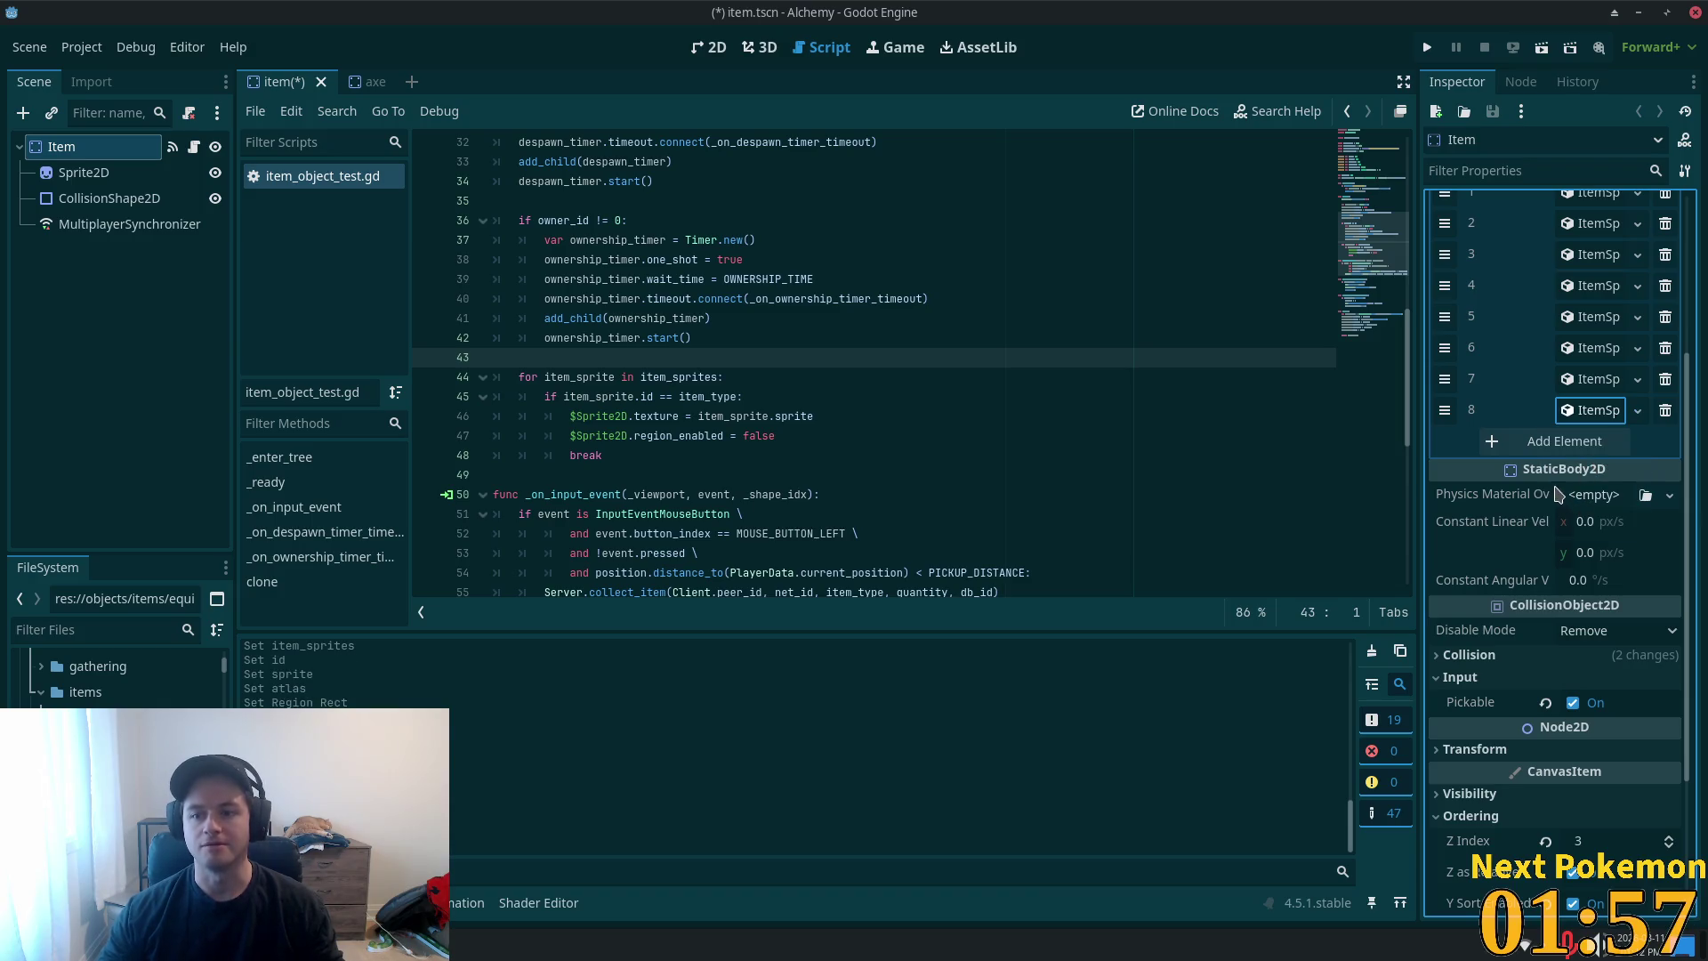
left_click(1585, 411)
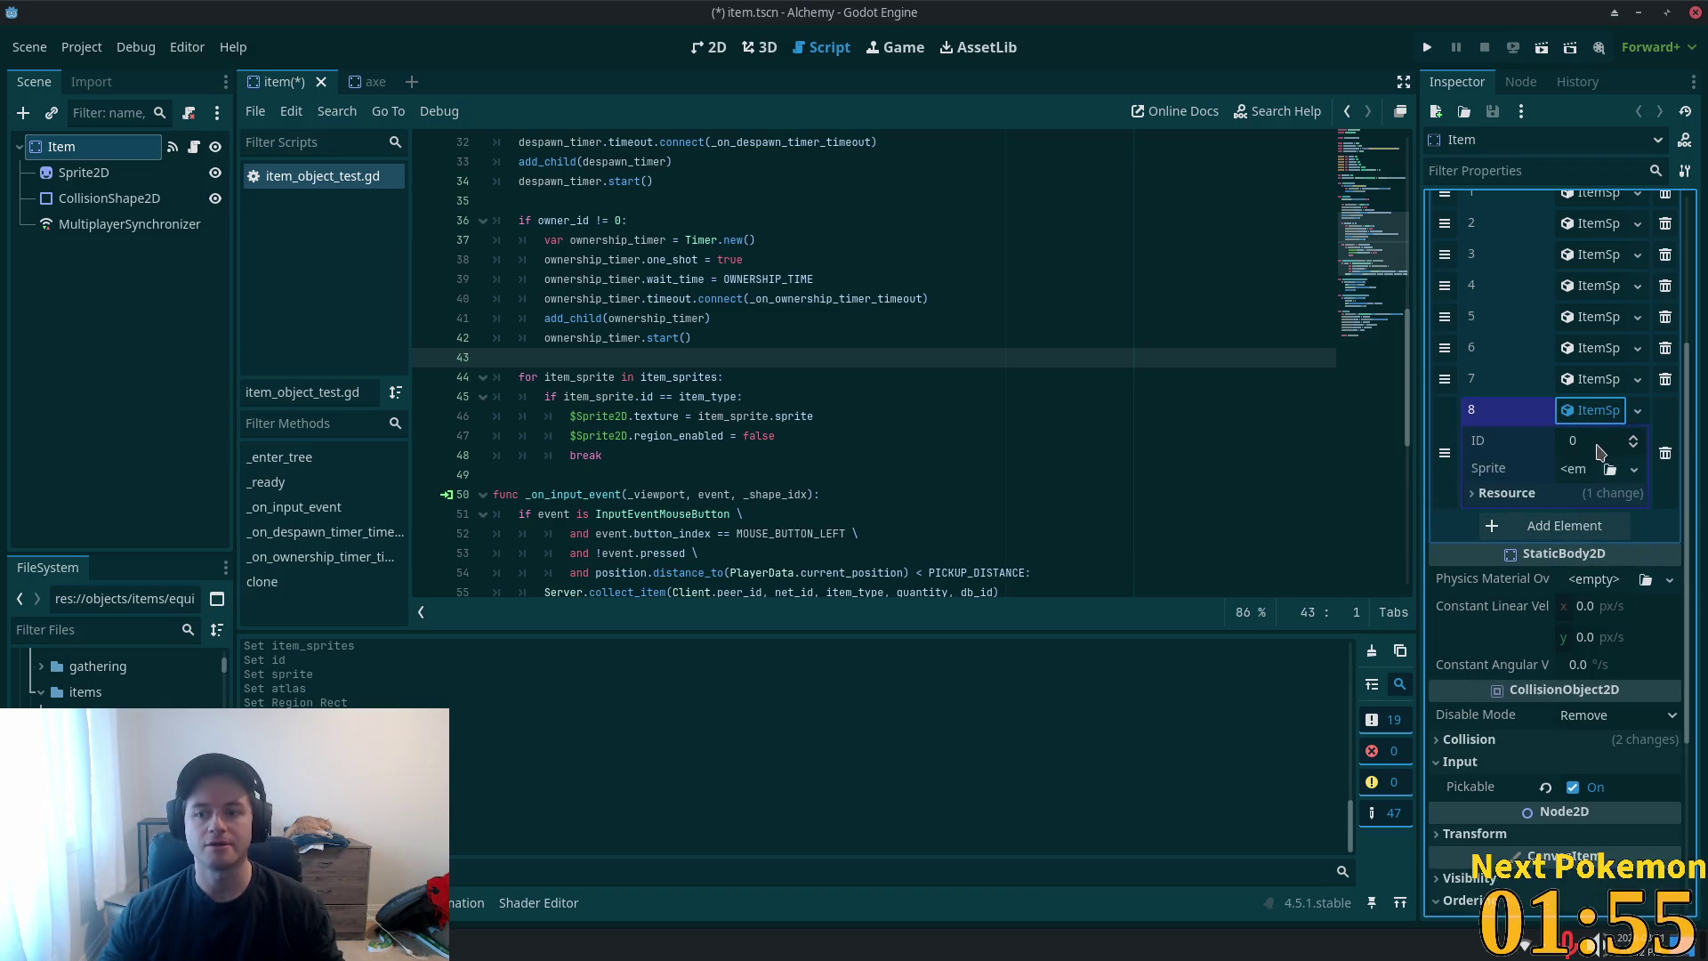
- Check the Axe root node's item type in the axe scene
left_click(365, 82)
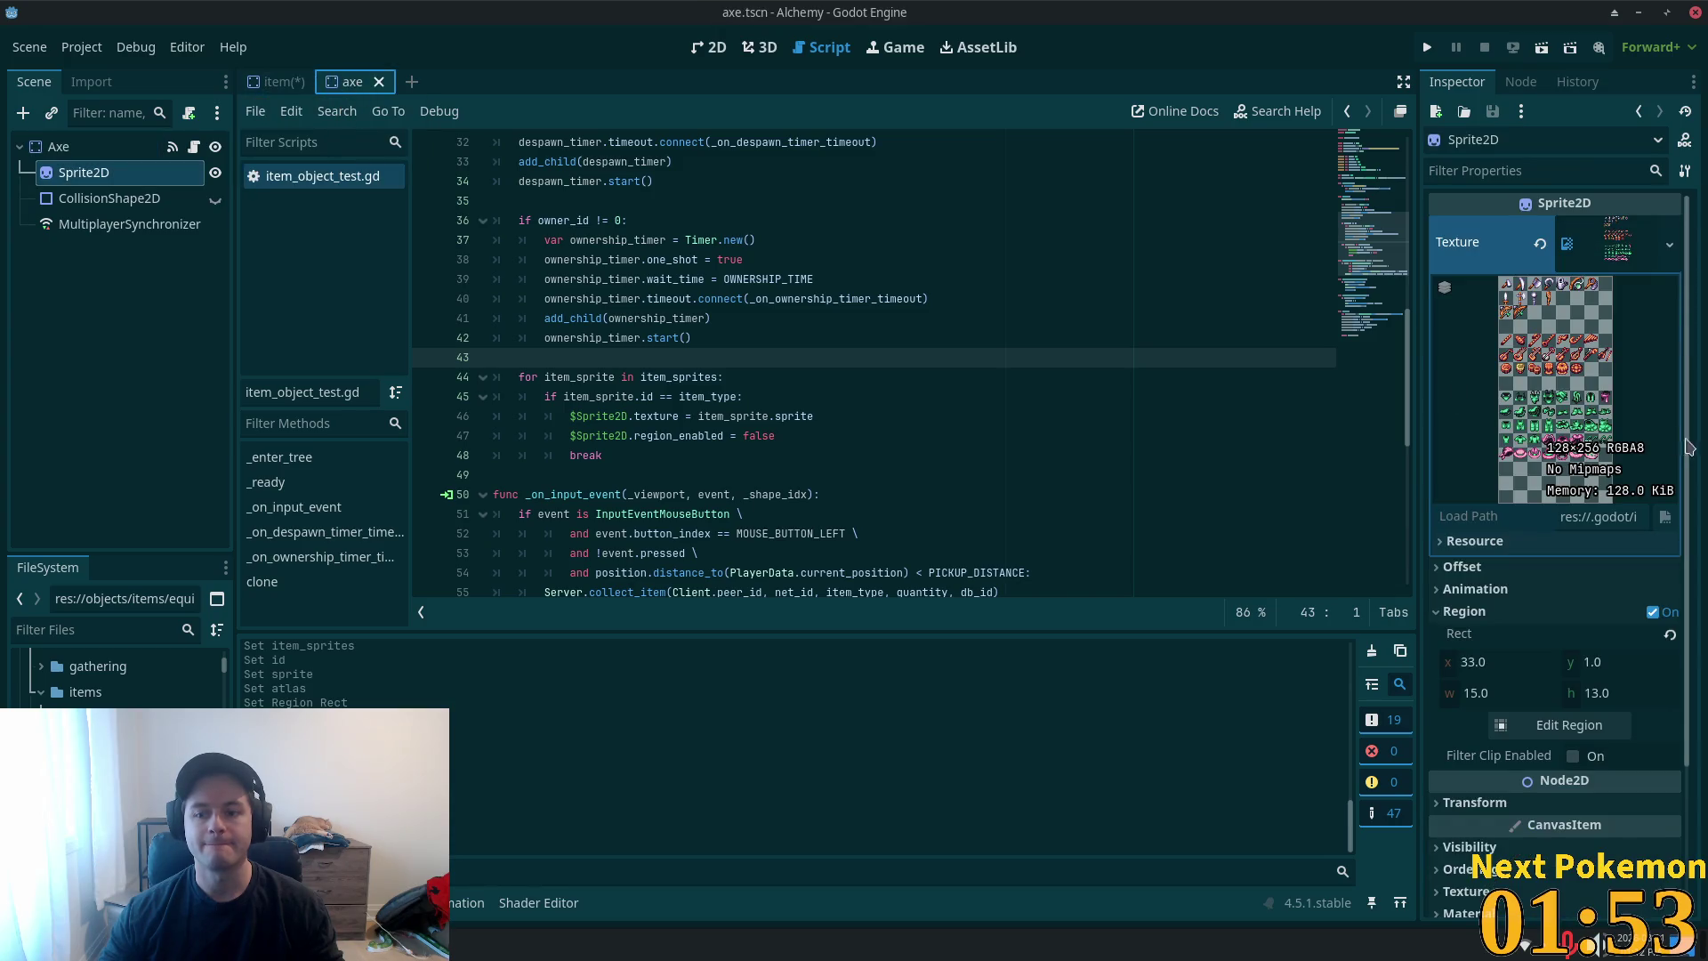
left_click(67, 146)
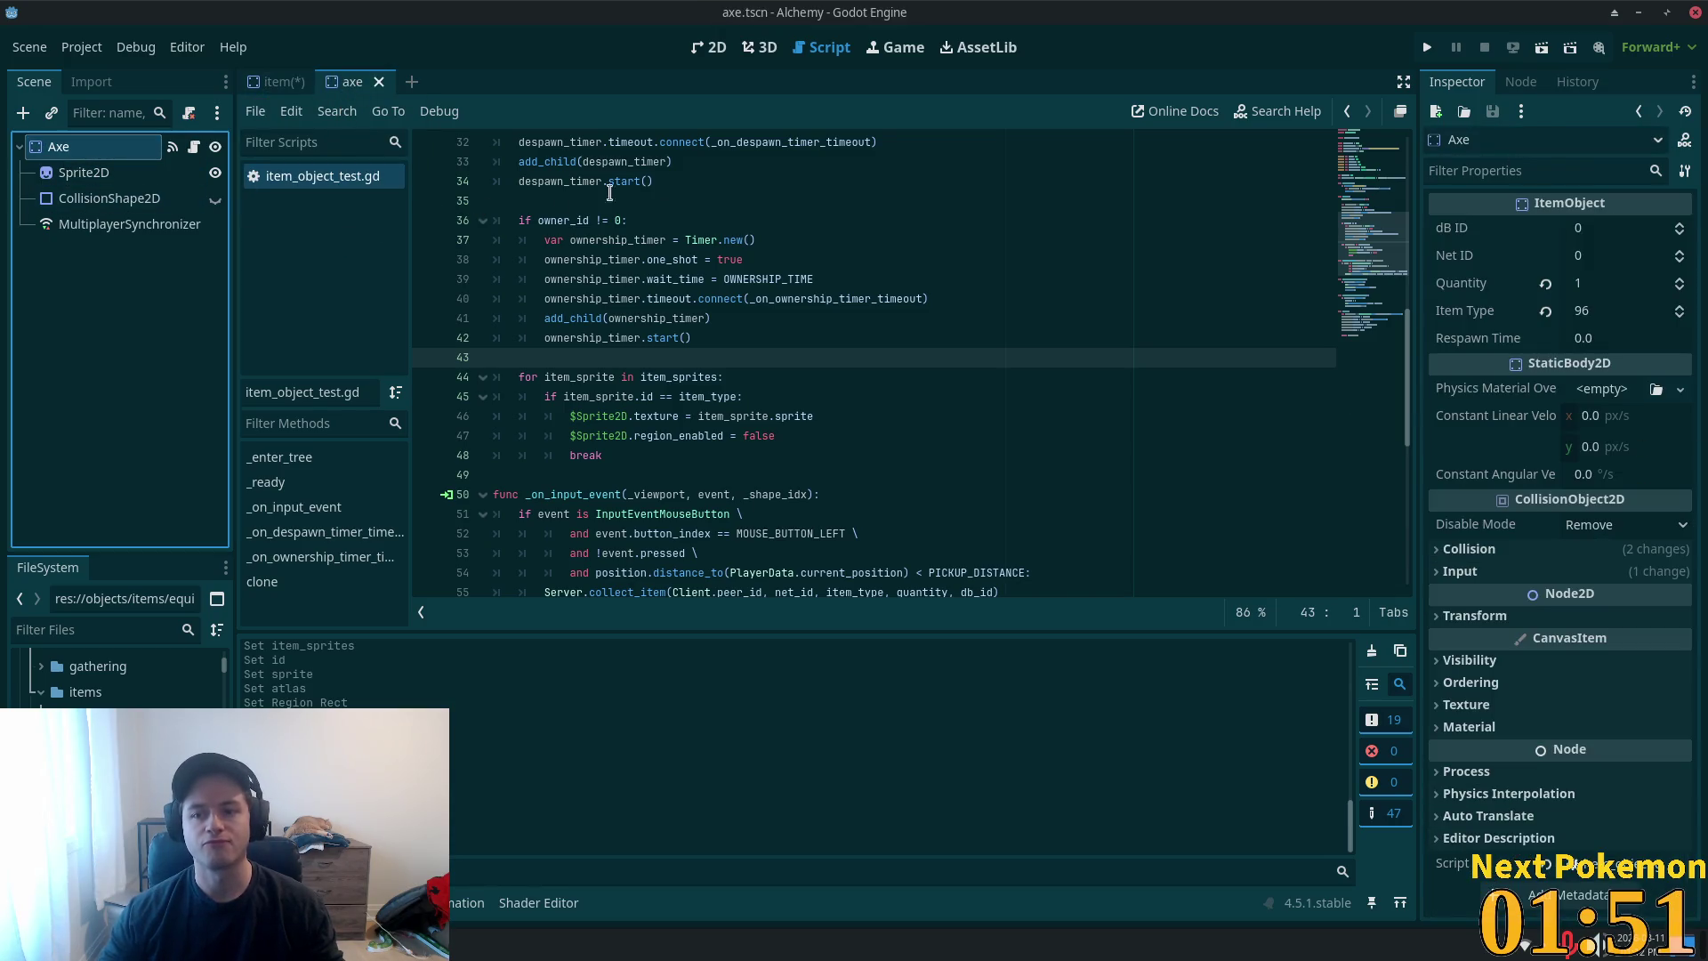
left_click(278, 82)
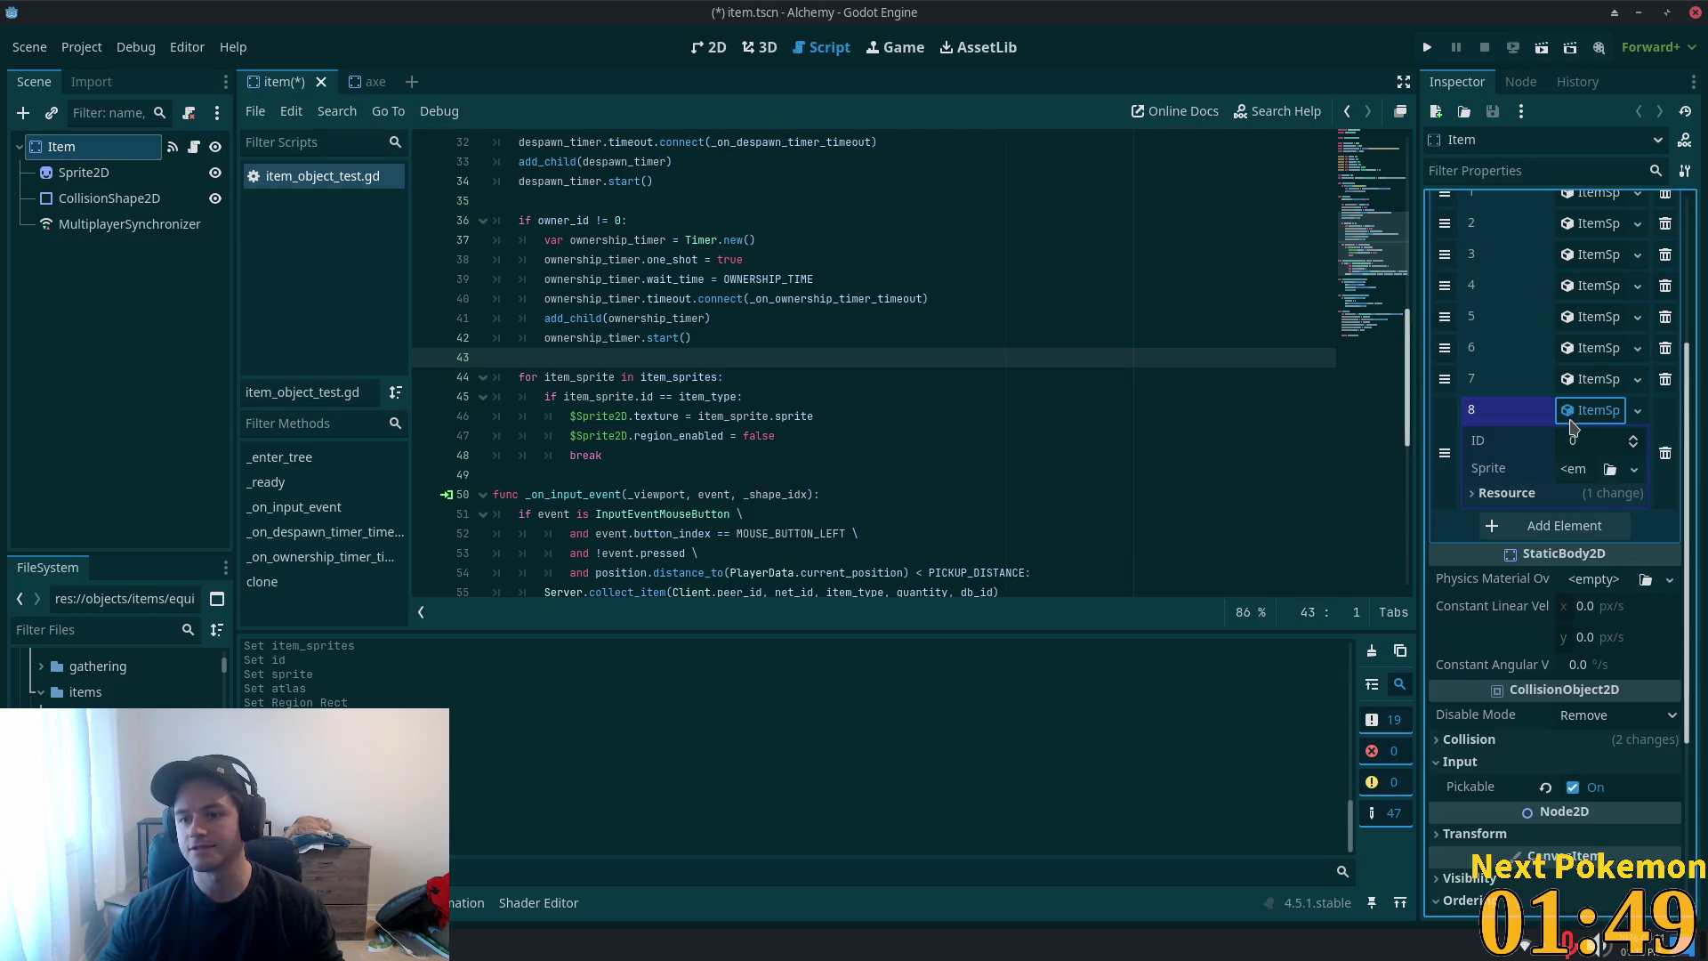
- Set element 8's sprite to a fresh, empty AtlasTexture, clearing and recreating it once
left_click(1572, 469)
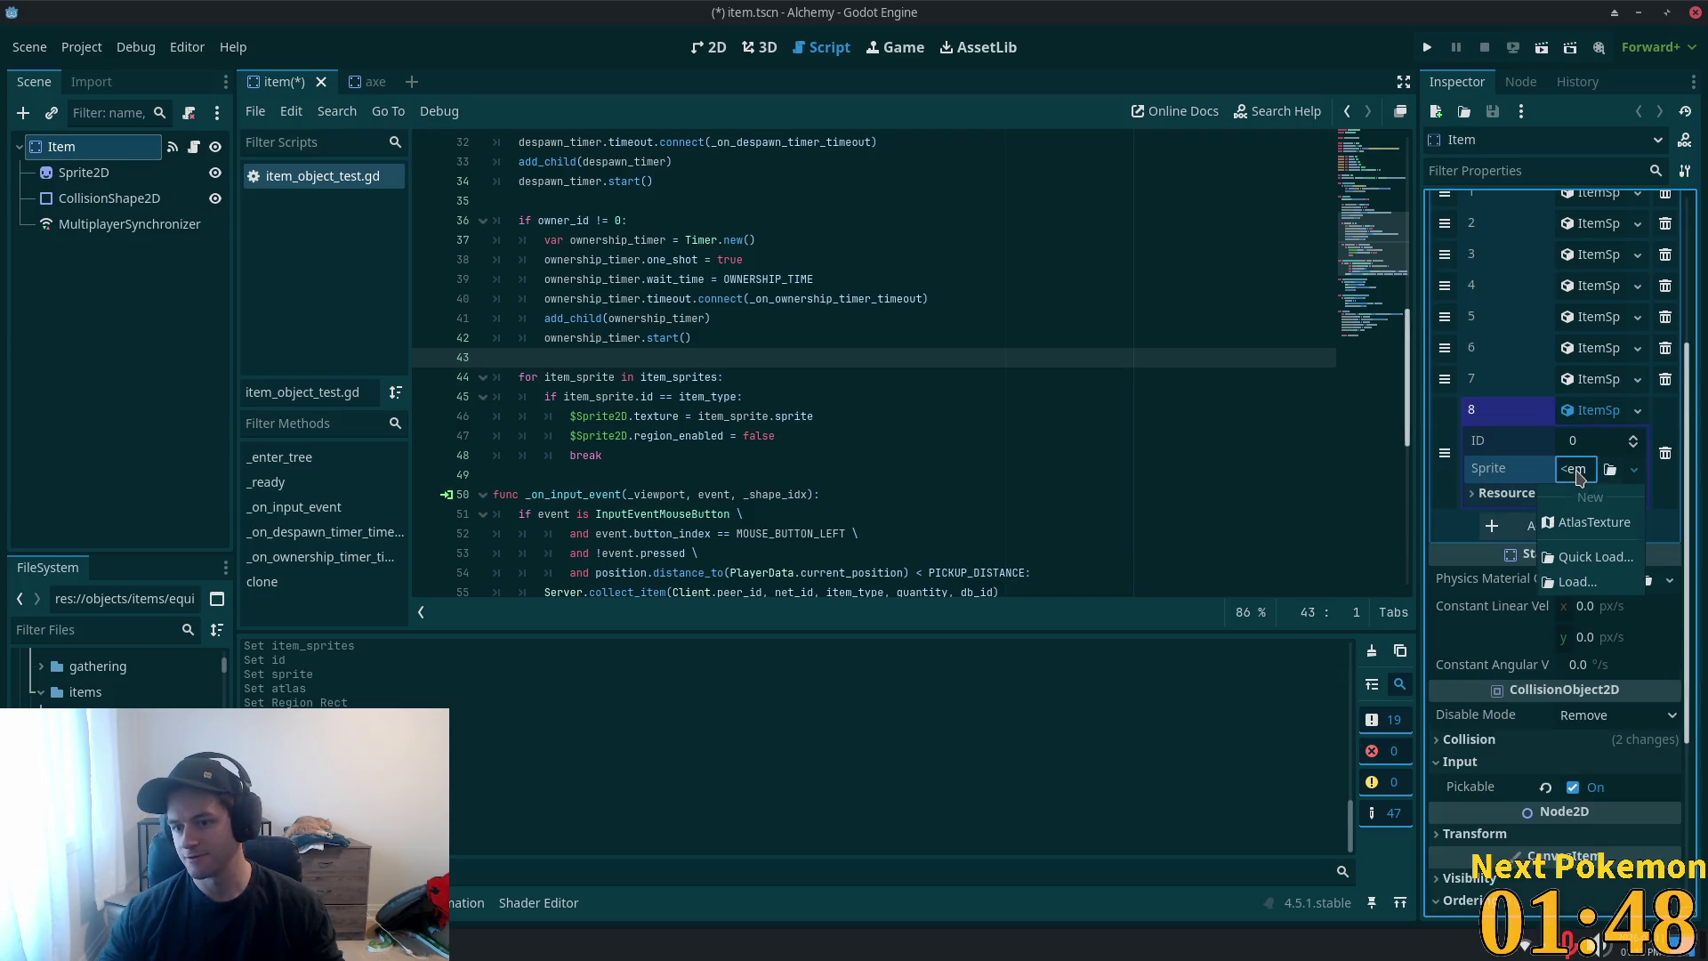
left_click(1580, 522)
right_click(1580, 470)
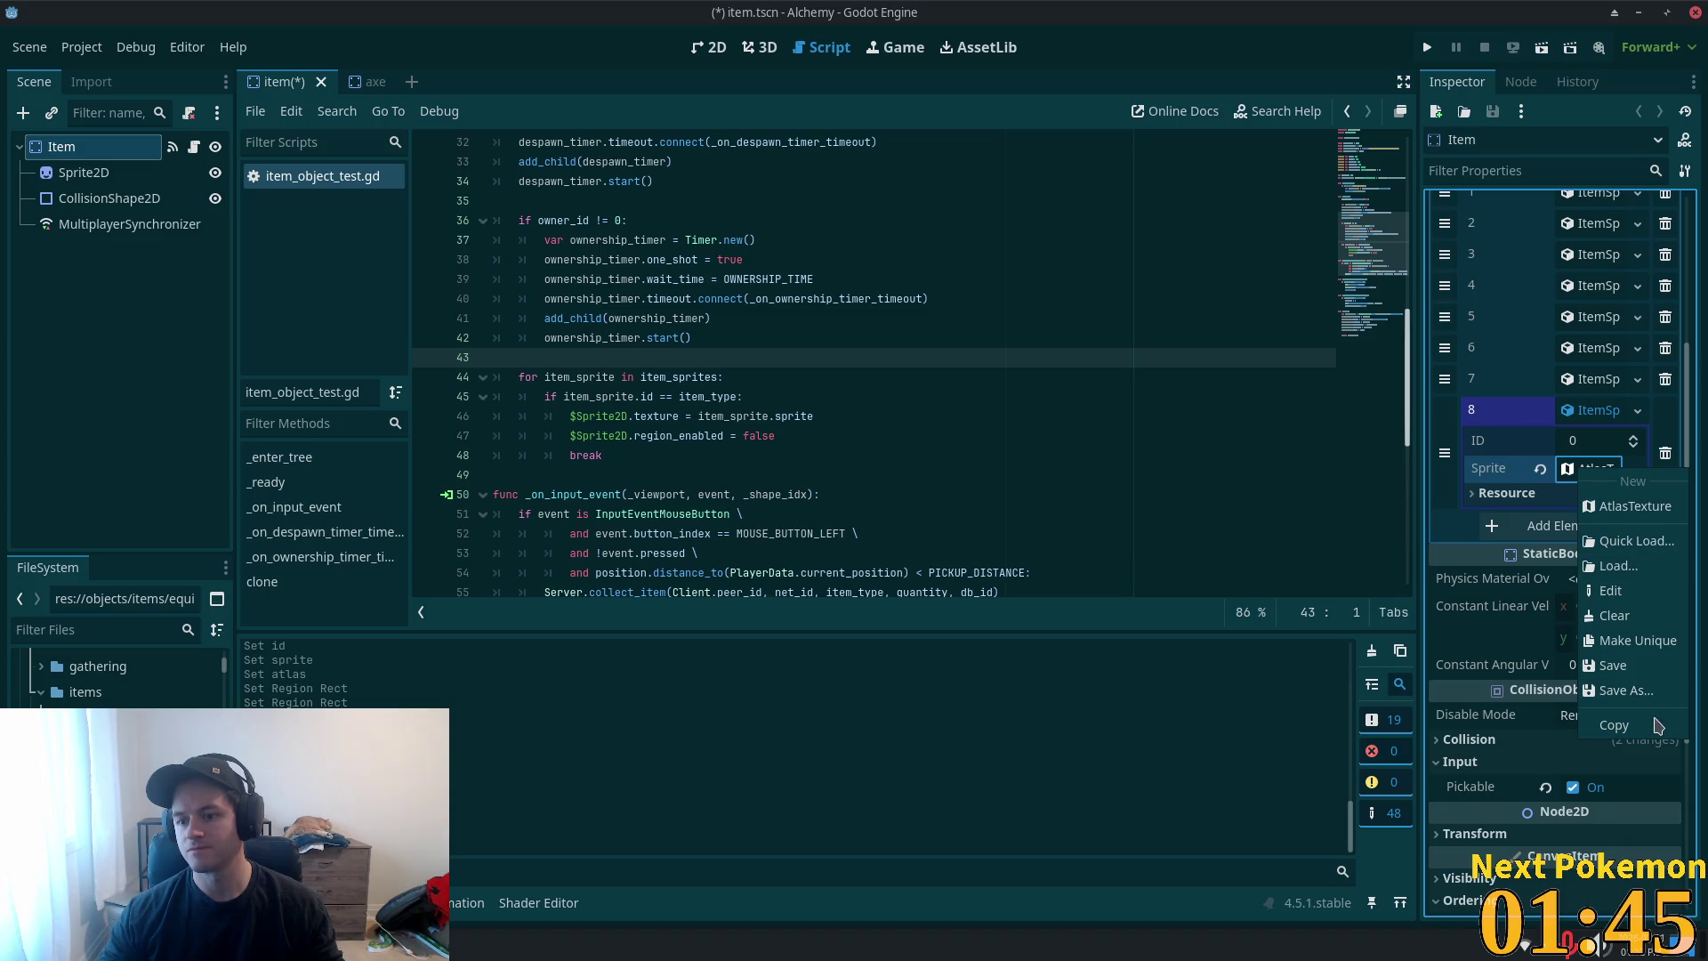
left_click(1613, 616)
left_click(1576, 471)
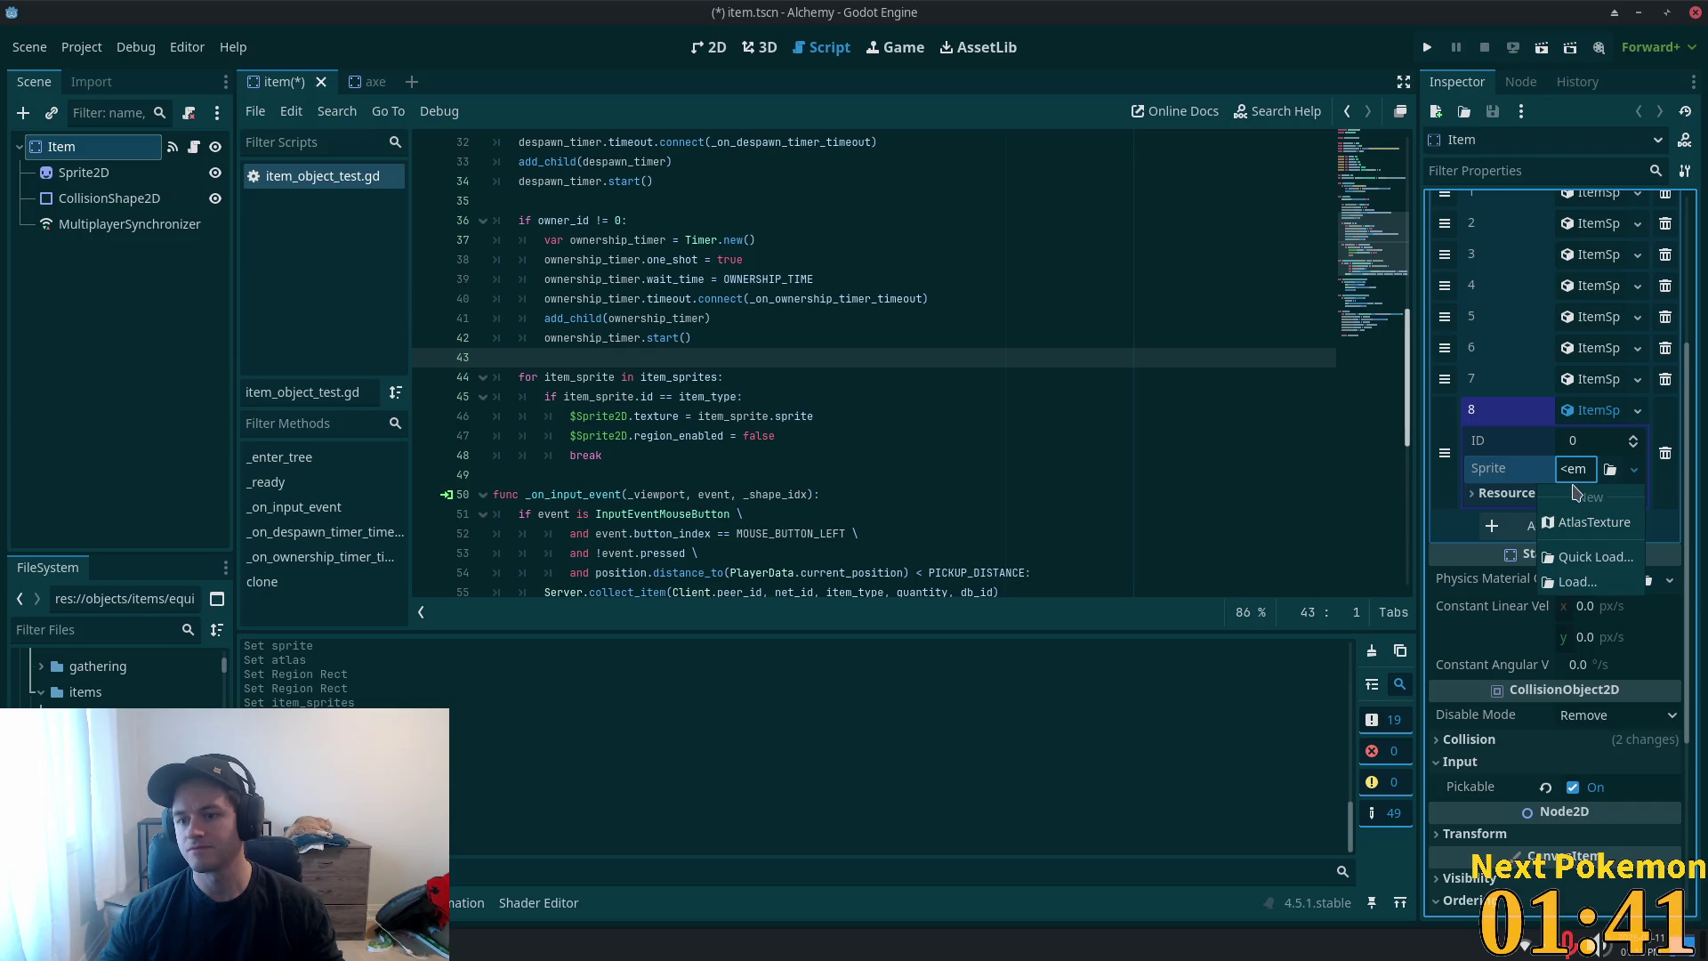
left_click(1570, 474)
left_click(1570, 474)
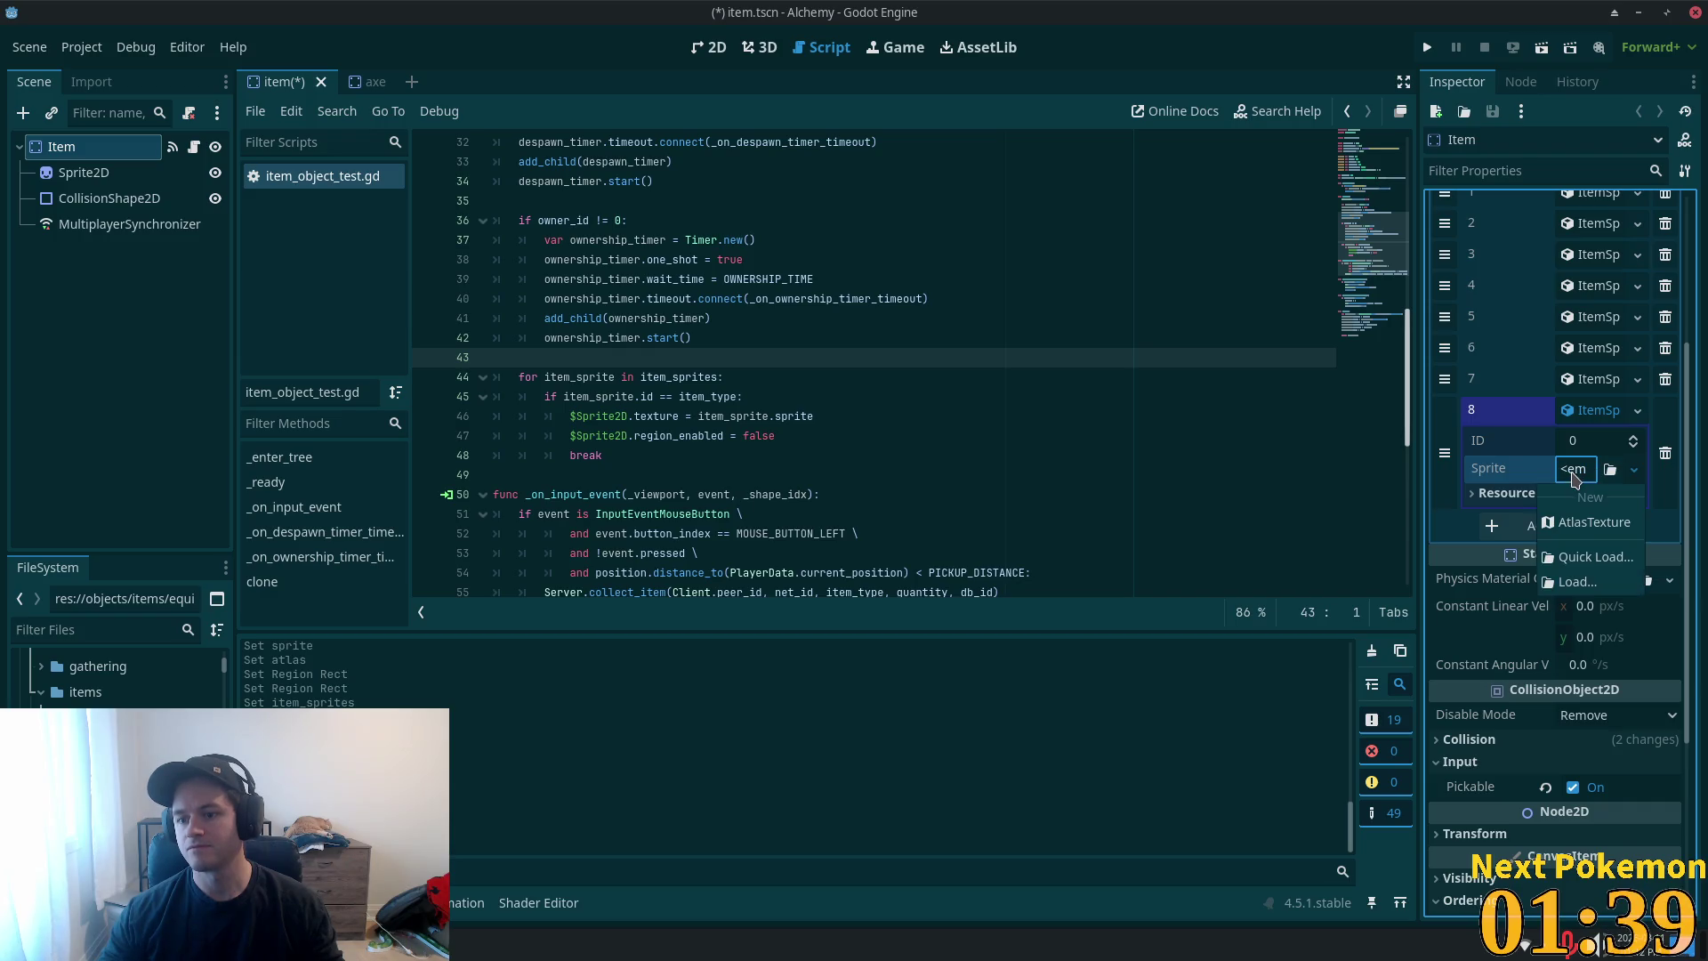
left_click(1572, 526)
left_click(1572, 474)
scroll(1601, 577, "down", 2)
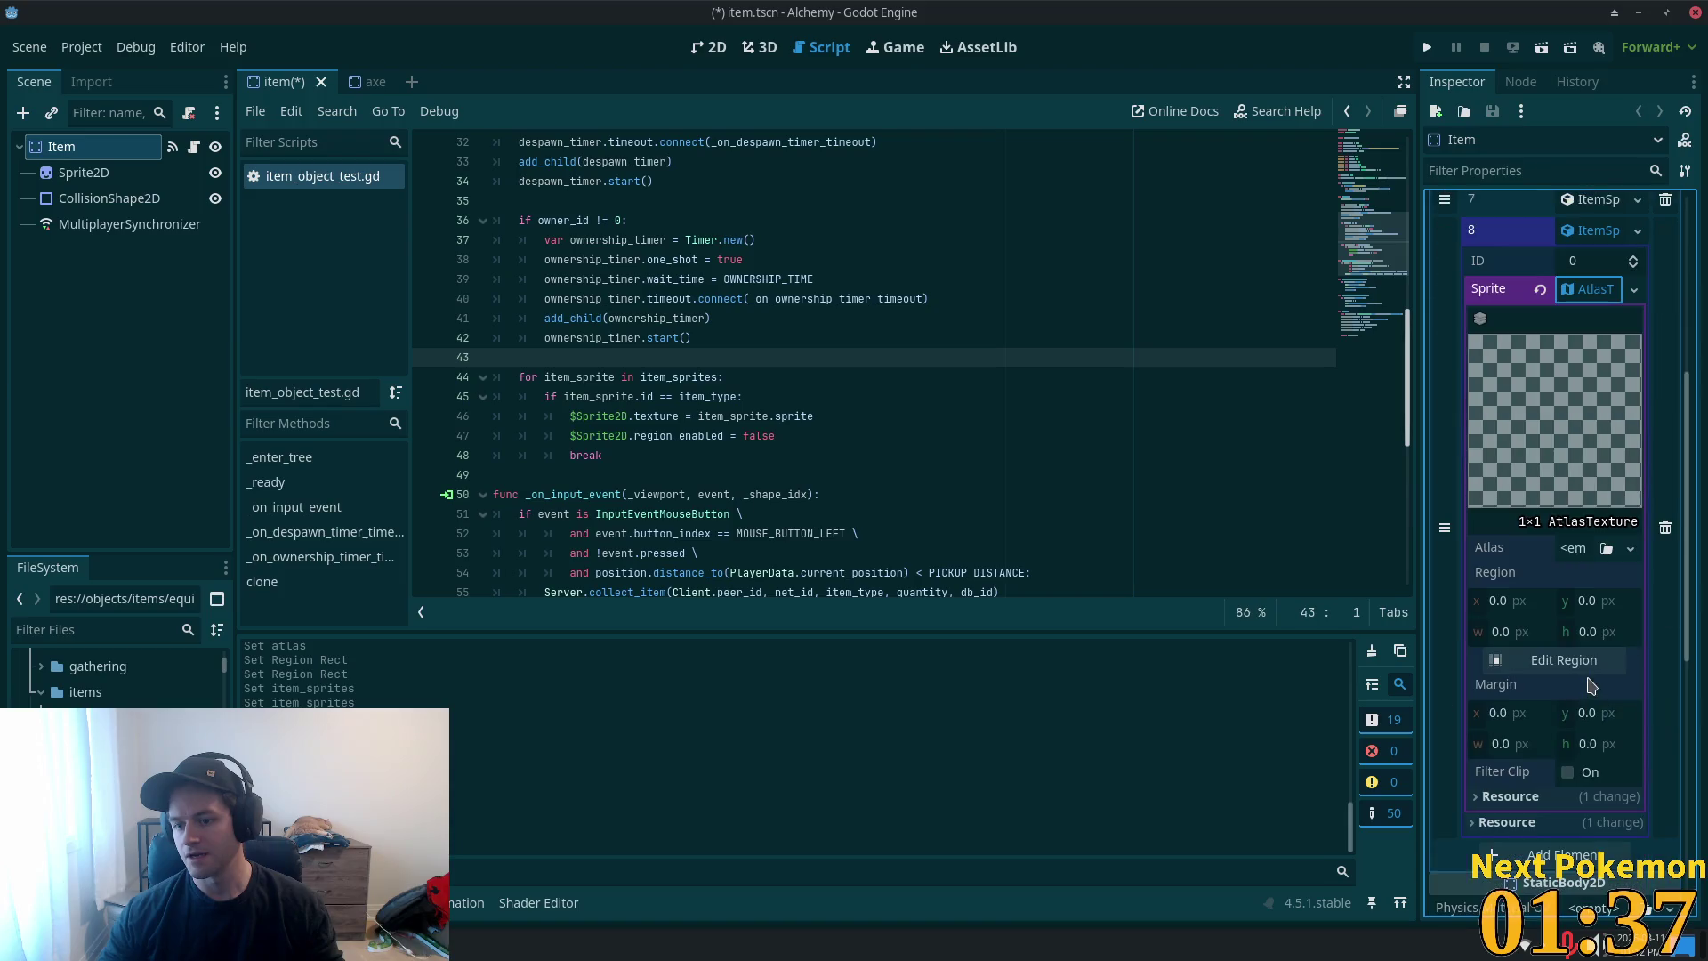
- Use the 128×256 item spritesheet as entry 8's atlas, making the resource unique
left_click(1580, 557)
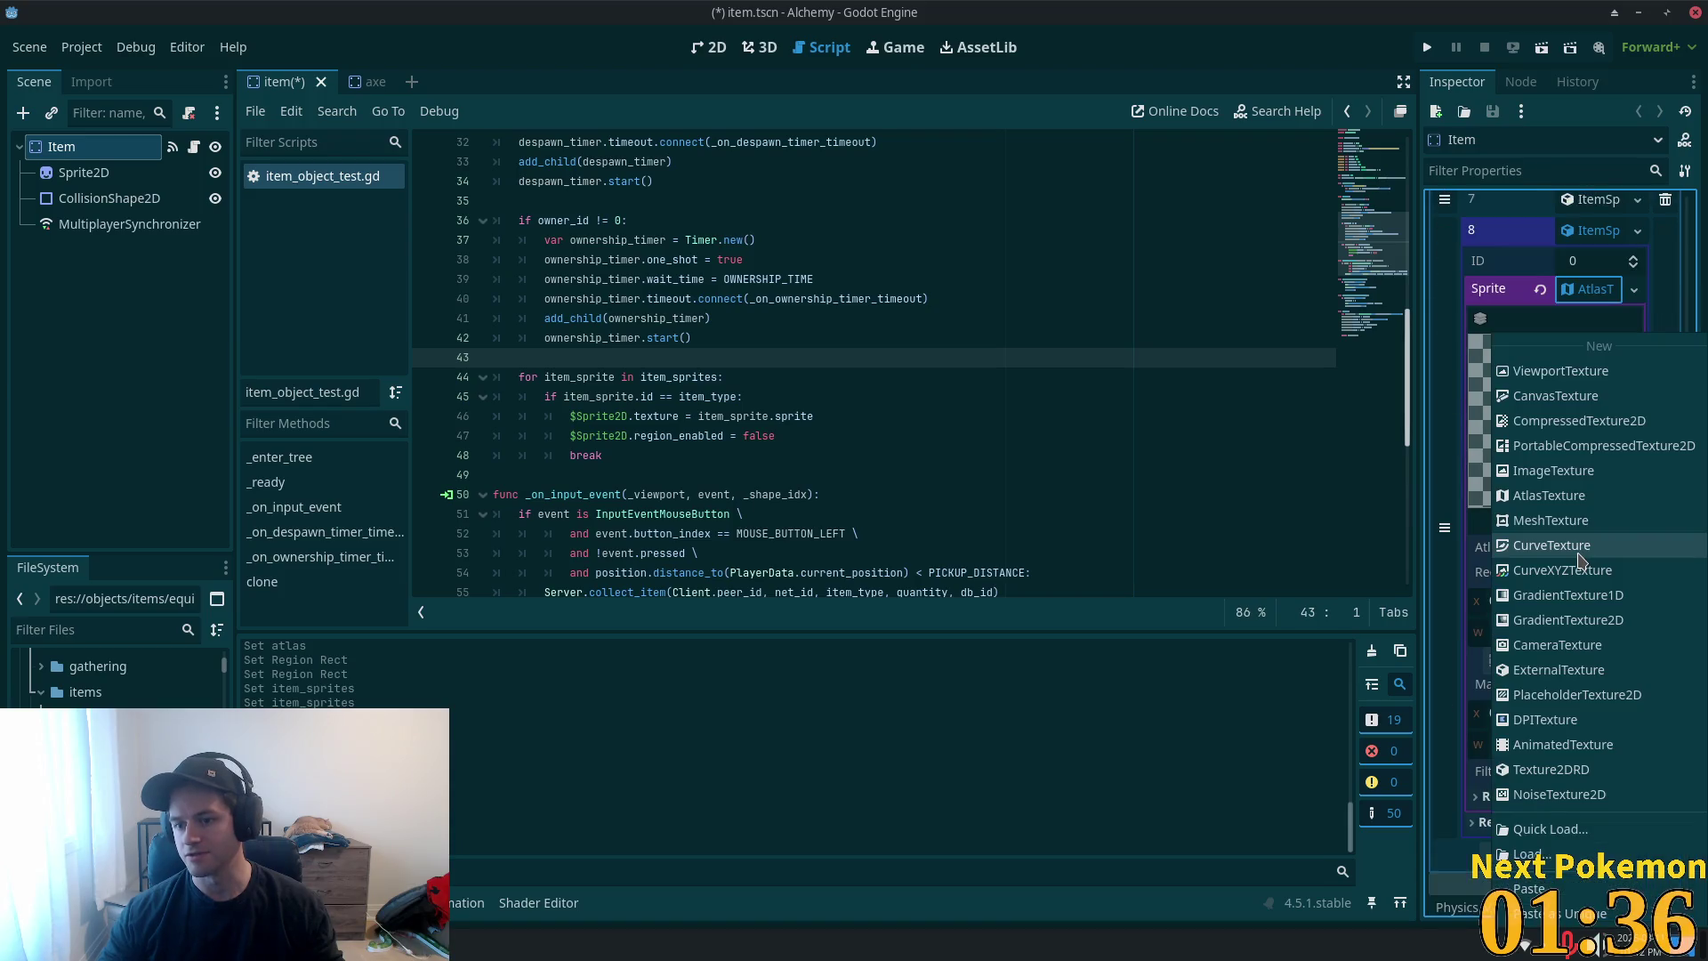
left_click(1524, 917)
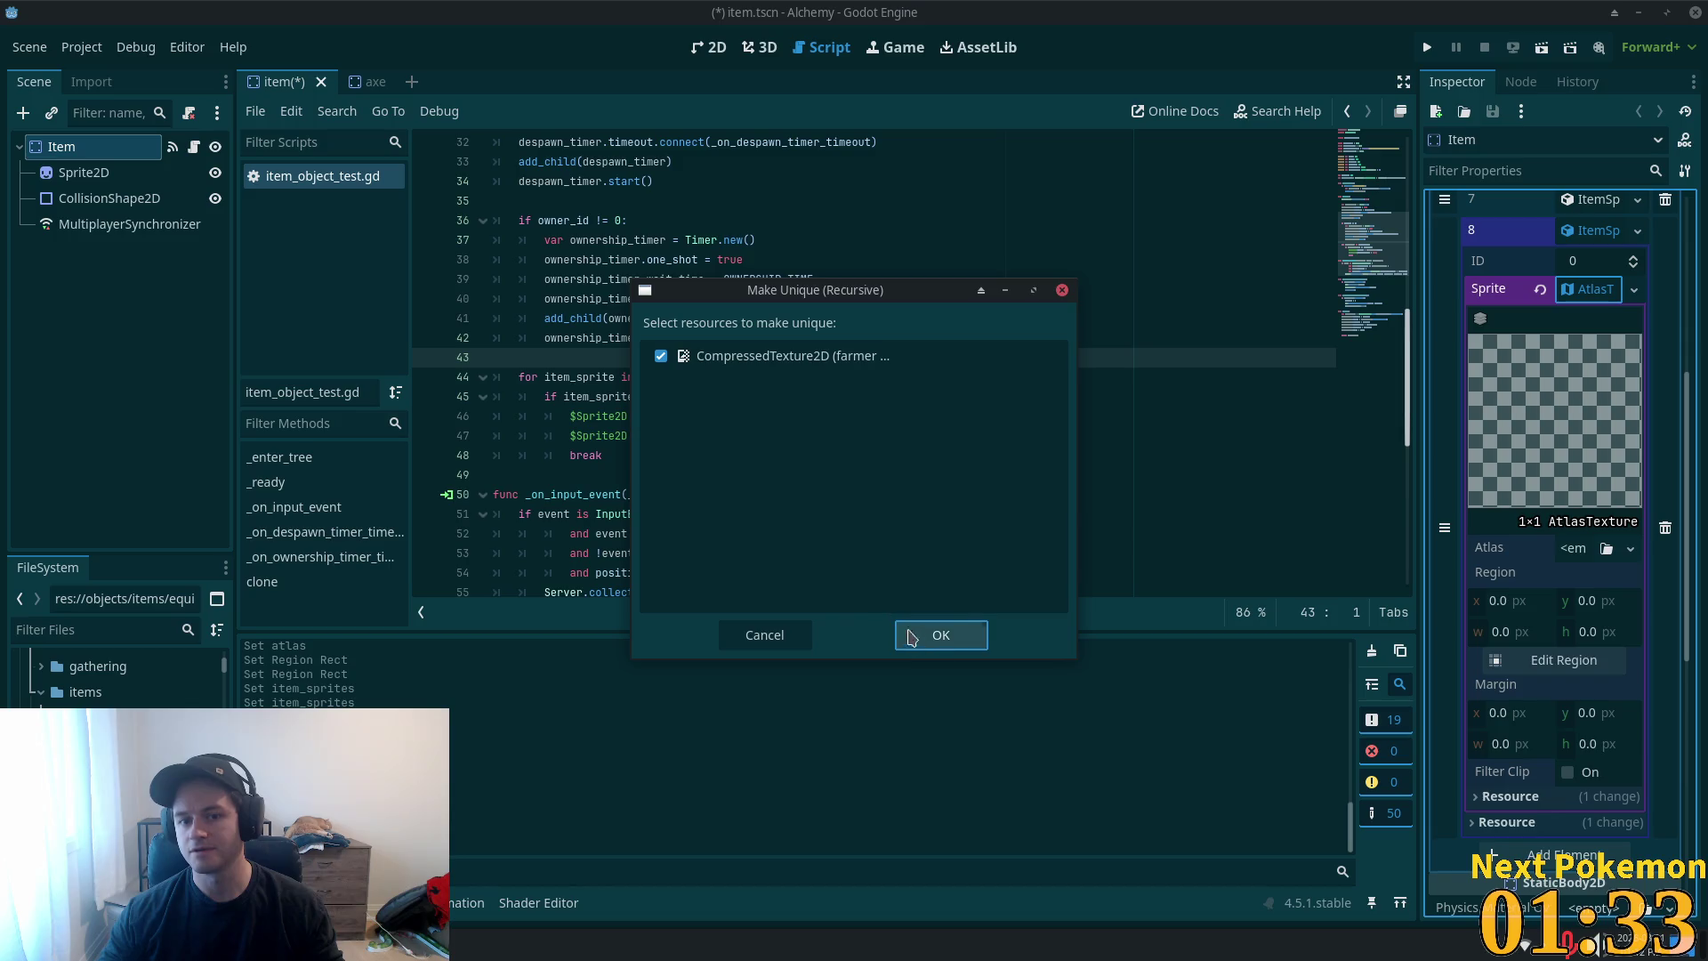
left_click(931, 636)
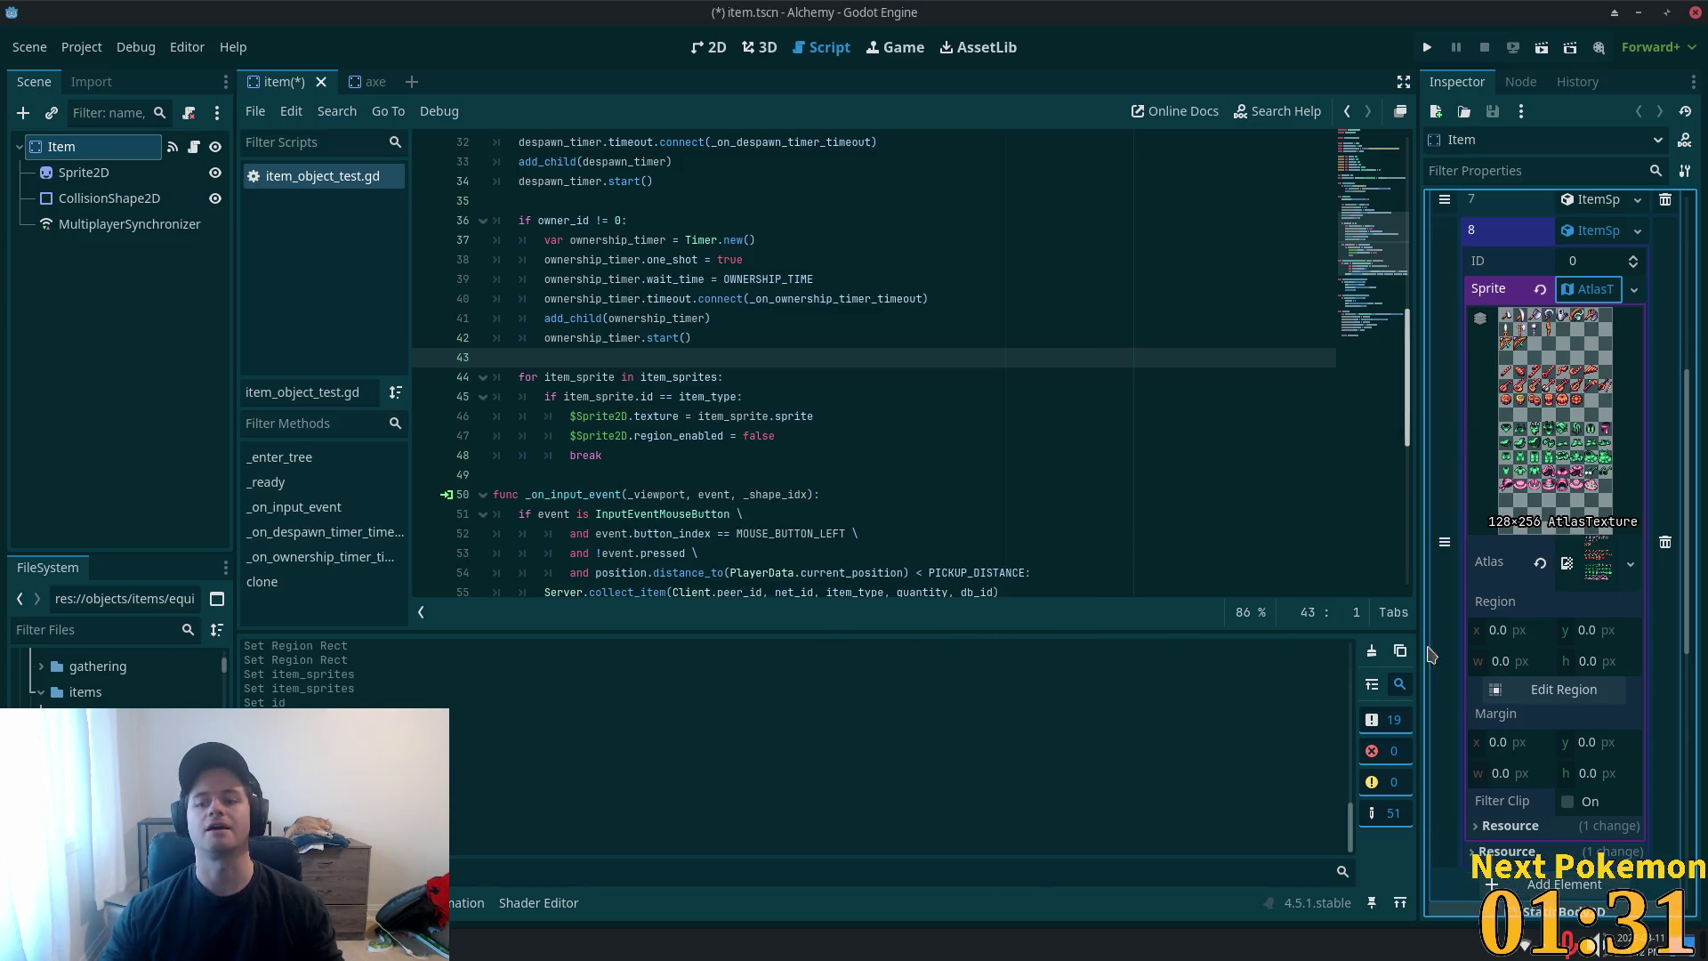
- With Pixel Snap, crop the atlas to the 12×15 sickle sprite at x 18, y 0
left_click(1581, 692)
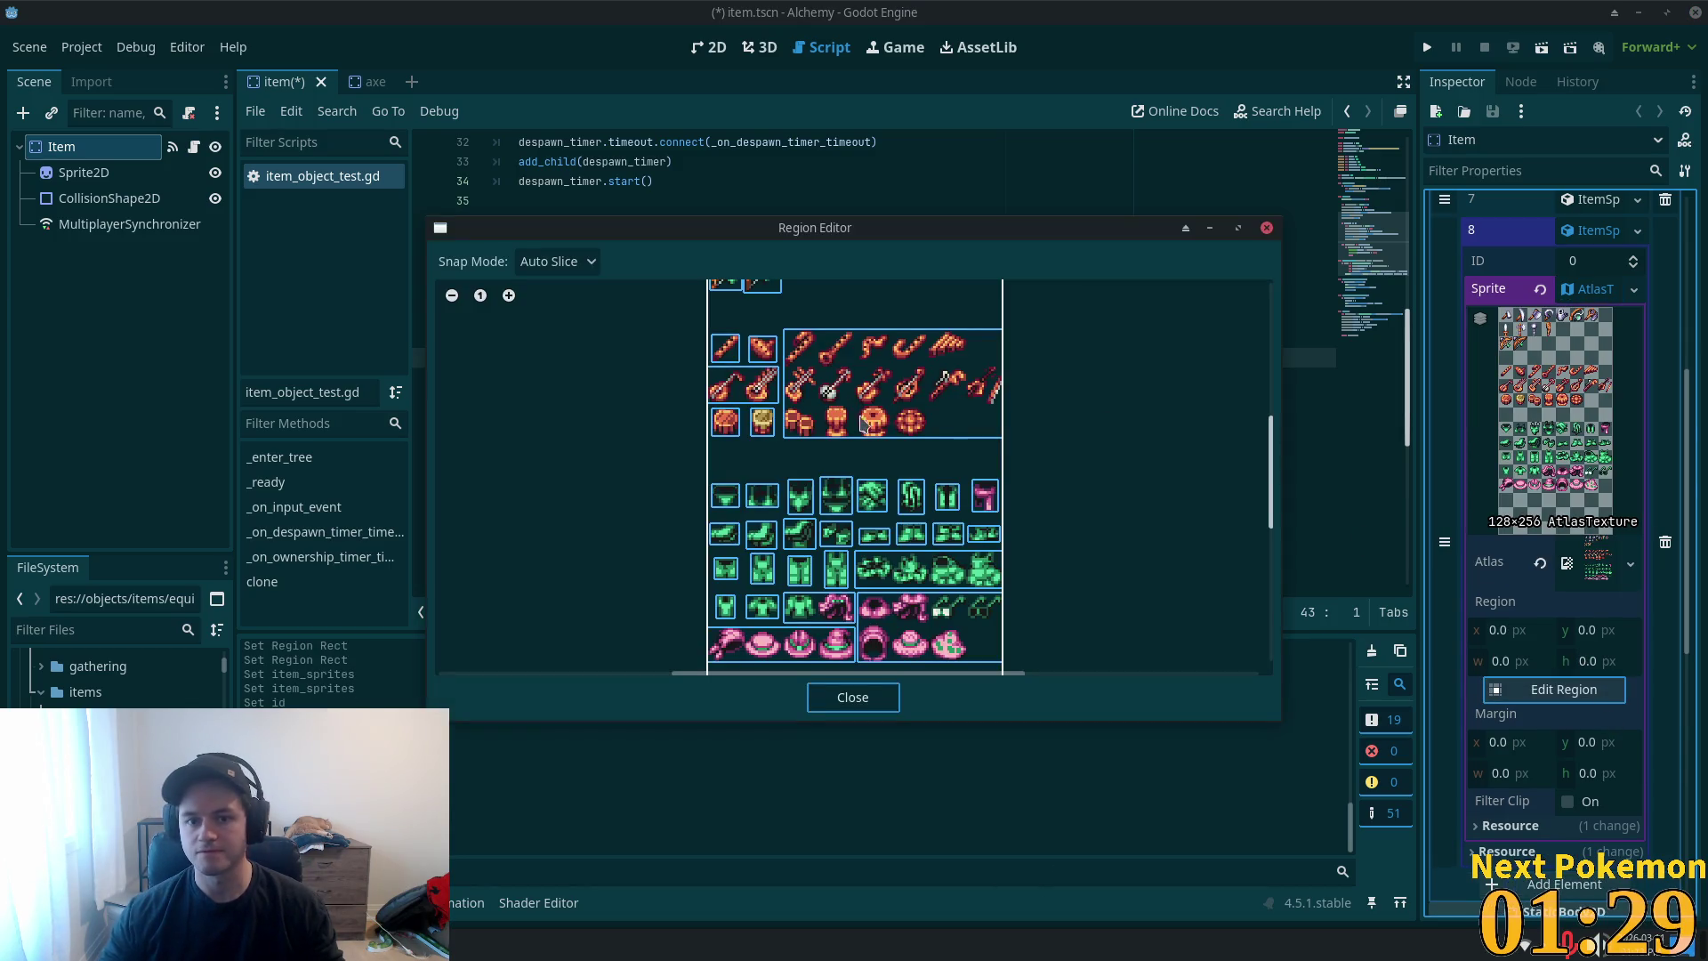
scroll(1102, 408, "down", 2)
scroll(845, 498, "up", 3)
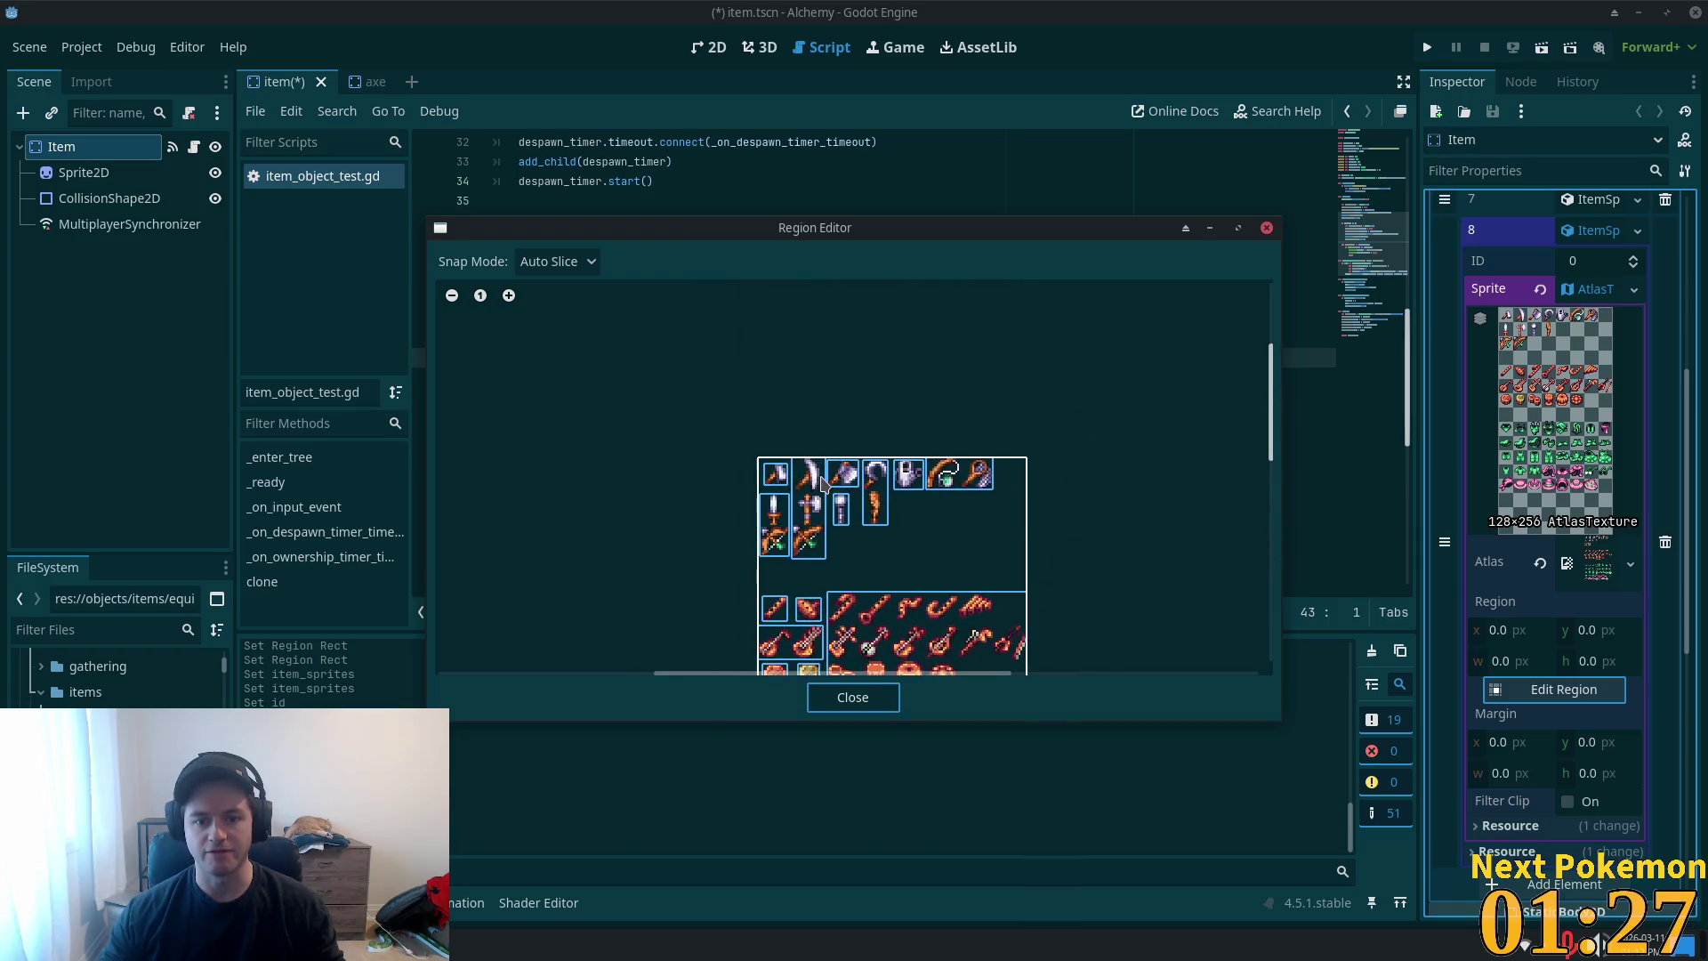
left_click(545, 262)
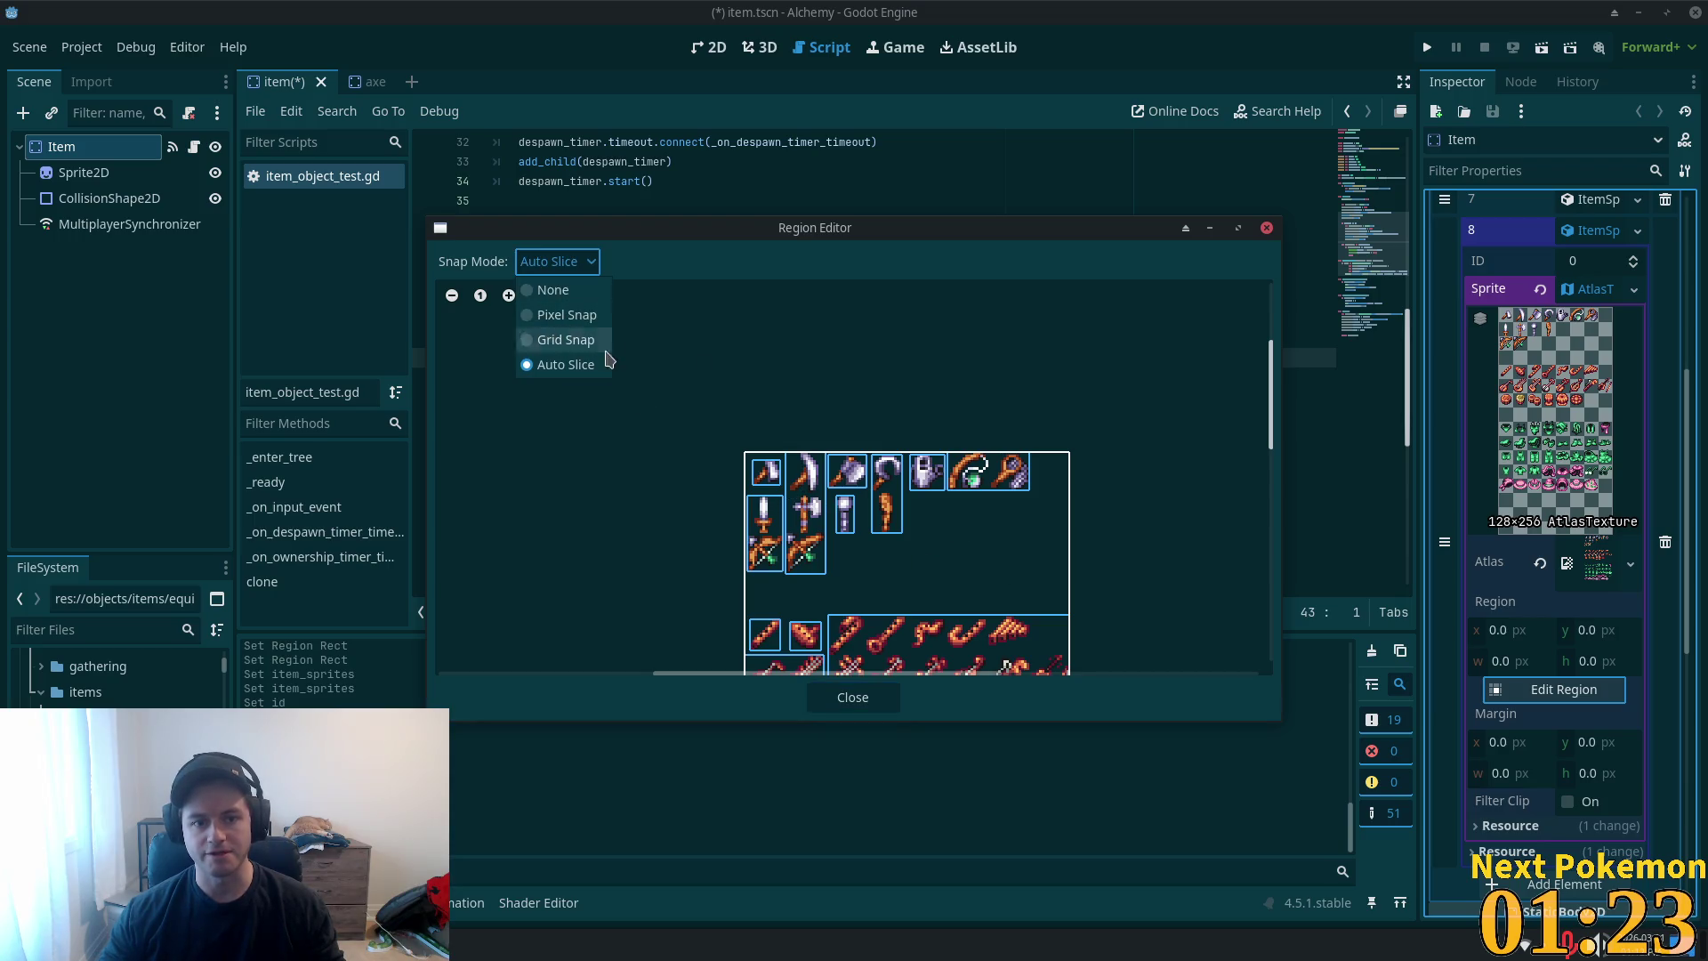
left_click(562, 315)
scroll(794, 512, "up", 4)
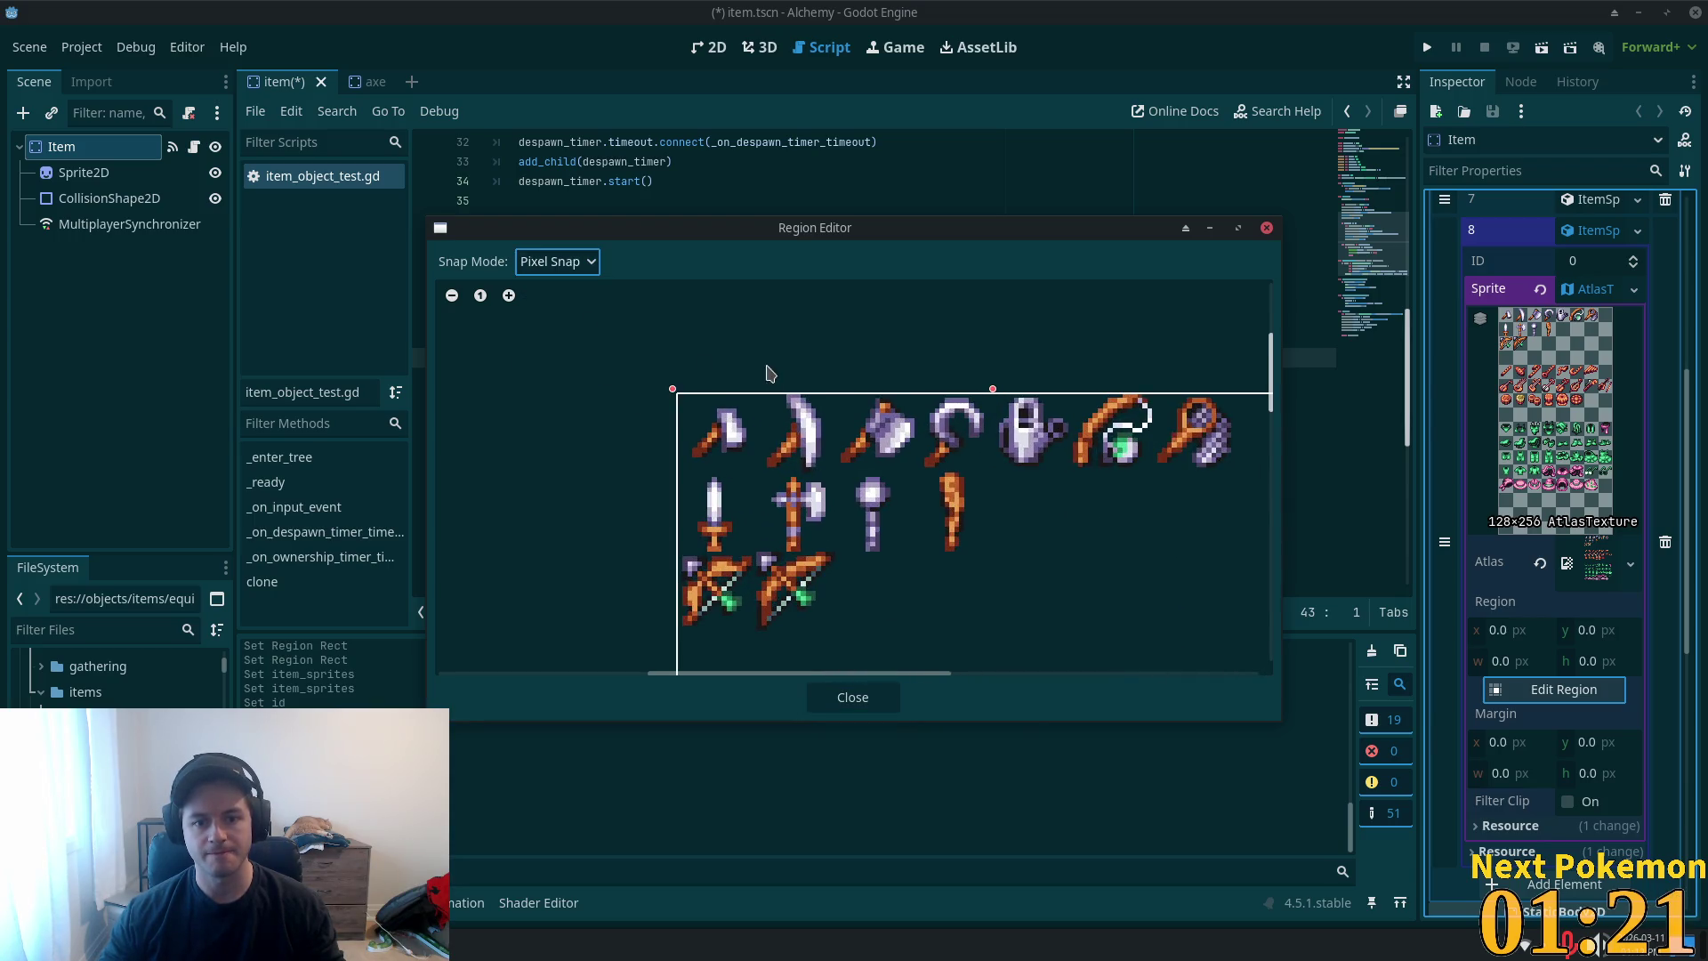
mouse_move(707, 343)
left_mouse_down()
mouse_move(819, 381)
mouse_move(757, 350)
left_mouse_up()
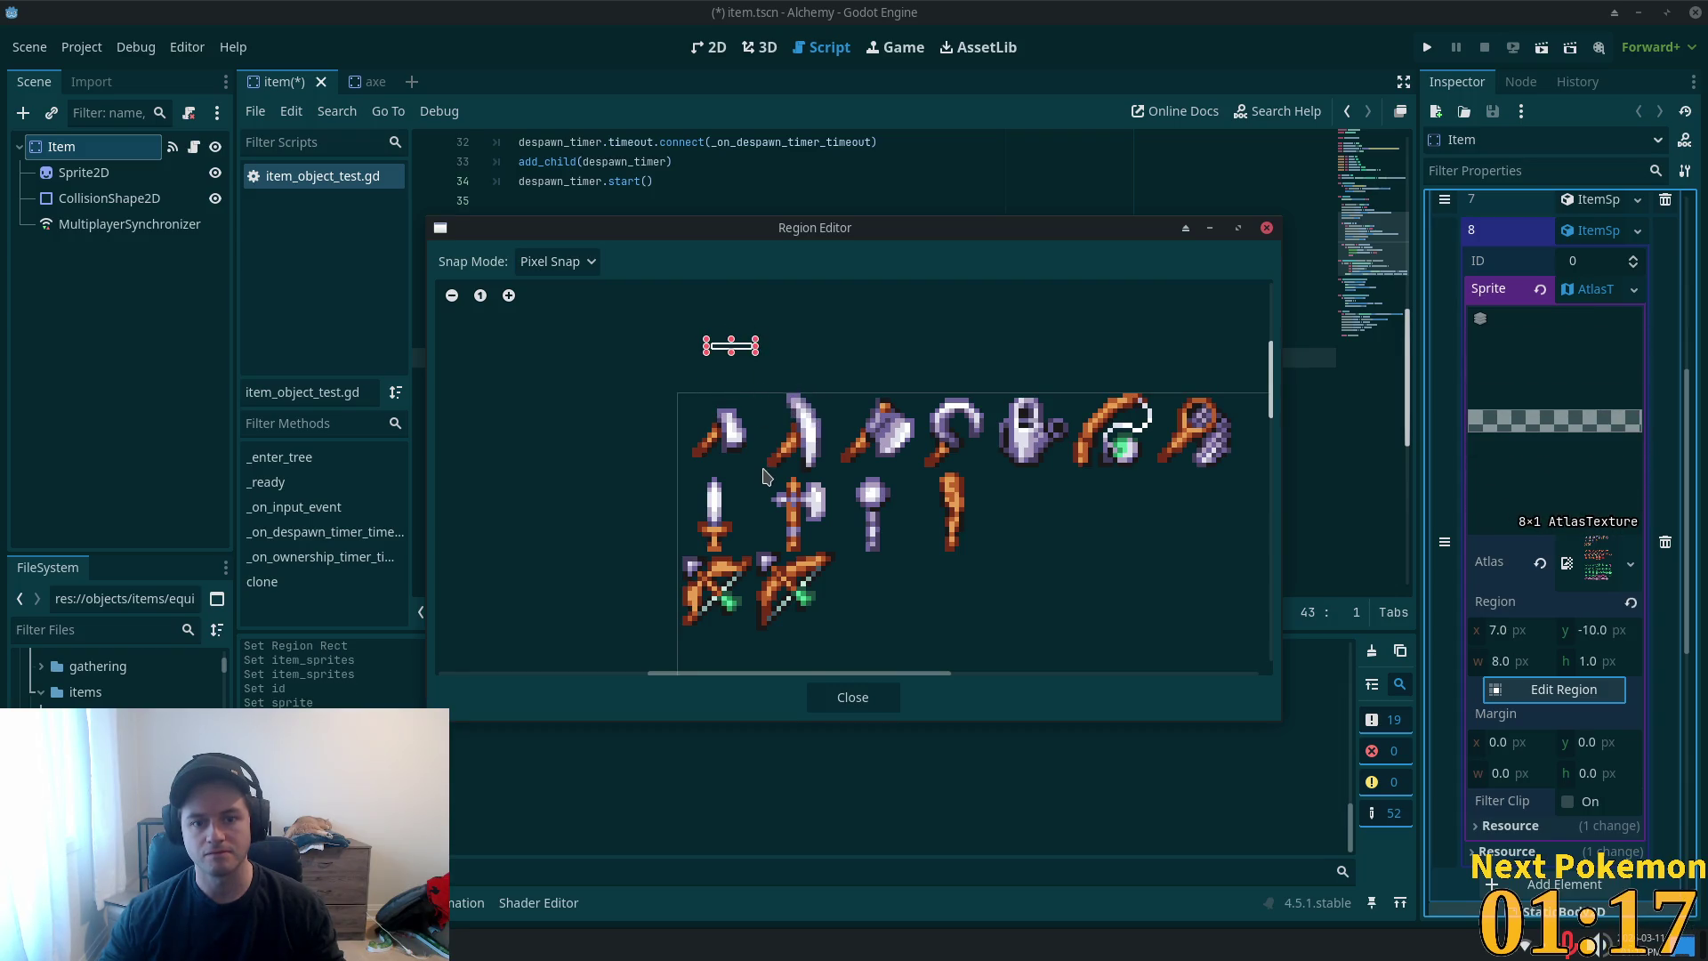
mouse_move(762, 472)
left_mouse_down()
mouse_move(834, 418)
mouse_move(834, 375)
mouse_move(835, 402)
left_mouse_up()
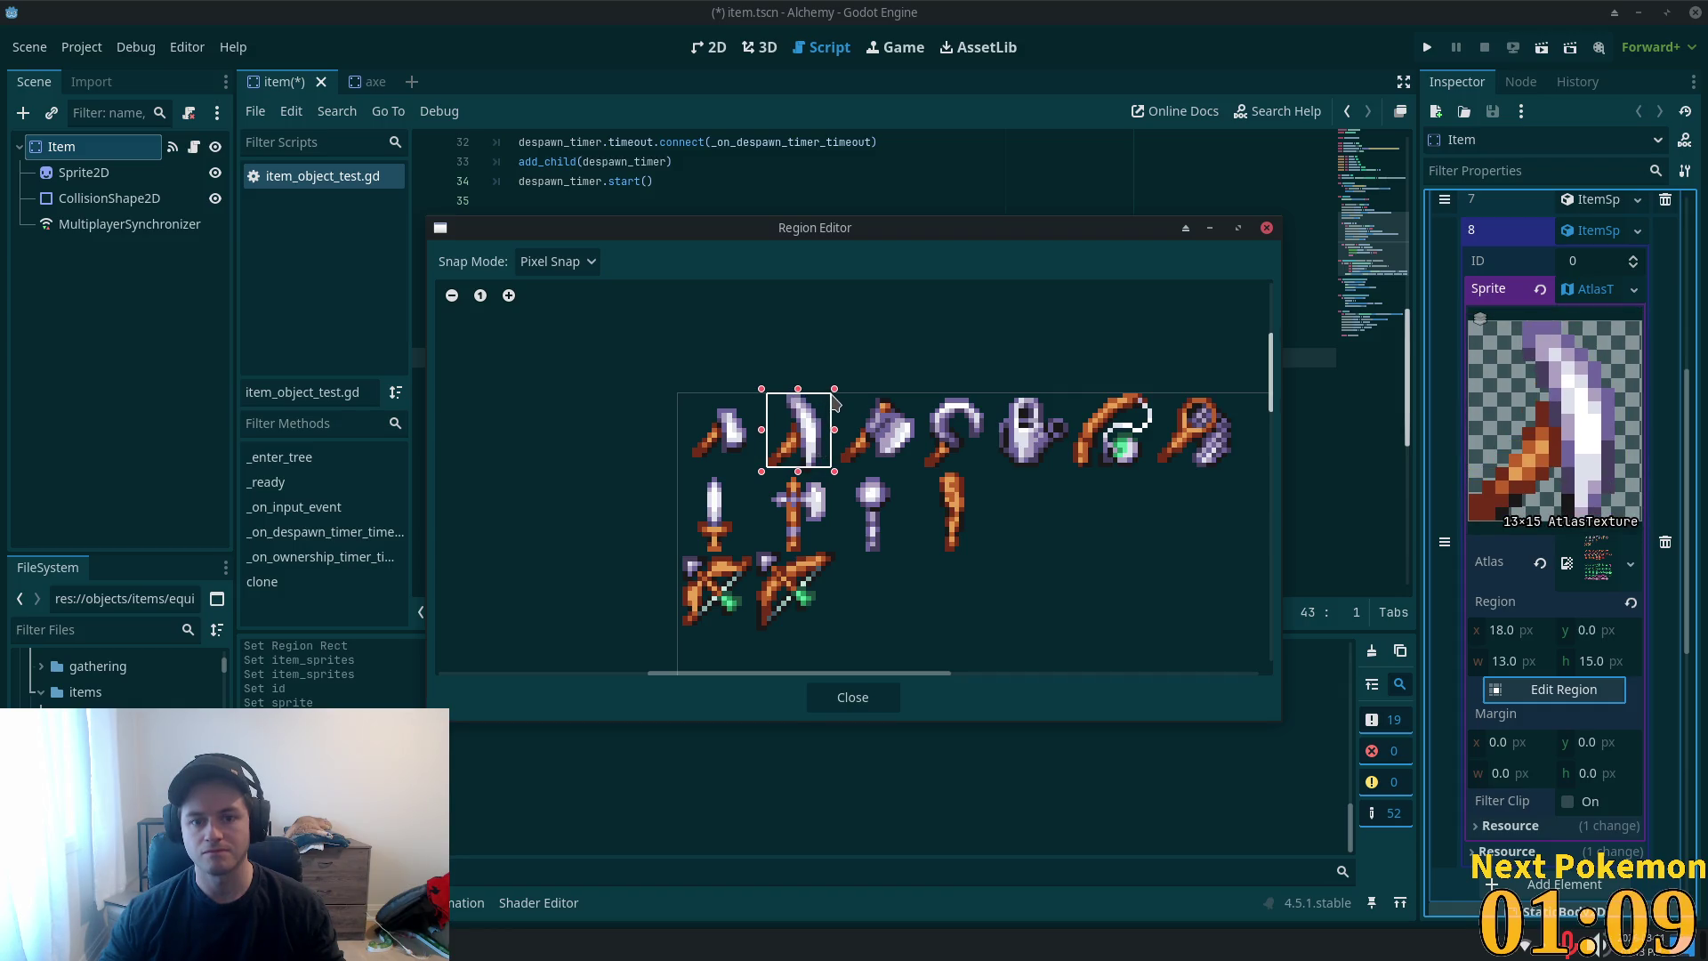
left_click_drag(836, 431, 829, 432)
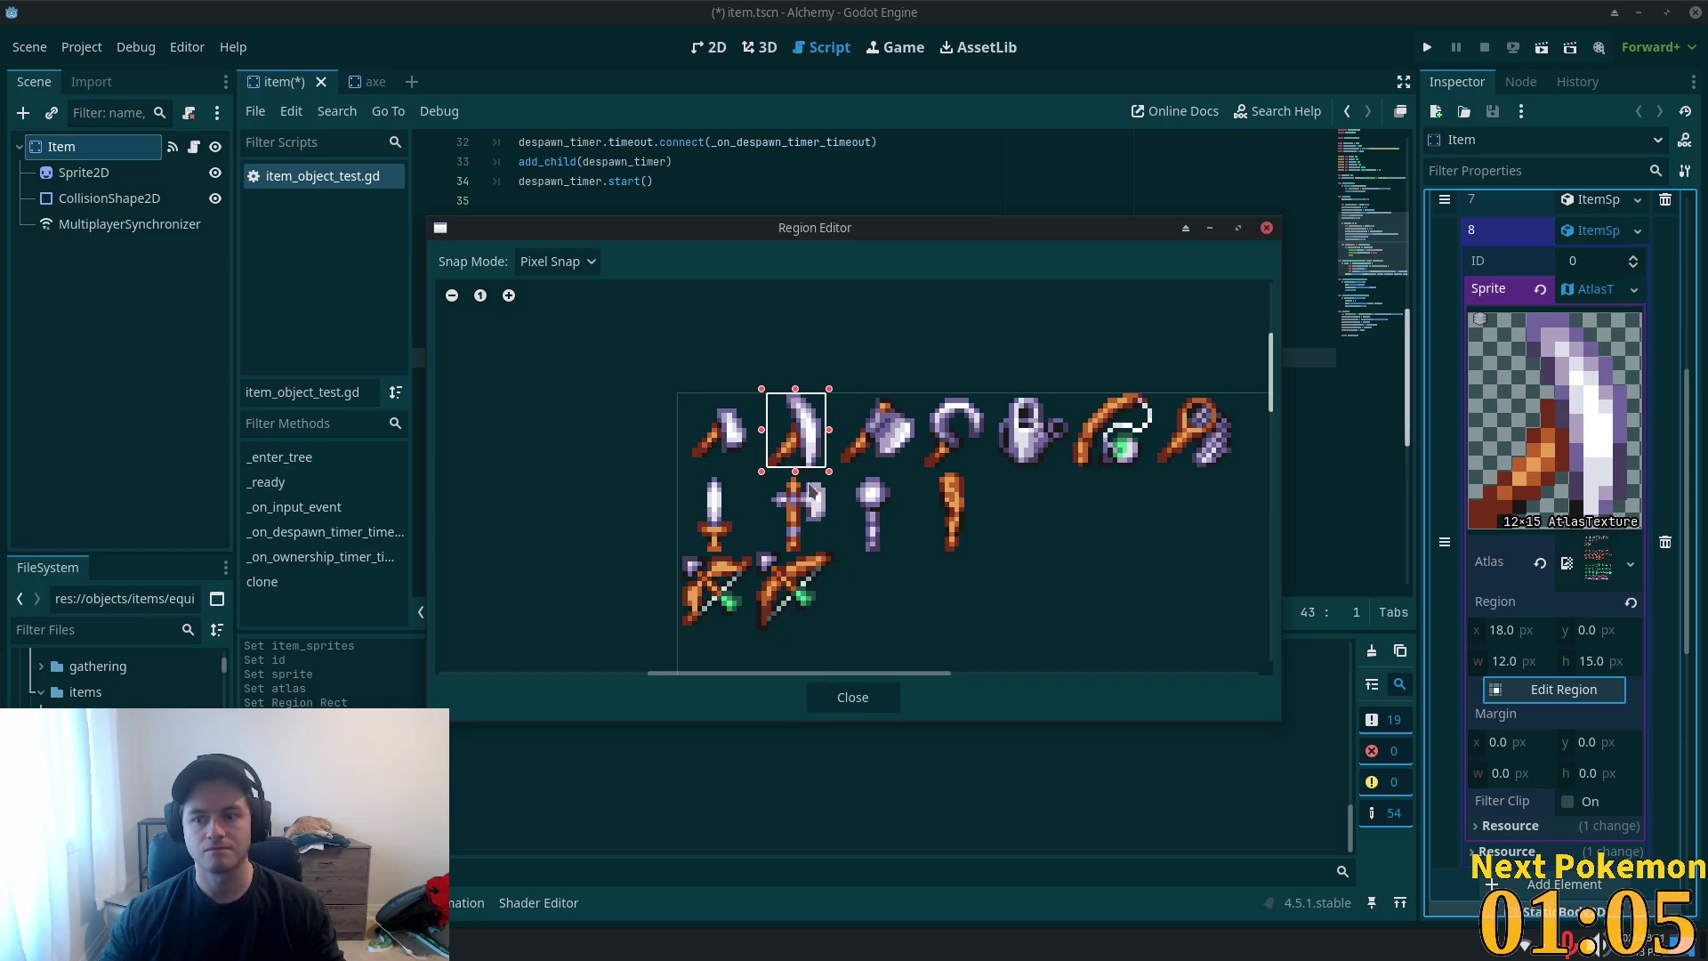
left_click(854, 698)
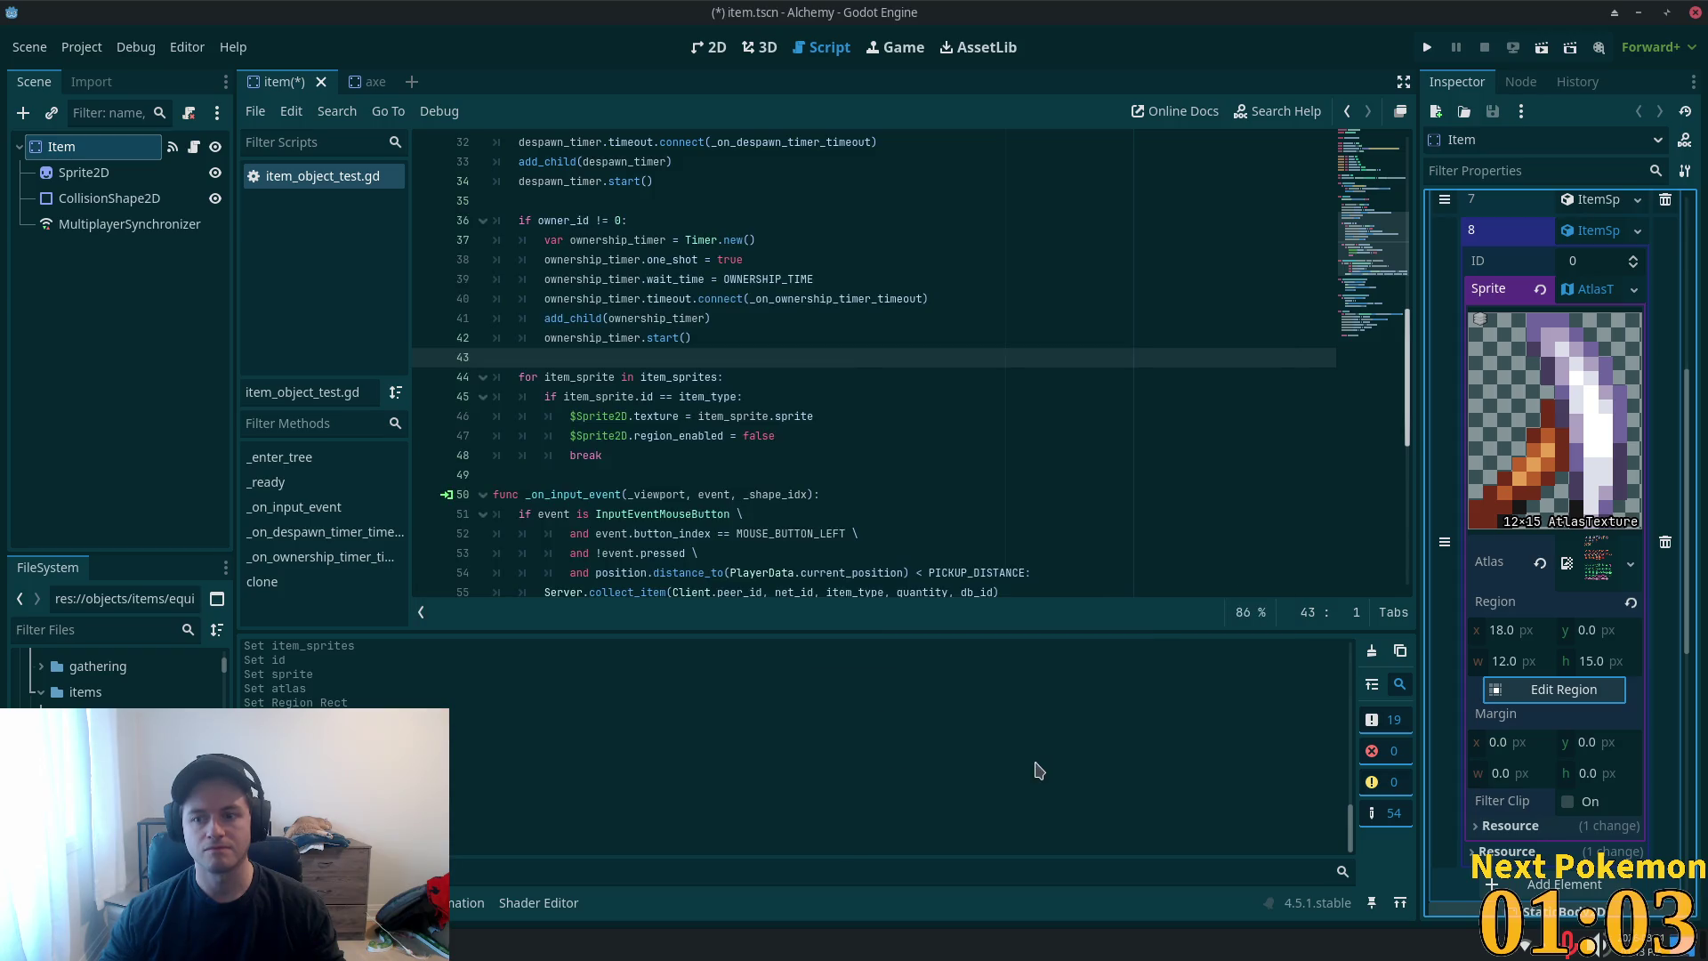
- Set Item Sprites entry 8's ID to 96 and save the item scene
key("ctrl+s")
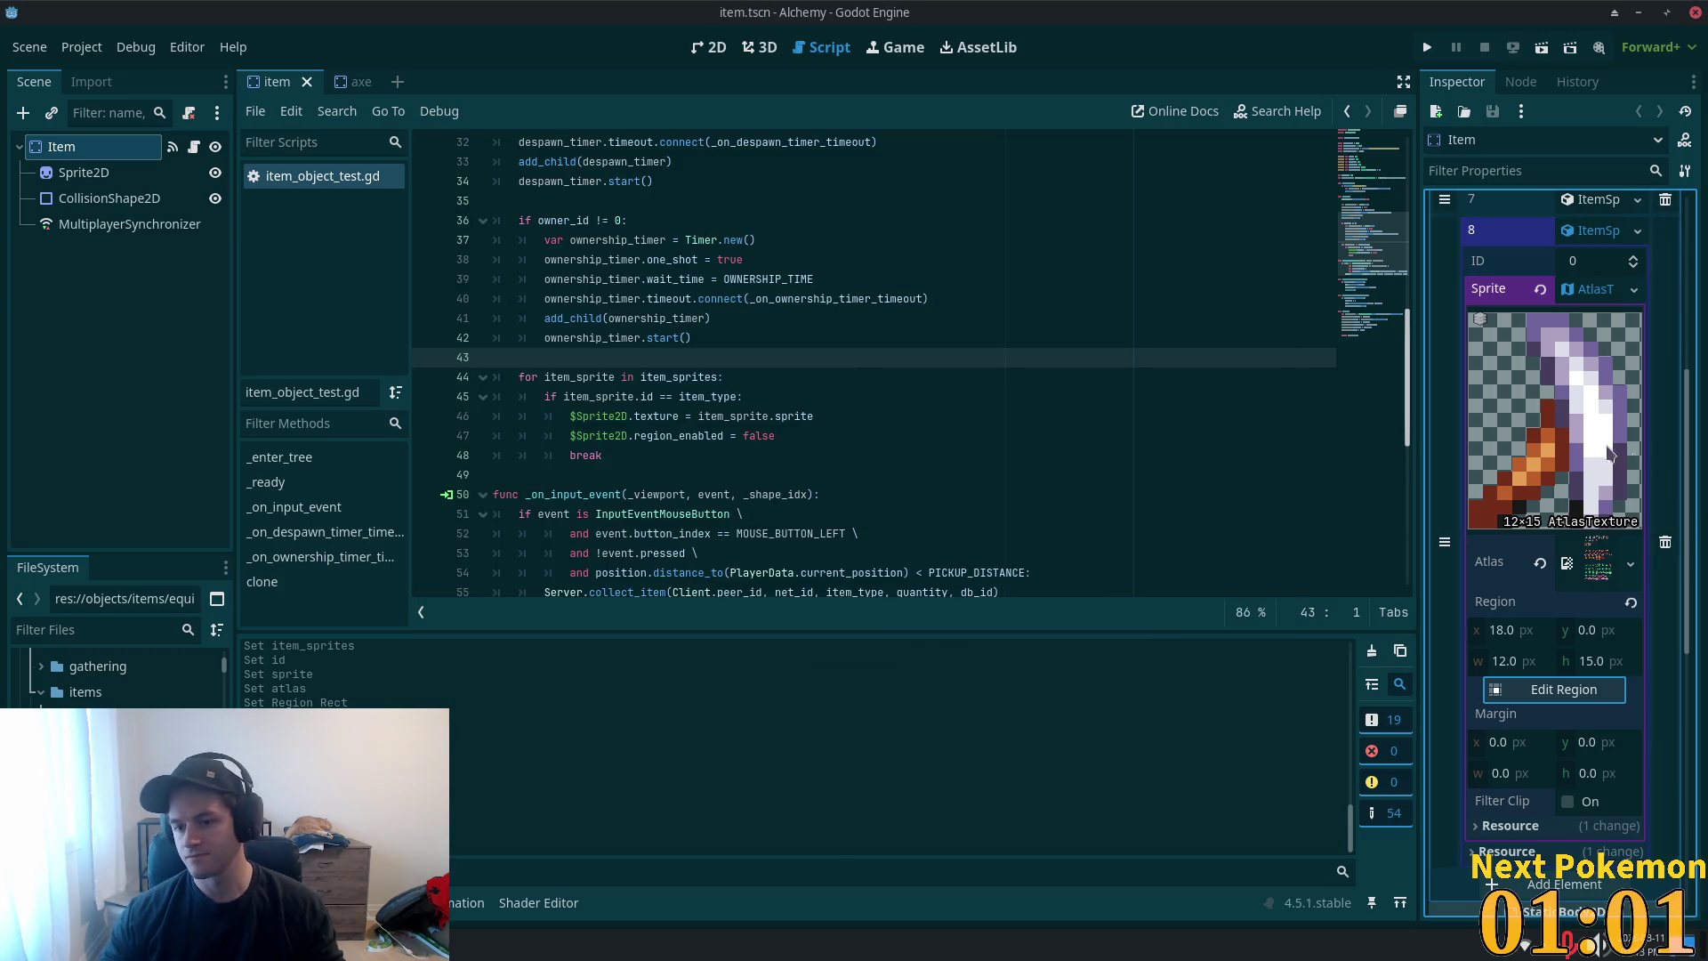
left_click(1592, 265)
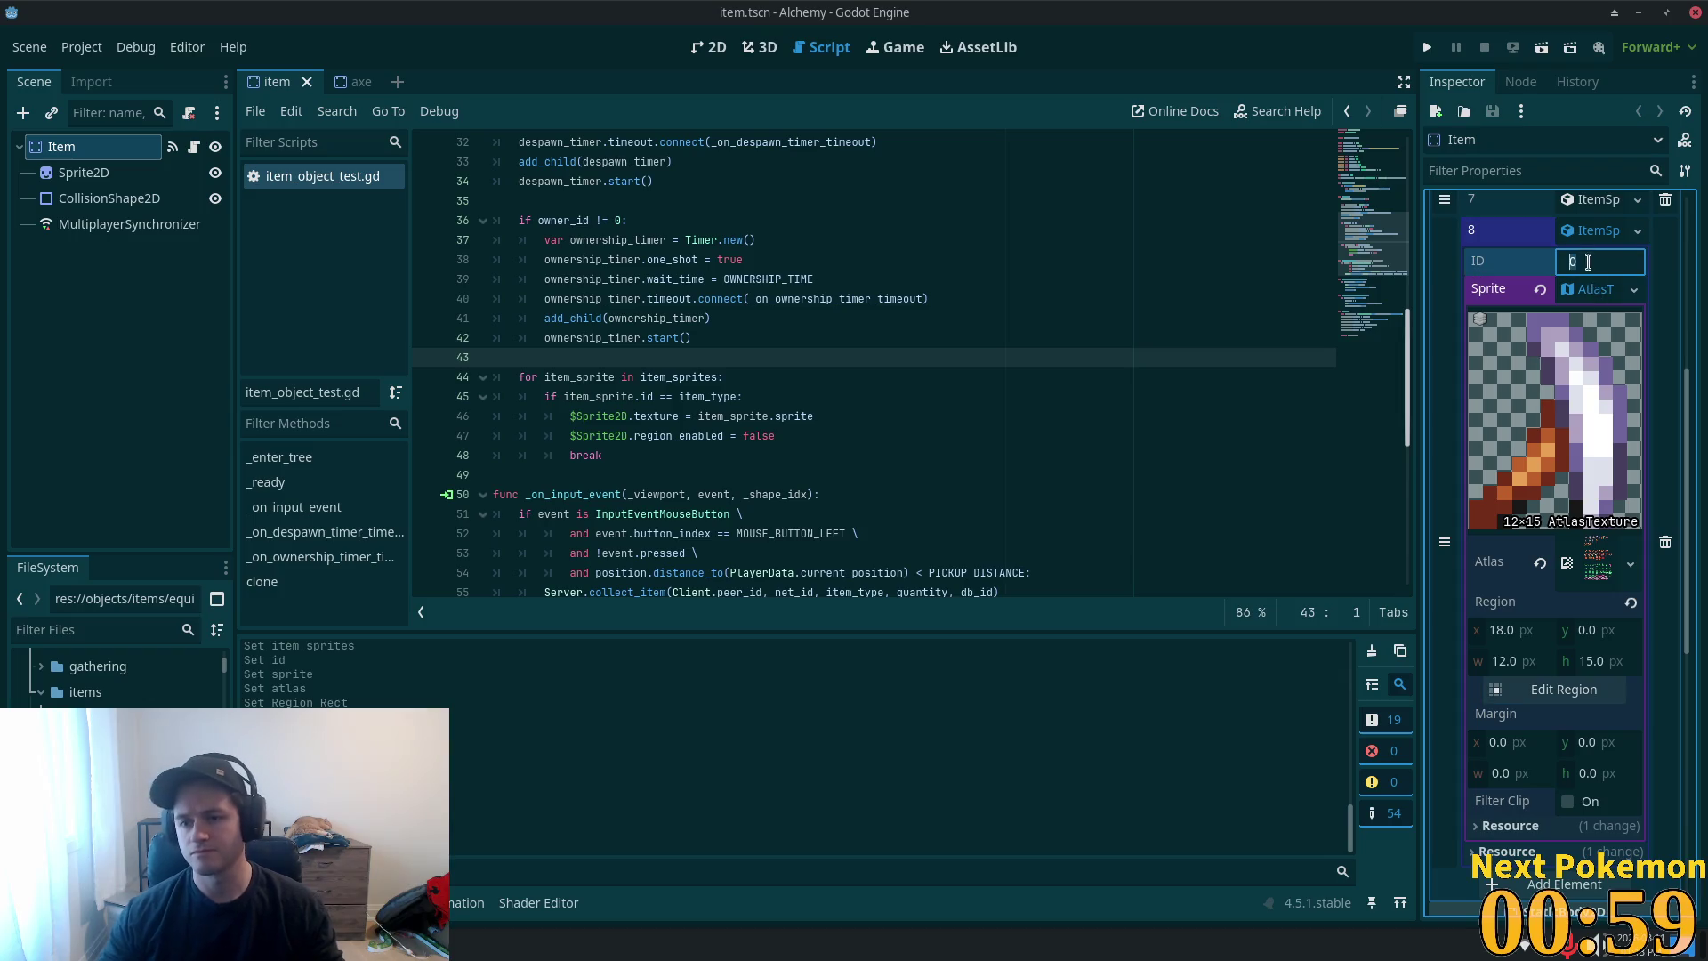
type("96")
key("Return")
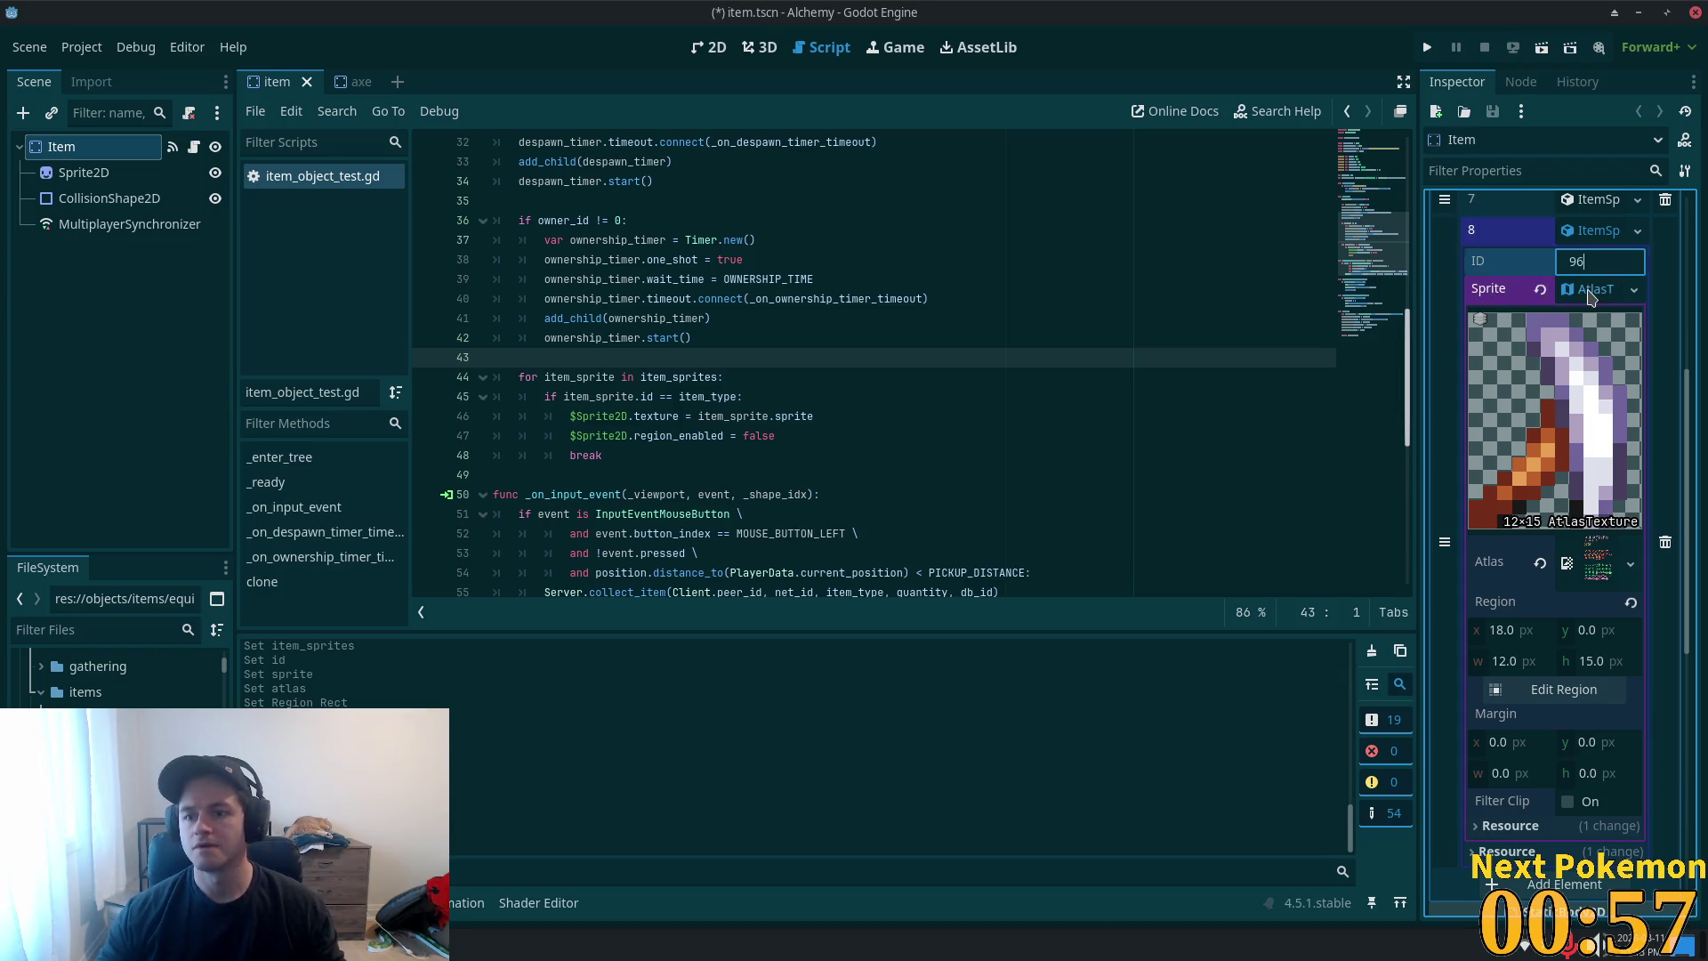
key("ctrl+s")
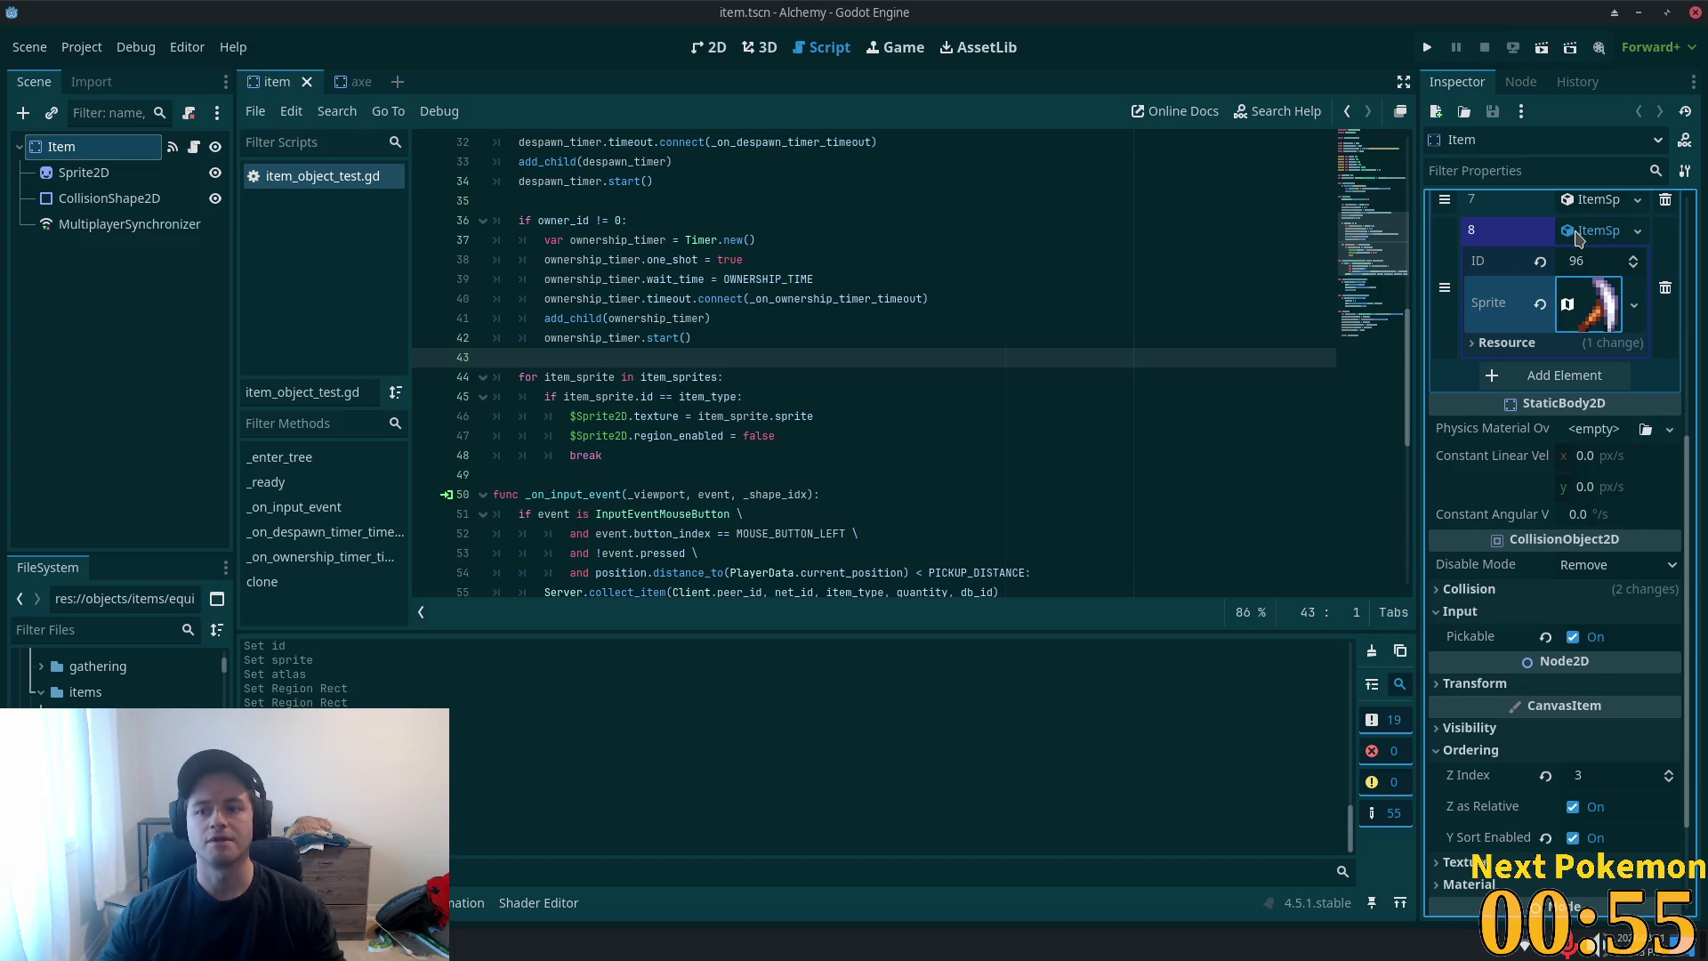
- Close the axe scene, keeping its file, and open the bronze_boots scene
left_click(347, 81)
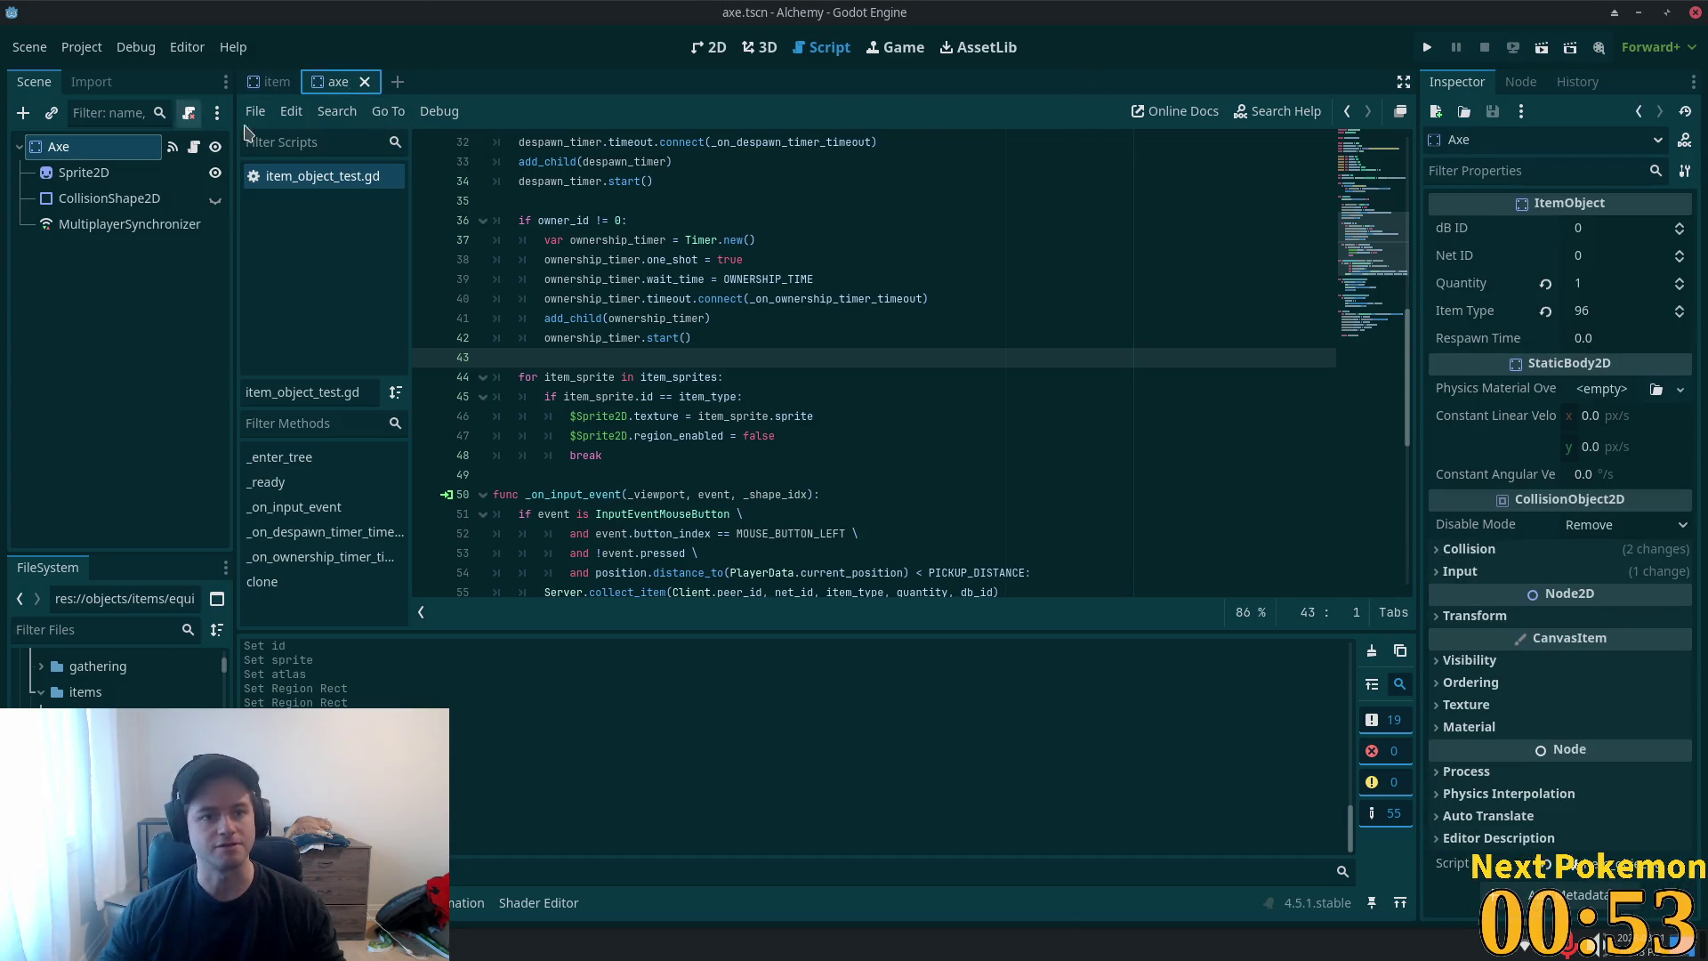
left_click(365, 81)
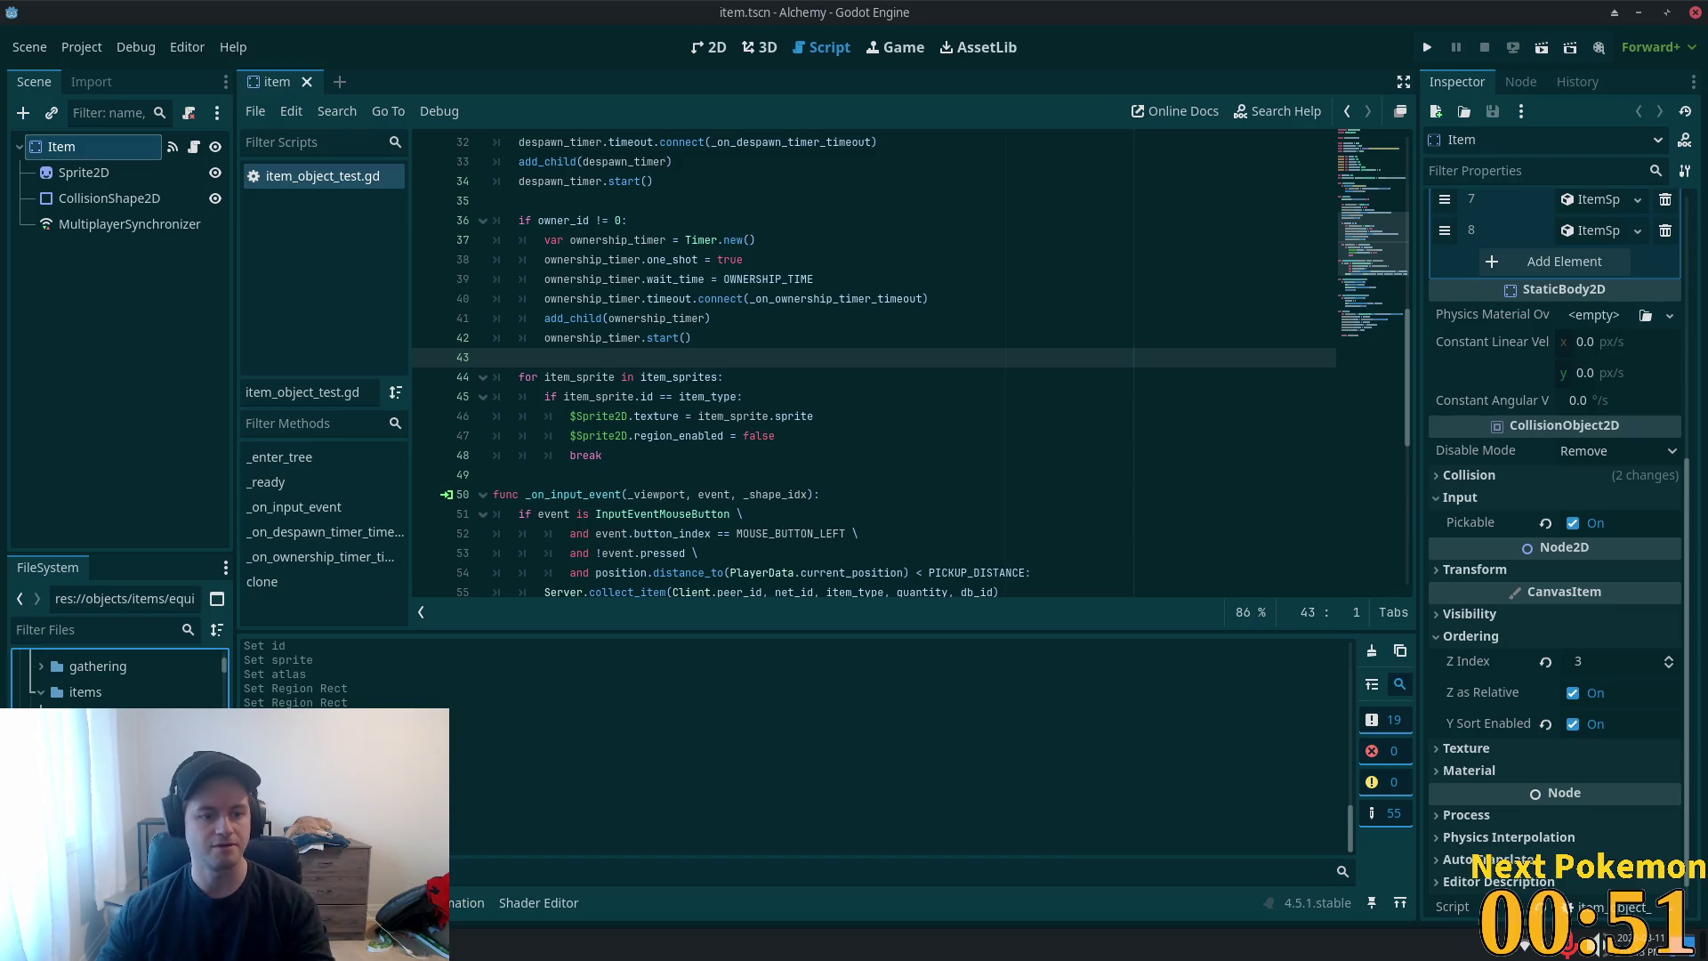
key("Delete")
left_click(985, 564)
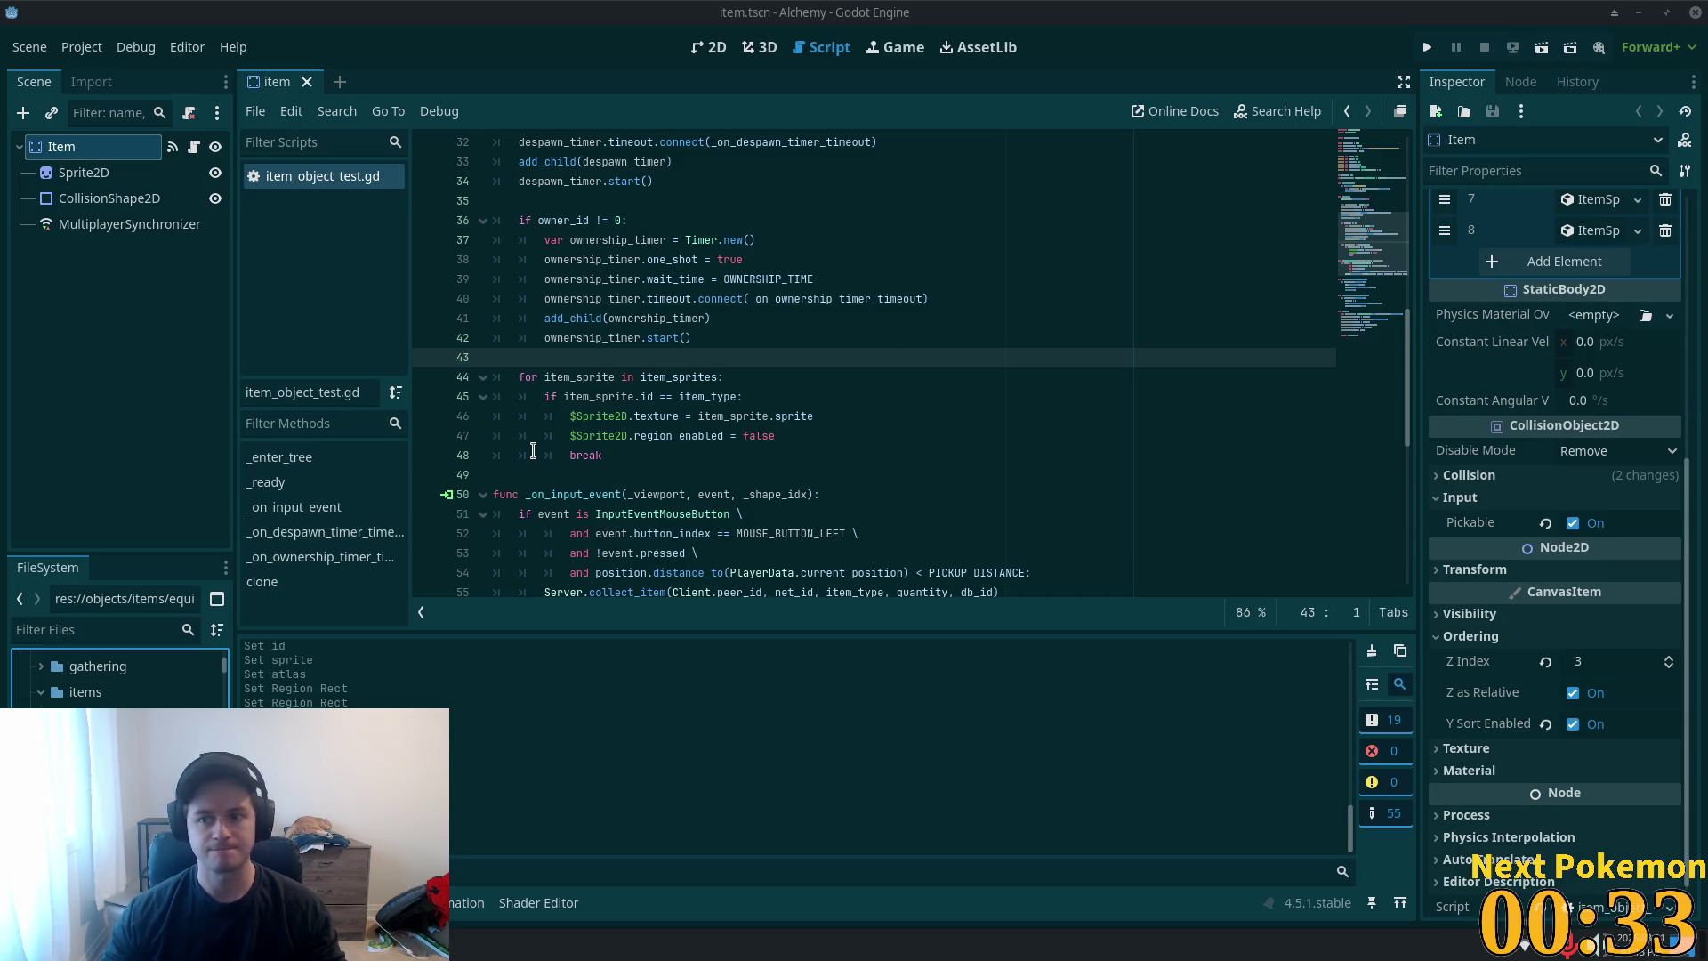
left_click(1564, 261)
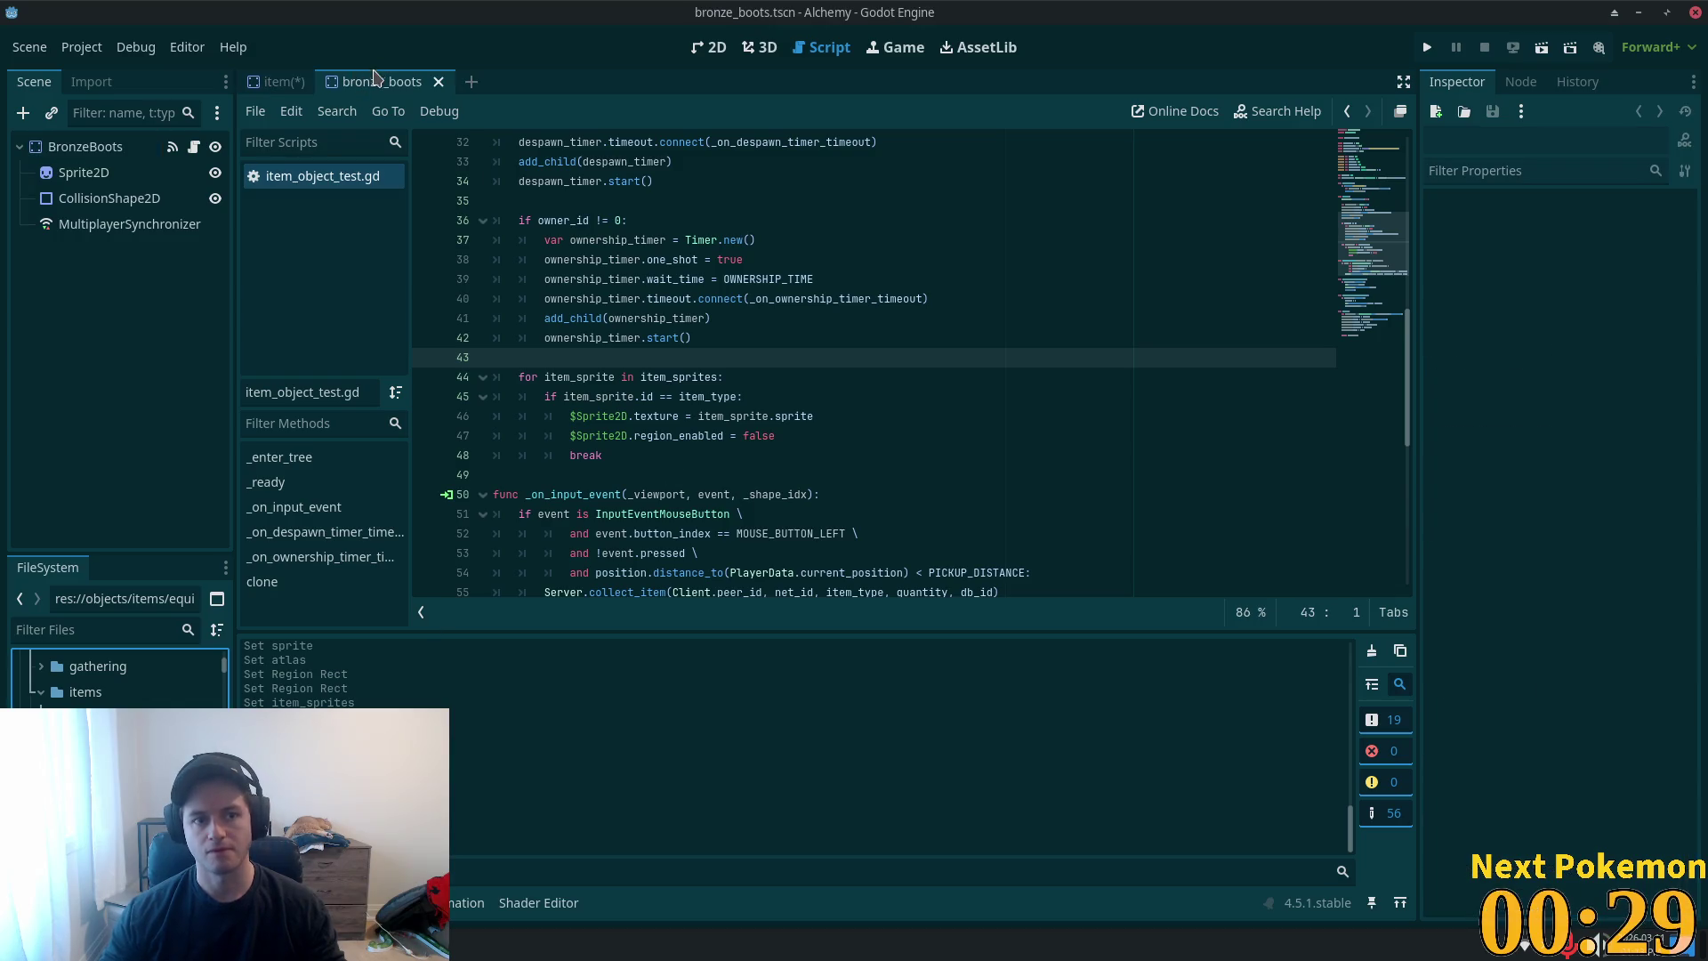
- Read the BronzeBoots item type in the bronze_boots scene, then return to the item scene
left_click(374, 77)
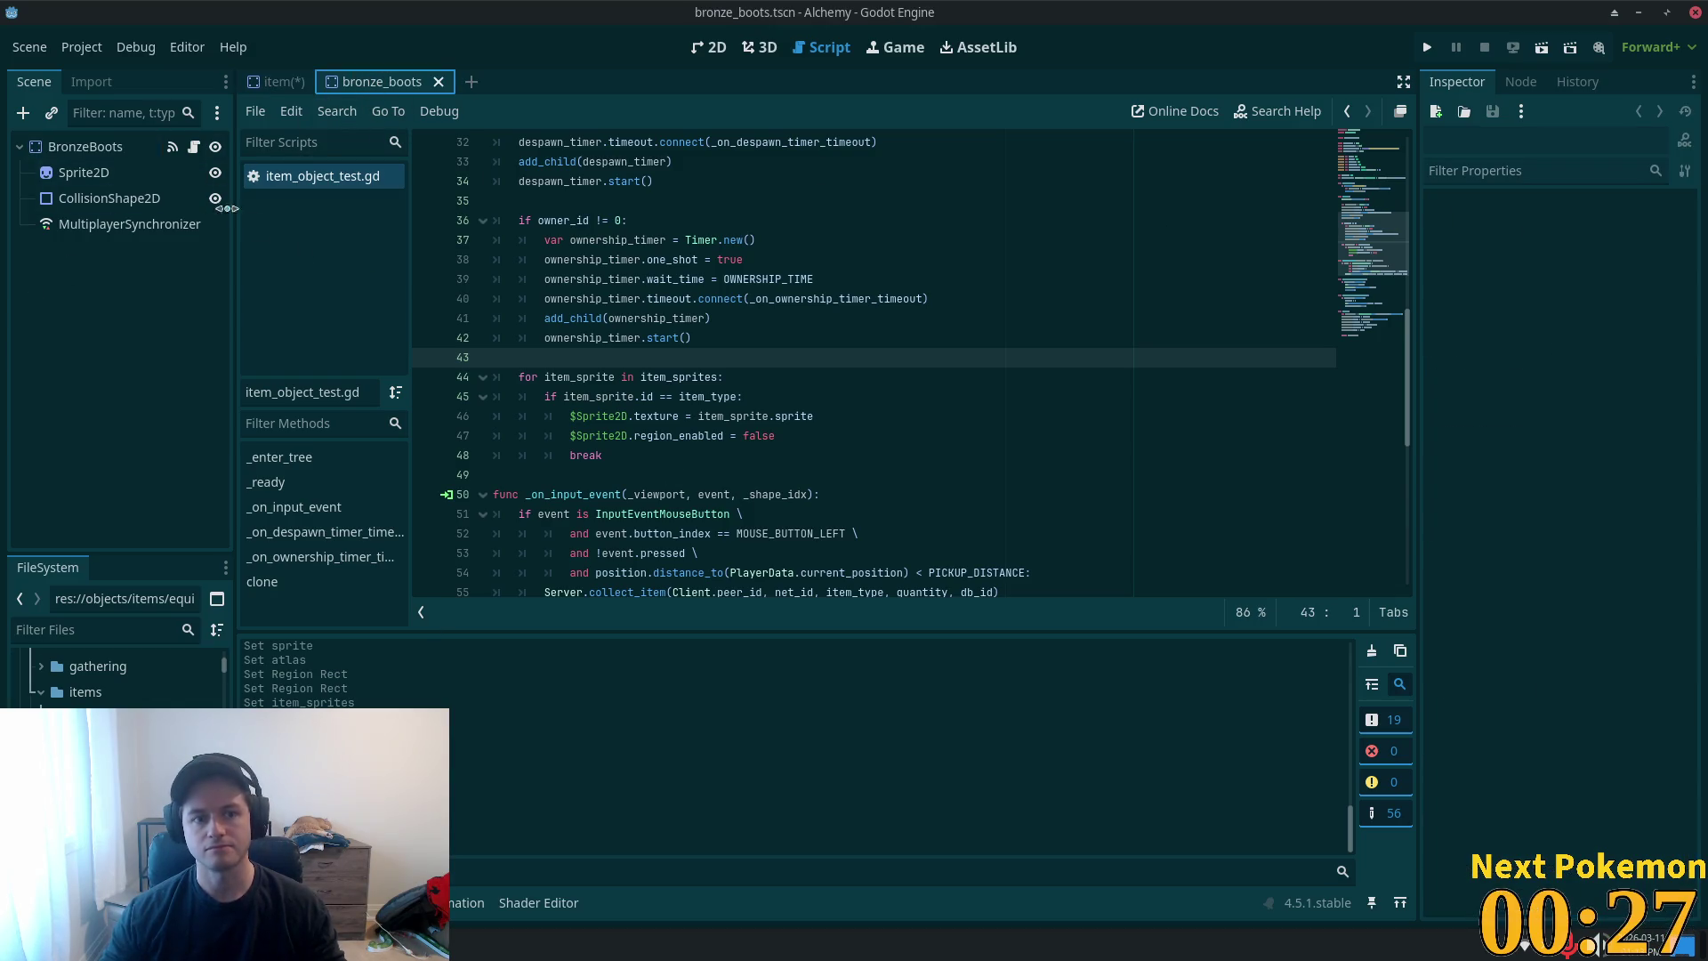
left_click(275, 81)
left_click(374, 80)
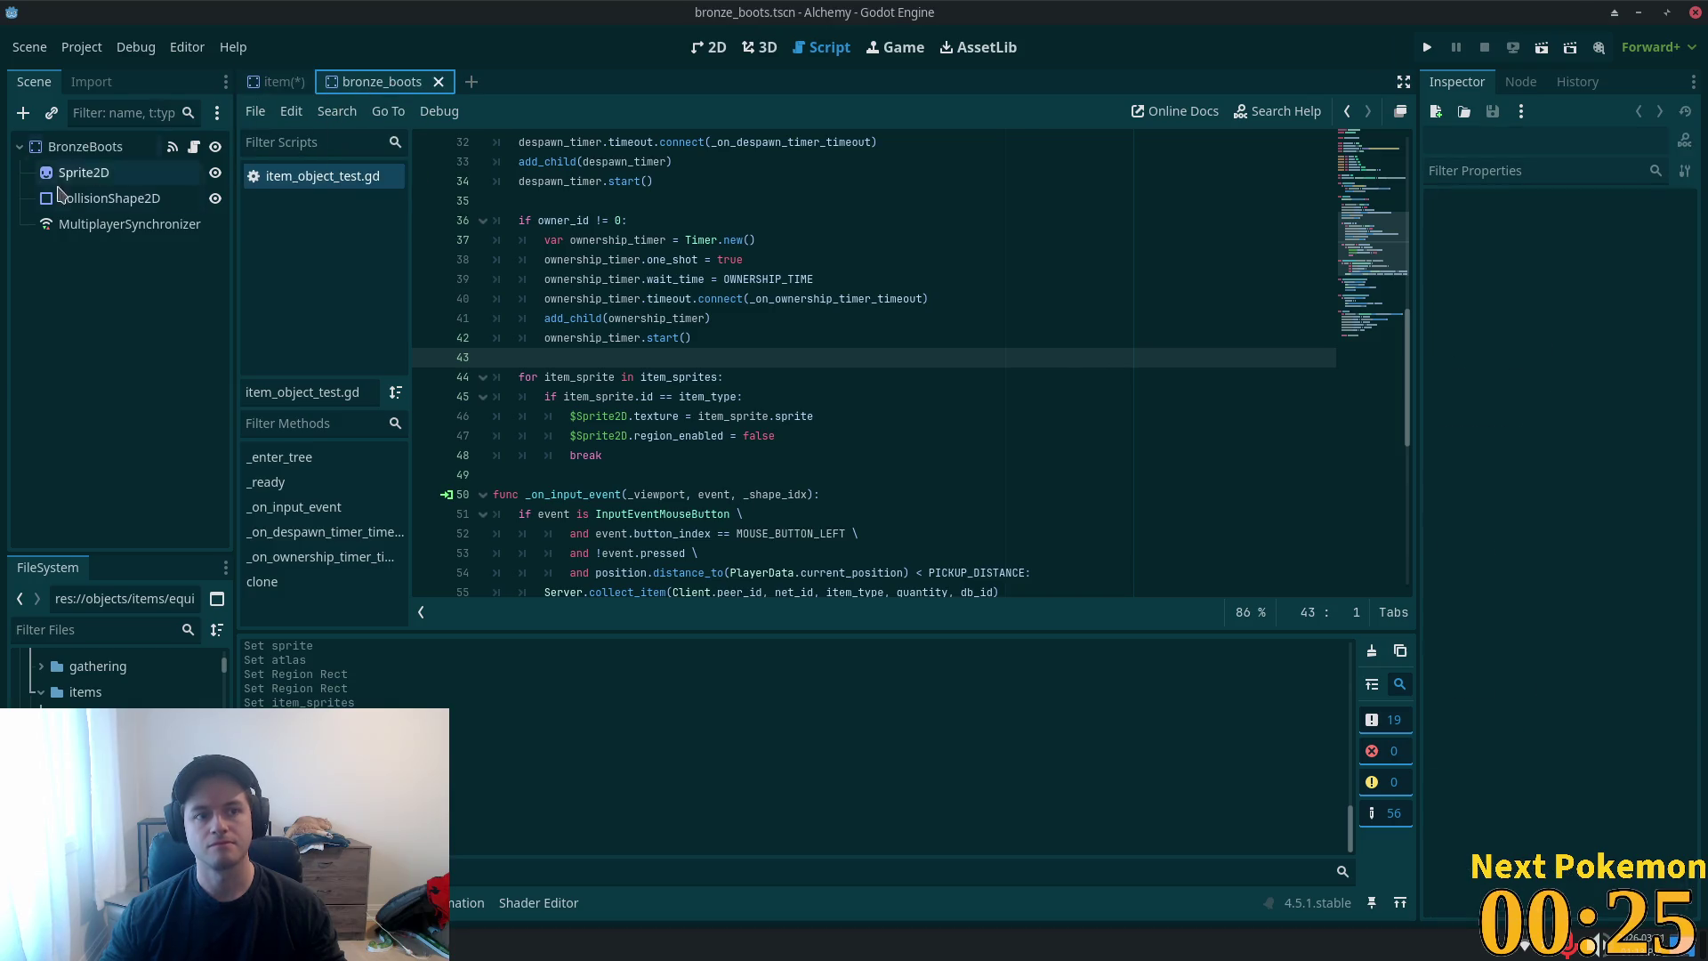
left_click(72, 149)
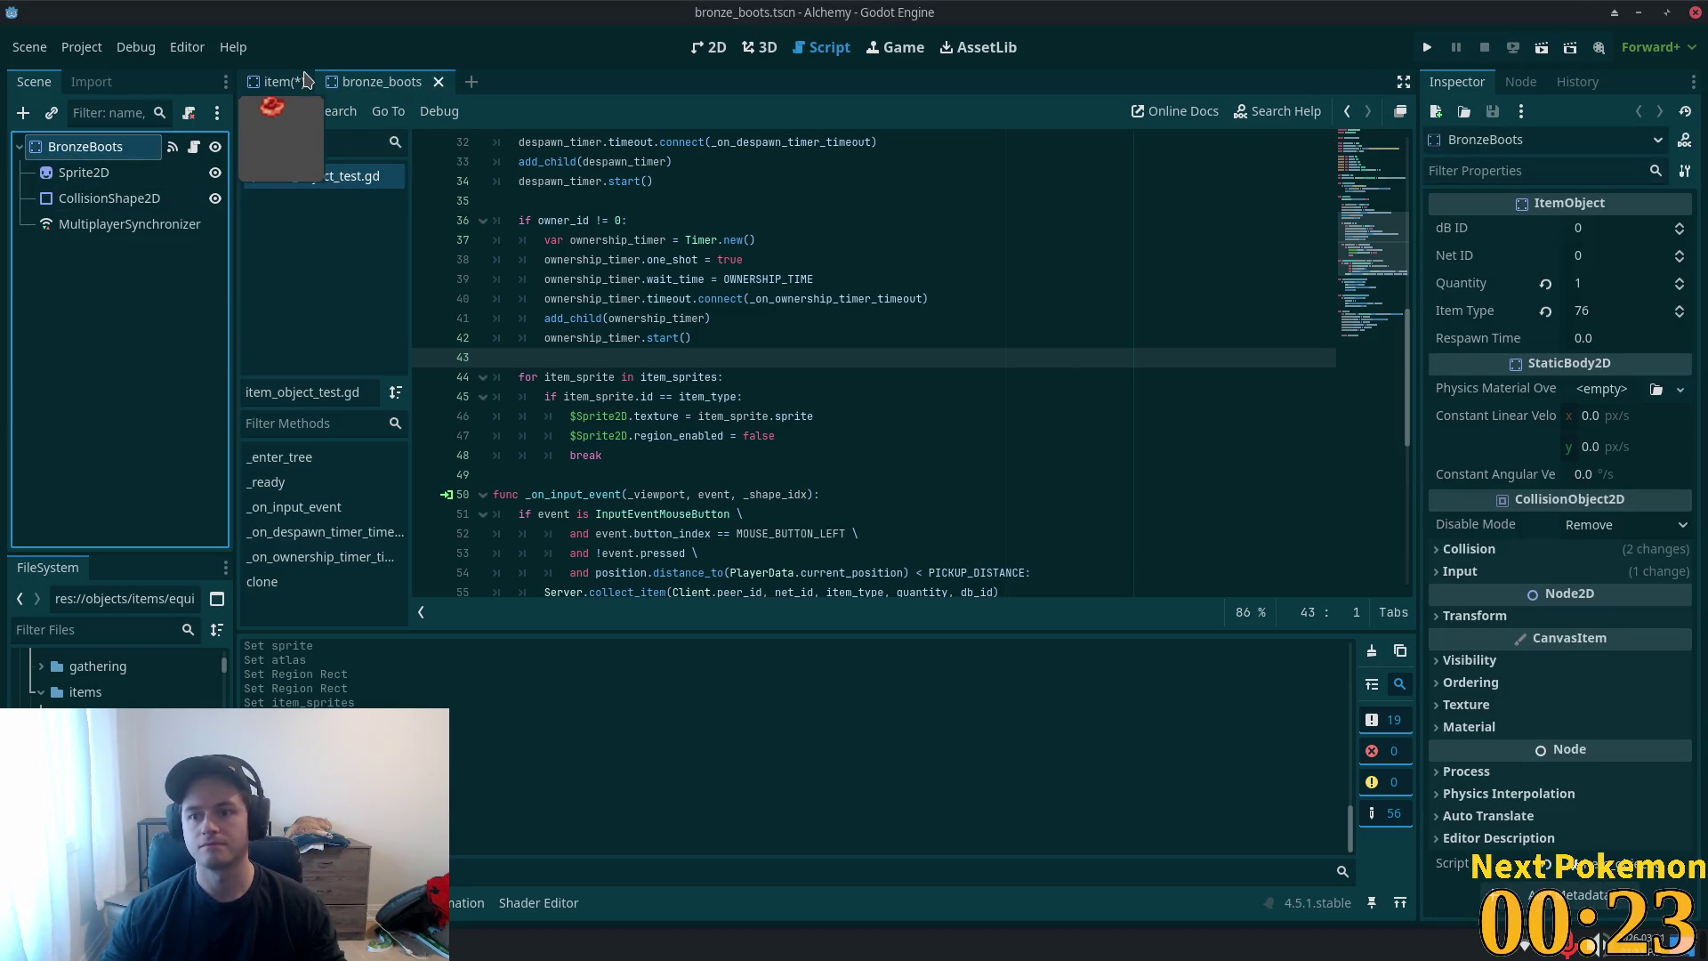
left_click(270, 85)
- Add Item Sprites entry 9 as a new ItemSprite with ID 76
left_click(1593, 267)
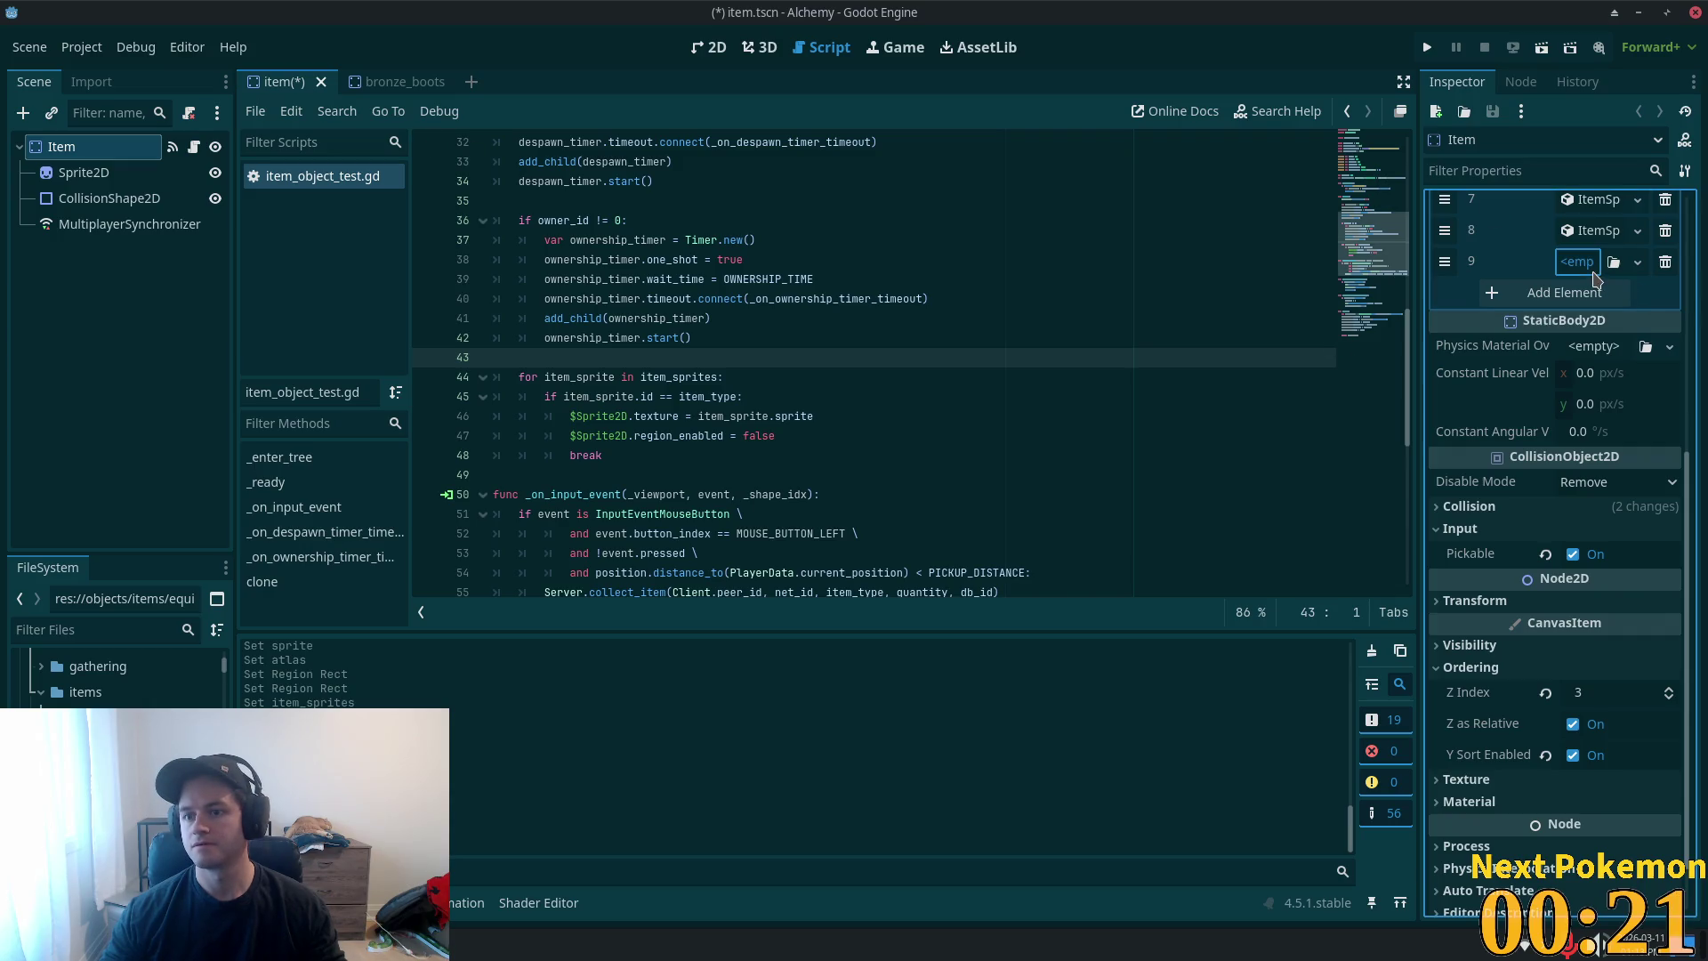
left_click(1576, 261)
left_click(1592, 315)
left_click(1592, 261)
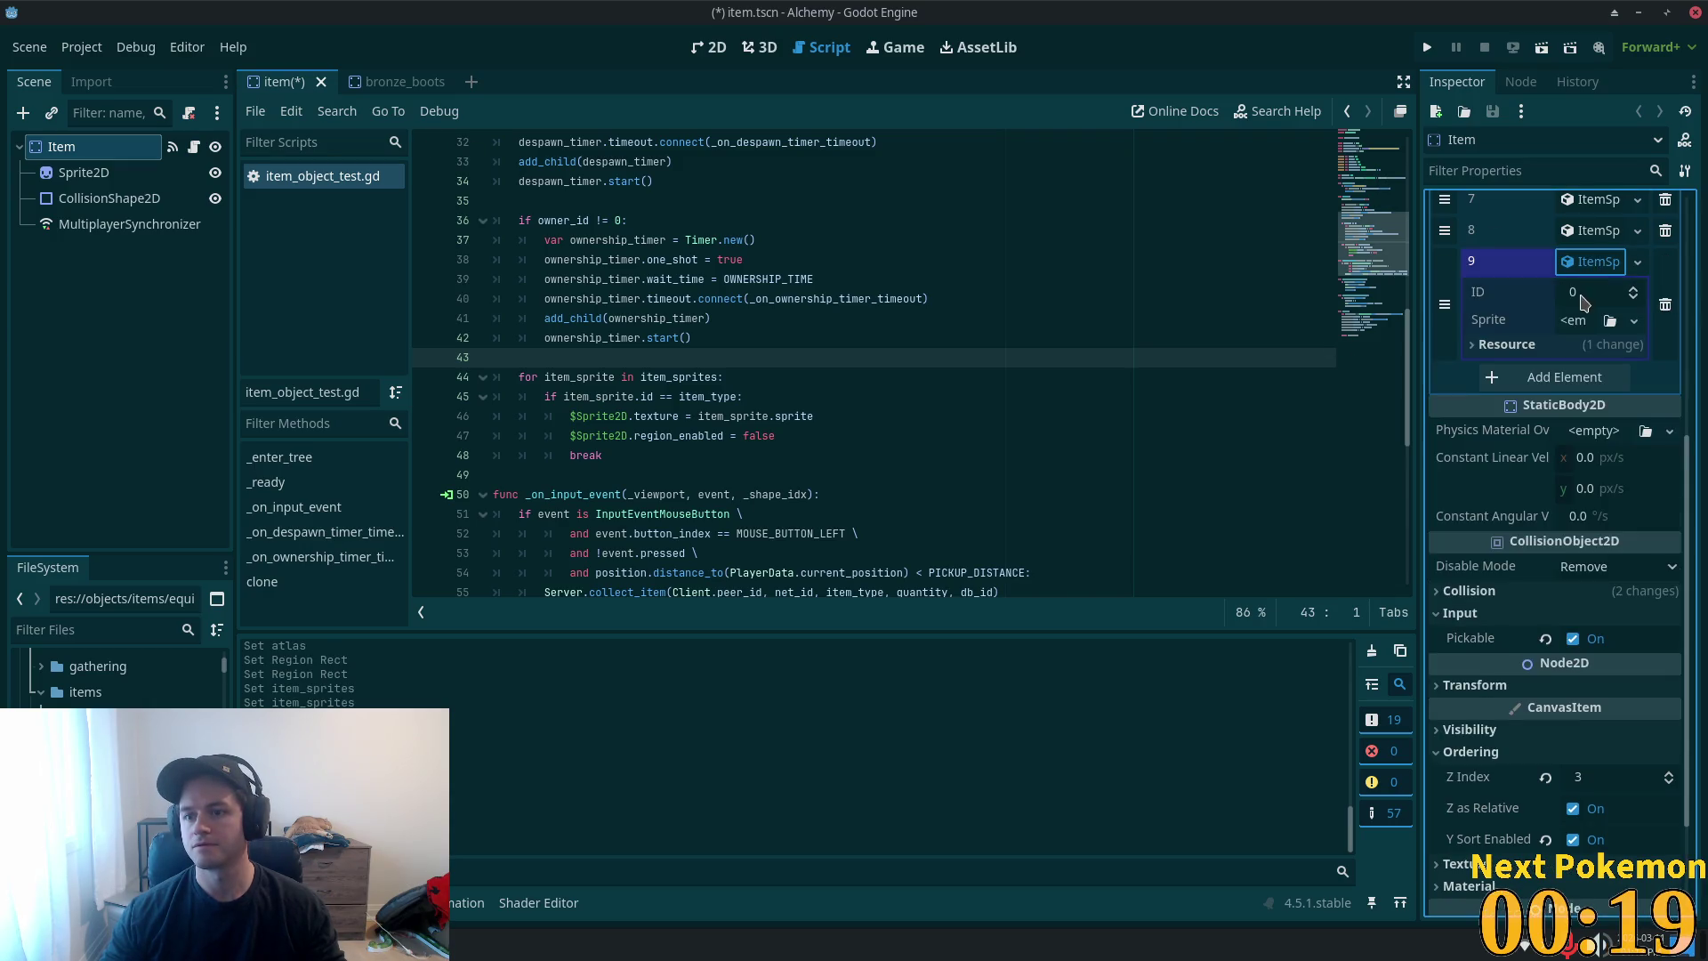
type("6")
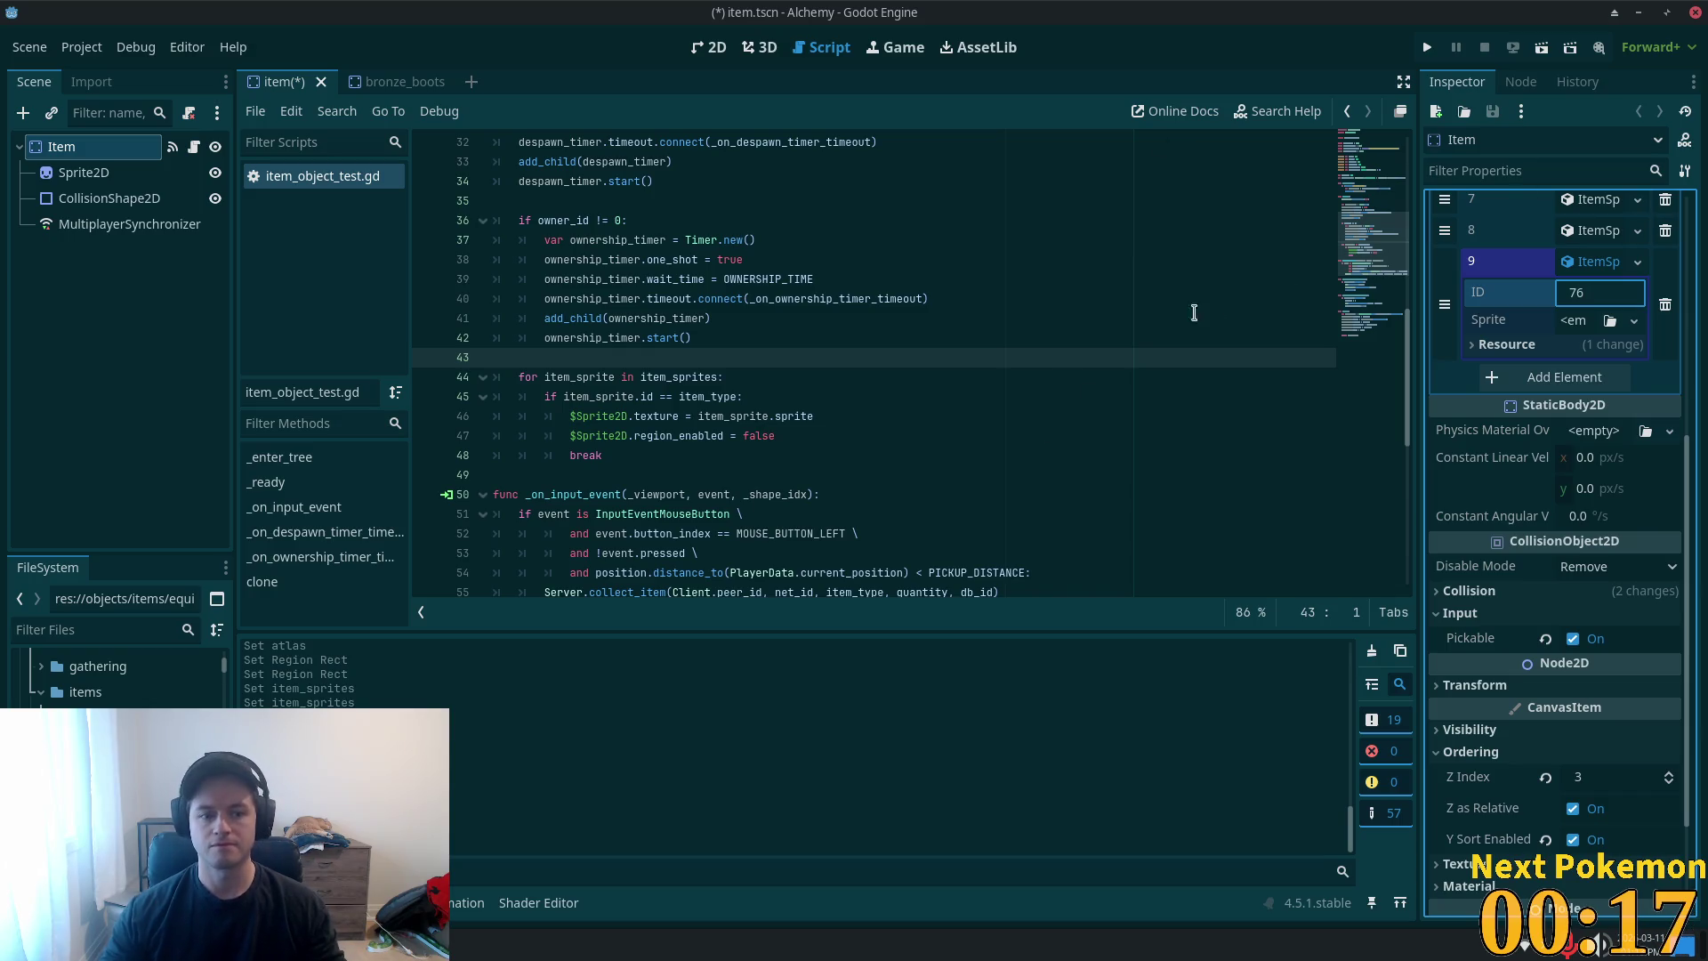
scroll(1618, 443, "up", 5)
- Copy entry 2's AtlasTexture sprite and paste it as unique into entry 9
left_click(1593, 405)
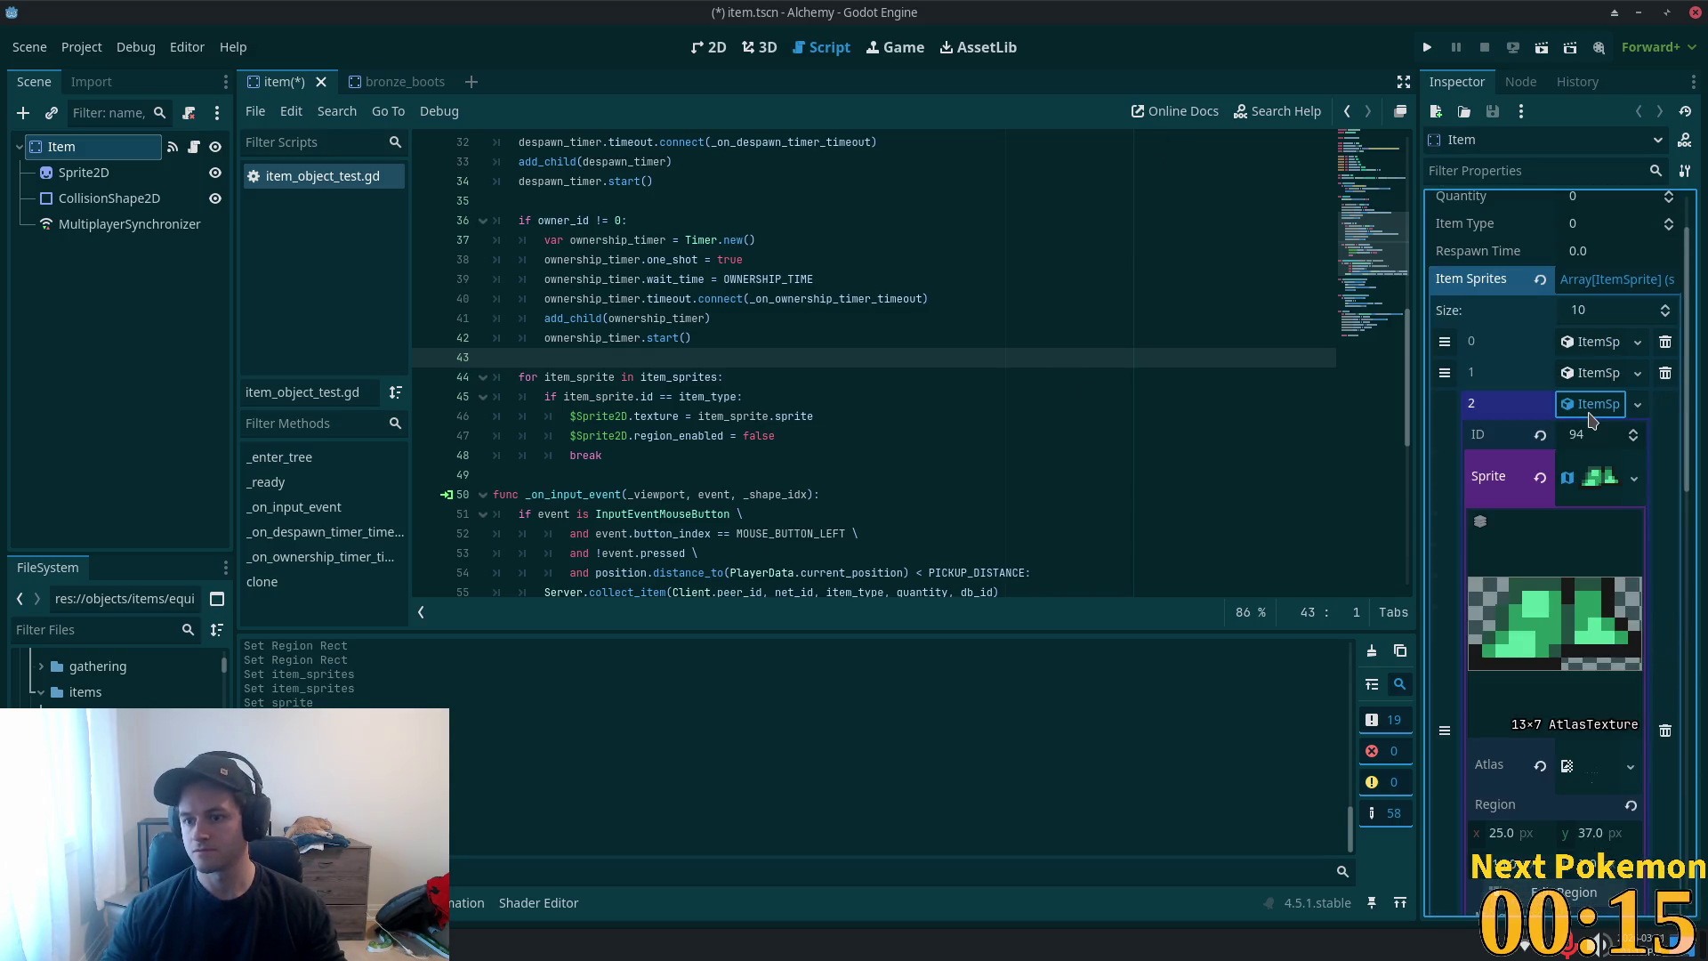
right_click(1593, 480)
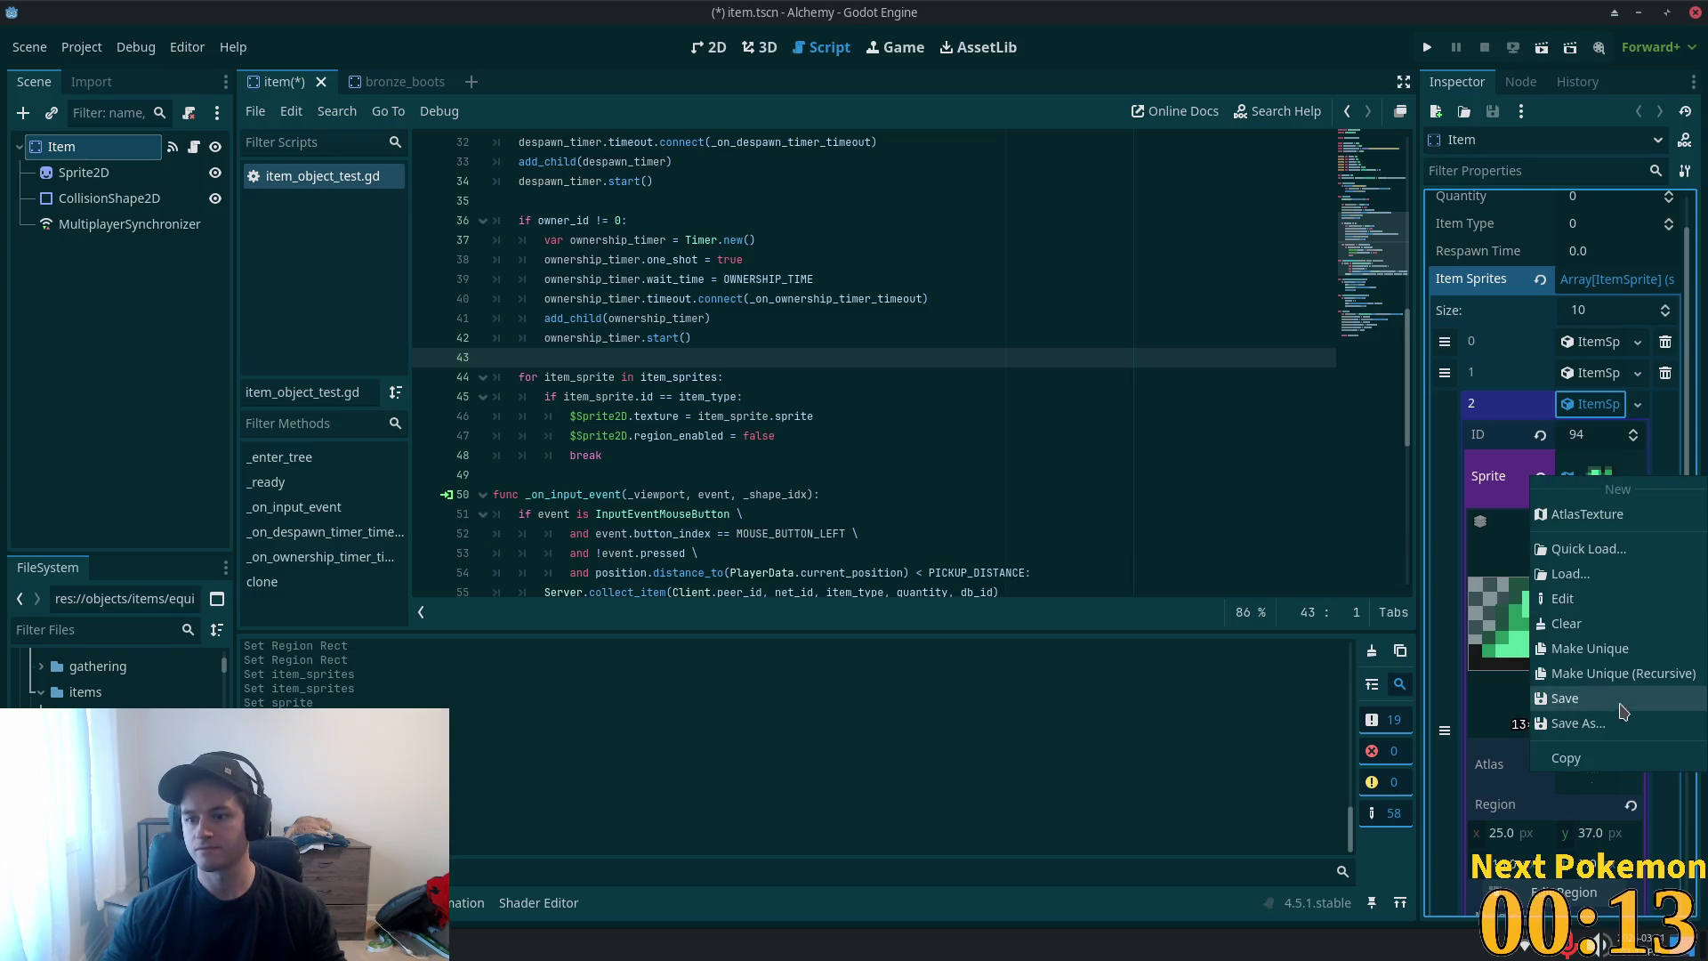
left_click(1606, 760)
left_click(1596, 408)
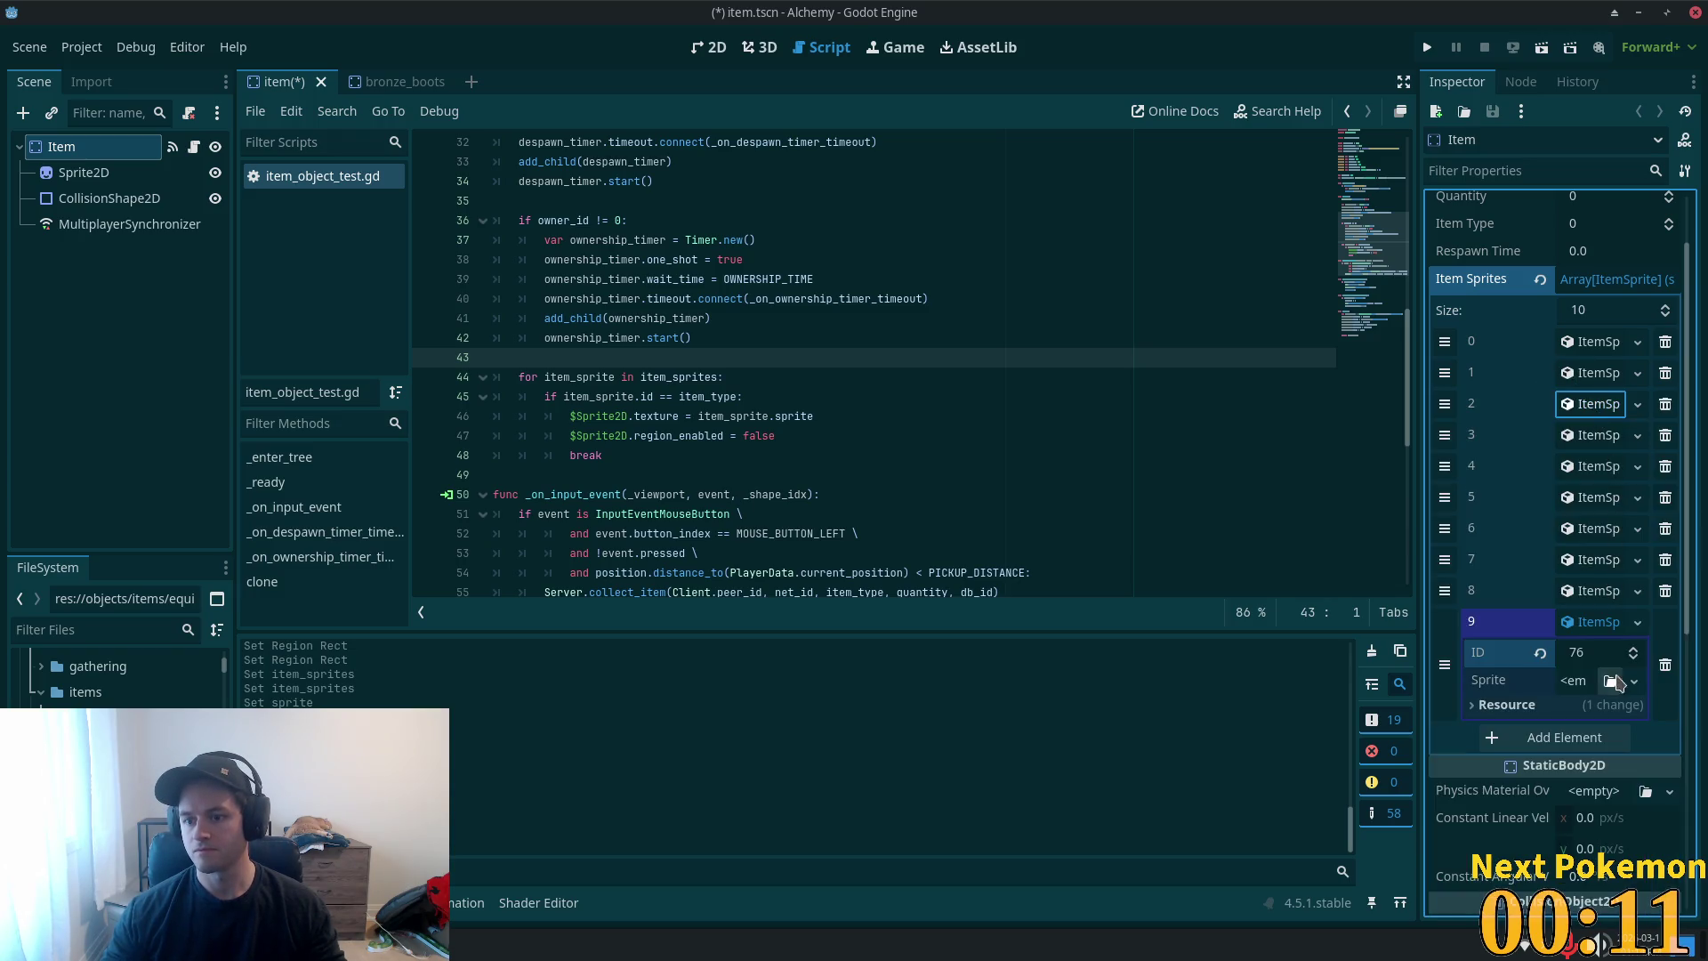
left_click(1573, 681)
left_click(1574, 805)
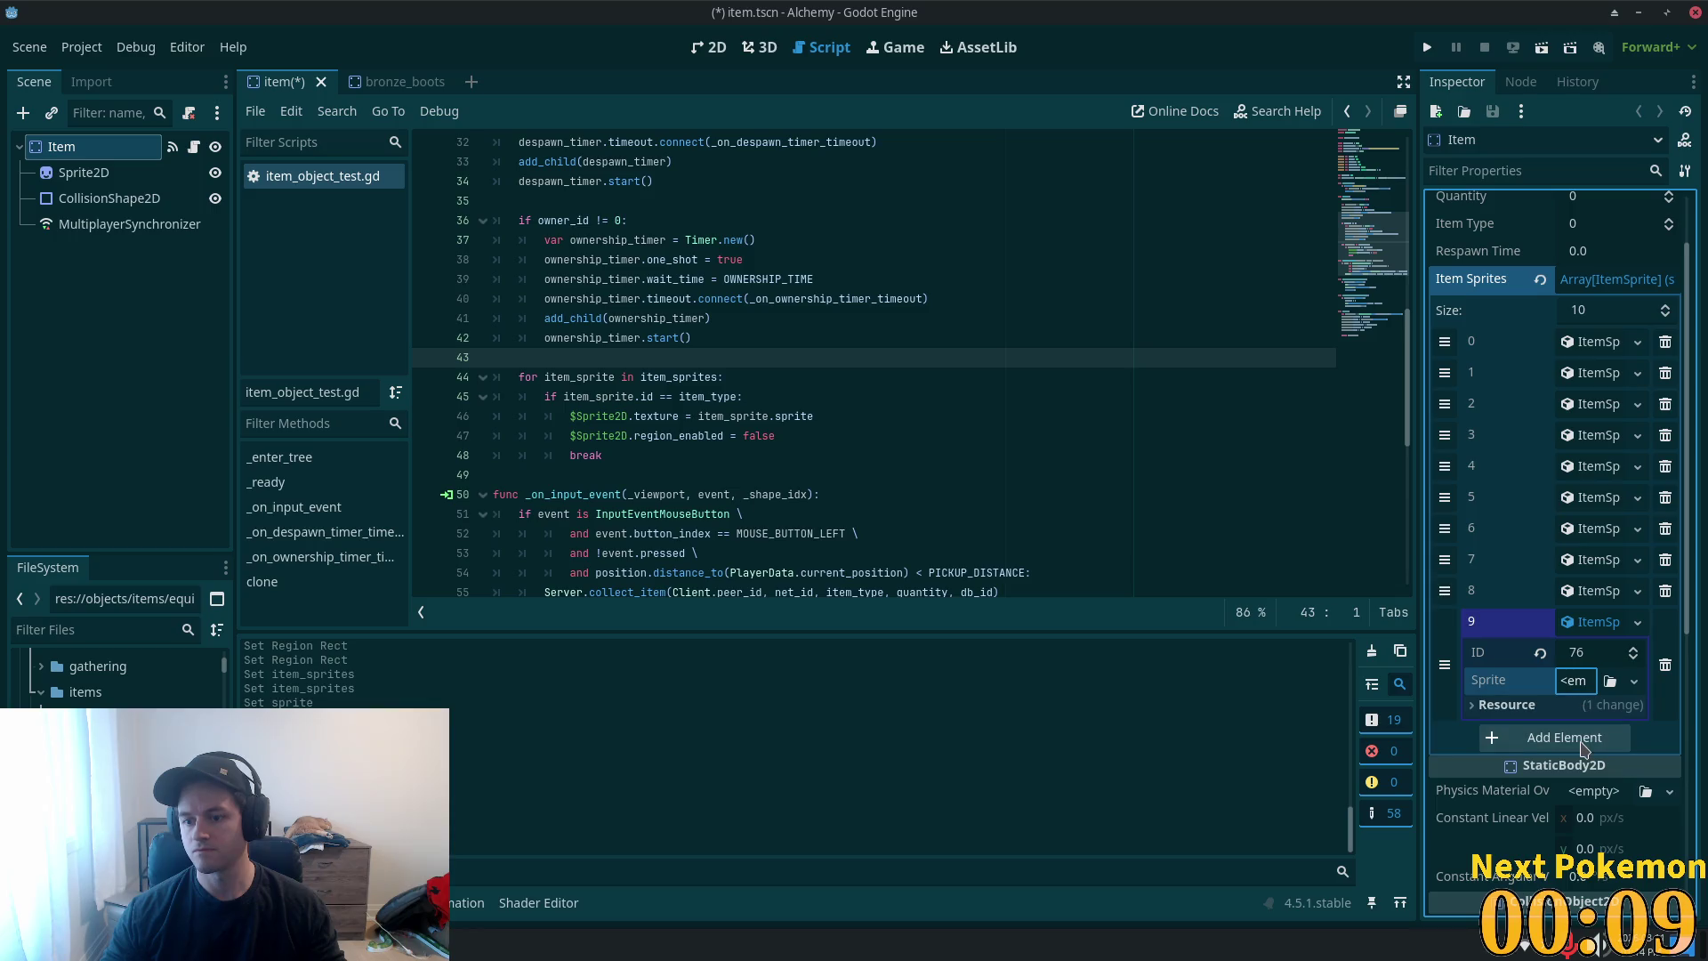
left_click(1574, 683)
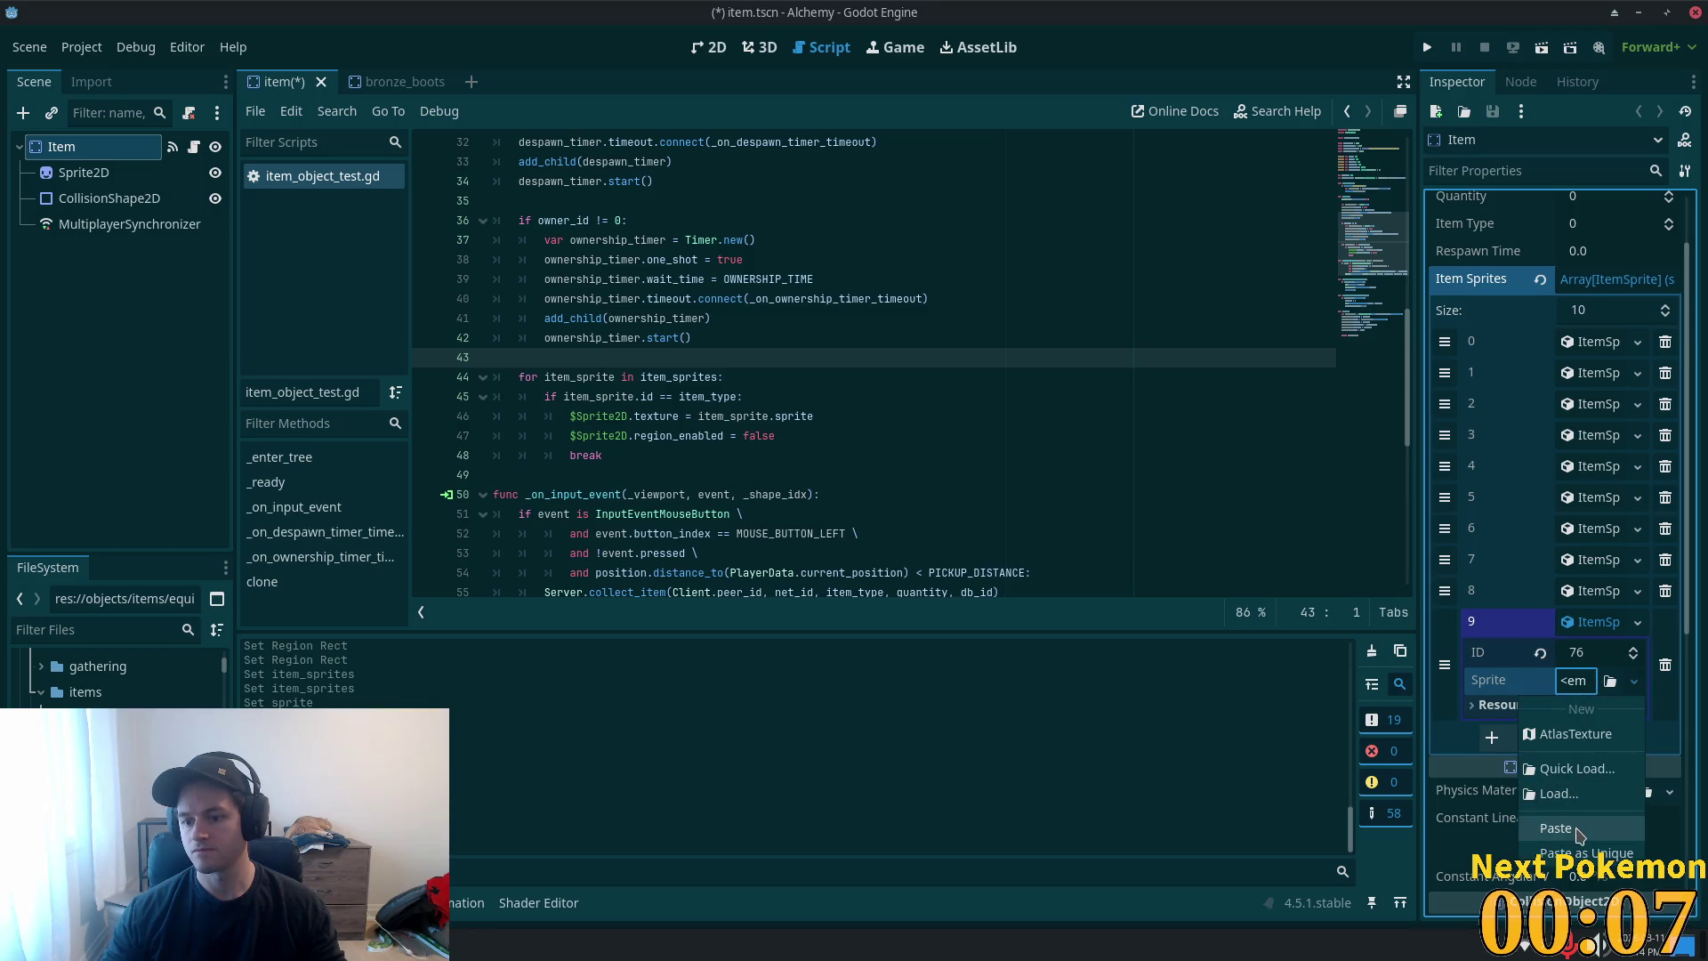
left_click(1575, 852)
left_click(928, 644)
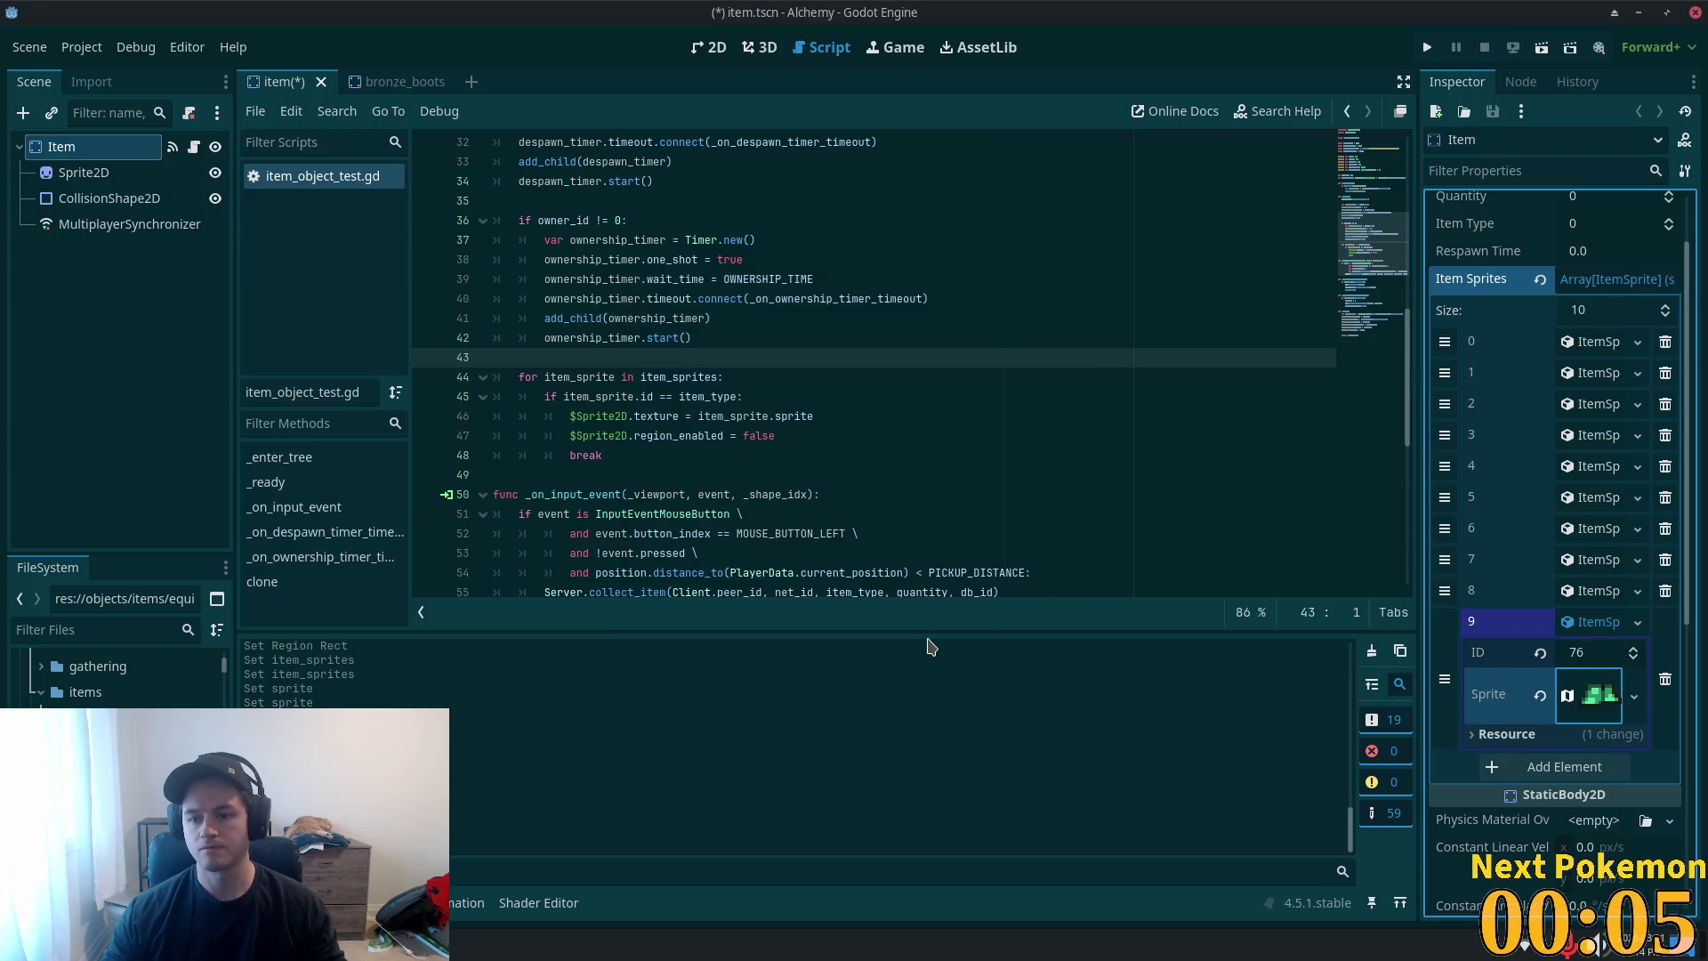
left_click(1598, 622)
- Save the item scene, add an empty entry 10, and close bronze_boots
key("ctrl+s")
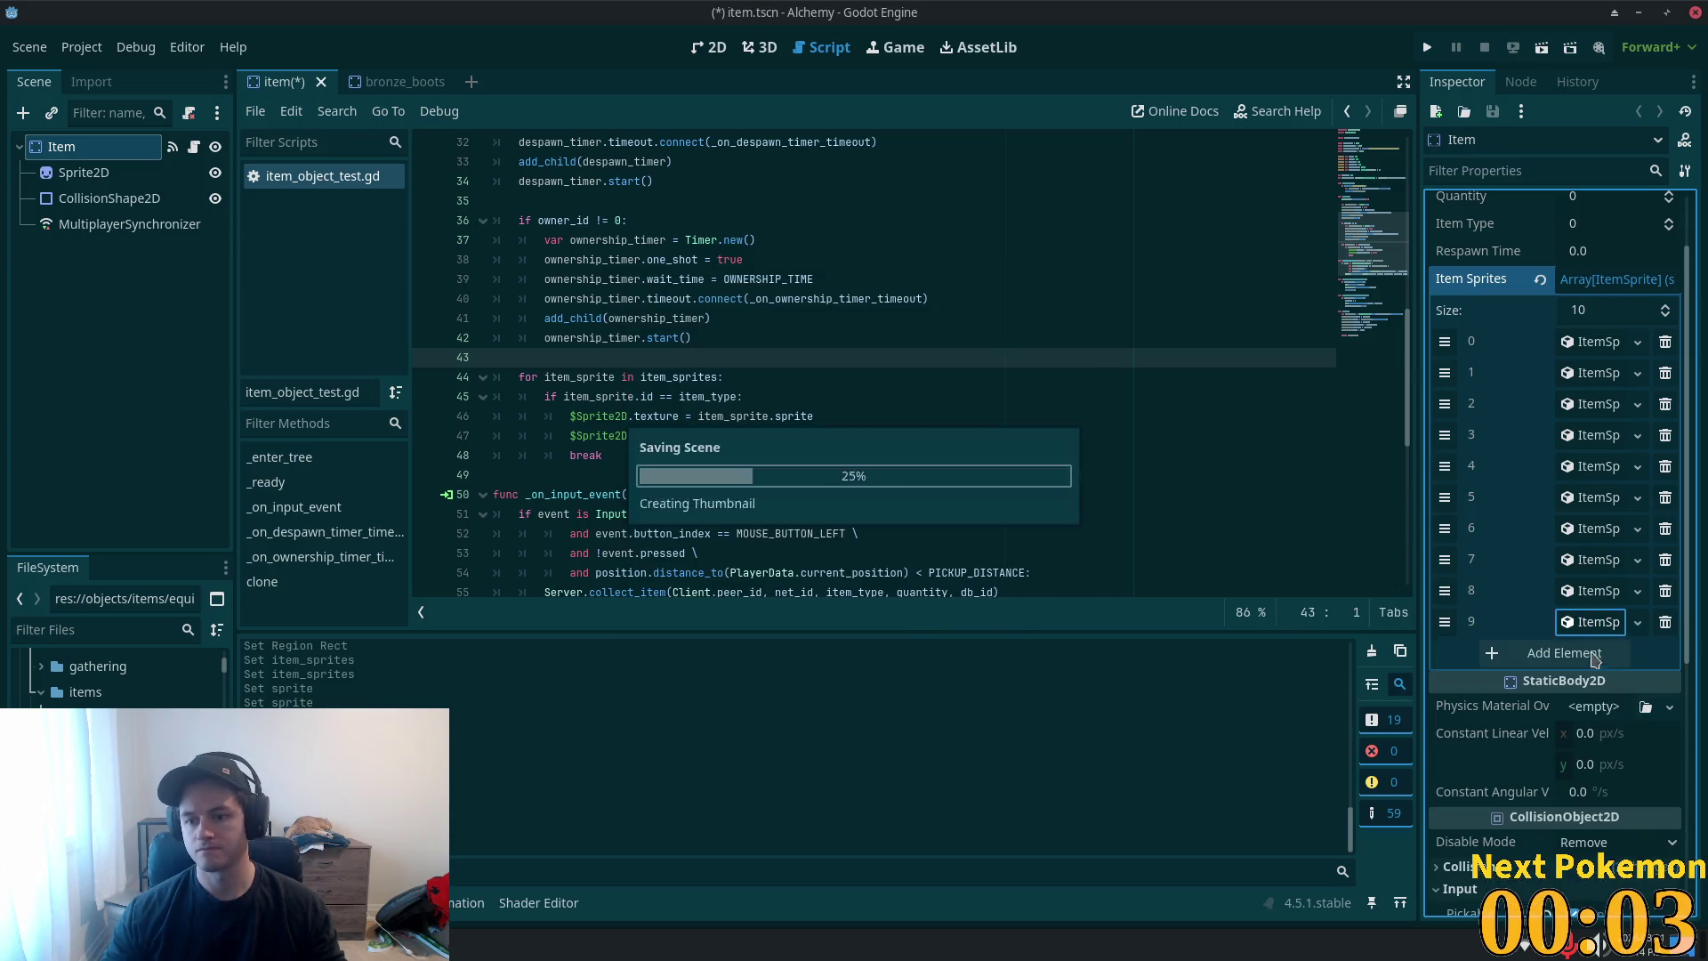
left_click(1595, 654)
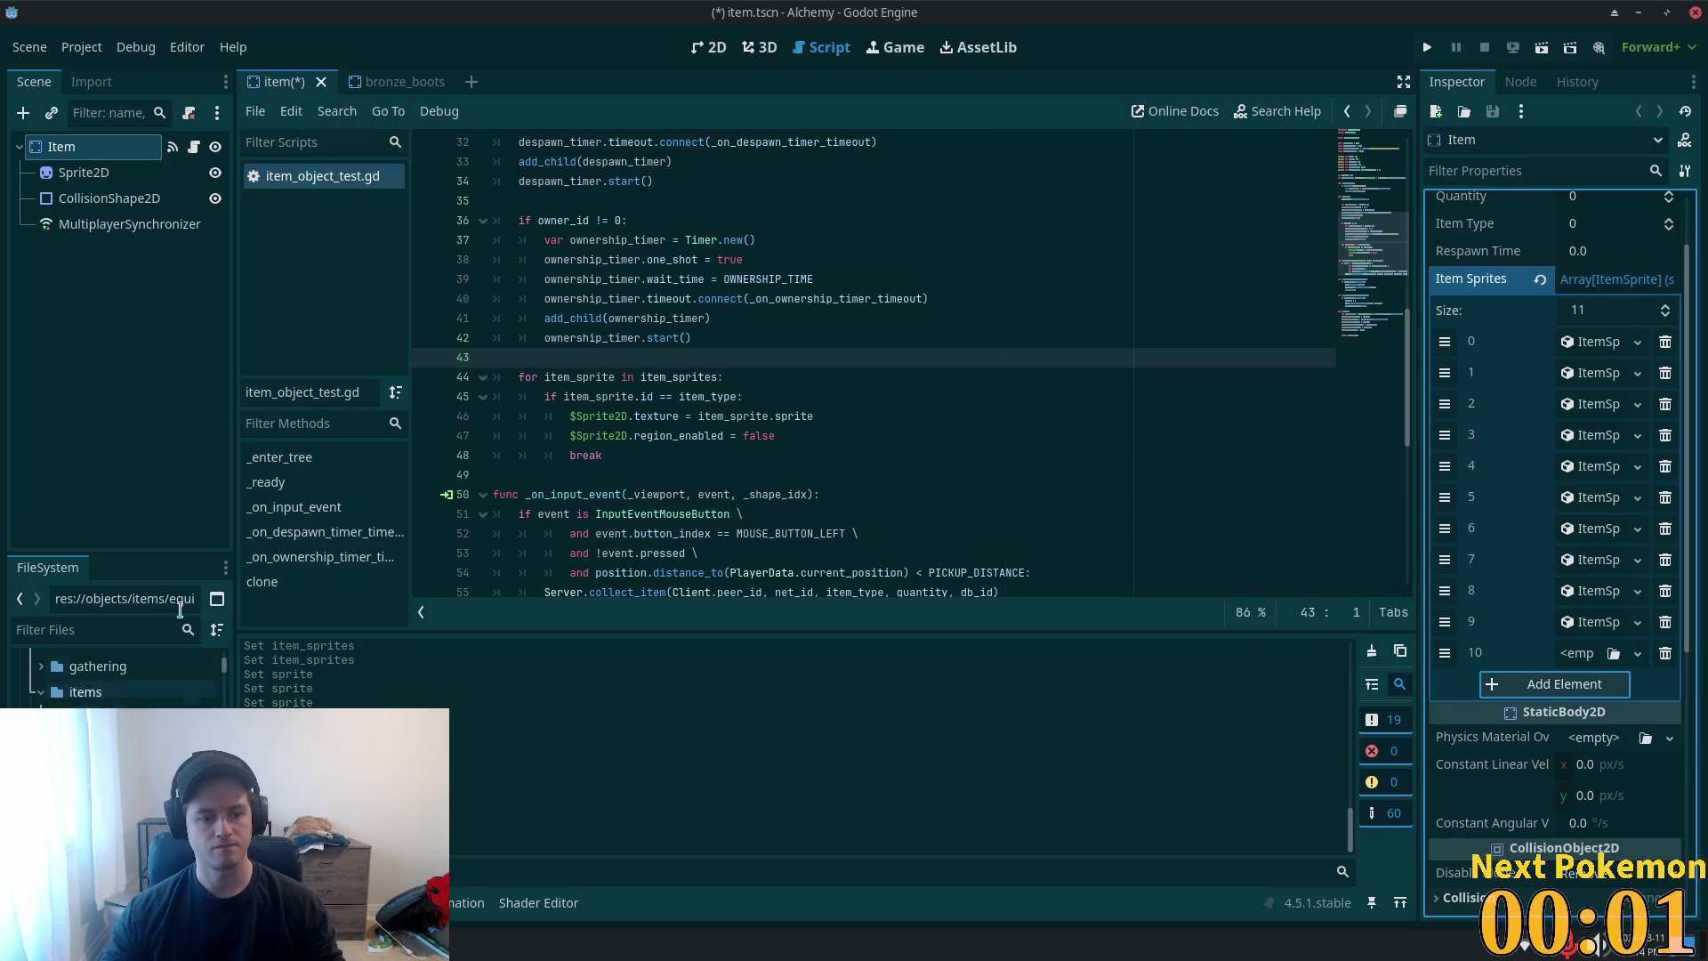
left_click(405, 81)
left_click(445, 81)
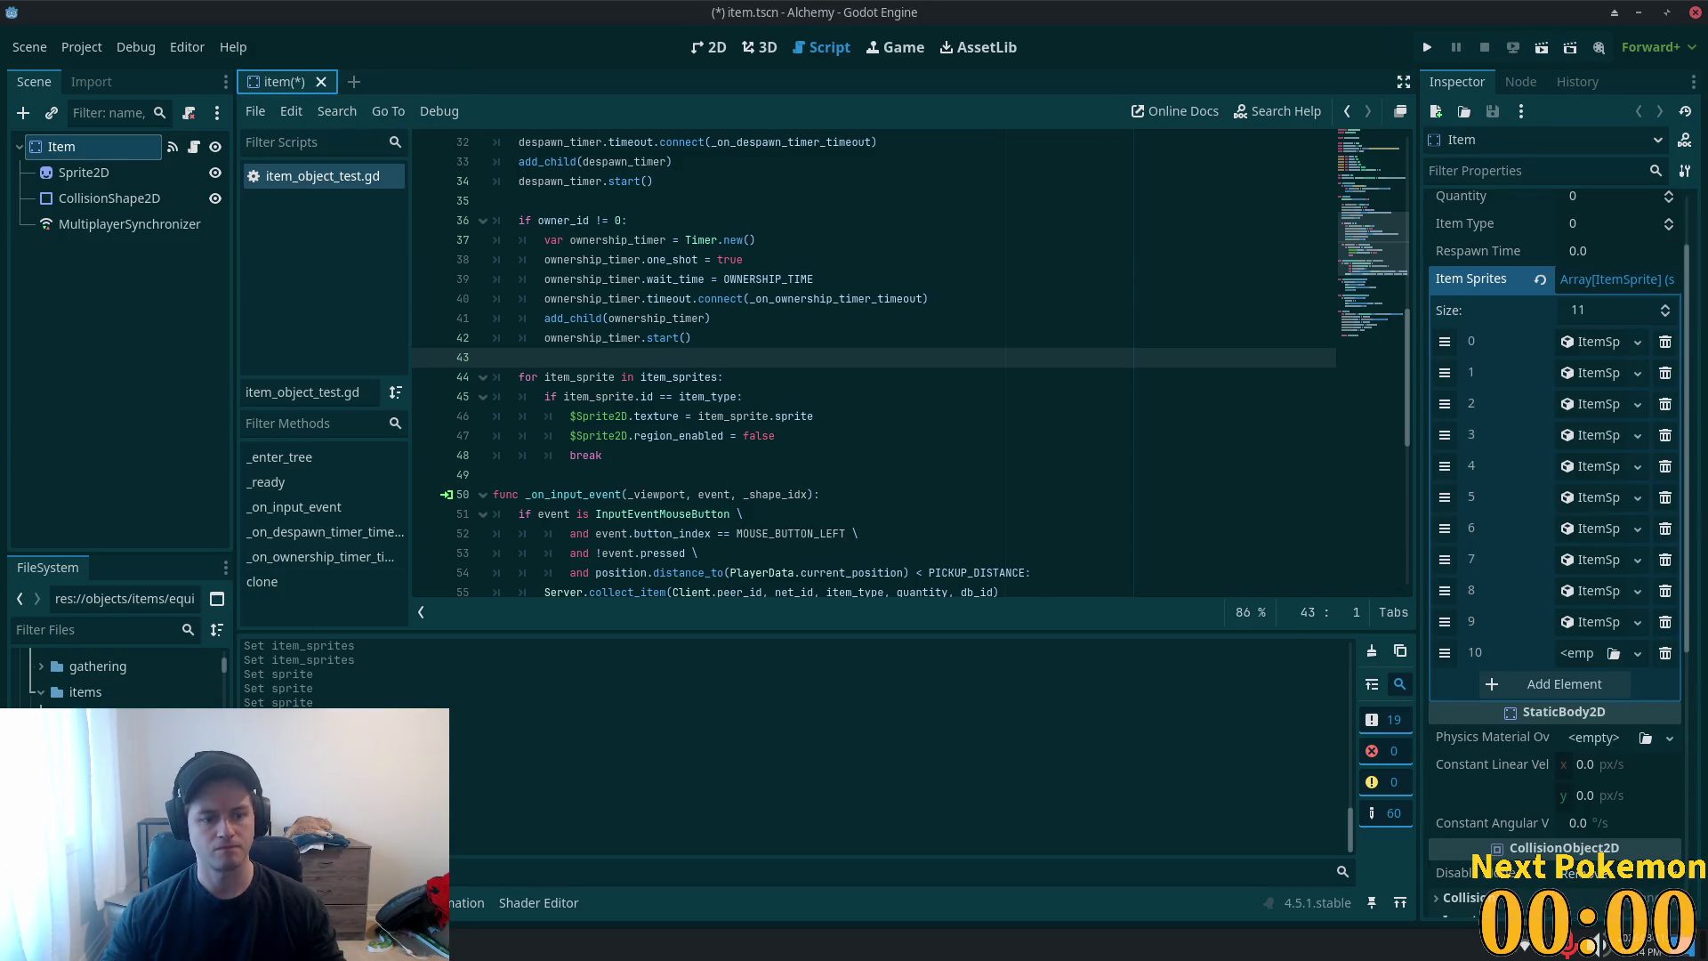
left_click(134, 712)
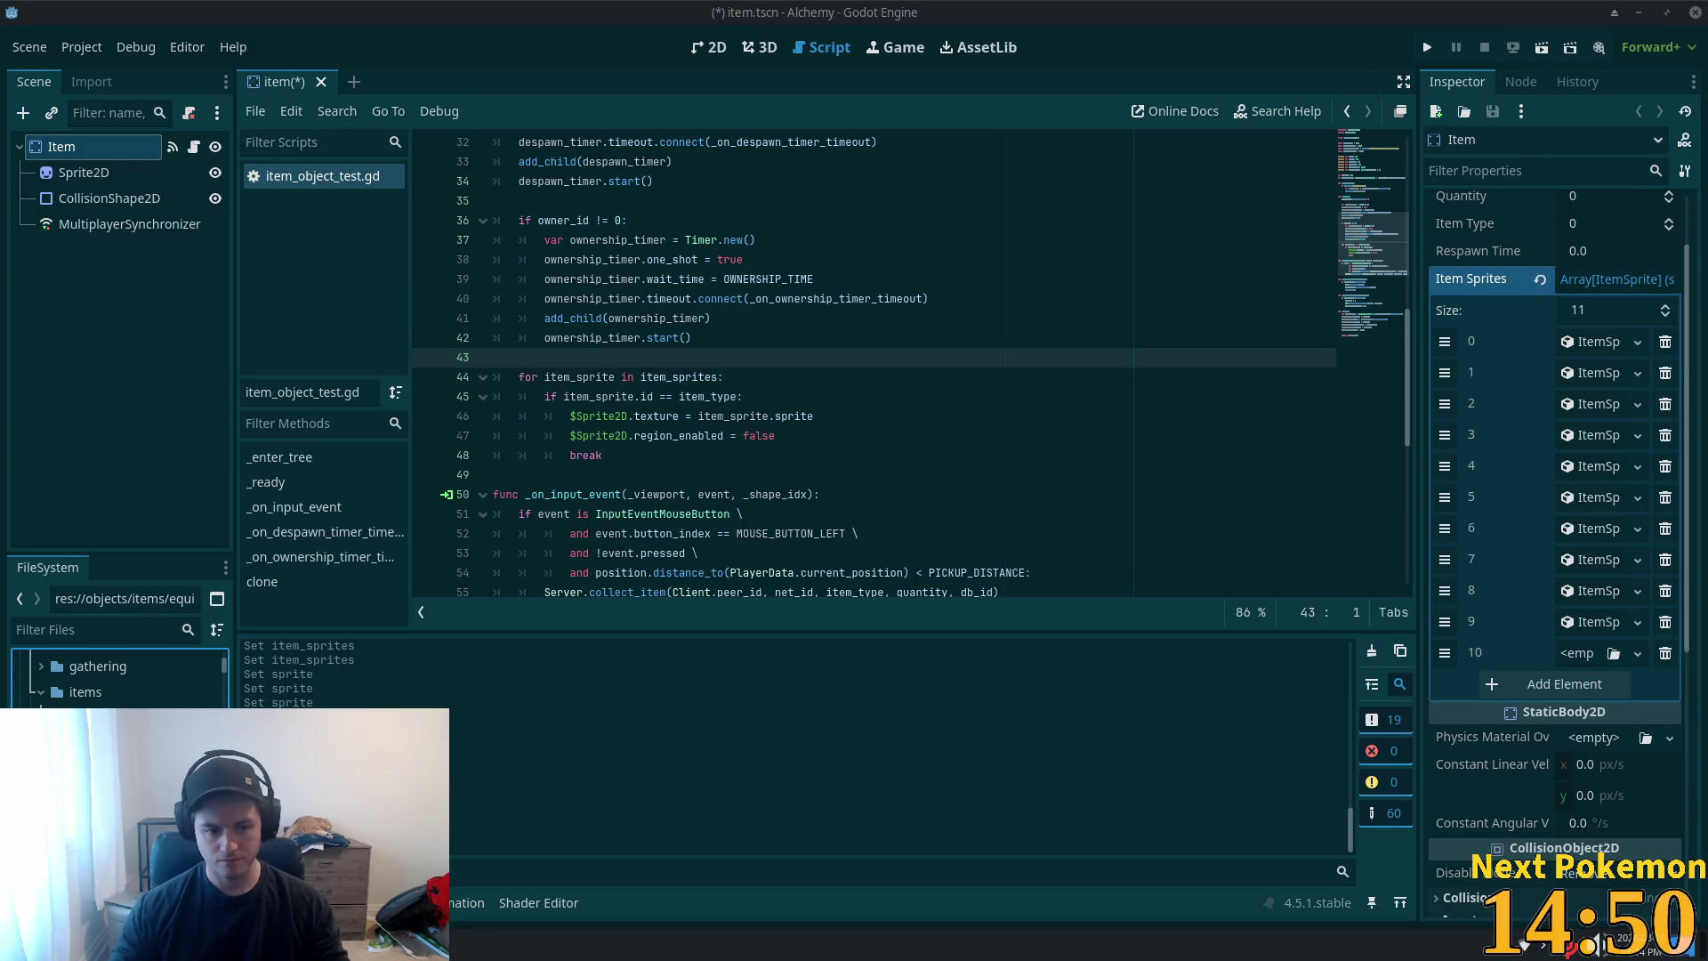
mouse_move(345, 944)
left_click(484, 831)
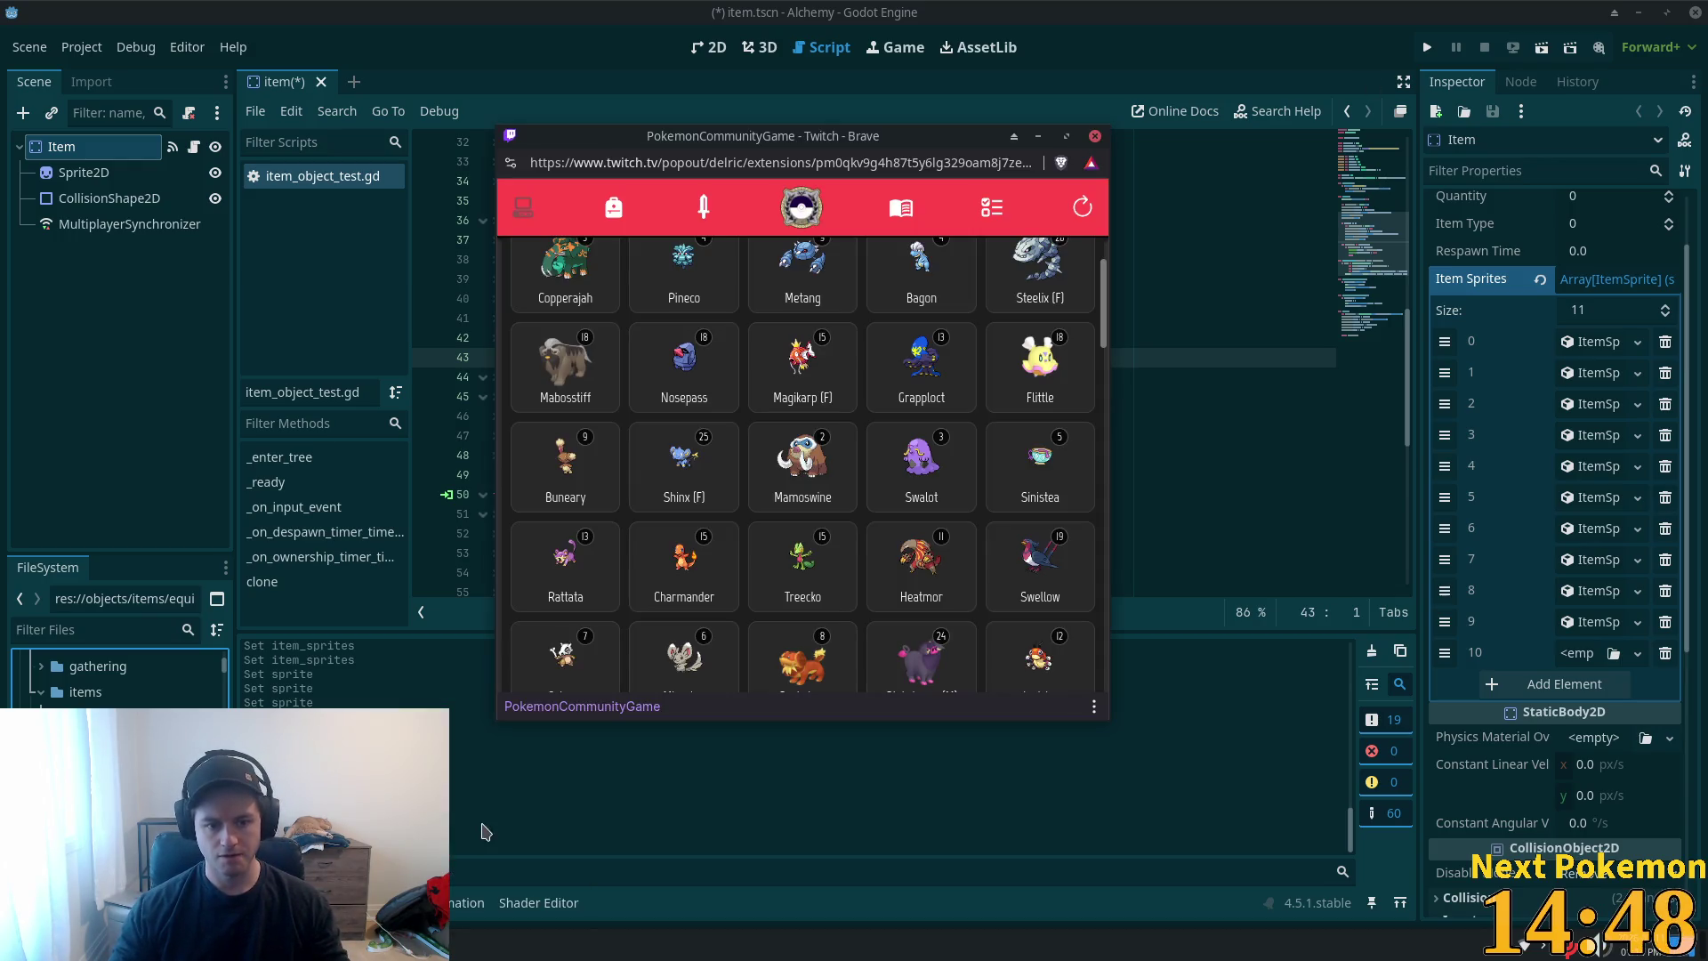
left_click(614, 209)
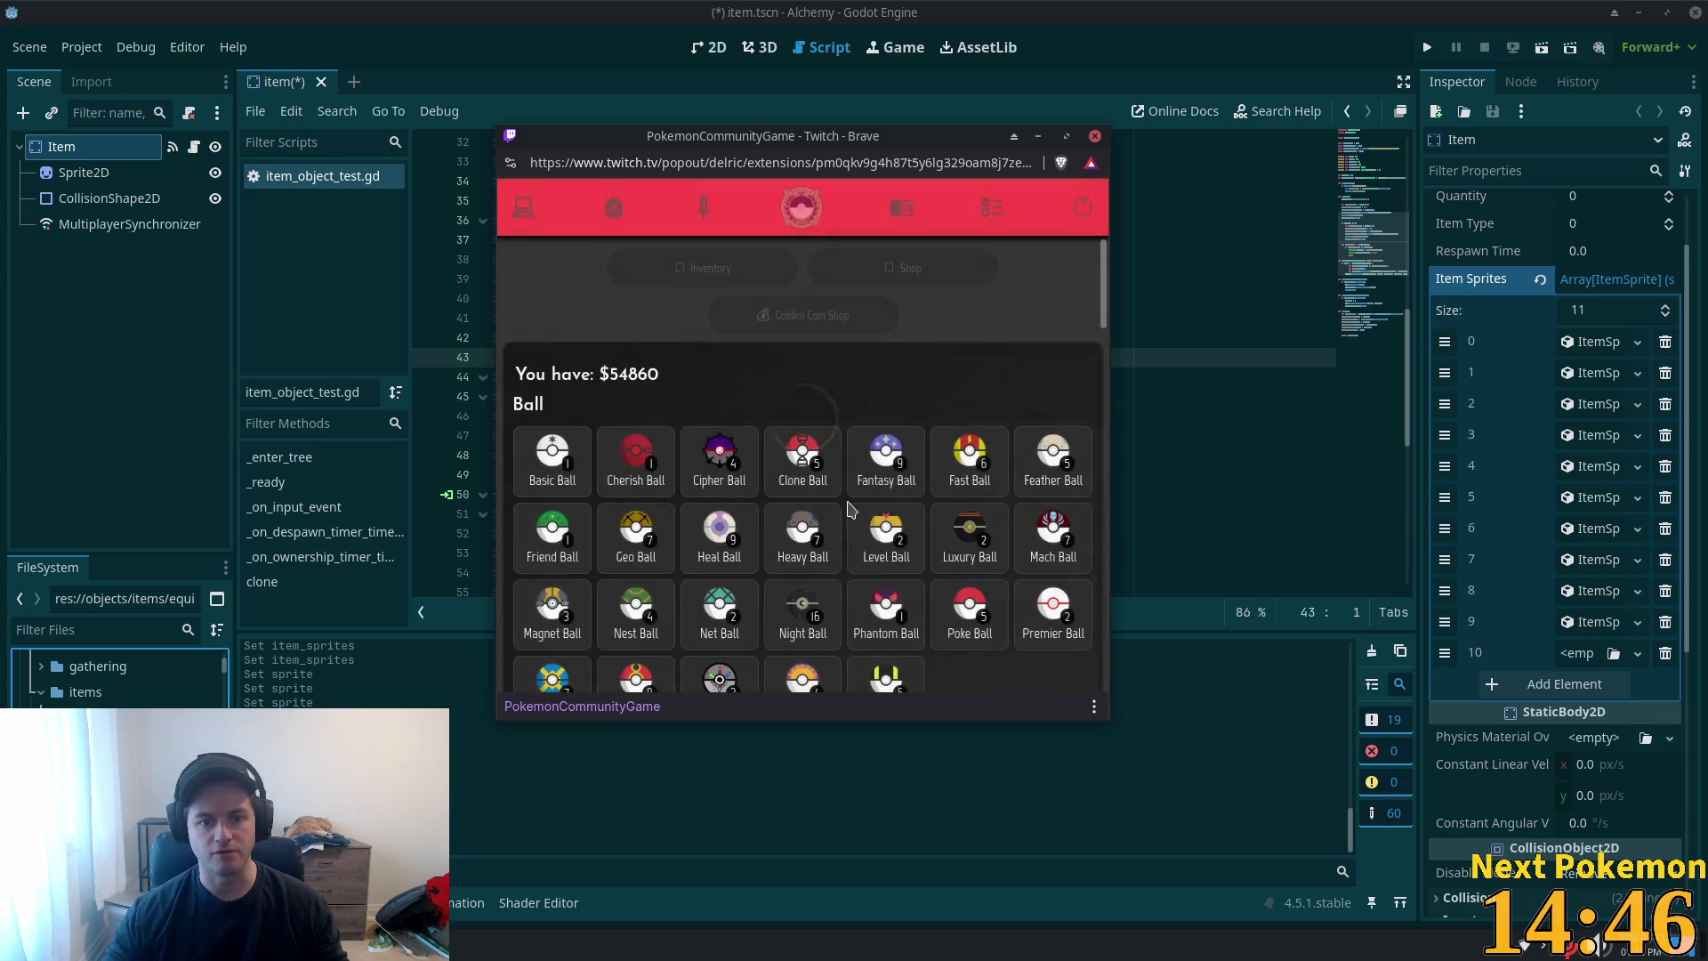
left_click(748, 618)
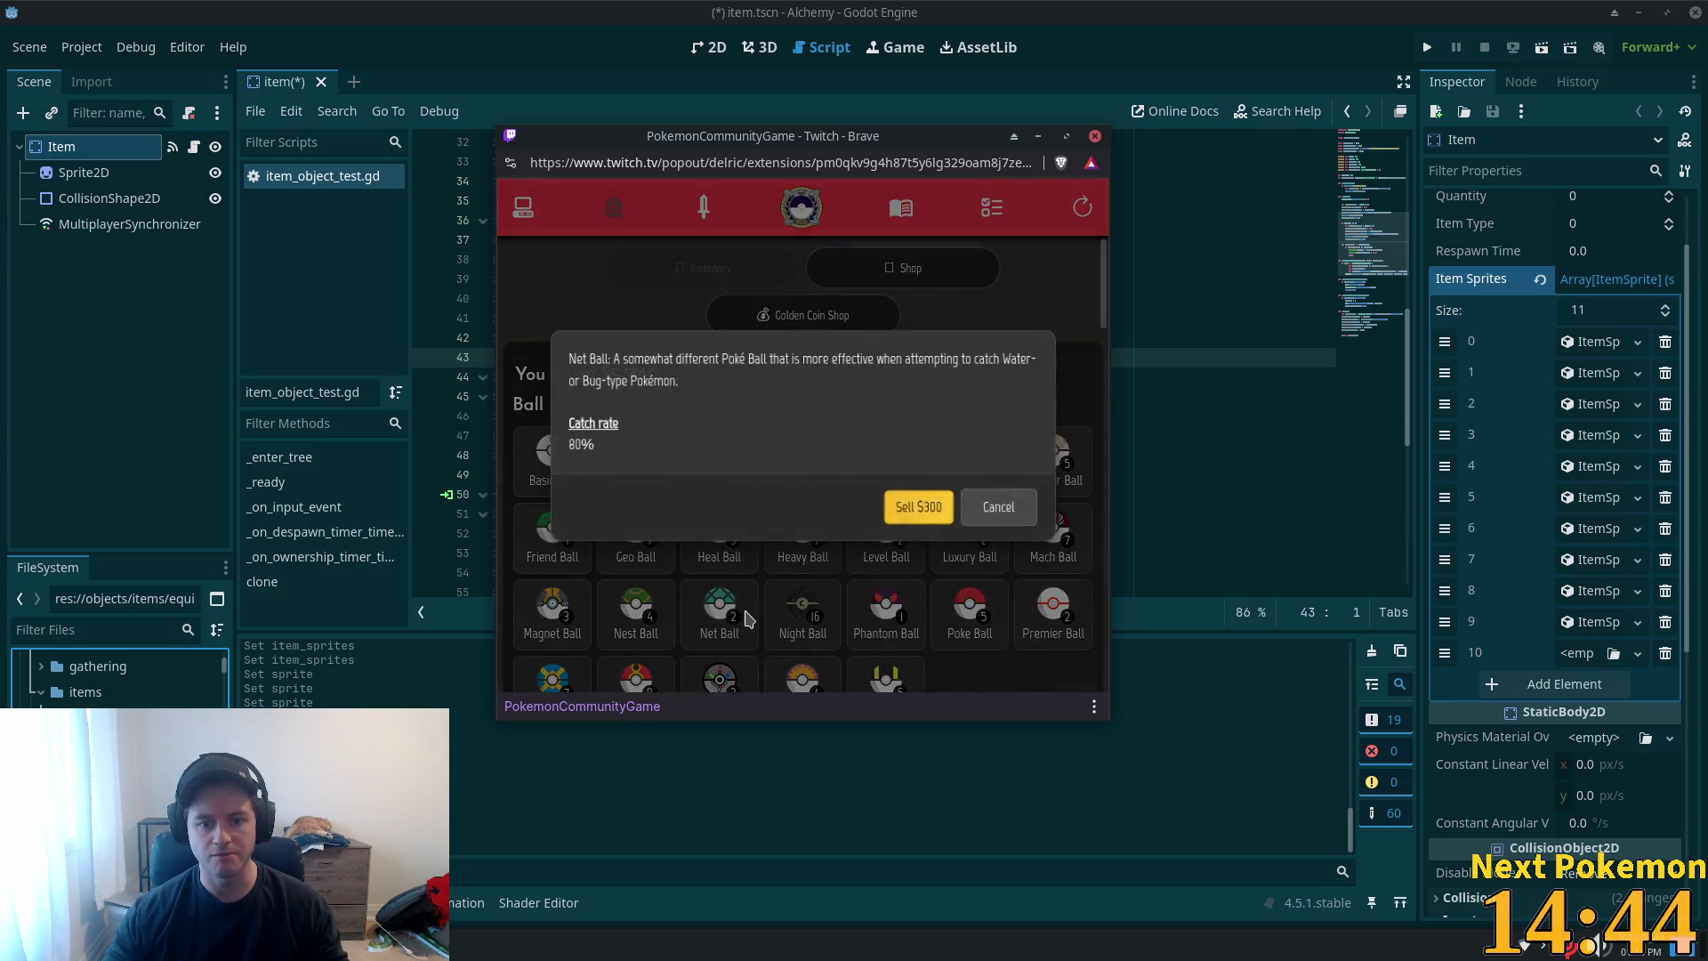
left_click(997, 508)
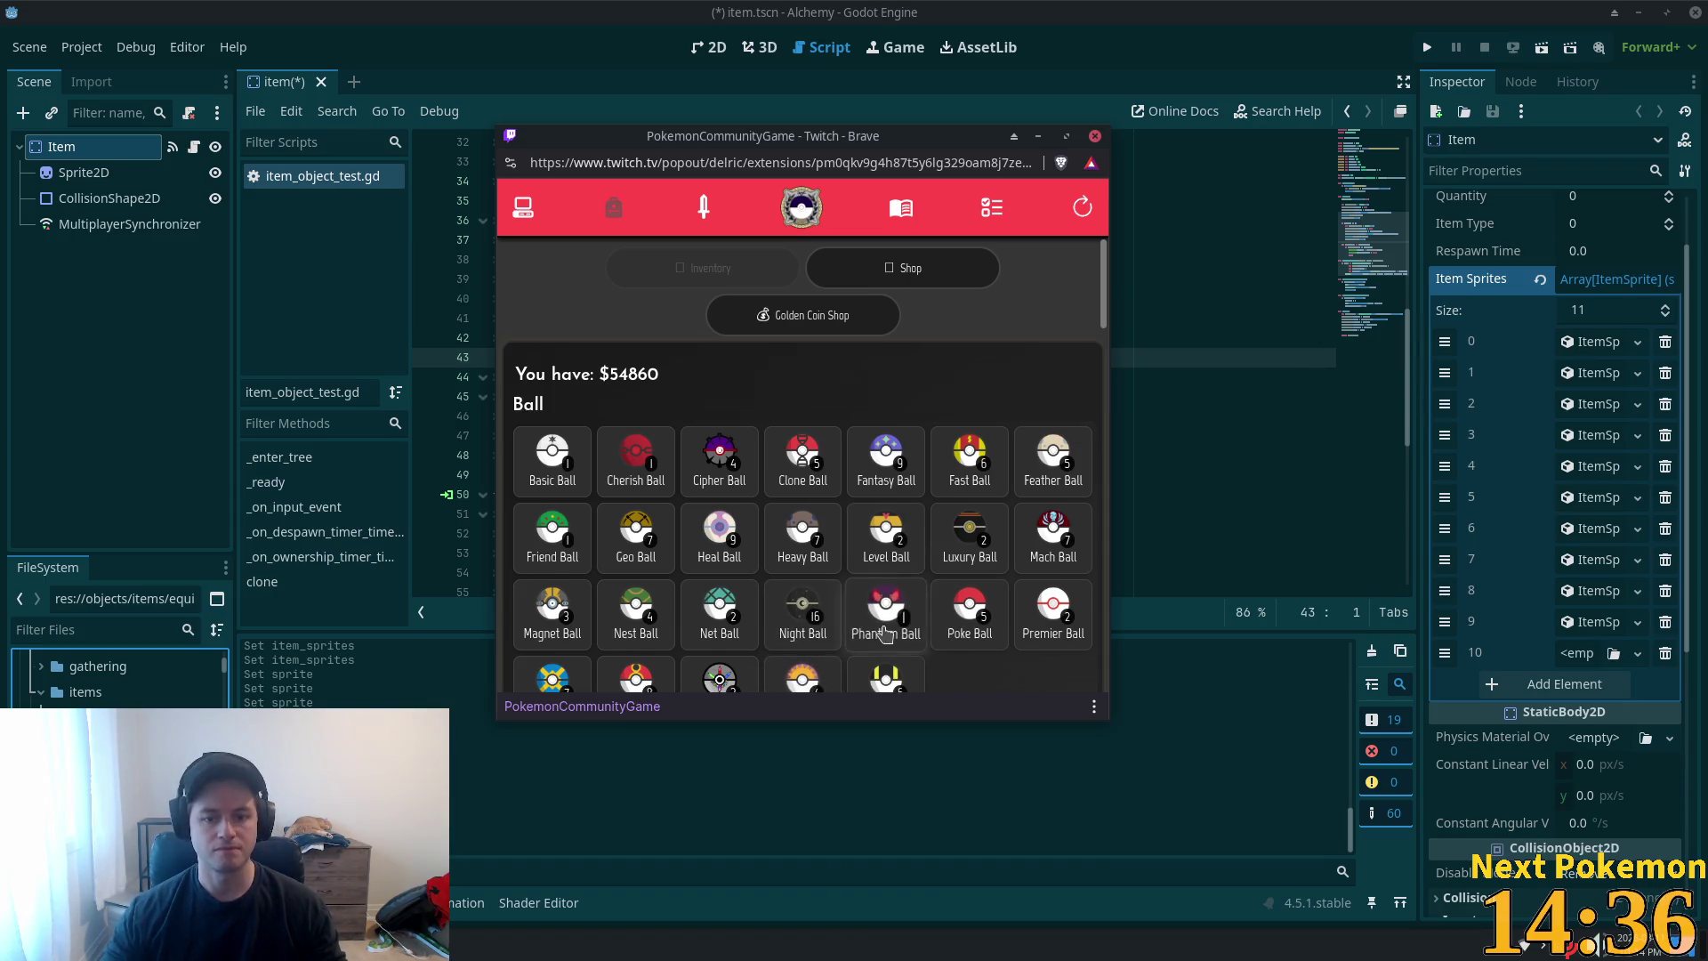
scroll(854, 614, "down", 1)
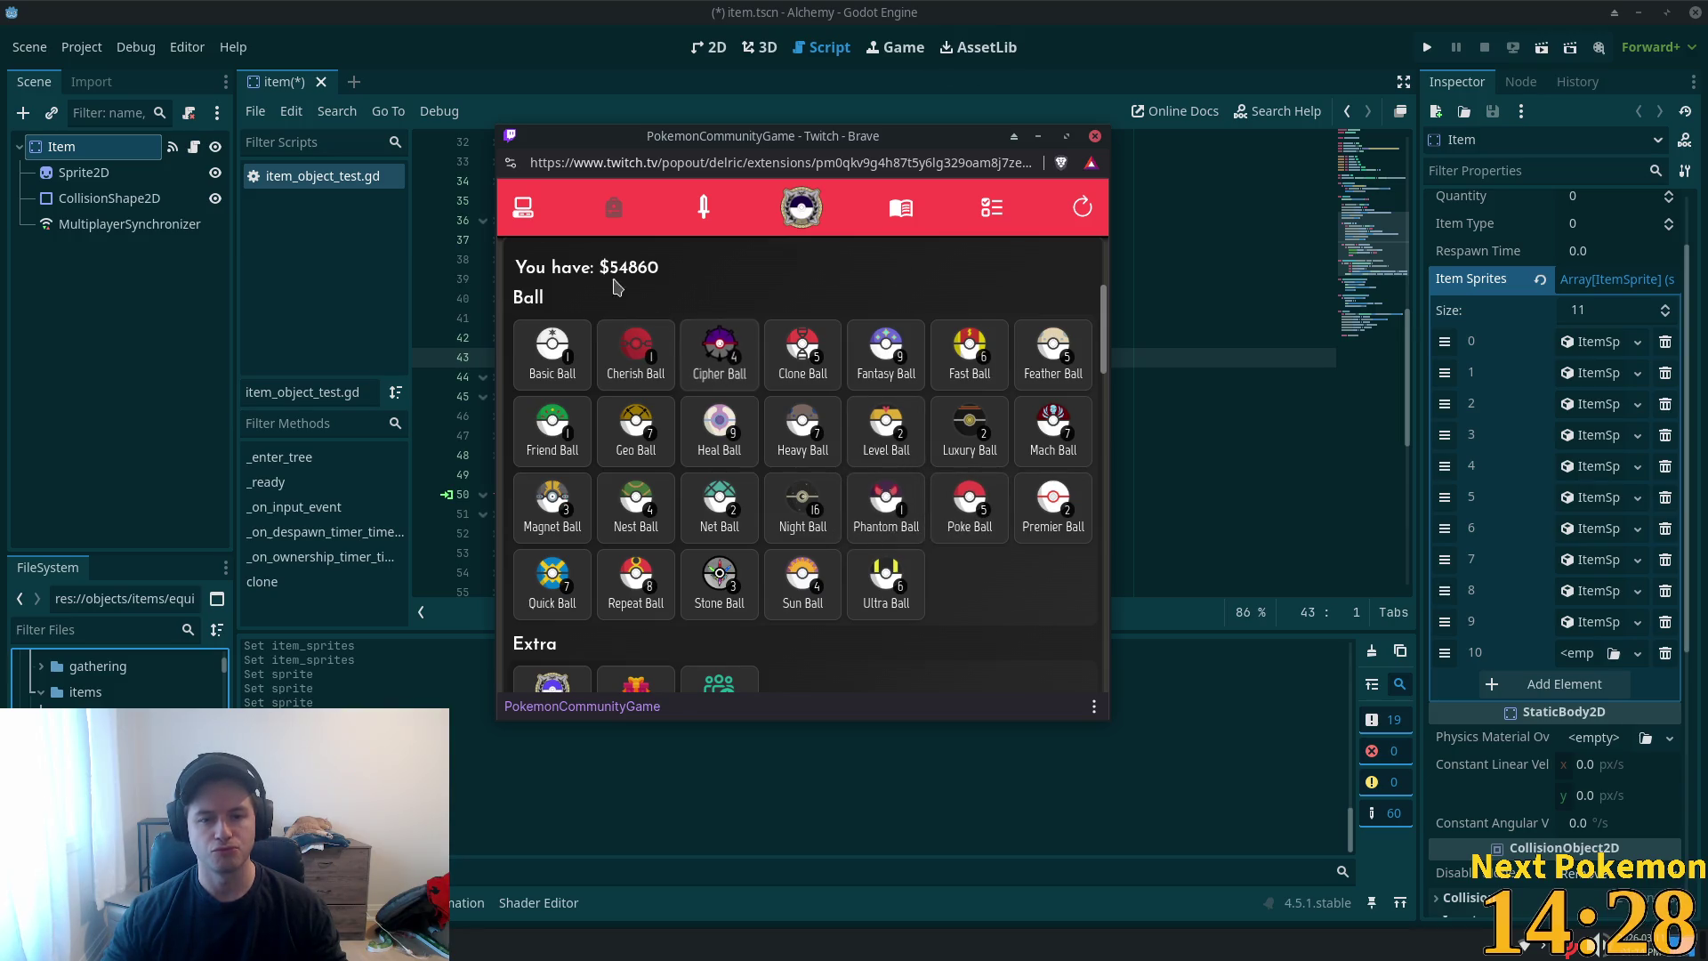
left_click(533, 210)
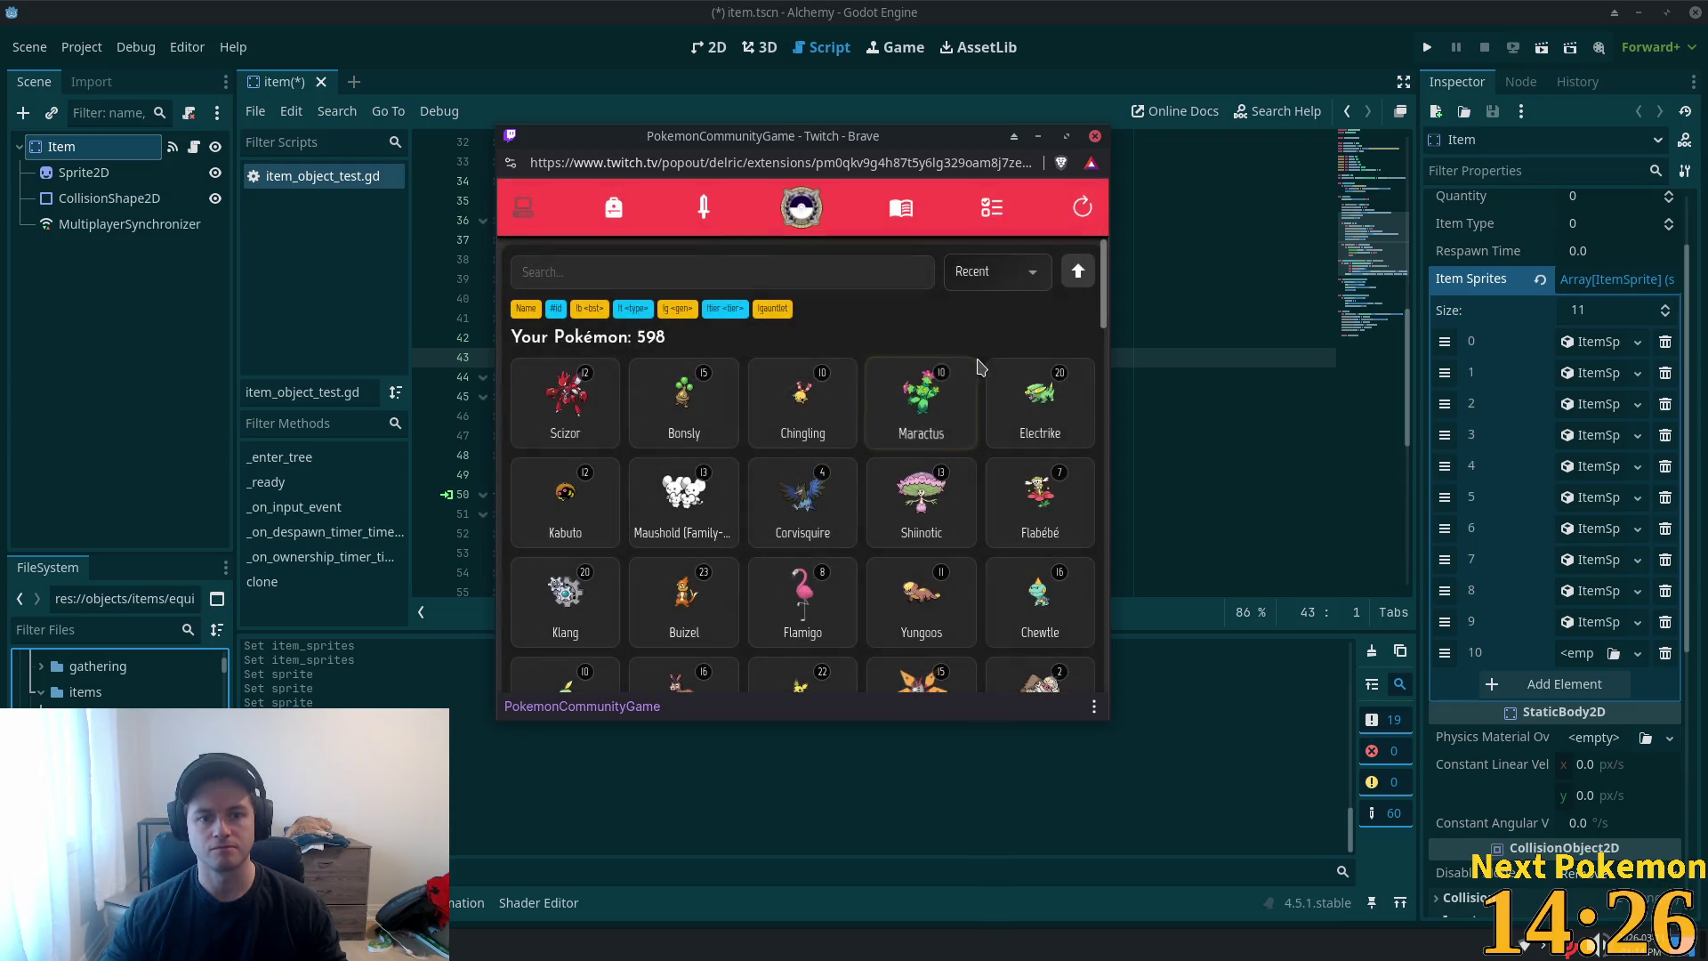
left_click(610, 388)
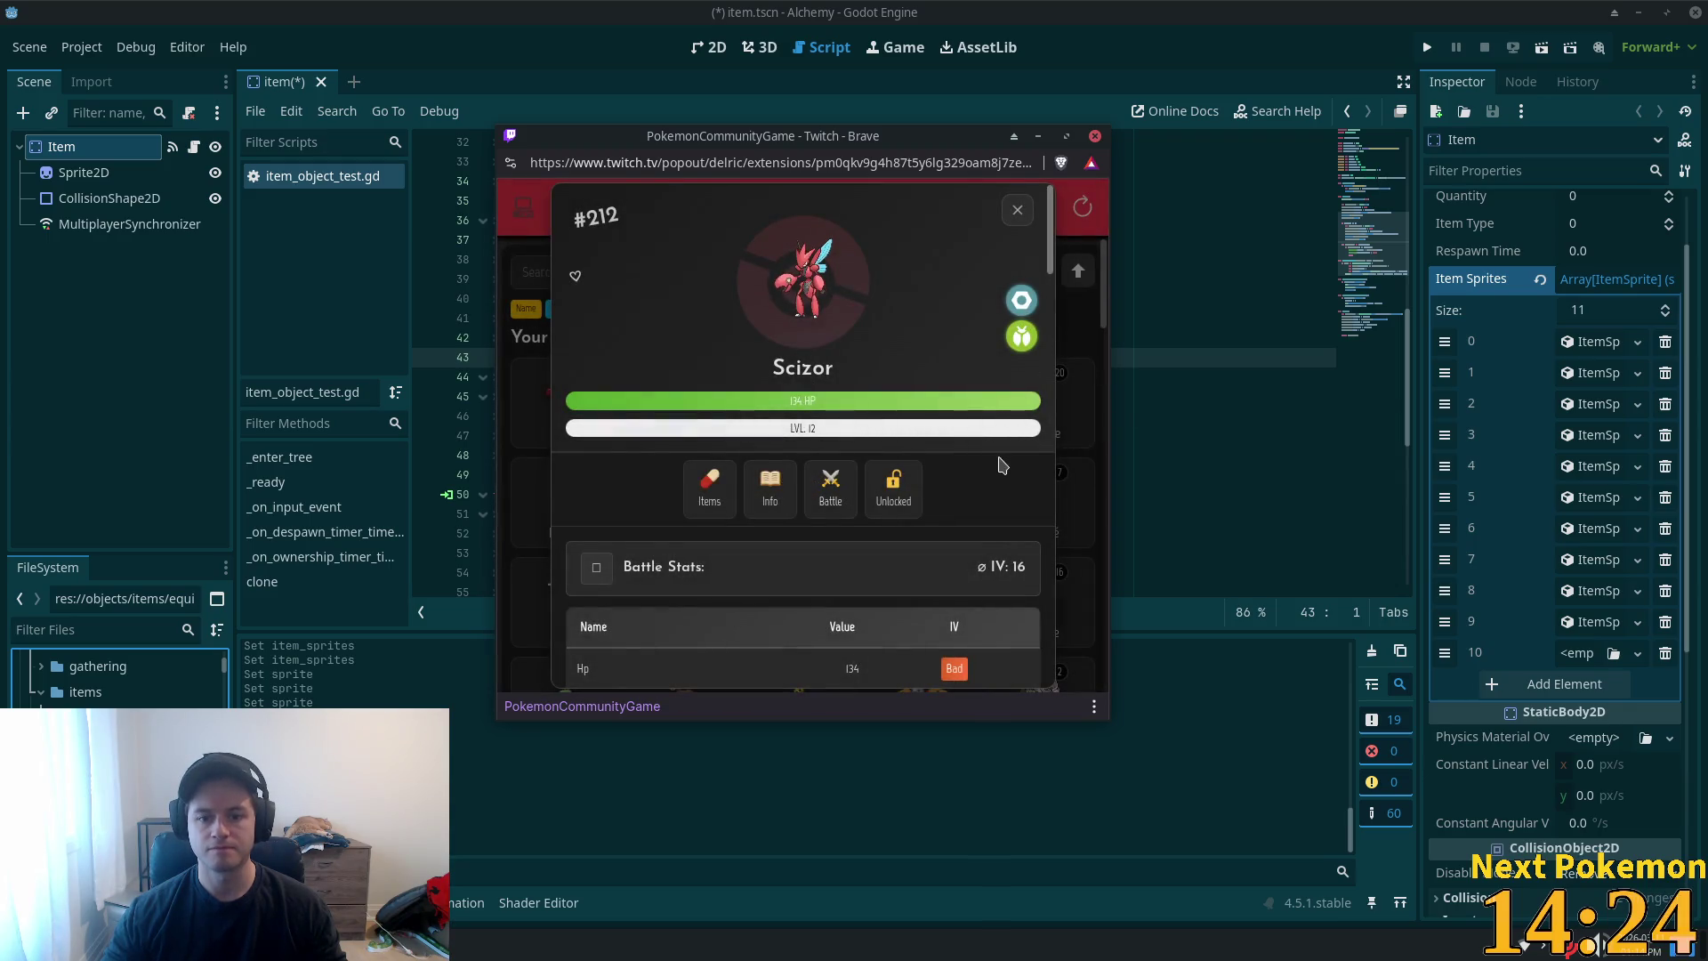
scroll(1001, 464, "down", 10)
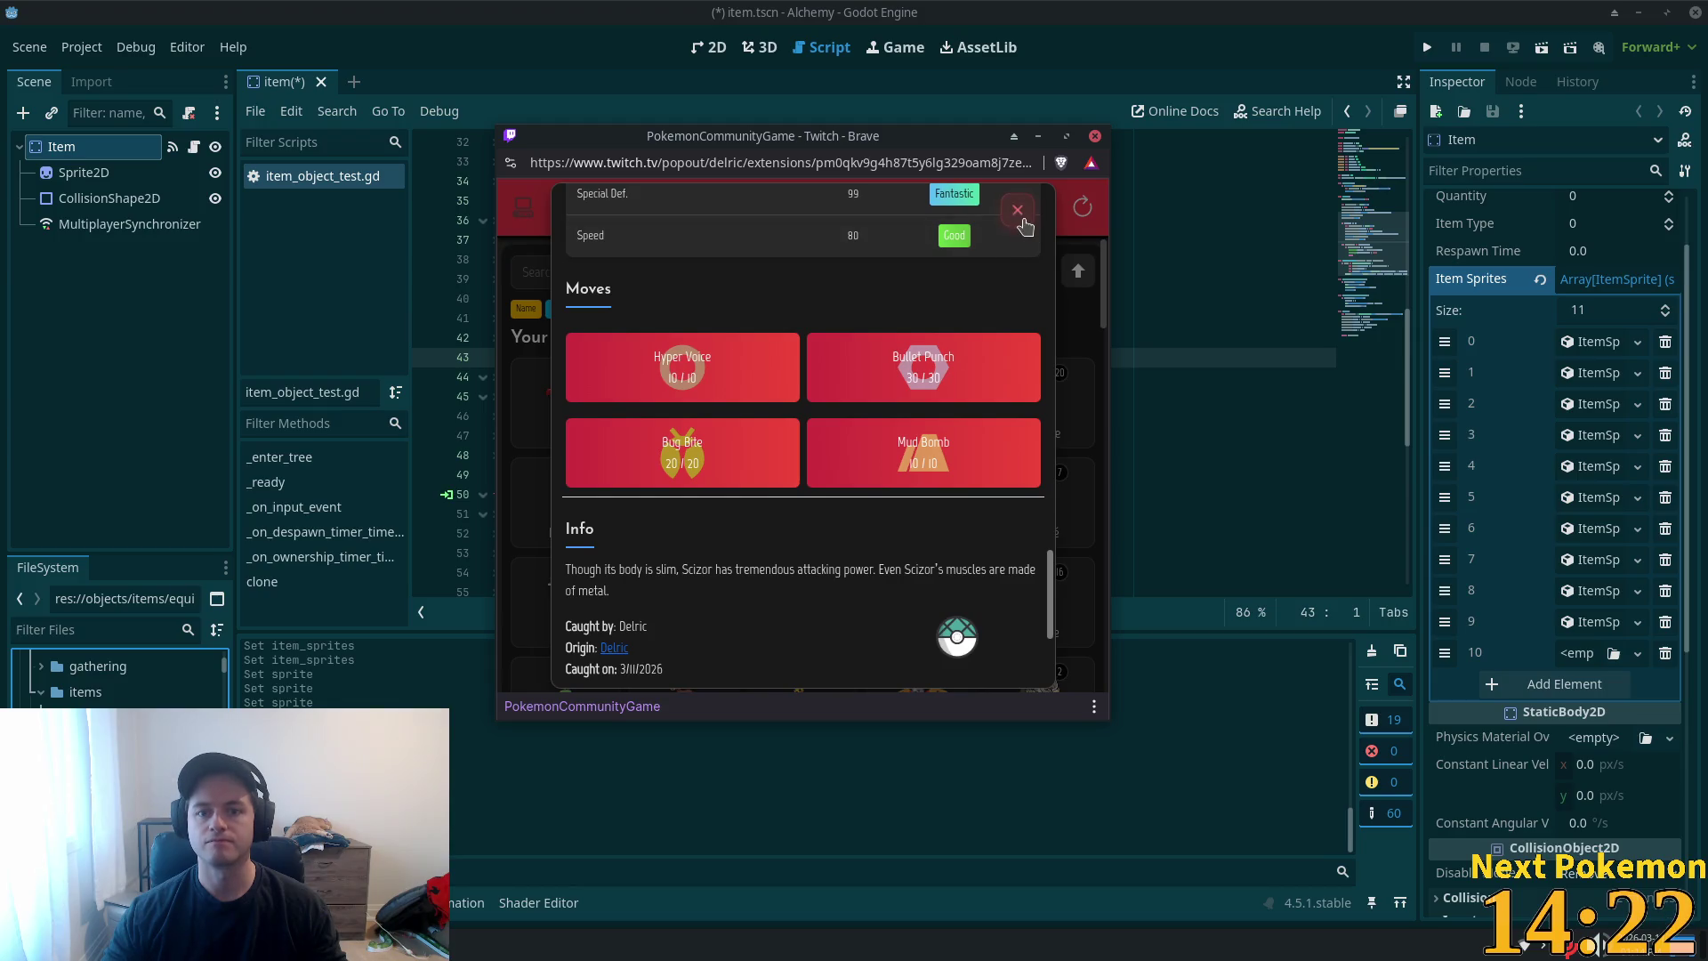
scroll(1023, 229, "up", 10)
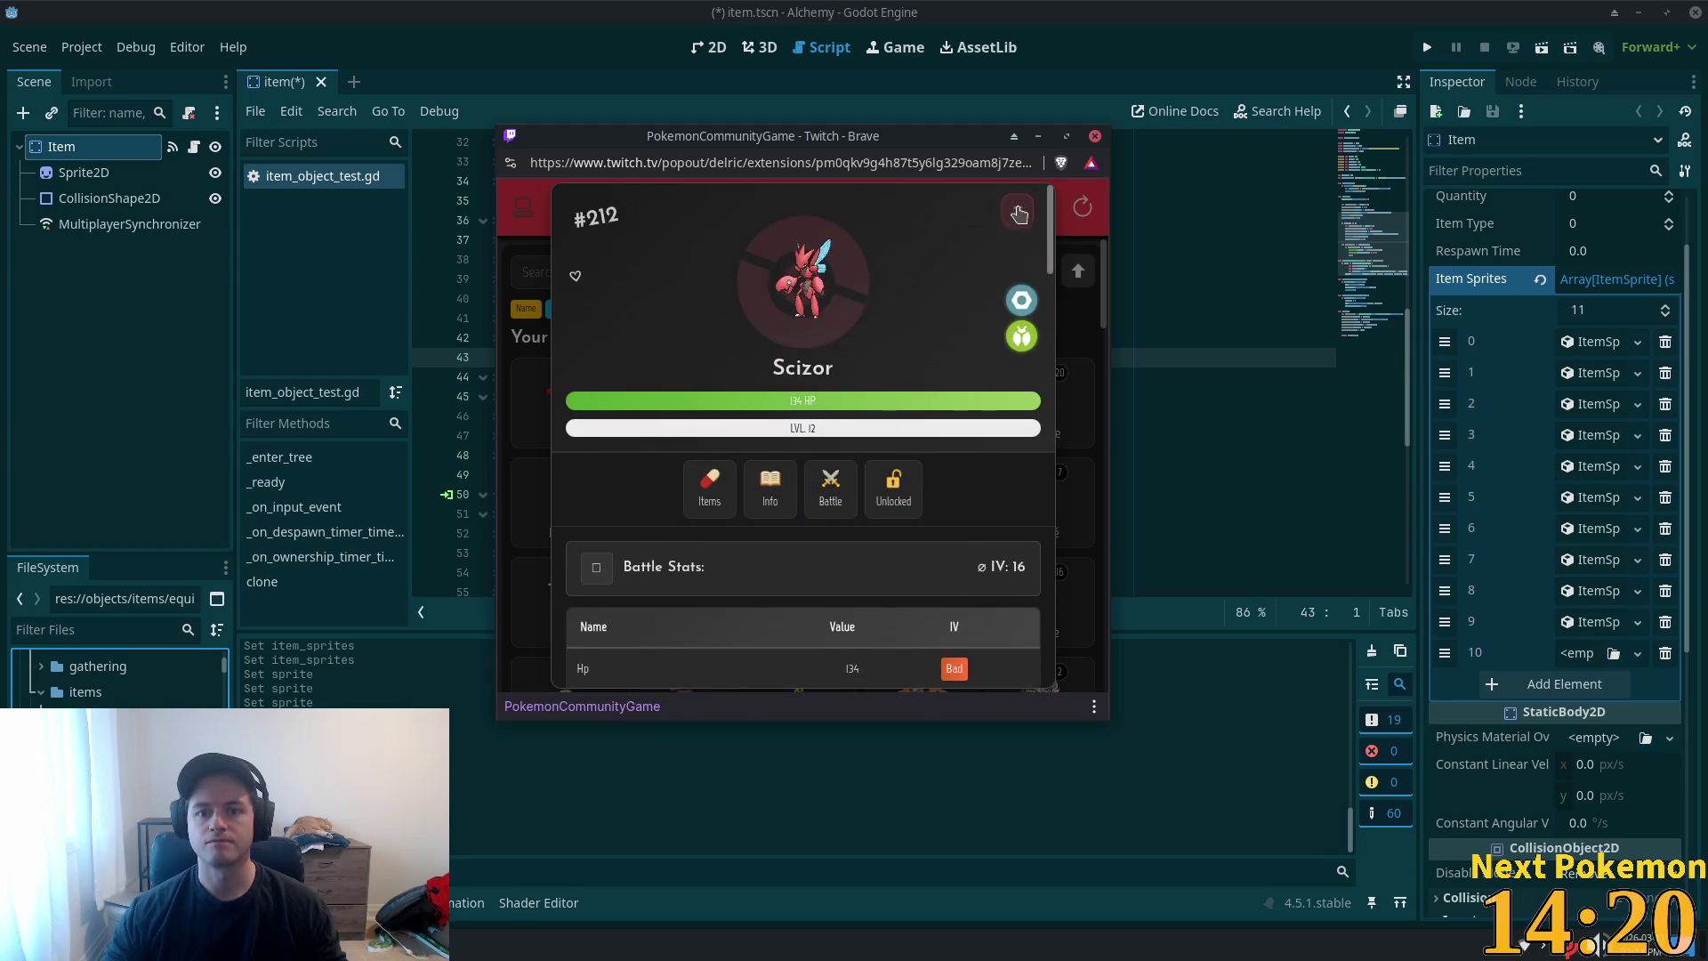
left_click(1019, 213)
key("alt+Tab")
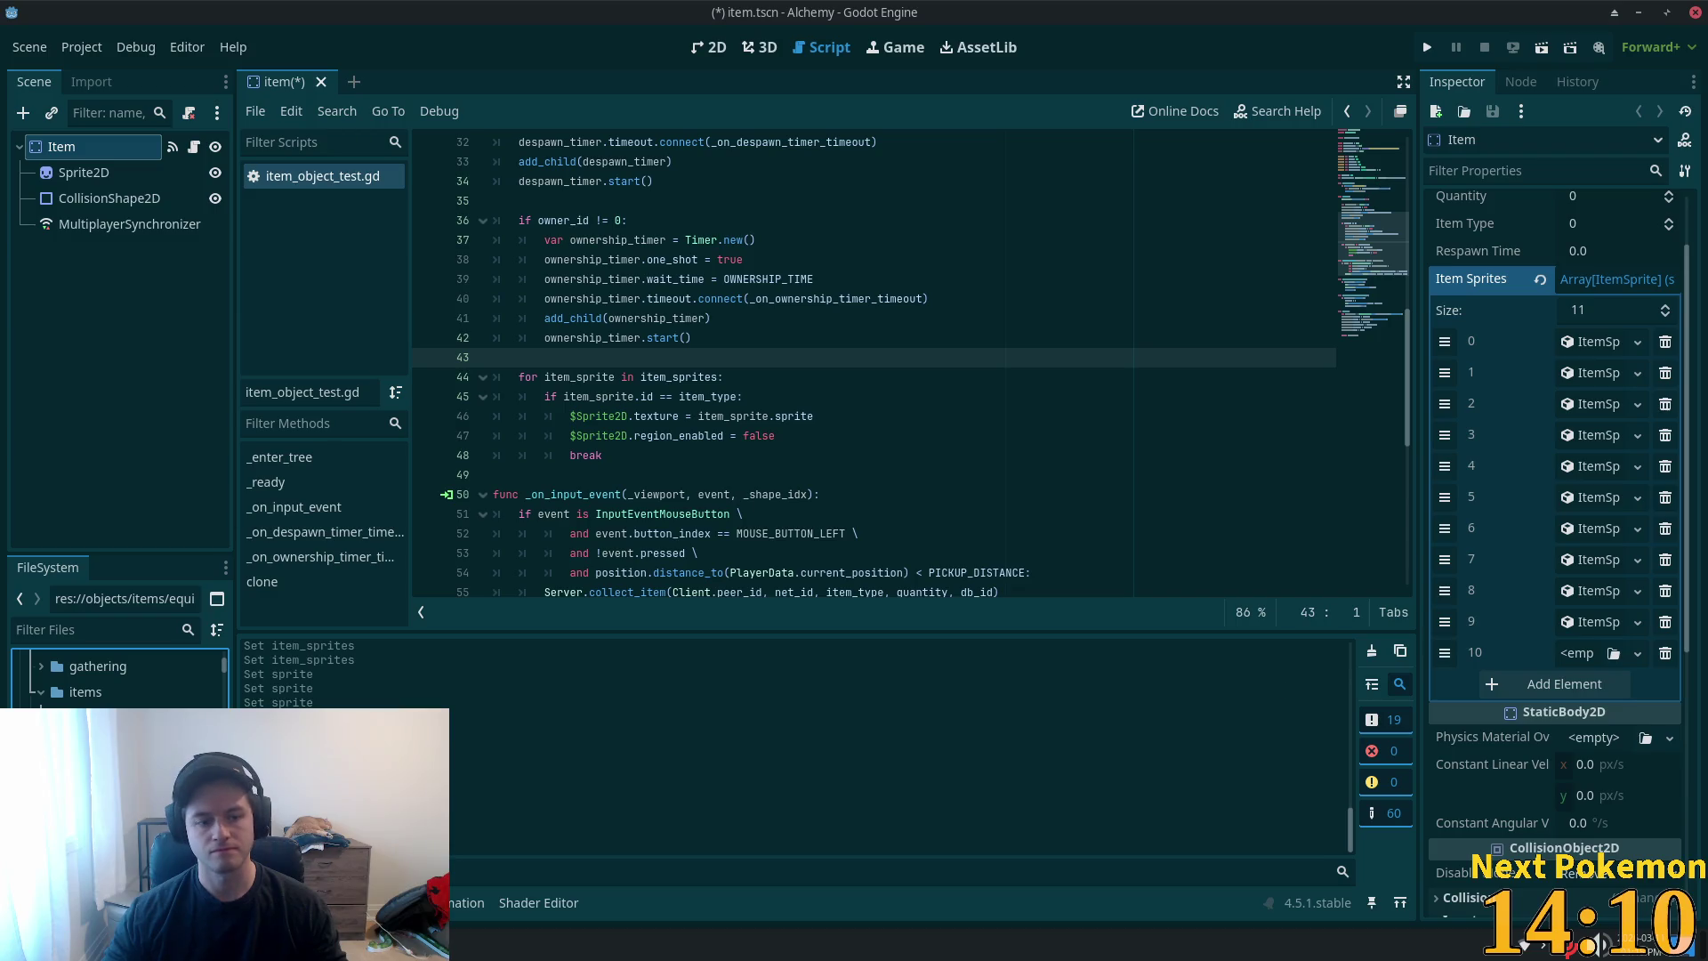
- Delete bronze_boots.tscn and check the BronzeBreastplate's item type
key("Delete")
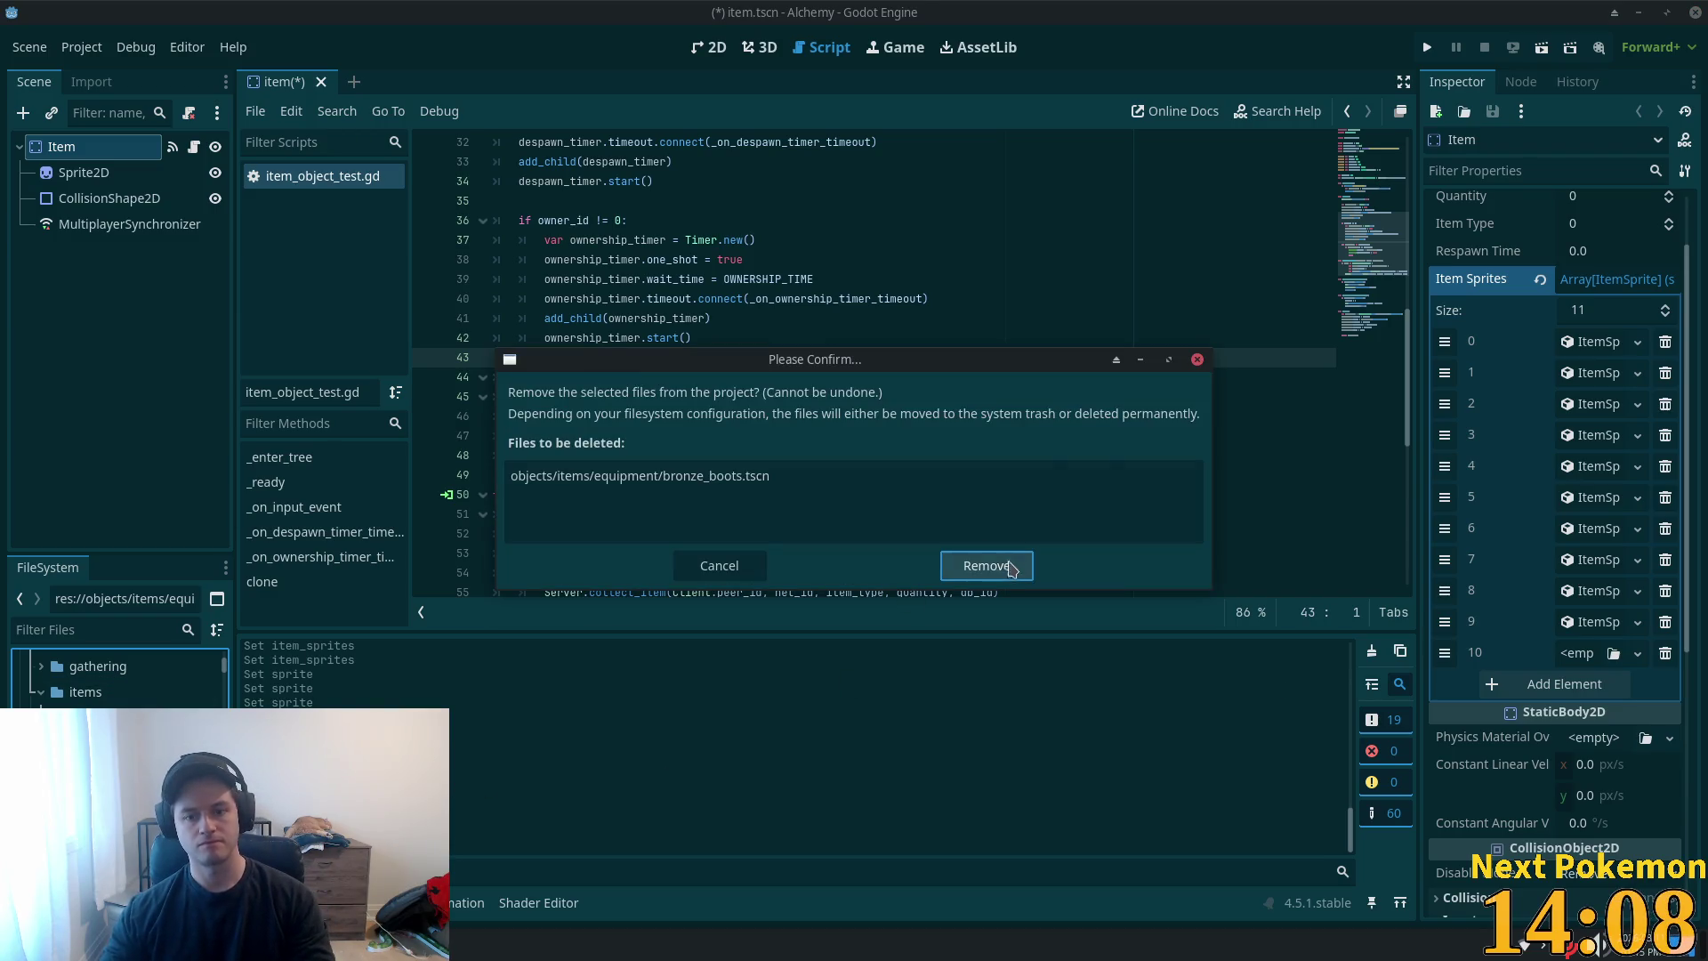
left_click(984, 570)
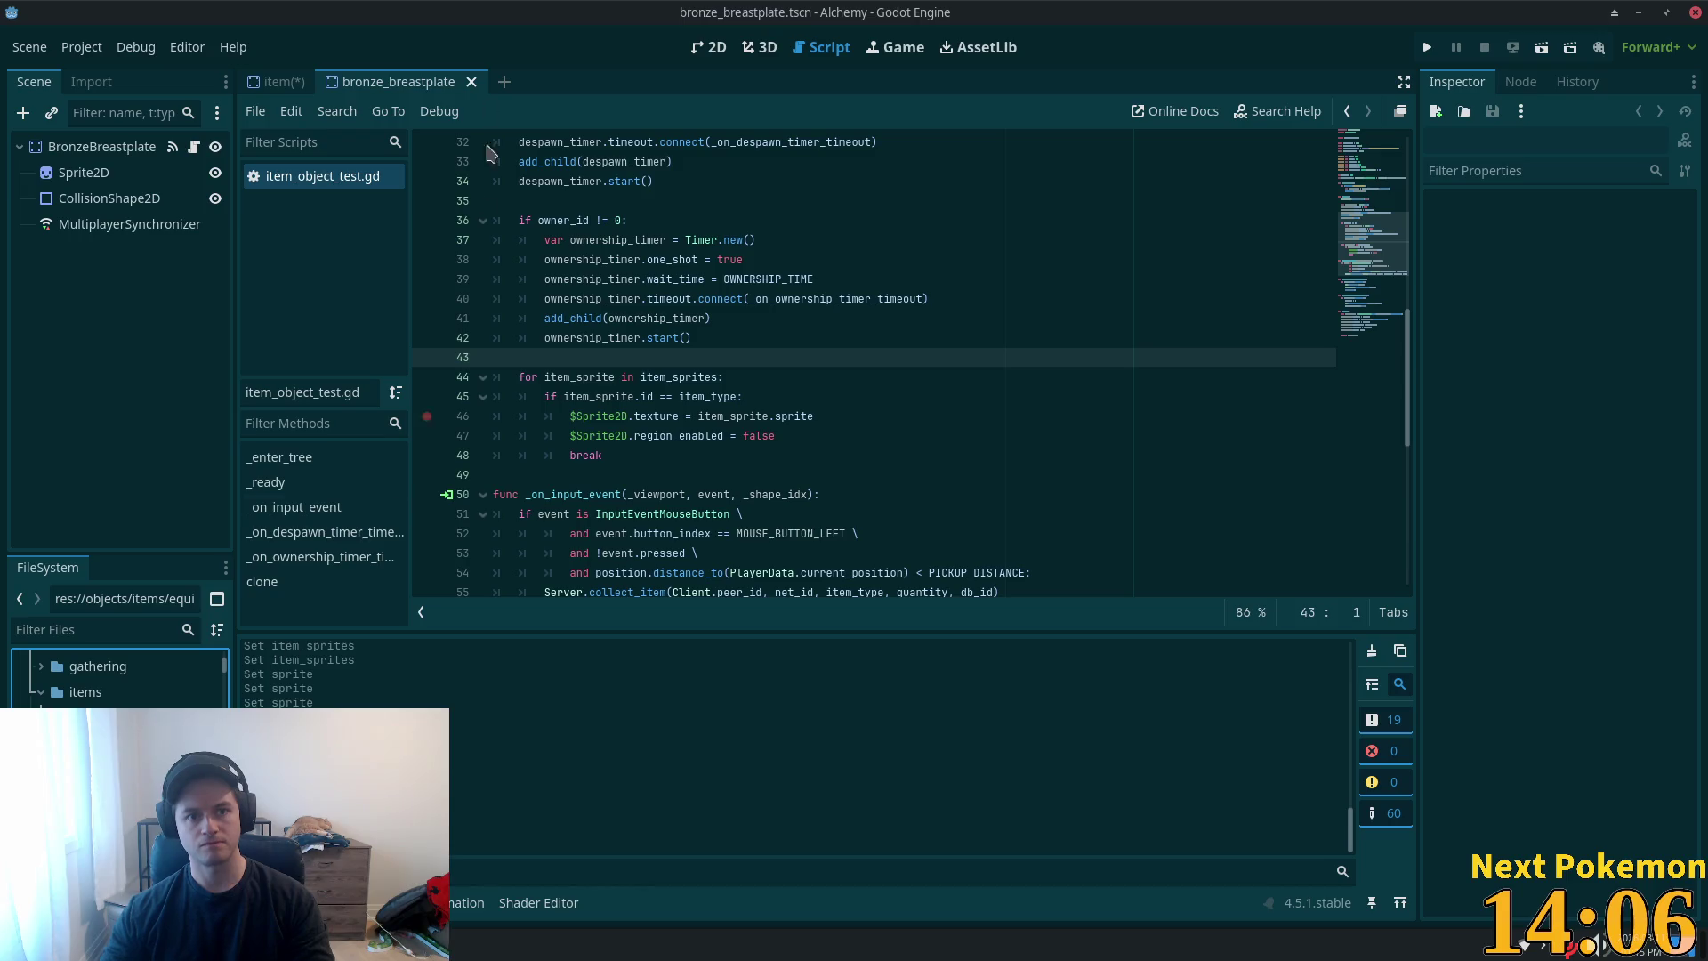
left_click(283, 80)
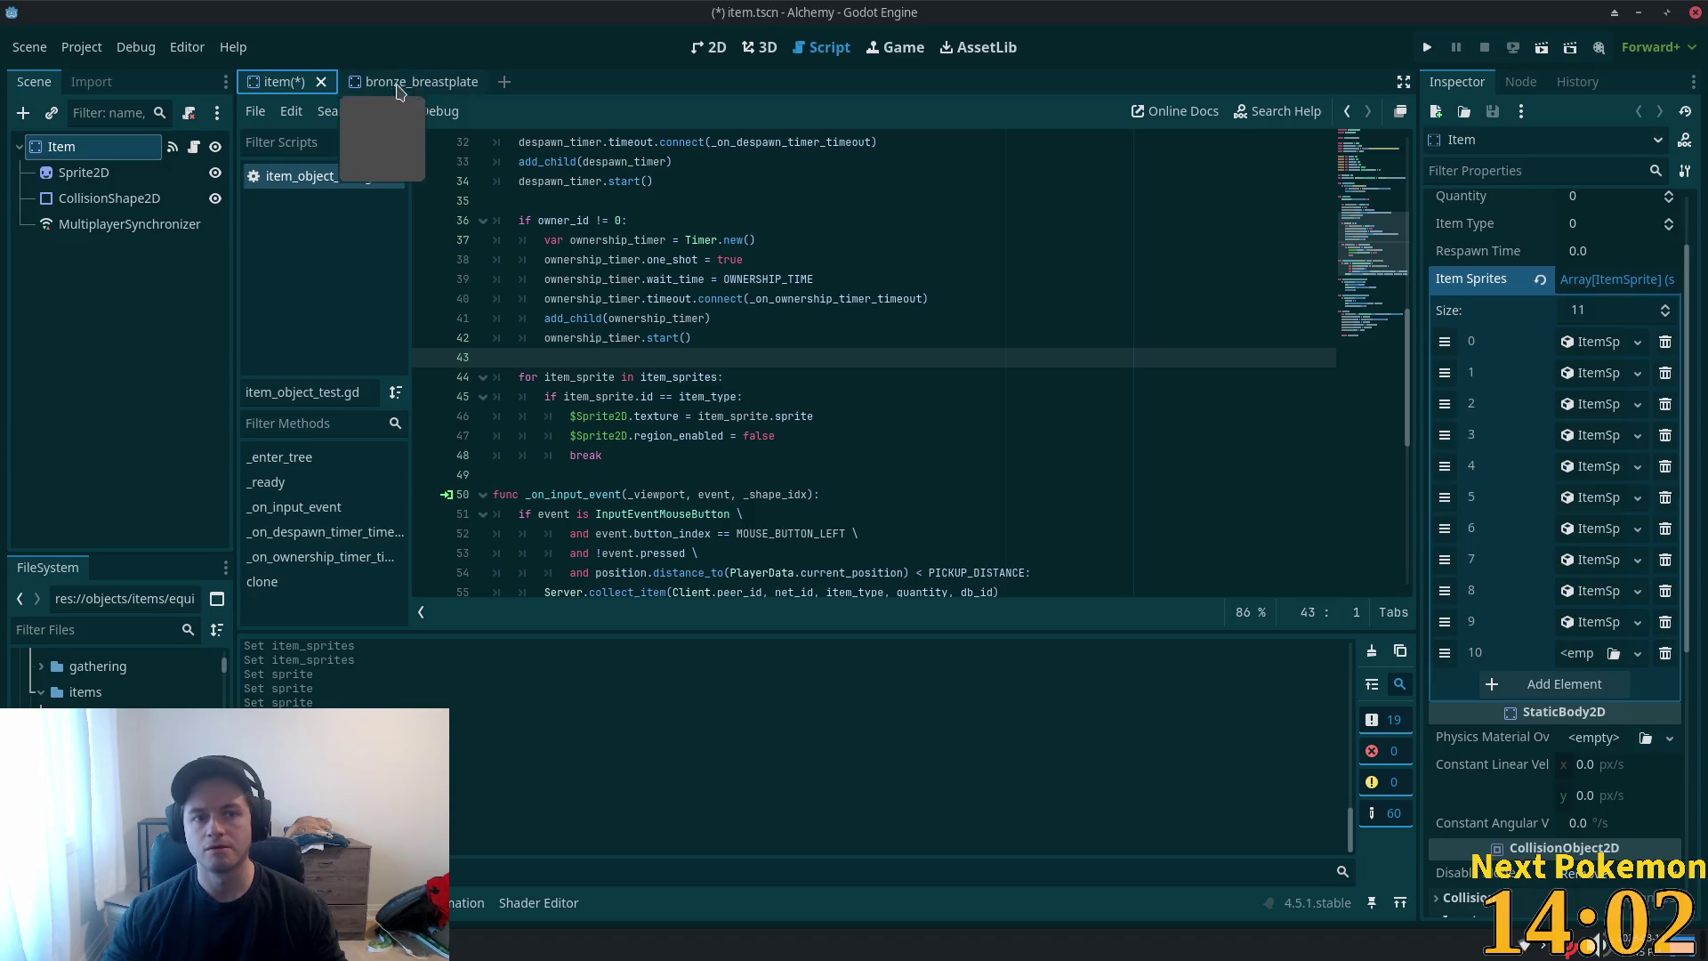
left_click(403, 86)
left_click(175, 153)
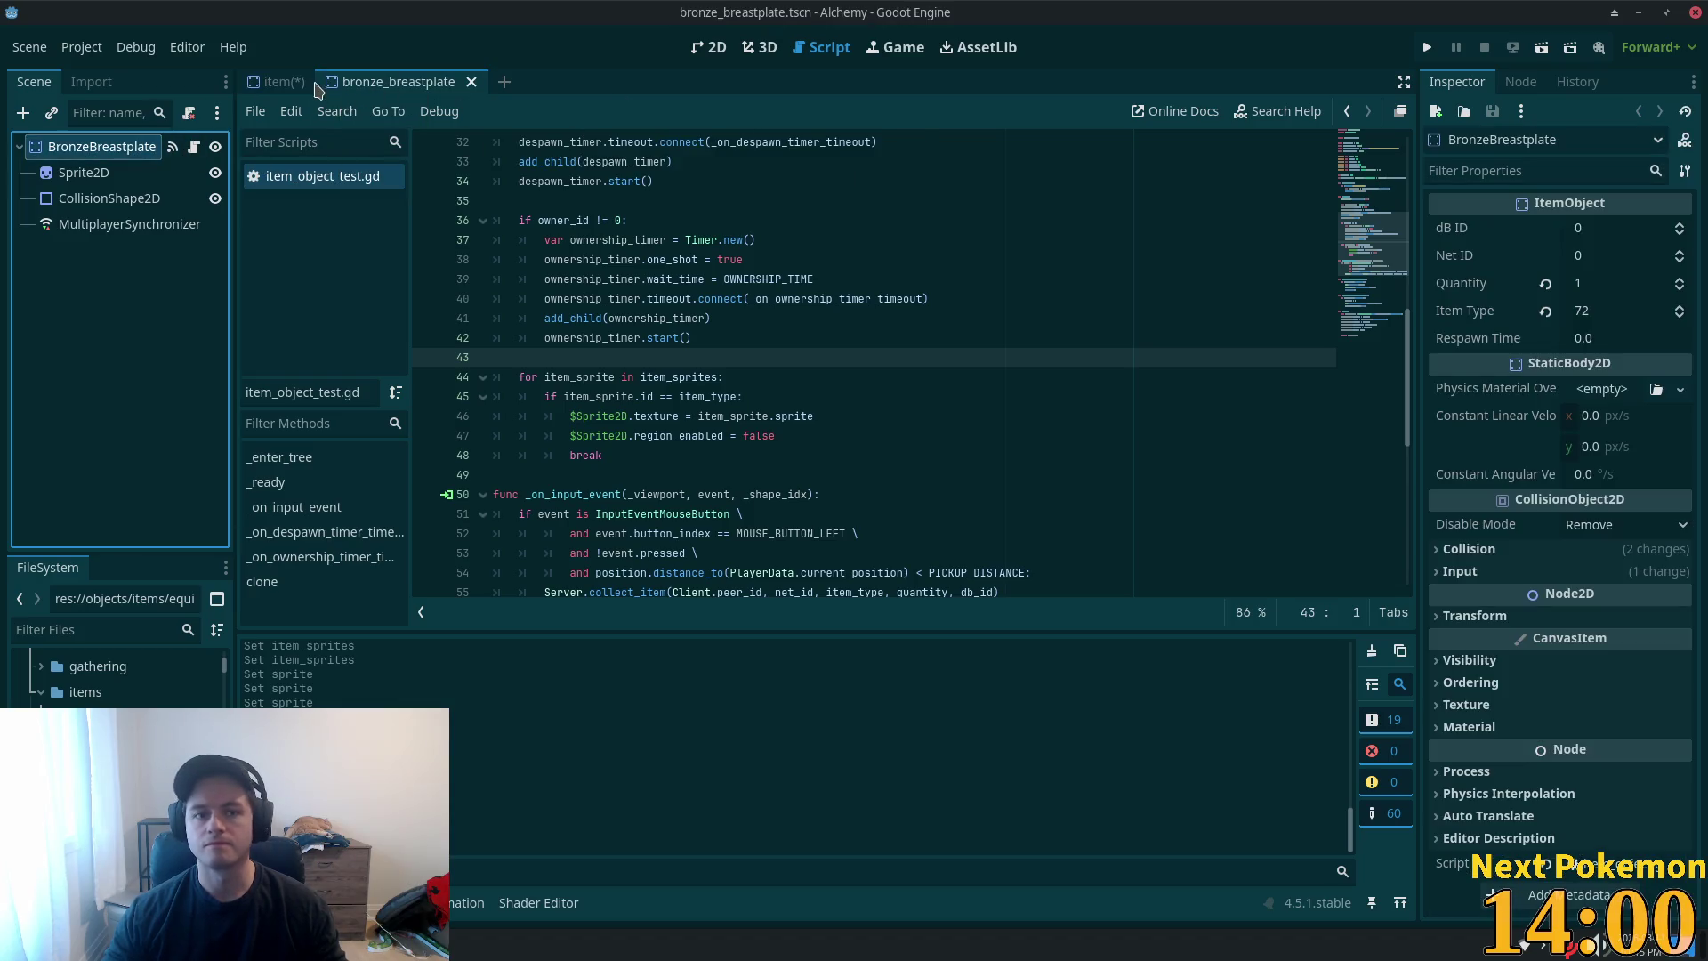
left_click(283, 82)
- Give Item Sprites entry 10 a new ItemSprite with ID 72
left_click(1592, 653)
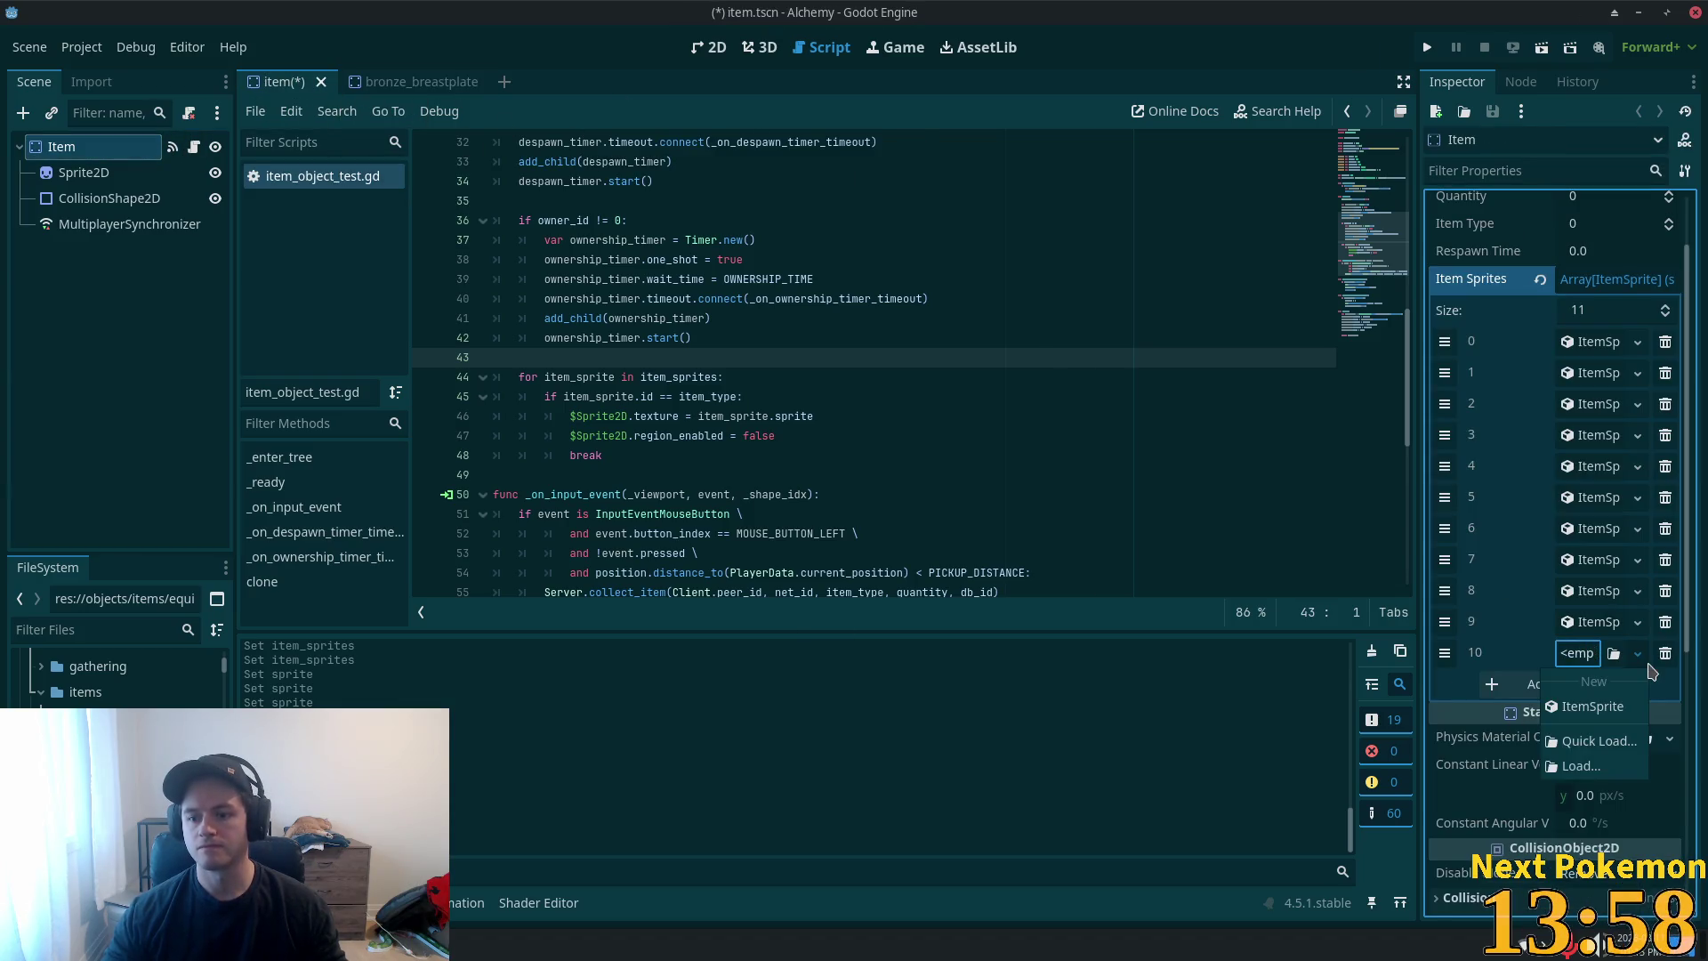
left_click(1626, 720)
left_click(1592, 653)
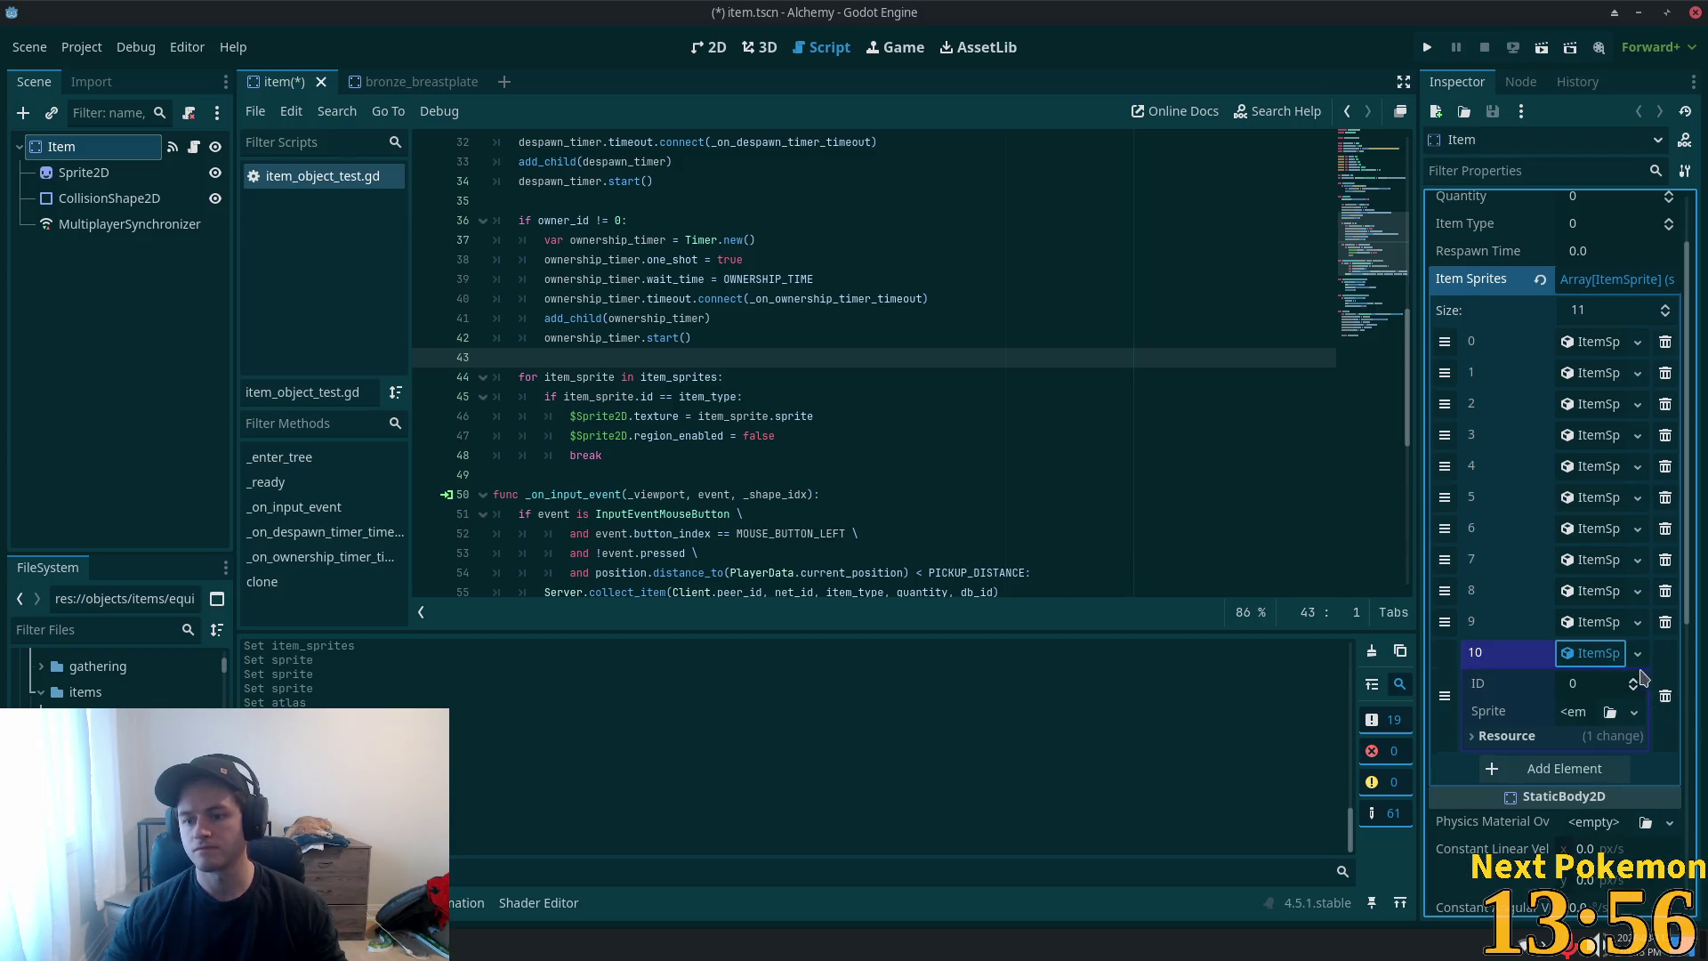
type("72")
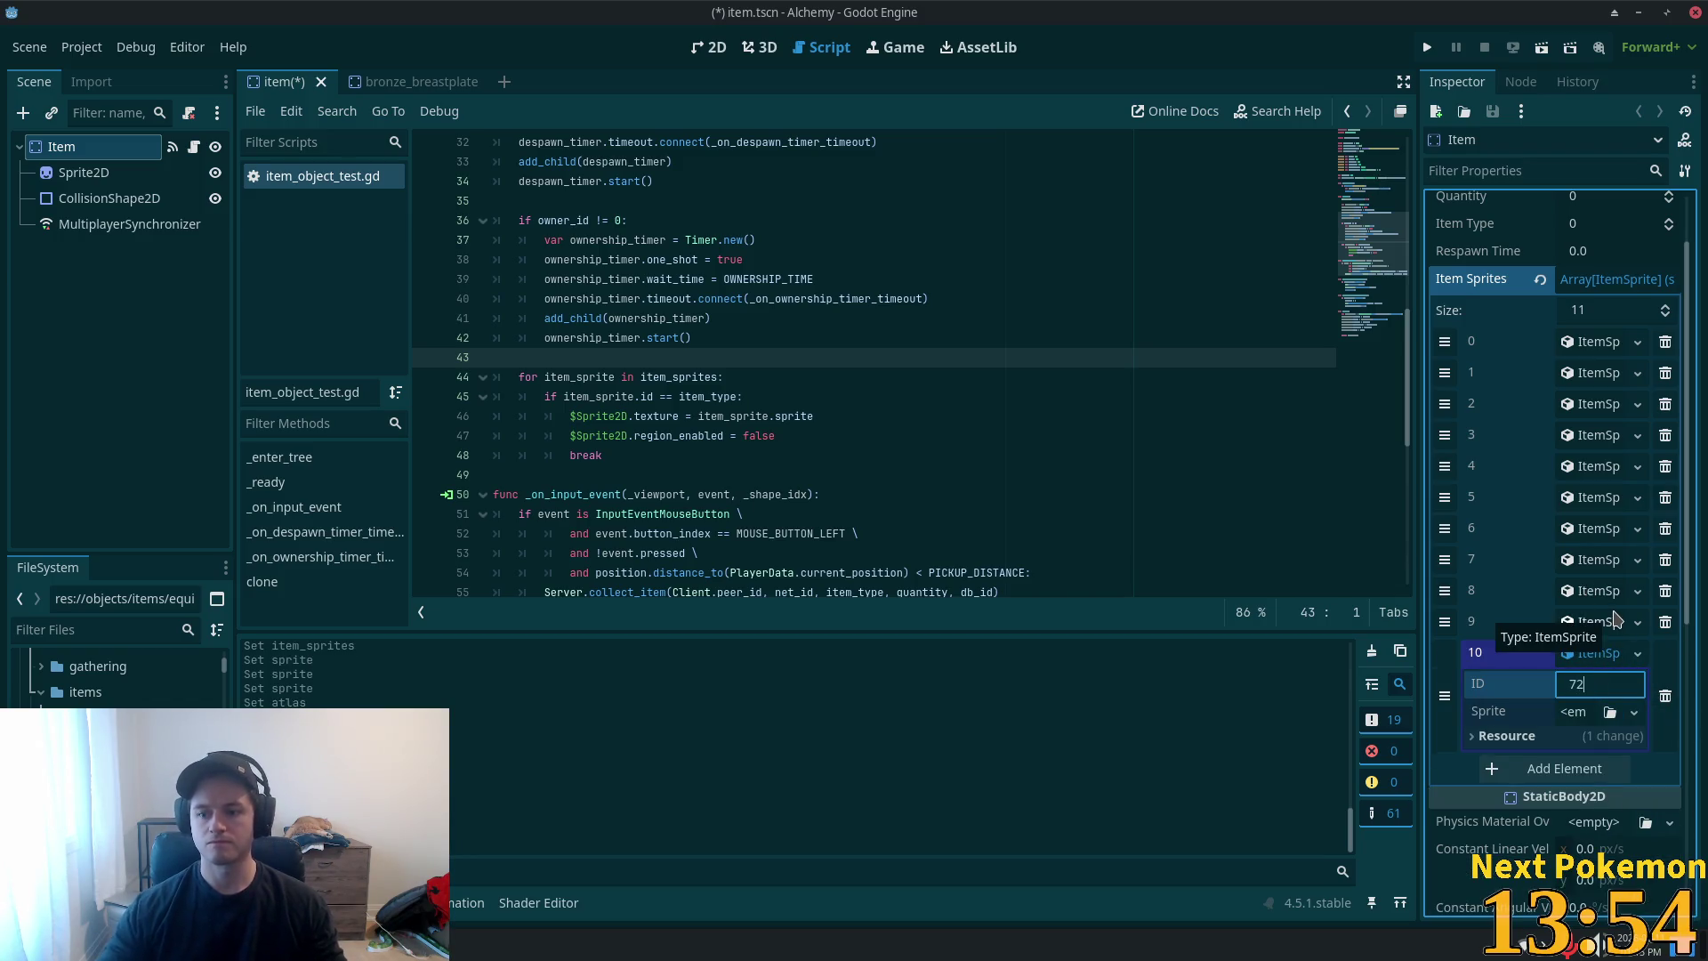
key("Tab")
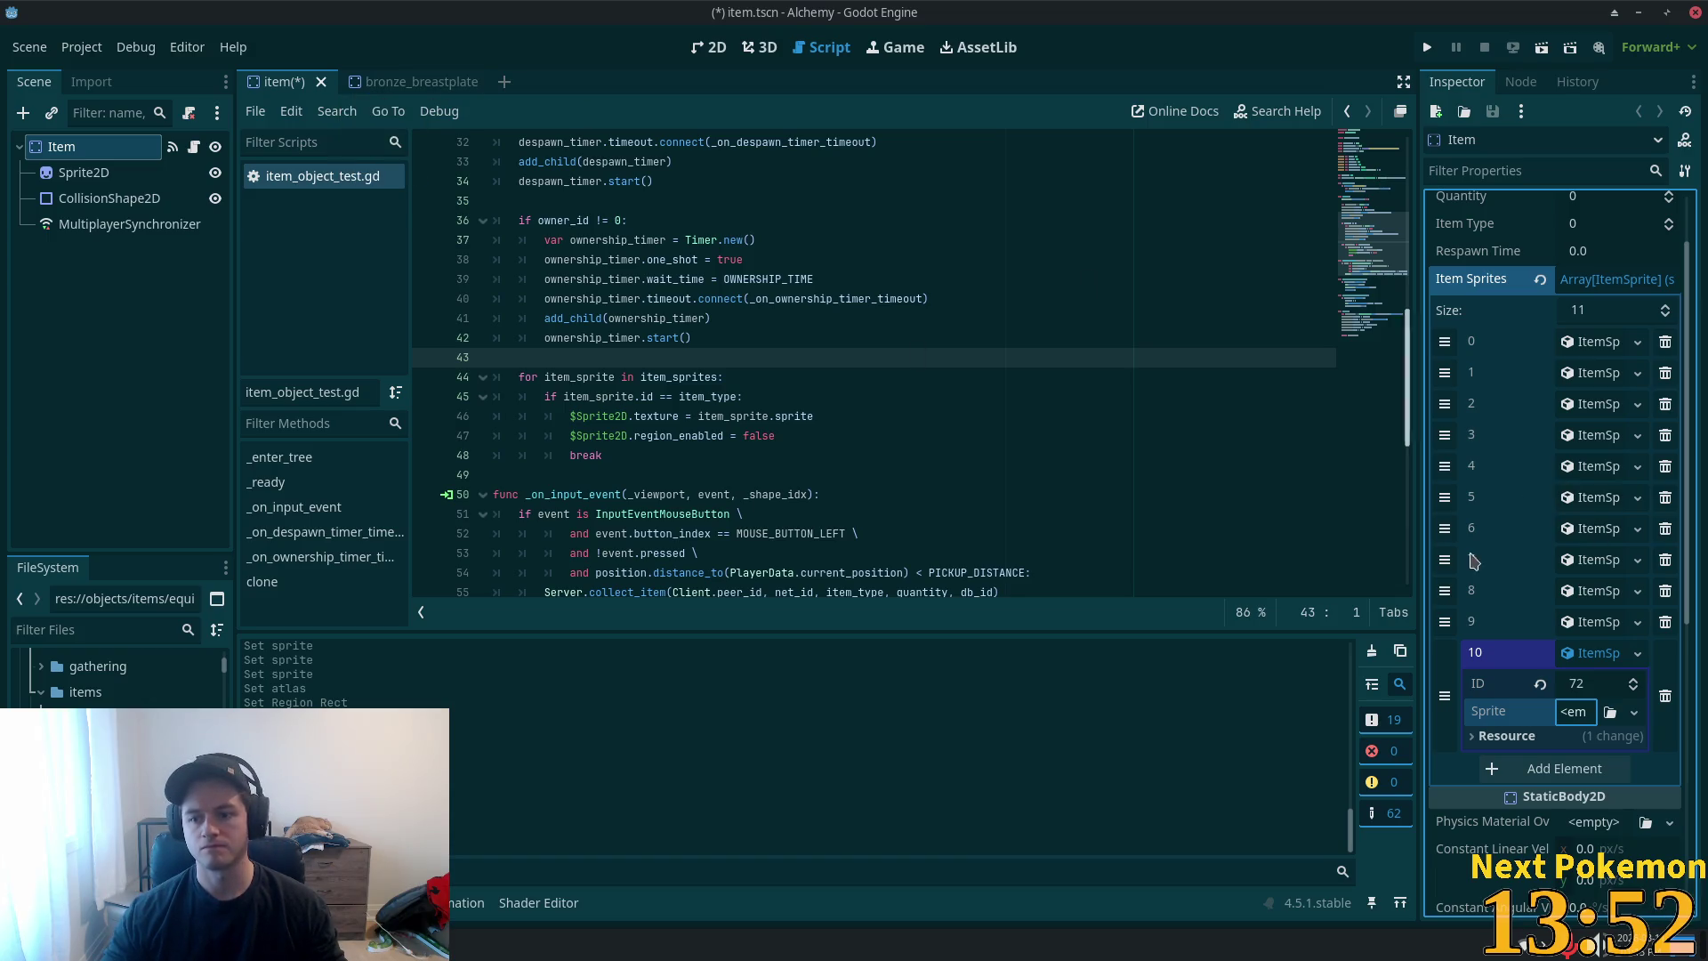
- Copy entry 3's AtlasTexture sprite for reuse
left_click(1591, 405)
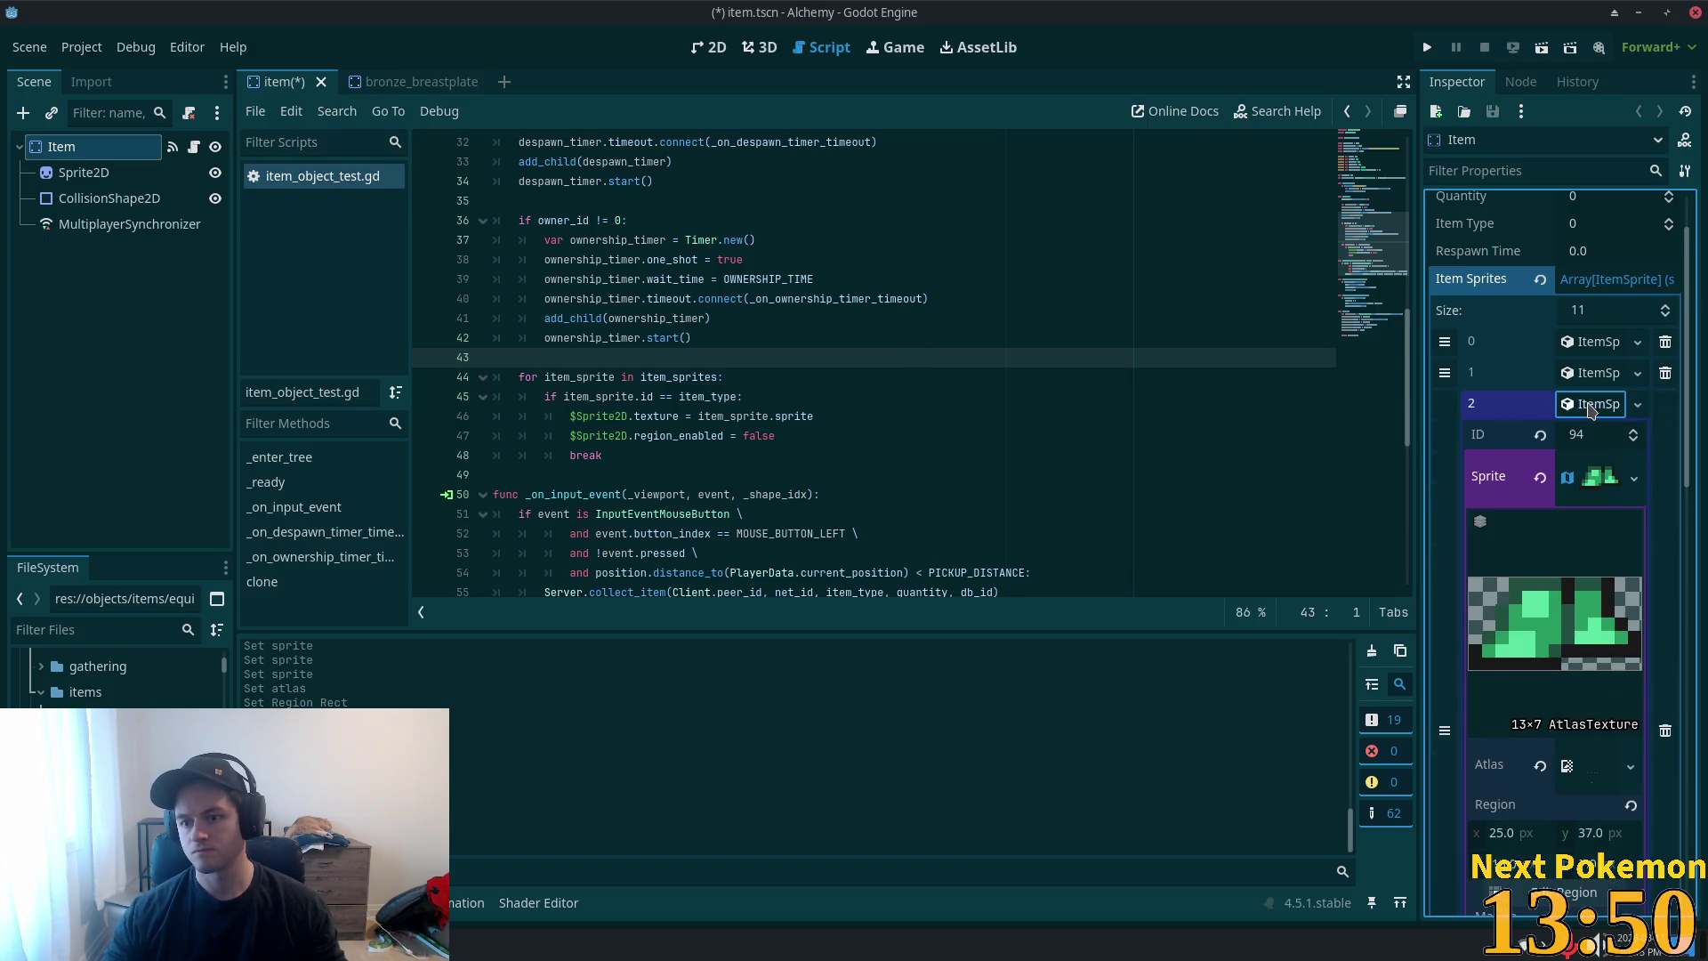
left_click(1591, 405)
right_click(1593, 436)
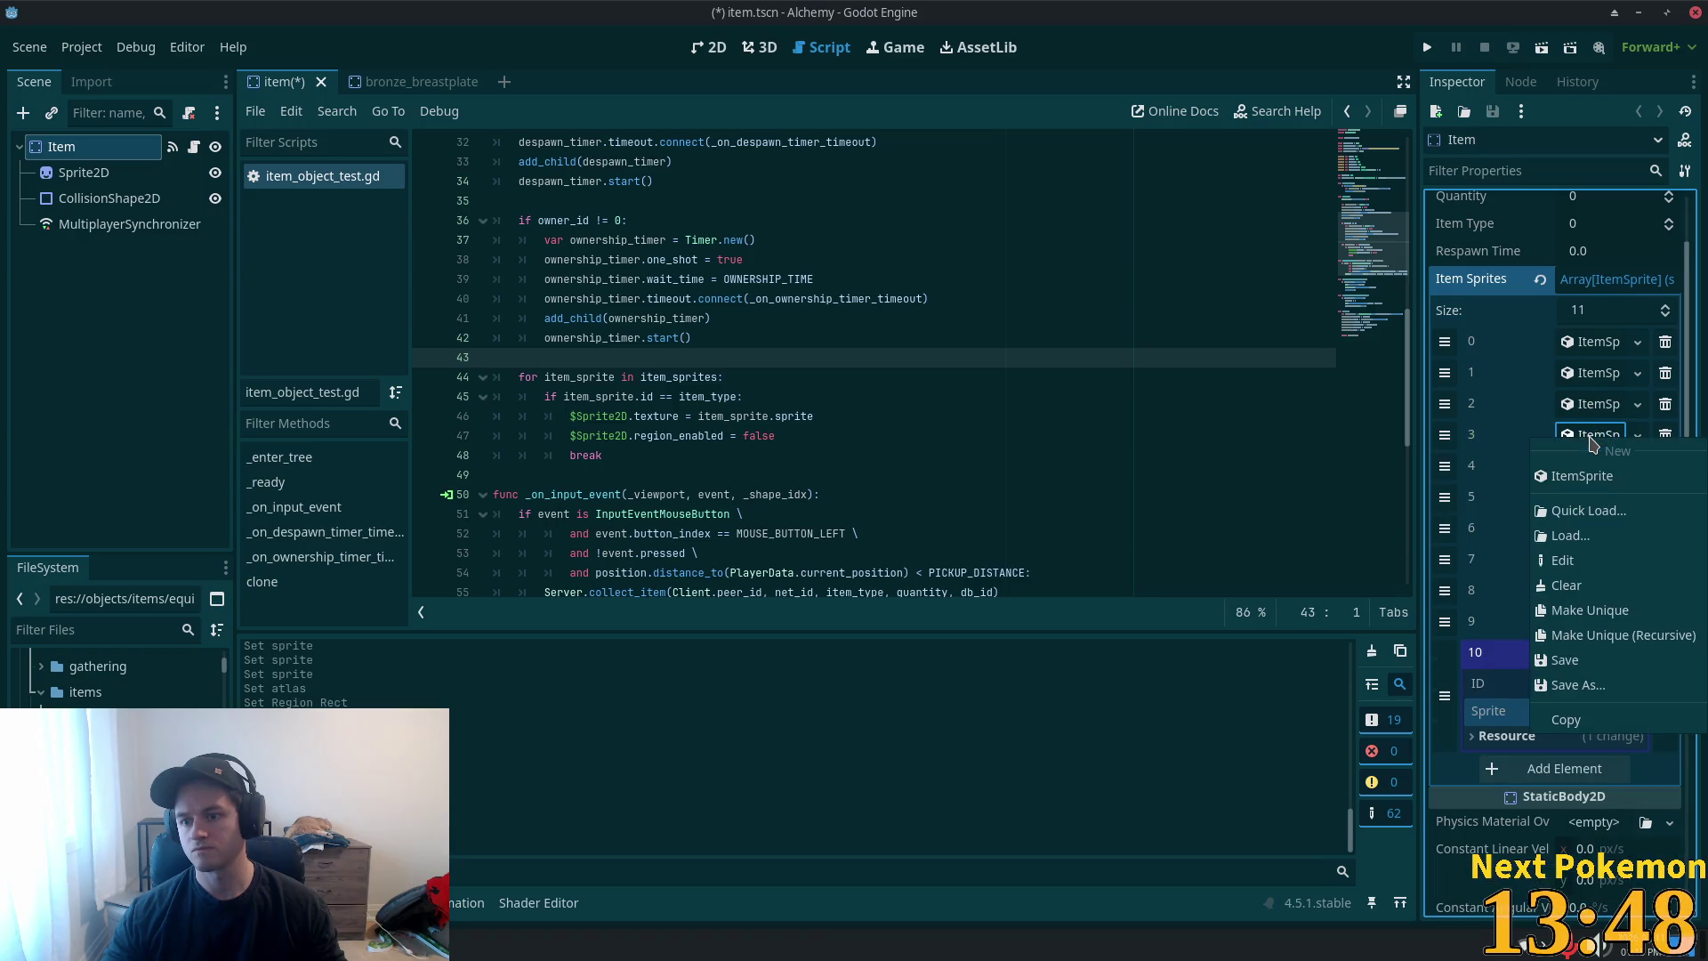
left_click(1592, 437)
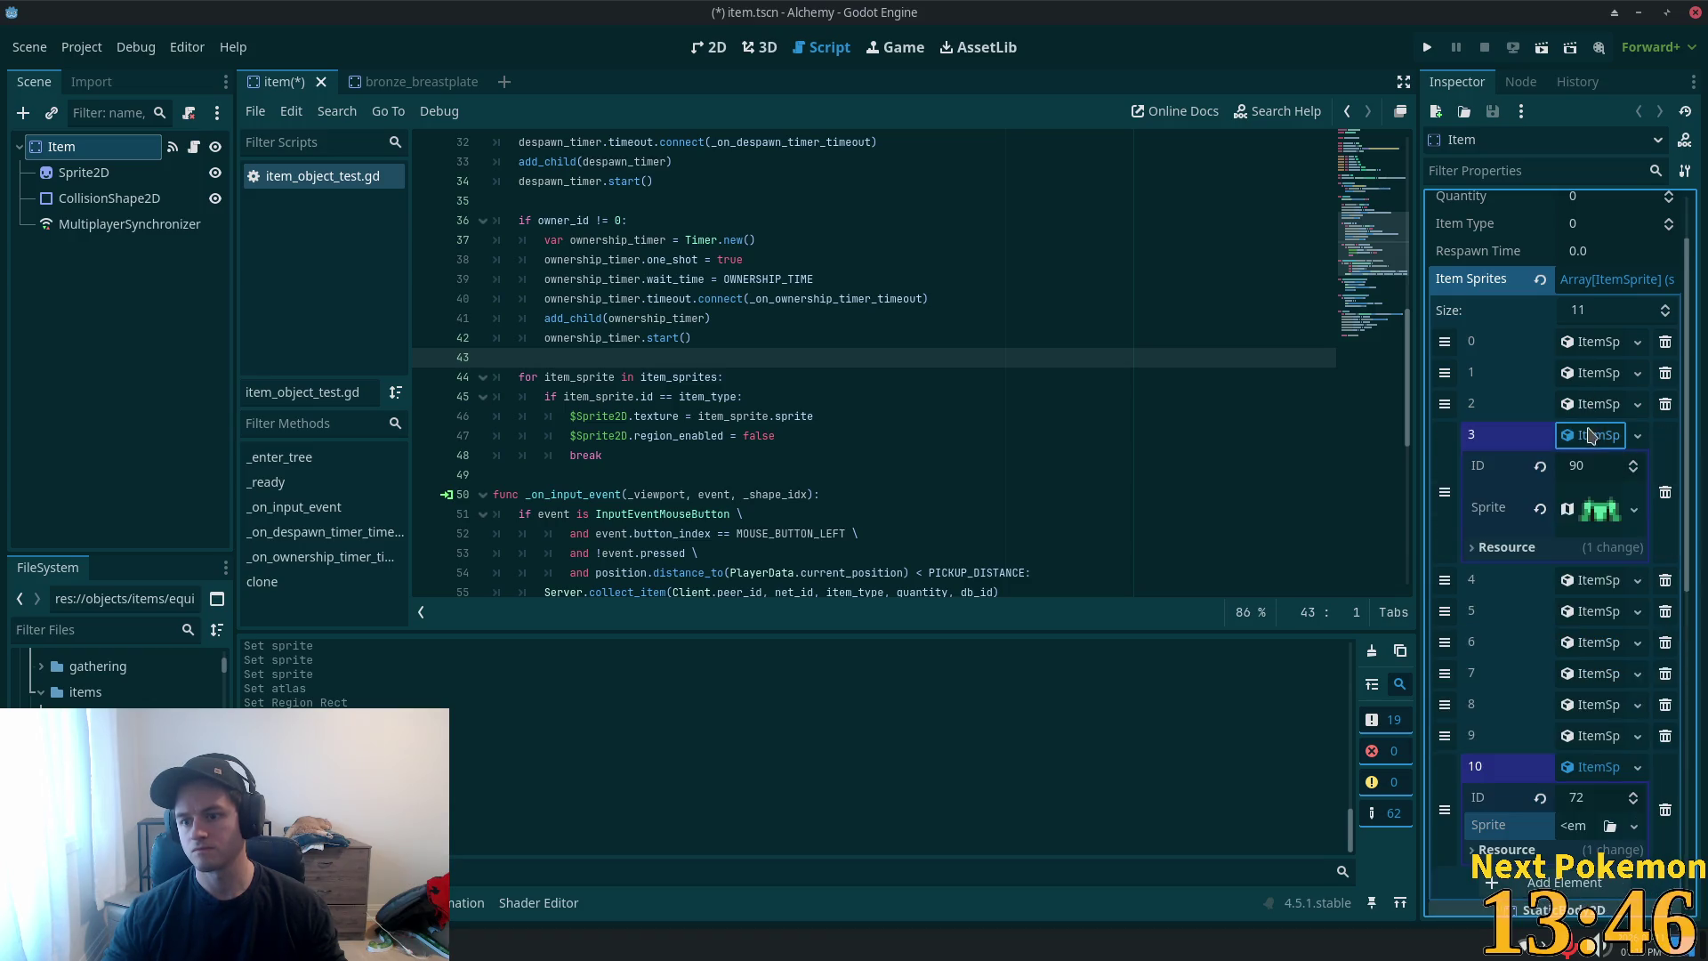
right_click(1599, 507)
left_click(1585, 818)
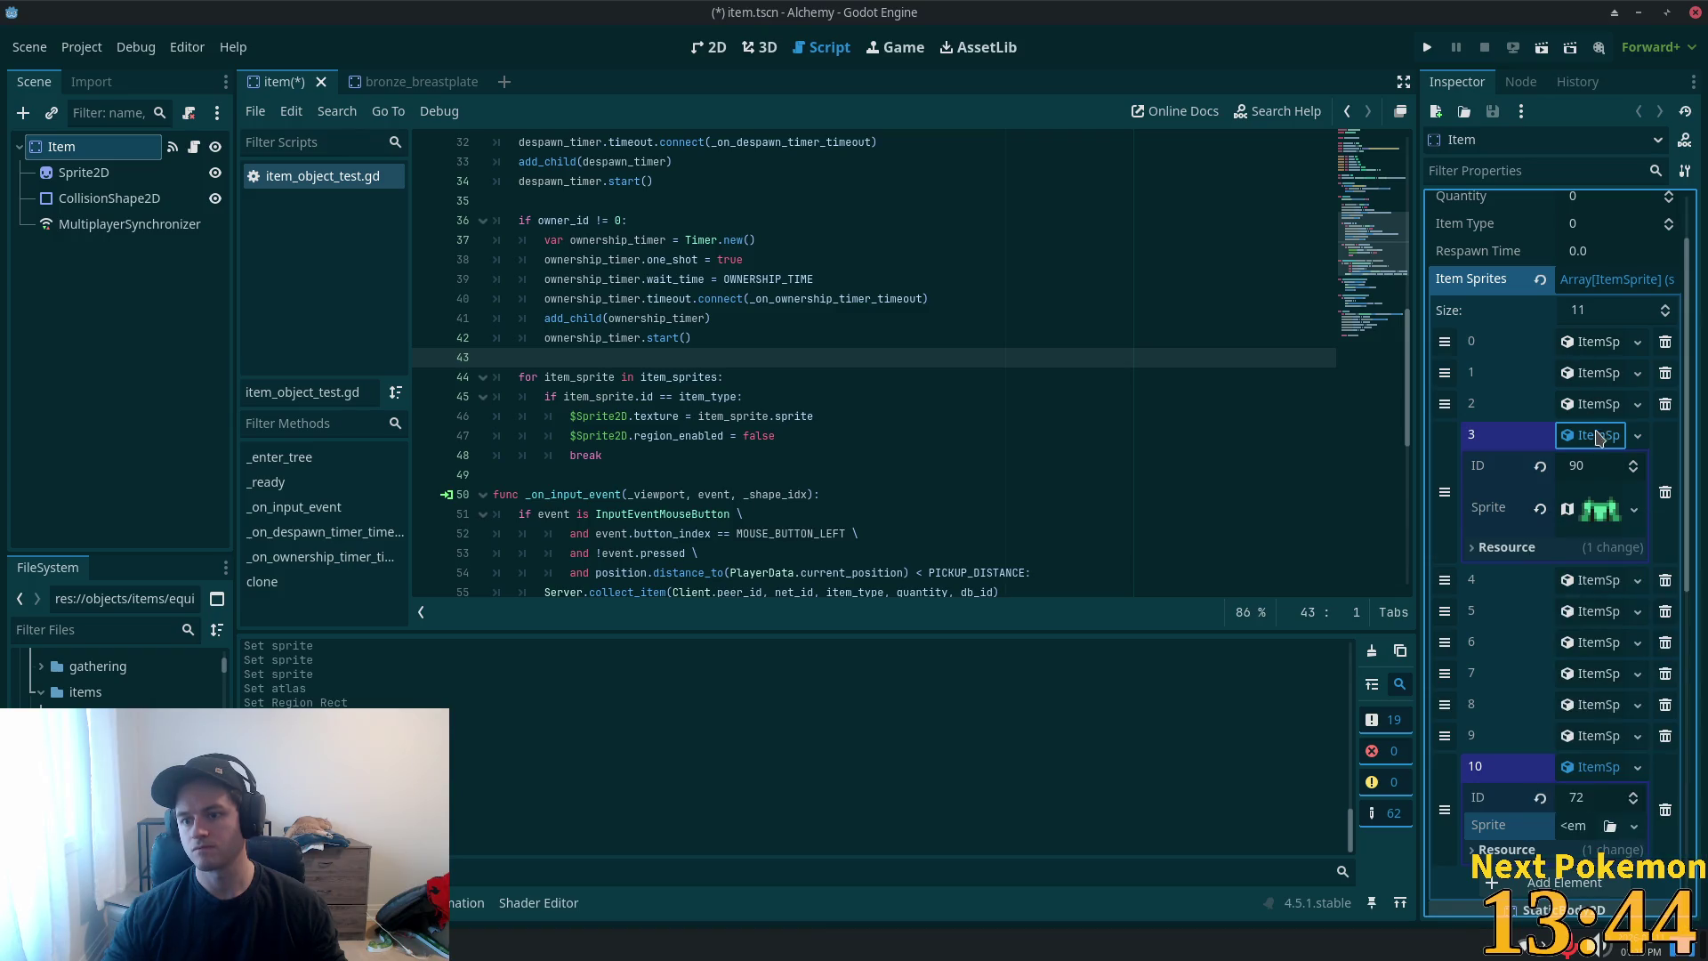
left_click(1599, 436)
- Paste the copied sprite into entry 10 as a unique AtlasTexture
right_click(1572, 717)
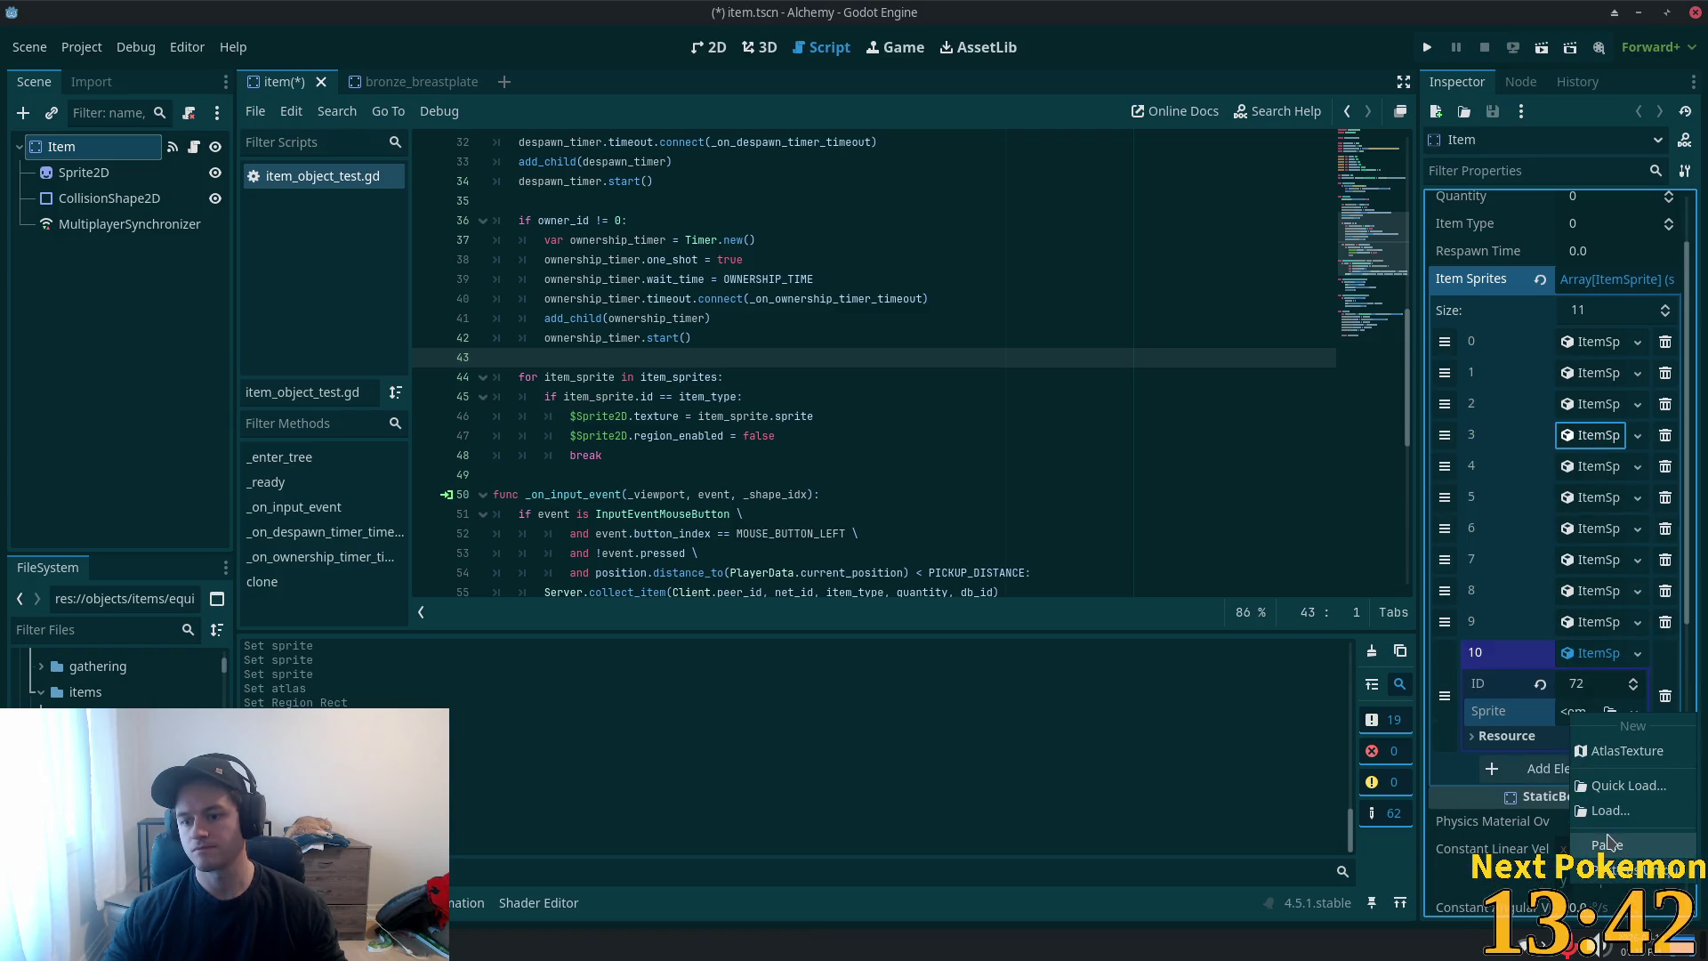
left_click(1653, 797)
key("ctrl+z")
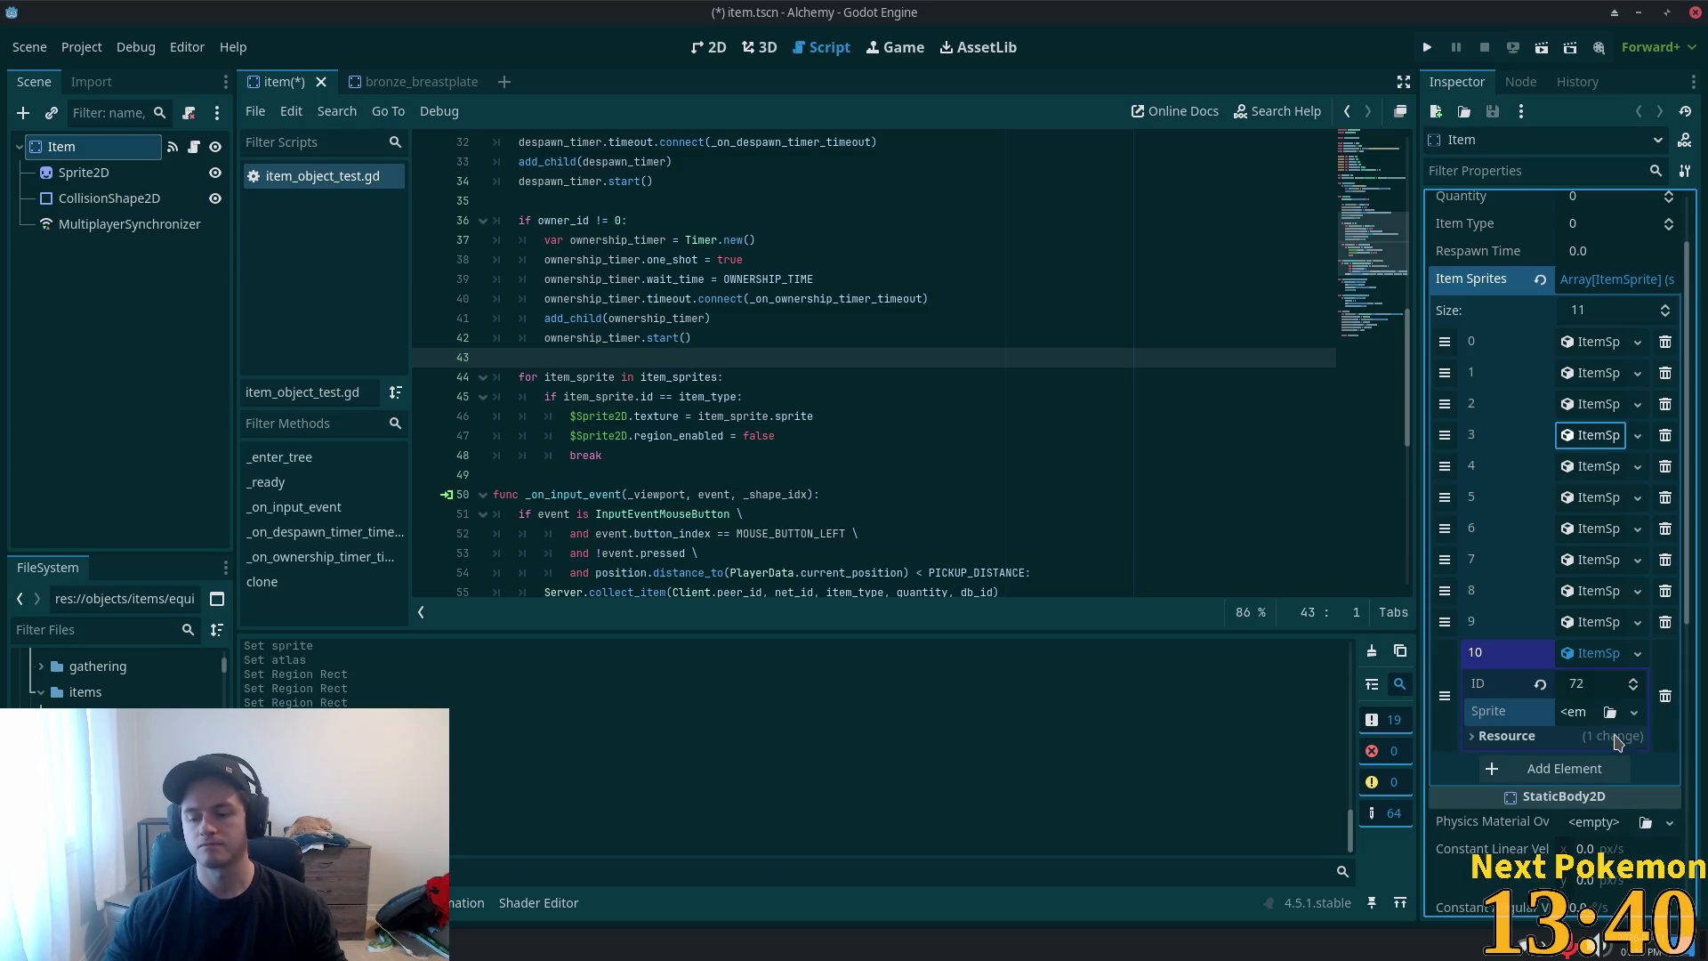
left_click(1592, 717)
left_click(1637, 878)
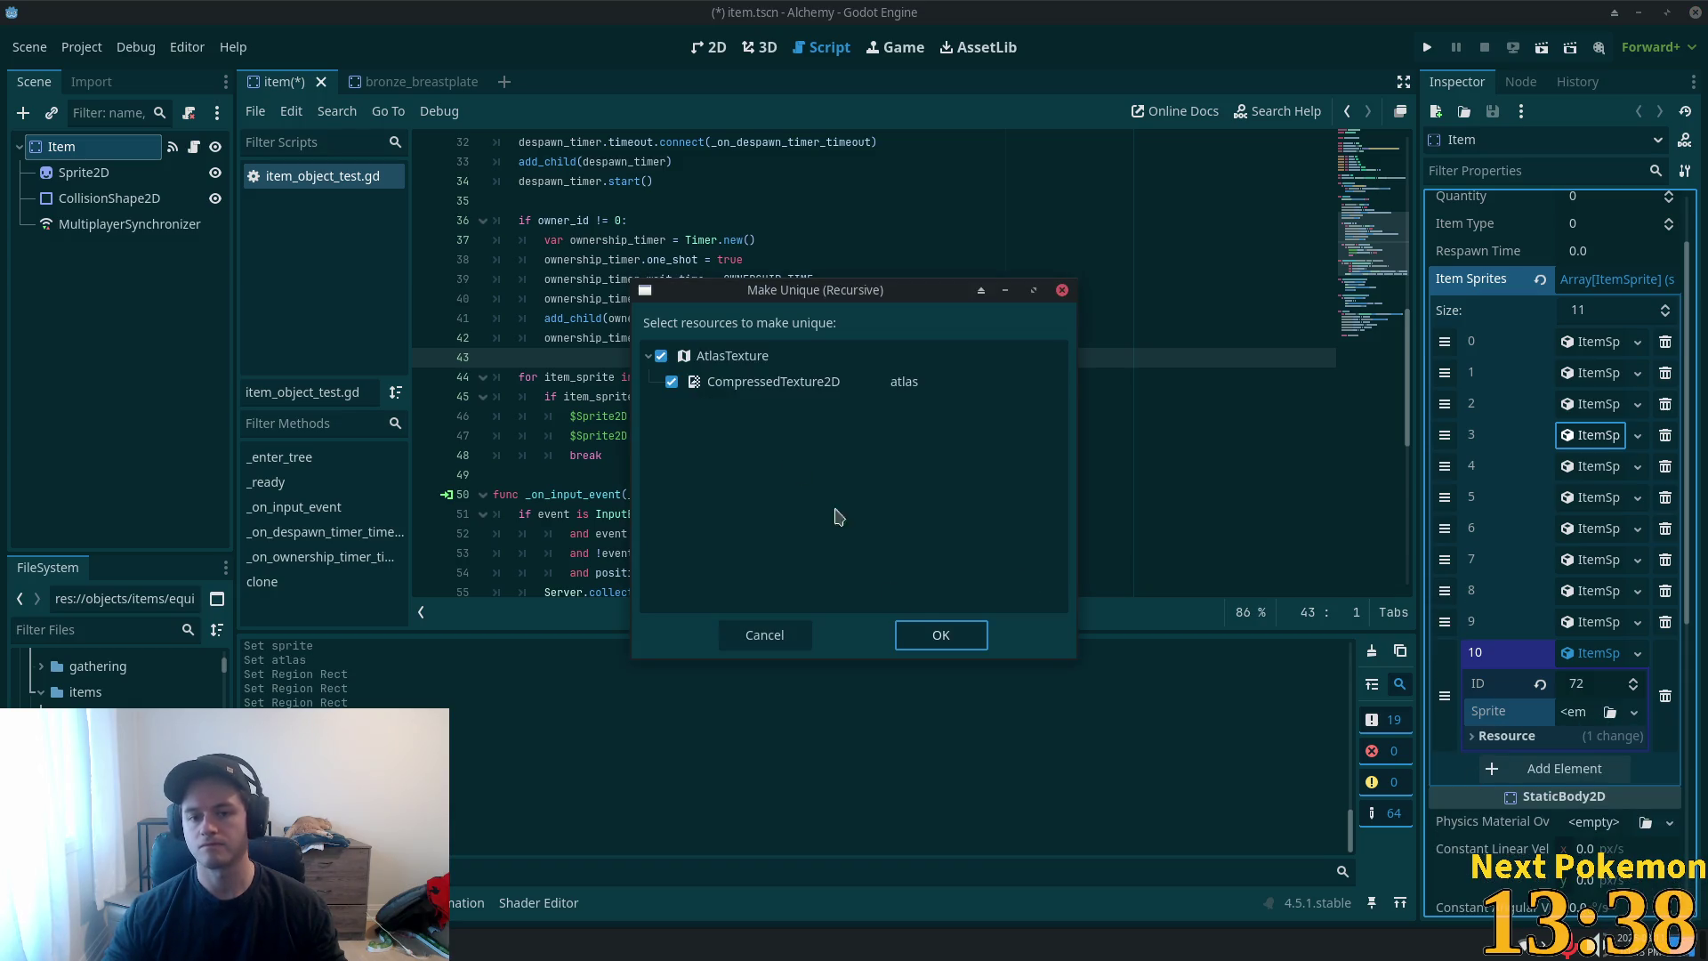
left_click(940, 642)
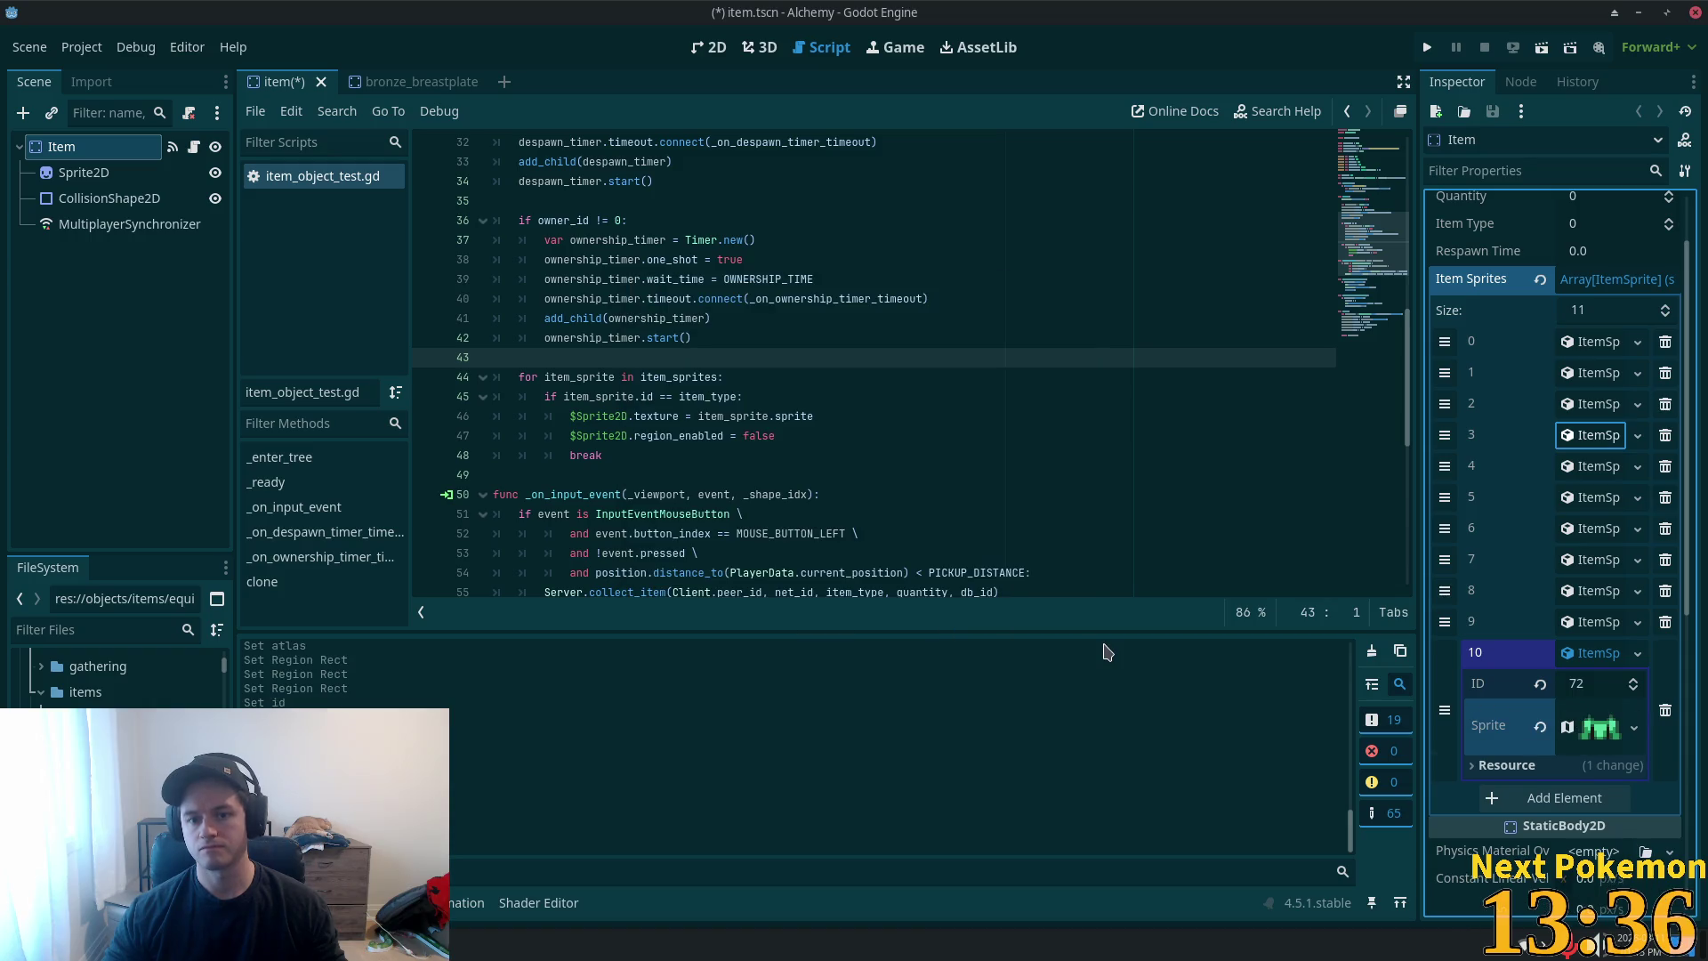
left_click(1592, 474)
left_click(133, 717)
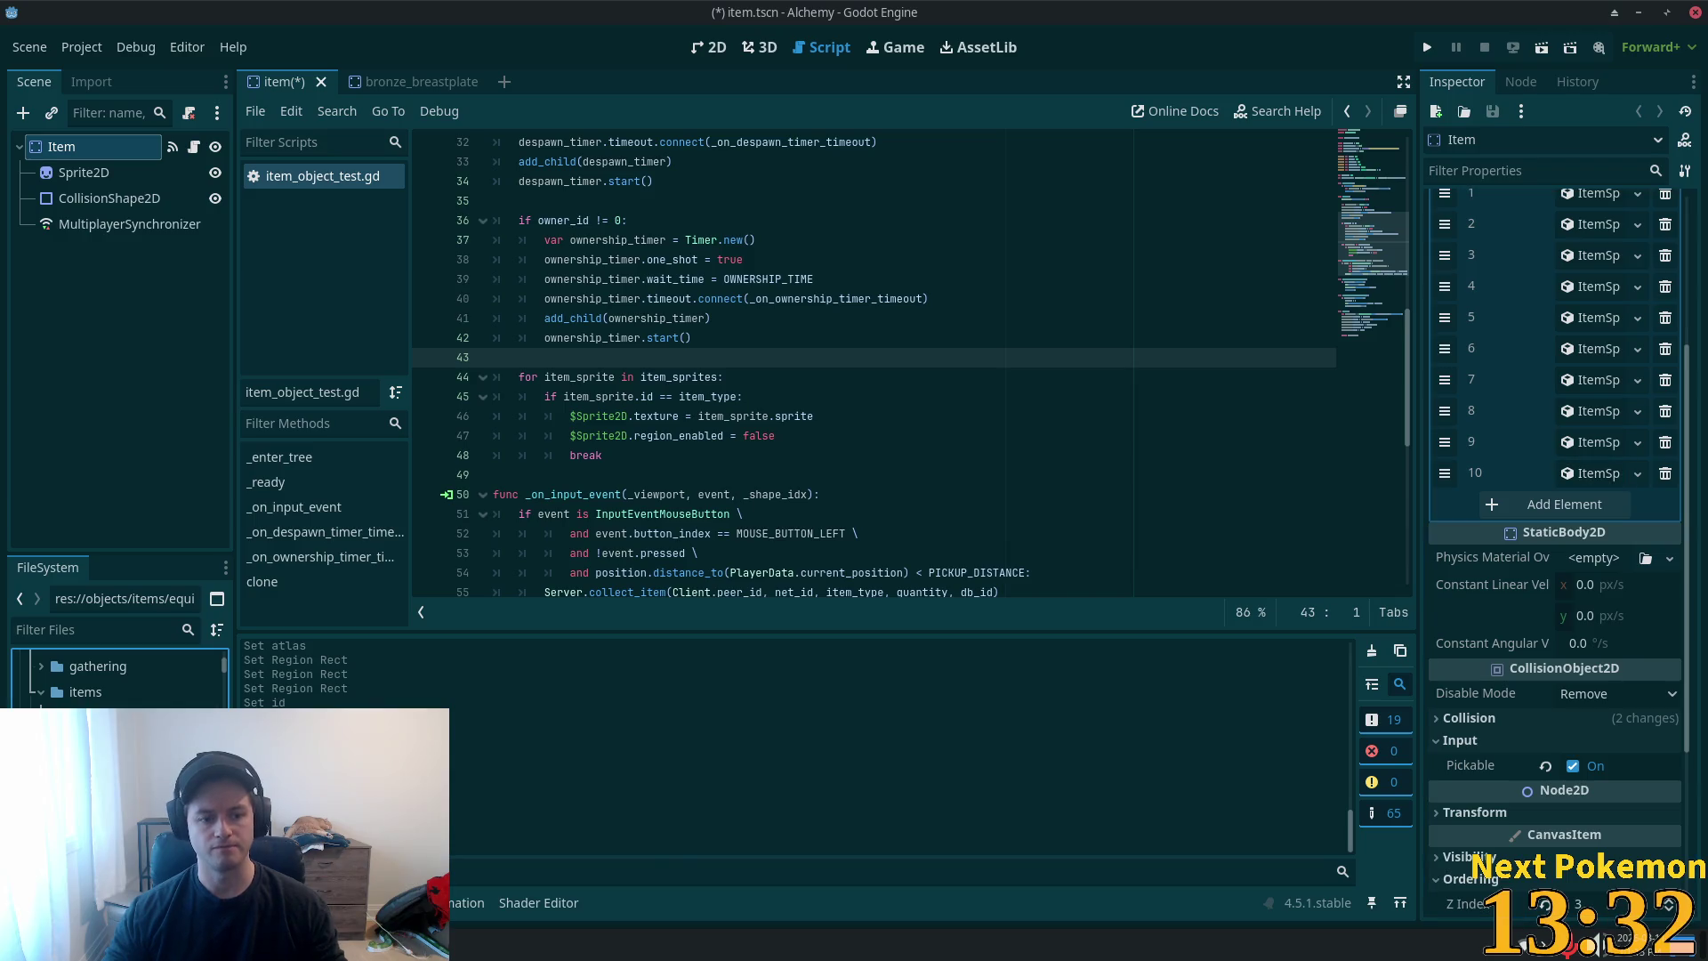
key("Delete")
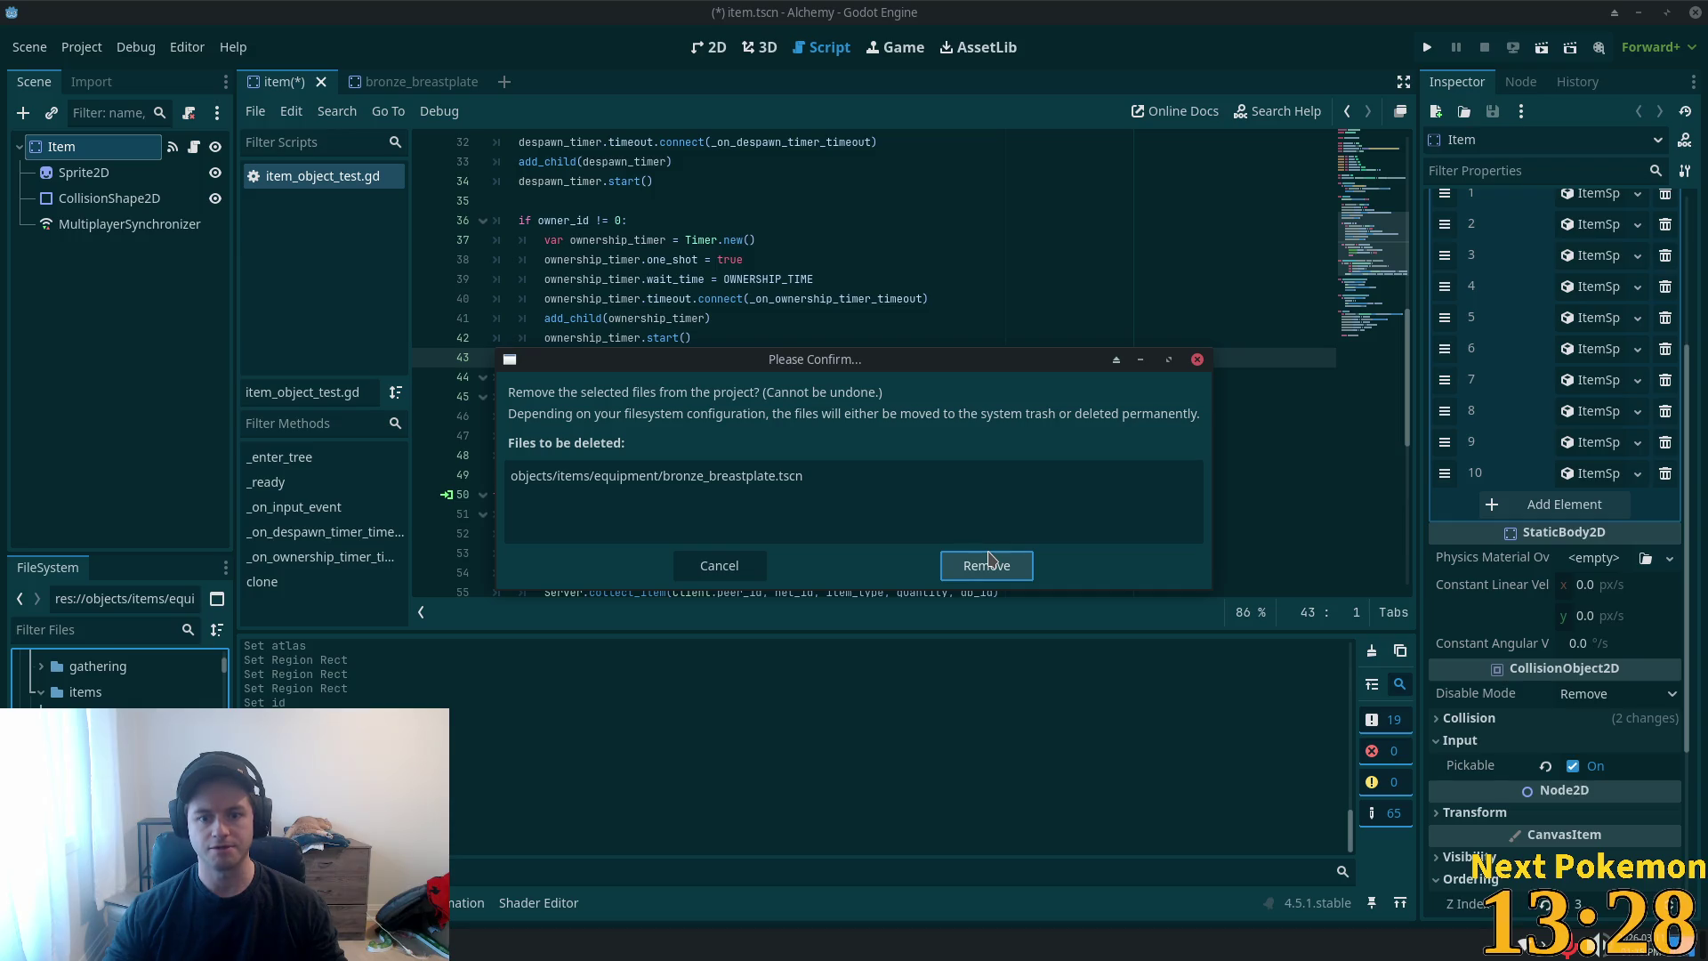
- Cancel removing the bronze_breastplate scene file and collapse element 10
left_click(747, 570)
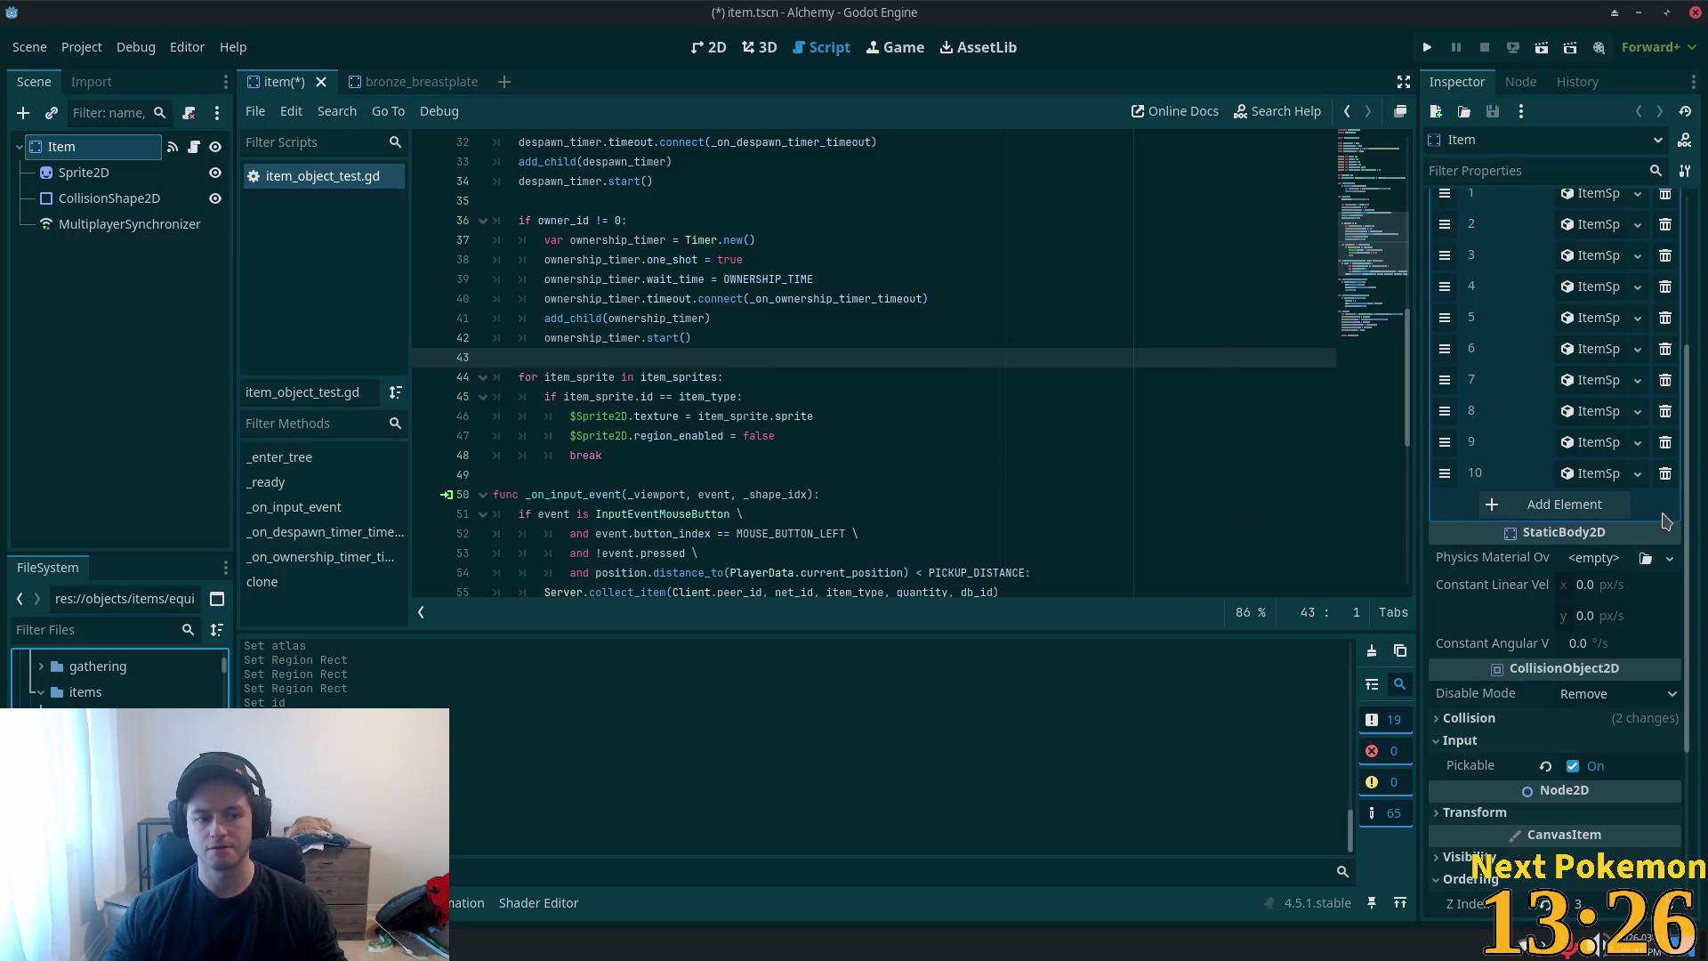
left_click(1599, 474)
left_click(1599, 476)
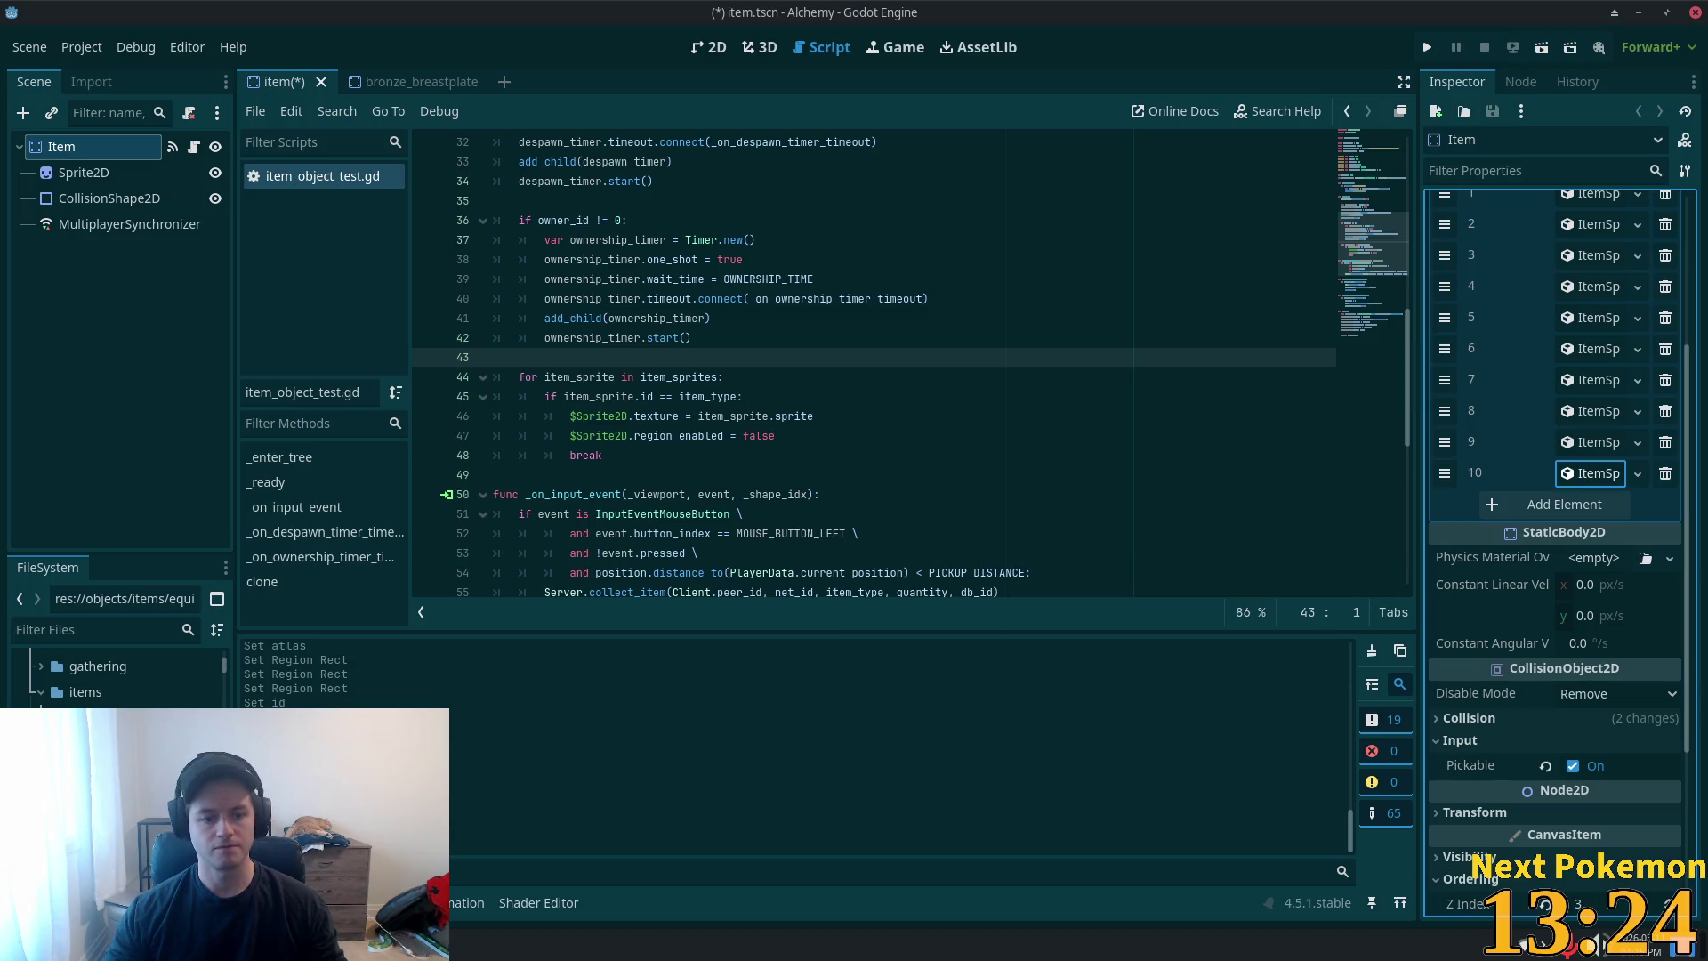
key("Delete")
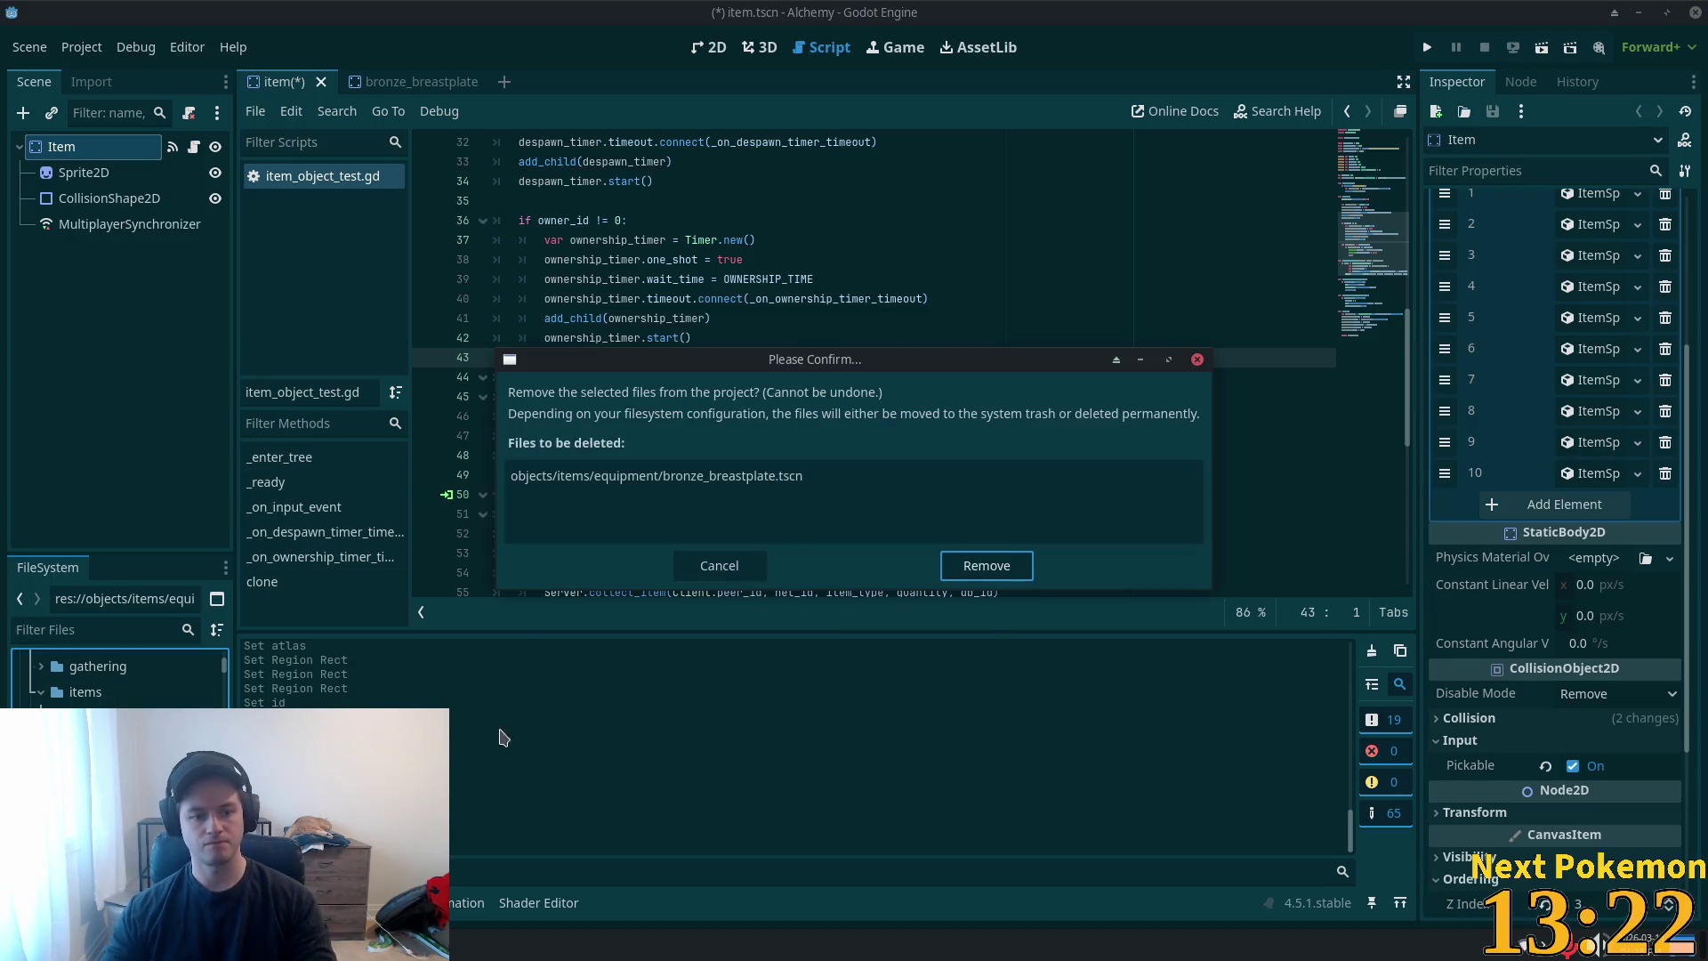
left_click(988, 565)
- Add Item Sprites element 11 holding a new ItemSprite
left_click(1575, 504)
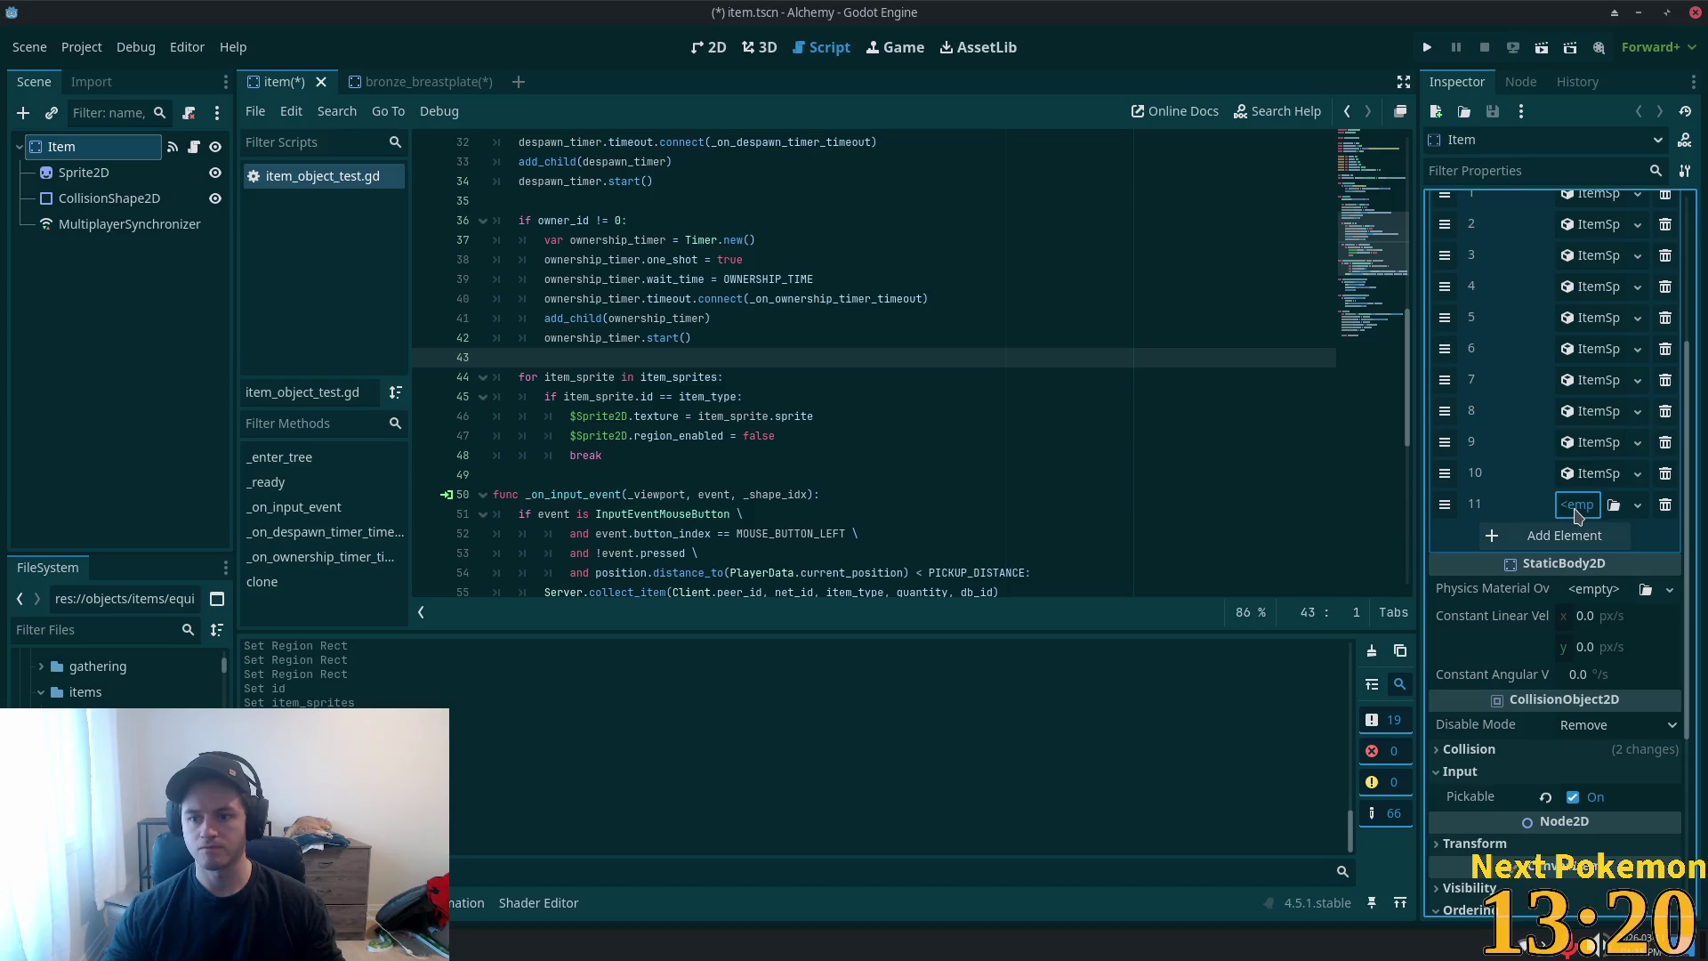
left_click(1577, 504)
left_click(1602, 567)
left_click(1573, 514)
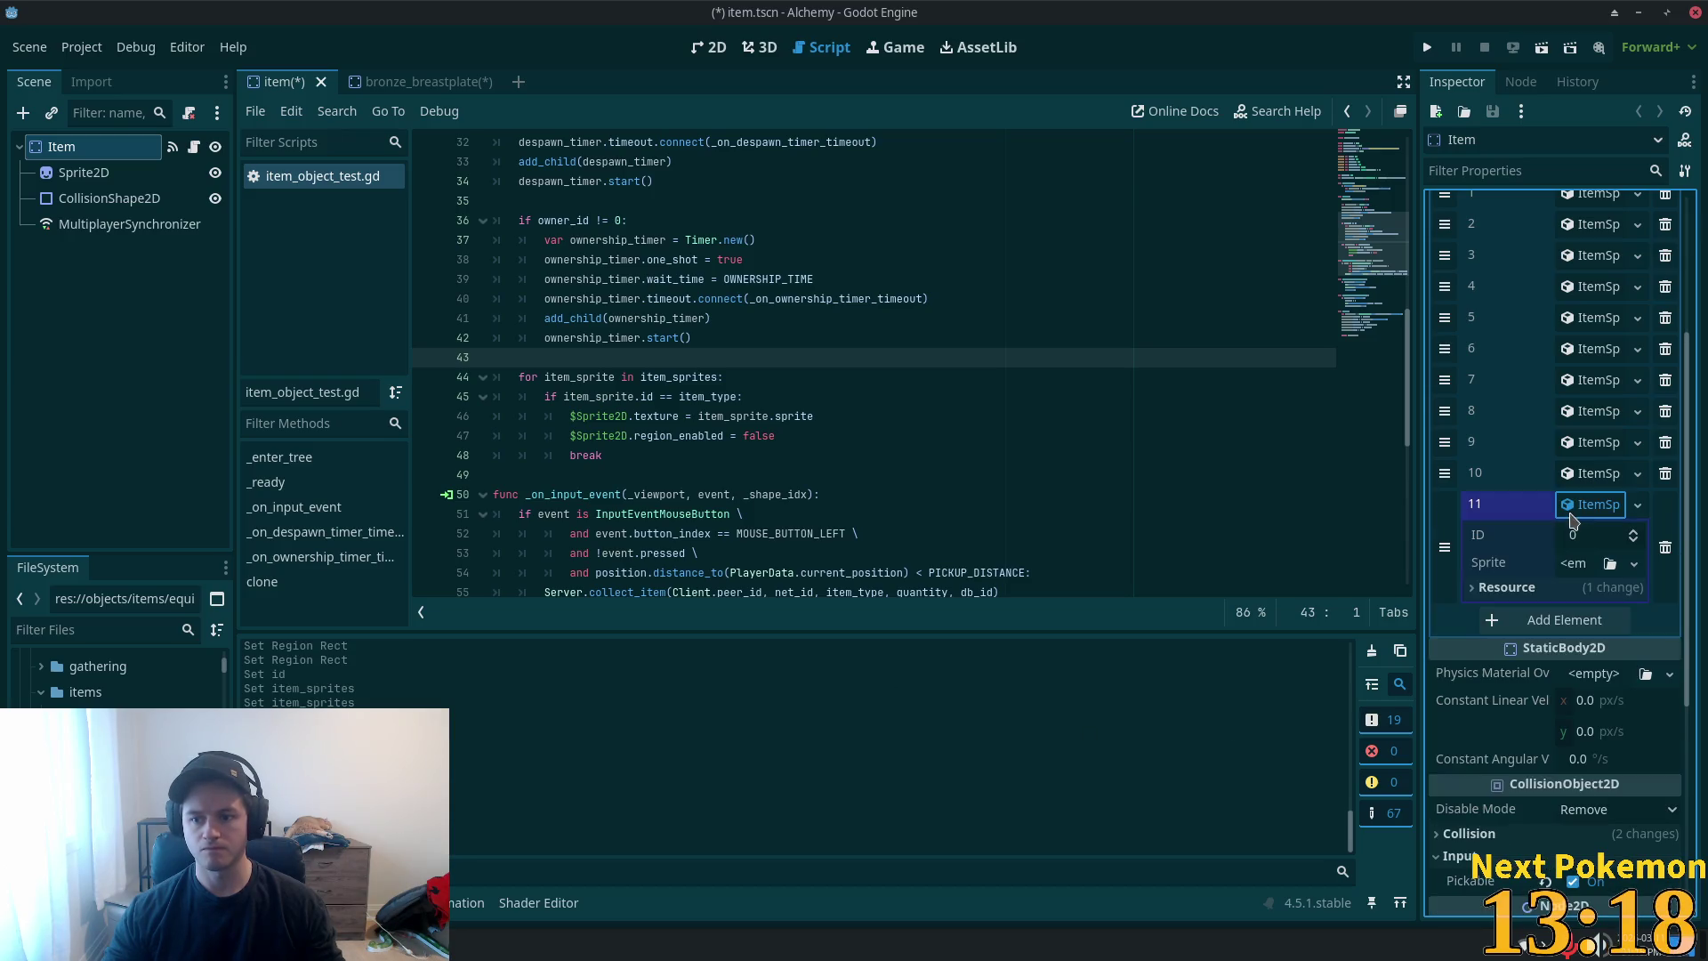
left_click(1589, 538)
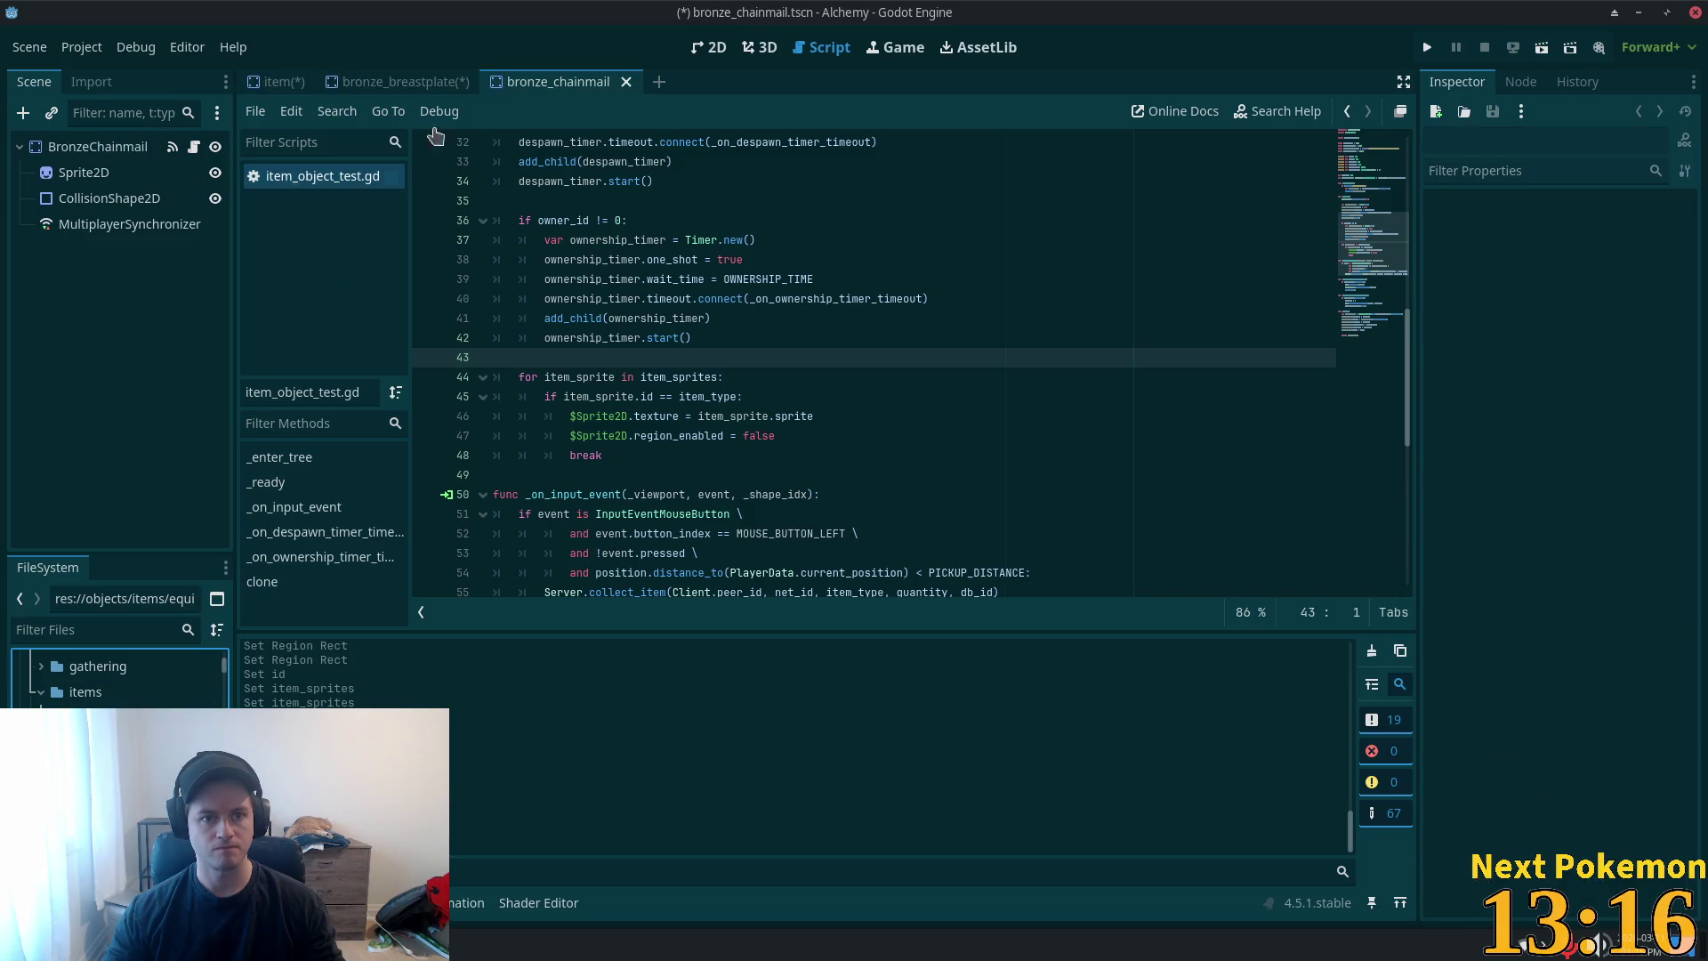
- Close the bronze_breastplate scene and check bronze_chainmail's Item Type
left_click(460, 83)
left_click(486, 82)
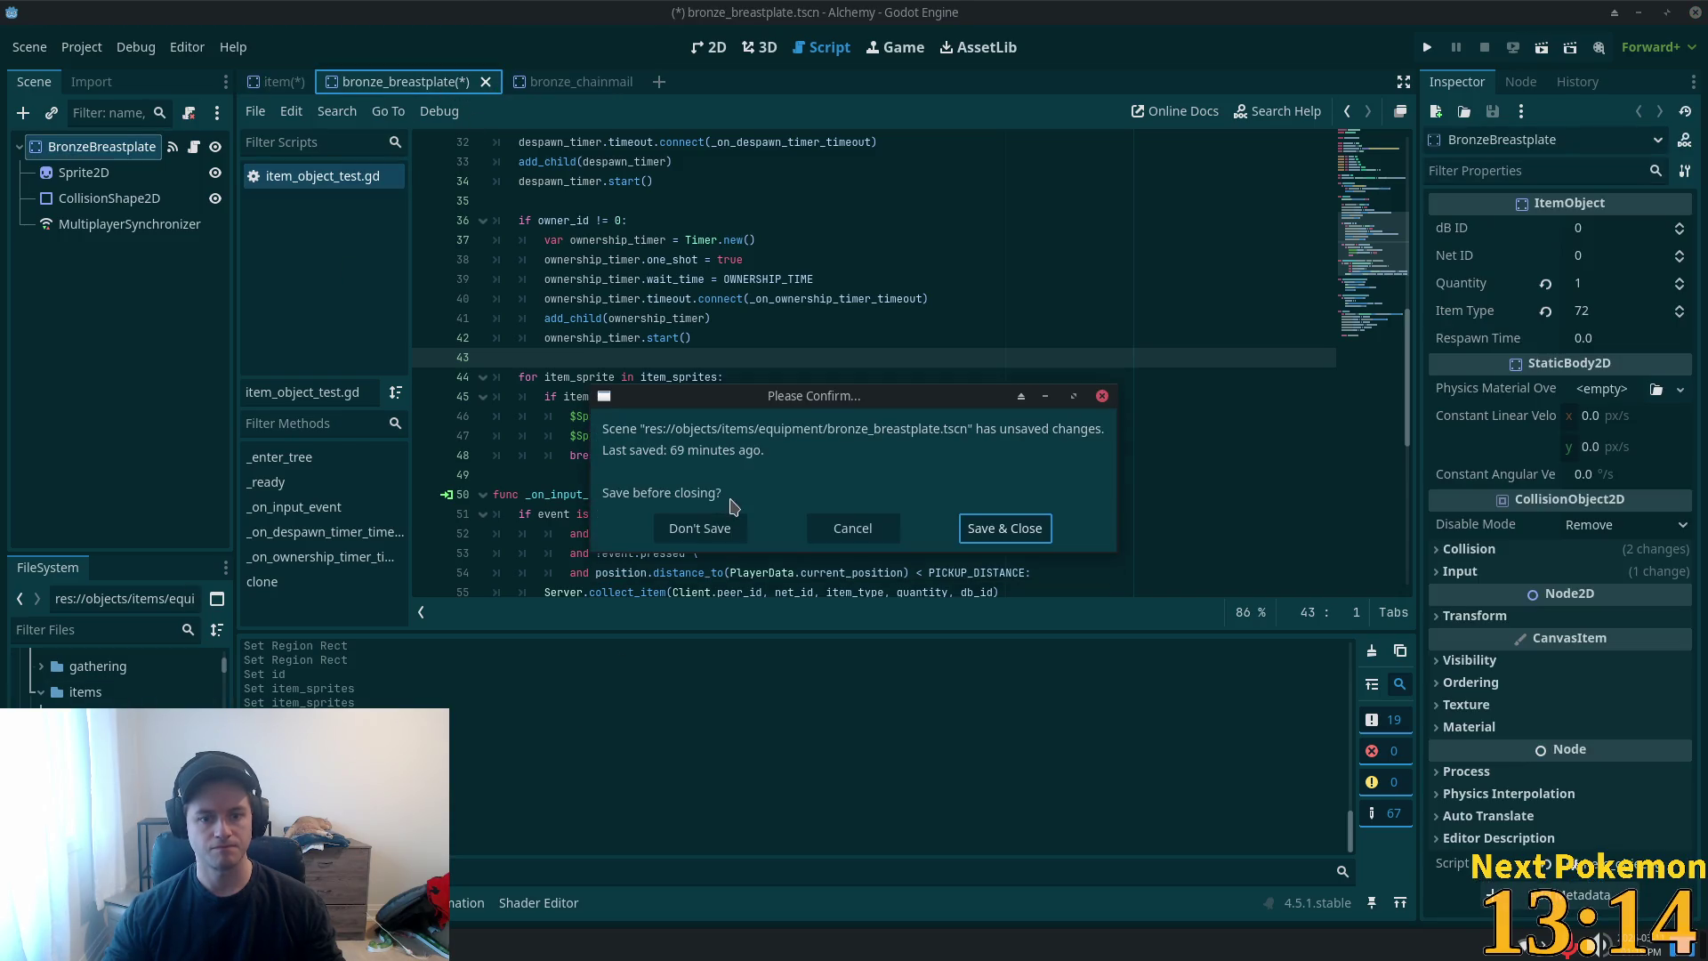
left_click(700, 525)
left_click(436, 86)
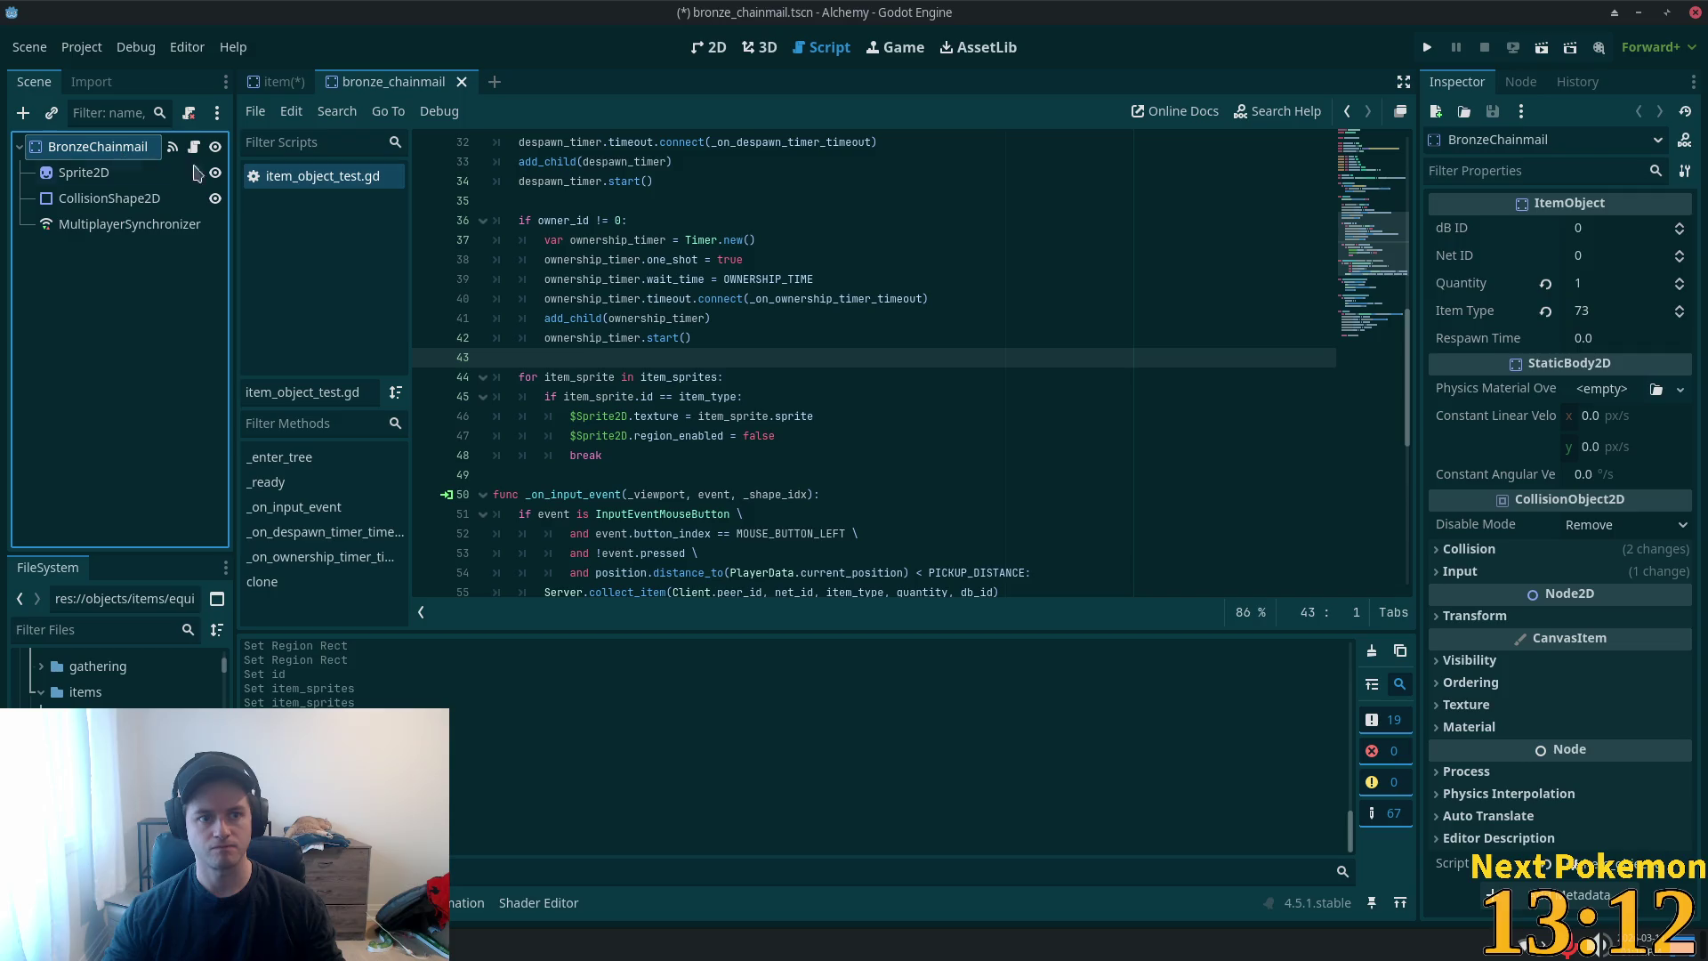
left_click(1591, 316)
key("ctrl+Tab")
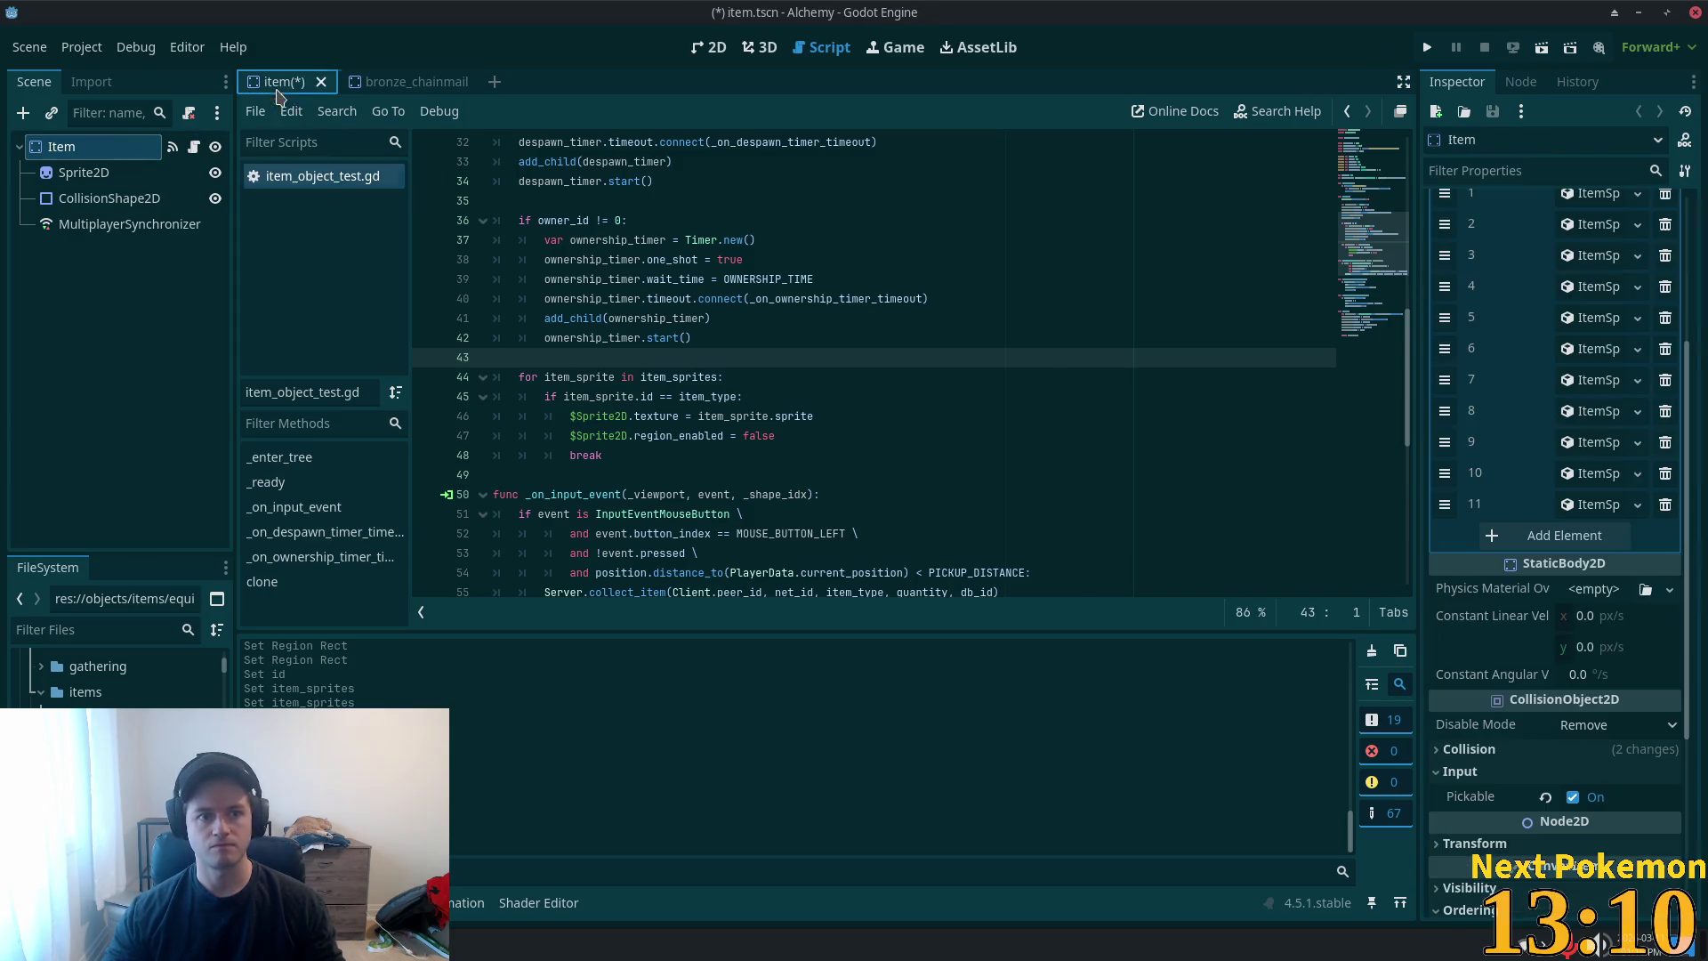
- Set element 11's ID to 73 and paste its sprite as a unique AtlasTexture
left_click(1590, 515)
left_click(1594, 540)
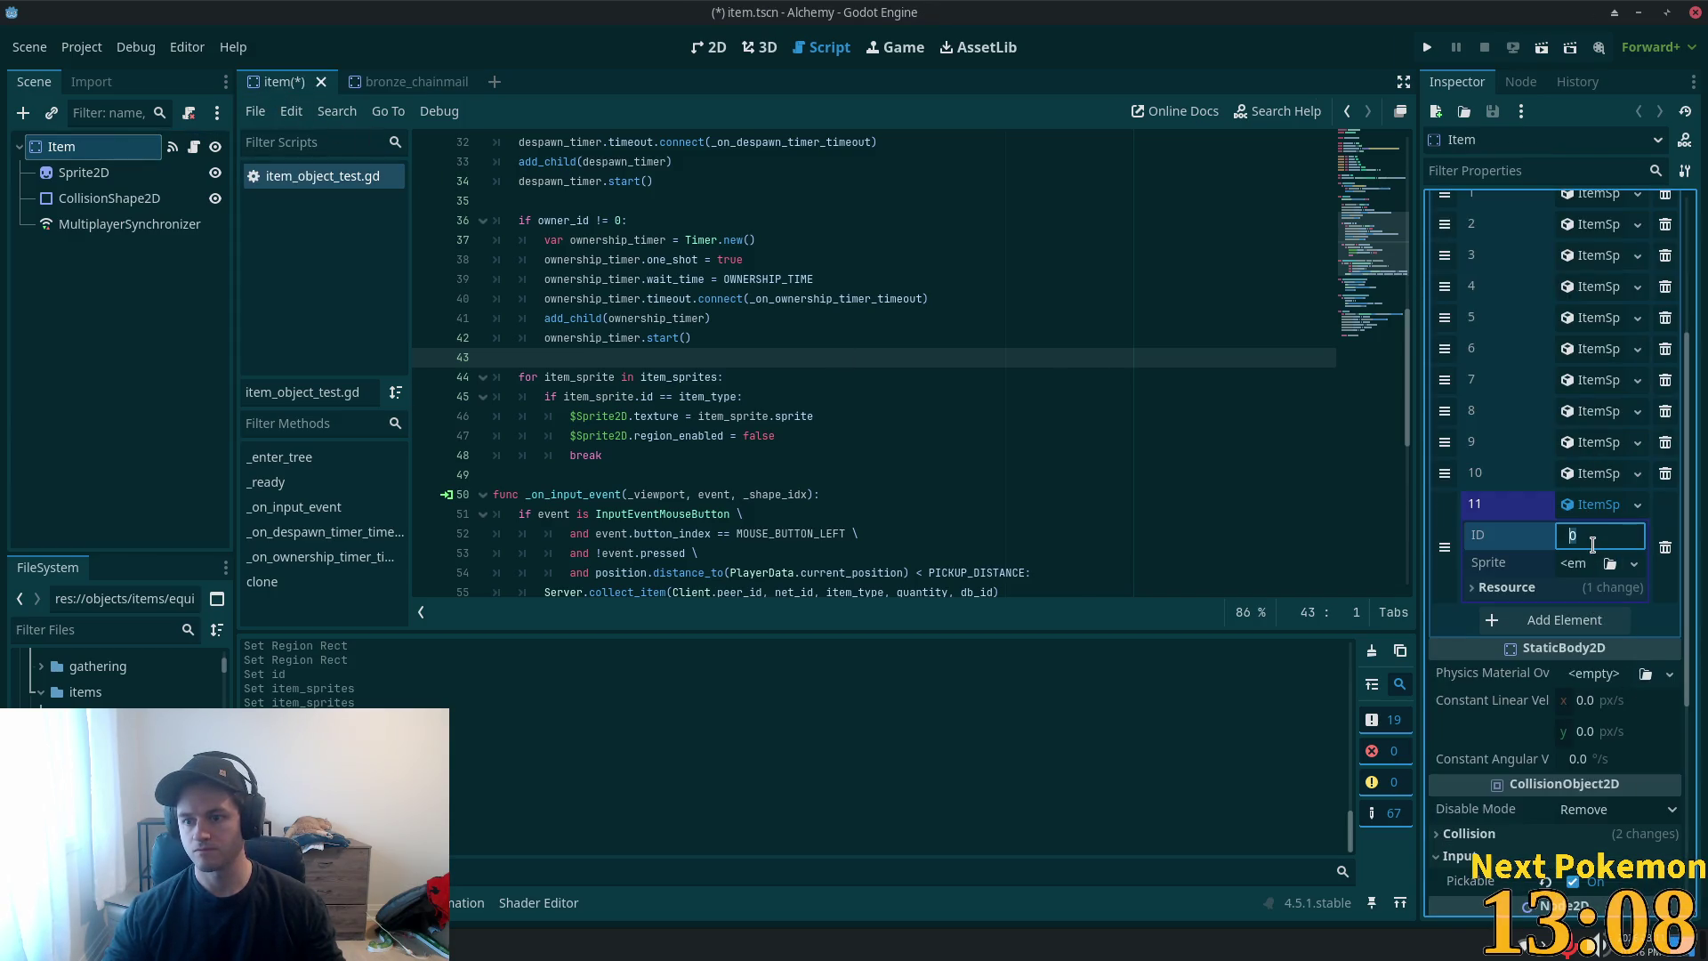
type("73")
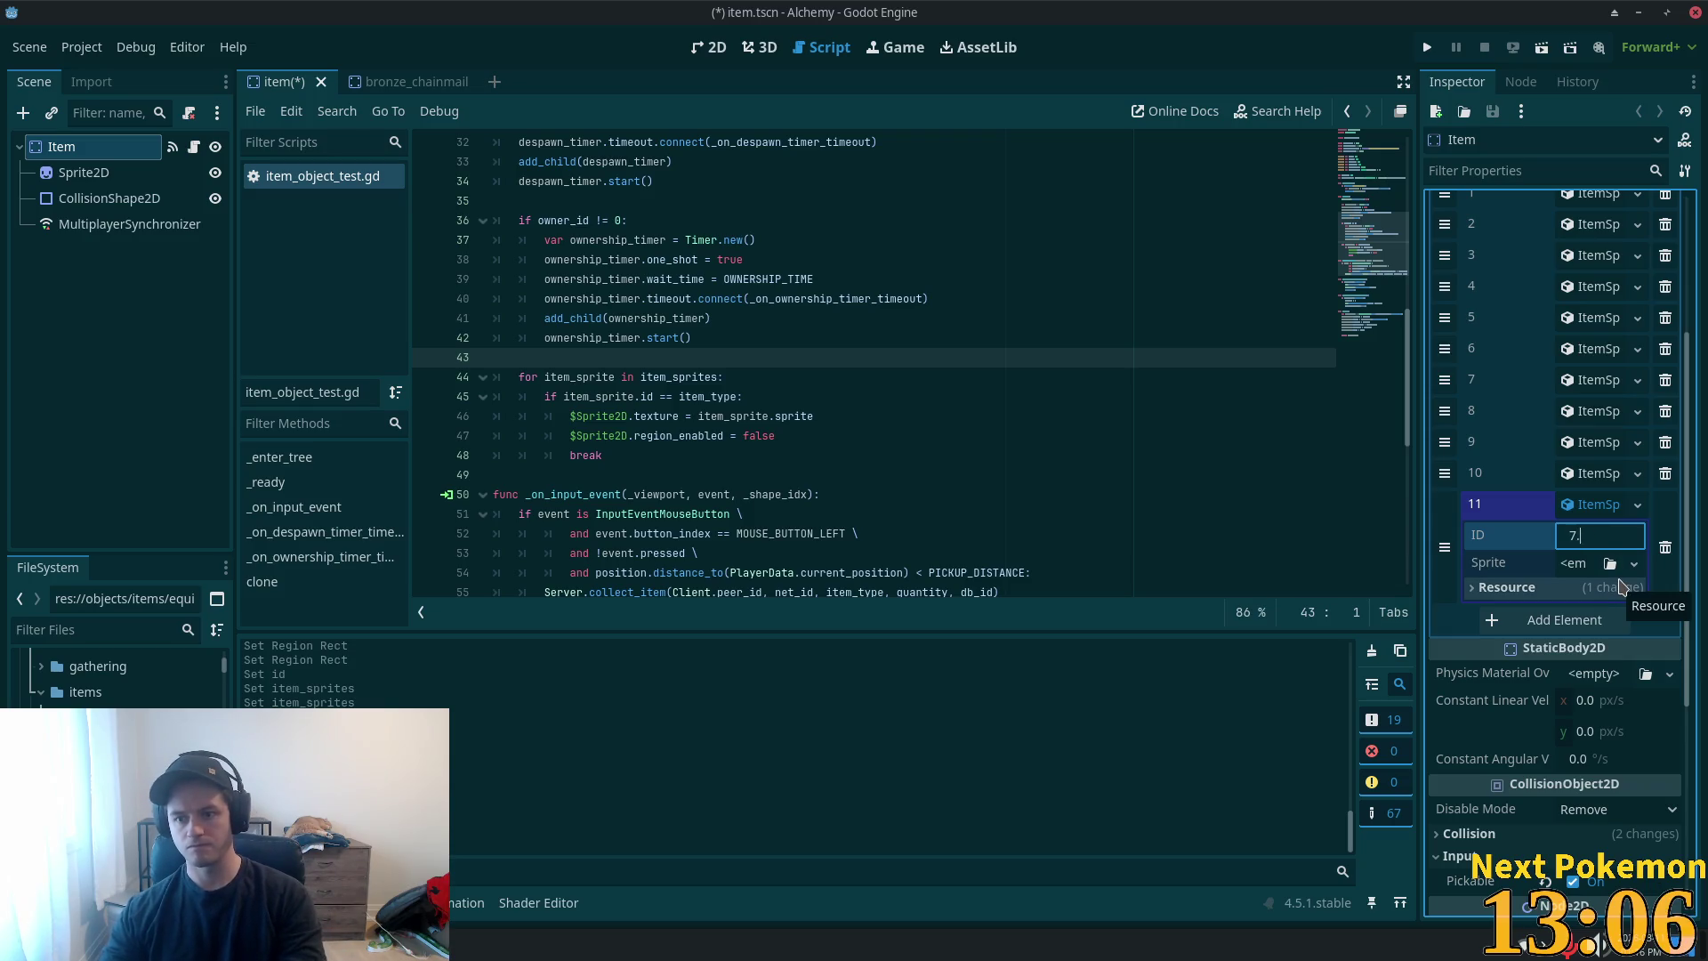
left_click(1634, 563)
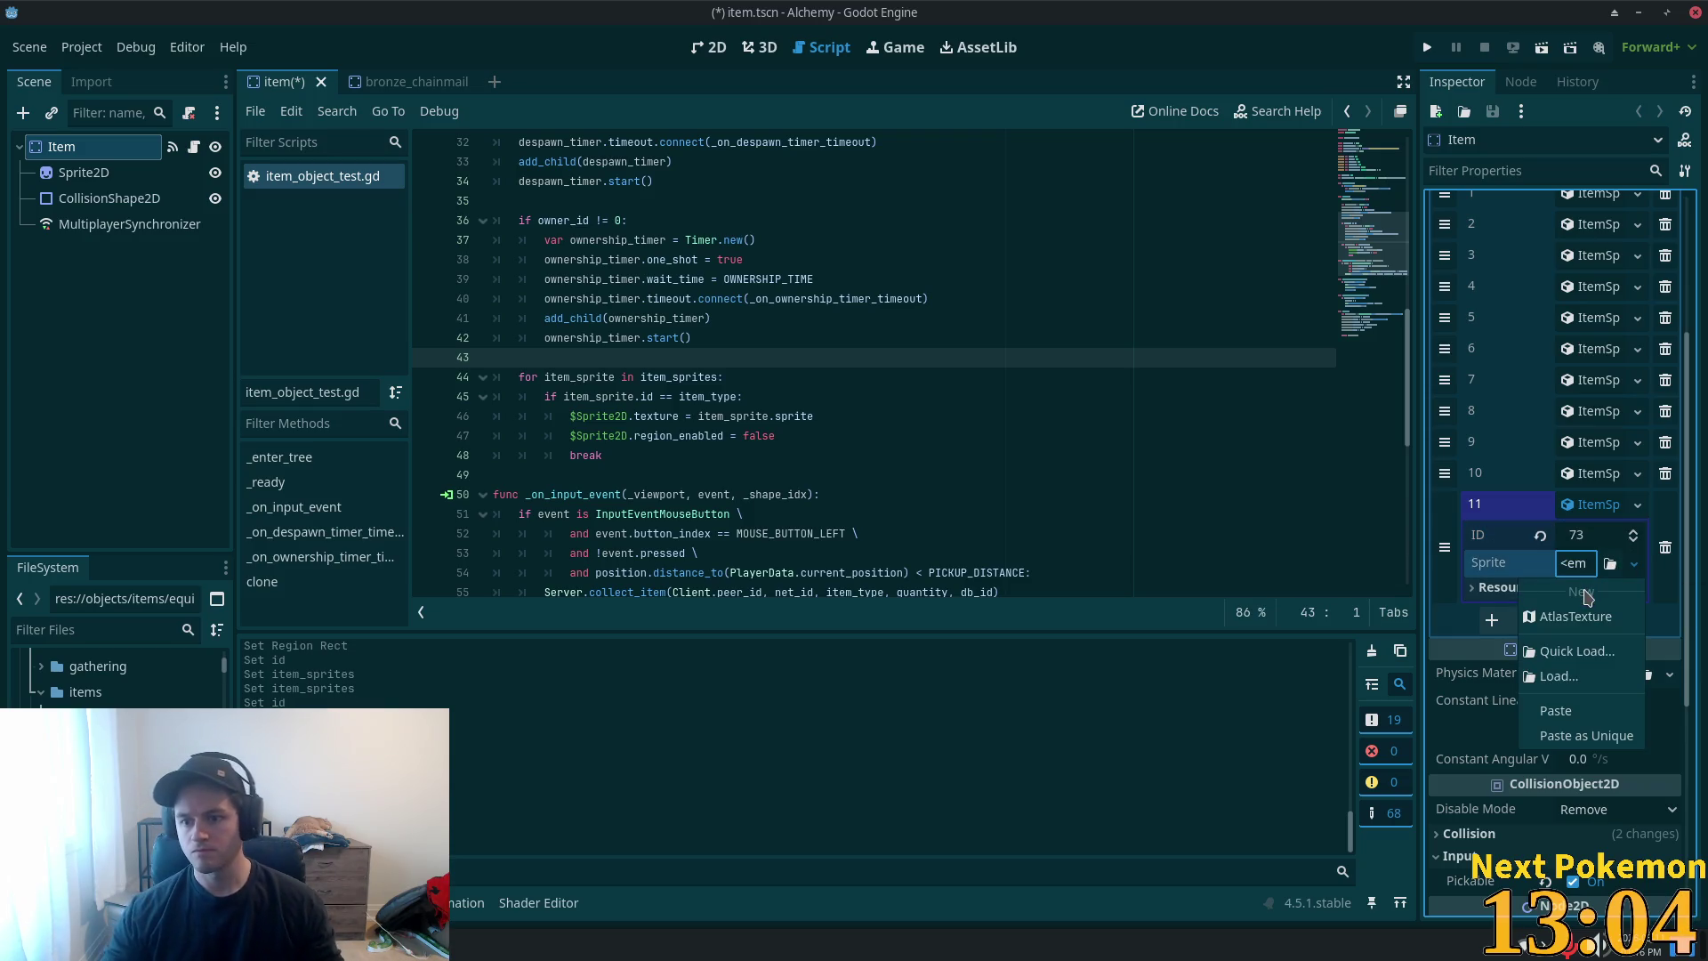
left_click(1580, 745)
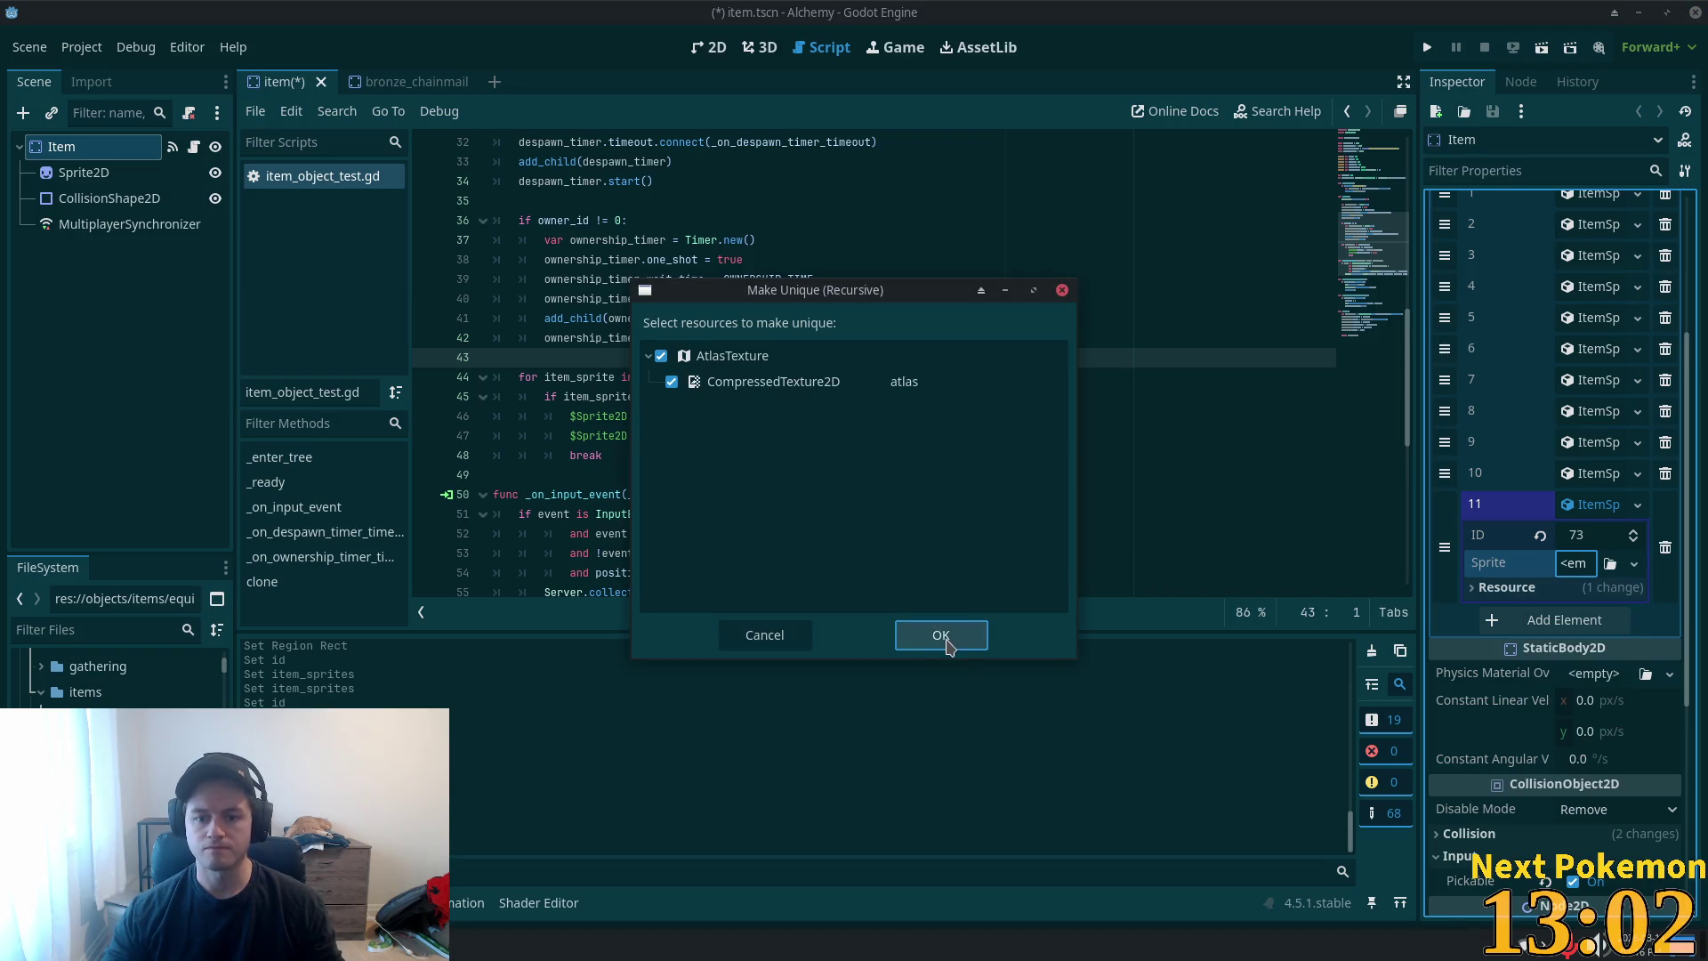
left_click(941, 634)
left_click(1503, 504)
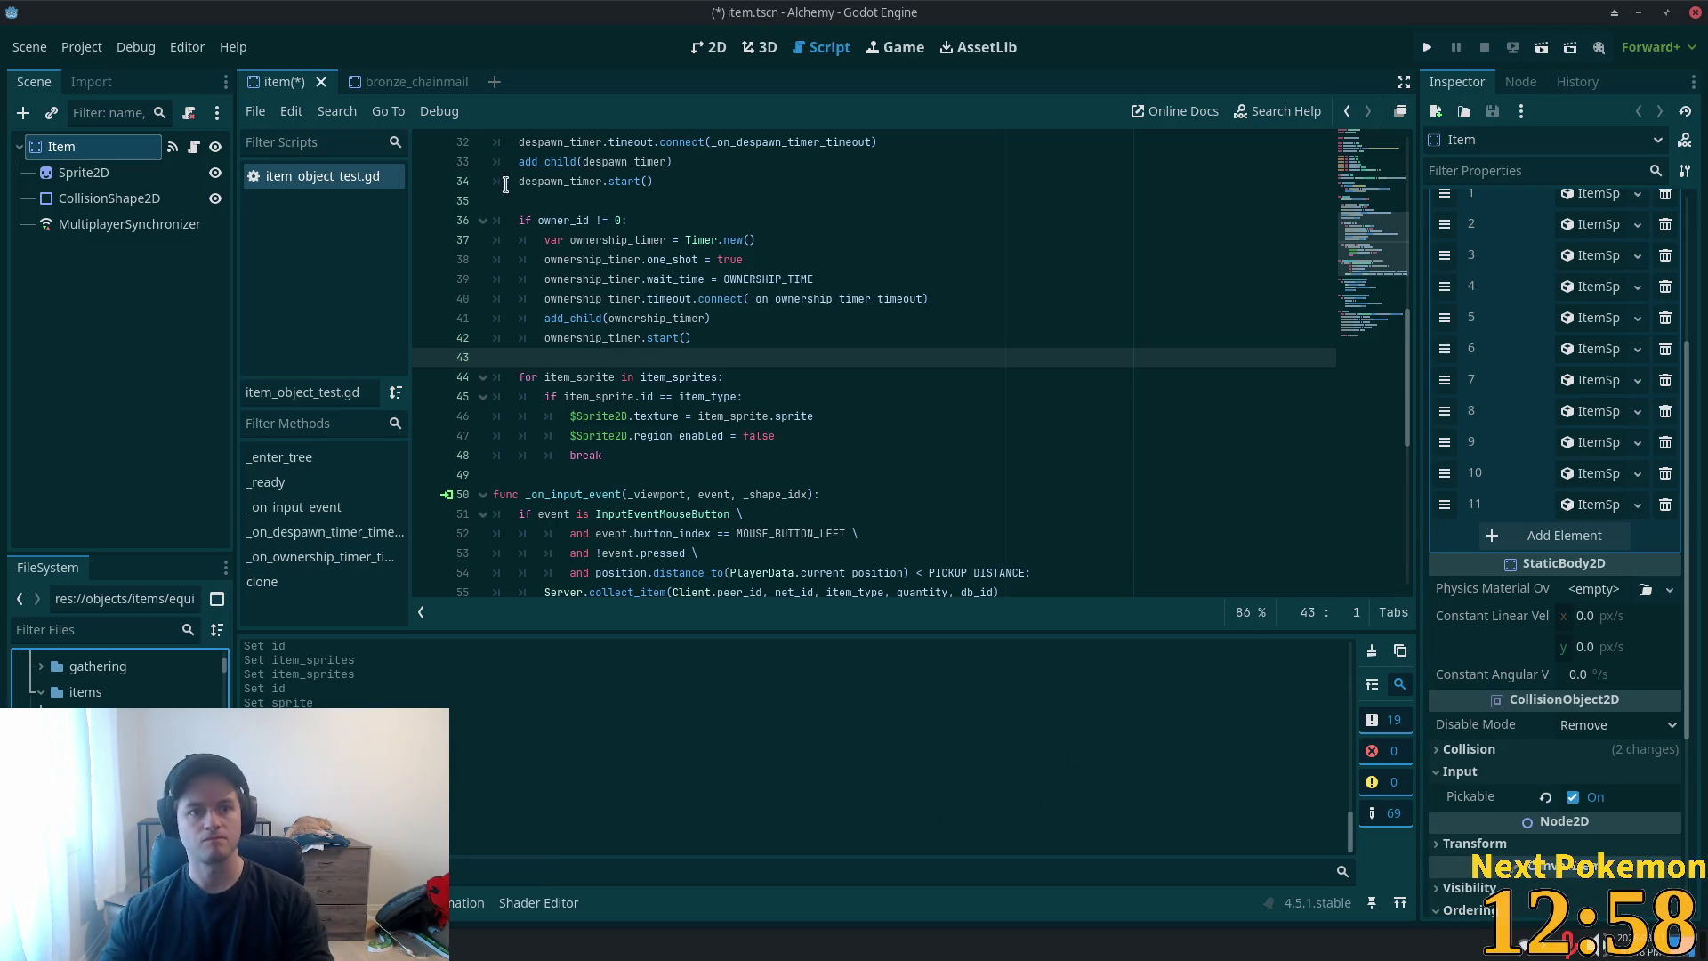
key("Delete")
left_click(962, 574)
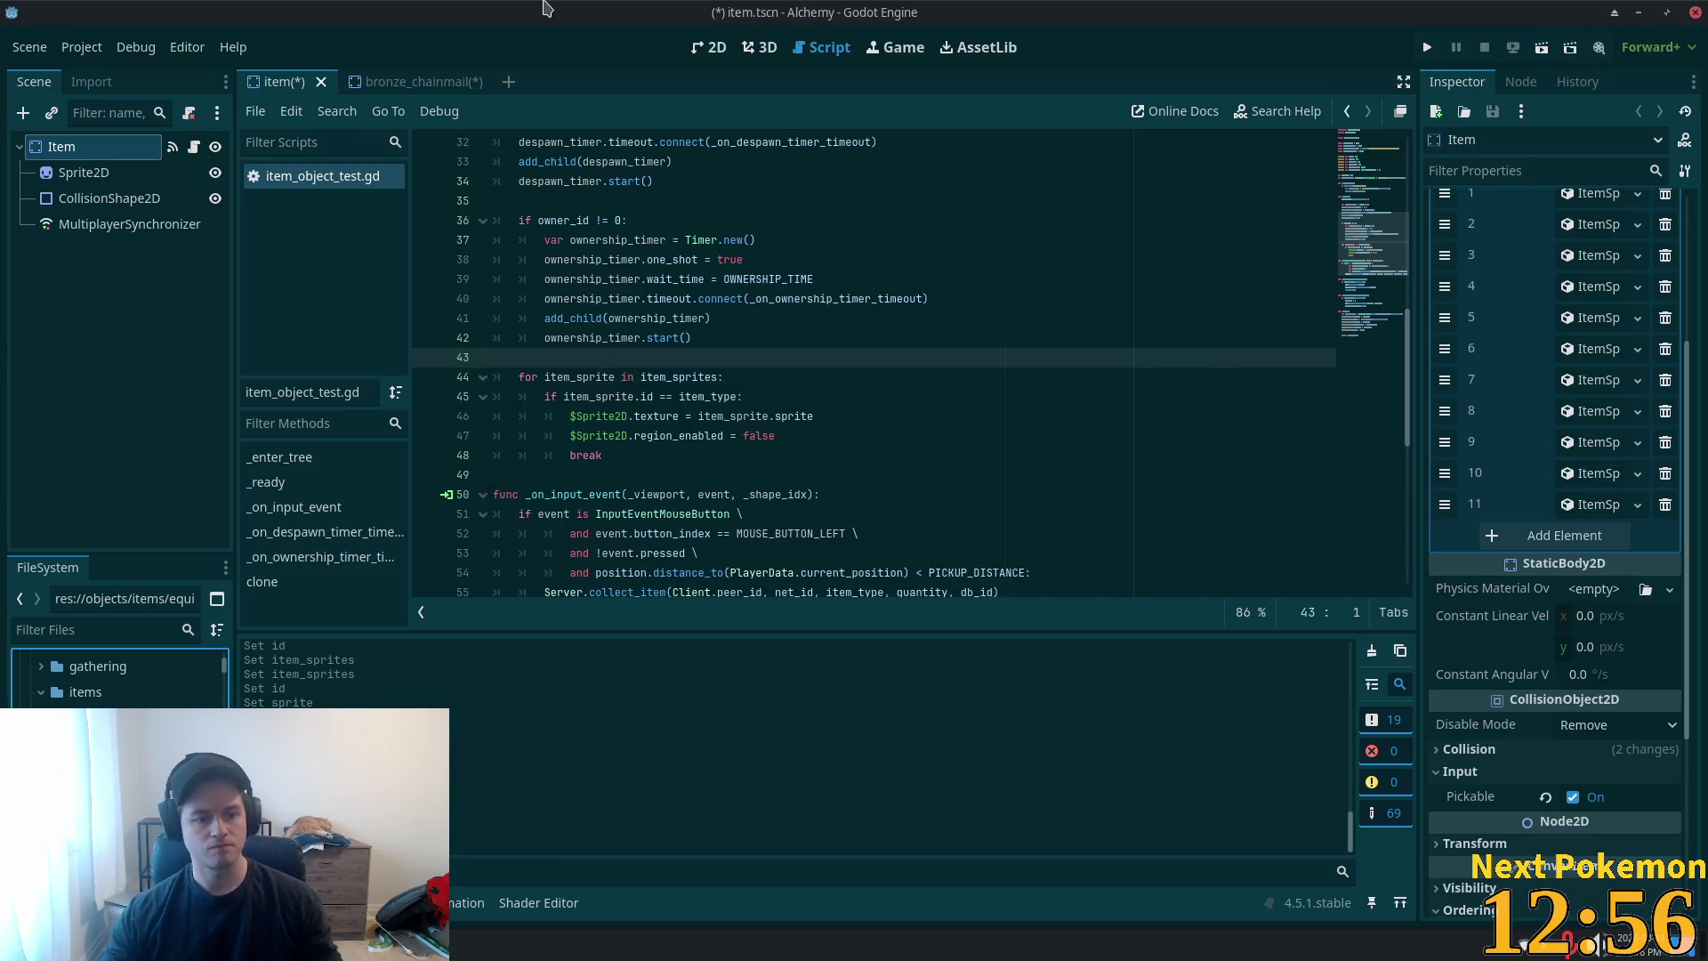
- Close bronze_chainmail and read the IronBreastplate's Item Type in iron_breastplate
left_click(477, 82)
left_click(477, 81)
left_click(993, 529)
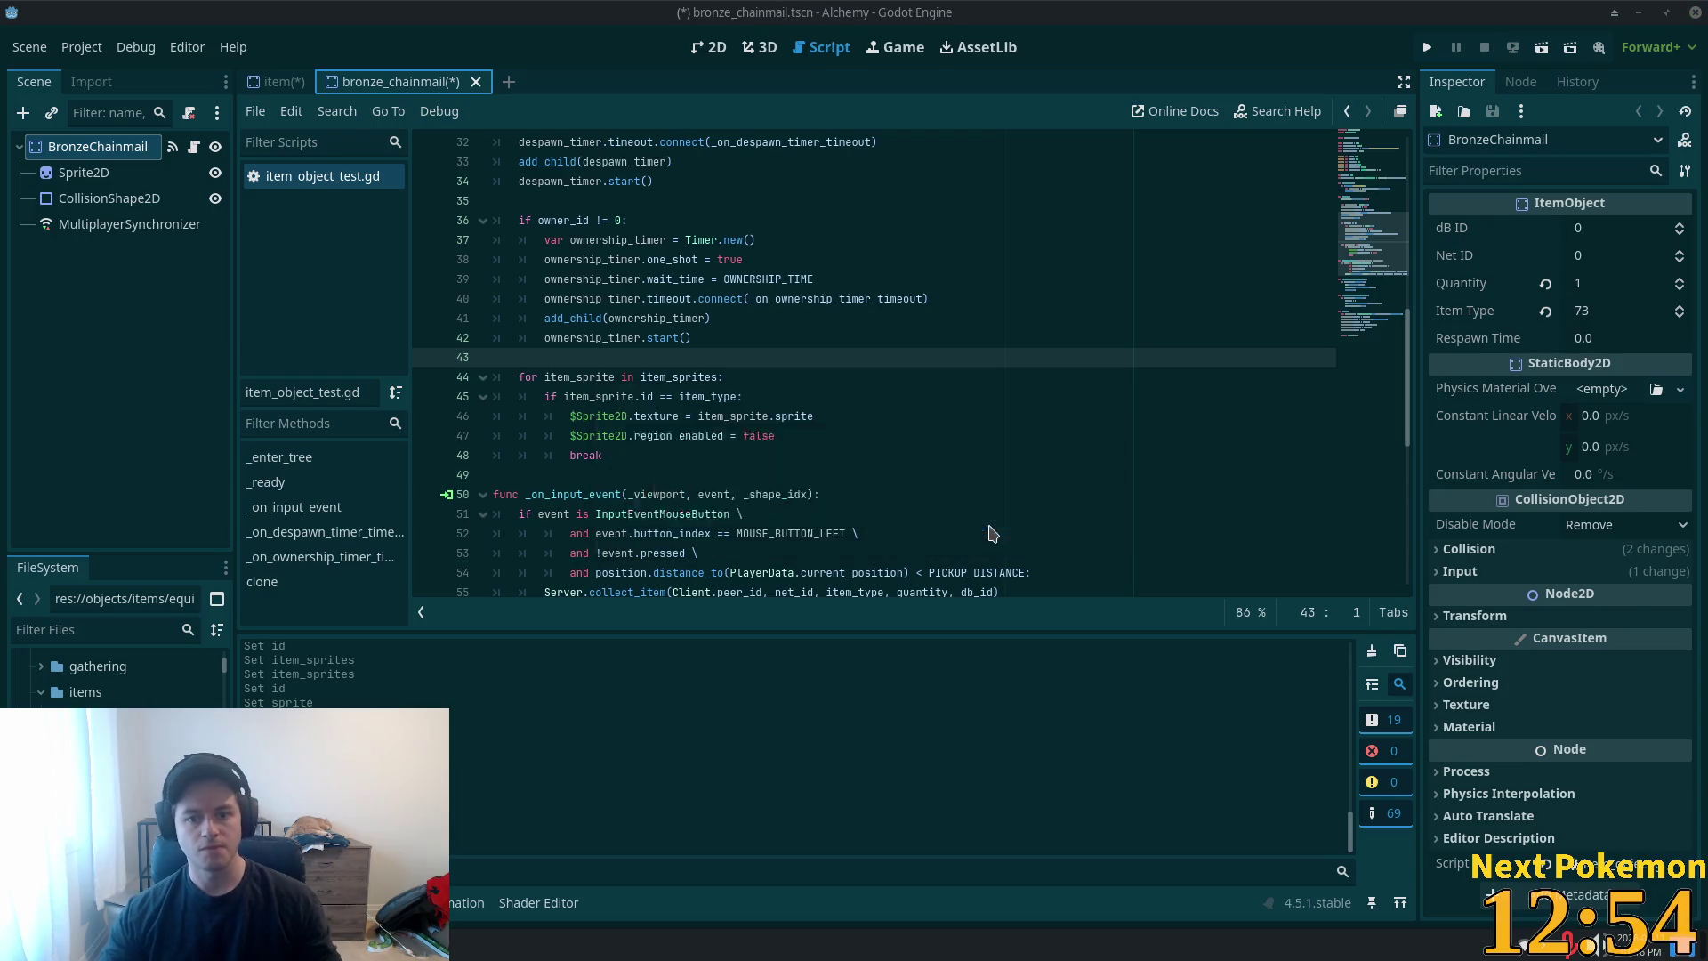
scroll(116, 676, "down", 2)
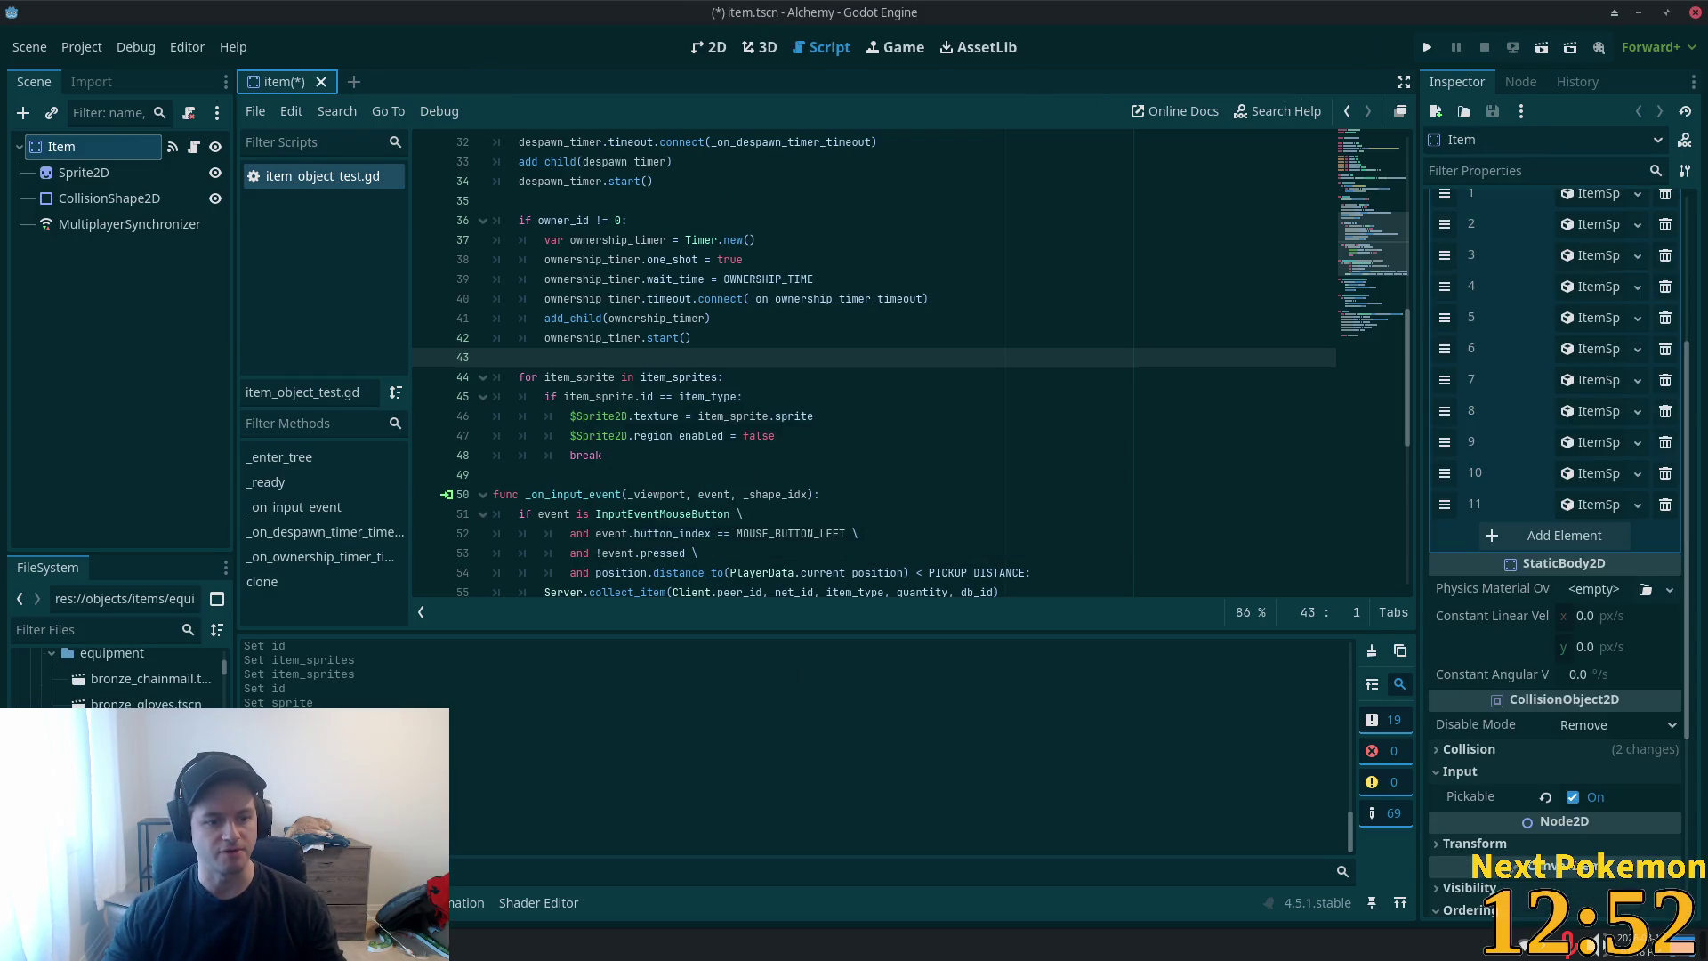
double_click(142, 783)
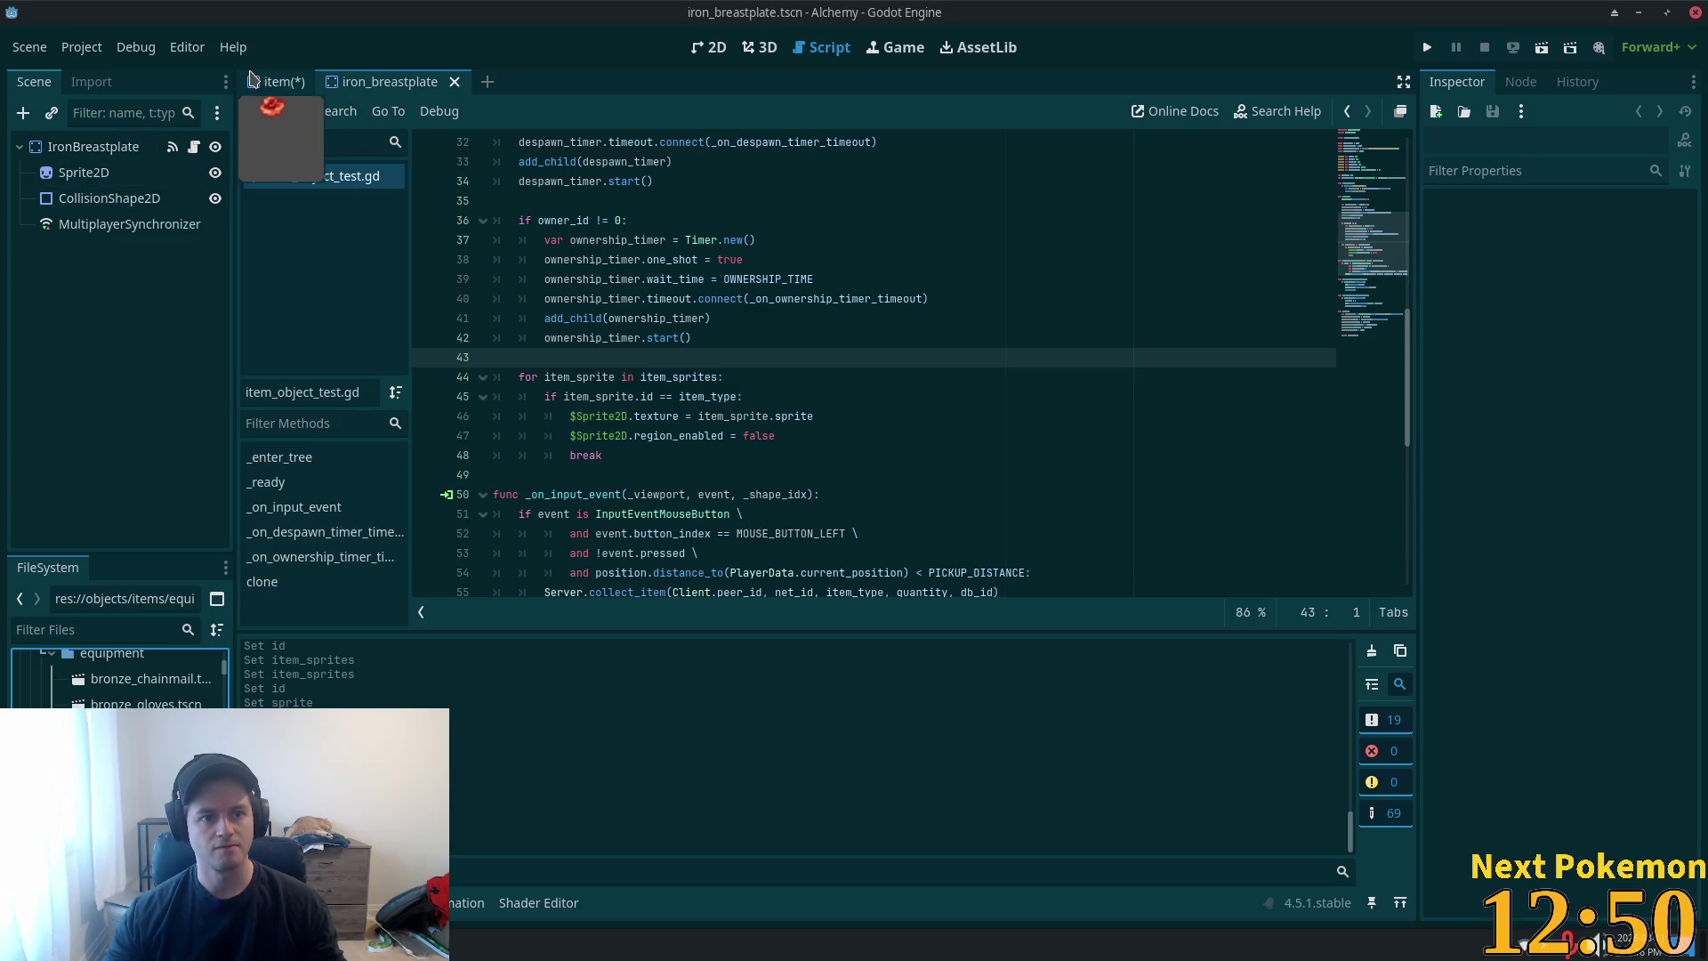
left_click(278, 81)
left_click(390, 83)
left_click(125, 144)
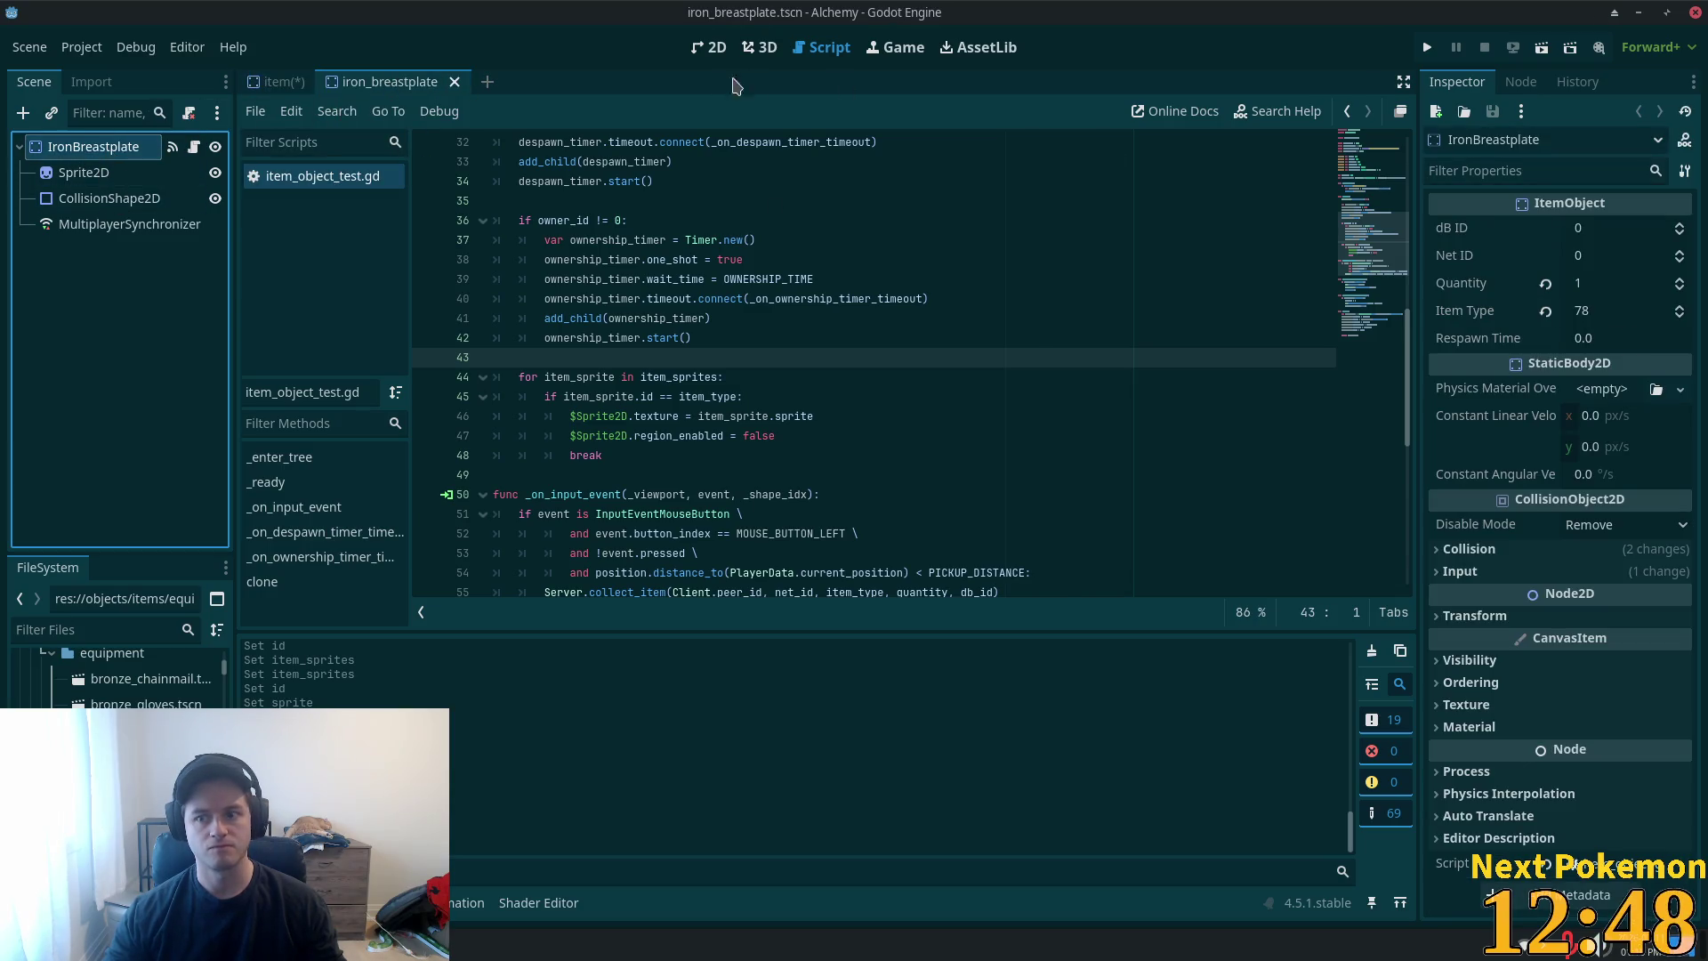
left_click(274, 82)
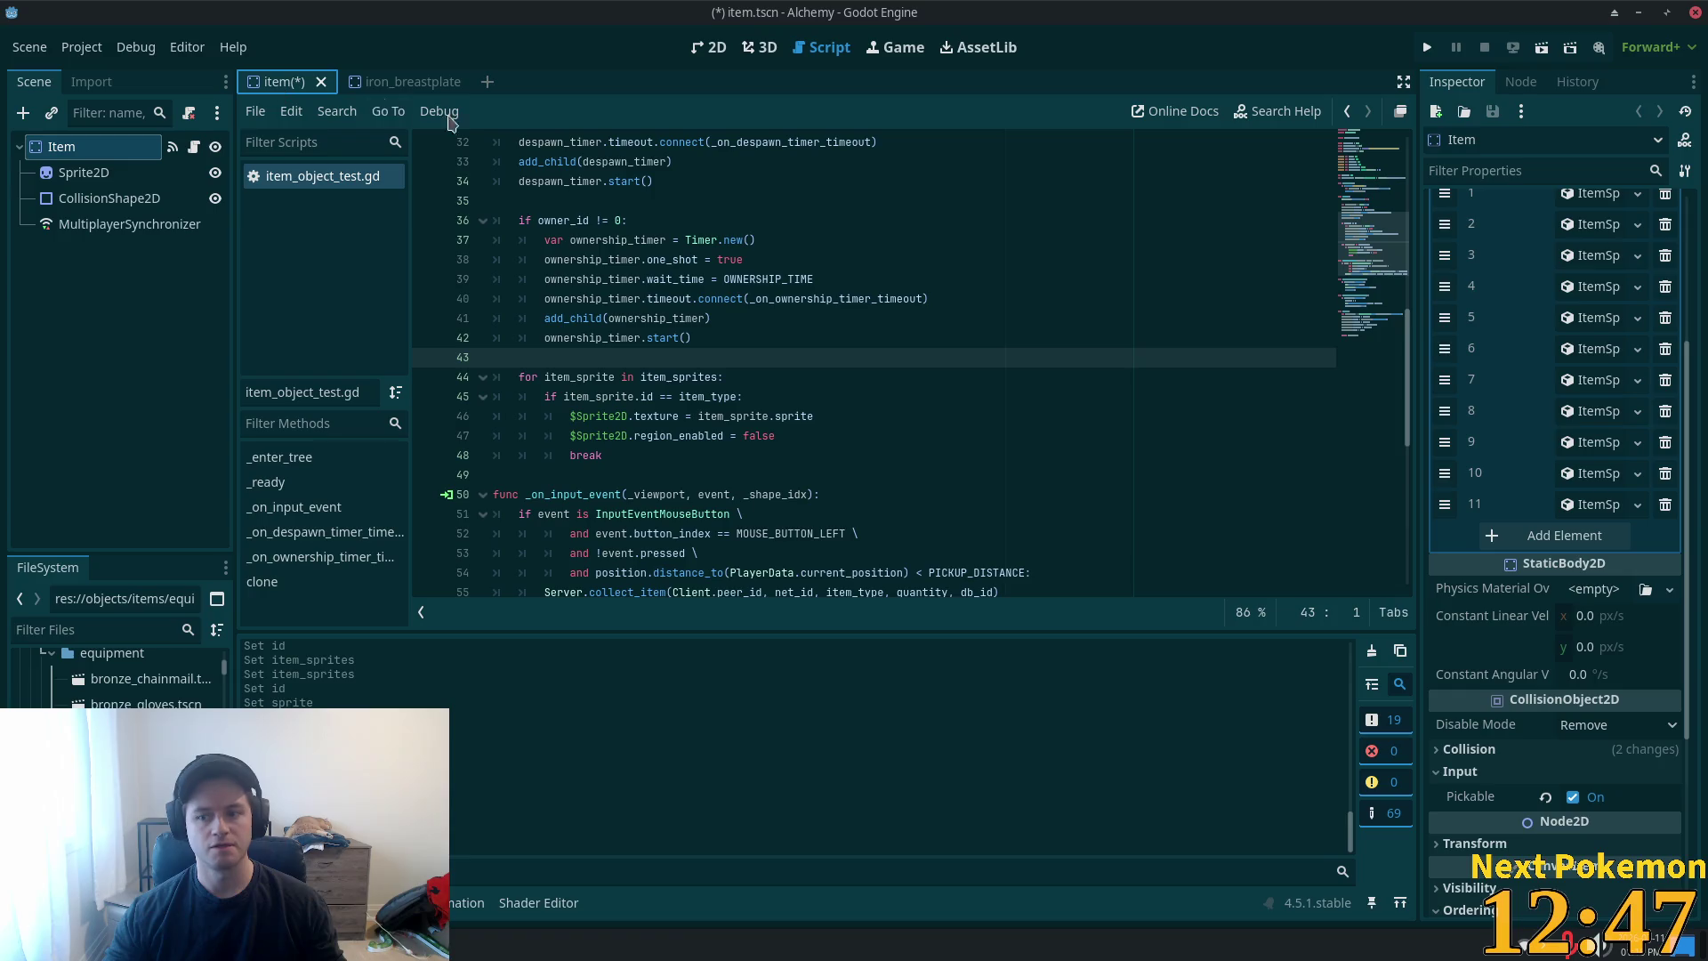
- Add Item Sprites element 12 as a new ItemSprite with ID 78
left_click(1575, 505)
left_click(1574, 505)
left_click(1566, 534)
left_click(1580, 536)
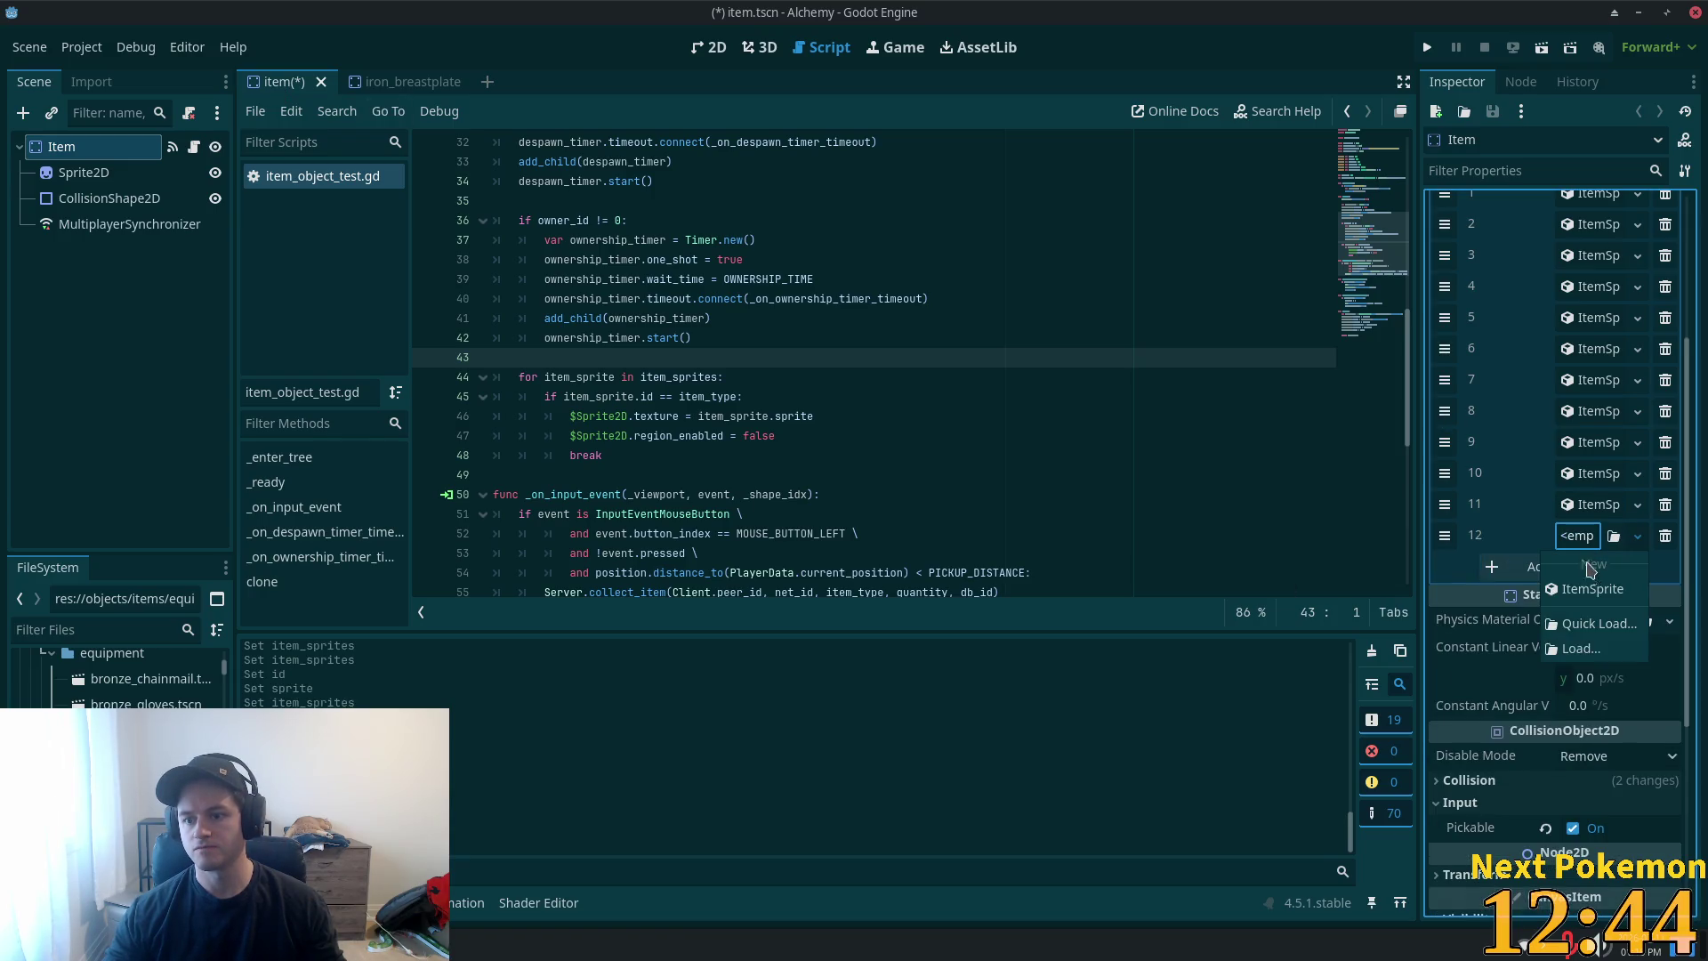
left_click(1593, 589)
left_click(1599, 536)
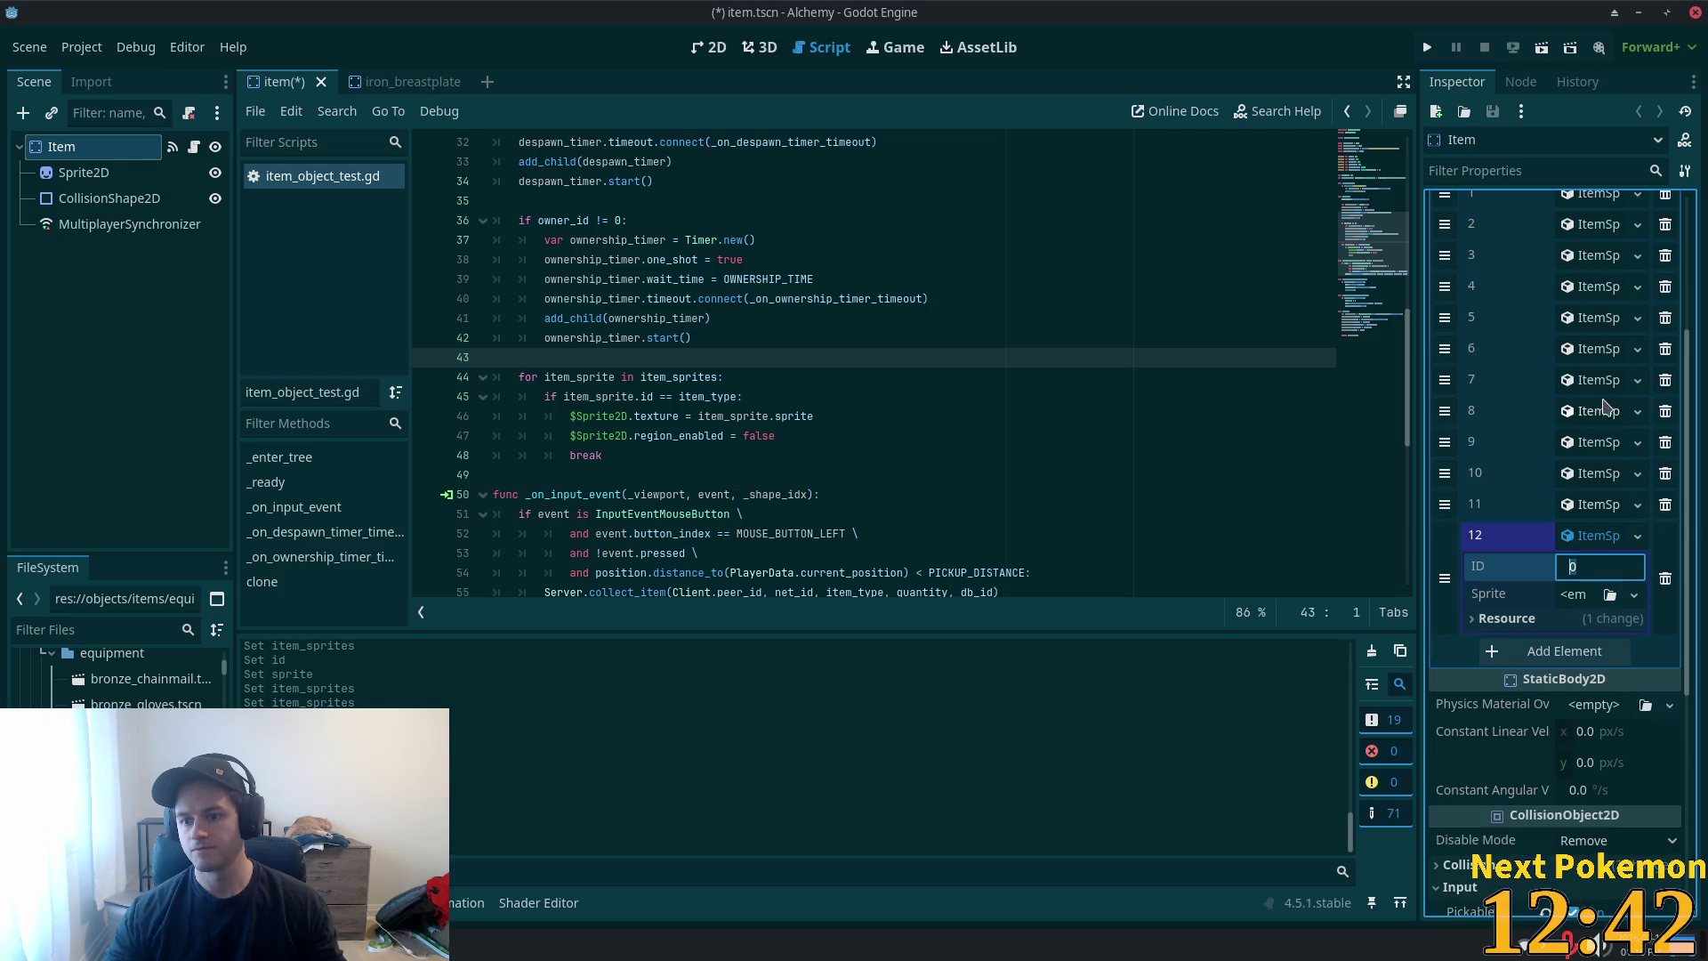
type("78")
key("Tab")
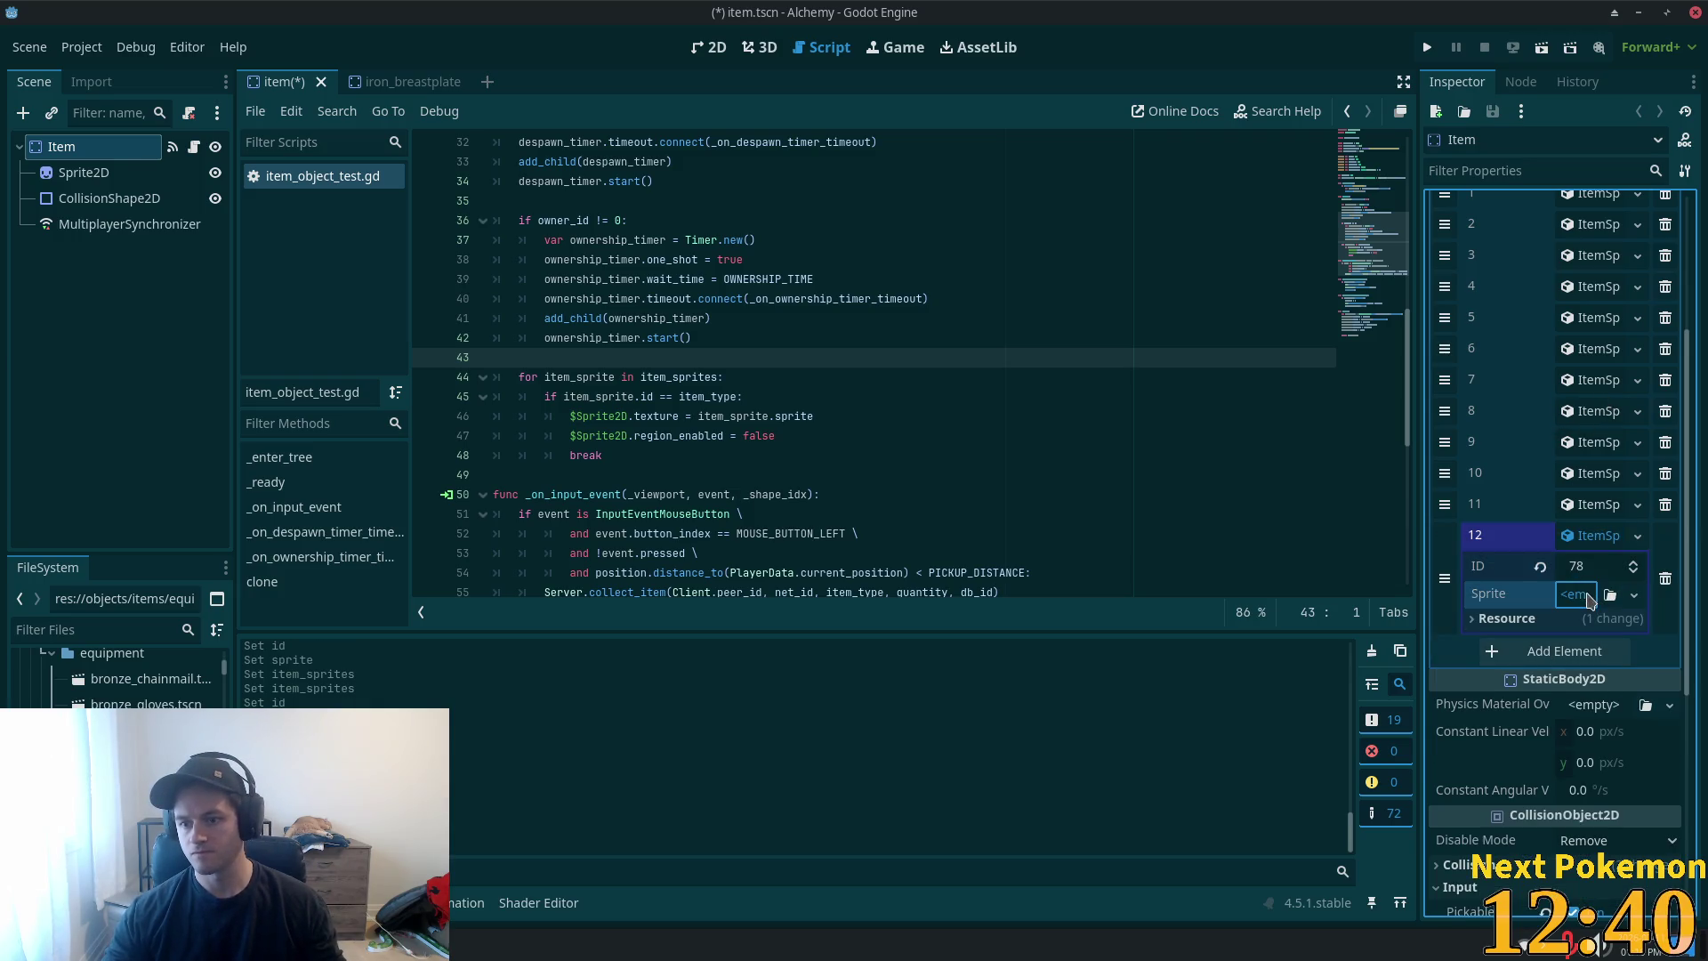
- Paste element 12's sprite as a unique AtlasTexture and save the item scene
left_click(1590, 601)
left_click(1581, 766)
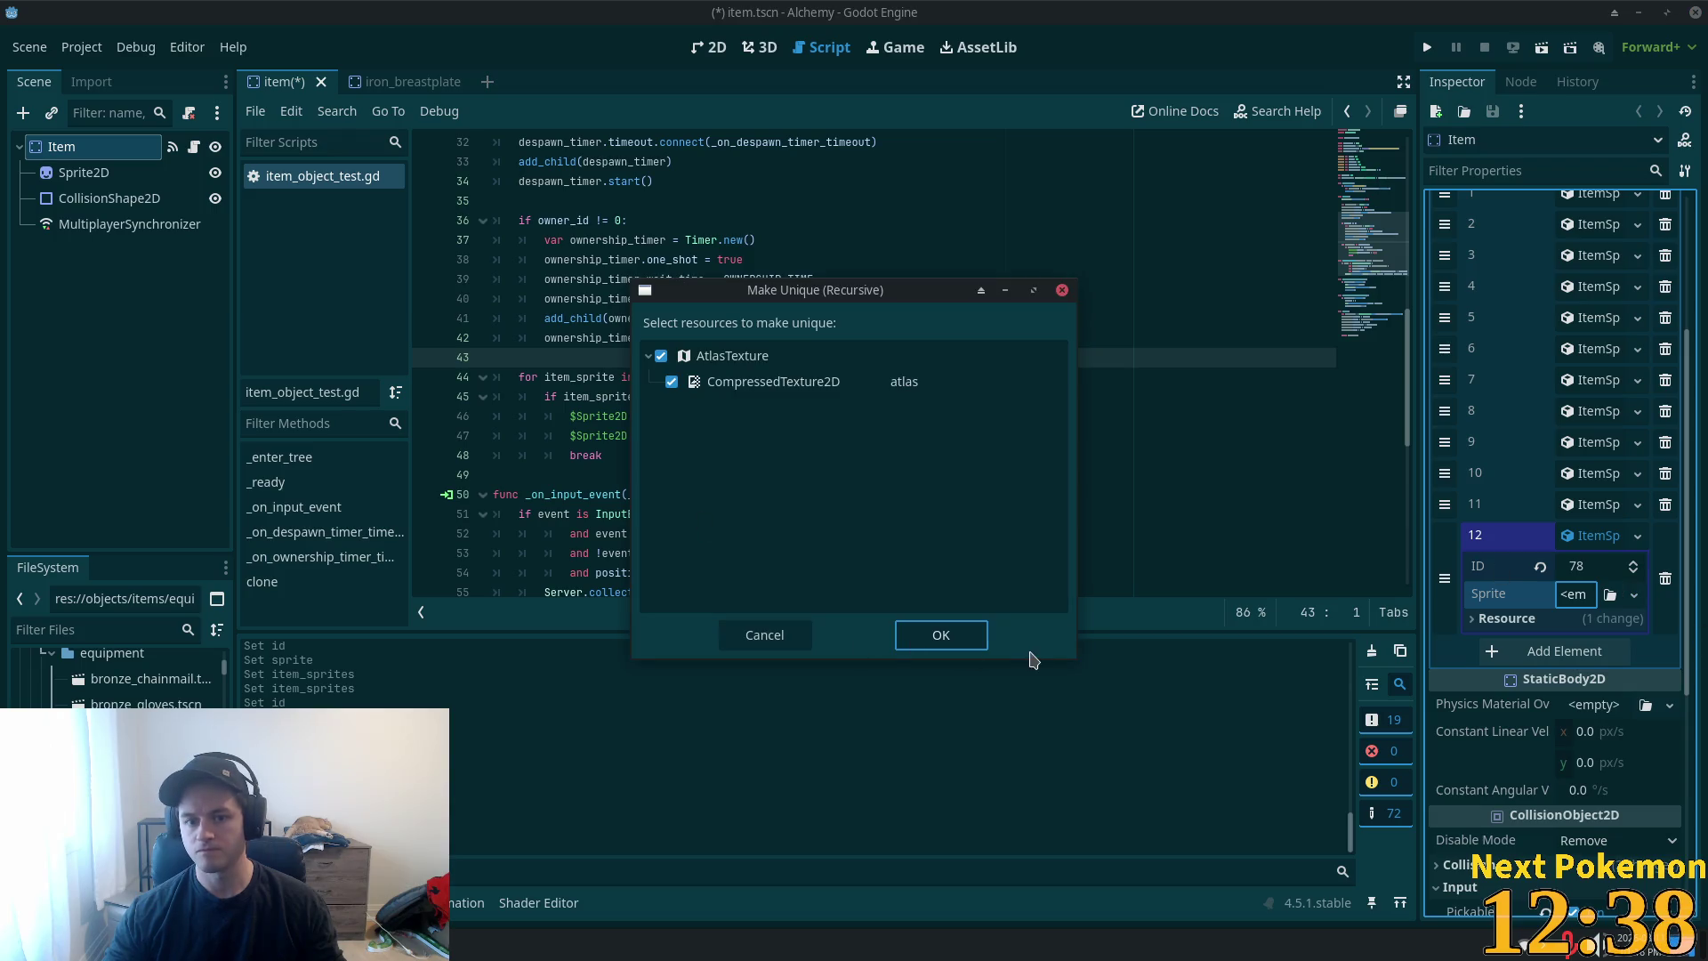
left_click(916, 634)
key("ctrl+s")
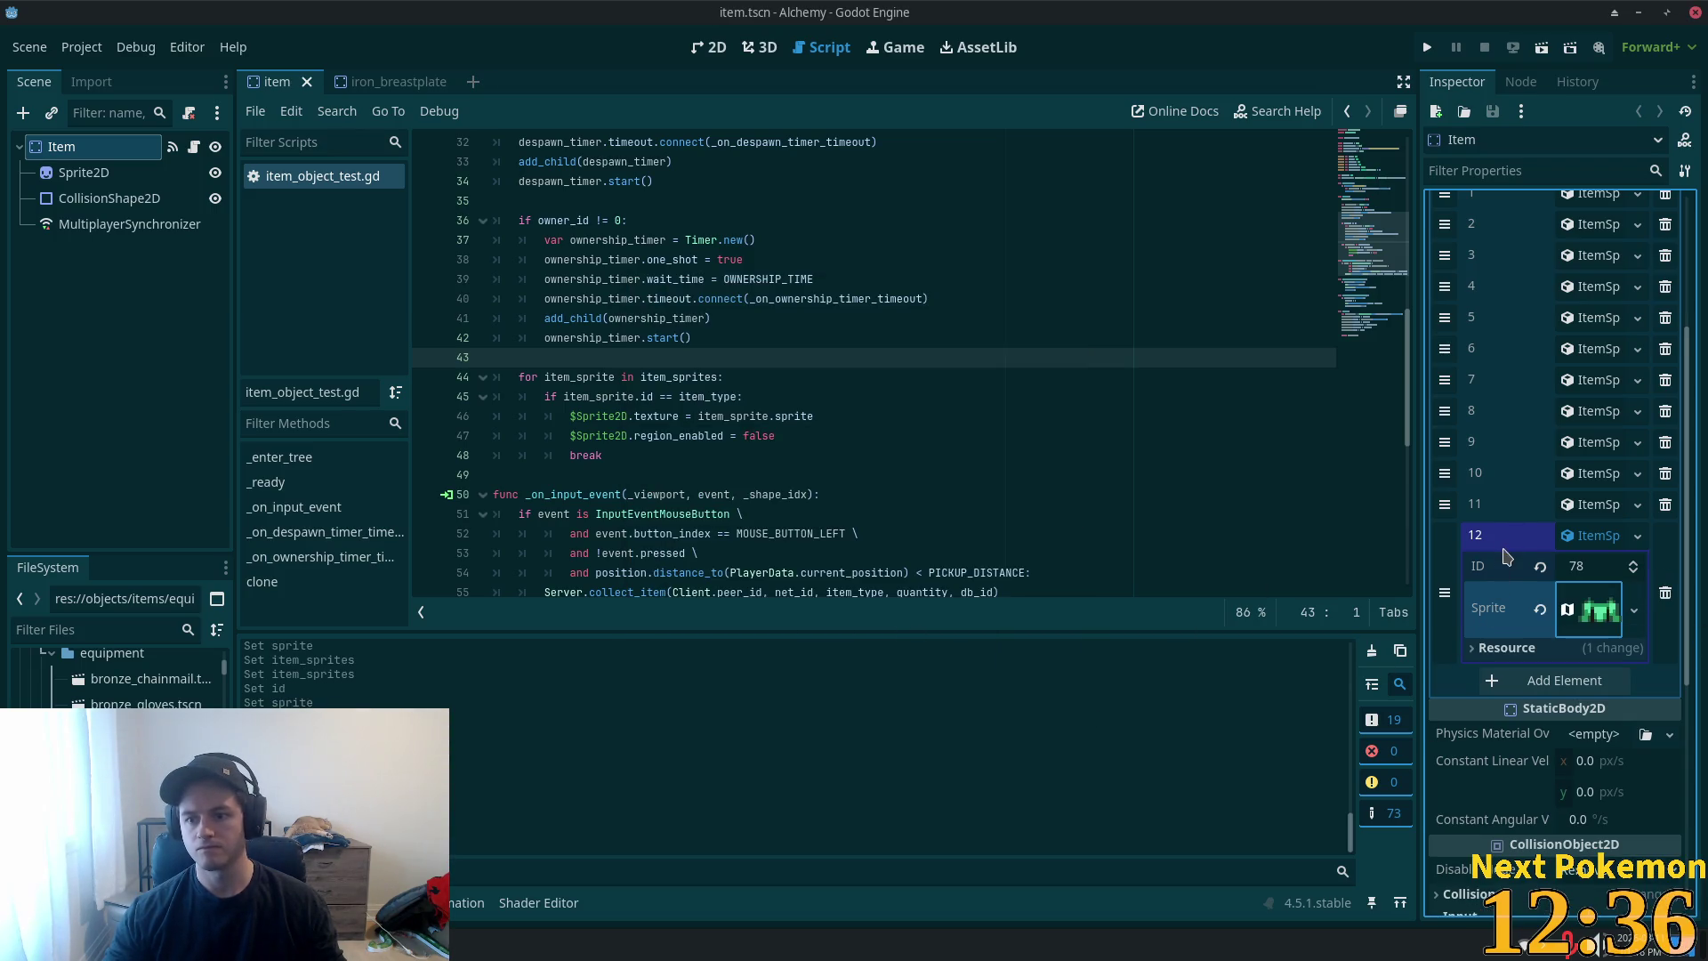
left_click(1606, 539)
- Add entry 13 to Item Sprites and open iron_chainmail to view its properties
left_click(1513, 566)
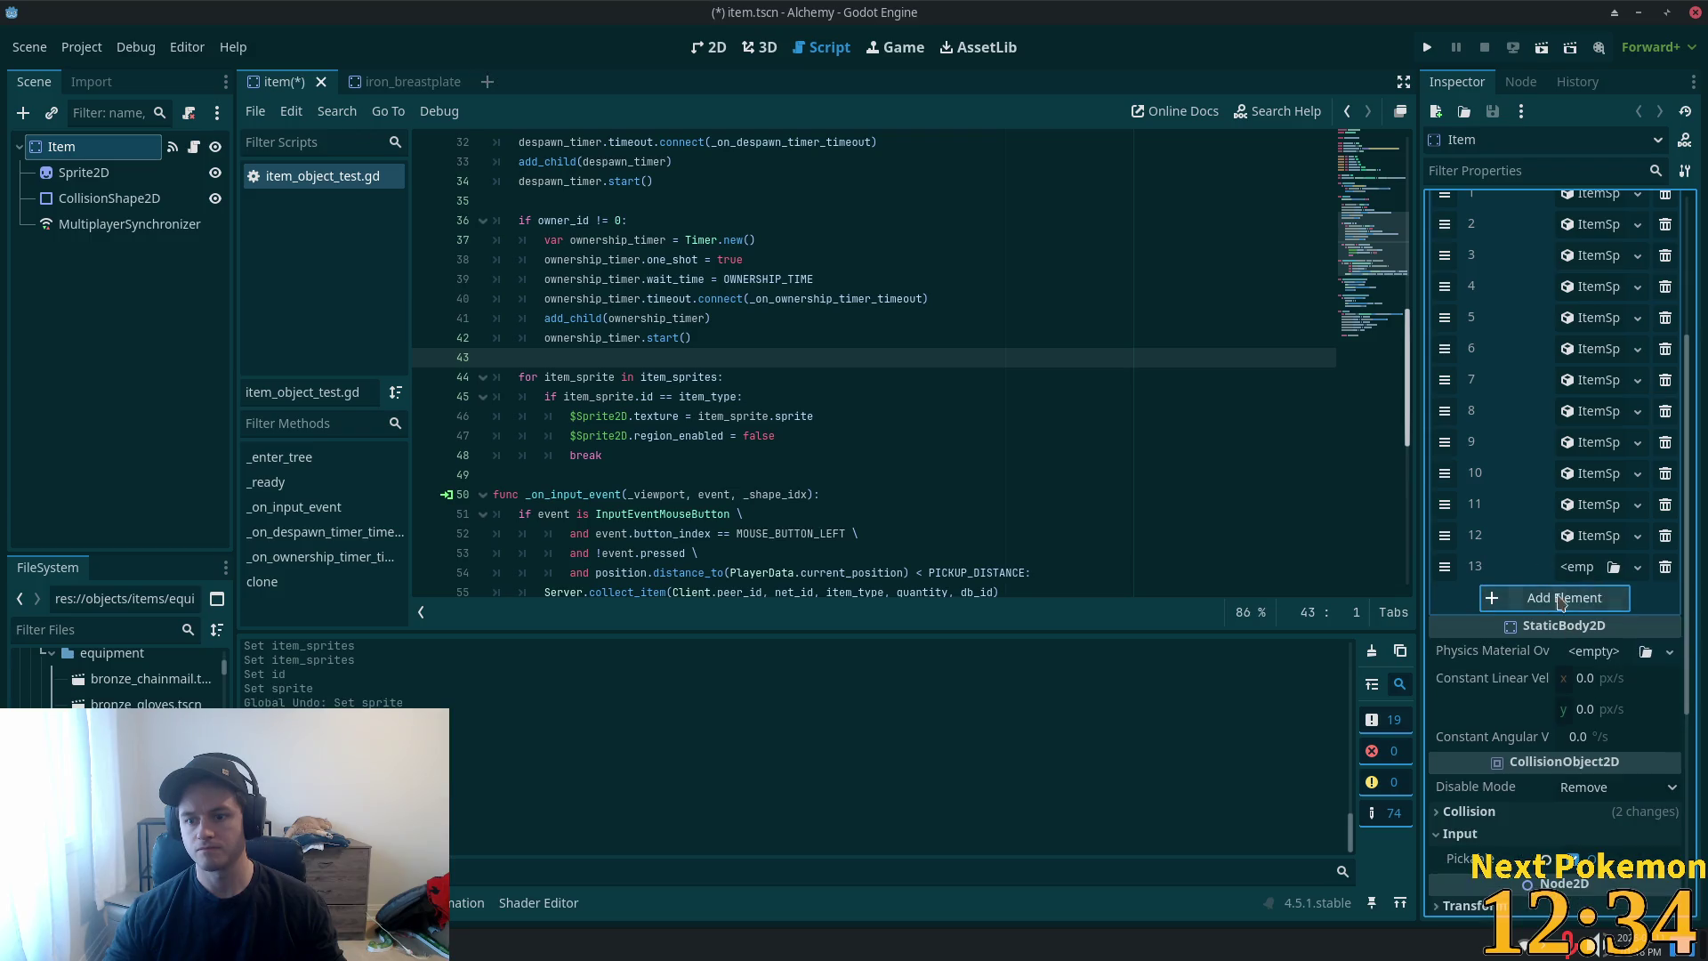
left_click(1577, 567)
key("Escape")
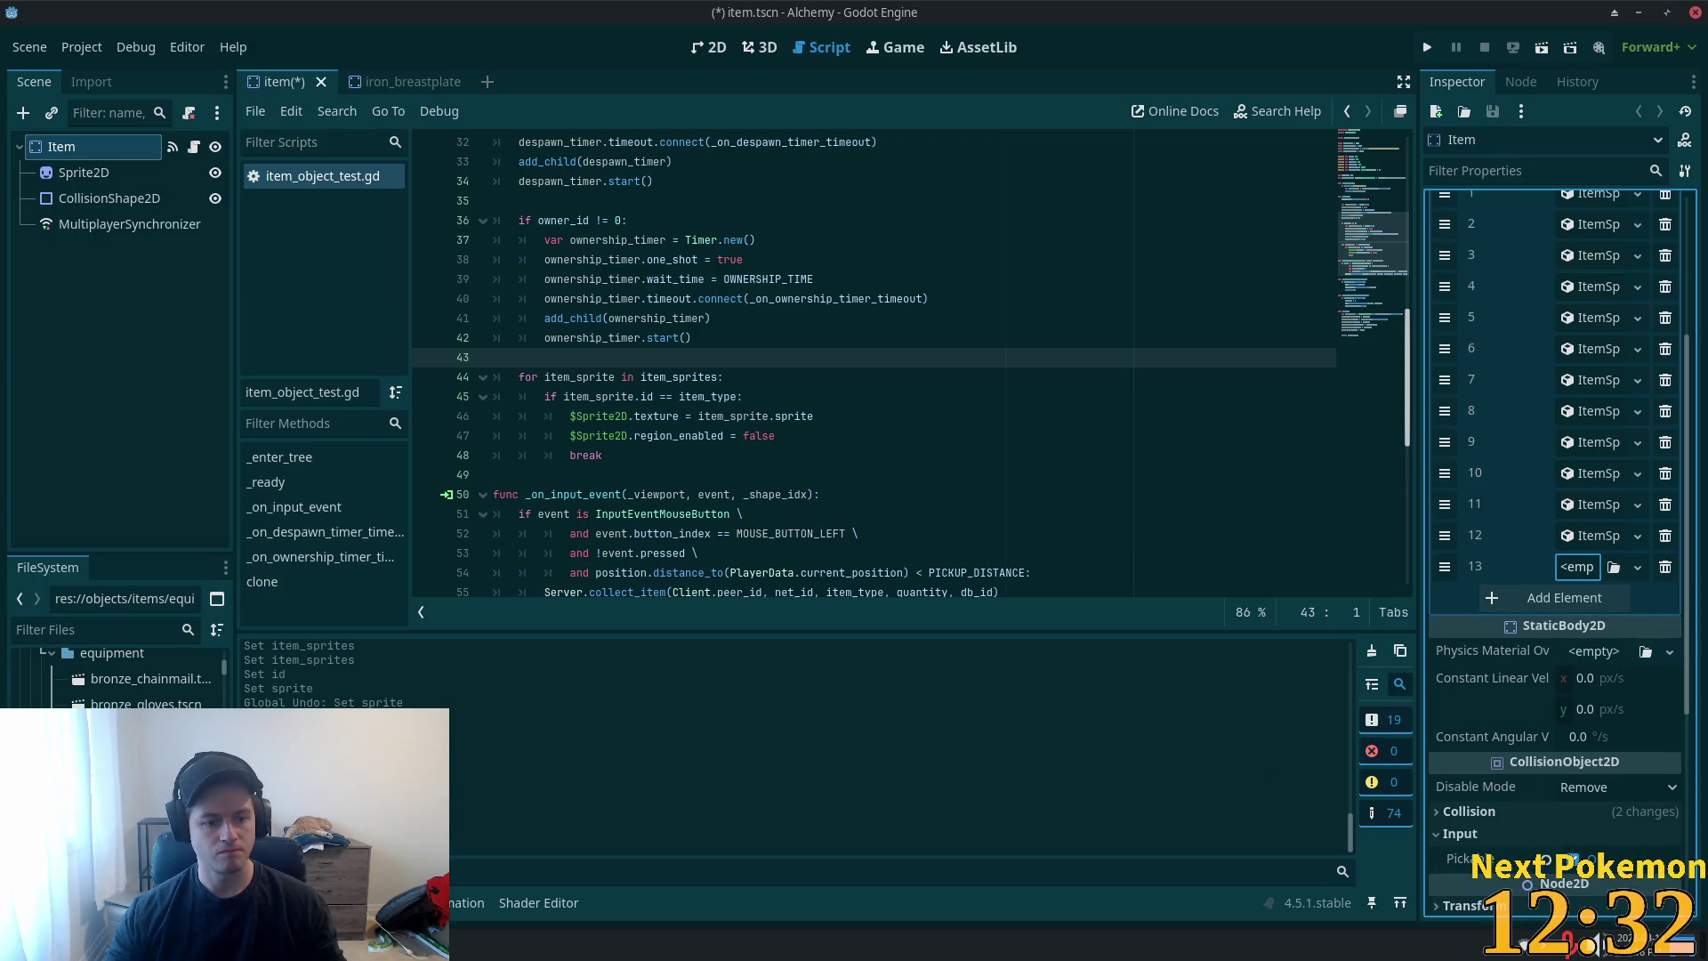
left_click(134, 676)
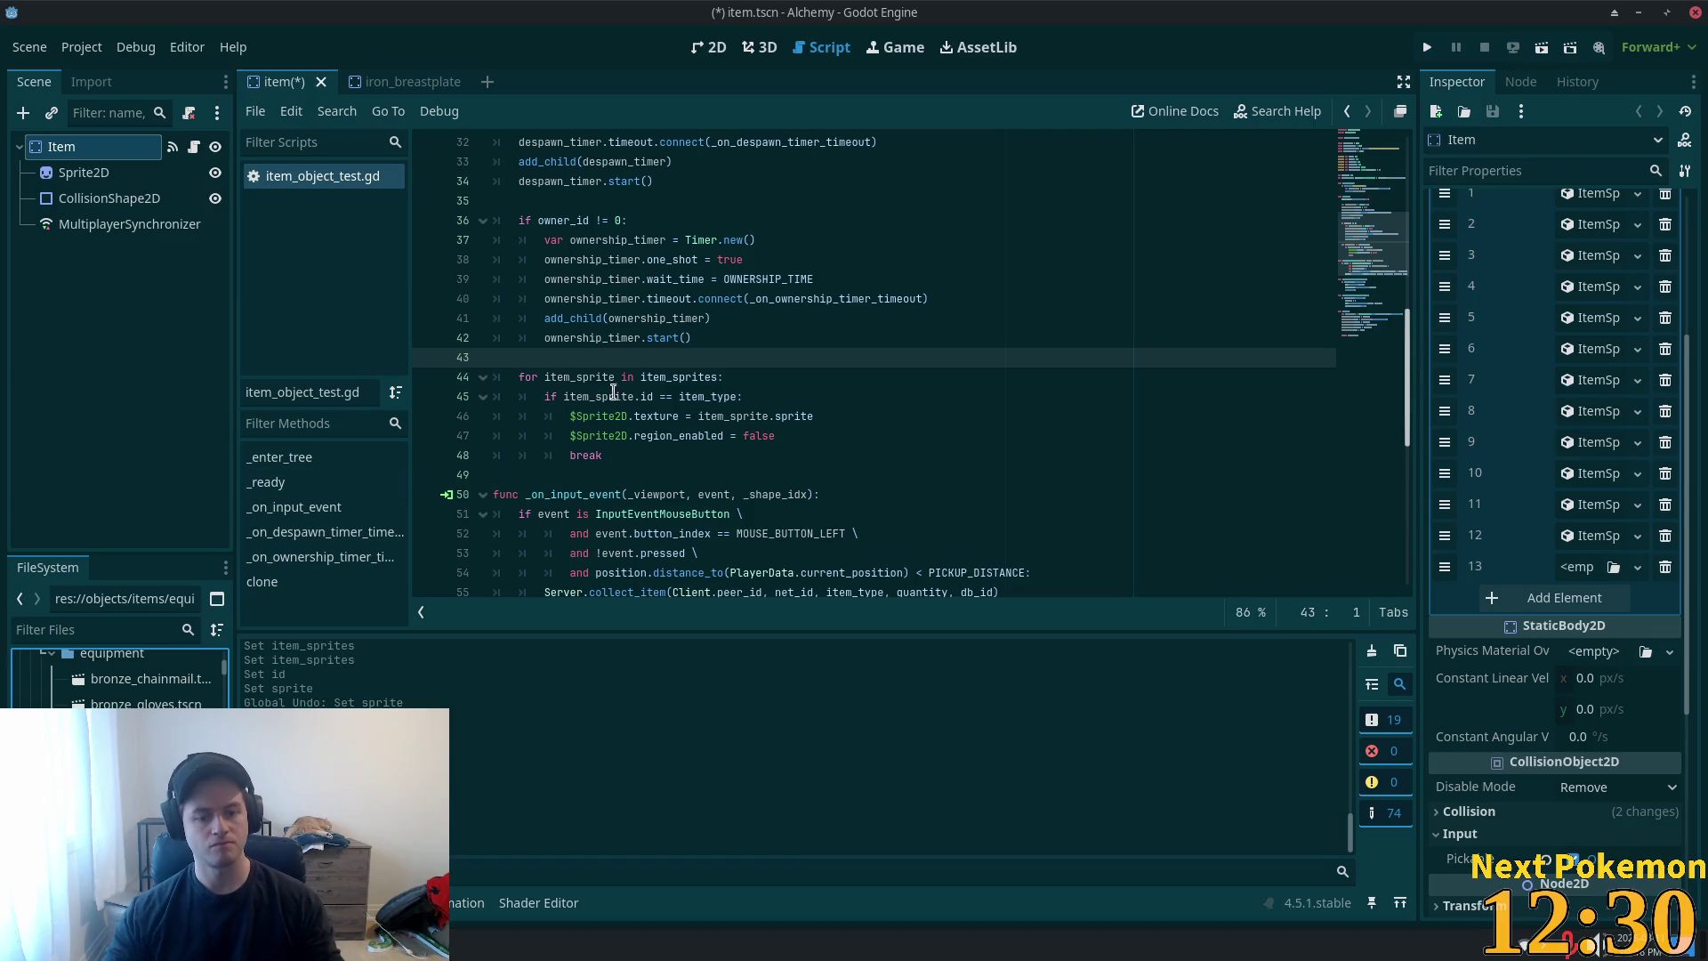
key("Delete")
left_click(983, 560)
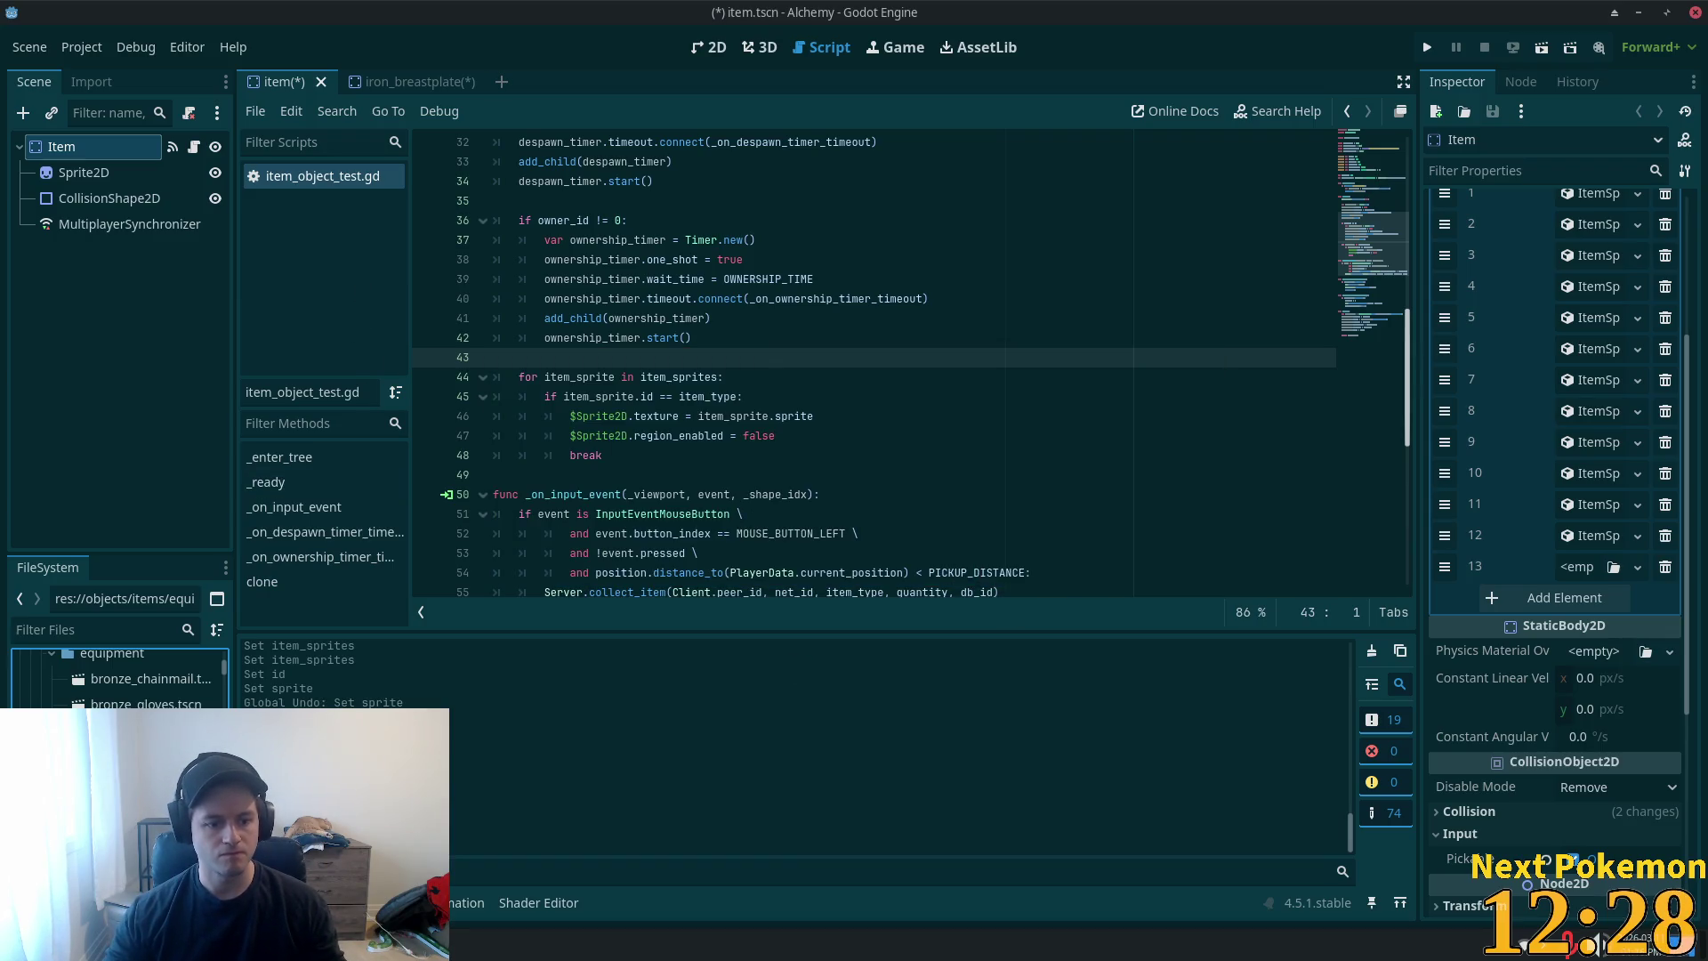
key("Return")
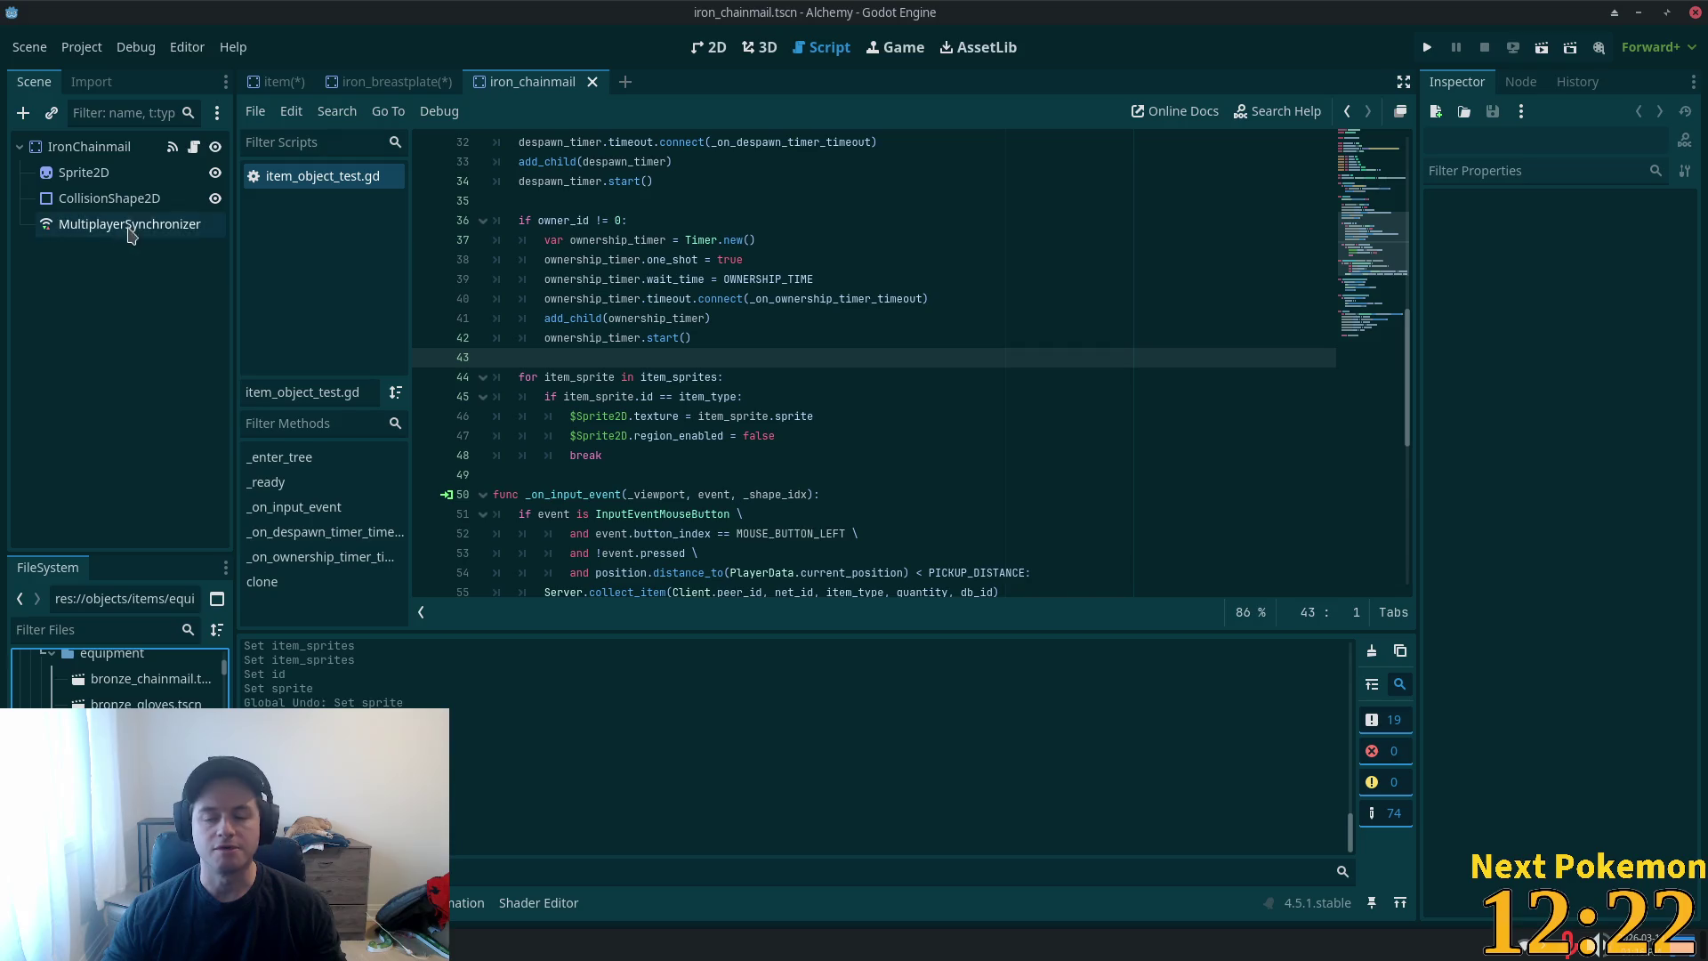
left_click(100, 148)
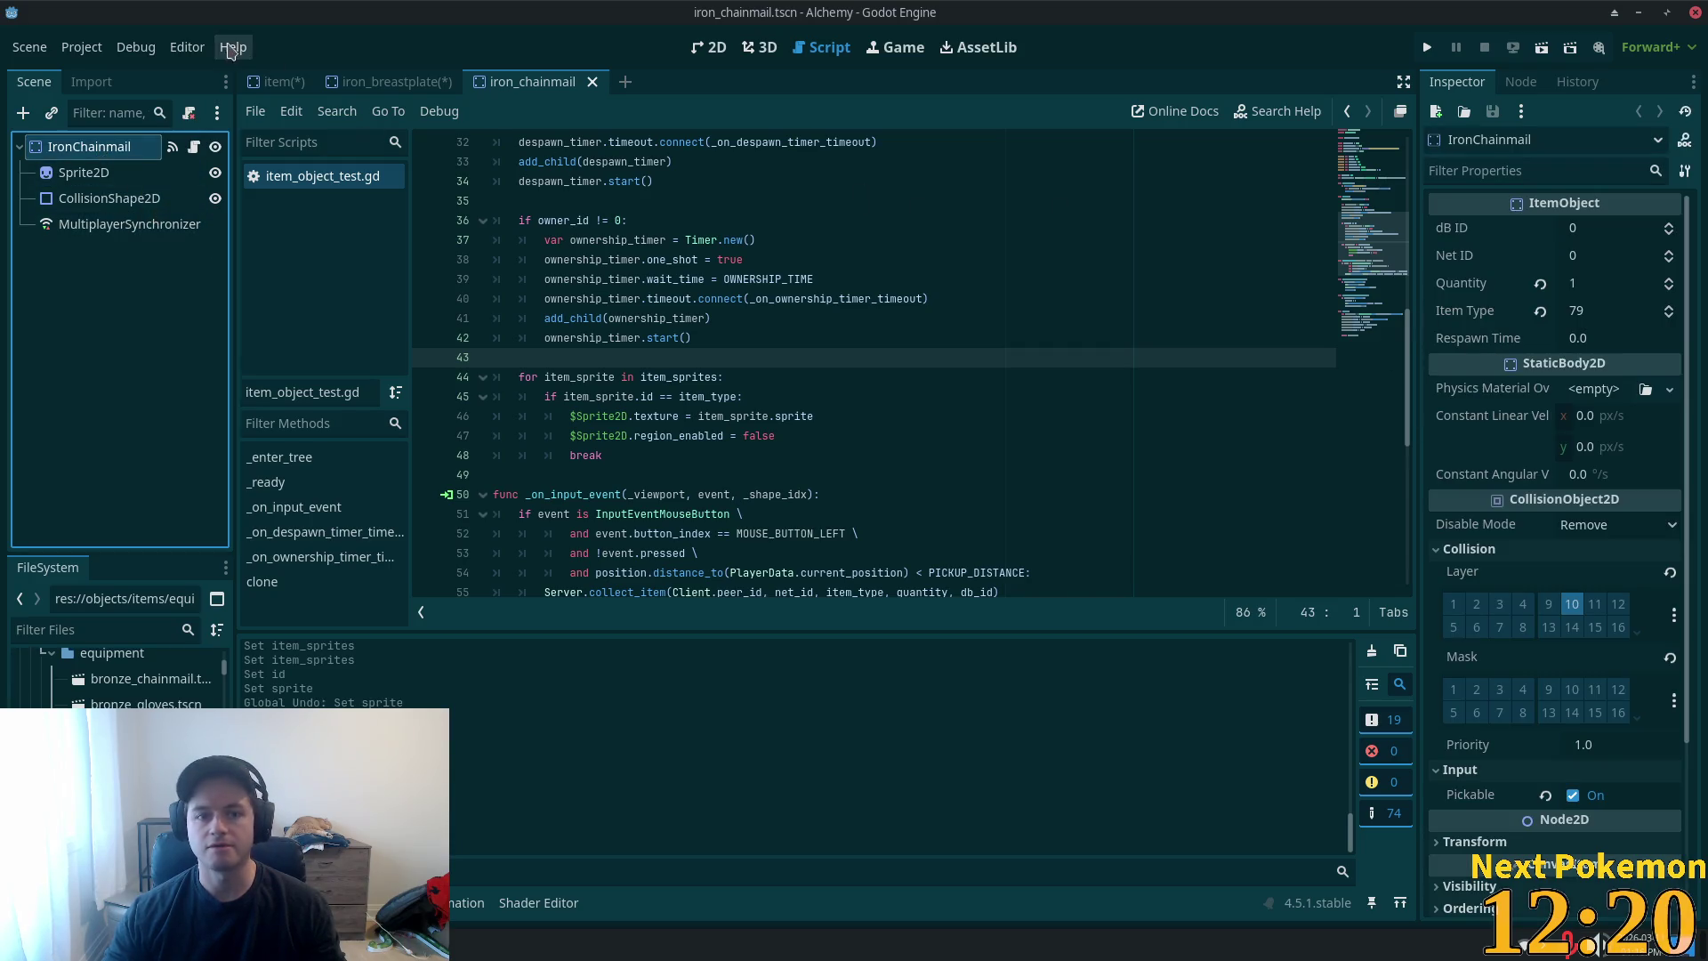
- Close iron_breastplate without saving and give entry 13 a new ItemSprite with ID 79
left_click(391, 81)
left_click(468, 81)
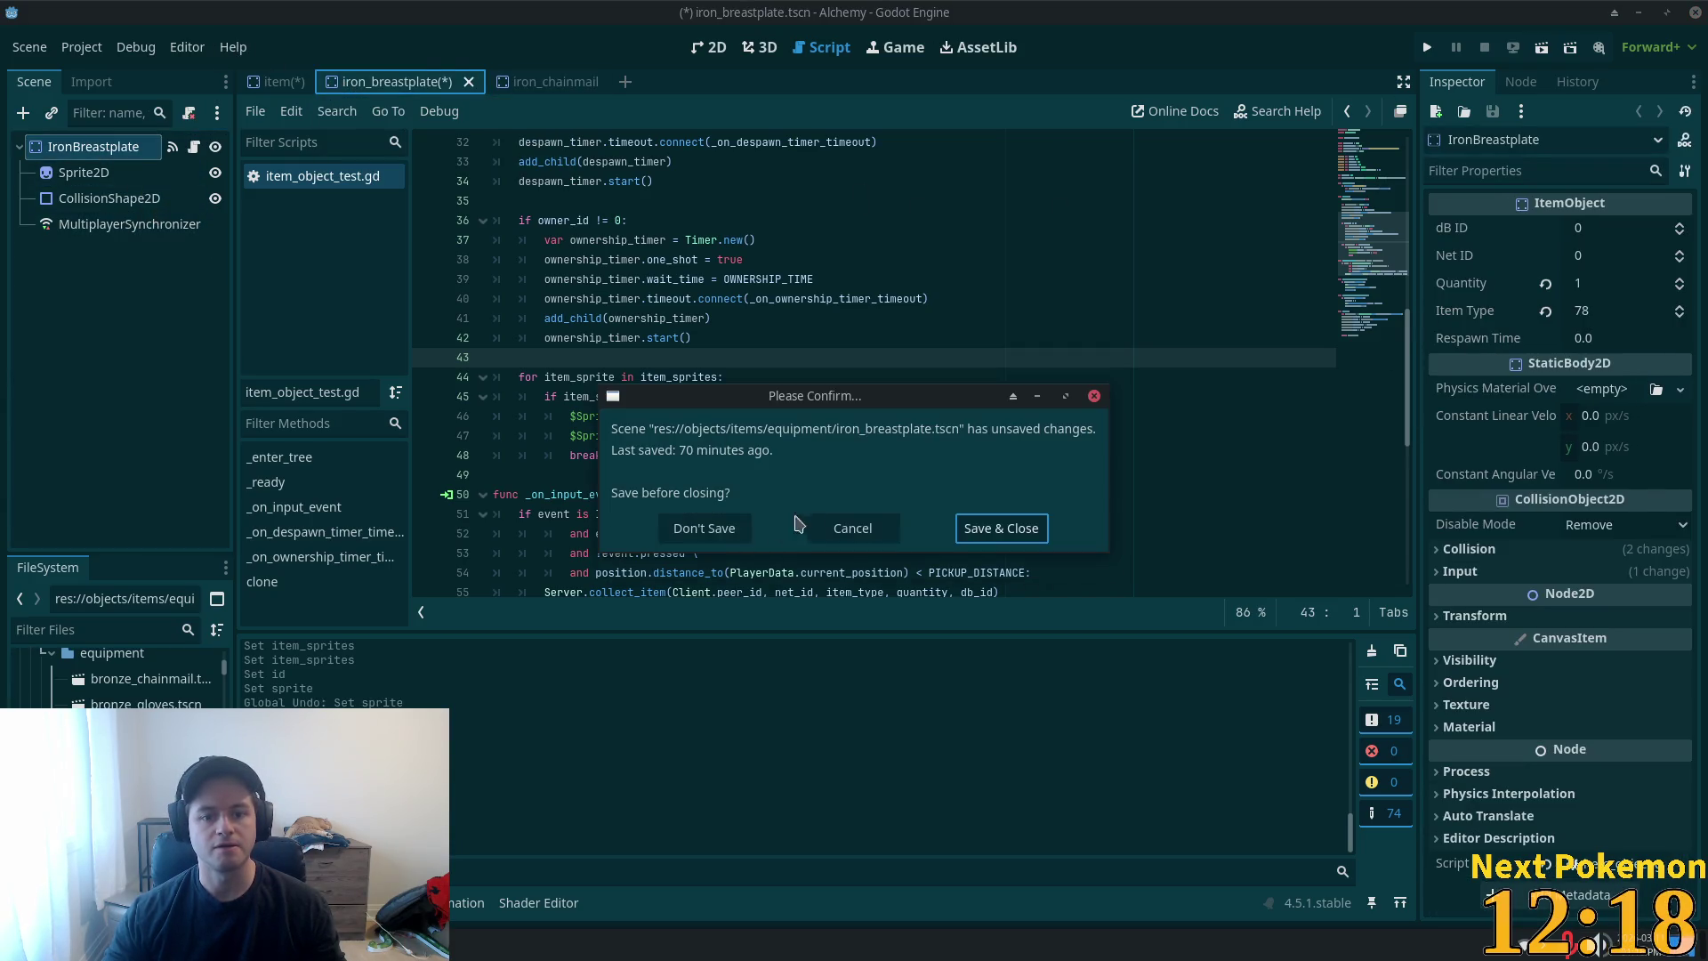
left_click(704, 528)
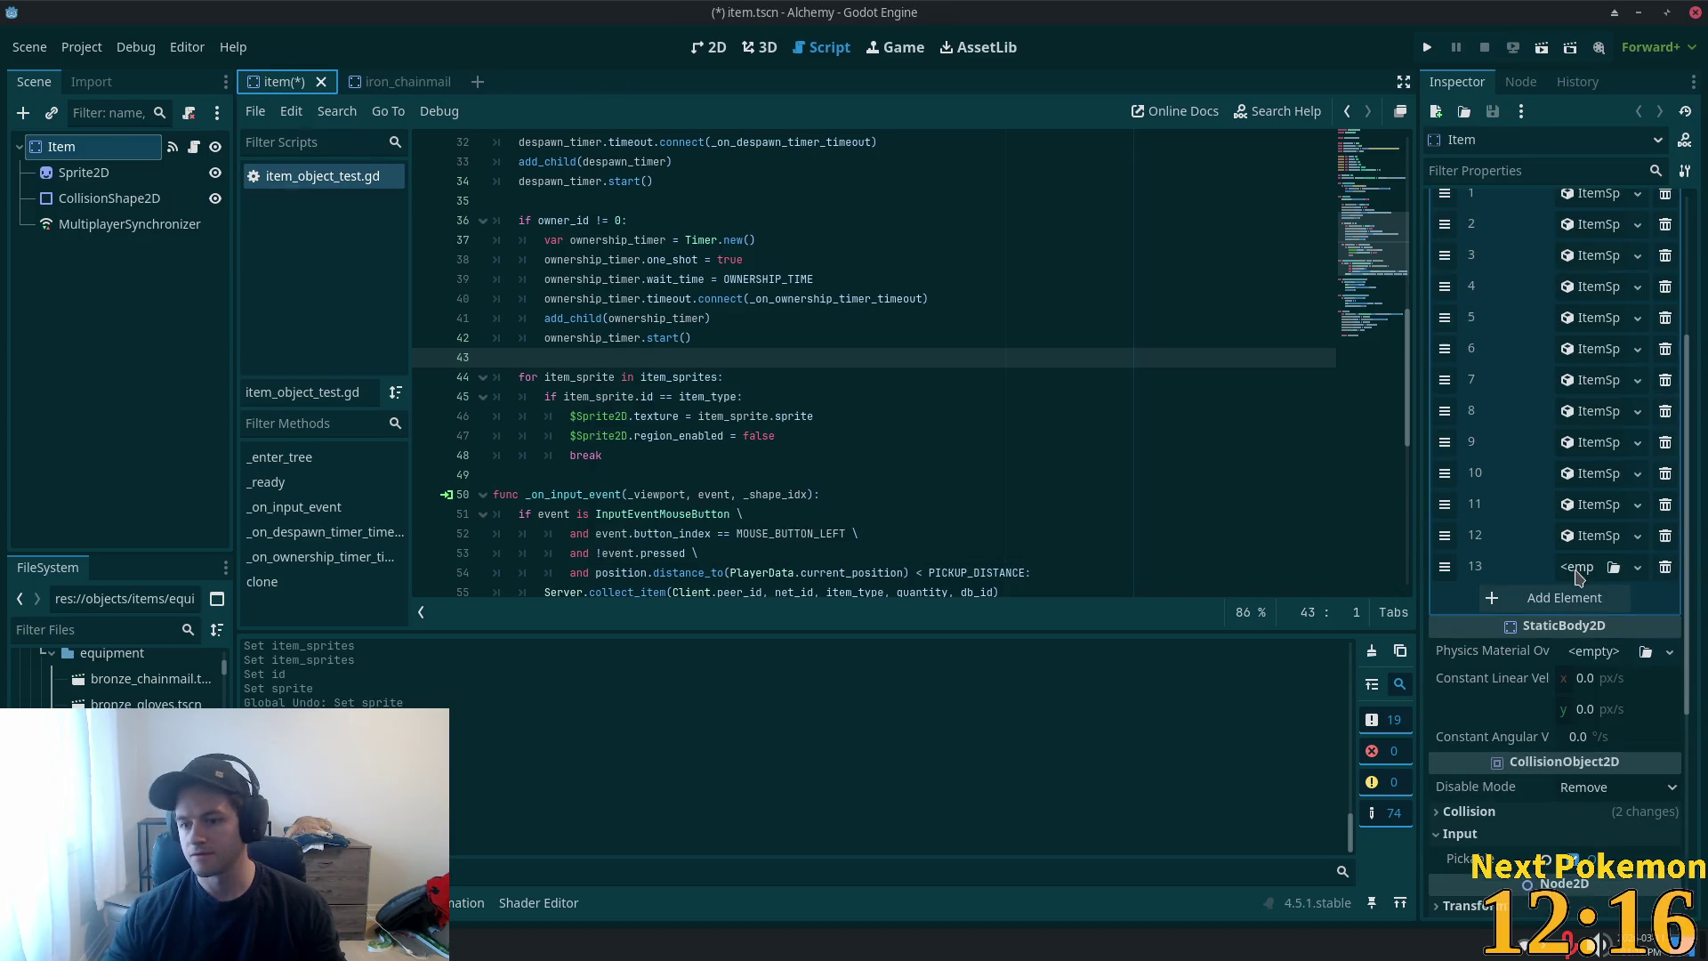
left_click(1577, 569)
left_click(1582, 625)
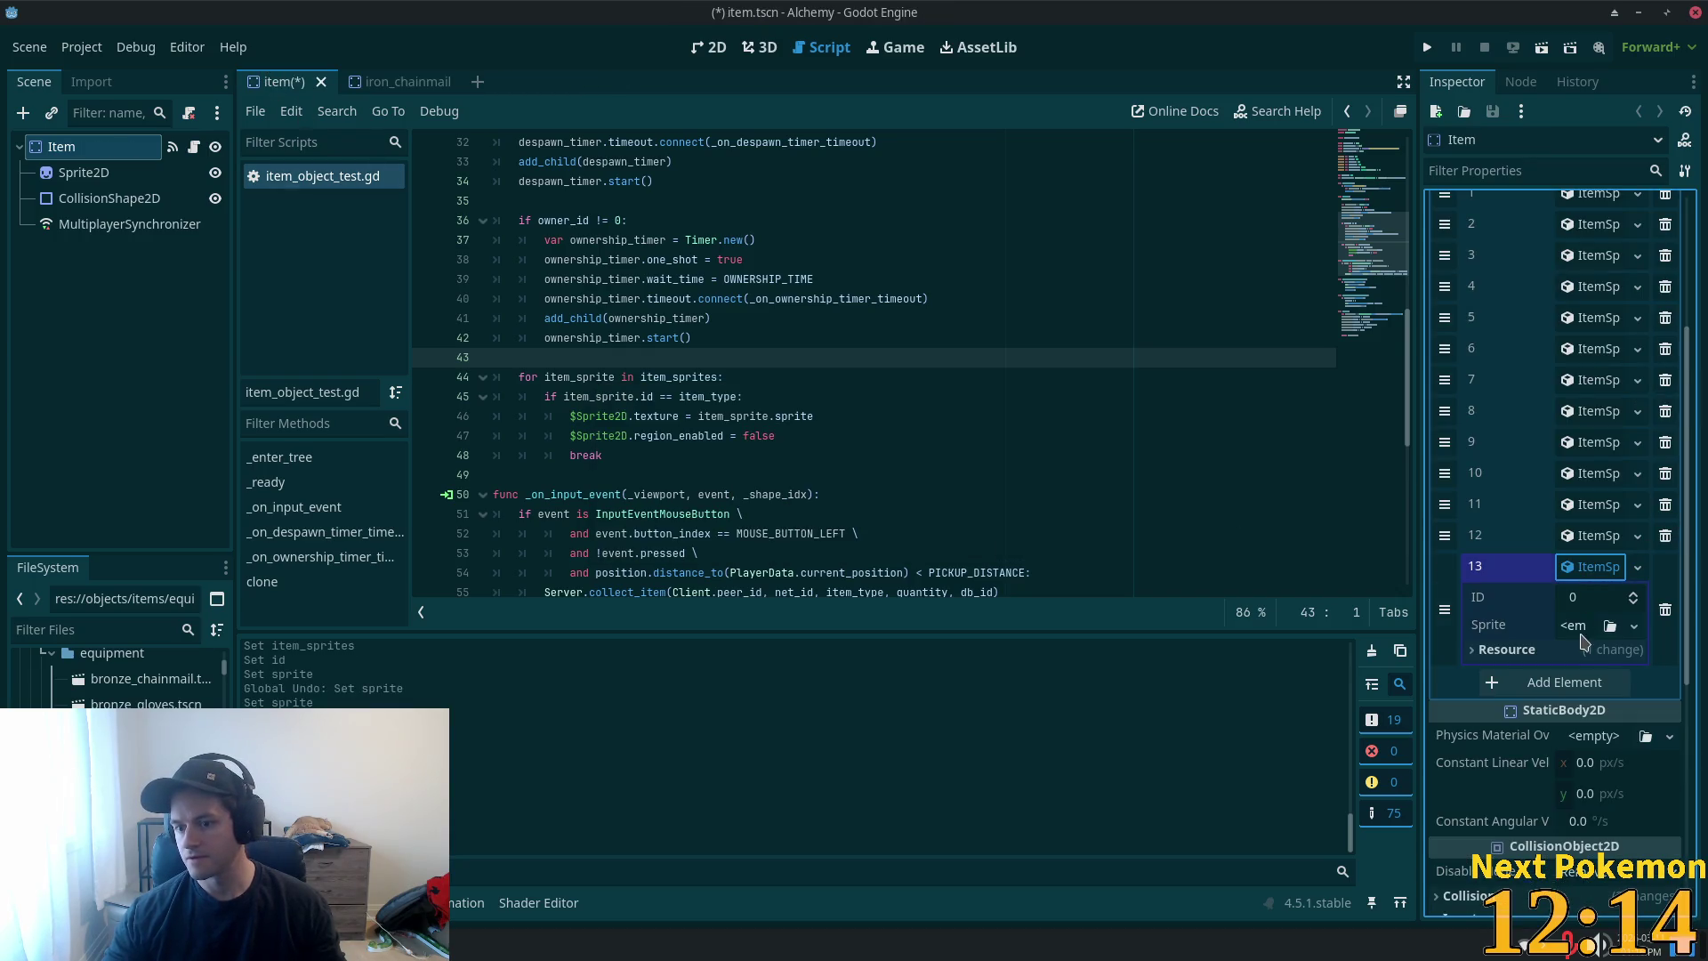
left_click(1576, 594)
type("79")
key("Return")
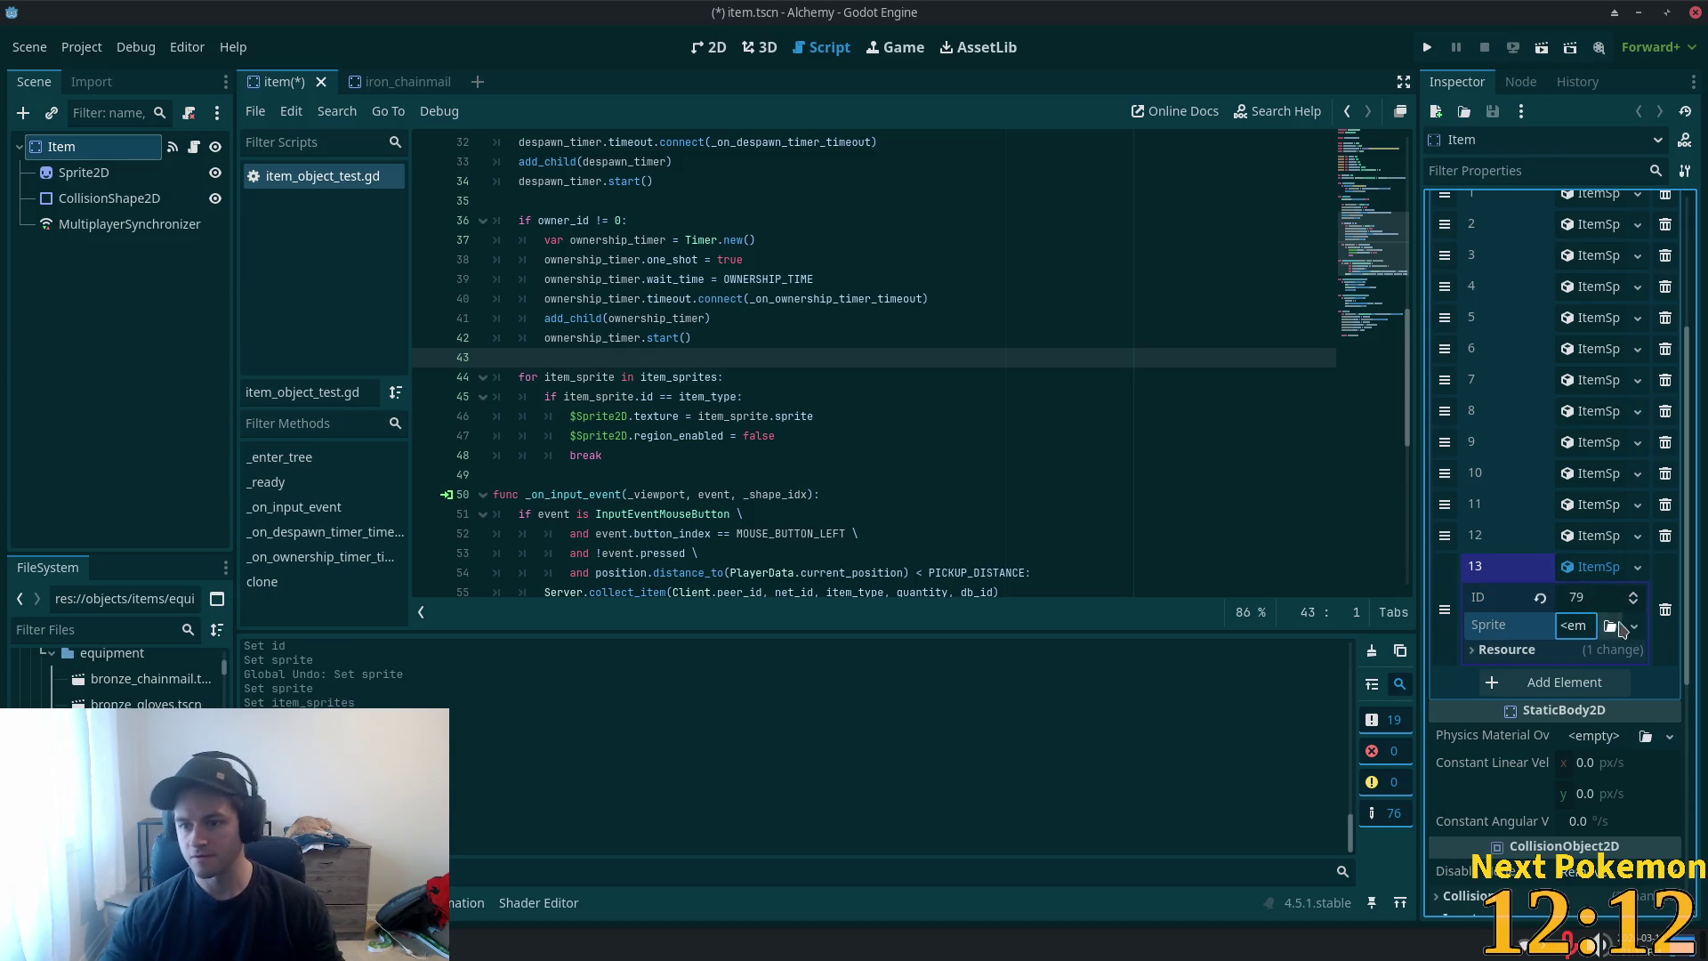
- Paste entry 13's sprite as a unique AtlasTexture and save the item scene
left_click(1573, 625)
left_click(1571, 808)
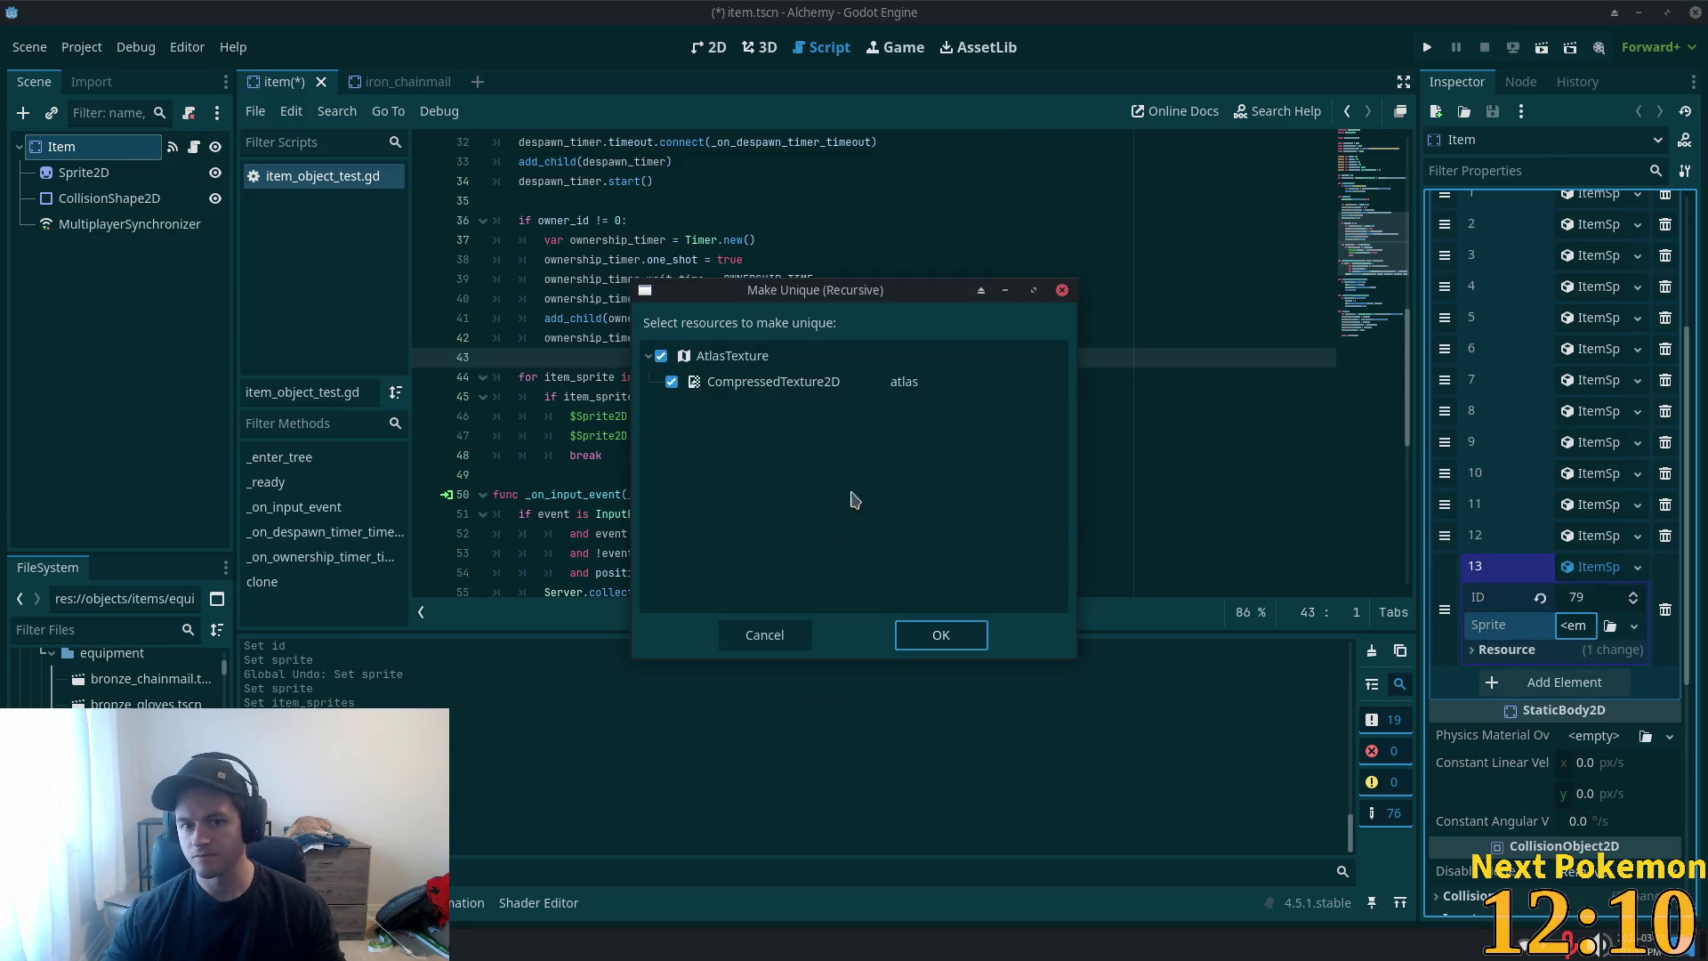
left_click(939, 633)
key("ctrl+s")
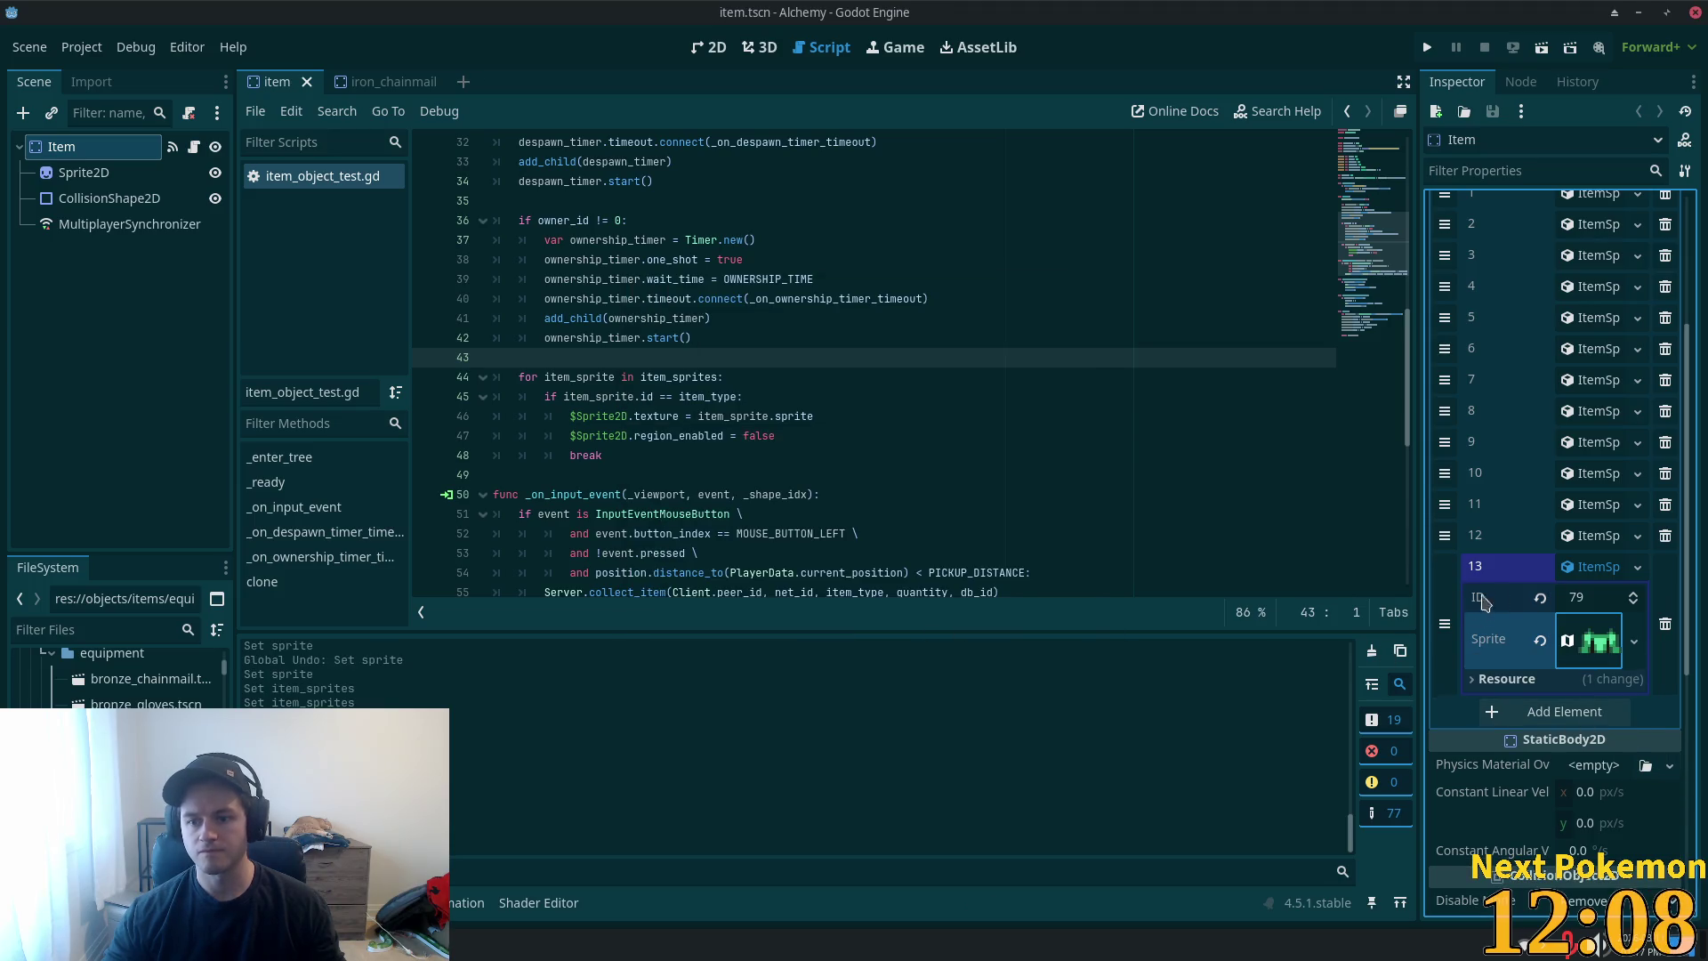
left_click(1488, 566)
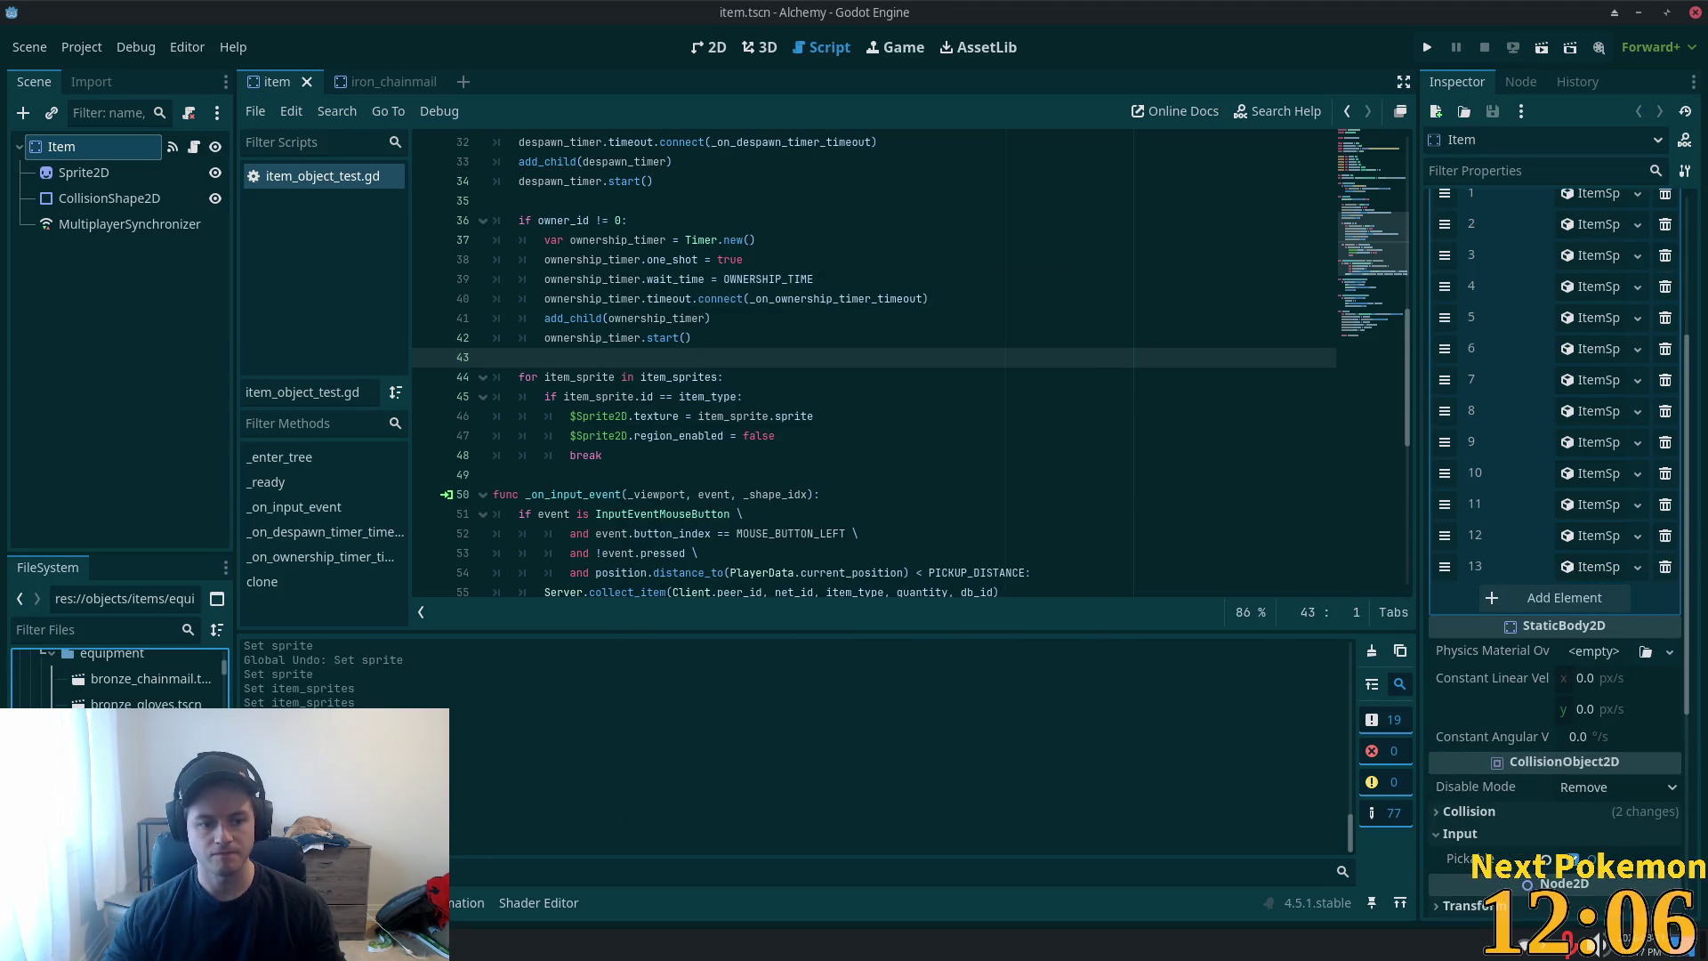
- Close the iron_chainmail scene tab, cancelling the file removal prompt
left_click(418, 82)
left_click(440, 82)
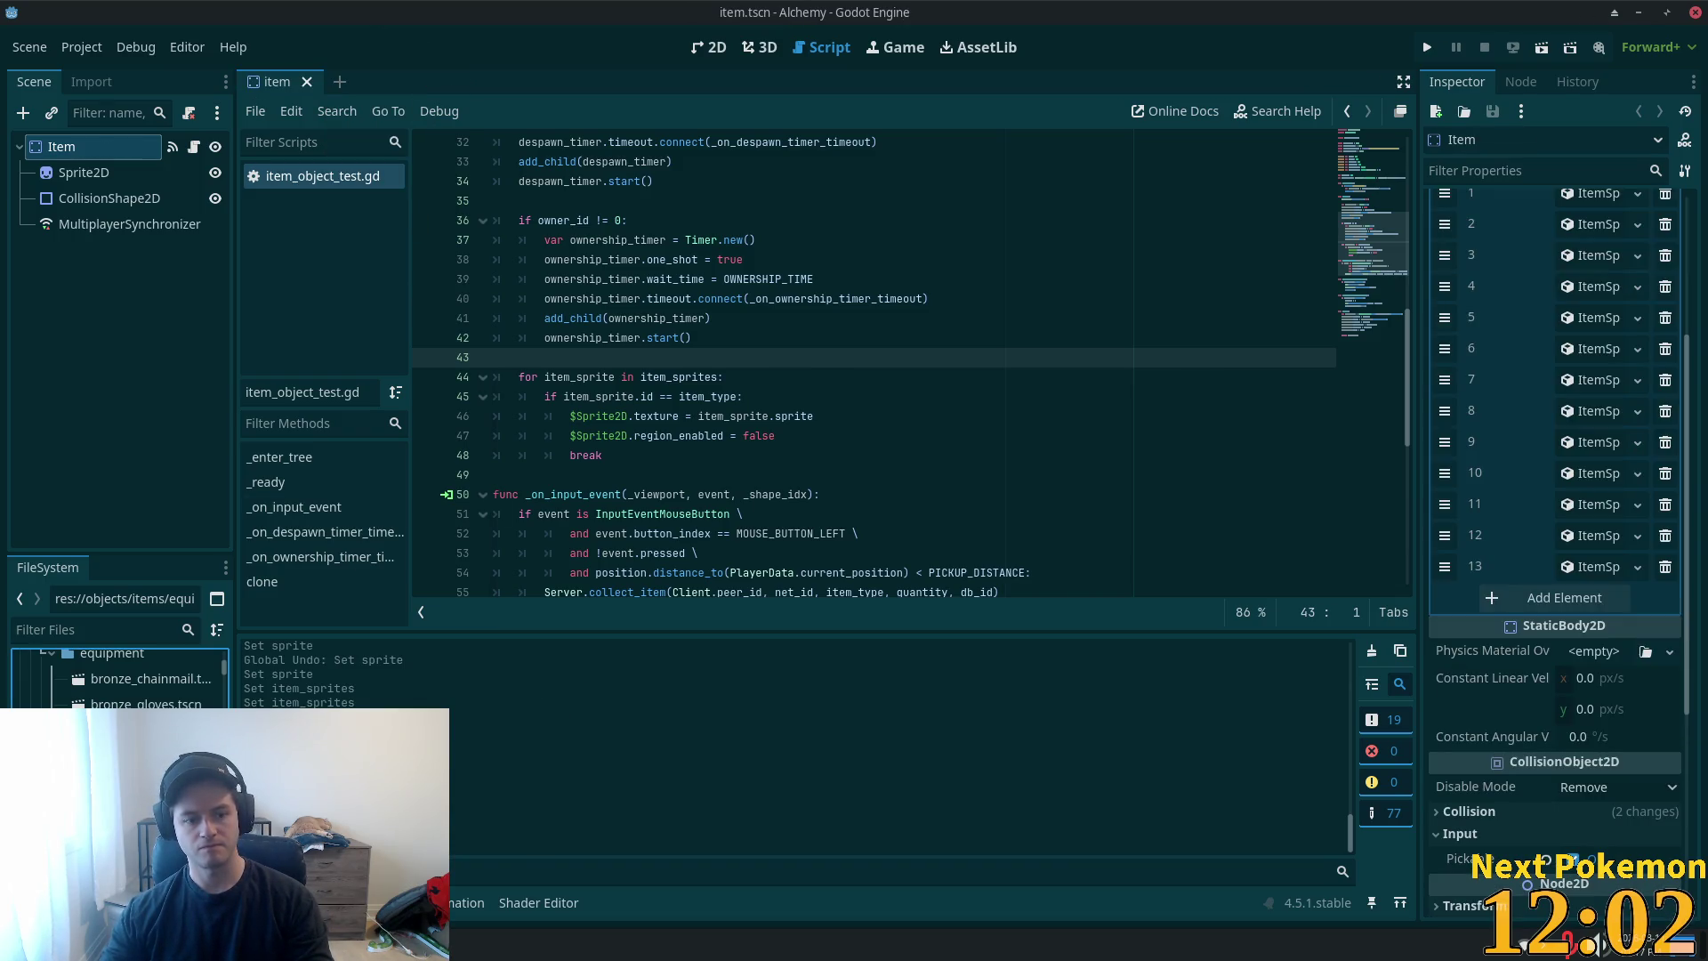
key("Delete")
left_click(987, 563)
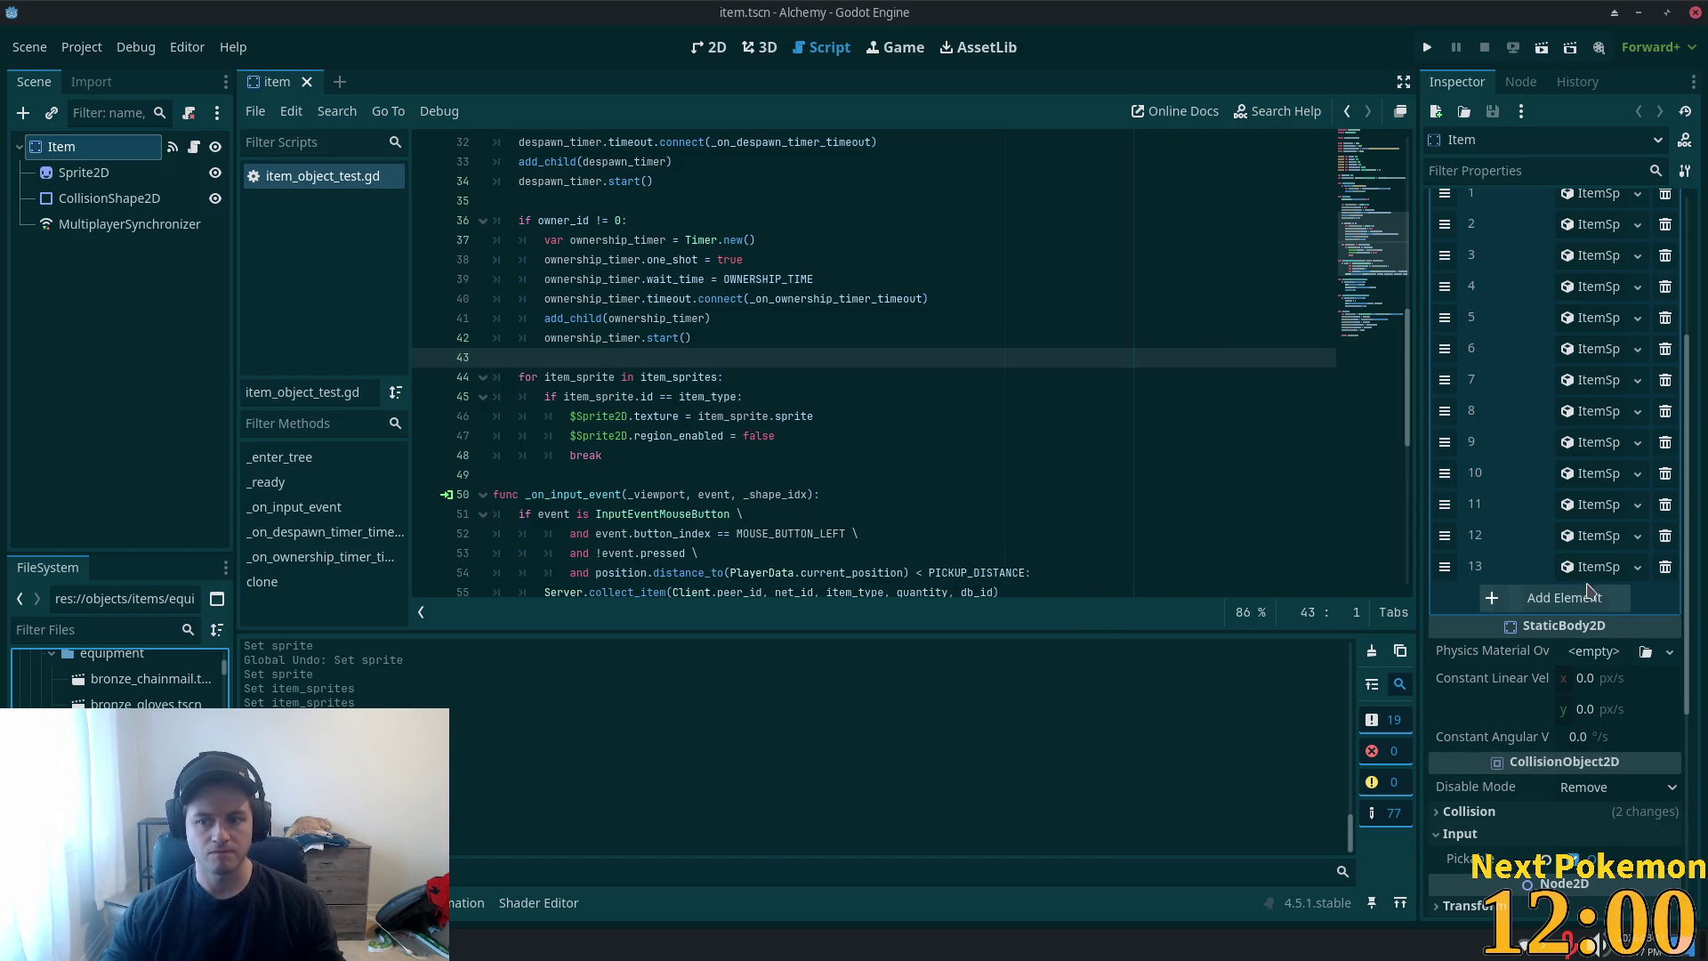
- Add a blank new ItemSprite as Item Sprites entry 14, then open bronze_chainmail.tscn
left_click(1588, 594)
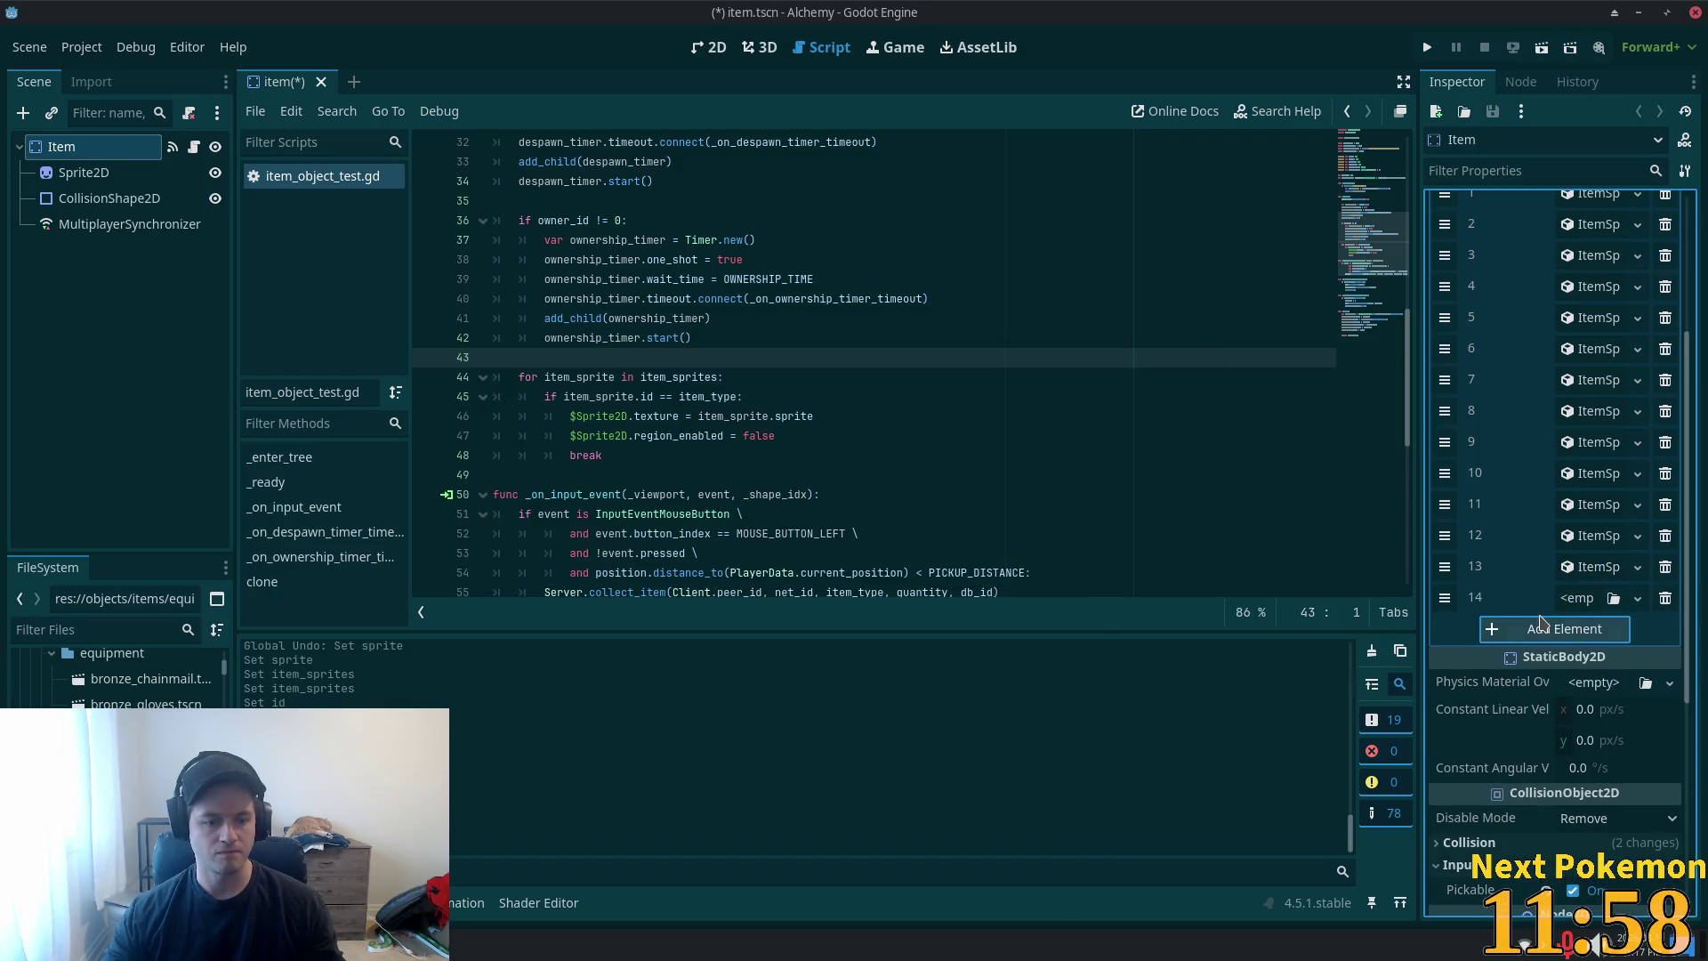
left_click(1576, 598)
left_click(1568, 694)
left_click(1599, 594)
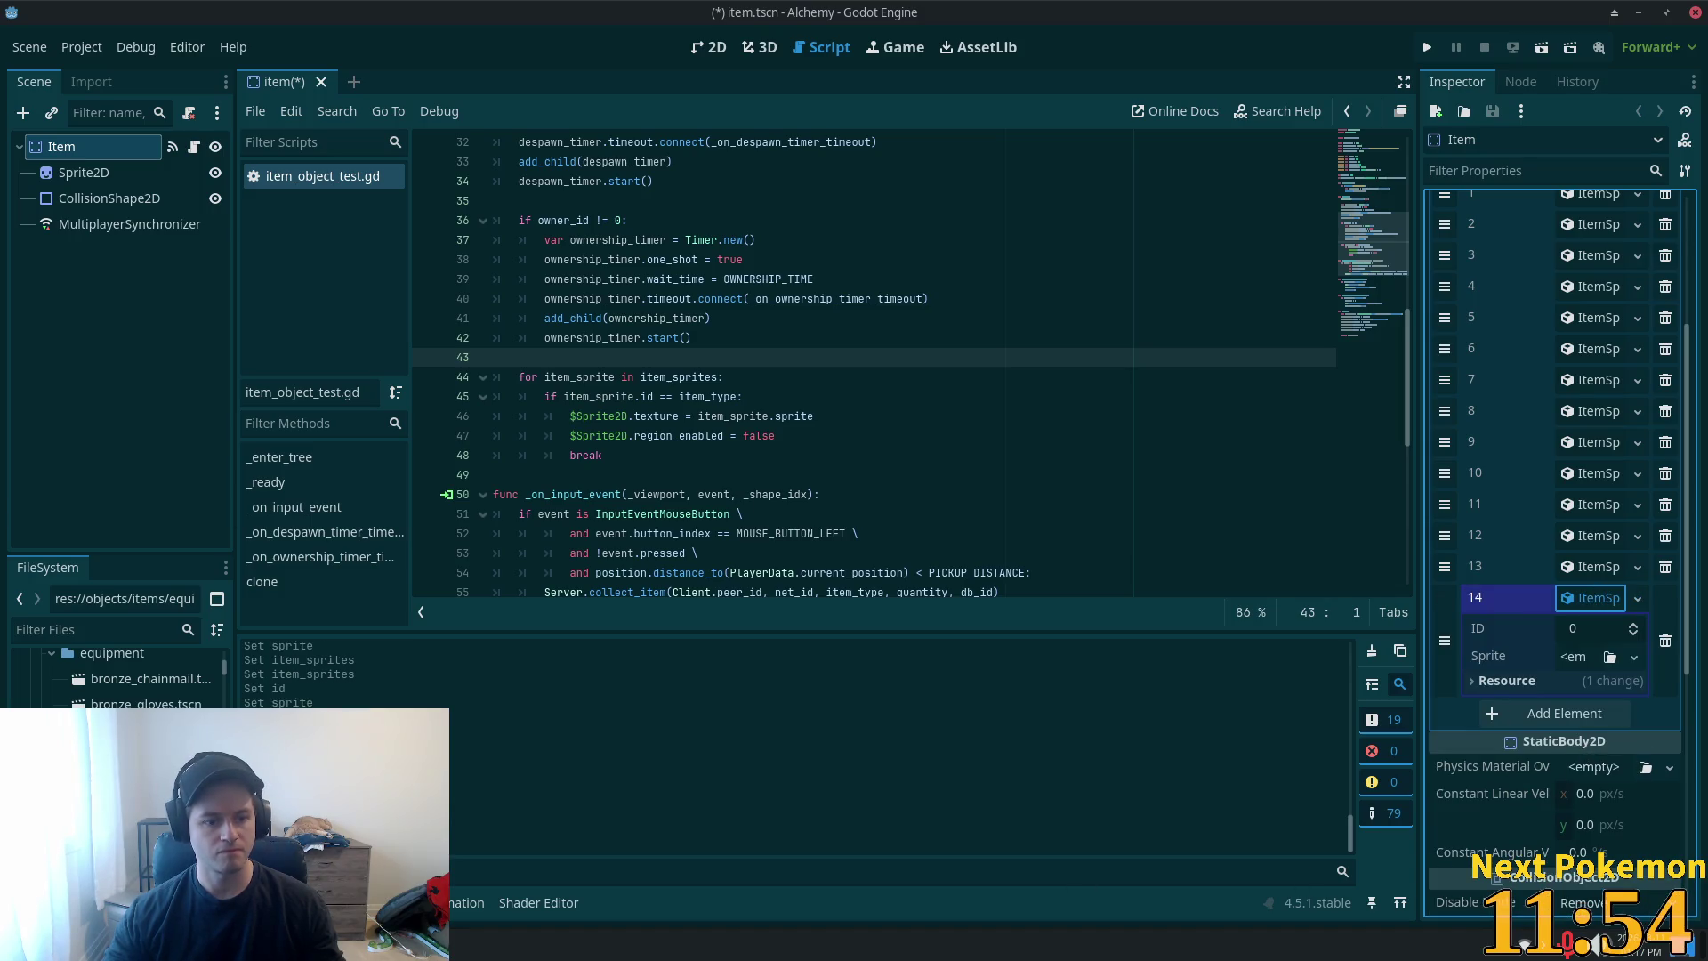
left_click(140, 680)
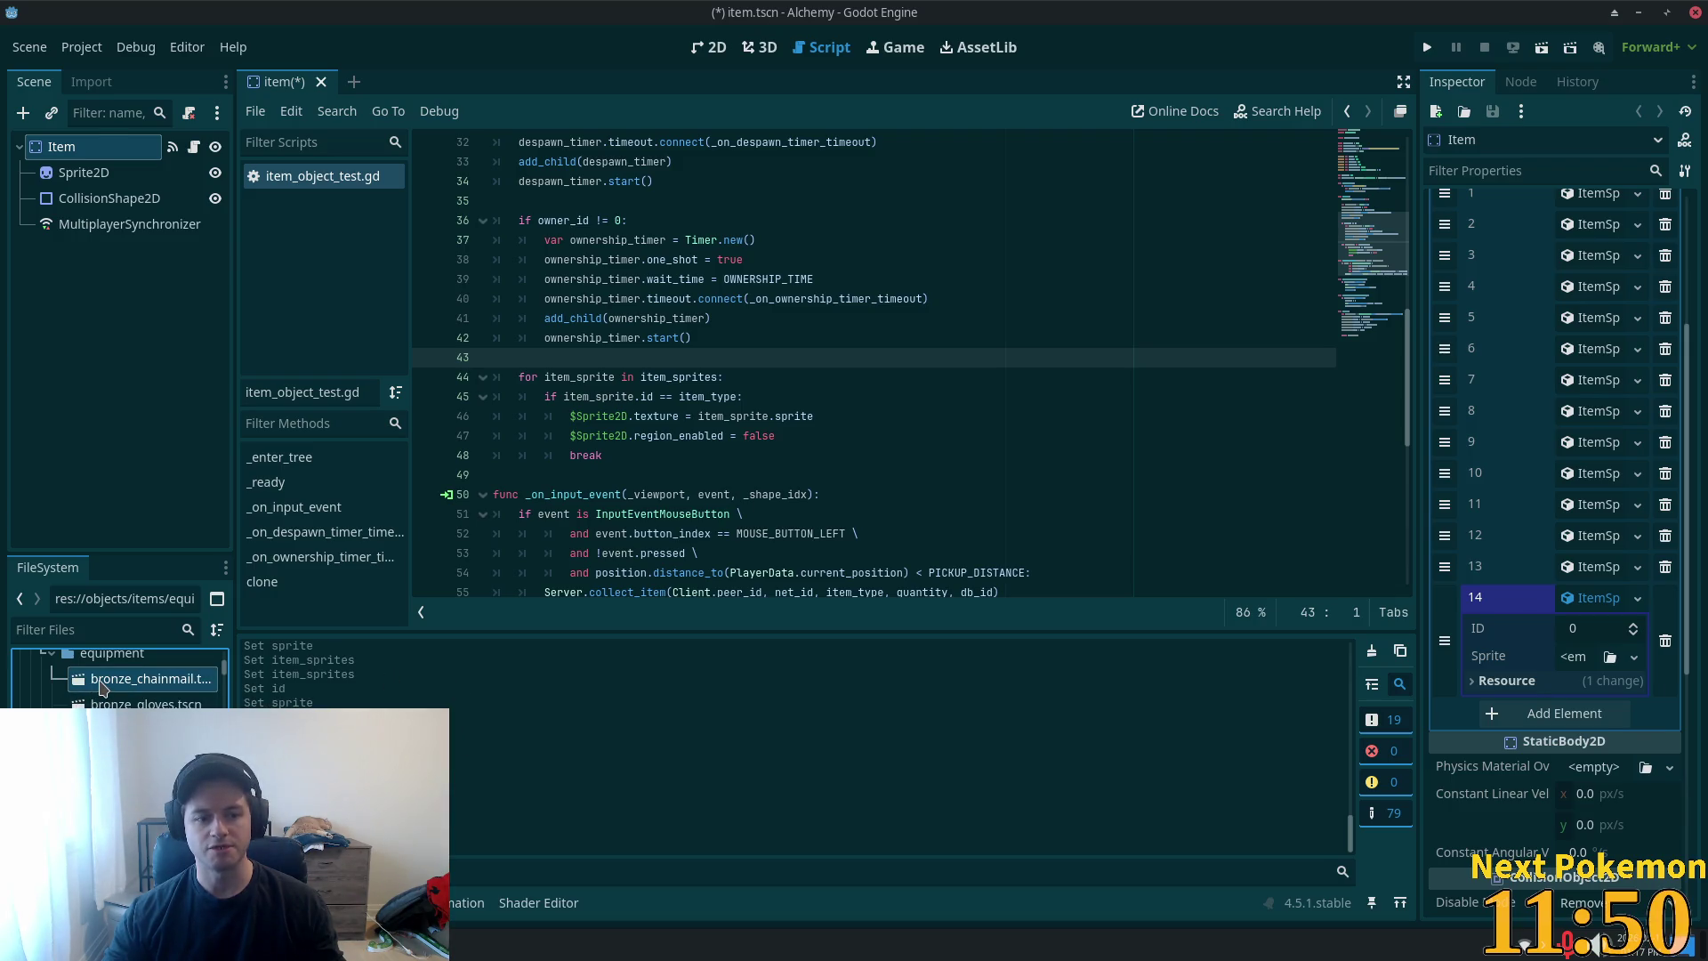
double_click(101, 681)
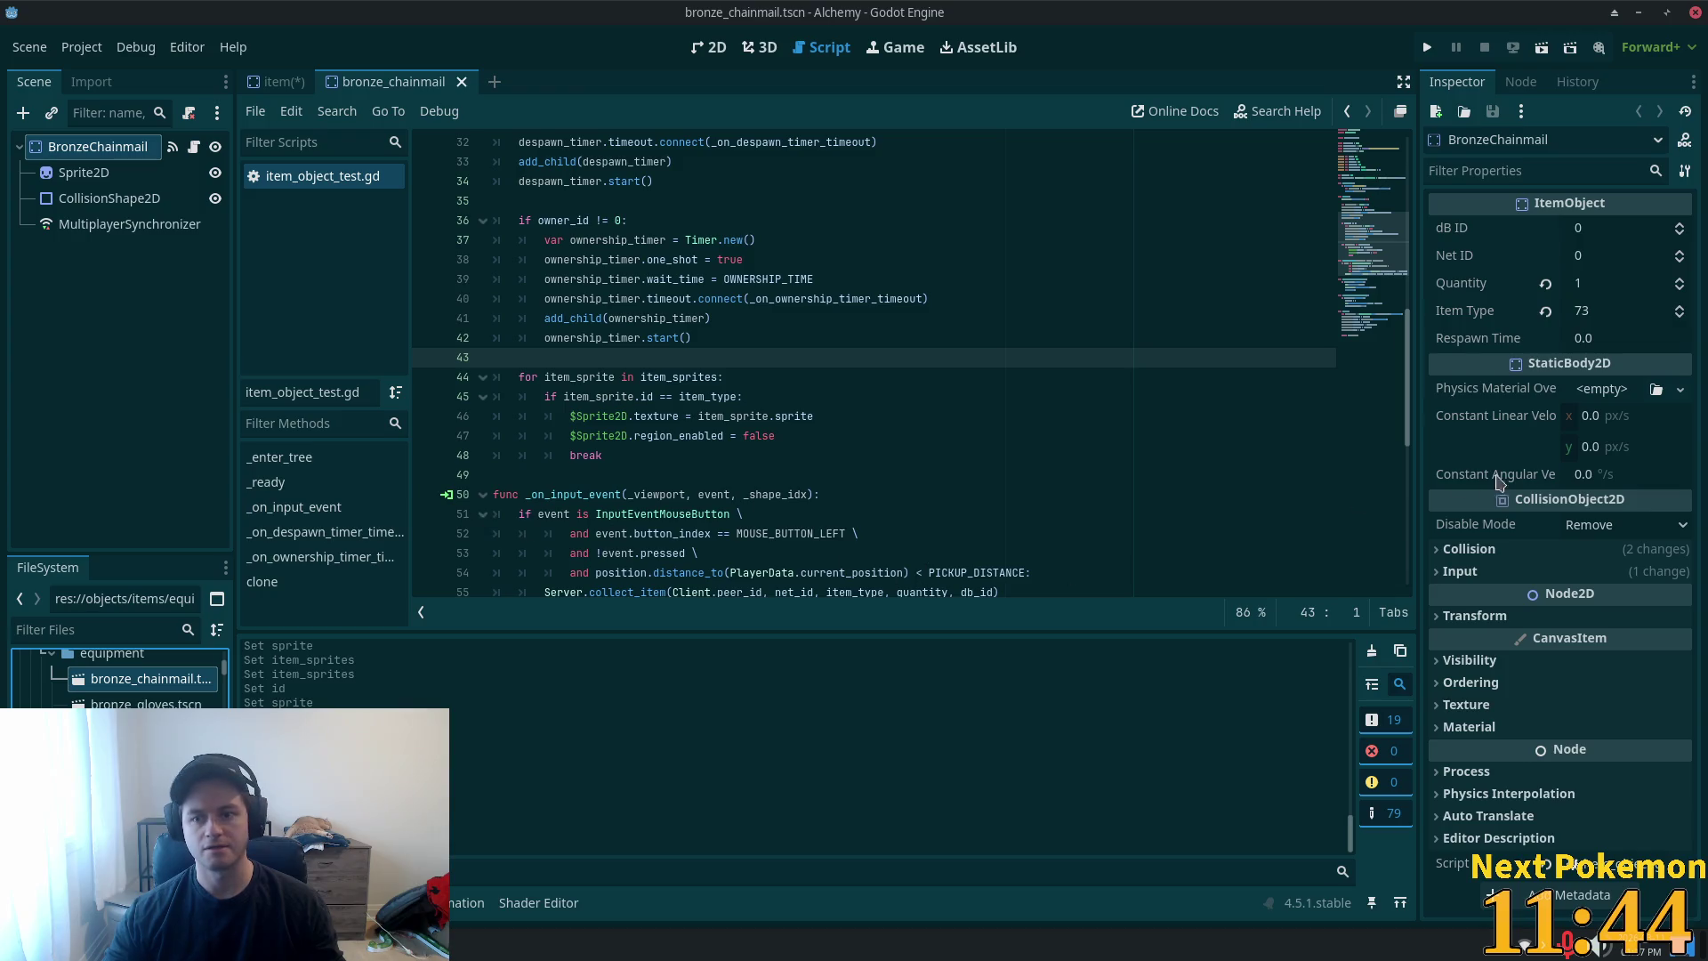
- Back in the item scene, expand Item Sprites entries 14, 12 and 11 to check their IDs
left_click(277, 82)
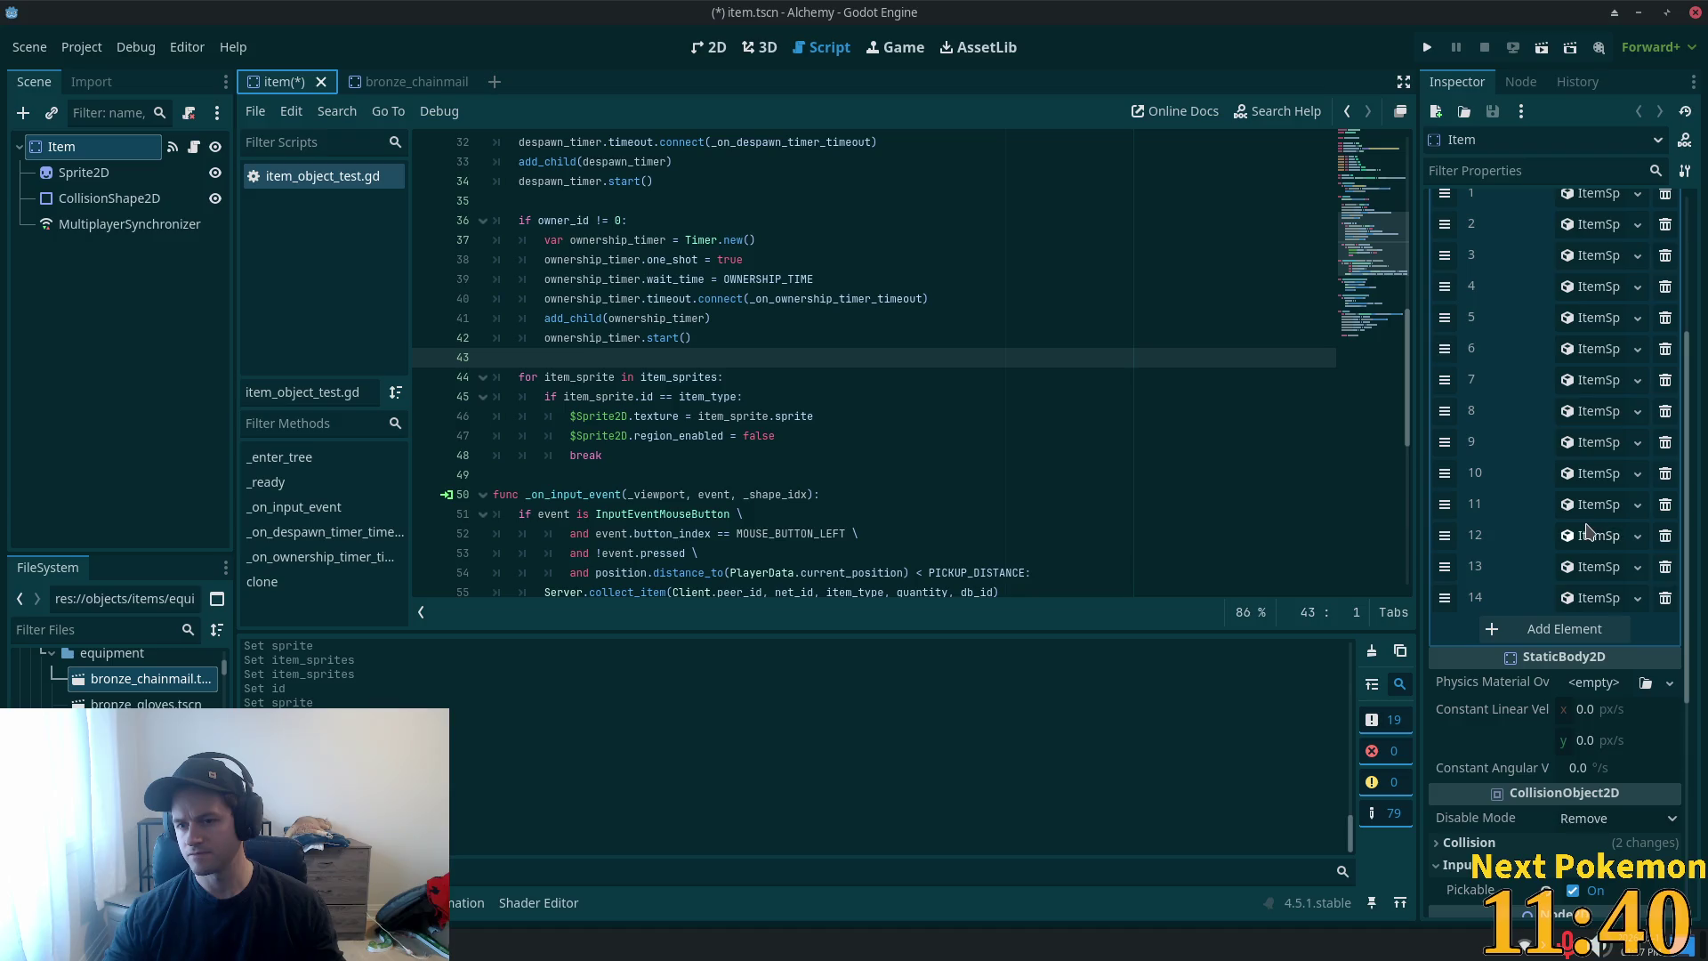
left_click(1591, 598)
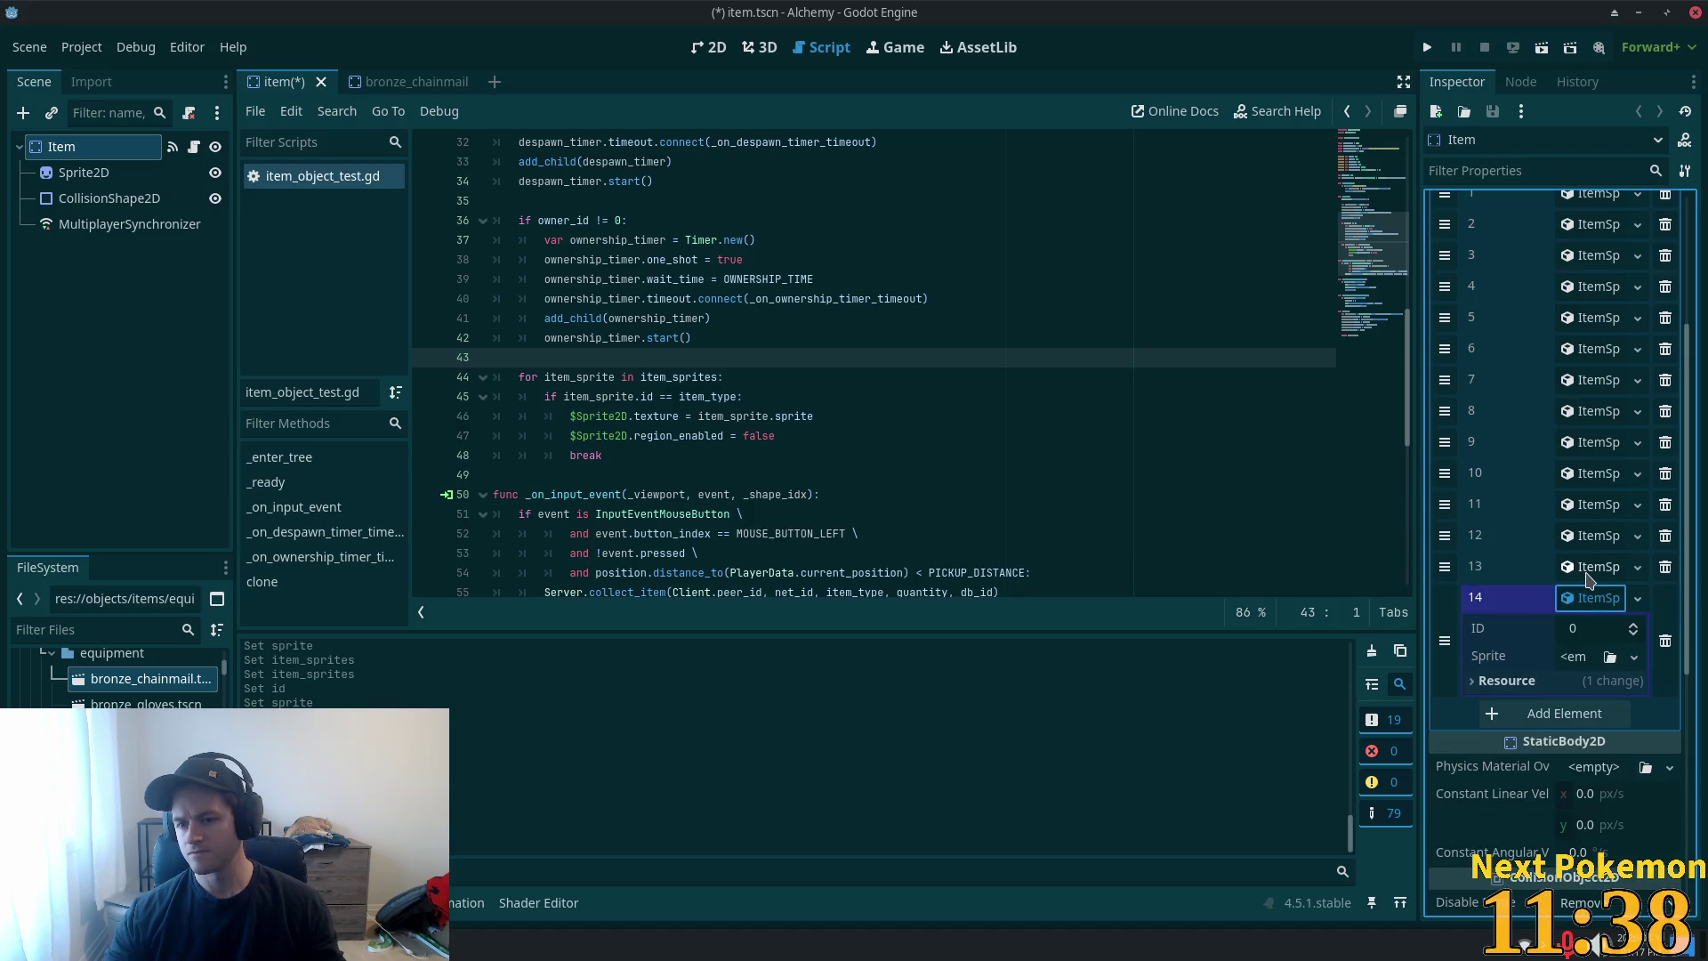
left_click(1588, 567)
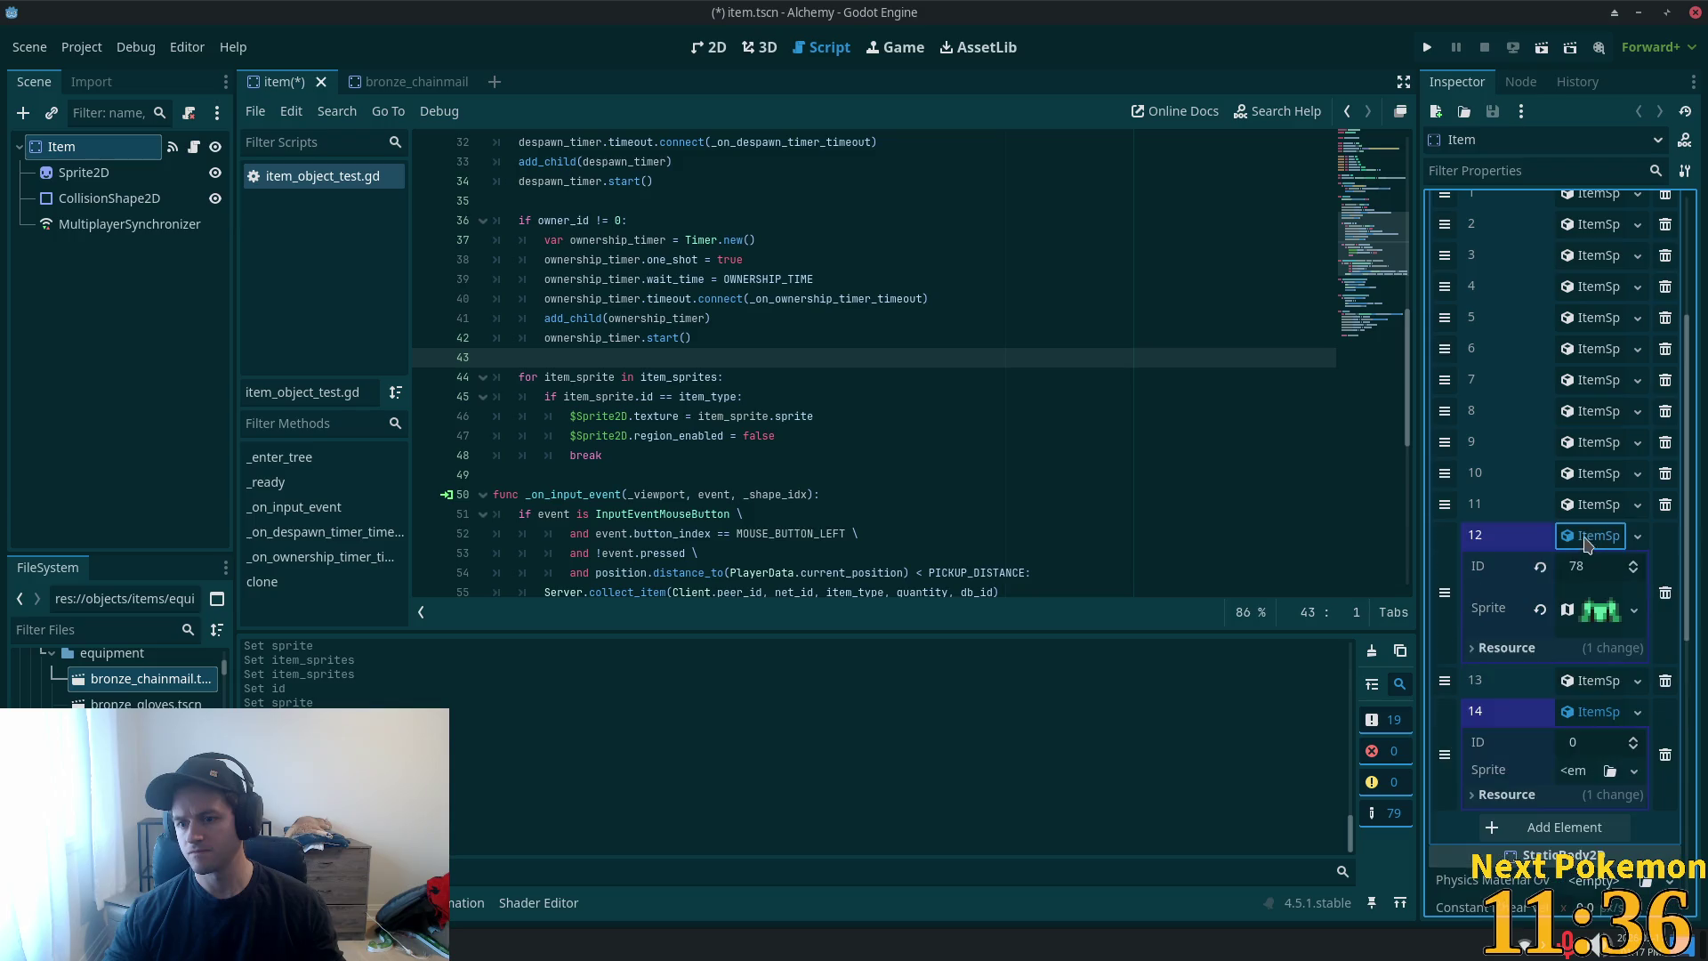
left_click(1588, 566)
left_click(1586, 514)
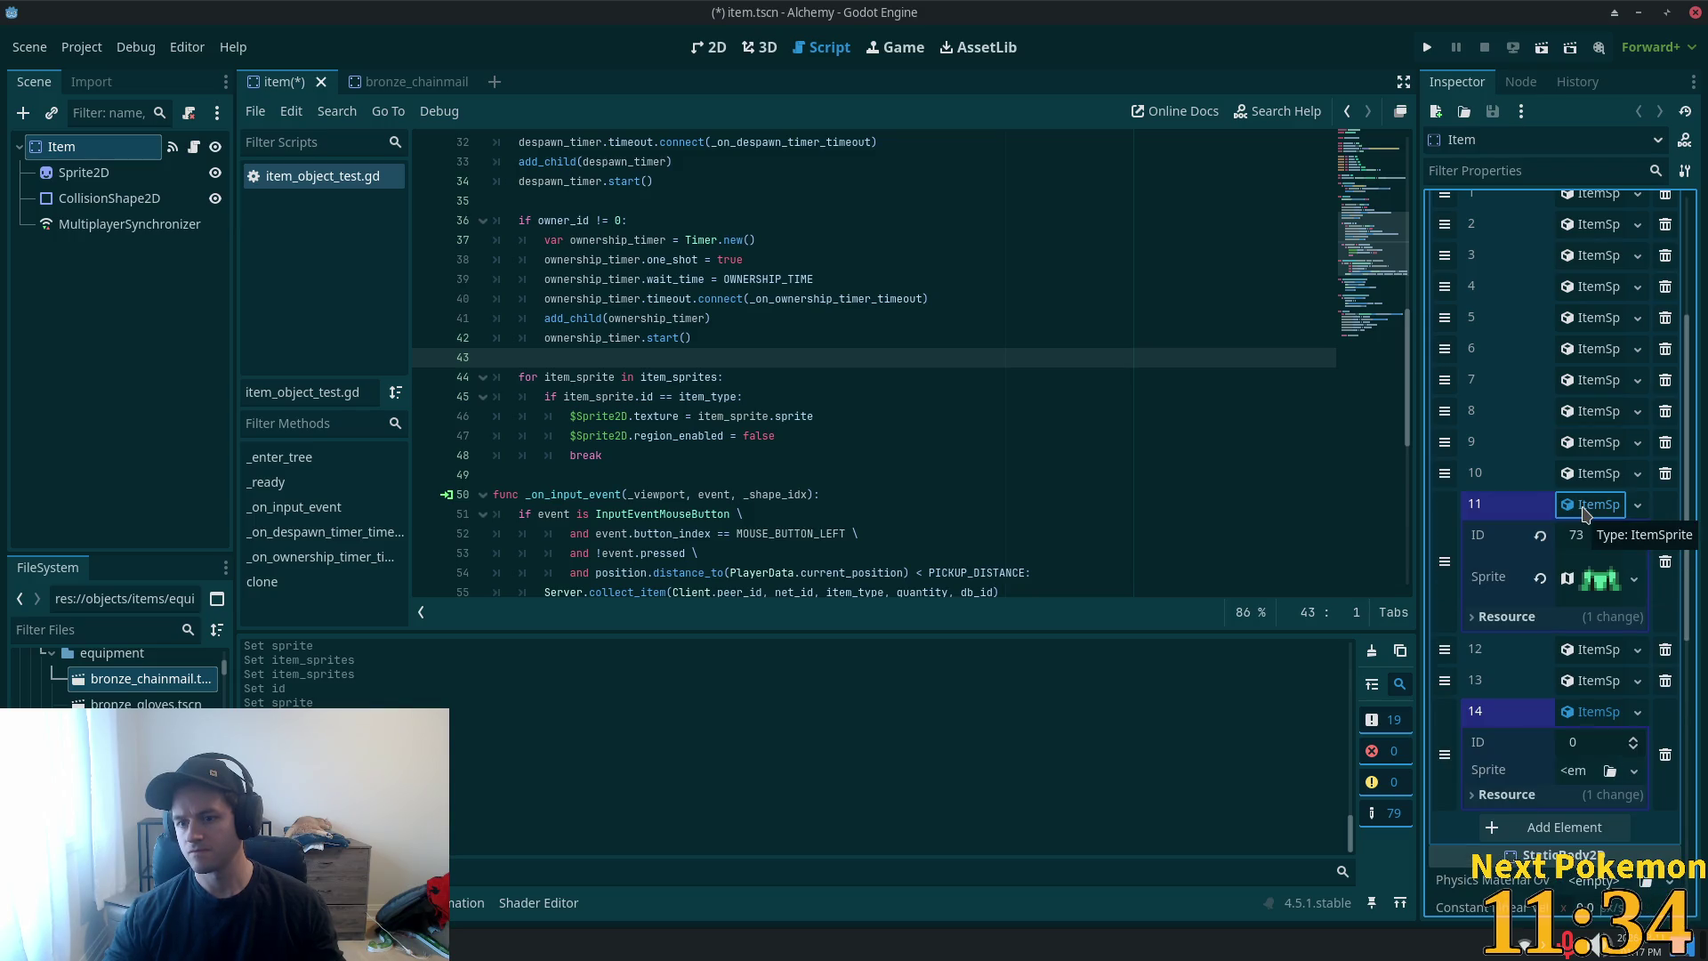
left_click(1587, 514)
- Close the bronze_chainmail scene, dismissing the removal prompt, and move toward the iron equipment files
left_click(142, 678)
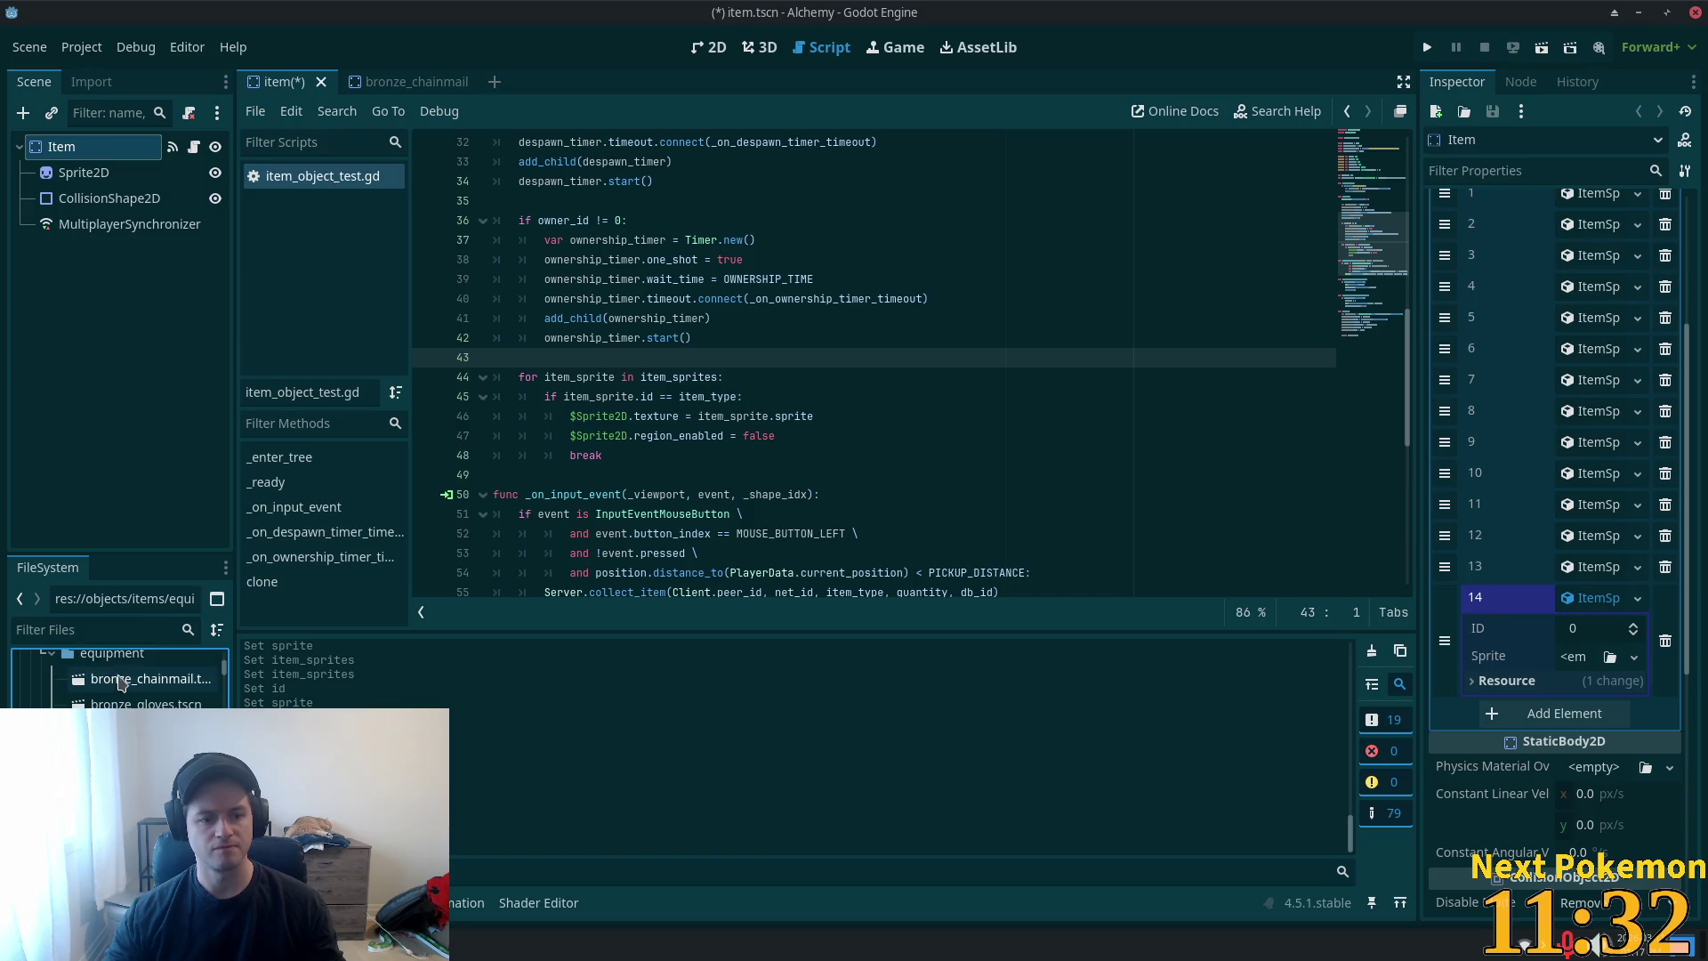
left_click(416, 82)
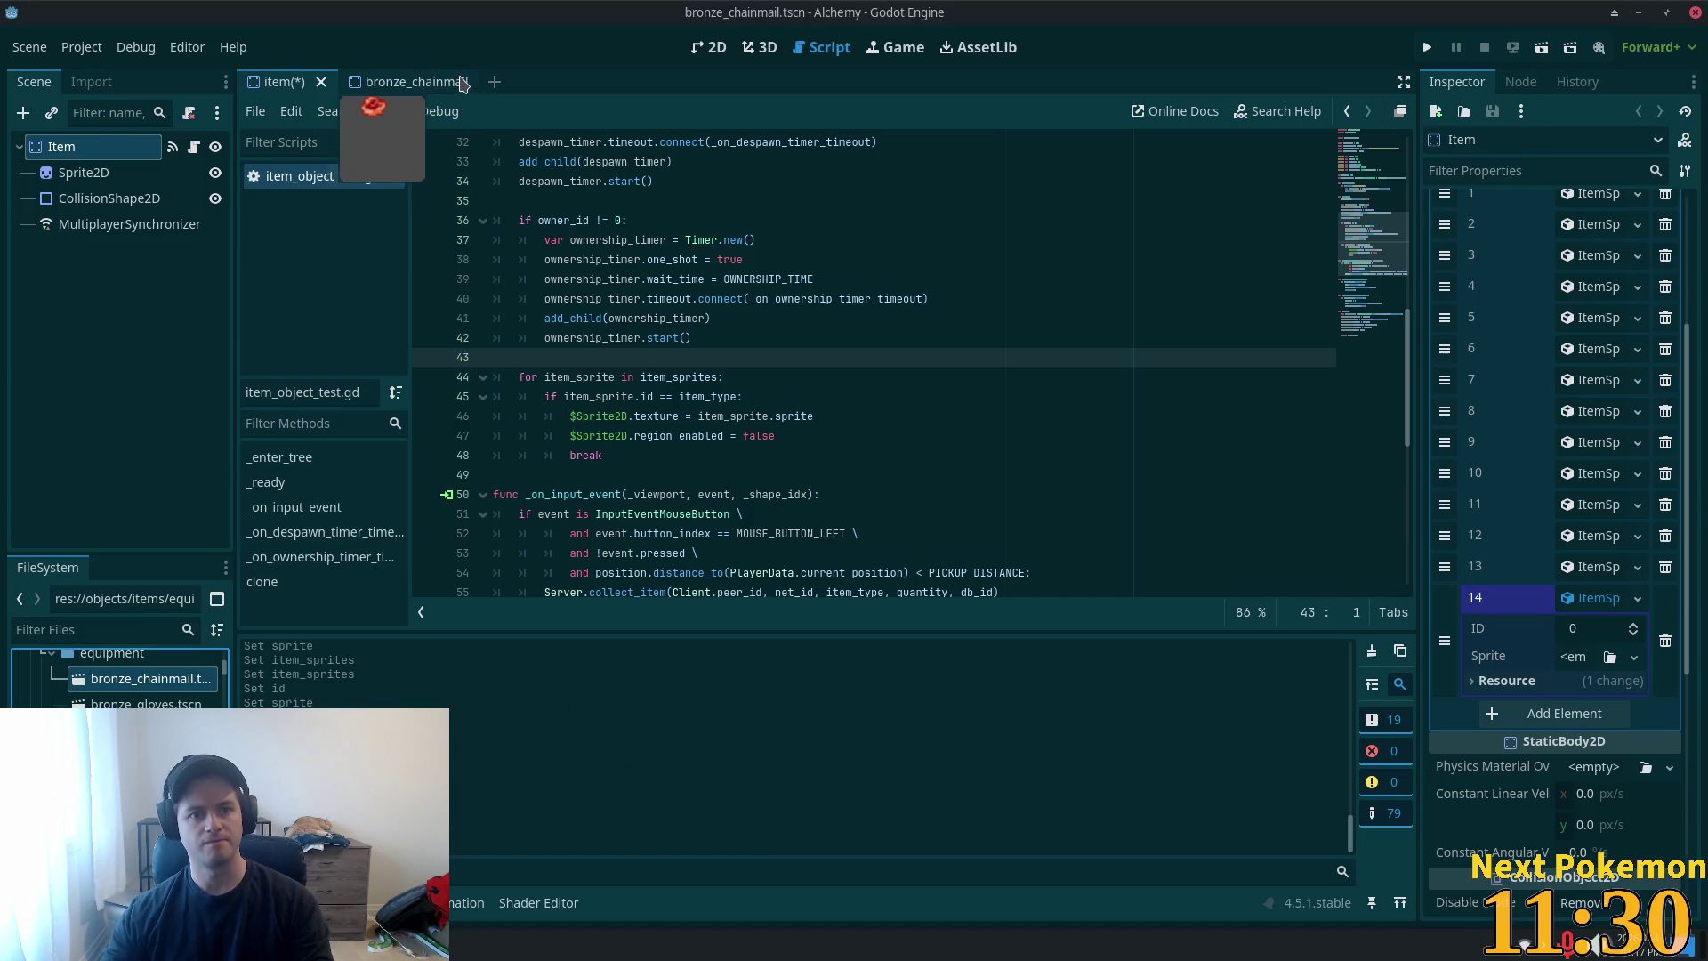
left_click(469, 82)
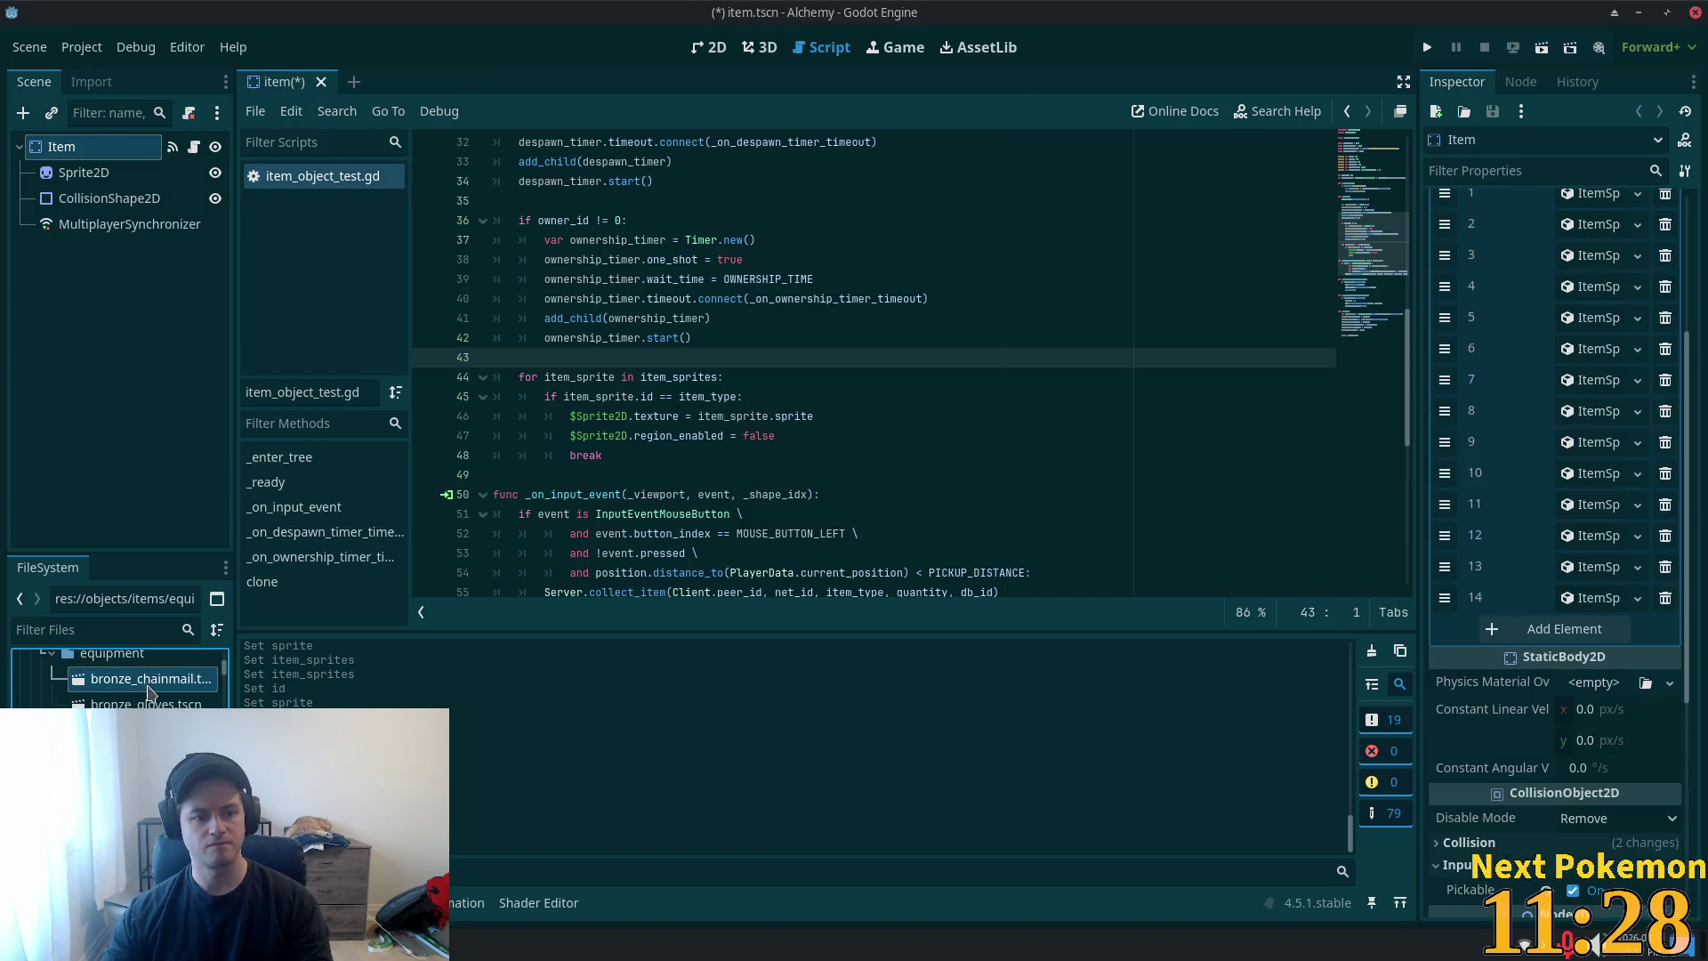
key("Delete")
left_click(957, 579)
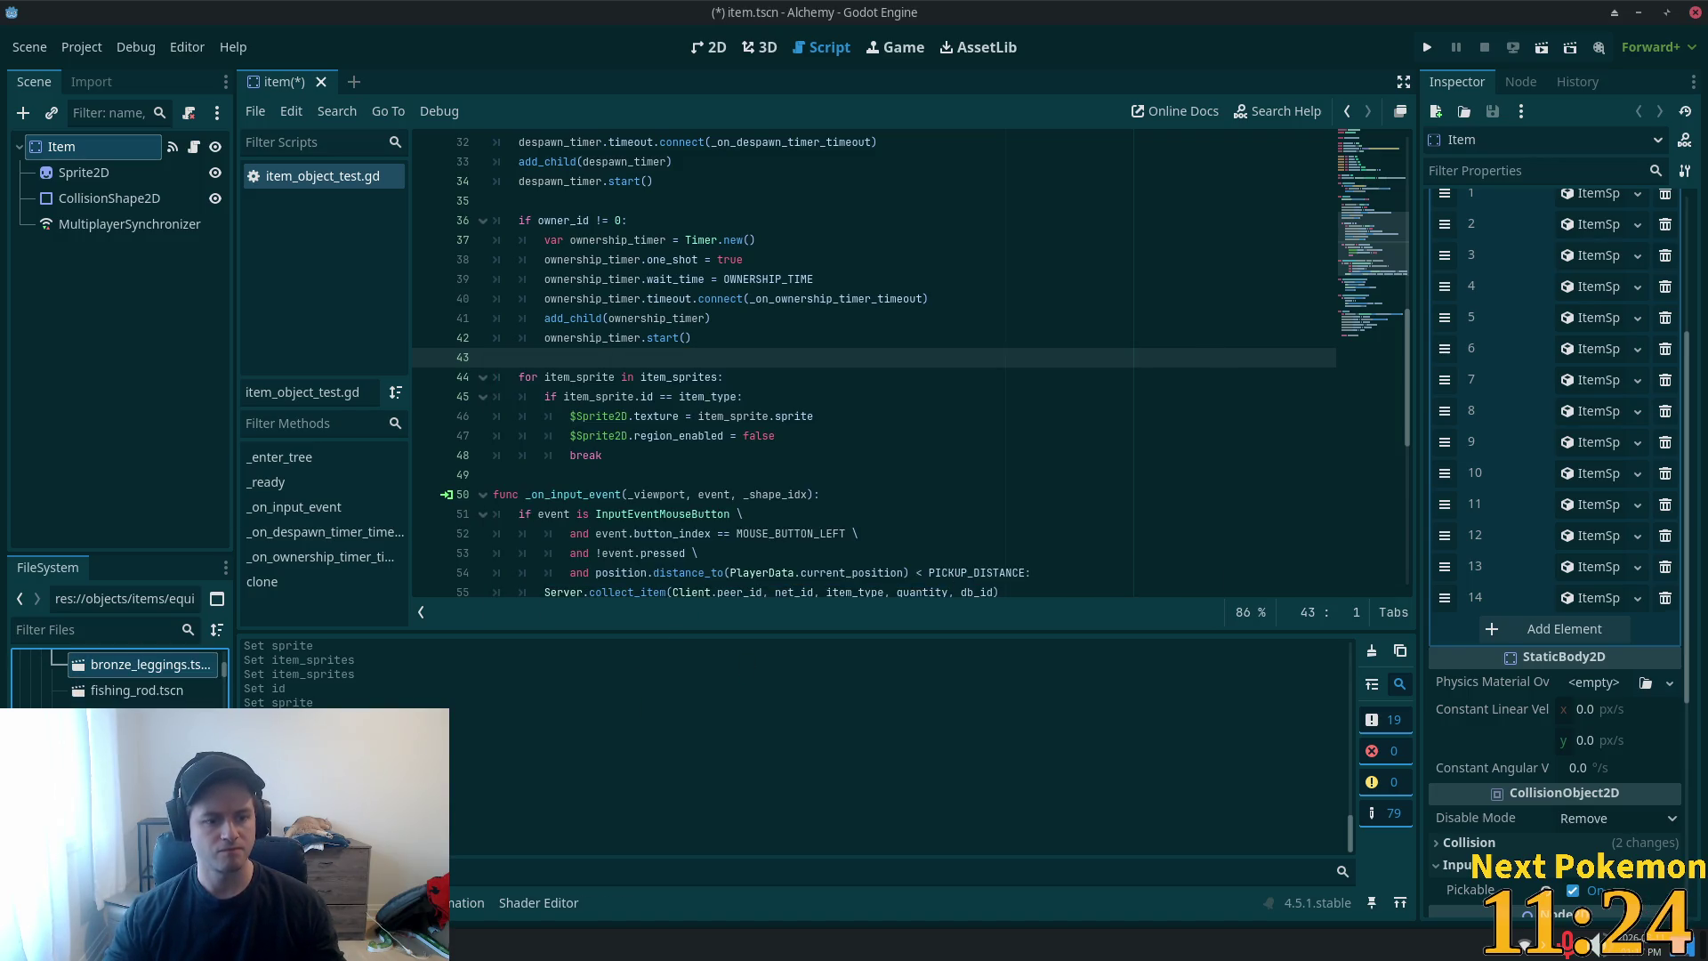
key("Down")
key("Down")
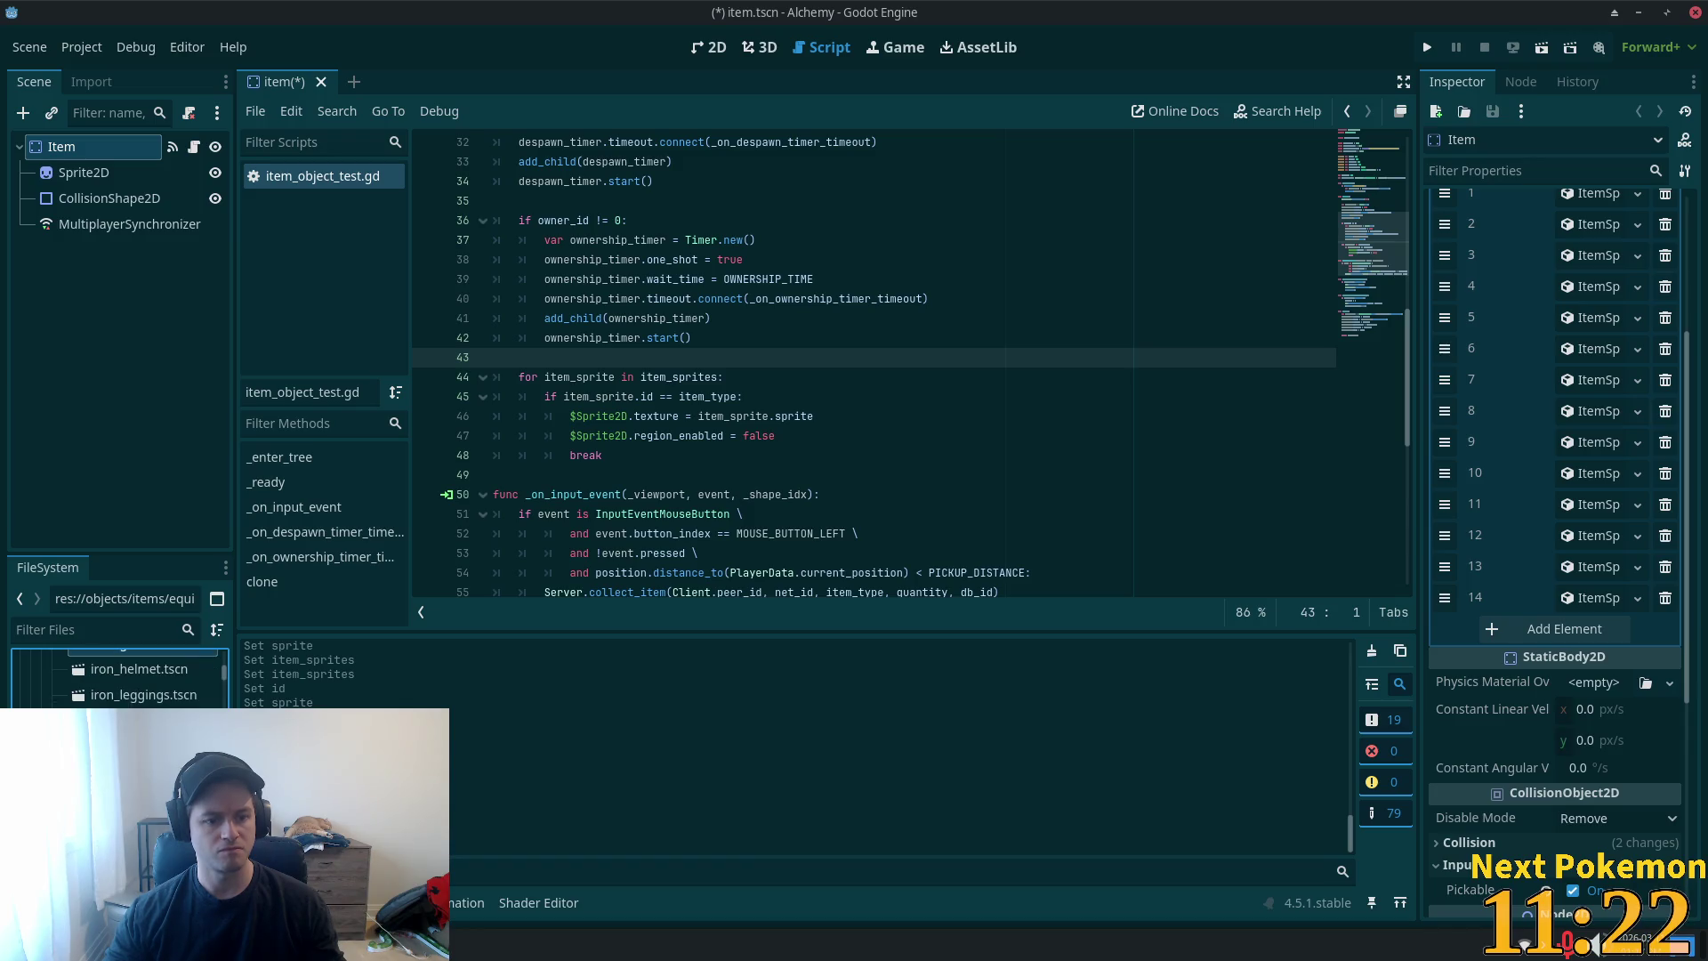
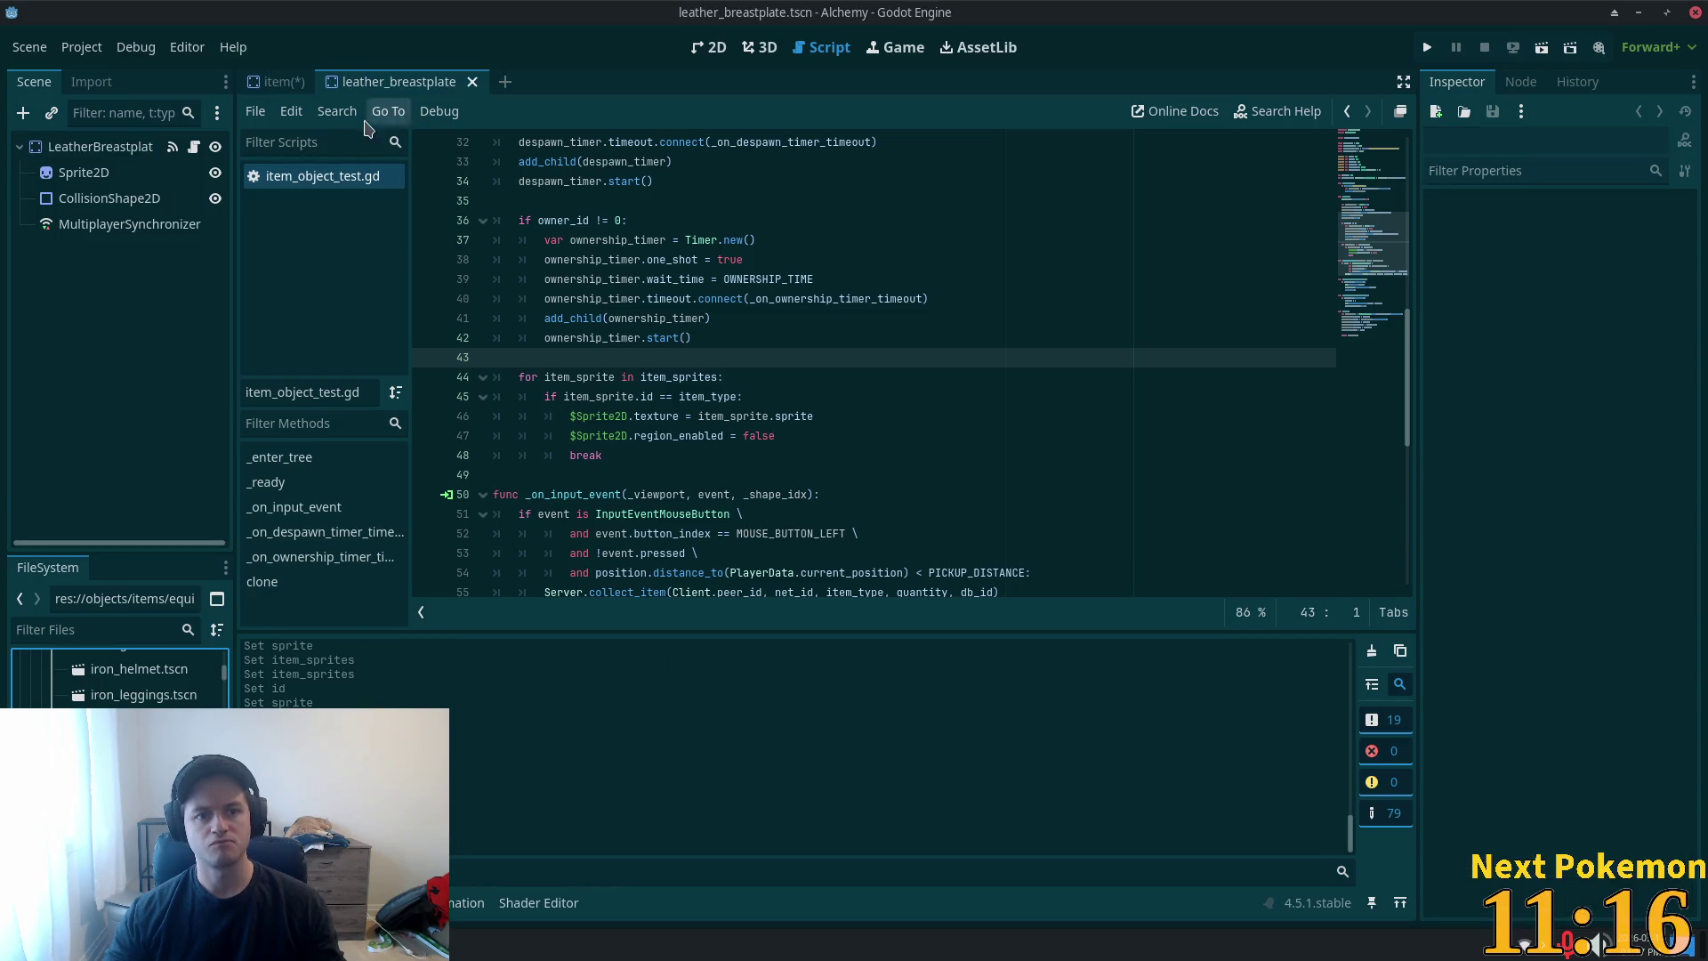
- Check the leather breastplate's item type and give item_sprites entry 14 ID 56
left_click(133, 147)
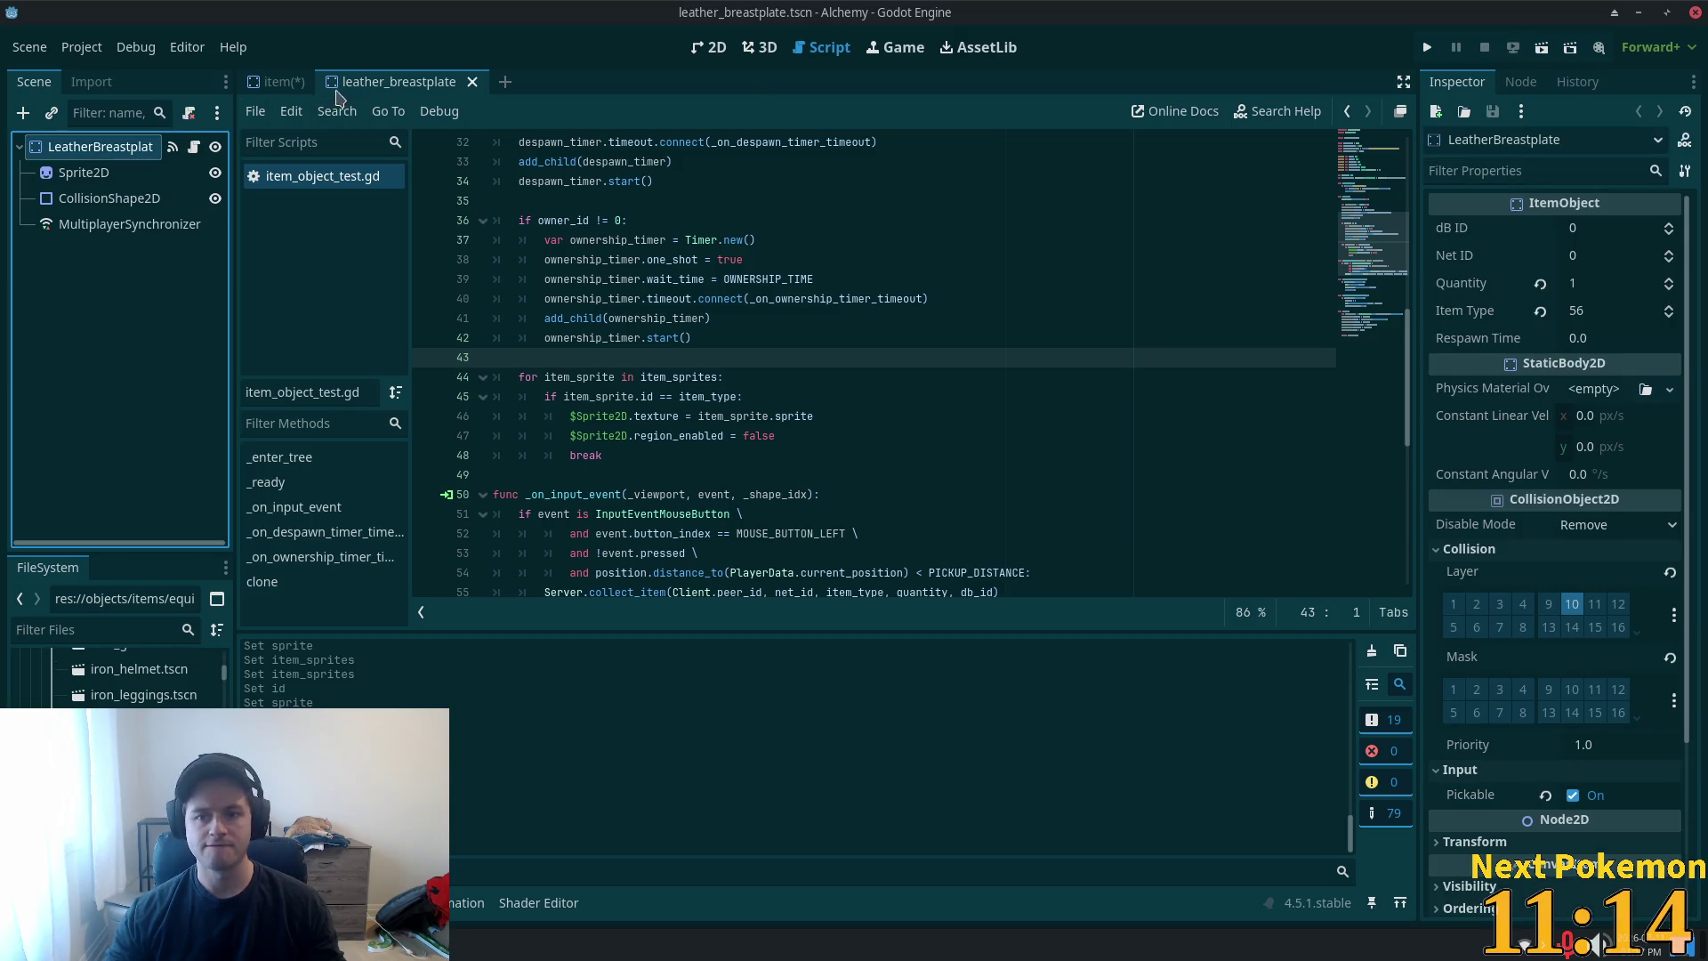
left_click(282, 82)
left_click(1592, 597)
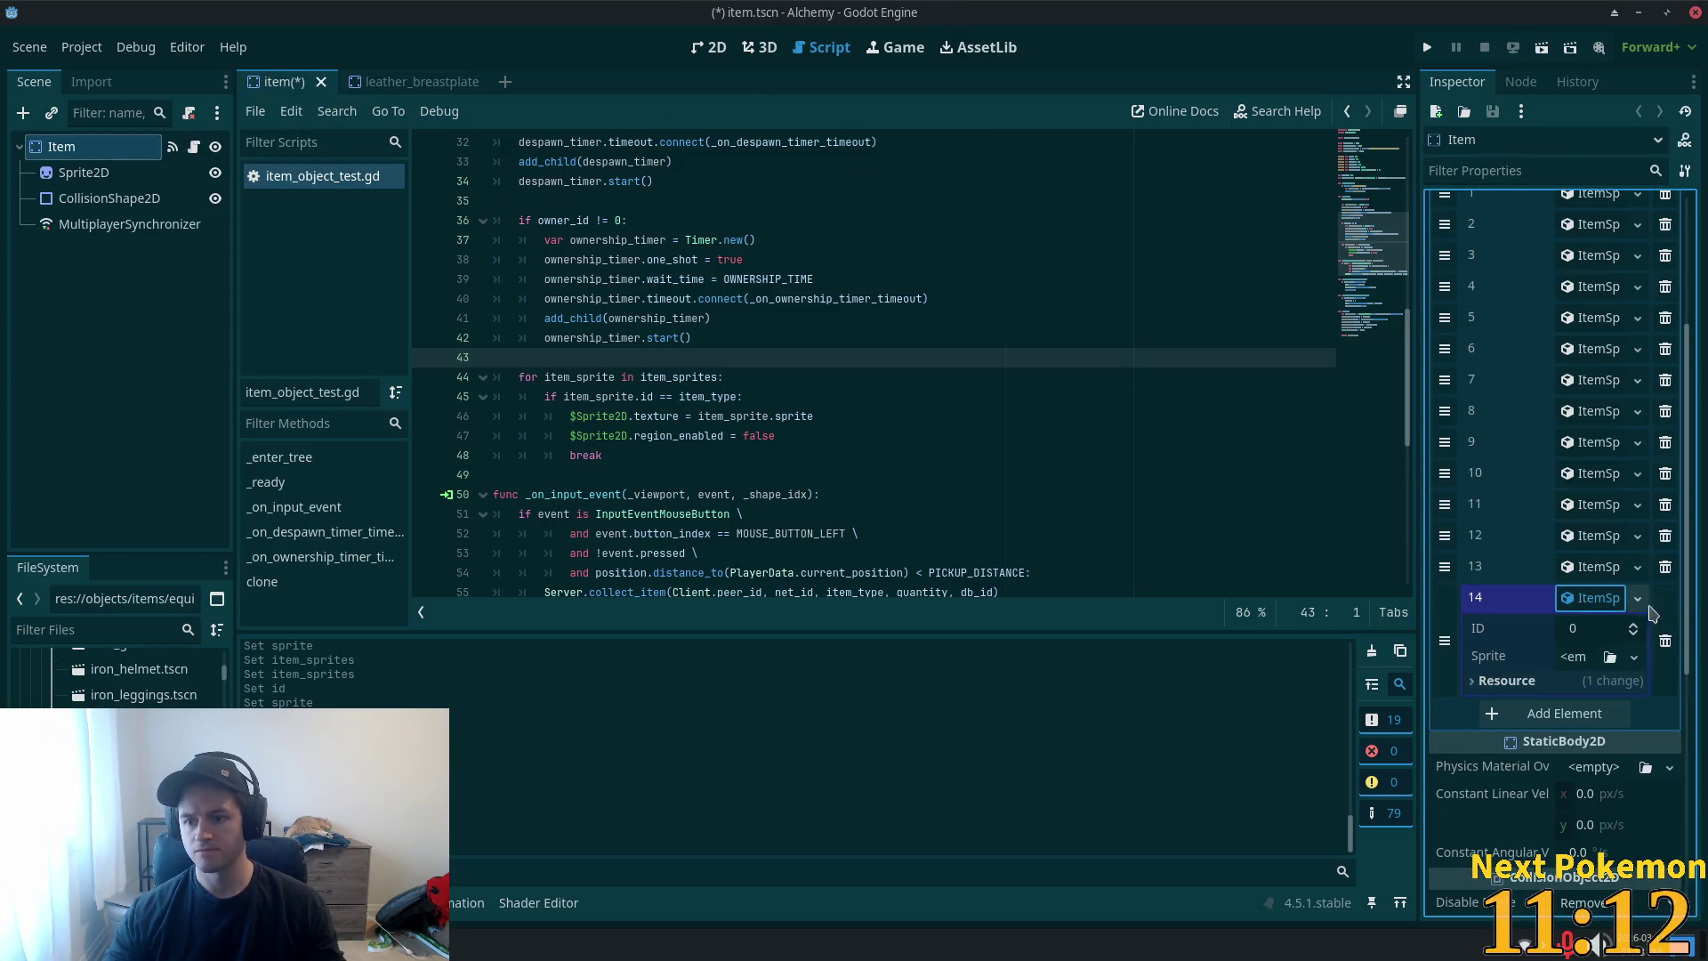
type("86")
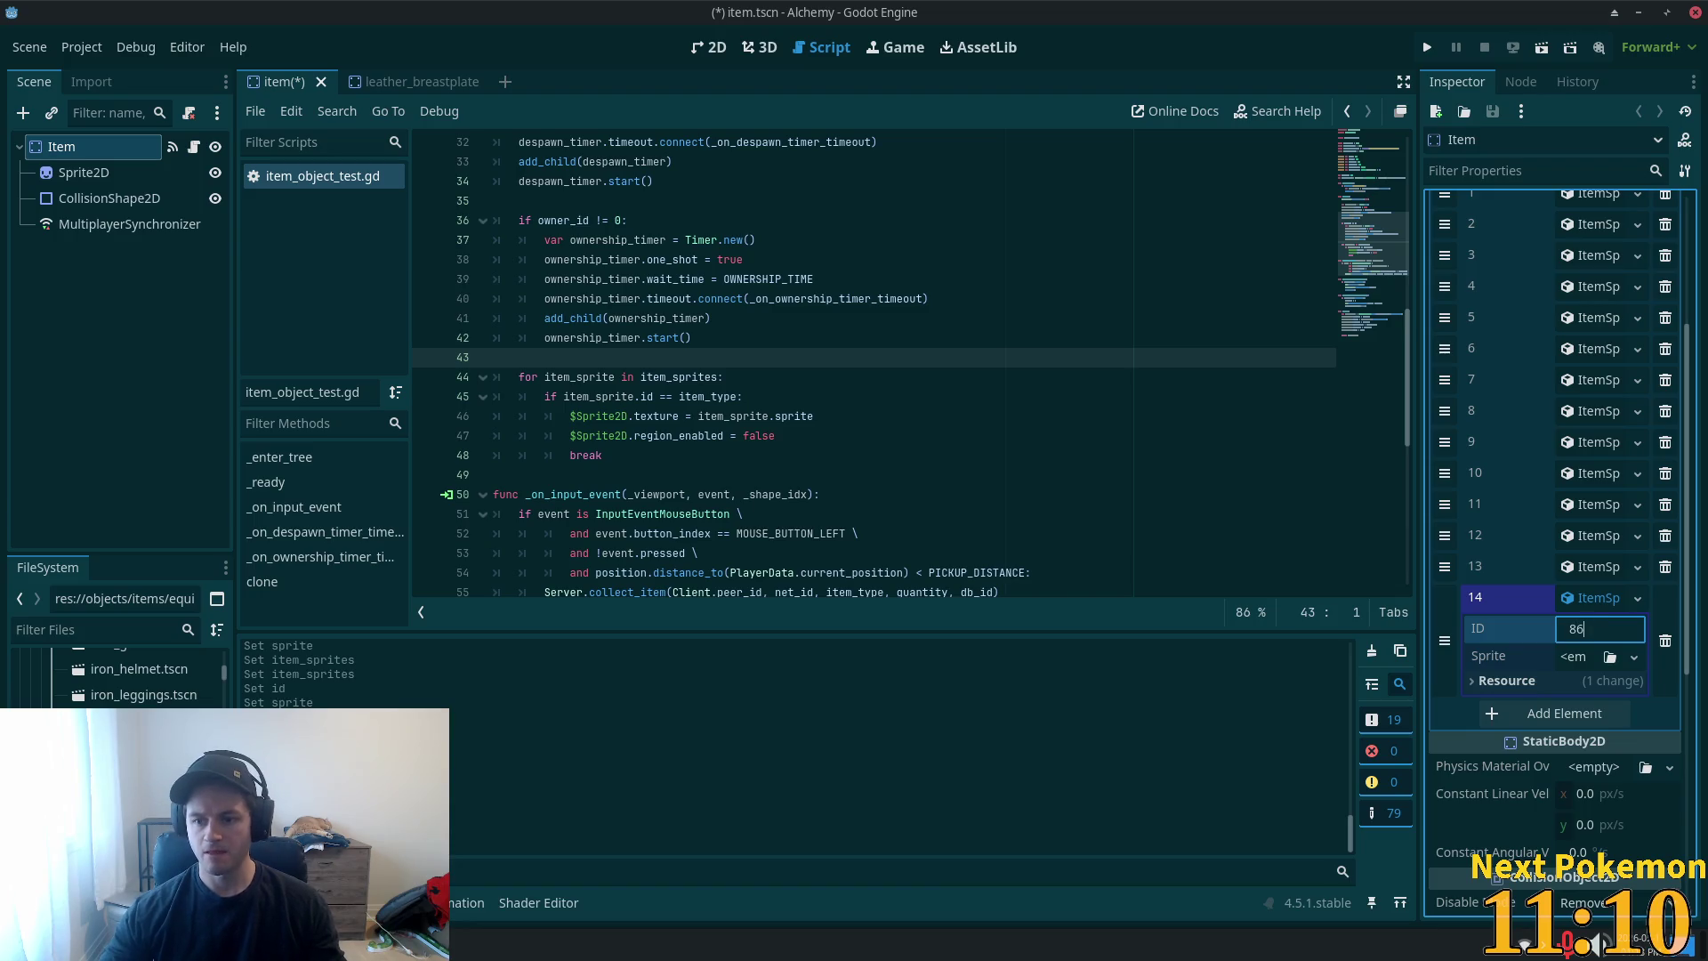
key("BackSpace")
key("BackSpace")
type("53")
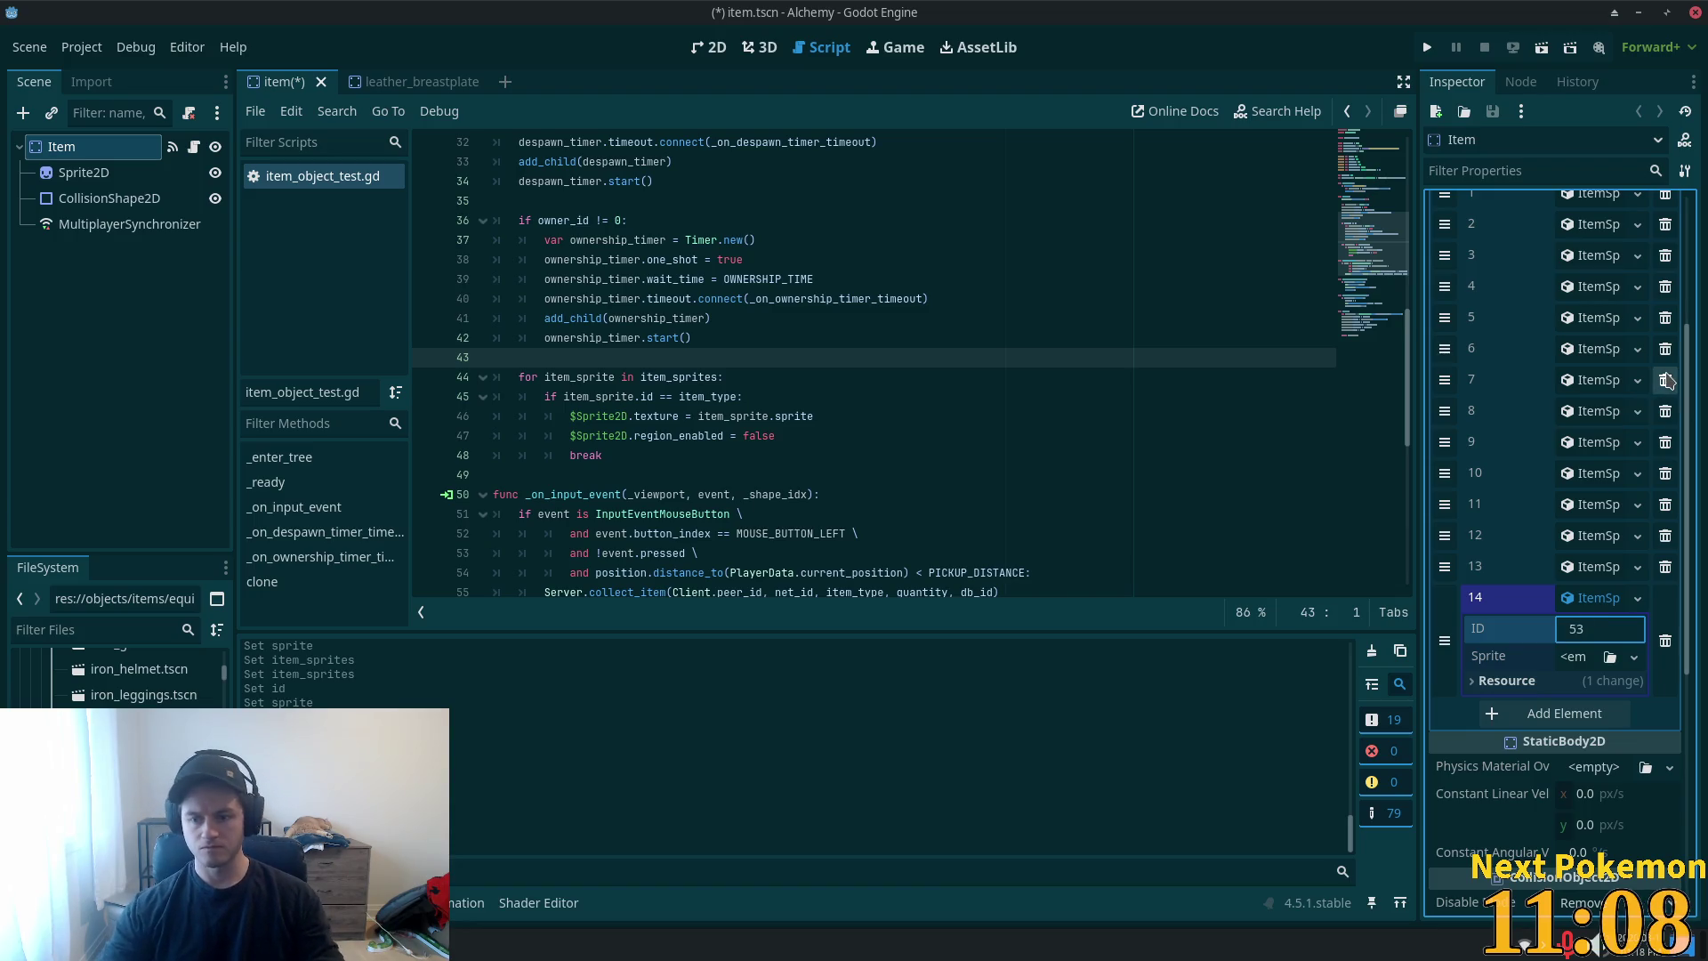
type("6")
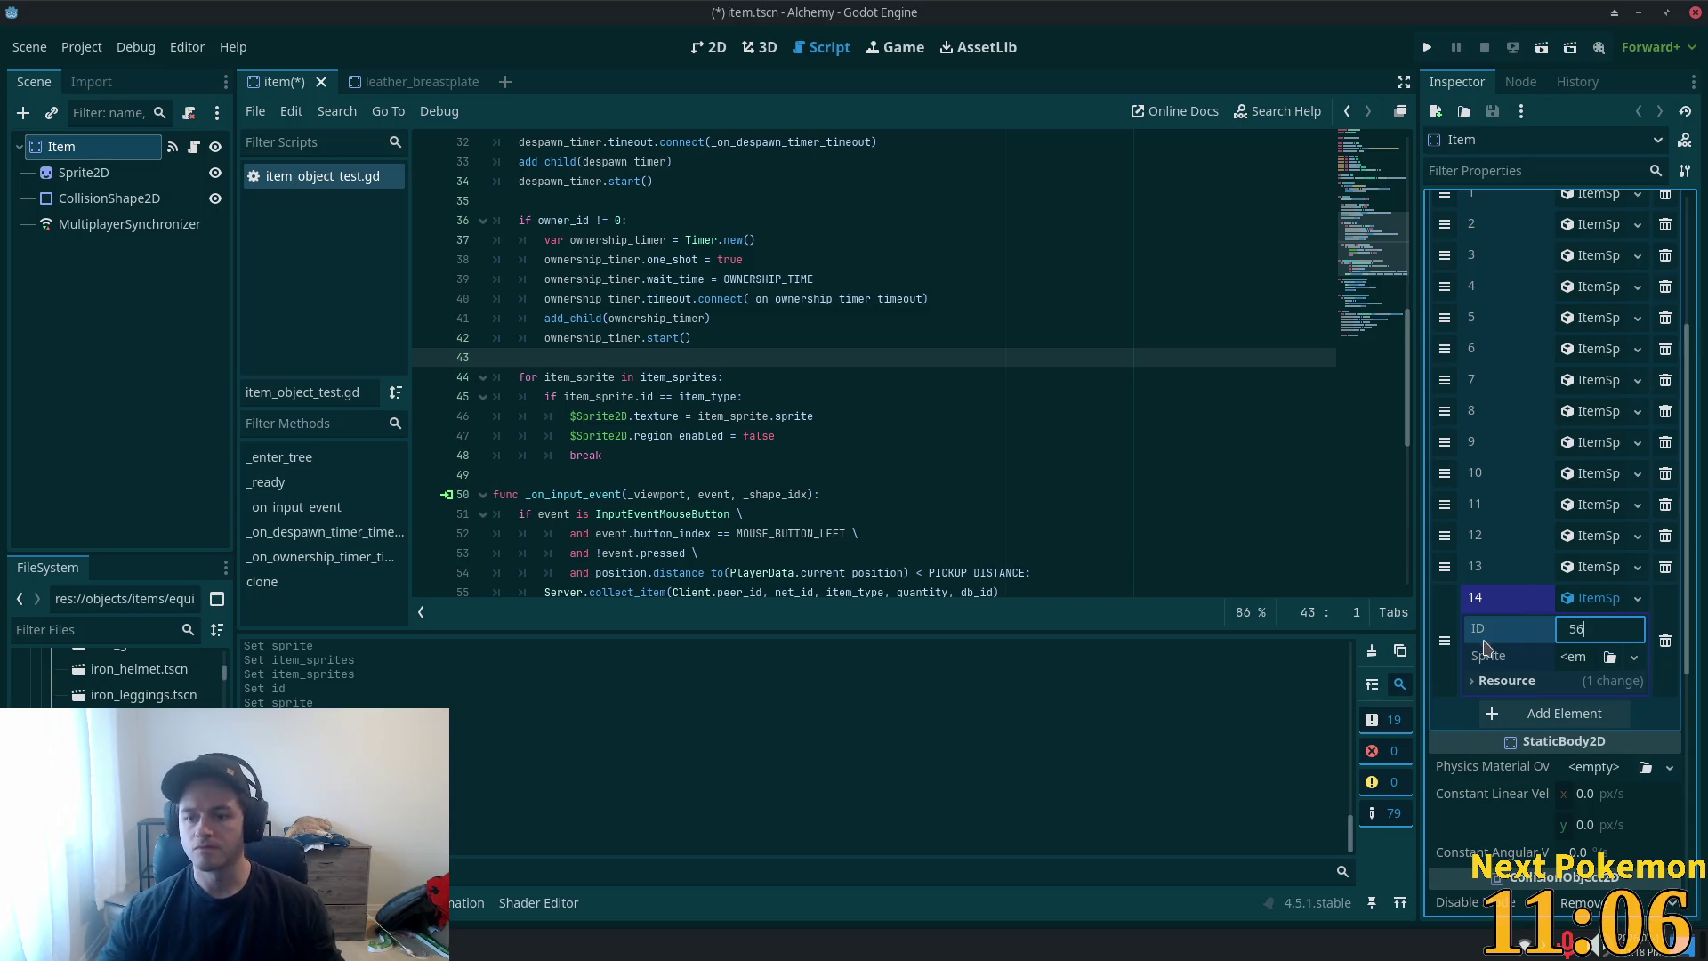
left_click(1581, 660)
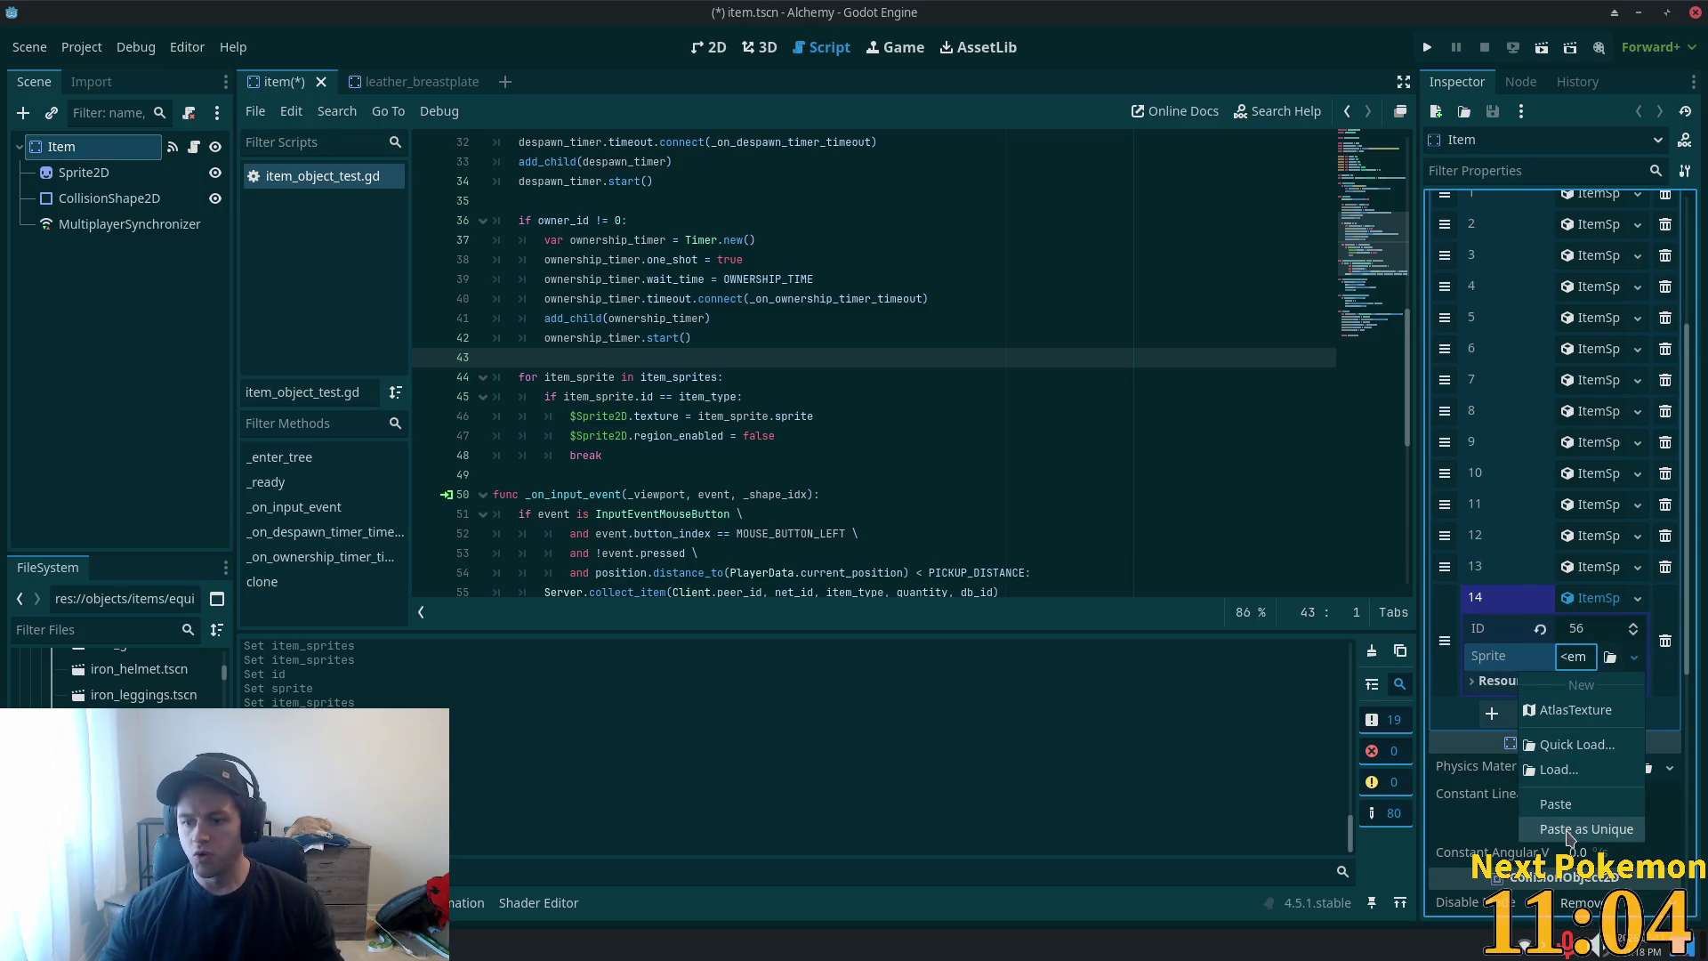
- Paste the atlas sprite as unique into entry 14 and add empty entry 15
left_click(1586, 829)
left_click(966, 642)
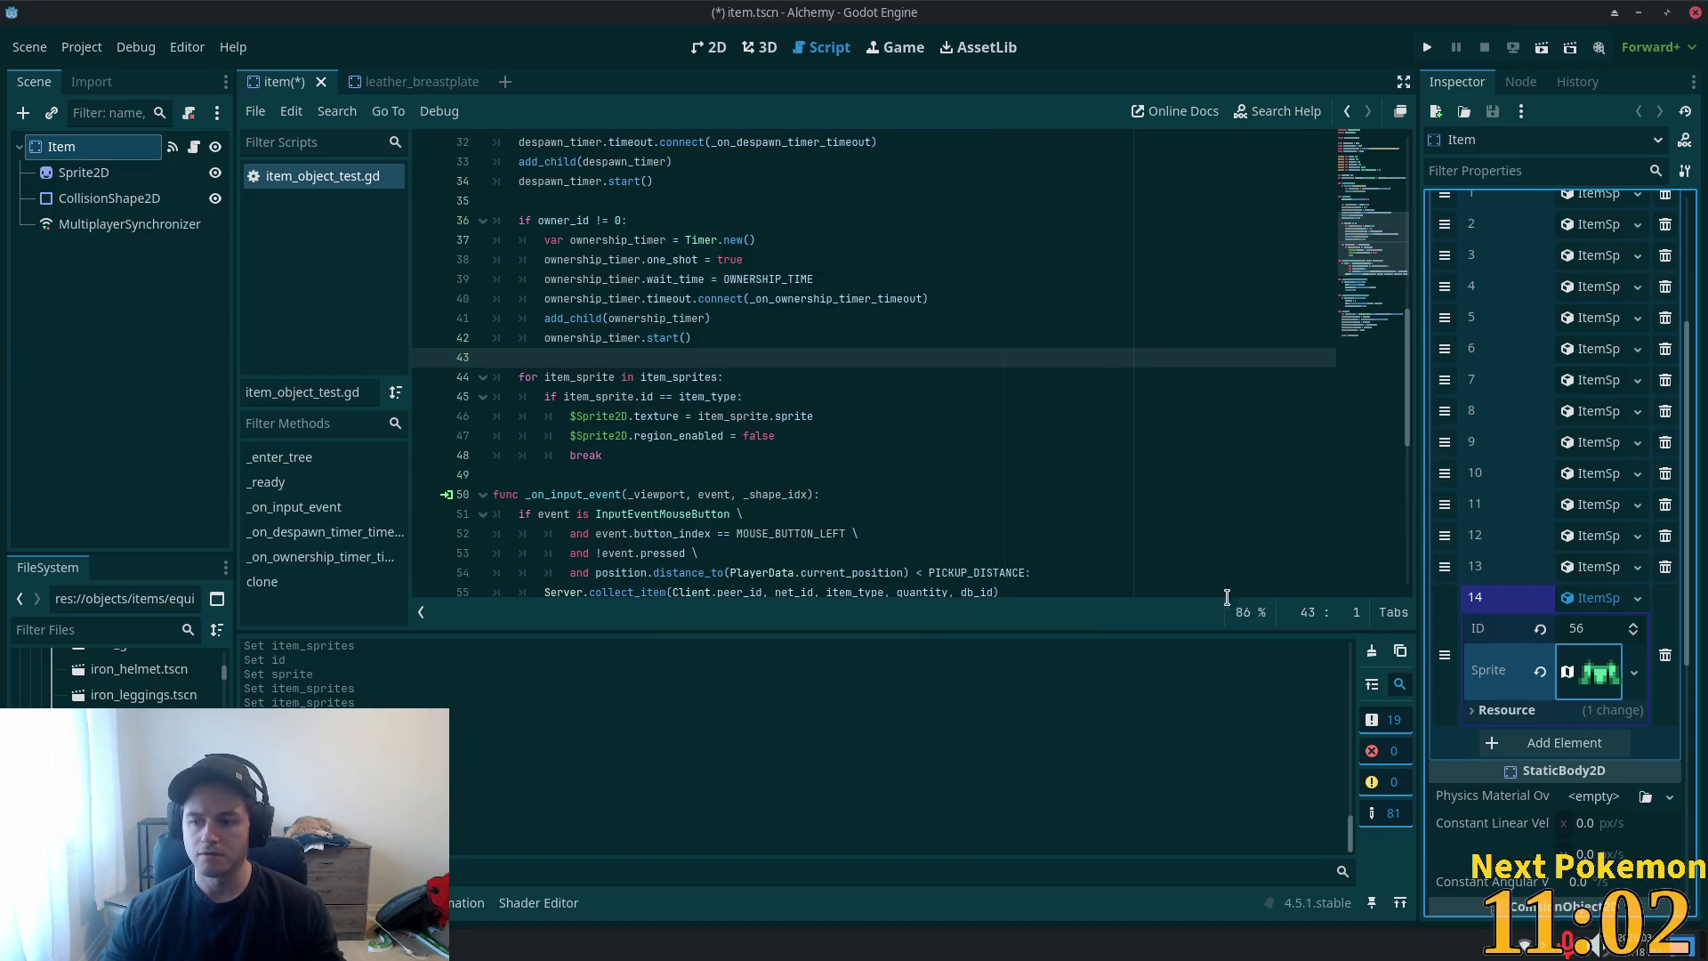
left_click(1597, 600)
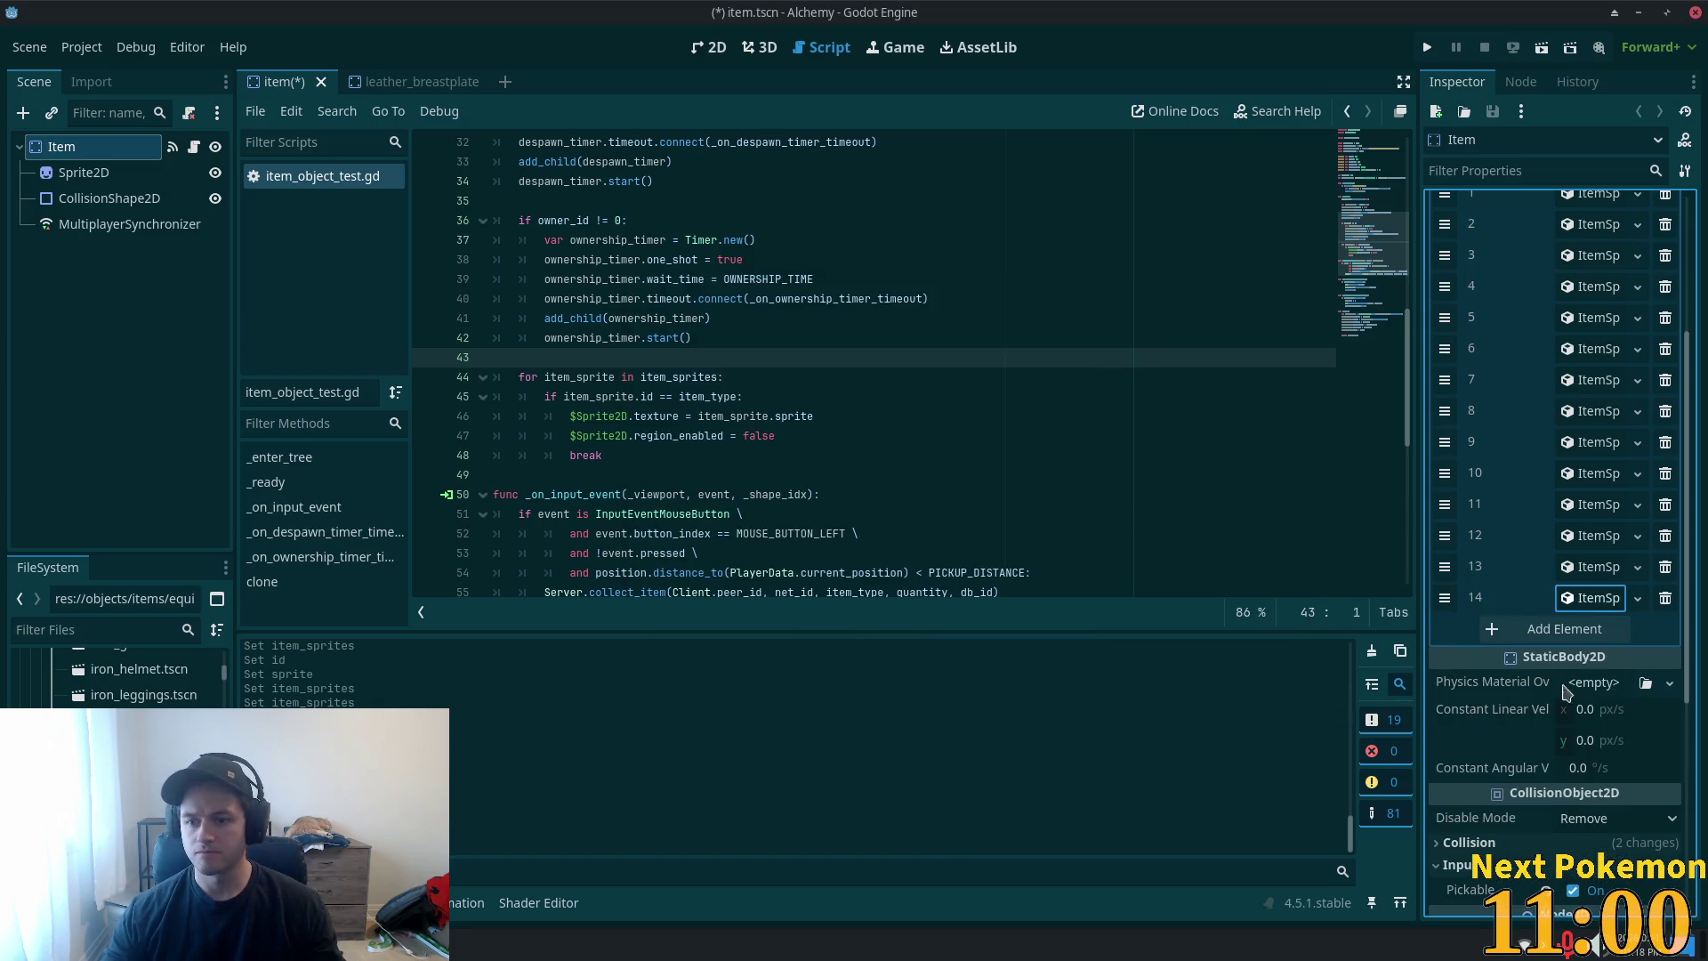
left_click(1571, 637)
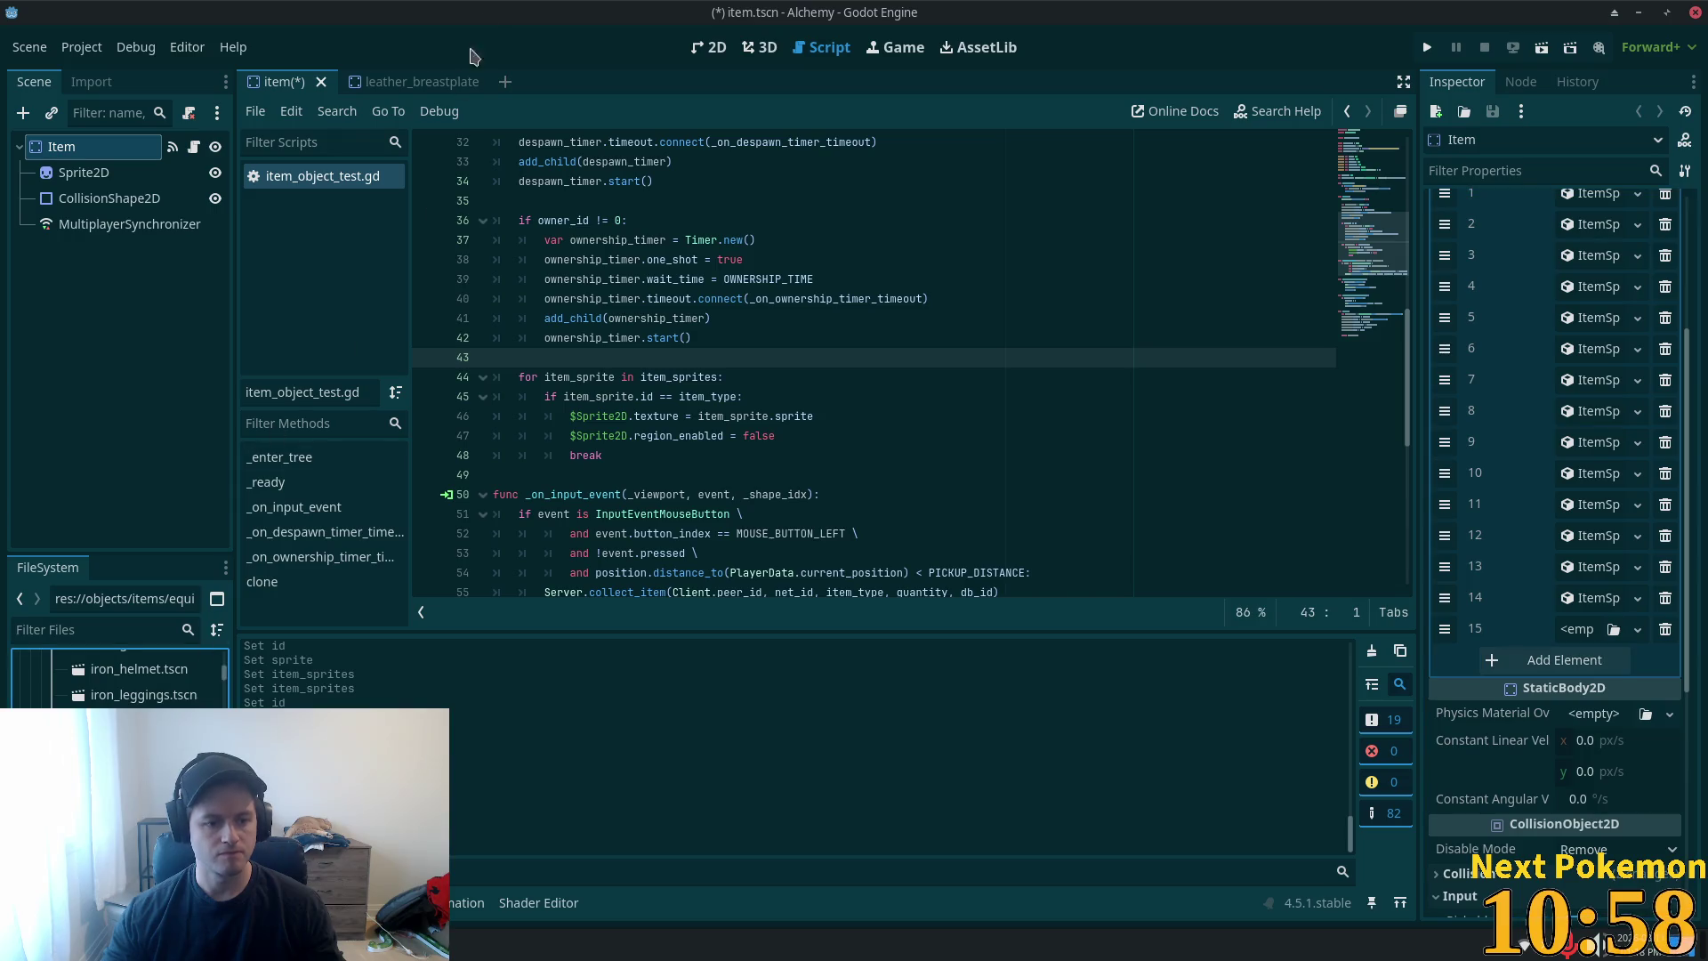
- Close the leather breastplate scene and request deleting leather_breastplate.tscn
left_click(479, 87)
left_click(476, 82)
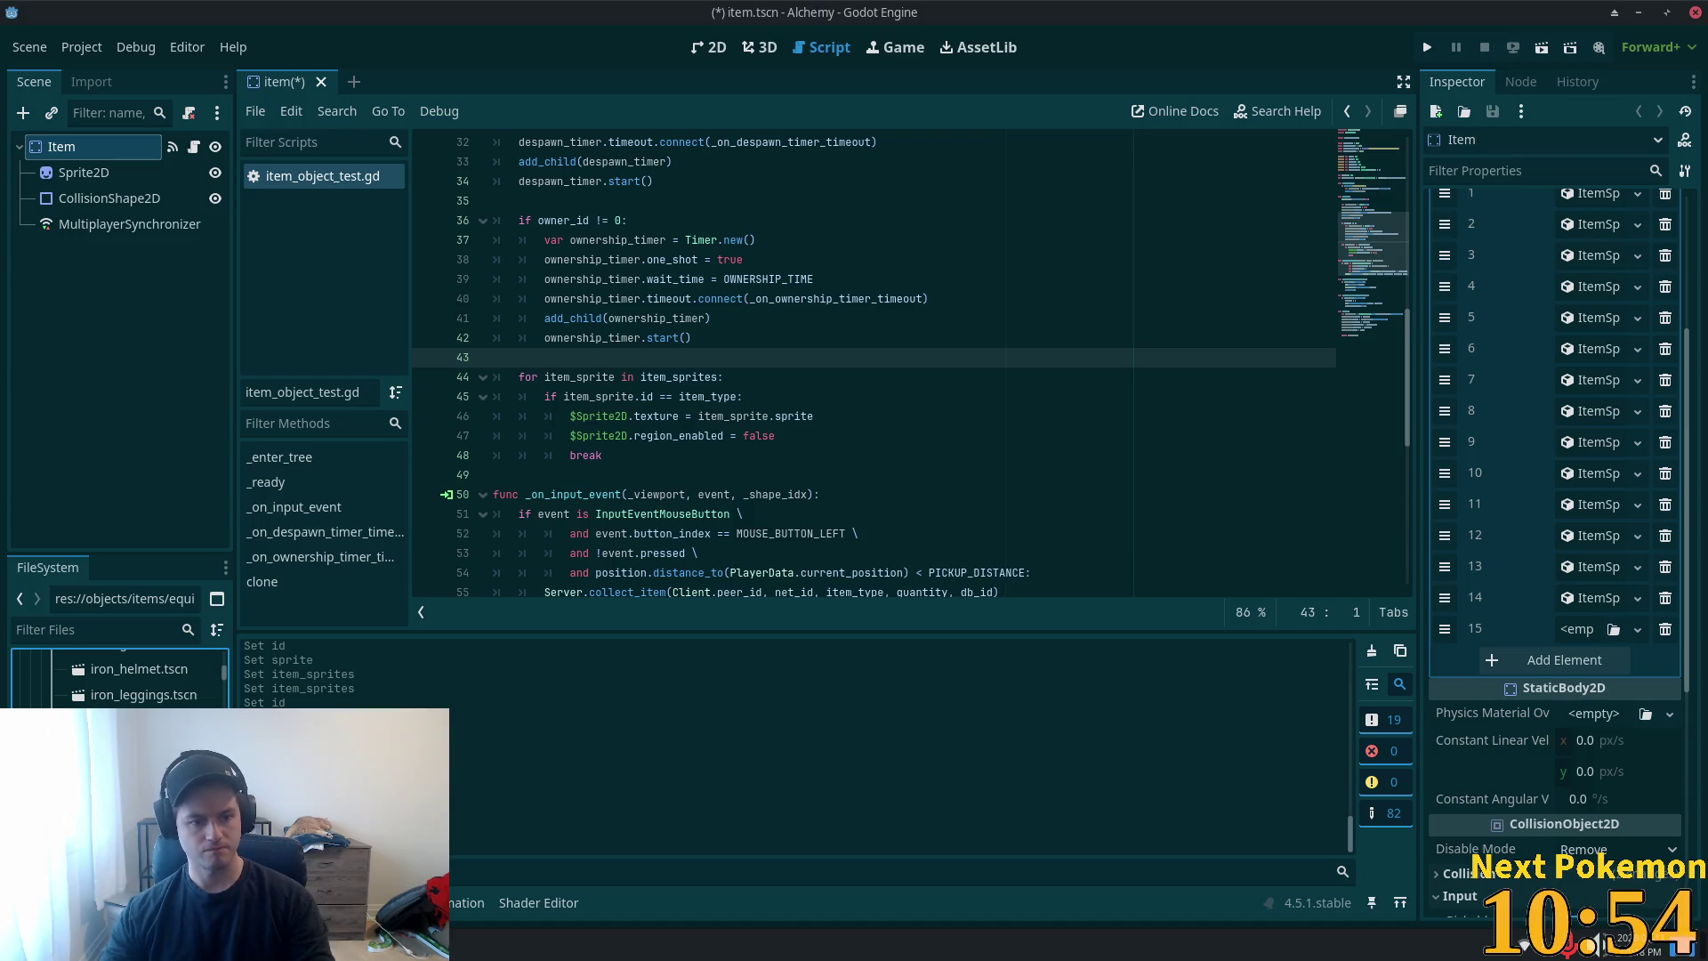
key("Delete")
scroll(120, 681, "down", 1)
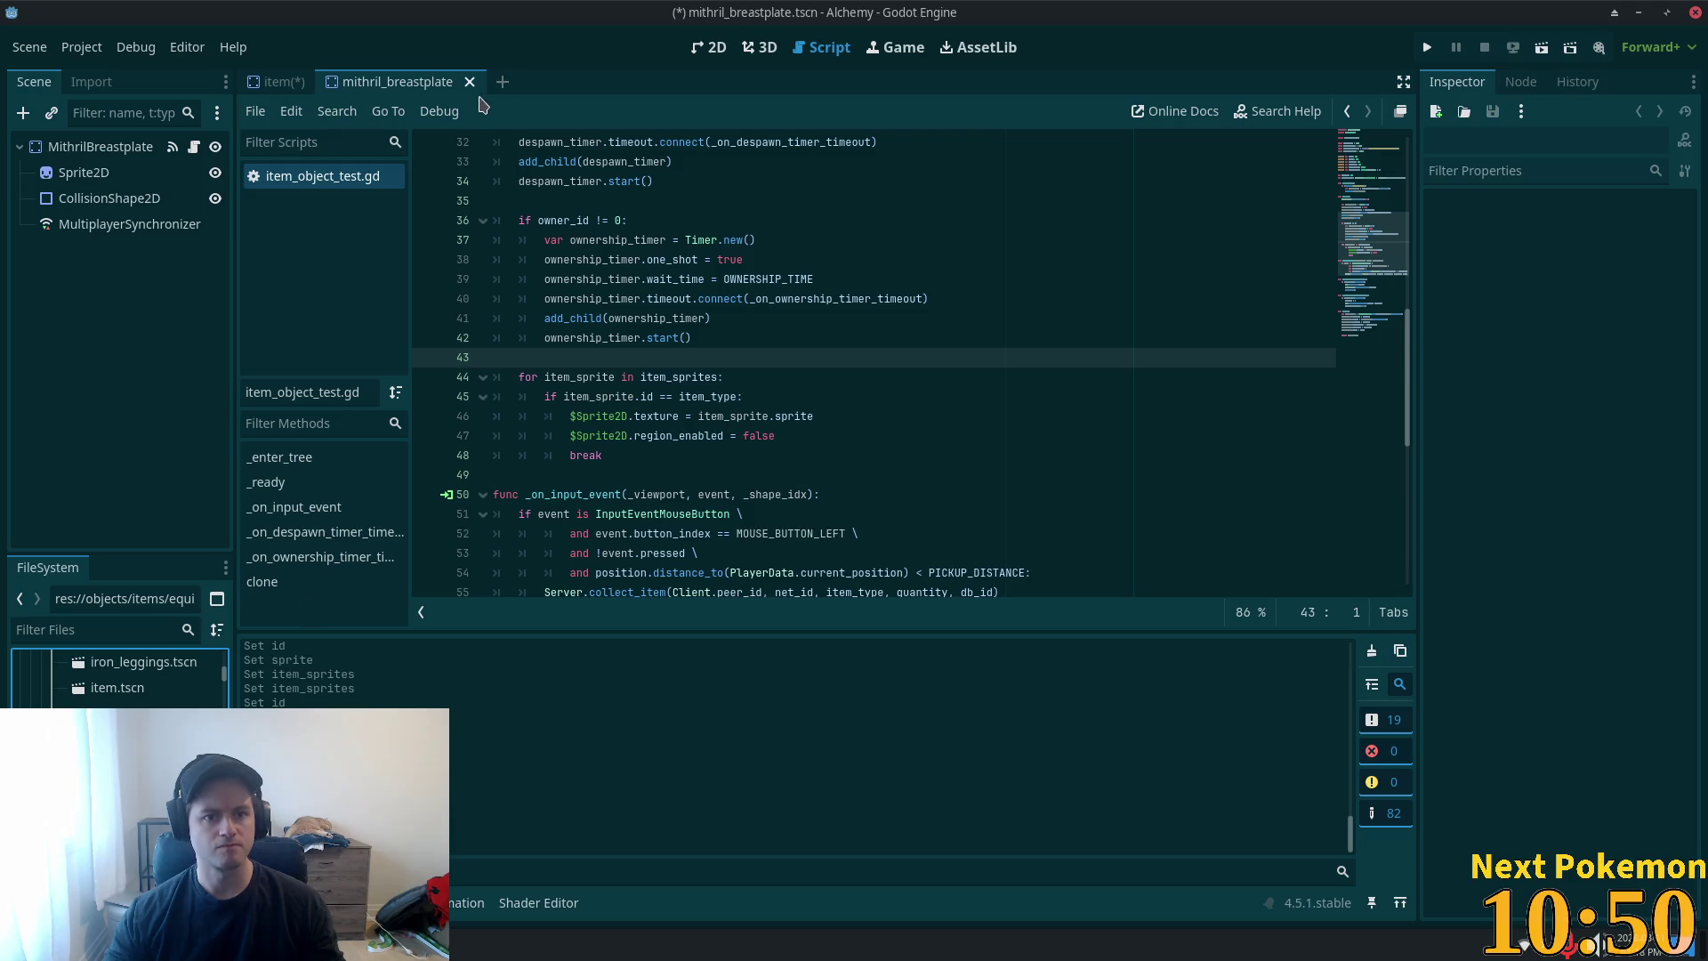
- Read MithrilBreastplate's item type 84, close it, and make entry 15 a new ItemSprite with ID 84
left_click(165, 151)
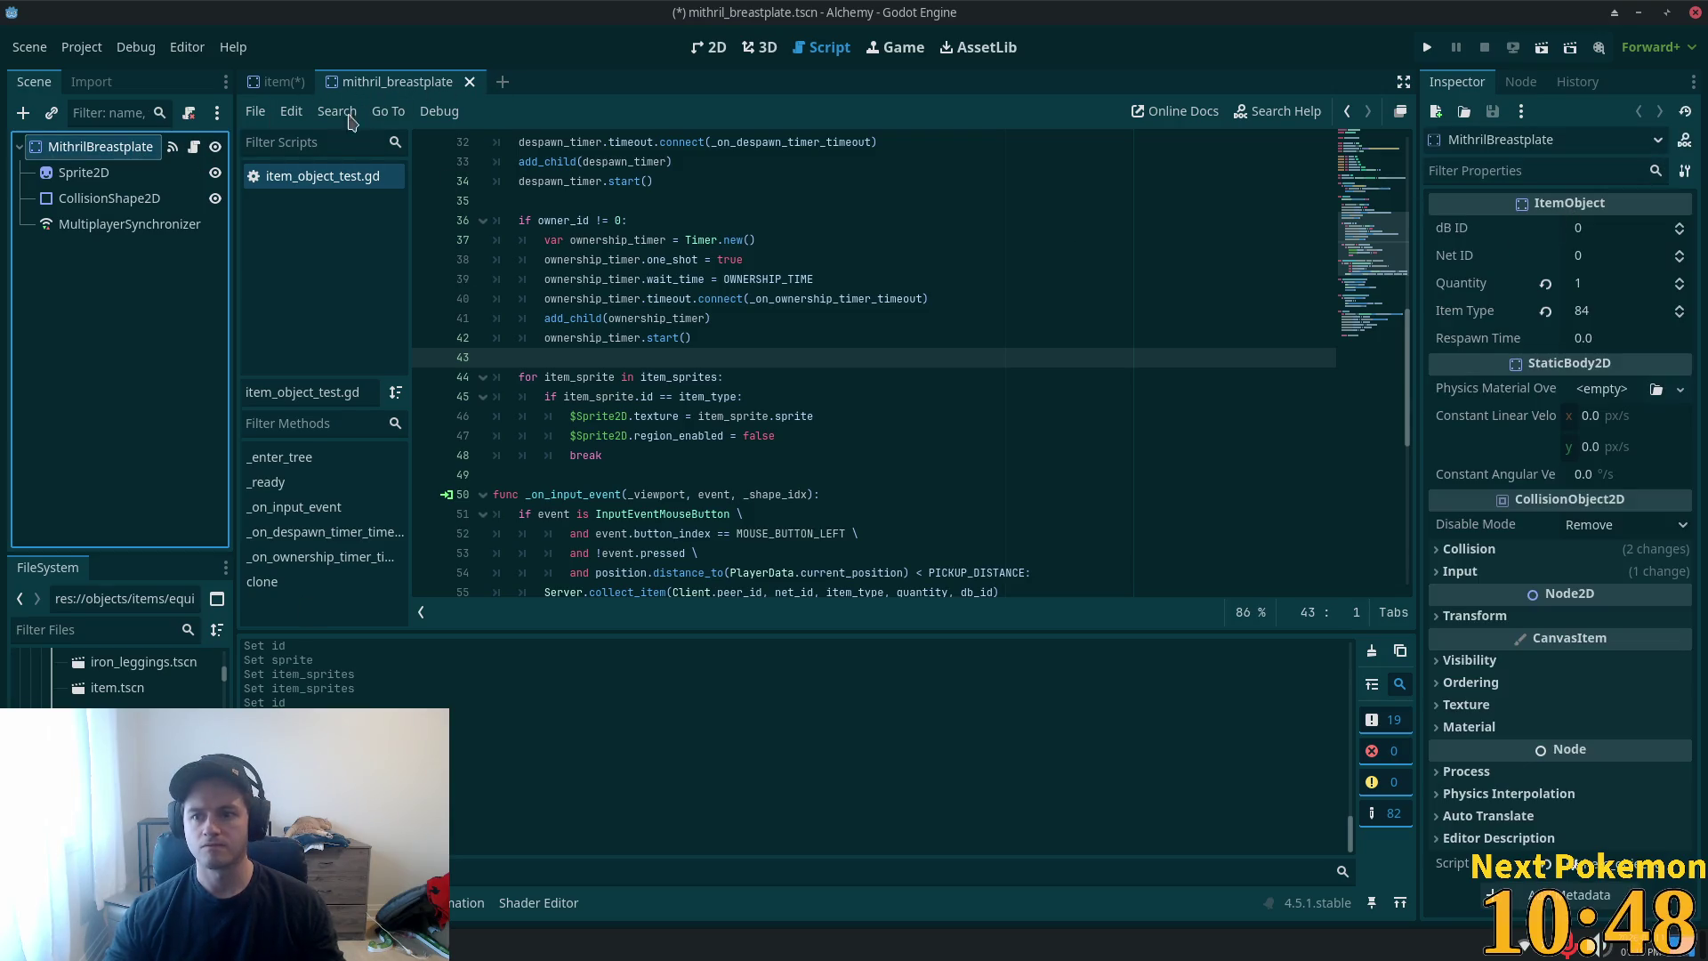
left_click(470, 82)
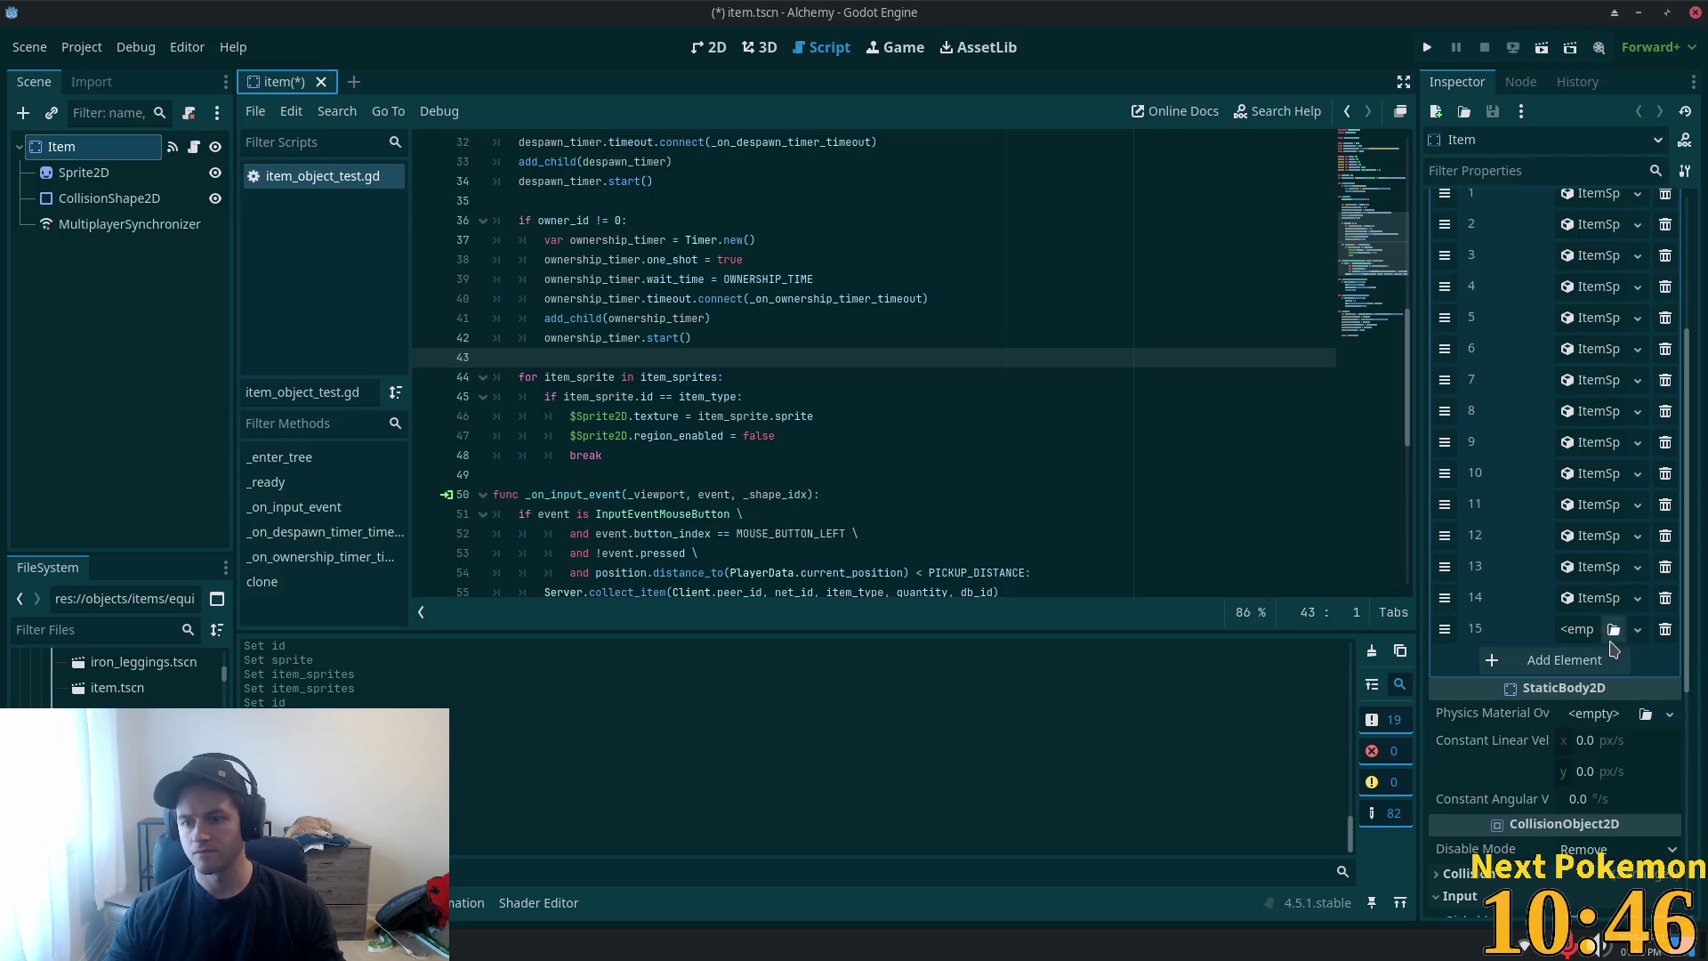
left_click(1613, 630)
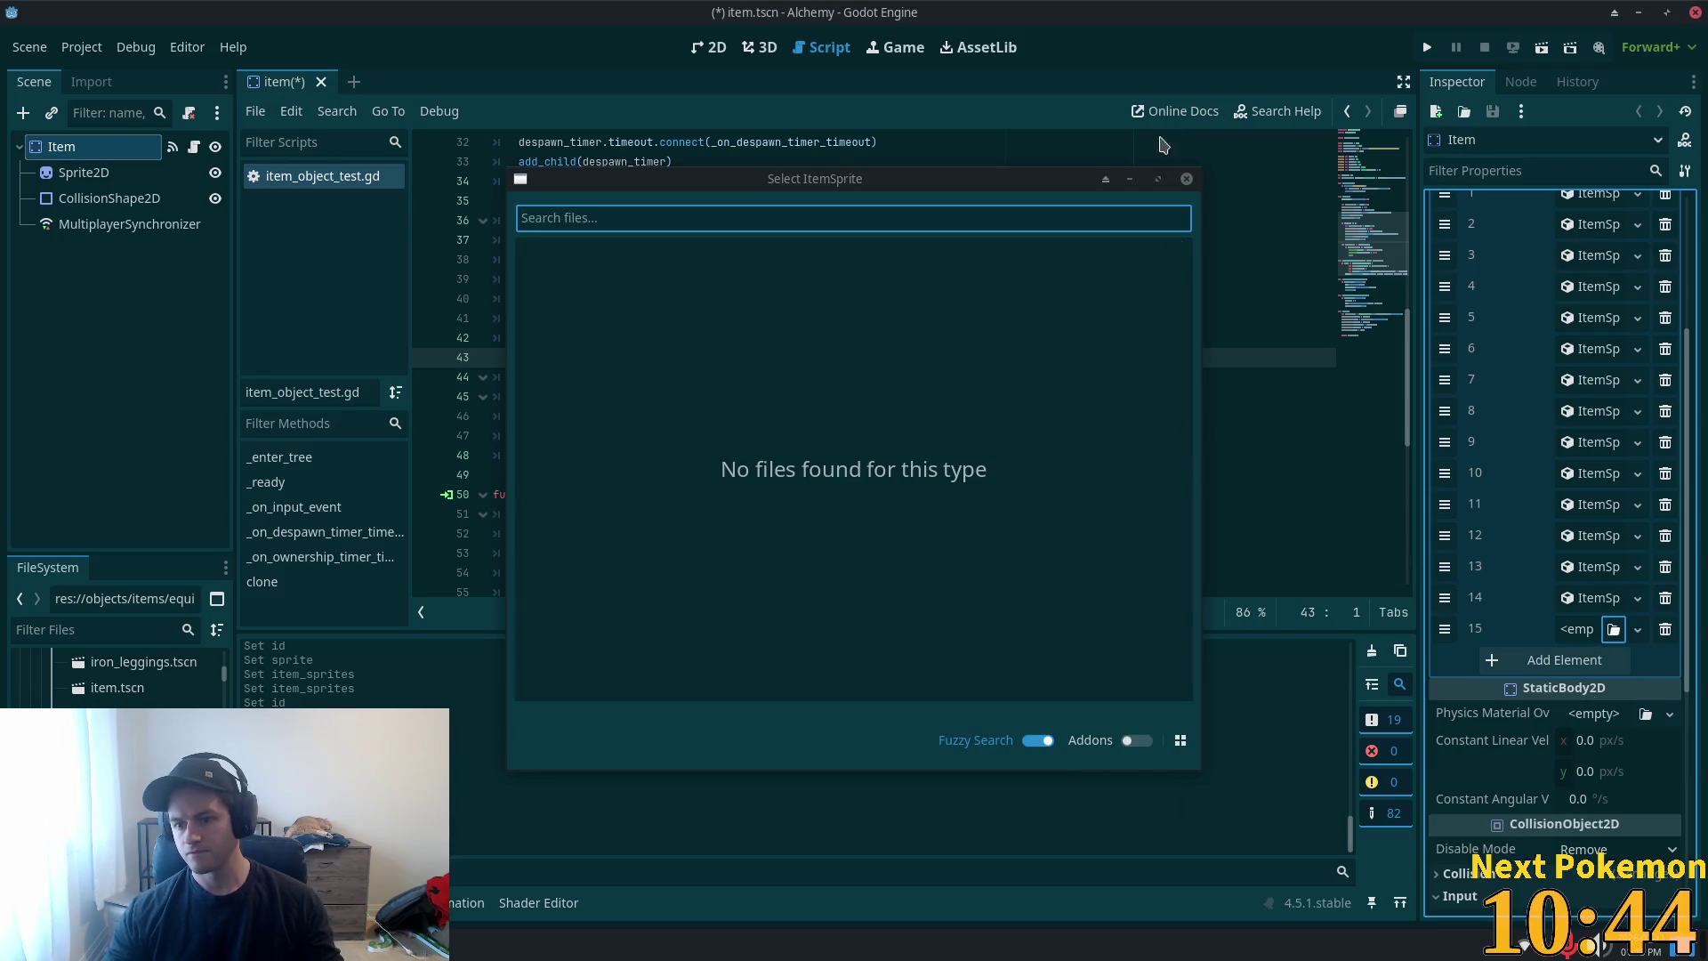
key("Escape")
left_click(1577, 629)
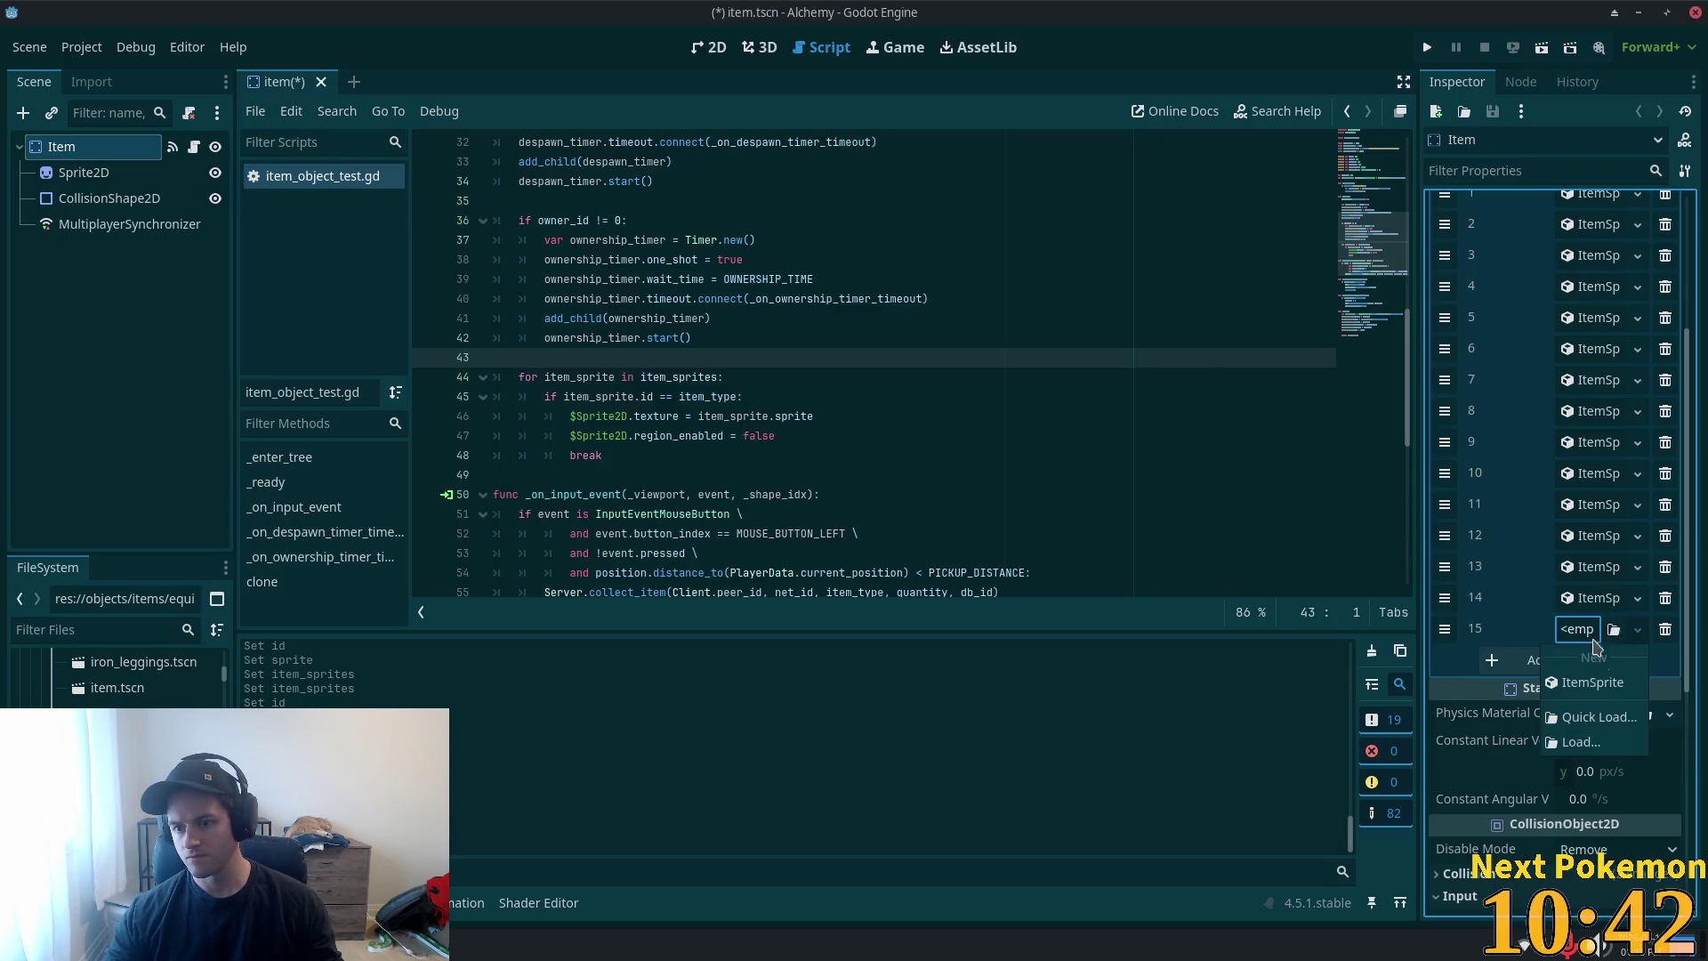
left_click(1585, 685)
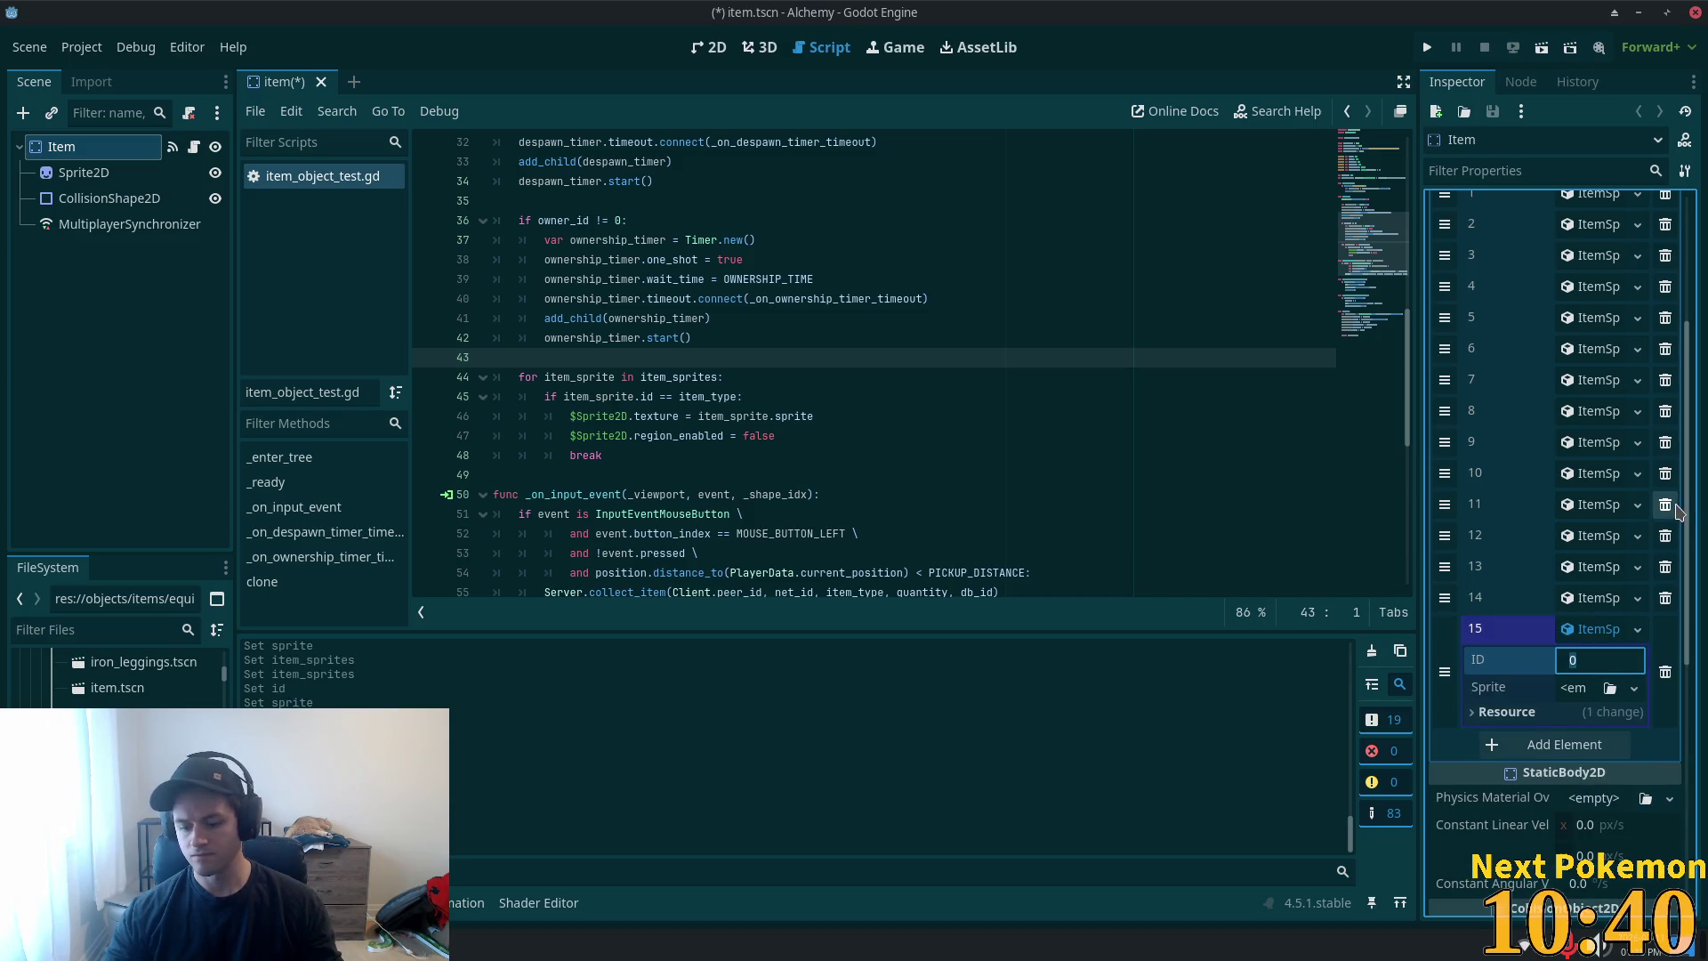
type("84")
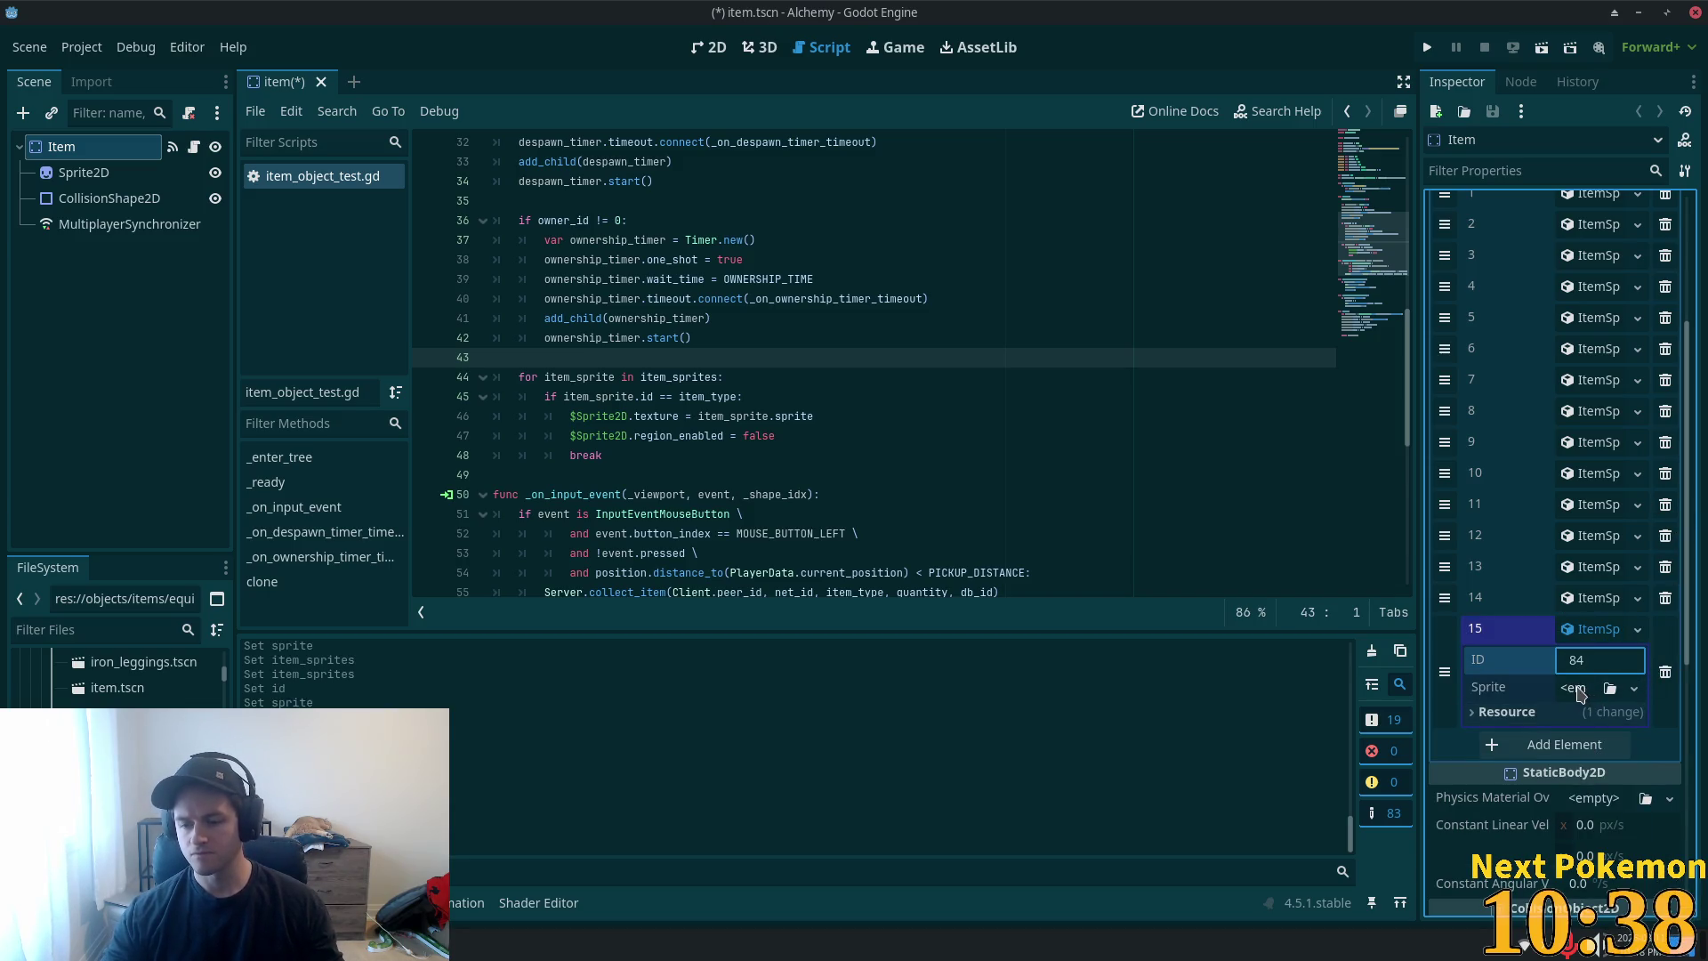
- Paste a unique atlas sprite into entry 15, add entry 16, and delete mithril_breastplate.tscn
right_click(1580, 694)
left_click(1575, 849)
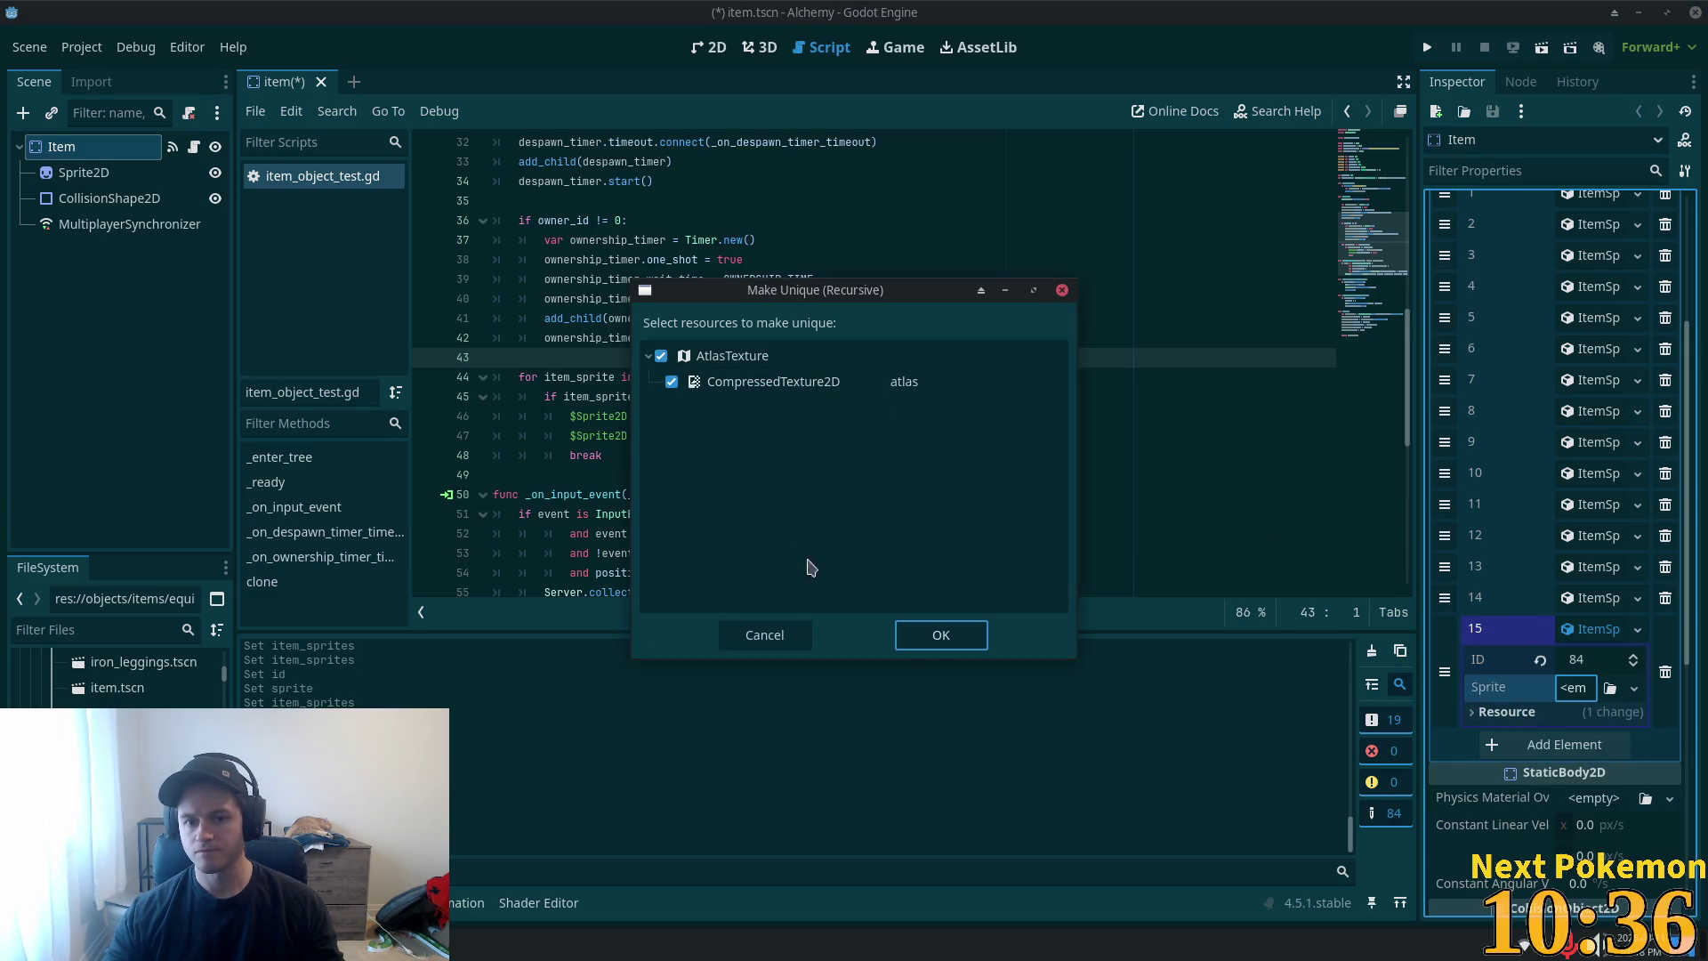
left_click(940, 634)
left_click(1590, 630)
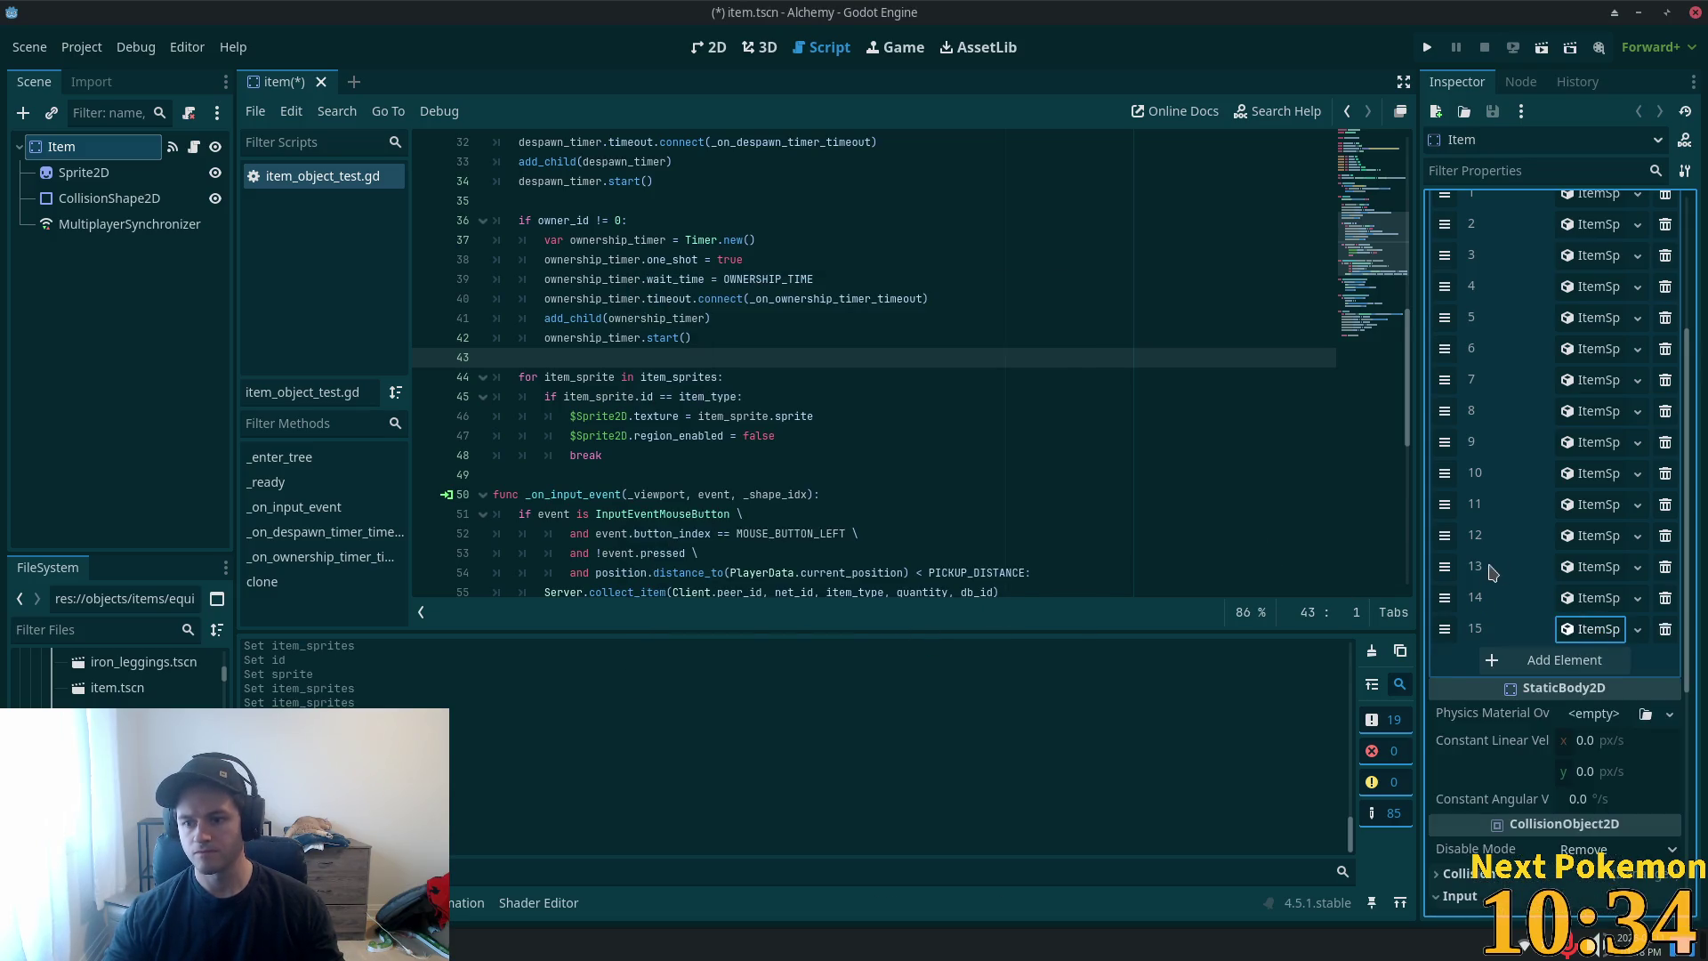
left_click(1552, 661)
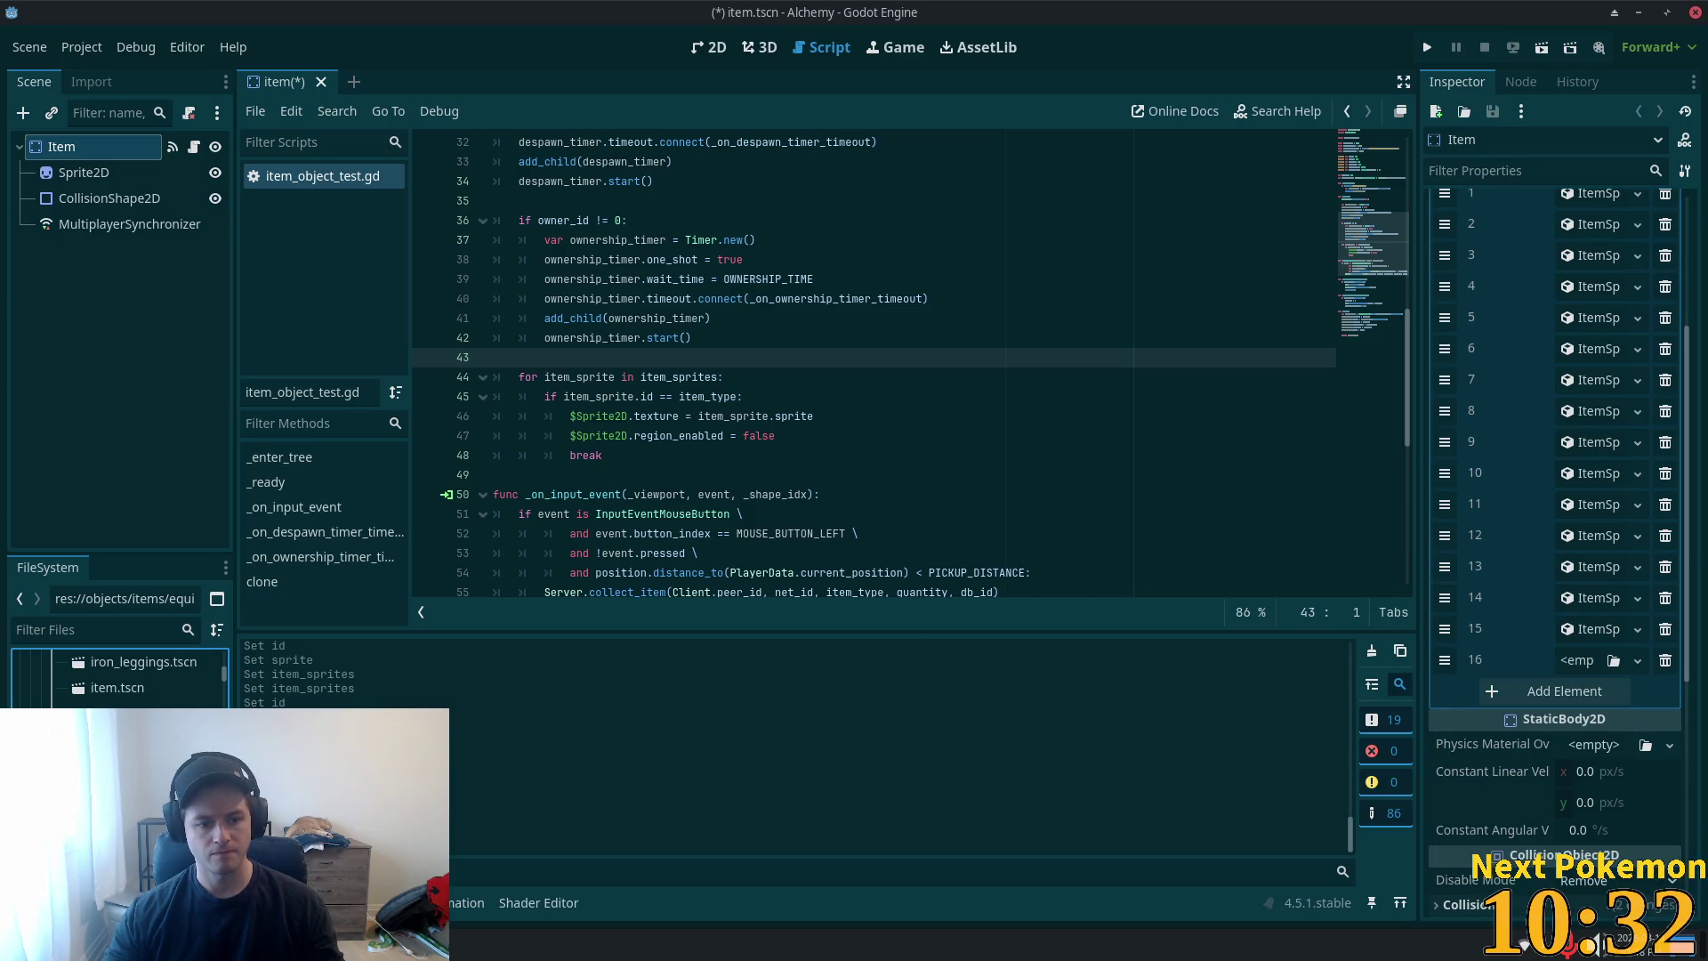
key("Delete")
left_click(975, 569)
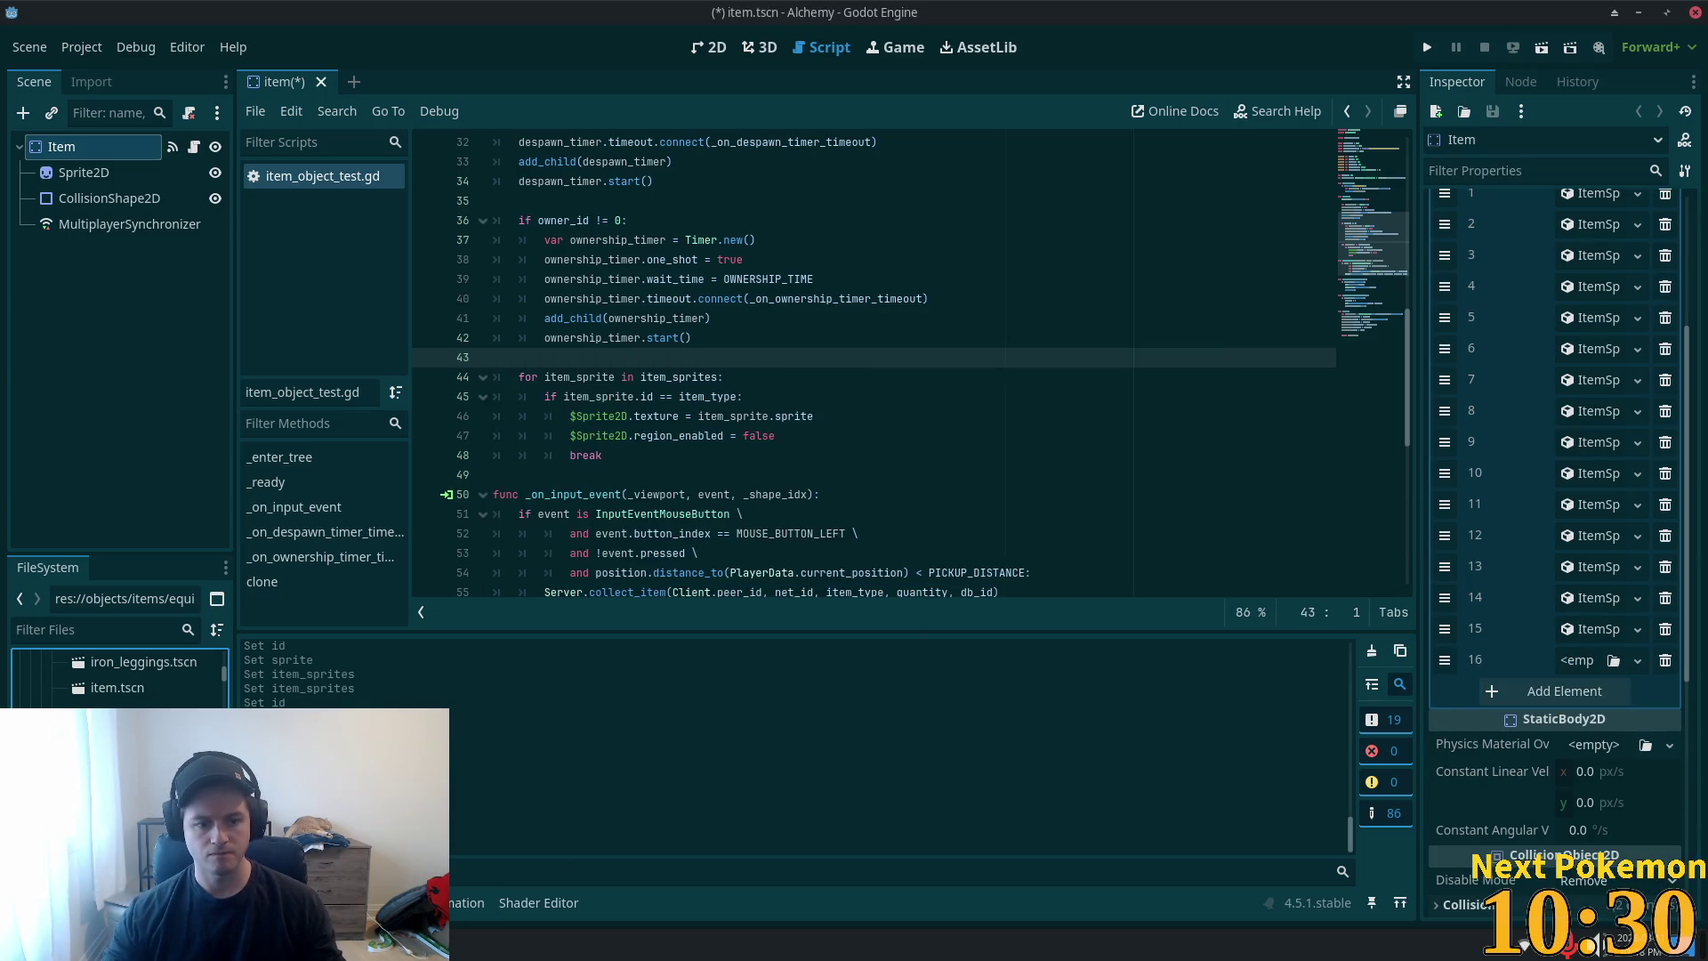
- Check mithril chainmail's item type 85, close it, and make entry 16 a new ItemSprite with ID 85
left_click(100, 150)
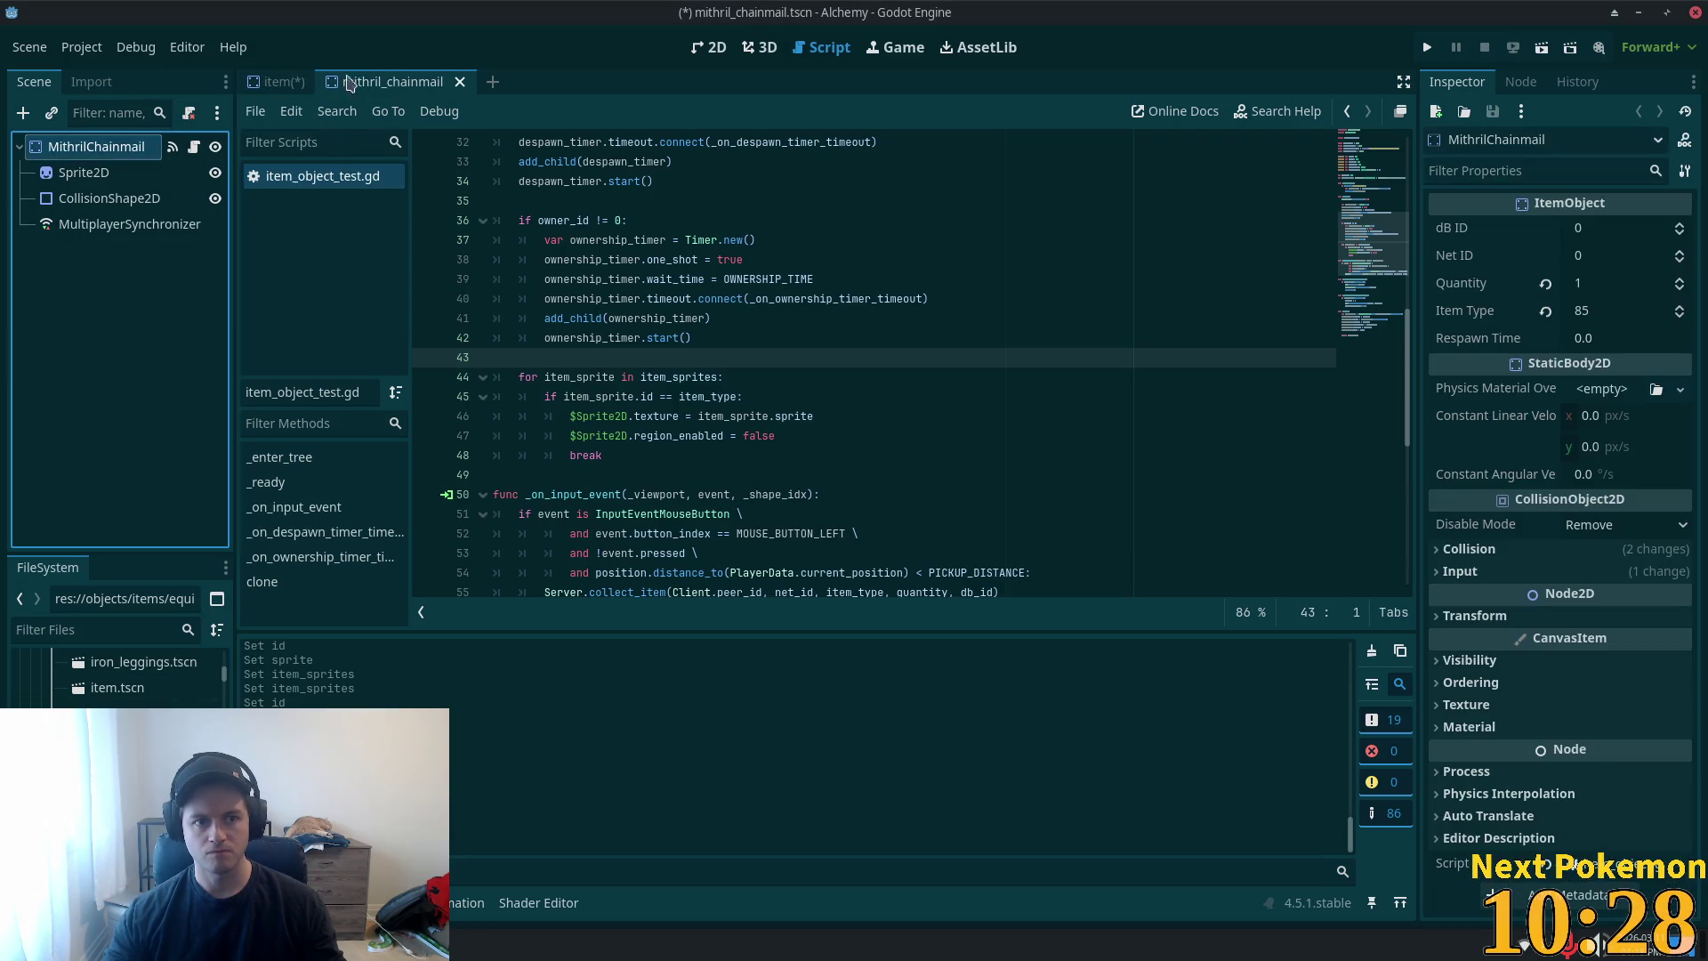
left_click(460, 81)
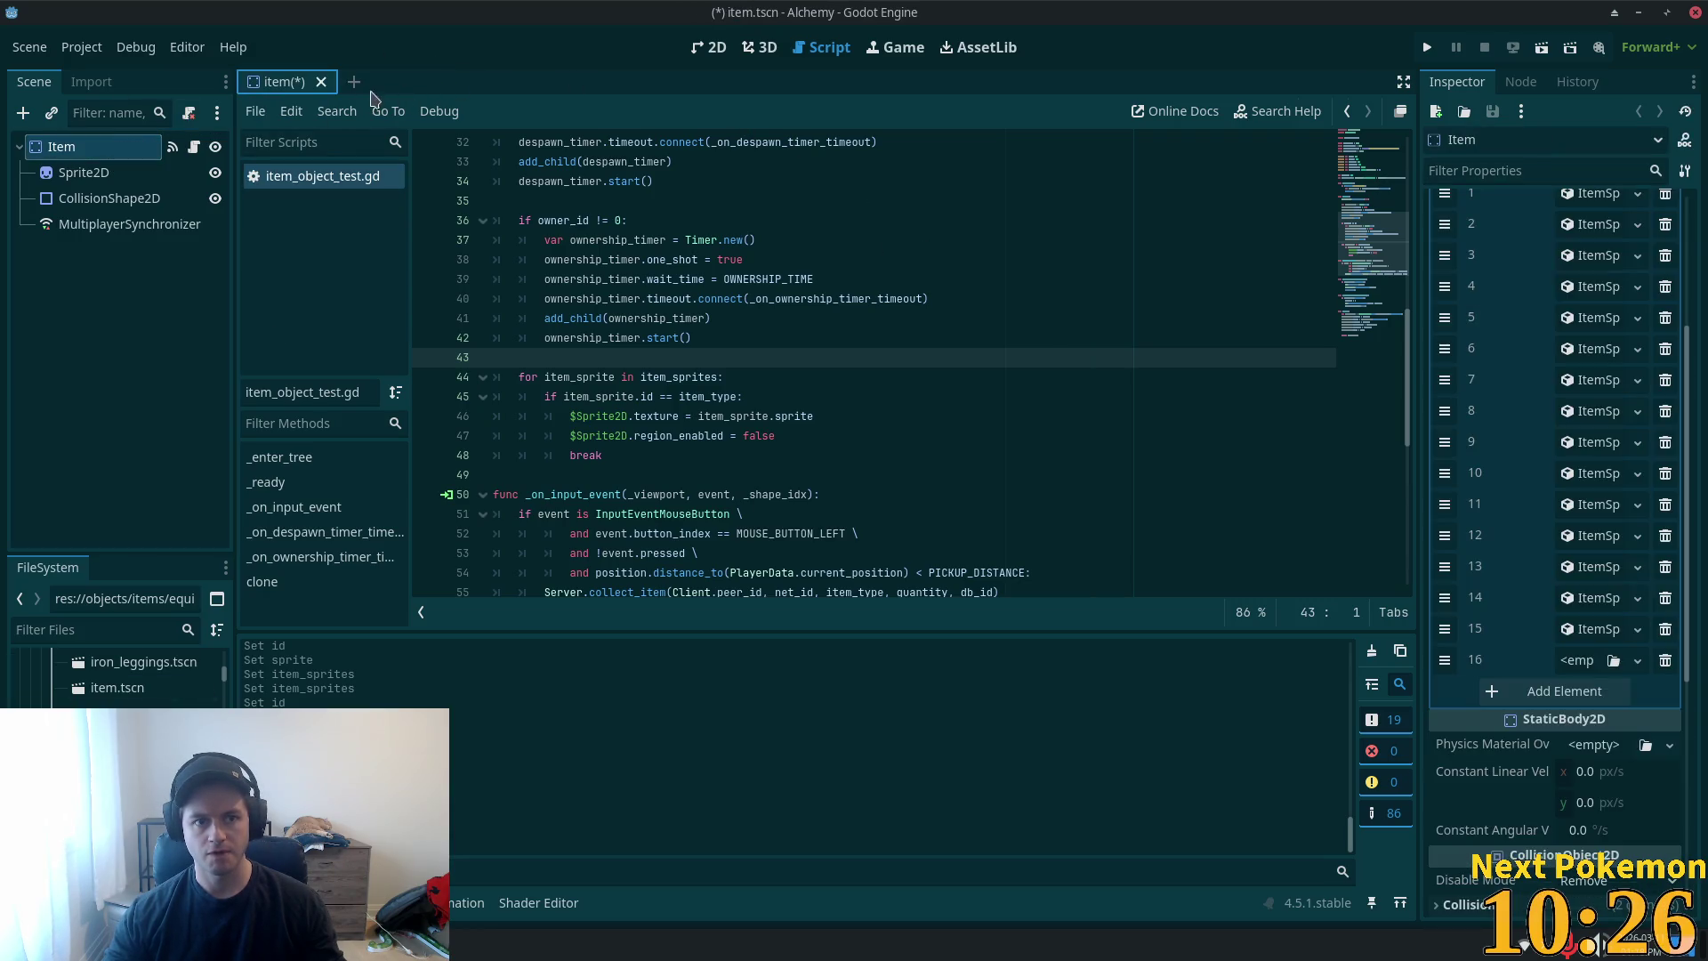
left_click(1586, 661)
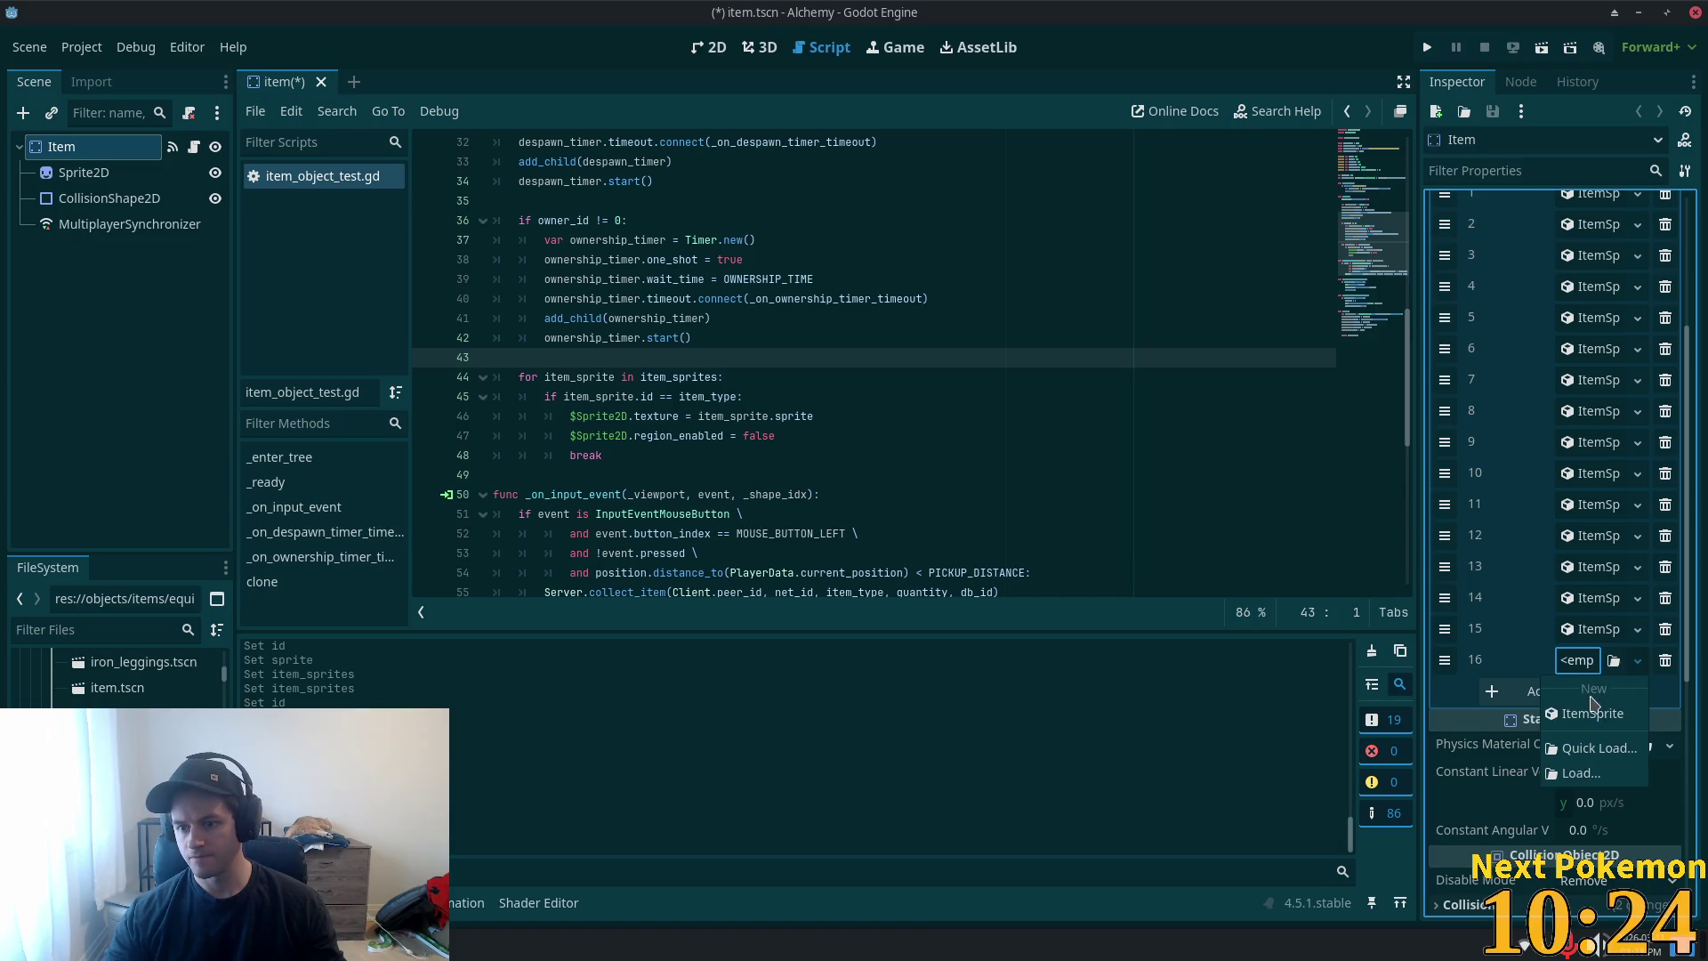
left_click(1592, 722)
left_click(1585, 663)
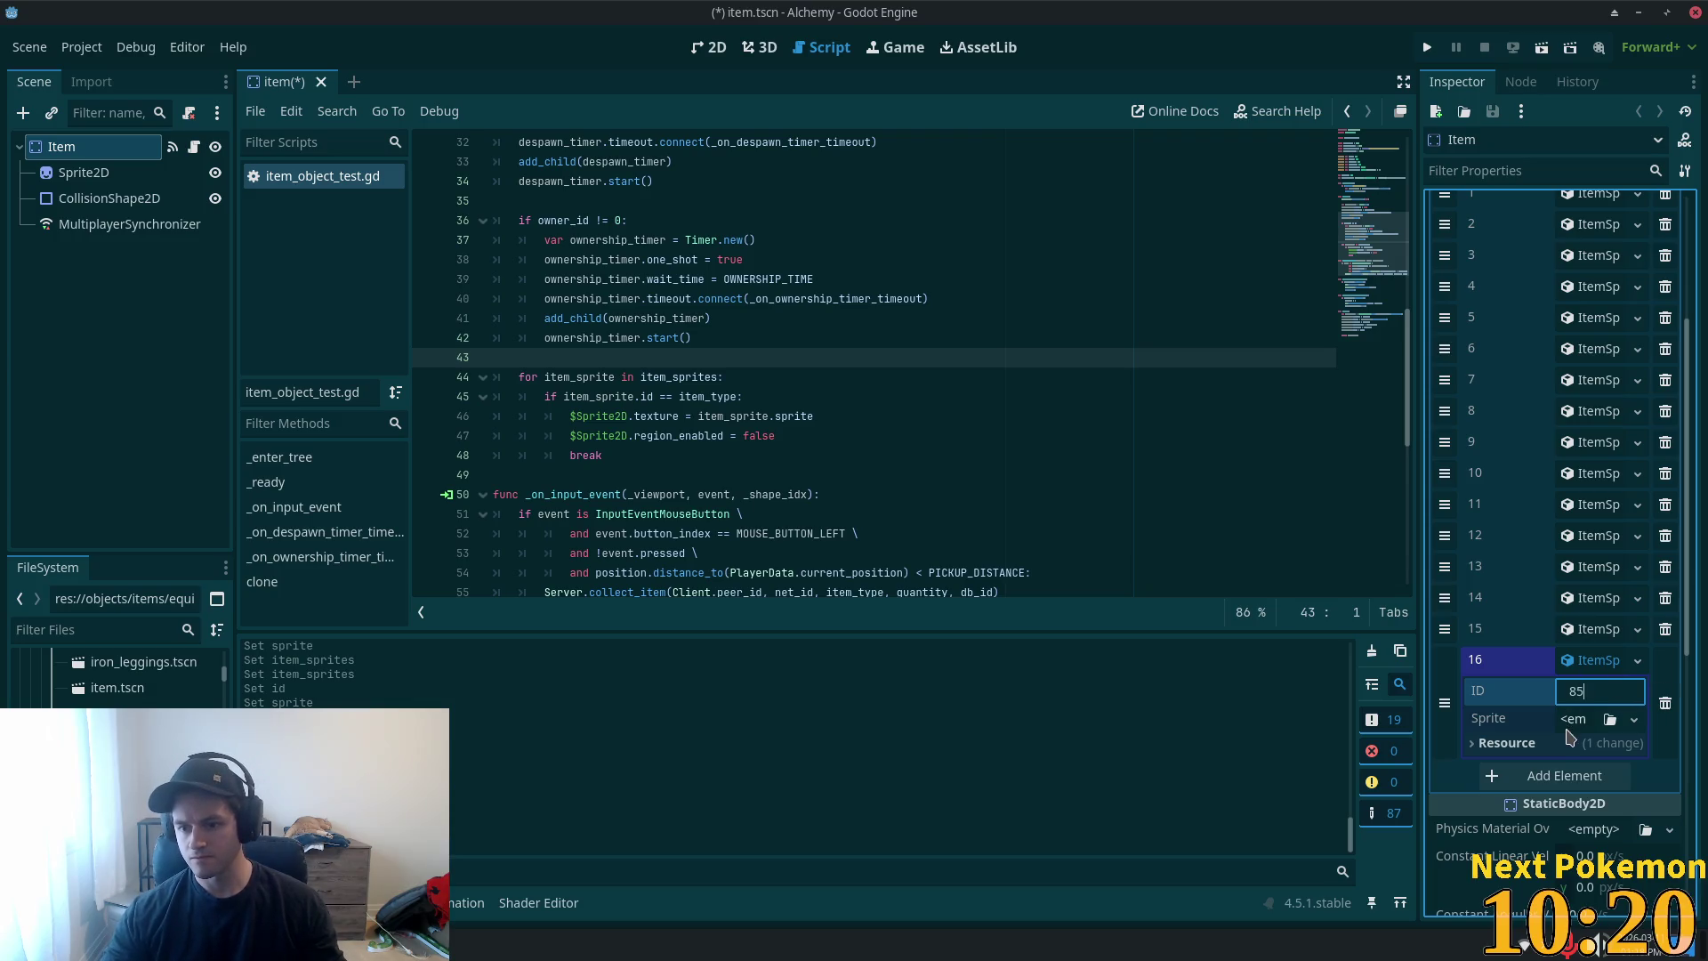
left_click(1576, 721)
- Paste a unique atlas sprite into entry 16 and remove mithril_chainmail.tscn
left_click(1576, 806)
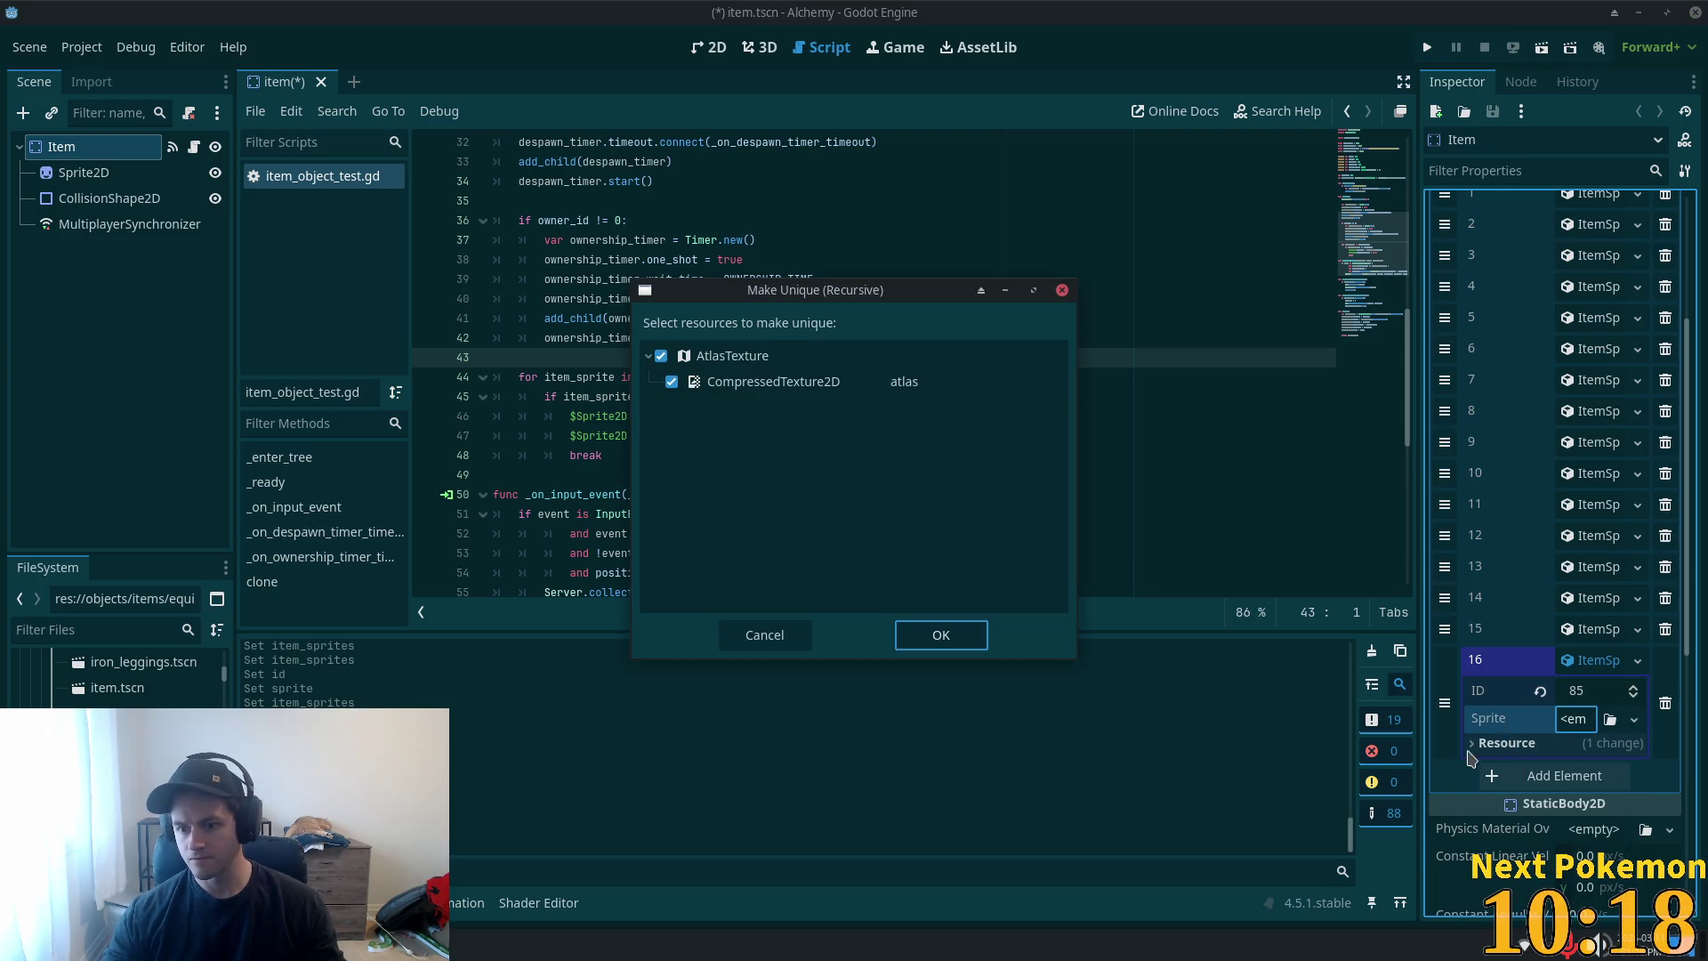
left_click(941, 638)
left_click(1597, 660)
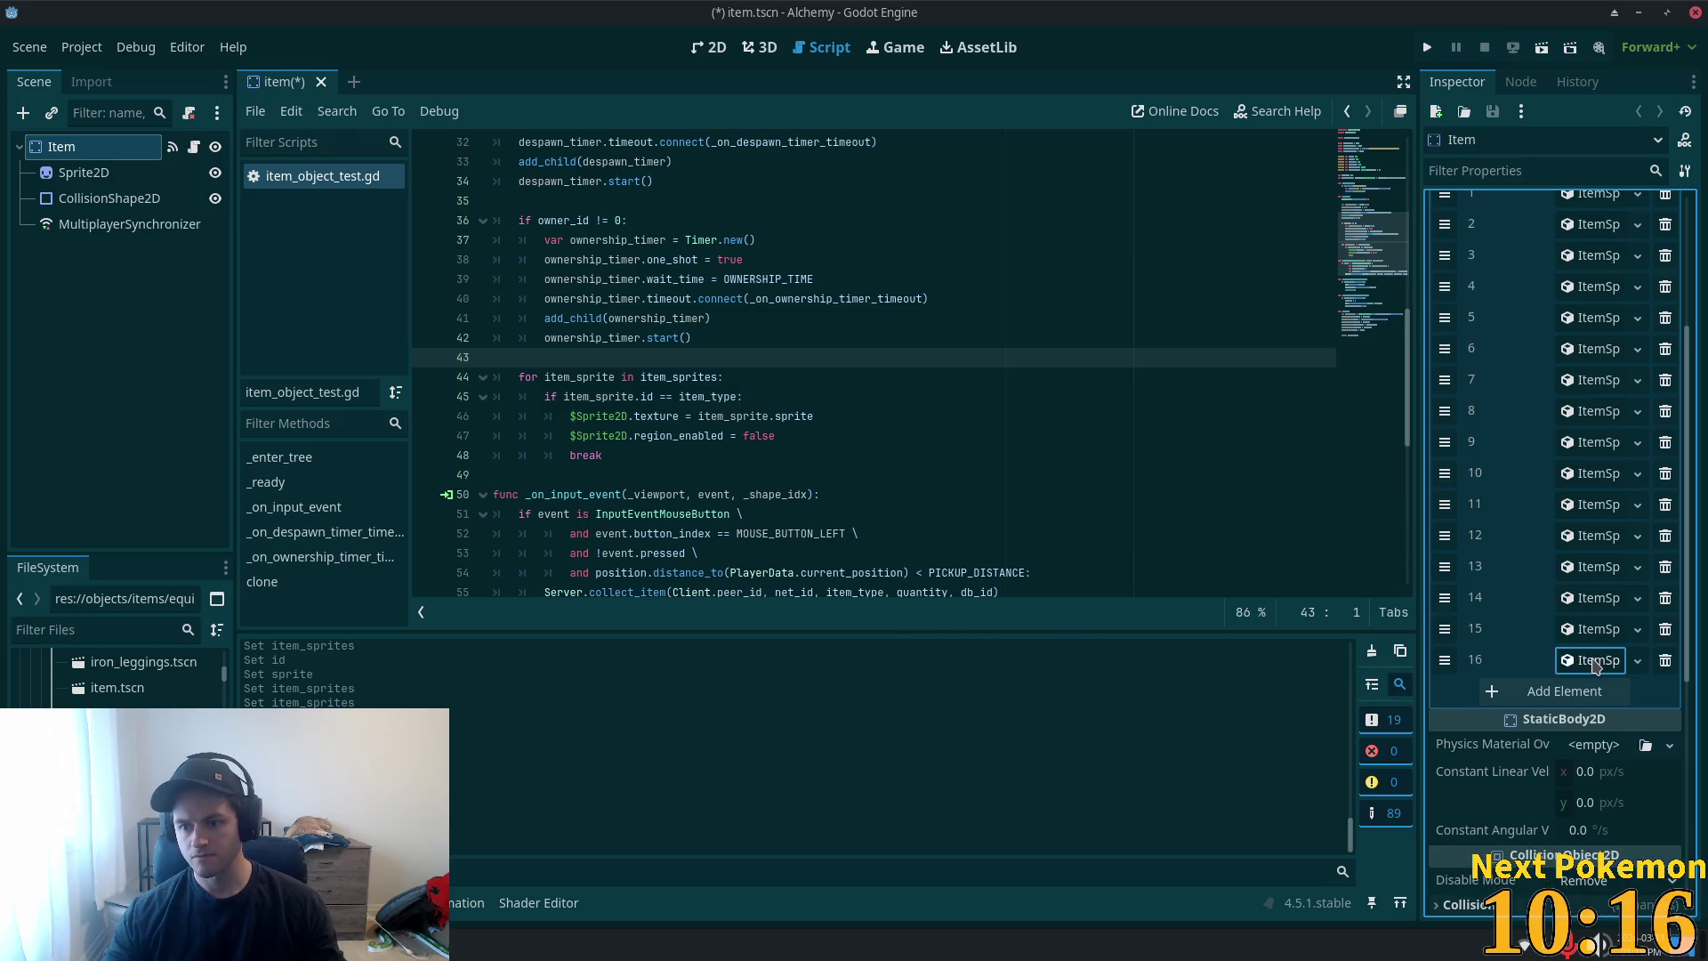
scroll(116, 680, "down", 3)
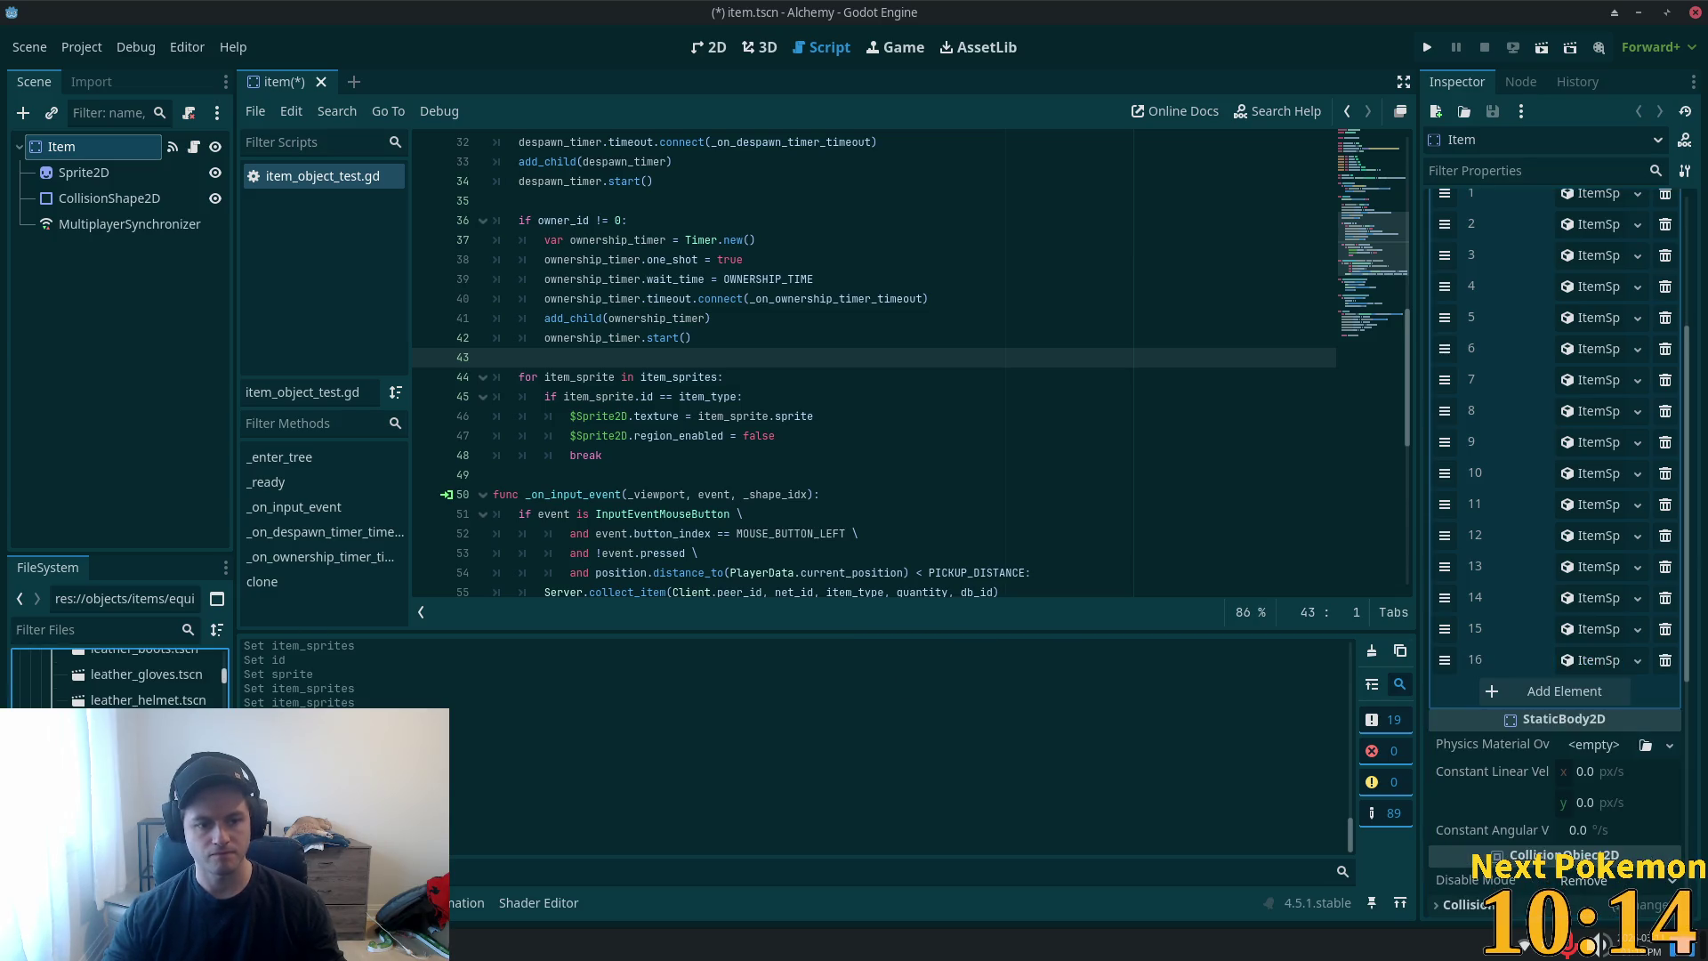
key("Delete")
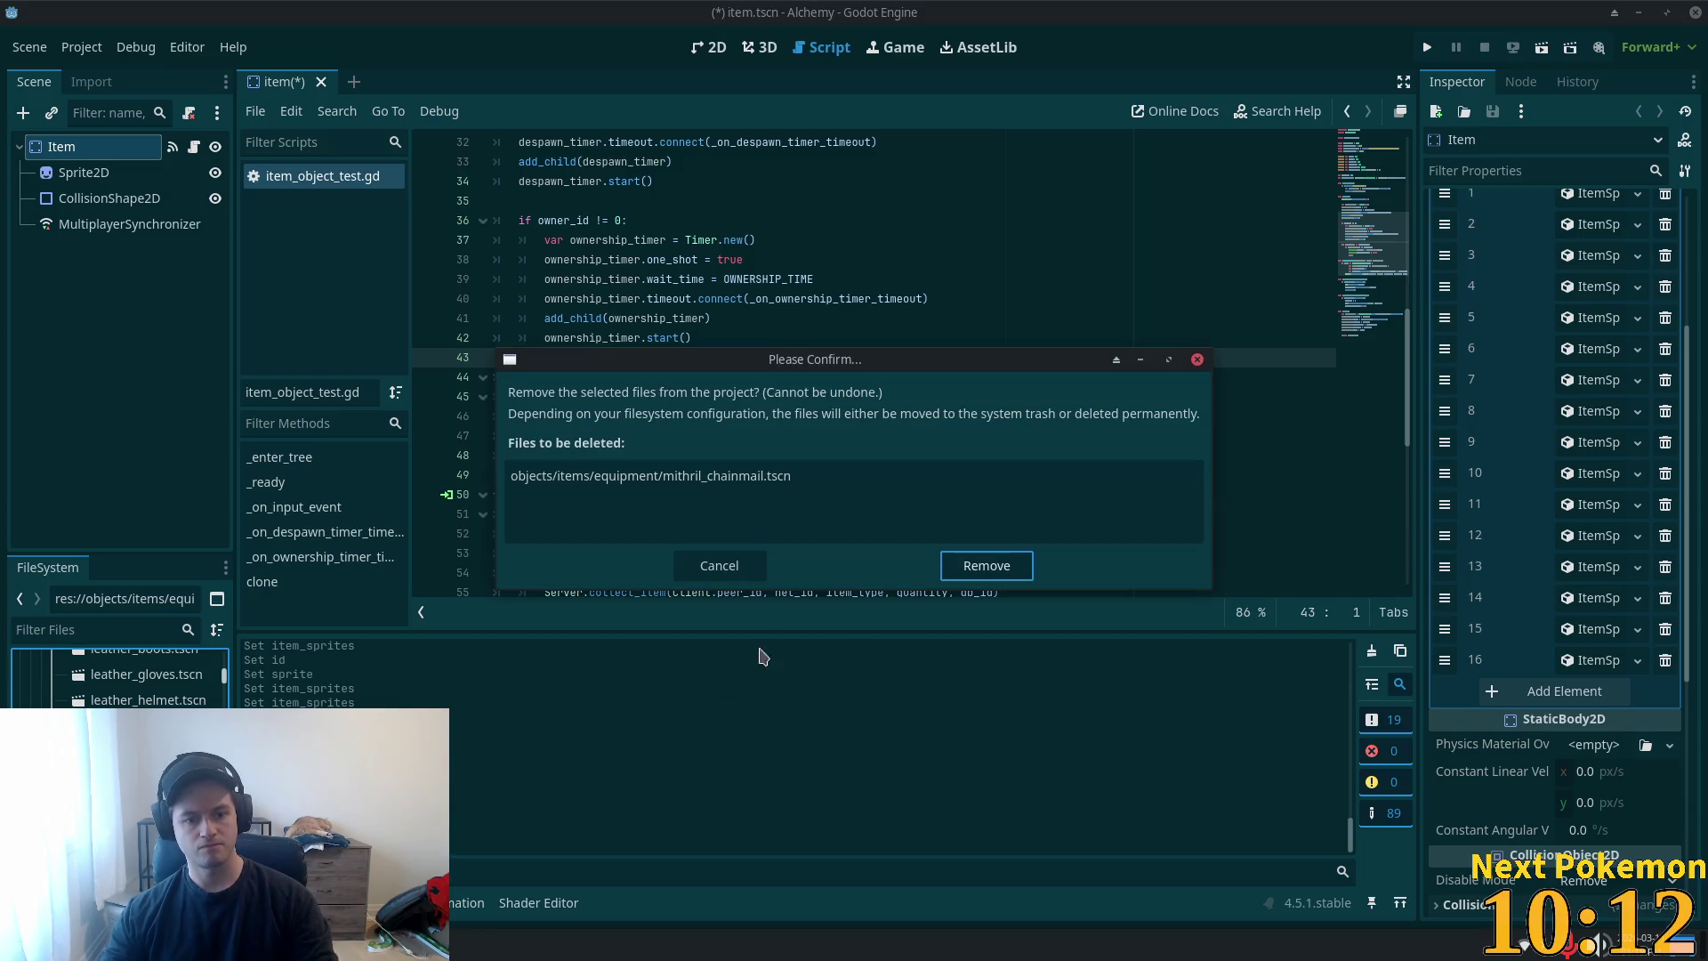
left_click(985, 566)
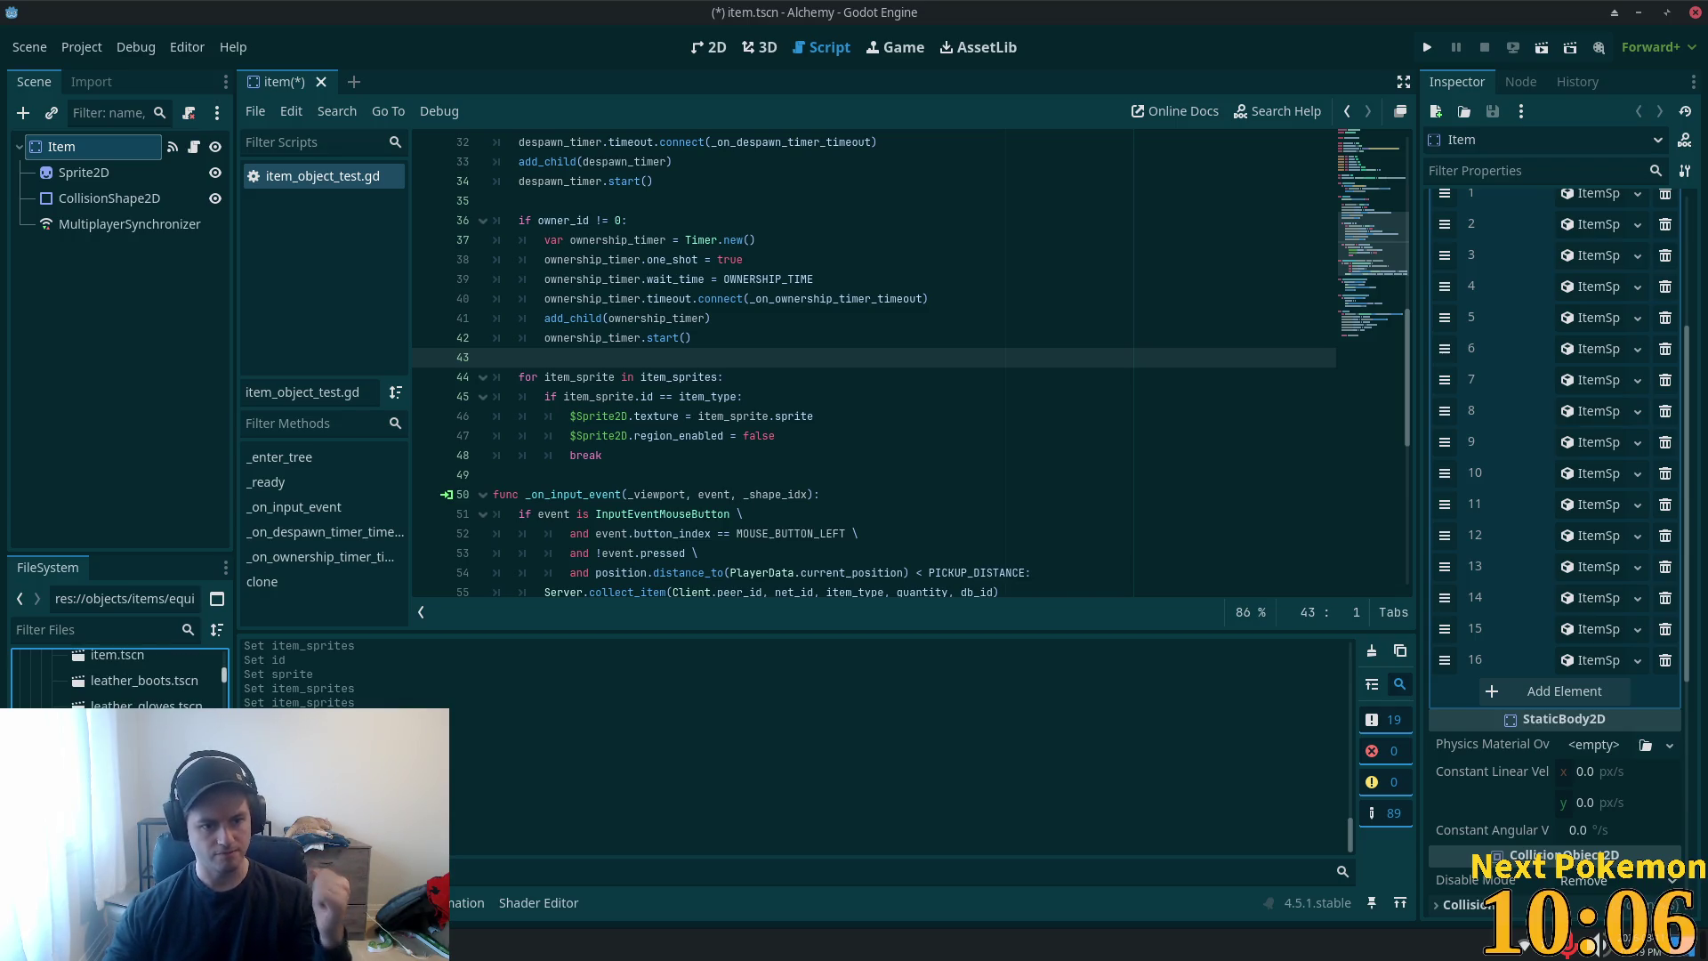
- Expand item_sprites entries 11, 9 and 7 to review their IDs and sprites
scroll(120, 677, "up", 5)
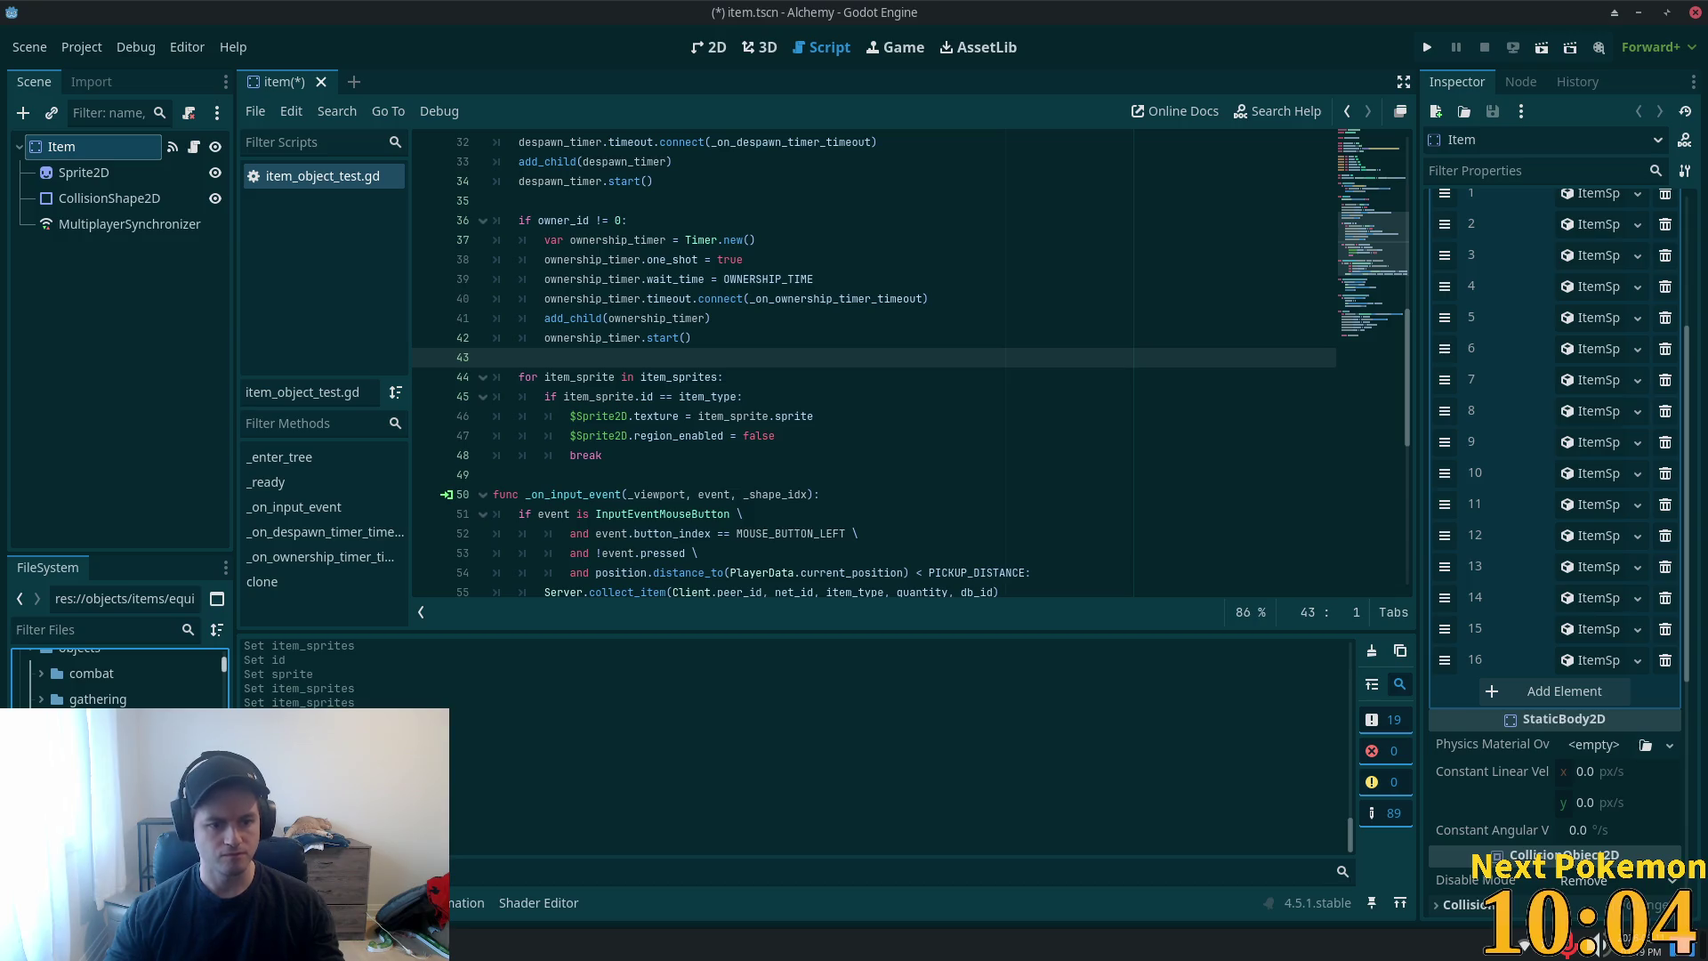
left_click(1588, 534)
left_click(1588, 535)
left_click(1585, 504)
left_click(1585, 504)
left_click(1585, 473)
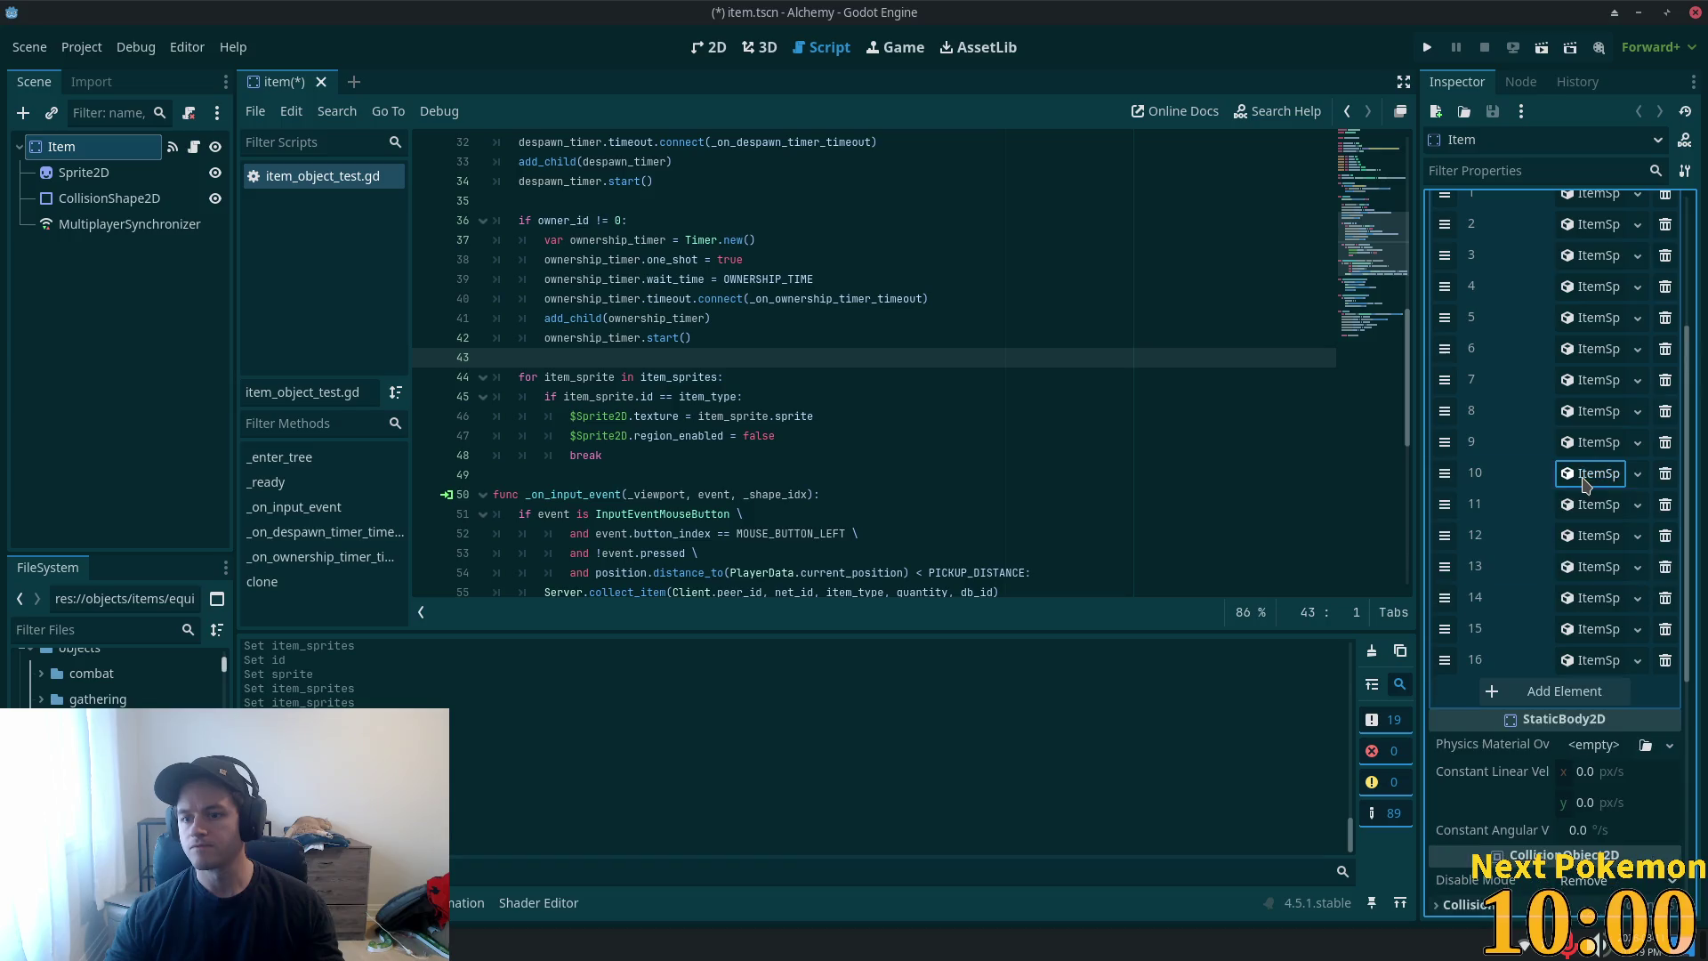
left_click(1584, 444)
left_click(1584, 444)
left_click(1586, 413)
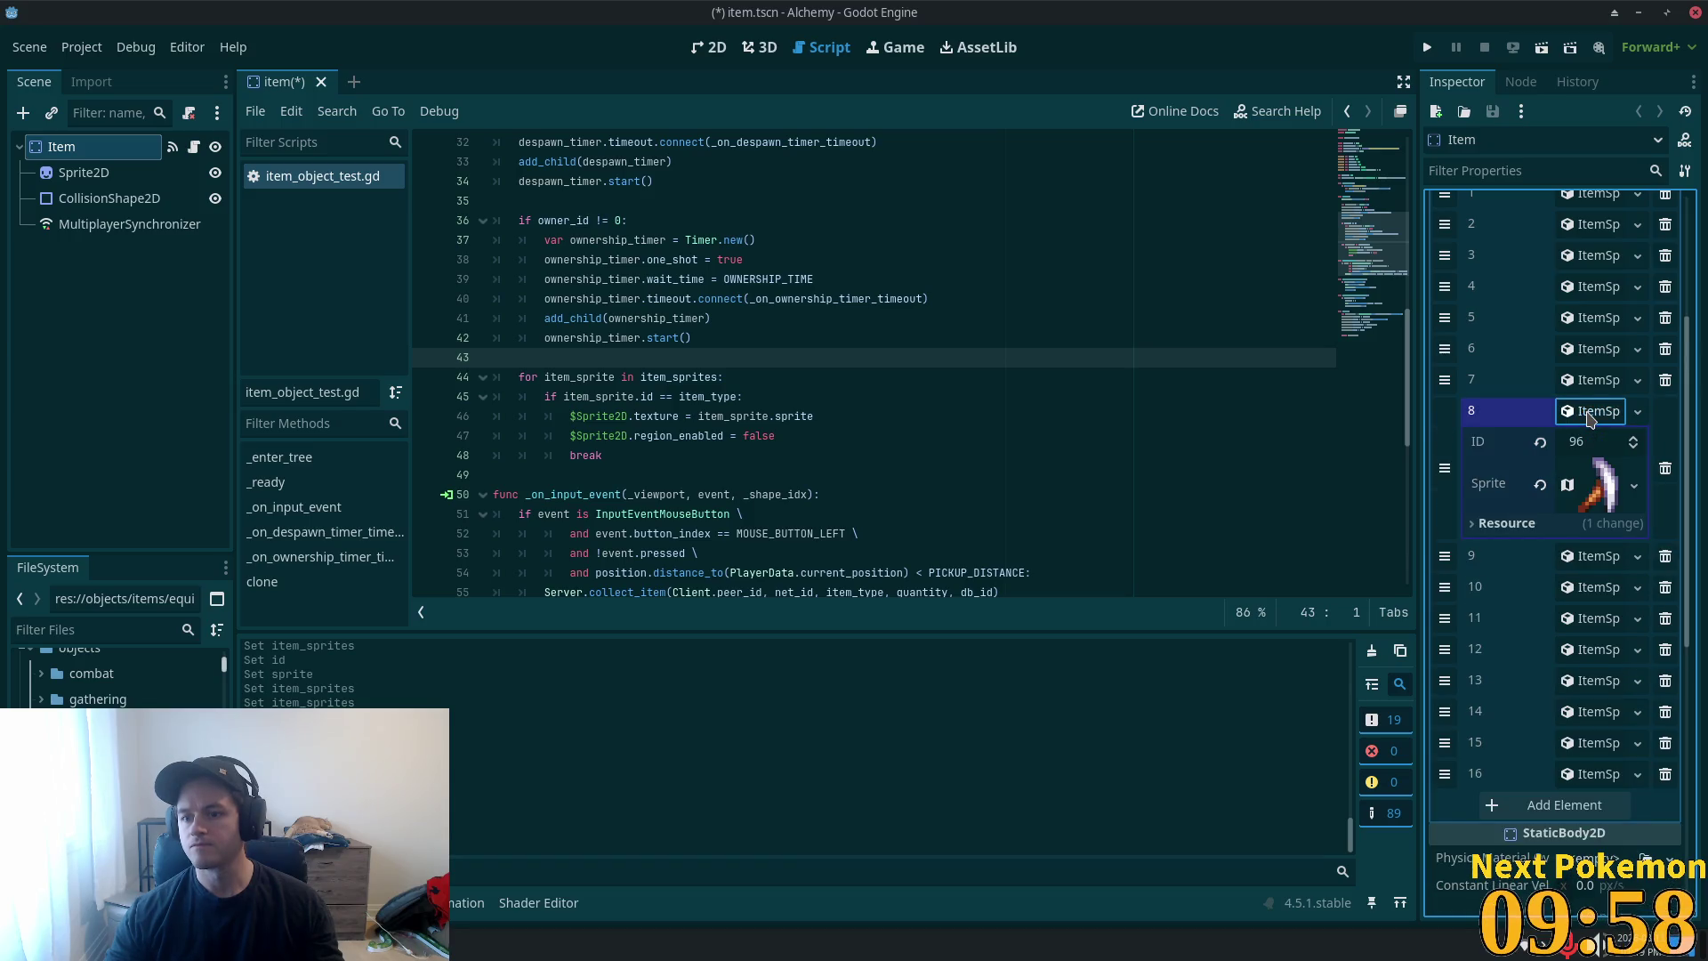
left_click(1587, 414)
left_click(1588, 386)
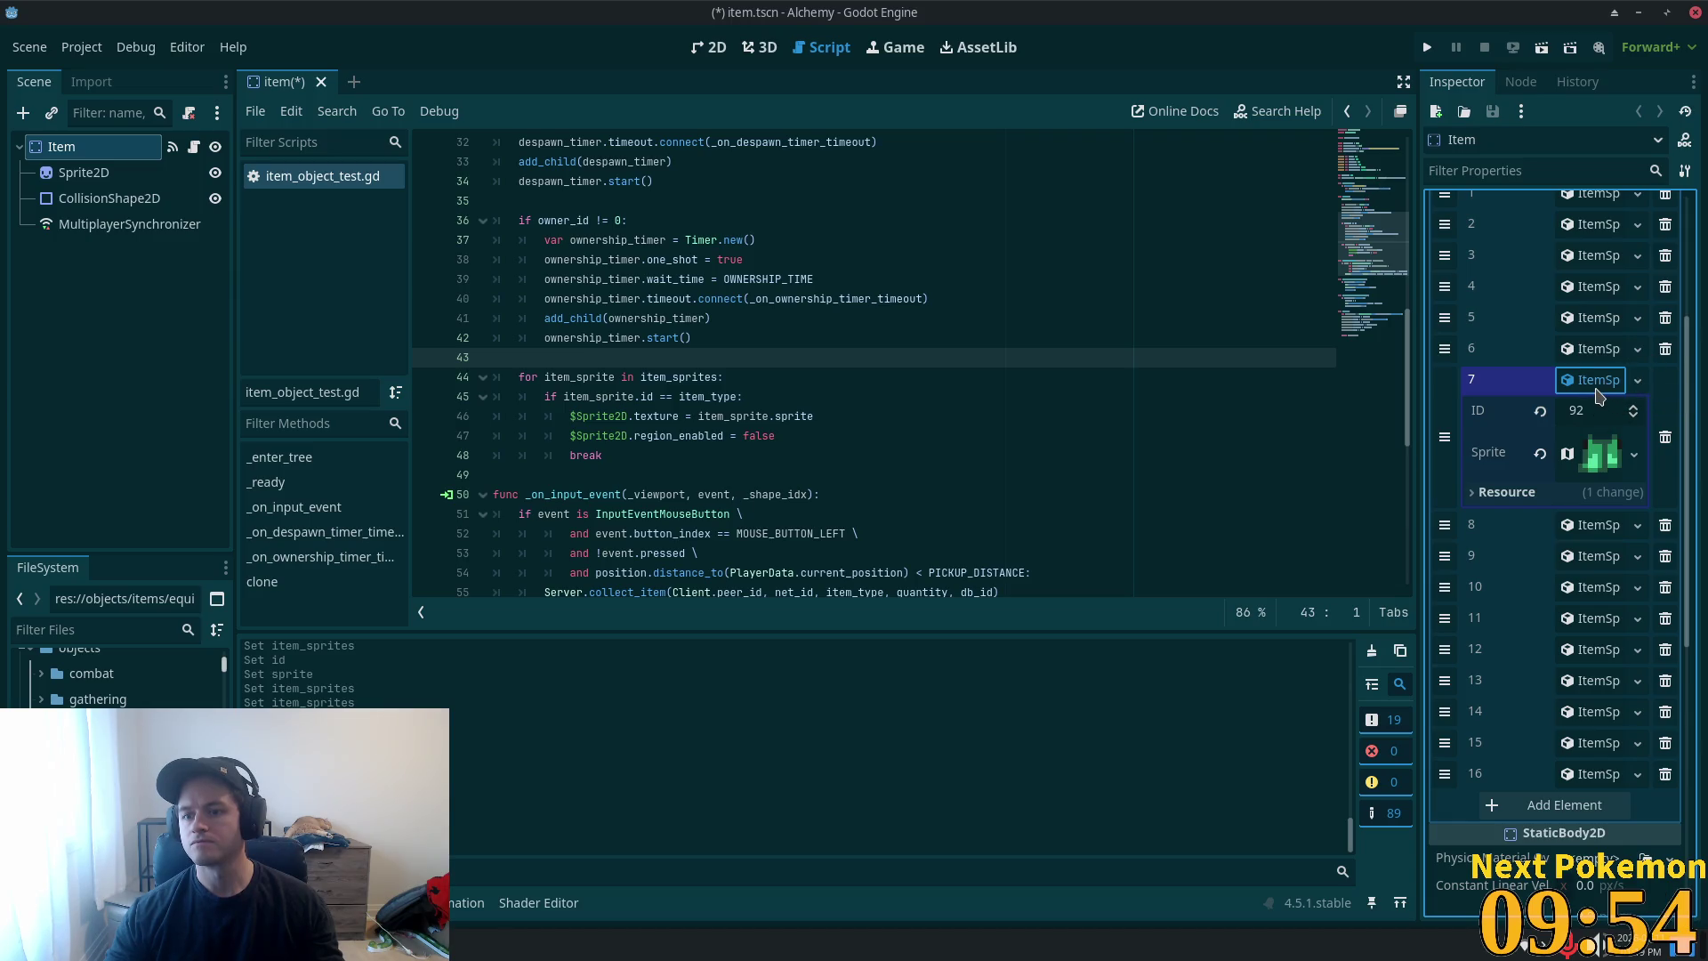
- Check entry 6's sprite and entry 5 (ID 93) and its sprite actions
left_click(1594, 380)
left_click(1590, 350)
left_click(1589, 350)
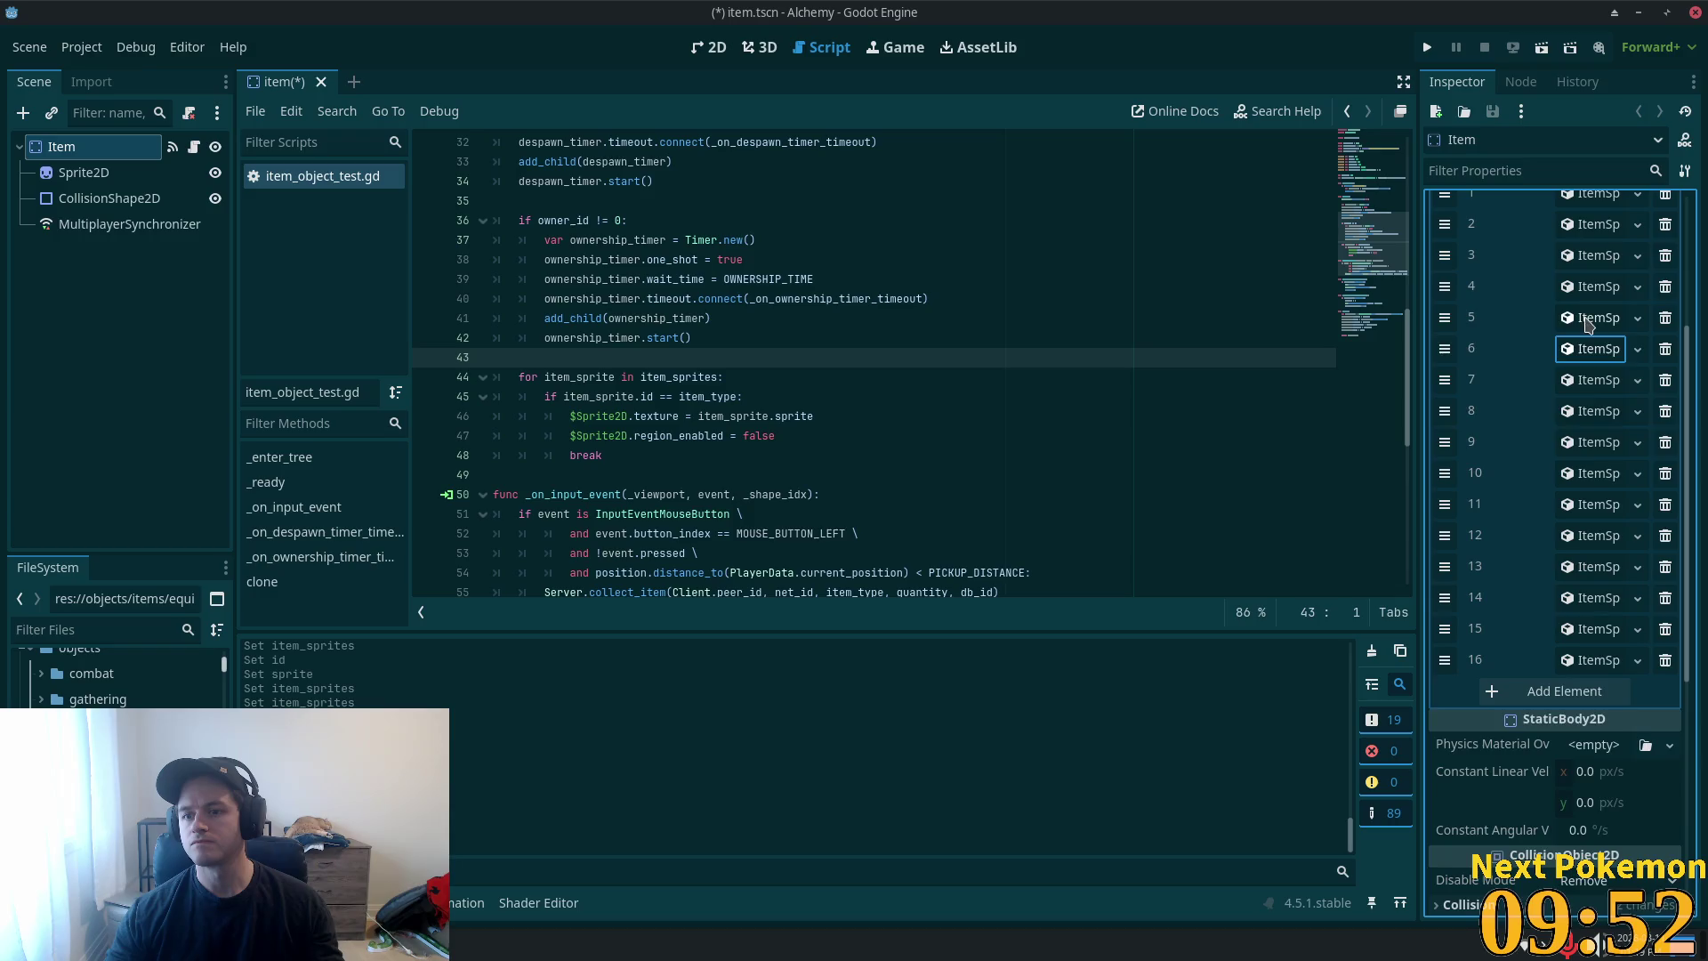
left_click(1590, 320)
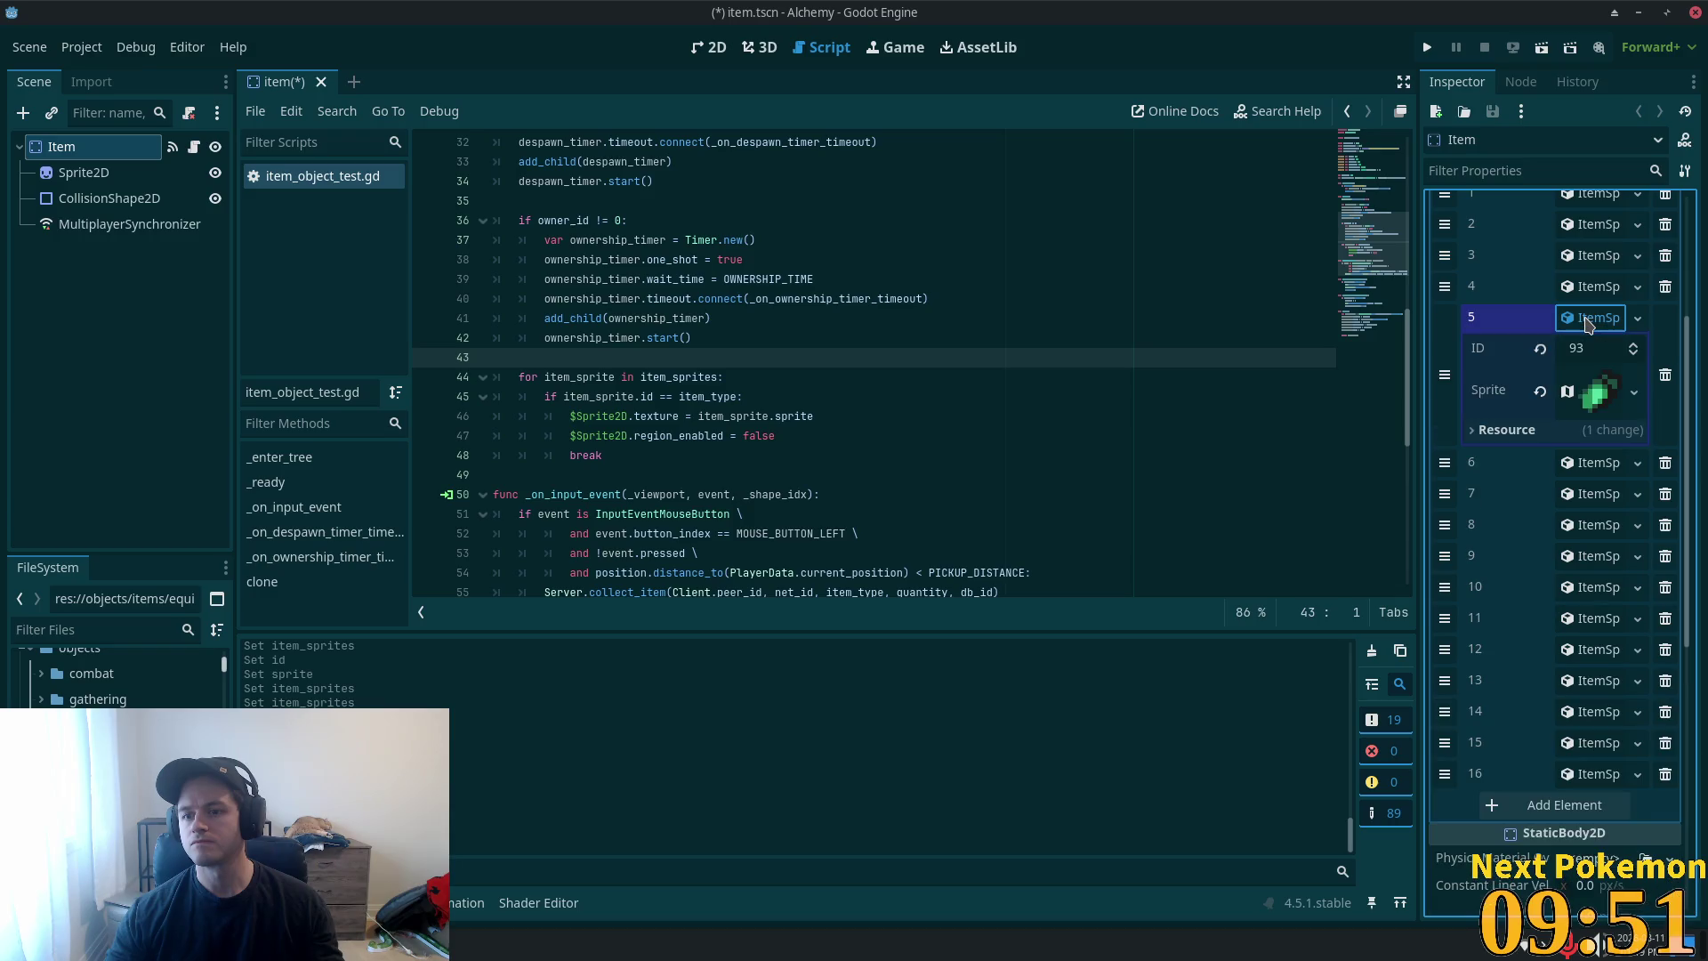
right_click(1600, 396)
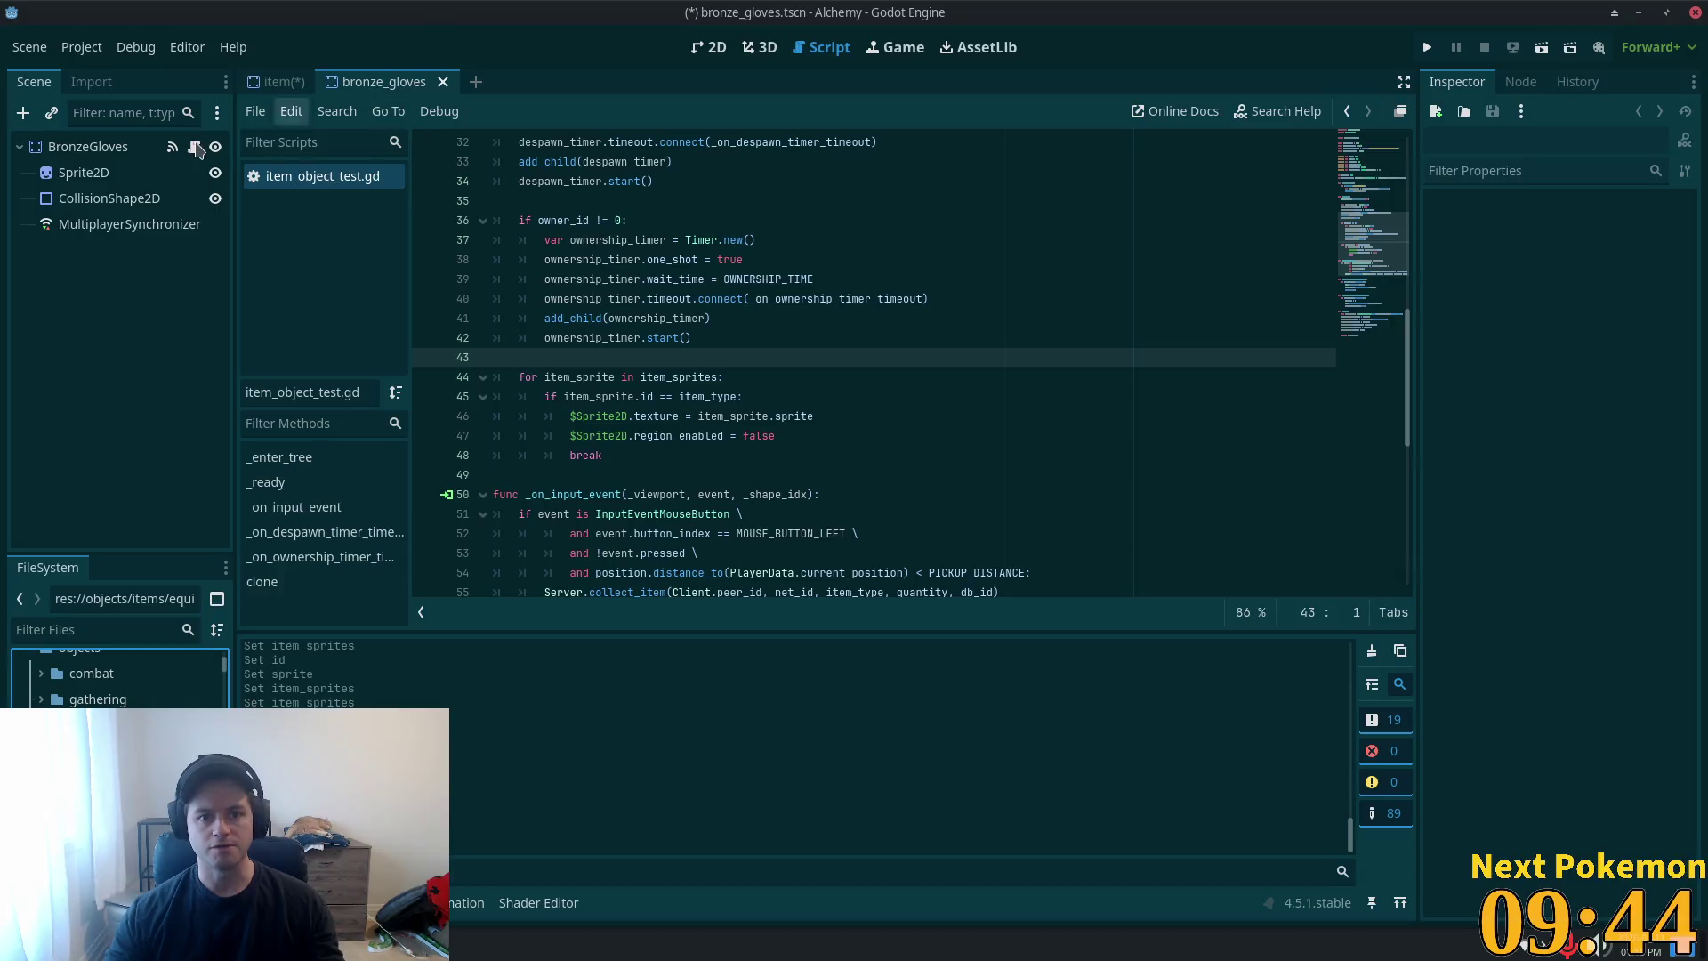
- Close the bronze_gloves and empty scenes, returning to Item to confirm entry 16's ID 85
left_click(275, 81)
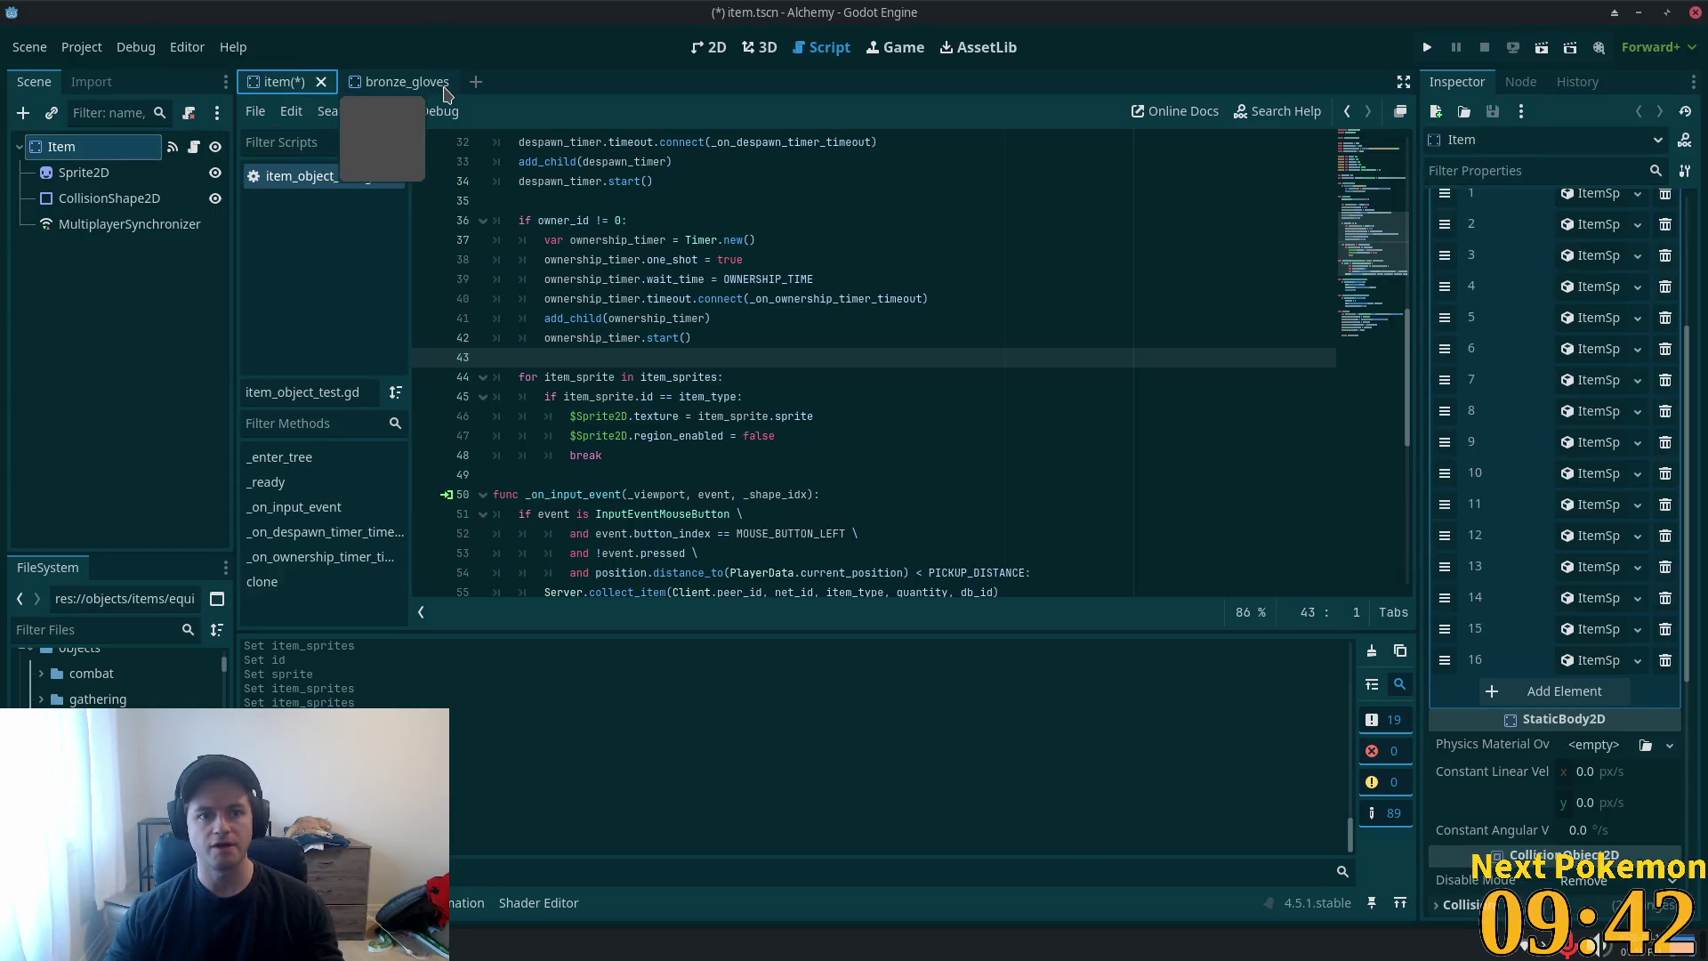
left_click(475, 81)
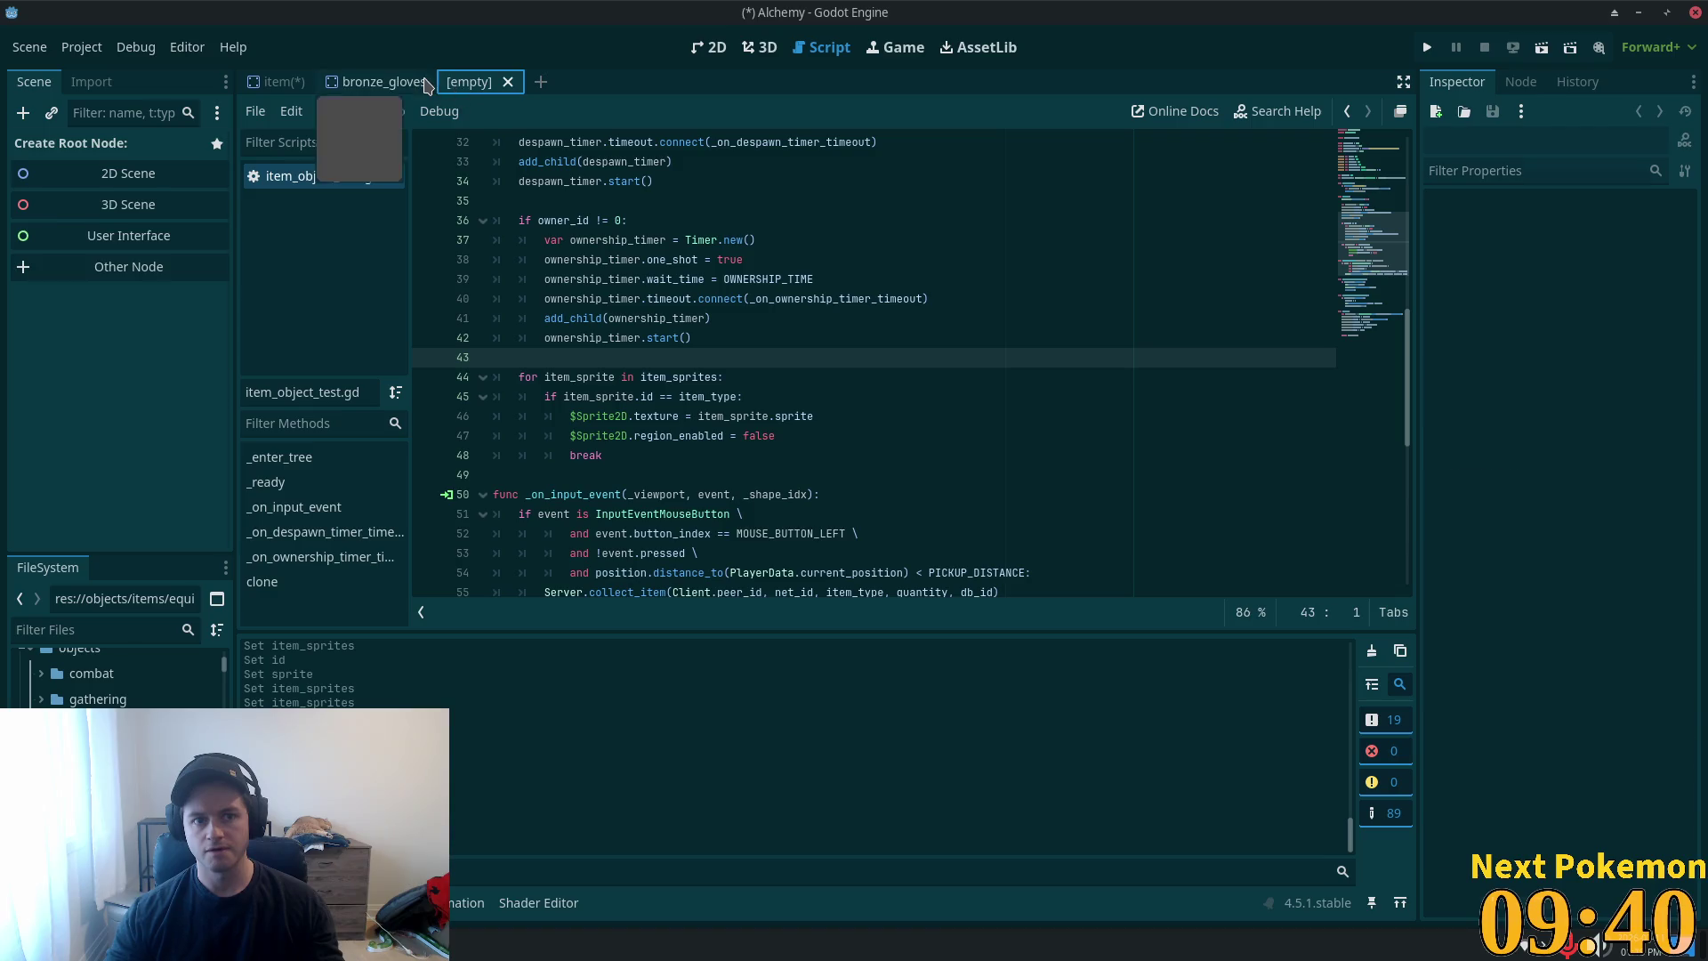
left_click(374, 81)
left_click(441, 82)
left_click(405, 84)
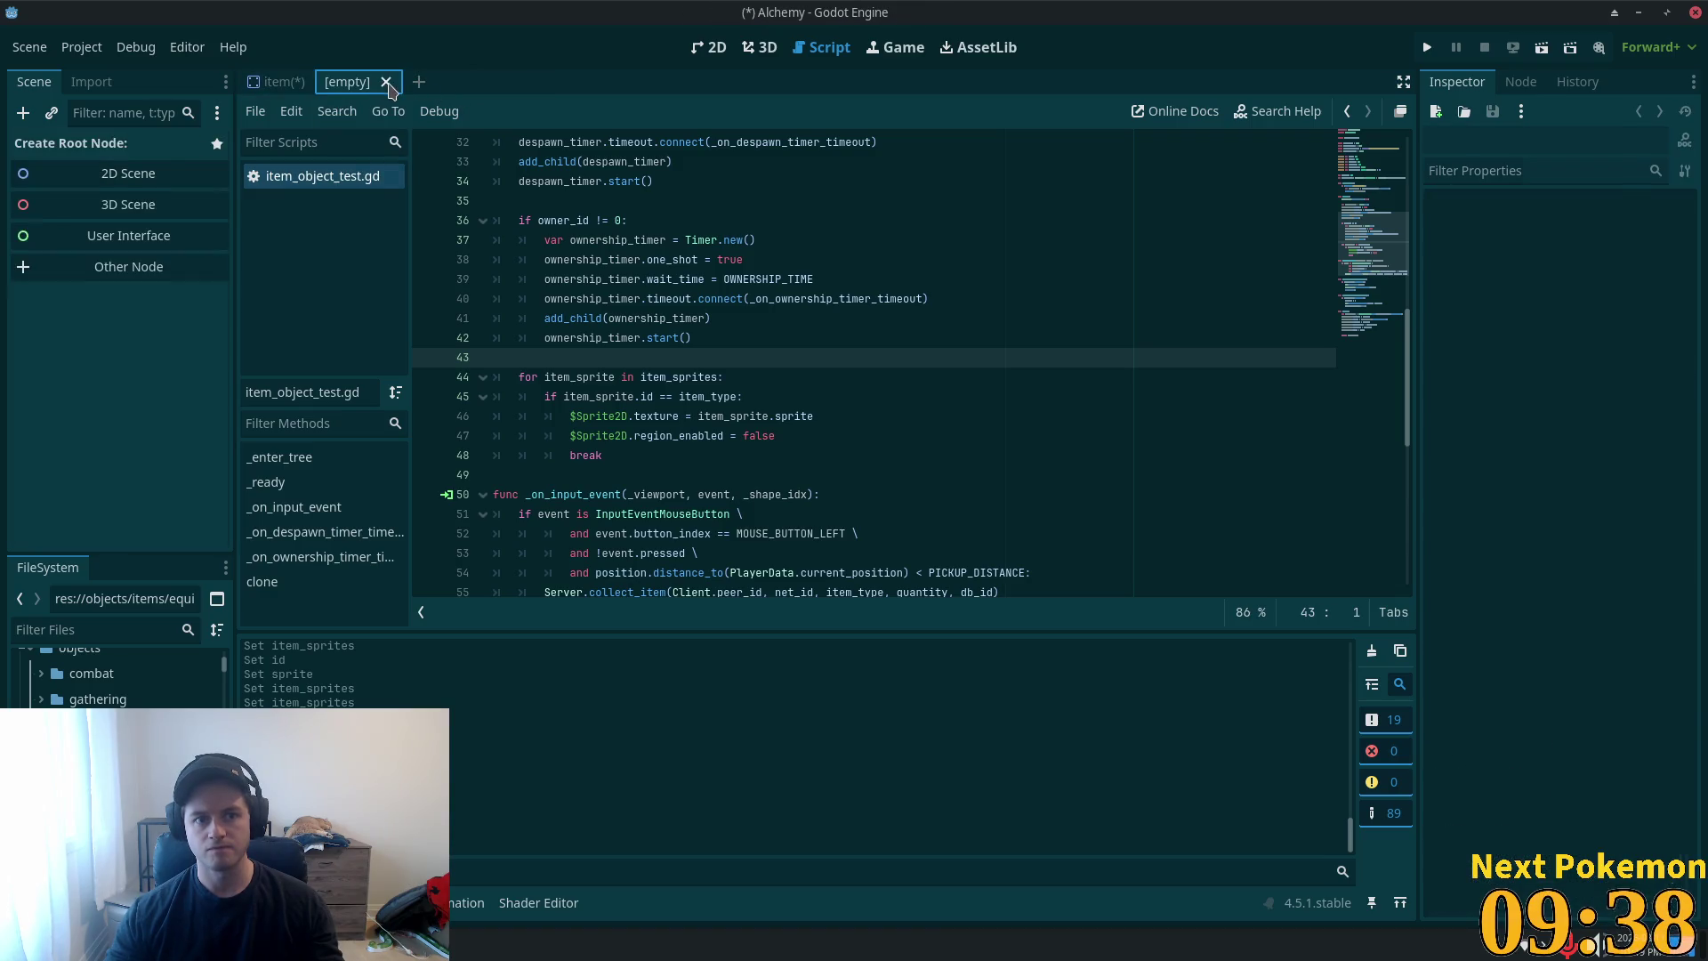
left_click(390, 82)
left_click(1594, 661)
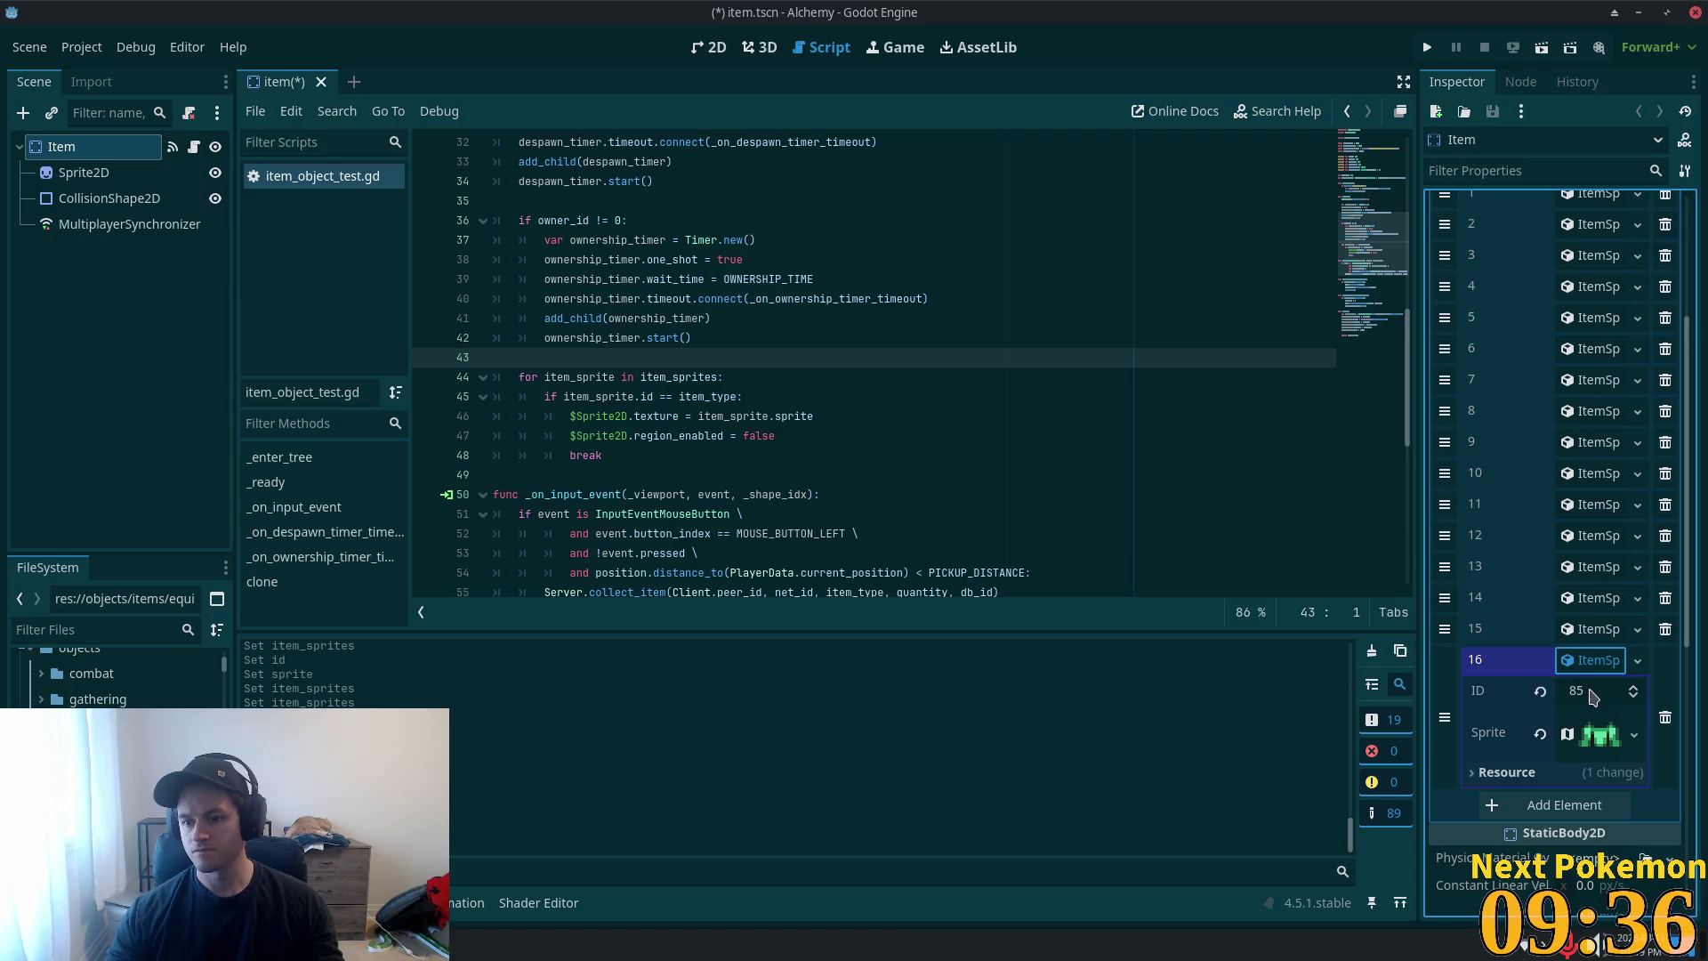
left_click(1586, 663)
- Add entry 17 as a new ItemSprite with ID 75 and a unique pasted atlas sprite
left_click(1593, 690)
left_click(1597, 721)
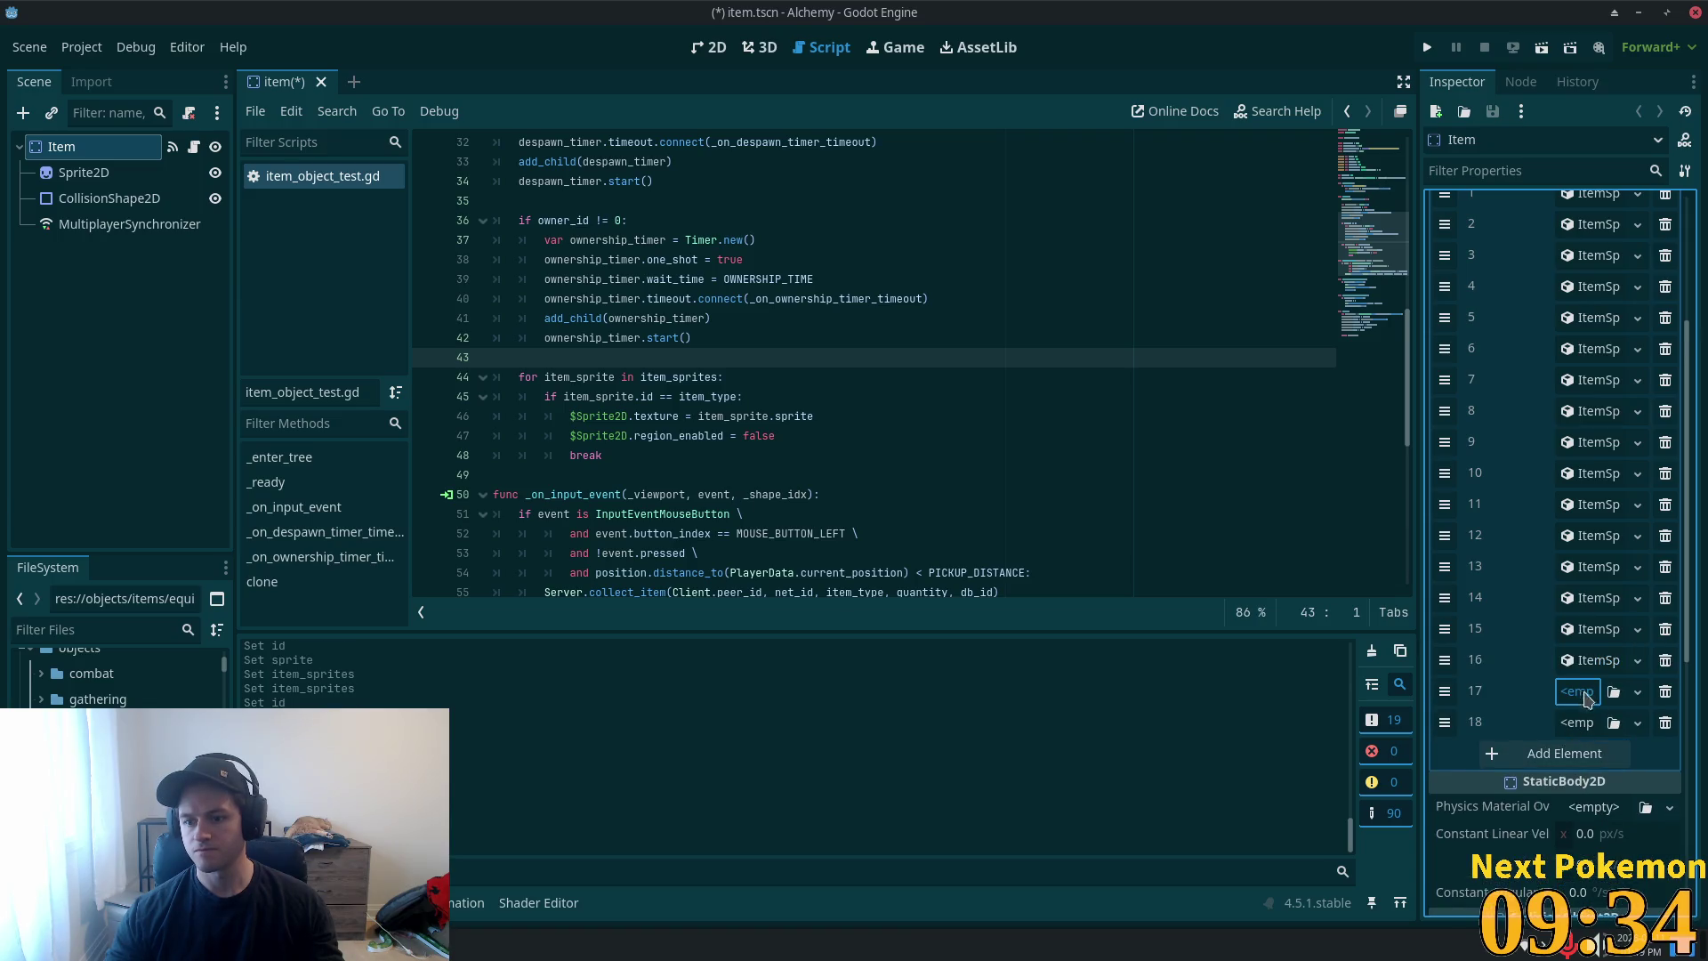
left_click(1585, 695)
left_click(1589, 743)
left_click(1575, 698)
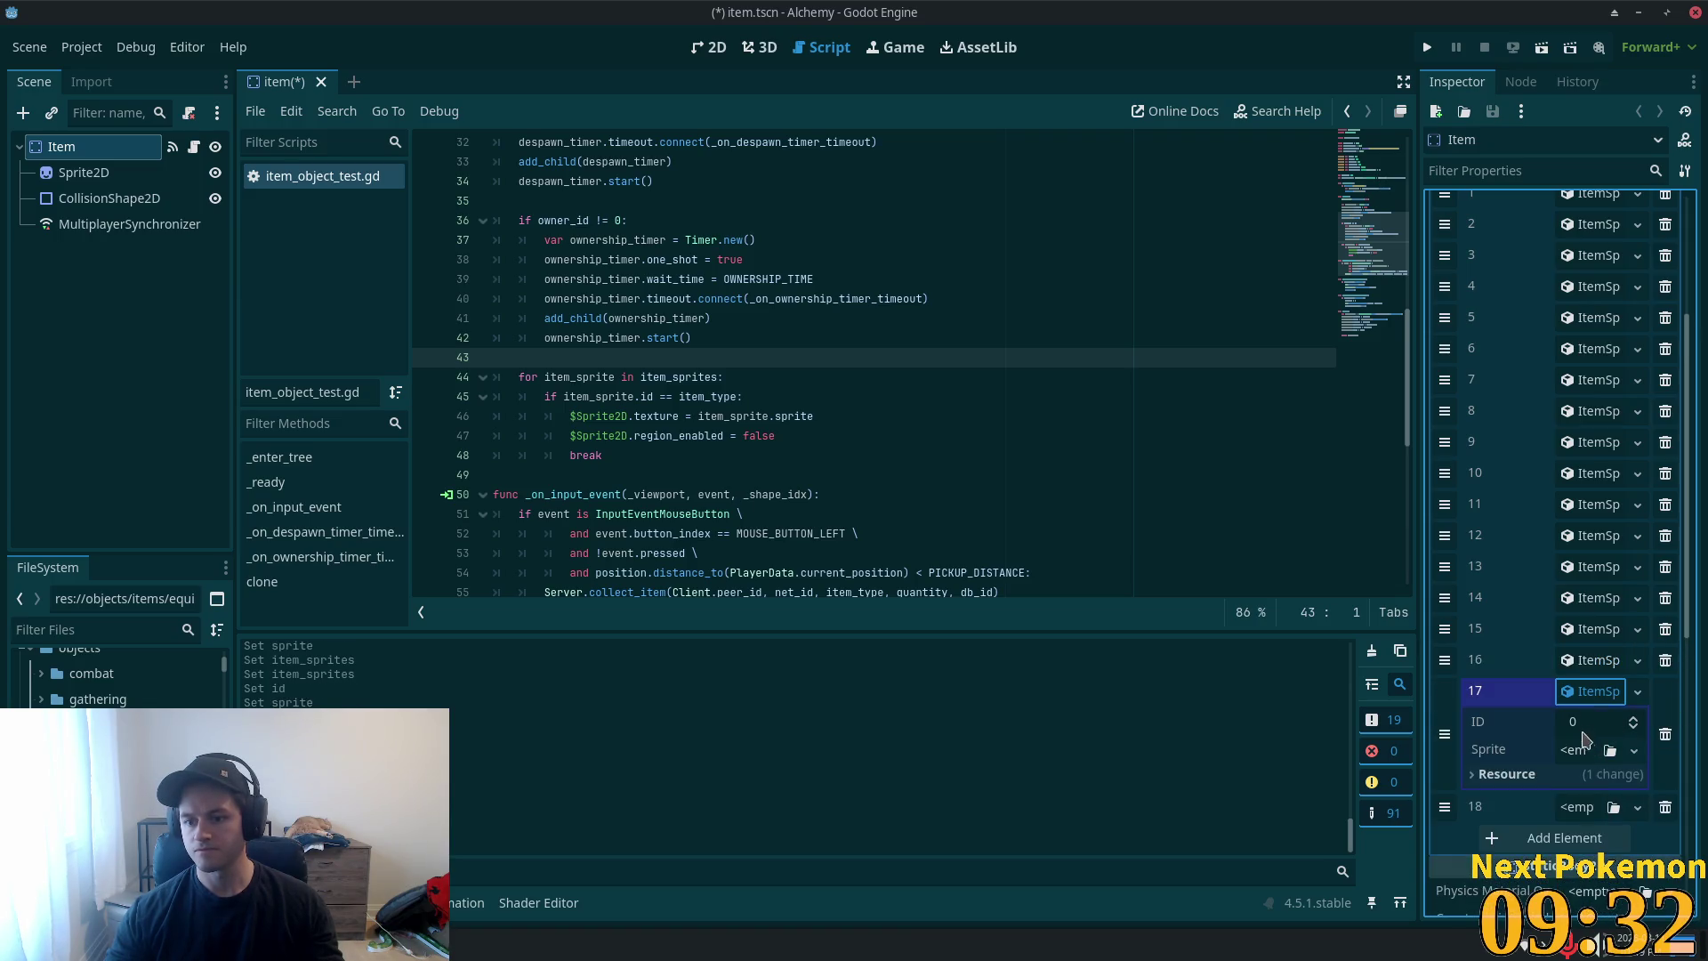
left_click(1588, 721)
type("5")
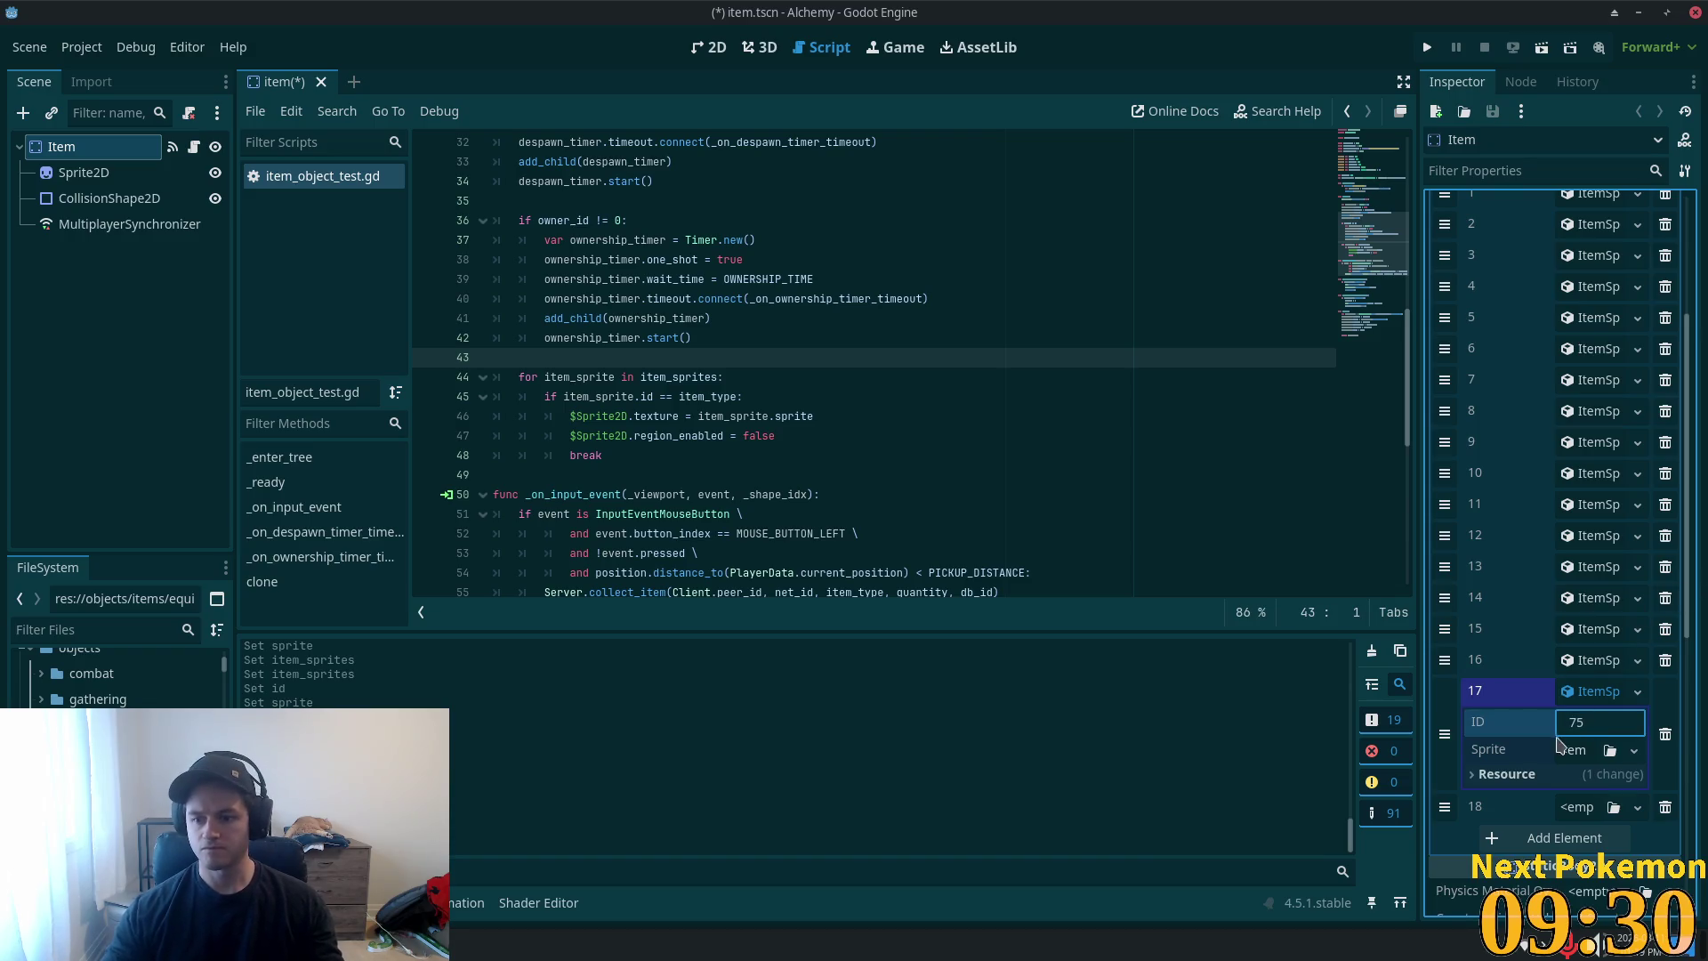
left_click(1634, 750)
left_click(1592, 913)
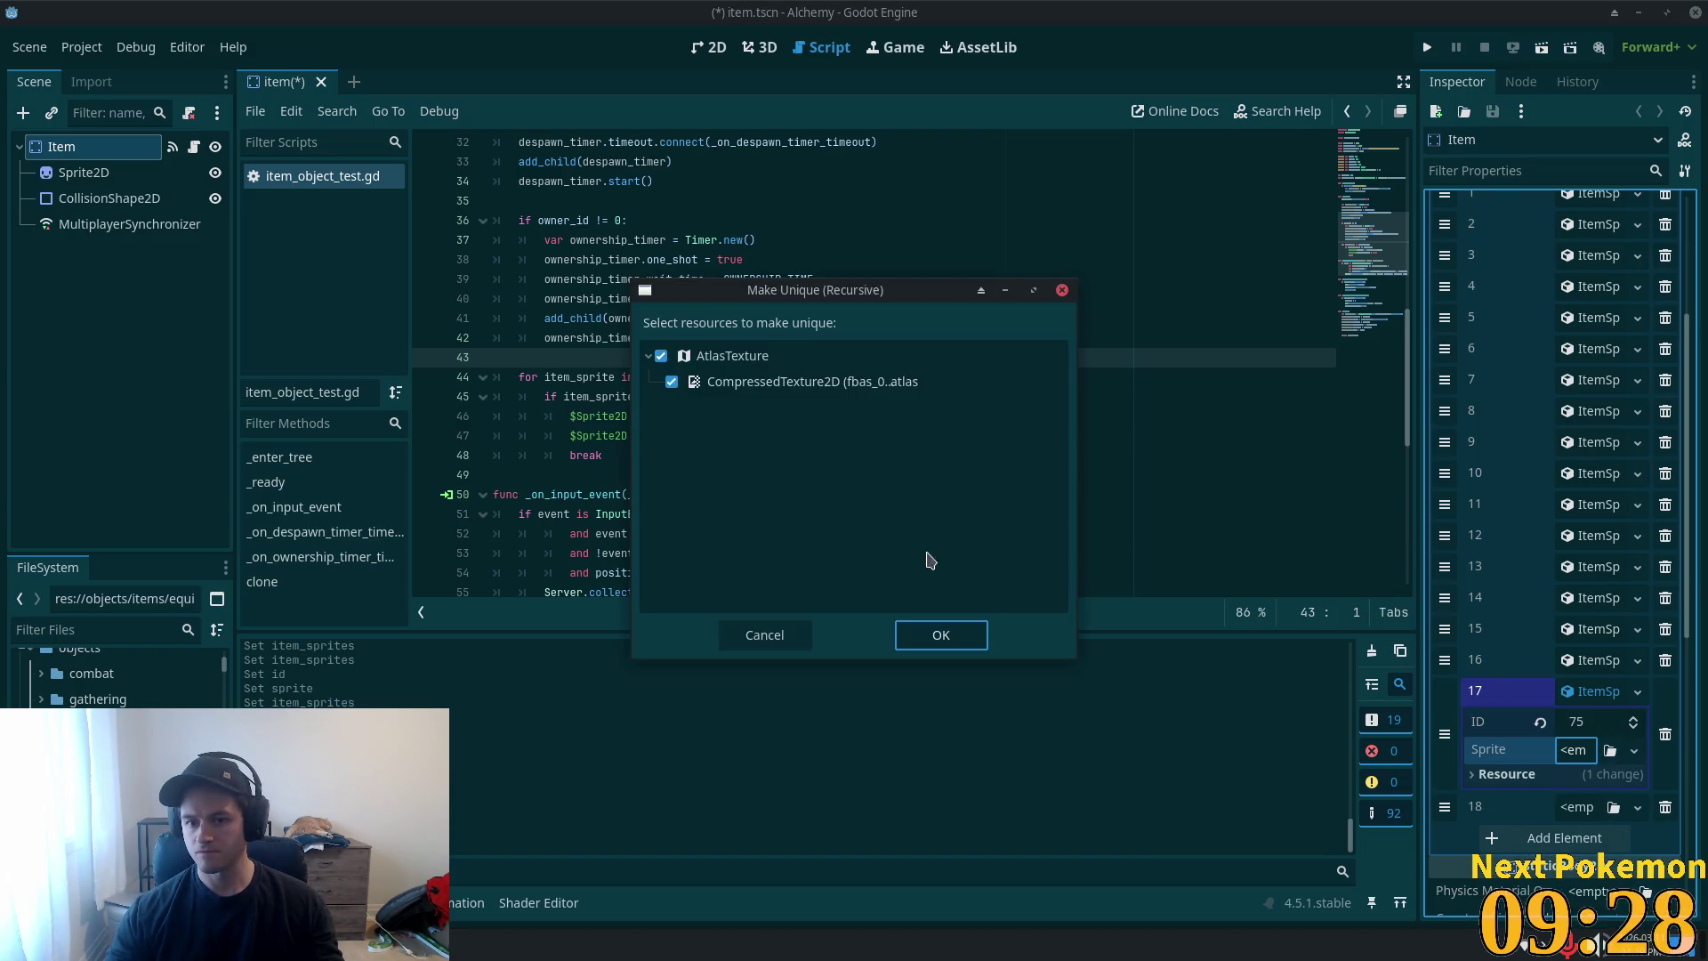
left_click(943, 635)
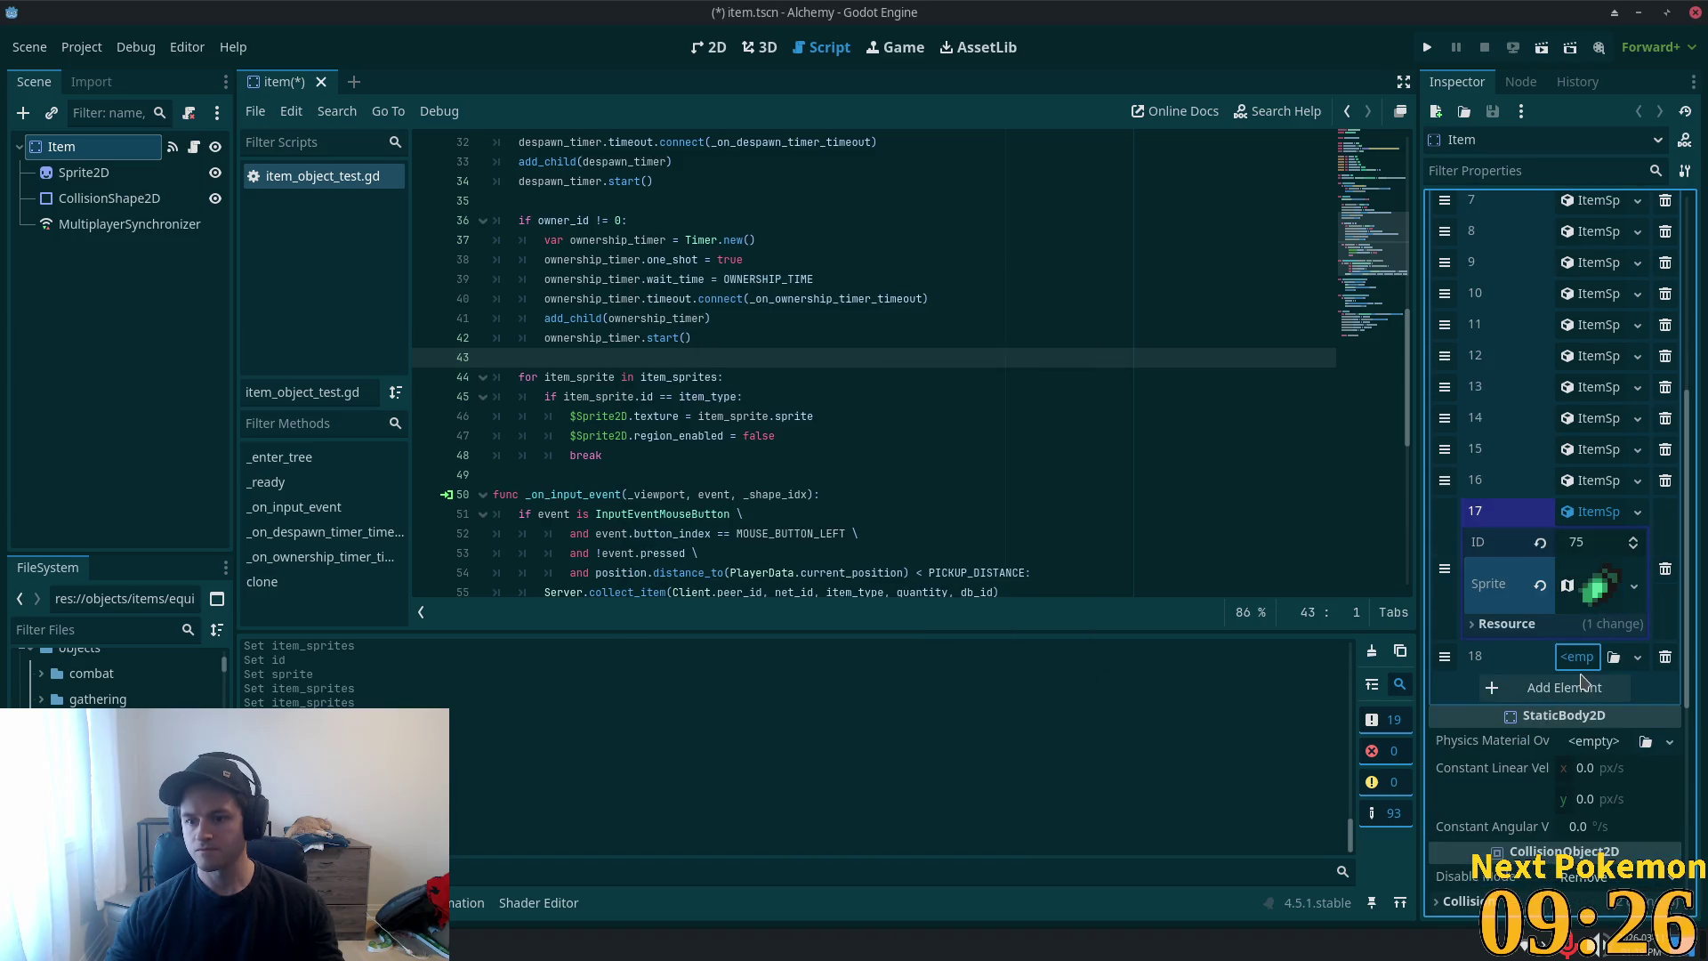
- Create a new ItemSprite for entry 18 and request deleting bronze_gloves.tscn
left_click(1579, 659)
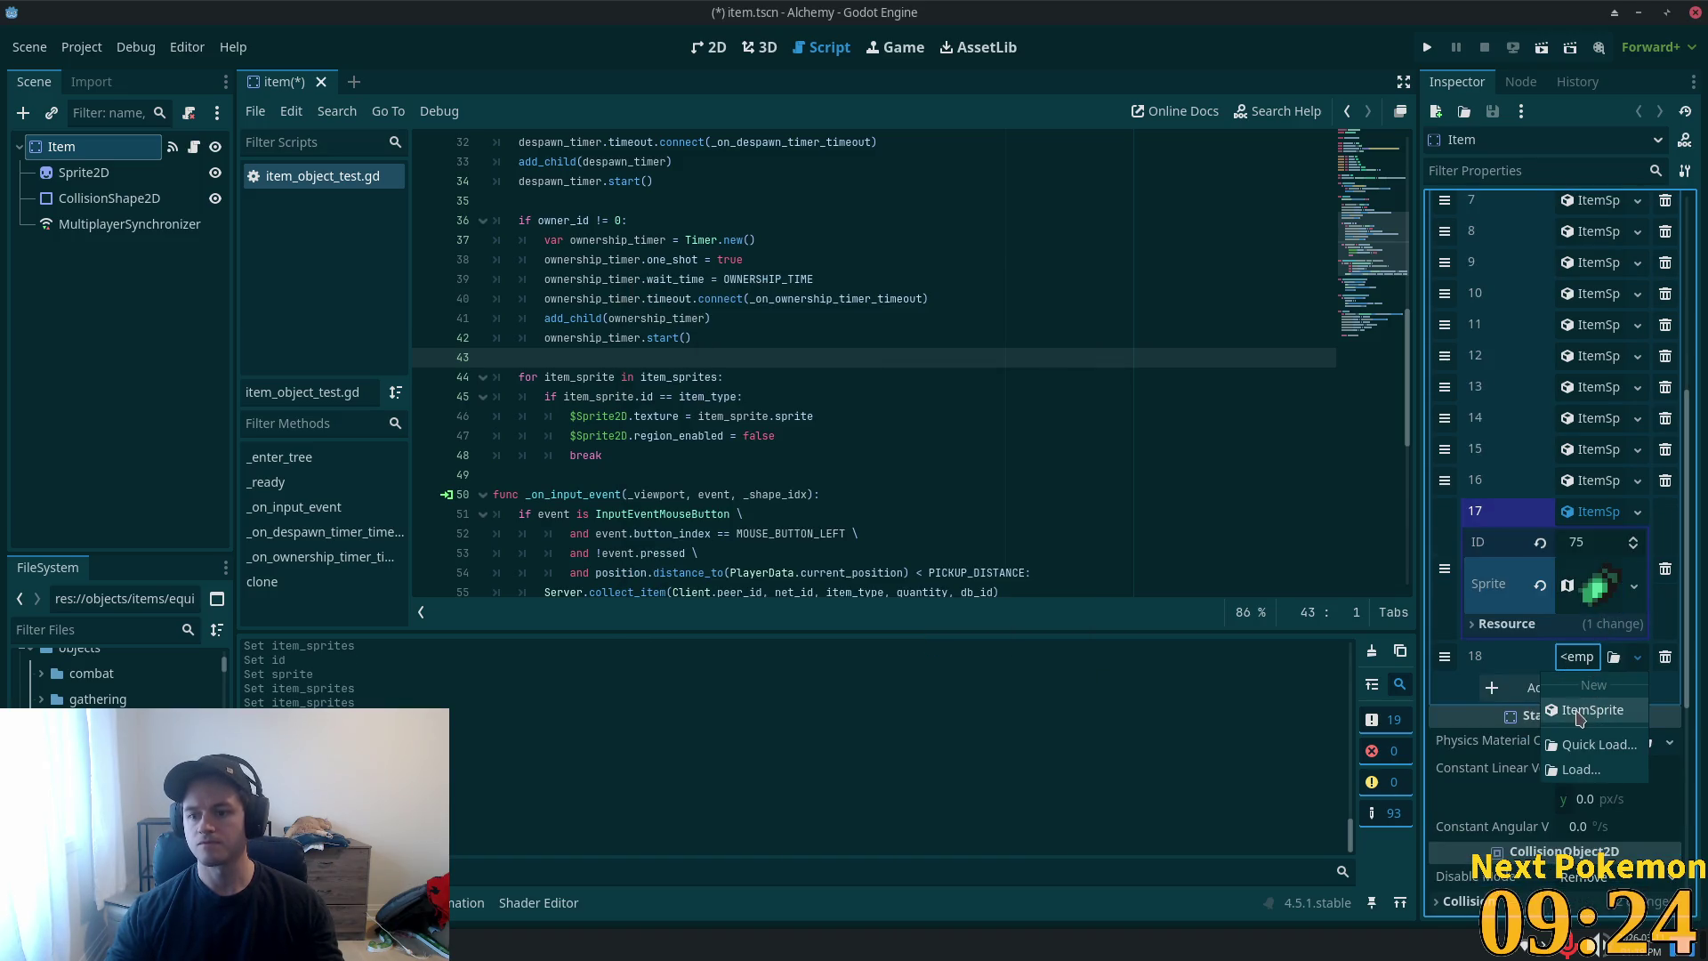
left_click(1580, 717)
left_click(1599, 512)
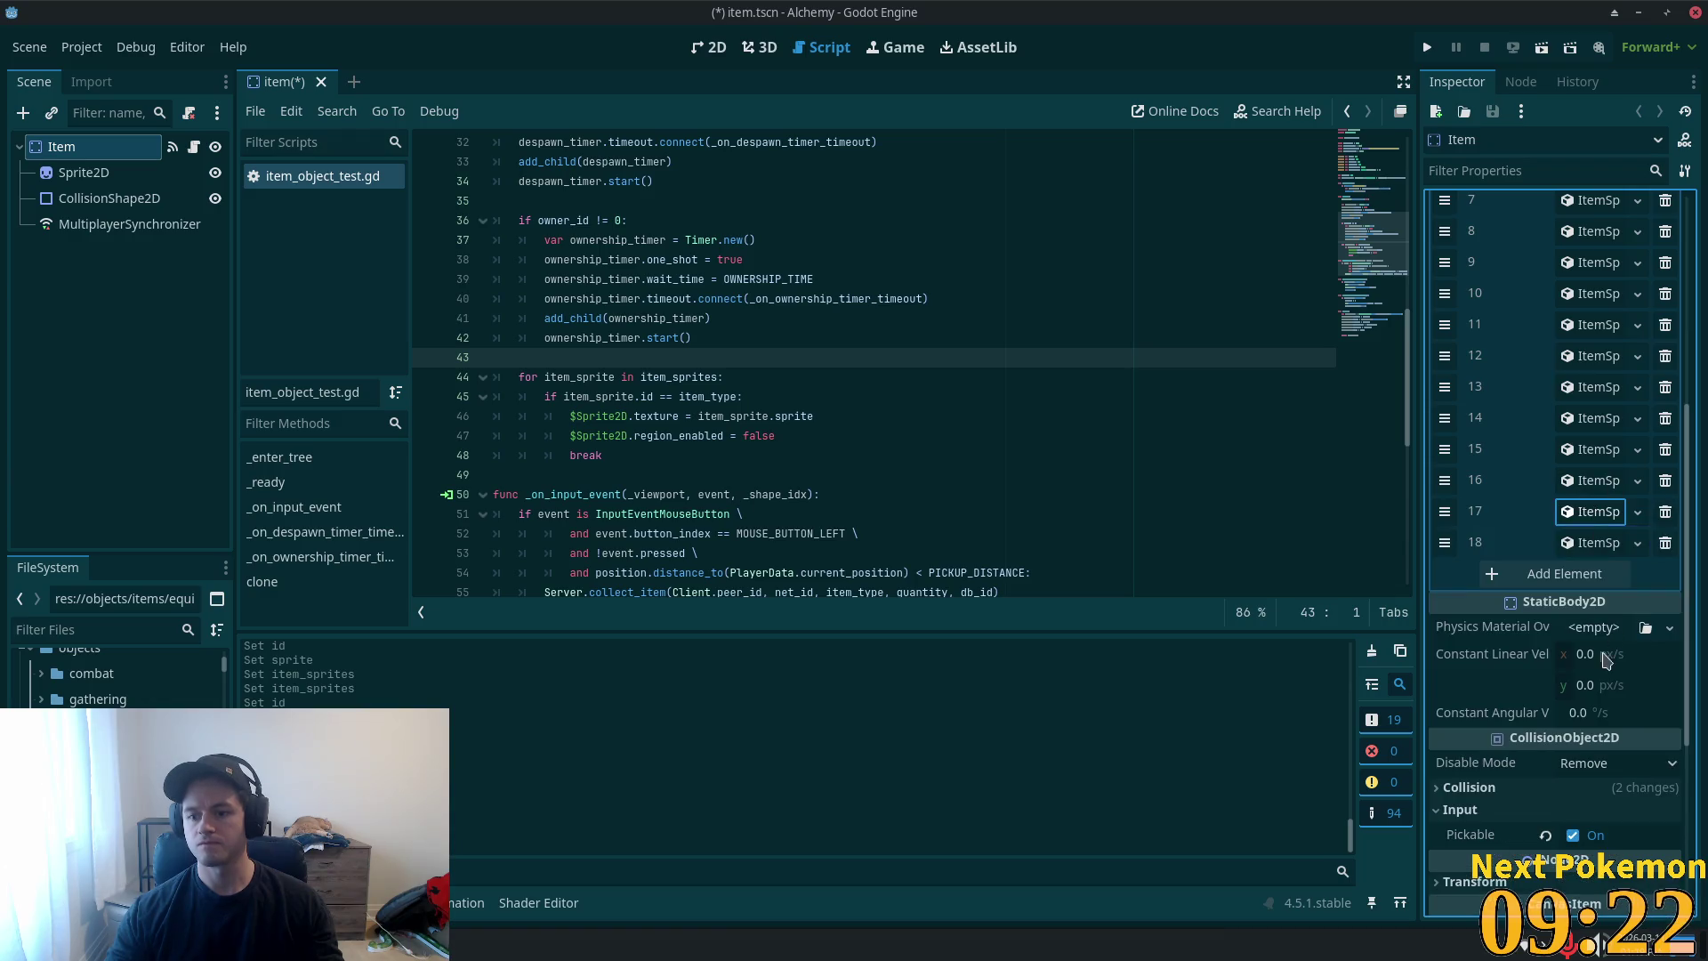
left_click(1589, 544)
left_click(1582, 578)
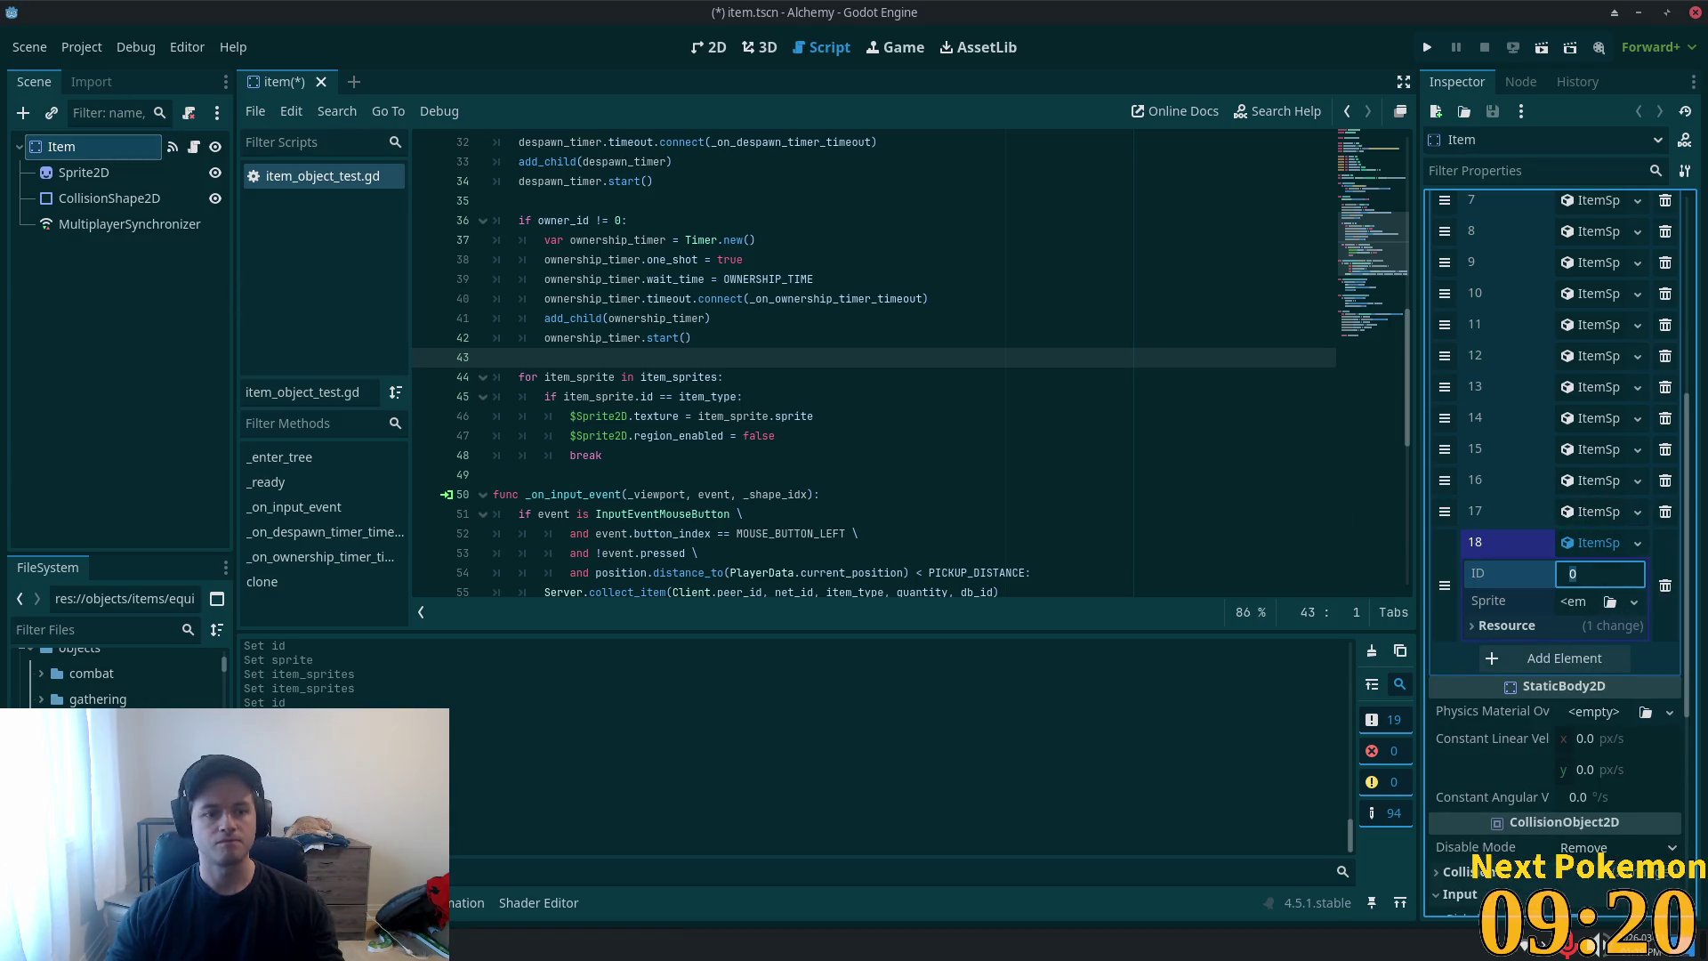
key("Delete")
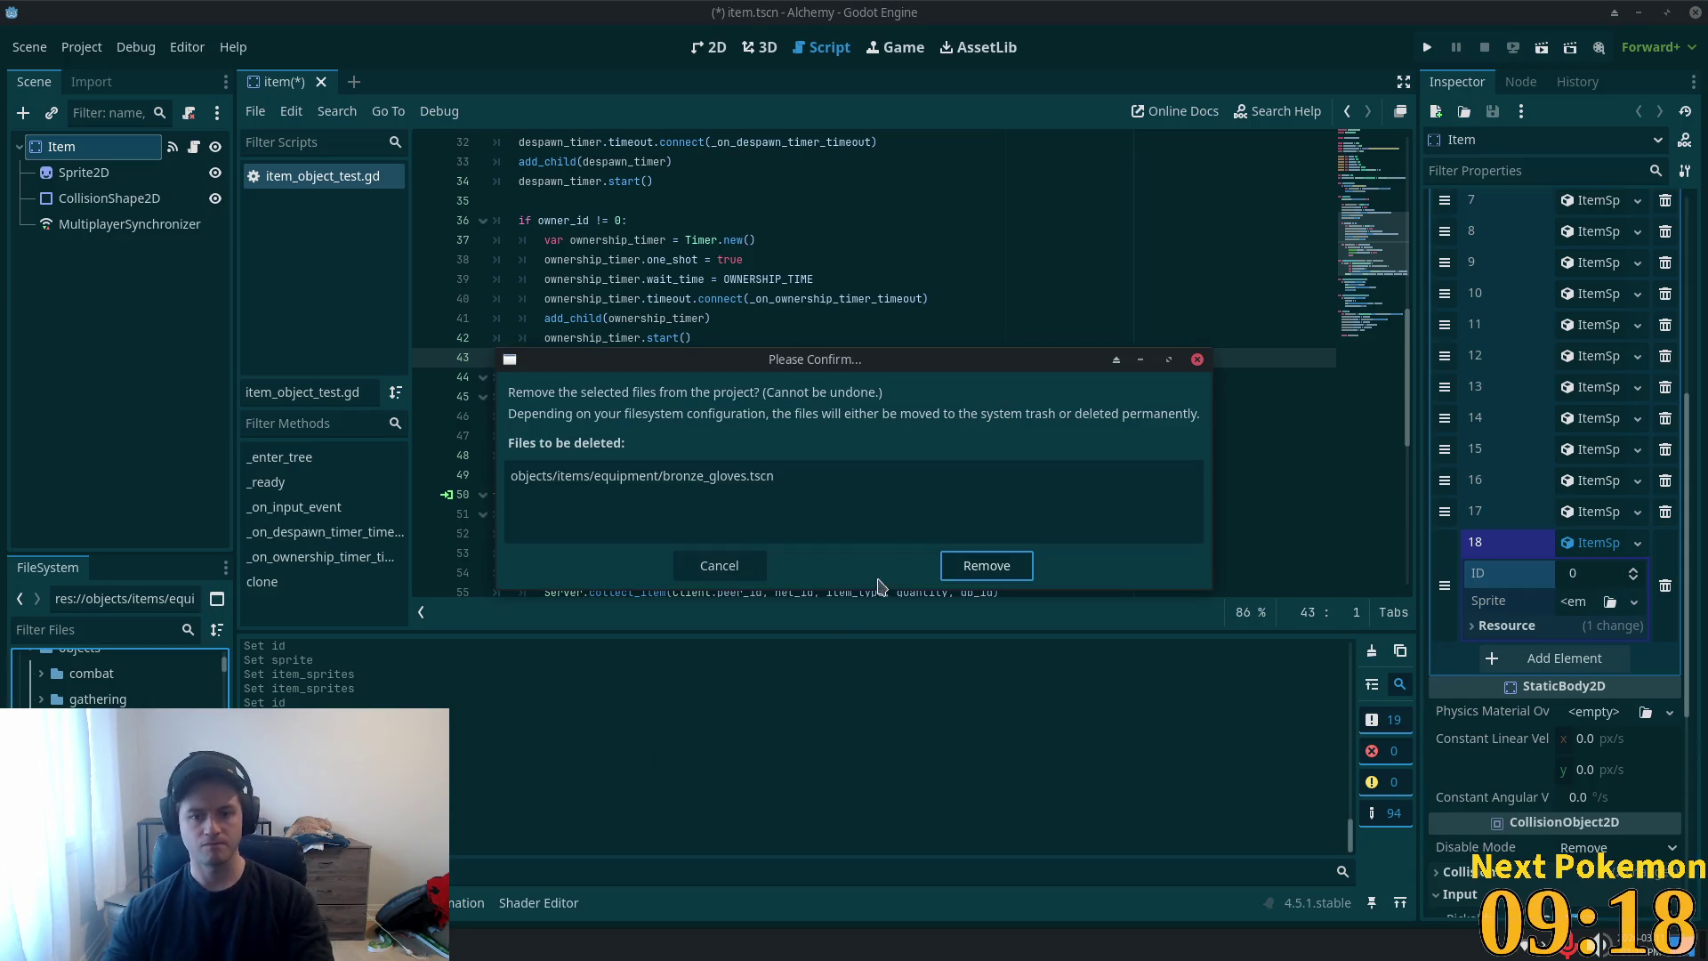
- Confirm removing bronze_gloves.tscn and read iron_gloves' item type 81
left_click(984, 566)
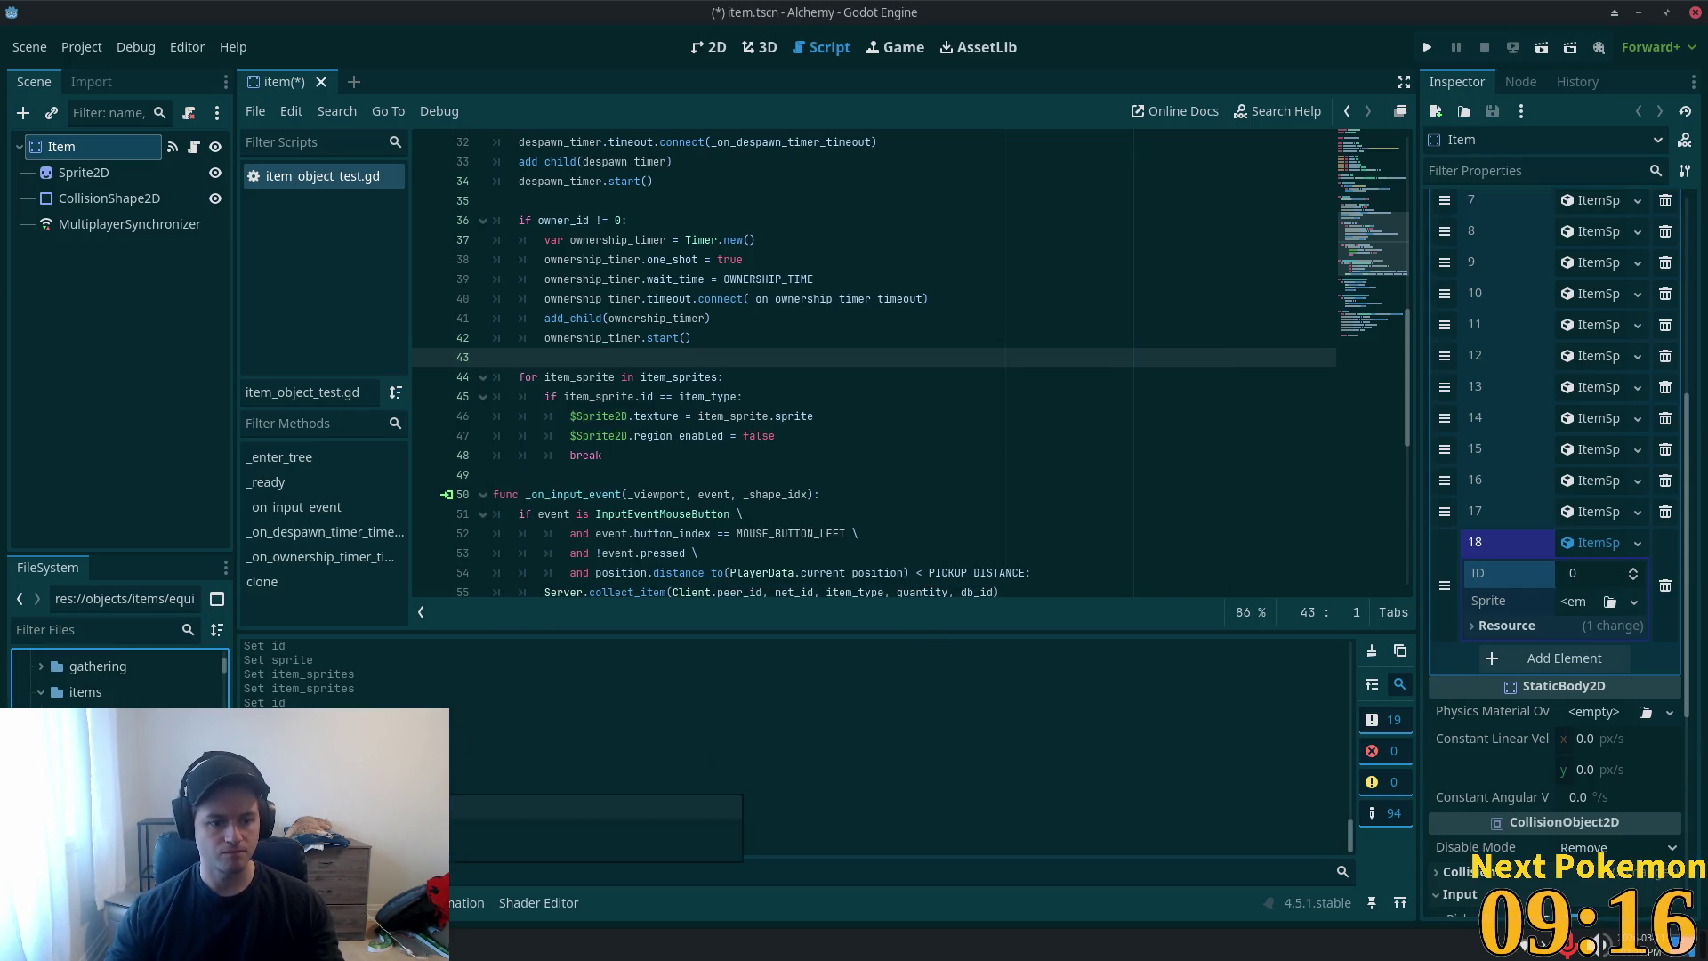
double_click(116, 738)
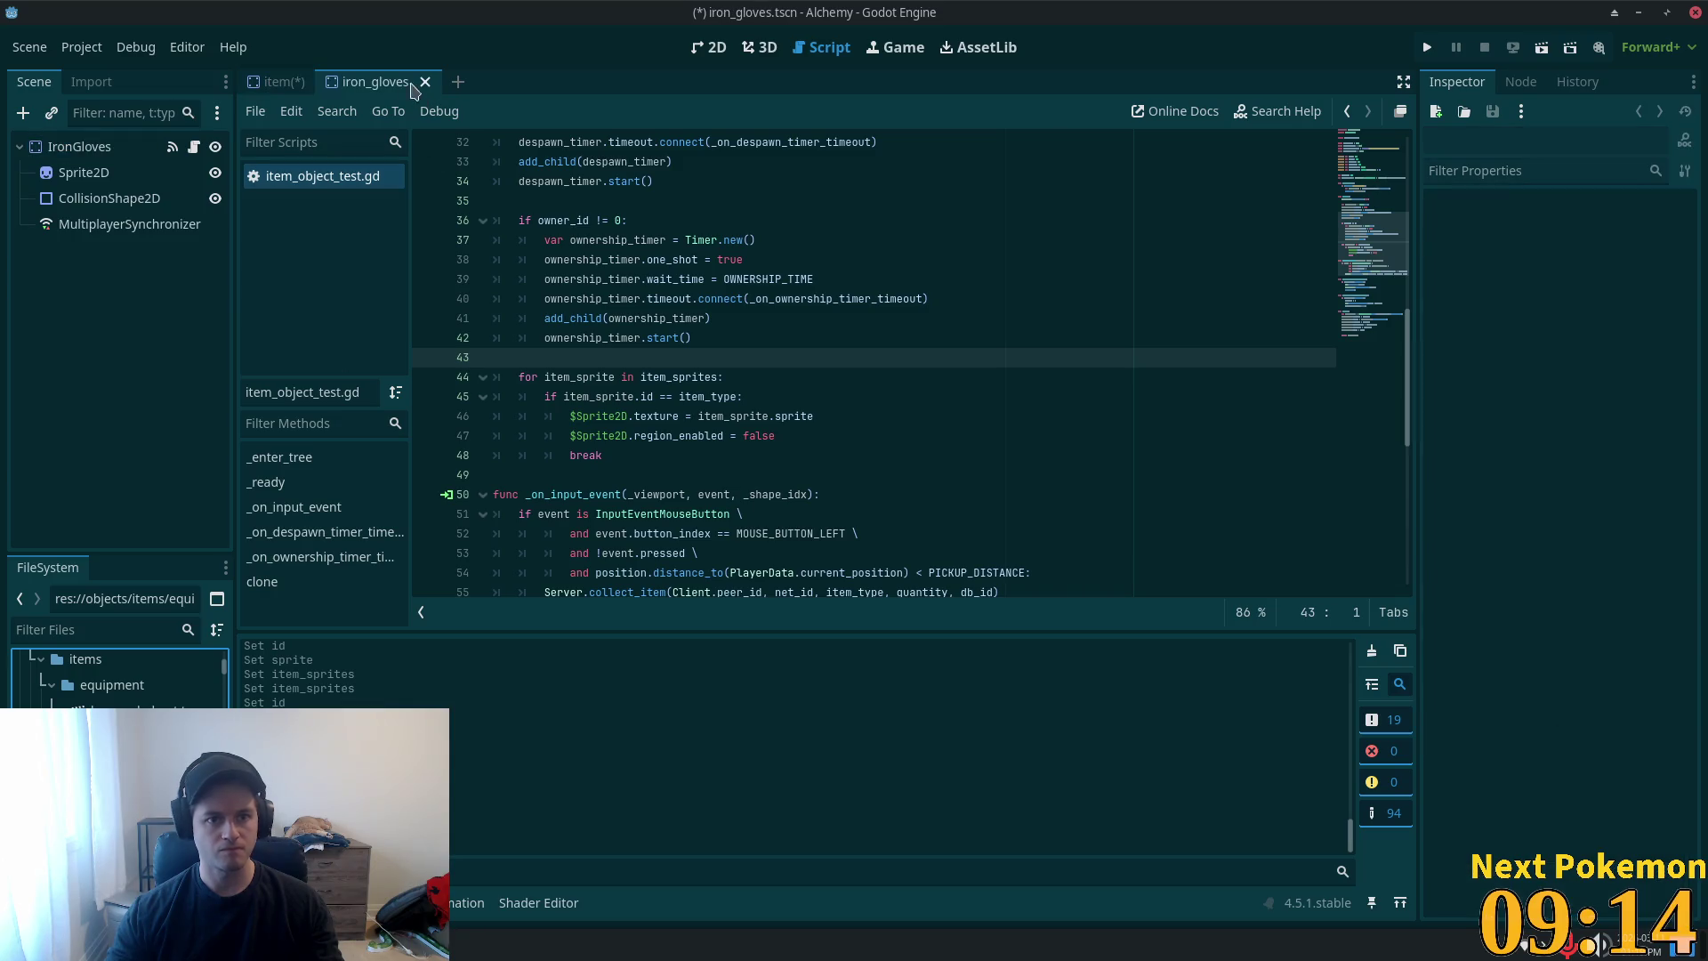
left_click(143, 148)
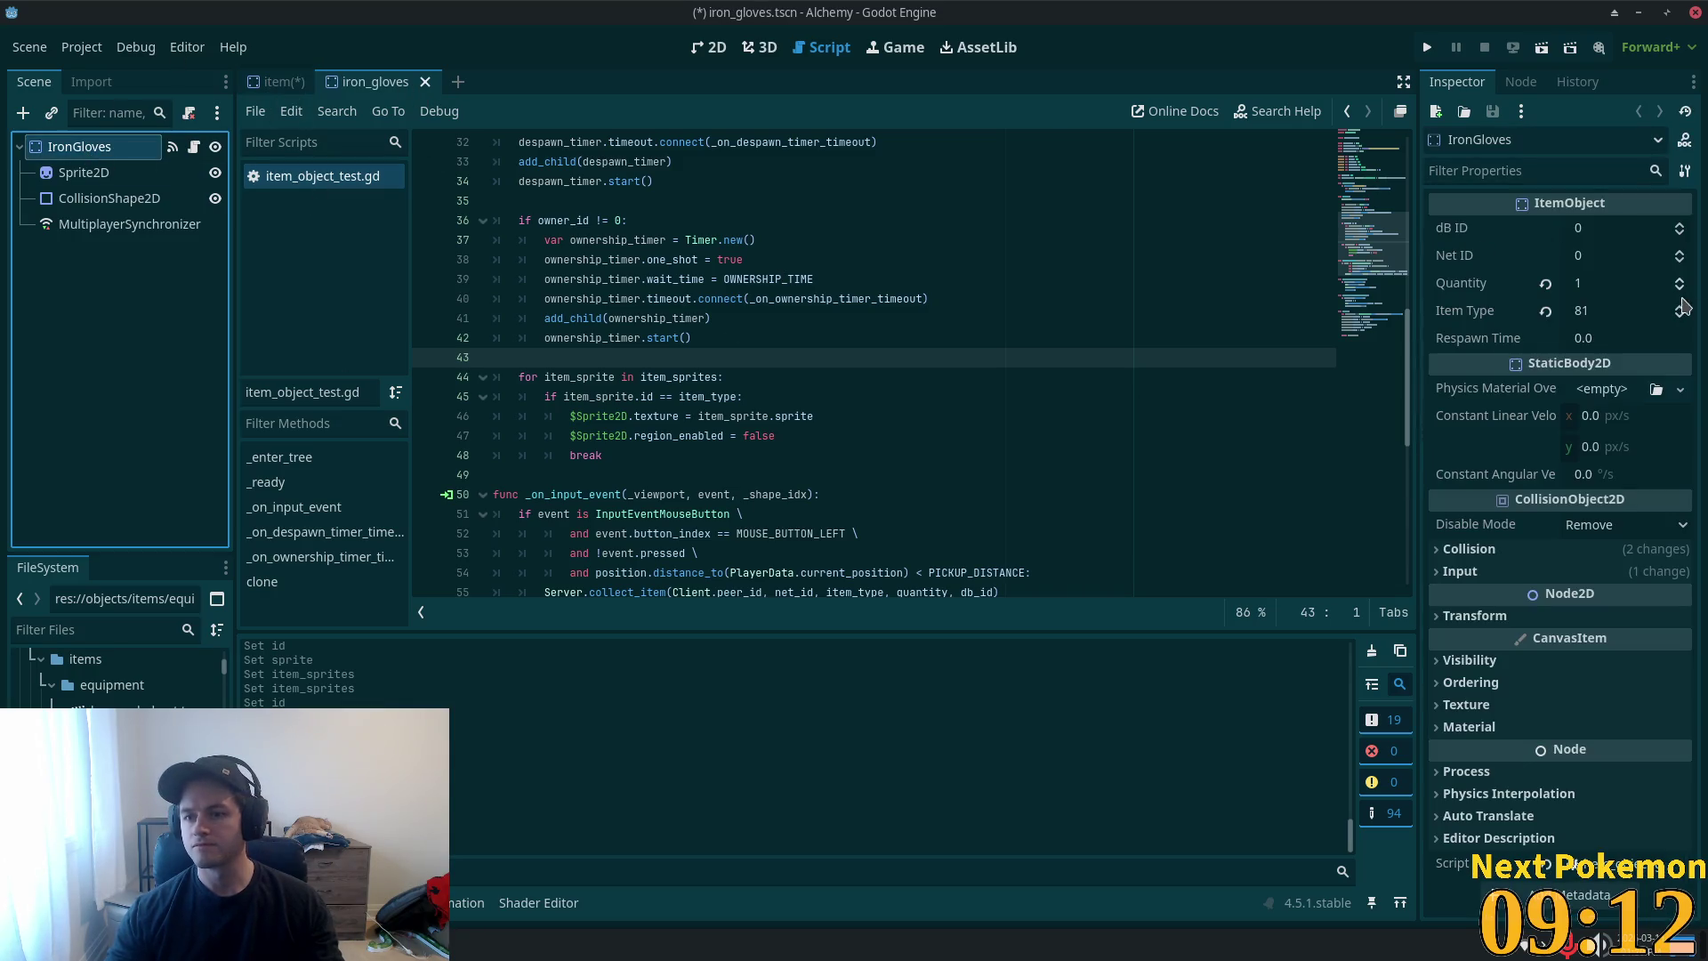
left_click(276, 81)
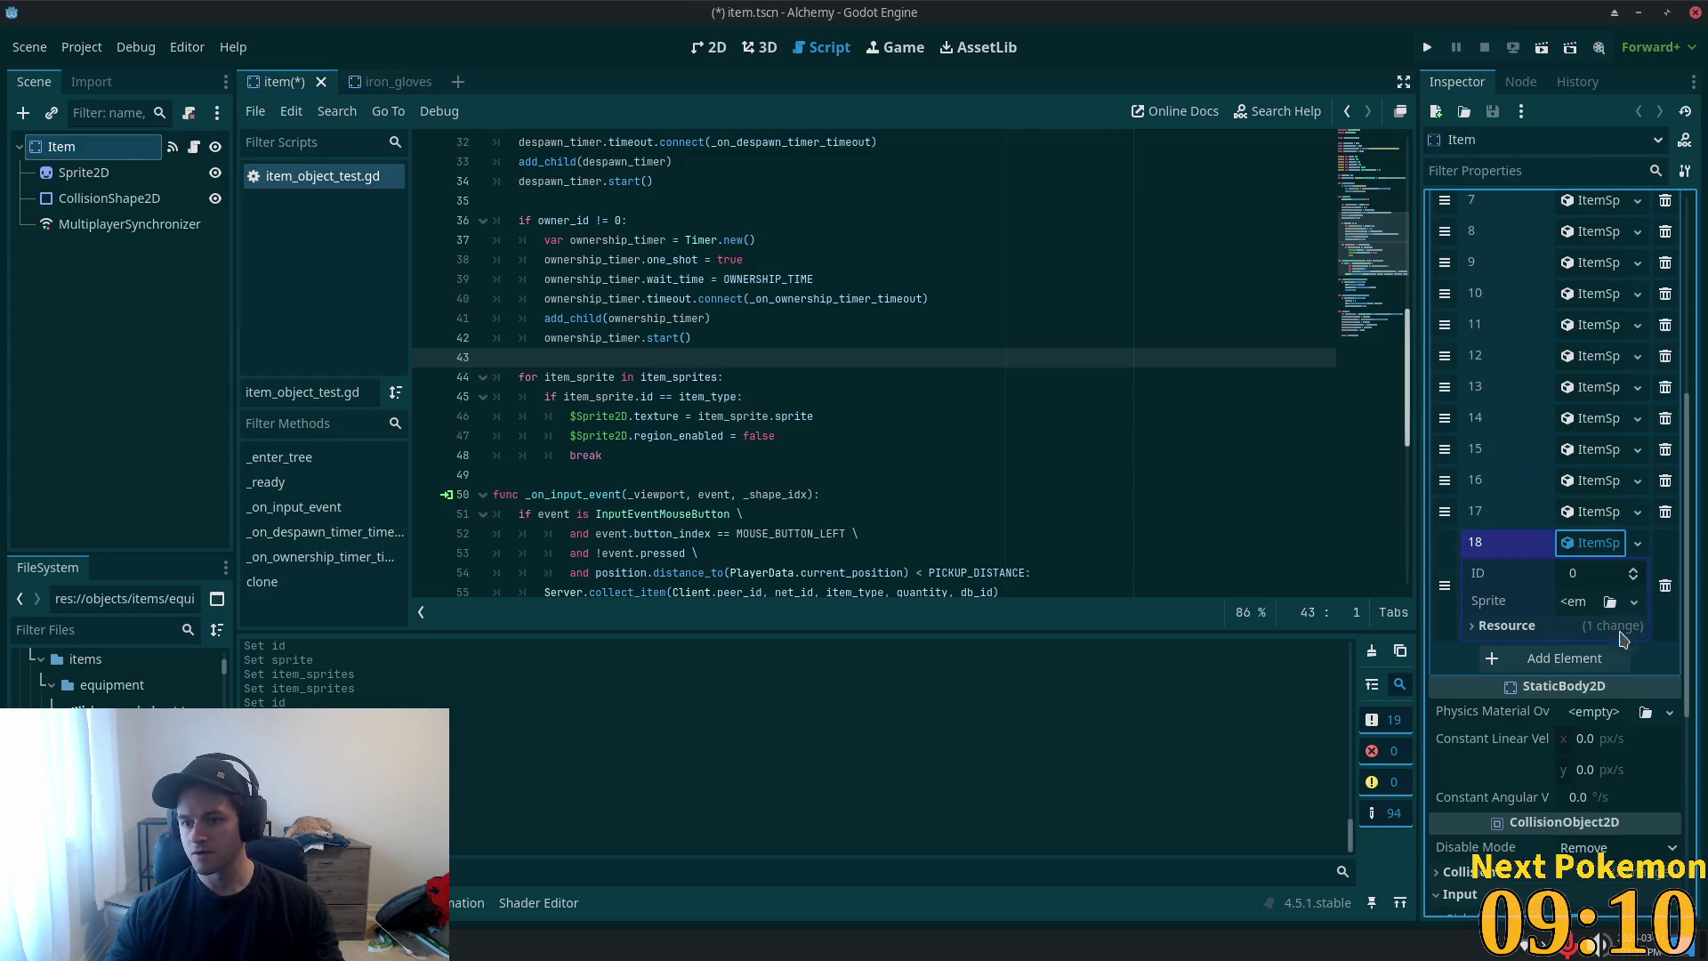
- Set entry 18's ID to 81 and paste a unique atlas sprite into it
left_click(1575, 576)
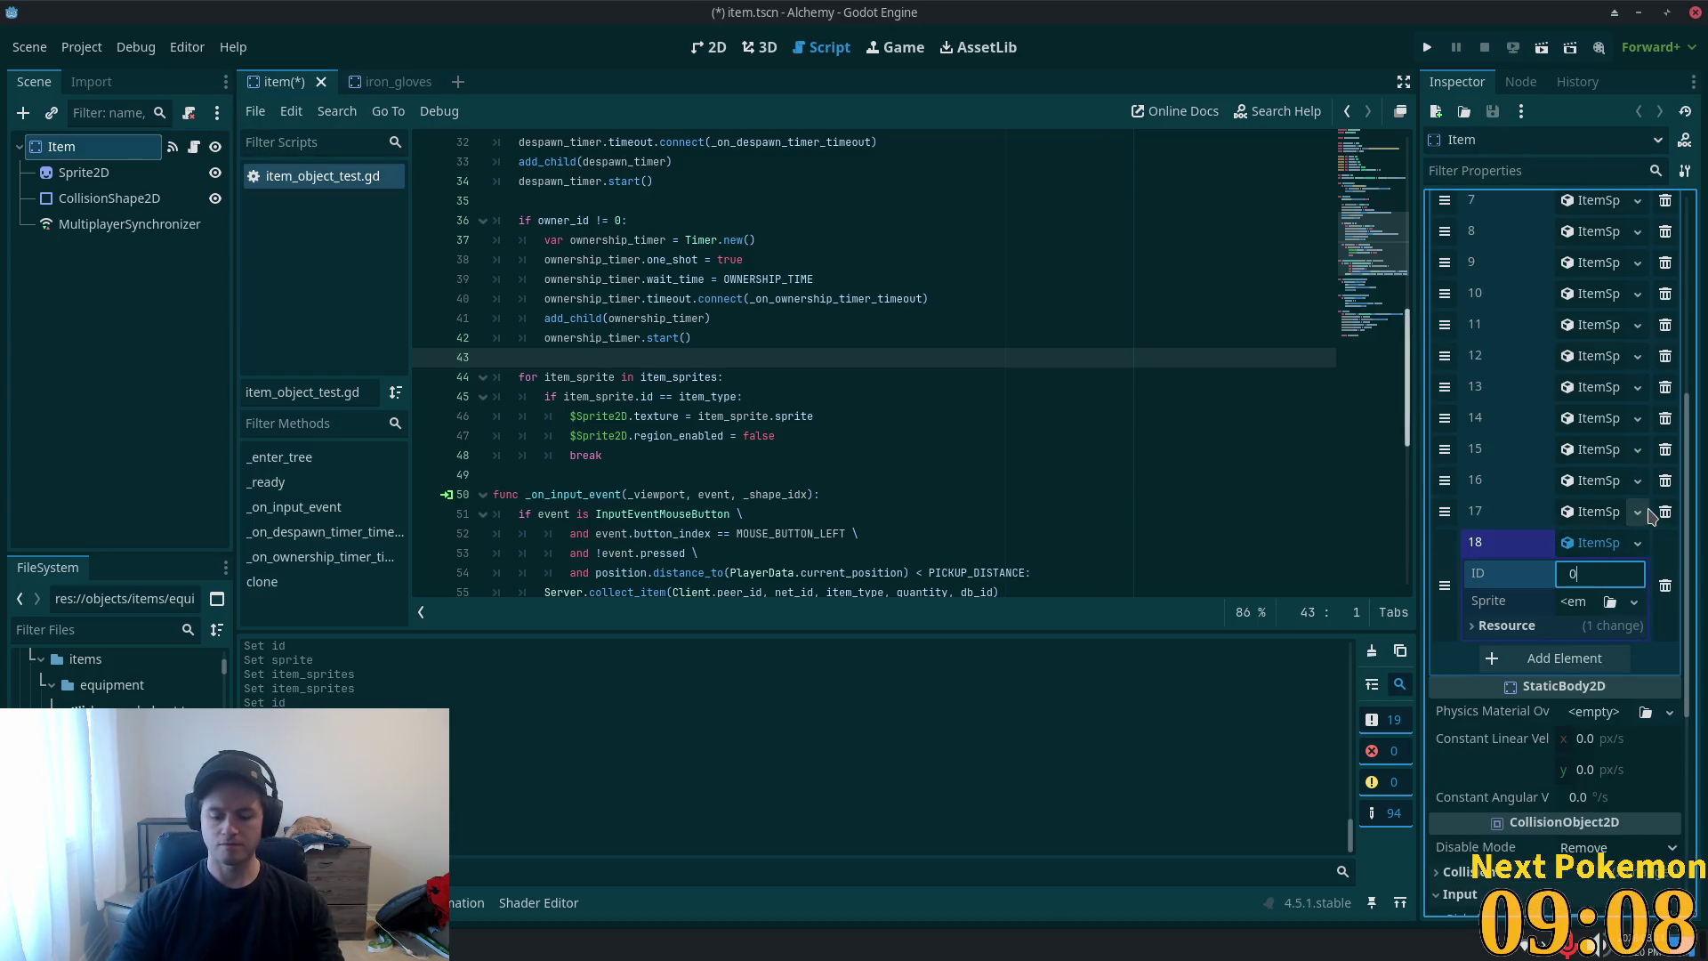
key("BackSpace")
type("1")
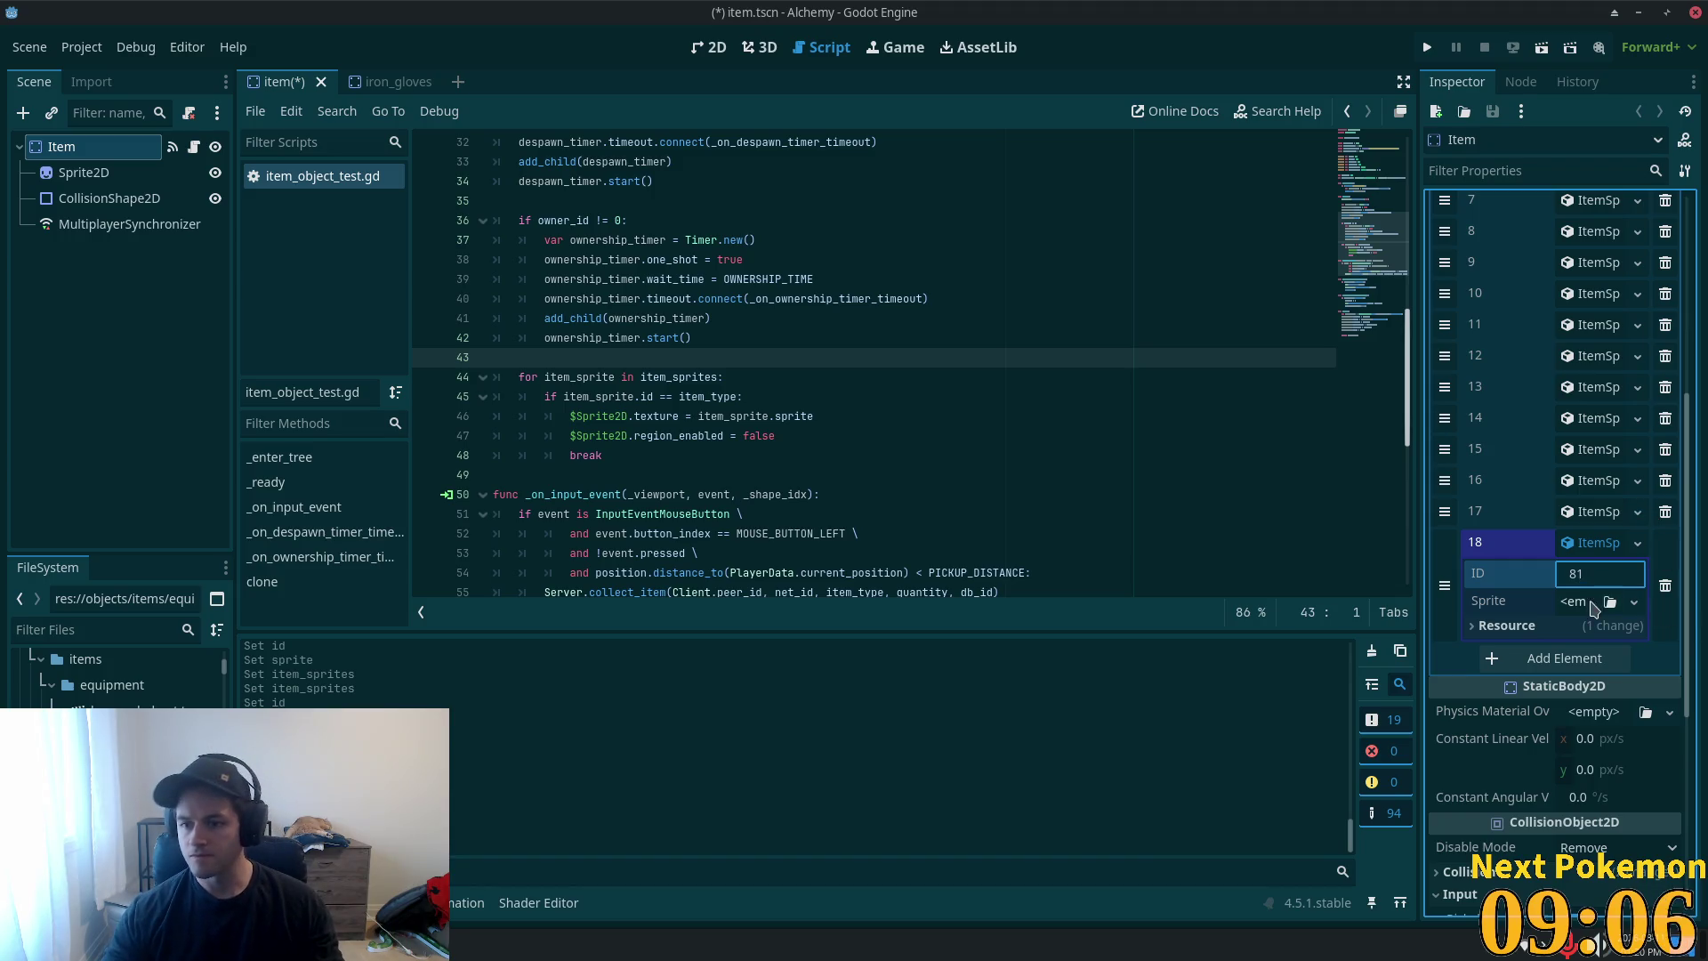
left_click(1574, 602)
left_click(1580, 774)
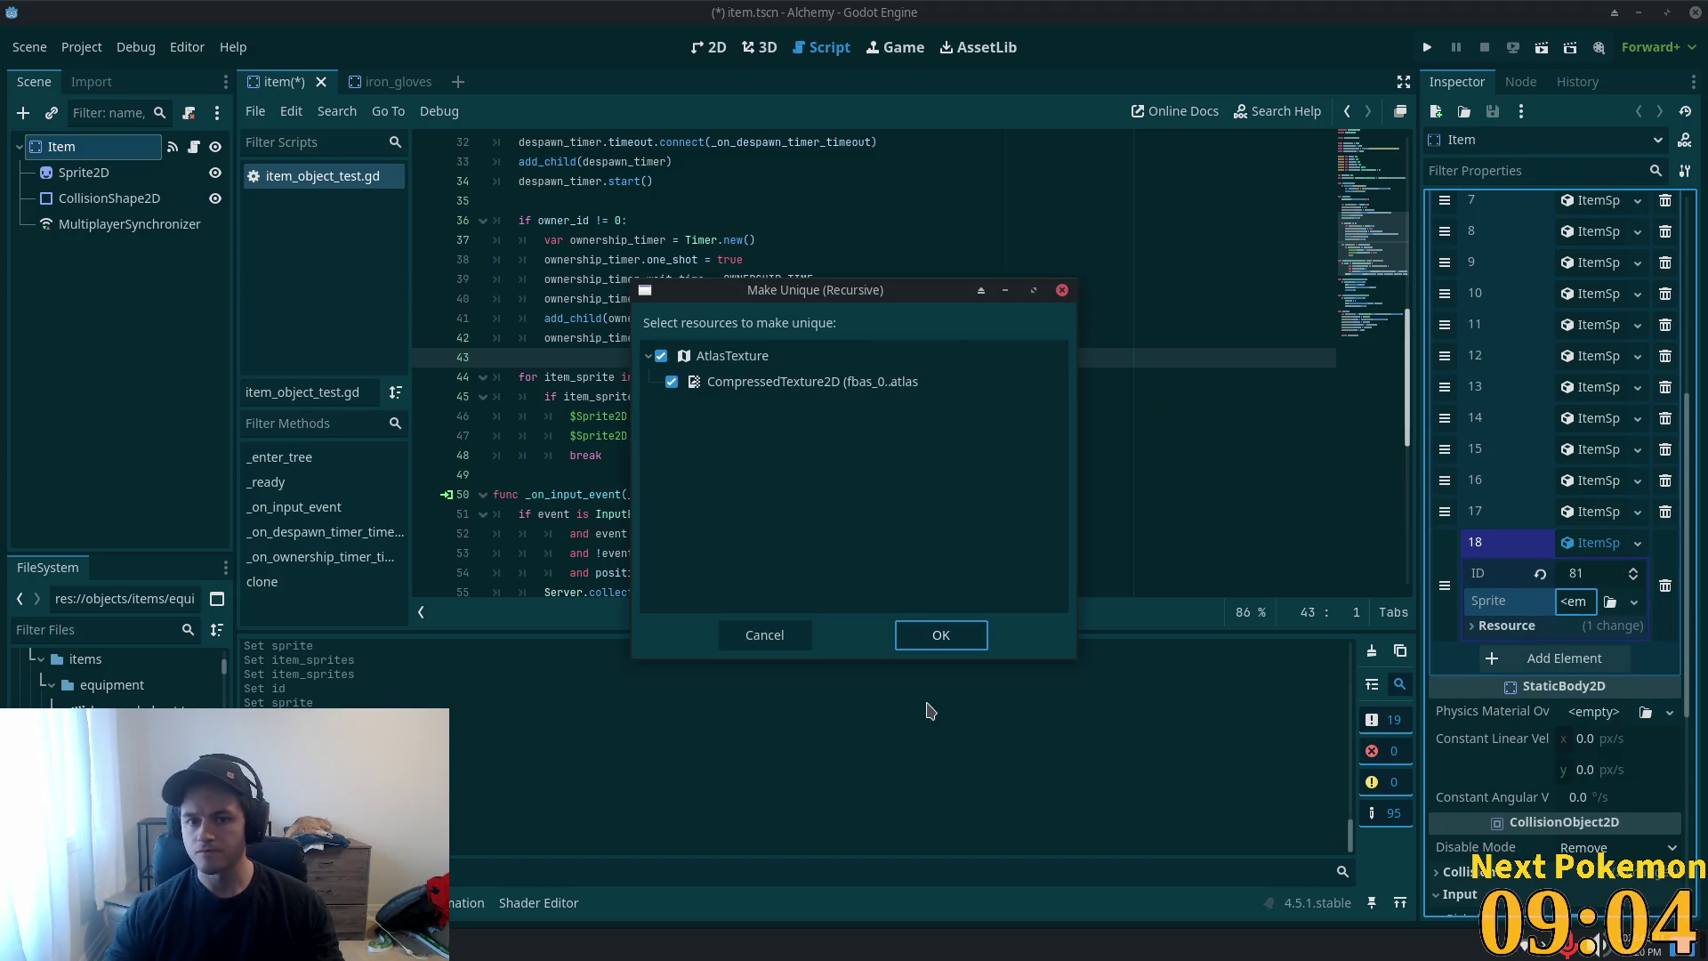
left_click(936, 637)
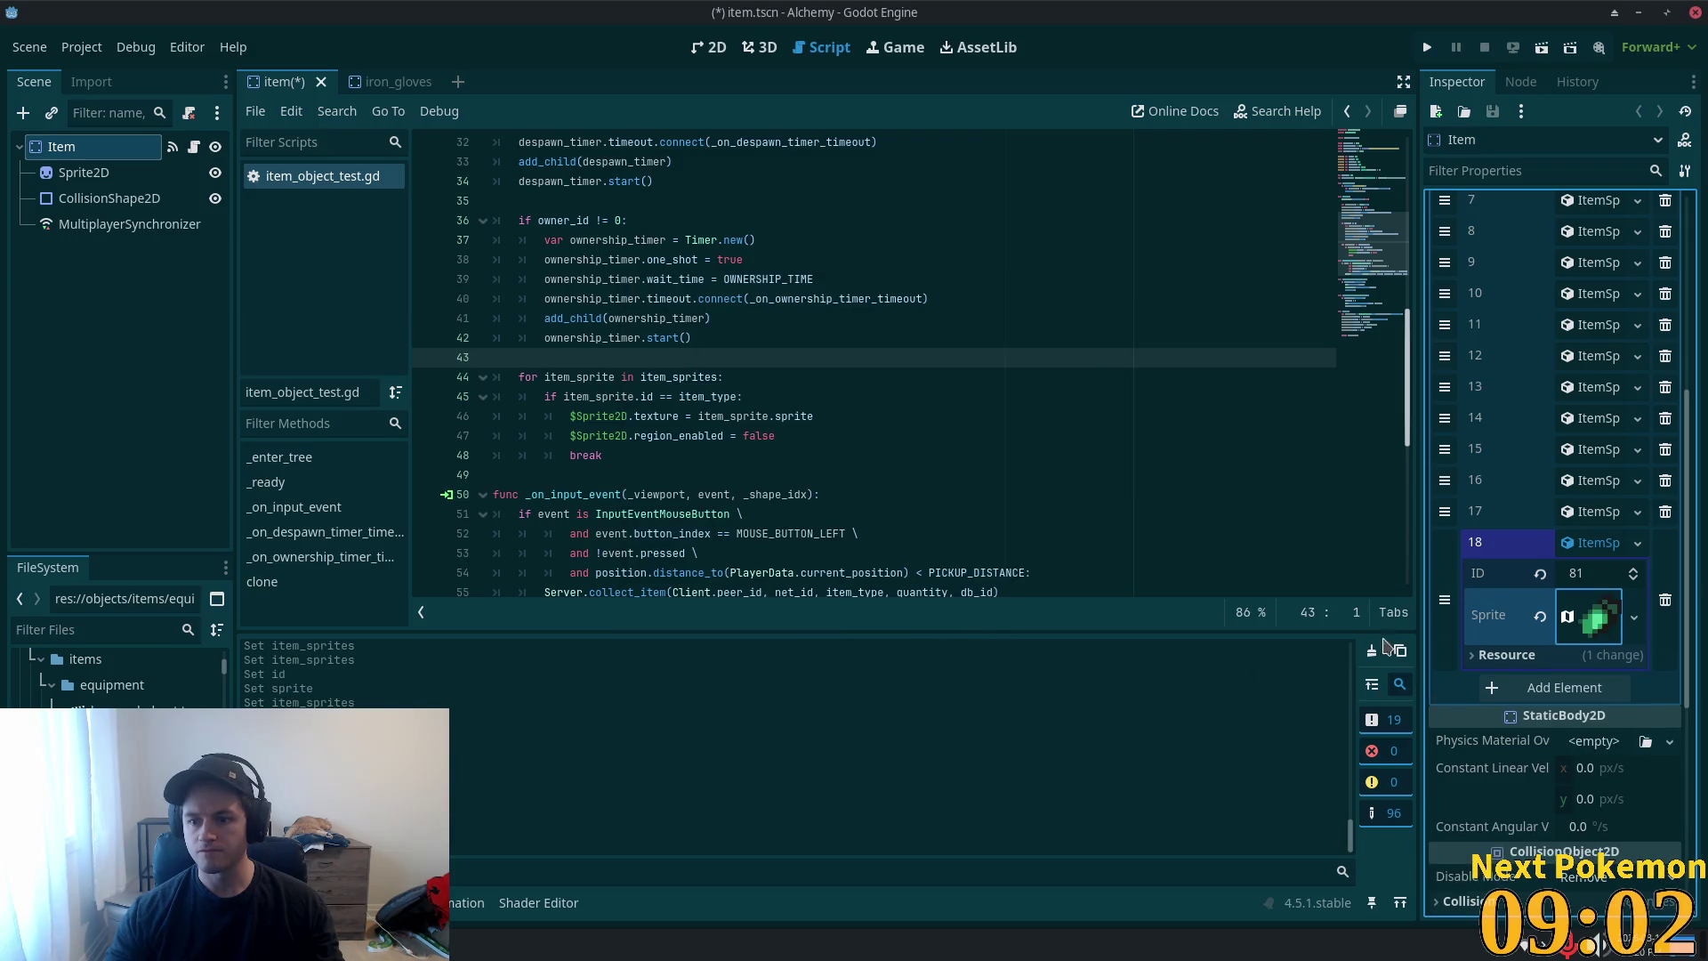
left_click(1585, 542)
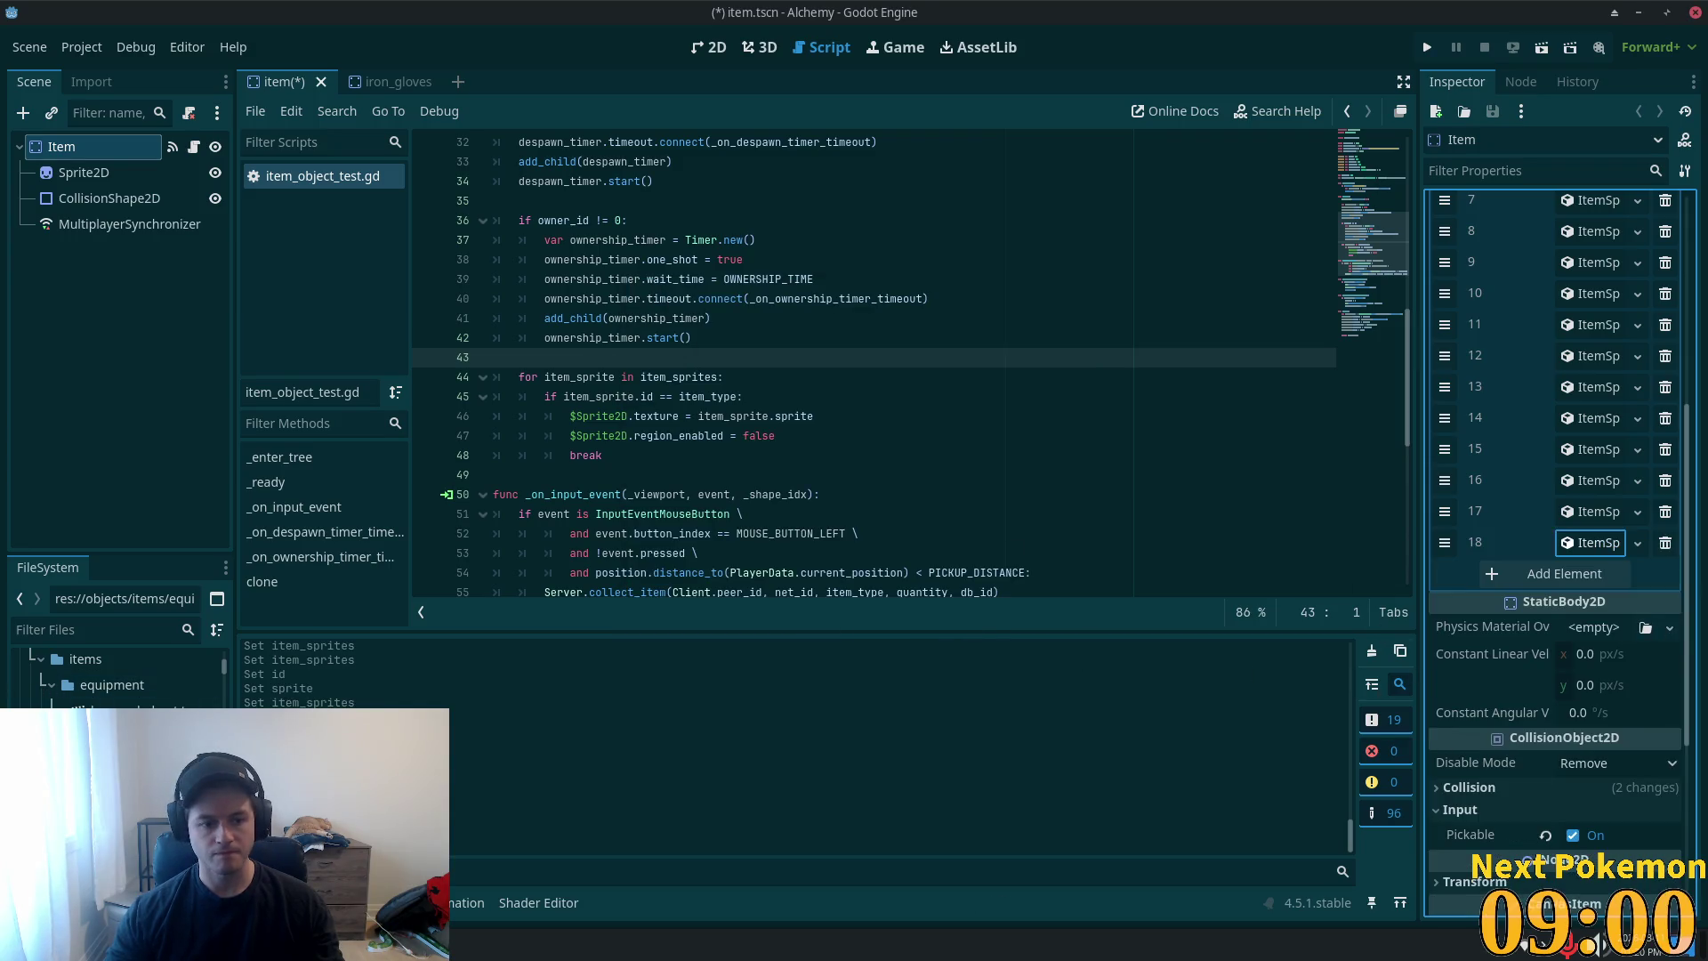
- Delete iron_gloves.tscn from the project
left_click(115, 703)
key("Delete")
left_click(986, 565)
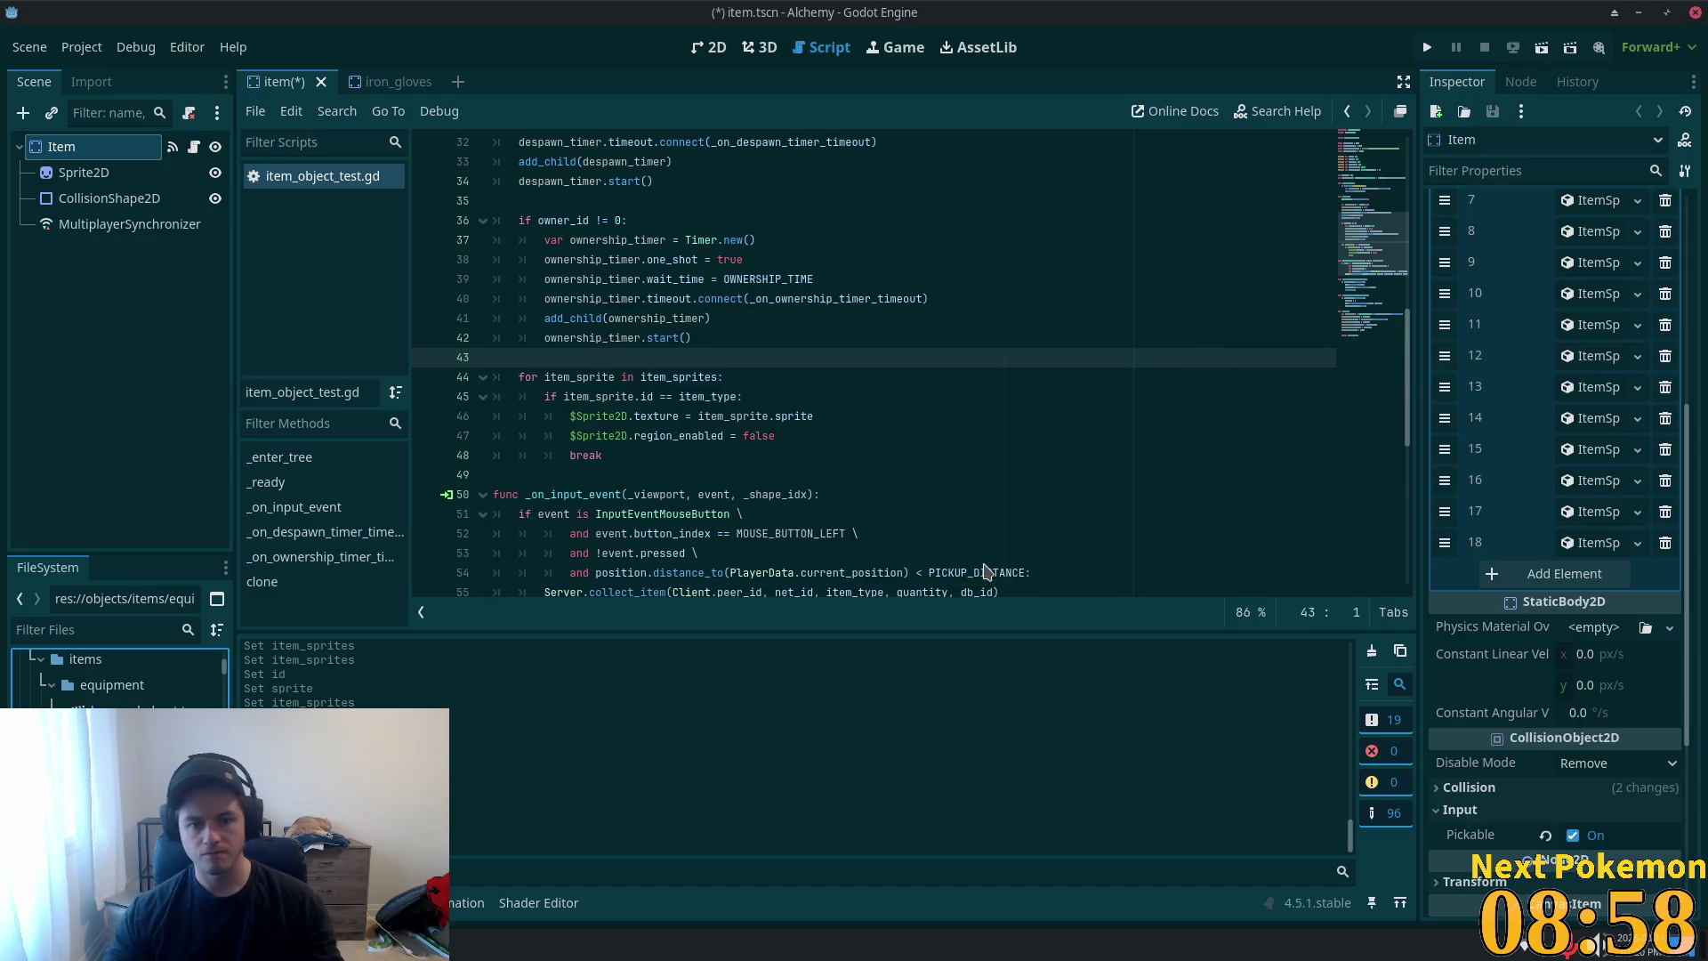
scroll(115, 680, "down", 1)
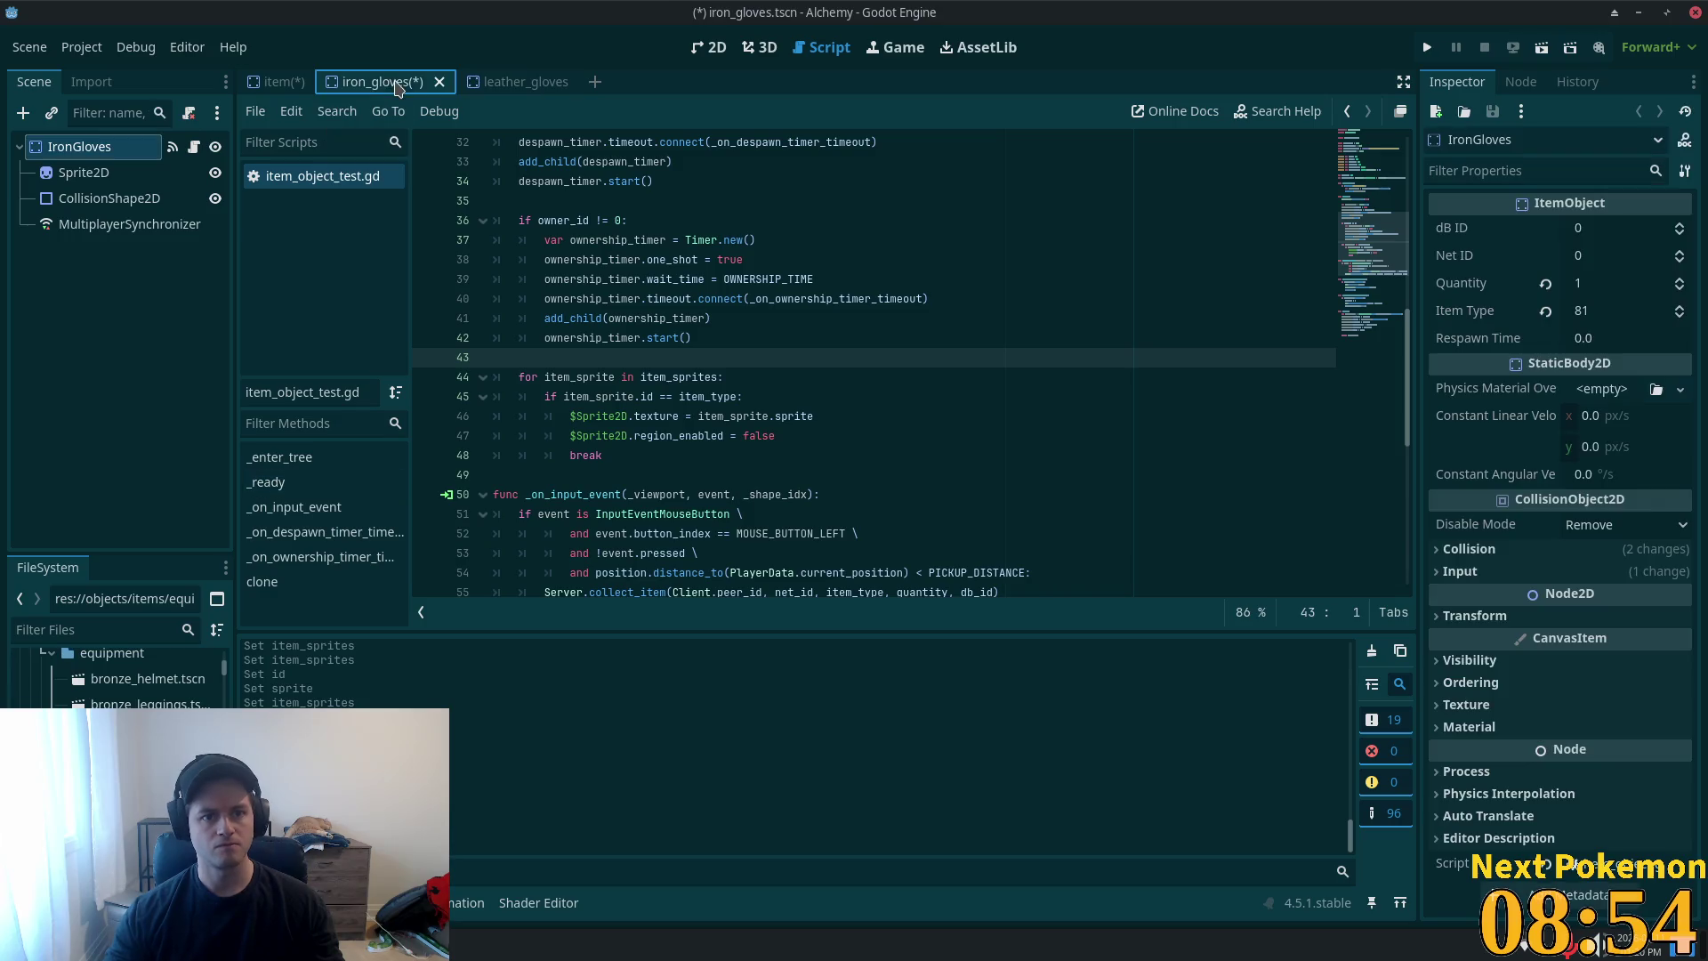
- Close iron_gloves without saving and check then close the leather gloves scene
left_click(702, 528)
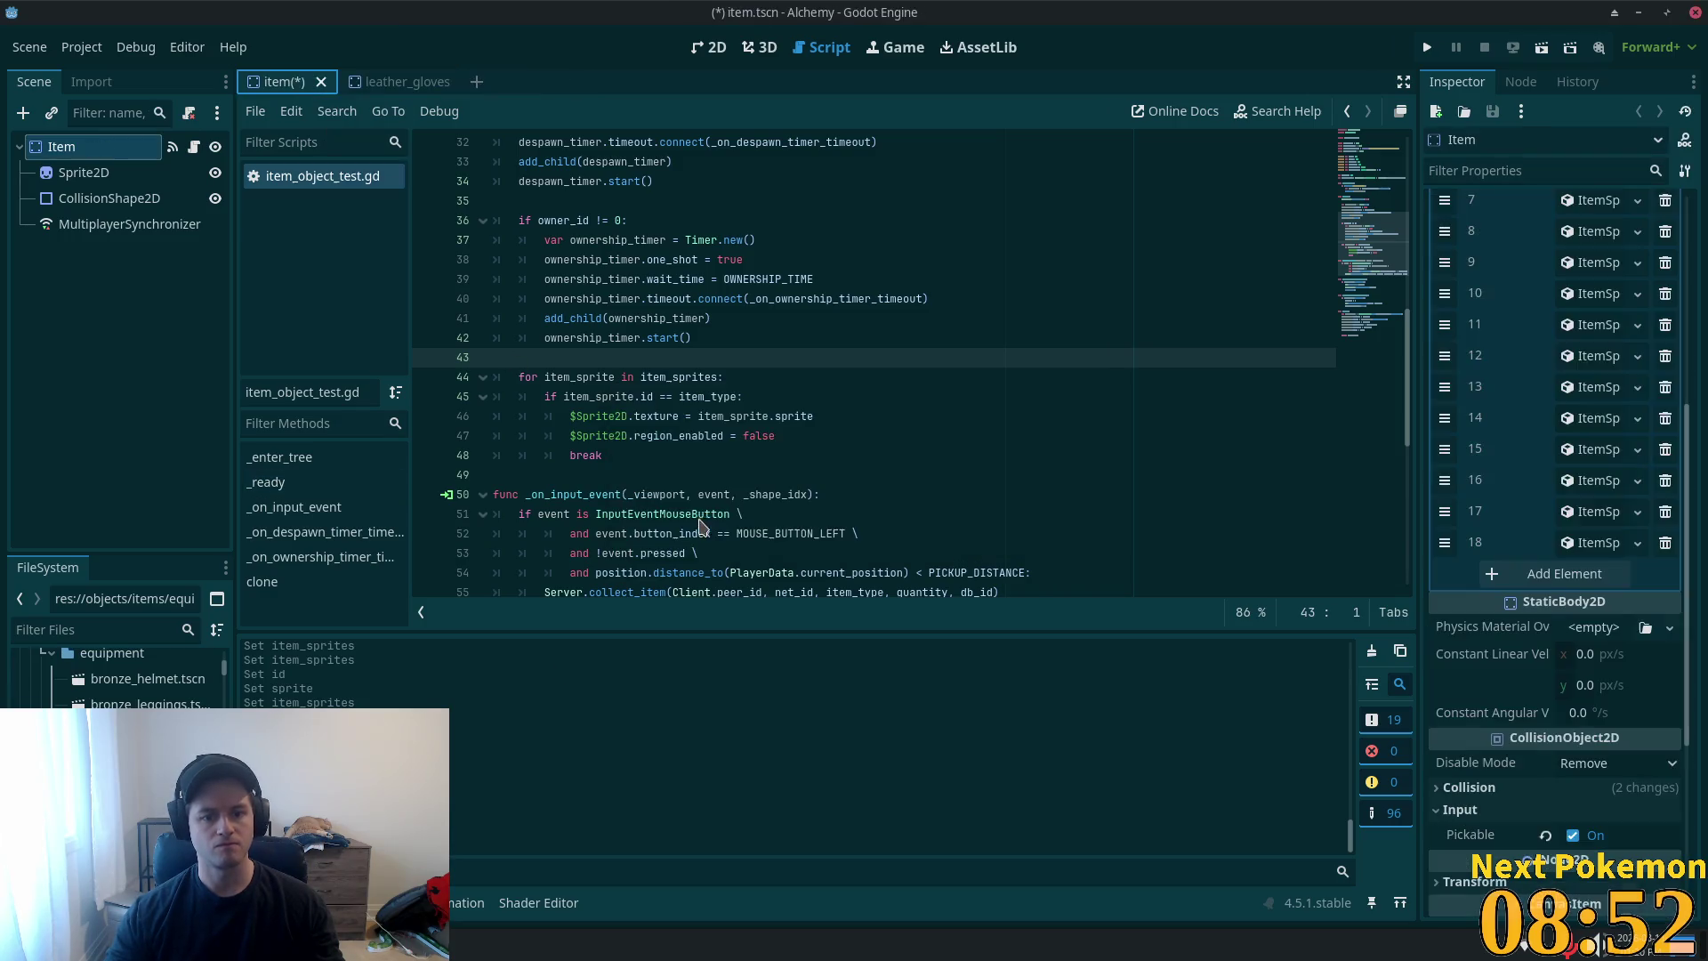
left_click(436, 86)
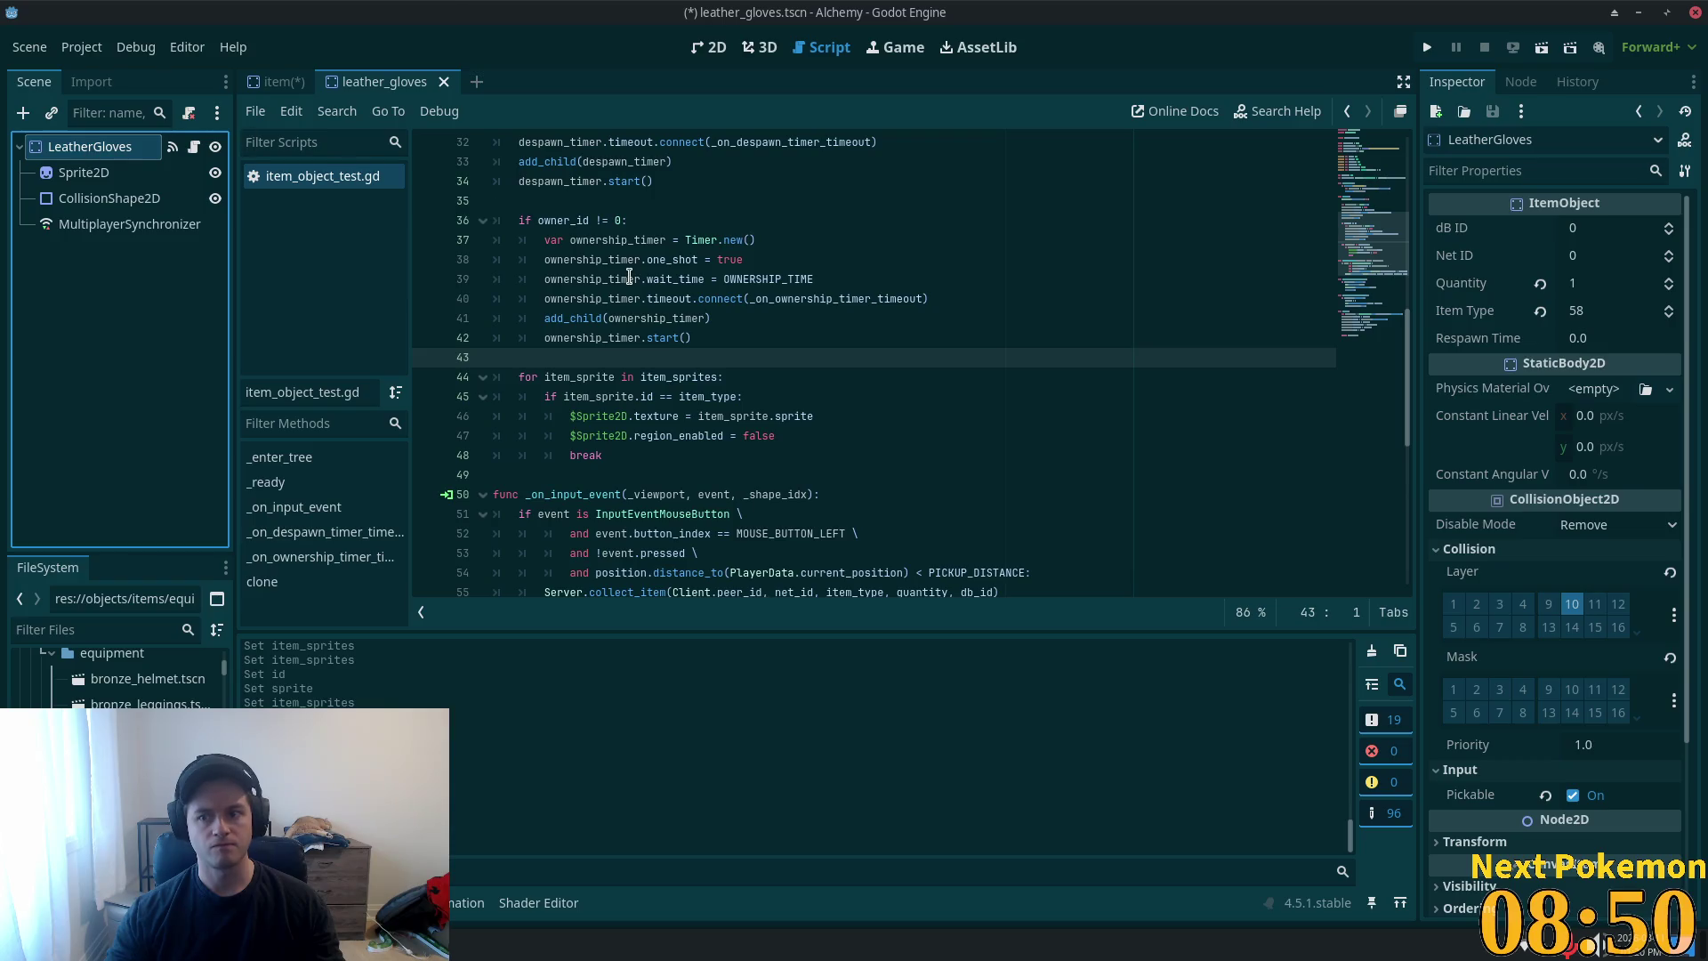
left_click(444, 81)
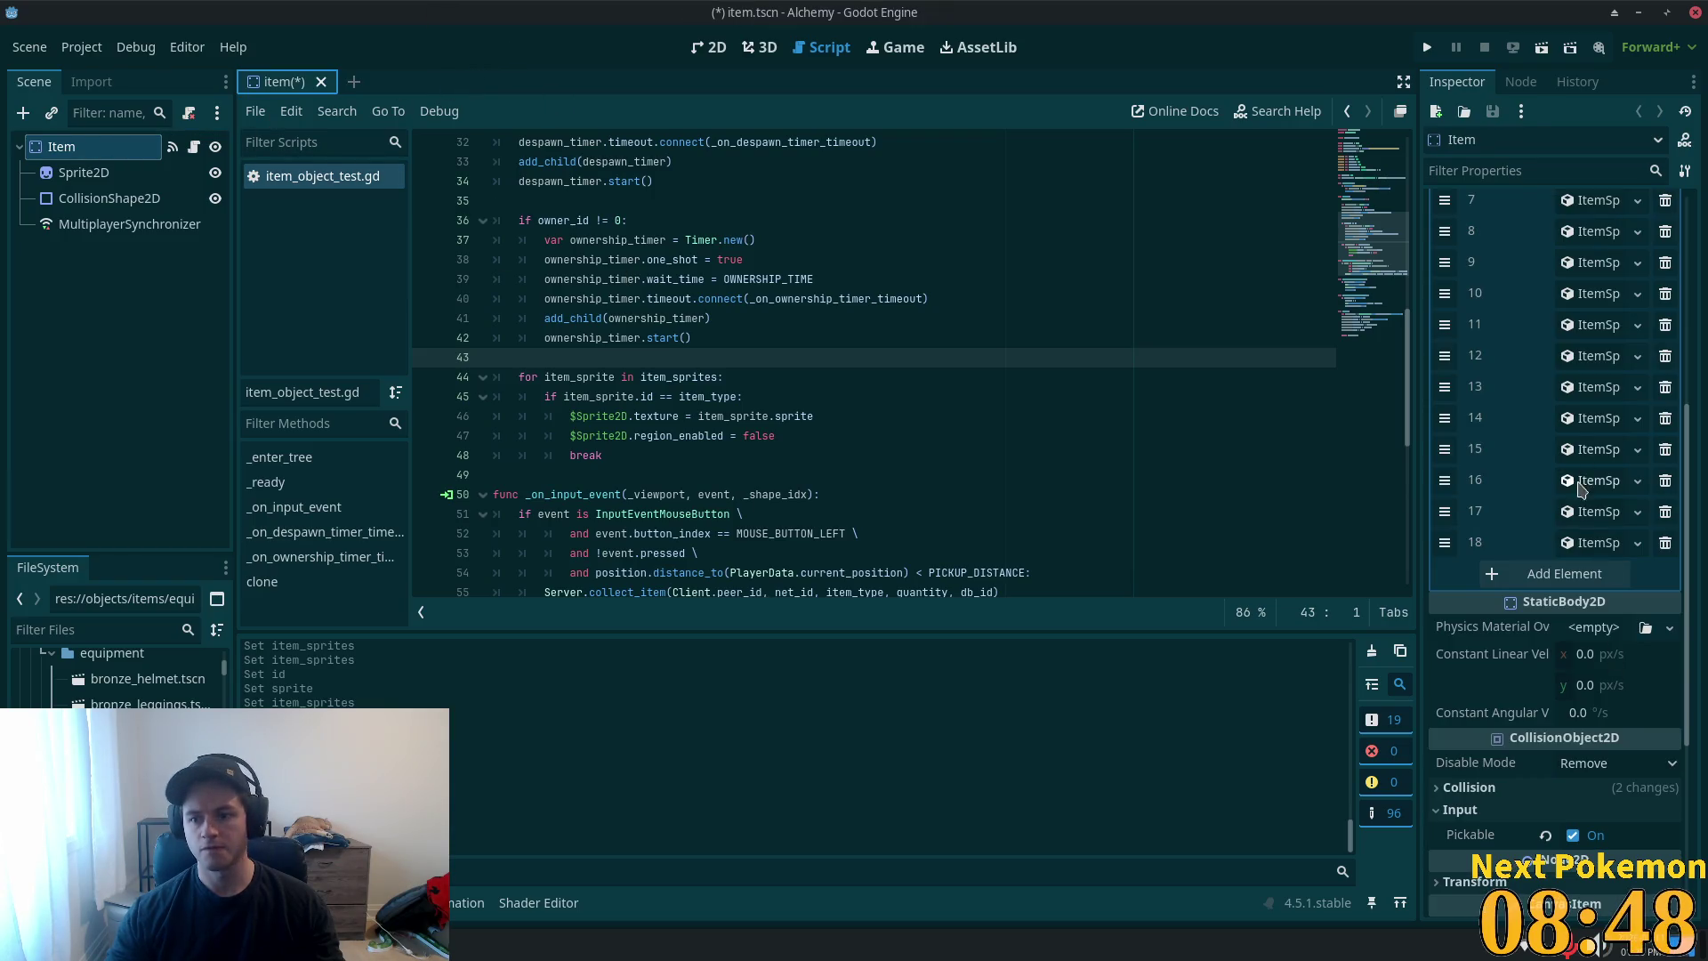
- Add entry 19 with ID 58 and a unique pasted atlas sprite
left_click(1568, 688)
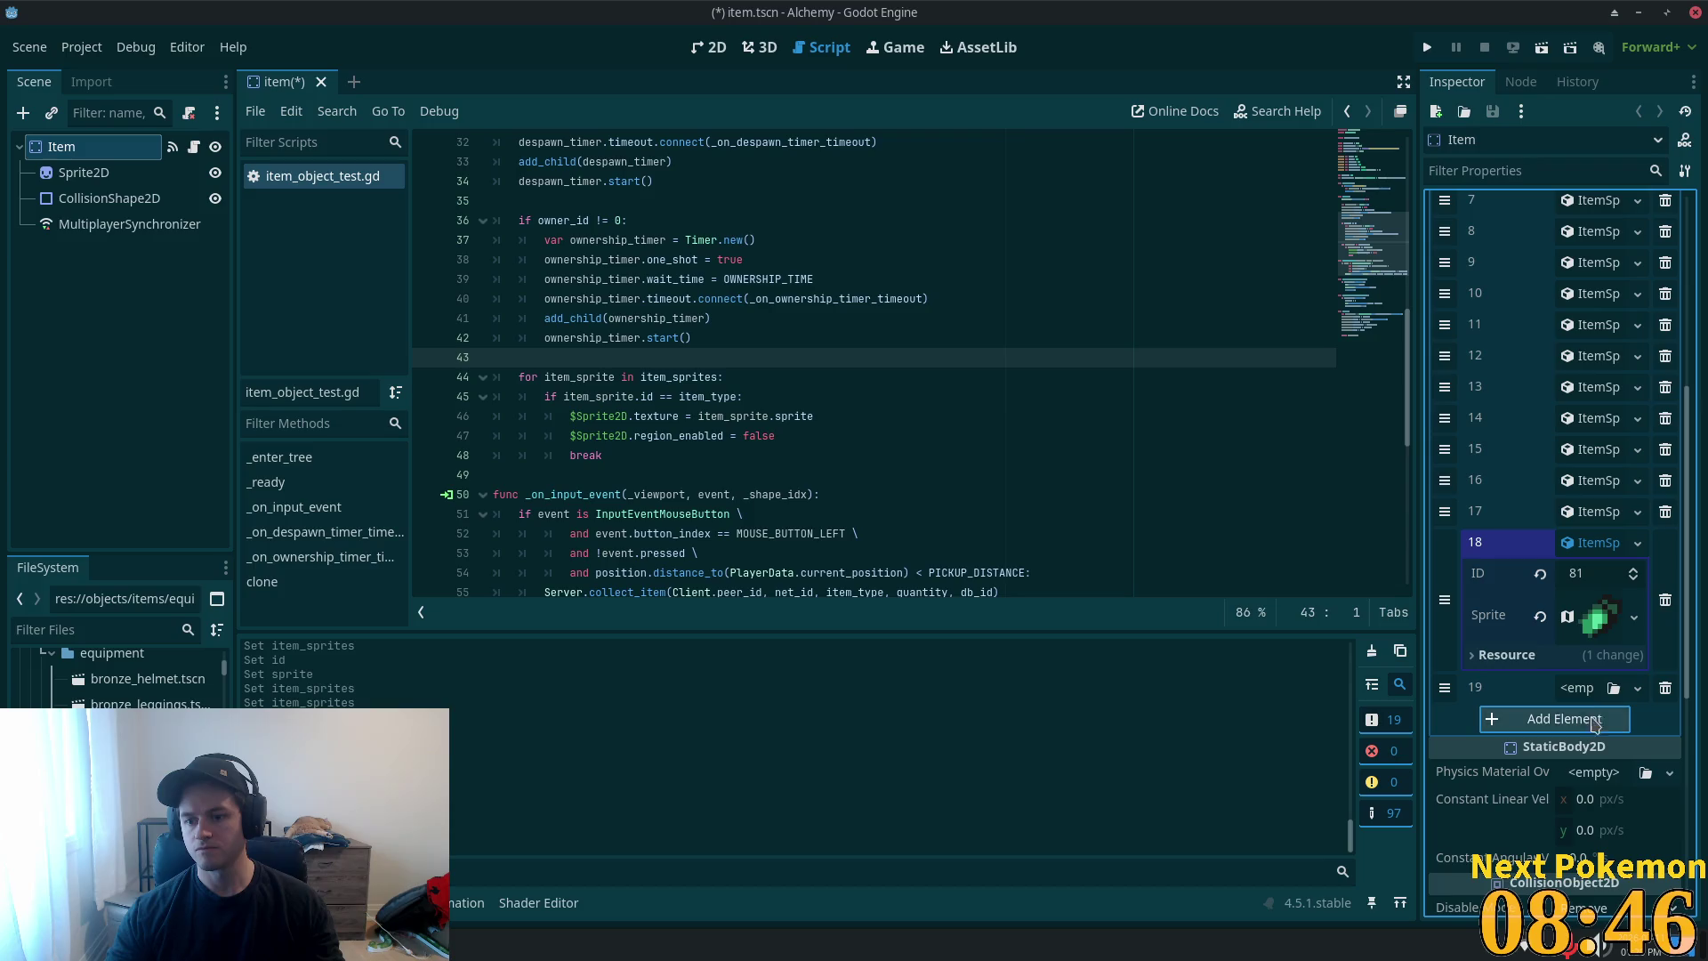
left_click(1590, 688)
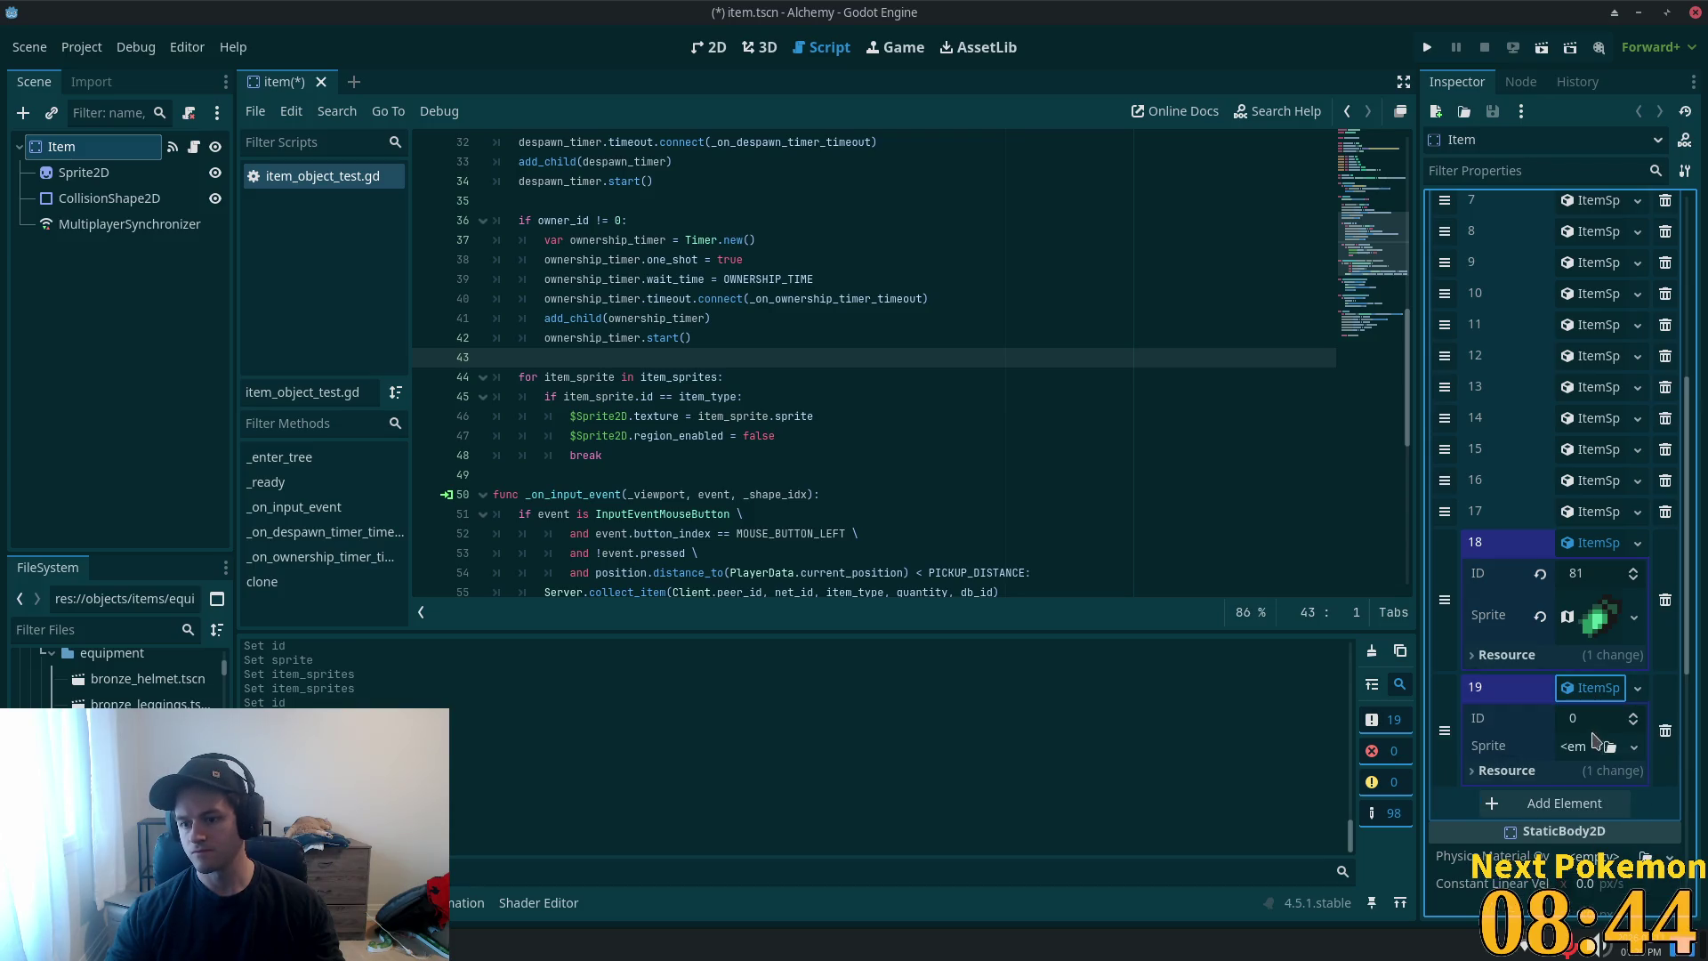
left_click(1593, 719)
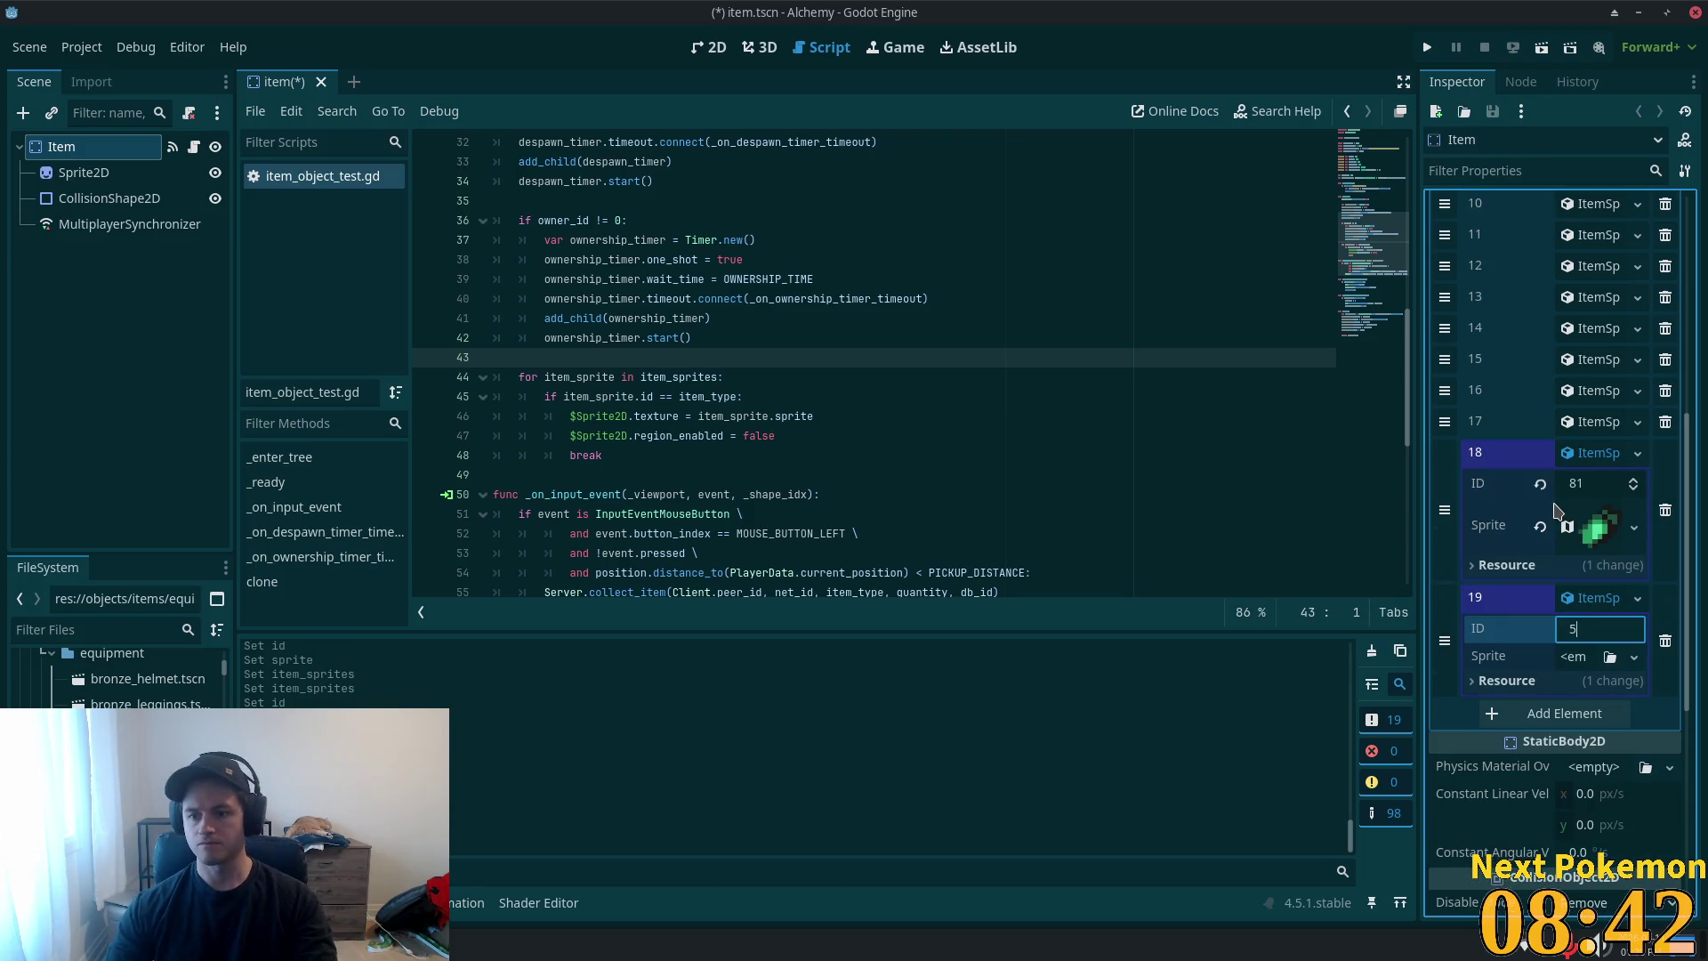
type("8")
left_click(1579, 660)
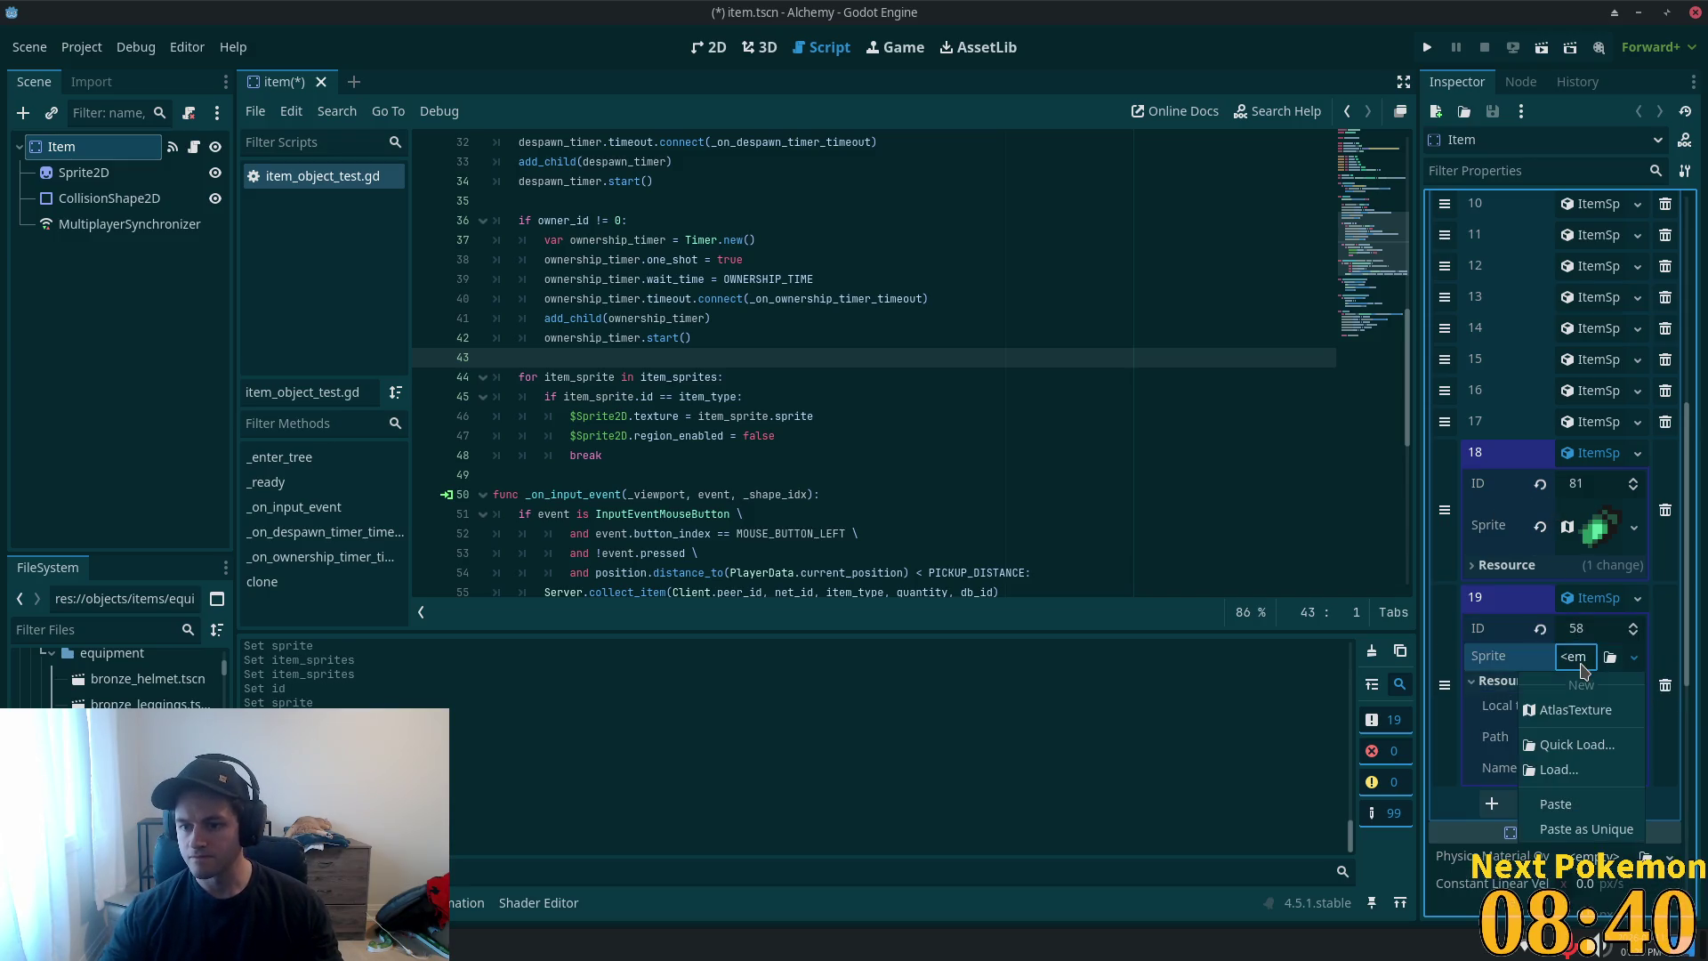
left_click(1568, 830)
left_click(922, 631)
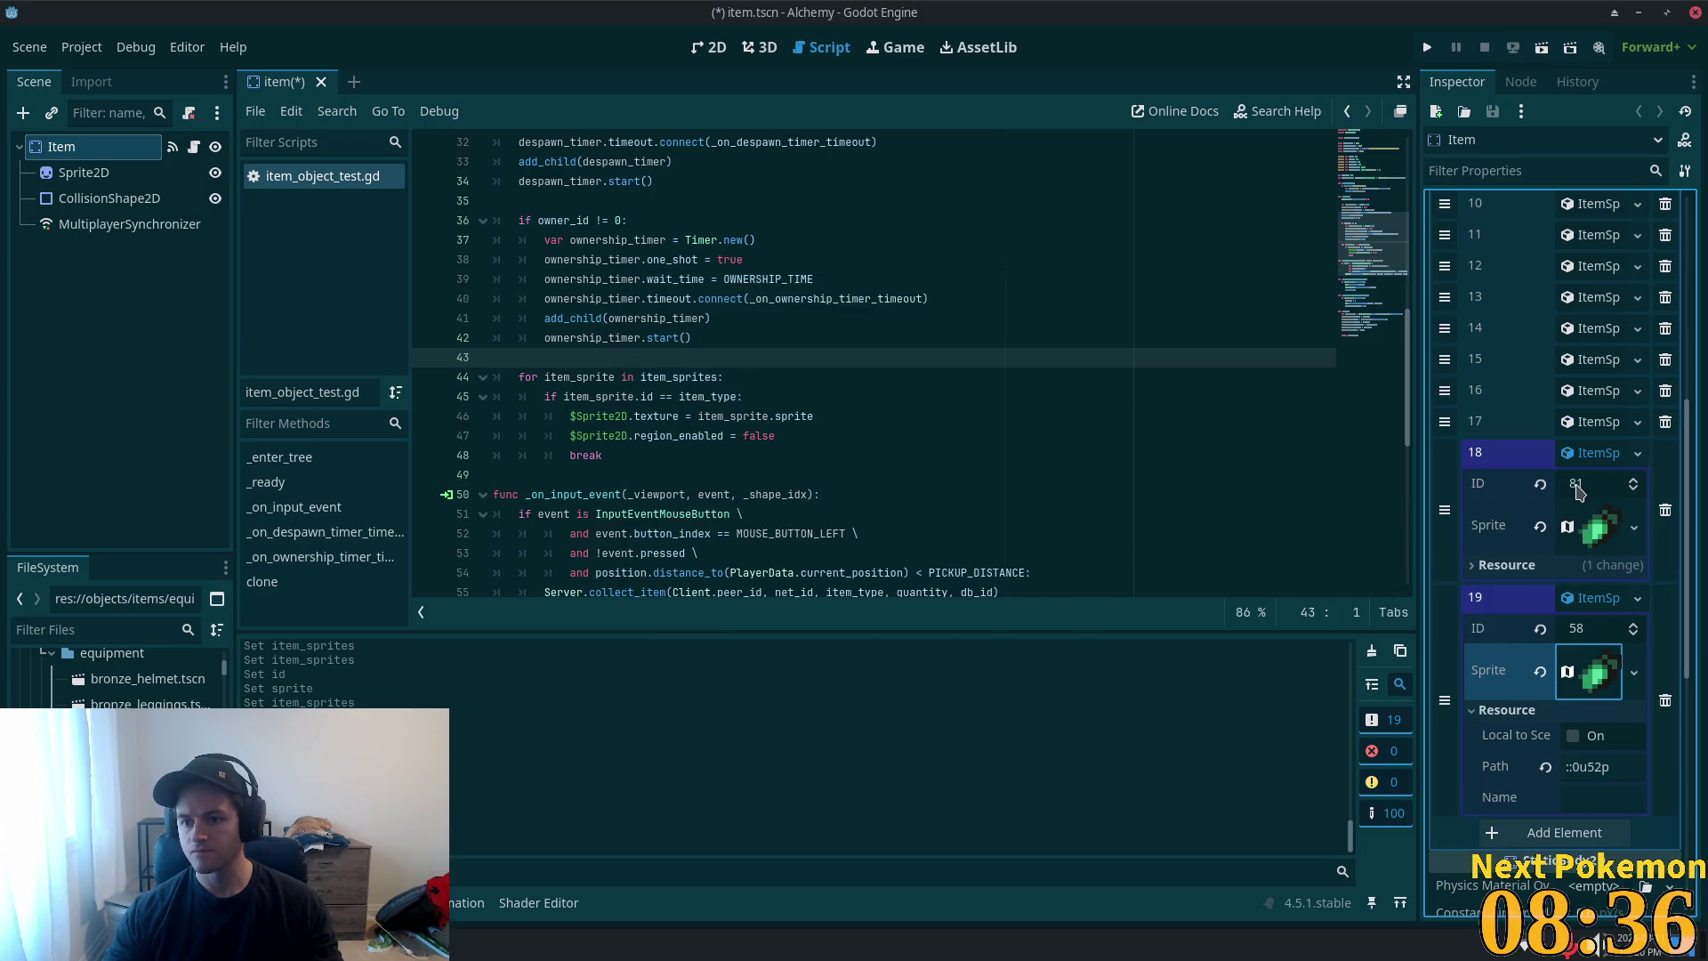
- Collapse entries 18 and 19 and remove leather_gloves.tscn
left_click(1585, 453)
left_click(1585, 485)
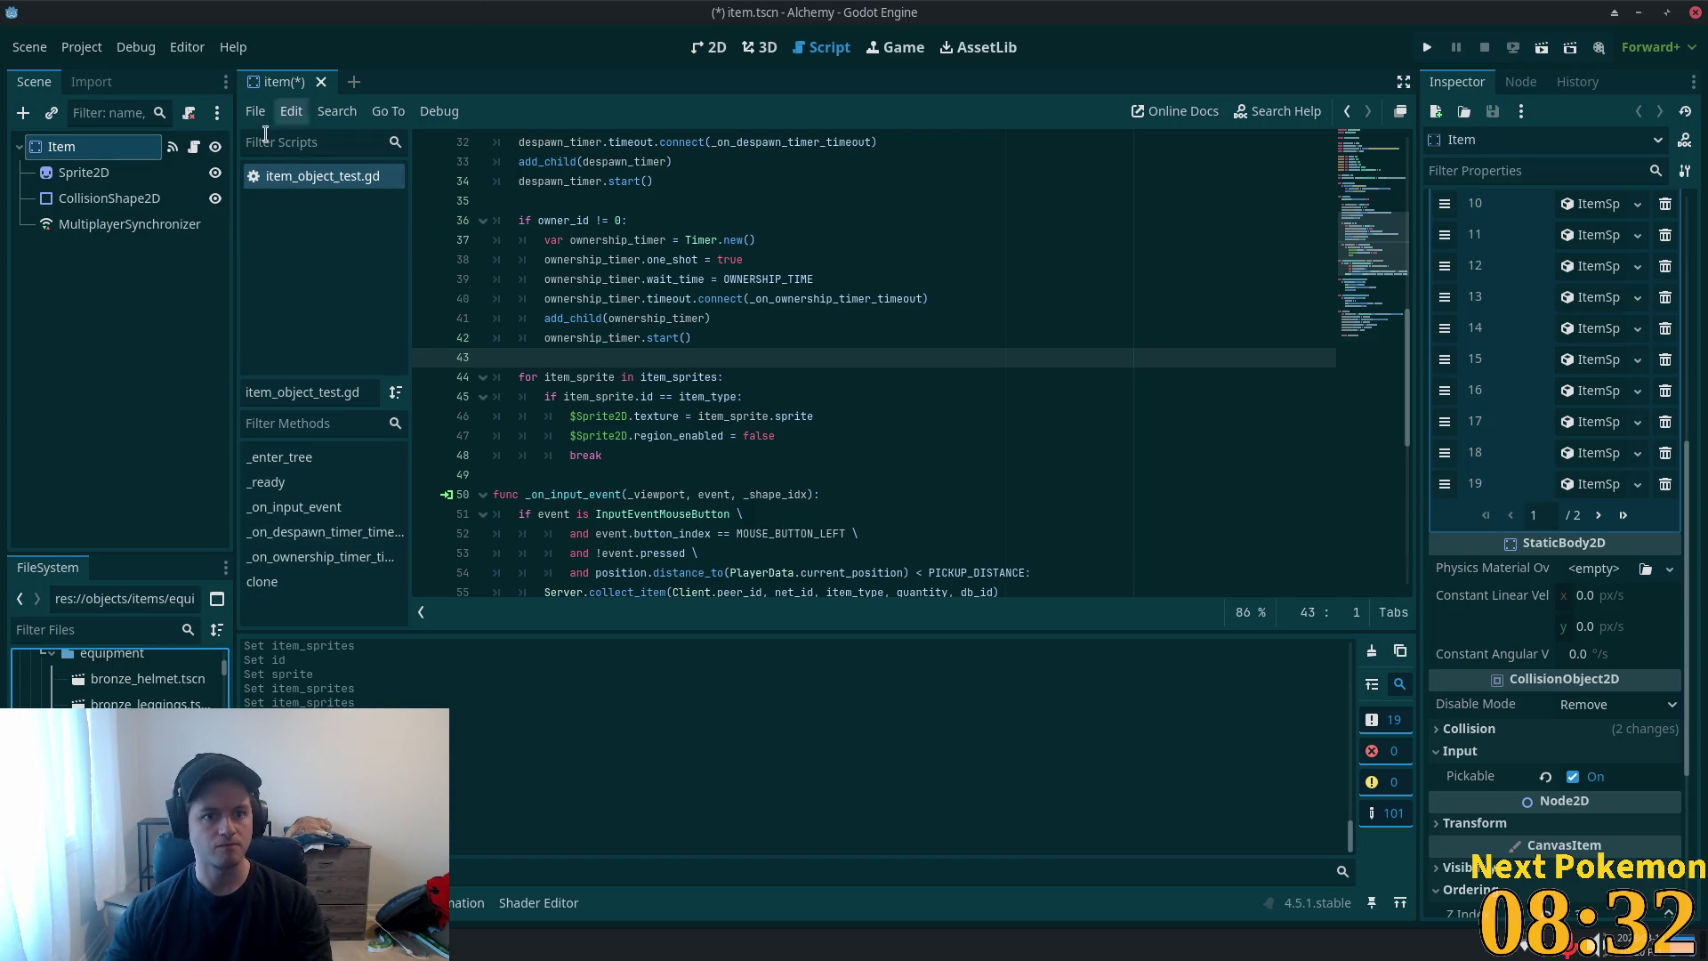
key("Delete")
left_click(986, 566)
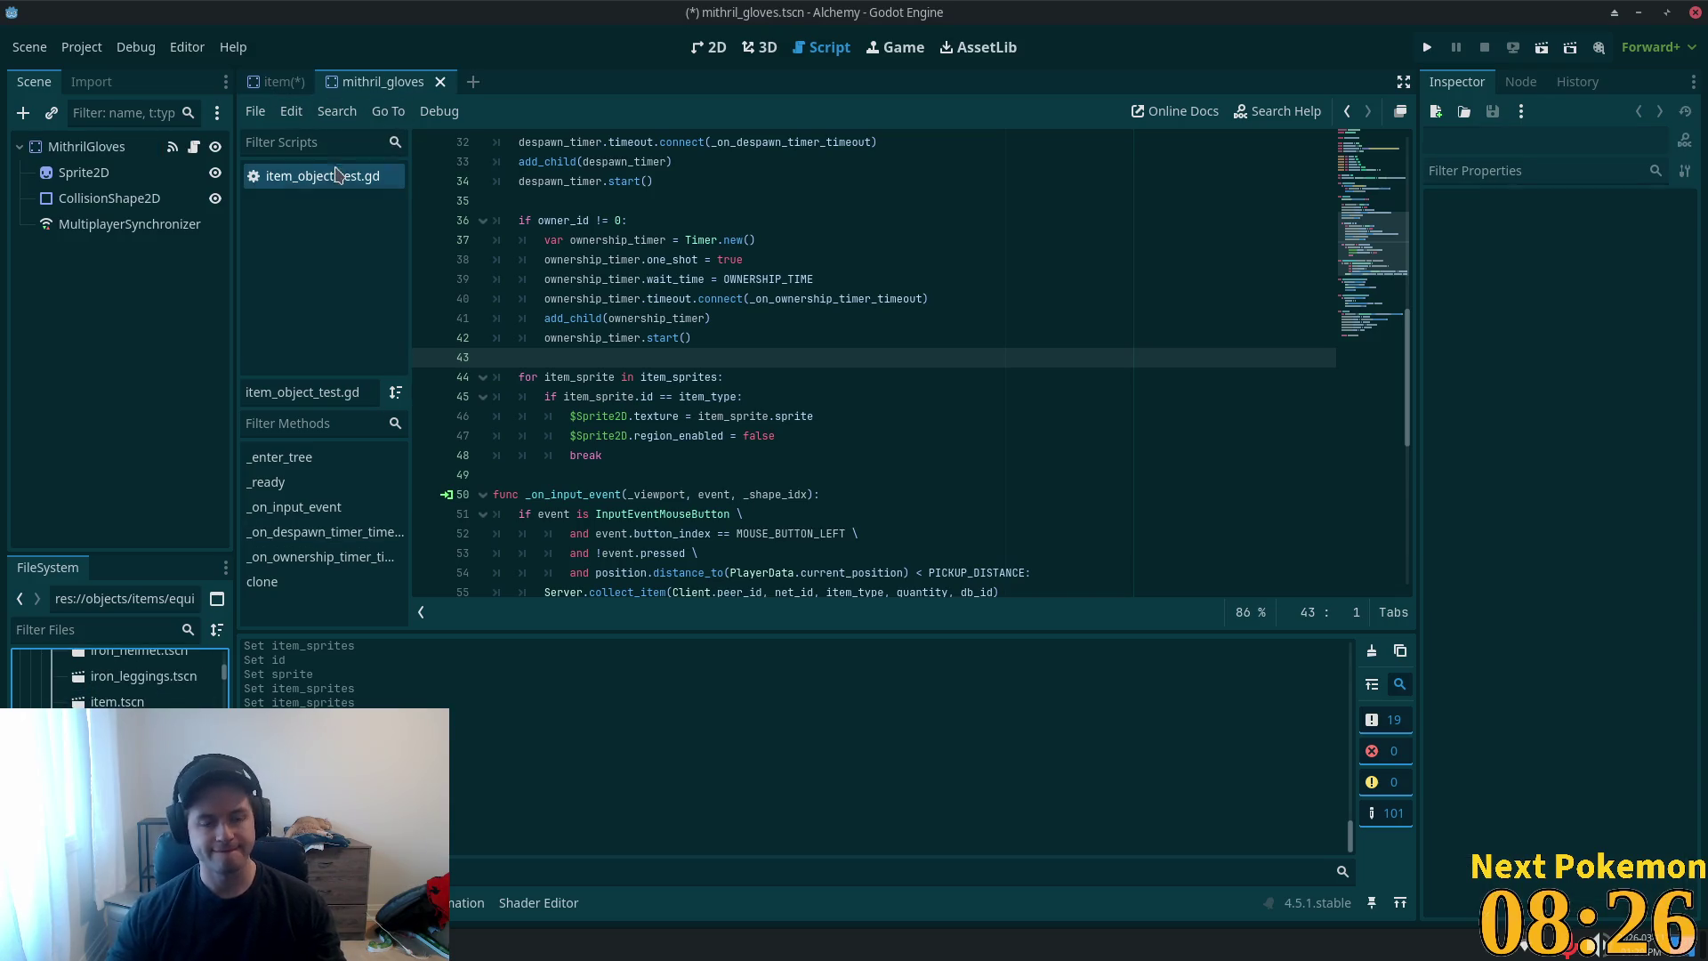
- Check MithrilGloves' item type, close its scene, and go to the array's last page
left_click(75, 153)
left_click(276, 81)
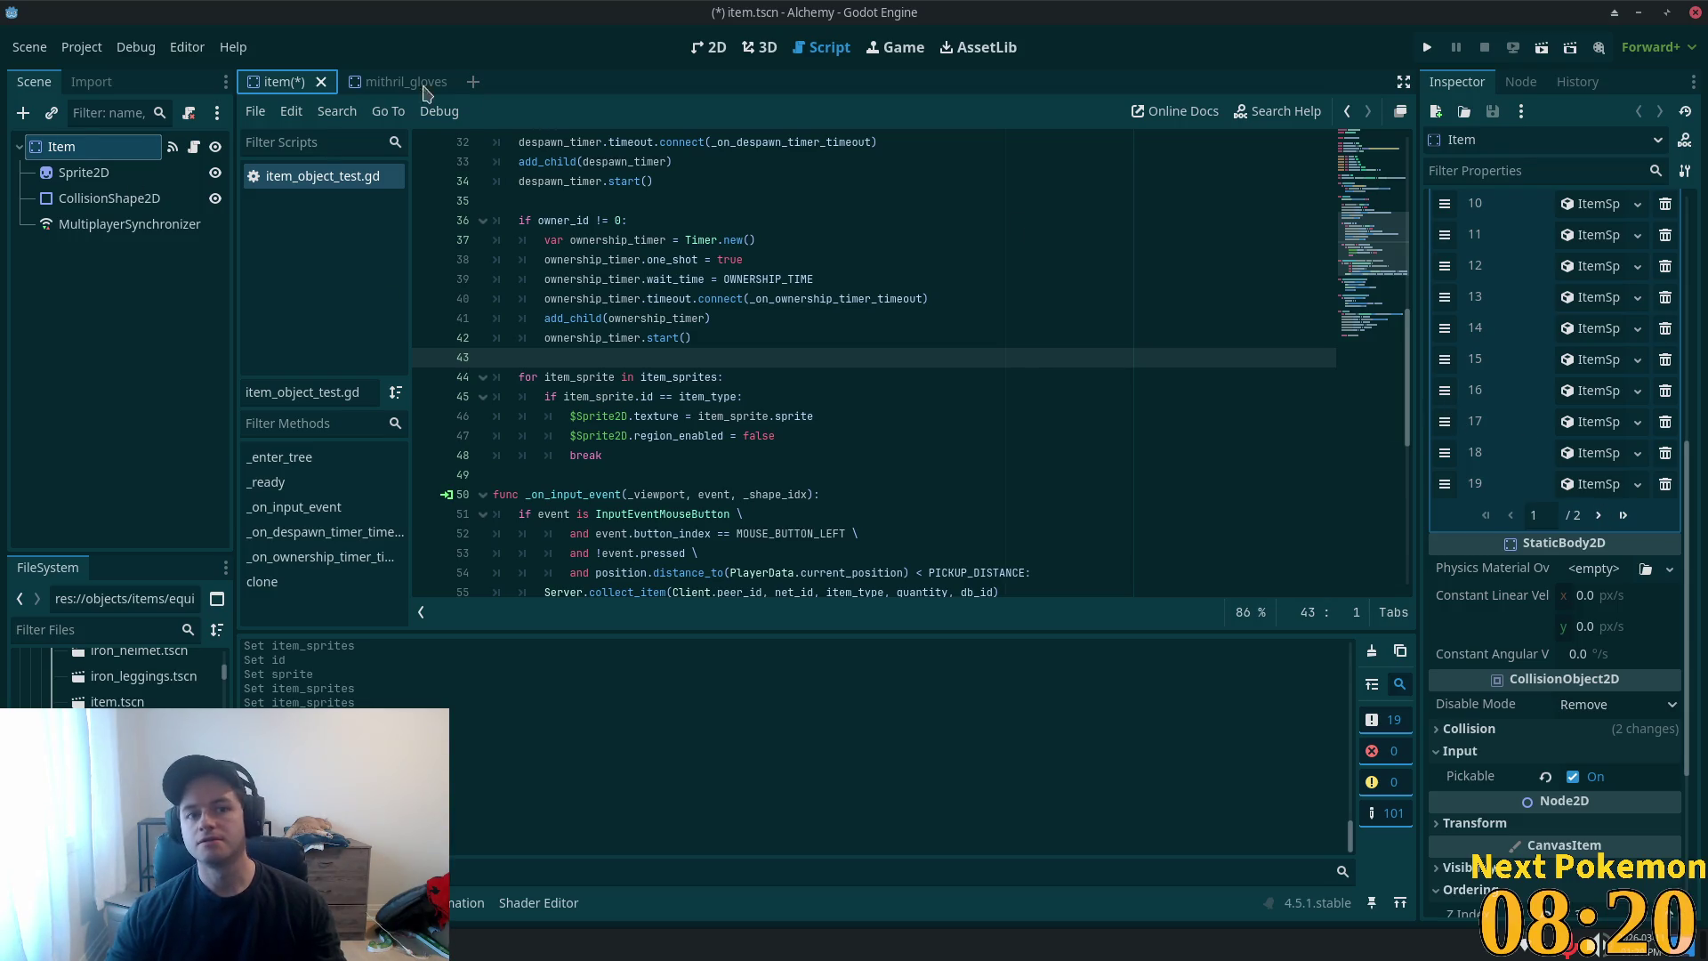
left_click(442, 78)
middle_click(443, 78)
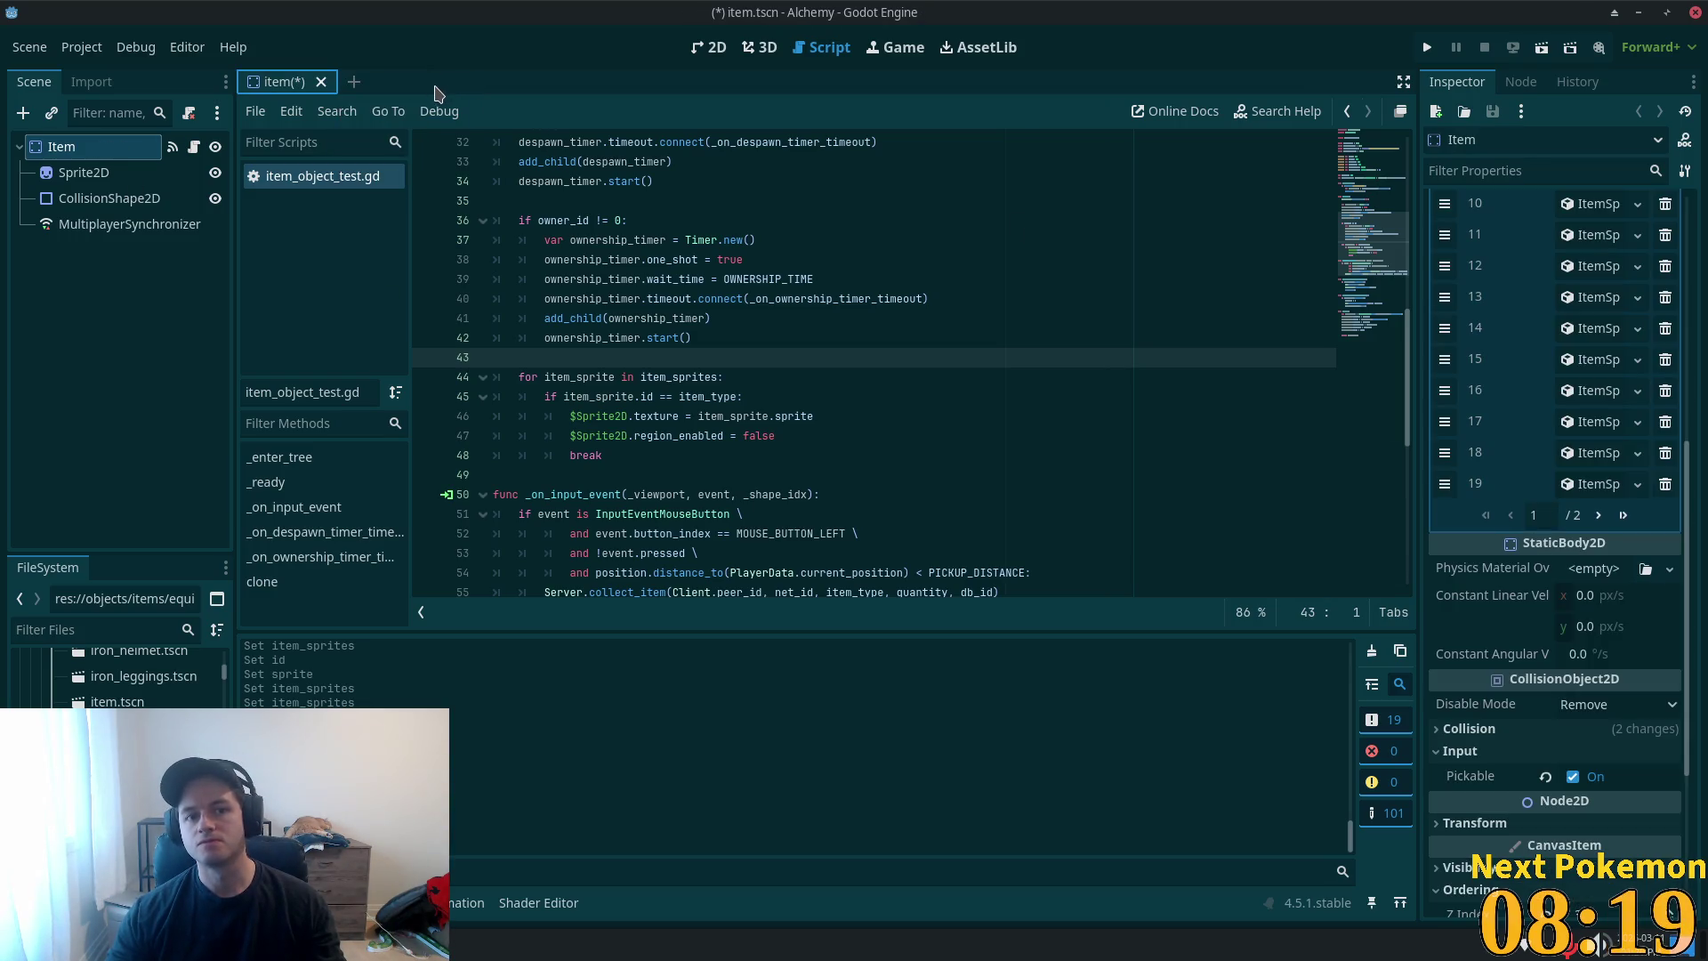
left_click(1599, 483)
left_click(1599, 483)
left_click(1624, 517)
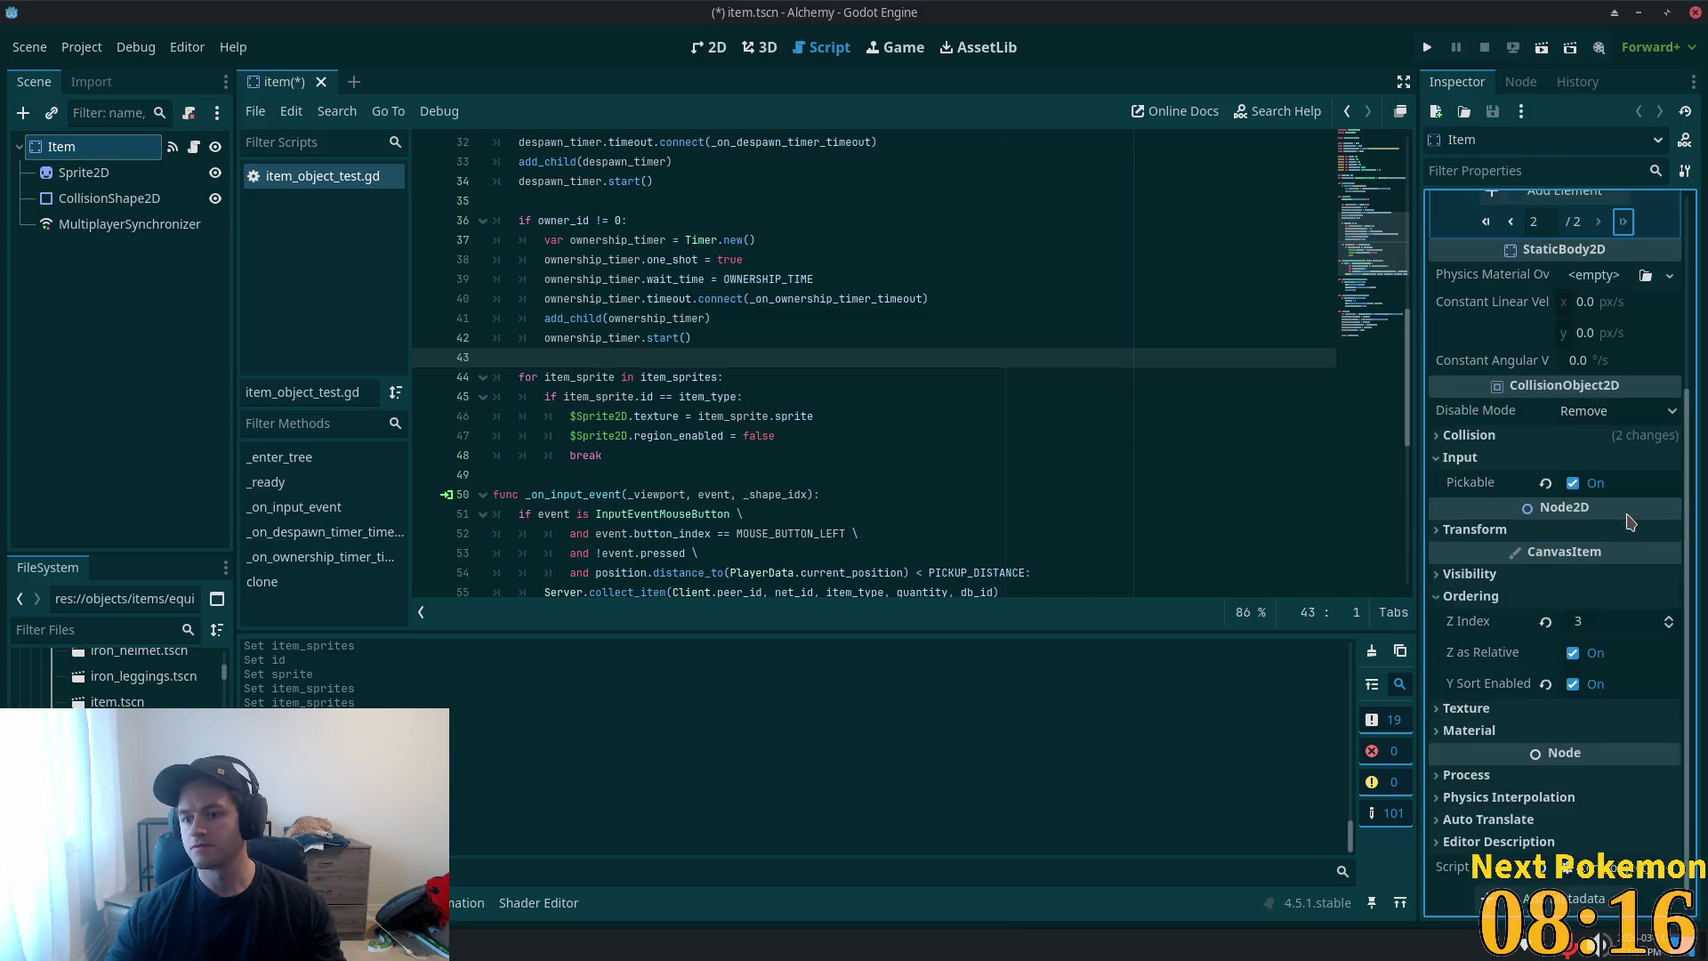
scroll(1546, 359, "up", 3)
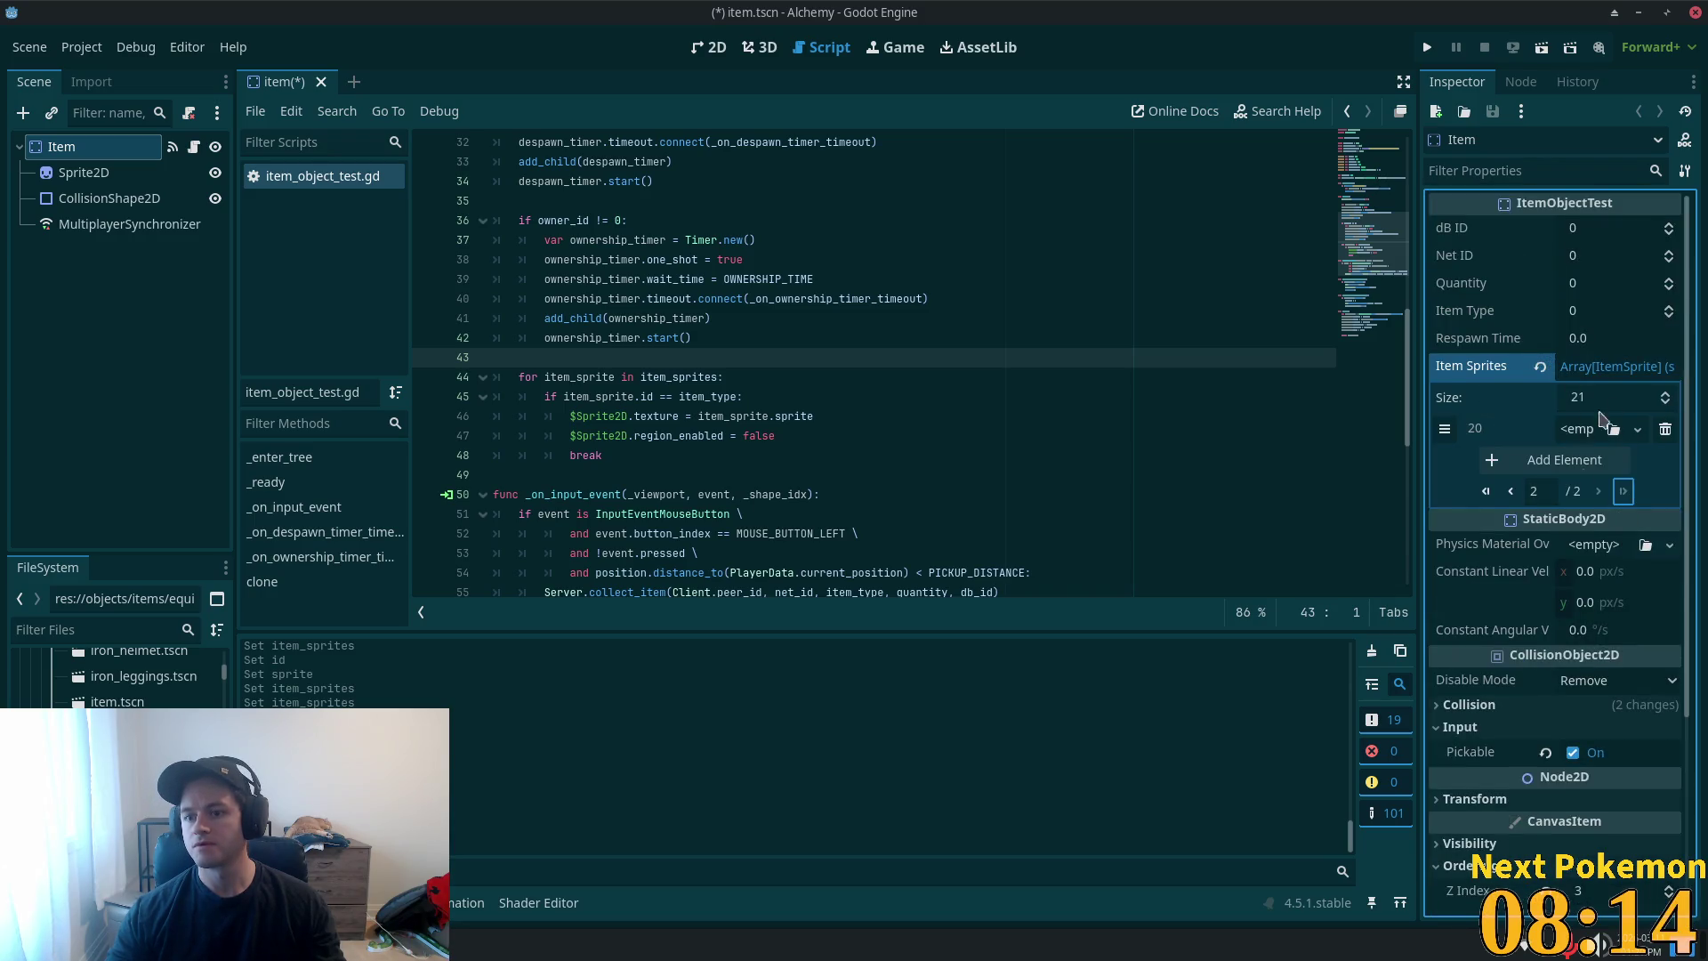
- Make entry 20 a new ItemSprite with ID 87
left_click(1576, 429)
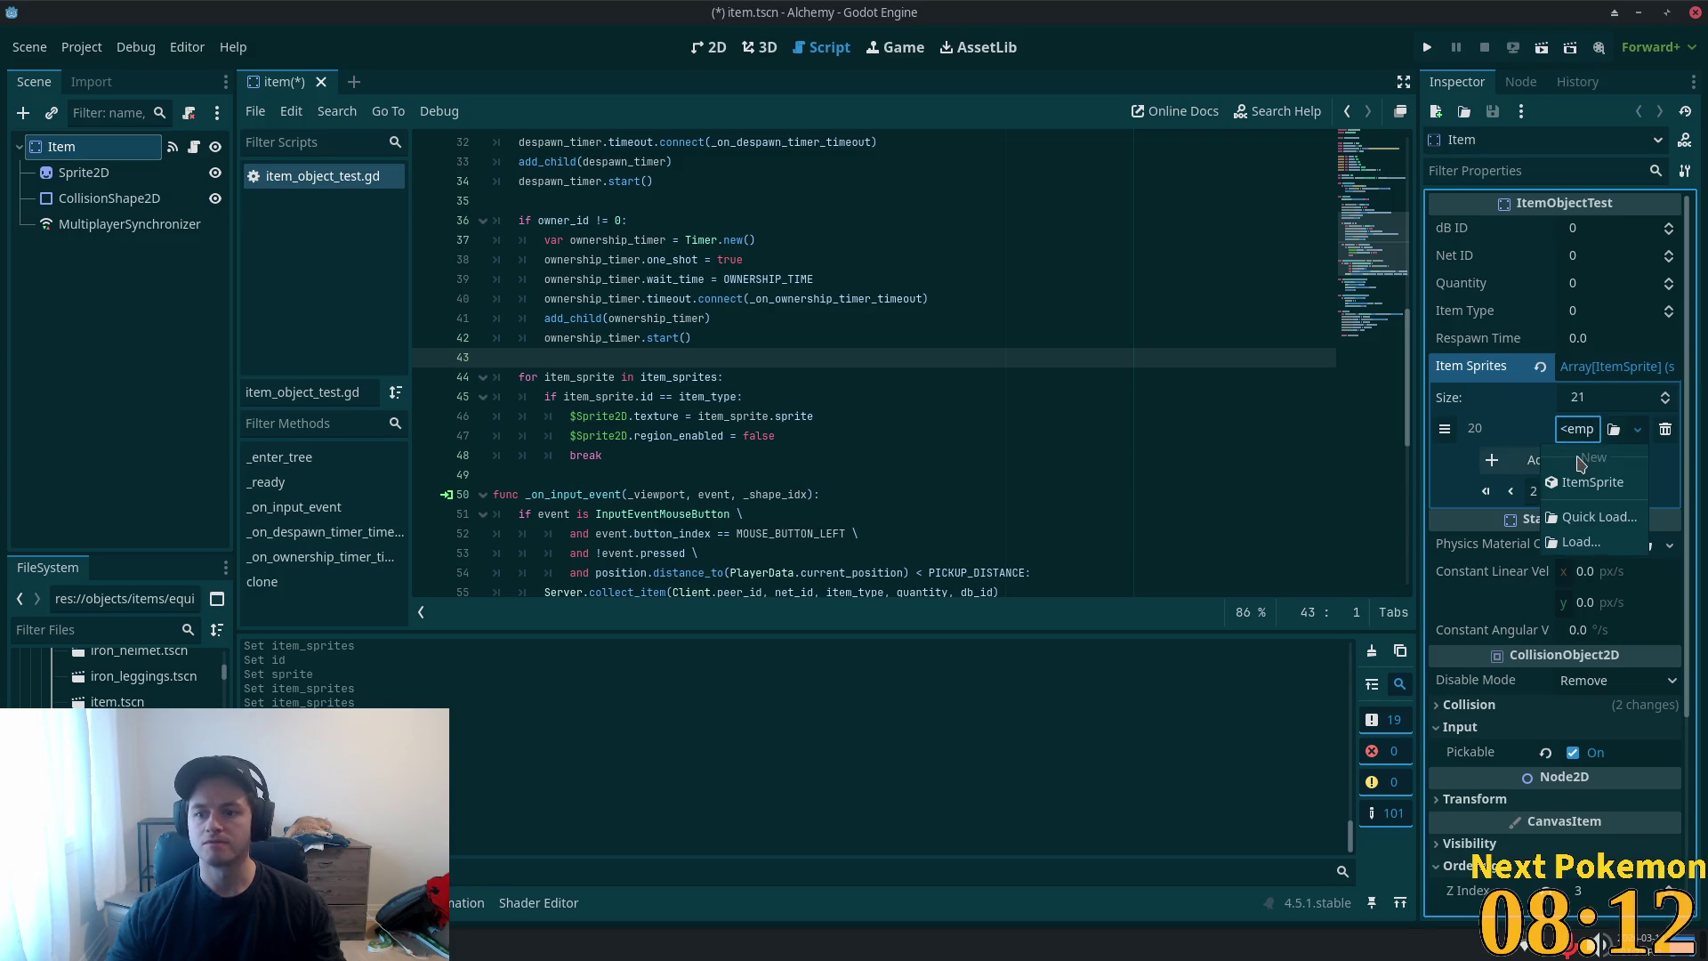
left_click(1586, 485)
left_click(1582, 428)
left_click(1588, 460)
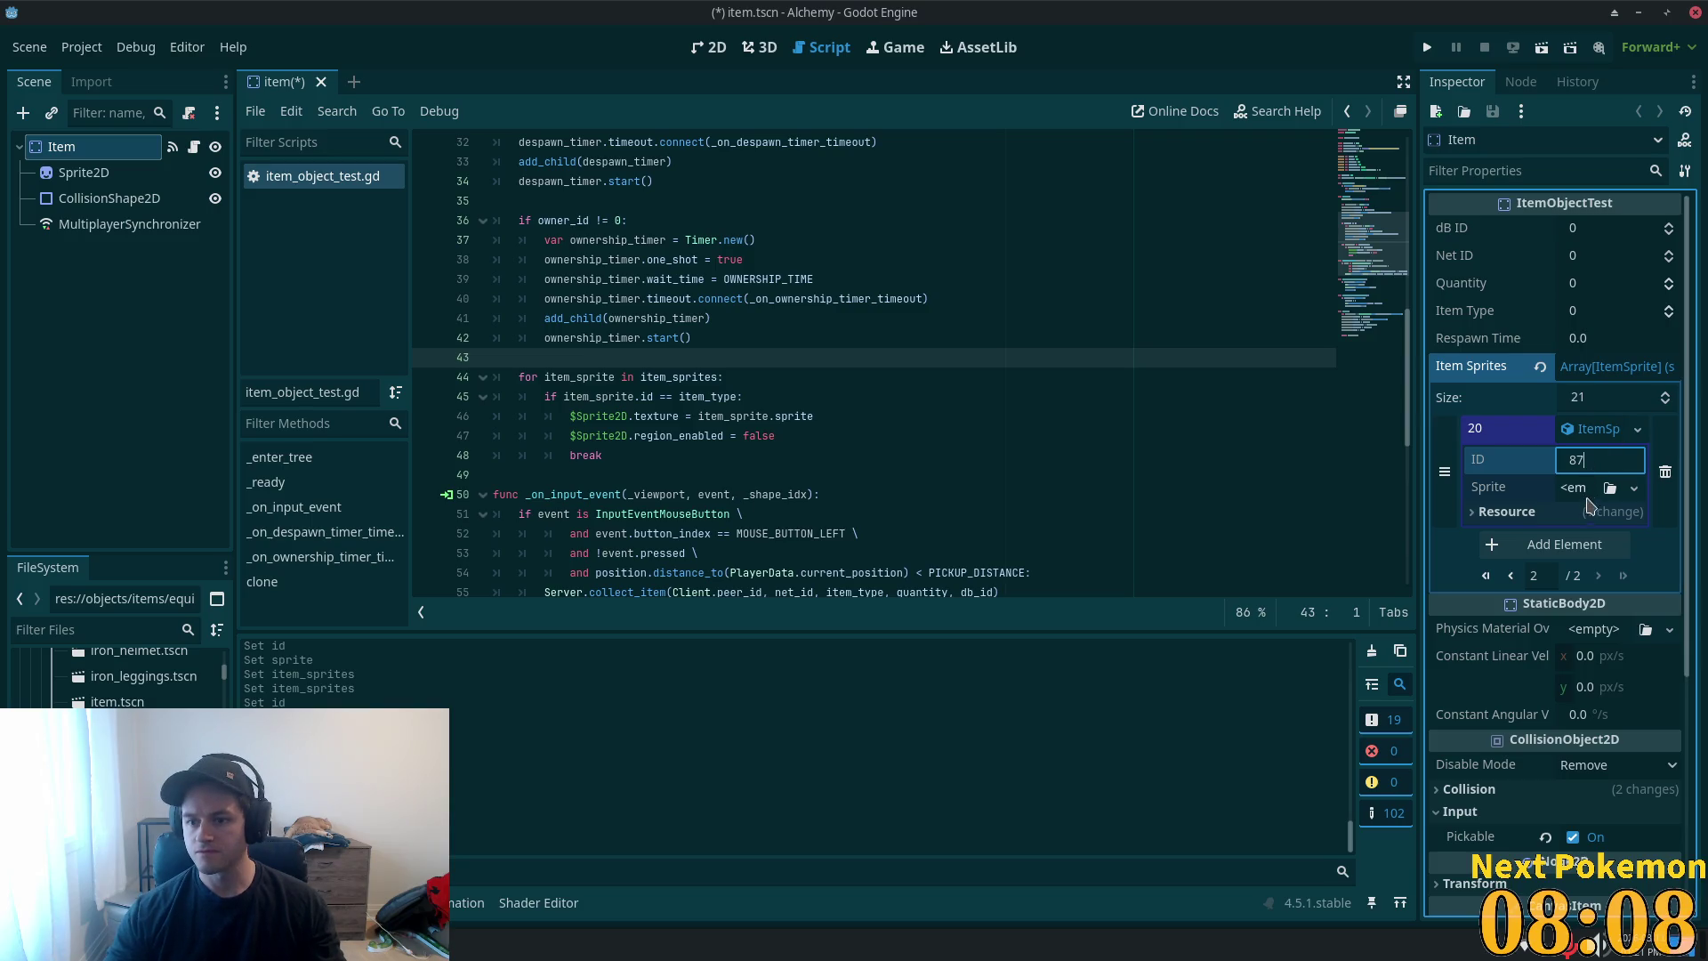
left_click(1523, 514)
left_click(1525, 514)
- Paste a unique atlas sprite into entry 20 and request deleting mithril_gloves.tscn
left_click(1575, 488)
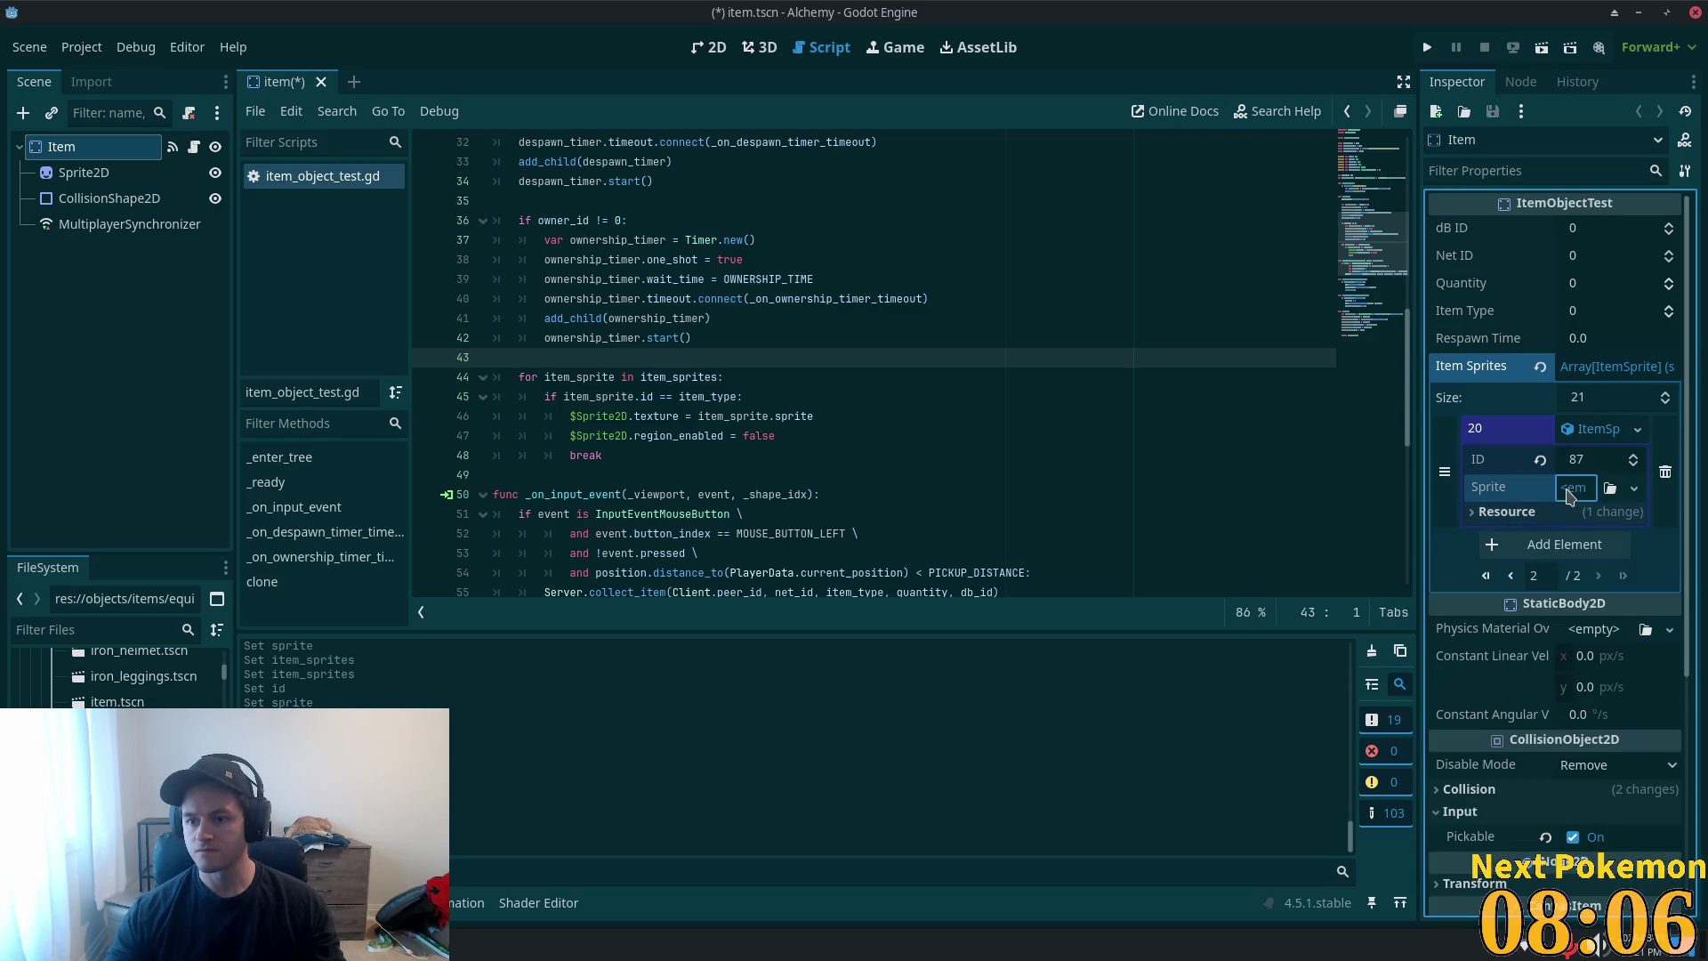
left_click(1587, 660)
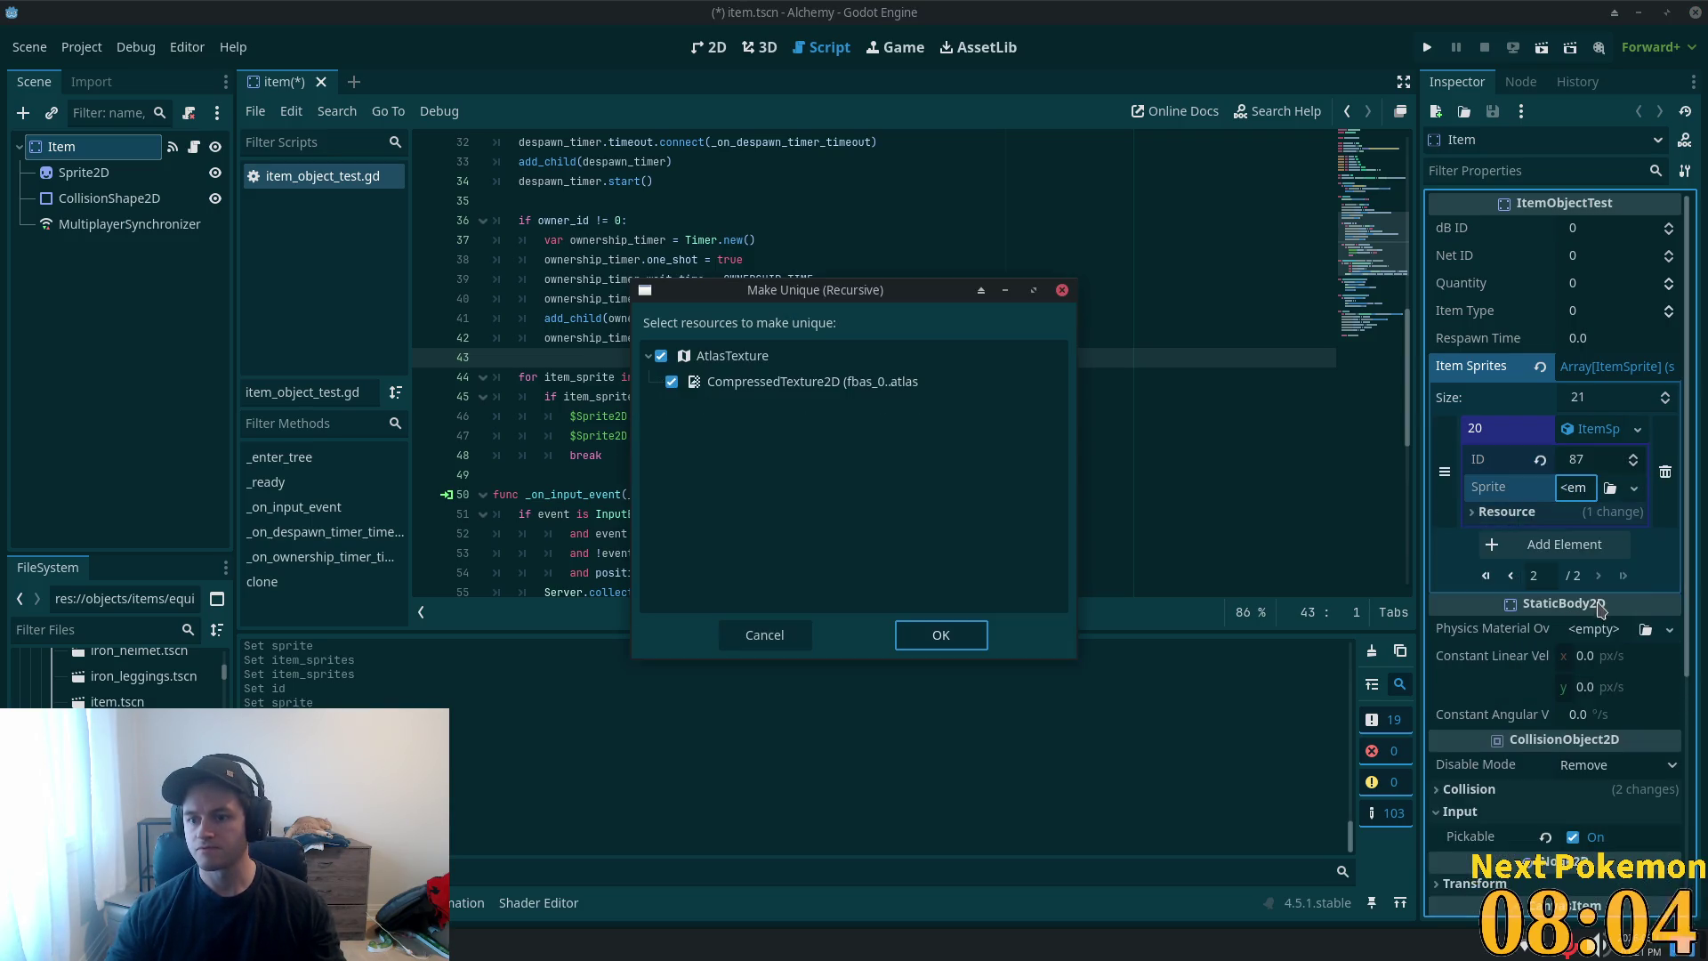
left_click(979, 643)
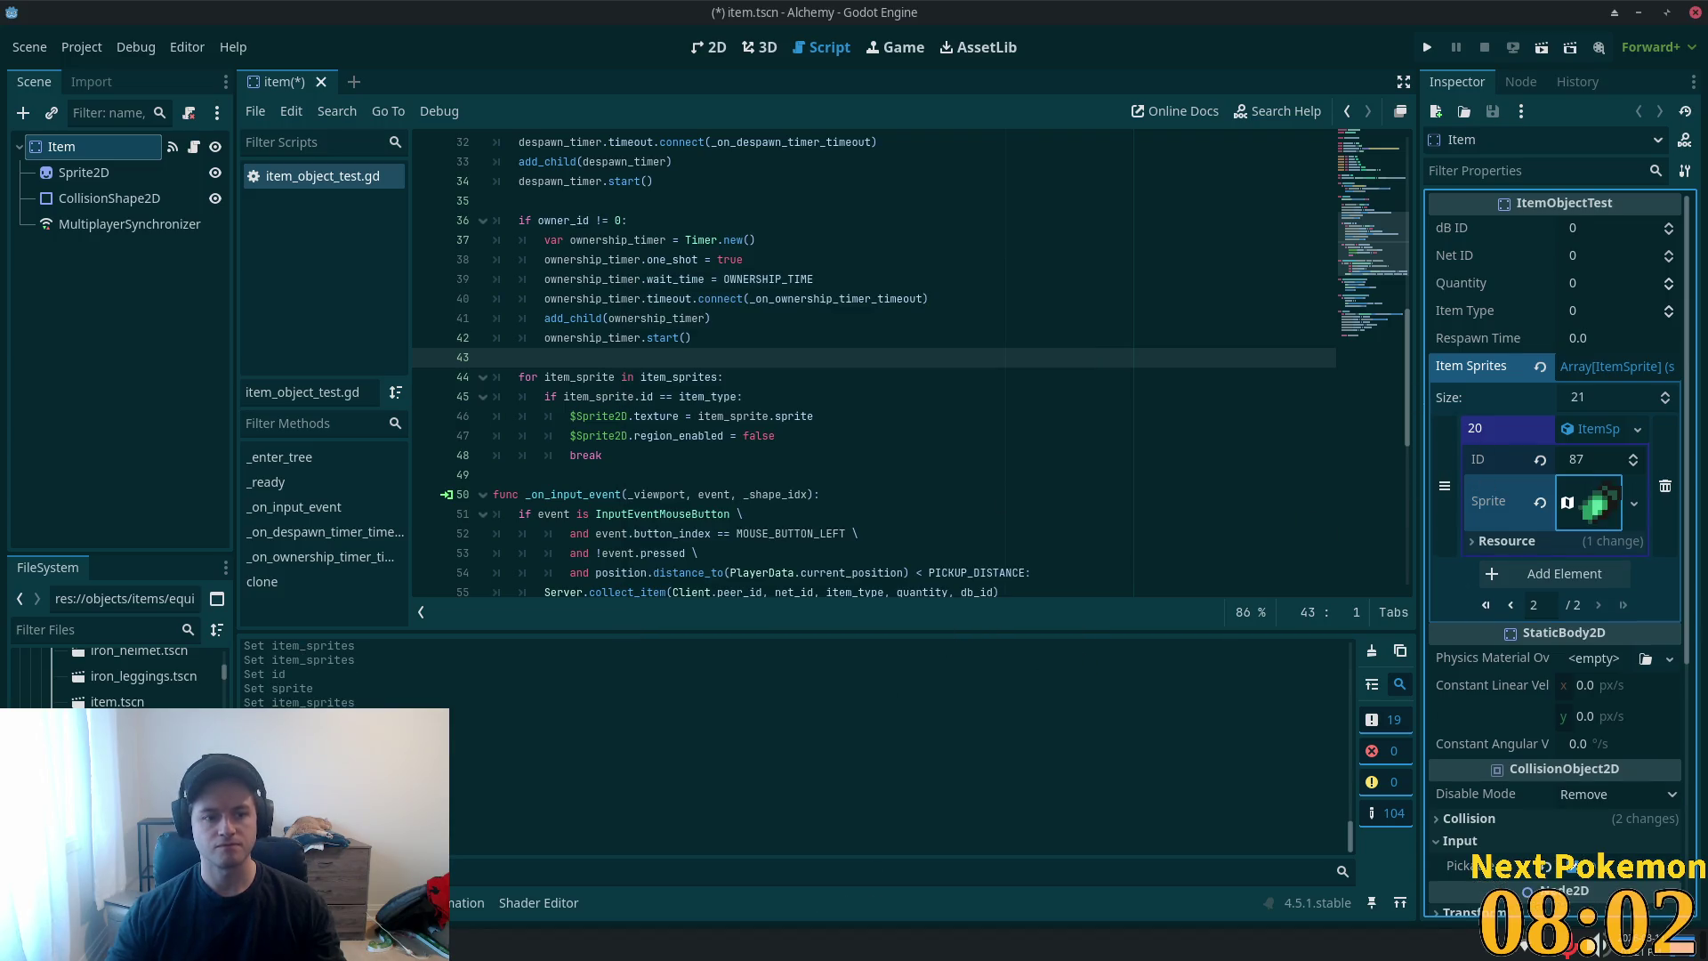
key("Delete")
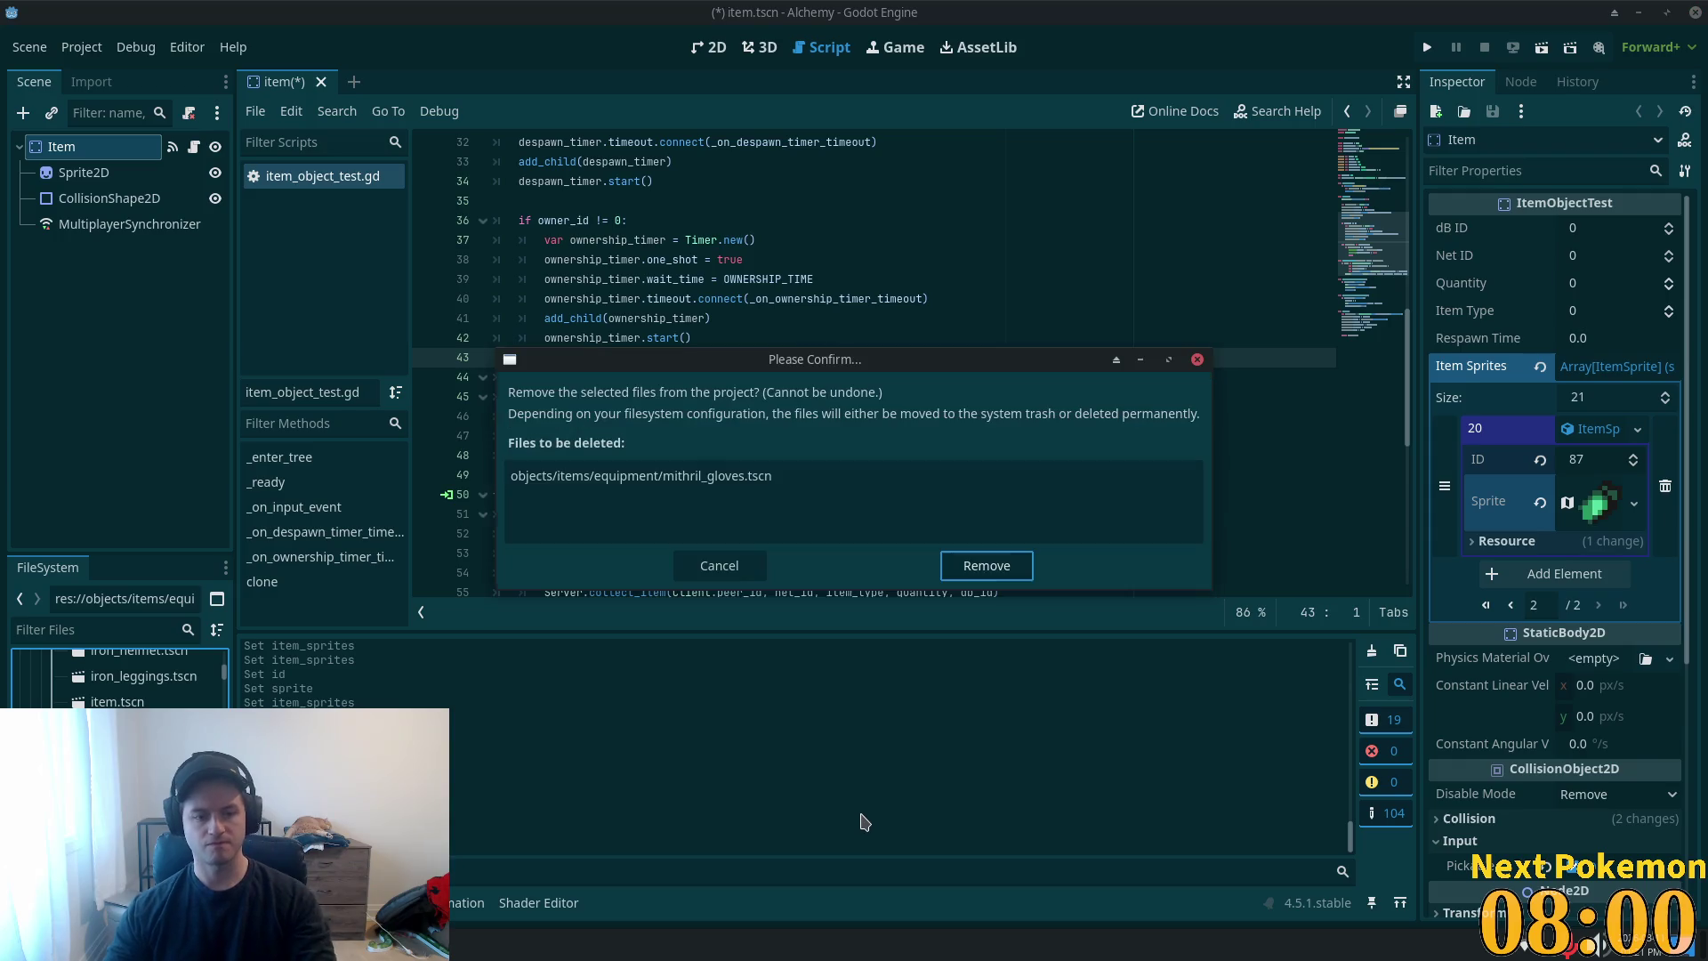
- Finish removing mithril_gloves.tscn and check BronzeHelmet's item type before returning to the Item scene
left_click(985, 567)
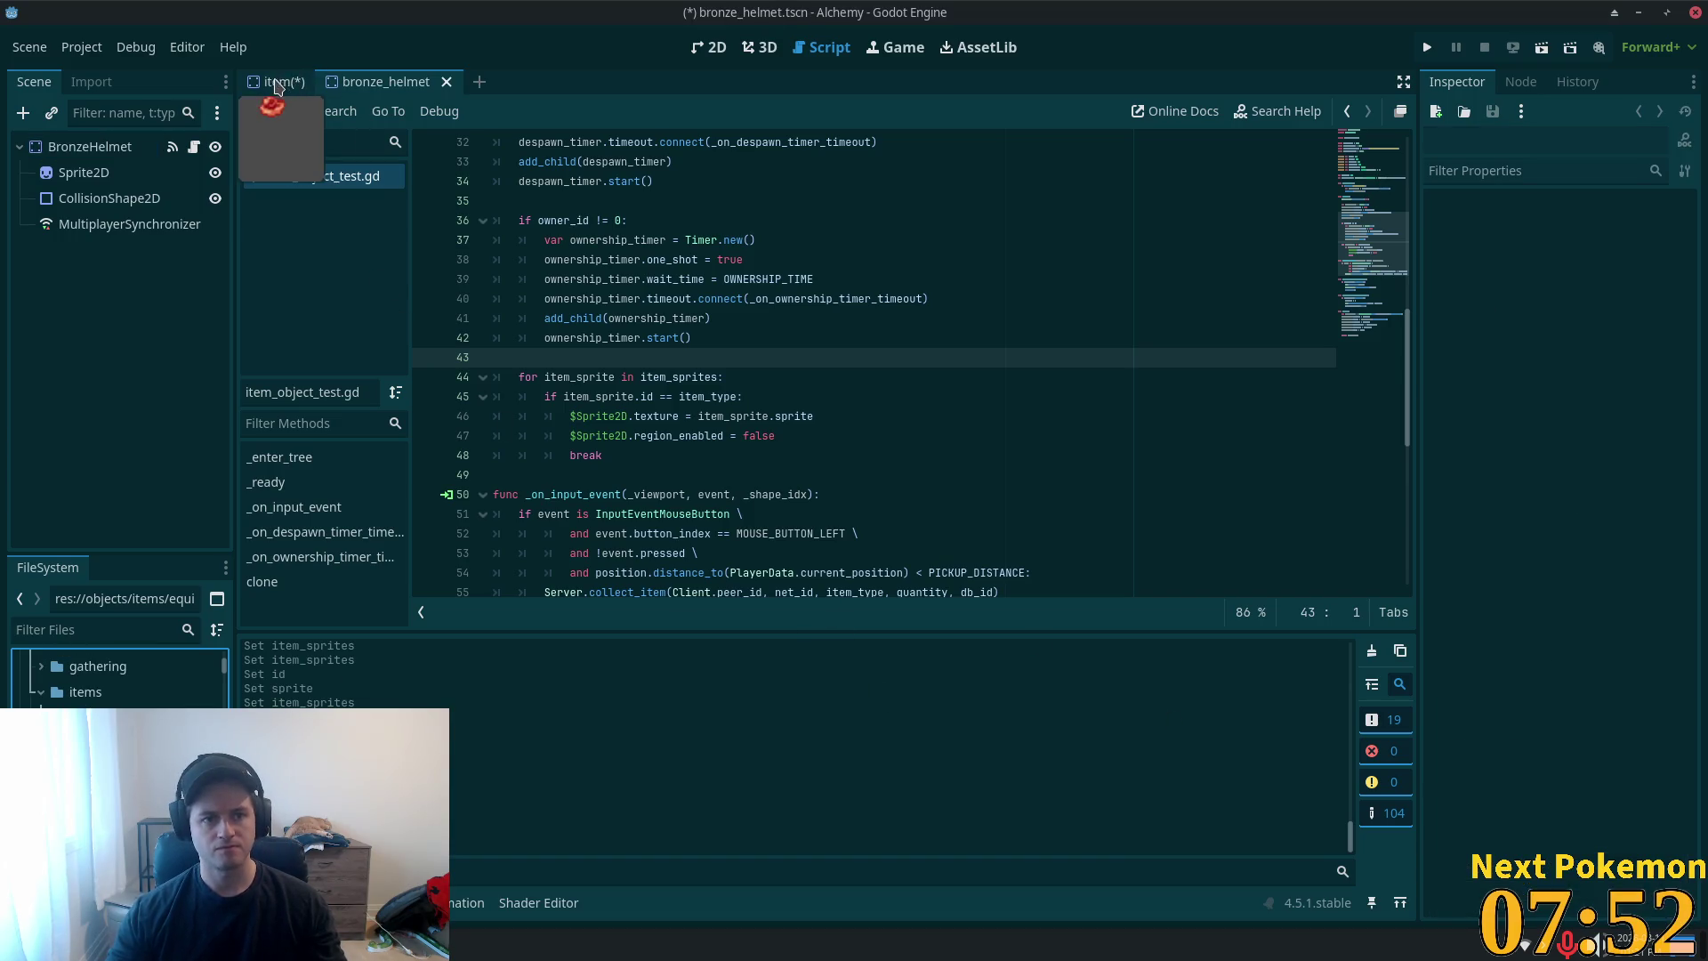
left_click(123, 153)
left_click(276, 82)
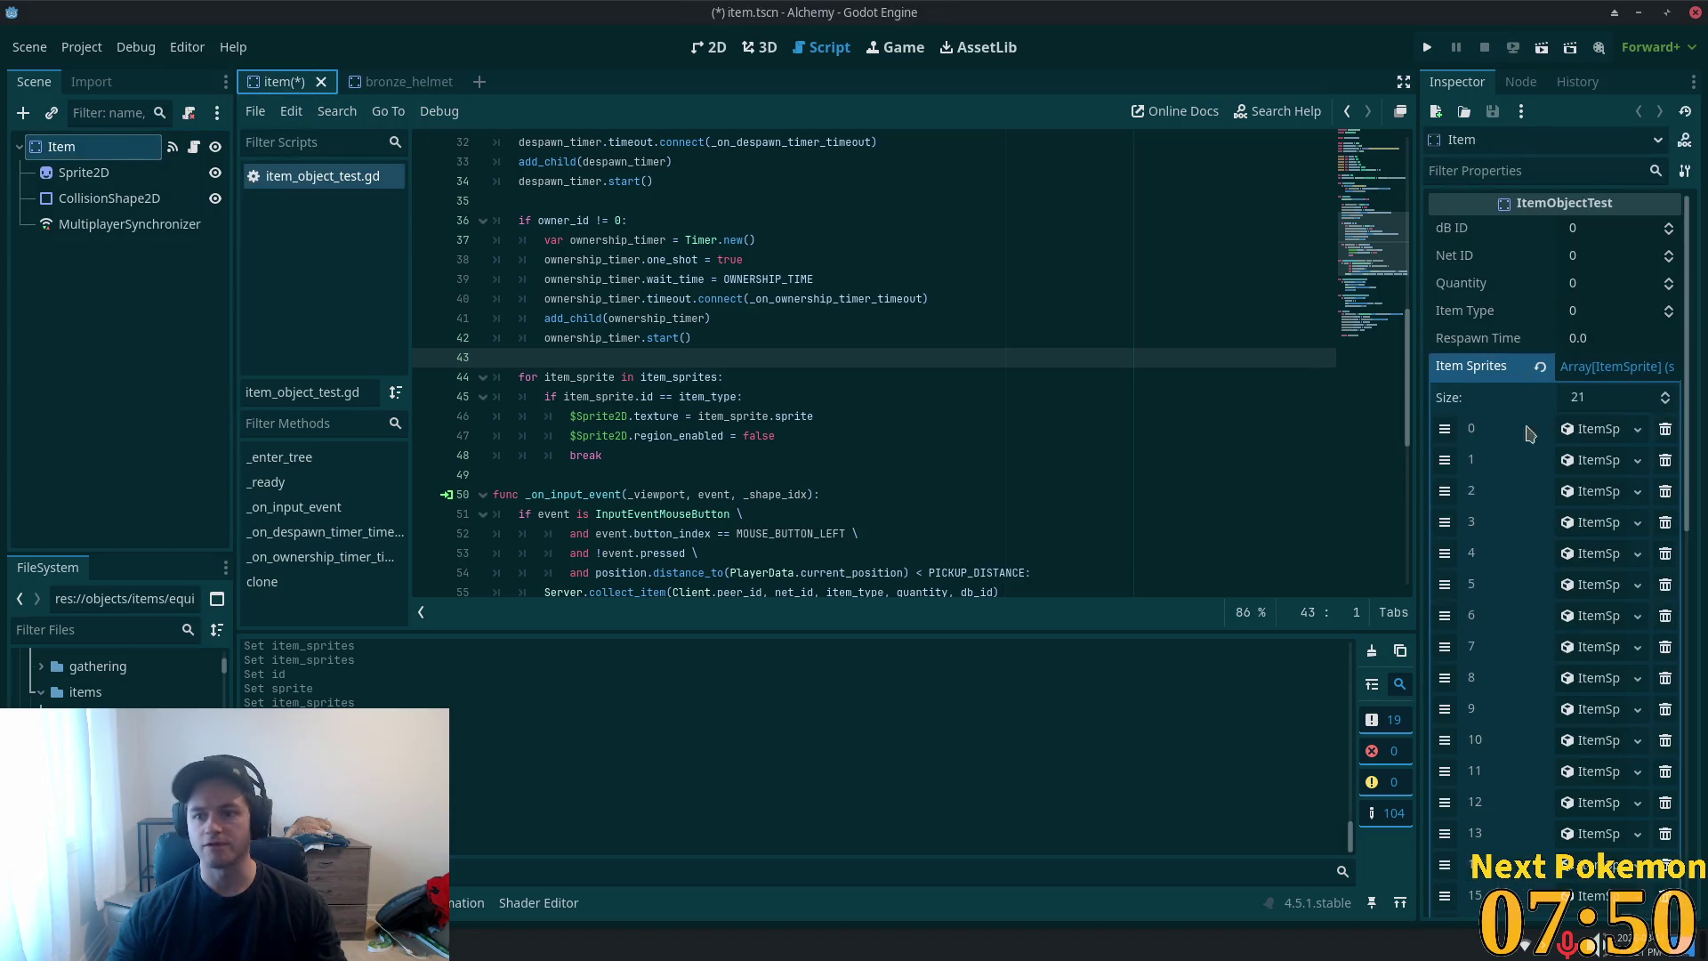
- Review the IDs of Item Sprites elements 0 through 5 one by one
left_click(1605, 442)
left_click(1601, 440)
left_click(1597, 463)
left_click(1597, 462)
left_click(1595, 493)
left_click(1595, 494)
left_click(1588, 523)
left_click(1588, 523)
left_click(1597, 563)
left_click(1598, 566)
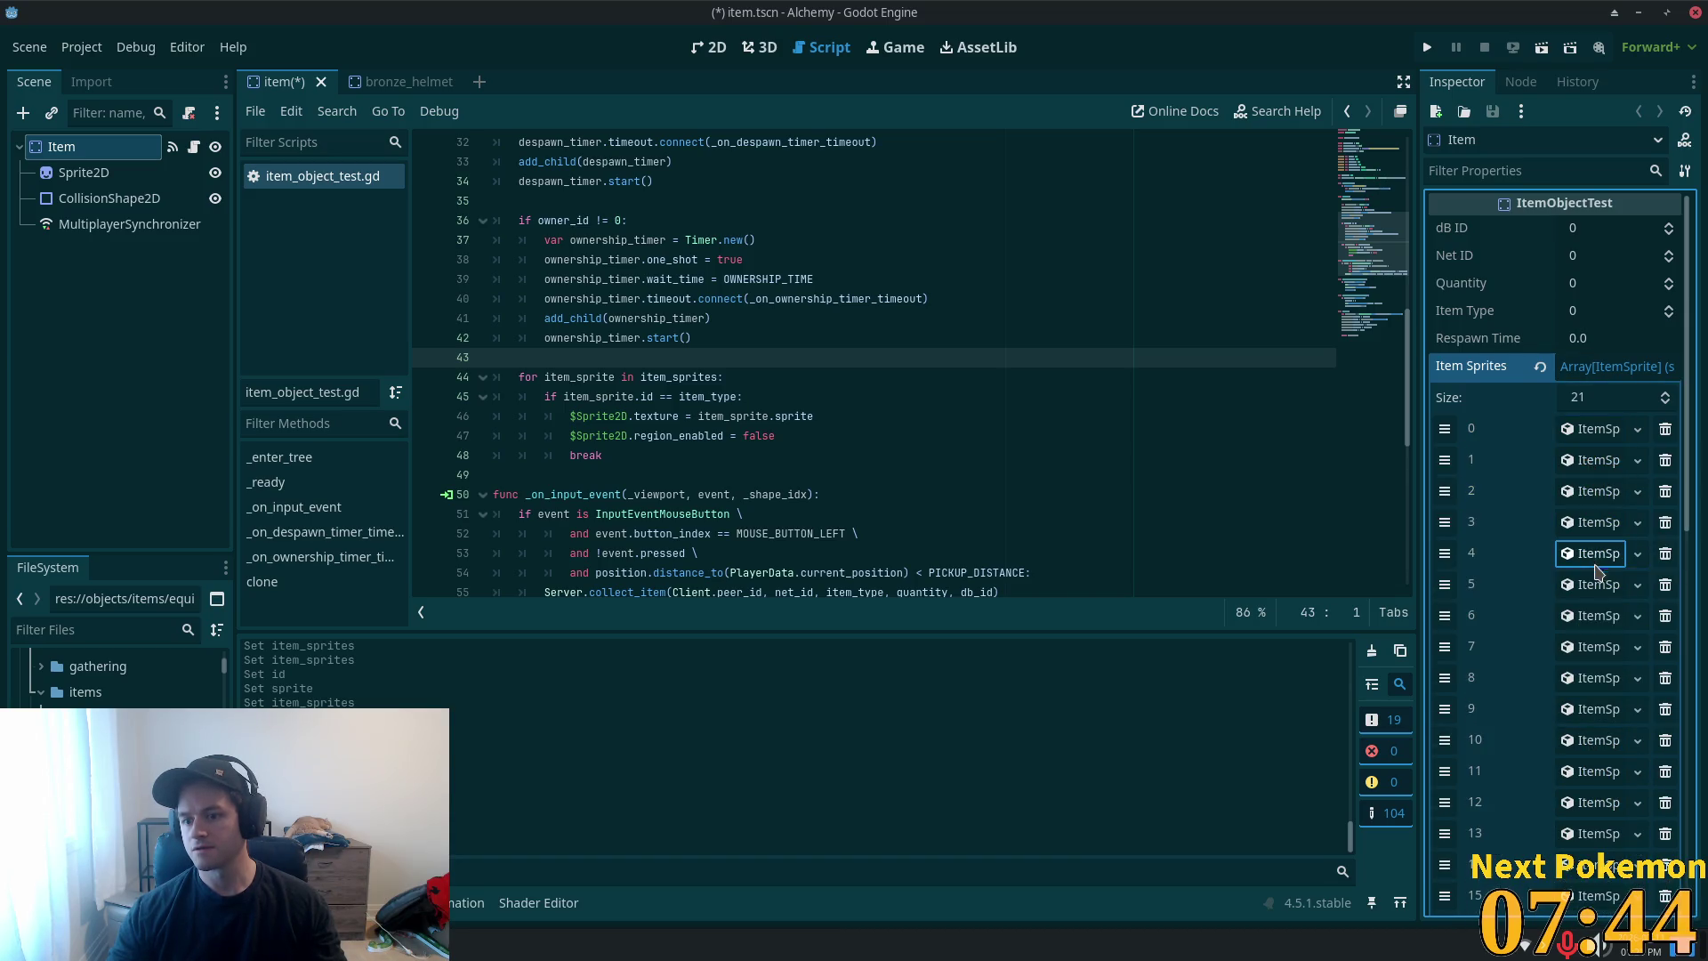
left_click(1597, 585)
left_click(1597, 584)
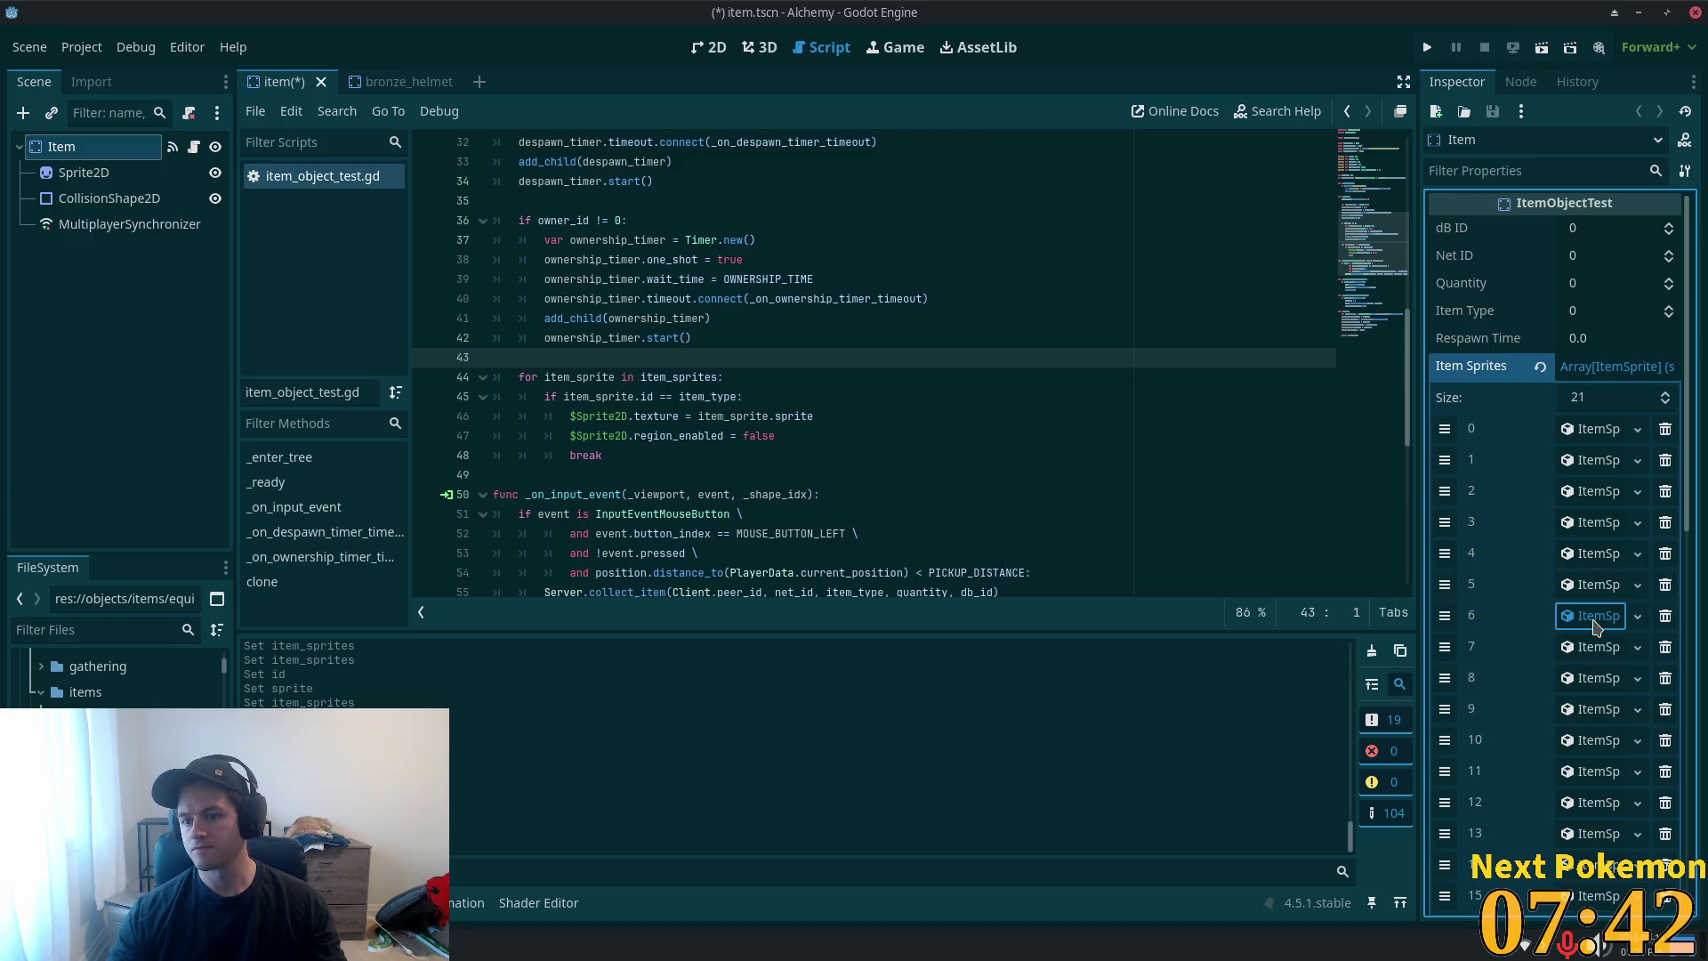
- Paste the copied sprite into element 6 (ID 89) and close the bronze helmet scene
left_click(1594, 615)
scroll(1572, 595, "down", 3)
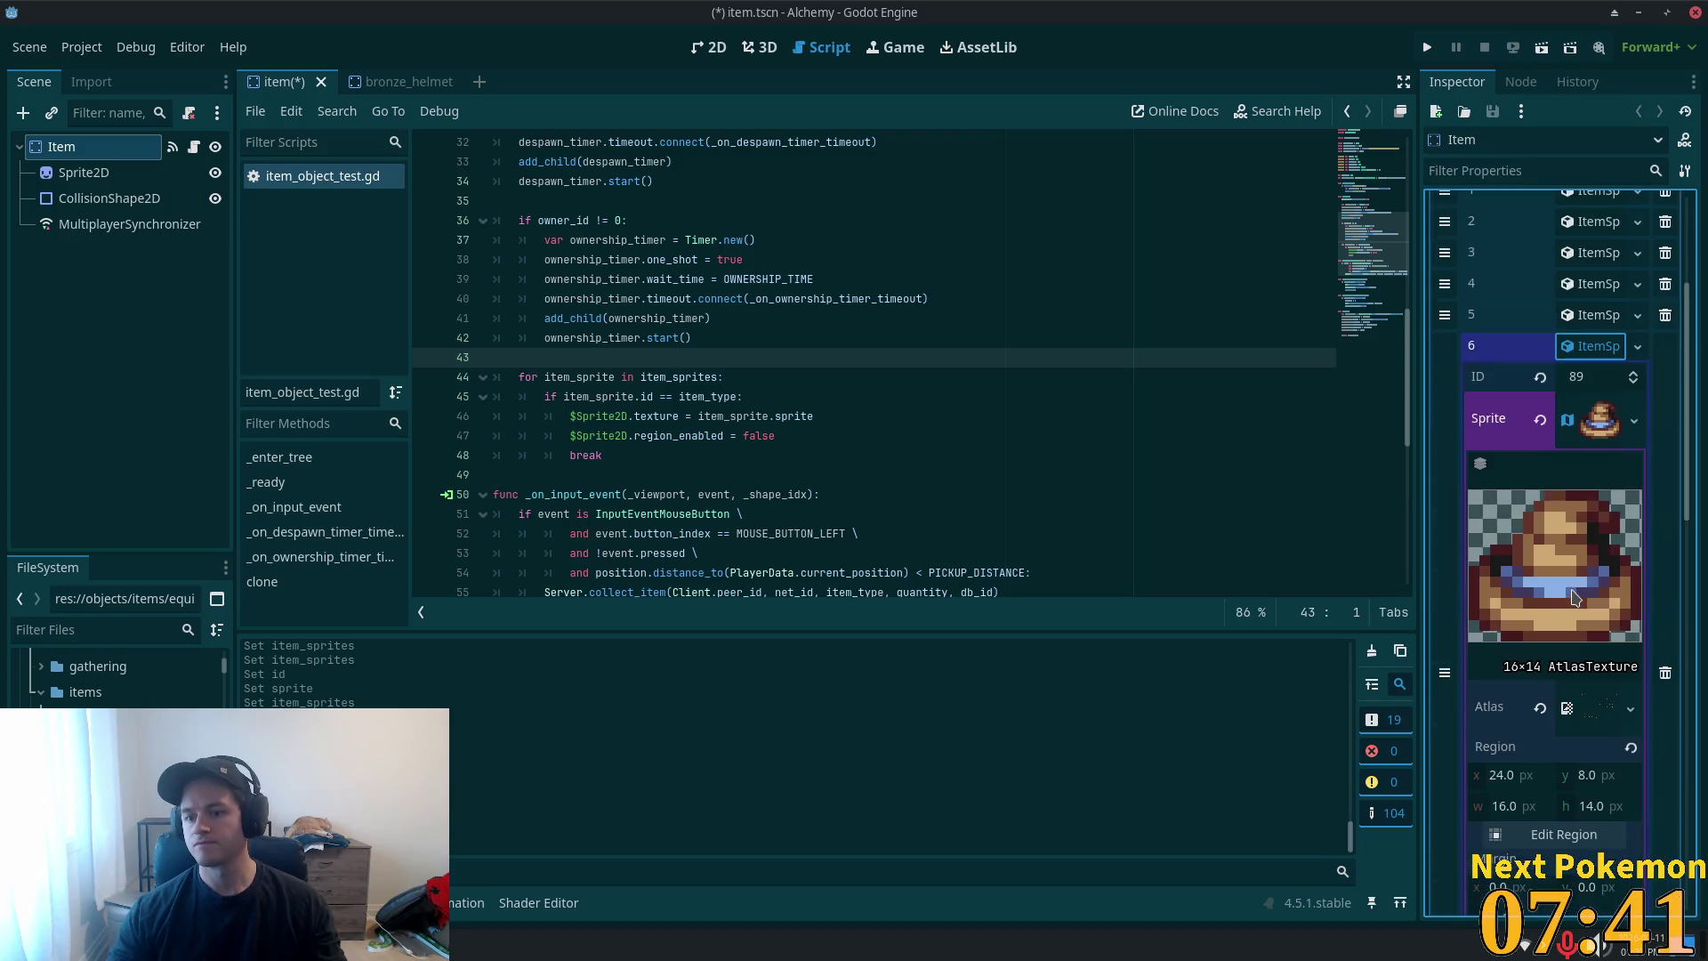
right_click(1594, 436)
left_click(1588, 734)
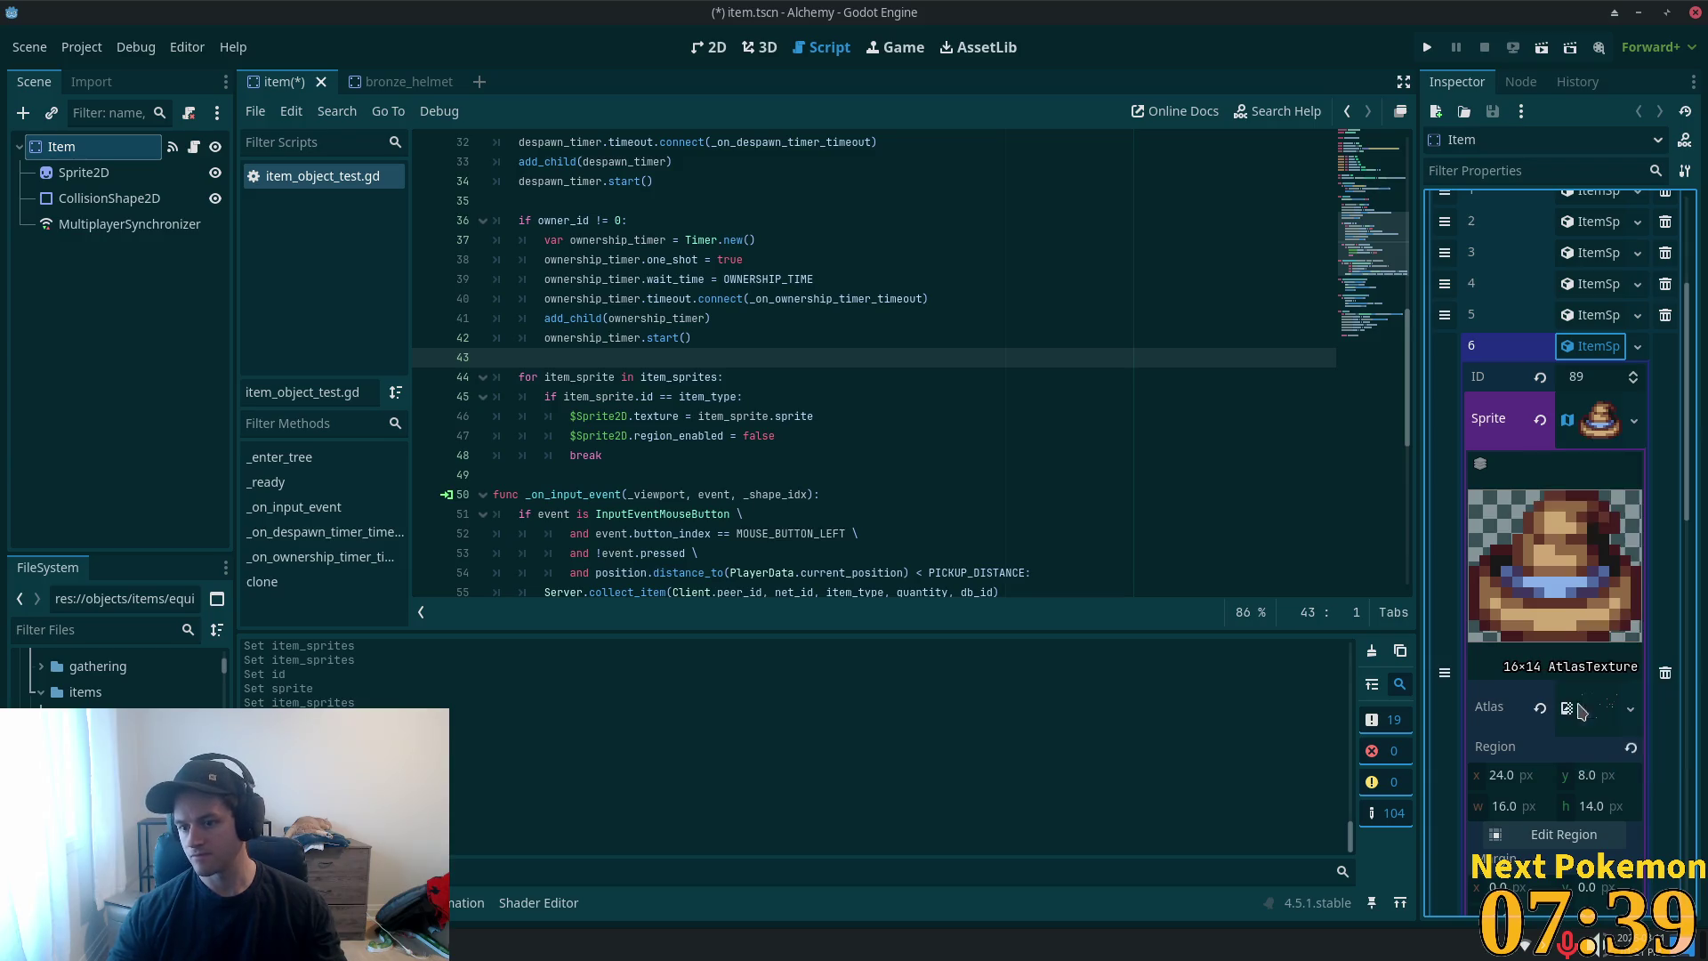
left_click(1598, 346)
scroll(1597, 485, "down", 3)
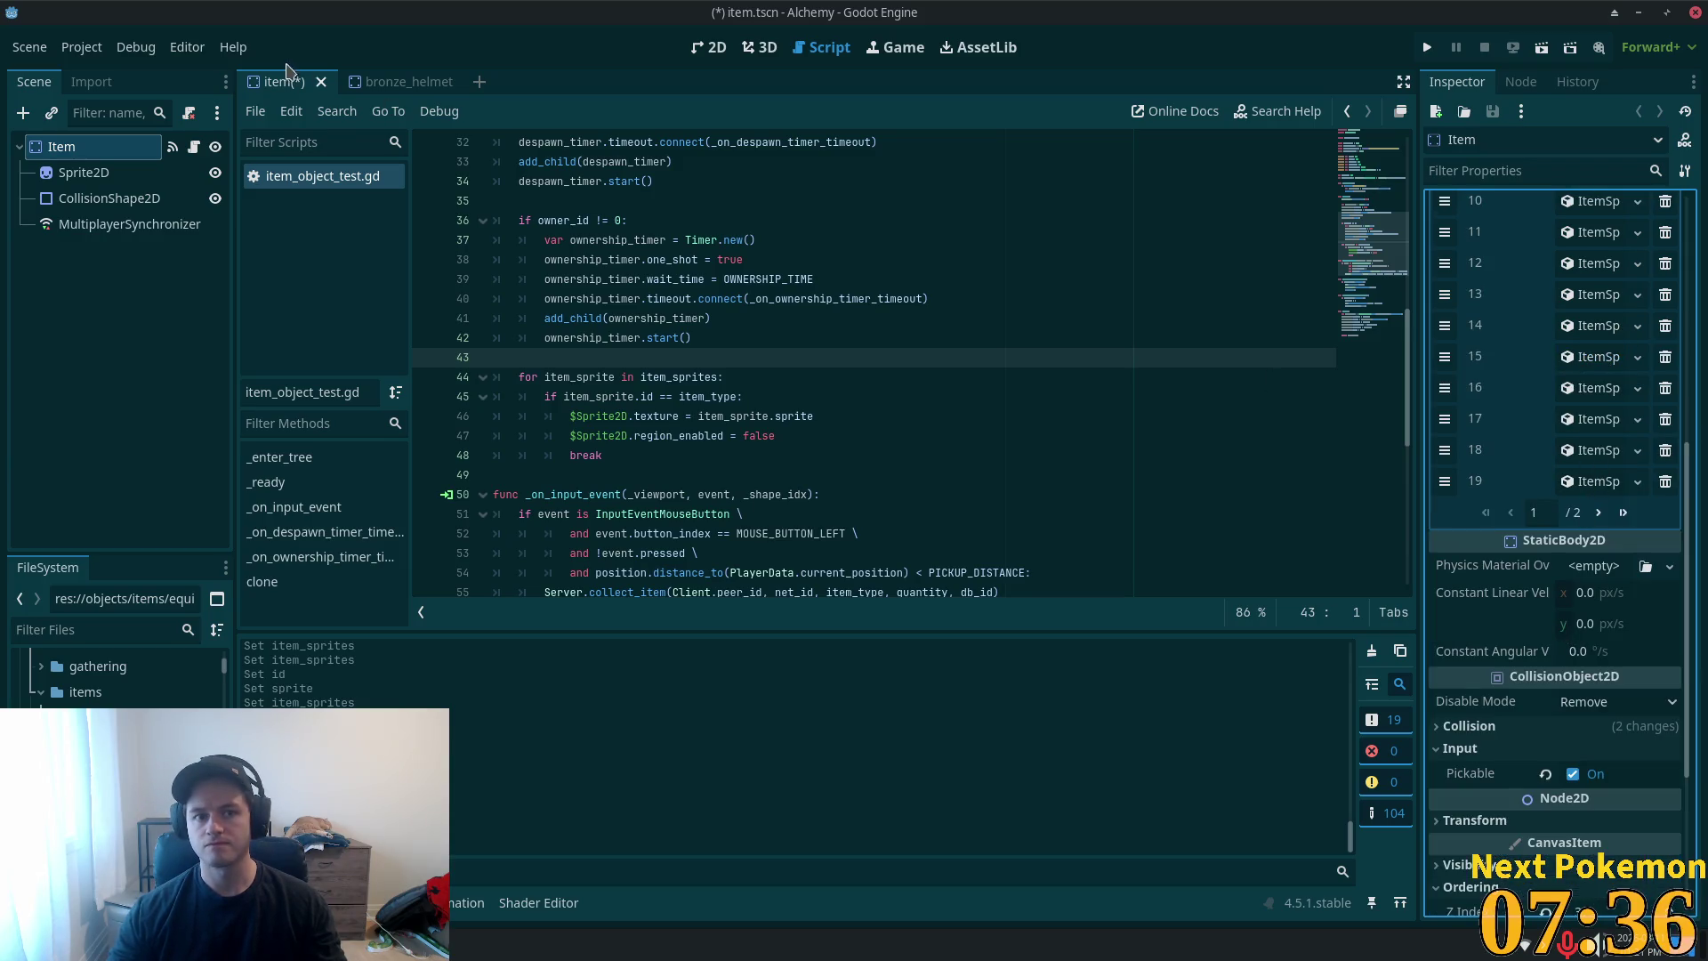
left_click(388, 83)
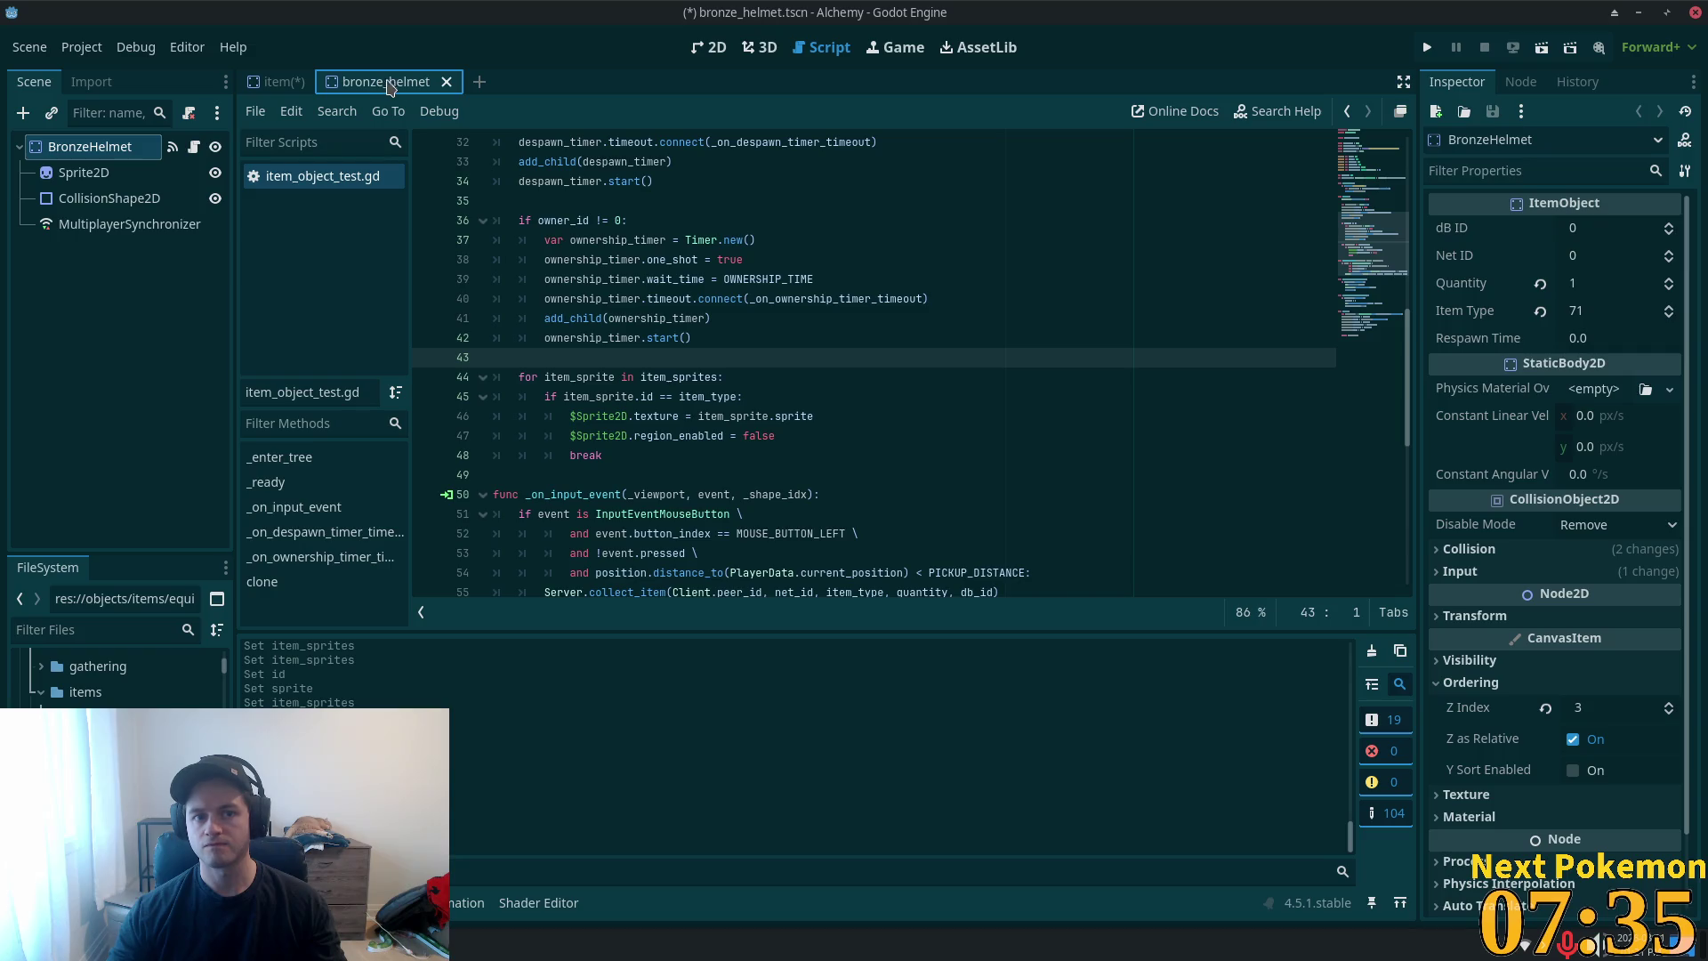
left_click(447, 82)
- Add Item Sprites entry 21 as a new ItemSprite with ID 71 and a unique pasted atlas sprite
left_click(1625, 513)
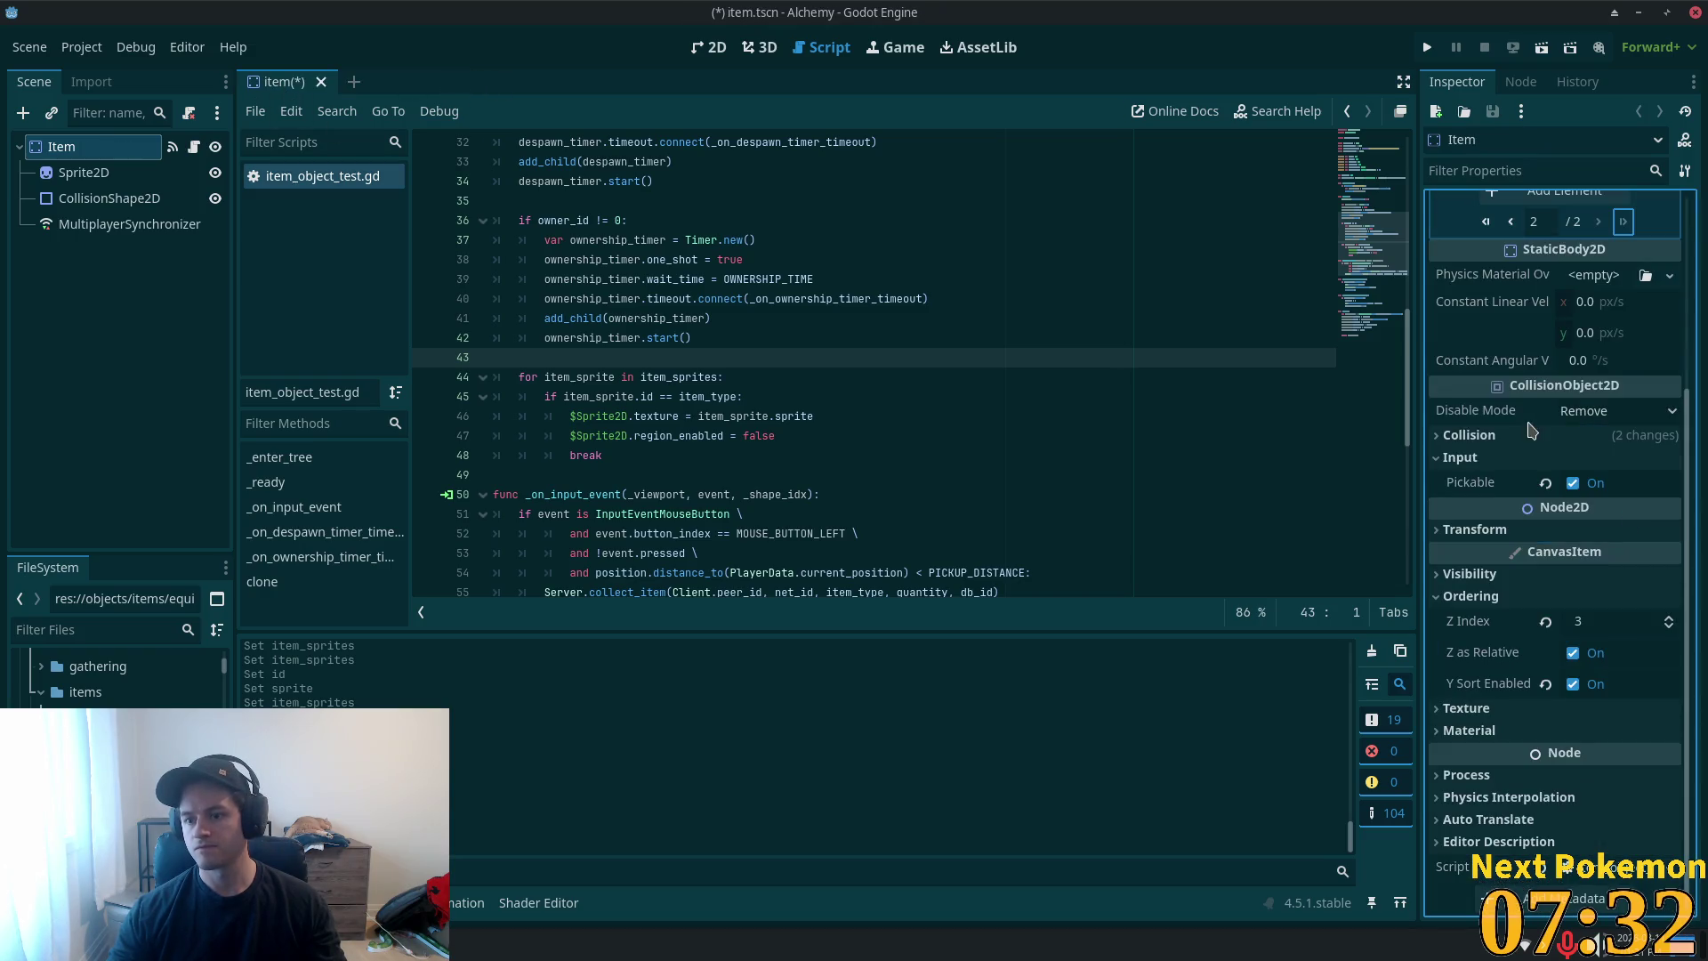
scroll(1576, 489, "up", 3)
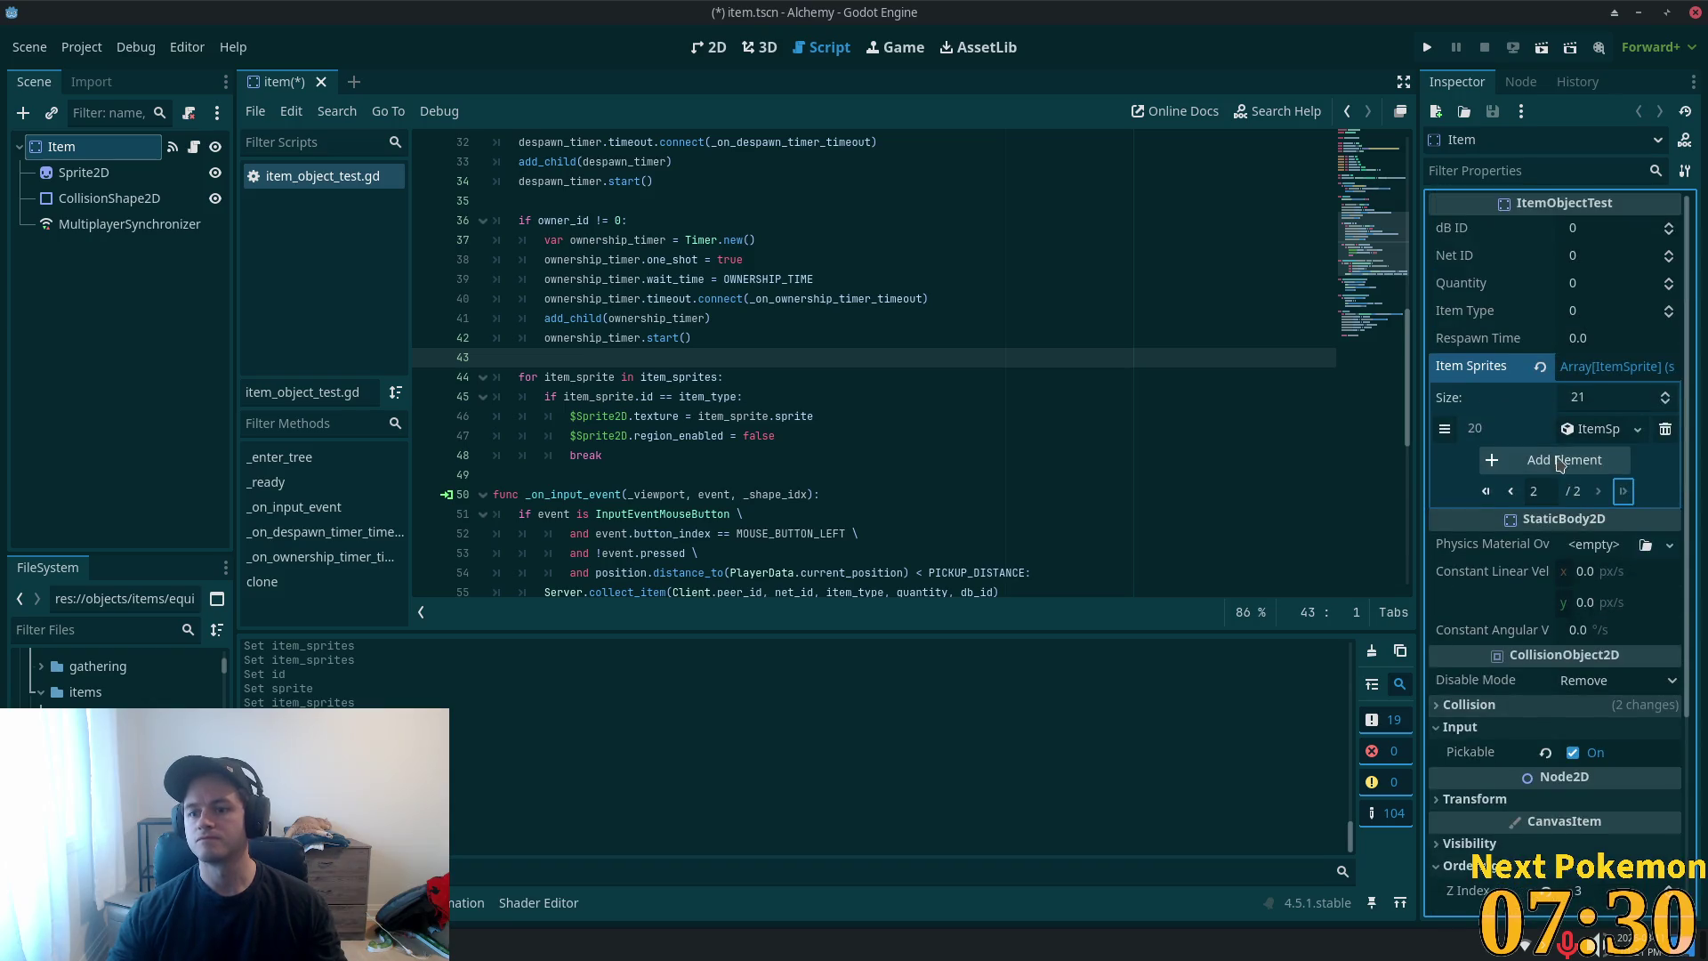
left_click(1572, 460)
left_click(1586, 513)
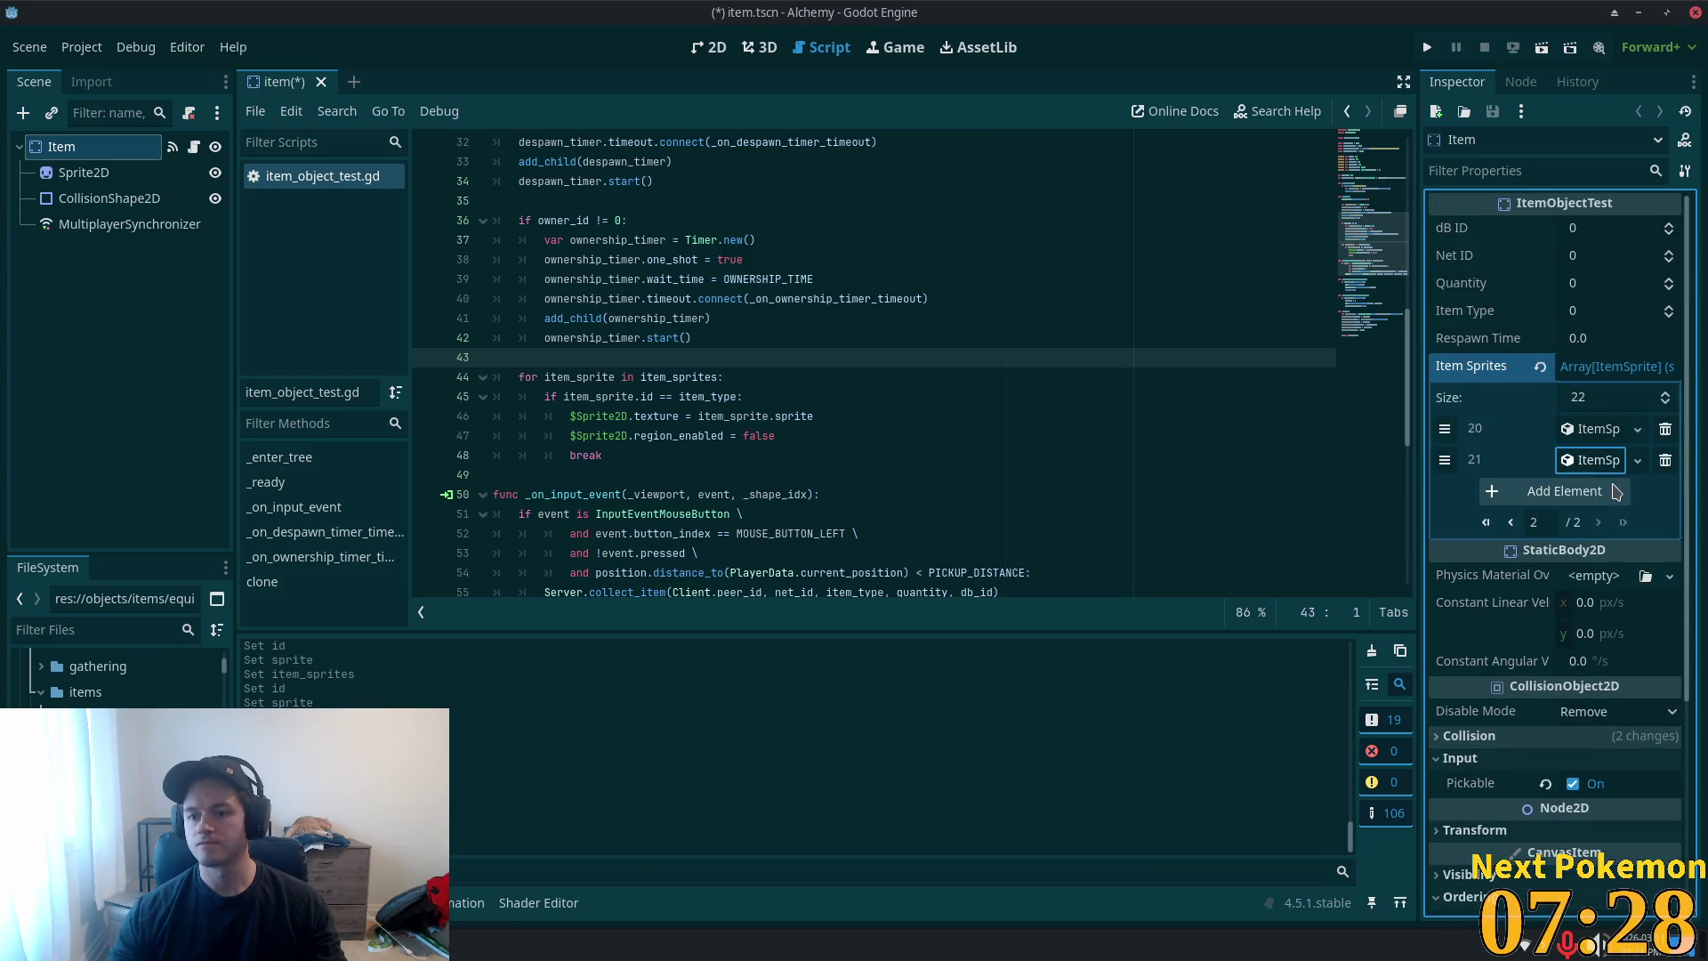
left_click(1598, 490)
type("71")
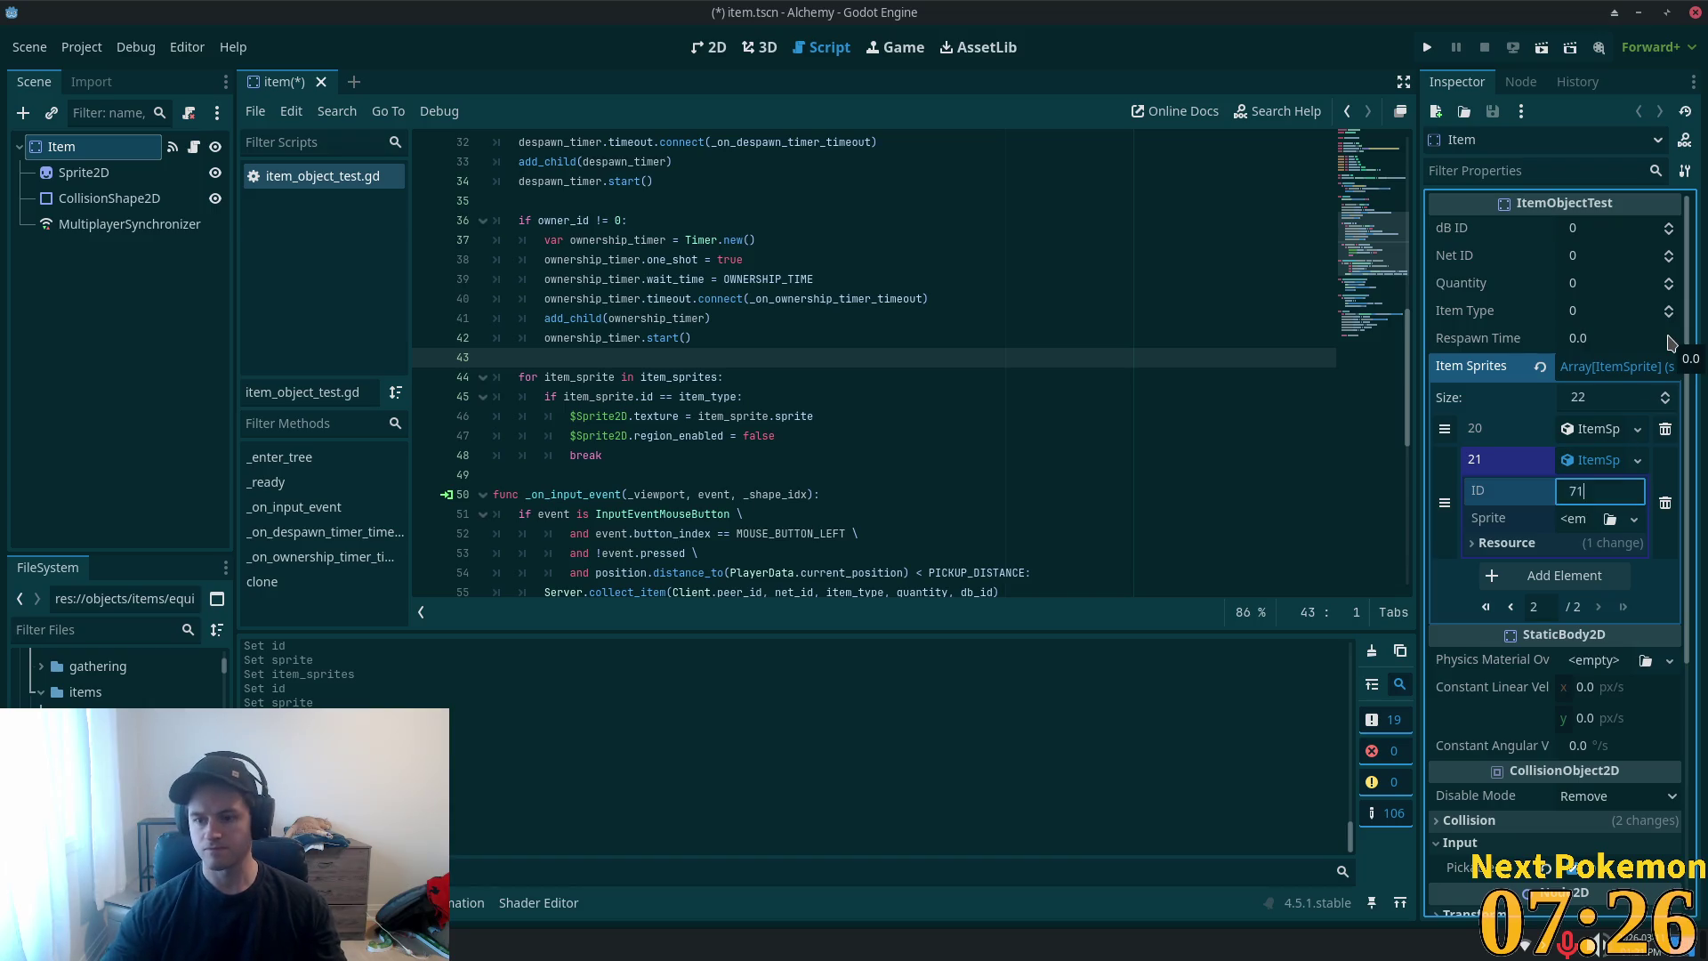
right_click(1575, 520)
left_click(1583, 694)
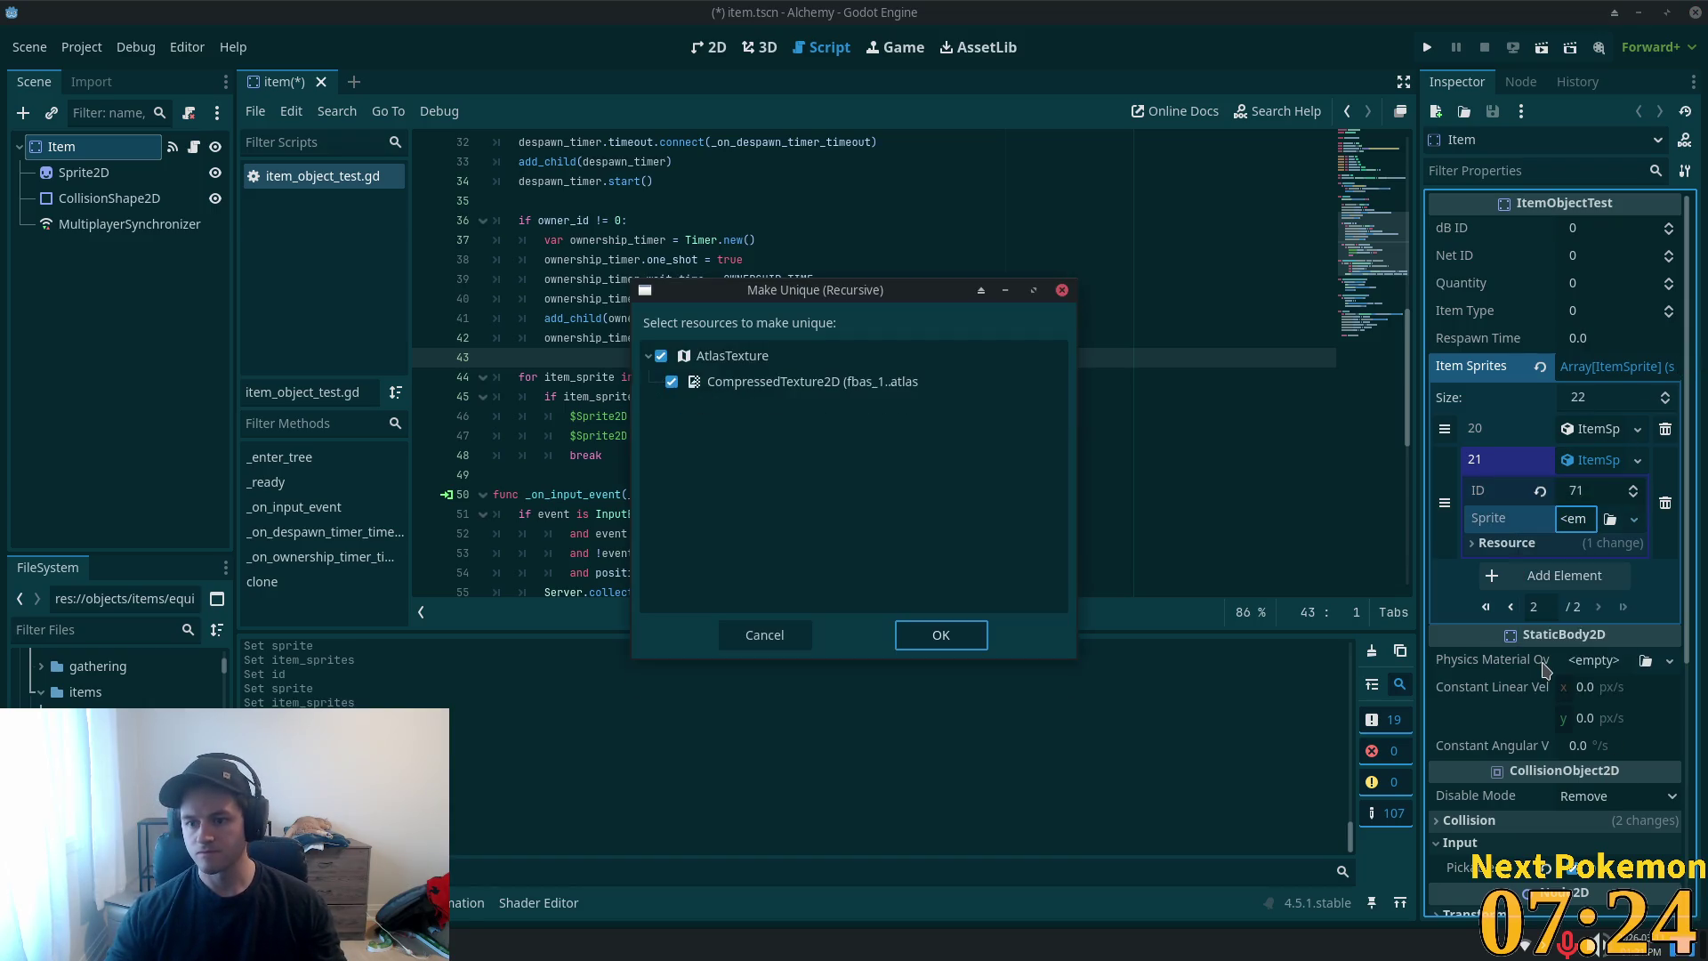
left_click(935, 633)
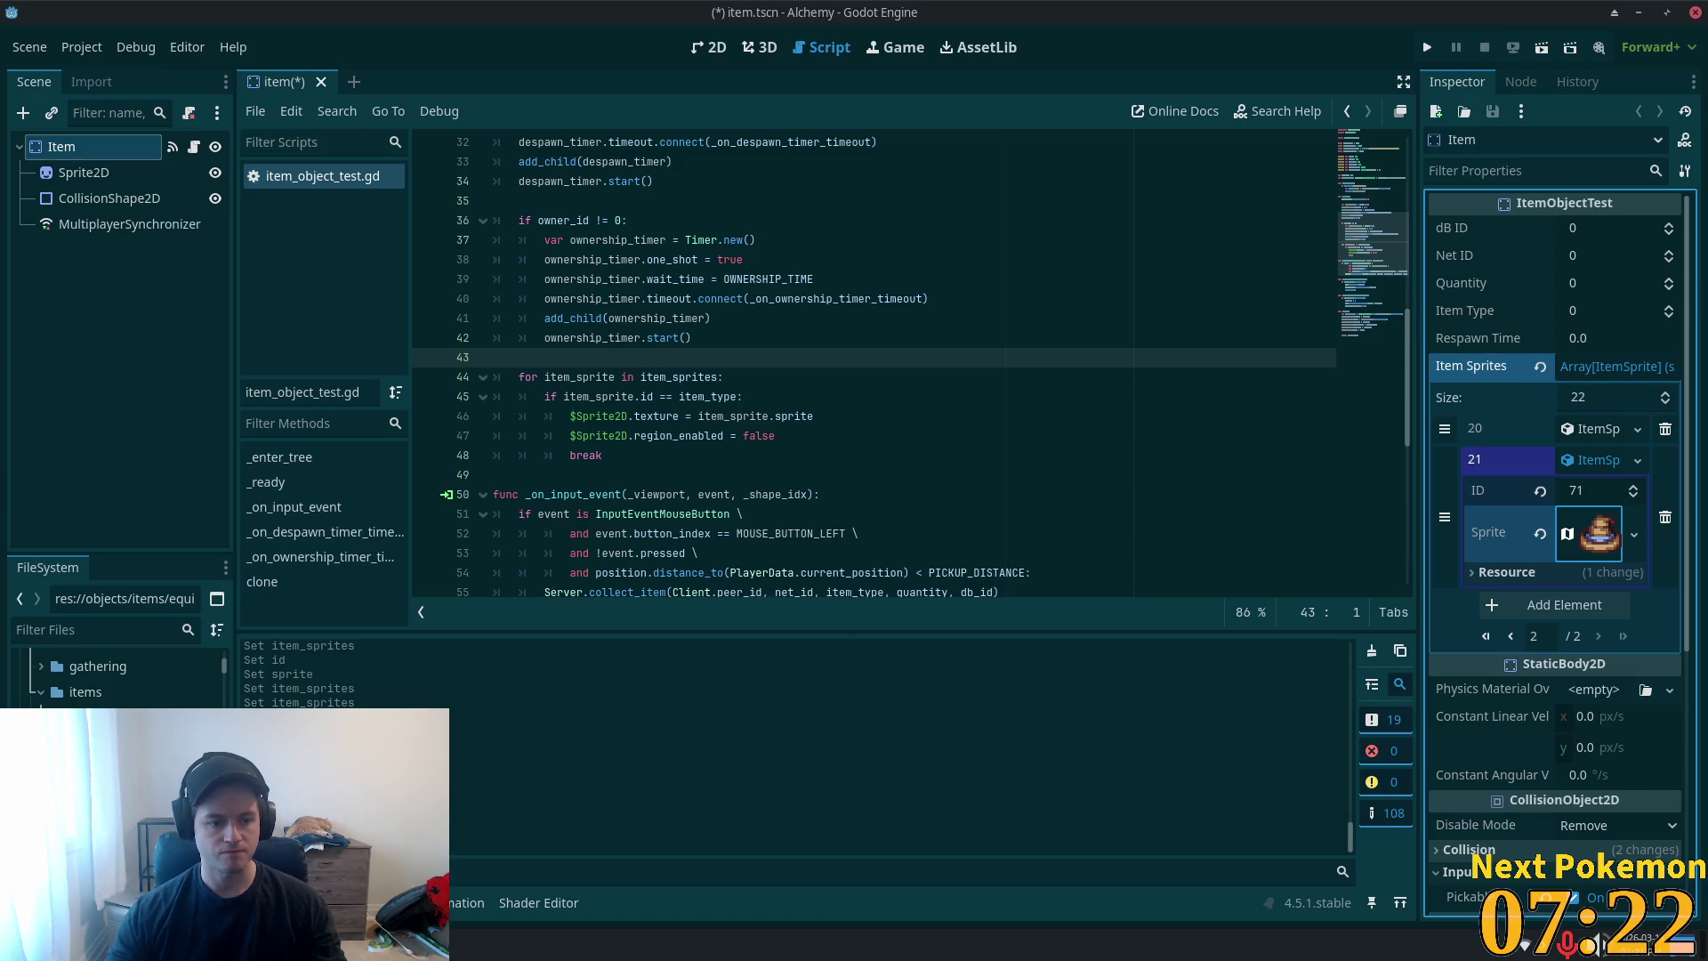
- Delete the old scene file, then open iron_helmet.tscn and select IronHelmet to read its item type
left_click(153, 708)
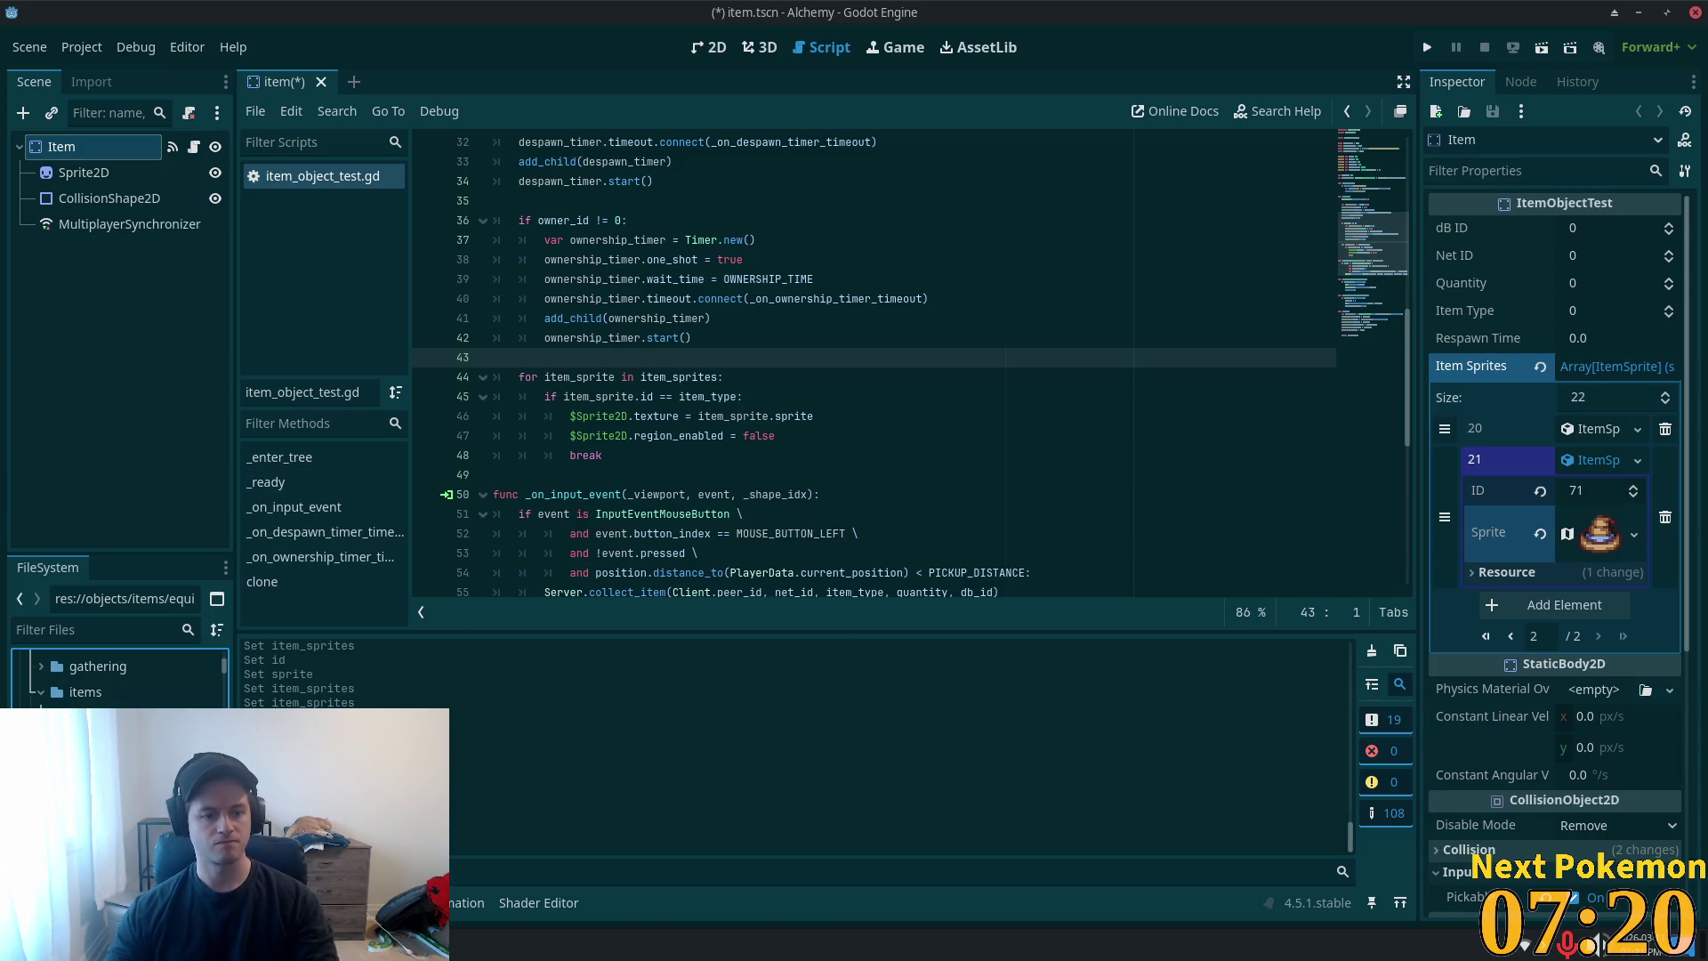
key("Delete")
left_click(980, 564)
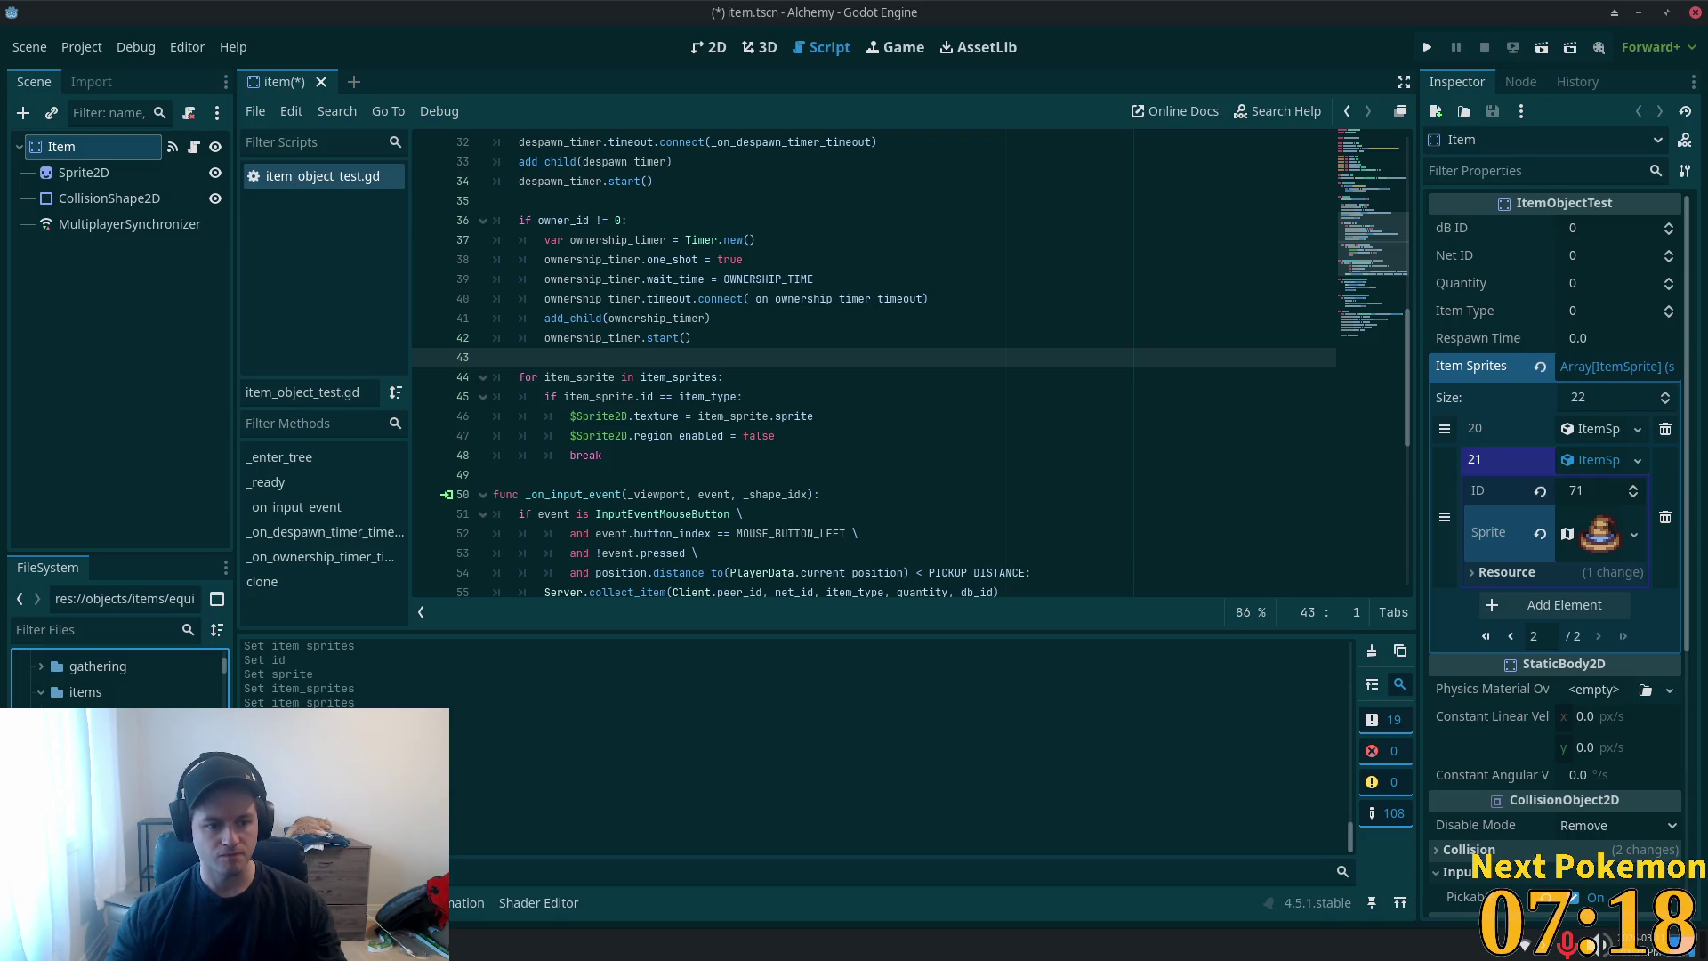
double_click(98, 720)
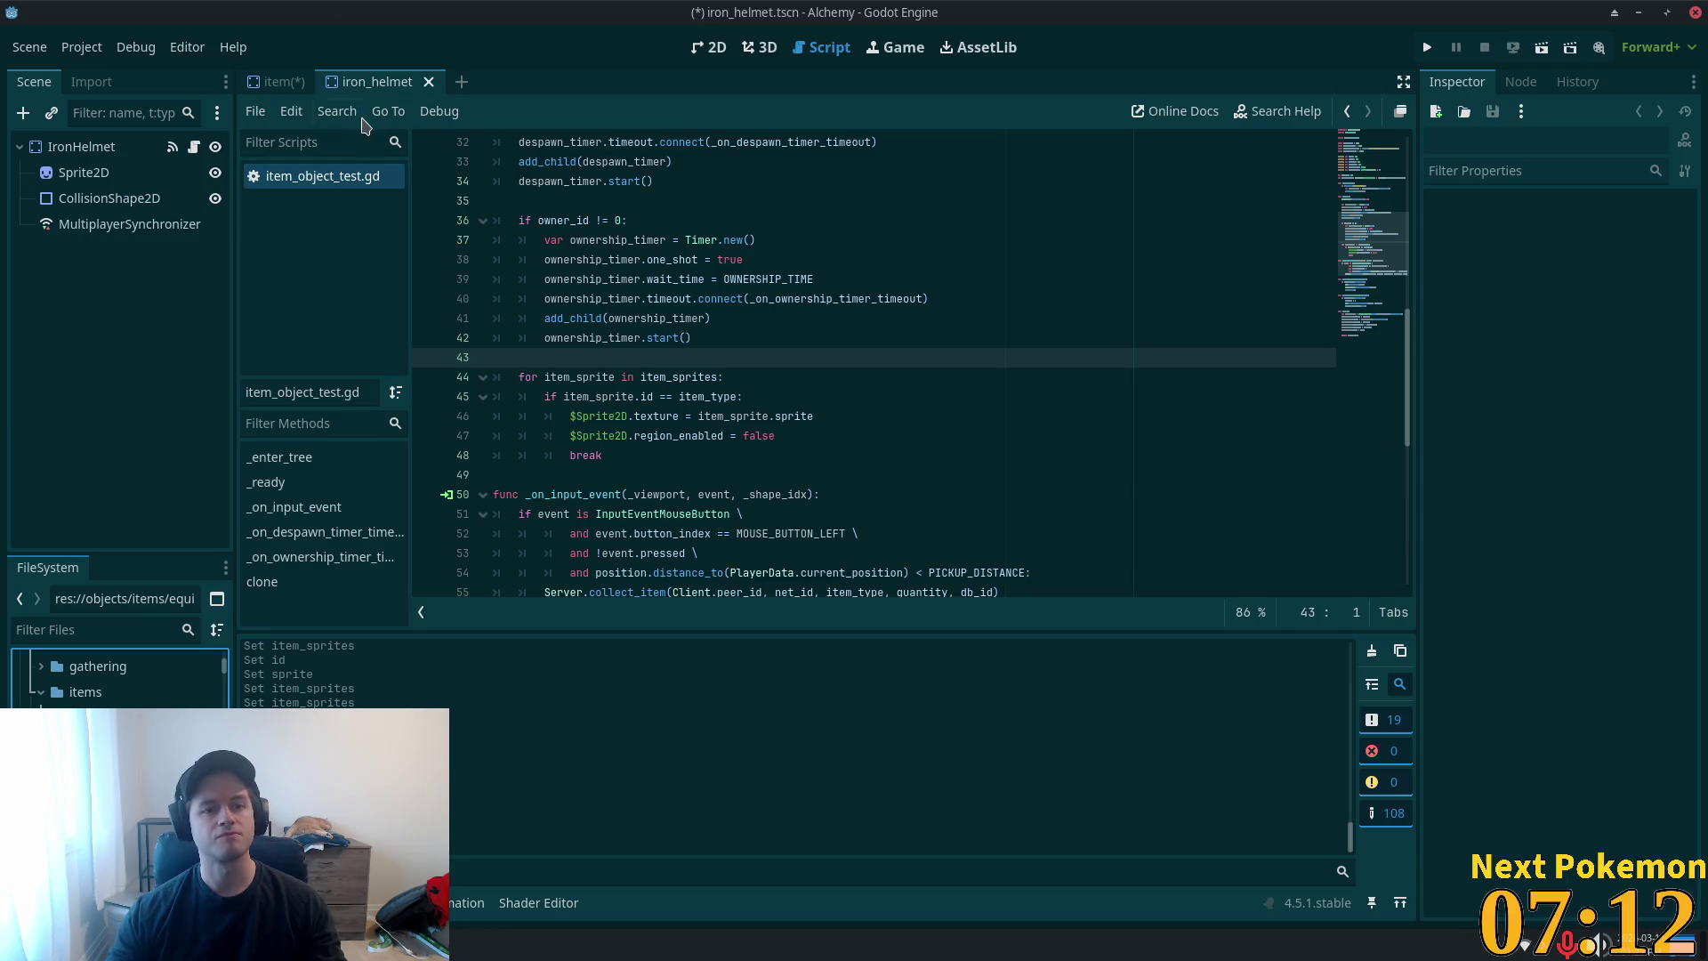
left_click(142, 146)
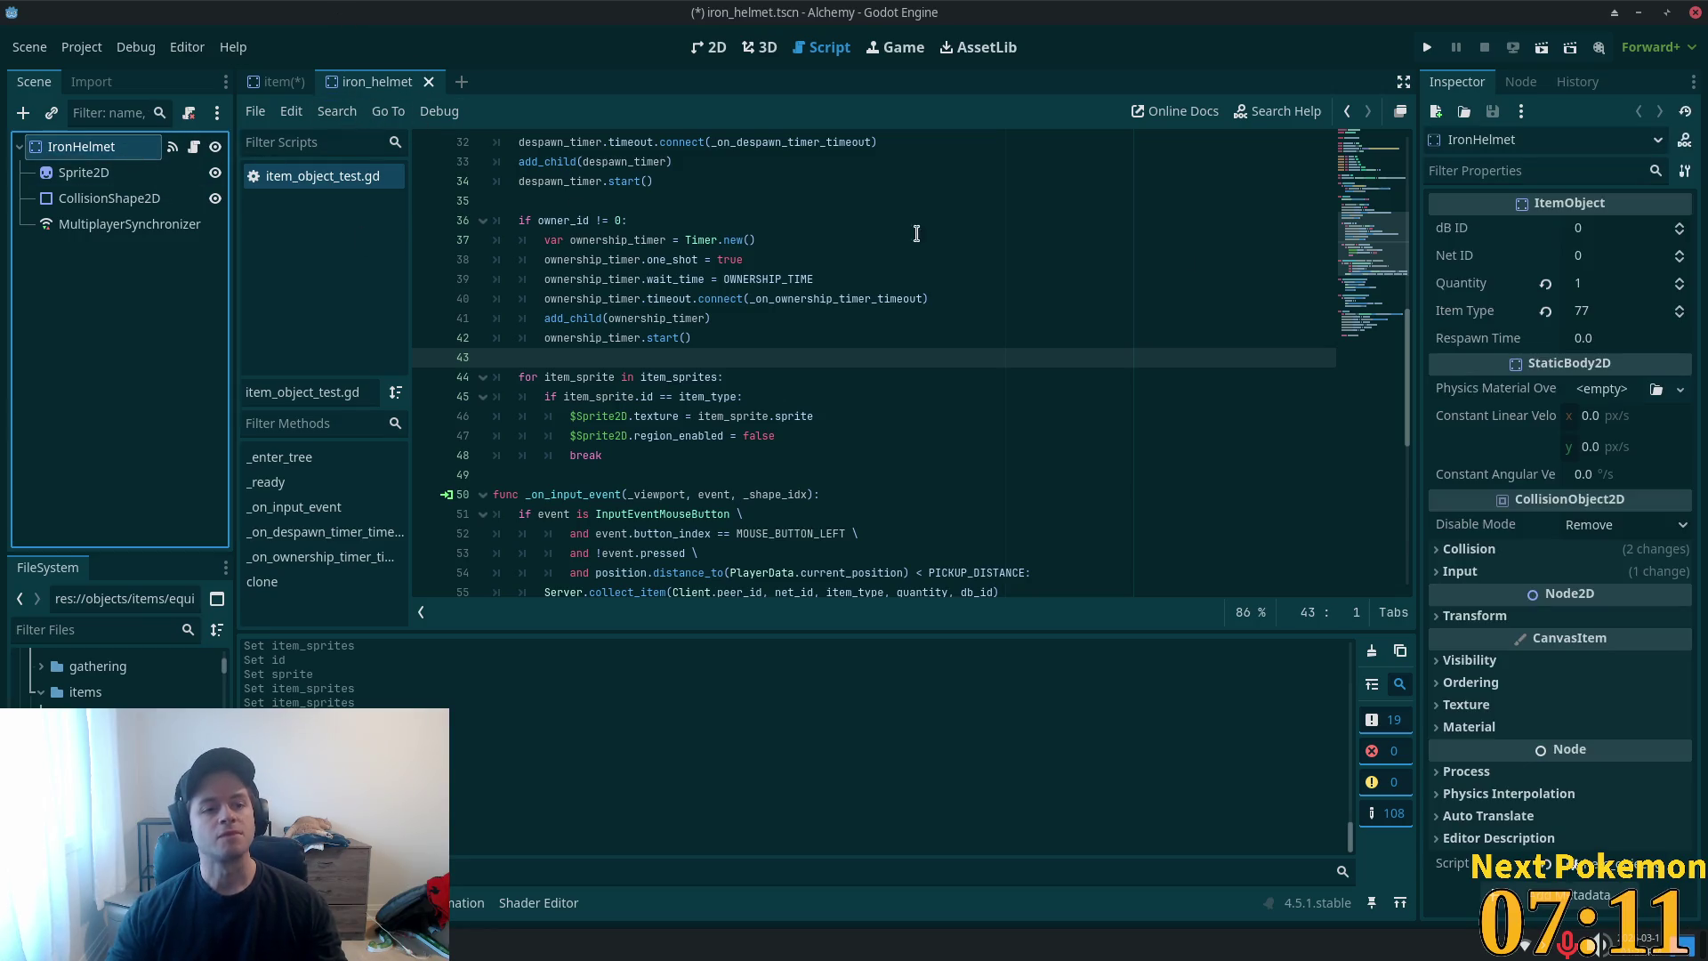
- In the Item scene, add Item Sprites entry 22 as a new ItemSprite with ID 77
left_click(273, 86)
scroll(1557, 587, "down", 3)
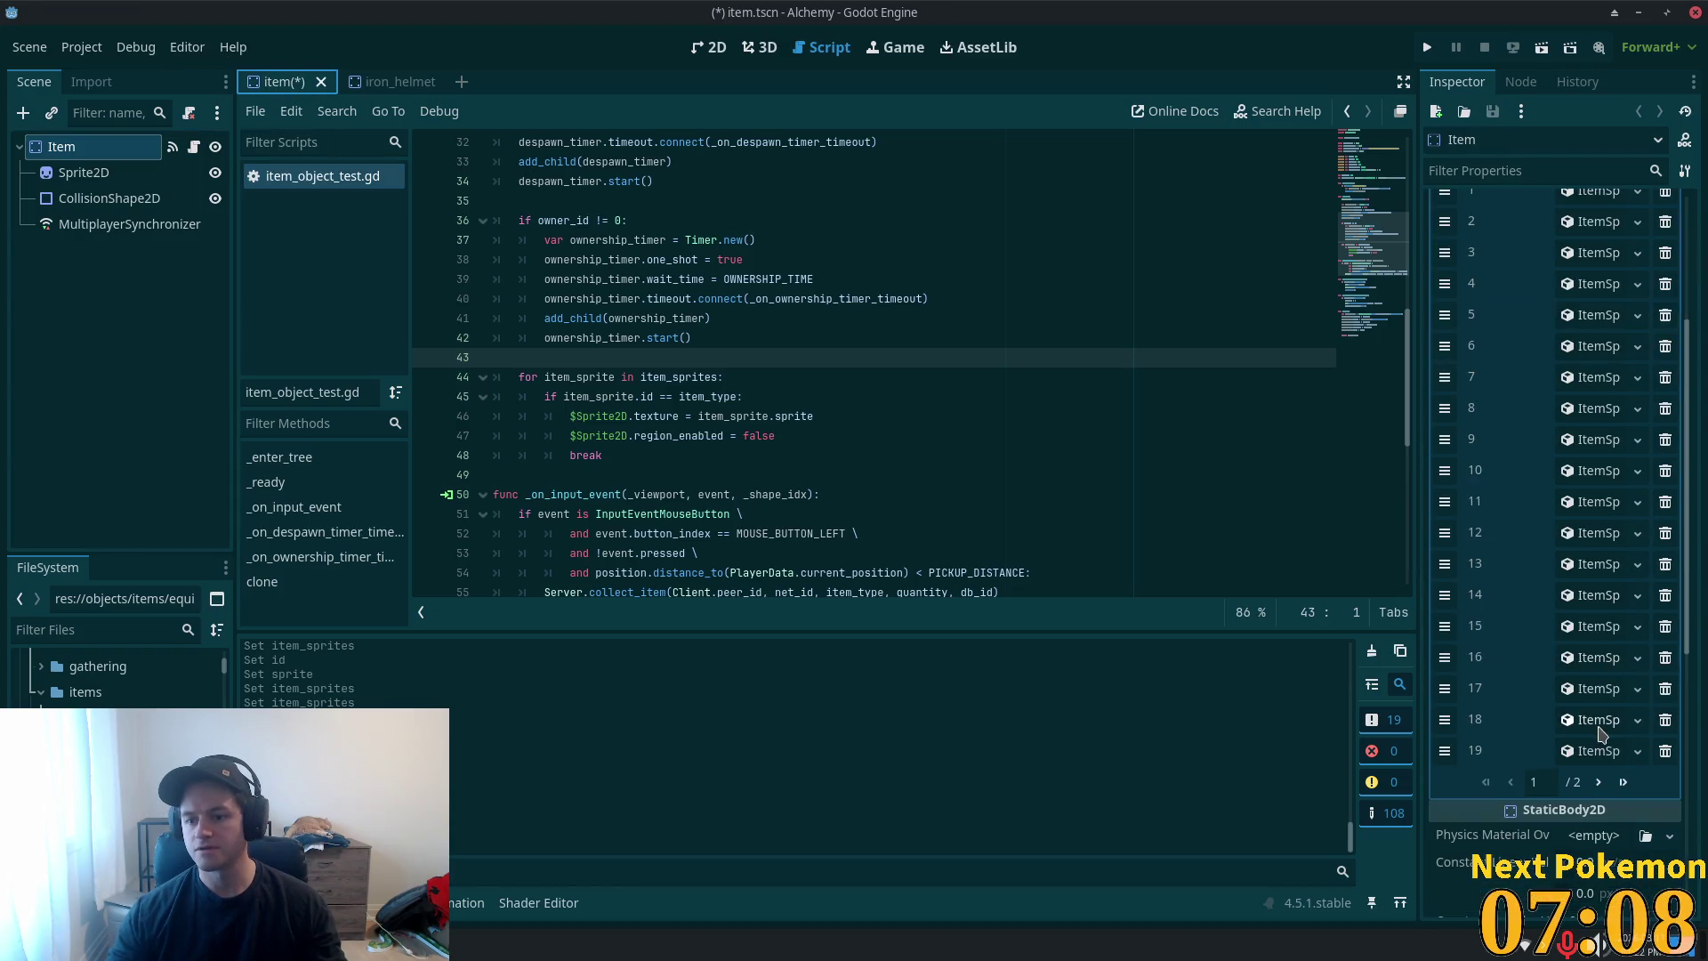
left_click(1622, 782)
scroll(1557, 400, "up", 3)
left_click(1555, 401)
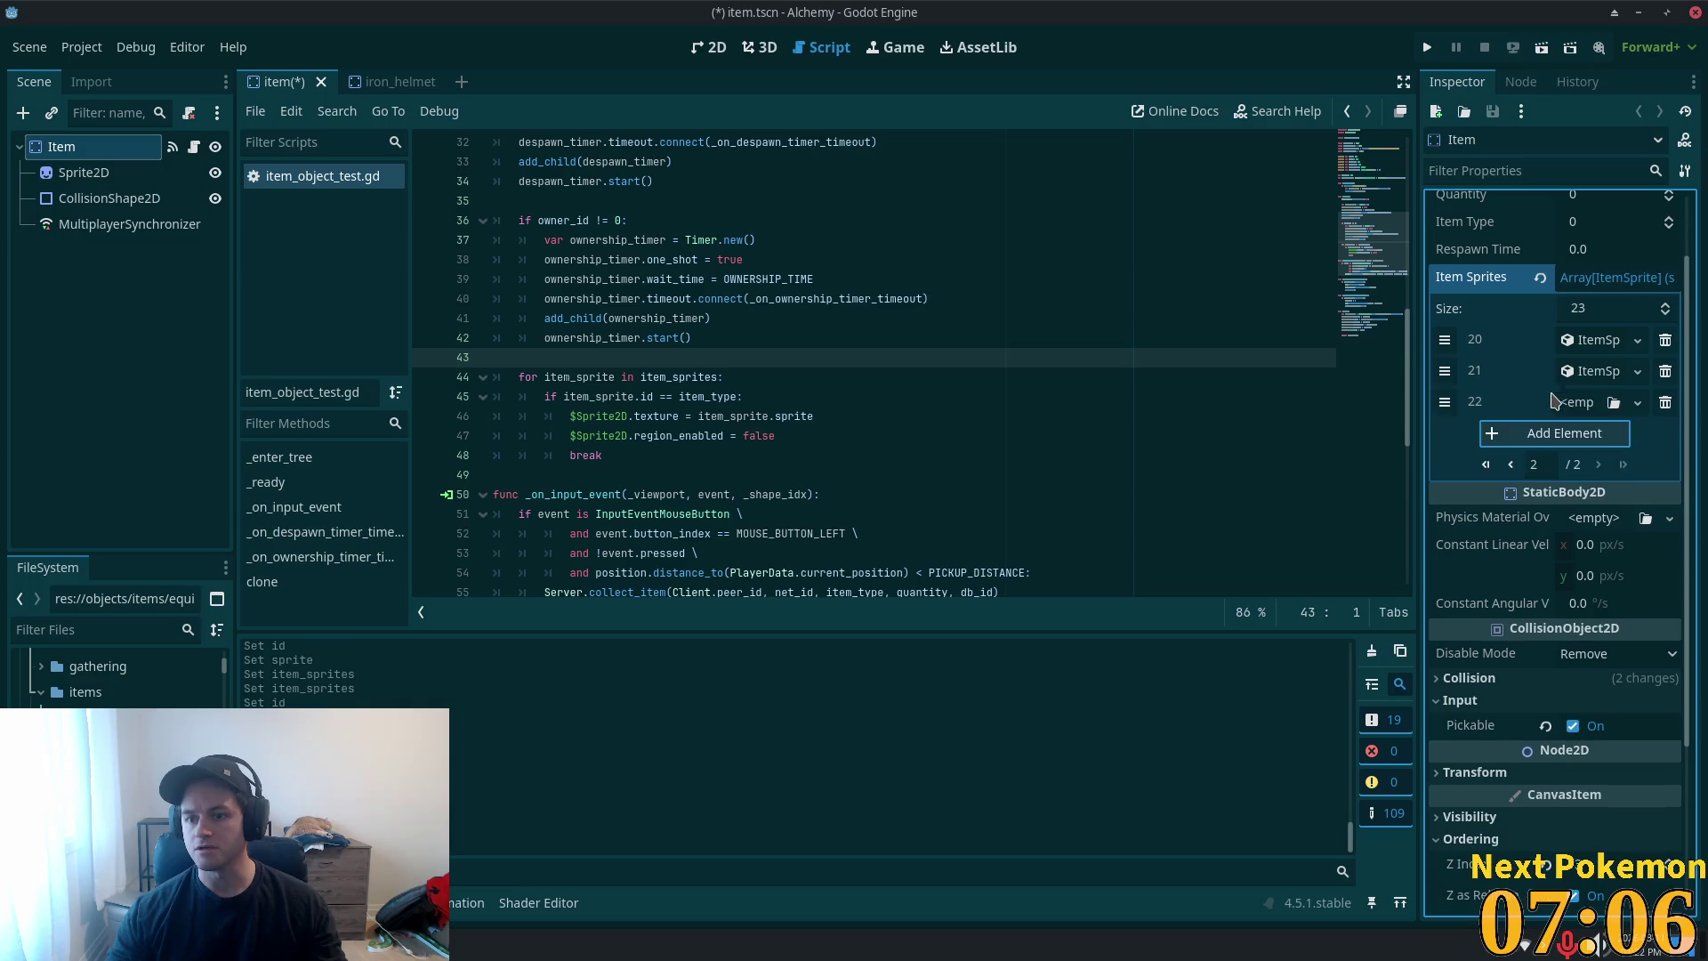
left_click(1584, 405)
left_click(1572, 452)
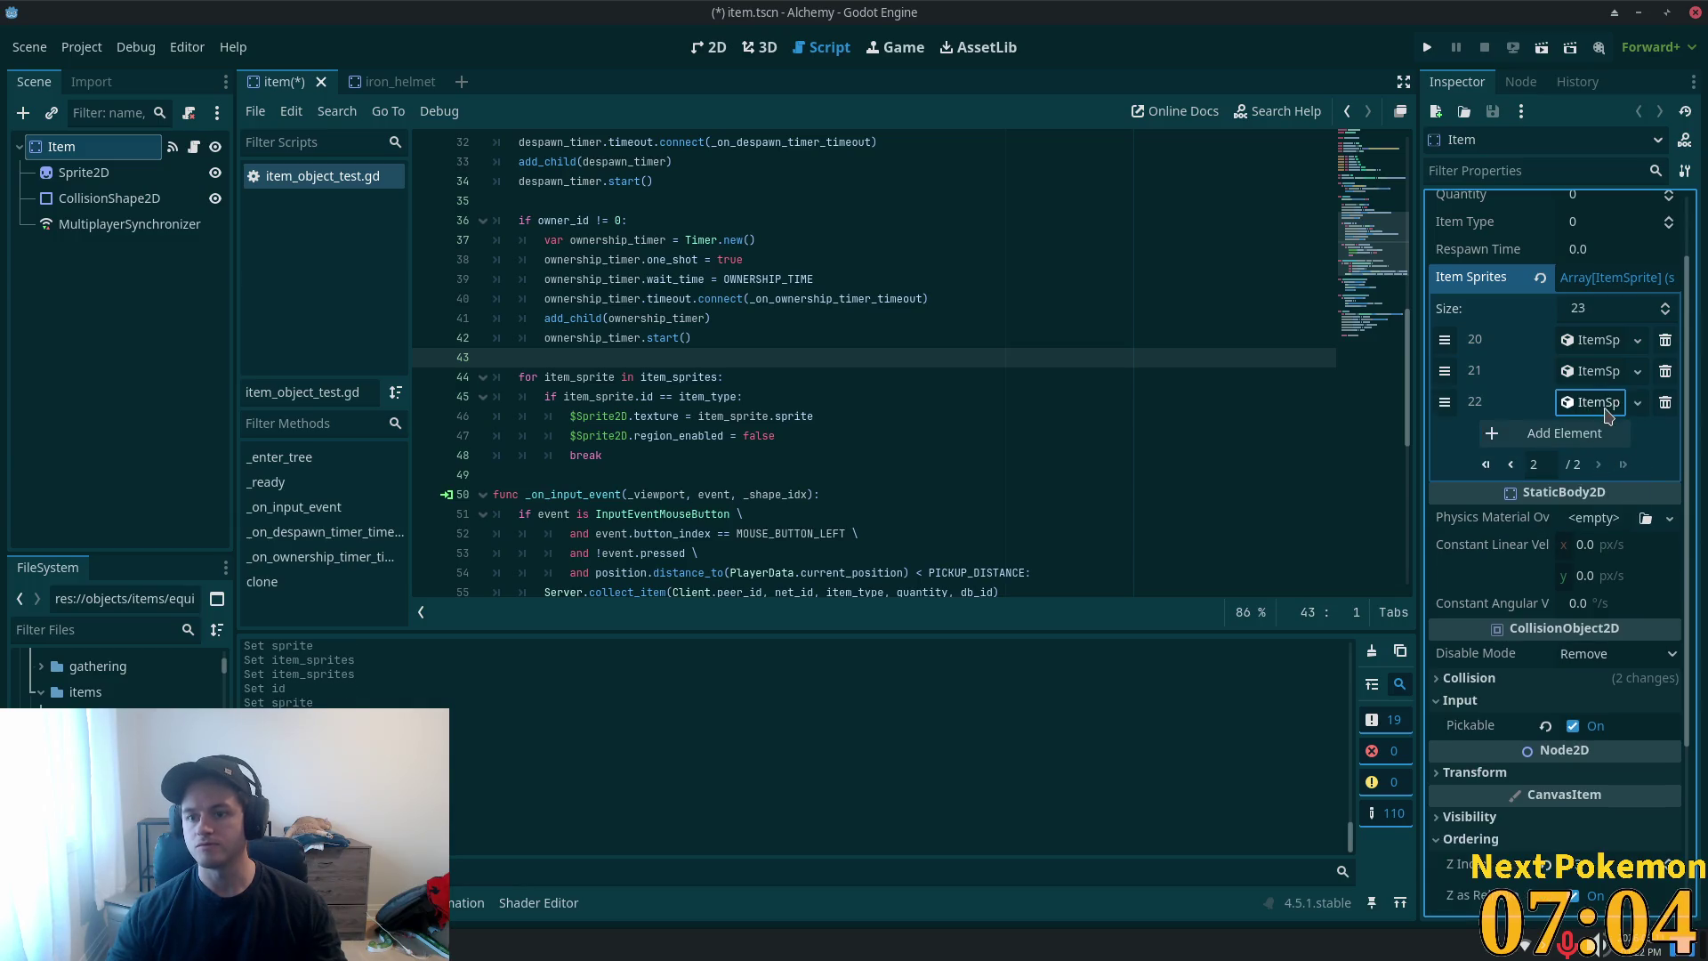
left_click(1606, 410)
left_click(1572, 434)
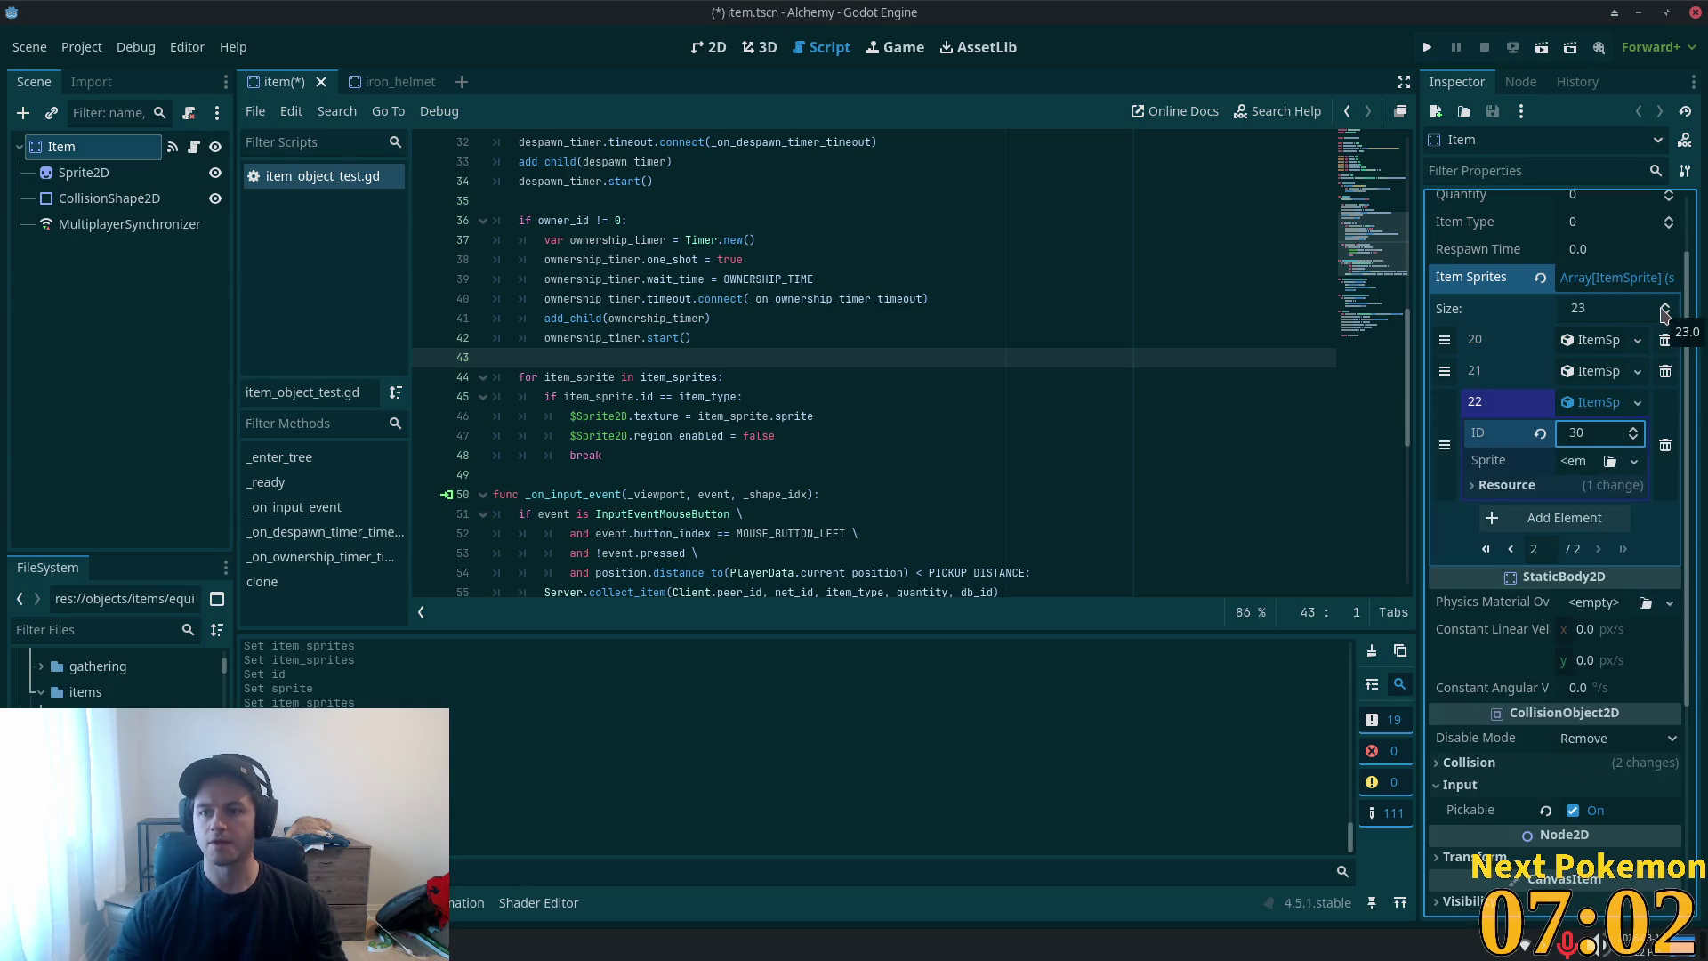
left_click(1597, 436)
type("77")
key("Tab")
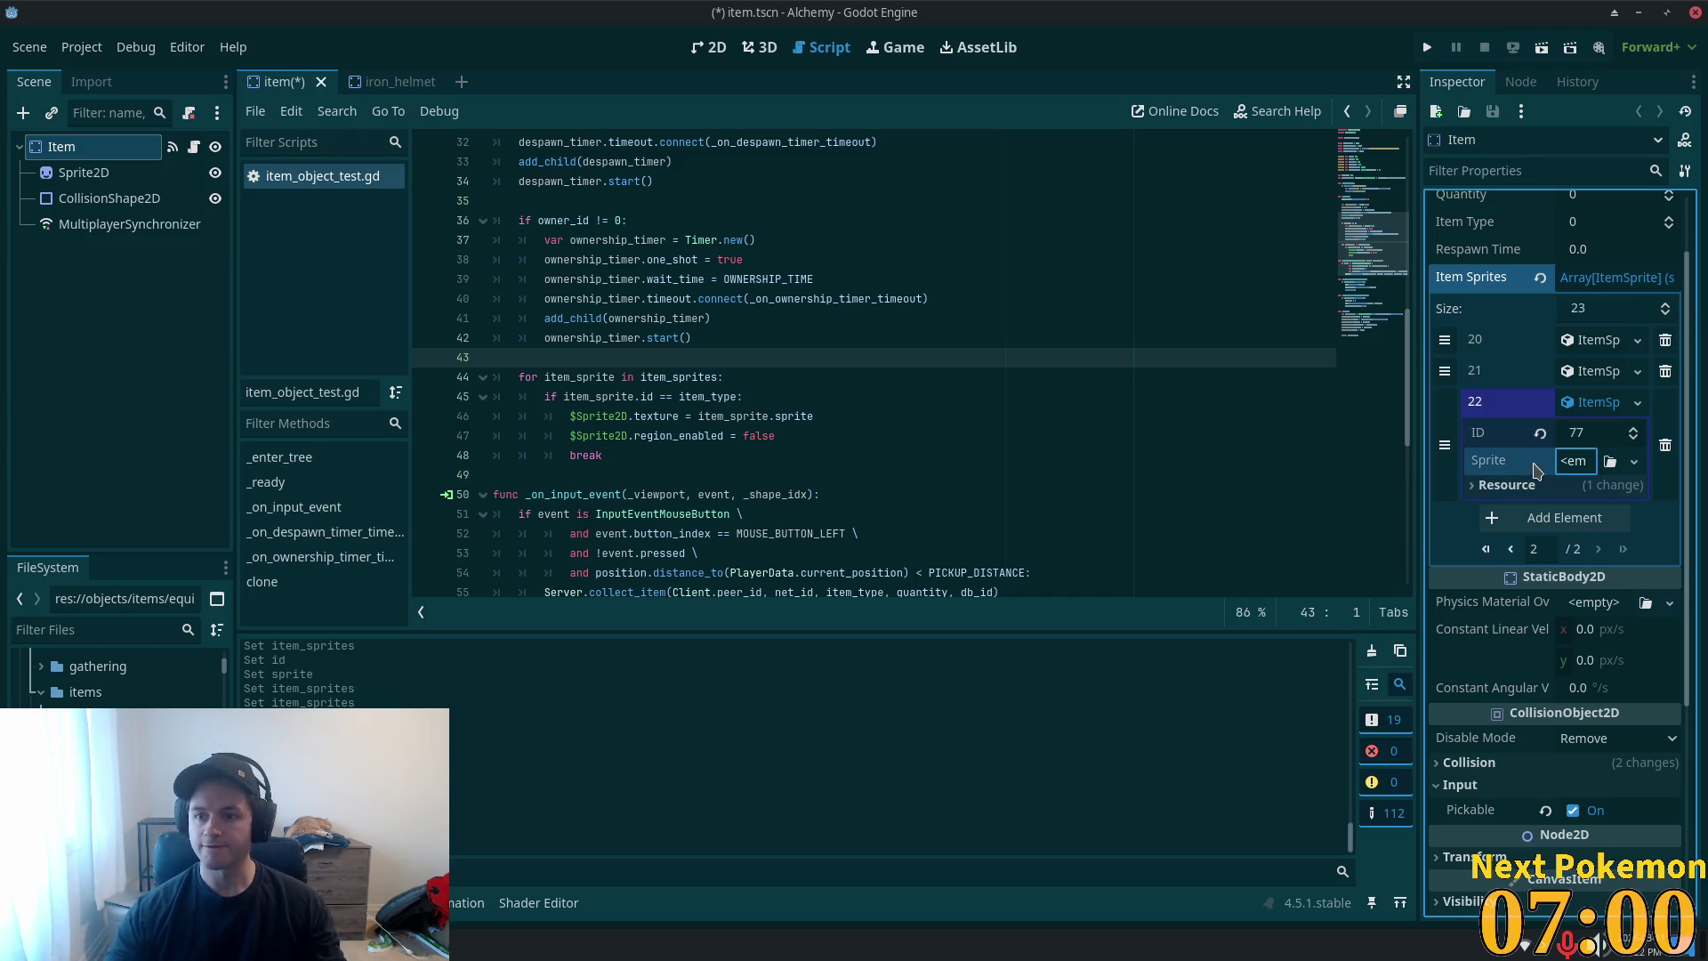
- Paste the atlas sprite as unique into entry 22 and add an empty entry 23
right_click(1573, 457)
left_click(1574, 549)
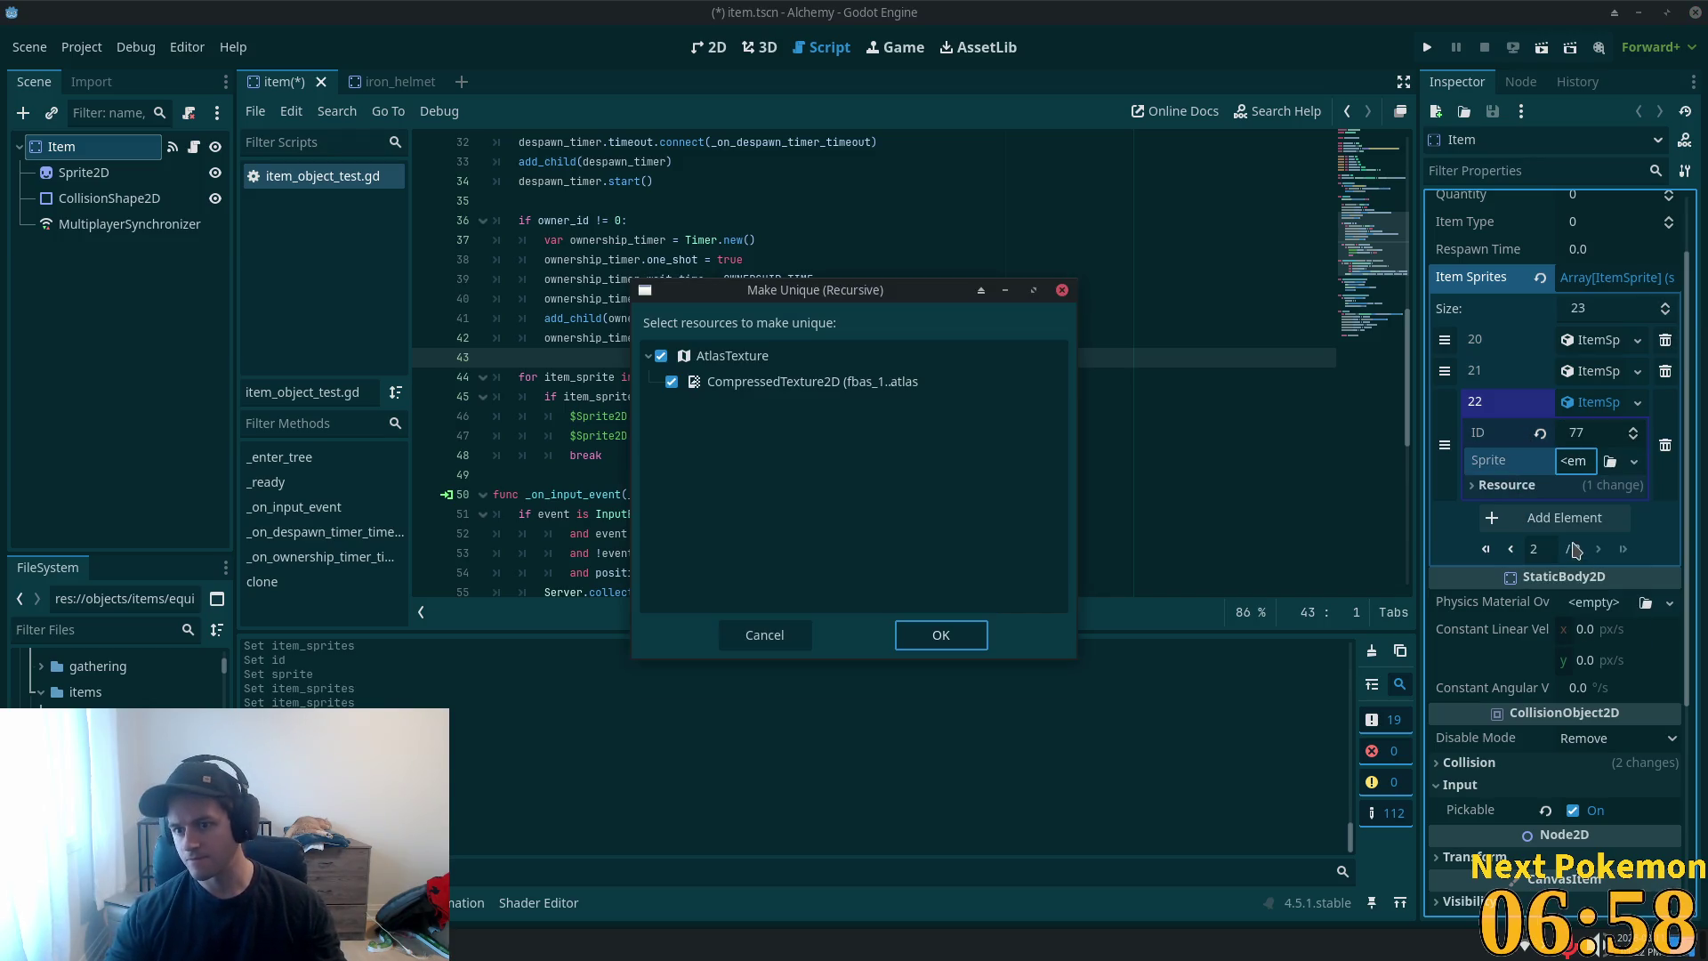
left_click(918, 640)
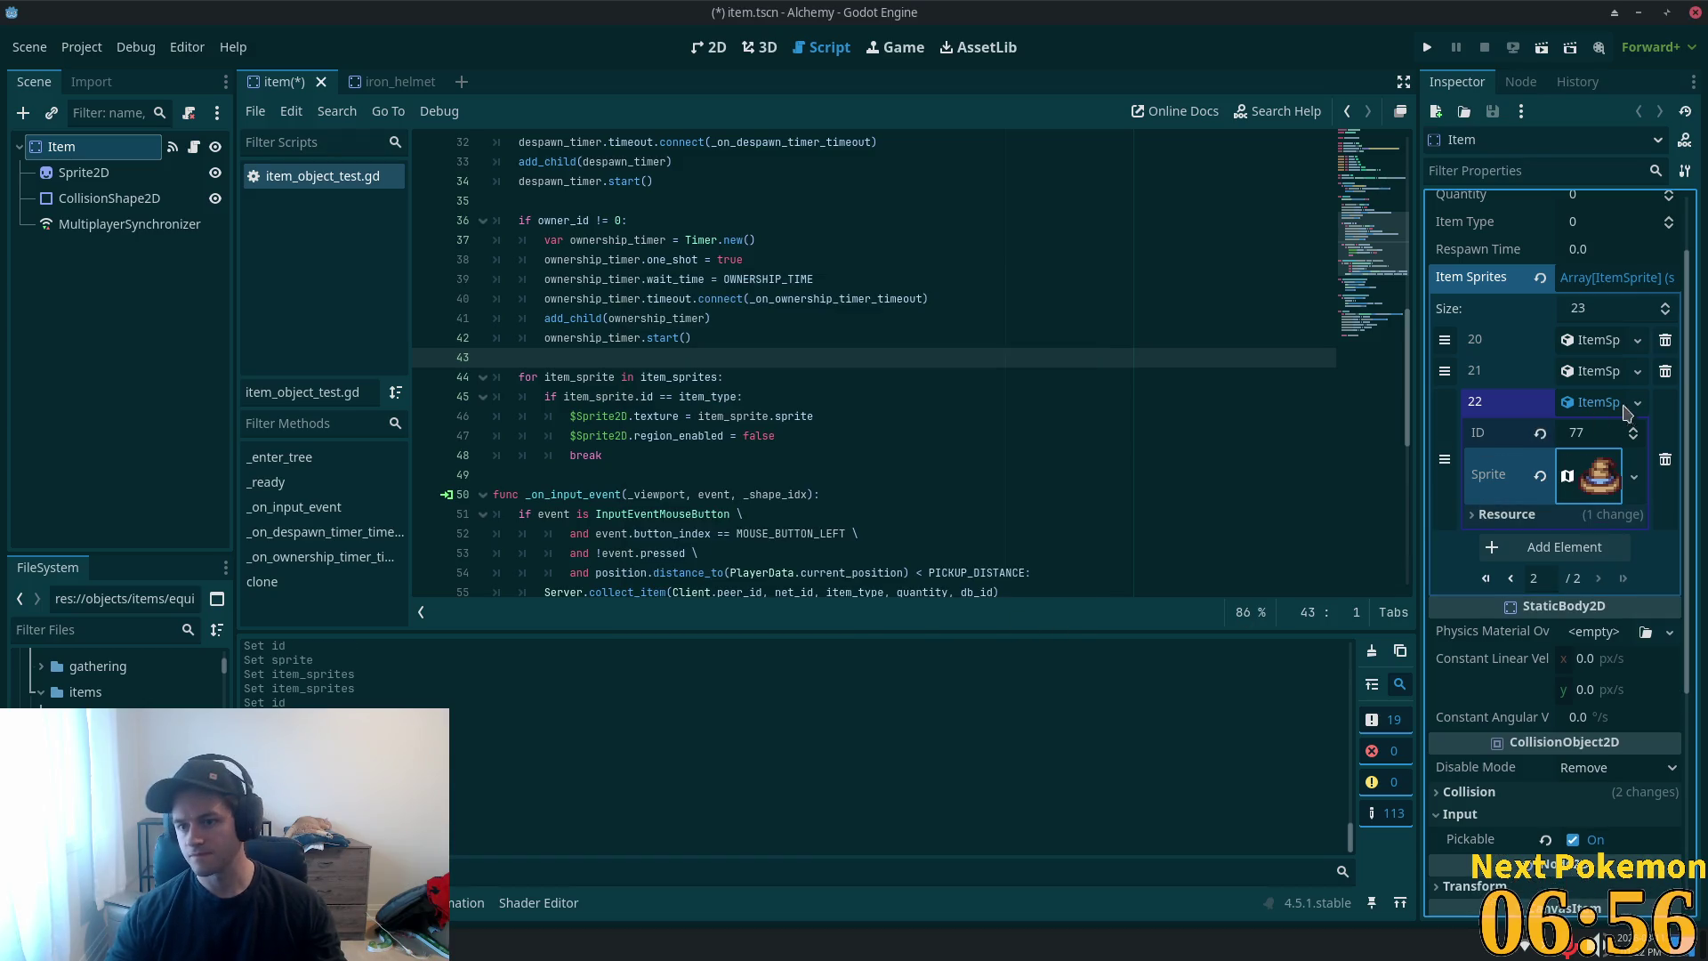
left_click(1593, 402)
left_click(1564, 433)
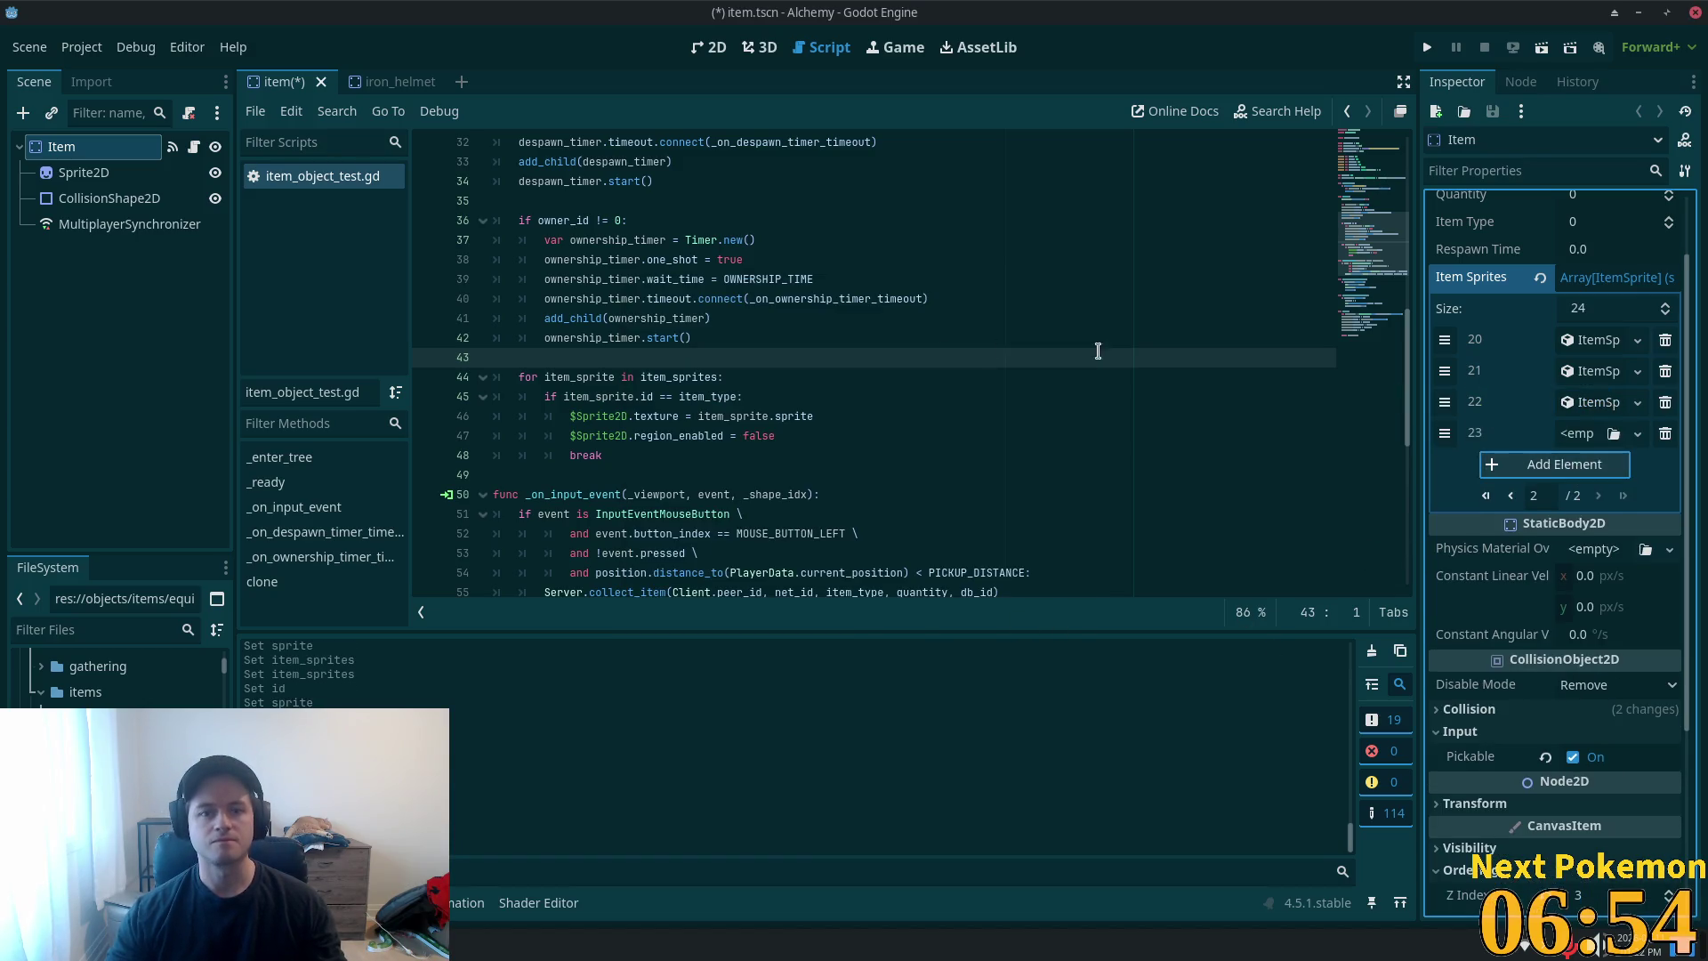
- Close the iron_helmet scene and delete iron_helmet.tscn from the project
left_click(428, 78)
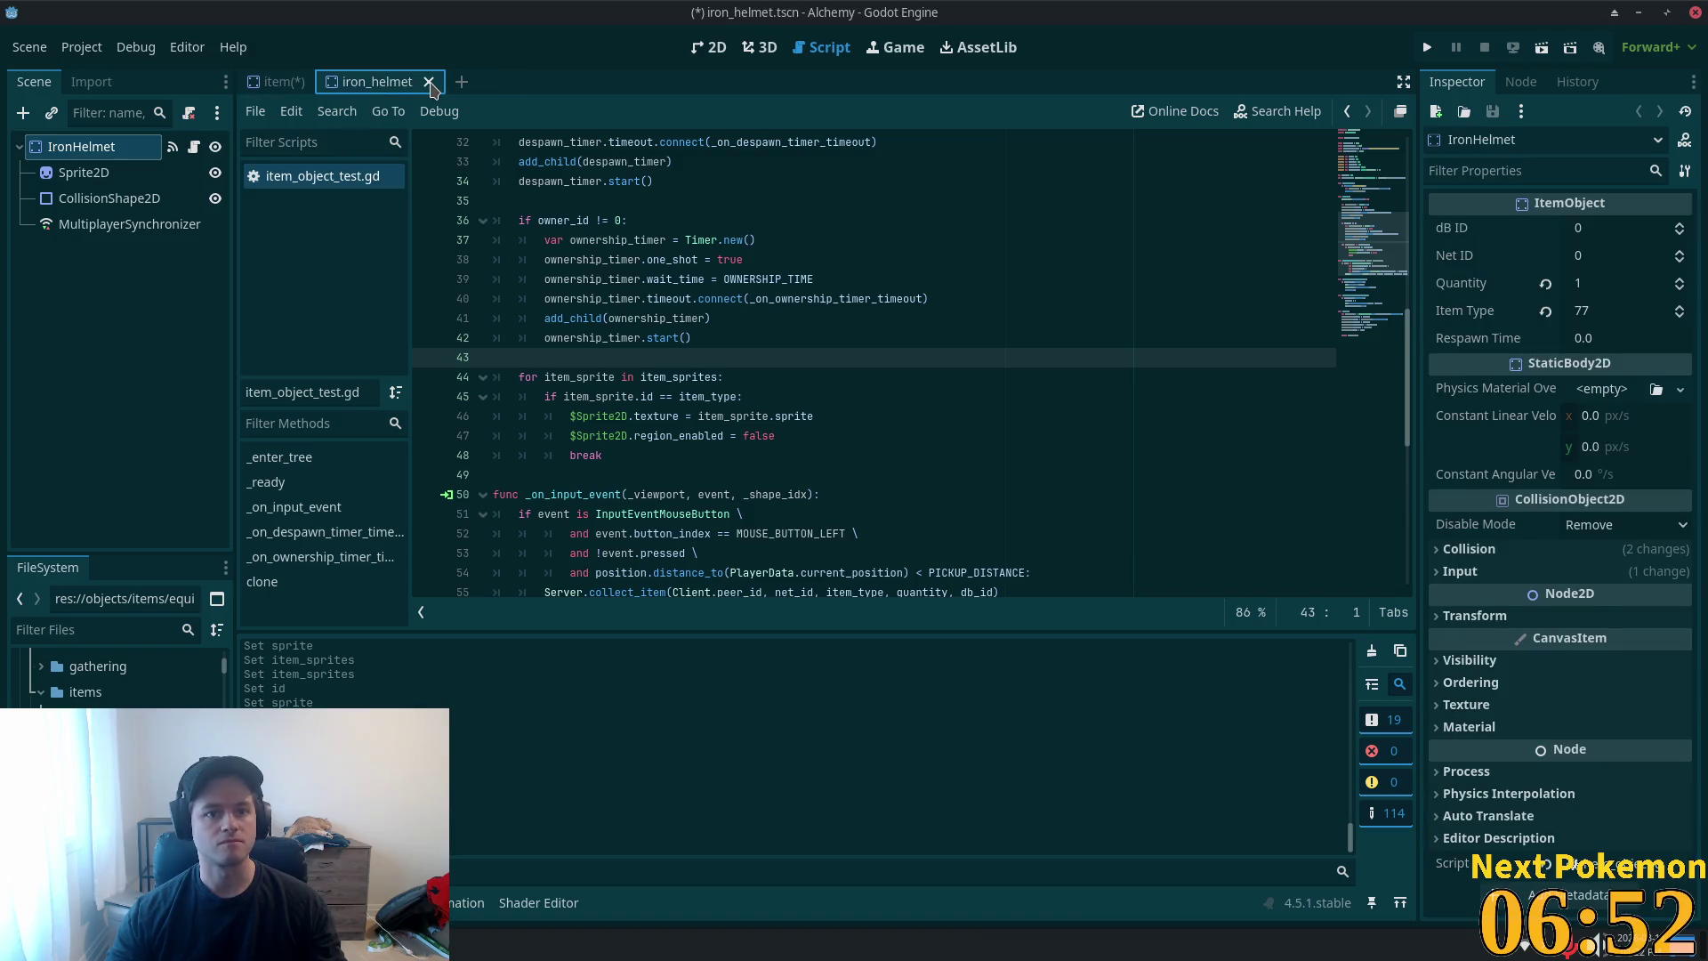
left_click(429, 82)
key("Delete")
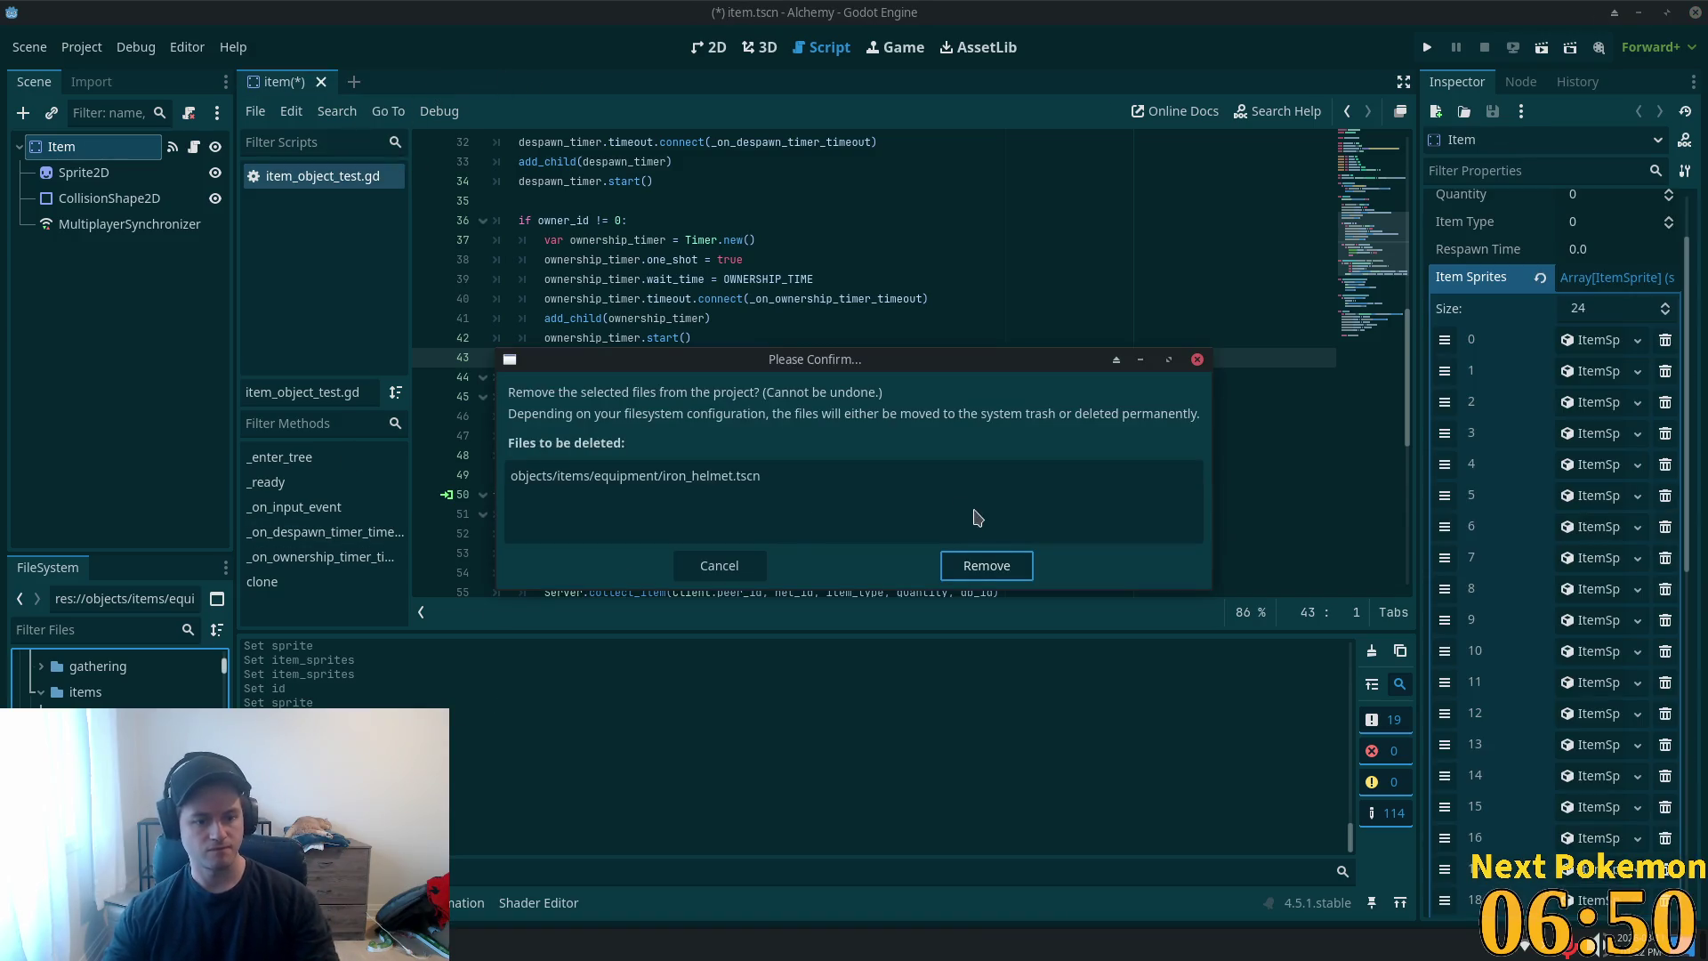
left_click(955, 567)
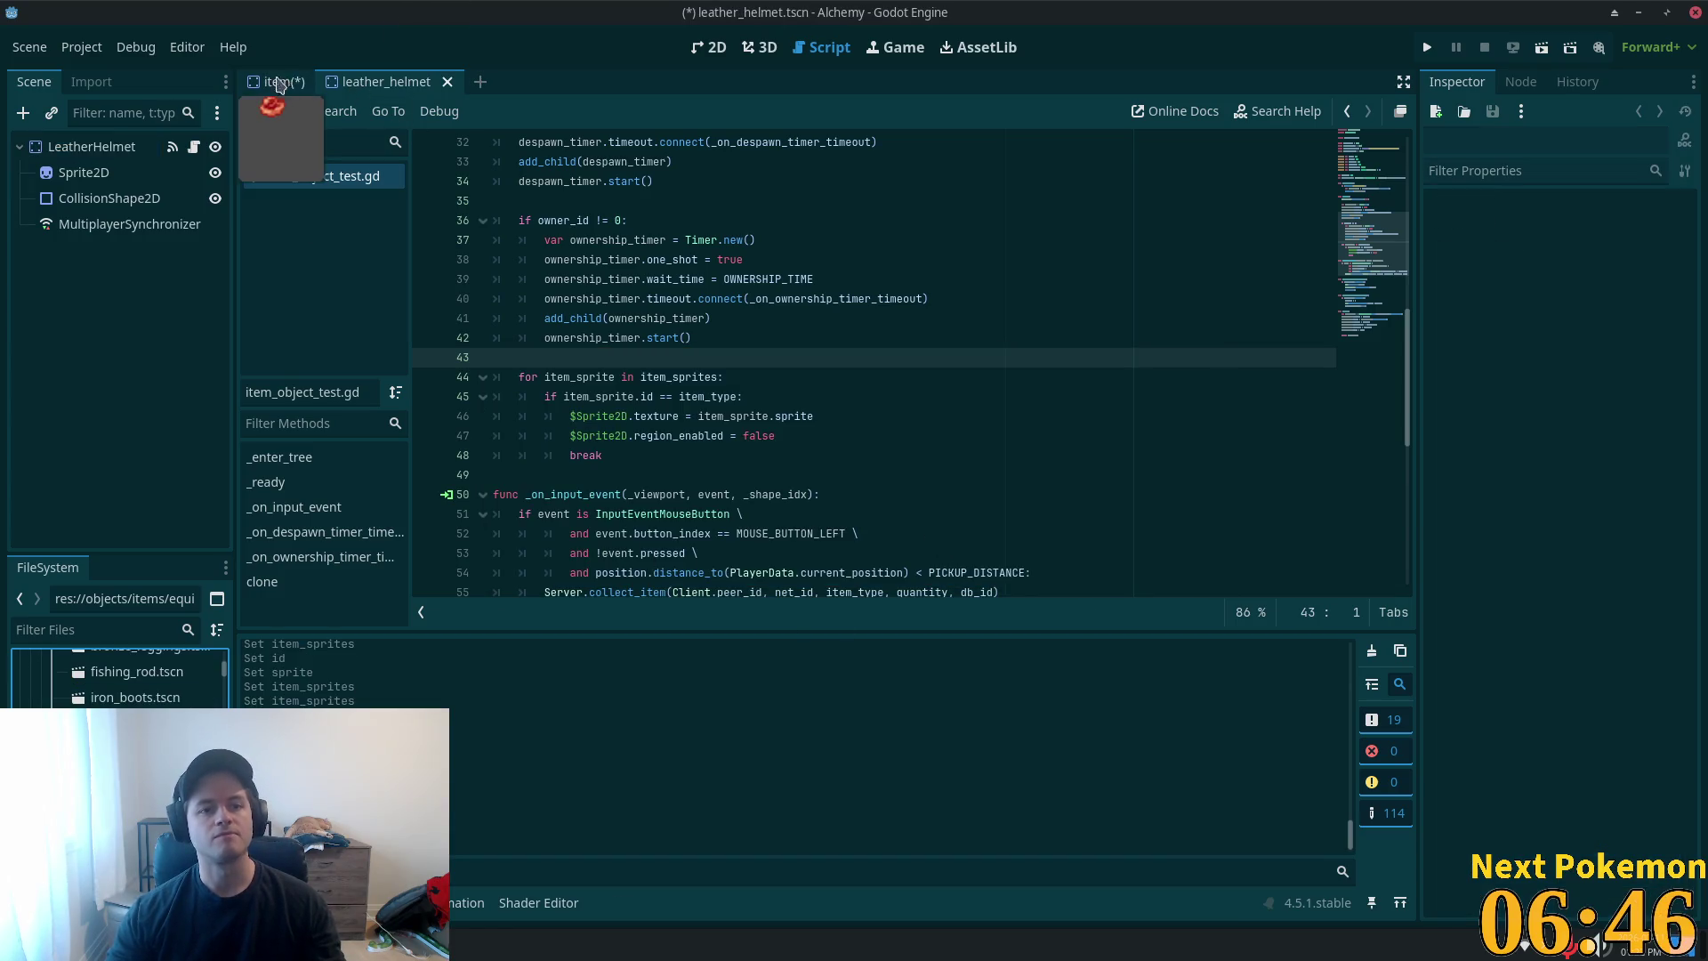
- Read LeatherHelmet's item type, then close the leather_helmet scene and return to the Item scene
left_click(149, 145)
left_click(272, 81)
left_click(447, 81)
scroll(1602, 694, "down", 10)
scroll(1576, 340, "up", 5)
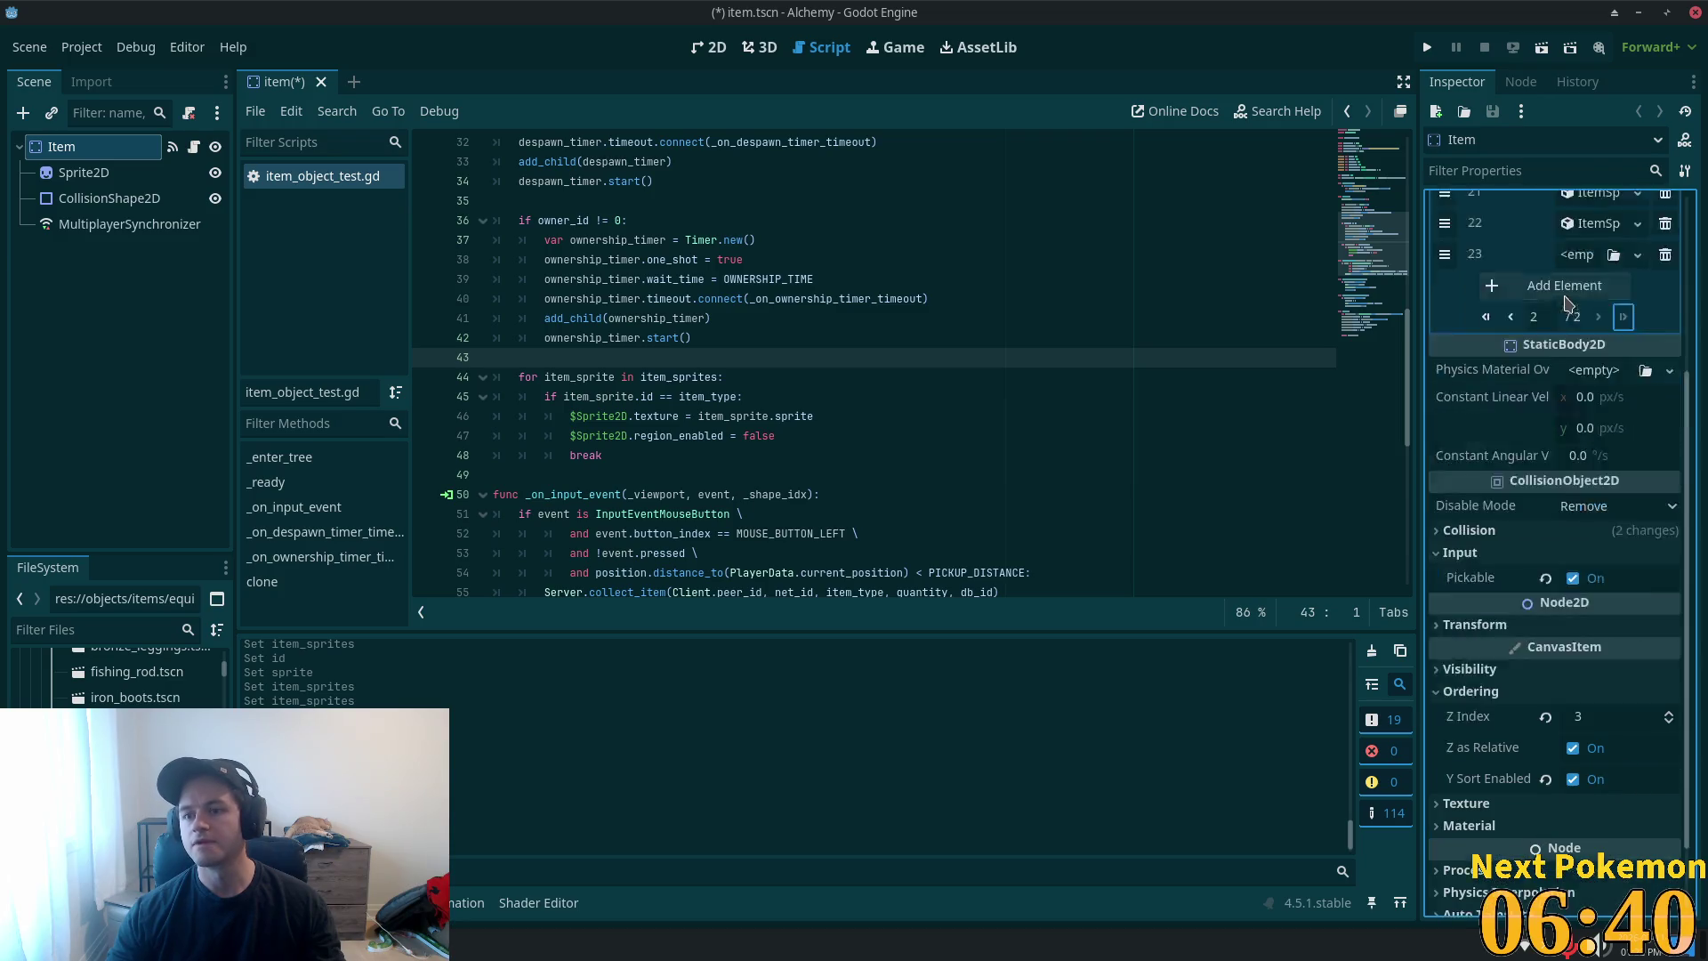
- Fill entry 23 with a new ItemSprite, ID 55, and a unique pasted atlas sprite
left_click(1580, 532)
left_click(1580, 568)
left_click(1594, 532)
left_click(1592, 553)
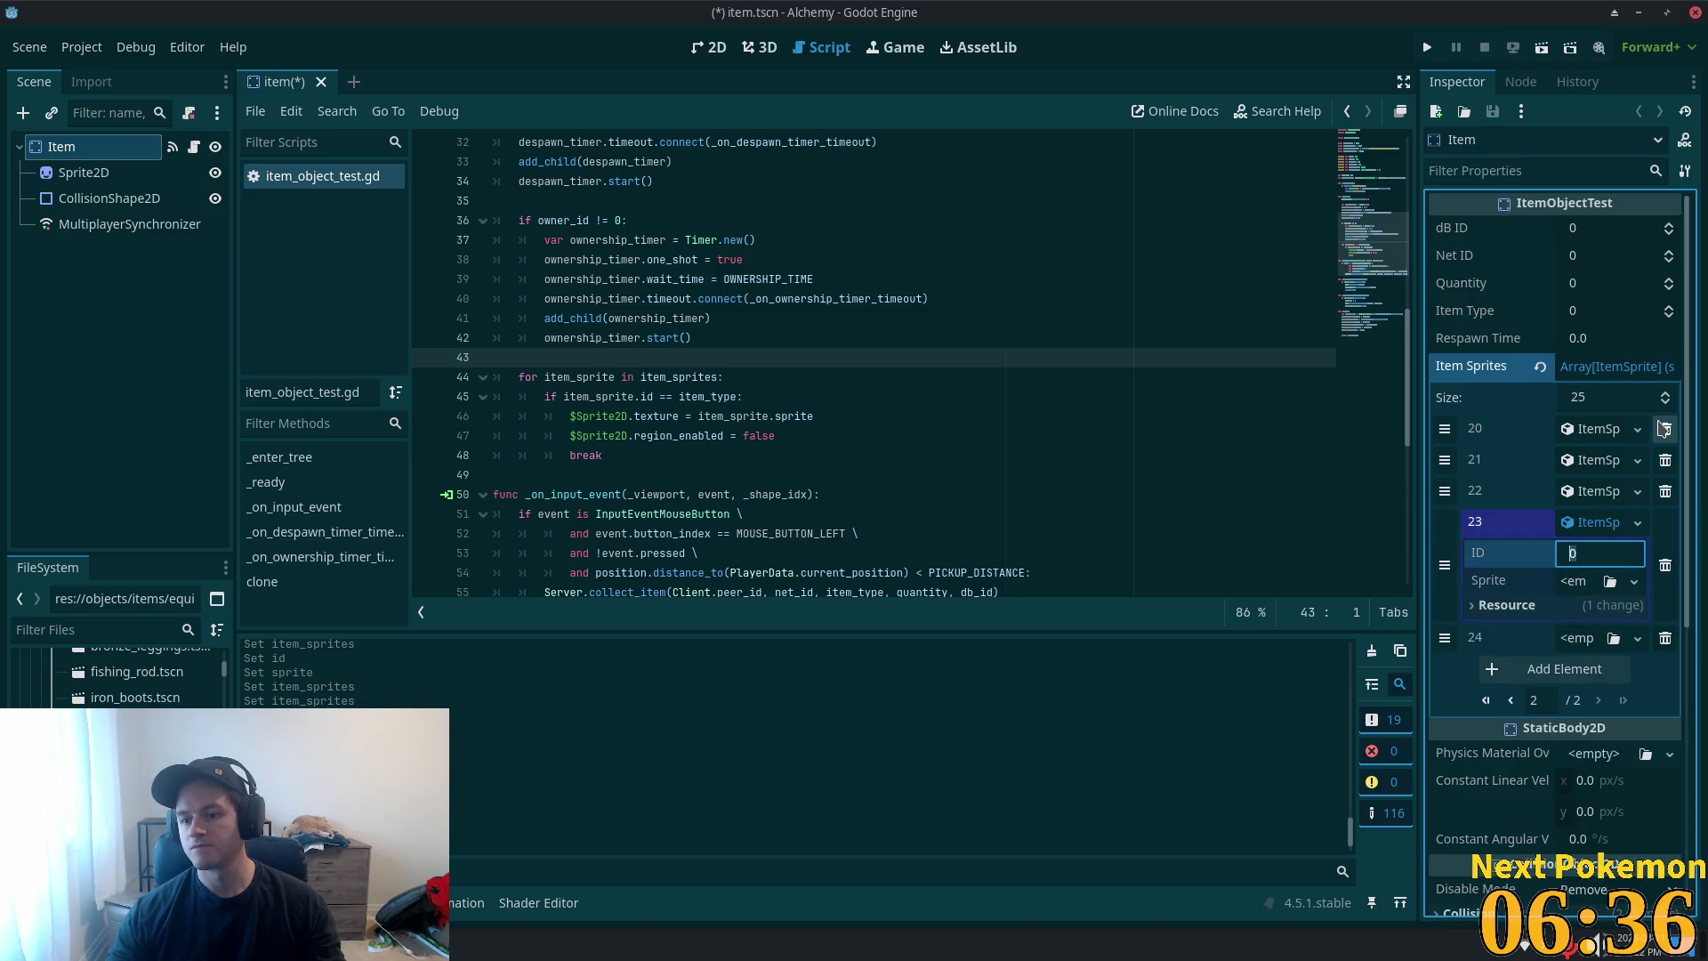
type("5")
key("Tab")
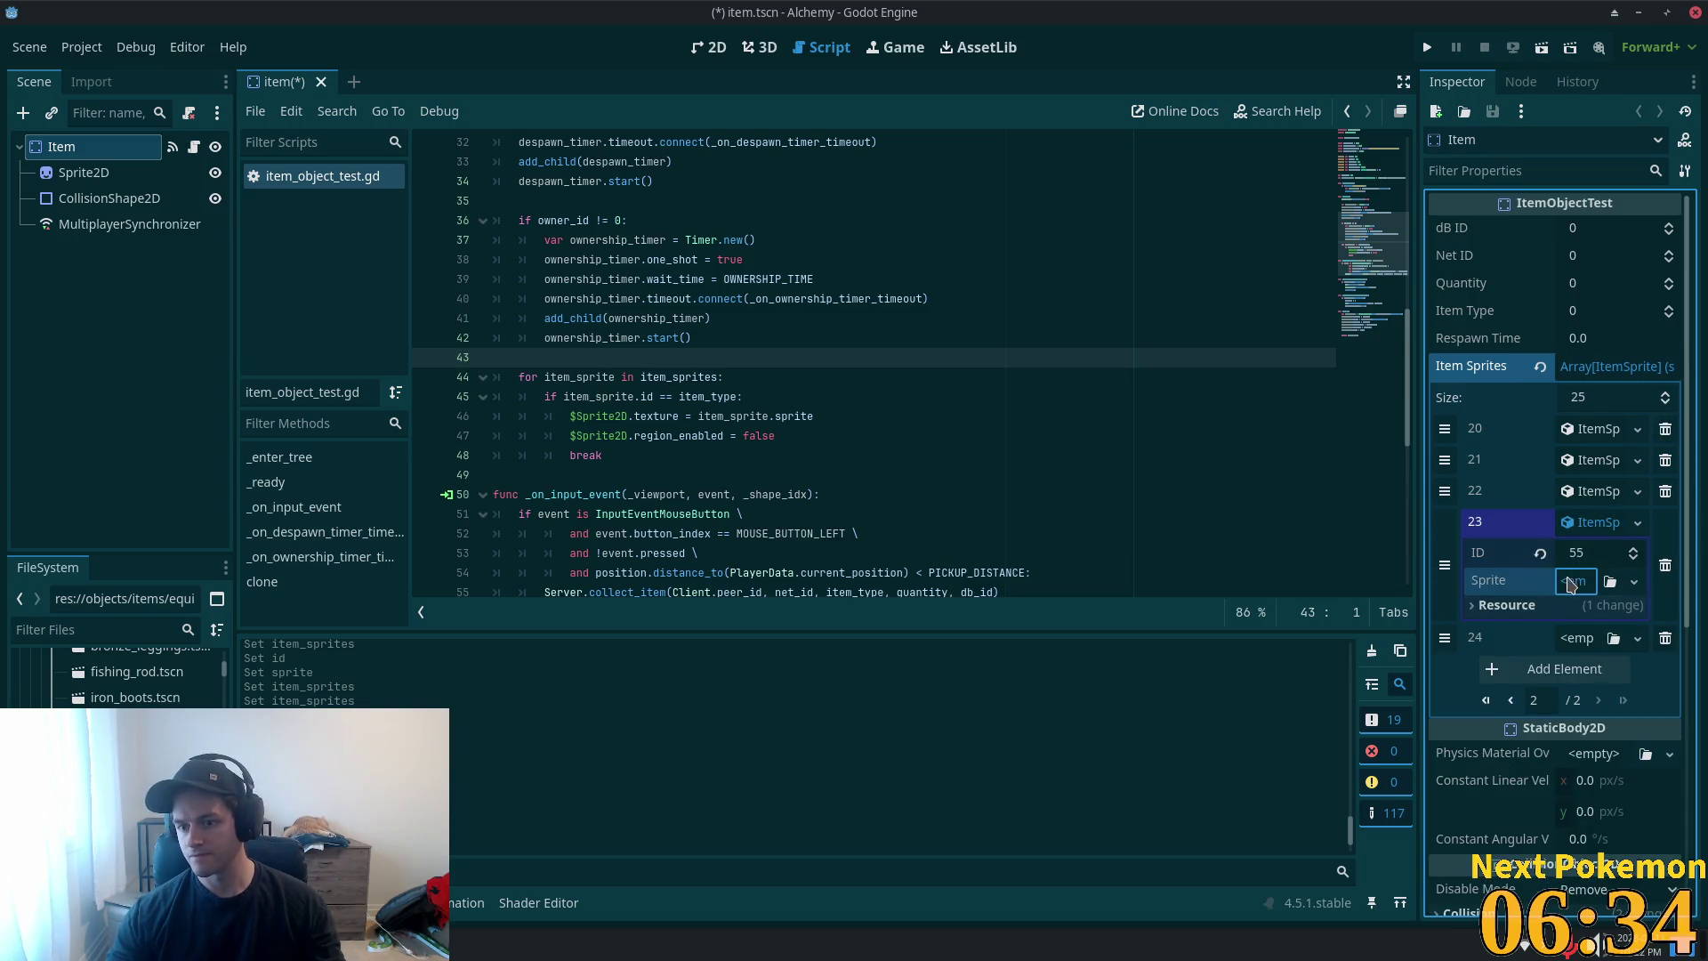
left_click(1573, 581)
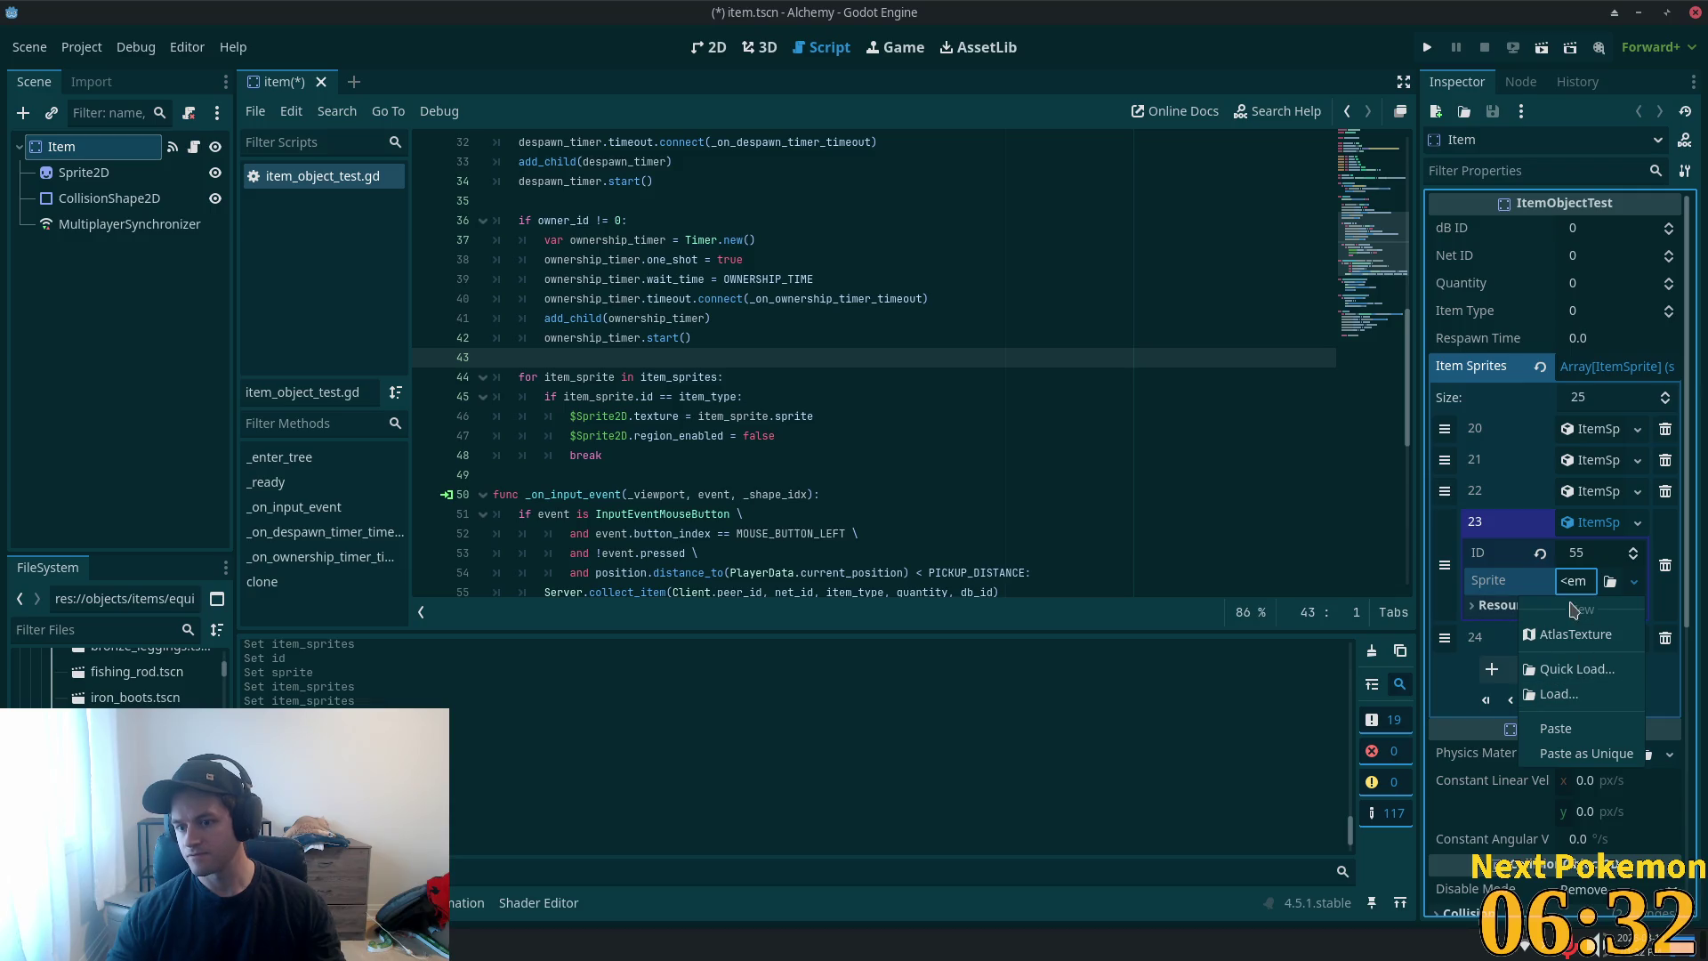
left_click(1586, 754)
left_click(942, 635)
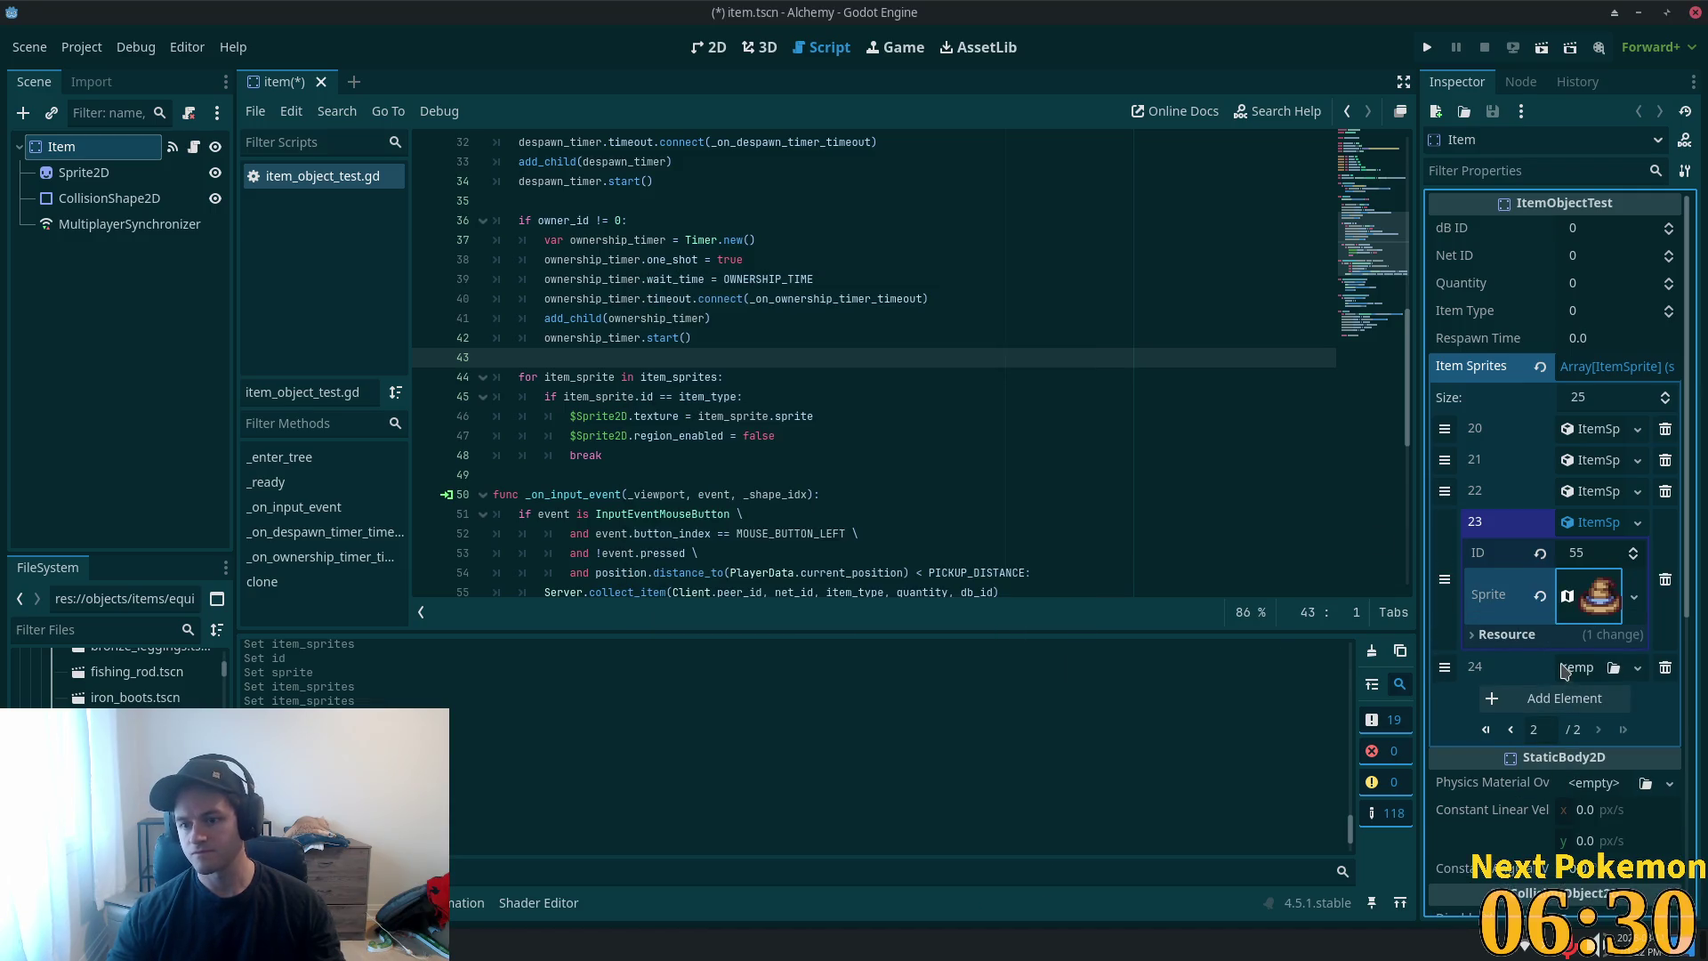
left_click(1608, 528)
- Add entry 24 to Item Sprites with a new ItemSprite
left_click(1589, 490)
left_click(1589, 490)
left_click(1589, 490)
left_click(1589, 490)
left_click(1579, 554)
left_click(1592, 607)
left_click(1593, 561)
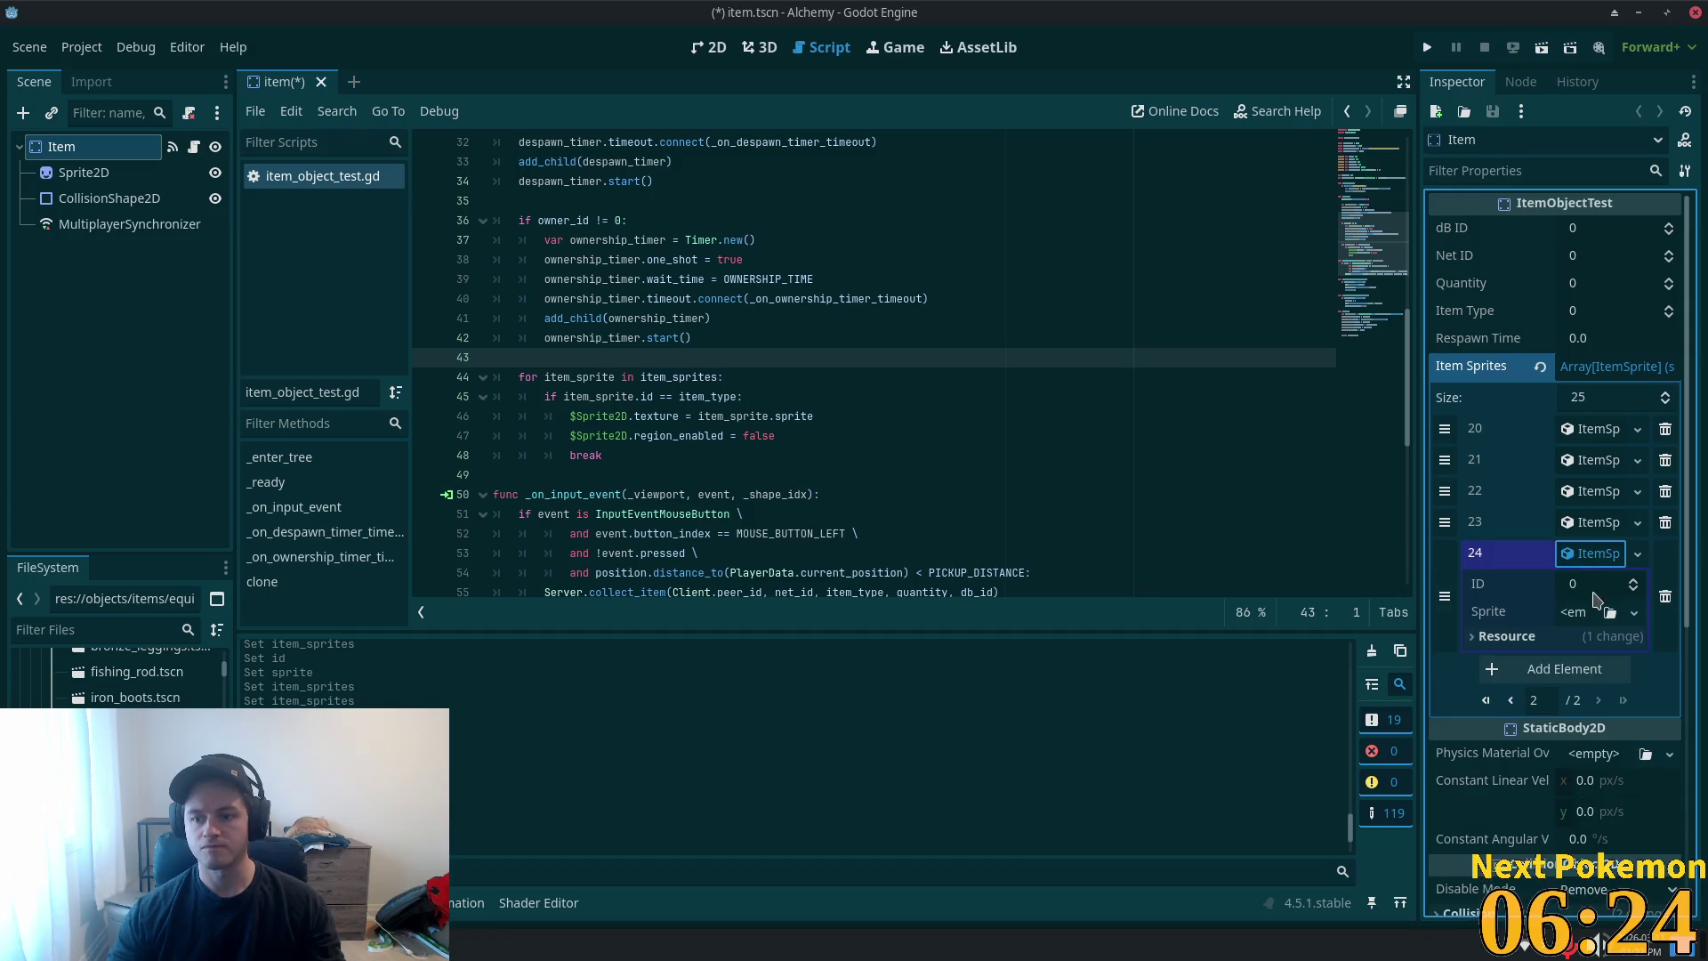
- Delete leather_helmet.tscn and open mithril_helmet.tscn to view the MithrilHelmet root's properties
left_click(116, 730)
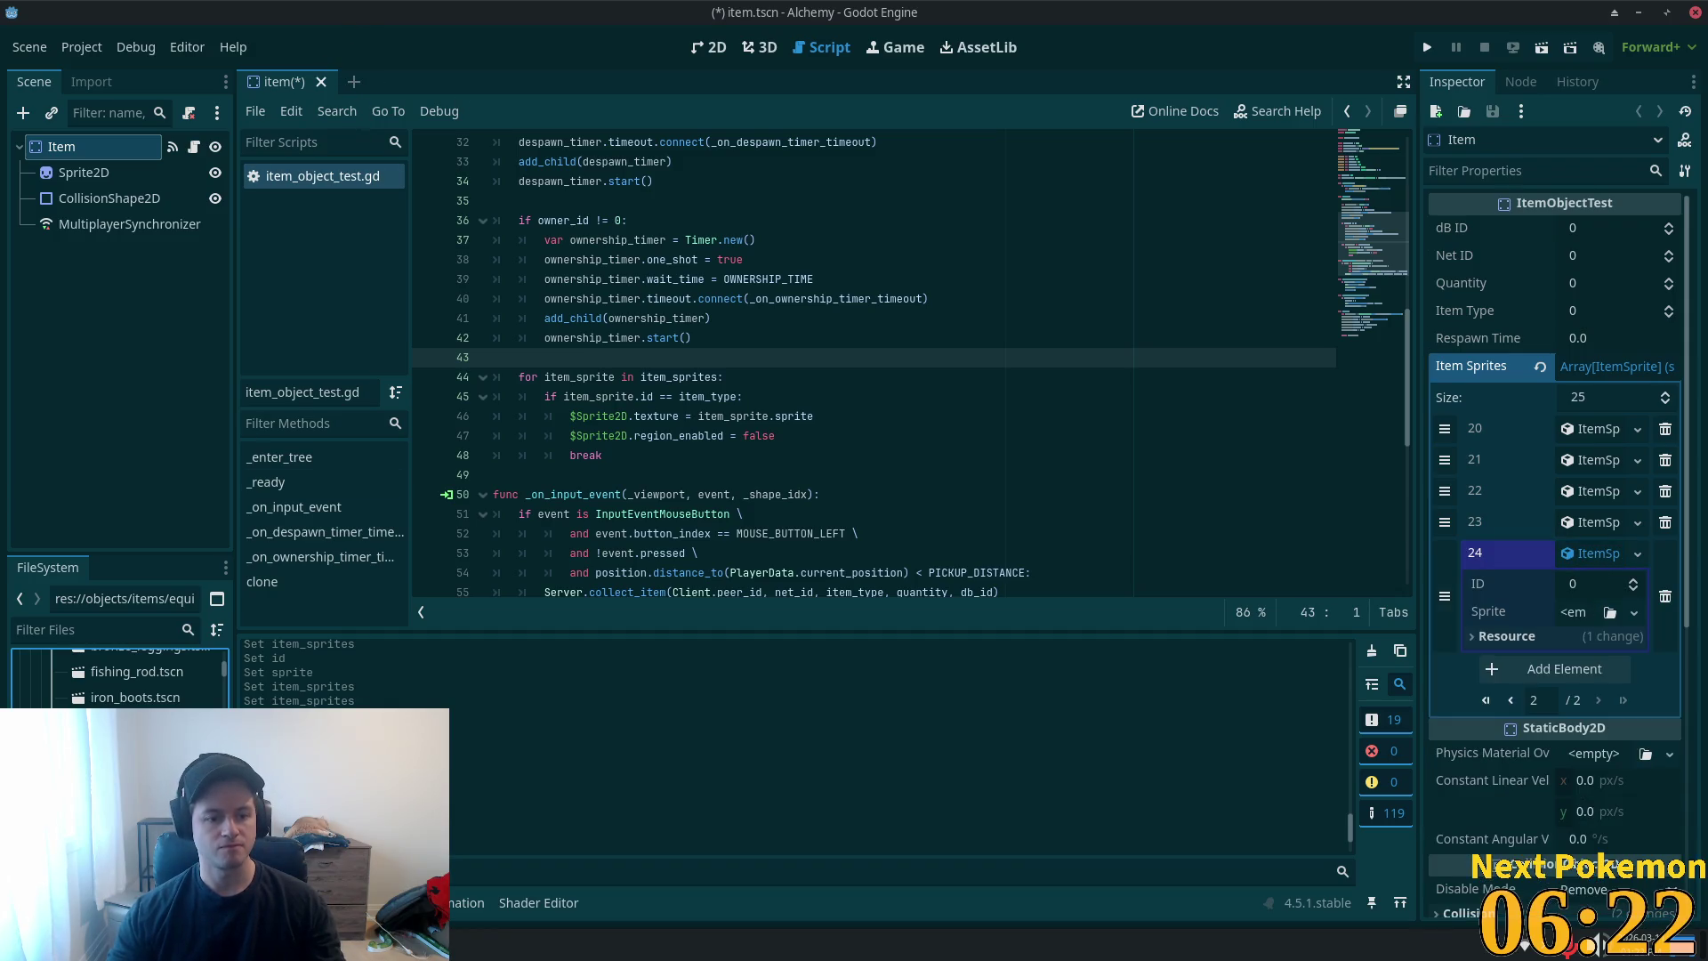
key("Delete")
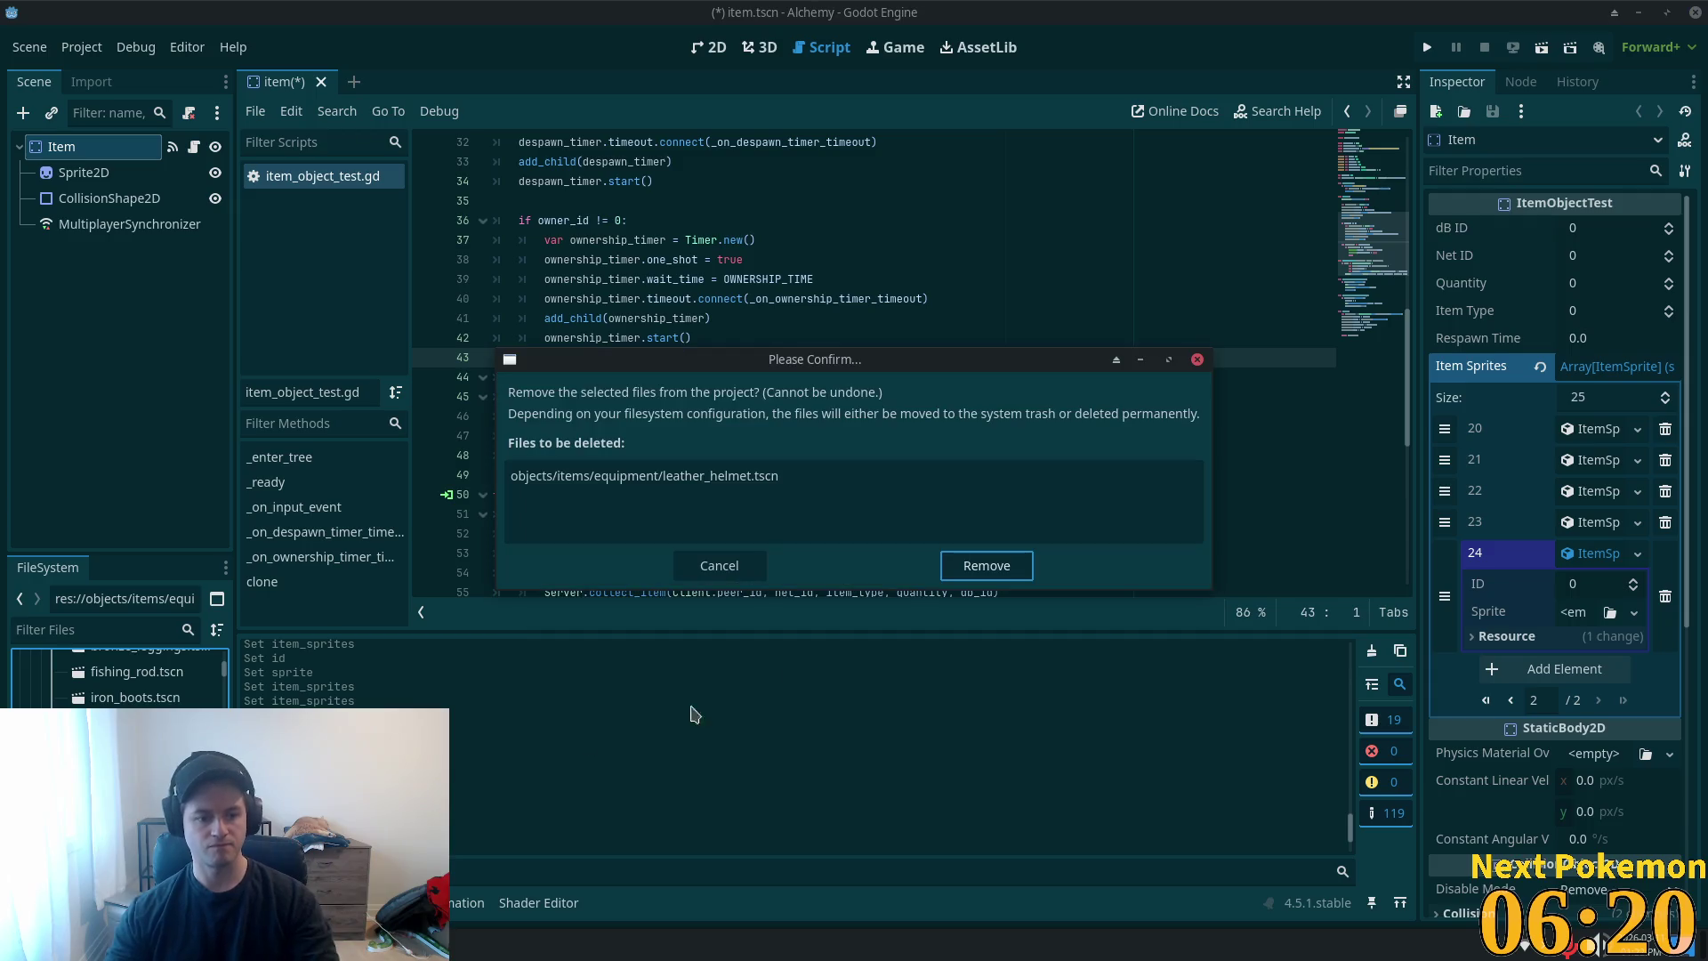
left_click(984, 566)
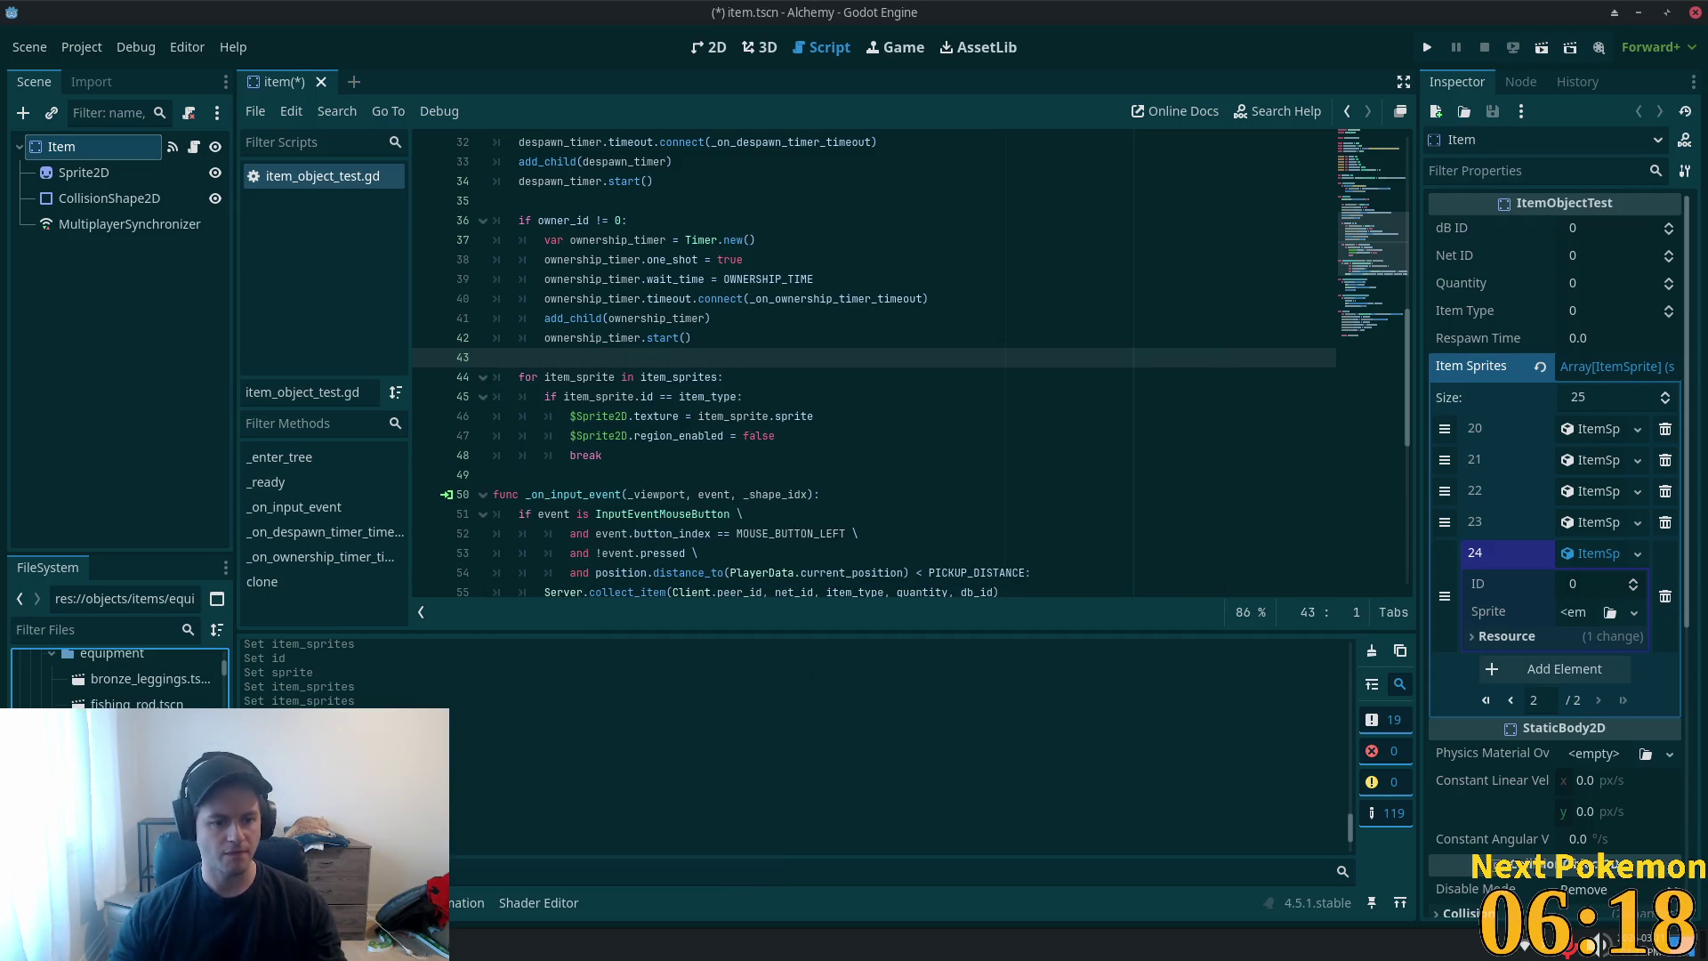
scroll(120, 677, "down", 2)
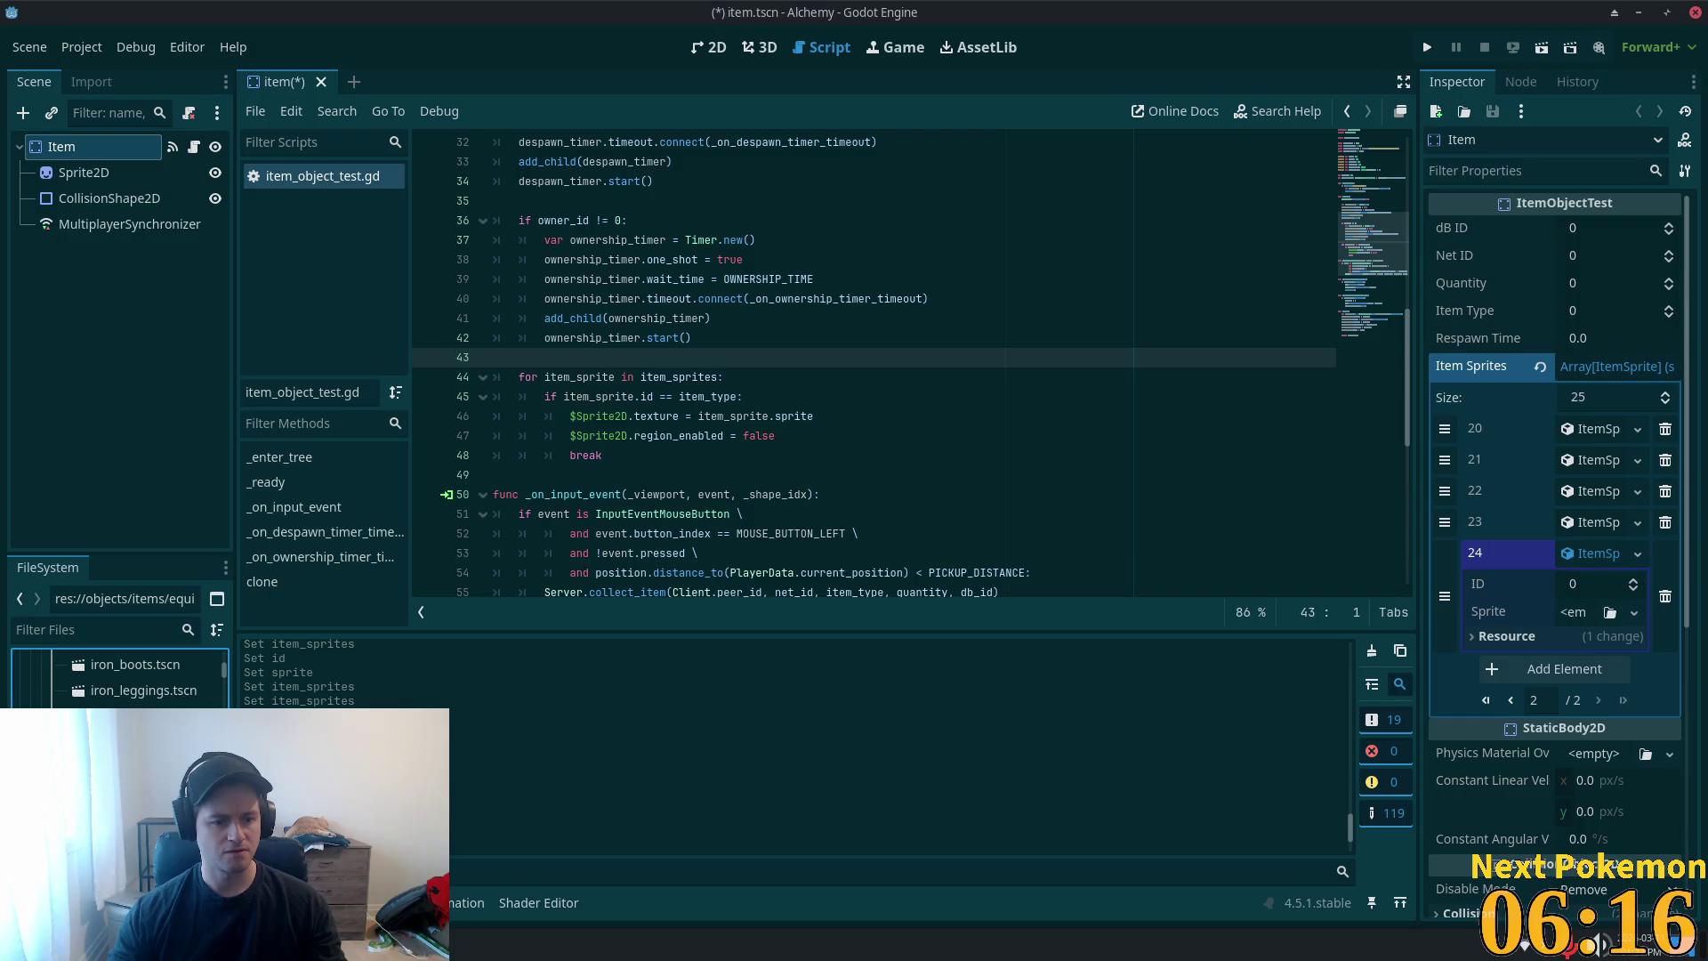
double_click(142, 768)
left_click(107, 158)
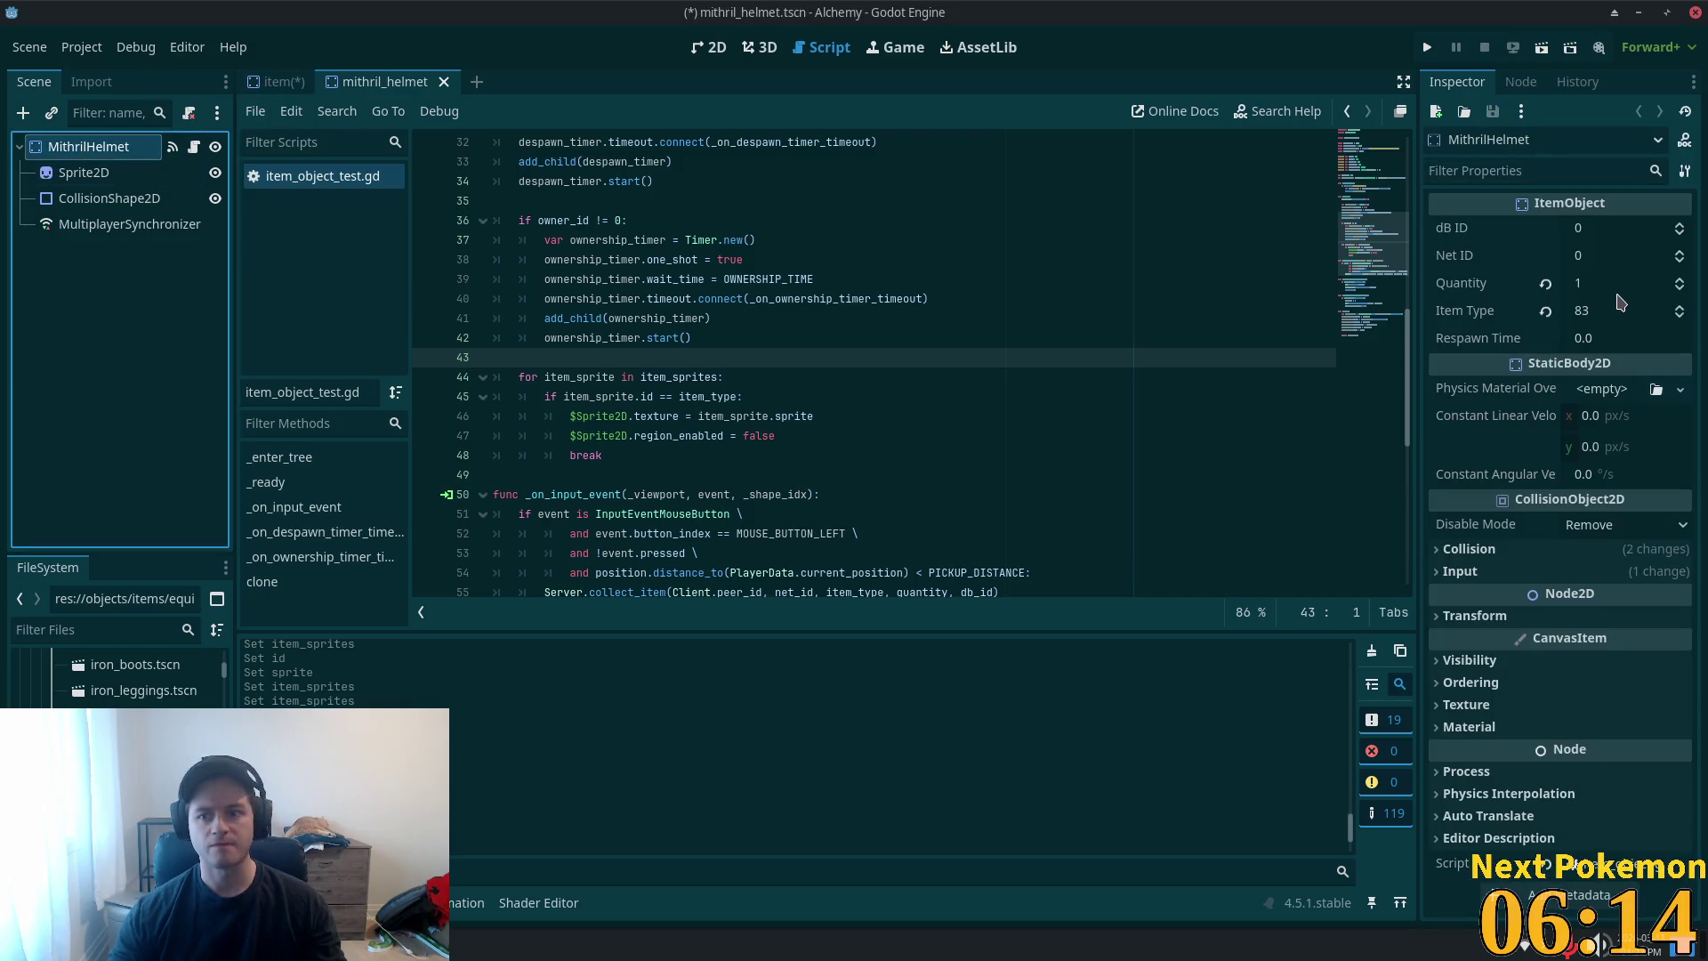
- Back in the Item scene, set entry 24's ID to 83 and paste the atlas sprite as unique
left_click(444, 83)
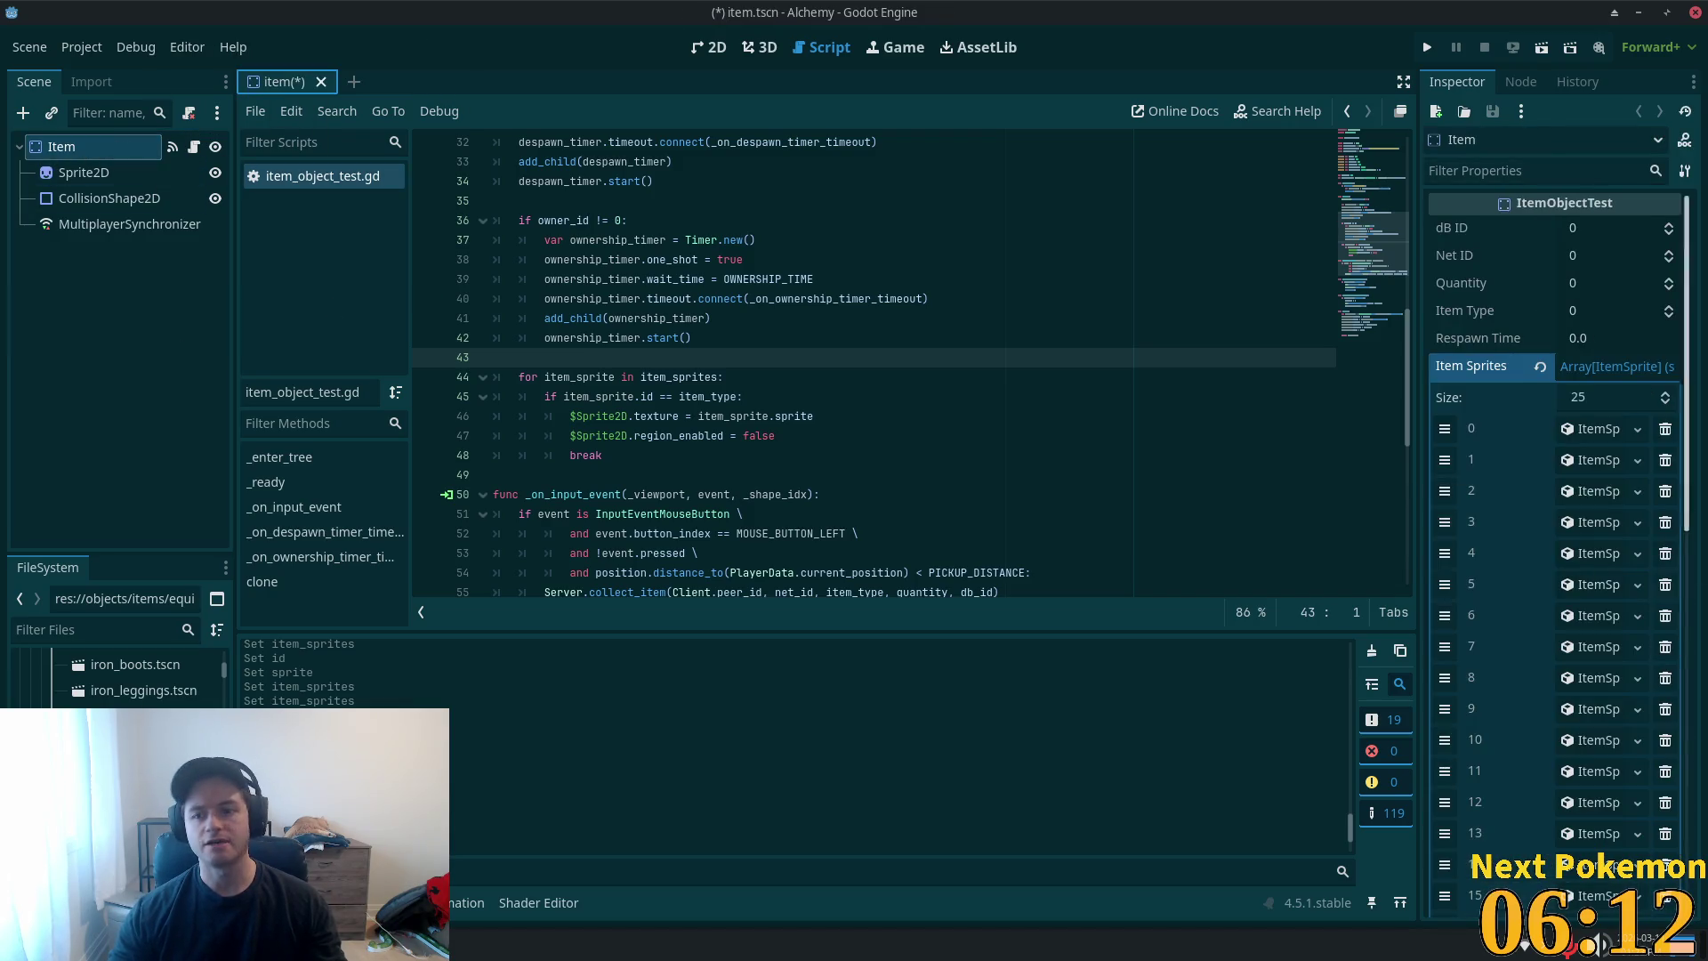
left_click(1623, 872)
left_click(1564, 405)
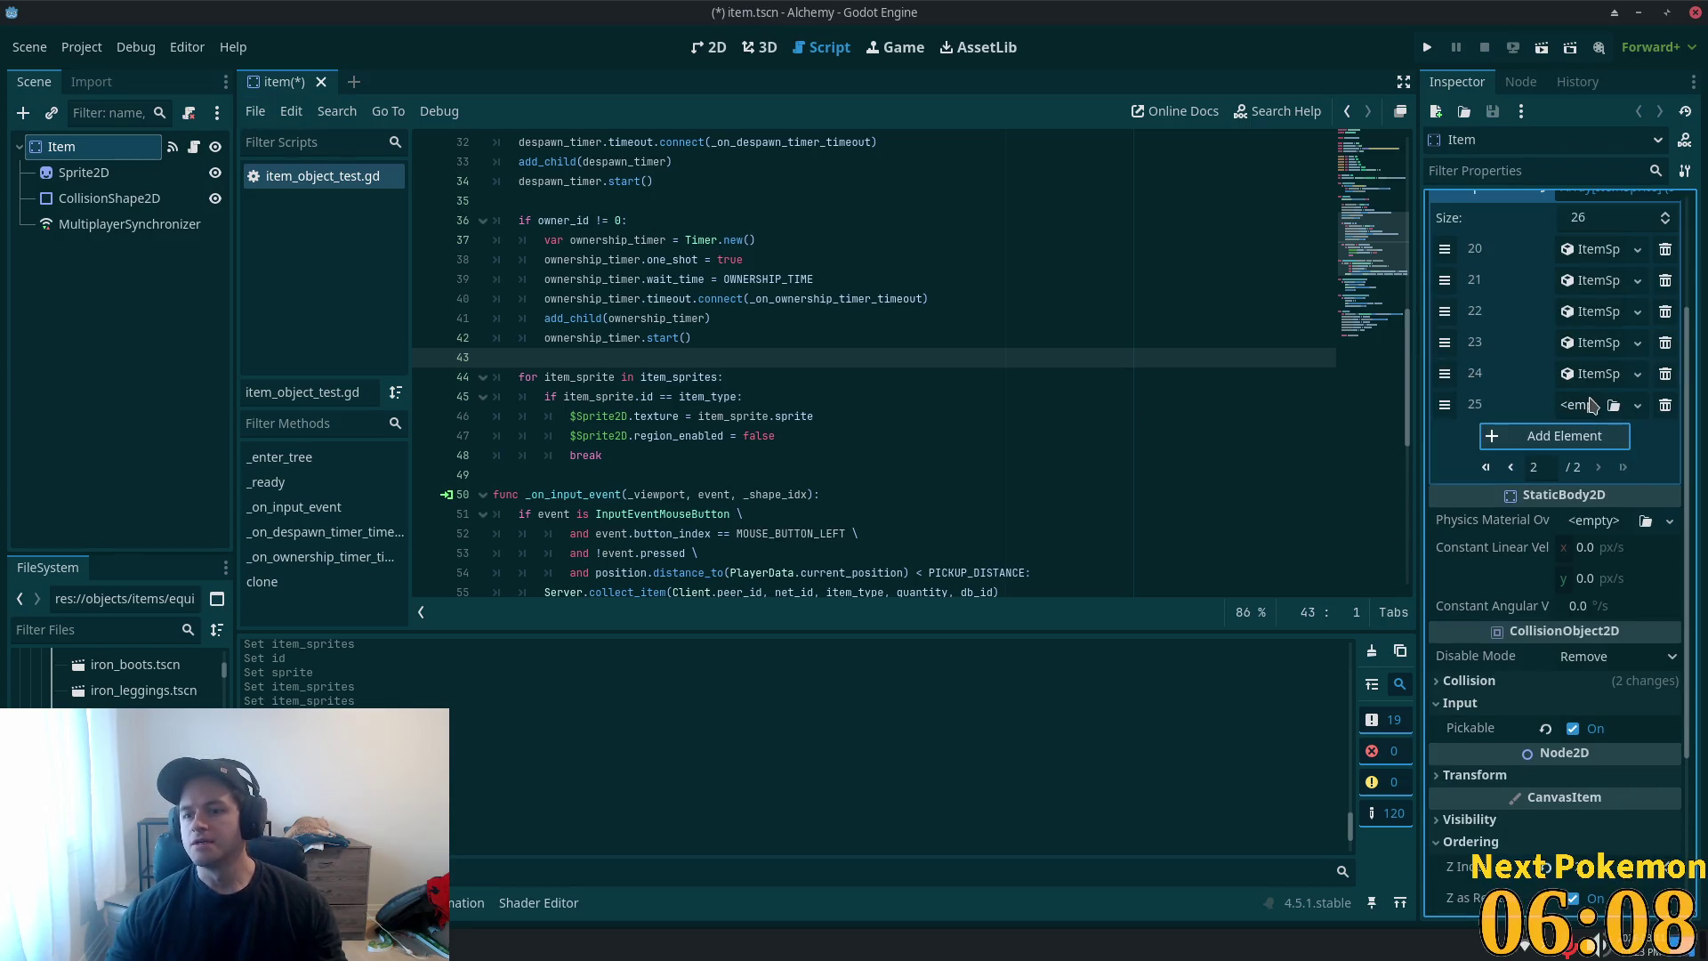
left_click(1598, 374)
left_click(1593, 405)
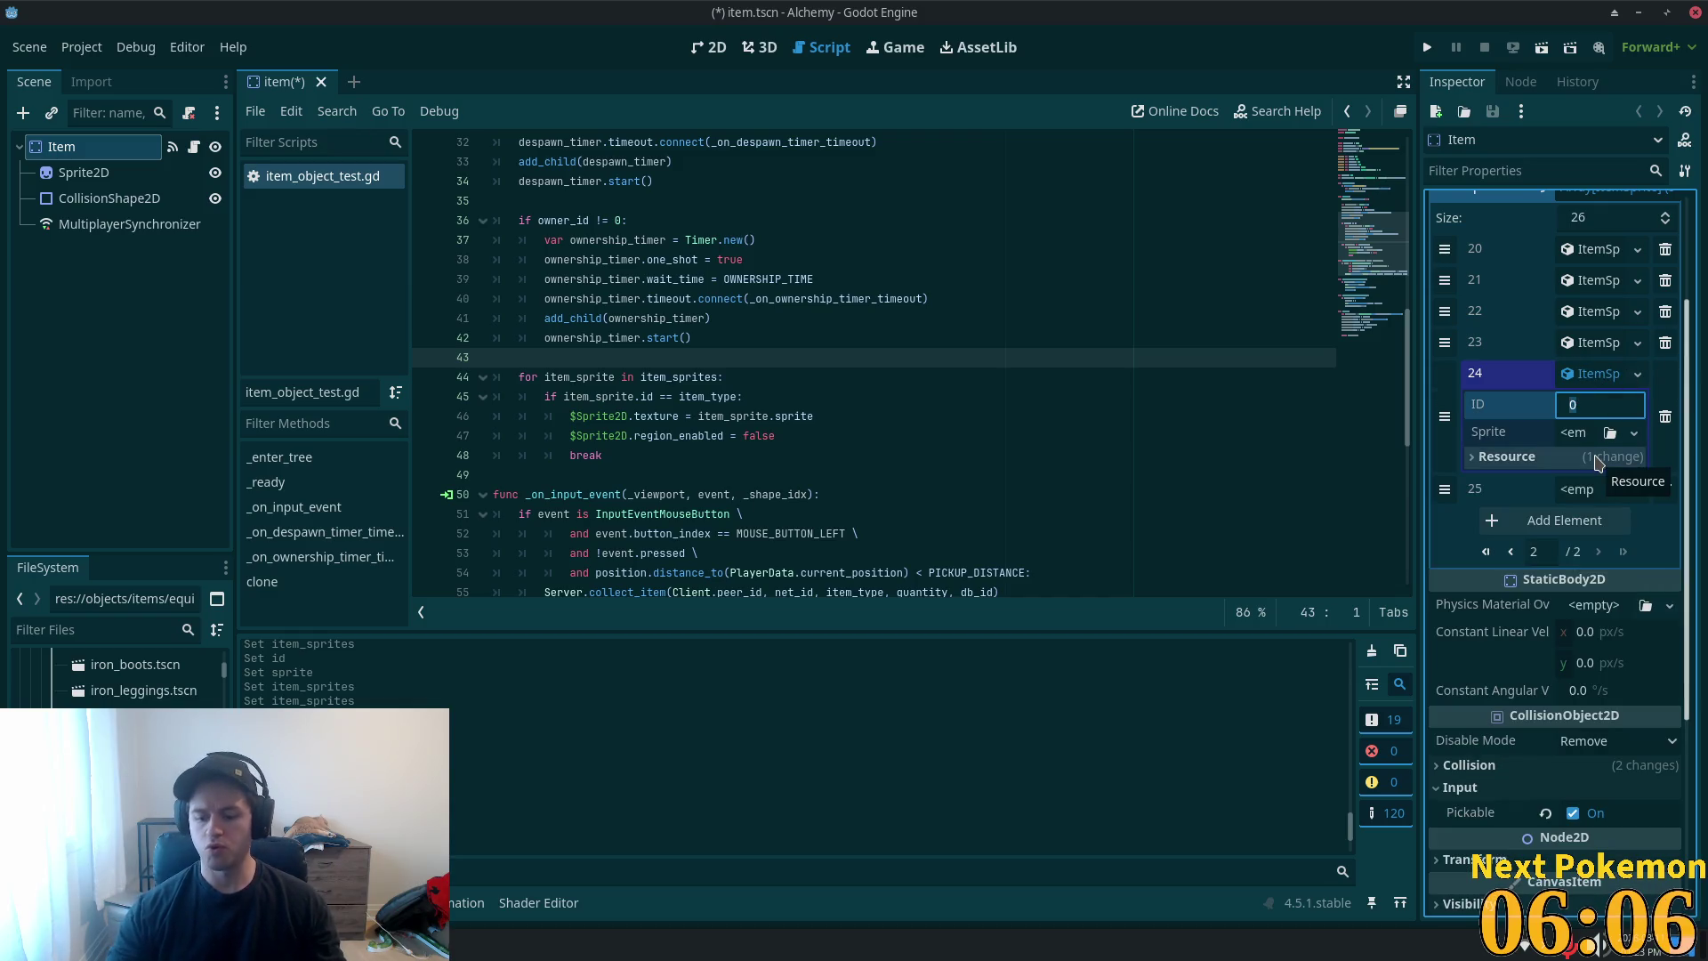
type("83")
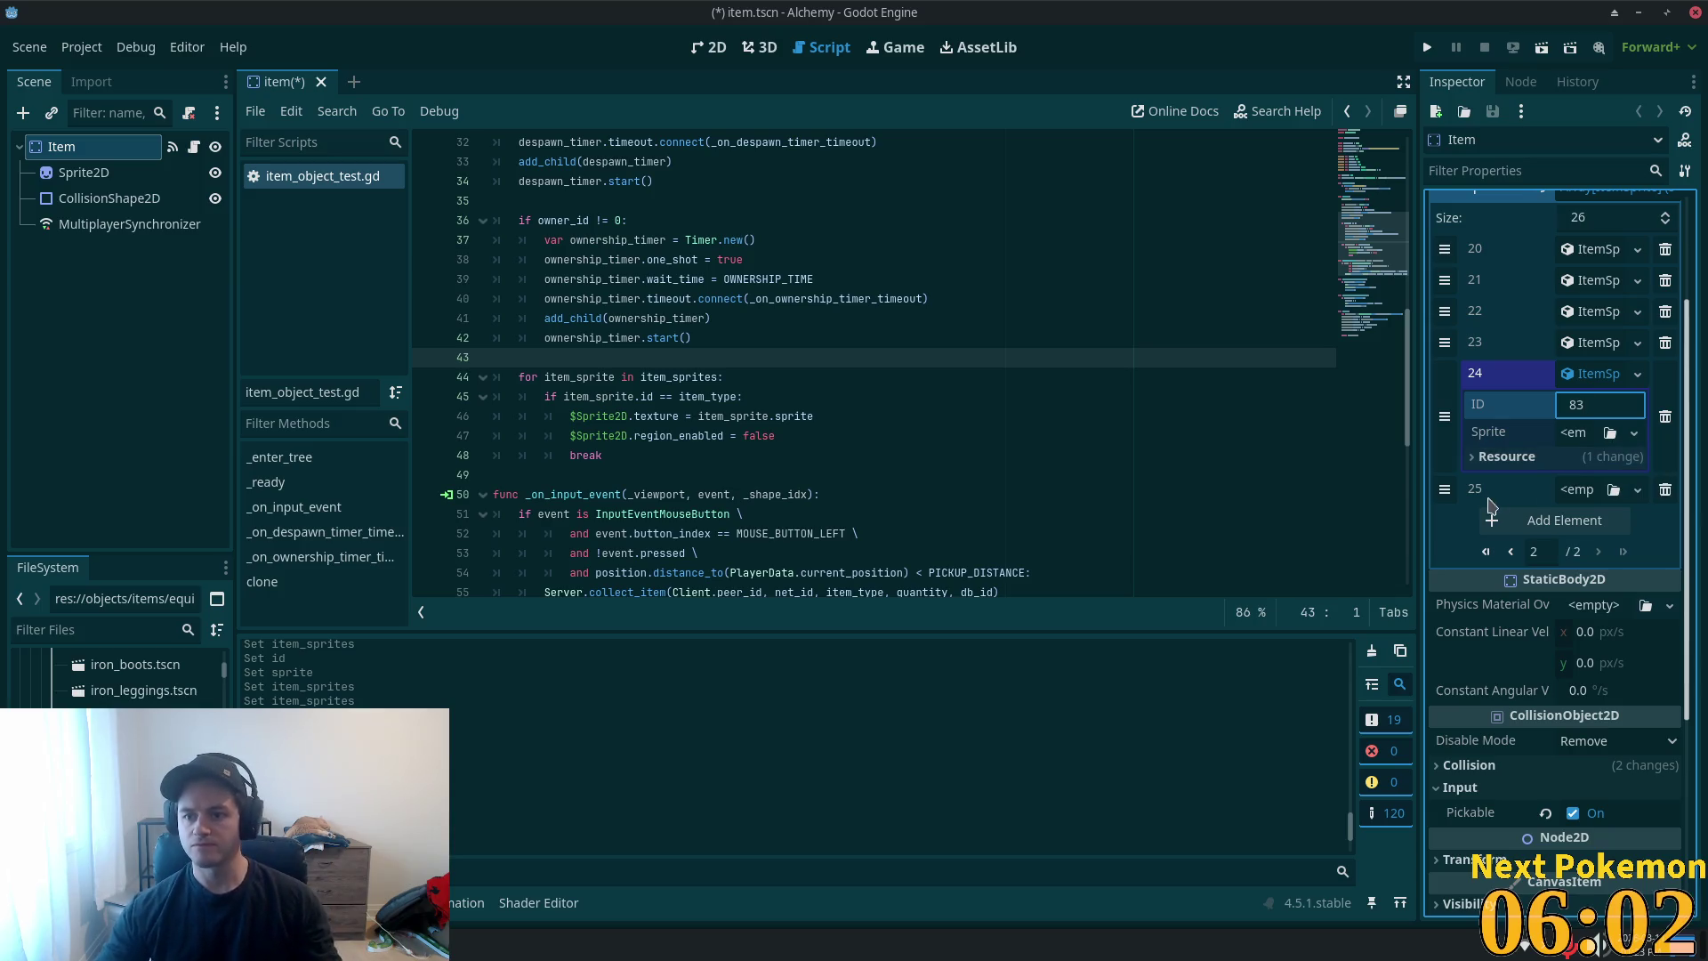
left_click(1573, 433)
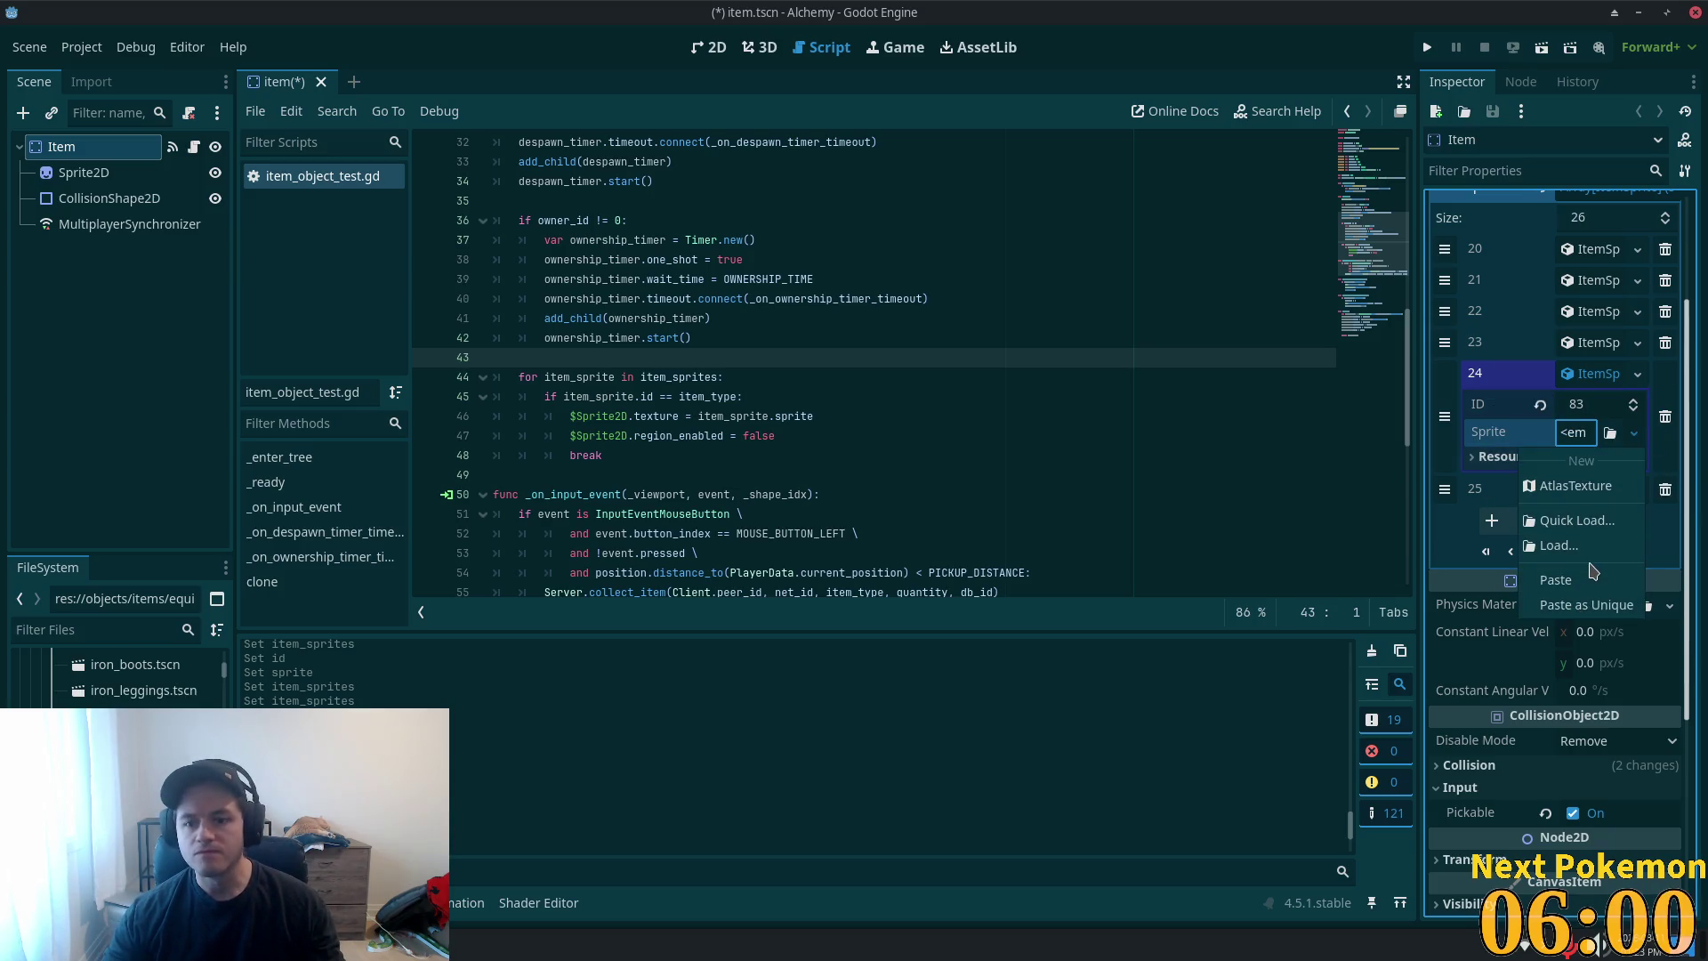
left_click(1592, 605)
left_click(925, 638)
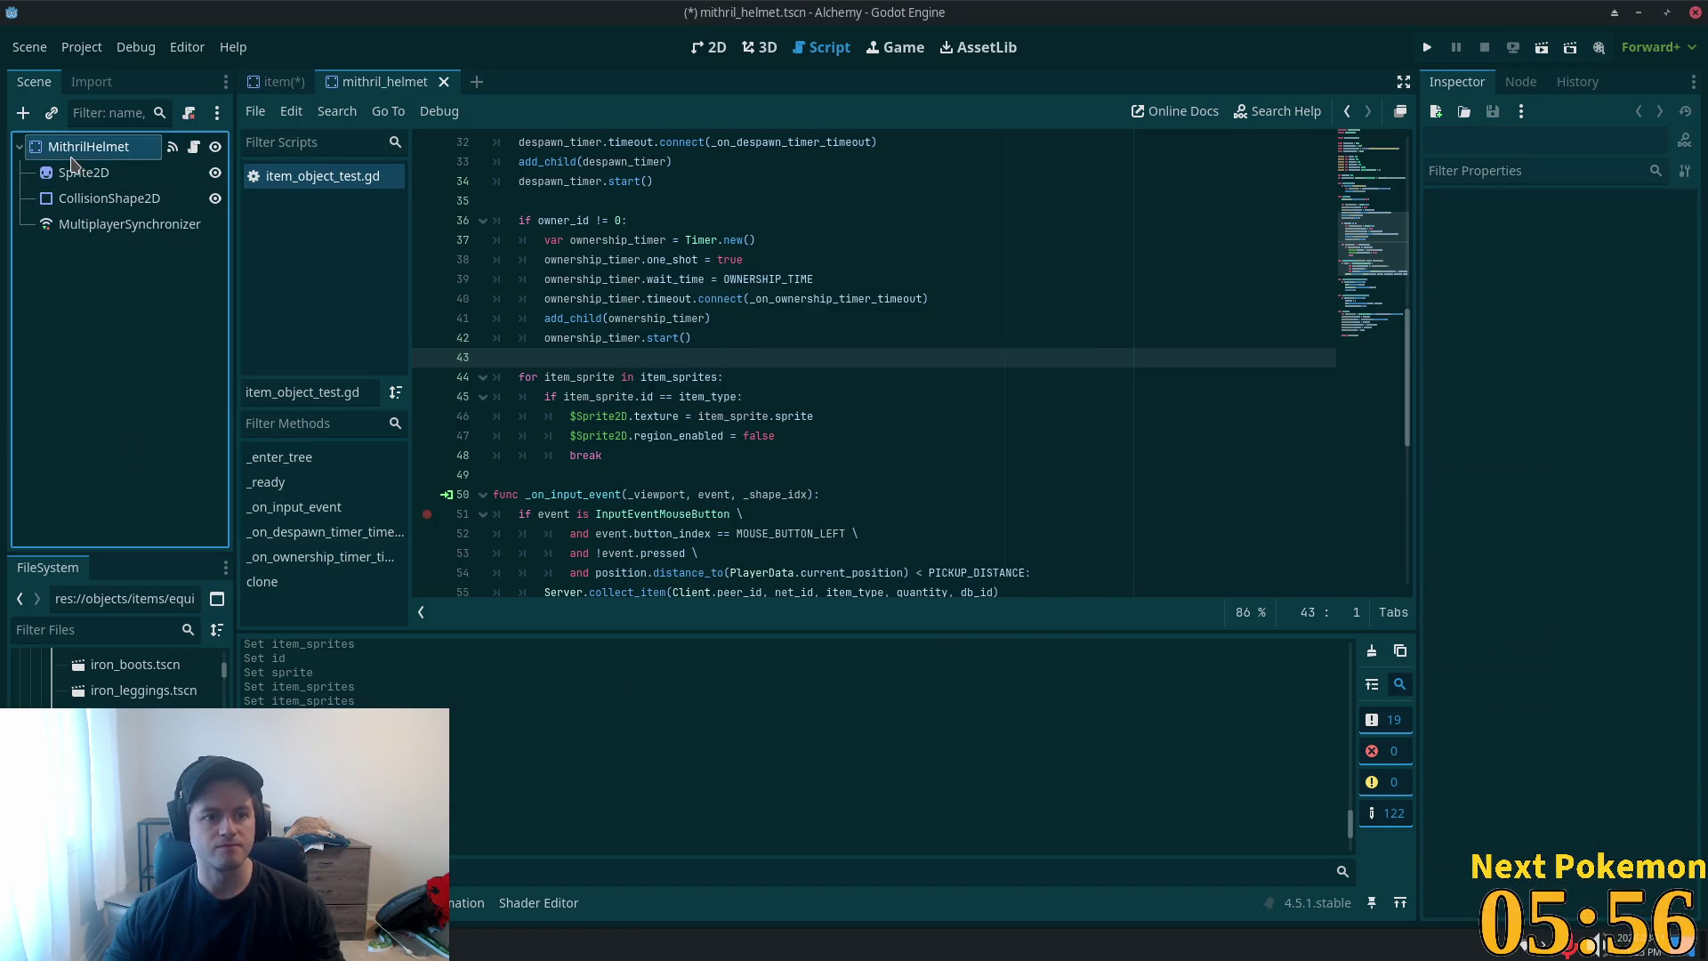
- Close the mithril helmet scene and delete its old scene file from the project
left_click(444, 81)
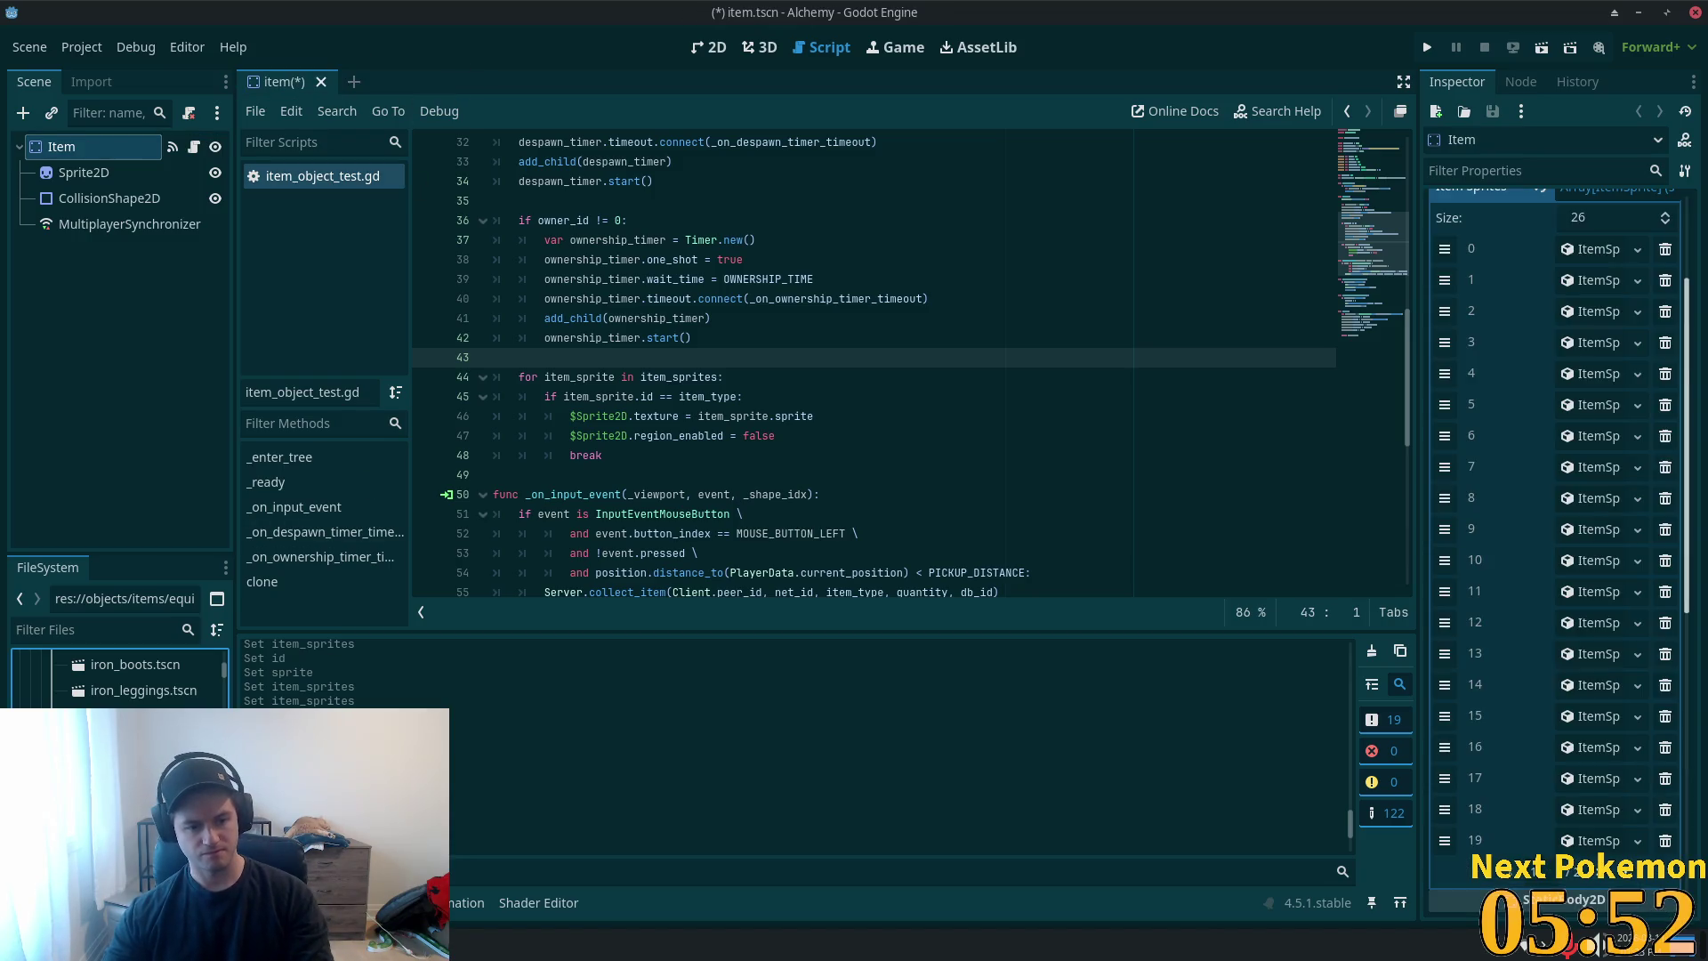
key("Delete")
left_click(987, 571)
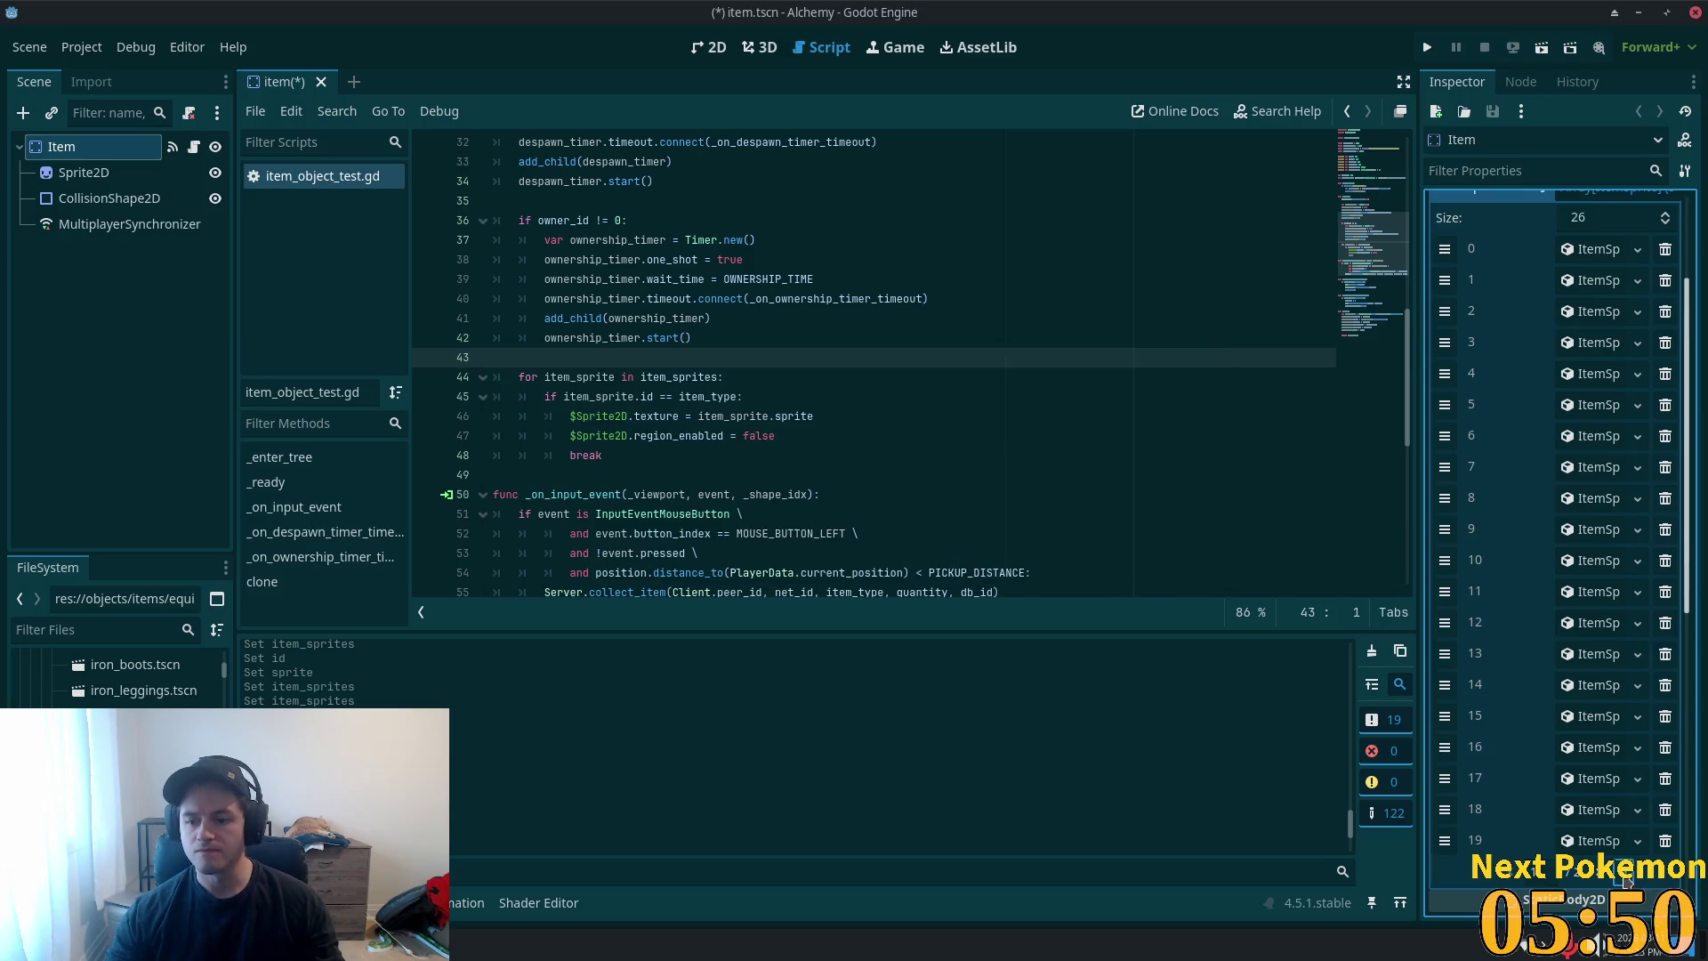
- Create a new ItemSprite for element 25, review elements 23 and 24, and expand element 25
scroll(1584, 401, "down", 5)
left_click(1583, 405)
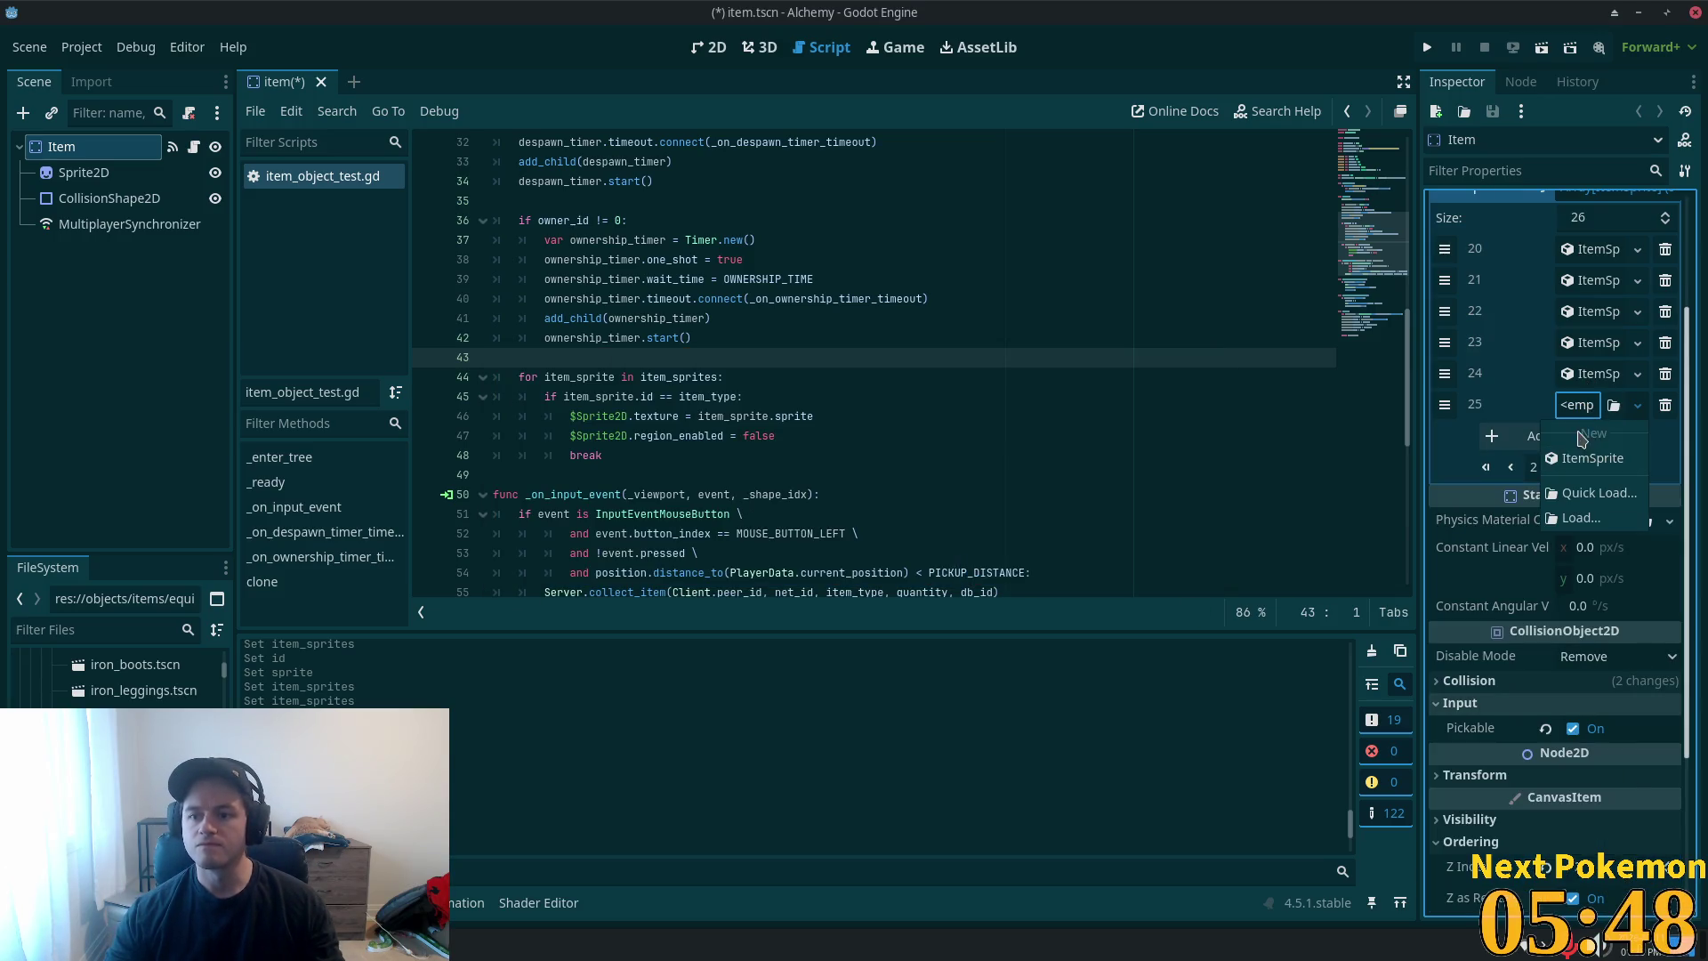
left_click(1589, 458)
left_click(1589, 344)
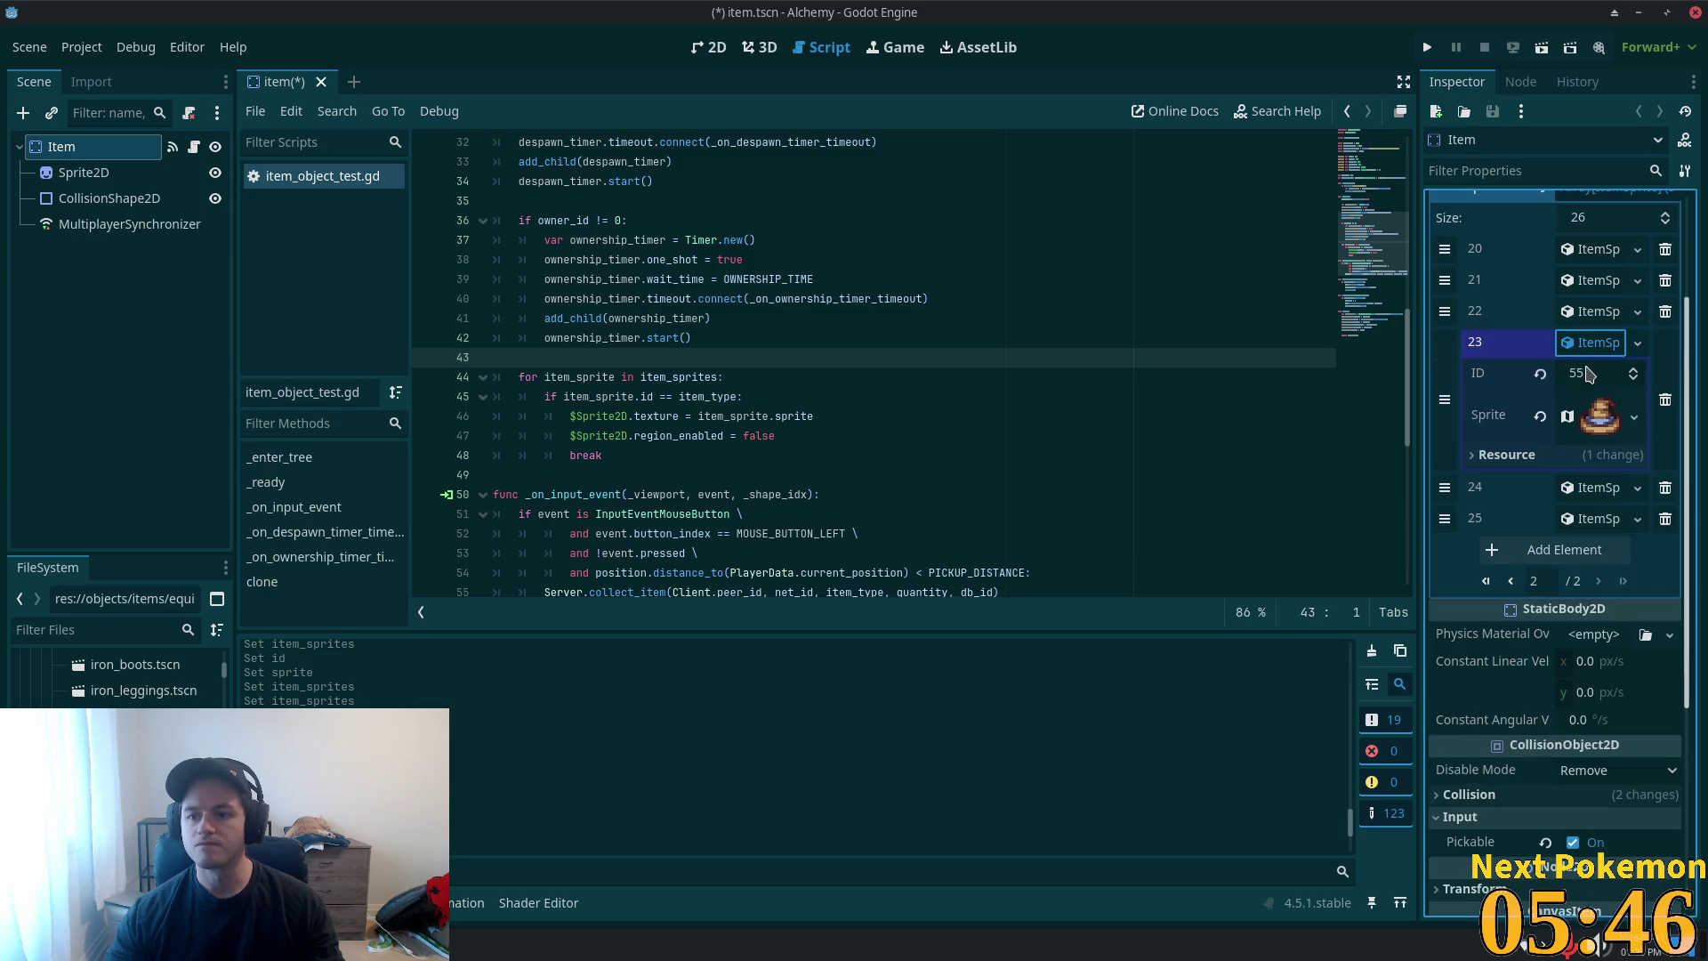
left_click(1589, 344)
left_click(1585, 374)
left_click(1584, 373)
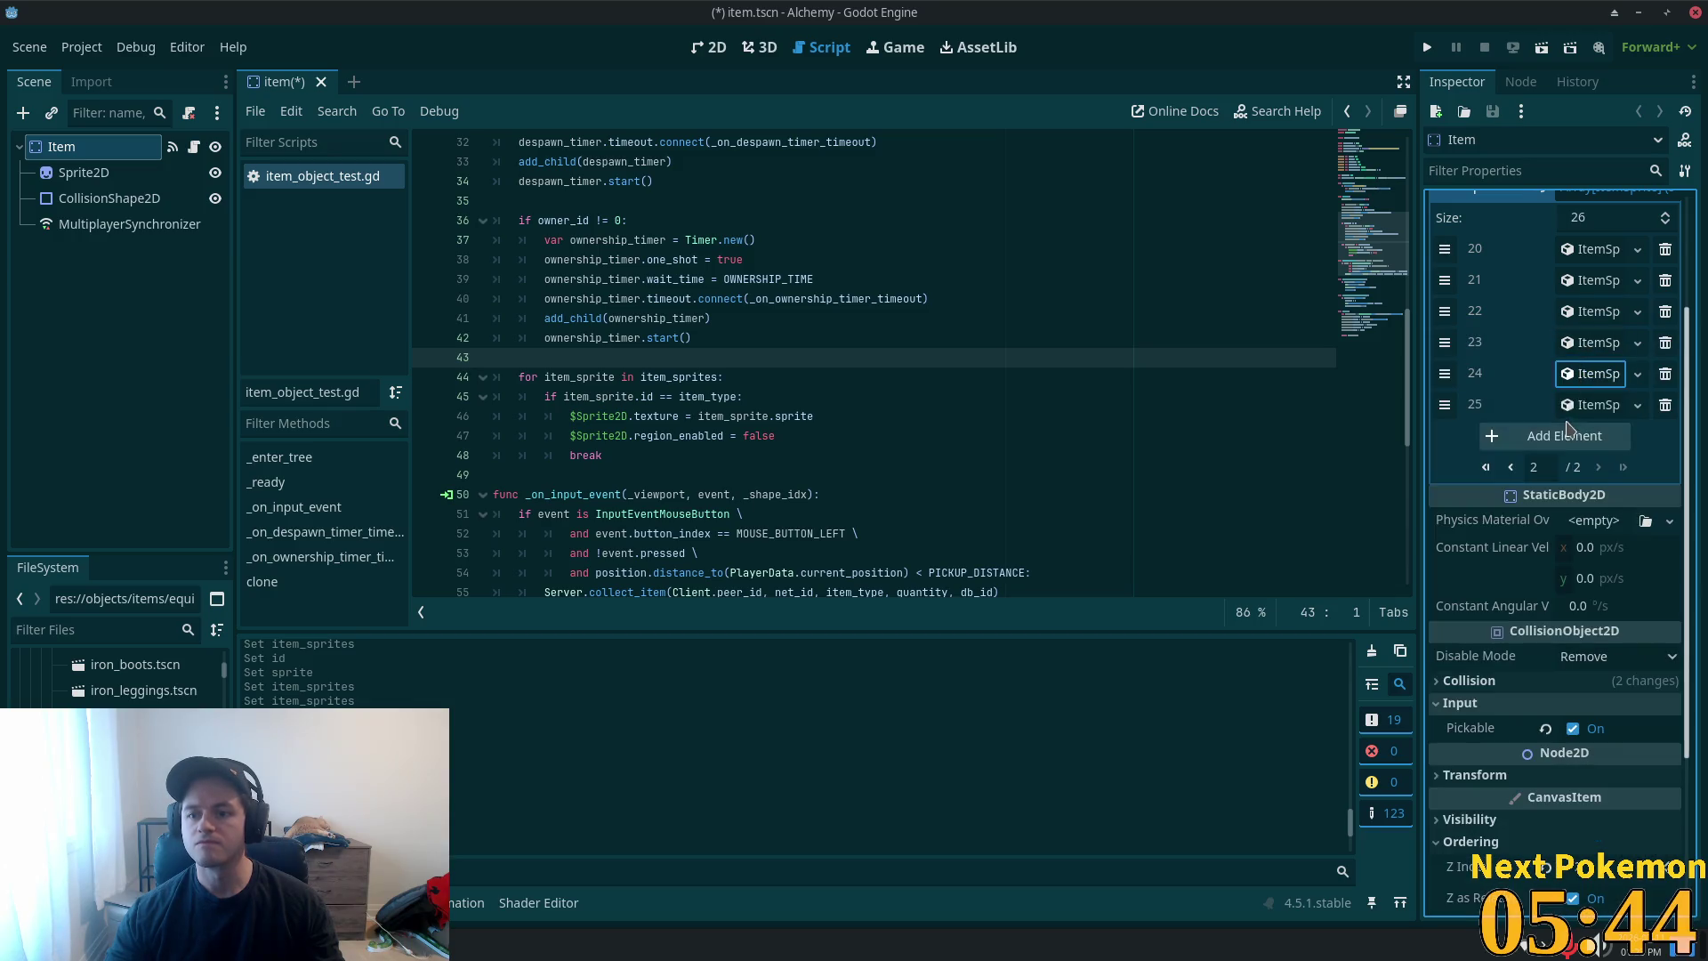
left_click(1589, 405)
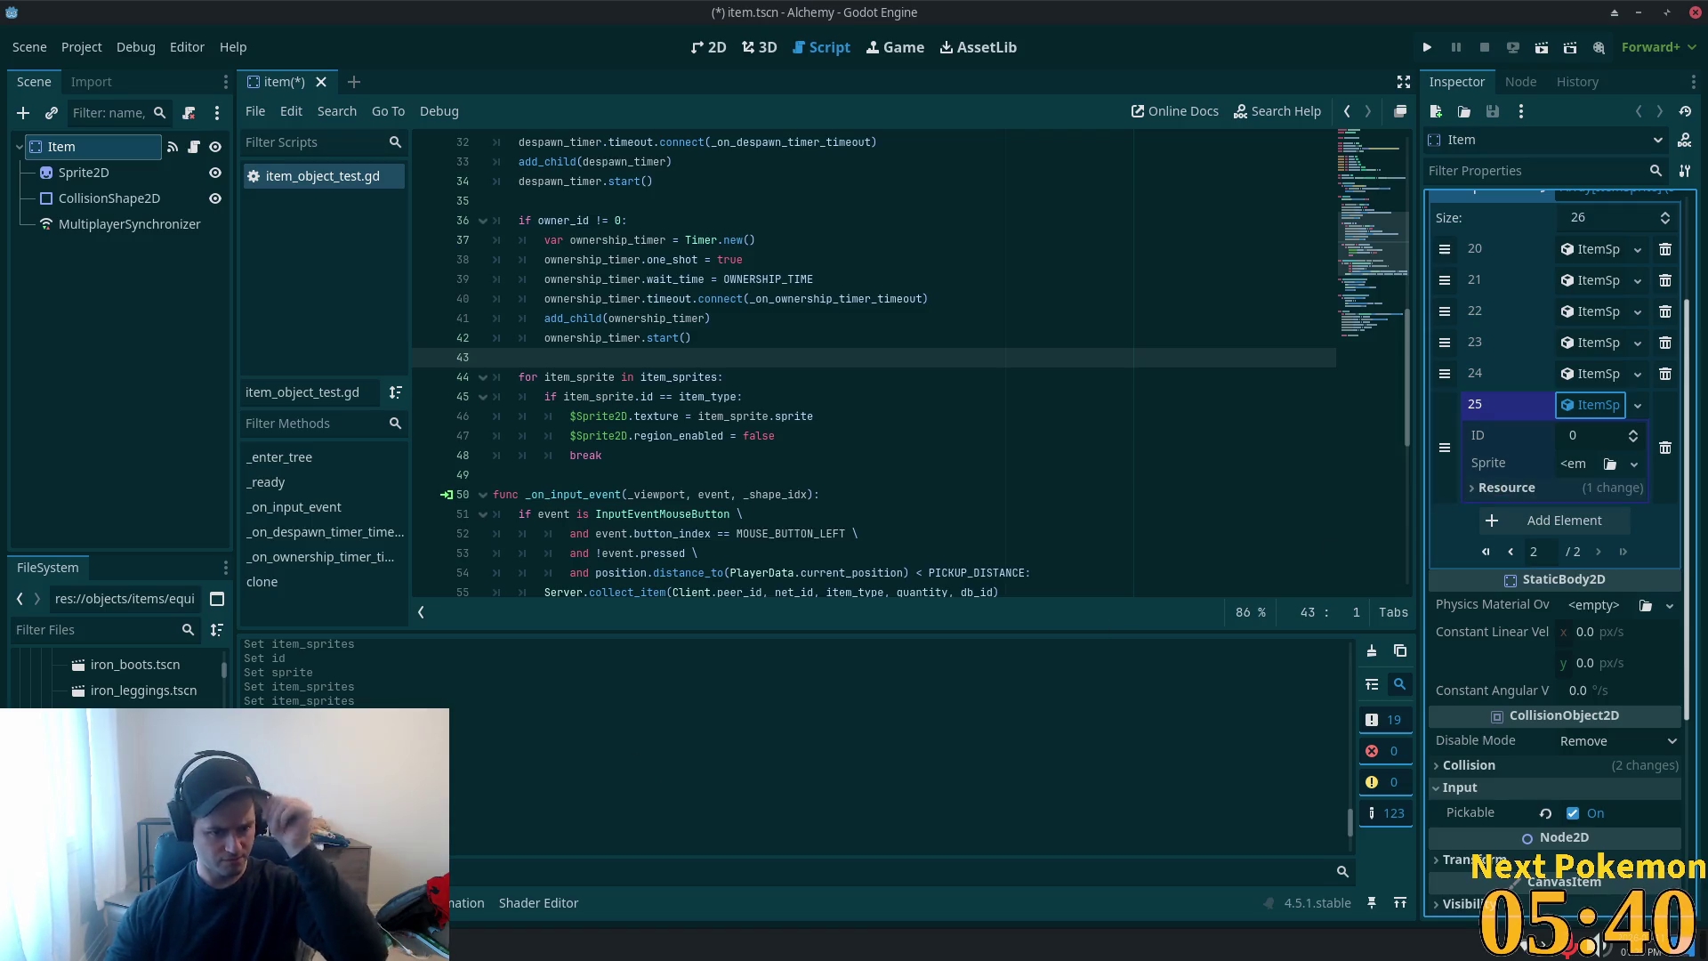
scroll(134, 676, "down", 2)
scroll(120, 676, "up", 5)
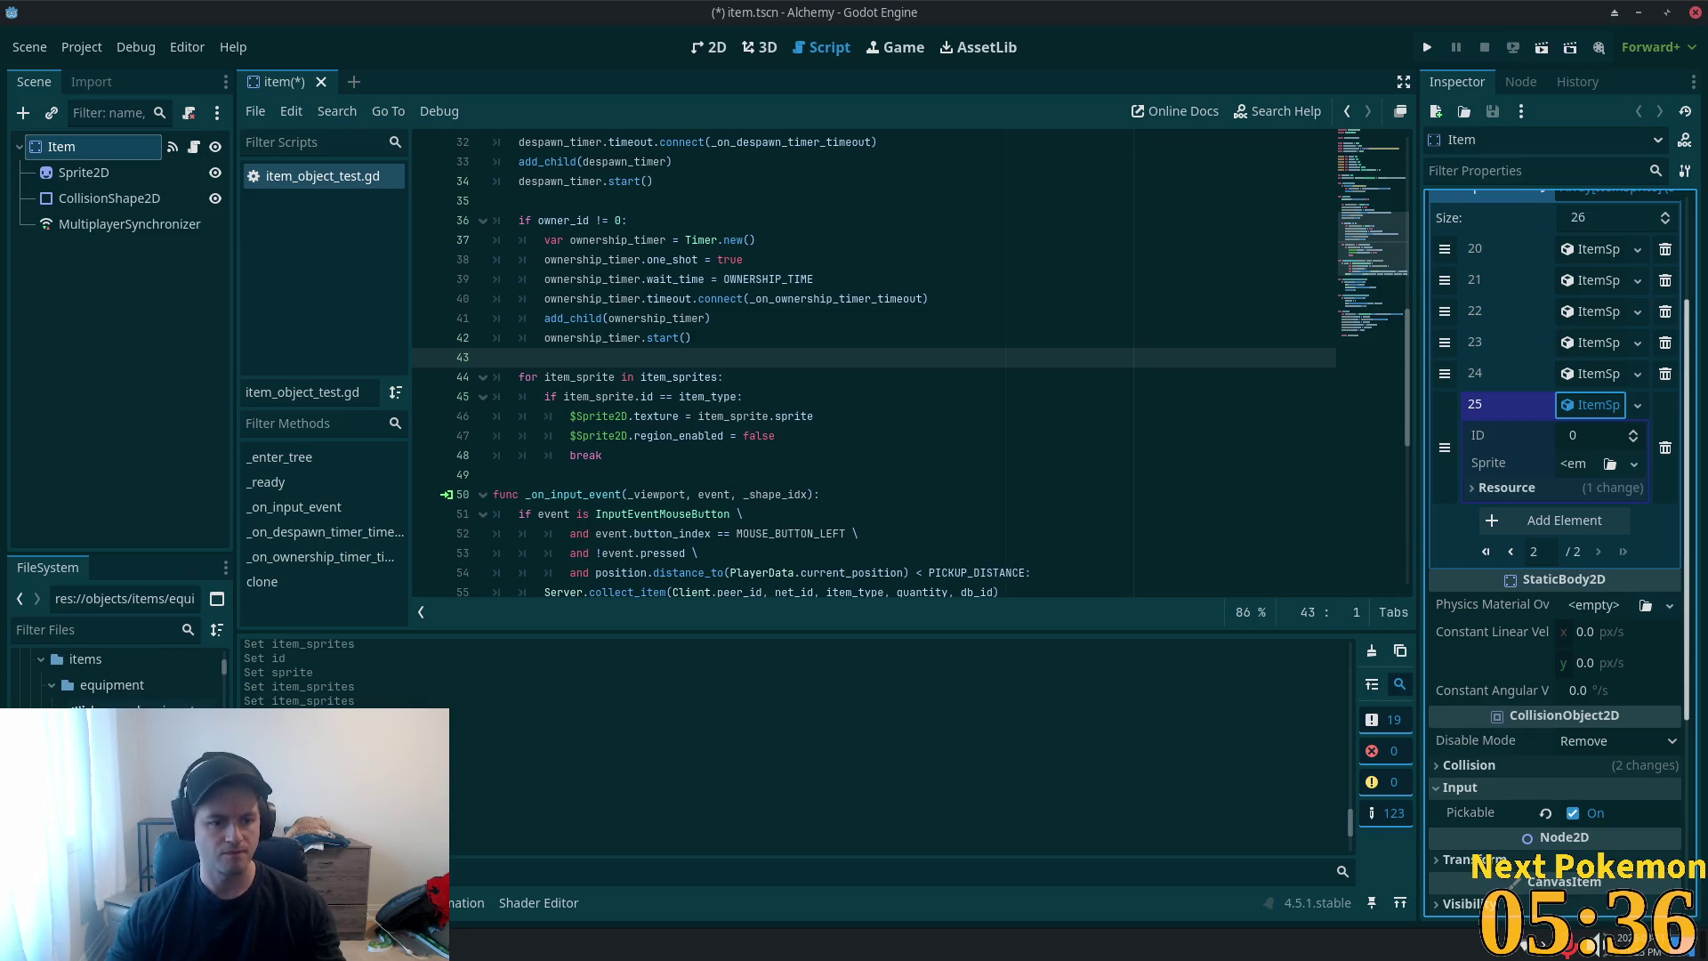
- Open bronze_leggings.tscn and check the BronzeLeggings item type
double_click(133, 710)
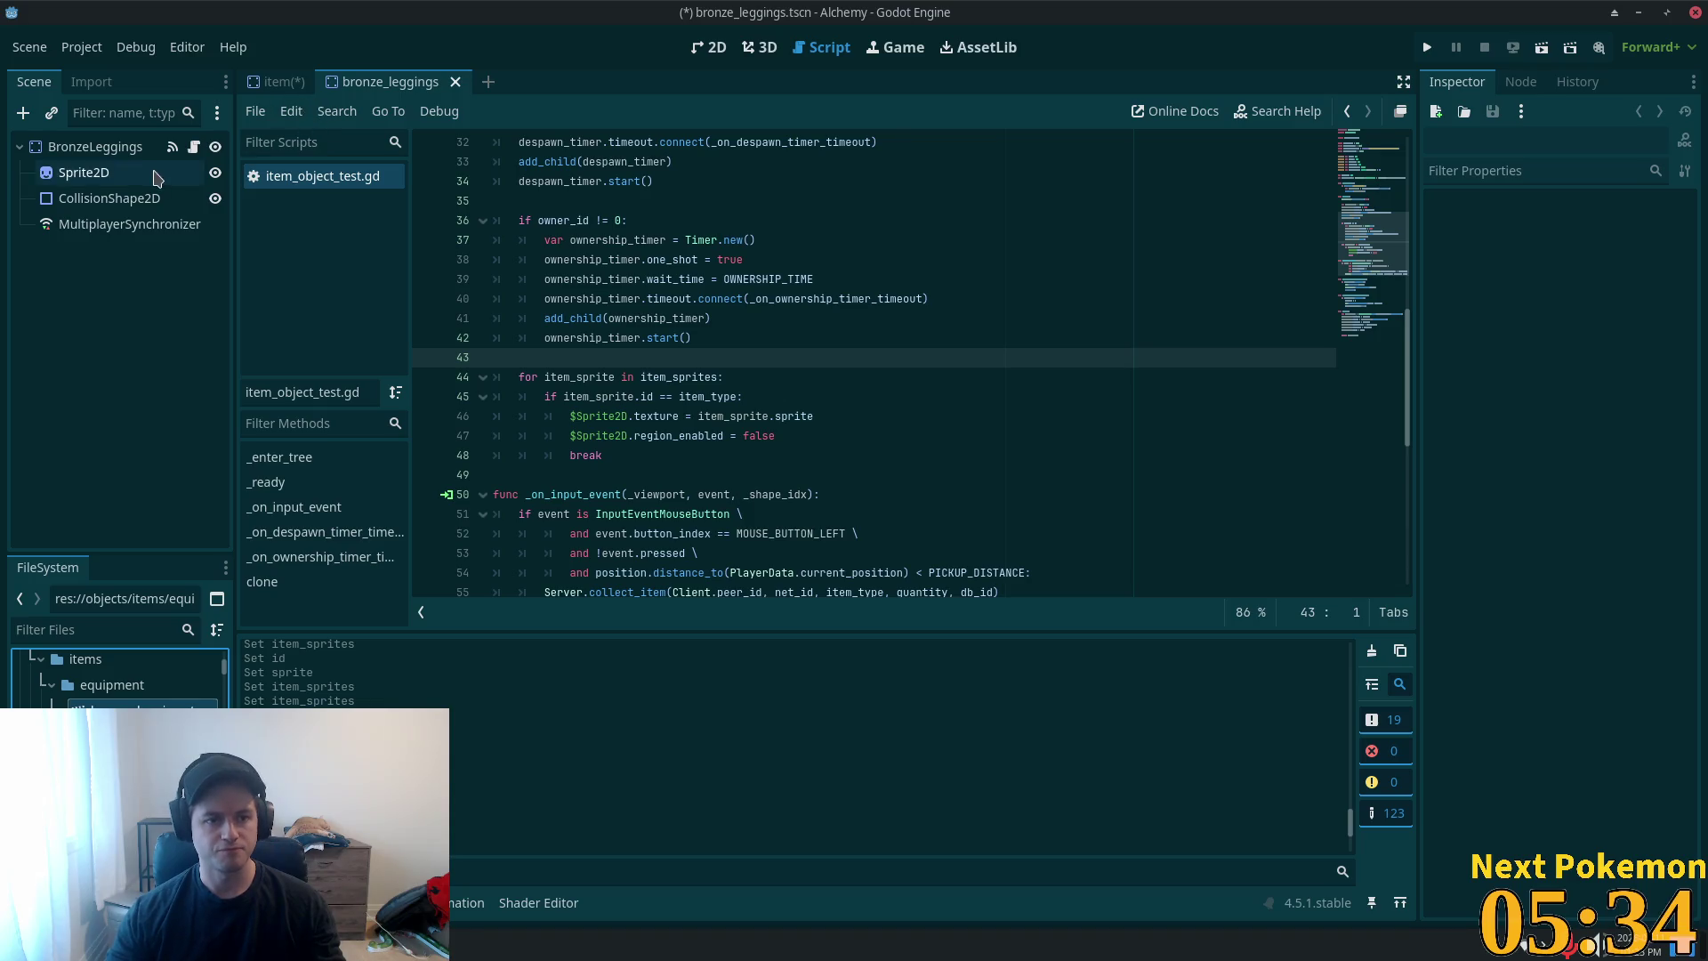
left_click(84, 172)
left_click(95, 147)
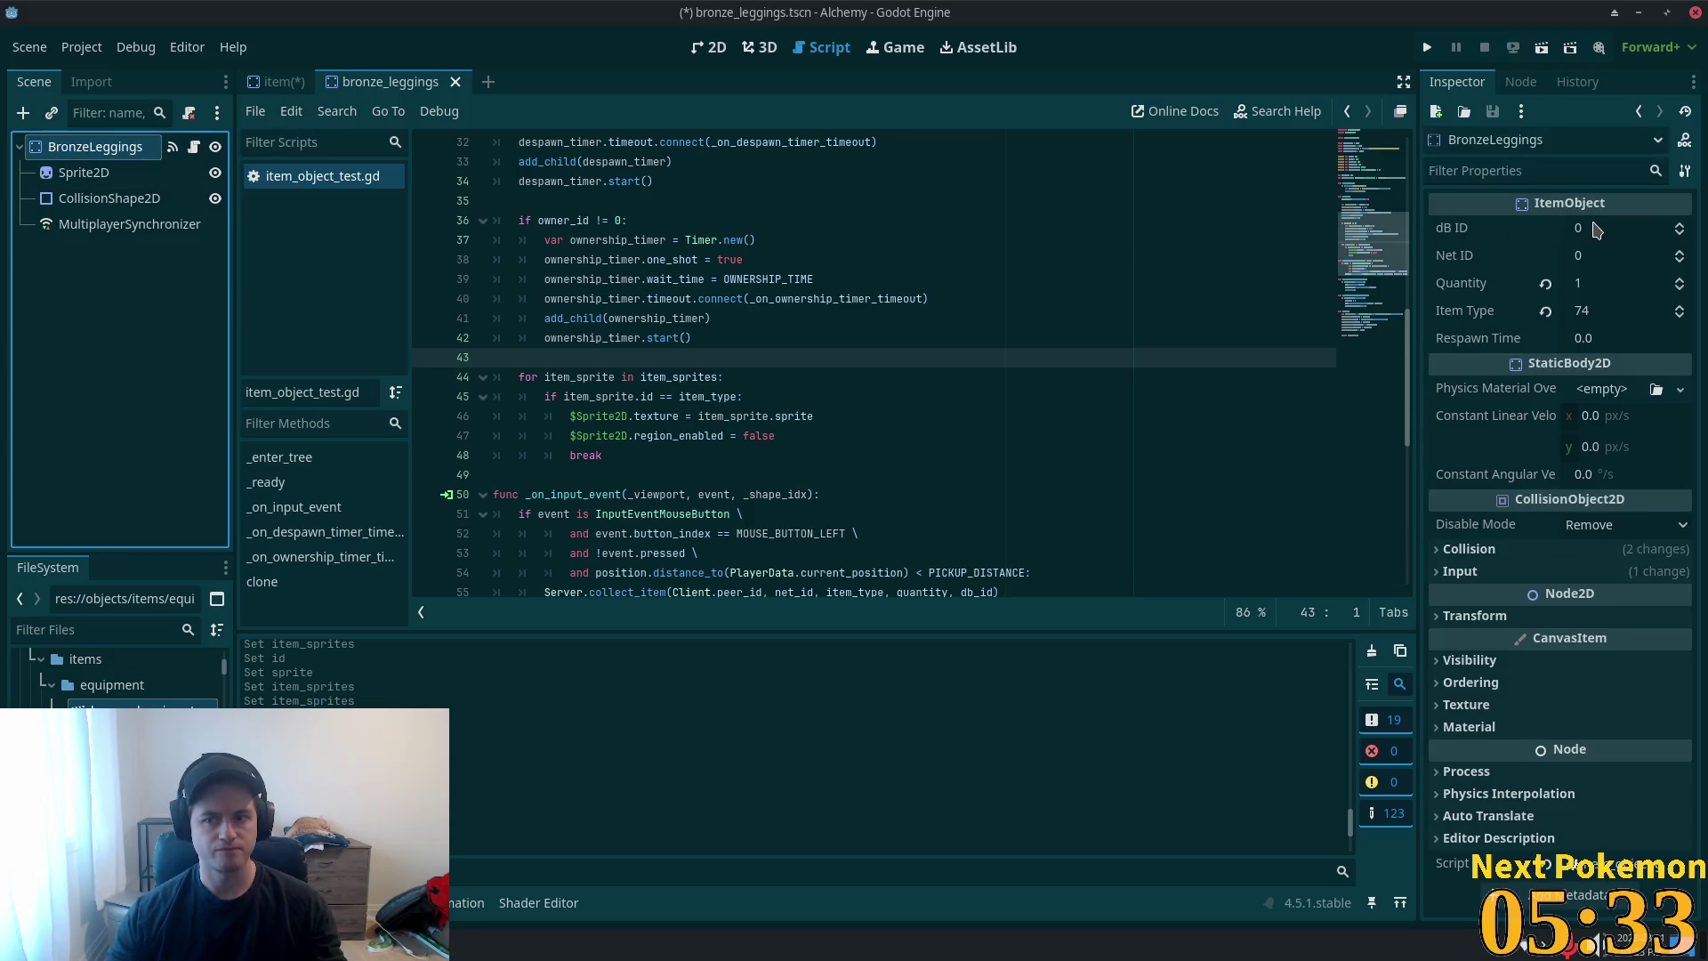
- In the Item scene, inspect item_sprites entries 0–4 and copy entry 1's atlas sprite
left_click(271, 82)
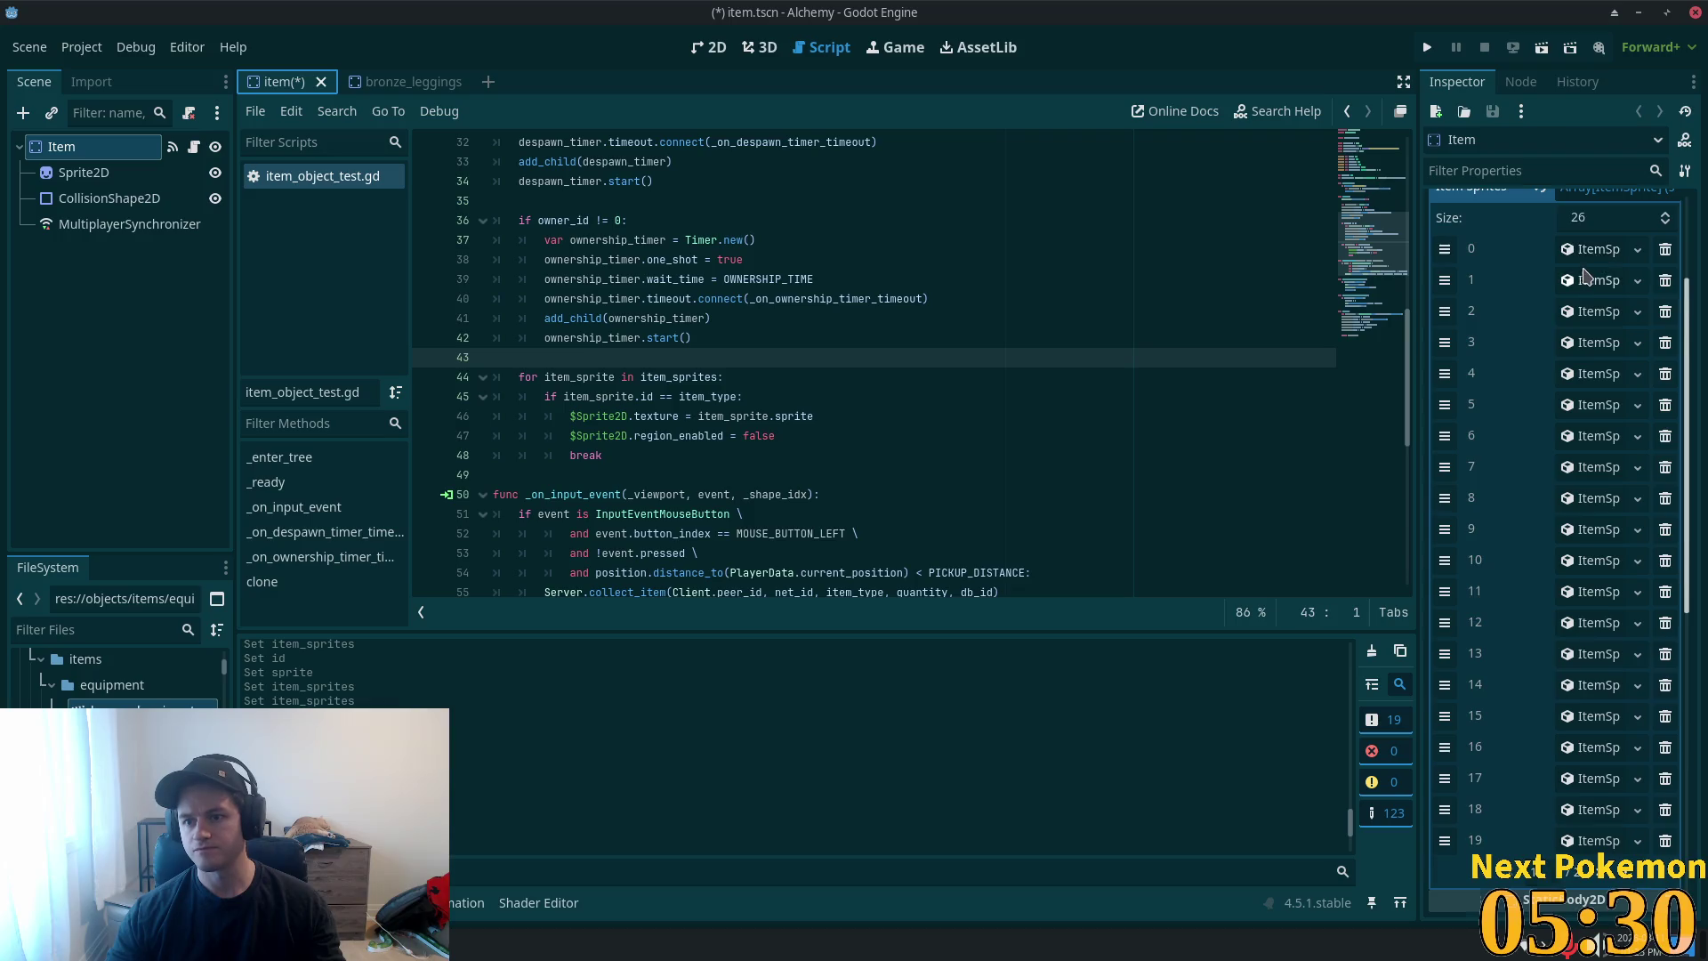
scroll(1601, 249, "up", 2)
left_click(1616, 373)
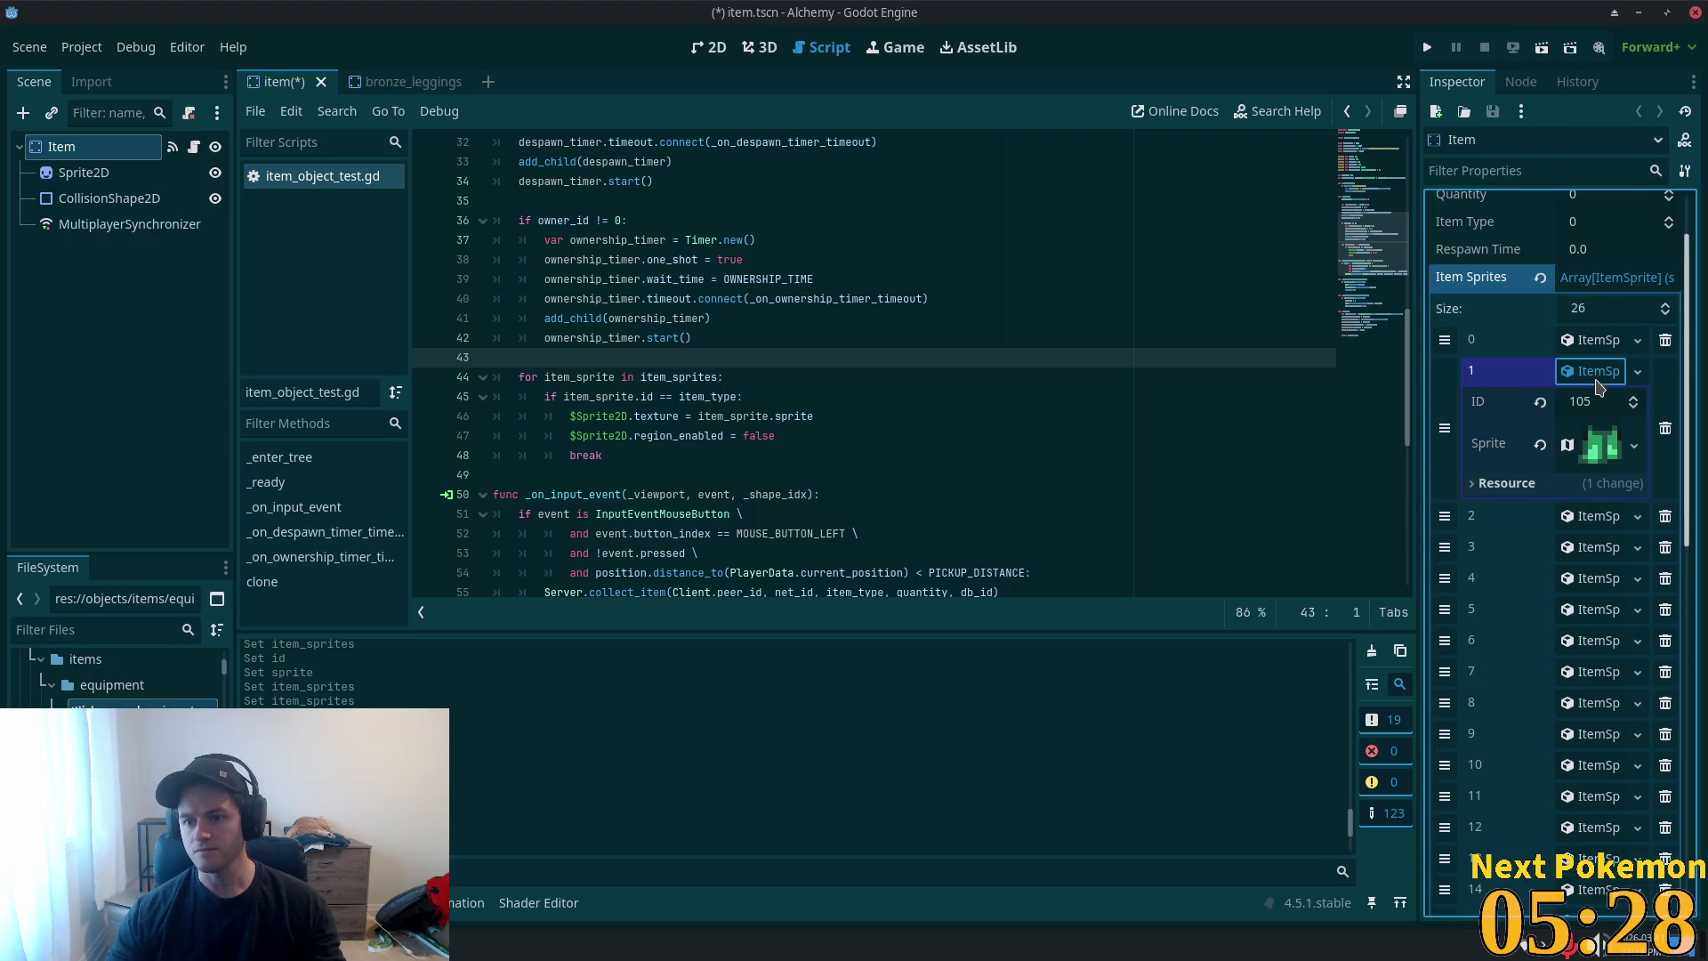
left_click(1599, 373)
left_click(1599, 404)
left_click(1599, 404)
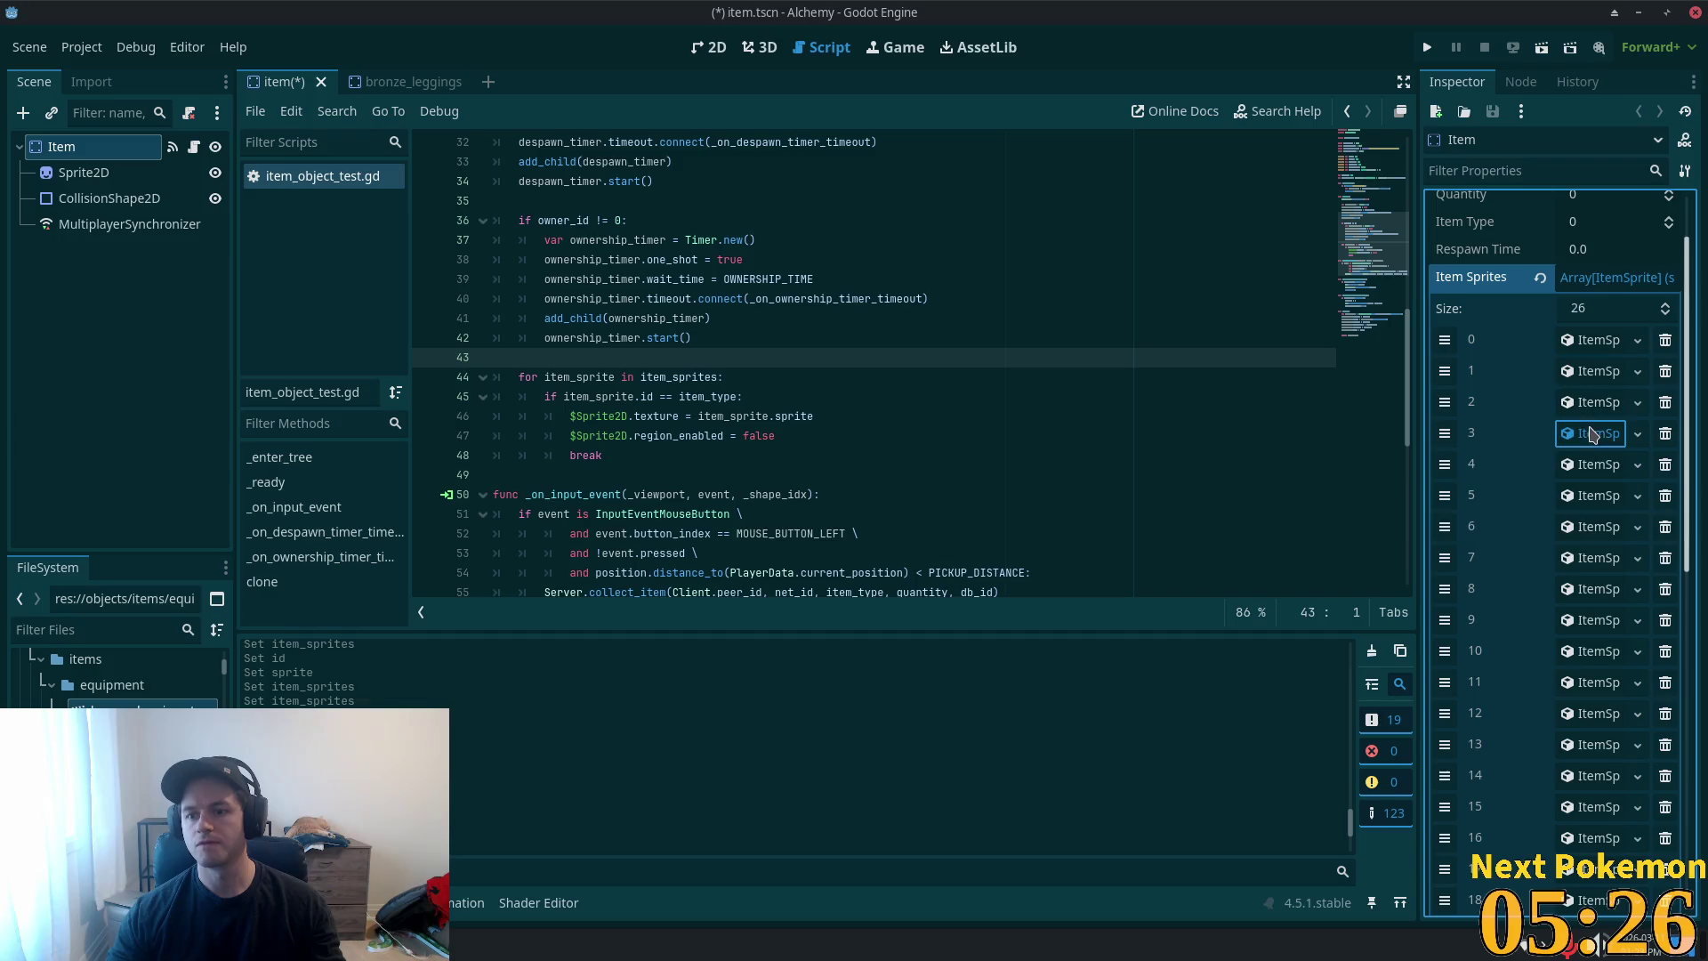
left_click(1599, 435)
left_click(1601, 435)
left_click(1604, 463)
left_click(1604, 464)
left_click(1597, 340)
left_click(1597, 340)
left_click(1598, 371)
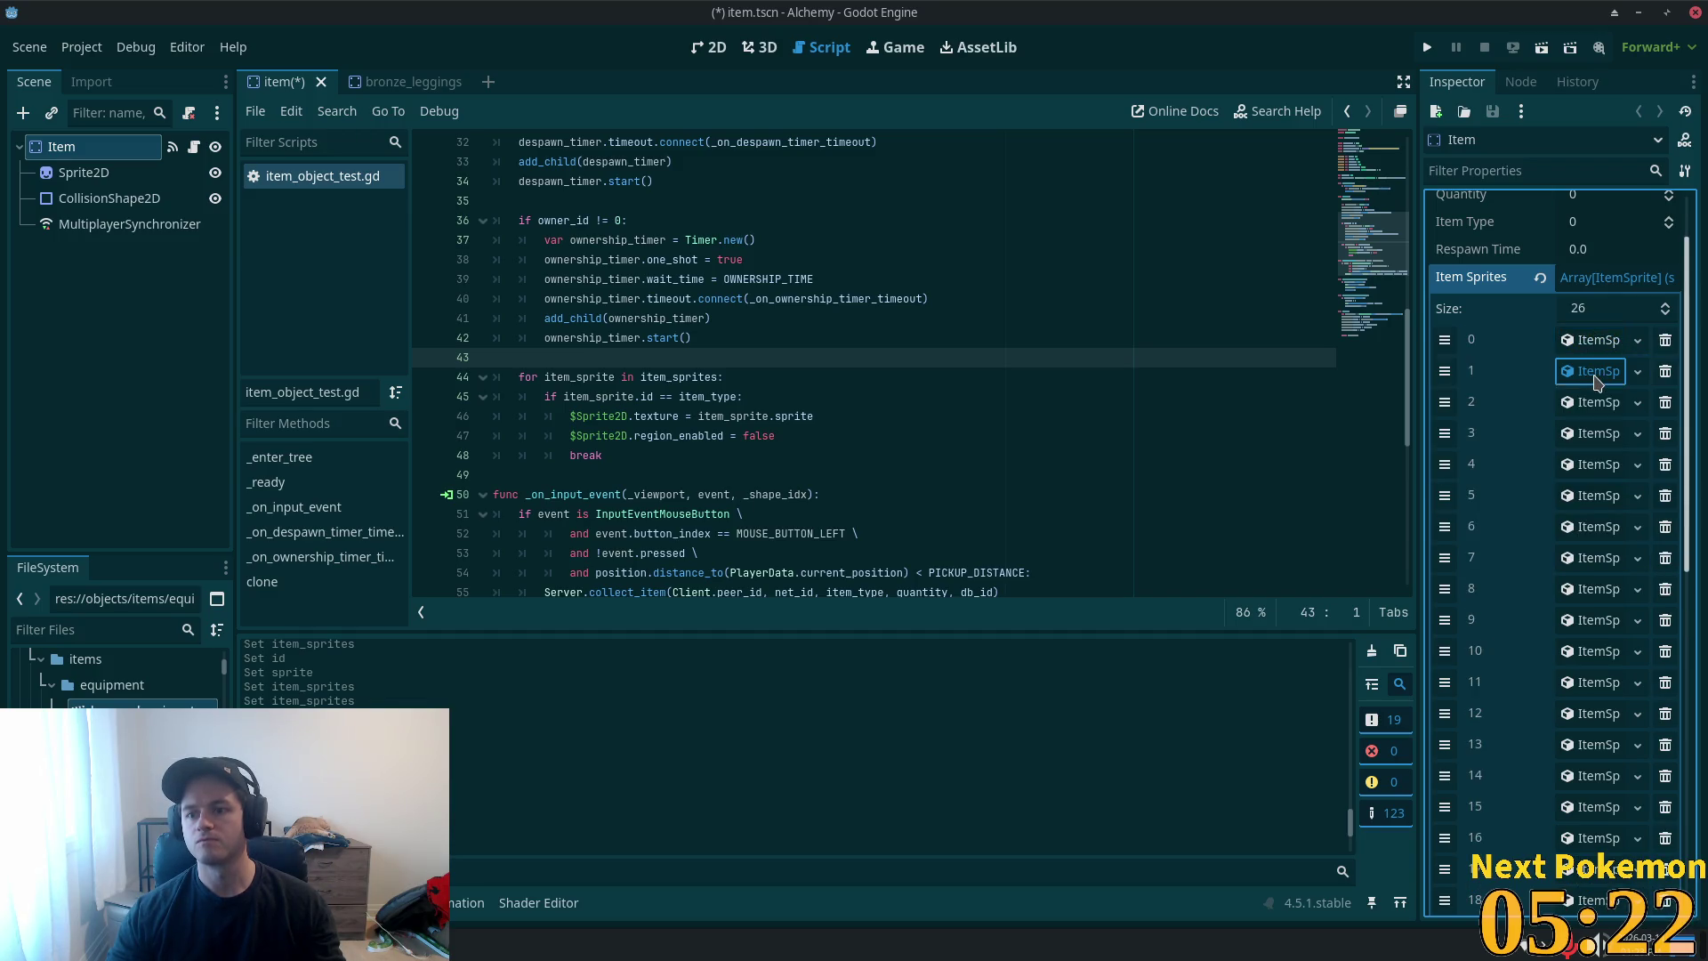
scroll(1548, 471, "up", 2)
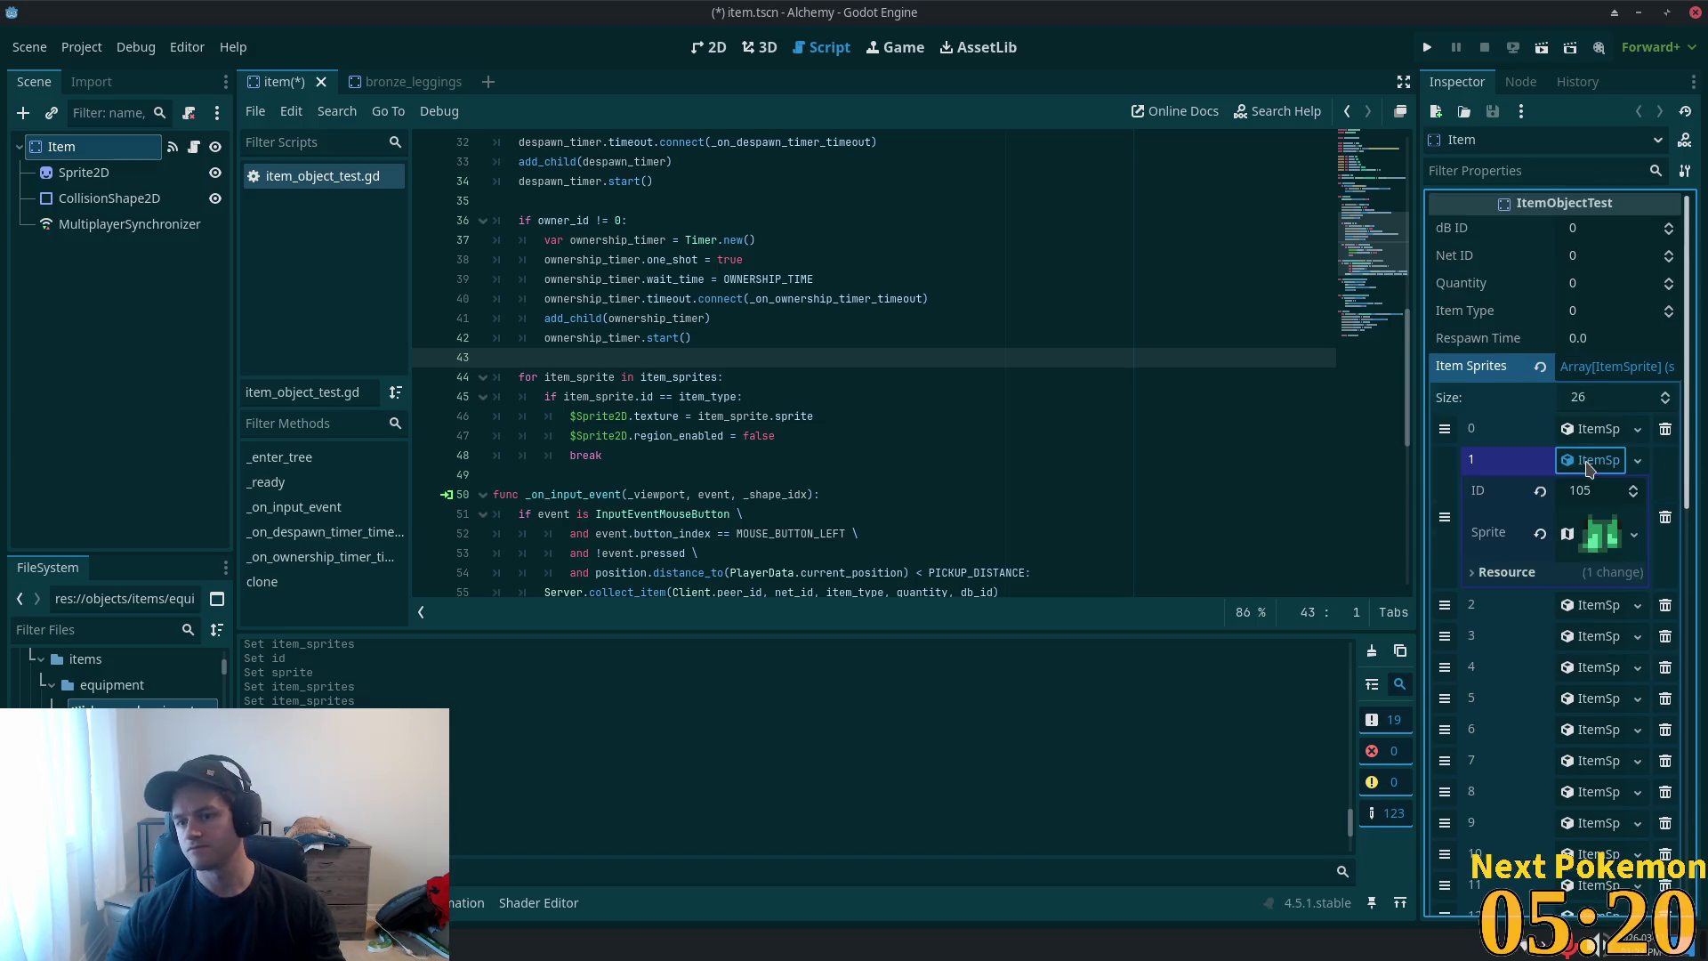
right_click(1611, 538)
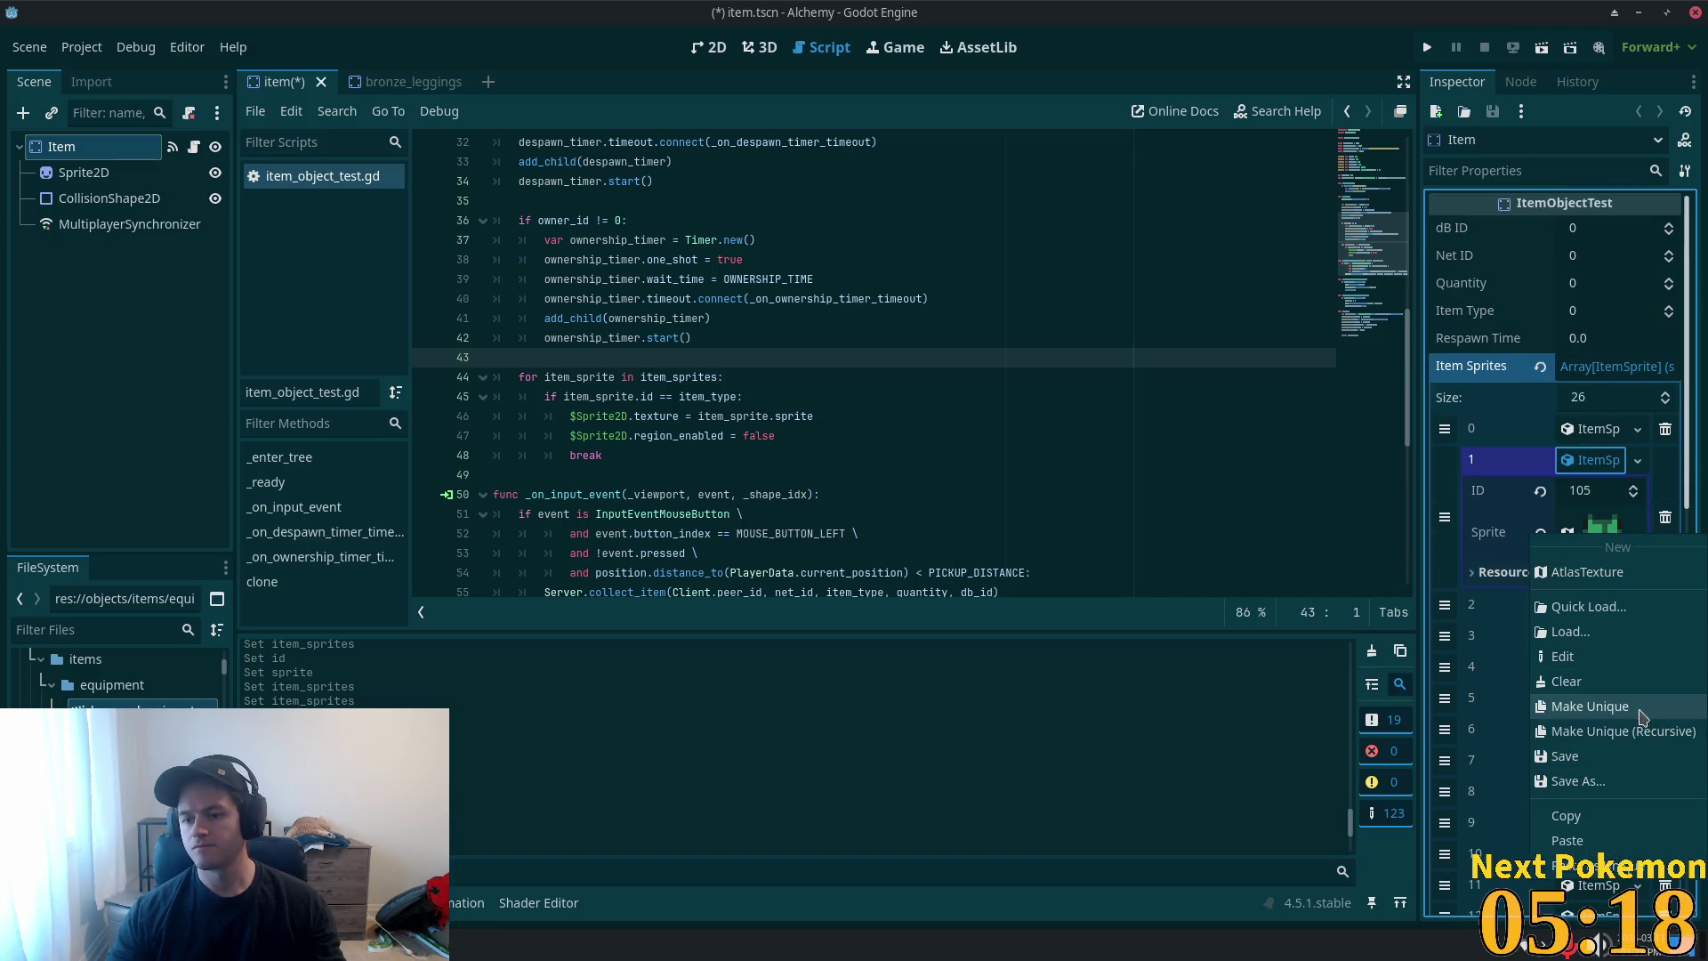
left_click(1635, 820)
- Give item_sprites entry 25 ID 74 and paste the copied atlas sprite as unique
scroll(1546, 620, "down", 5)
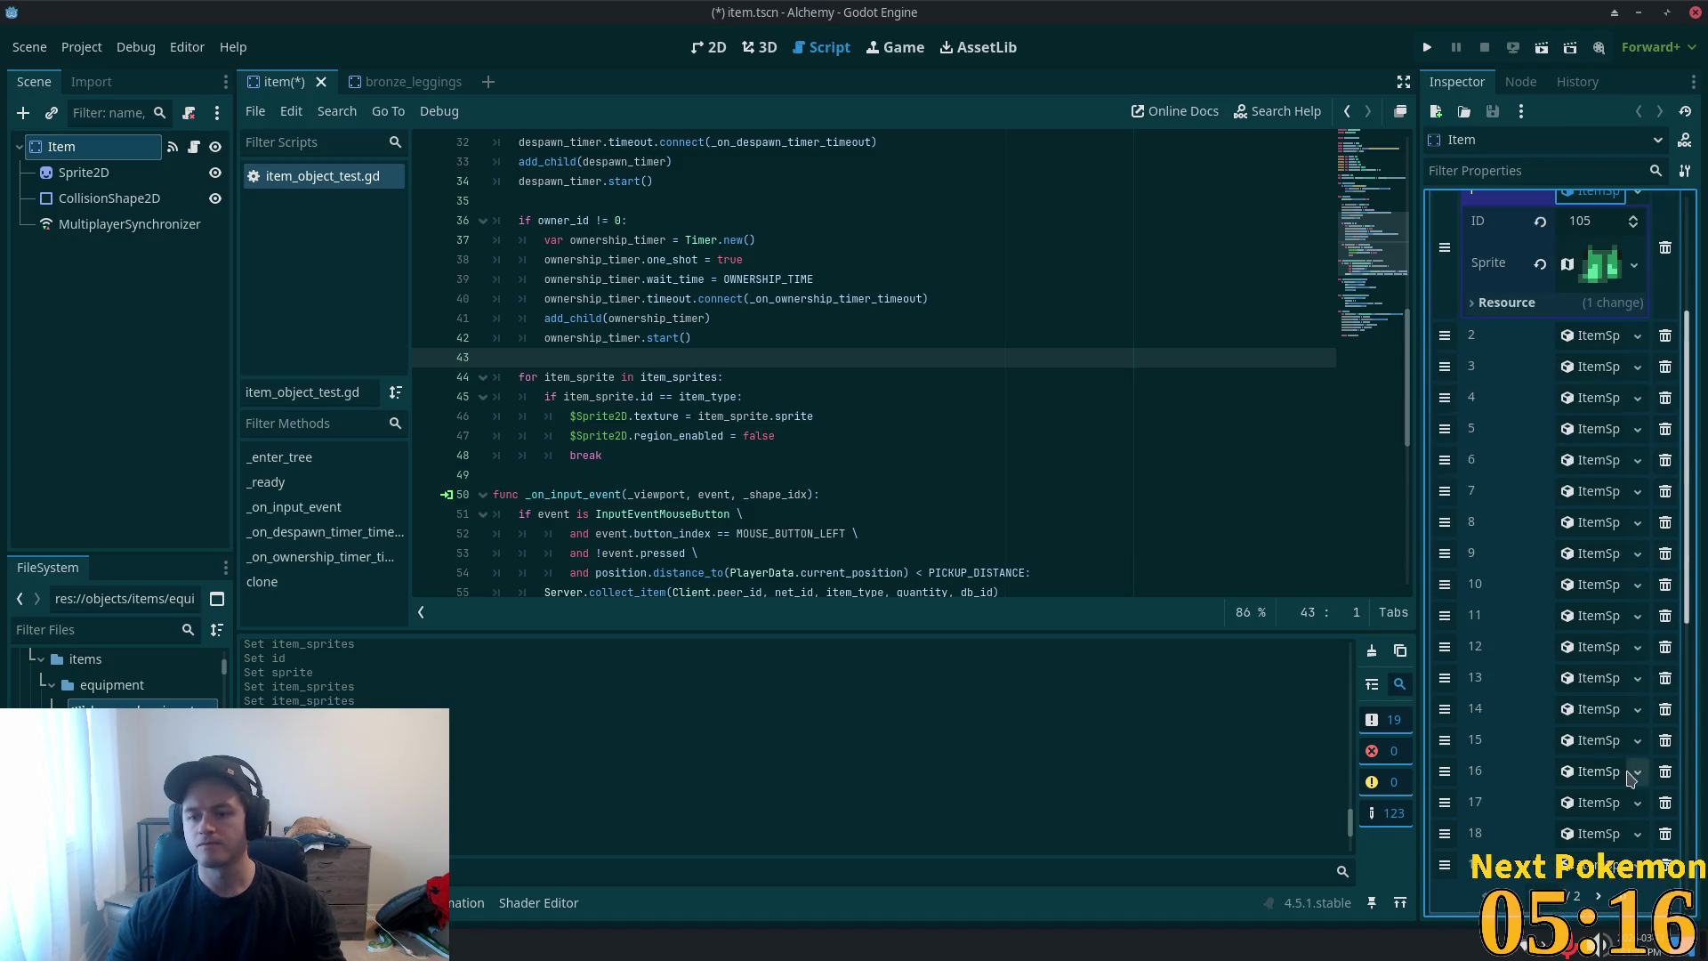
scroll(1688, 712, "down", 5)
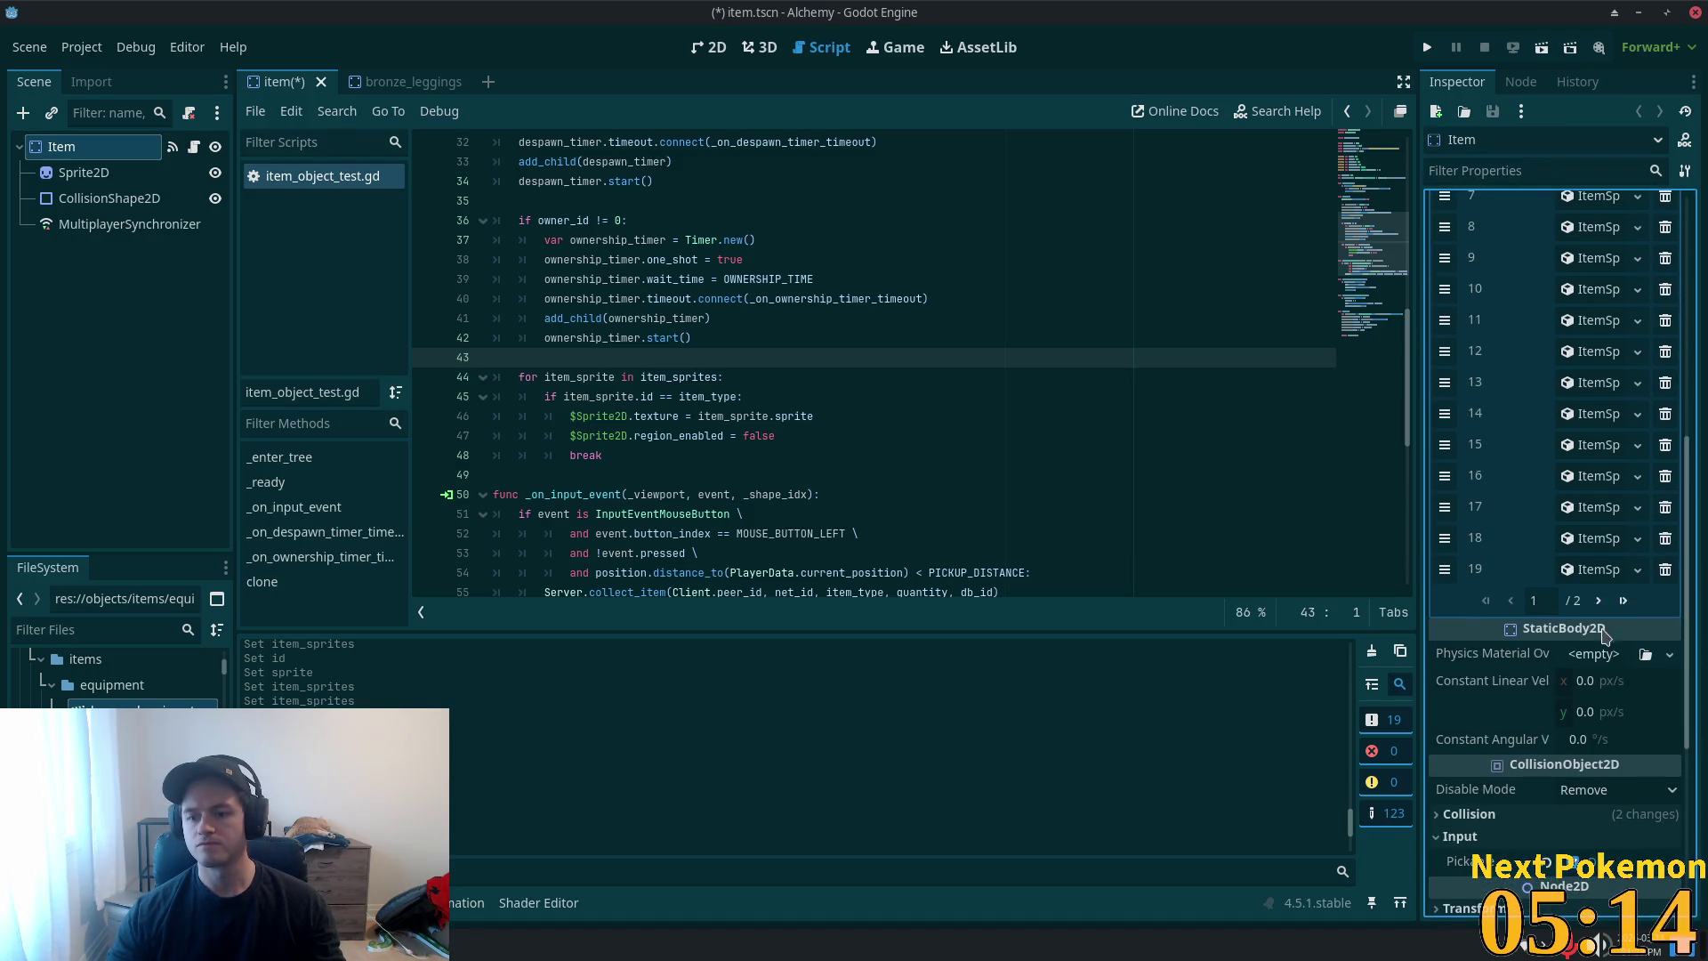
left_click(1621, 603)
scroll(1554, 353, "up", 2)
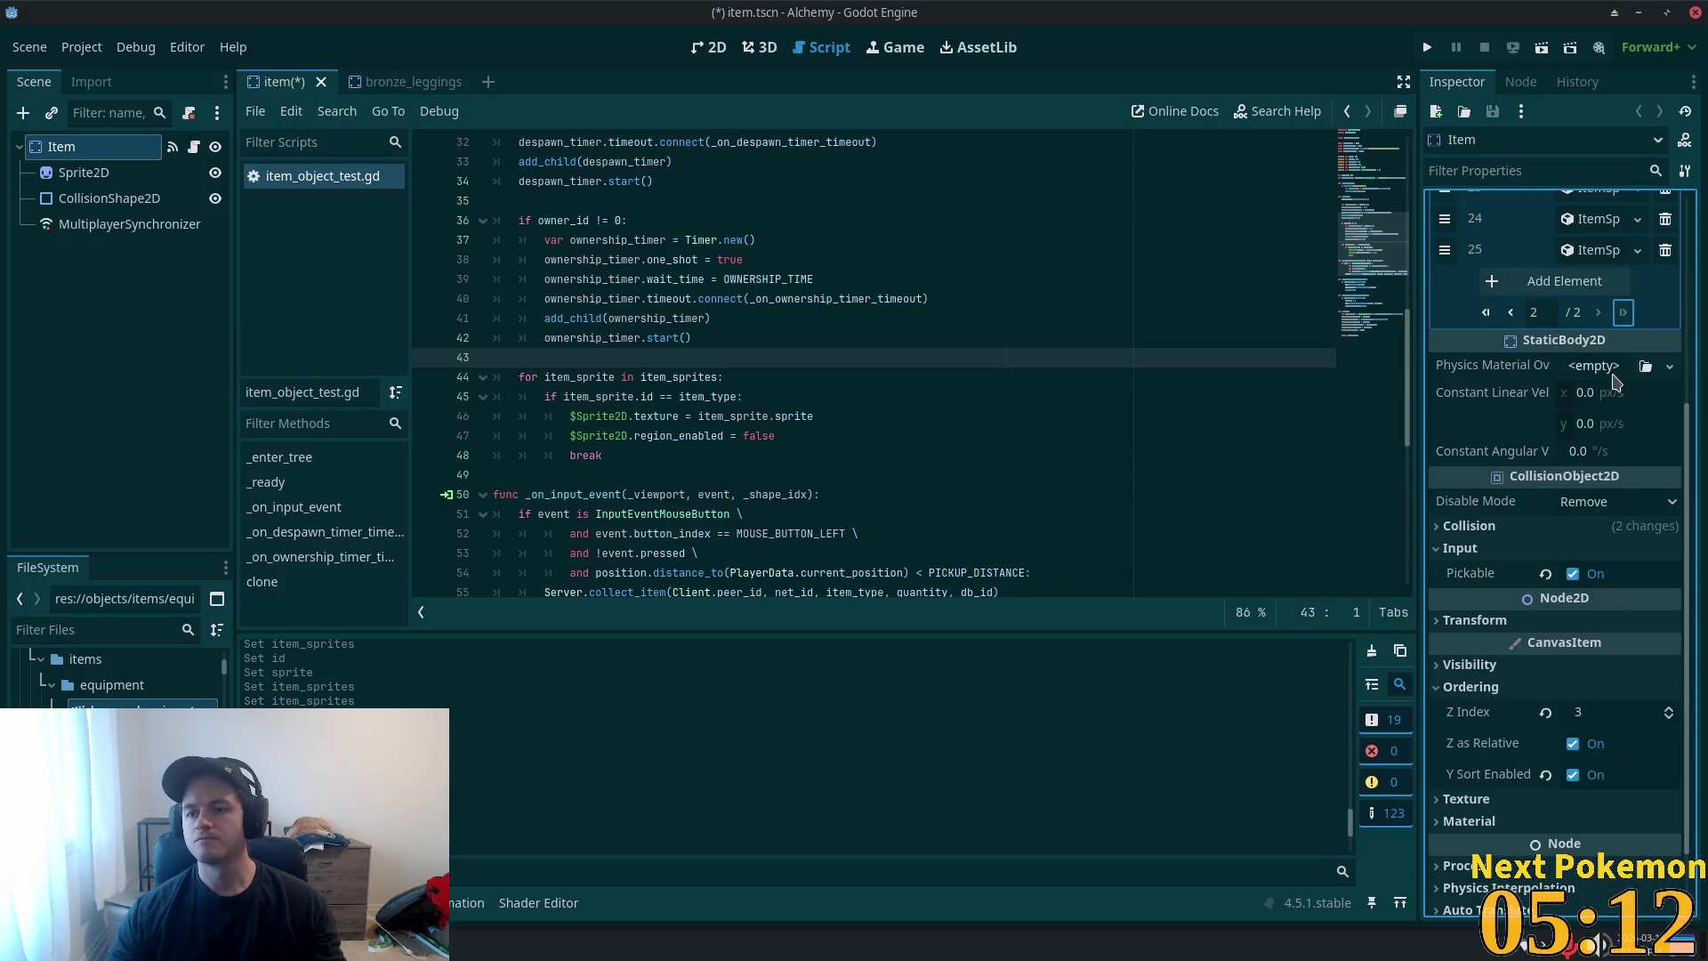
left_click(1613, 374)
left_click(1522, 393)
scroll(1545, 395, "up", 2)
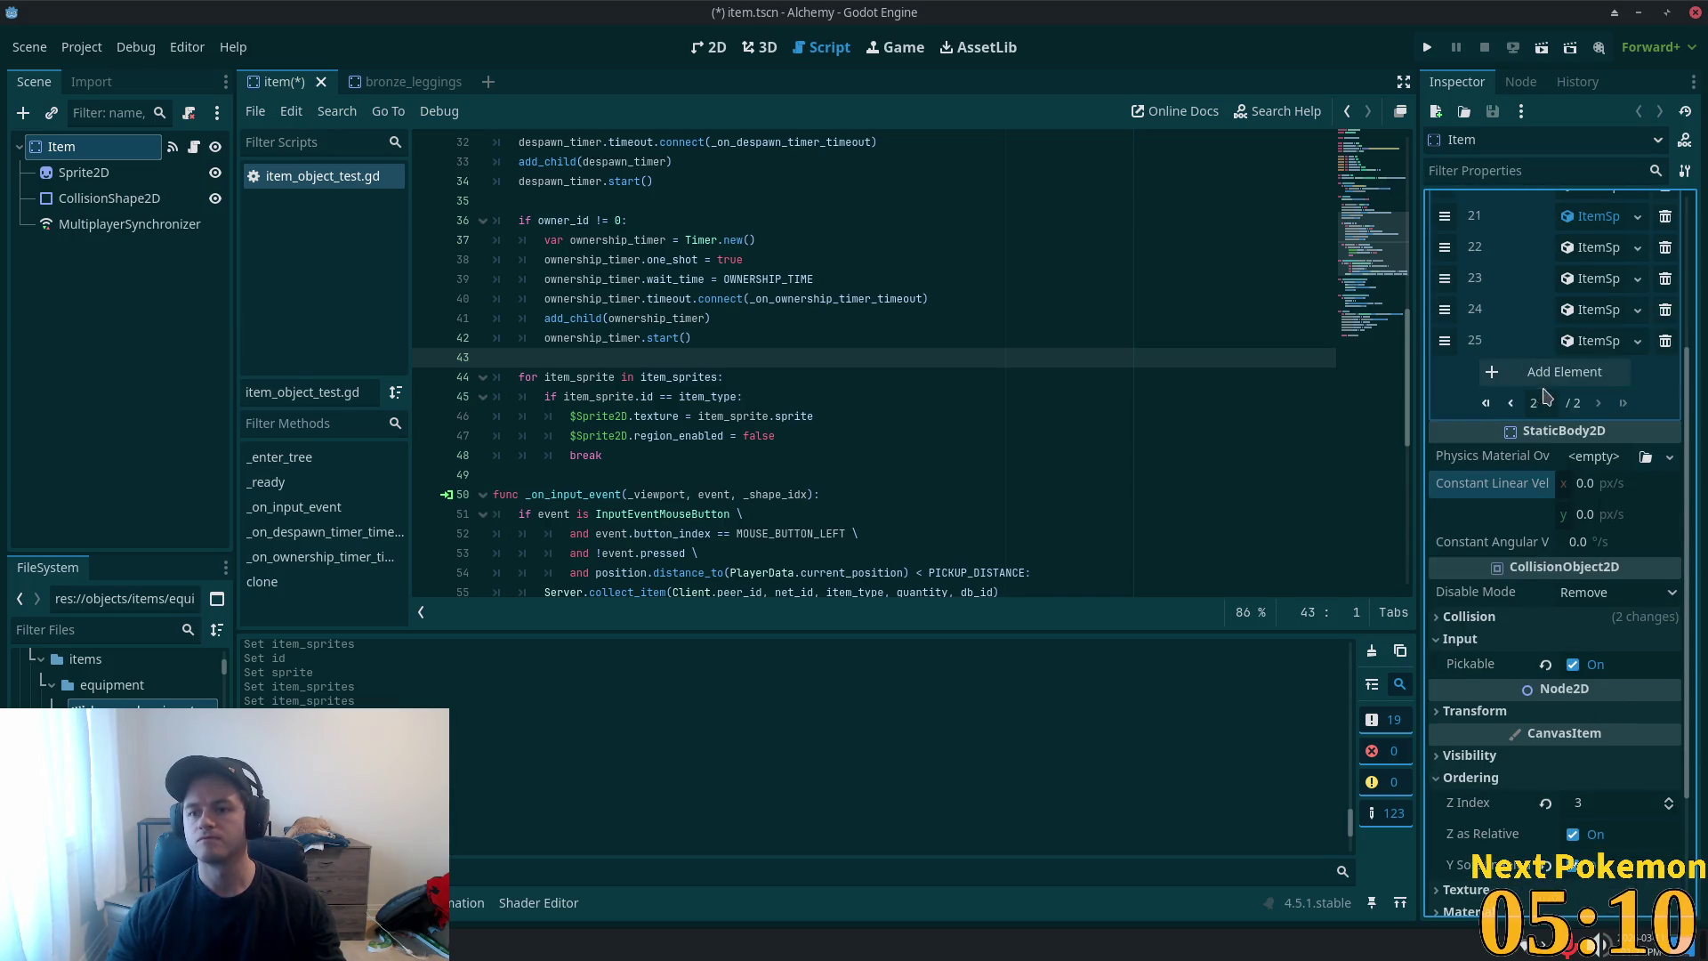
left_click(1584, 355)
left_click(1588, 372)
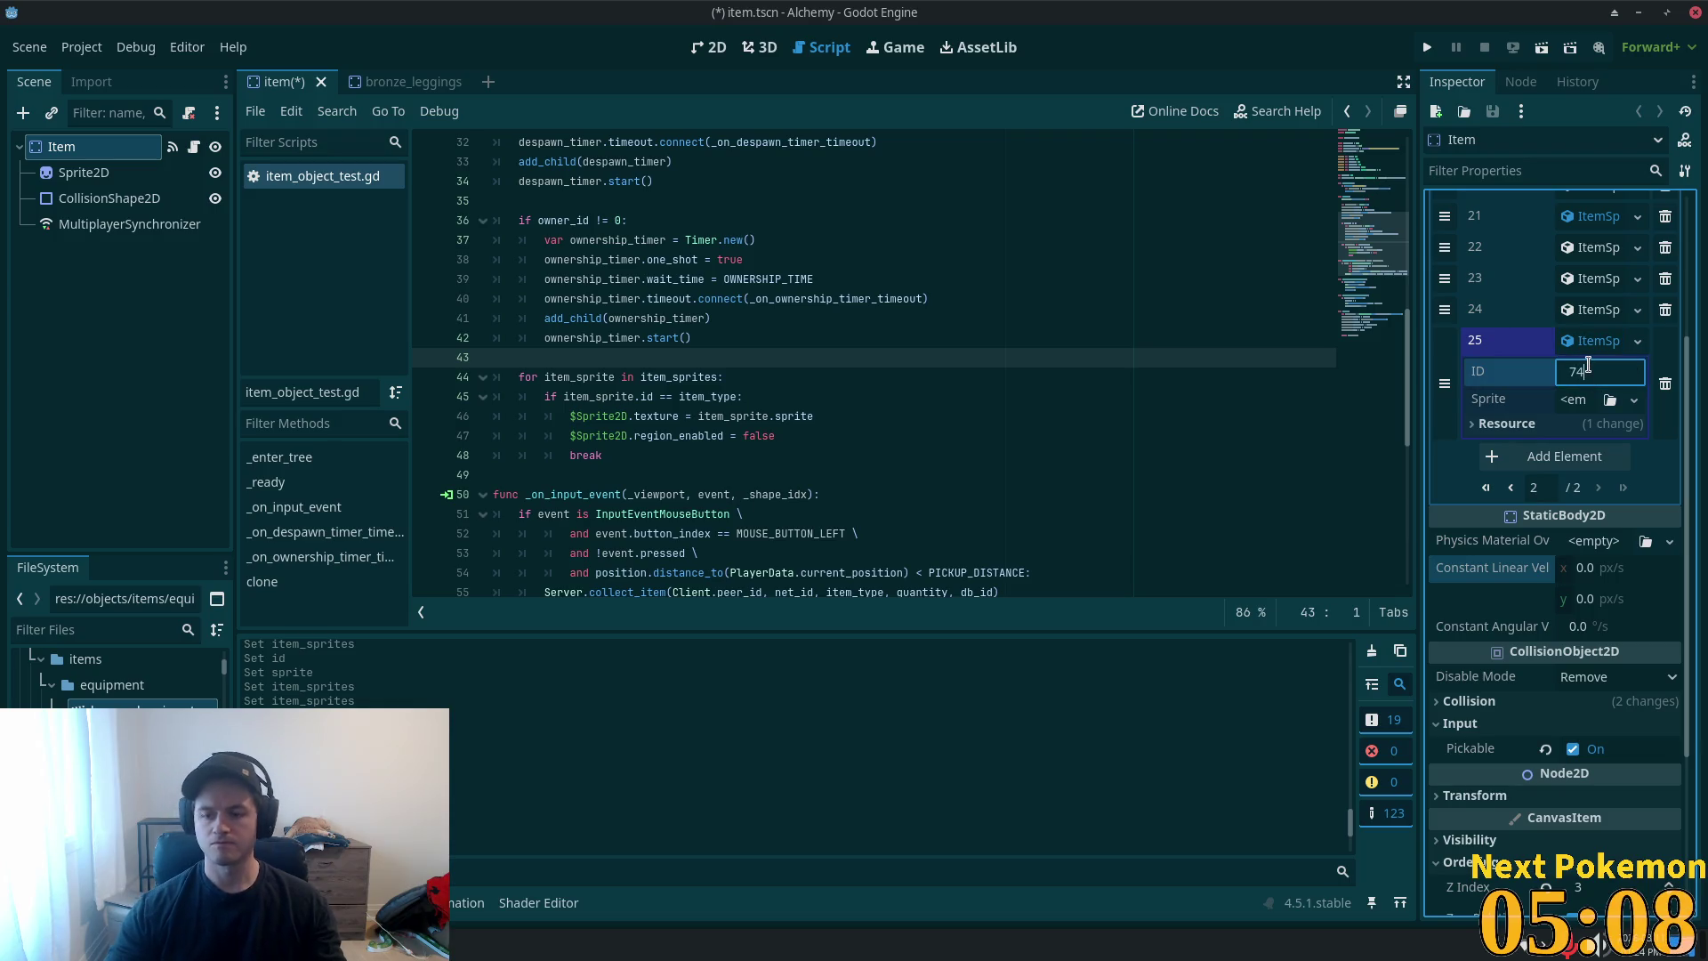
left_click(1634, 400)
left_click(1592, 579)
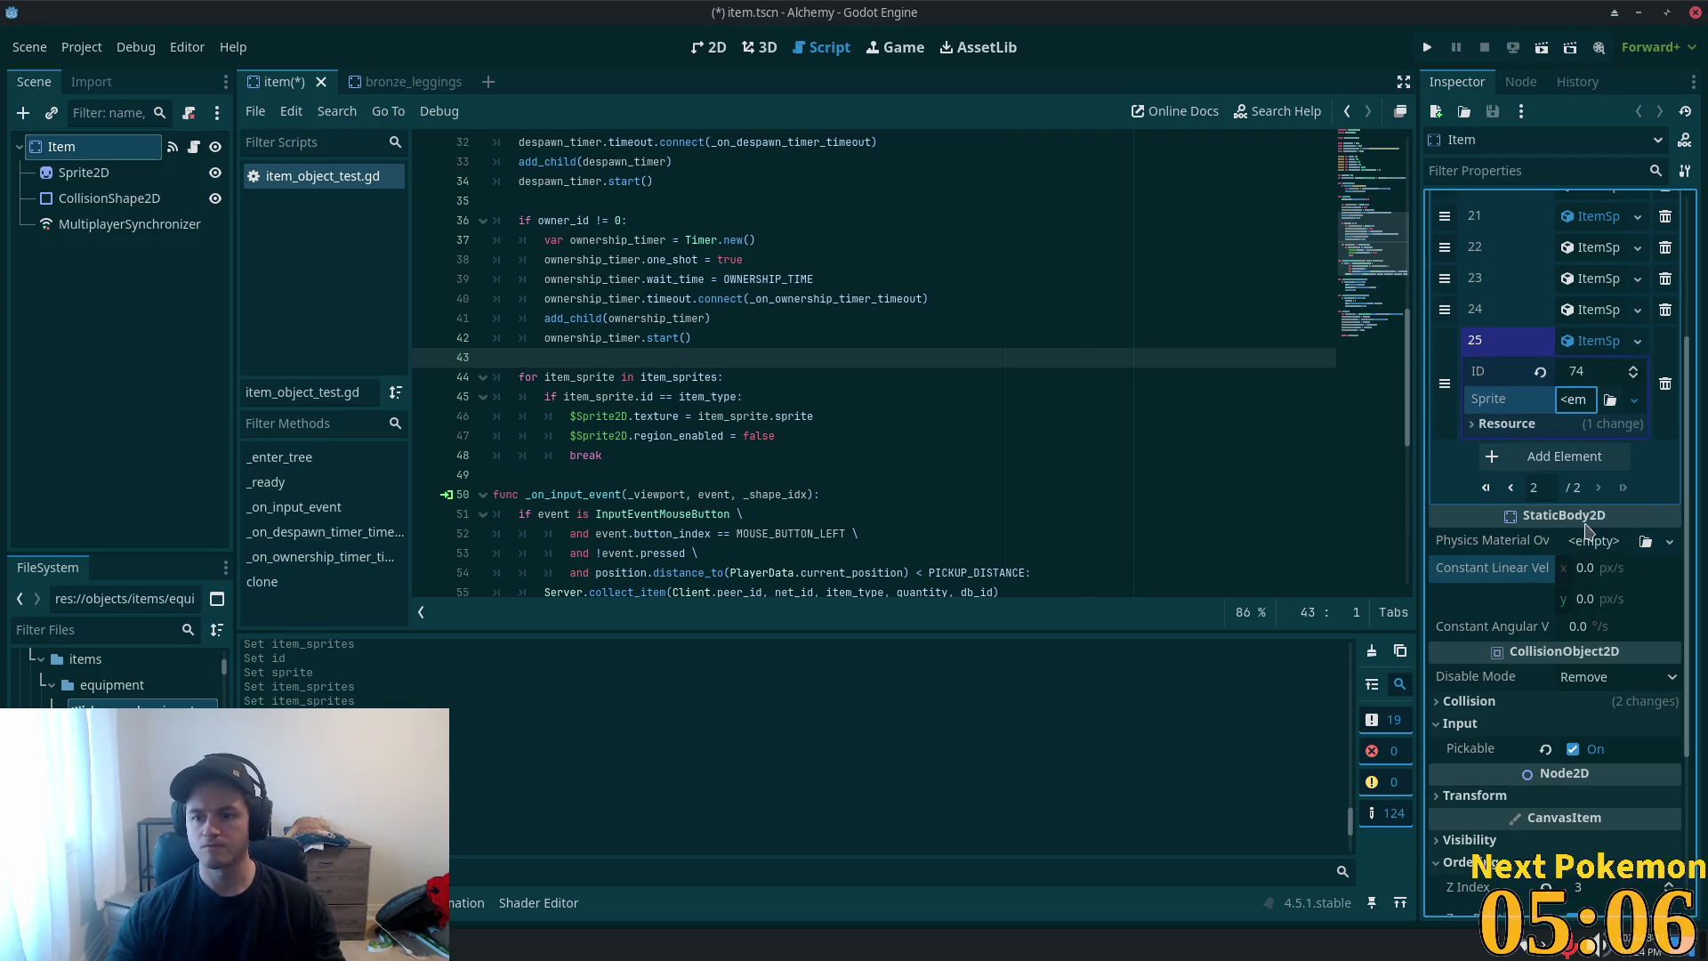
key("Return")
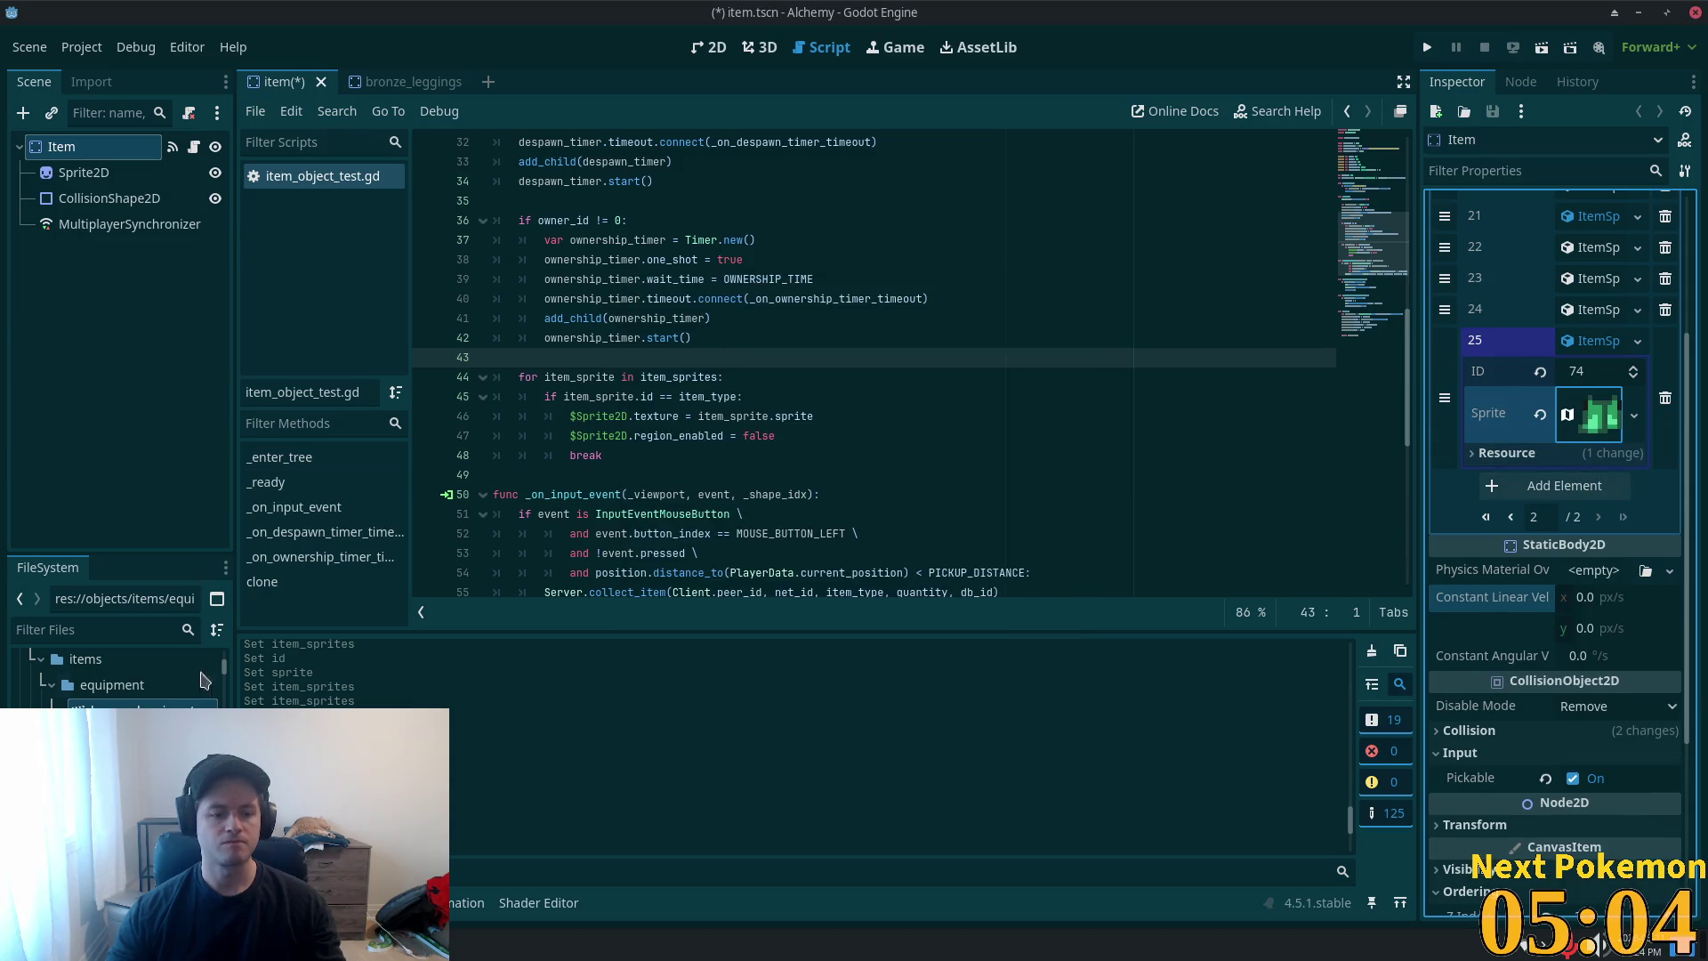
- Close bronze_leggings.tscn and delete it from the project
left_click(404, 81)
left_click(473, 80)
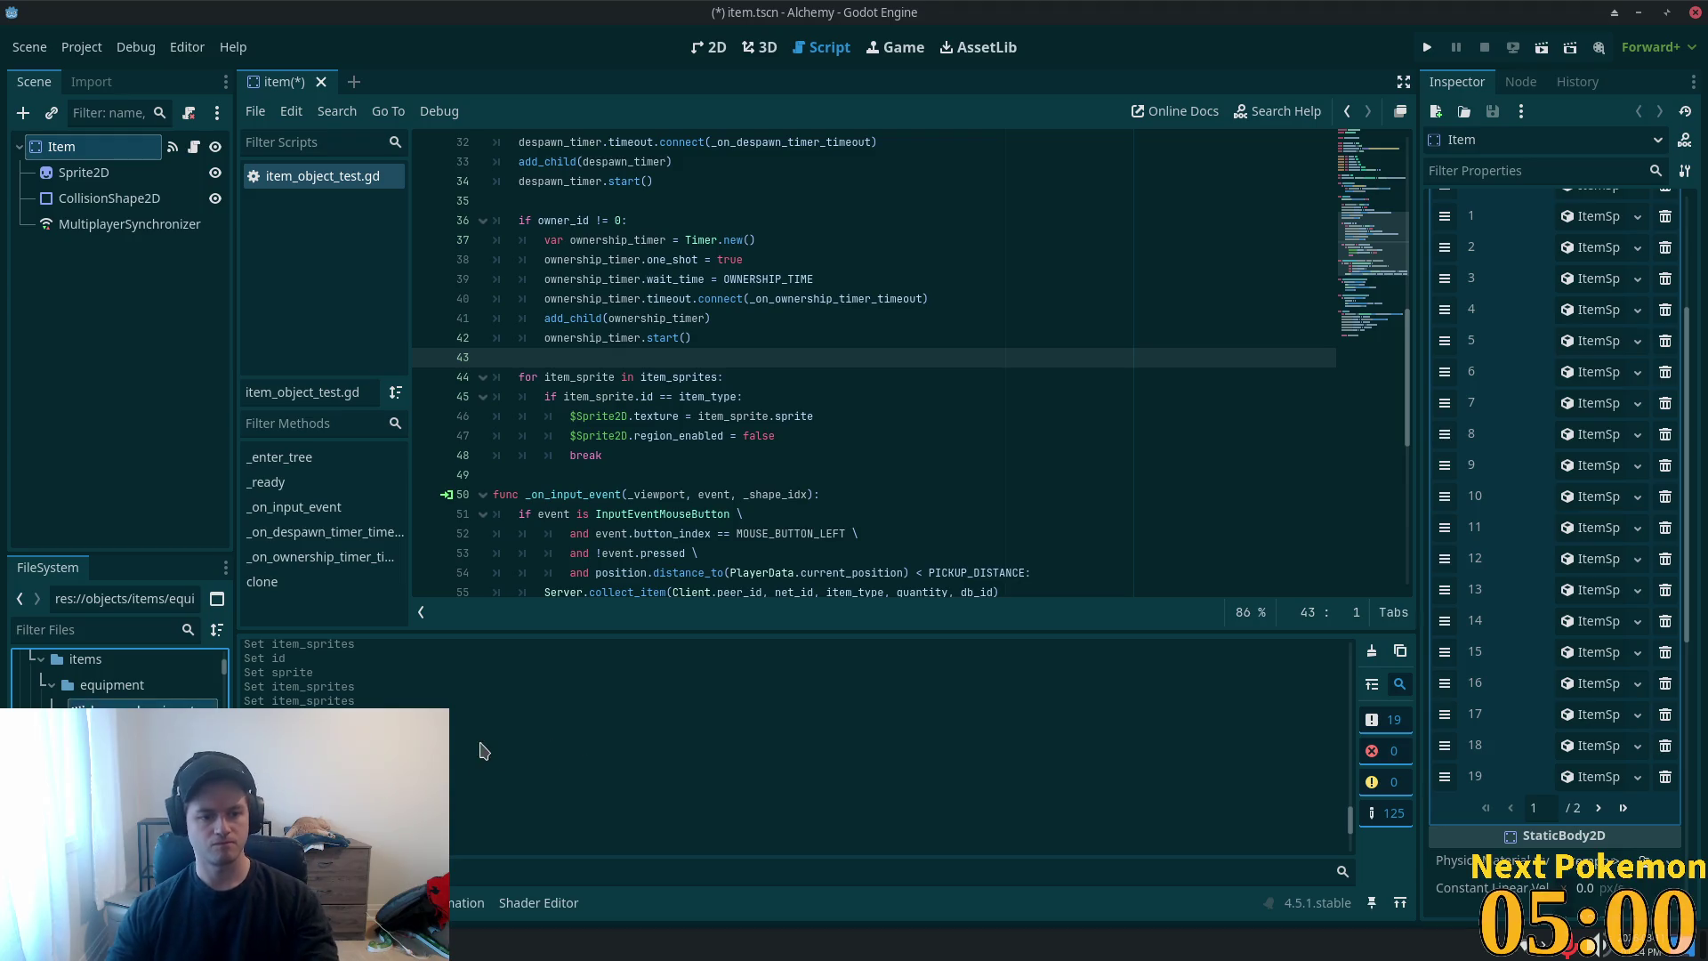
key("Delete")
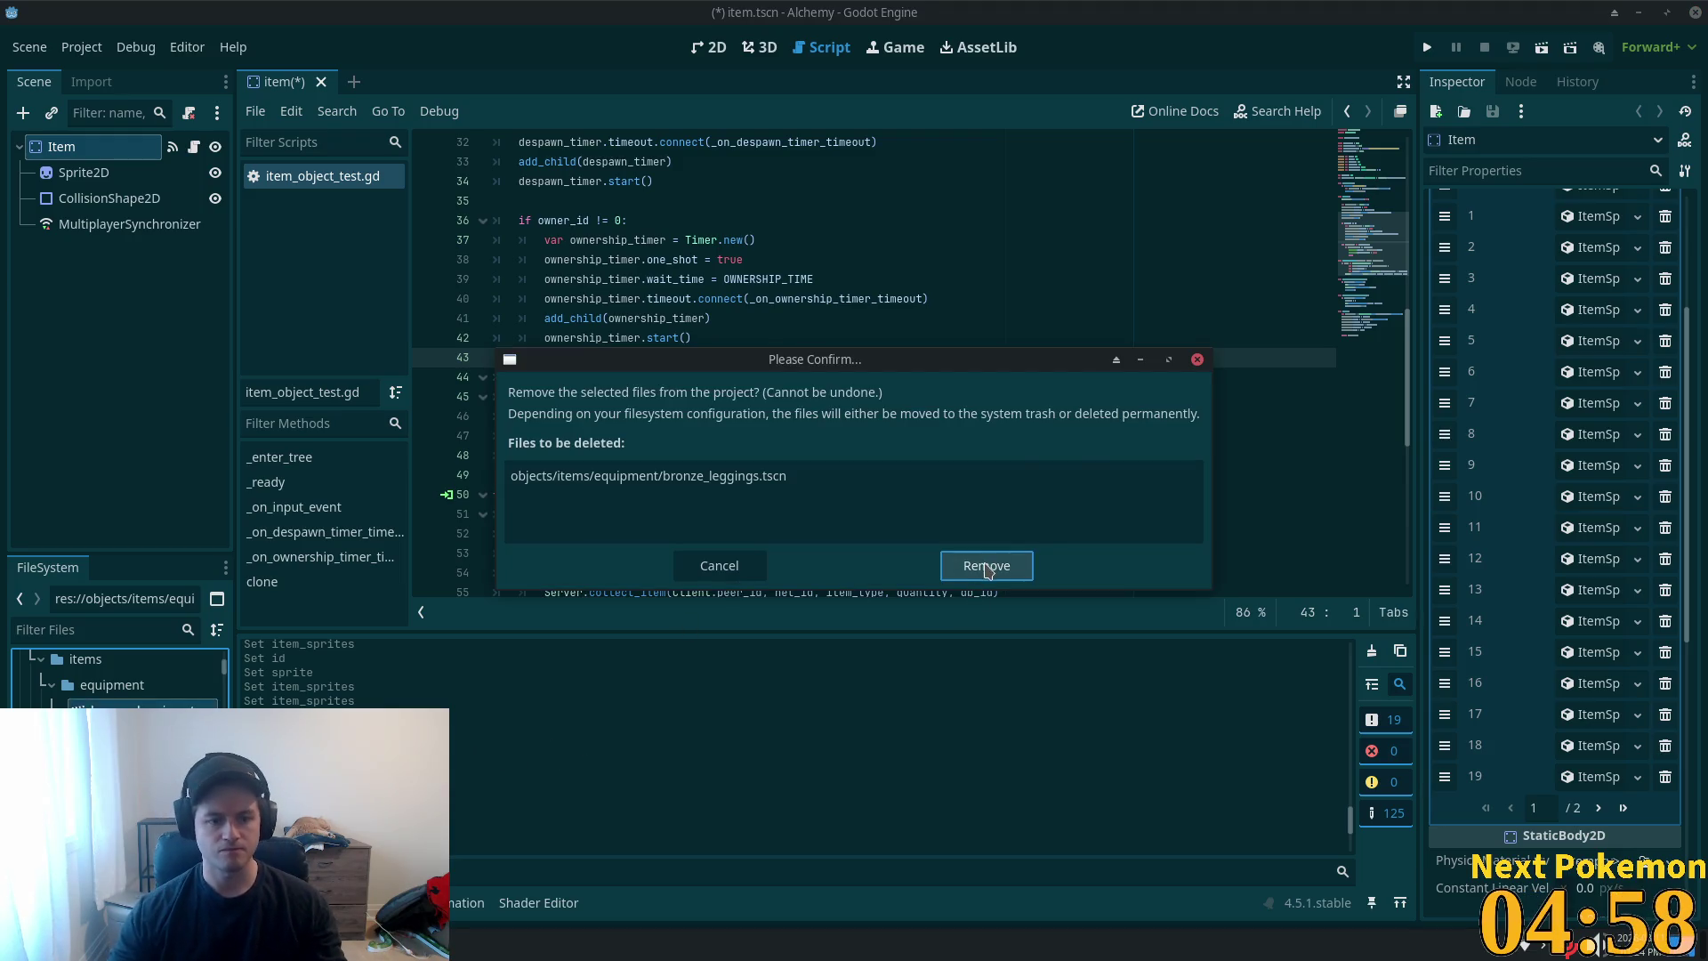
left_click(986, 566)
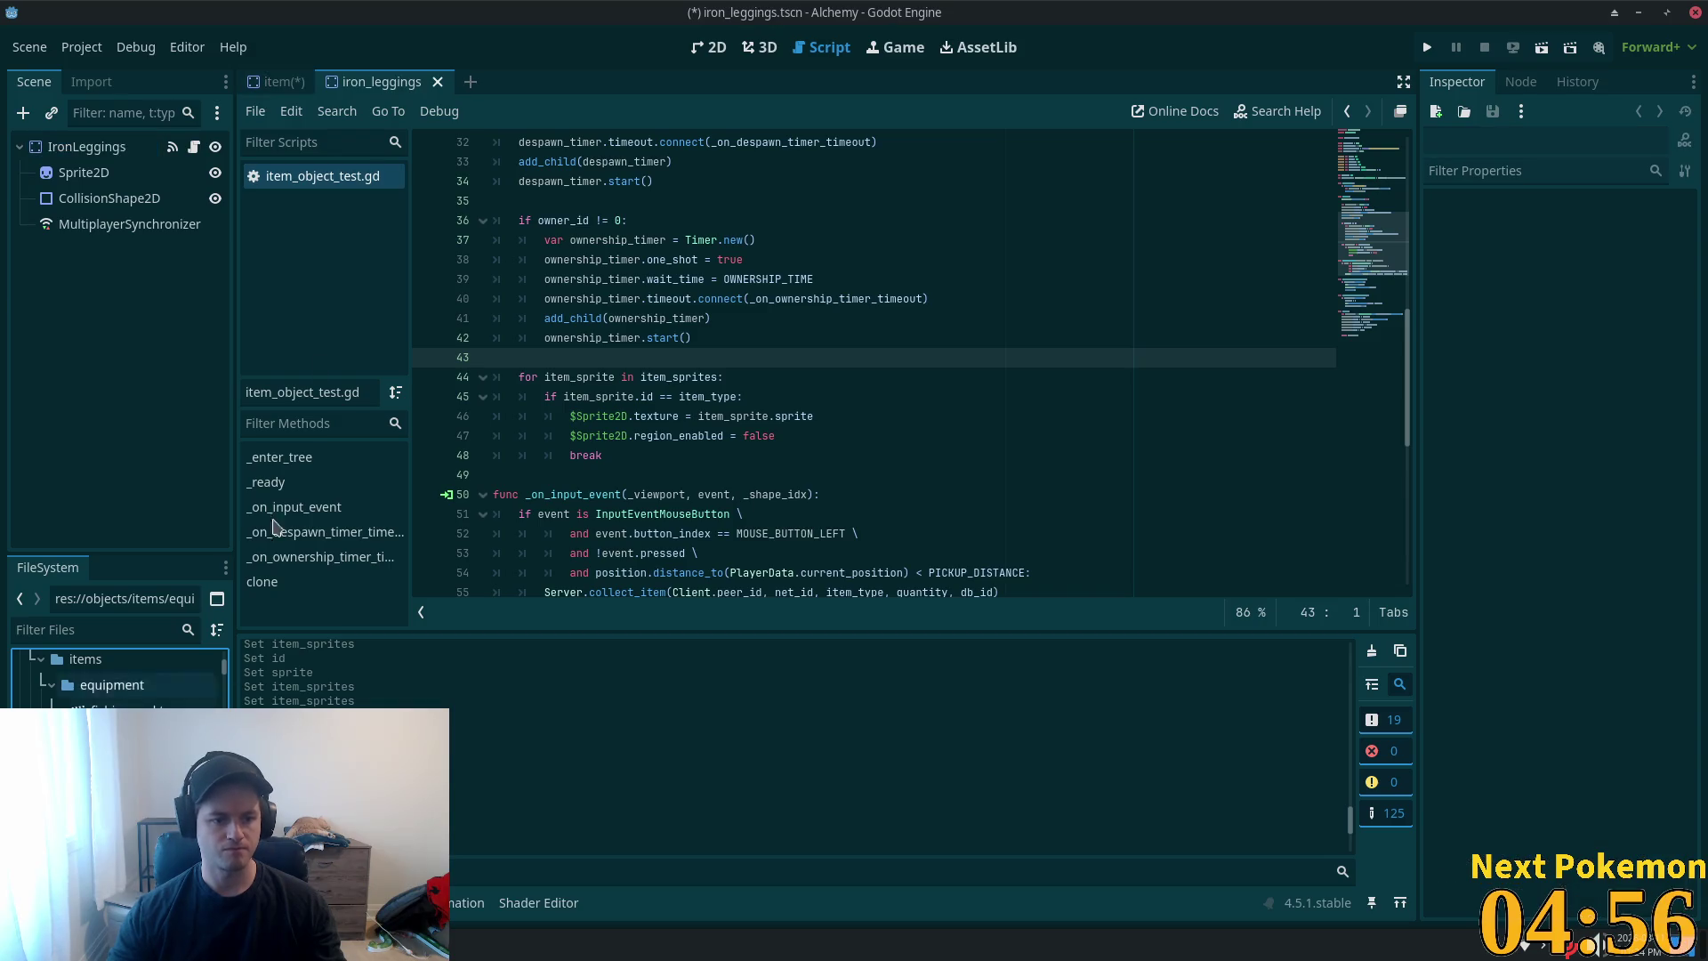
- Check the IronLeggings item type, then append a new ItemSprite as item_sprites entry 26
left_click(137, 154)
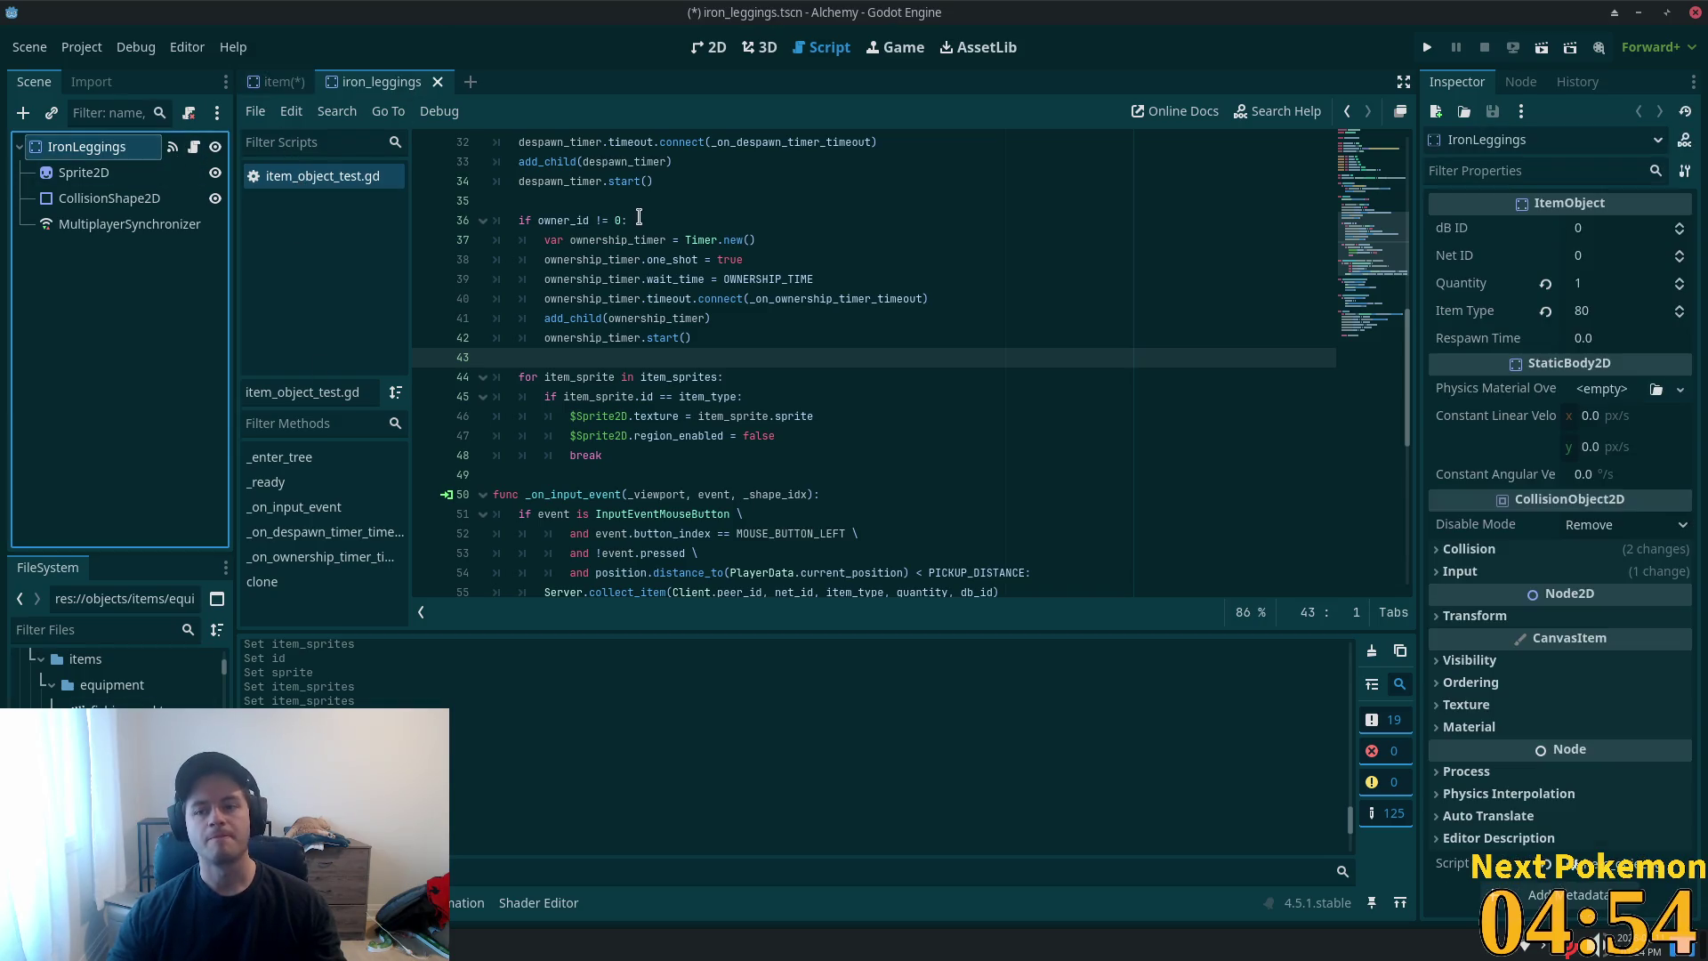
left_click(276, 82)
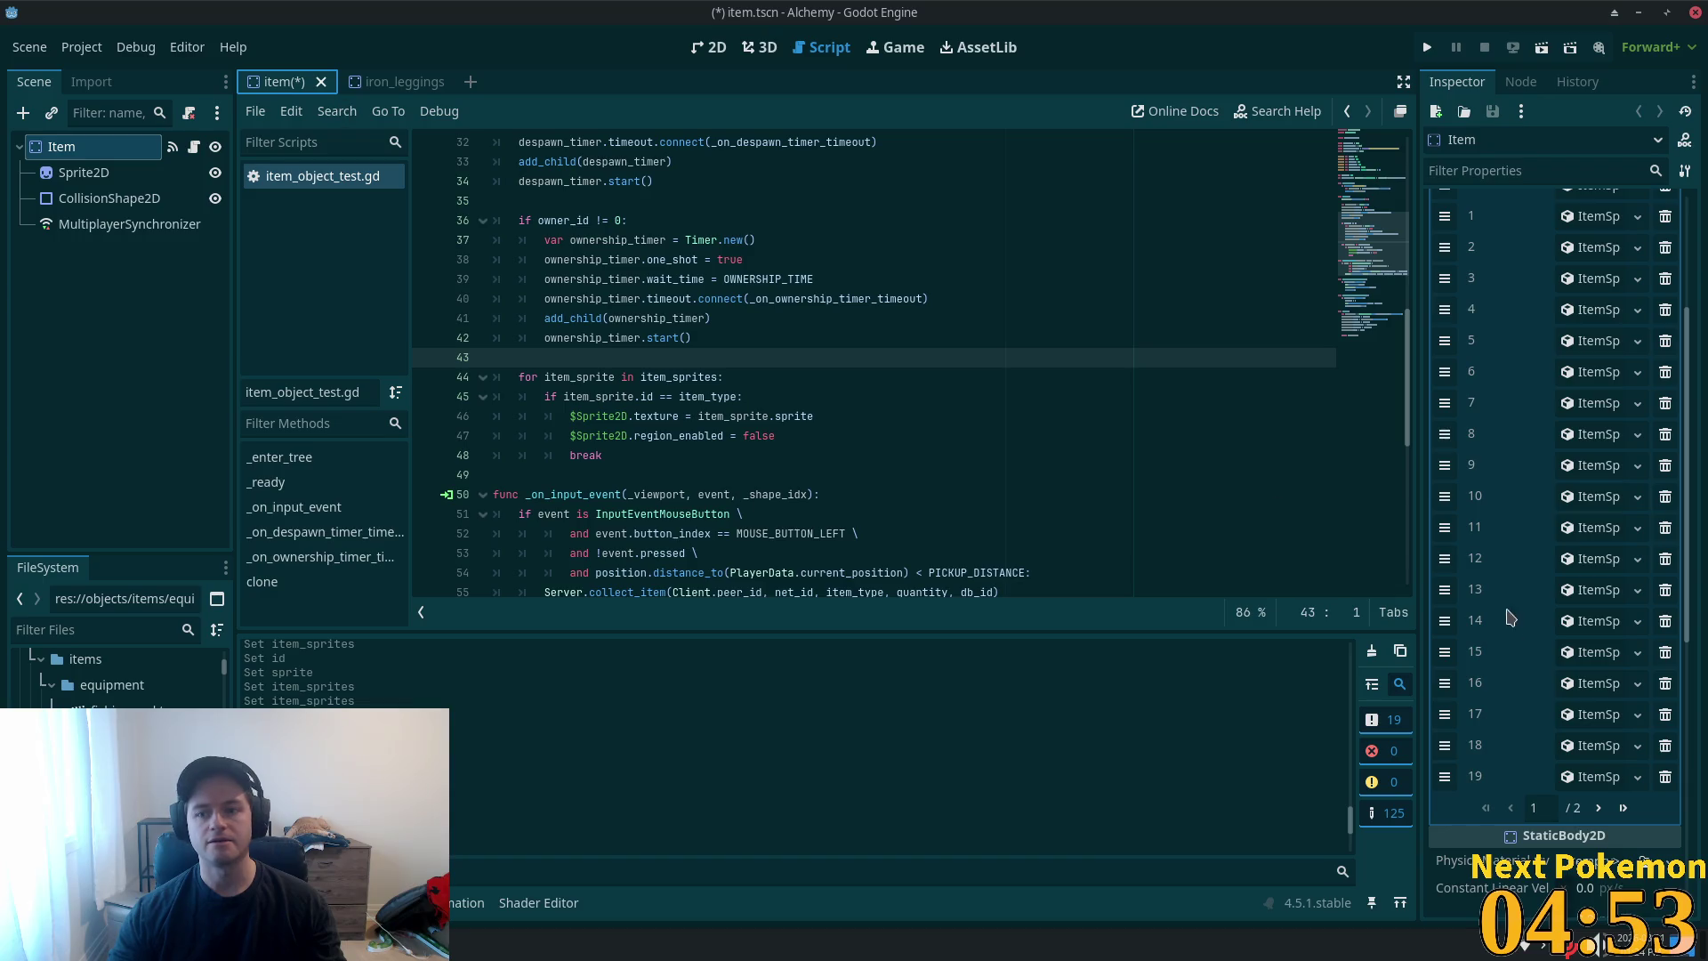
left_click(1623, 808)
scroll(1610, 667, "up", 3)
left_click(1613, 623)
left_click(1638, 616)
left_click(1592, 672)
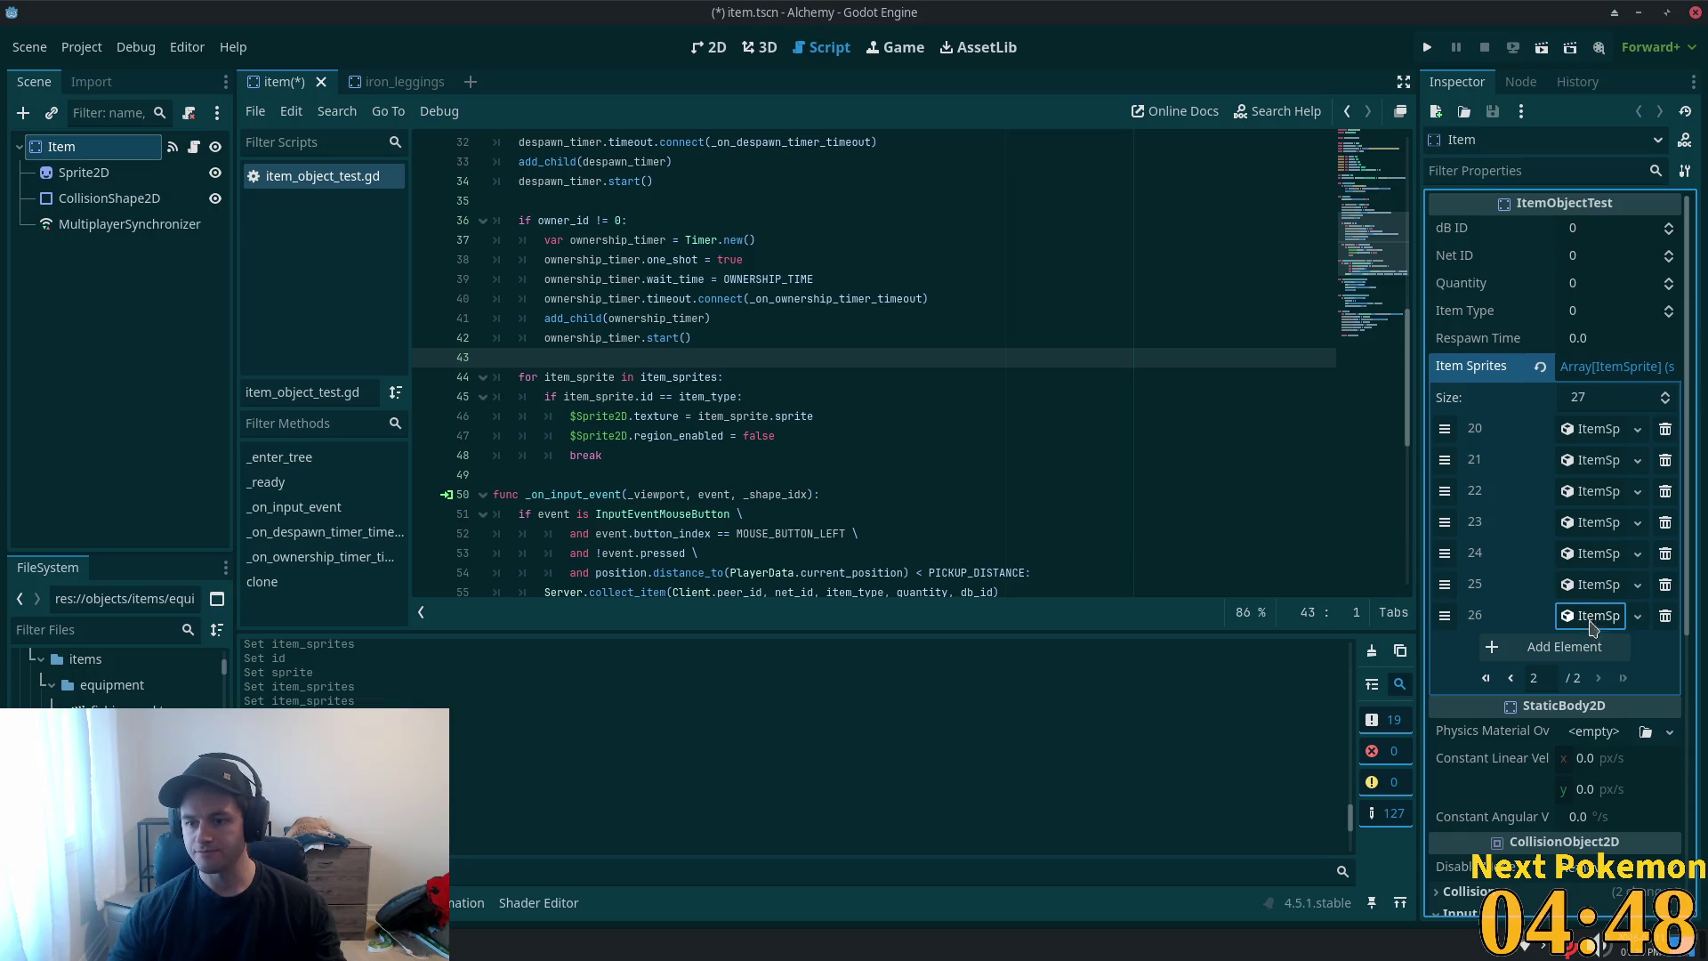
- Set entry 26's ID to 80 and paste the atlas sprite as a unique copy
left_click(1592, 616)
left_click(1599, 647)
type("80")
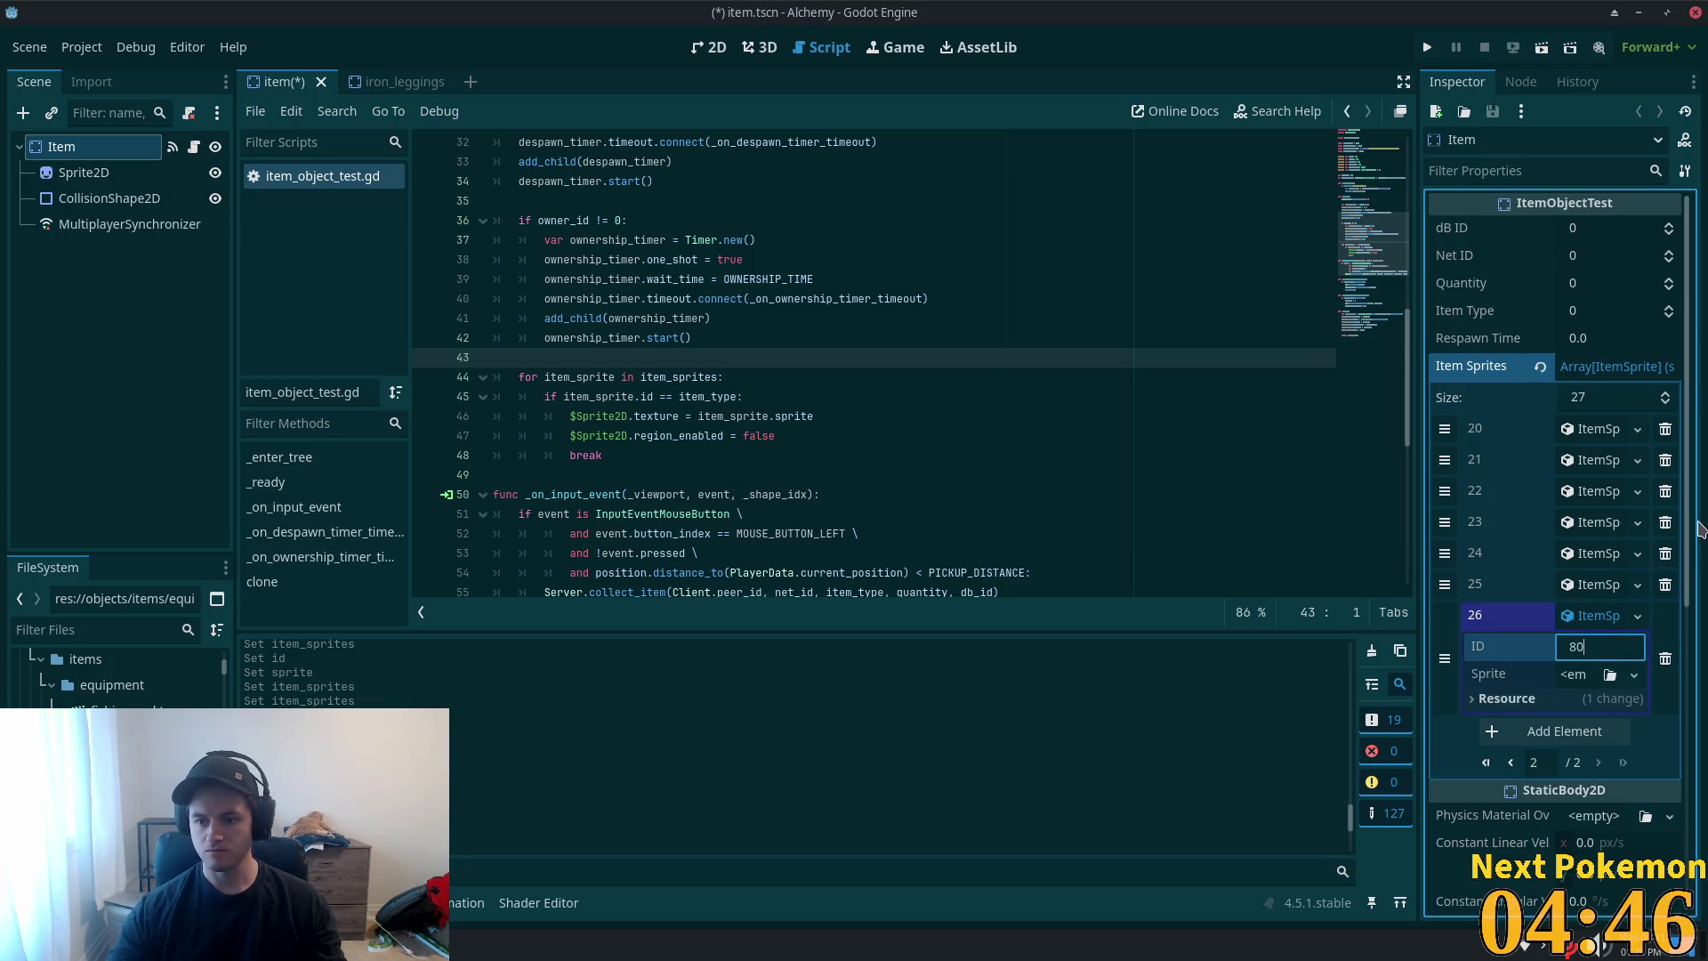
left_click(1633, 675)
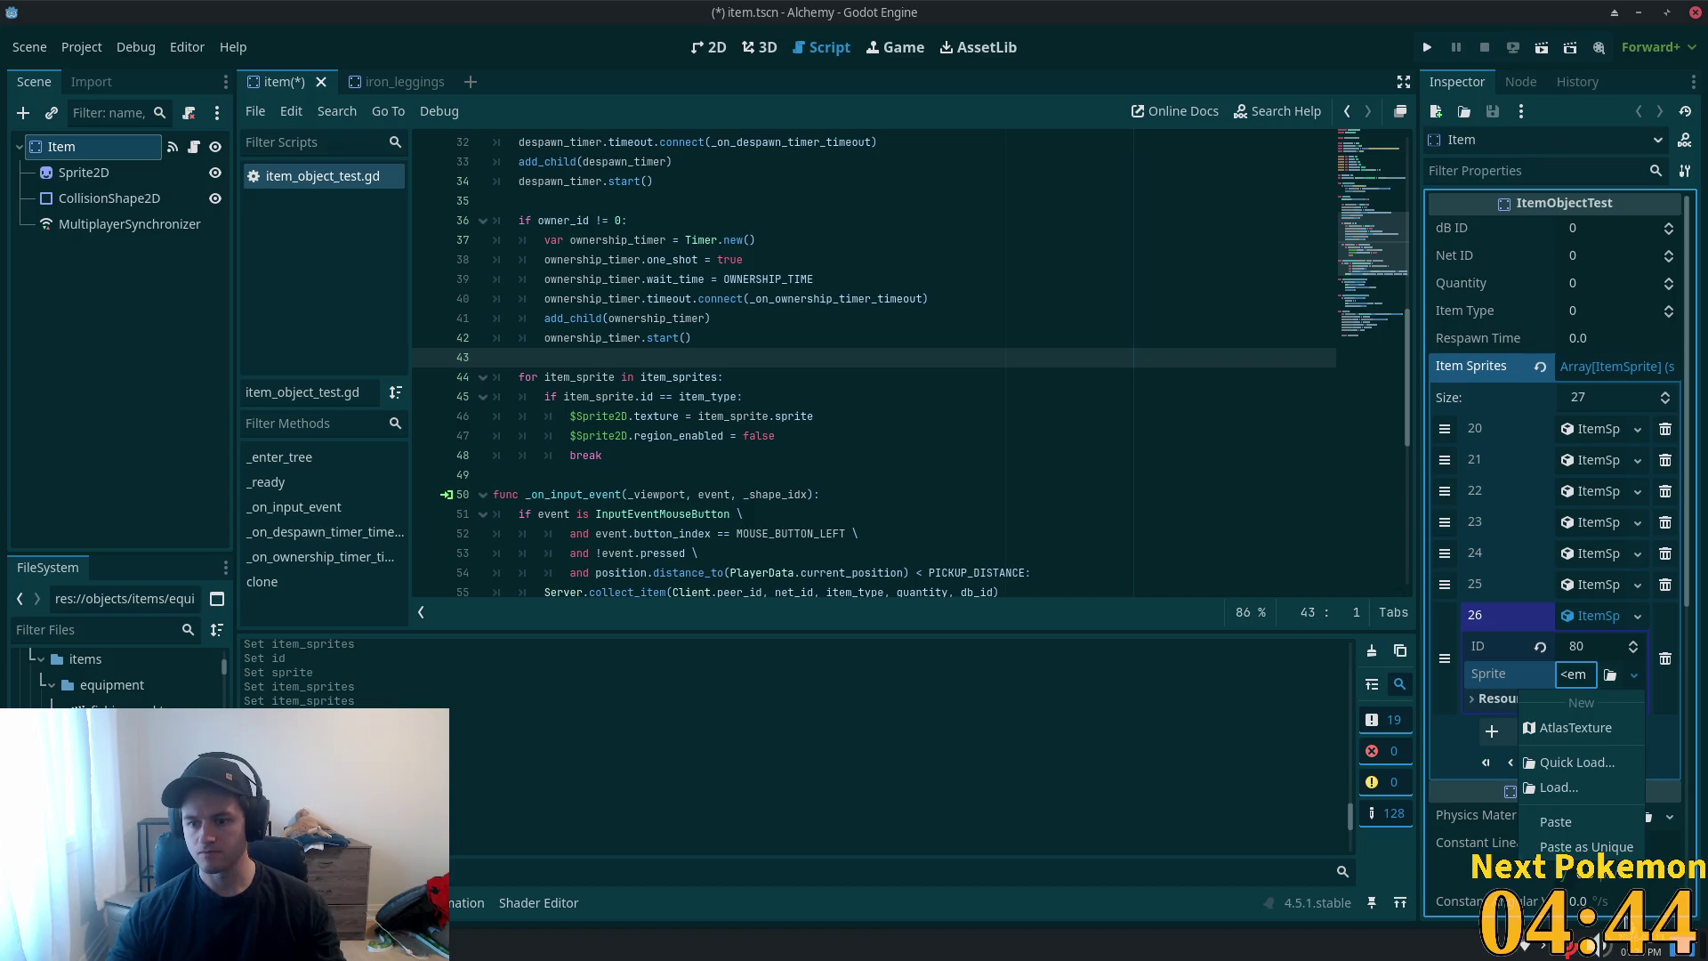
left_click(1586, 846)
left_click(930, 643)
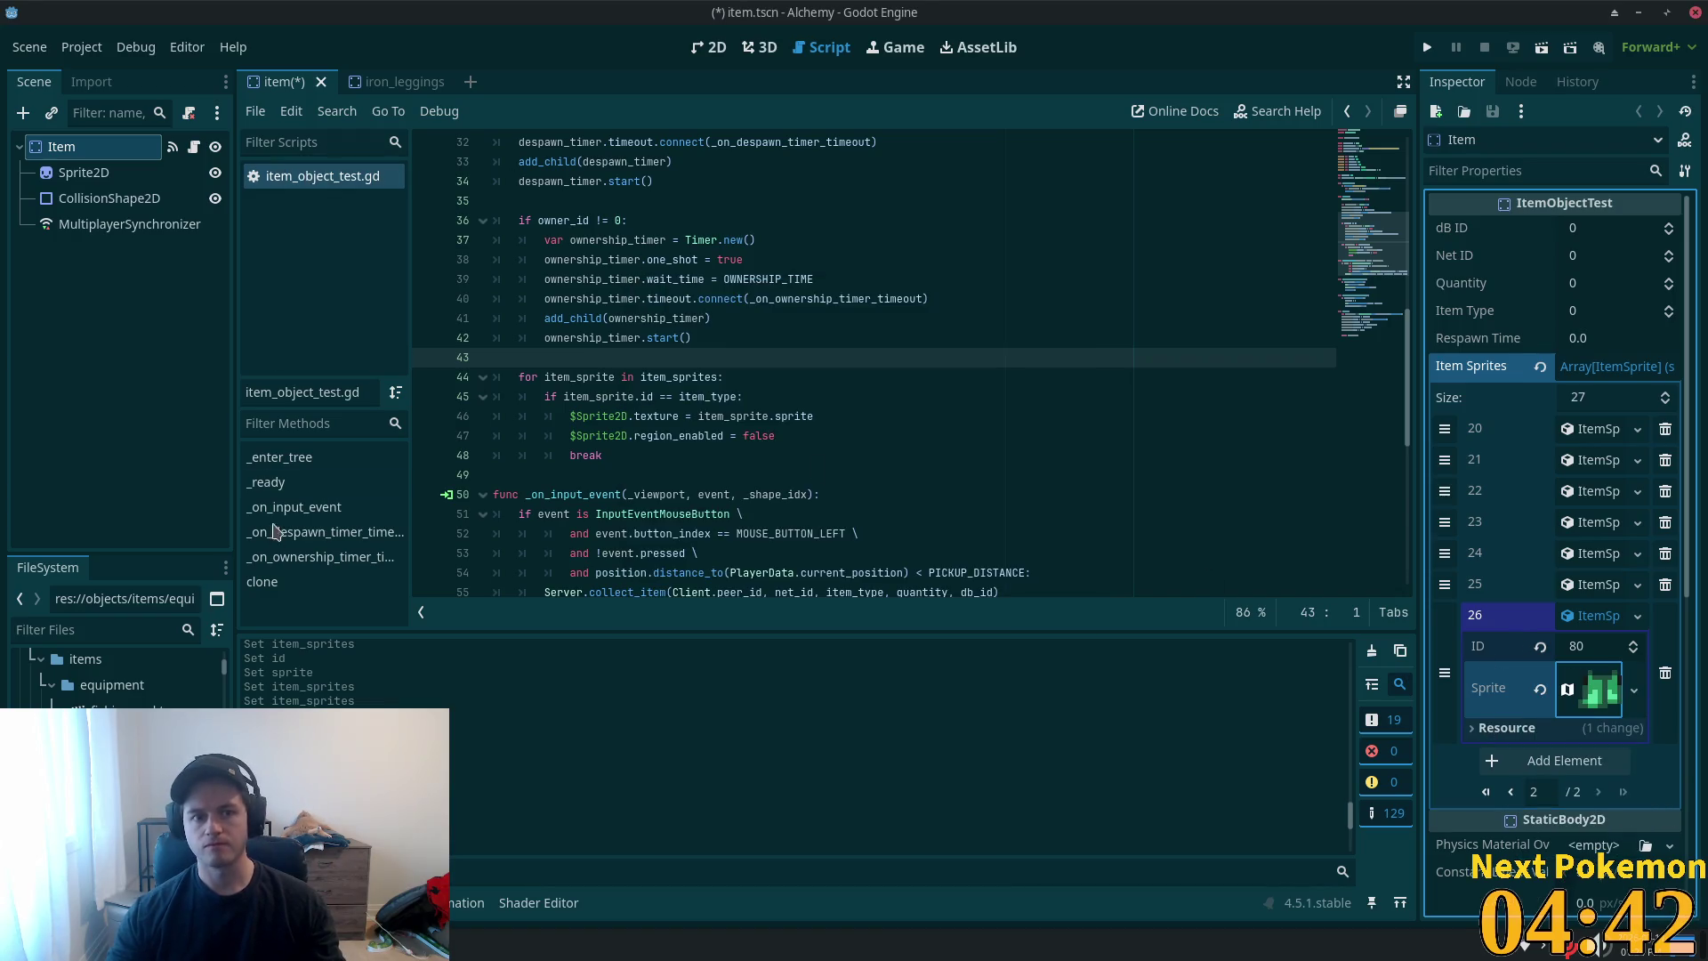
- Close iron_leggings.tscn and delete the file from the project
left_click(428, 87)
left_click(437, 83)
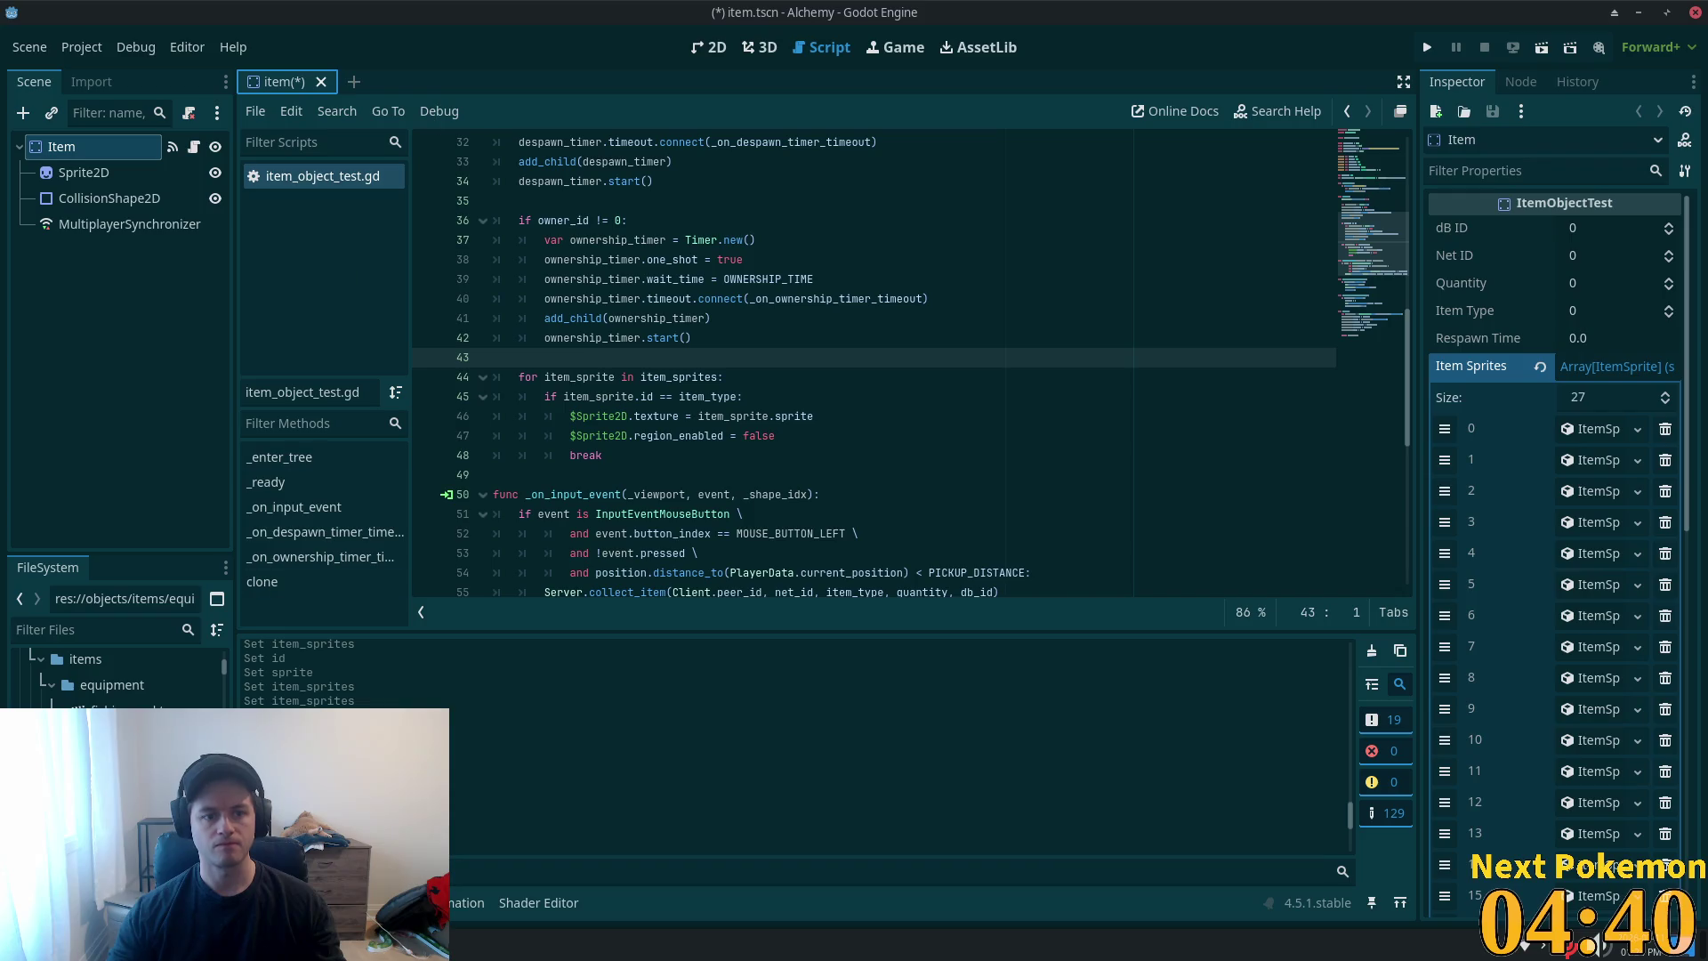
left_click(134, 663)
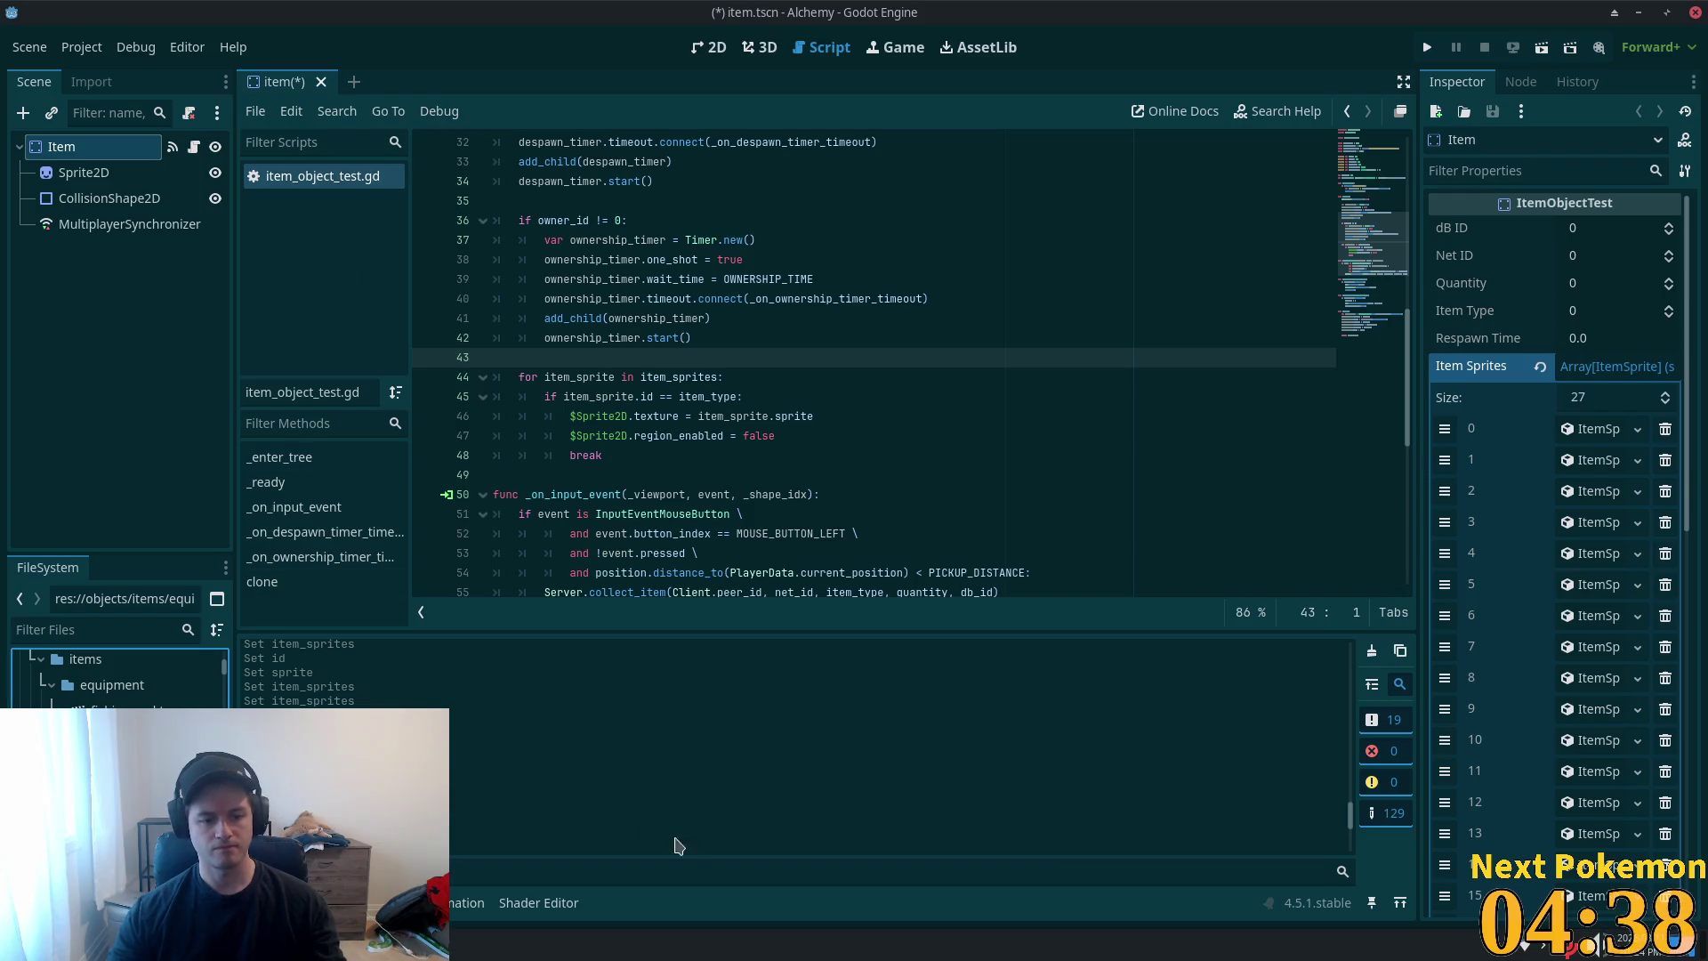
key("Delete")
left_click(1032, 562)
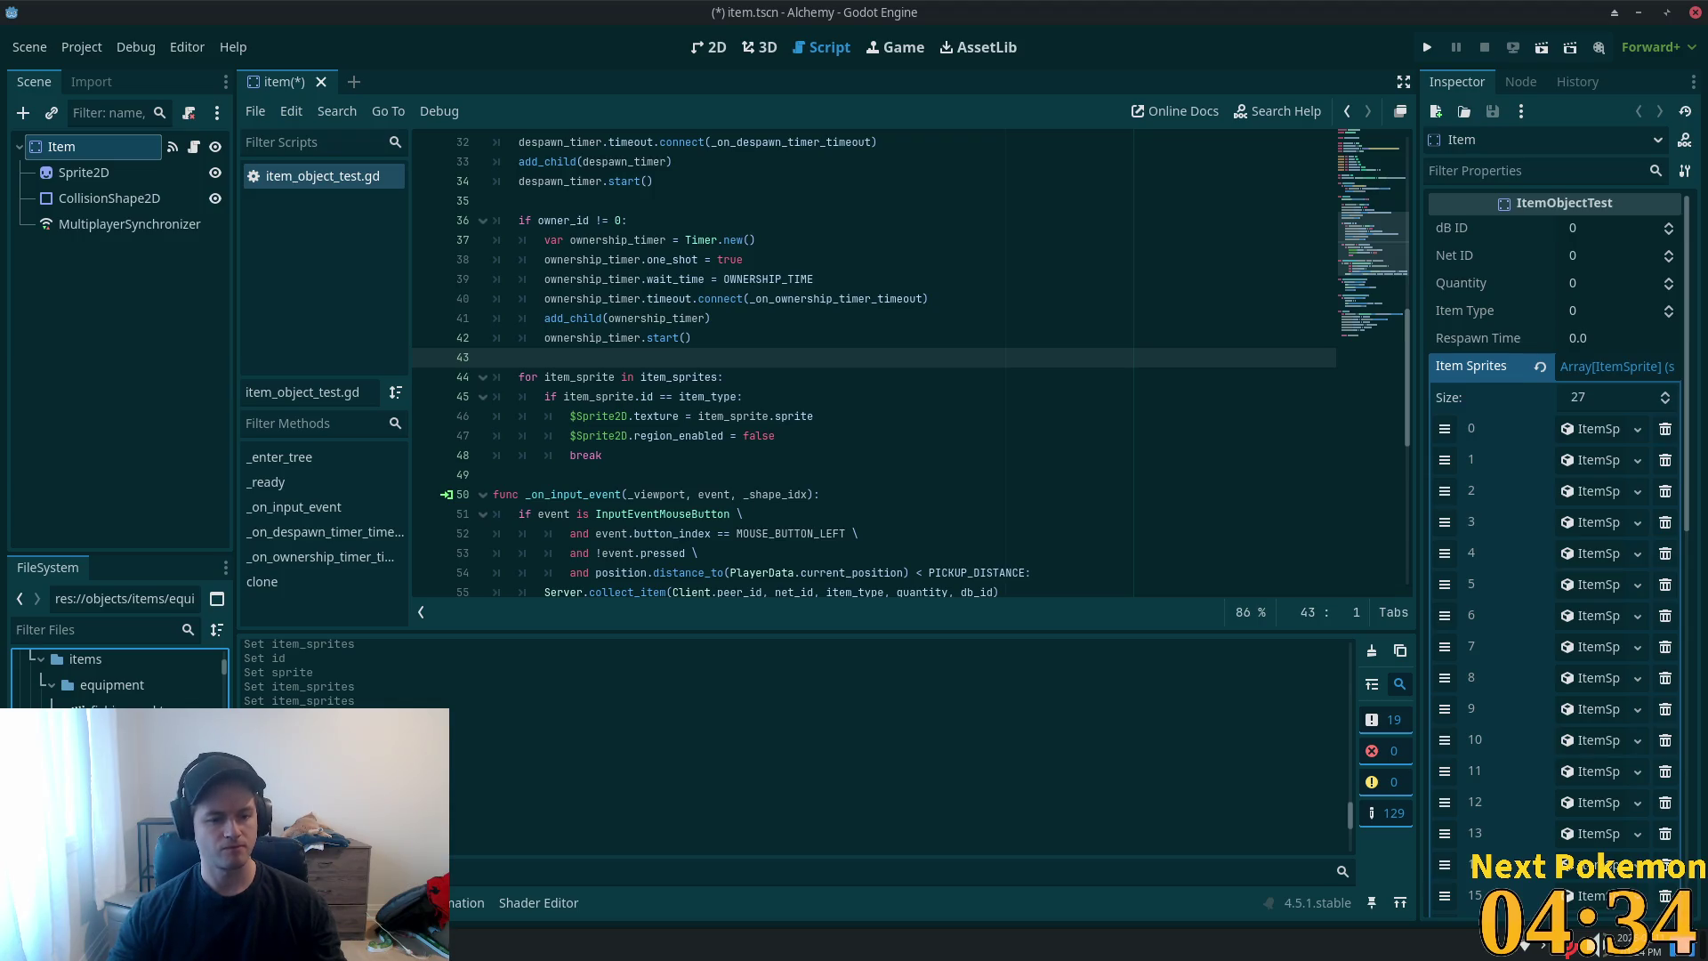
- Open leather_leggings.tscn and check the LeatherLeggings item type (57)
double_click(124, 710)
left_click(105, 173)
key("Up")
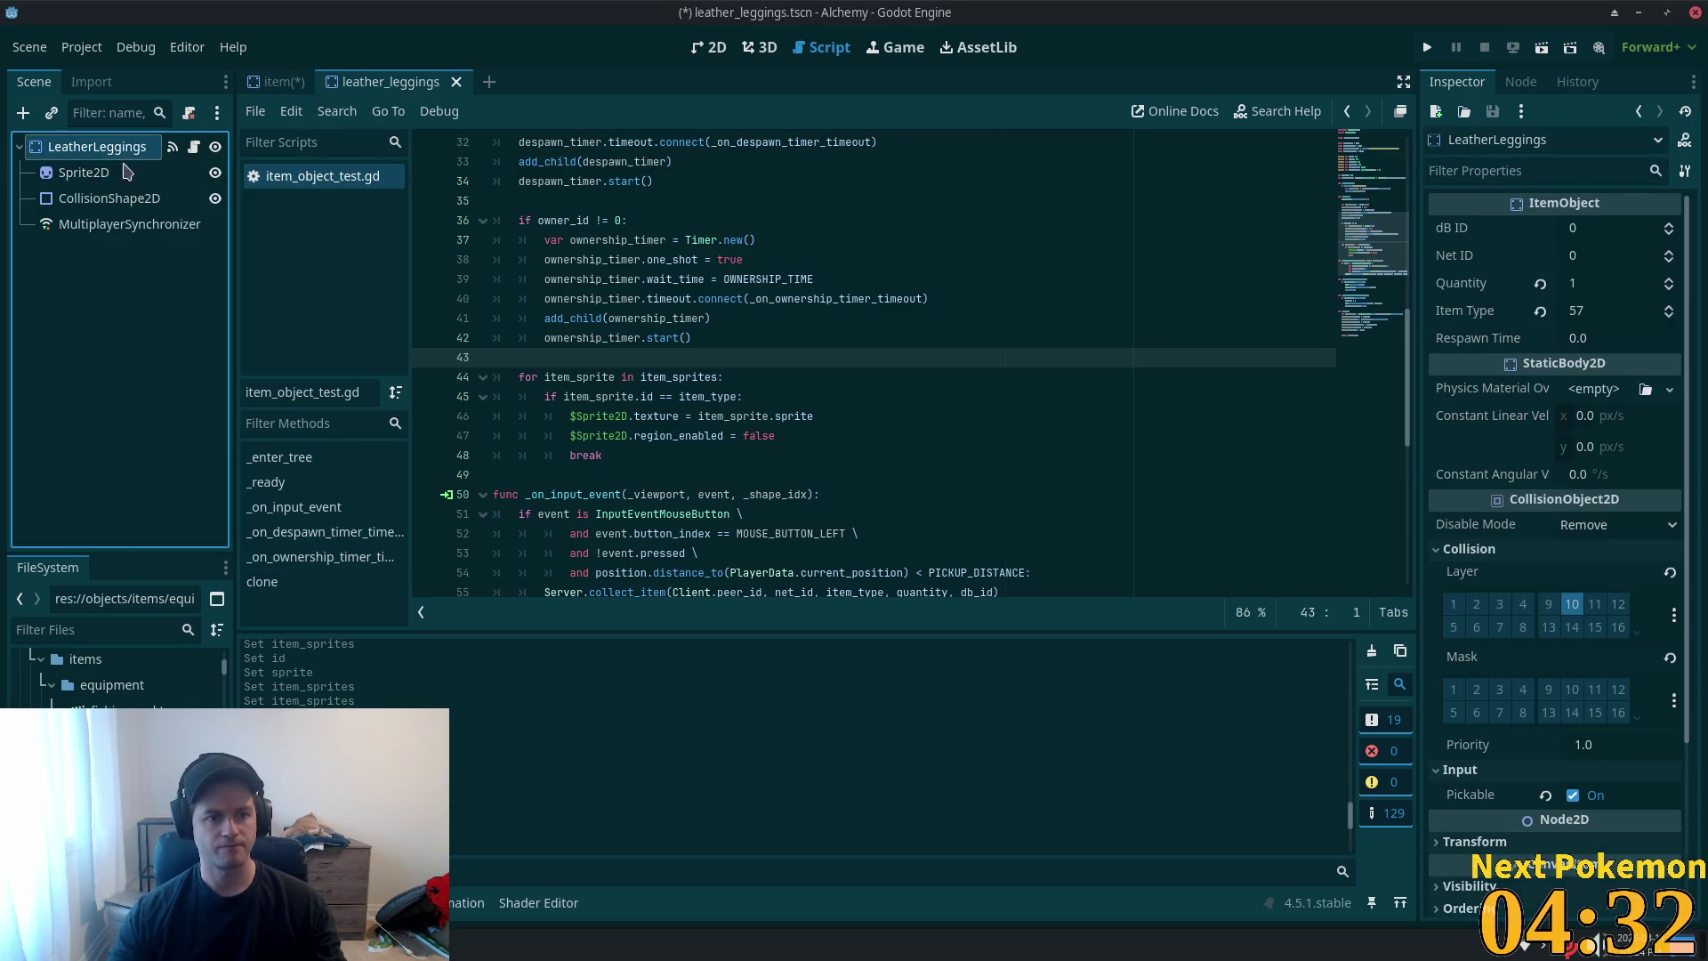
left_click(276, 81)
- On the last item_sprites page, append a new ItemSprite as entry 27
scroll(1616, 861, "down", 5)
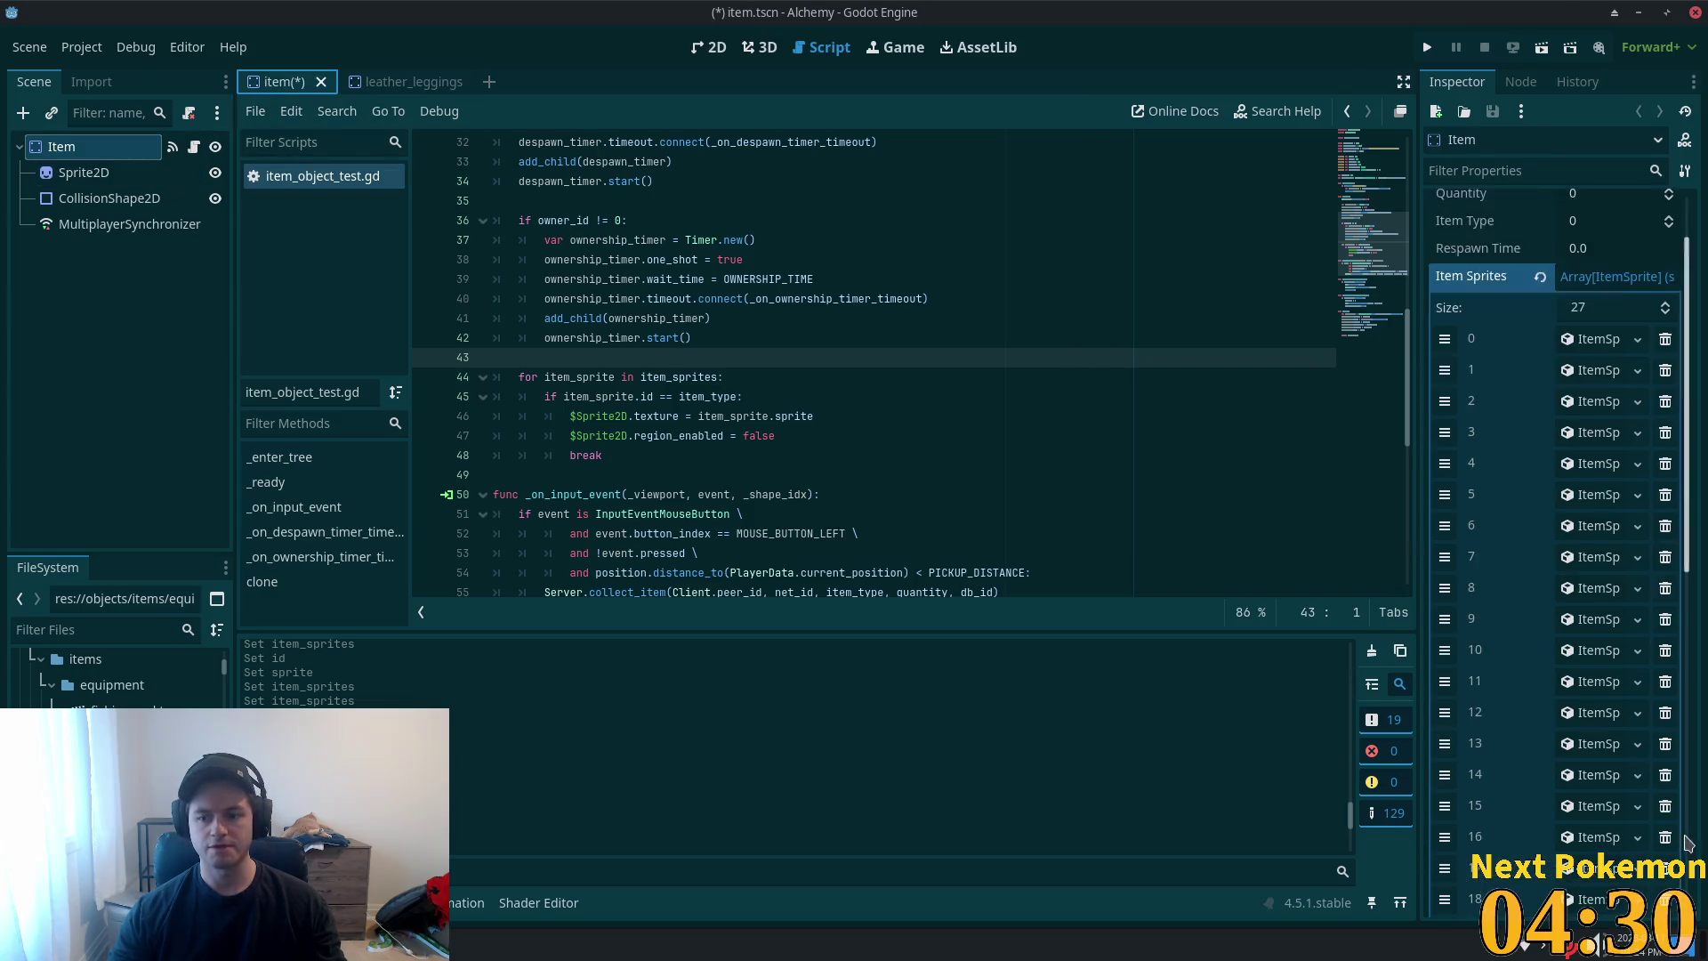
left_click(1623, 871)
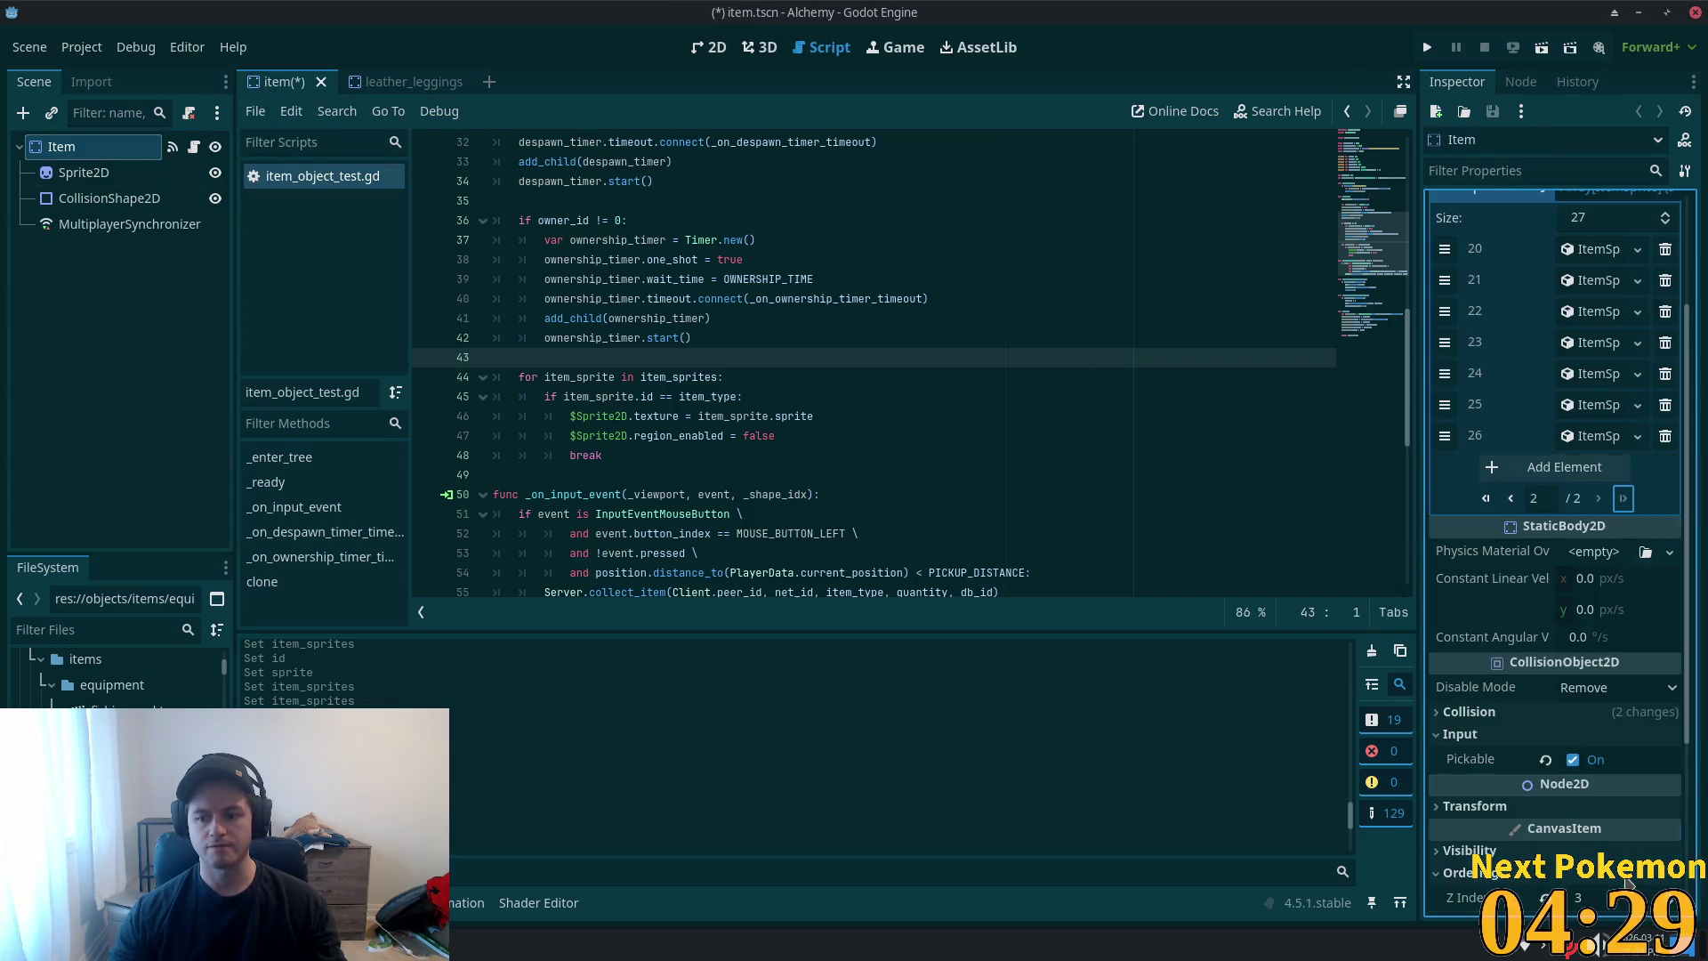
left_click(1552, 466)
left_click(1577, 467)
left_click(1595, 522)
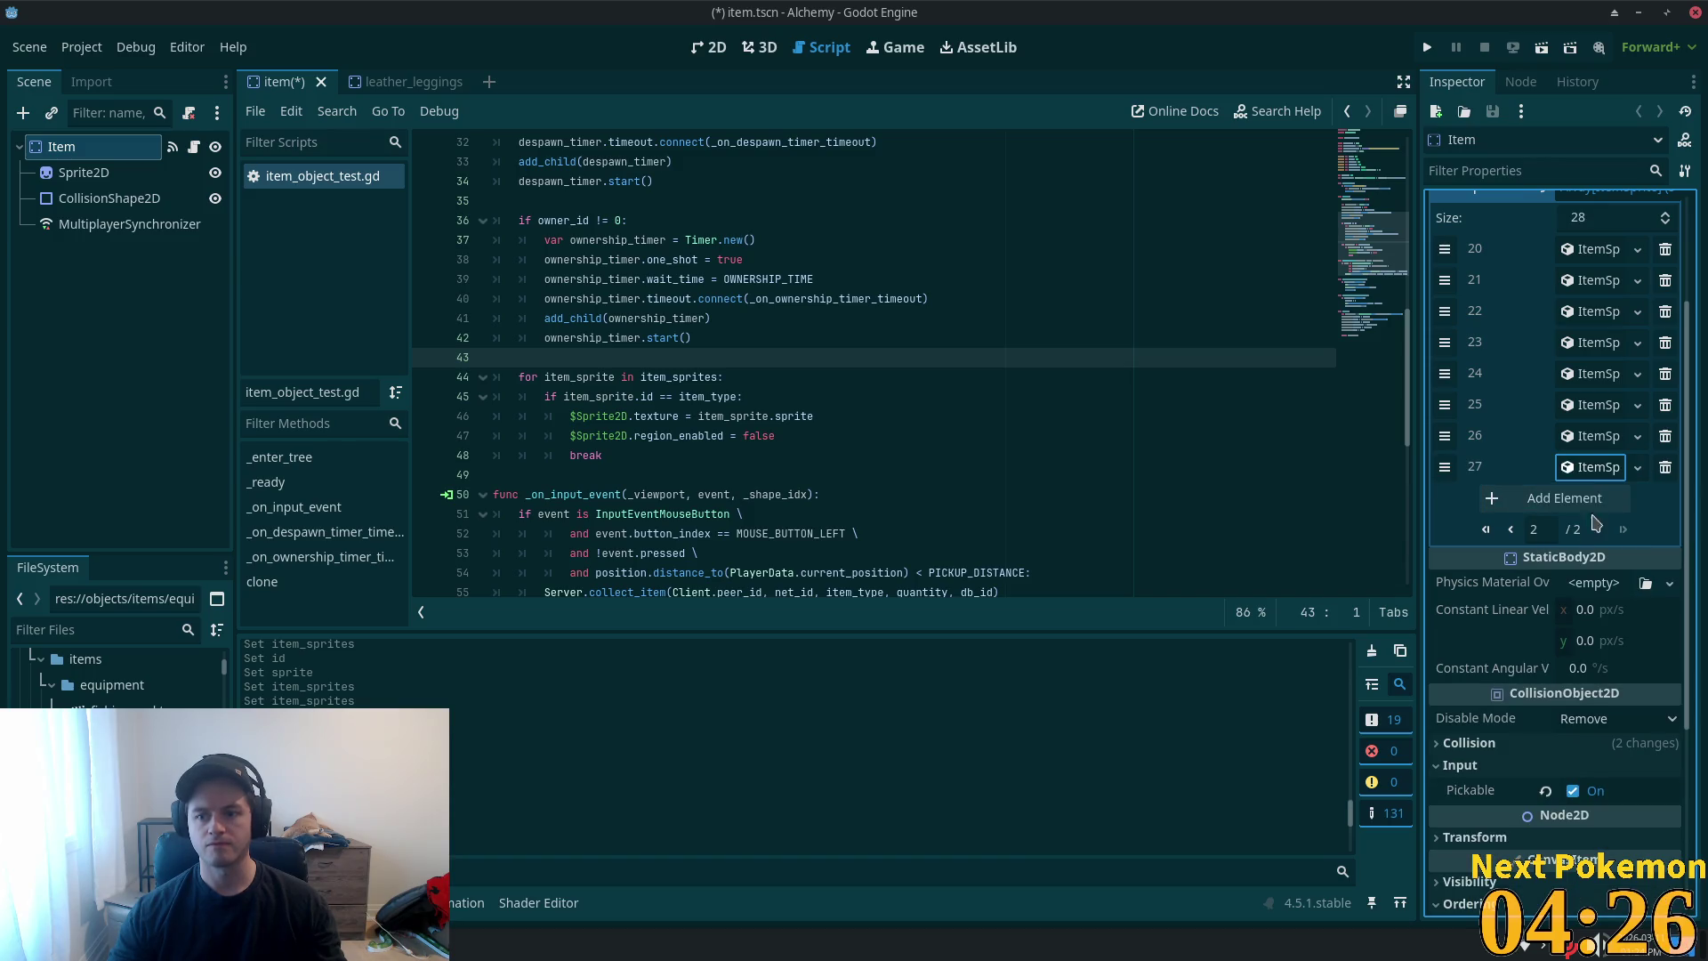
left_click(1585, 468)
- Set entry 27's ID to 57, paste the atlas sprite as unique, and save the Item scene
left_click(1574, 496)
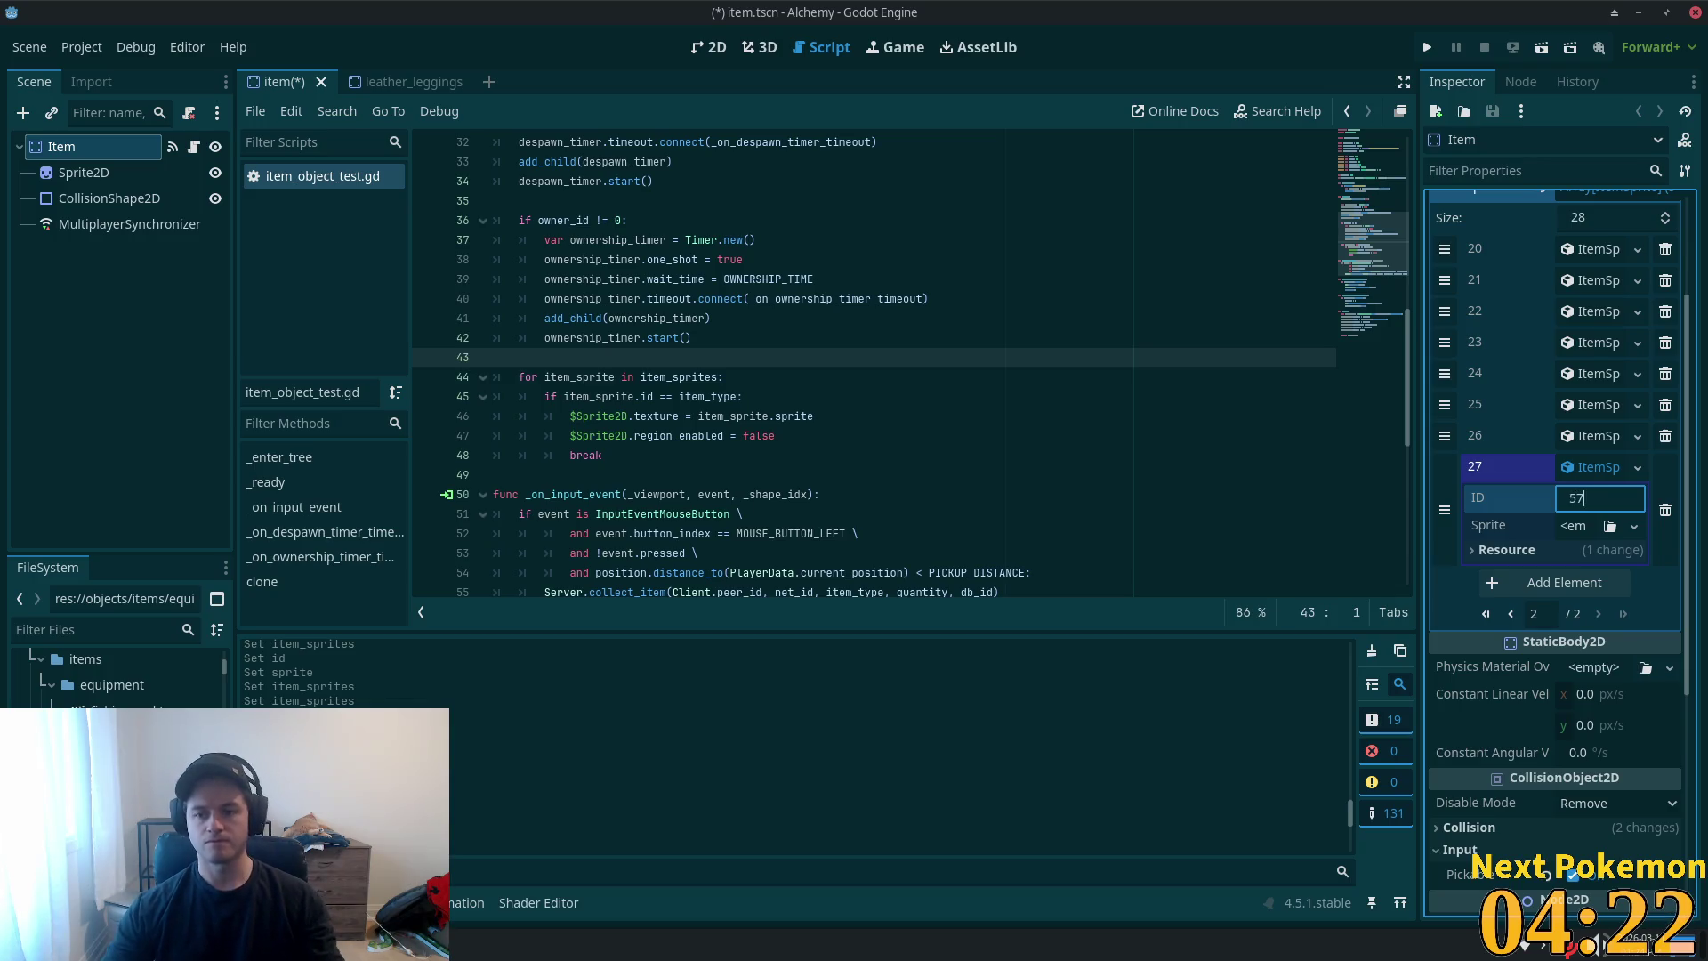
key("Tab")
left_click(1634, 526)
left_click(1564, 709)
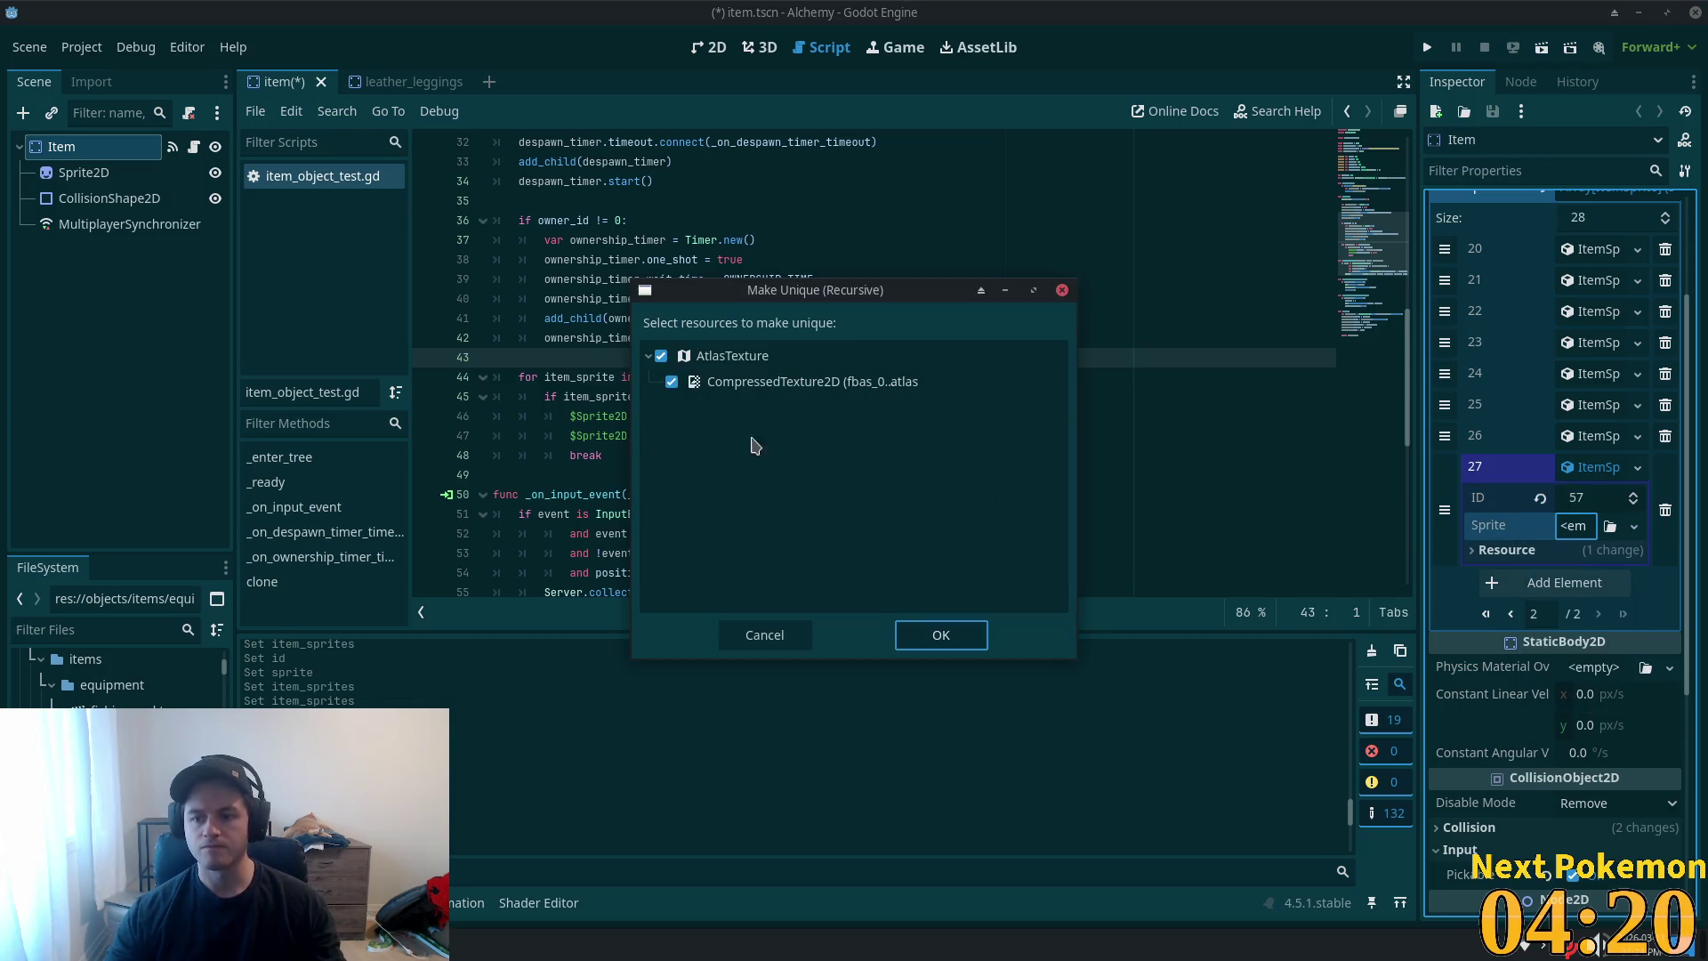
left_click(941, 635)
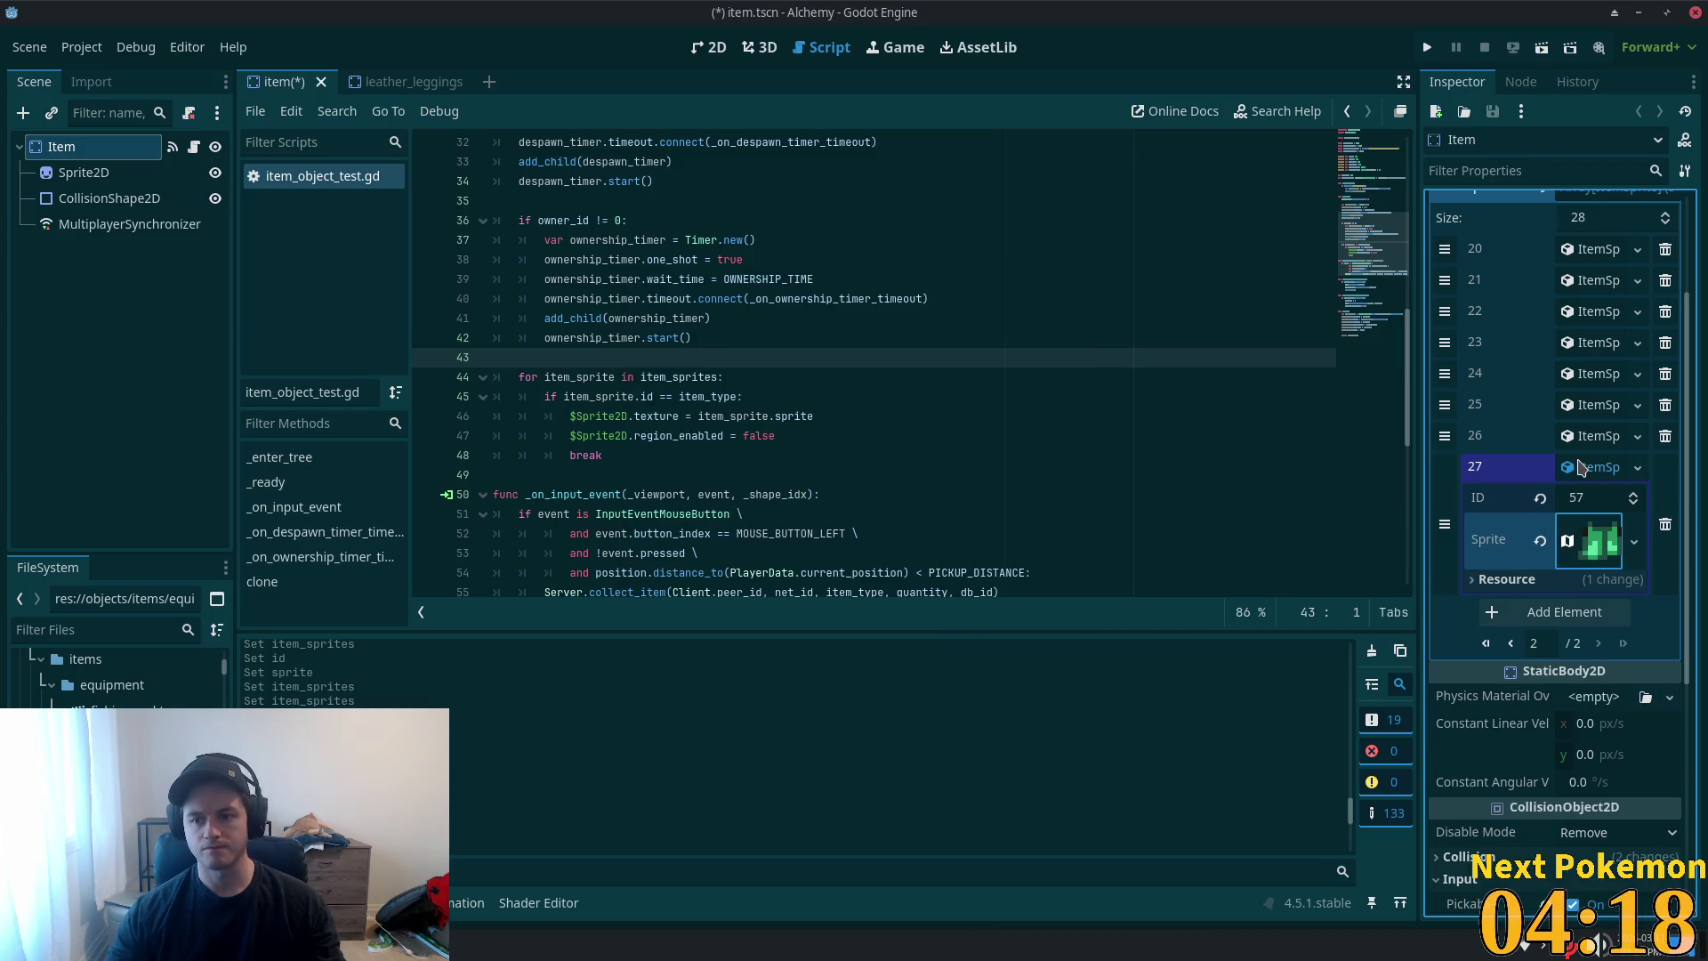
left_click(1579, 467)
key("ctrl+s")
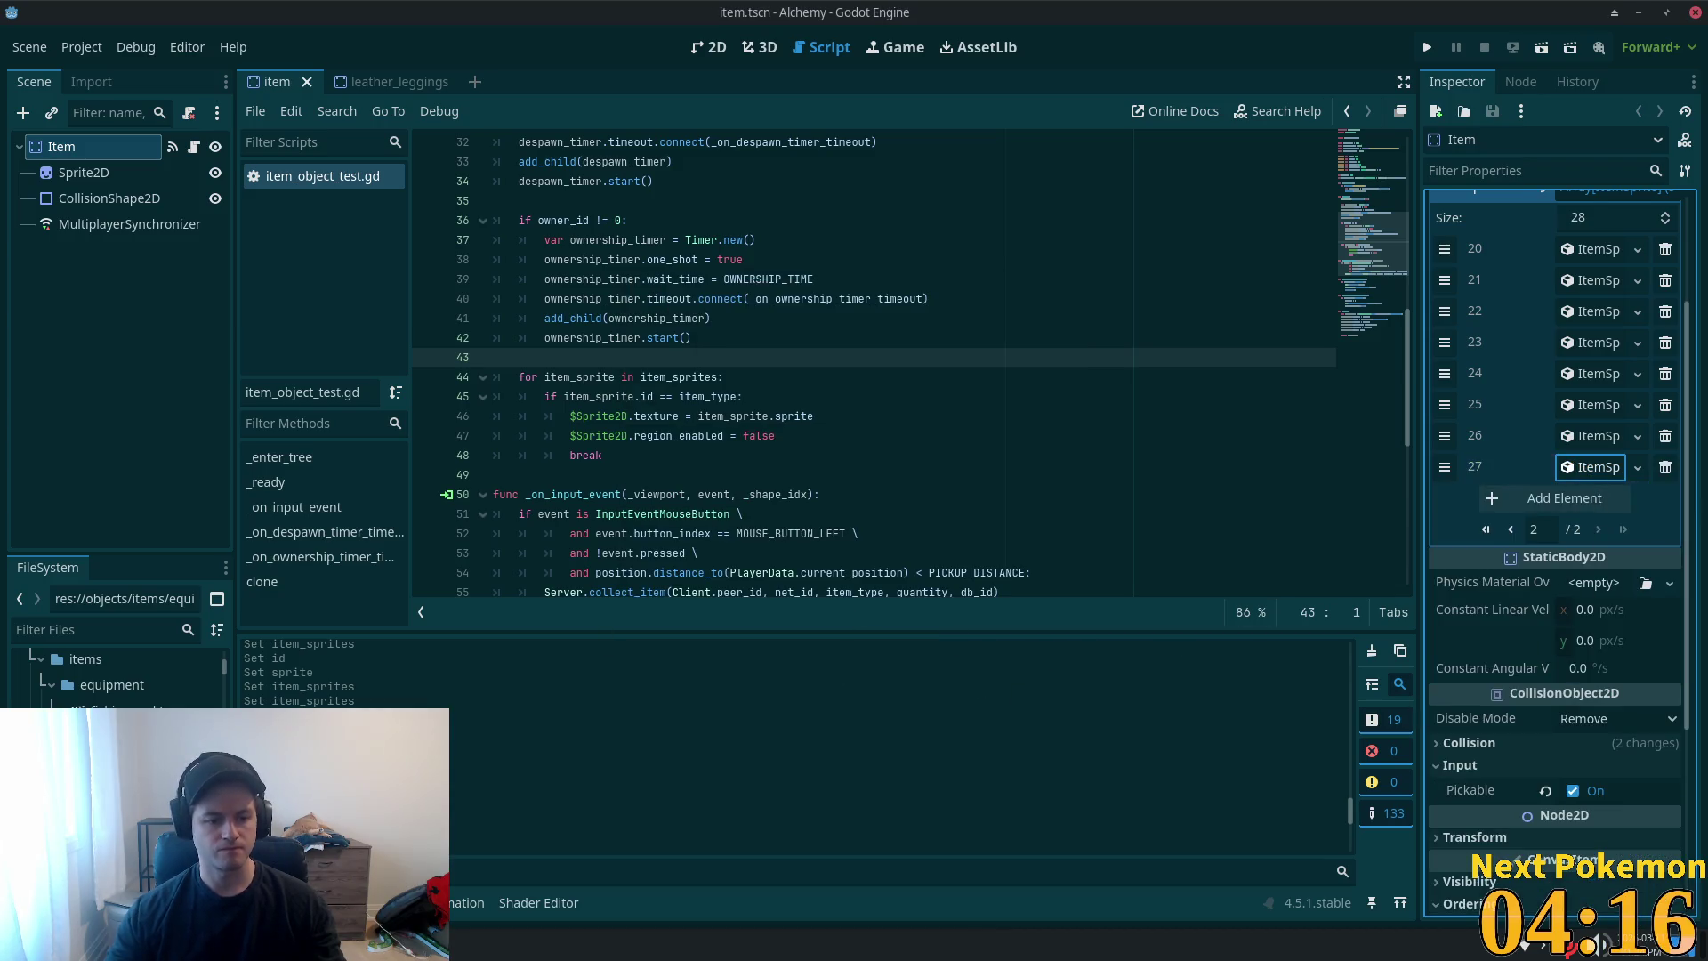
- Close and delete leather_leggings.tscn, then open mithril_leggings.tscn
left_click(401, 82)
left_click(465, 82)
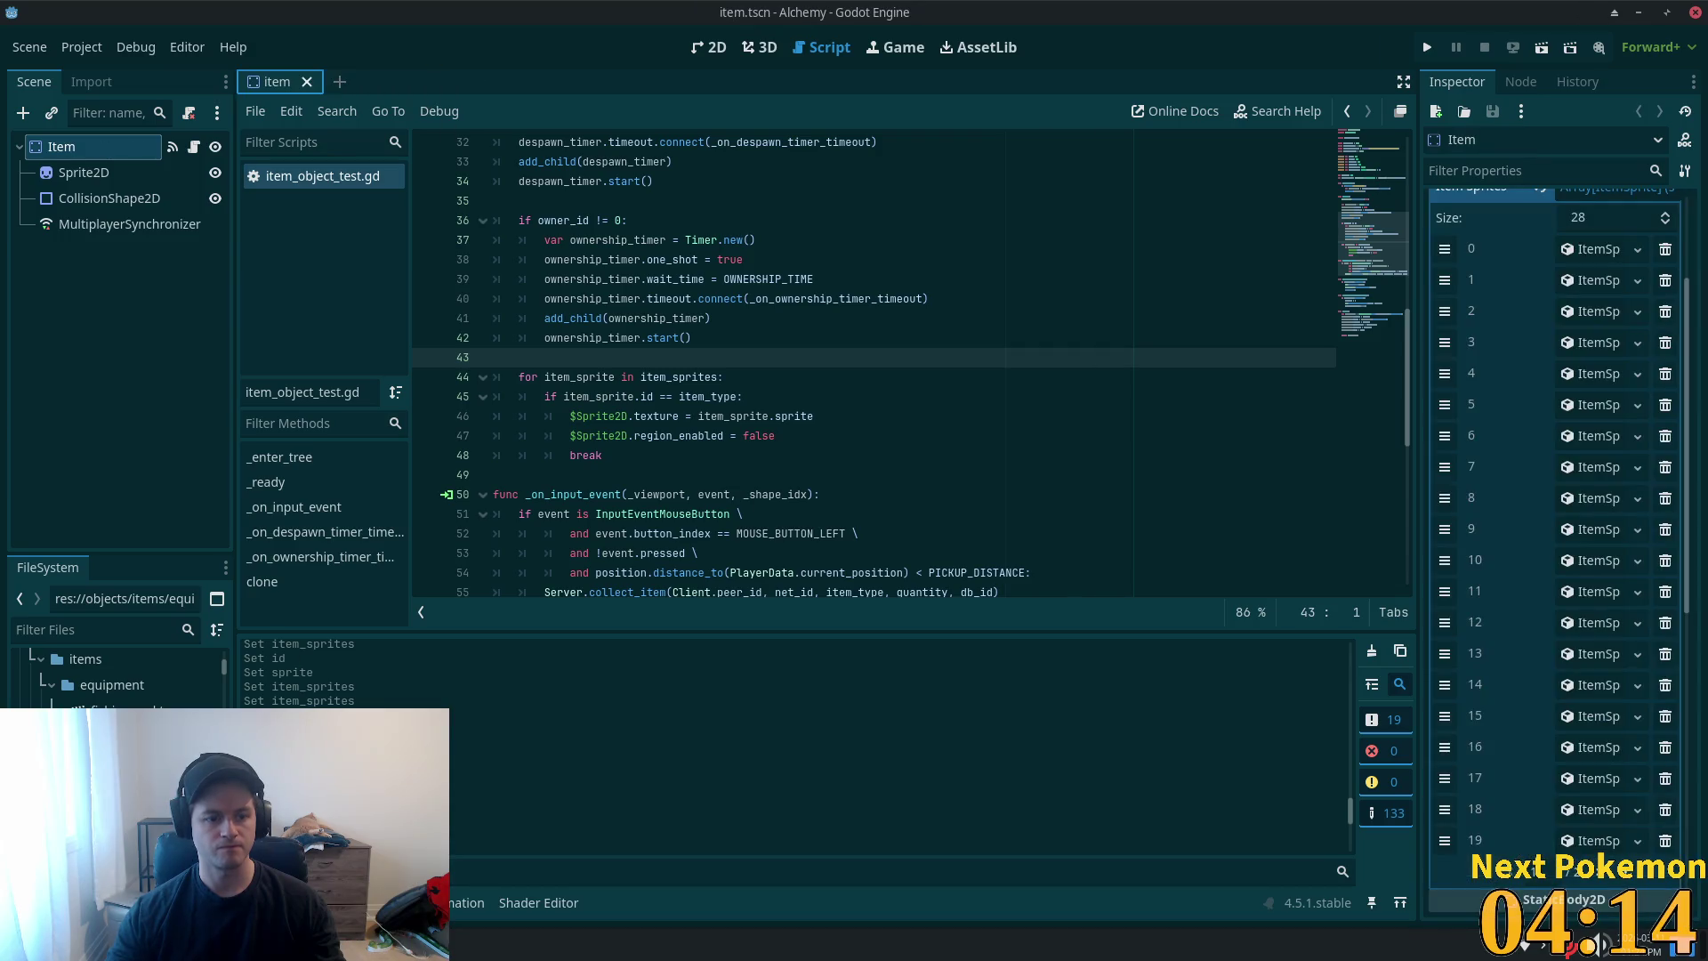
key("Delete")
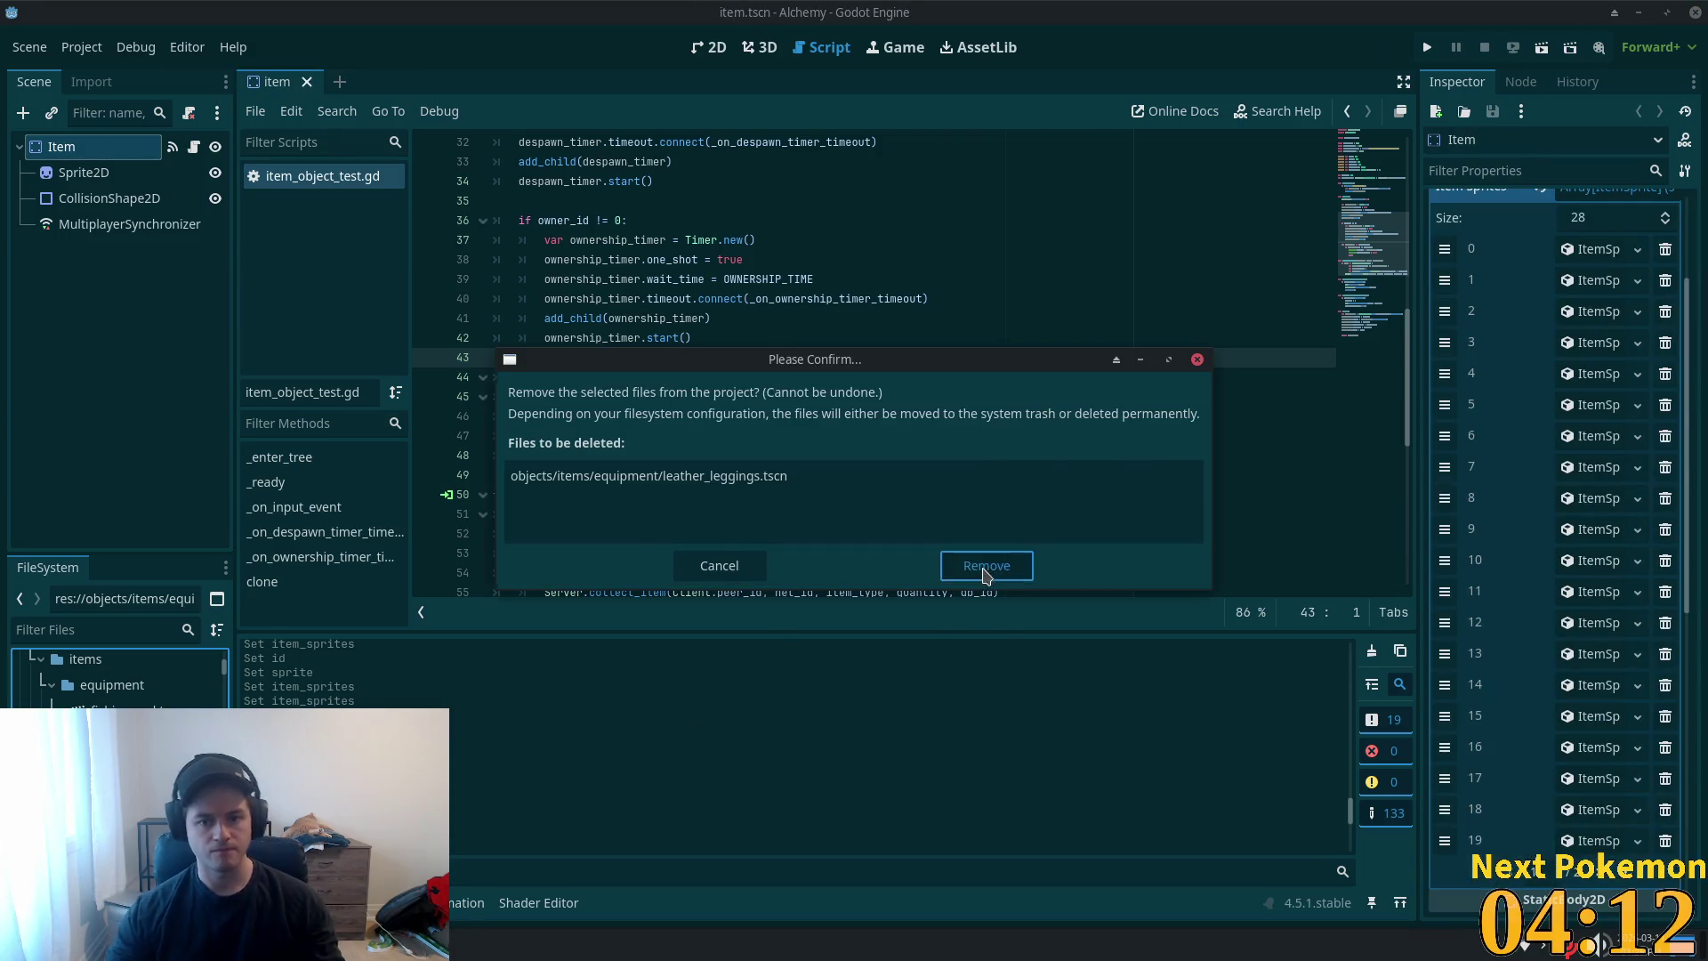
left_click(985, 570)
double_click(116, 738)
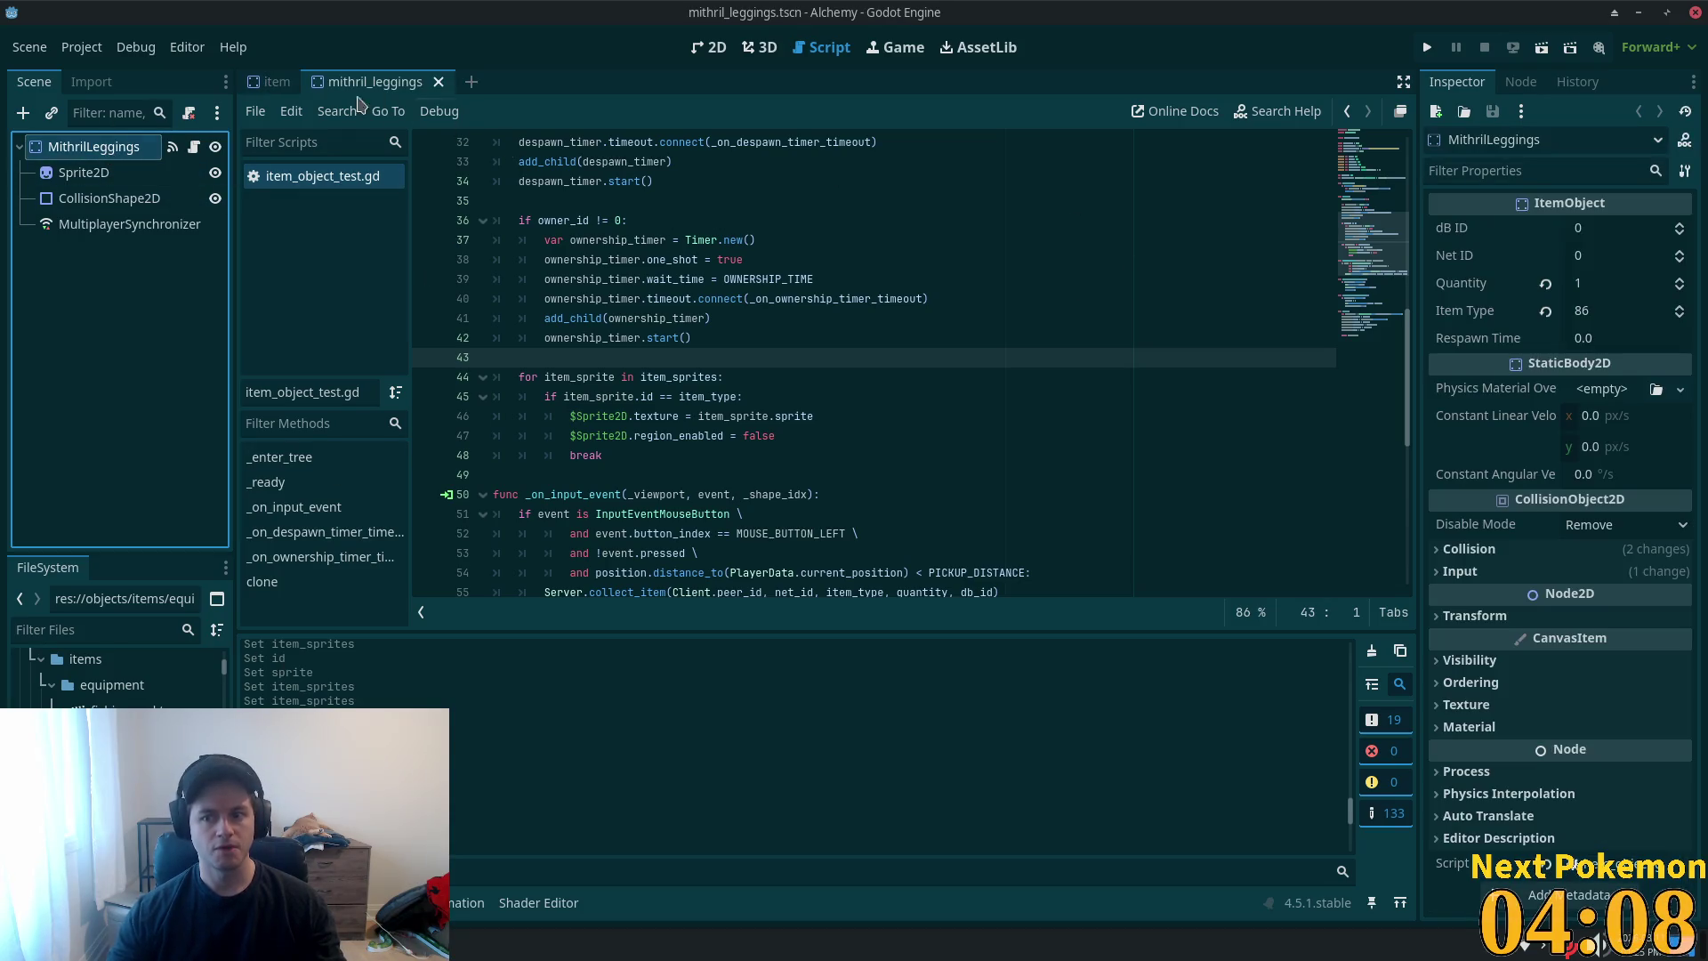
- Append a new ItemSprite as item_sprites entry 28 with ID 86
left_click(271, 82)
left_click(1624, 880)
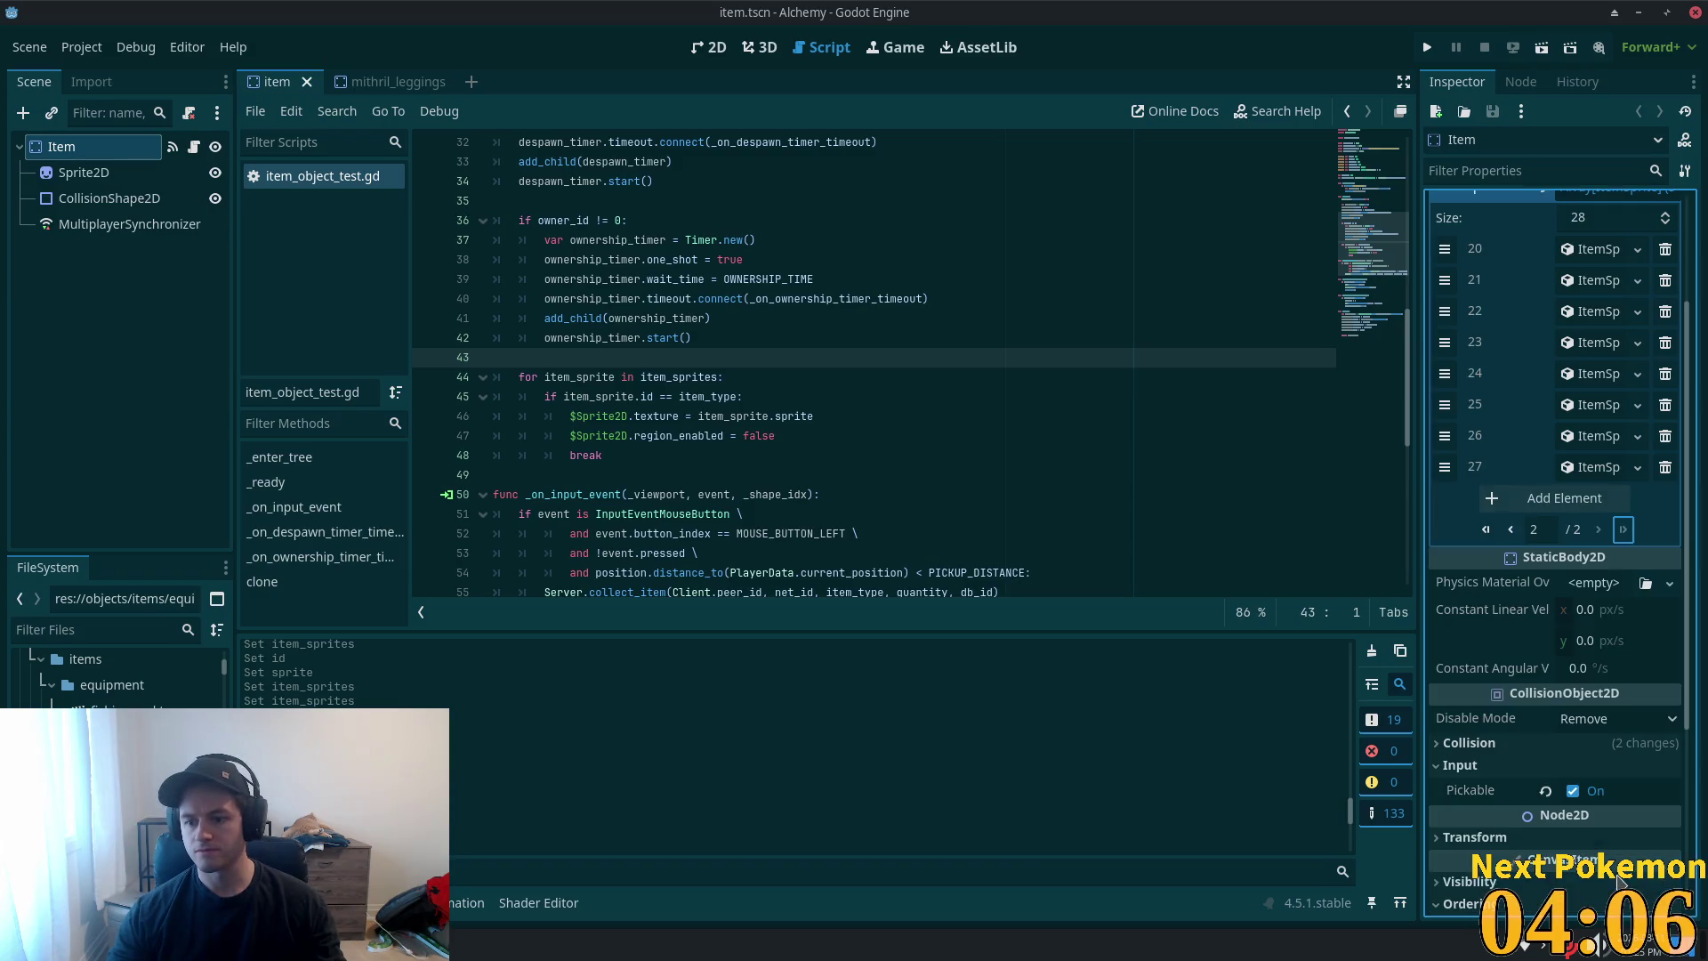
left_click(1564, 497)
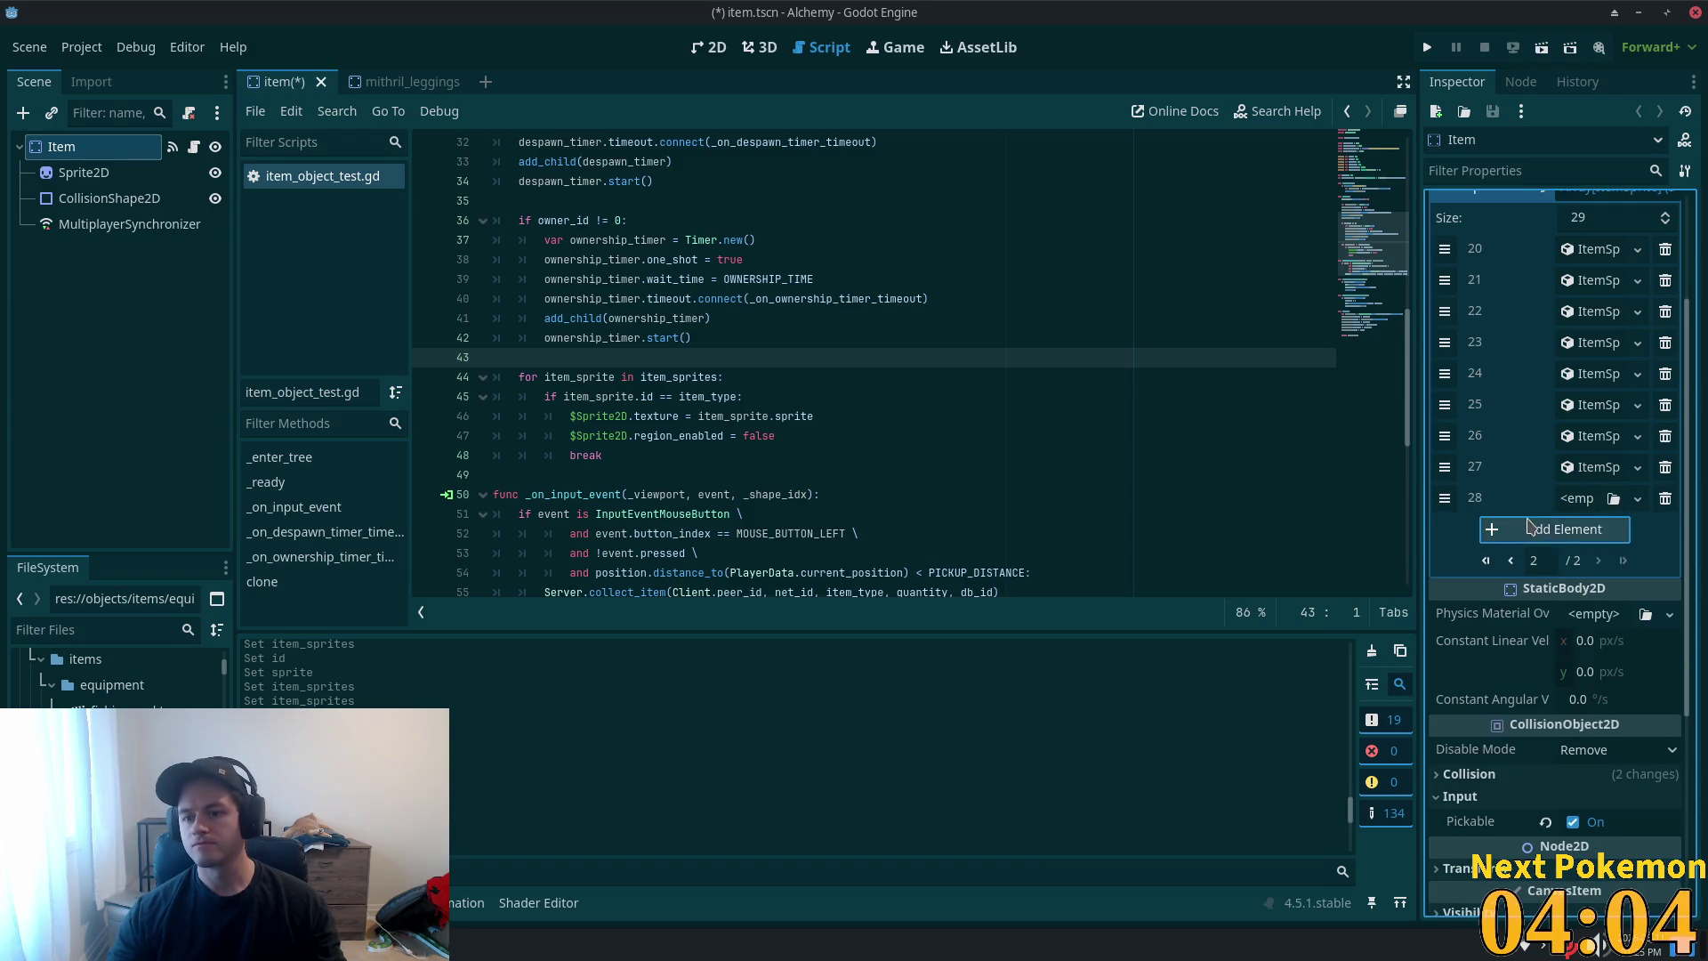
left_click(1584, 498)
left_click(1595, 590)
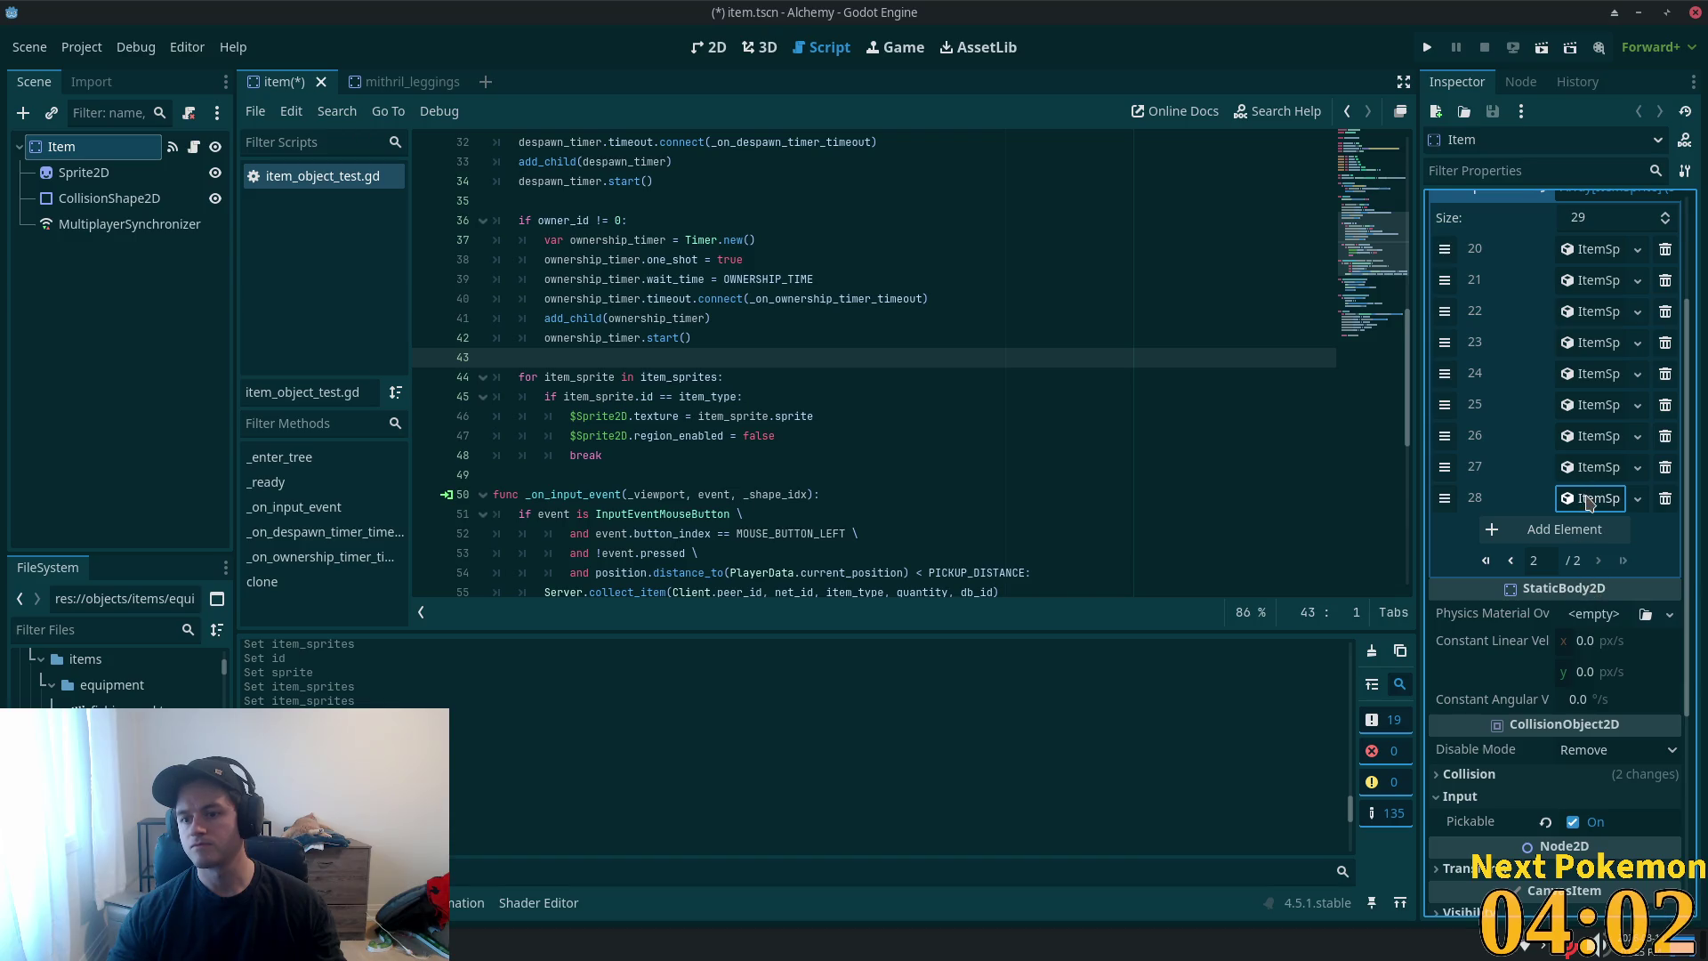
left_click(1589, 500)
type("86")
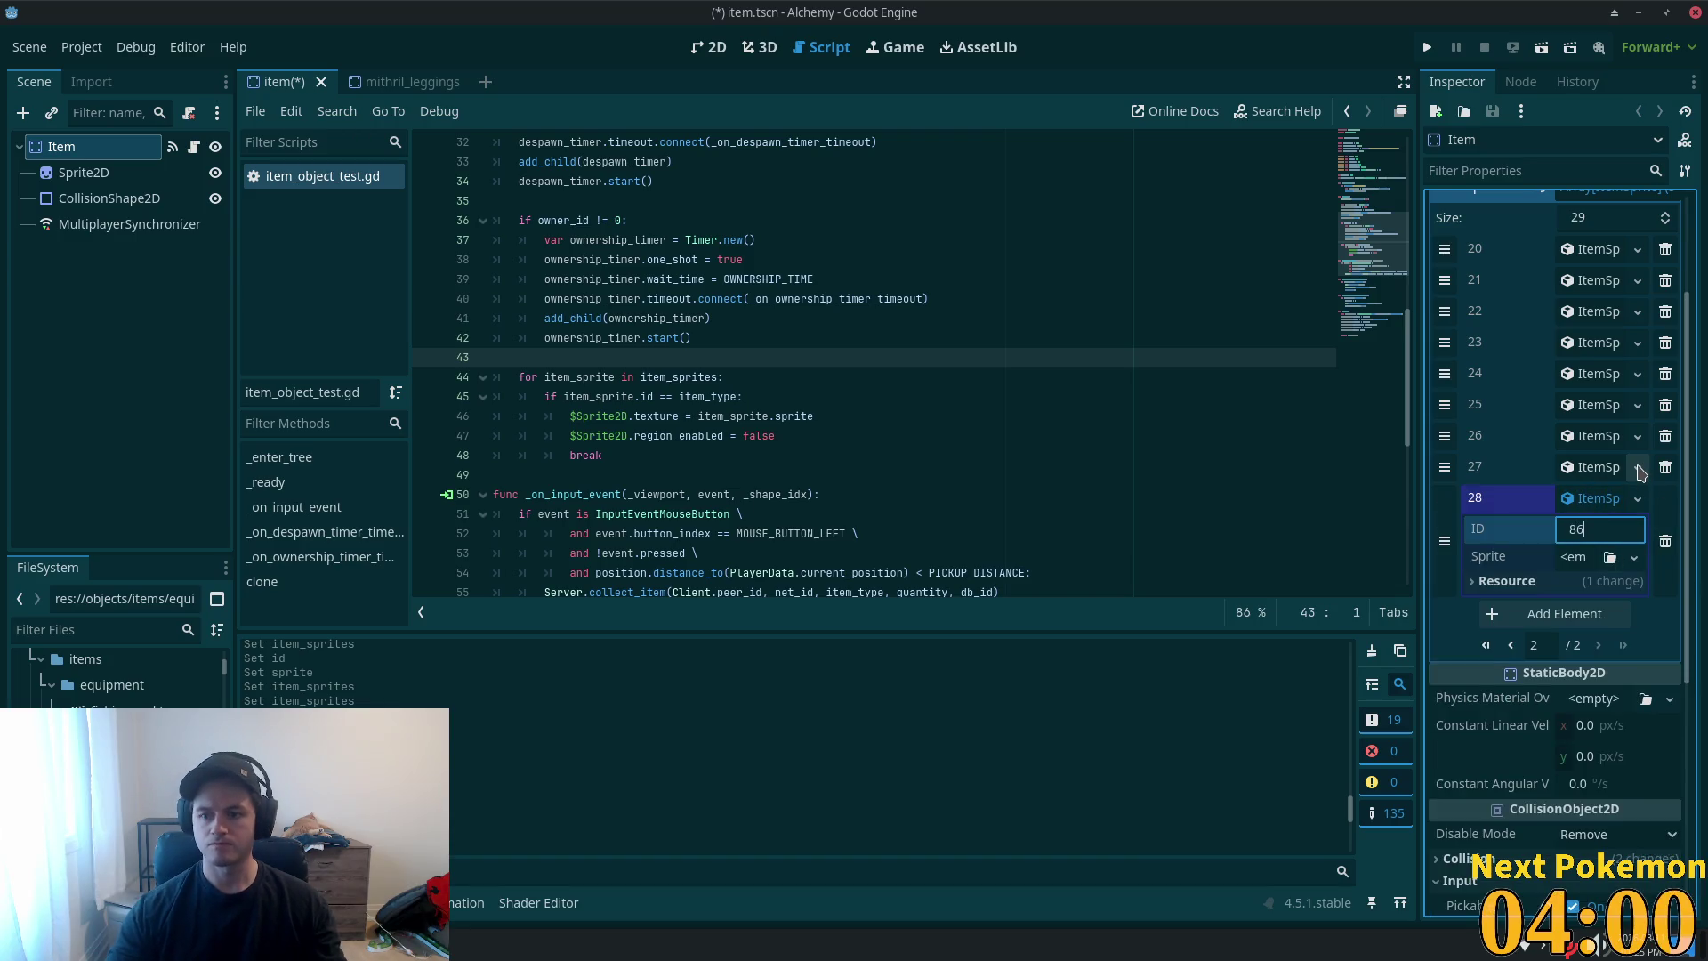
- Paste the atlas sprite into entry 28 as a unique copy and save the Item scene
left_click(1573, 557)
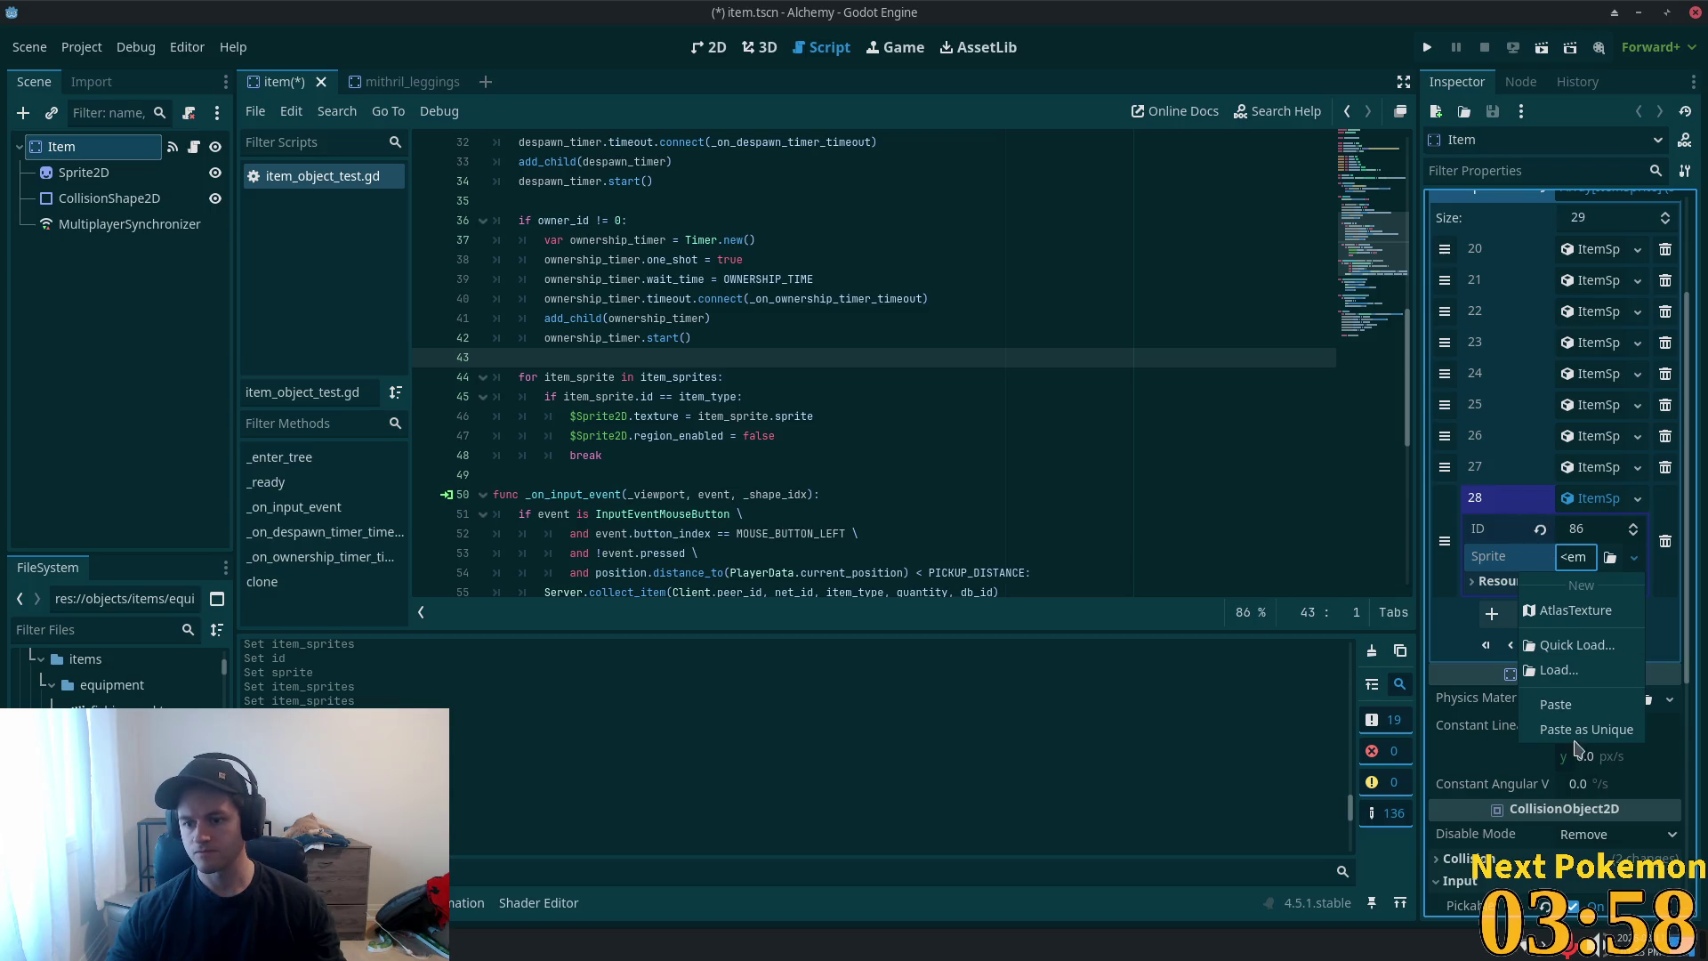
left_click(1557, 701)
left_click(941, 635)
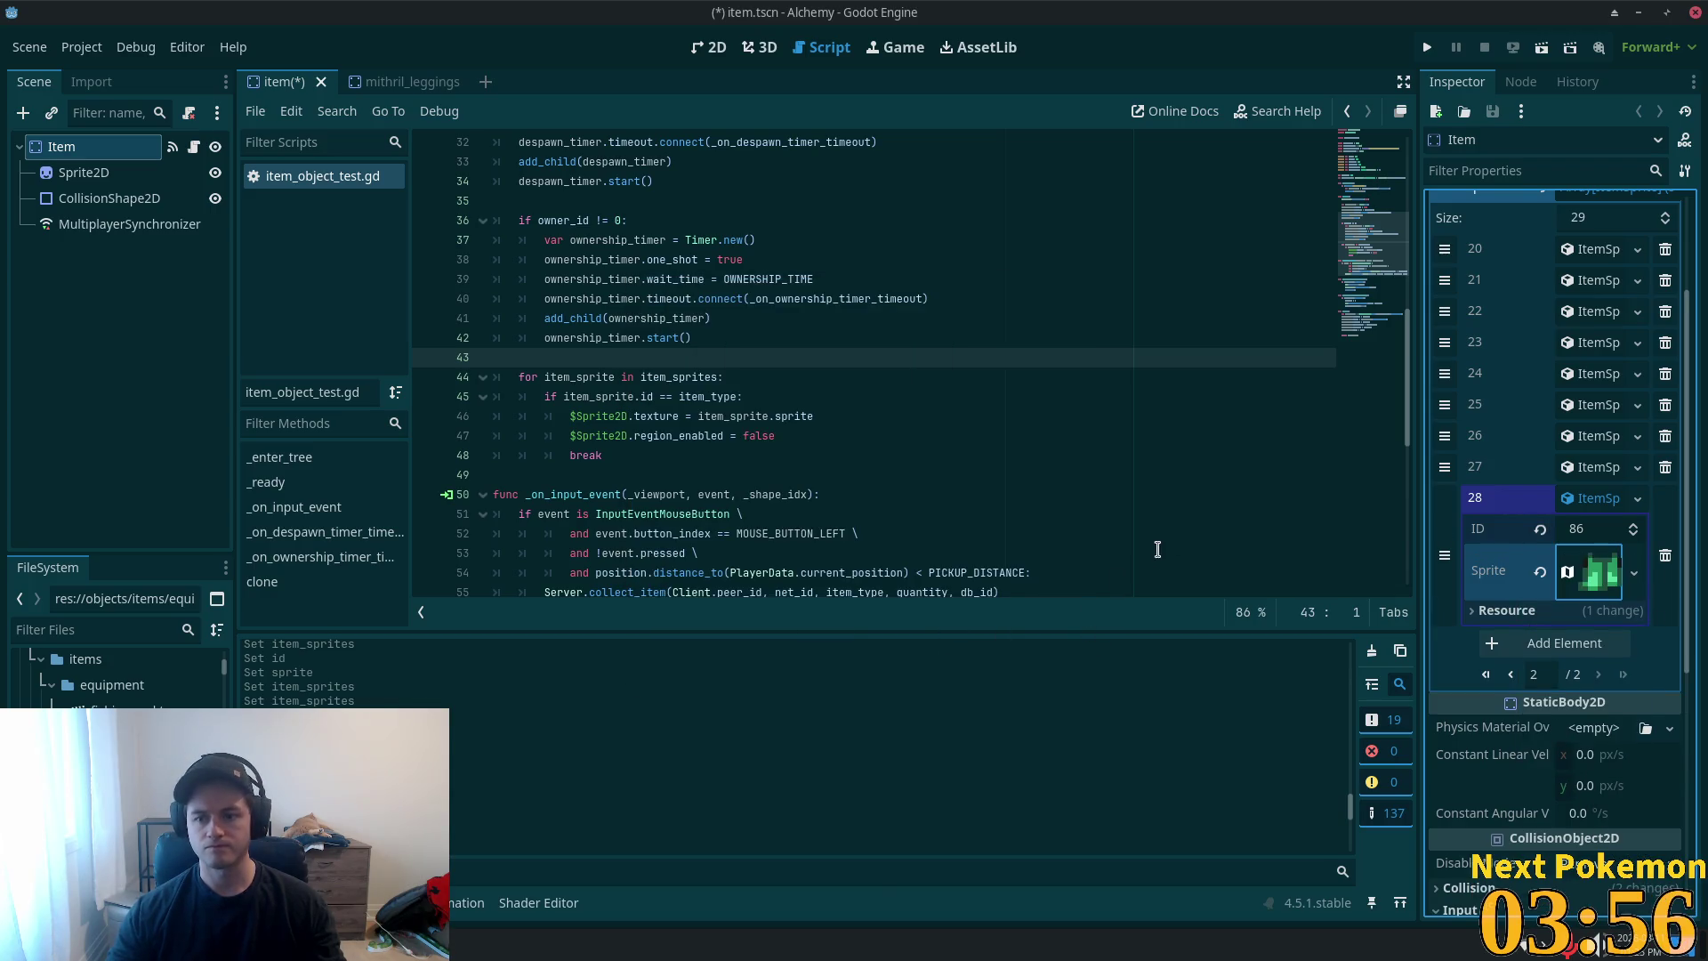
left_click(1582, 500)
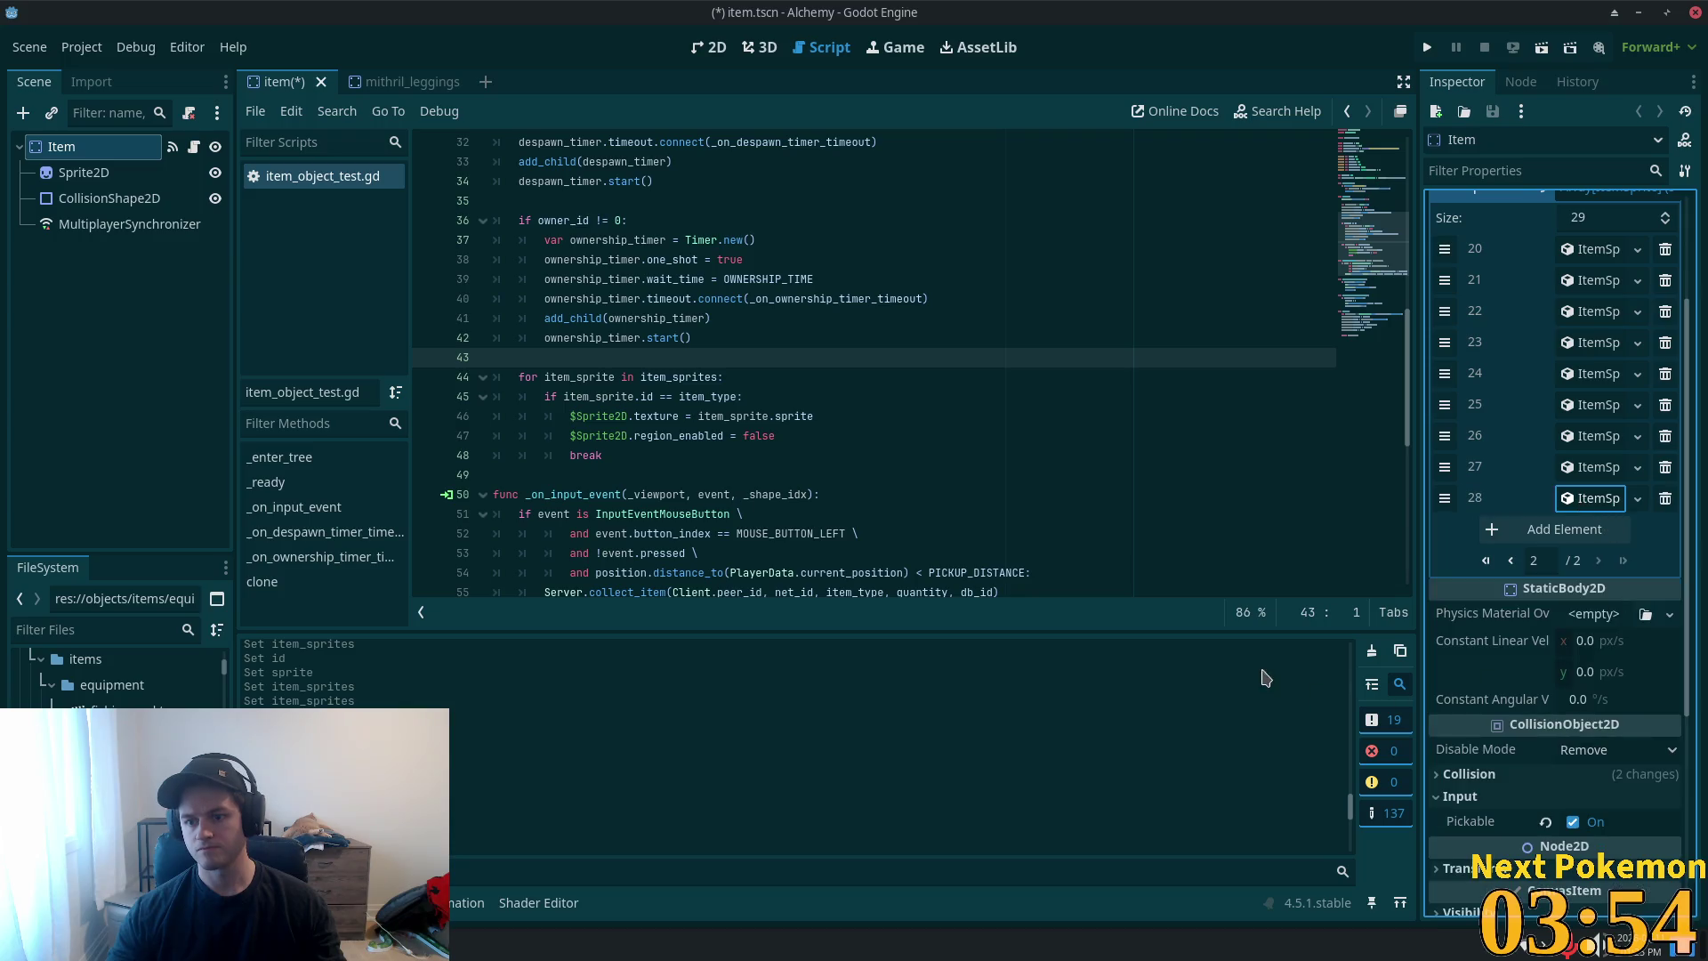
key("ctrl+s")
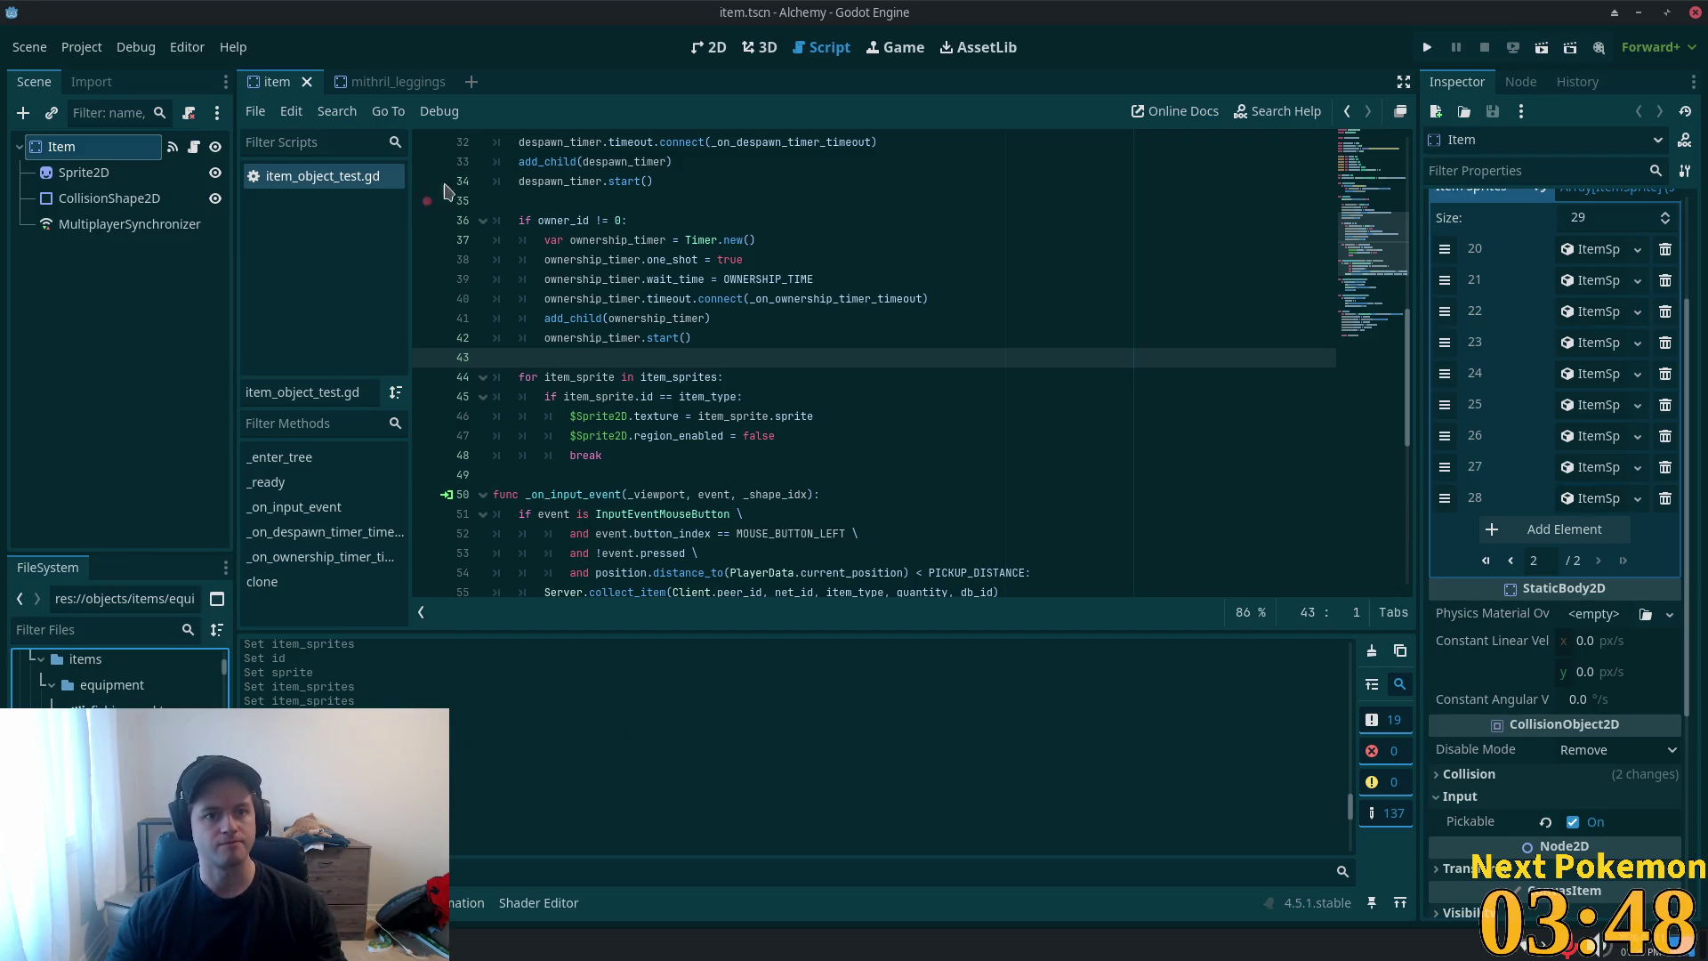
- Close mithril_leggings.tscn and delete it from the project
left_click(442, 86)
left_click(454, 82)
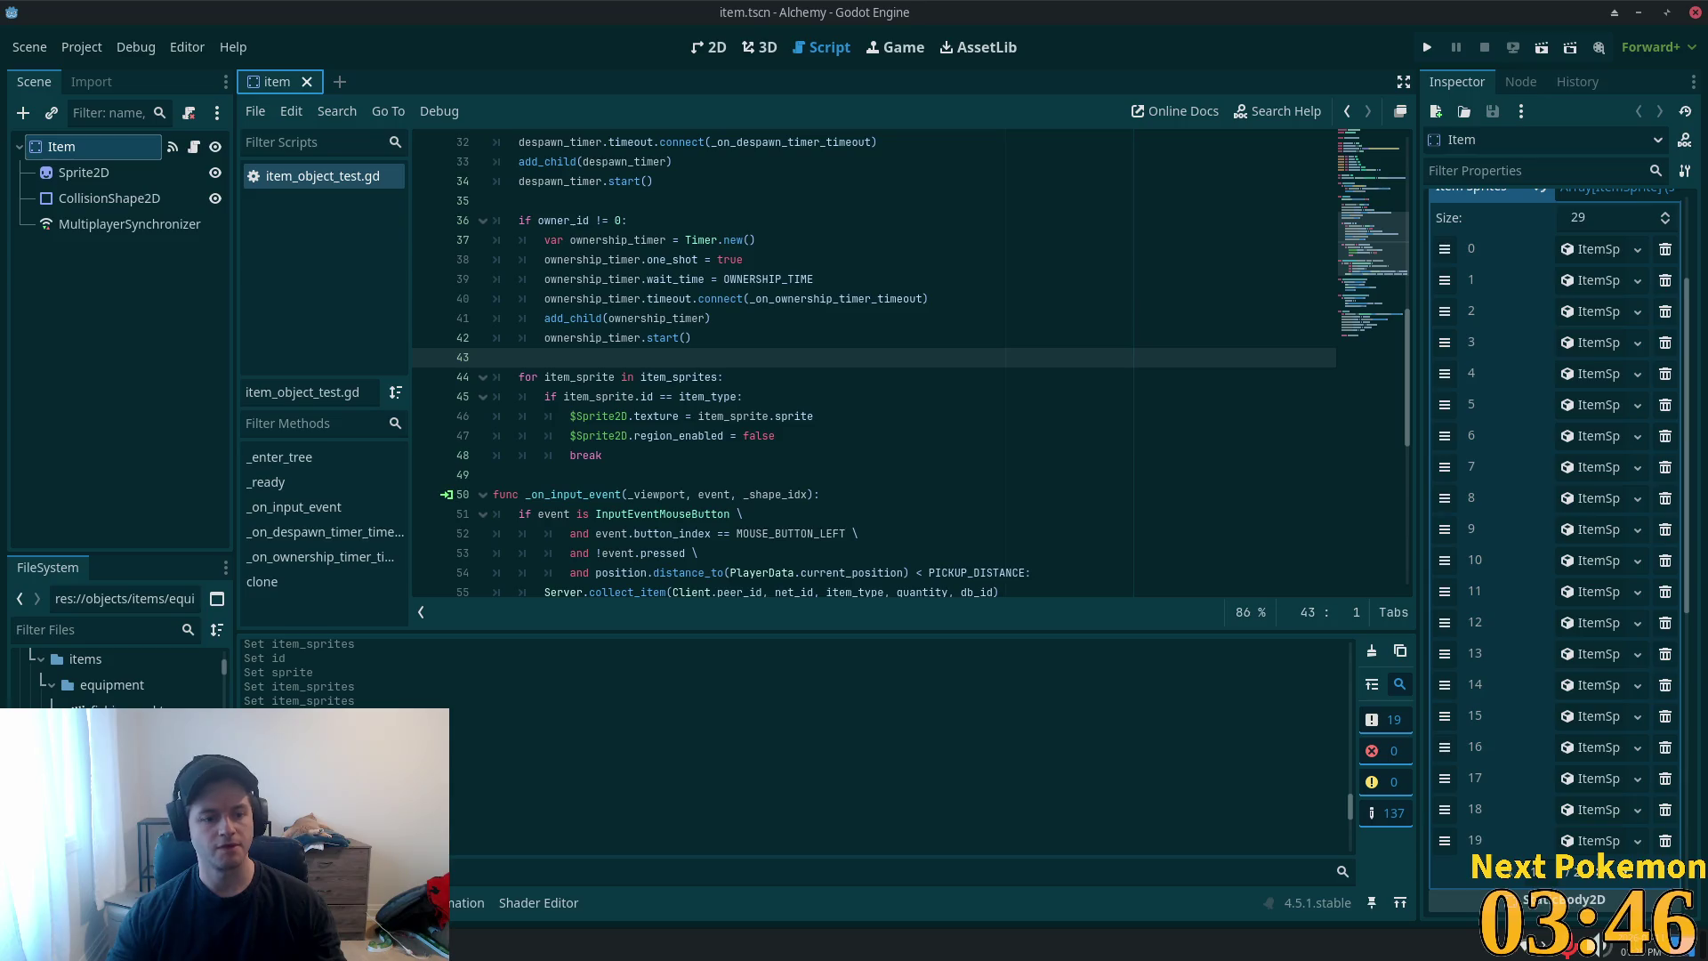
key("Delete")
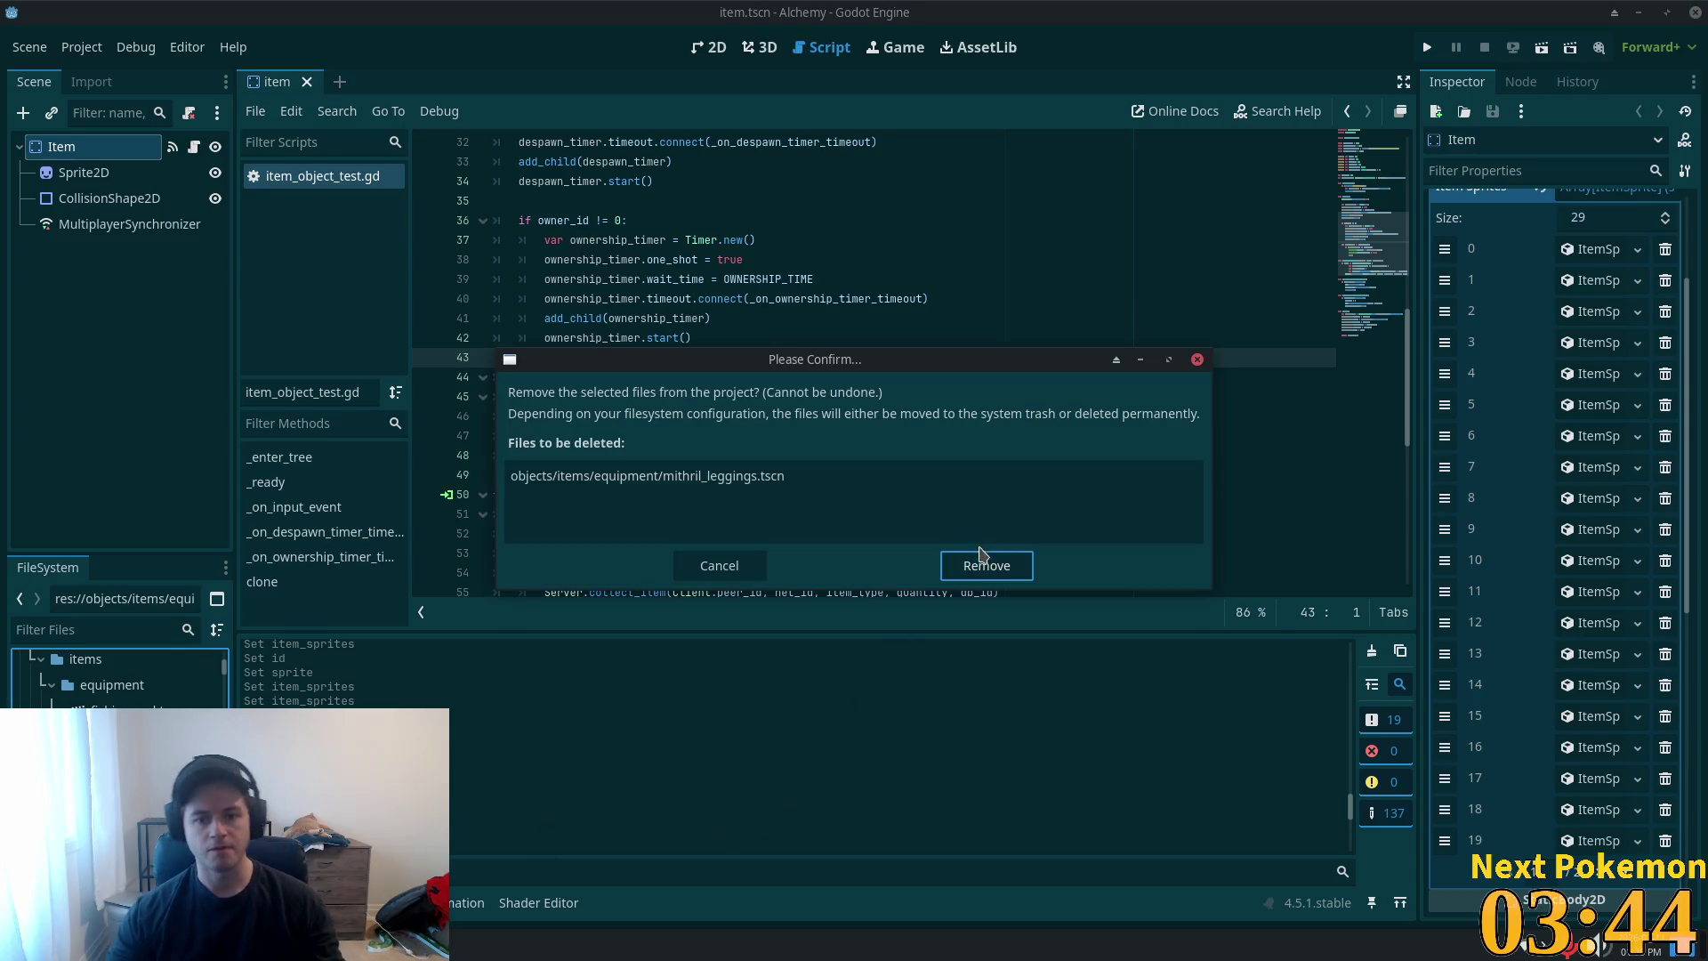
left_click(984, 564)
scroll(120, 677, "down", 1)
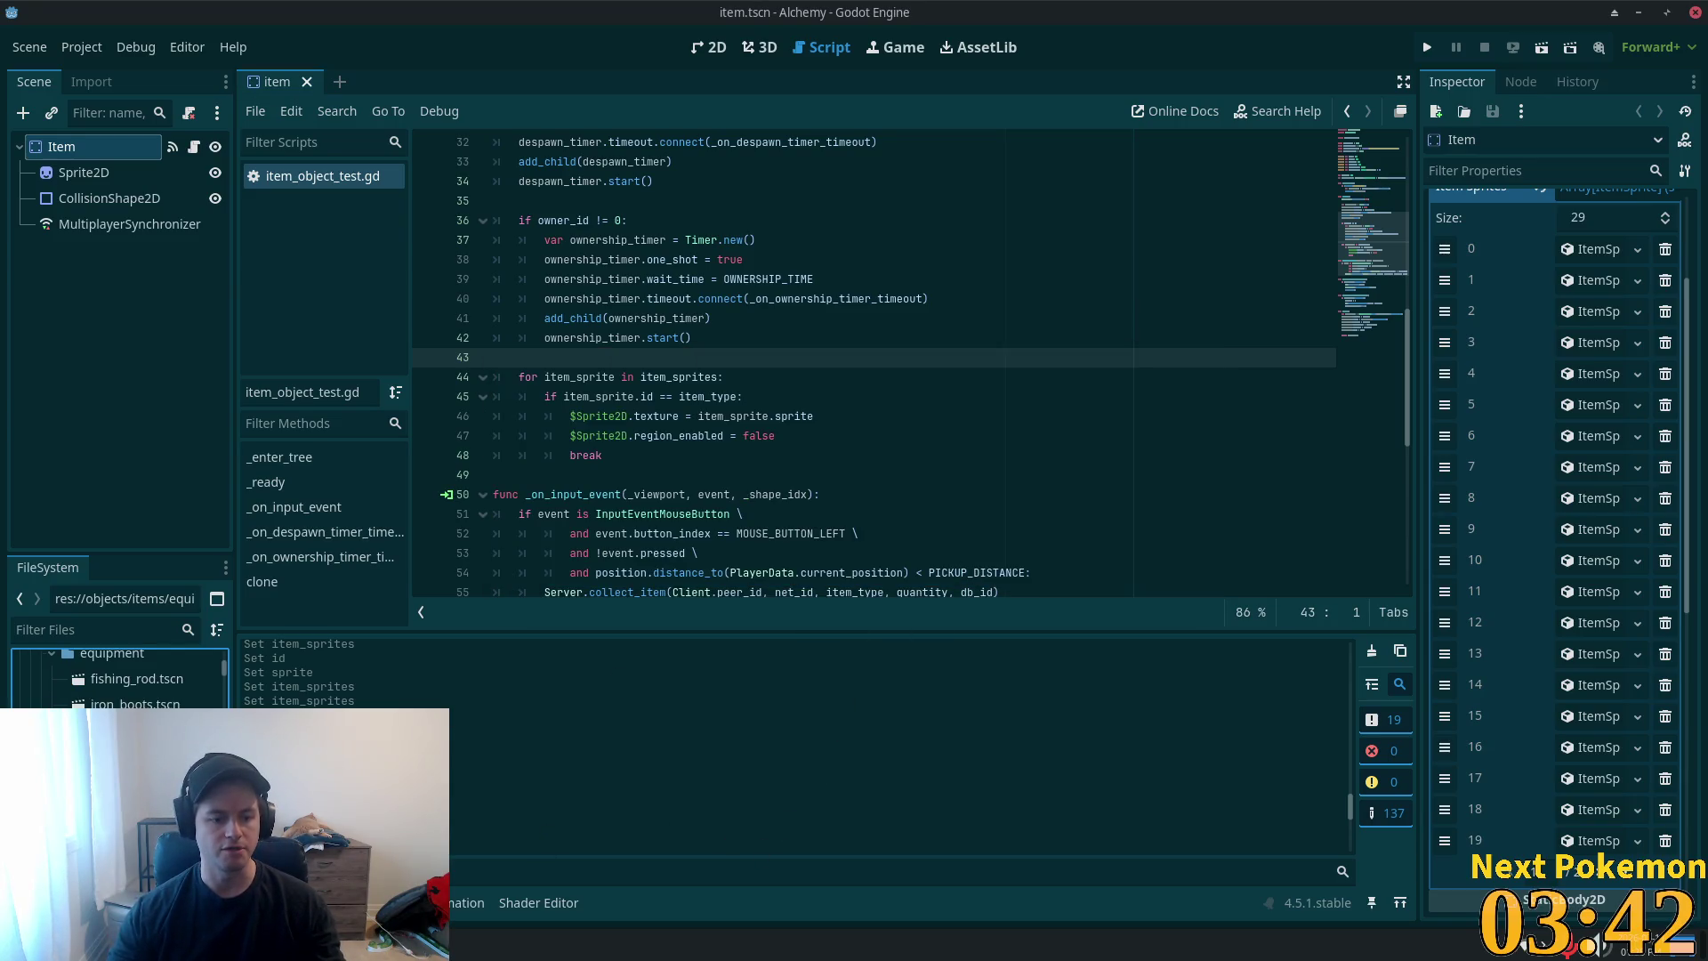
scroll(120, 678, "up", 1)
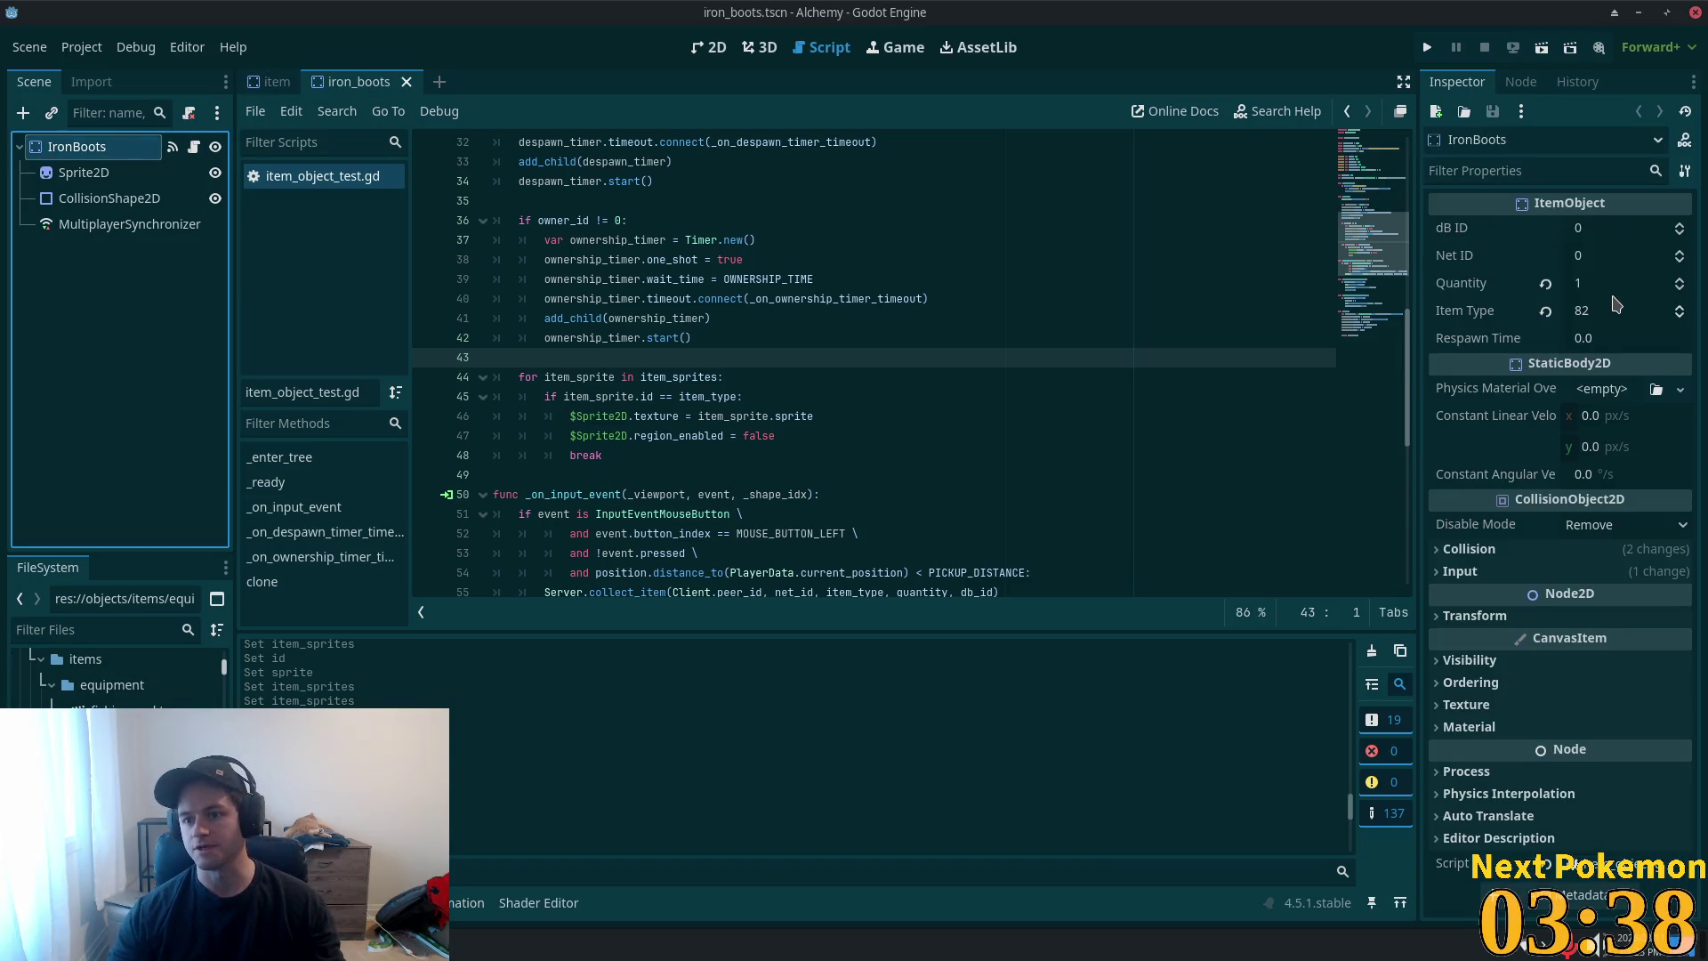
- In the Item scene, inspect the early item_sprites entries and copy entry 2's atlas sprite
left_click(267, 84)
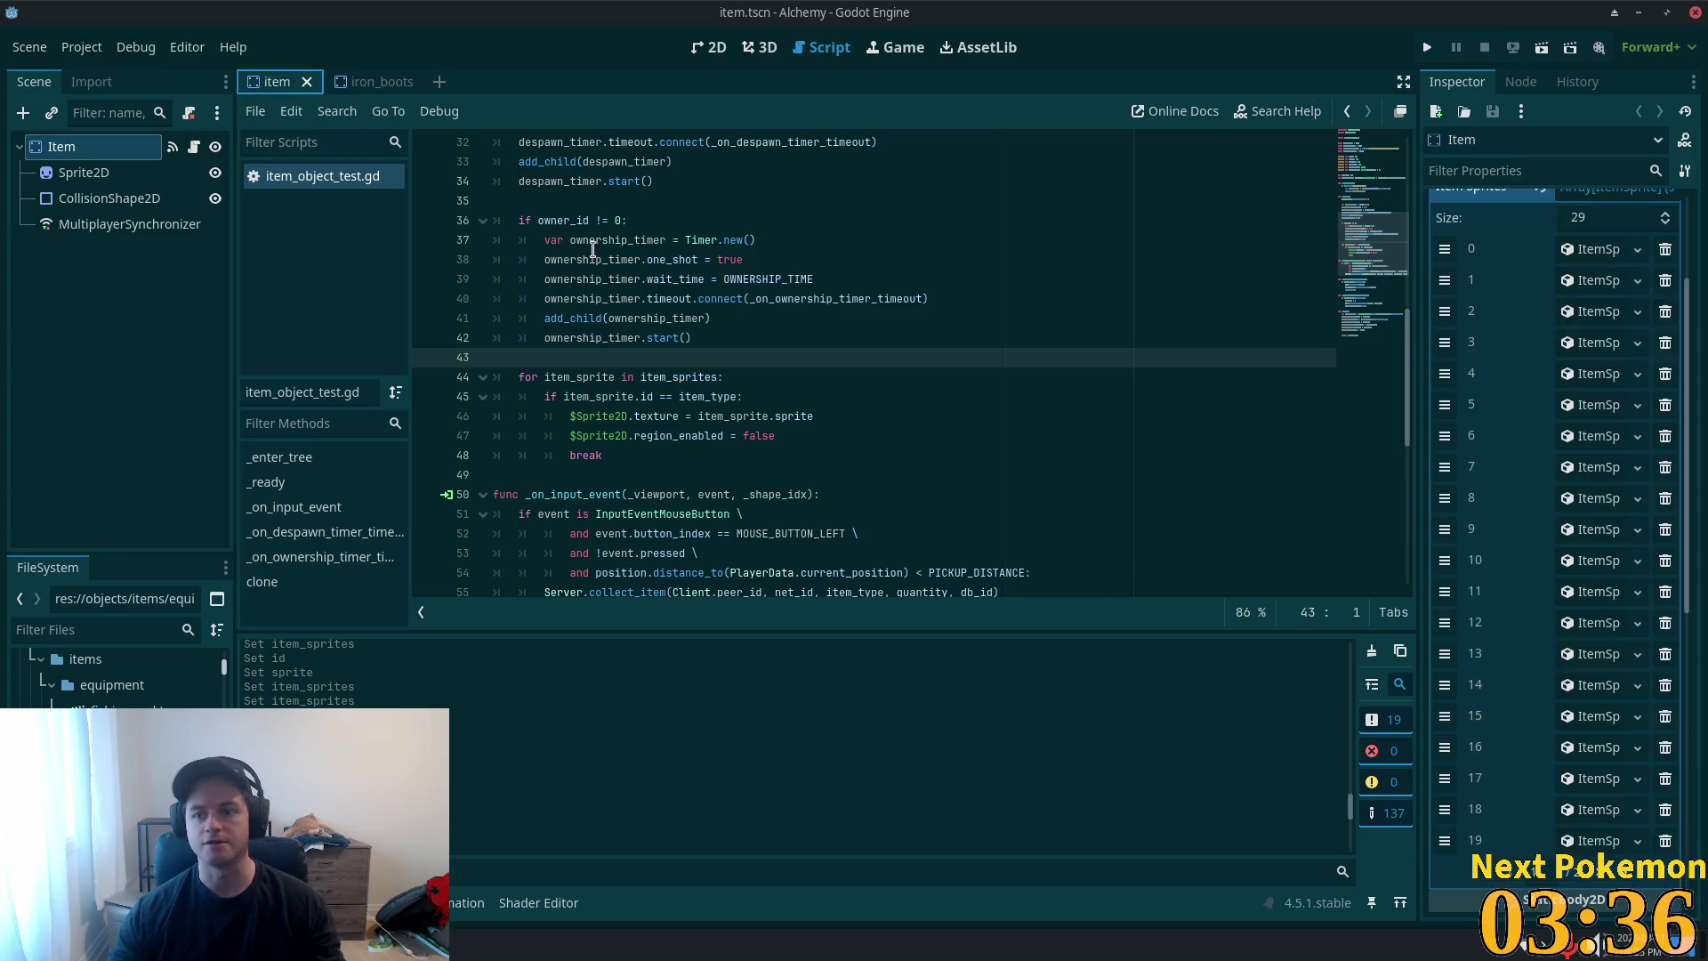
scroll(1521, 435, "up", 3)
left_click(1608, 521)
left_click(1606, 523)
left_click(1586, 492)
left_click(1586, 492)
left_click(1588, 492)
right_click(1591, 574)
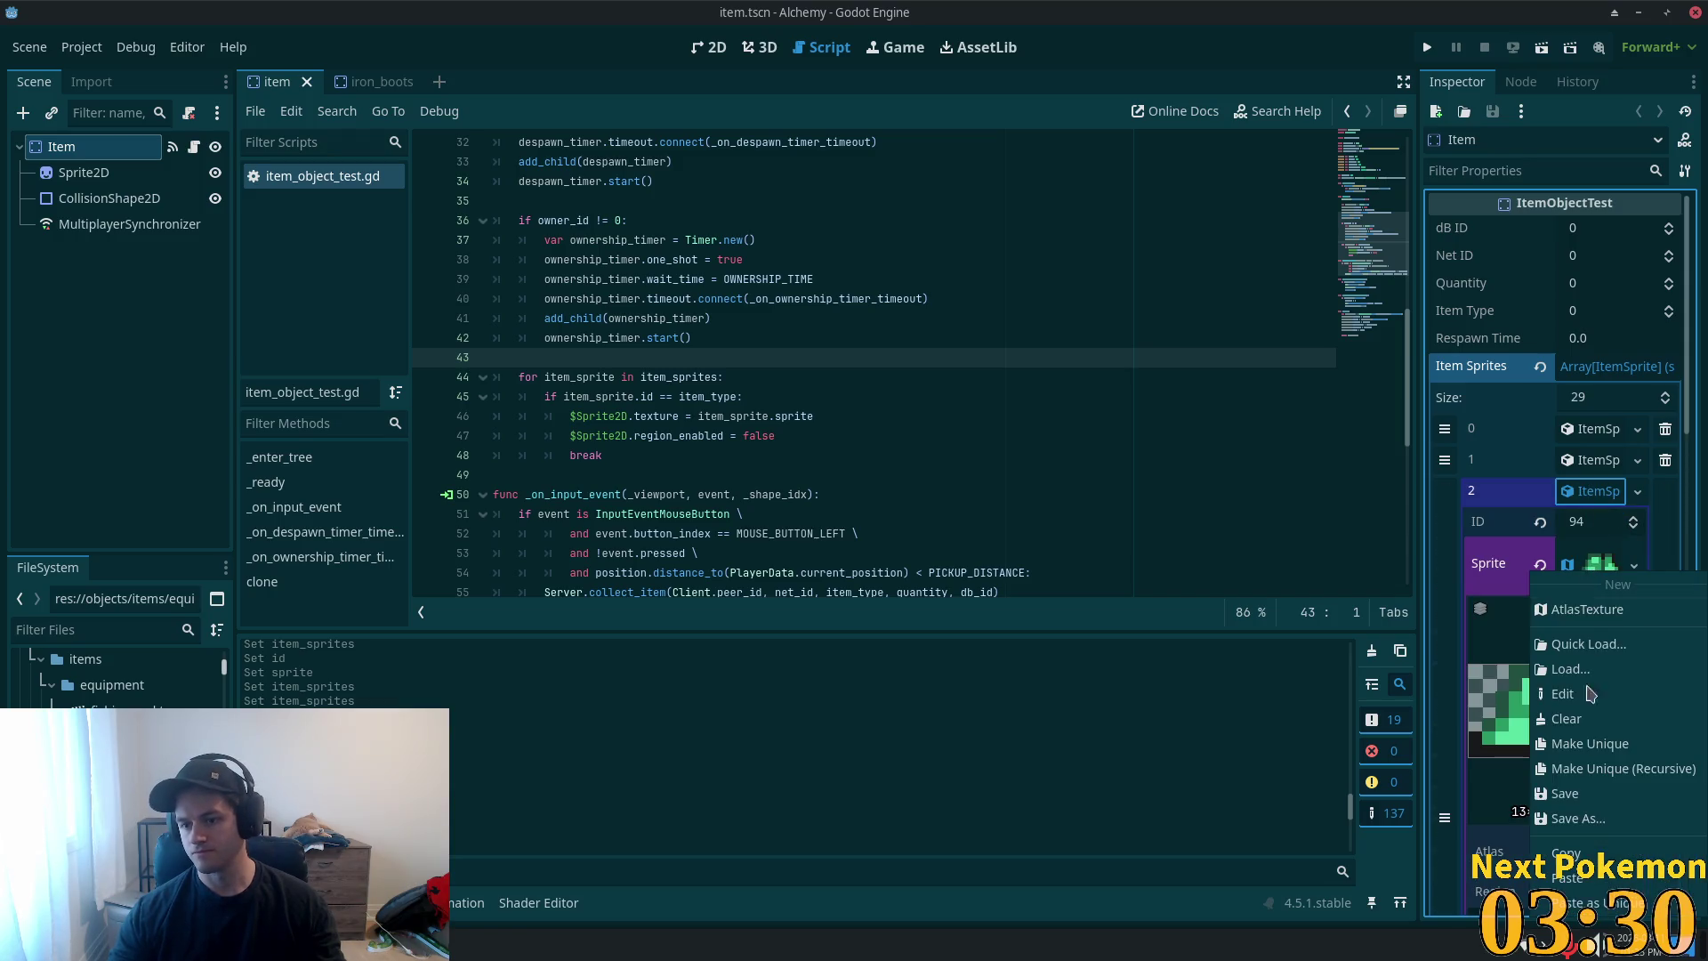
left_click(1592, 843)
left_click(1588, 491)
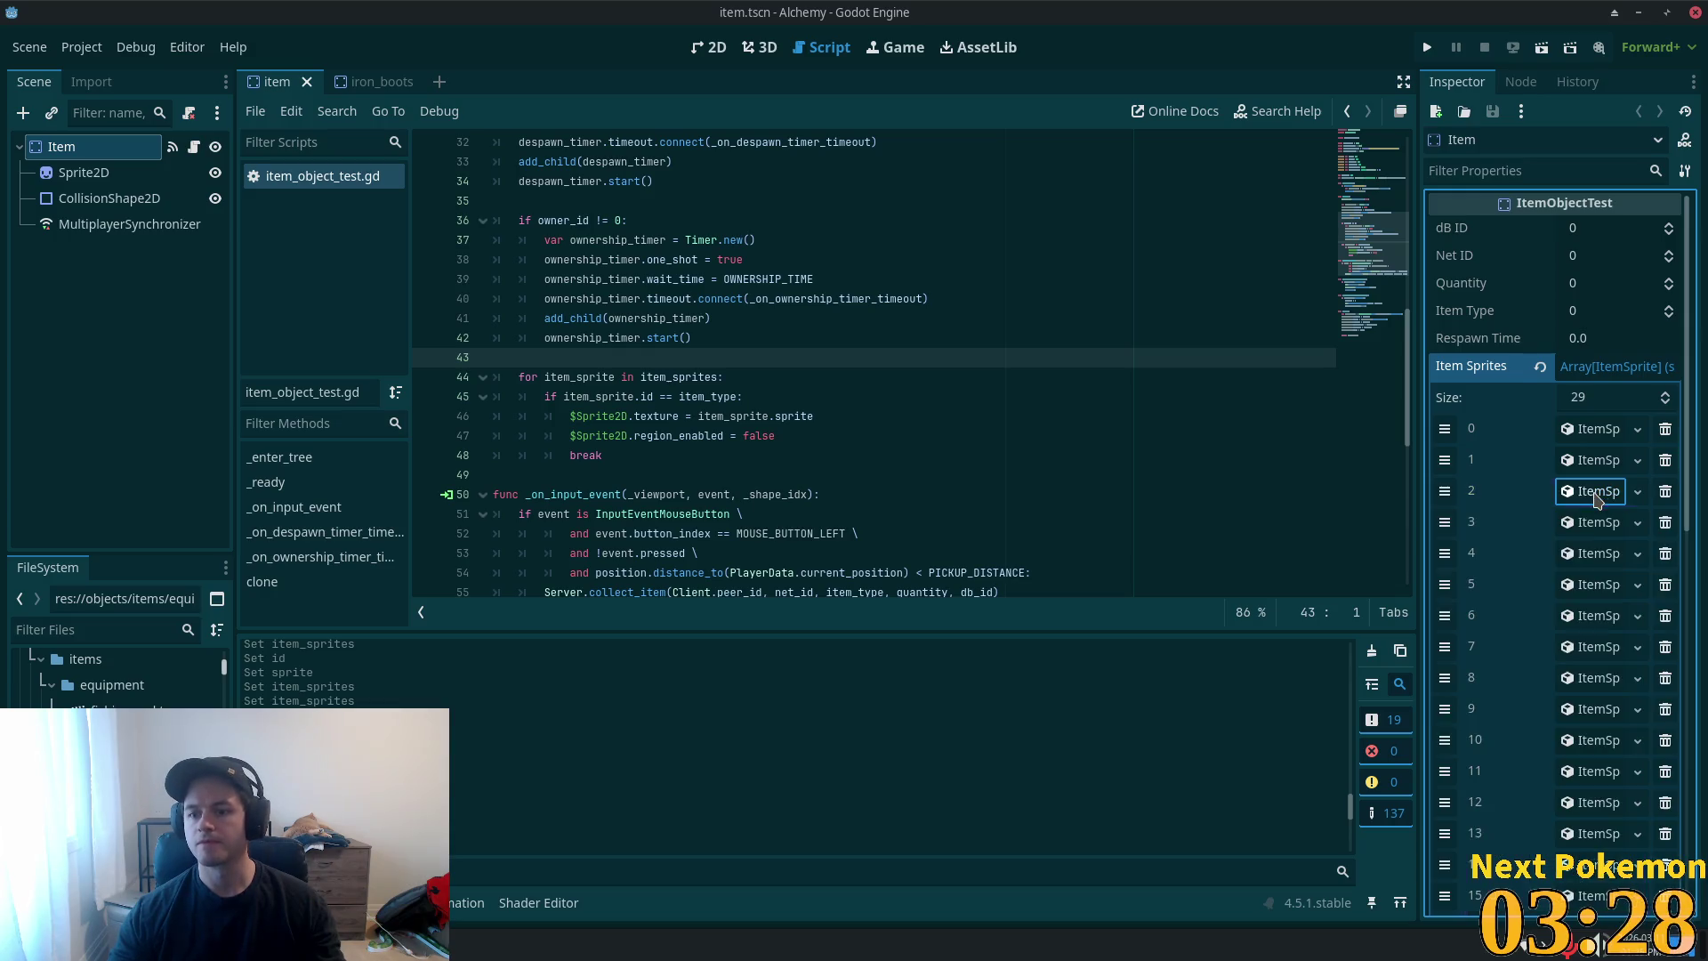
- On page 2 of item_sprites, add element 29 as a new ItemSprite
scroll(1561, 772, "down", 5)
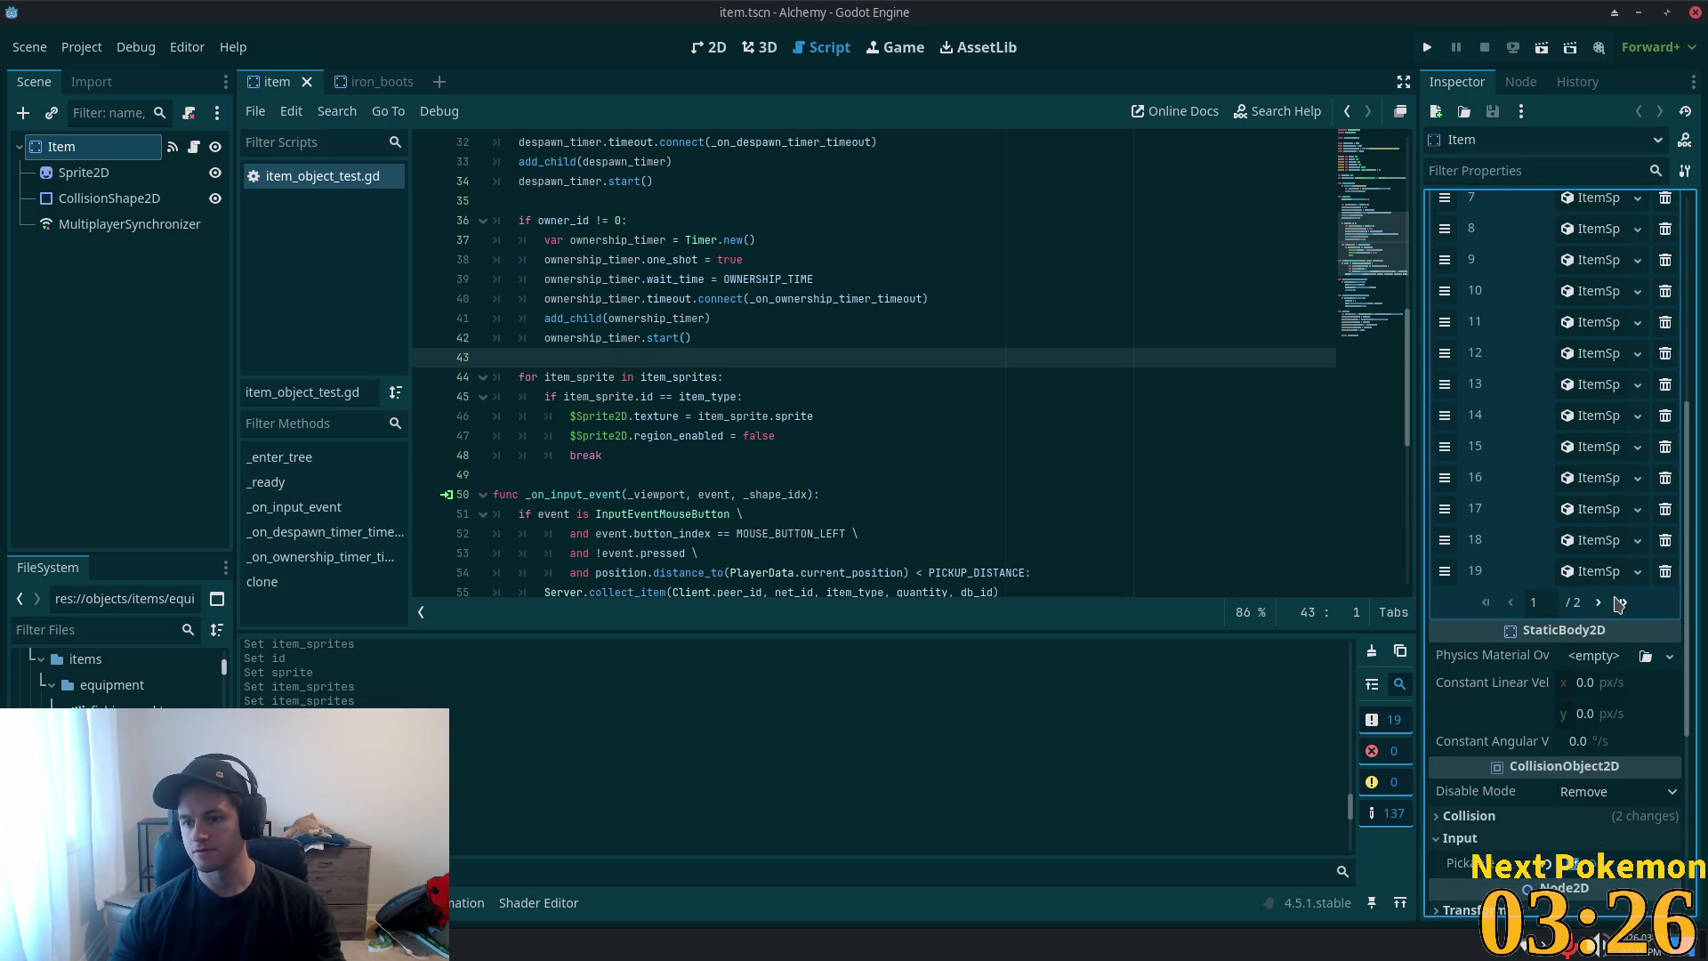
left_click(1624, 602)
scroll(1588, 478, "up", 2)
scroll(1588, 478, "up", 2)
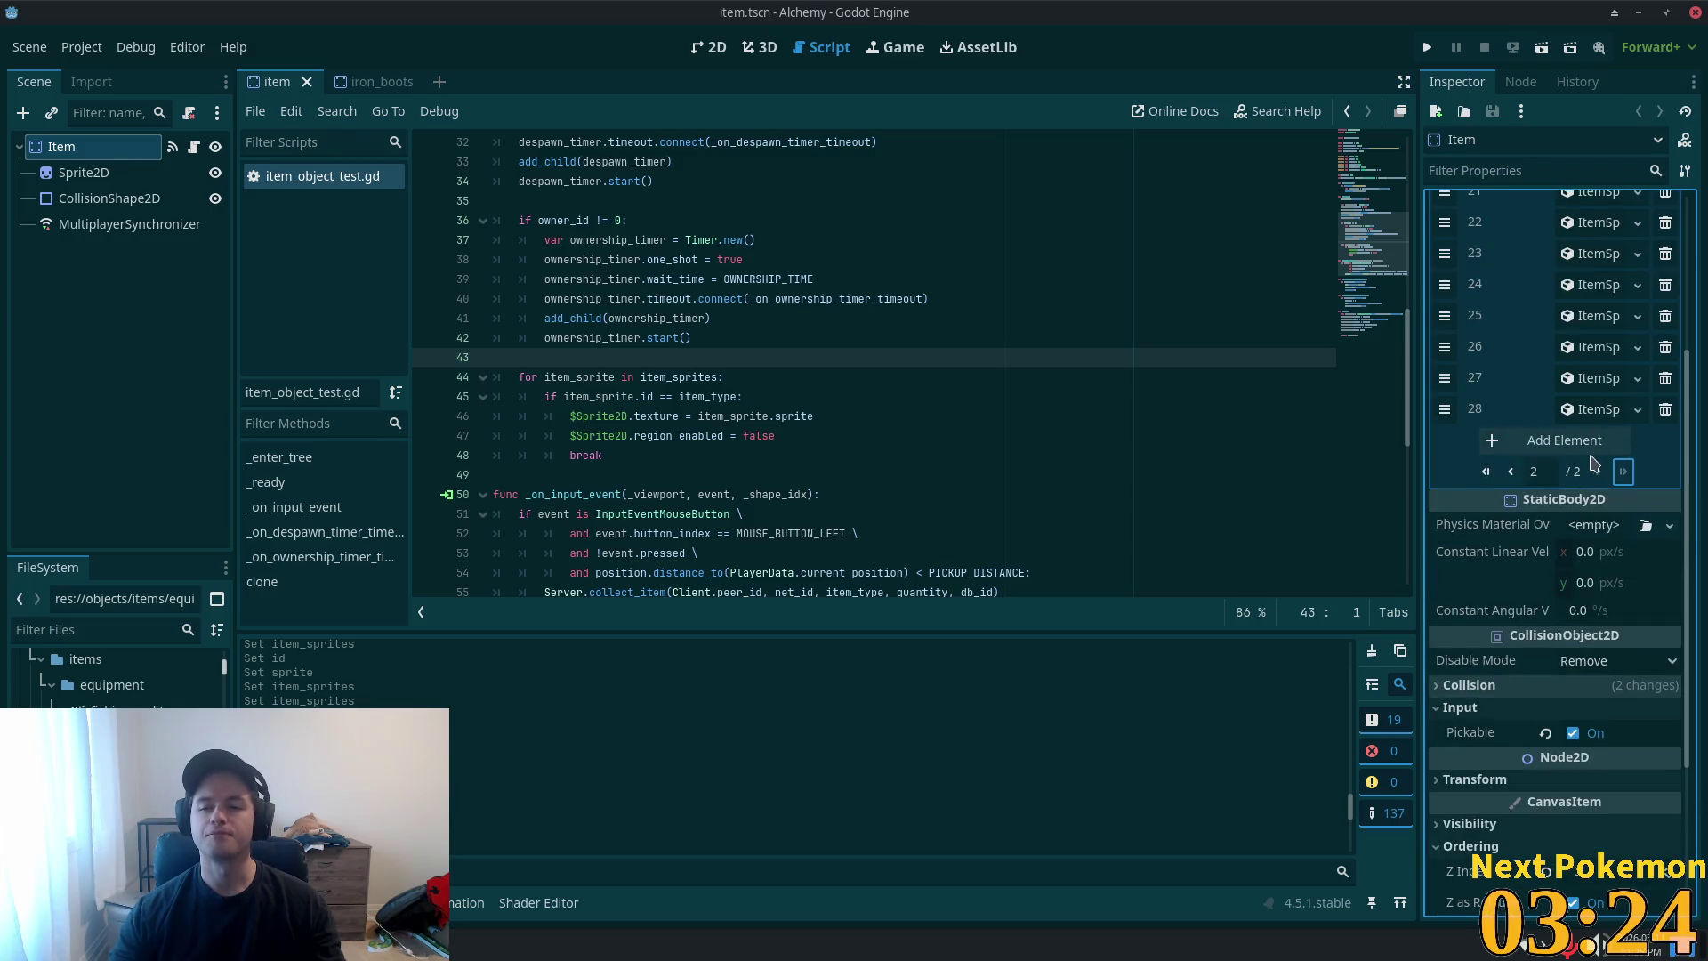
left_click(1579, 440)
left_click(1577, 440)
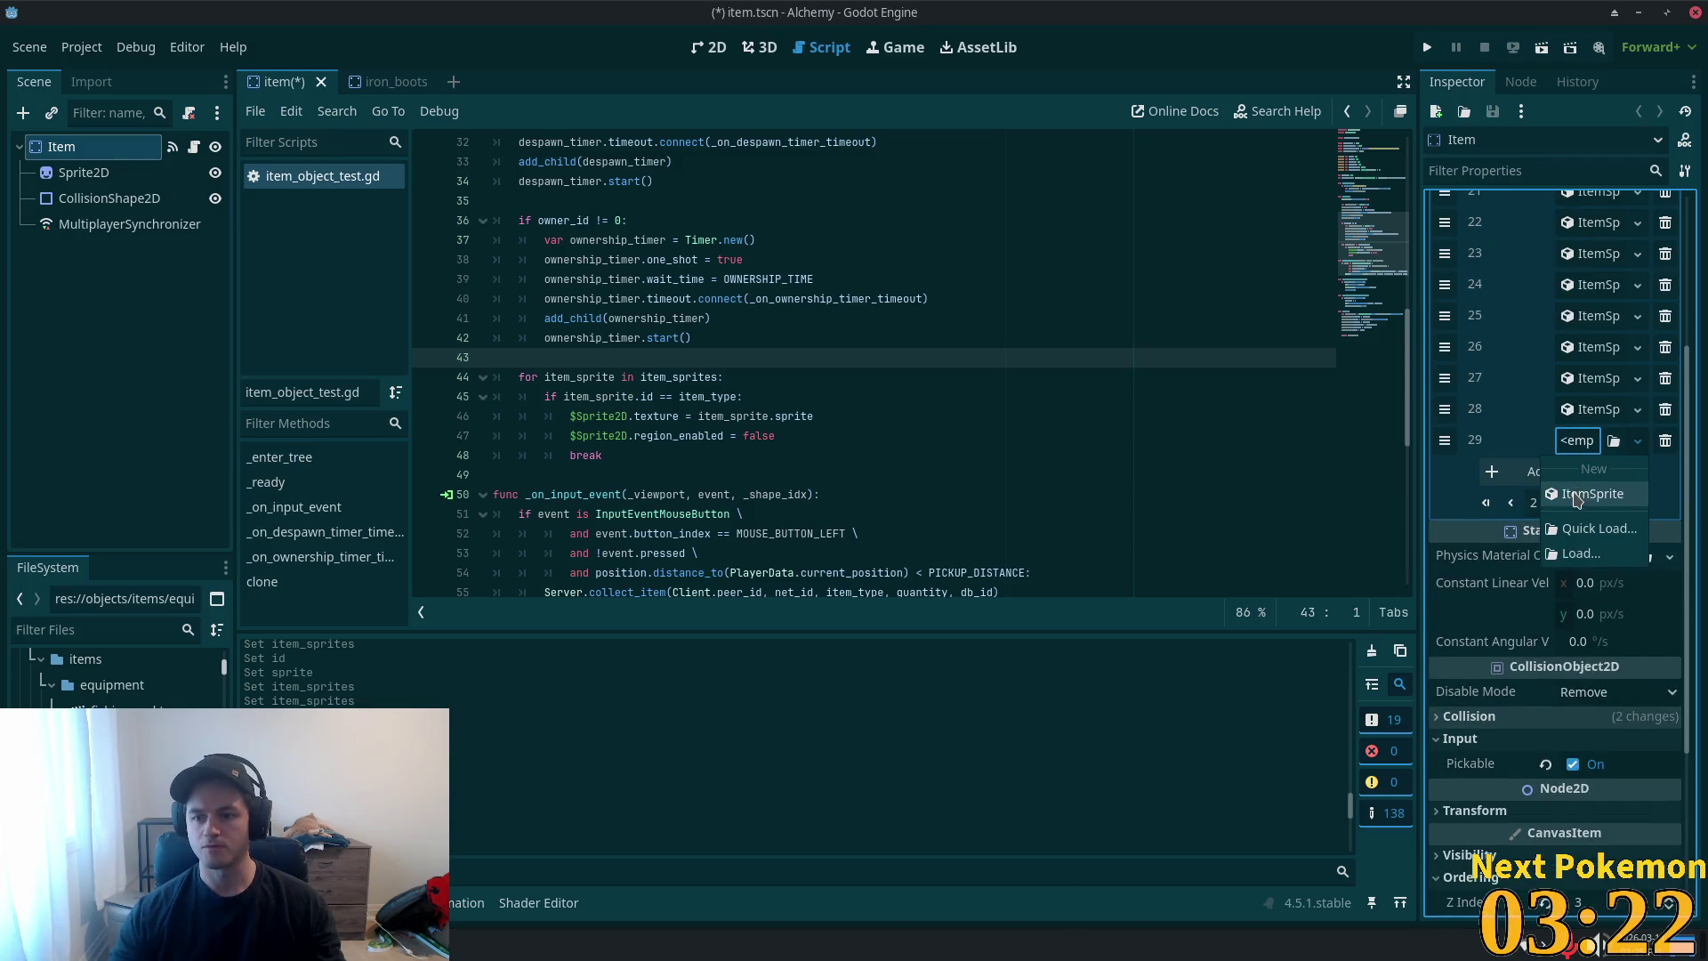
left_click(1592, 494)
- Set element 29's ID to 82 and paste the atlas sprite as a unique copy
left_click(1584, 469)
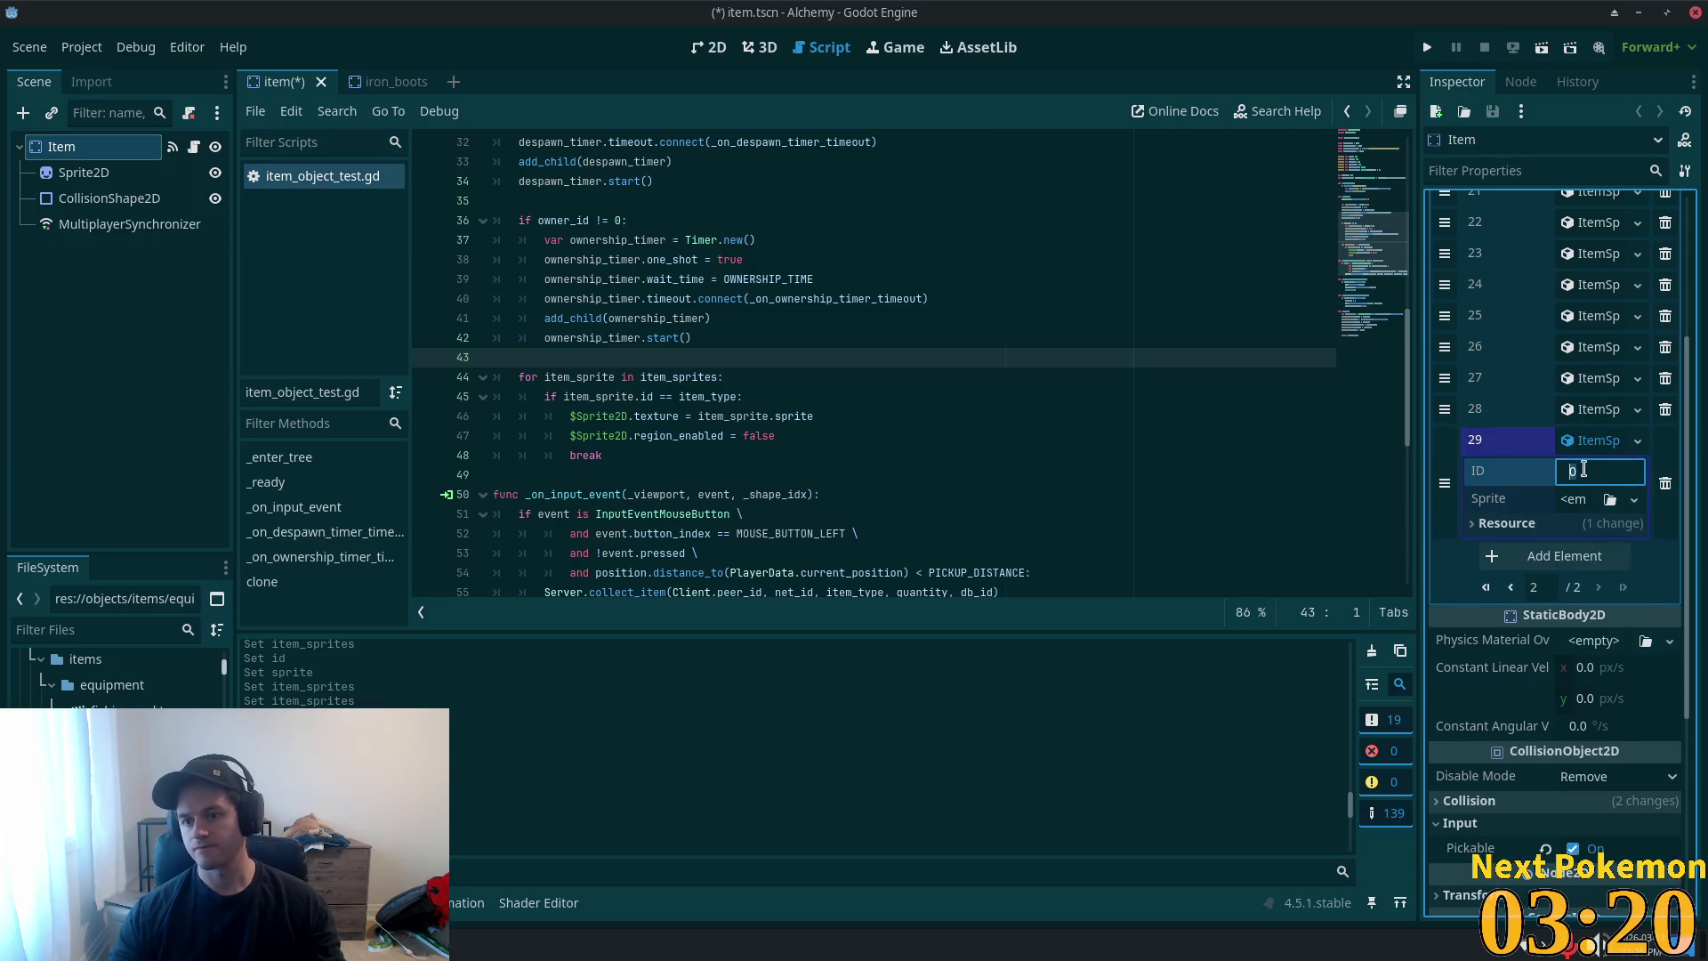
type("82")
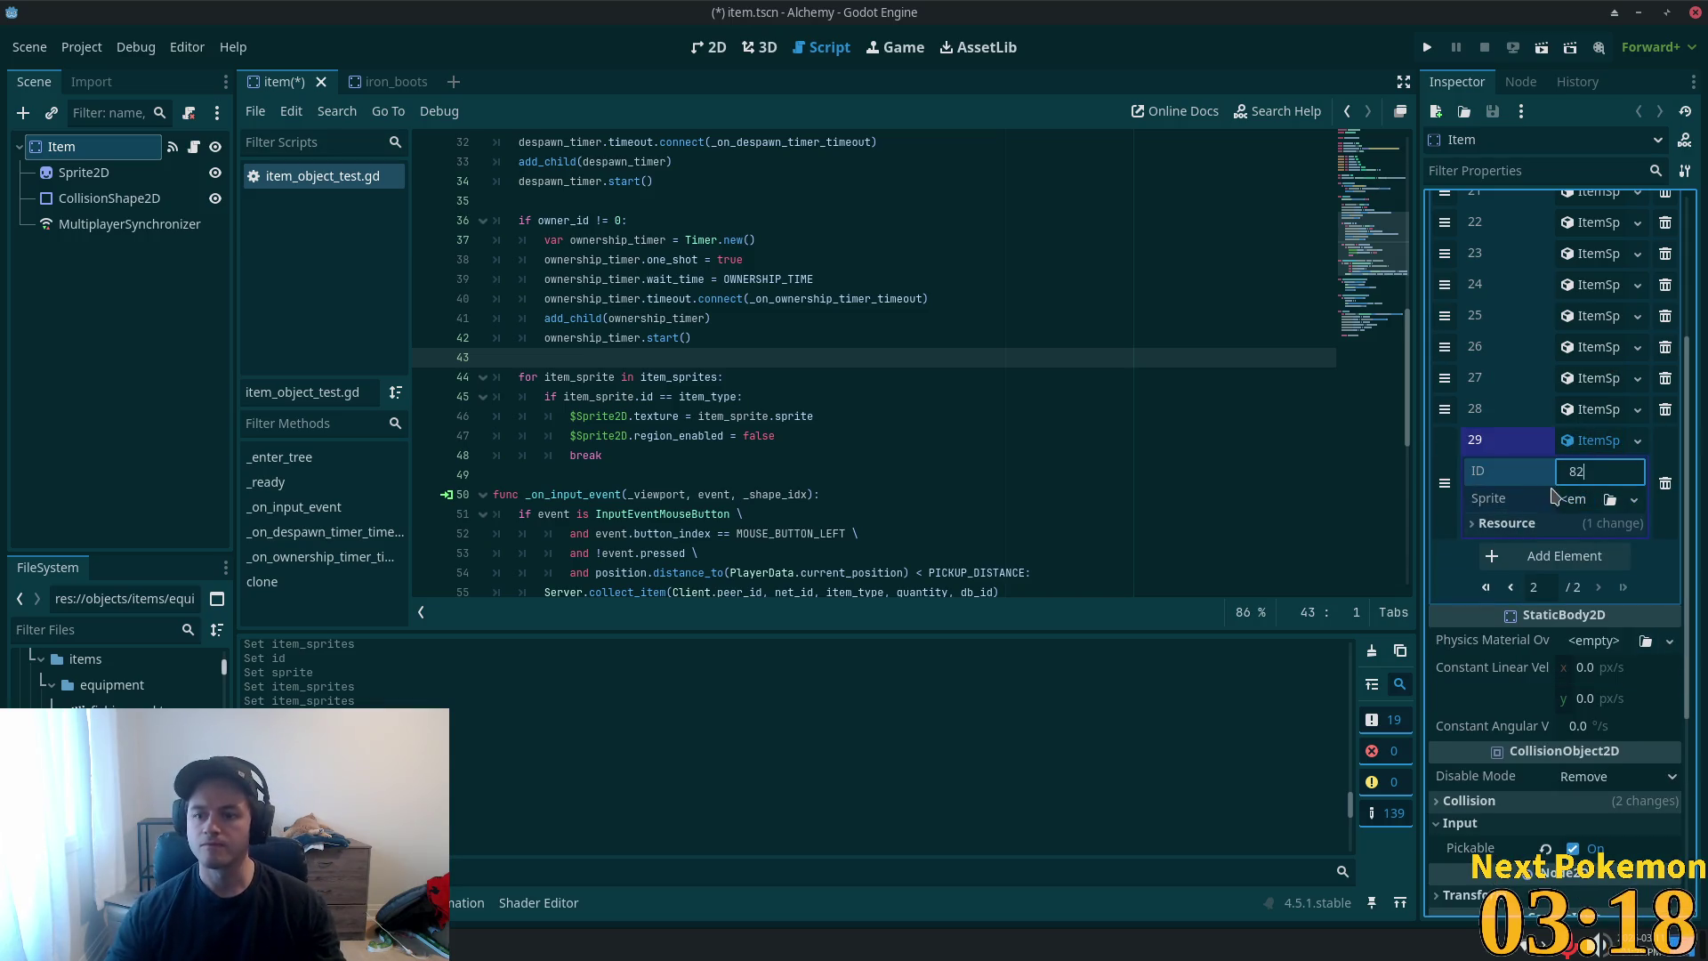
key("Tab")
left_click(1634, 499)
left_click(1552, 619)
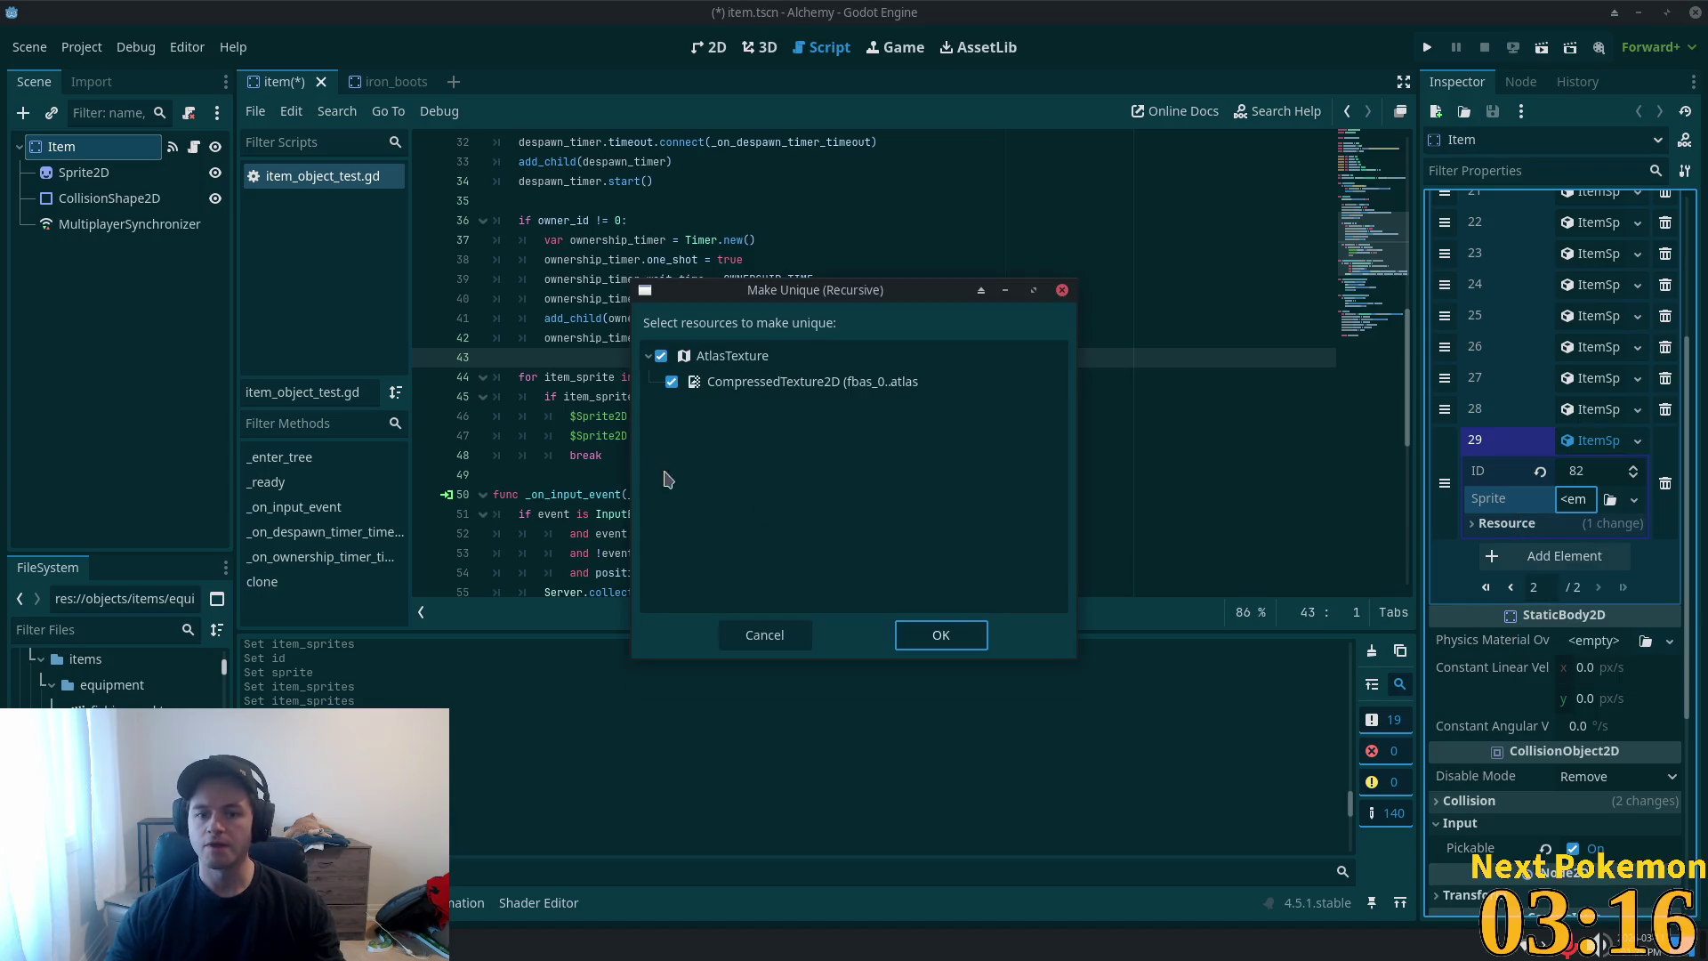
left_click(922, 642)
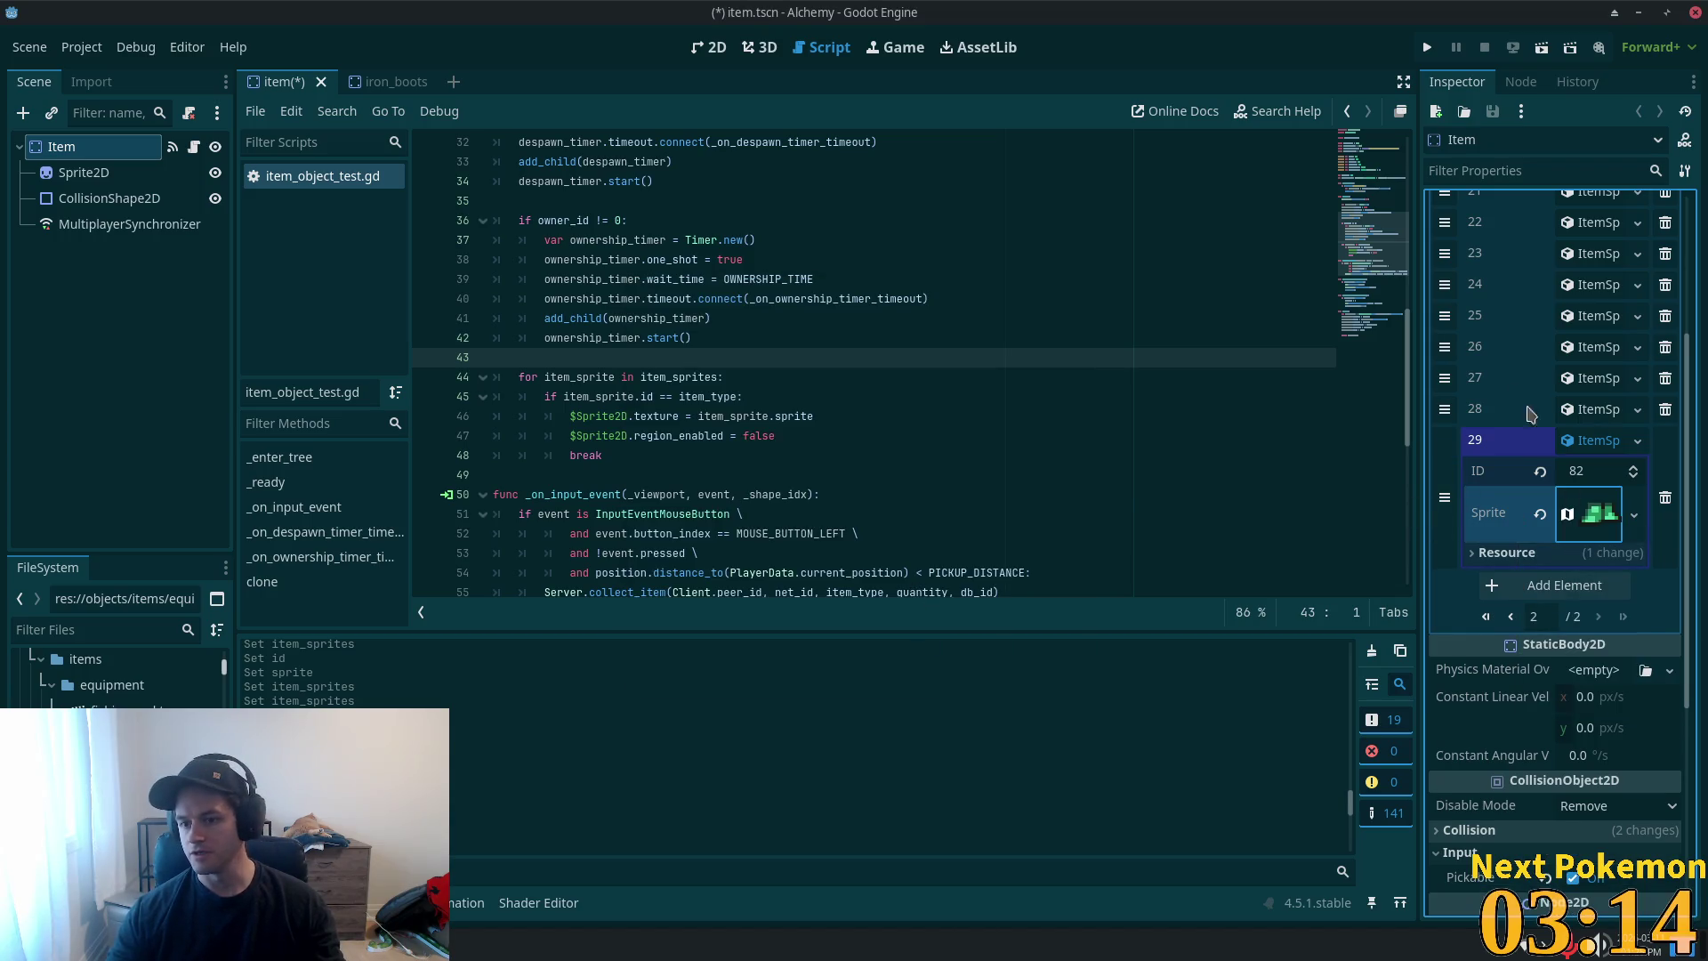
left_click(1593, 439)
- Delete iron_boots.tscn and check the LeatherBoots item type
left_click(116, 757)
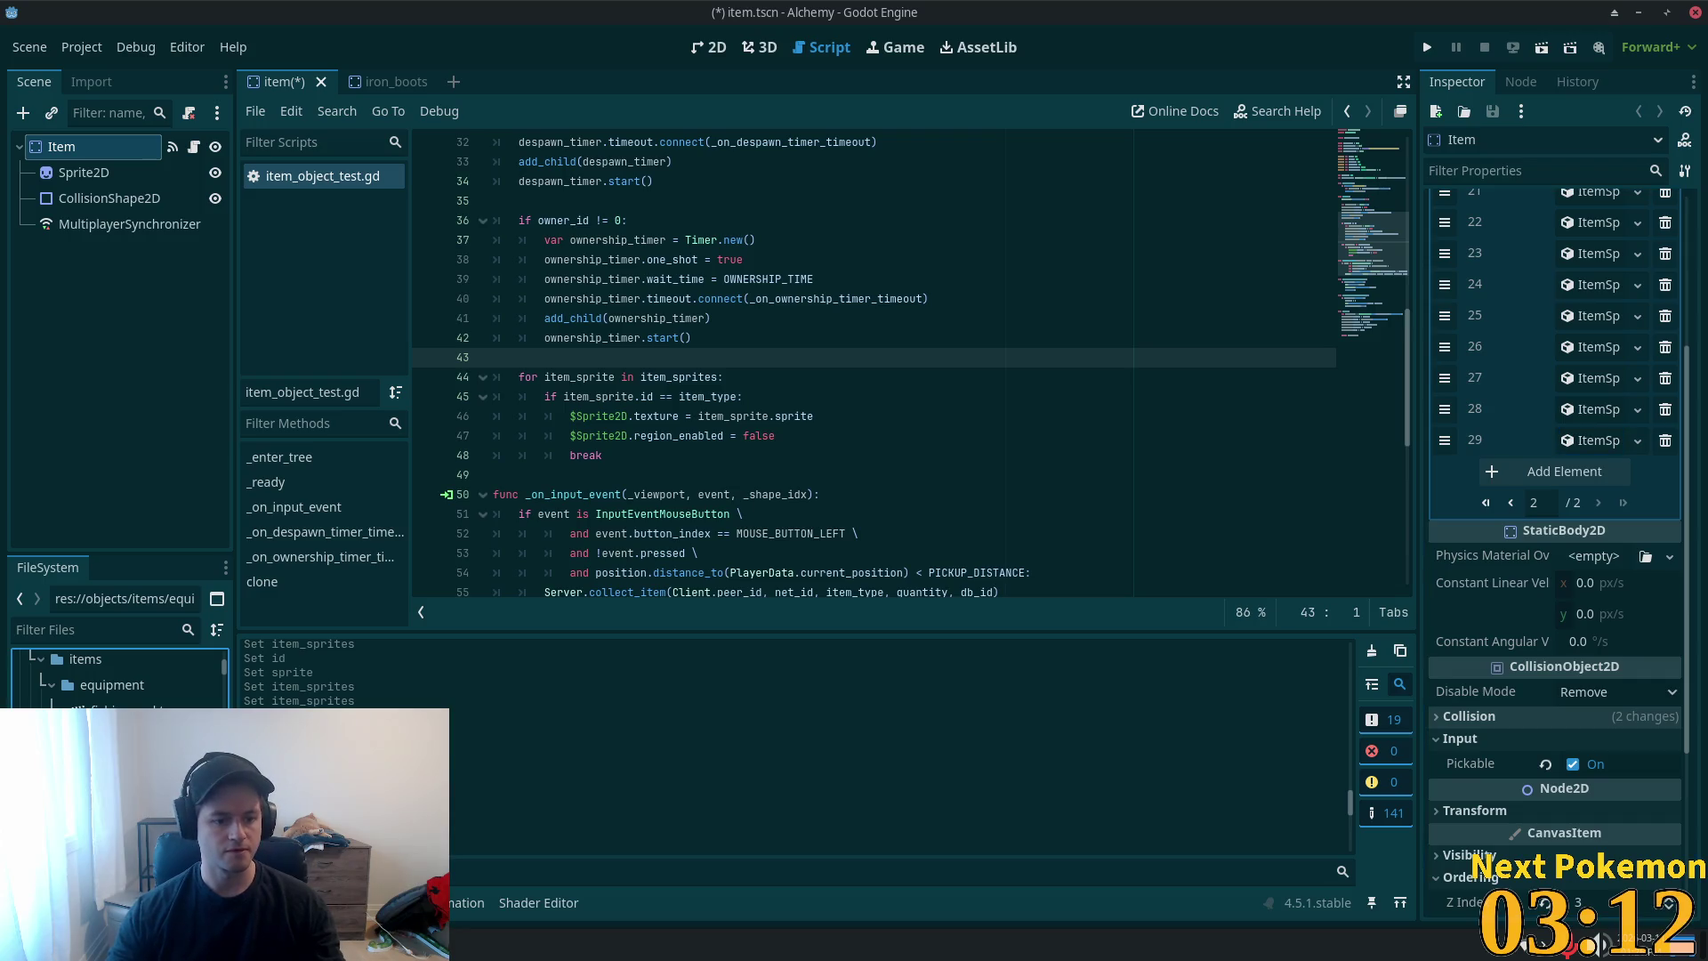
key("Delete")
left_click(988, 566)
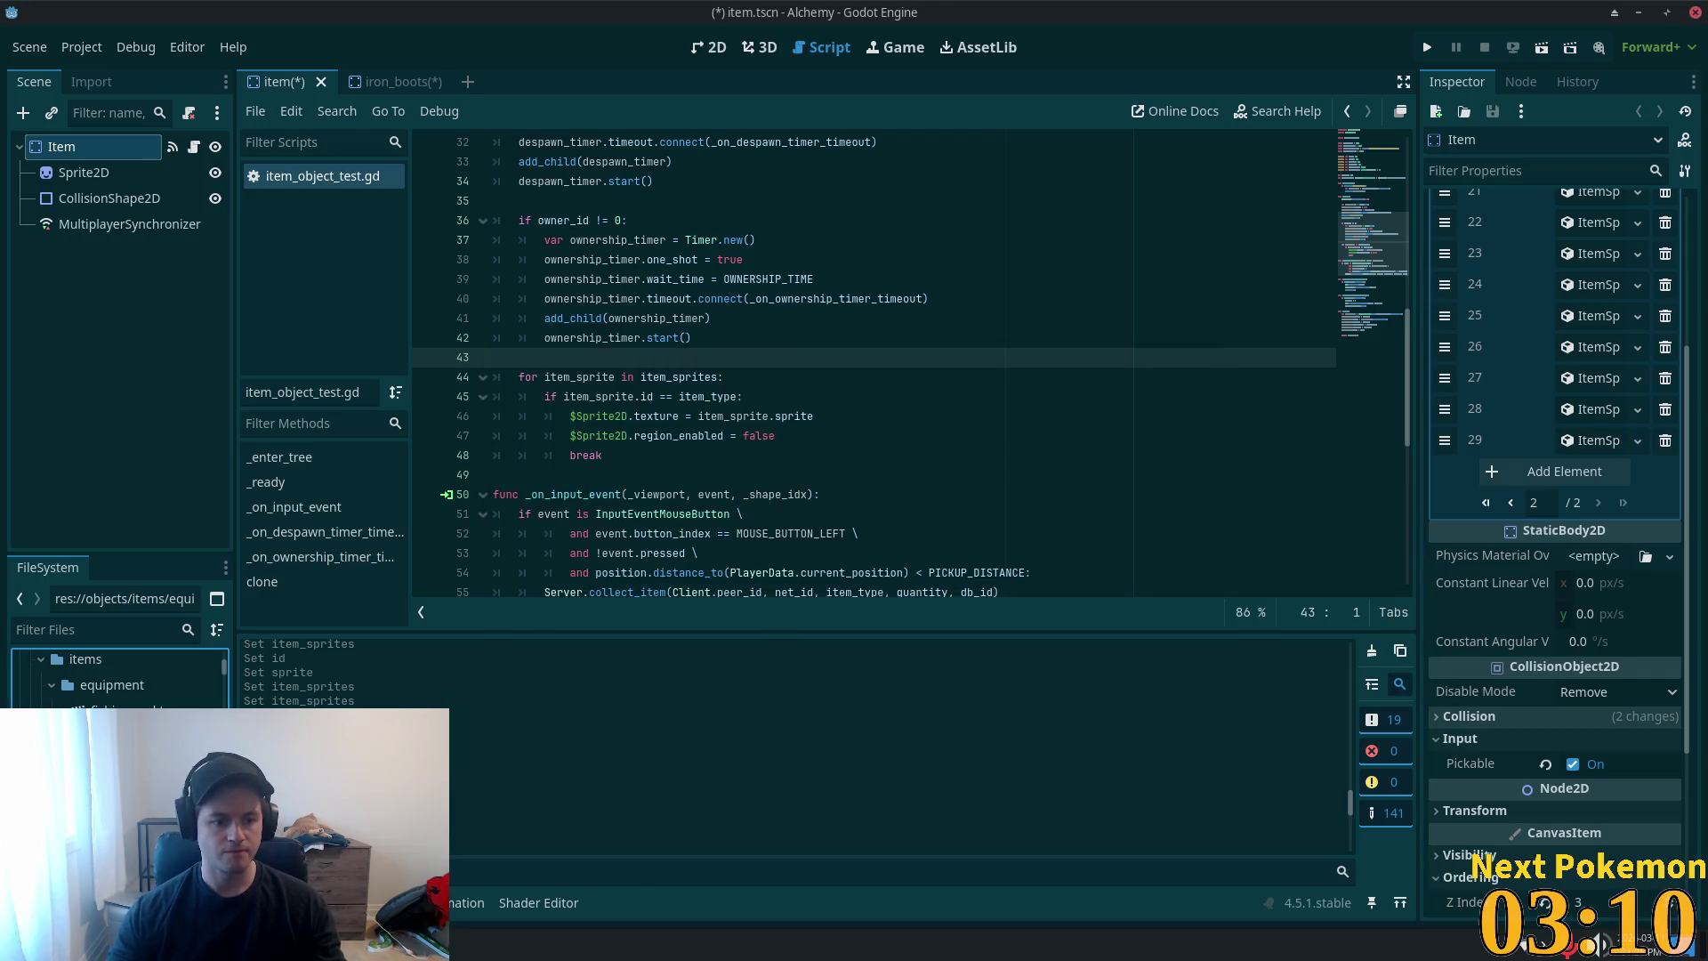
left_click(98, 147)
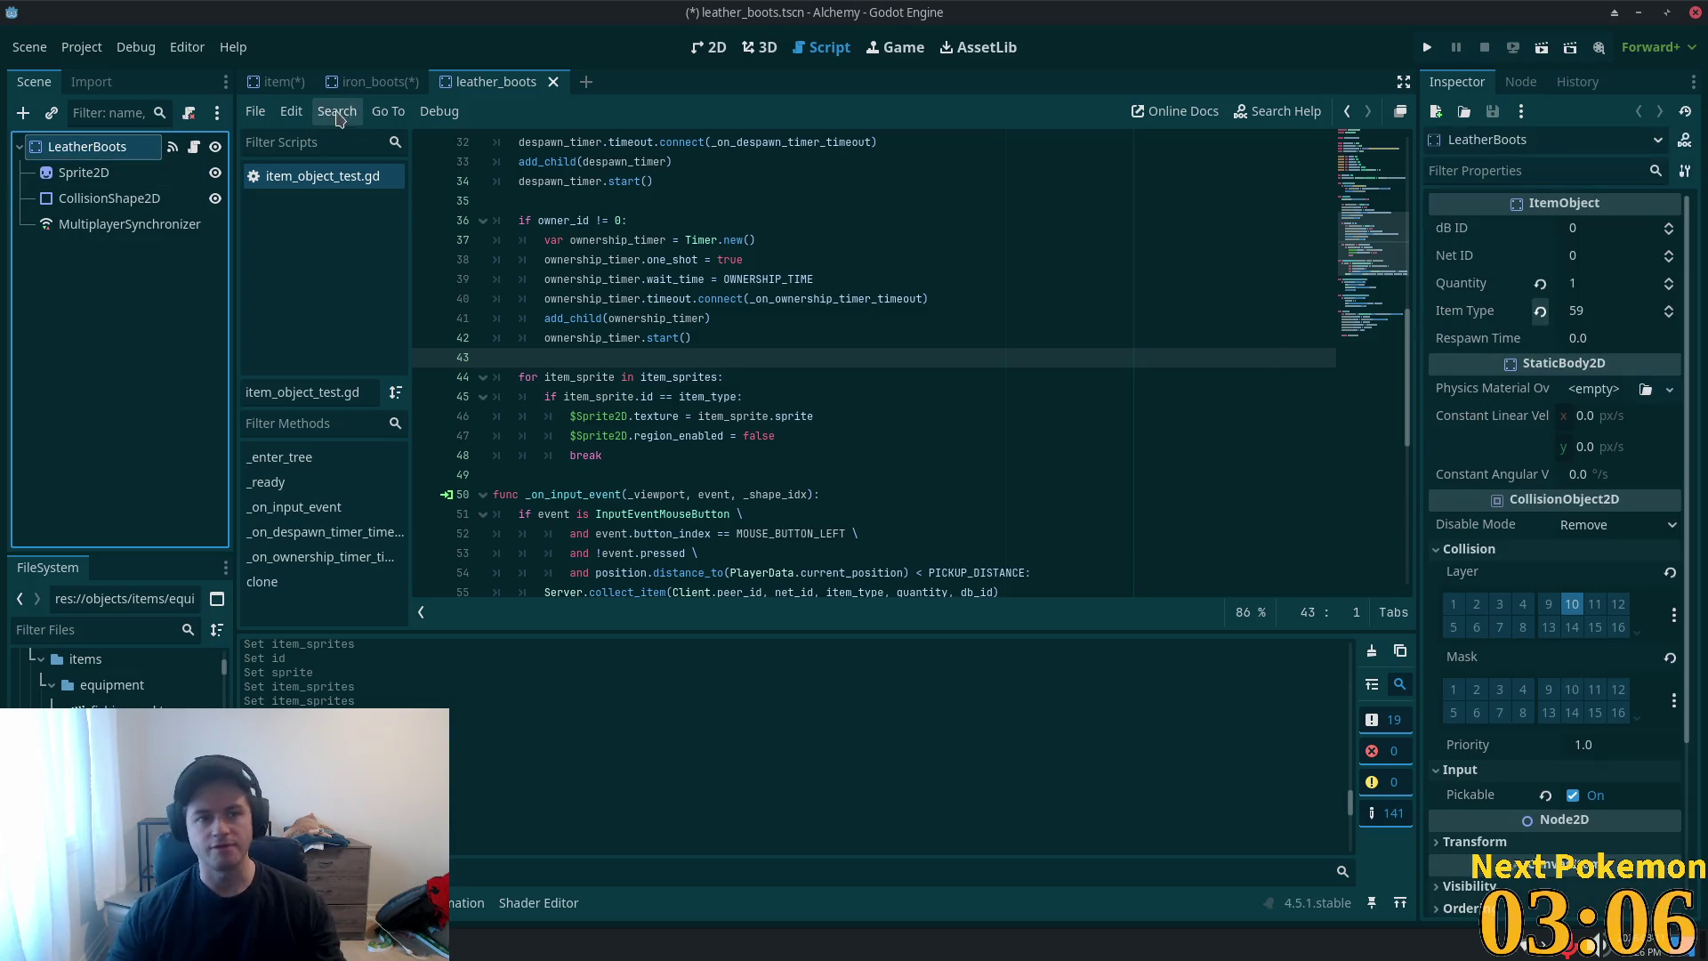
- Close the iron_boots and leather_boots scene tabs without saving
left_click(369, 81)
left_click(435, 81)
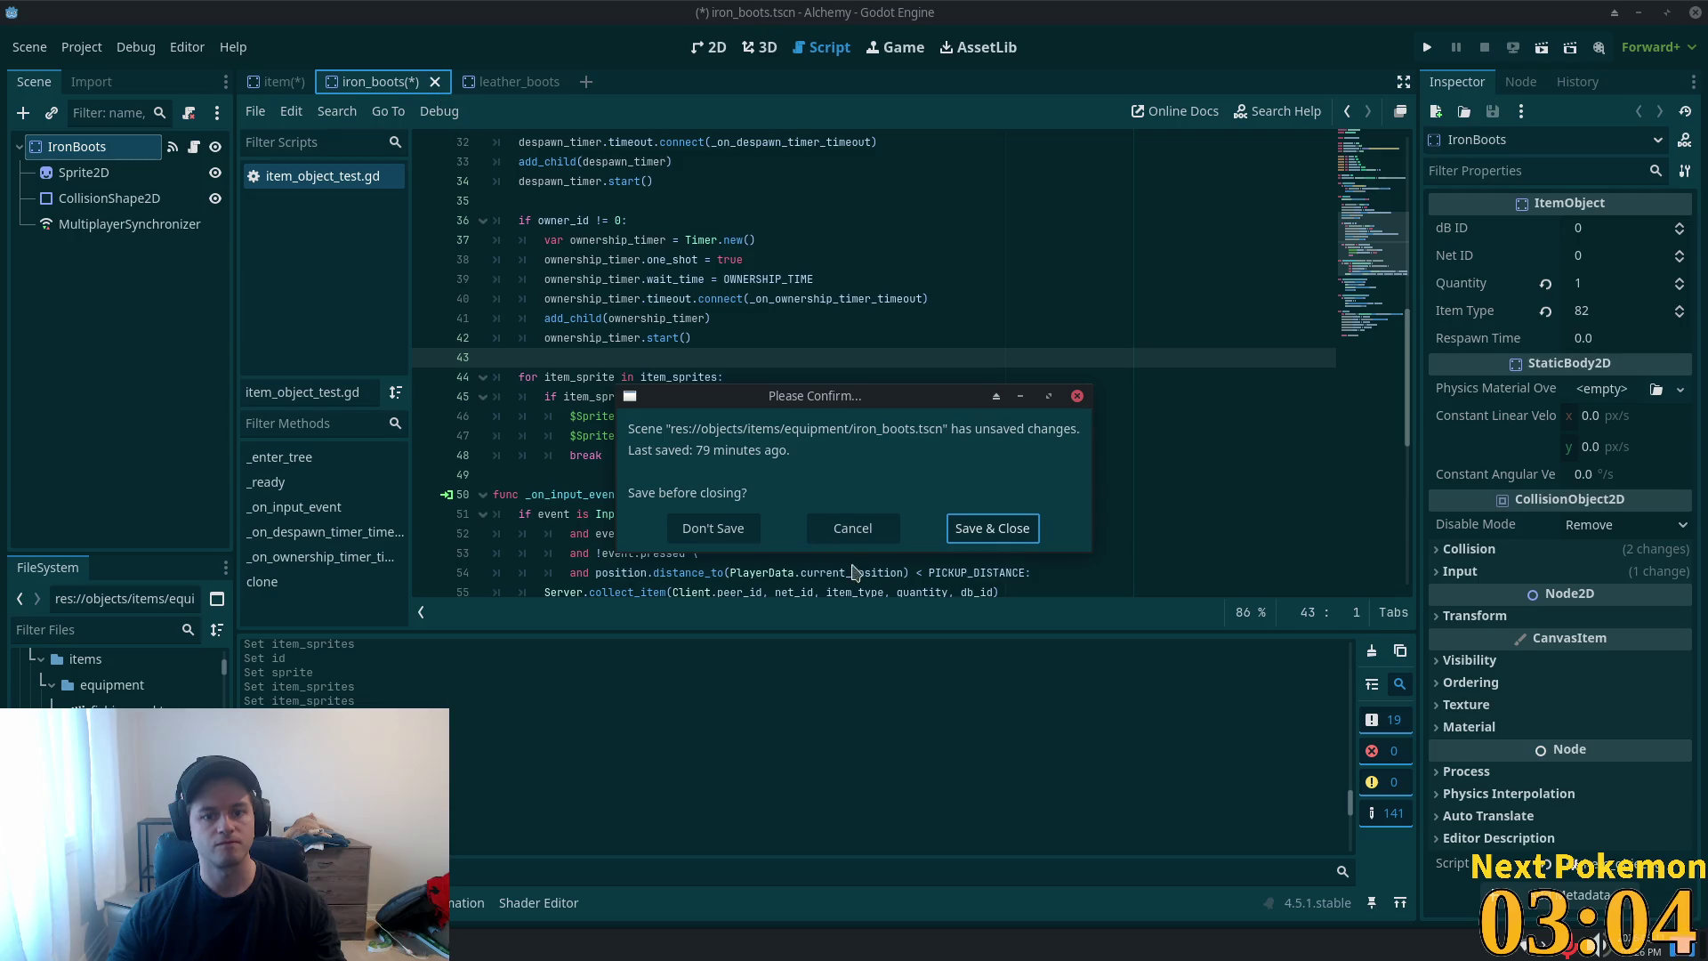
left_click(712, 528)
left_click(439, 82)
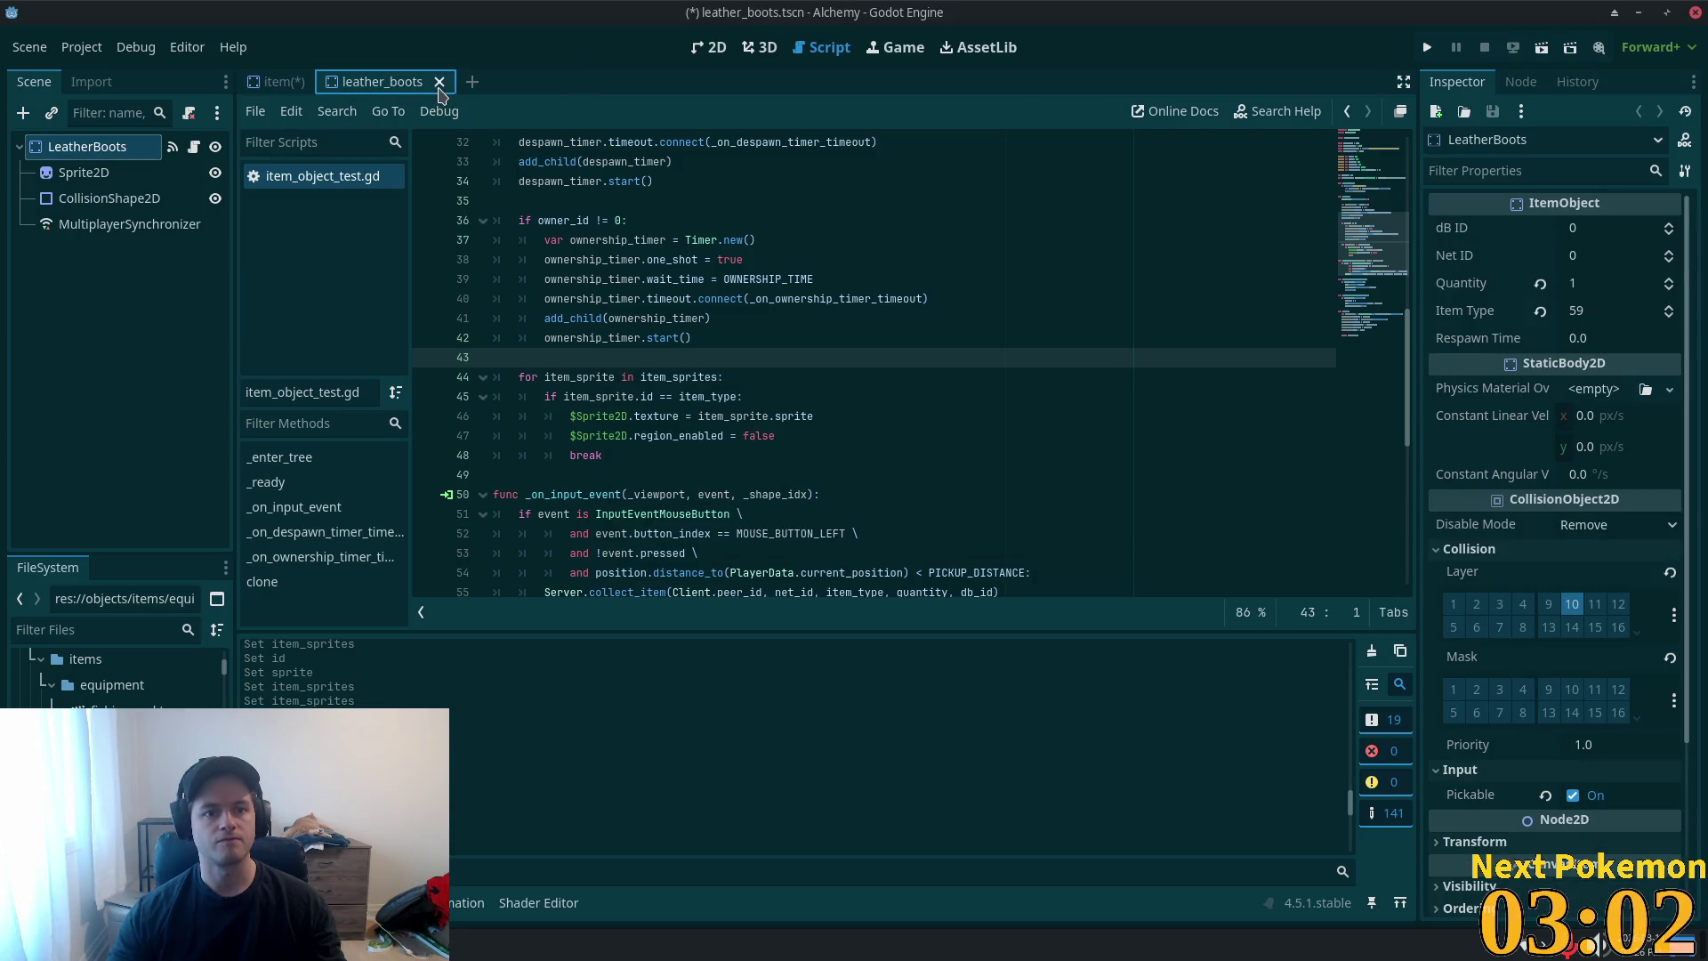
- Add item_sprites element 30 as a new ItemSprite with ID 59
left_click(1623, 788)
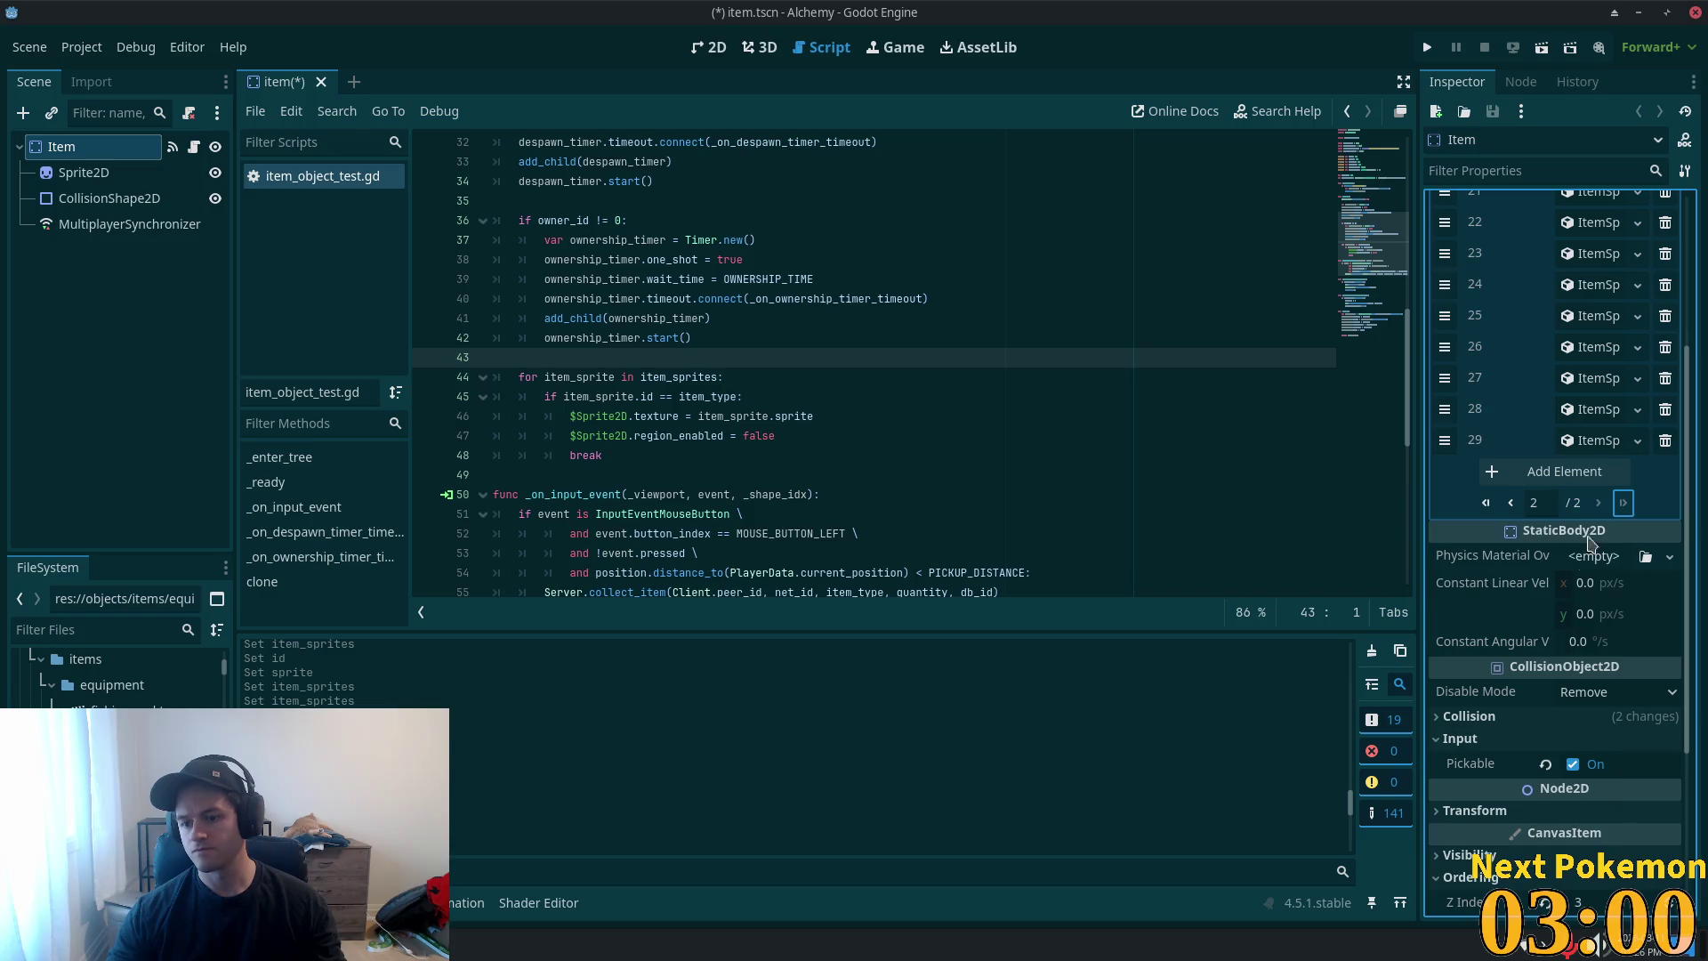
left_click(1579, 442)
left_click(1577, 472)
left_click(1580, 512)
left_click(1576, 476)
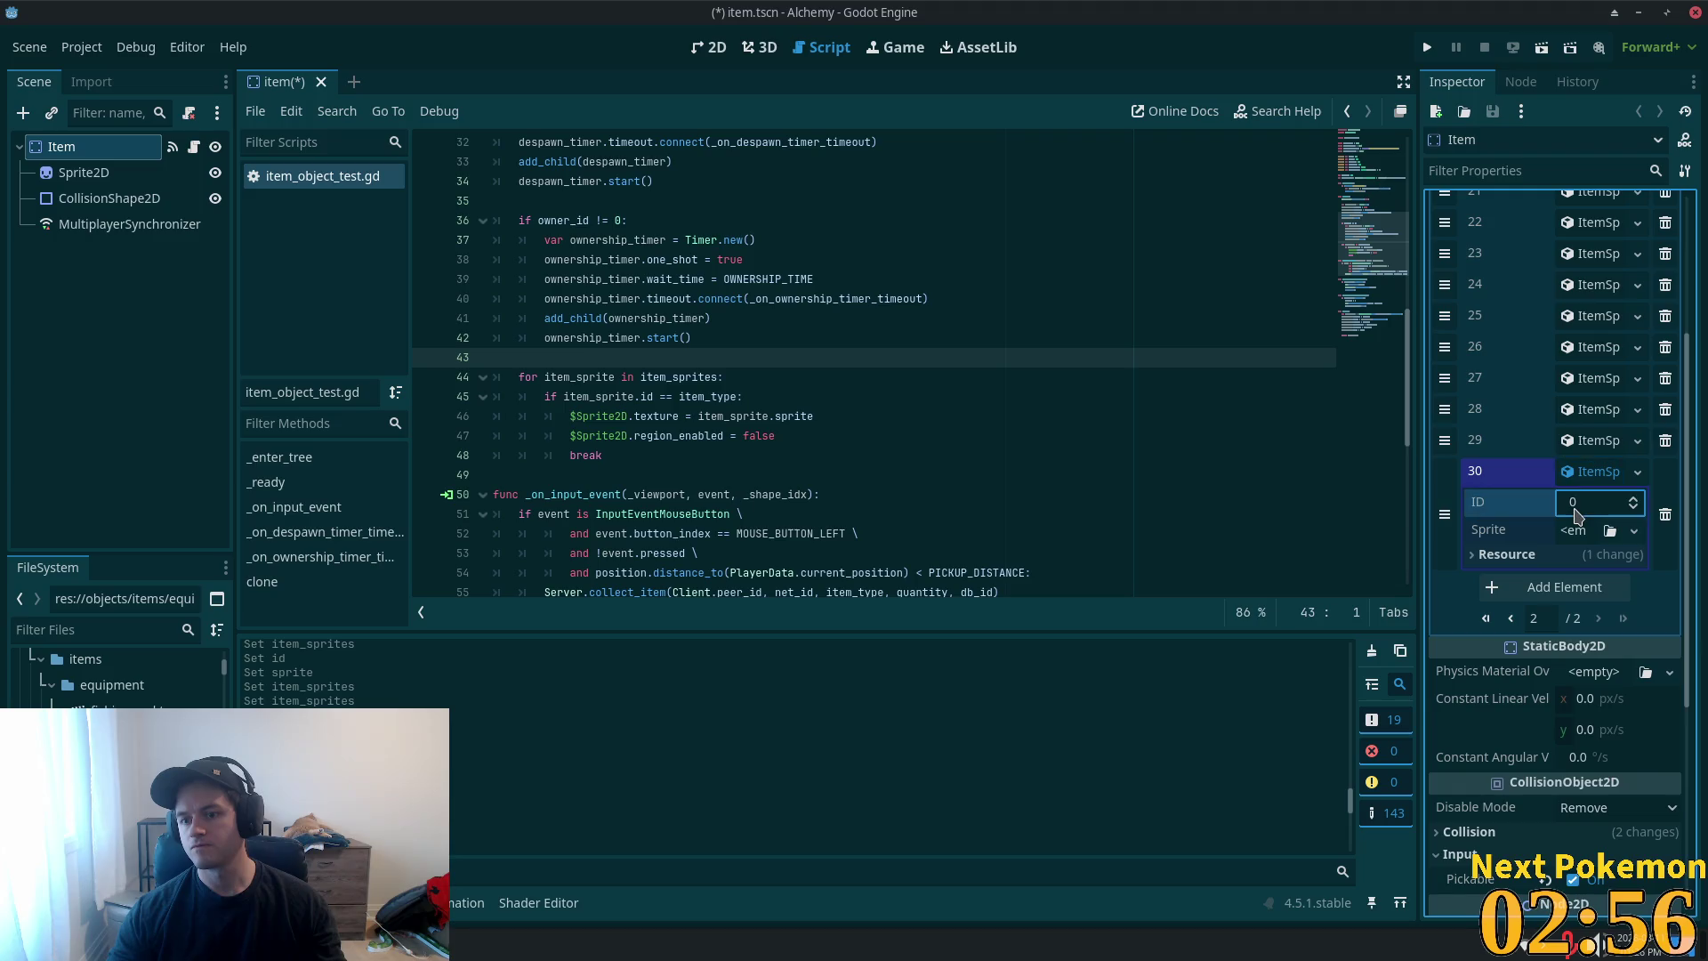
type("8")
key("BackSpace")
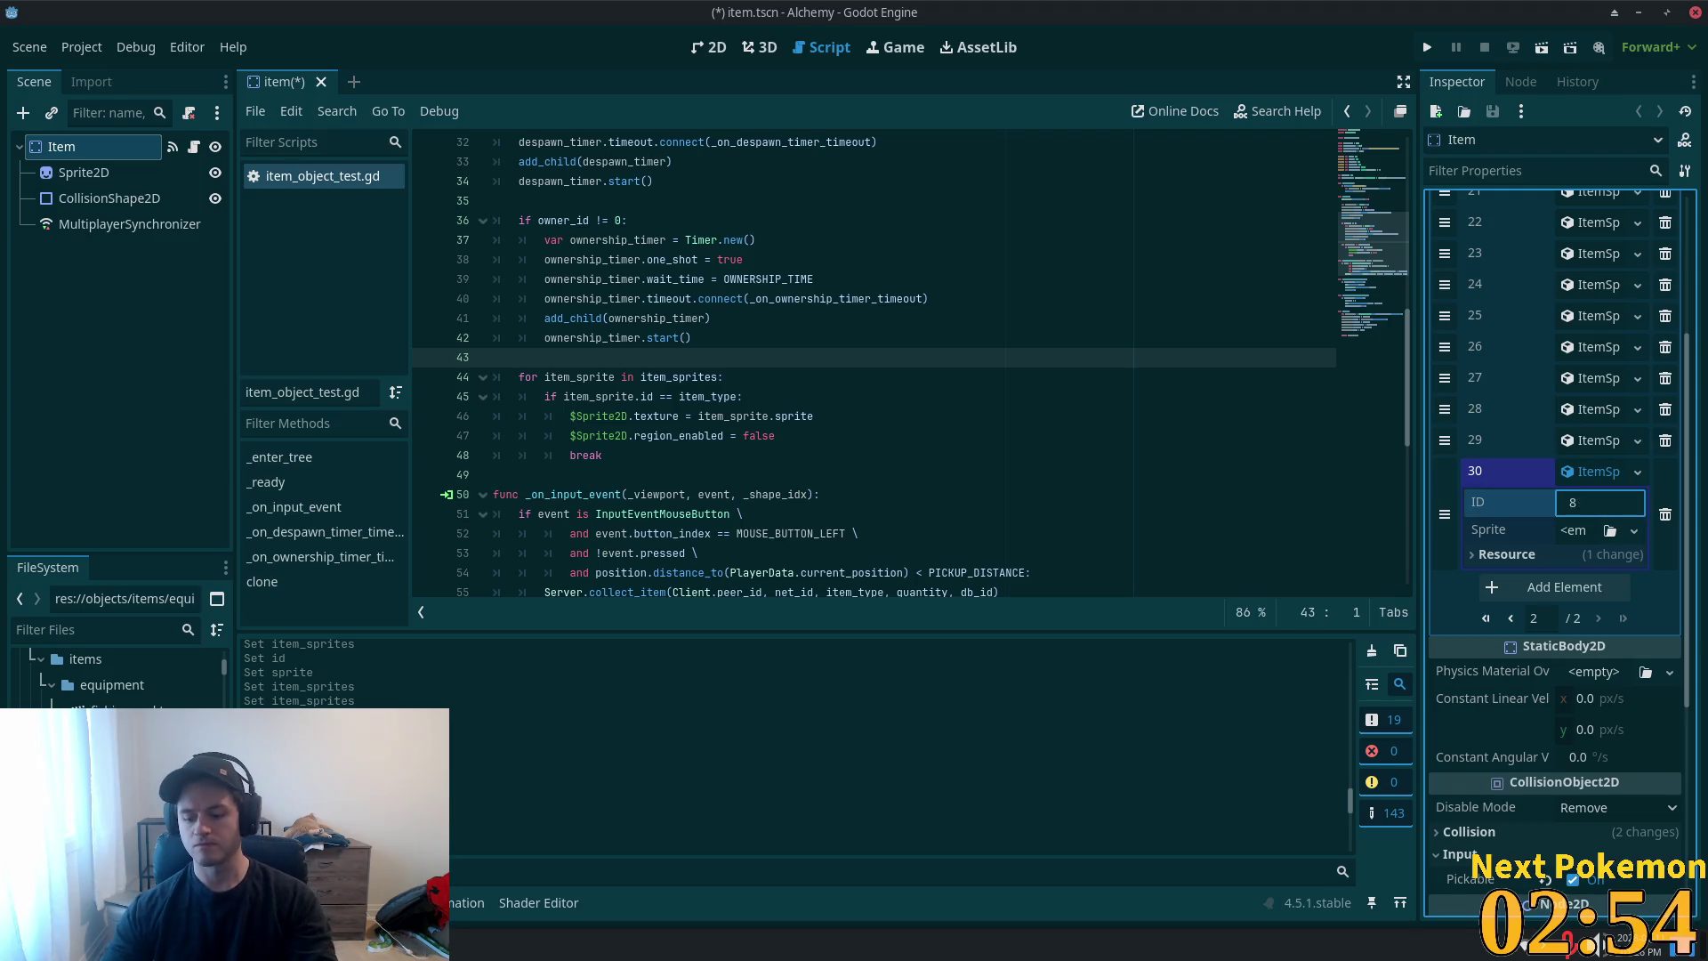
key("Tab")
- Make element 30's atlas sprite unique and save item.tscn
left_click(1634, 531)
left_click(1491, 601)
left_click(953, 646)
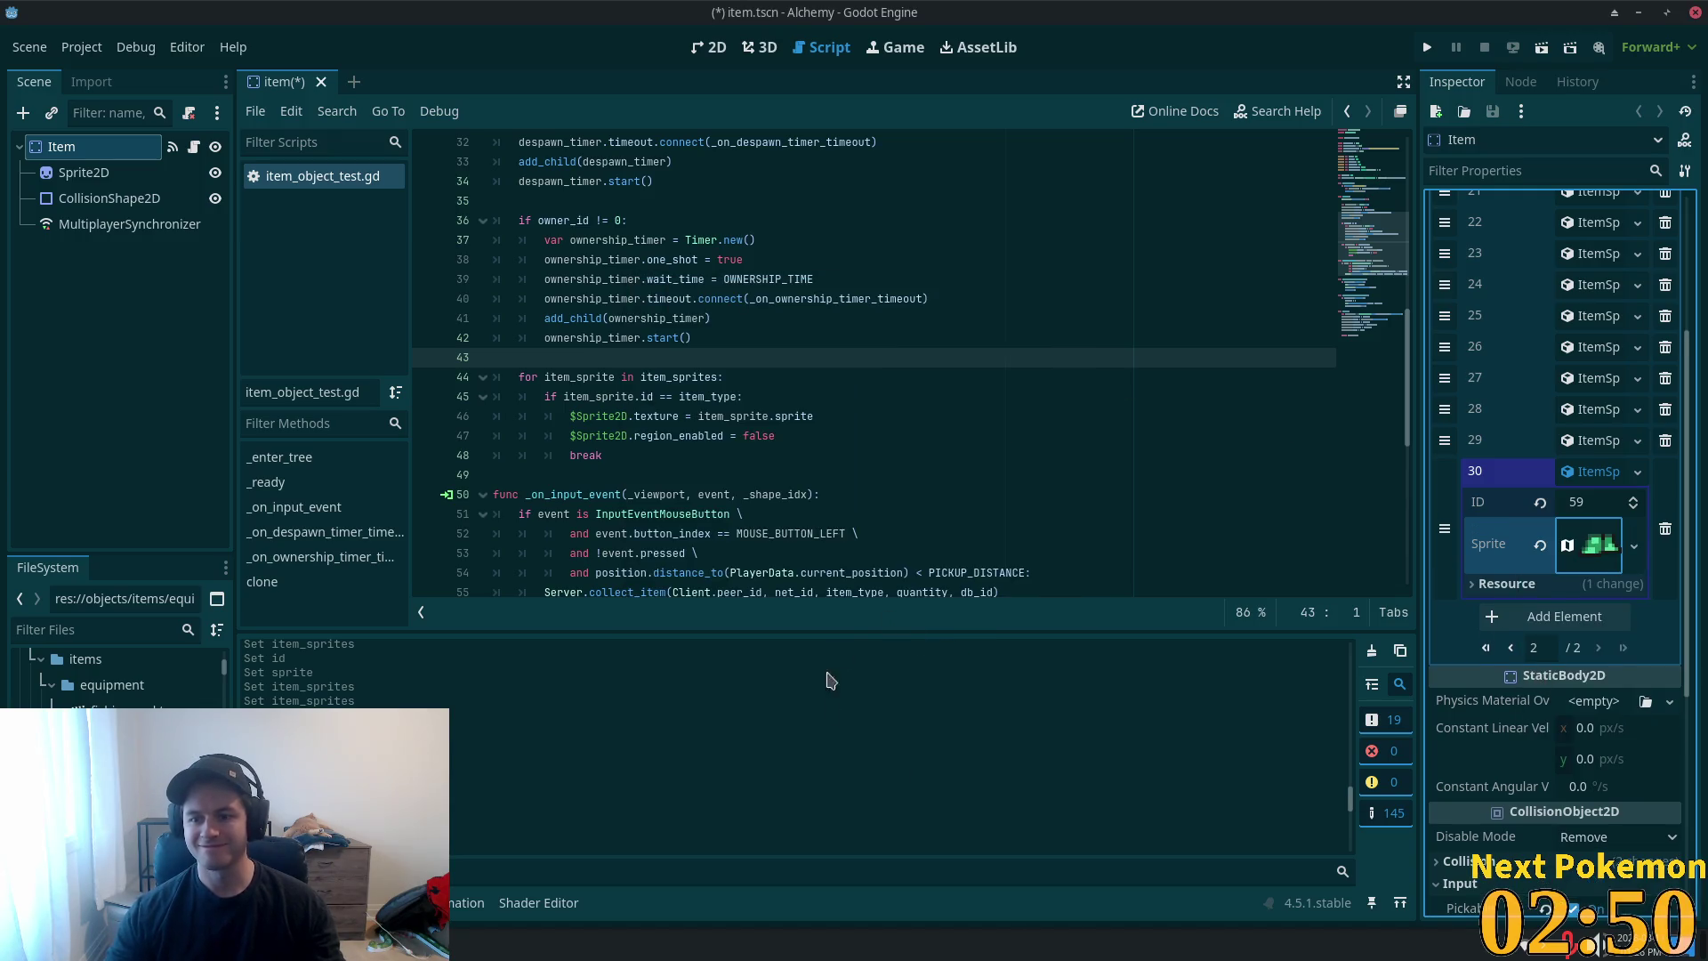
left_click(1592, 471)
key("ctrl+s")
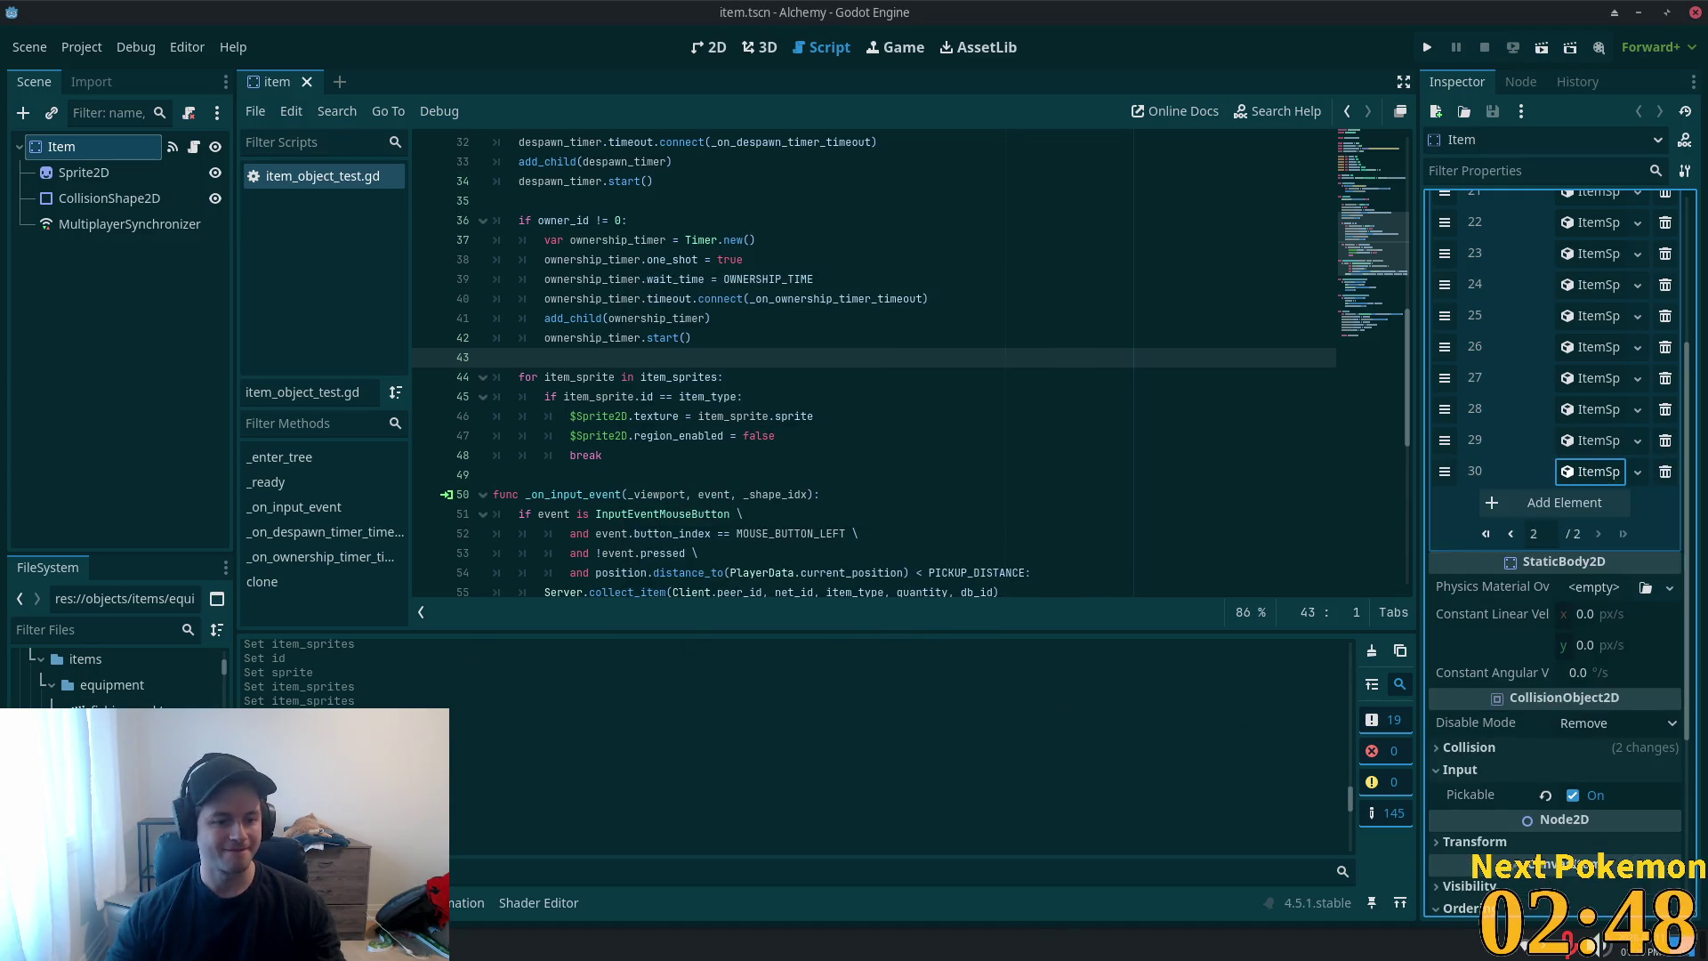
- Delete leather_boots.tscn from the FileSystem dock
left_click(134, 729)
key("Delete")
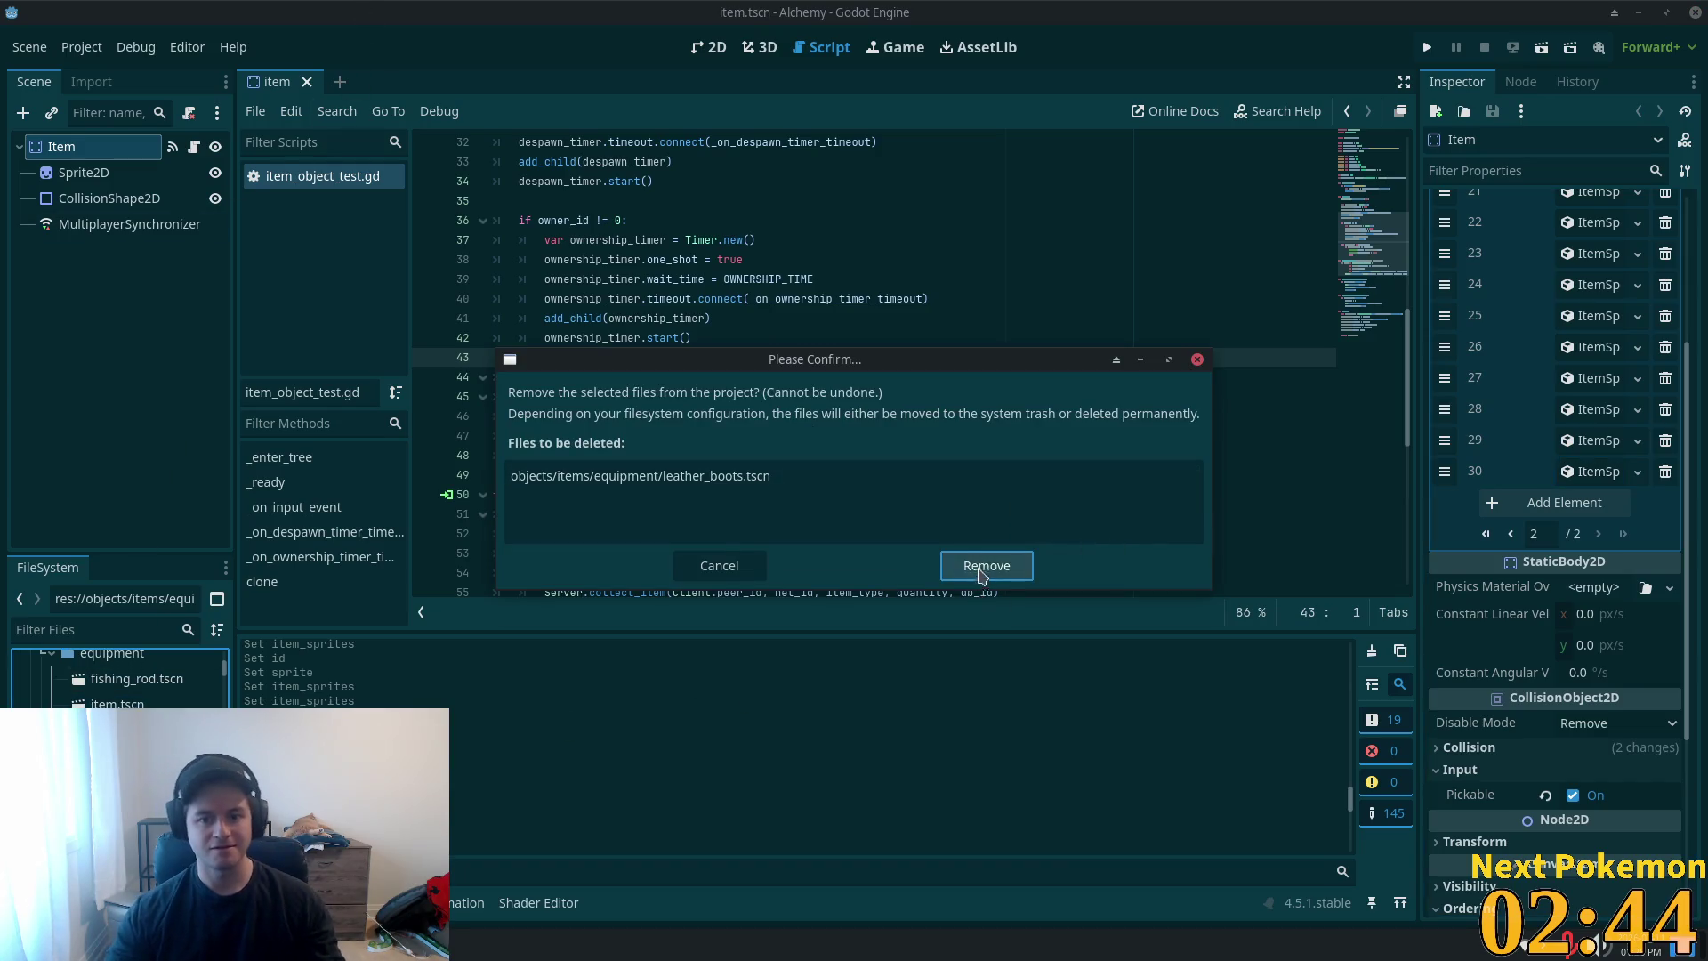
left_click(983, 565)
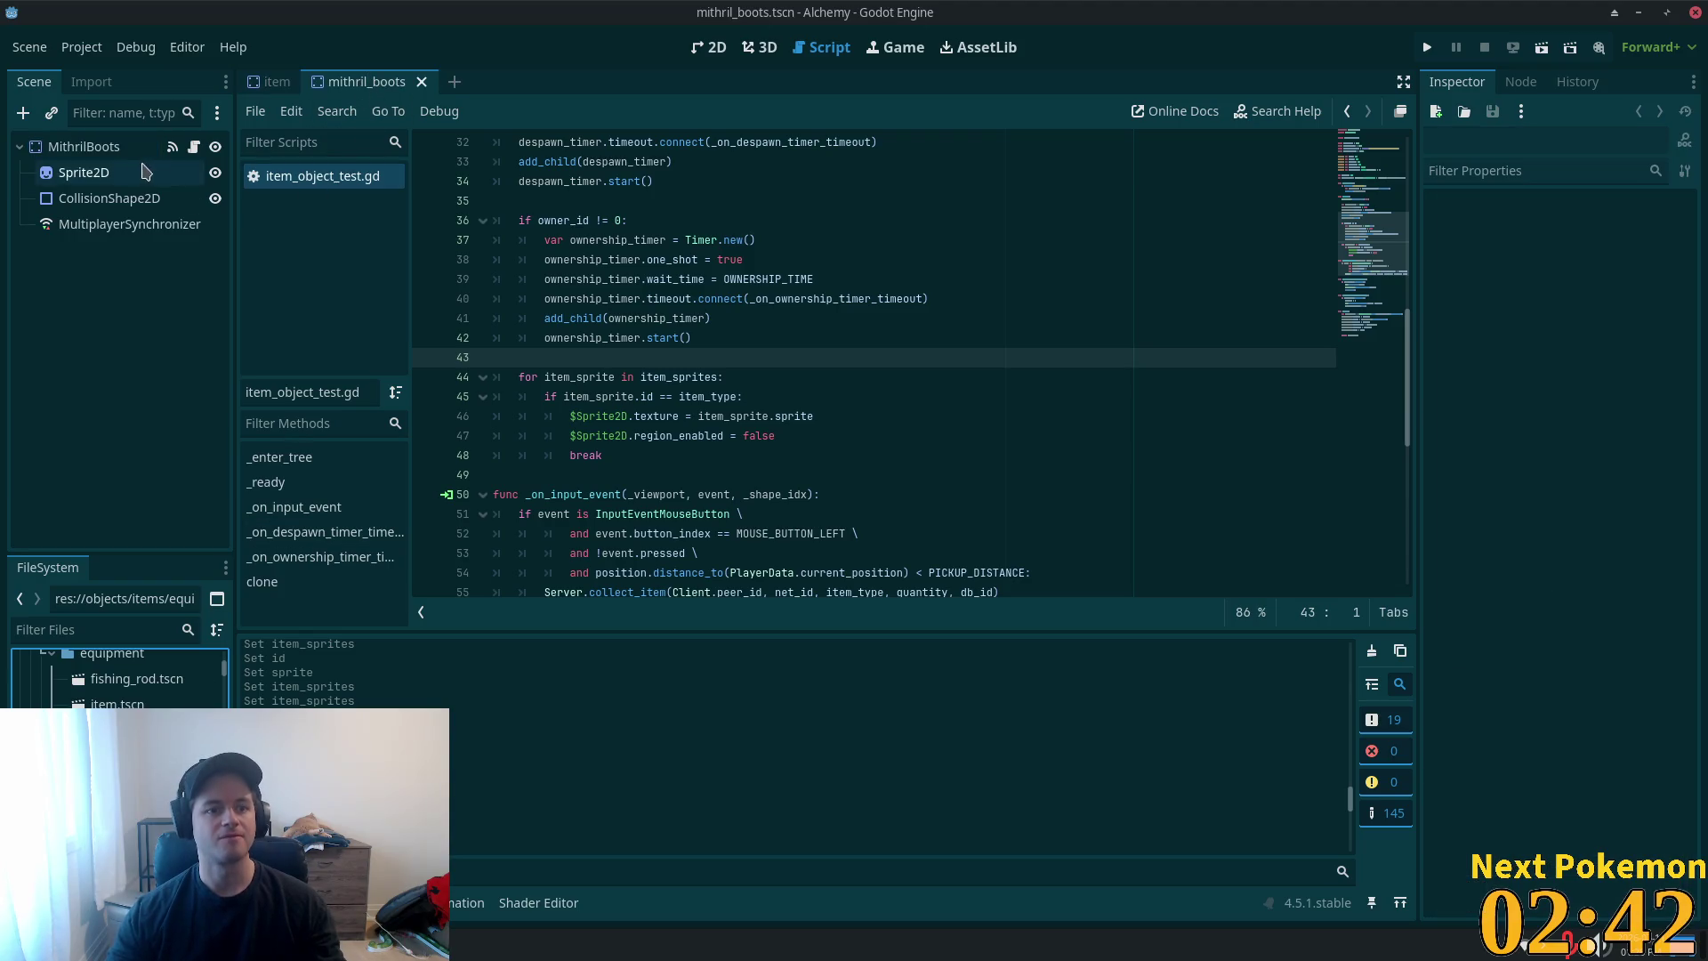
- Check MithrilBoots' item type, then review entry 30 on item_sprites' second page
left_click(114, 148)
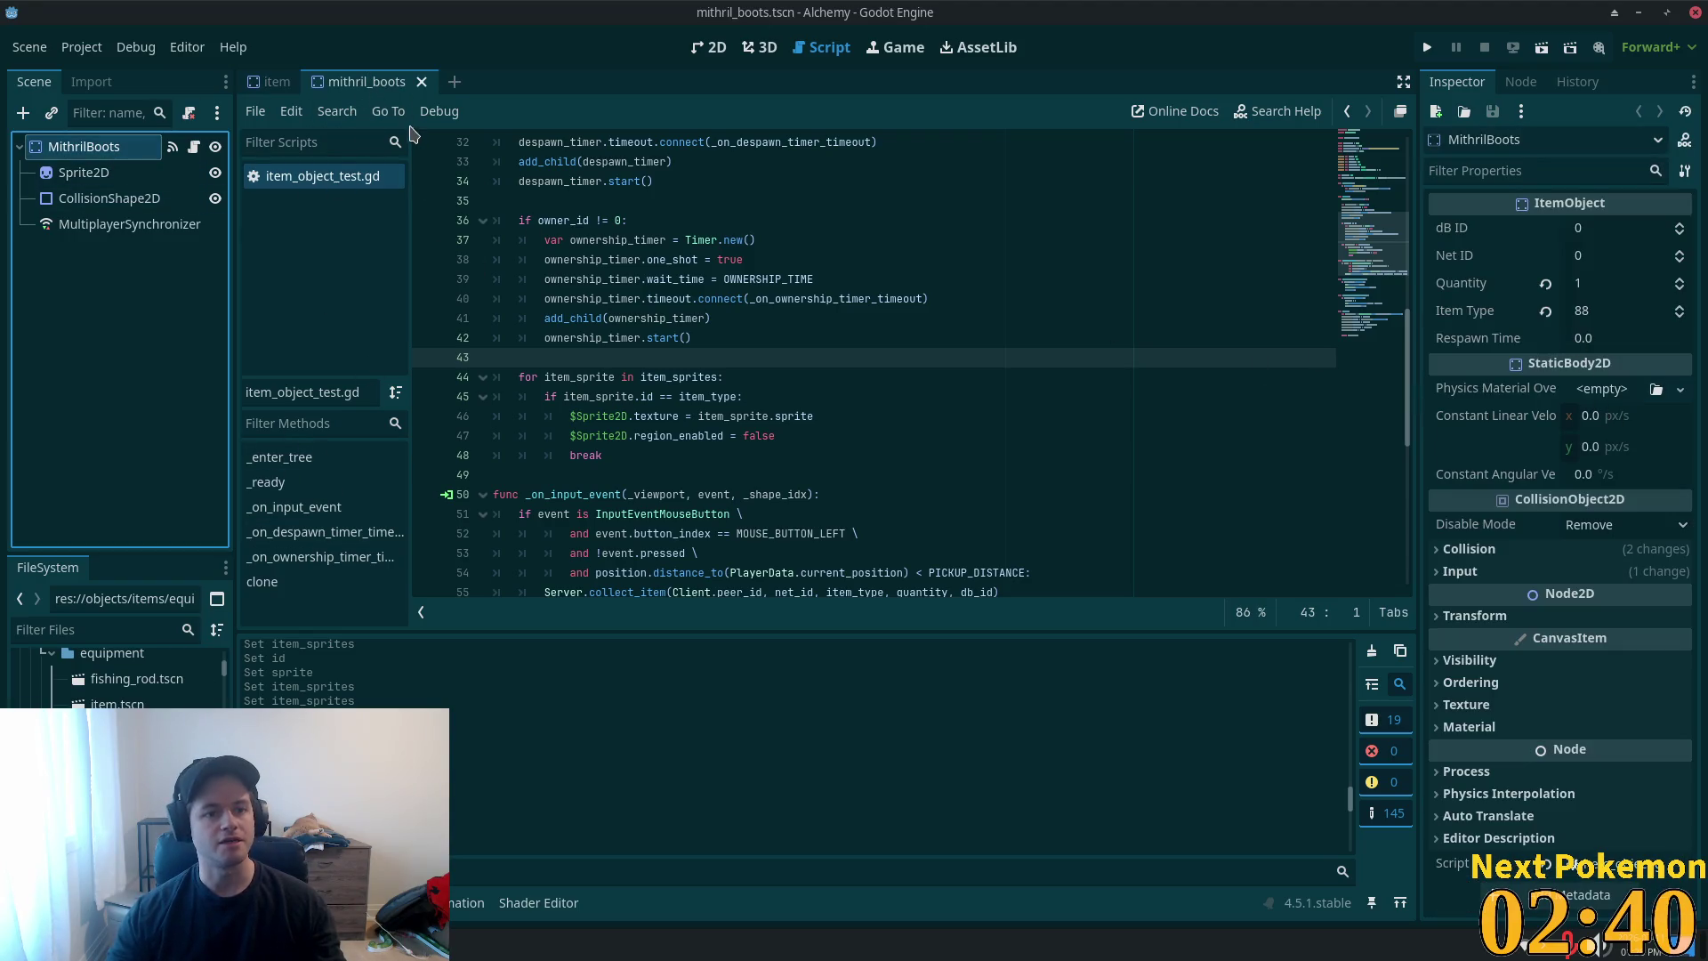
left_click(271, 82)
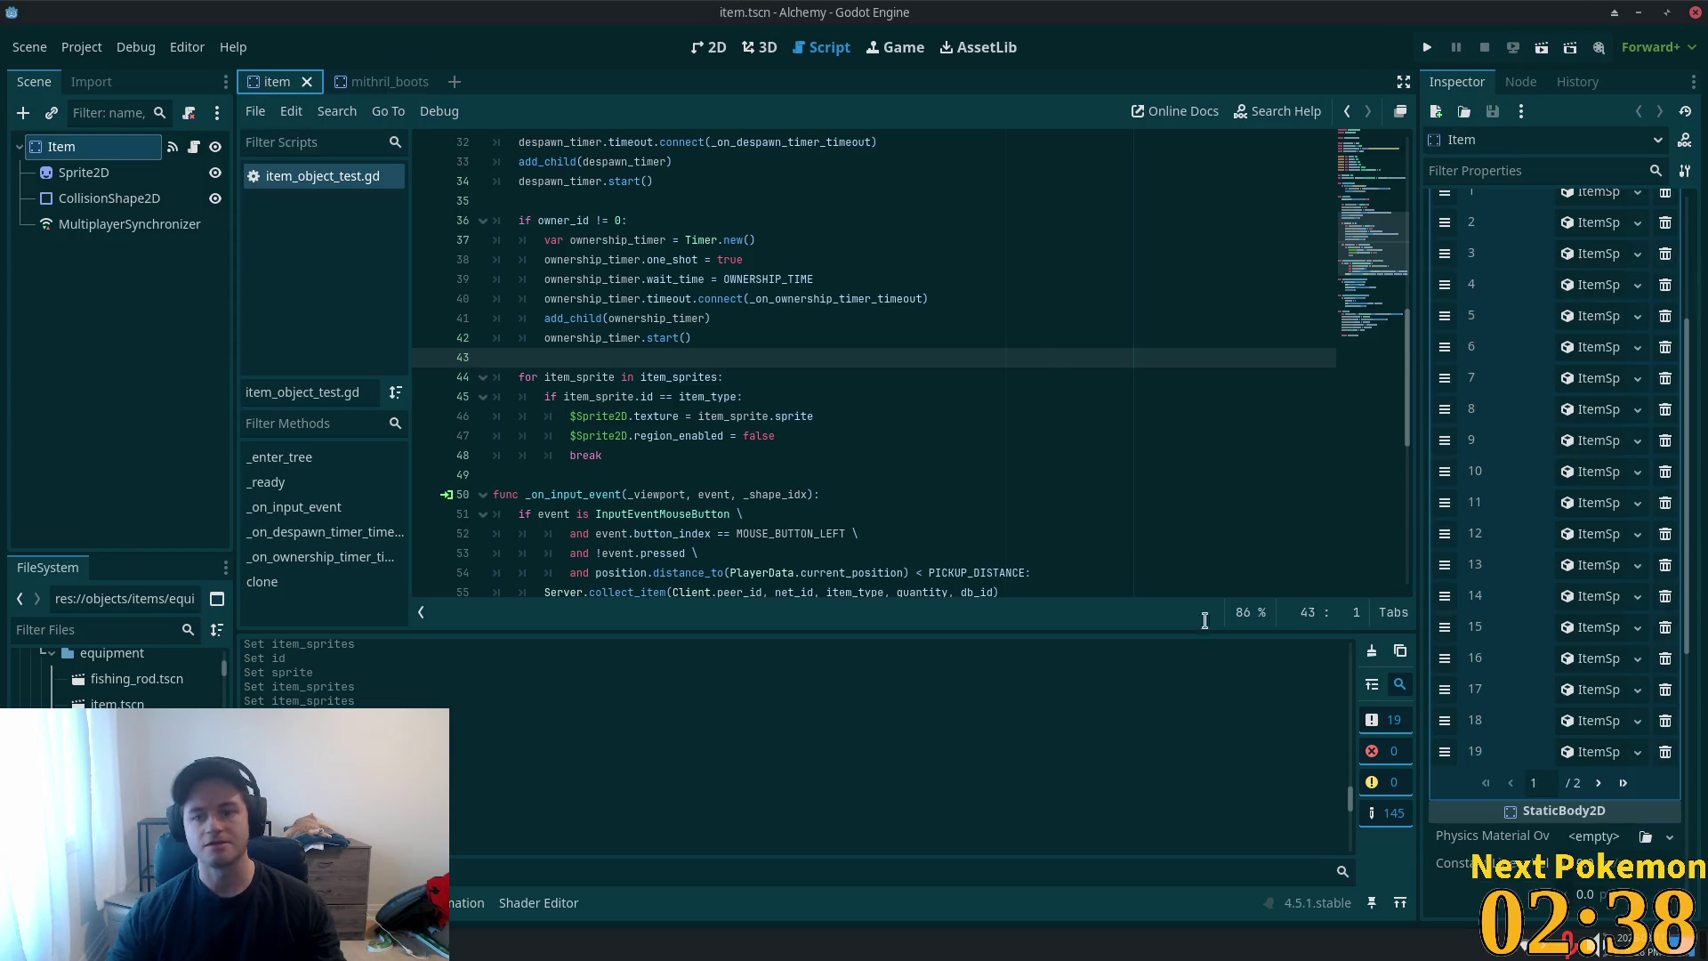
left_click(1625, 783)
left_click(1588, 489)
left_click(1585, 476)
- Add item_sprites element 31 as a new ItemSprite with ID 88
left_click(1564, 500)
left_click(1576, 503)
left_click(1576, 554)
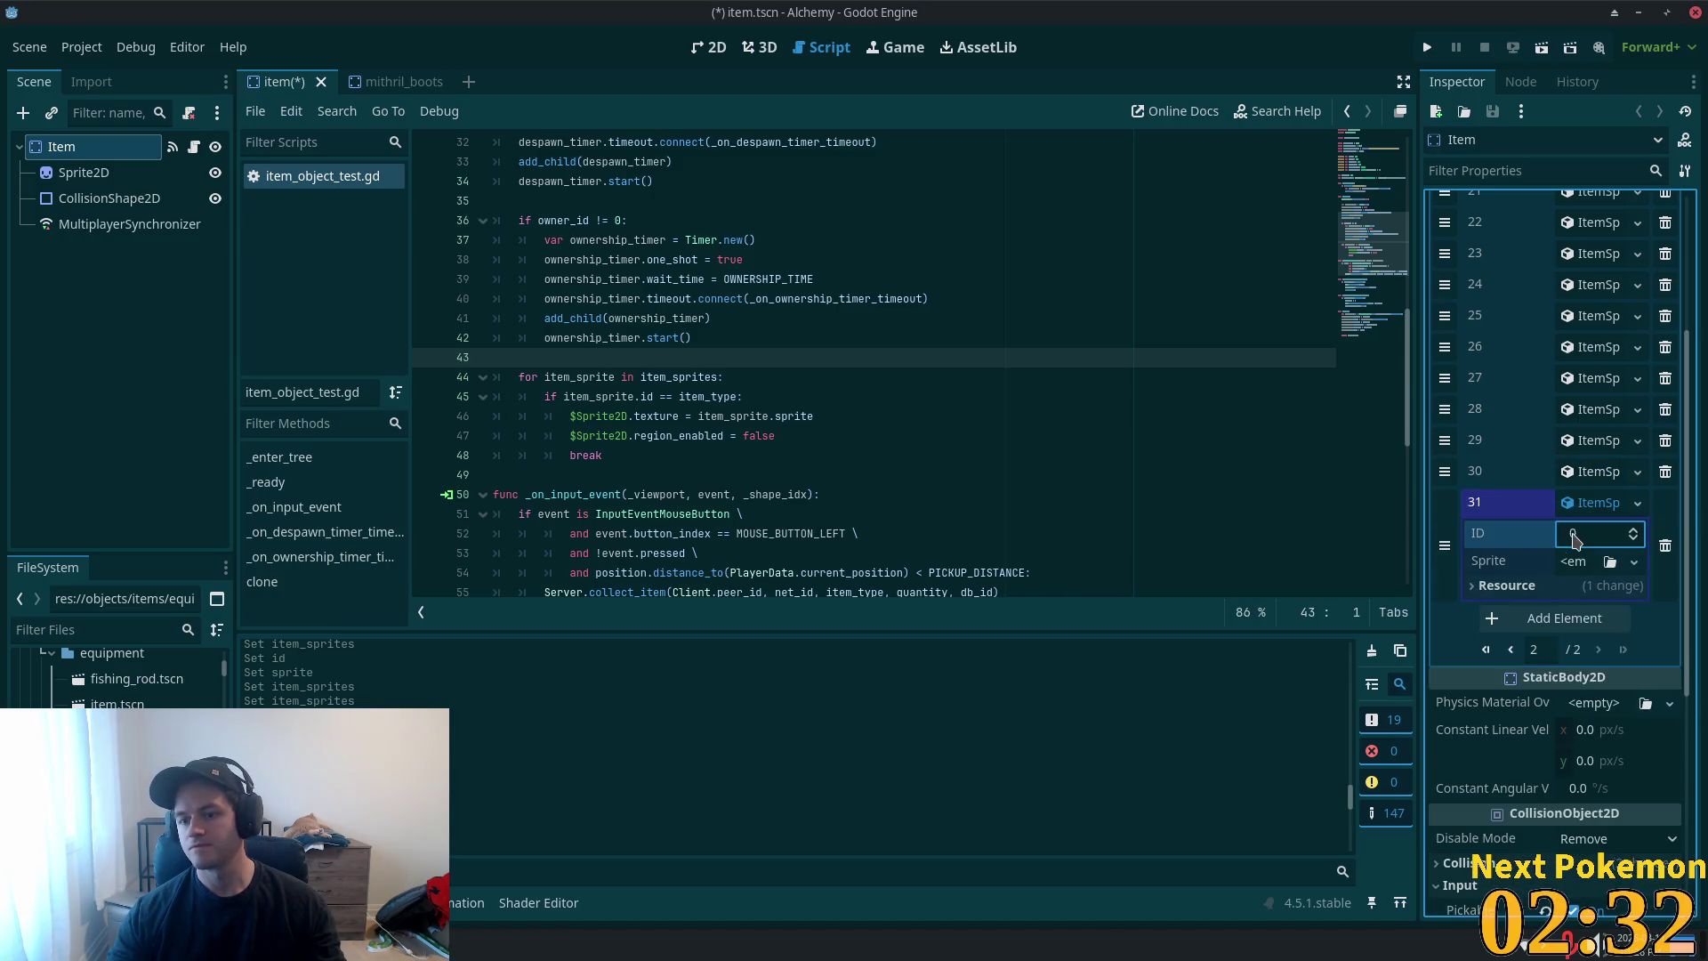
type("88")
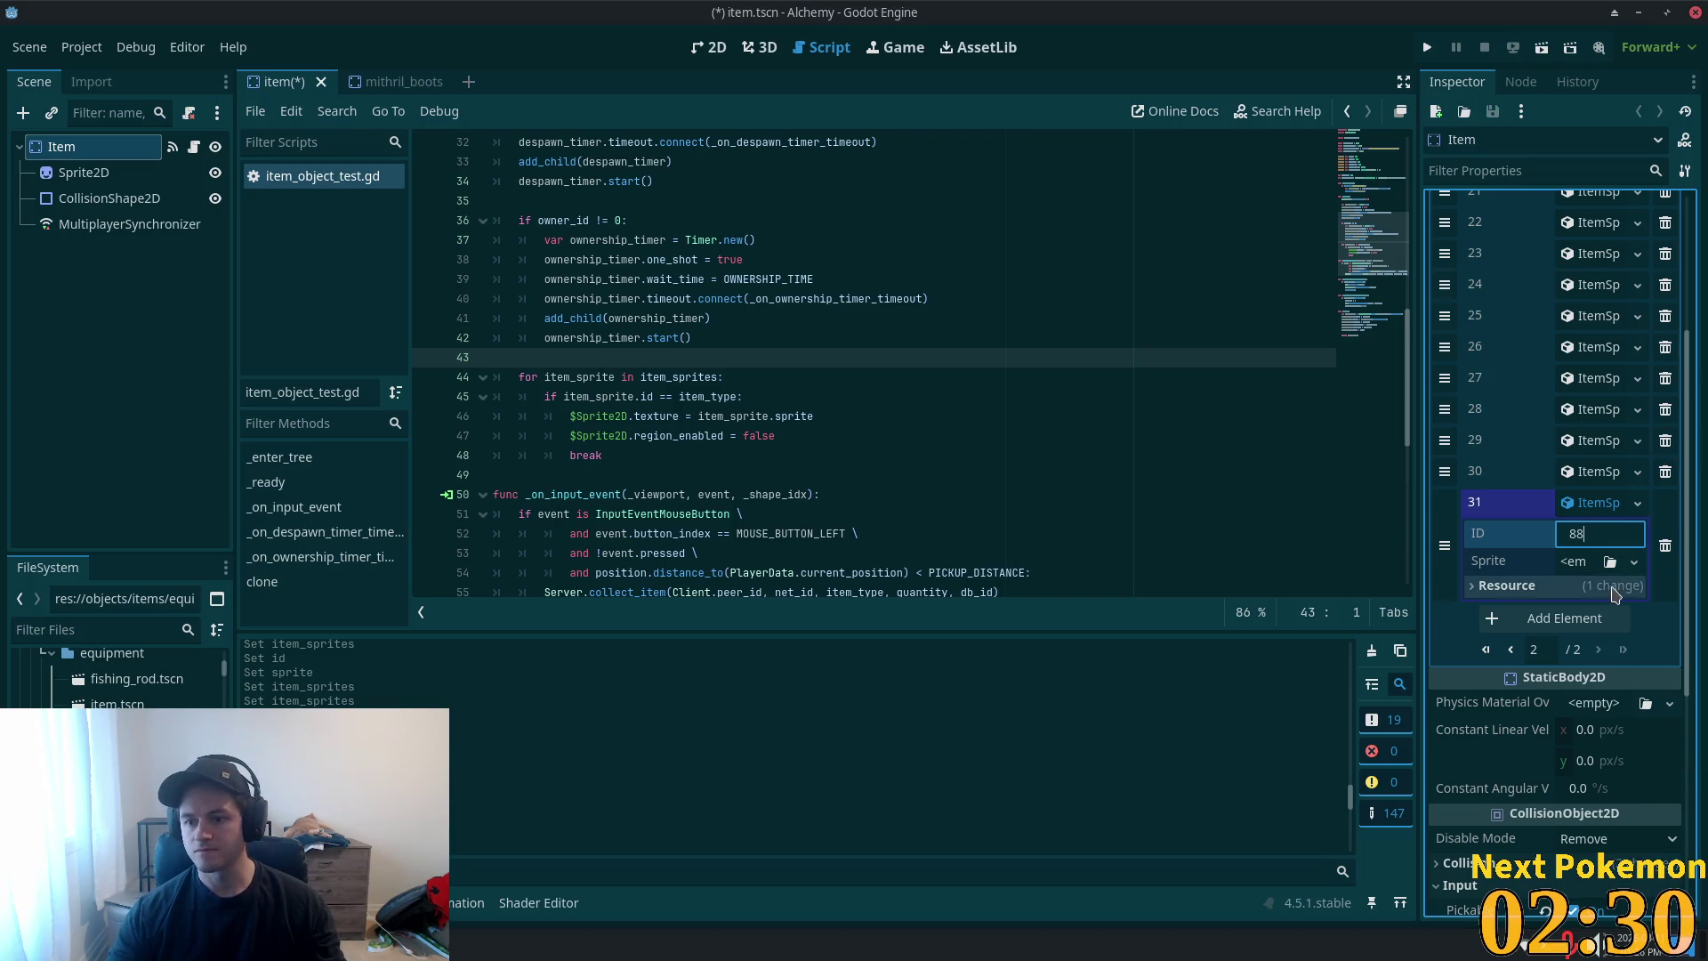
- Make entry 31's atlas sprite unique (recursive) and save the item scene
left_click(1579, 561)
left_click(1613, 688)
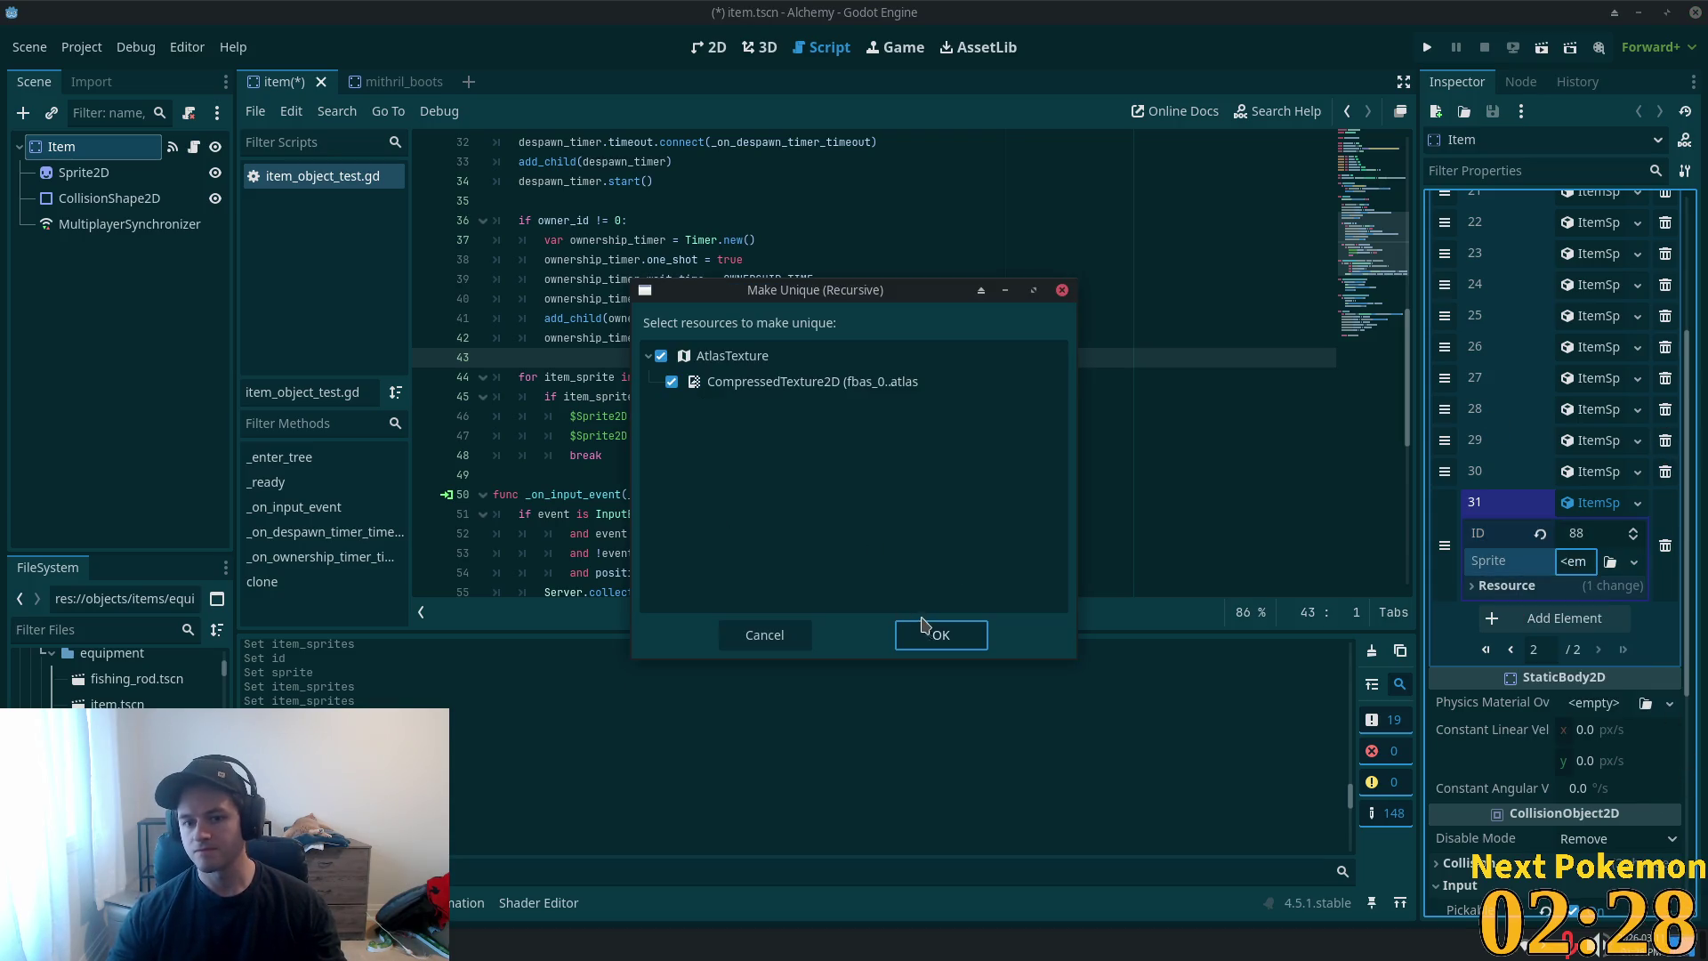
left_click(926, 629)
left_click(1579, 504)
key("ctrl+s")
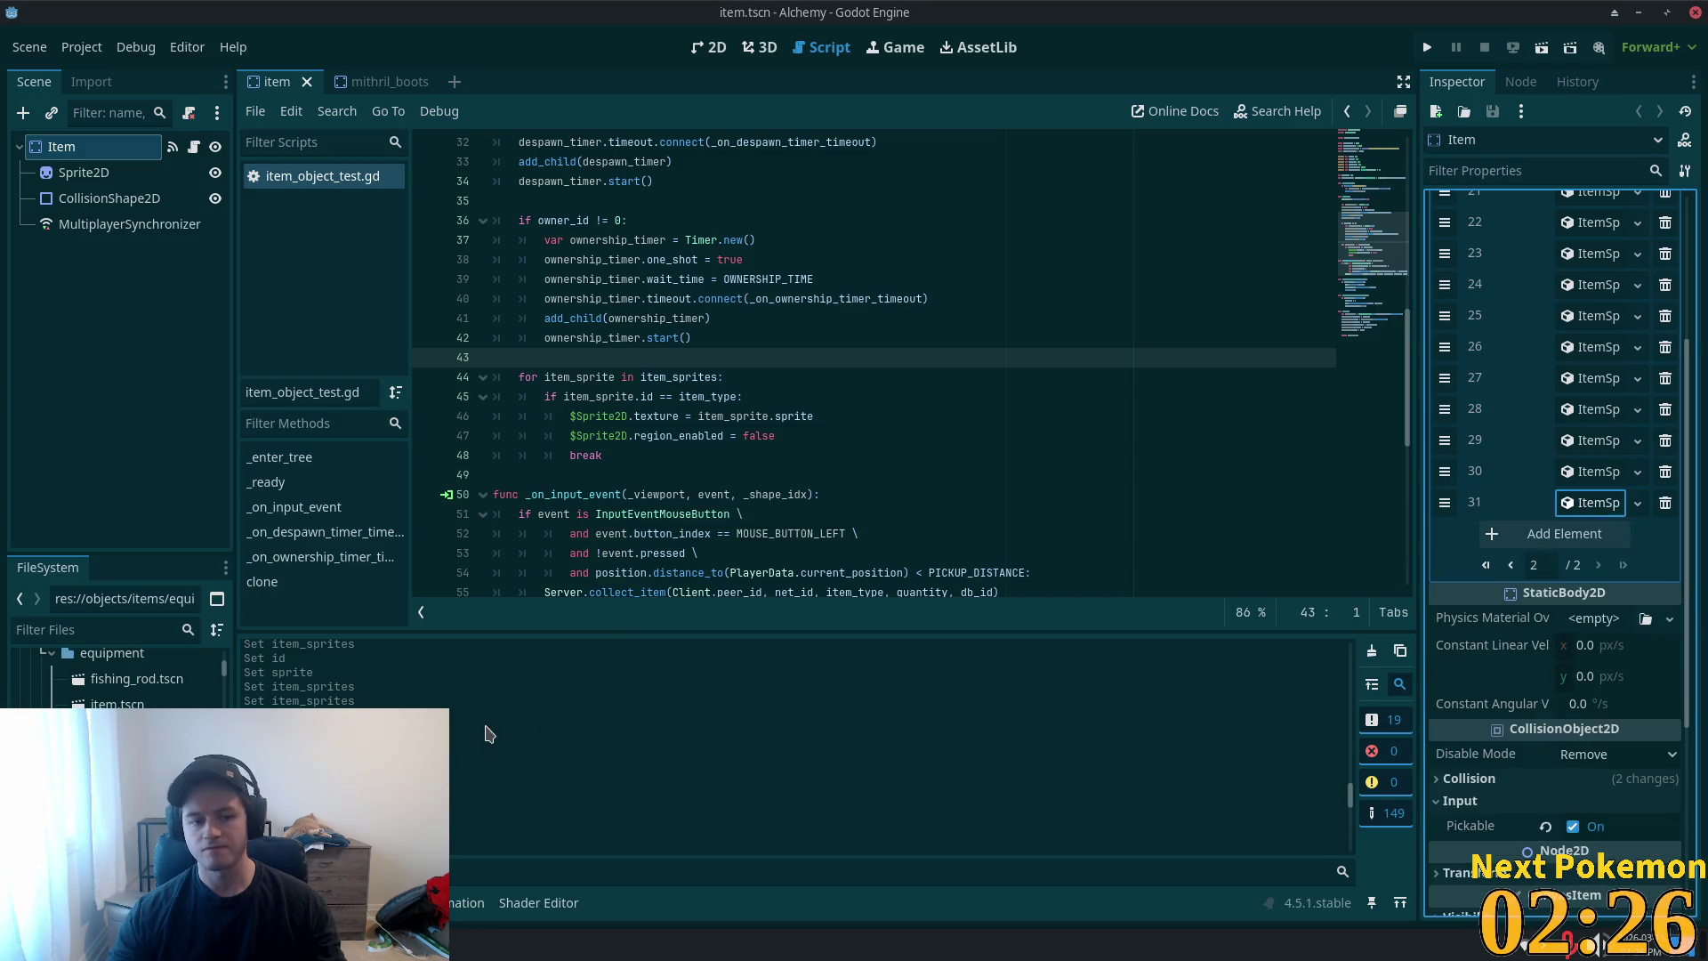
- Close the mithril_boots tab and delete mithril_boots.tscn from the project
left_click(396, 82)
left_click(426, 81)
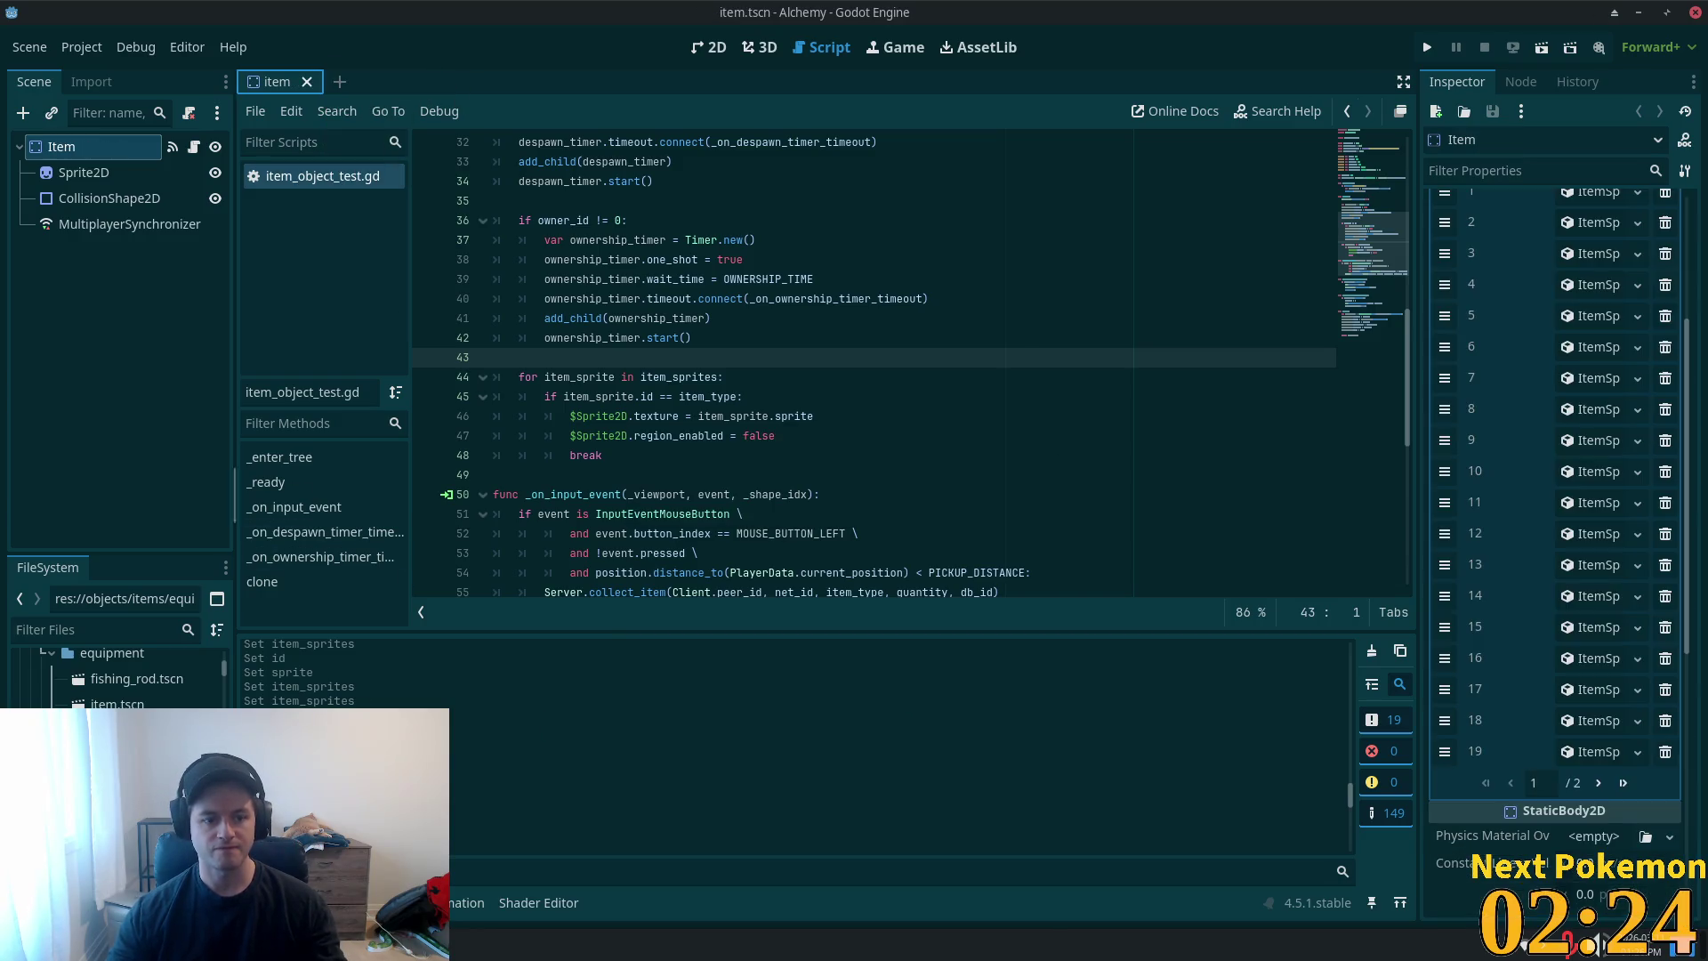
key("Delete")
key("Return")
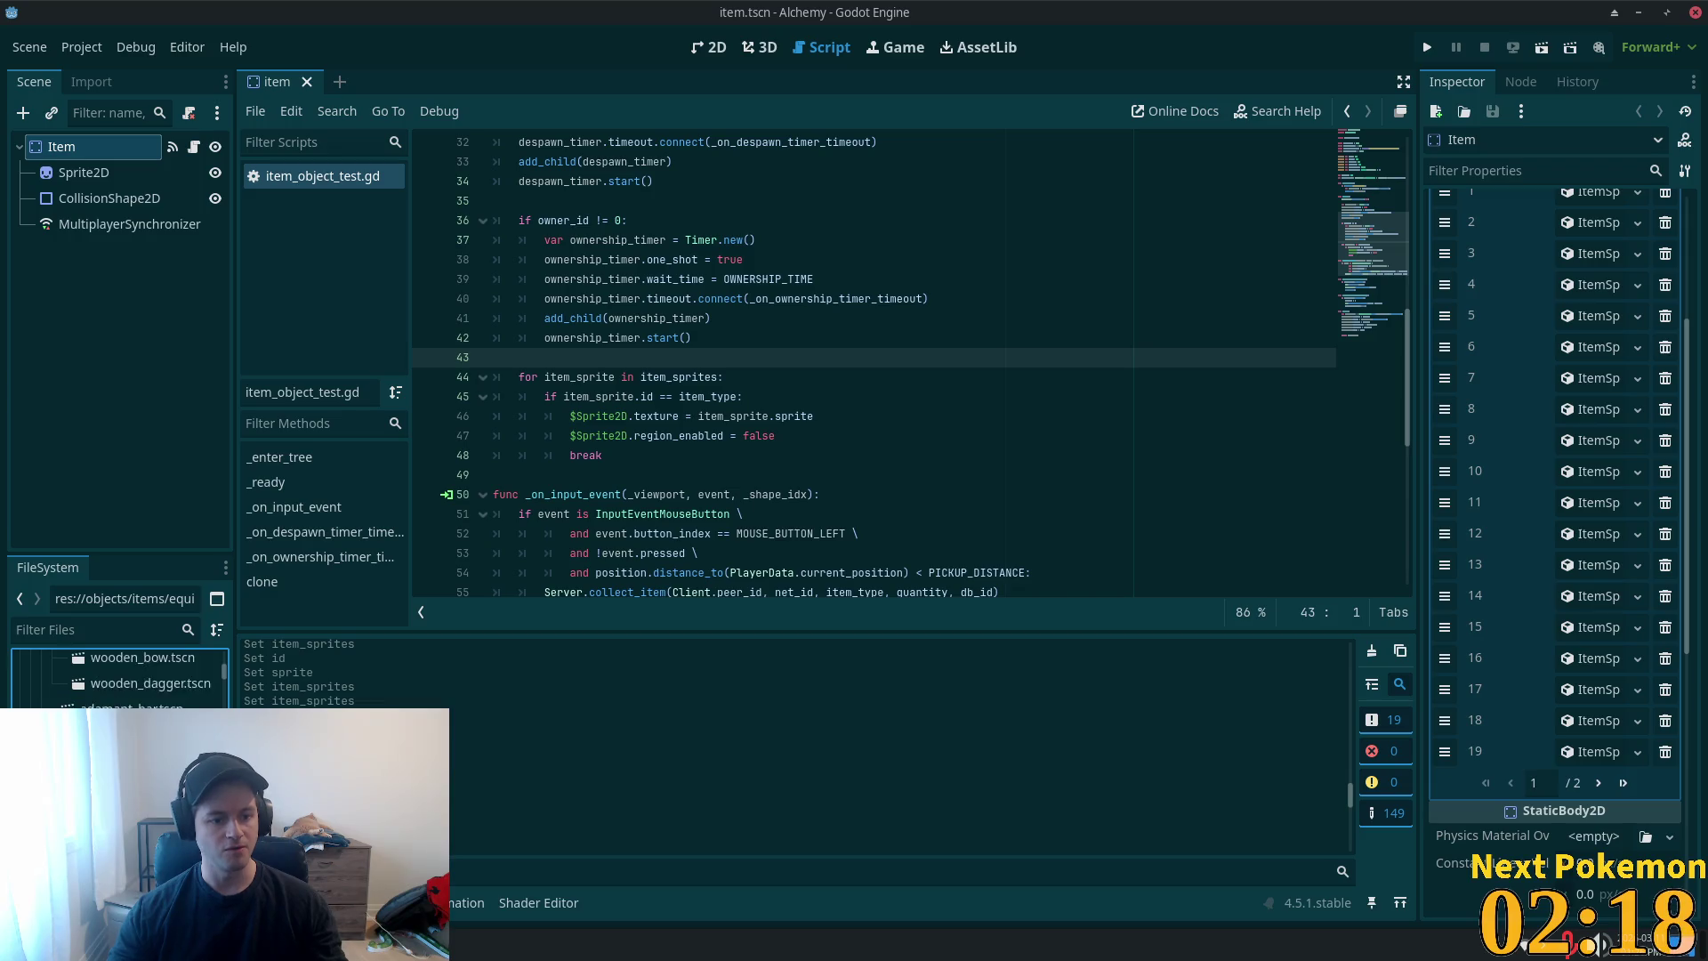
scroll(120, 676, "down", 3)
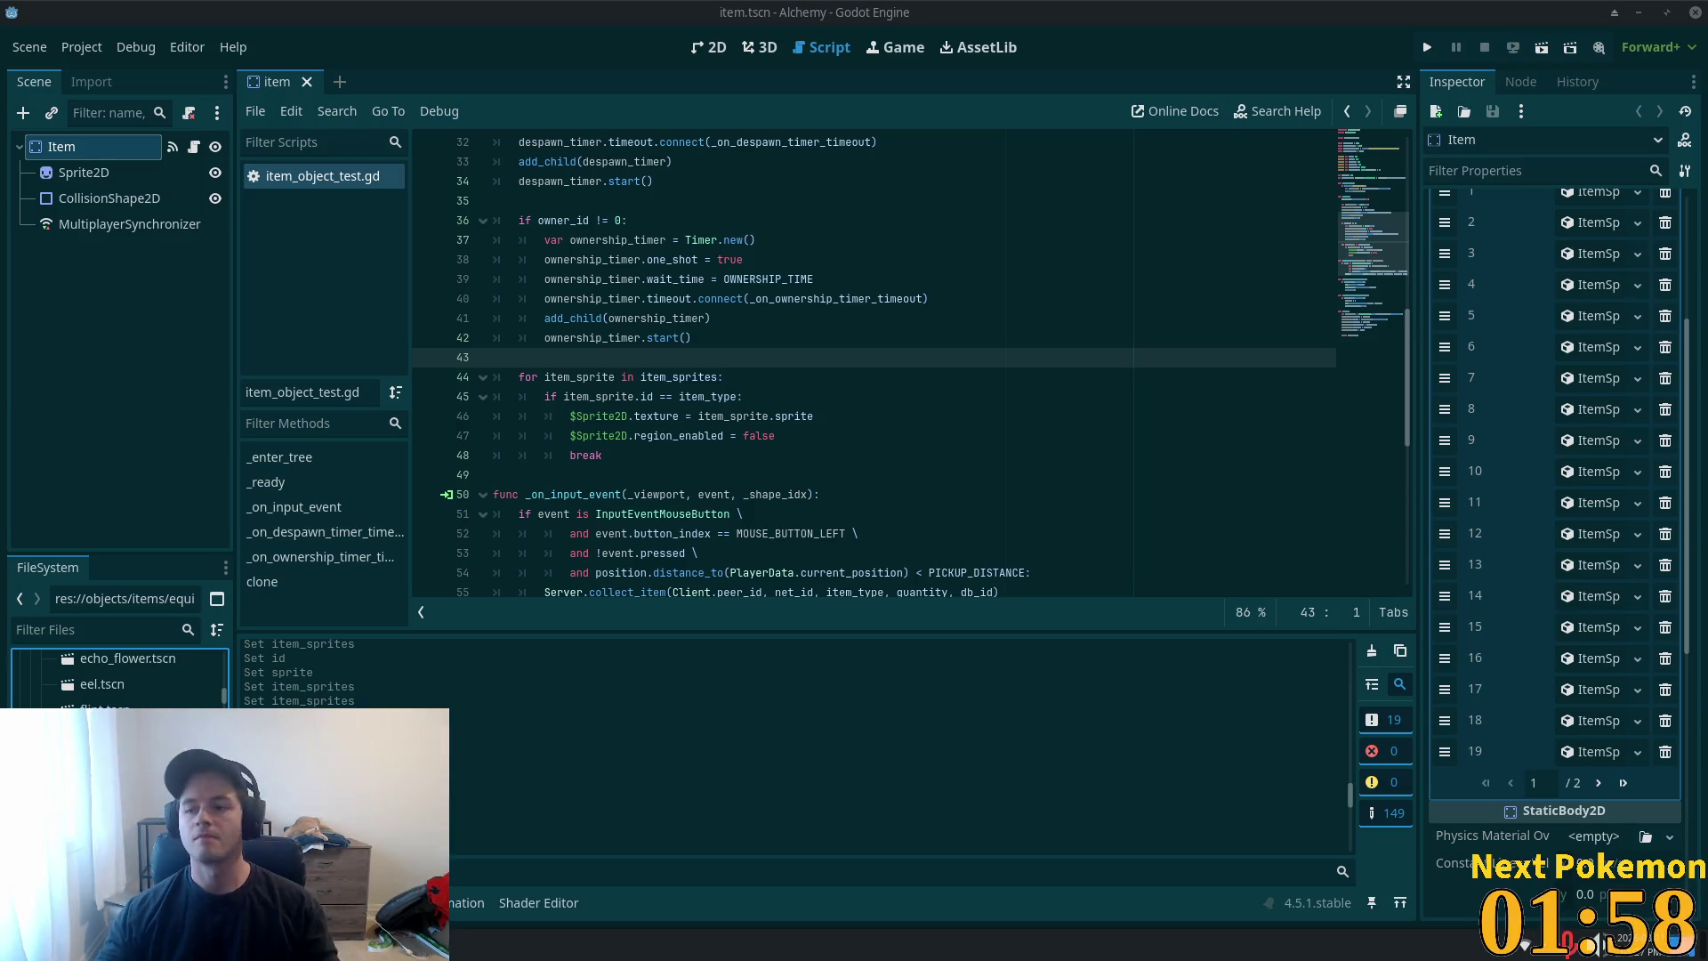
mouse_move(799, 577)
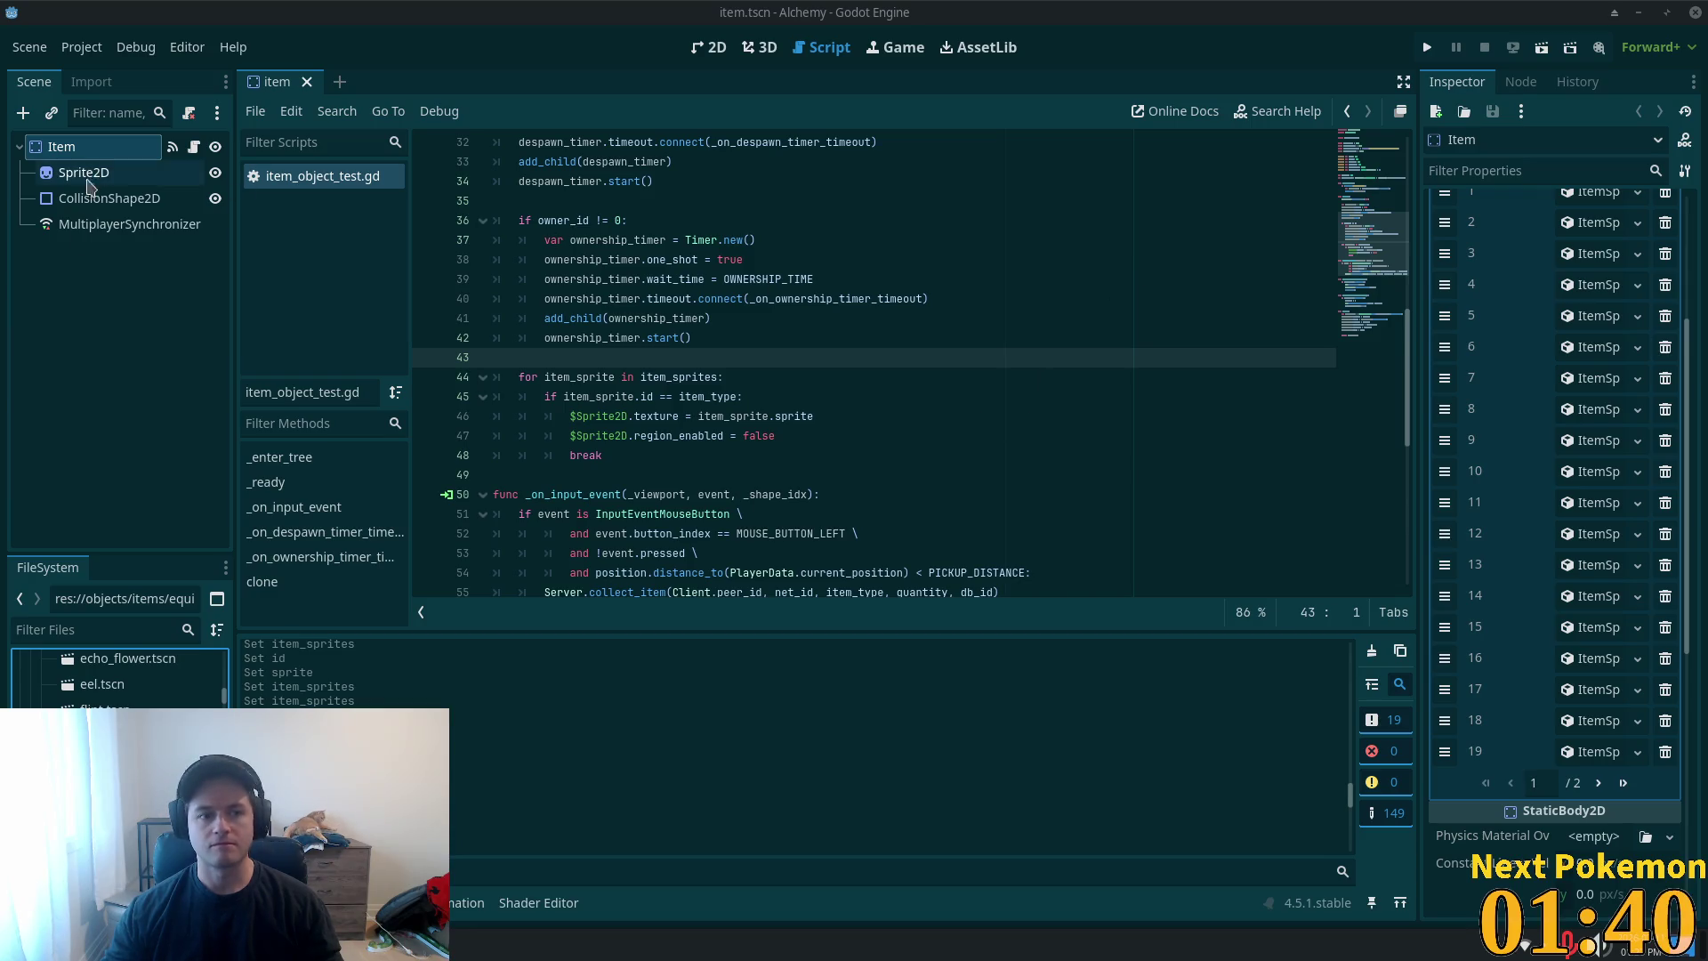
left_click(80, 149, "ctrl")
left_click(86, 150)
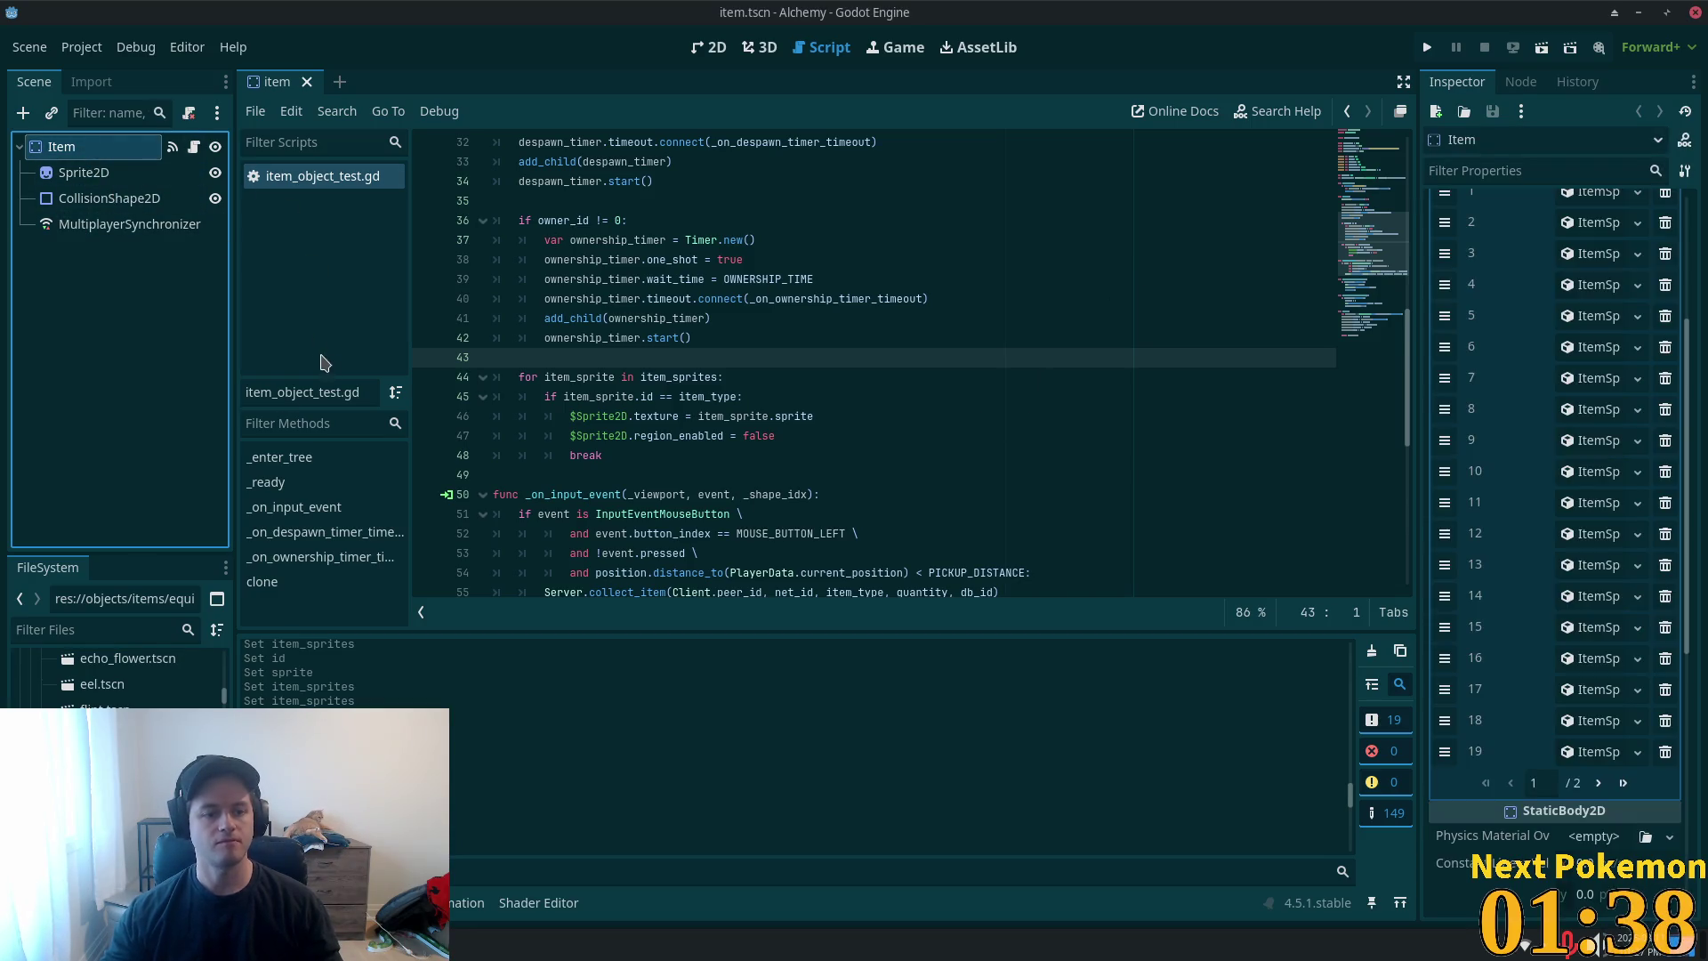
scroll(120, 676, "up", 2)
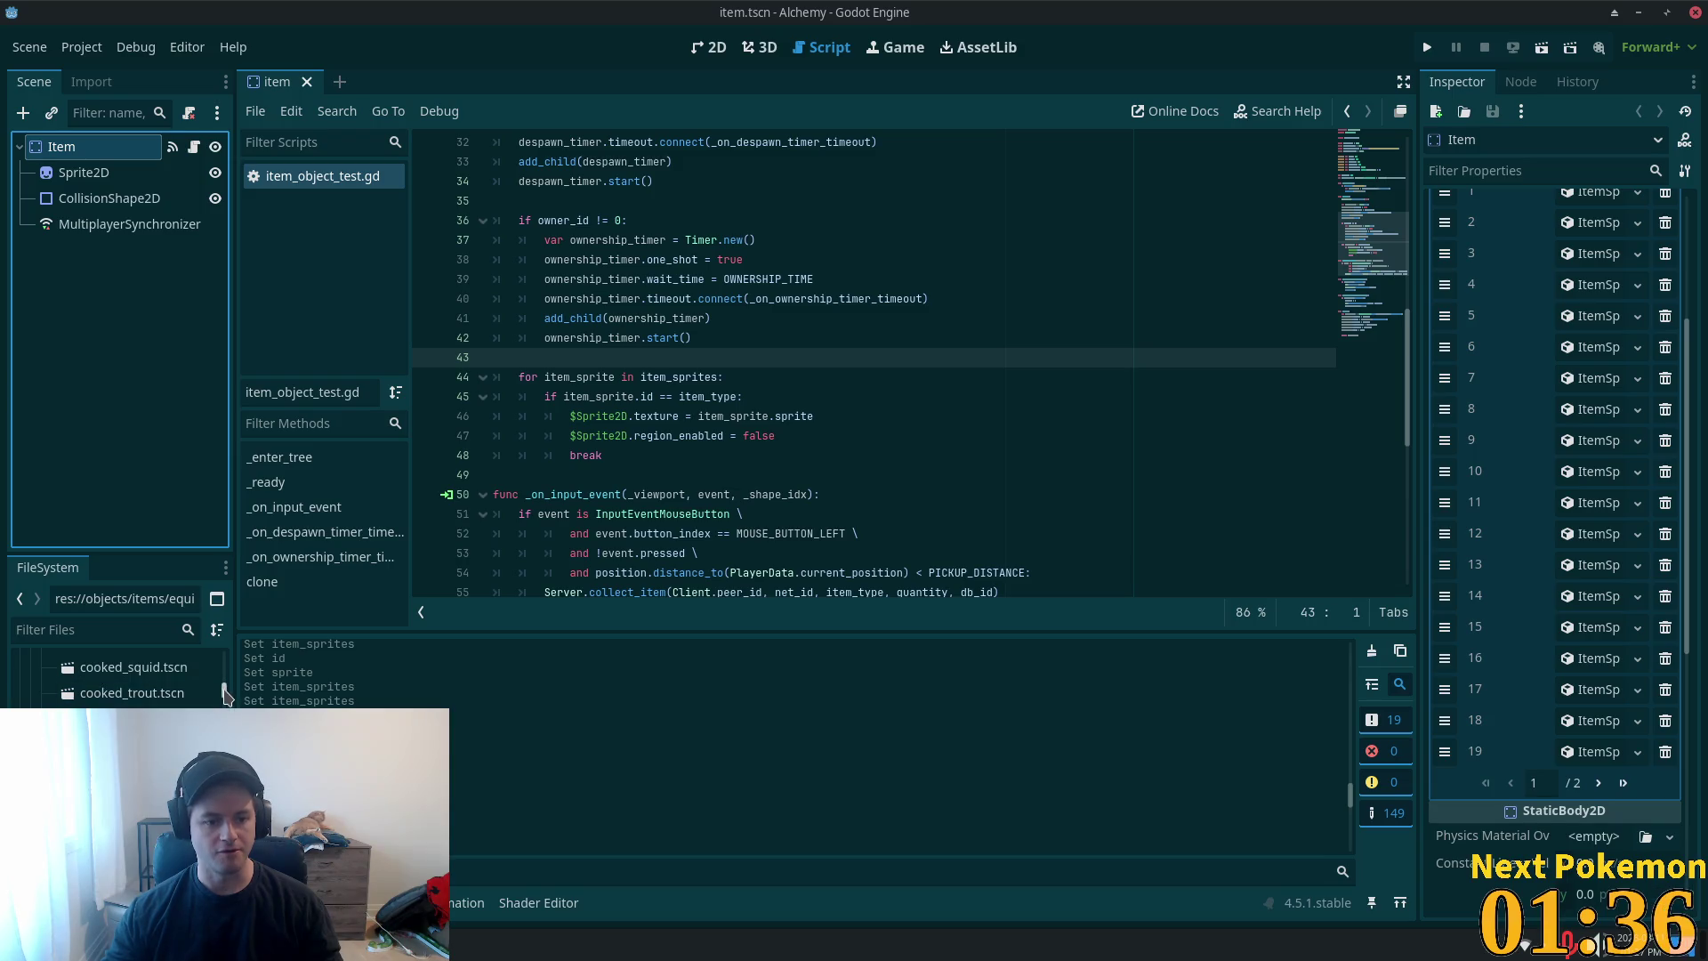
mouse_move(225, 699)
left_mouse_down()
mouse_move(225, 765)
mouse_move(243, 666)
left_mouse_up()
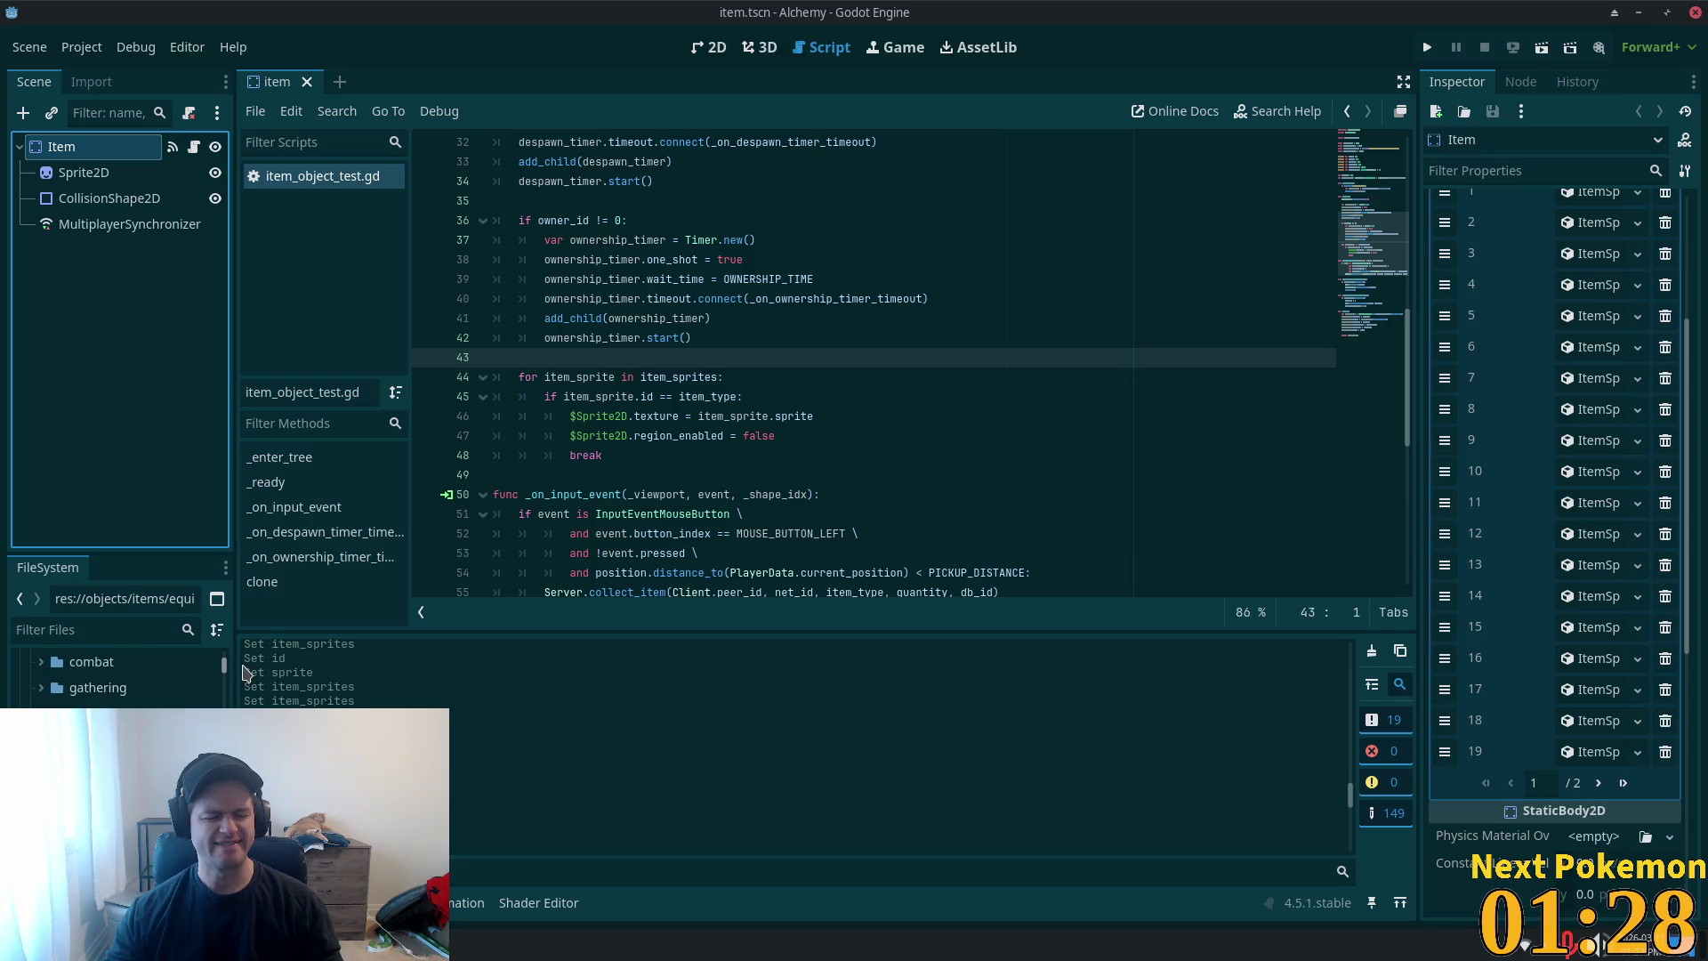
left_click(223, 674)
- Open fishing_rod.tscn, copy its Sprite2D texture, and check the item type
double_click(107, 739)
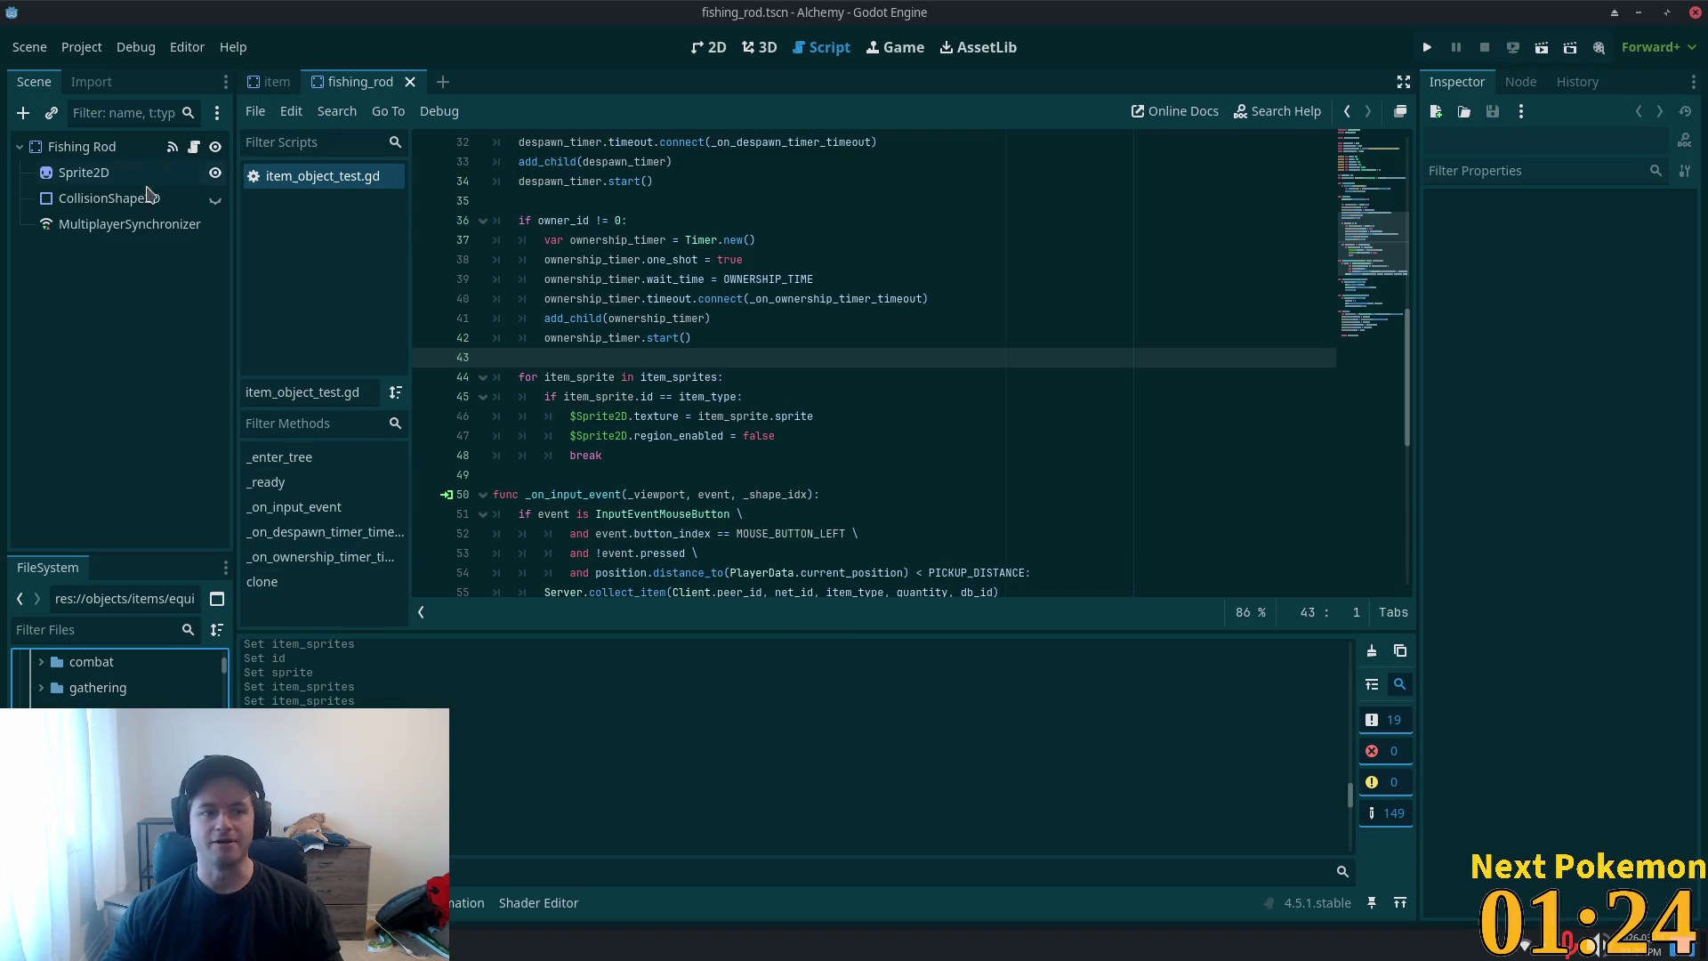
left_click(97, 175)
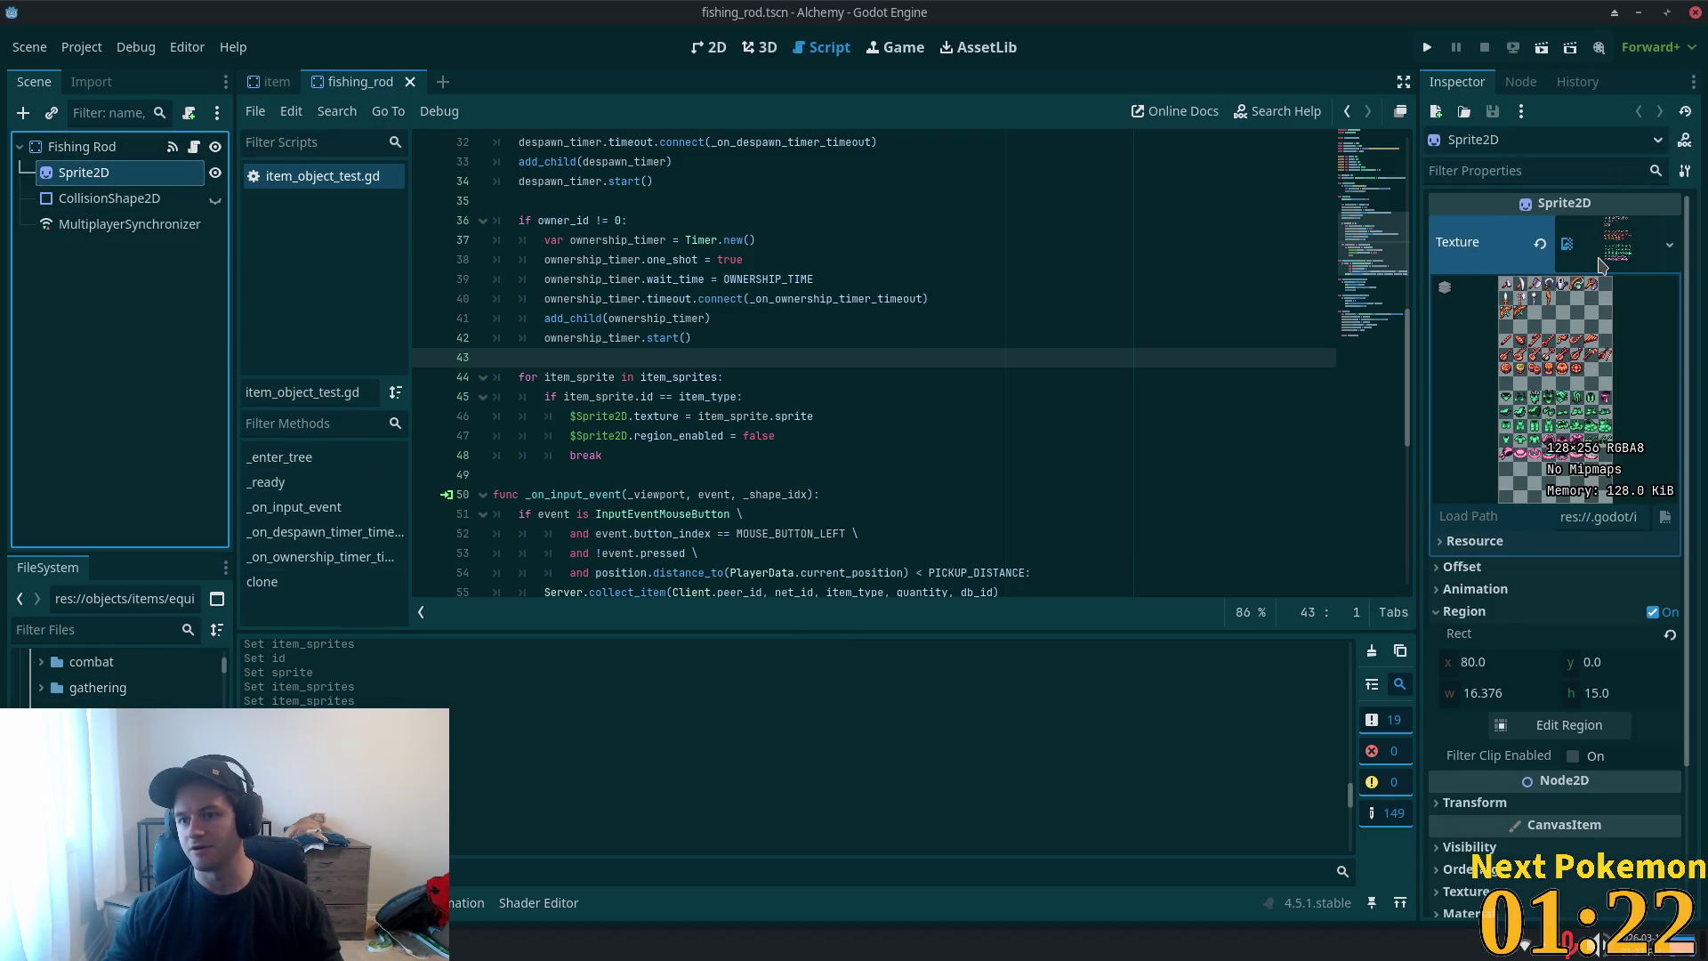
right_click(1598, 260)
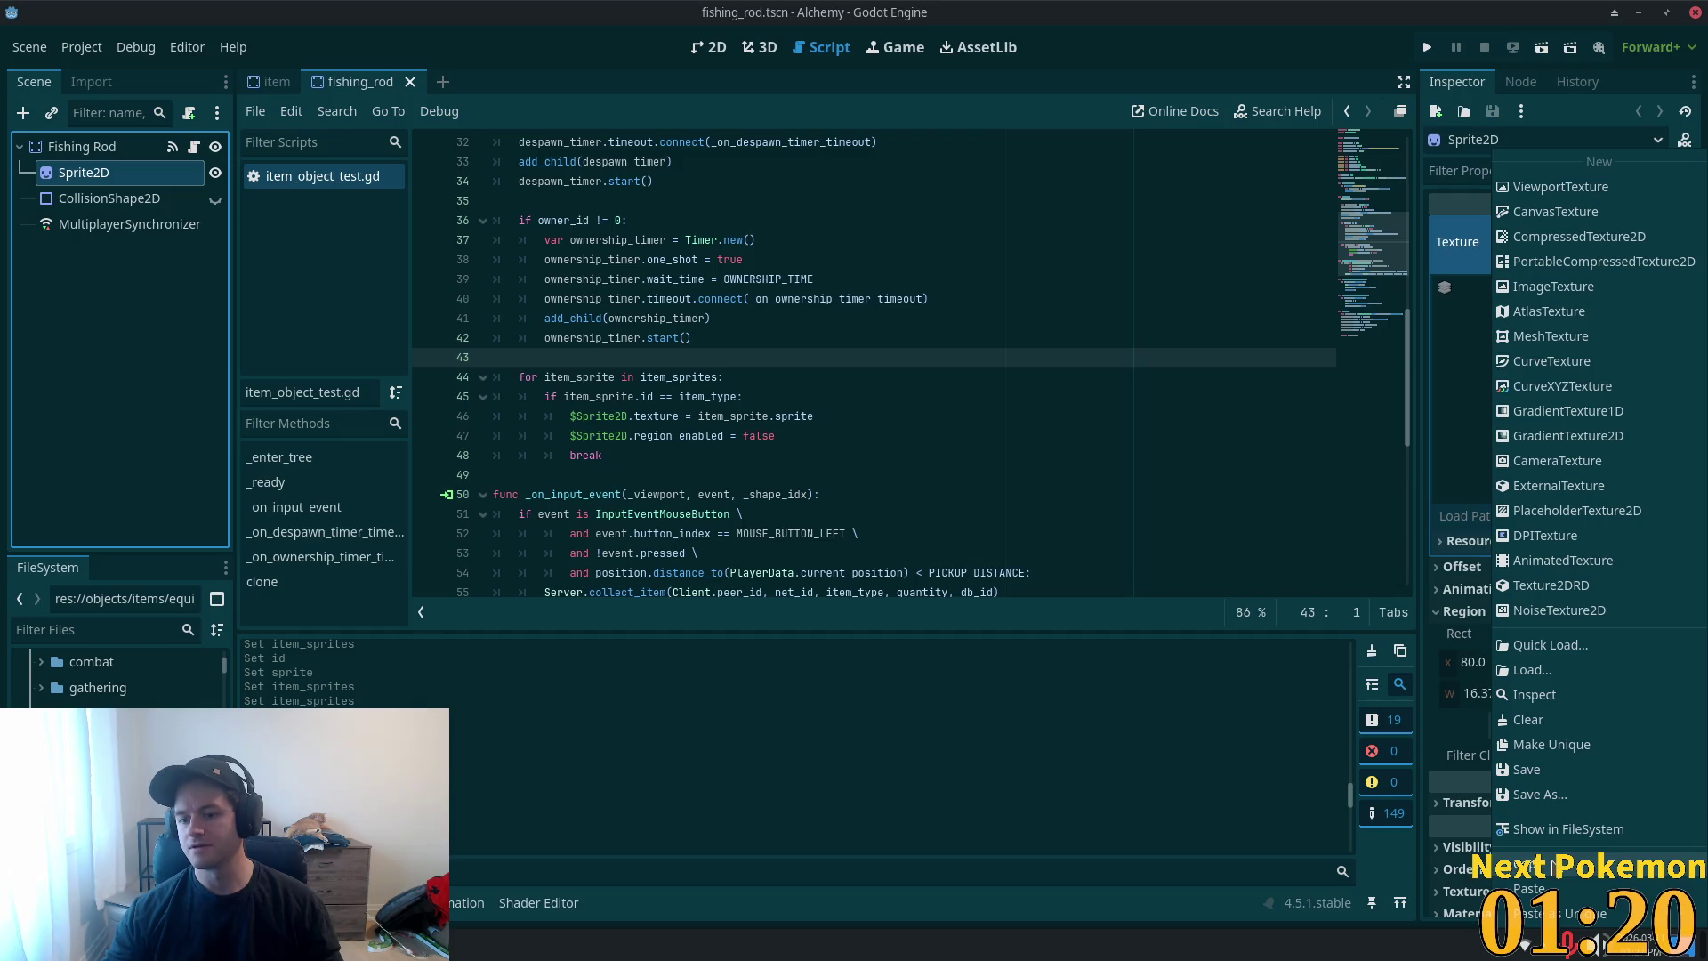
key("Escape")
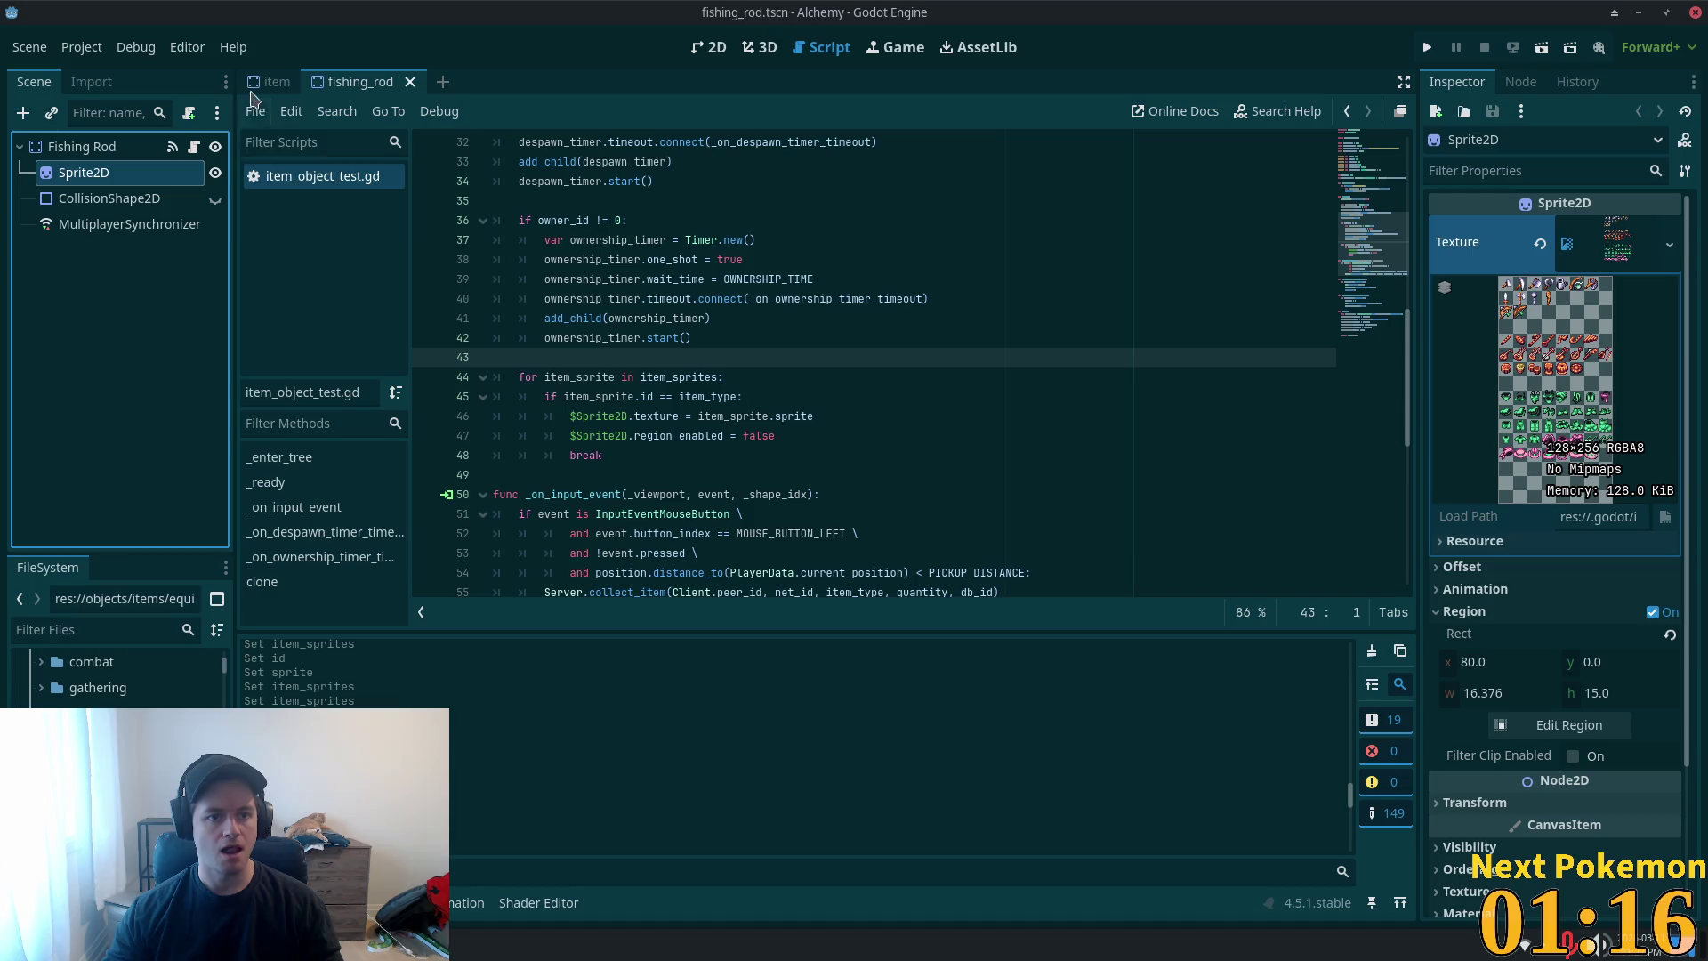
left_click(81, 147)
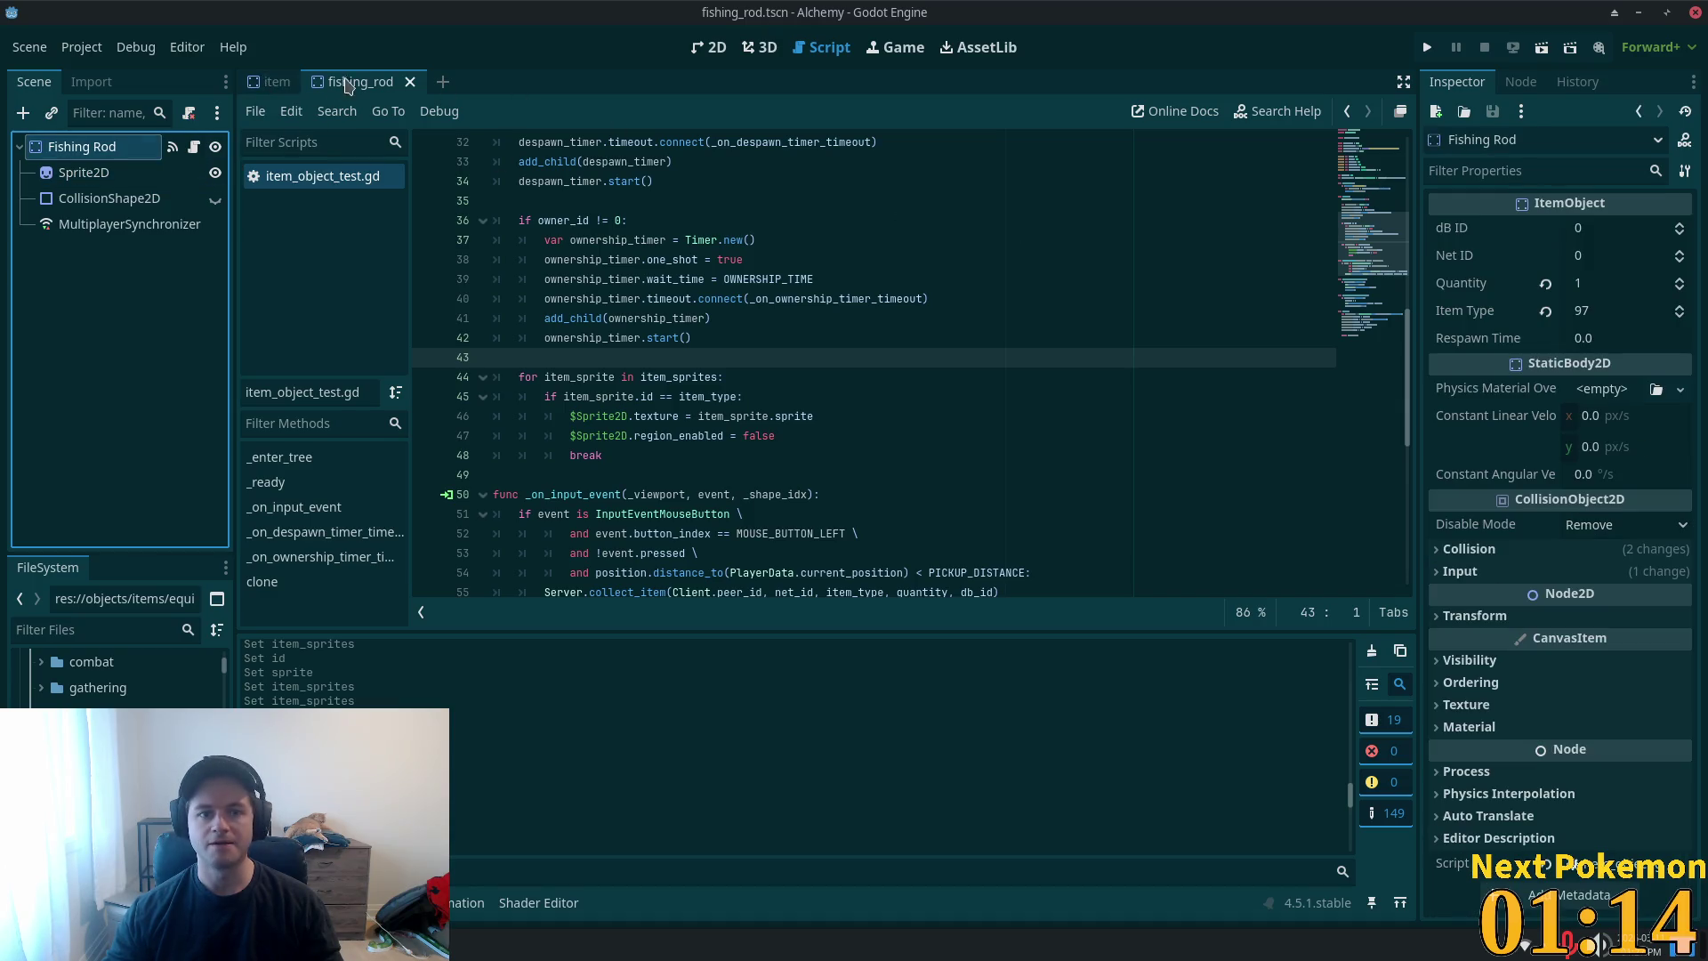
- Add item_sprites entry 32 as a new ItemSprite with ID 97
left_click(272, 82)
left_click(1624, 789)
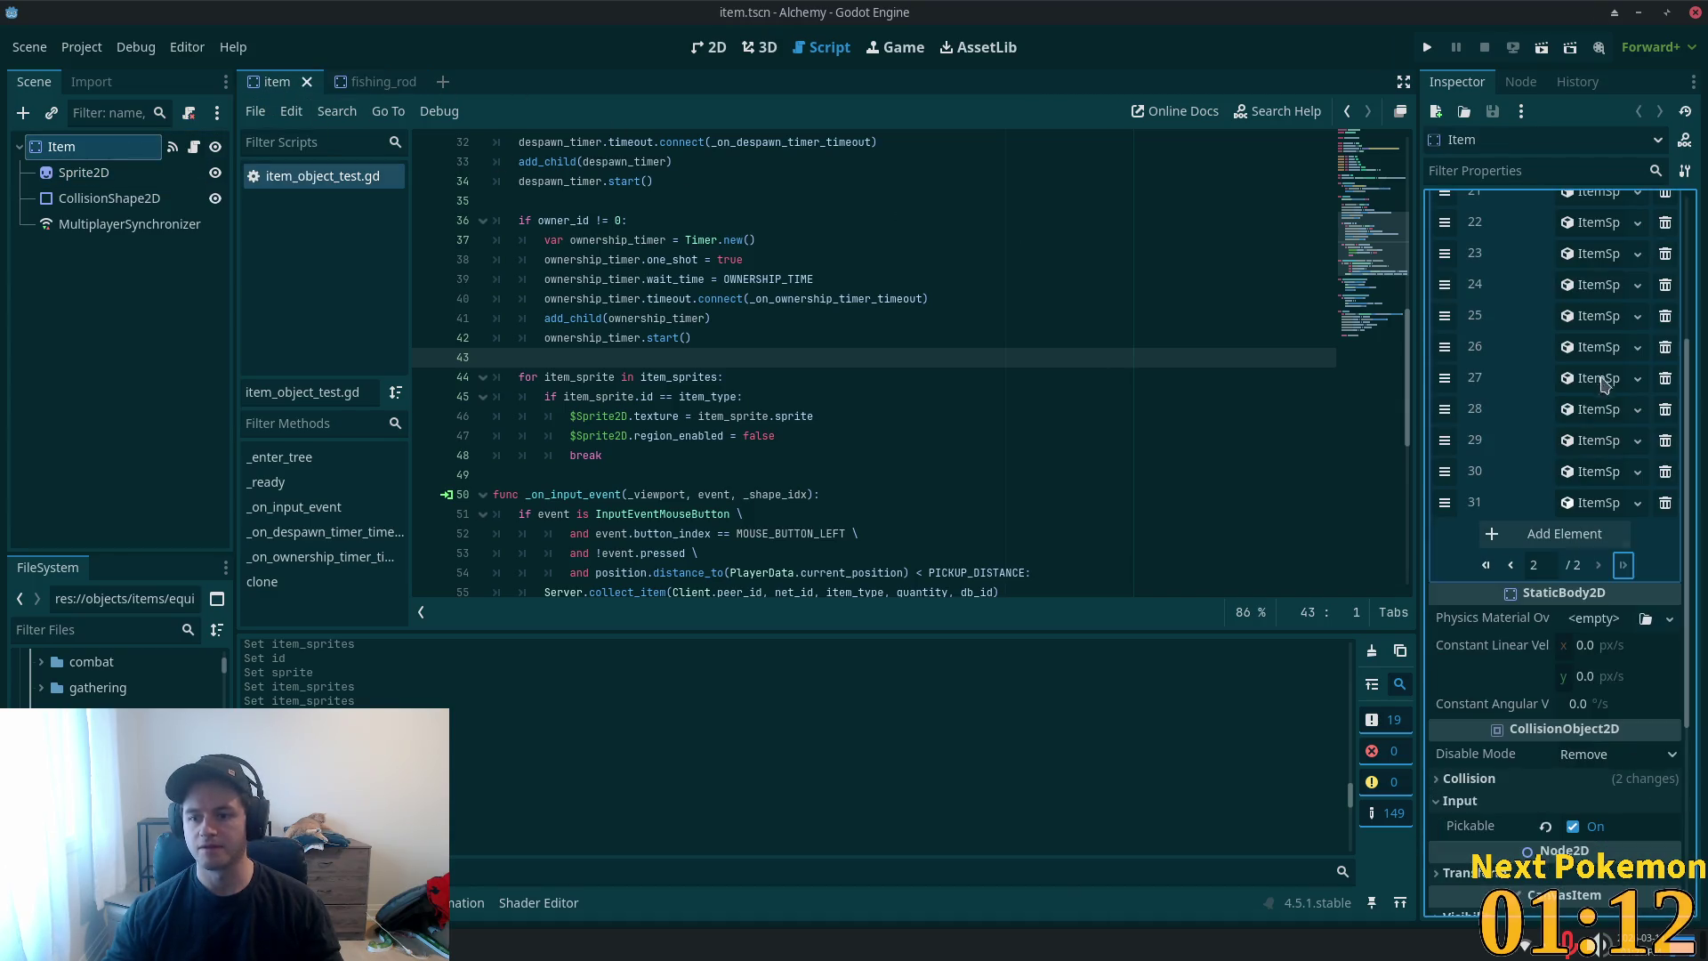
left_click(1593, 536)
left_click(1575, 534)
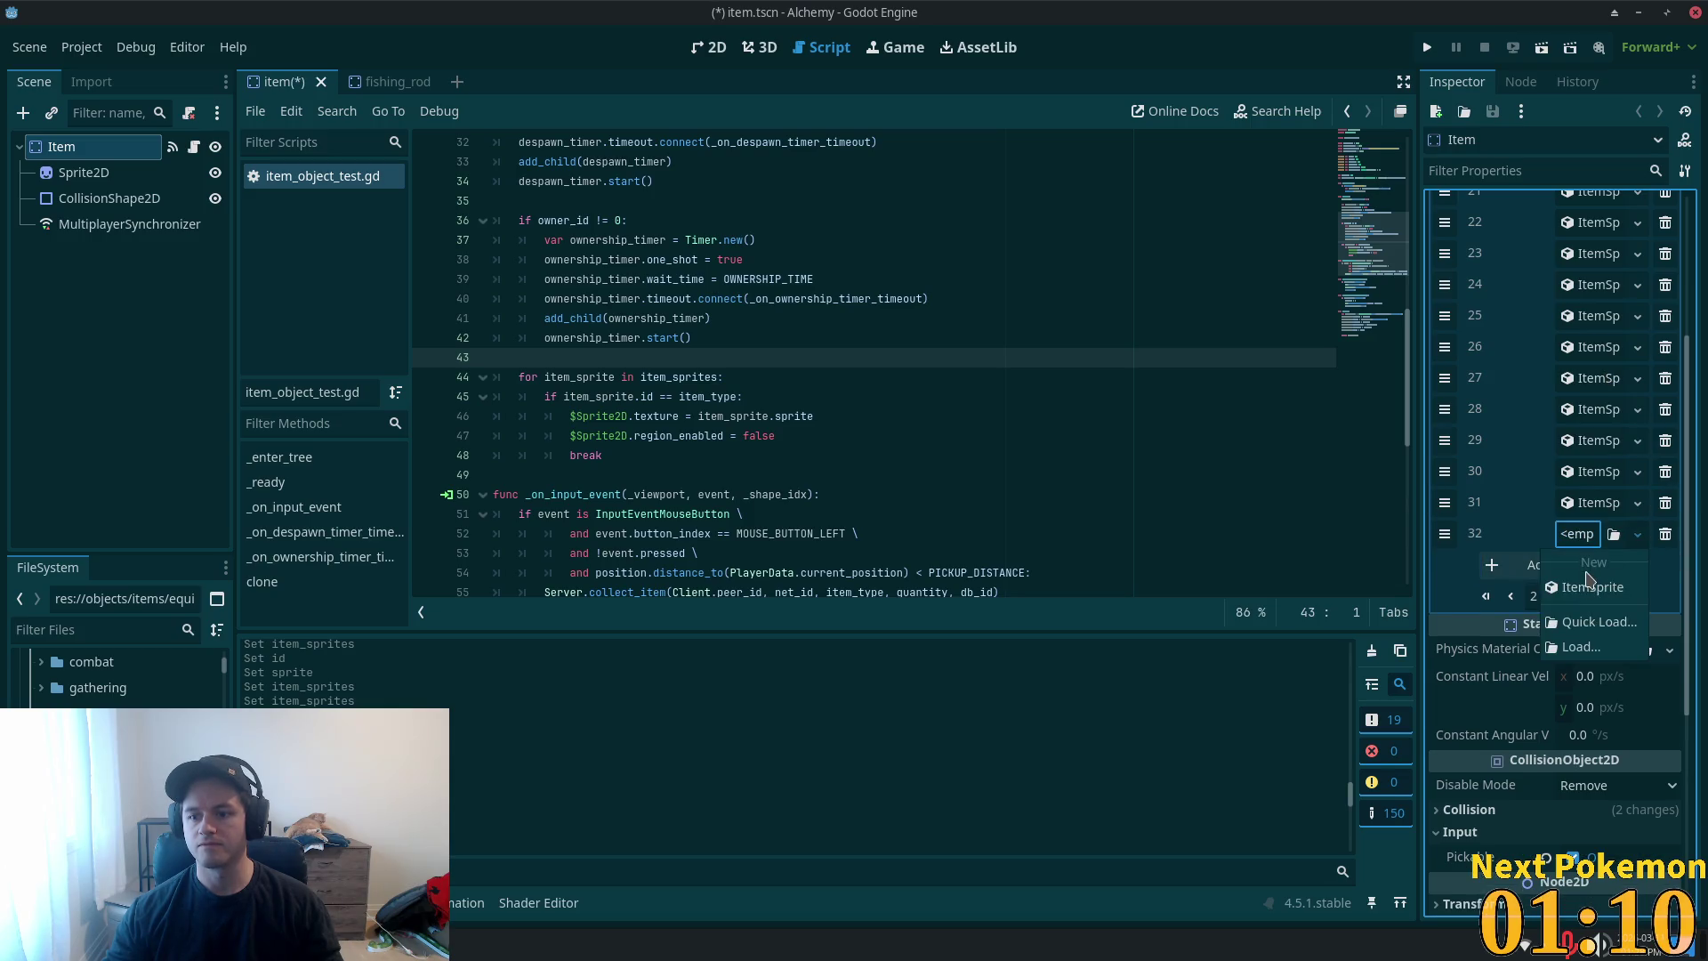
left_click(1592, 588)
left_click(1601, 566)
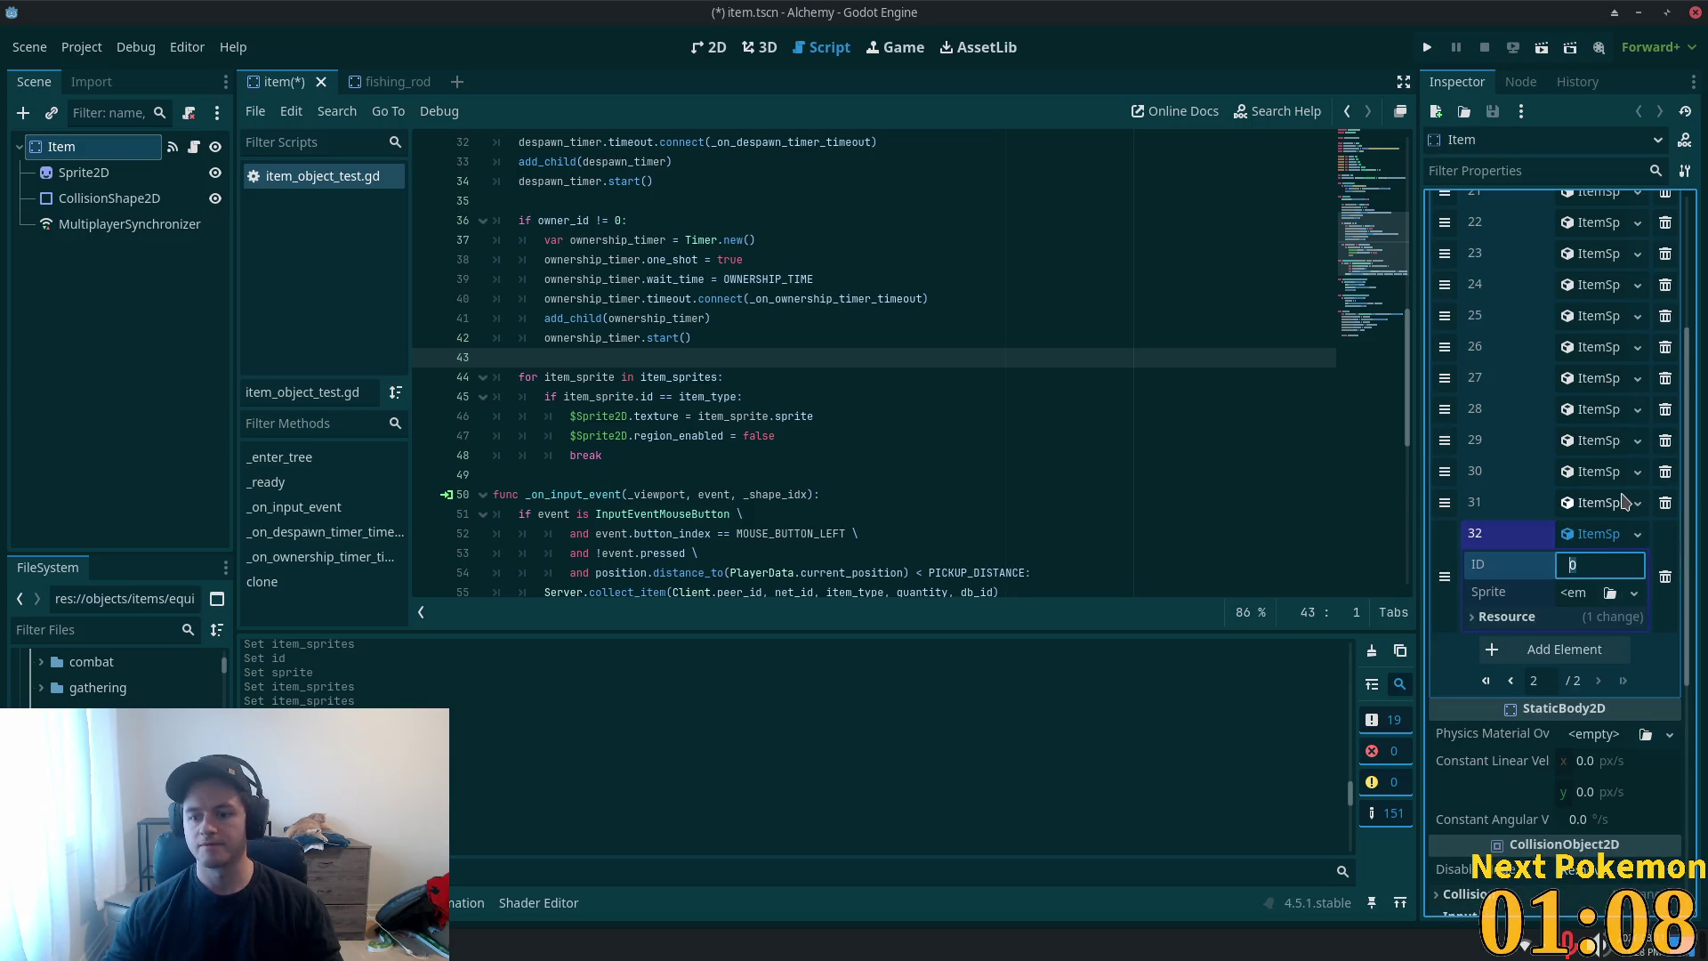
type("97")
key("Tab")
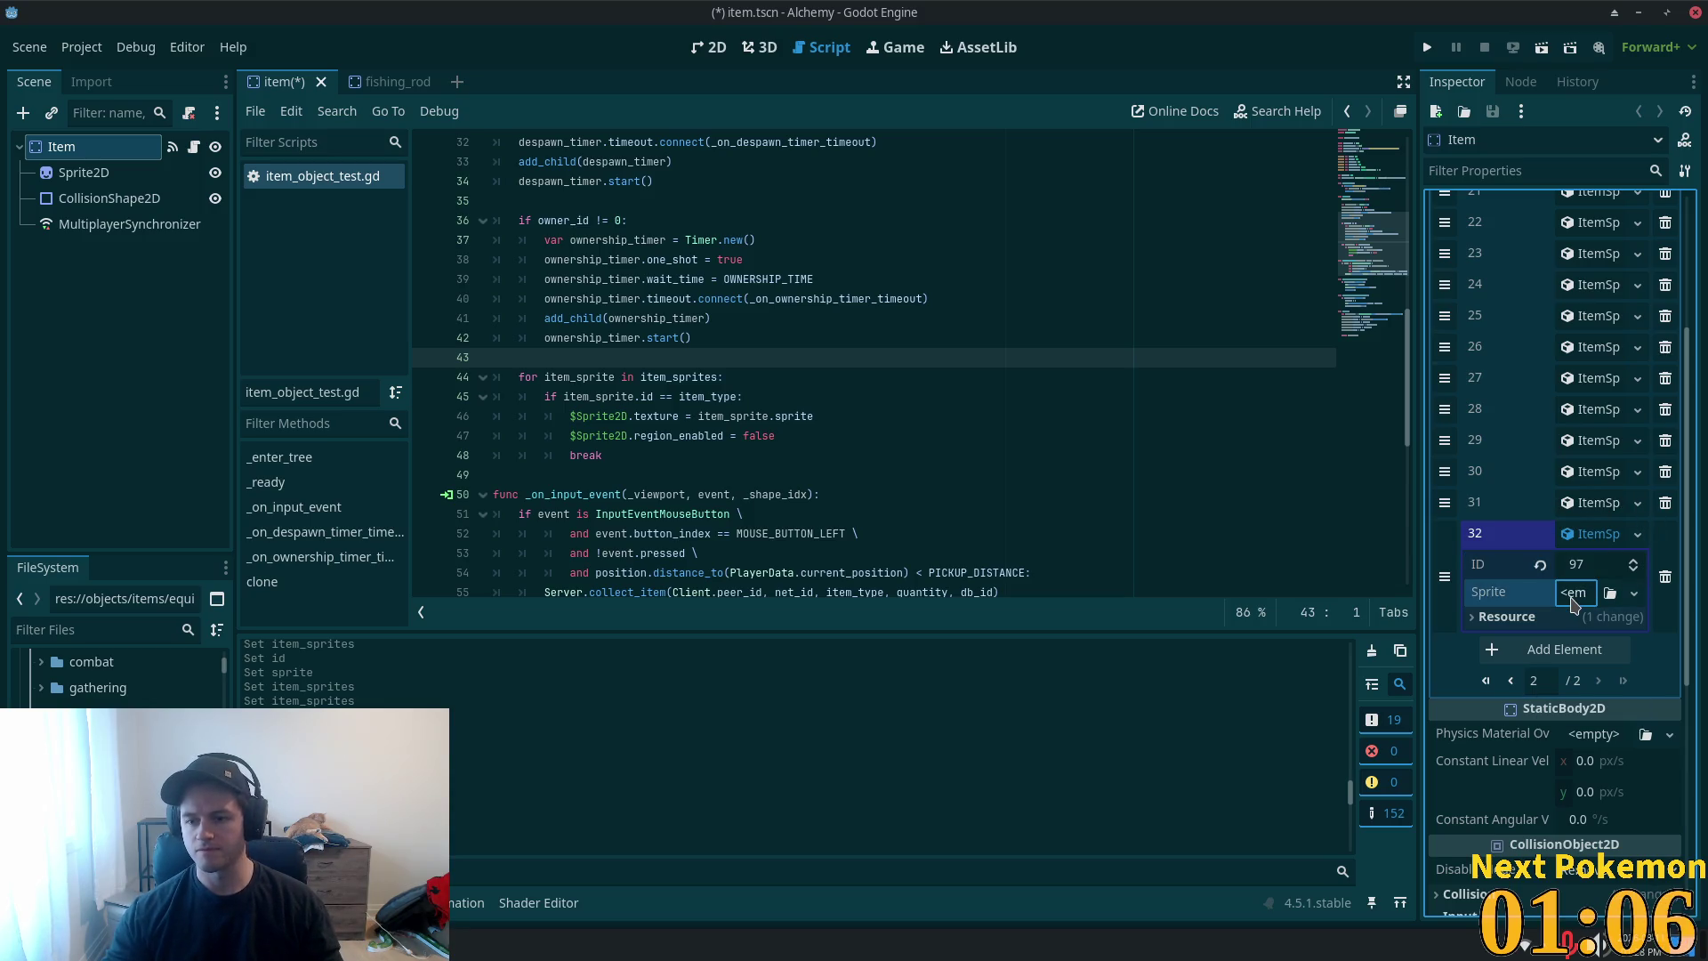
- Give entry 32 a new AtlasTexture with the fishing rod sheet pasted as unique atlas
left_click(1578, 601)
left_click(1583, 649)
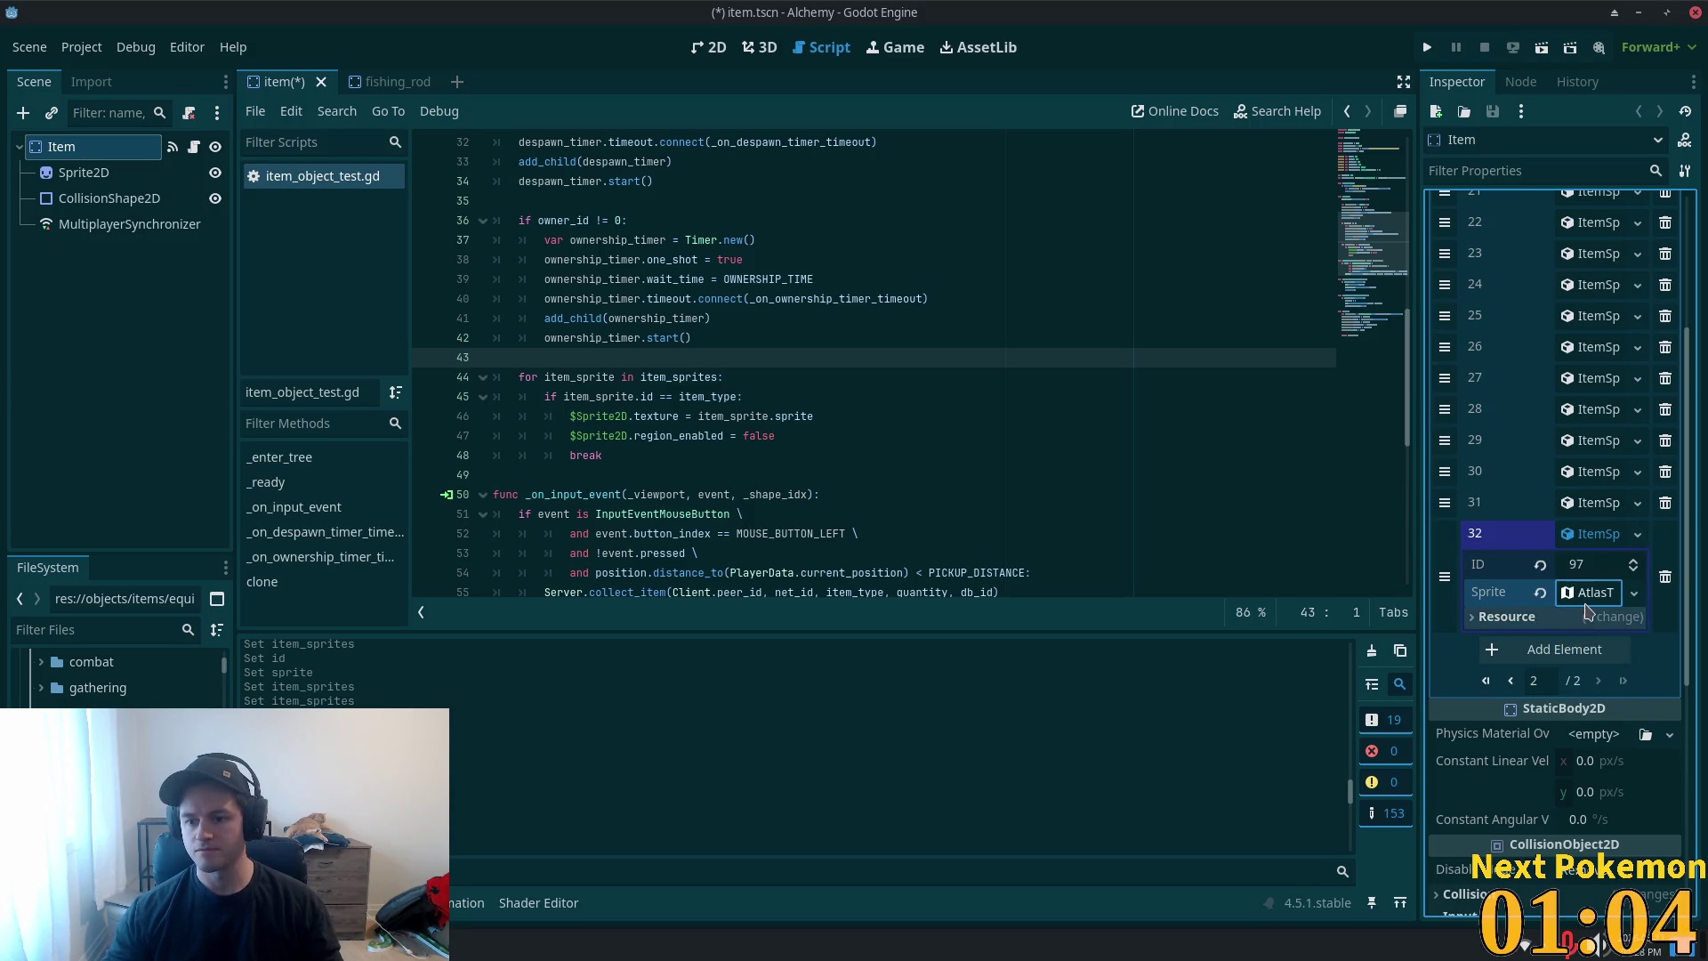
scroll(1591, 794, "down", 3)
left_click(1566, 584)
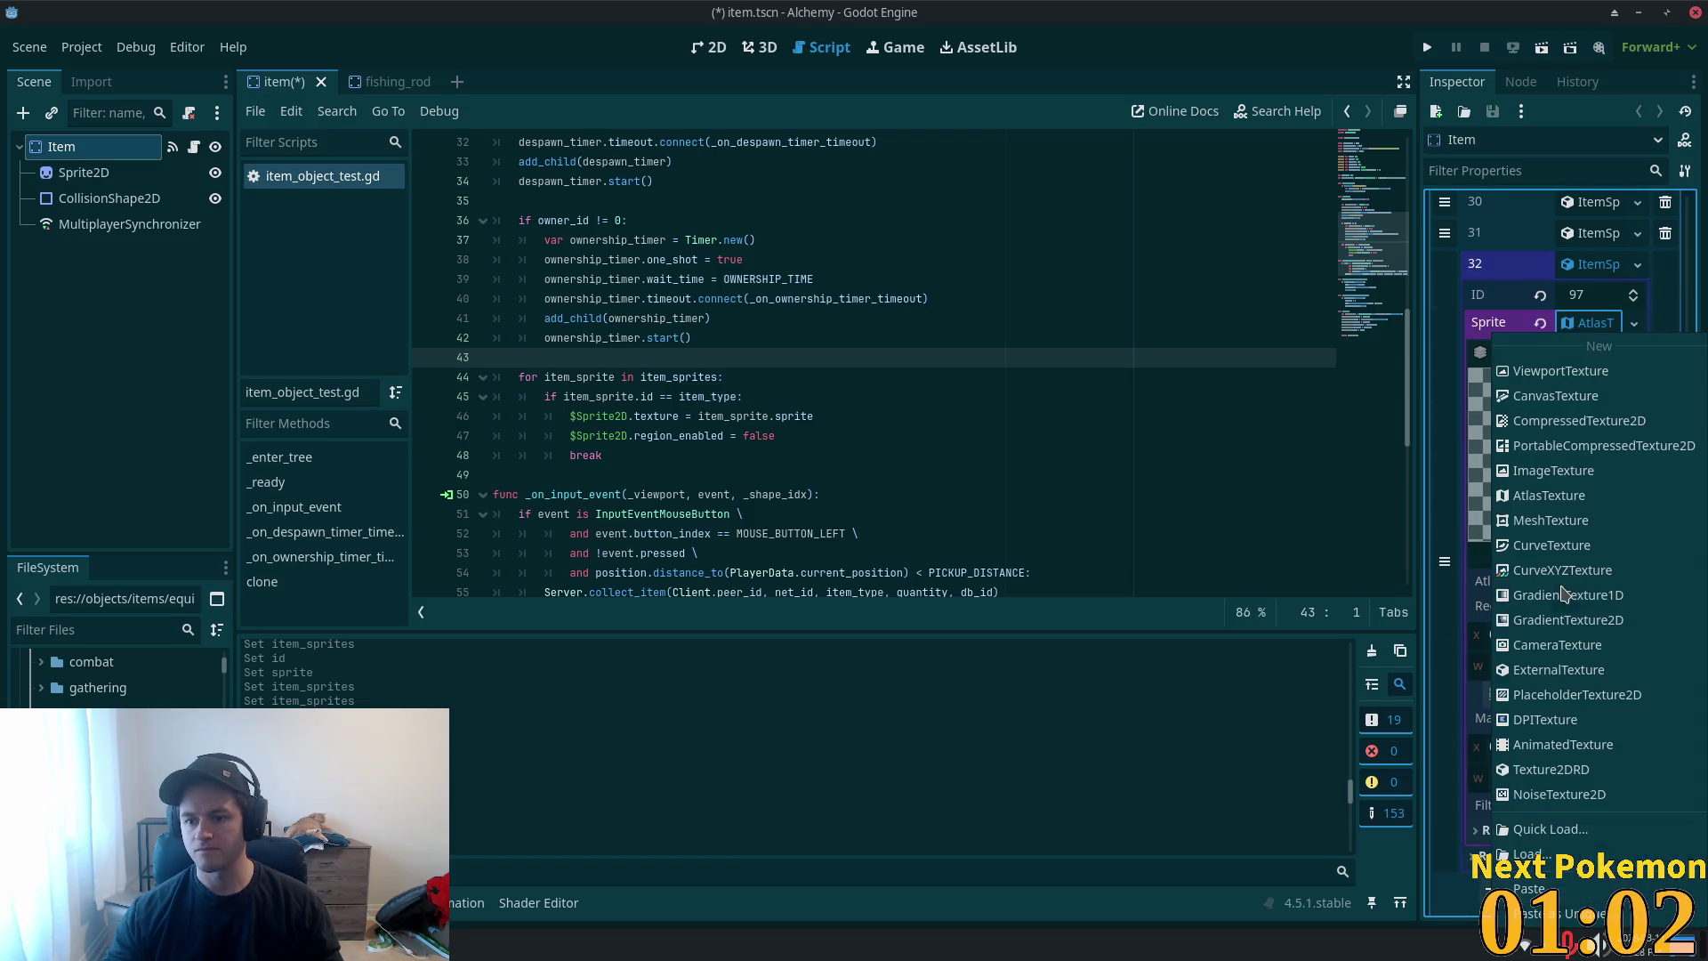
left_click(1579, 913)
left_click(922, 637)
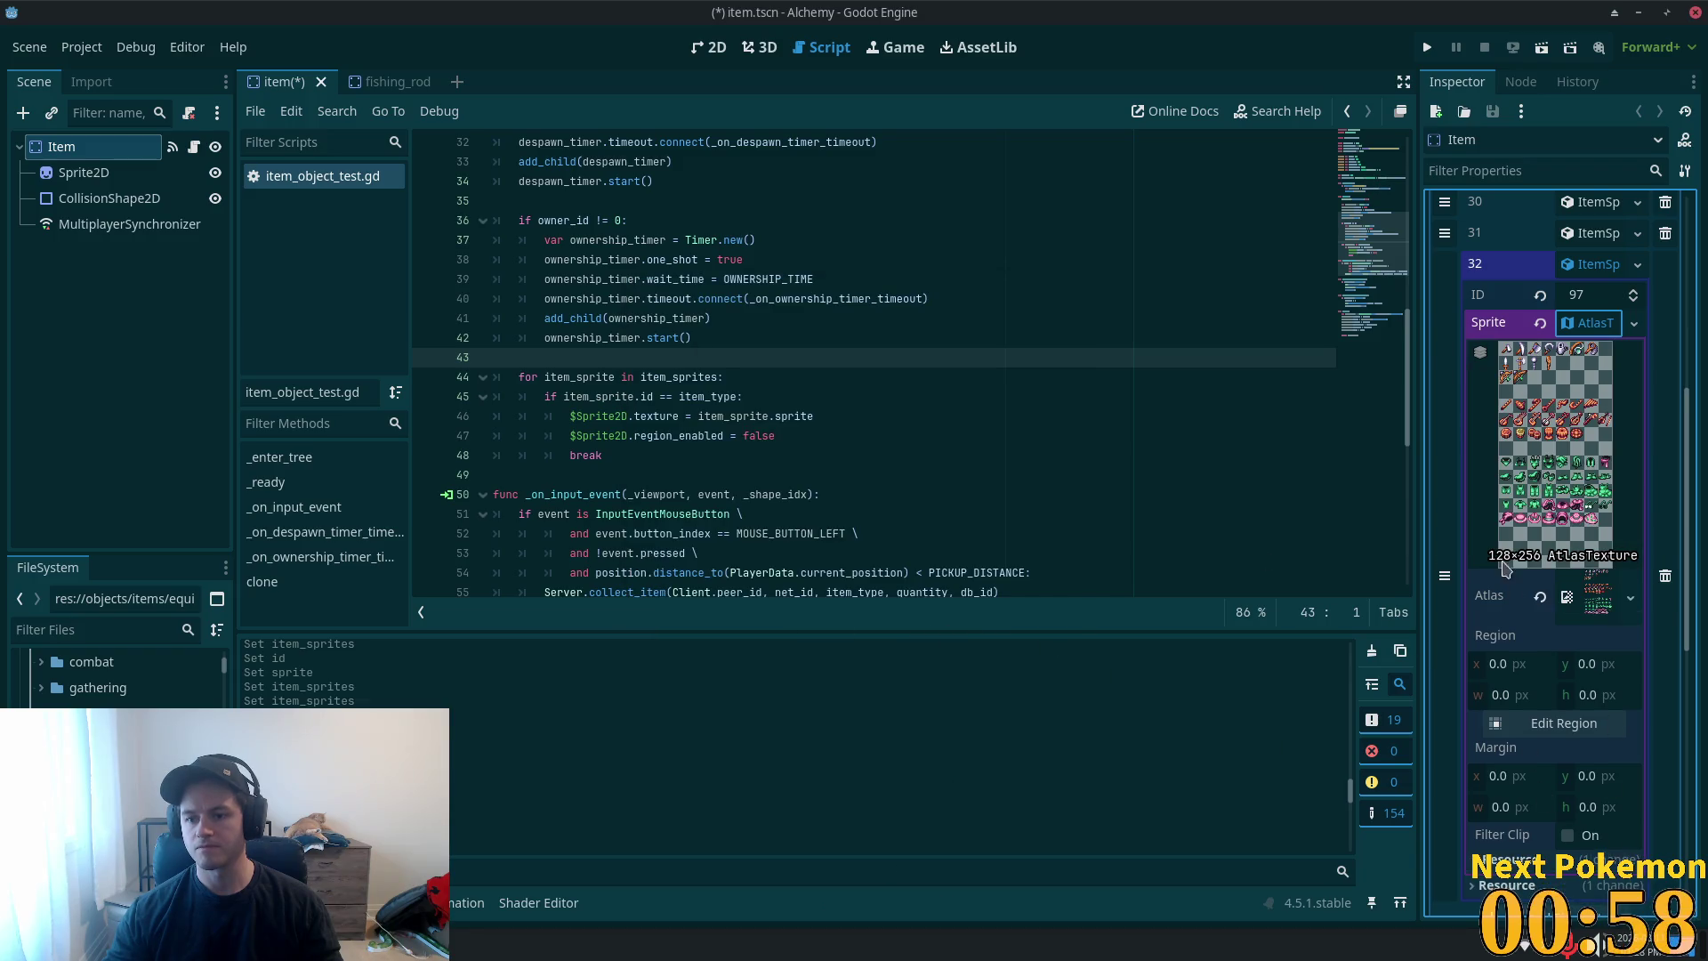
left_click(1563, 722)
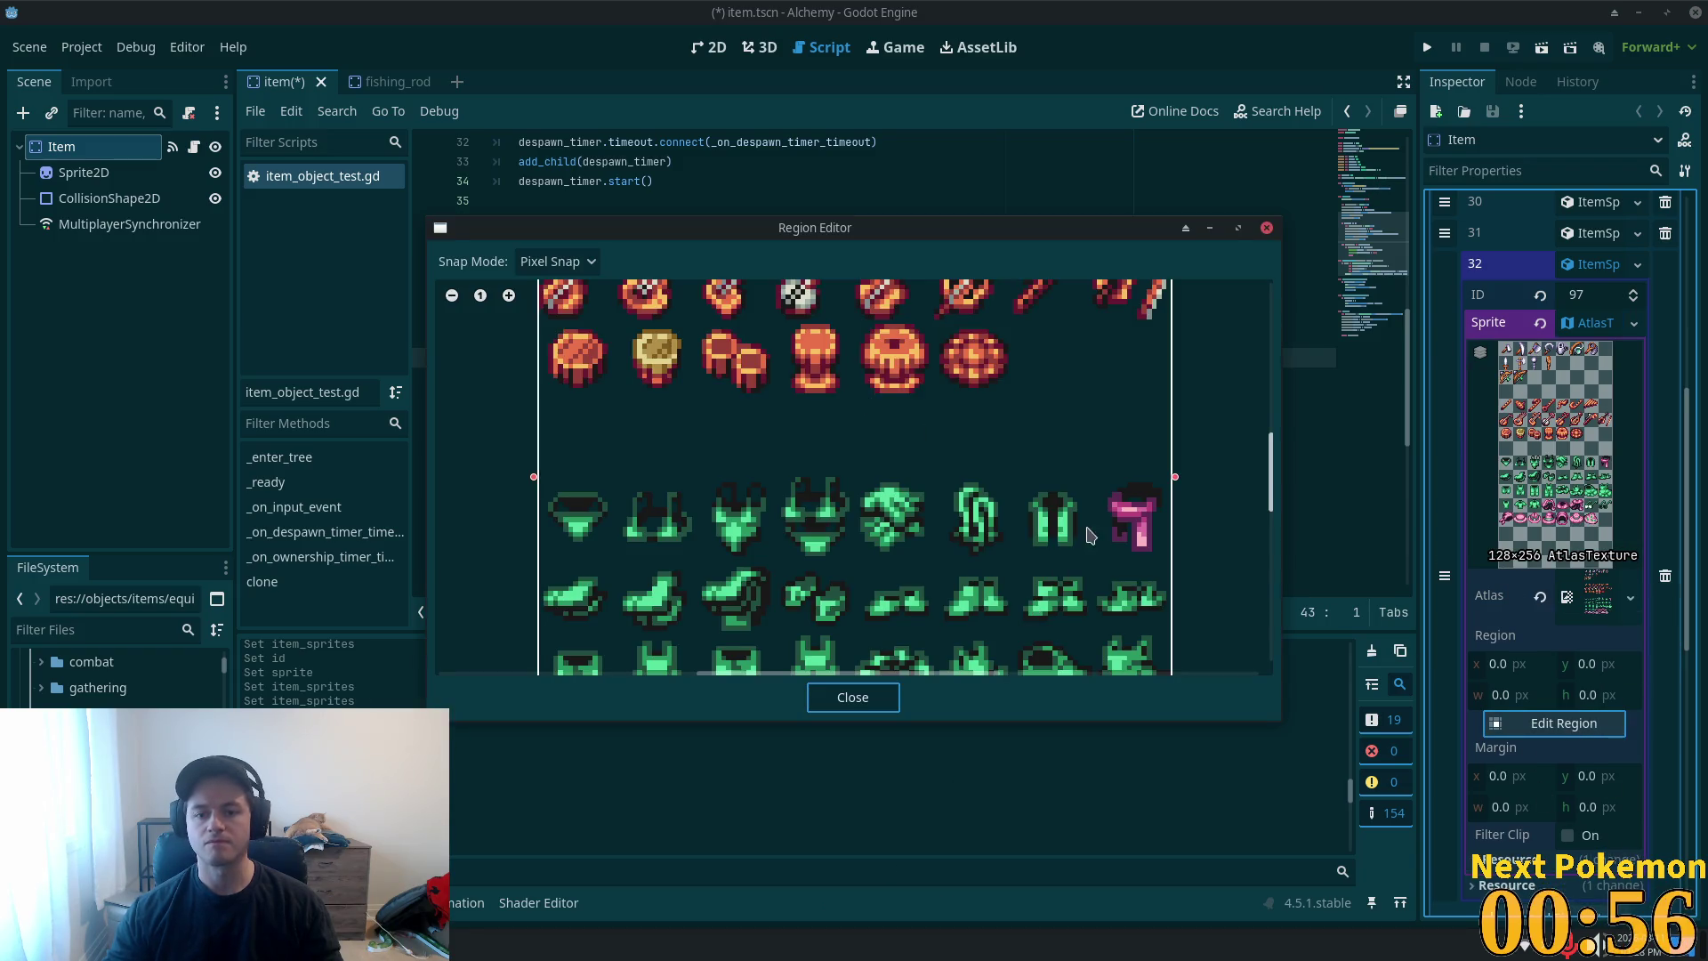
- Crop entry 32's atlas to the fishing rod, 16×15 px at 80,0, with pixel snap
scroll(1122, 532, "down", 3)
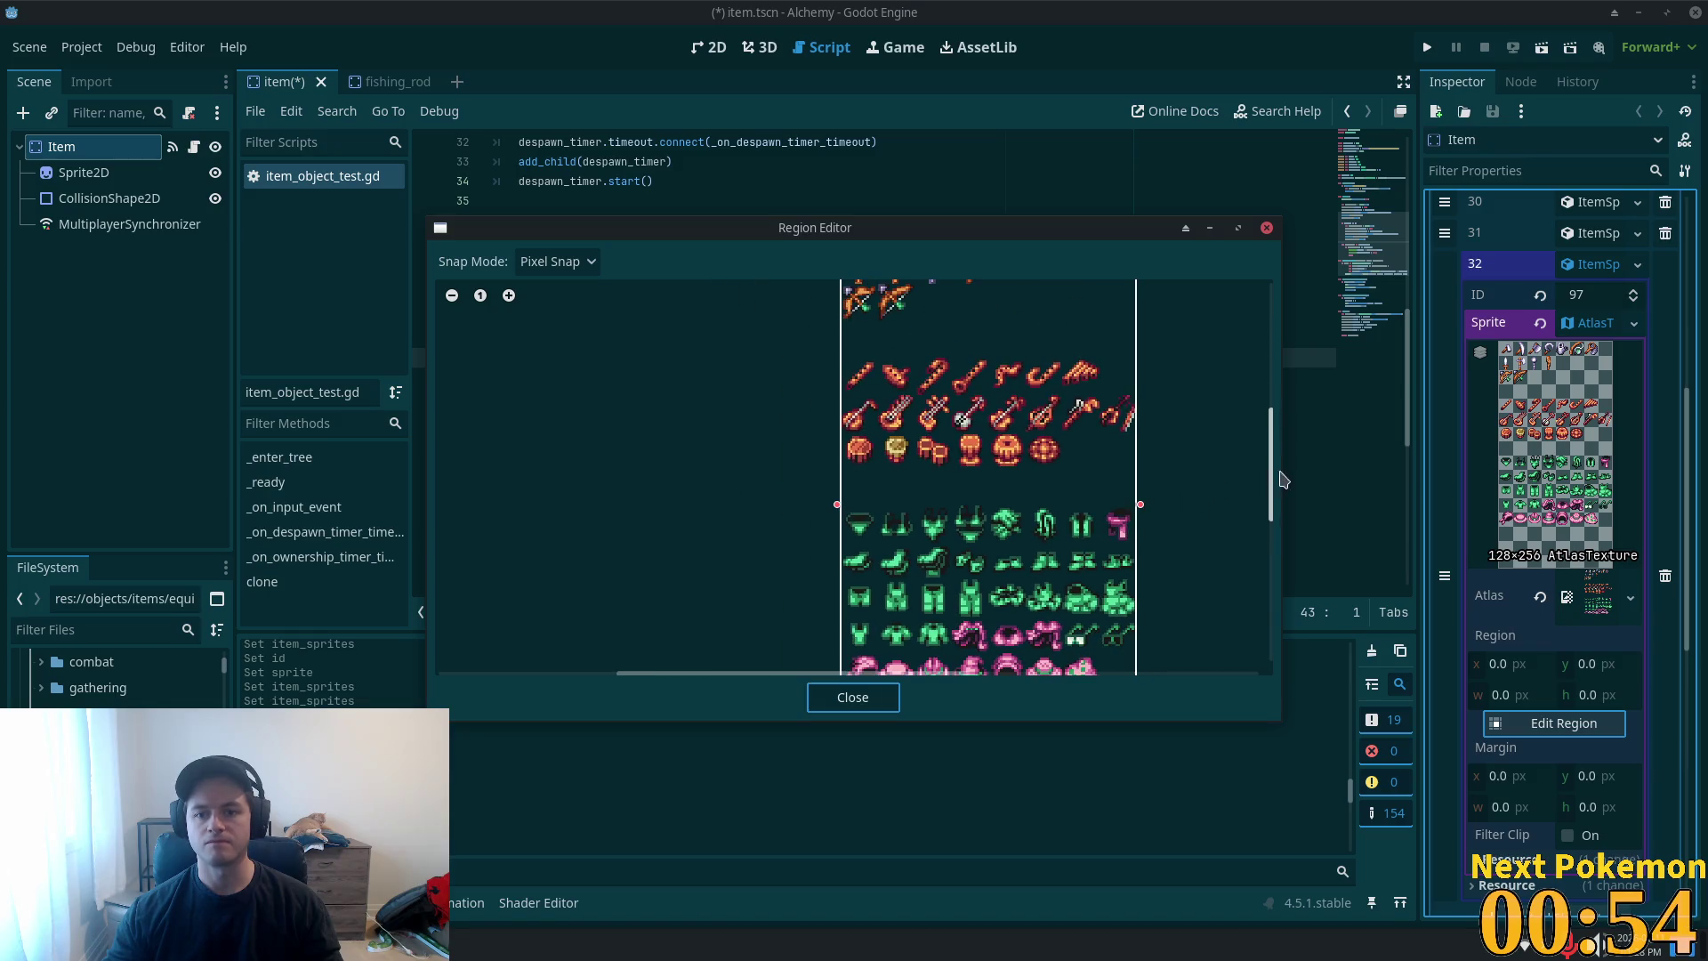
left_click_drag(1272, 478, 1278, 381)
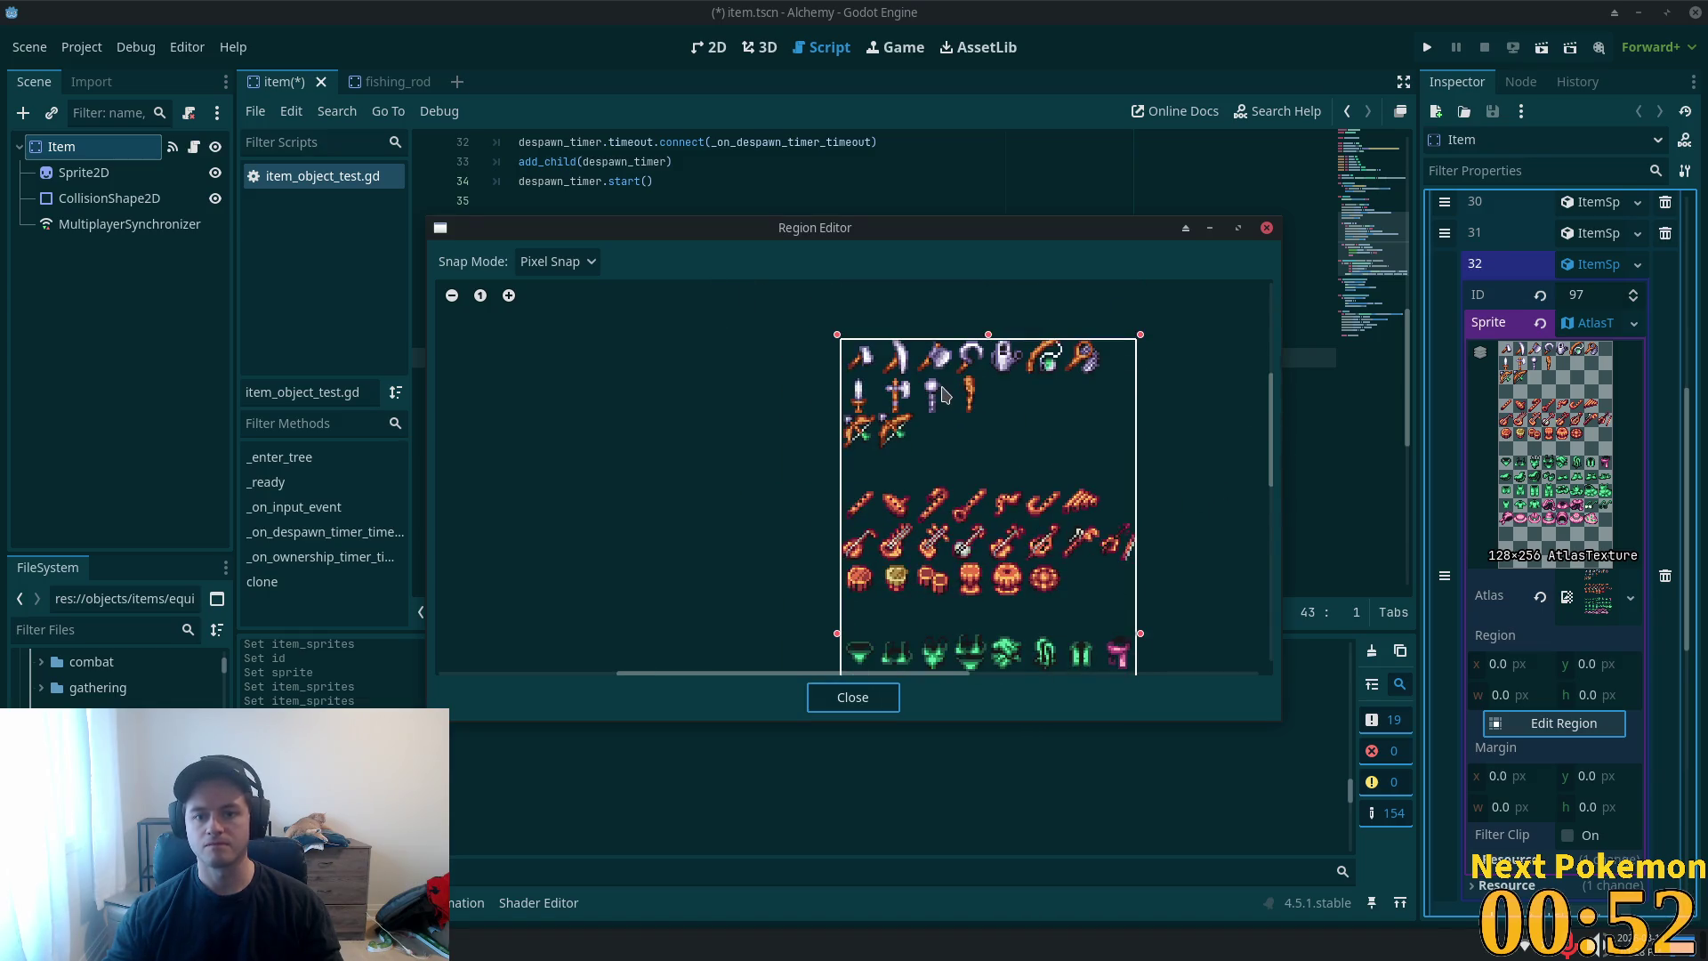
scroll(943, 400, "up", 2)
left_click(1087, 343)
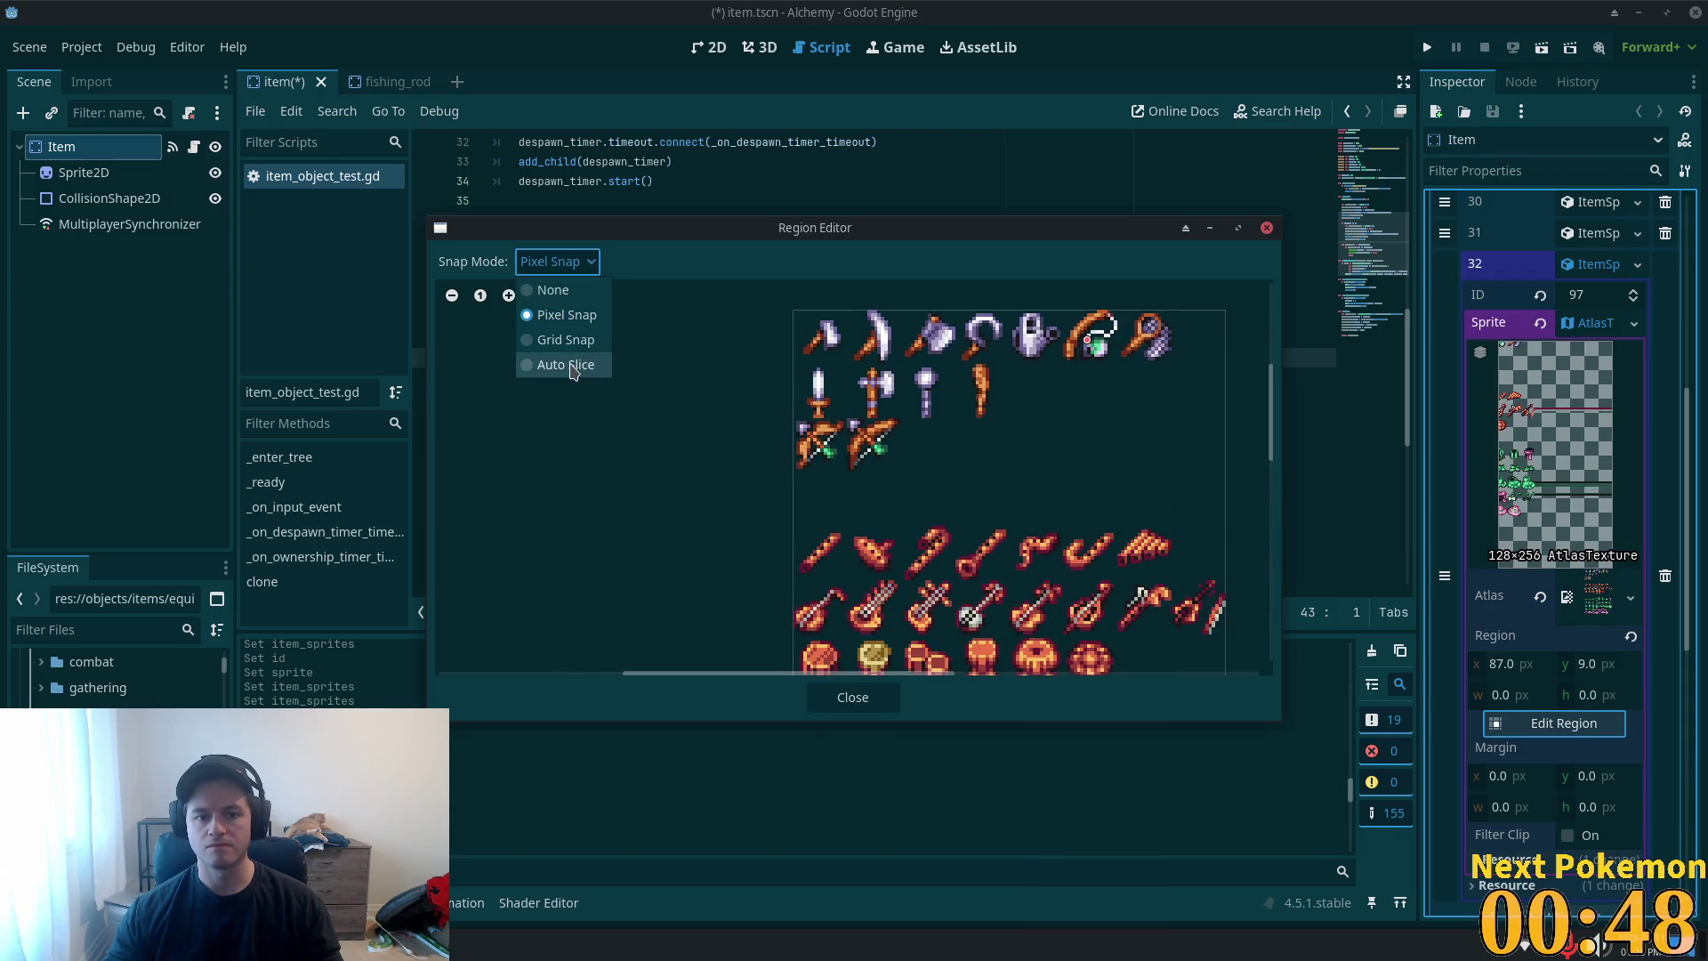
left_click(566, 364)
left_click(535, 267)
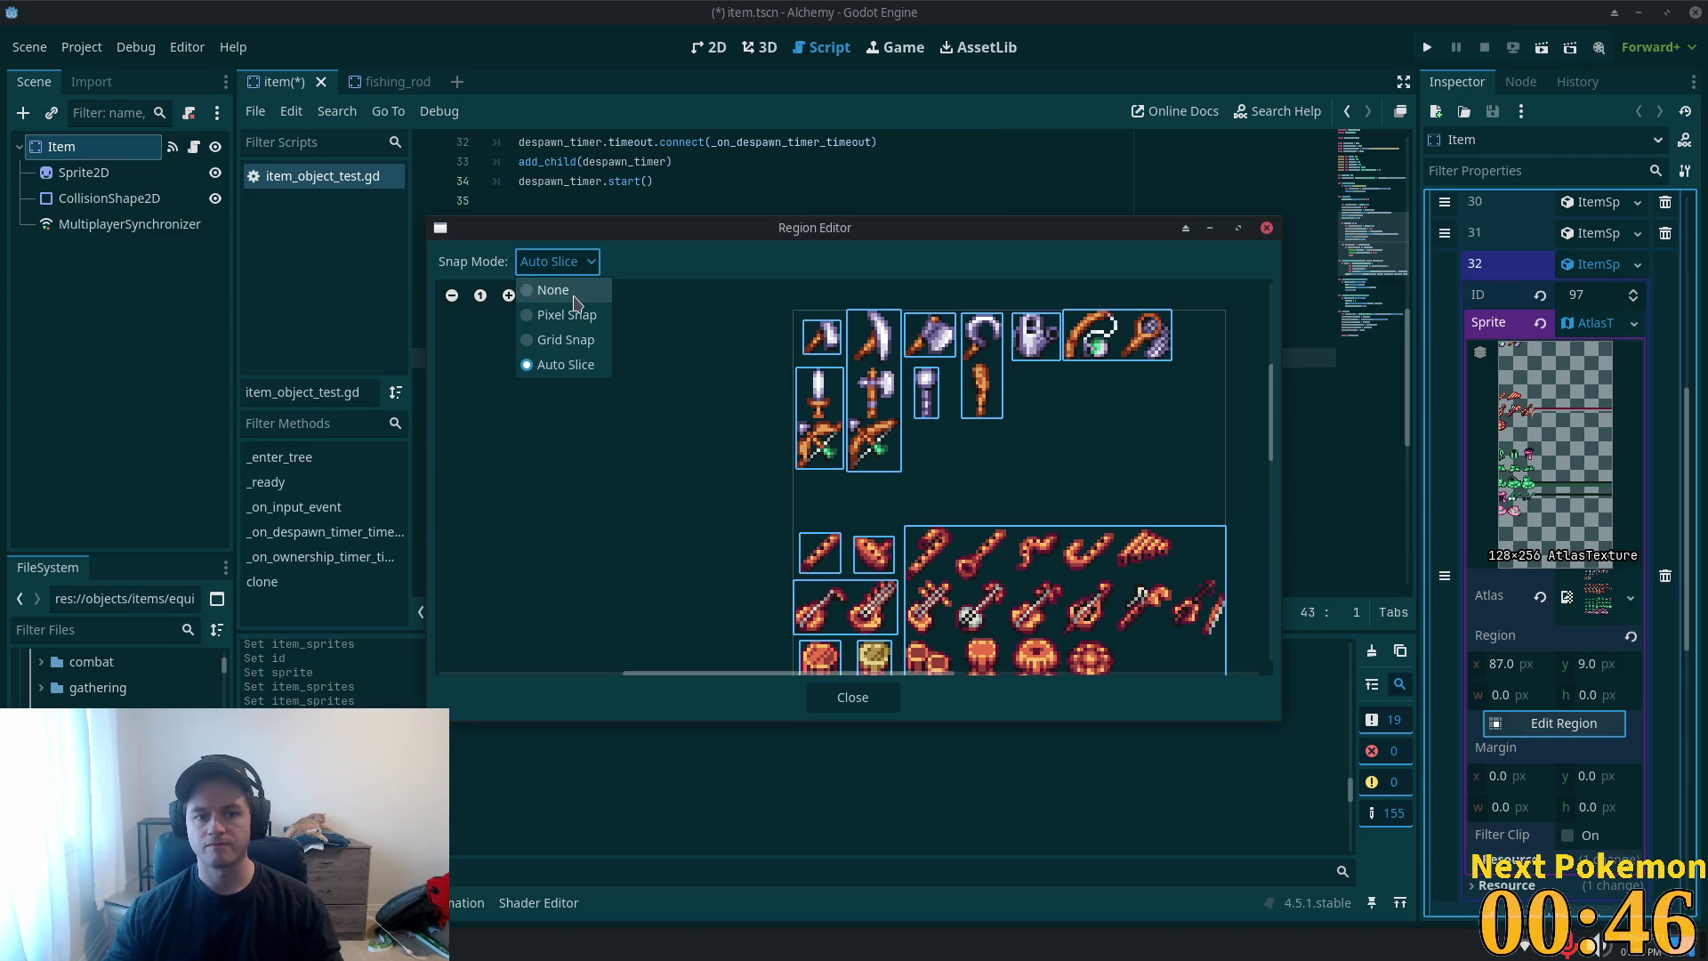
left_click(573, 315)
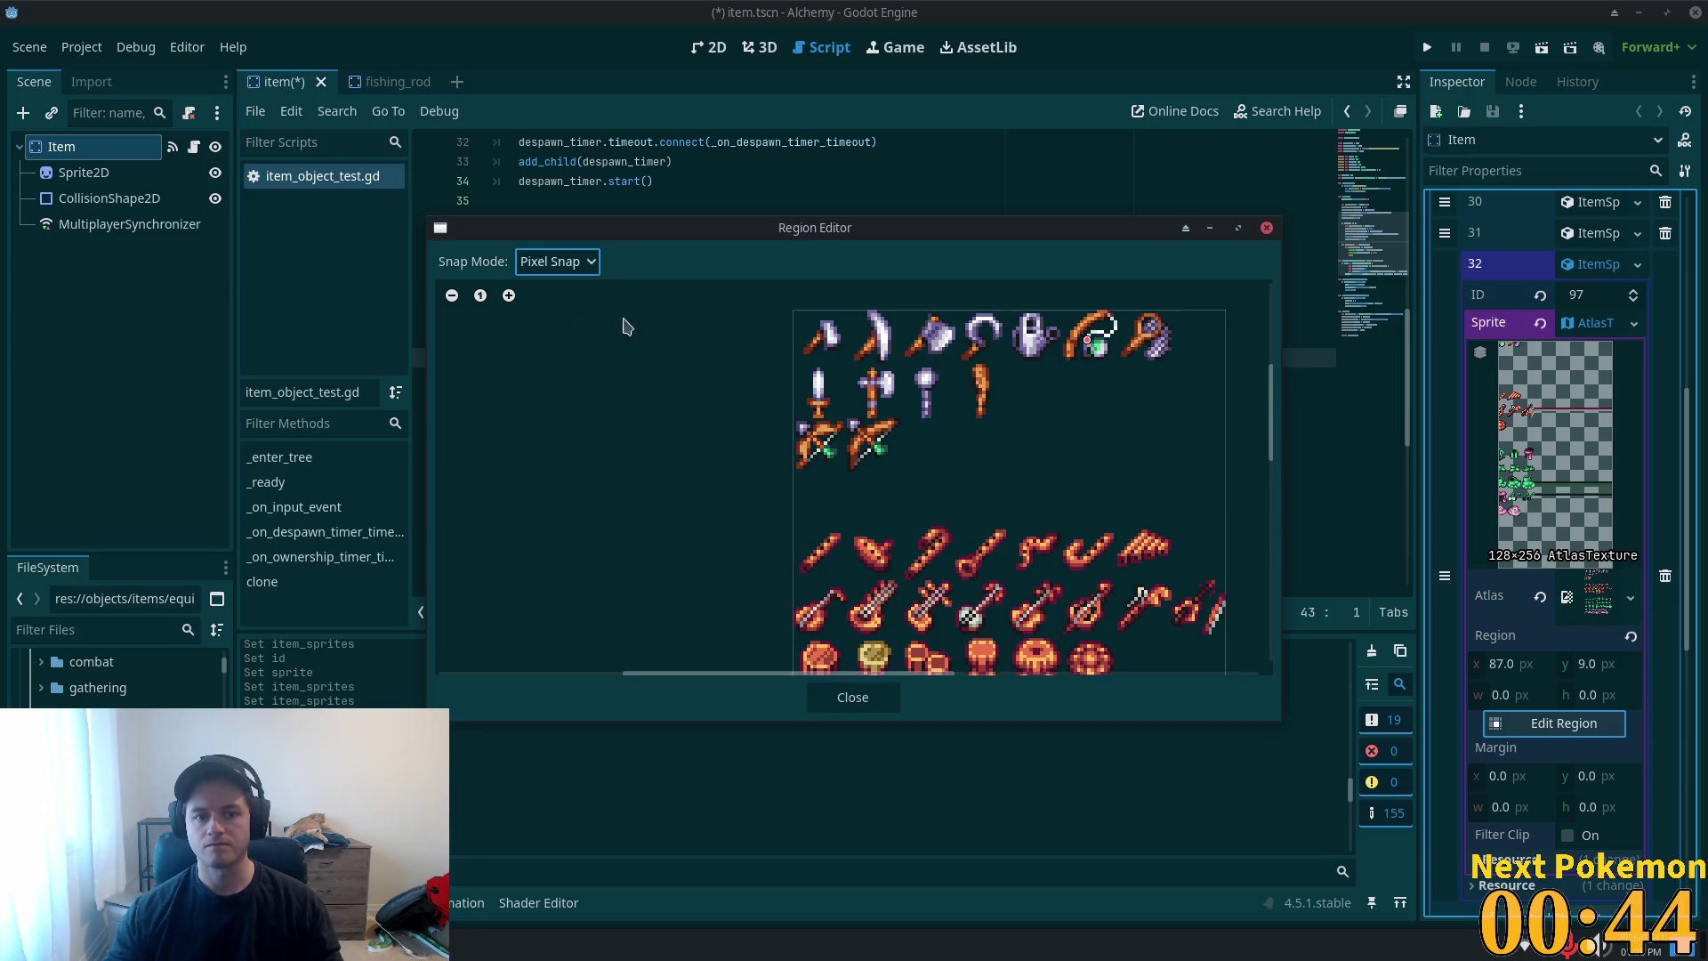
scroll(1126, 367, "up", 5)
scroll(1038, 550, "up", 2)
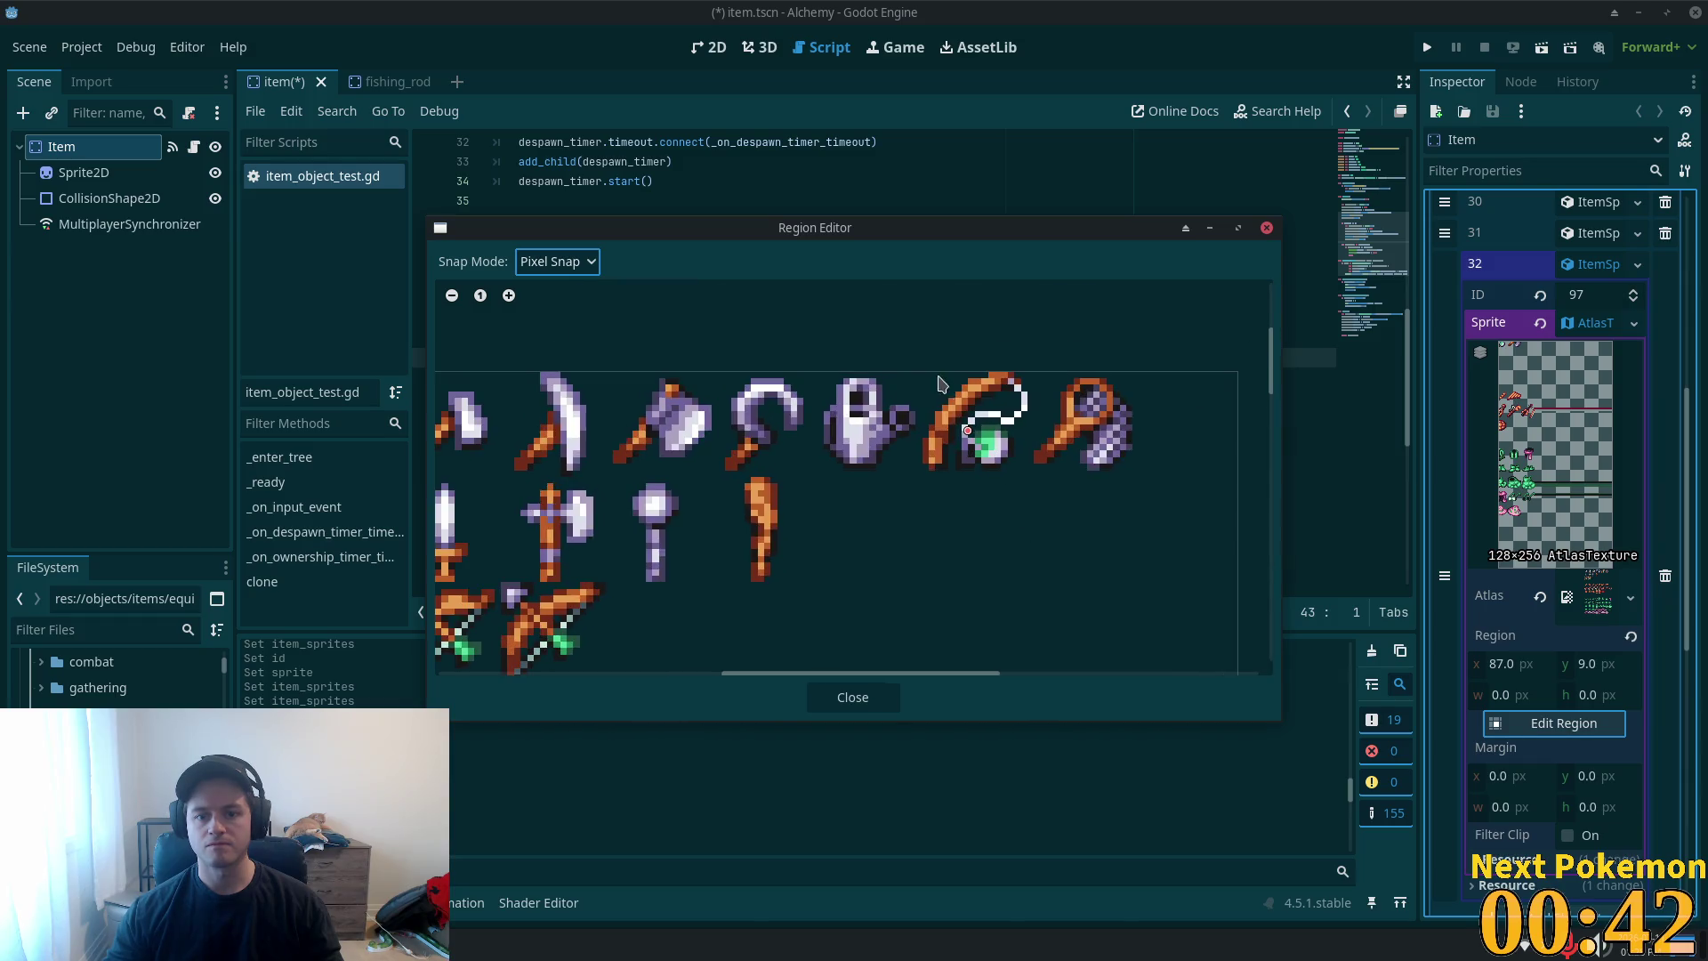
left_click_drag(921, 474, 1032, 372)
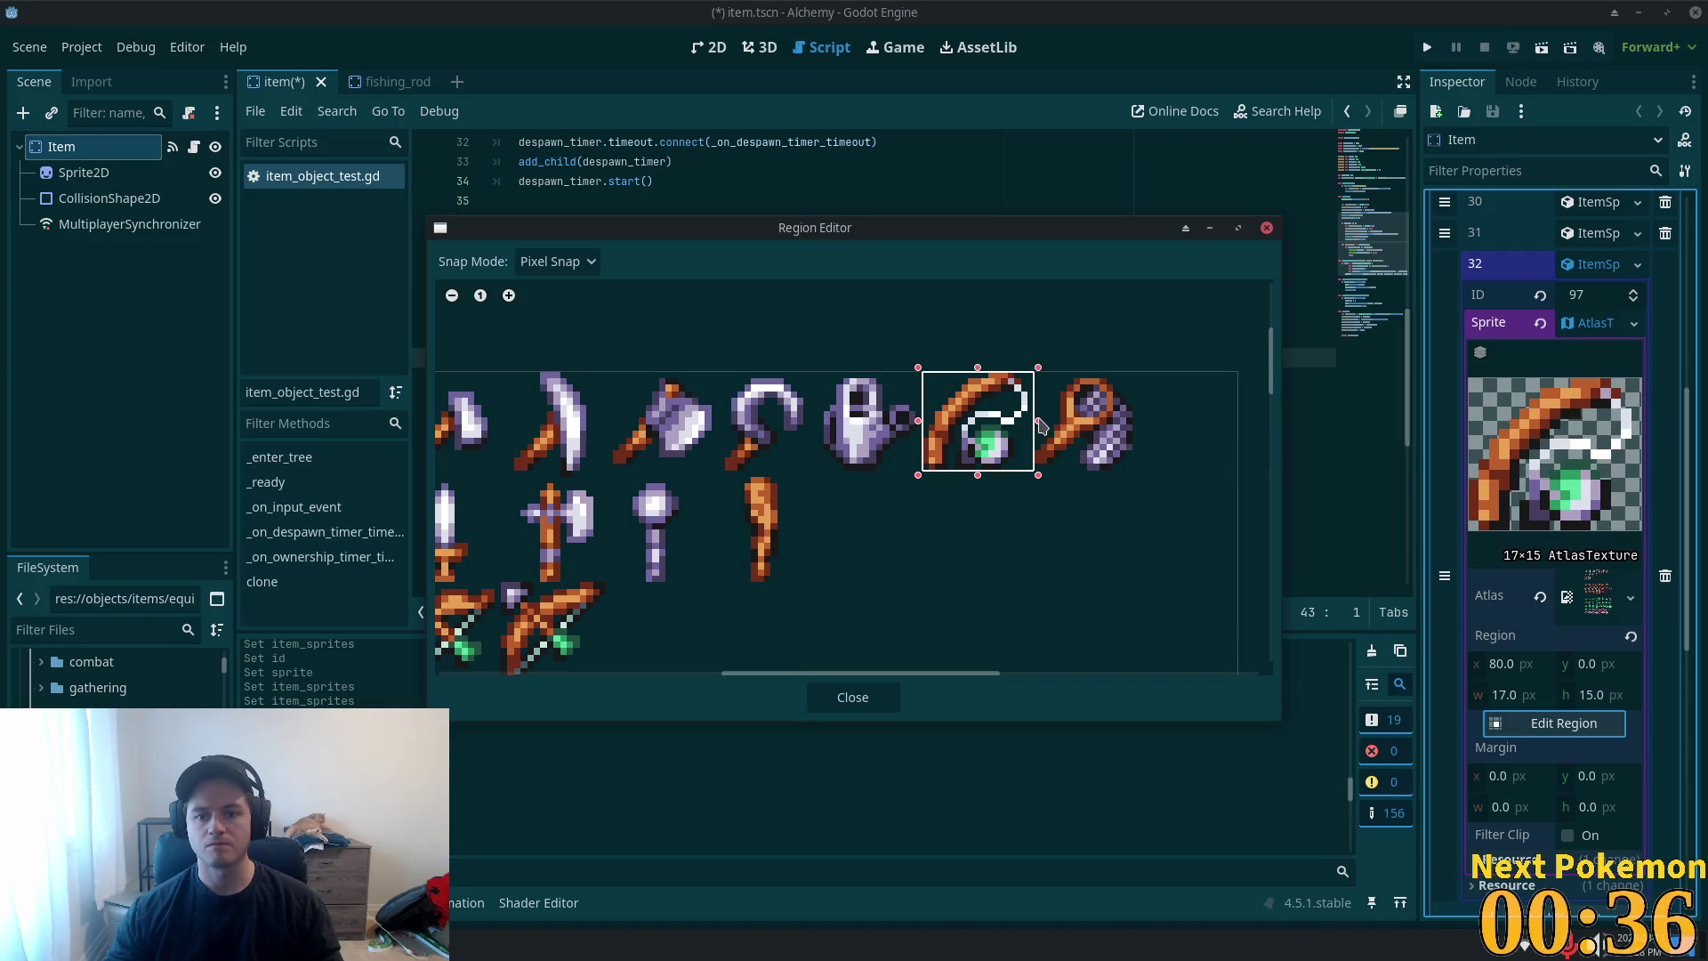
left_click_drag(1032, 425, 1027, 427)
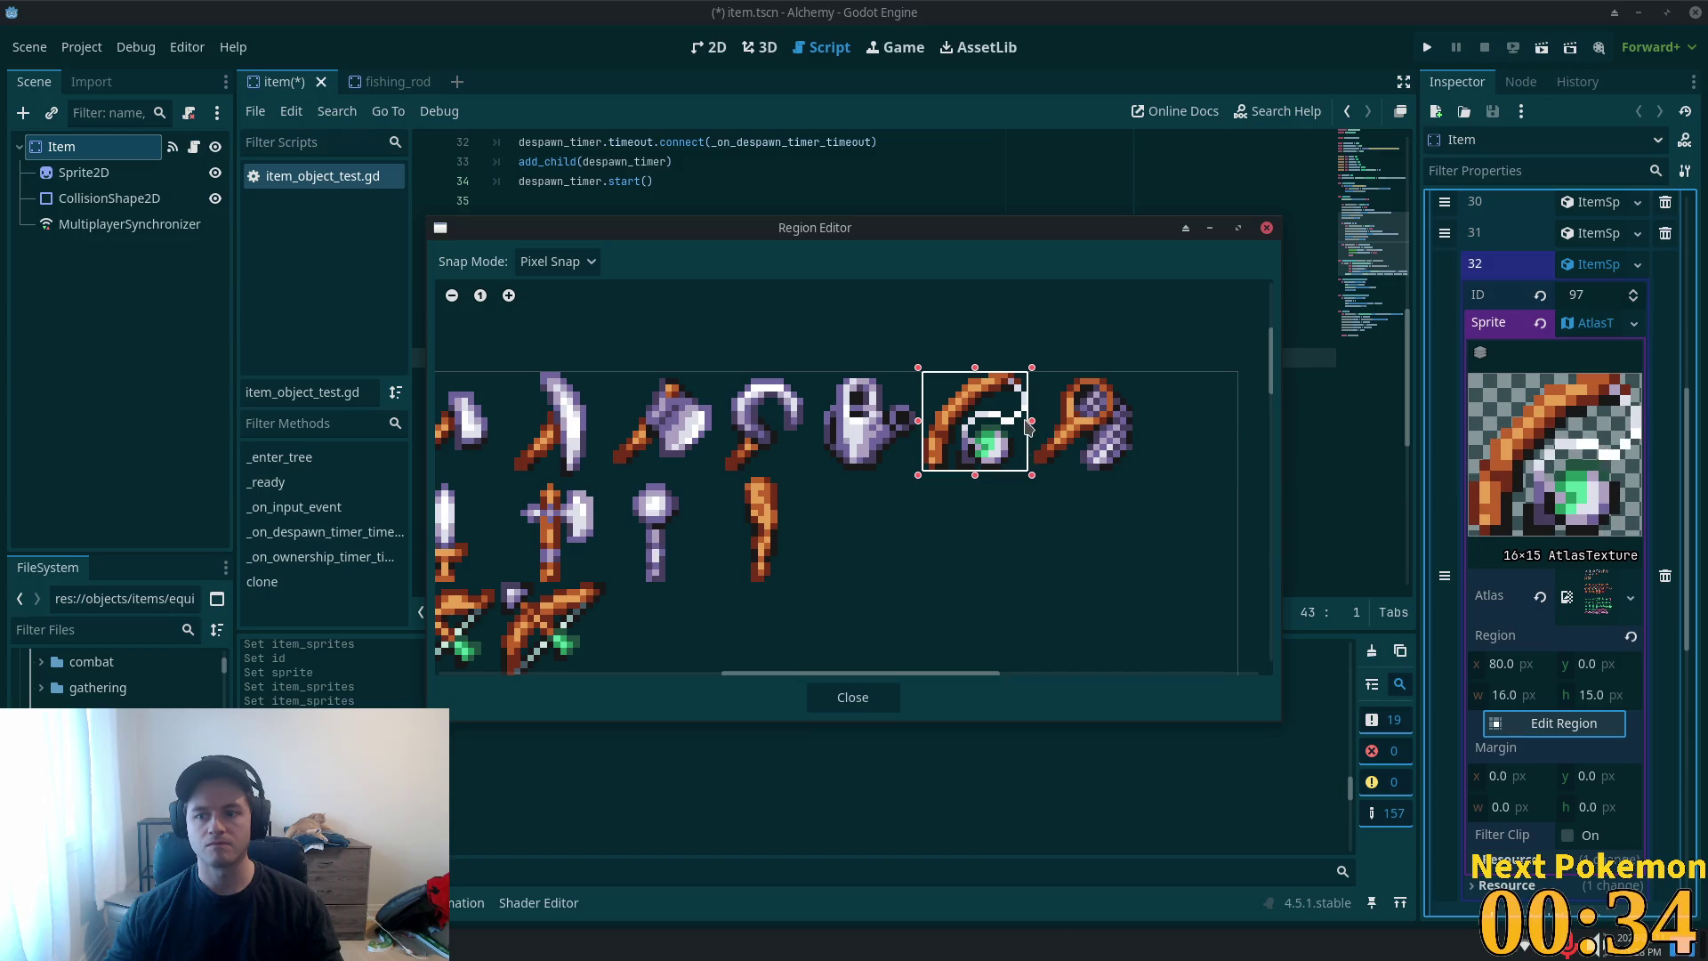
left_click(852, 697)
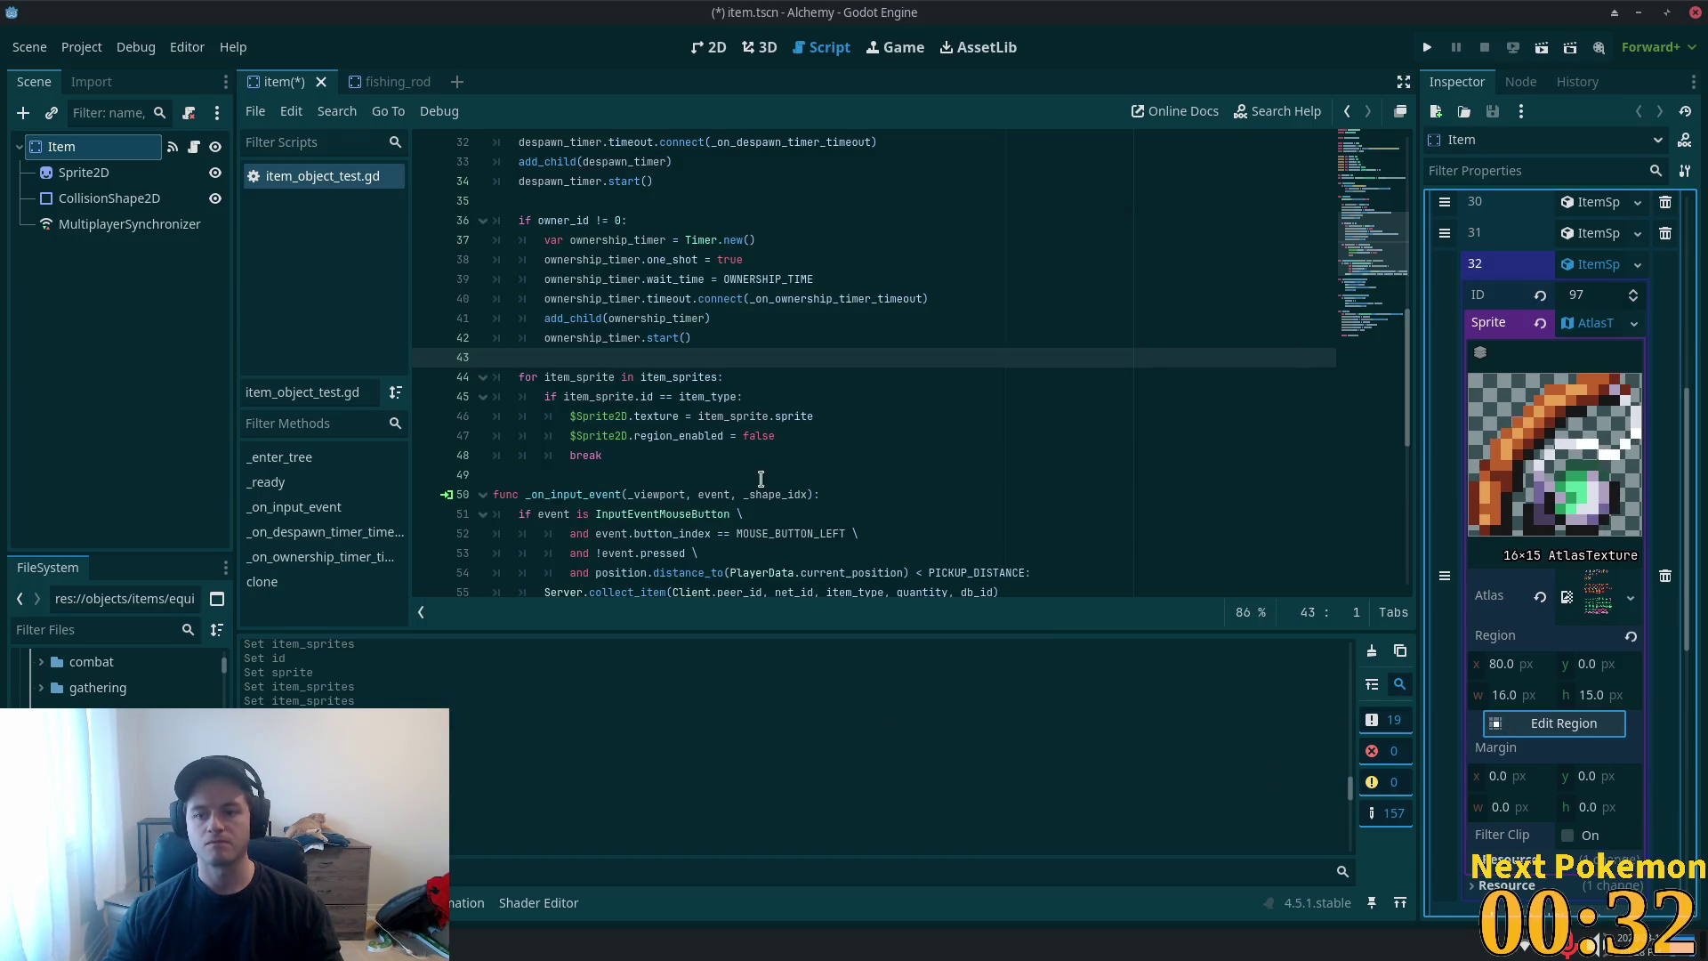
- Collapse entry 32 and save the item scene
left_click(1592, 323)
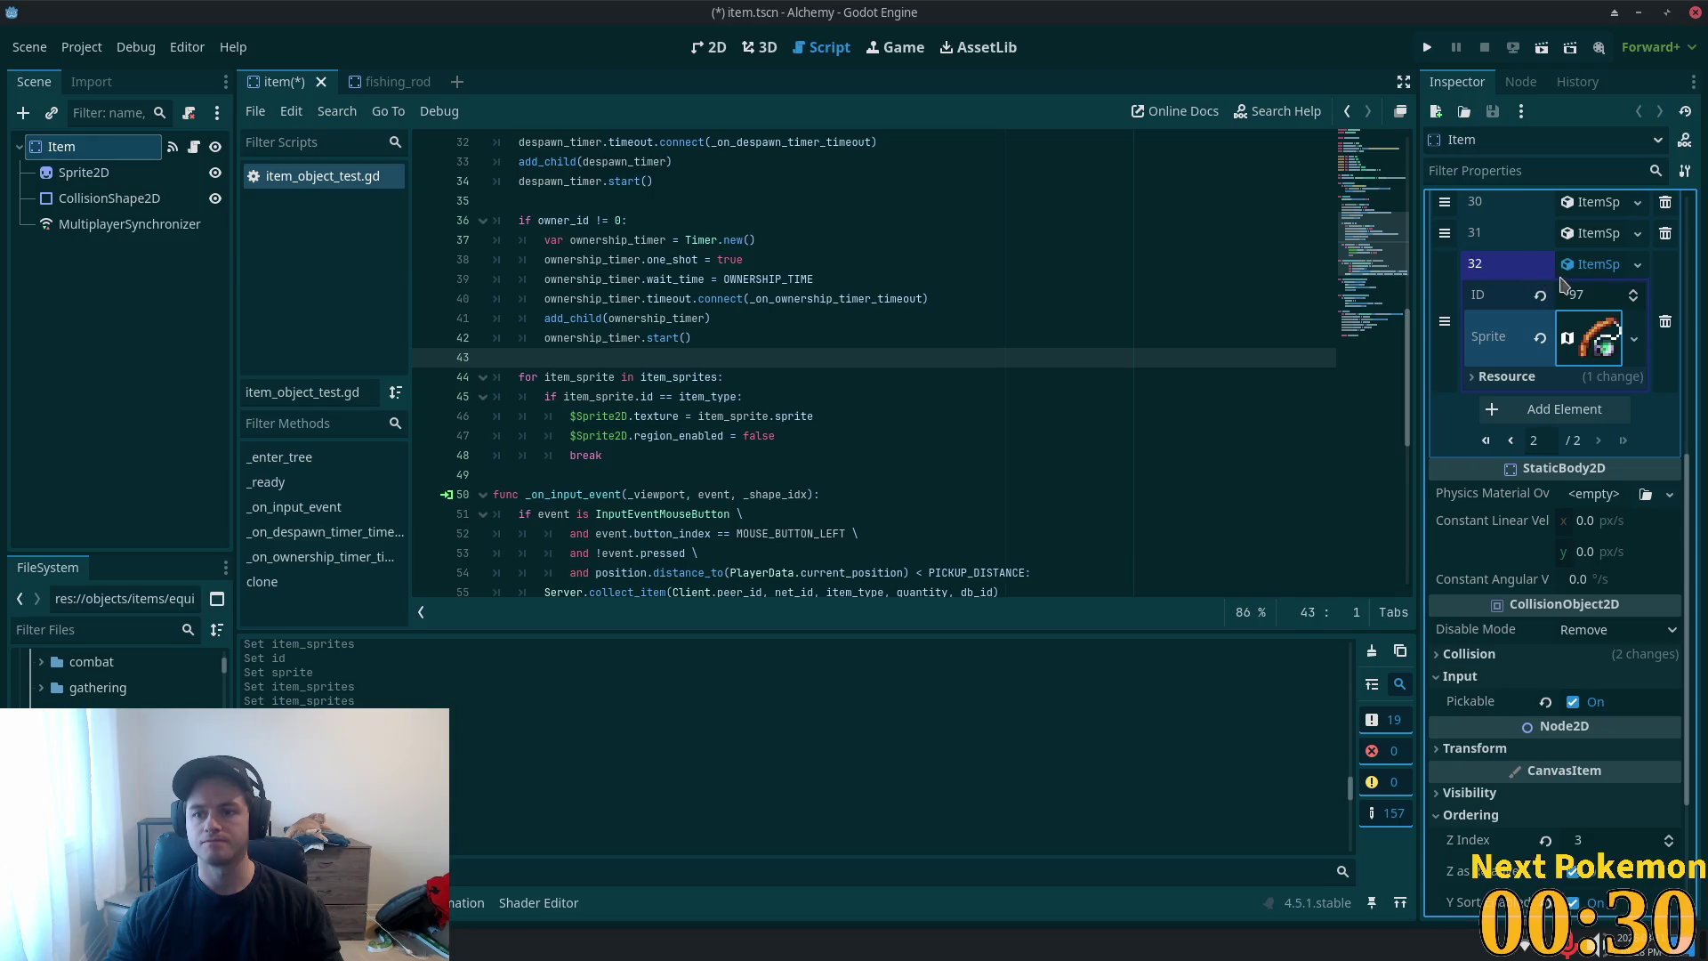
left_click(1590, 265)
key("ctrl+s")
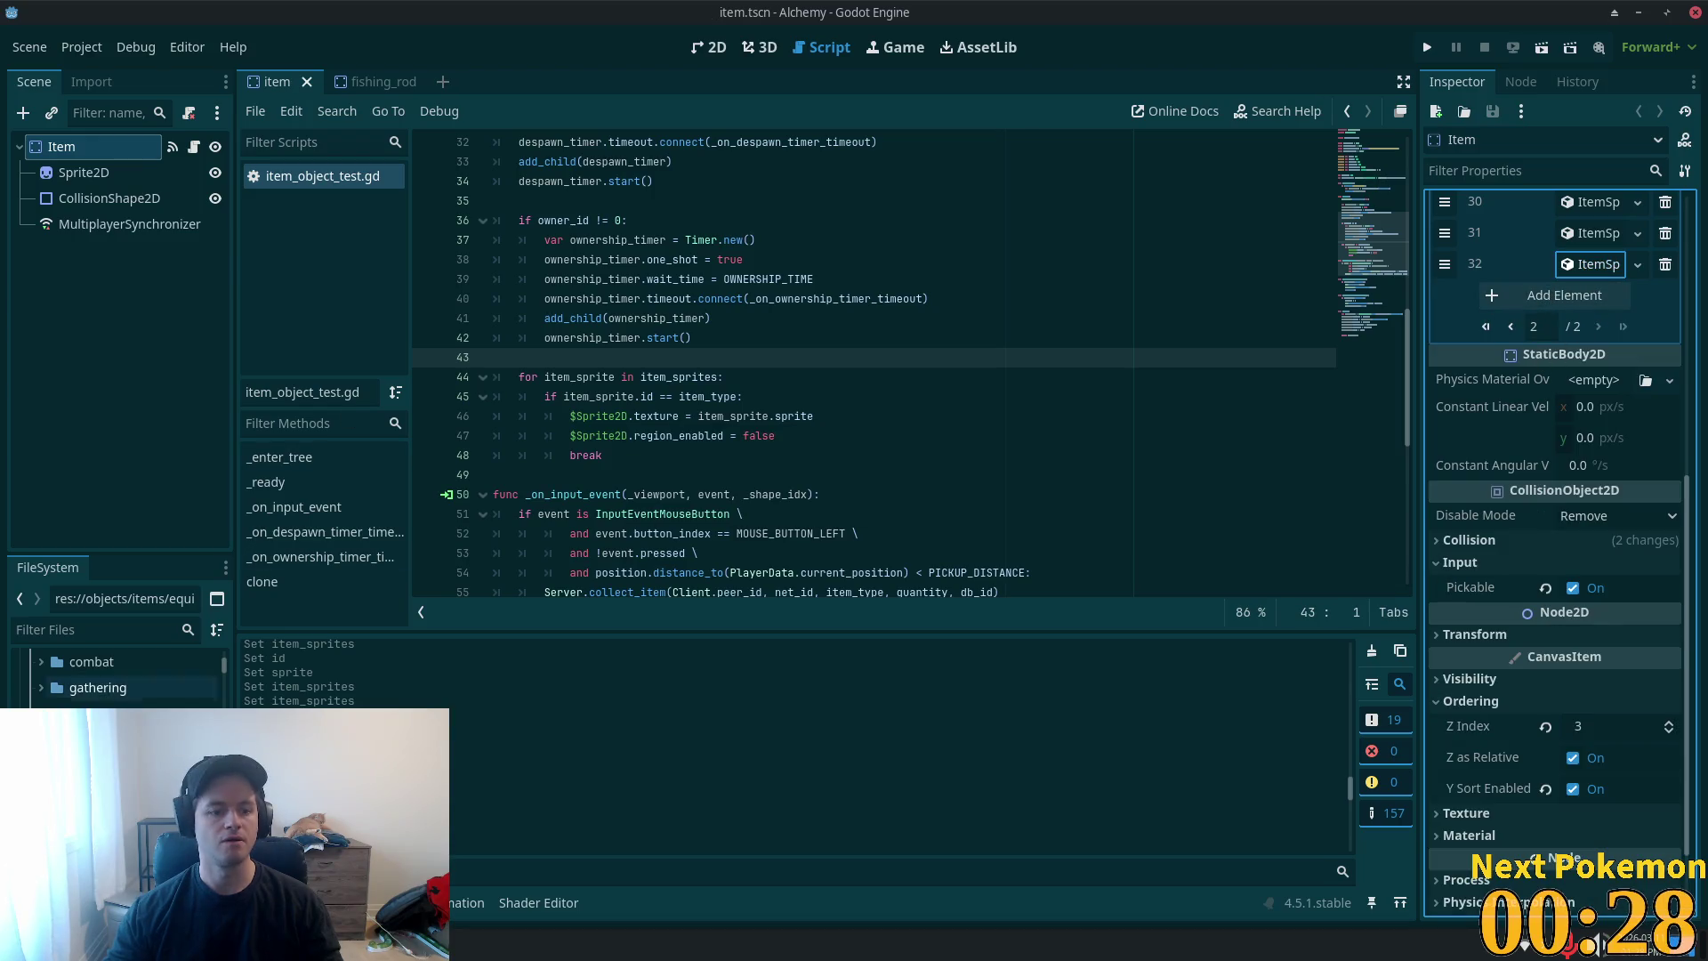
- Close the fishing_rod tab and delete fishing_rod.tscn from the equipment folder
left_click(373, 81)
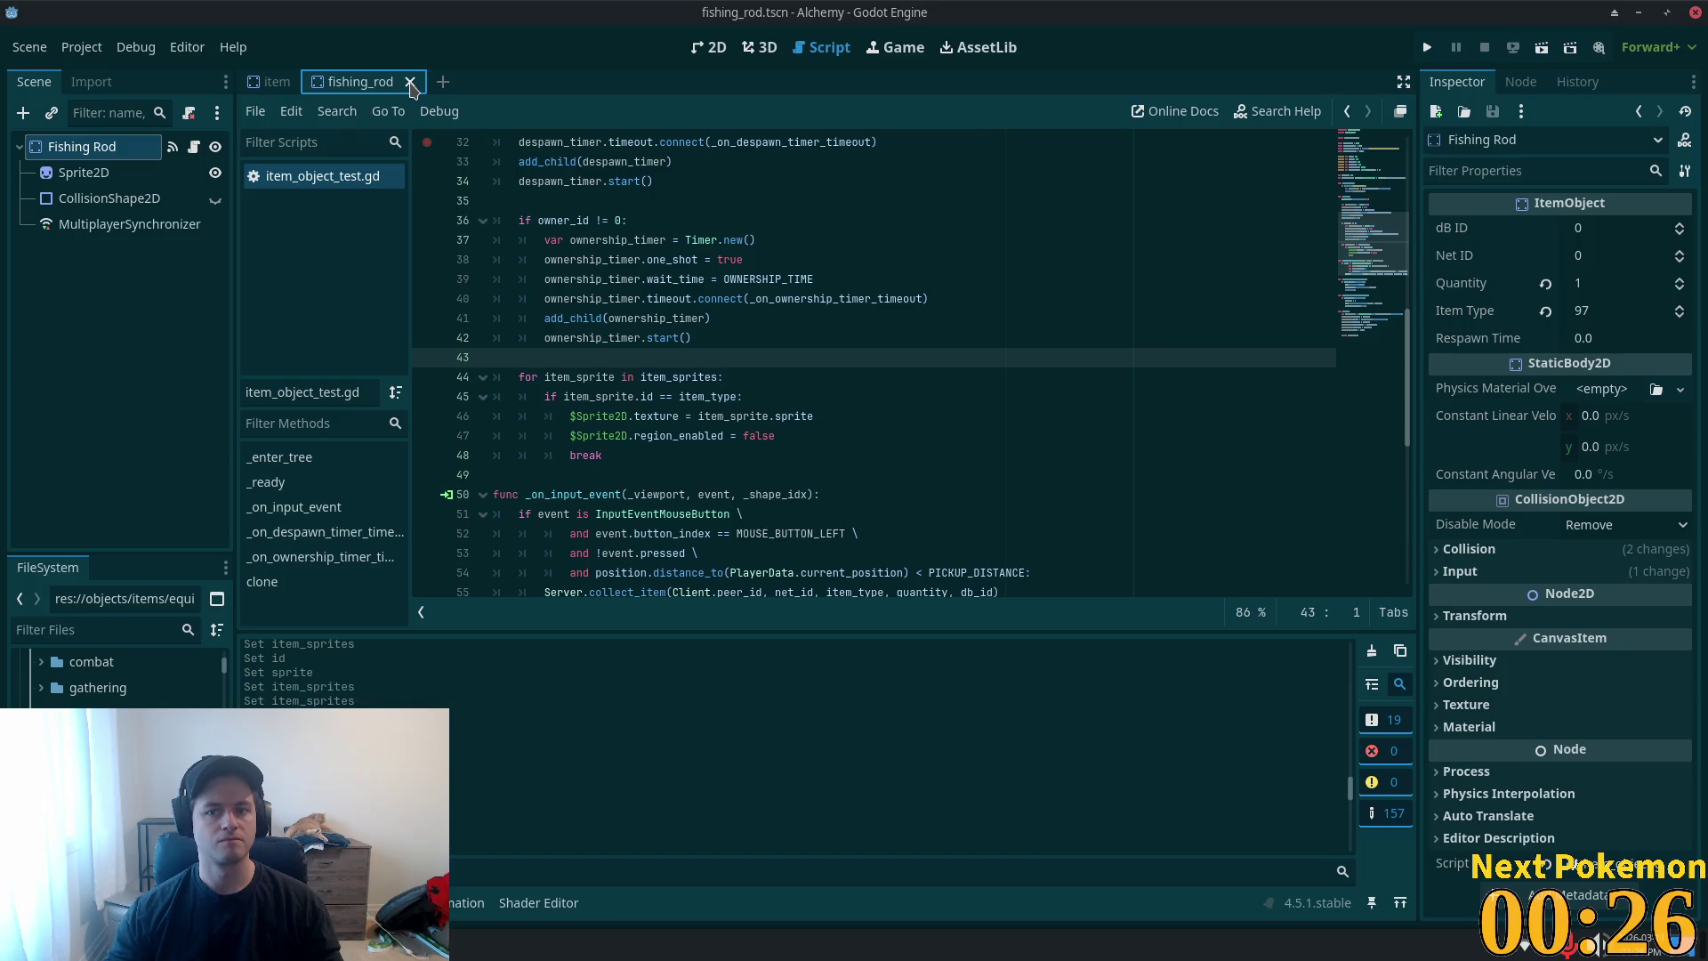
left_click(412, 83)
left_click(147, 683)
key("Delete")
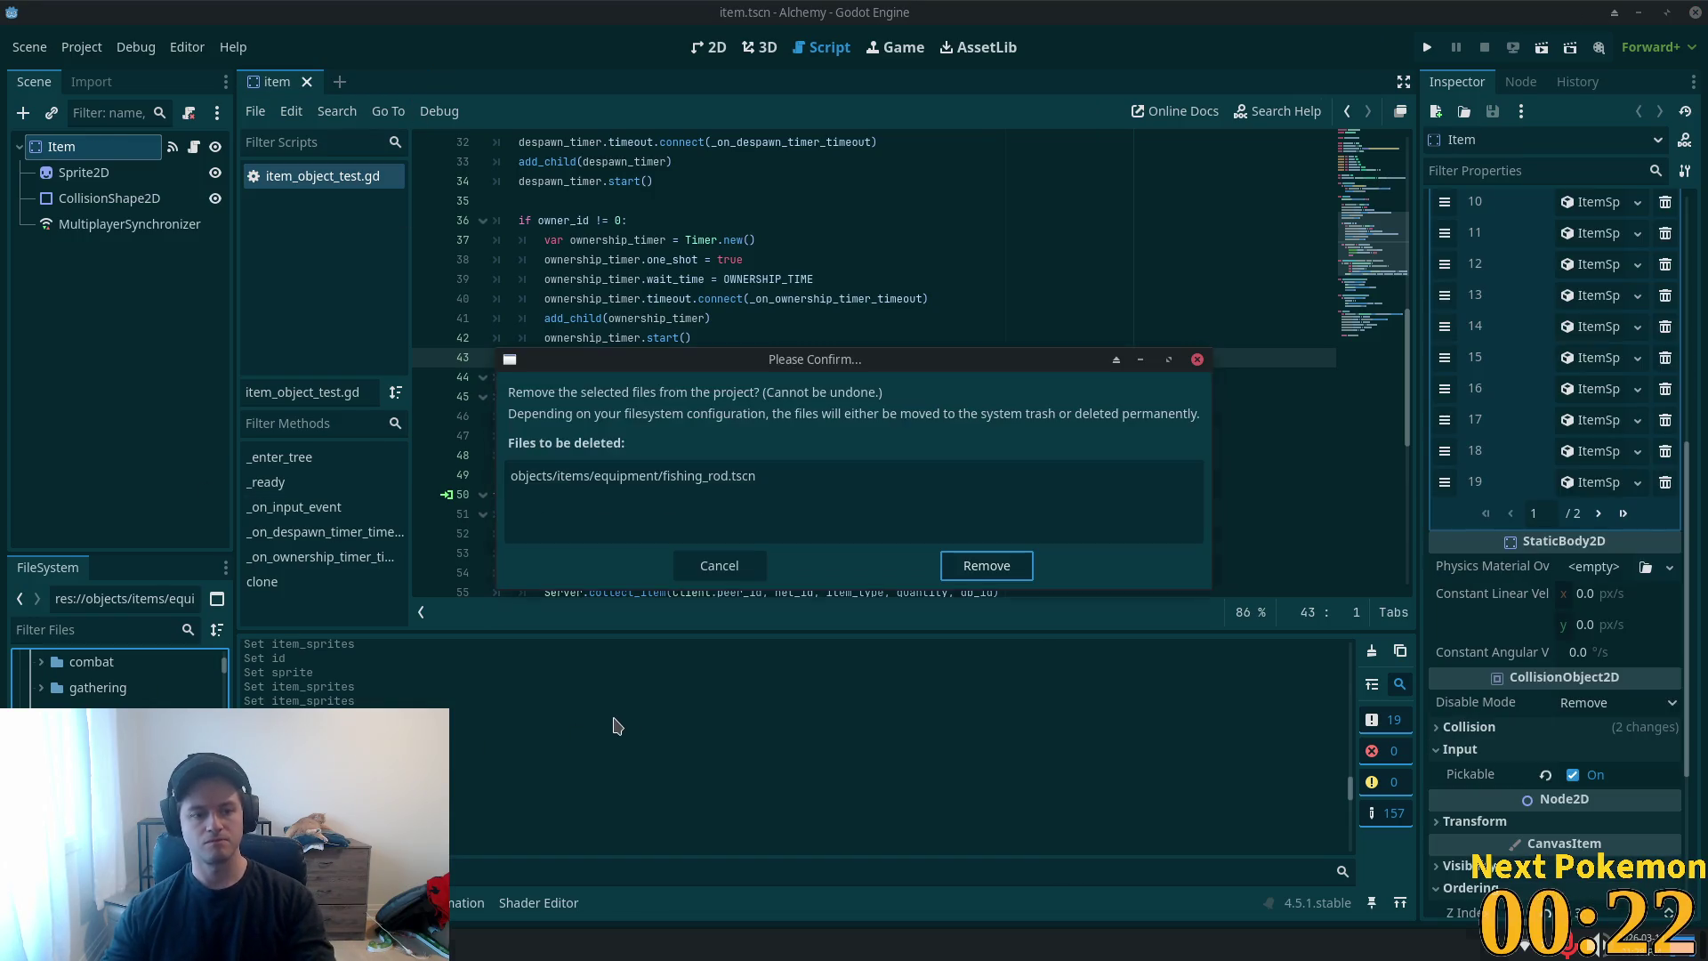
left_click(984, 564)
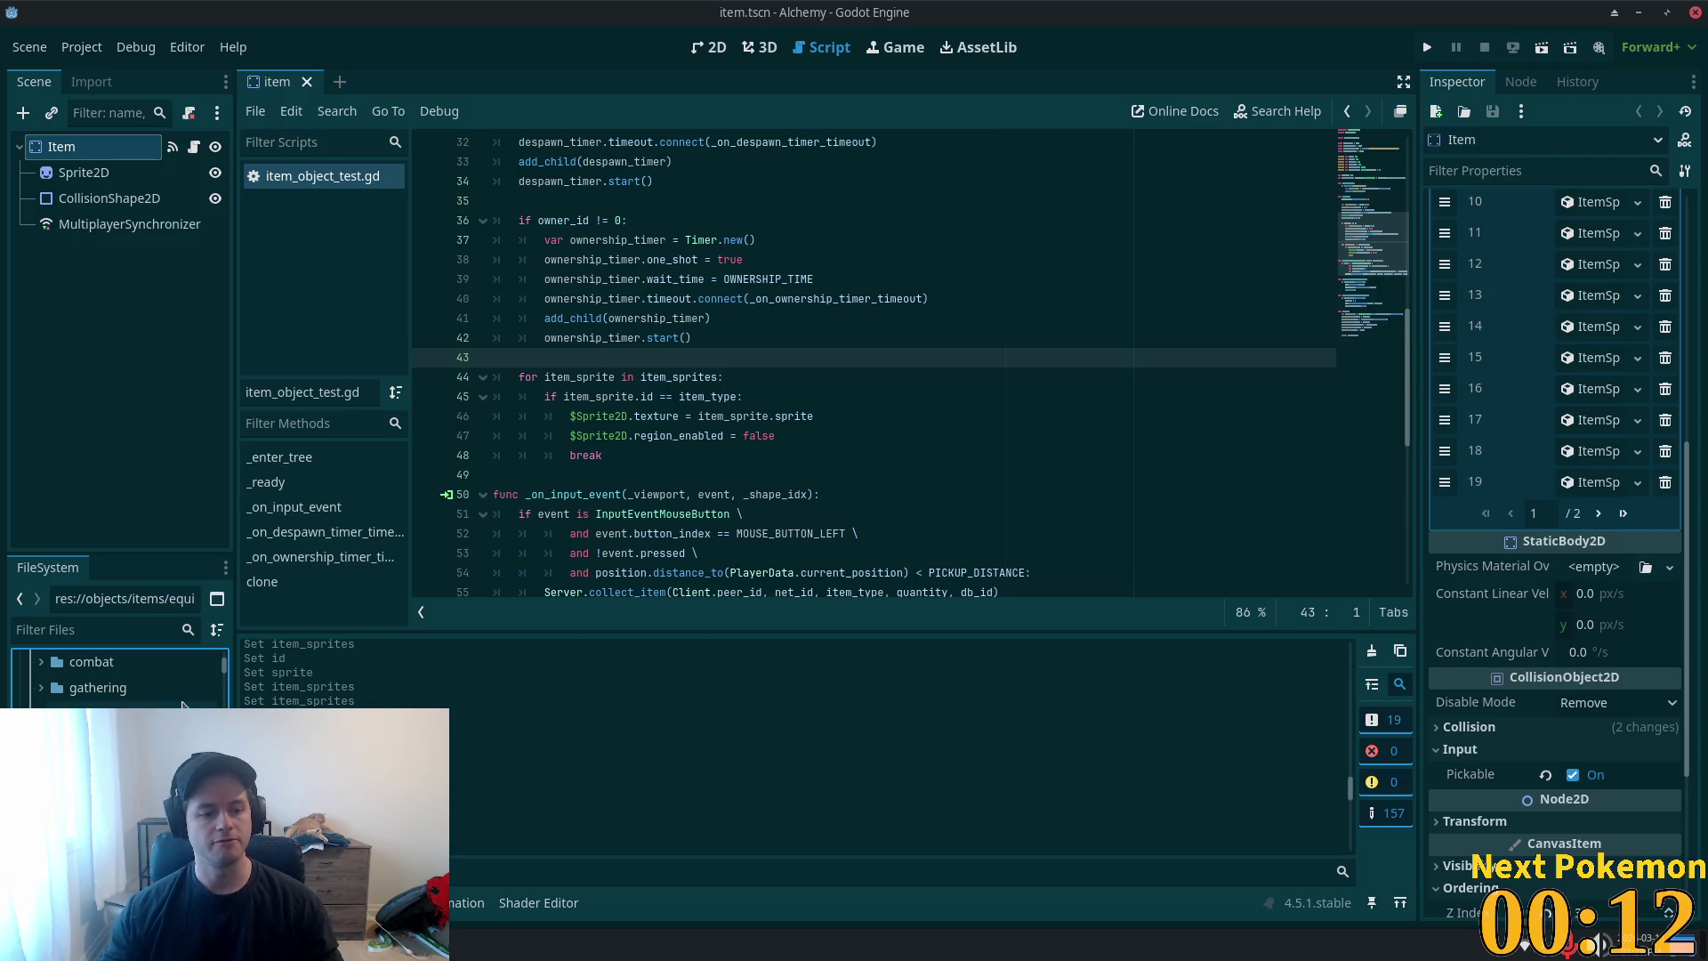
scroll(120, 676, "down", 3)
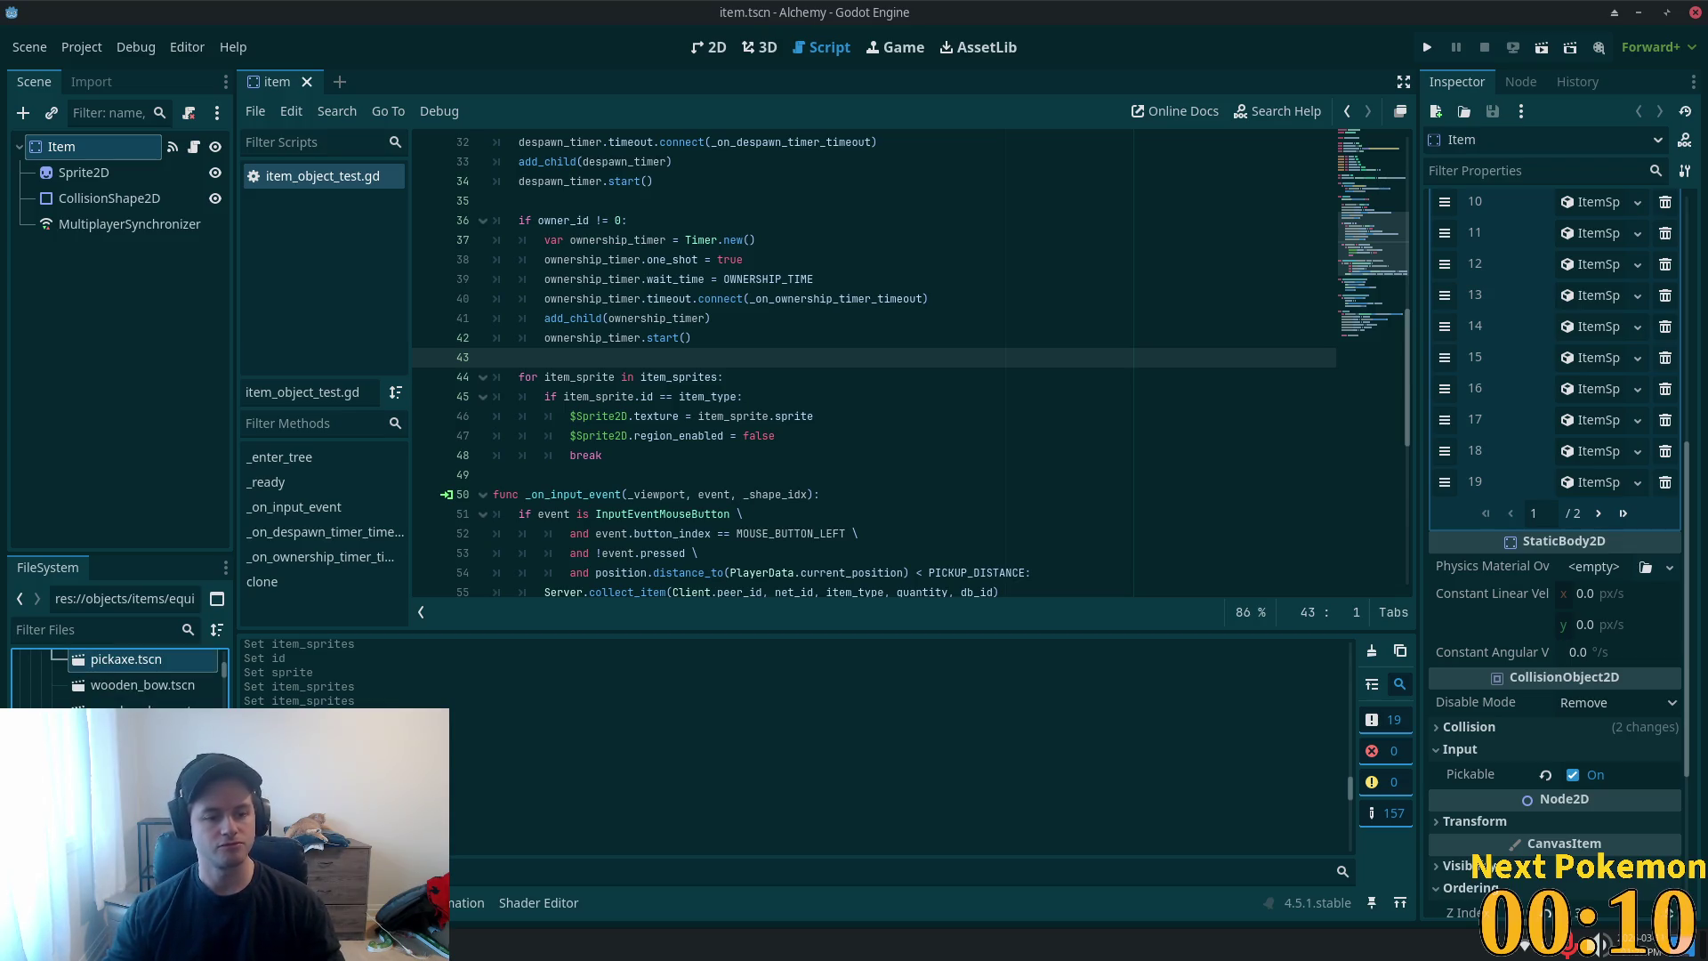
- Scroll the FileSystem dock to pickaxe.tscn and delete it, confirming removal
scroll(120, 680, "up", 3)
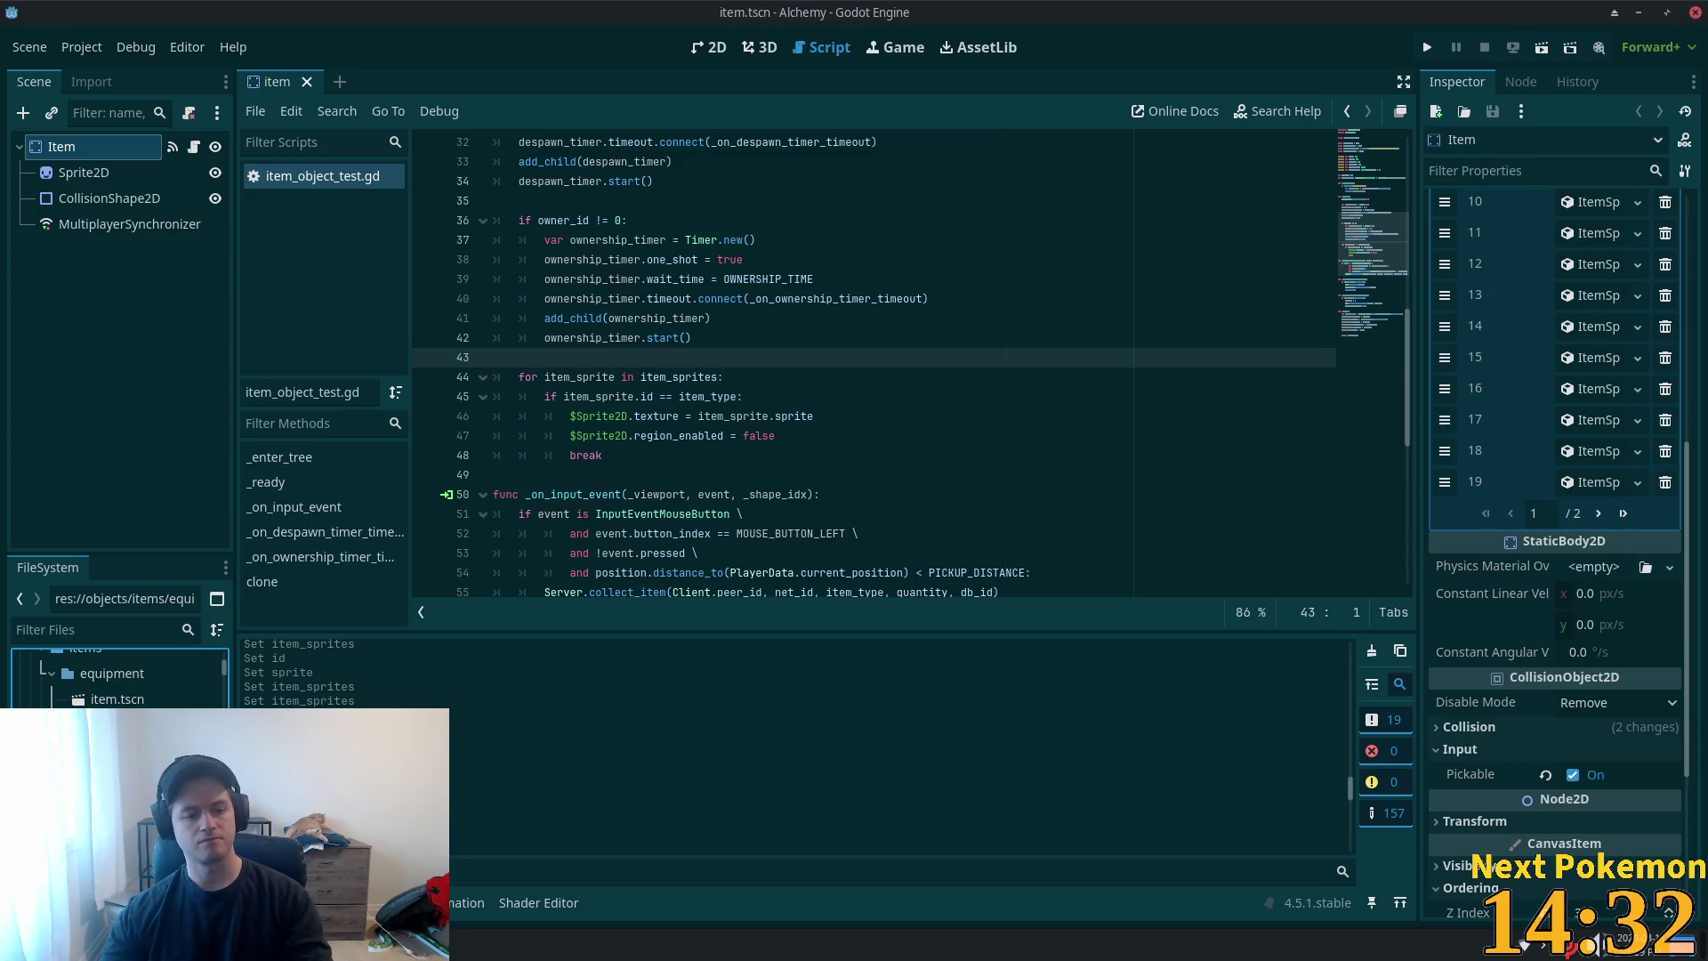
key("Delete")
left_click(986, 568)
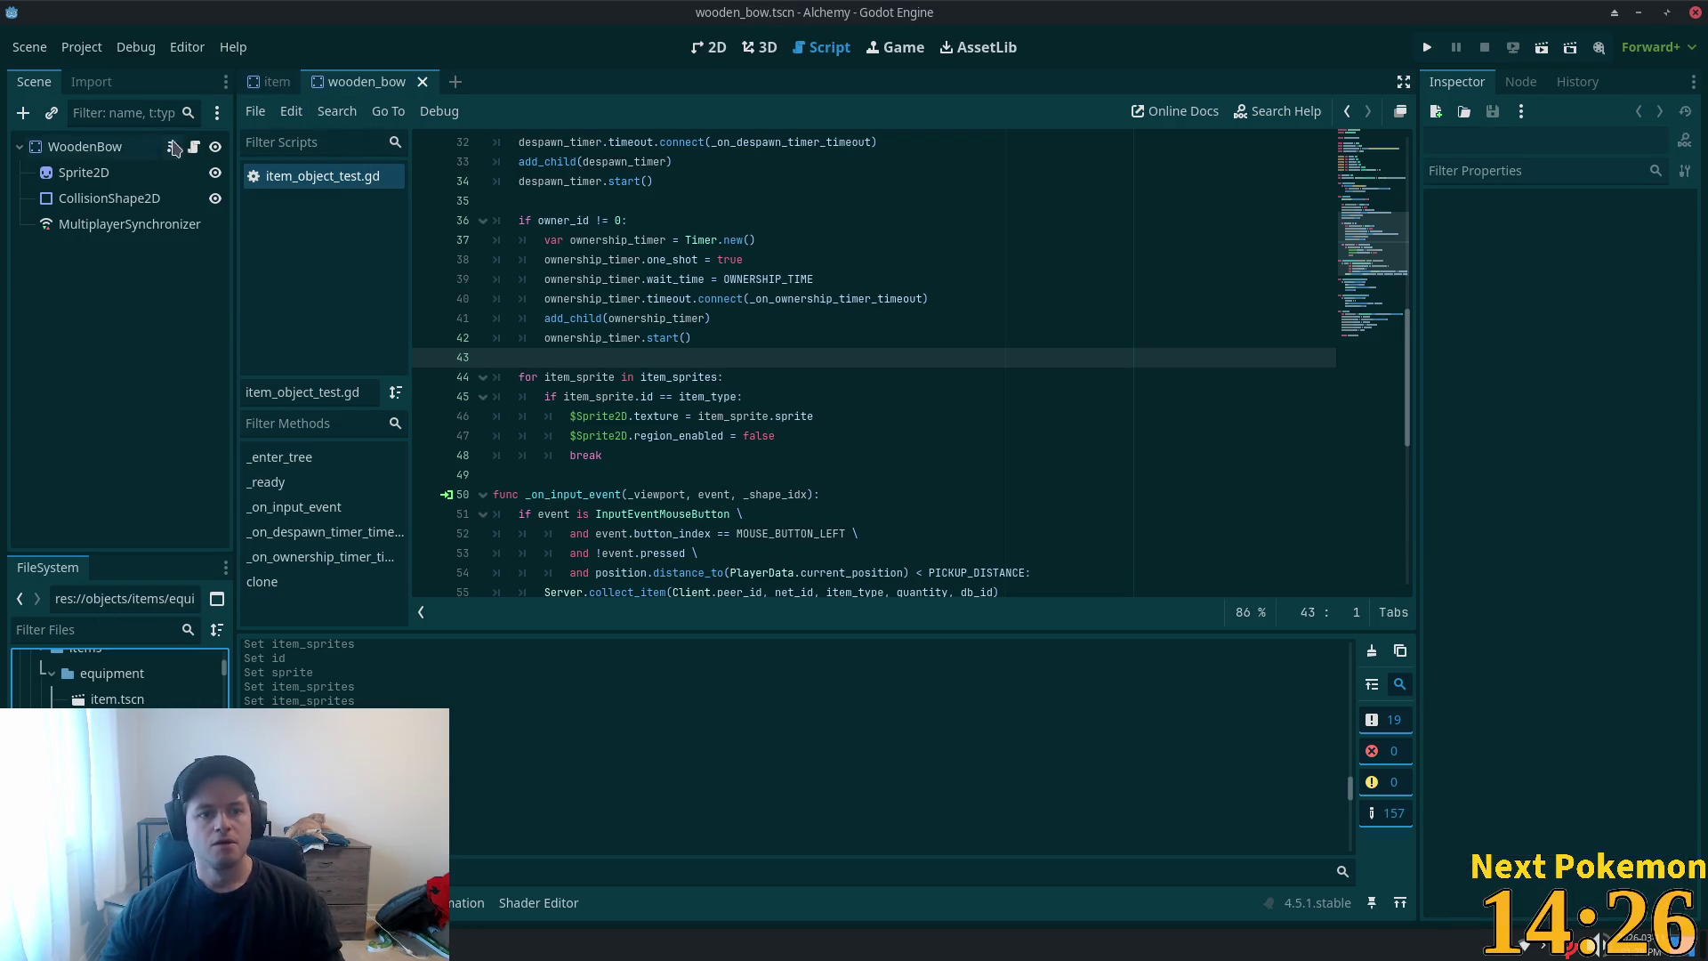
- Check the wooden bow's sprite region and Item Type 41, then return to item
left_click(71, 178)
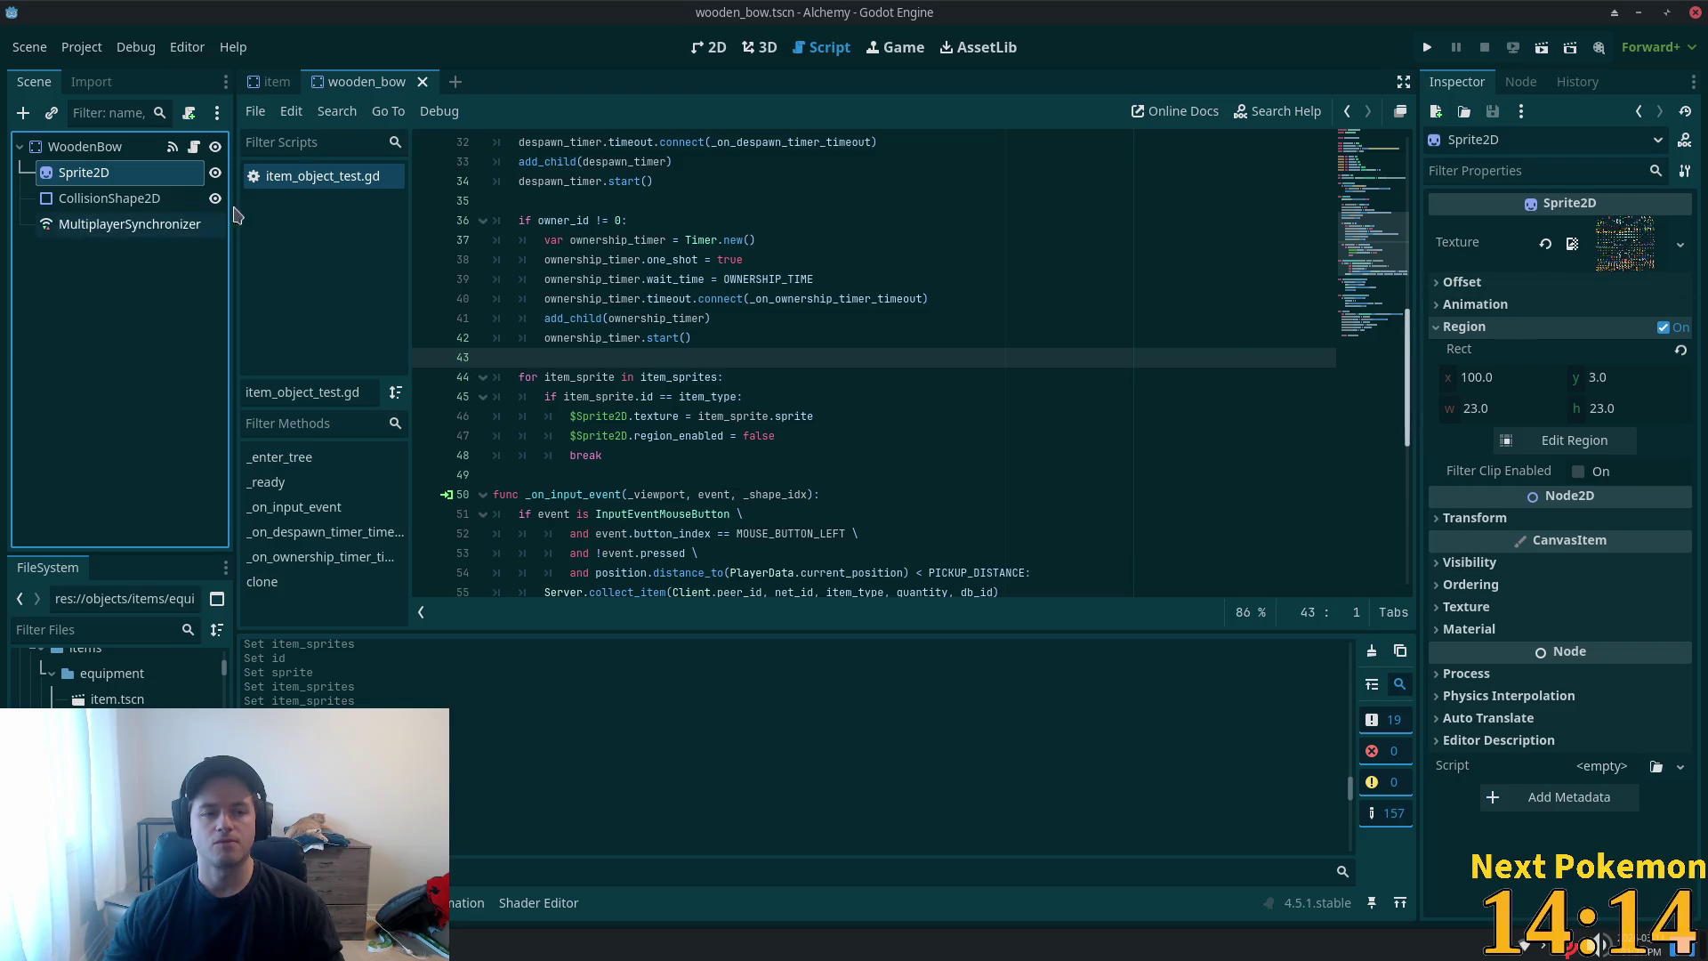
key("Up")
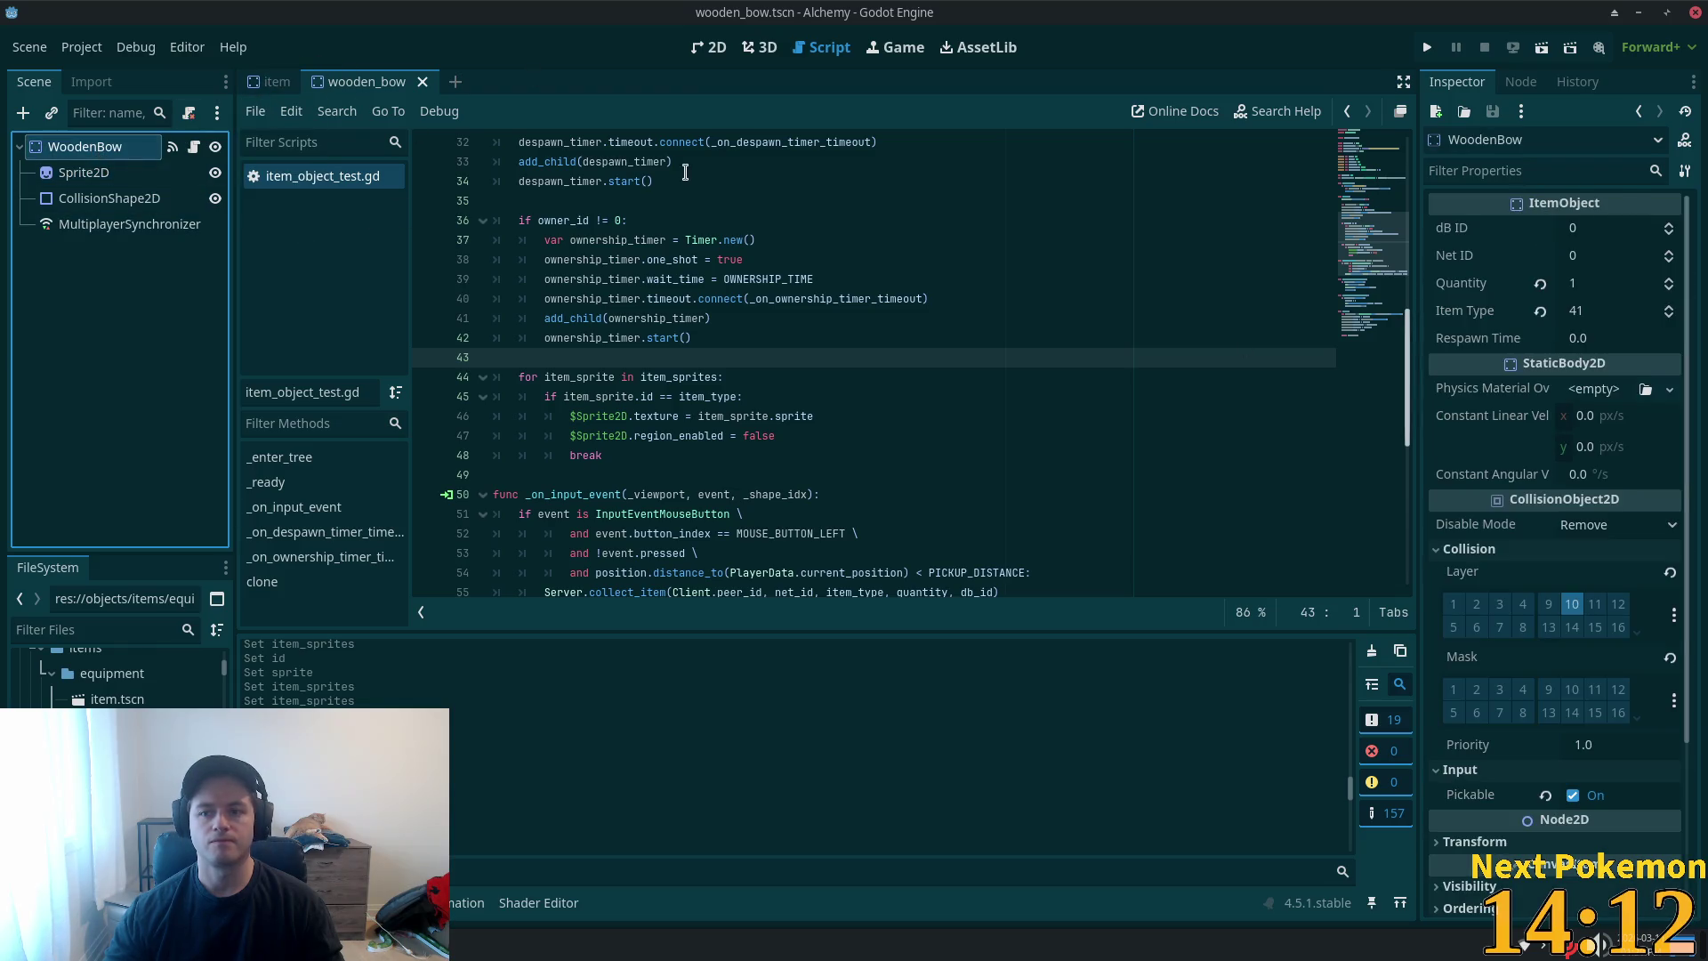
left_click(267, 81)
- Add item_sprites entry 33 as a new ItemSprite with ID 41
left_click(1628, 525)
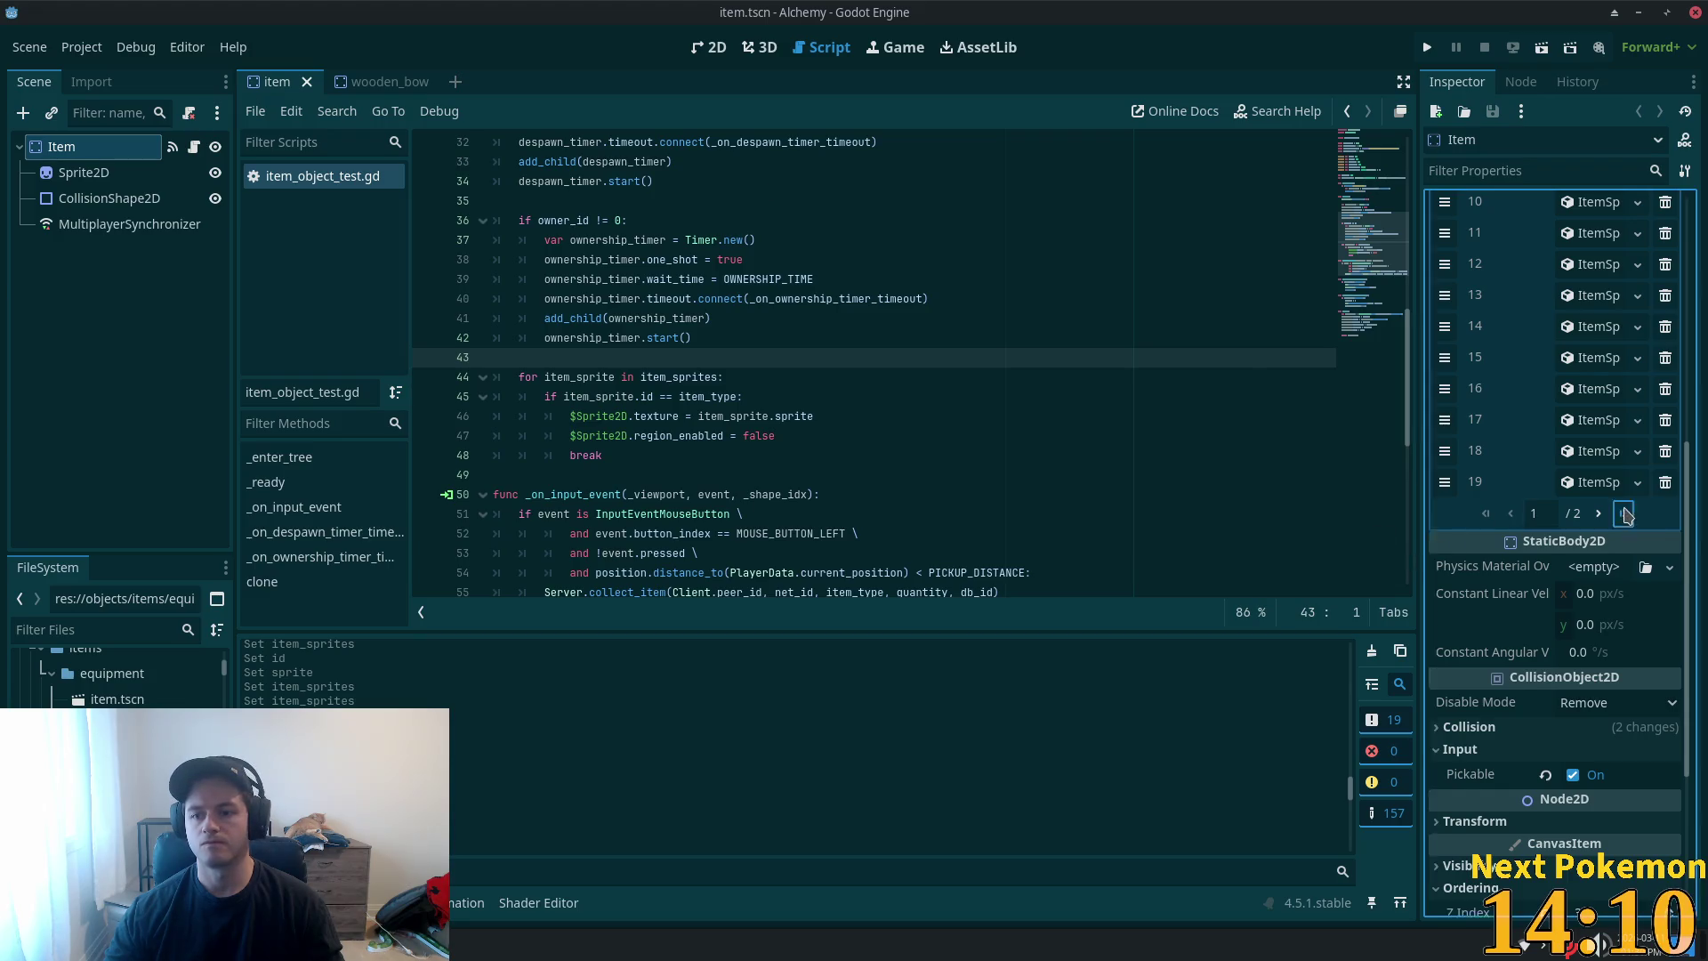
left_click(1495, 294)
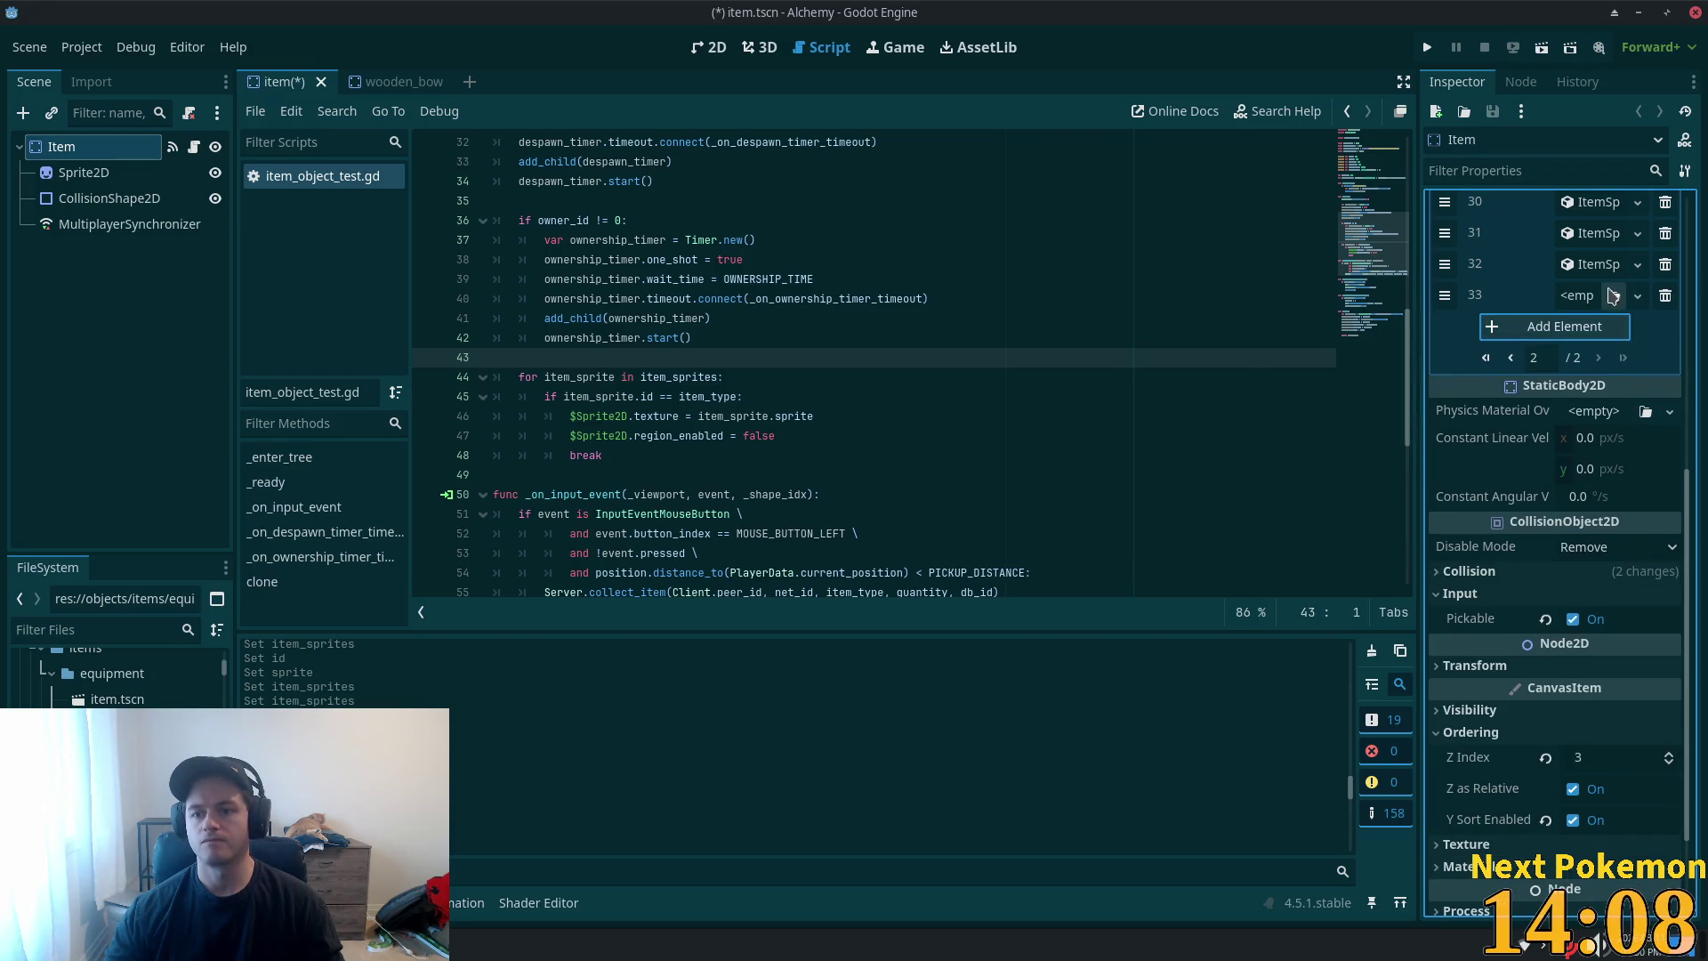
left_click(1576, 296)
left_click(1593, 348)
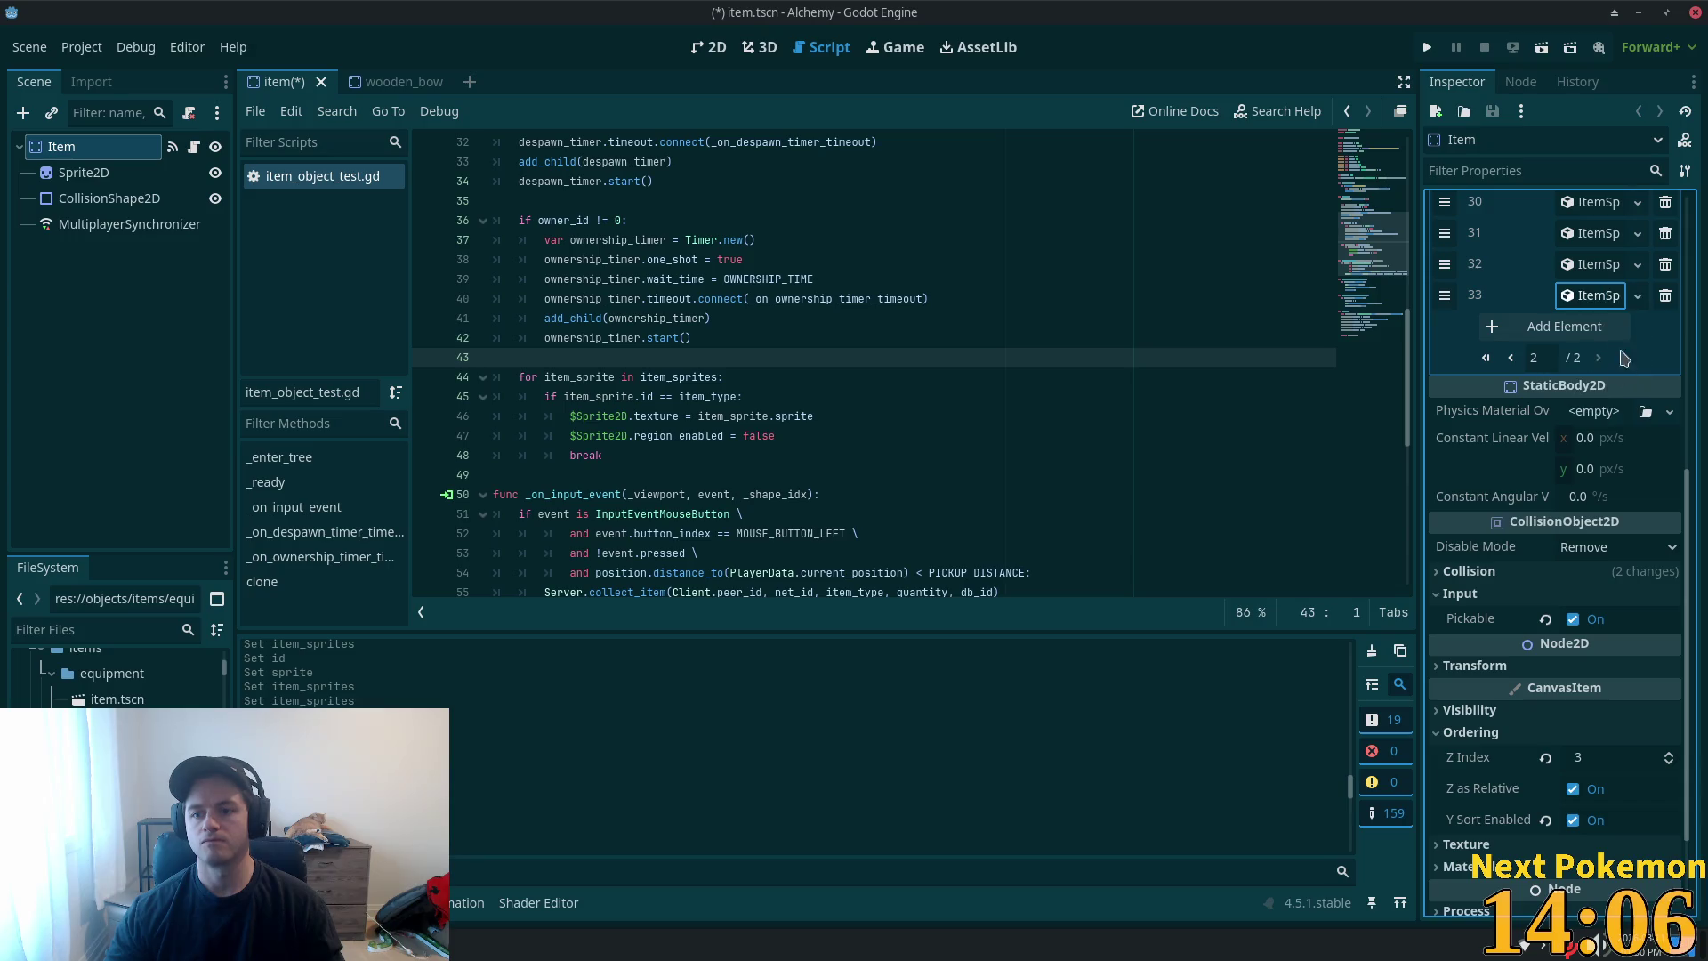
left_click(1597, 297)
left_click(1602, 327)
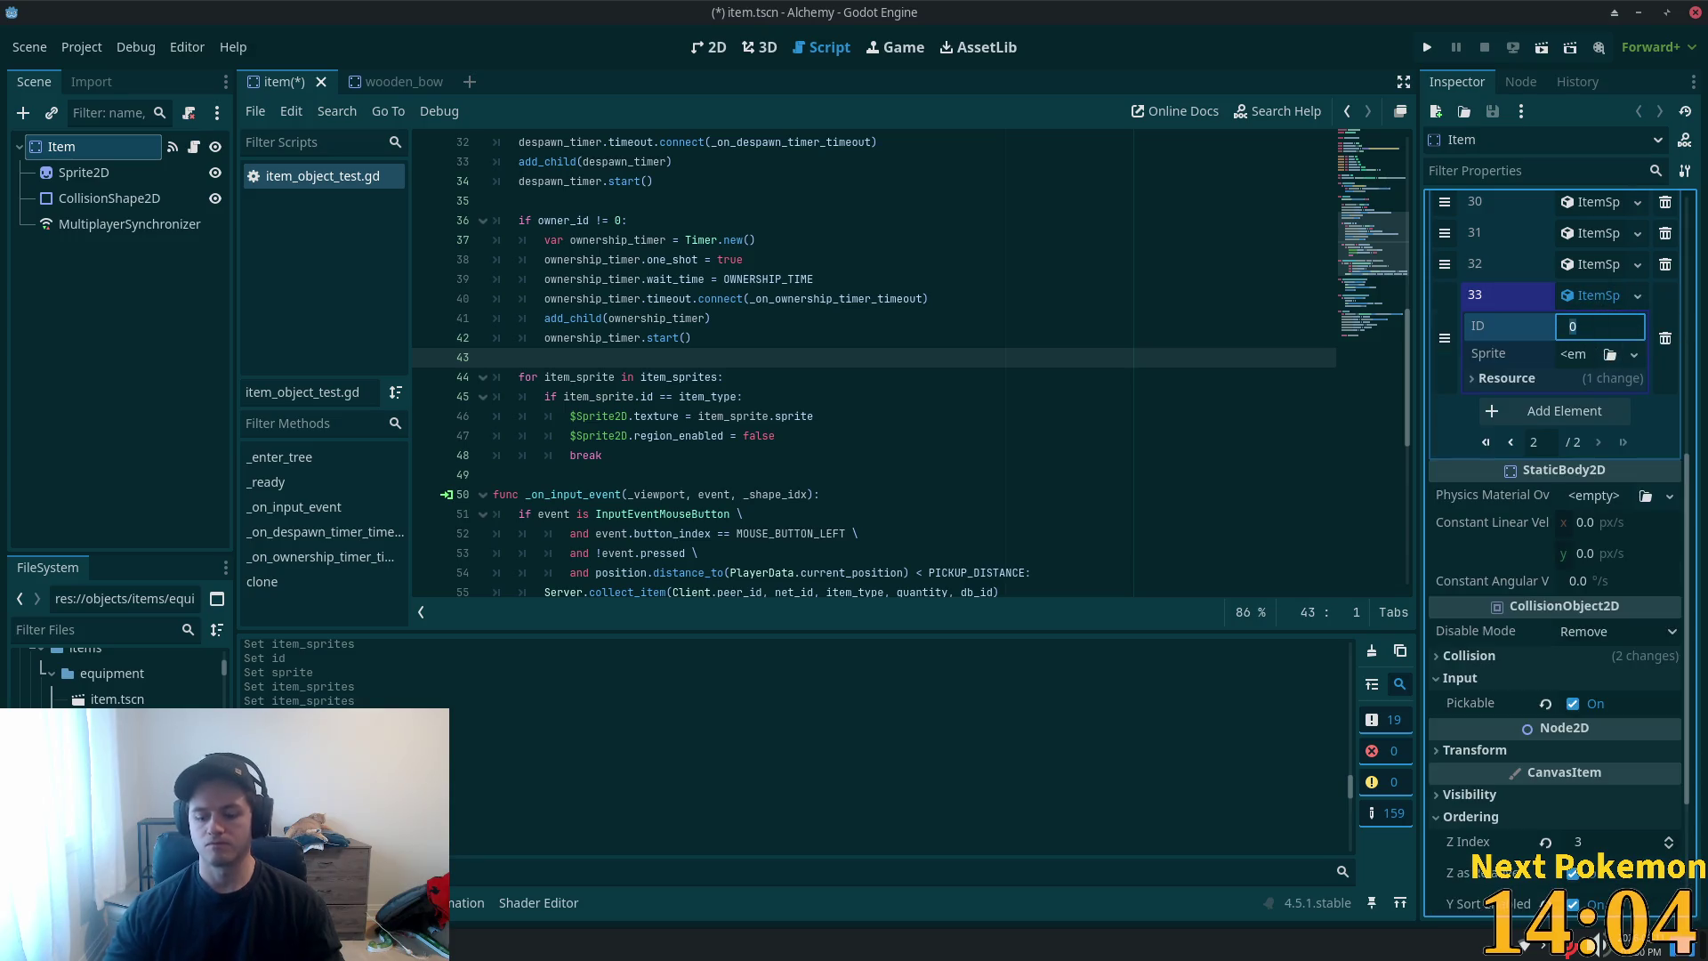
left_click(1573, 355)
- Give entry 33 a new AtlasTexture using the 128×256 item sprite sheet as atlas
left_click(1573, 360)
left_click(1572, 356)
left_click(1597, 471)
left_click(1592, 354)
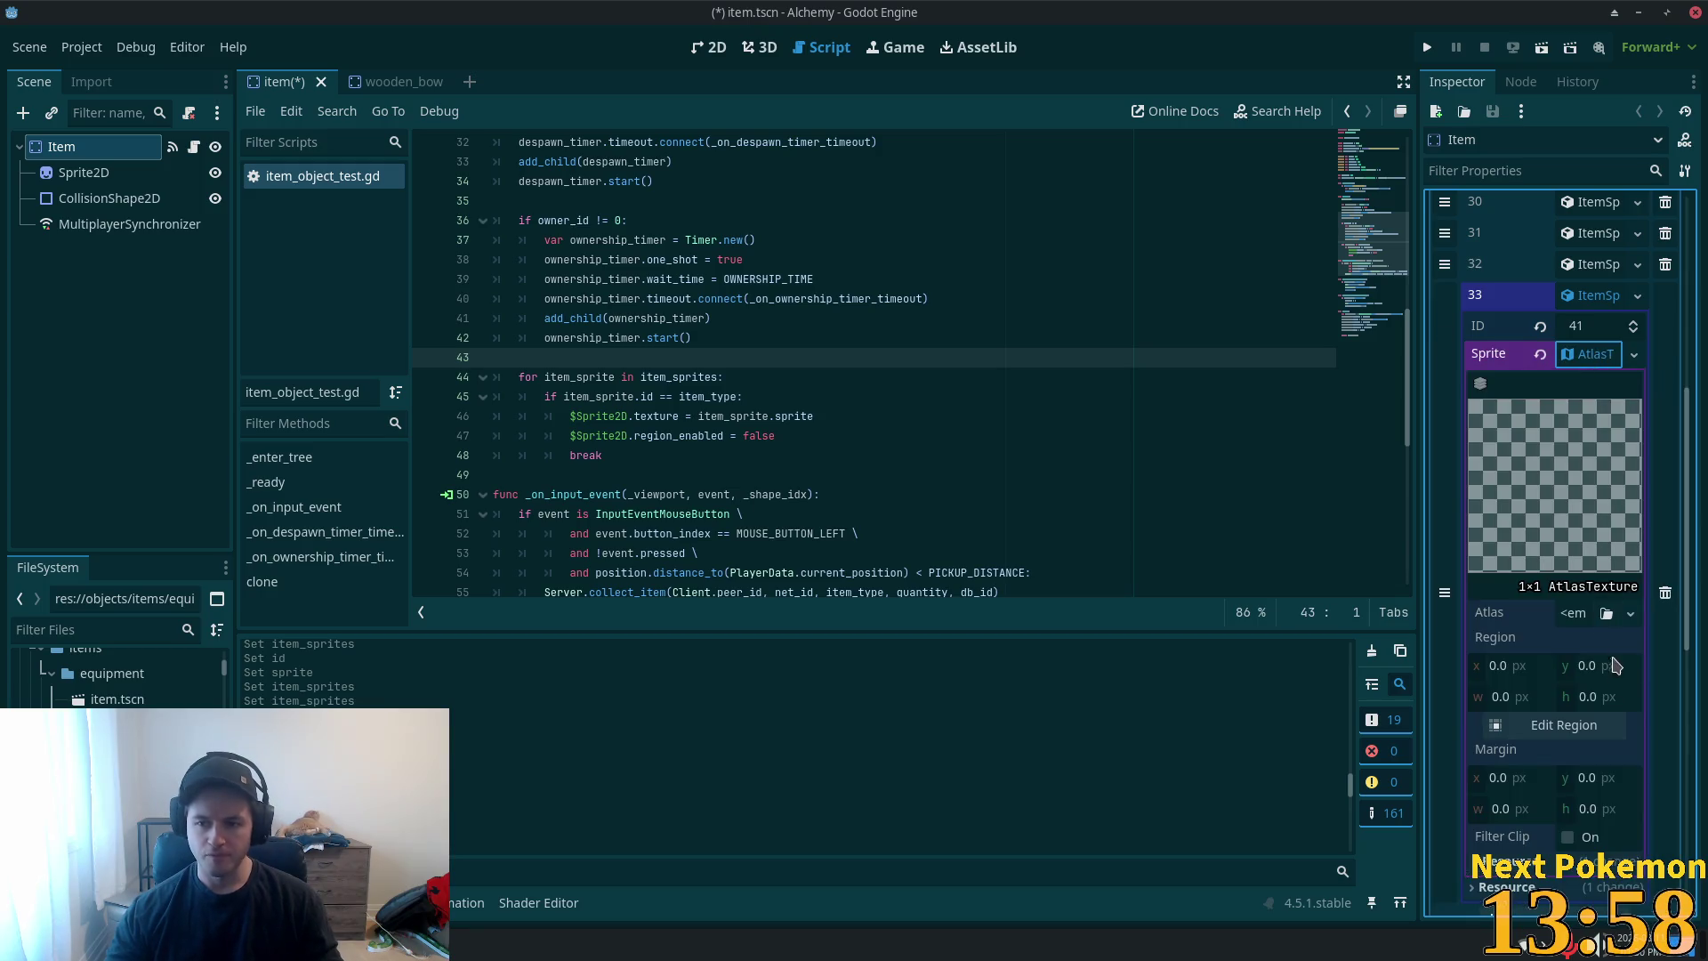
left_click(1575, 613)
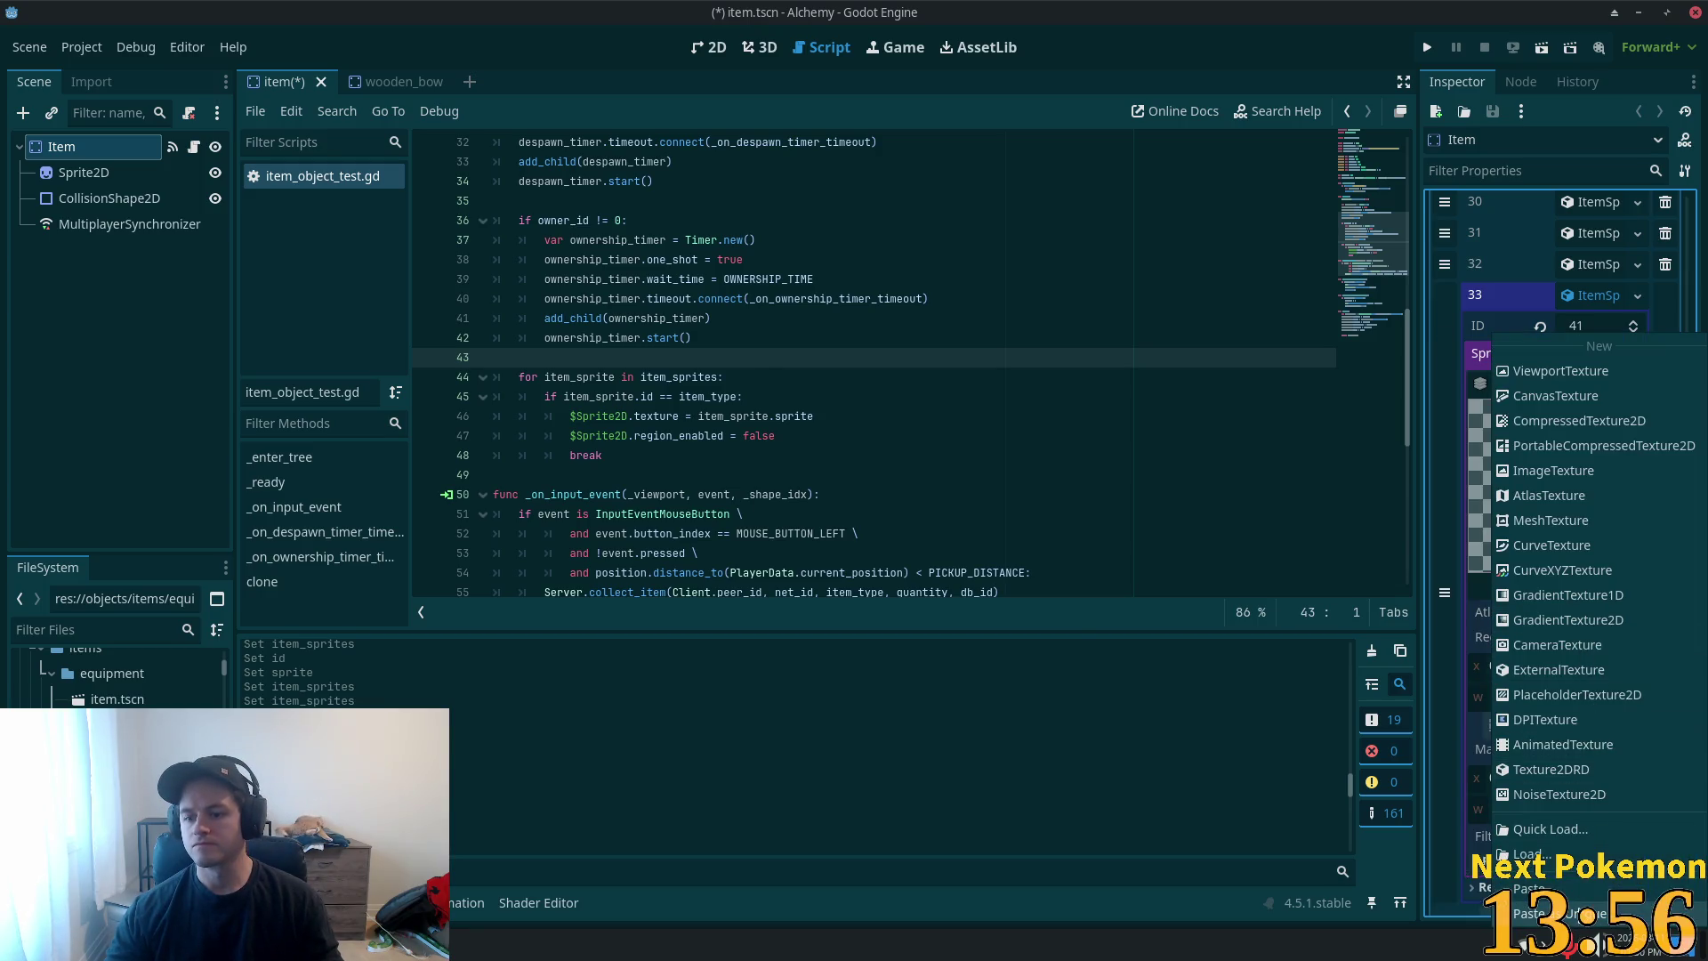
left_click(1588, 925)
left_click(969, 635)
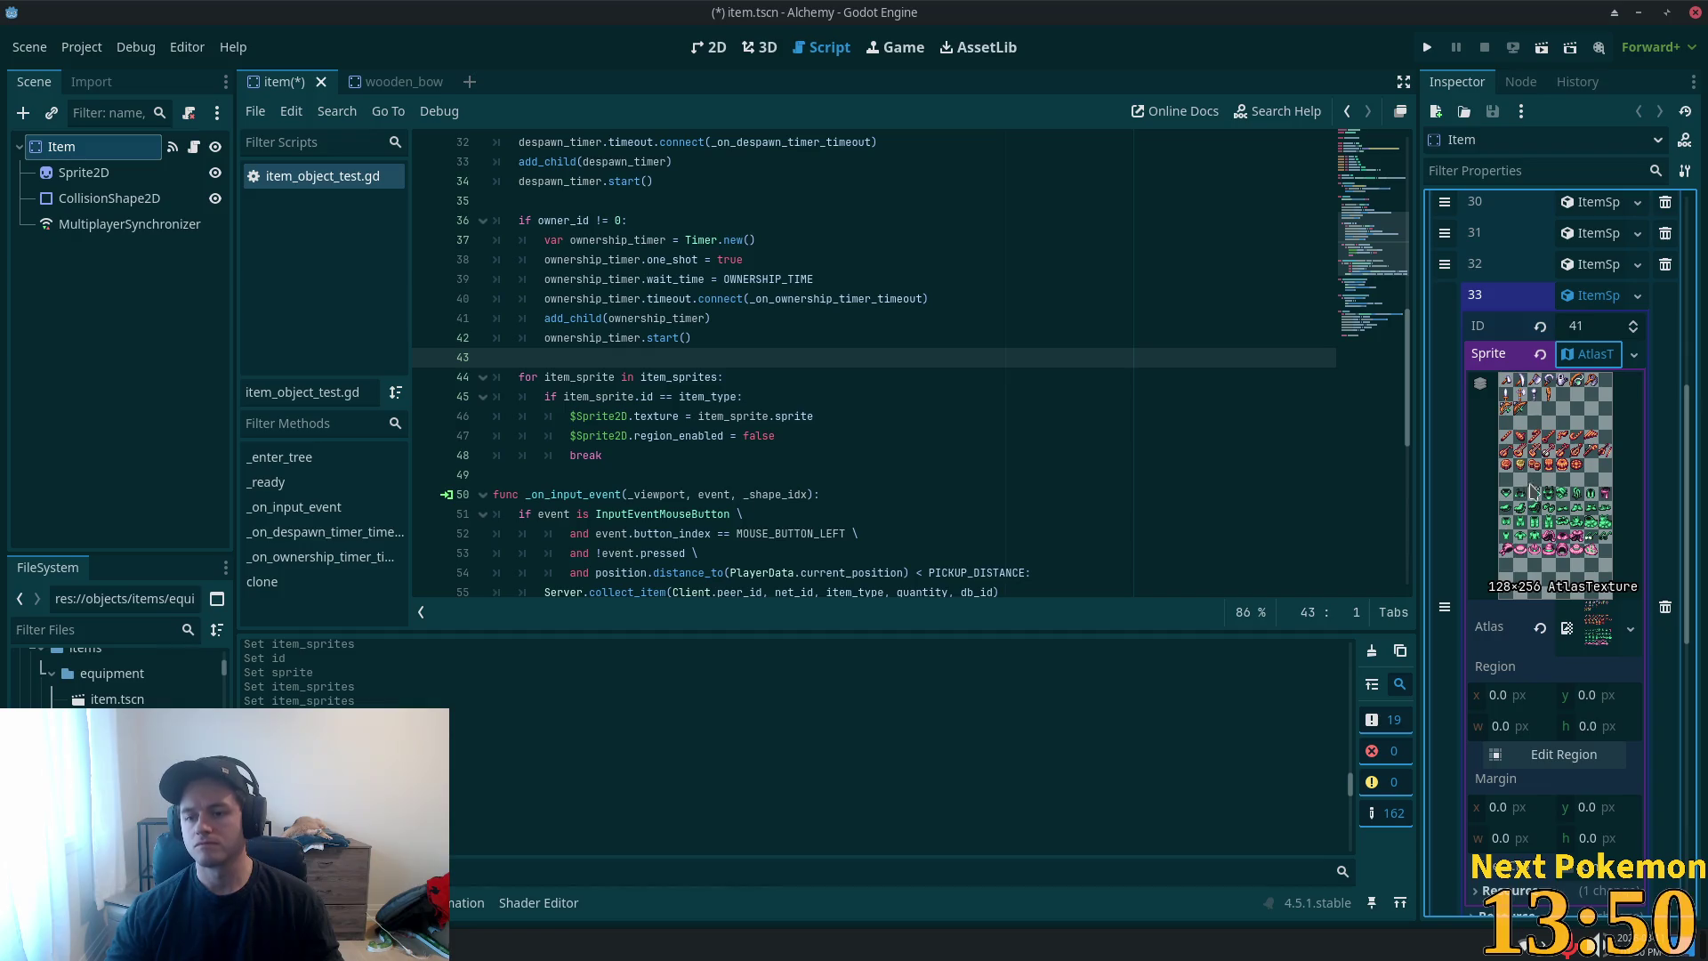
- Crop entry 33's atlas to the bow, 16×16 px at 16,32, with pixel snap
left_click(1557, 755)
scroll(703, 440, "up", 2)
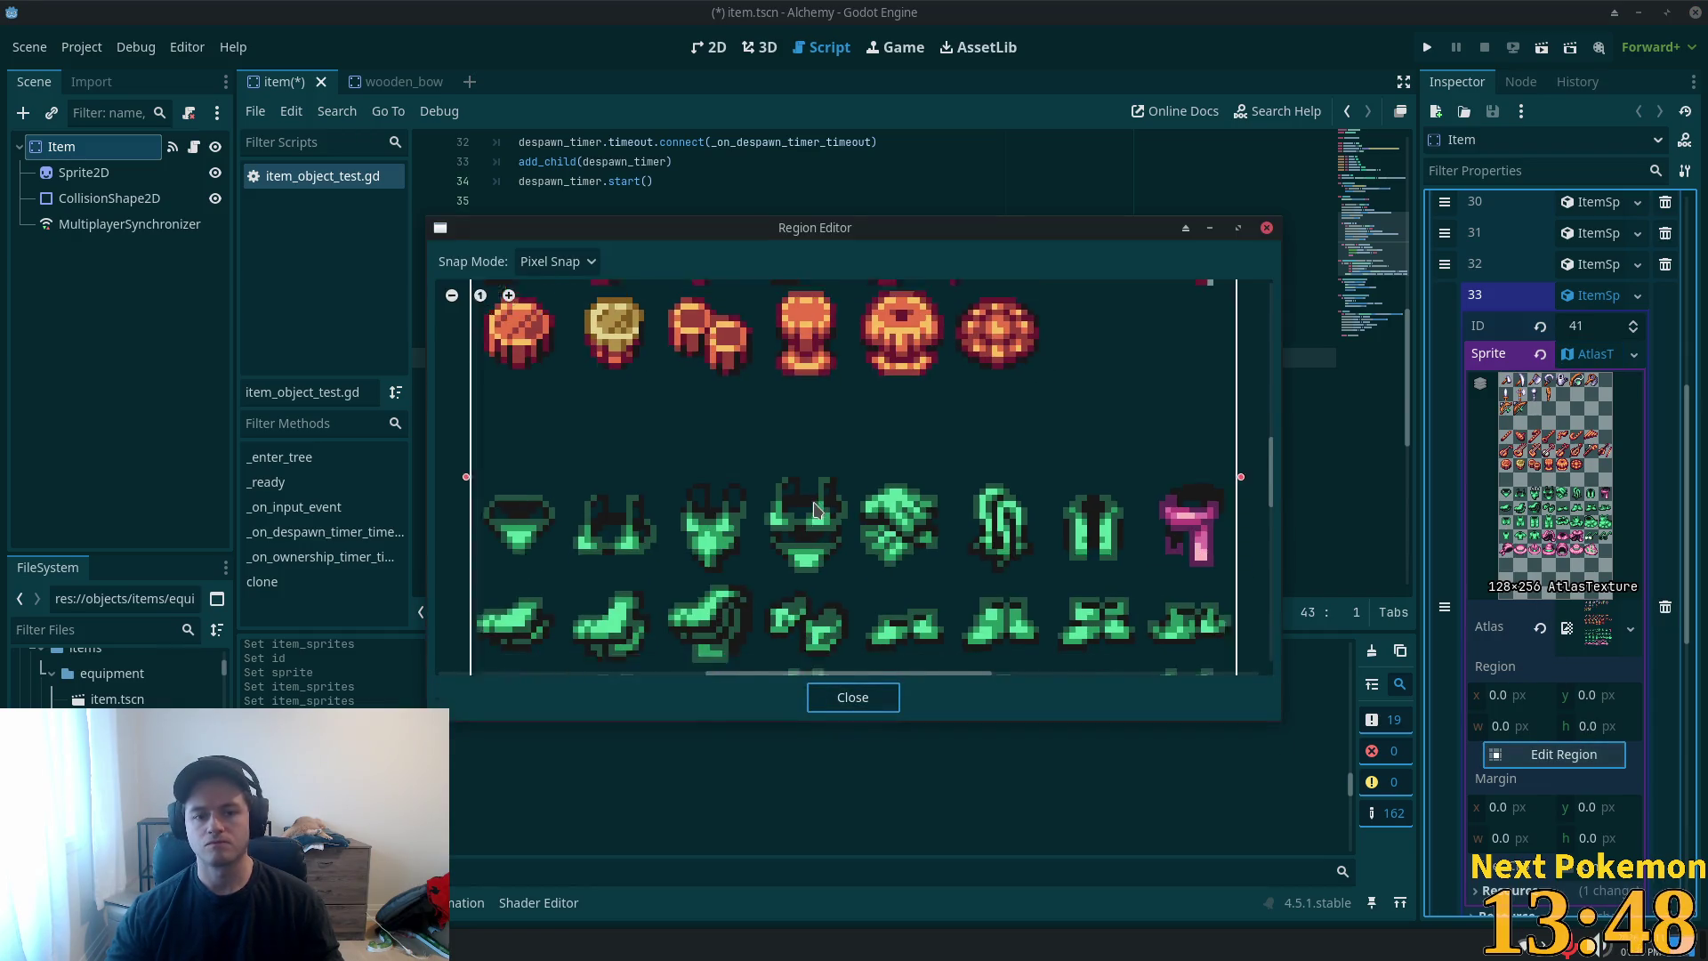
scroll(727, 425, "up", 5)
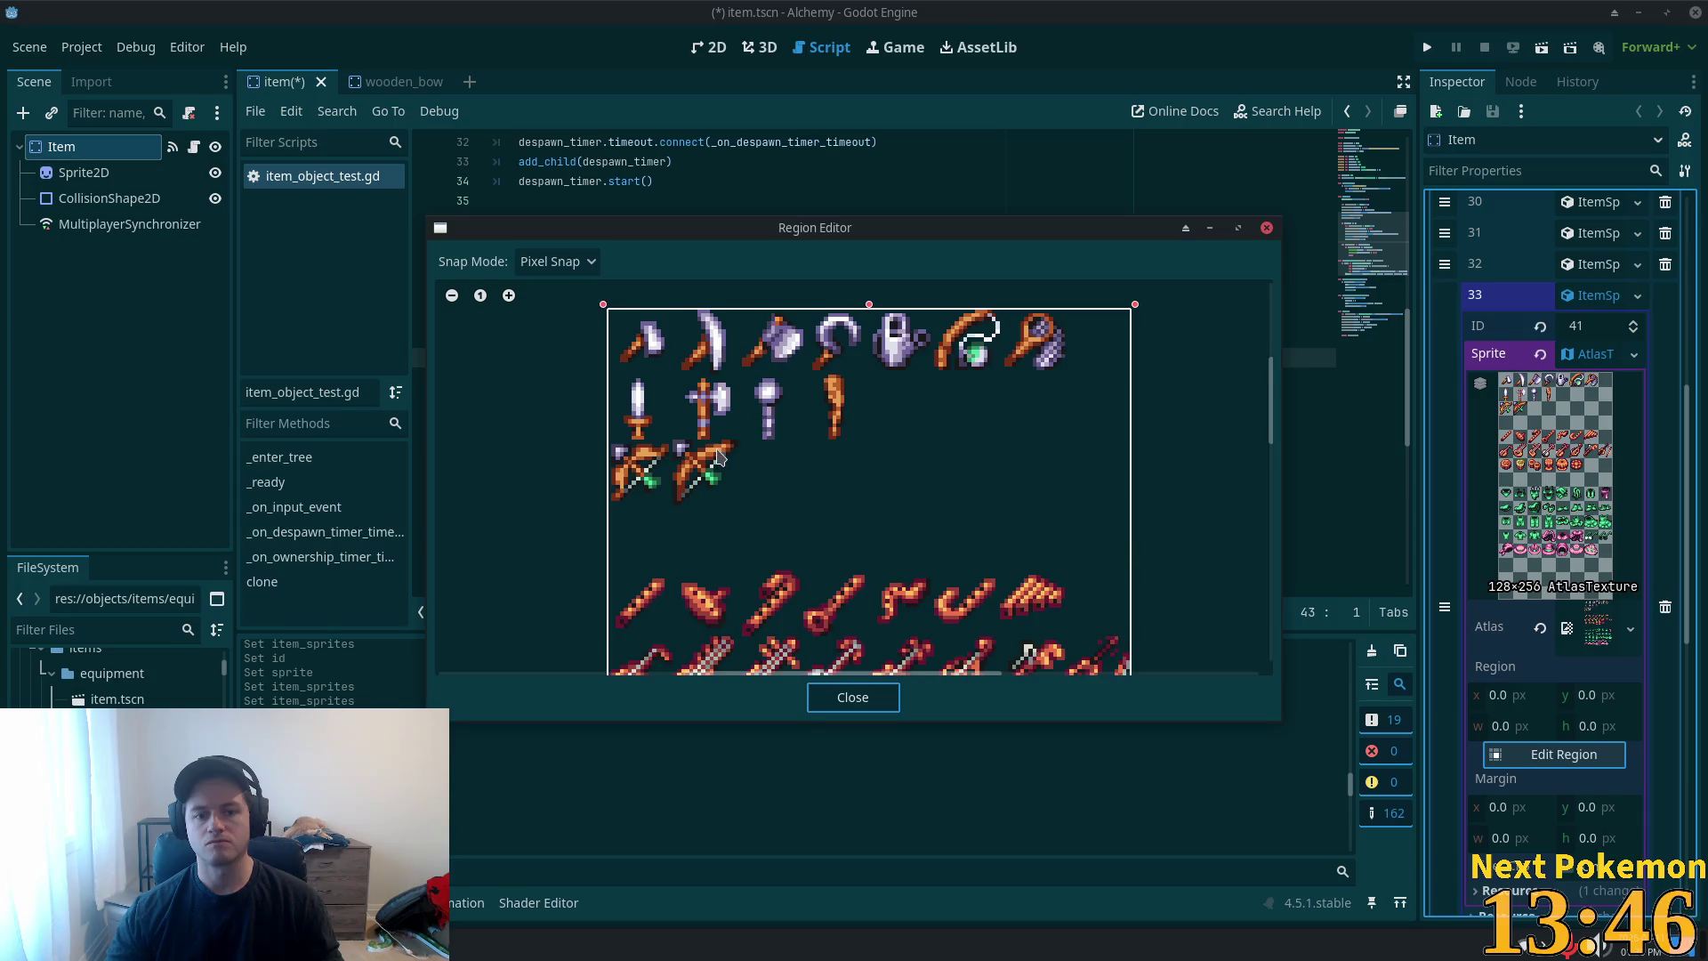
scroll(727, 469, "up", 2)
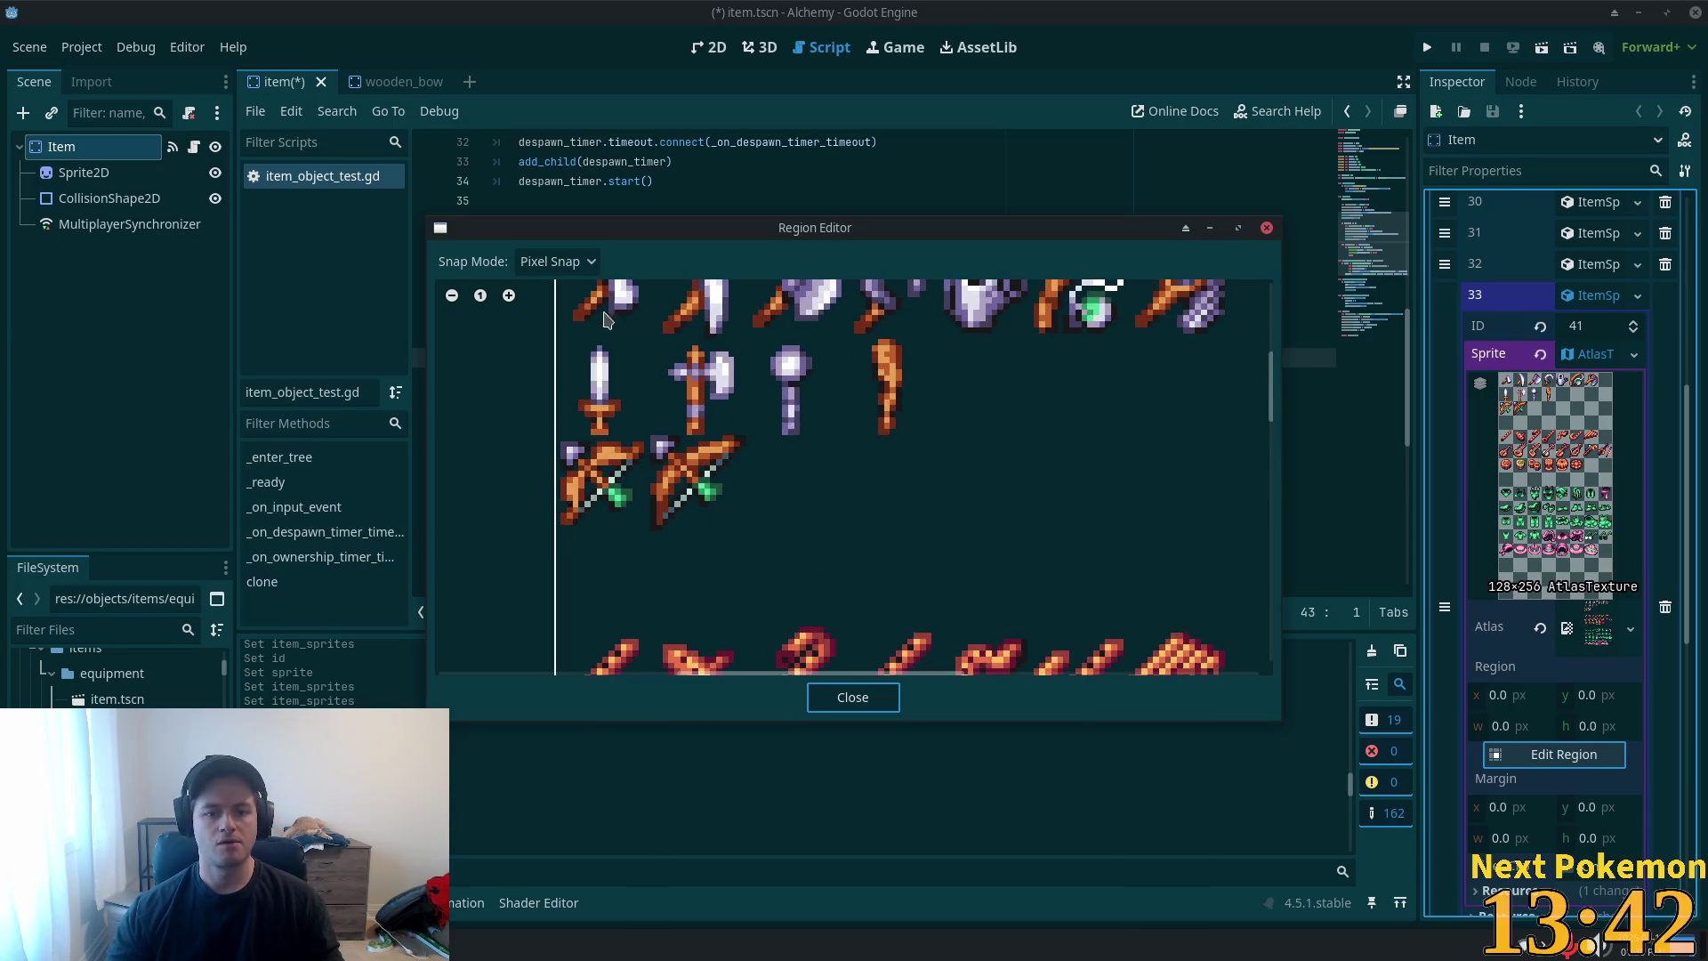
left_click(556, 261)
left_click(572, 366)
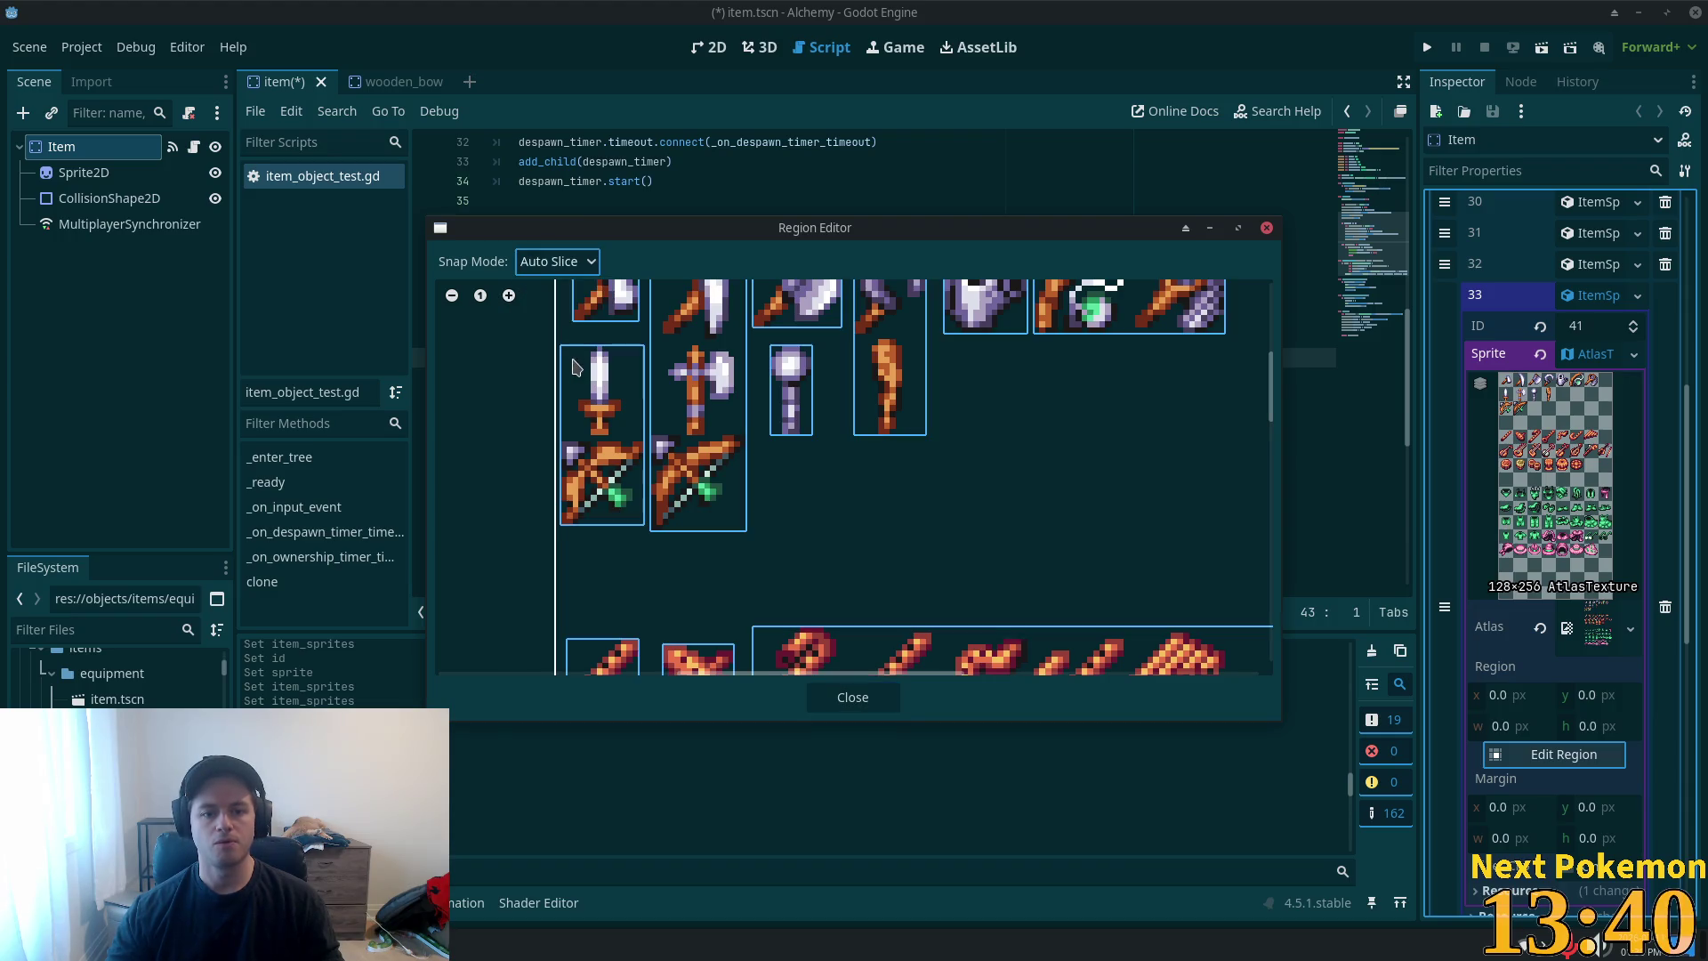
left_click(574, 265)
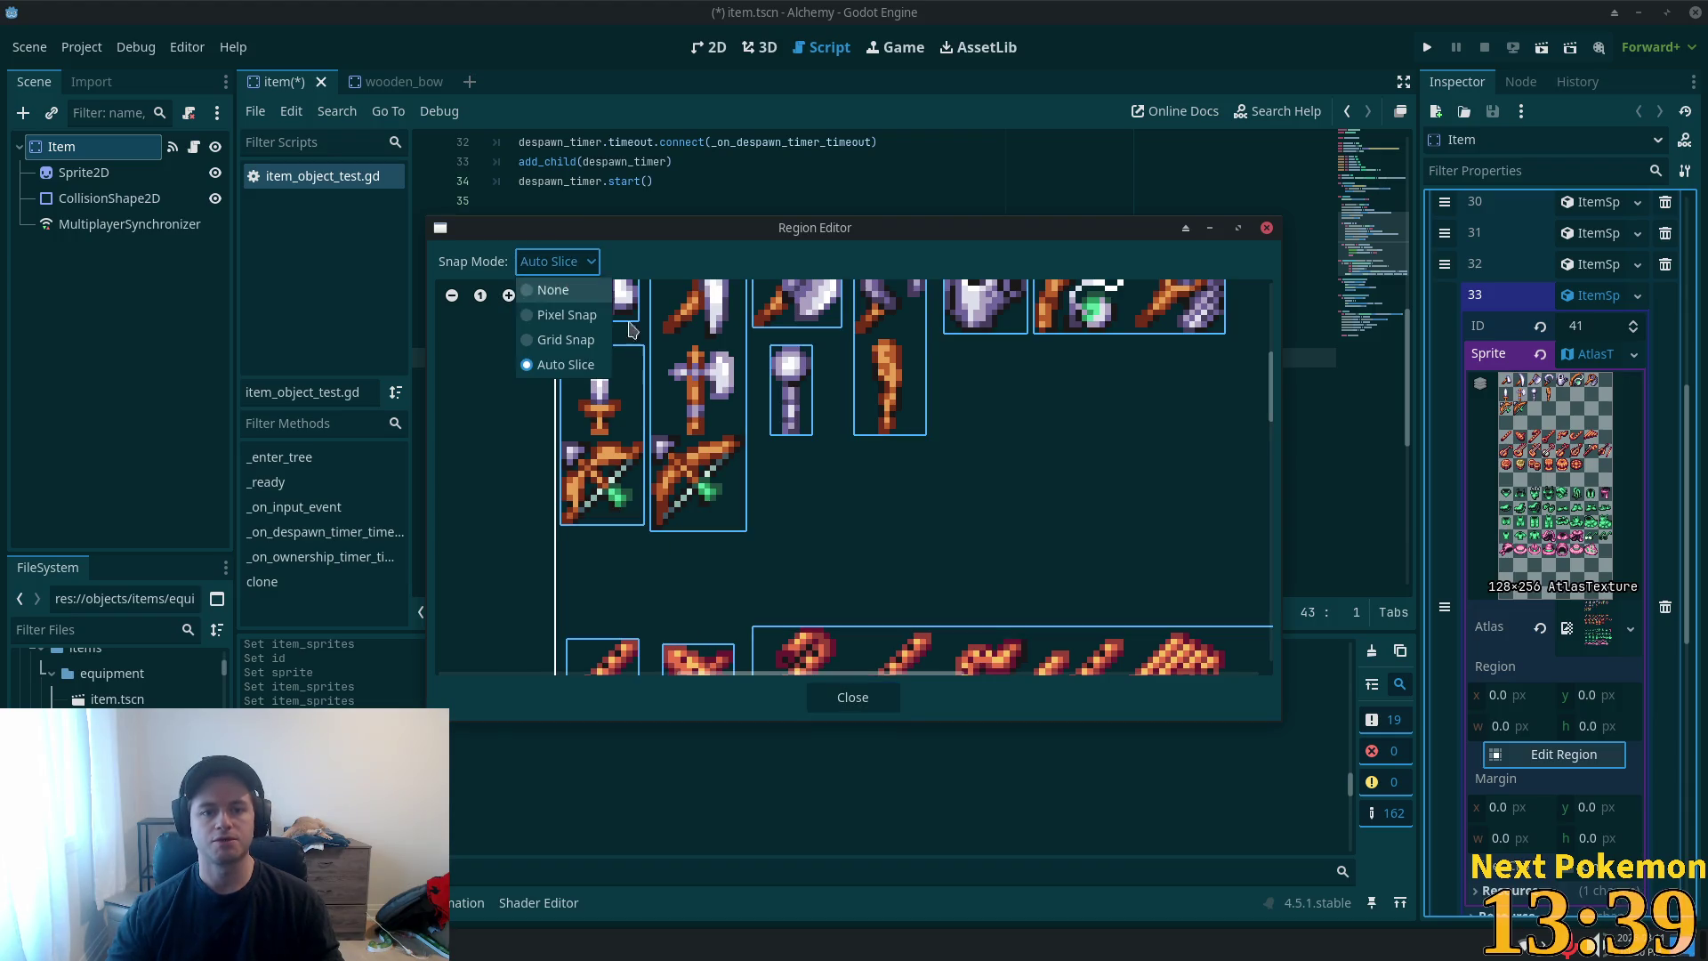
left_click(566, 316)
scroll(819, 647, "up", 3)
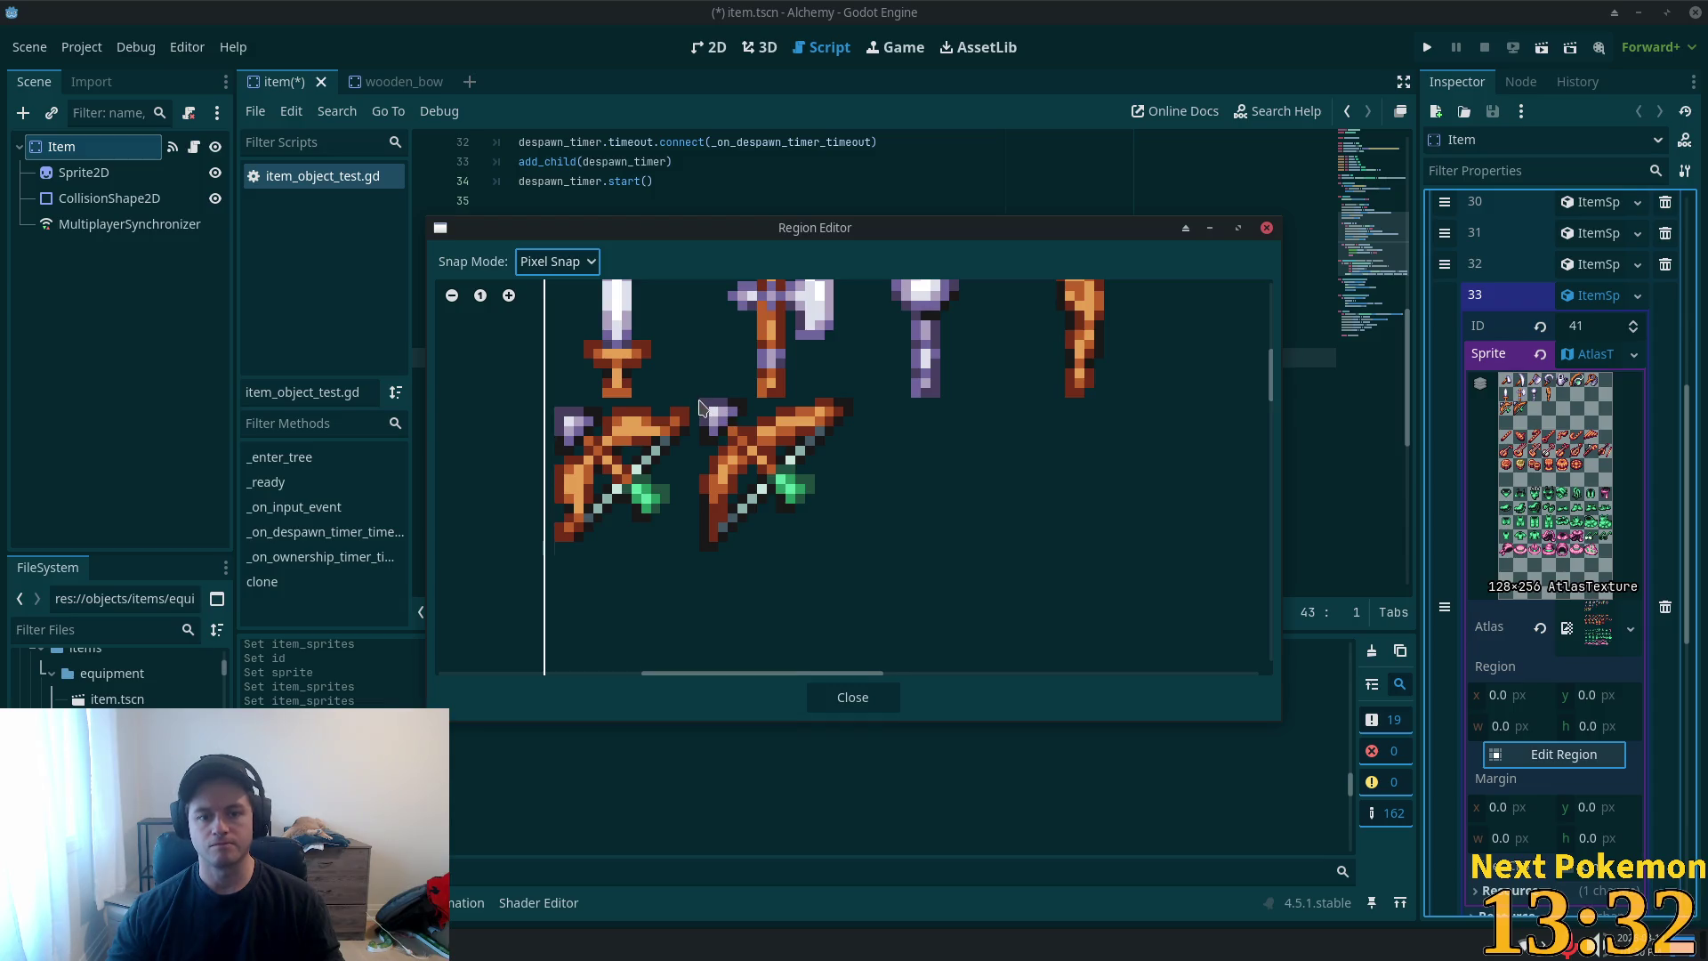
mouse_move(700, 407)
left_mouse_down()
mouse_move(862, 534)
mouse_move(856, 558)
left_mouse_up()
left_click(854, 699)
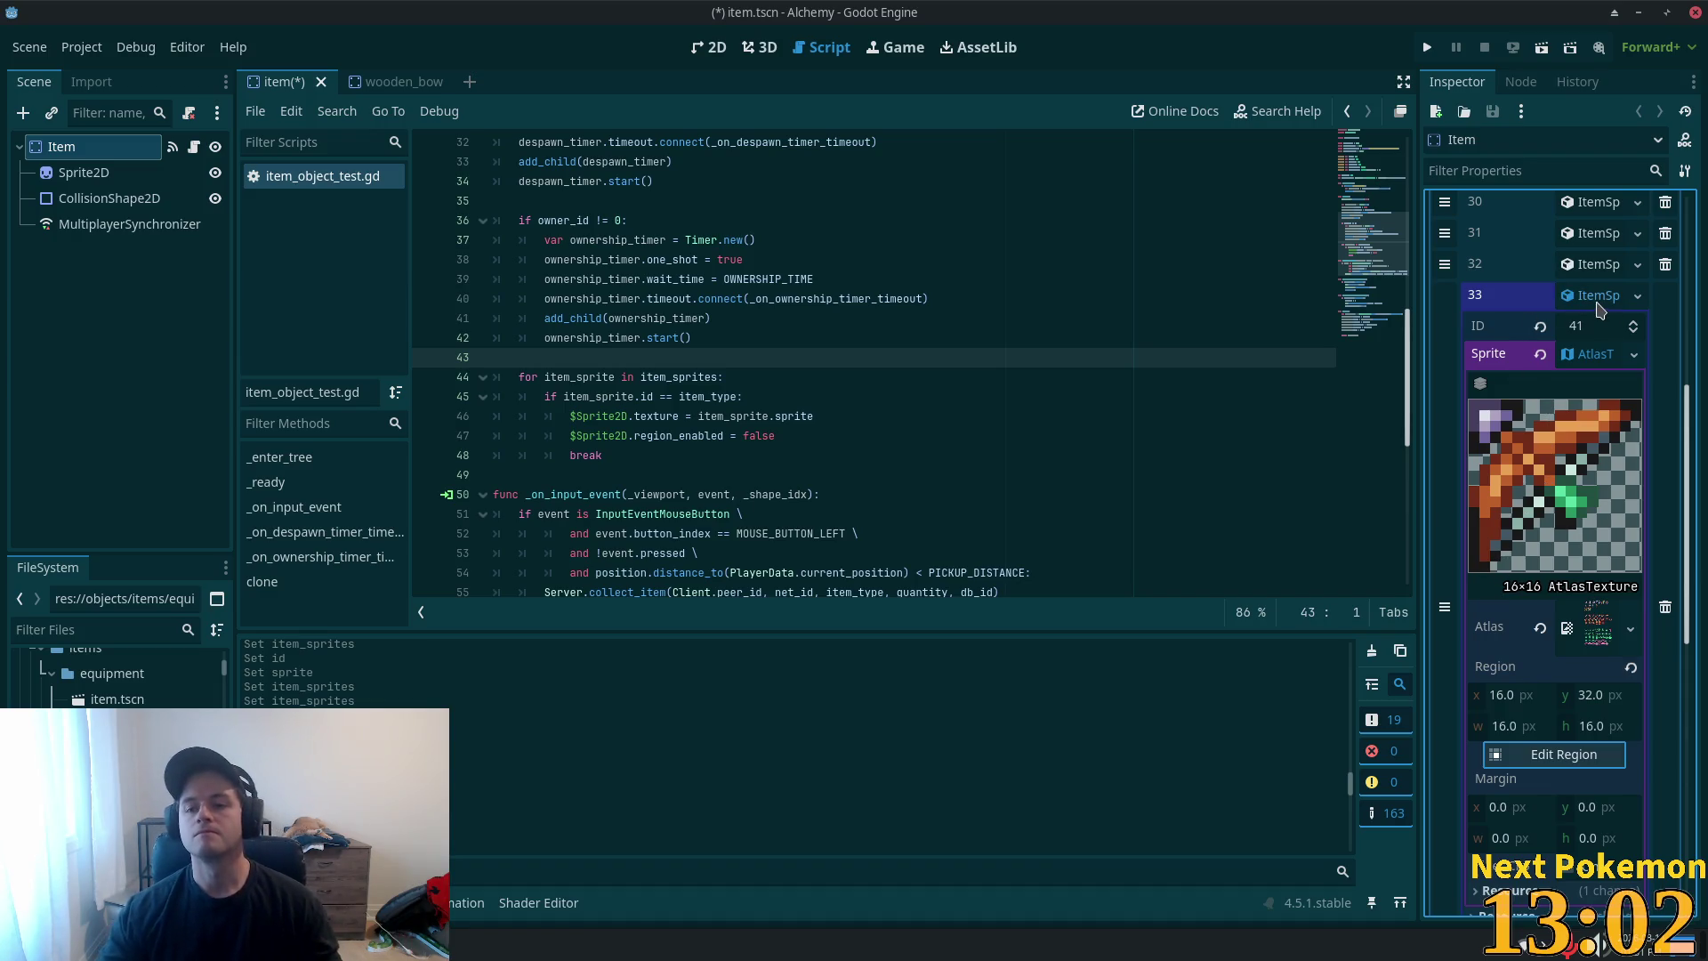
- Collapse entry 33, save item.tscn, and select wooden_bow.tscn in FileSystem
left_click(1602, 300)
key("ctrl+s")
left_click(116, 689)
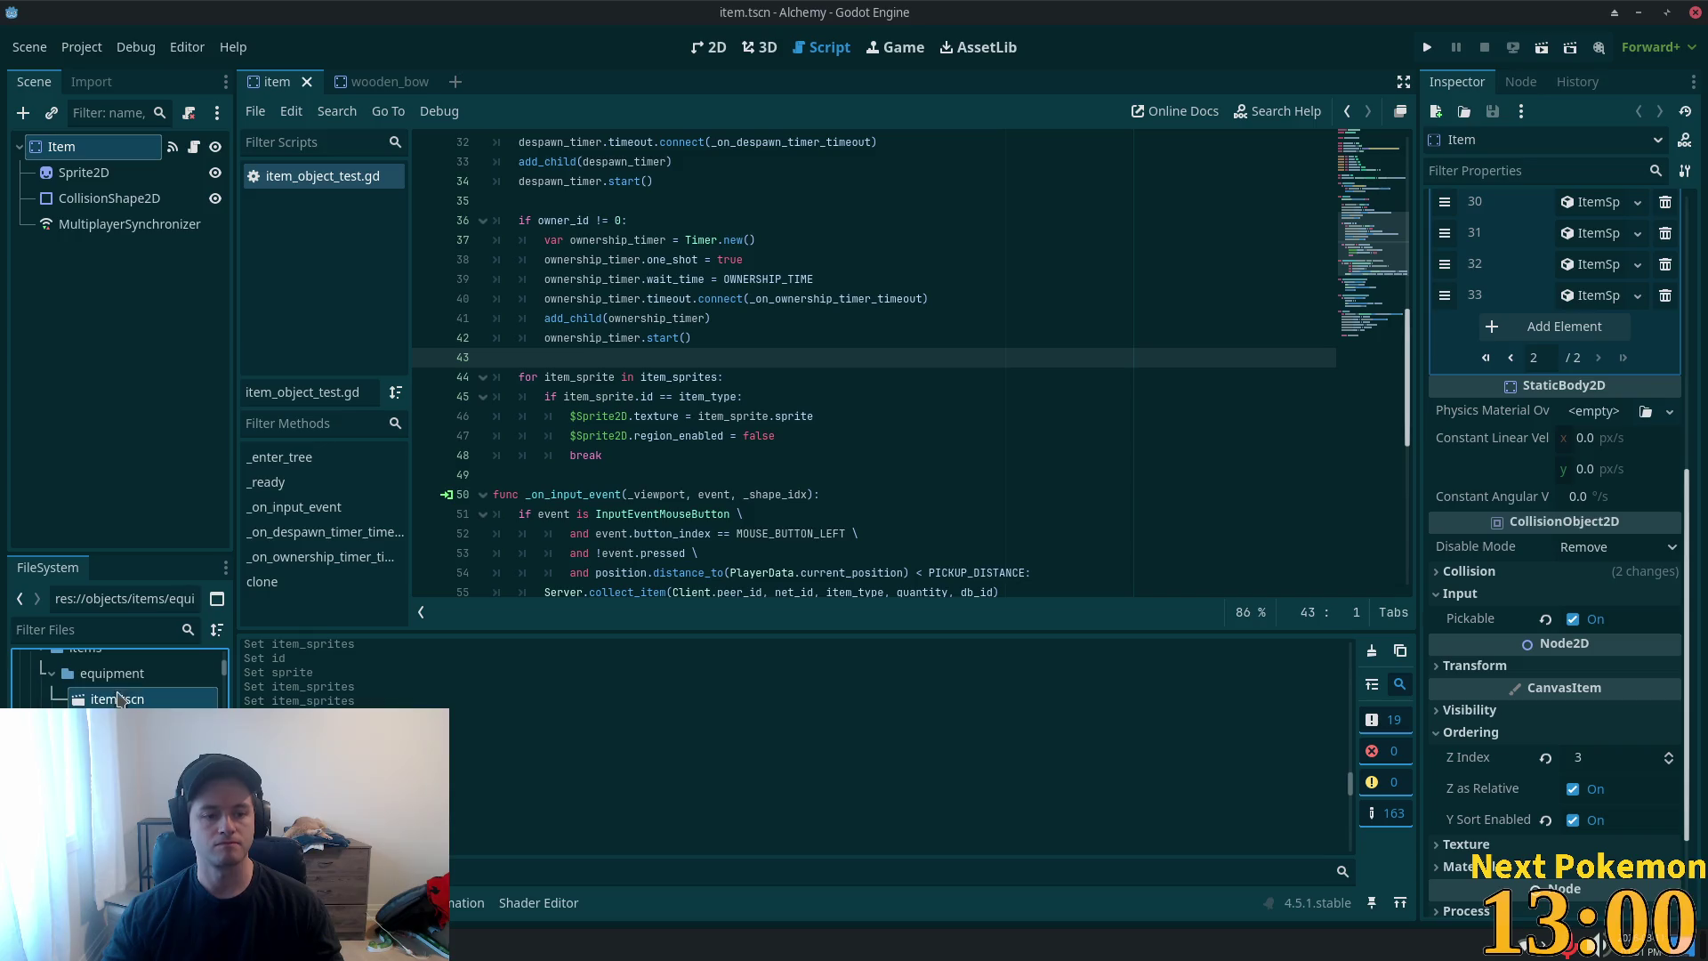
- Delete wooden_bow.tscn, open wooden_dagger.tscn, and close the wooden_bow tab discarding changes
key("Delete")
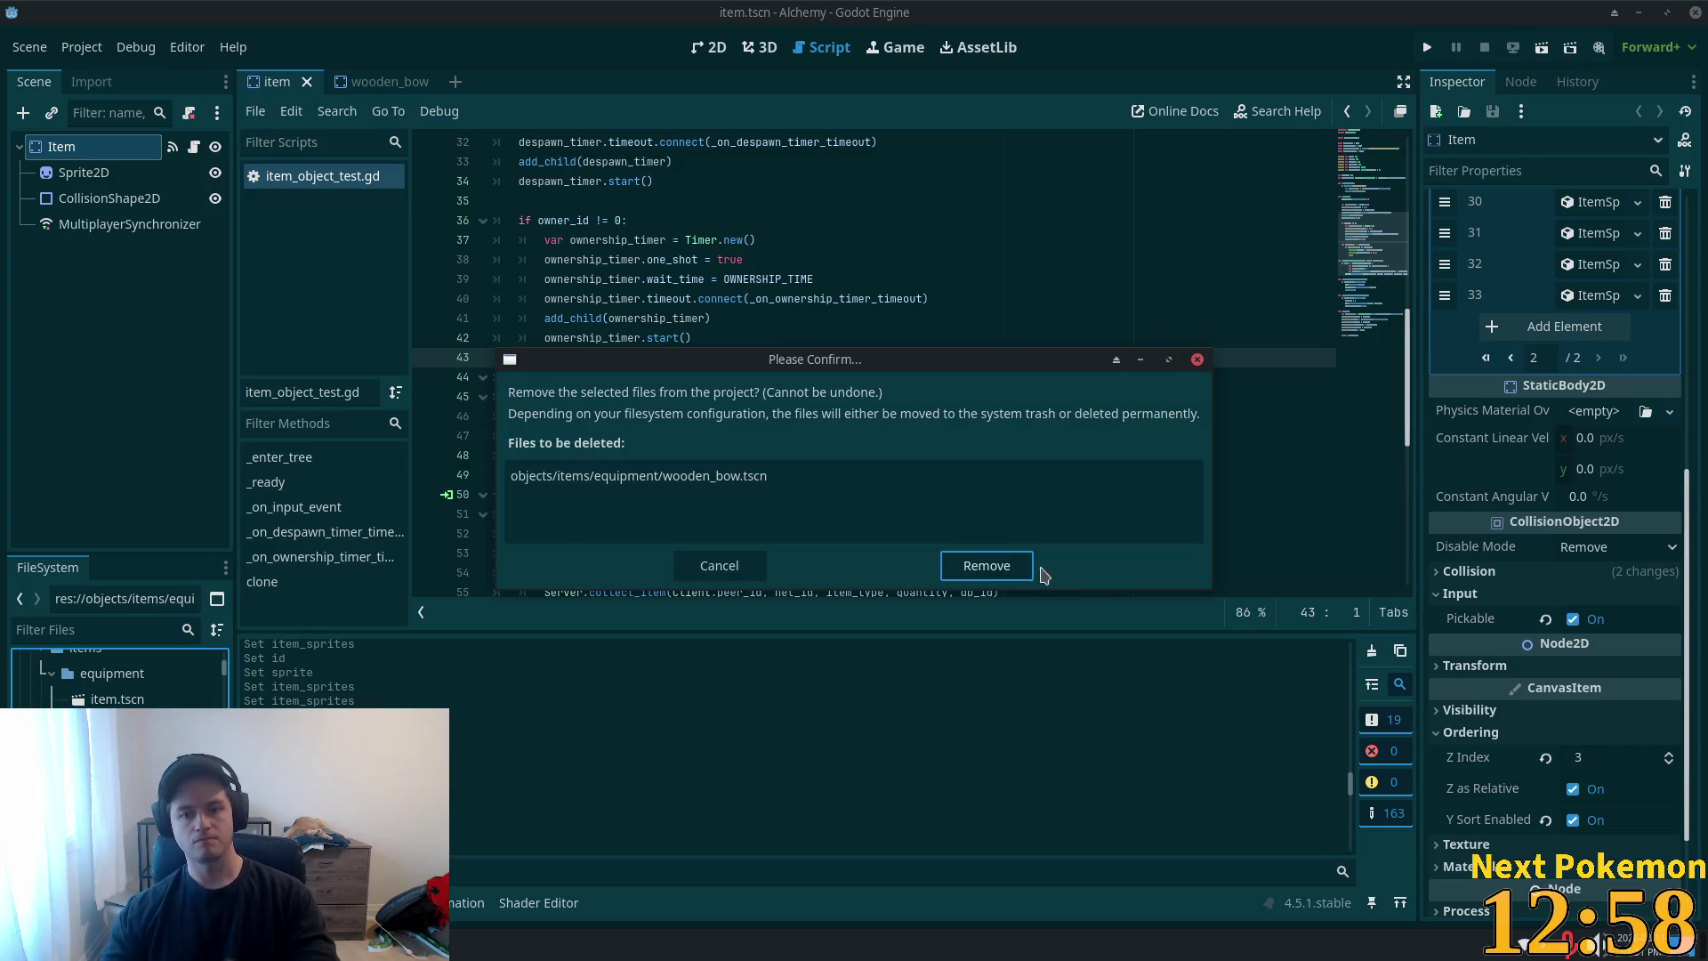
left_click(996, 567)
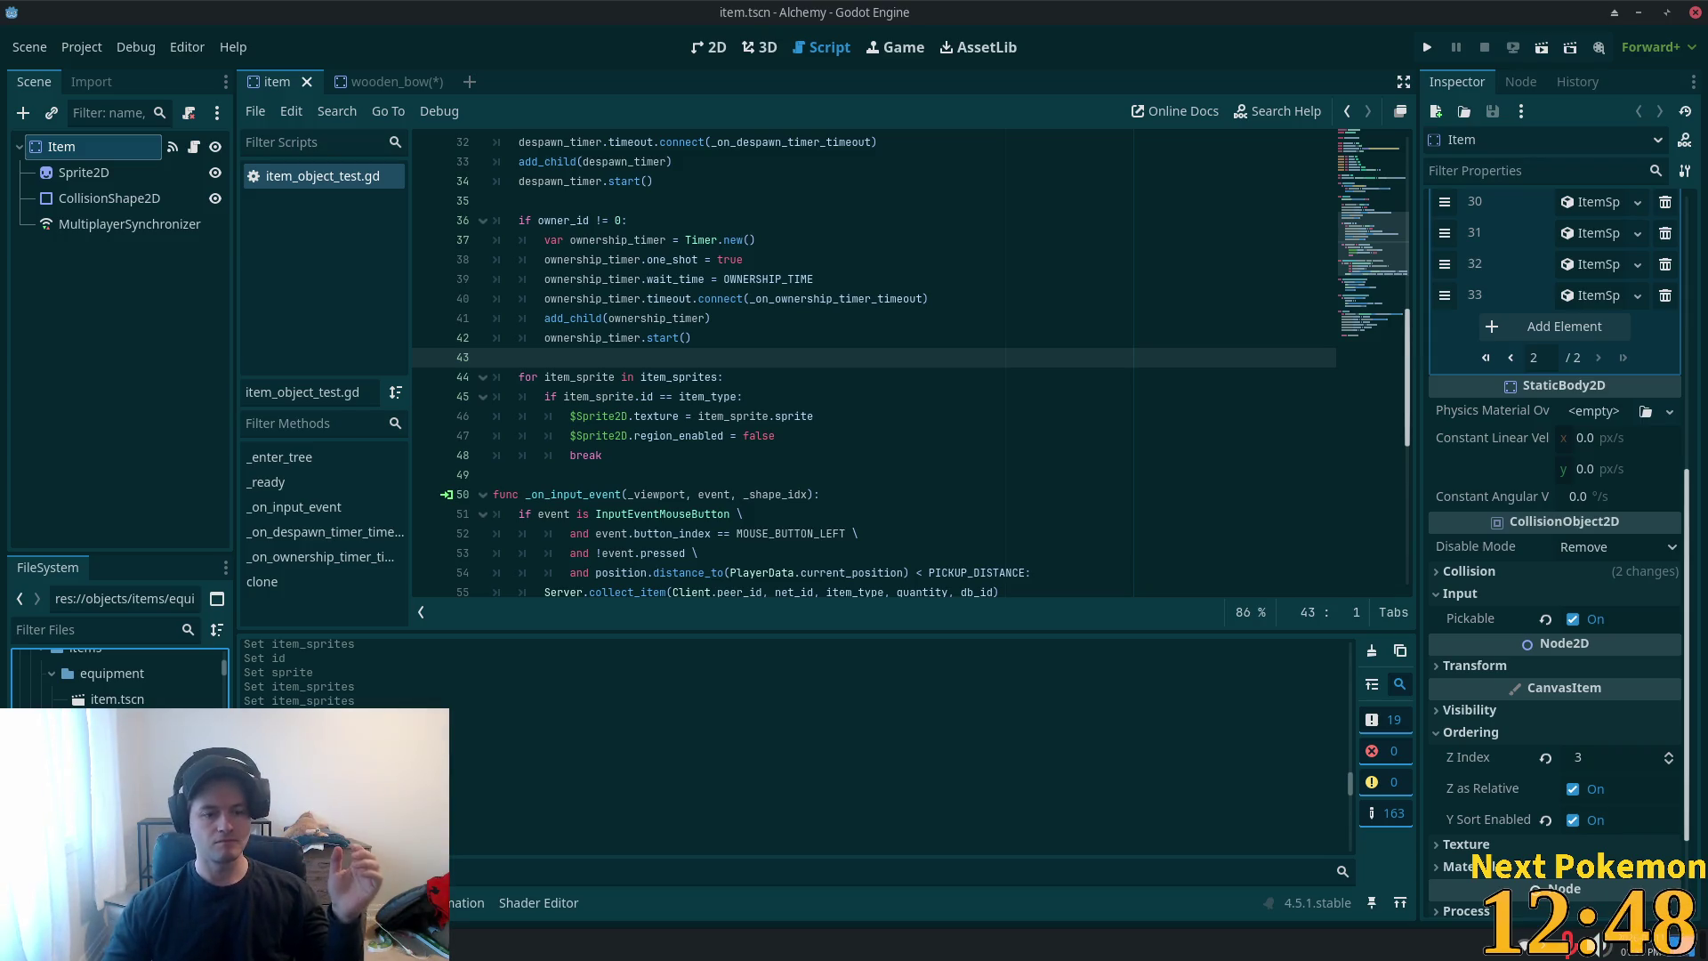
double_click(133, 750)
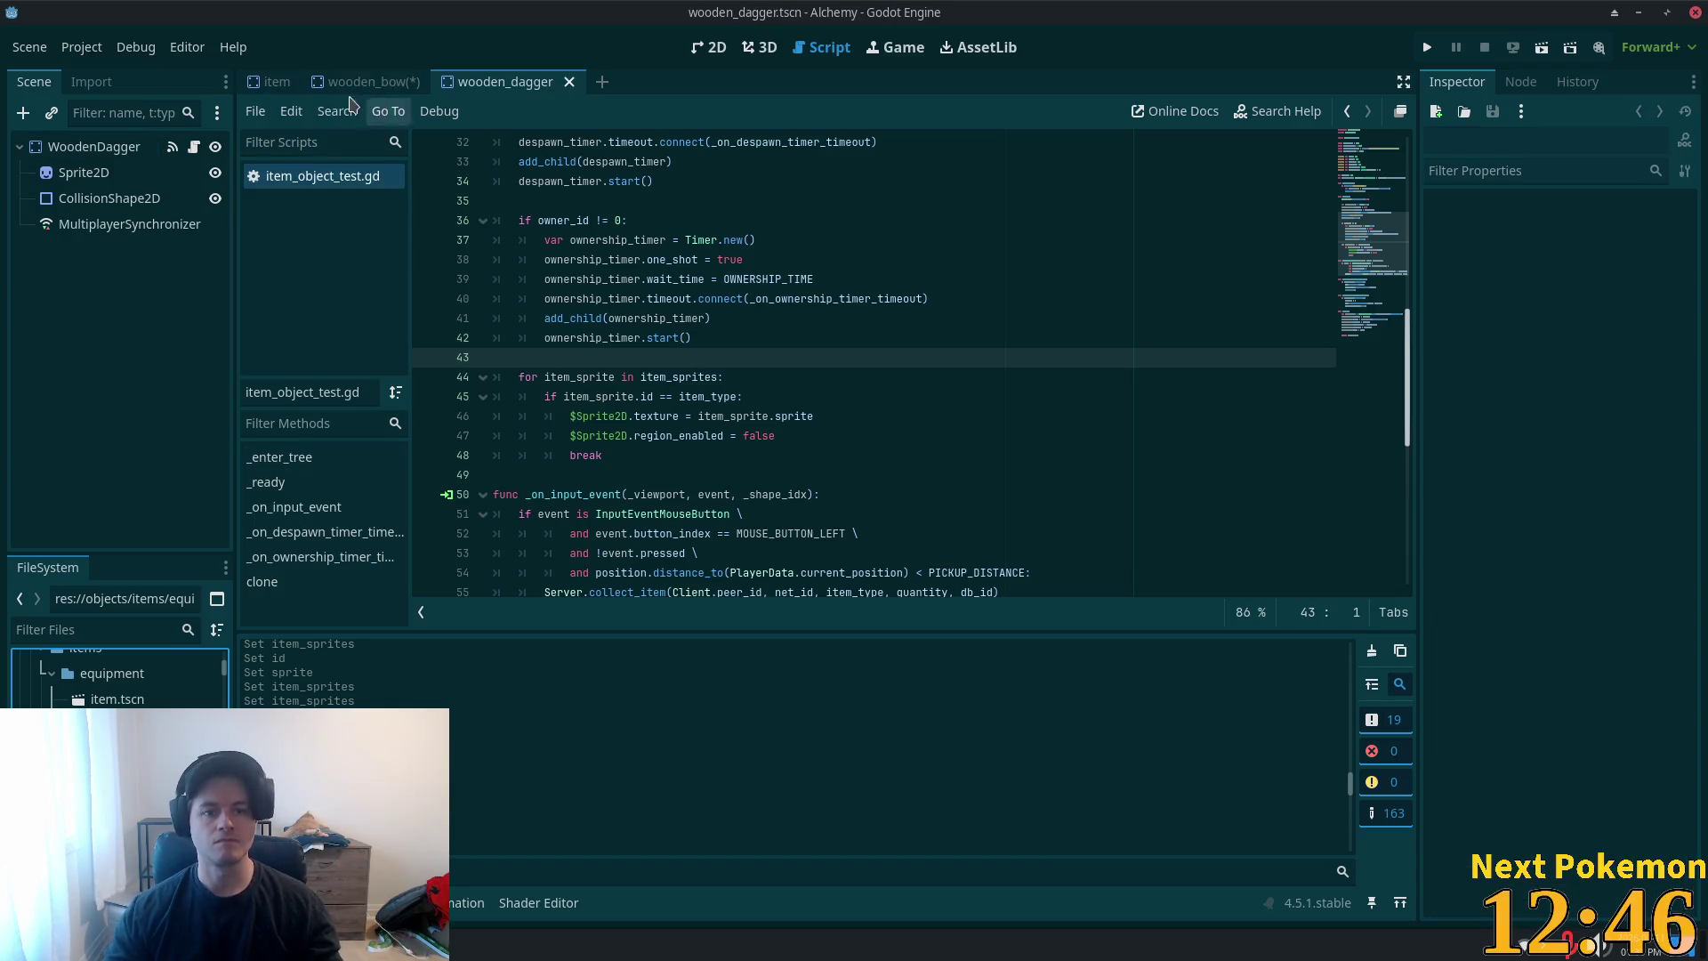
left_click(376, 82)
left_click(437, 82)
left_click(710, 532)
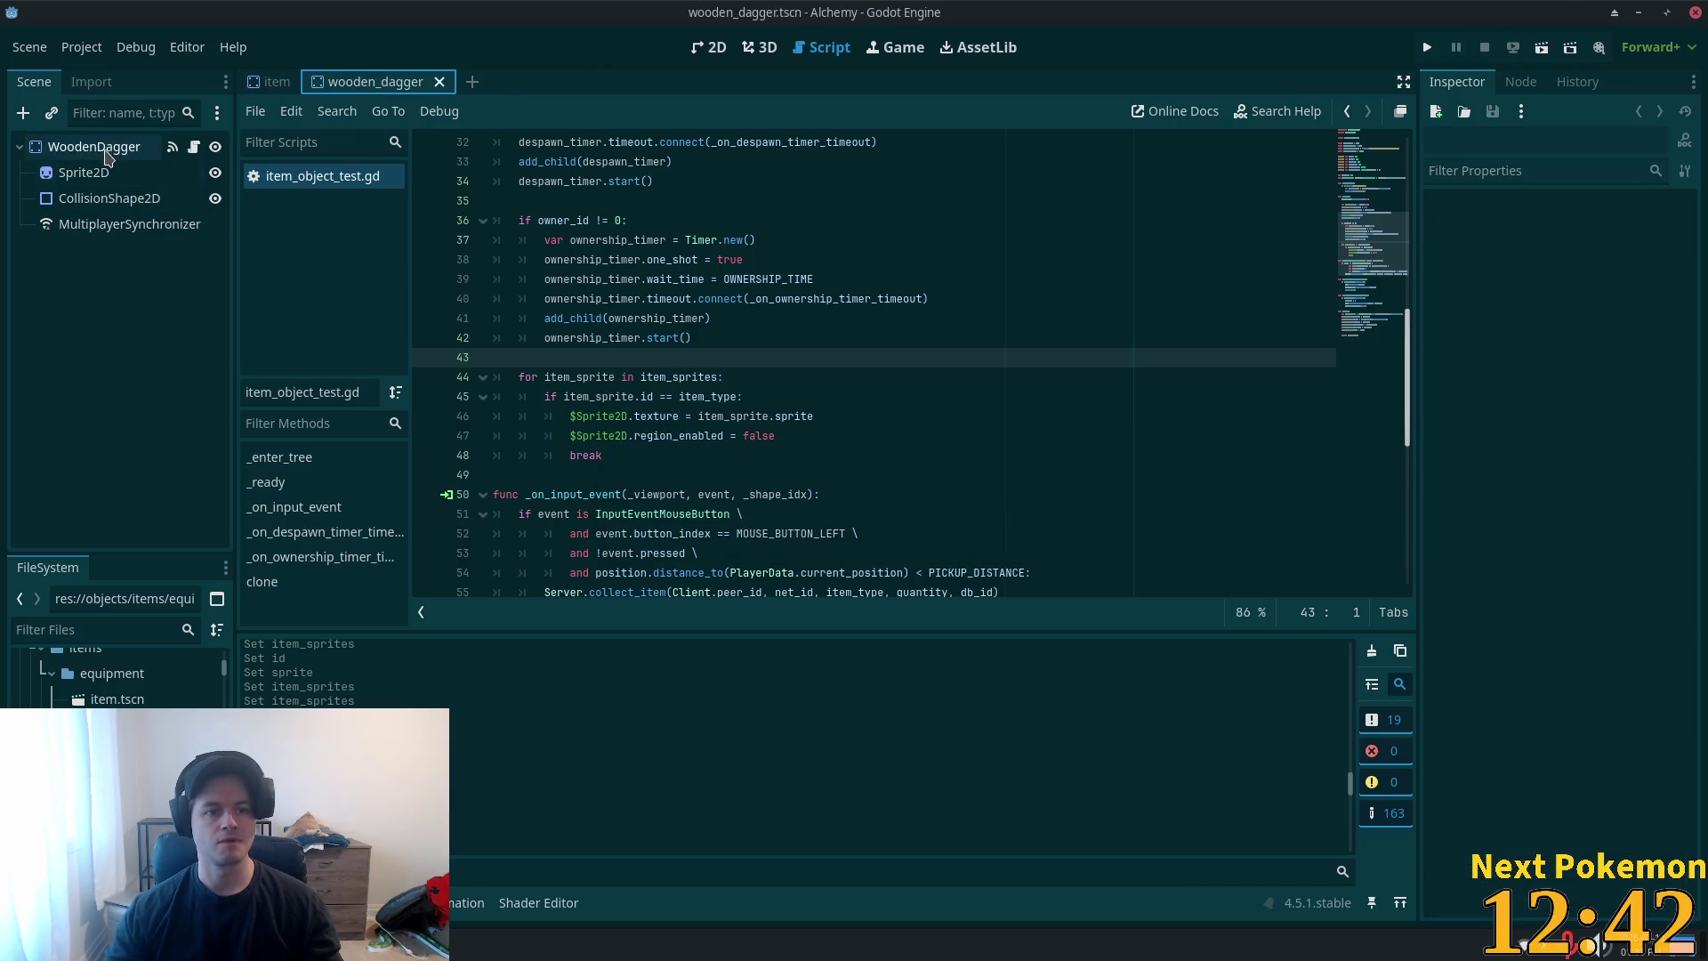
- Check the dagger's sprite region and Item Type 40, then show item_sprites' last page
left_click(105, 171)
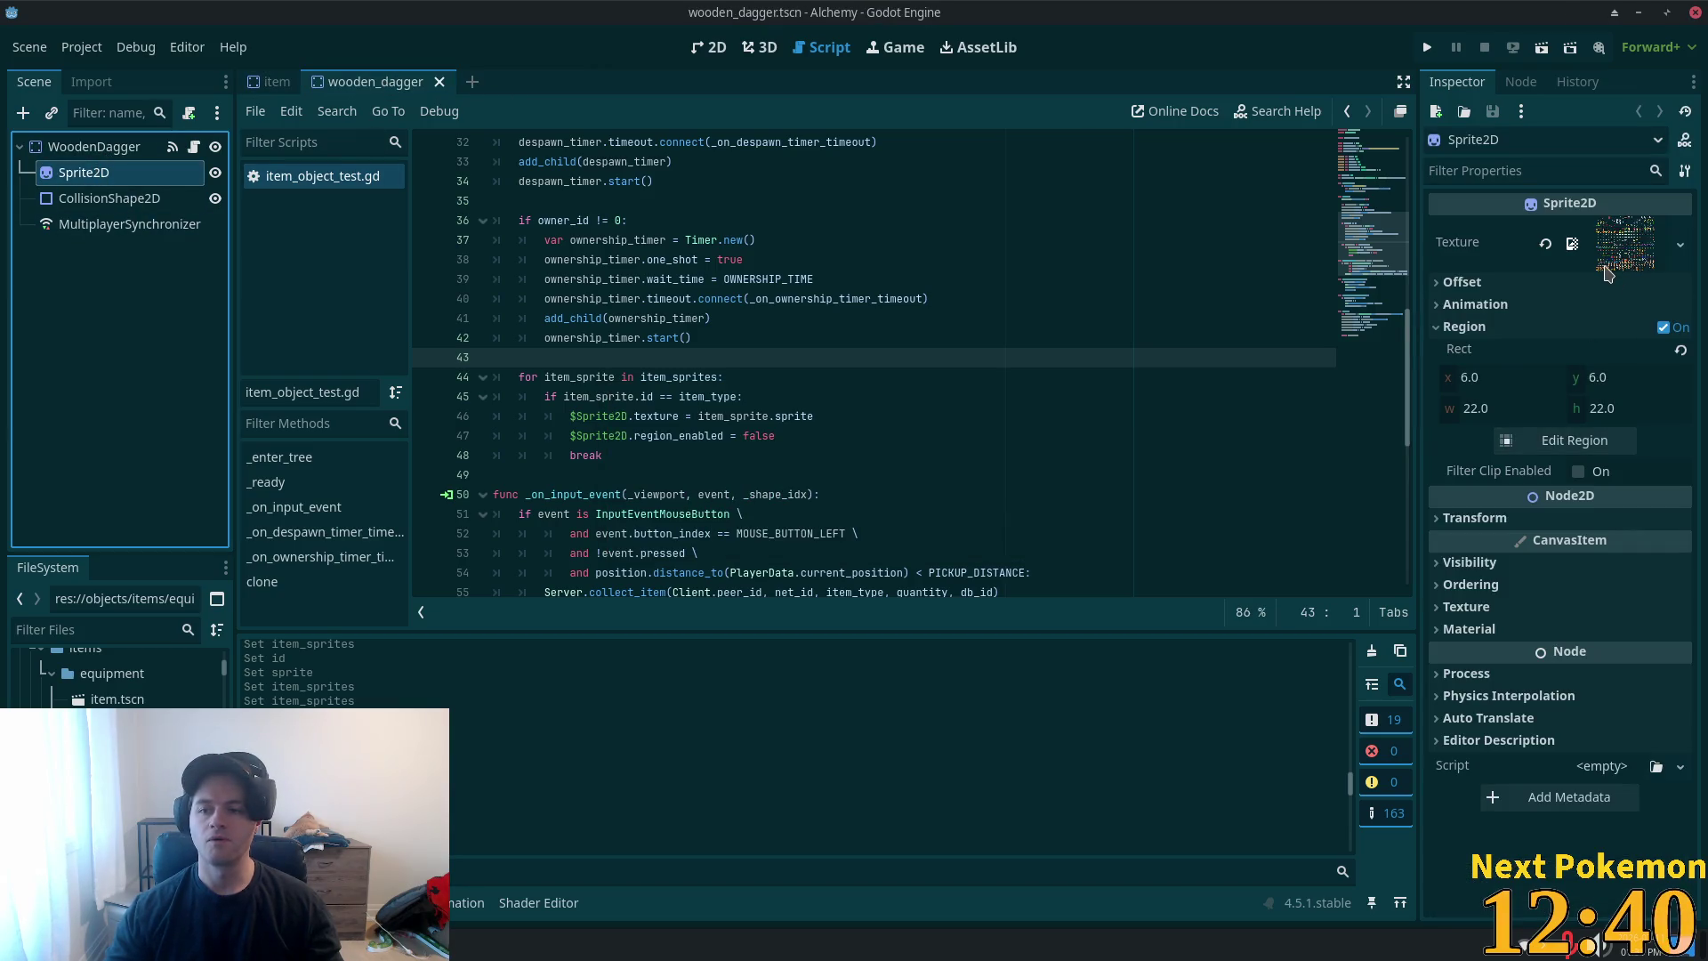
left_click(93, 146)
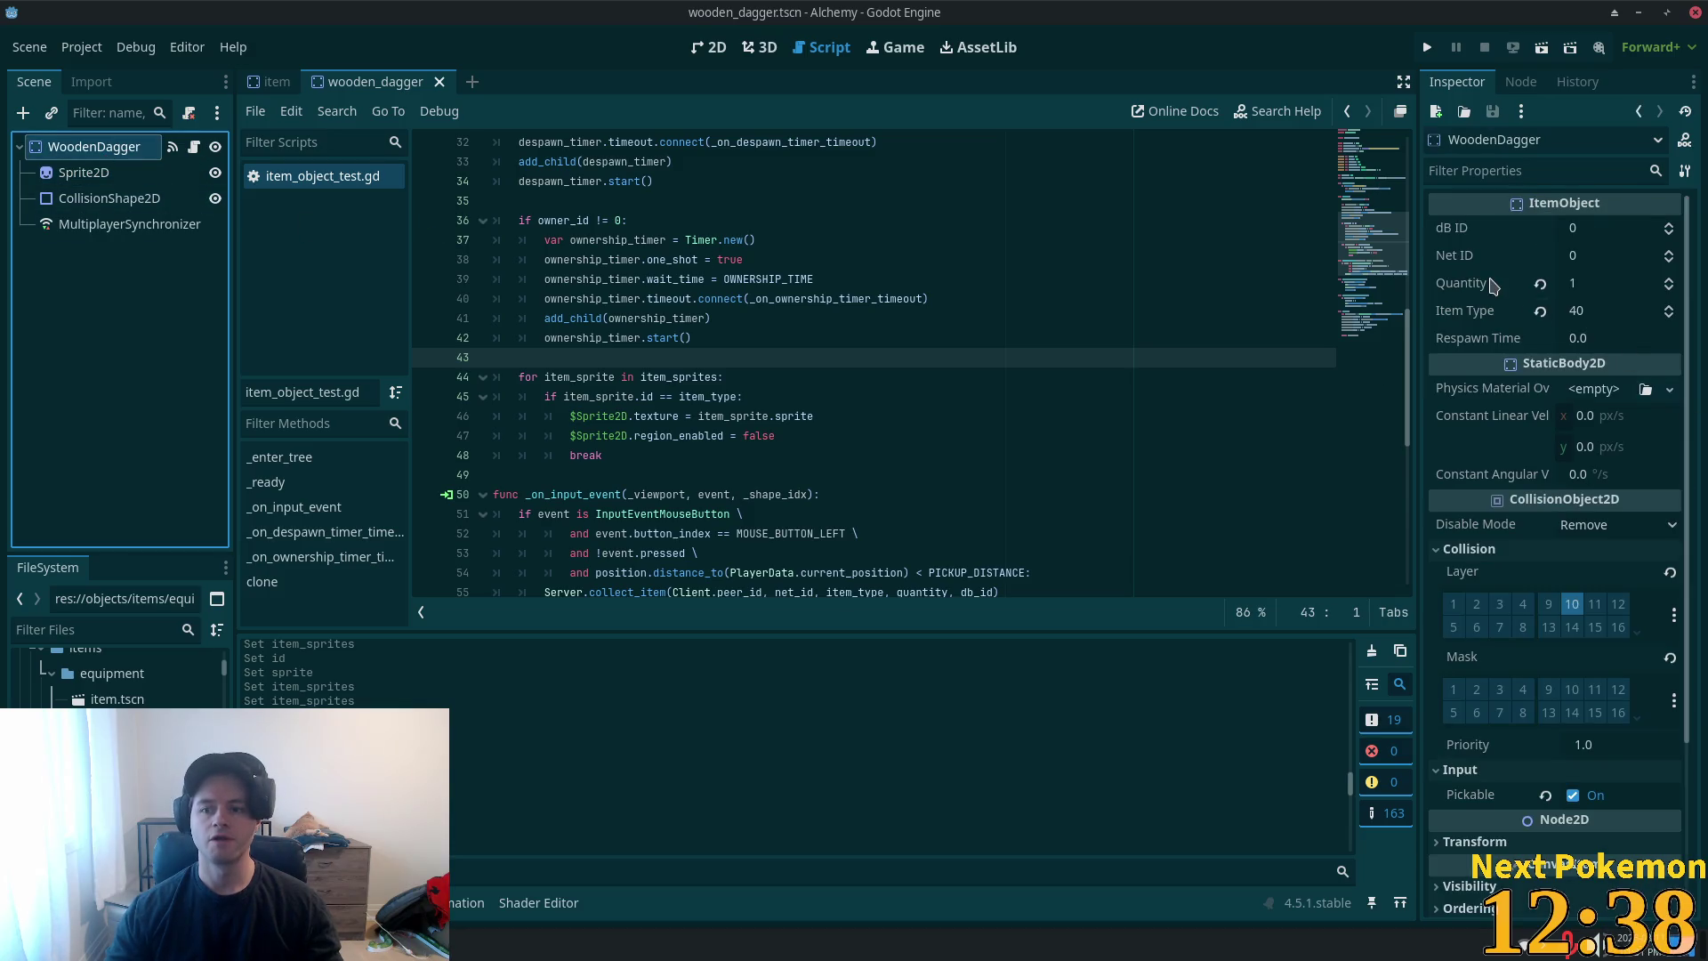
left_click(252, 80)
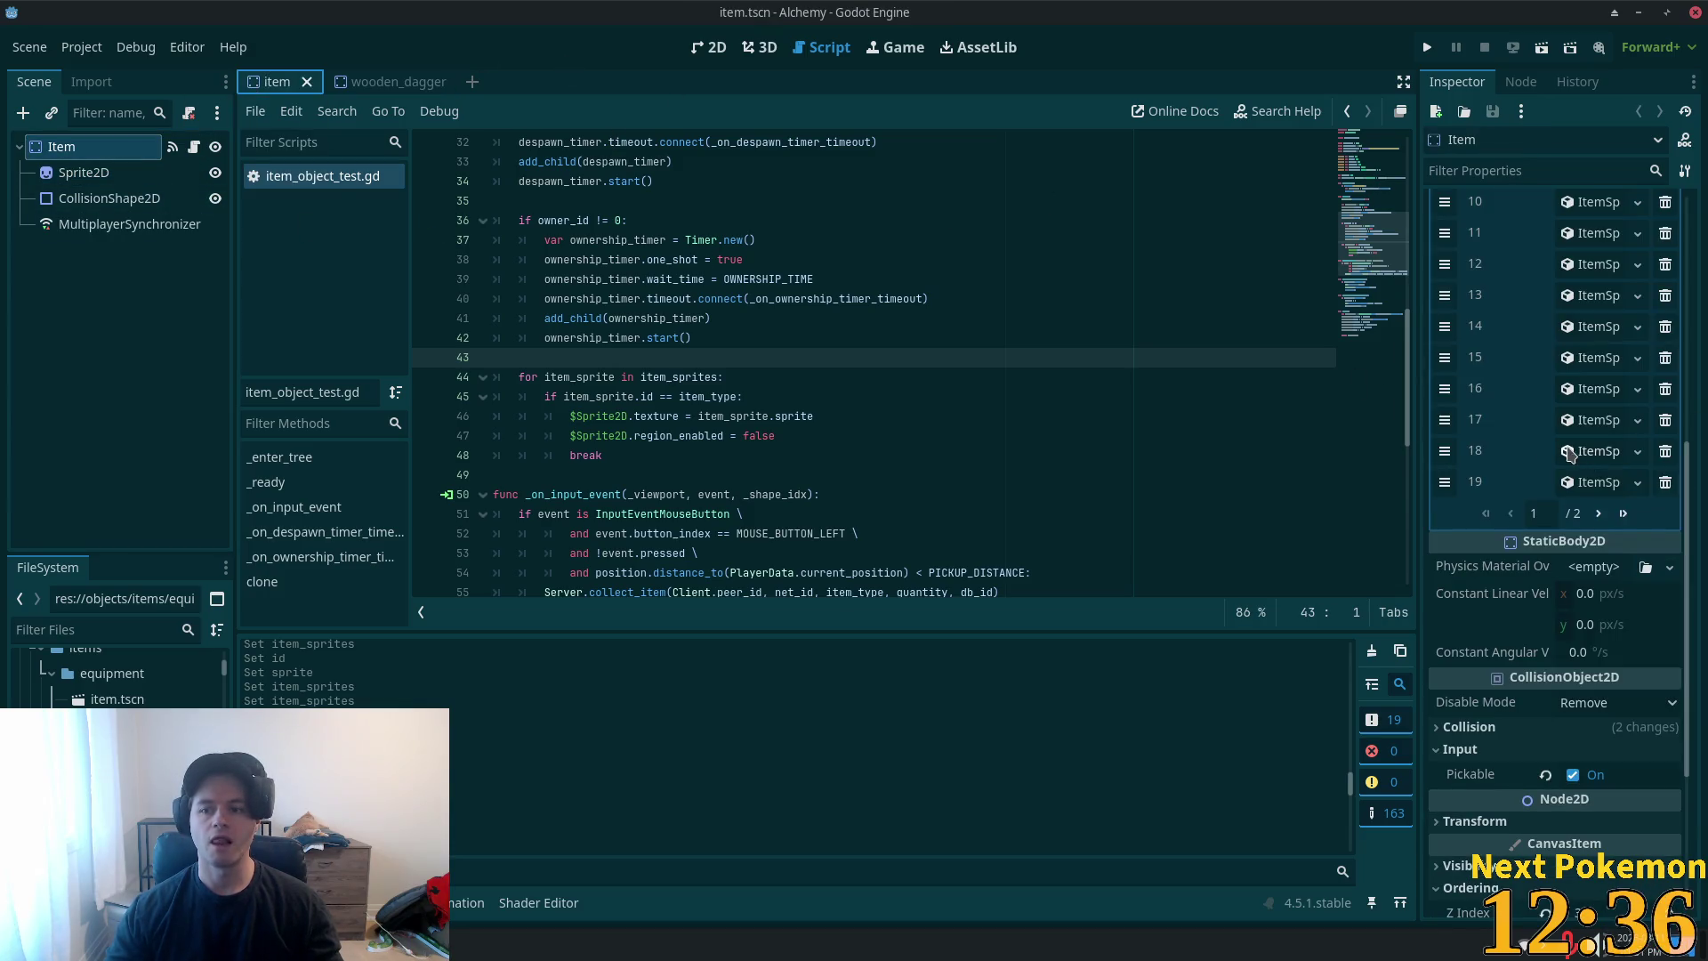
left_click(1623, 515)
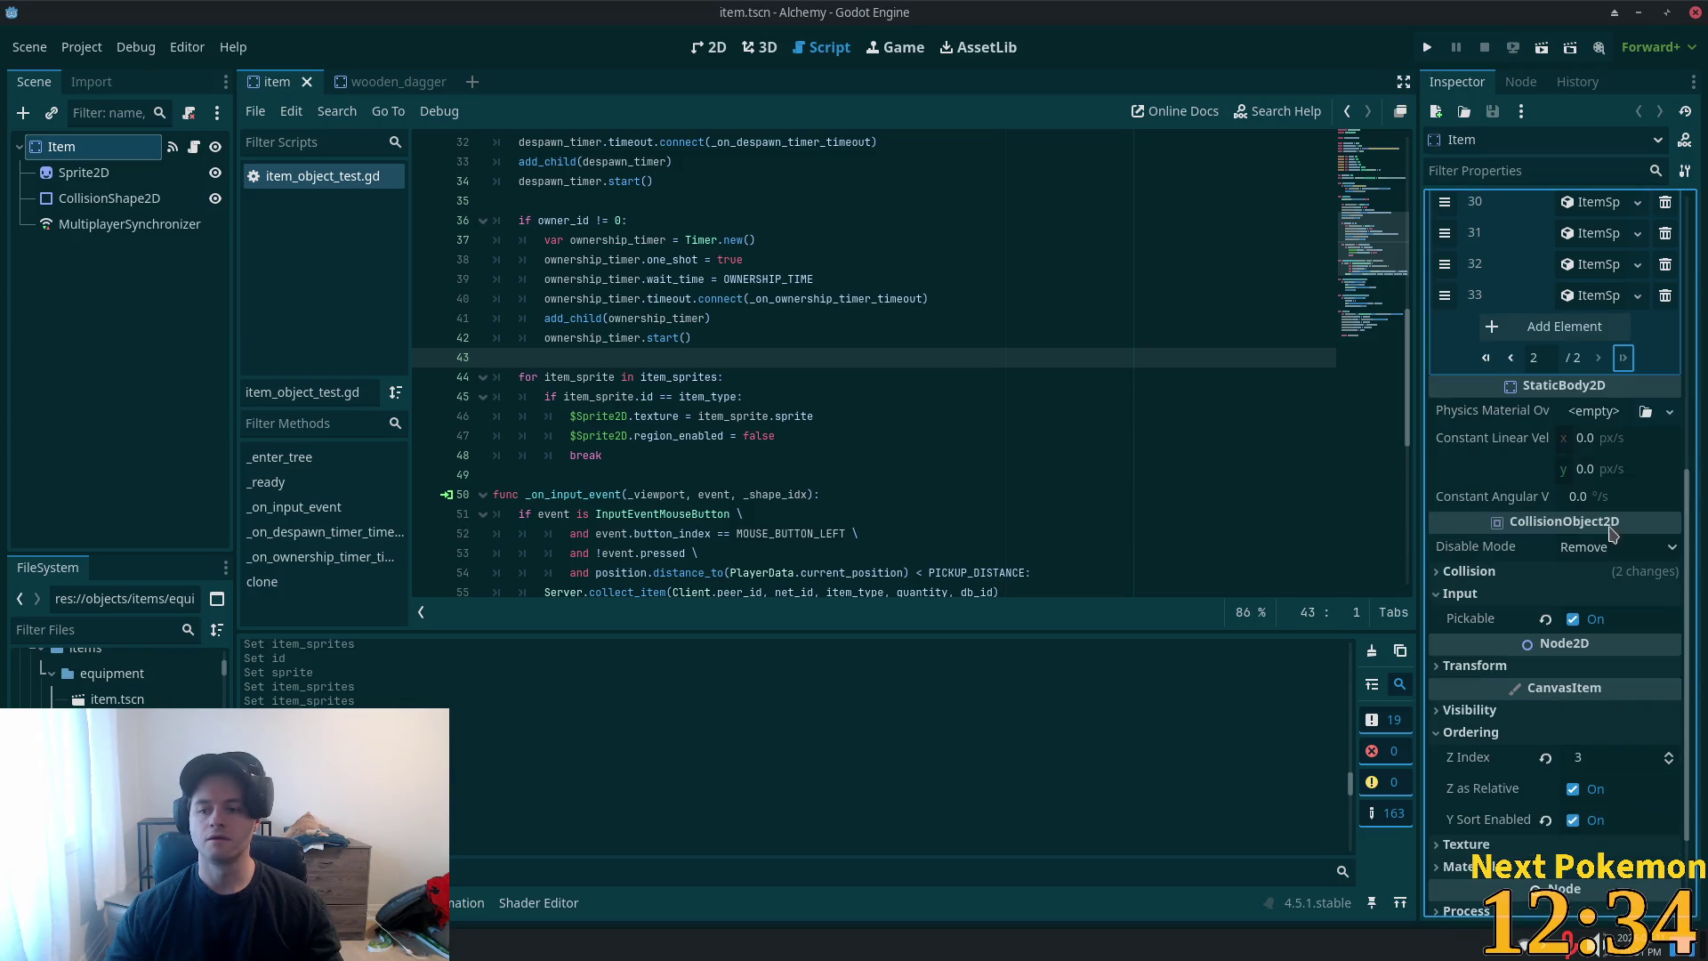
- Add item_sprites entry 34 as a new ItemSprite with ID 40
left_click(1574, 329)
left_click(1582, 331)
left_click(1572, 380)
left_click(1583, 355)
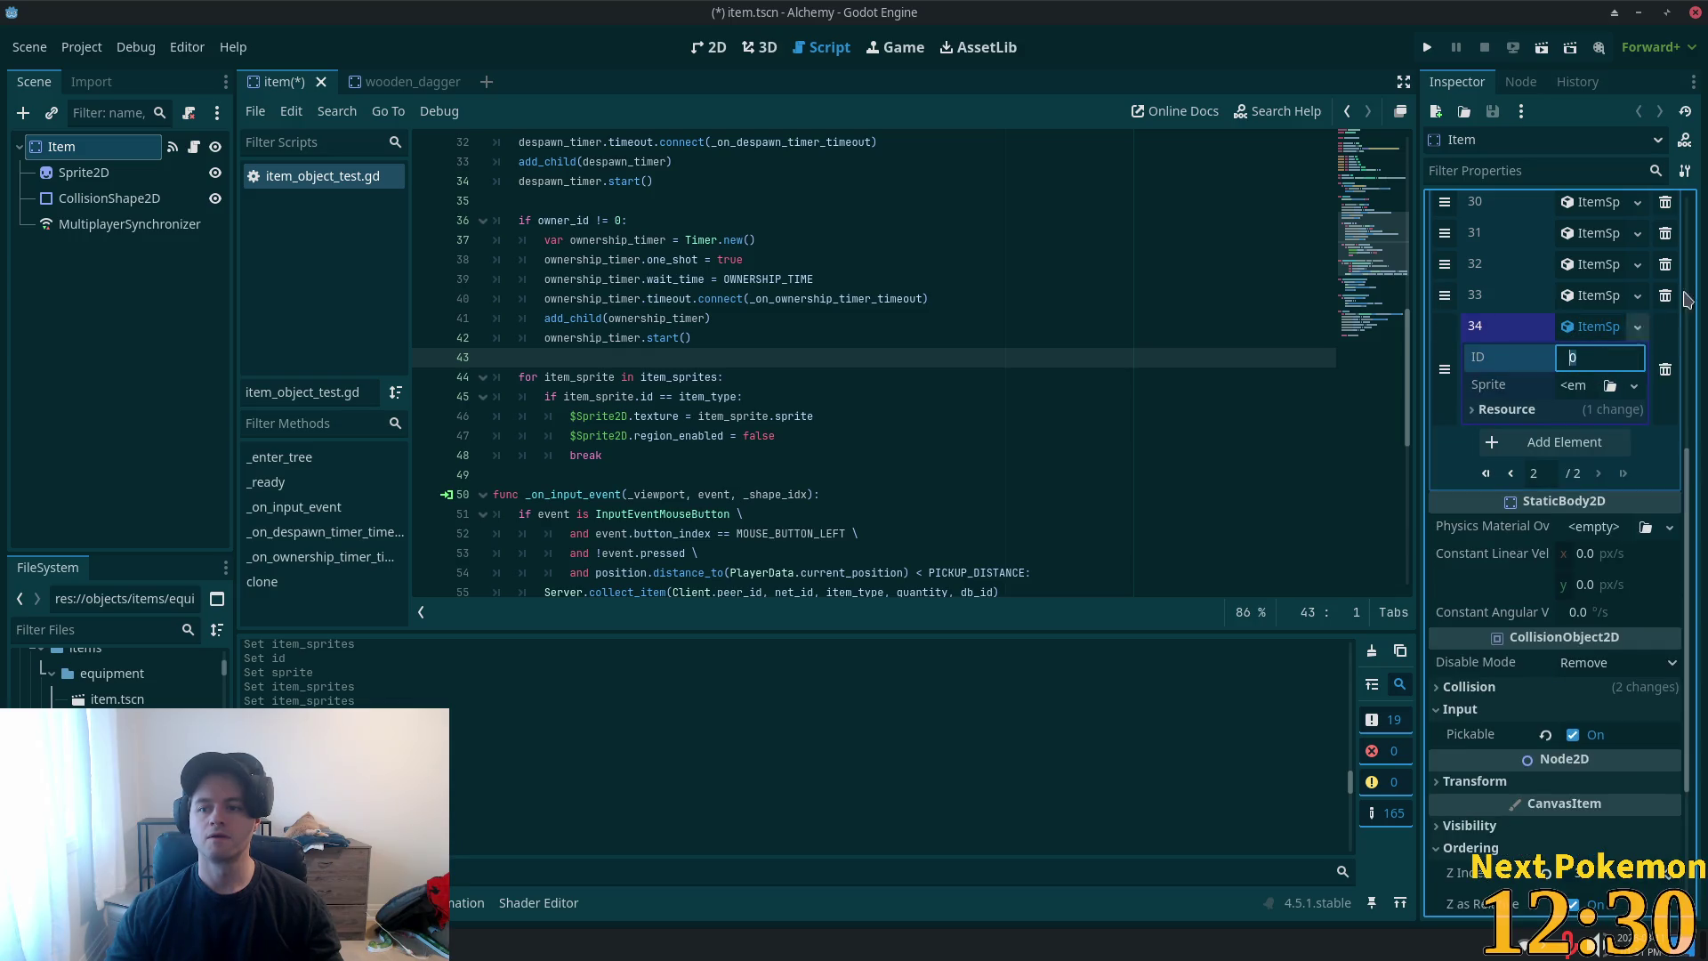
type("40")
- Give entry 34 a new unique AtlasTexture sprite using the item sprite sheet as its atlas
left_click(1574, 385)
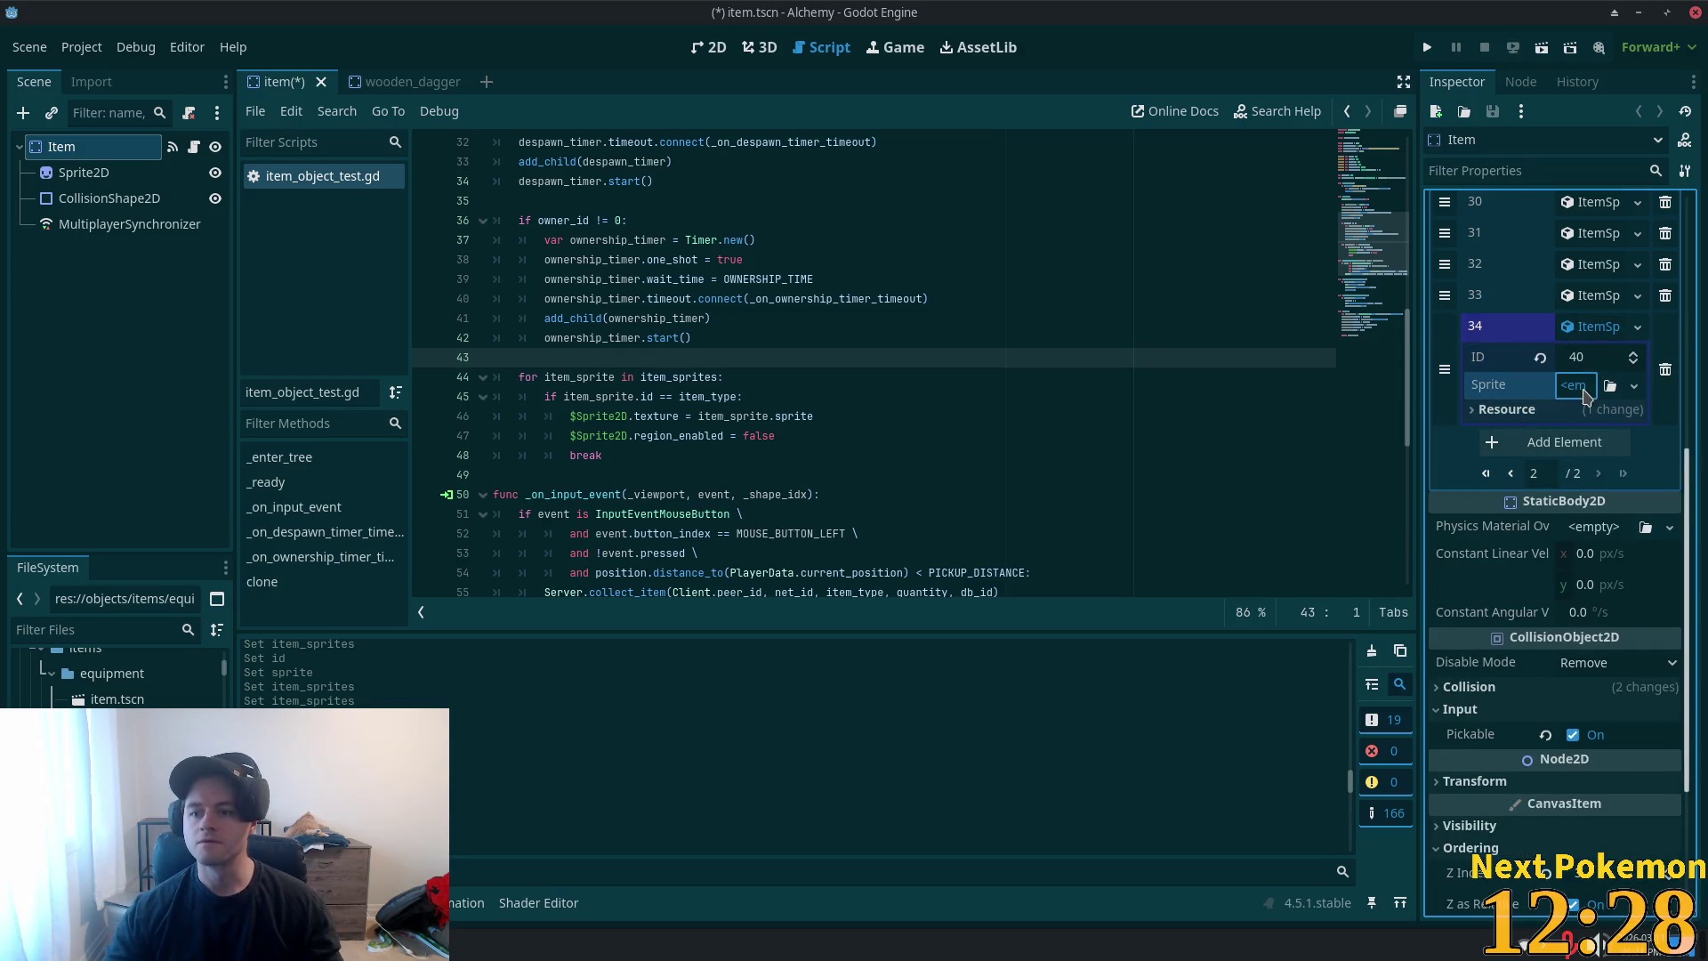
left_click(1586, 442)
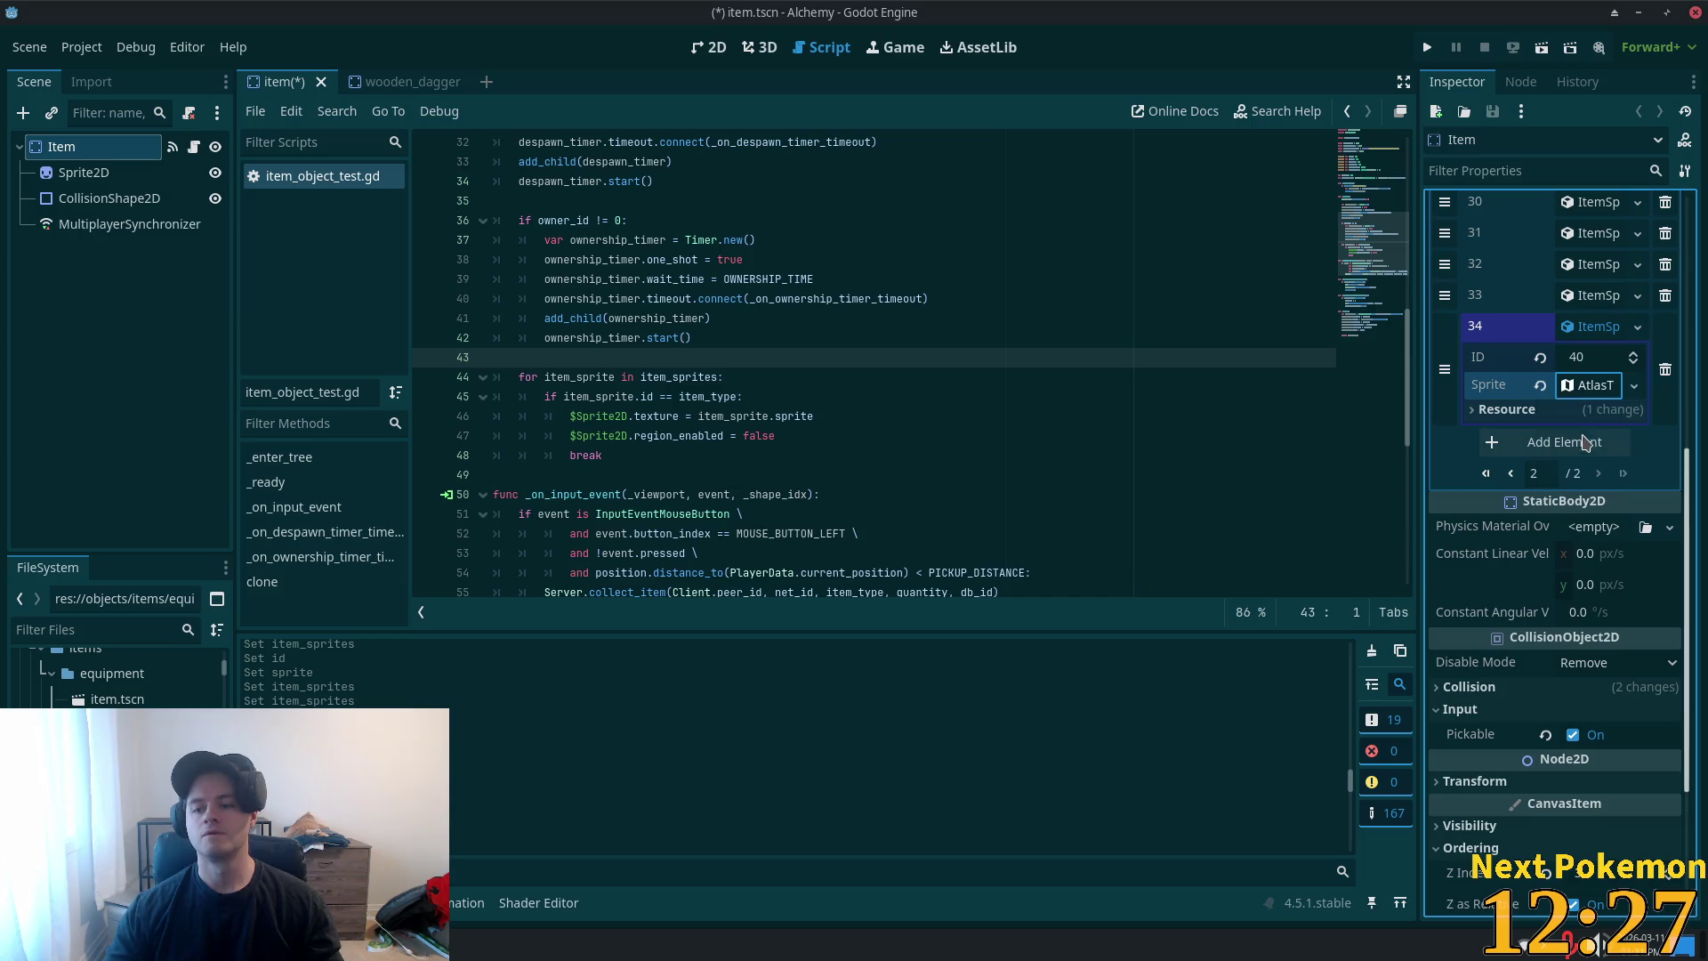
left_click(1594, 385)
left_click(1582, 651)
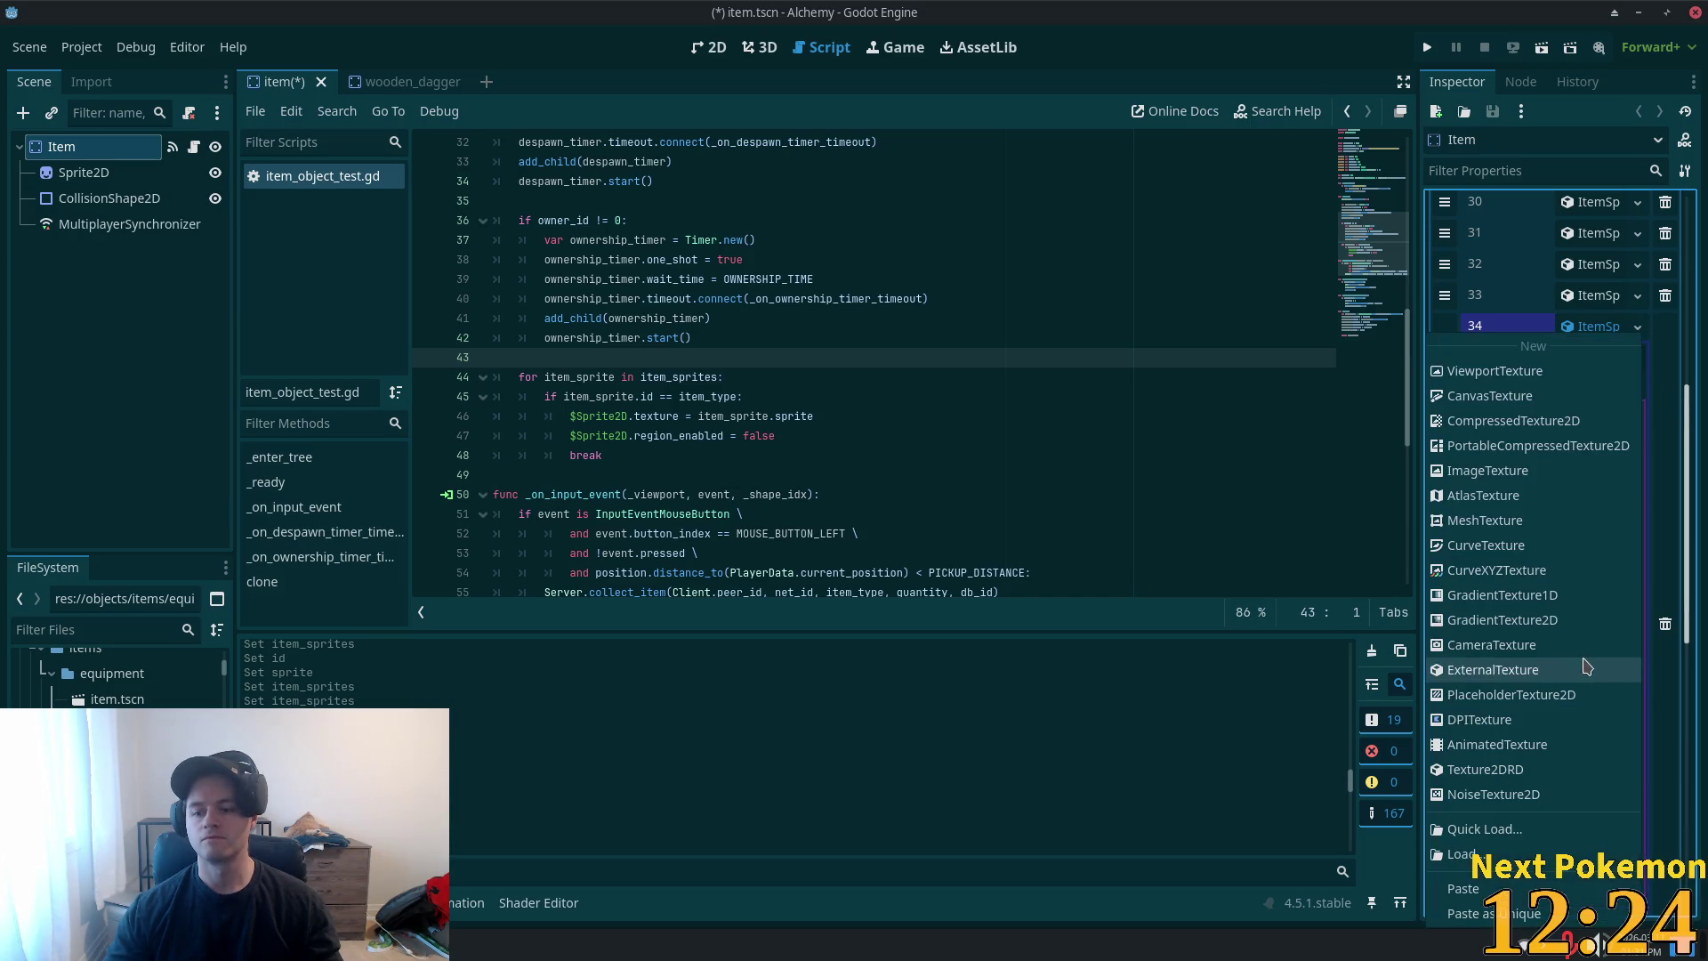
left_click(1581, 658)
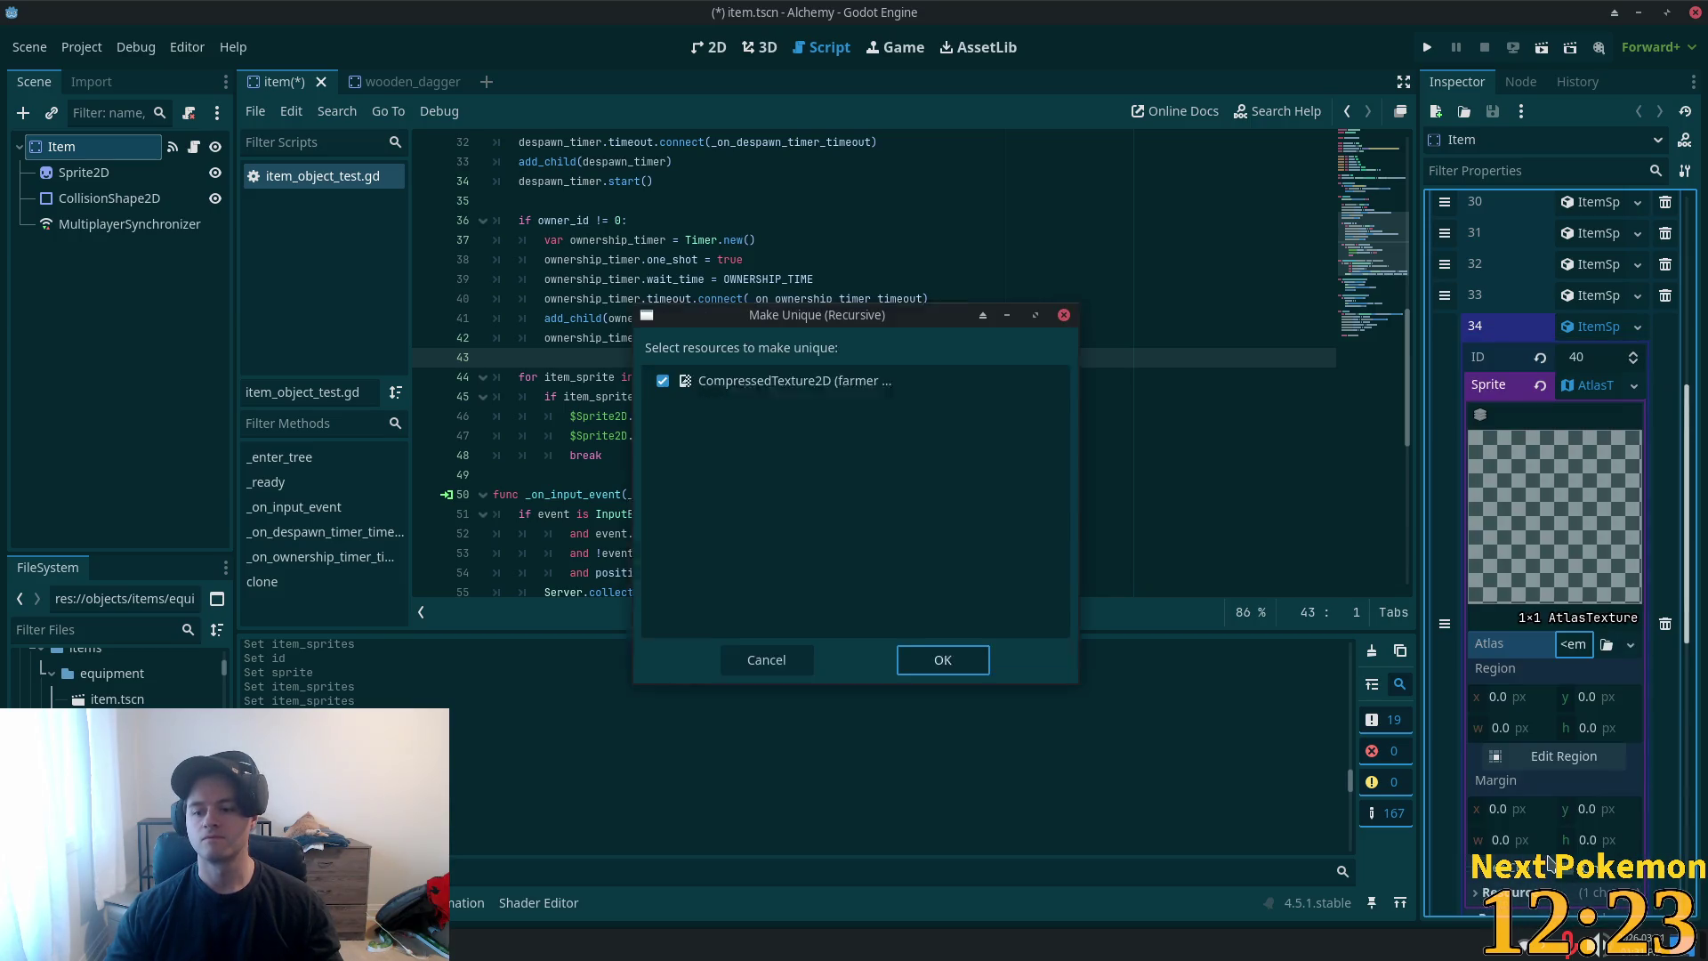
left_click(929, 636)
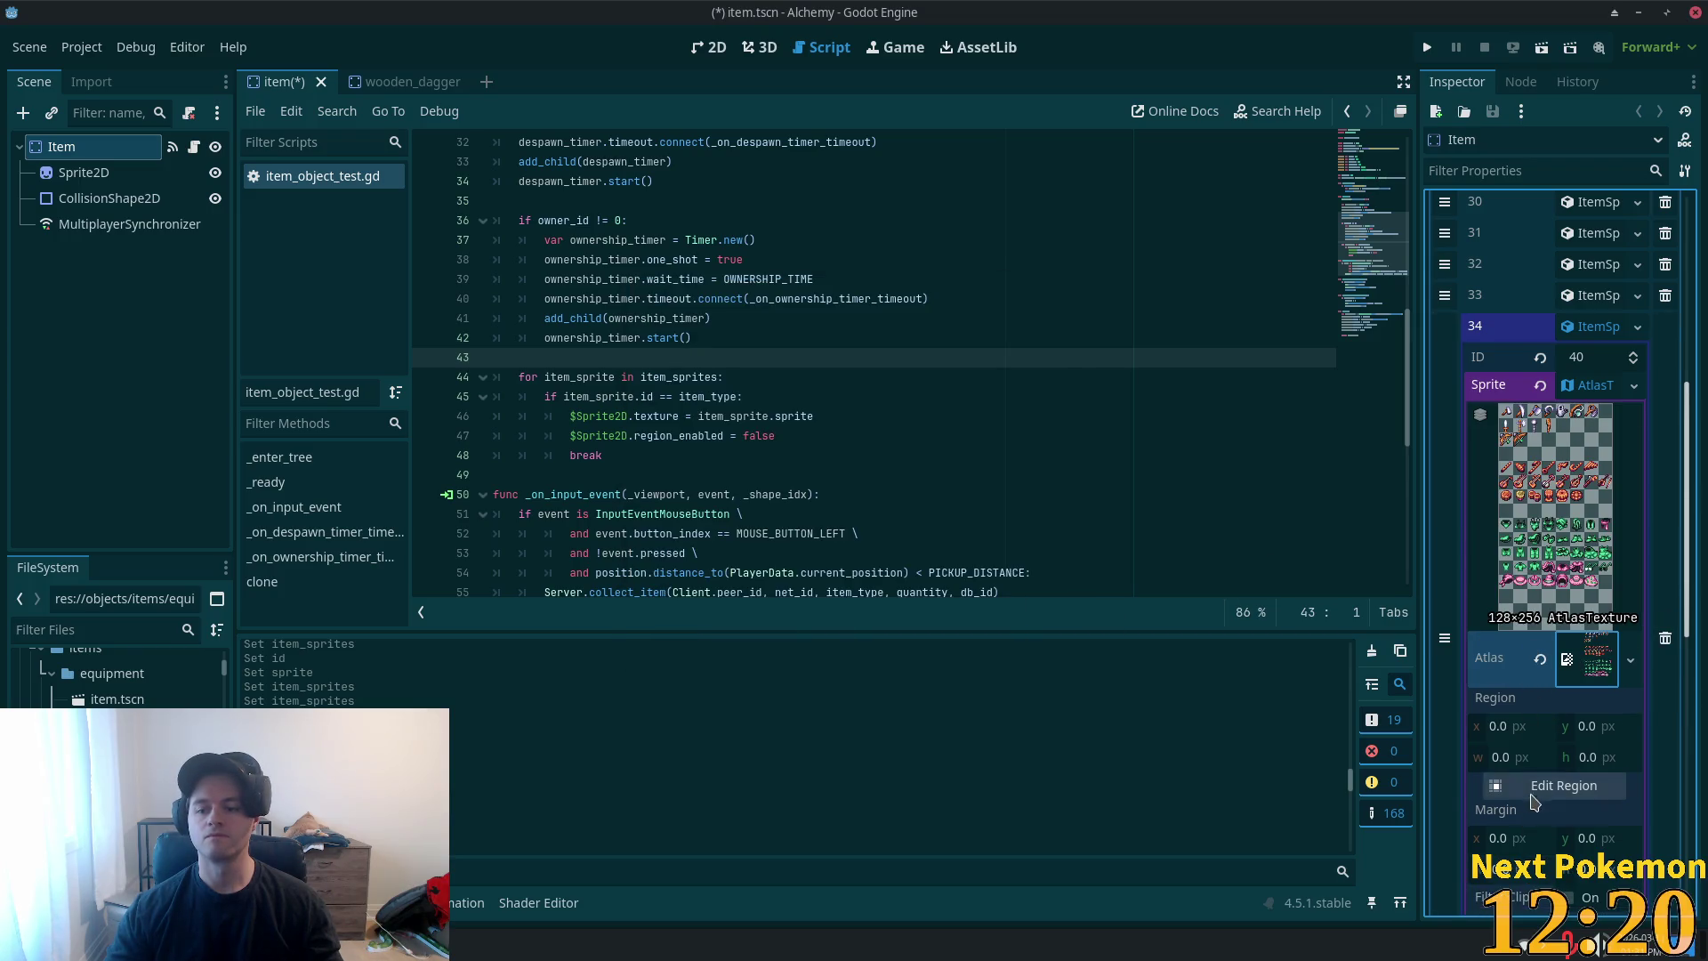
- With pixel snapping, set the atlas region around the dagger at 1,17, 14×15
left_click(1553, 786)
scroll(859, 474, "down", 1)
scroll(859, 474, "up", 5)
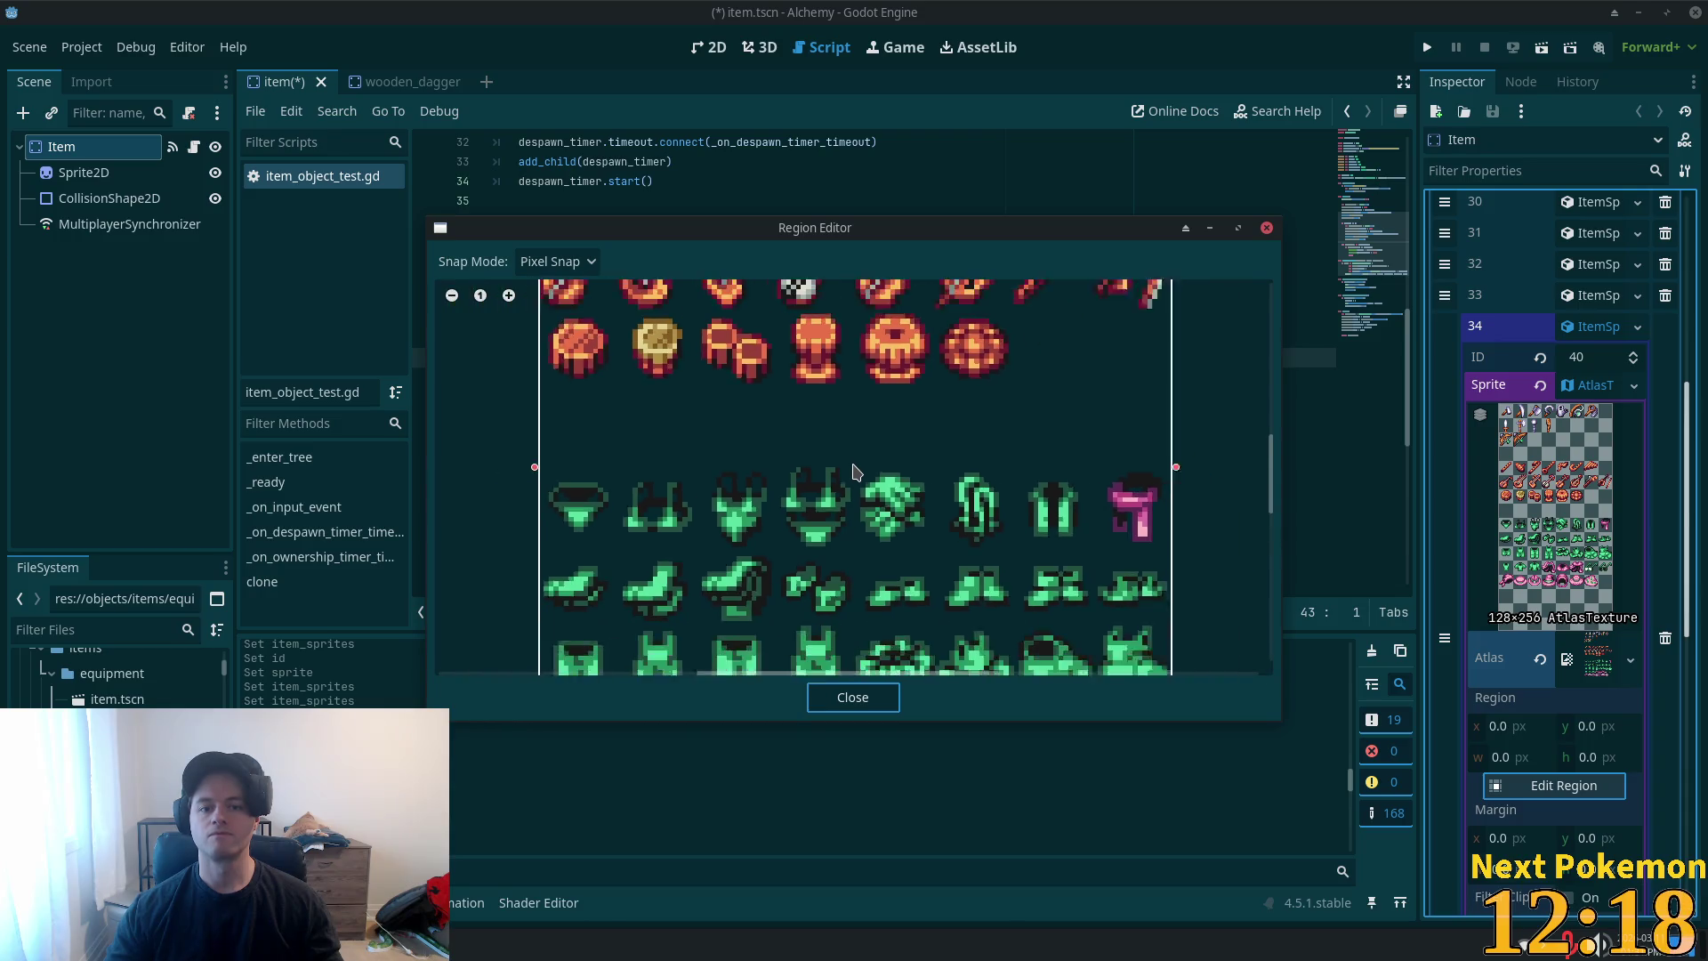
scroll(830, 507, "down", 2)
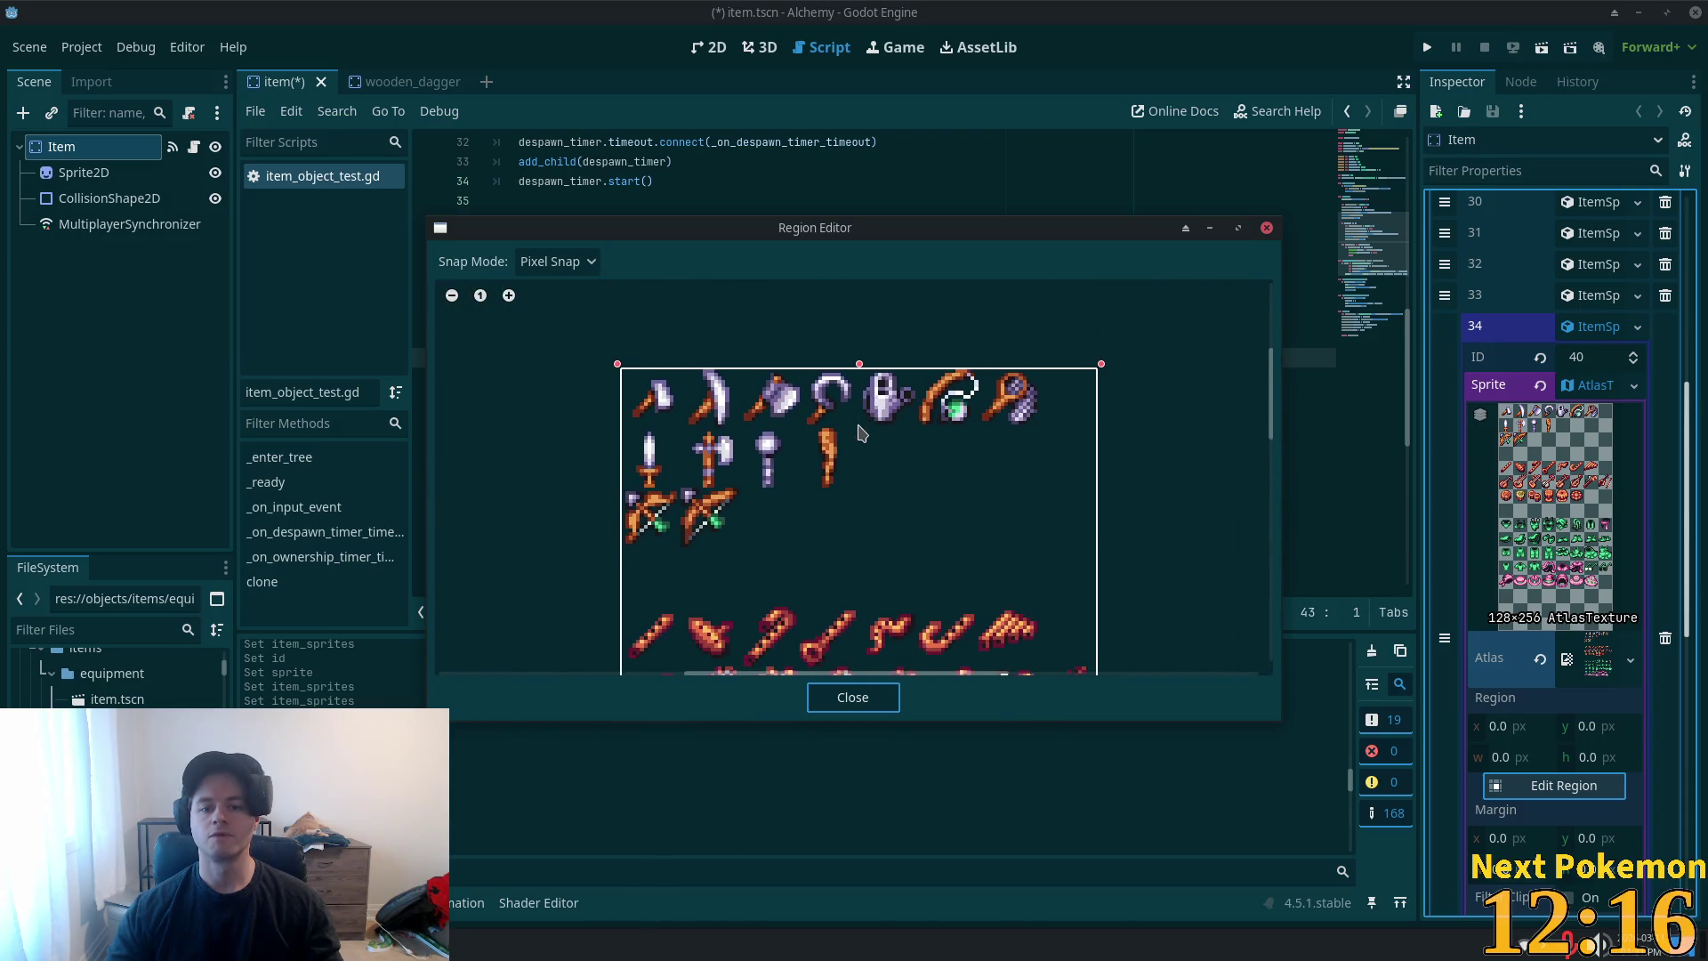
scroll(640, 472, "up", 2)
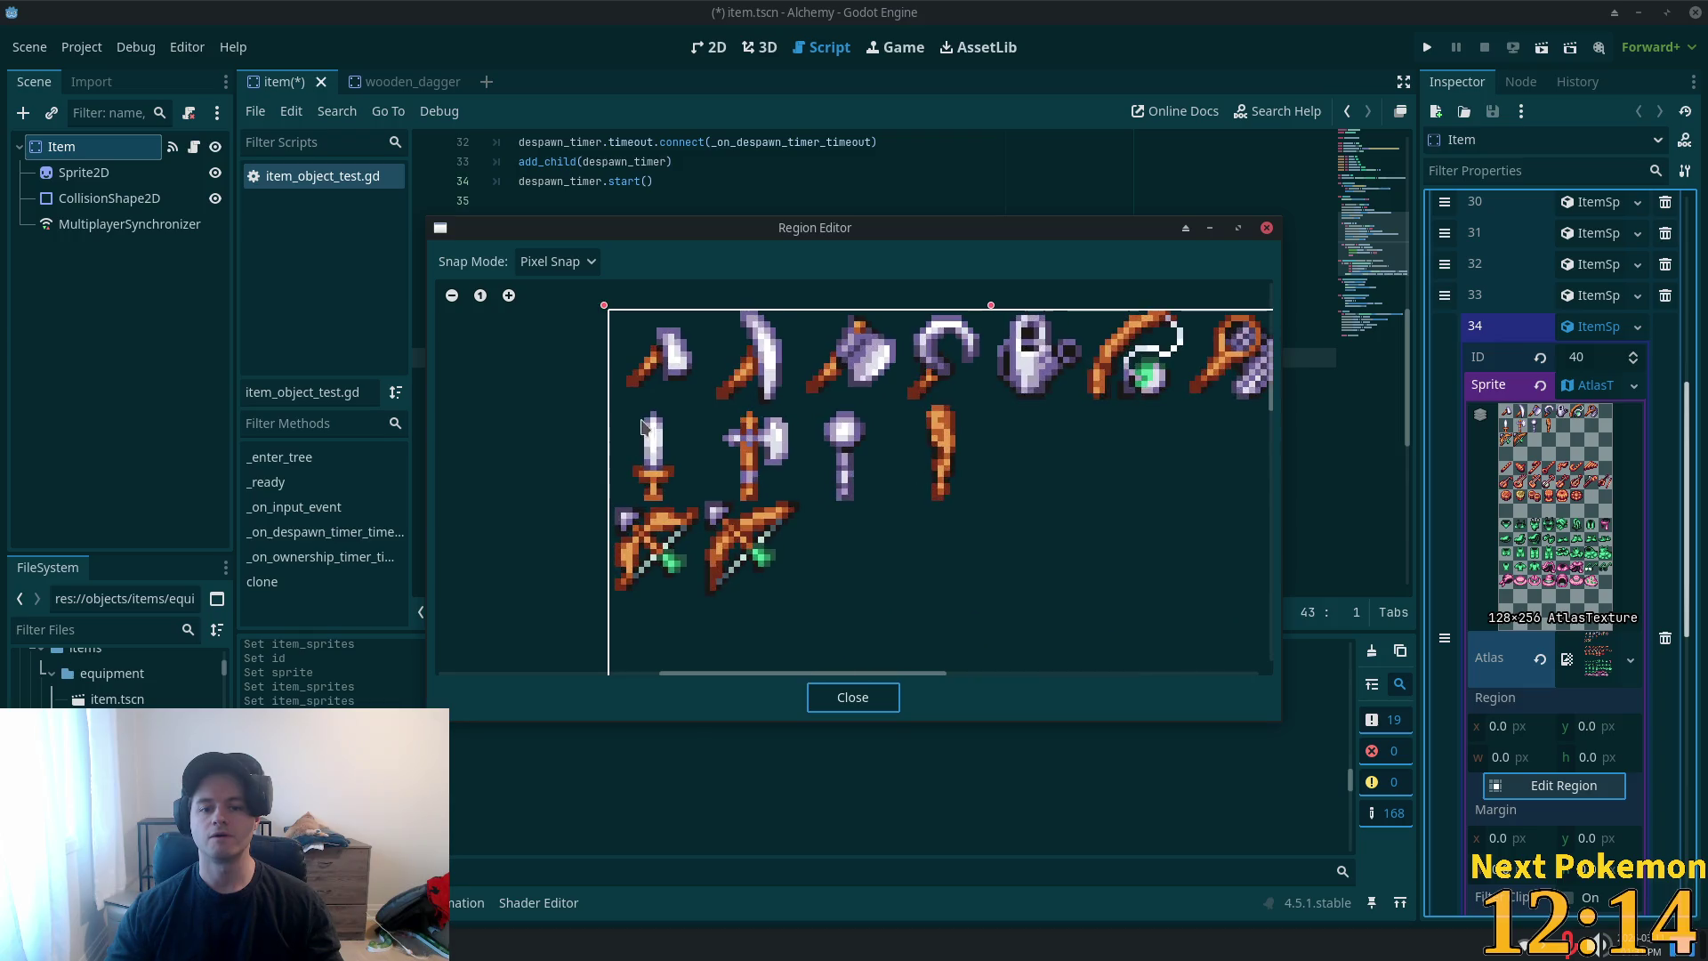
left_click(558, 261)
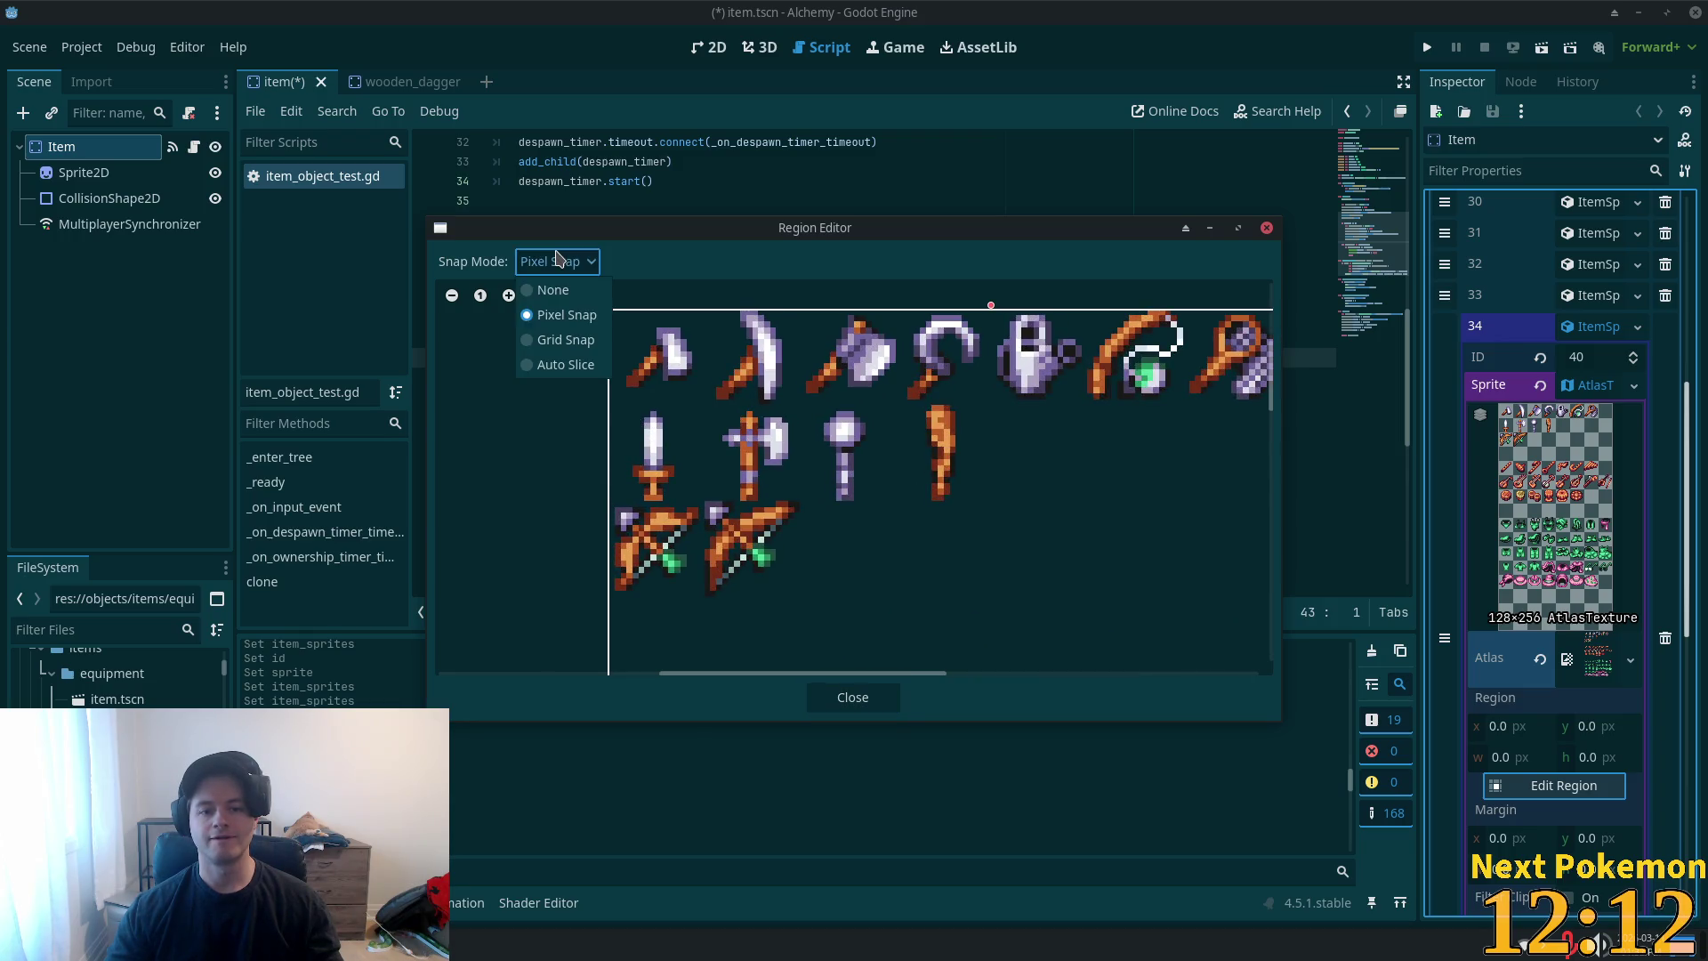
left_click(606, 553)
scroll(606, 553, "up", 3)
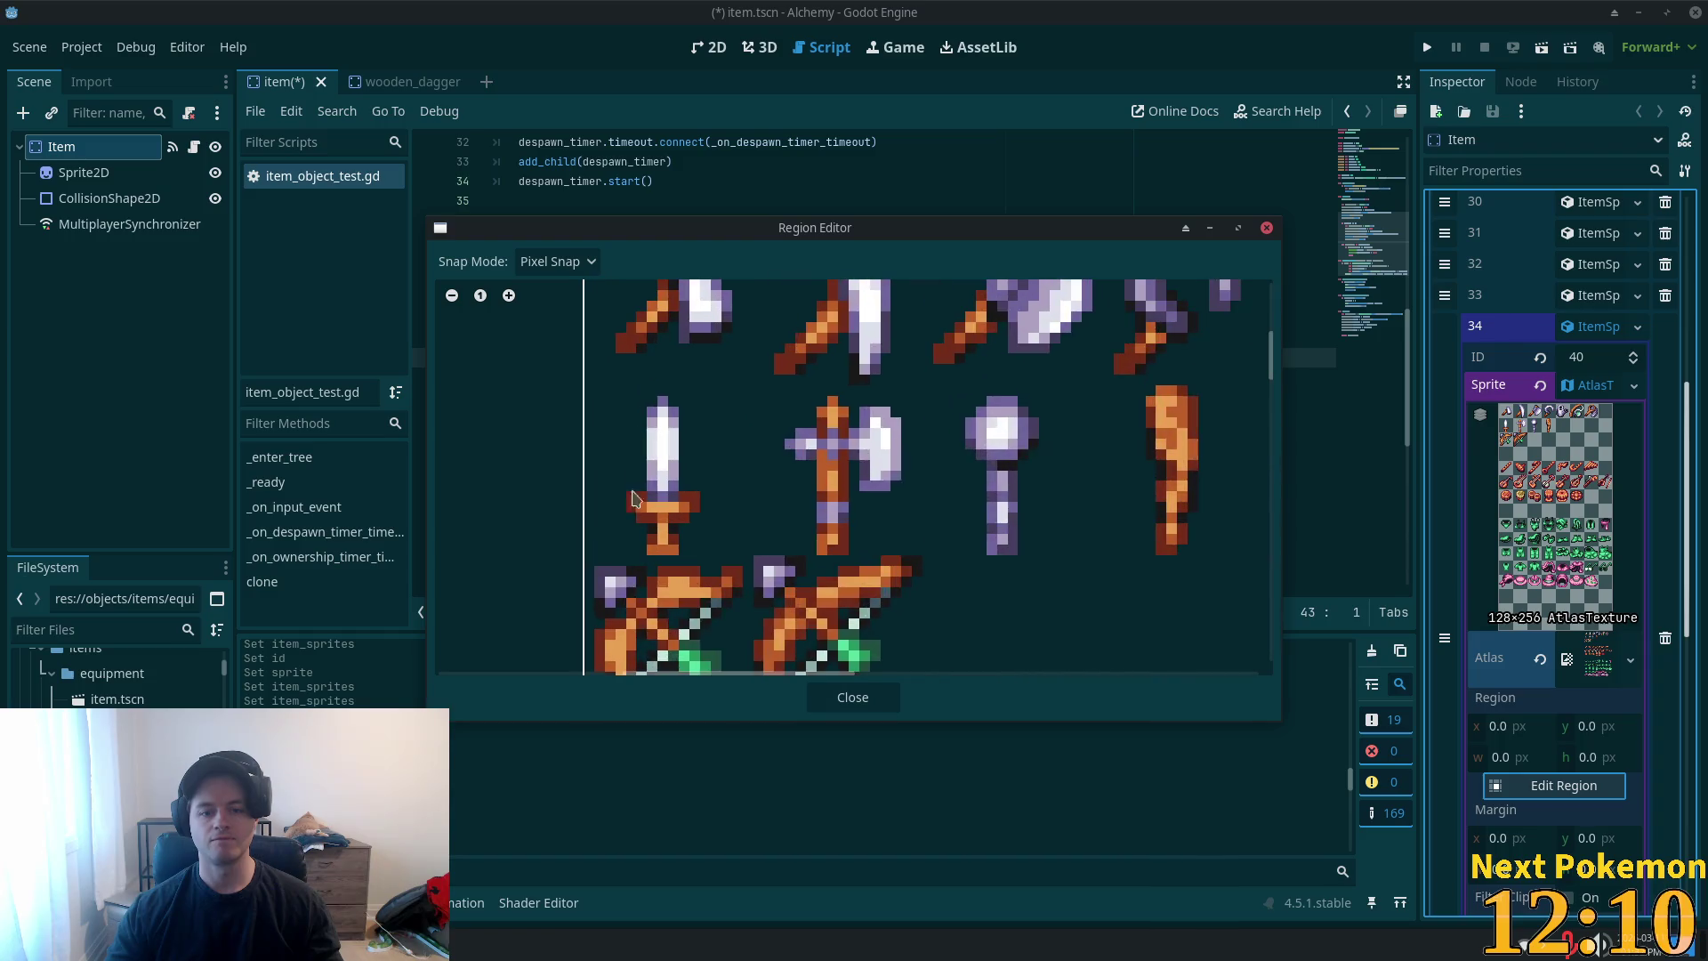
mouse_move(597, 559)
left_mouse_down()
mouse_move(627, 430)
mouse_move(736, 383)
mouse_move(746, 401)
left_mouse_up()
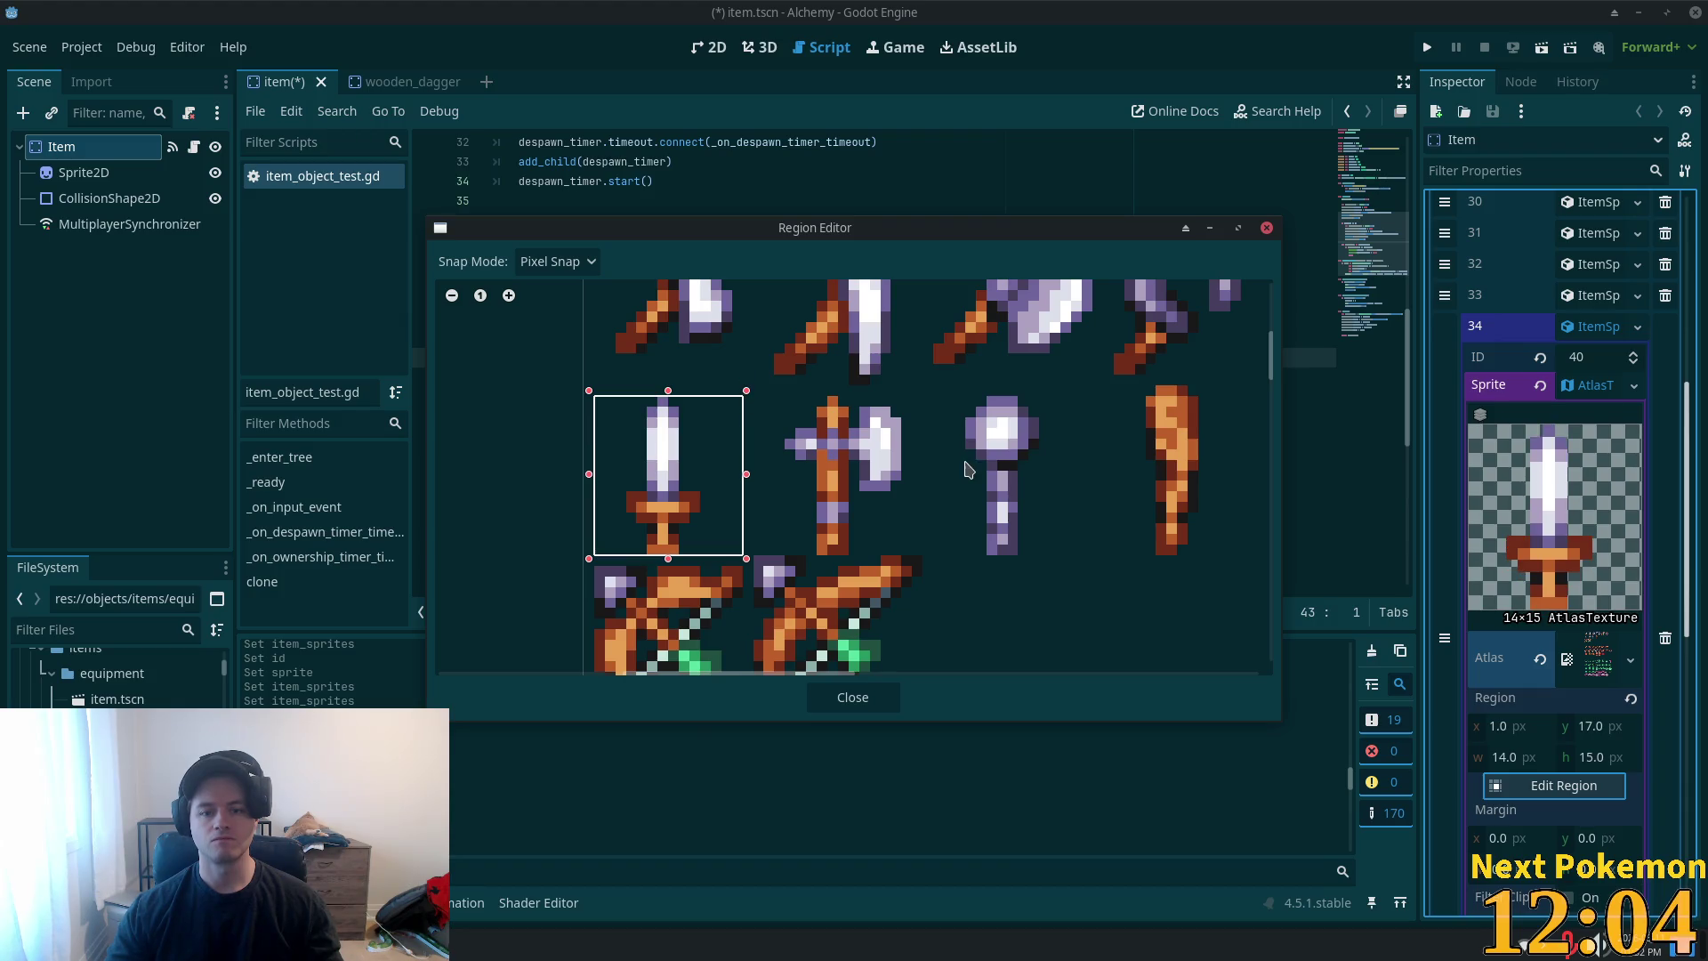
left_click(845, 698)
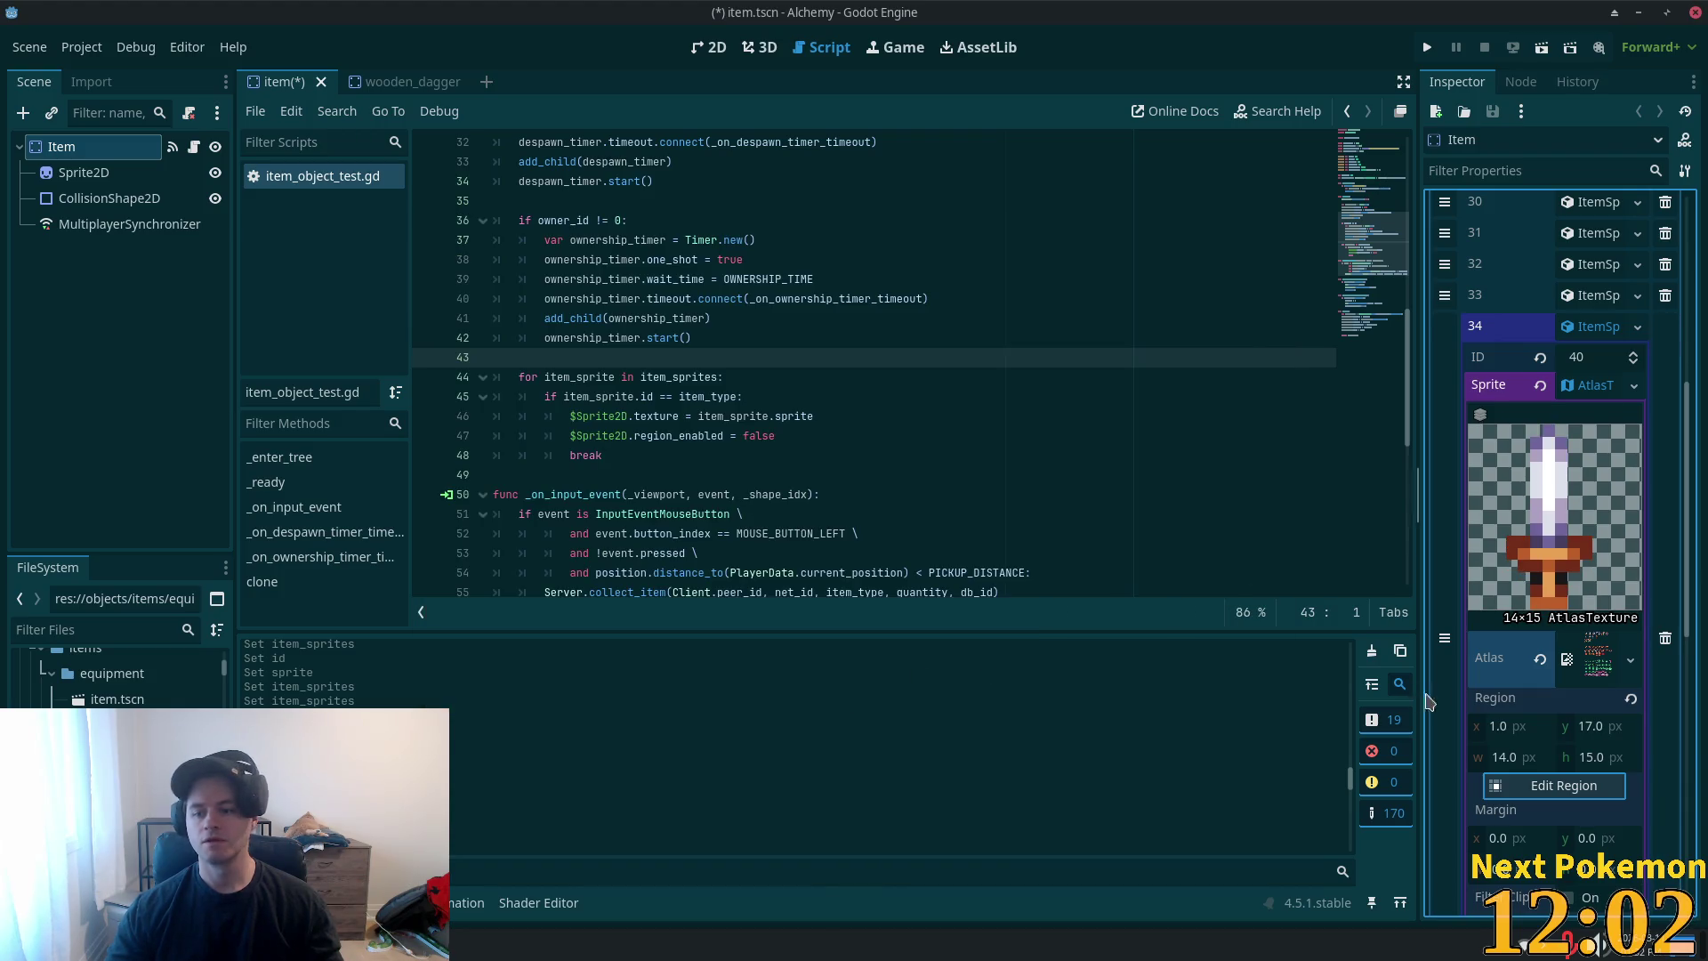
left_click(1592, 328)
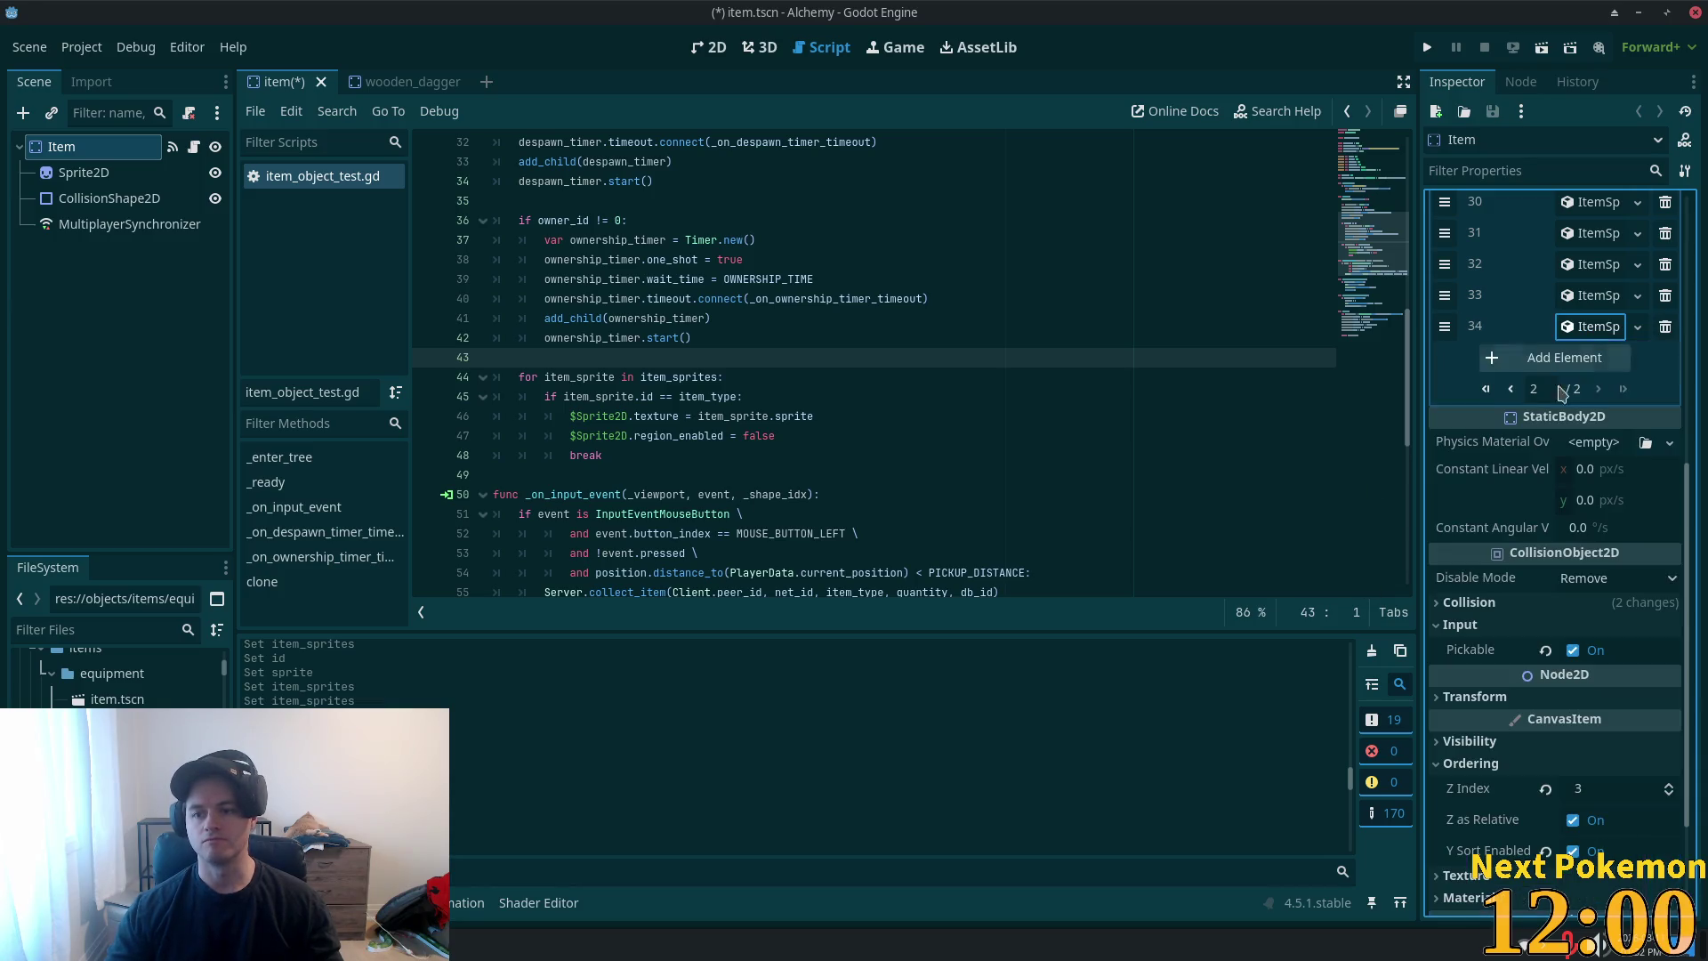
- Save the item scene, close the wooden_dagger scene and delete wooden_dagger.tscn
key("ctrl+s")
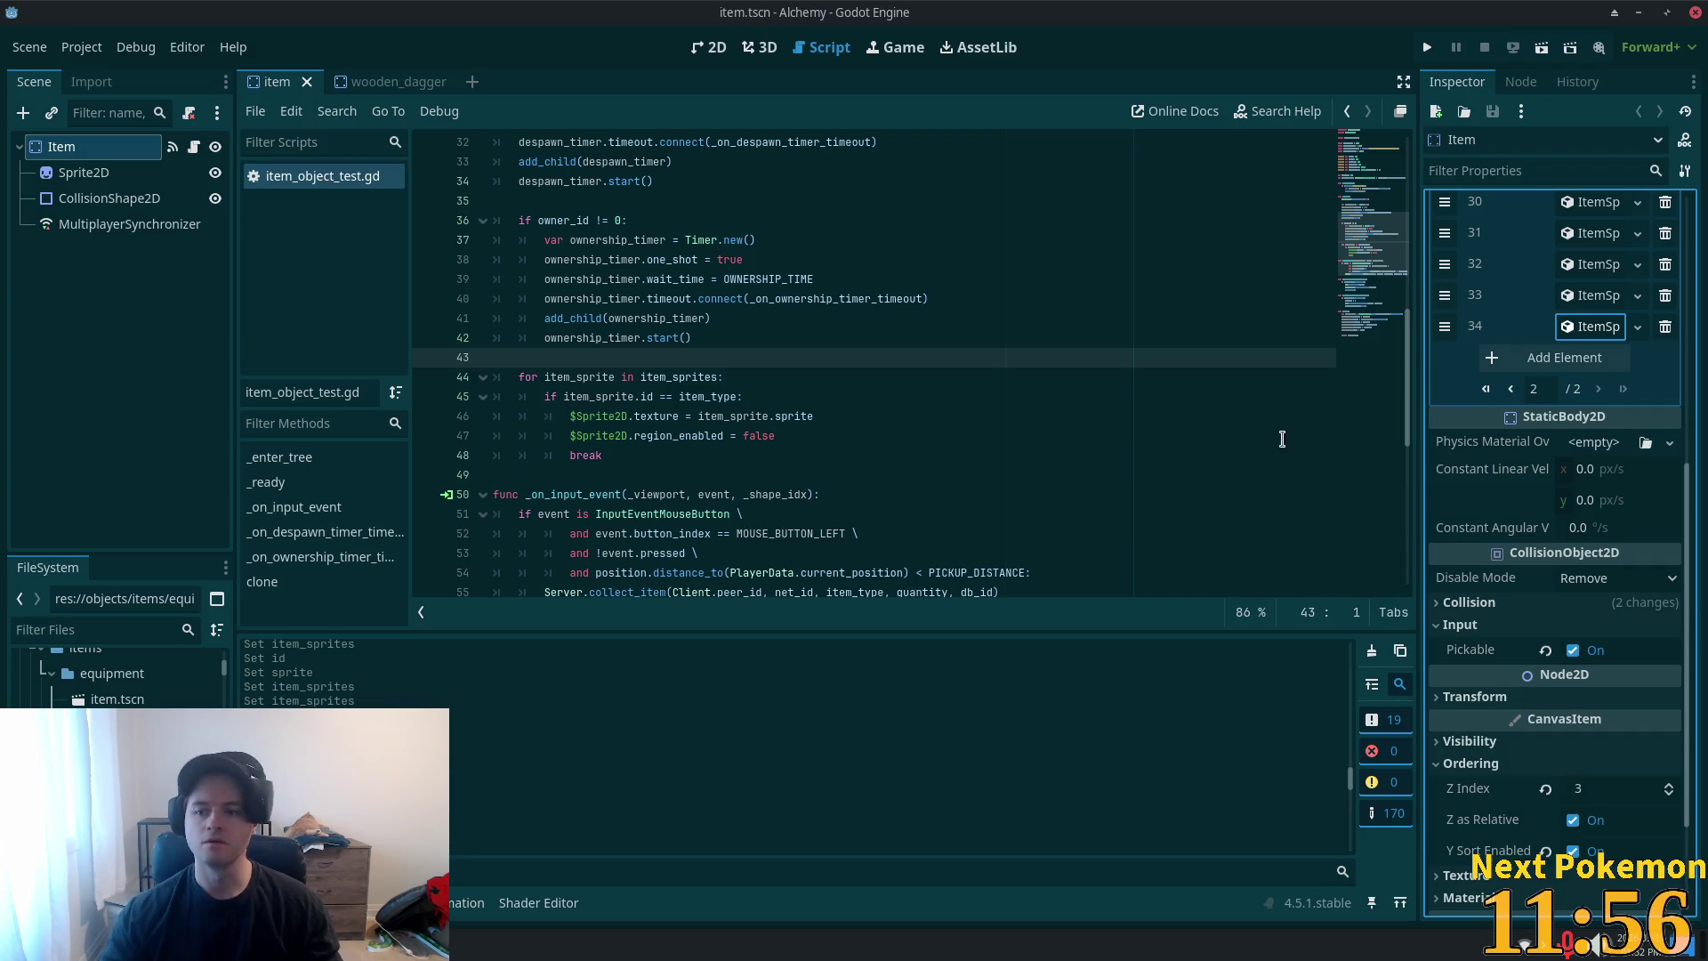
left_click(397, 89)
left_click(439, 82)
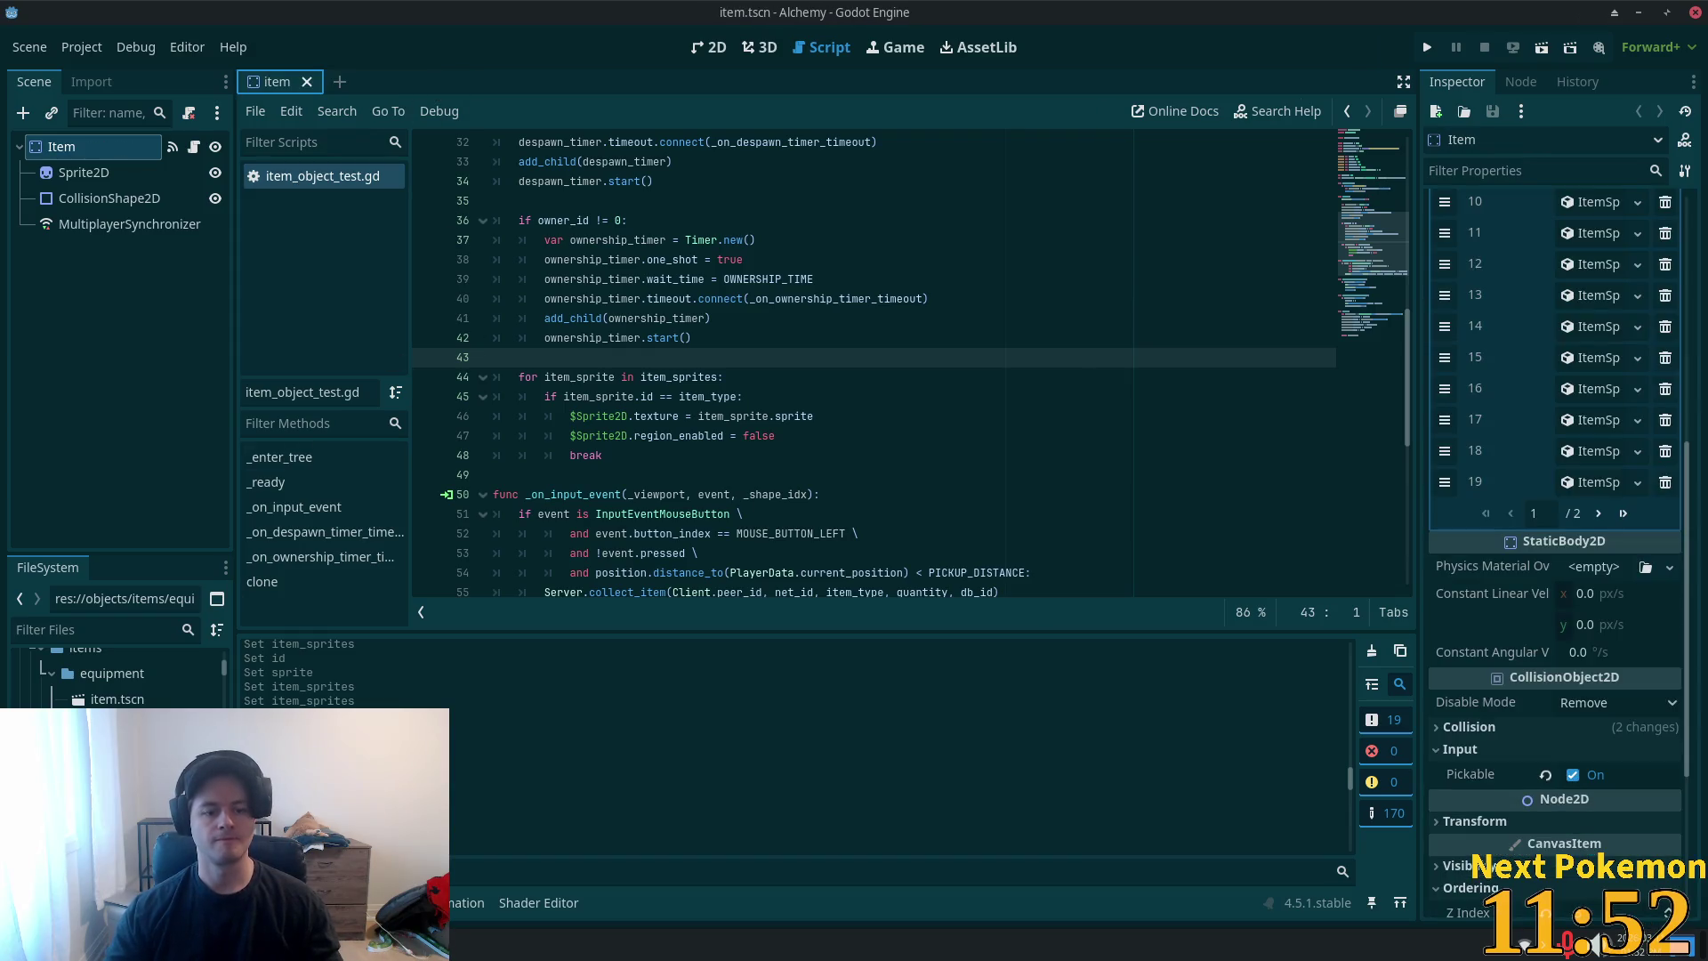
key("Delete")
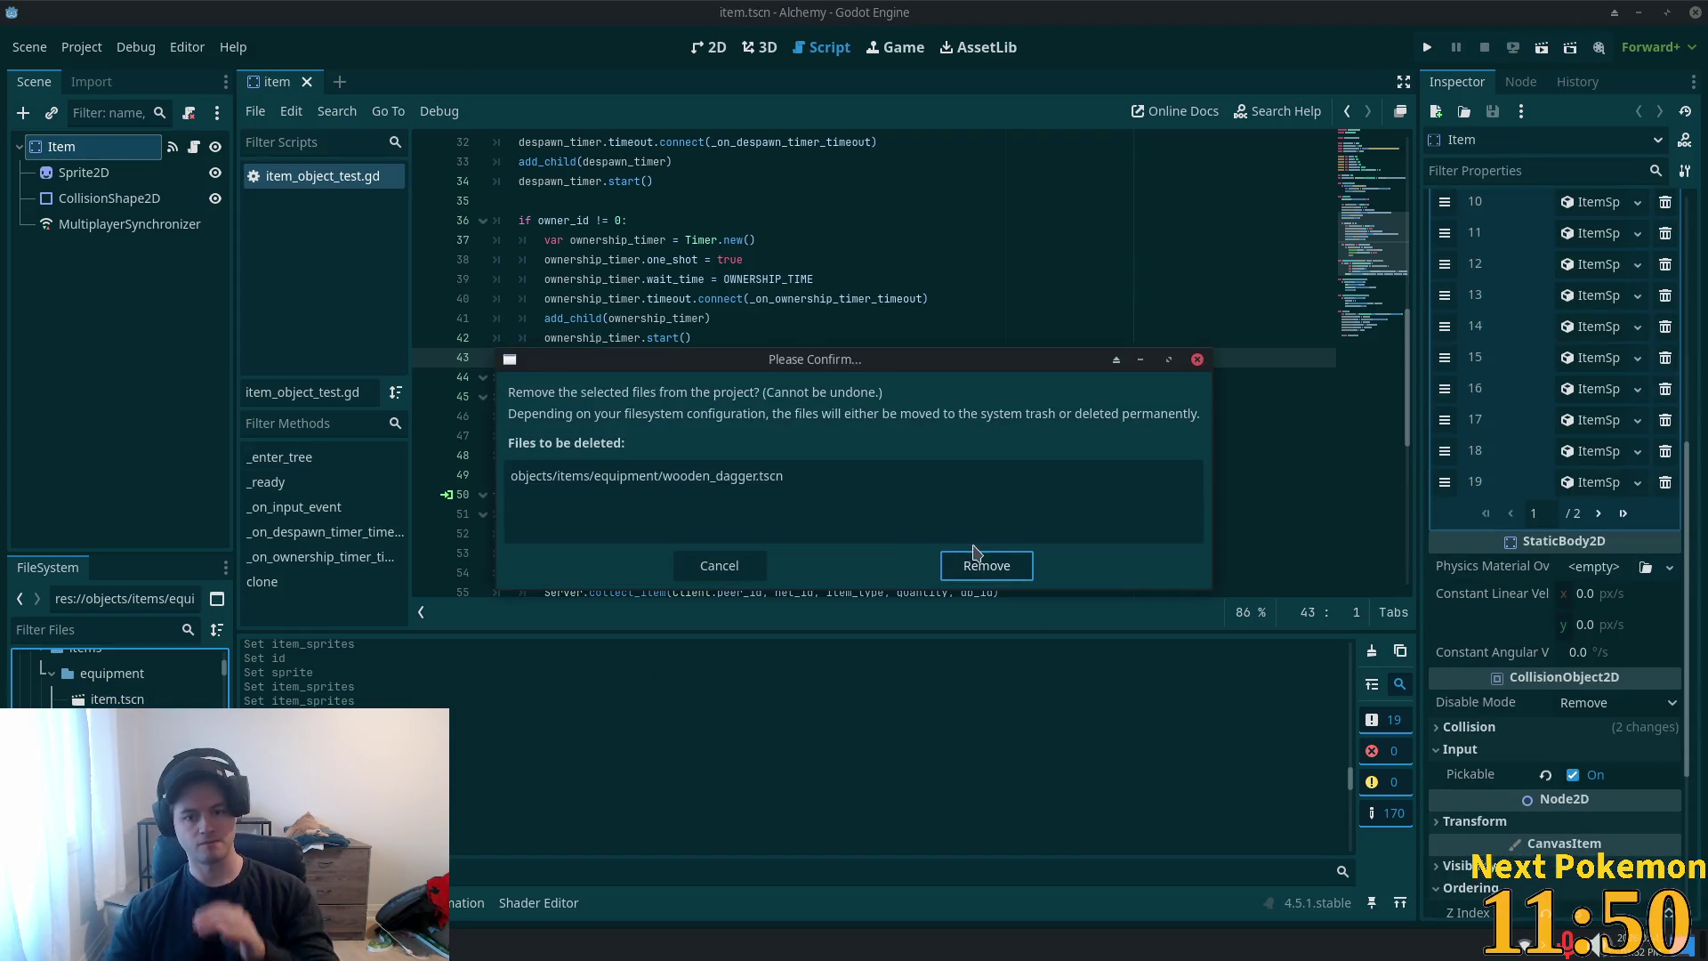
left_click(982, 564)
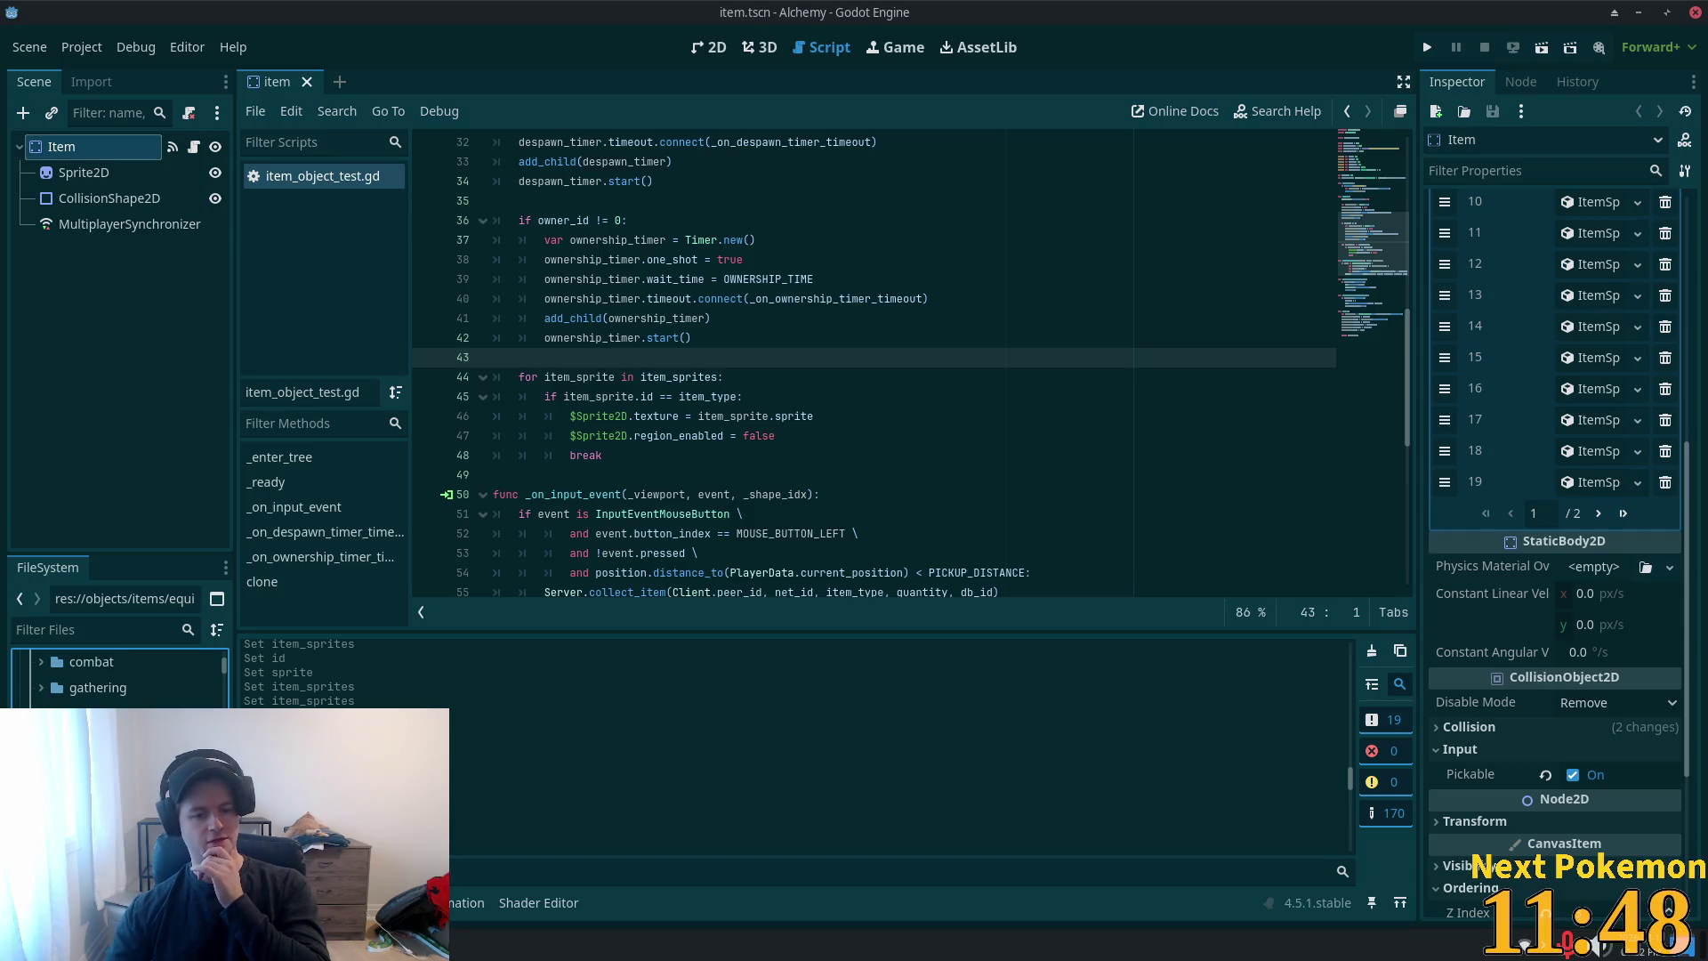
- Delete the objects/items/equipment folder
left_click(103, 705)
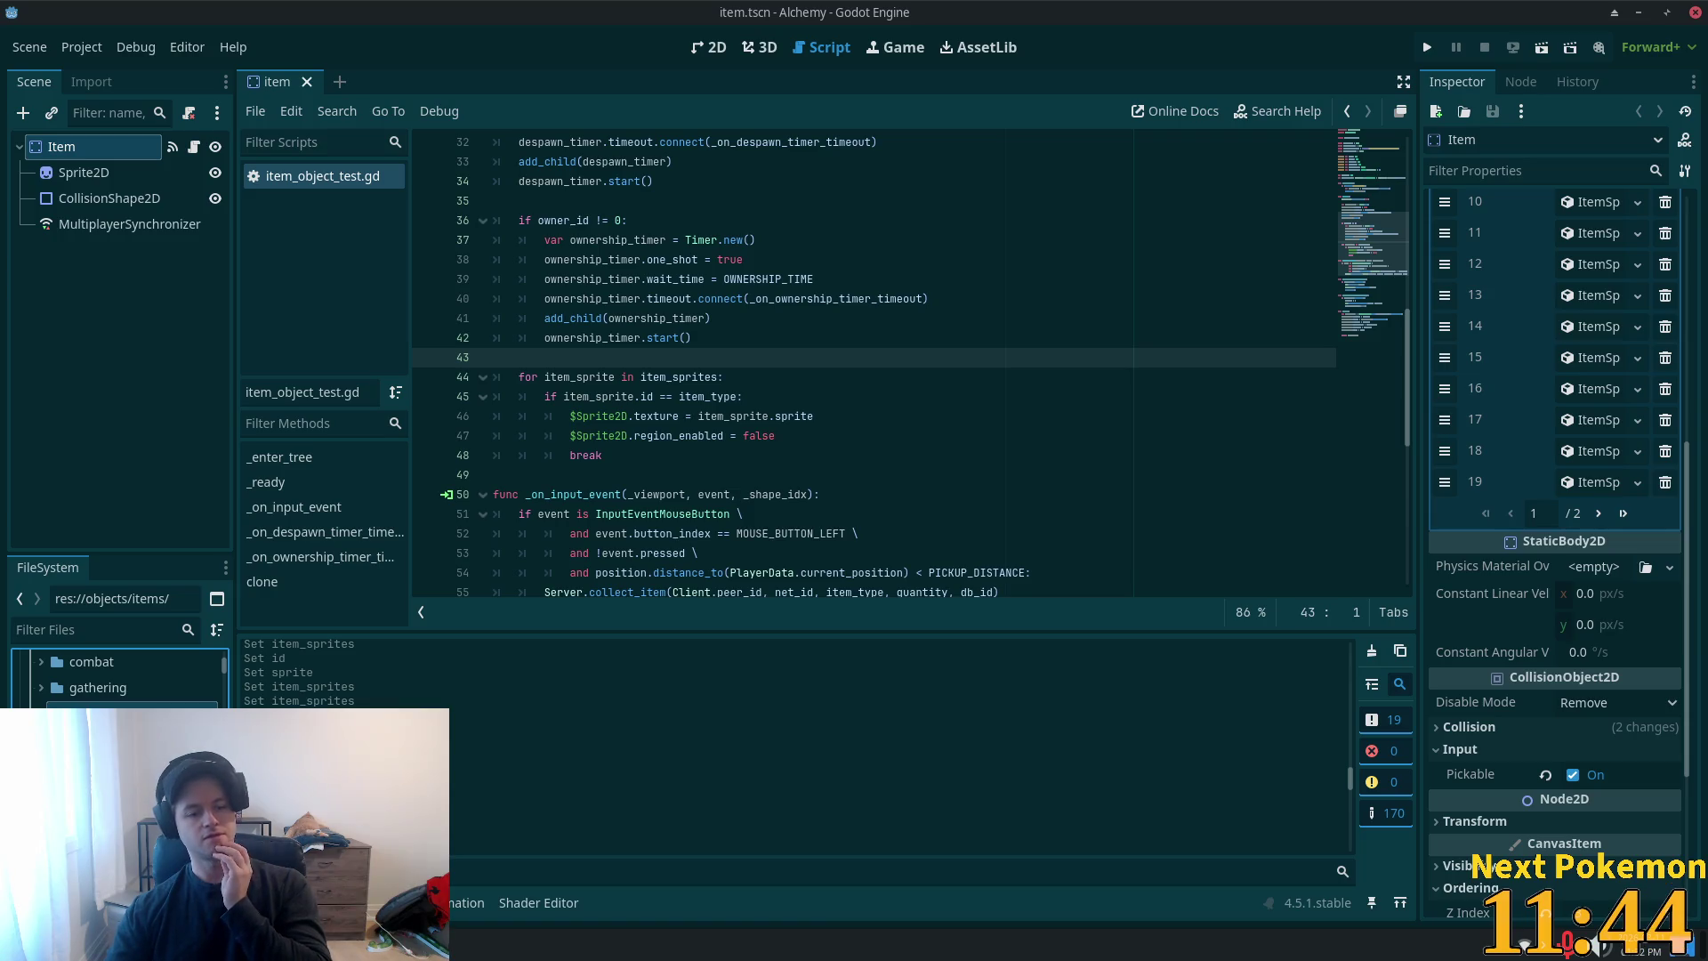
key("Delete")
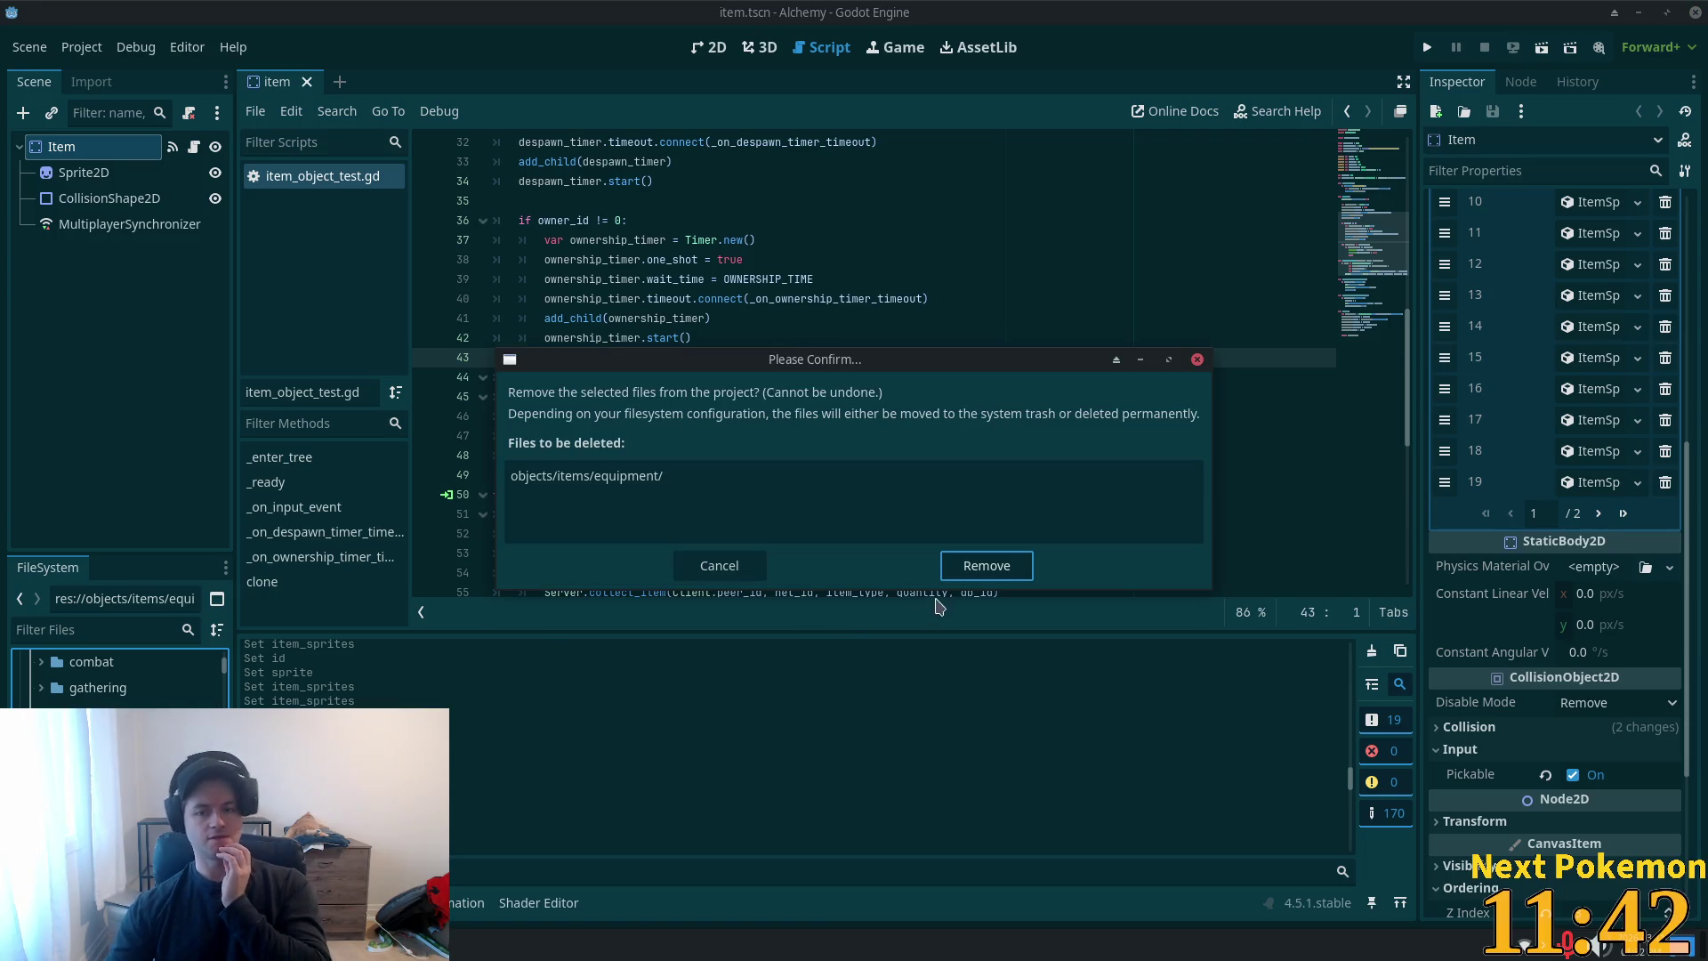
left_click(970, 567)
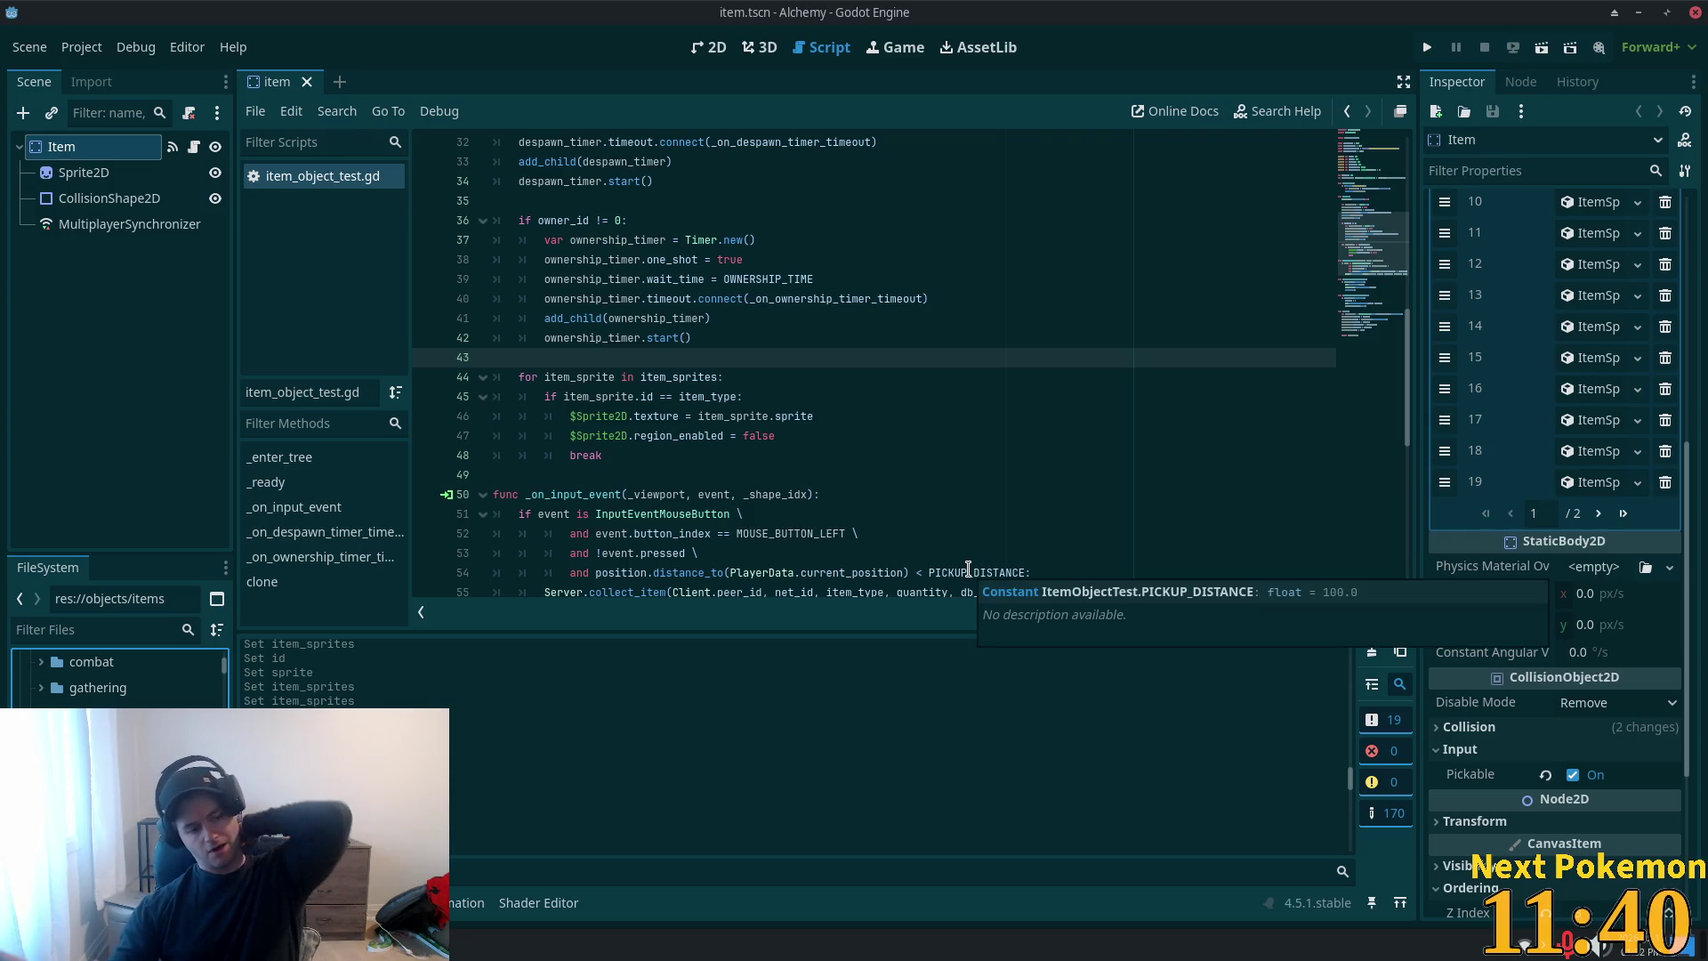
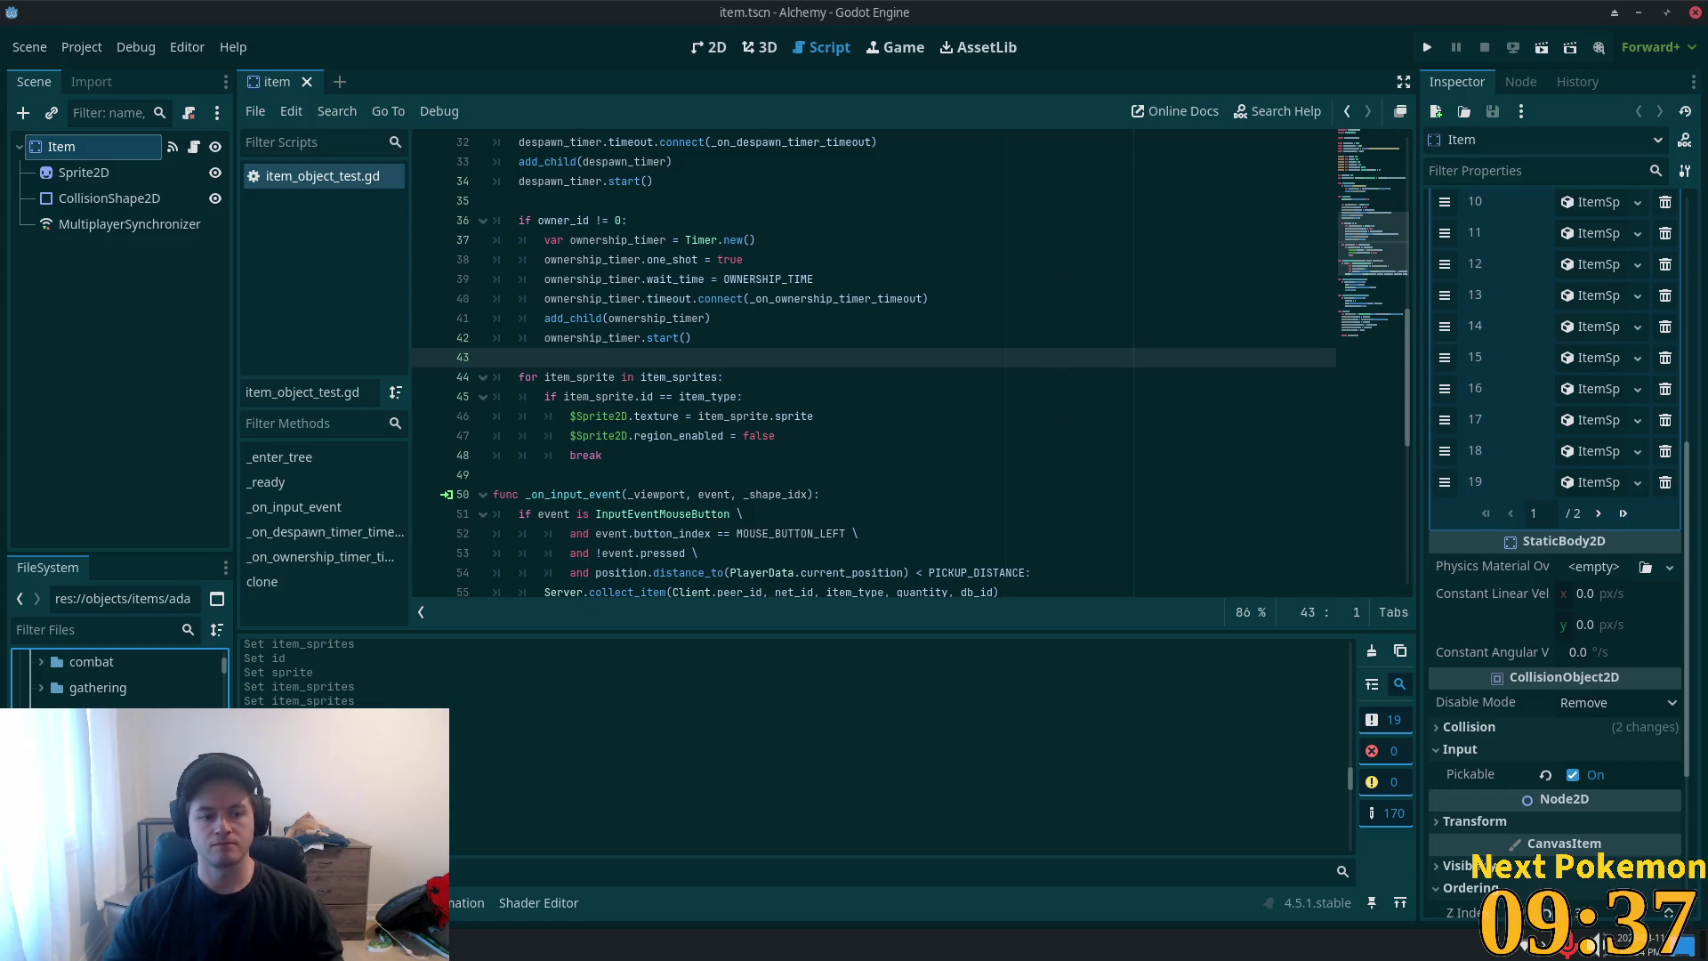
- Browse the item .tscn files listed in the objects/items folder of the FileSystem dock
left_click(132, 665)
scroll(116, 677, "down", 6)
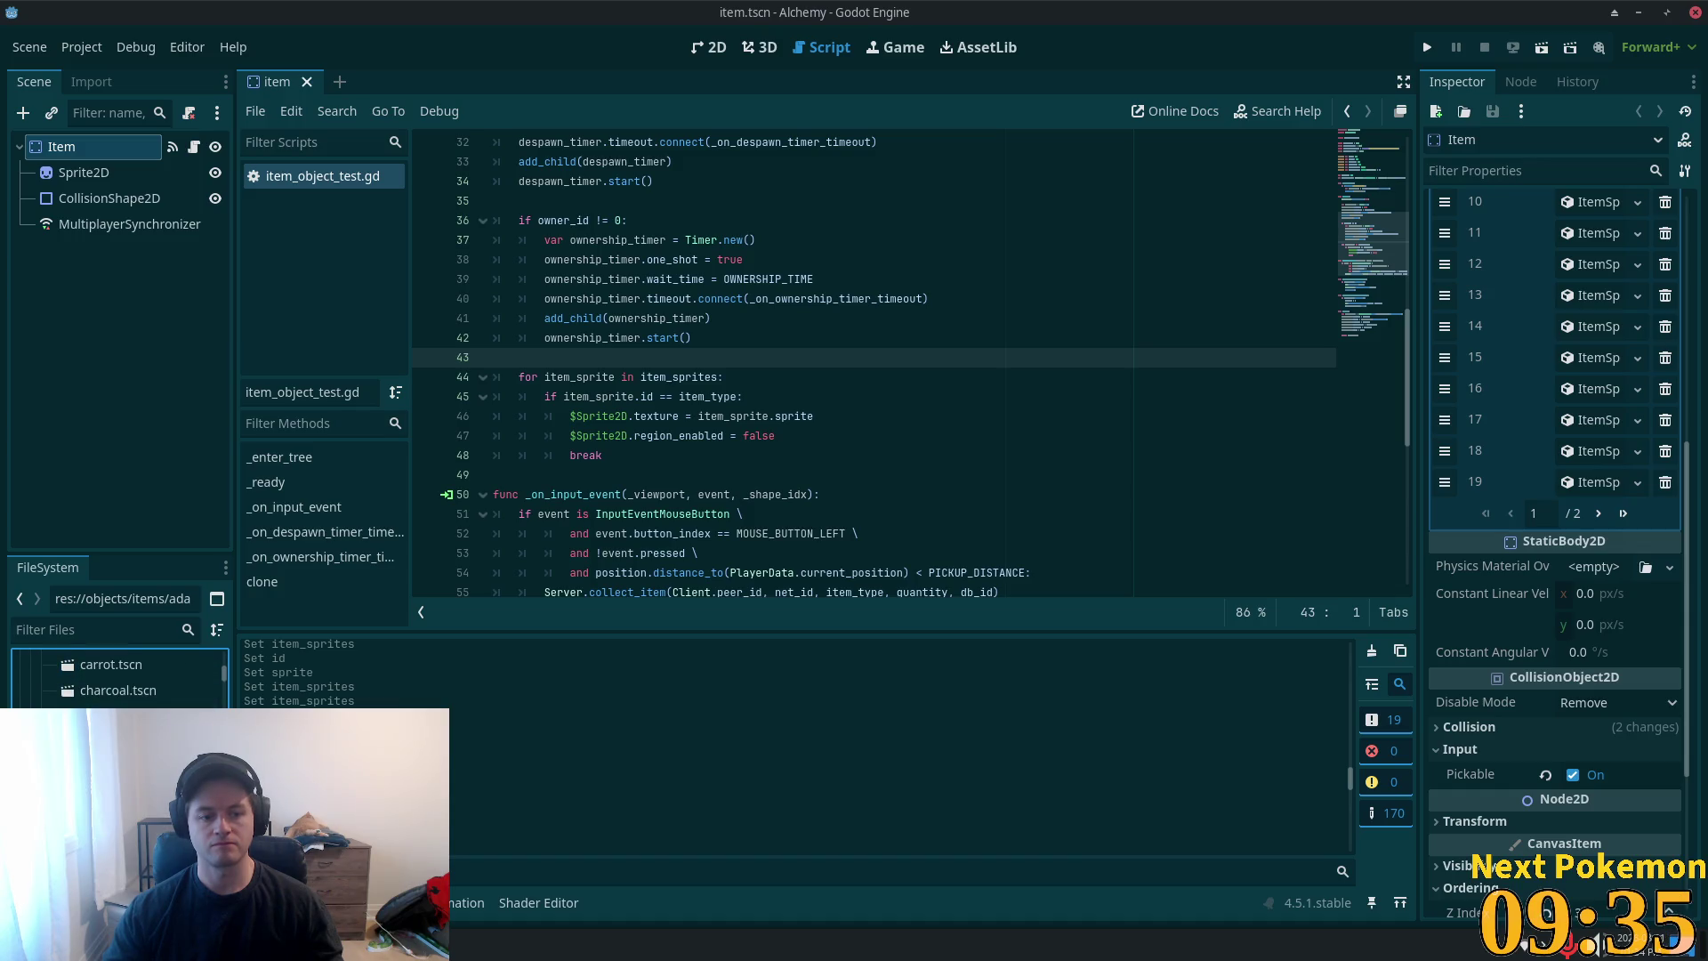
scroll(116, 676, "down", 4)
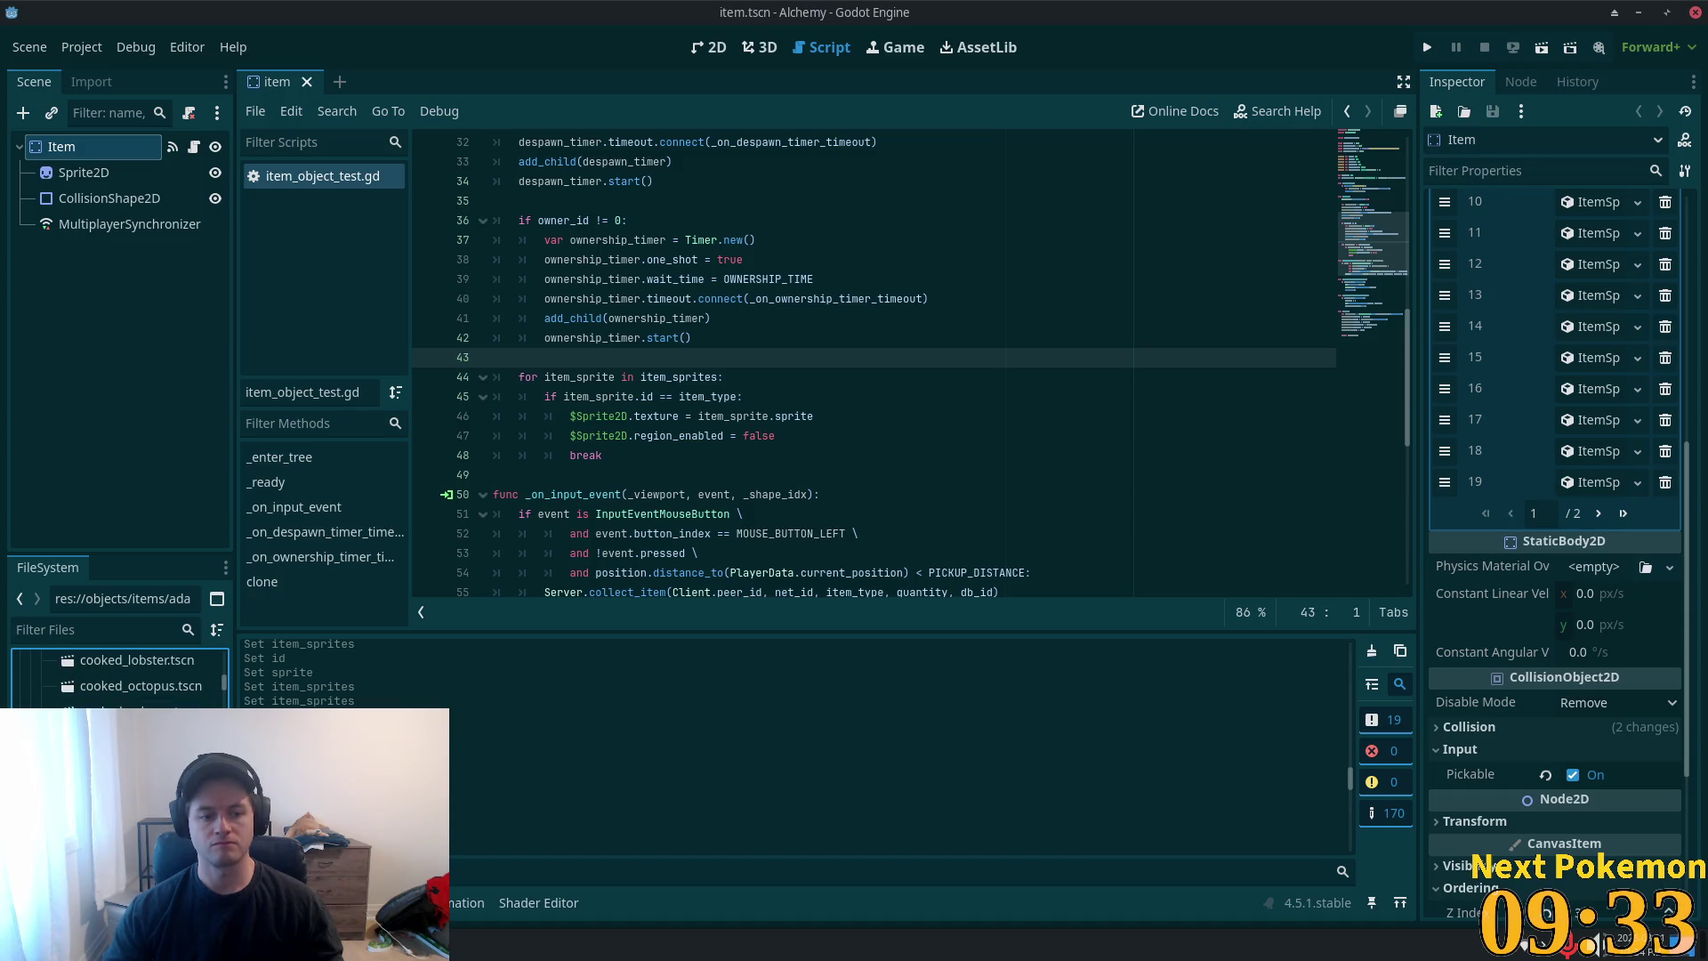
scroll(115, 678, "down", 2)
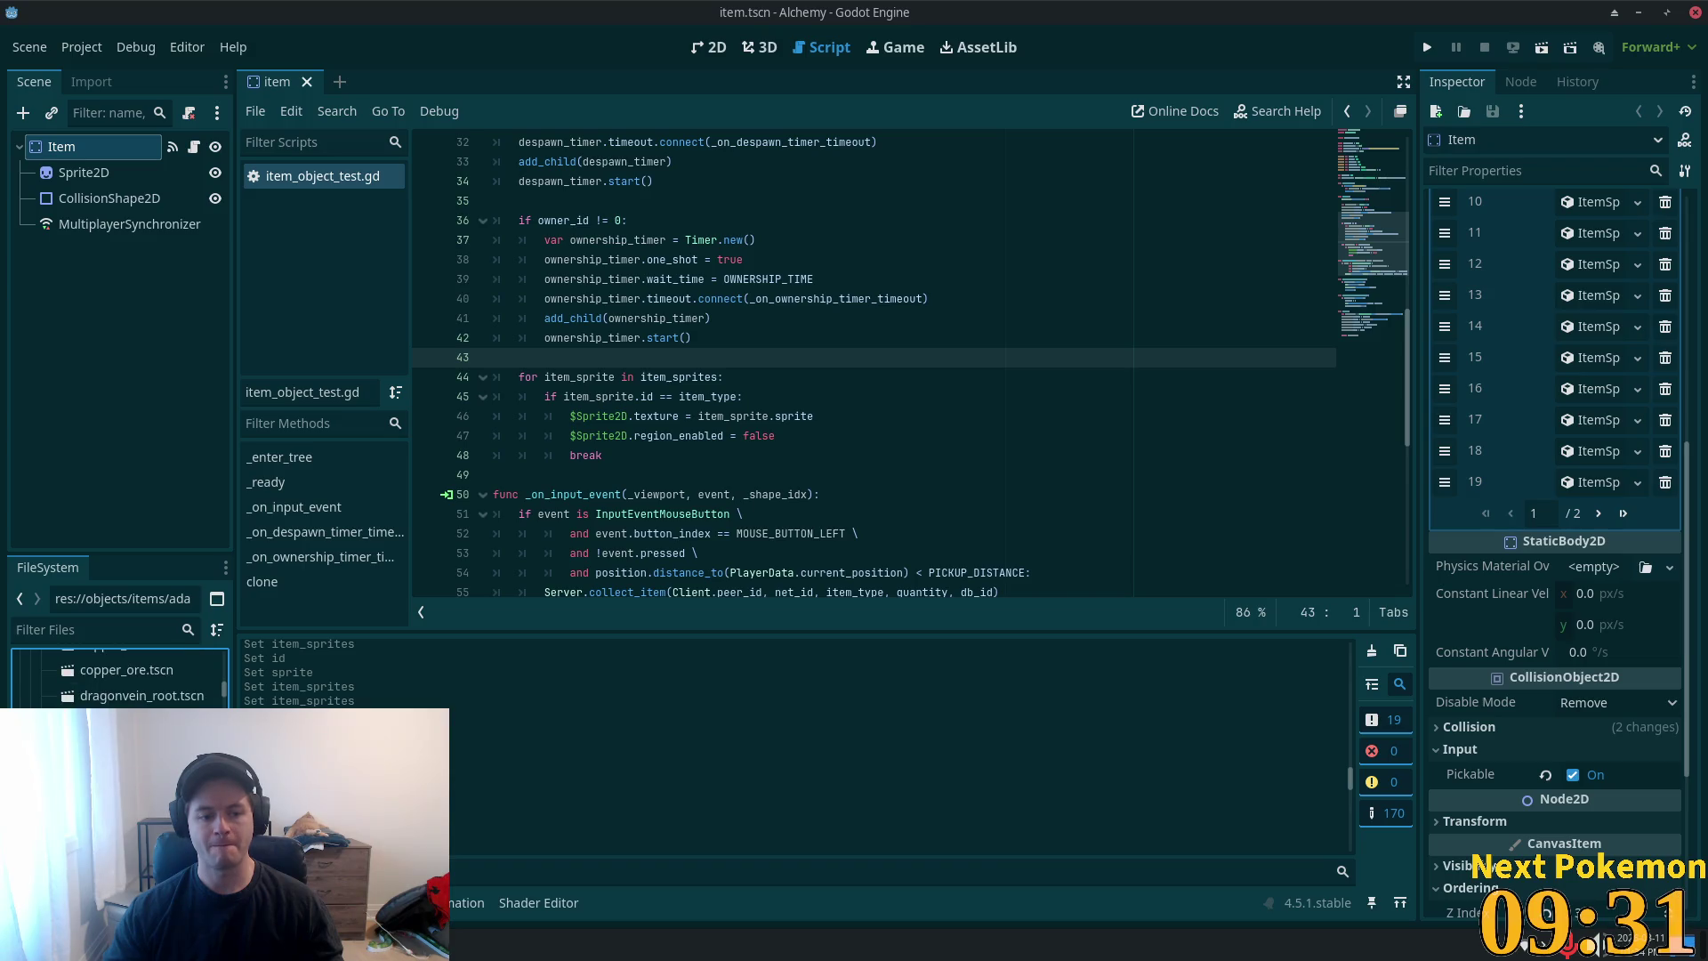
scroll(115, 678, "down", 3)
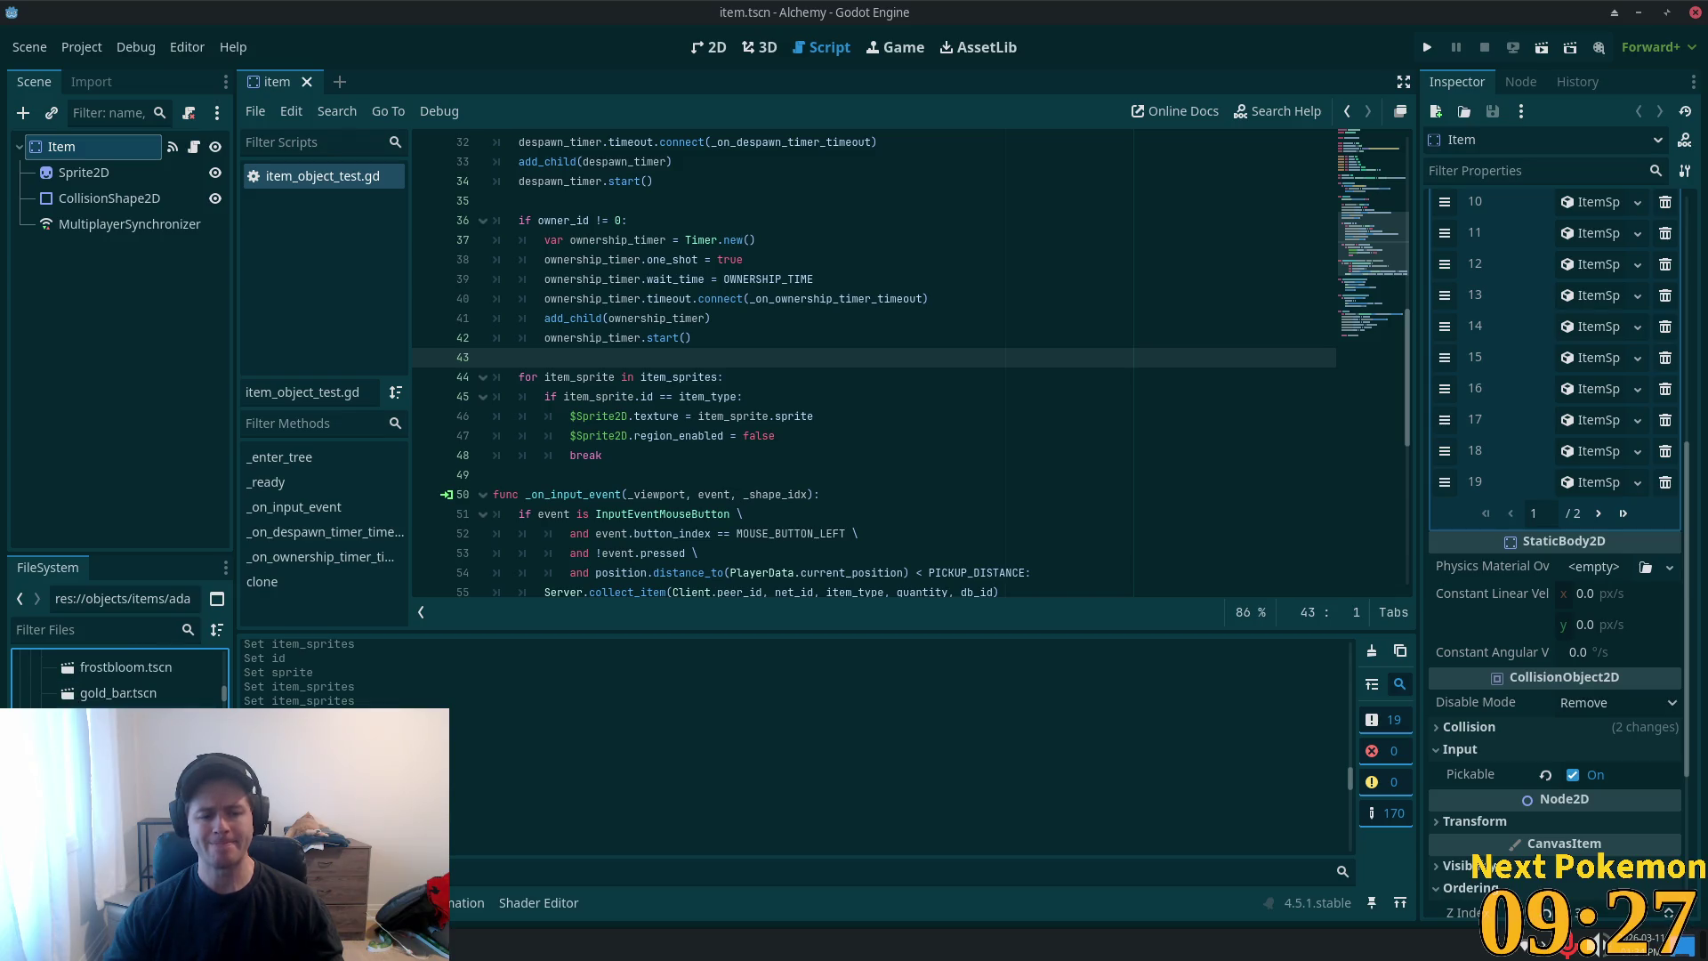
scroll(116, 678, "down", 5)
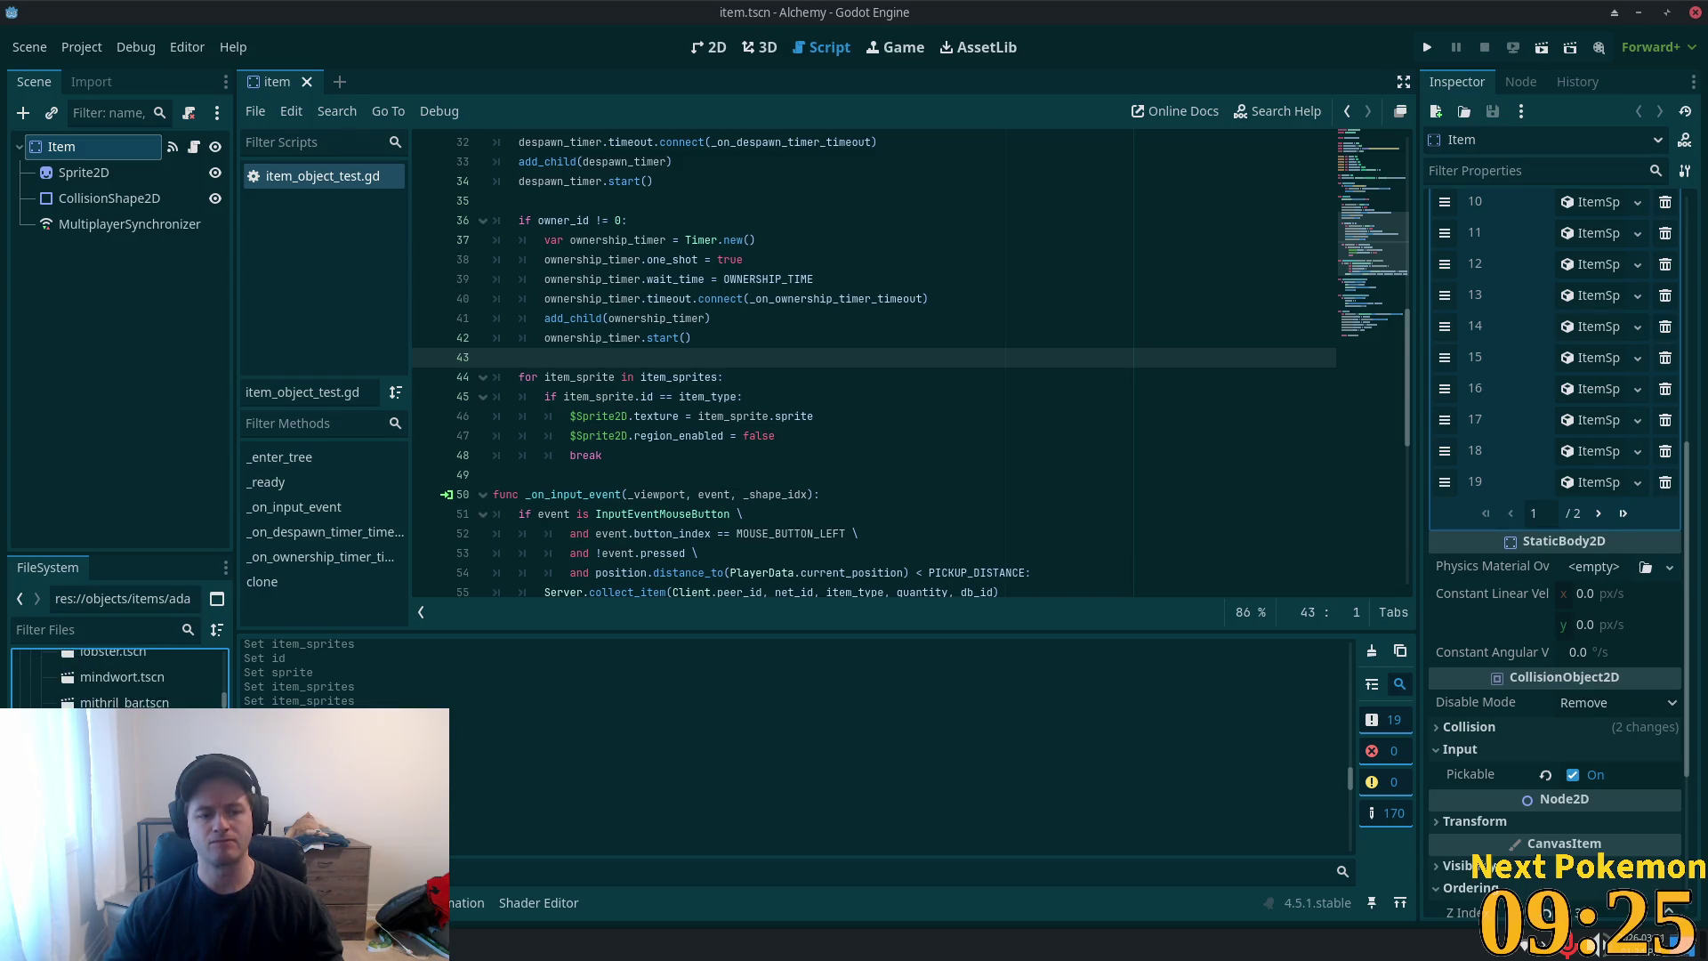
scroll(115, 677, "down", 3)
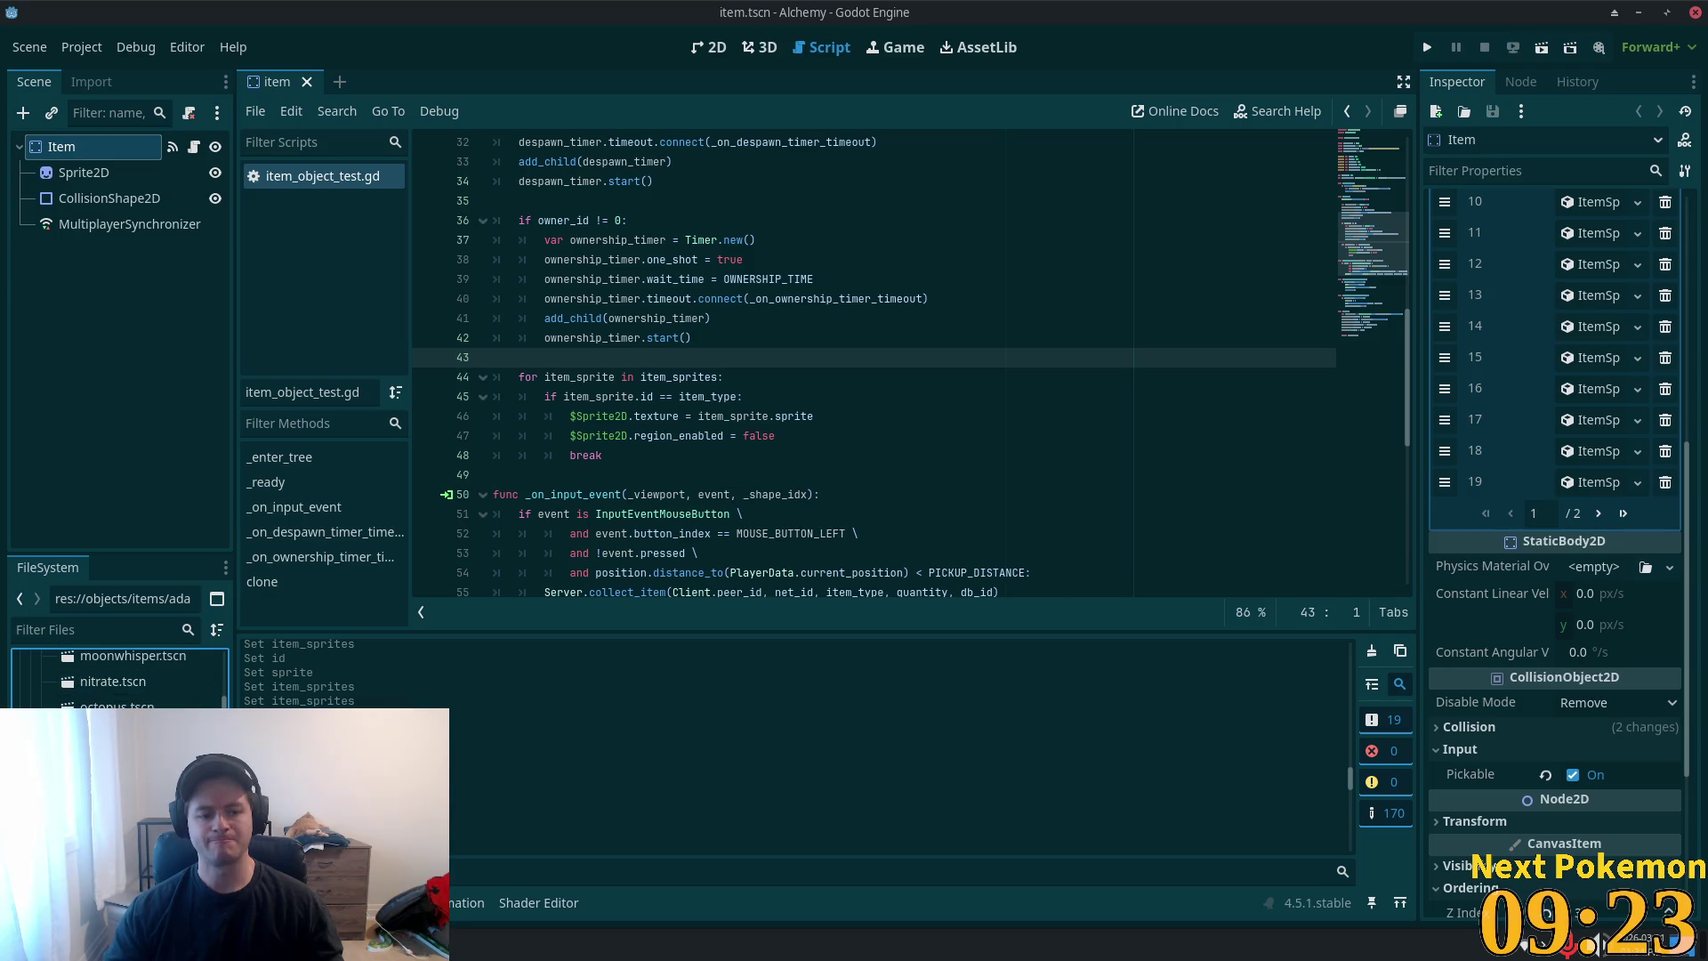
scroll(116, 685, "down", 5)
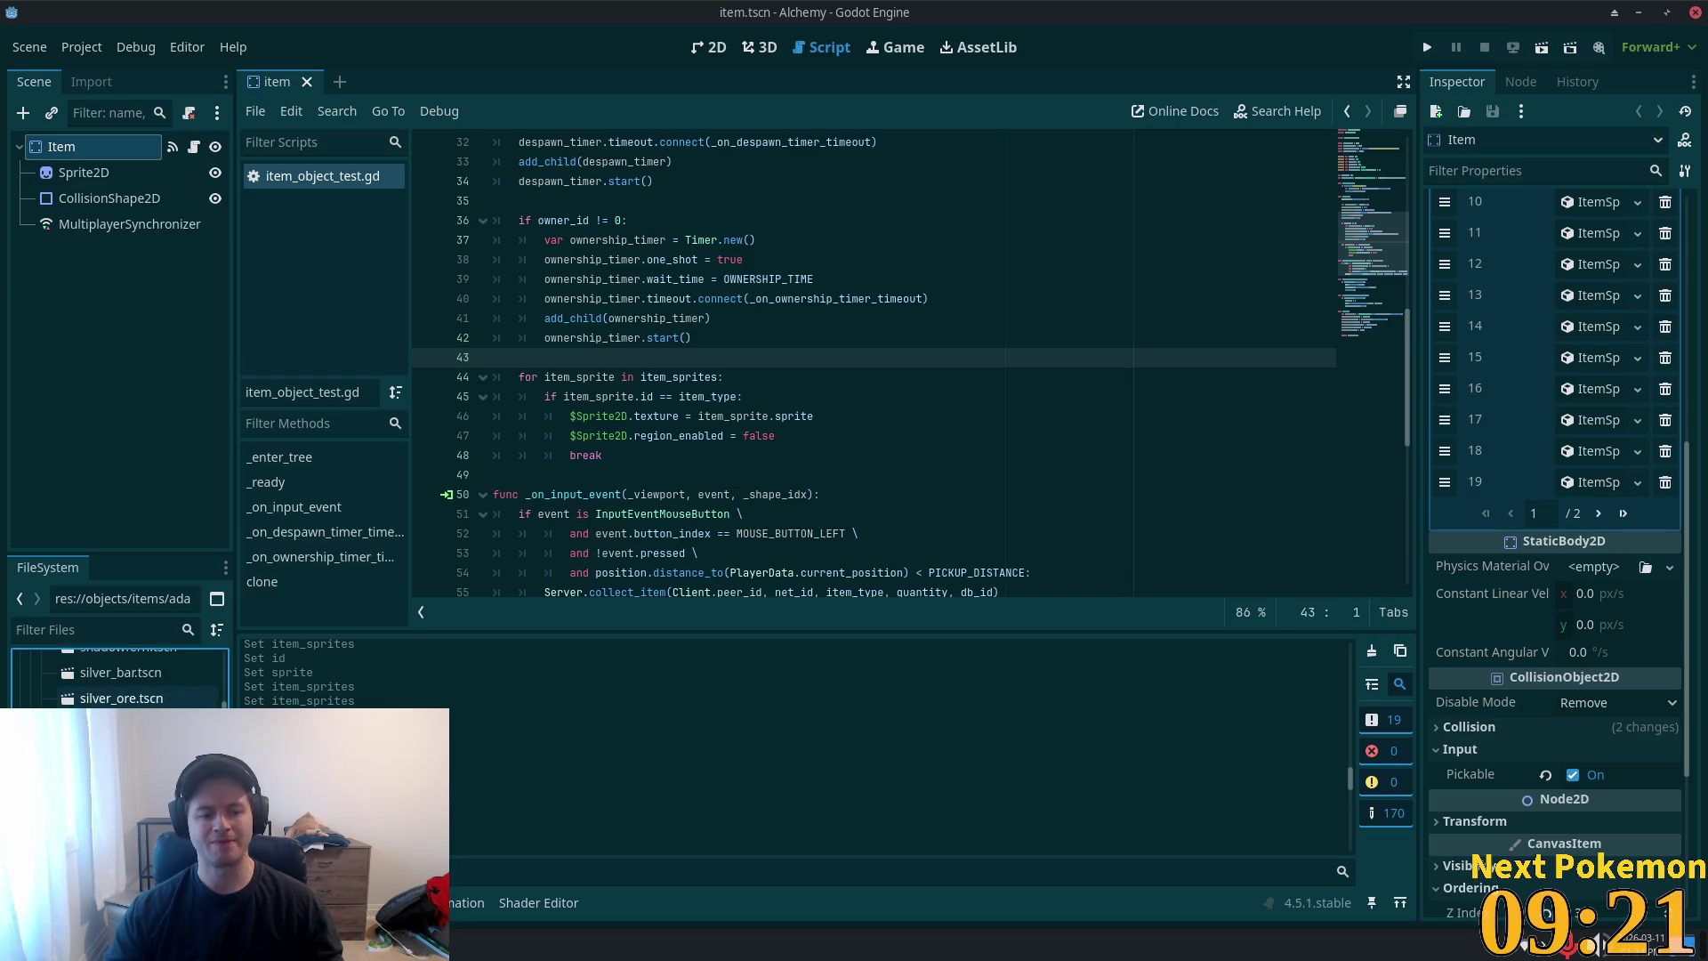
scroll(115, 681, "down", 5)
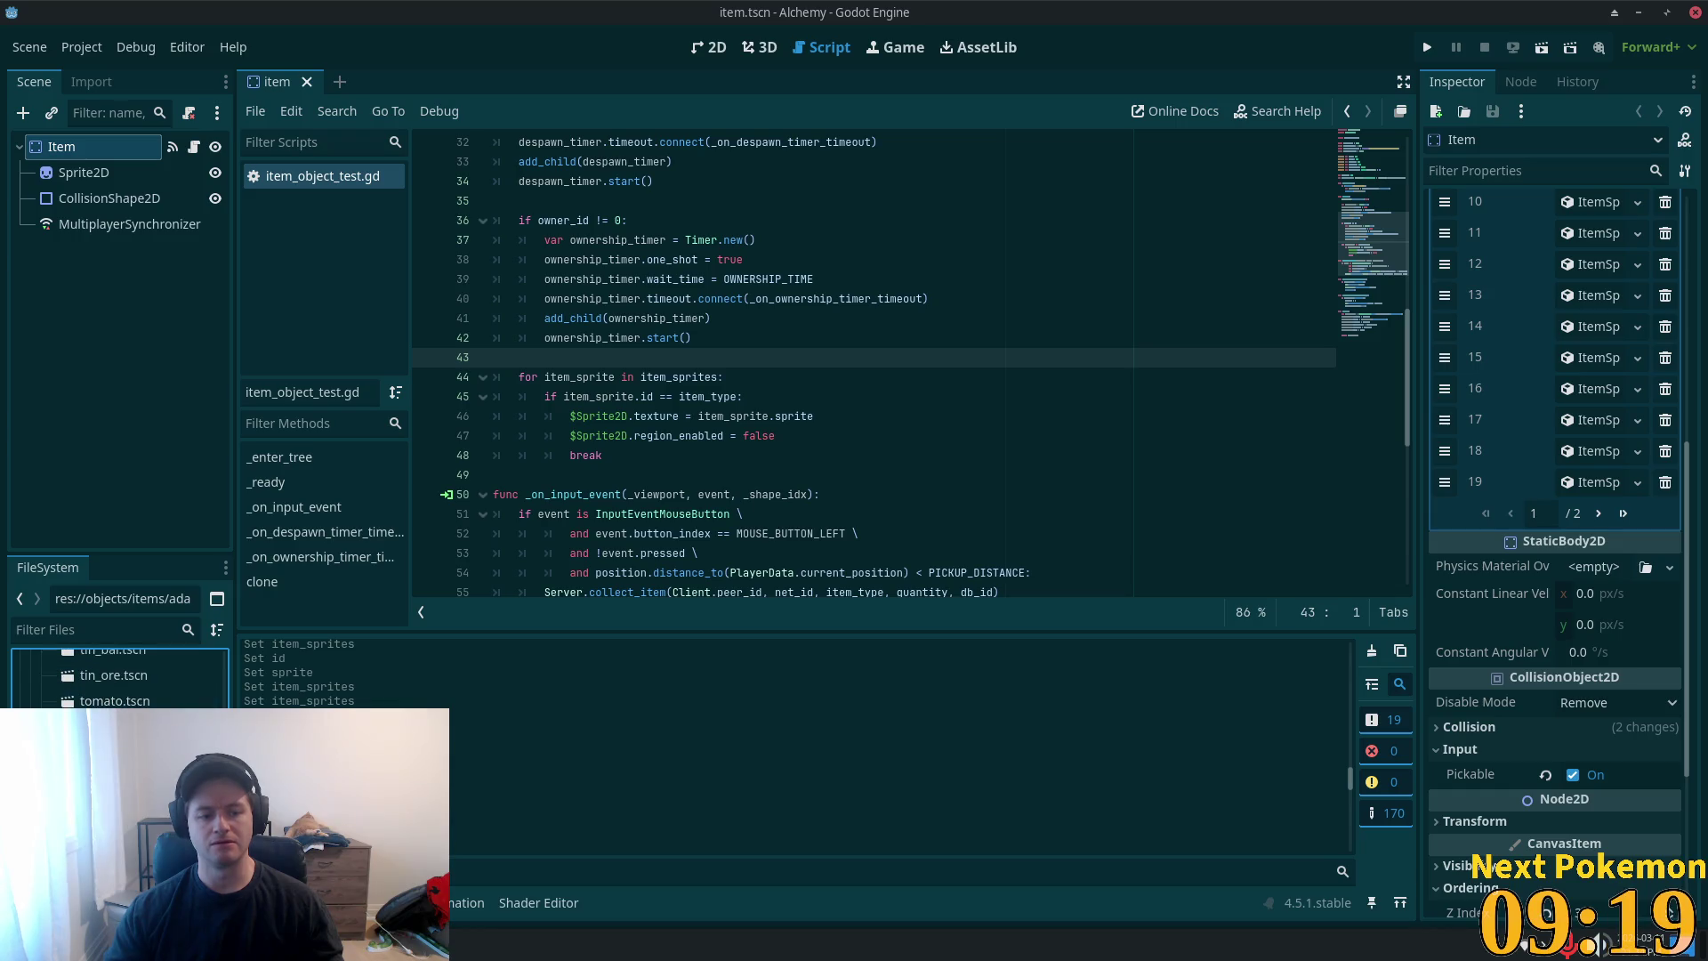
scroll(115, 680, "up", 3)
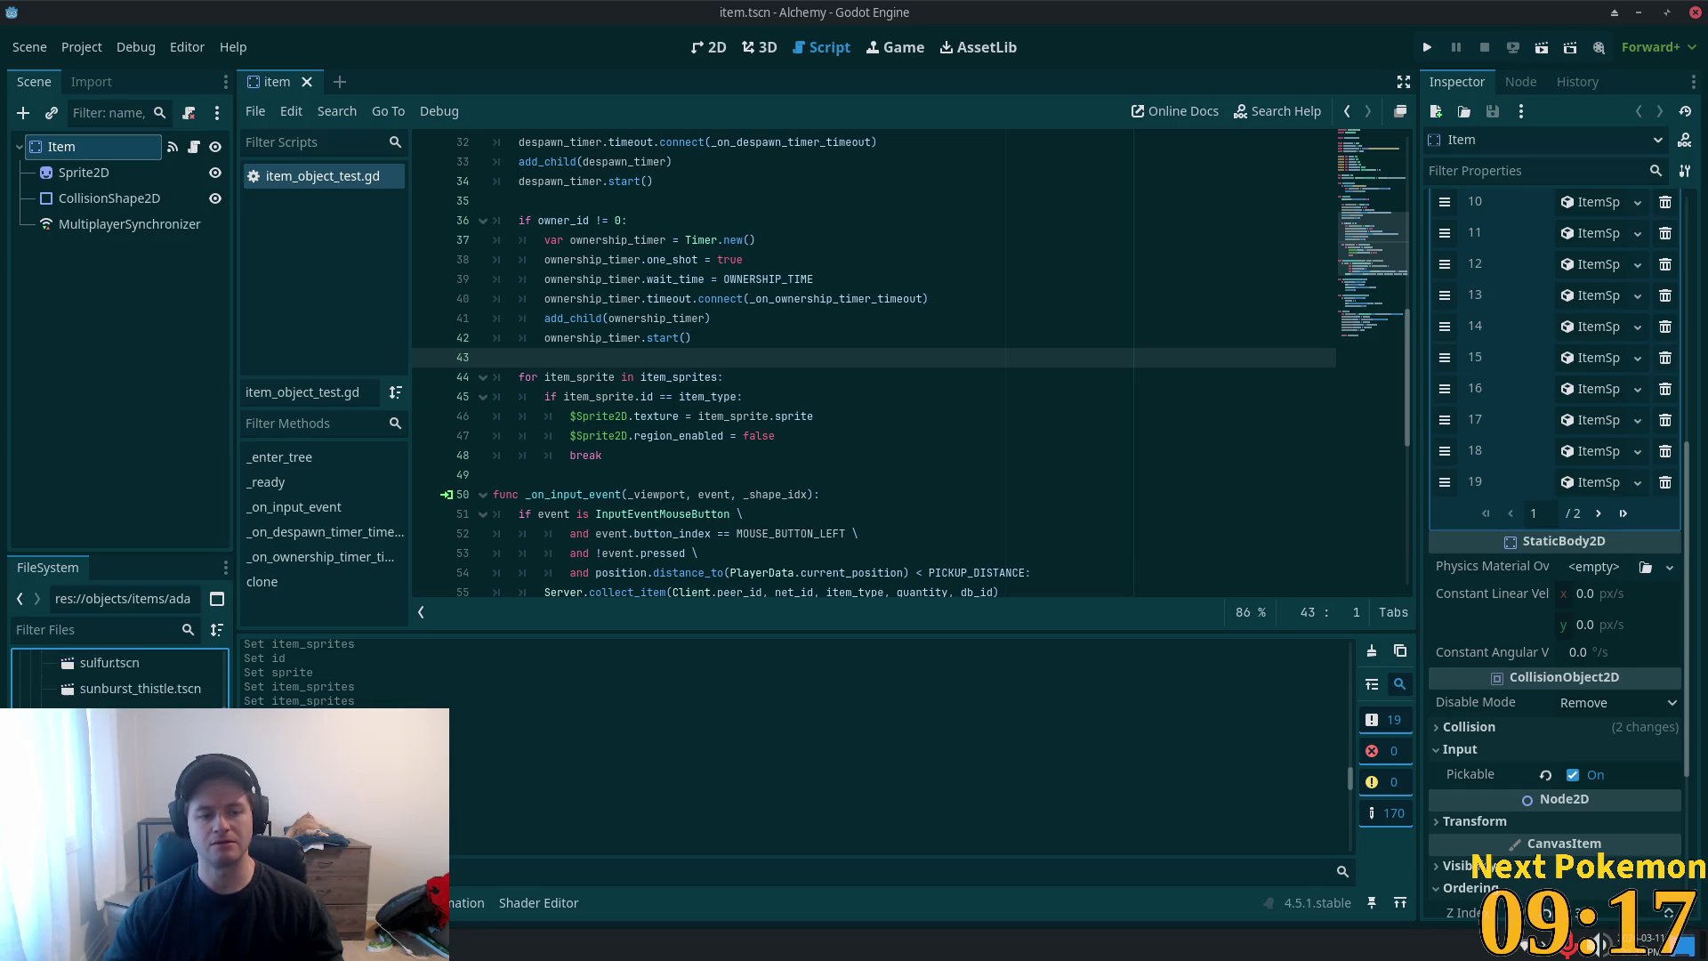
scroll(229, 680, "up", 5)
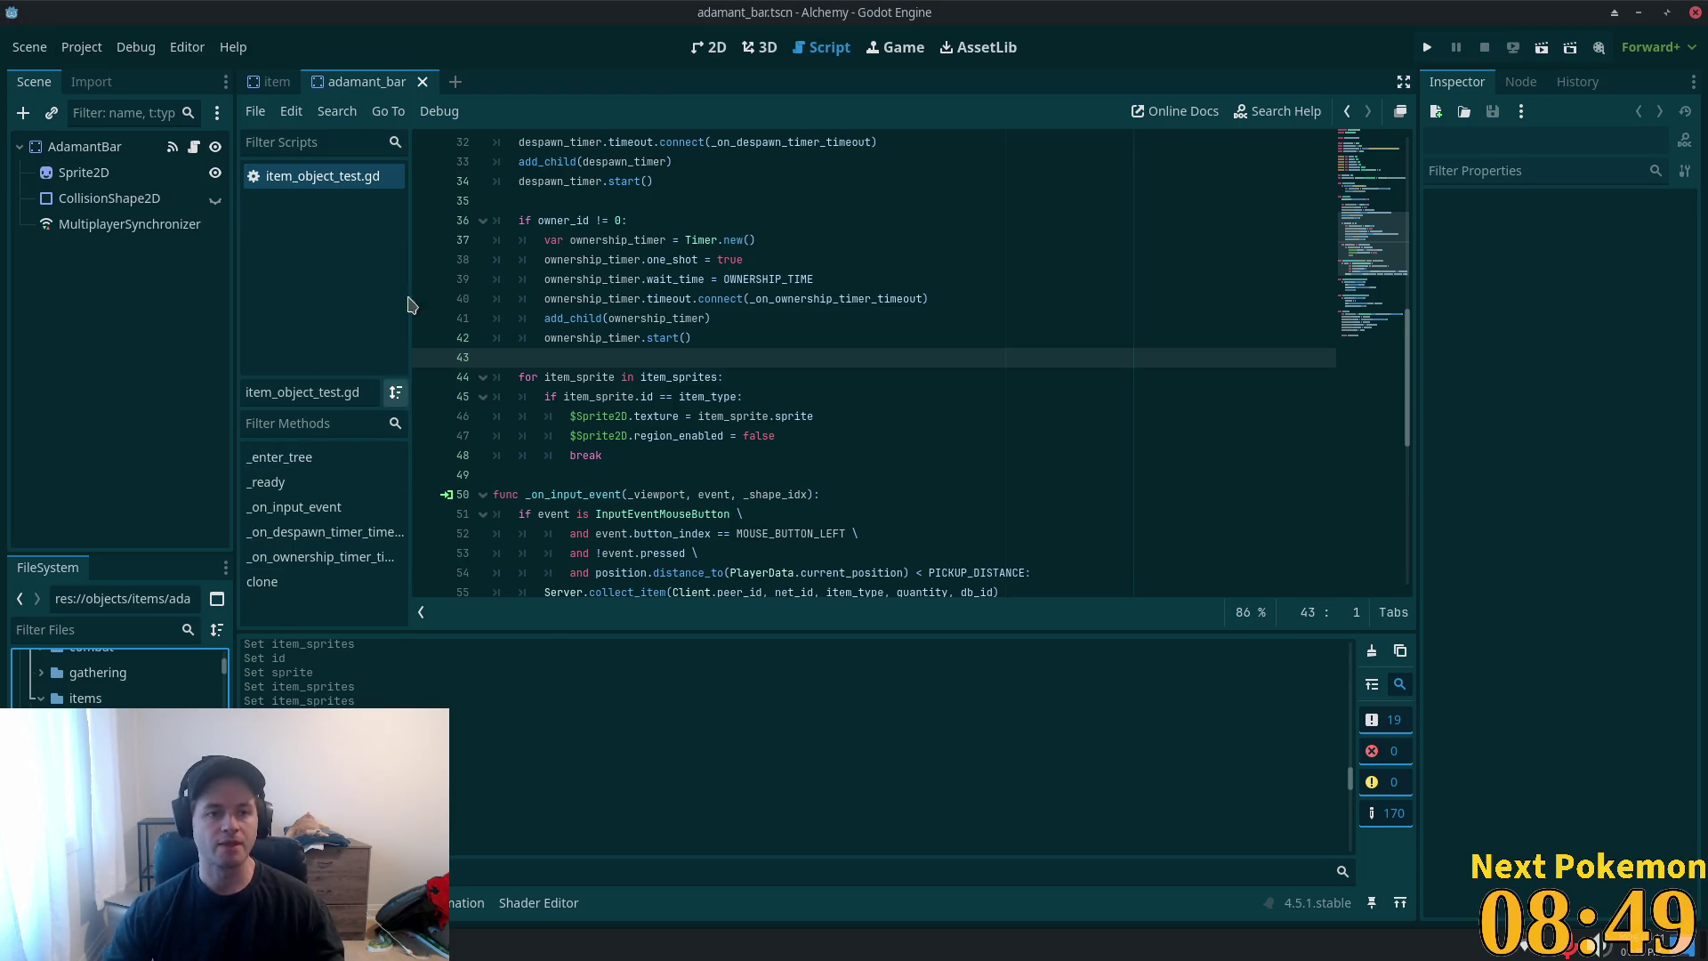
- Inspect the AdamantBar sprite's texture and region, locating its texture file in the FileSystem
left_click(107, 145)
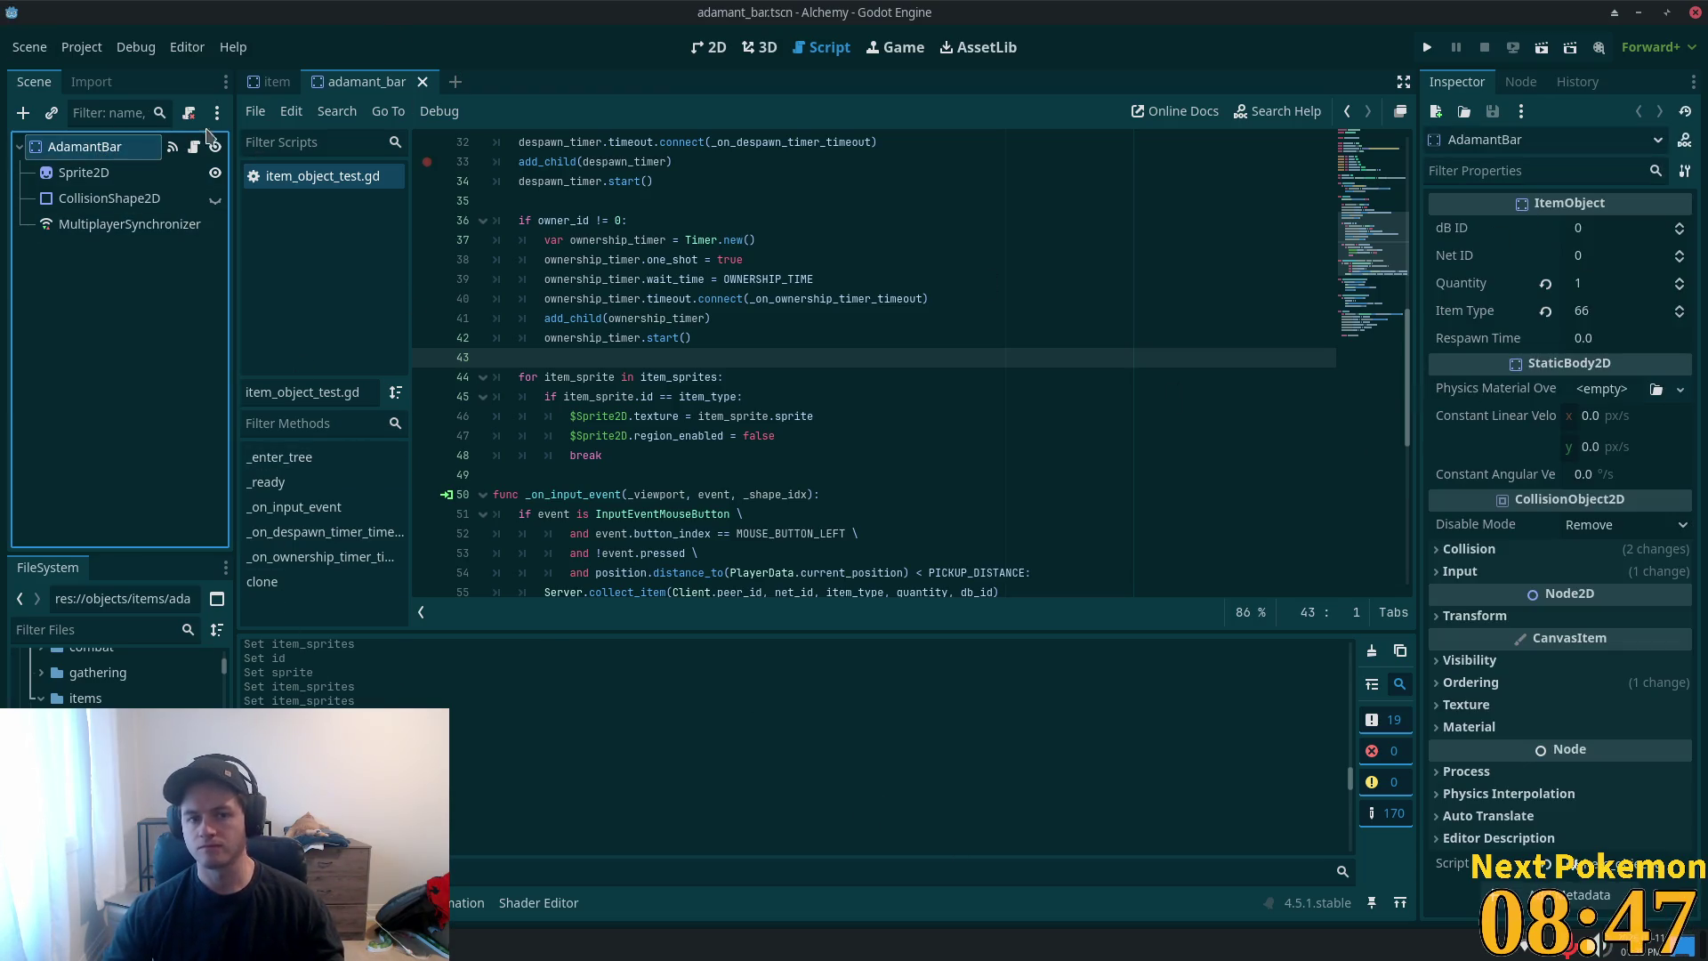
left_click(115, 173)
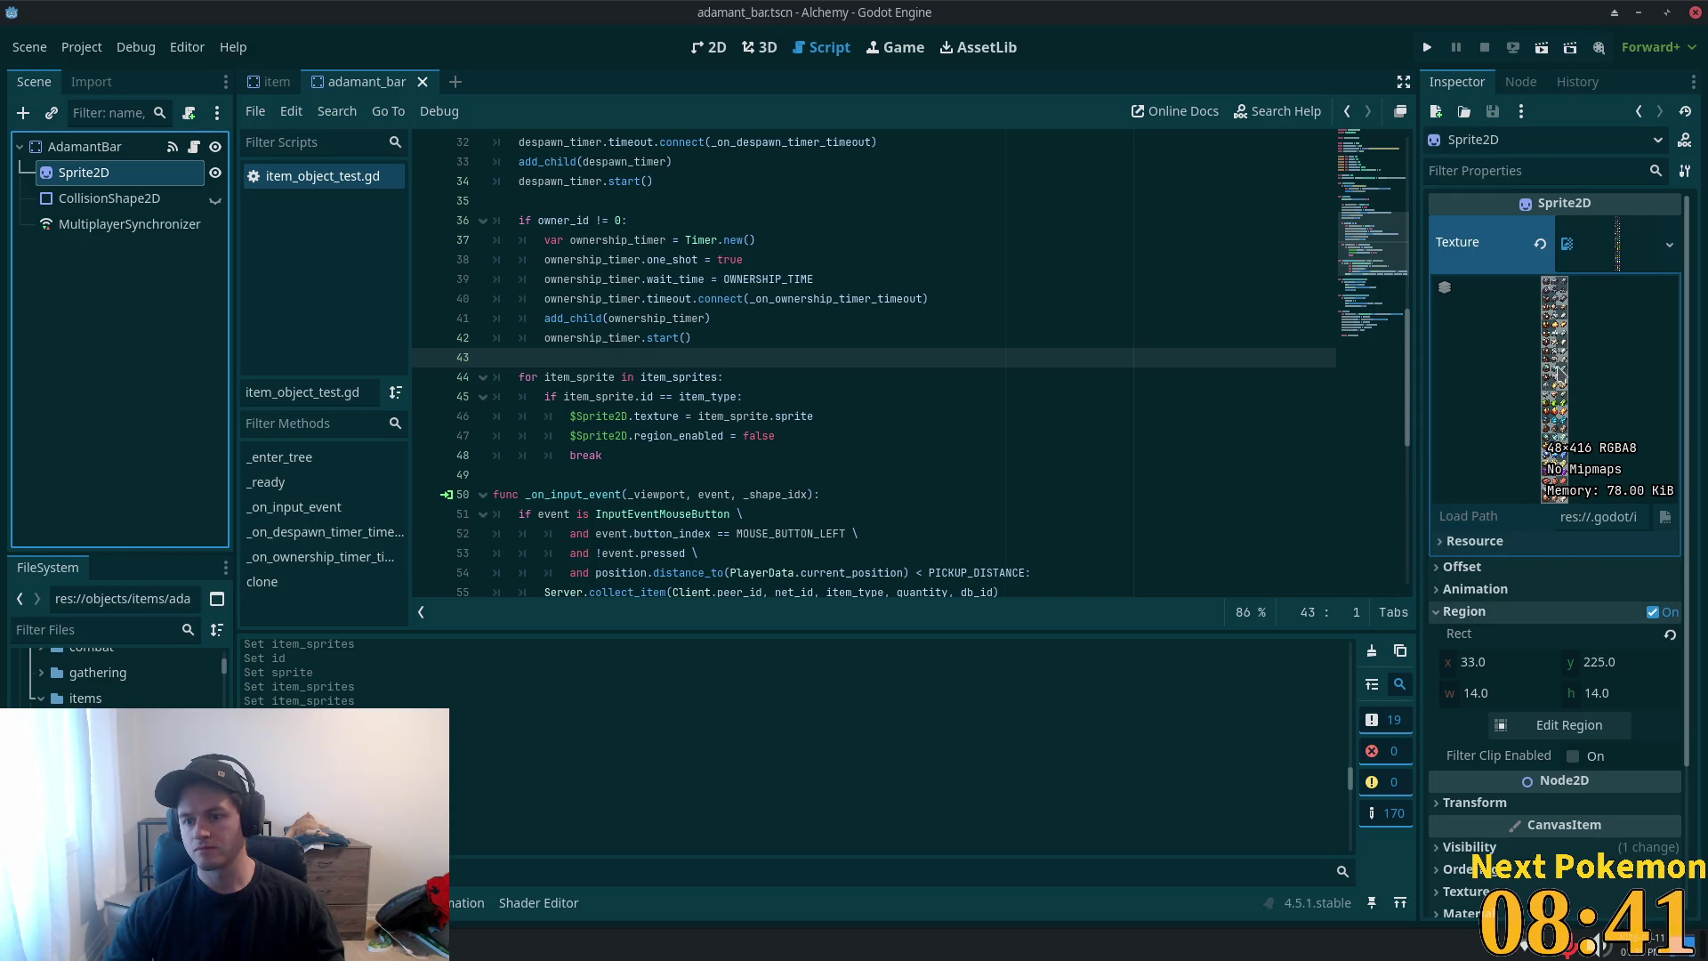
left_click(1669, 244)
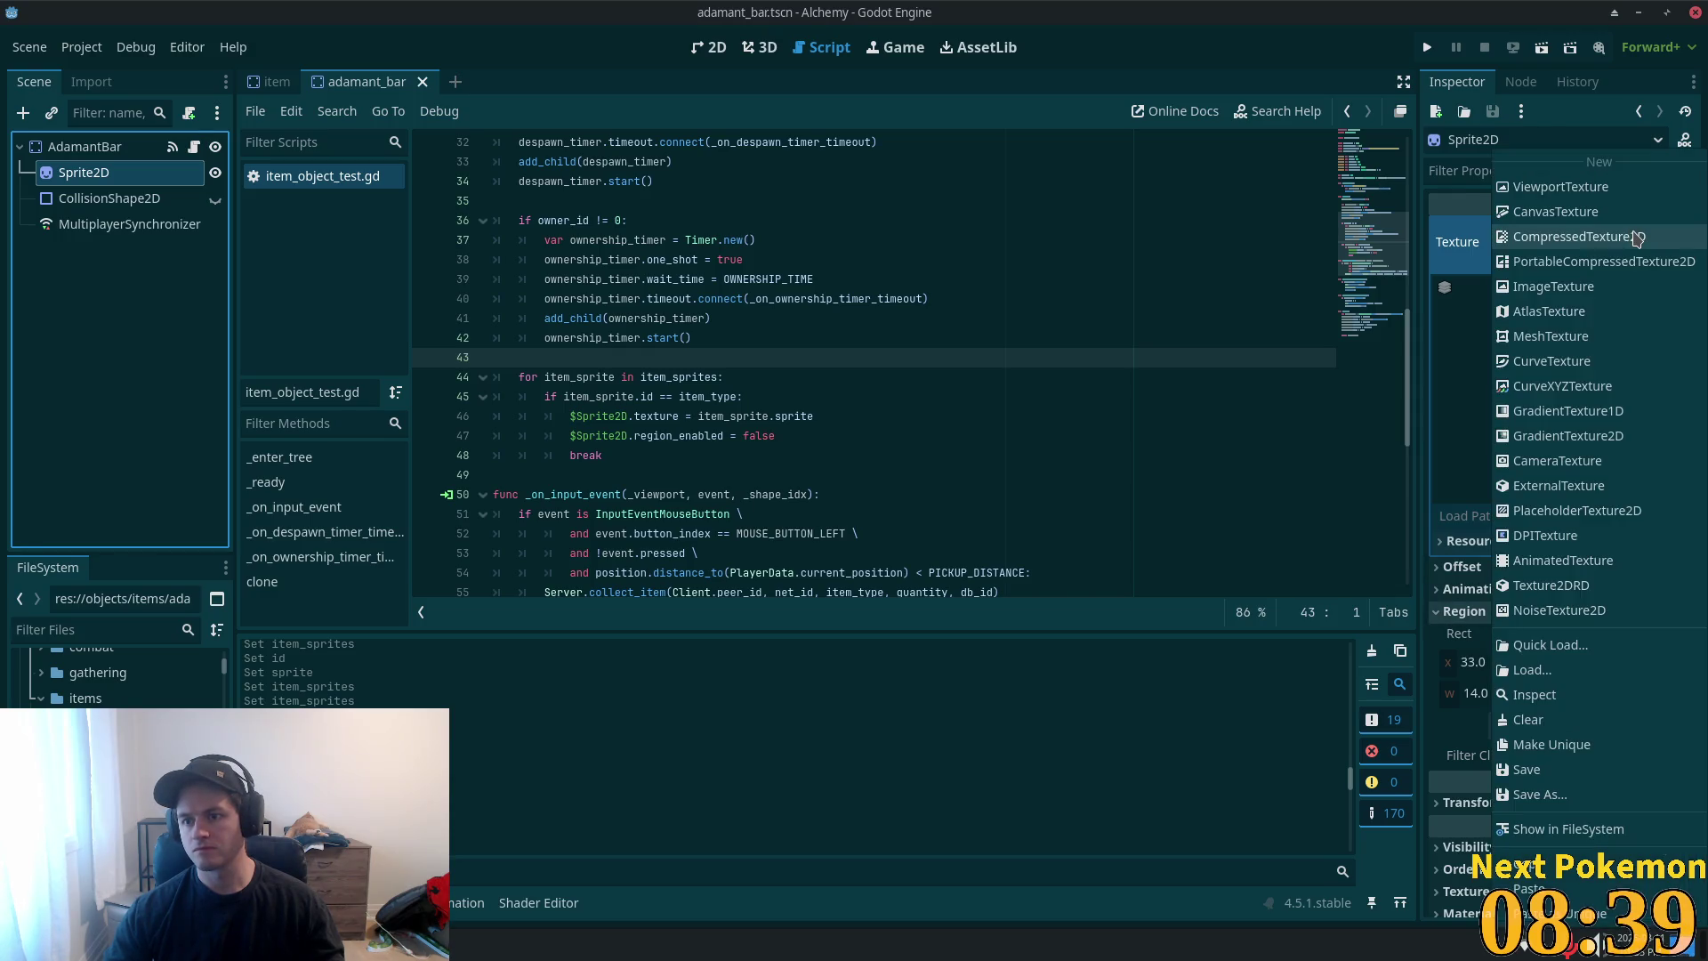
left_click(1565, 828)
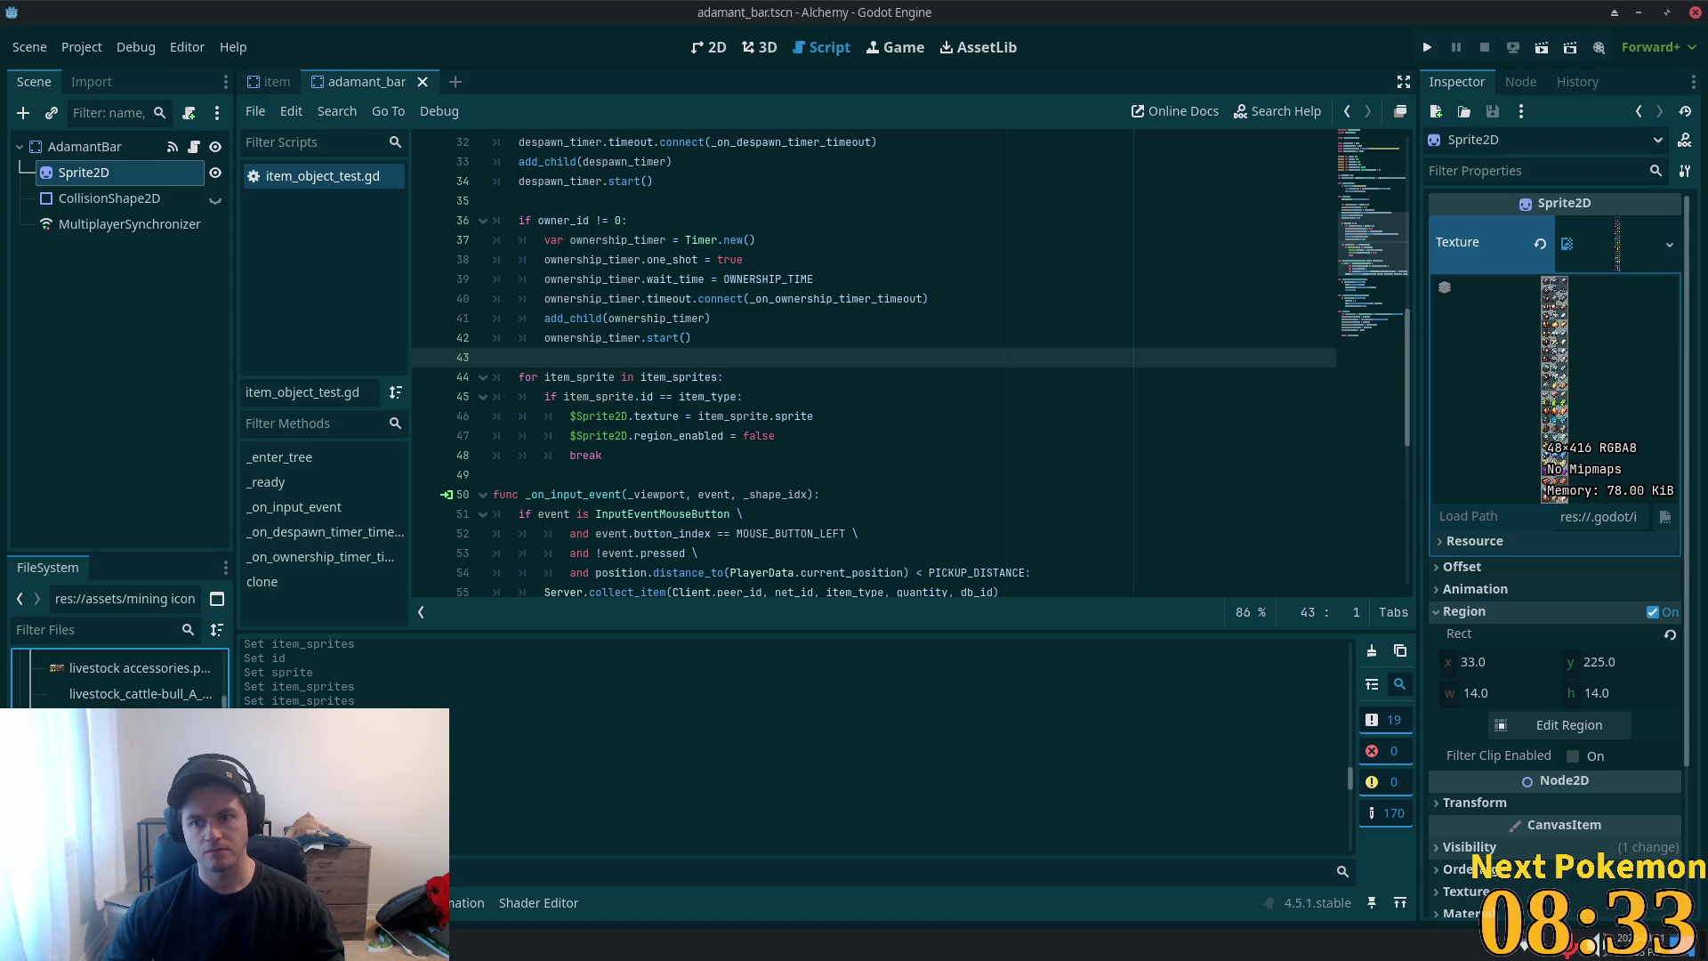
left_click(1670, 245)
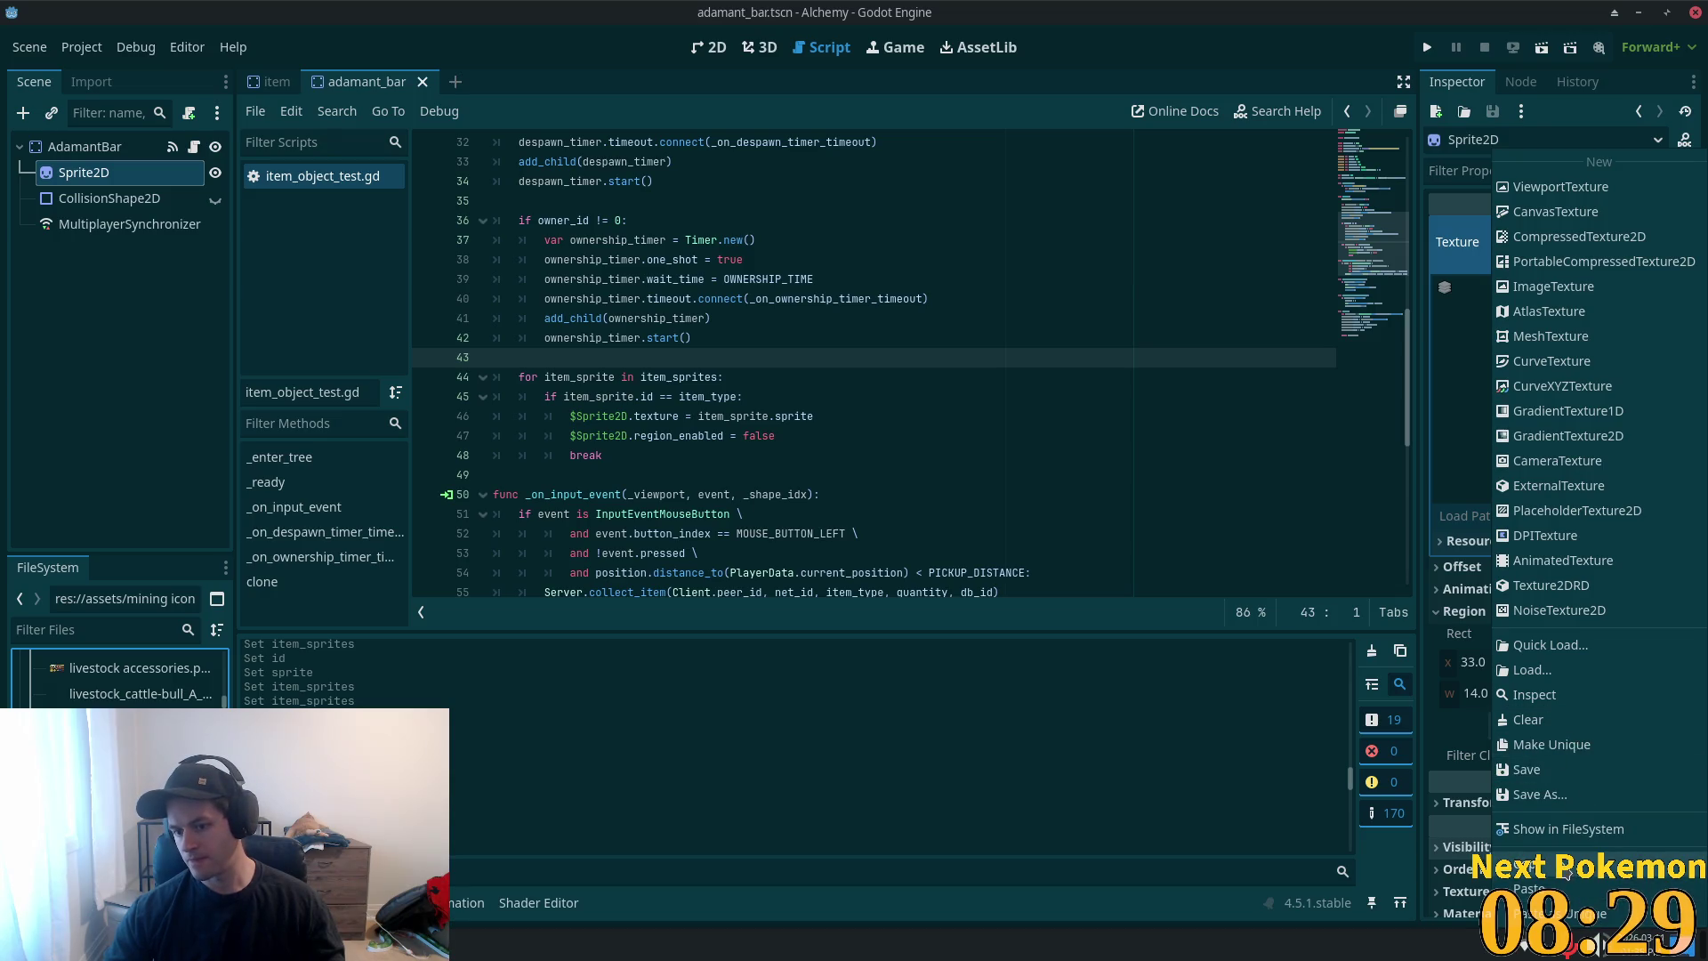
left_click(1528, 889)
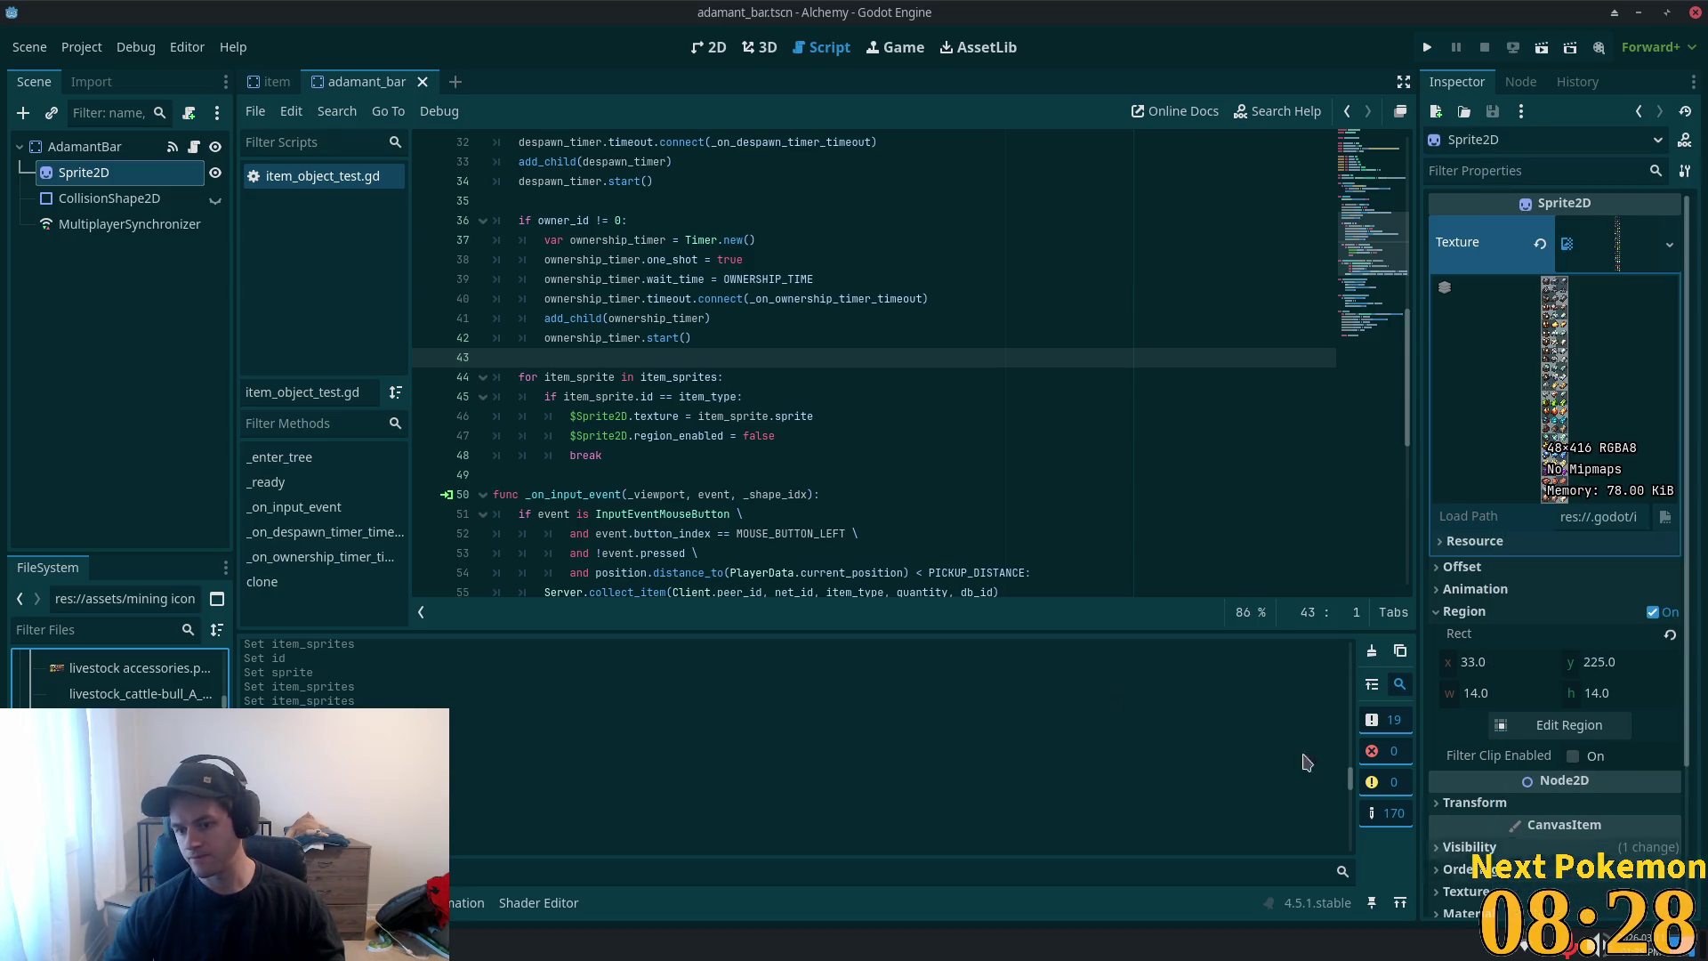
- Read AdamantBar's Item Type of 66, then return to the Item scene
left_click(96, 170)
left_click(84, 147)
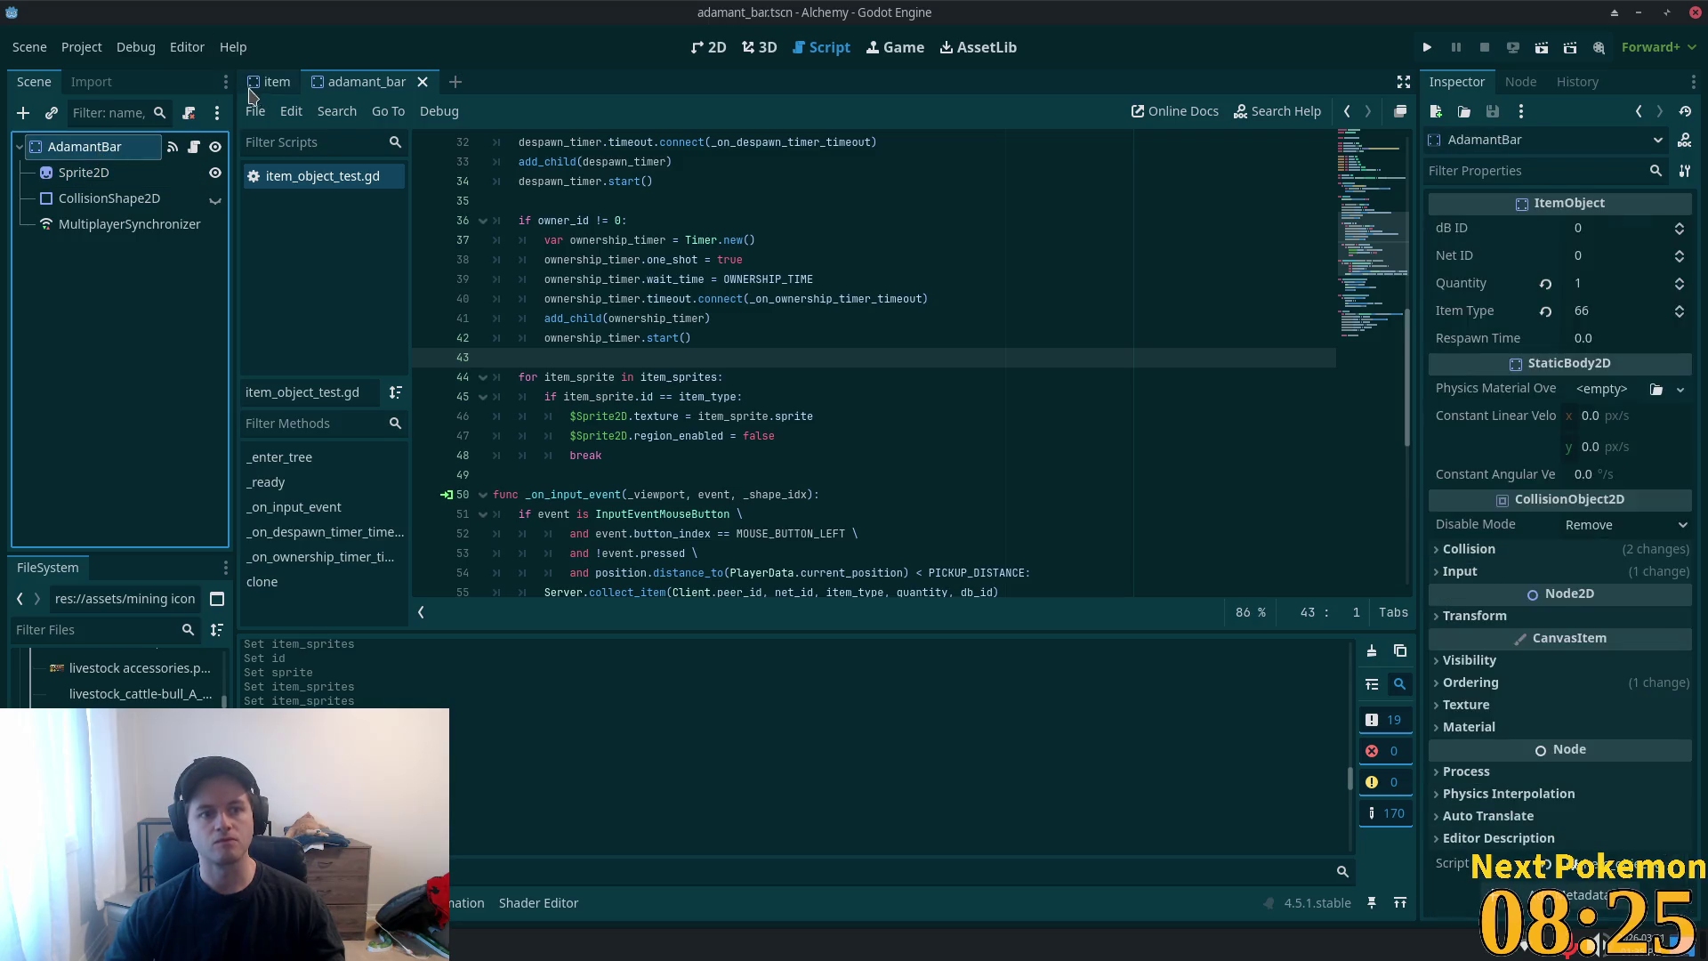
scroll(120, 681, "up", 10)
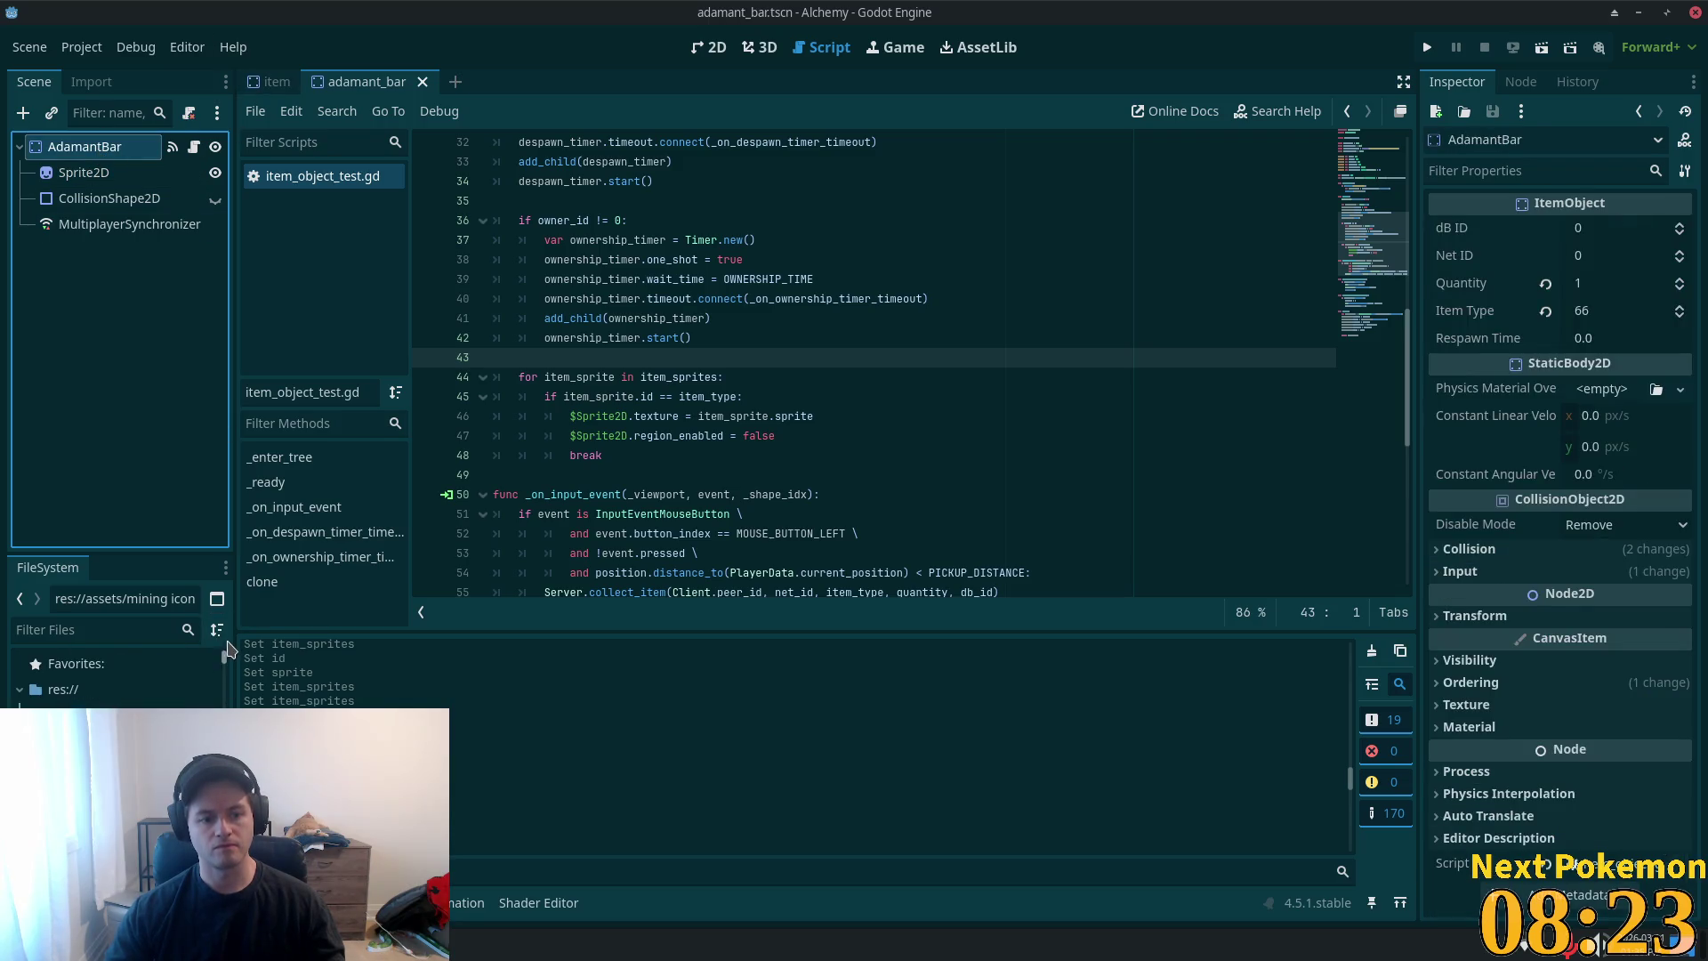
left_click(121, 680)
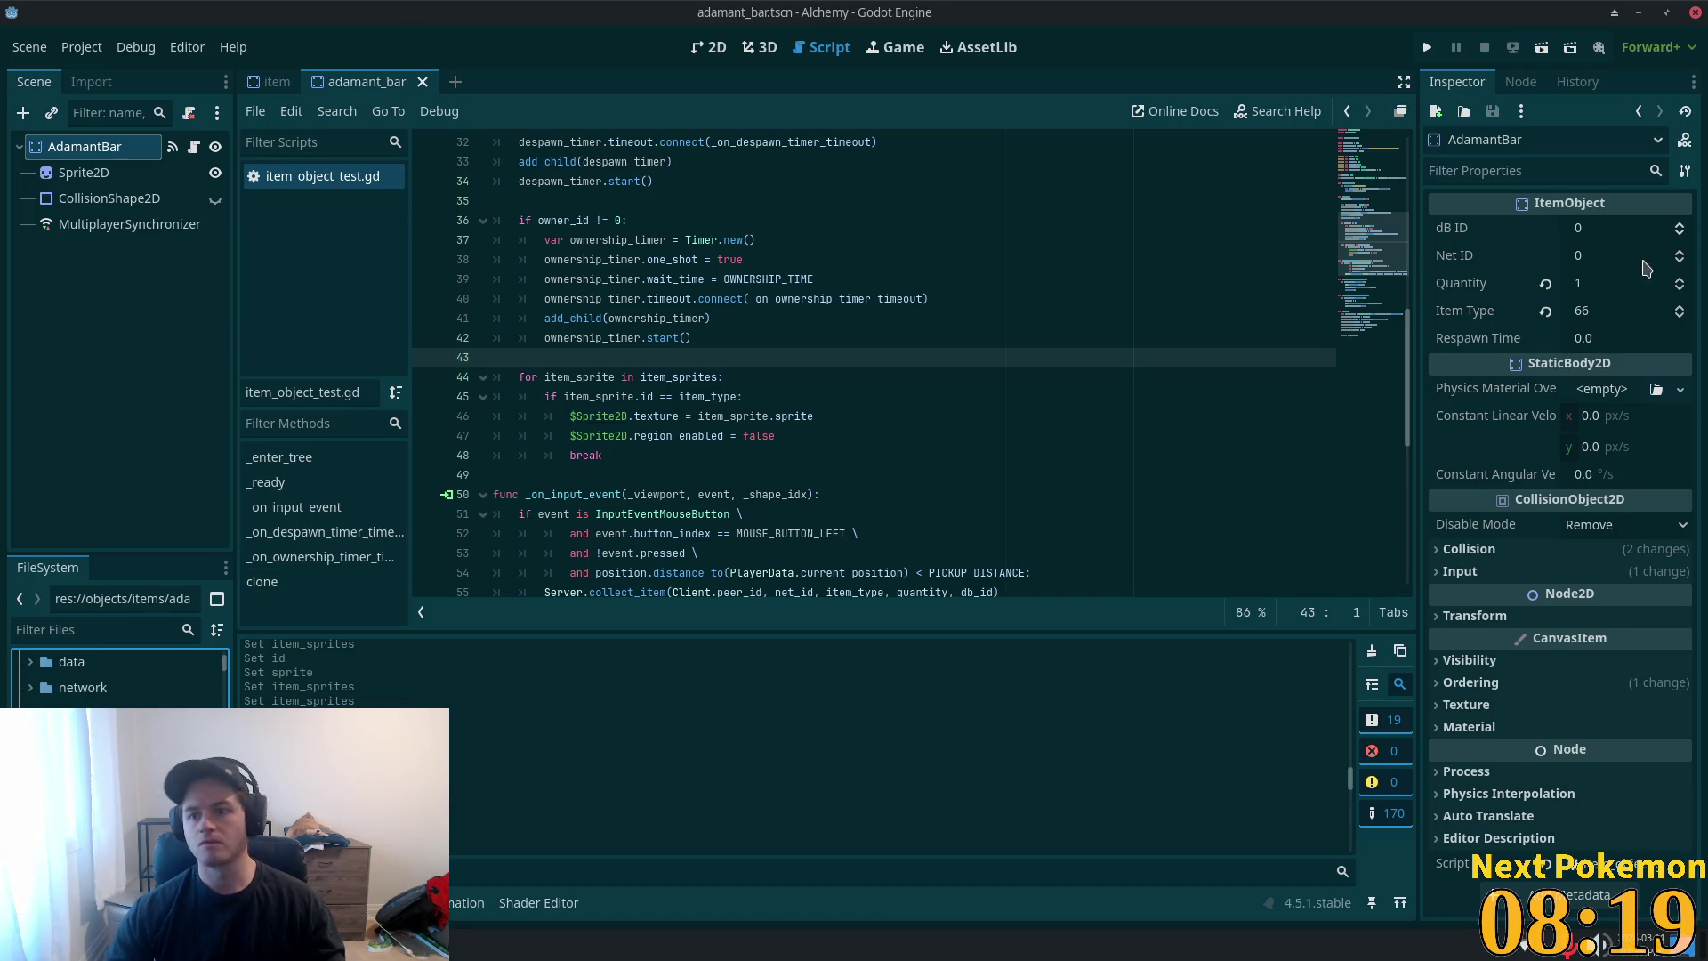
left_click(272, 81)
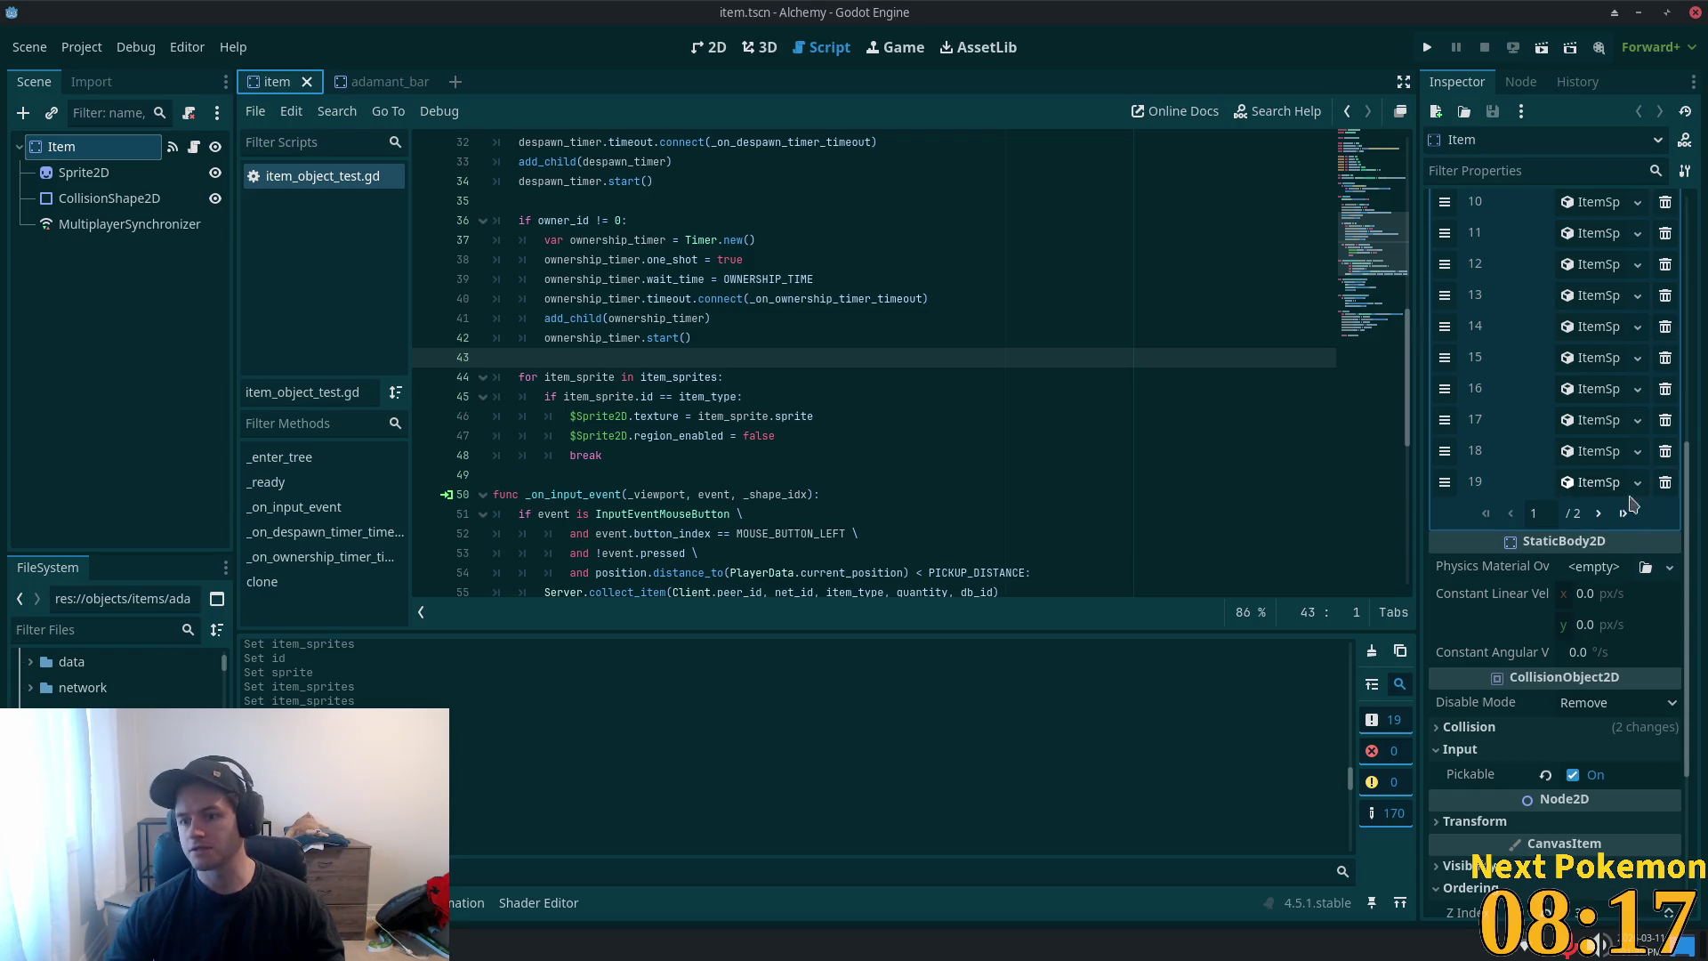
- Add Item Sprites element 35 as an ItemSprite with ID 66 and a unique AtlasTexture on the icon sheet
left_click(1624, 514)
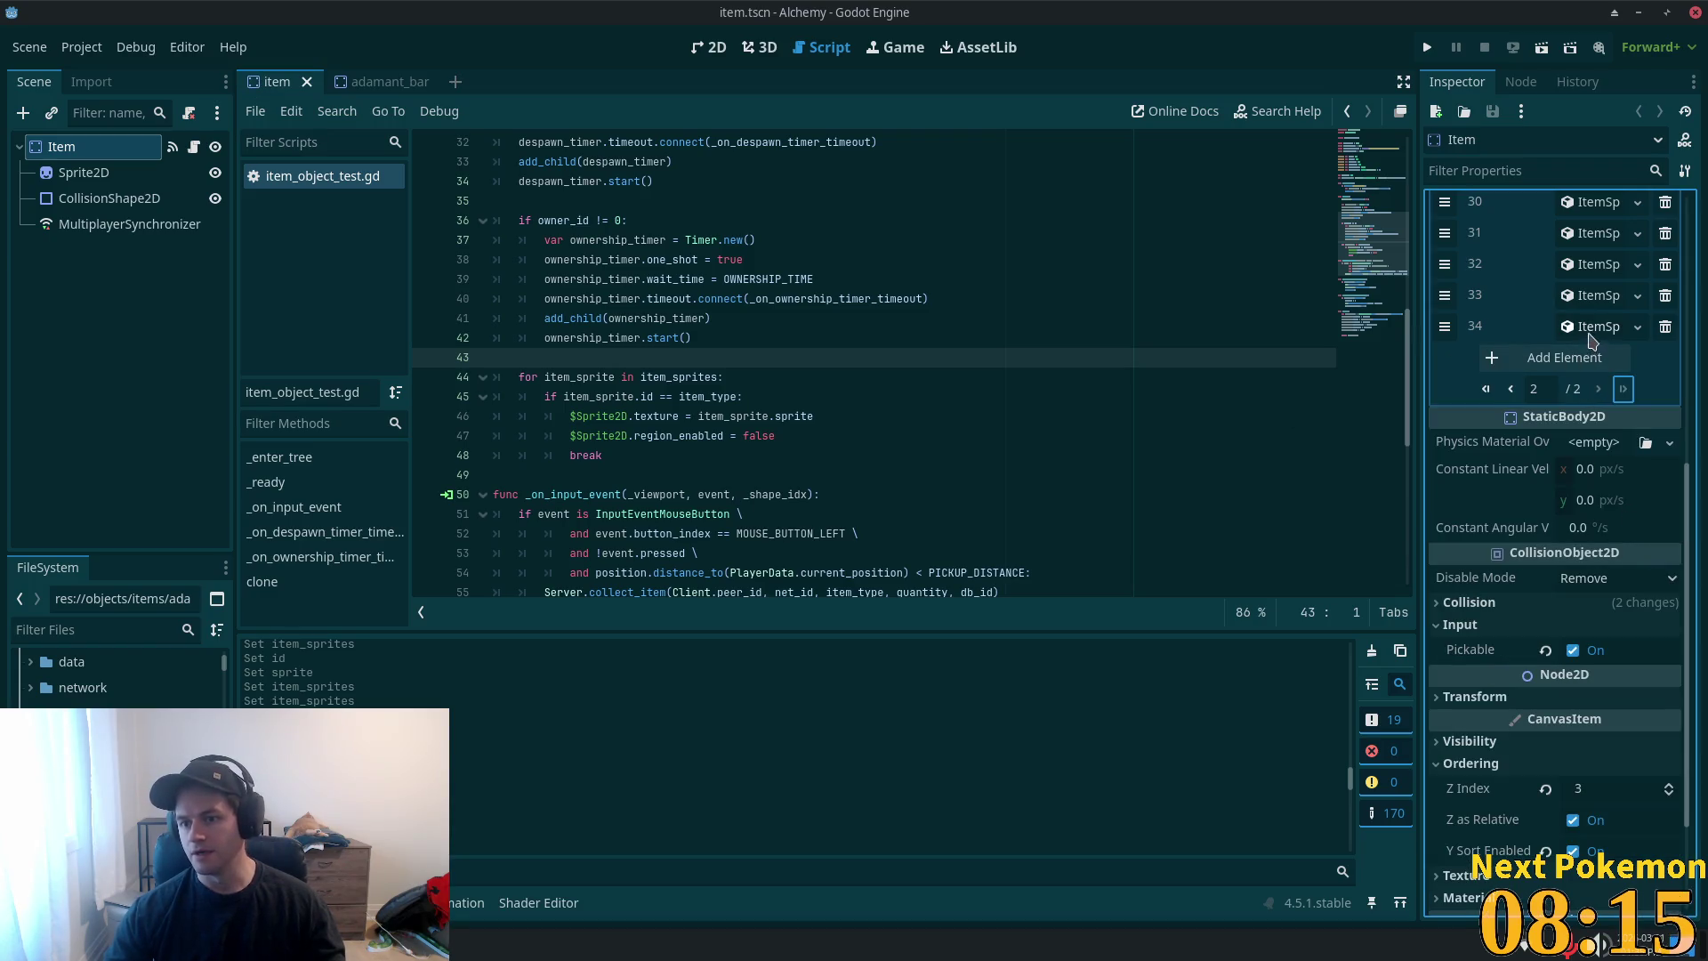
left_click(1573, 358)
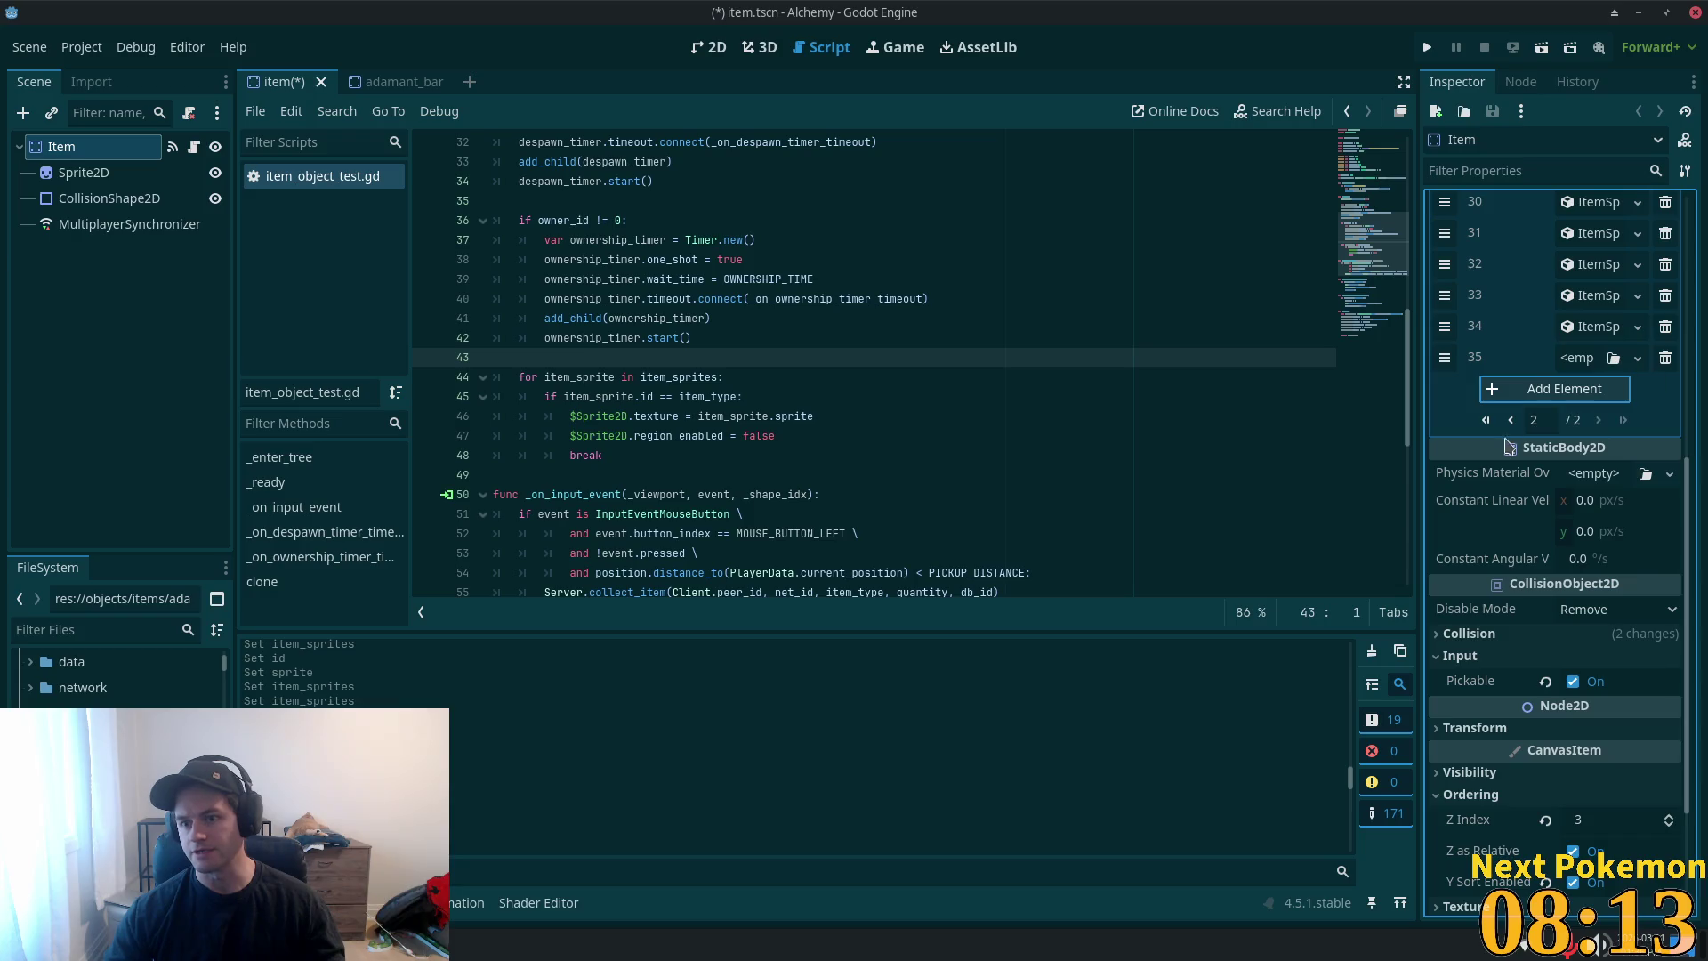
left_click(1583, 358)
left_click(1589, 415)
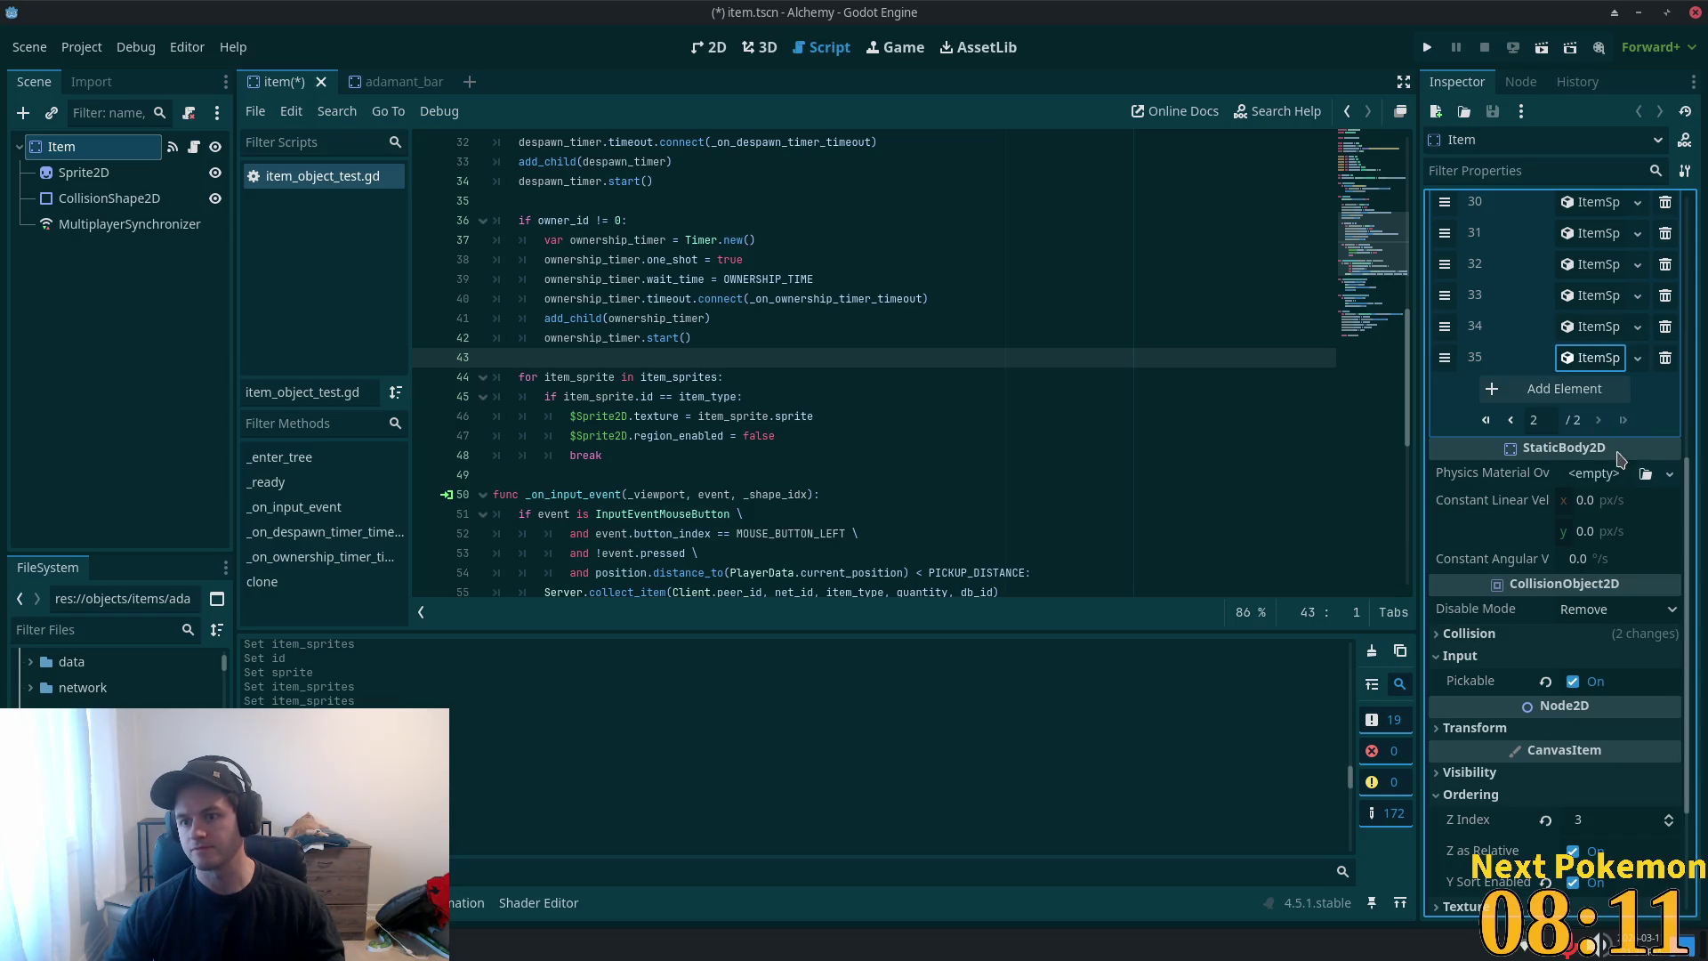
left_click(1598, 363)
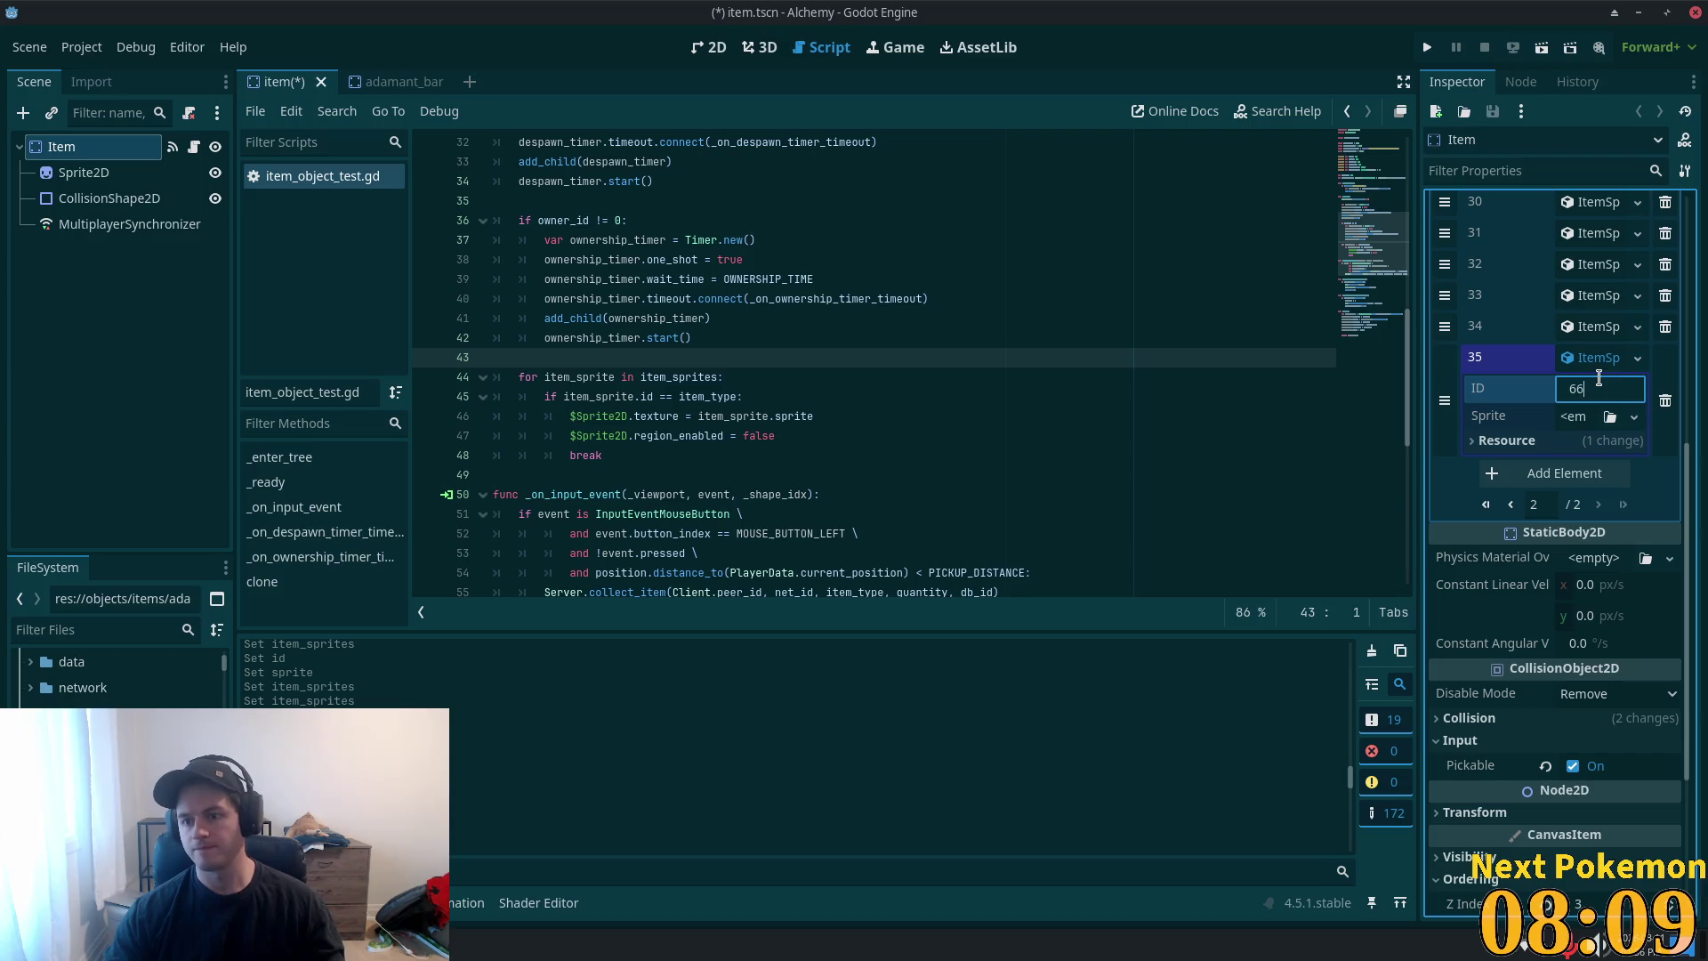
left_click(1601, 414)
left_click(1588, 489)
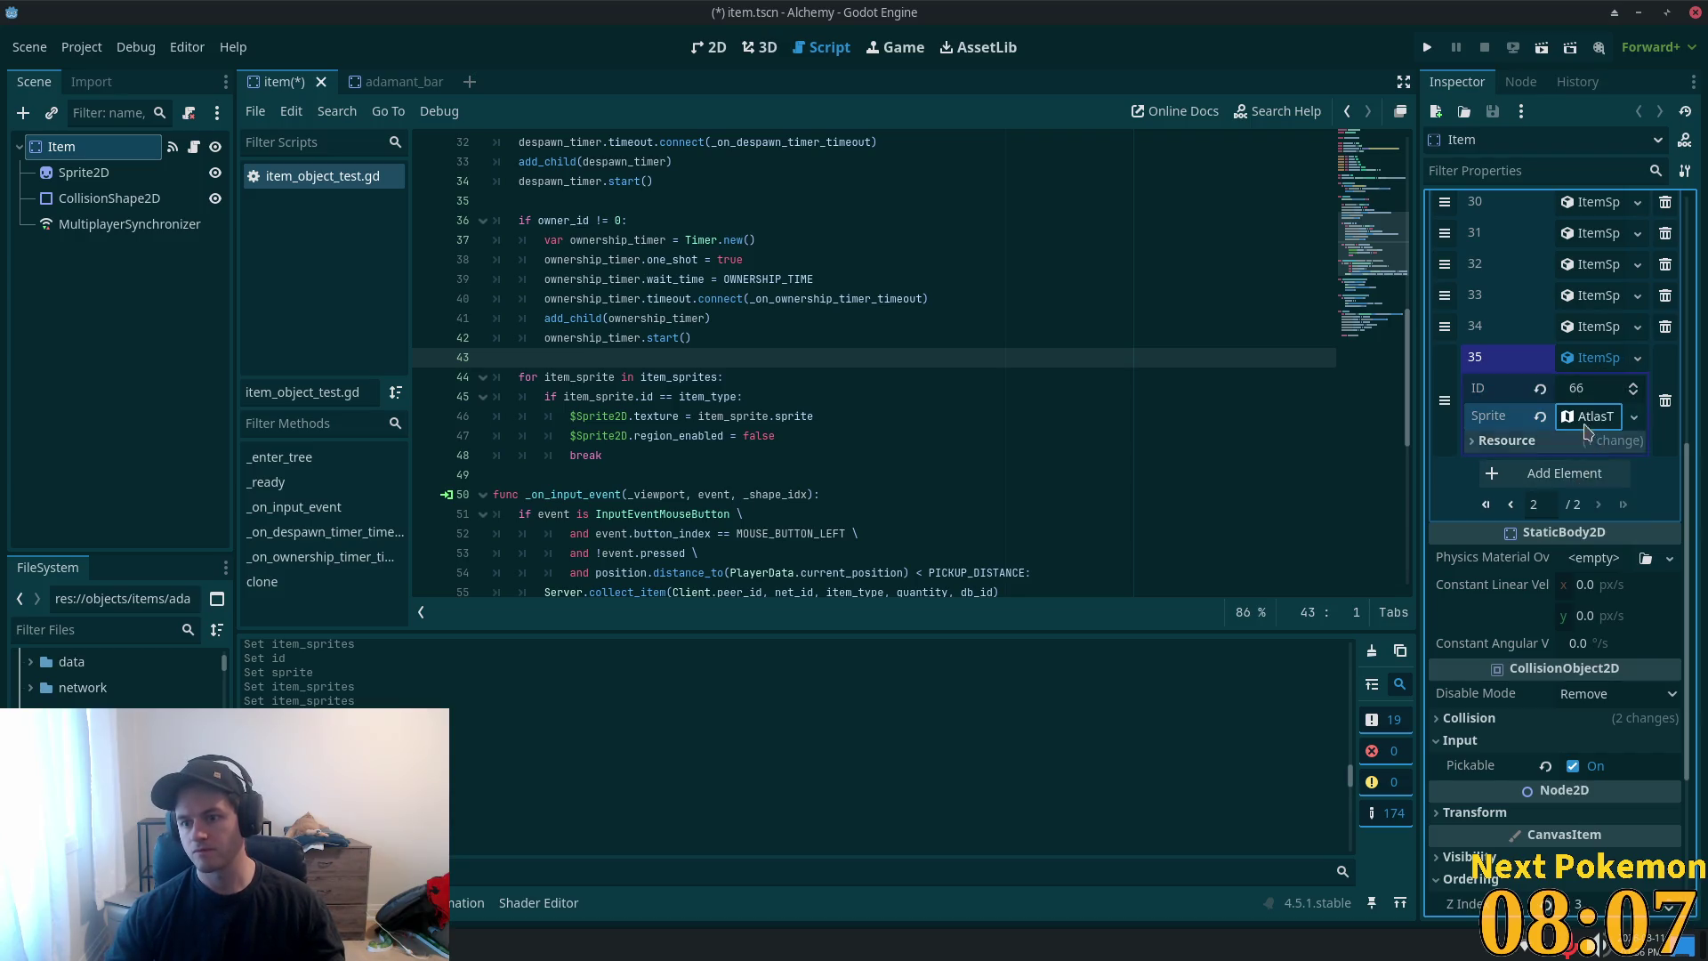
left_click(1587, 685)
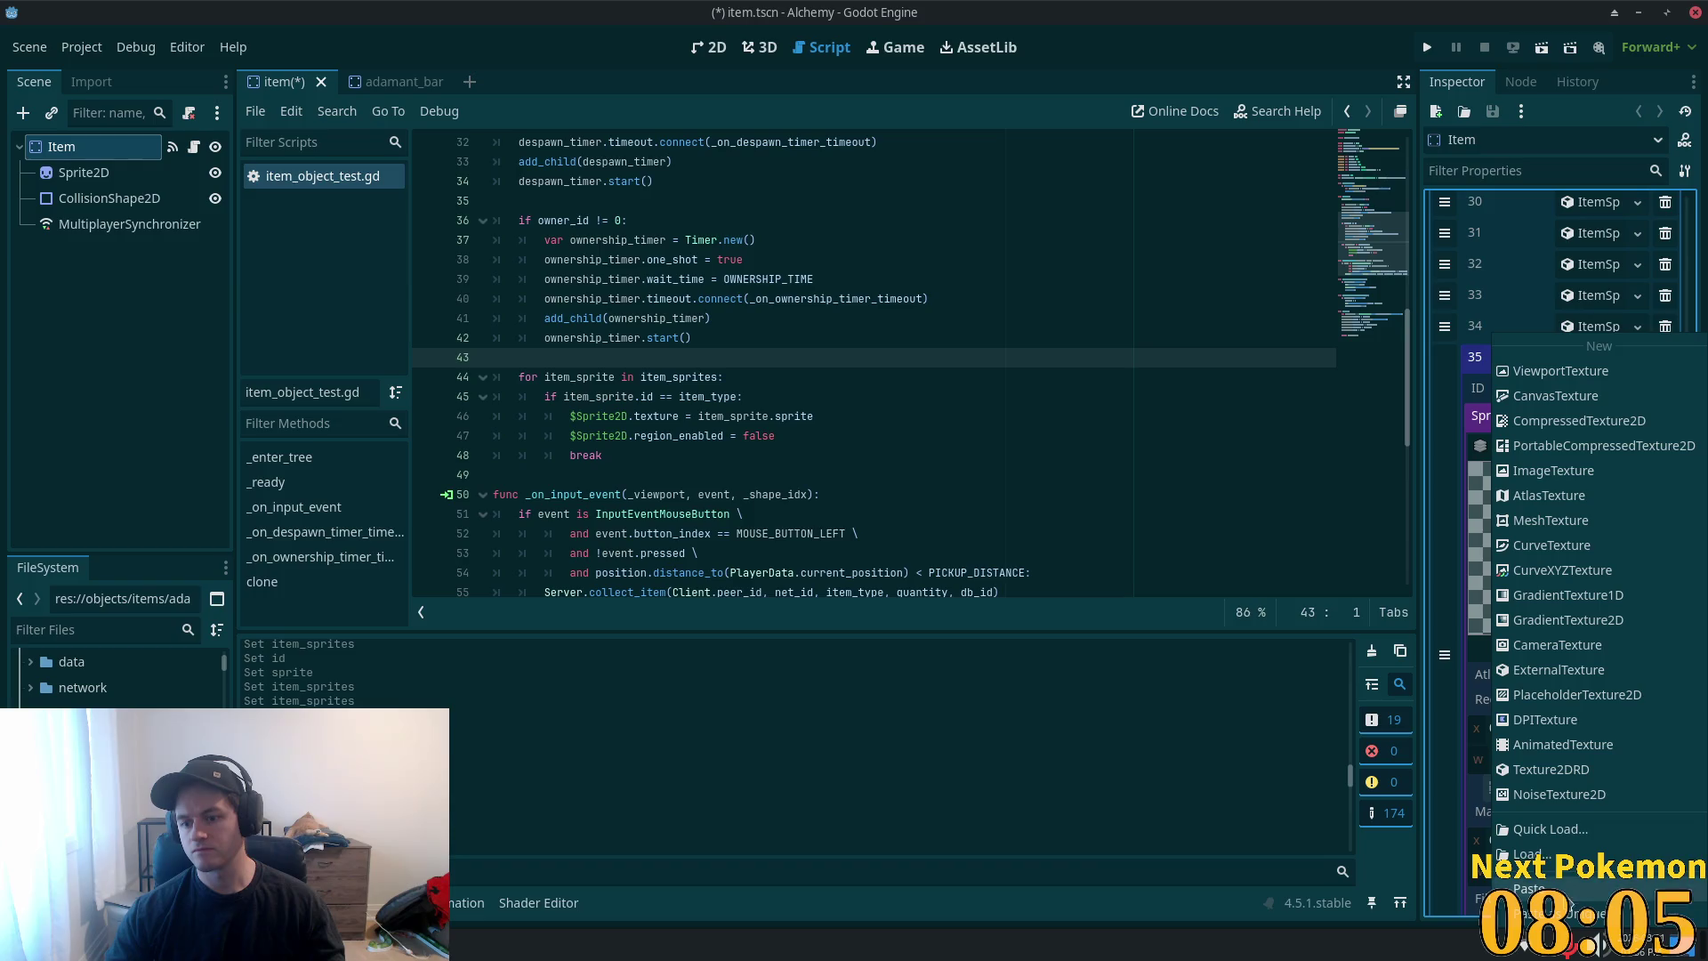
left_click(1557, 755)
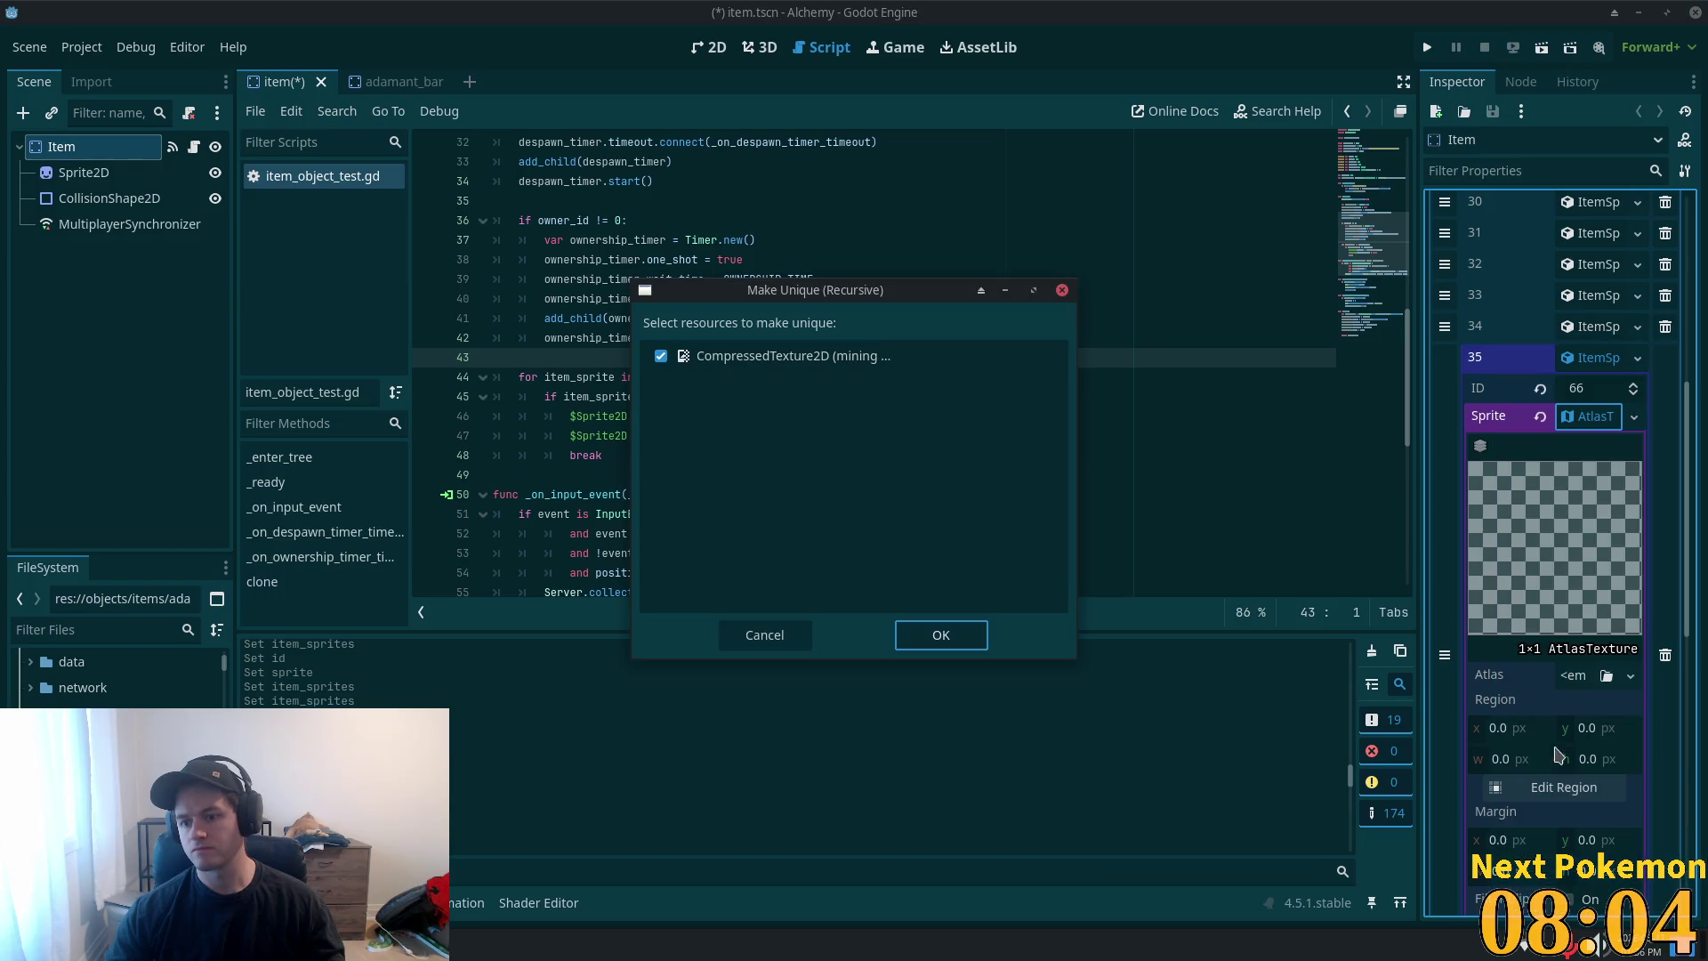
left_click(940, 636)
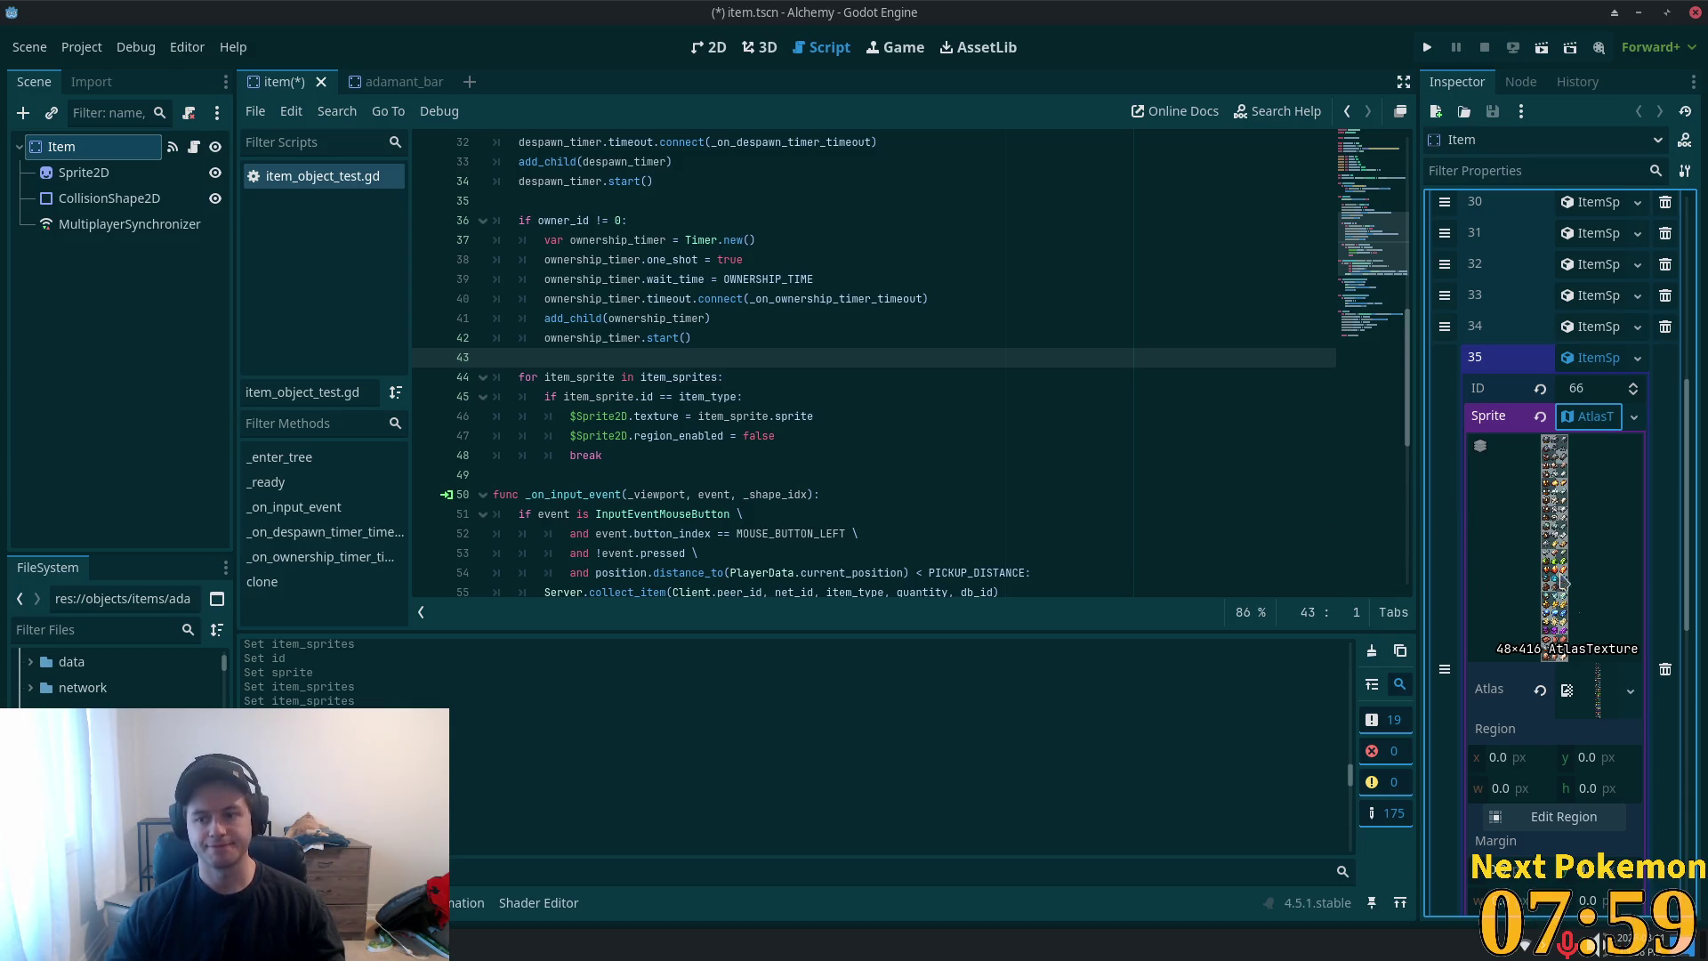
left_click(1563, 816)
- Check the adamant_bar Sprite2D's region in its own scene, then return to the Item scene
scroll(823, 560, "down", 2)
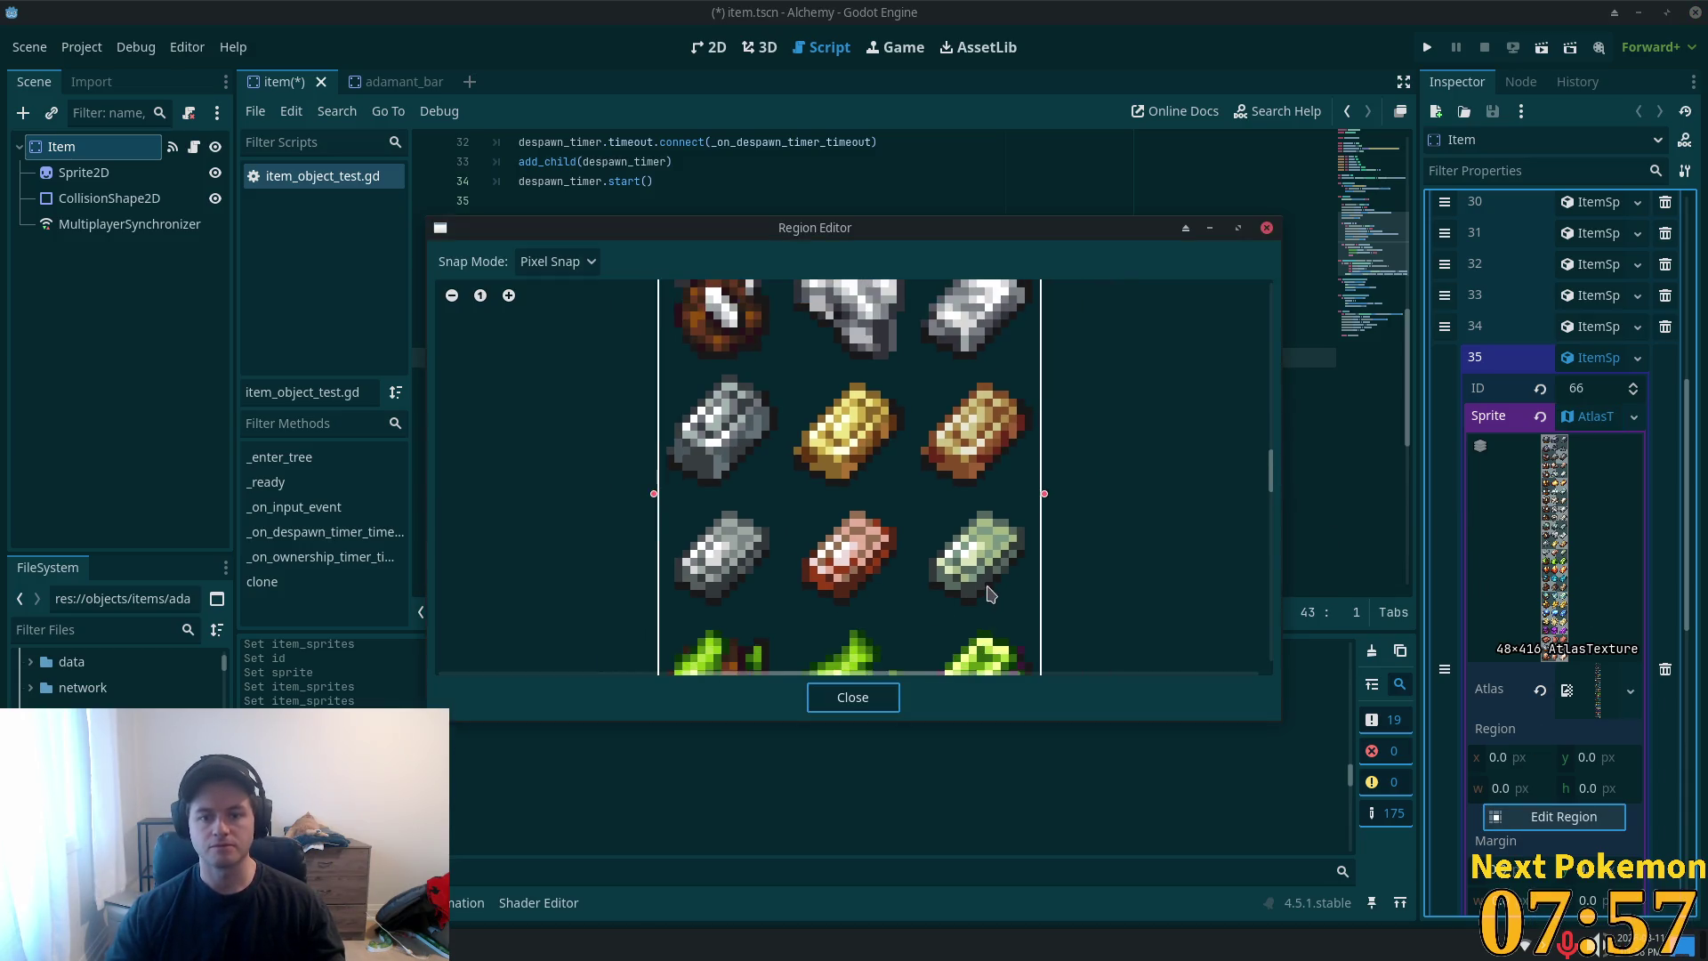
scroll(991, 593, "down", 4)
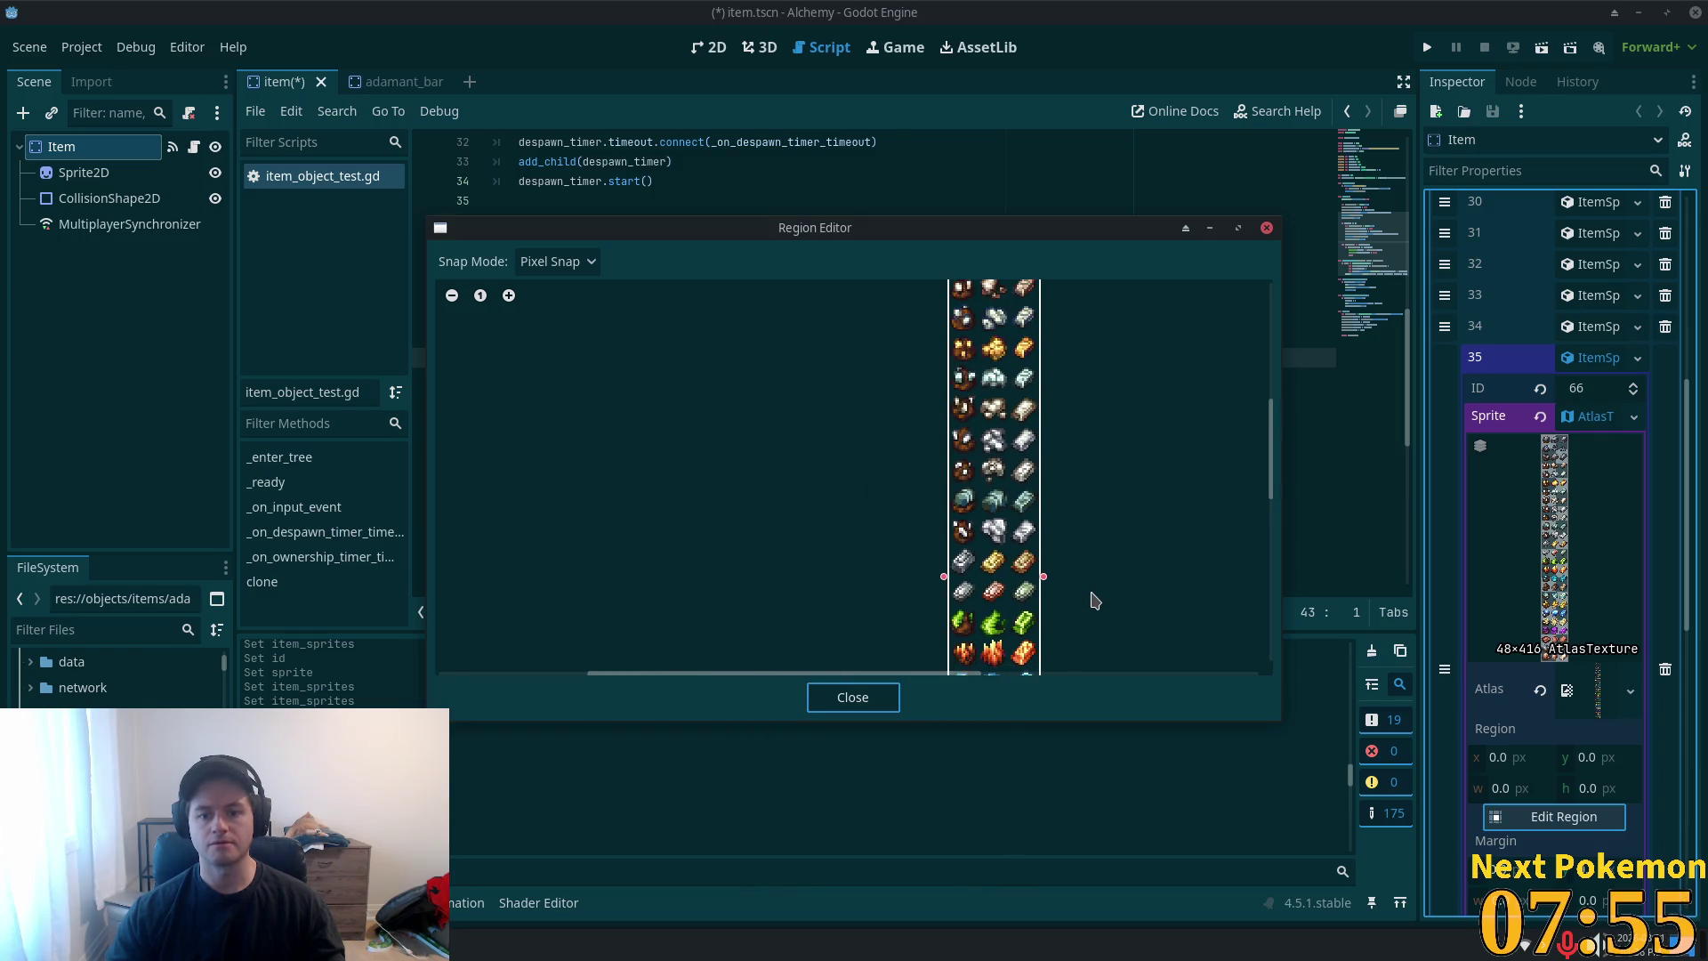
scroll(1094, 600, "down", 1)
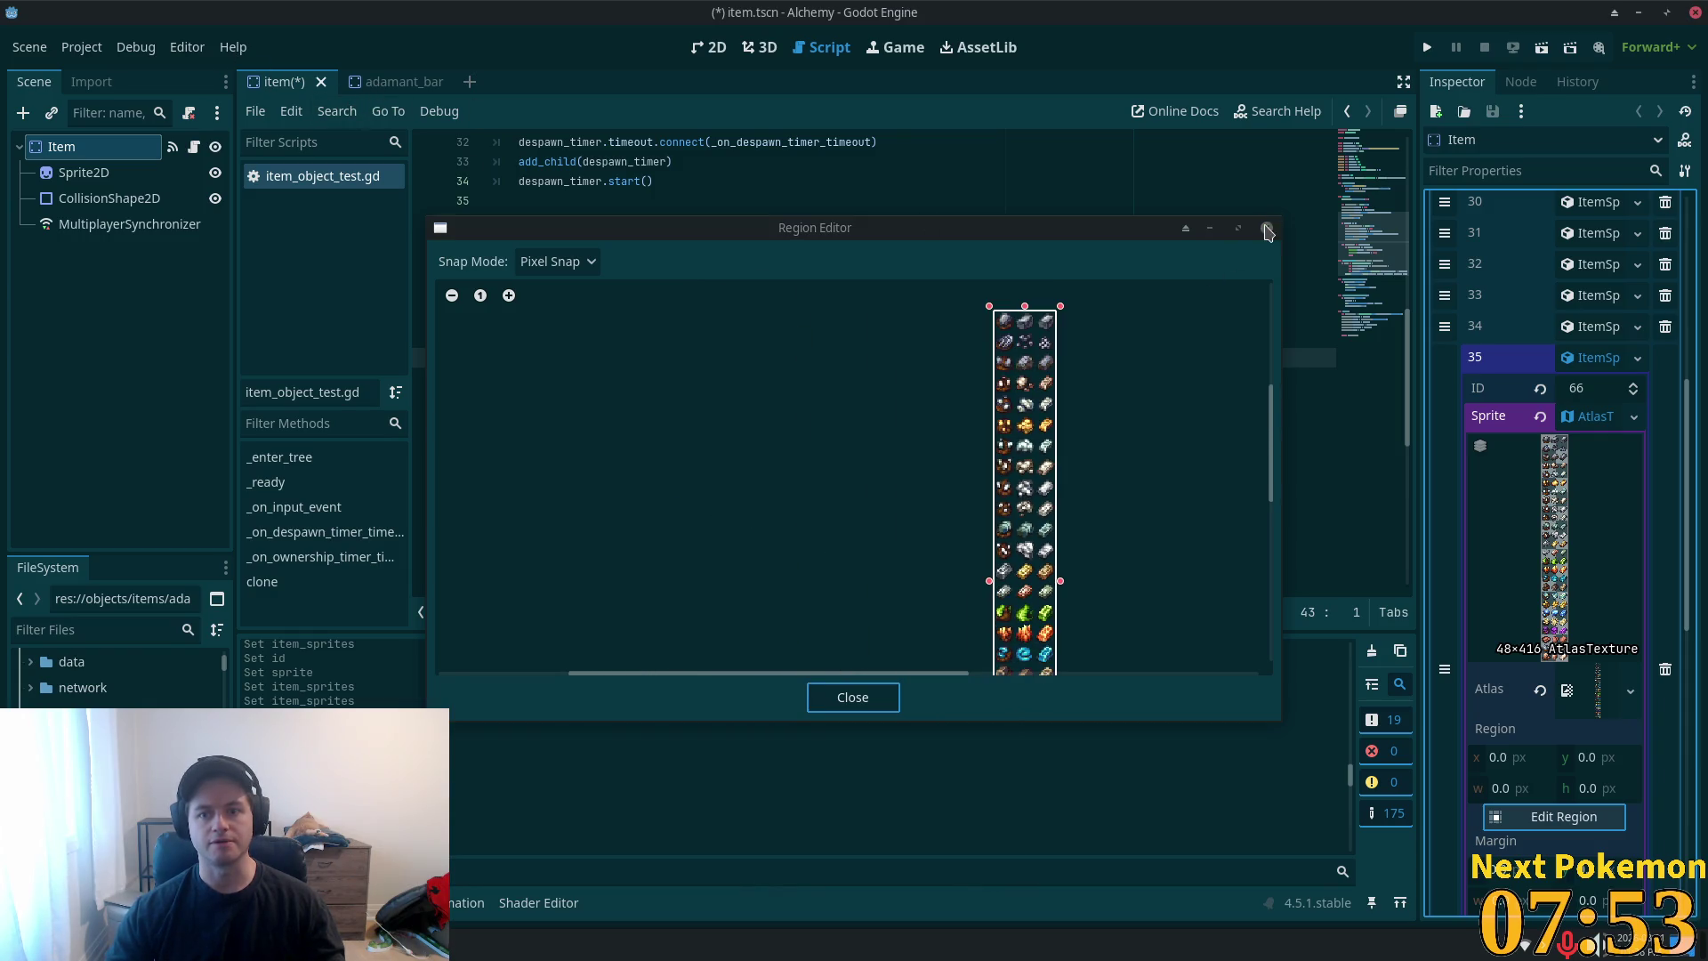
left_click(1267, 230)
left_click(391, 81)
left_click(60, 175)
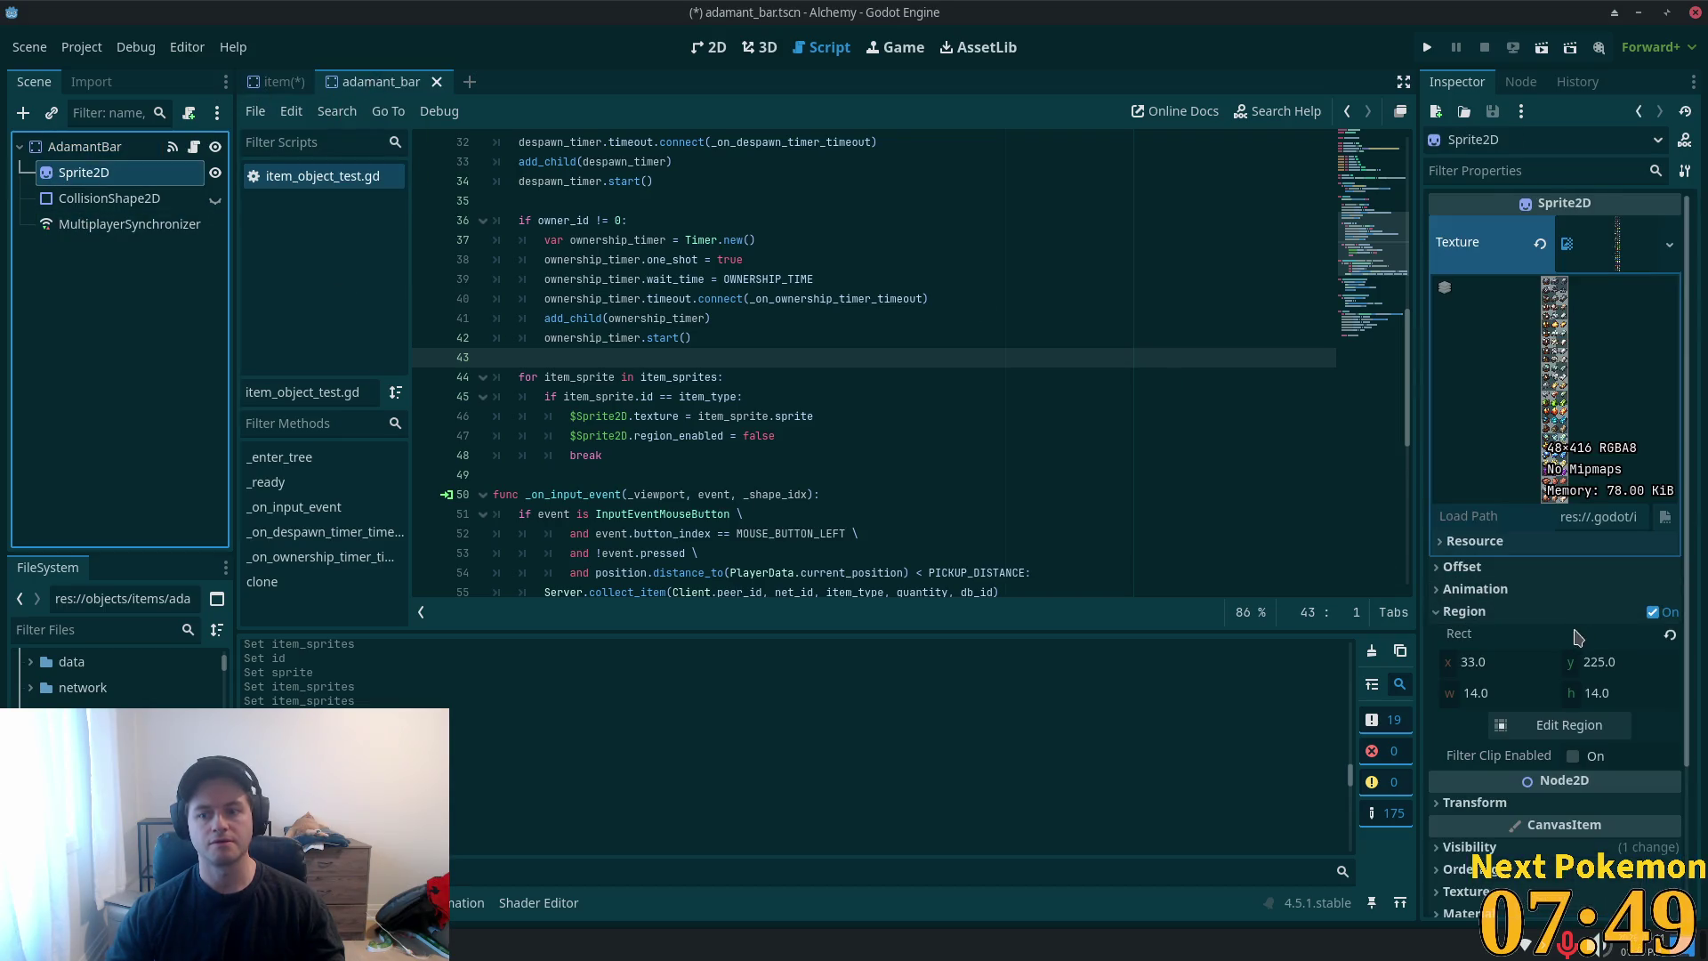
left_click(710, 47)
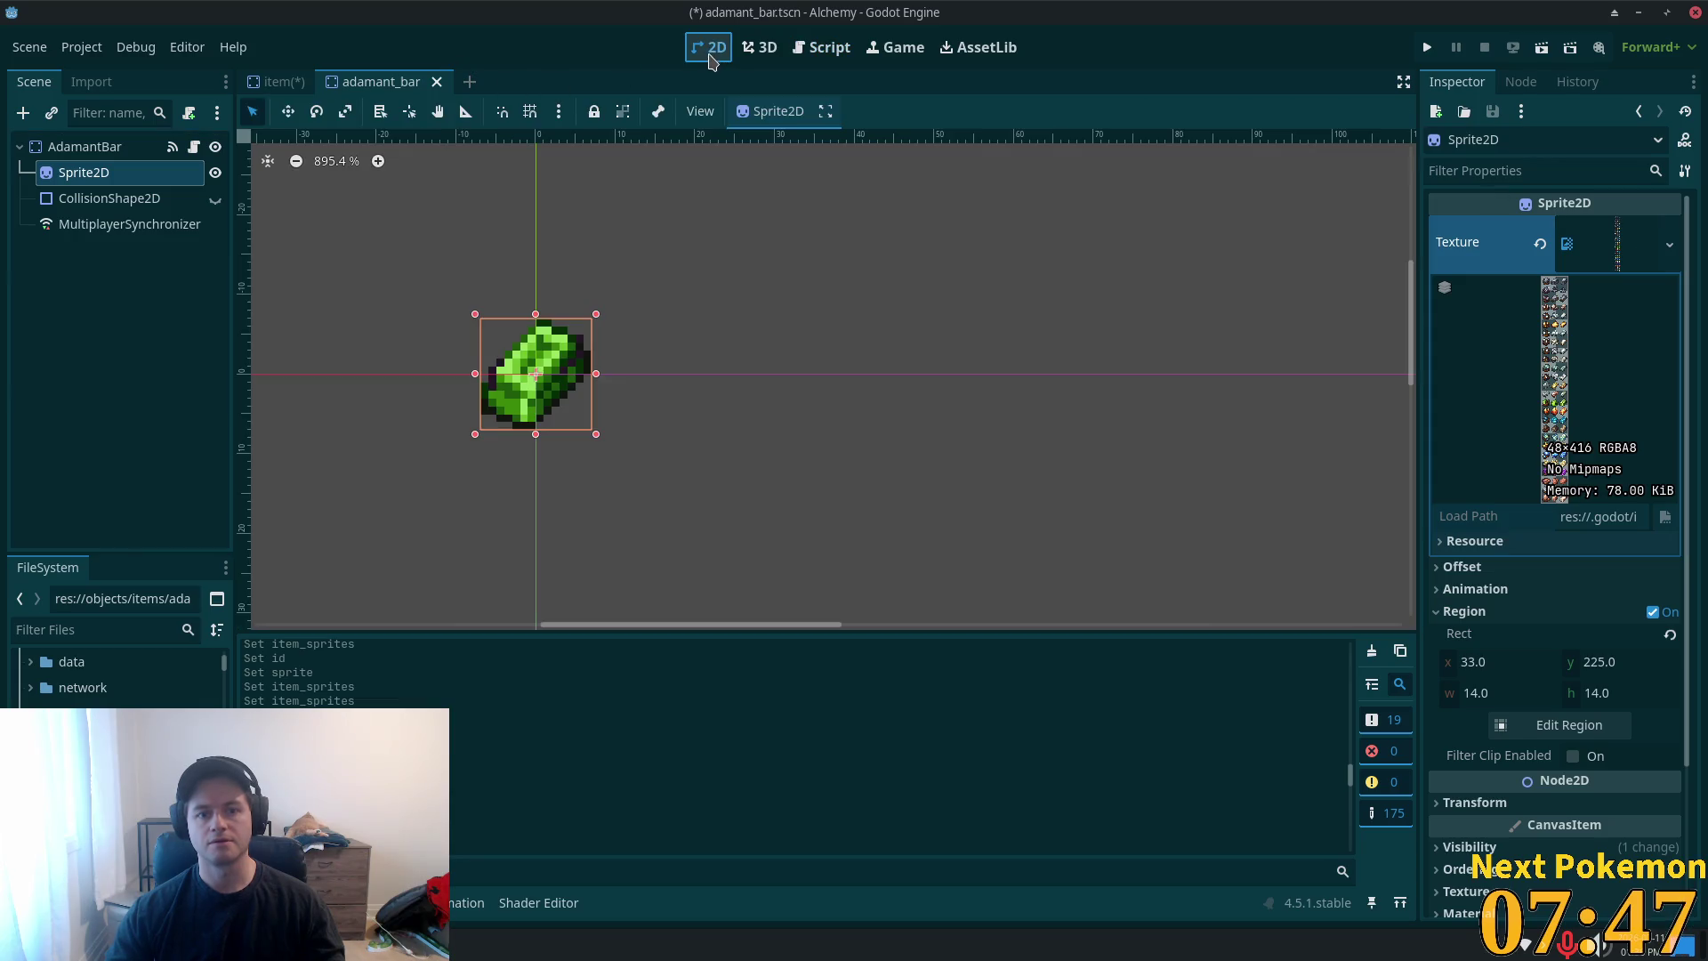
left_click(278, 81)
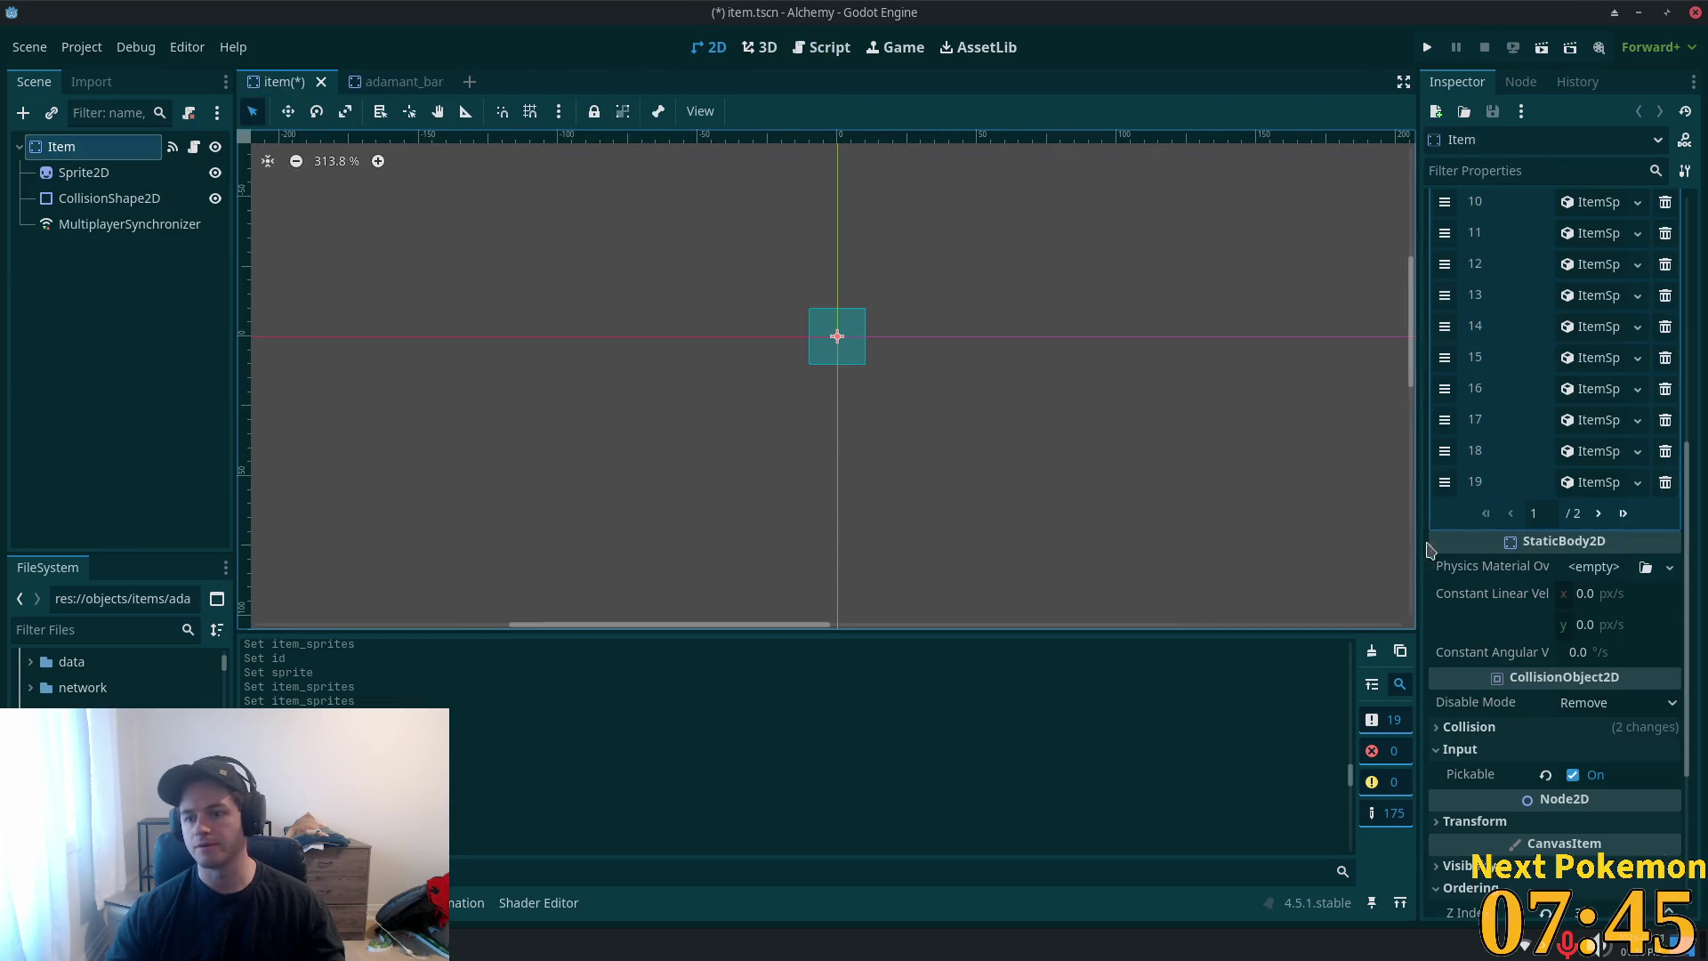
- Using Auto Slice, set sprite 35's region to the green bar icon, 14×14 at 33, 225
left_click(1624, 513)
left_click(1570, 357)
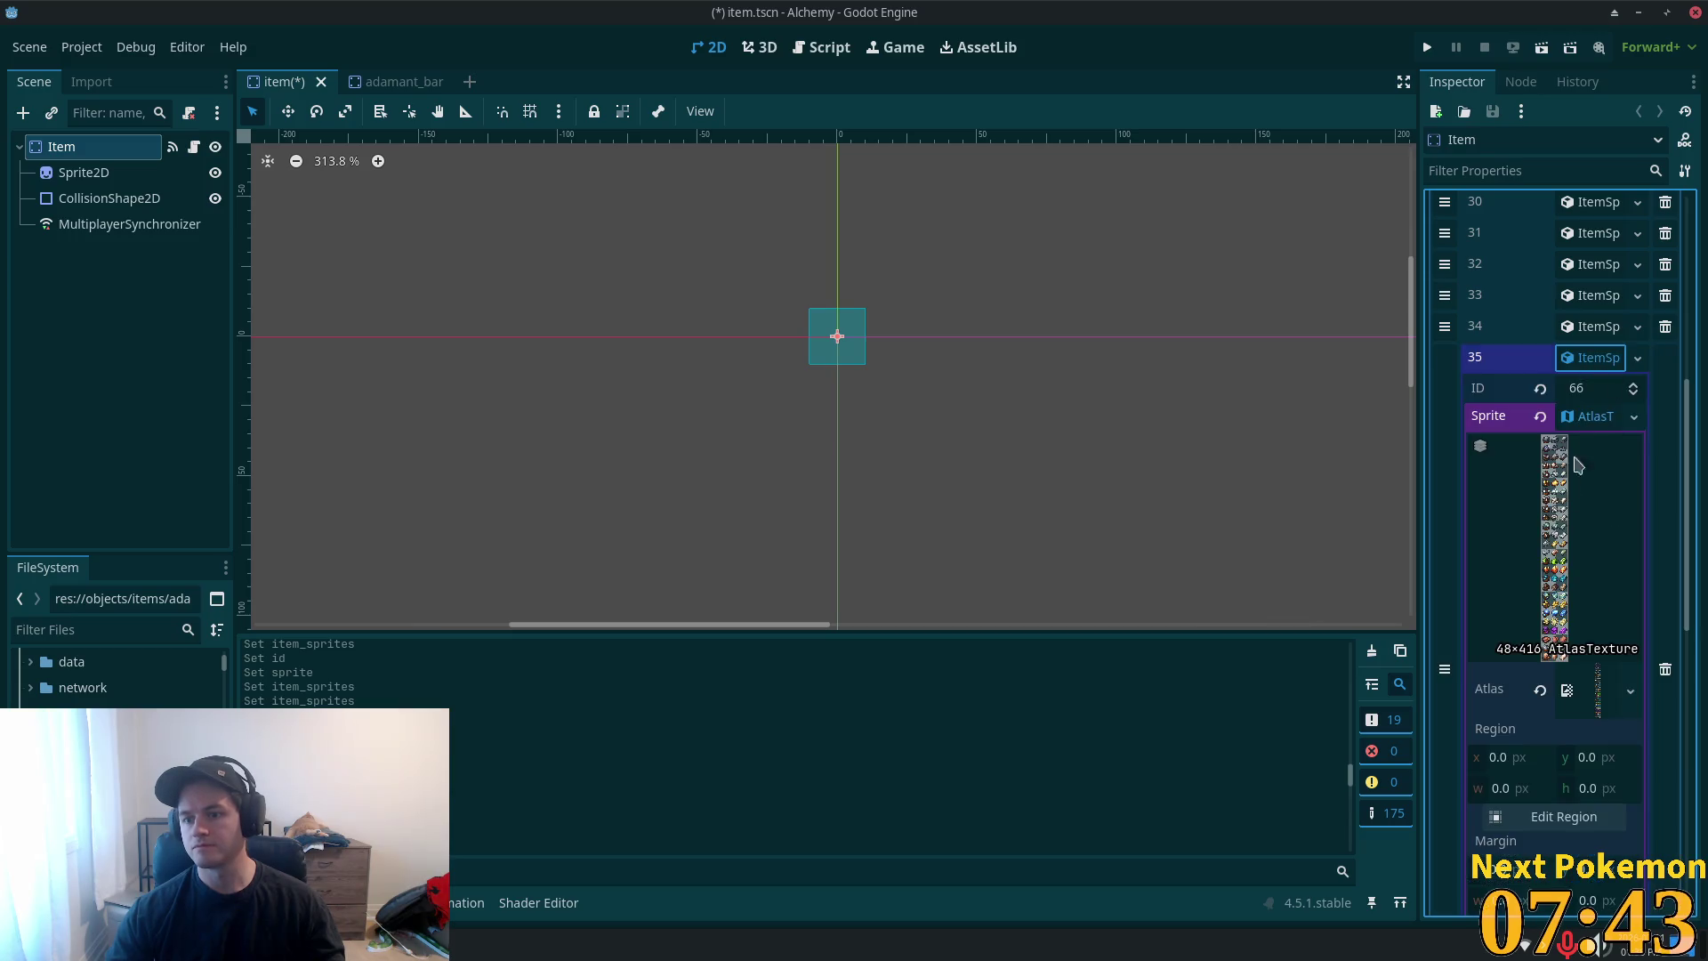
left_click(1563, 814)
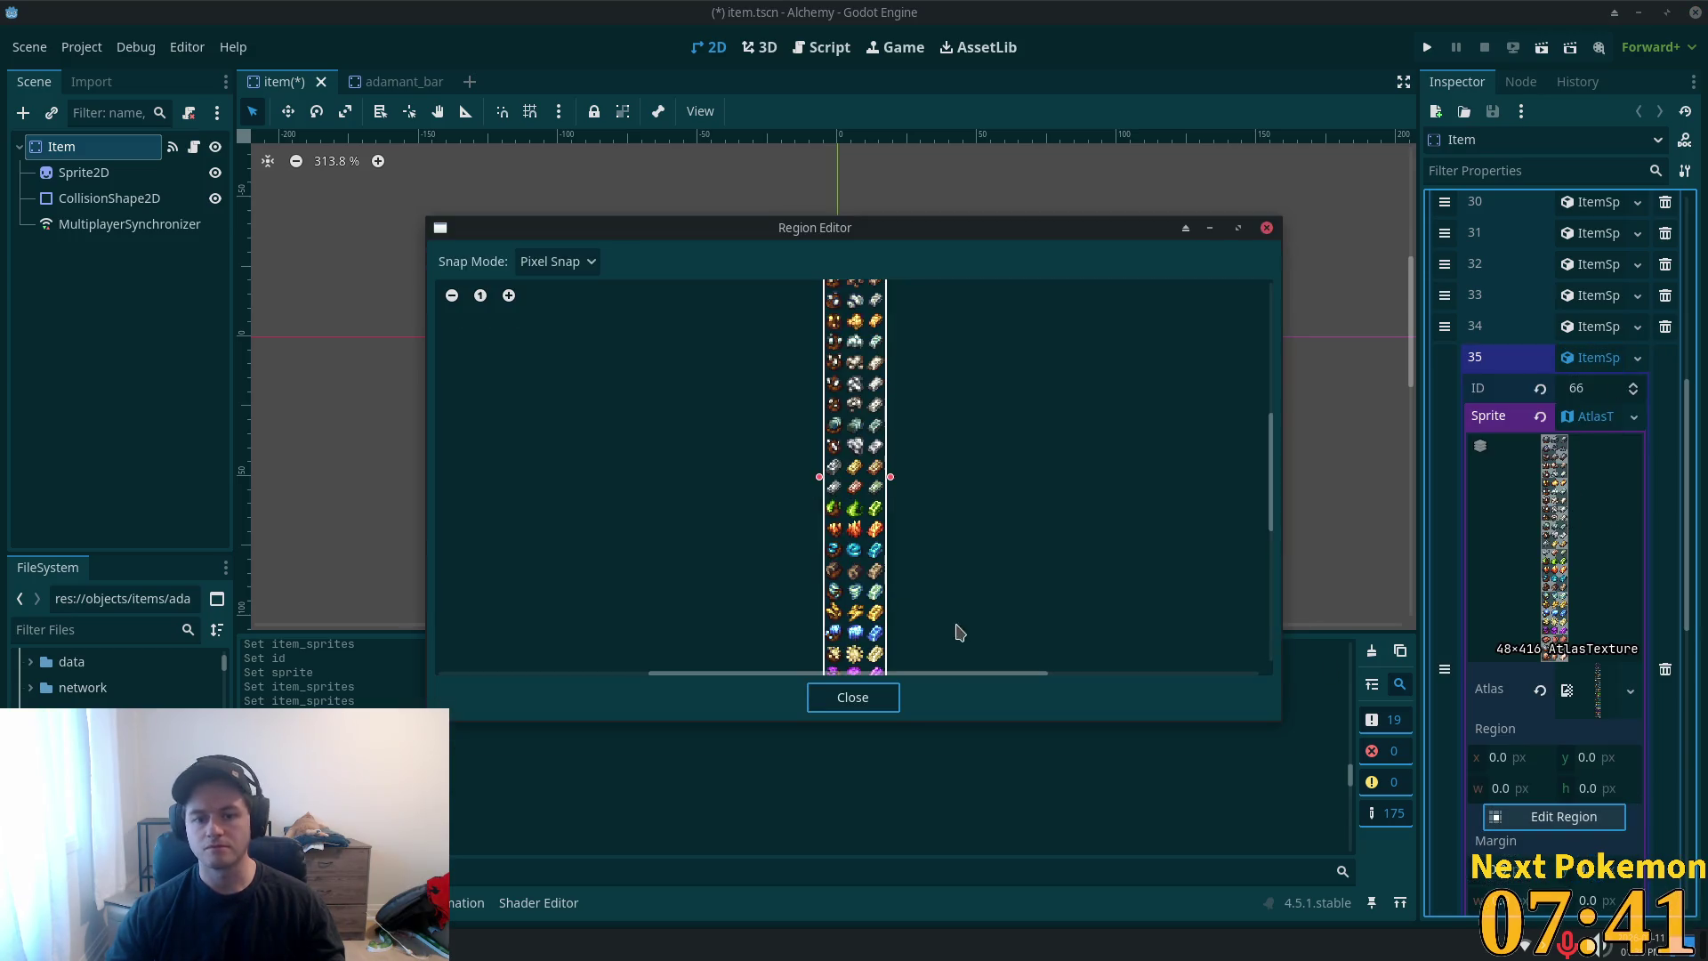
left_click(543, 261)
left_click(536, 366)
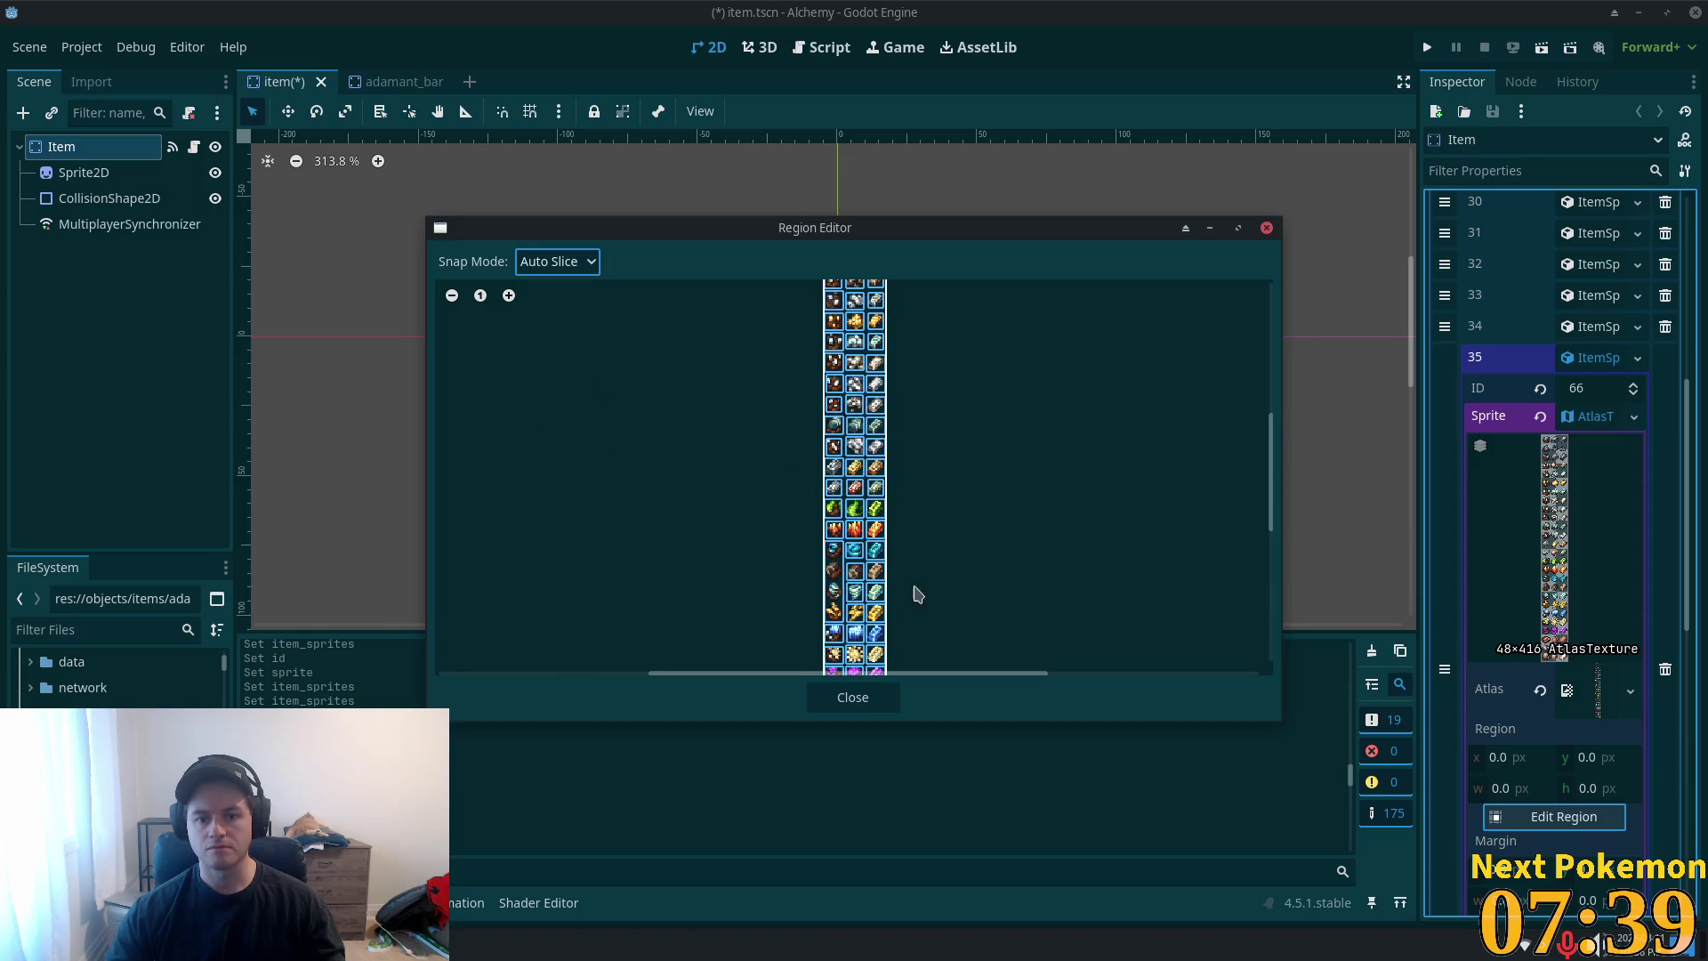
scroll(897, 539, "up", 2)
scroll(897, 539, "up", 1)
left_click(897, 480)
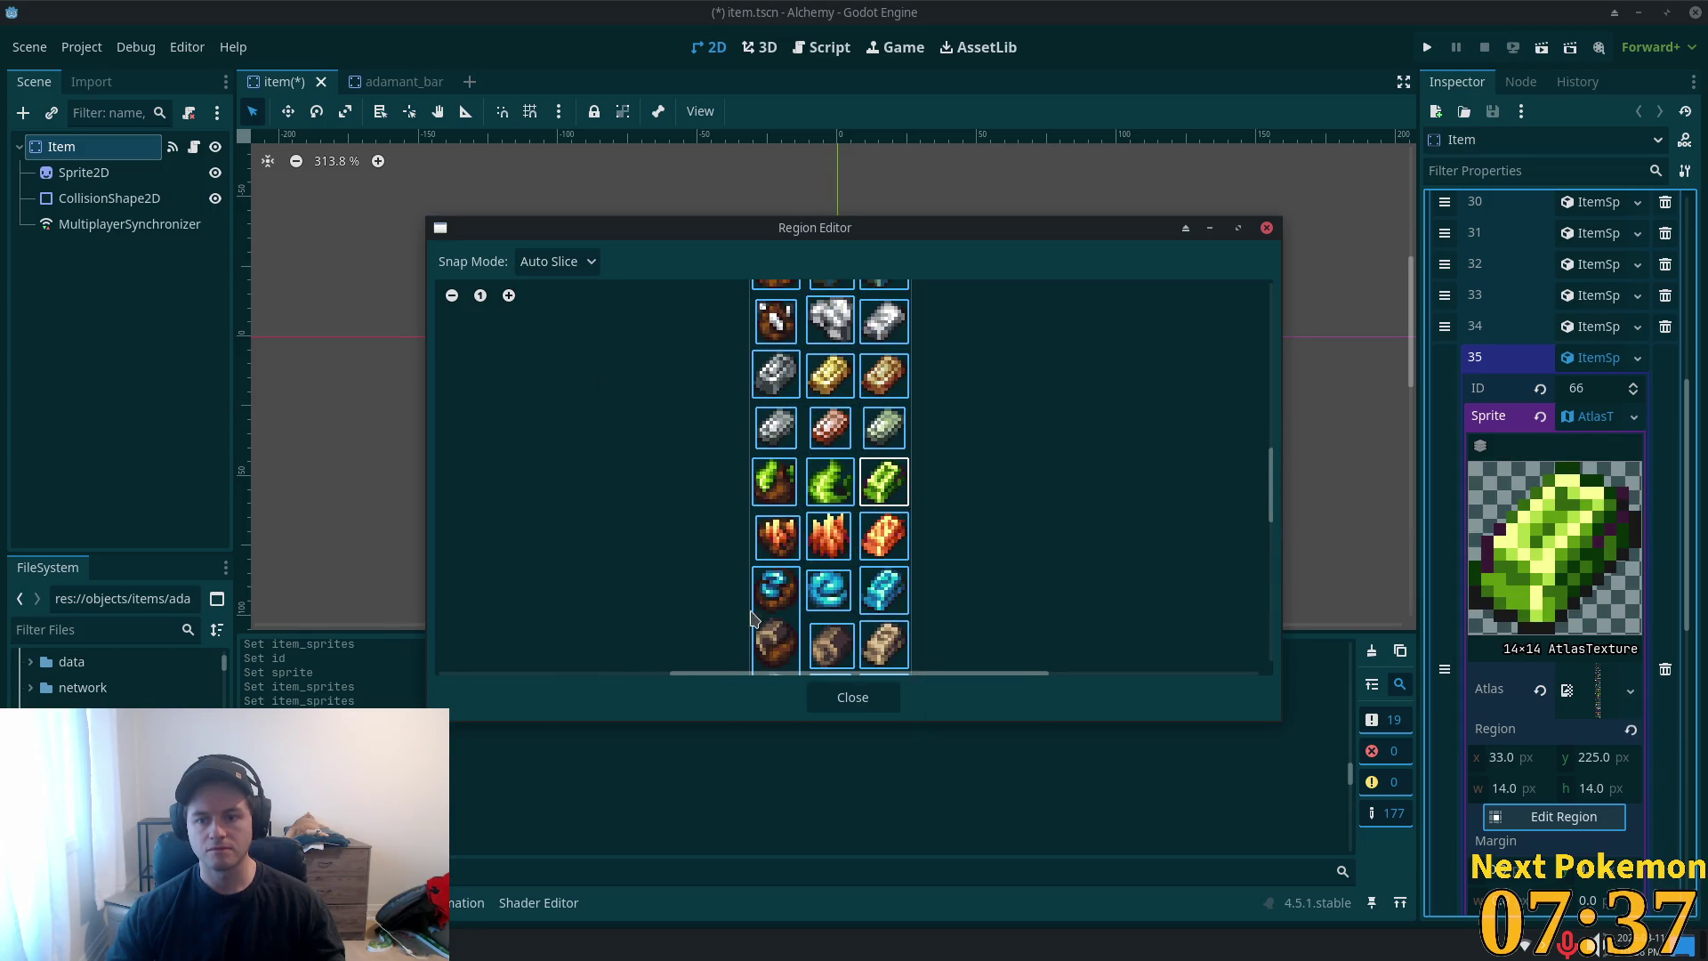
scroll(1037, 492, "down", 4)
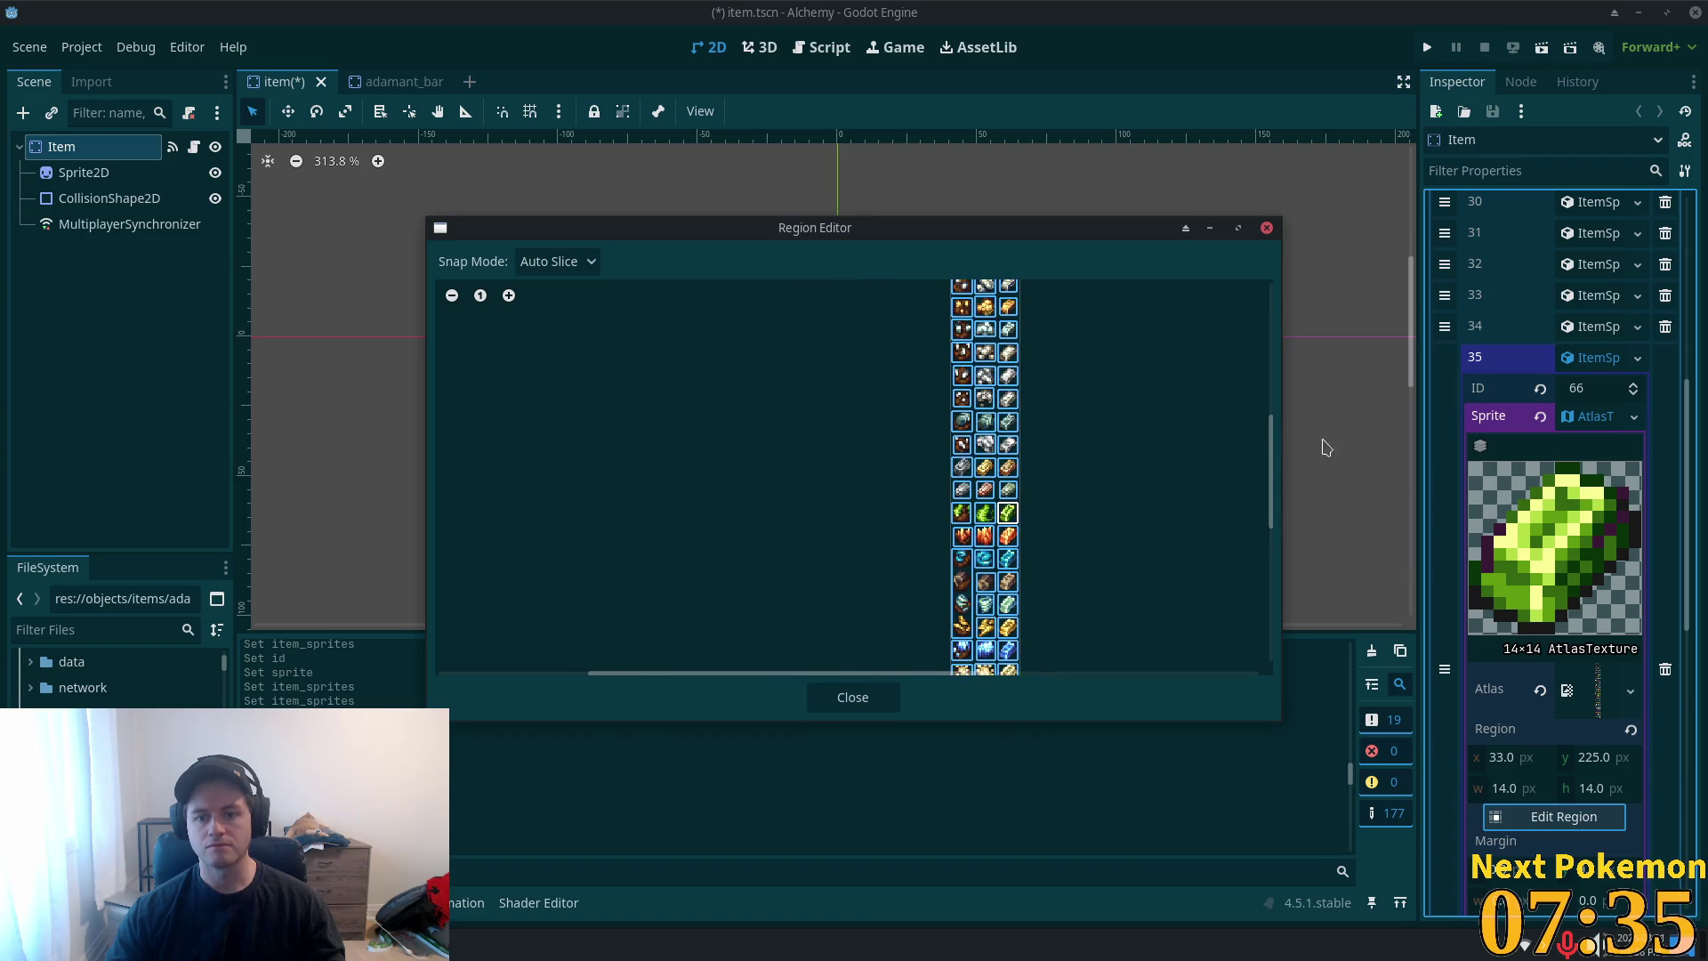
mouse_move(1278, 475)
left_mouse_down()
mouse_move(1273, 408)
mouse_move(1281, 522)
left_mouse_up()
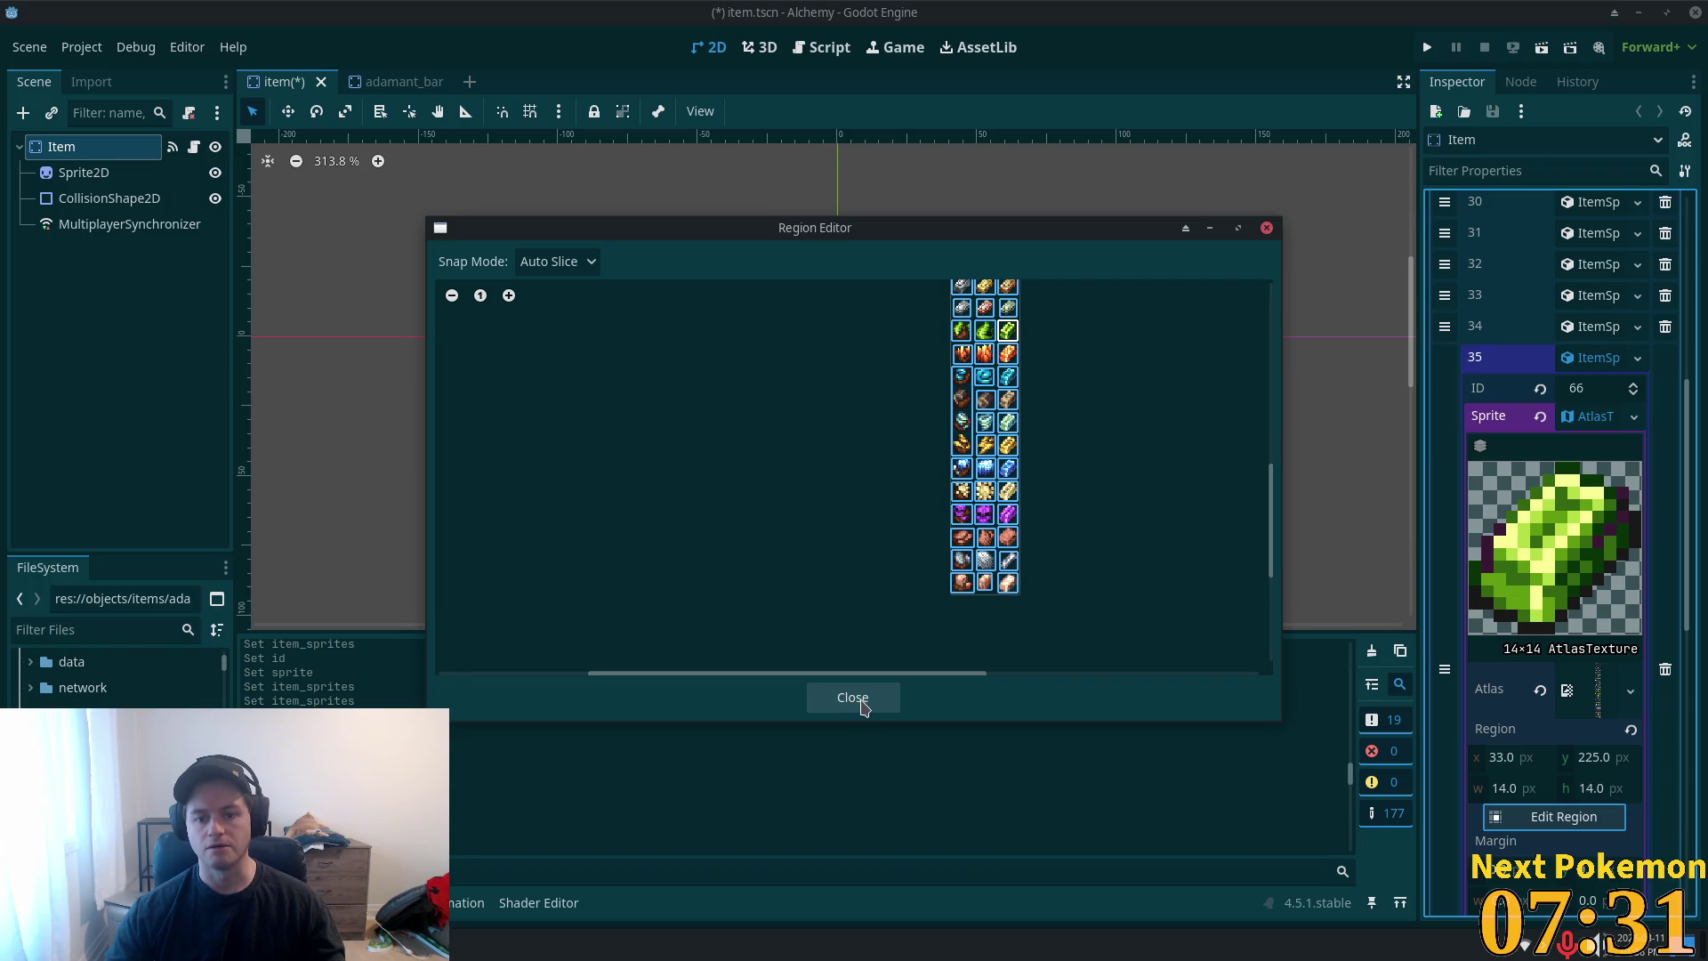
left_click(861, 706)
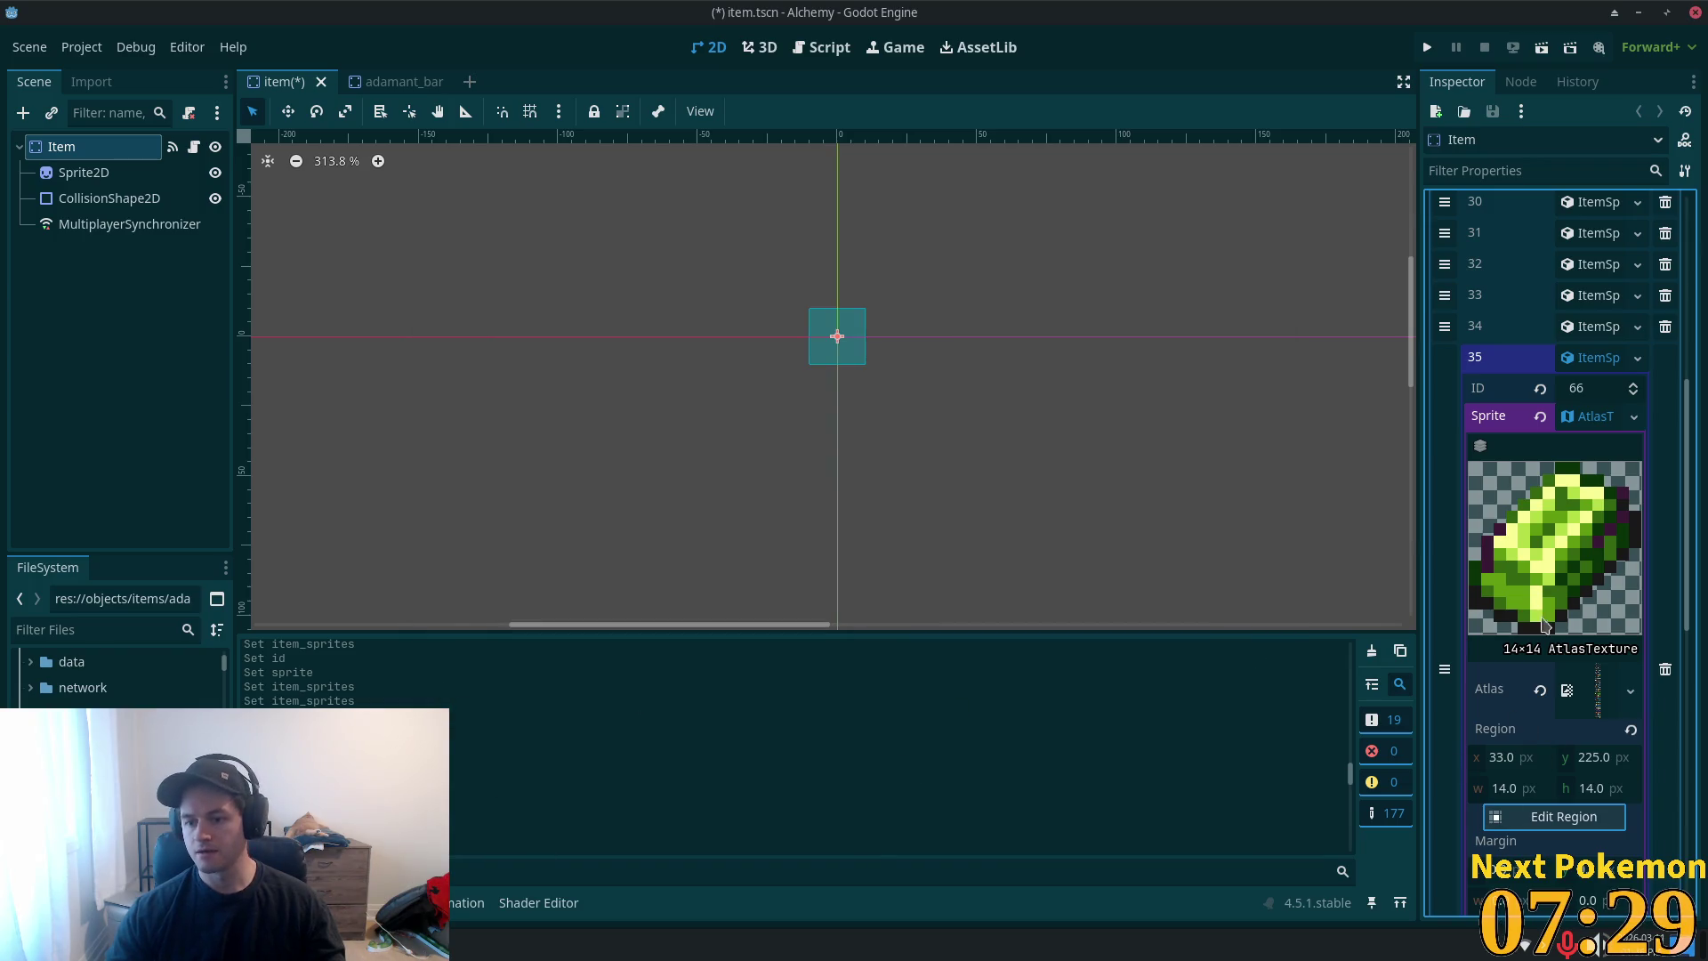
- Close the adamant_bar scene and remove adamant_bar.tscn, undoing an accidental Item root deletion
left_click(1593, 358)
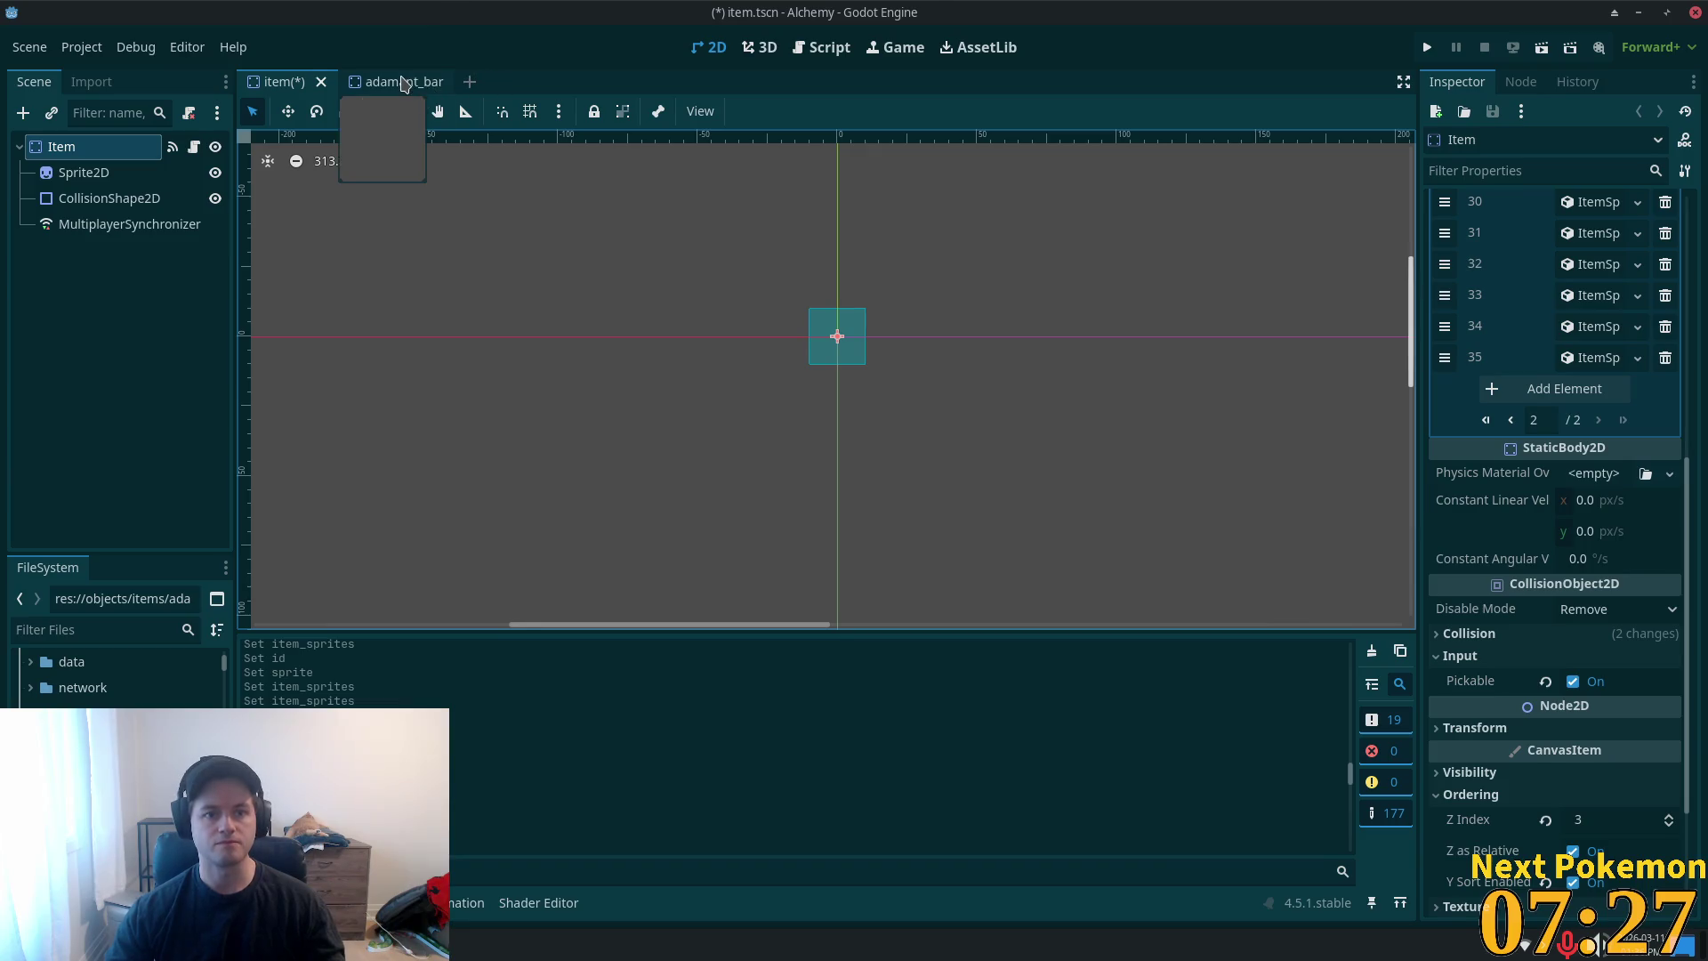
left_click(402, 83)
left_click(456, 82)
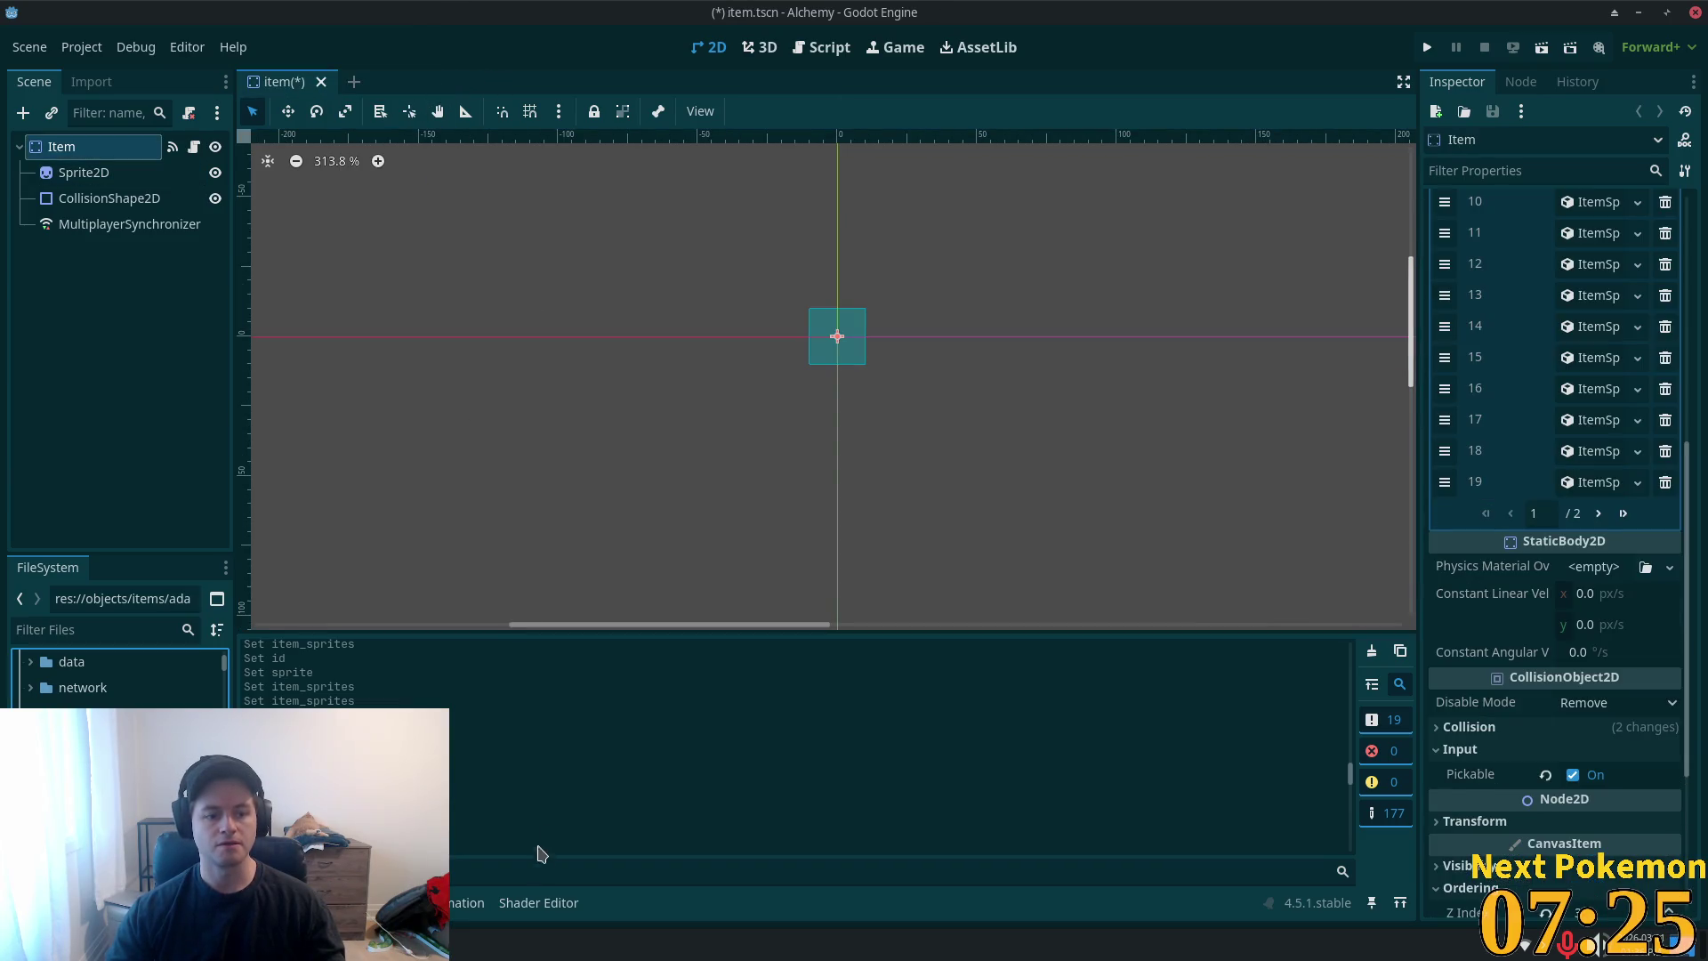
key("Delete")
left_click(911, 495)
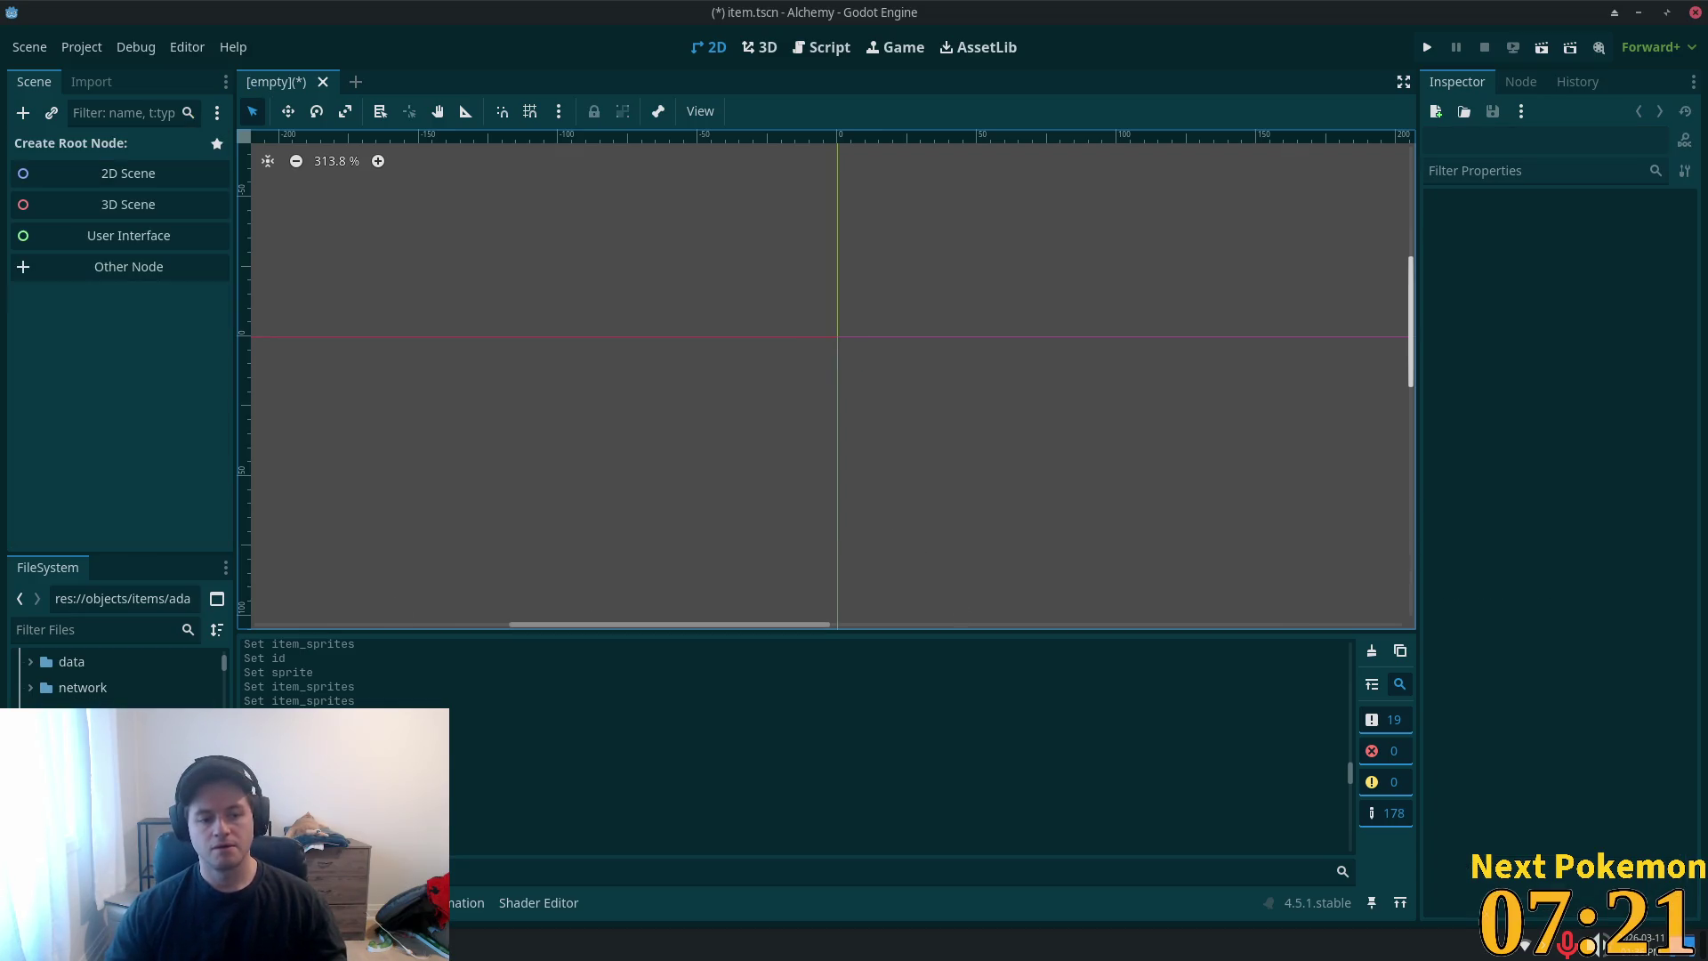
key("ctrl+z")
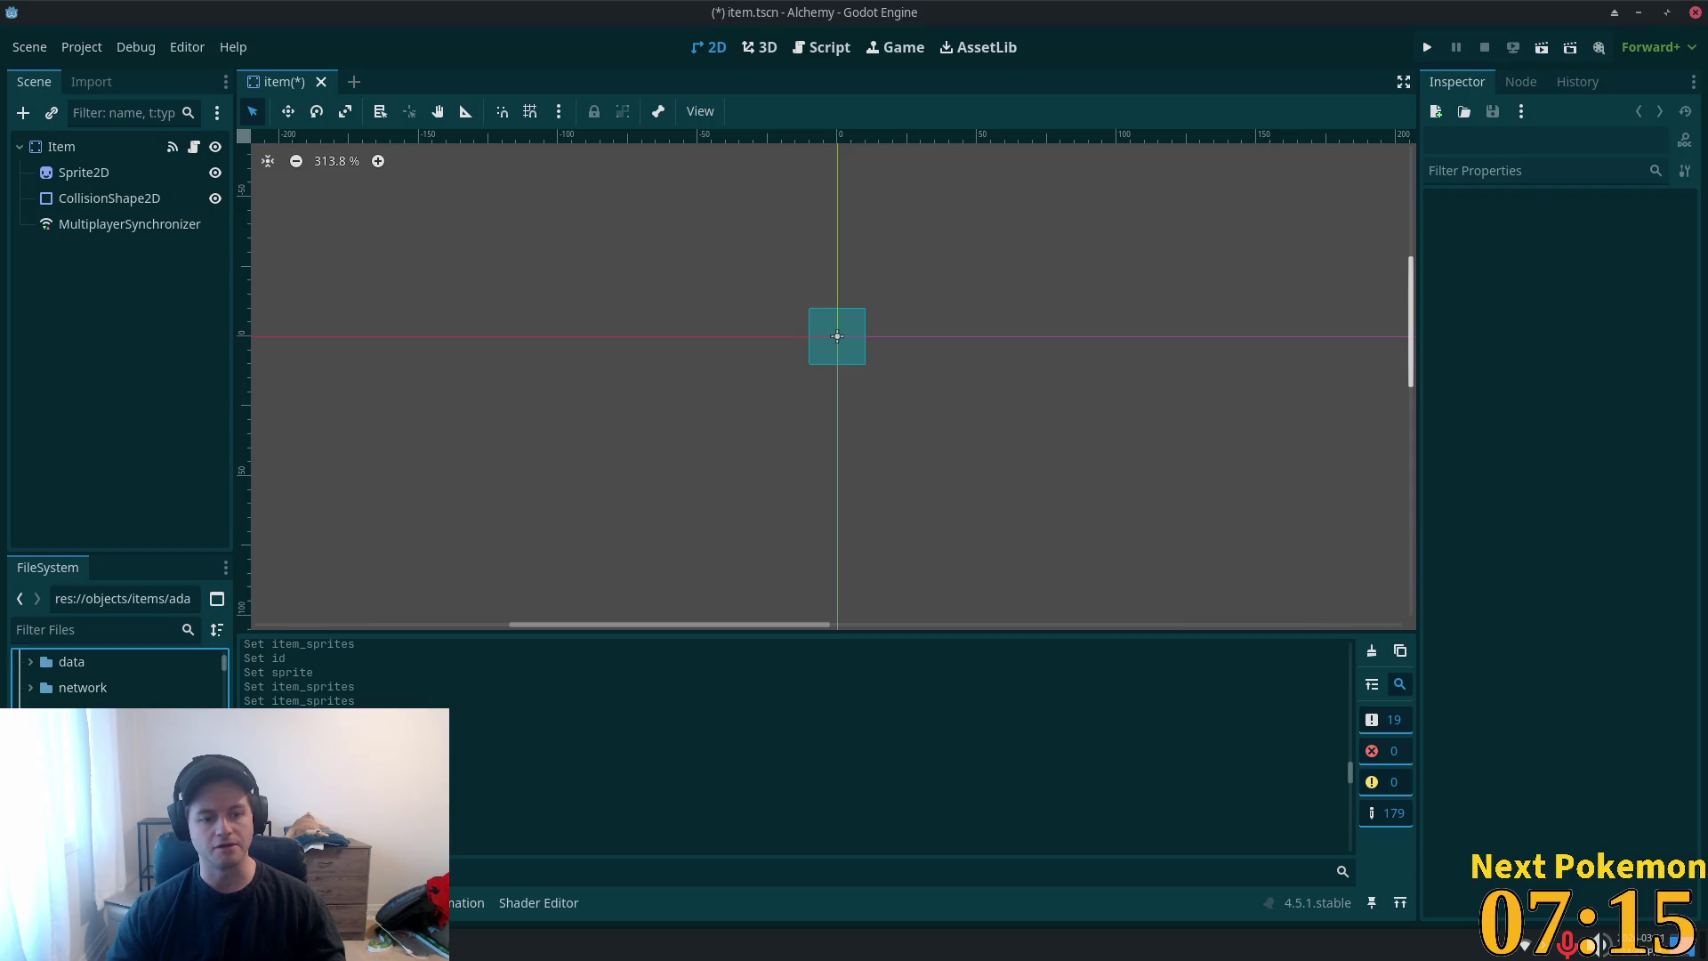
key("Delete")
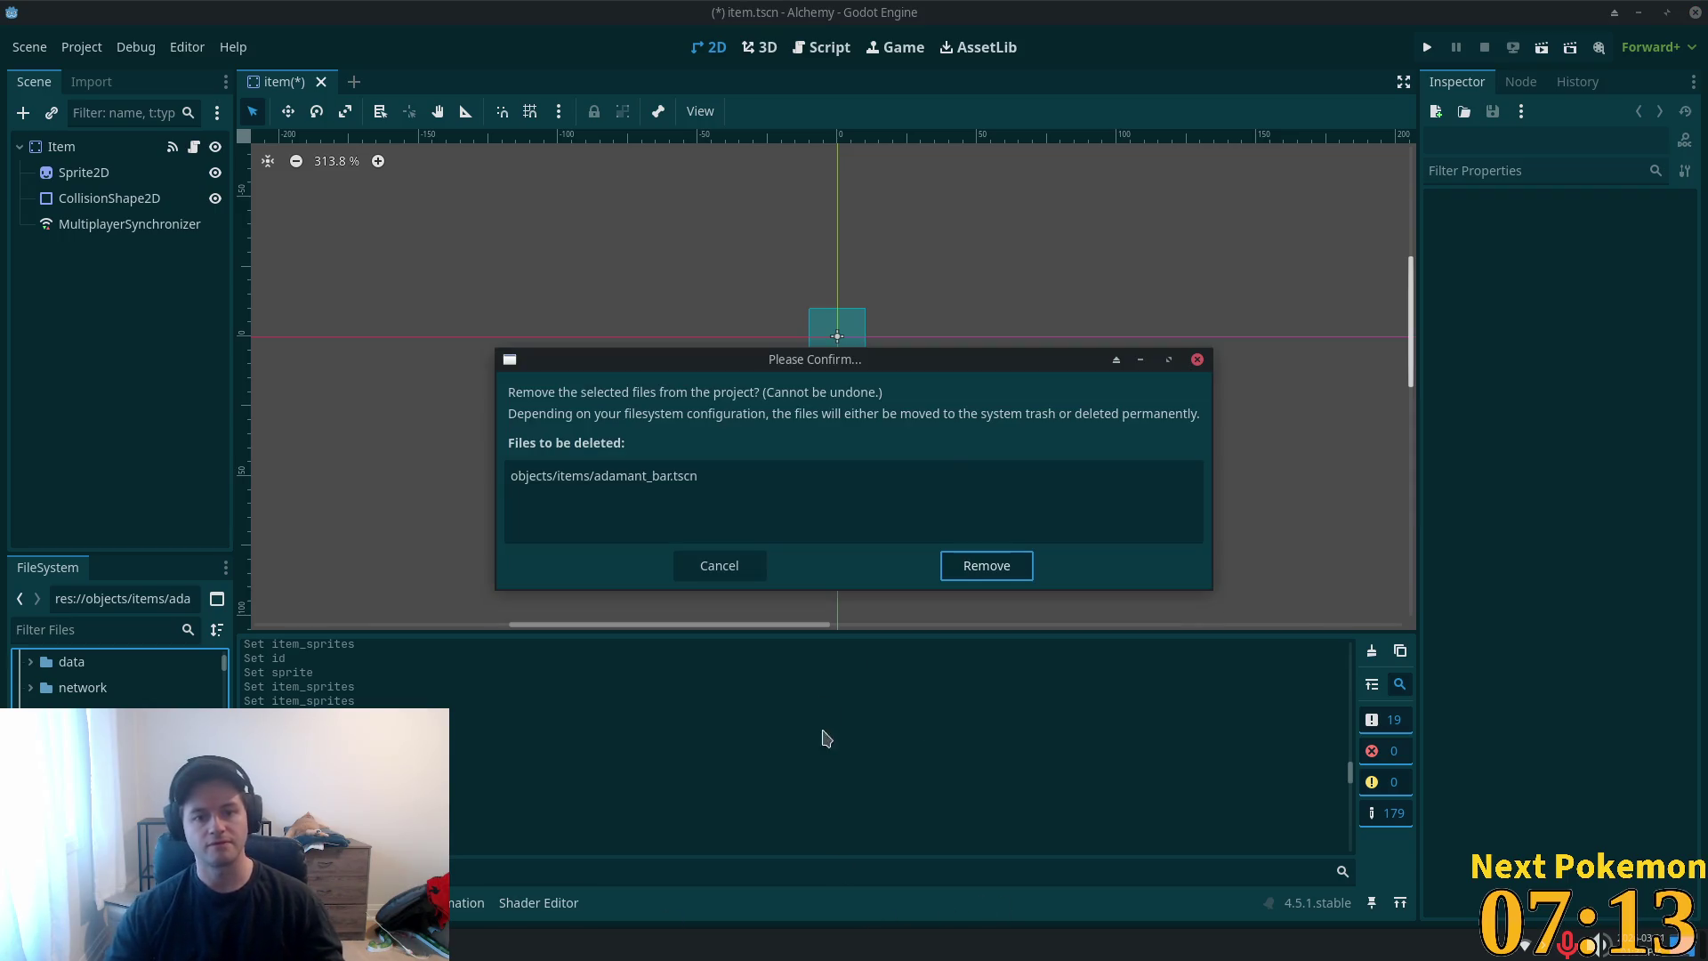
left_click(998, 566)
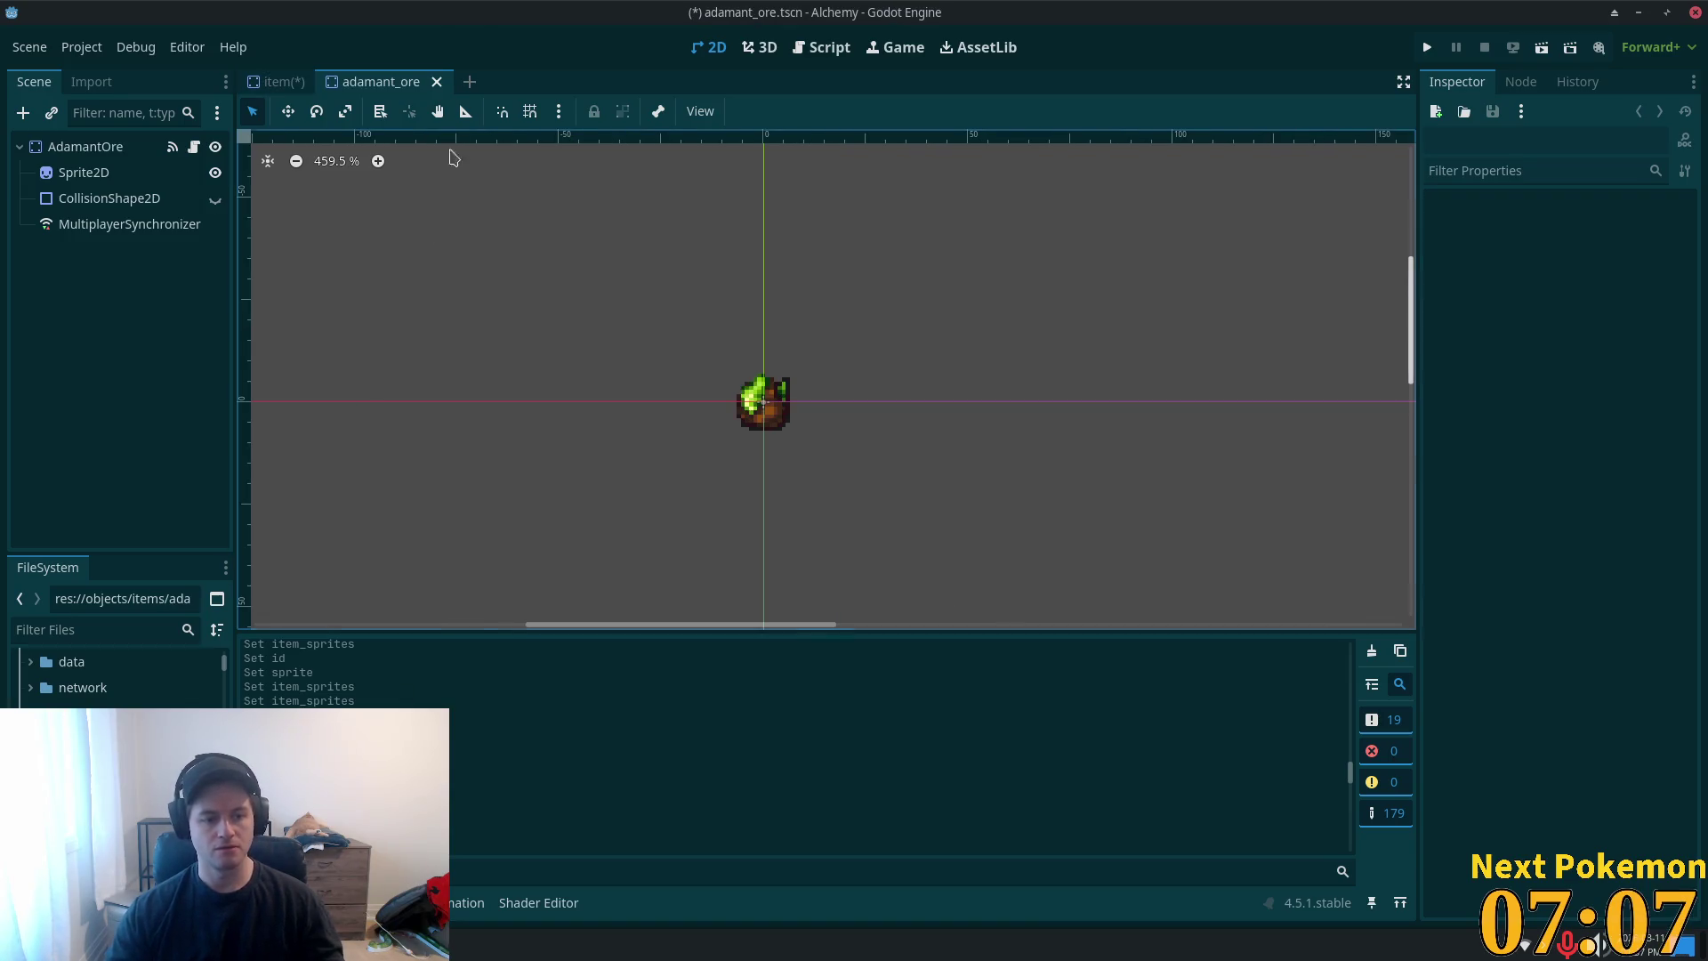
left_click(104, 154)
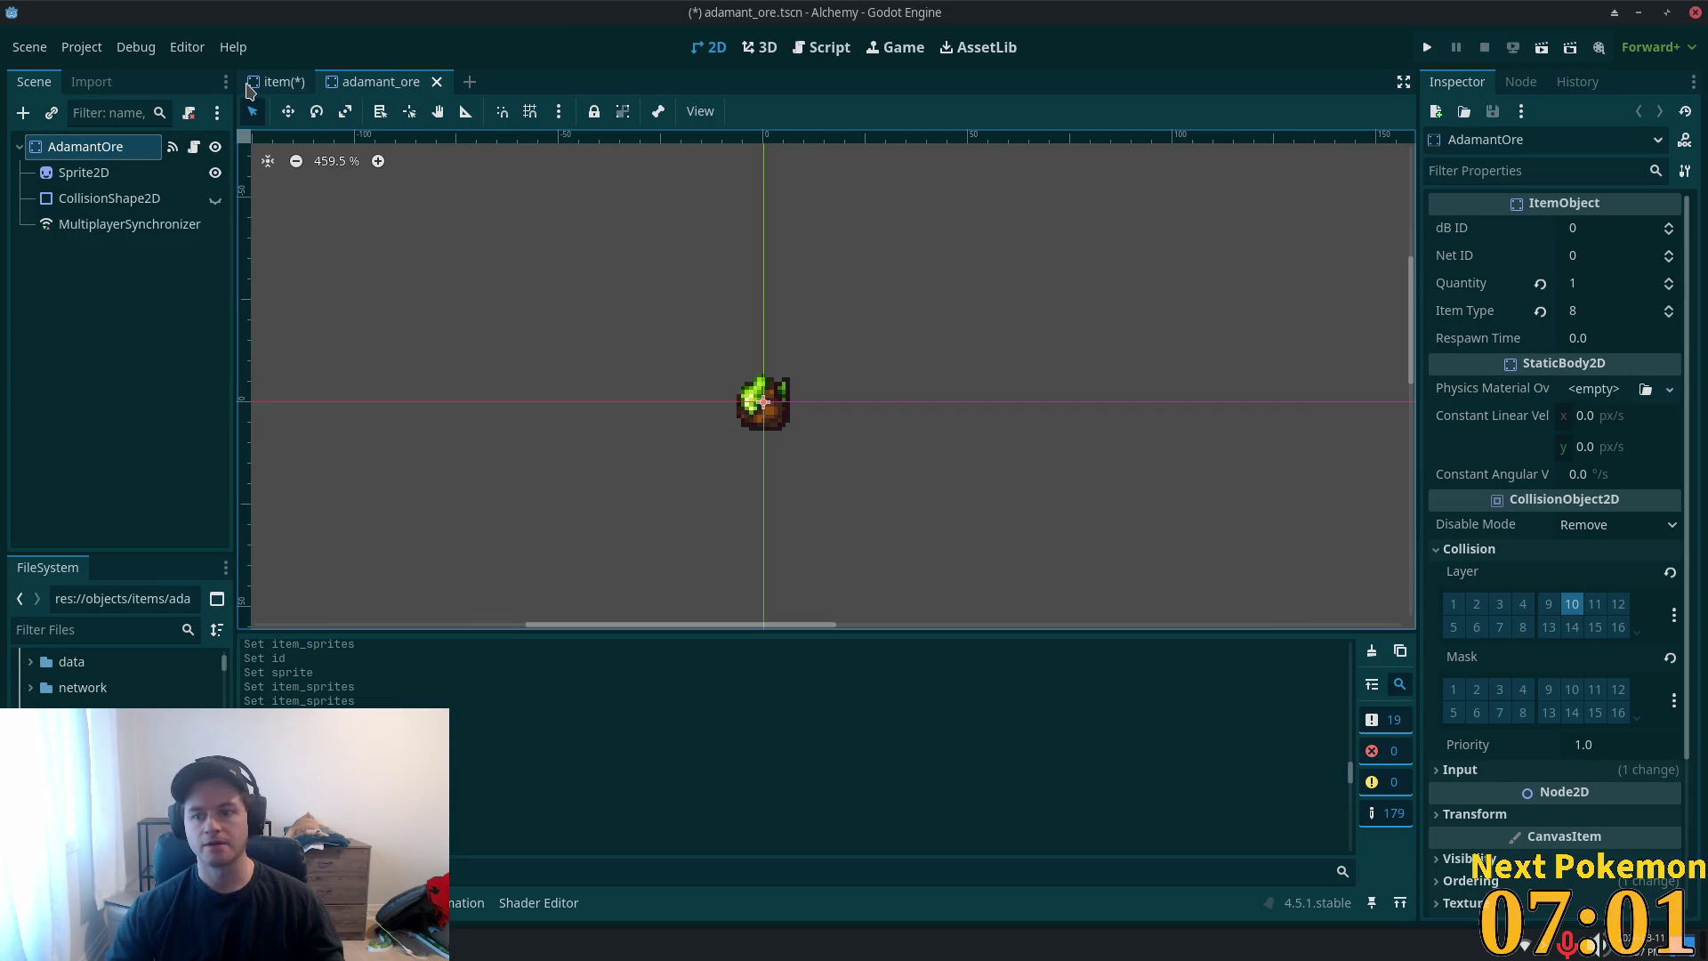
left_click(437, 82)
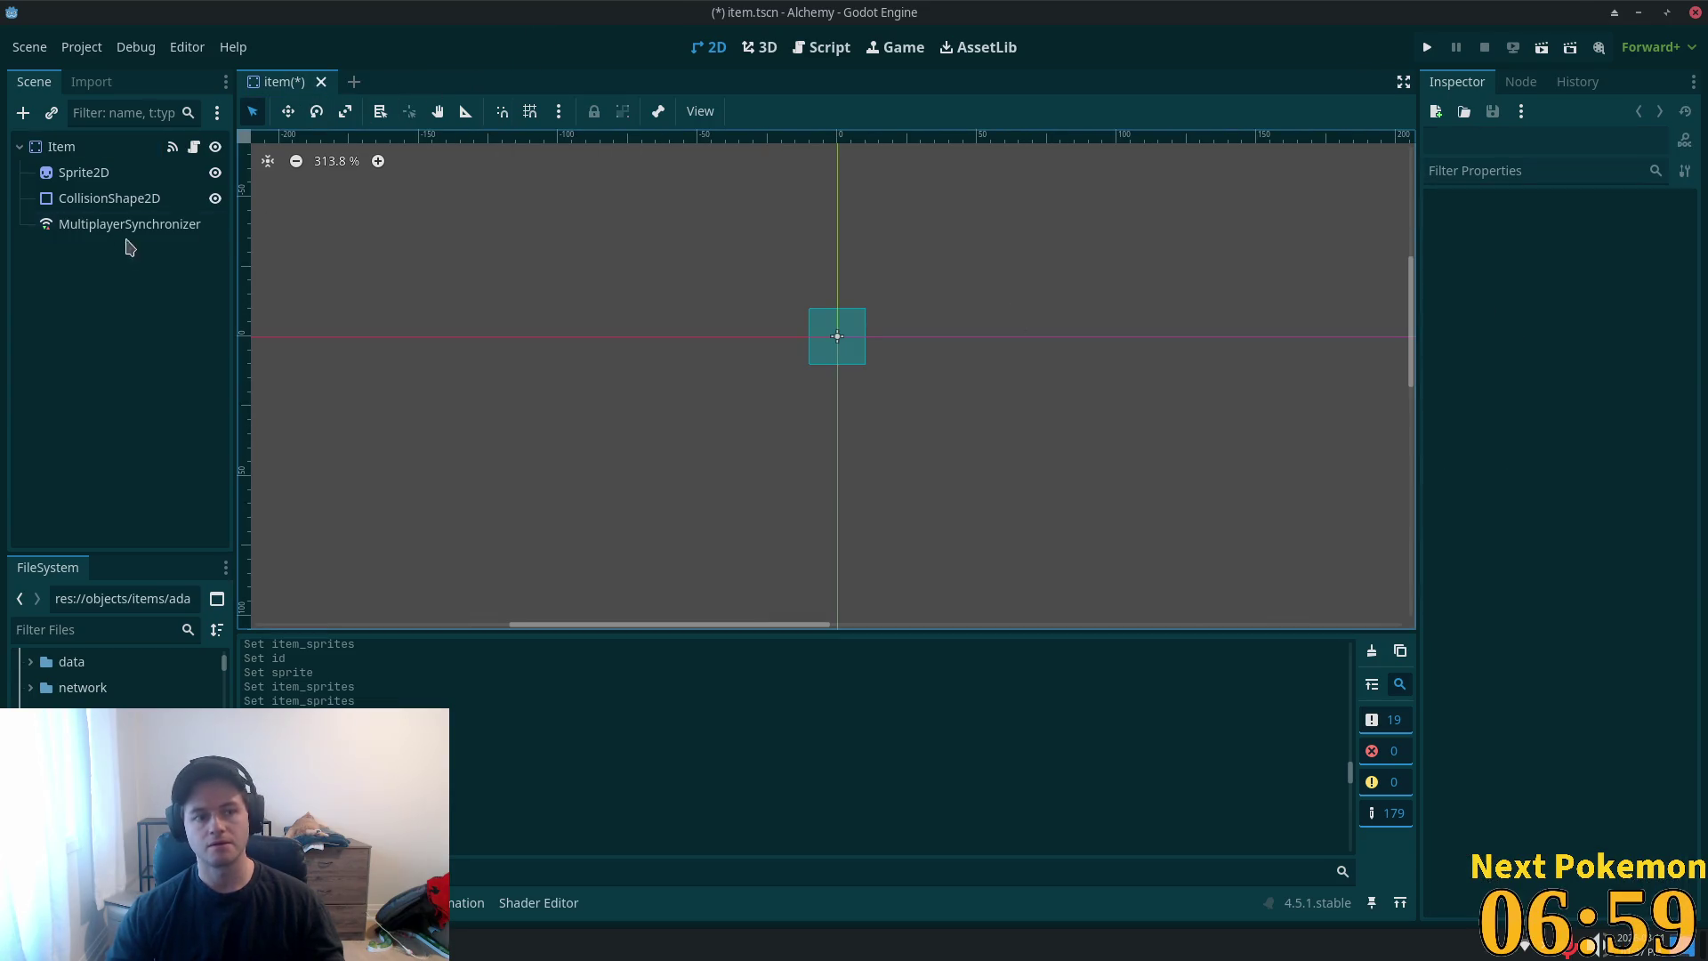
left_click(61, 146)
left_click(84, 173)
- Add item sprite element 36 as a new ItemSprite with ID 8
left_click(61, 147)
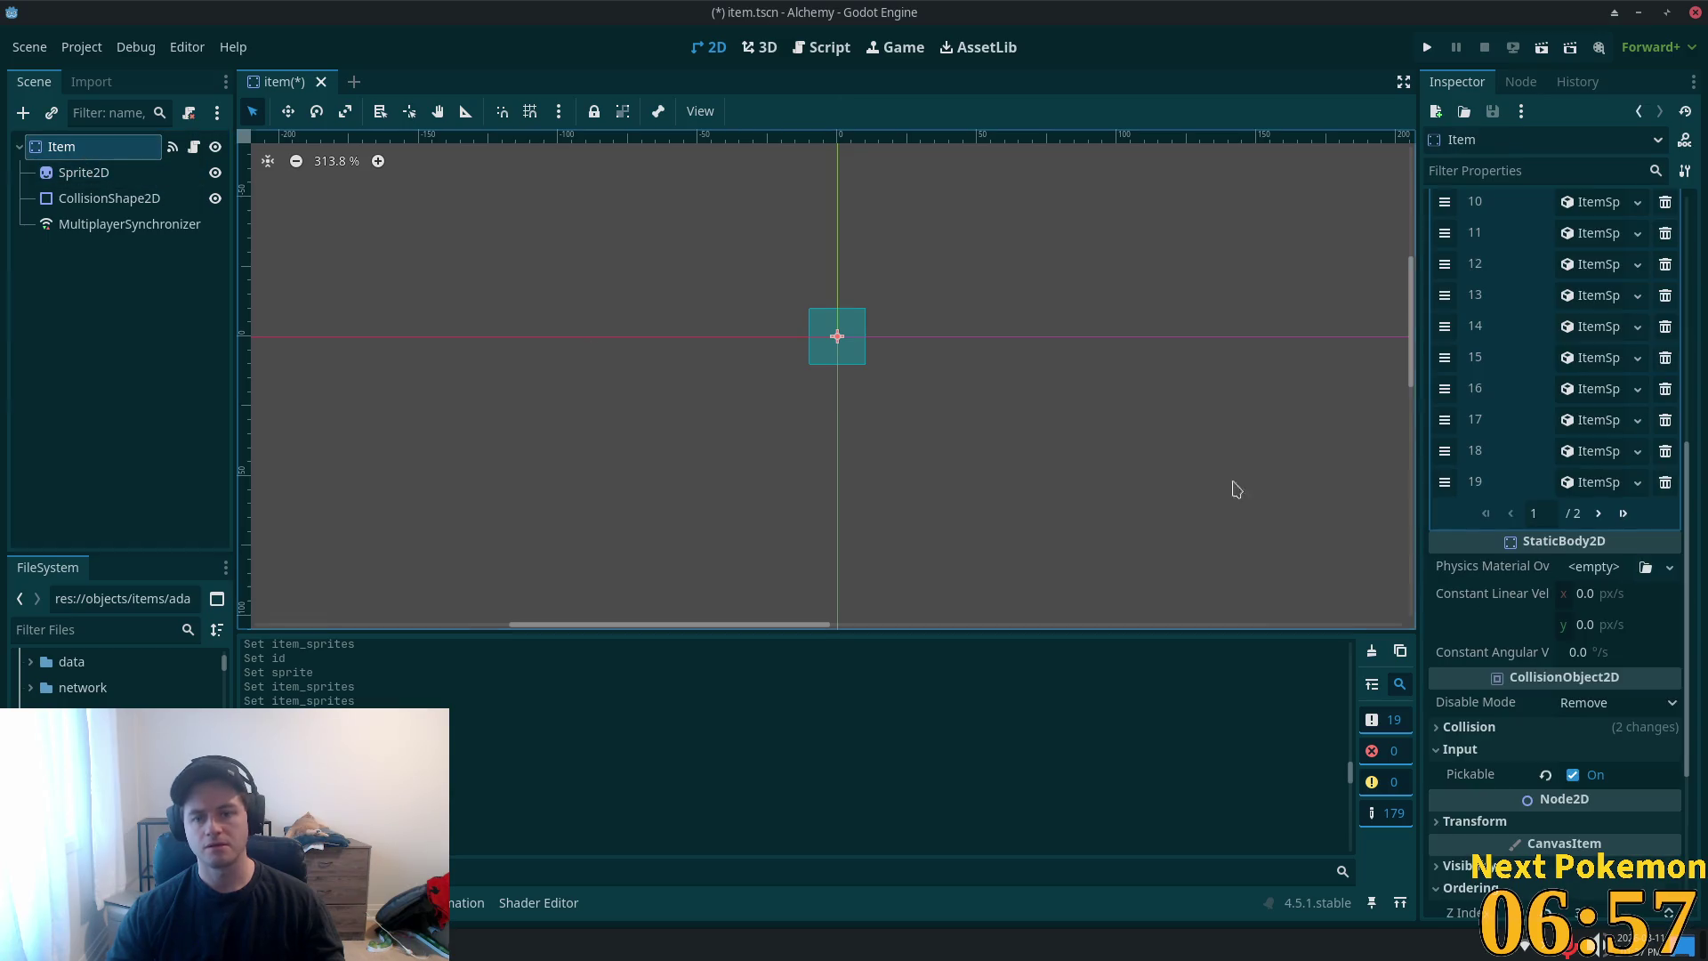
left_click(1622, 515)
left_click(1578, 392)
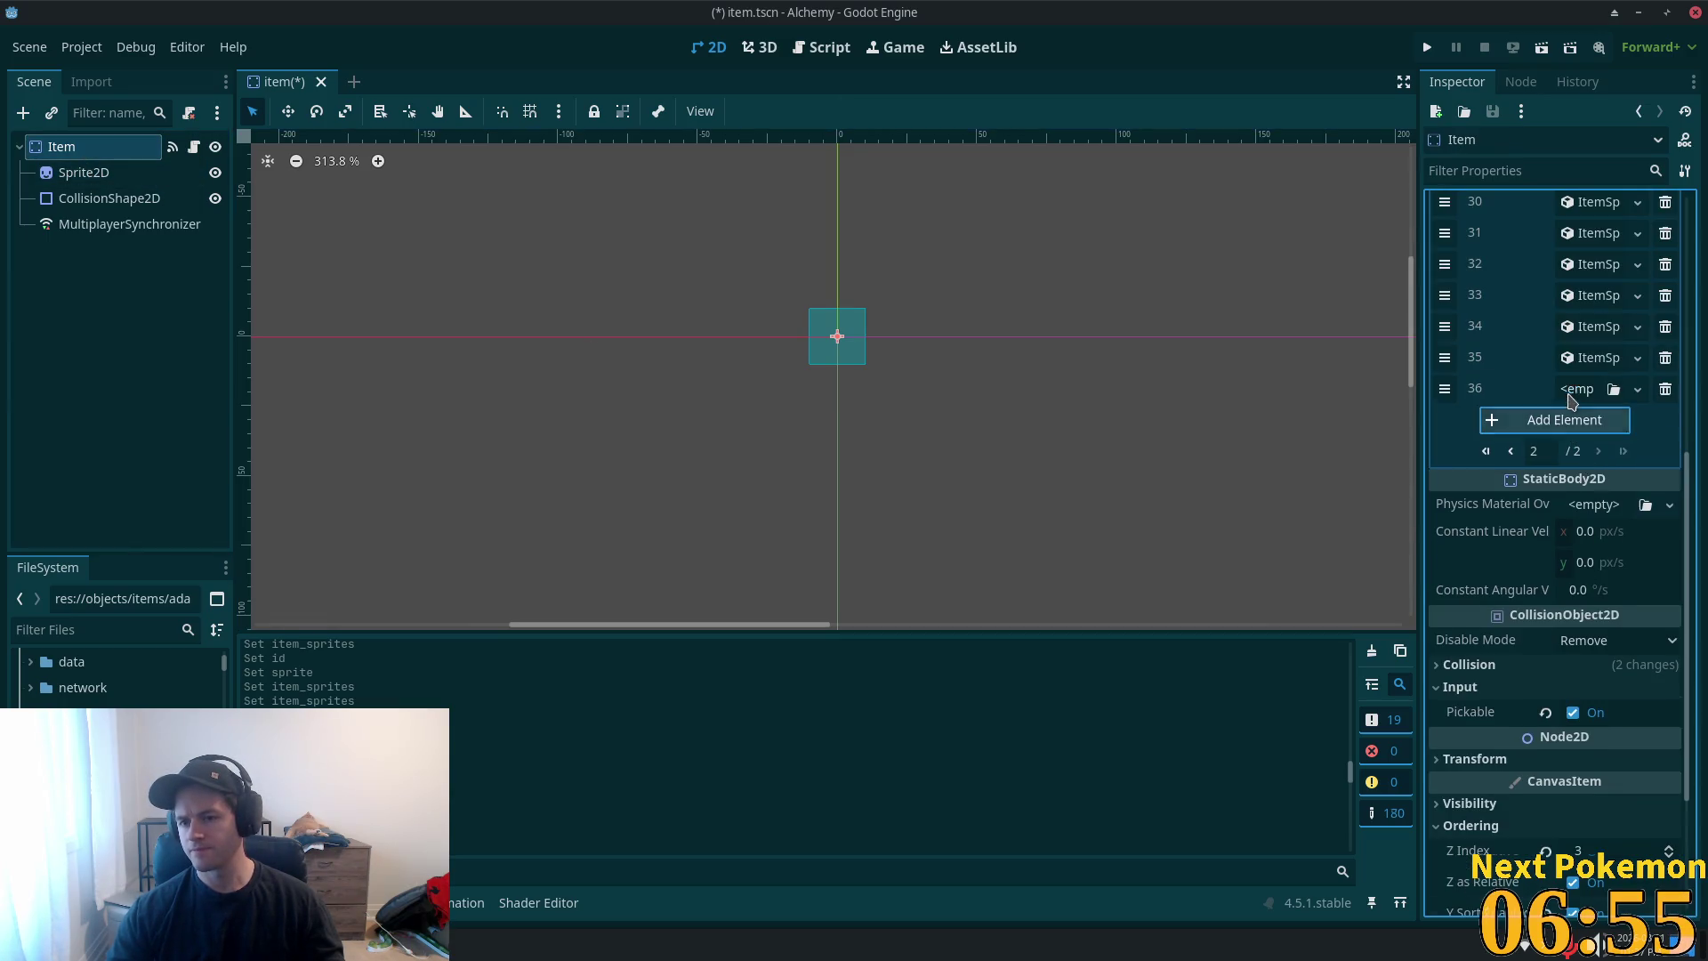
left_click(1577, 389)
left_click(1592, 442)
left_click(1580, 389)
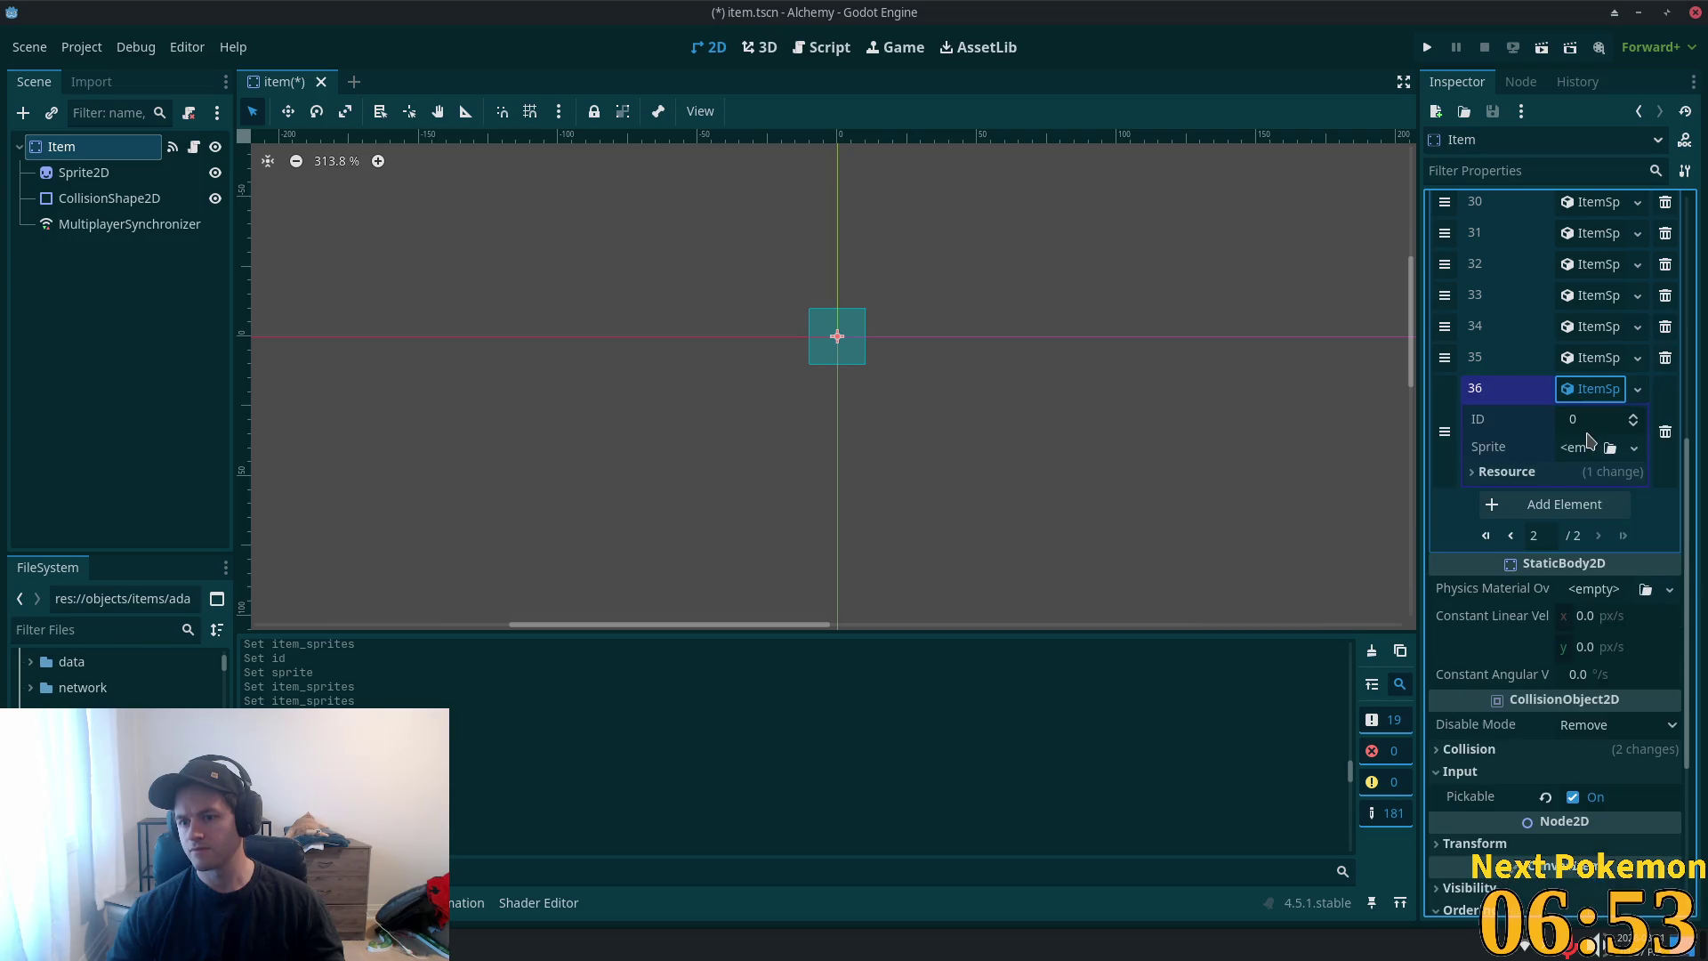
type("8")
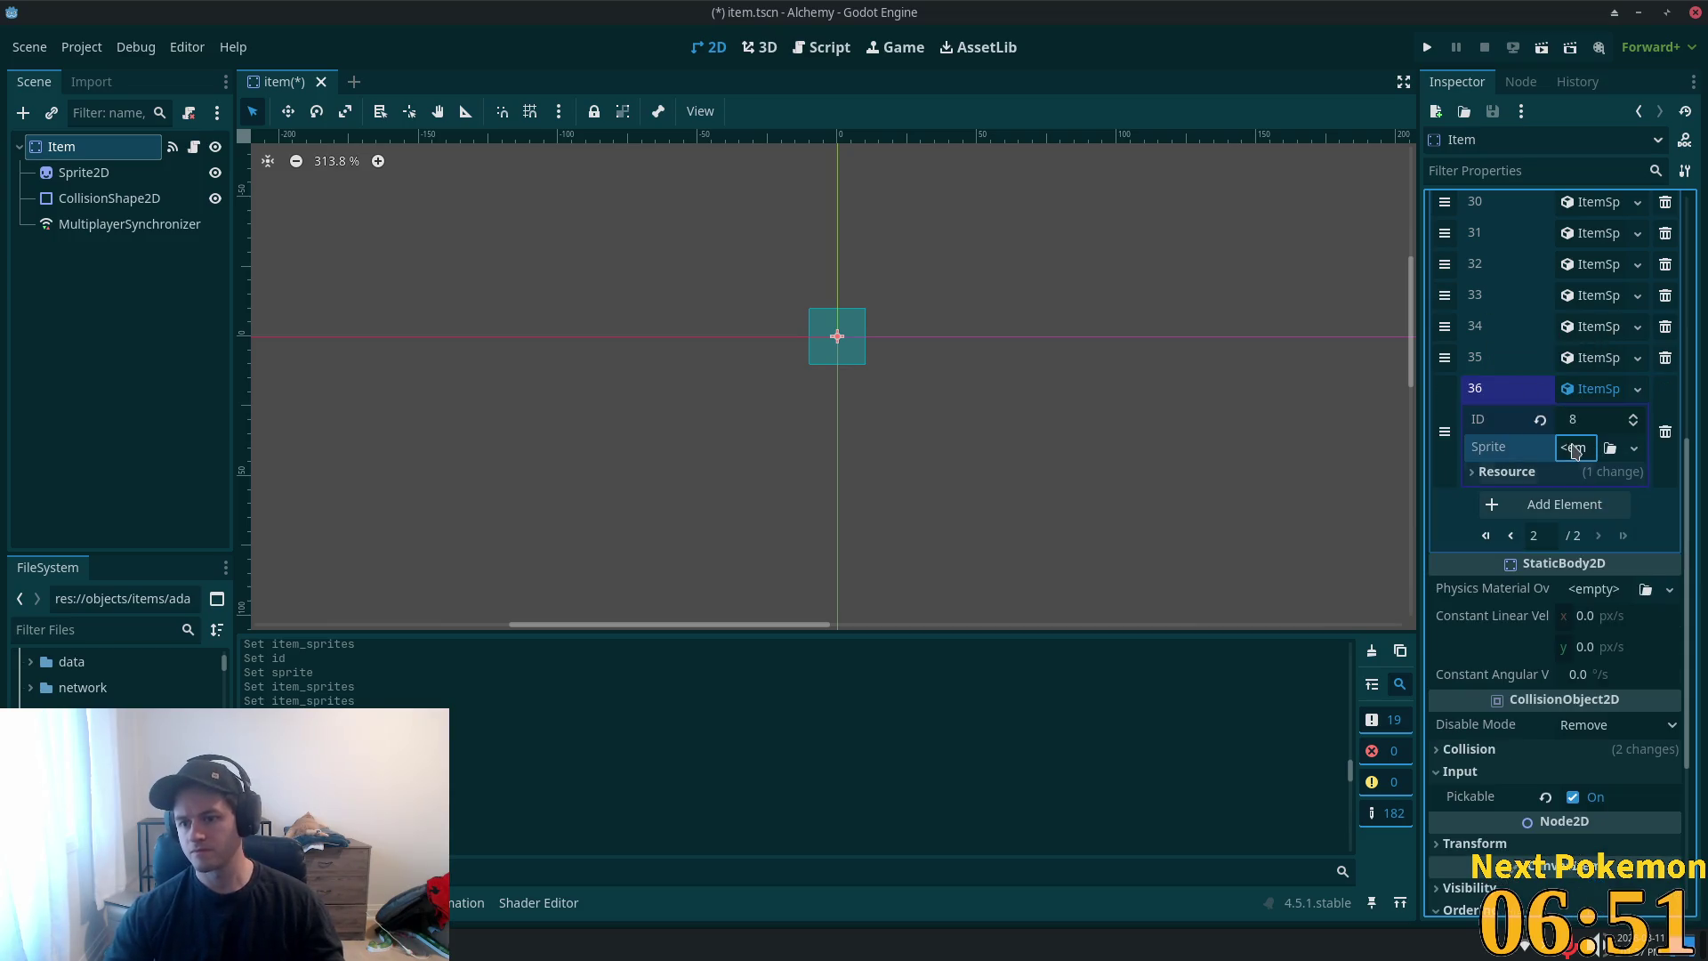
- Give sprite 36 an AtlasTexture with the adamant ore region, 13×14 at 1, 225, and save item.tscn
left_click(1575, 448)
left_click(1592, 500)
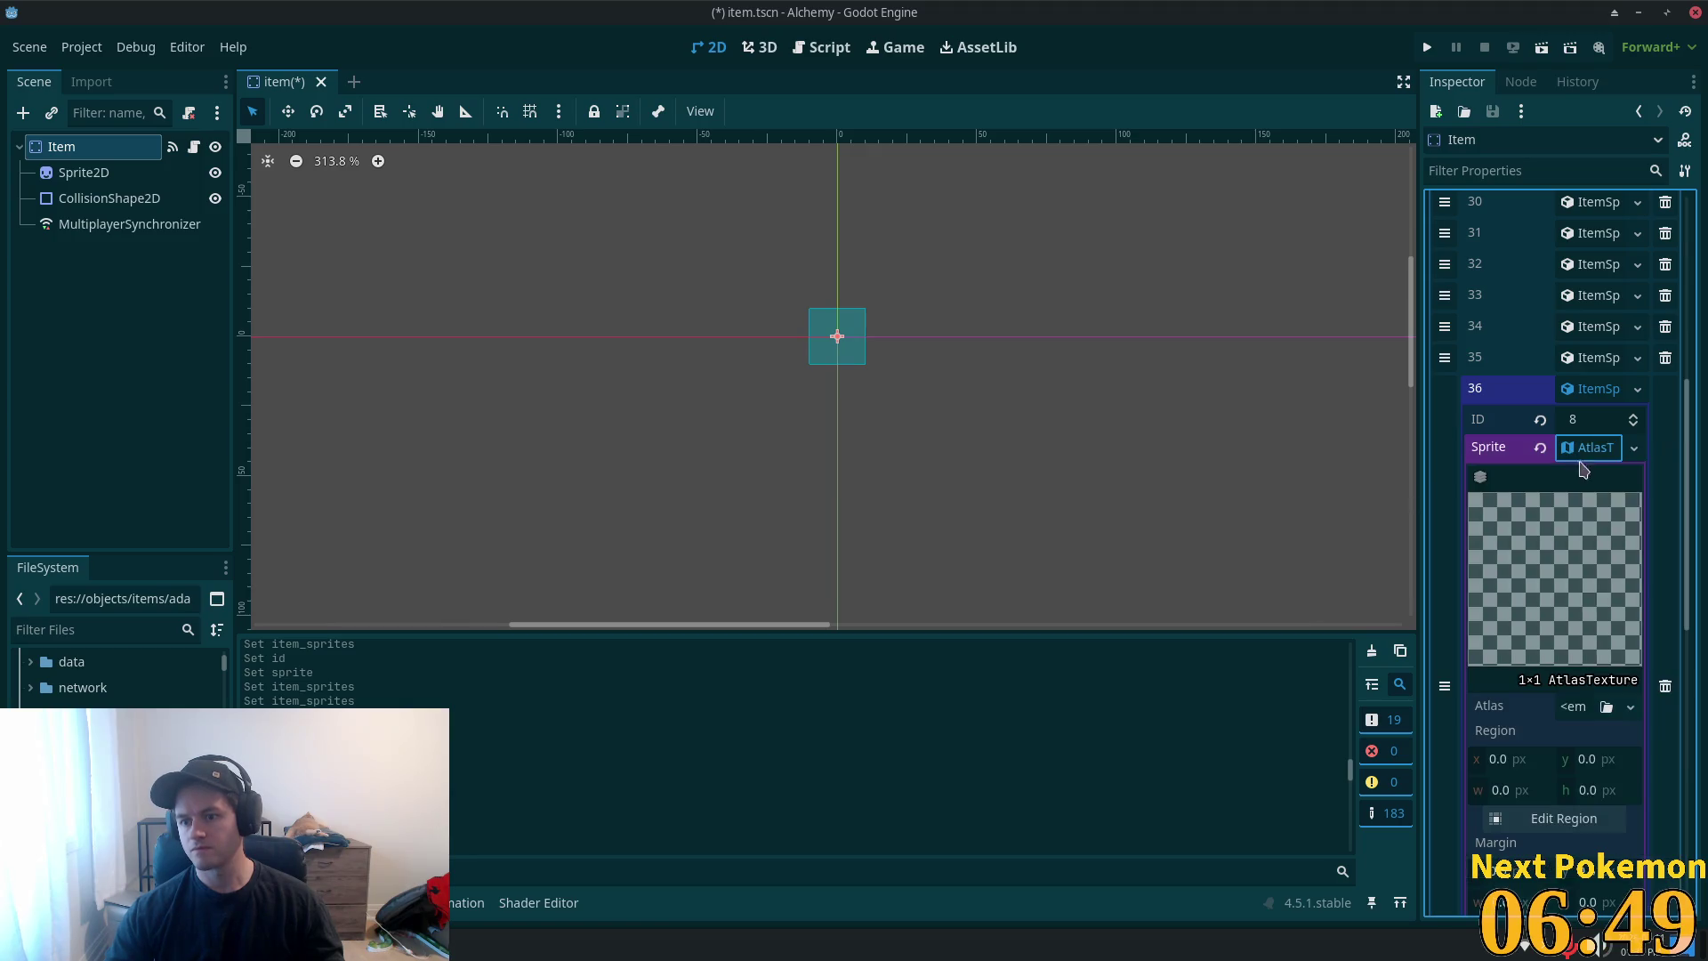
left_click(1575, 711)
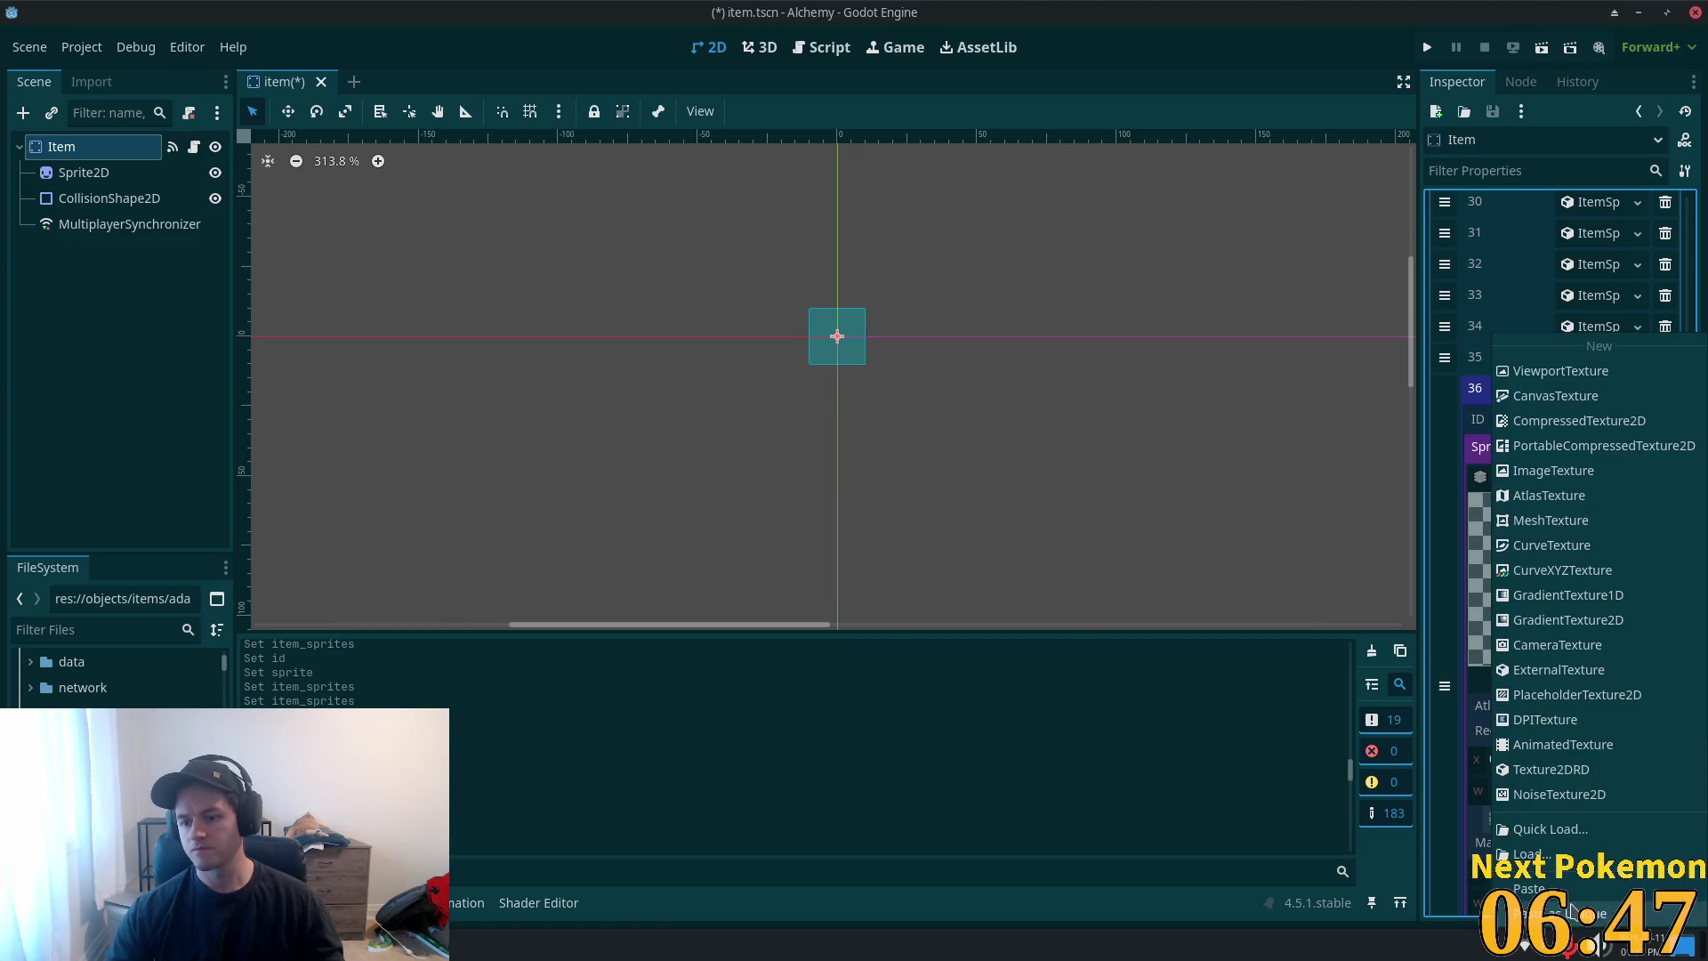
left_click(1575, 791)
left_click(941, 635)
left_click(1557, 847)
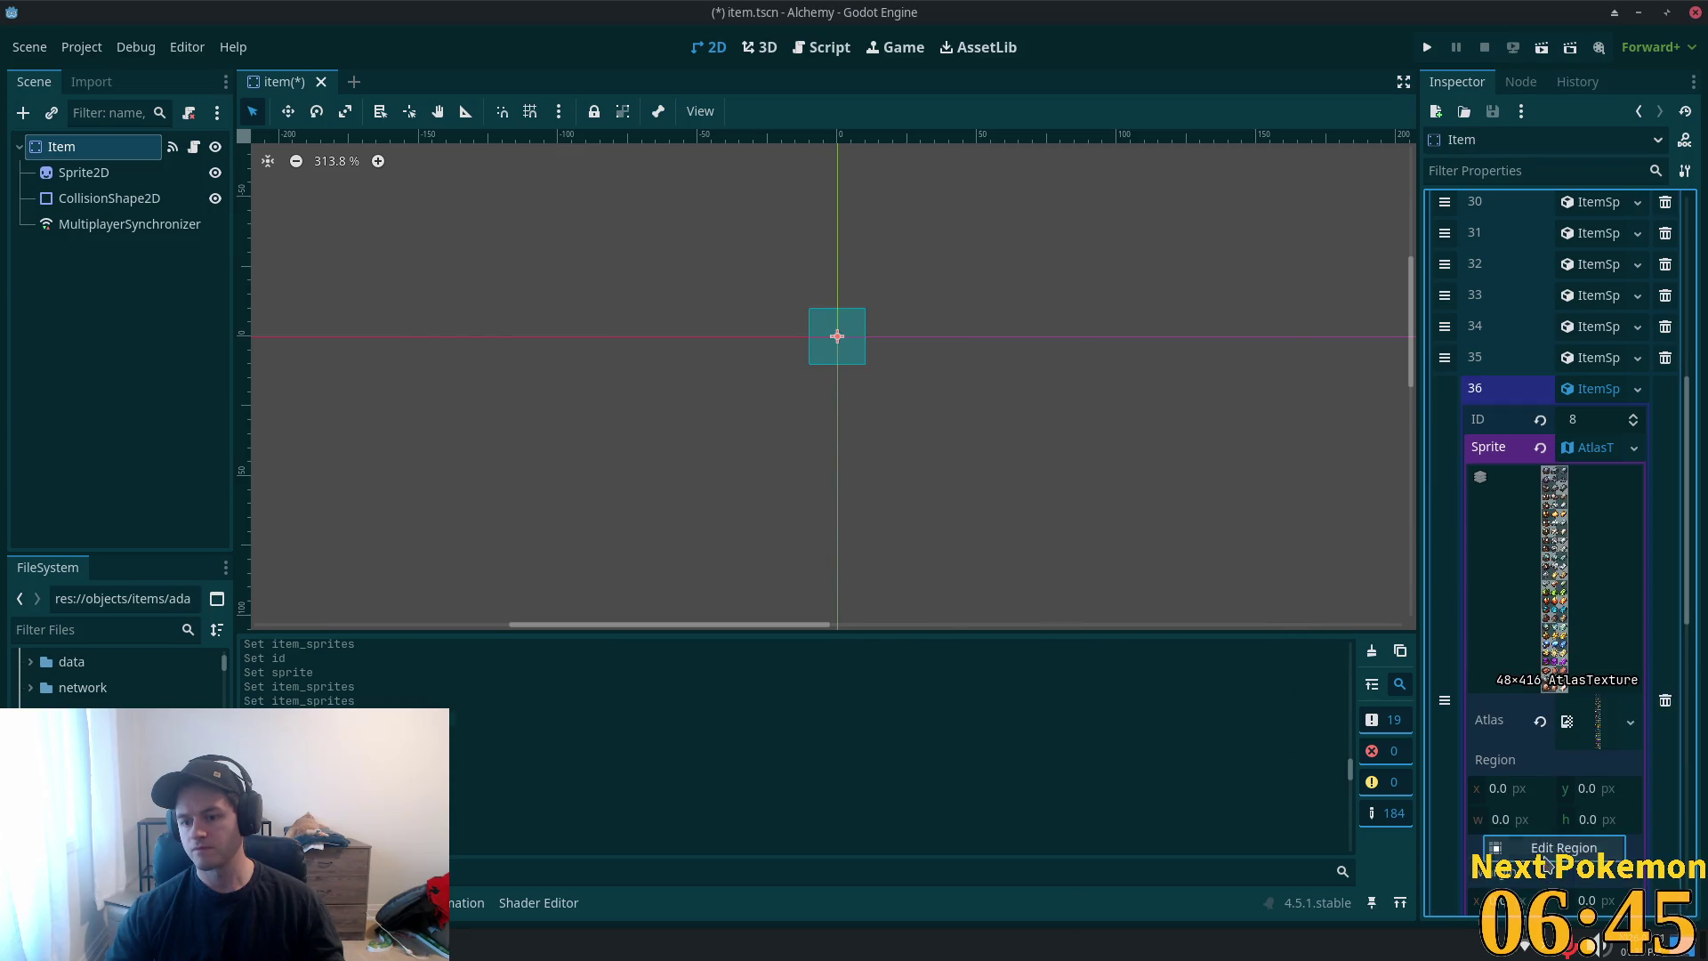
scroll(829, 566, "up", 2)
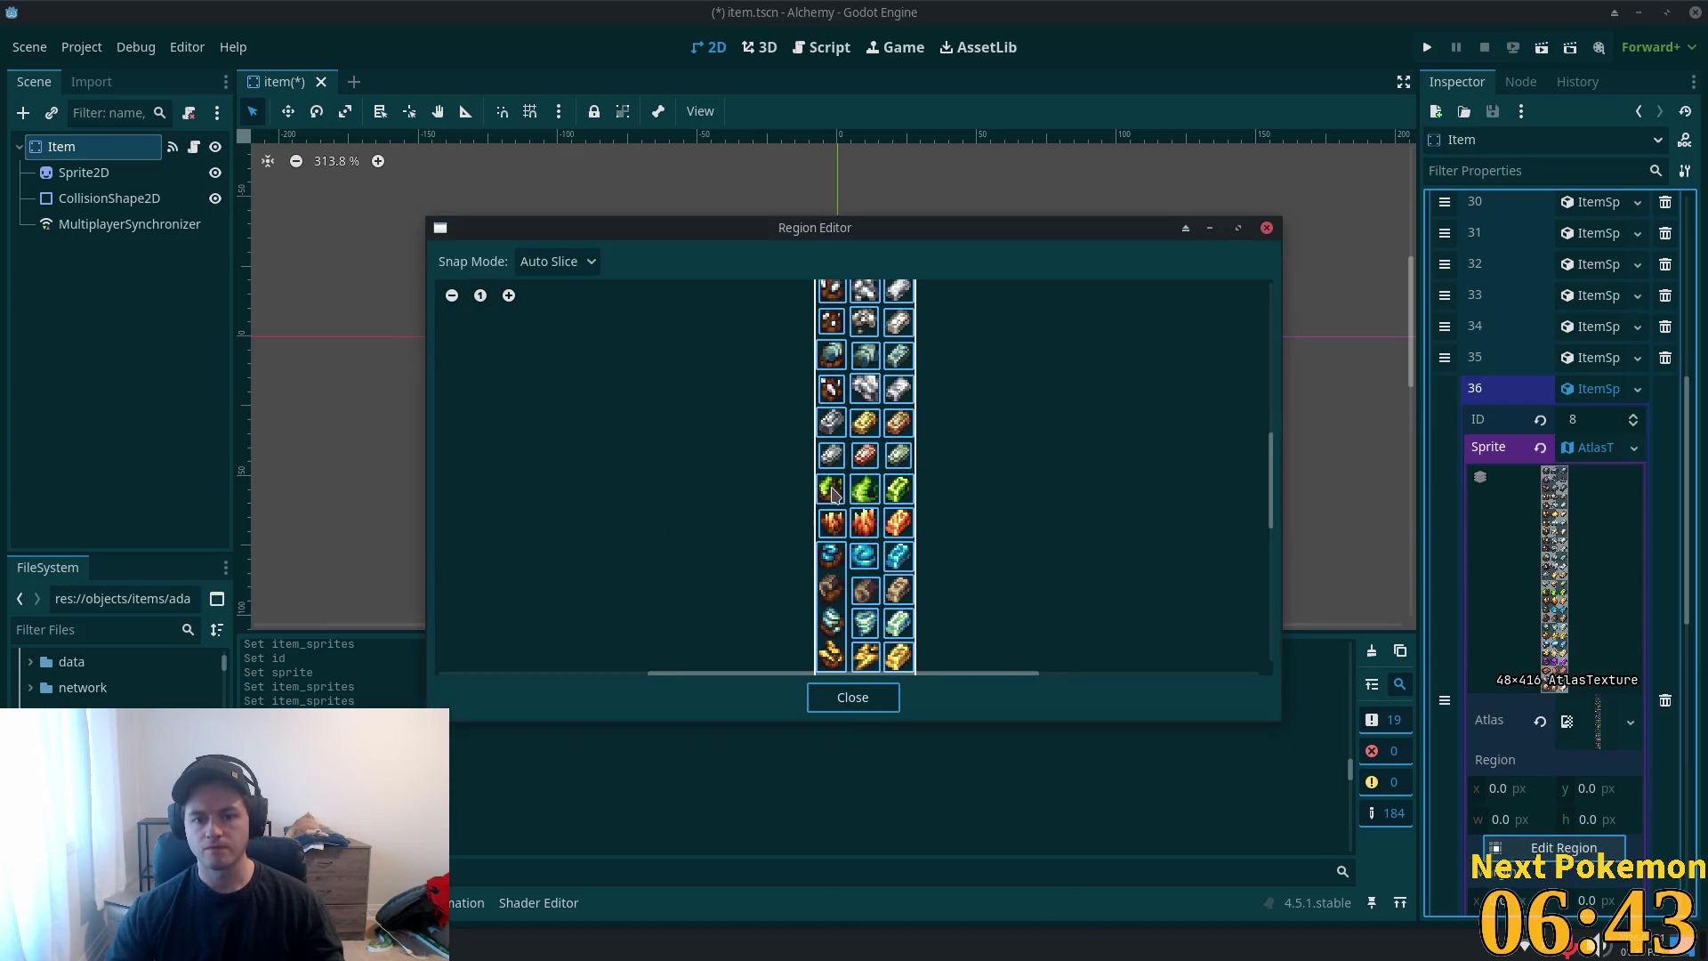
left_click(831, 489)
left_click(854, 698)
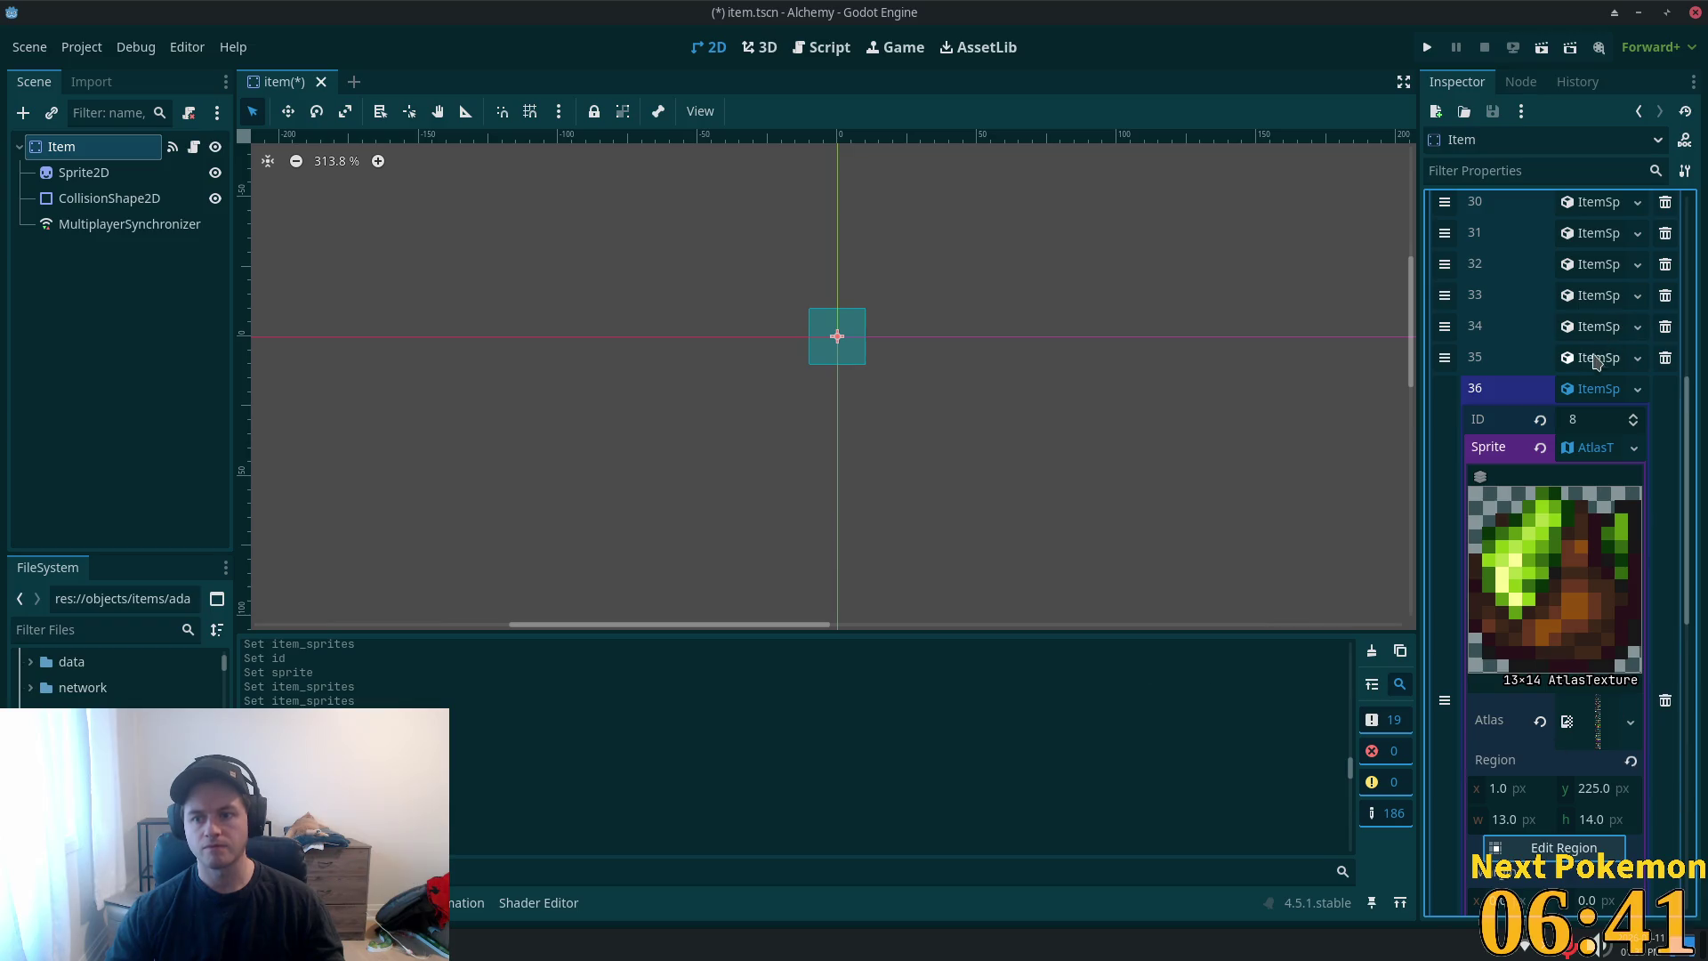
left_click(1598, 389)
key("ctrl+s")
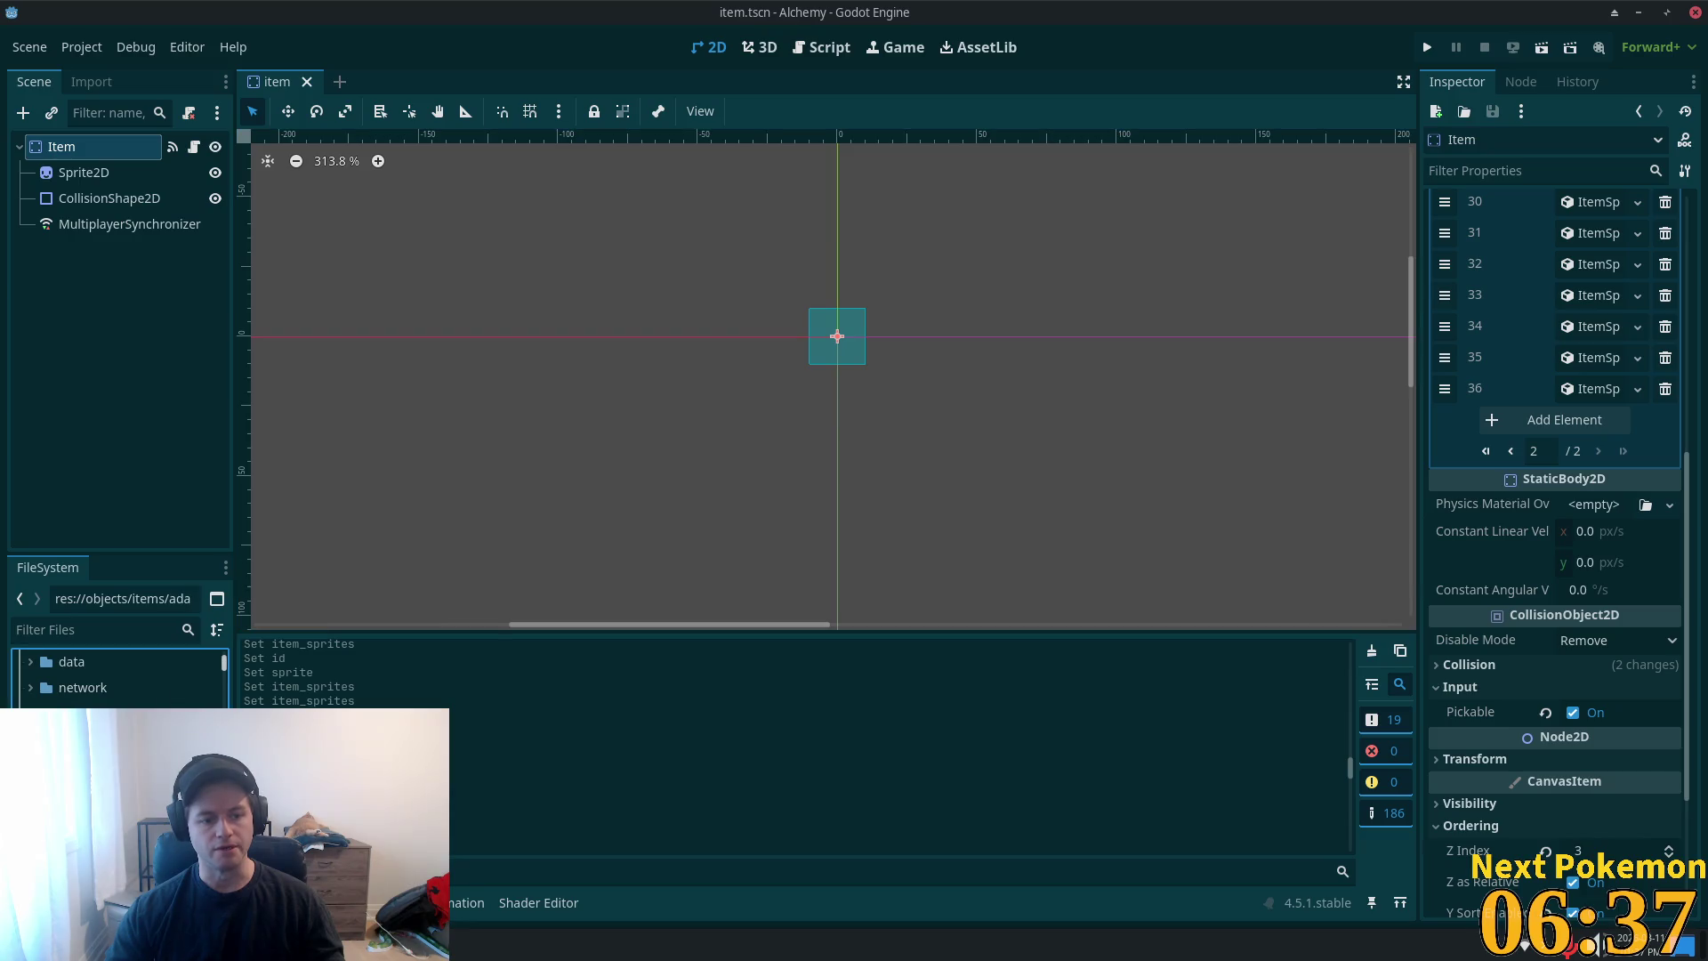
- Remove adamant_ore.tscn from the project after undoing an accidental Item root deletion
key("Delete")
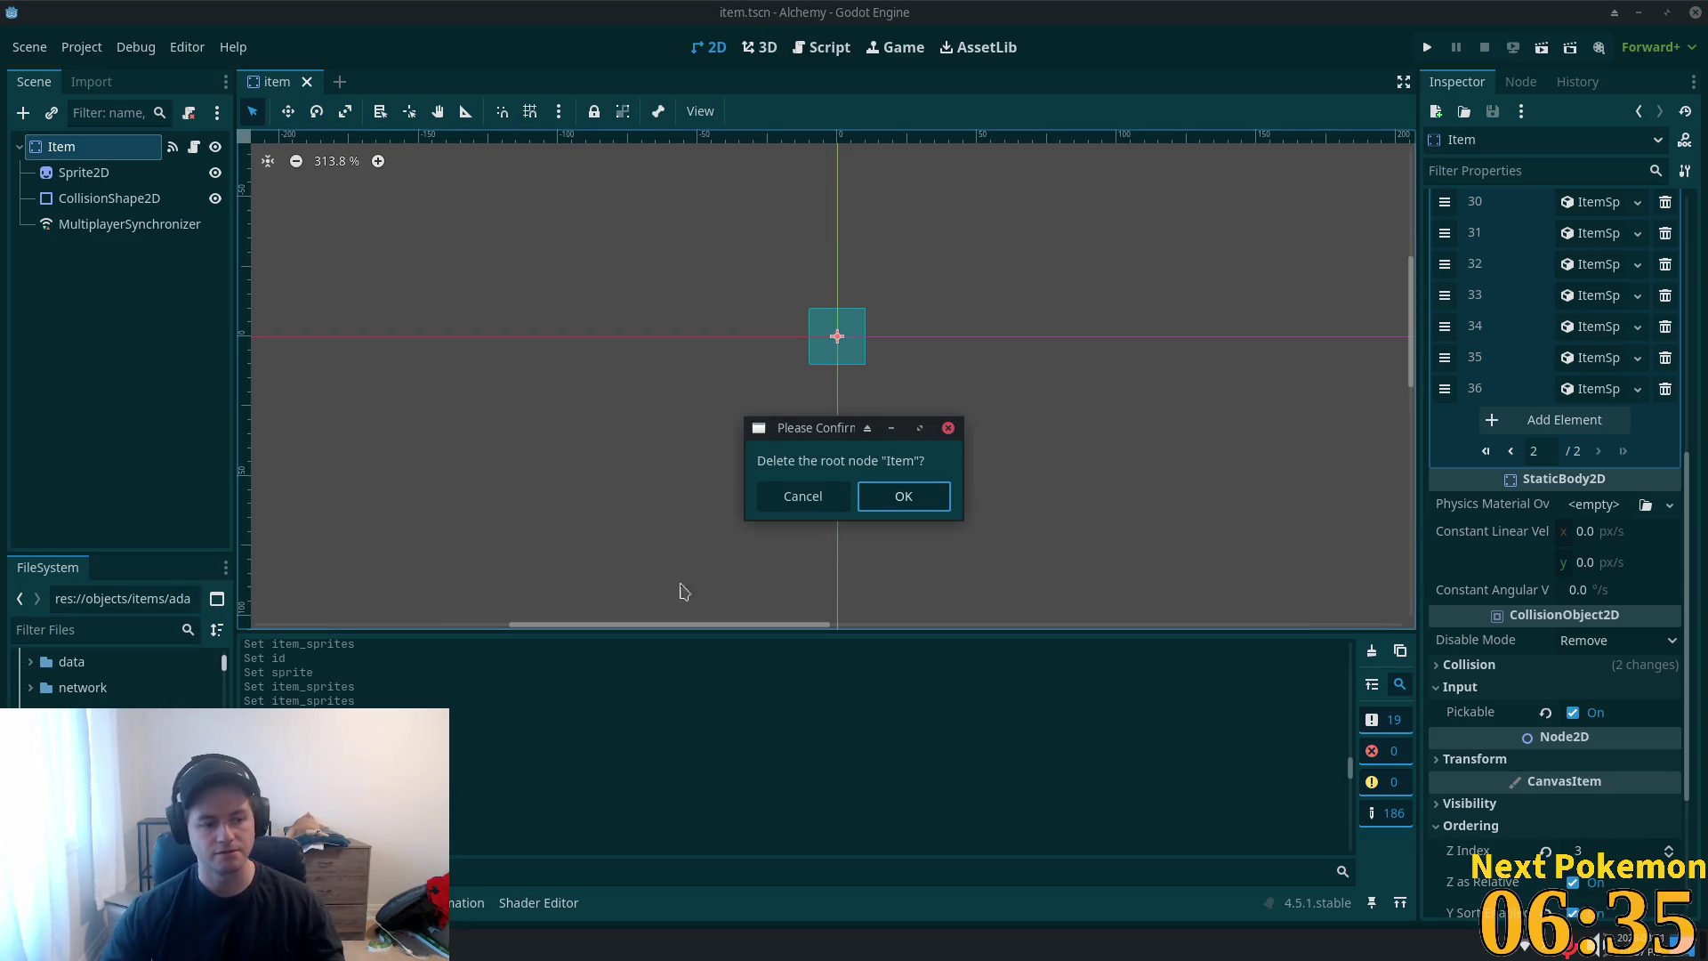
key("Return")
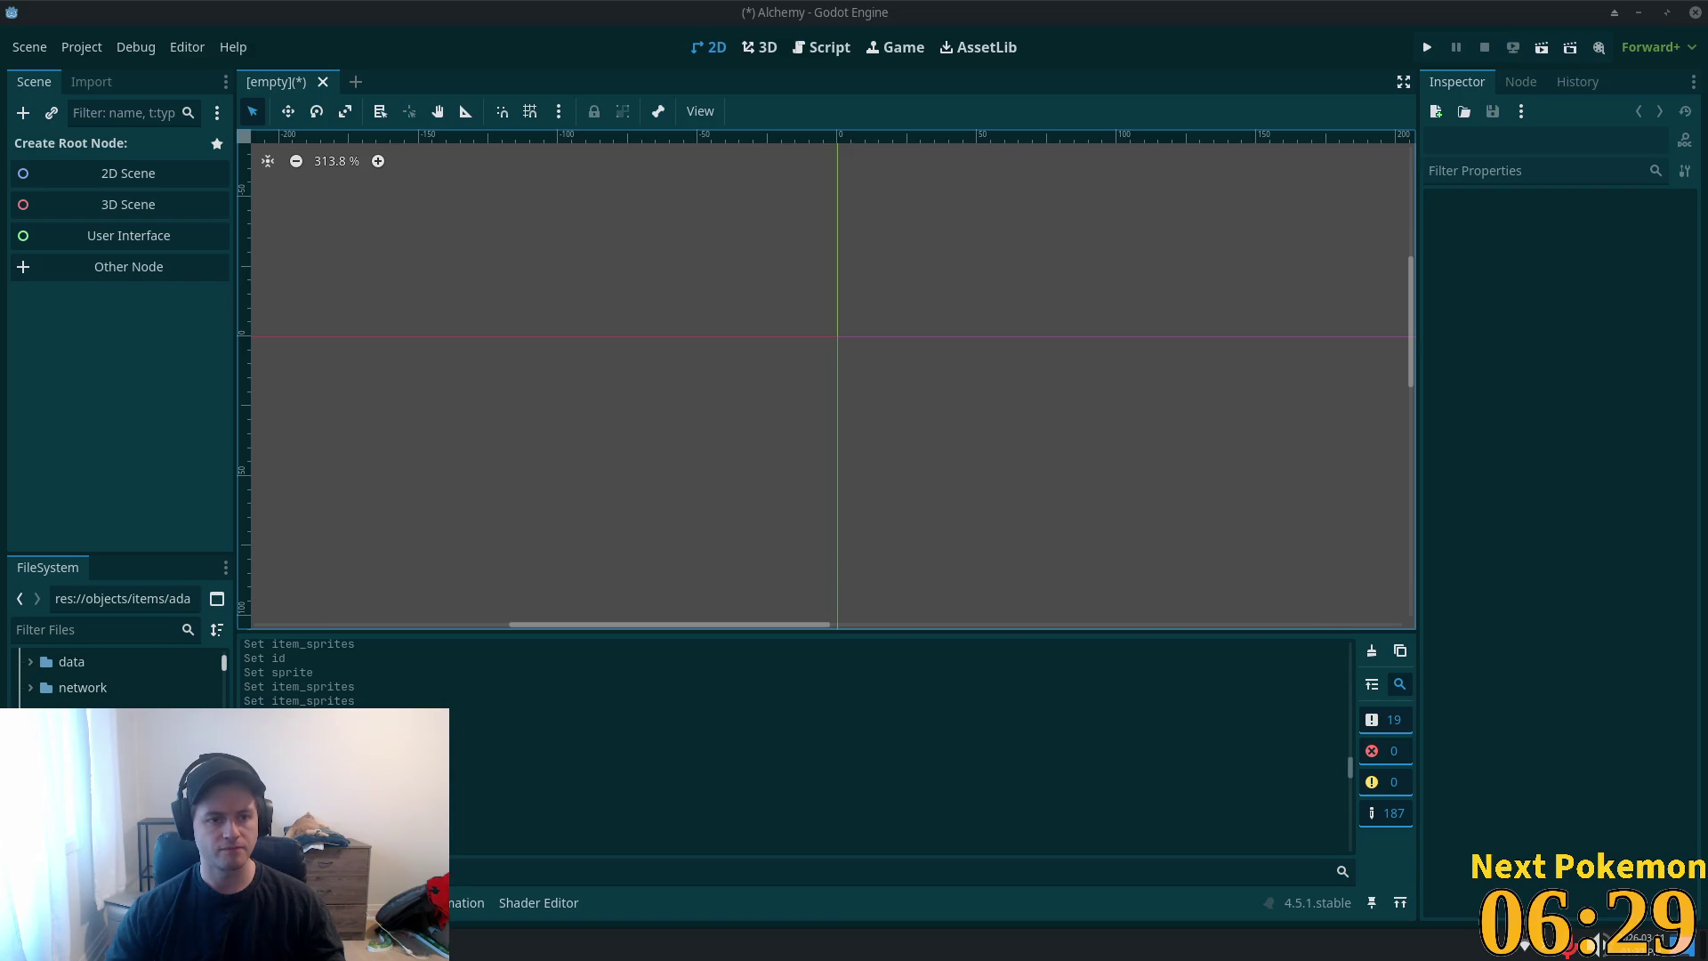
key("ctrl+z")
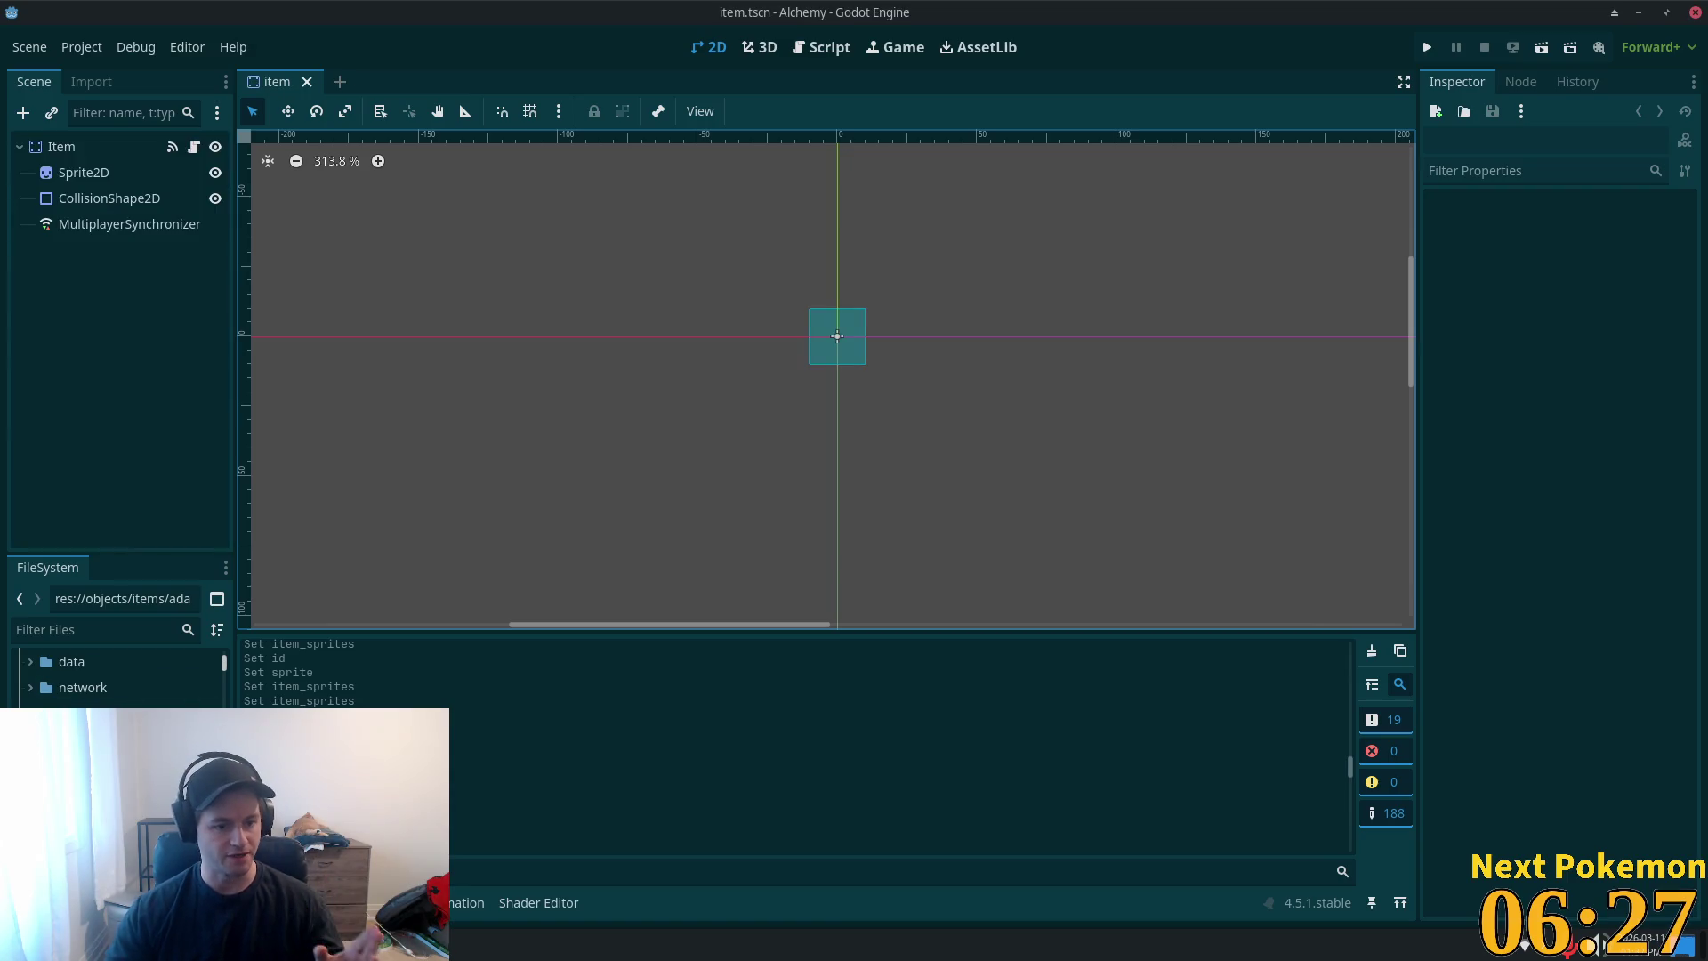
left_click(134, 721)
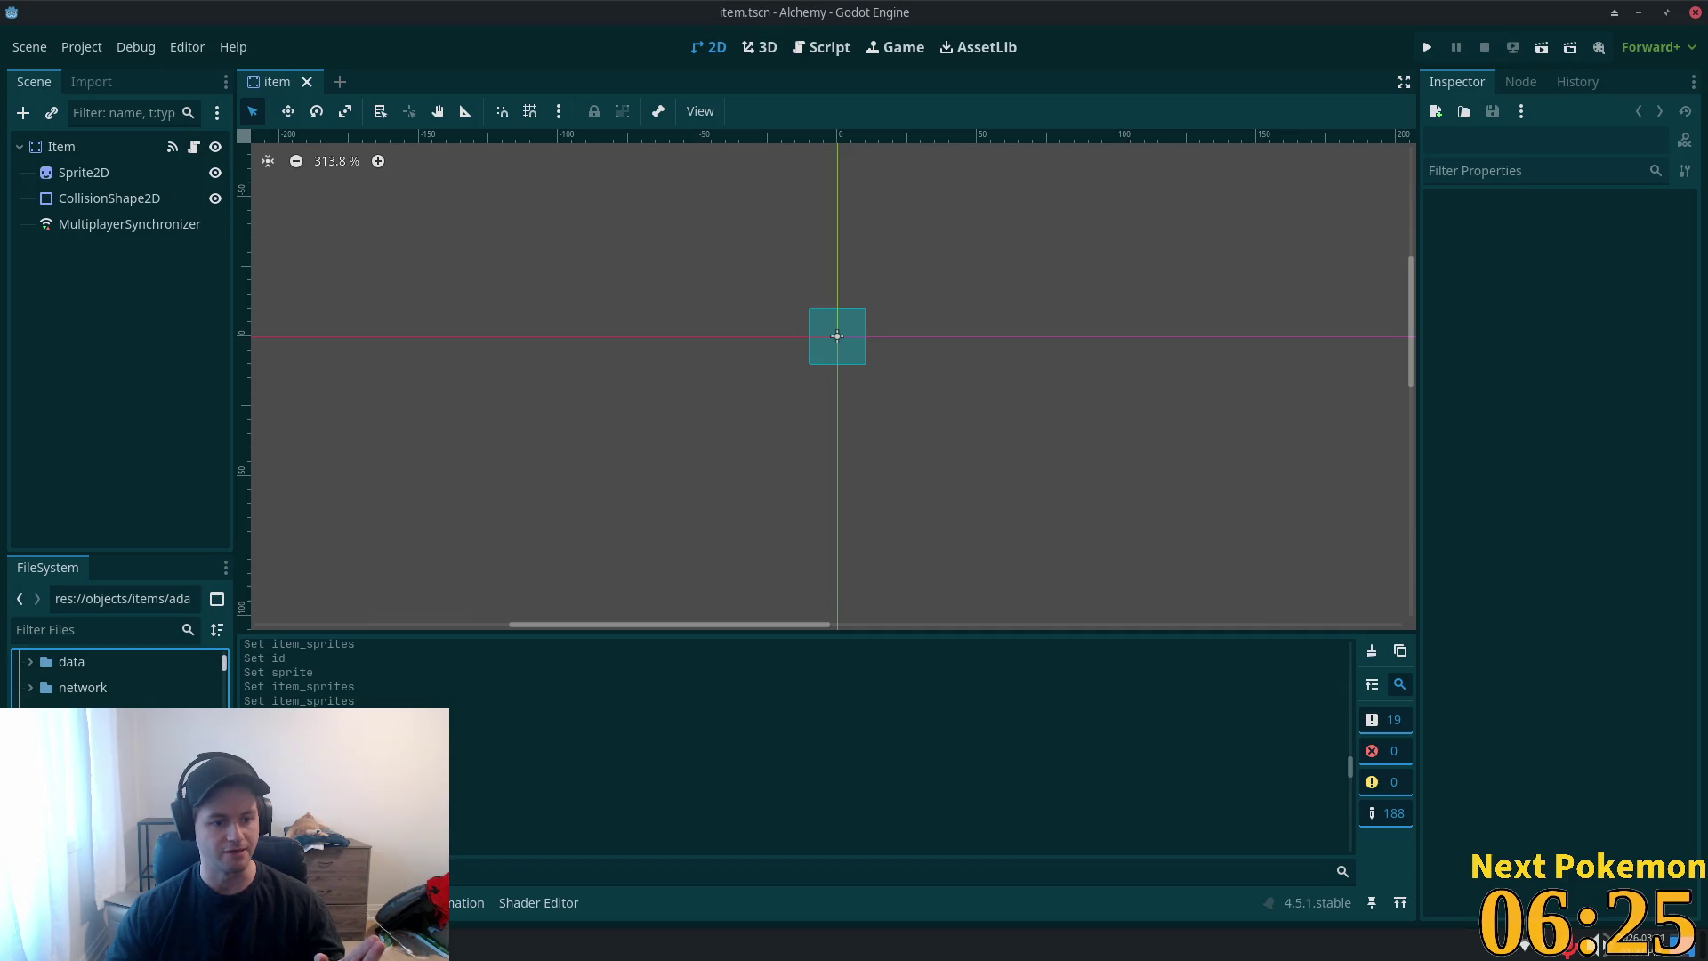
key("Delete")
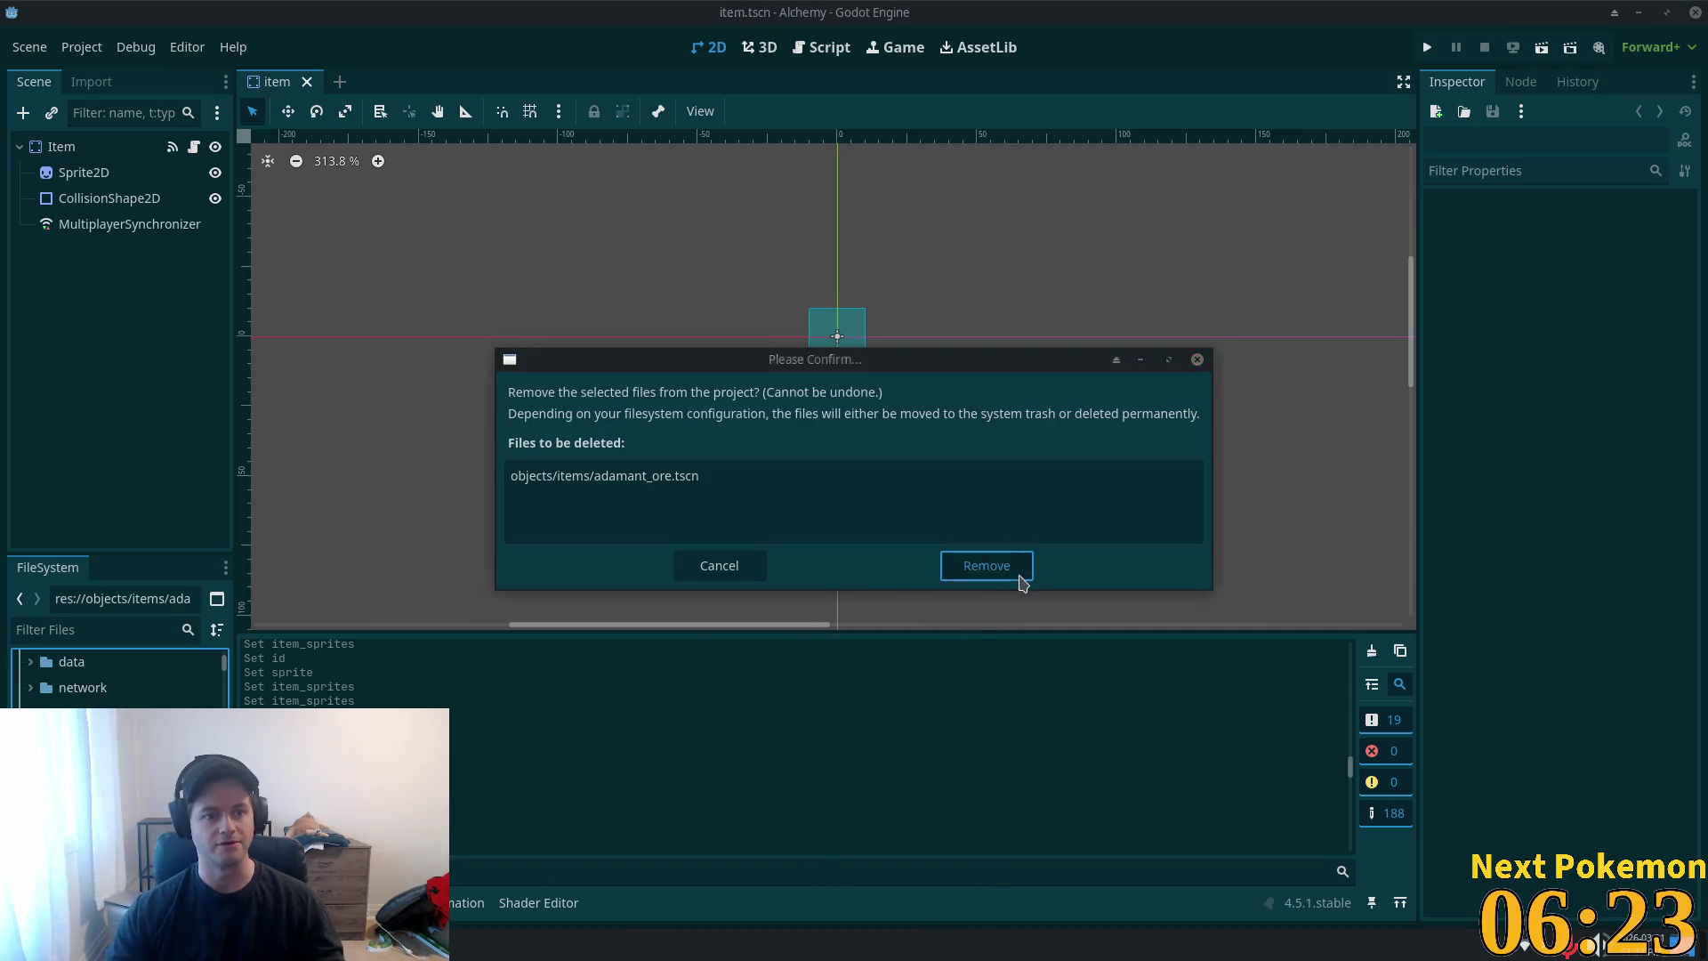
left_click(986, 566)
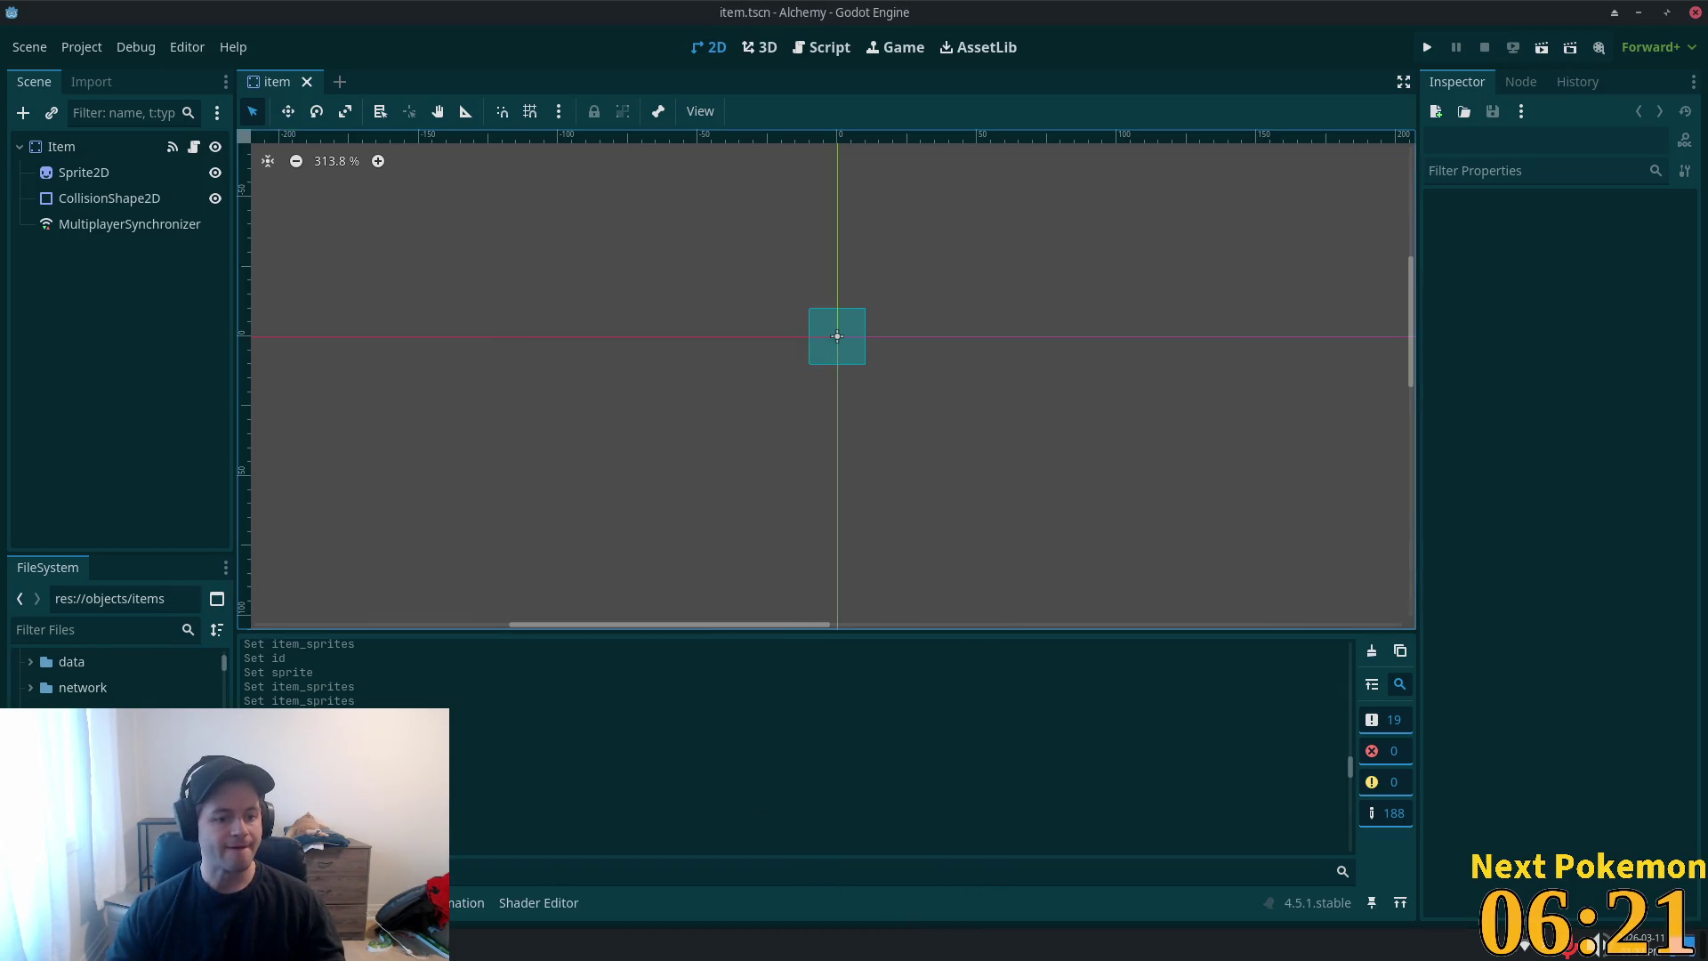
scroll(116, 676, "down", 5)
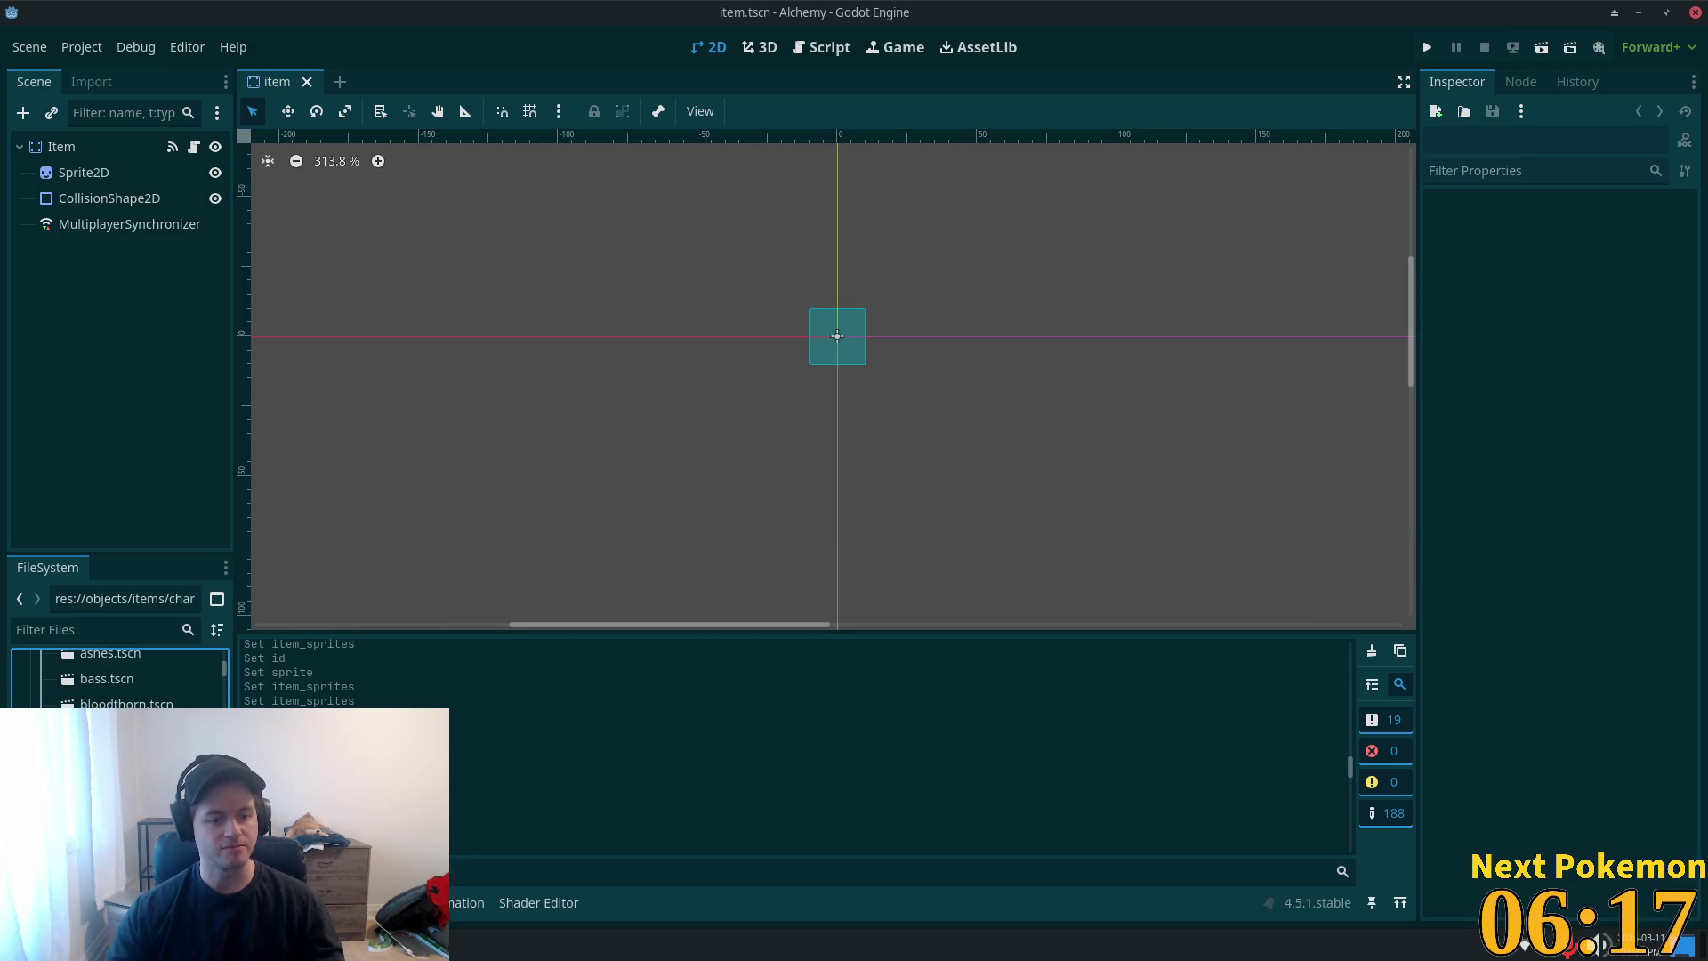
- Open charcoal.tscn and note its Item Type 10 and 11×11 sprite region at 34, 19
double_click(115, 755)
left_click(90, 181)
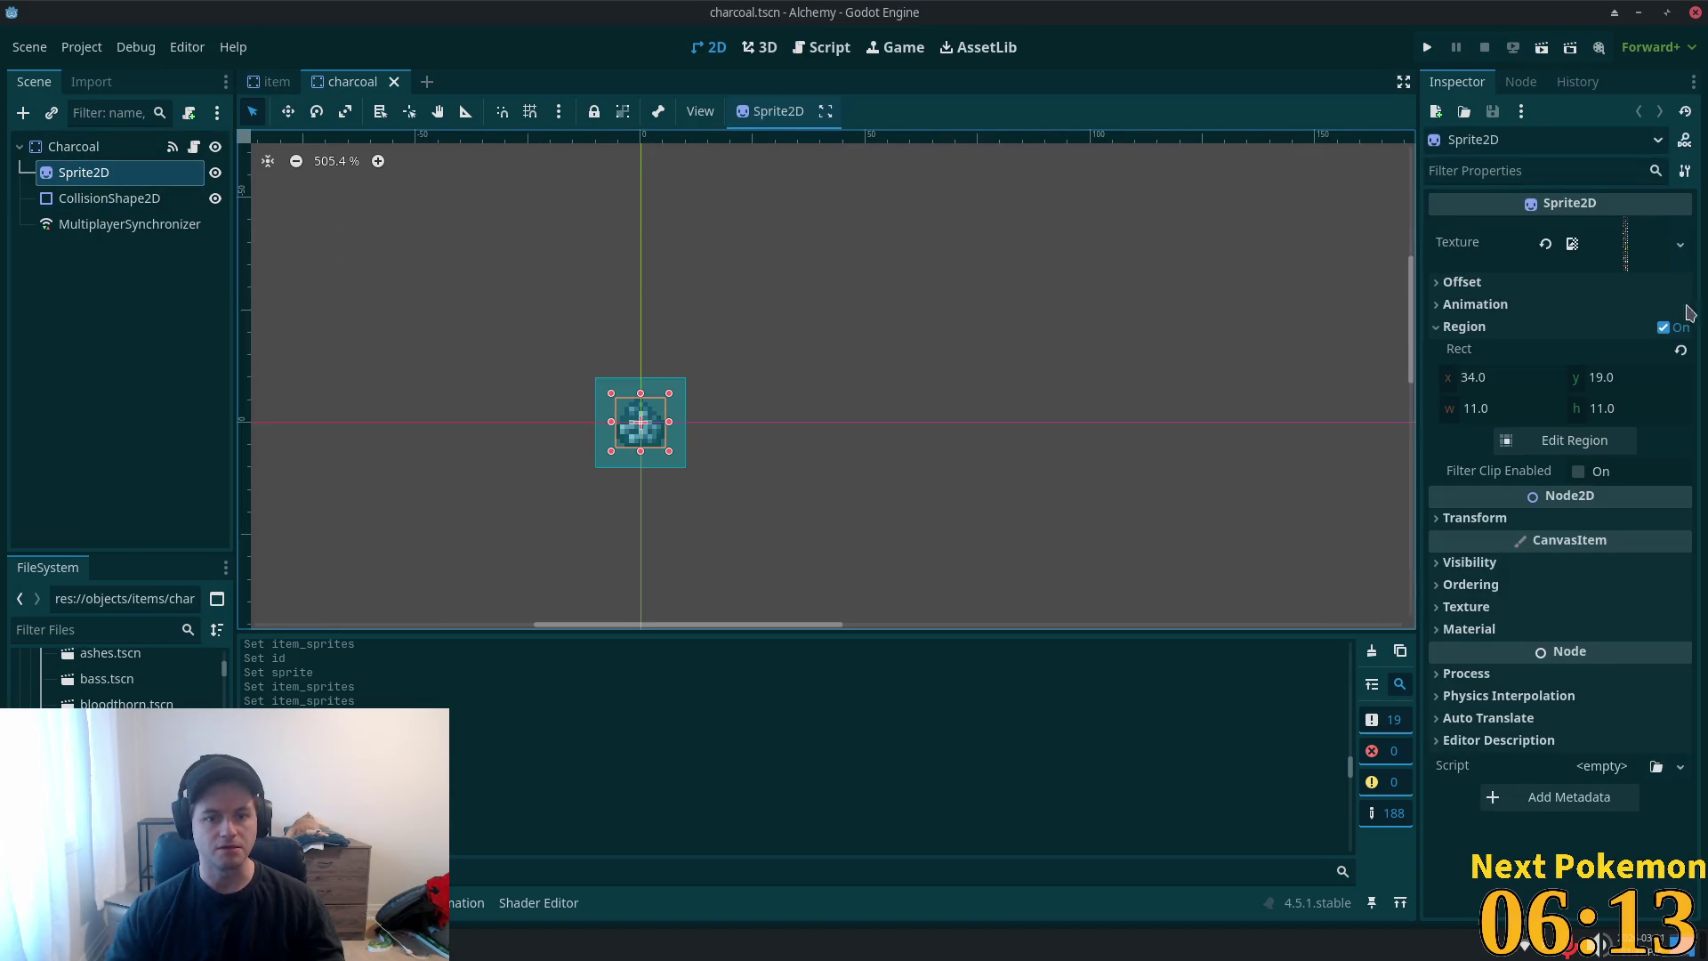
scroll(830, 451, "up", 4)
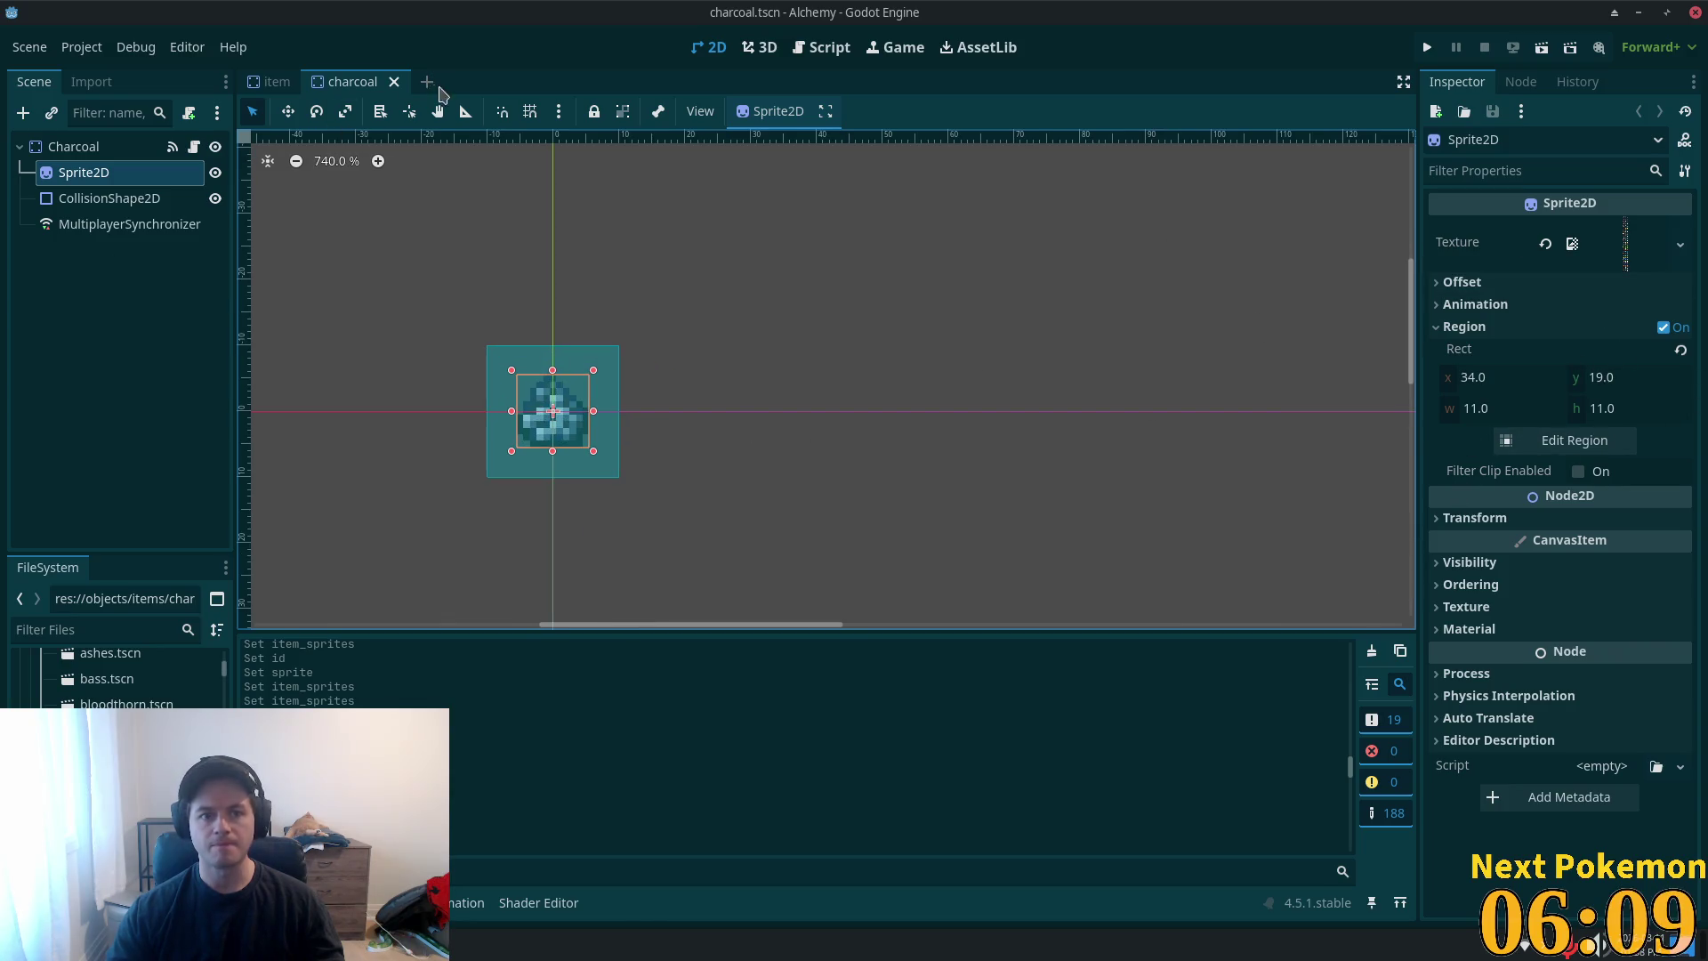
left_click(265, 94)
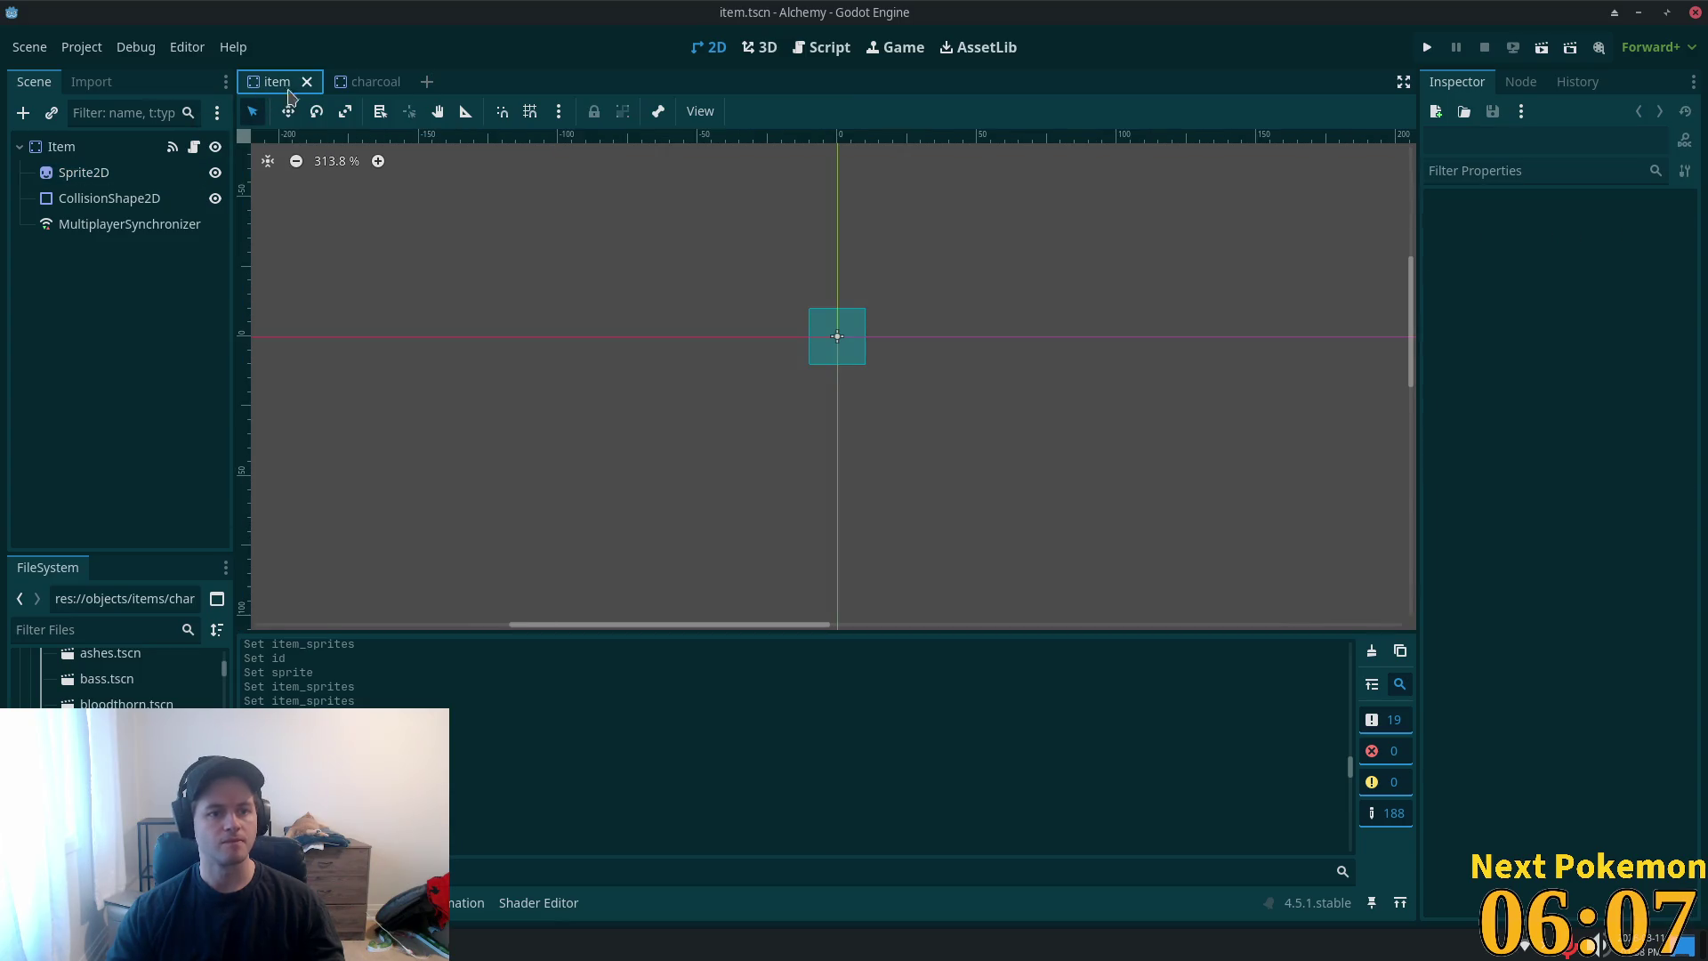
left_click(354, 82)
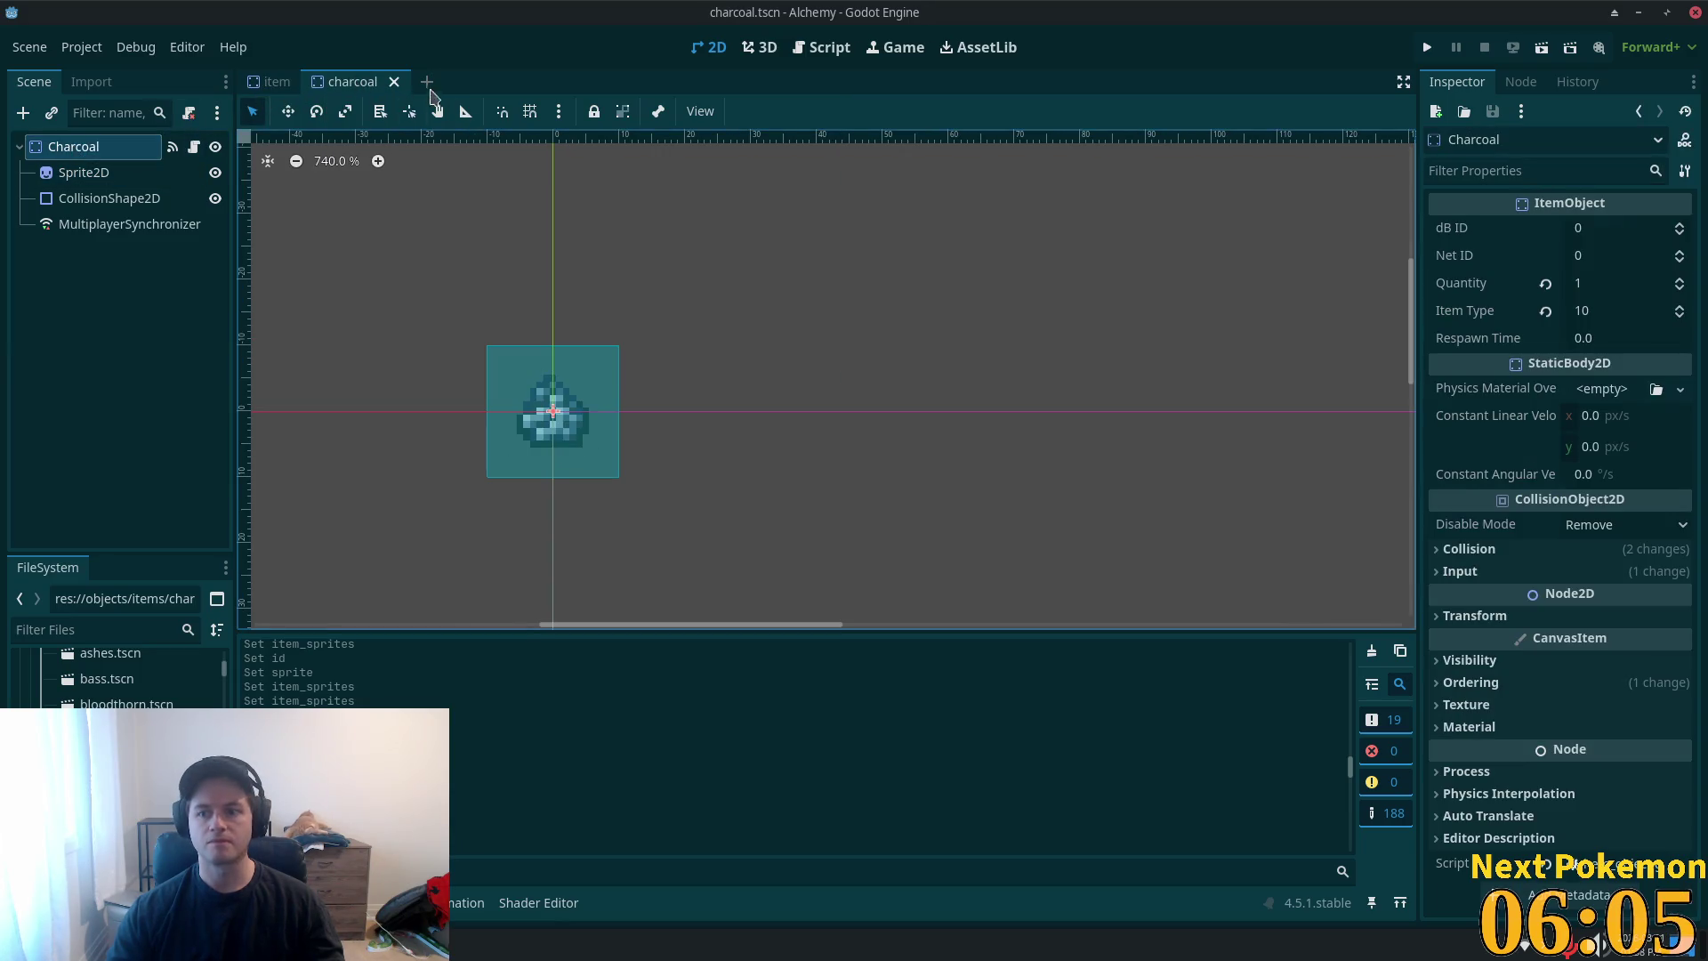
left_click(267, 89)
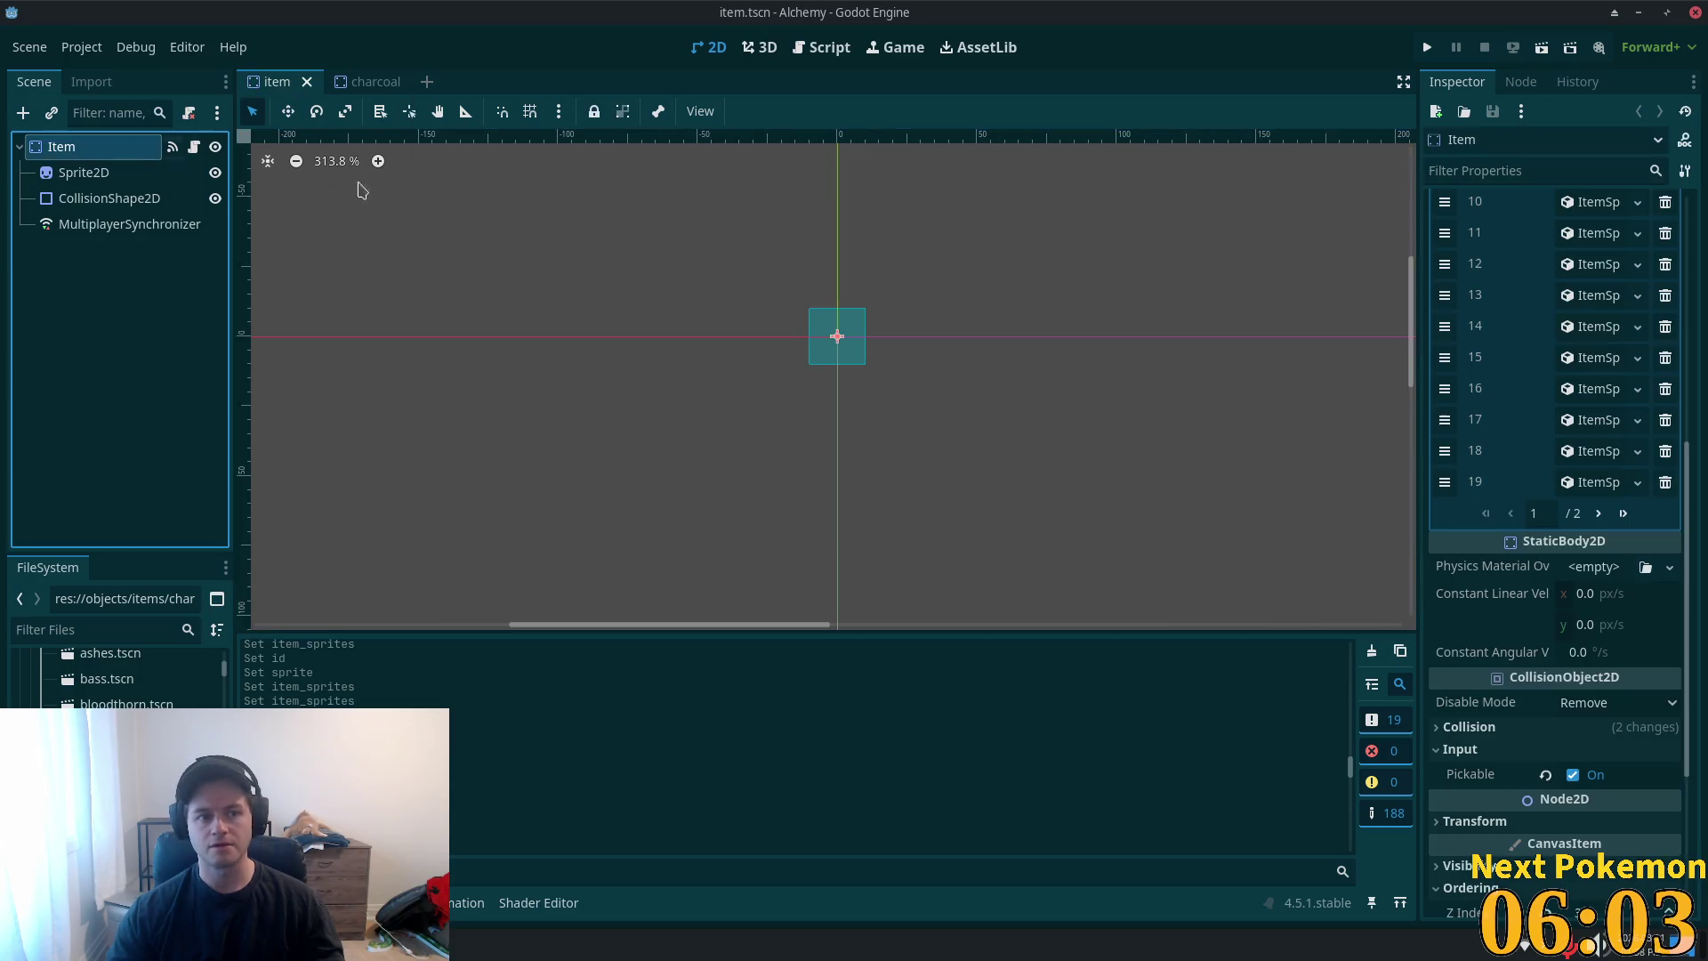
- Add item sprite element 37 as a new ItemSprite with ID 10
left_click(1620, 515)
left_click(1589, 421)
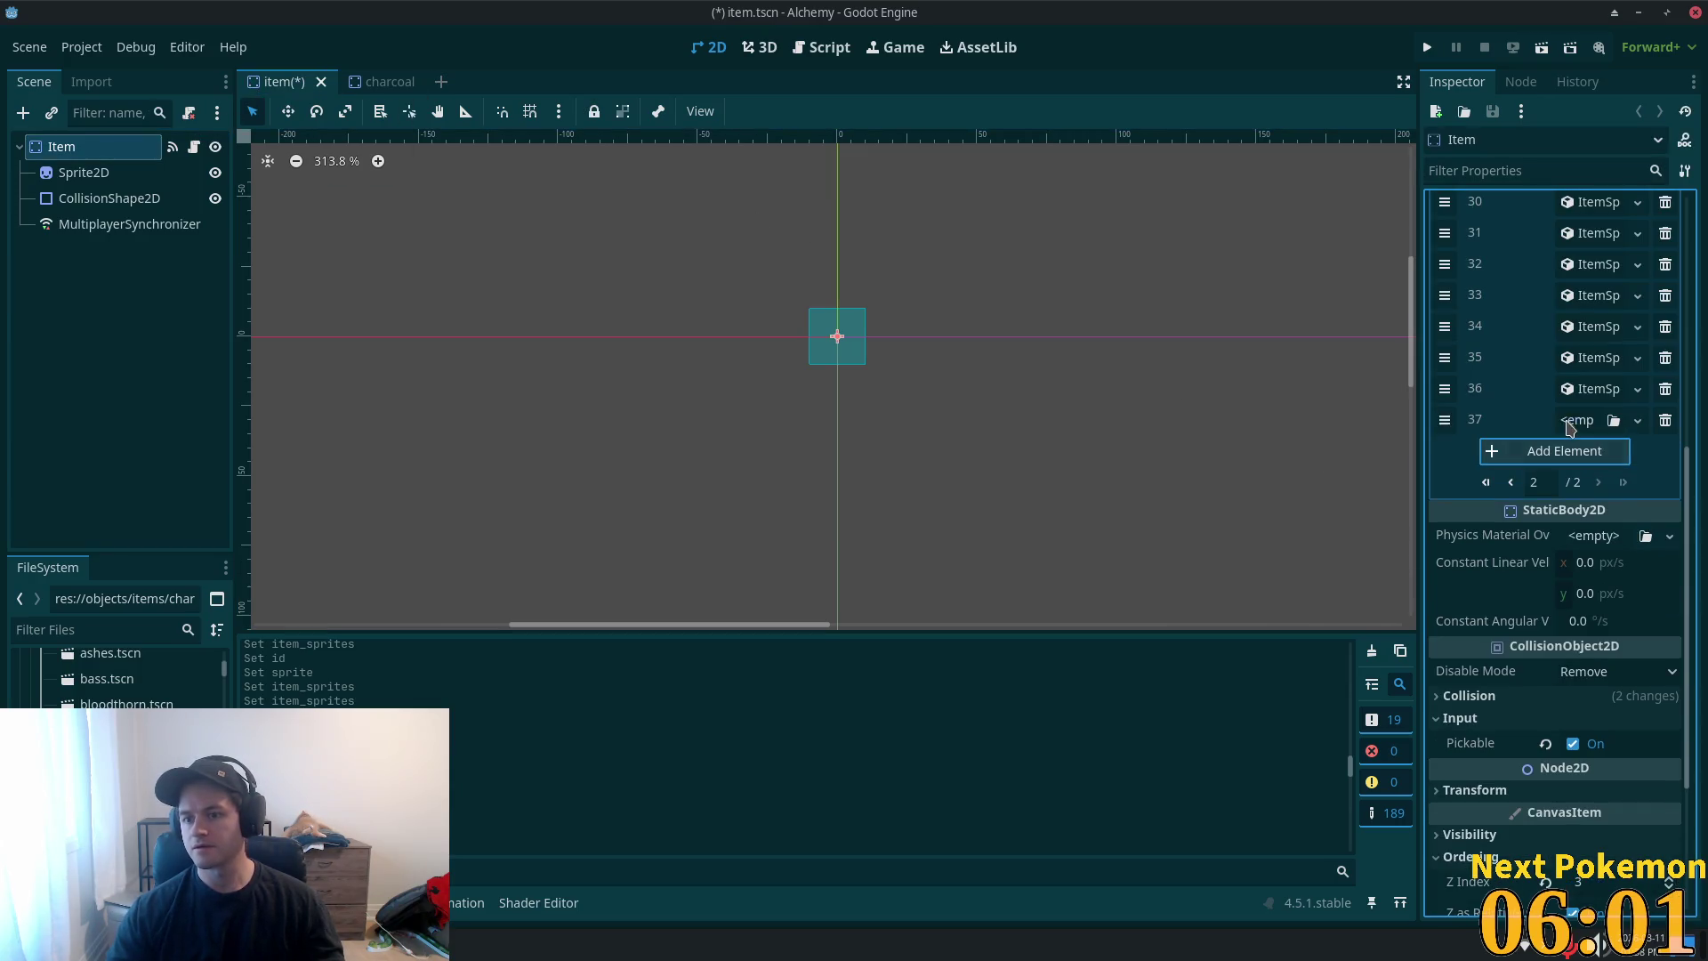
left_click(1585, 425)
left_click(1593, 473)
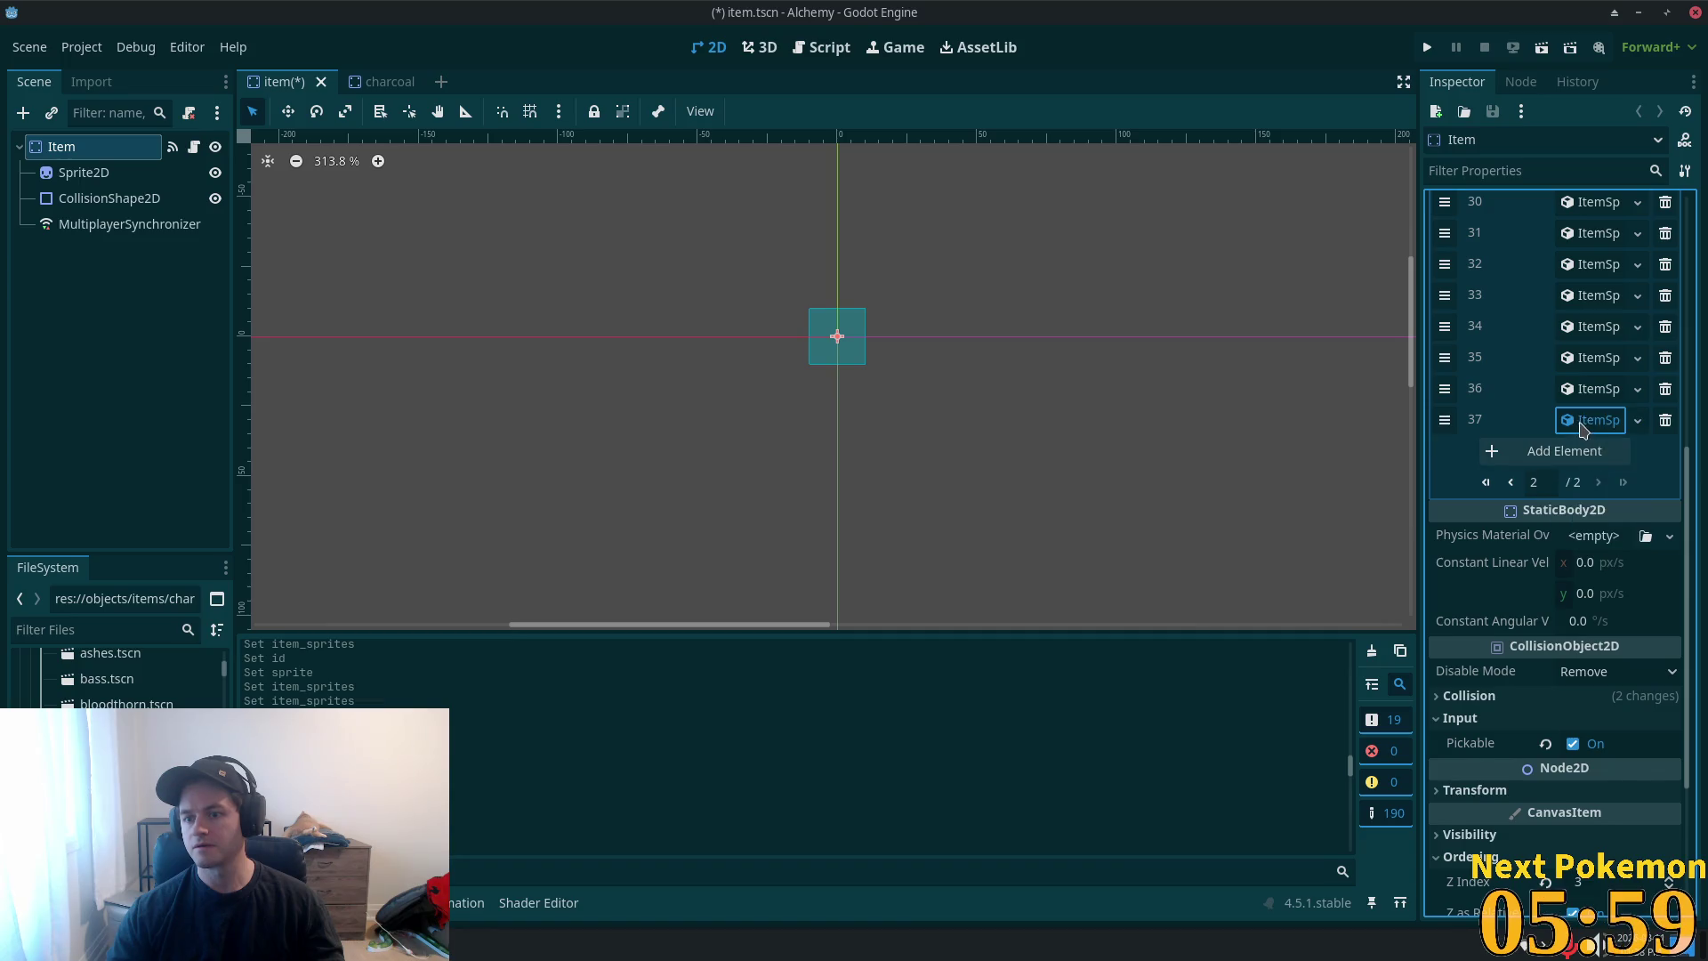
left_click(1583, 421)
type("10")
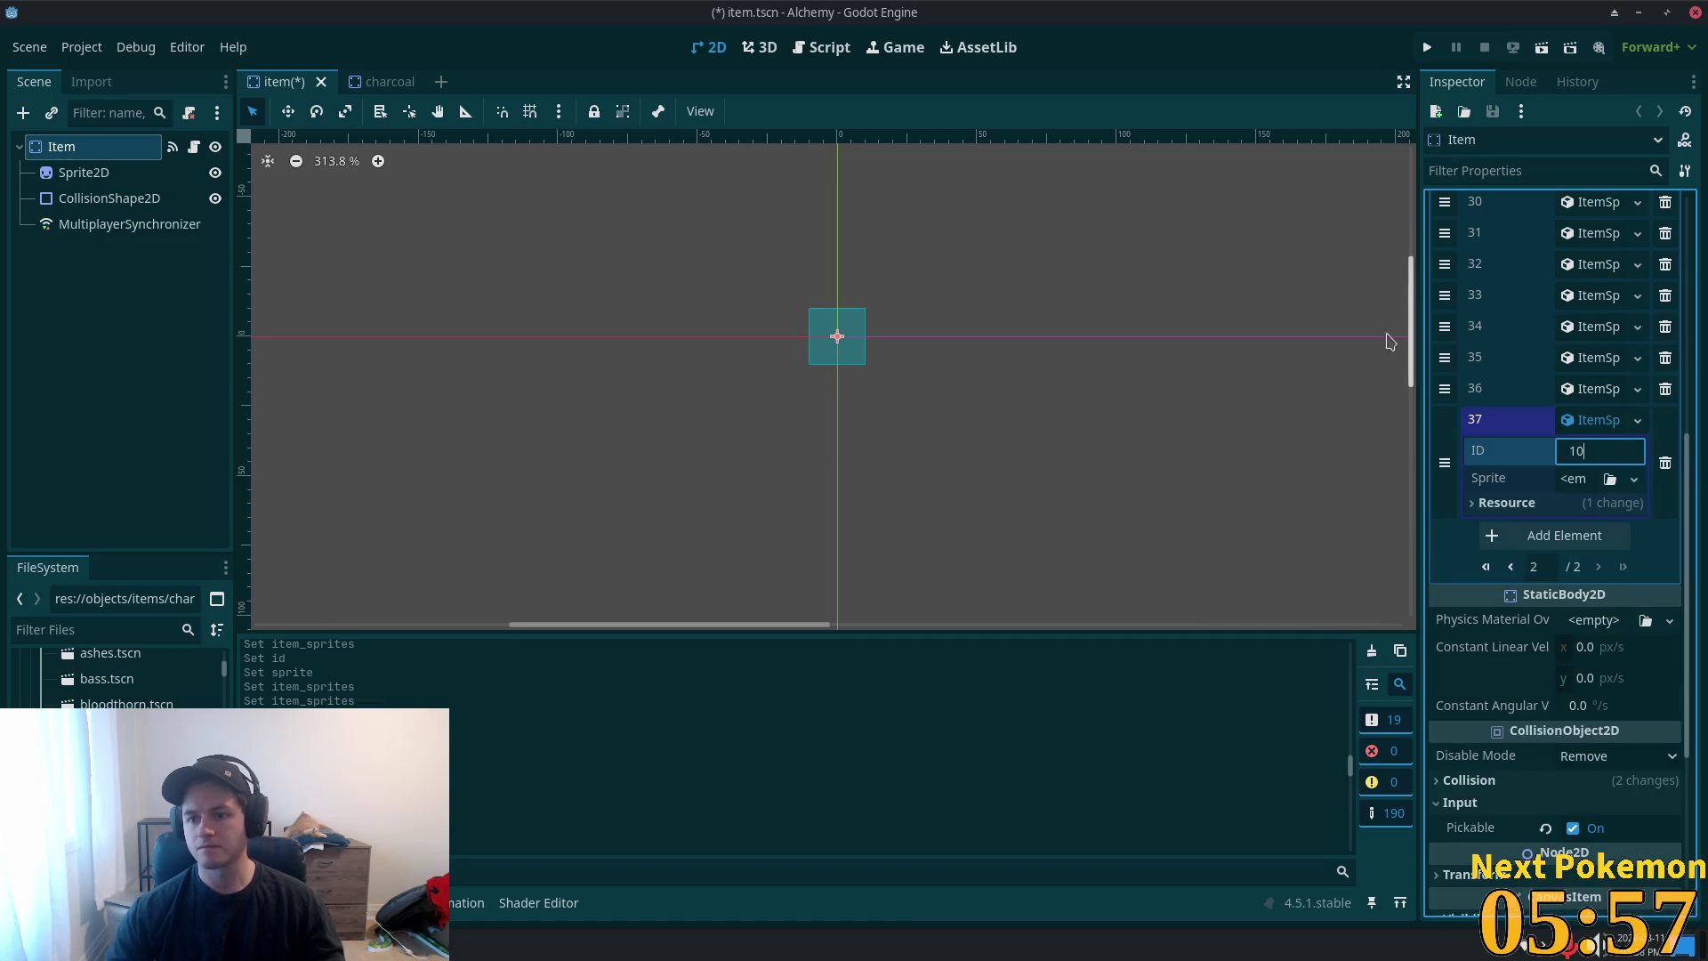
- Give sprite 37 an AtlasTexture on the pasted unique icon sheet, with the charcoal icon as its region
left_click(1620, 482)
left_click(1592, 532)
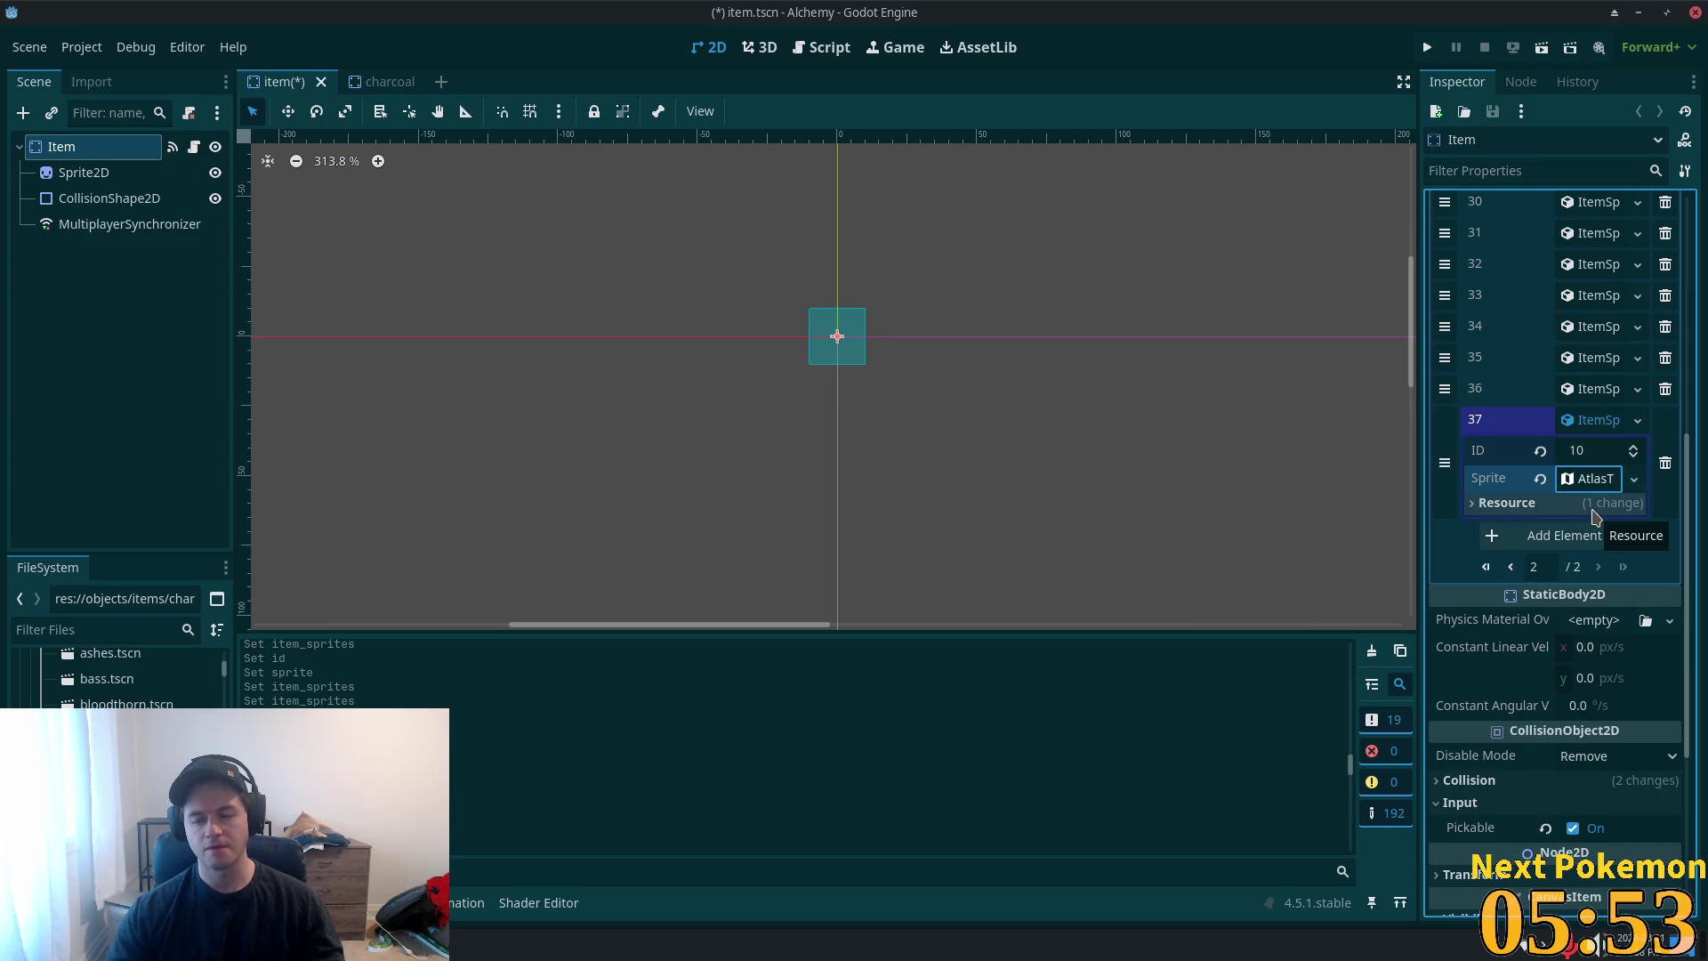
left_click(1590, 480)
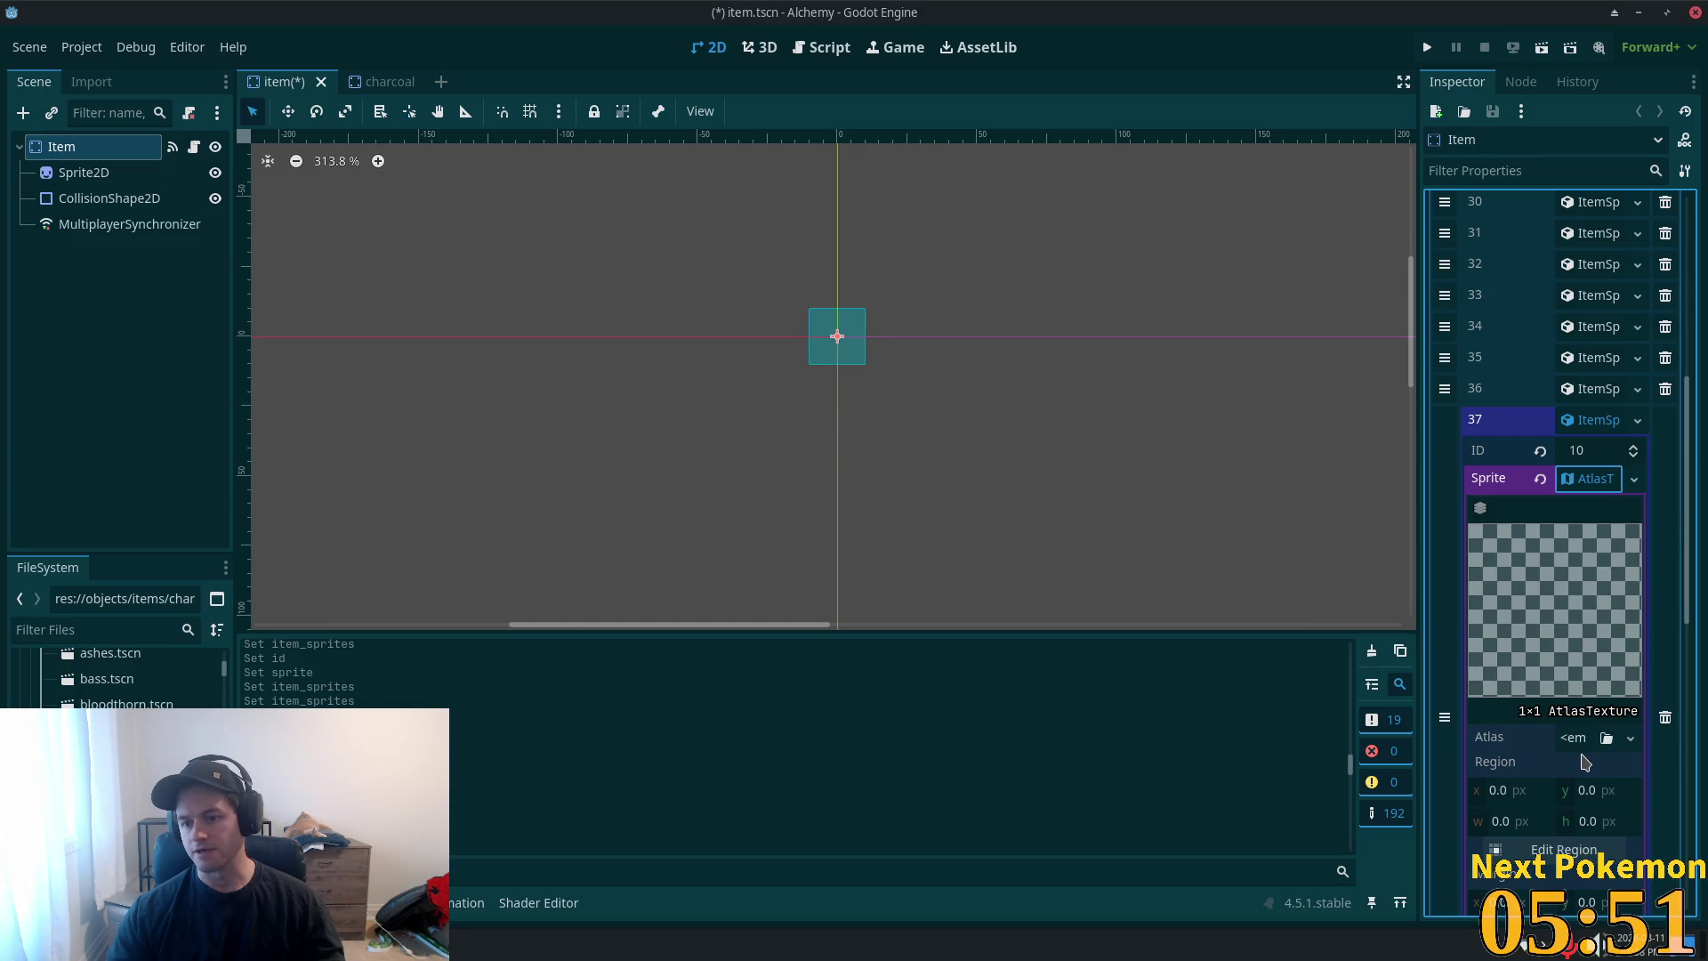
left_click(1579, 737)
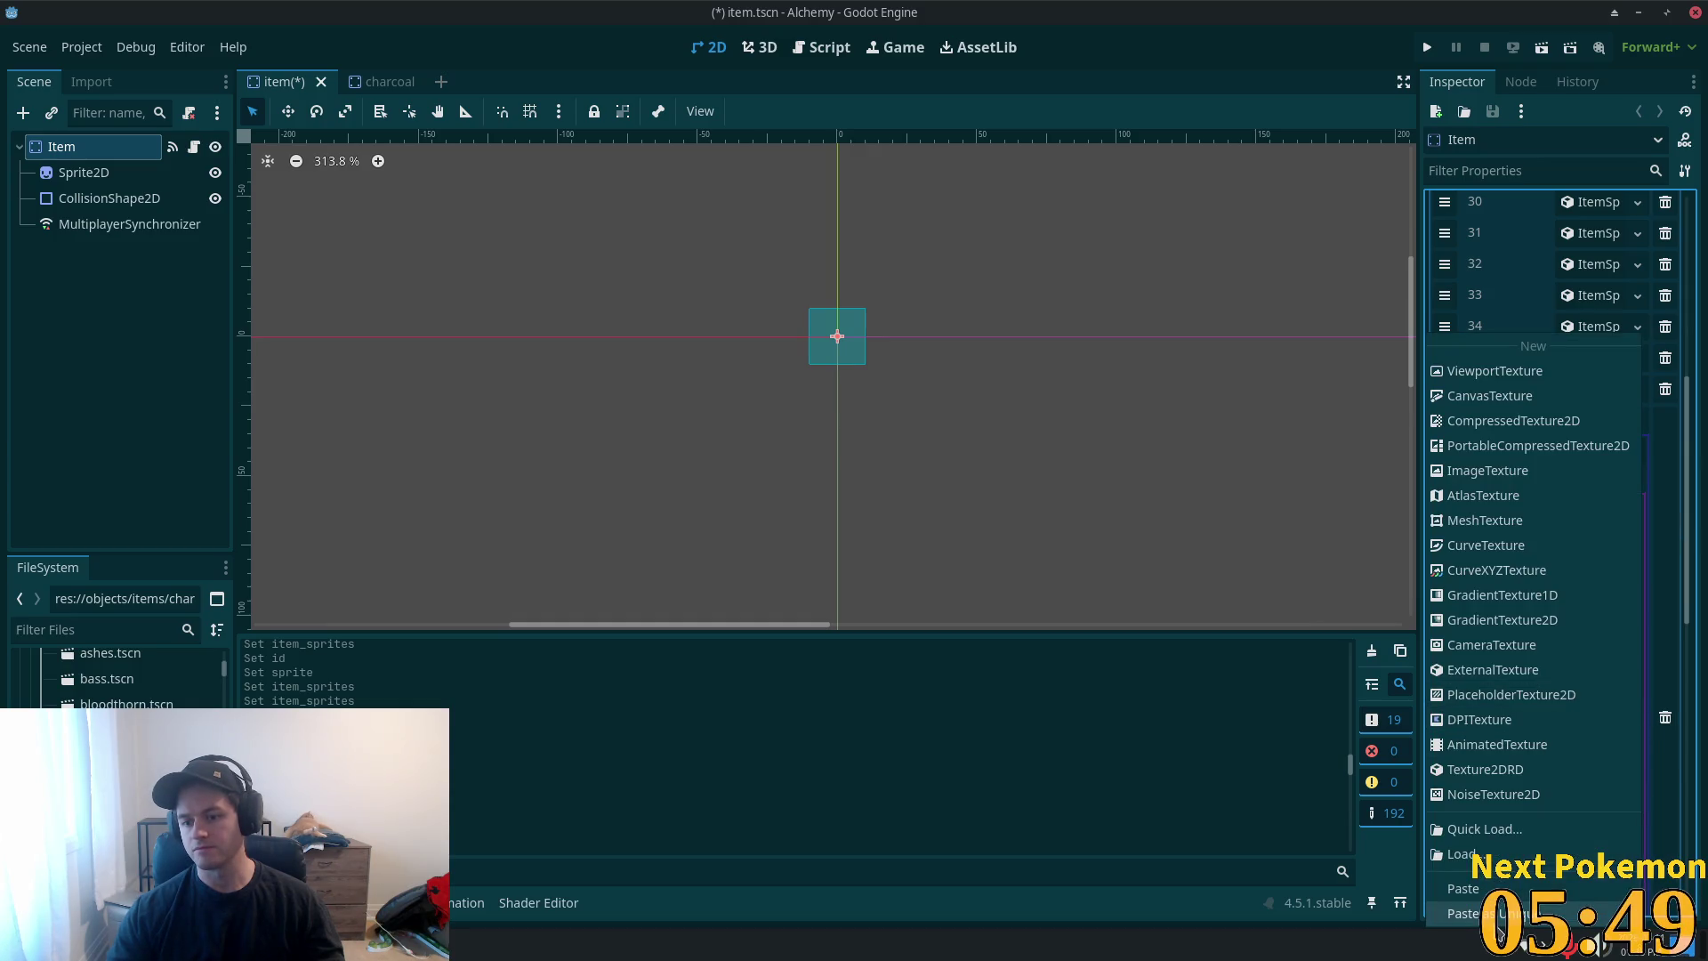
left_click(1477, 914)
left_click(936, 636)
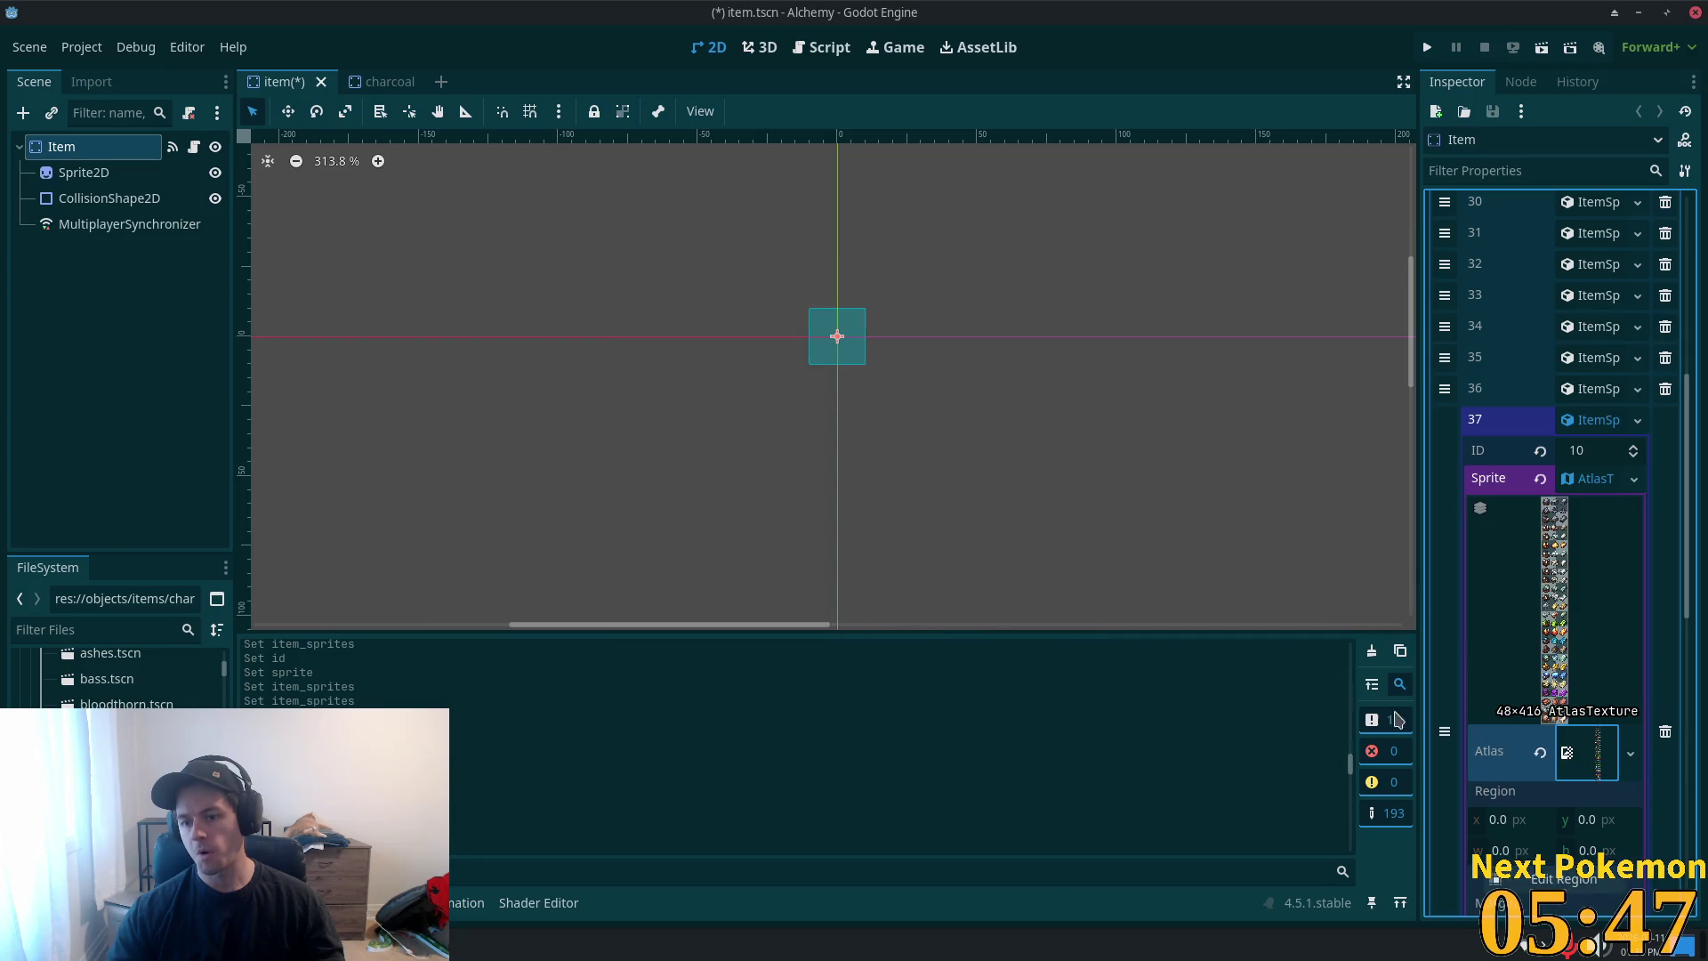
left_click(1563, 879)
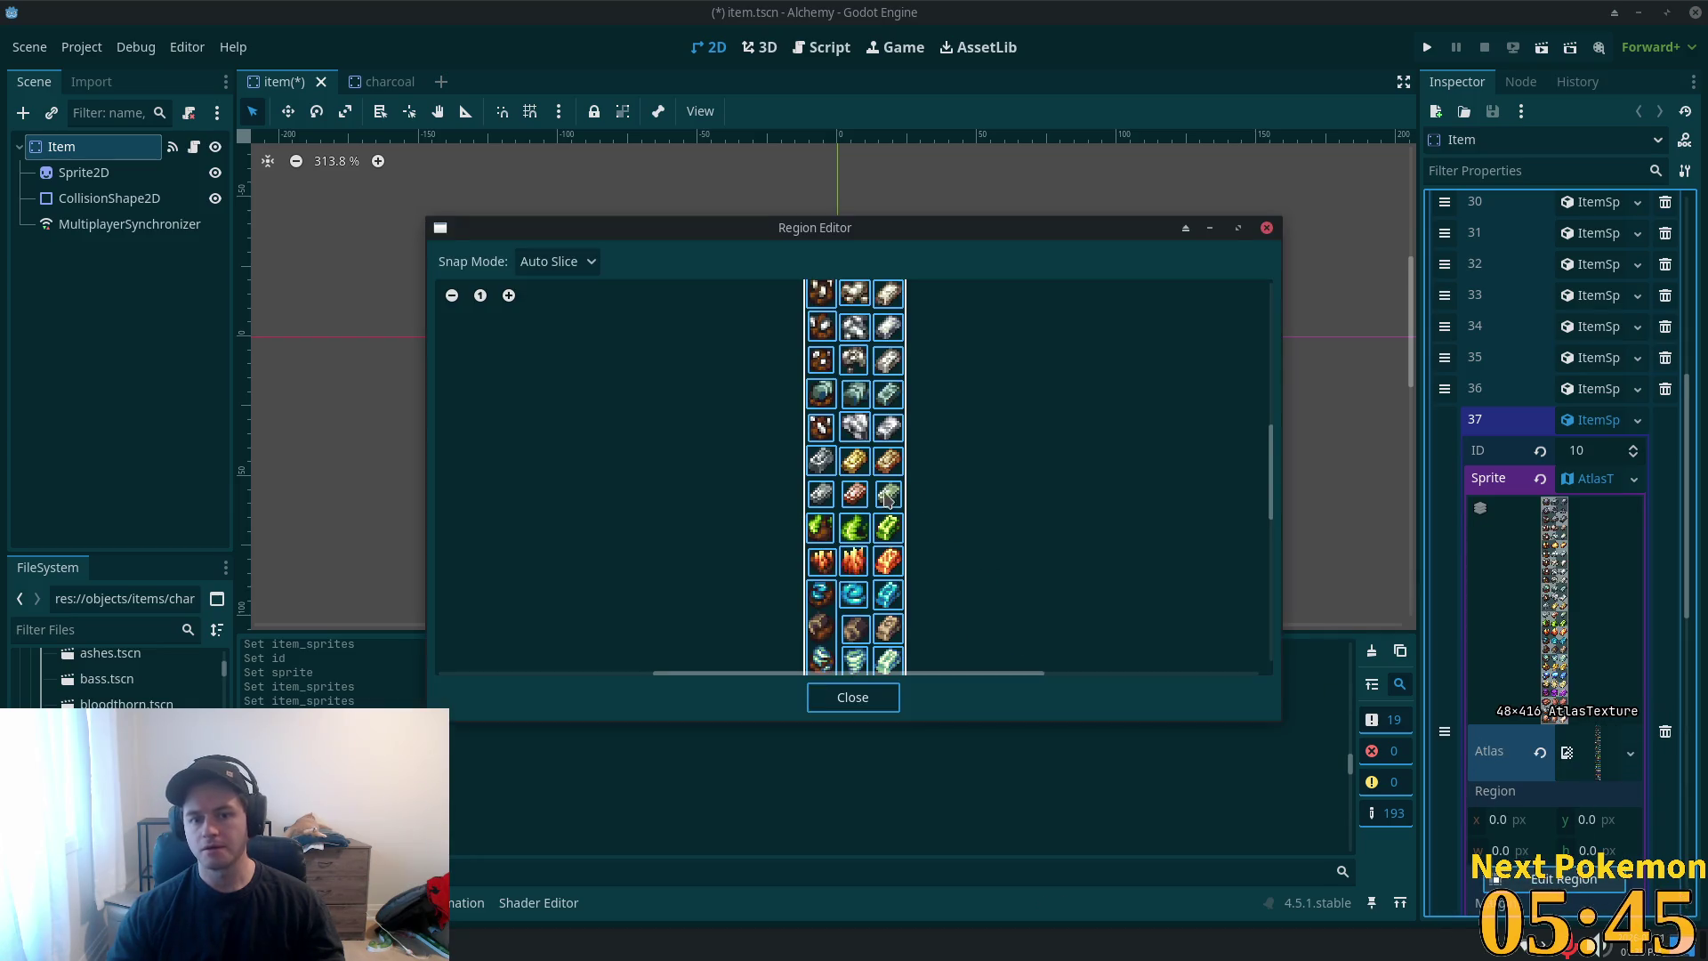
mouse_move(1272, 474)
left_mouse_down()
mouse_move(1272, 543)
mouse_move(1281, 396)
mouse_move(1281, 490)
left_mouse_up()
mouse_move(1281, 503)
left_mouse_down()
mouse_move(1294, 559)
mouse_move(1311, 417)
left_mouse_up()
scroll(958, 363, "up", 1)
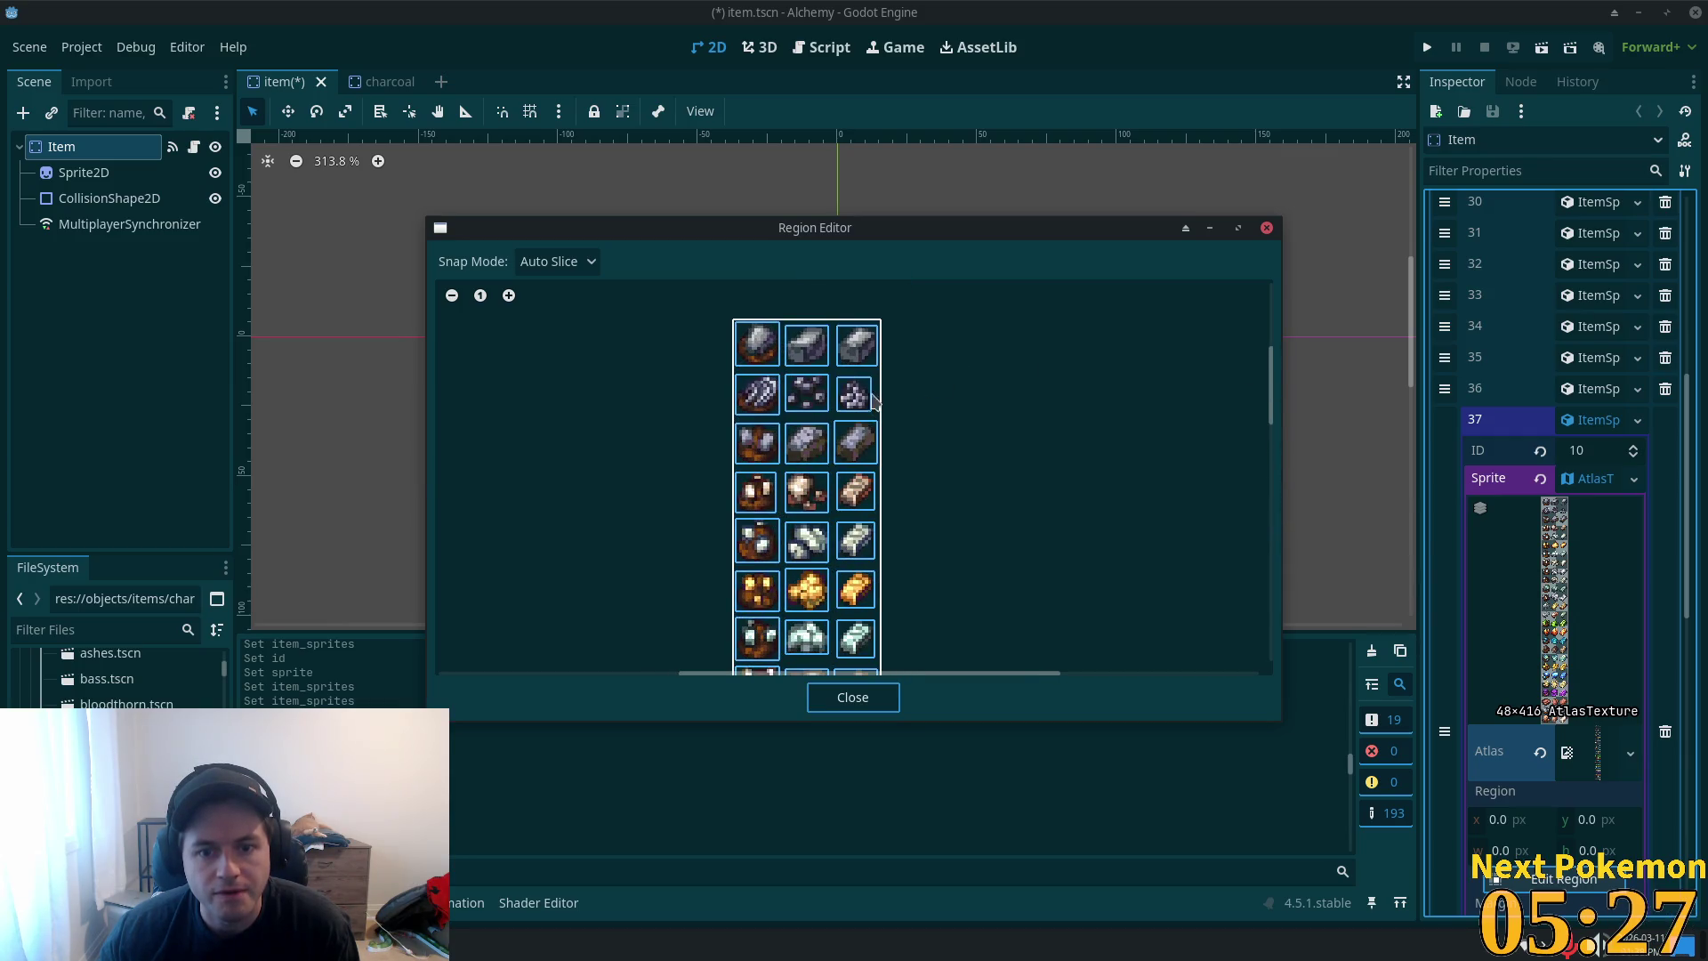
left_click(870, 400)
left_click(854, 698)
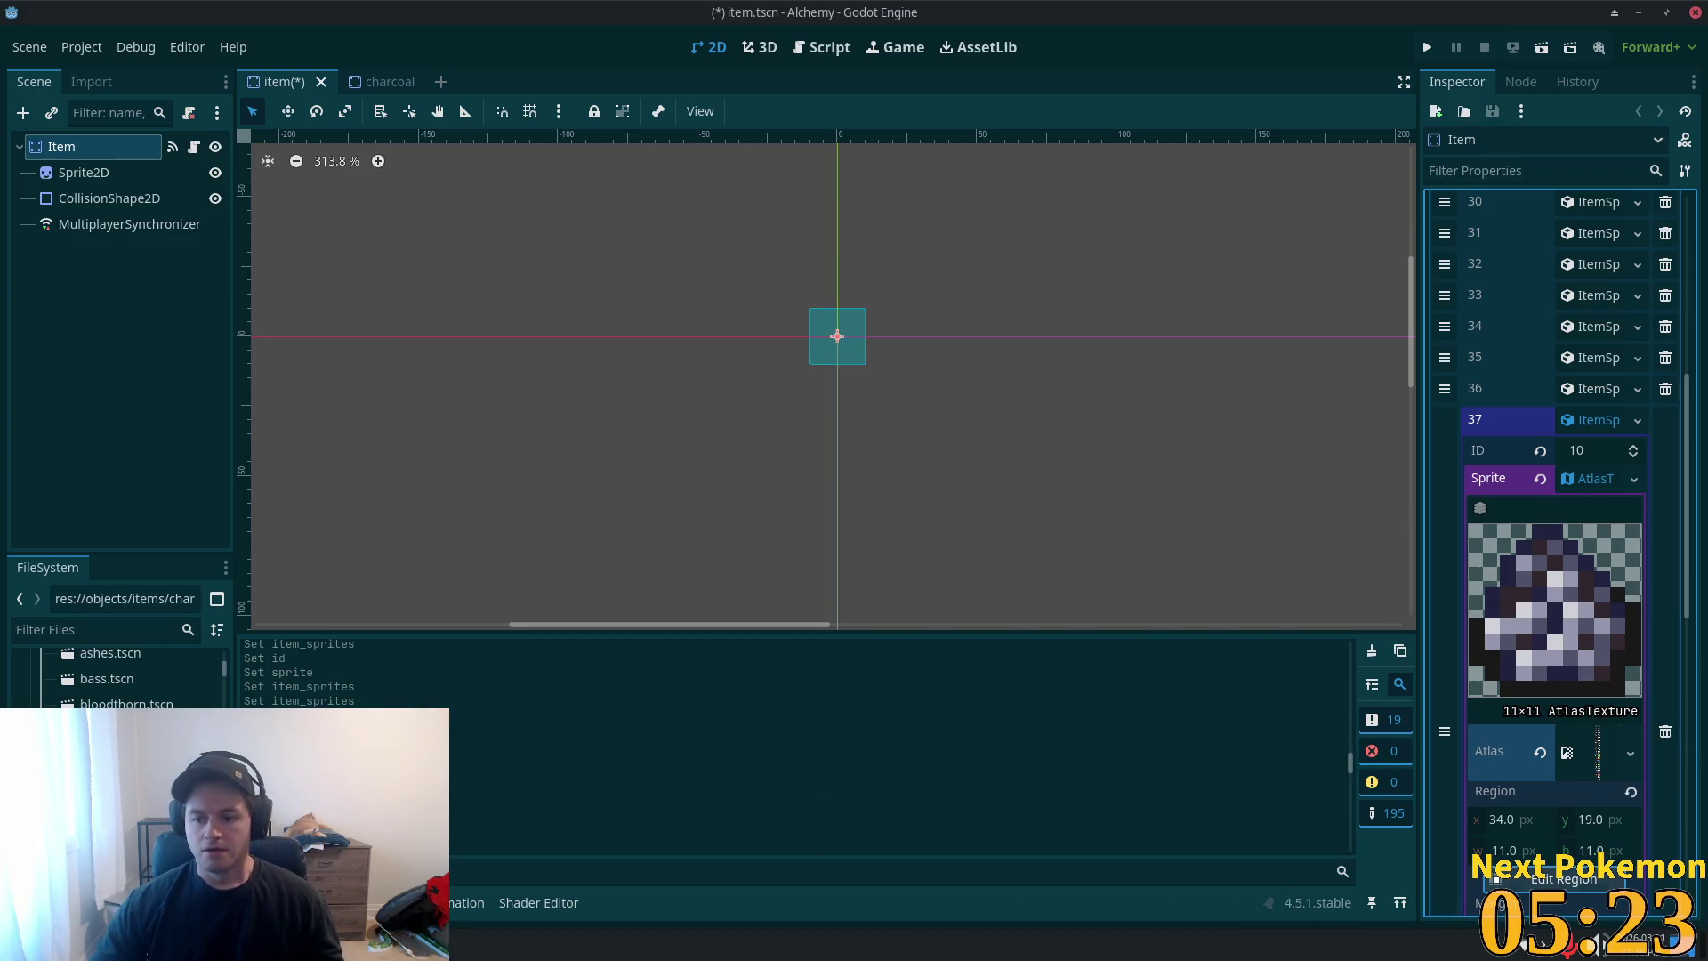
left_click(1593, 420)
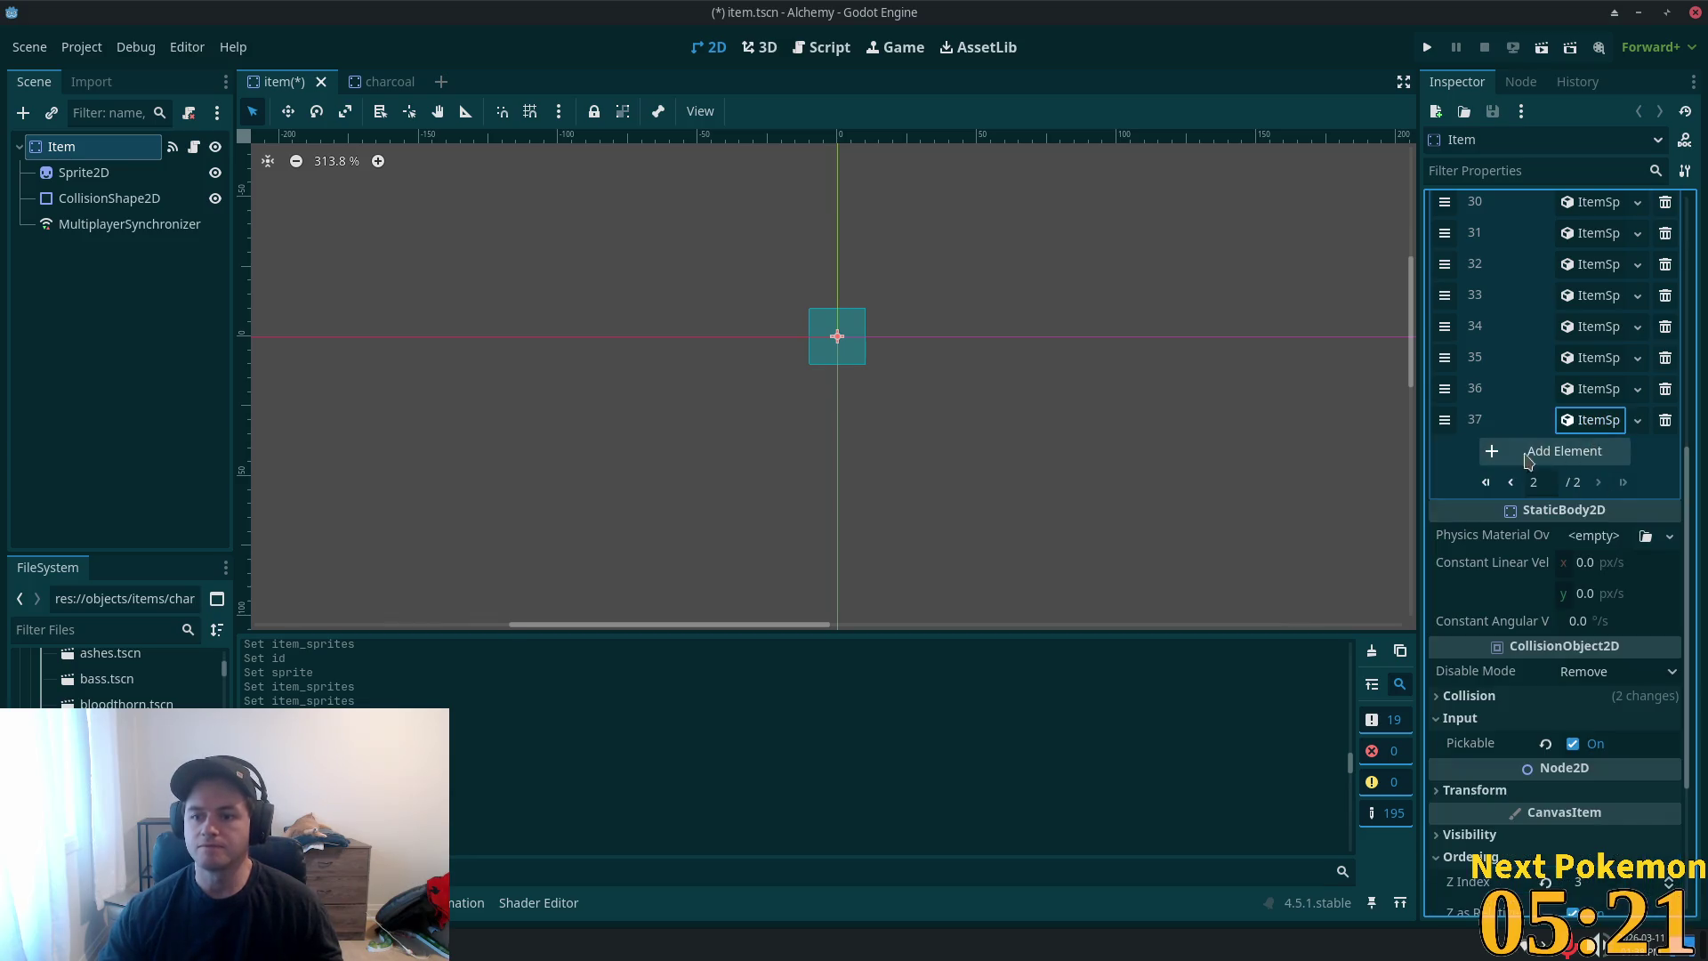
- Close the charcoal scene, save item.tscn, delete charcoal.tscn, and open clay.tscn
left_click(391, 81)
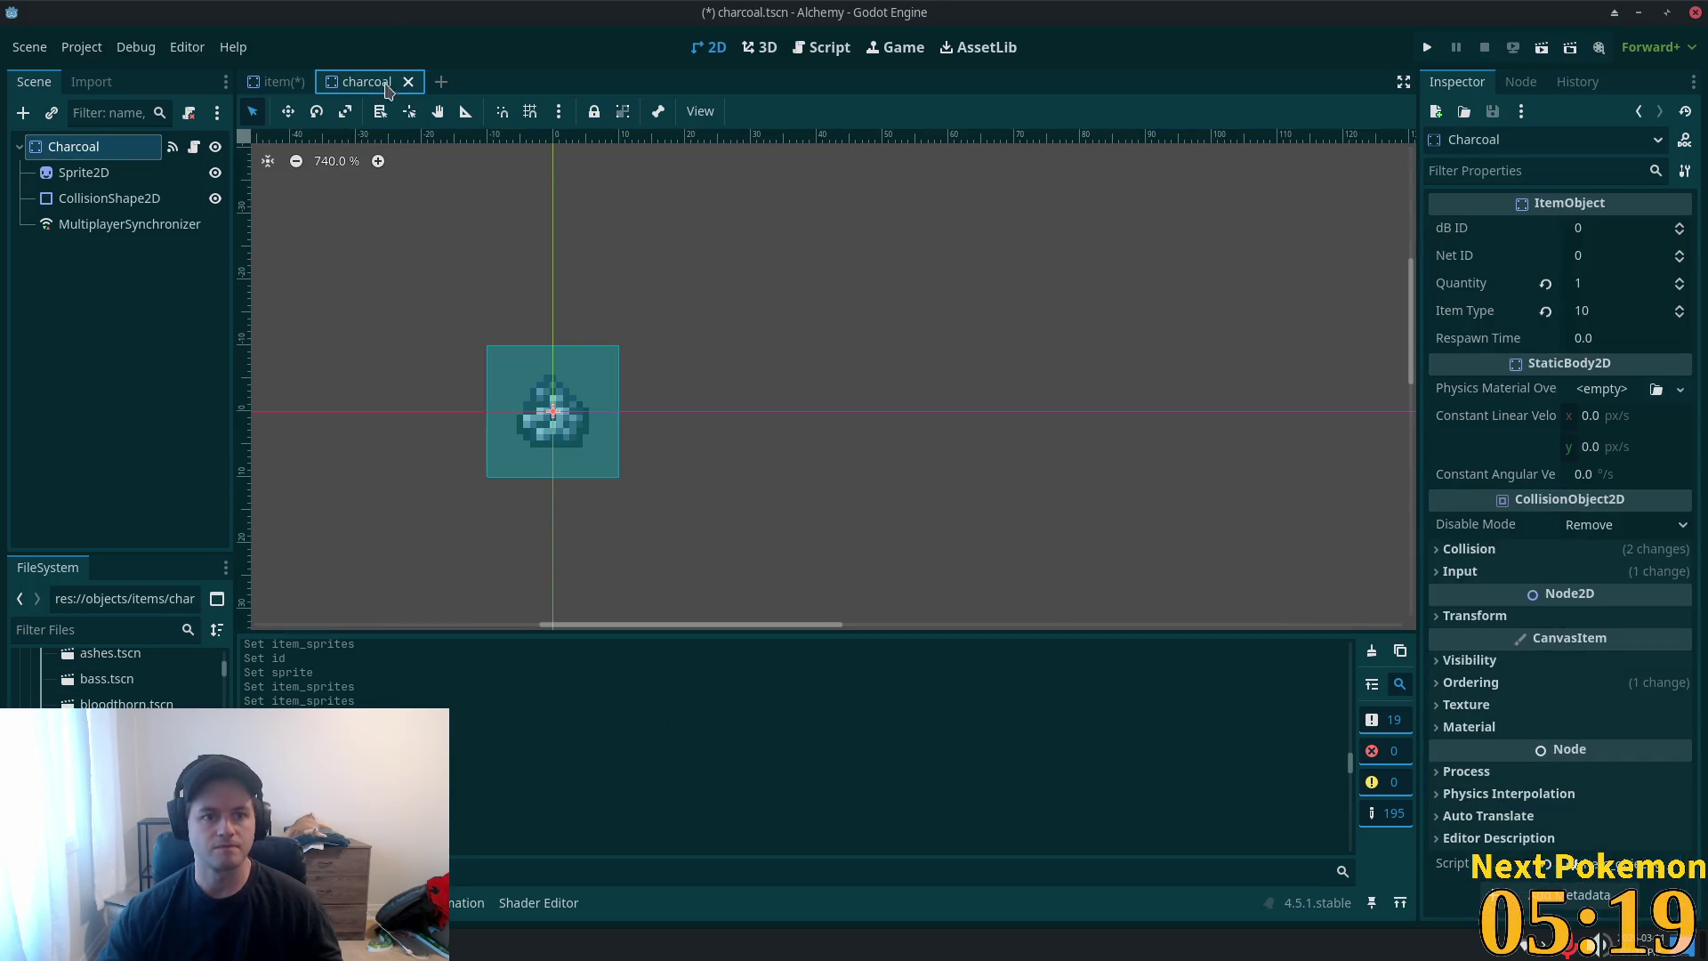
middle_click(405, 81)
key("ctrl+s")
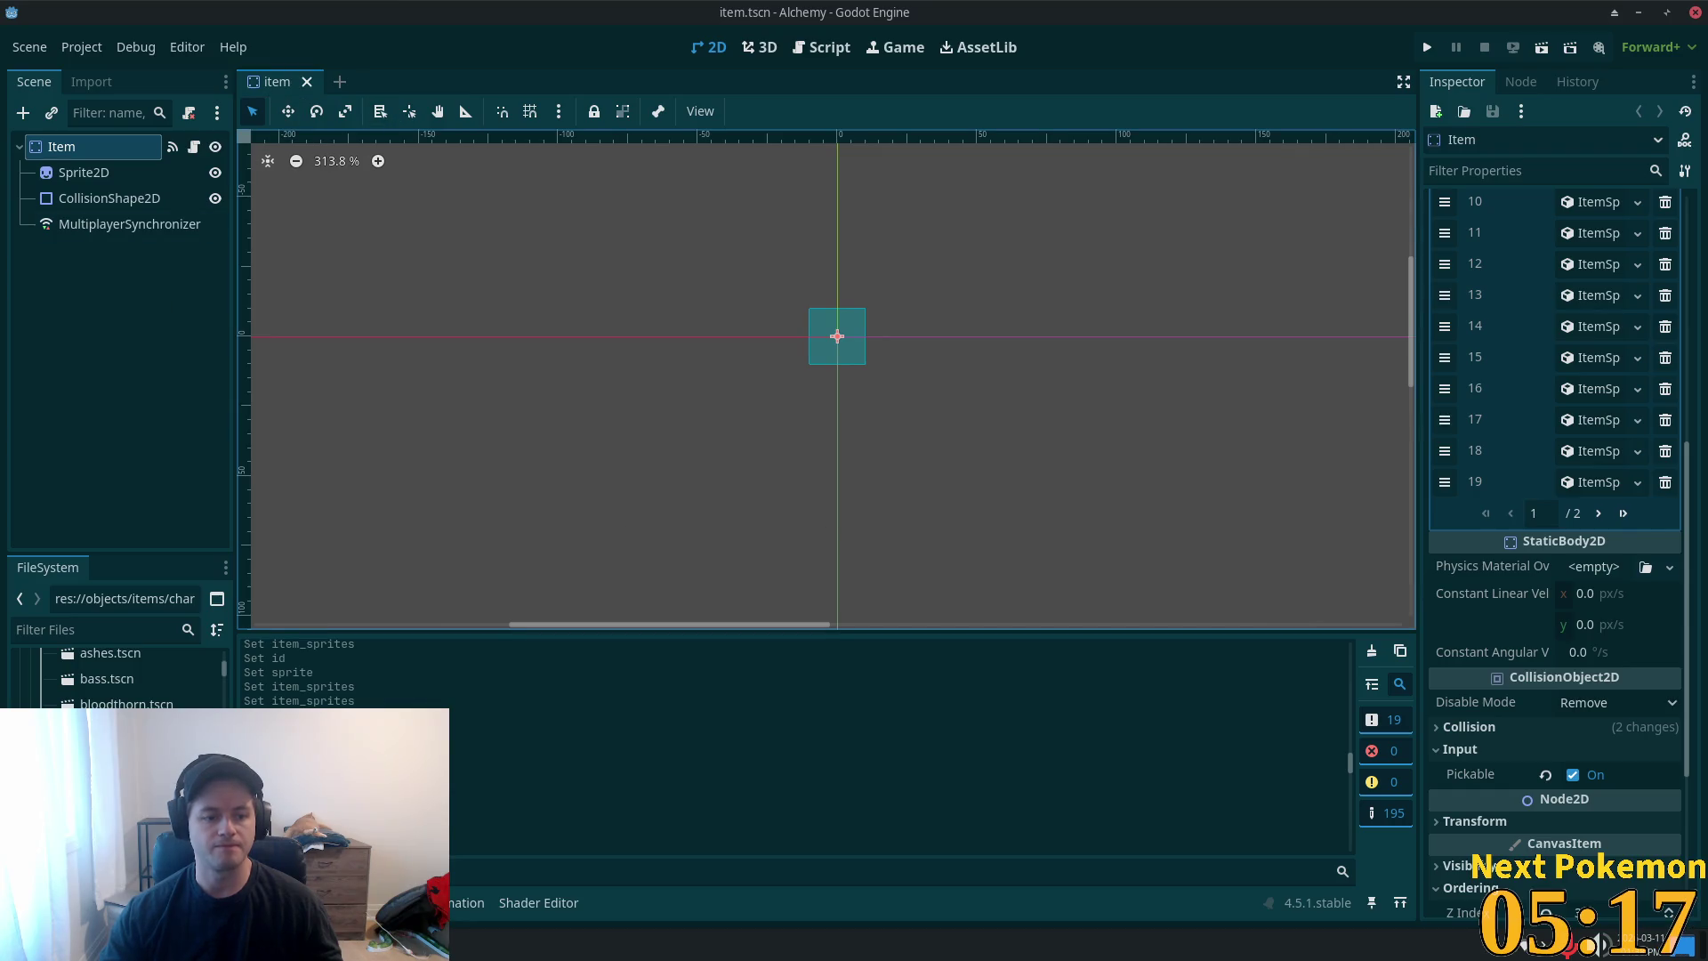
key("Delete")
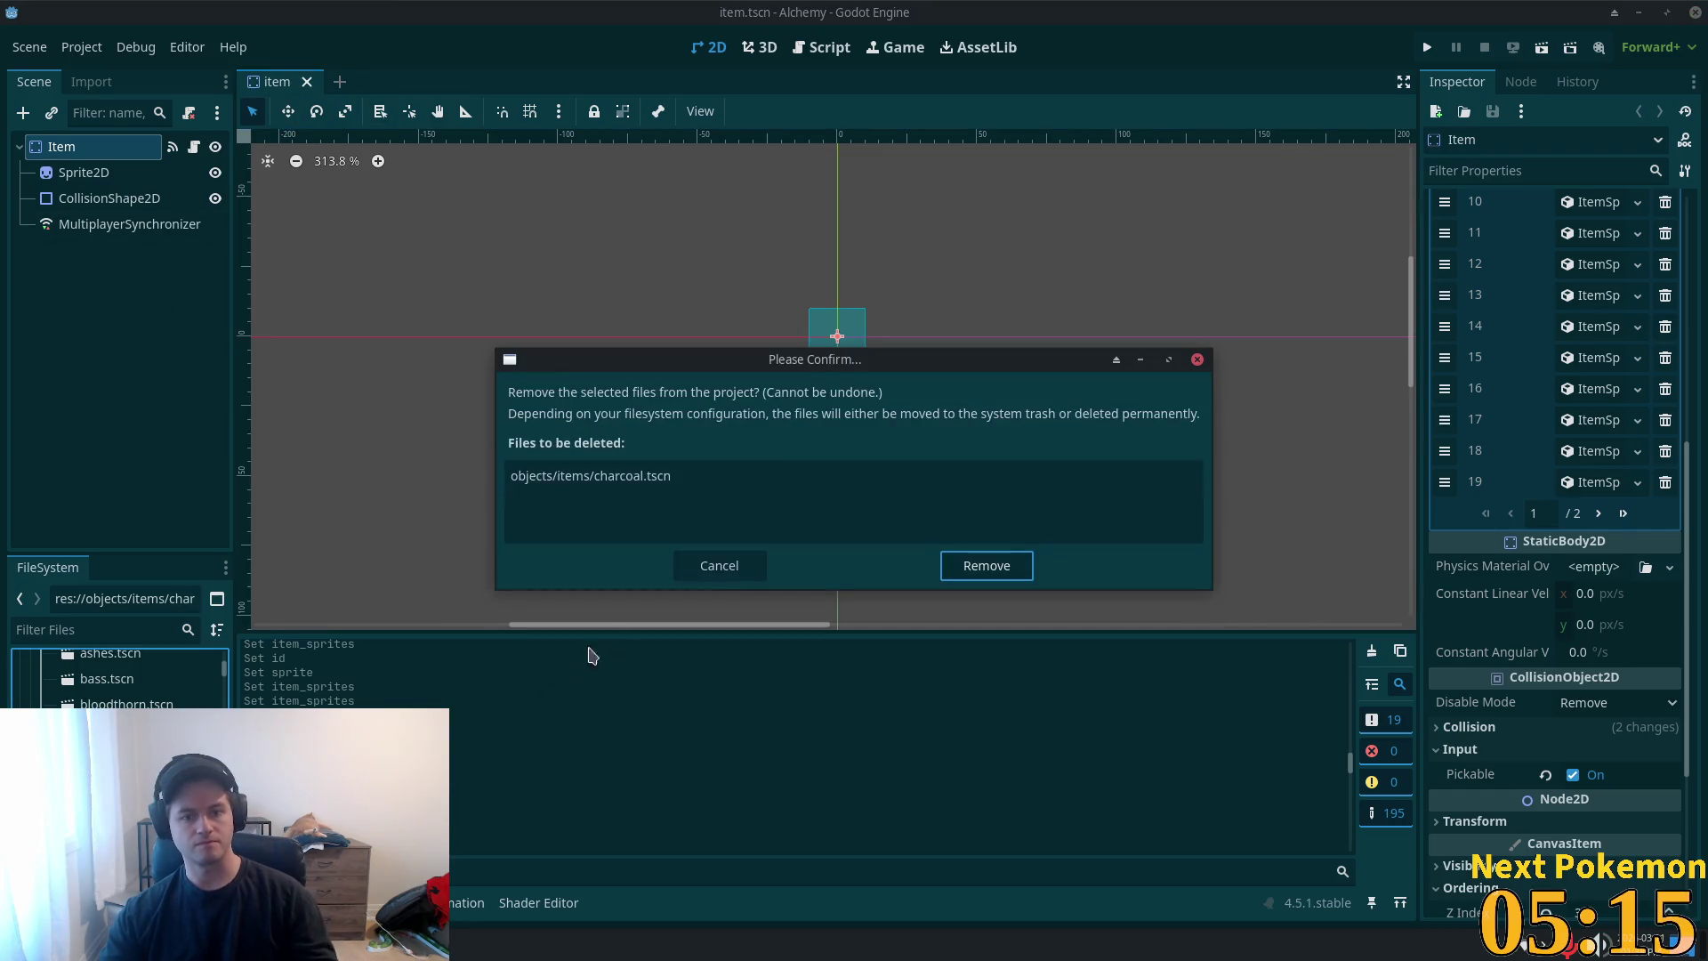
left_click(987, 567)
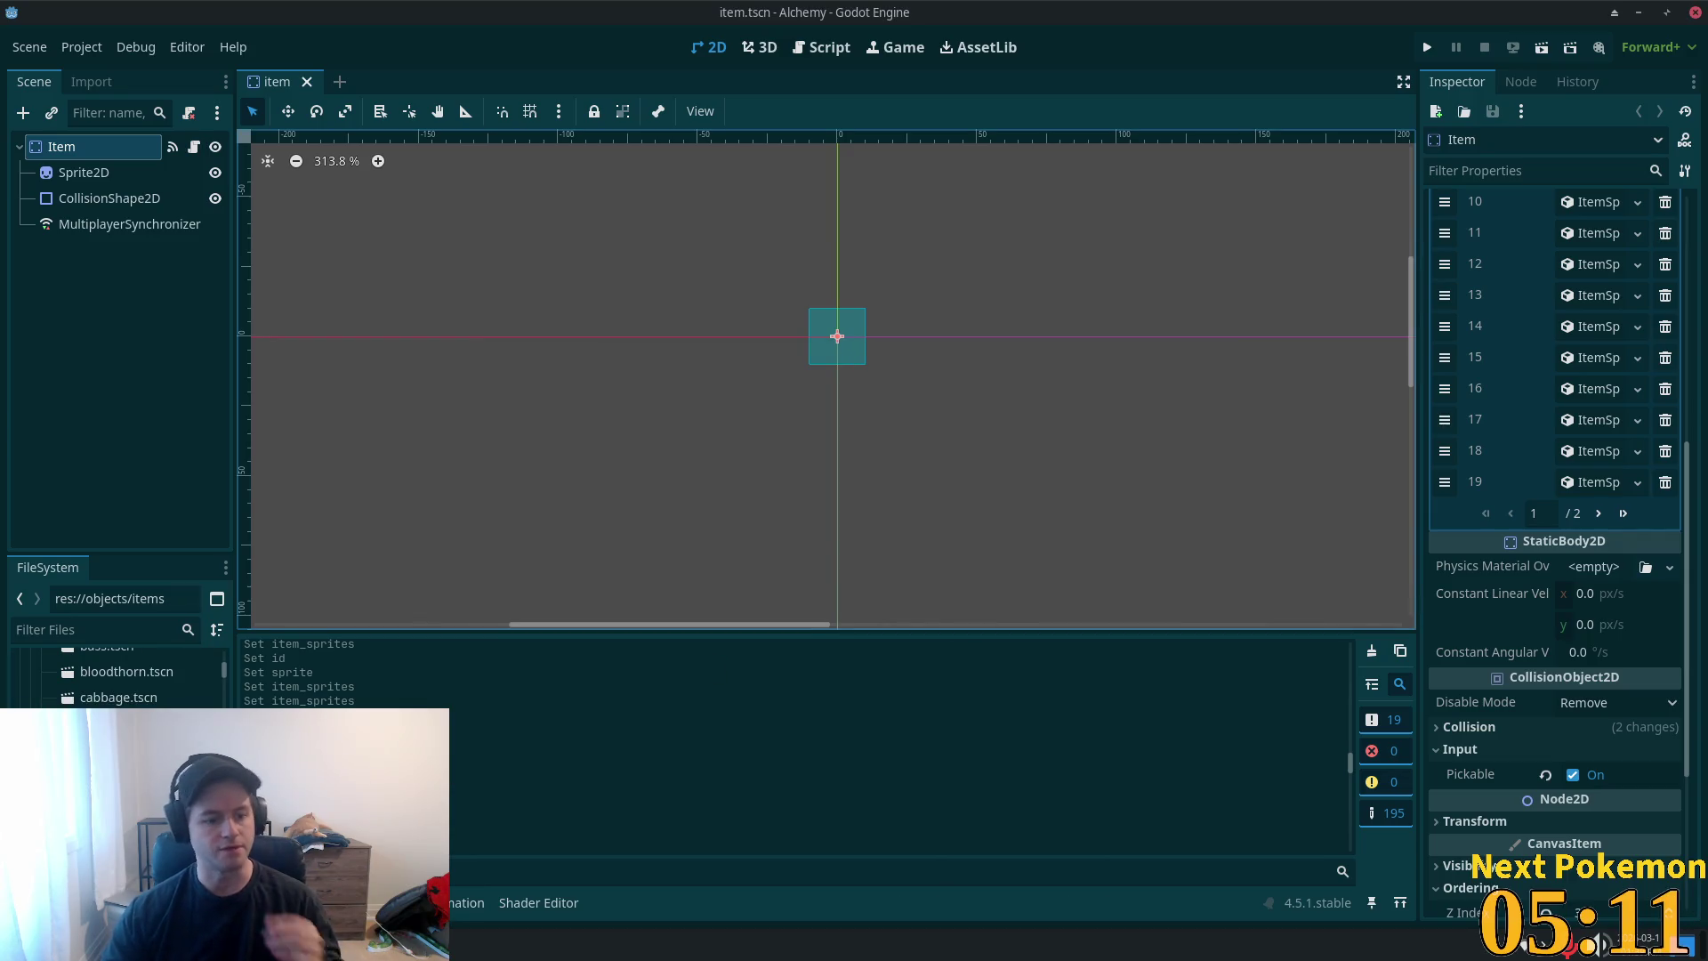
double_click(119, 723)
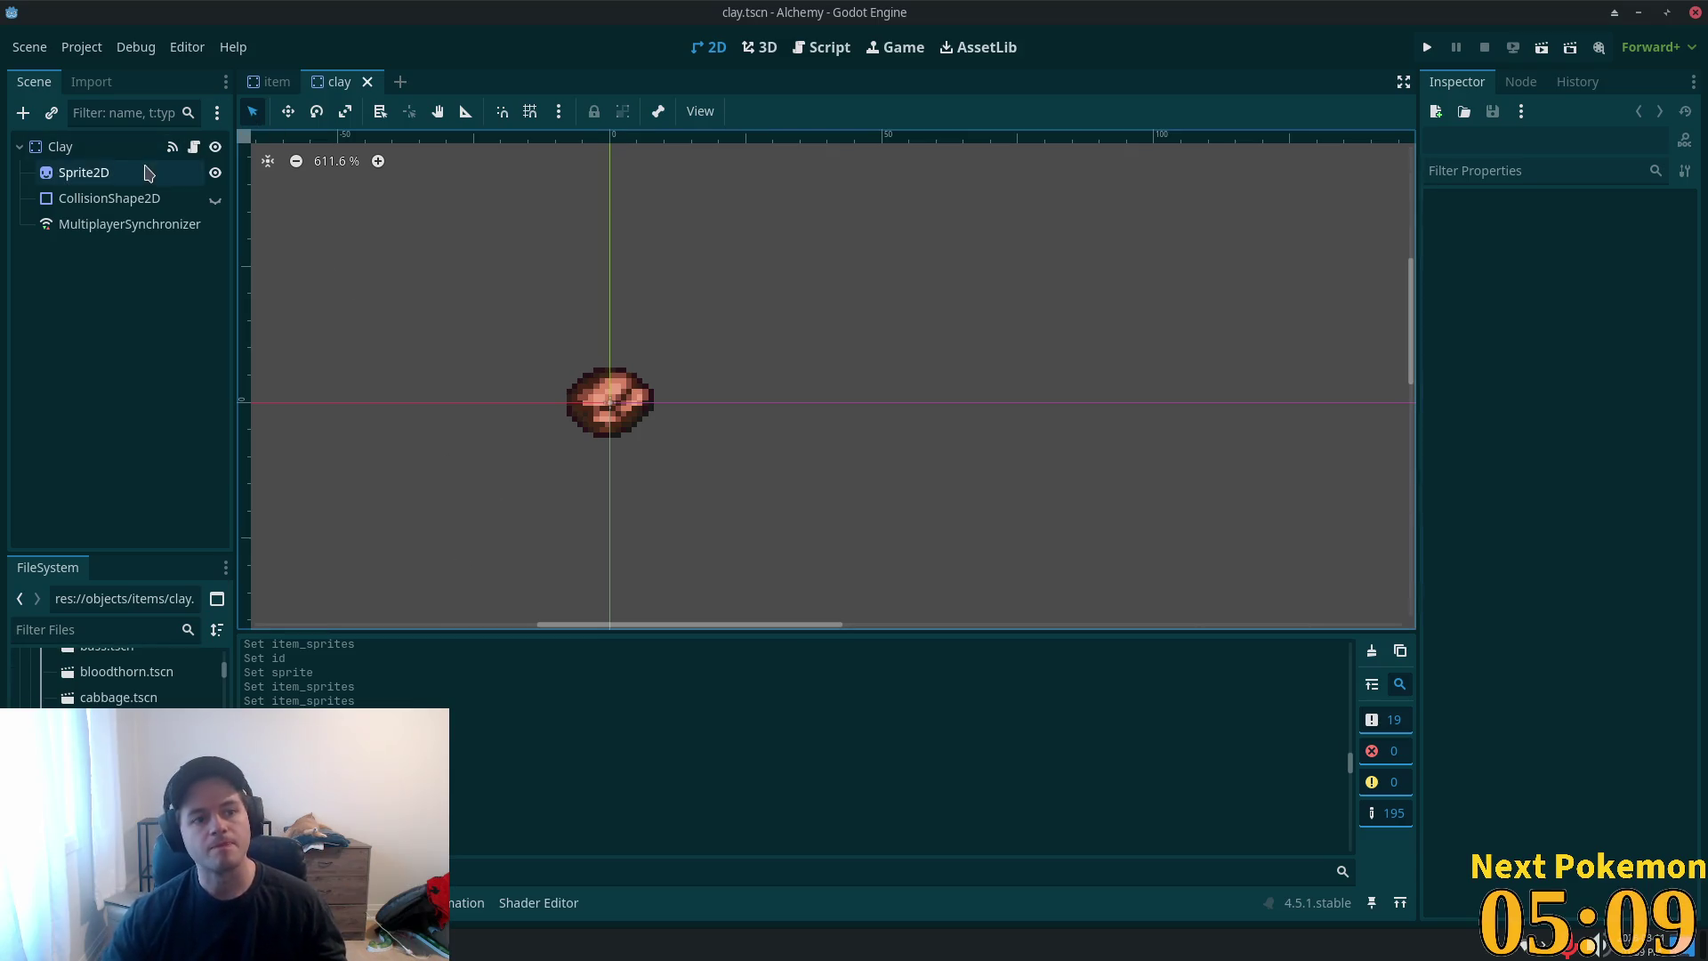
- Check the clay item's type, then add Item Sprites entries 38 and 39, making 38 an ItemSprite with ID 9
left_click(125, 146)
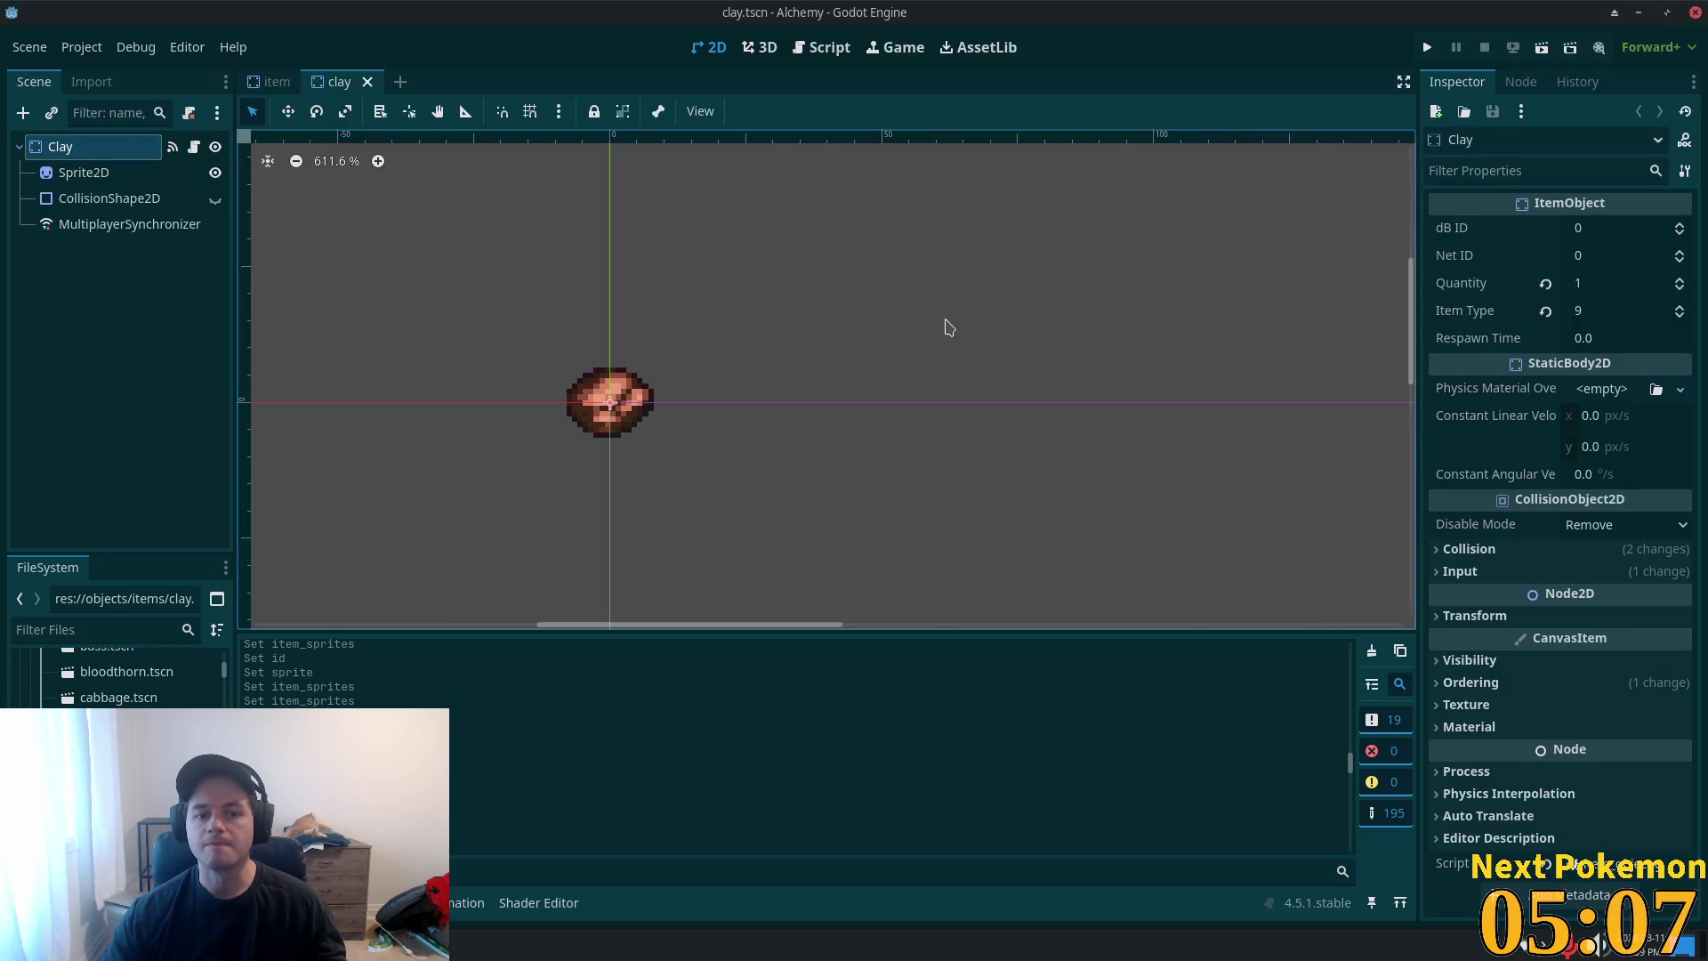
left_click(272, 81)
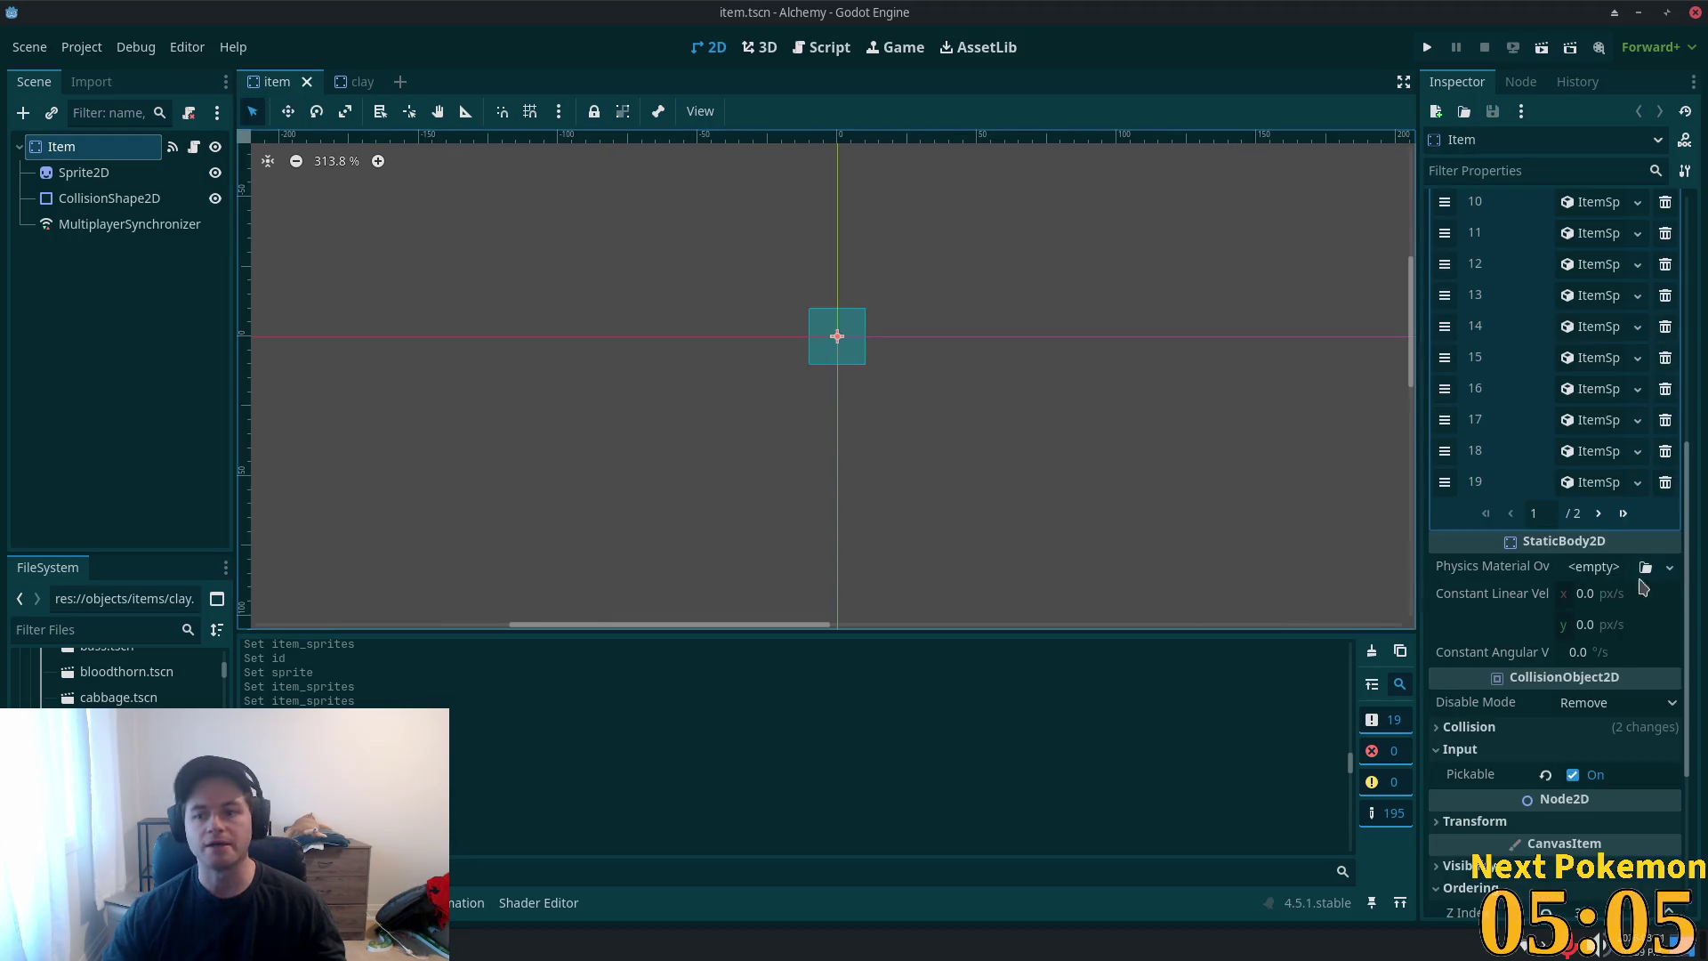
left_click(1613, 513)
left_click(1570, 449)
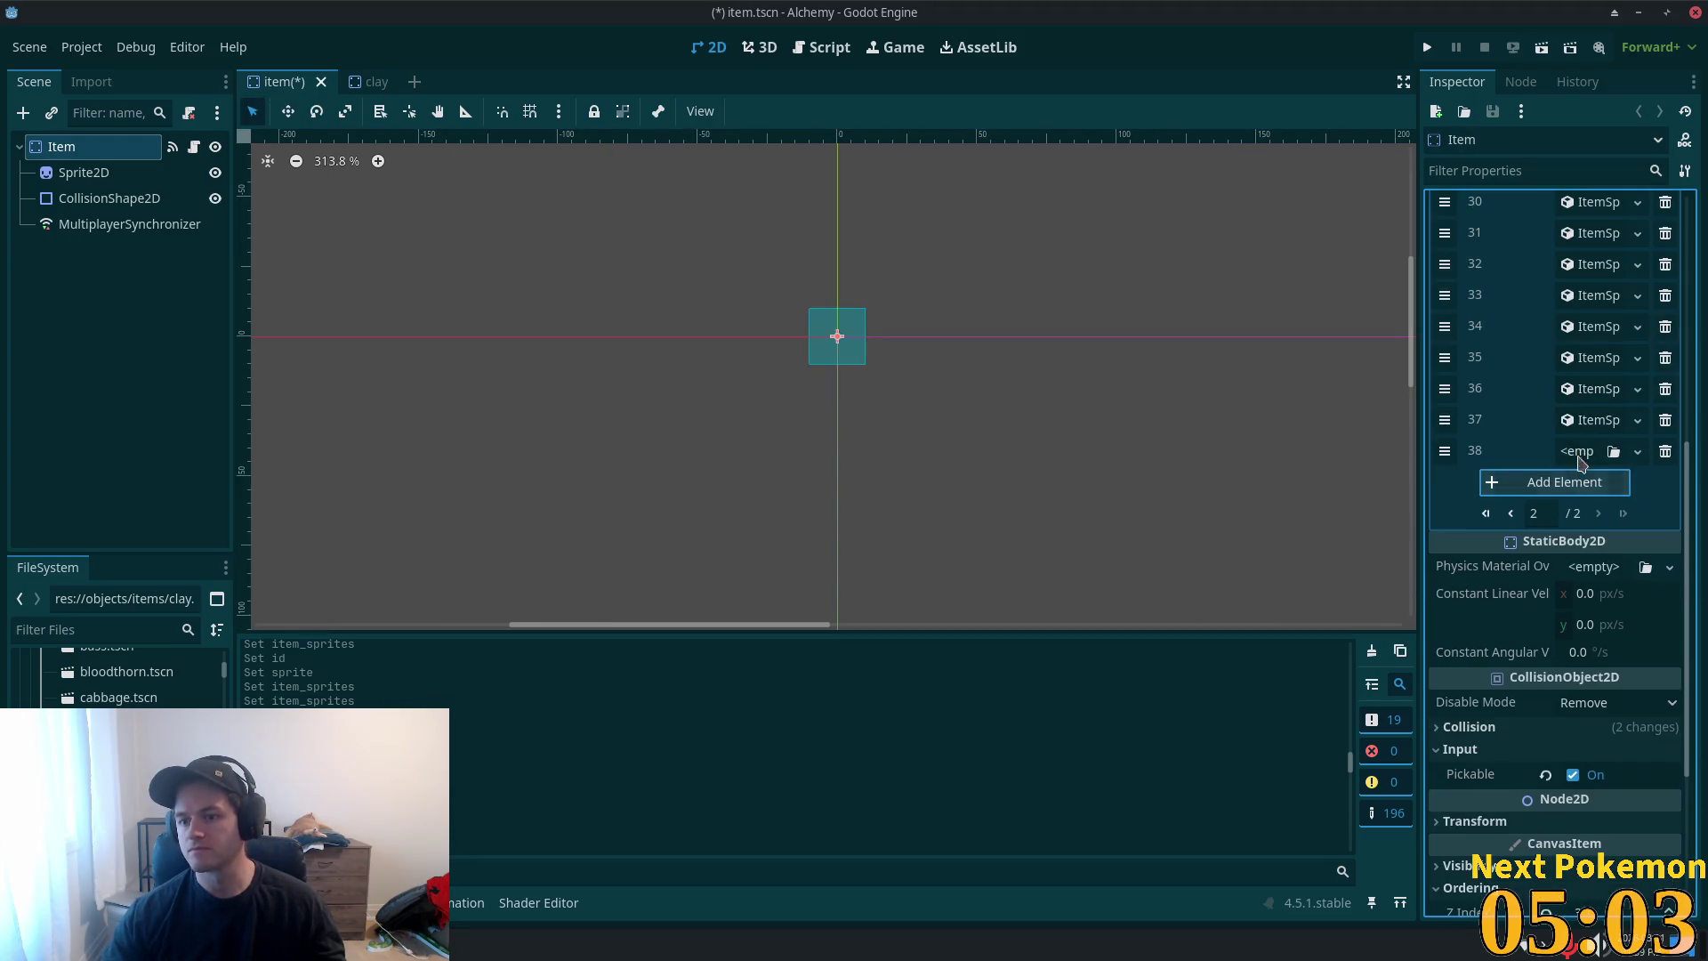
left_click(1567, 491)
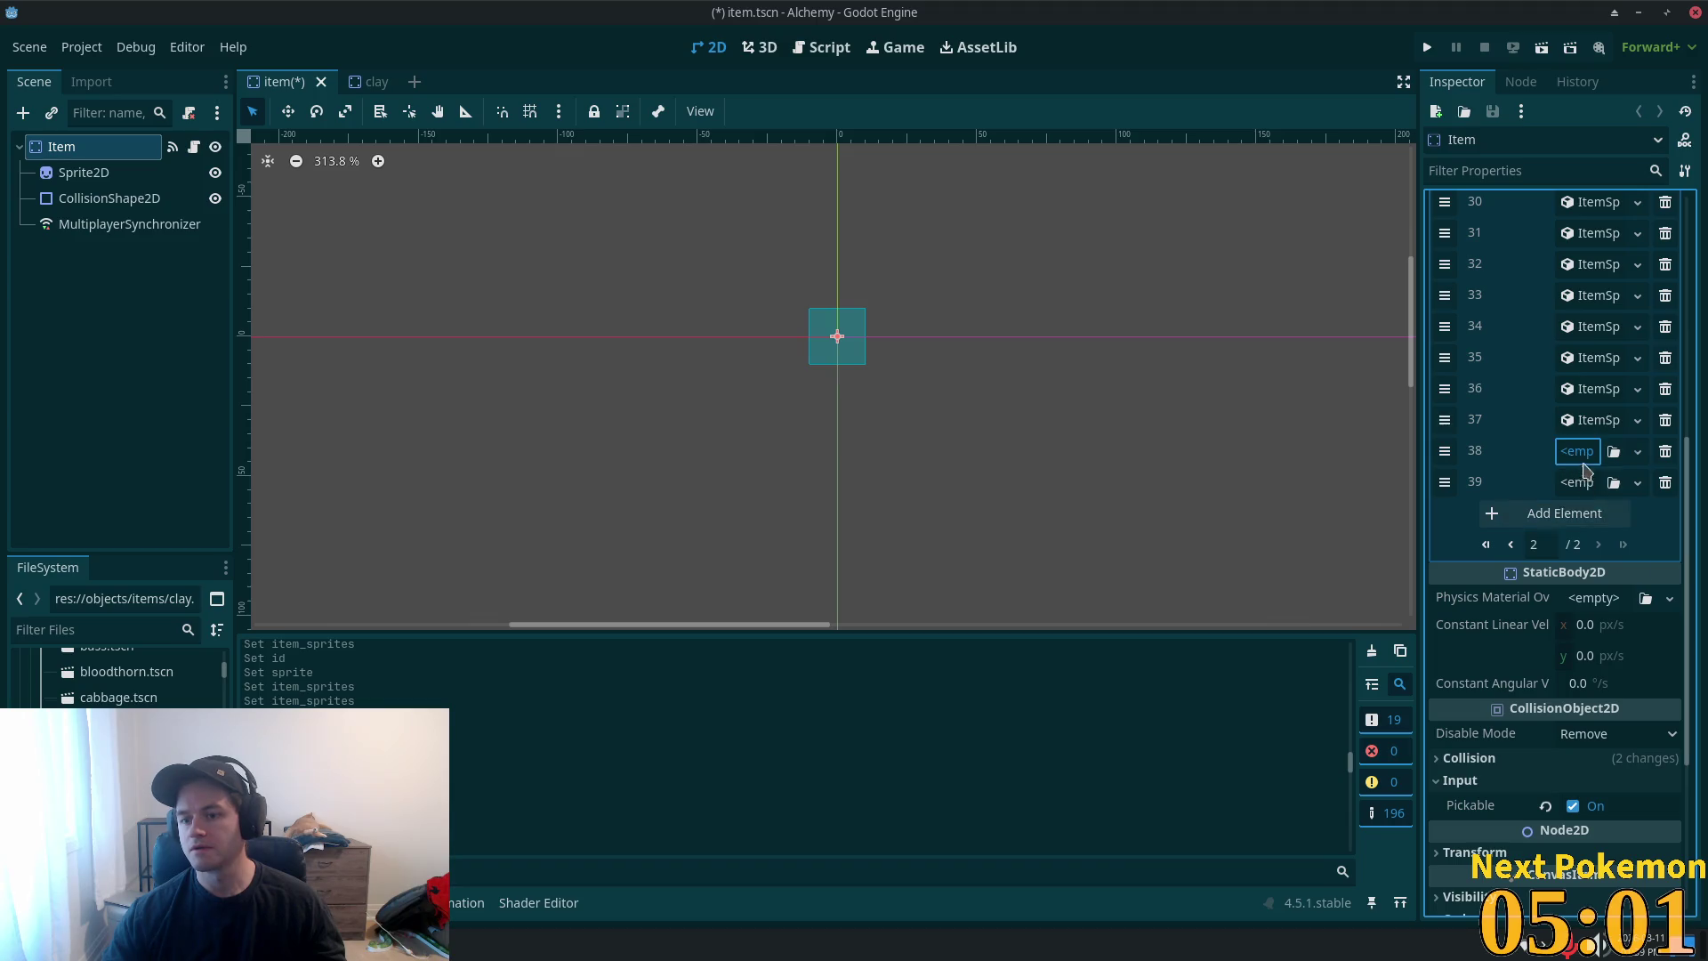
left_click(1576, 451)
left_click(1575, 504)
left_click(1578, 480)
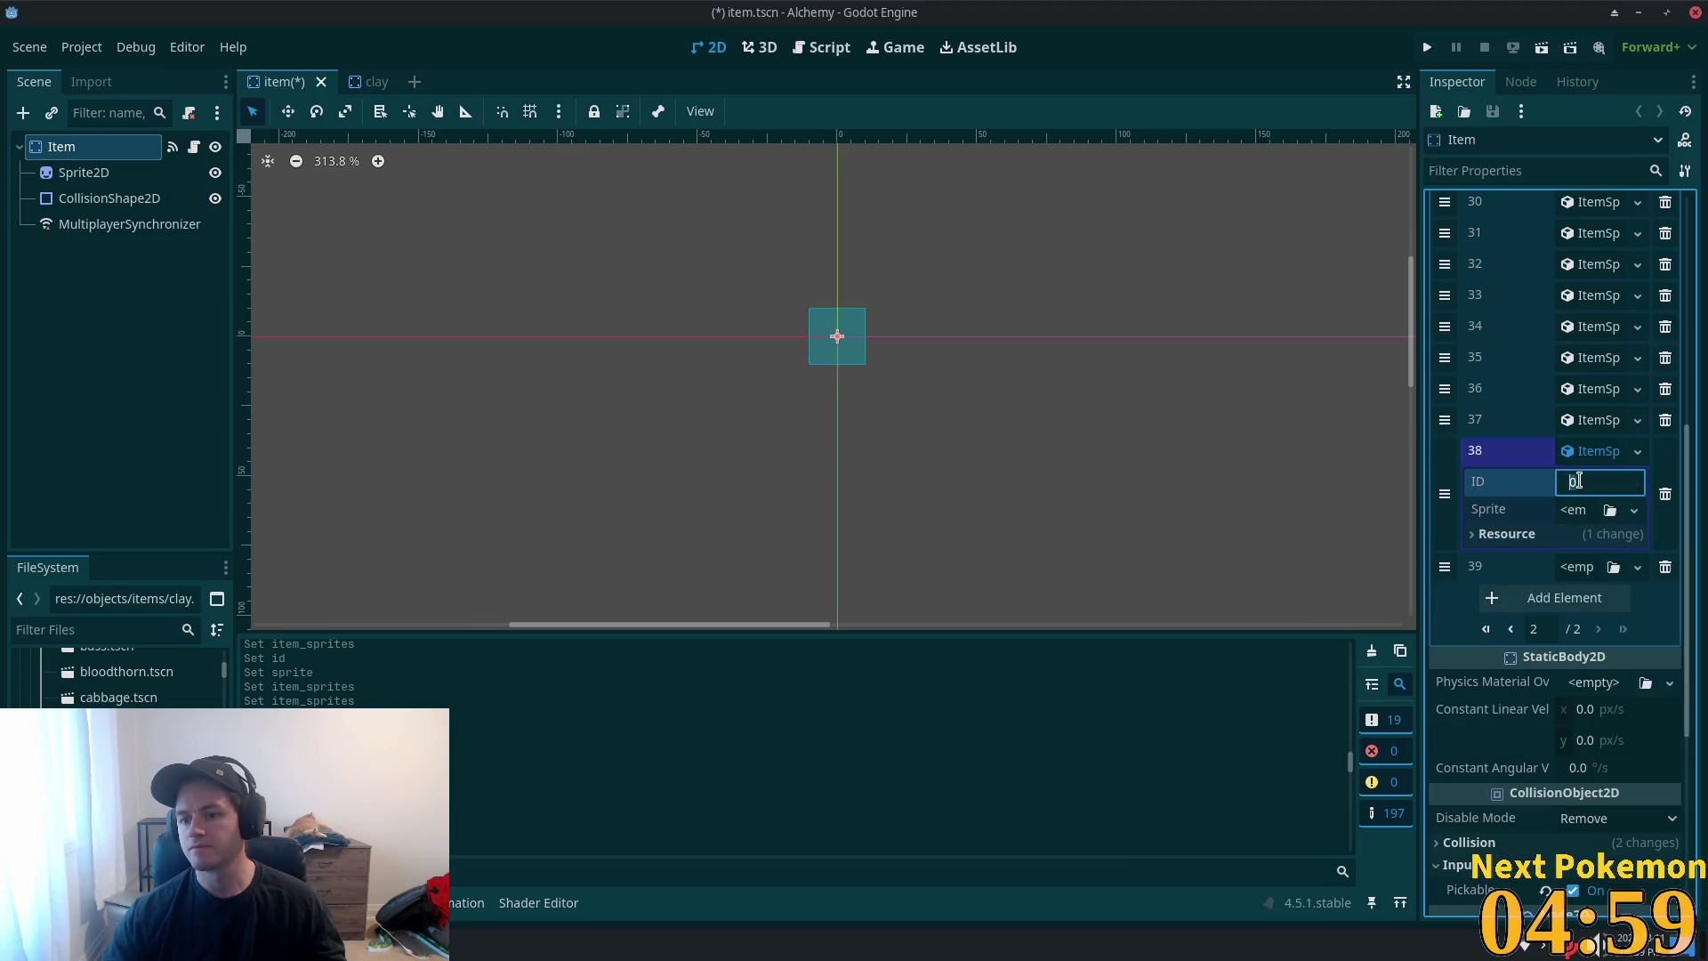
type("9")
key("Tab")
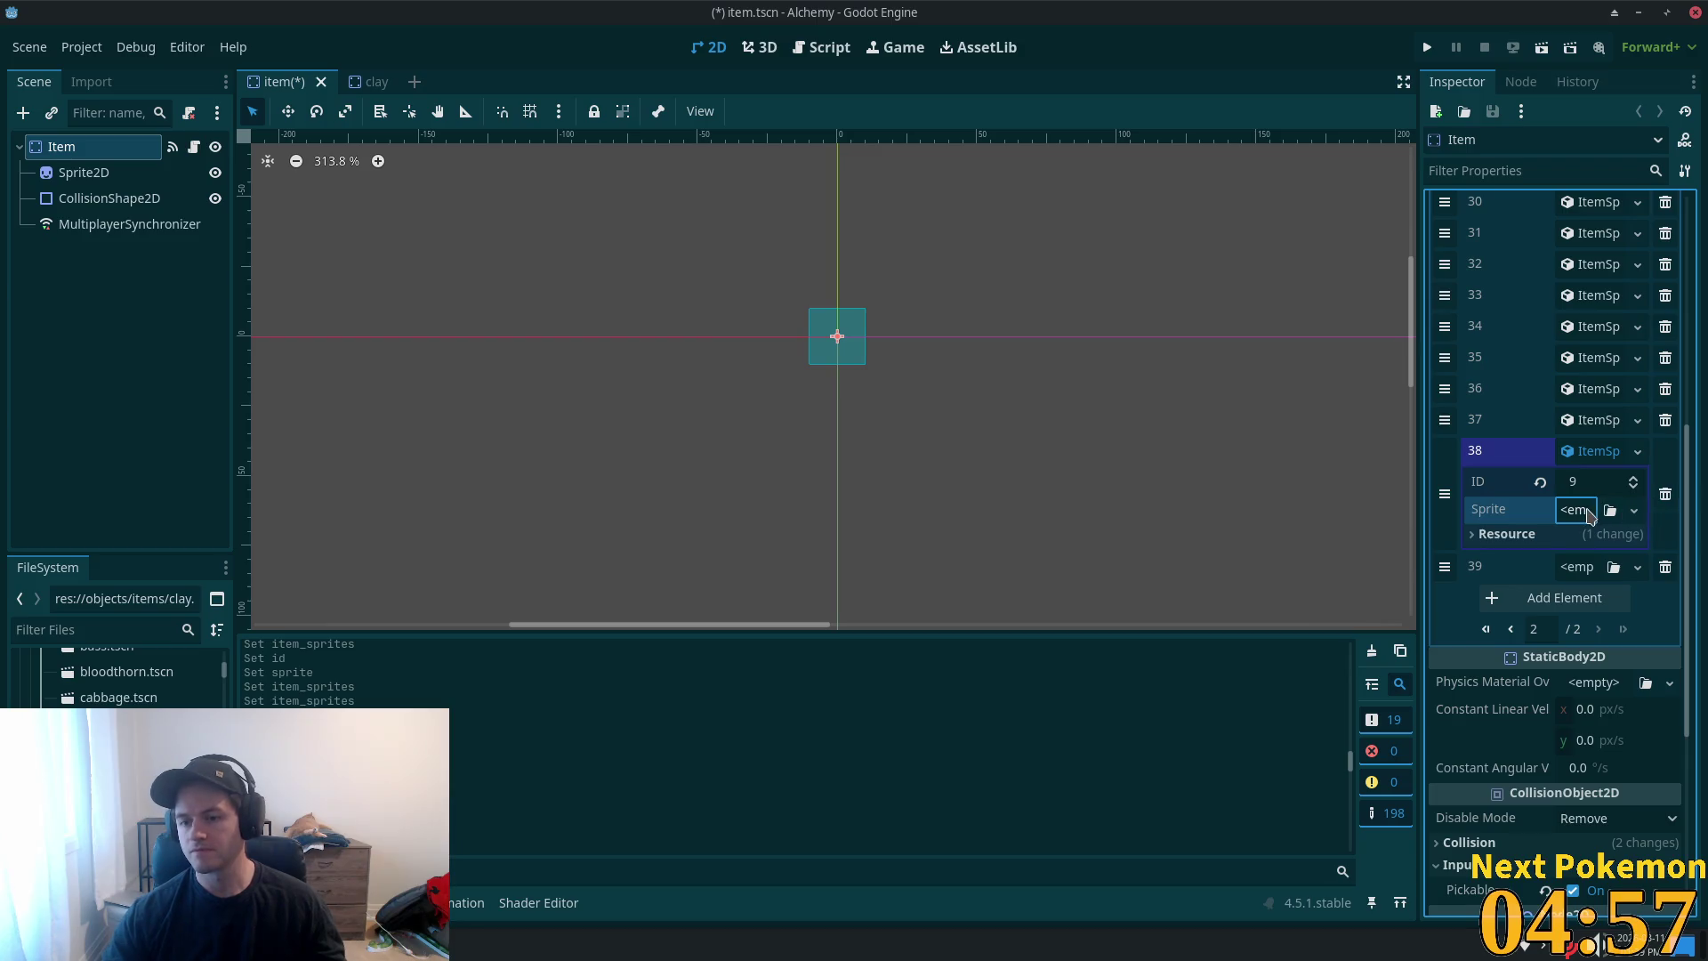
- Give entry 38 a new AtlasTexture using the item sprite sheet as a unique atlas
left_click(1574, 511)
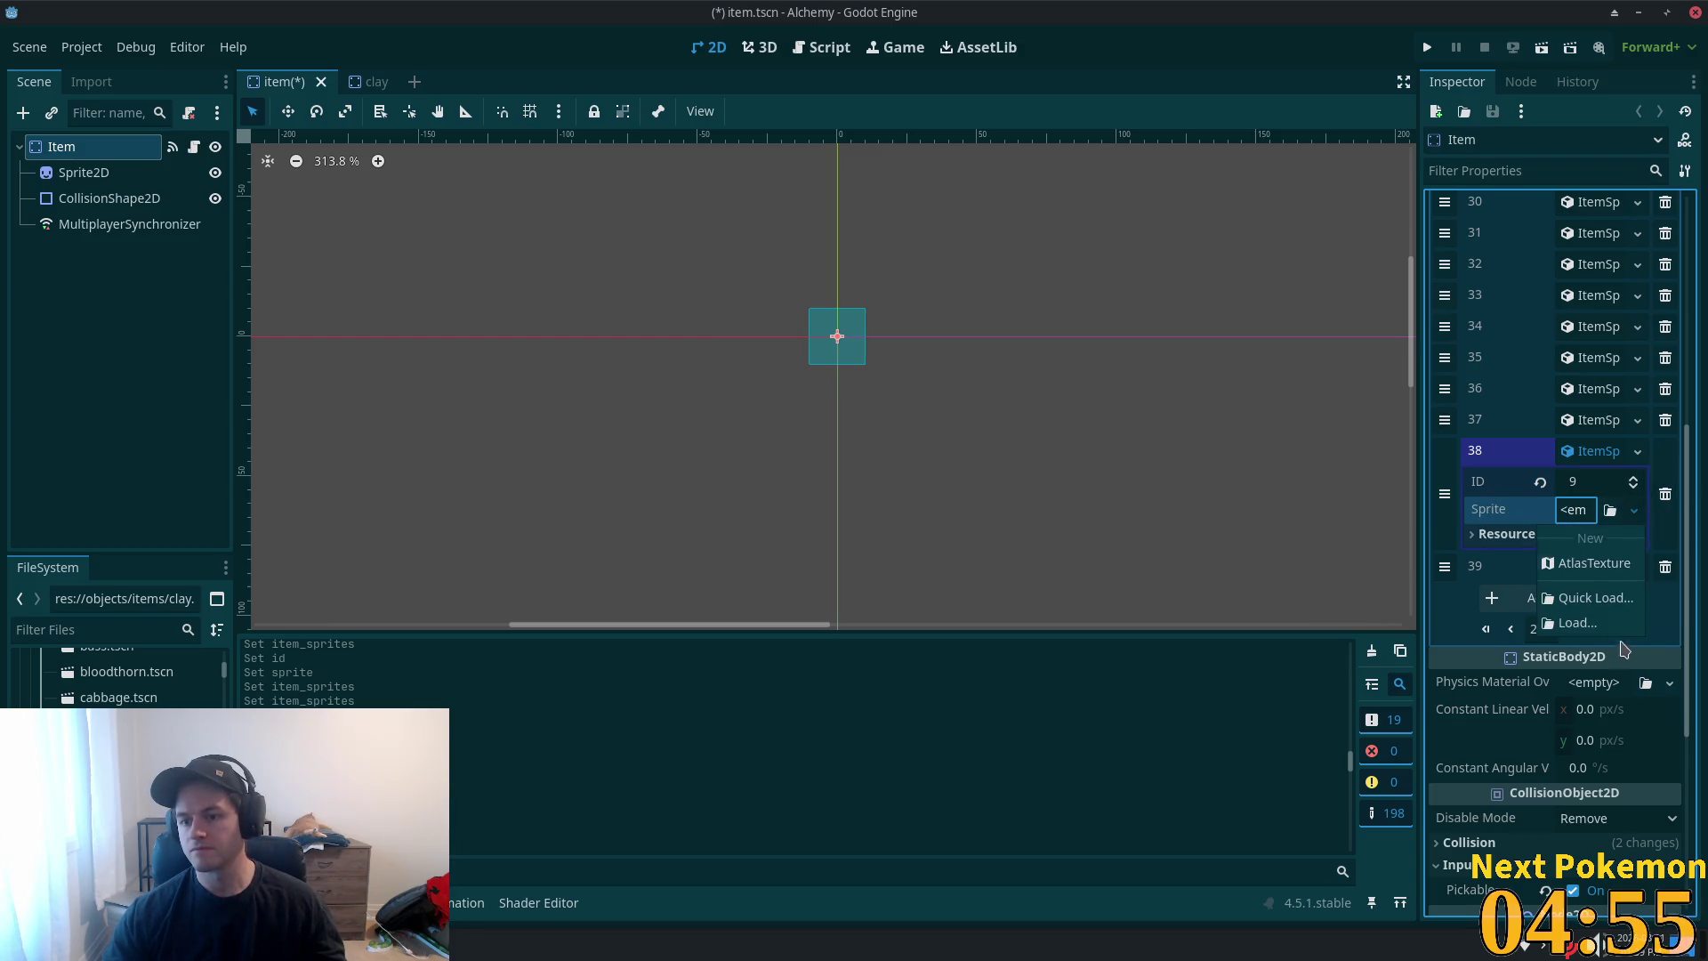
left_click(1599, 567)
left_click(1603, 525)
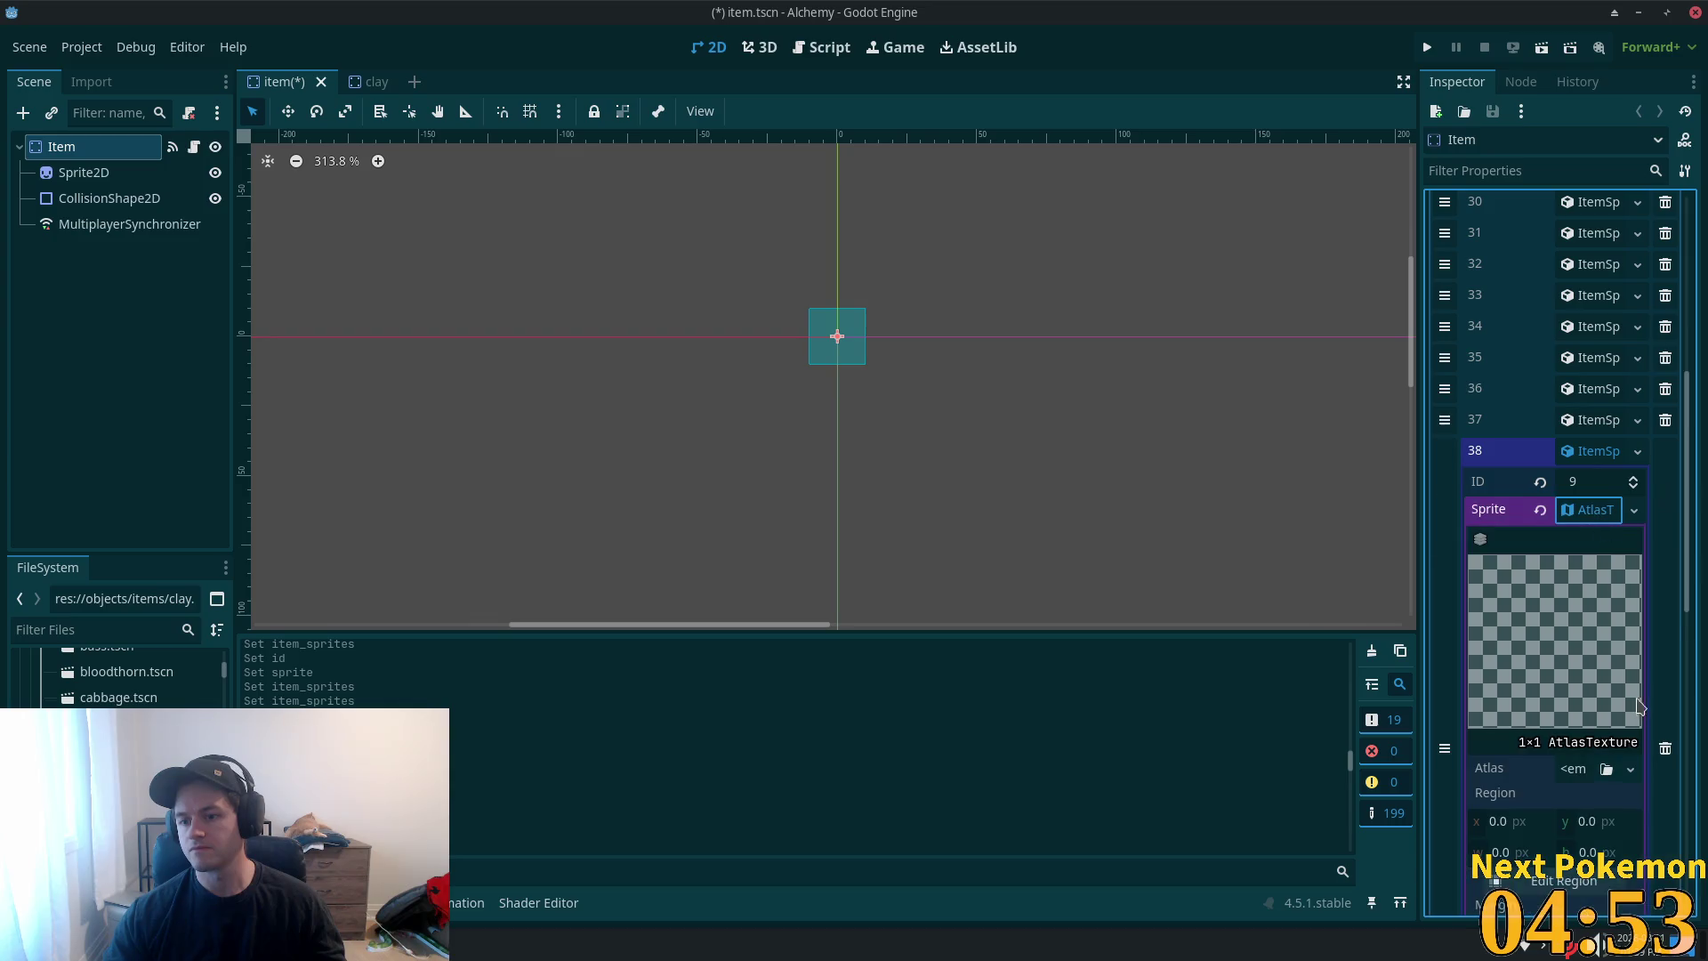
scroll(1617, 758, "down", 2)
left_click(1578, 691)
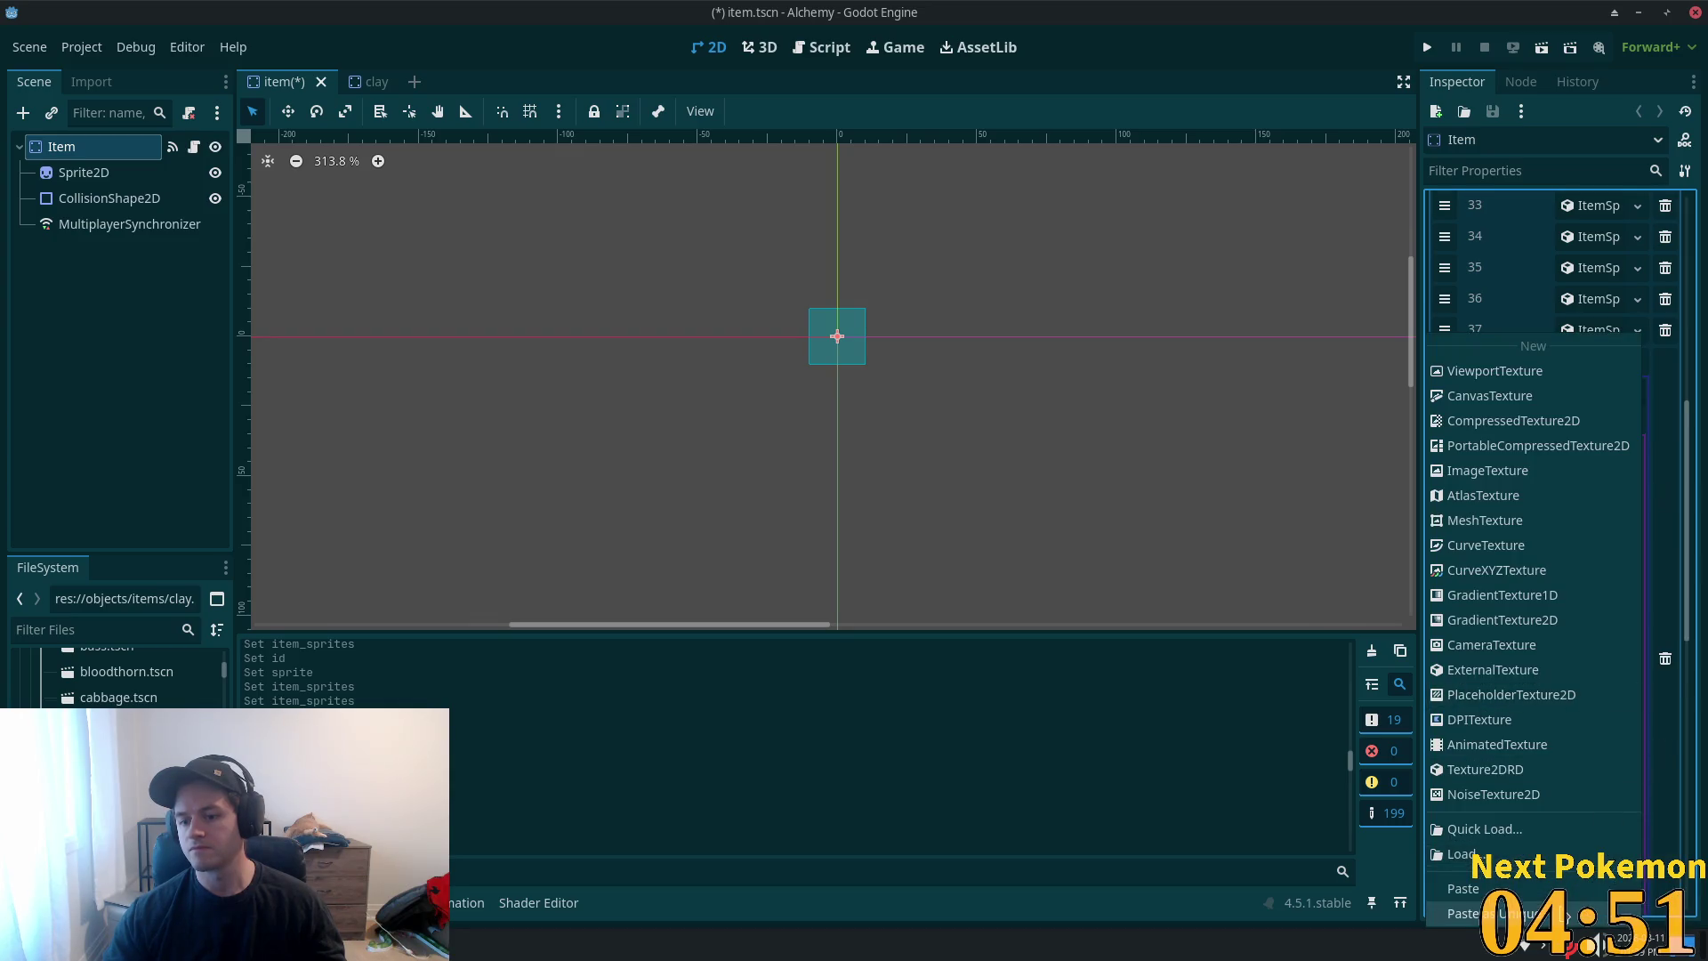
left_click(1596, 912)
left_click(930, 634)
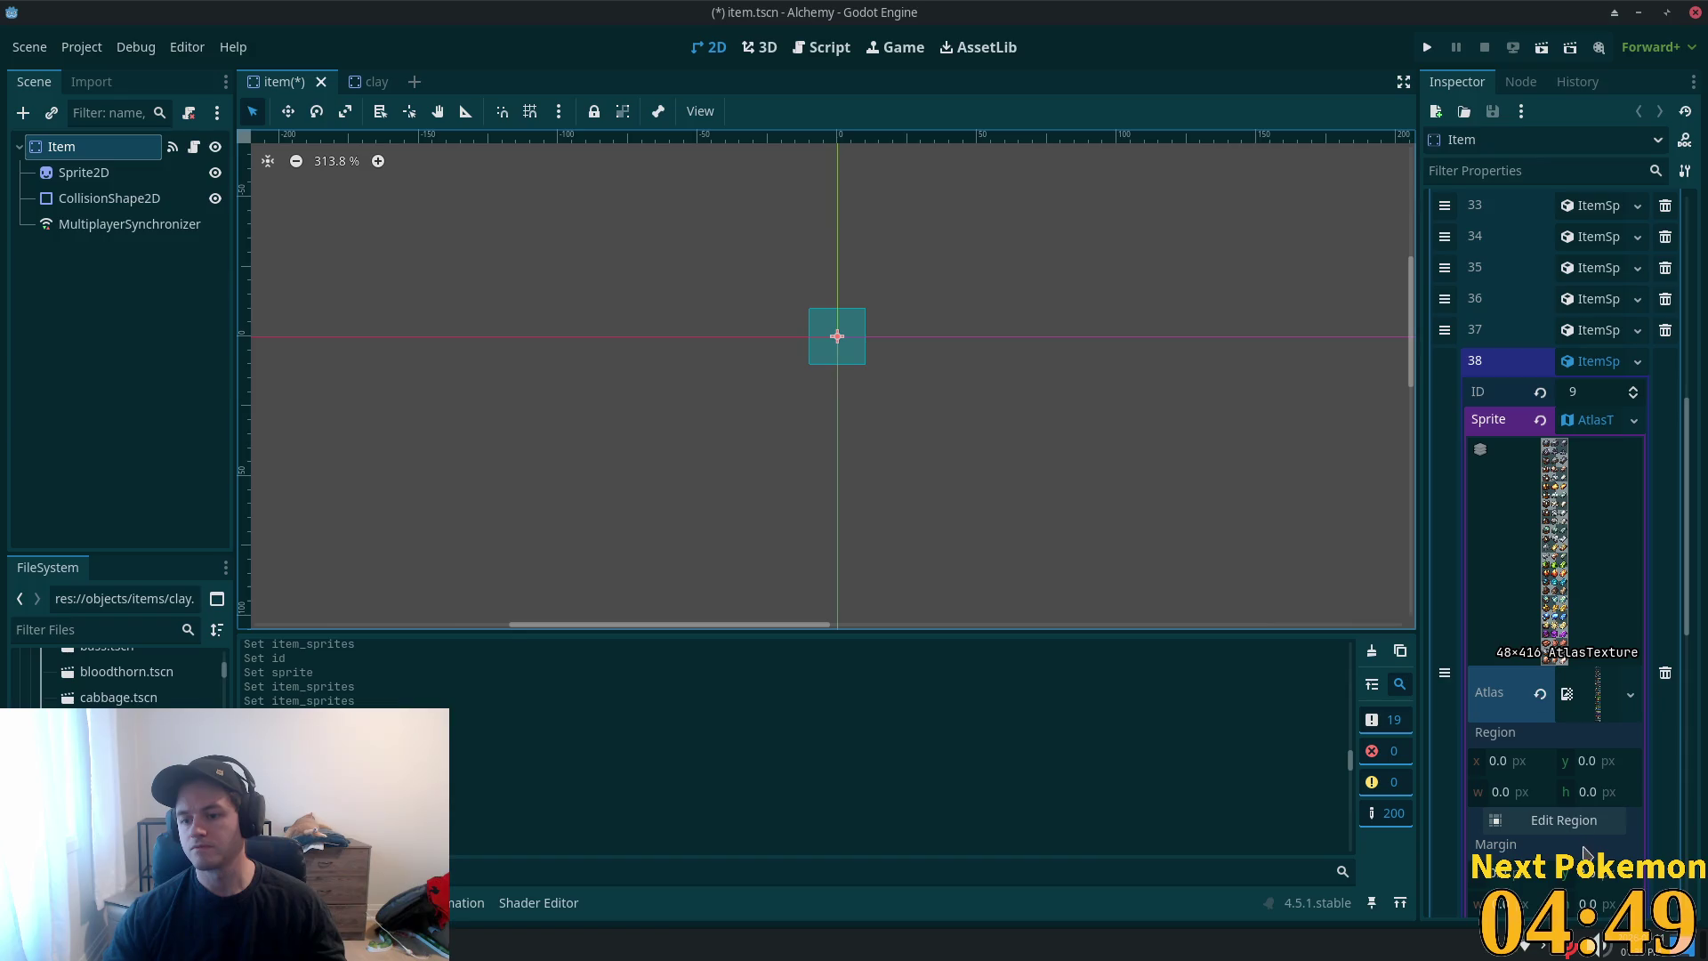
- Set entry 38's atlas region to the 16×13 clay tile at 0, 370 and save
left_click(1563, 819)
scroll(979, 598, "down", 5)
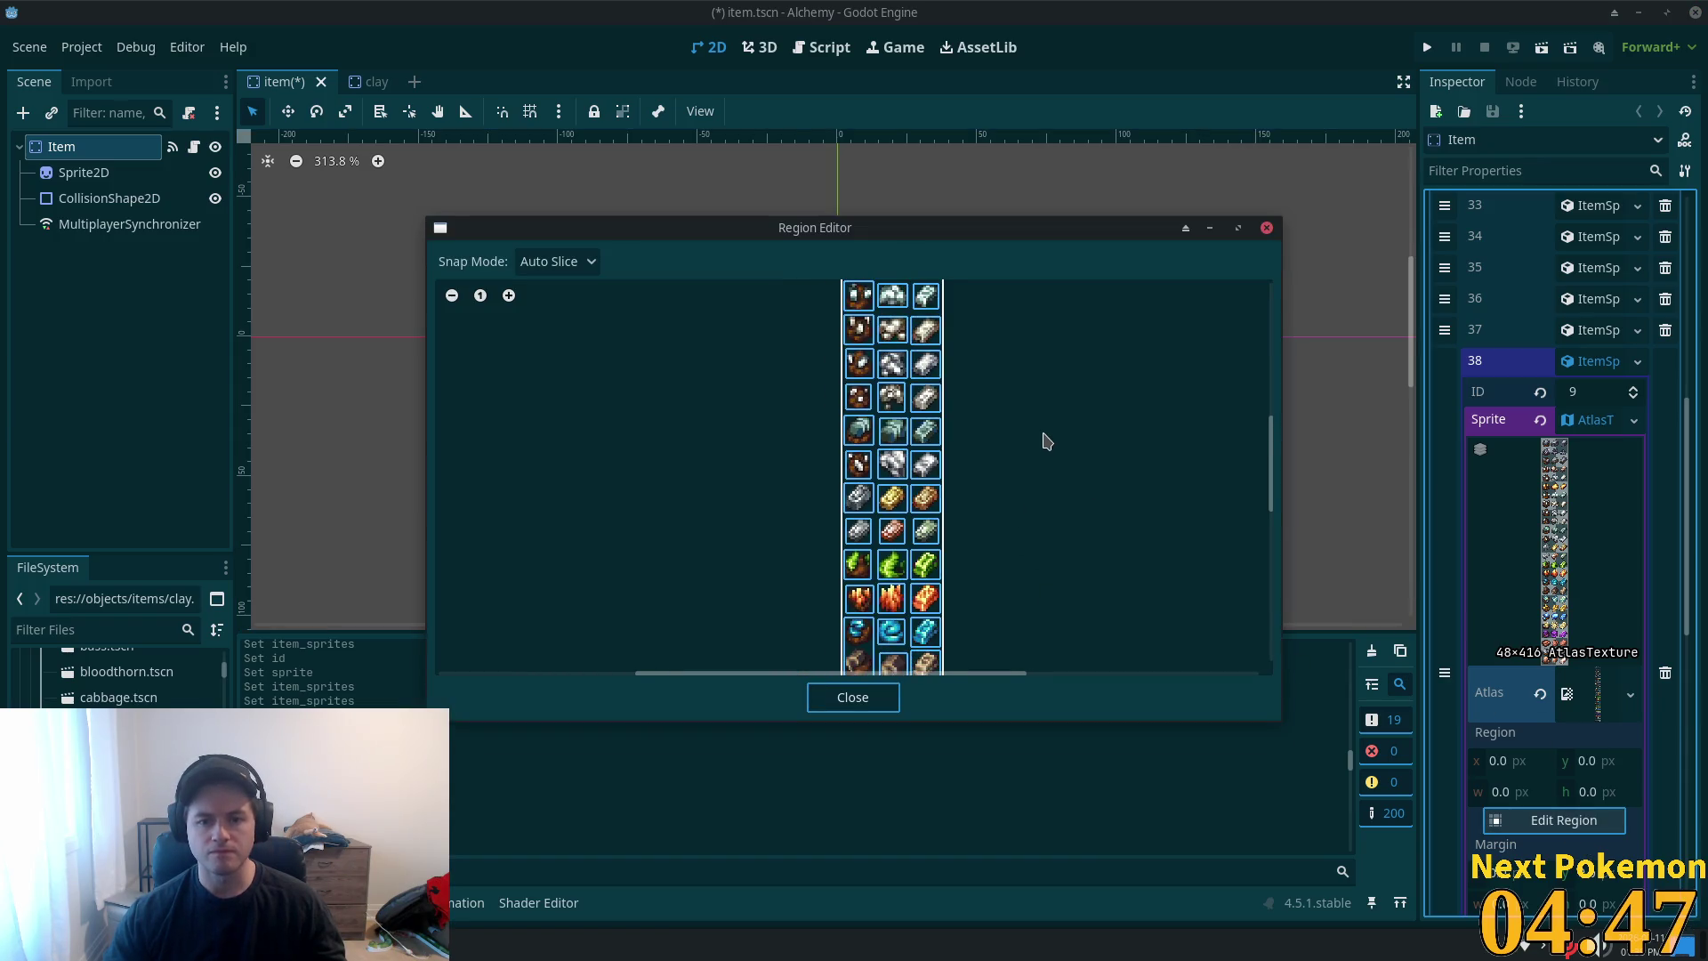
scroll(1010, 353, "down", 10)
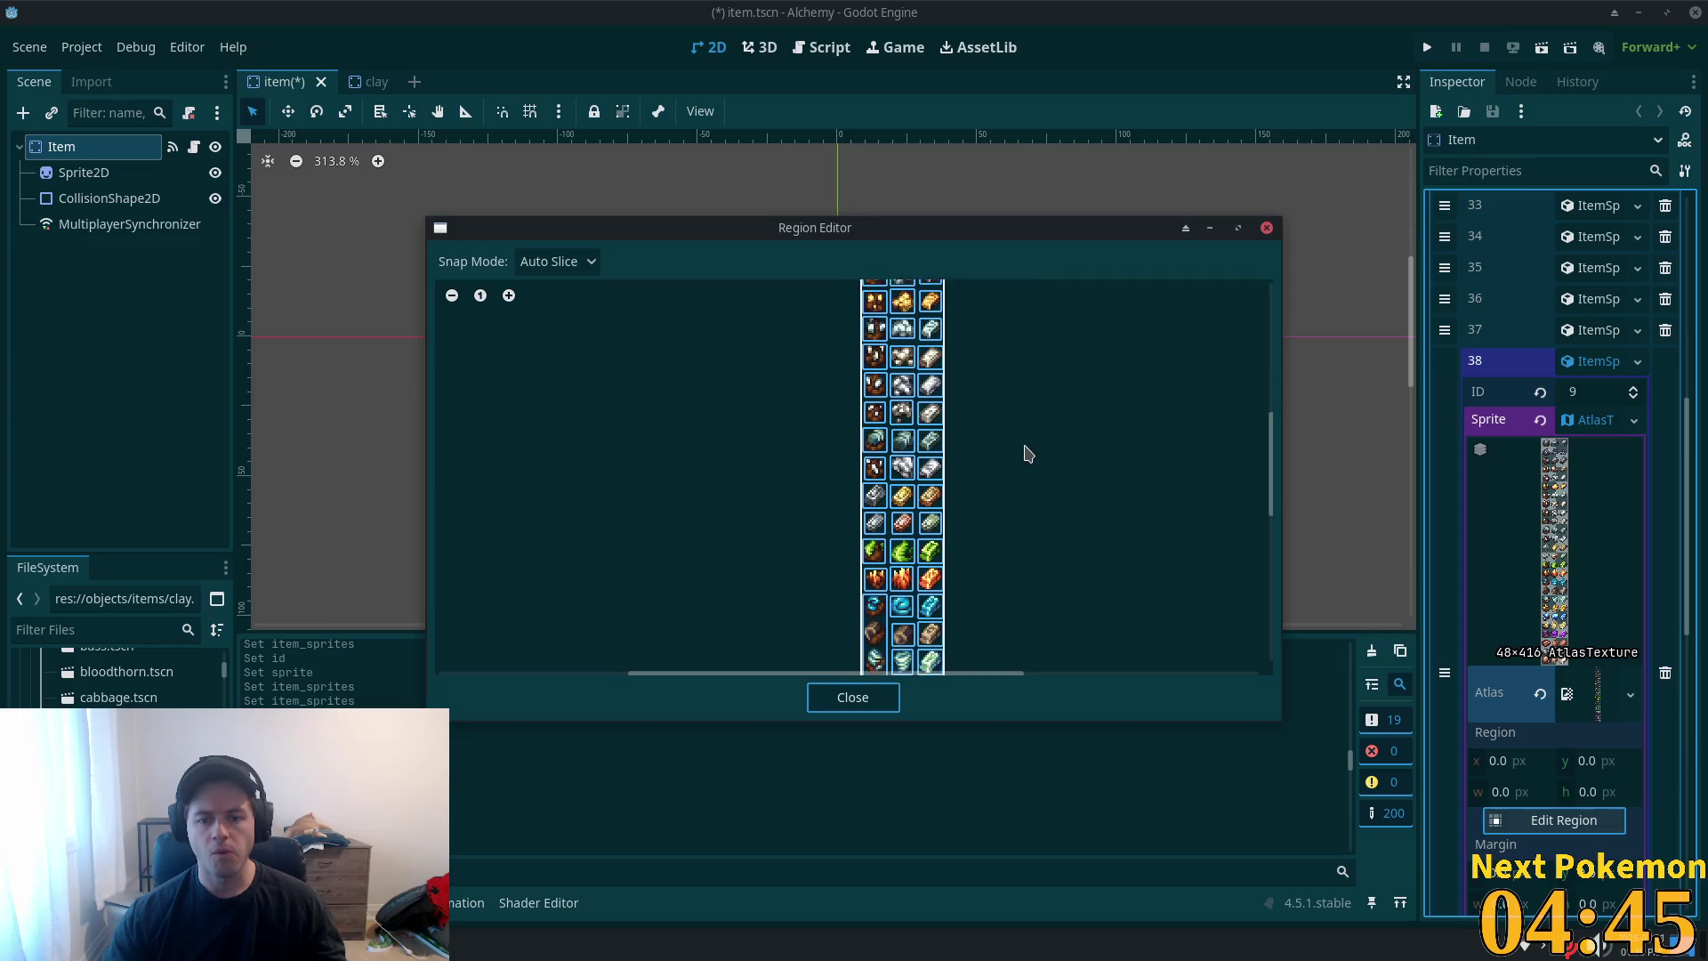
scroll(1003, 641, "down", 3)
scroll(836, 602, "up", 4)
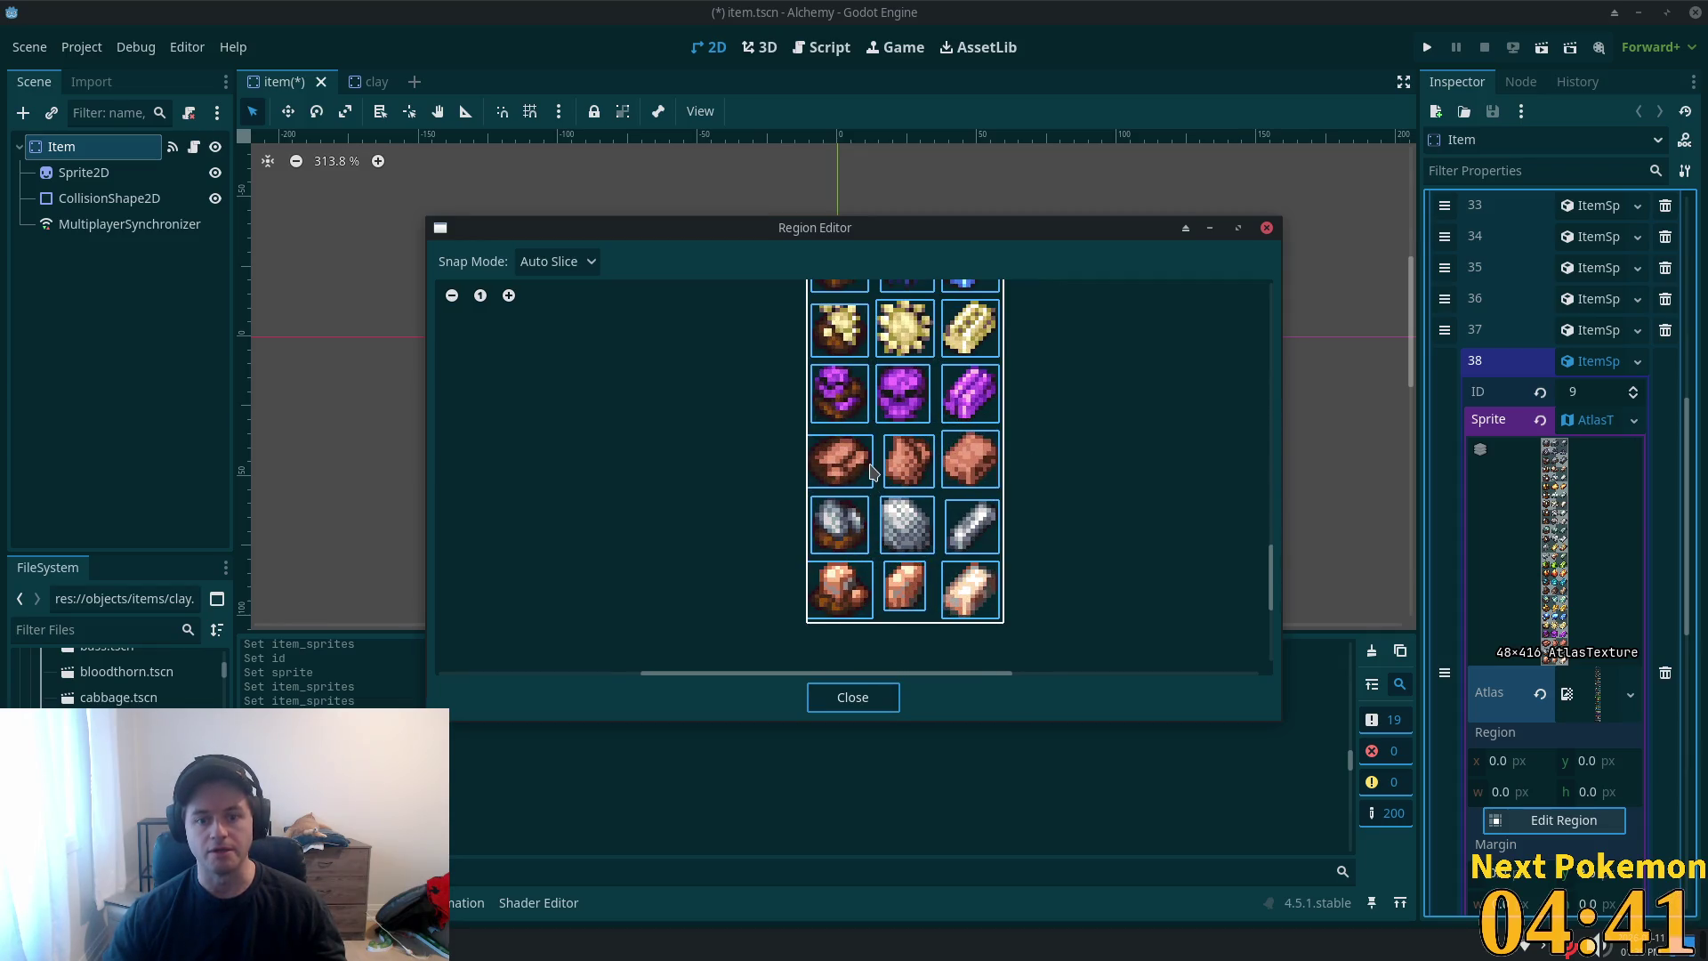
left_click(841, 458)
left_click(874, 699)
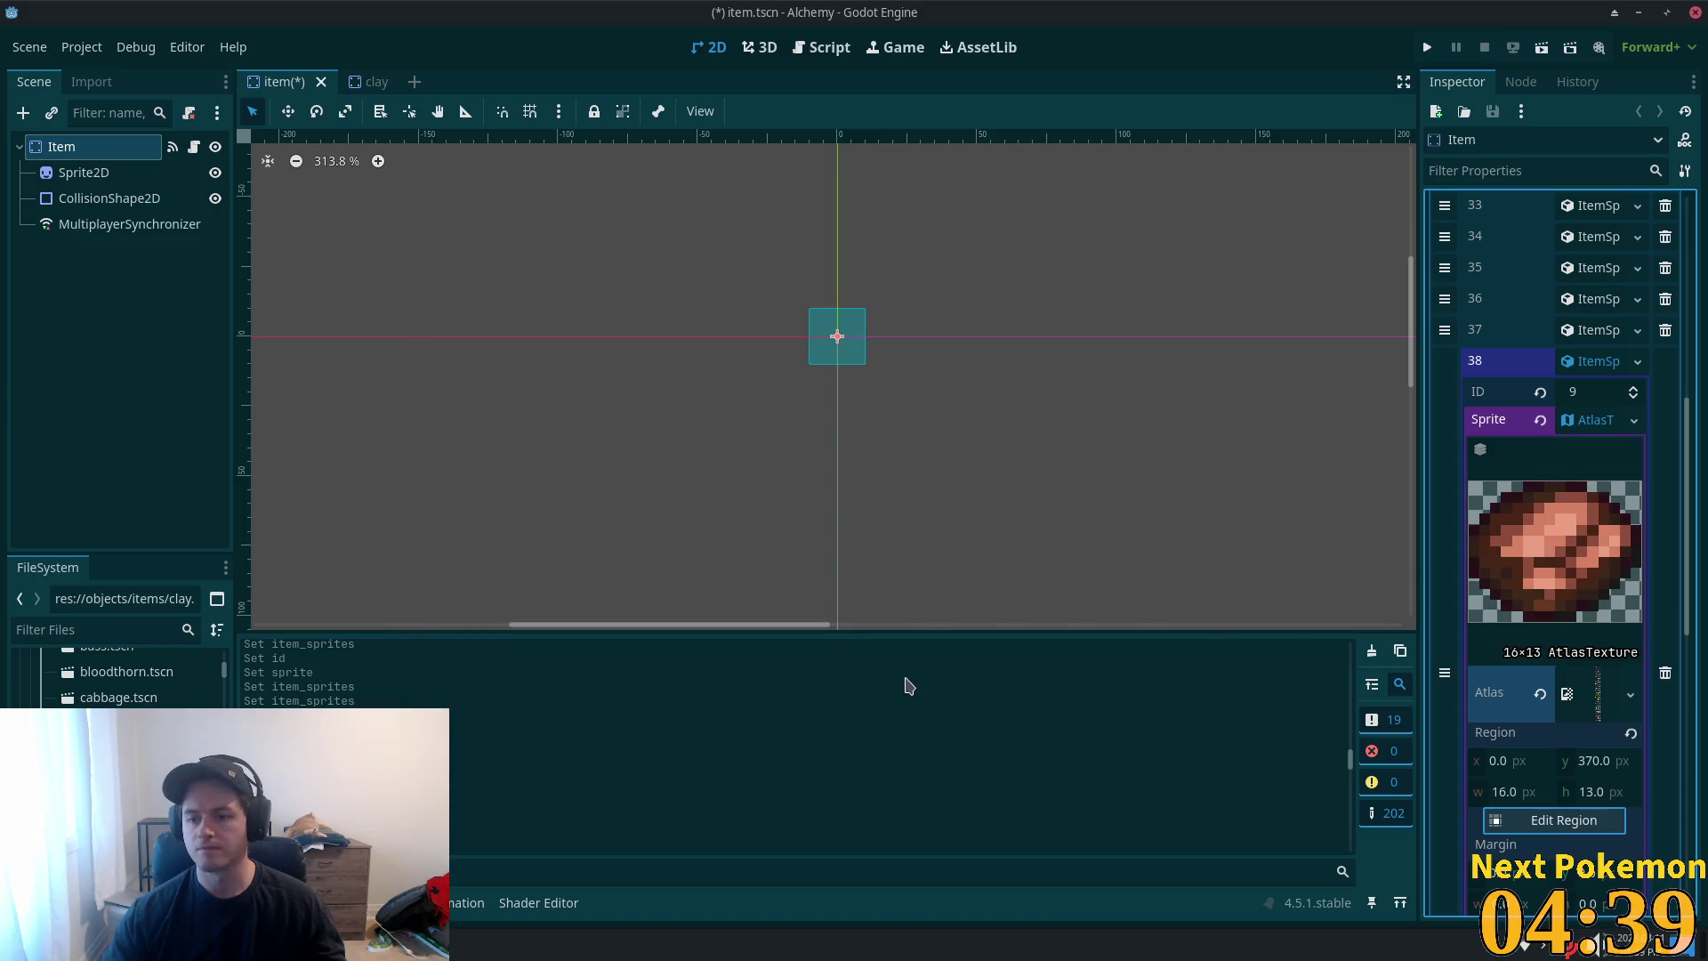
key("ctrl+s")
- Close and delete clay.tscn, then open coal.tscn
left_click(1591, 360)
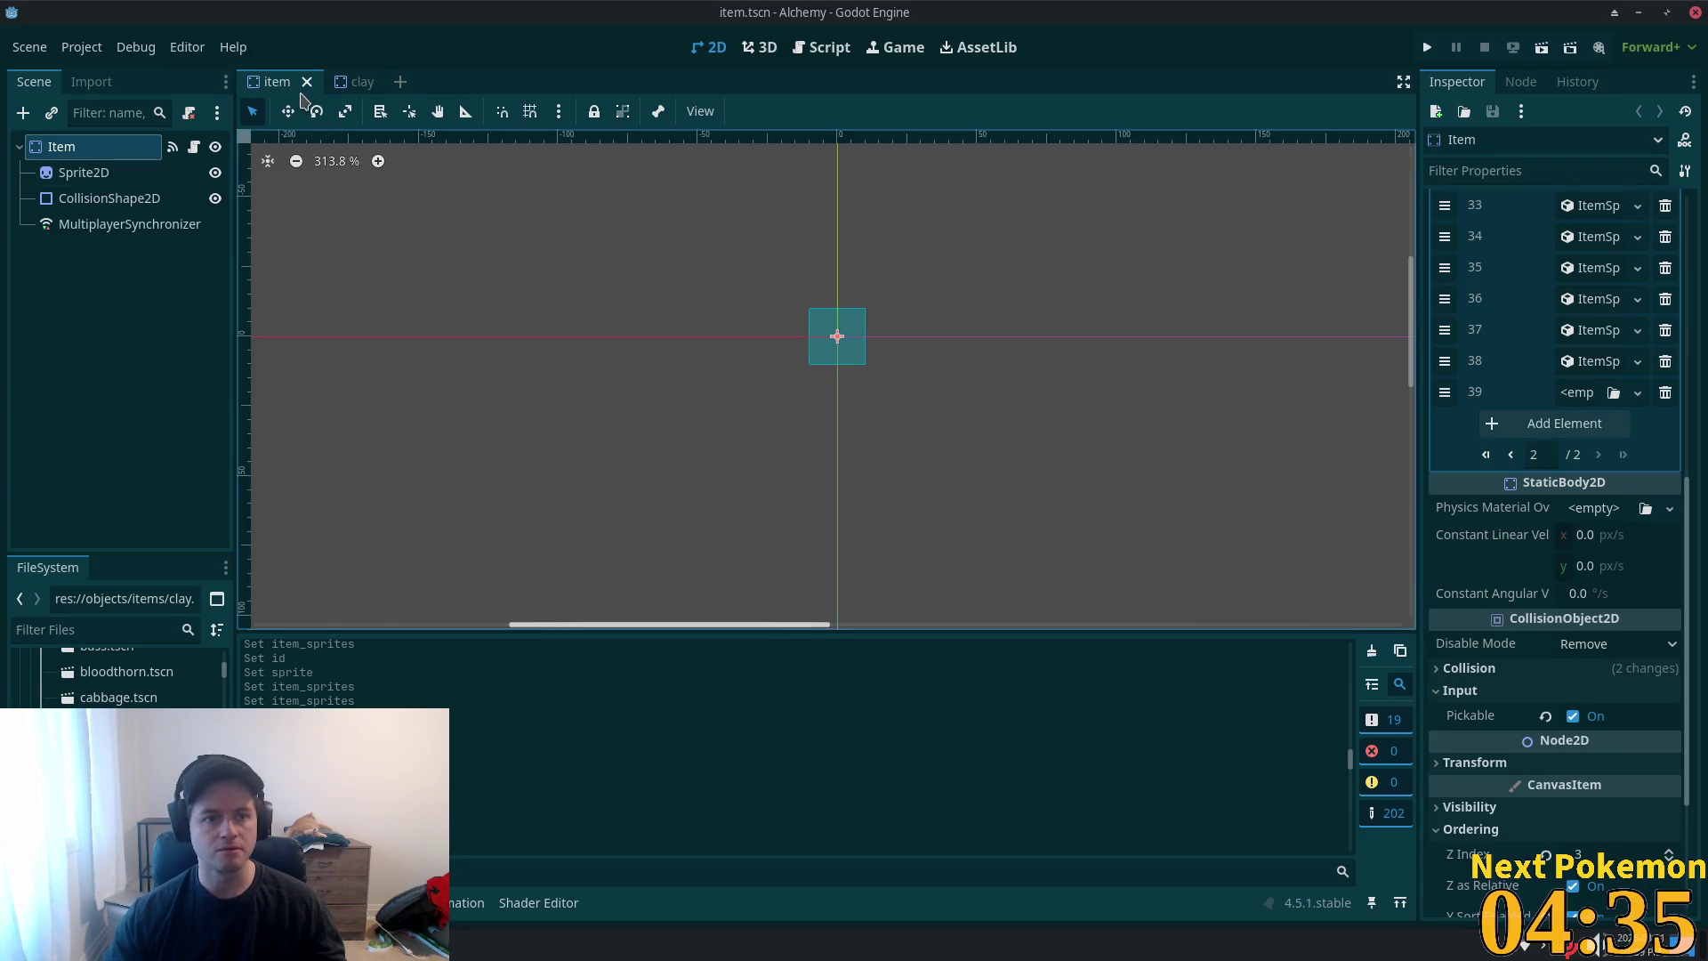
left_click(363, 82)
left_click(389, 82)
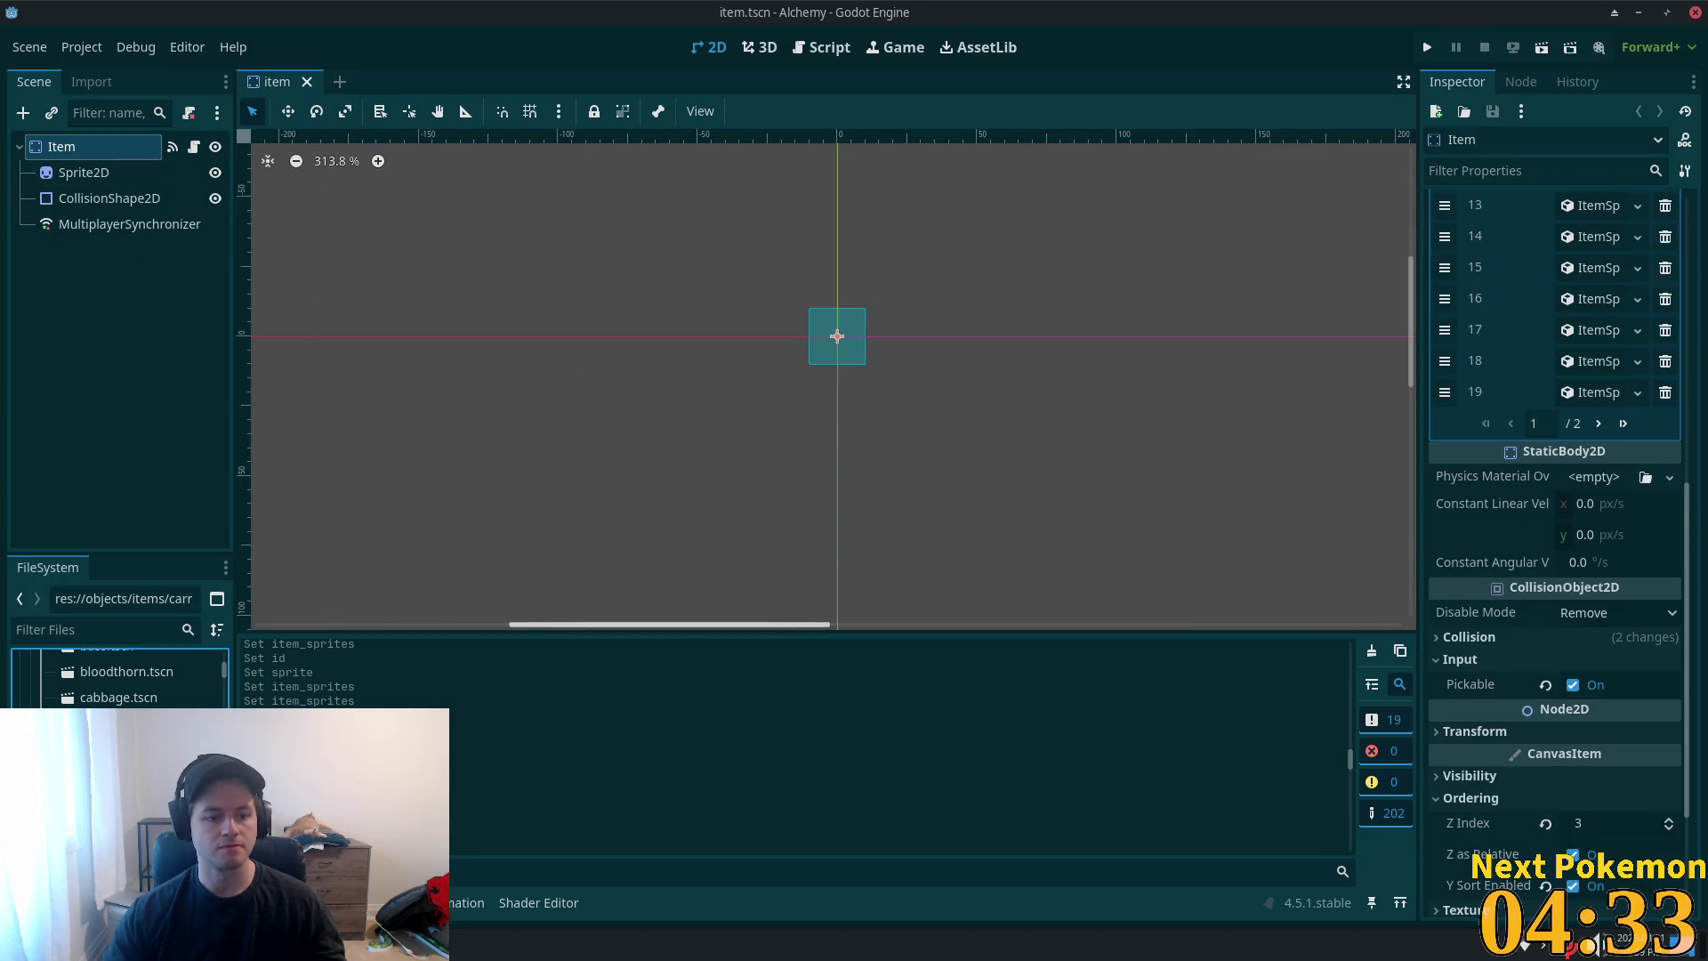
key("Delete")
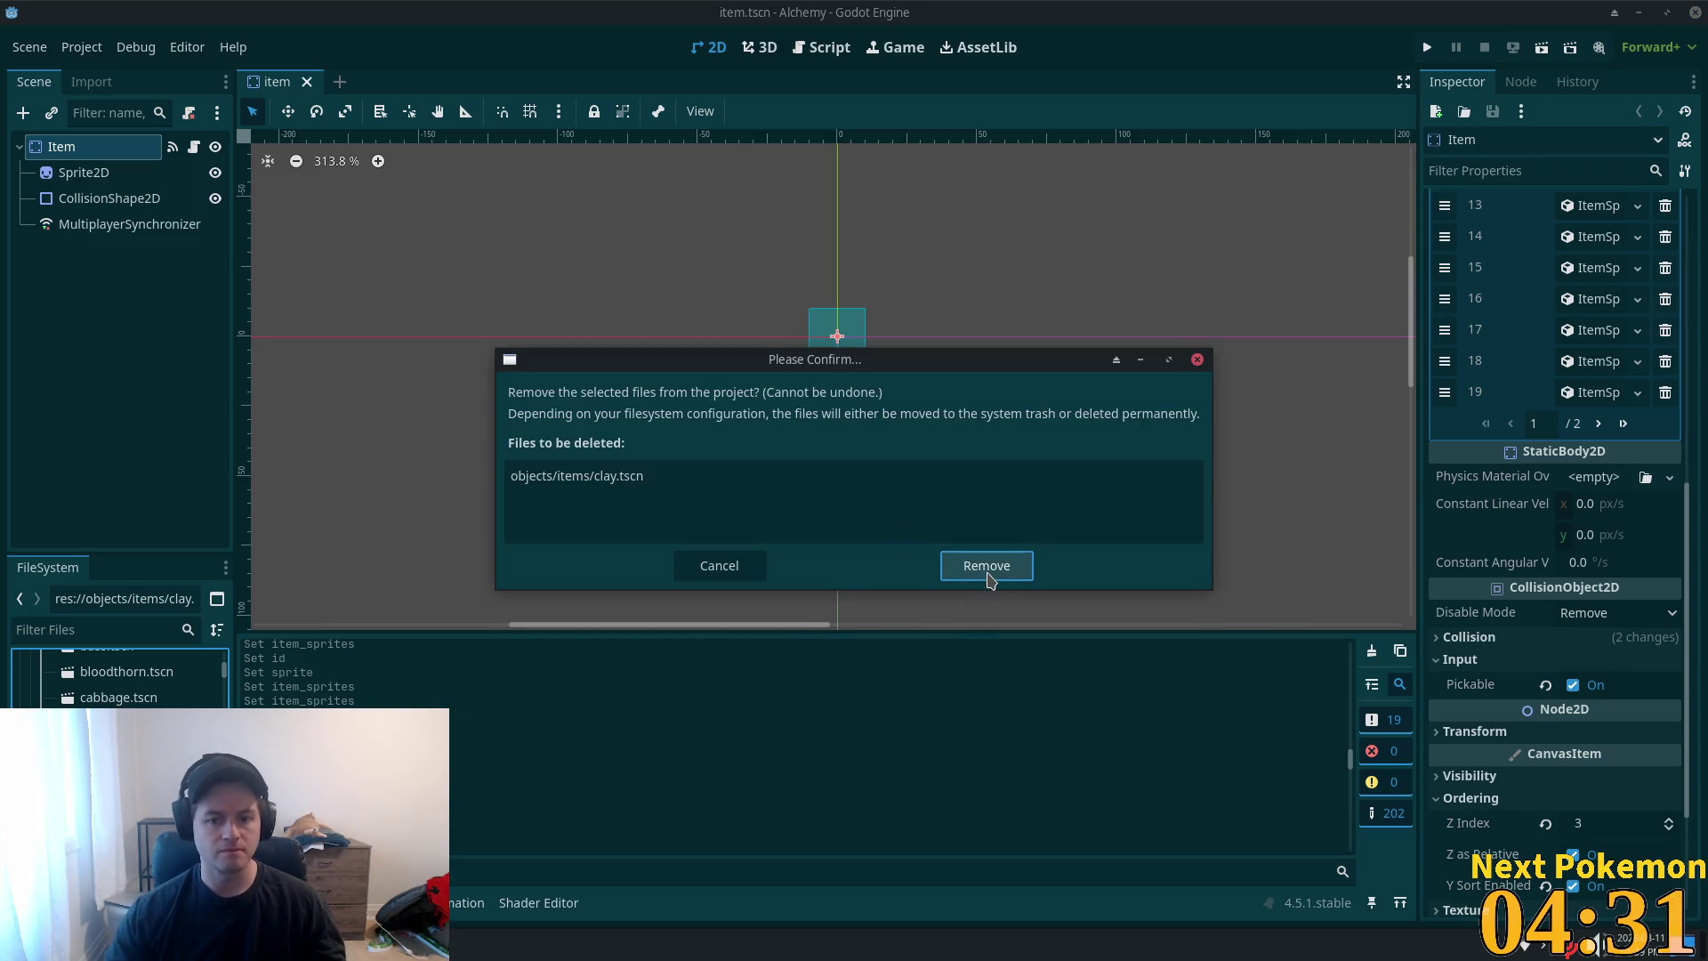
left_click(984, 568)
key("Return")
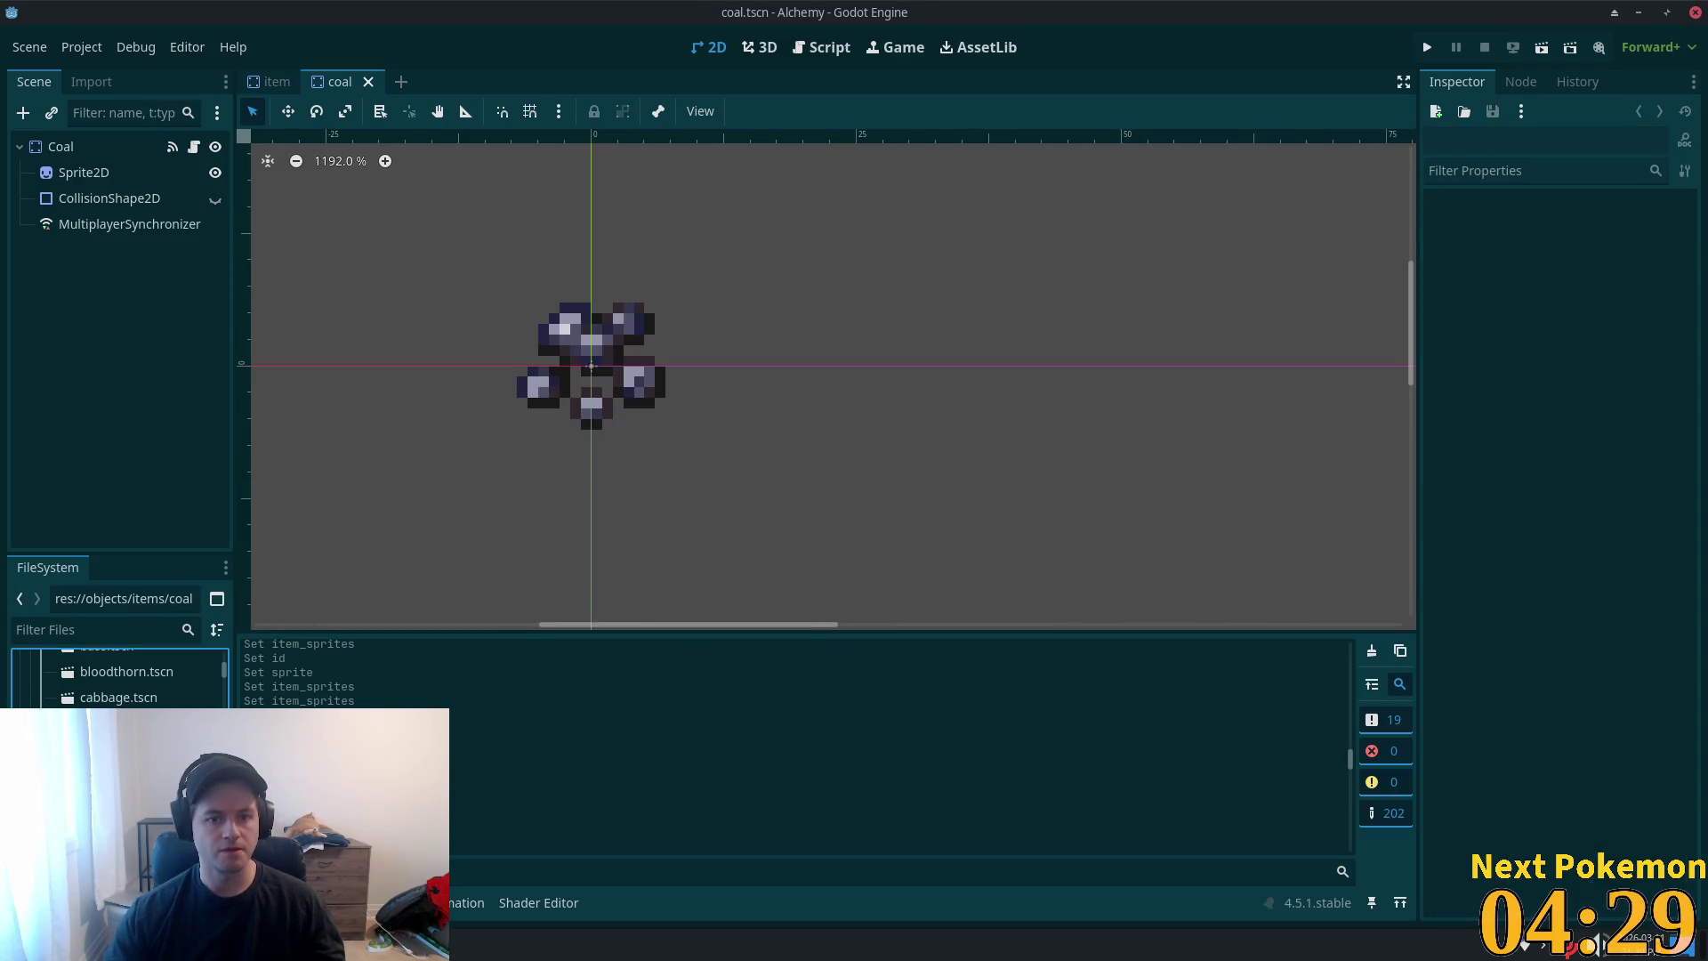
- Check the coal item's type, then add element 39 as an ItemSprite with ID 11
left_click(96, 146)
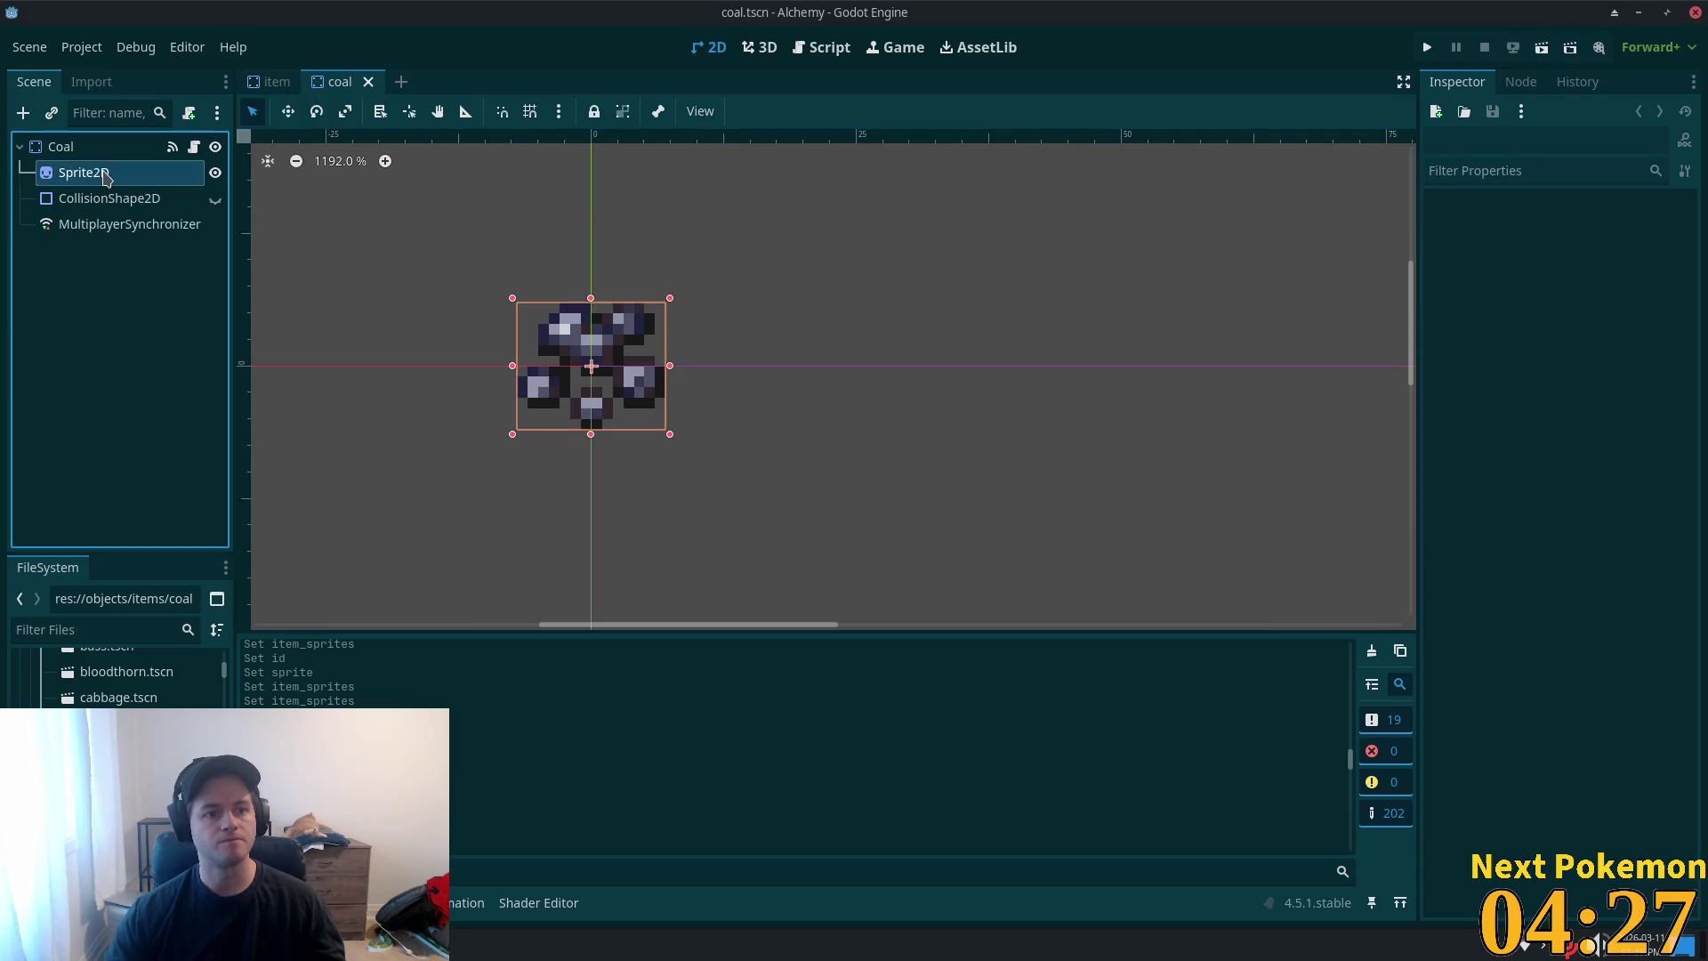
left_click(271, 81)
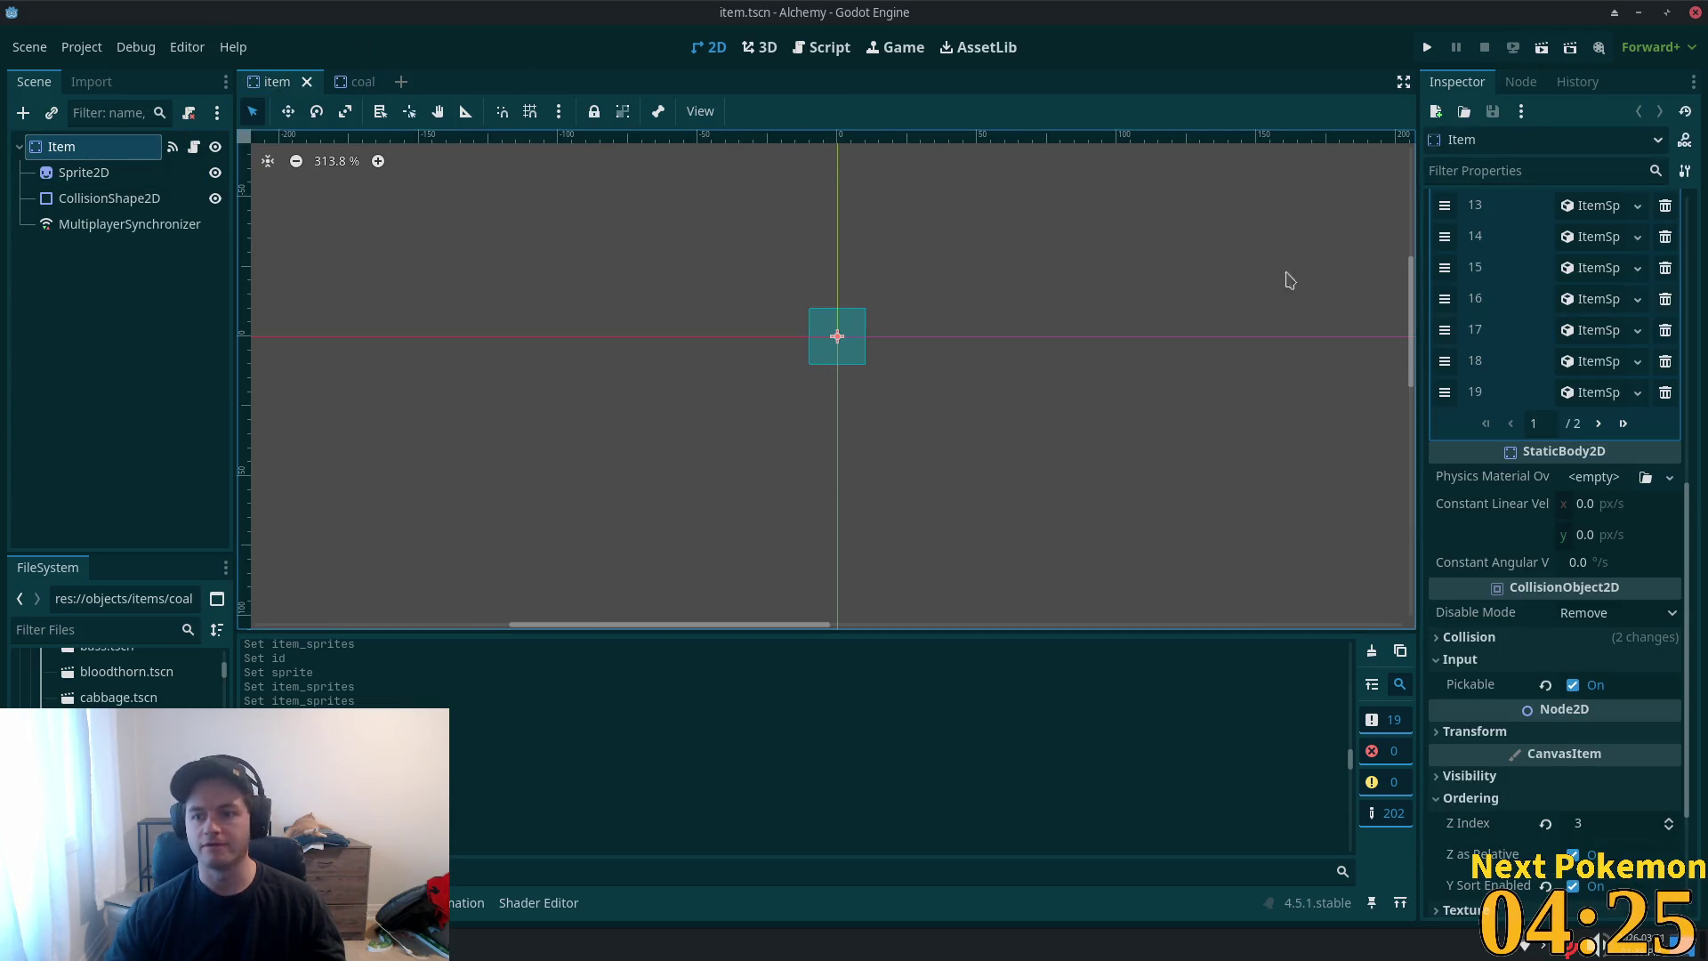
left_click(1623, 423)
left_click(1595, 392)
left_click(1595, 361)
left_click(1571, 392)
left_click(1577, 442)
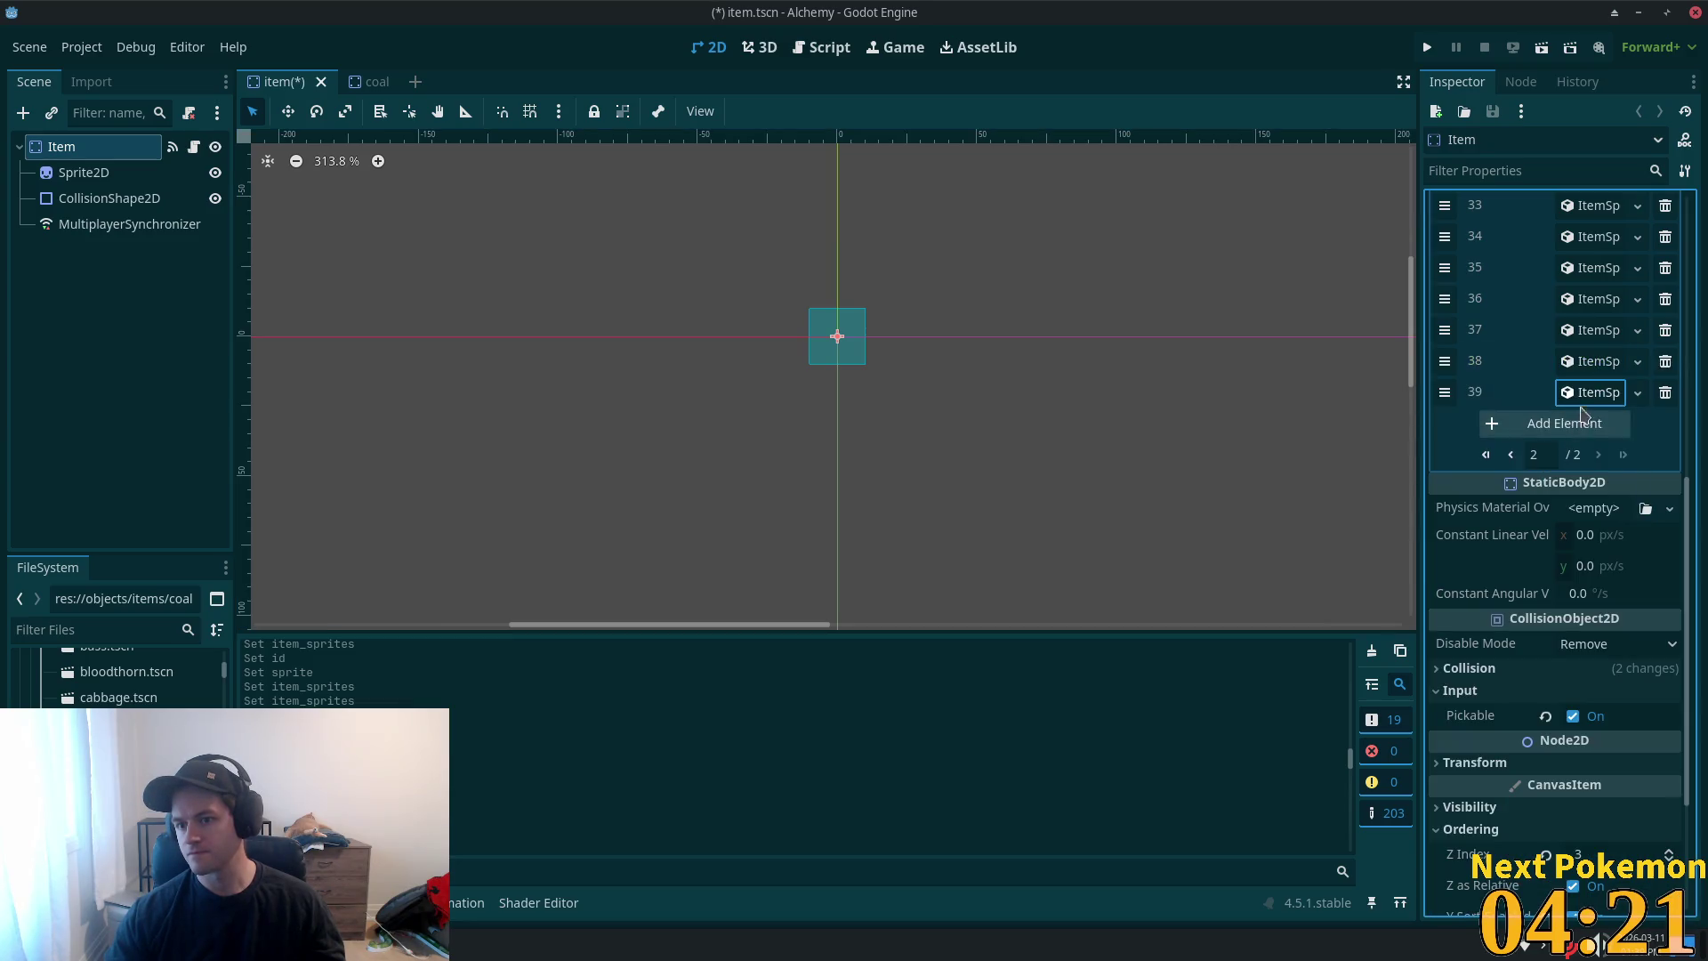
left_click(1579, 423)
type("11")
key("Tab")
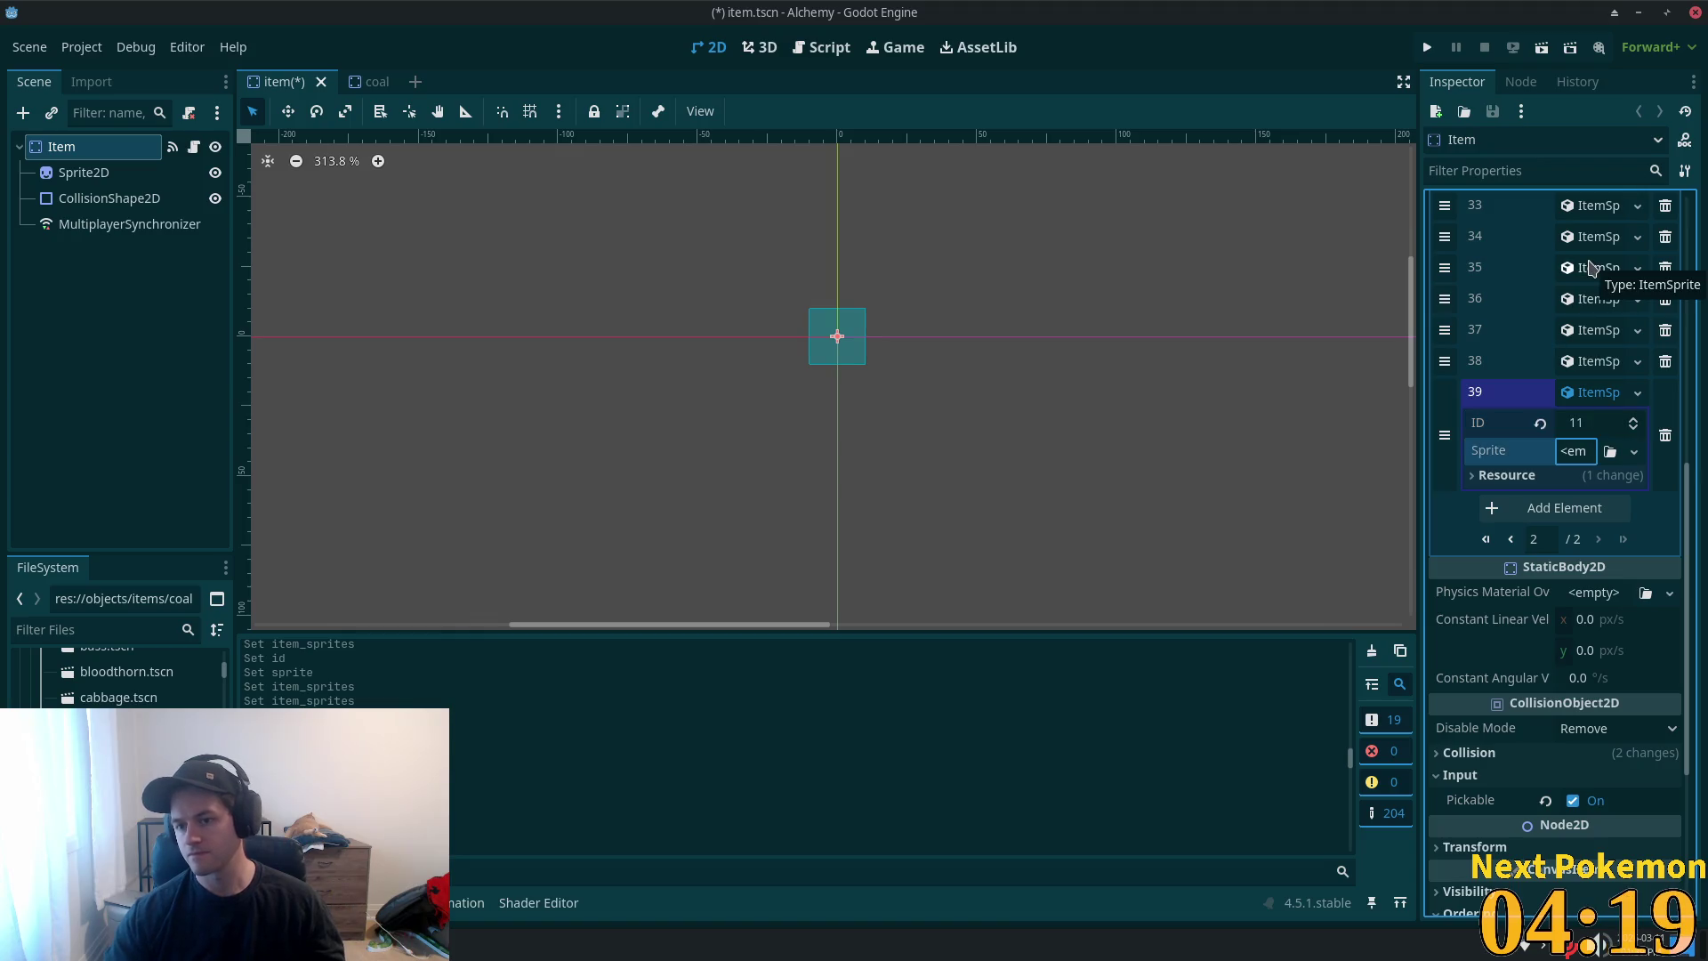
- Give element 39 a new AtlasTexture with the item sprite sheet as a unique atlas
left_click(1587, 453)
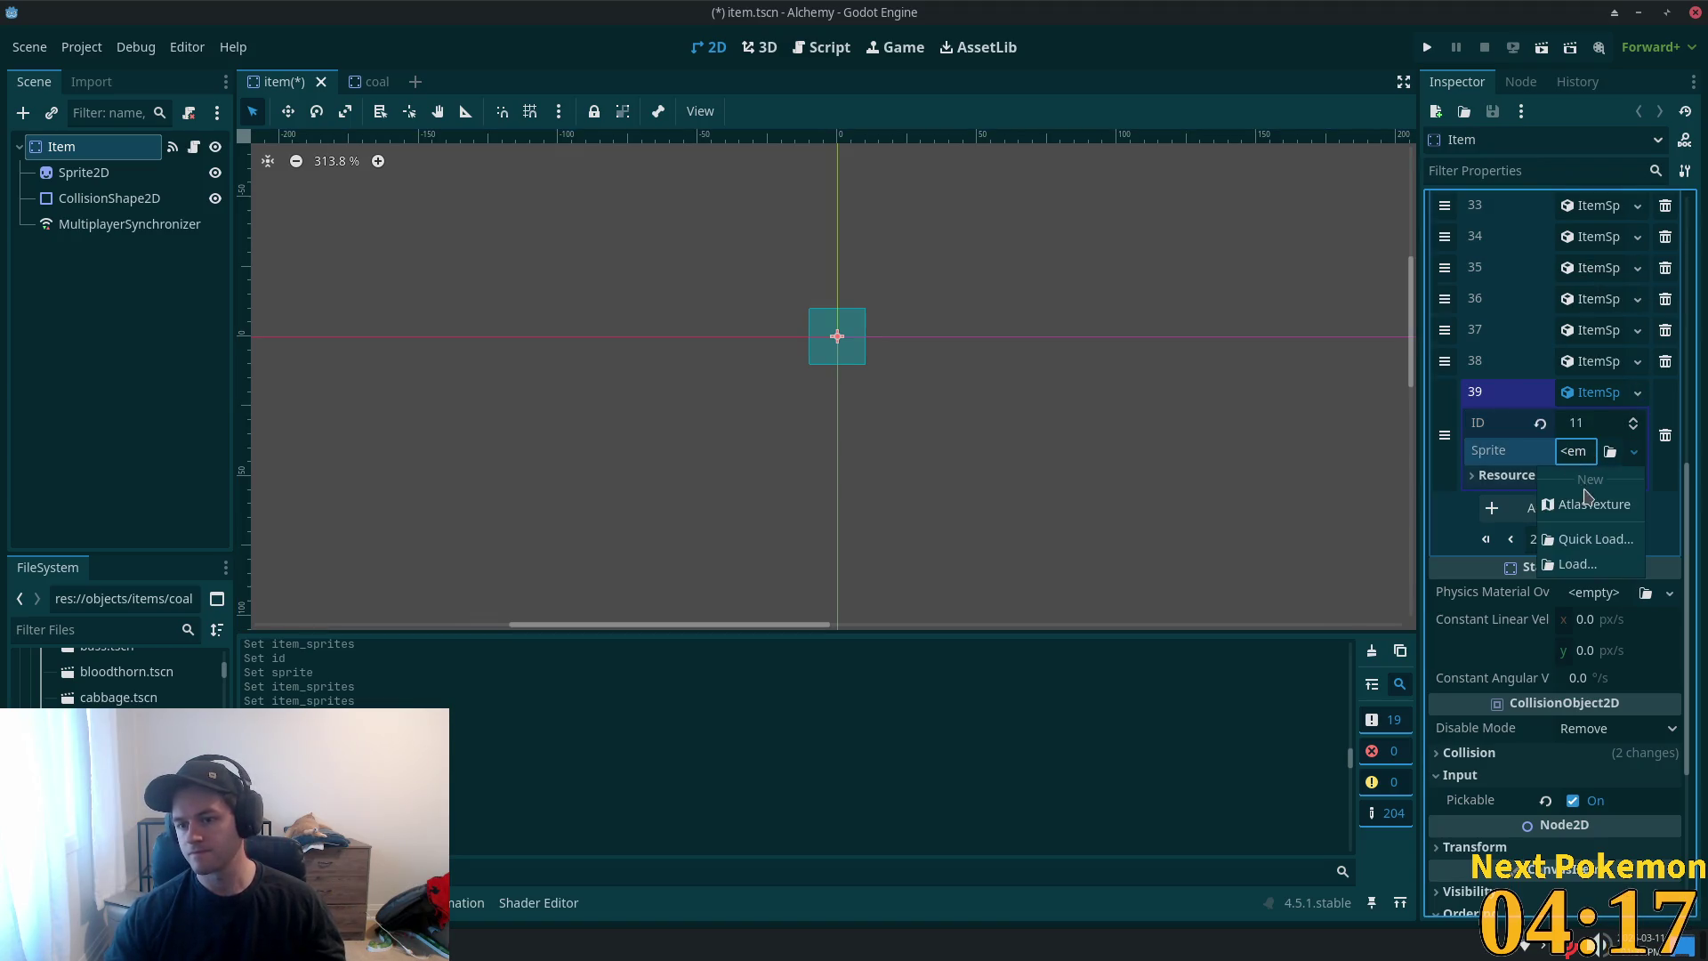
left_click(1590, 504)
left_click(1573, 710)
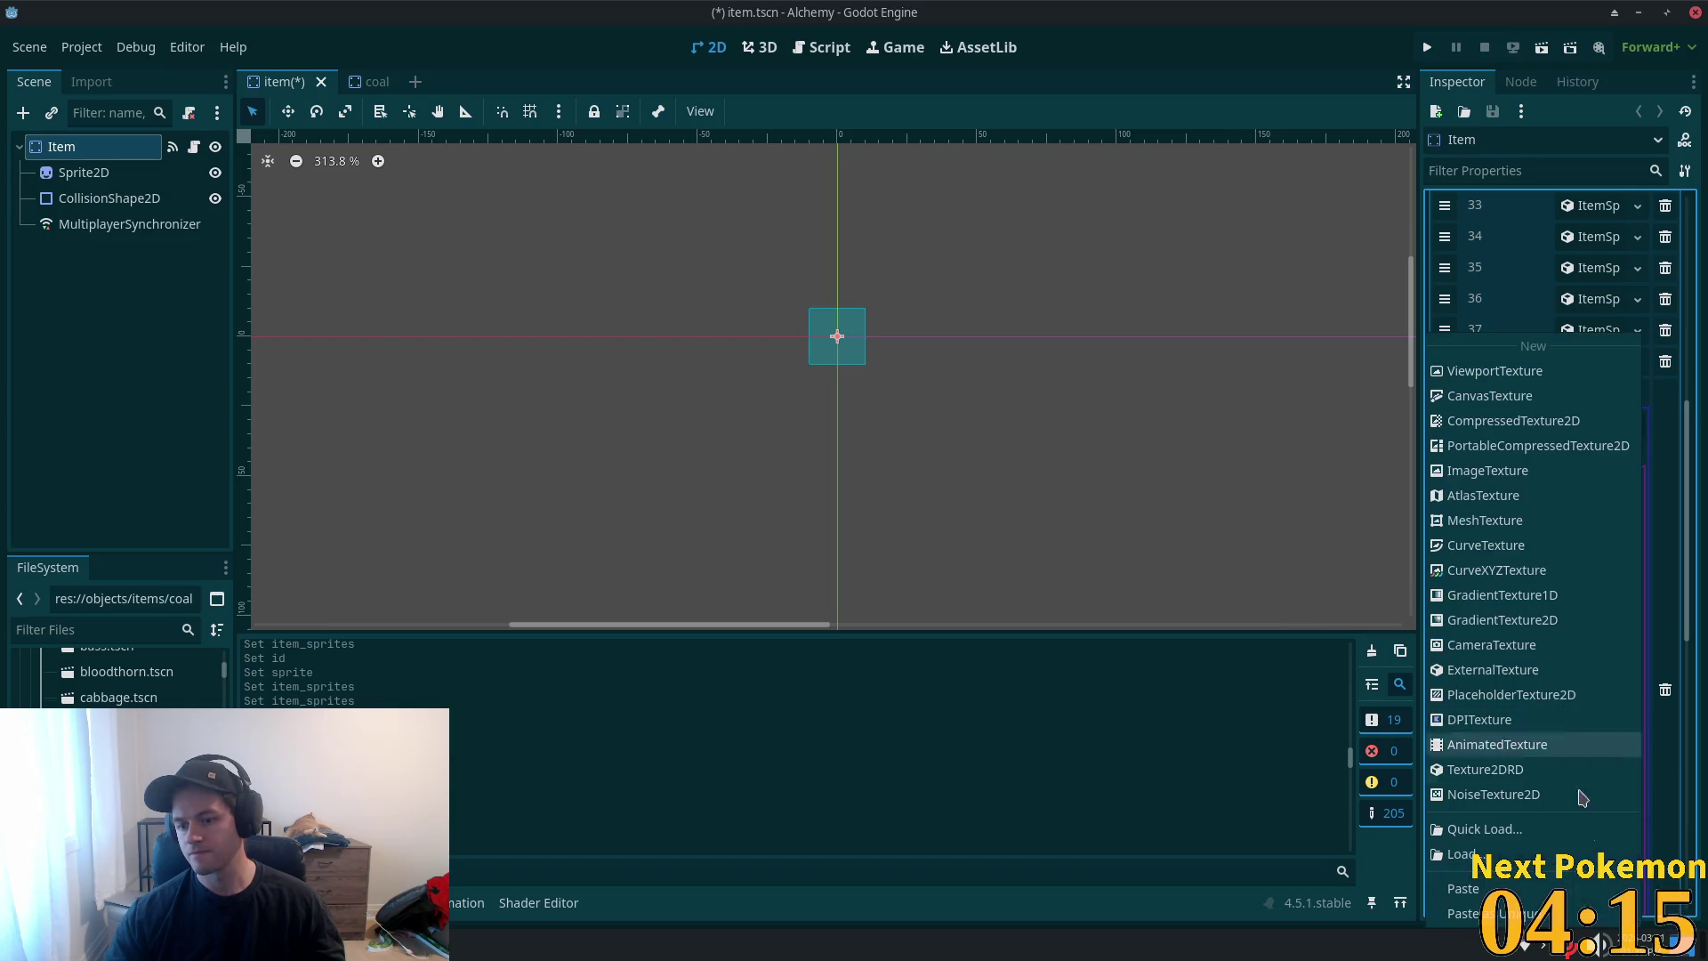
left_click(1512, 907)
left_click(983, 634)
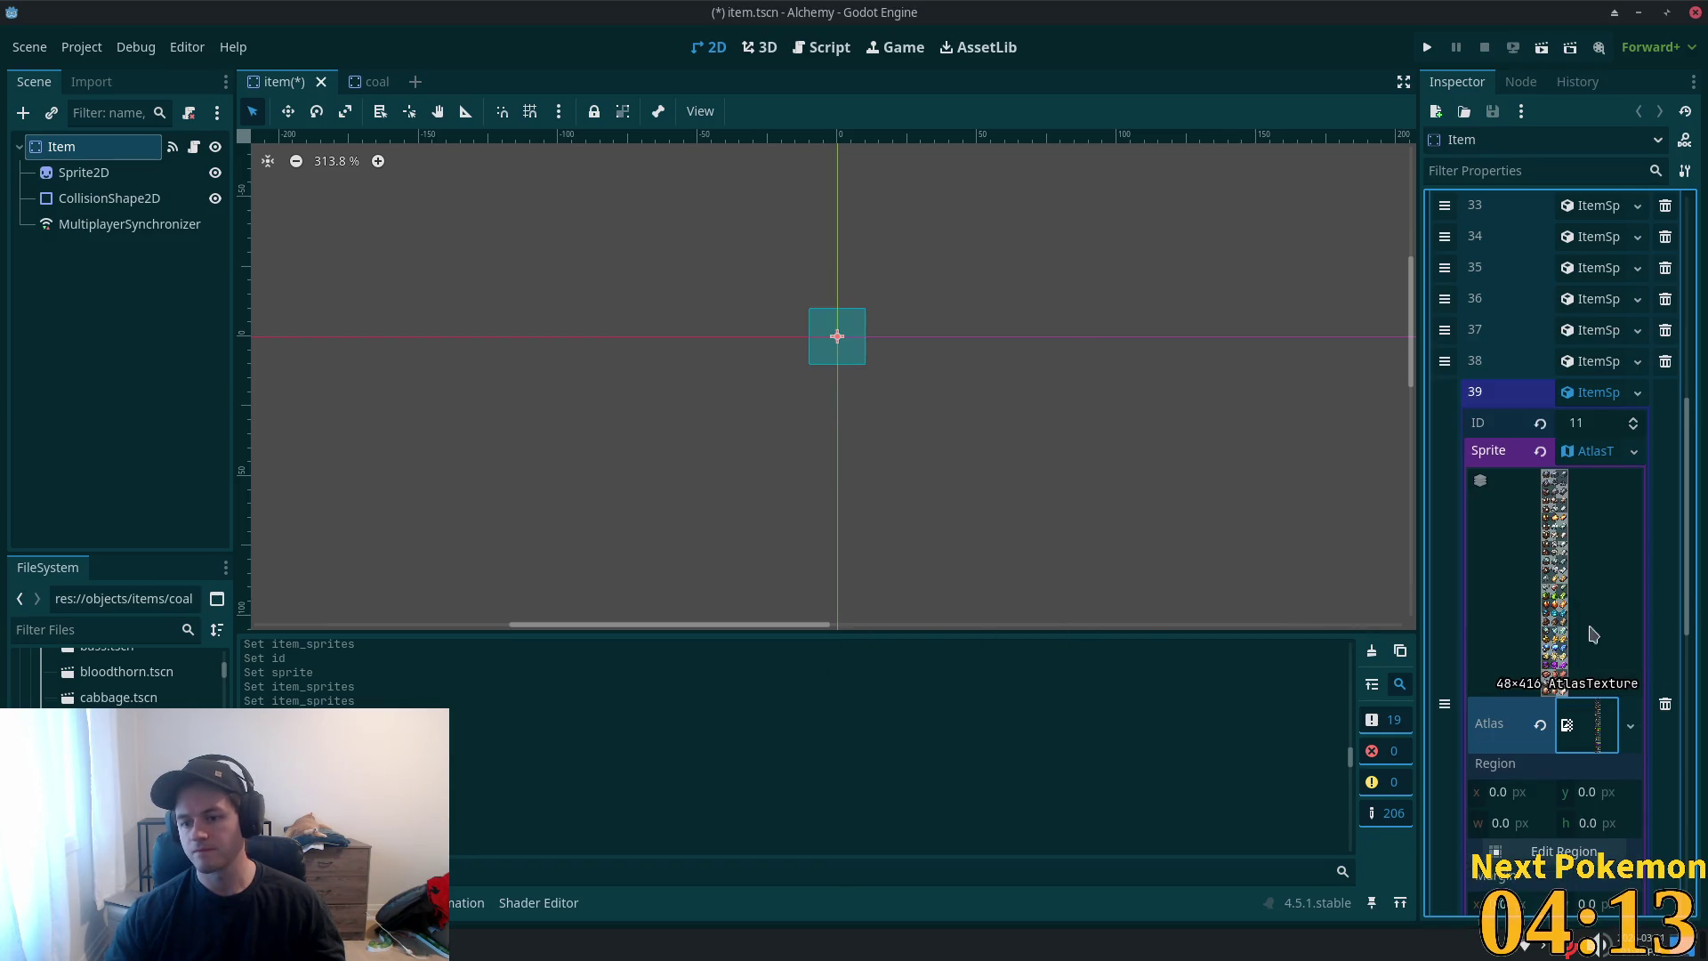
- Set element 39's atlas region to the coal tile and save the Item scene
left_click(1597, 848)
scroll(978, 427, "down", 2)
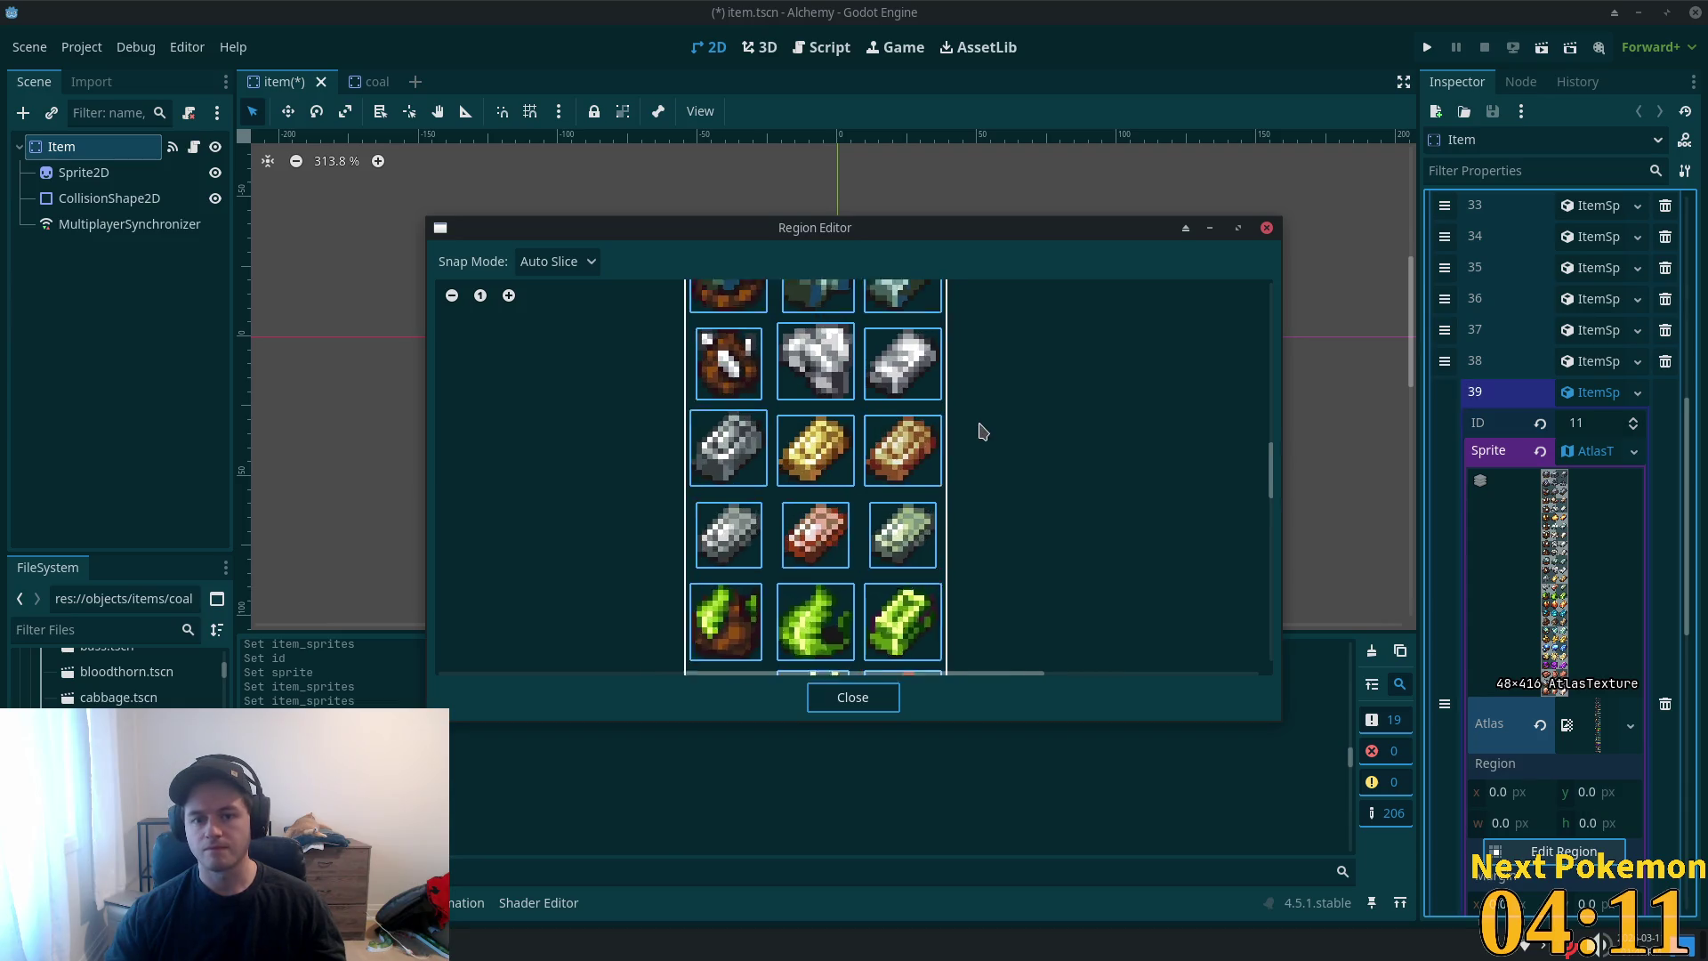
left_click_drag(1275, 478, 1253, 336)
left_click(805, 458)
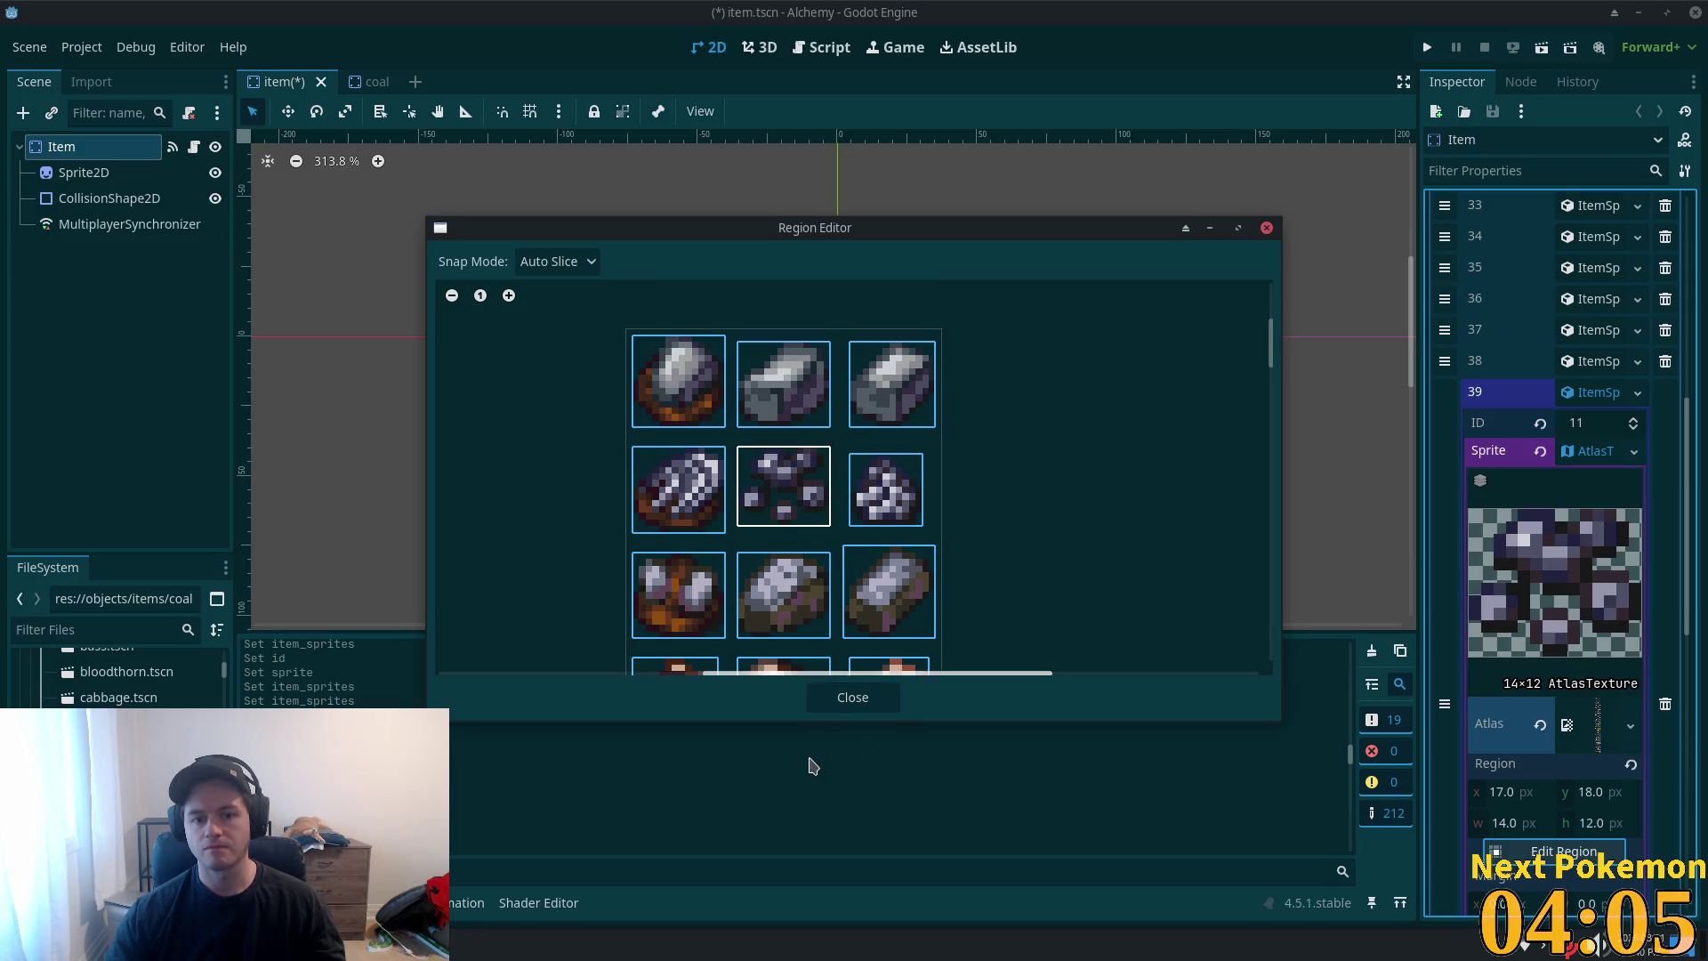
left_click(853, 698)
key("ctrl+s")
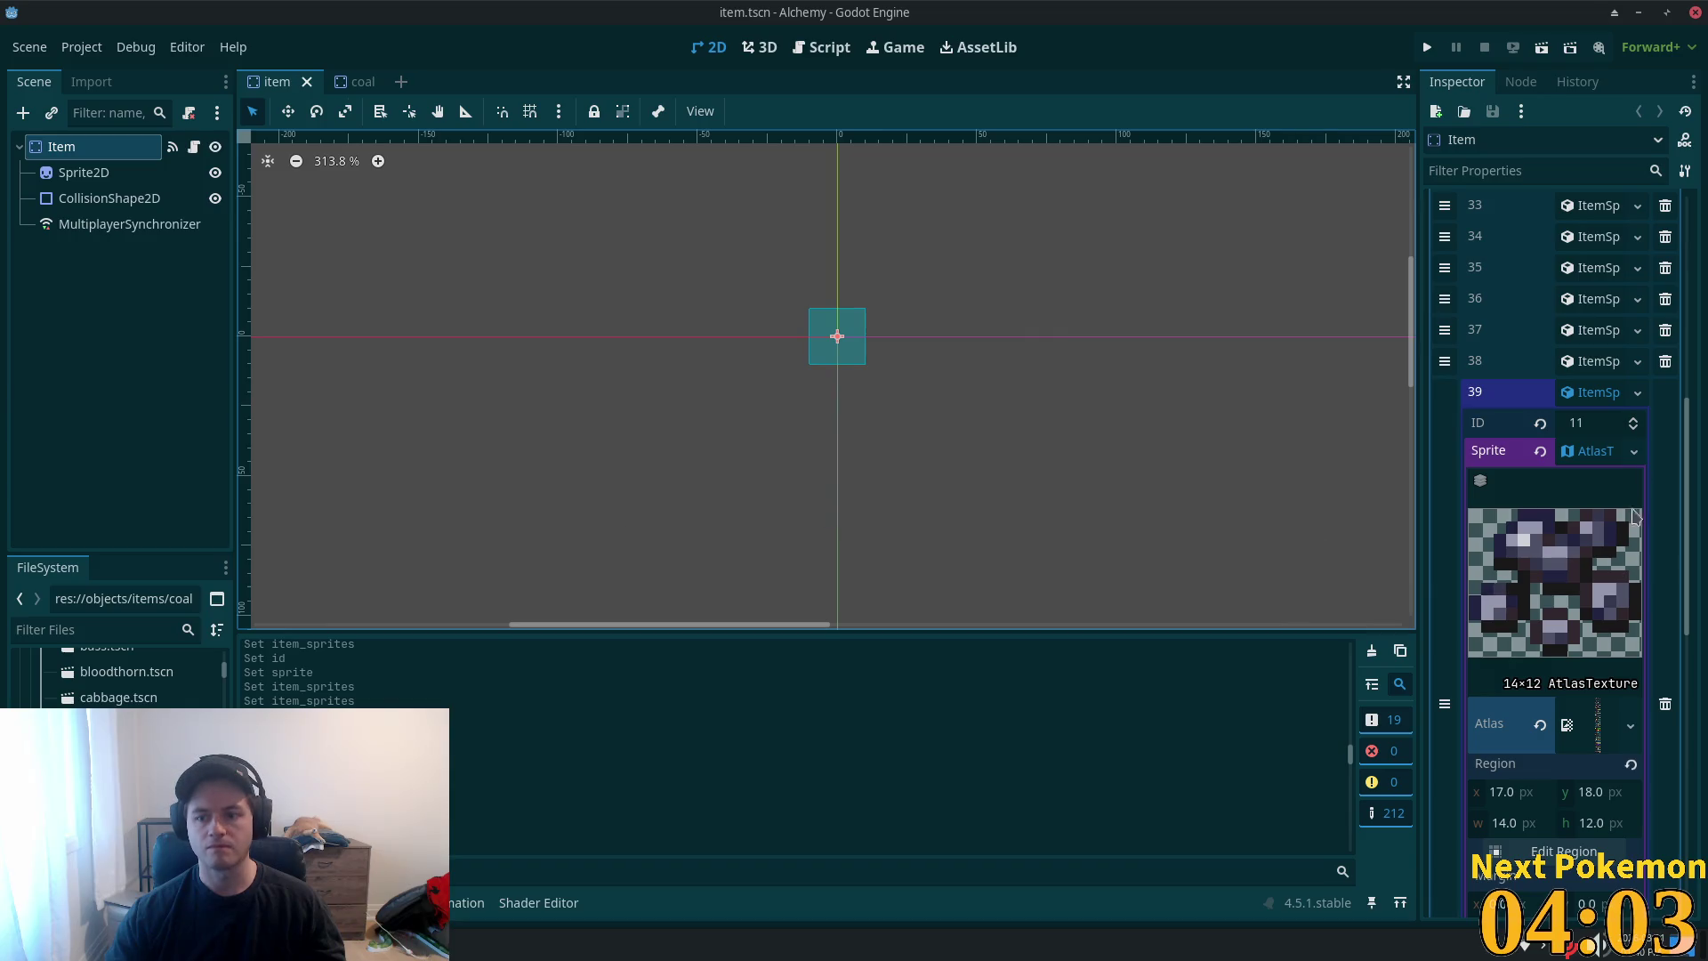
- Close the coal scene and delete coal.tscn from the project
left_click(1597, 391)
left_click(343, 81)
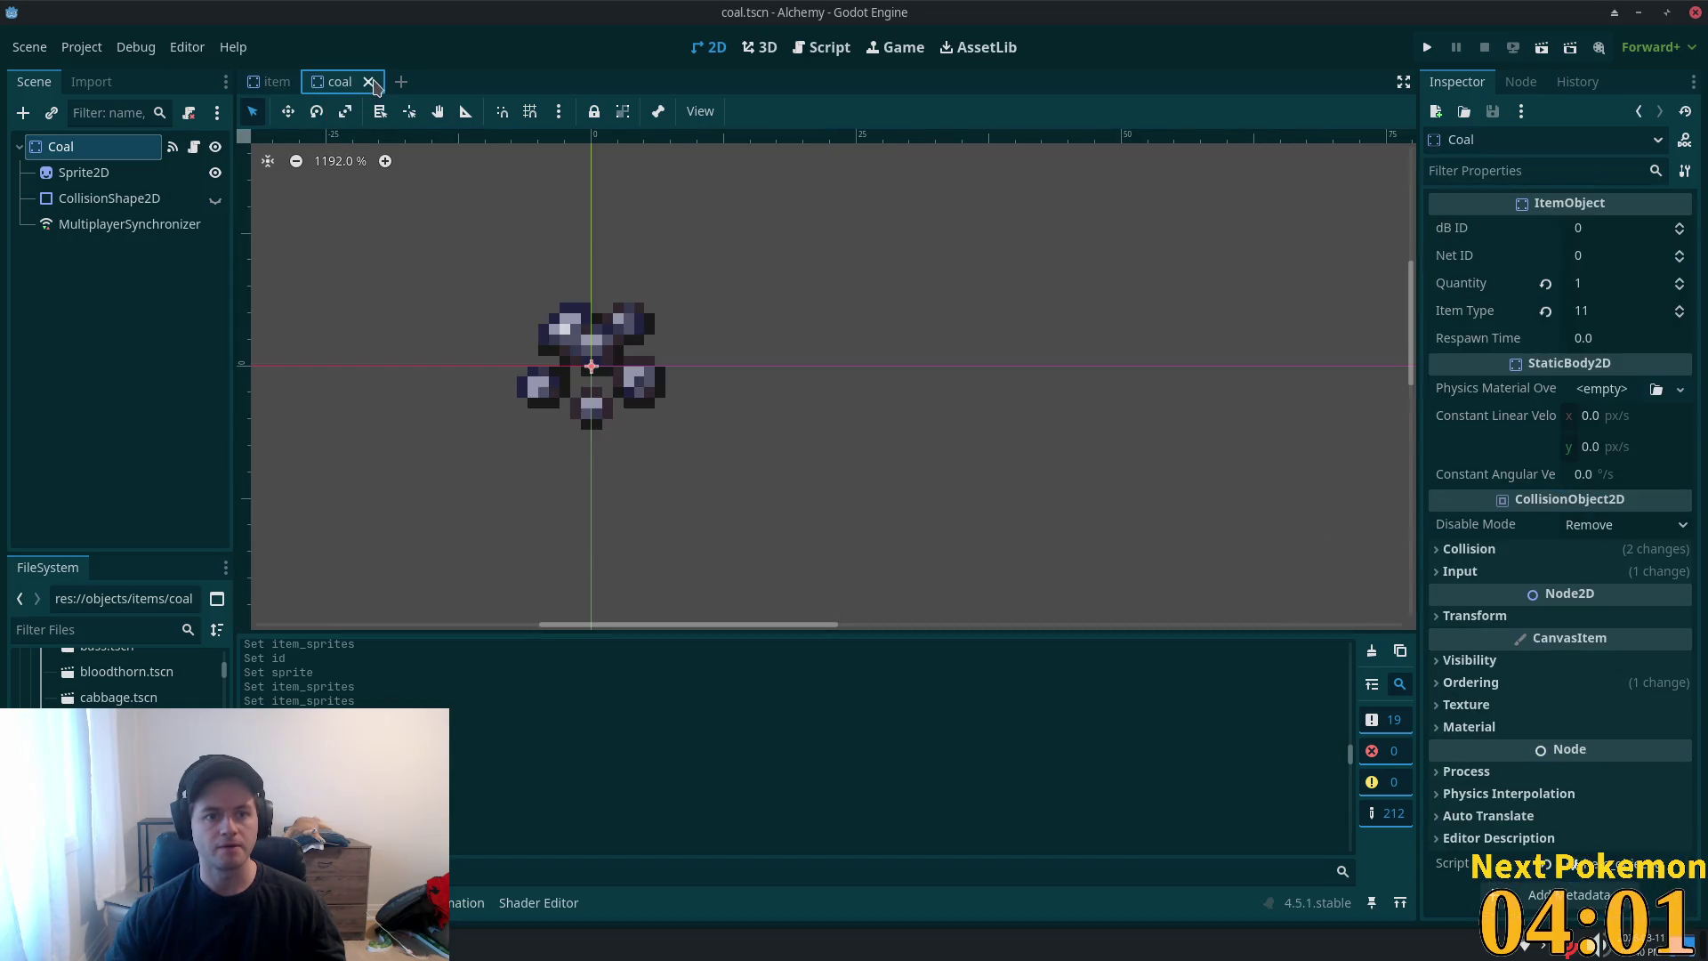
left_click(368, 82)
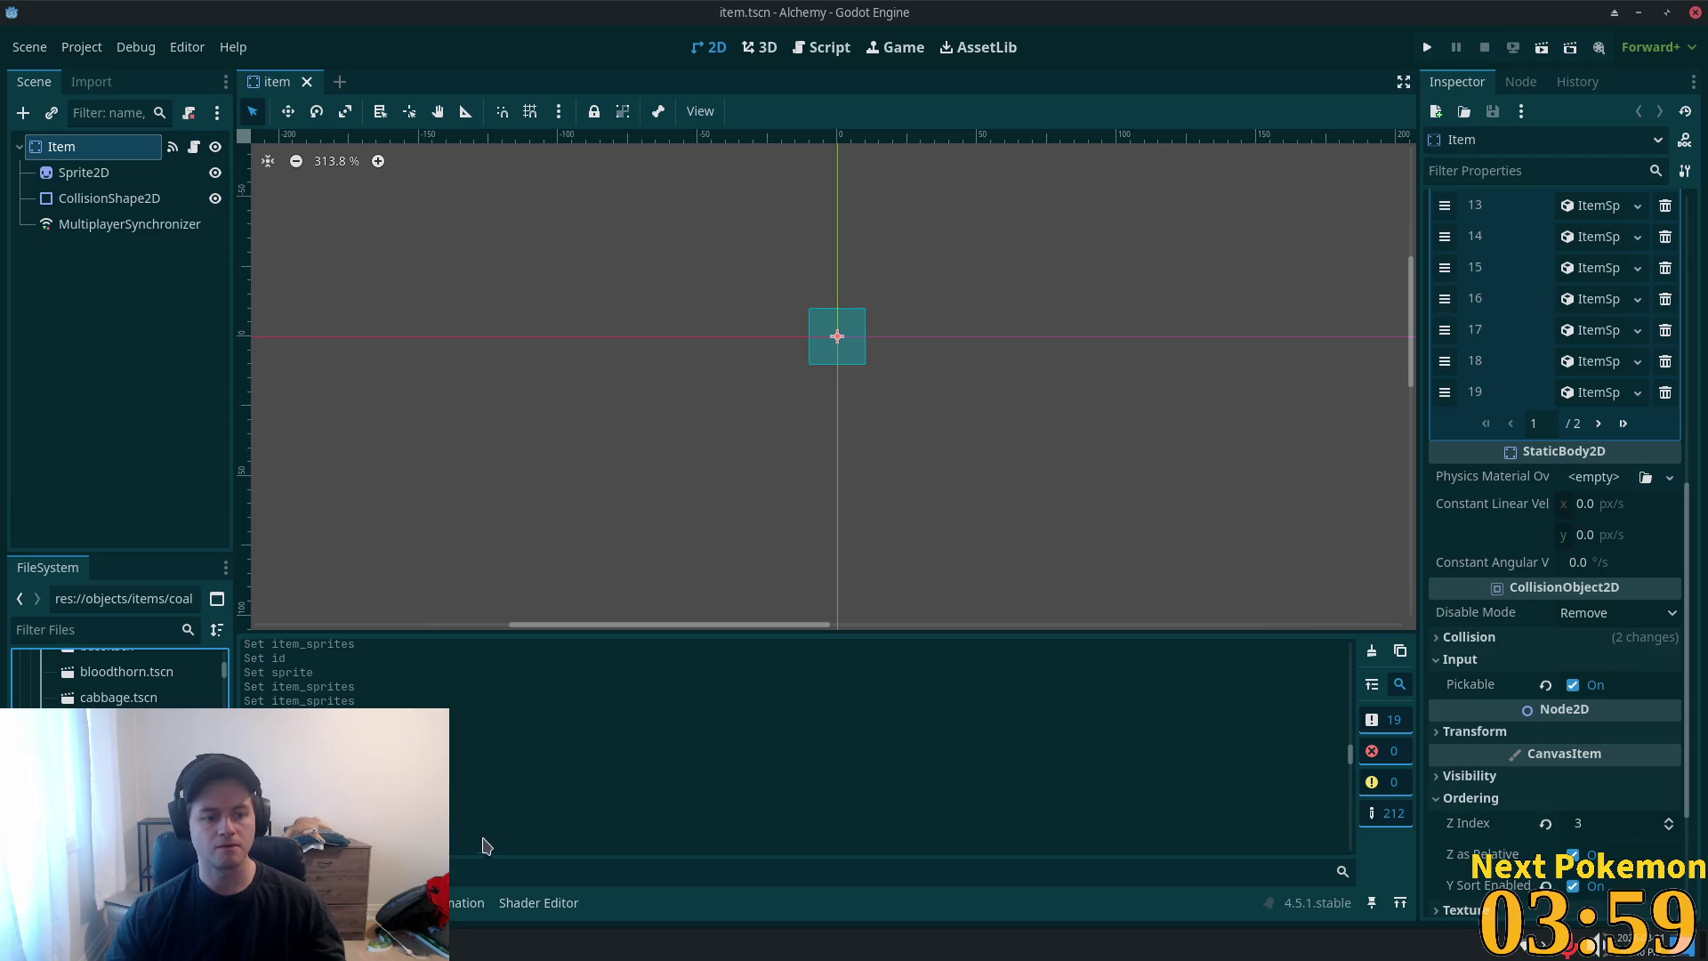
key("Delete")
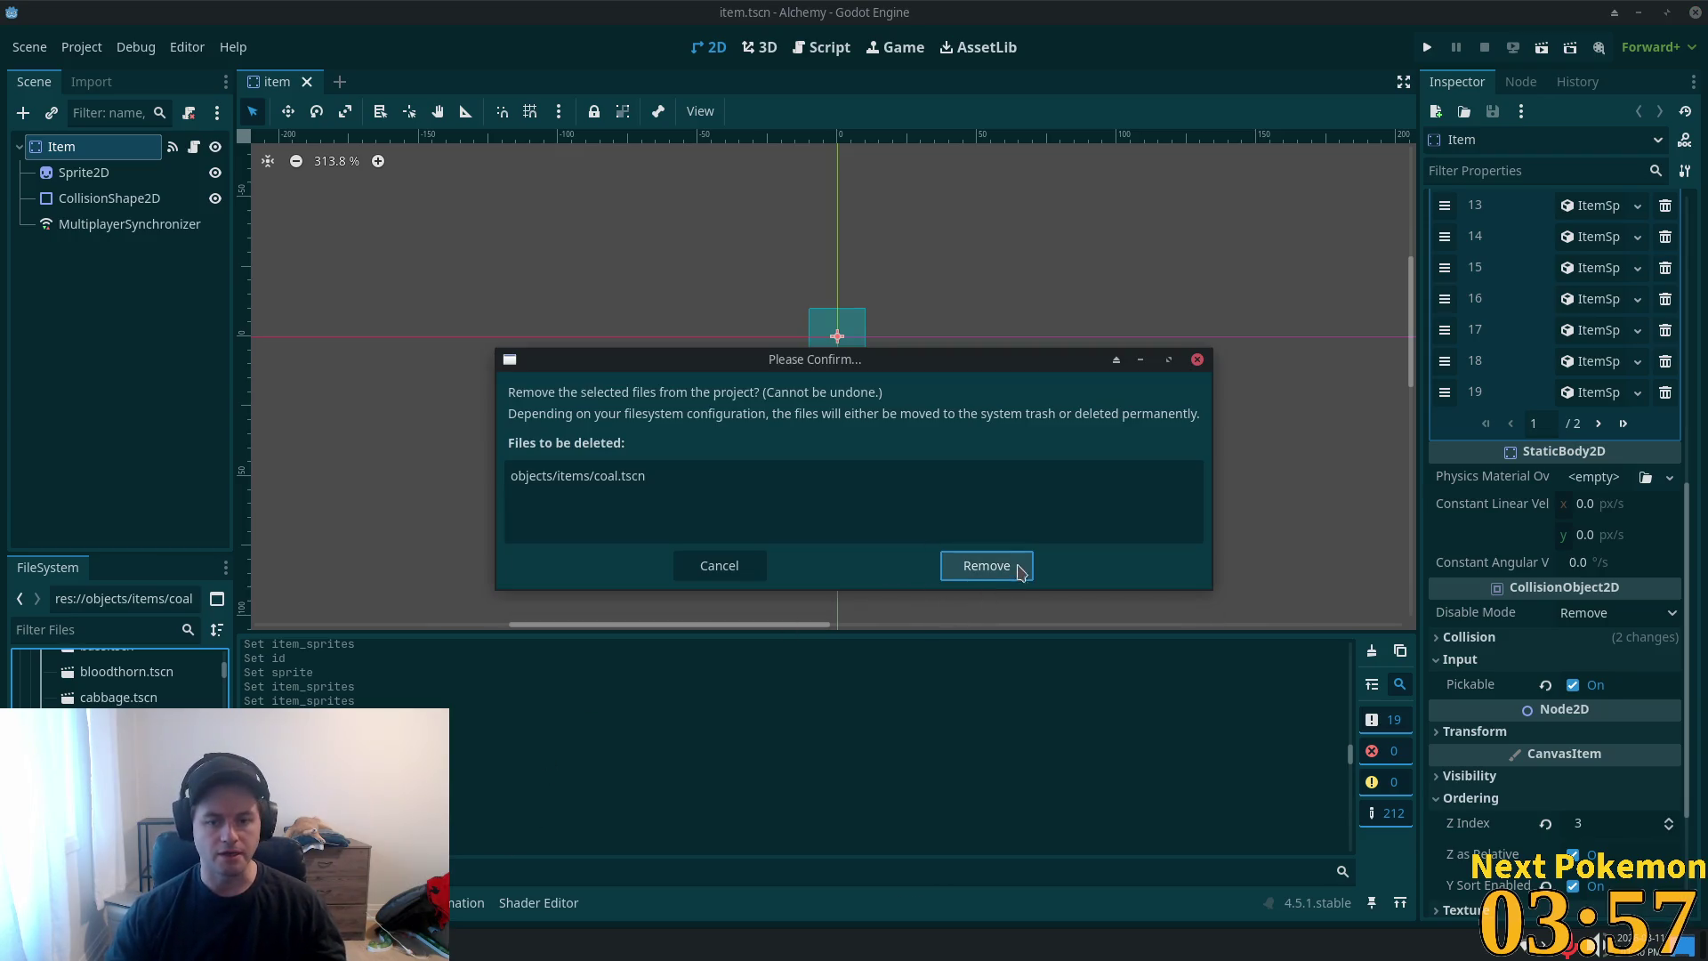
left_click(1020, 570)
scroll(133, 676, "down", 10)
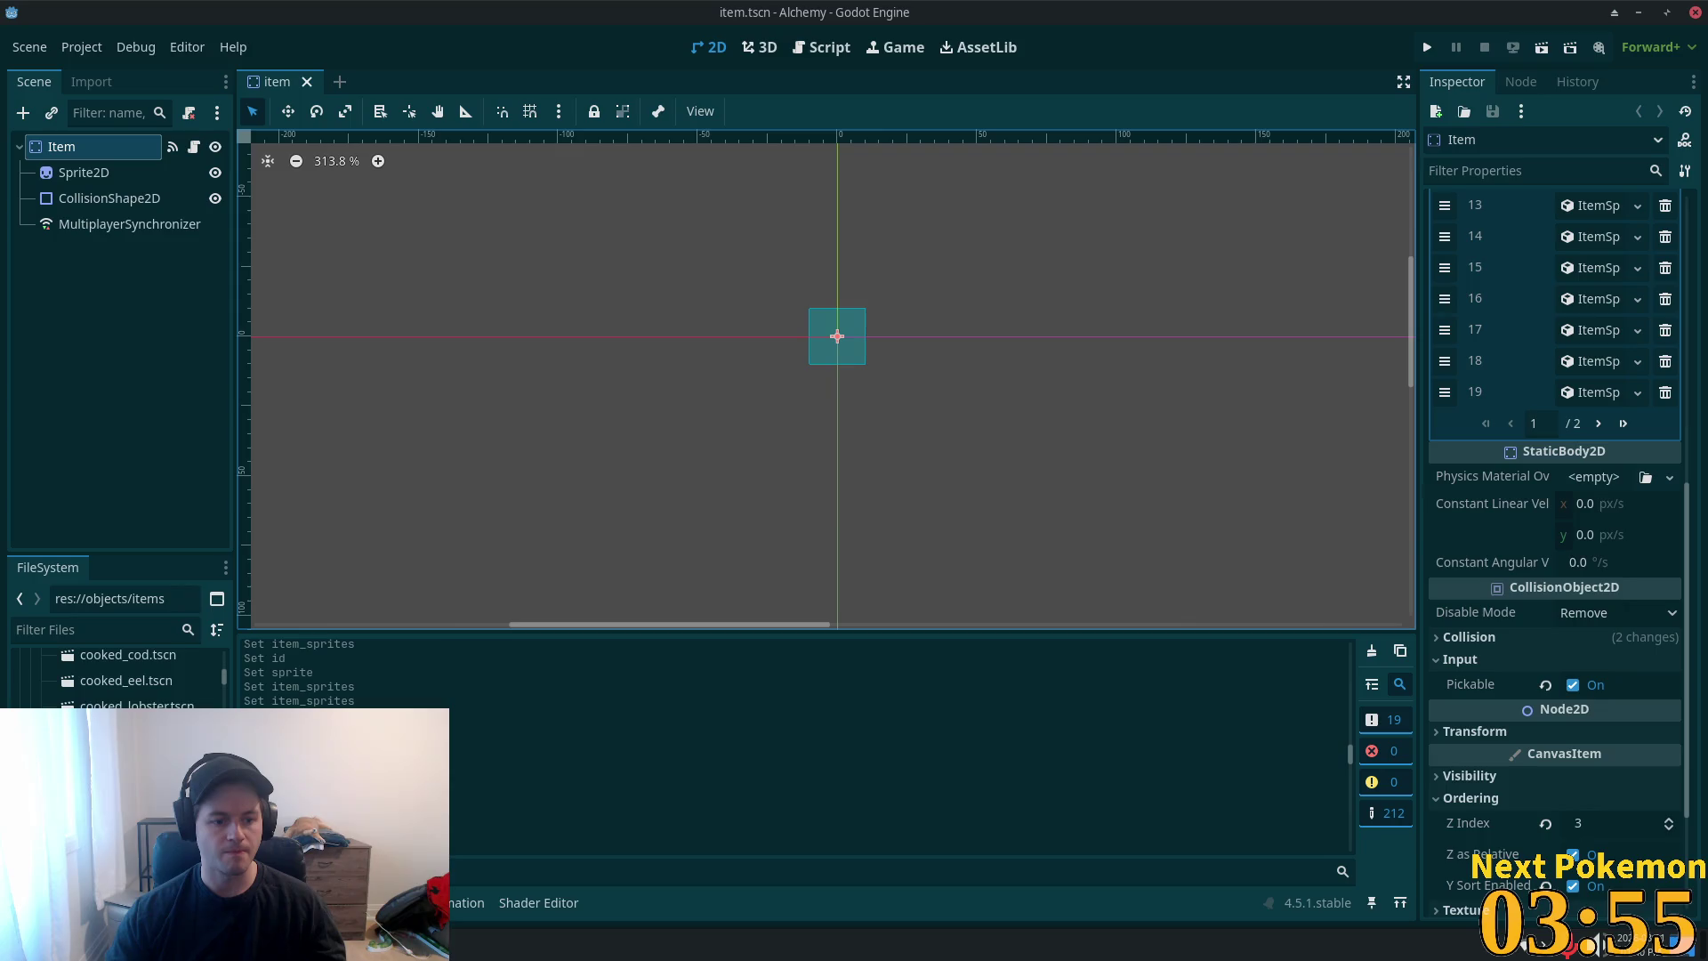
left_click(133, 729)
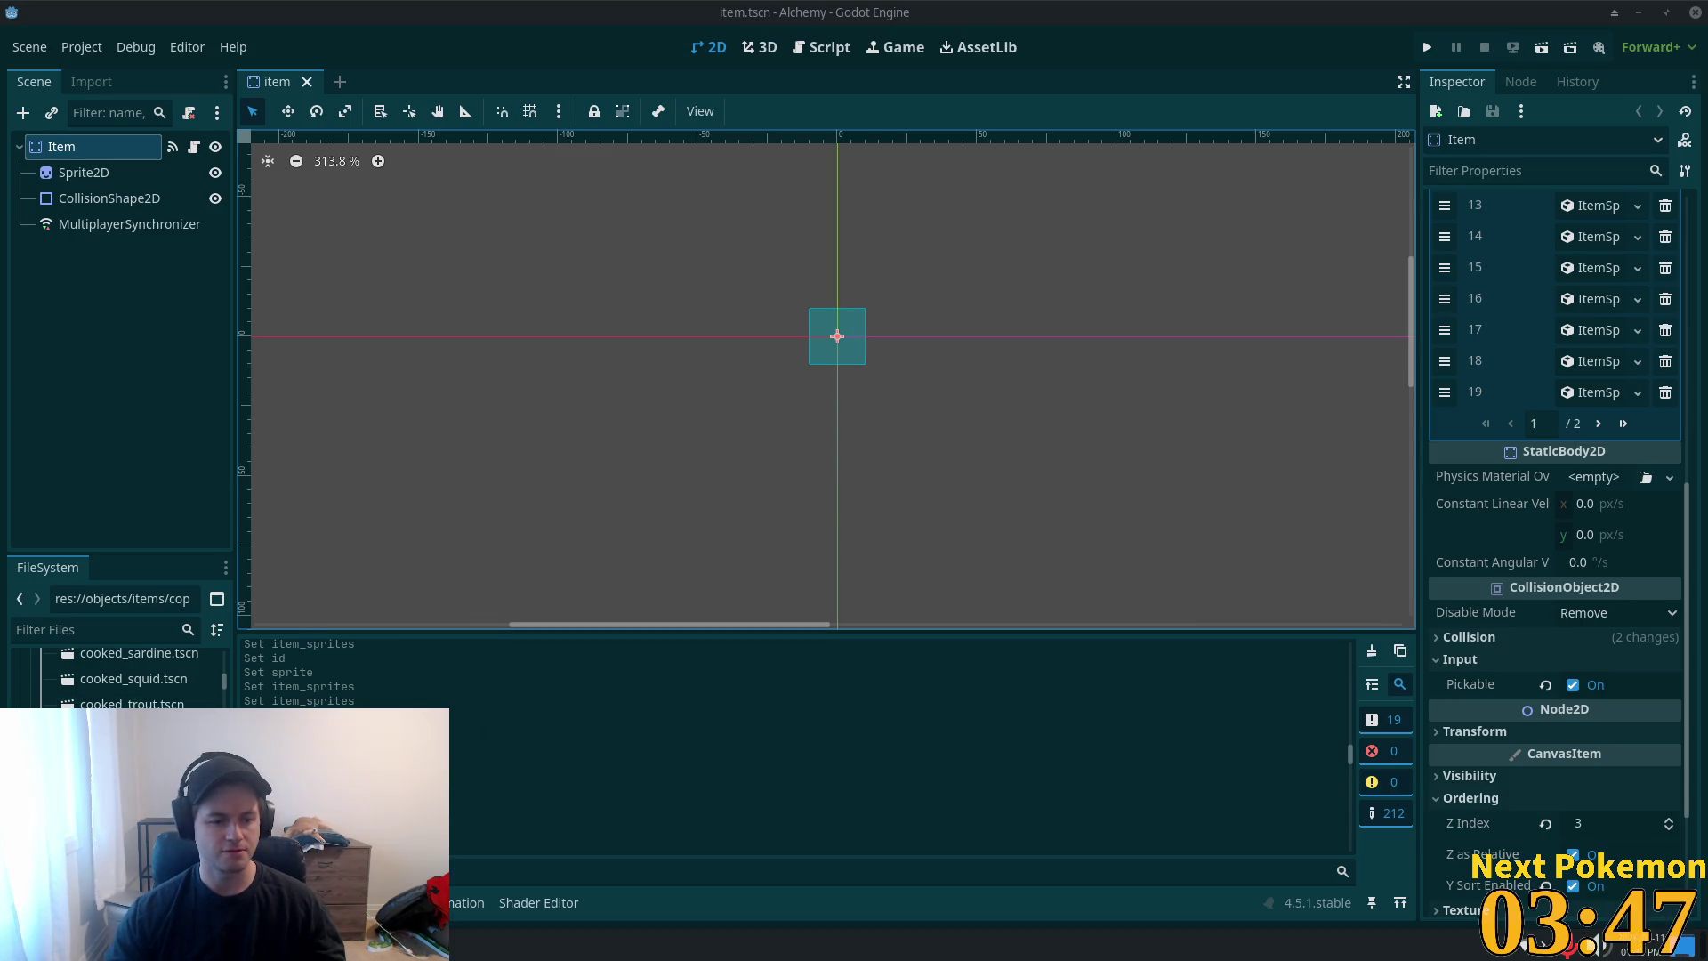
- Open copper_bar.tscn, then append entry 40 to the Item scene's Item Sprites array
double_click(133, 729)
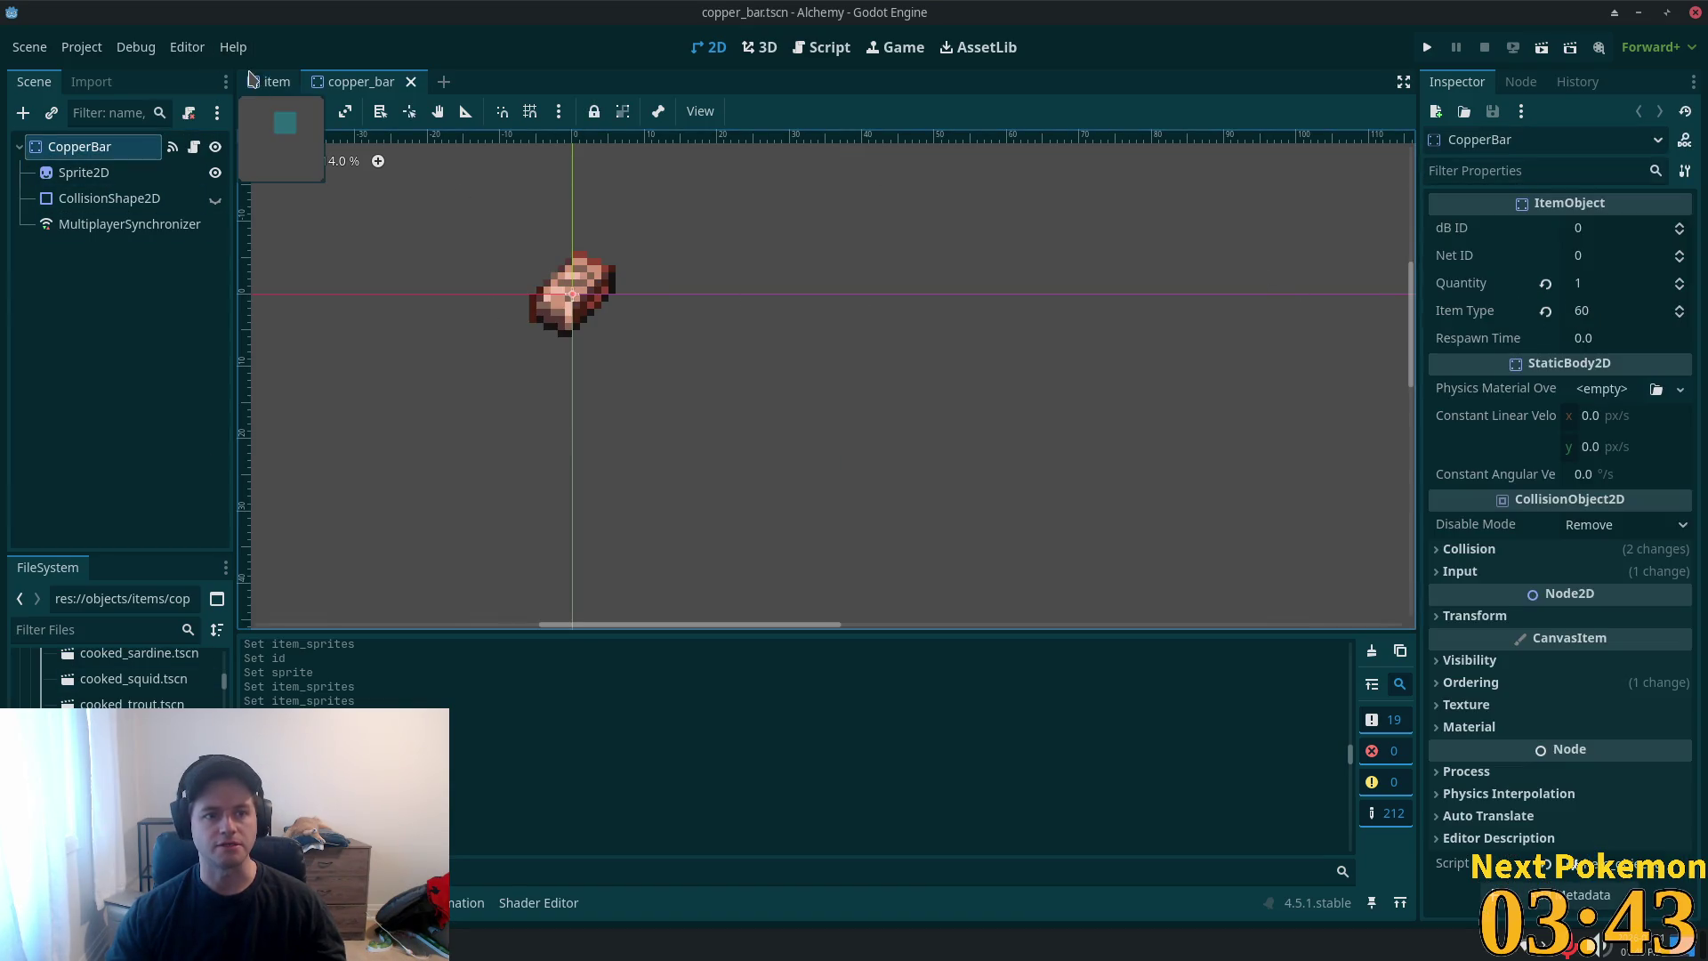
left_click(277, 81)
left_click(1599, 425)
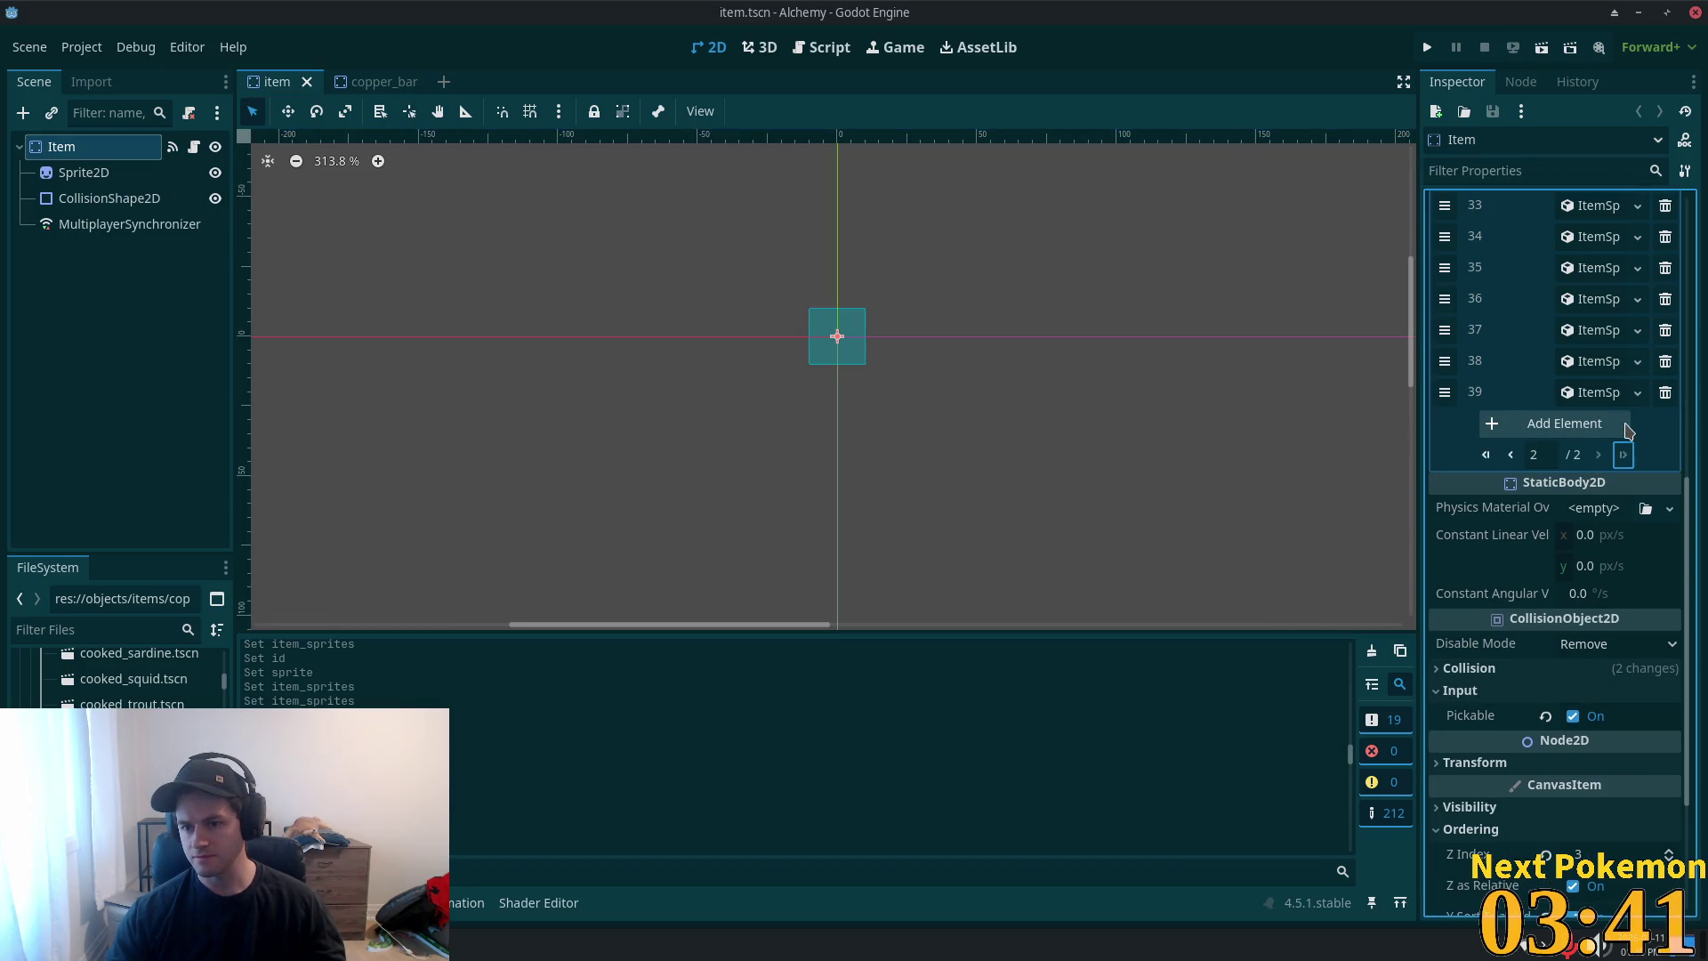
left_click(1606, 429)
left_click(1623, 424)
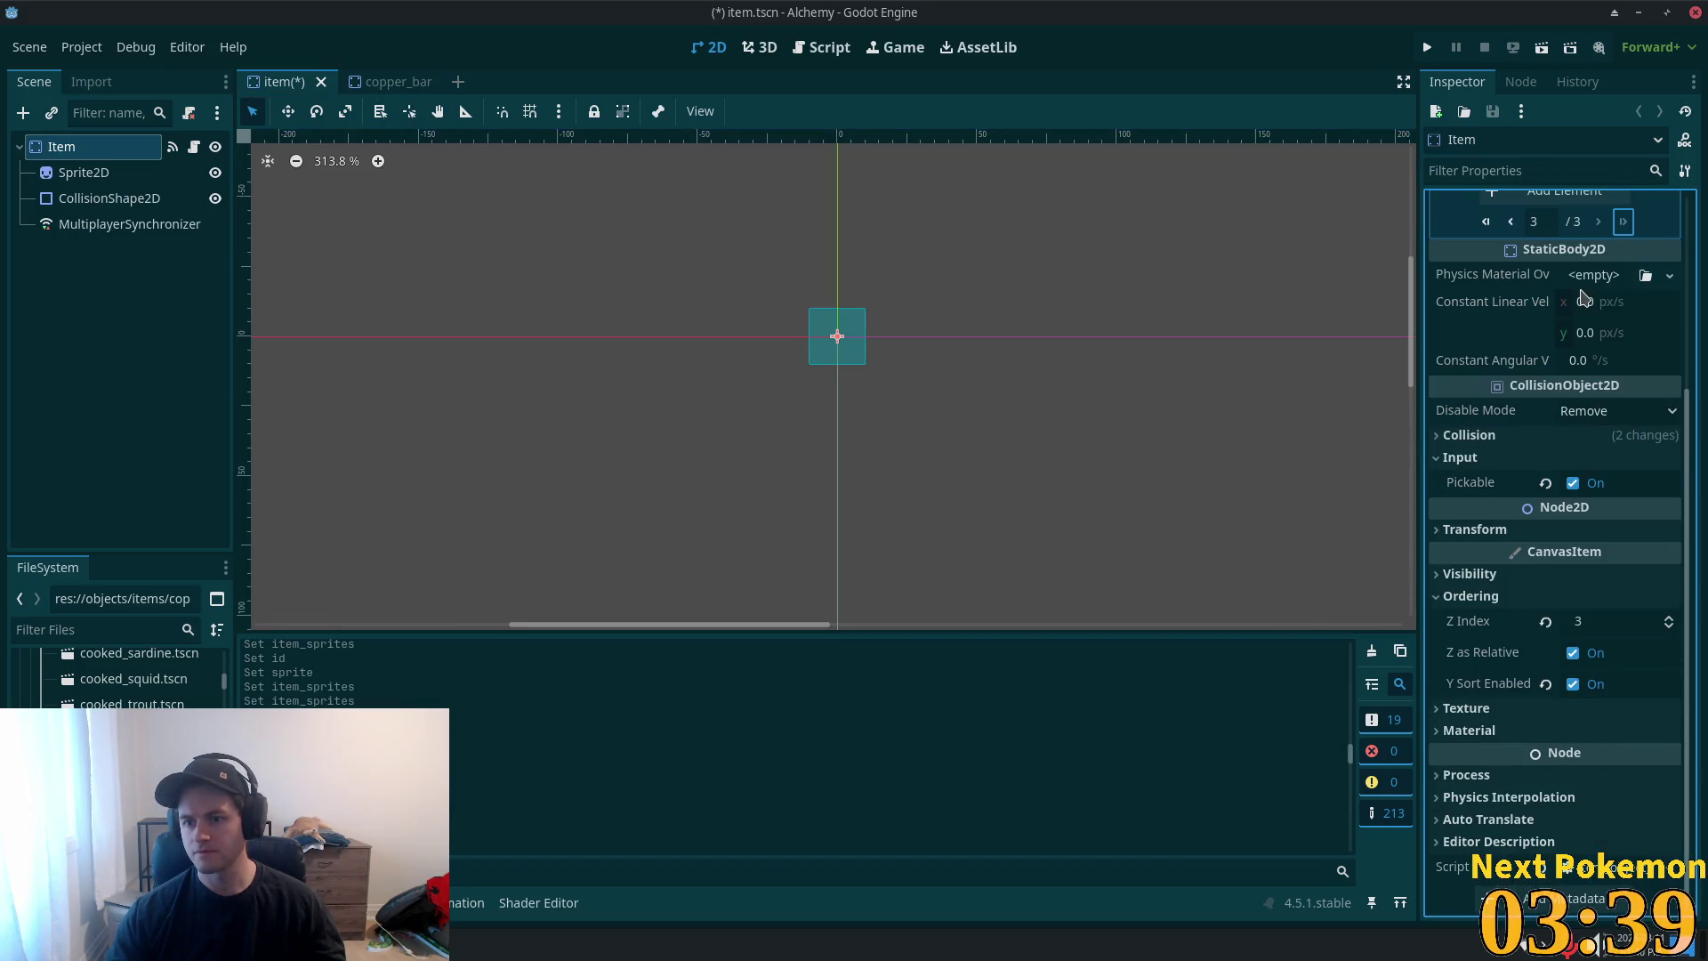
- Make entry 40 an ItemSprite with ID 60 and a new AtlasTexture using the unique item sheet, then save
scroll(1610, 353, "up", 3)
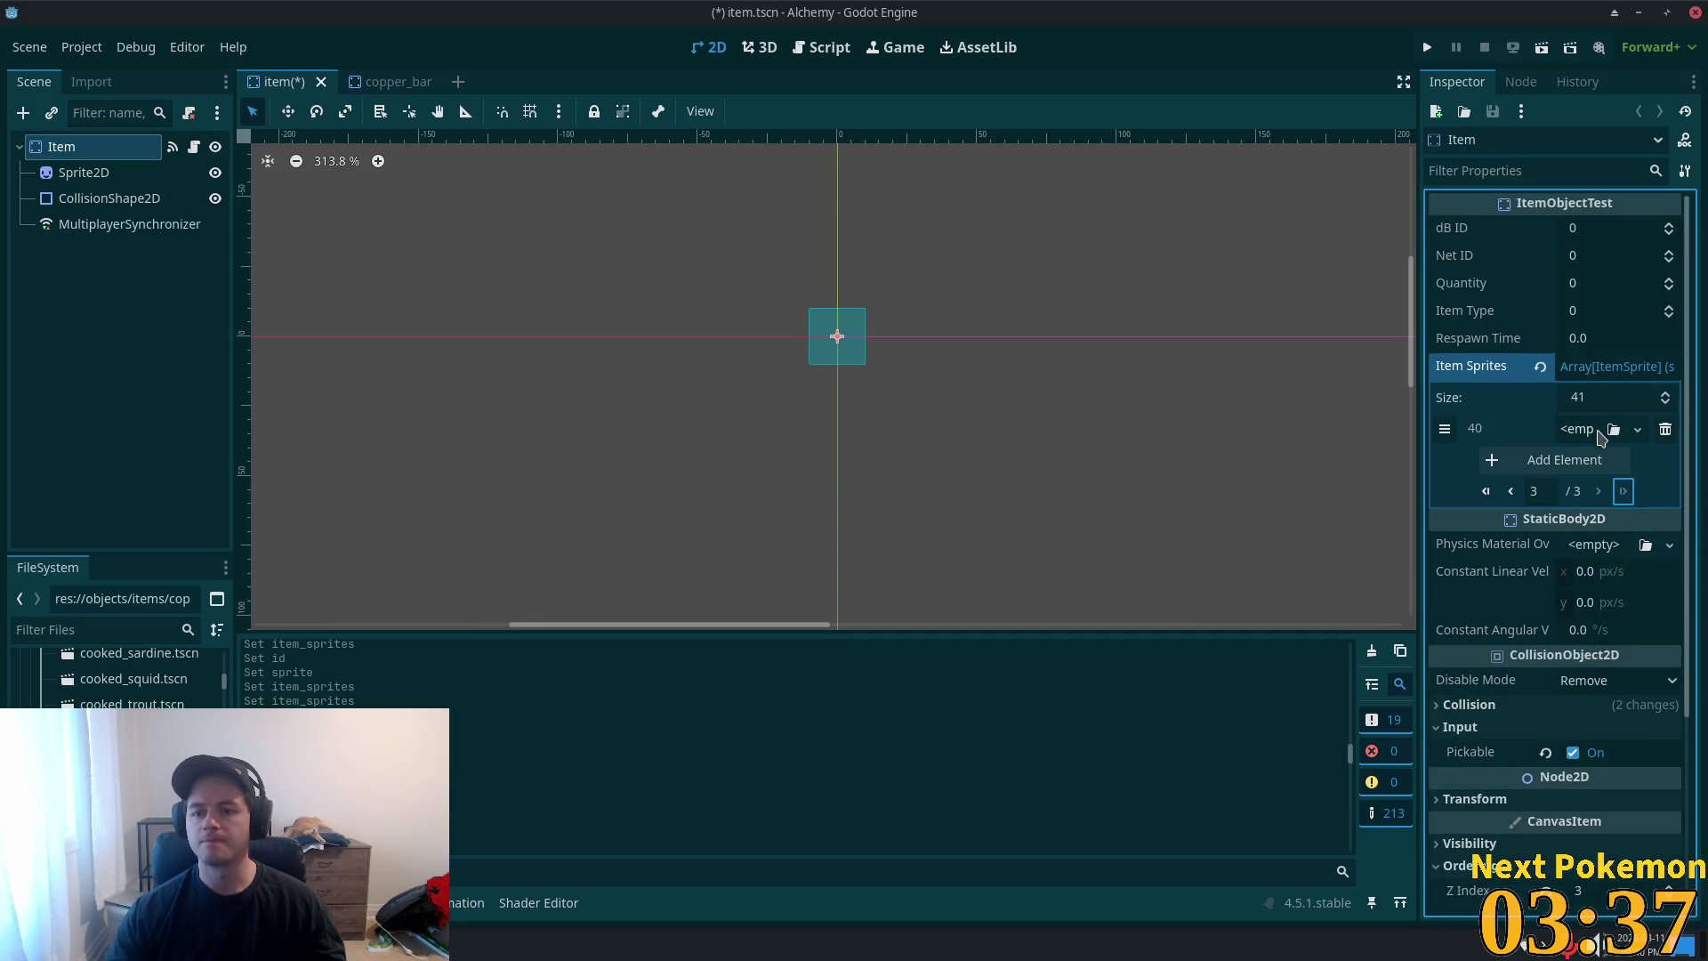
left_click(1601, 436)
left_click(1593, 482)
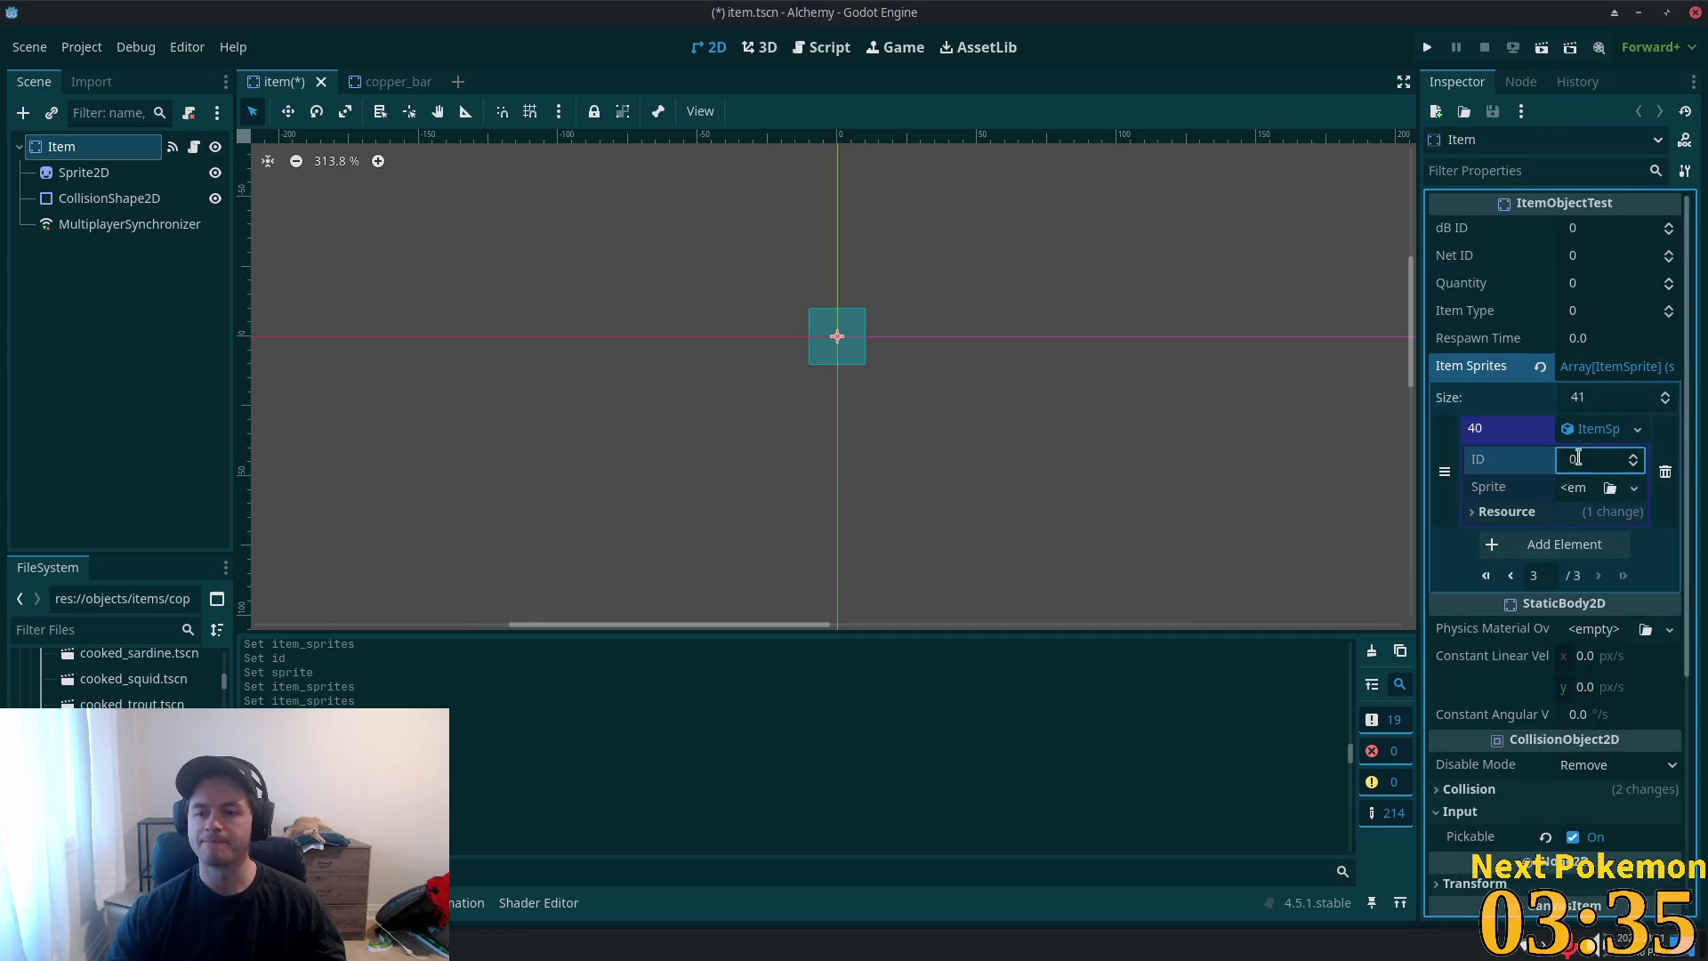
type("60")
key("Tab")
left_click(1573, 494)
left_click(1591, 549)
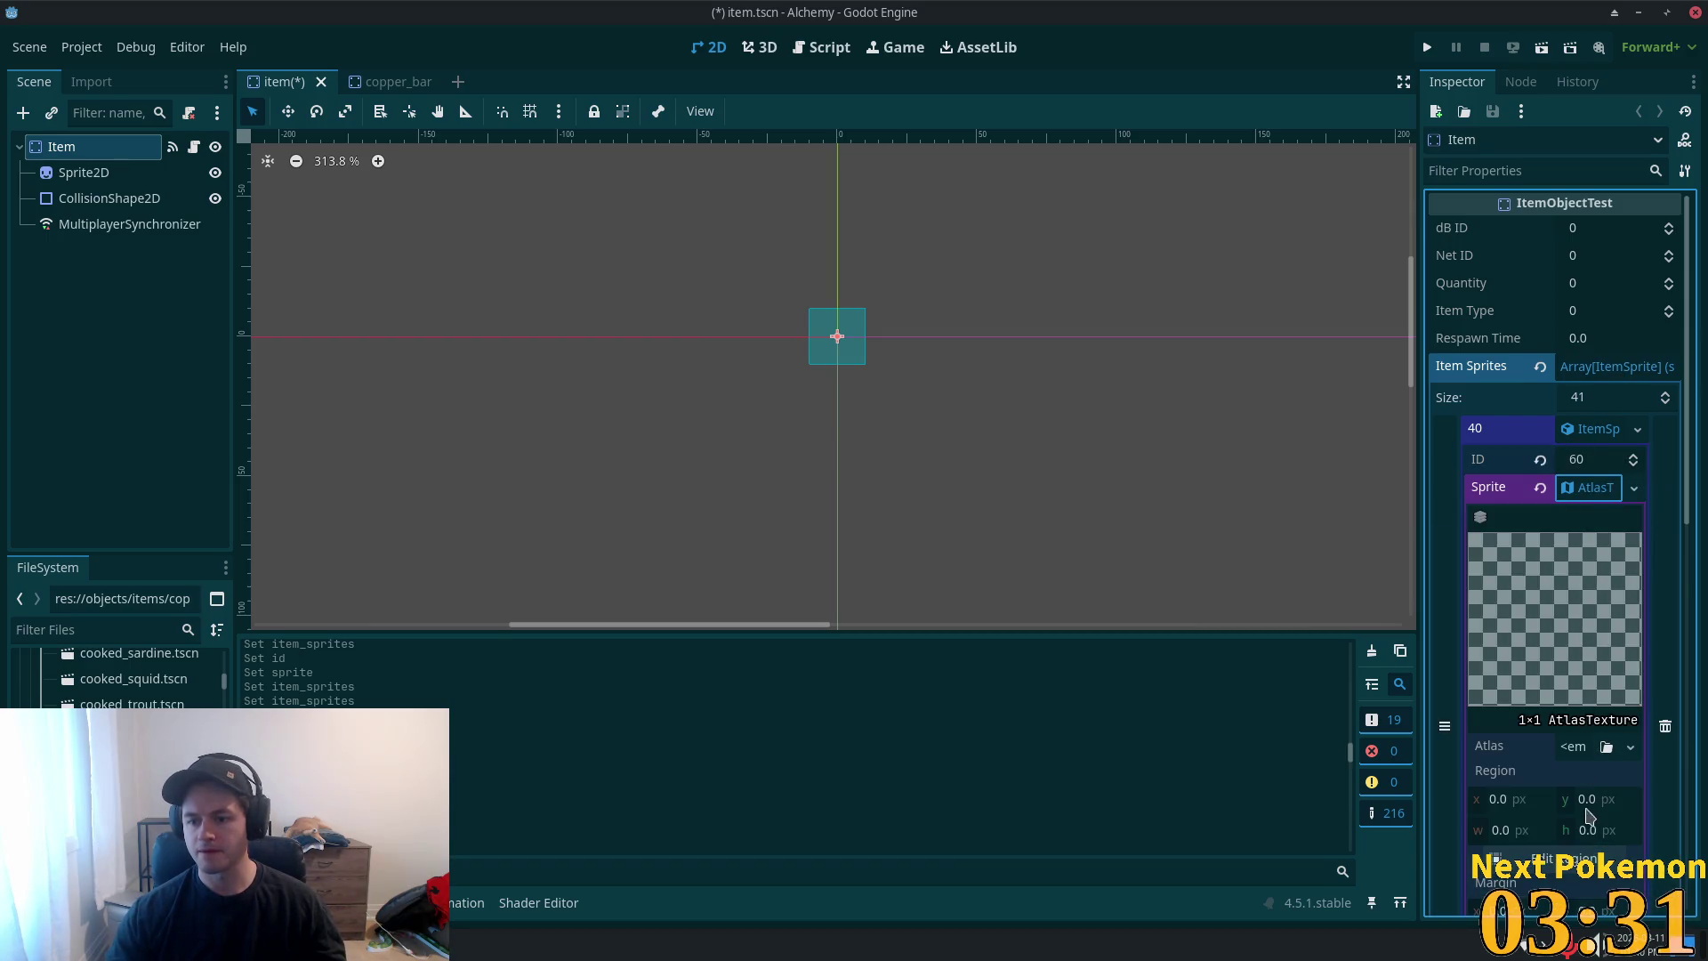
left_click(1573, 747)
left_click(1592, 914)
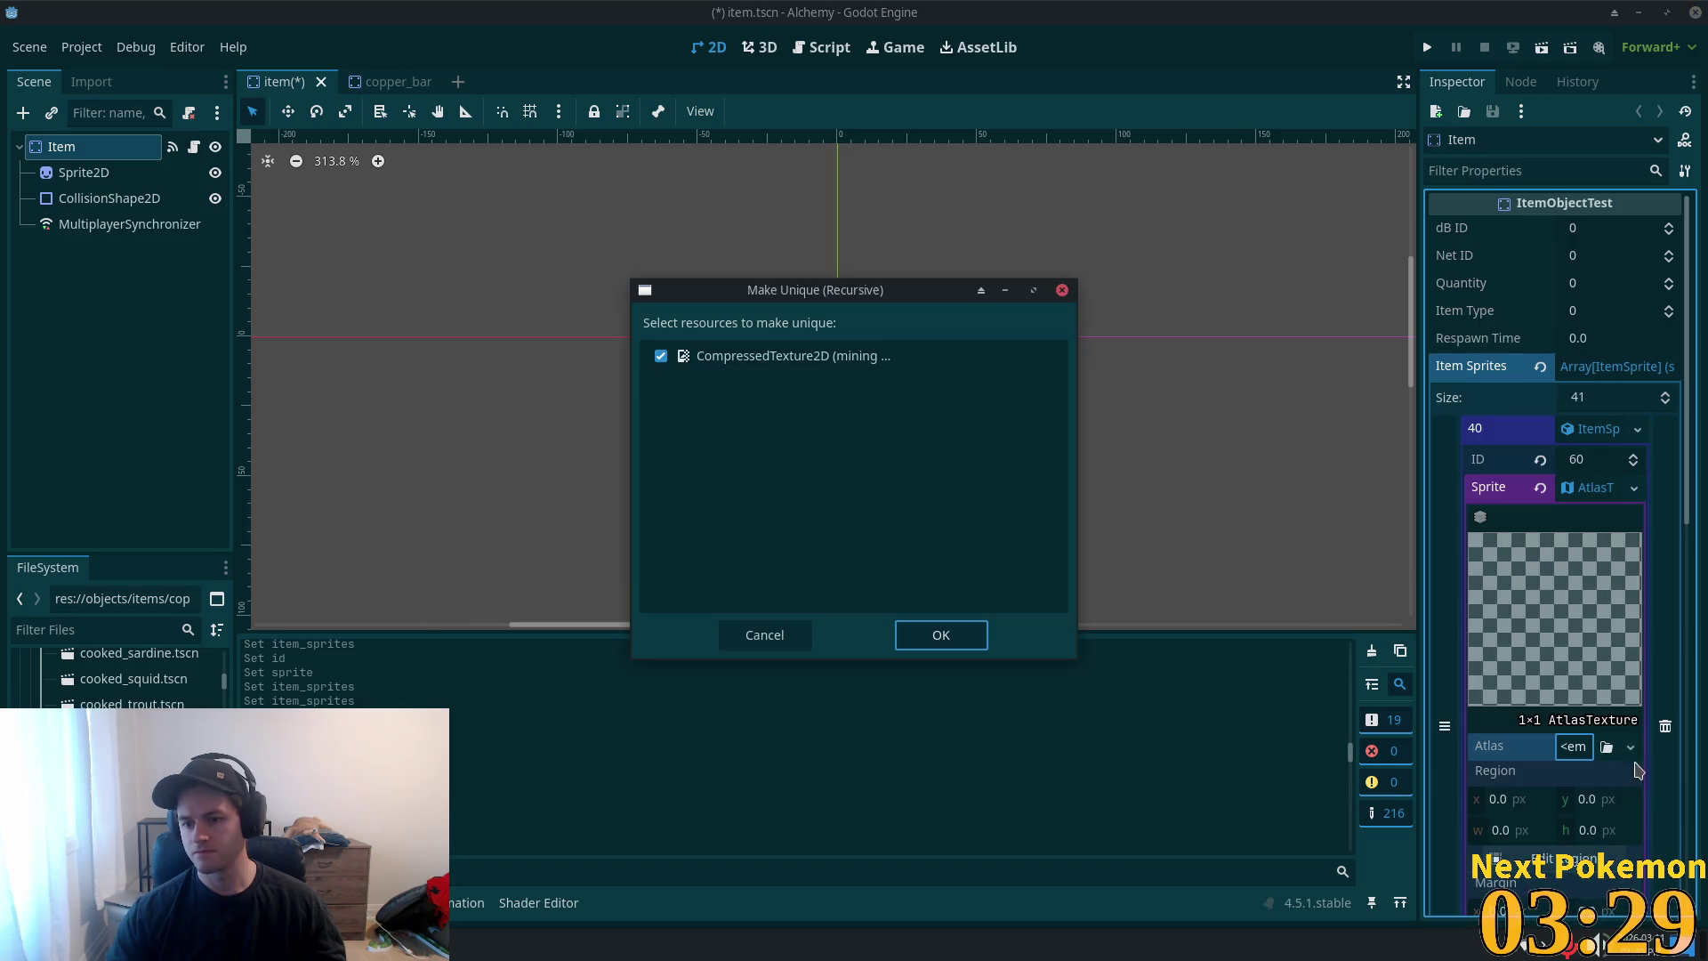
left_click(908, 637)
key("ctrl+s")
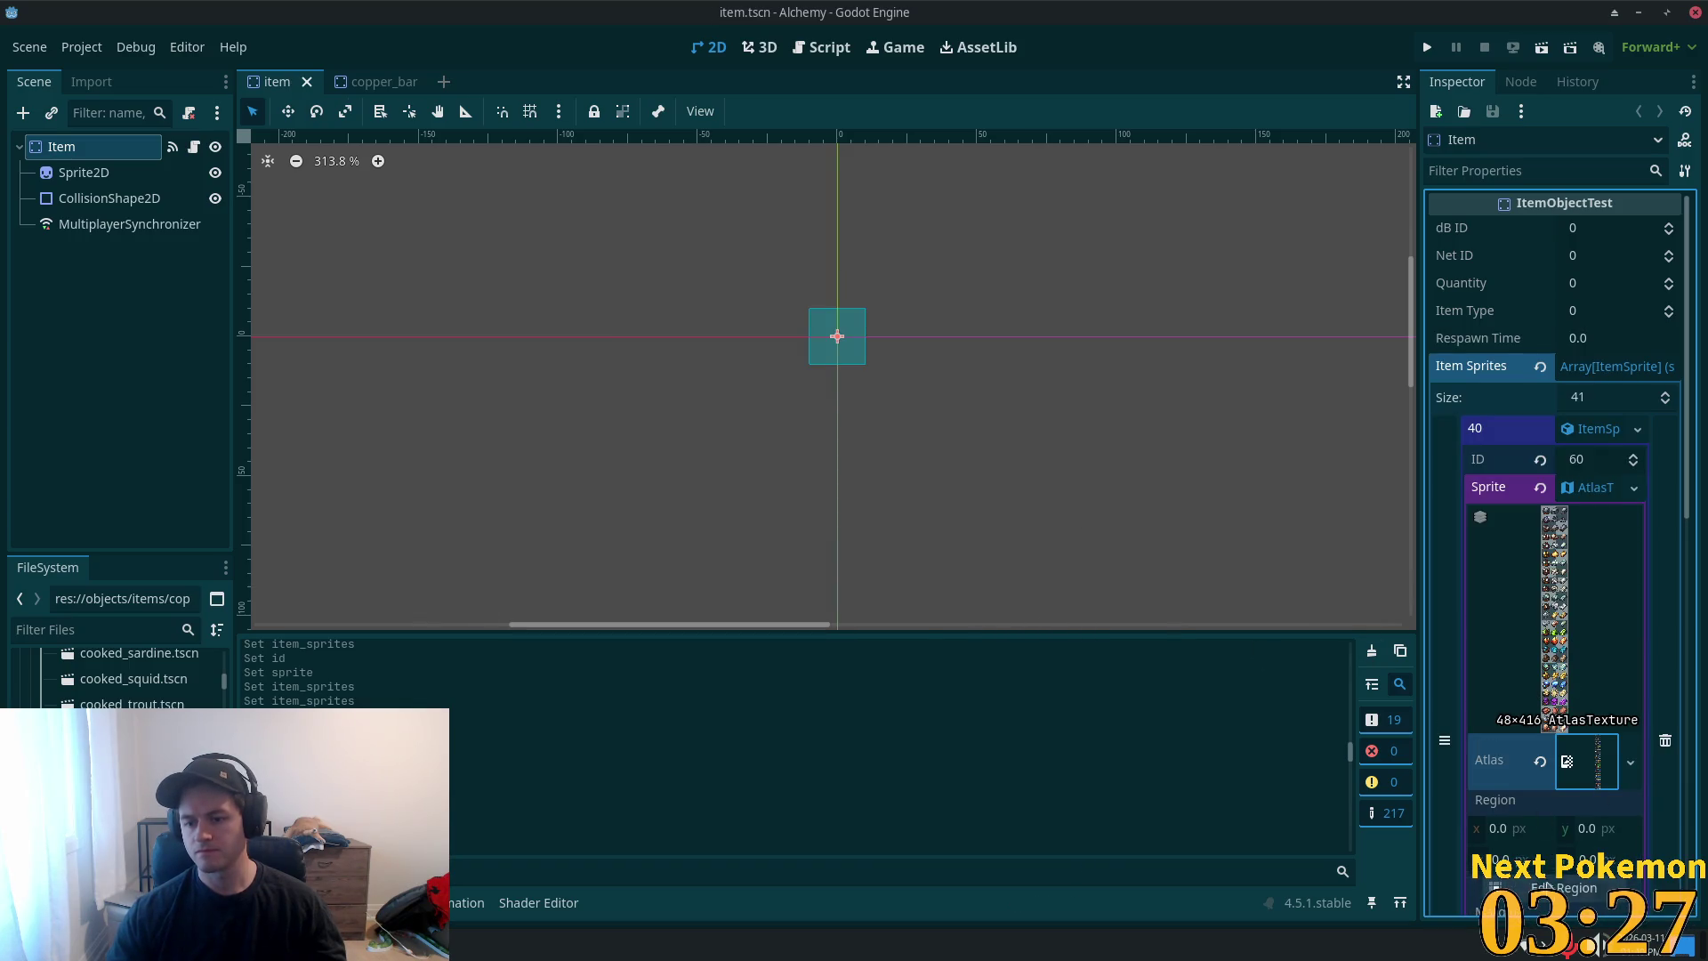
- Set entry 40's atlas region to the 12×12 copper bar icon at 34, 50
left_click(1564, 887)
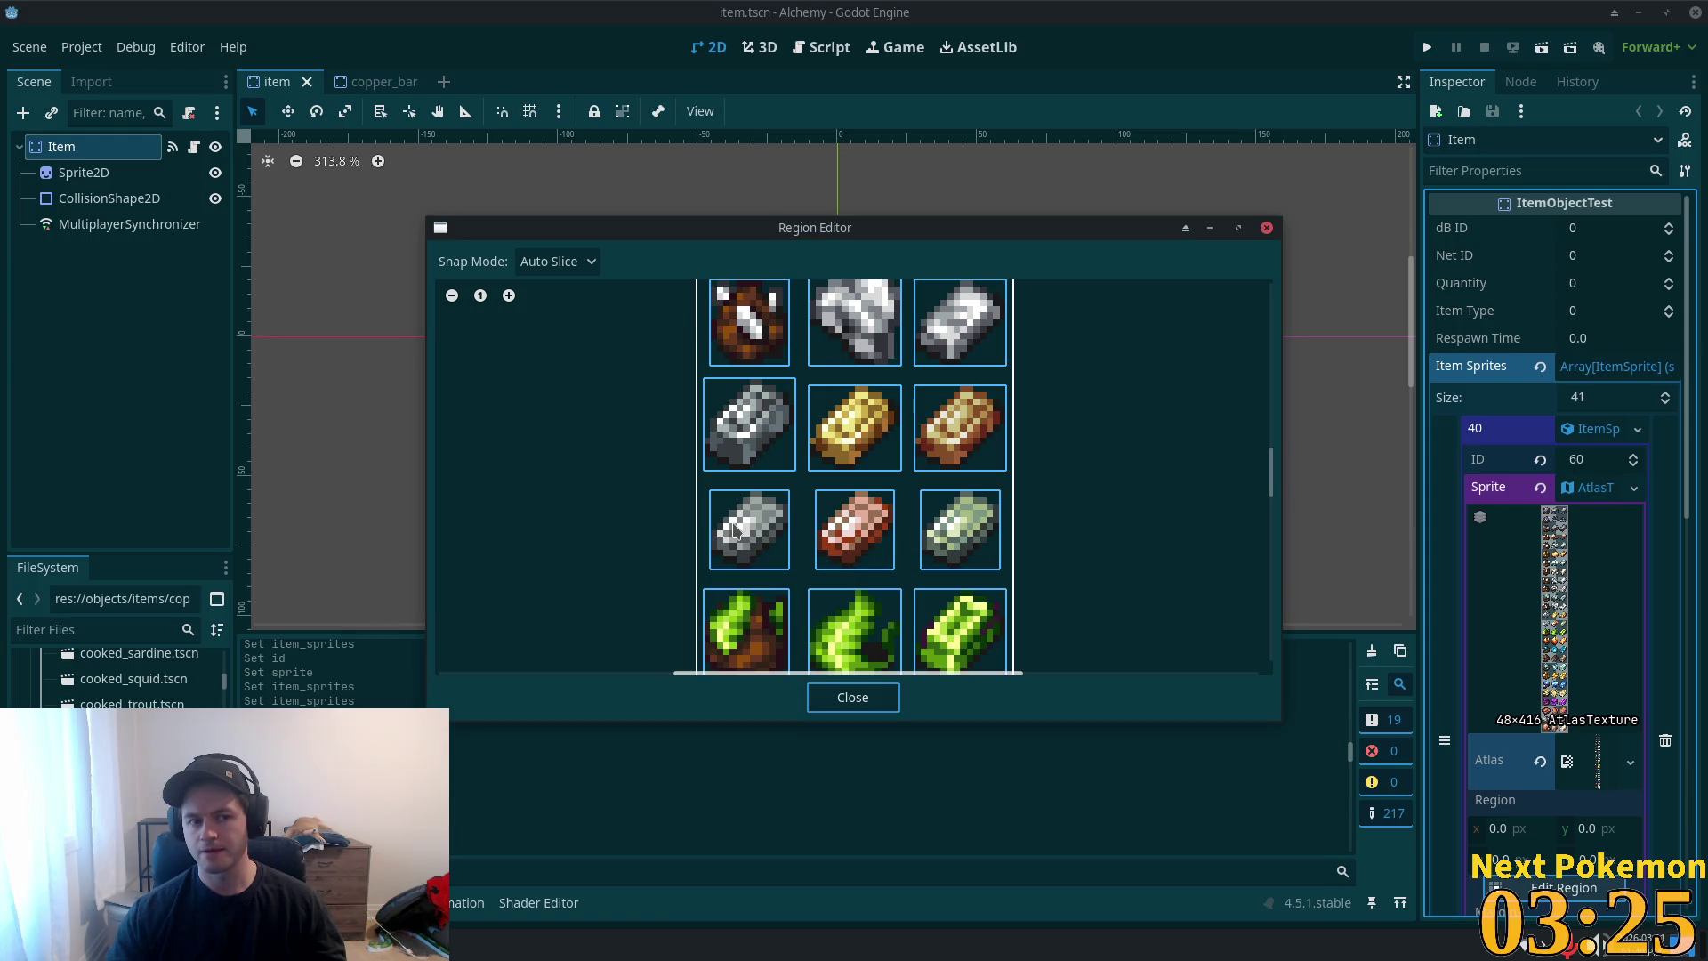
scroll(849, 519, "down", 2)
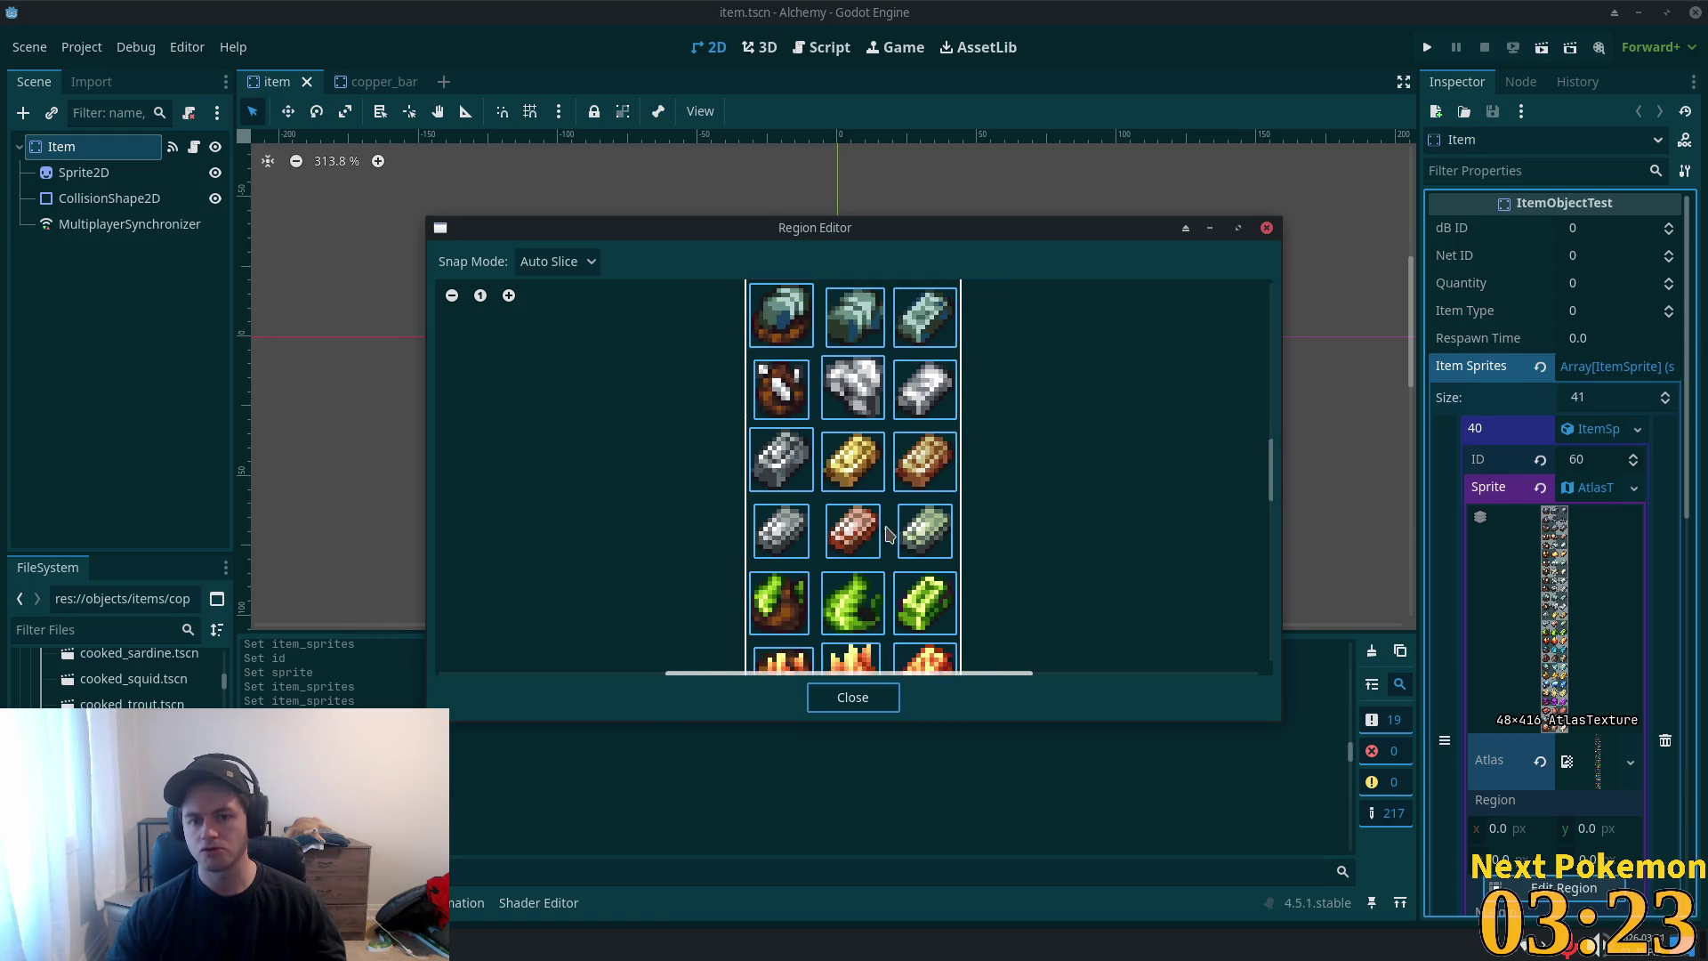
mouse_move(1274, 475)
left_mouse_down()
mouse_move(1281, 368)
mouse_move(1262, 605)
mouse_move(1257, 511)
mouse_move(1287, 385)
left_mouse_up()
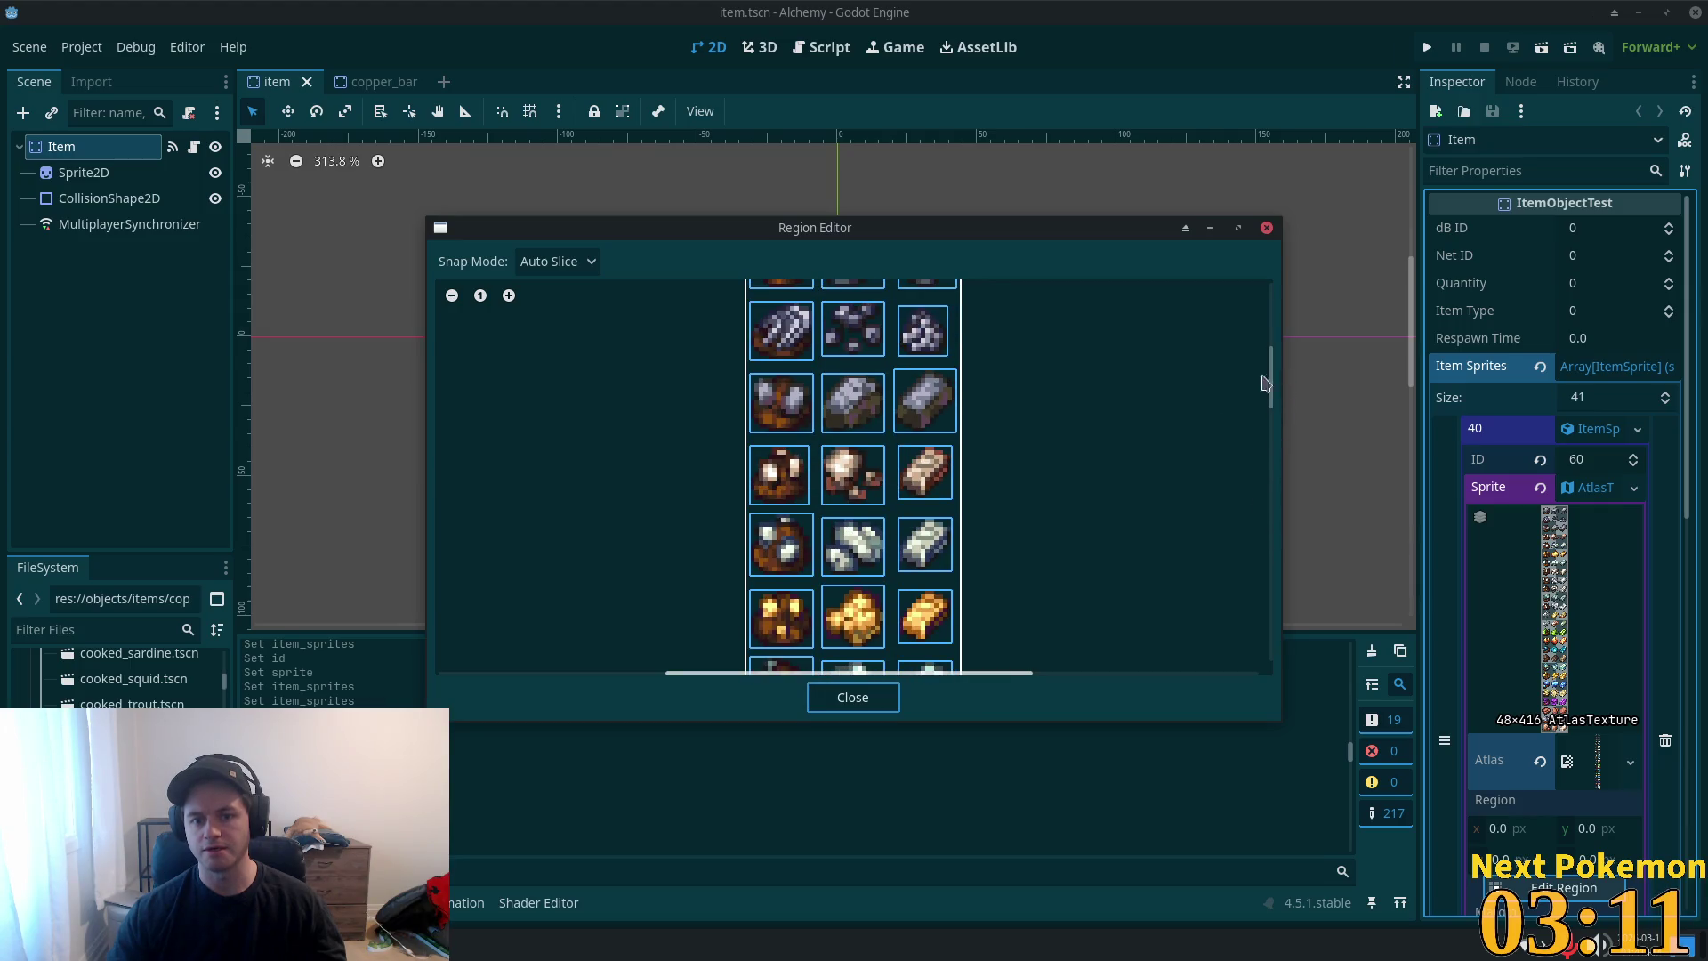
left_click(925, 479)
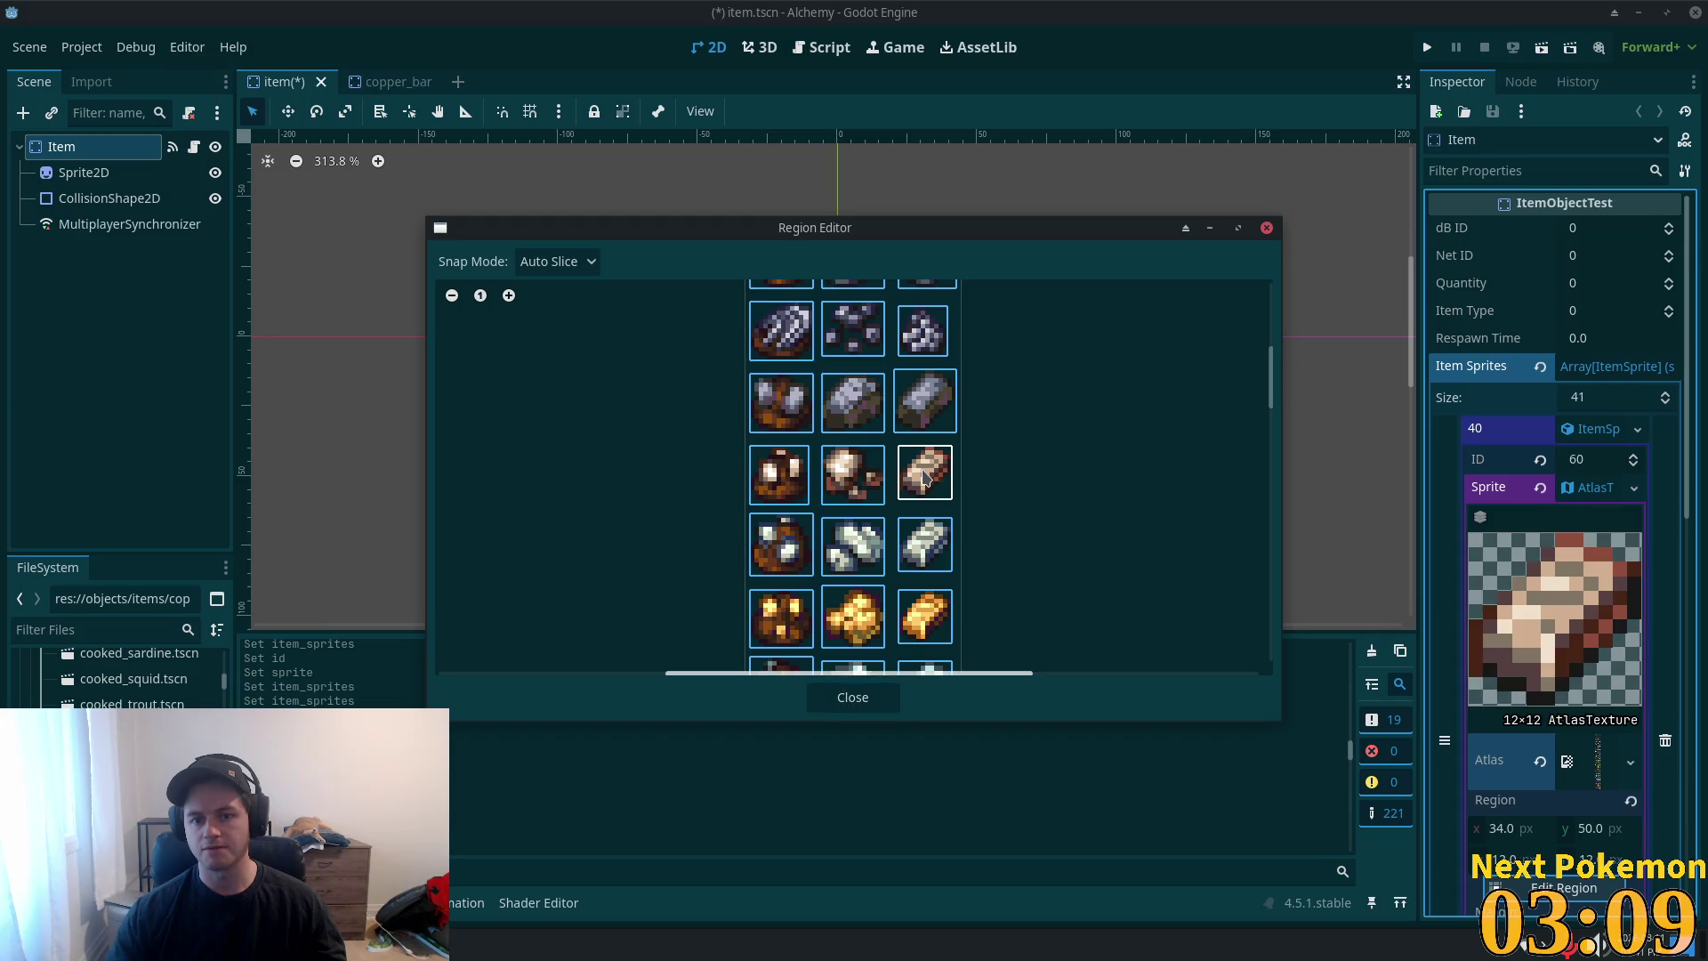
left_click(855, 705)
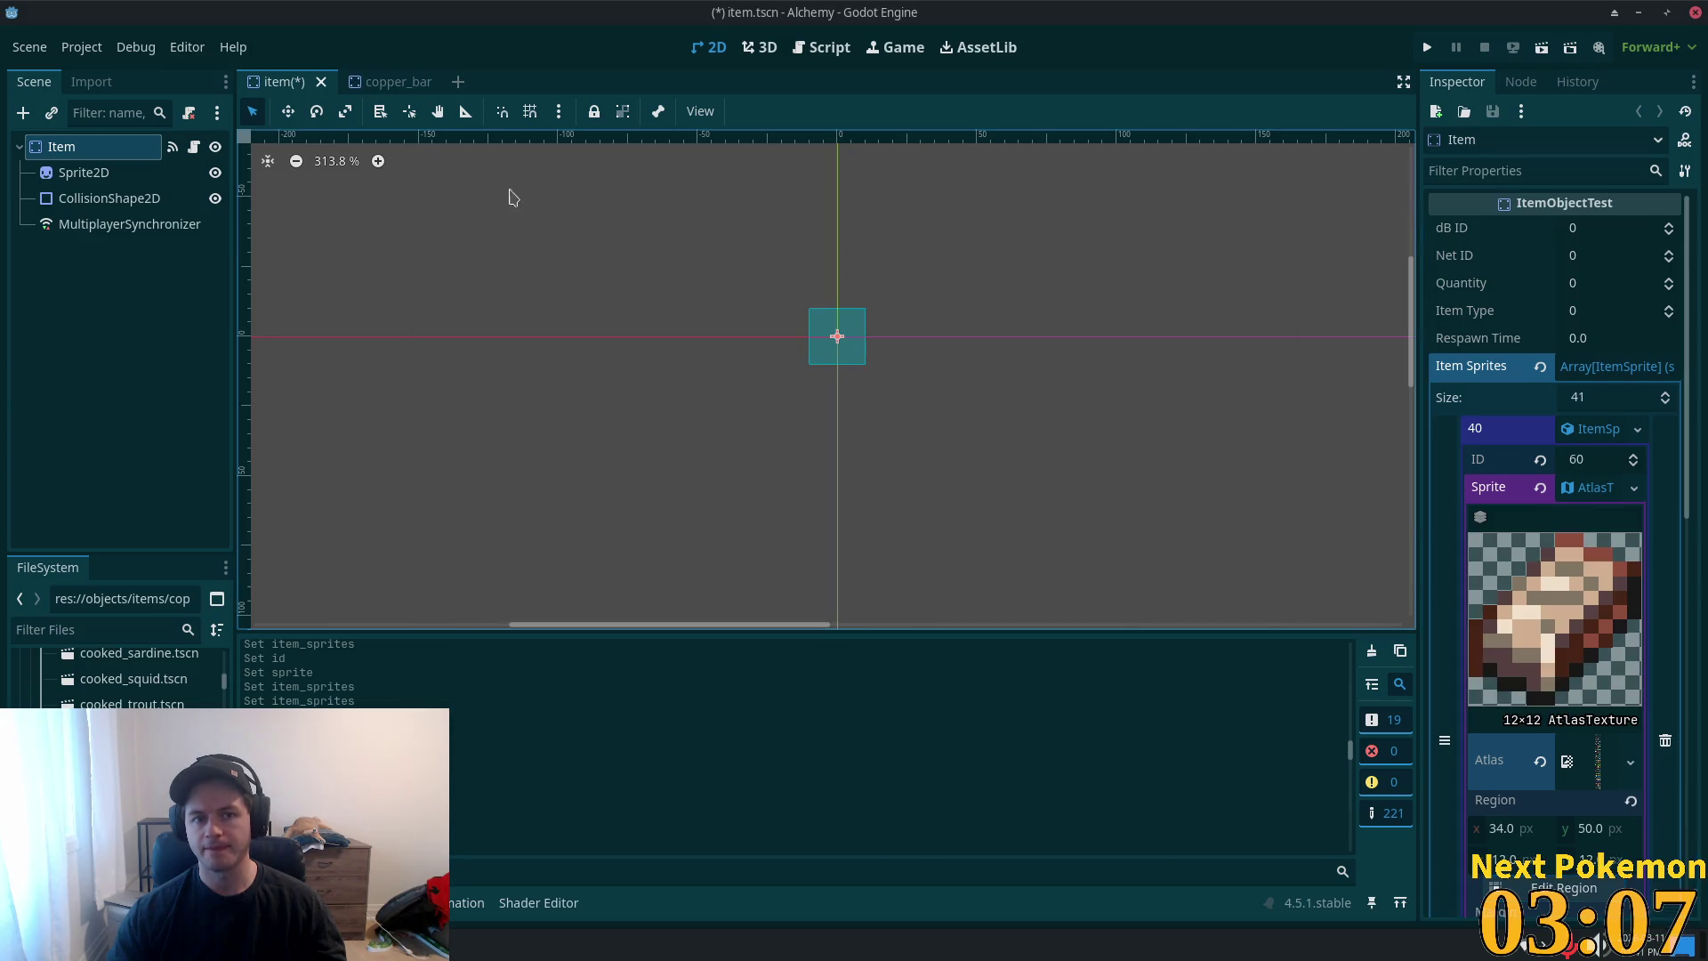
left_click(391, 81)
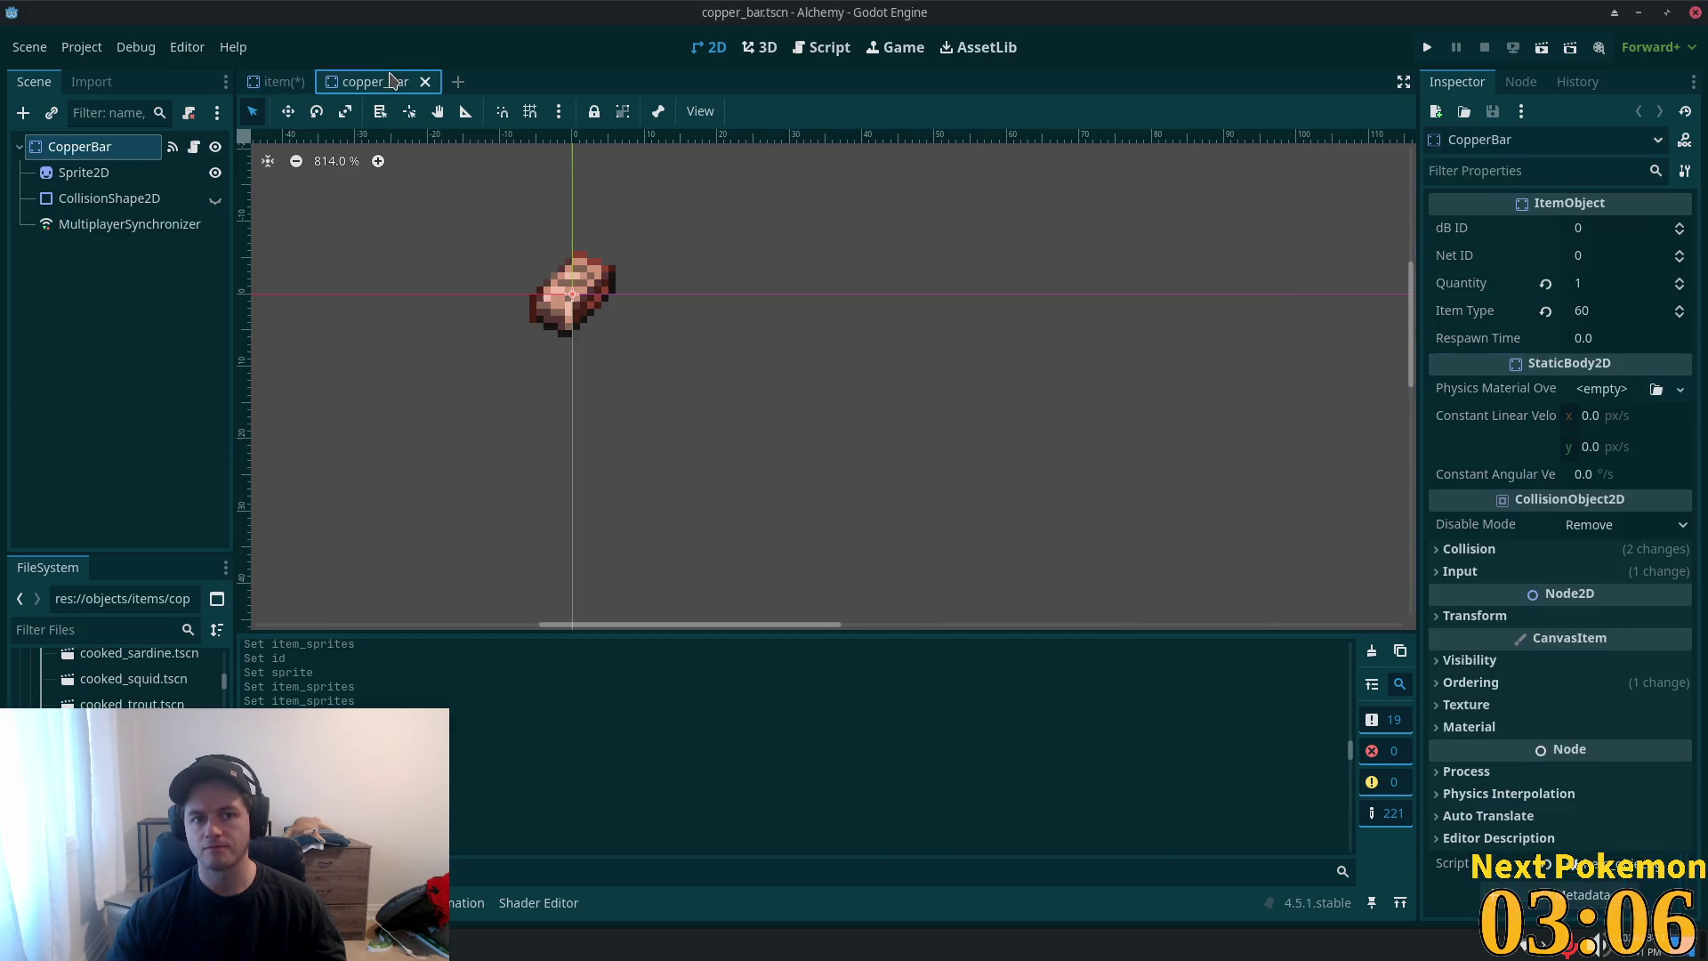
- Review entry 40 against the copper_bar scene, then close copper_bar
left_click(283, 85)
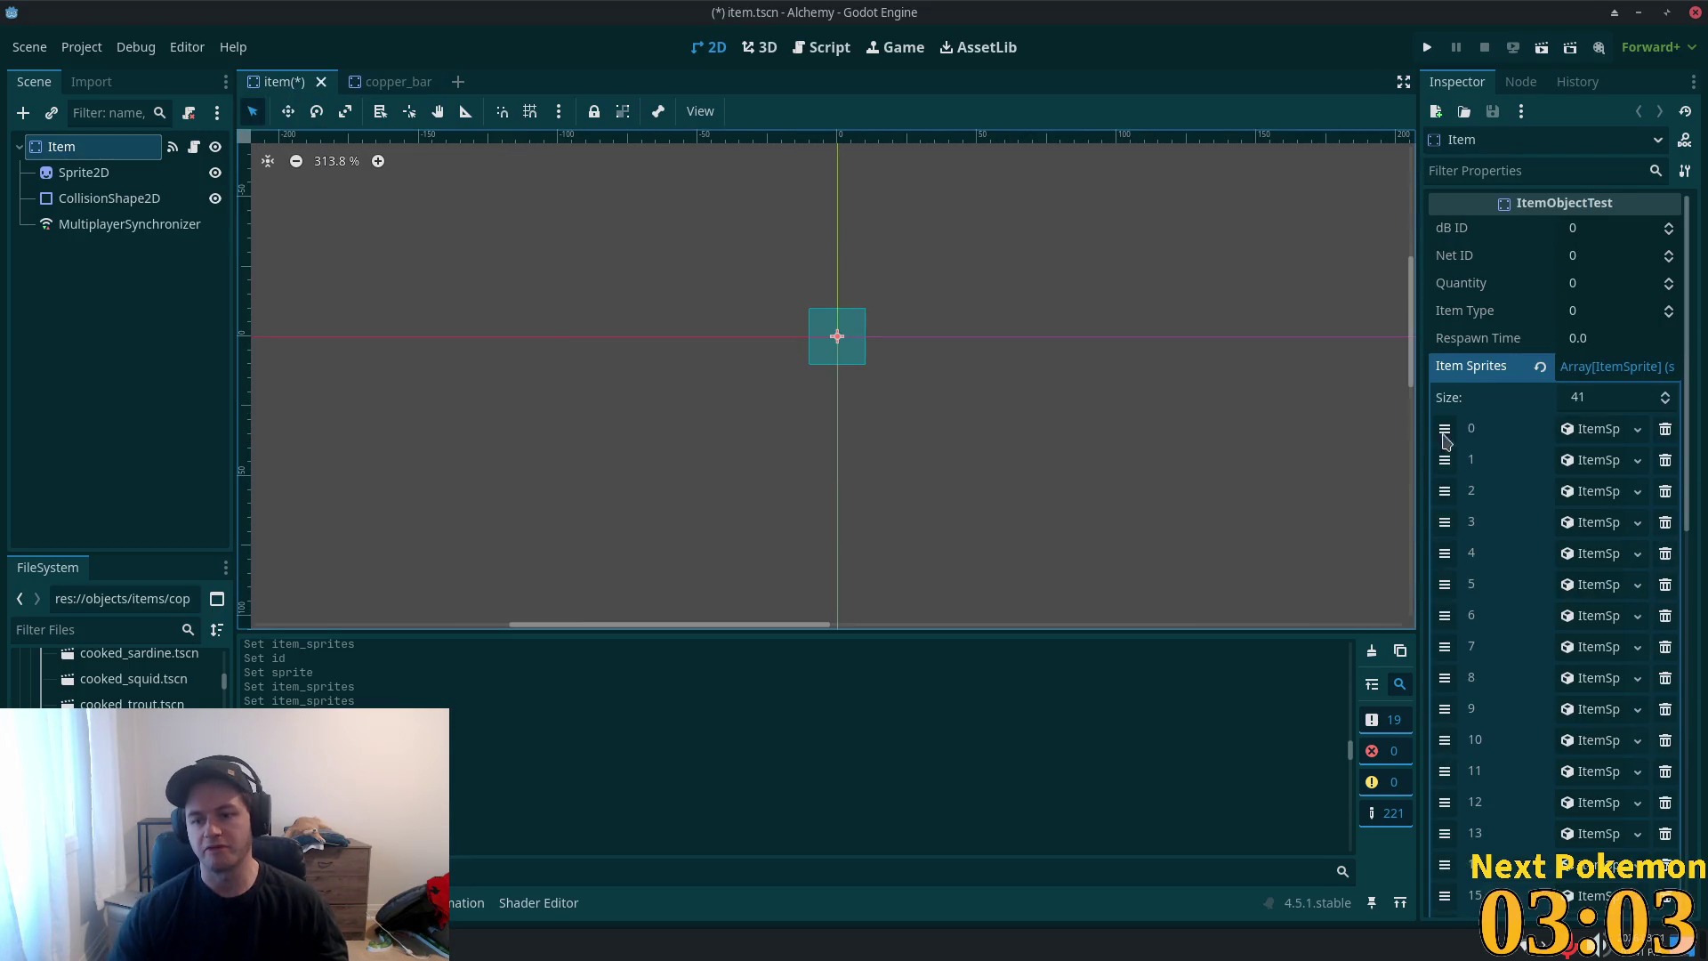
scroll(1494, 686, "down", 5)
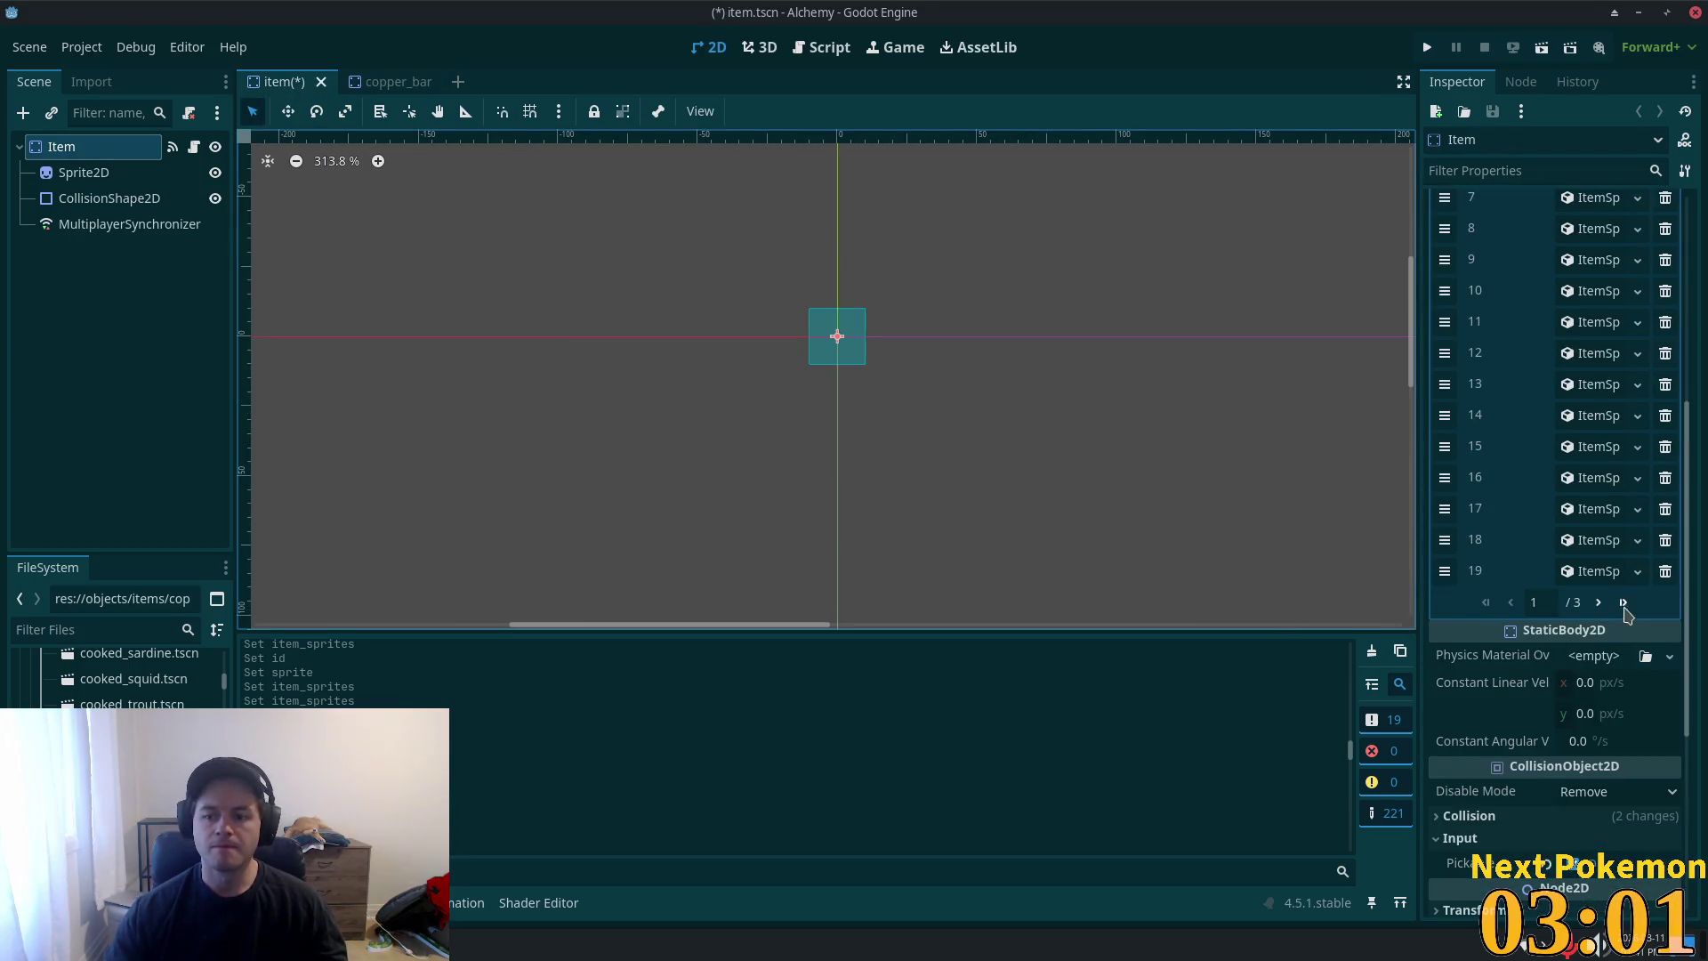
left_click(1622, 602)
scroll(1592, 436, "up", 5)
left_click(1599, 429)
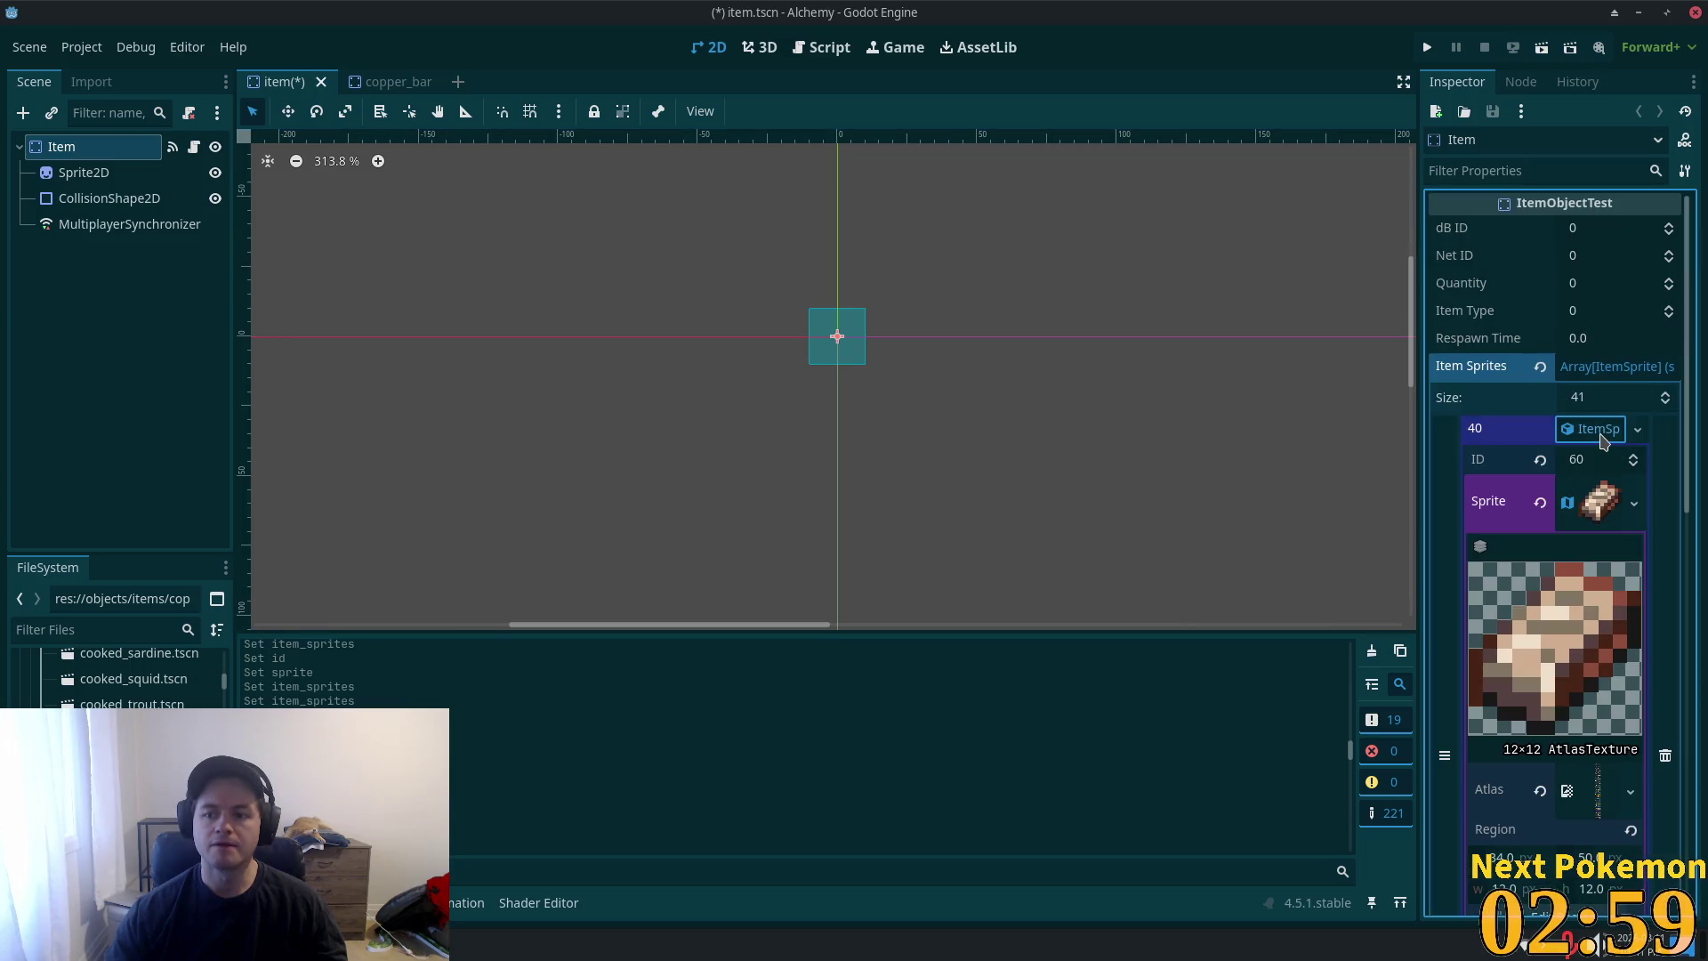
left_click(1599, 431)
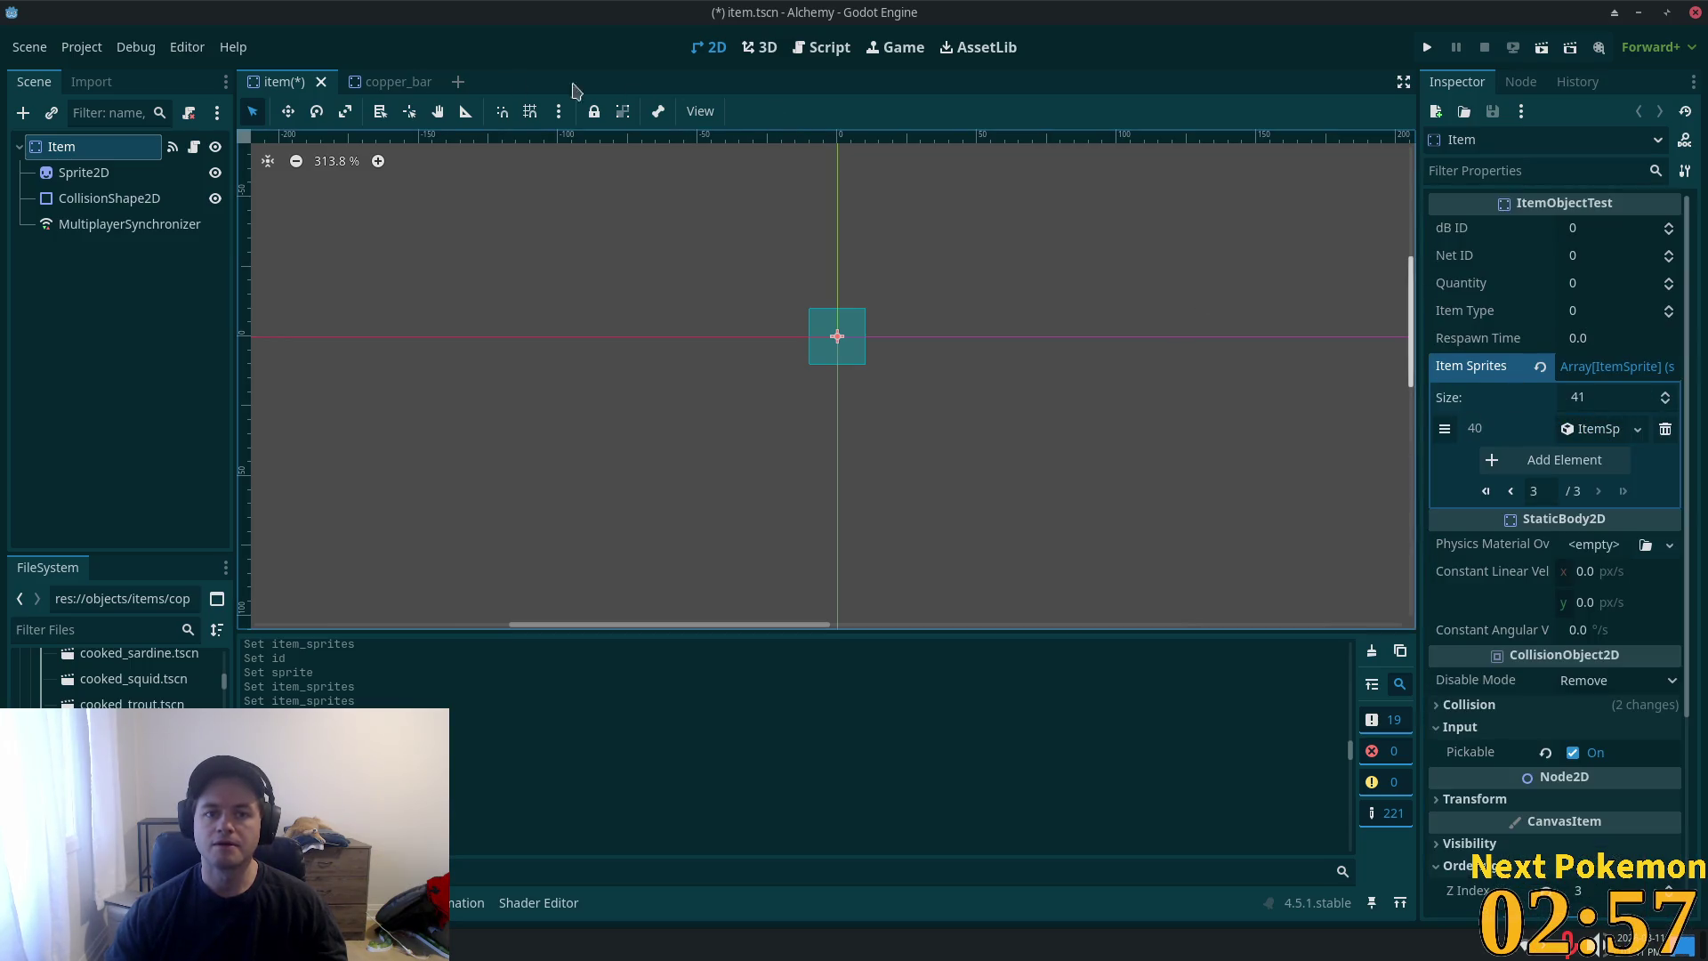
left_click(368, 86)
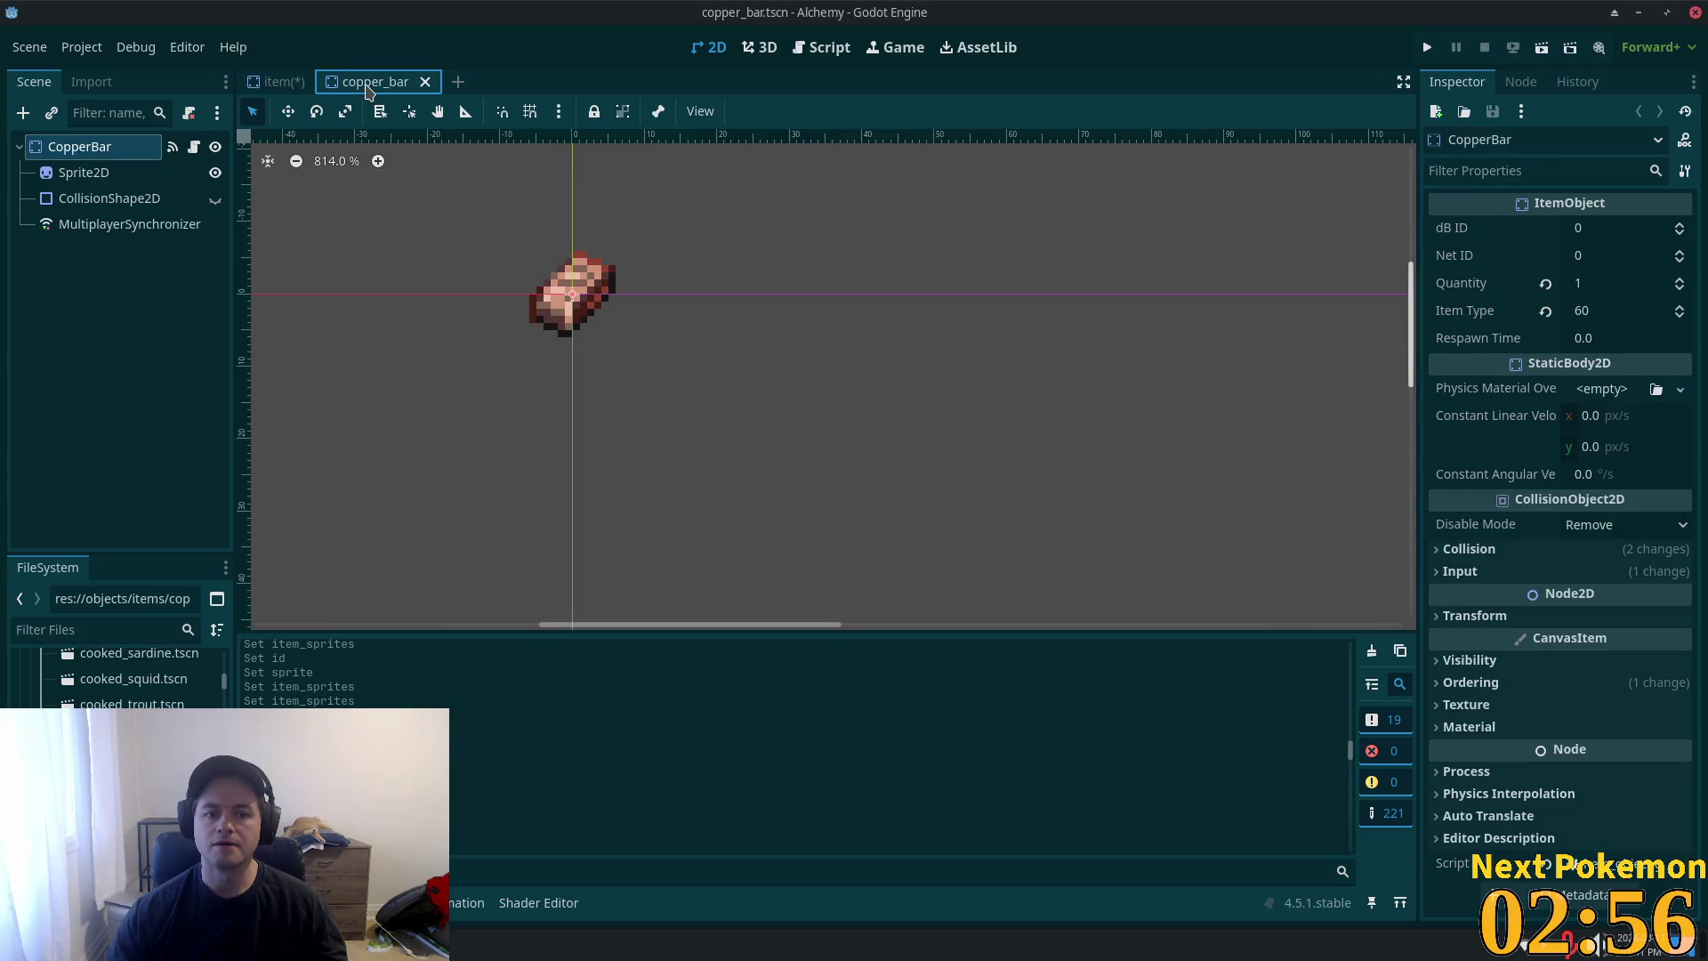
left_click(267, 82)
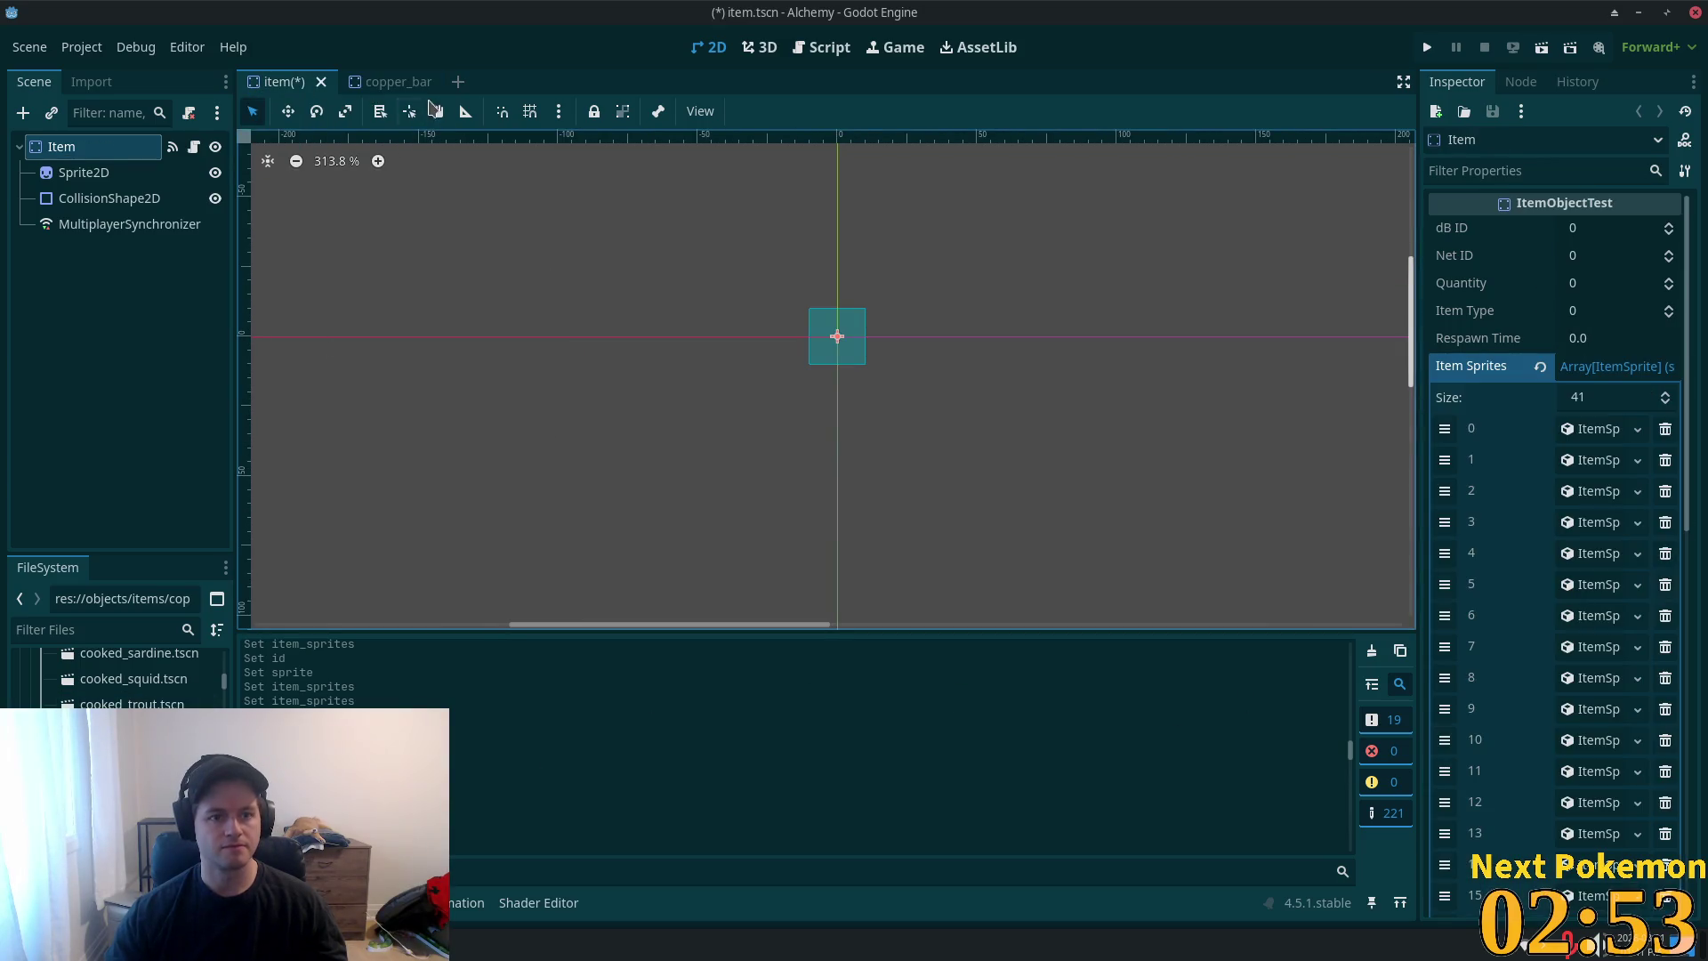
left_click(415, 85)
left_click(431, 82)
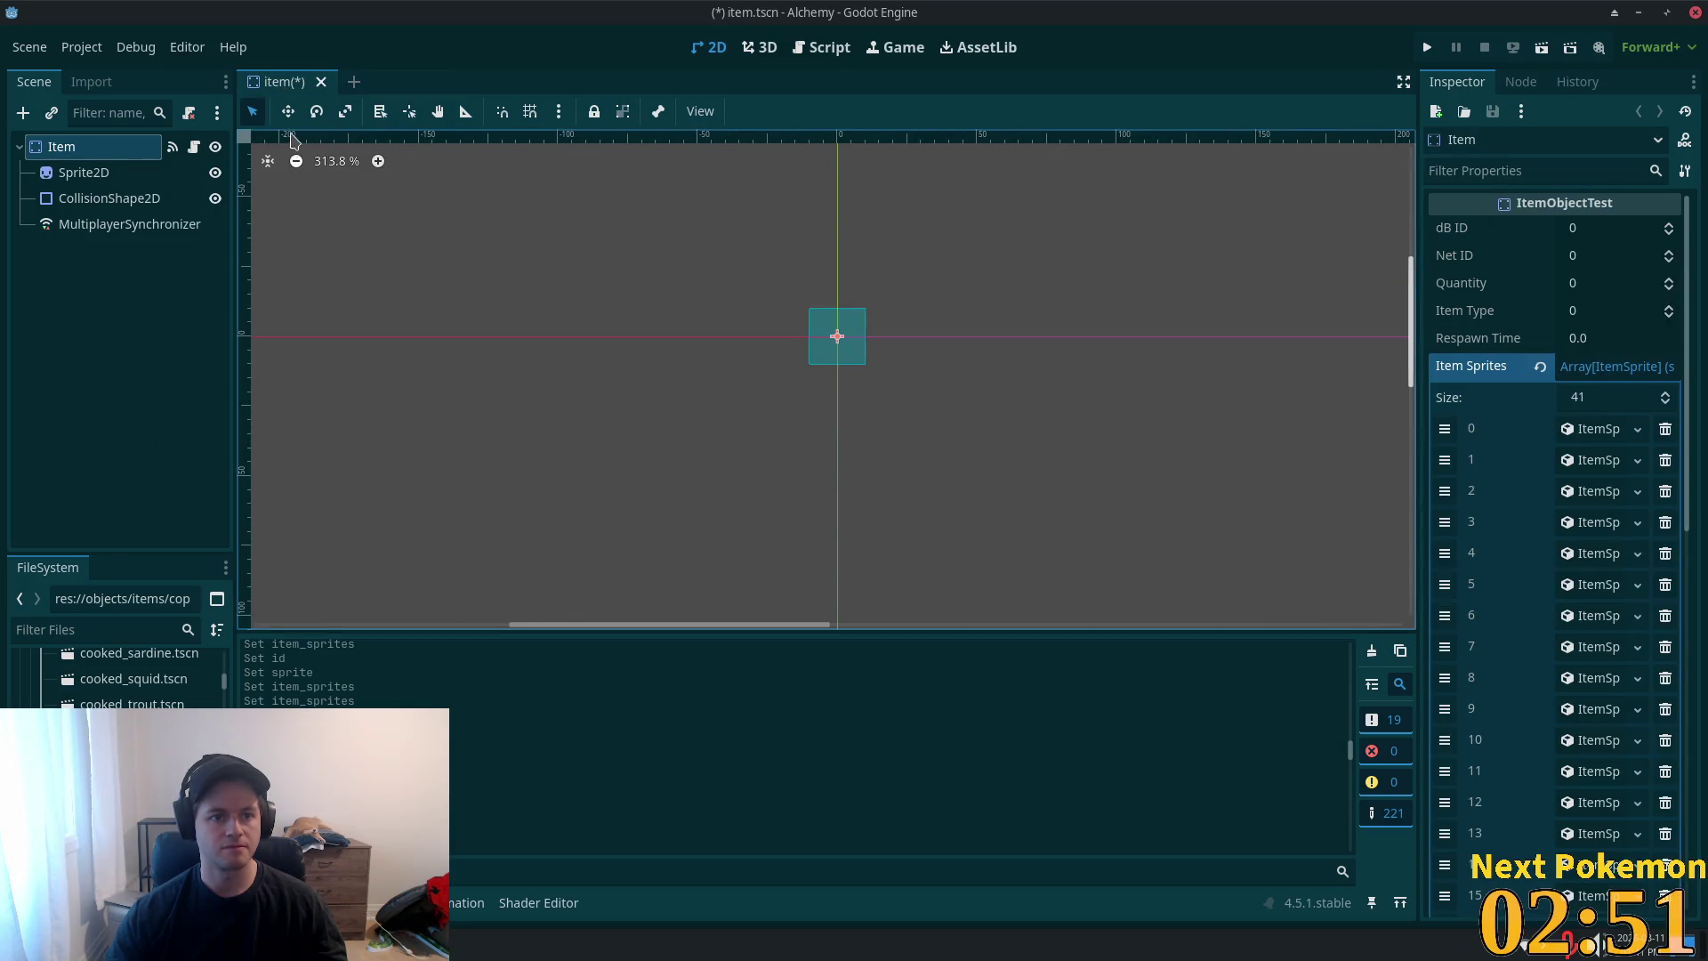
- Save the Item scene, delete copper_bar.tscn, and open copper_ore.tscn
key("ctrl+s")
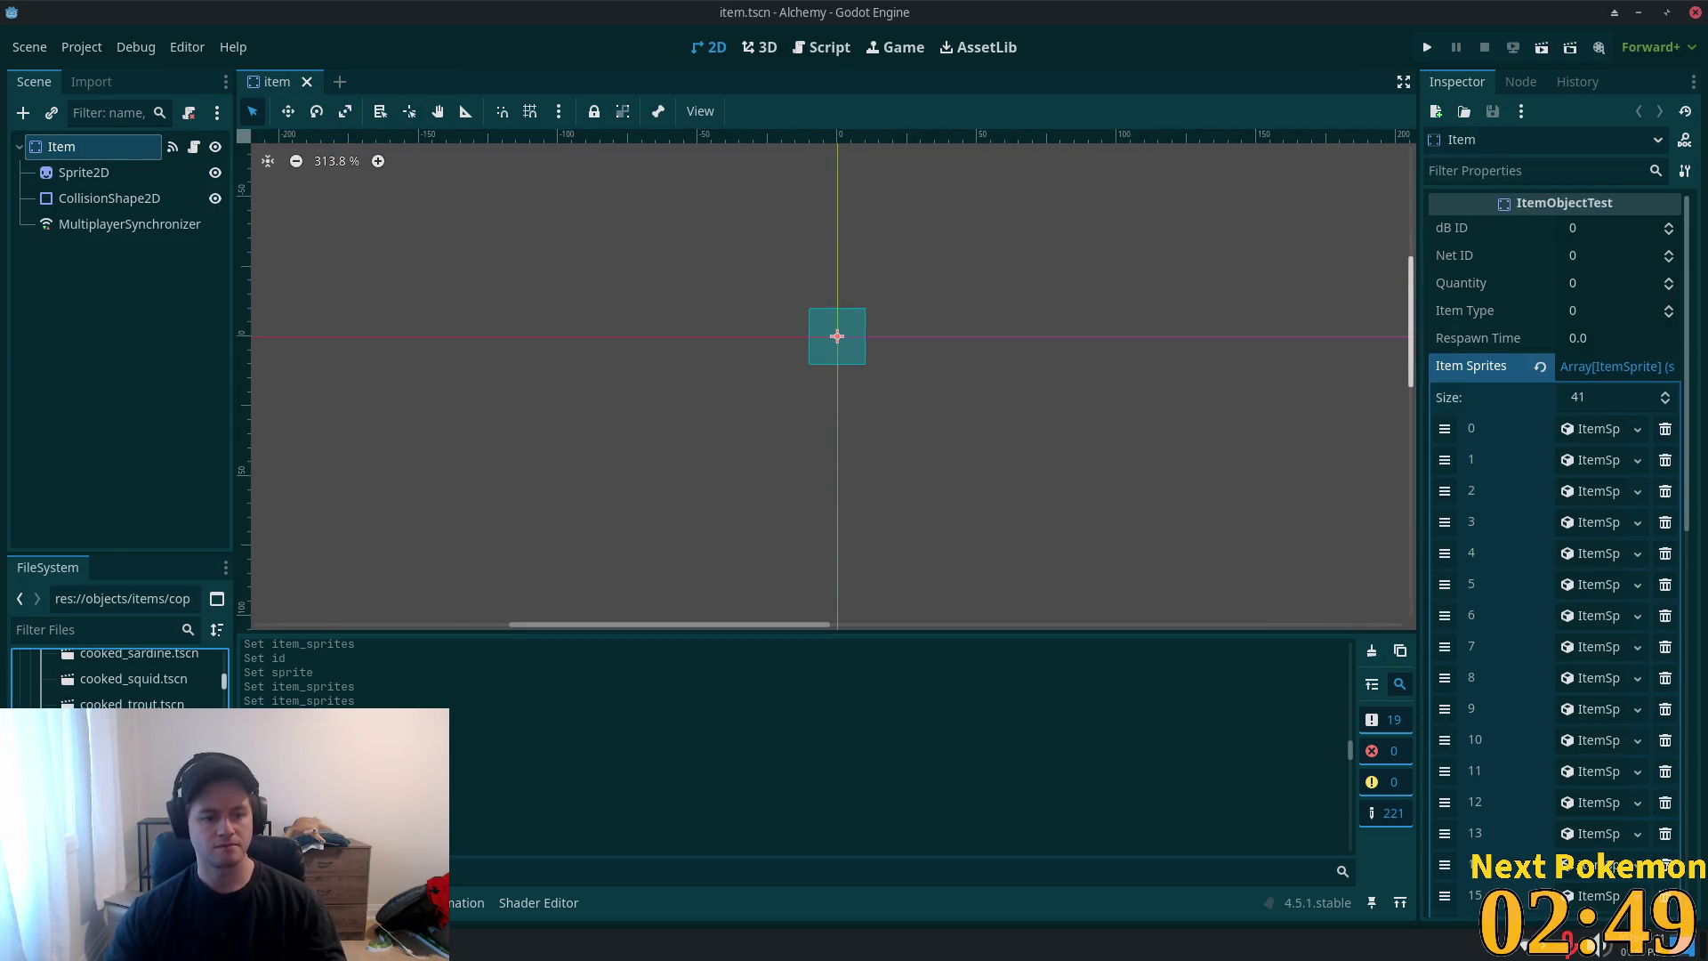
key("Delete")
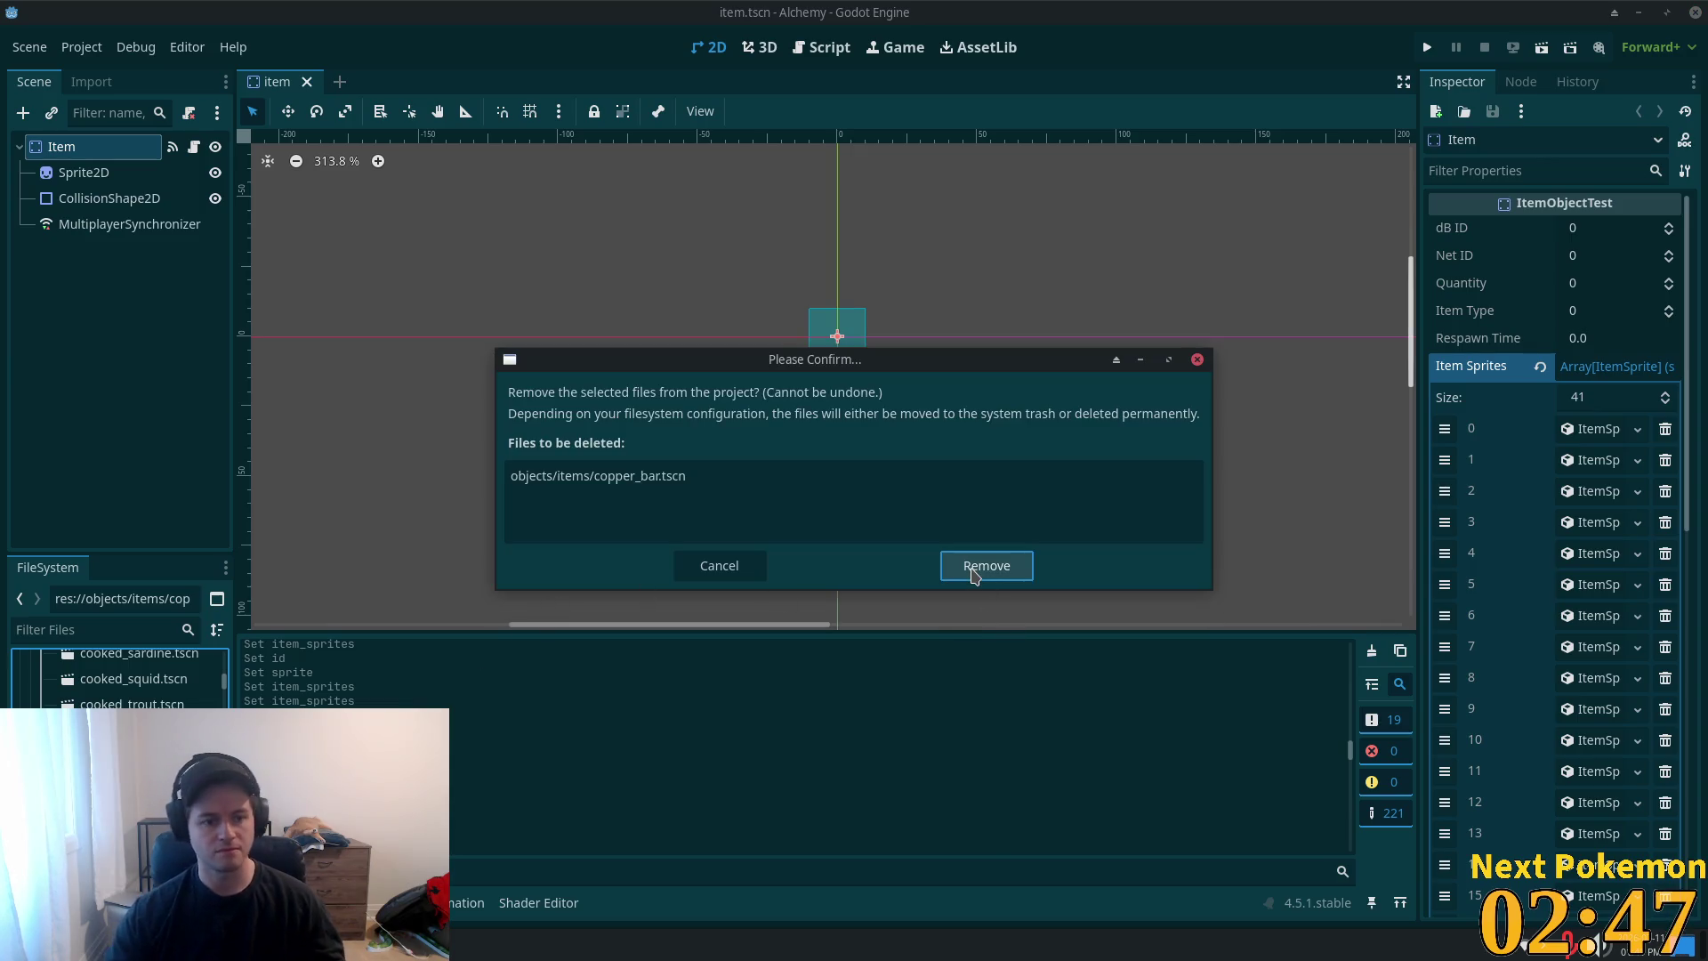
left_click(975, 574)
key("Return")
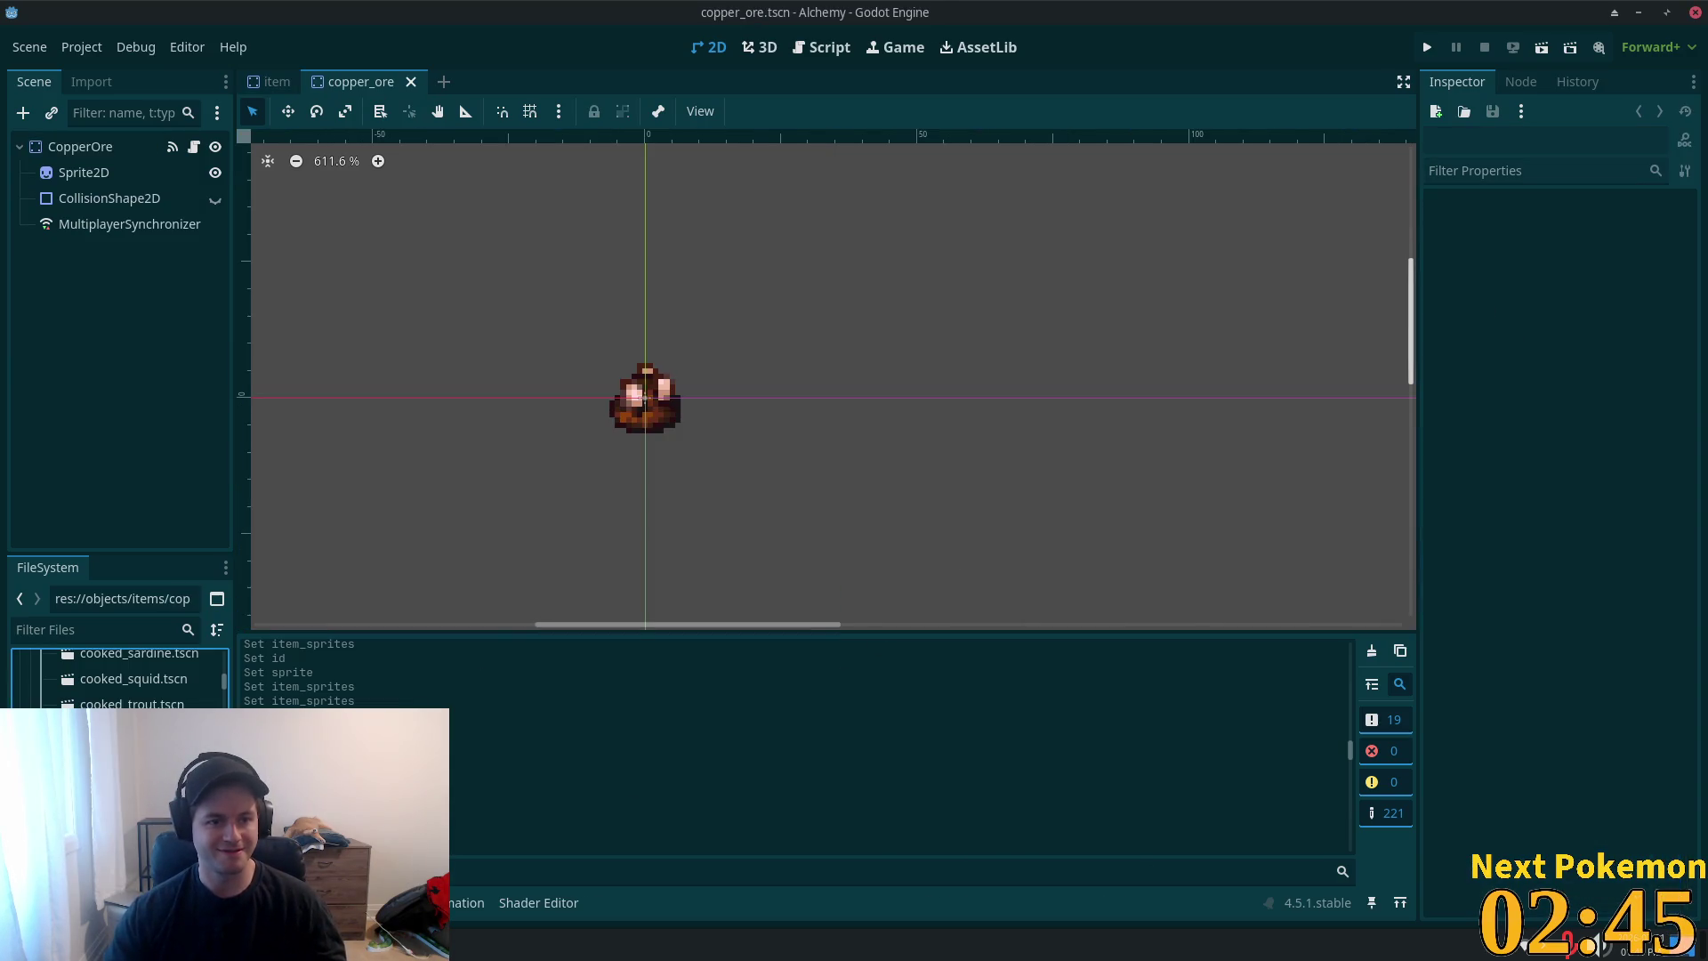
- Check the CopperOre item type, then resize Item Sprites to 42 entries
left_click(49, 148)
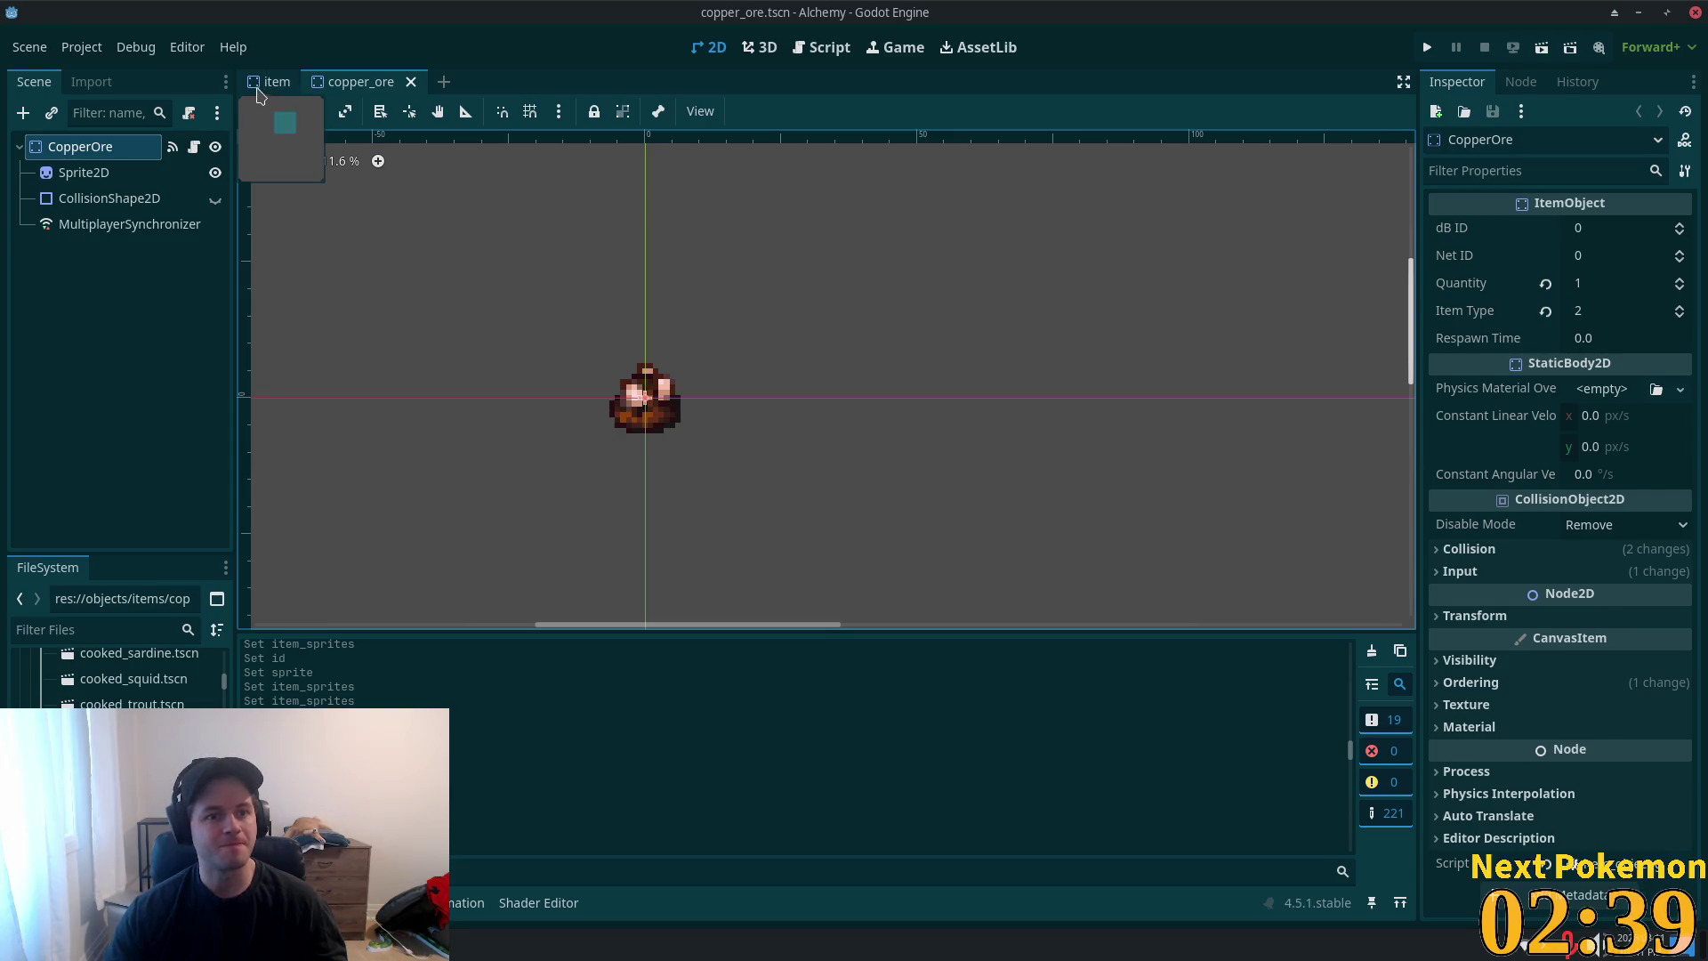
left_click(258, 89)
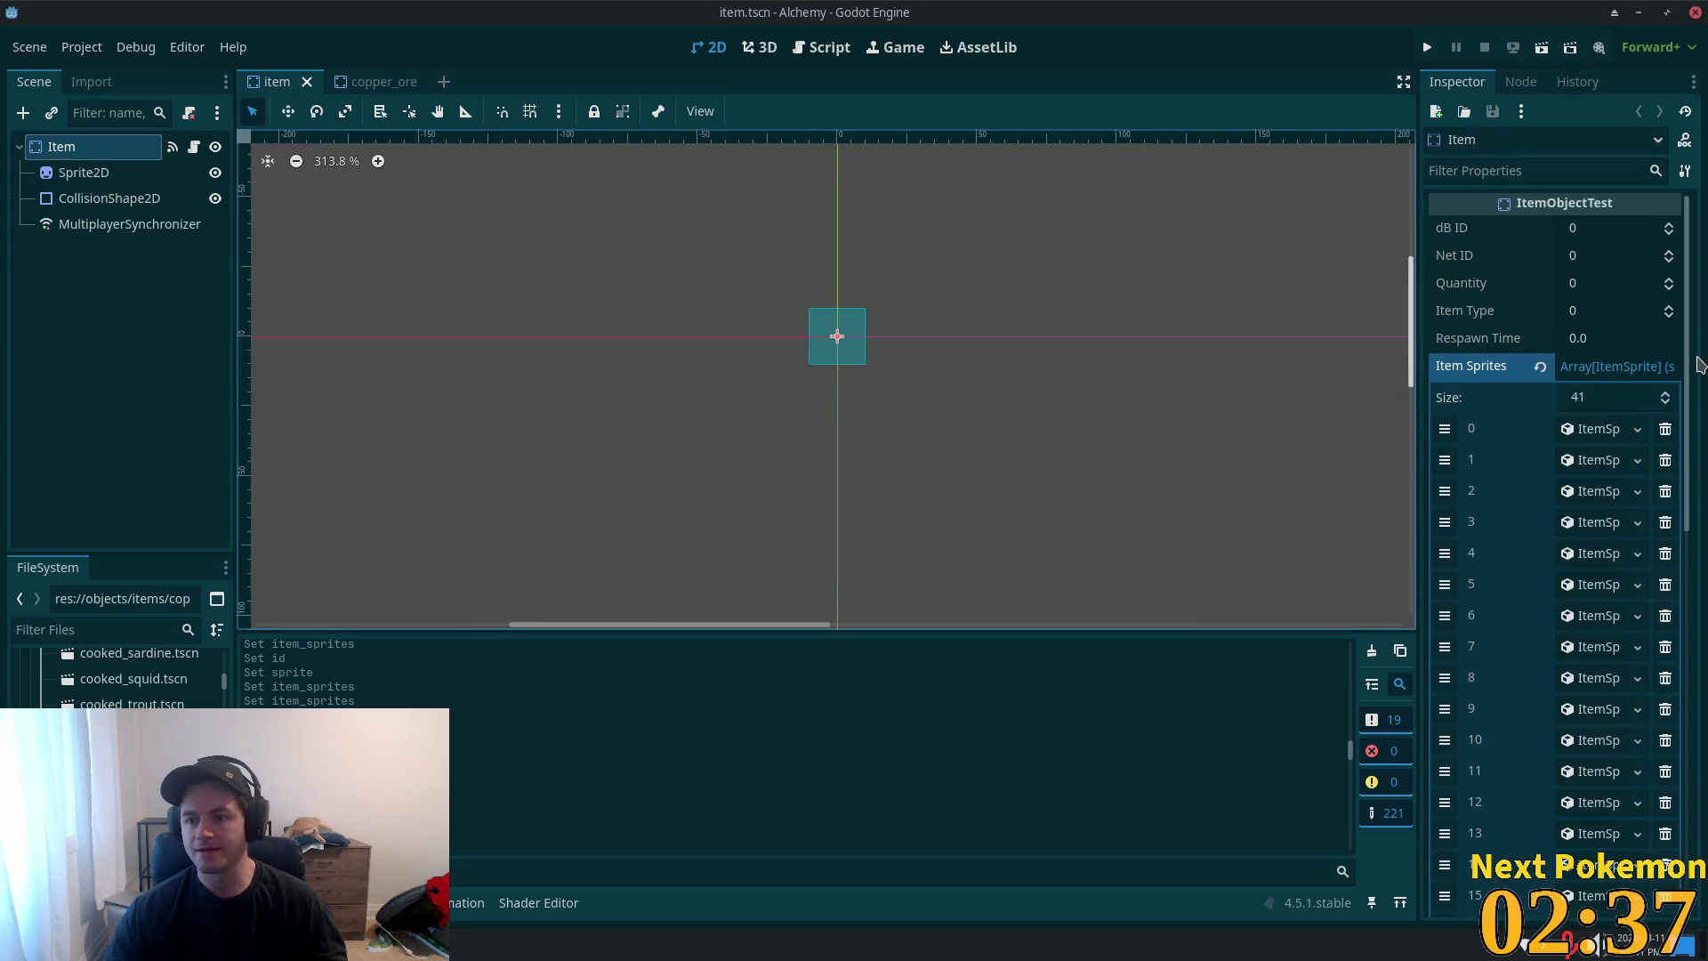
left_click(1696, 393)
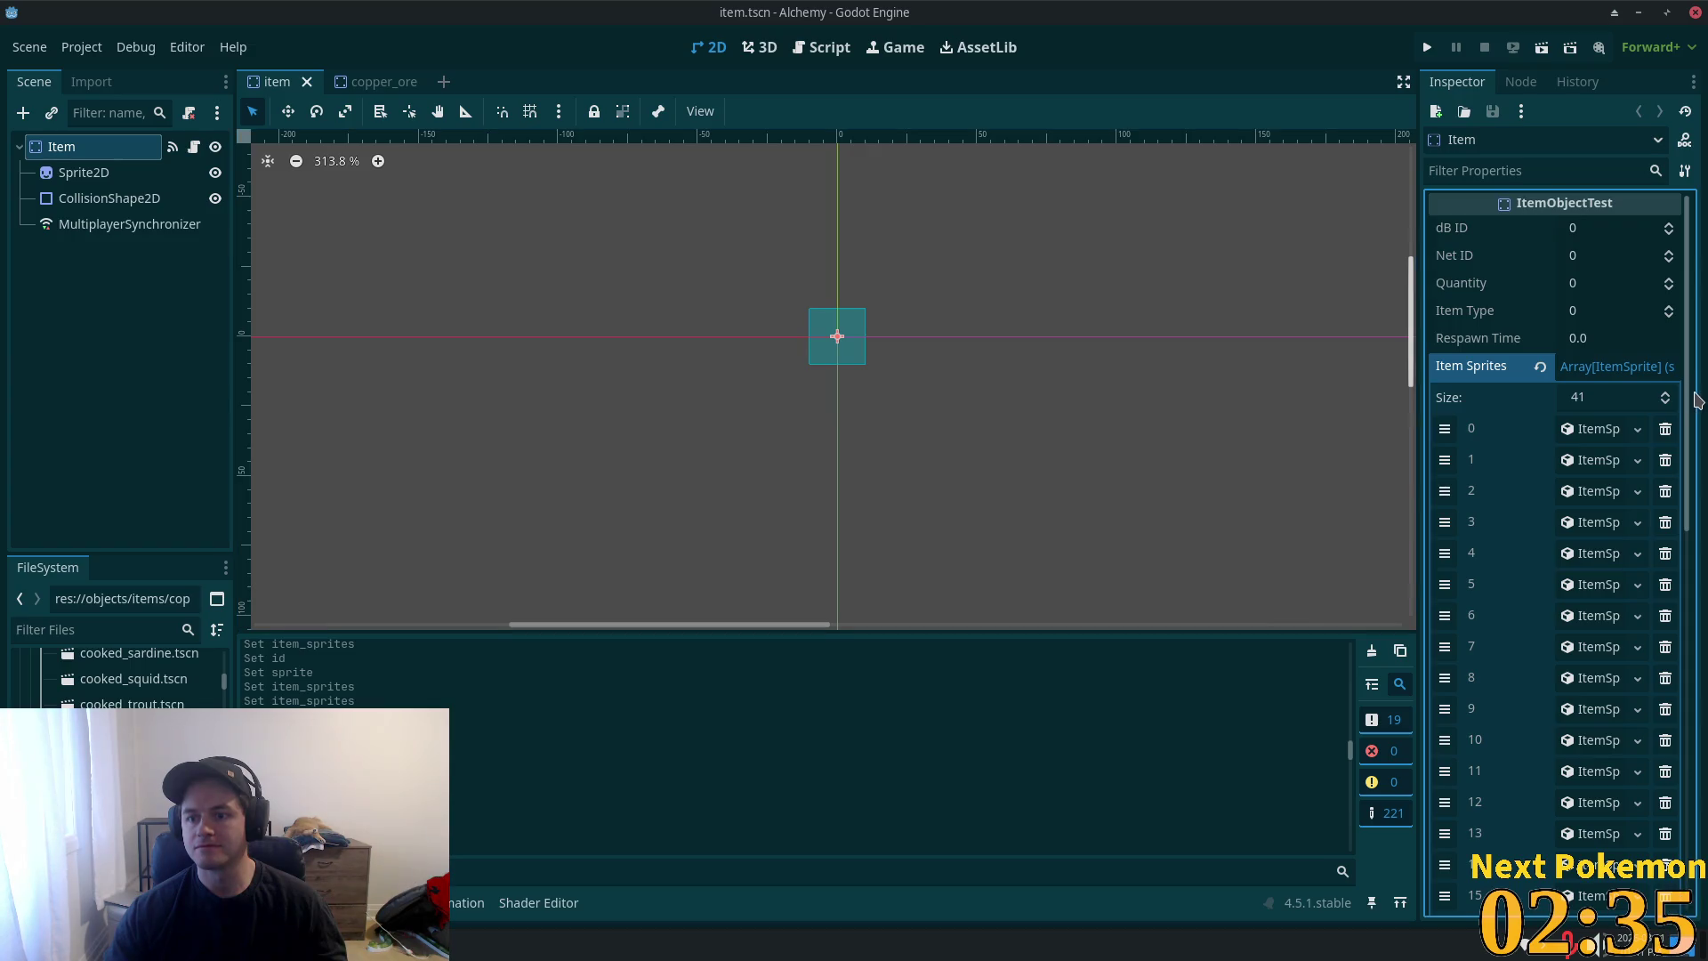
left_click(1664, 395)
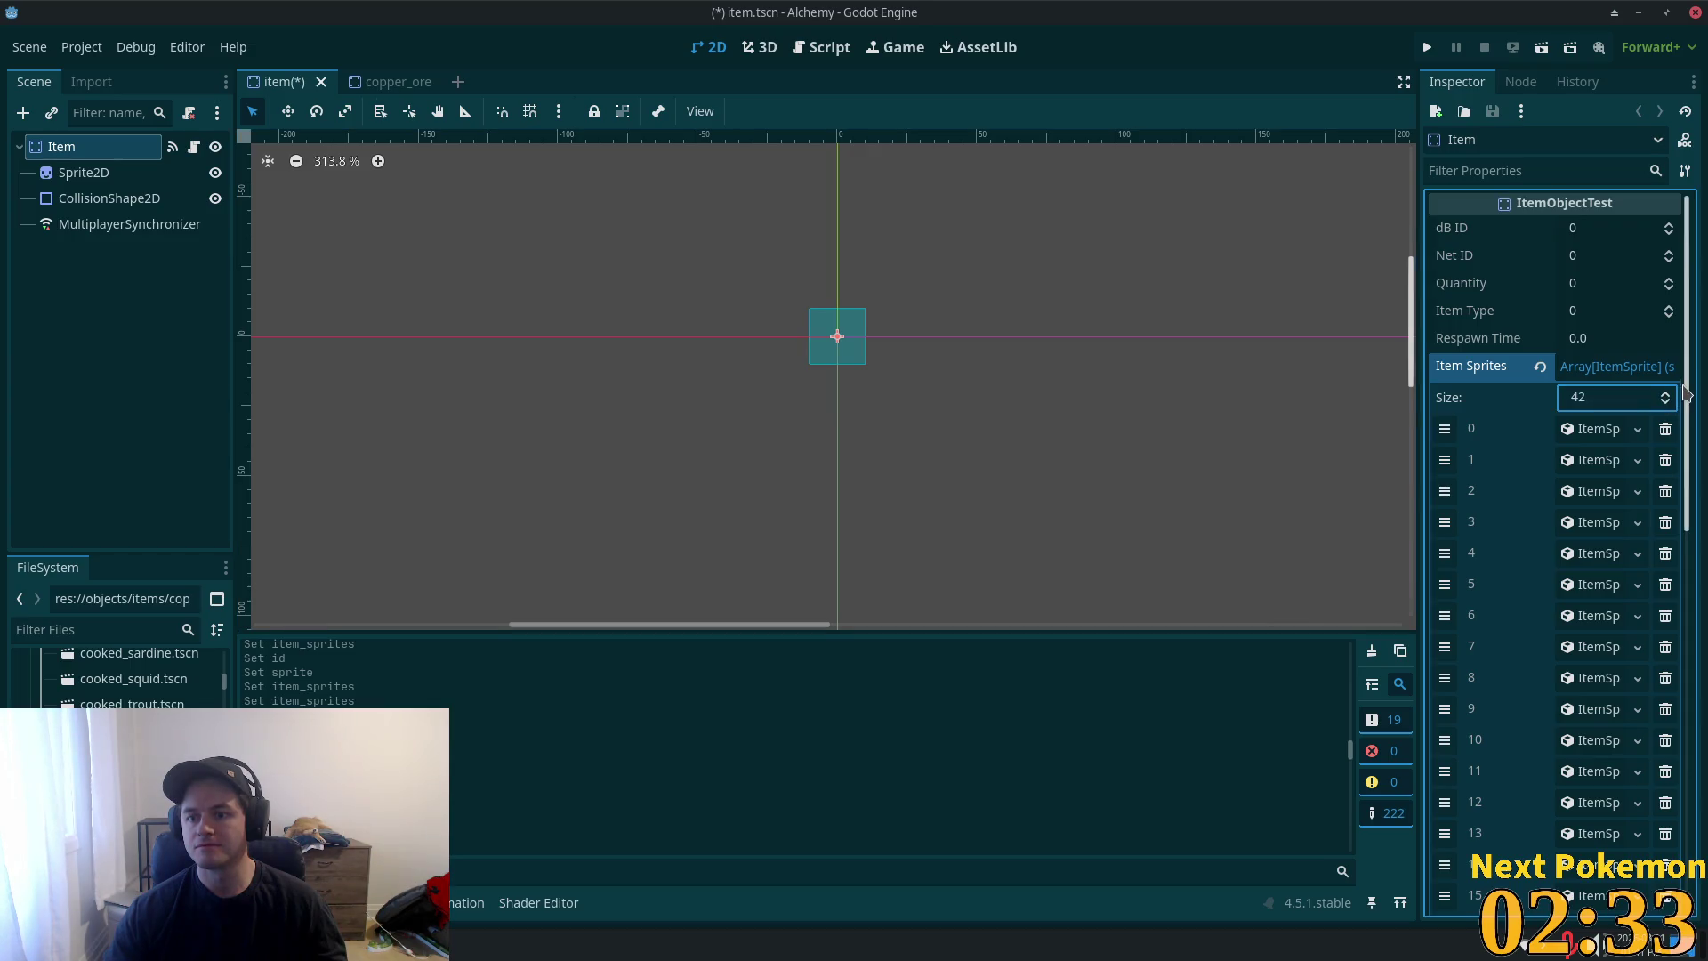
scroll(1688, 393, "down", 10)
scroll(1621, 669, "down", 5)
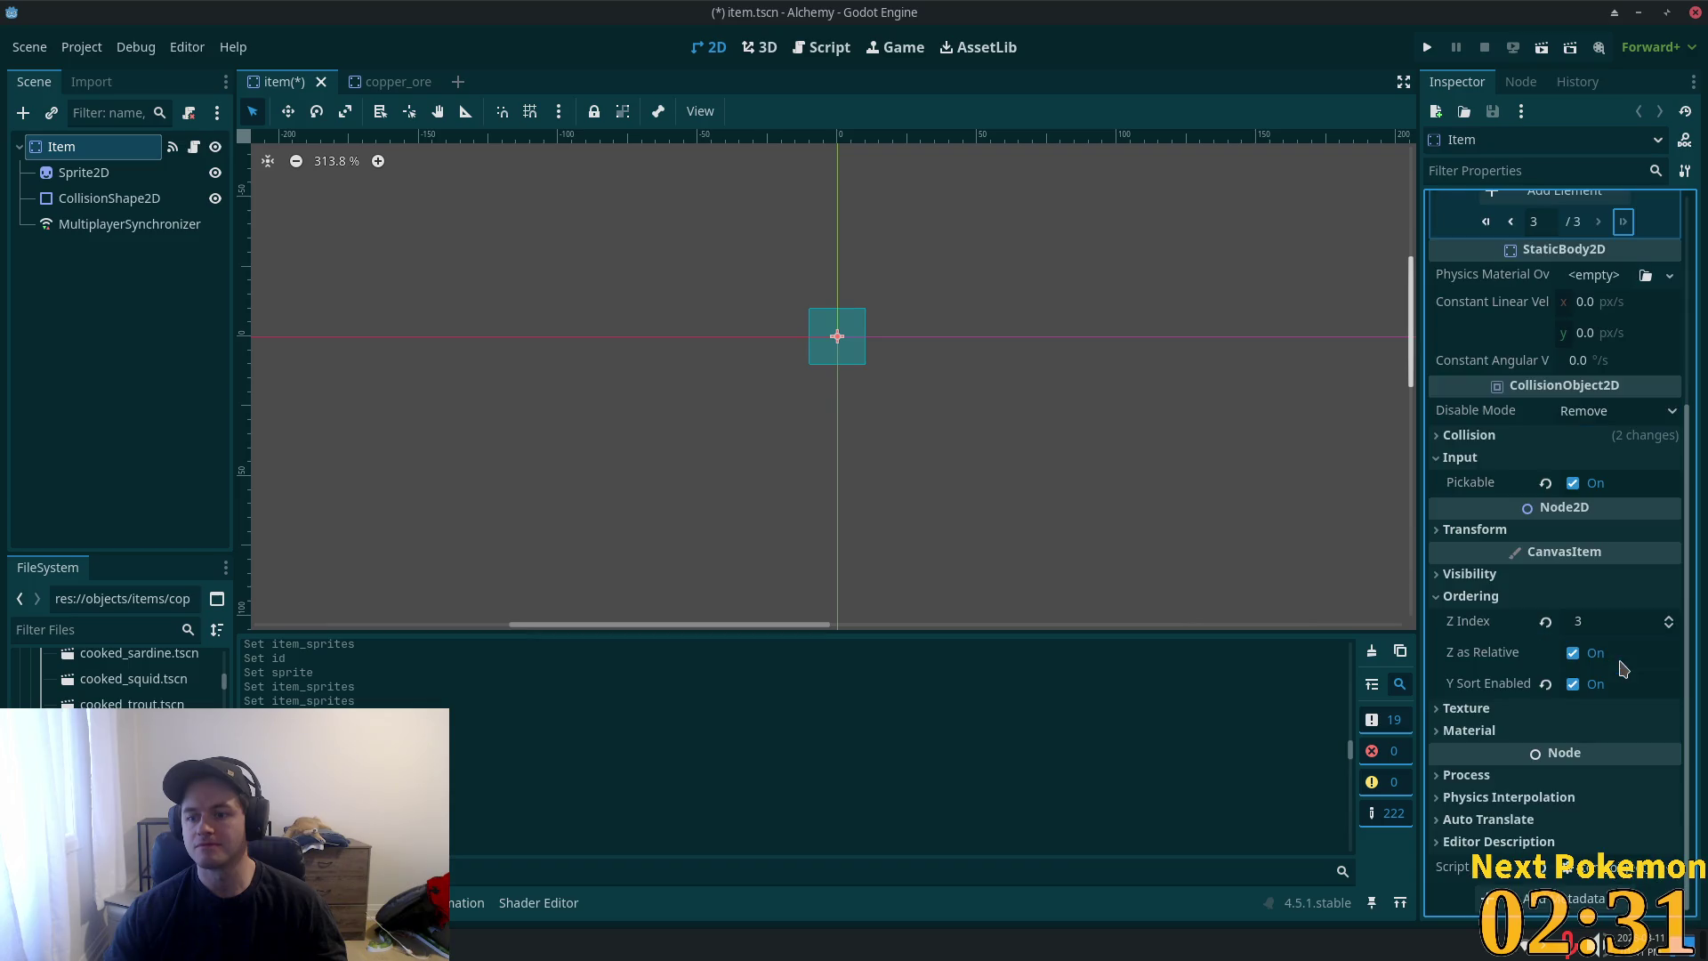
scroll(1593, 489, "up", 5)
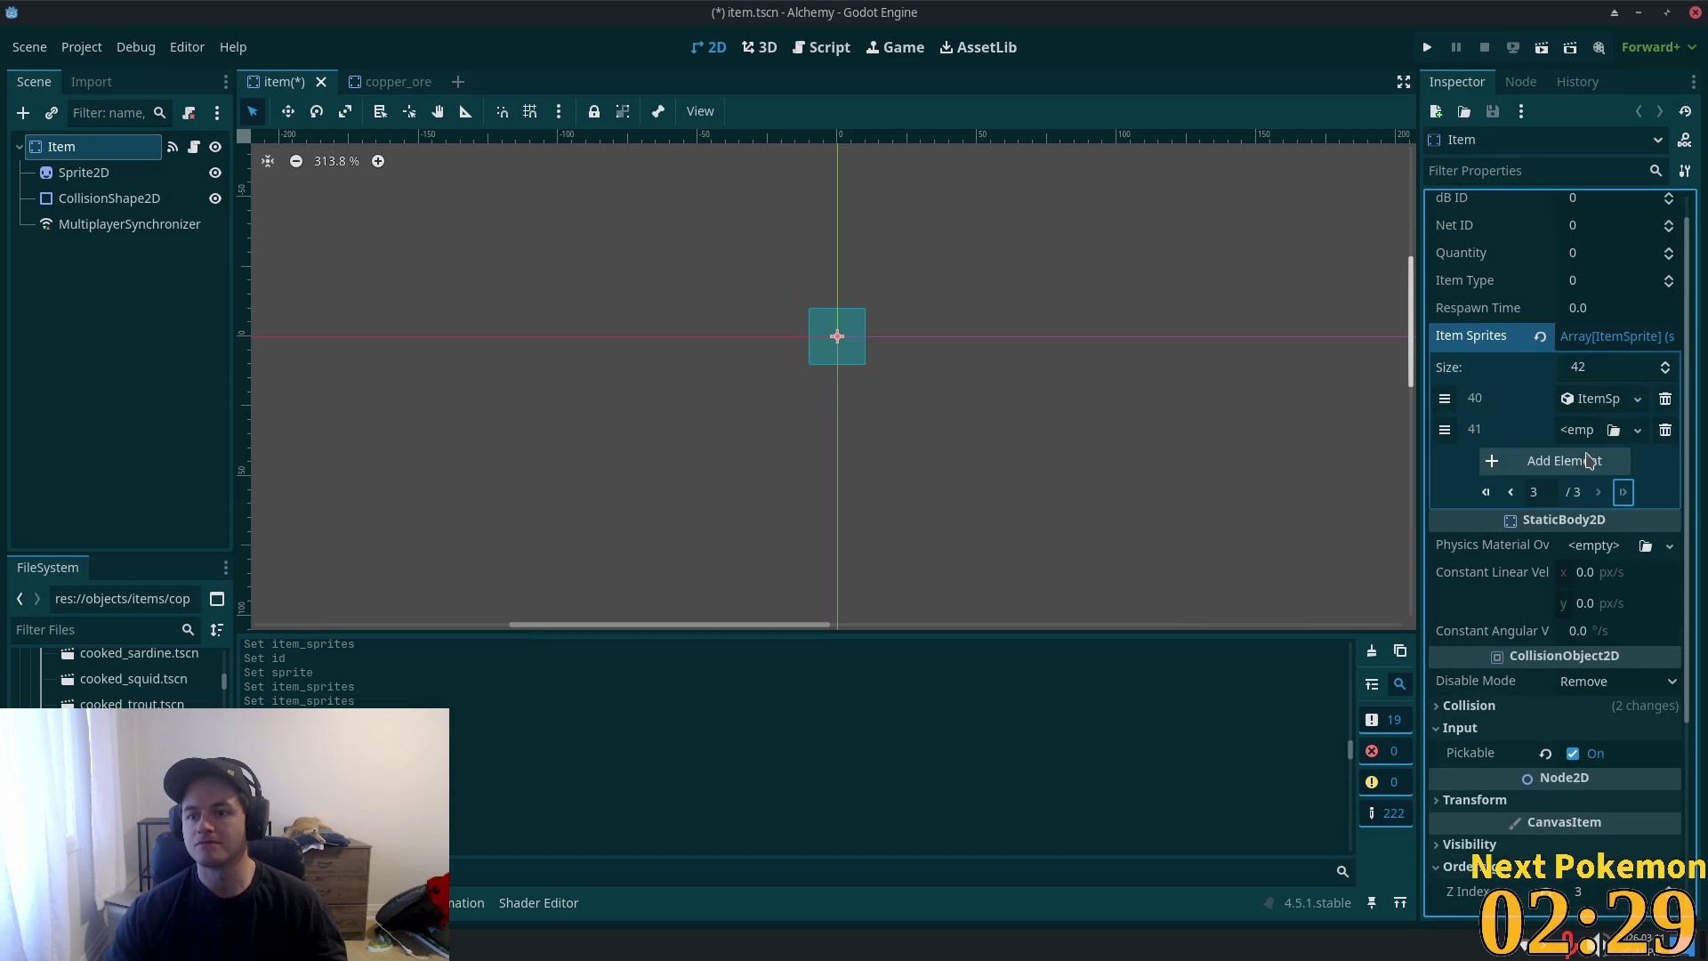
- Make entry 41 an ItemSprite with ID 2 and a new AtlasTexture using the unique item sheet
left_click(1577, 430)
left_click(1579, 471)
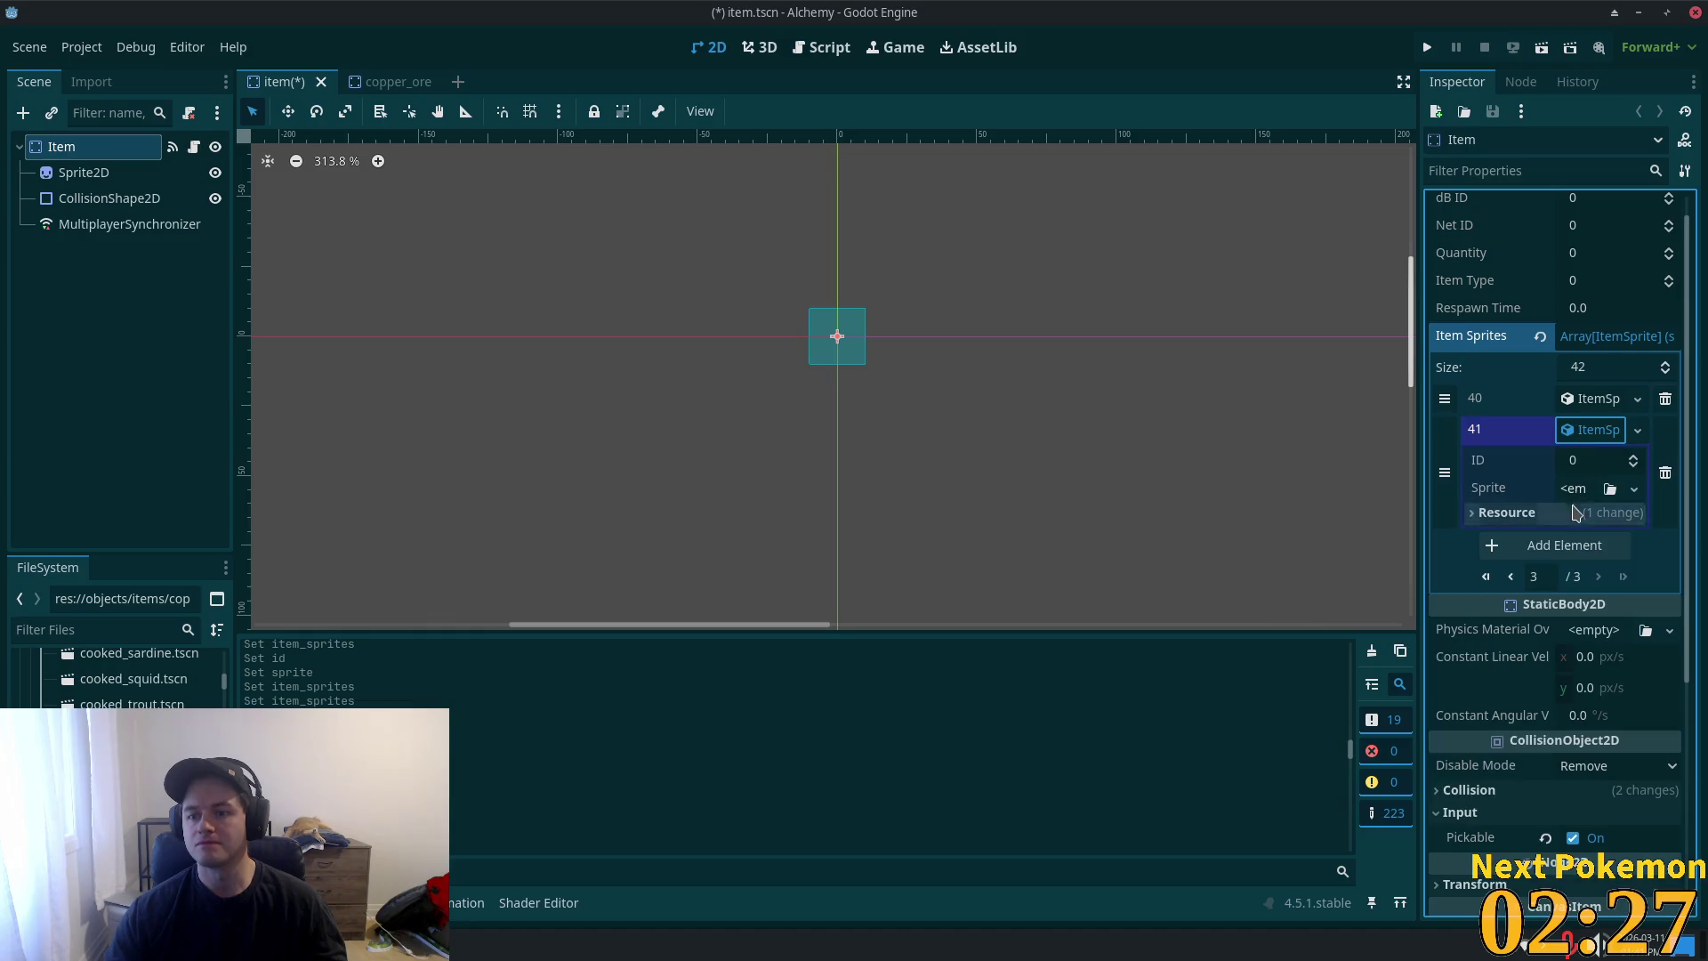
left_click(1584, 460)
type("2")
key("Tab")
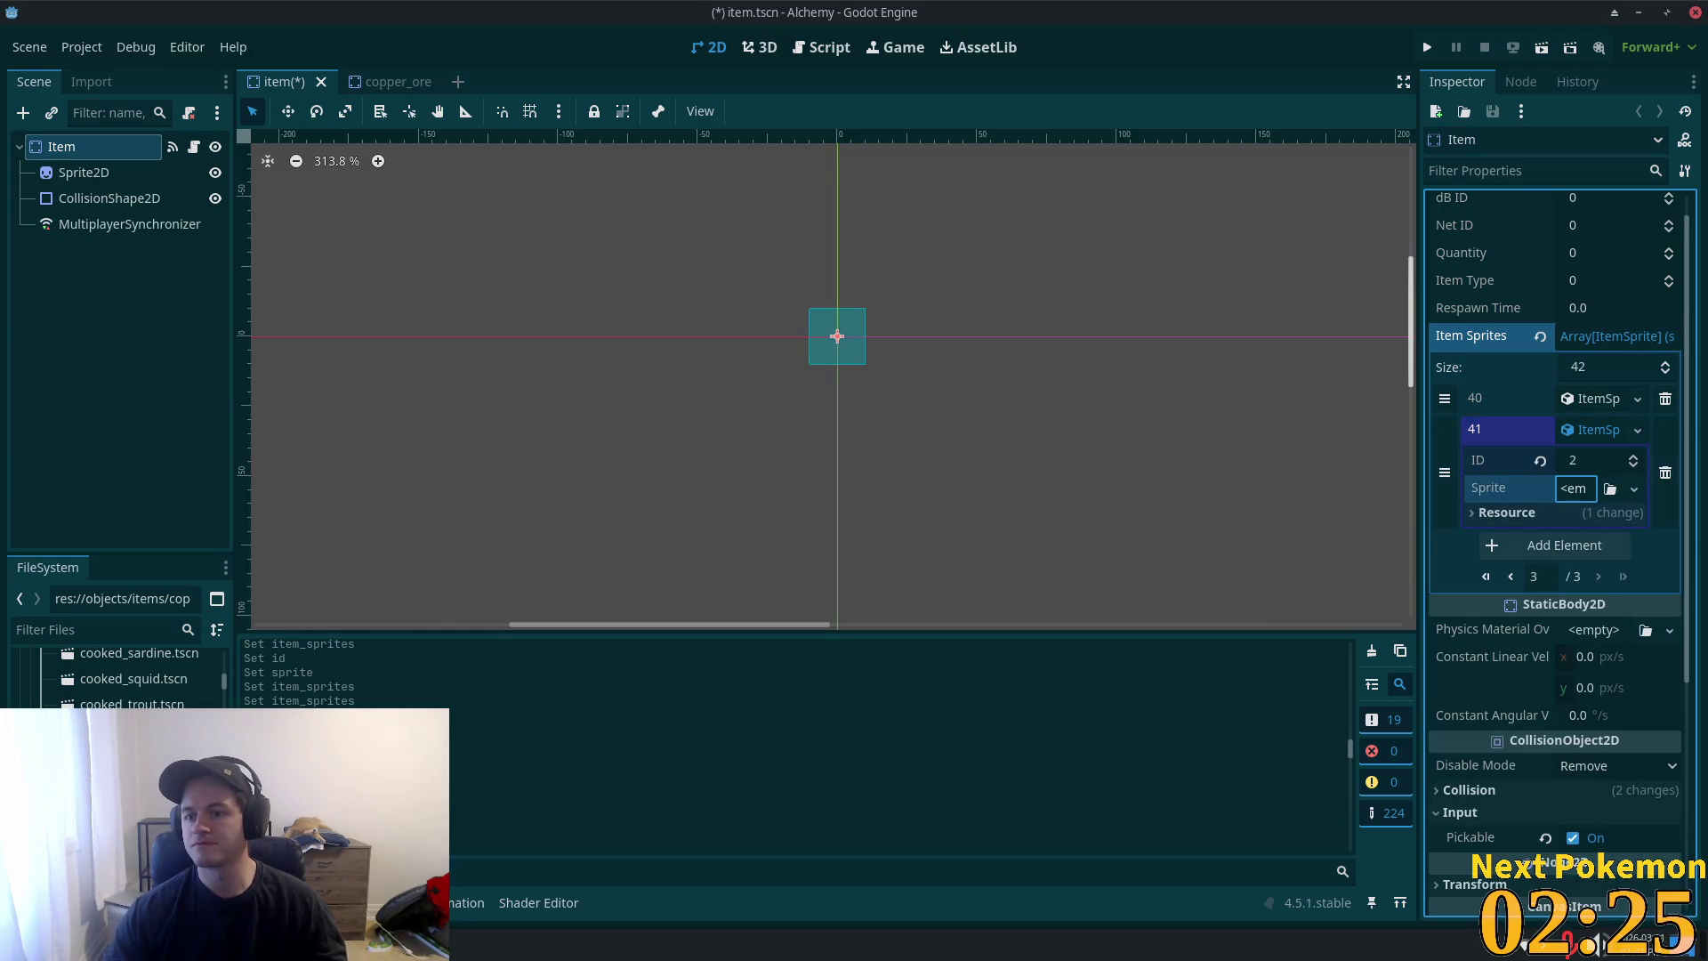
left_click(1571, 490)
left_click(1576, 539)
left_click(1601, 750)
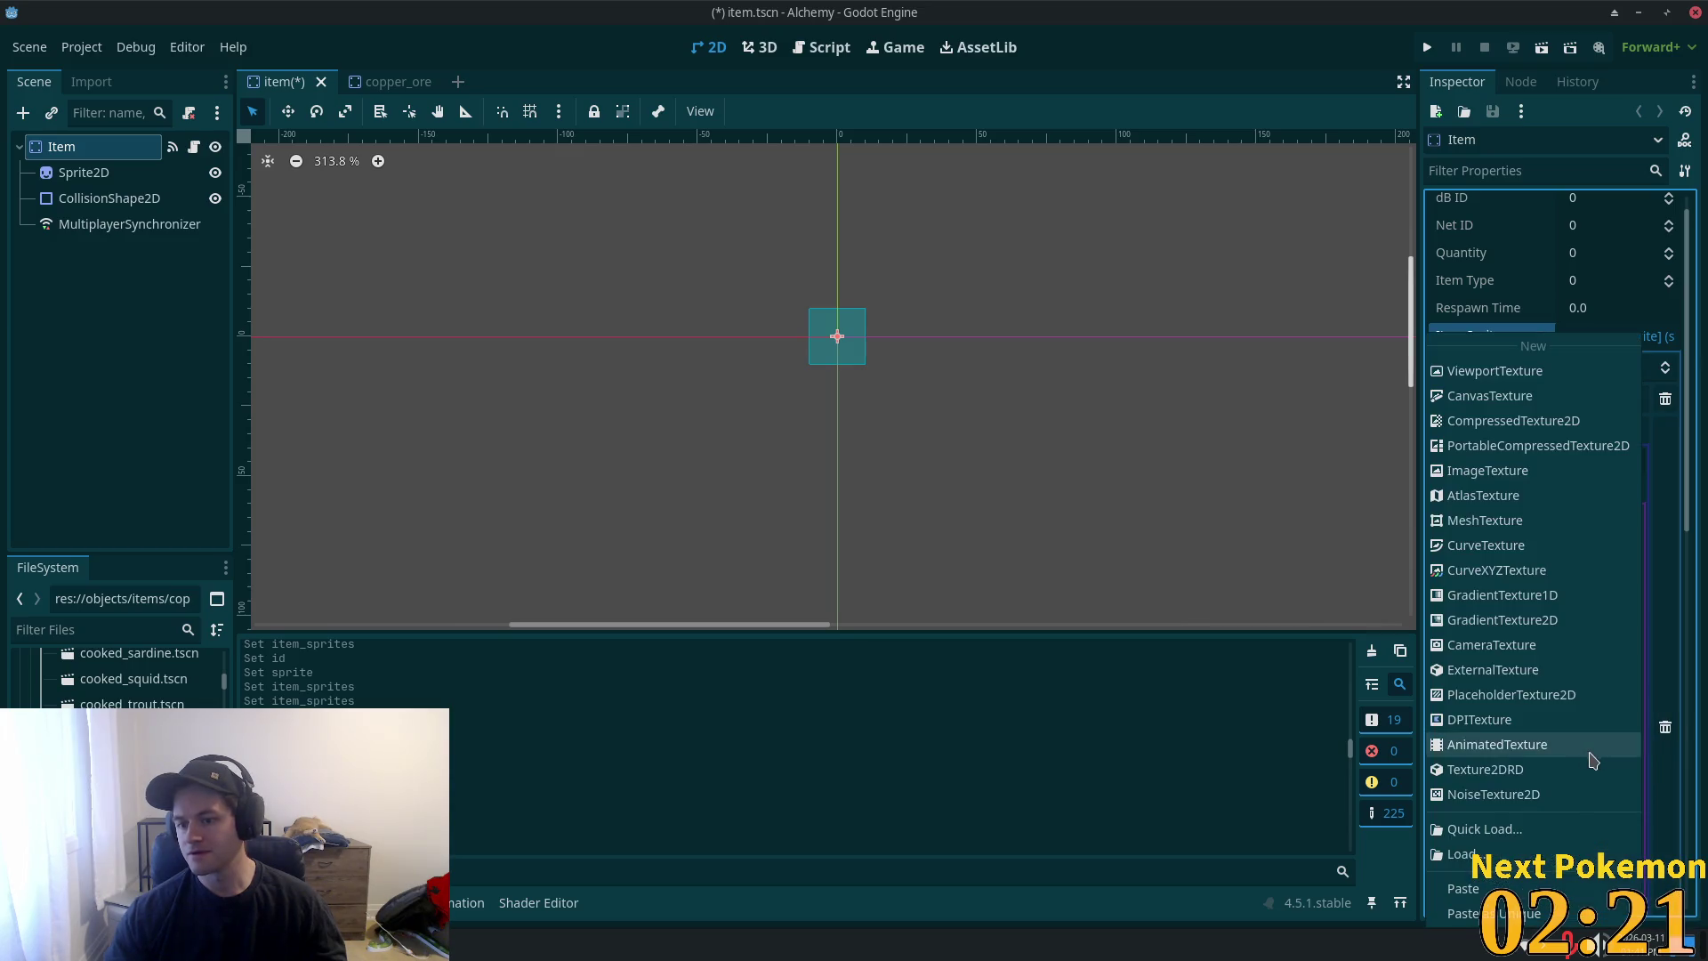
left_click(1503, 912)
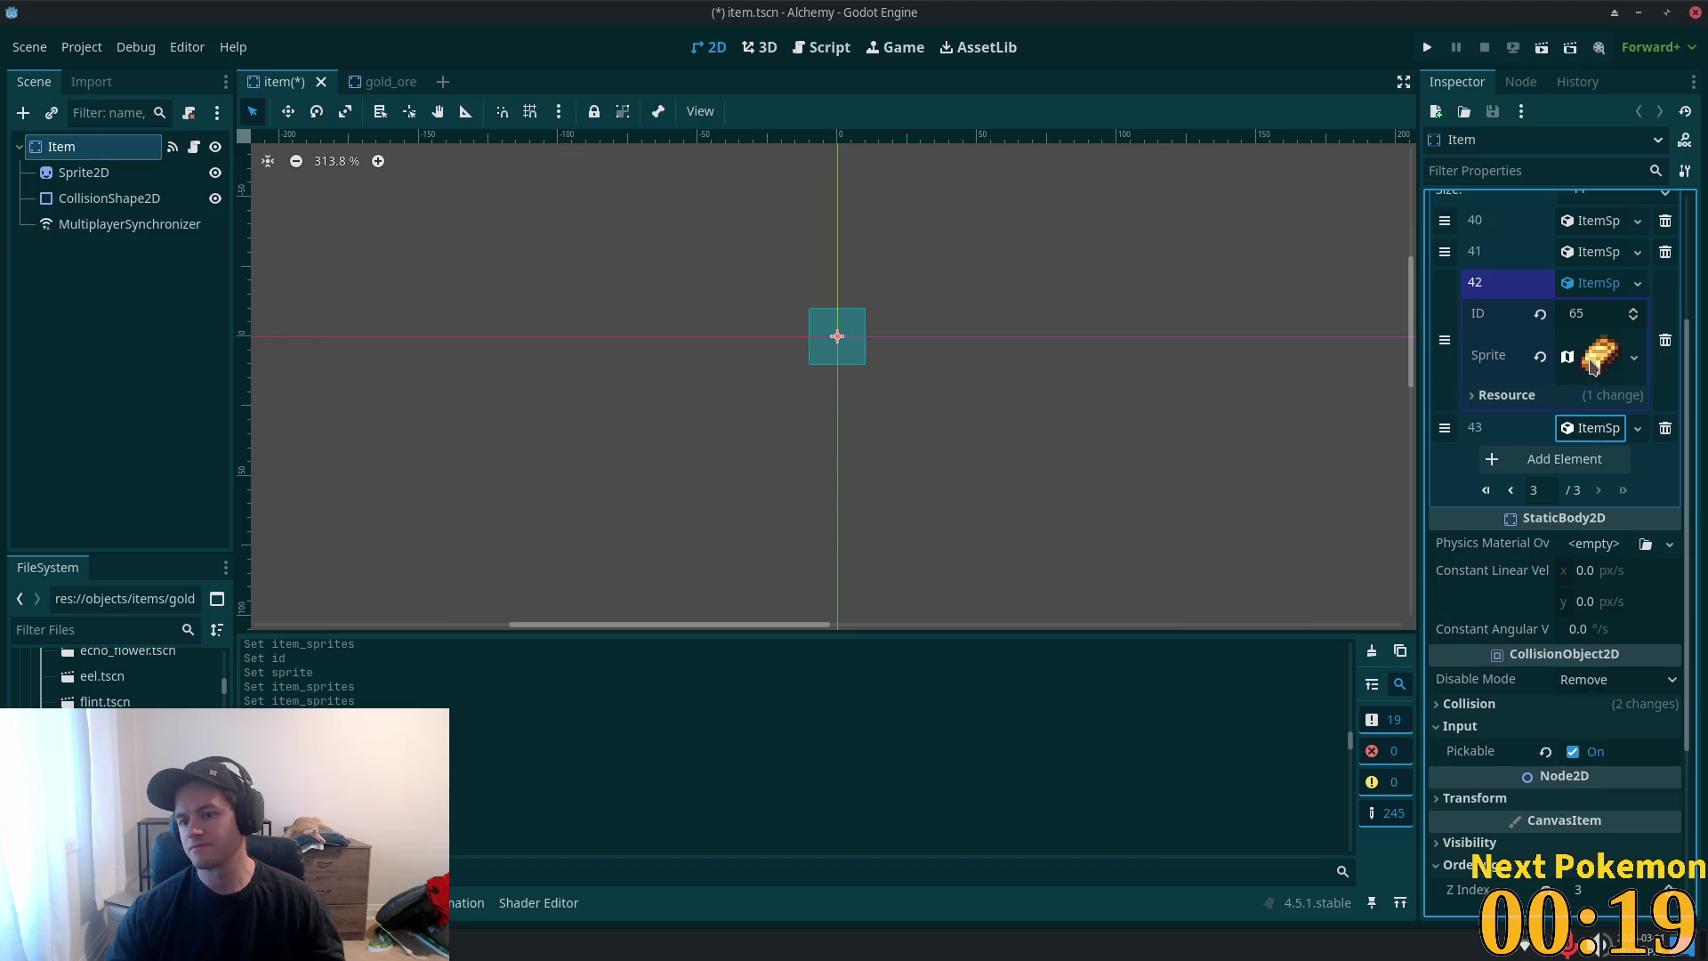
- Set entry 43's ID to 7 and change entry 42's atlas region to the gold ingot icon
left_click(1589, 428)
left_click(1595, 457)
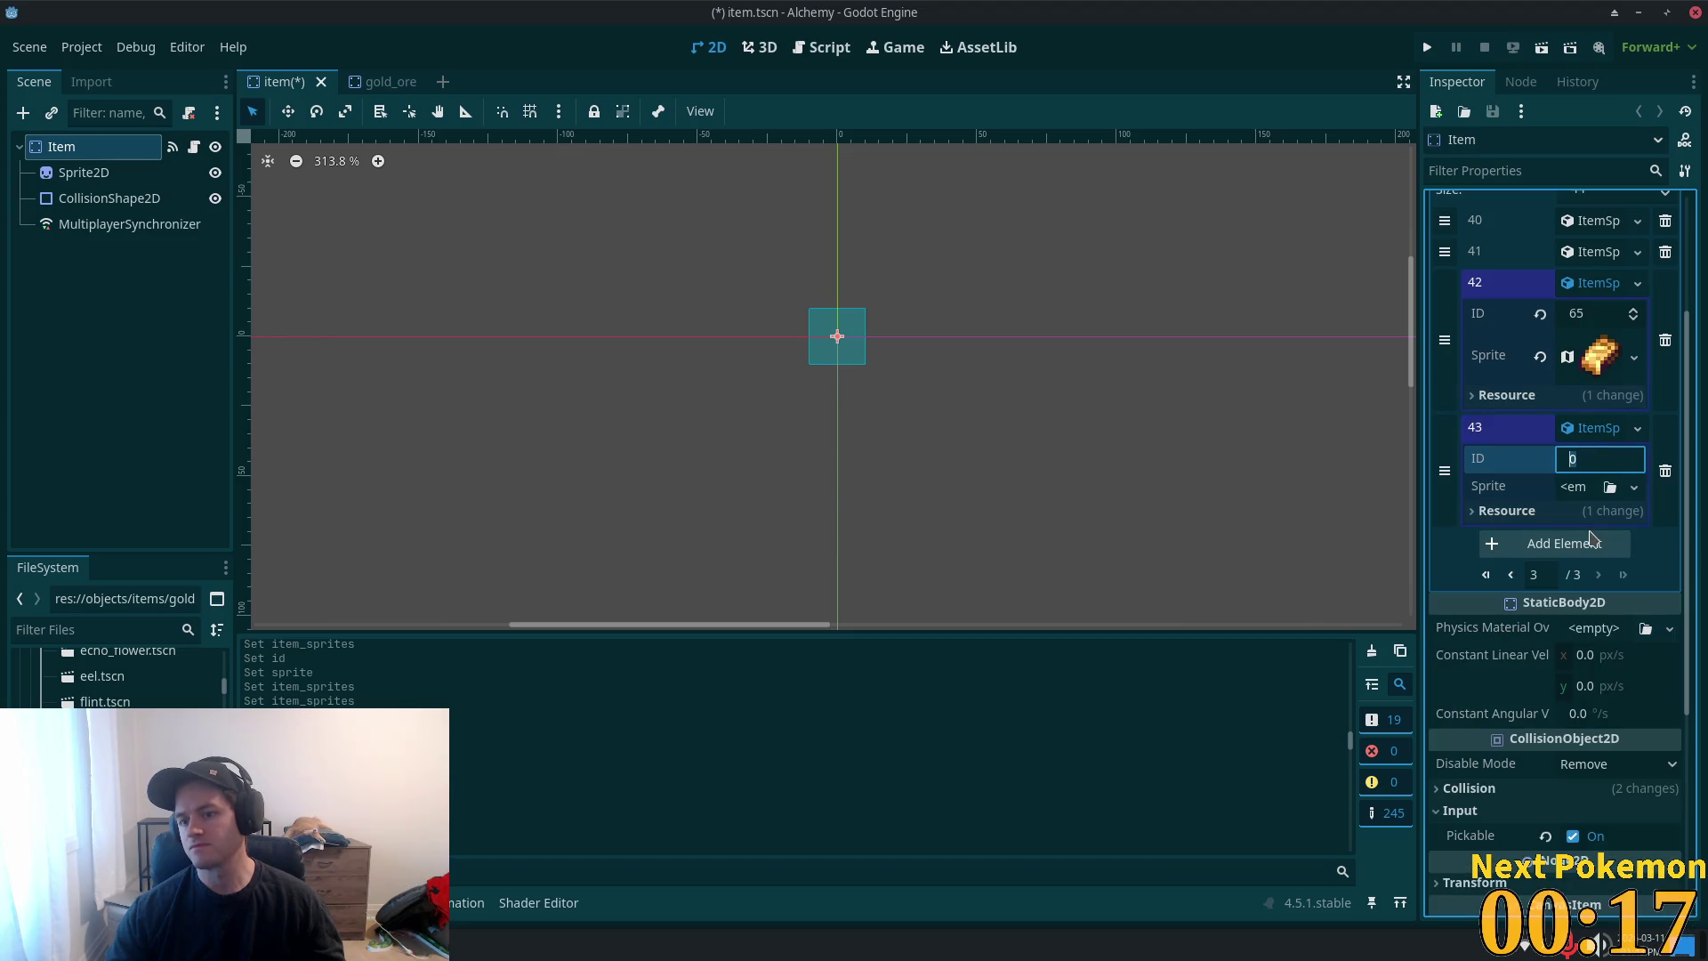
type("7")
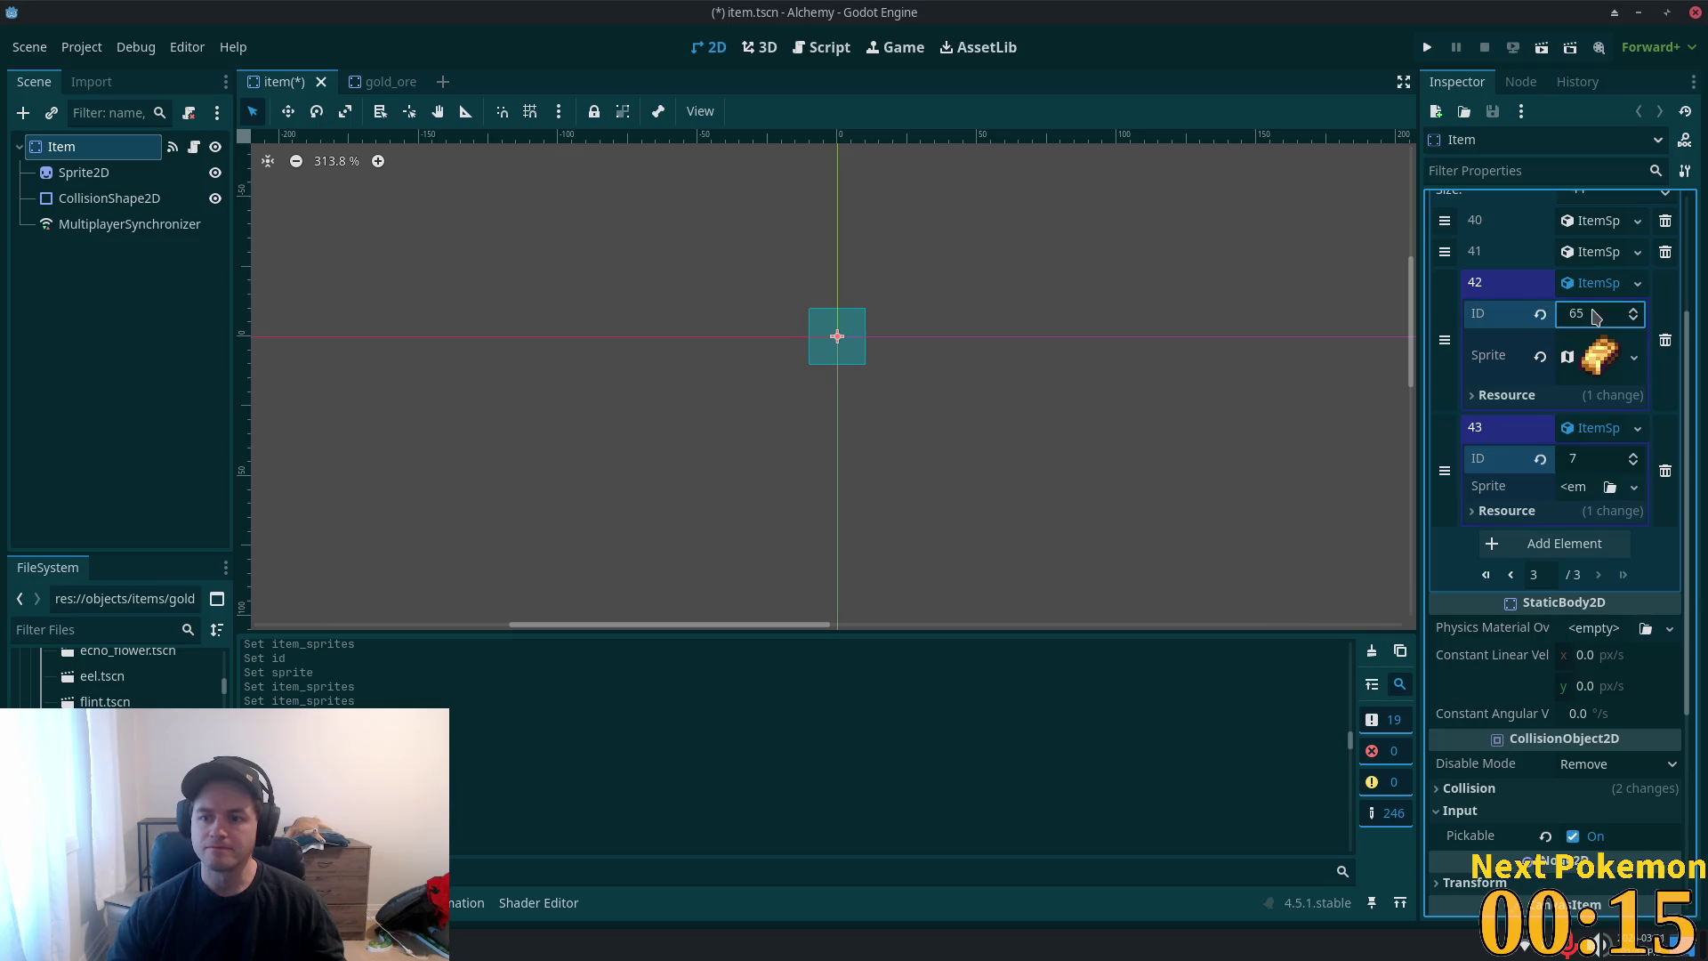
left_click(1604, 356)
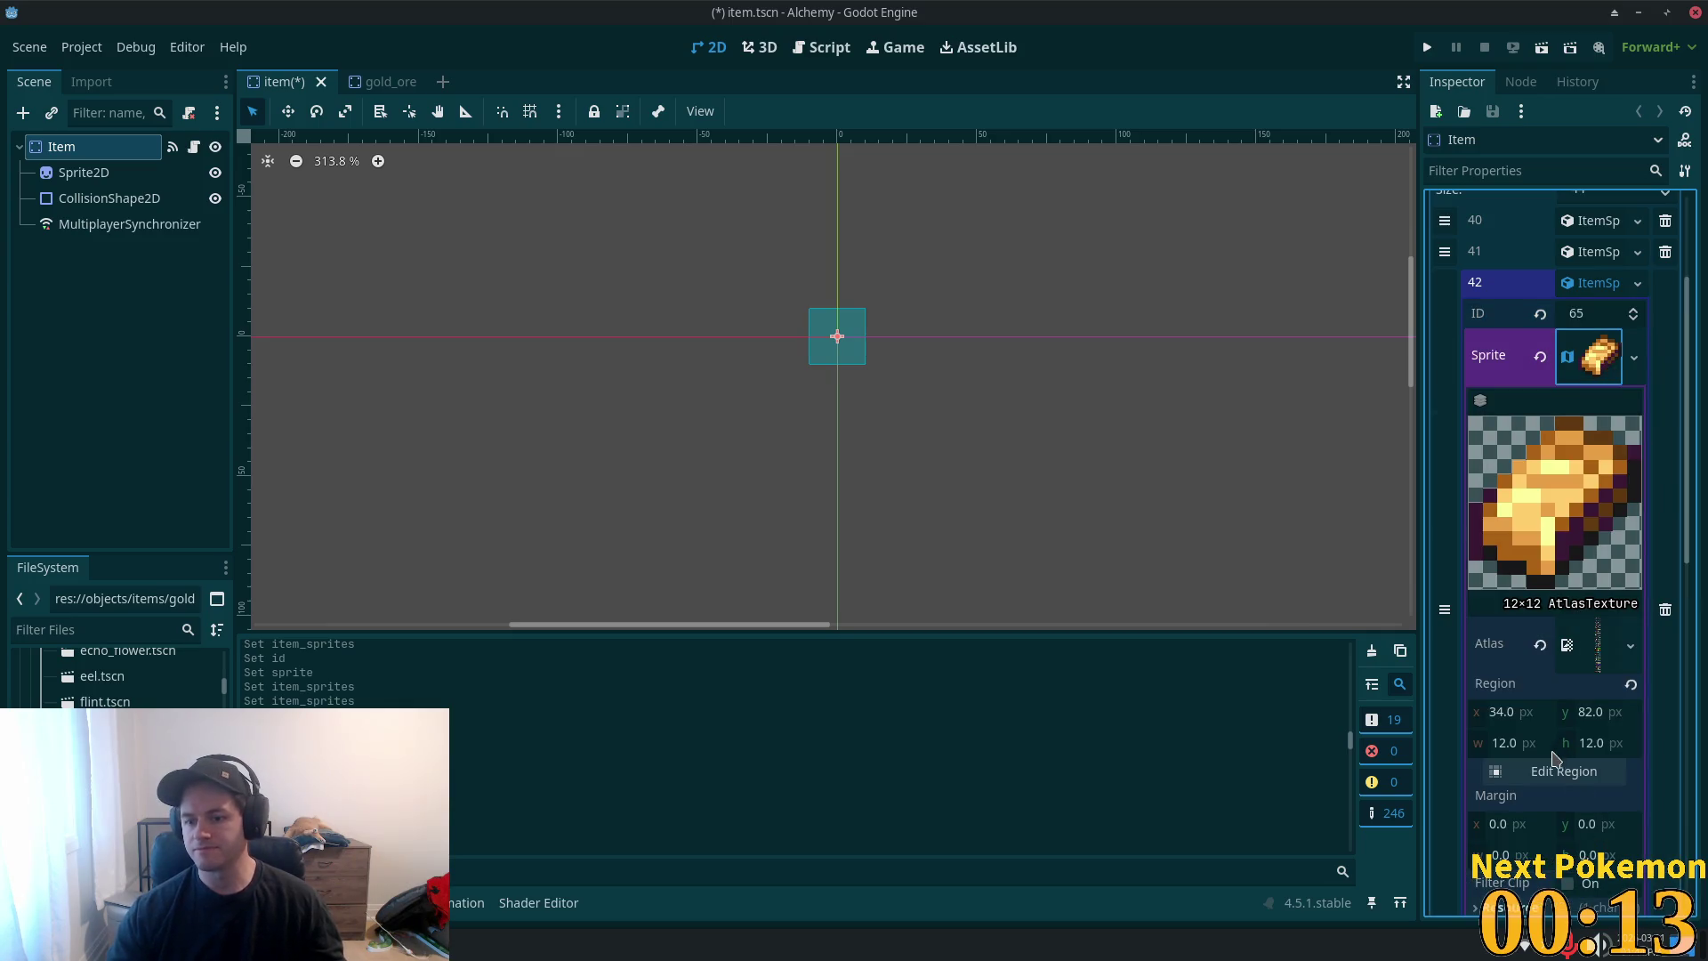
left_click(1555, 768)
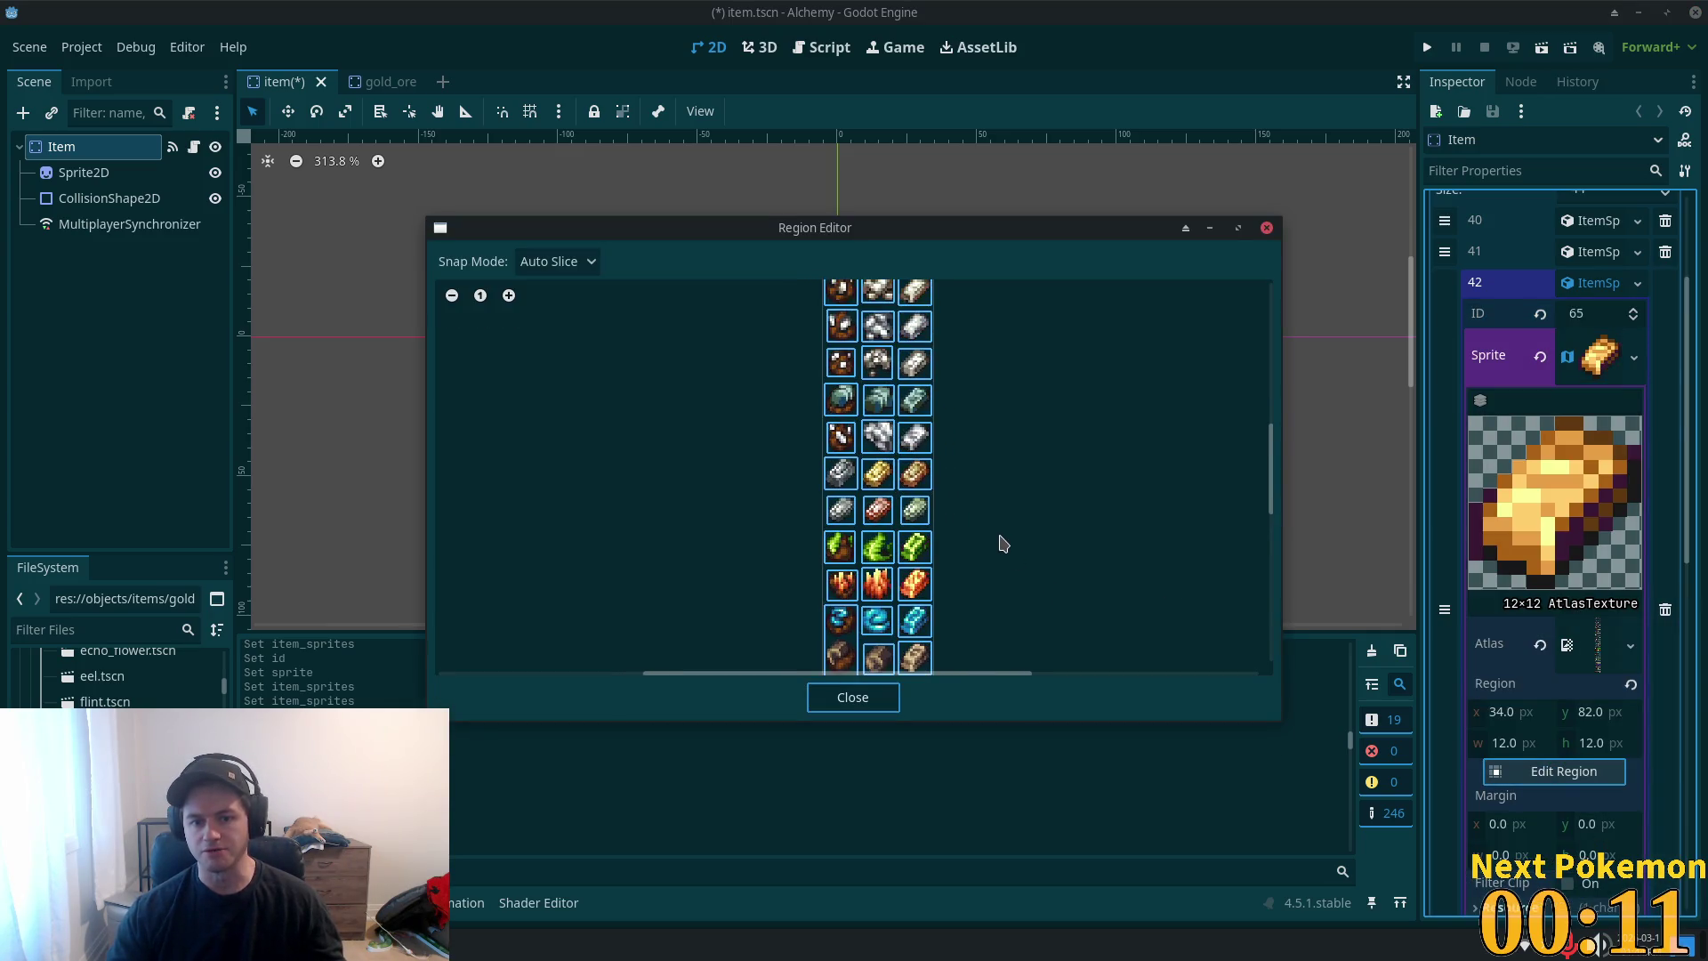
scroll(1003, 540, "down", 10)
left_click(953, 388)
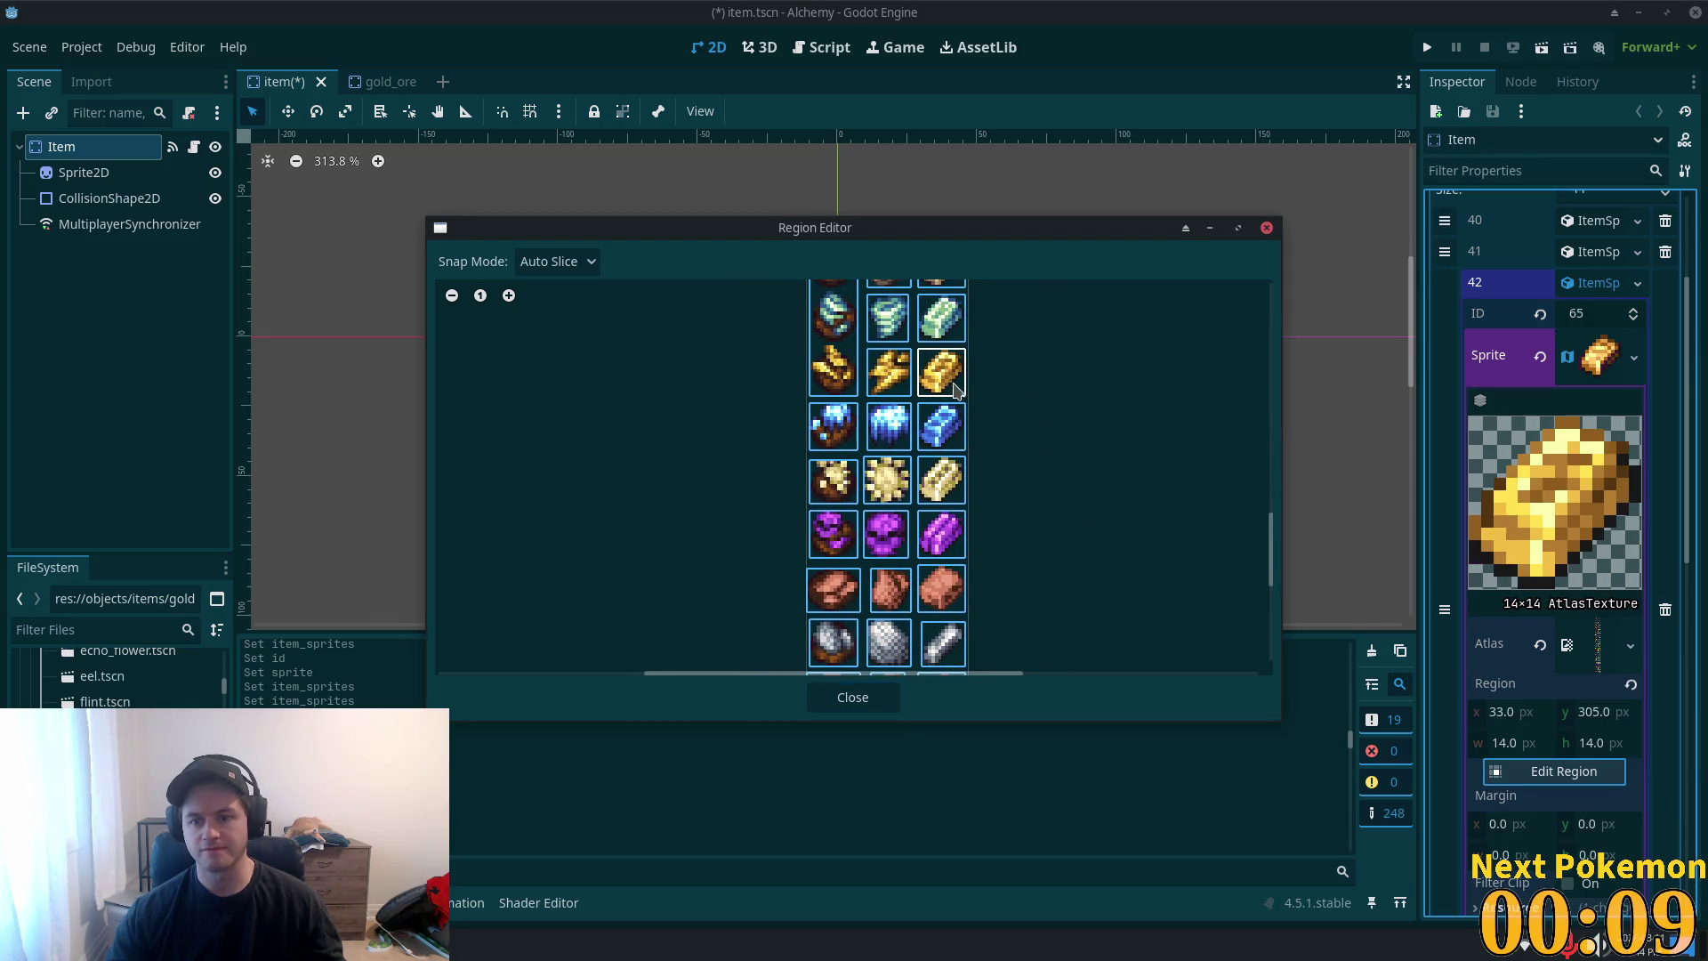
left_click(852, 696)
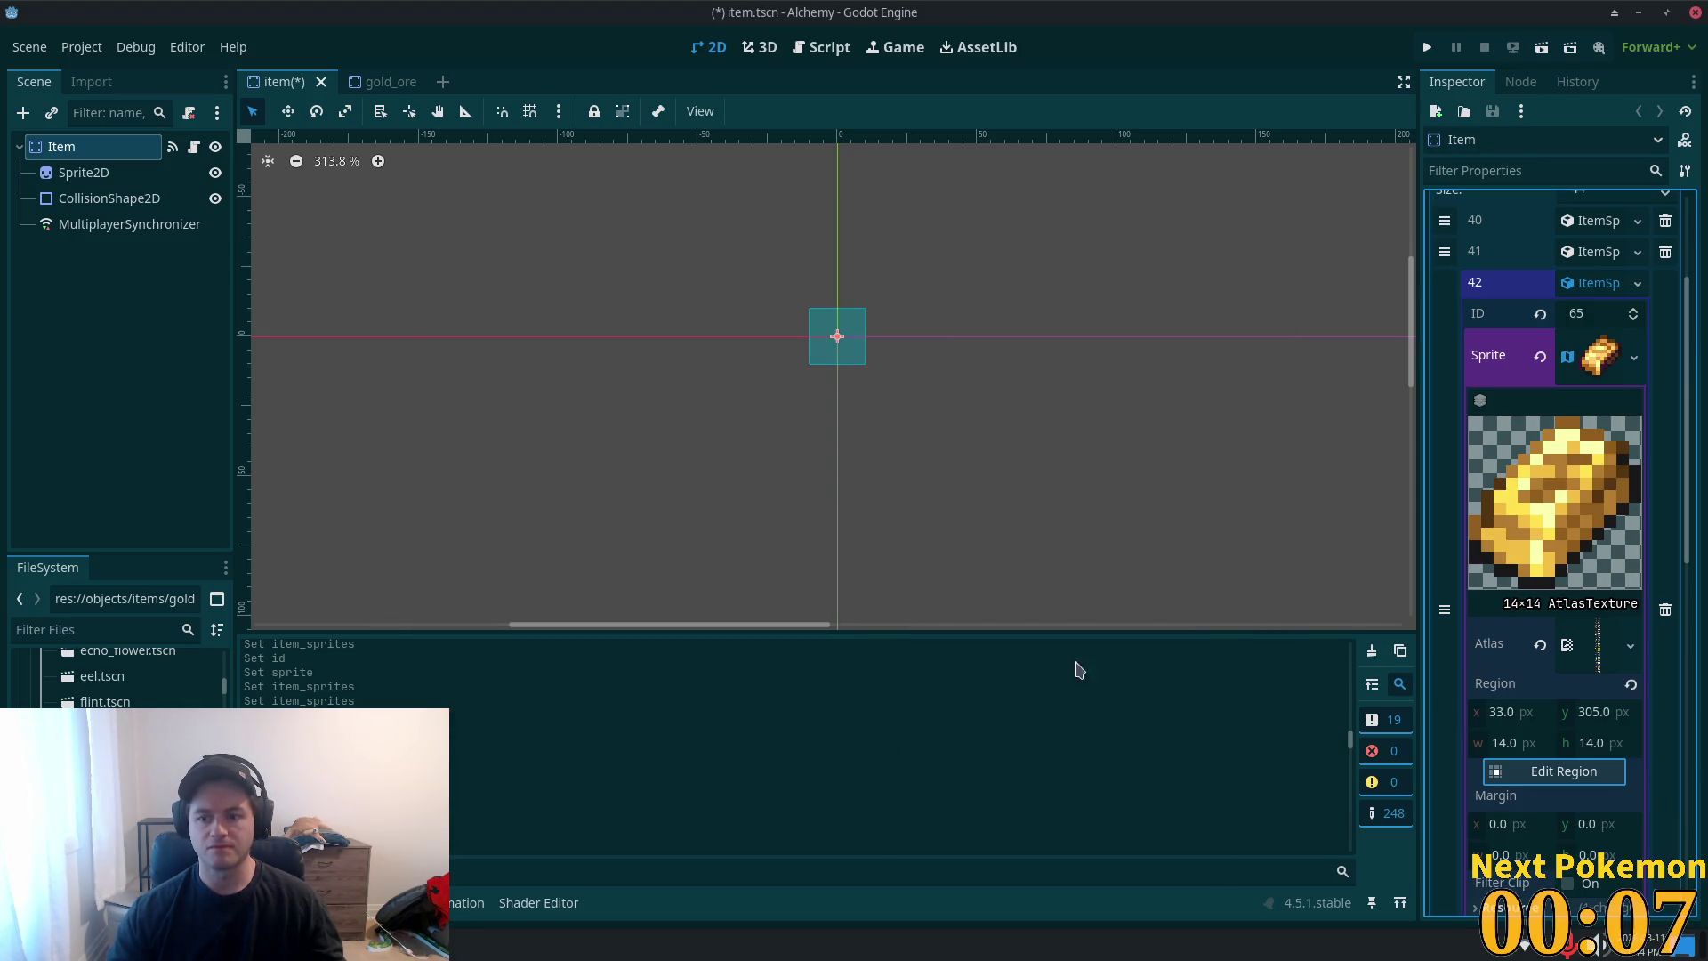
left_click(1593, 283)
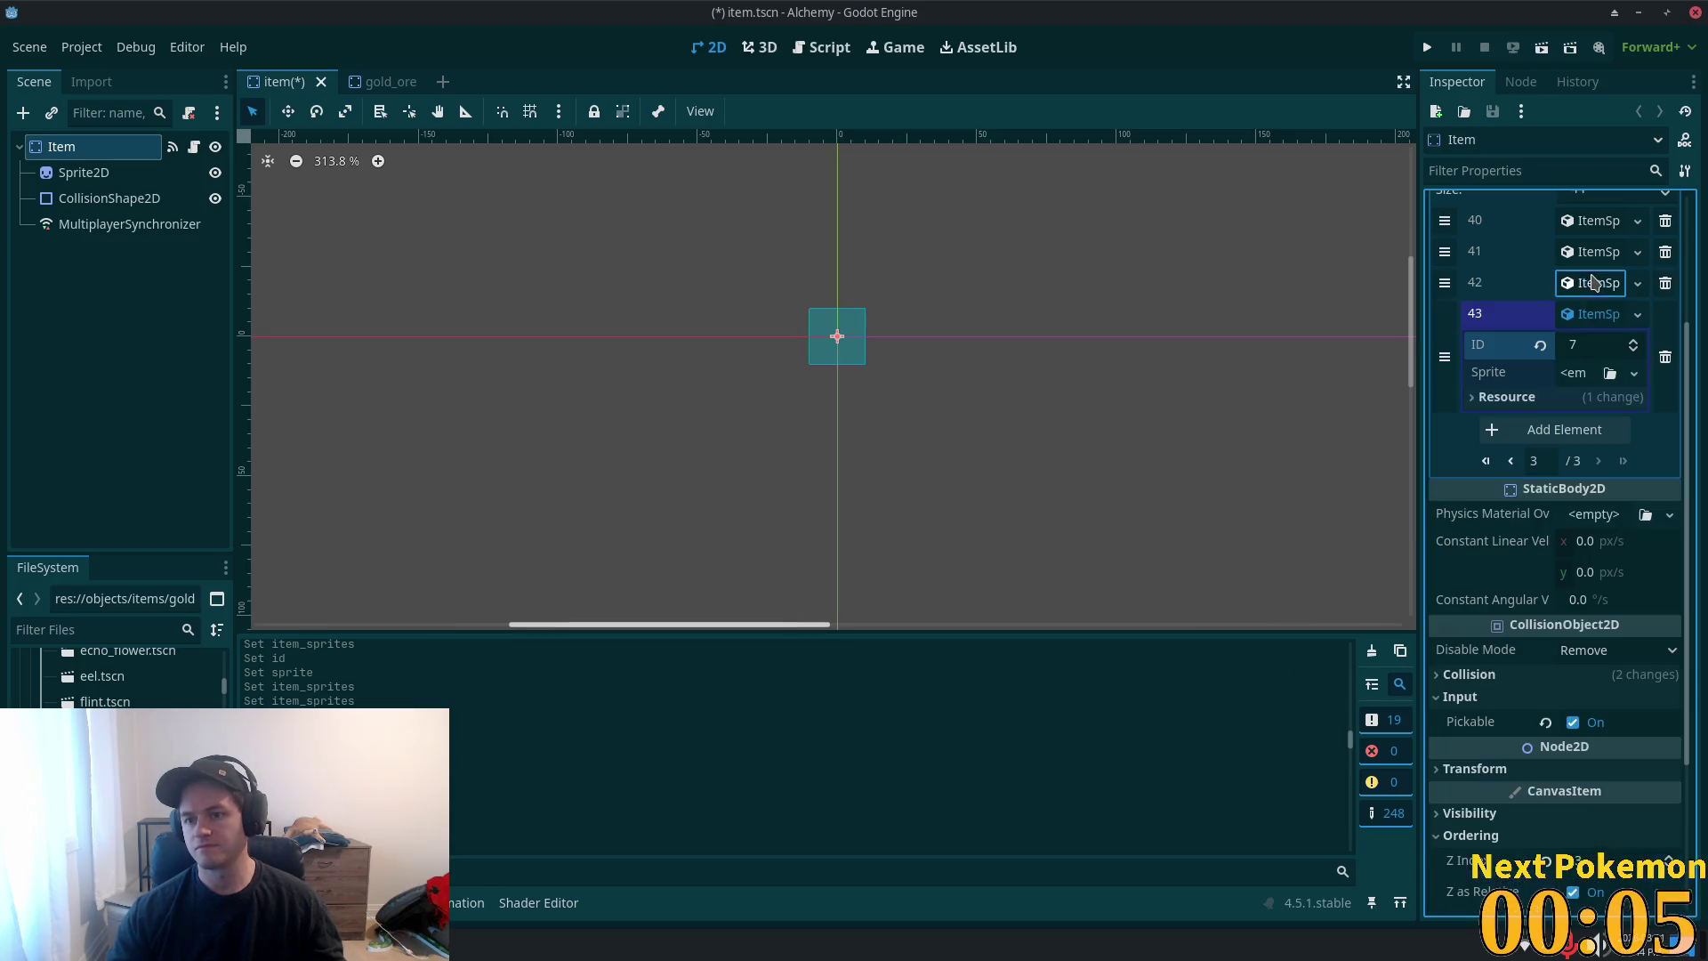
- Give entry 43 a new AtlasTexture with the item spritesheet as a unique atlas
left_click(1580, 374)
left_click(1588, 425)
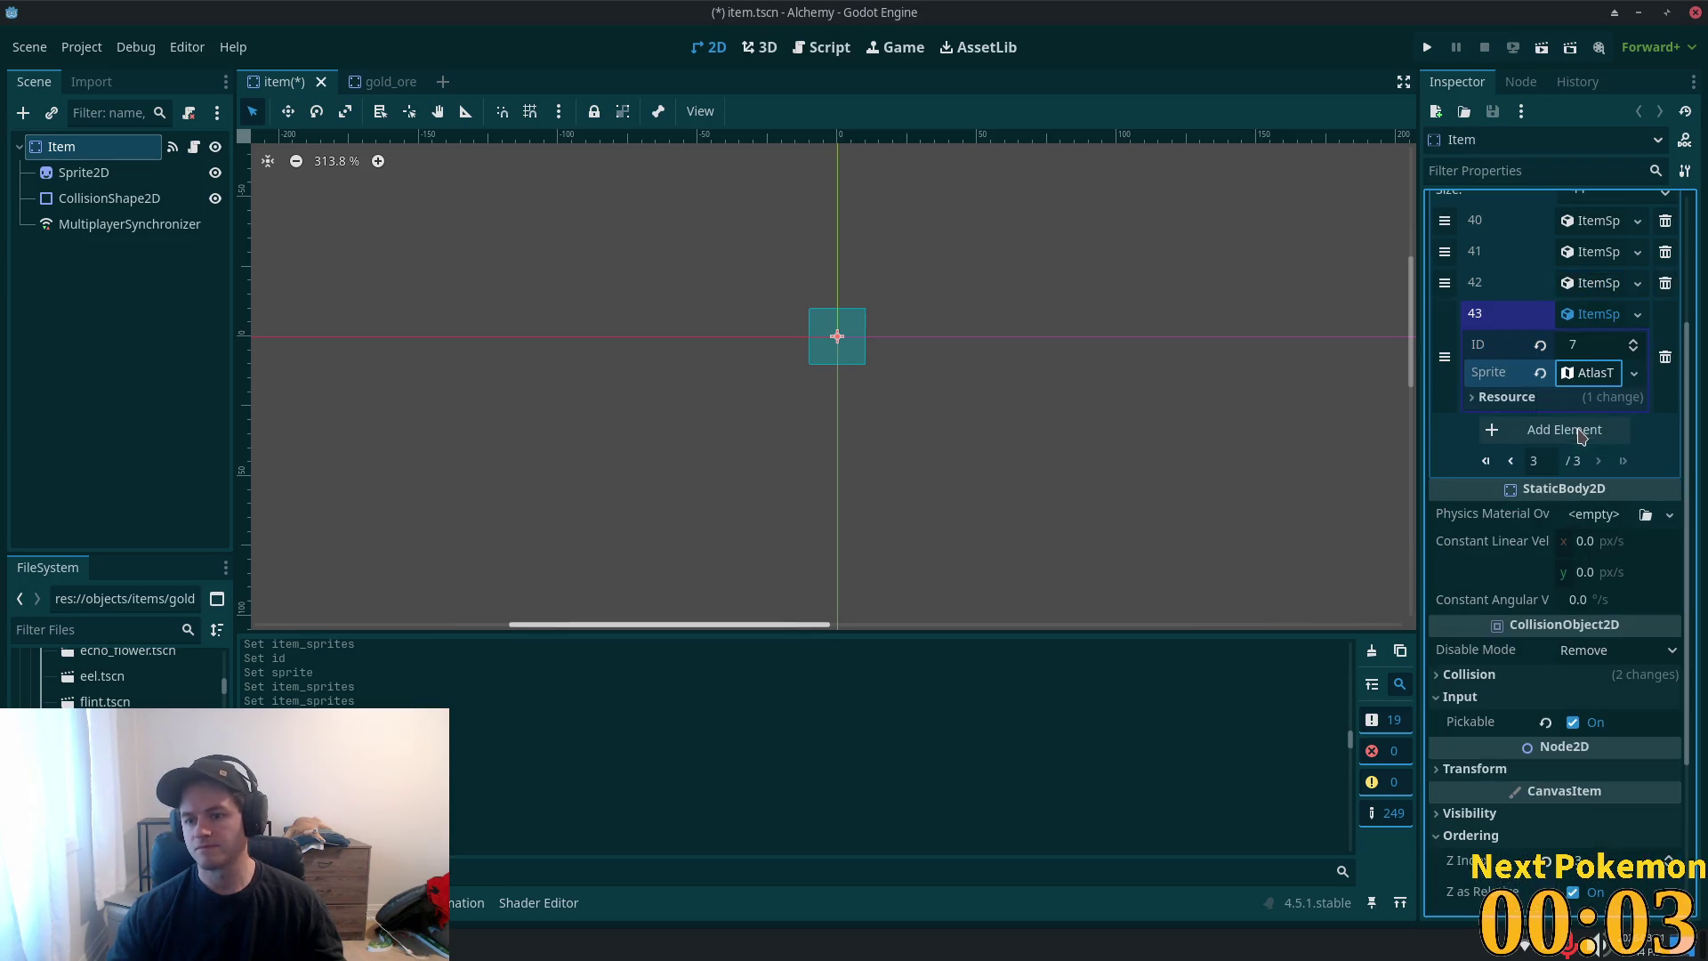
left_click(1575, 378)
left_click(1576, 631)
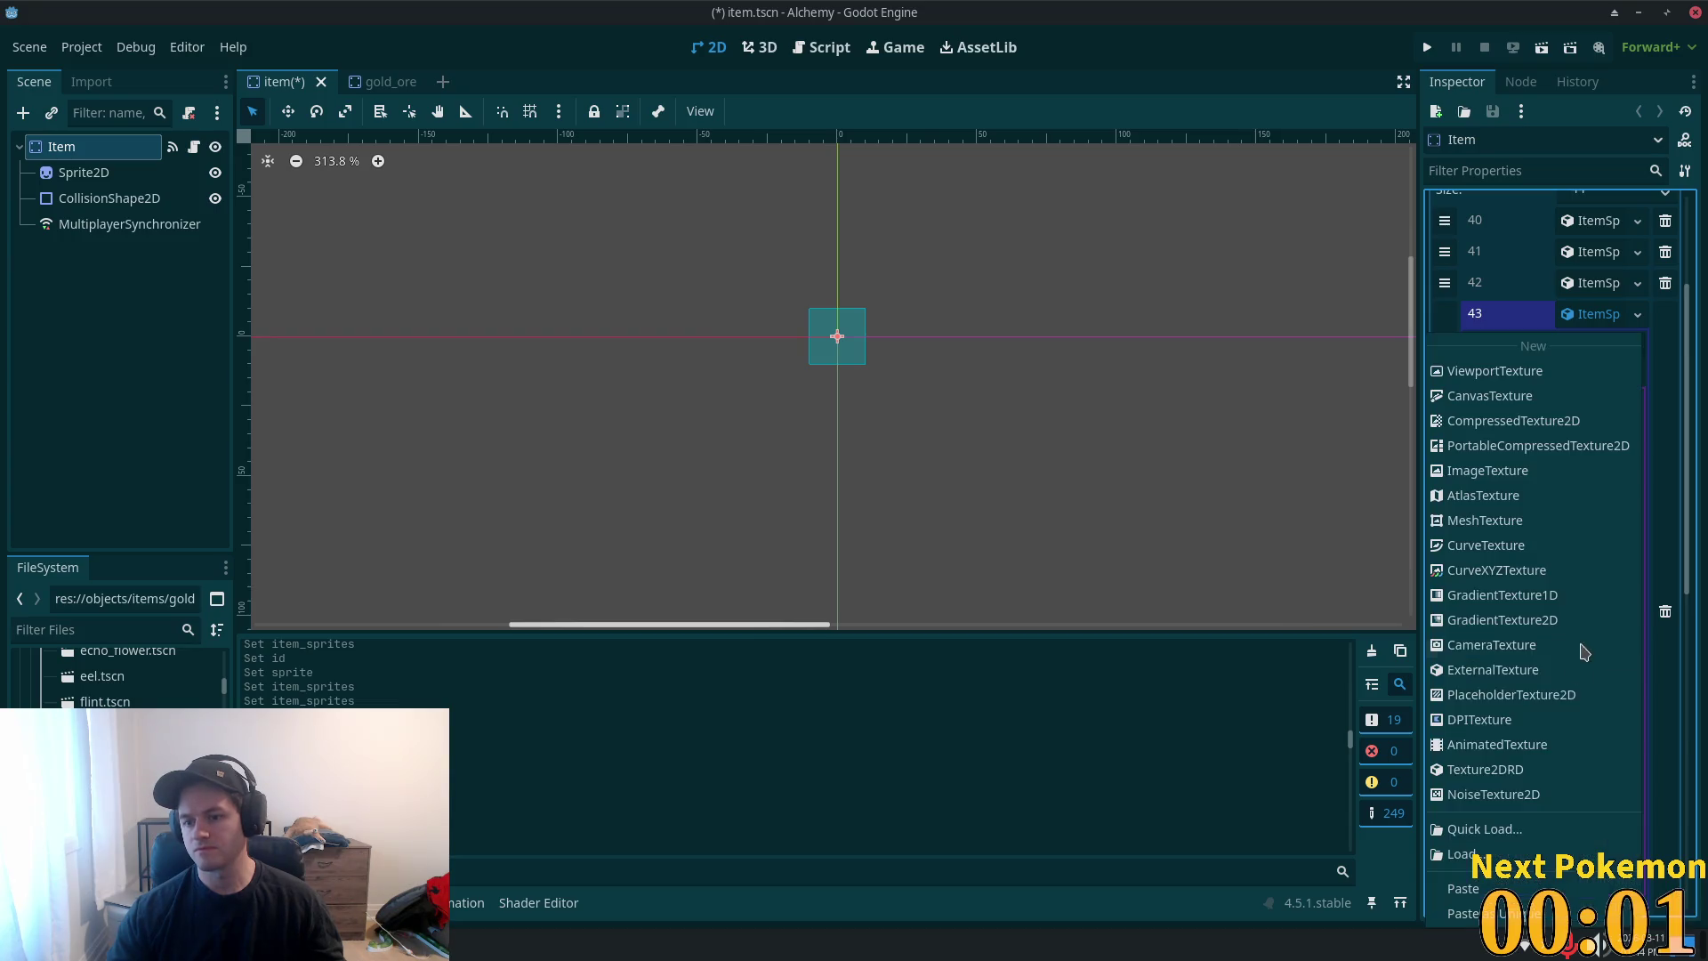
left_click(1545, 916)
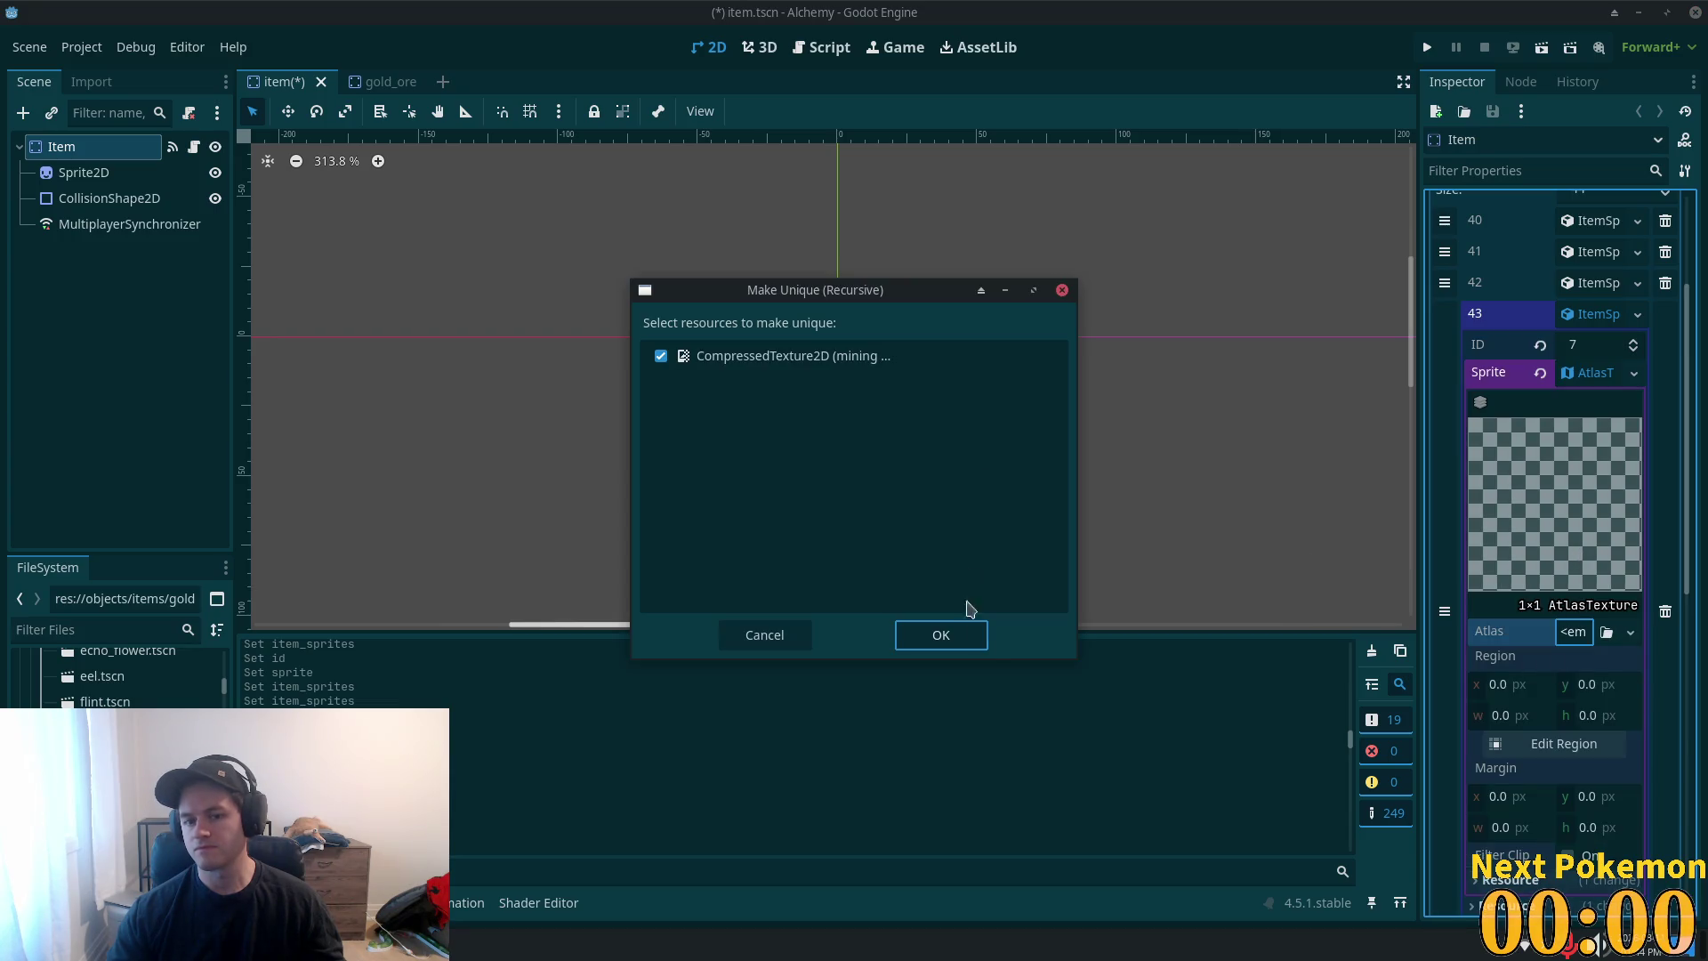
left_click(940, 633)
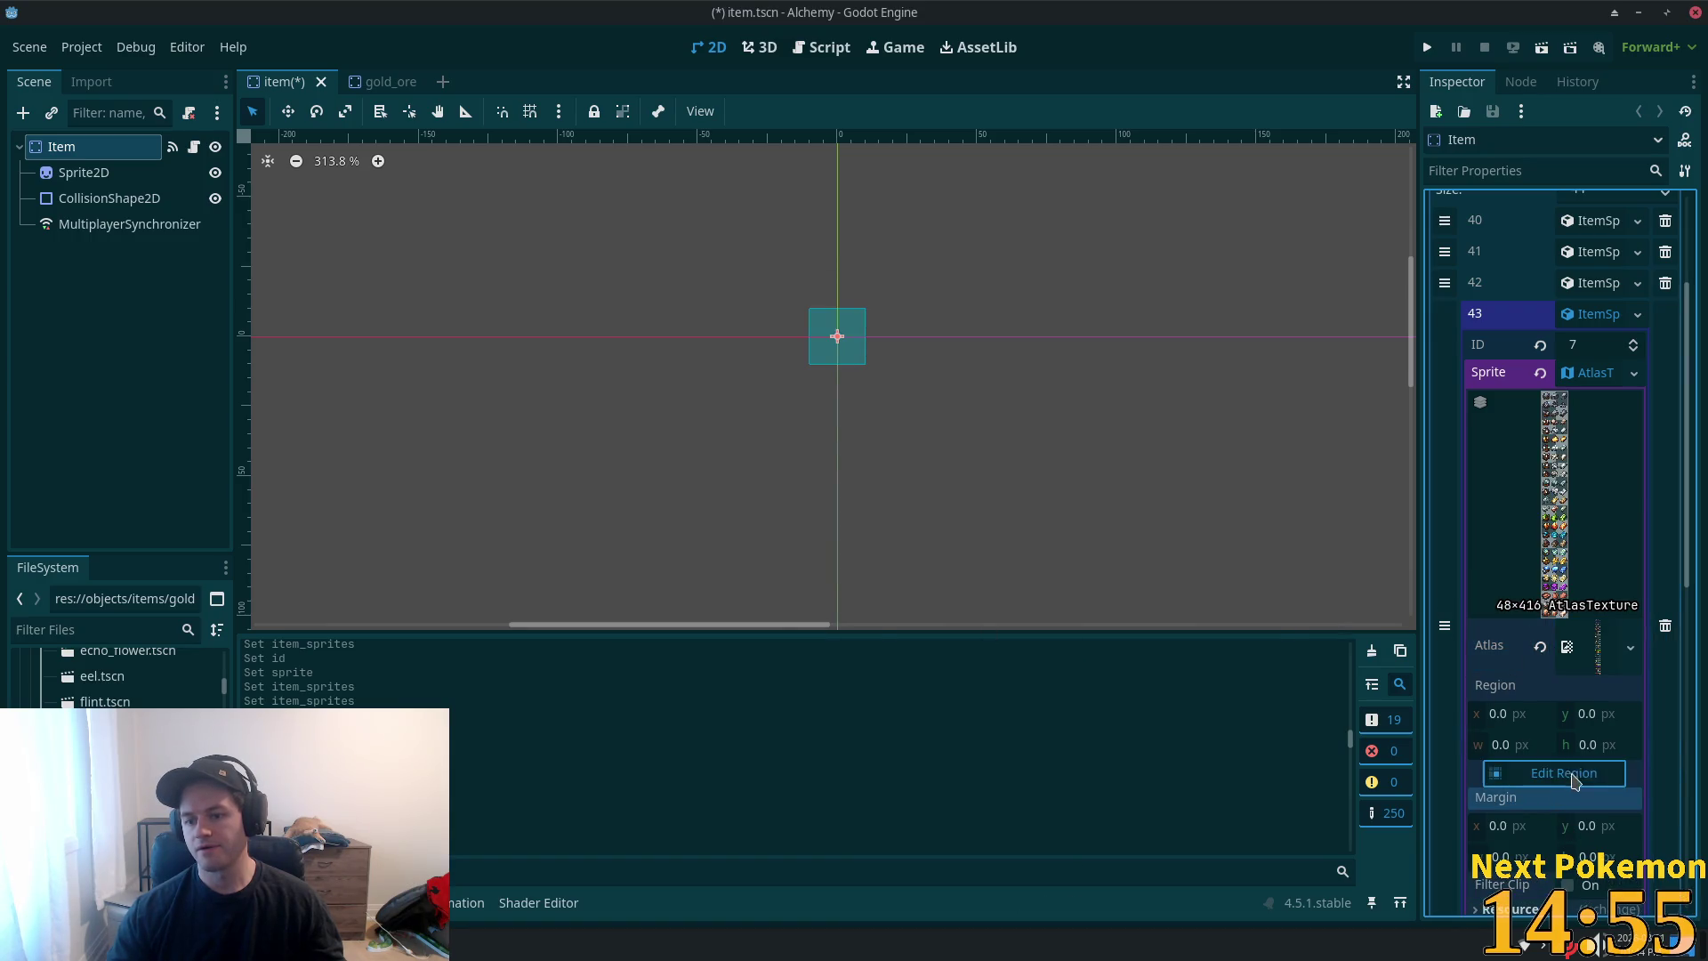
- With pixel snapping, set entry 43's region to the 15×15 gold ore icon at 0, 304, and save
left_click(1557, 773)
scroll(839, 610, "up", 2)
scroll(839, 610, "down", 8)
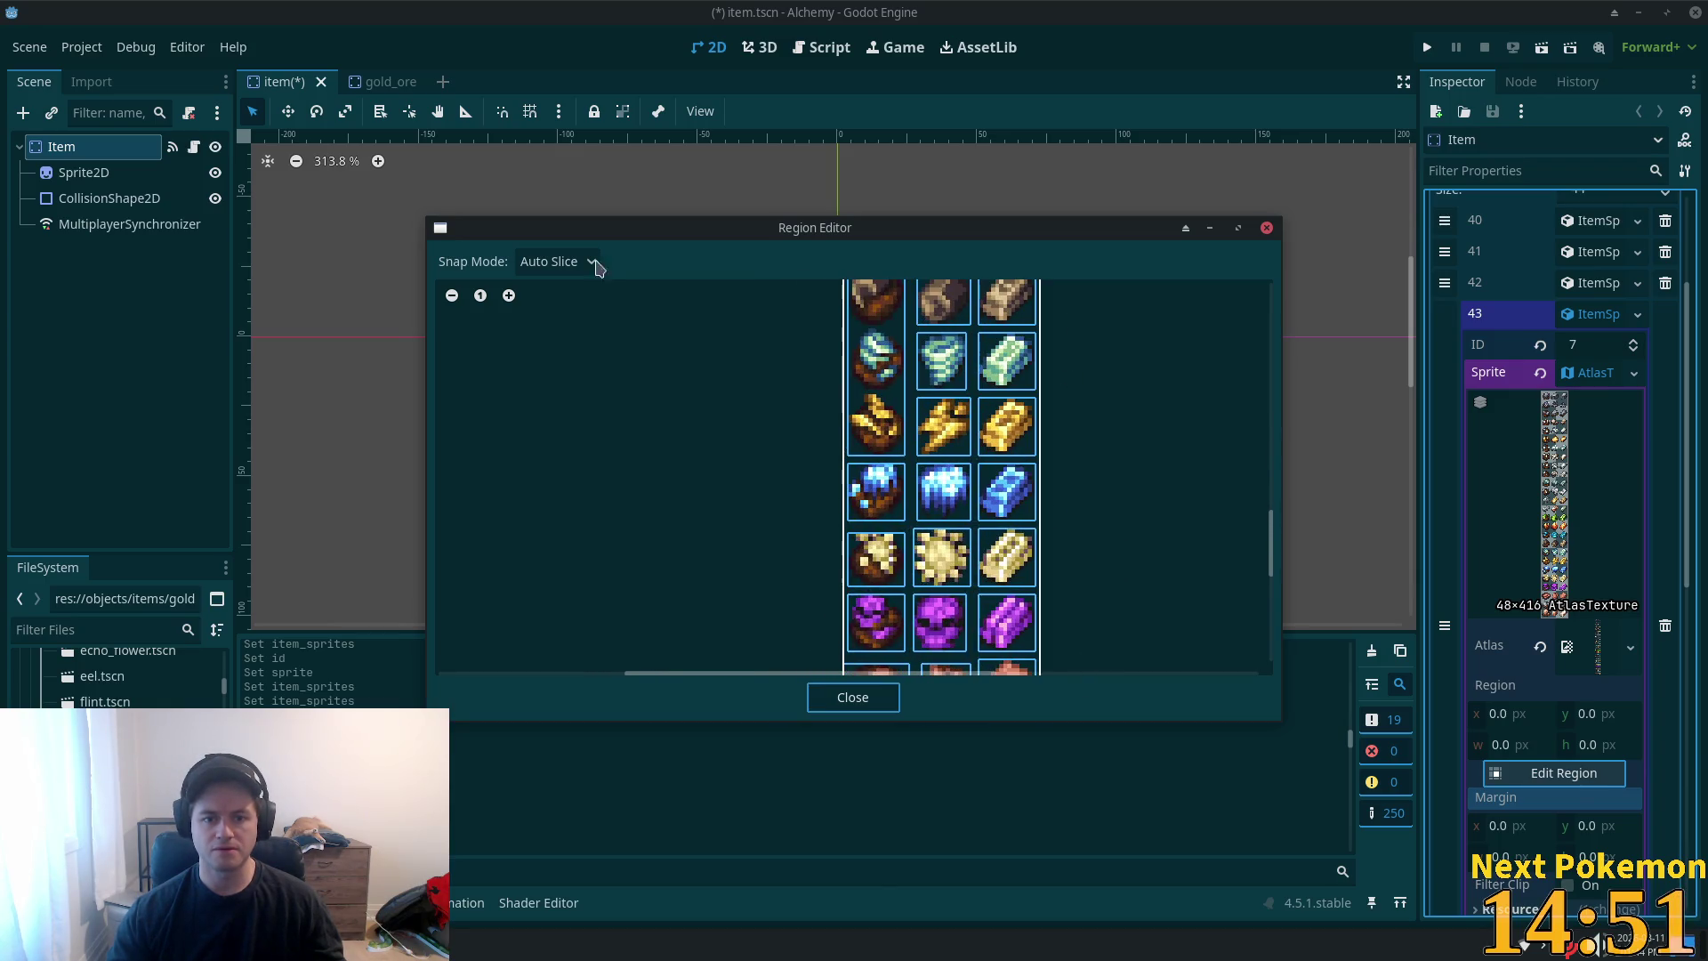
left_click(557, 262)
left_click(549, 329)
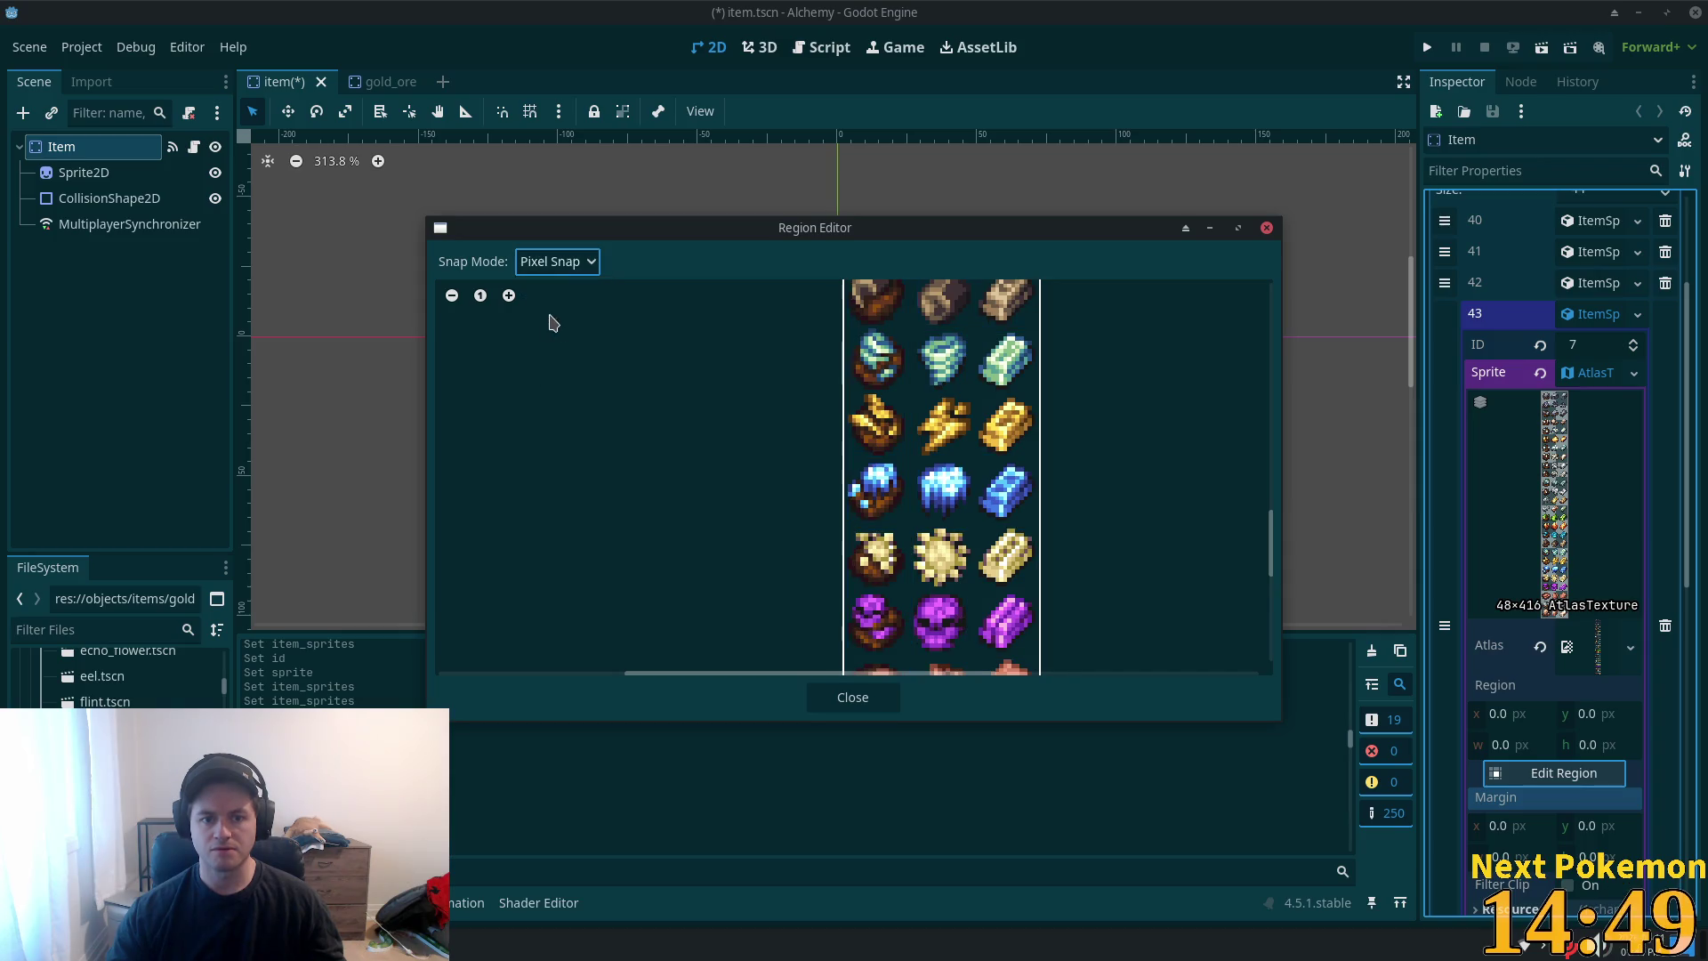
scroll(839, 498, "up", 2)
left_click_drag(843, 342, 954, 446)
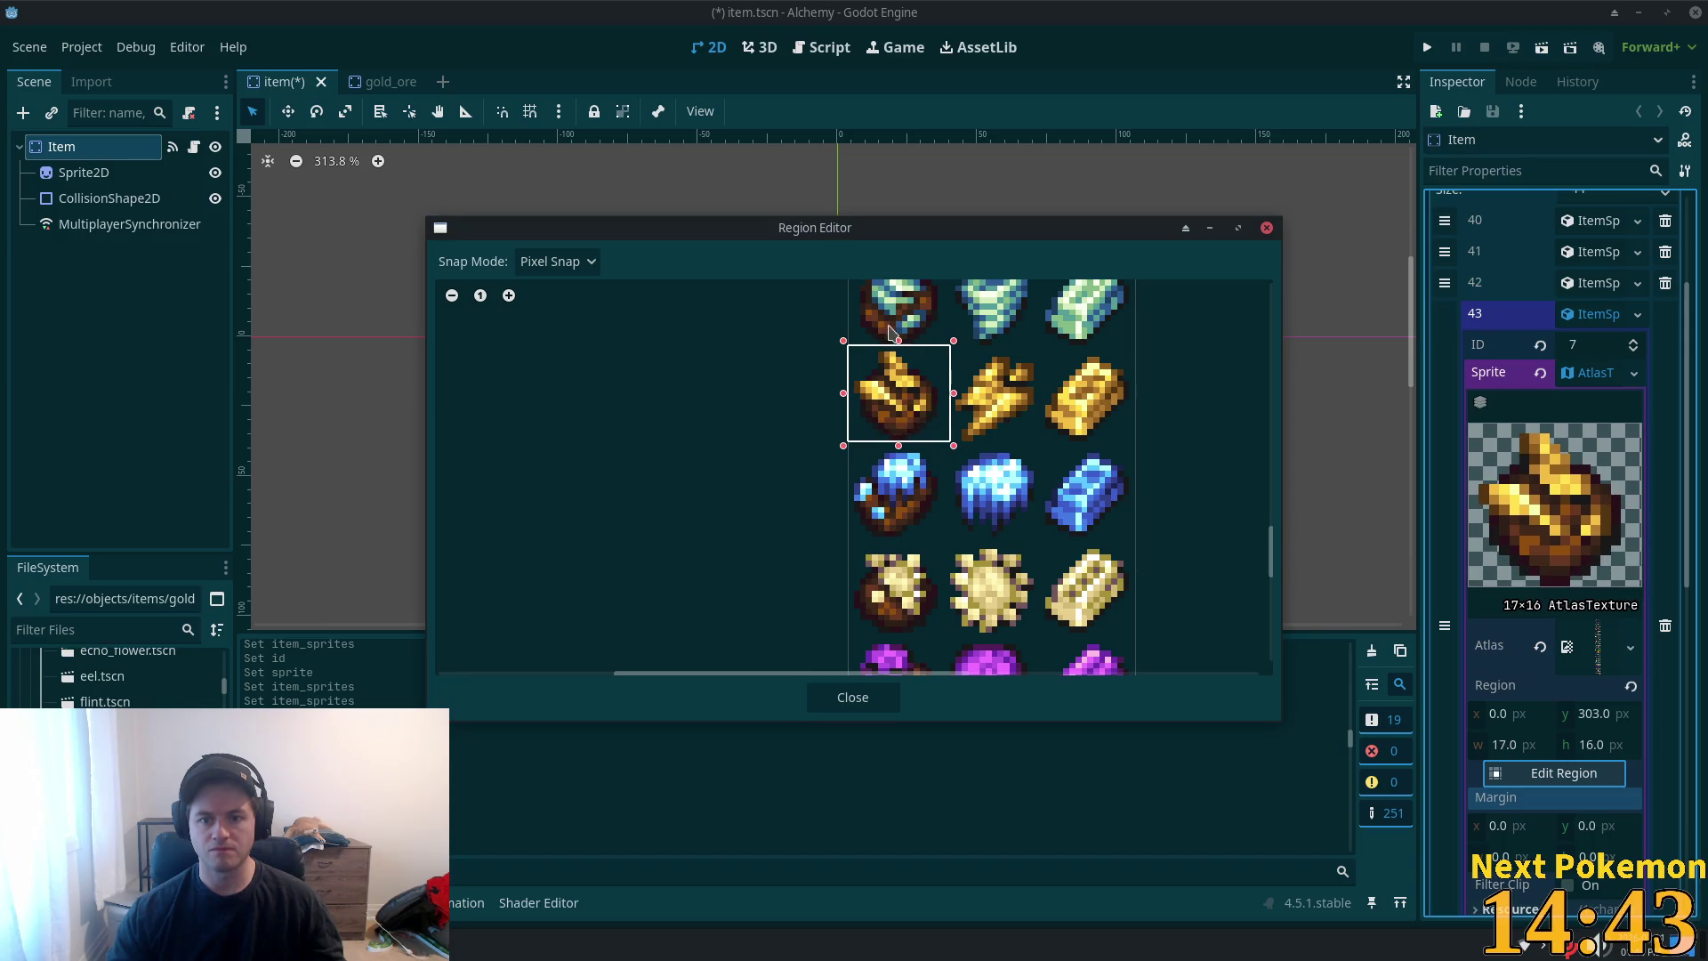
left_click_drag(901, 348, 901, 354)
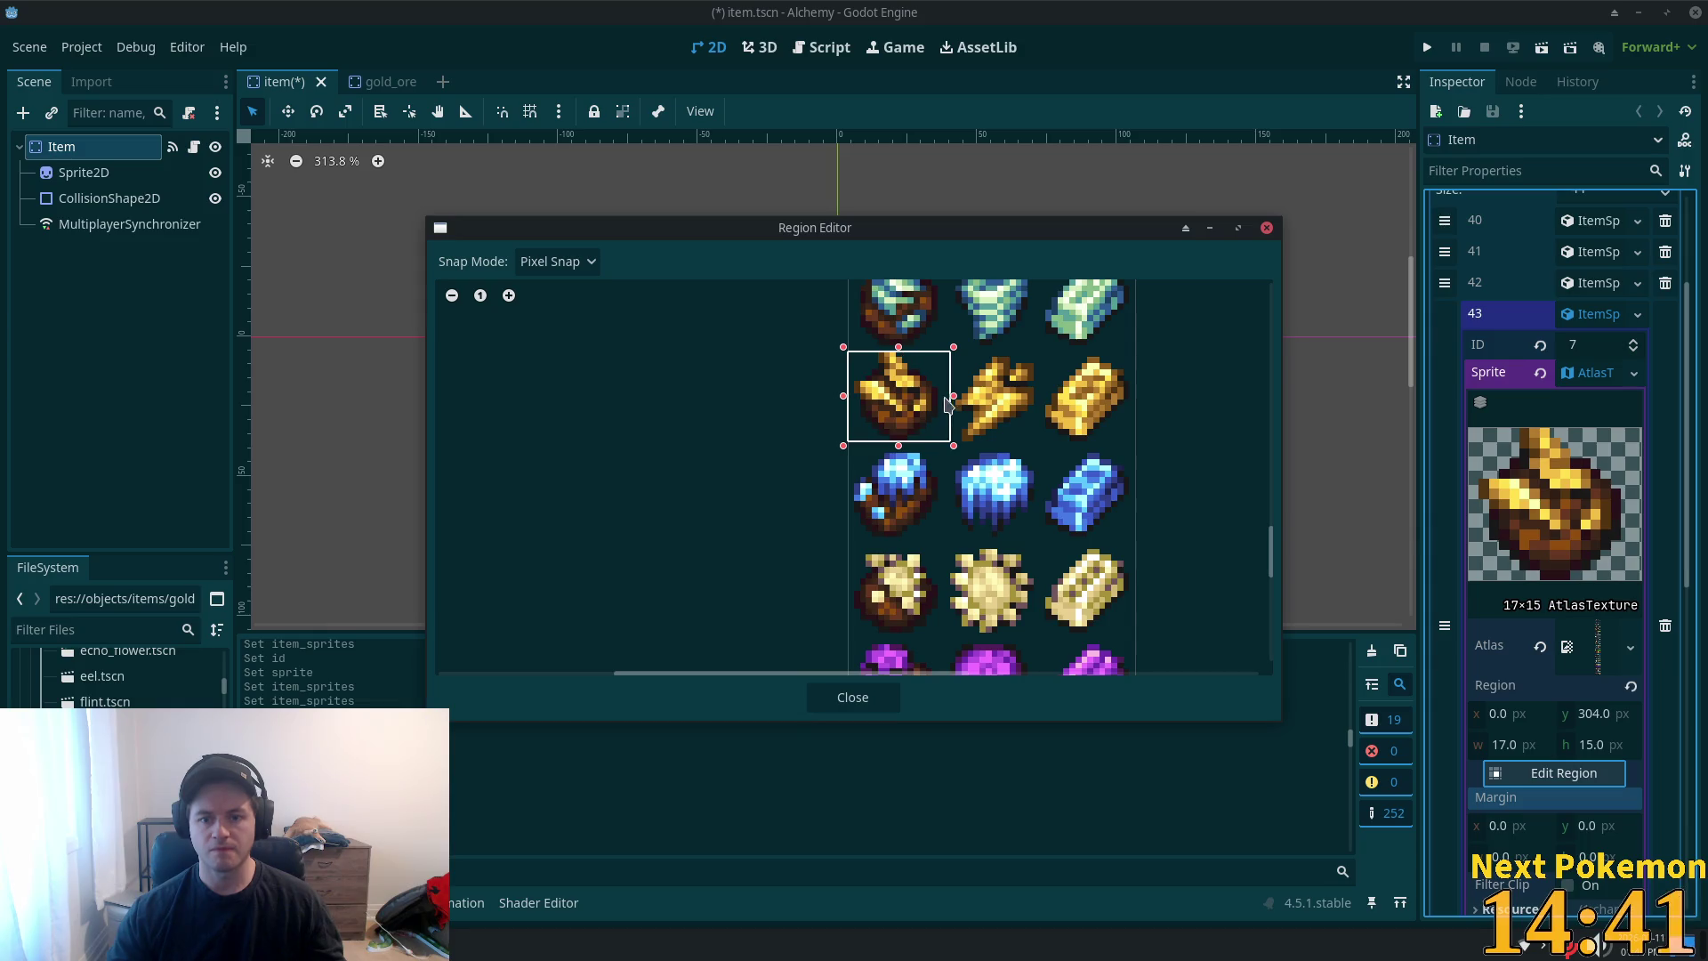
left_click_drag(954, 406, 941, 405)
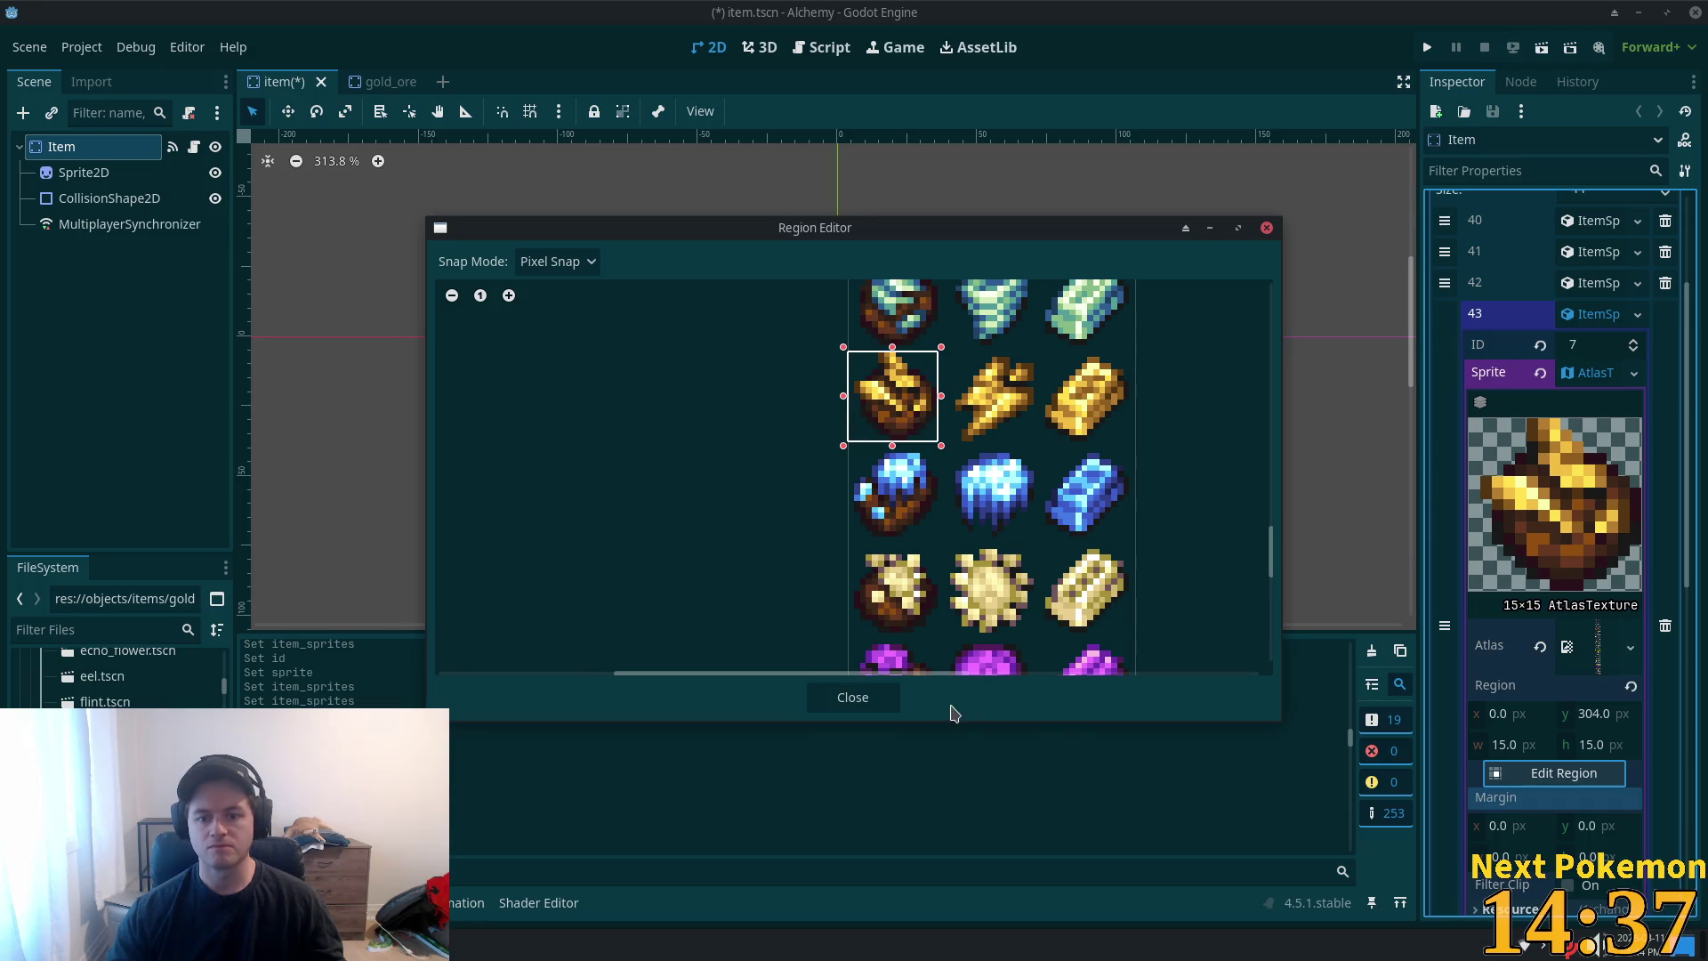
left_click(865, 699)
key("ctrl+s")
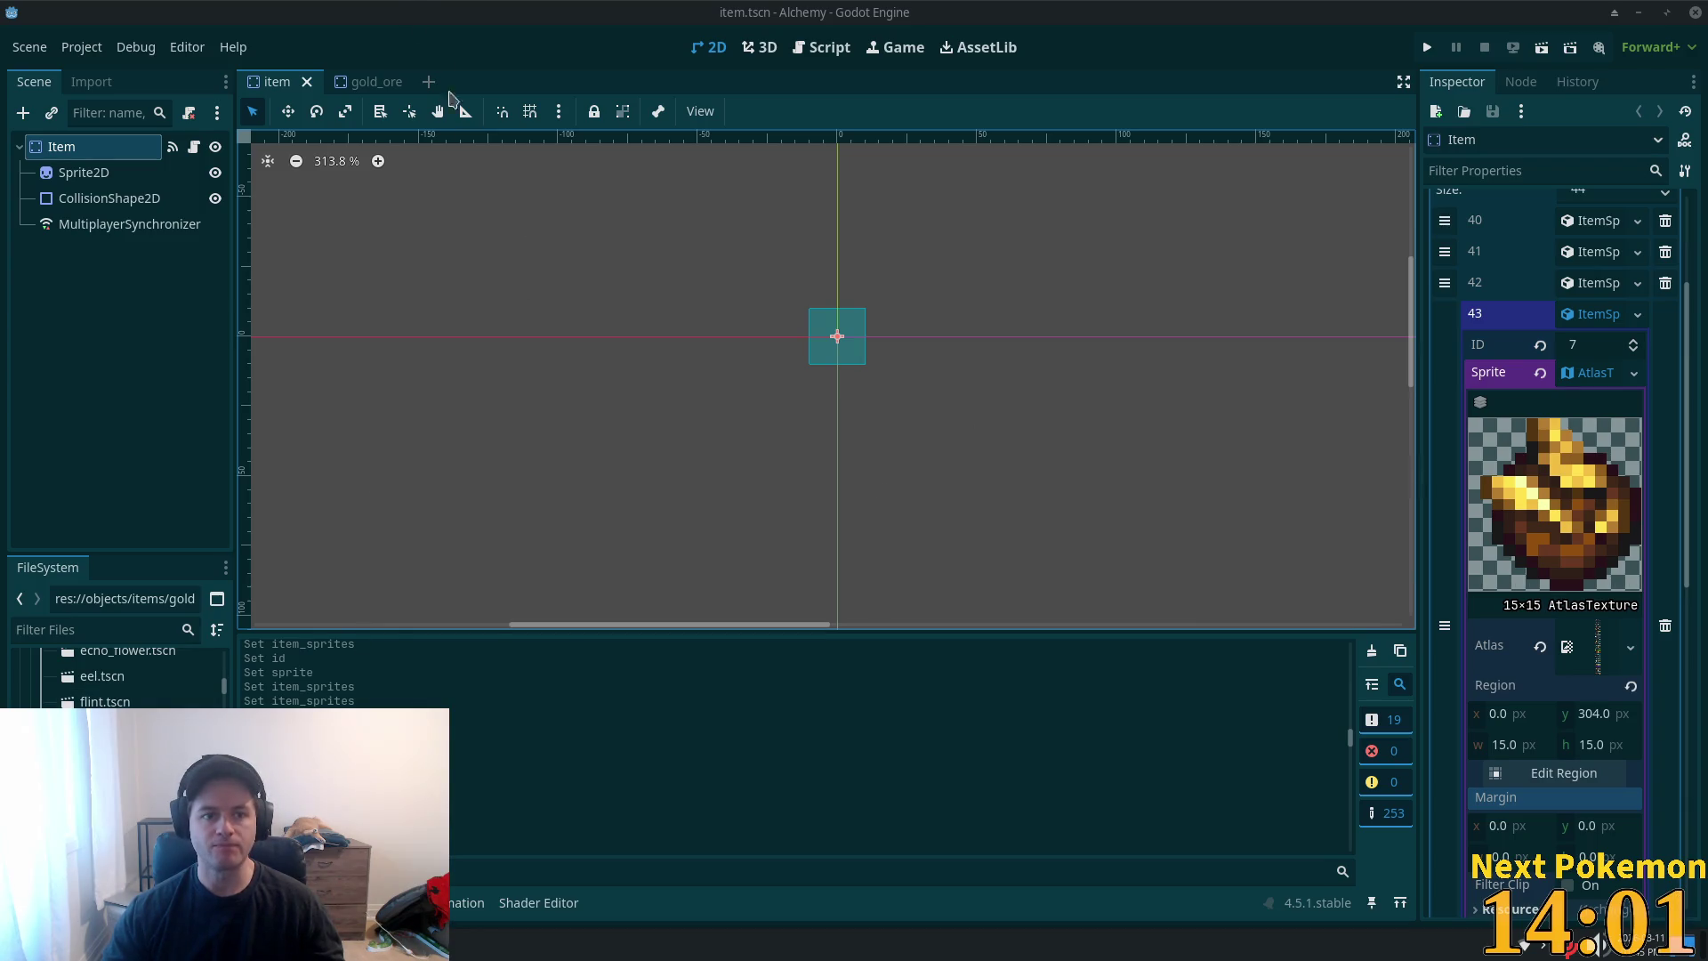
- Close the gold_ore scene and delete gold_ore.tscn from the project
left_click(383, 81)
left_click(396, 81)
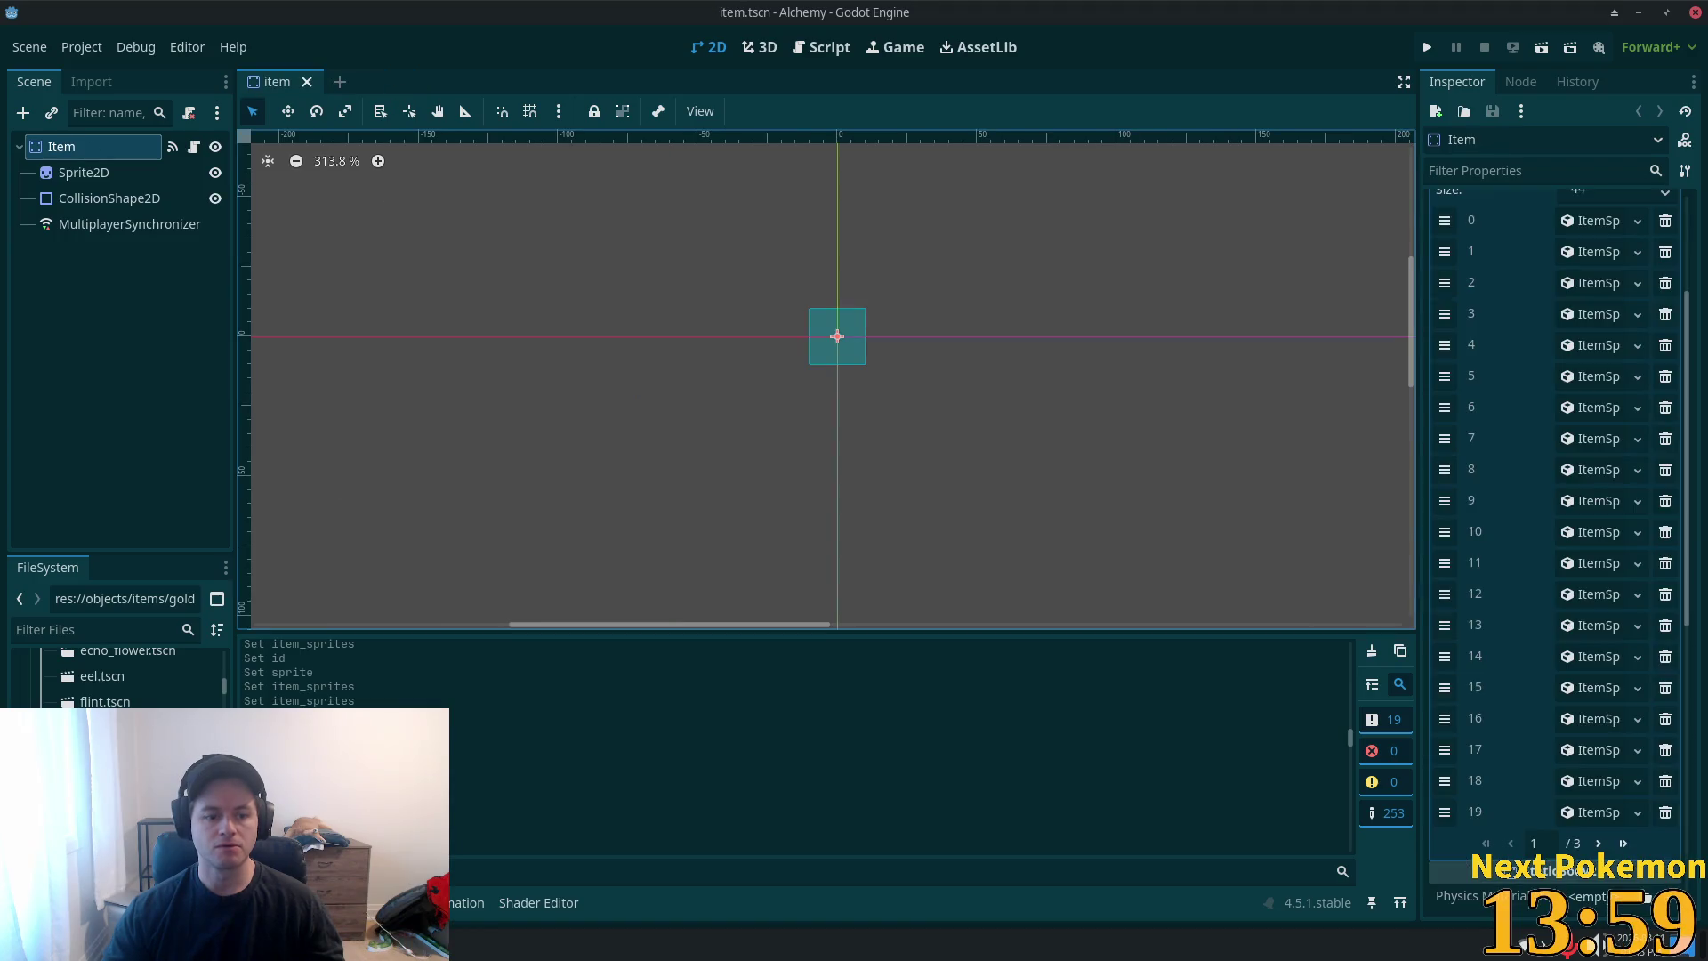
key("Delete")
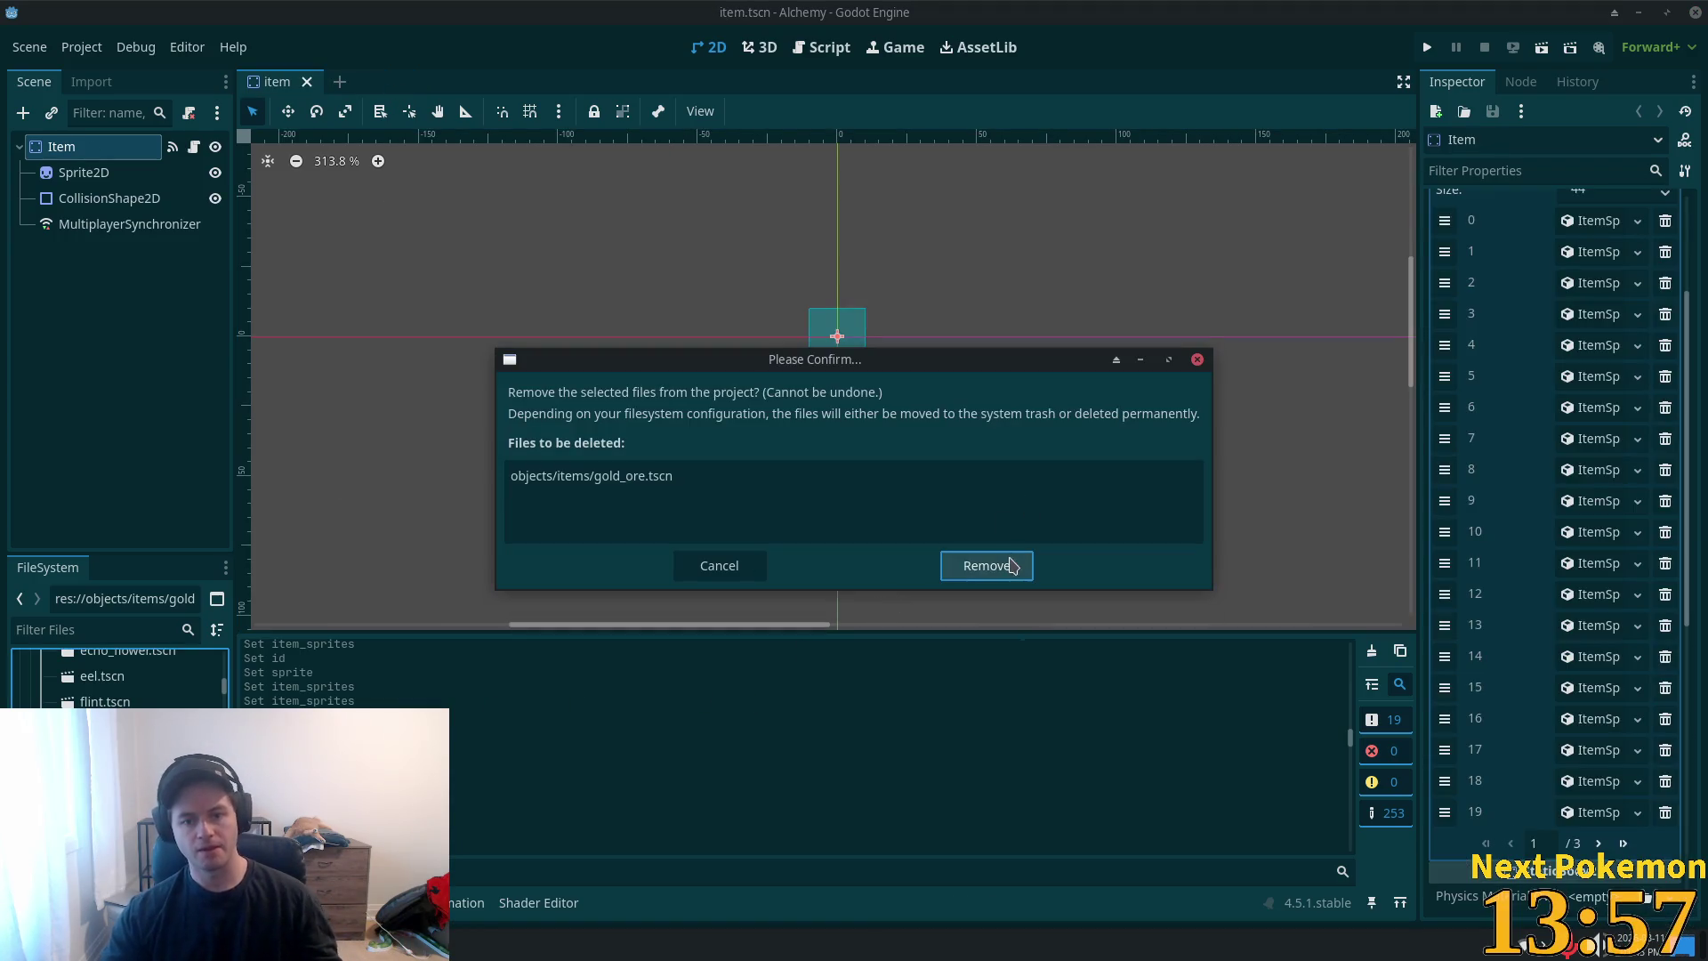
left_click(1000, 565)
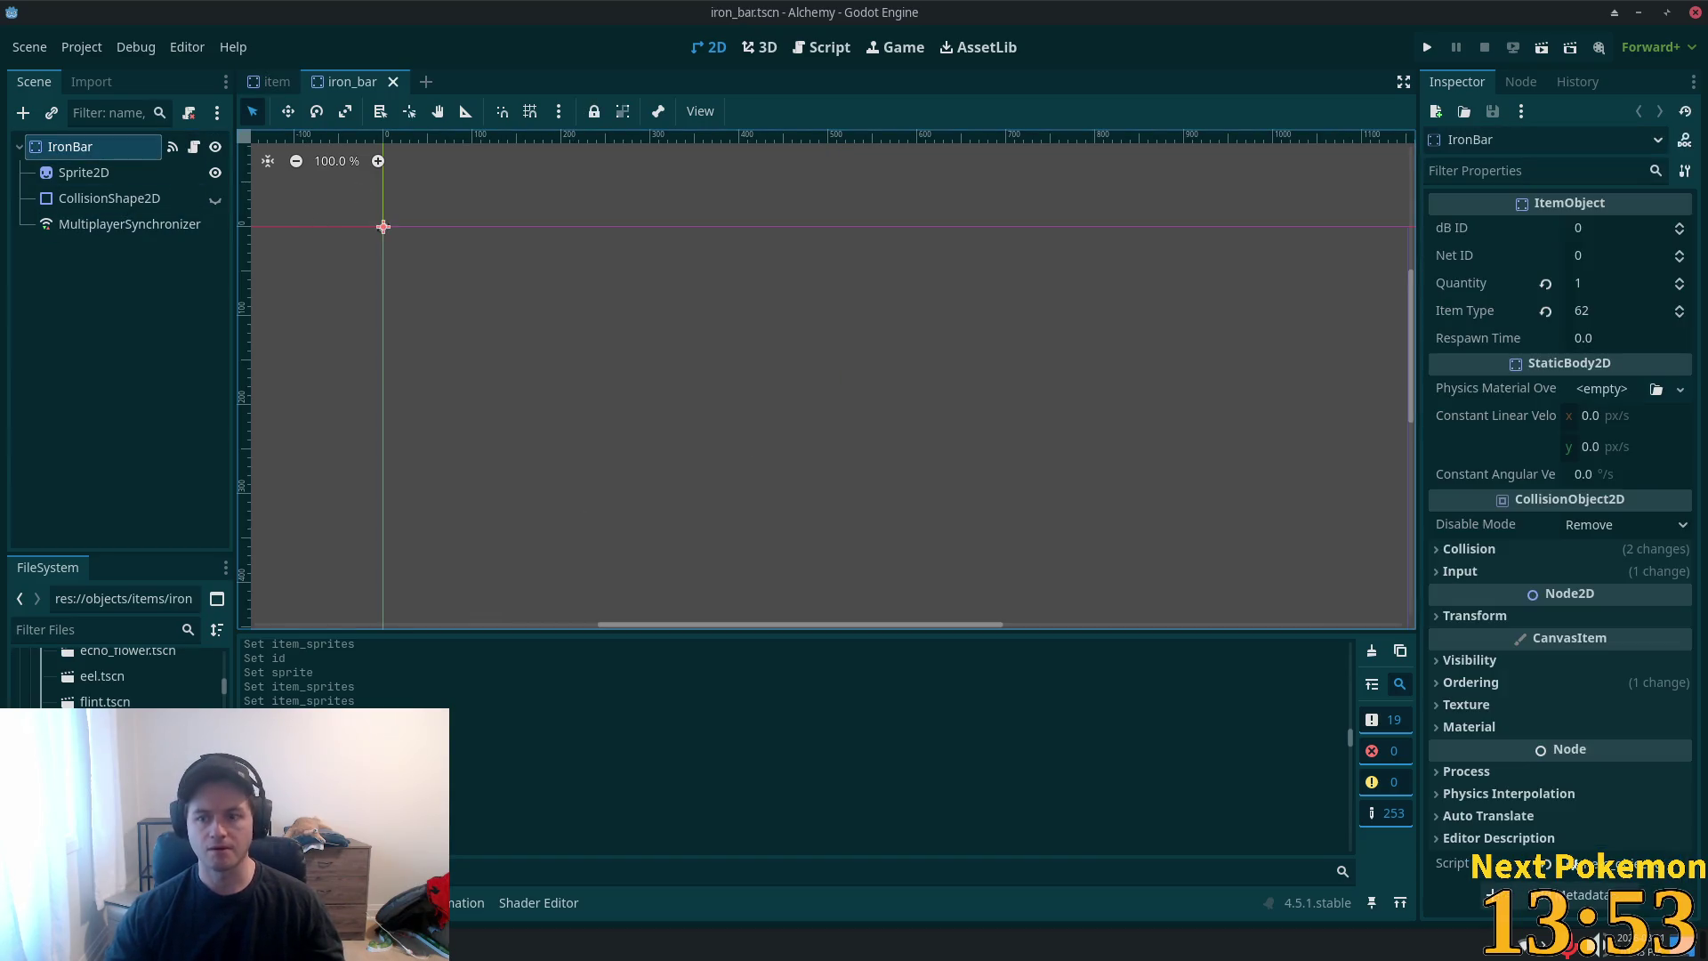
- Frame the IronBar sprite in the iron_bar scene to check its item type of 62
left_click(271, 82)
left_click(329, 82)
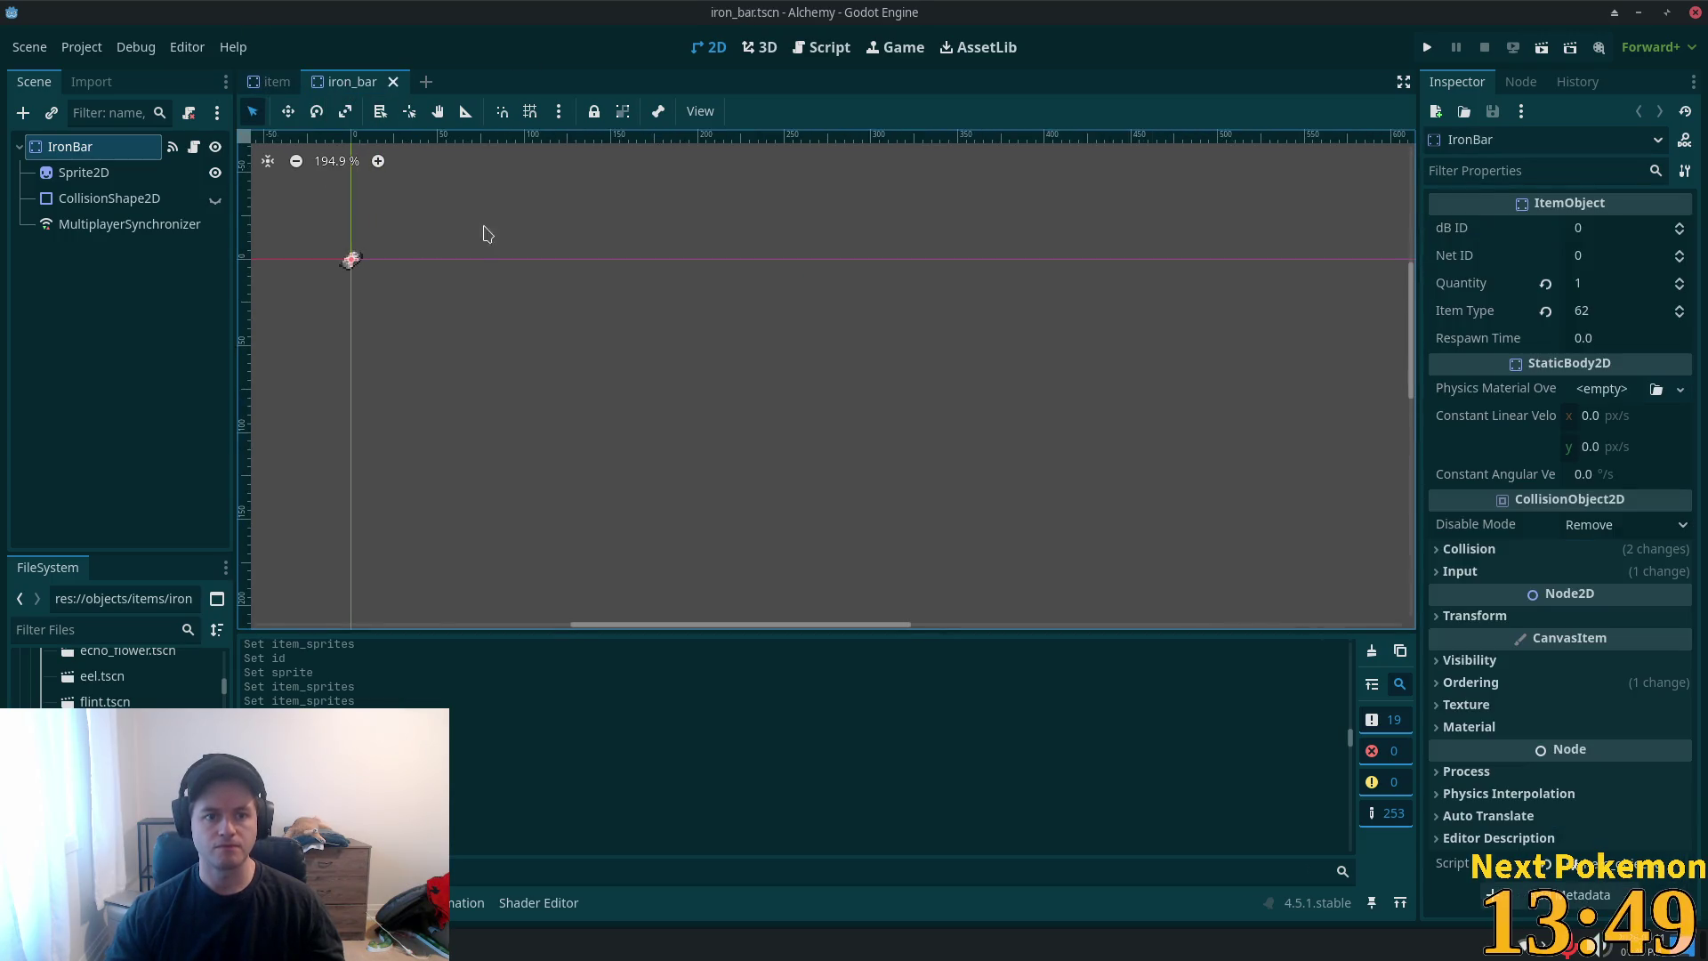
key("shift+f")
scroll(964, 357, "up", 2)
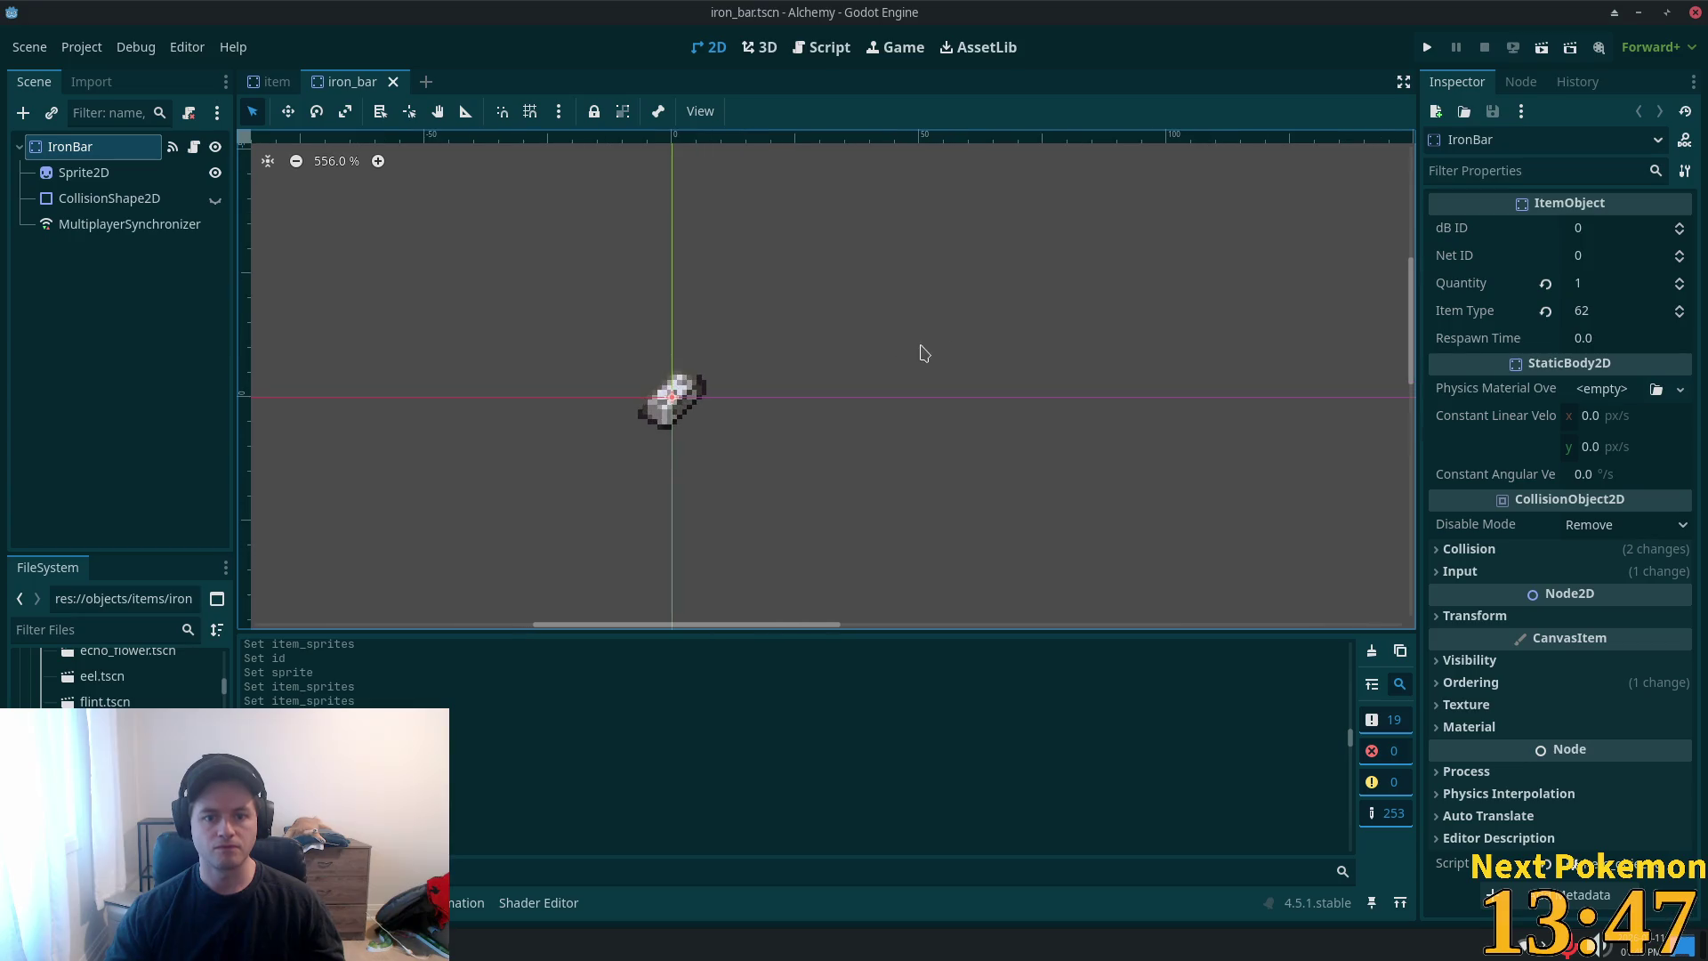
left_click(393, 82)
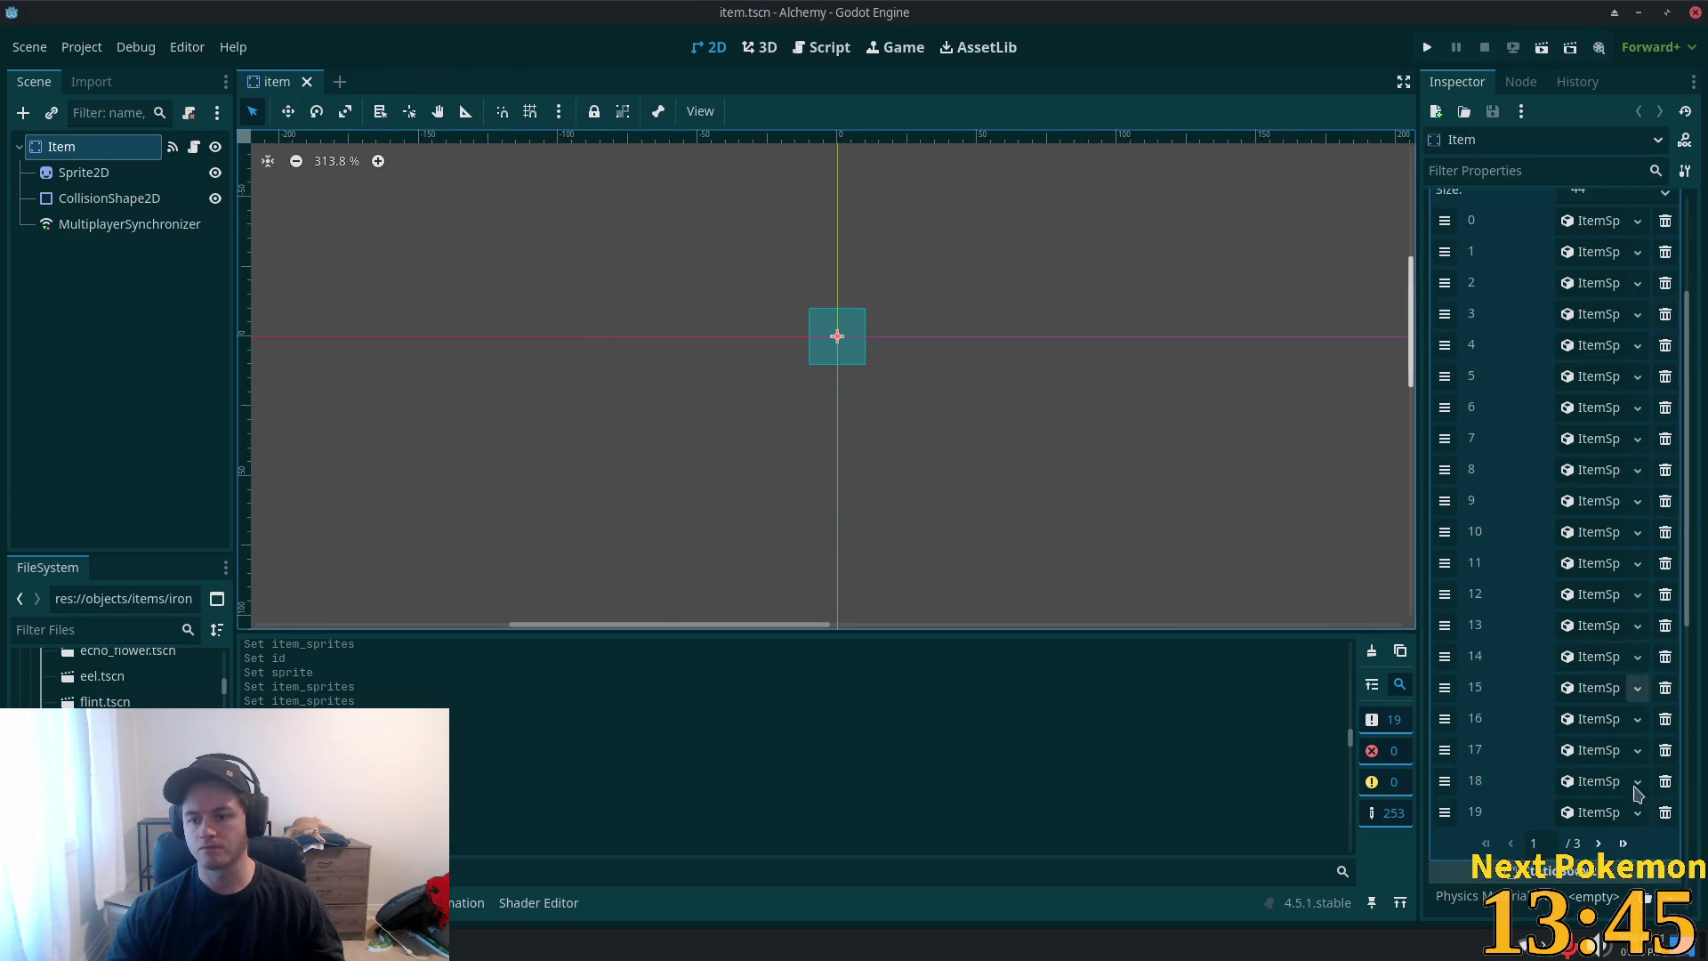
- Add a new empty entry 44 at the end of the Item scene's Item Sprites array
left_click(1622, 843)
left_click(1557, 345)
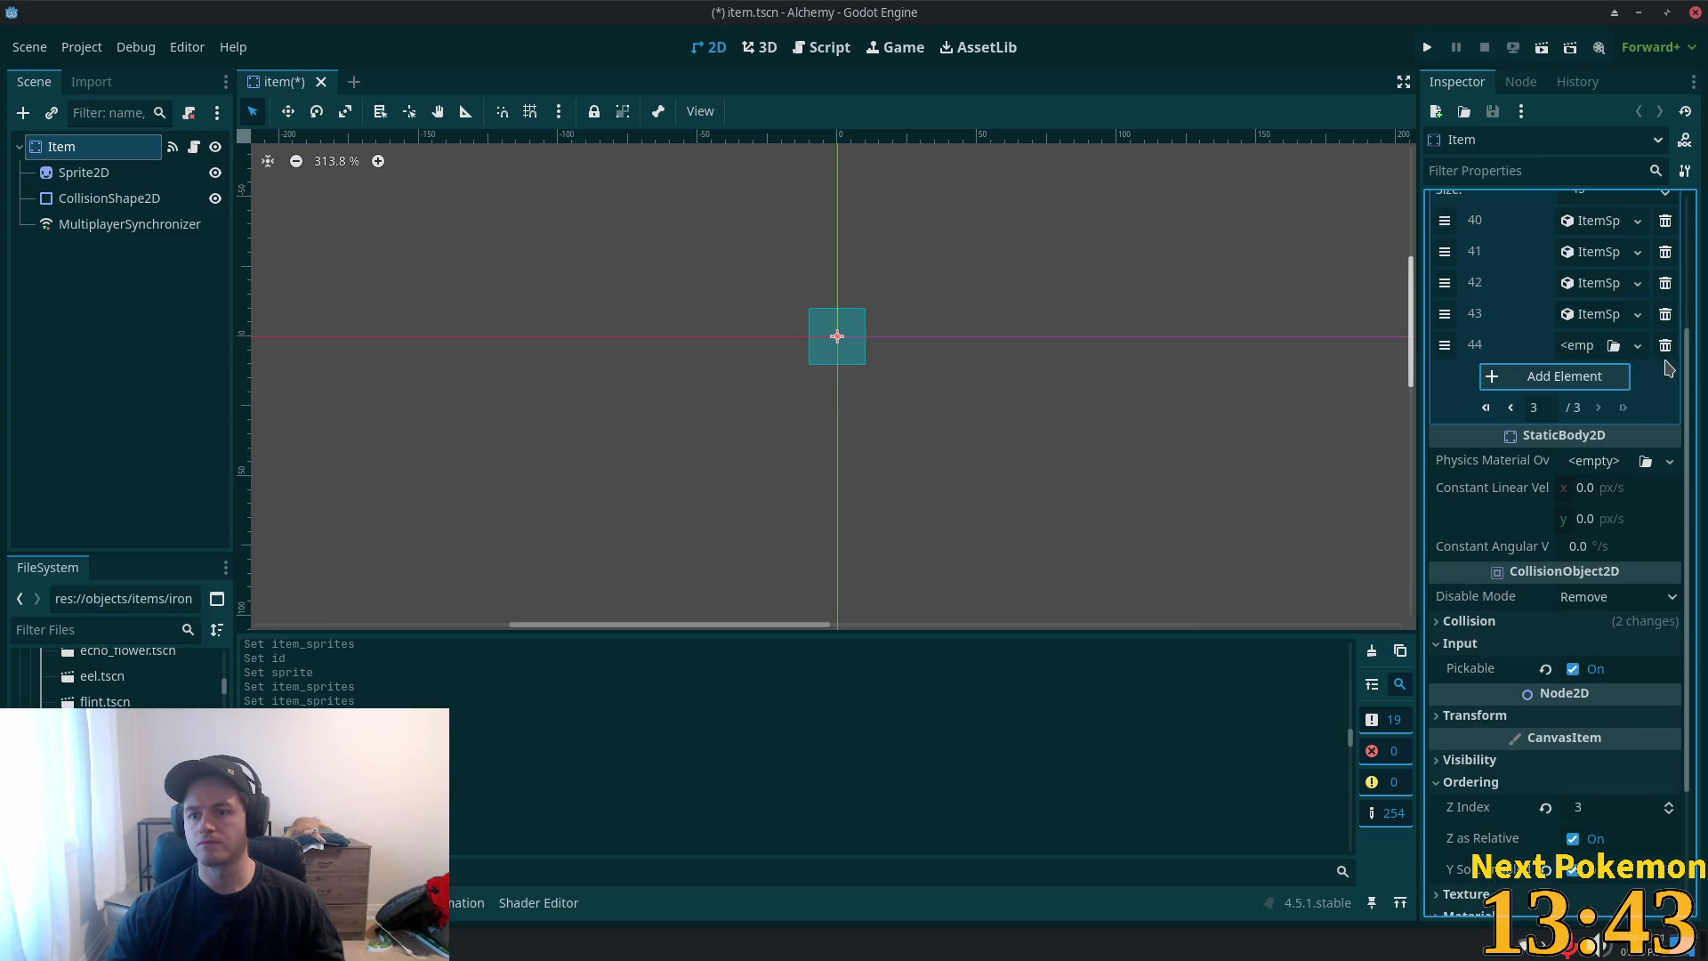
left_click(1637, 345)
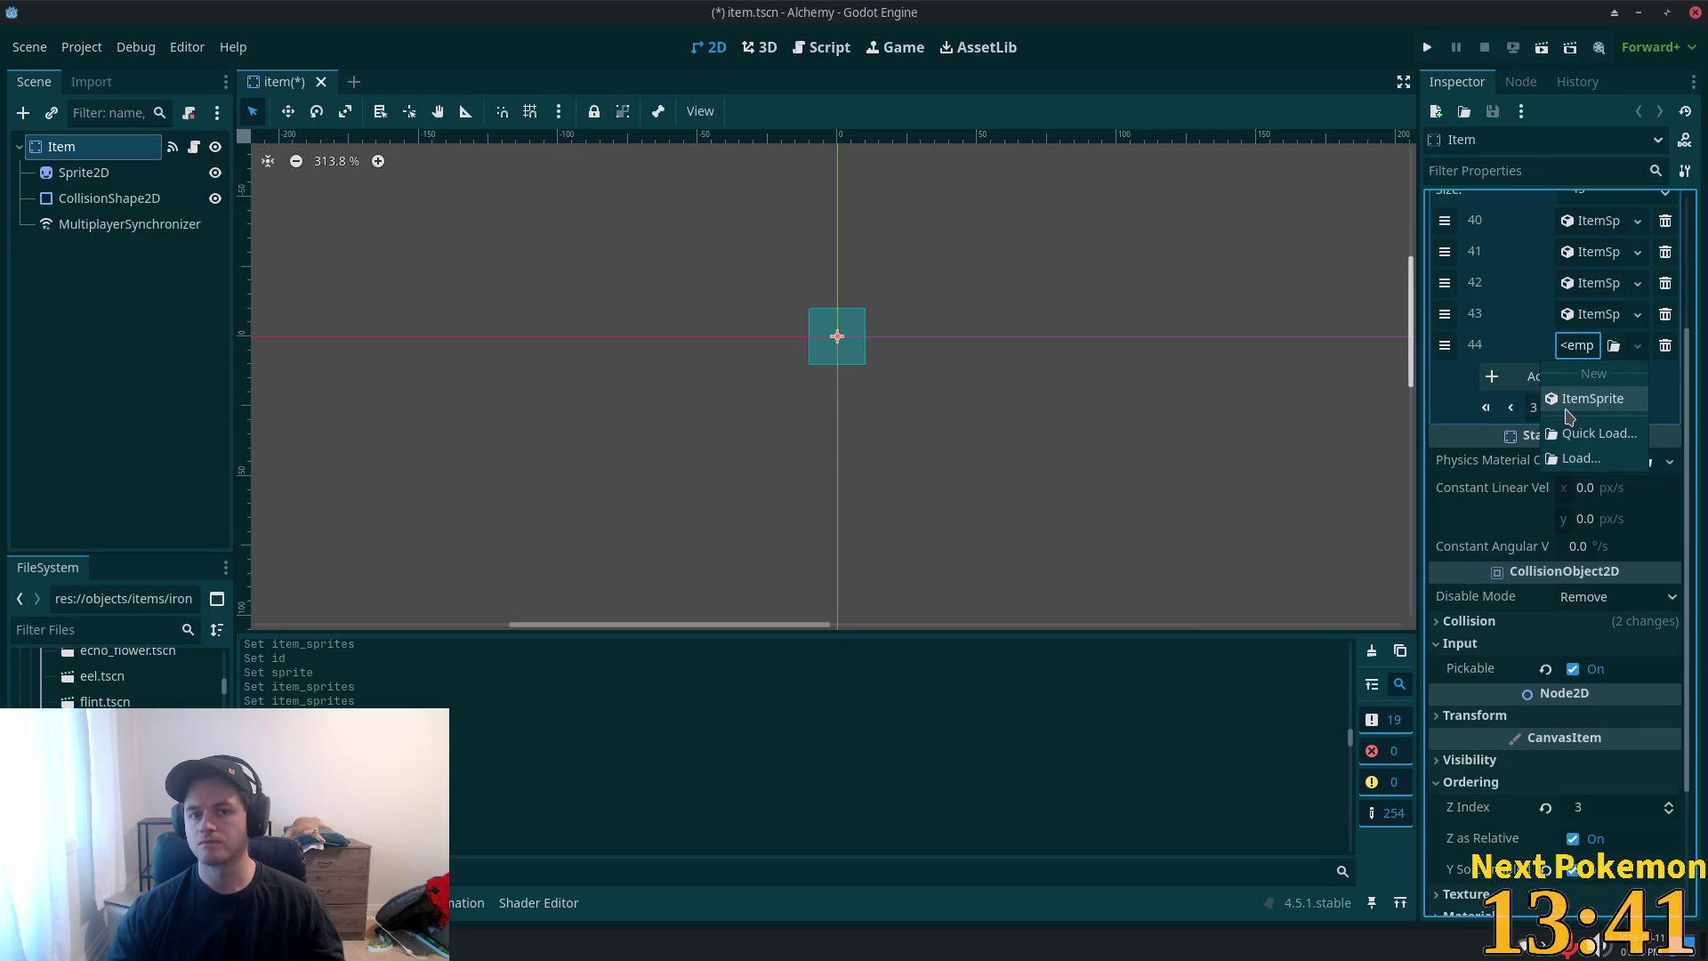
key("ctrl+shift+t")
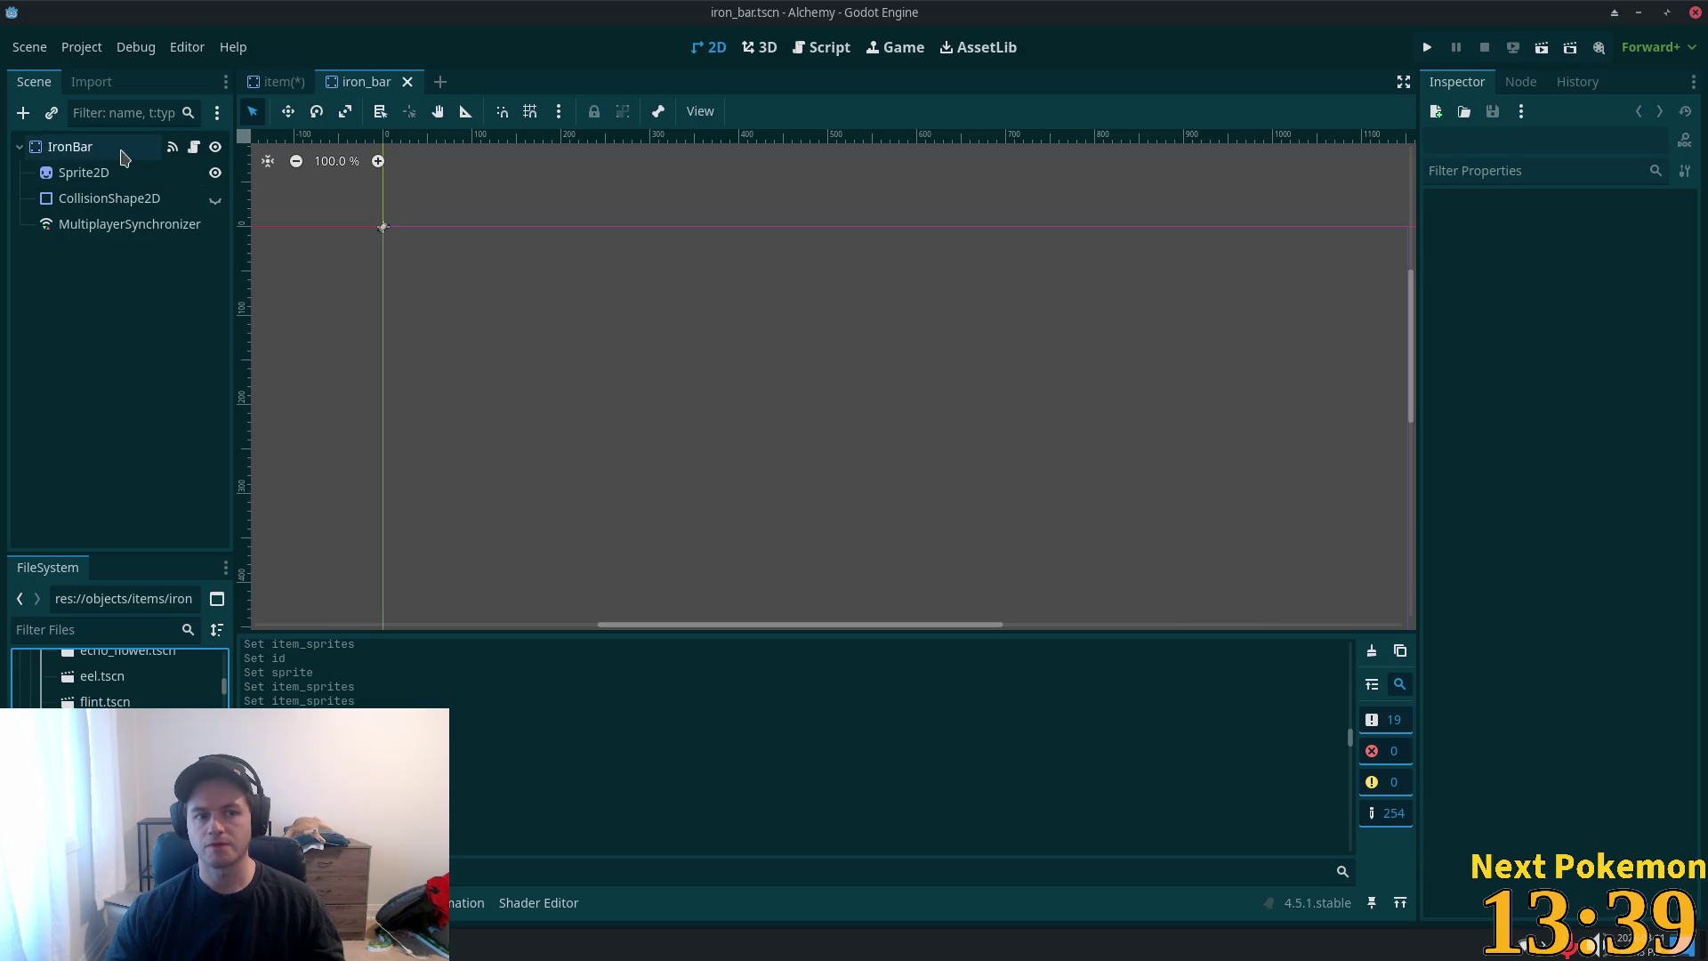
left_click(198, 293)
left_click(285, 81)
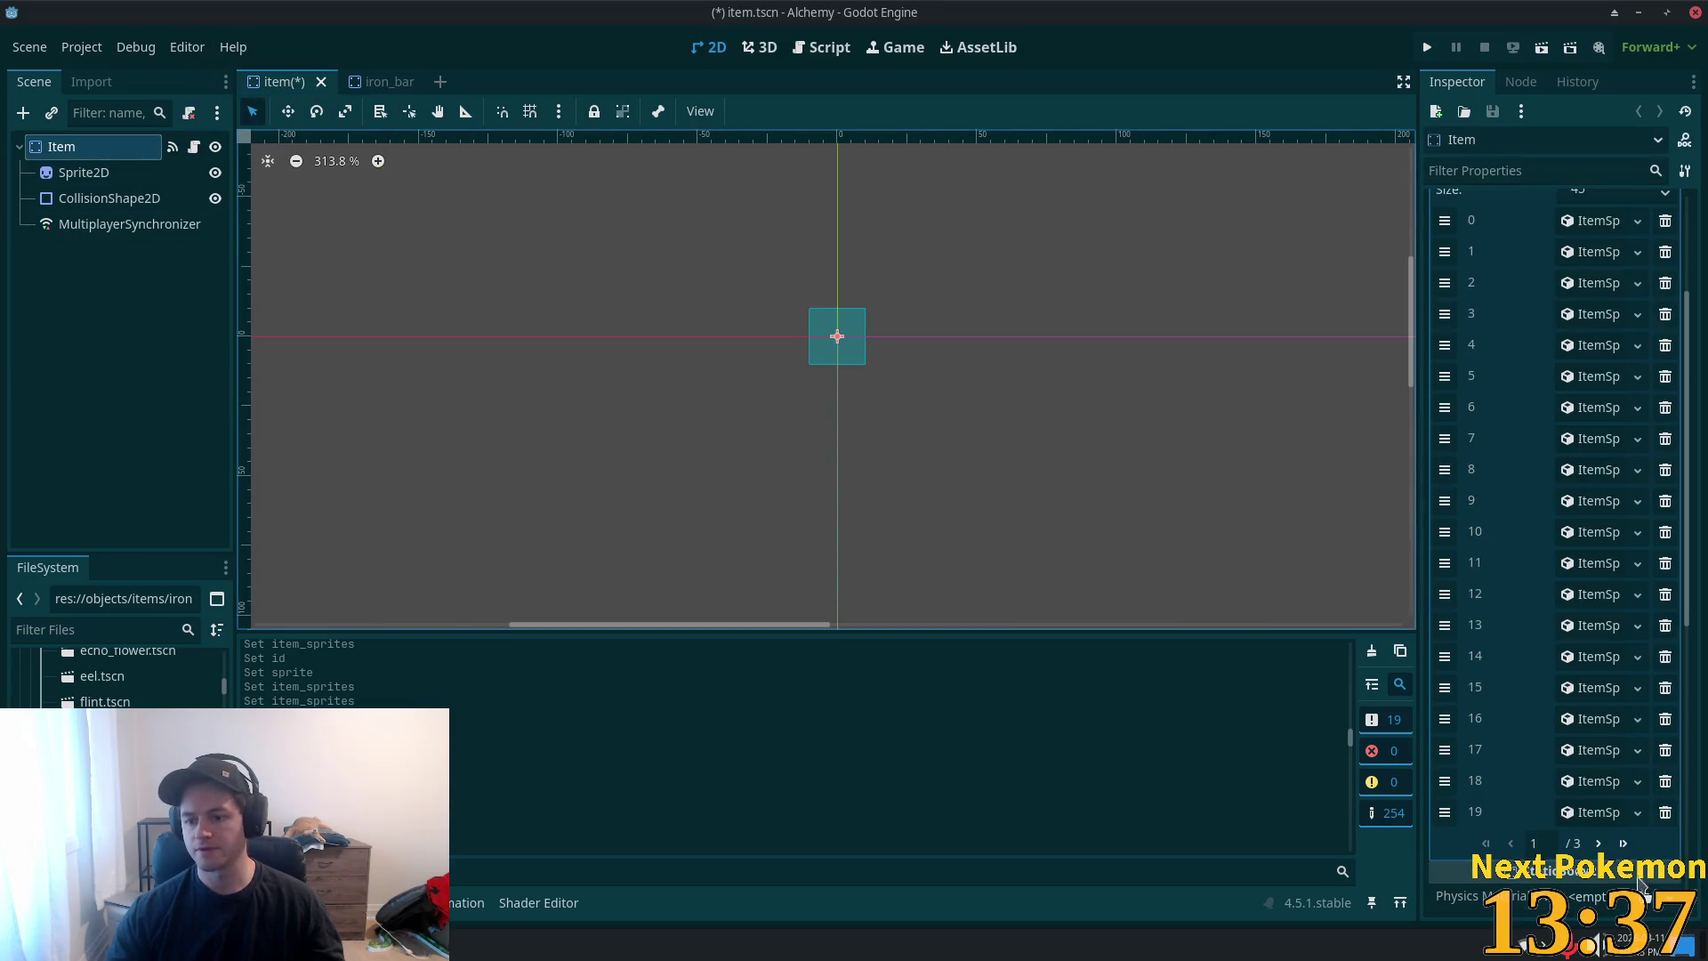
- Give entry 44 a new ItemSprite whose sprite is a new AtlasTexture
scroll(1626, 856, "down", 3)
left_click(1578, 347)
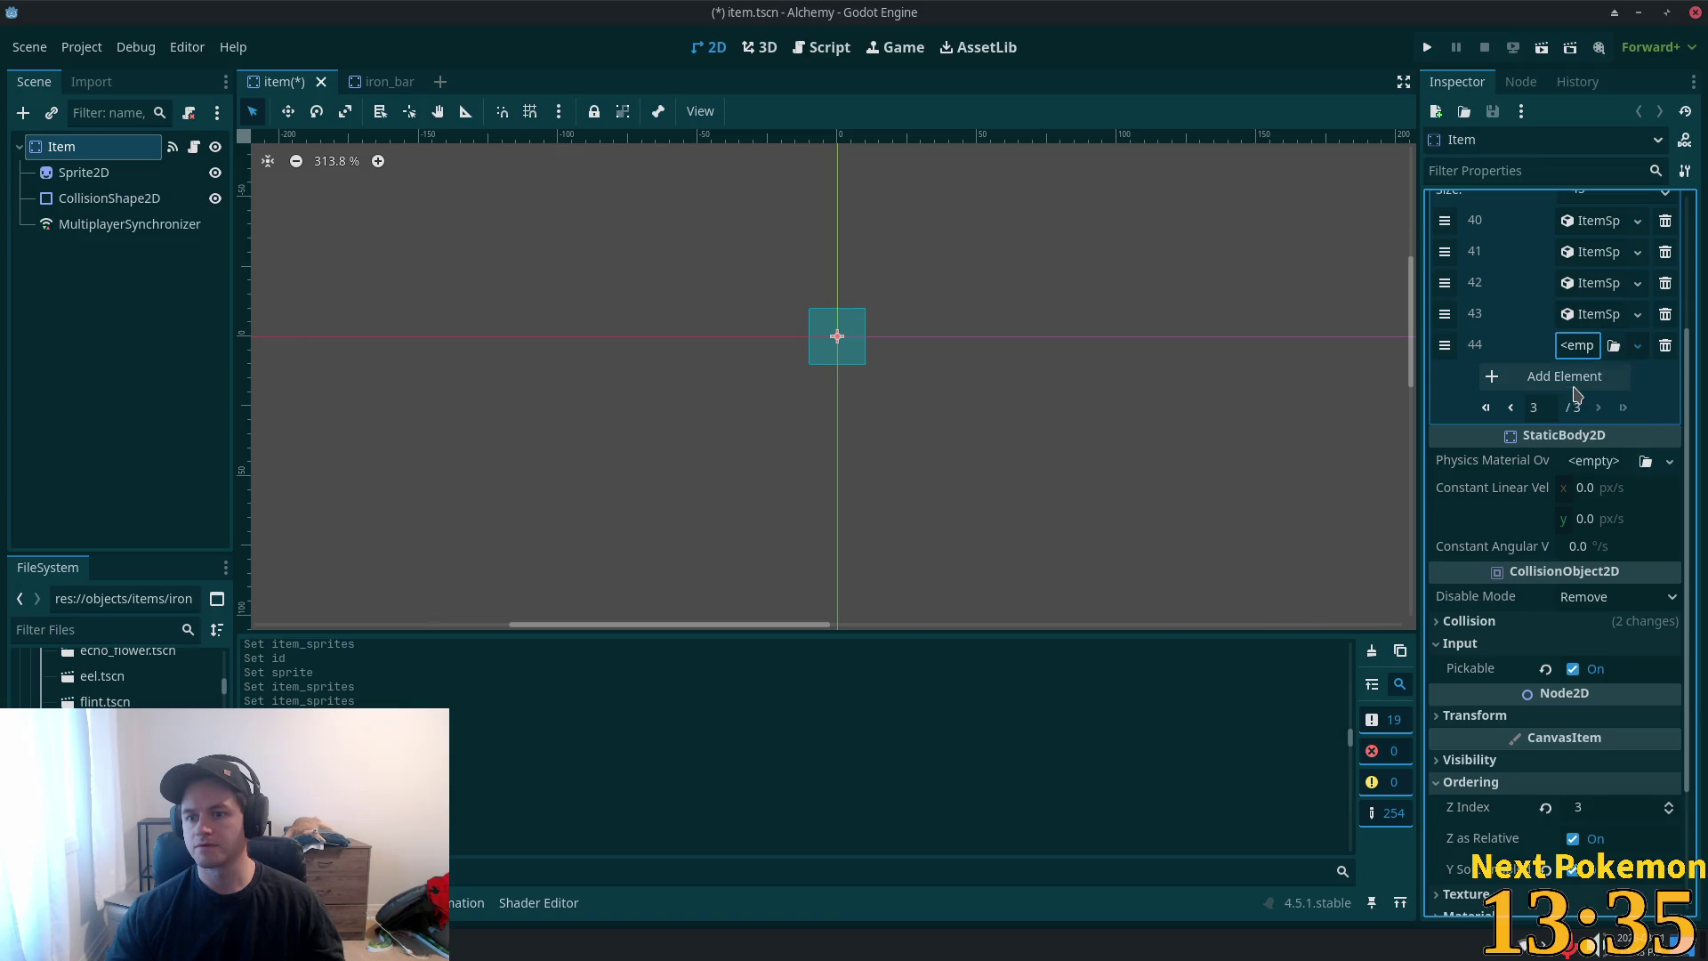
left_click(1577, 345)
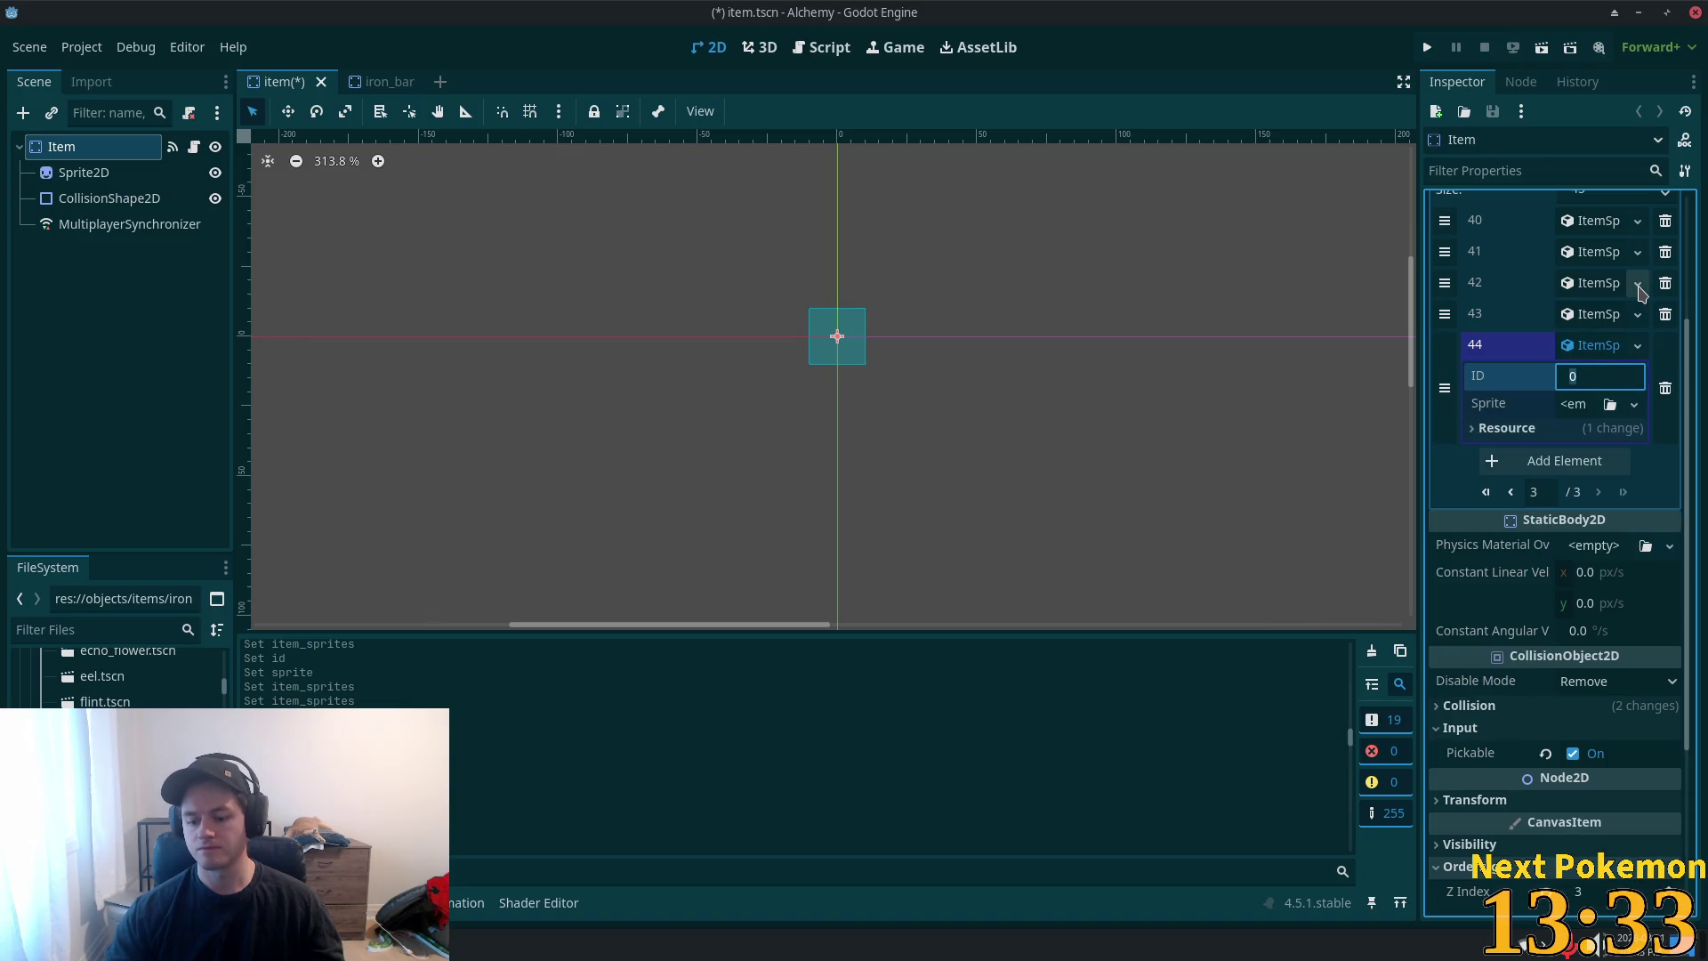
type("62")
left_click(1574, 404)
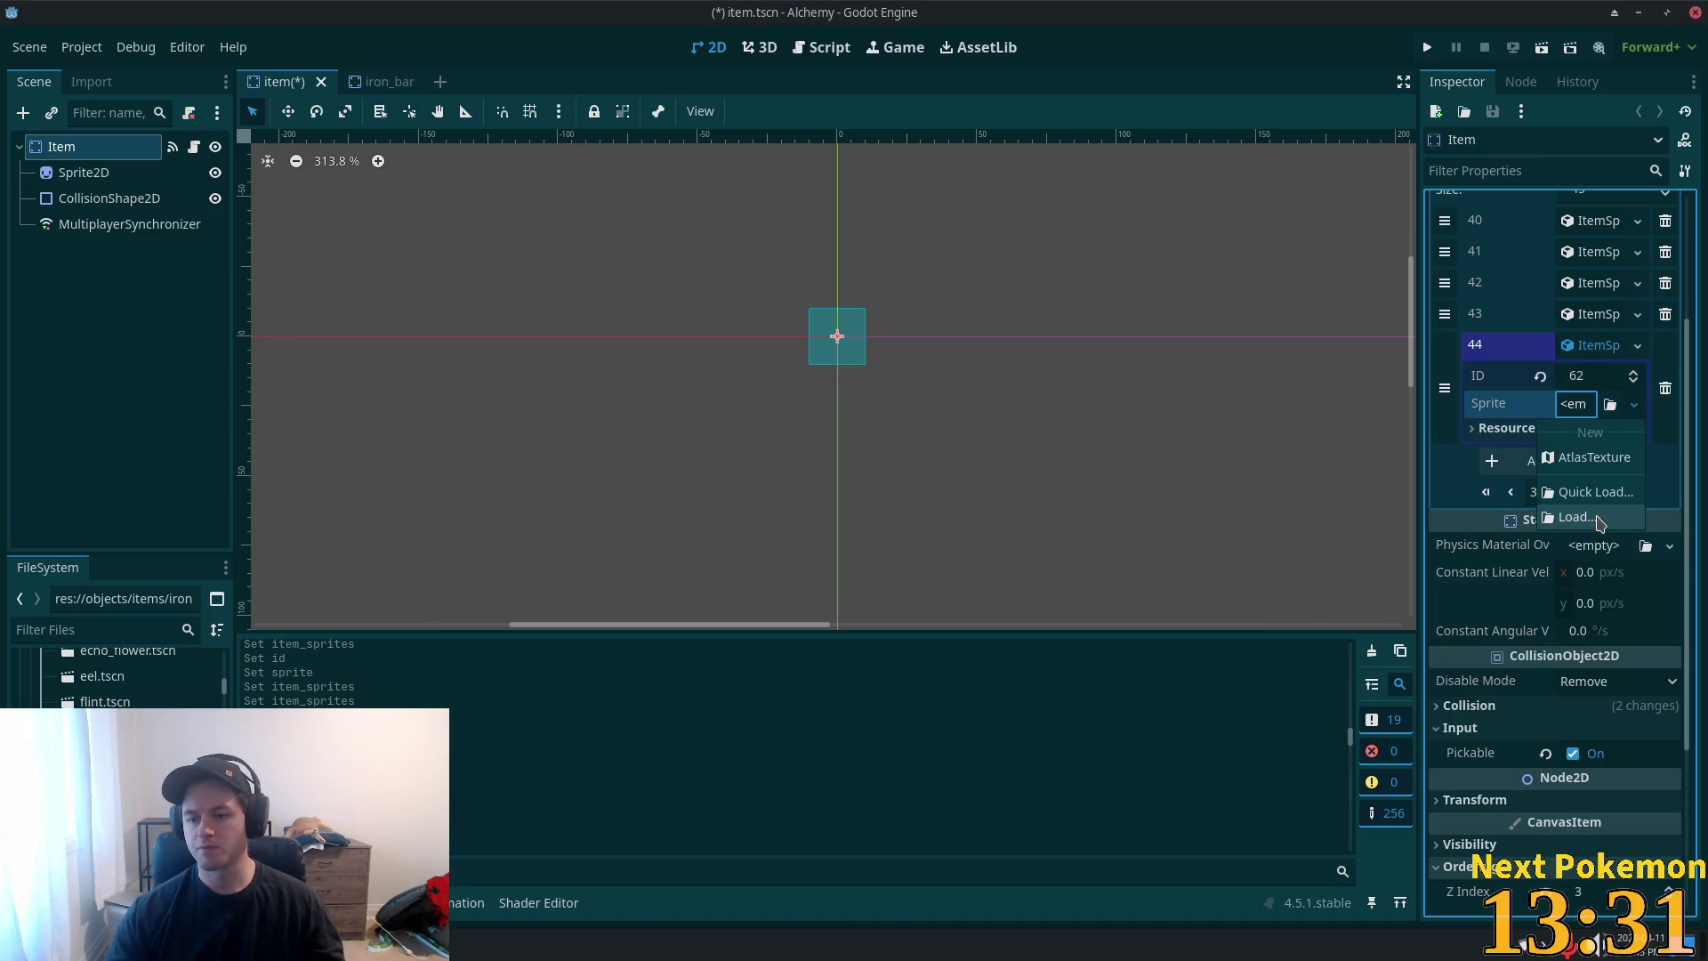
left_click(1587, 471)
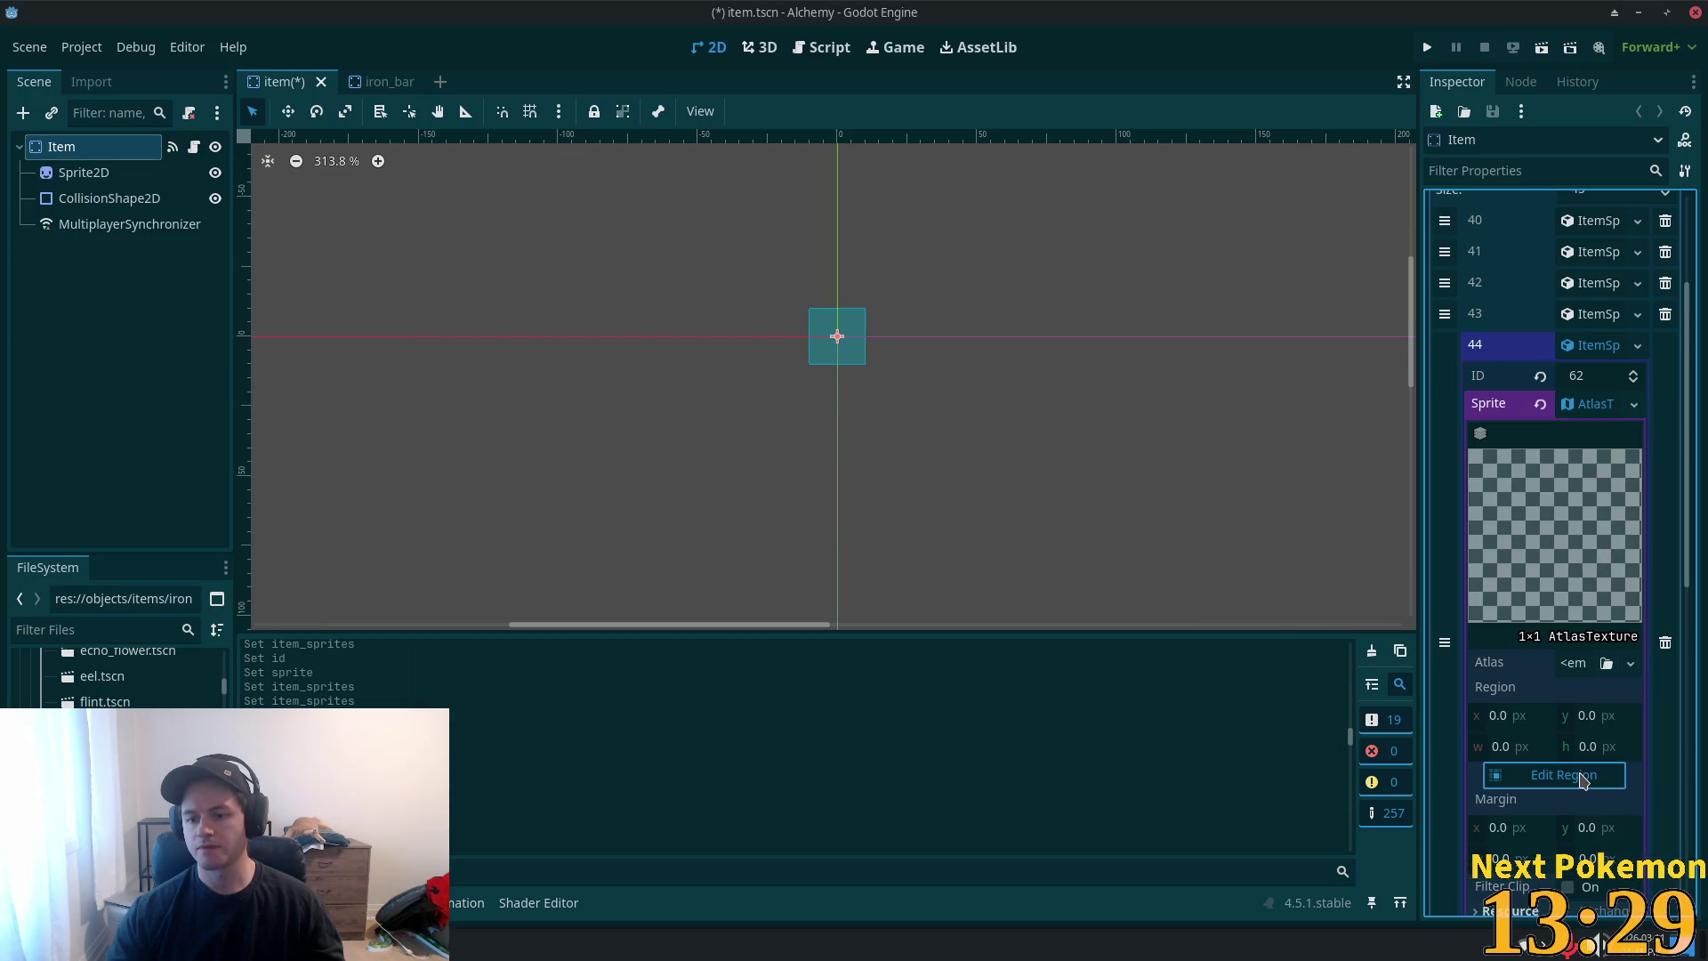
left_click(1594, 778)
- Set the AtlasTexture's atlas to the item sprite sheet, made unique, and bring up its region editor
left_click(1264, 225)
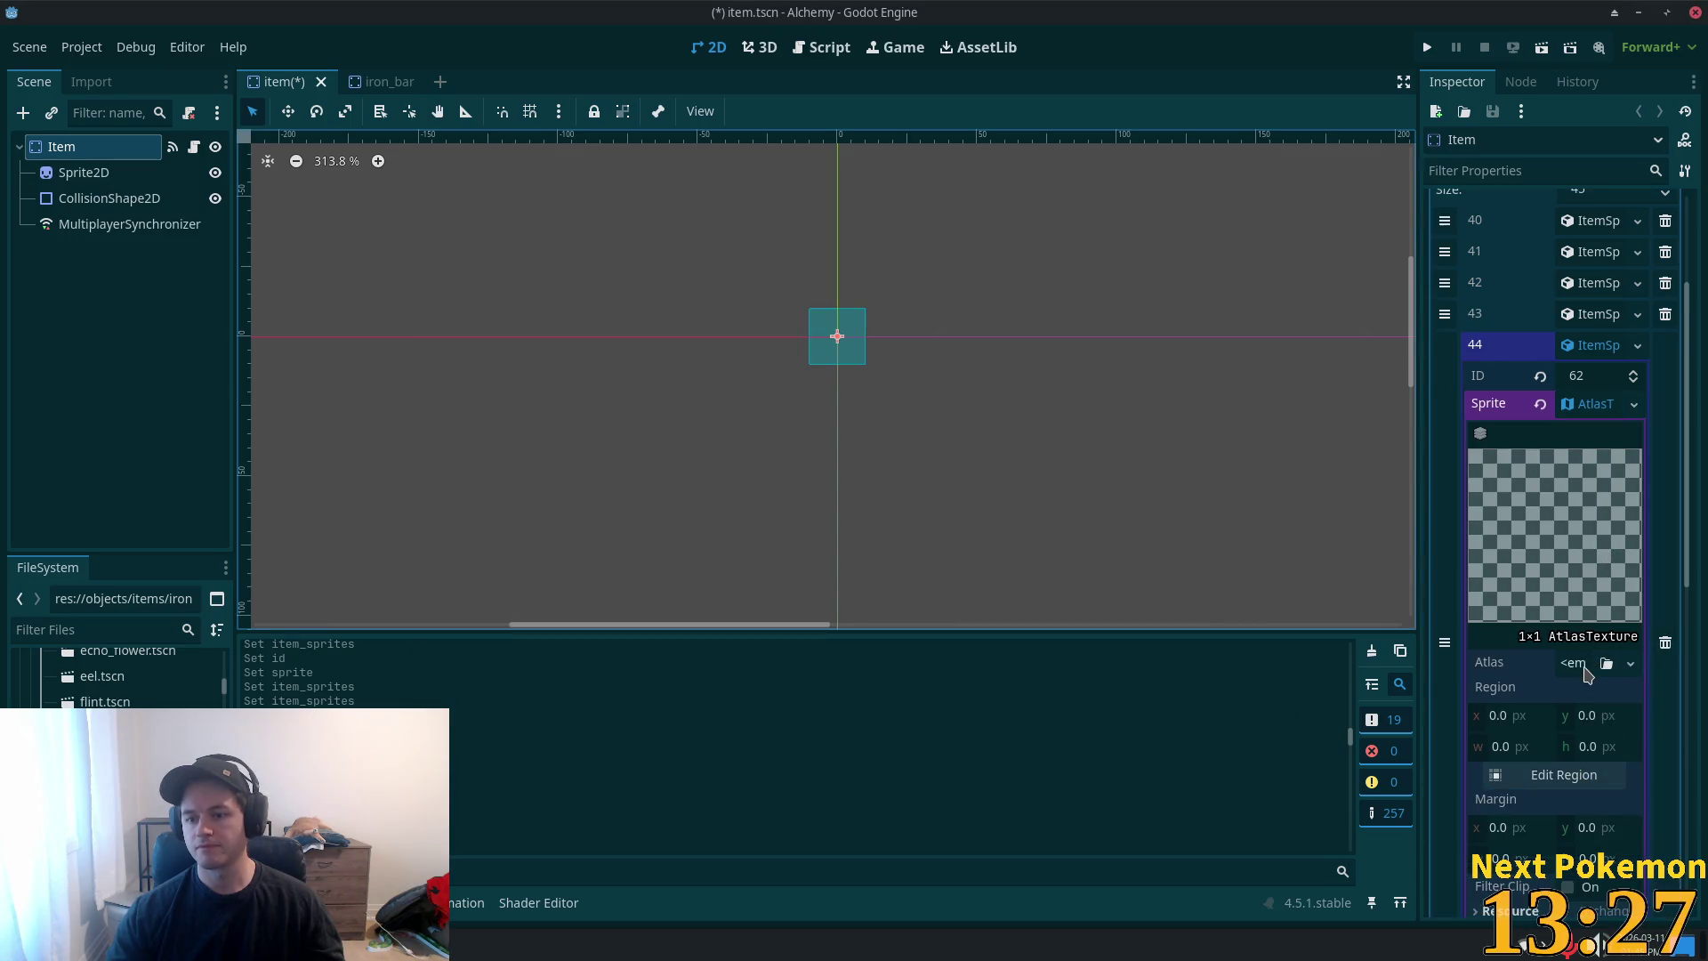
left_click(1631, 663)
left_click(1512, 917)
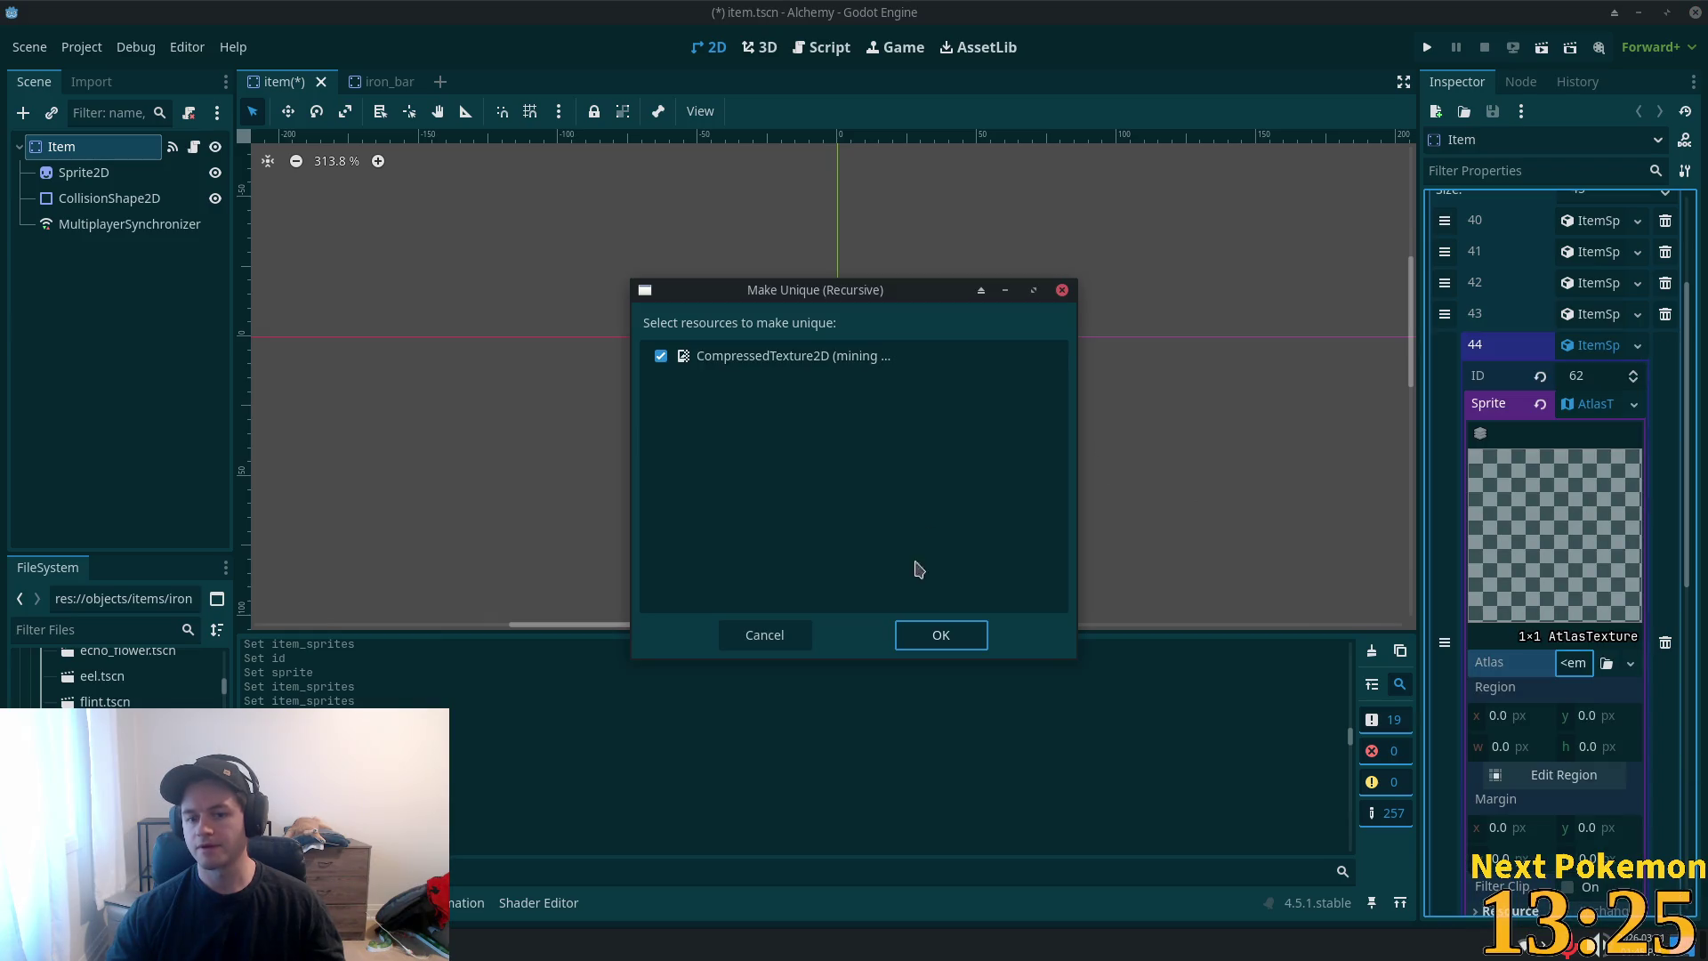
left_click(940, 634)
left_click(1601, 804)
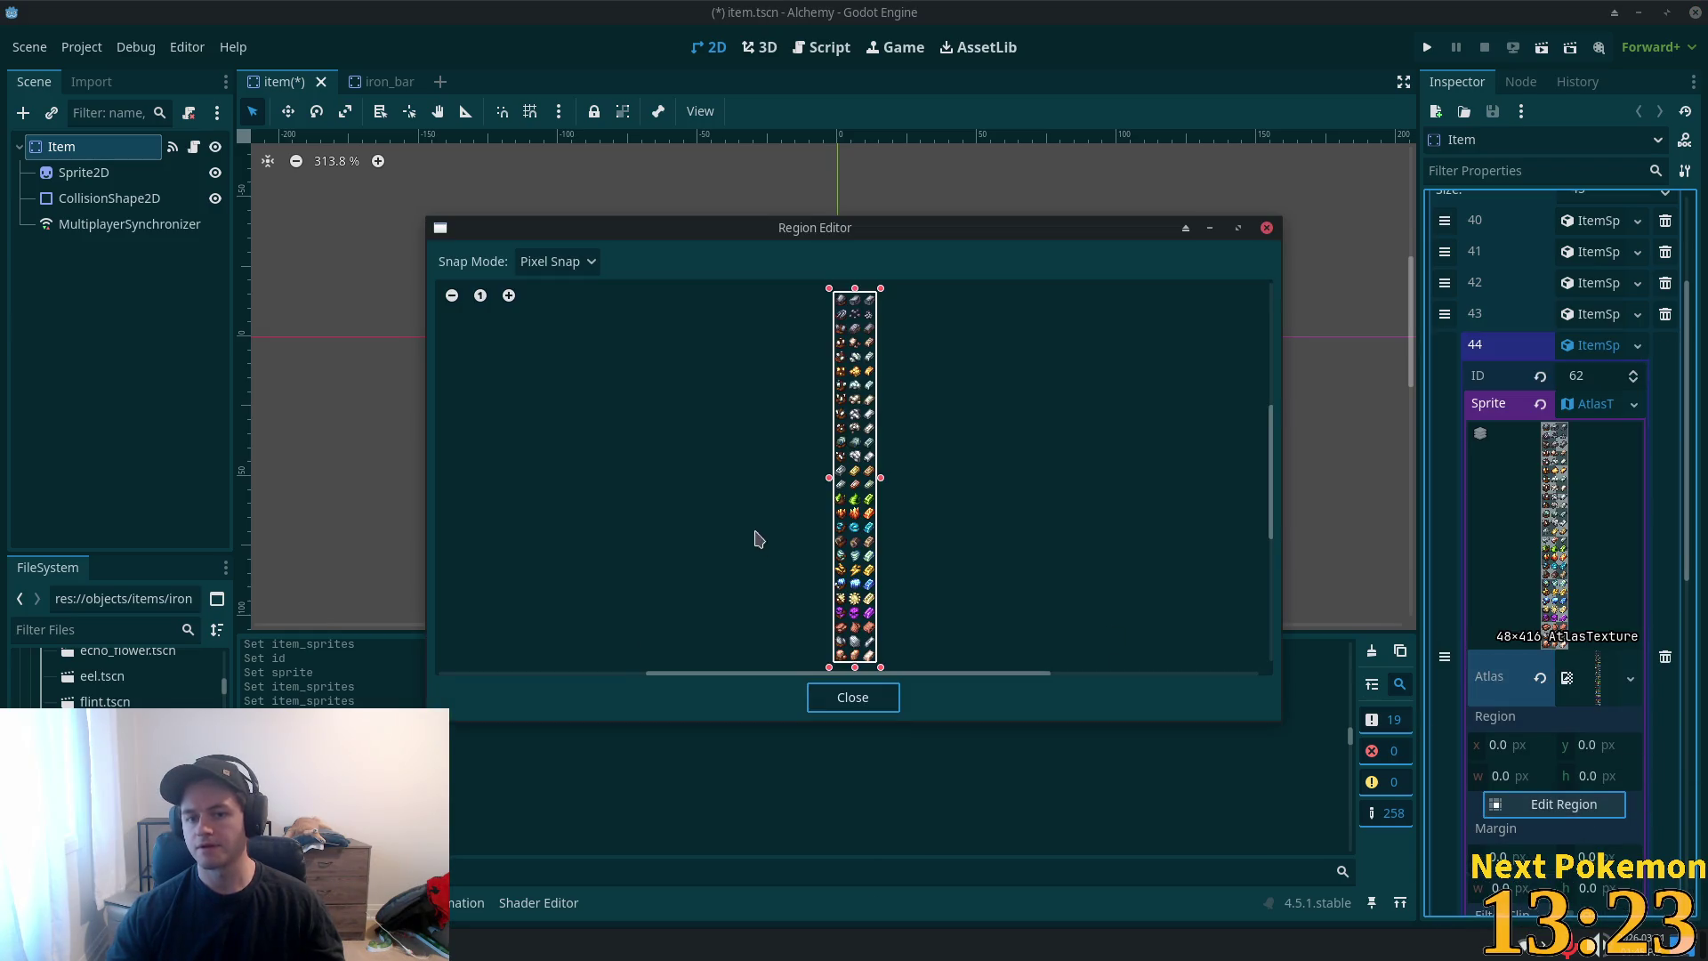
- Auto-slice the sheet and select the iron bar icon as a 14×13 region at x 33, y 114
scroll(923, 371, "up", 8)
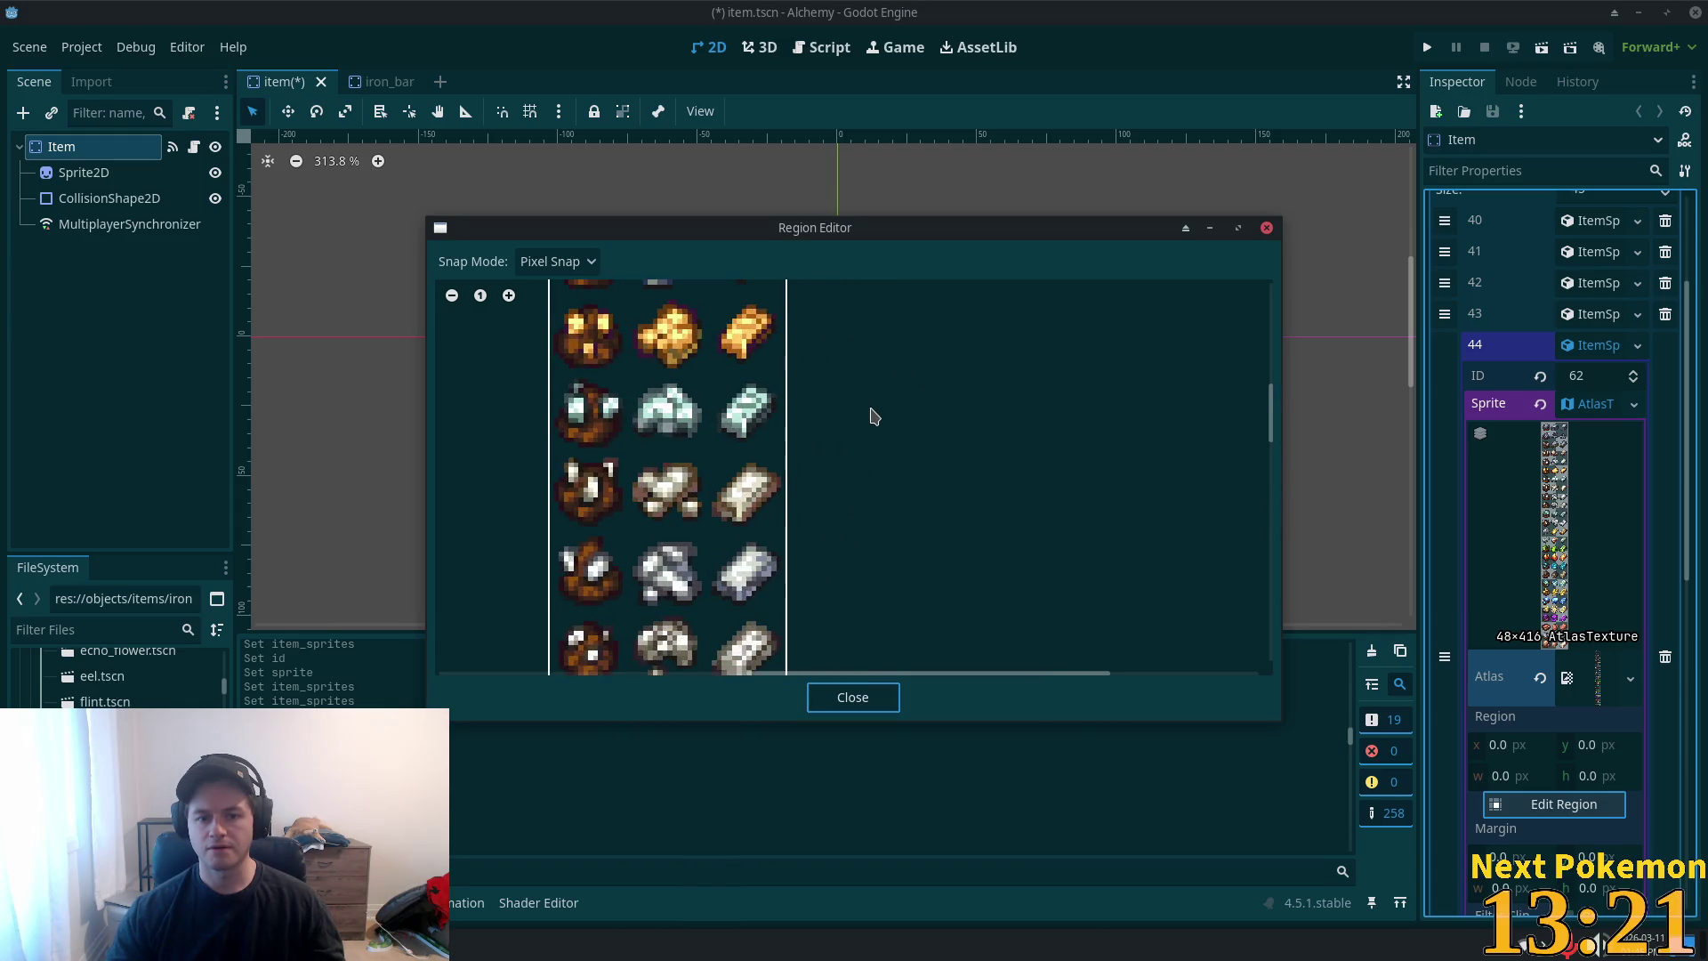
scroll(1012, 411, "left", 3)
scroll(1041, 321, "up", 2)
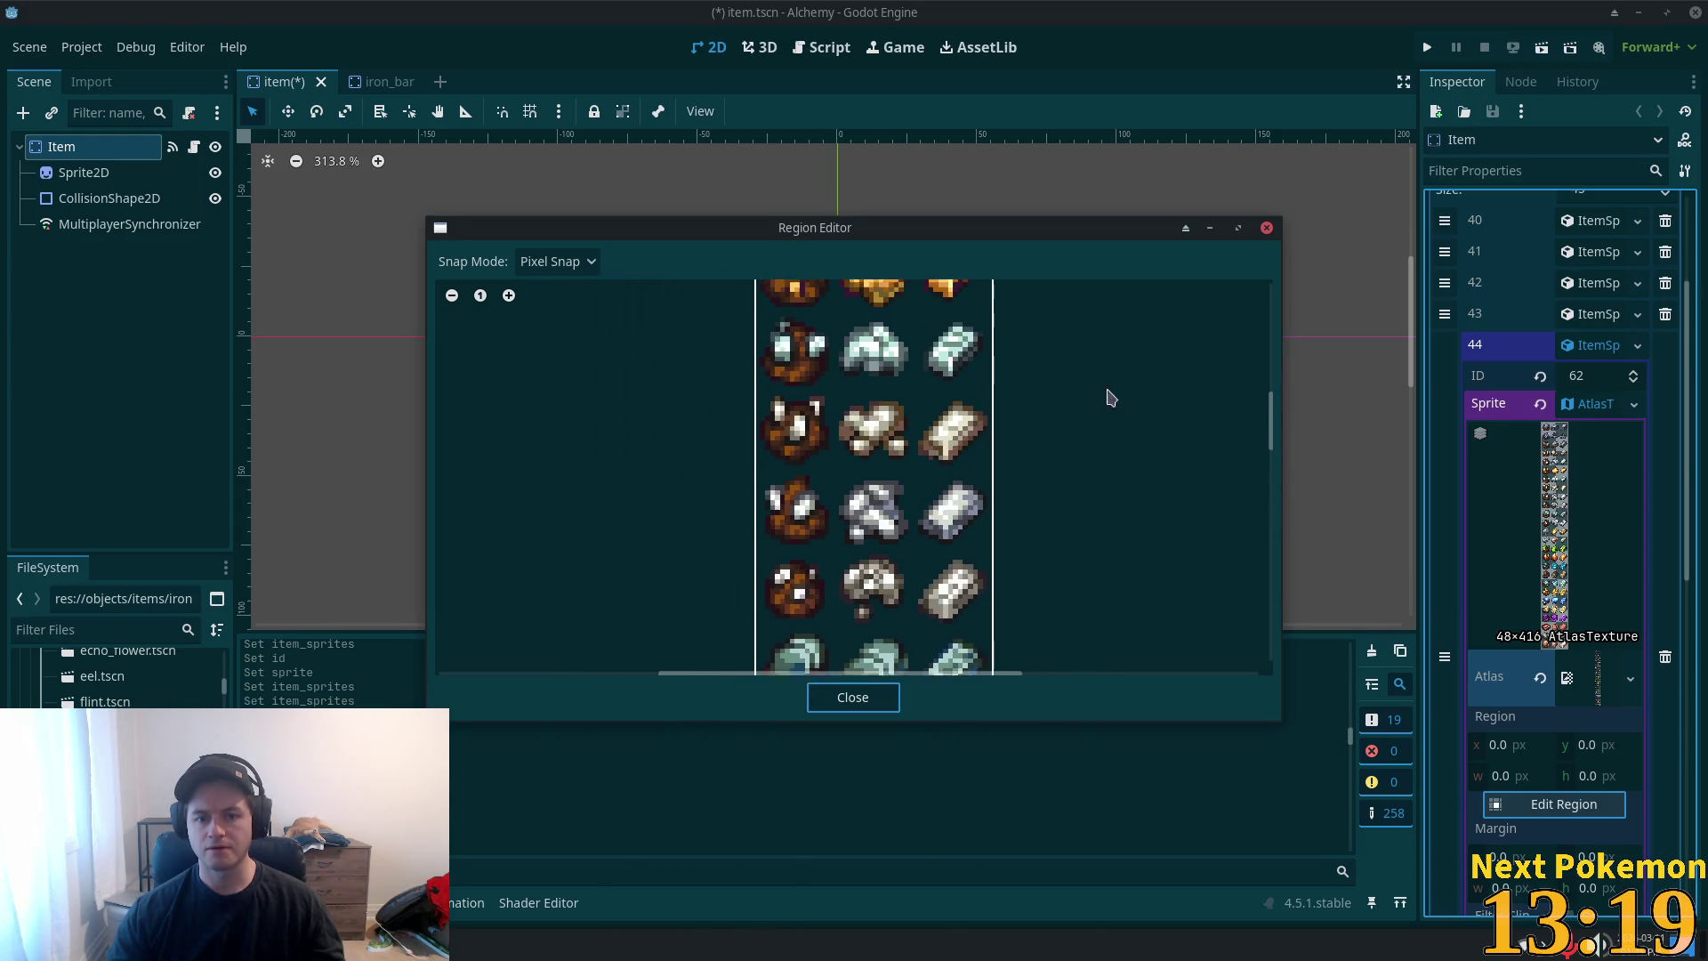
scroll(1094, 374, "down", 3)
scroll(1166, 610, "up", 5)
scroll(1193, 457, "down", 4)
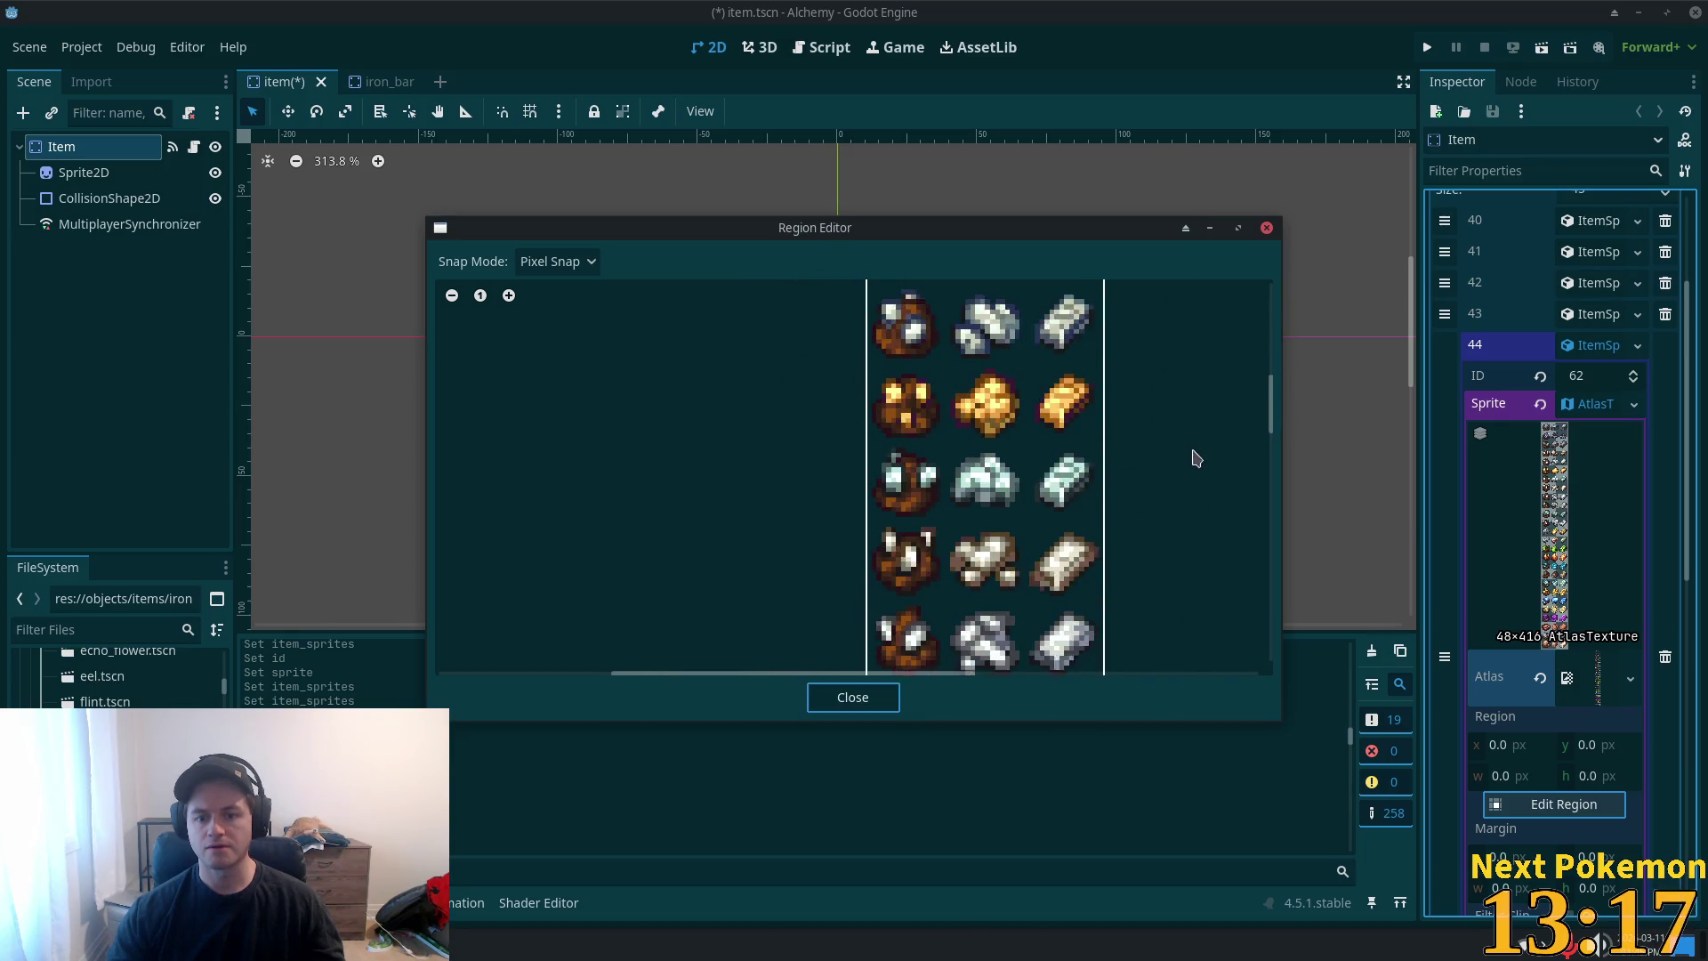
scroll(1148, 432, "right", 1)
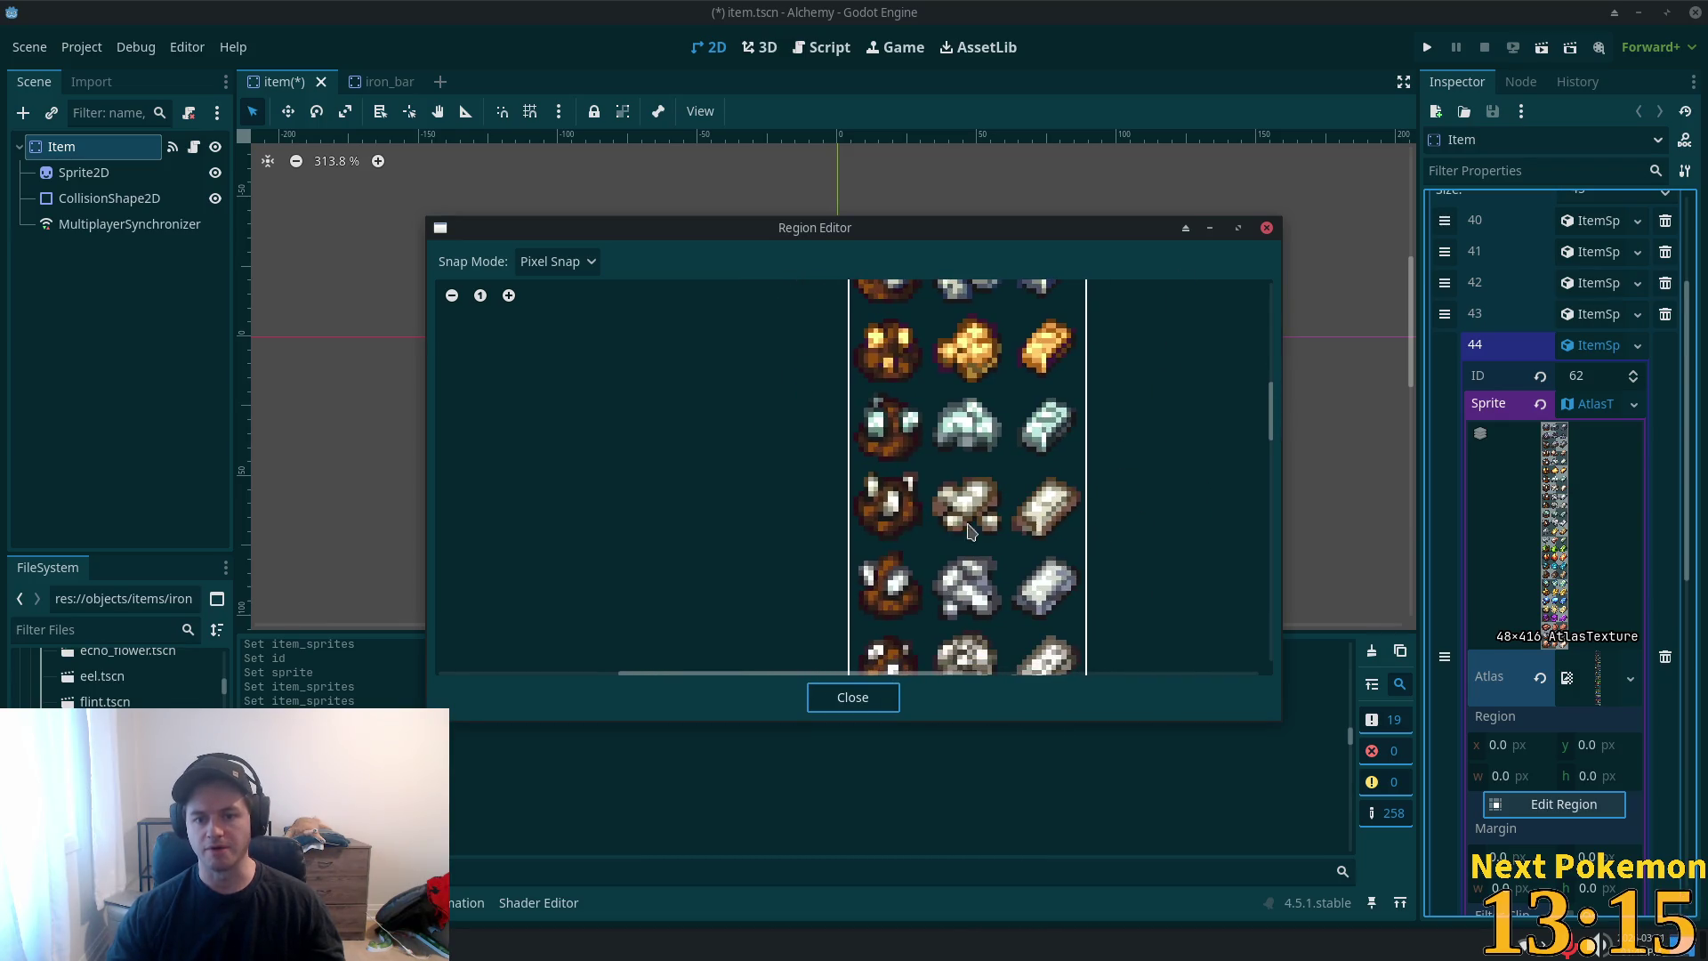
scroll(1193, 463, "down", 2)
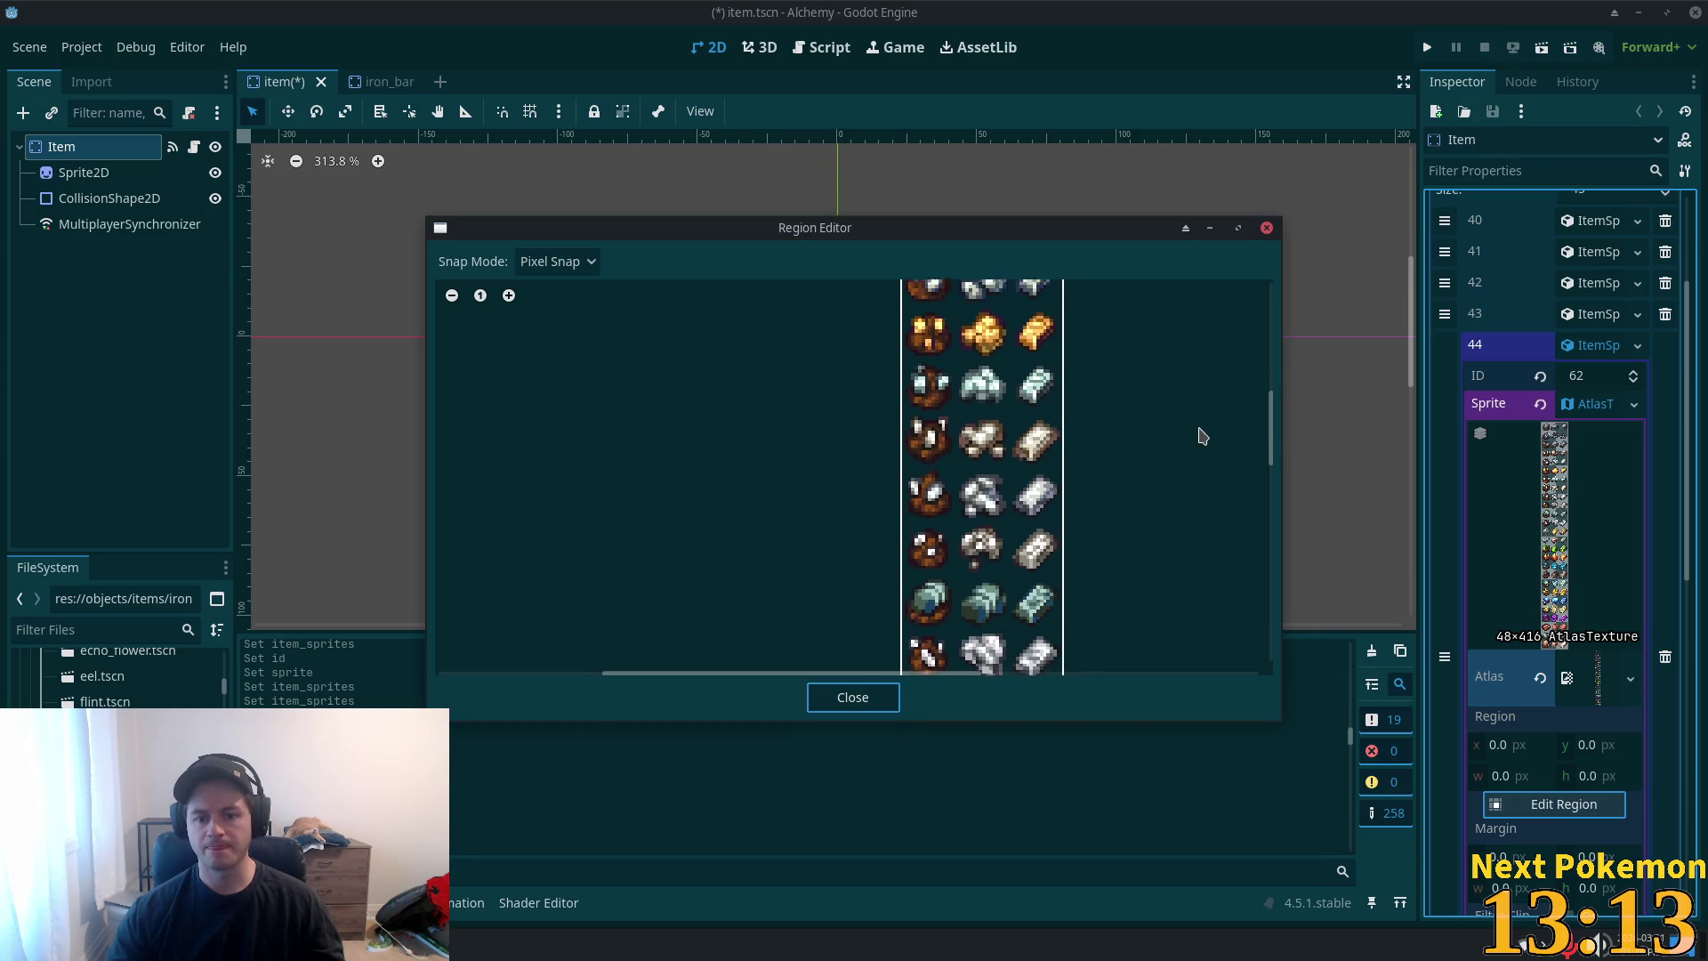
scroll(1188, 442, "down", 1)
scroll(1107, 495, "up", 1)
scroll(1118, 351, "down", 5)
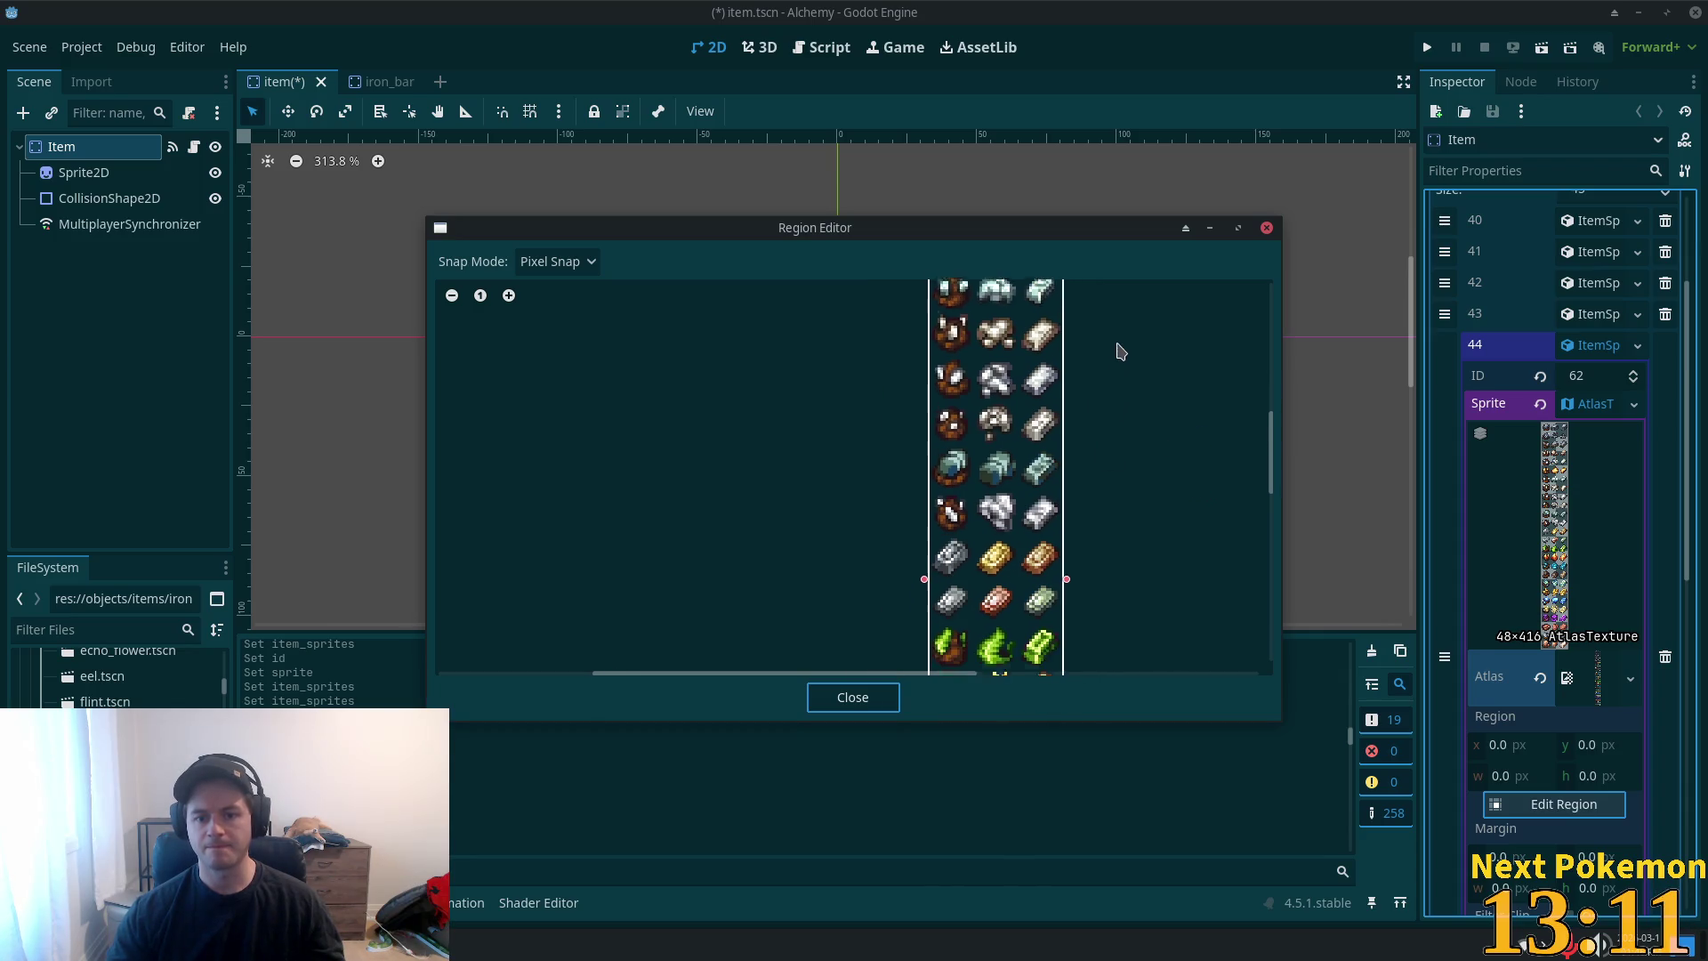
scroll(1029, 405, "up", 2)
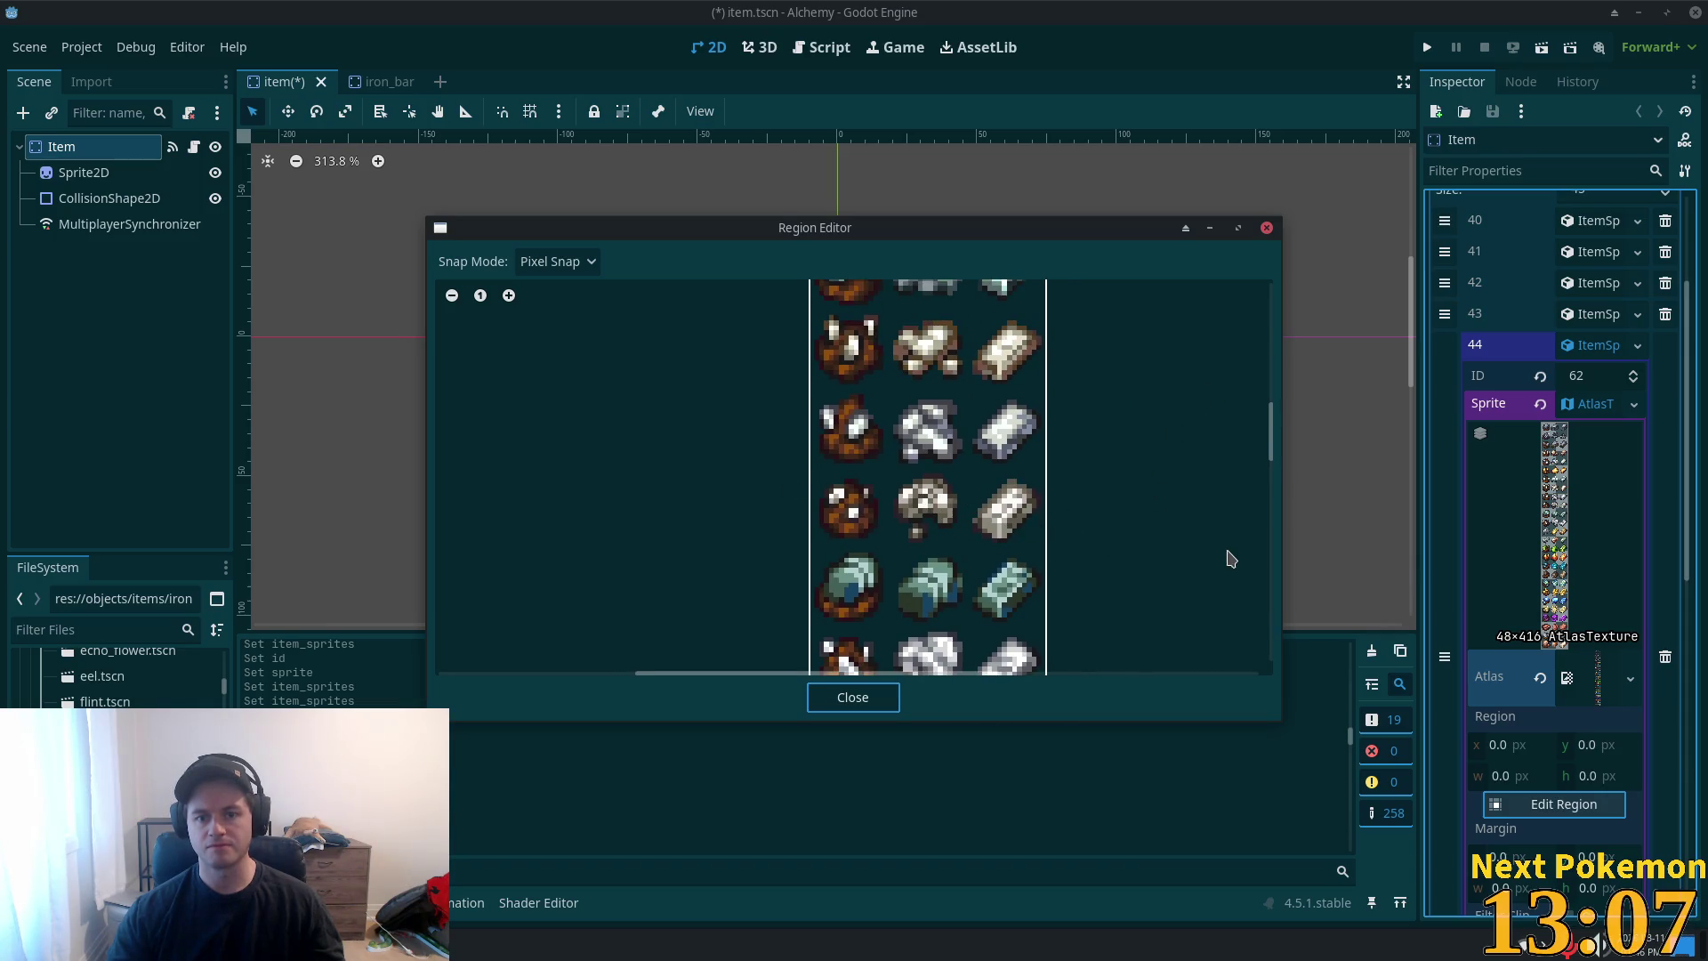
scroll(1052, 524, "down", 3)
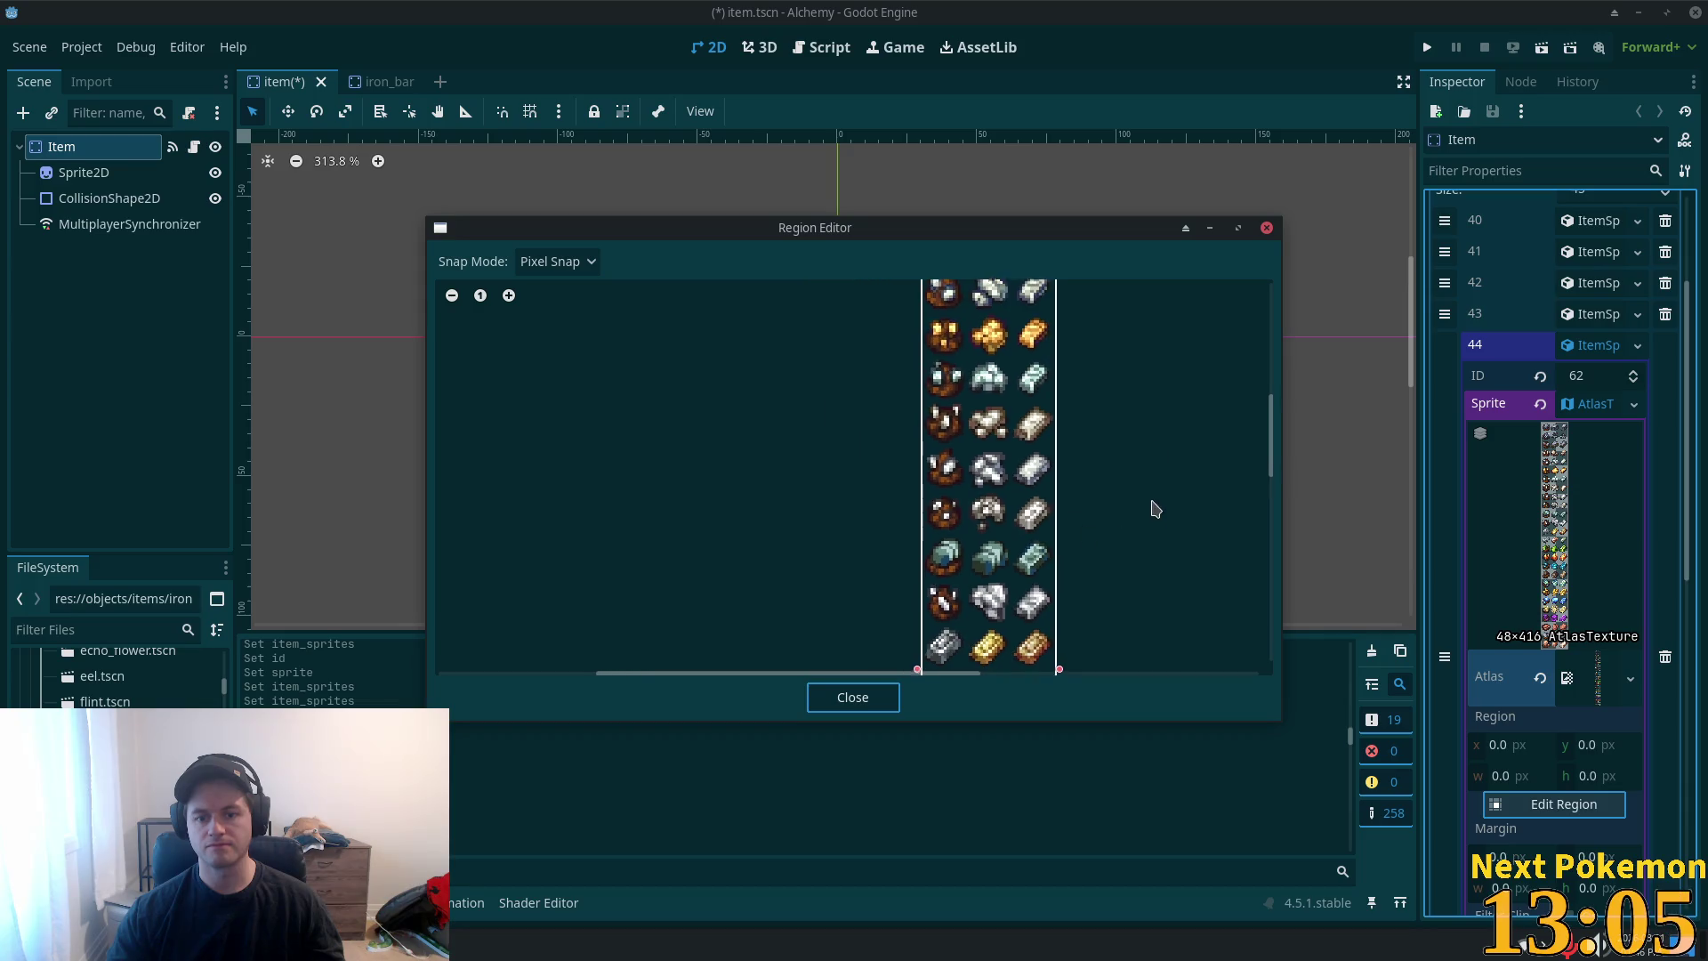
scroll(1141, 458, "up", 2)
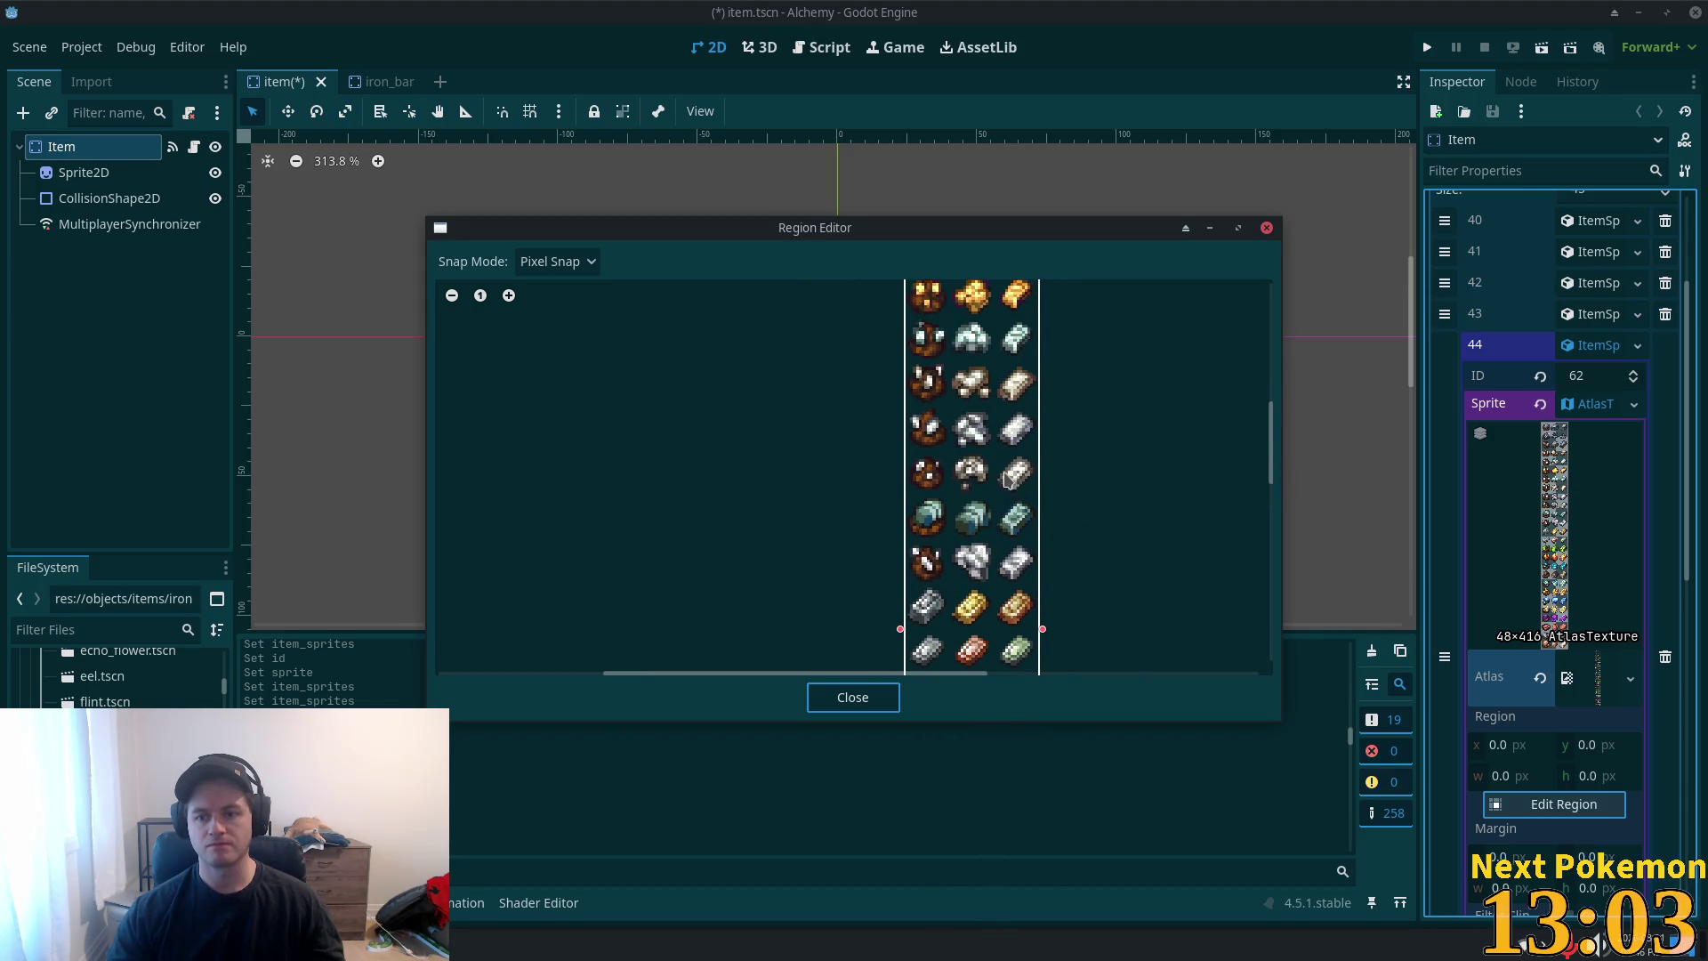
scroll(1054, 489, "up", 3)
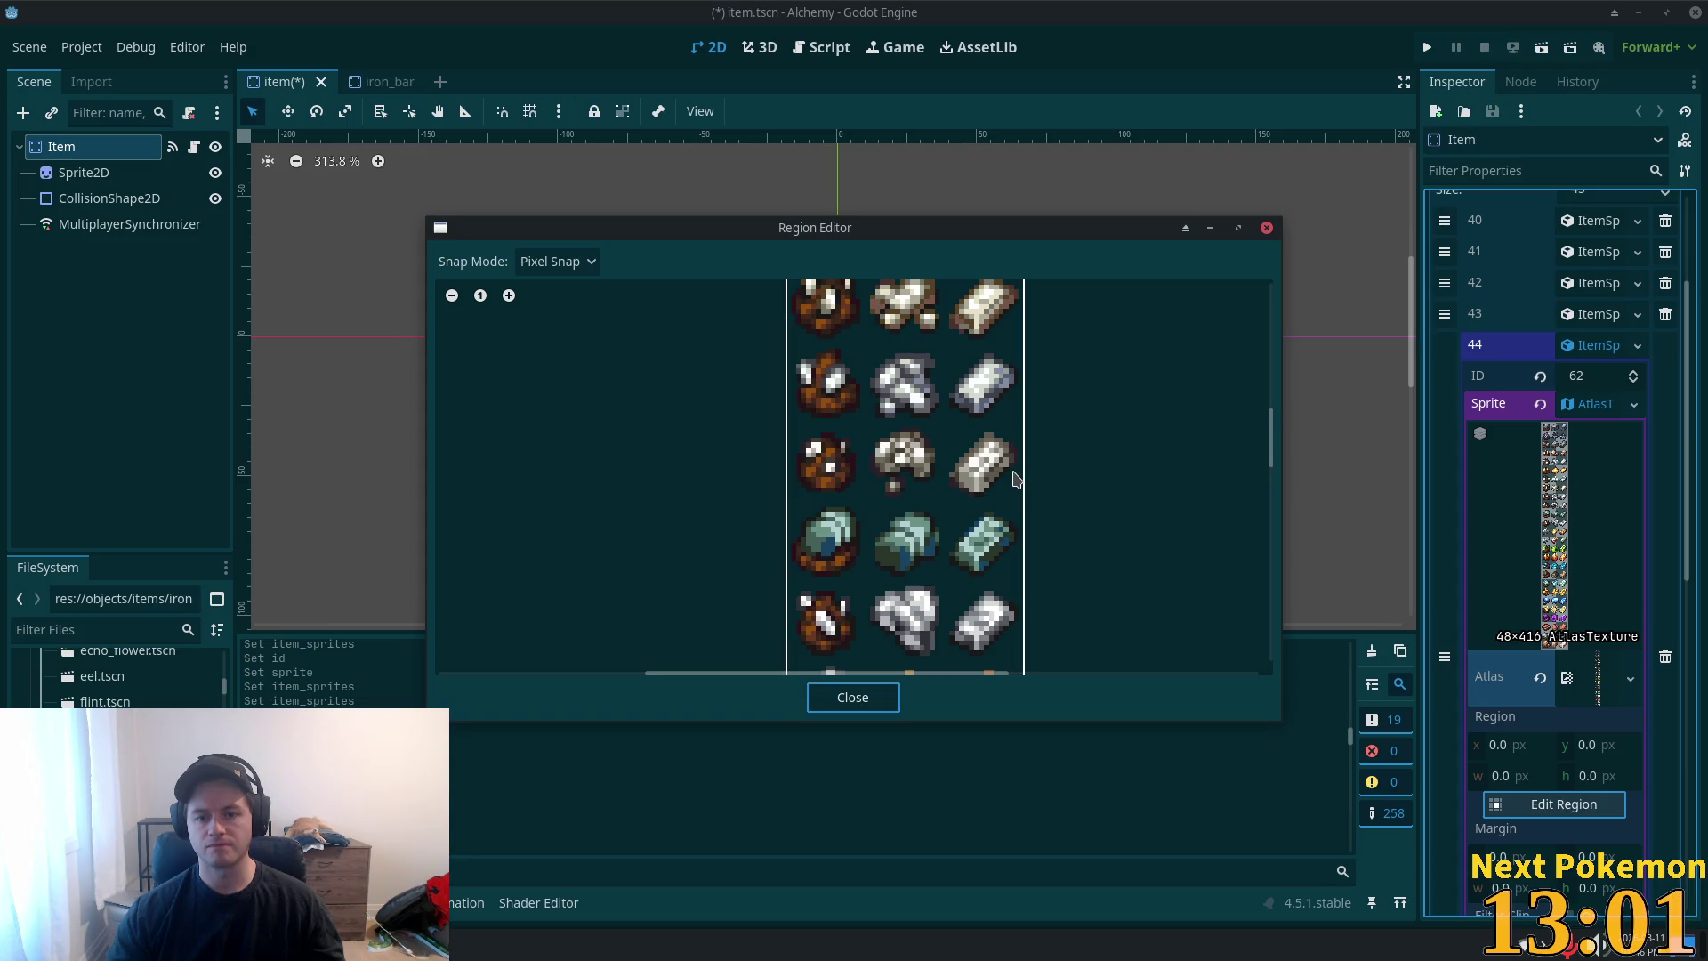
scroll(1214, 498, "up", 2)
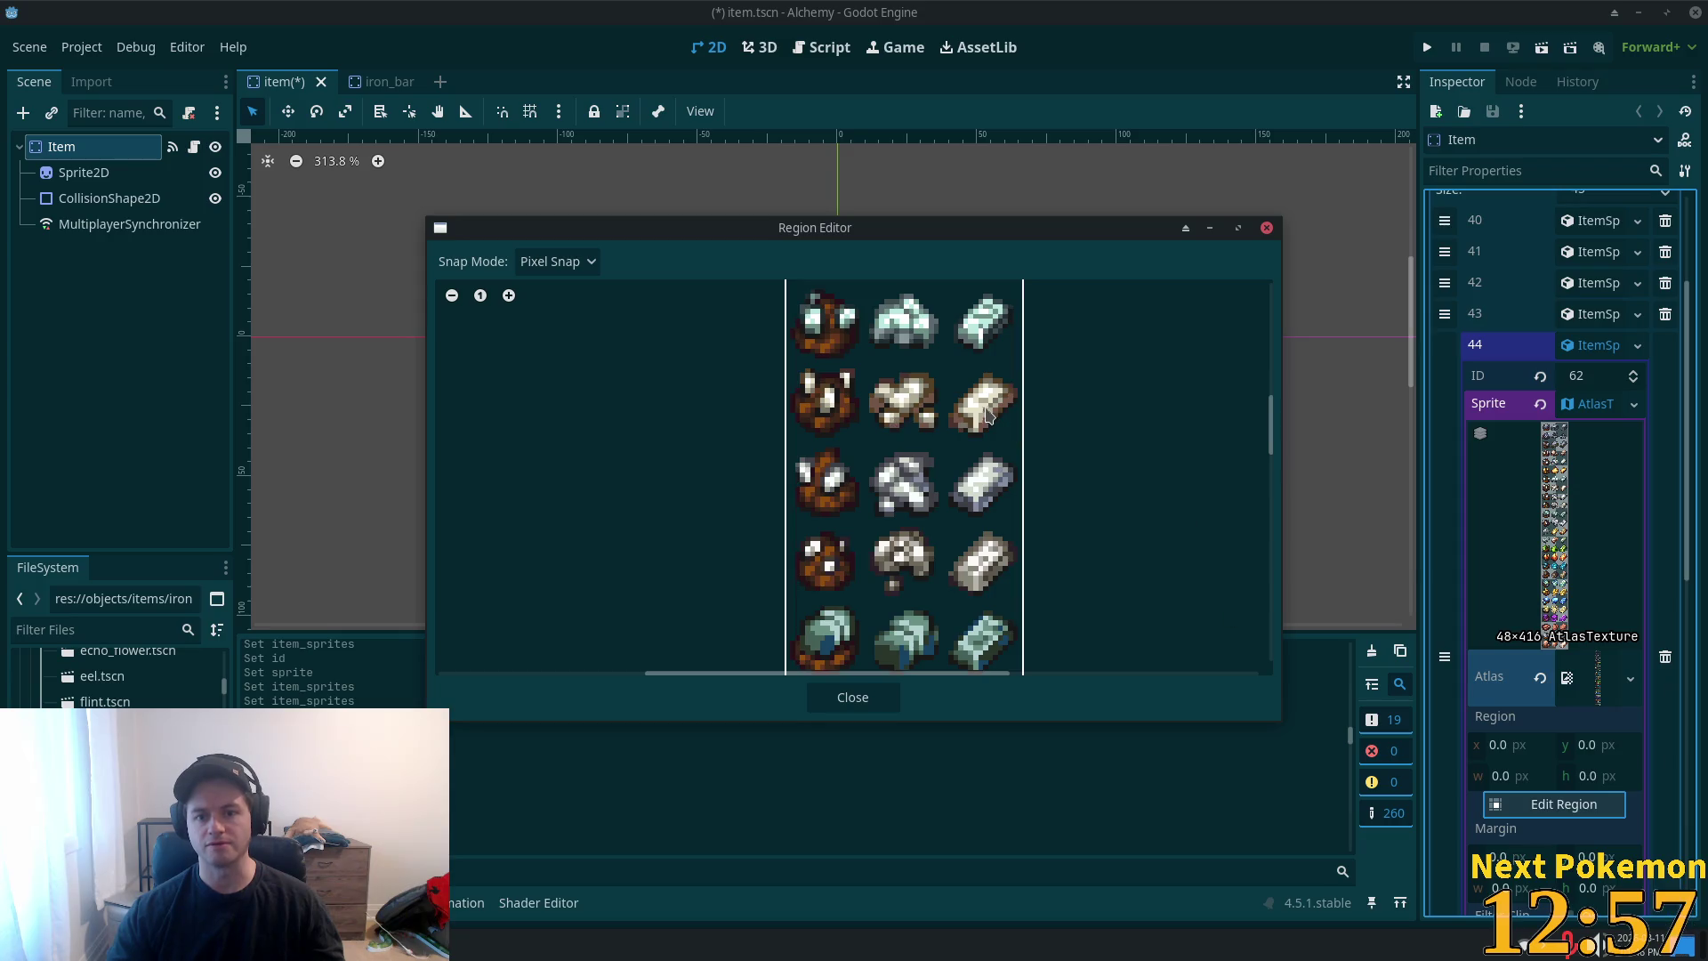
left_click(558, 261)
left_click(560, 362)
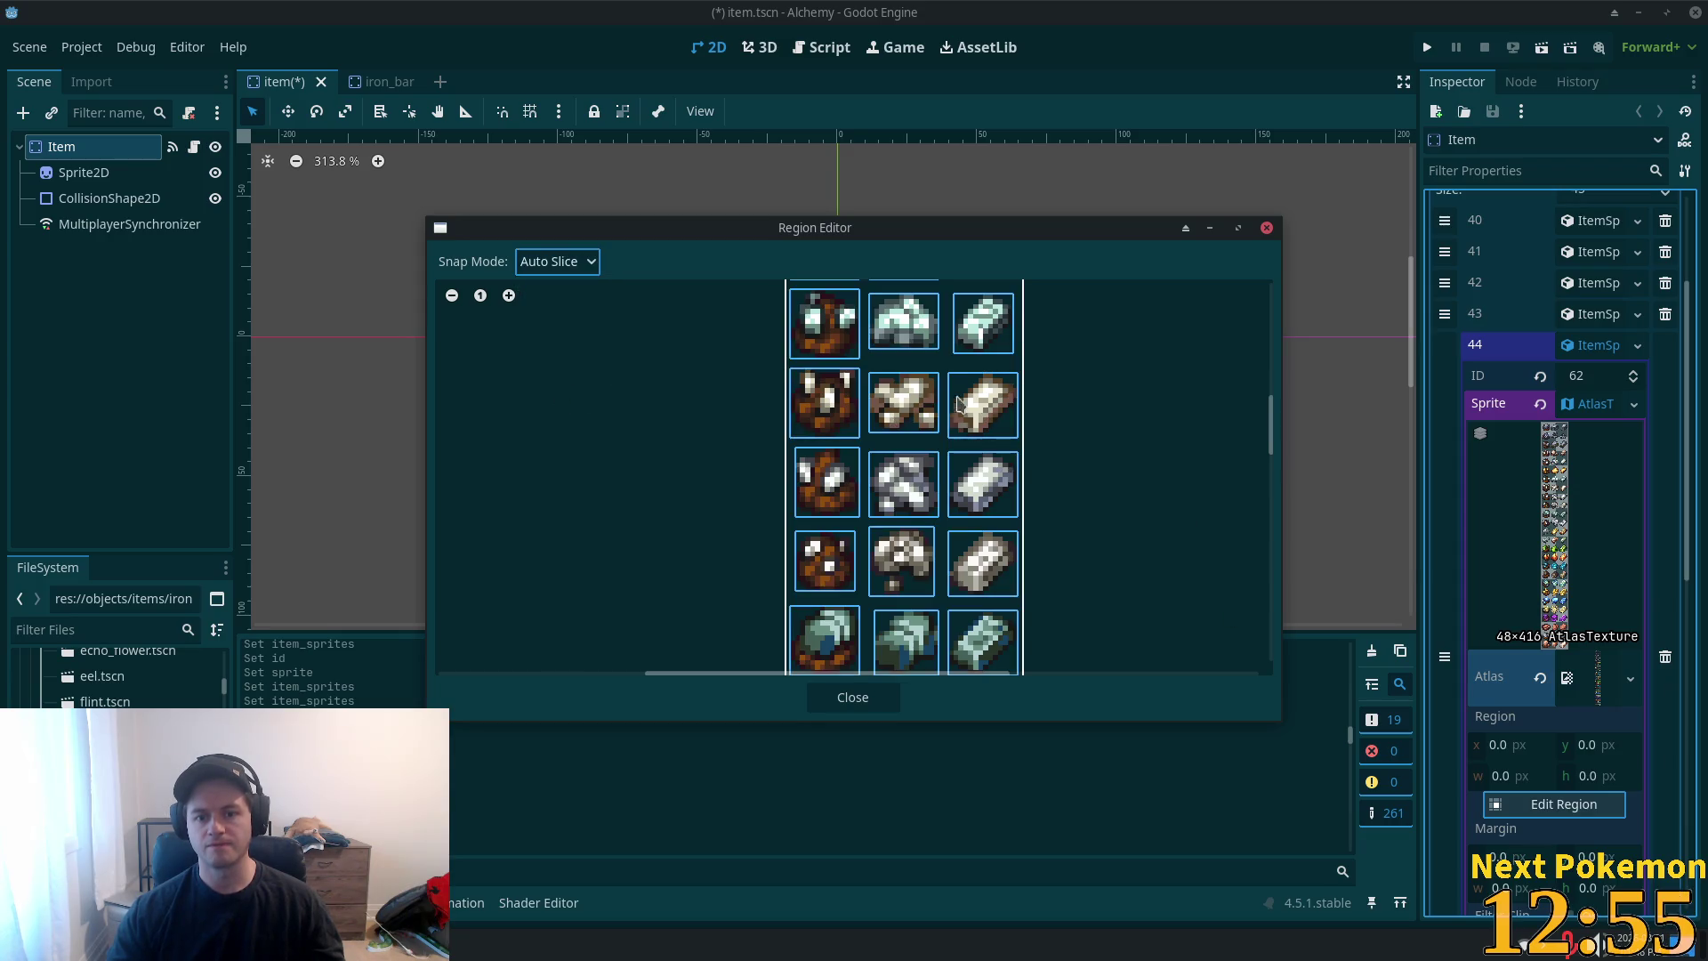
left_click(979, 405)
left_click(849, 697)
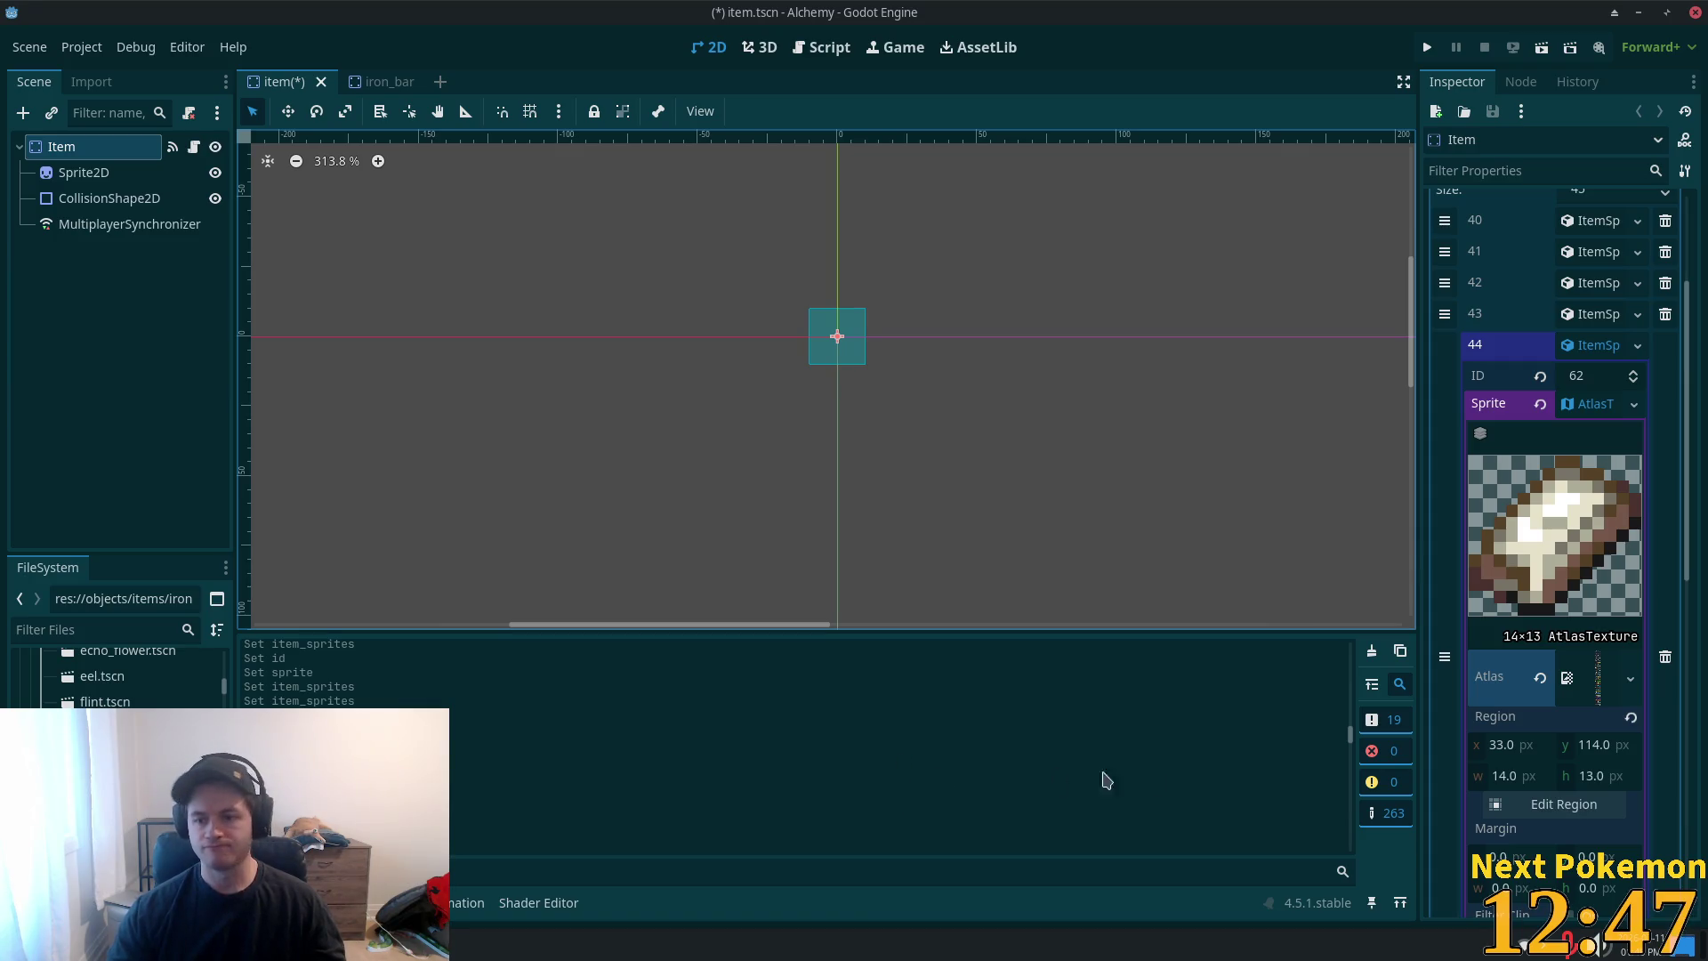
- Save item.tscn with the iron_bar scene closed, then delete the old iron folder
left_click(1595, 351)
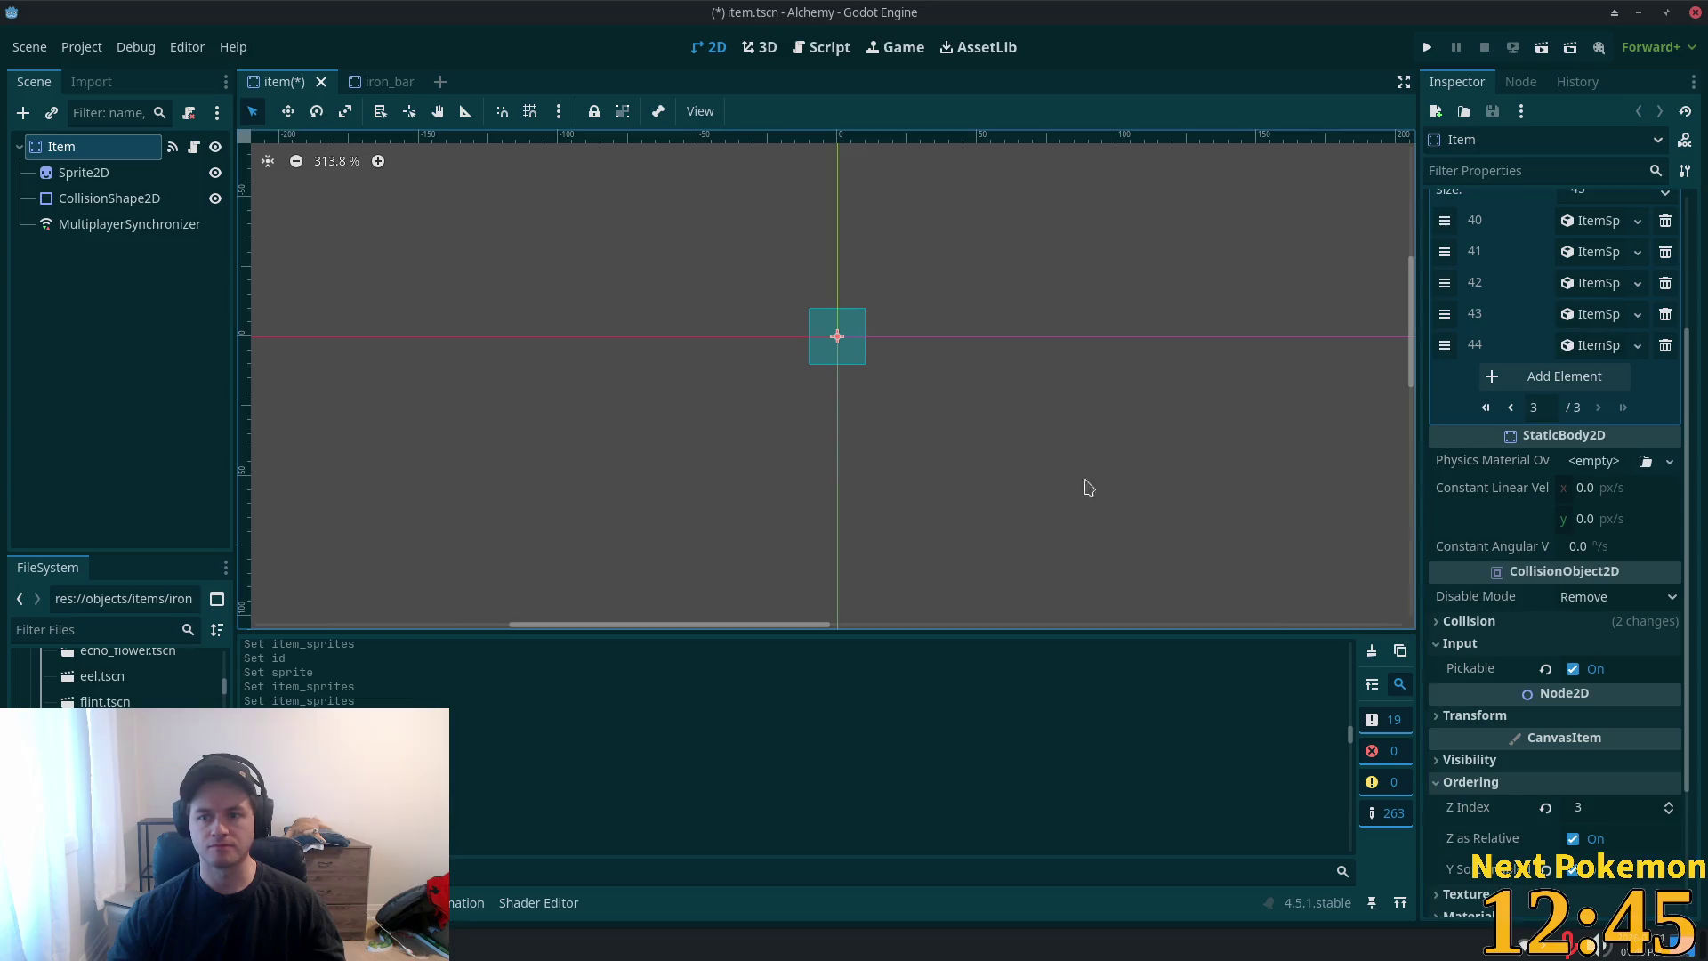
left_click(389, 81)
left_click(419, 81)
key("ctrl+s")
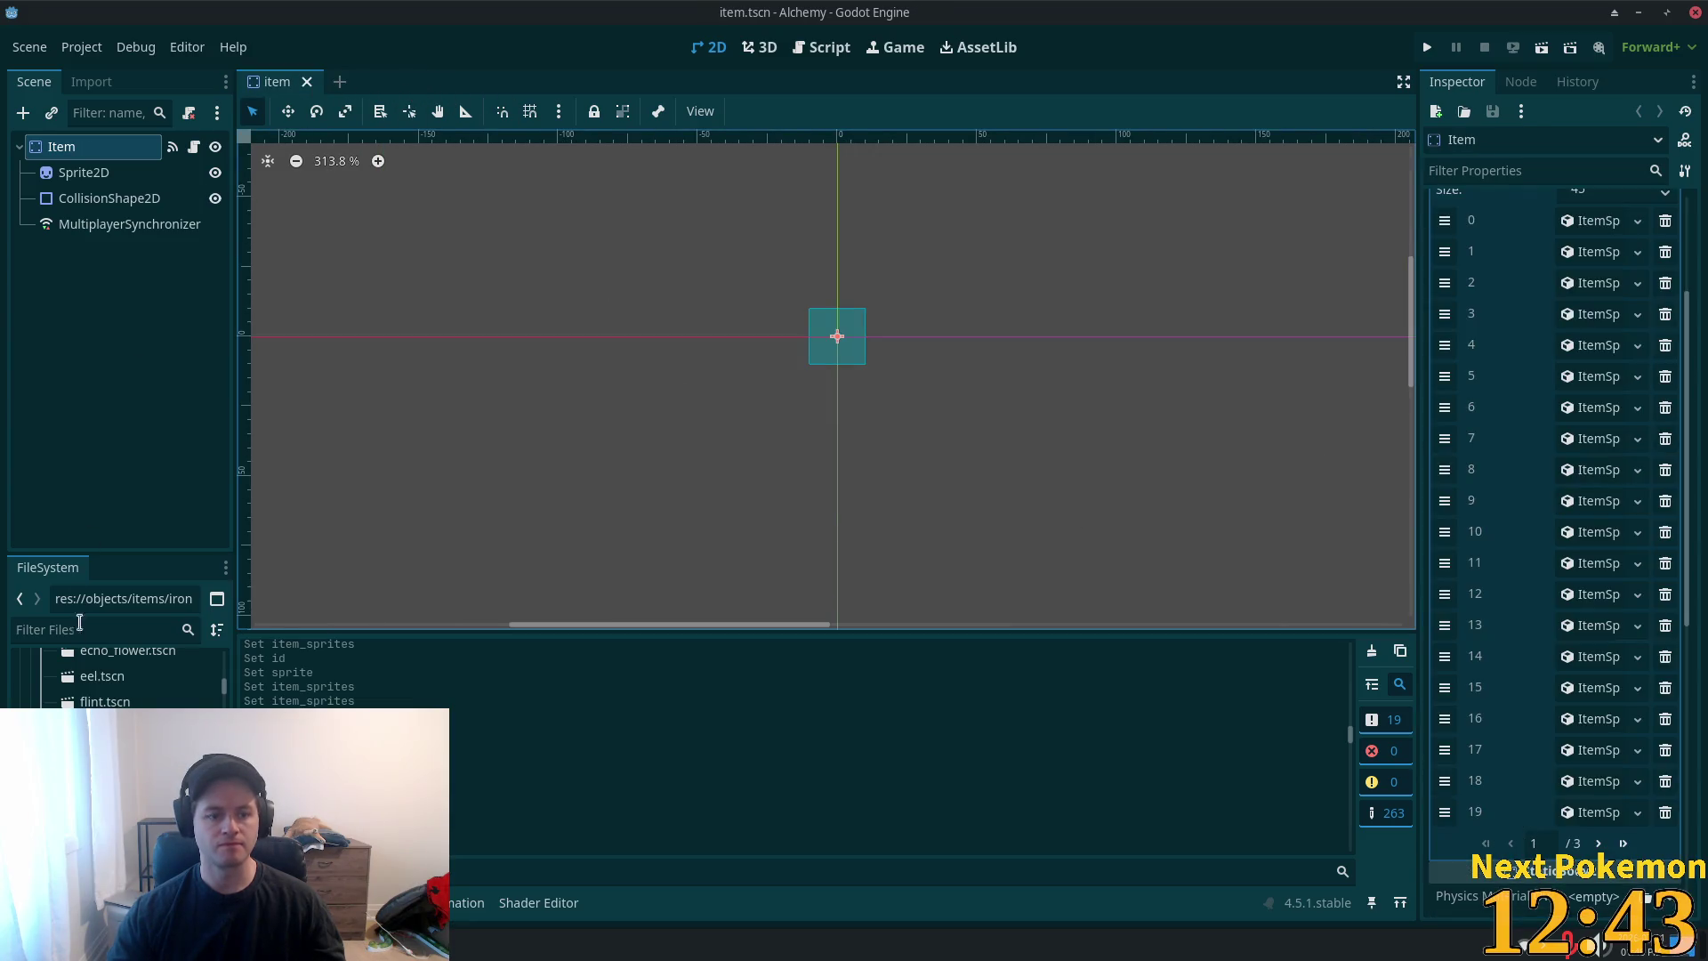
key("Delete")
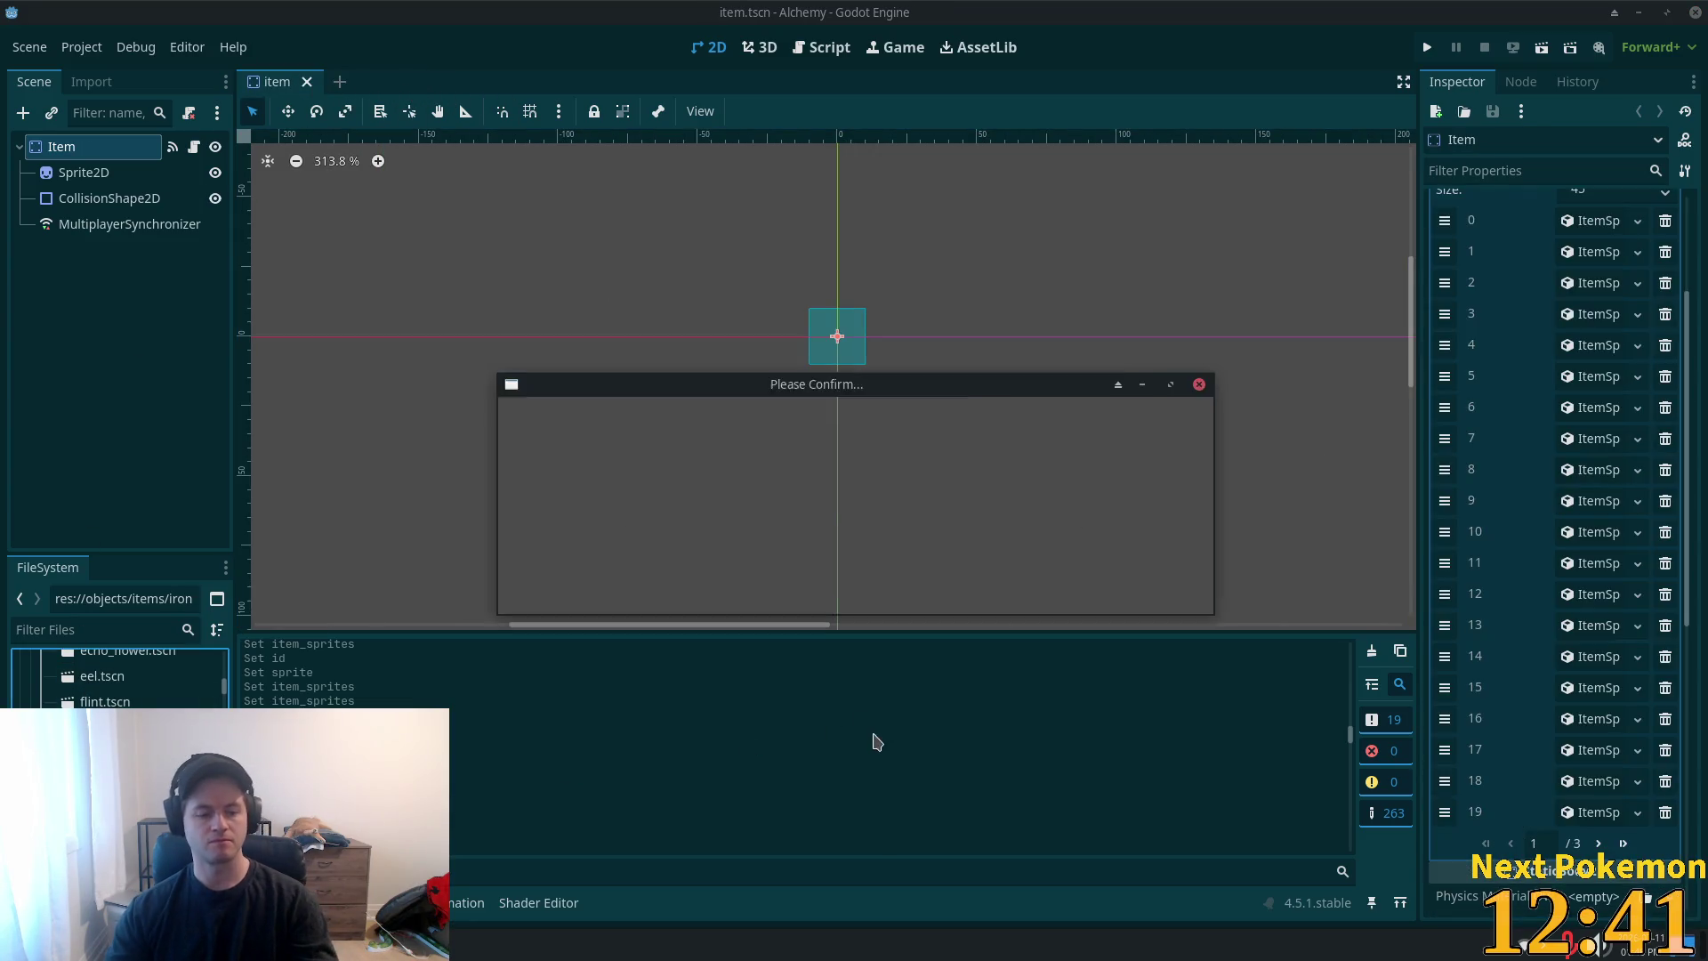
left_click(978, 573)
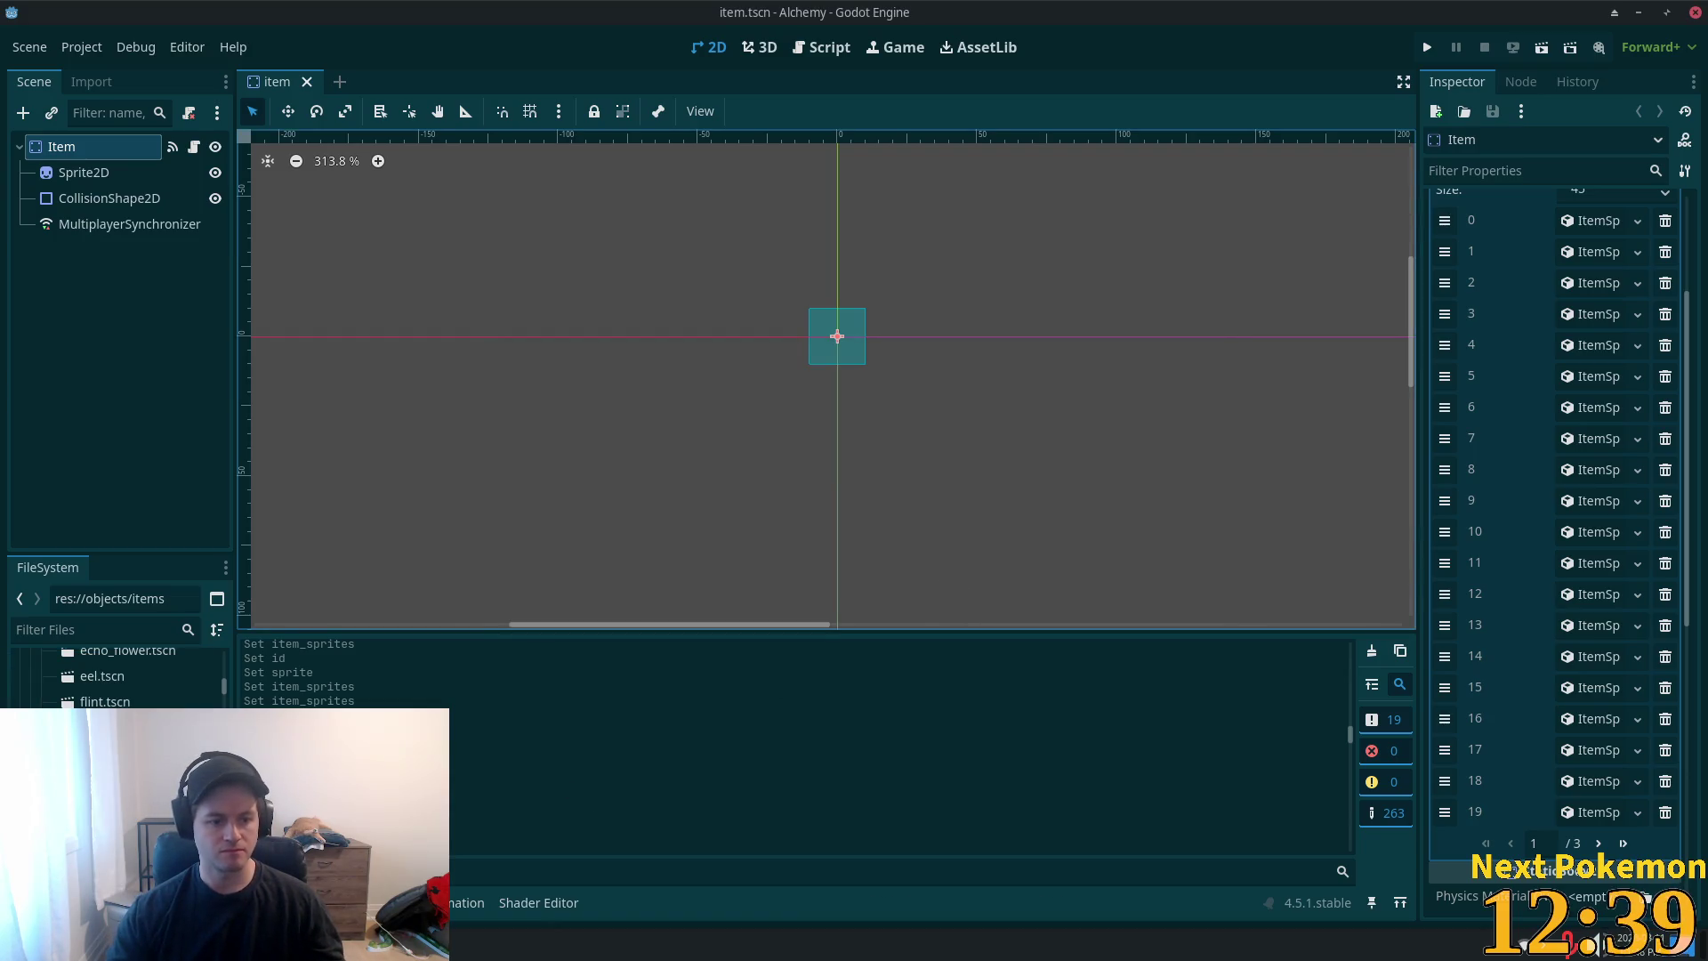
- Reopen the iron_ore scene to check the IronOre node's properties
key("ctrl+shift+t")
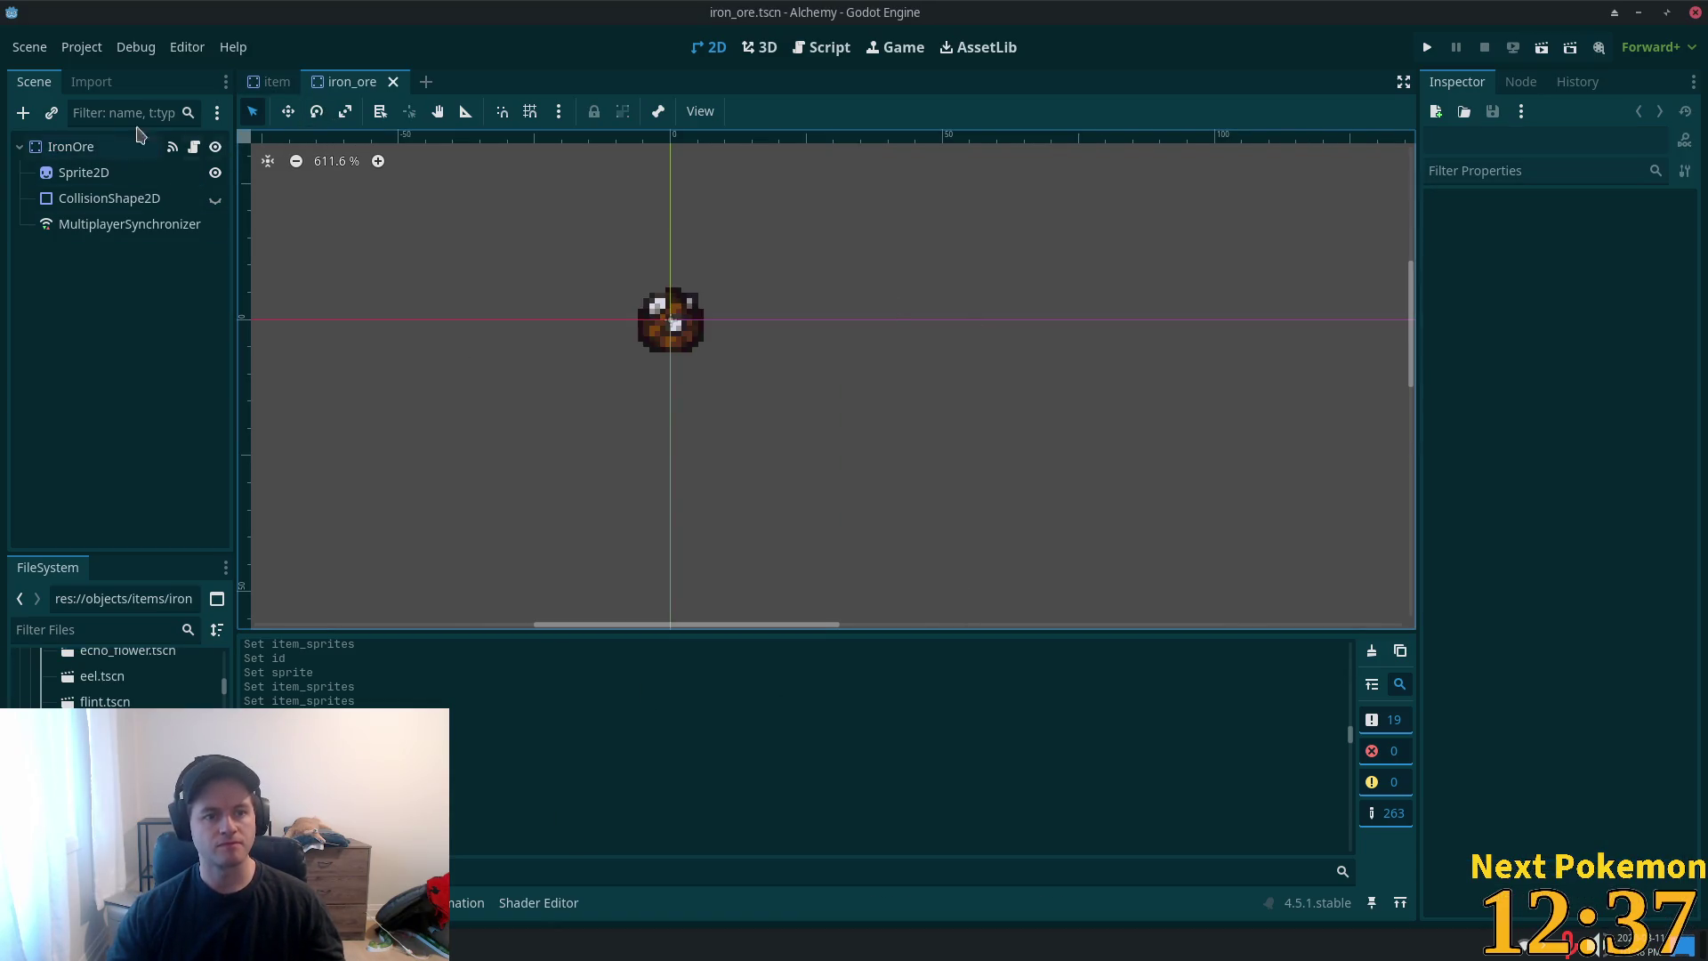
left_click(55, 149)
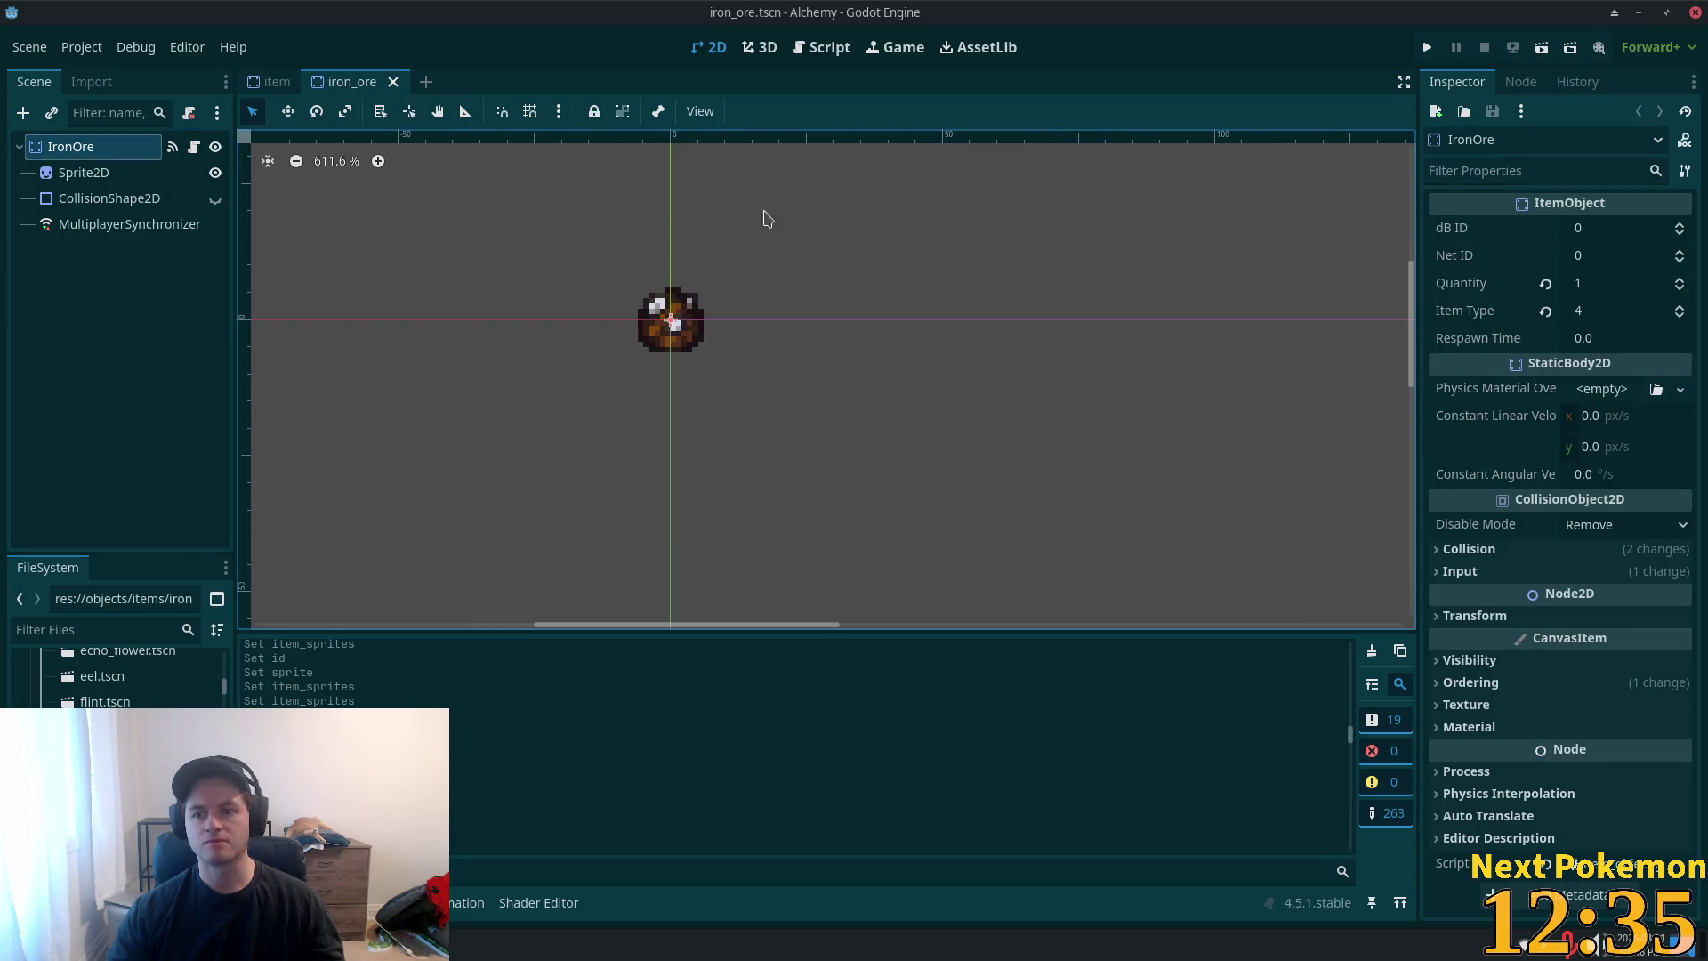
left_click(393, 81)
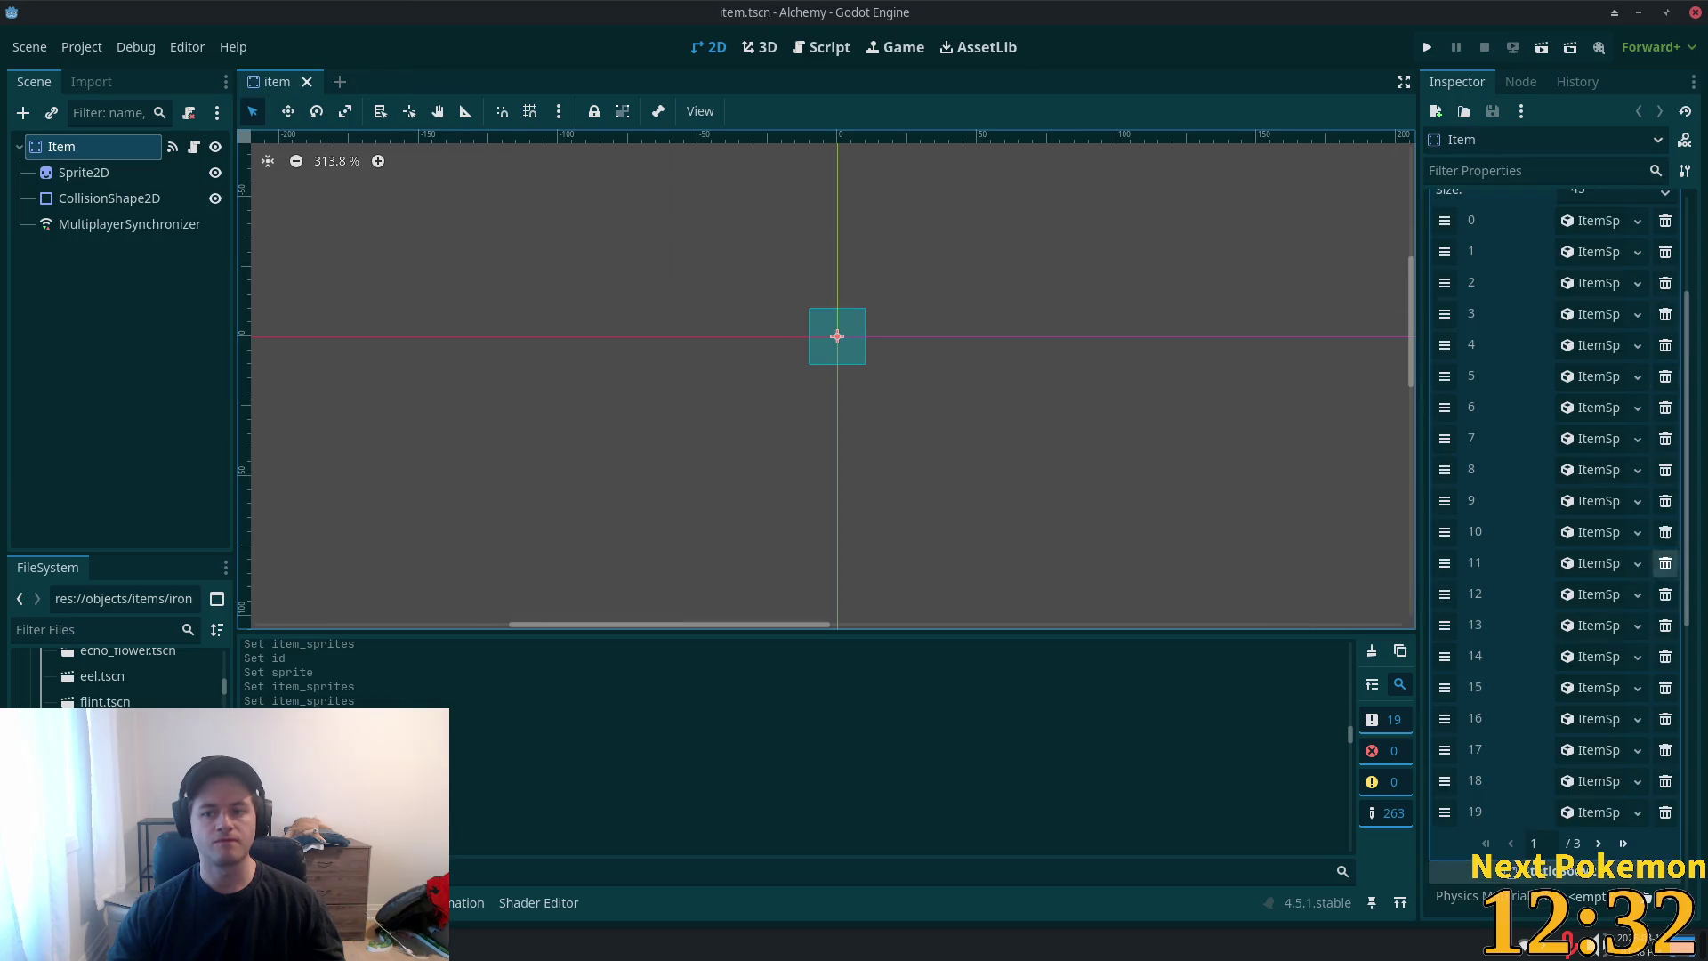
- Add element 45 to Item Sprites as a new ItemSprite and set its ID to 4
left_click(1622, 843)
left_click(1588, 377)
left_click(1579, 375)
left_click(1590, 427)
left_click(1581, 382)
left_click(1584, 406)
type("4")
key("Tab")
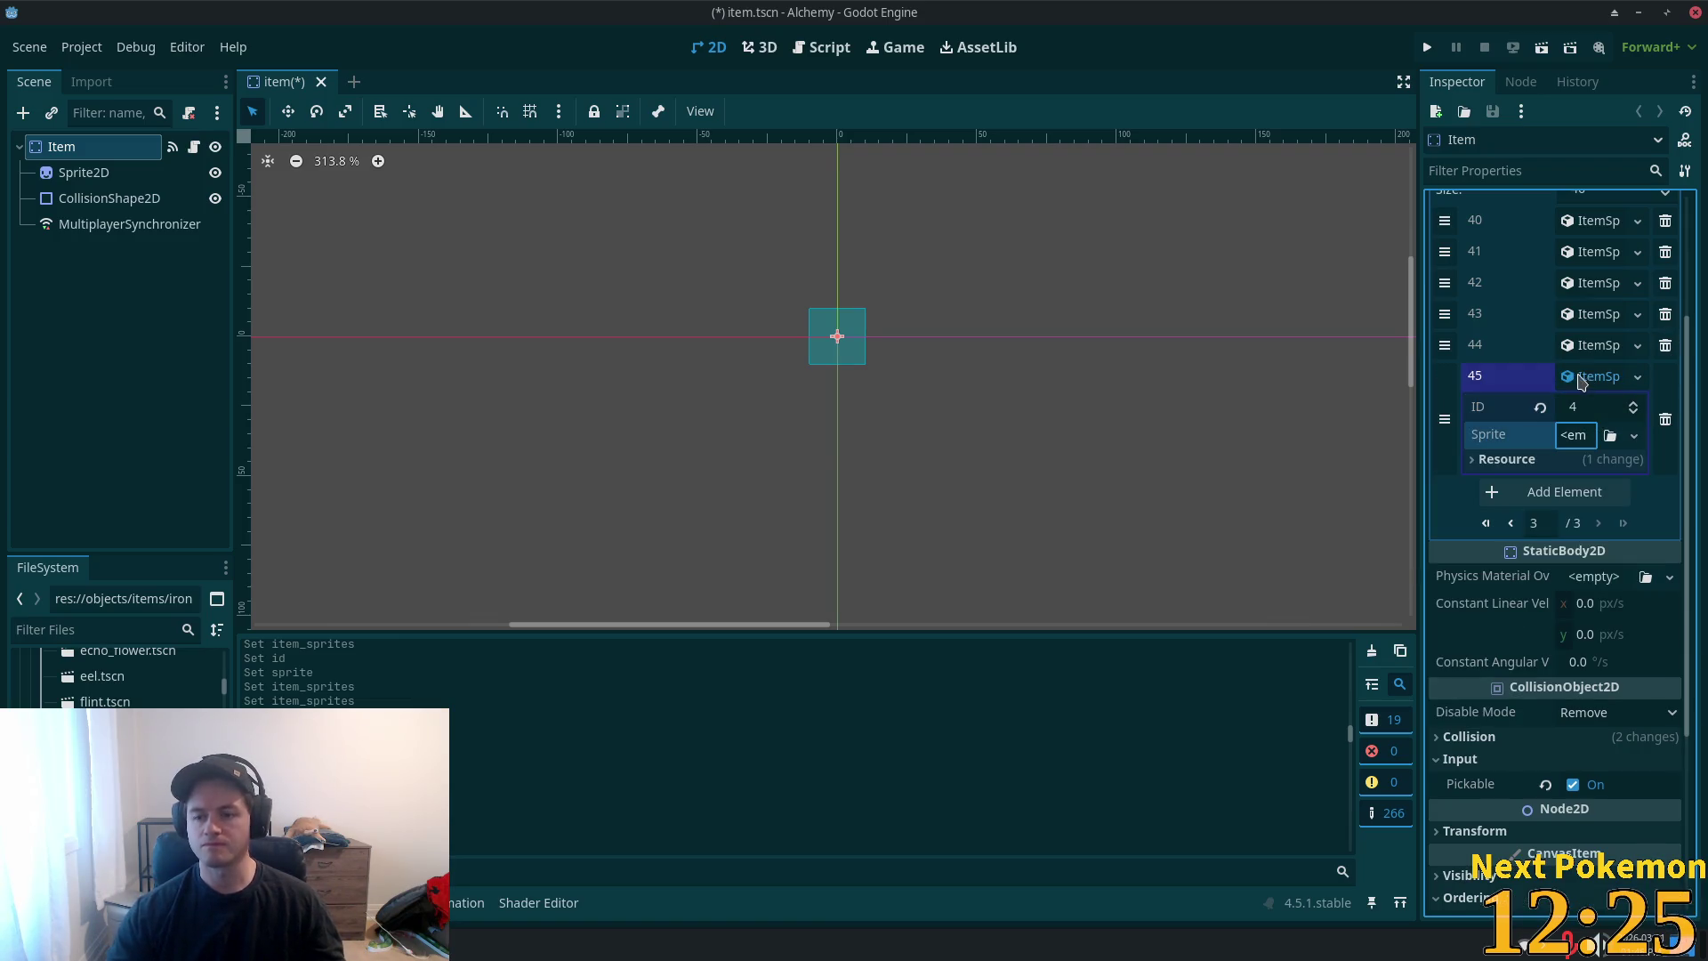
- Give element 45 a new AtlasTexture using the item sprite sheet as its unique atlas
left_click(1575, 435)
left_click(1602, 498)
left_click(1593, 436)
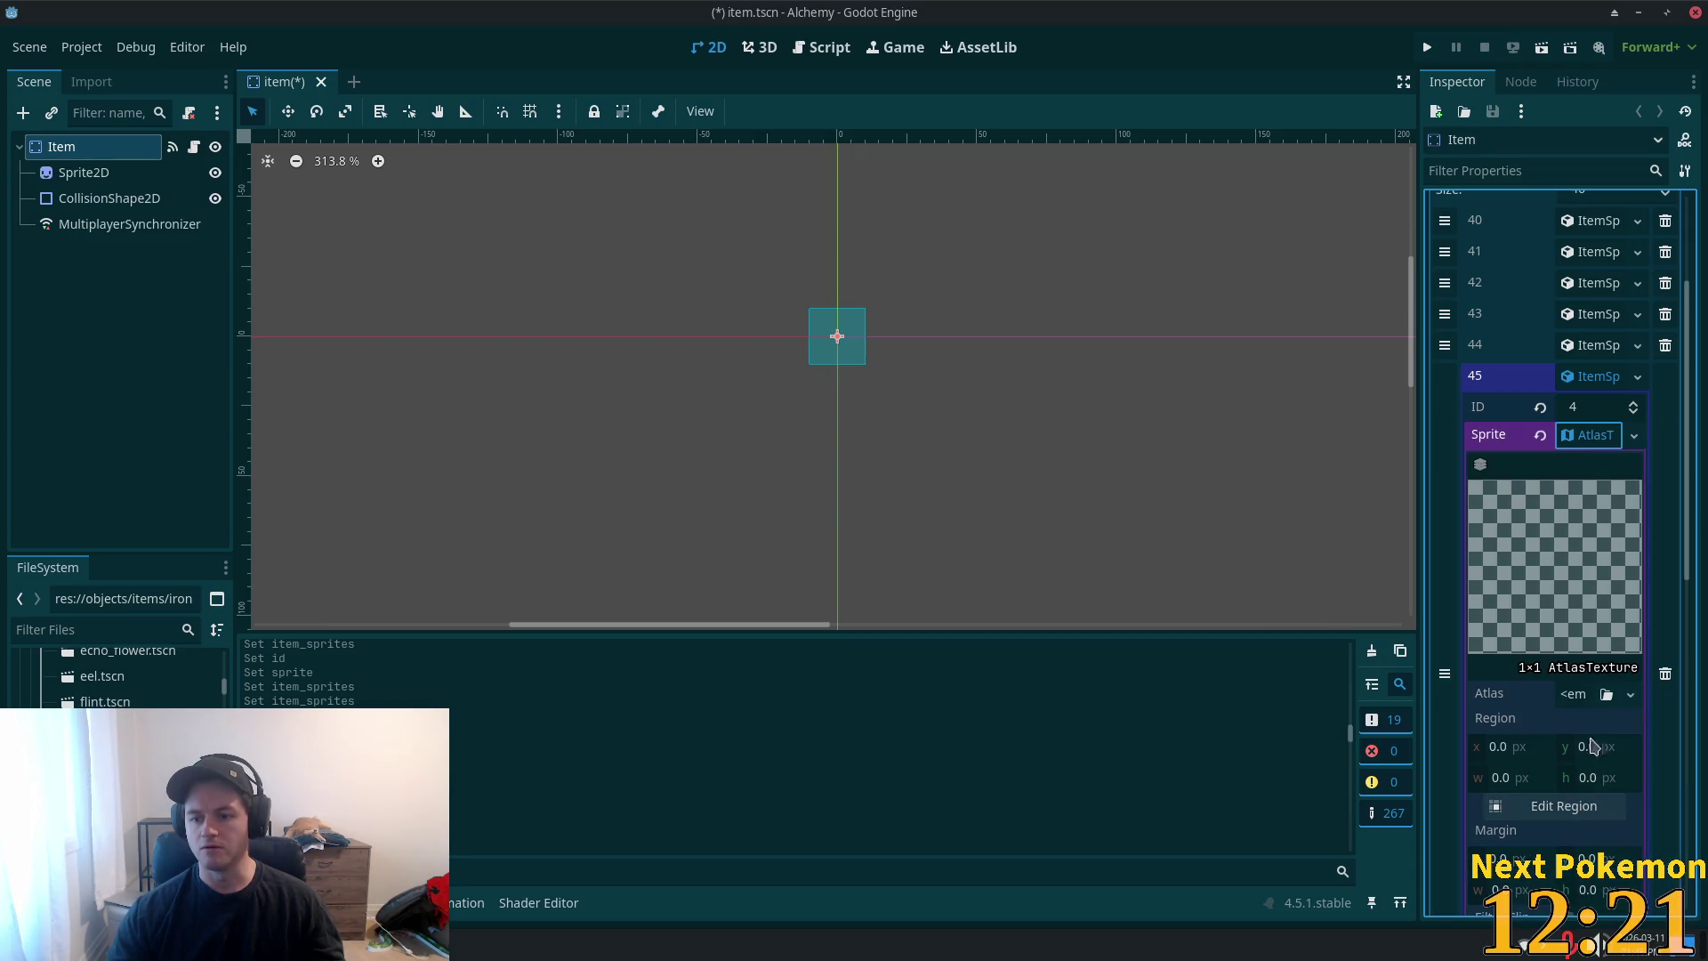
left_click(1575, 695)
left_click(1477, 914)
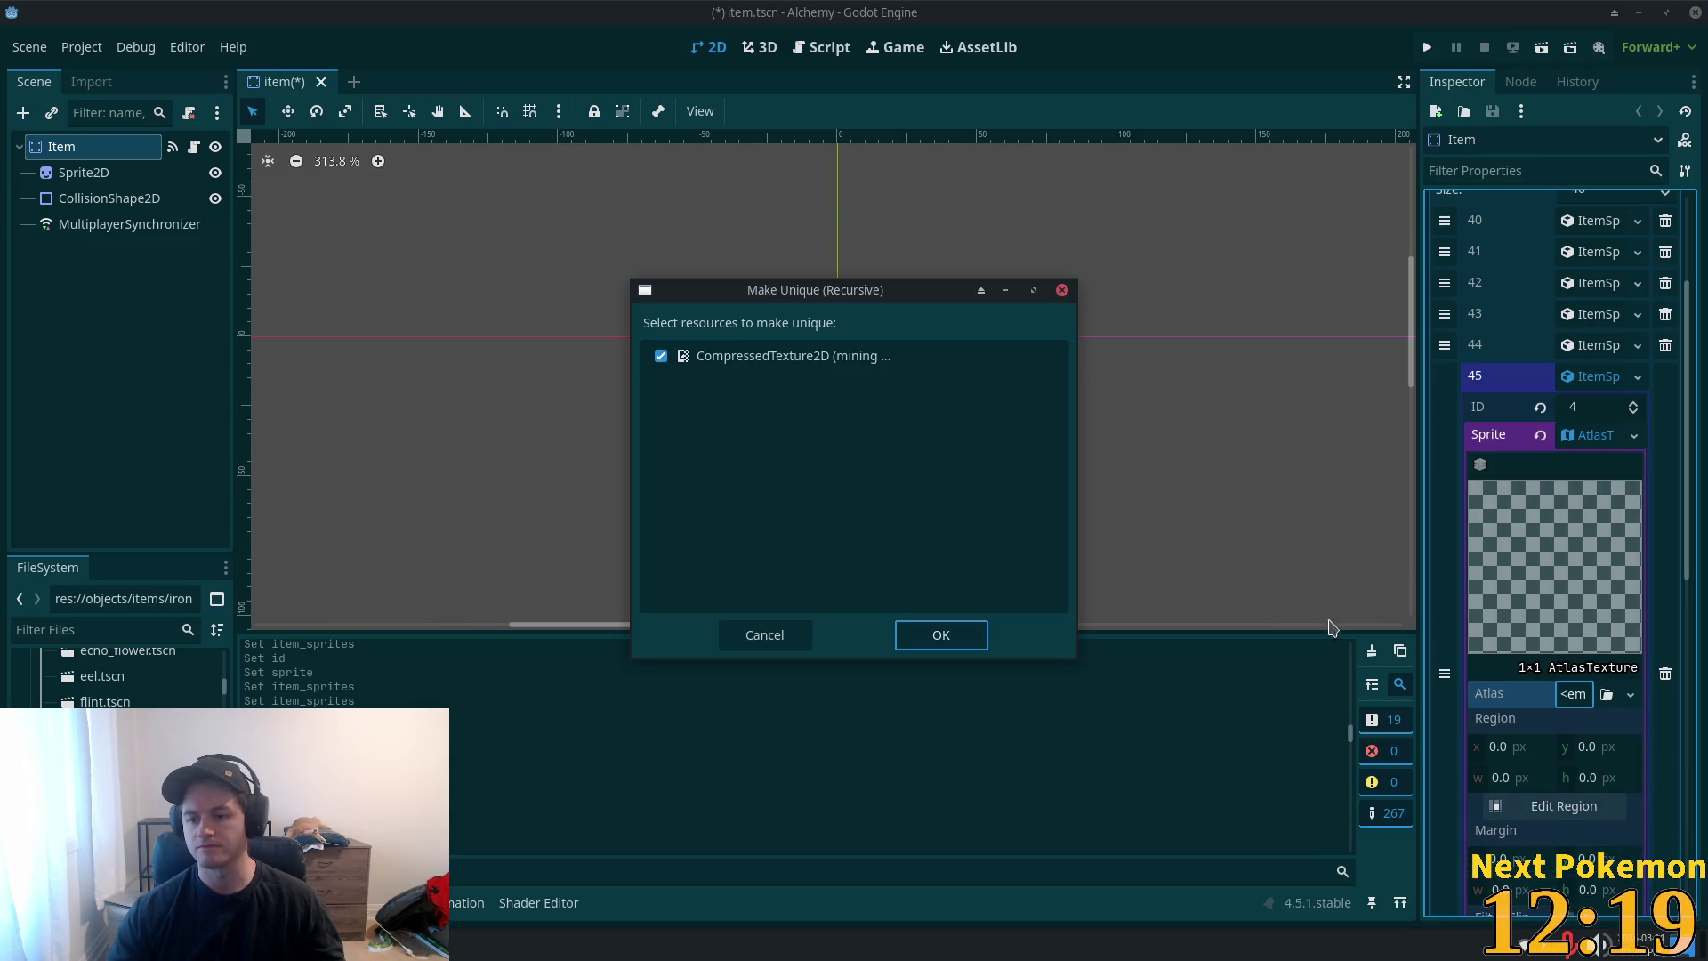
left_click(981, 633)
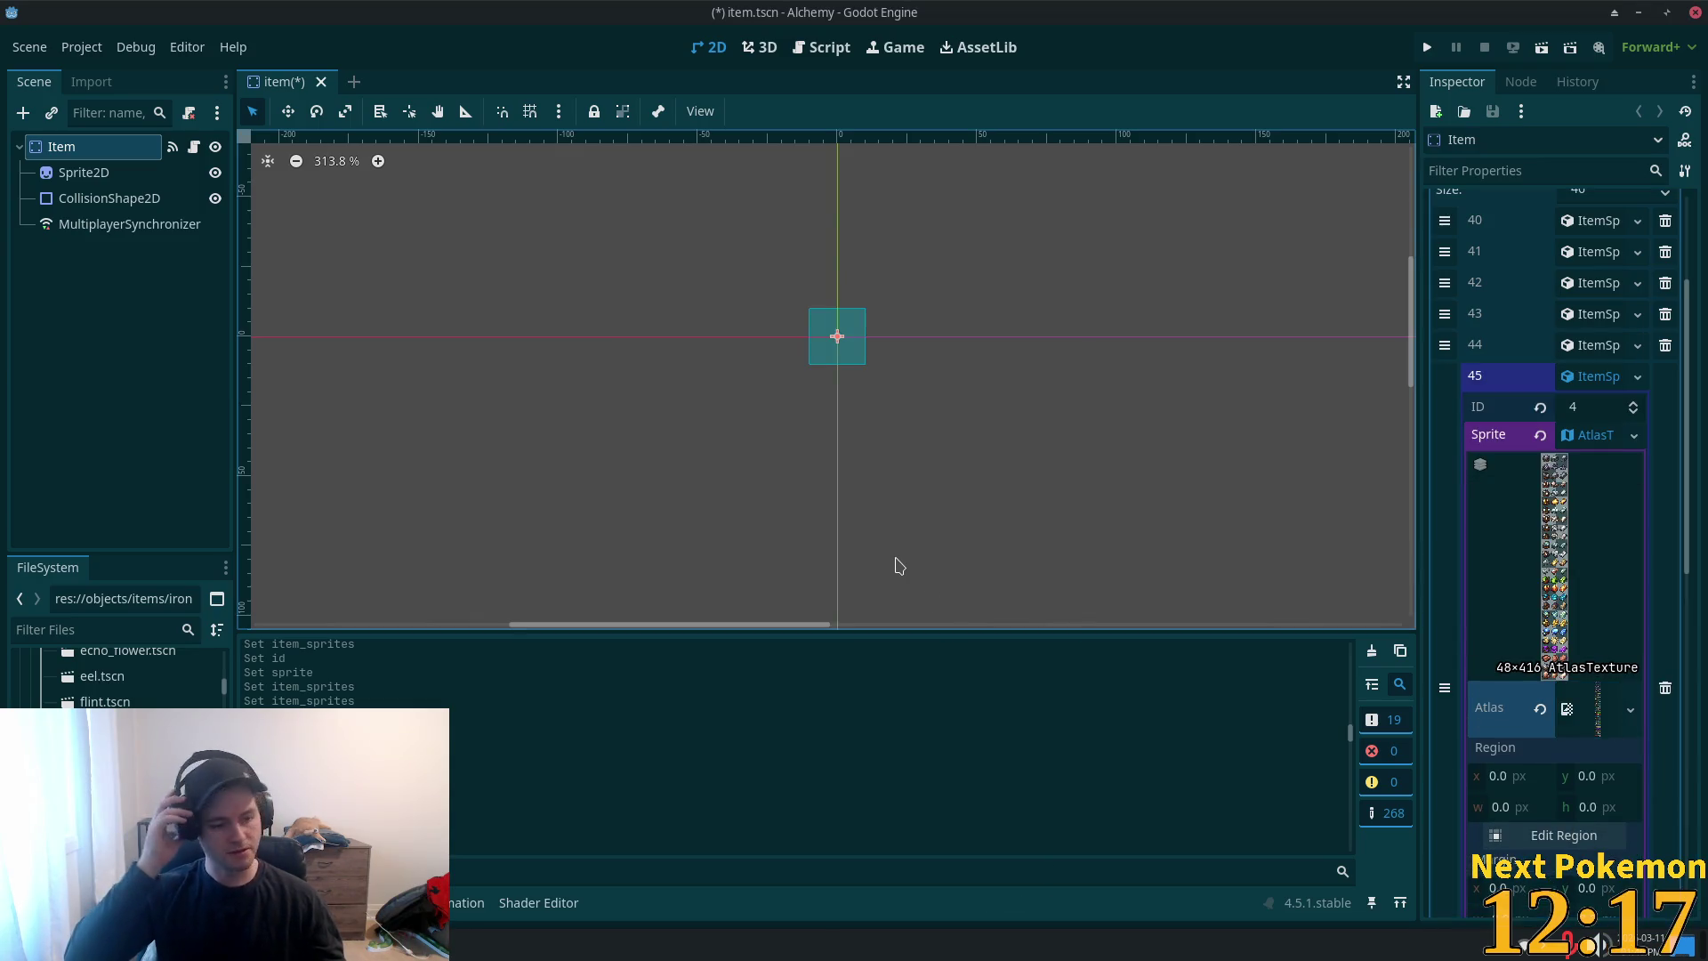
left_click(1564, 835)
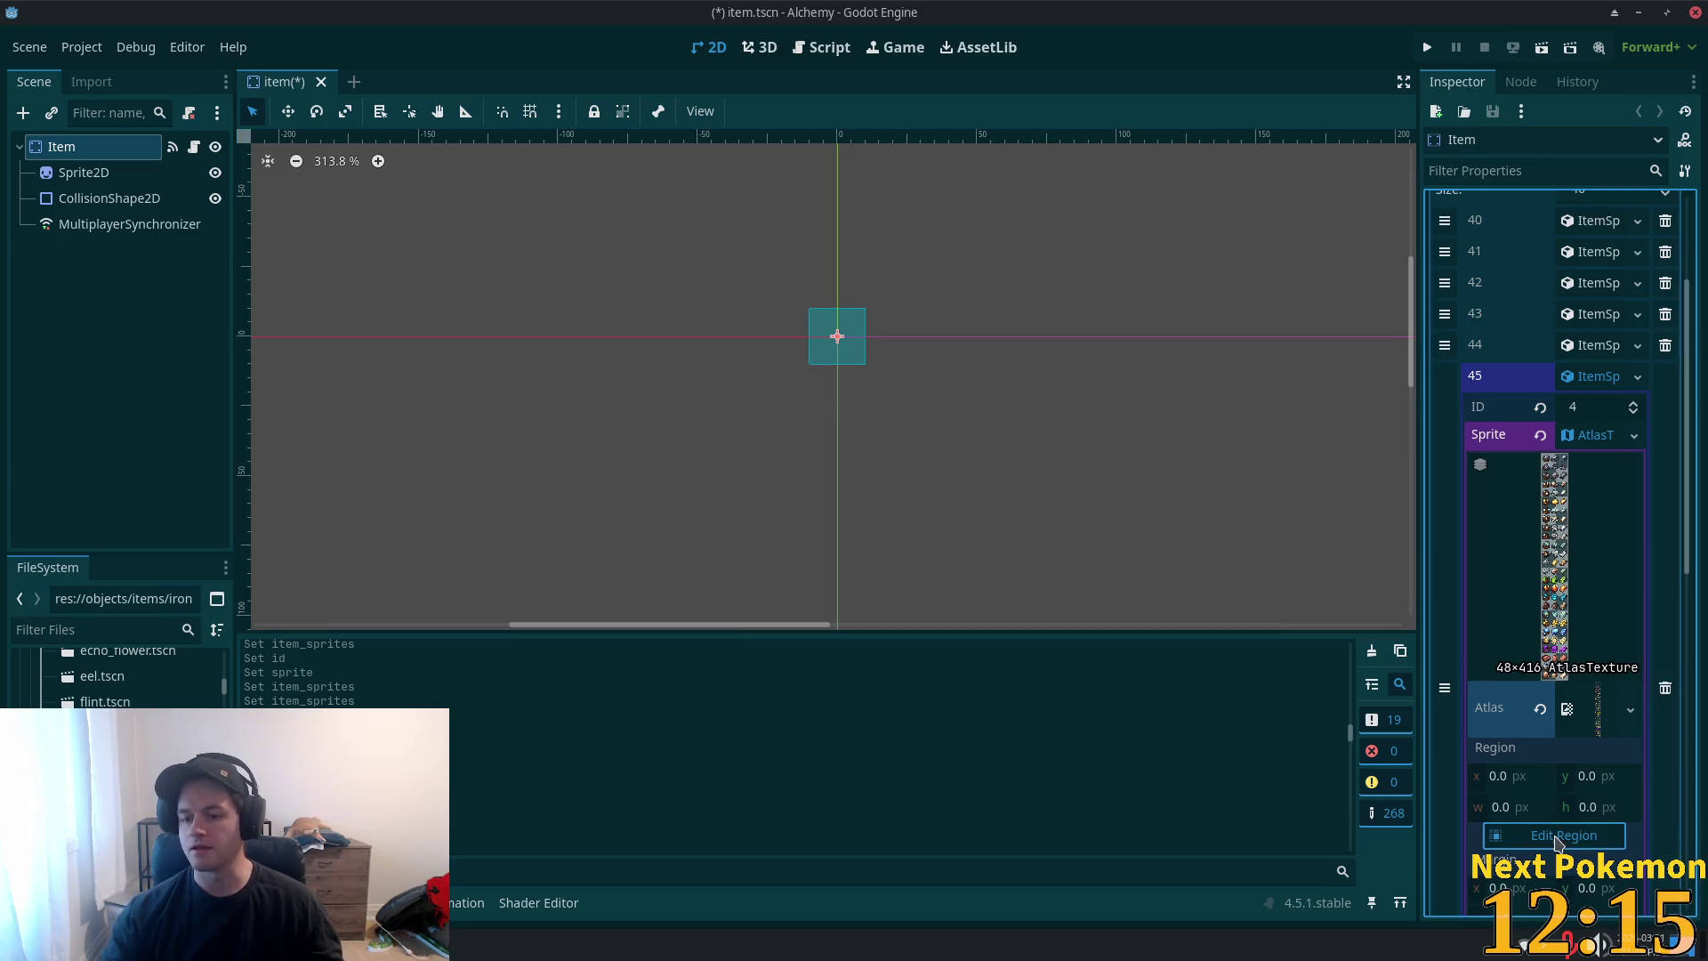
- Crop element 45's sprite to the iron ore icon in the region editor
scroll(1056, 480, "down", 1)
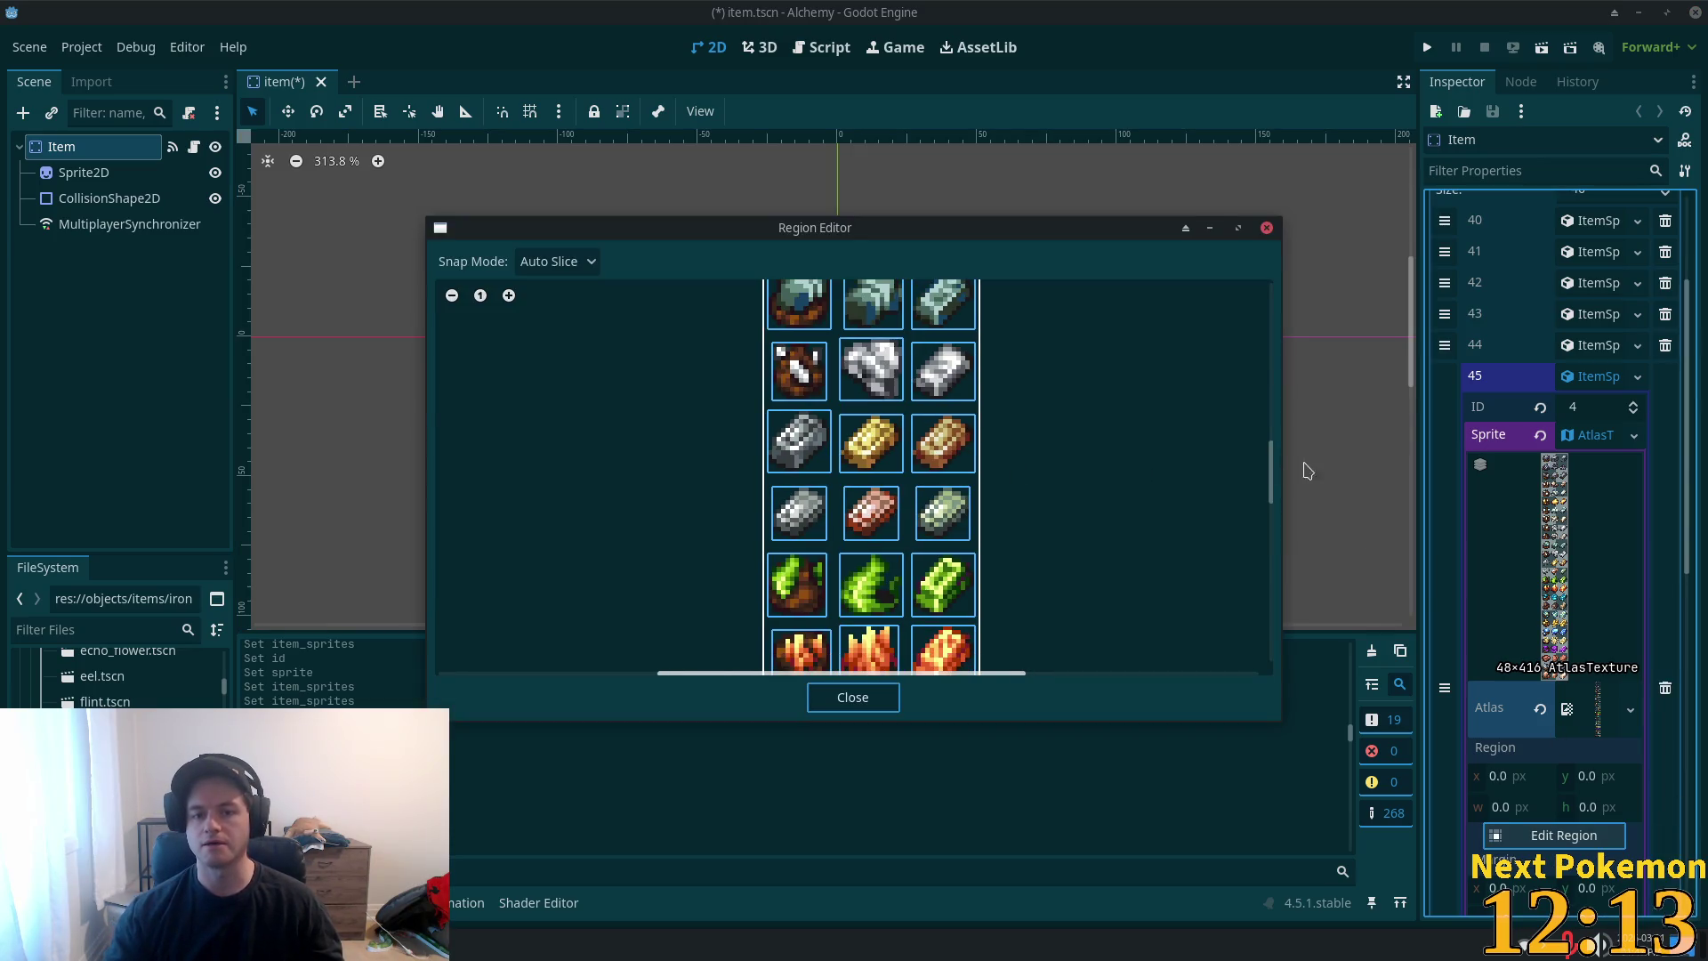
left_click_drag(1270, 456, 1270, 394)
left_click(782, 585)
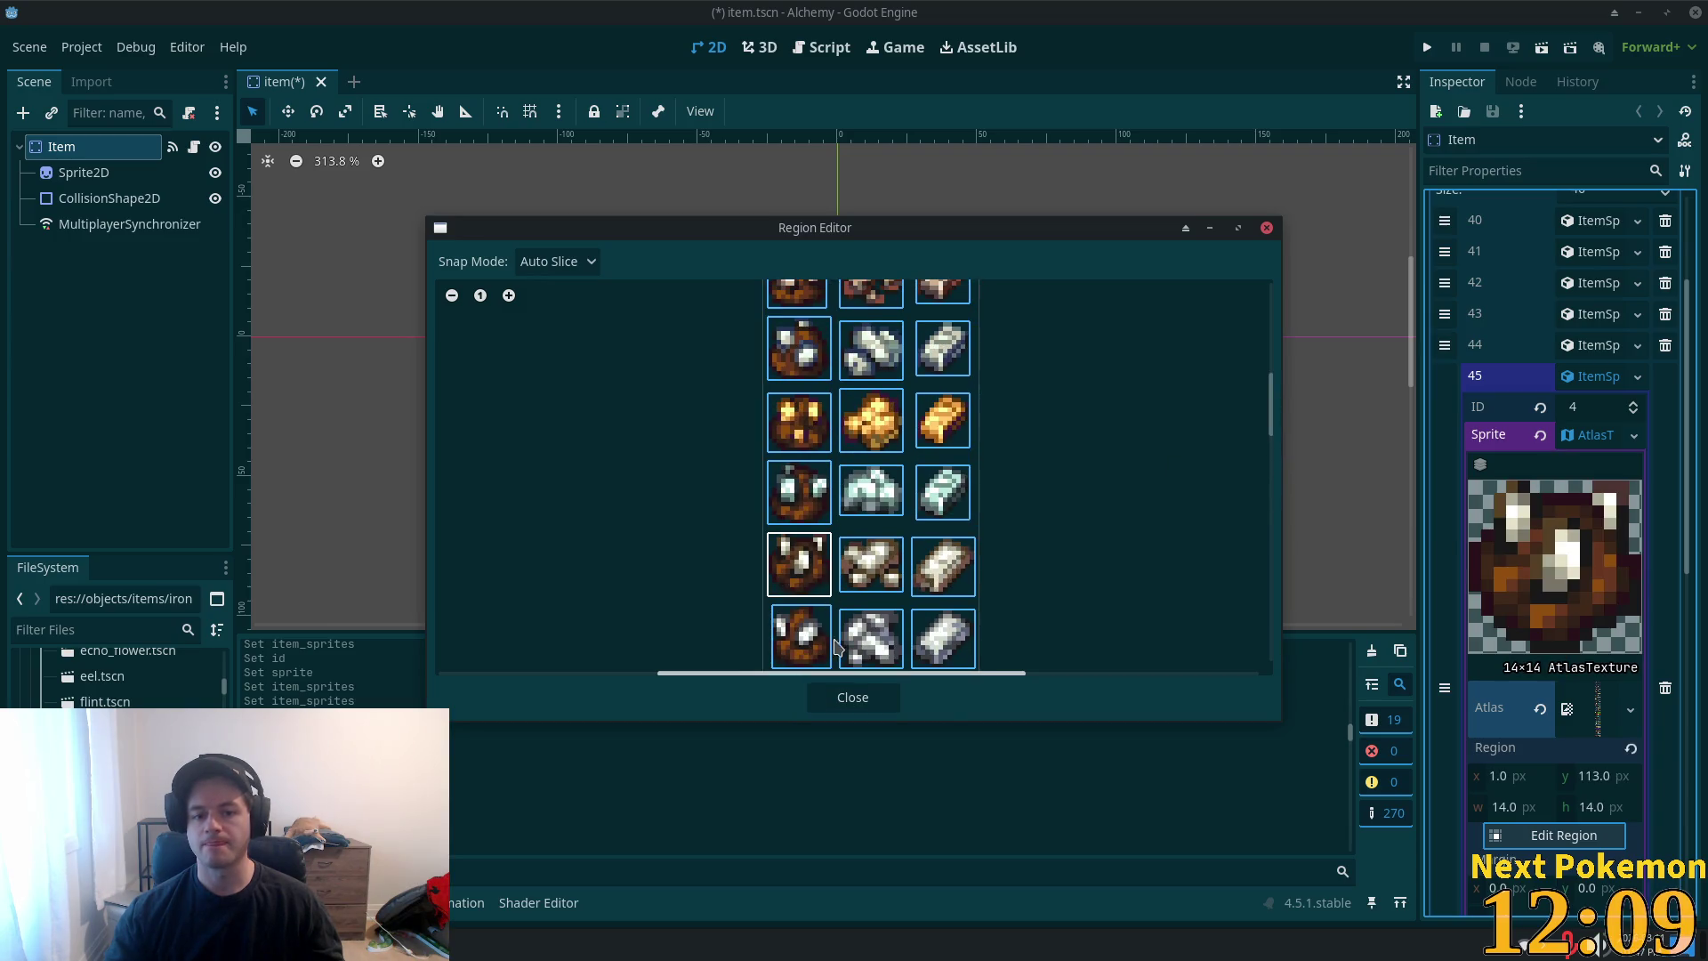
left_click(852, 697)
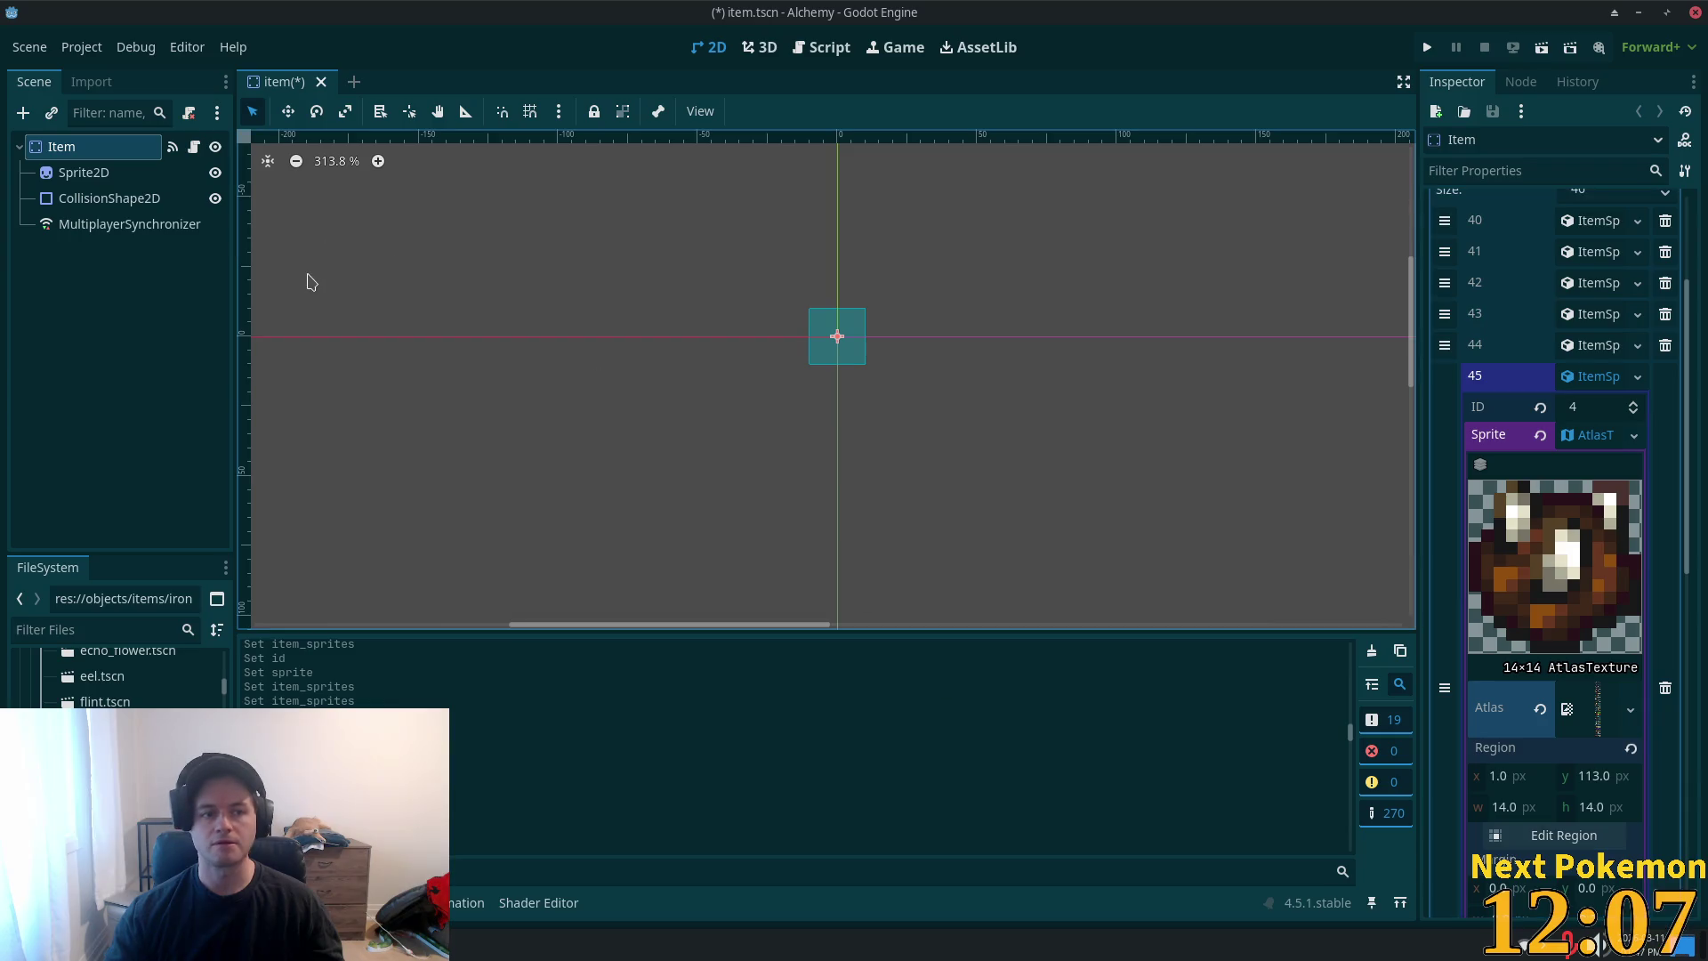
- Save the item scene and delete iron_ore.tscn from the project
left_click(1589, 381)
key("ctrl+s")
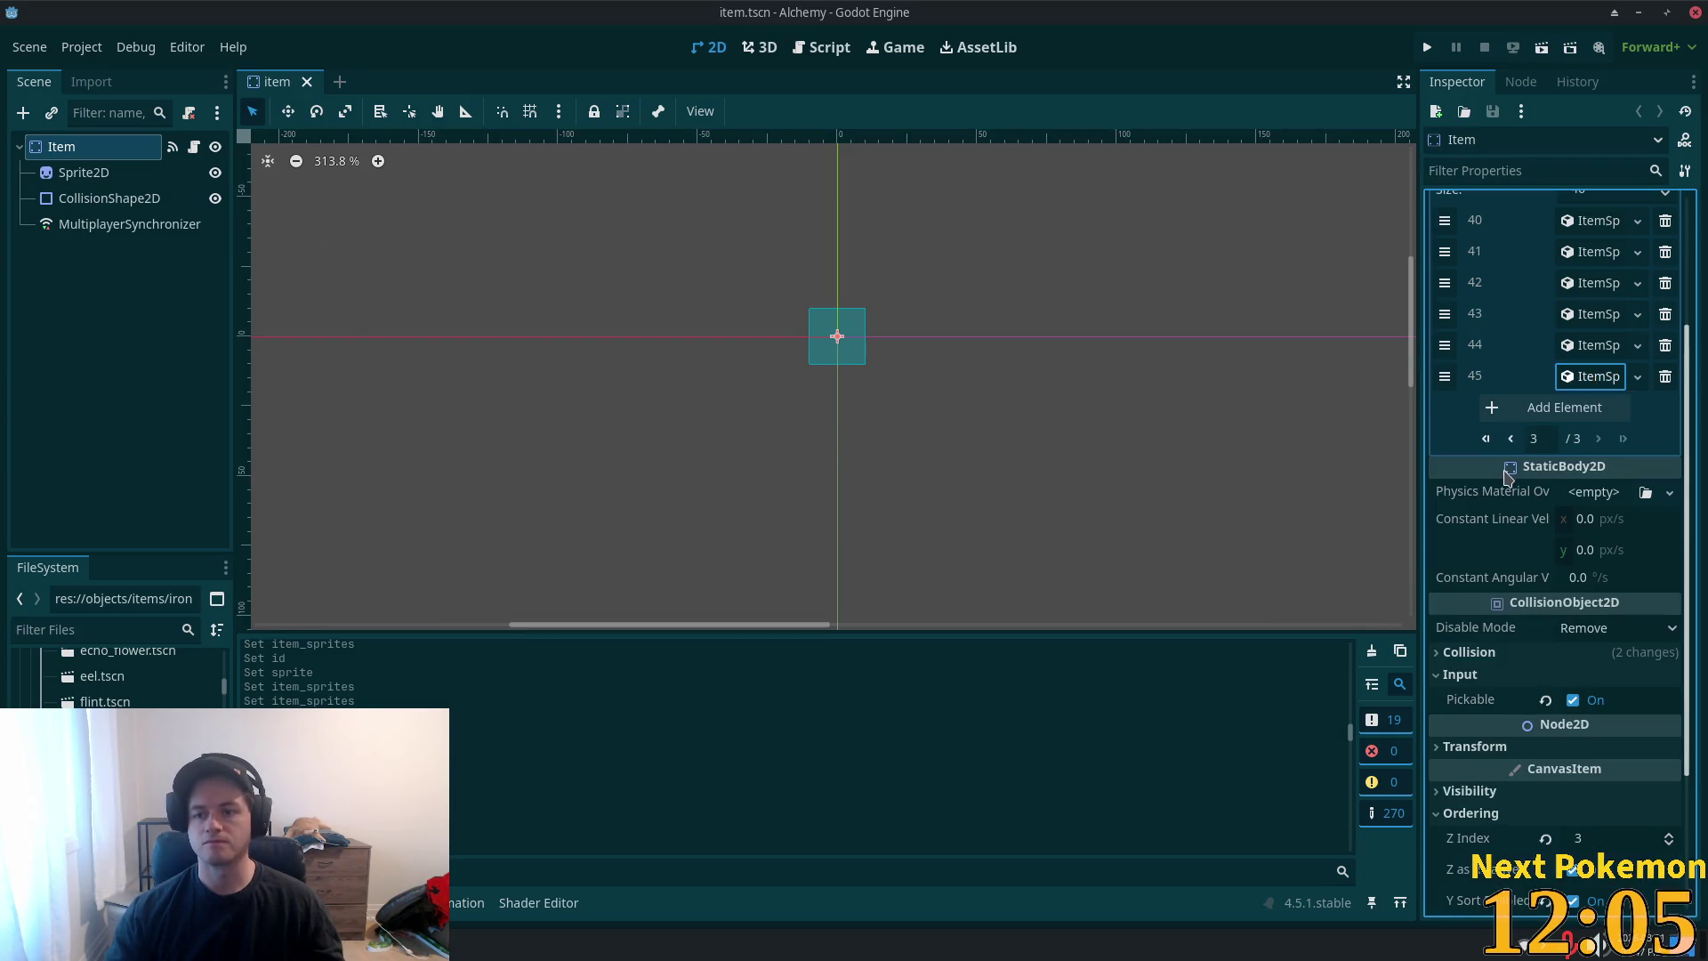
left_click(98, 765)
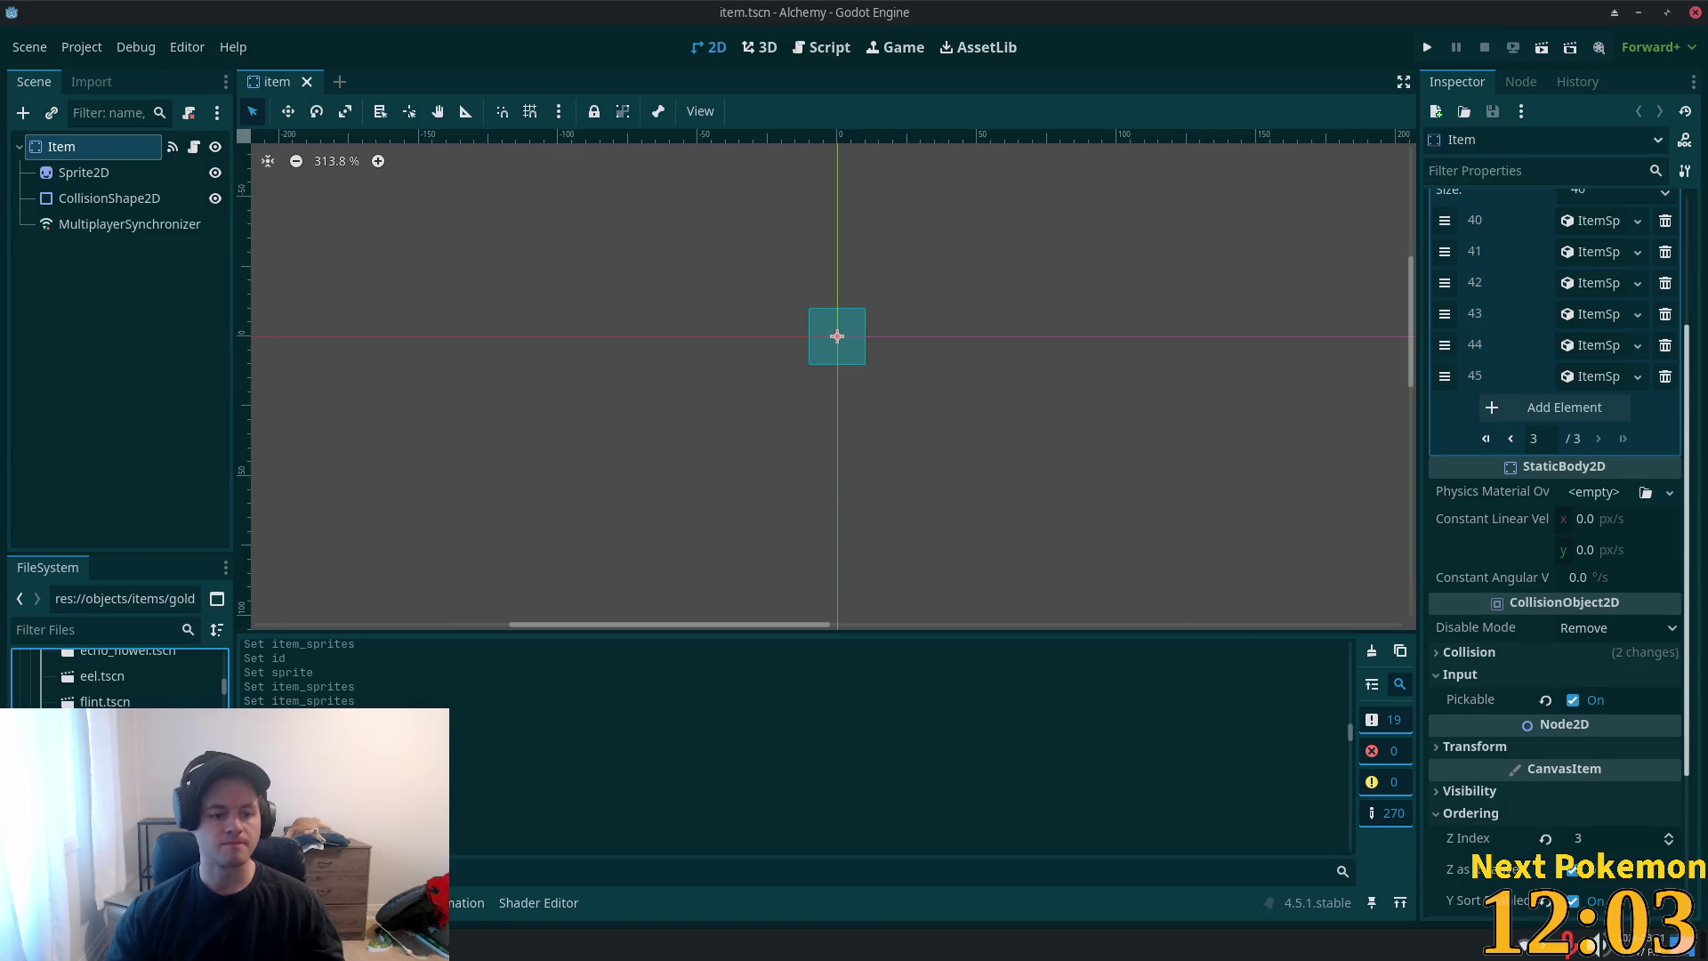
key("Delete")
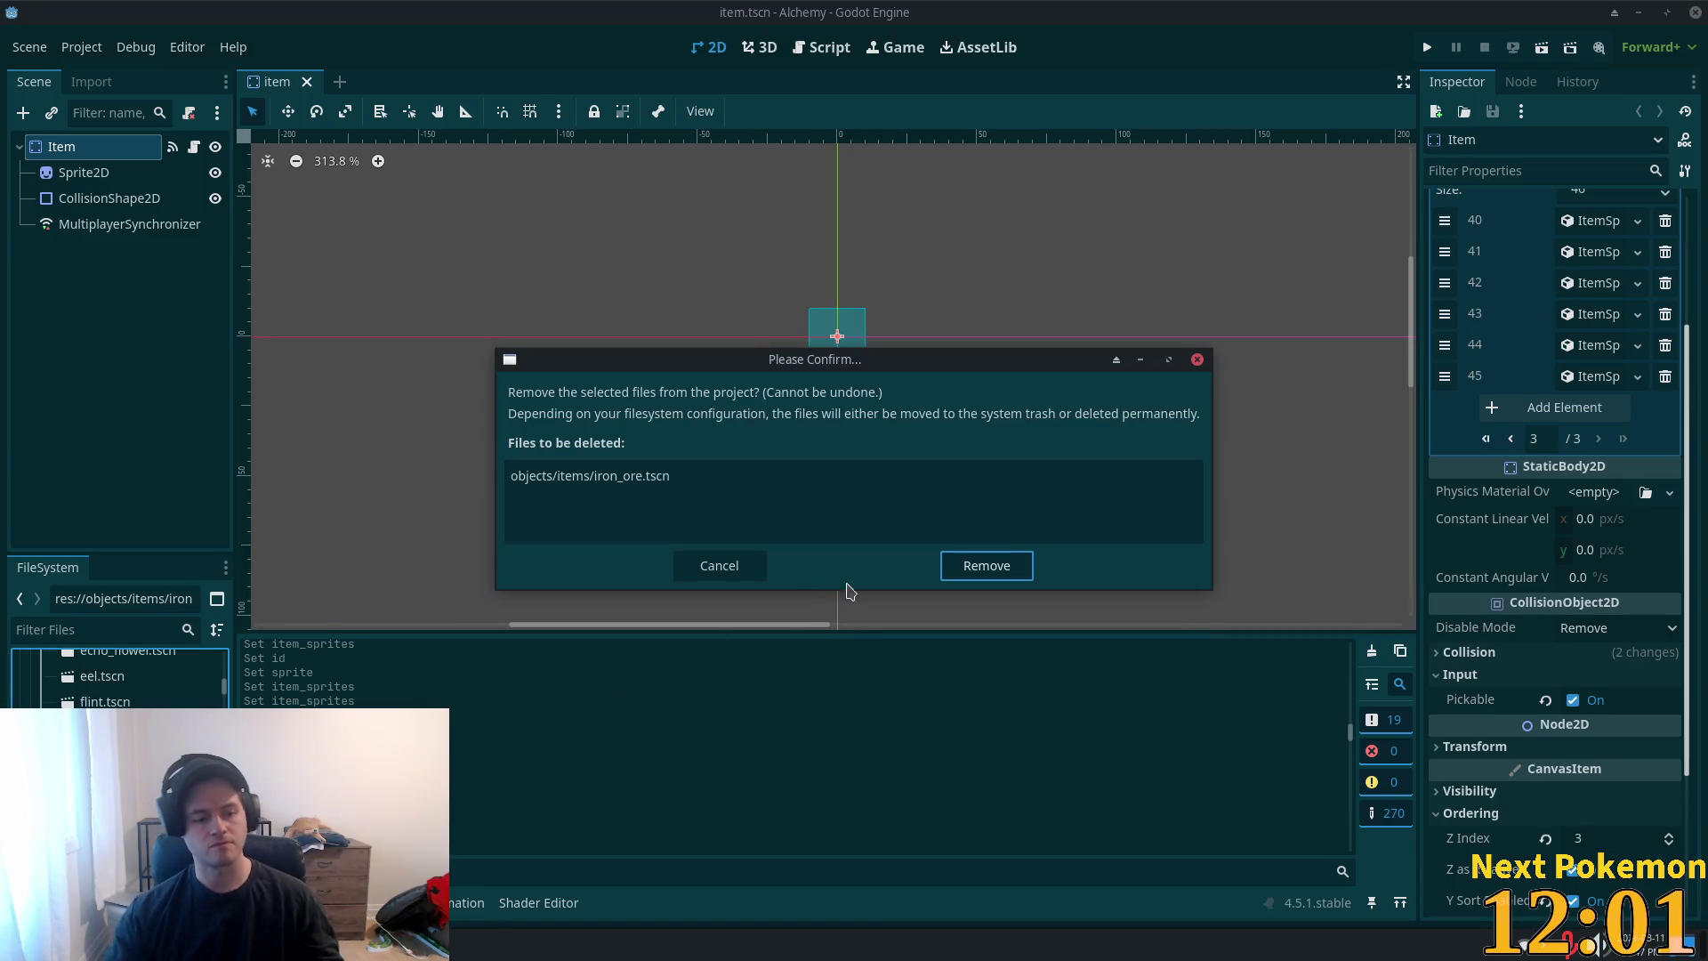
left_click(1012, 560)
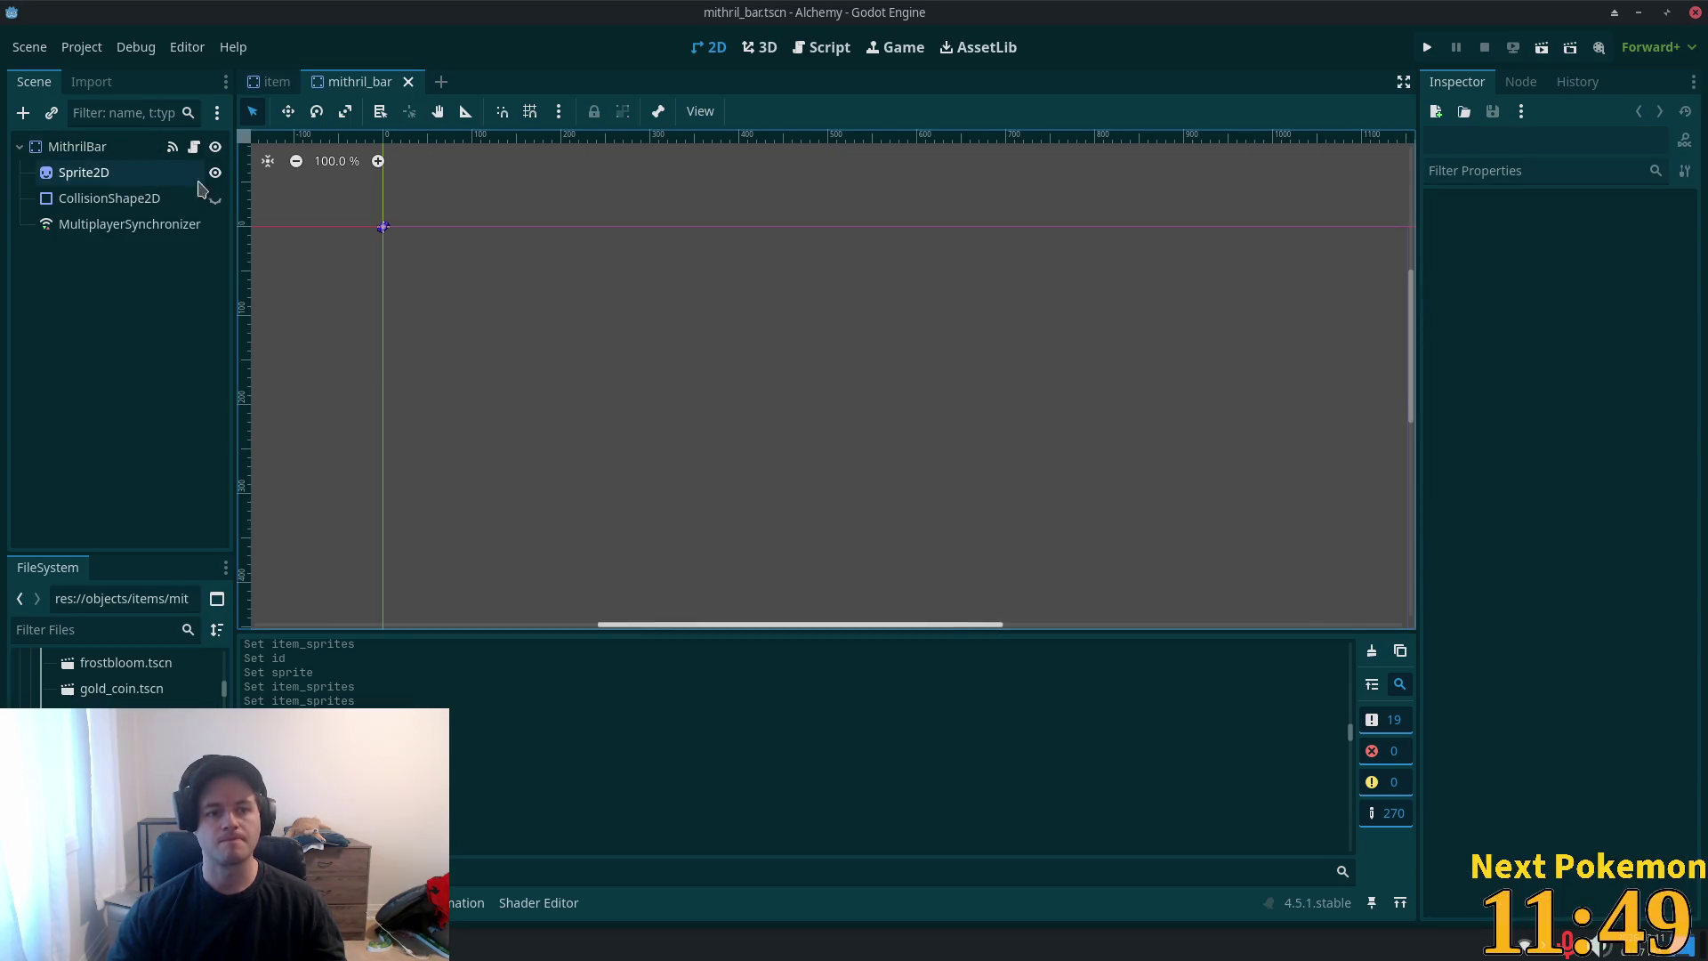
- Inspect the mithril bar sprite and the MithrilBar root's properties in the mithril_bar scene
left_click_drag(356, 222, 697, 416)
scroll(696, 416, "up", 6)
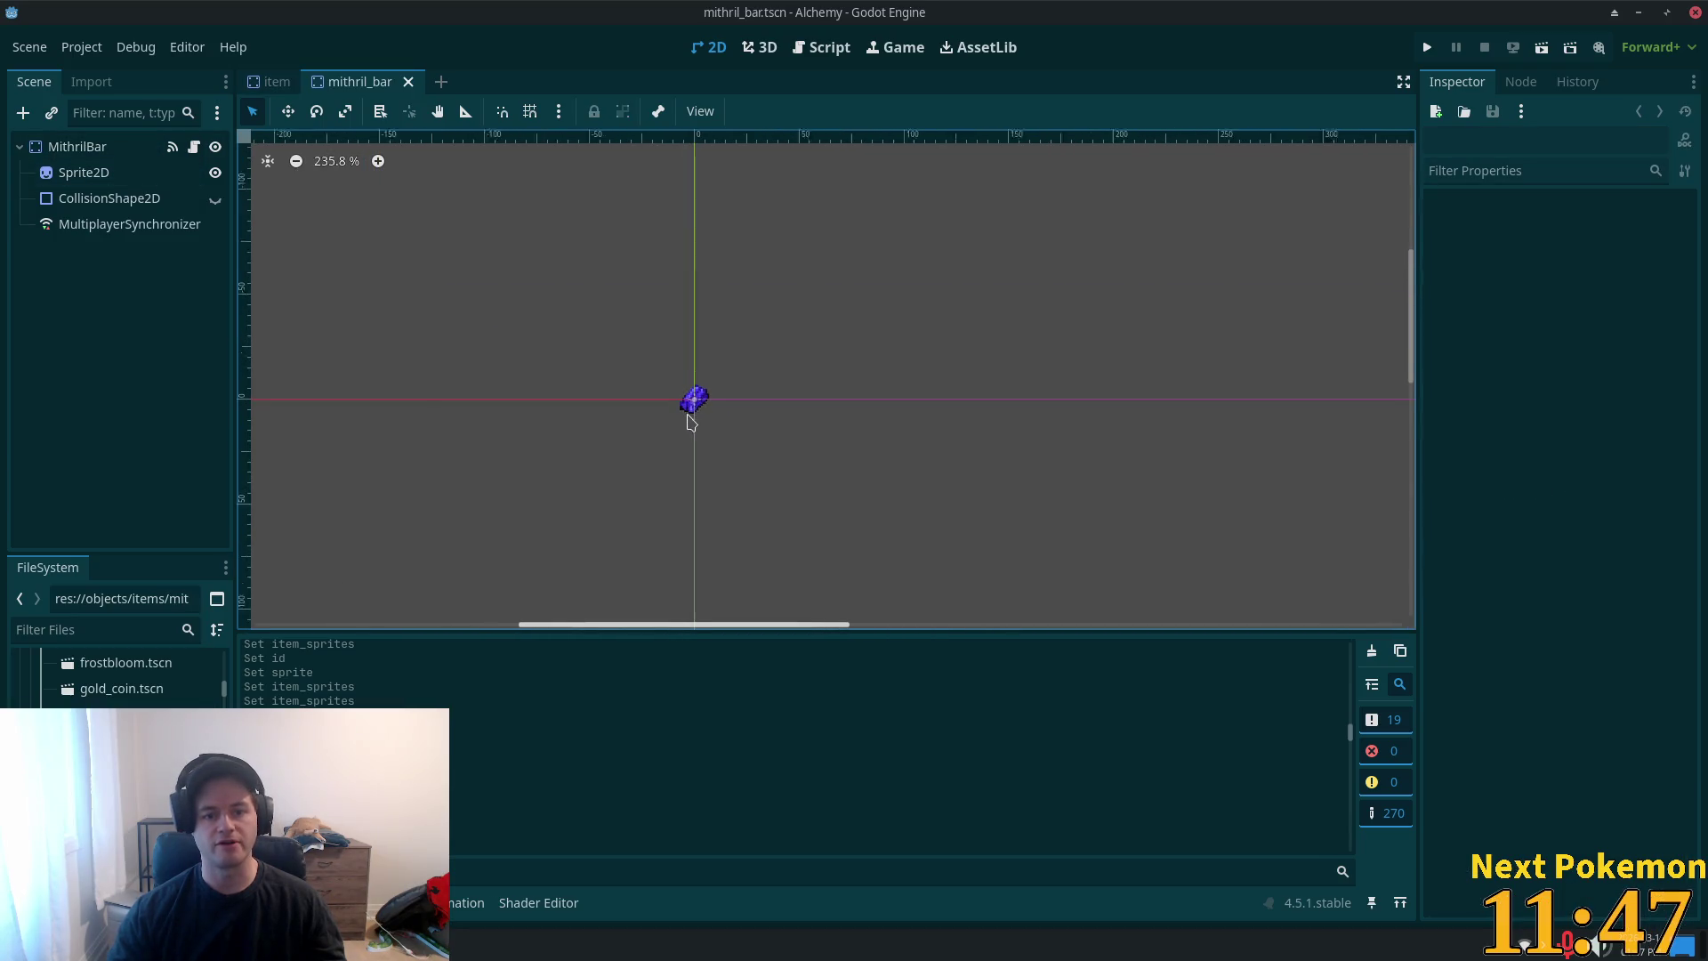
scroll(695, 419, "up", 5)
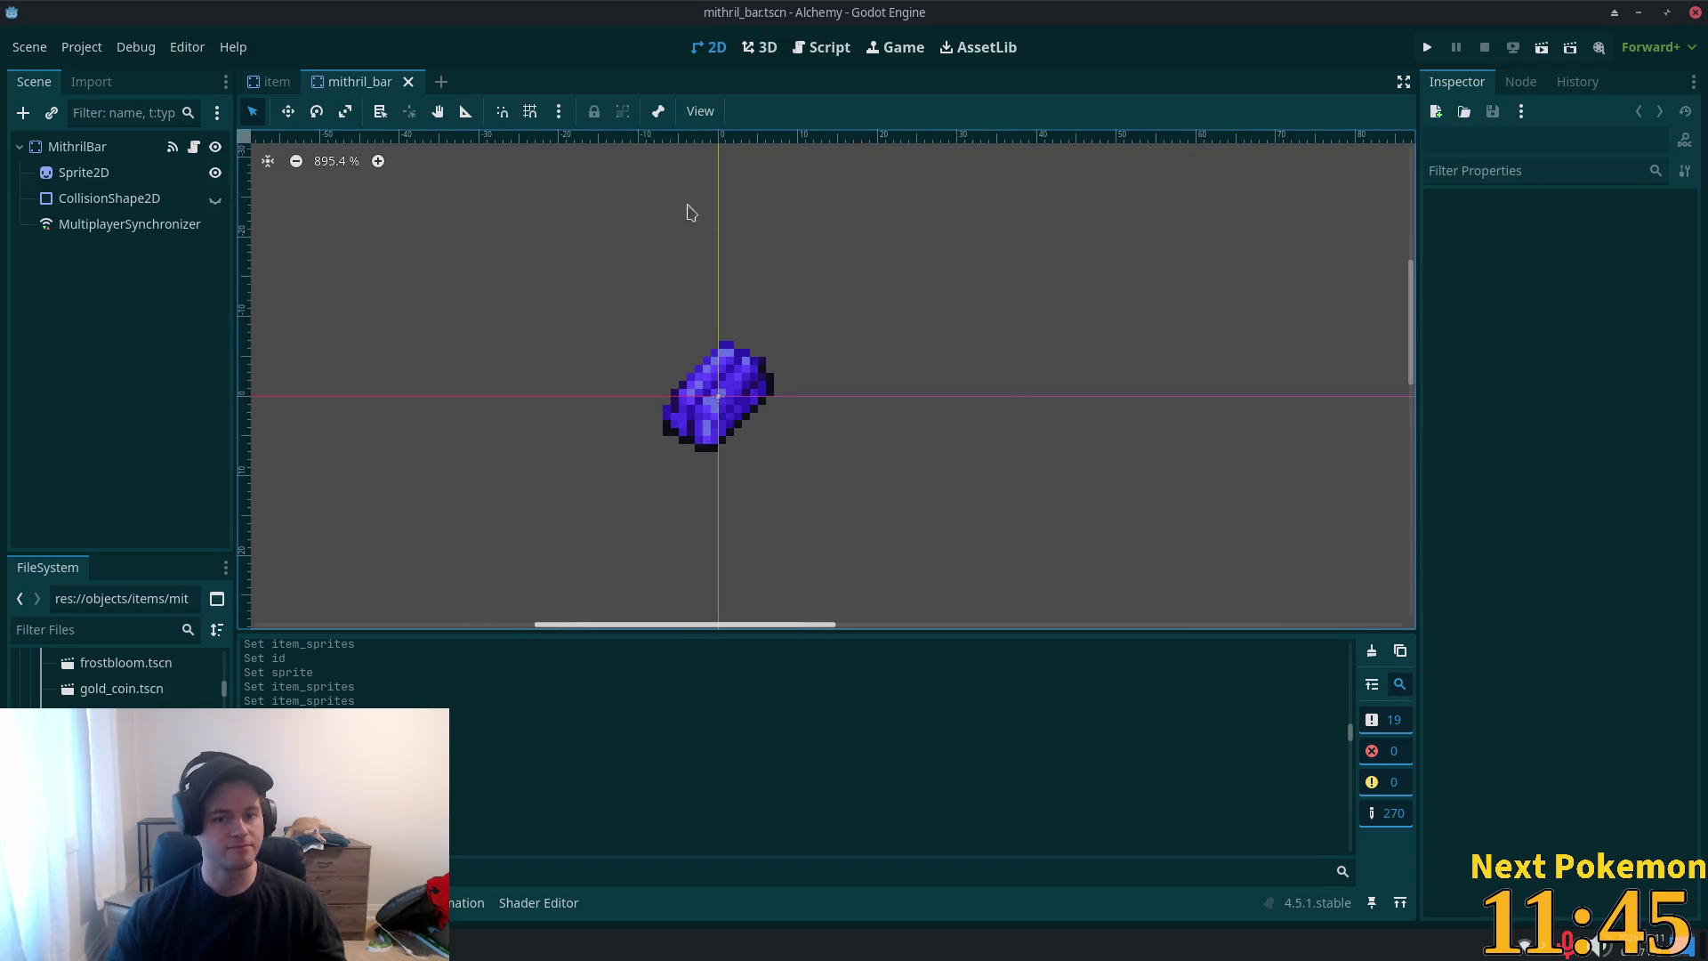
left_click(78, 147)
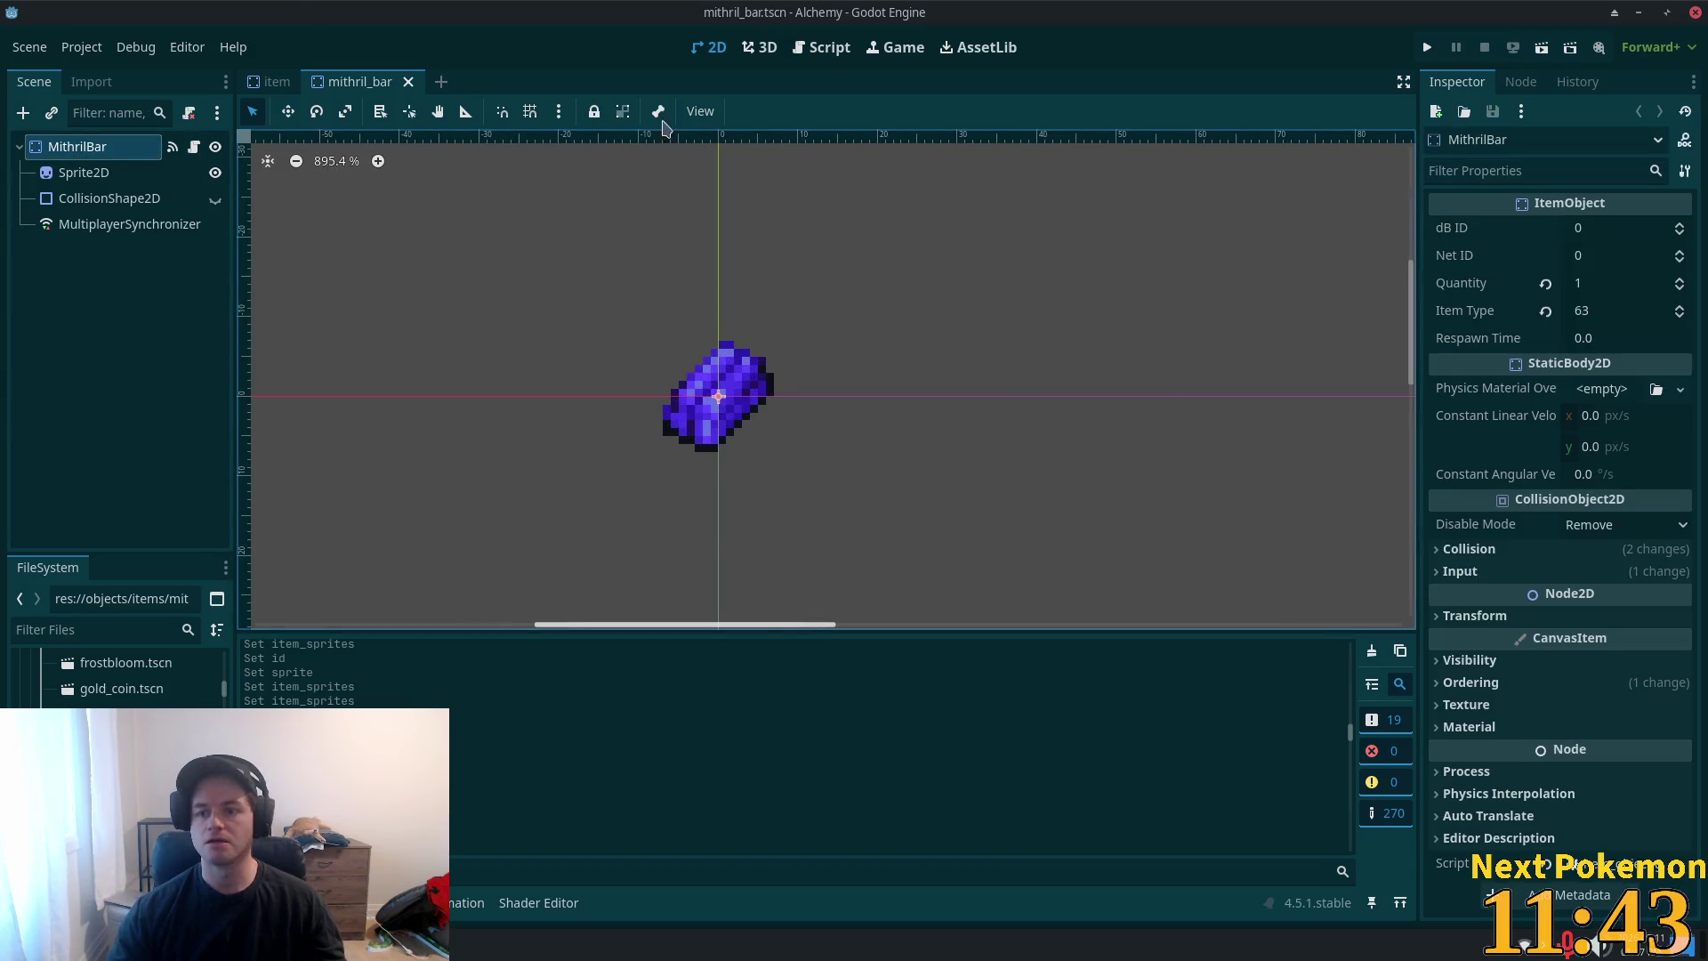
left_click(272, 78)
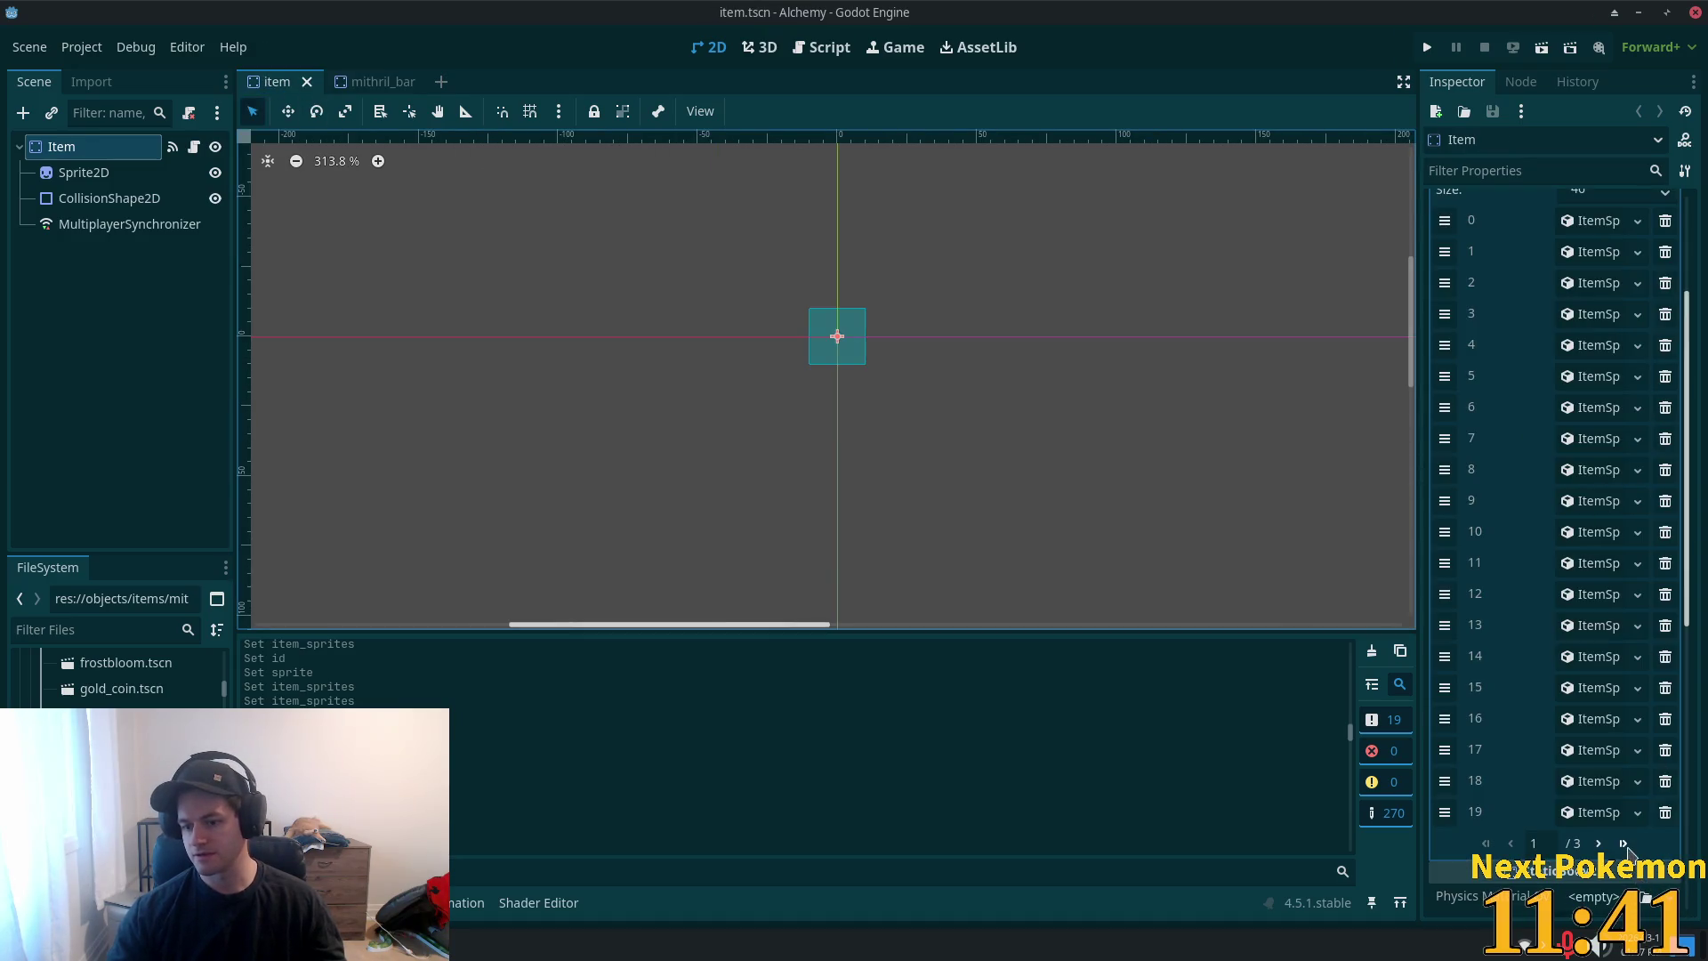
- Add element 46 to Item Sprites as a new ItemSprite with ID 63
left_click(1623, 843)
left_click(1566, 407)
left_click(1593, 415)
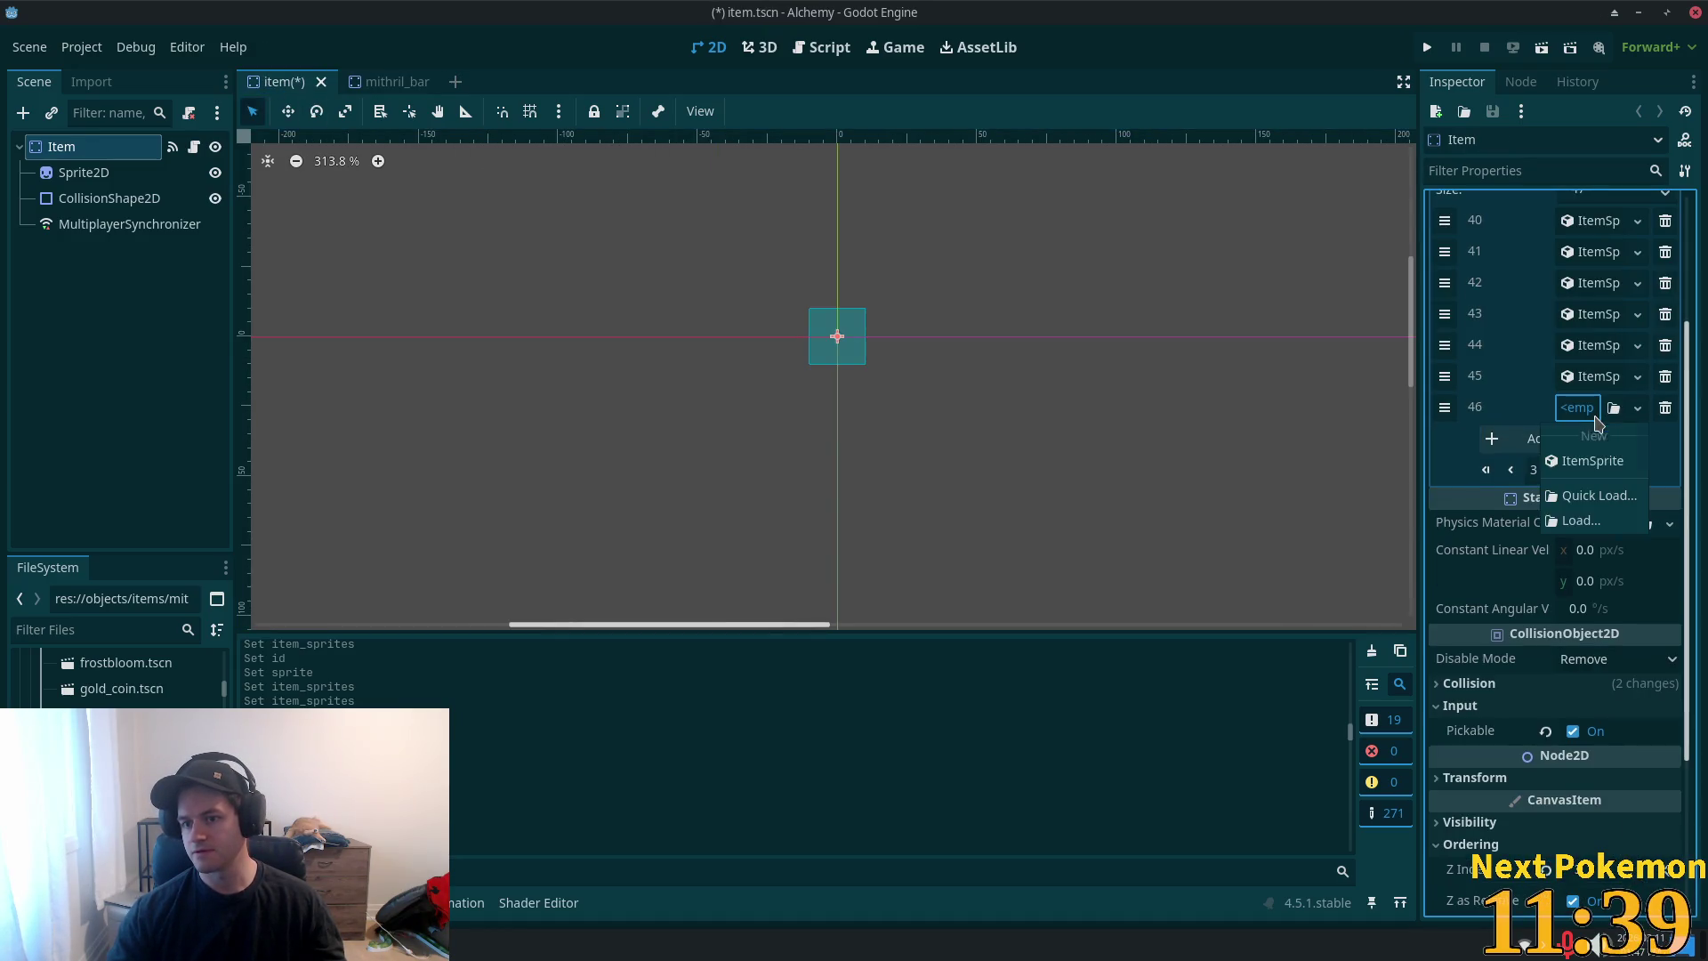
left_click(1592, 461)
left_click(1575, 439)
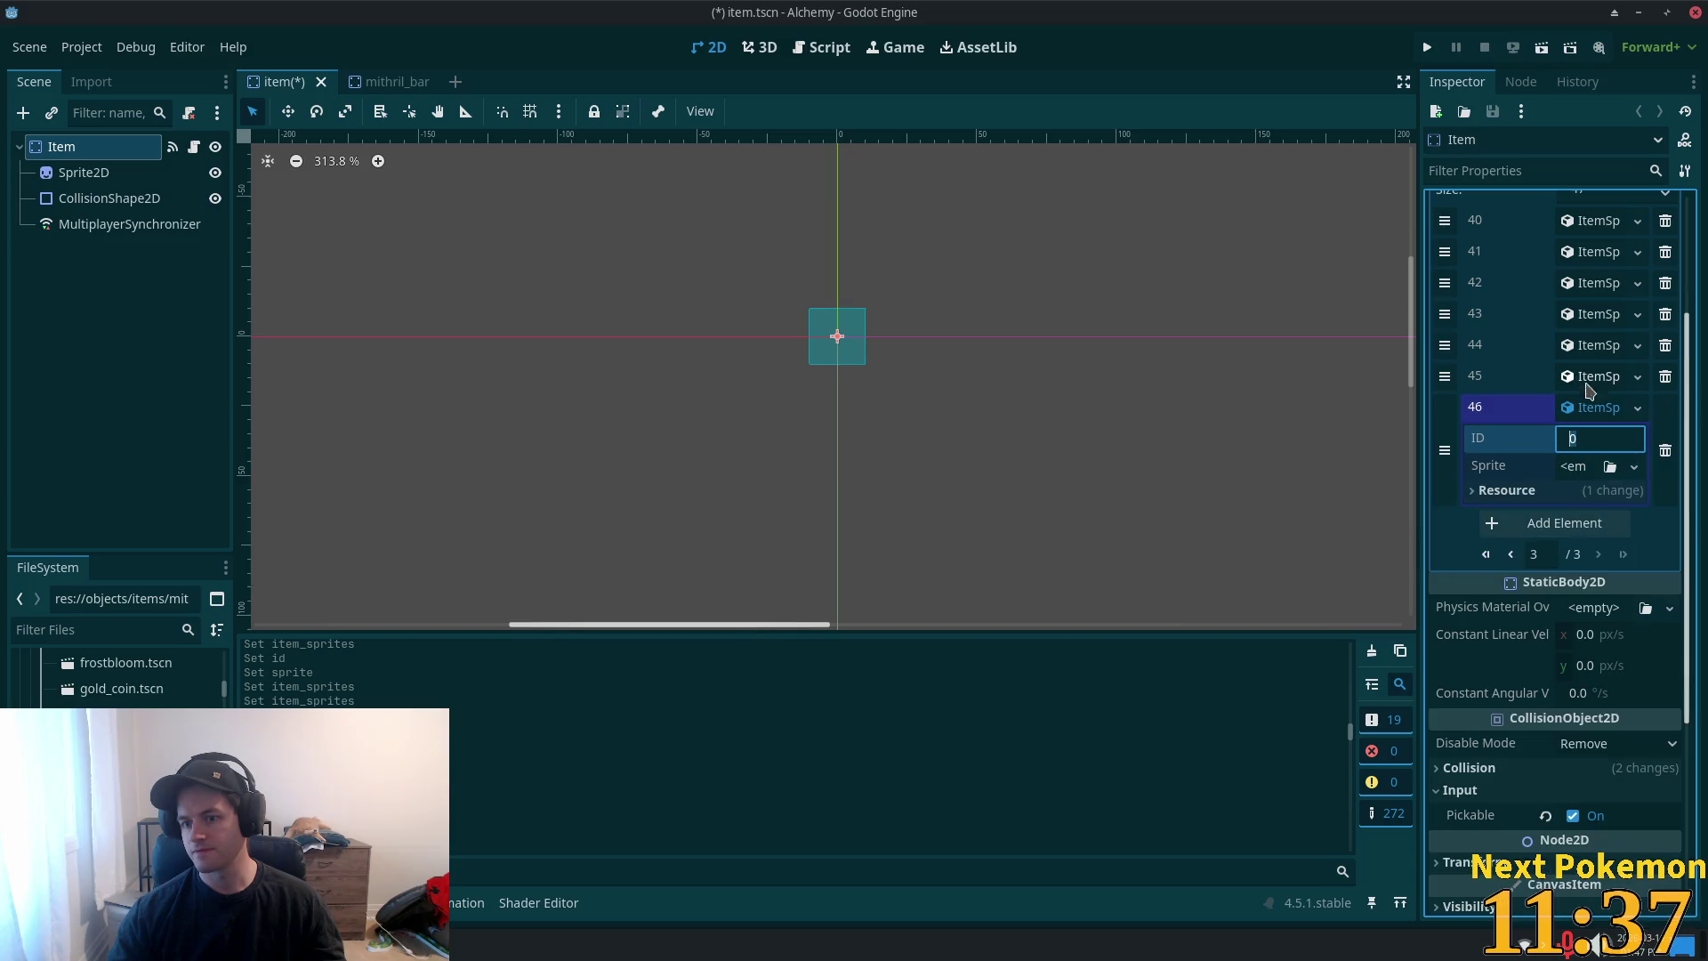
type("63")
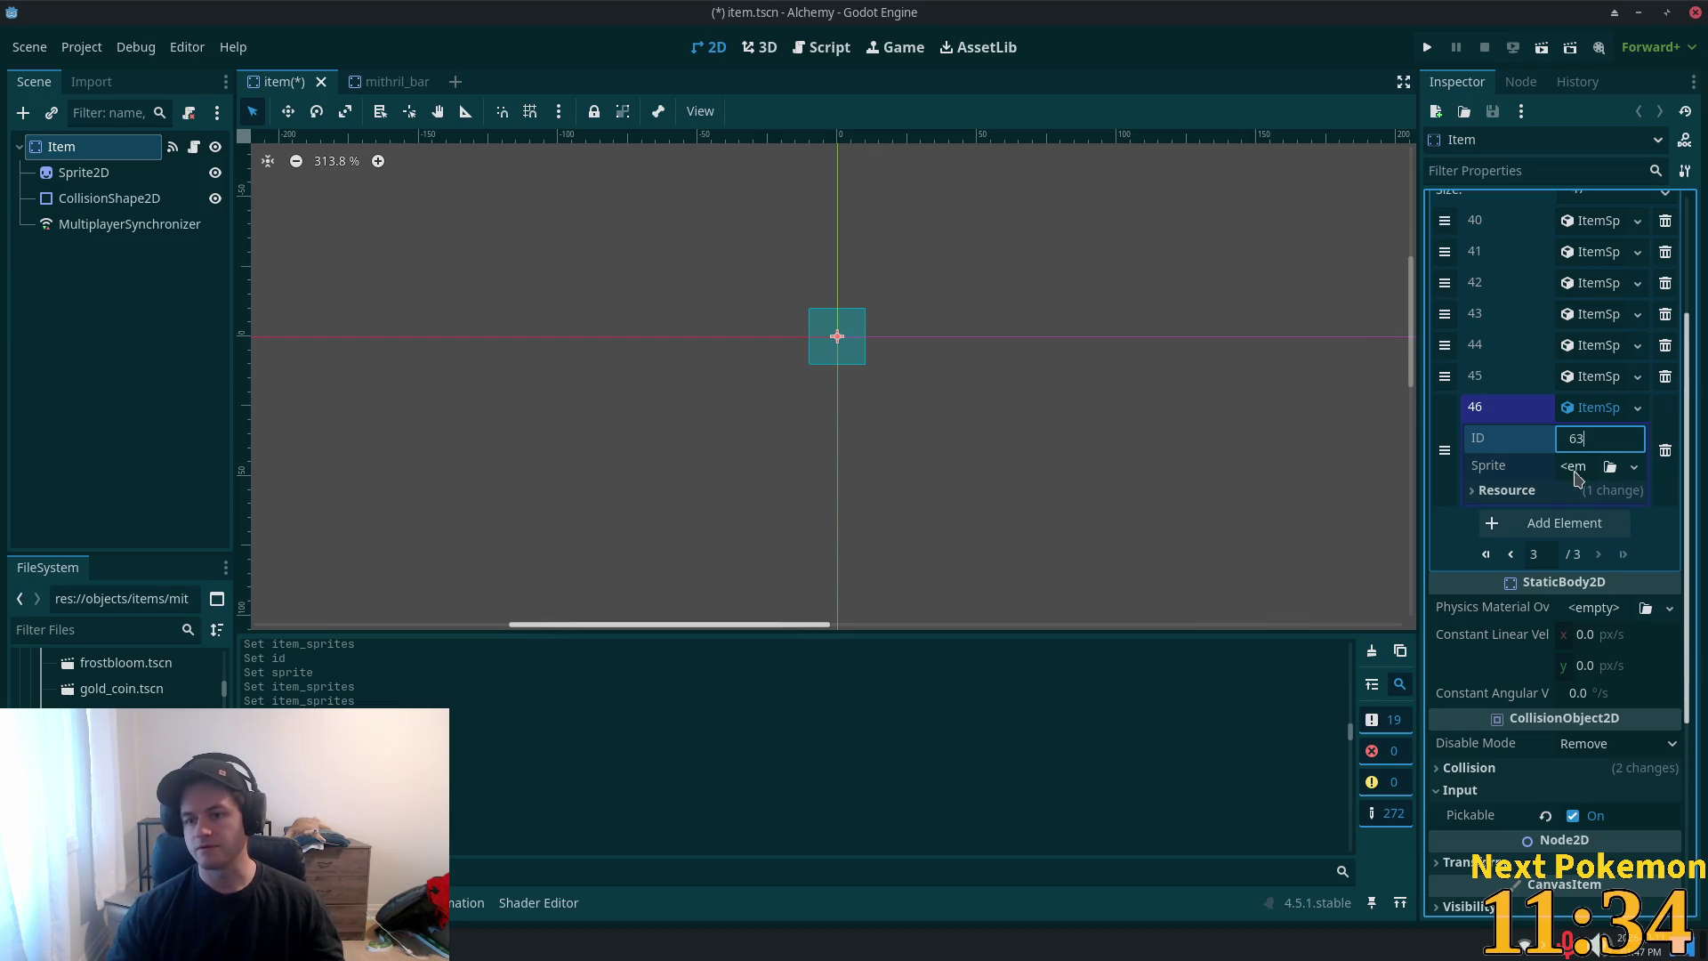
left_click(1573, 466)
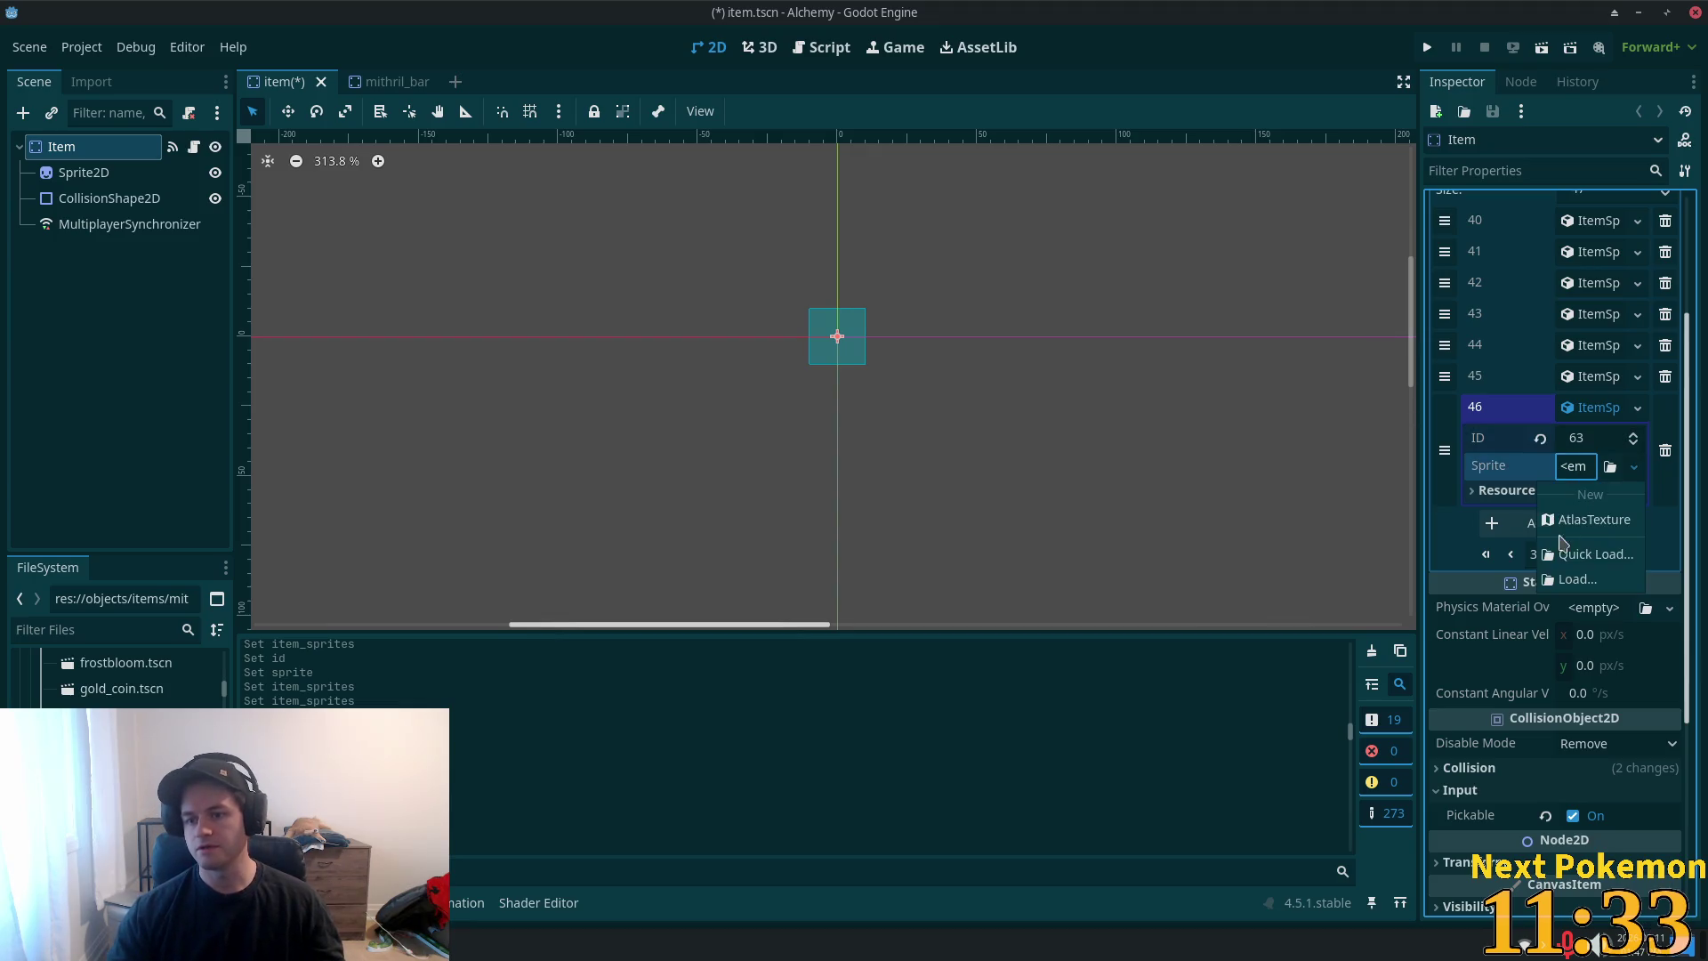
- Give element 46 a new AtlasTexture using the item sprite sheet as its unique atlas
left_click(1603, 525)
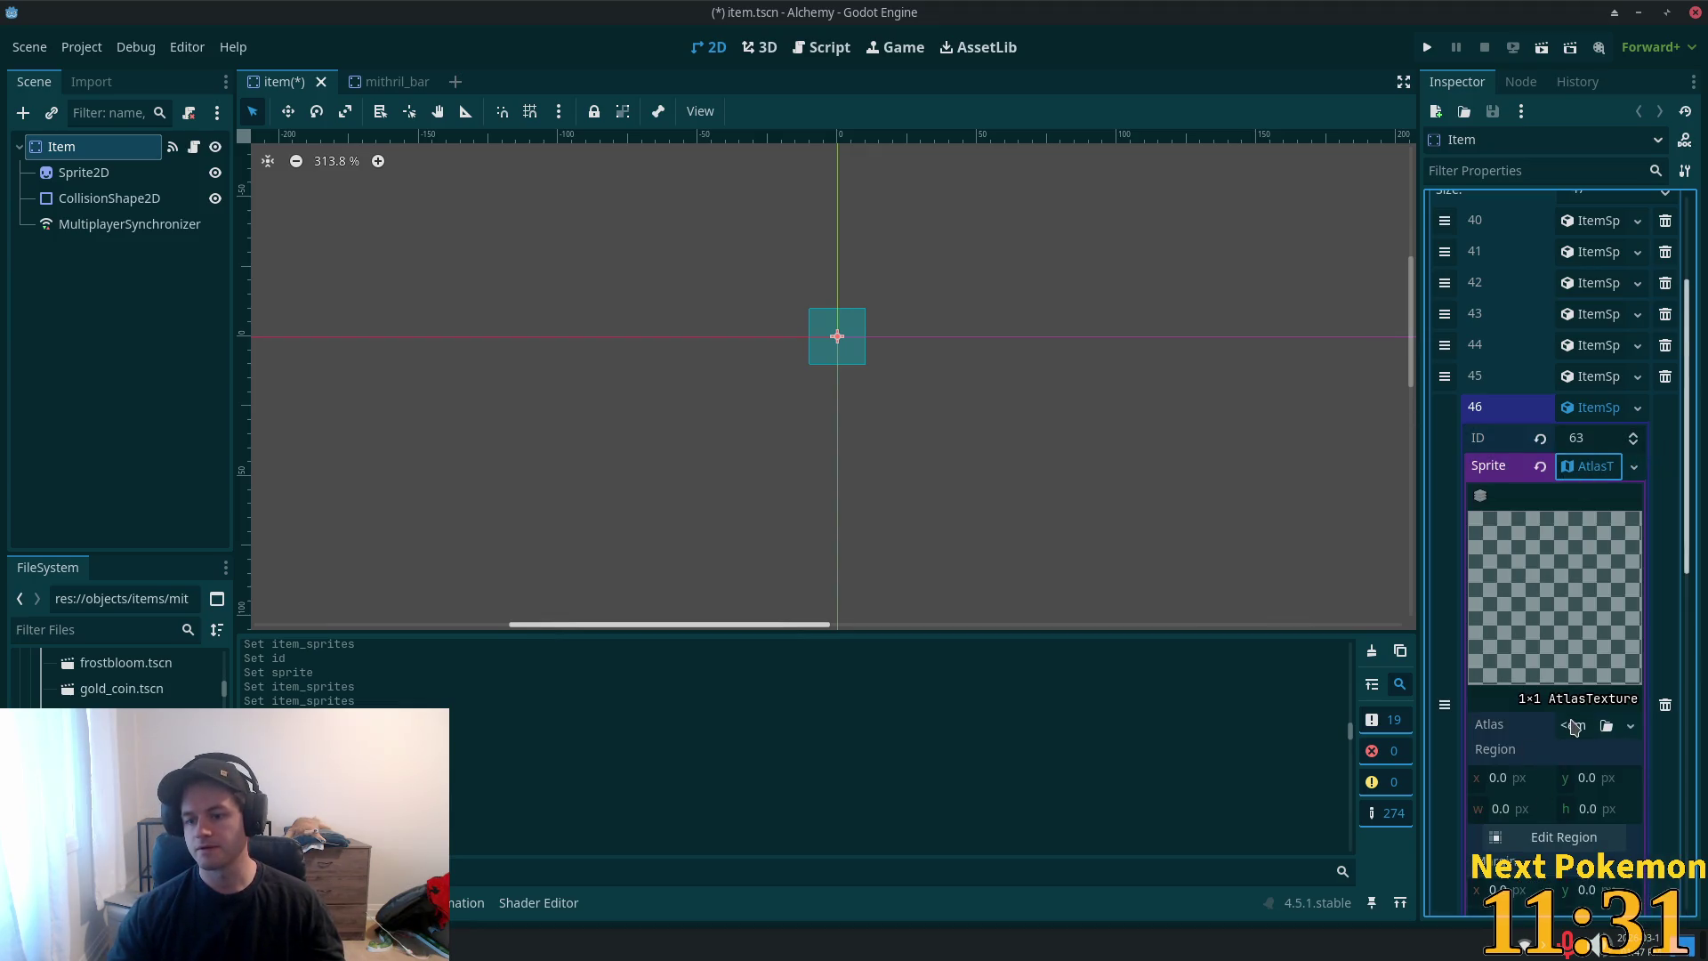
left_click(1573, 726)
left_click(1535, 794)
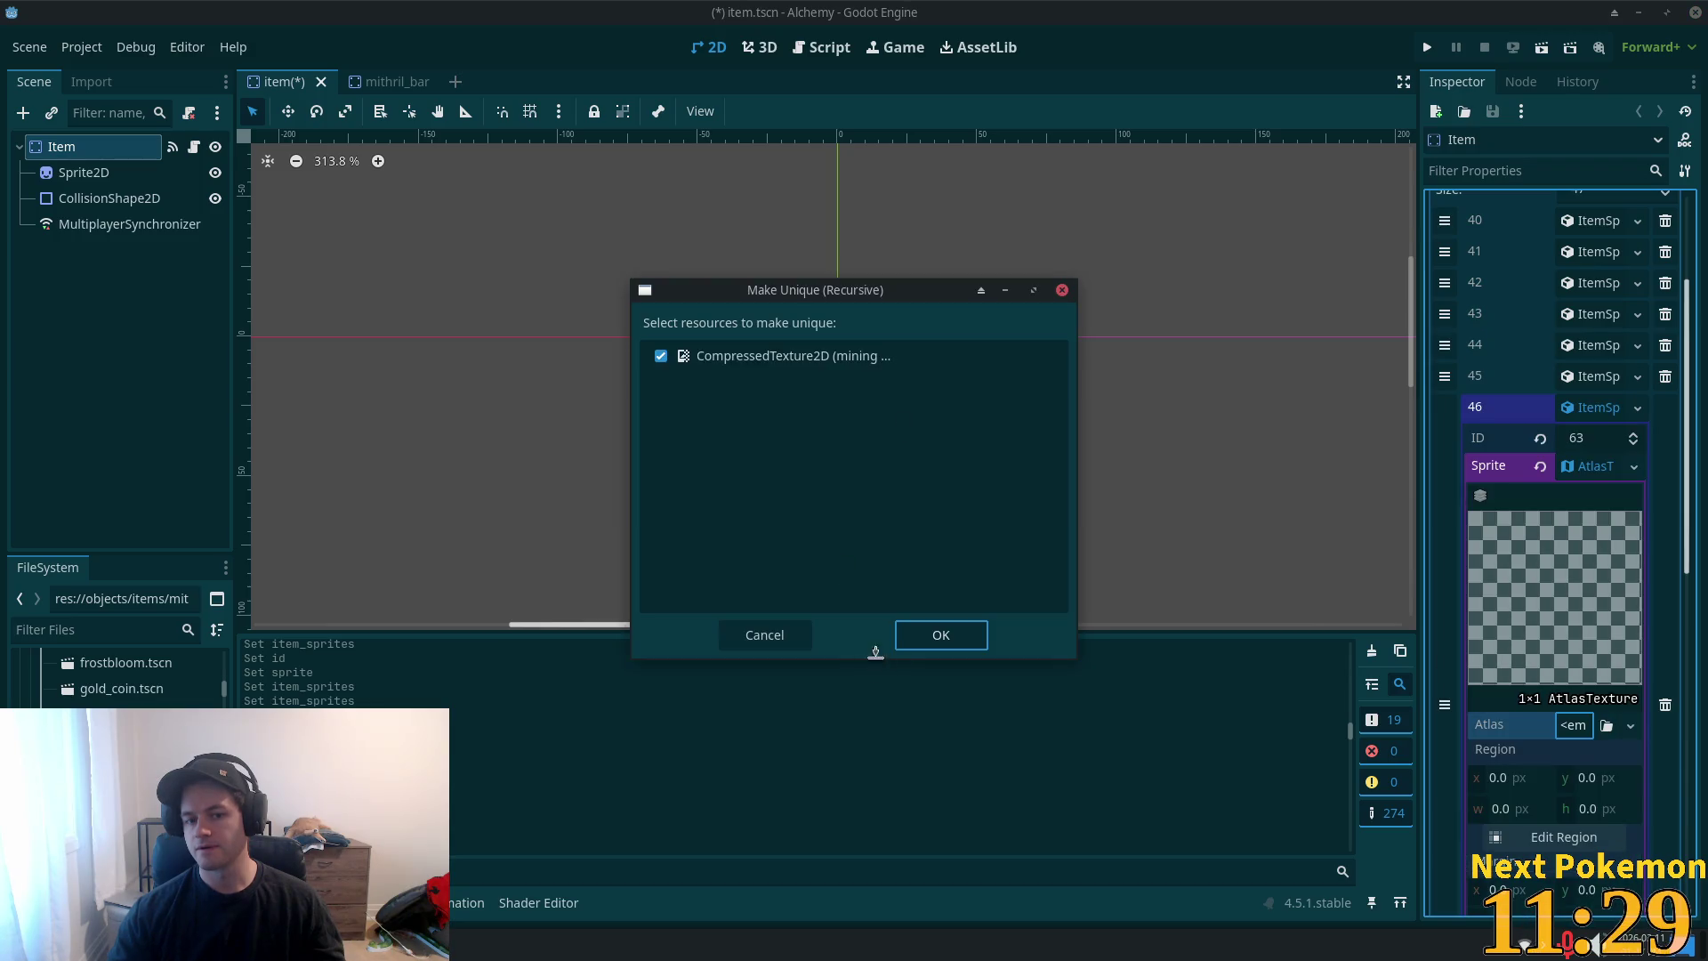
left_click(939, 638)
left_click(1568, 872)
- Pick the purple mithril bar icon as a 14×14 region at 33, 353 and save
scroll(1045, 503, "down", 5)
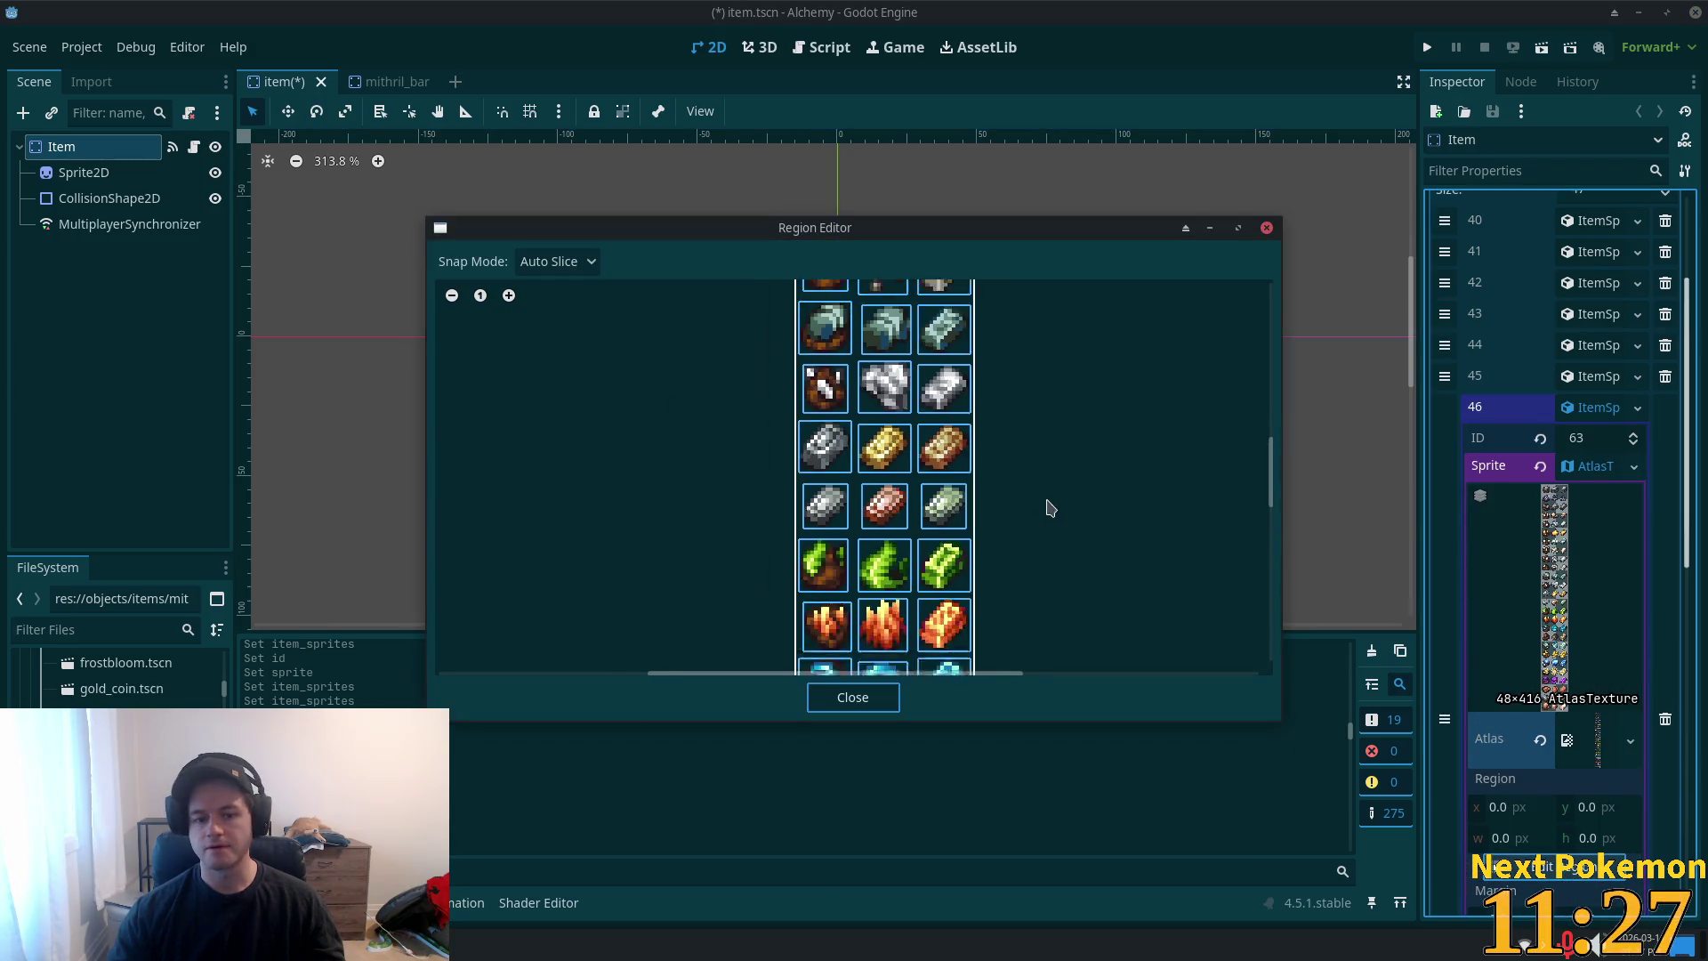
scroll(972, 454, "up", 5)
left_click(873, 481)
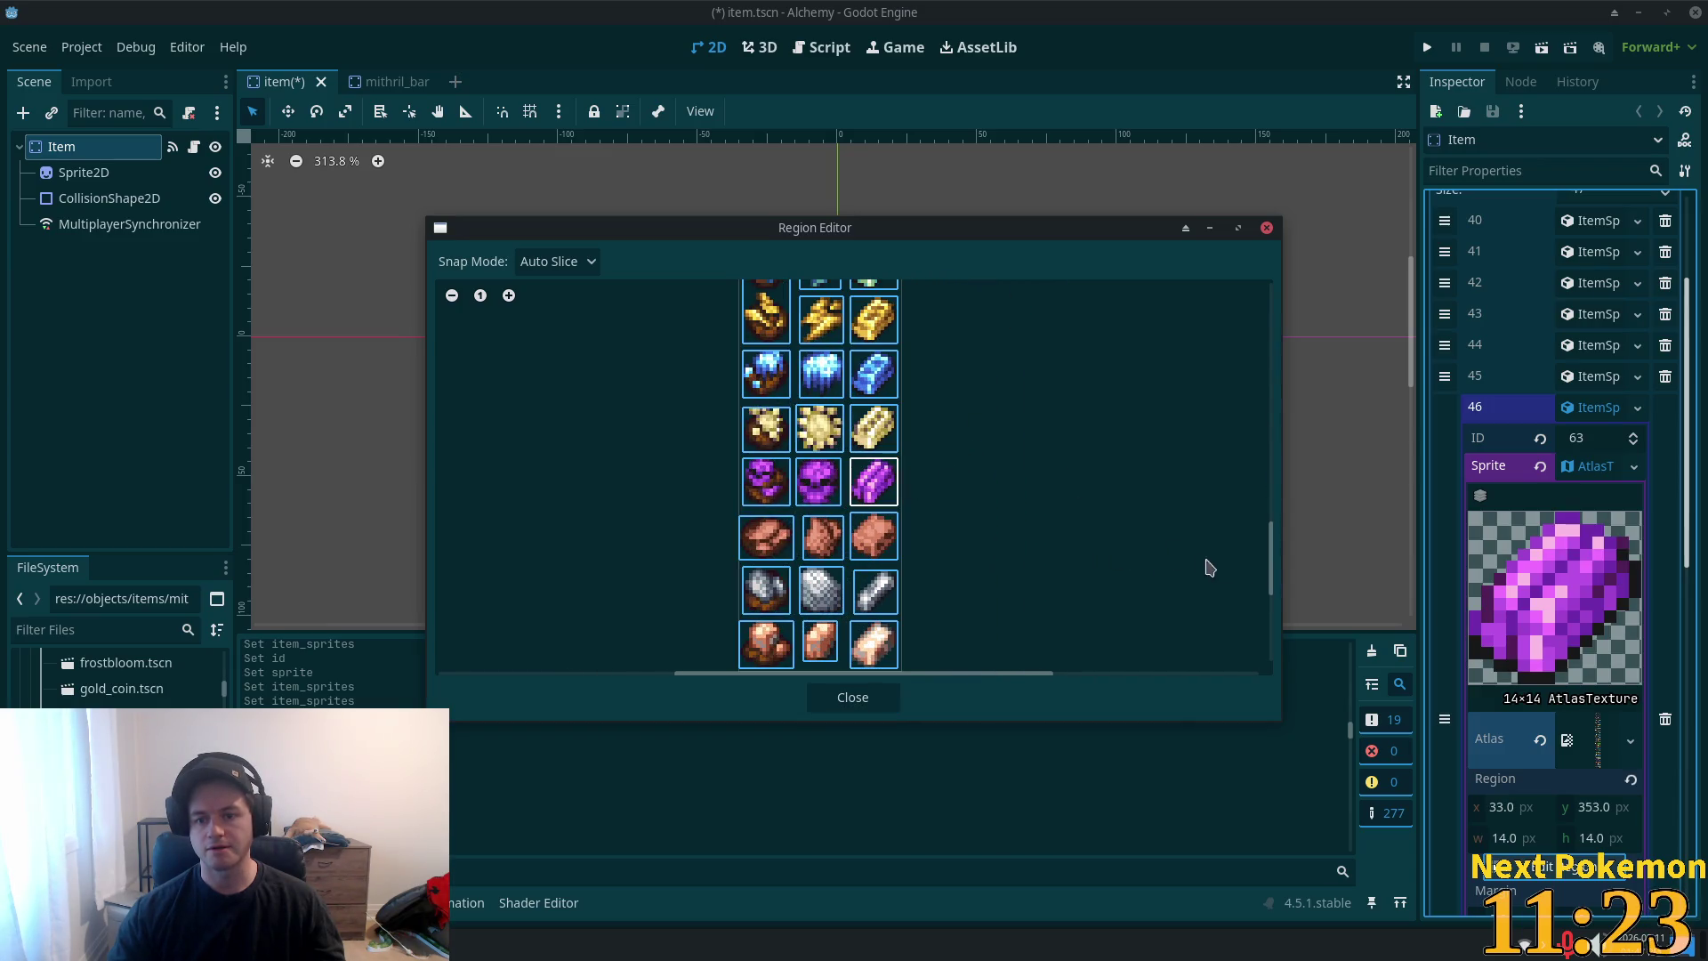
mouse_move(1272, 572)
left_mouse_down()
mouse_move(1246, 336)
mouse_move(1269, 534)
left_mouse_up()
left_click(850, 698)
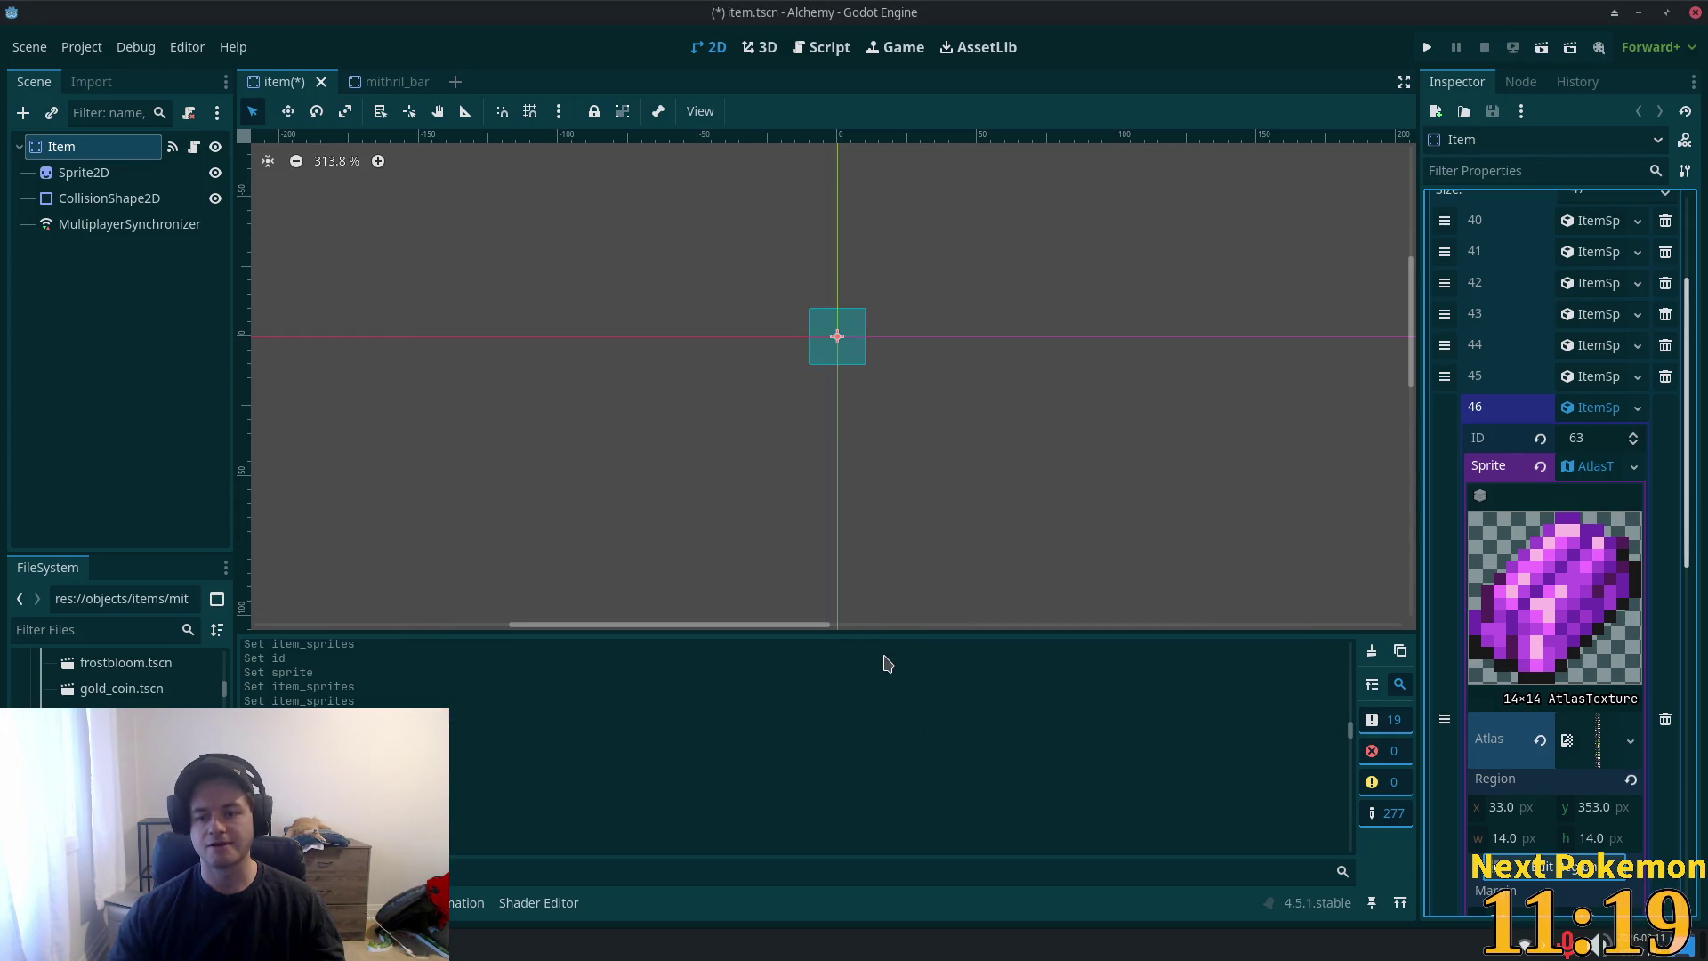
key("ctrl+s")
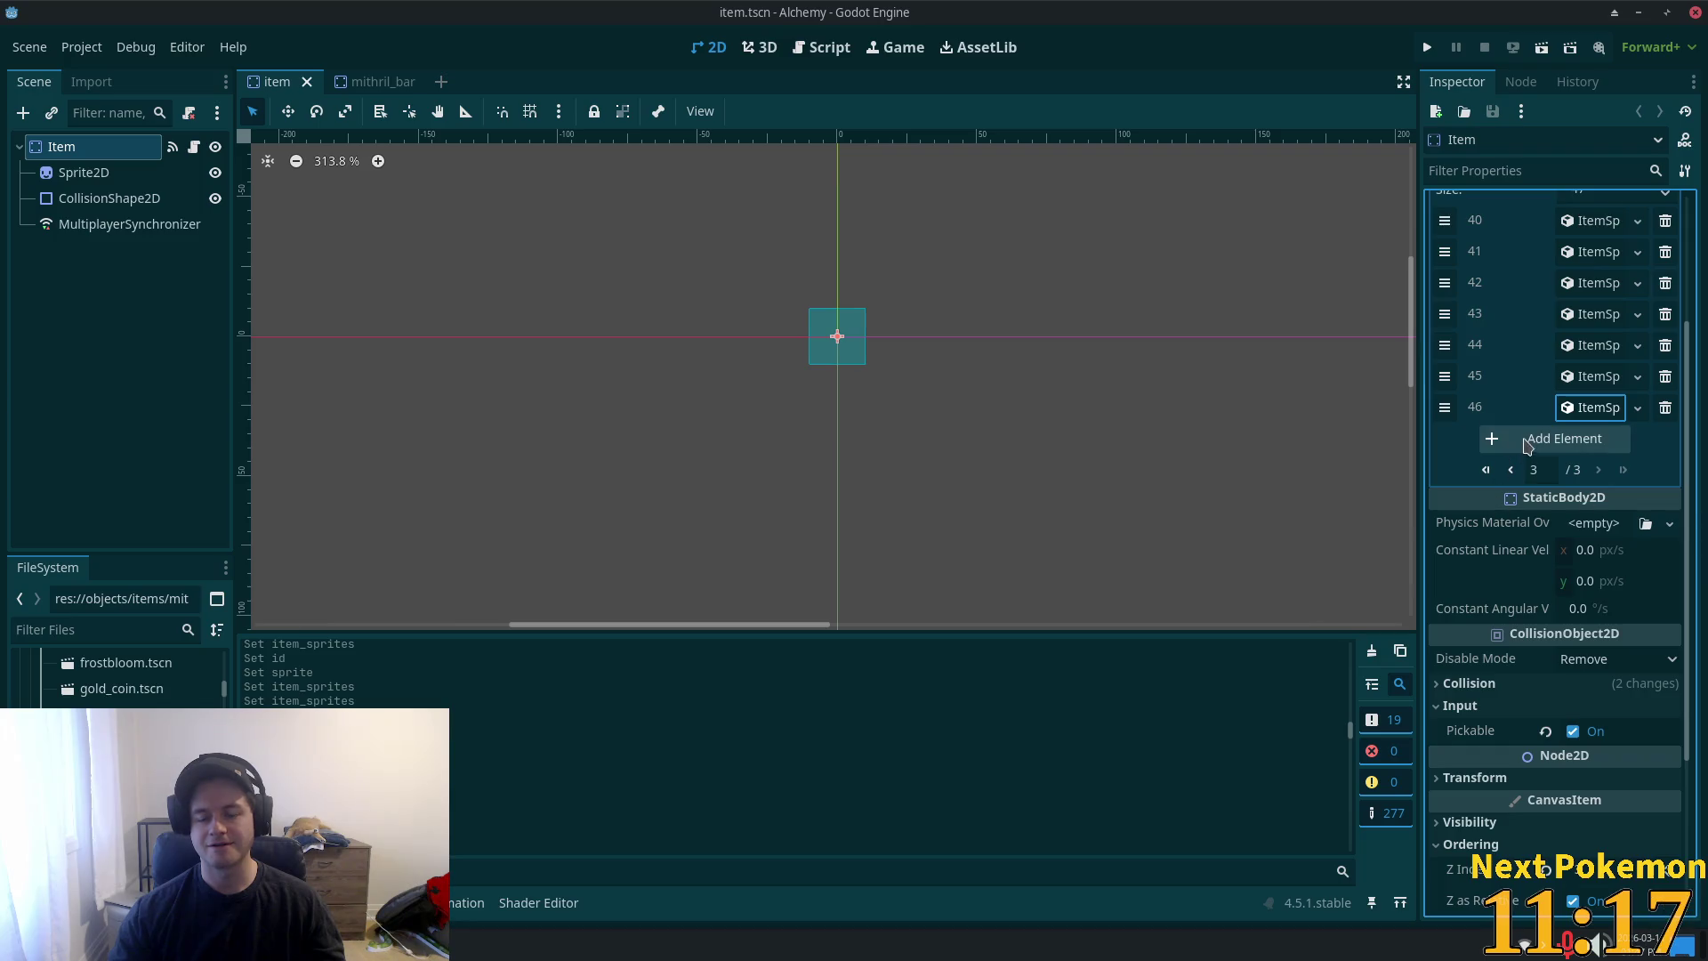
- Close the mithril_bar scene and reopen the region editor for element 46's atlas
left_click(373, 81)
left_click(429, 82)
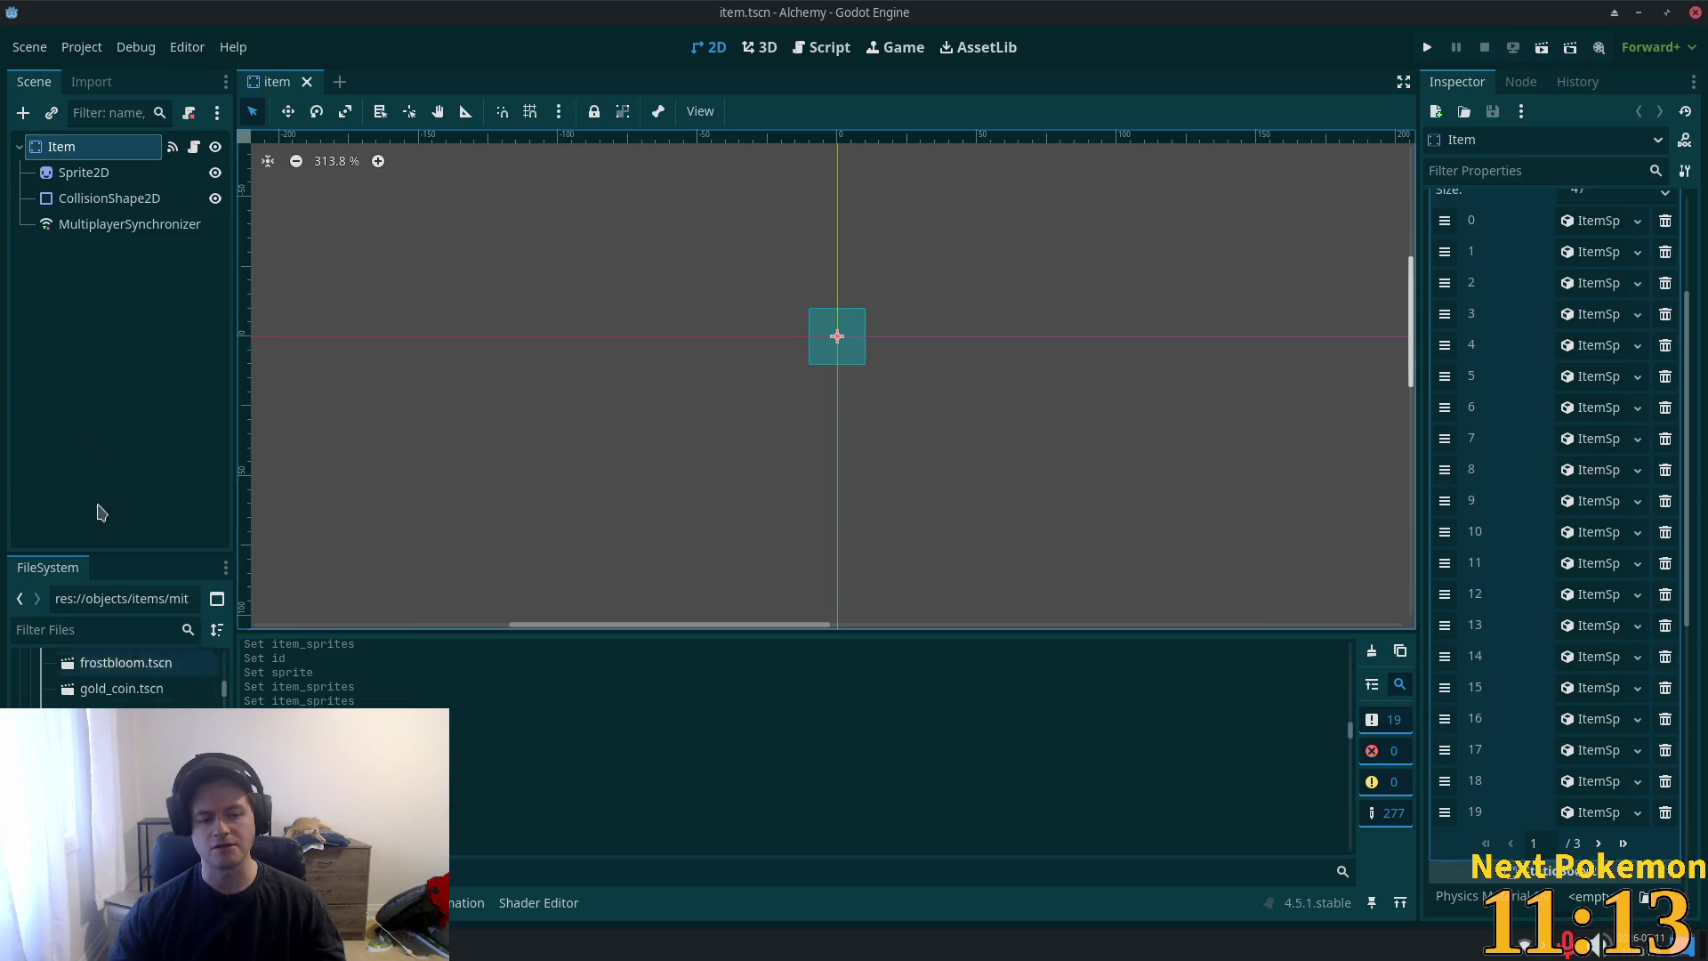
left_click(1623, 844)
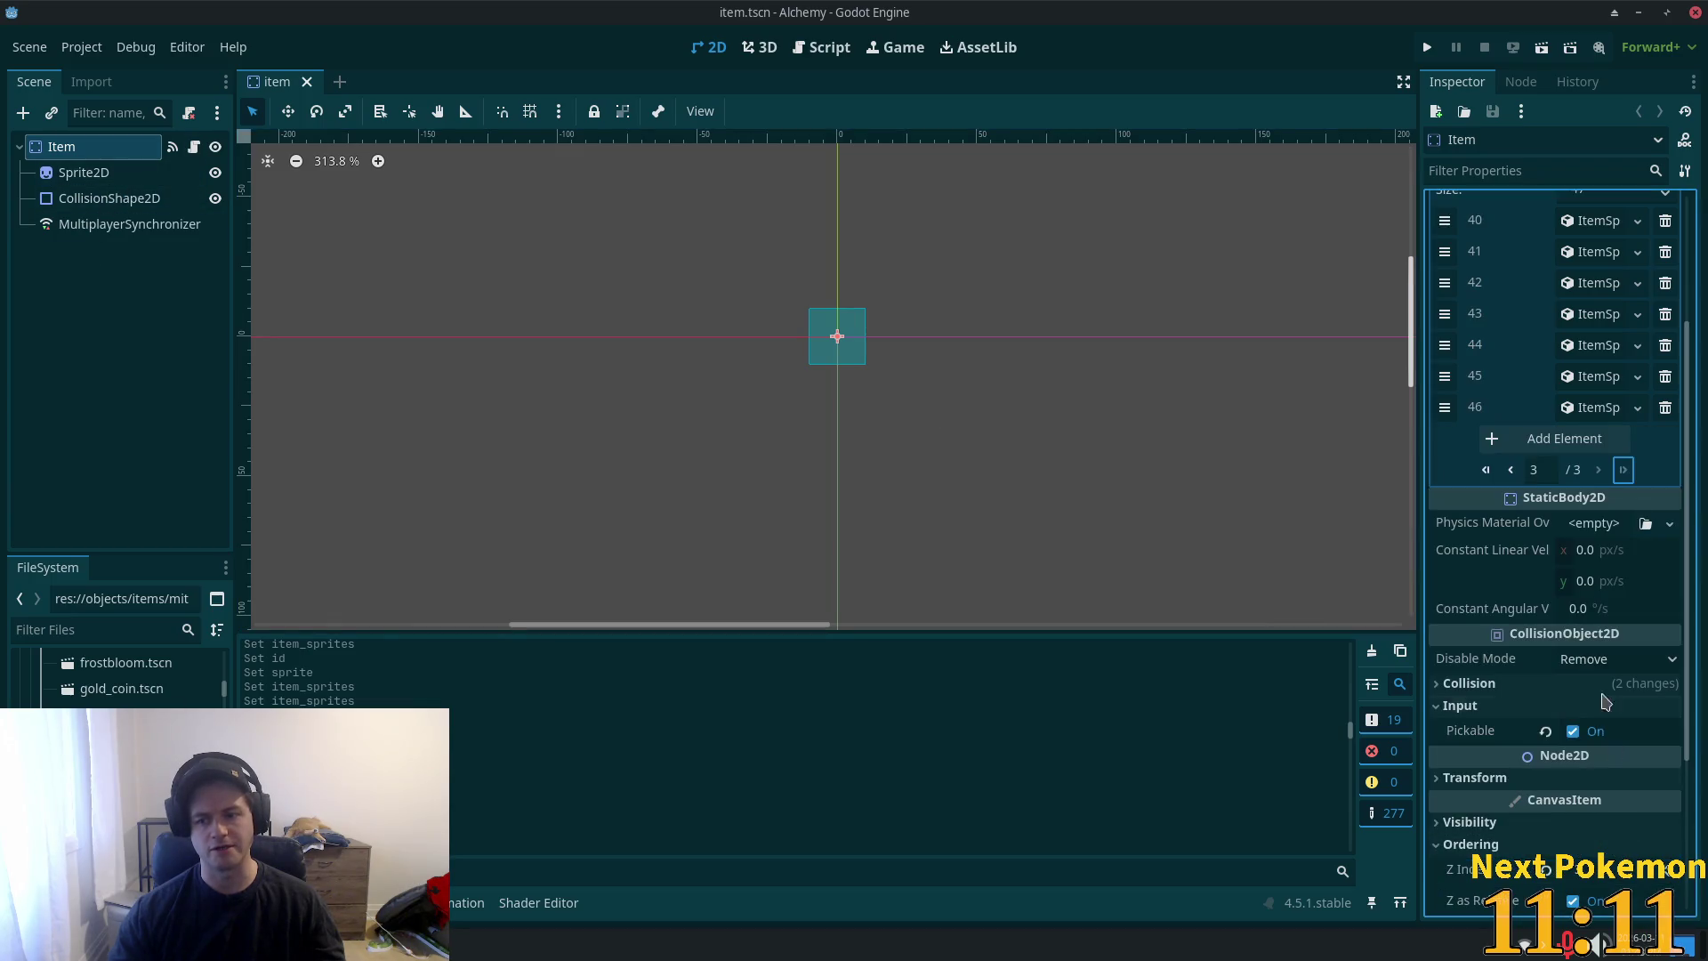
left_click(1588, 408)
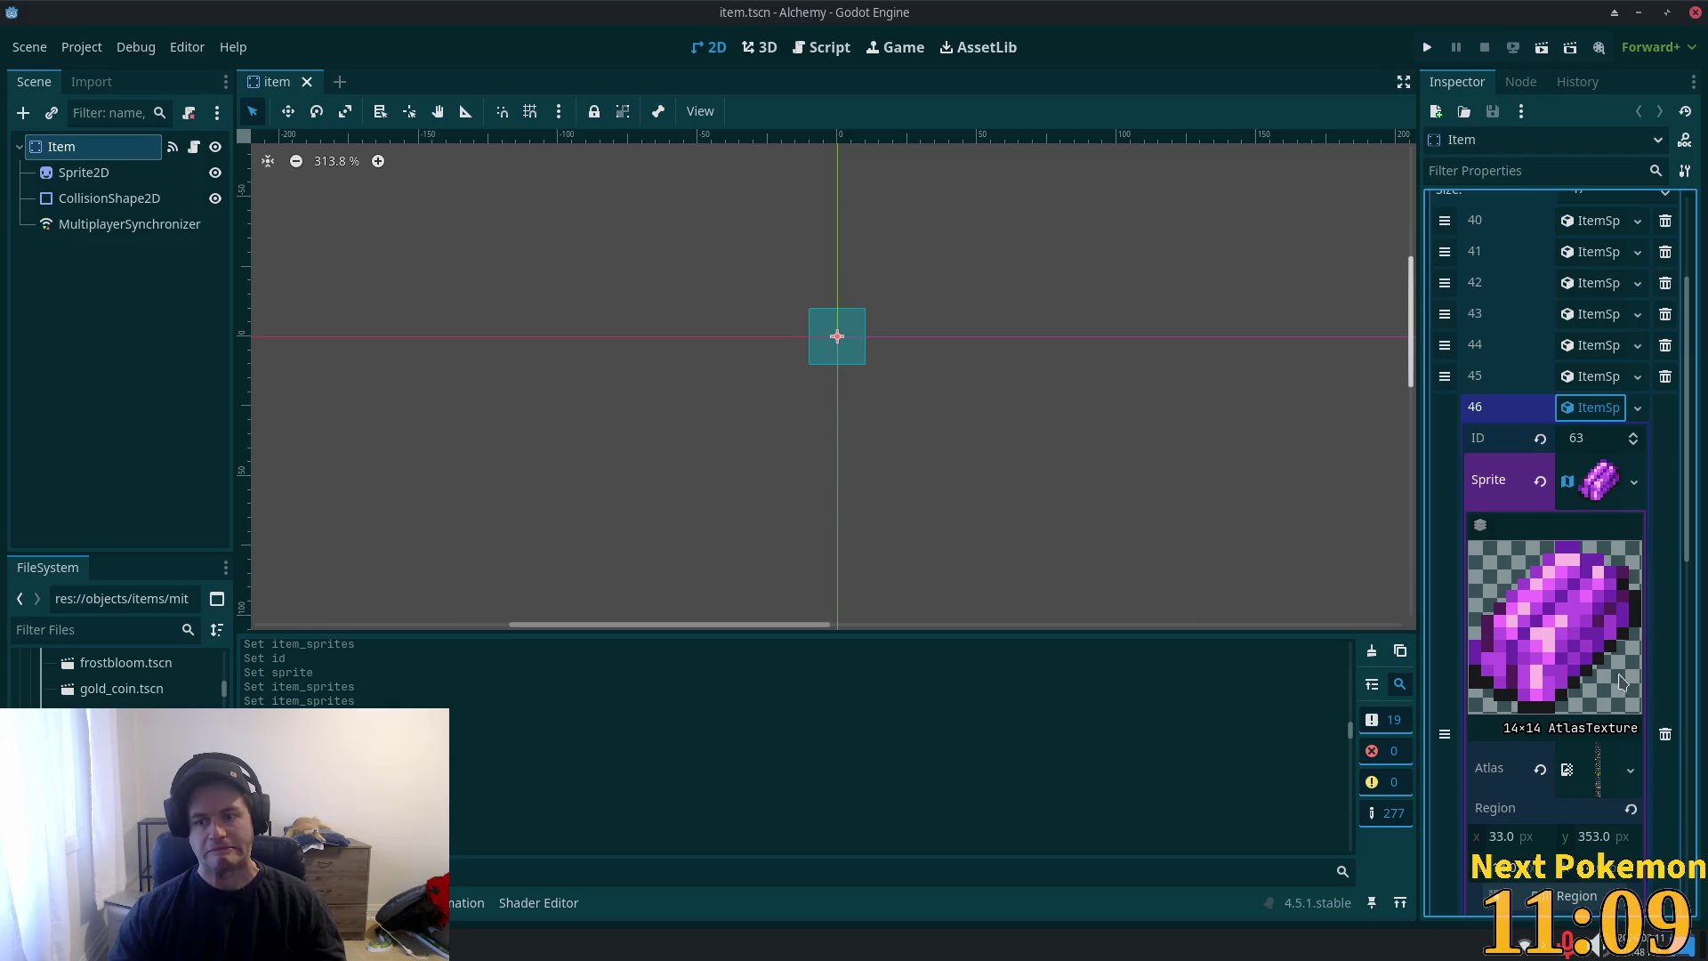
scroll(1606, 671, "down", 3)
left_click(1571, 628)
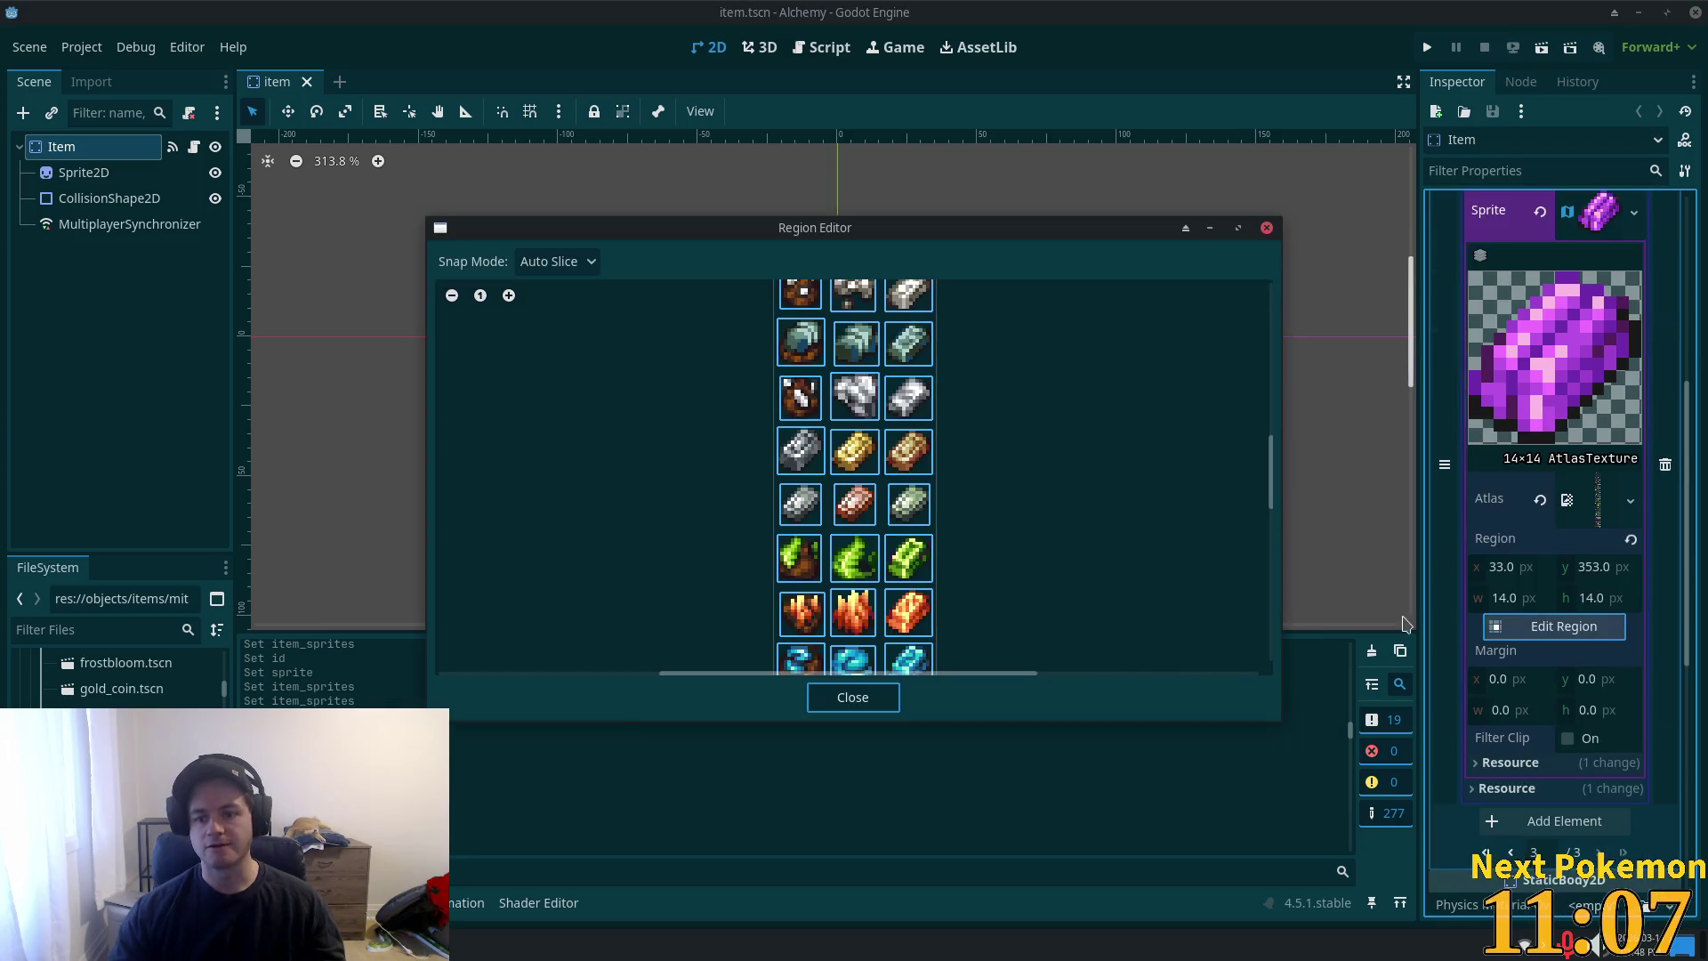
- Scroll around the sliced item sheet to browse the icons, leaving the 14×14 region unchanged
scroll(1087, 617, "down", 10)
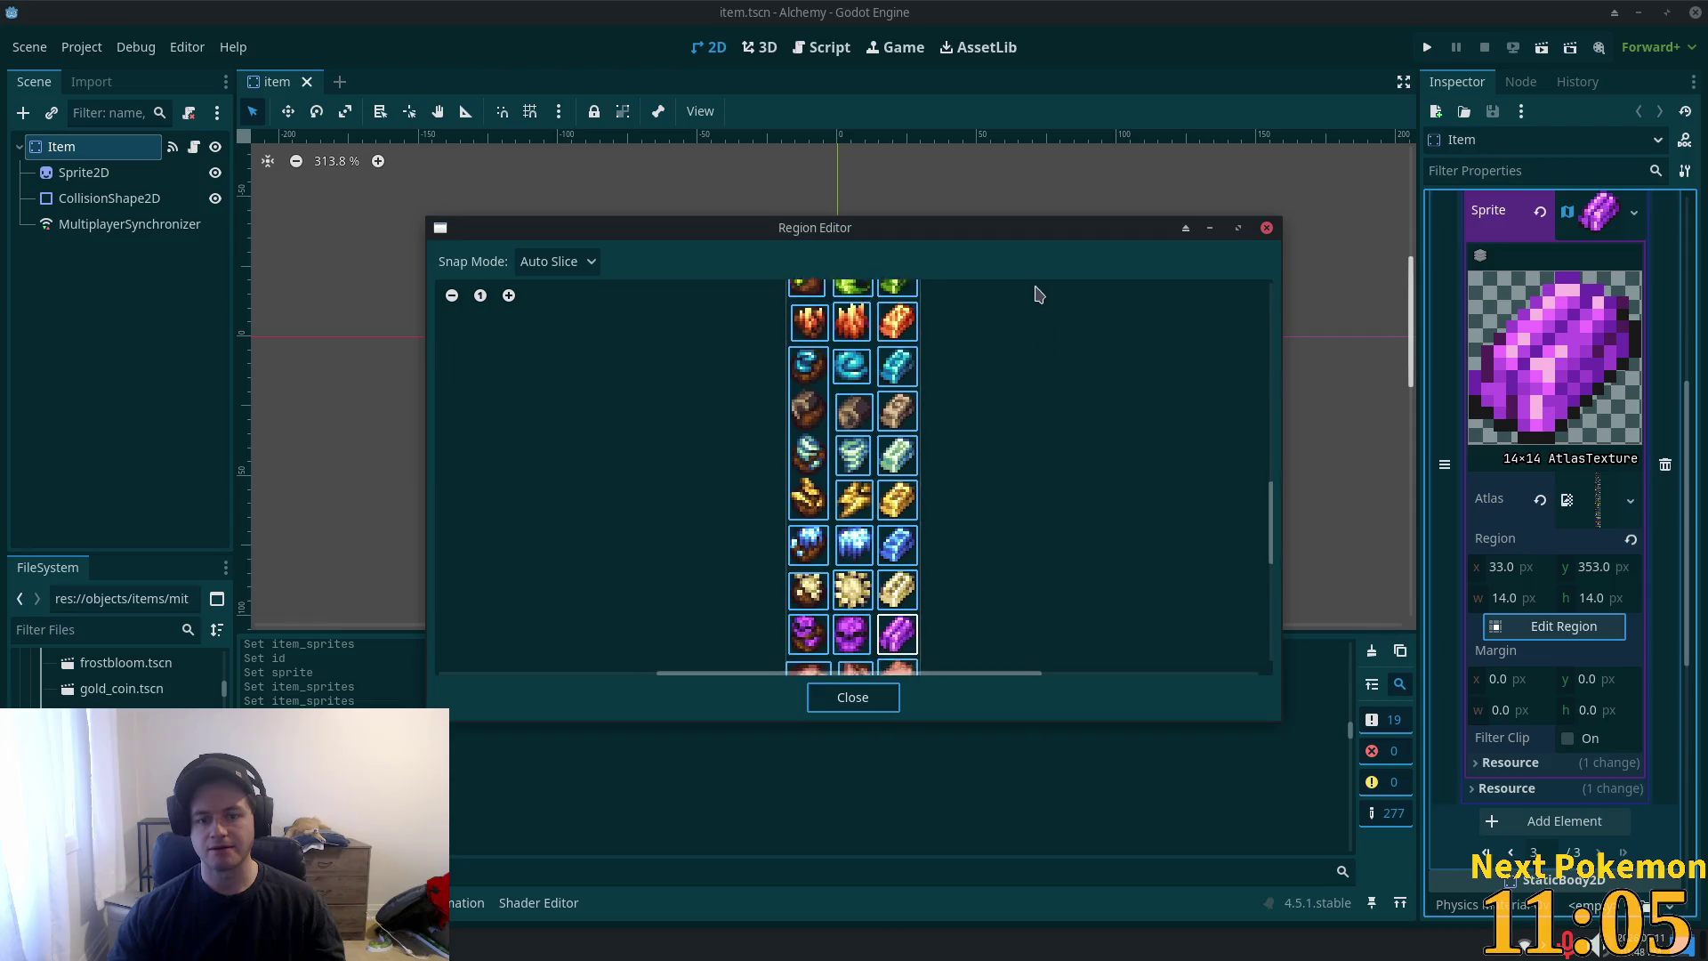
scroll(1040, 547, "up", 10)
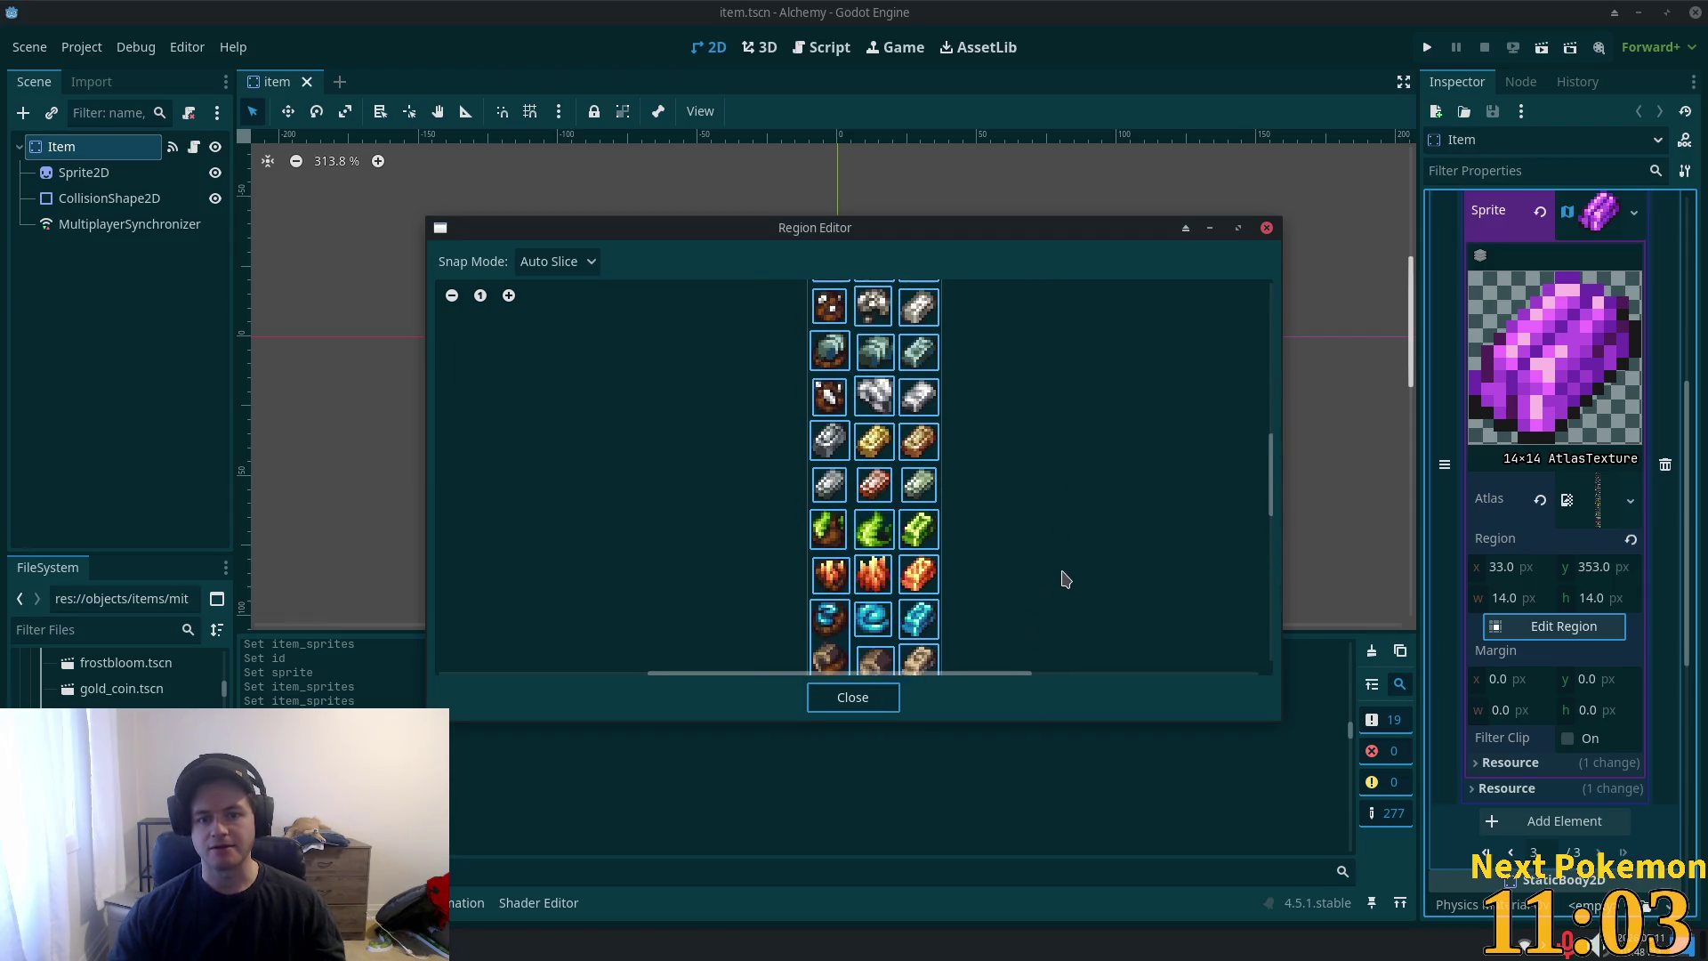
scroll(1094, 312, "up", 3)
scroll(1068, 488, "down", 3)
scroll(1008, 639, "right", 2)
scroll(980, 507, "down", 5)
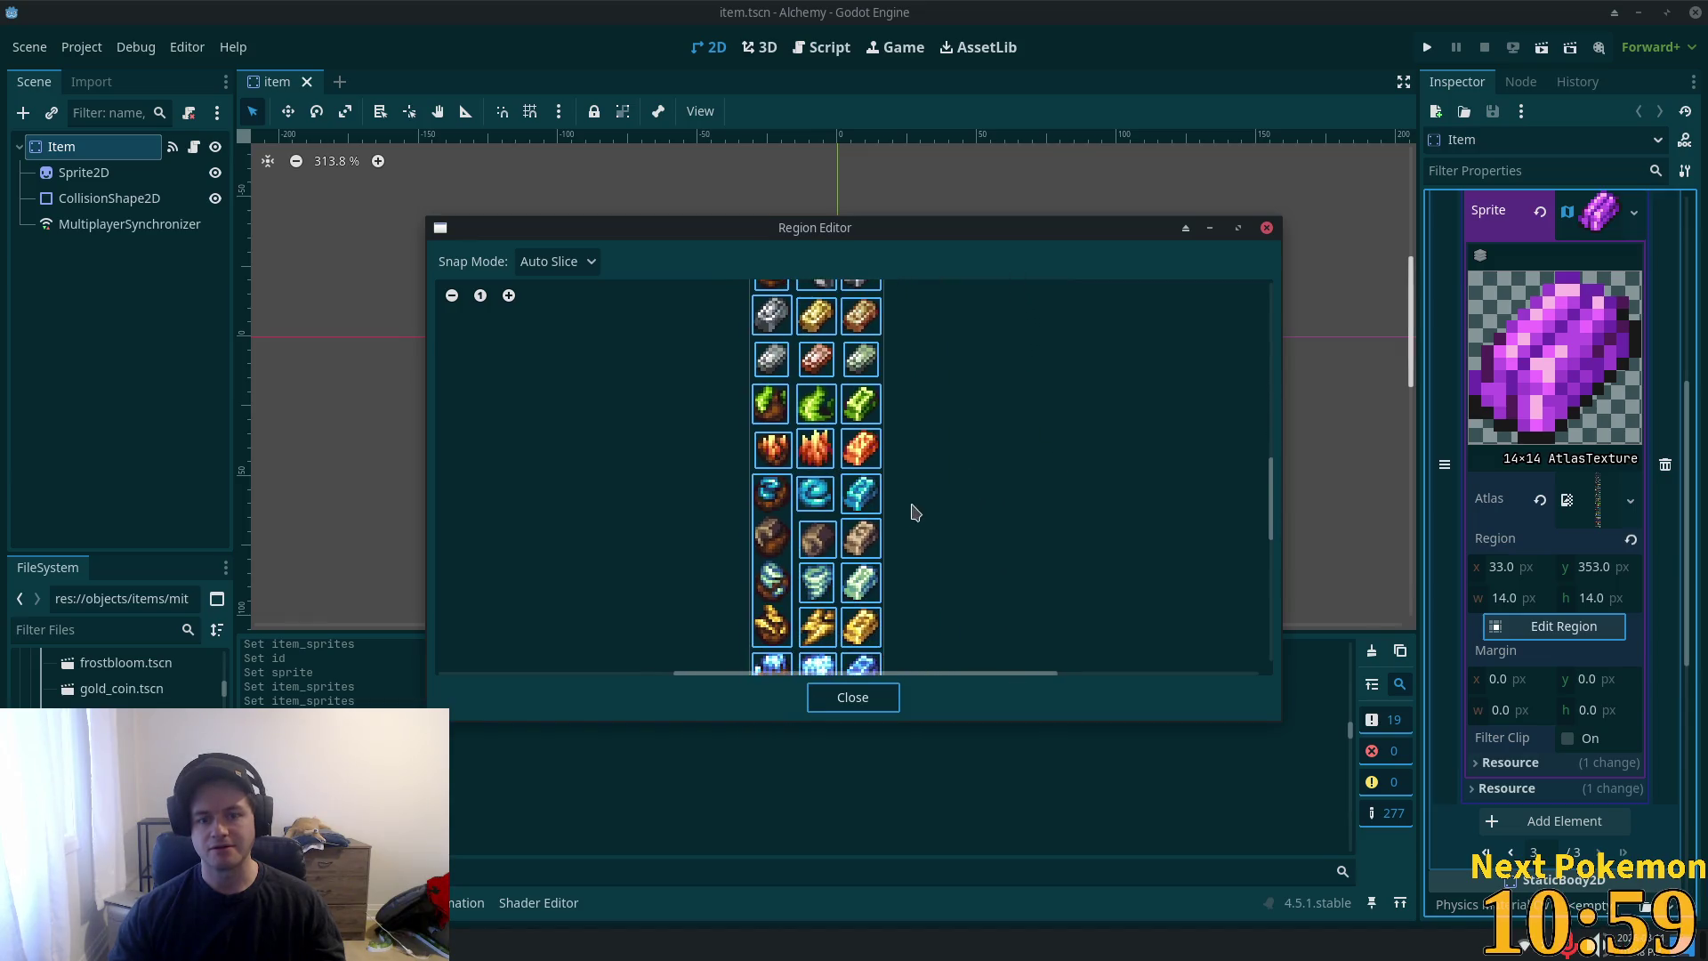
scroll(898, 522, "up", 2)
scroll(937, 462, "down", 5)
scroll(953, 320, "down", 1)
scroll(923, 483, "down", 2)
scroll(907, 580, "down", 4)
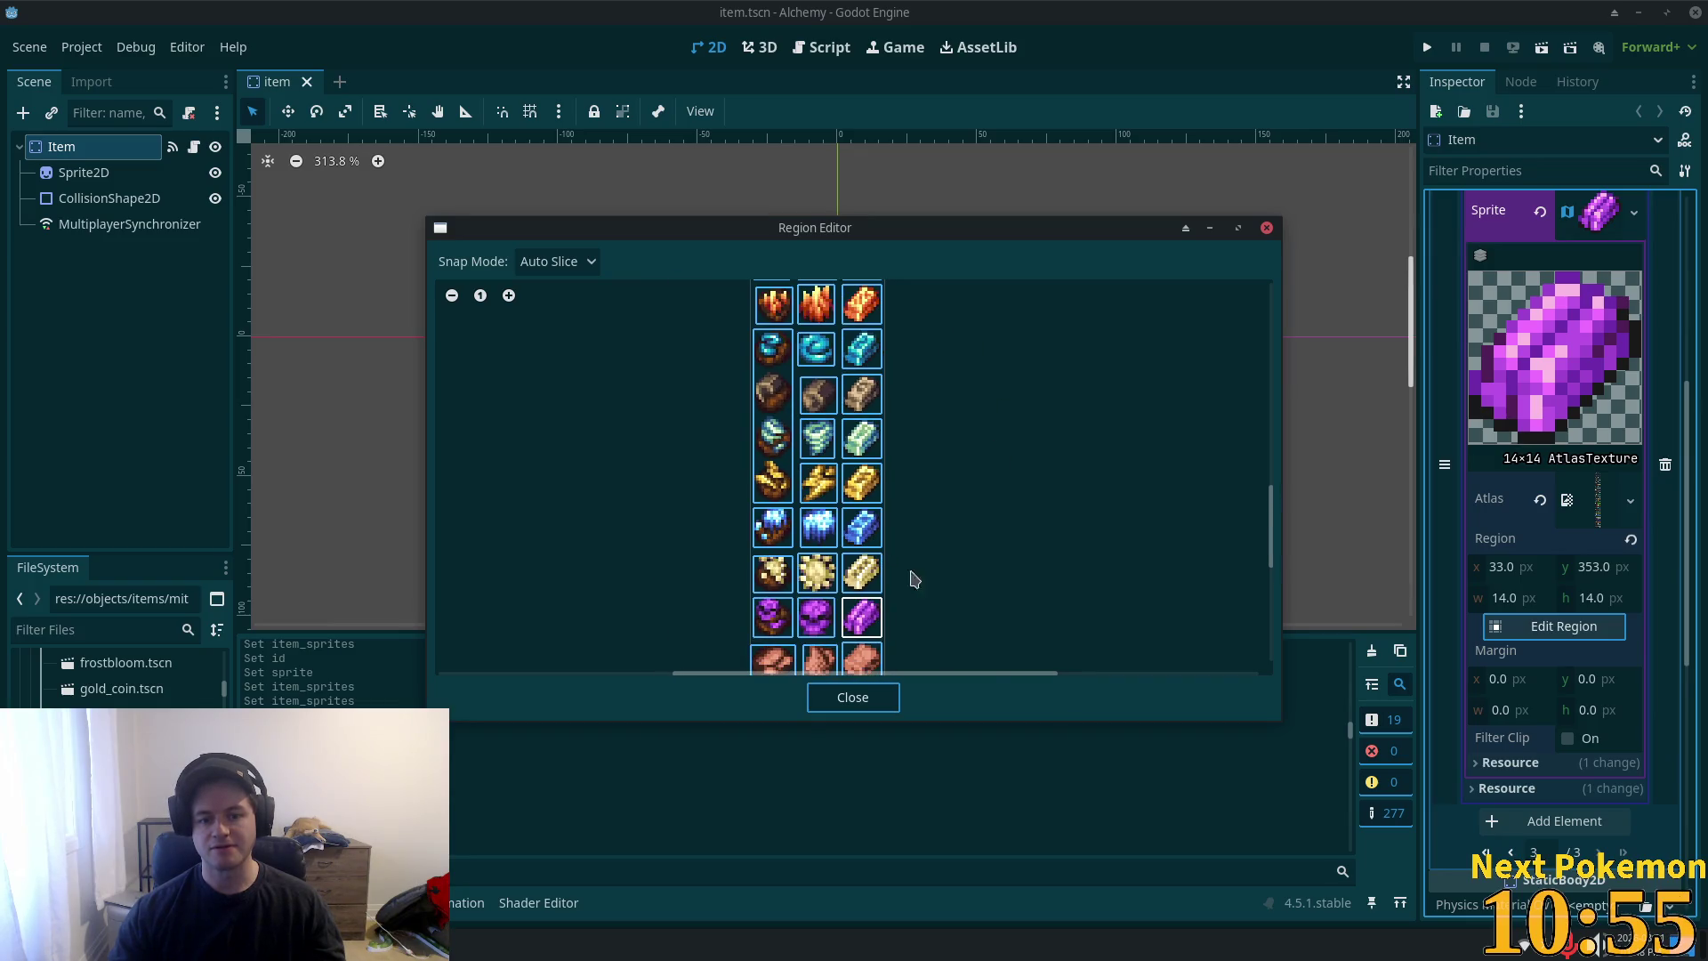
scroll(970, 507, "up", 1)
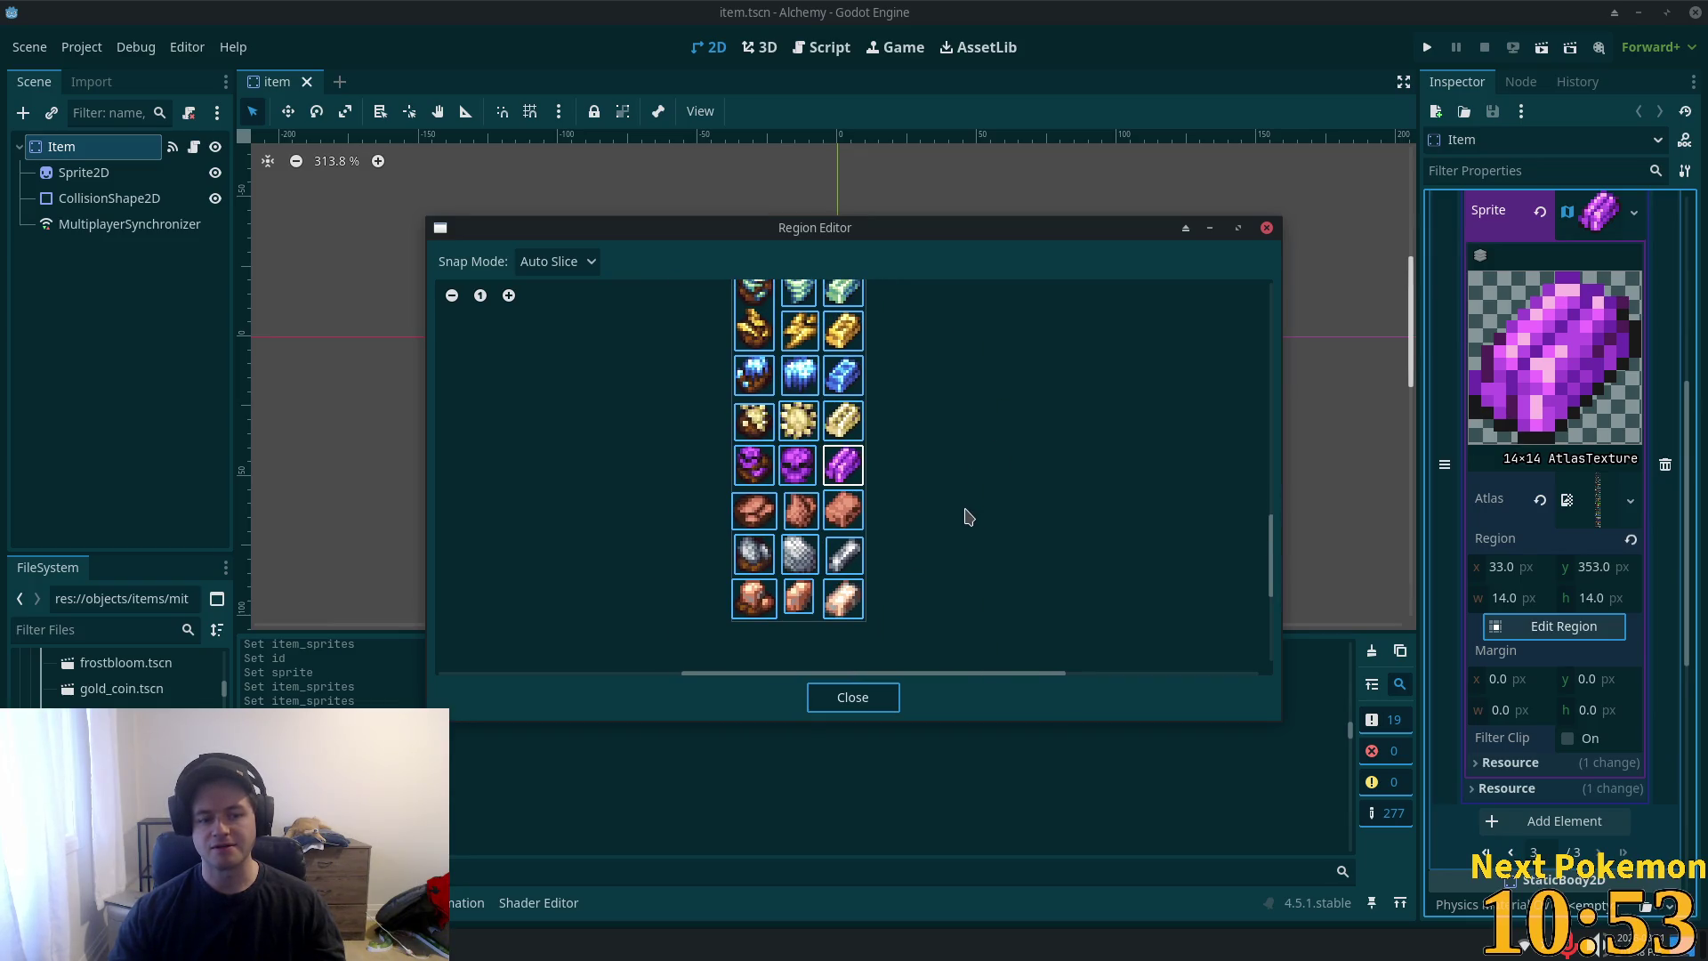
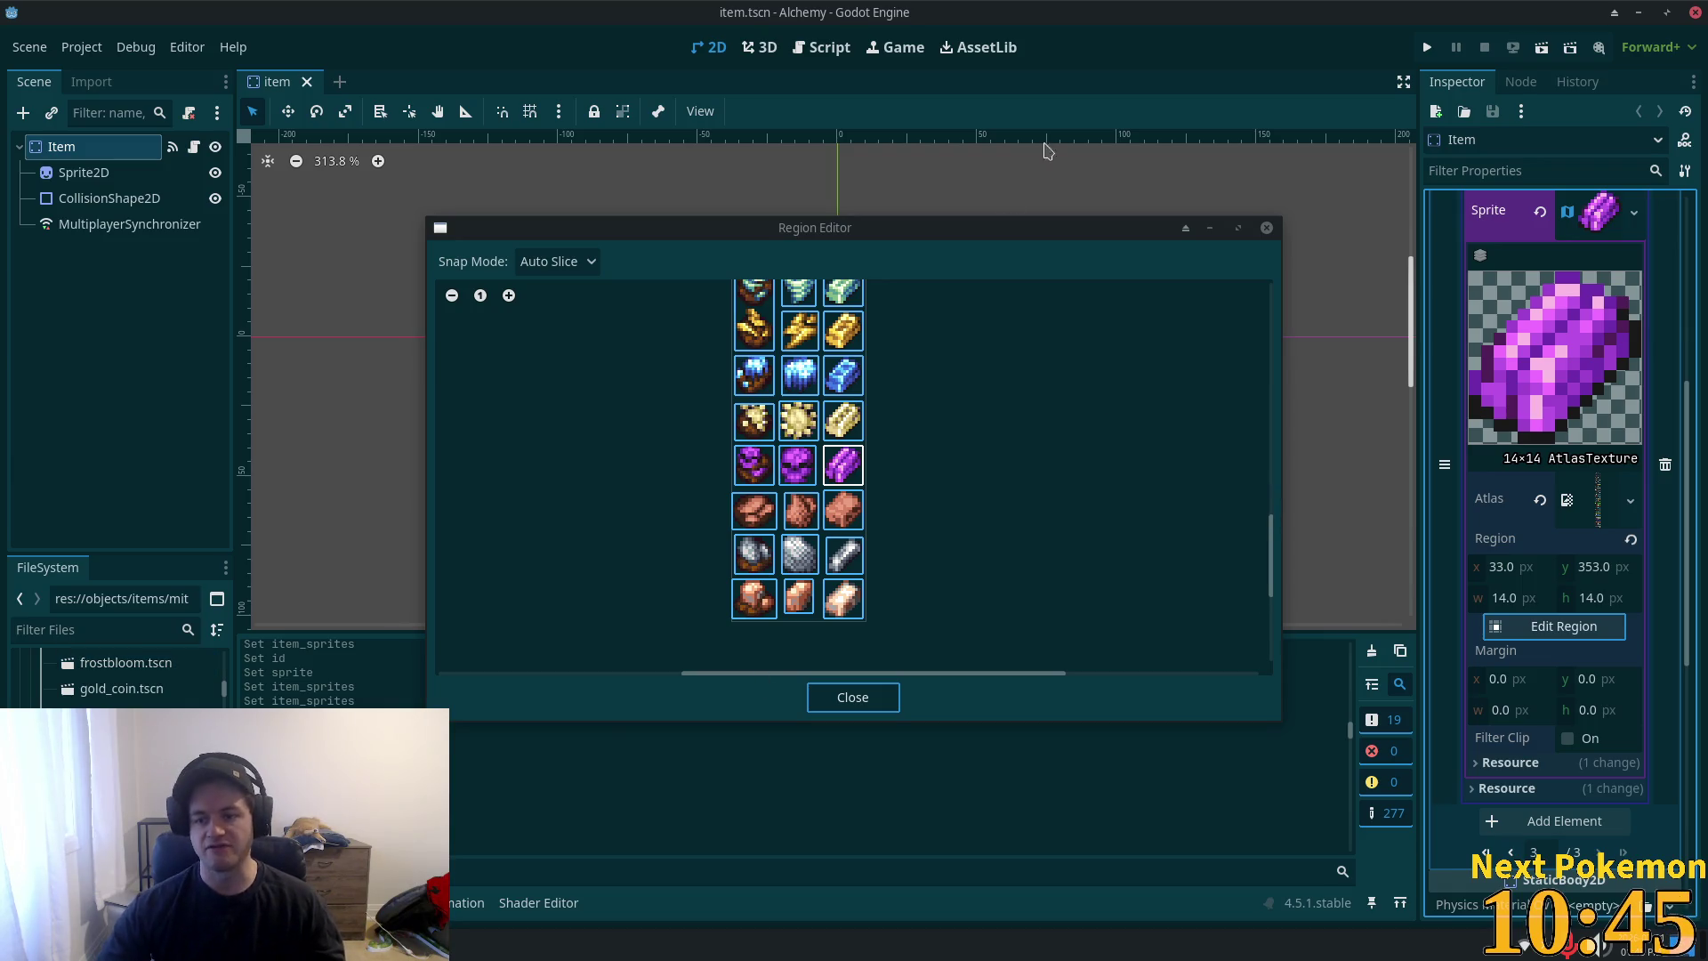
- Open mithril_bar.tscn and inspect its Sprite2D region settings
left_click(834, 708)
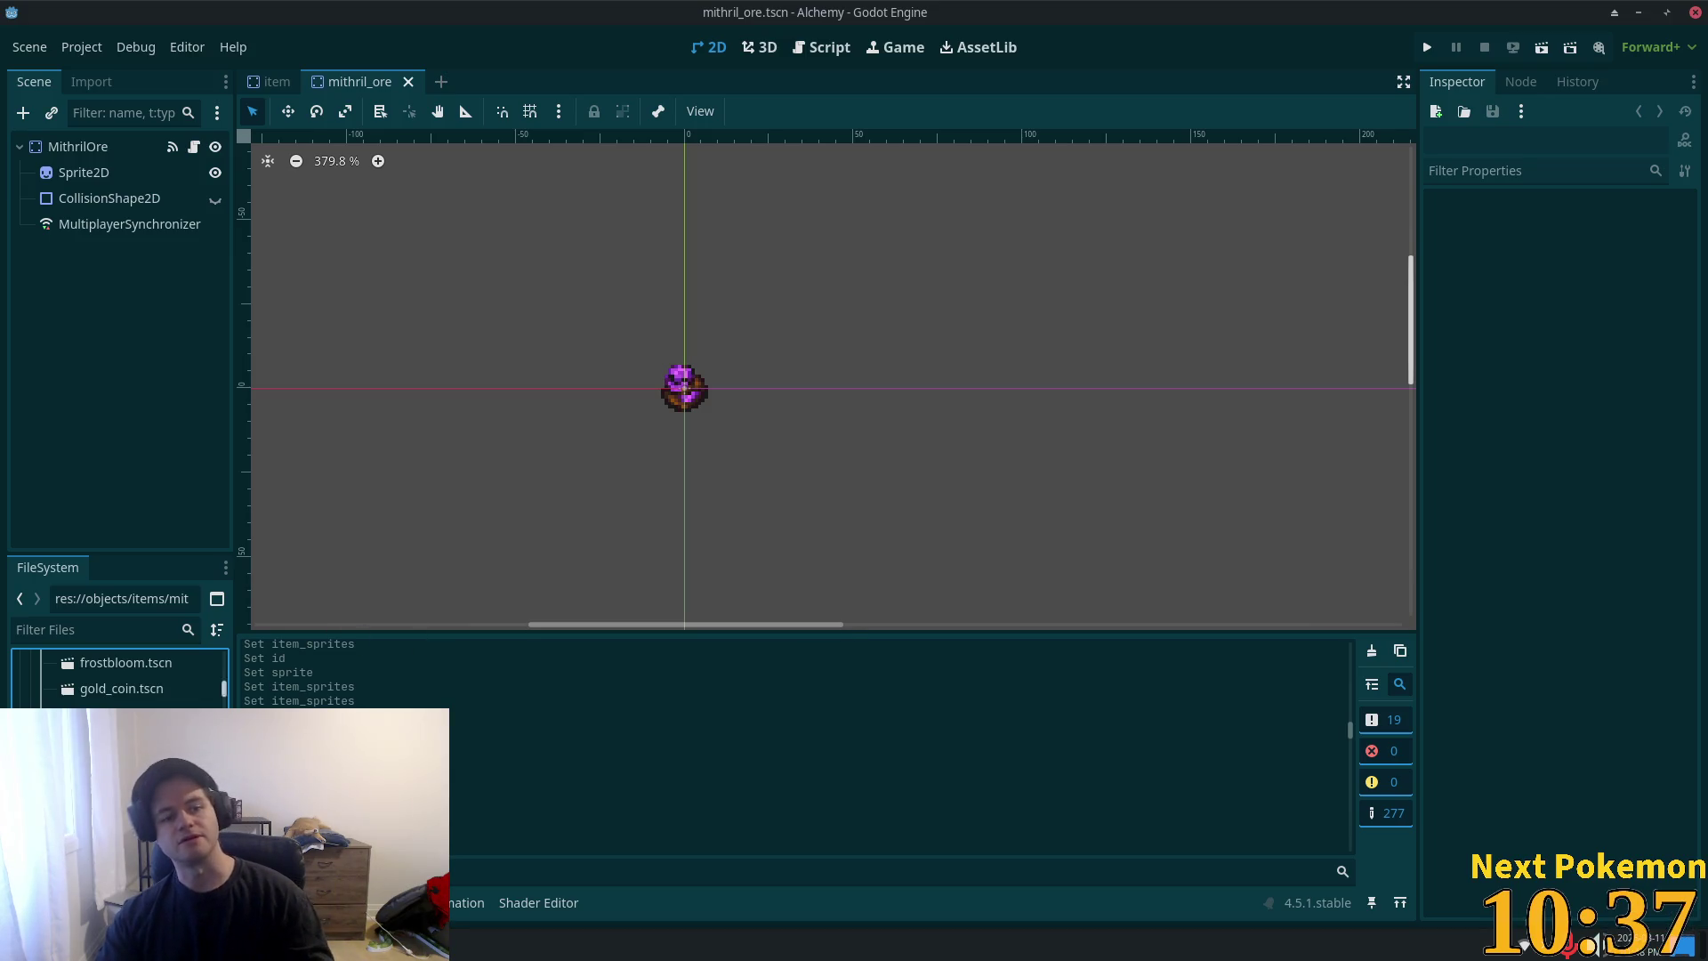
double_click(124, 741)
left_click(83, 172)
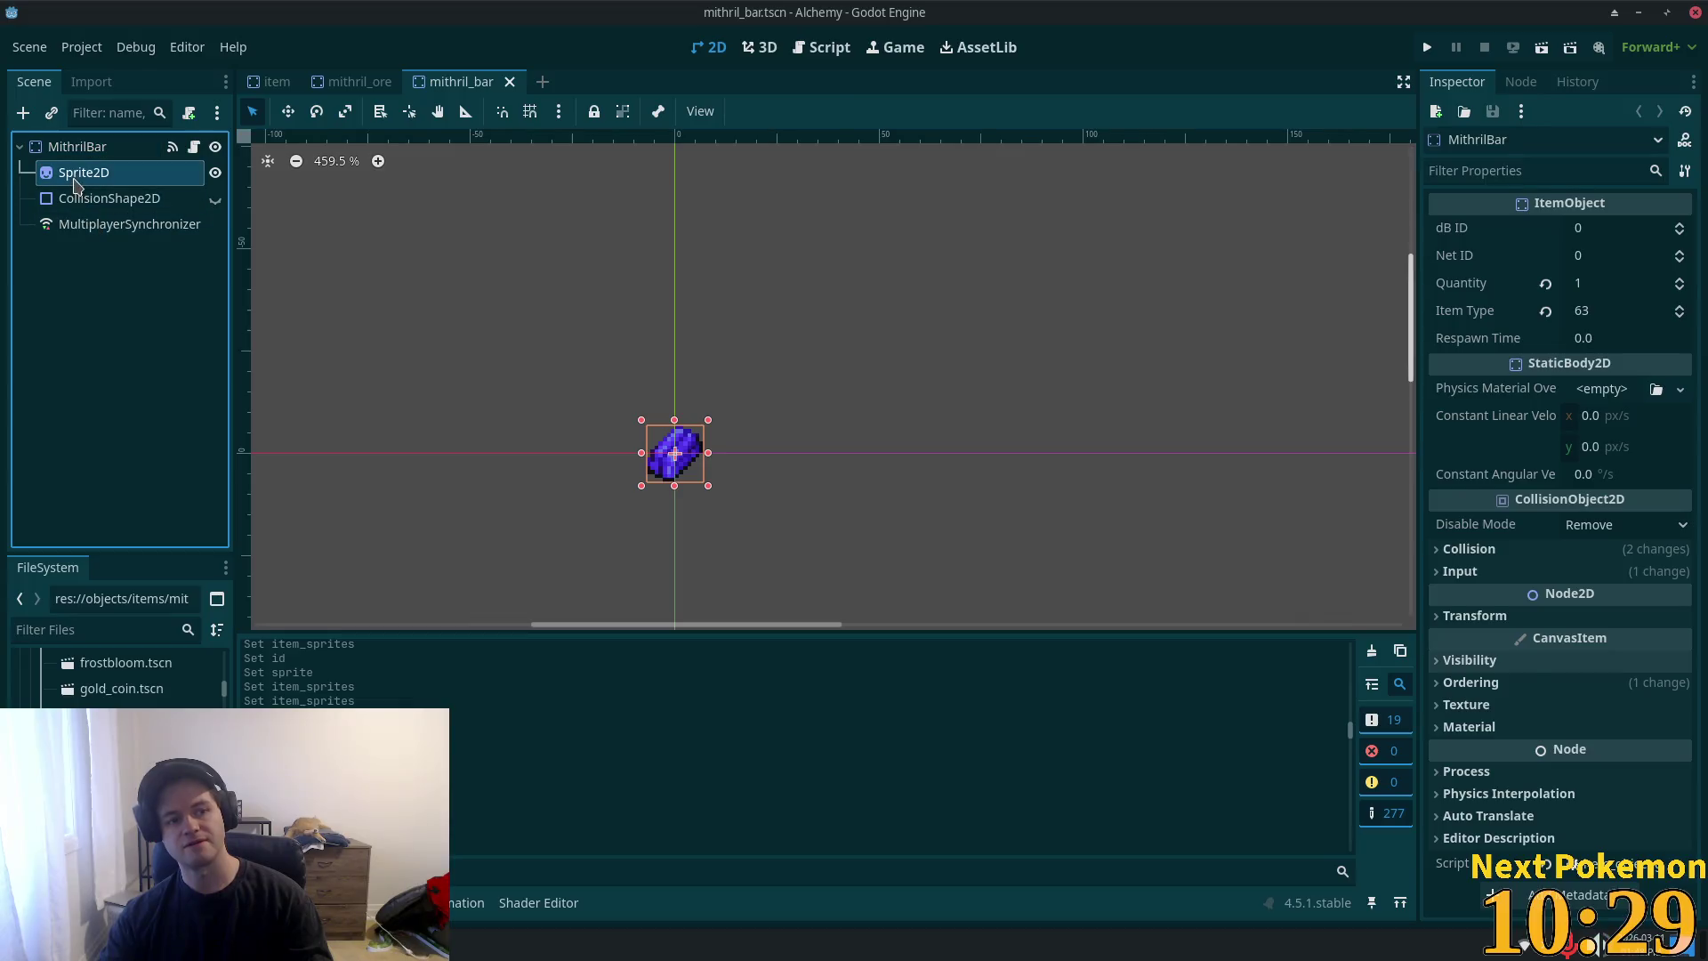
left_click(1563, 564)
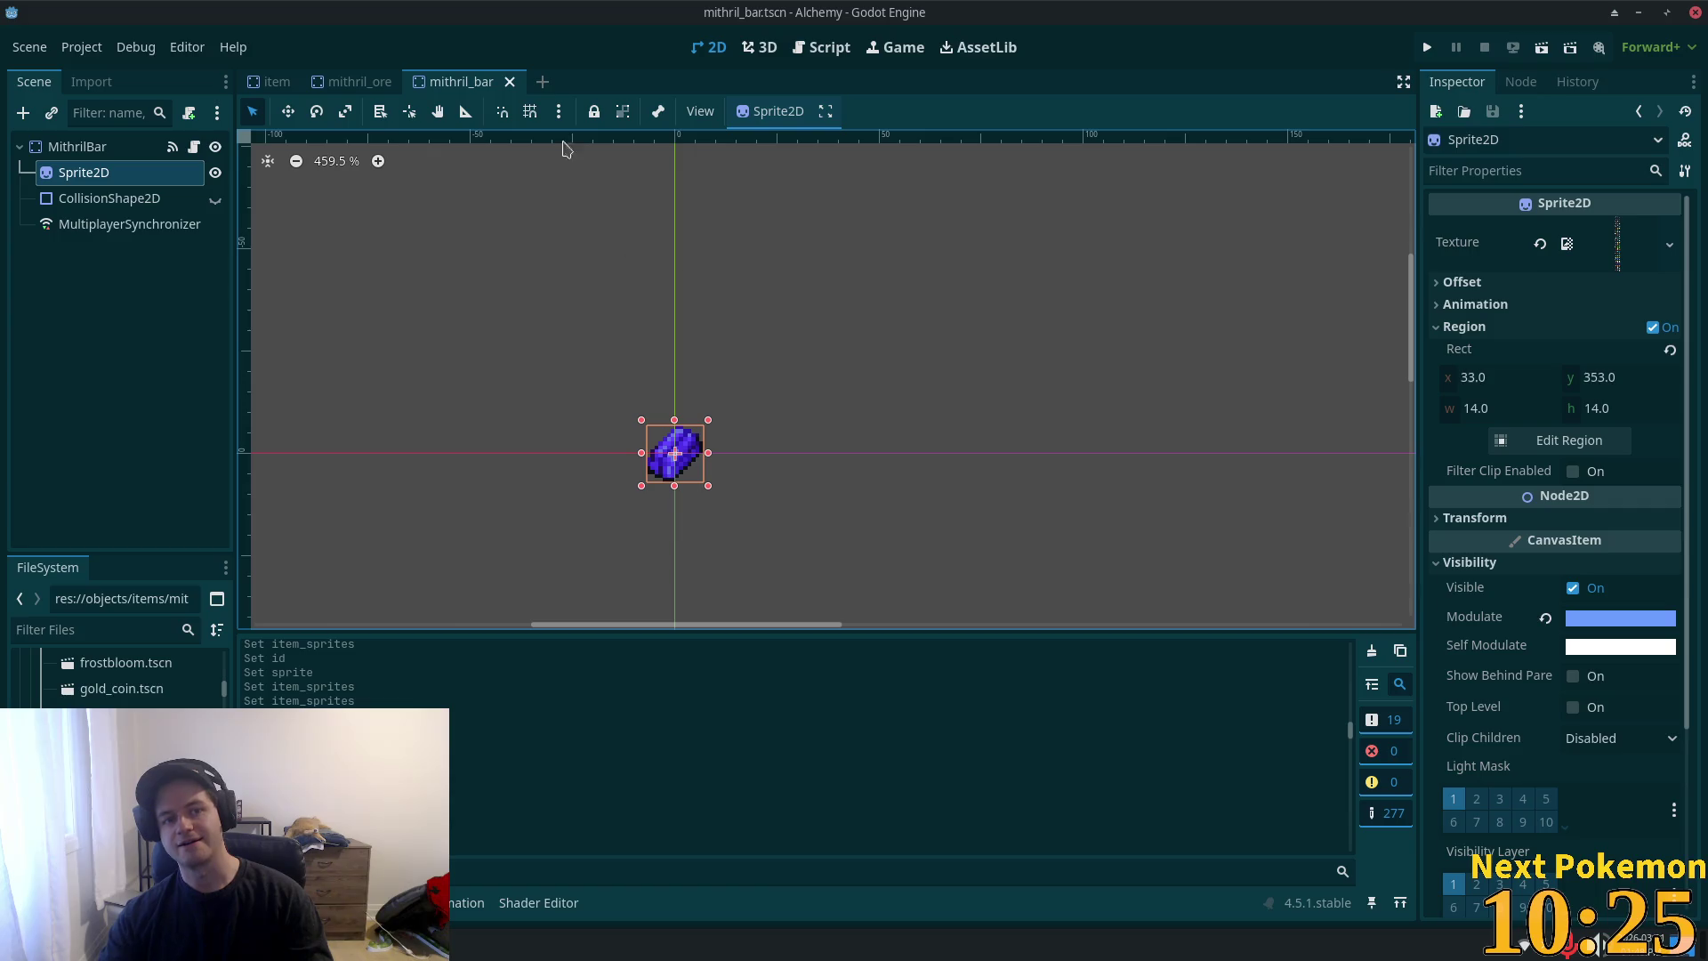
- Close the scene tabs, delete mithril_bar.tscn from the project, and reopen mithril_ore
left_click(509, 81)
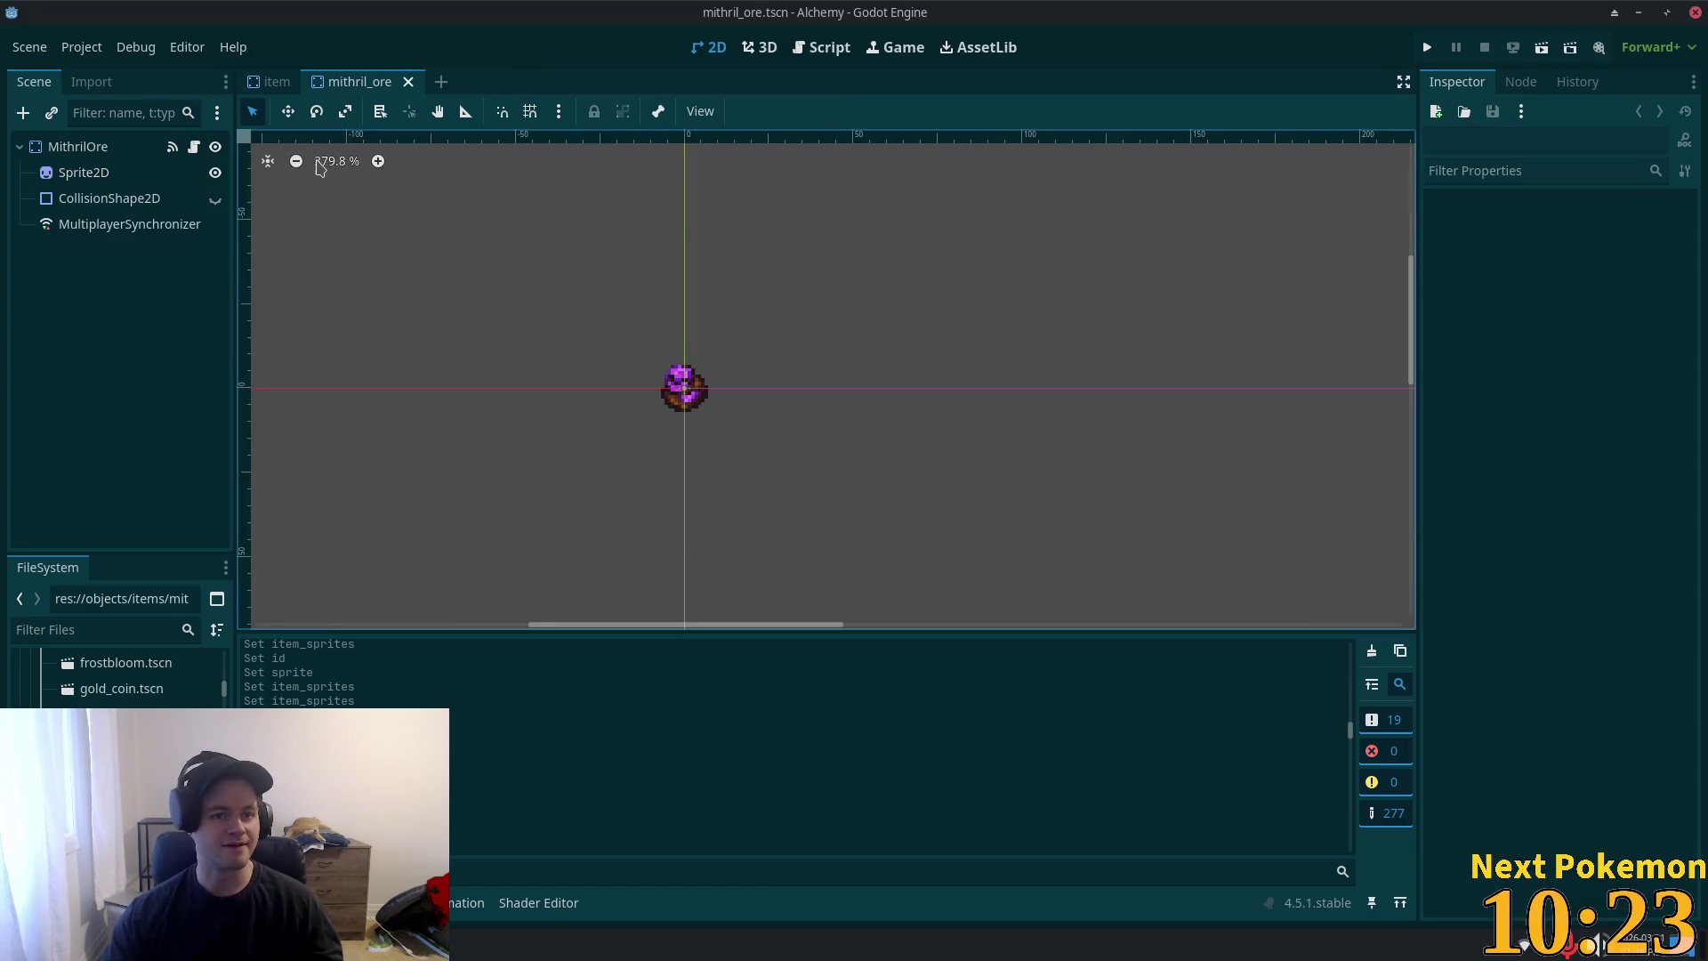
left_click(409, 81)
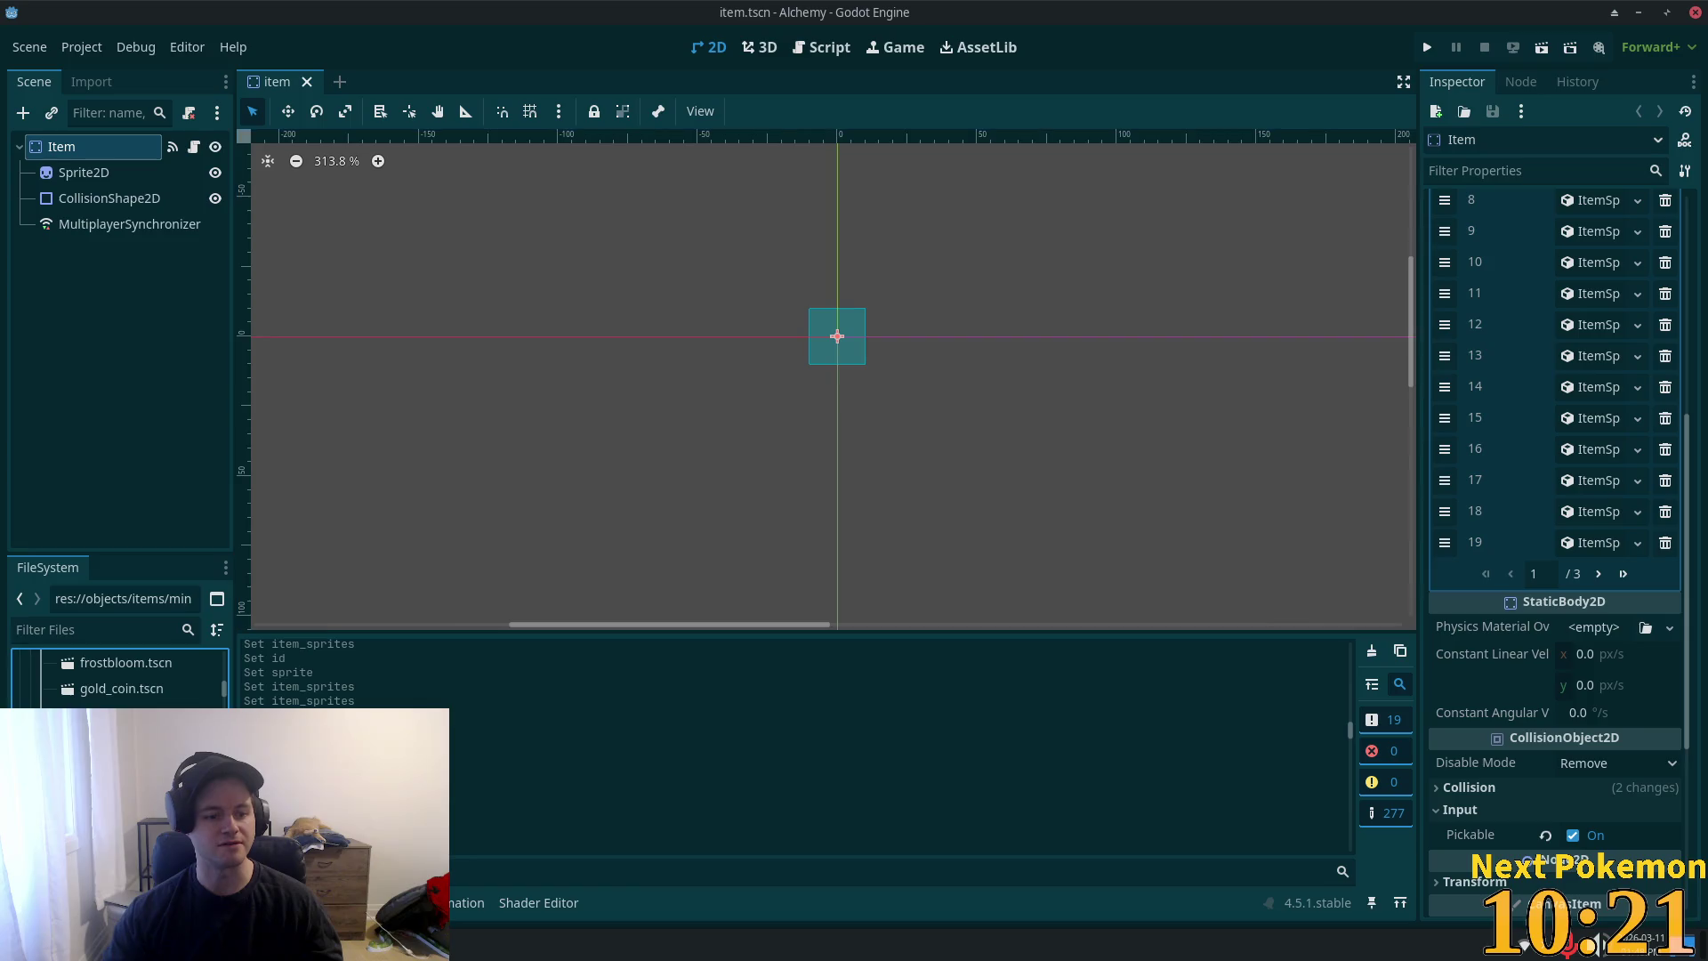
key("Delete")
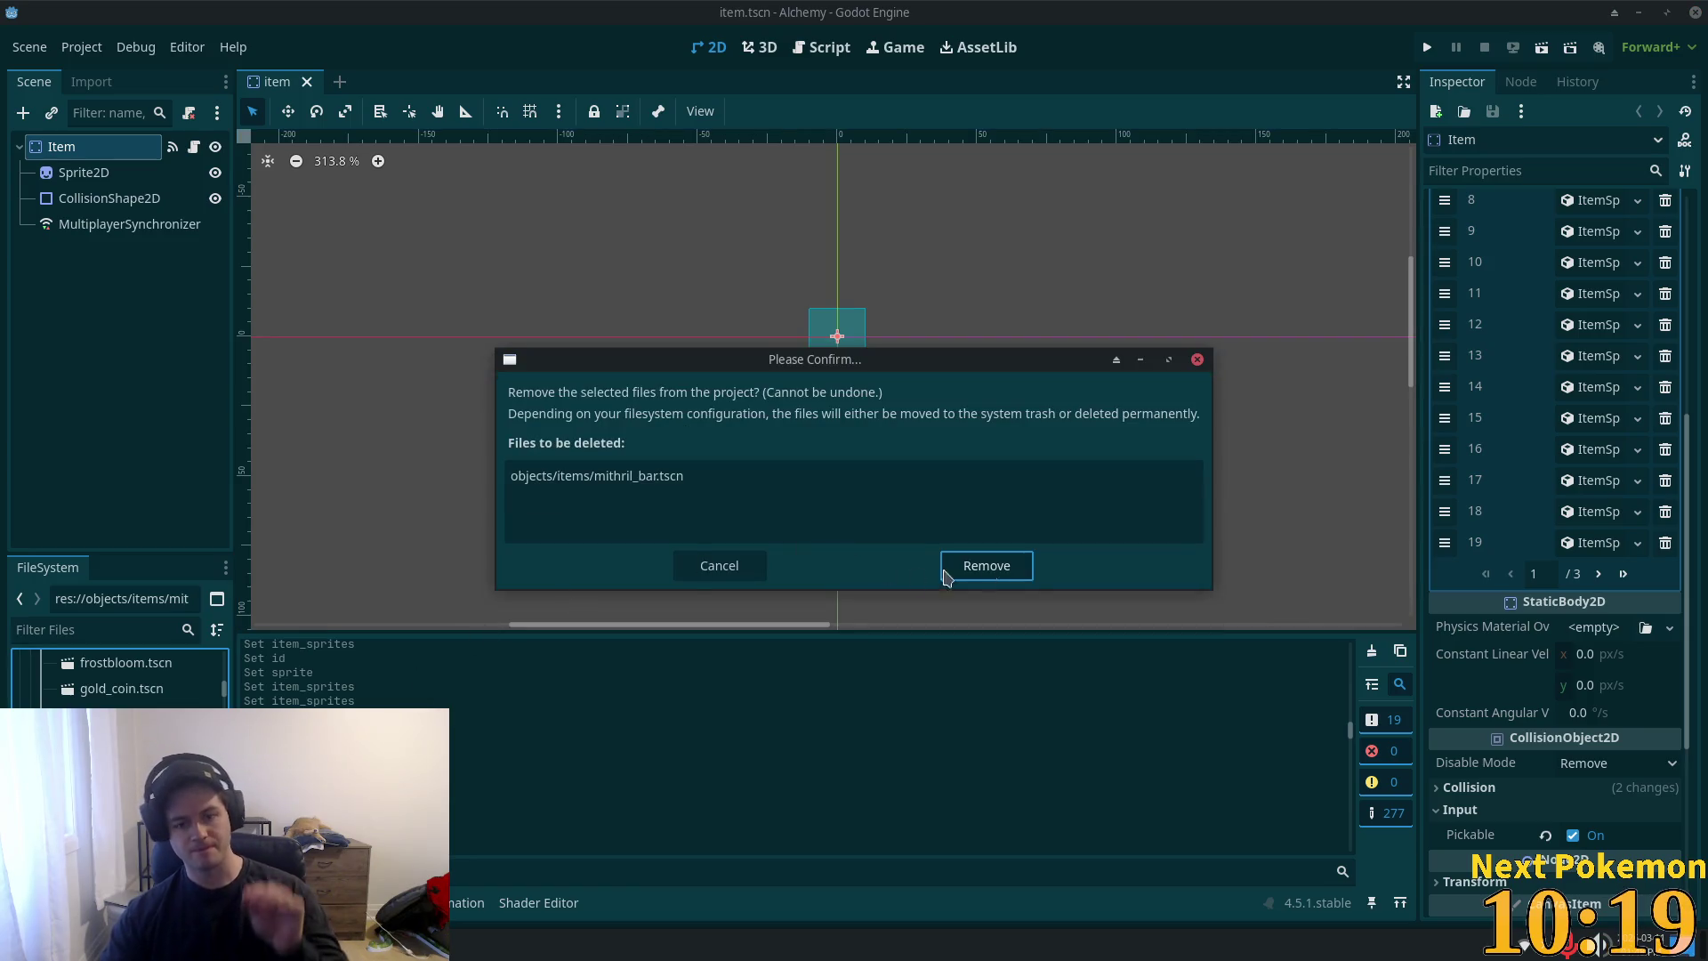
left_click(1012, 576)
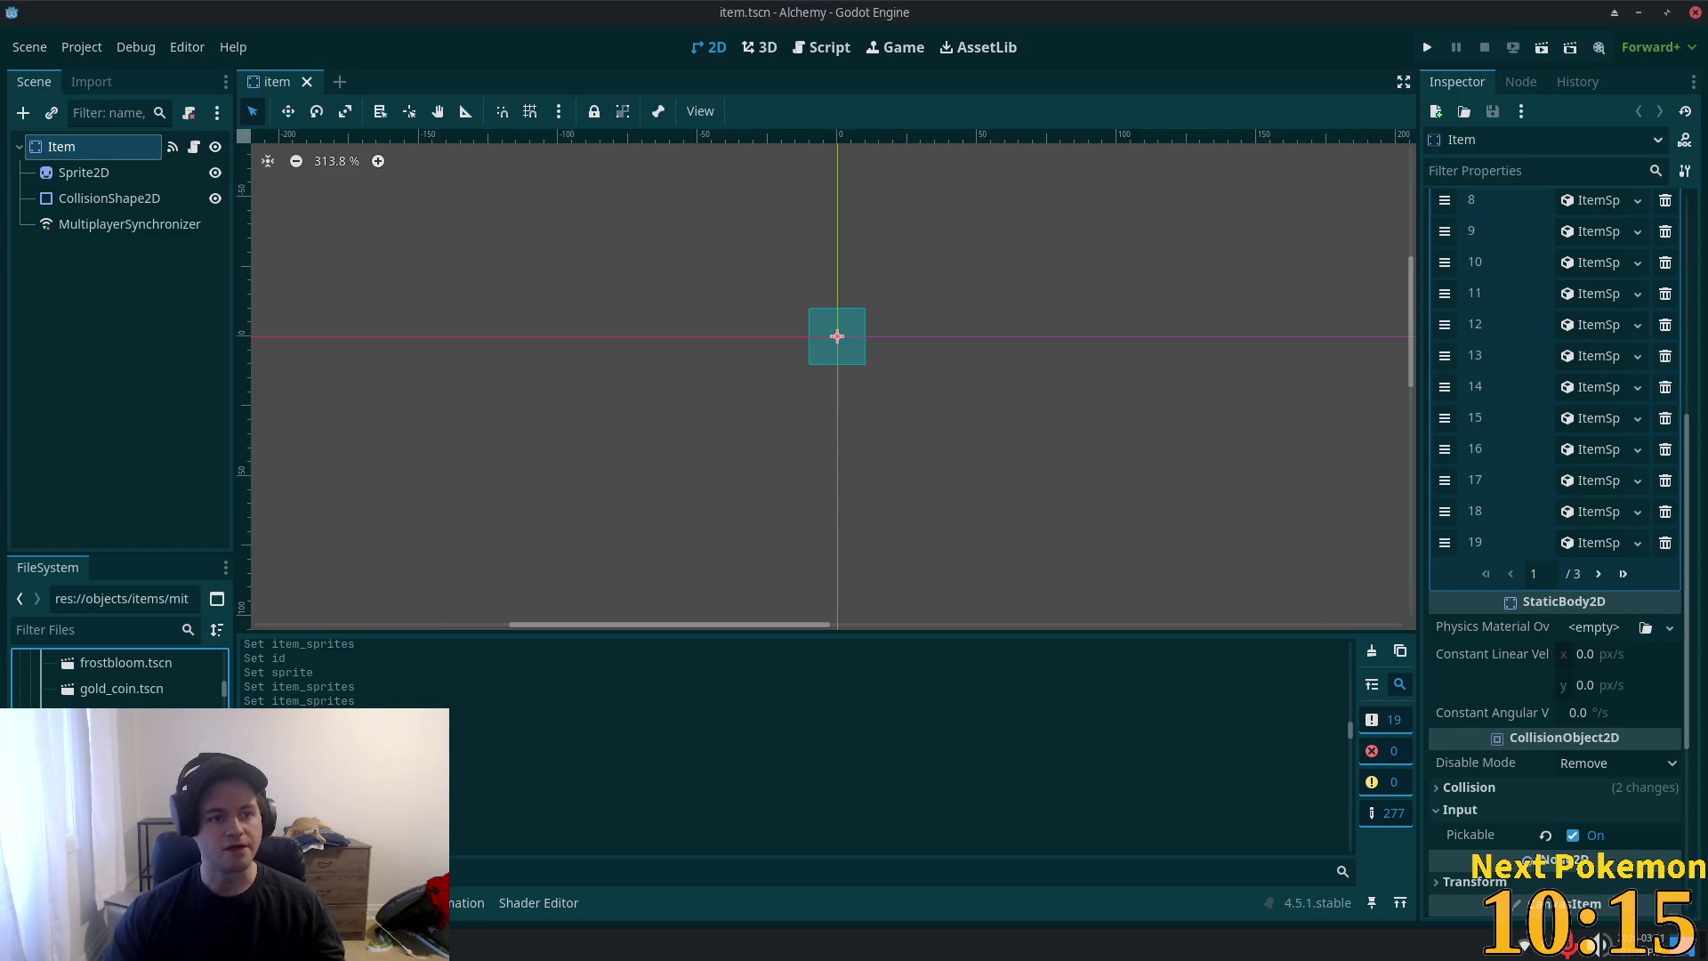
key("Return")
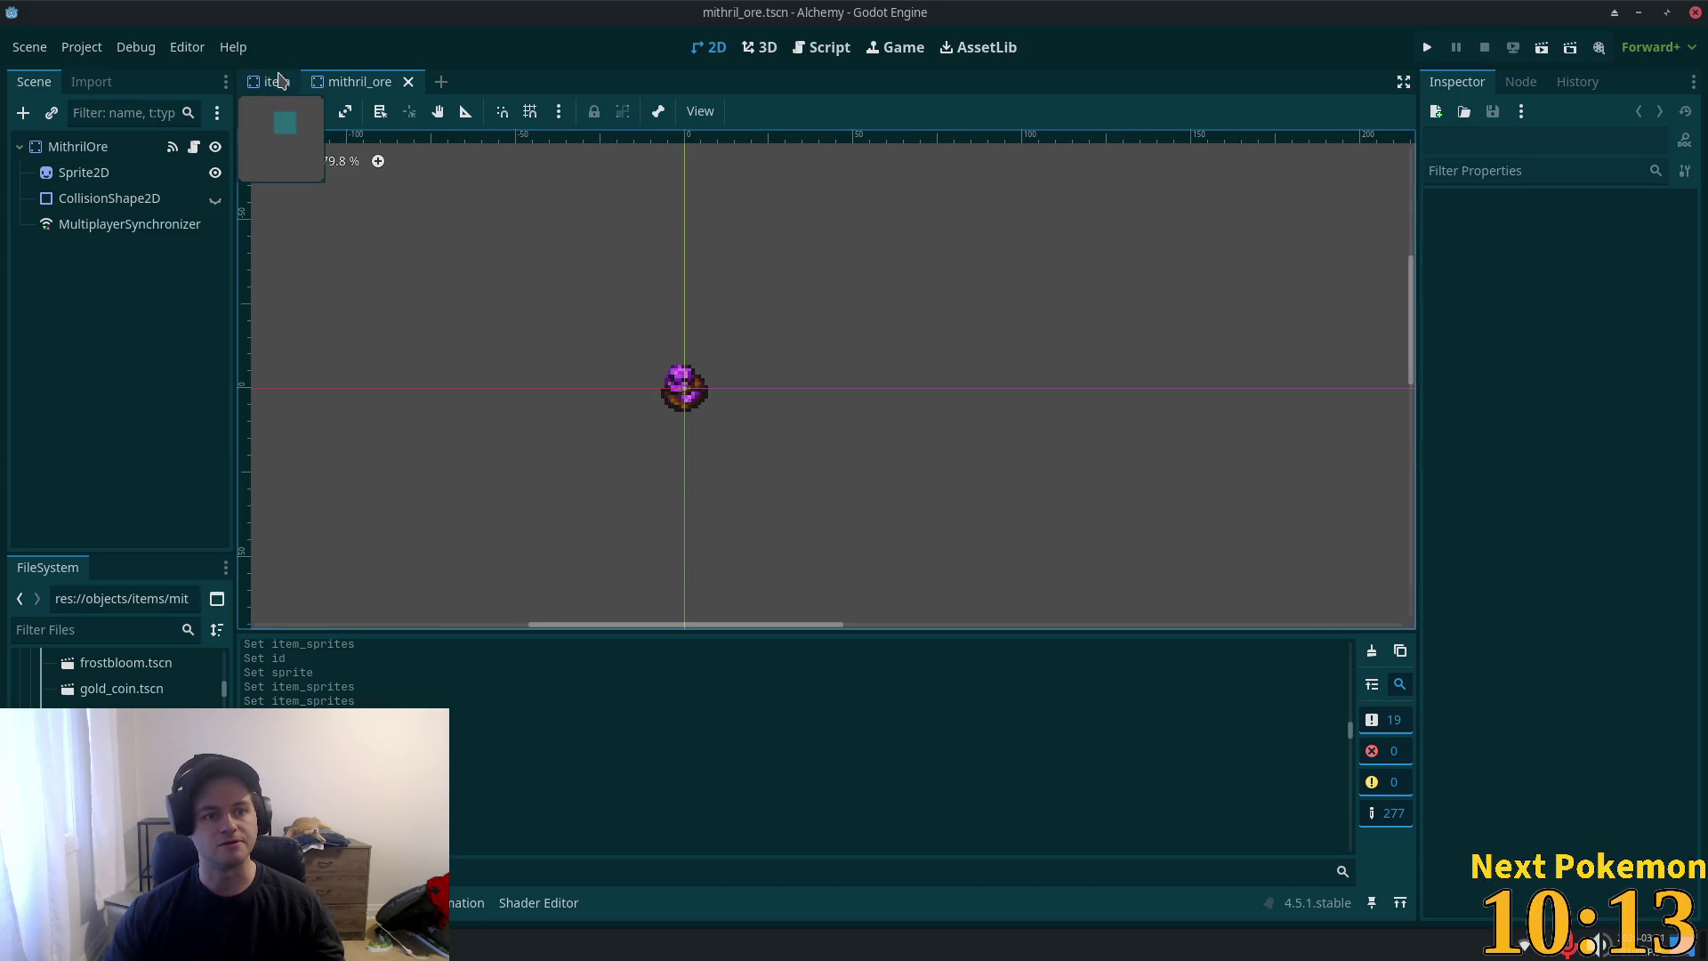
- Add Item Sprites element 47 as a new ItemSprite with ID 5
left_click(78, 146)
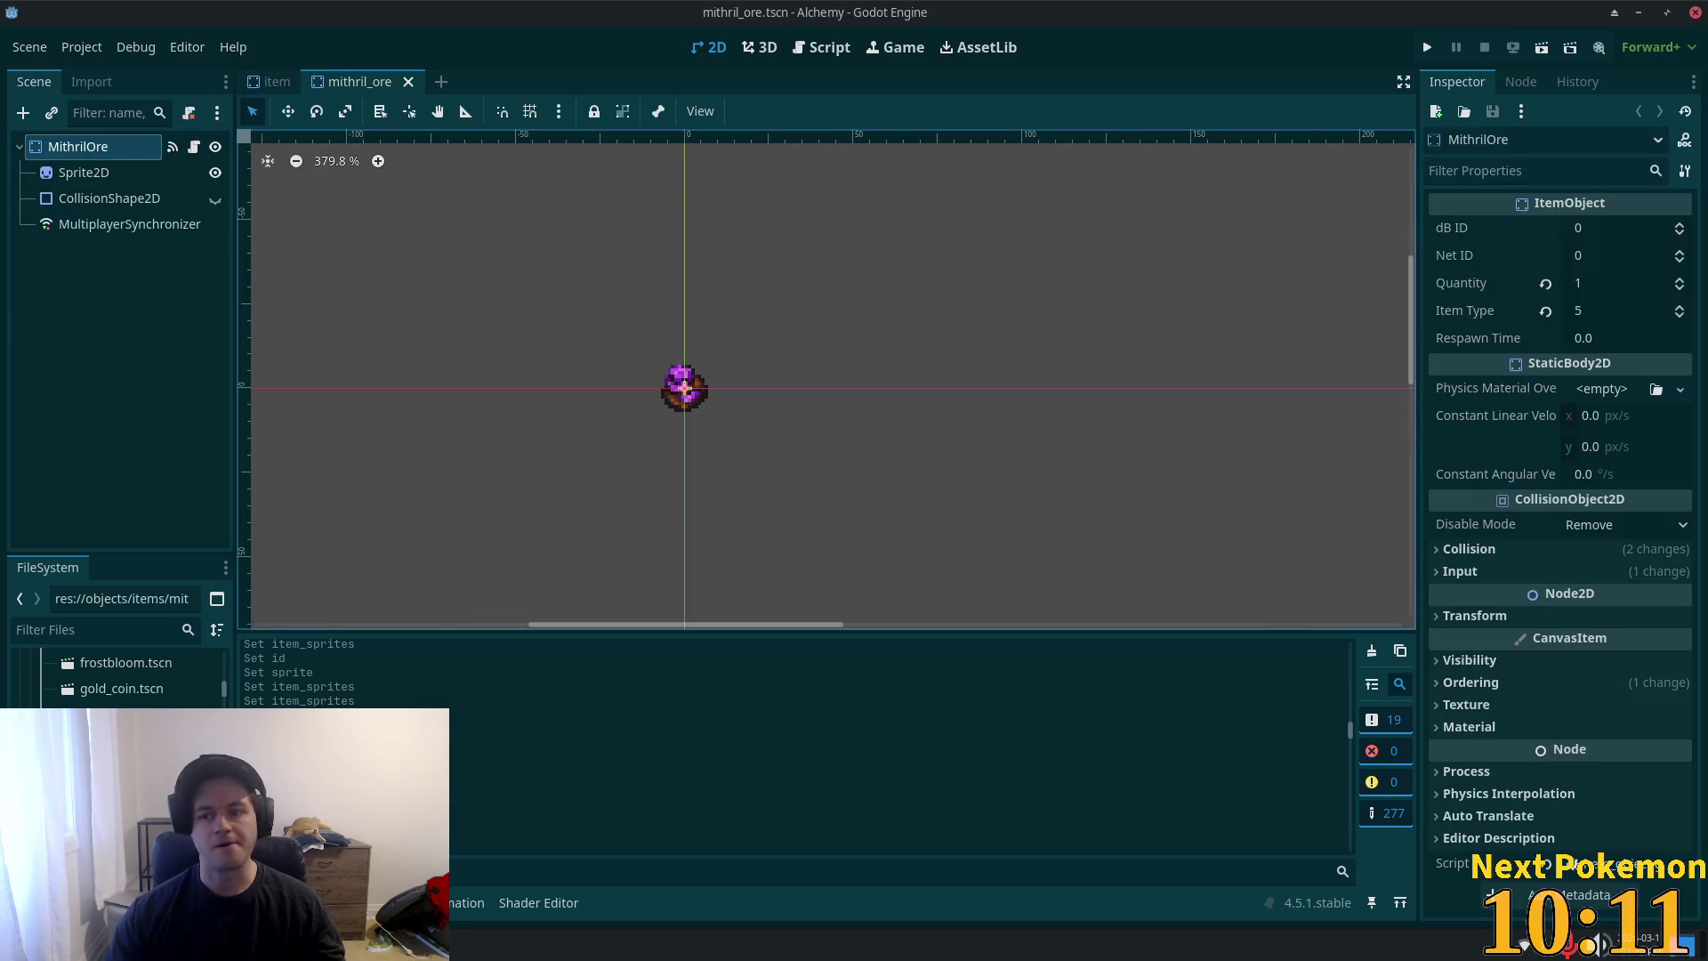
left_click(276, 81)
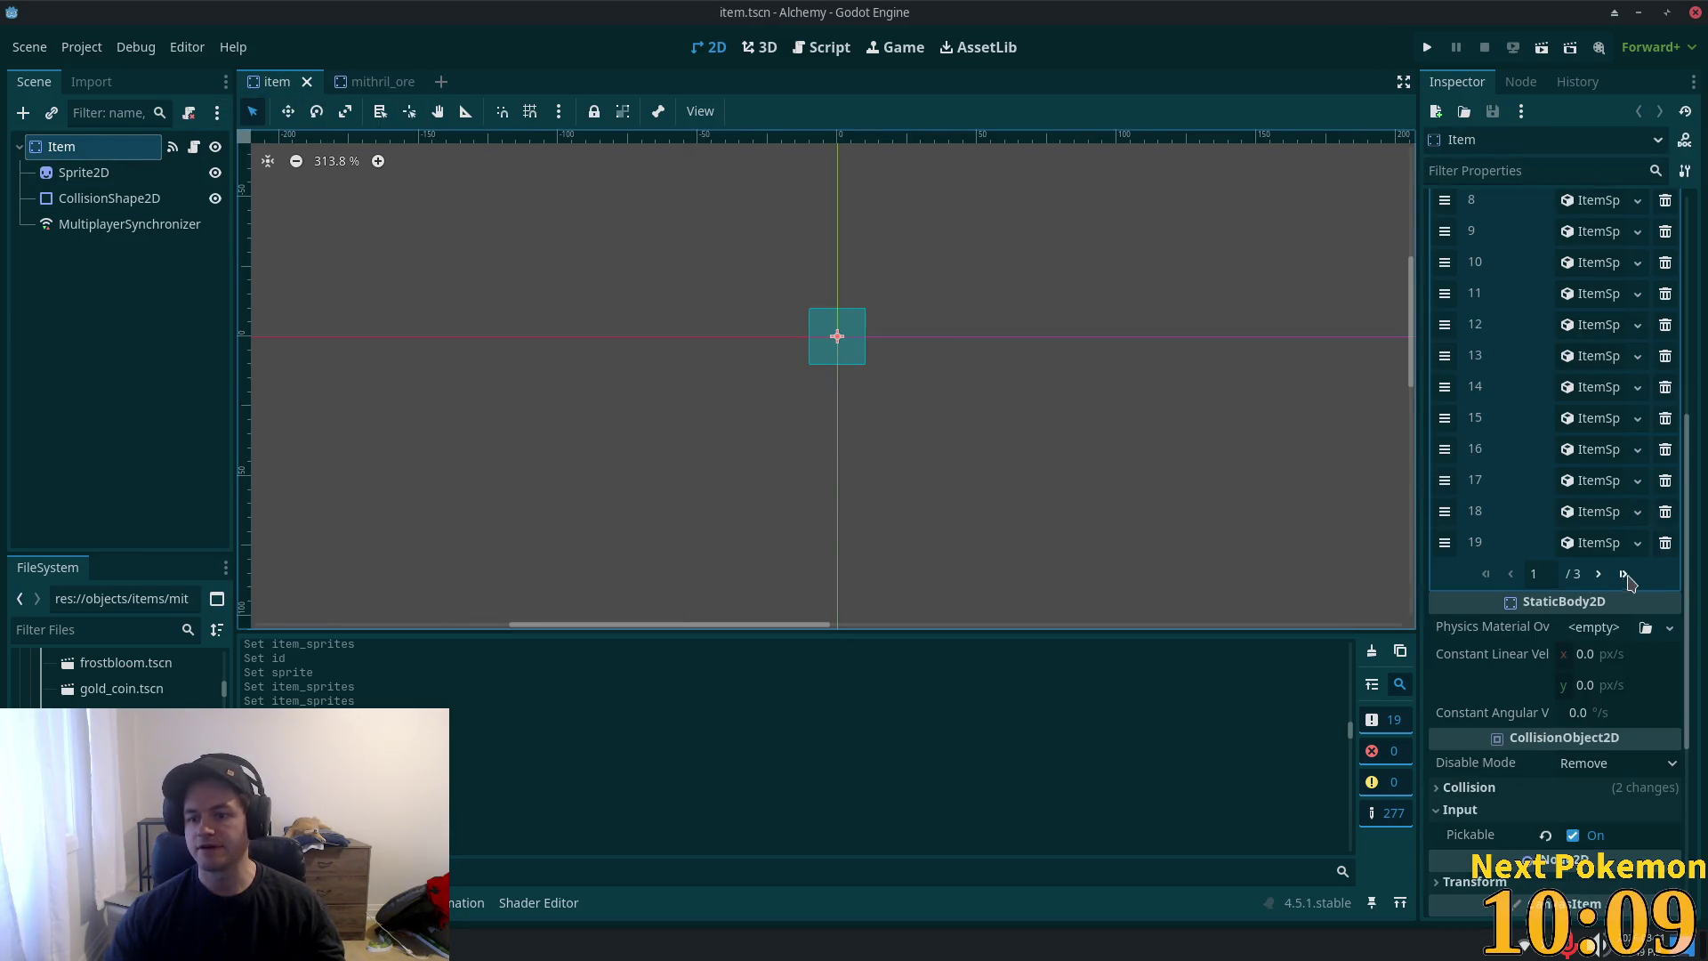
scroll(1619, 587, "down", 4)
scroll(1579, 376, "up", 4)
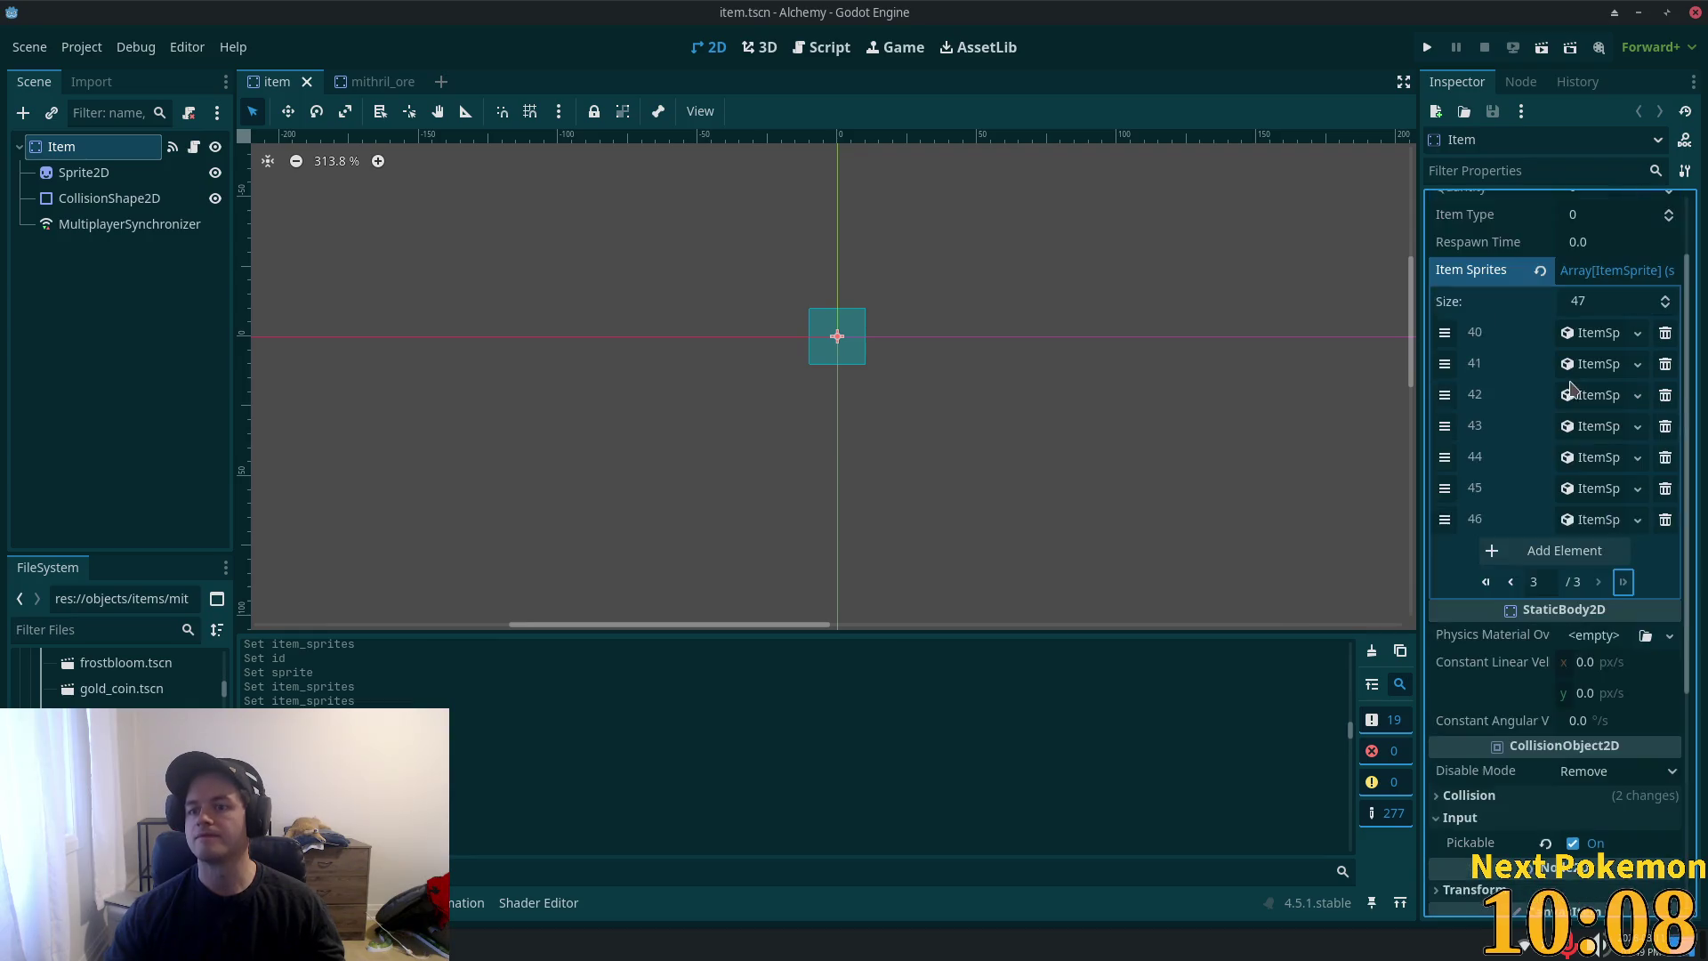
left_click(1549, 556)
left_click(1576, 551)
left_click(1588, 598)
left_click(1568, 551)
left_click(1593, 580)
type("5")
key("Tab")
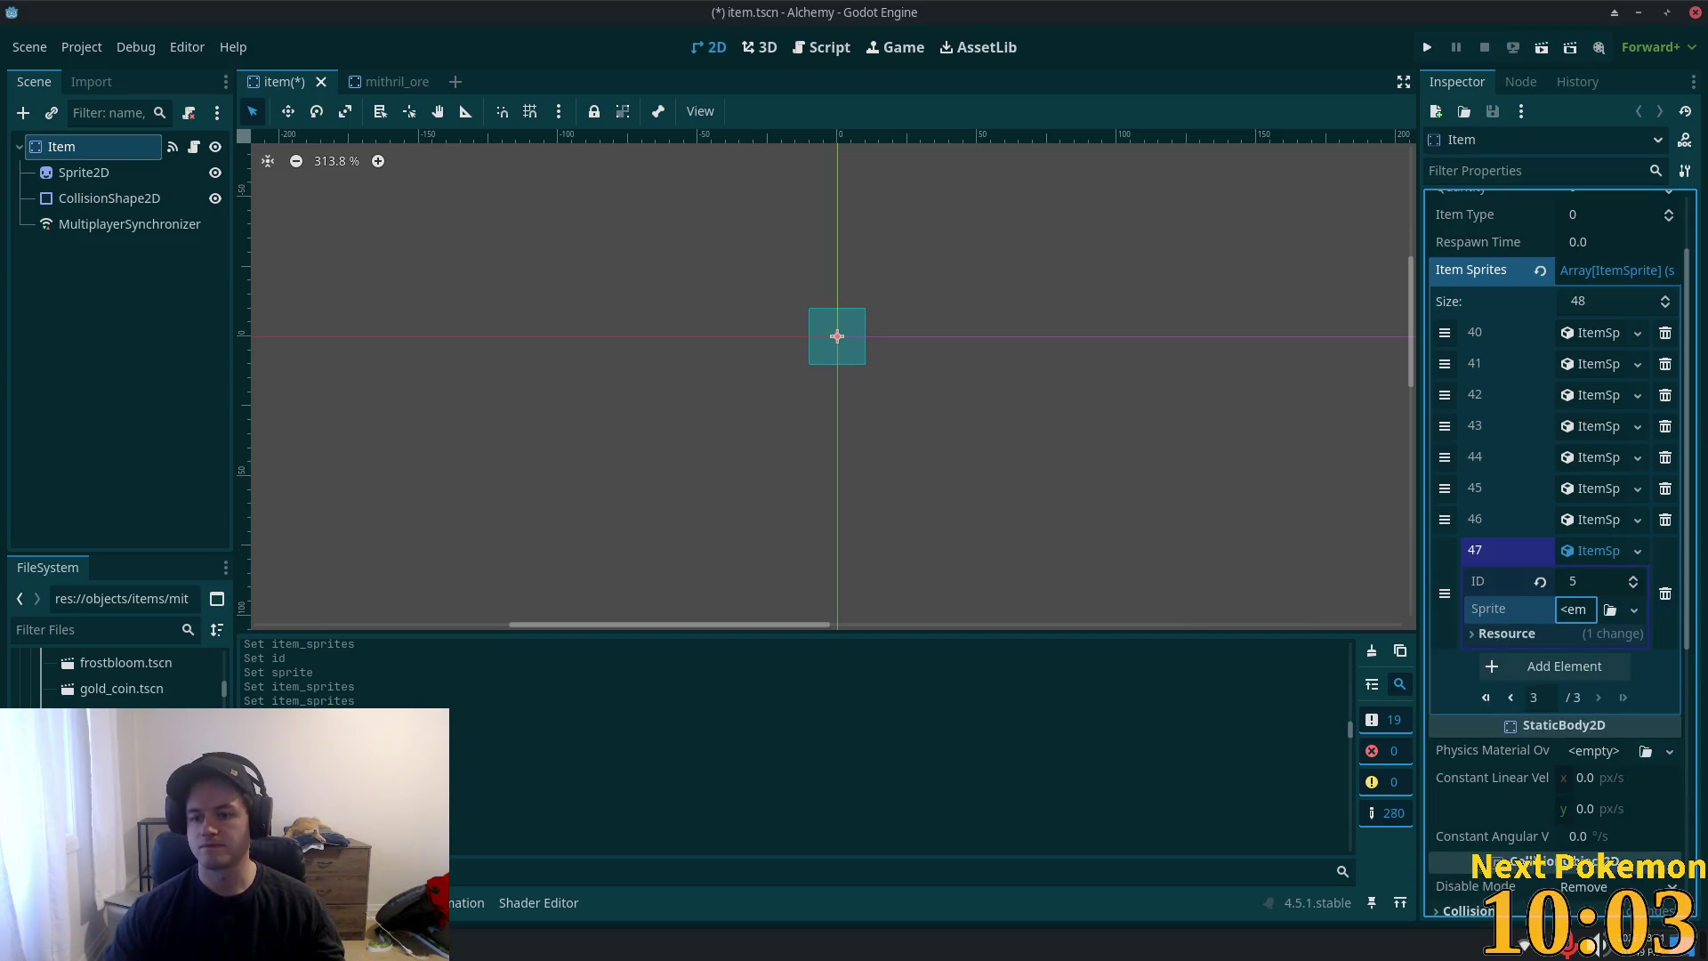
- Give element 47's Sprite a new AtlasTexture using the sprite sheet as a unique atlas
left_click(1588, 612)
left_click(1583, 662)
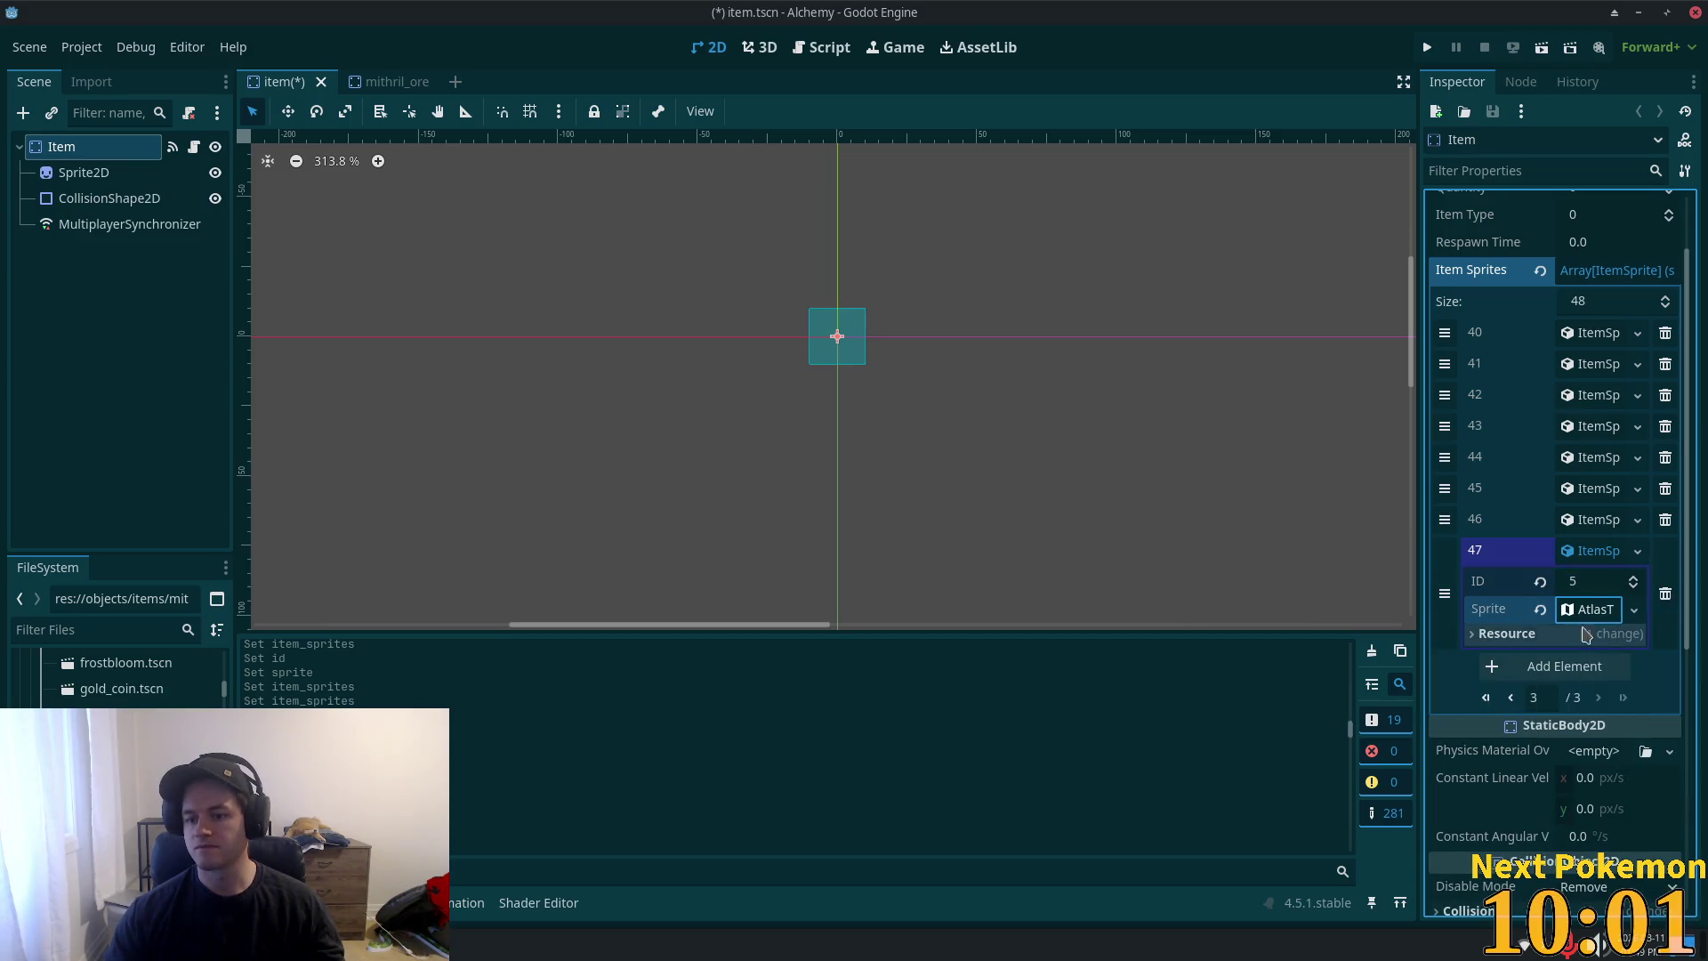
left_click(1588, 611)
scroll(1579, 779, "down", 2)
left_click(1570, 692)
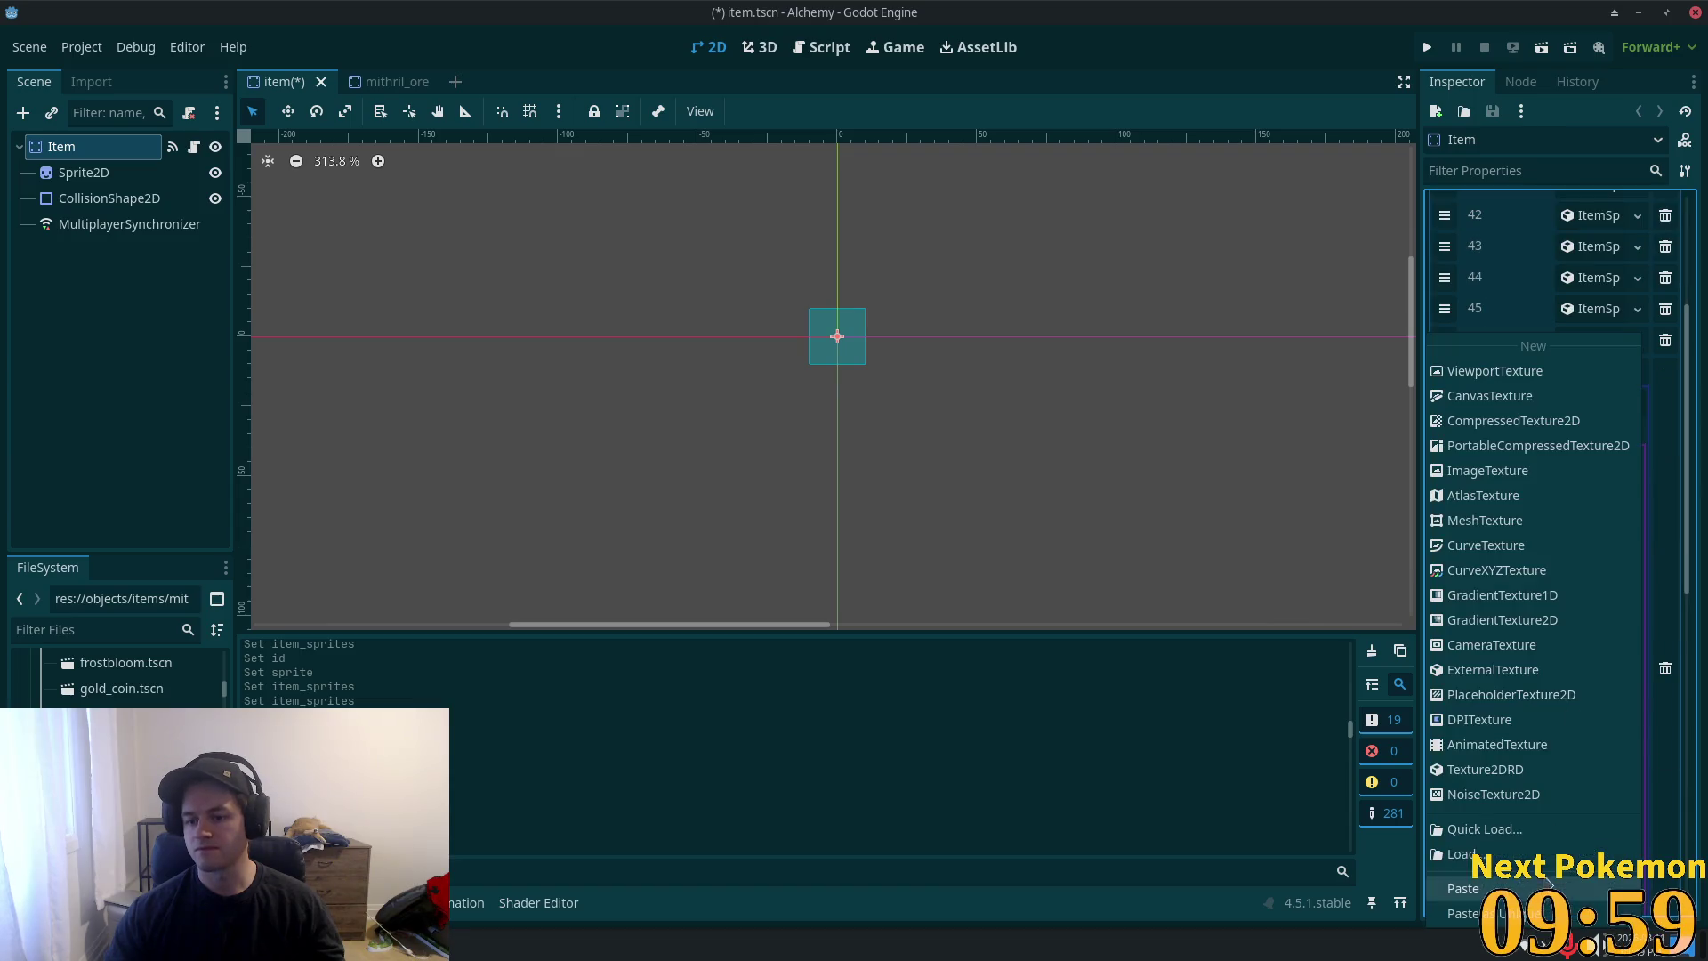
left_click(1550, 790)
left_click(961, 651)
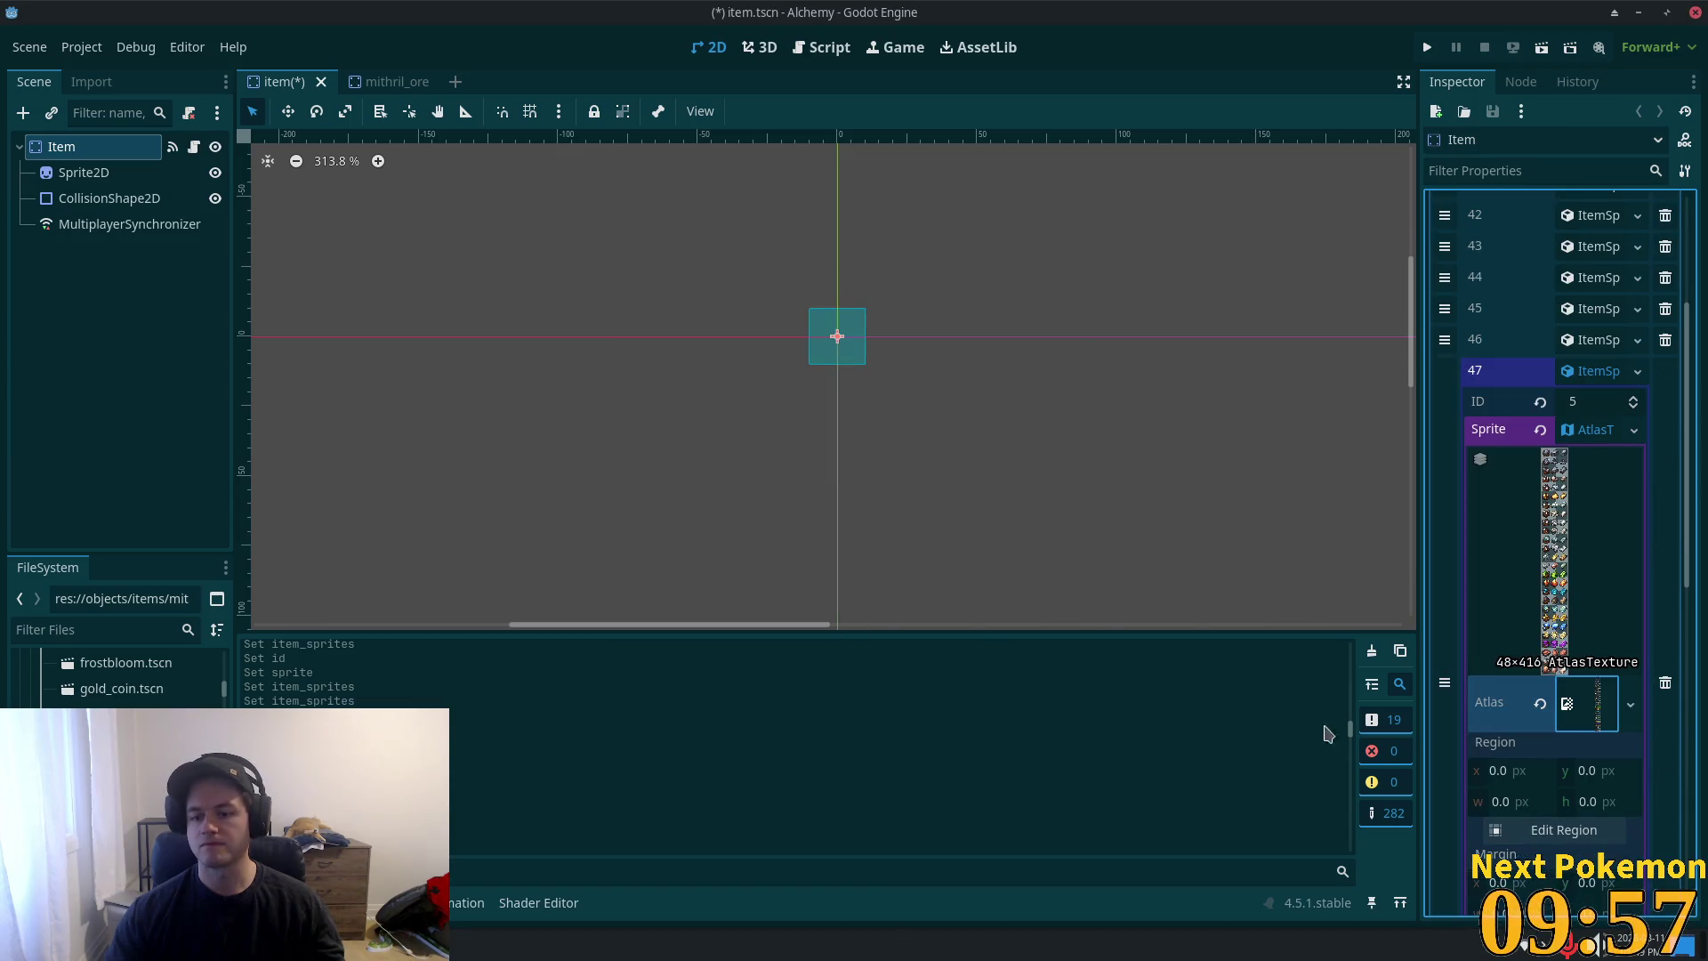
- Set the atlas region to the purple mithril ore cell and save item.tscn
left_click(1512, 827)
scroll(1063, 481, "down", 8)
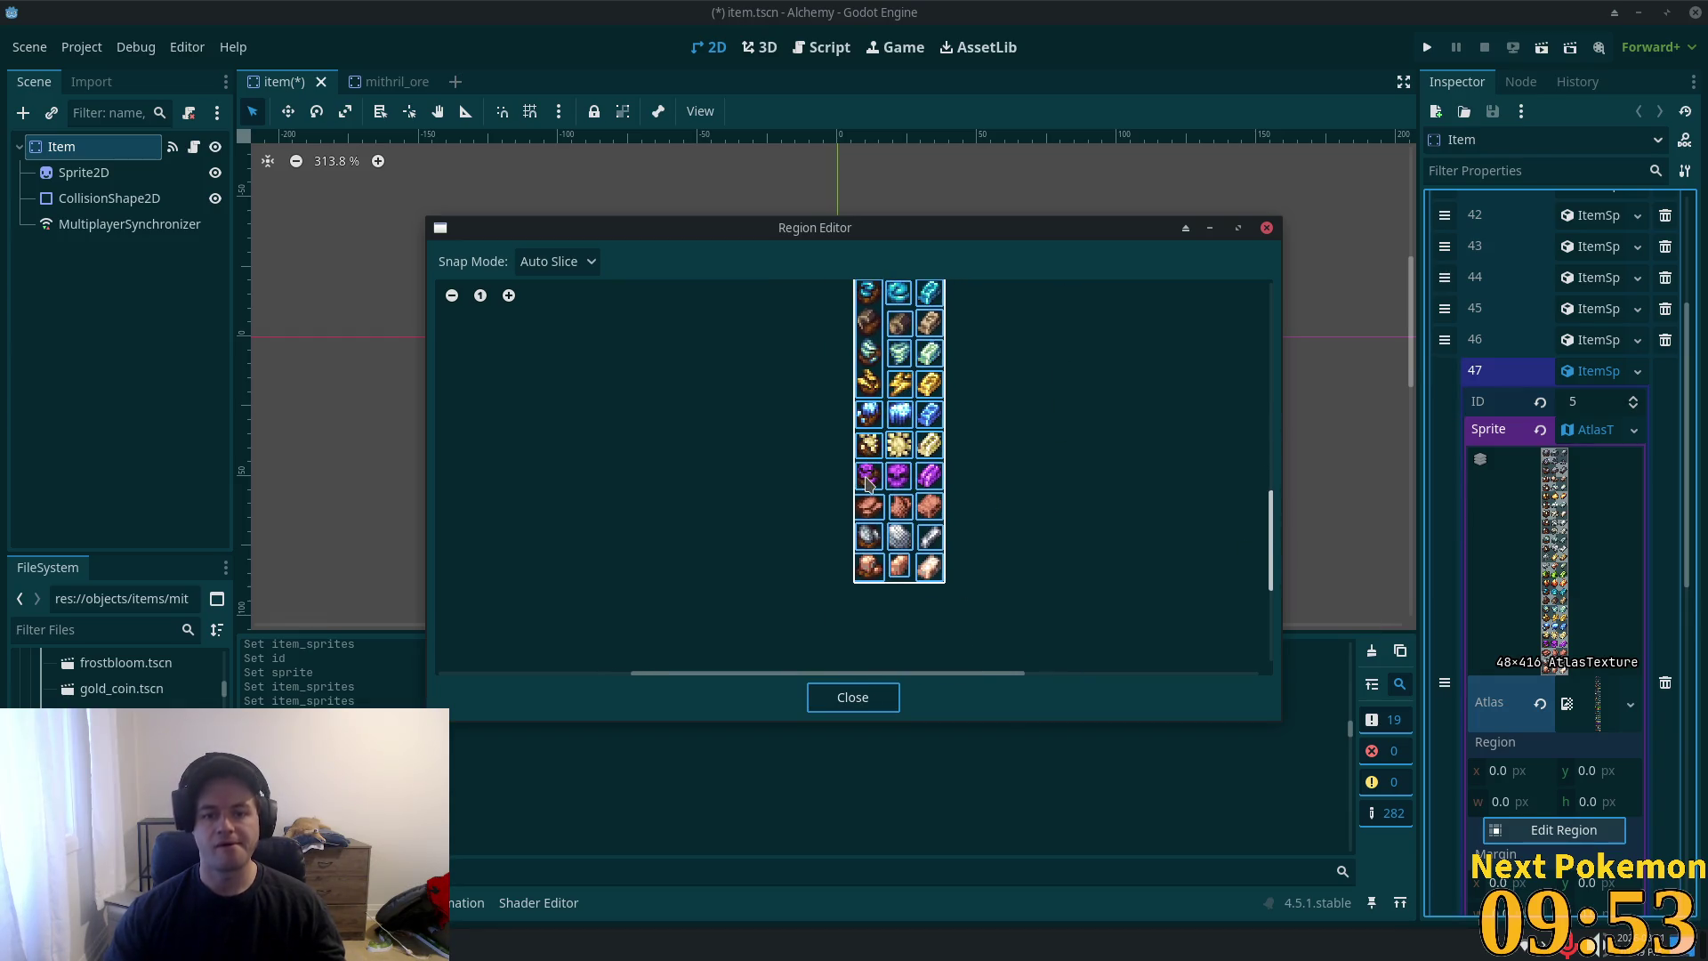
left_click(868, 476)
mouse_move(1268, 567)
left_mouse_down()
mouse_move(1269, 409)
mouse_move(1269, 586)
left_mouse_up()
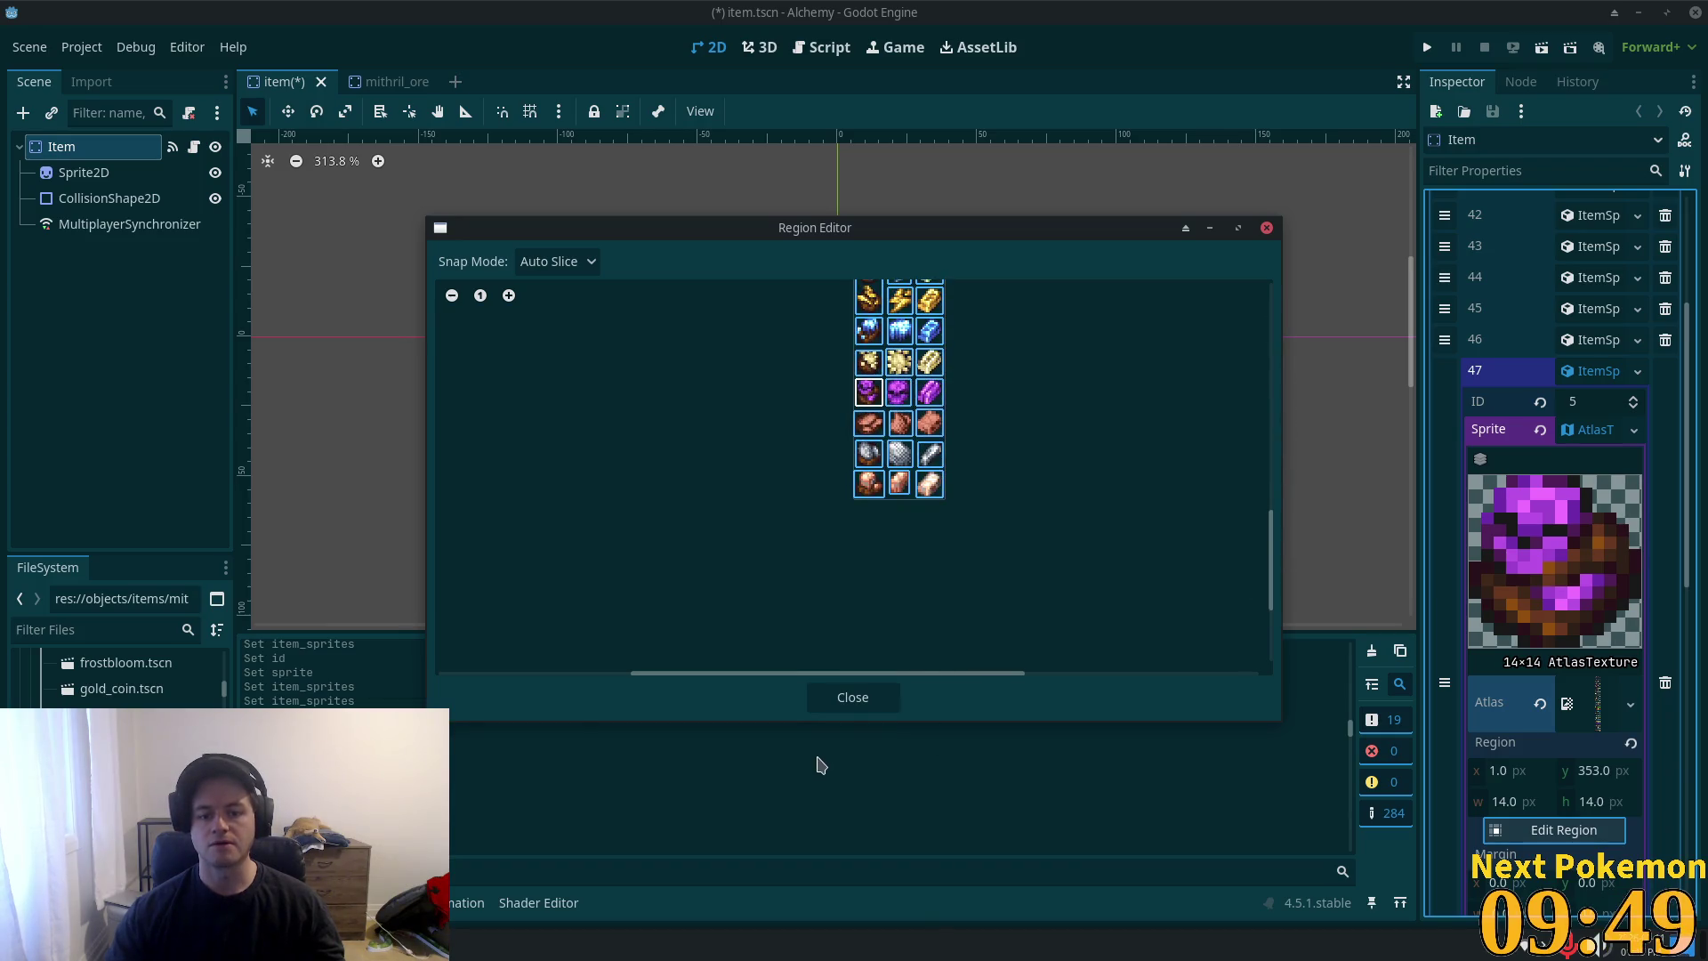
left_click(849, 696)
key("ctrl+s")
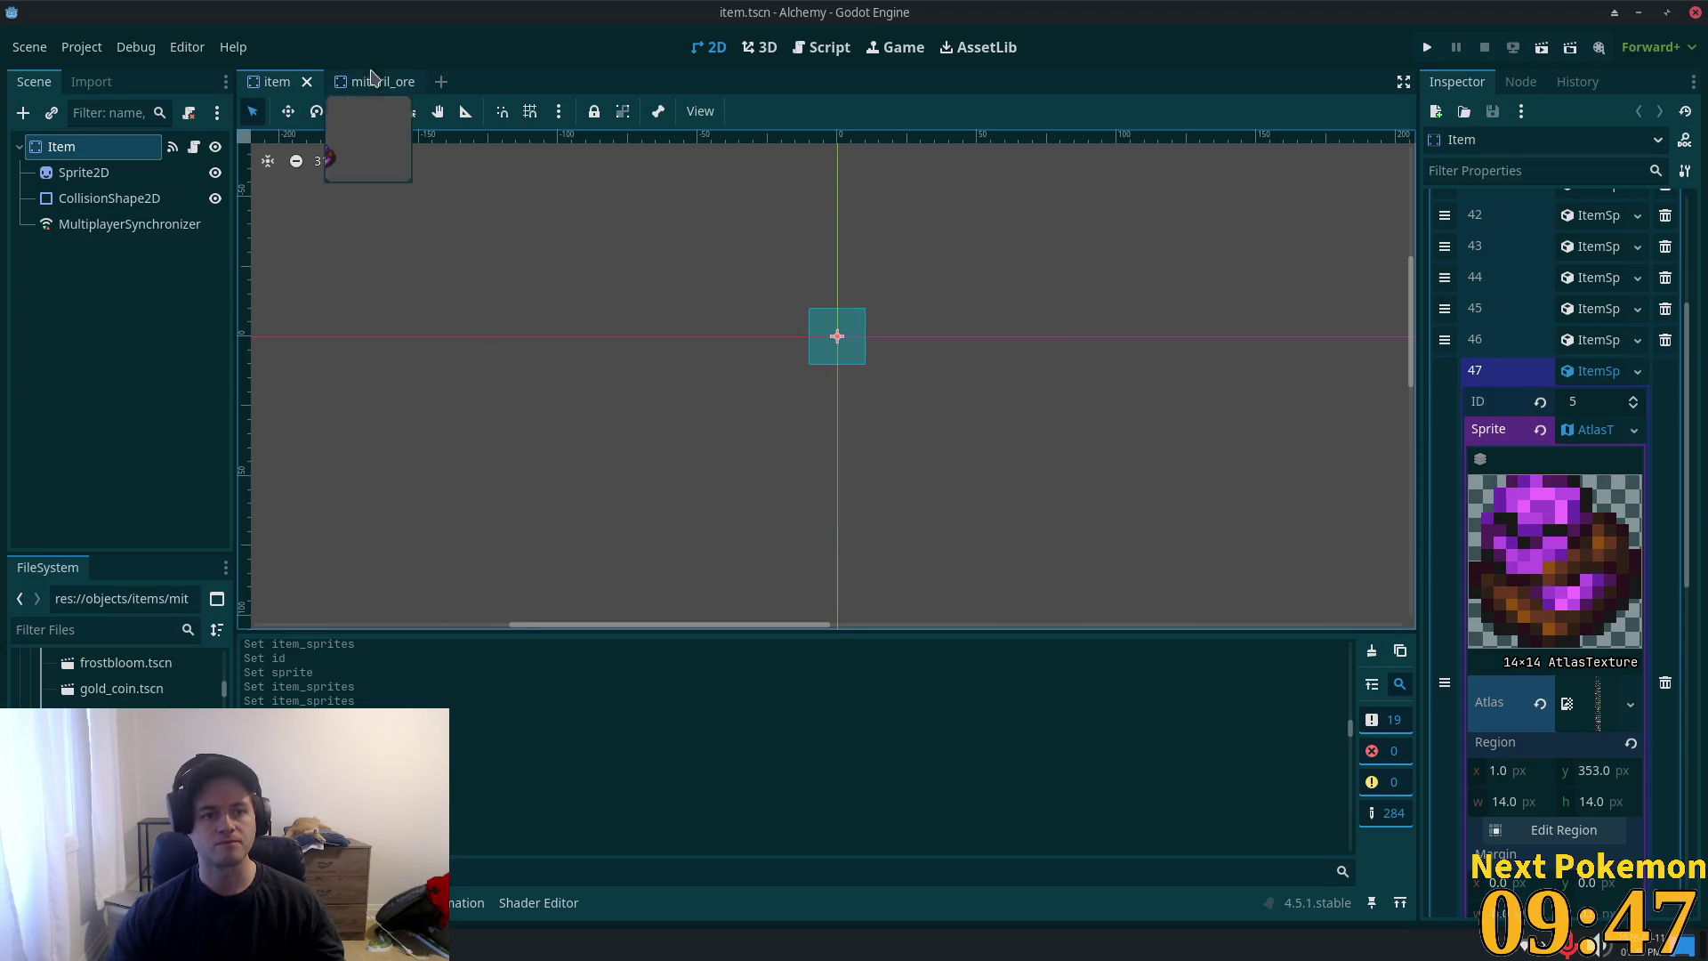
- Close the mithril_ore scene and delete its old scene file from the project
left_click(374, 81)
key("ctrl+w")
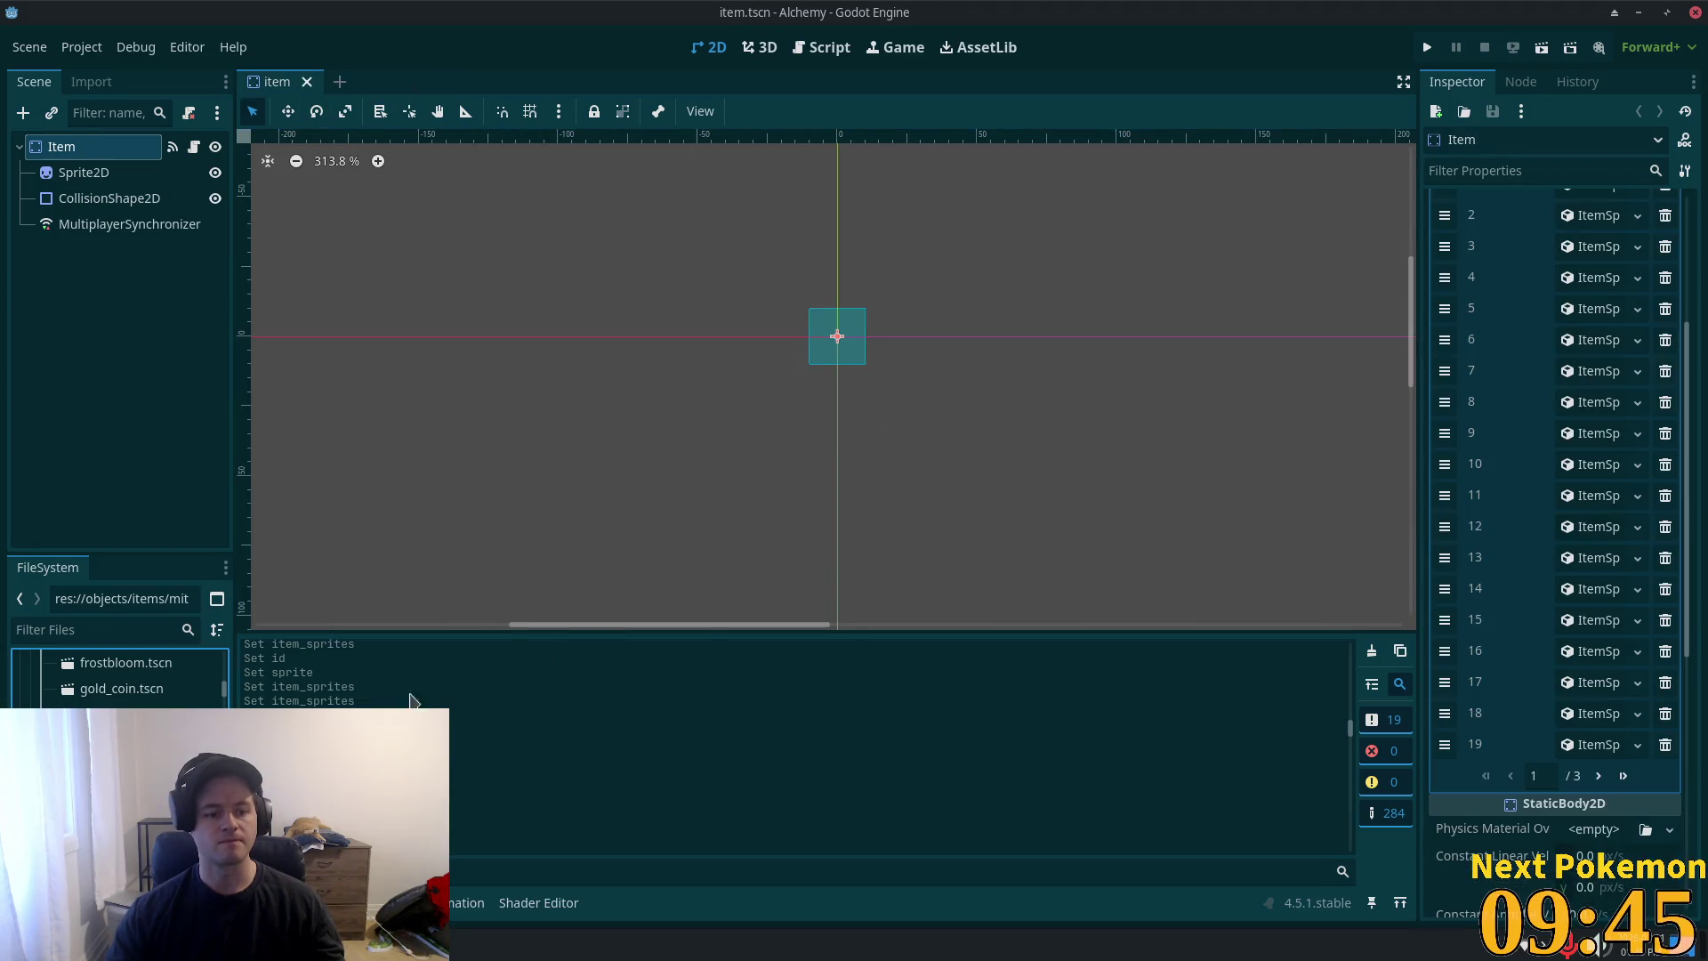
key("Delete")
left_click(904, 495)
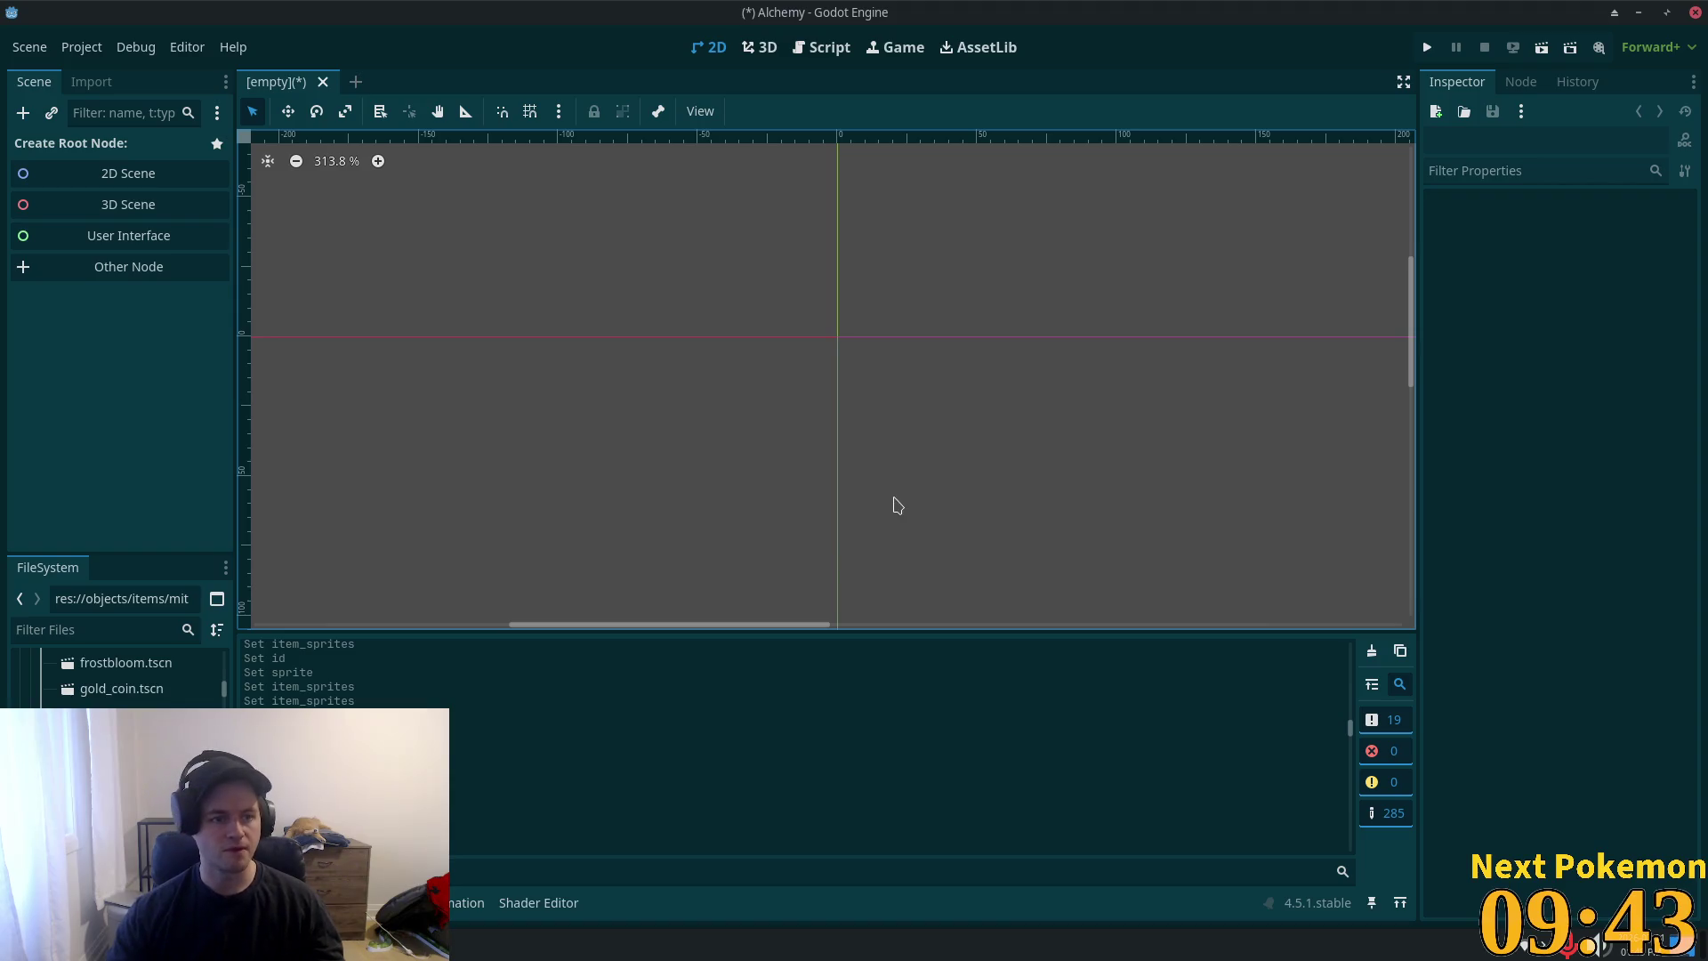
key("ctrl+z")
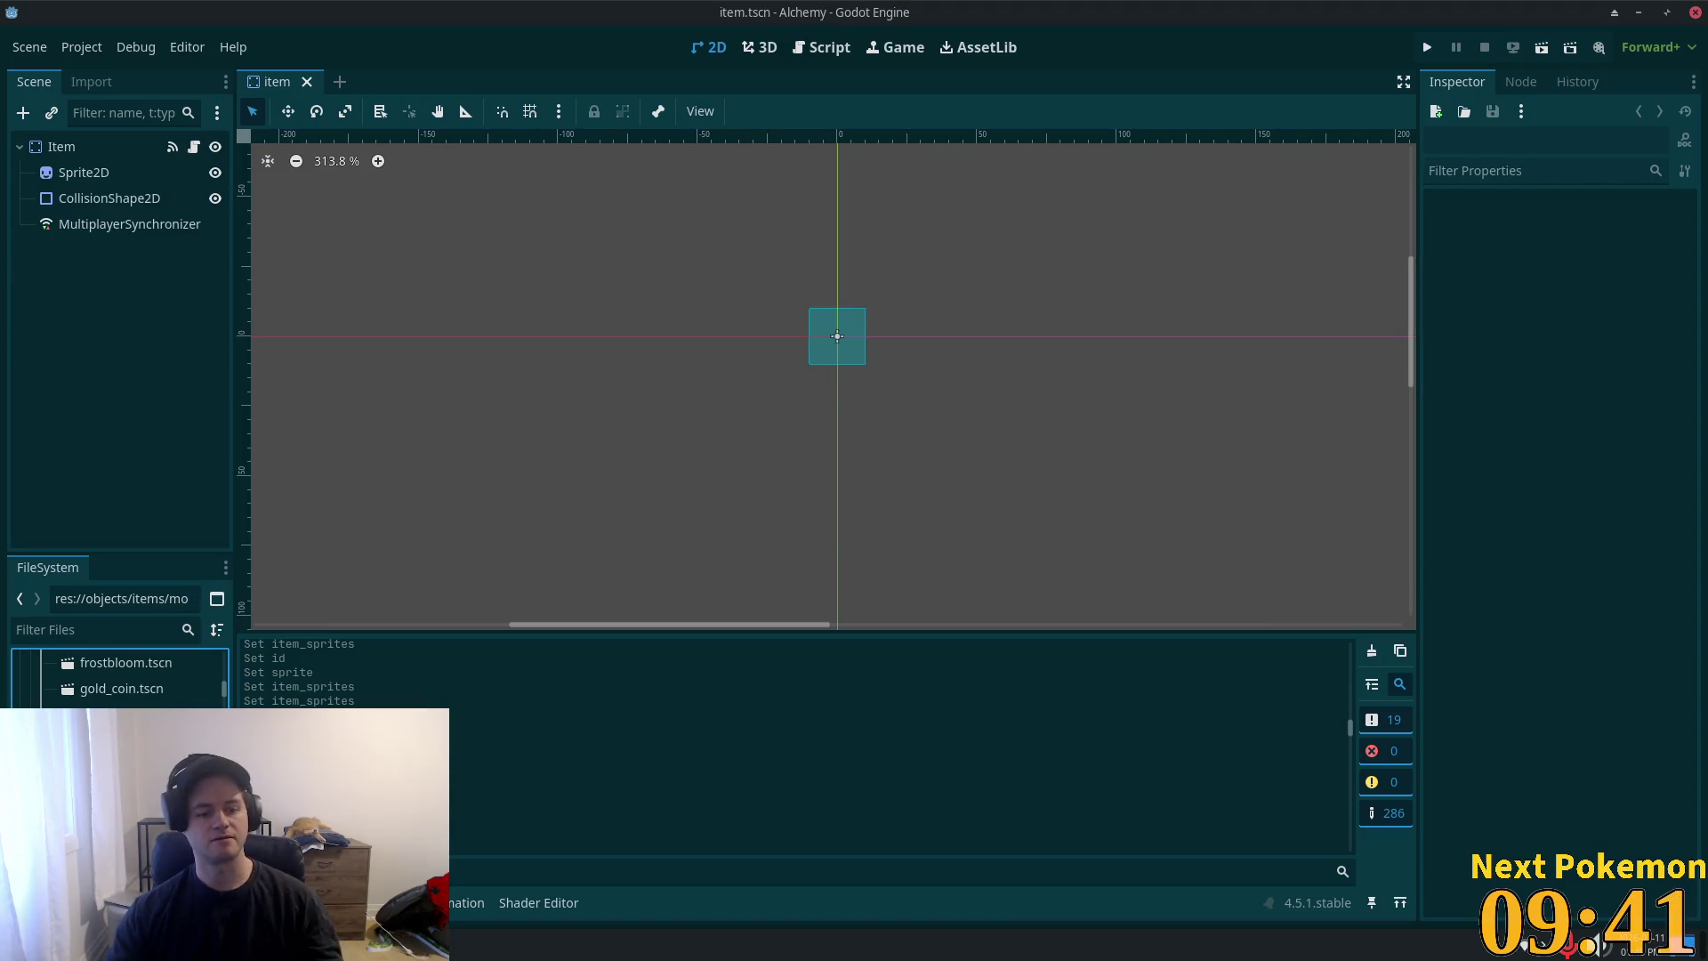
key("Delete")
left_click(992, 569)
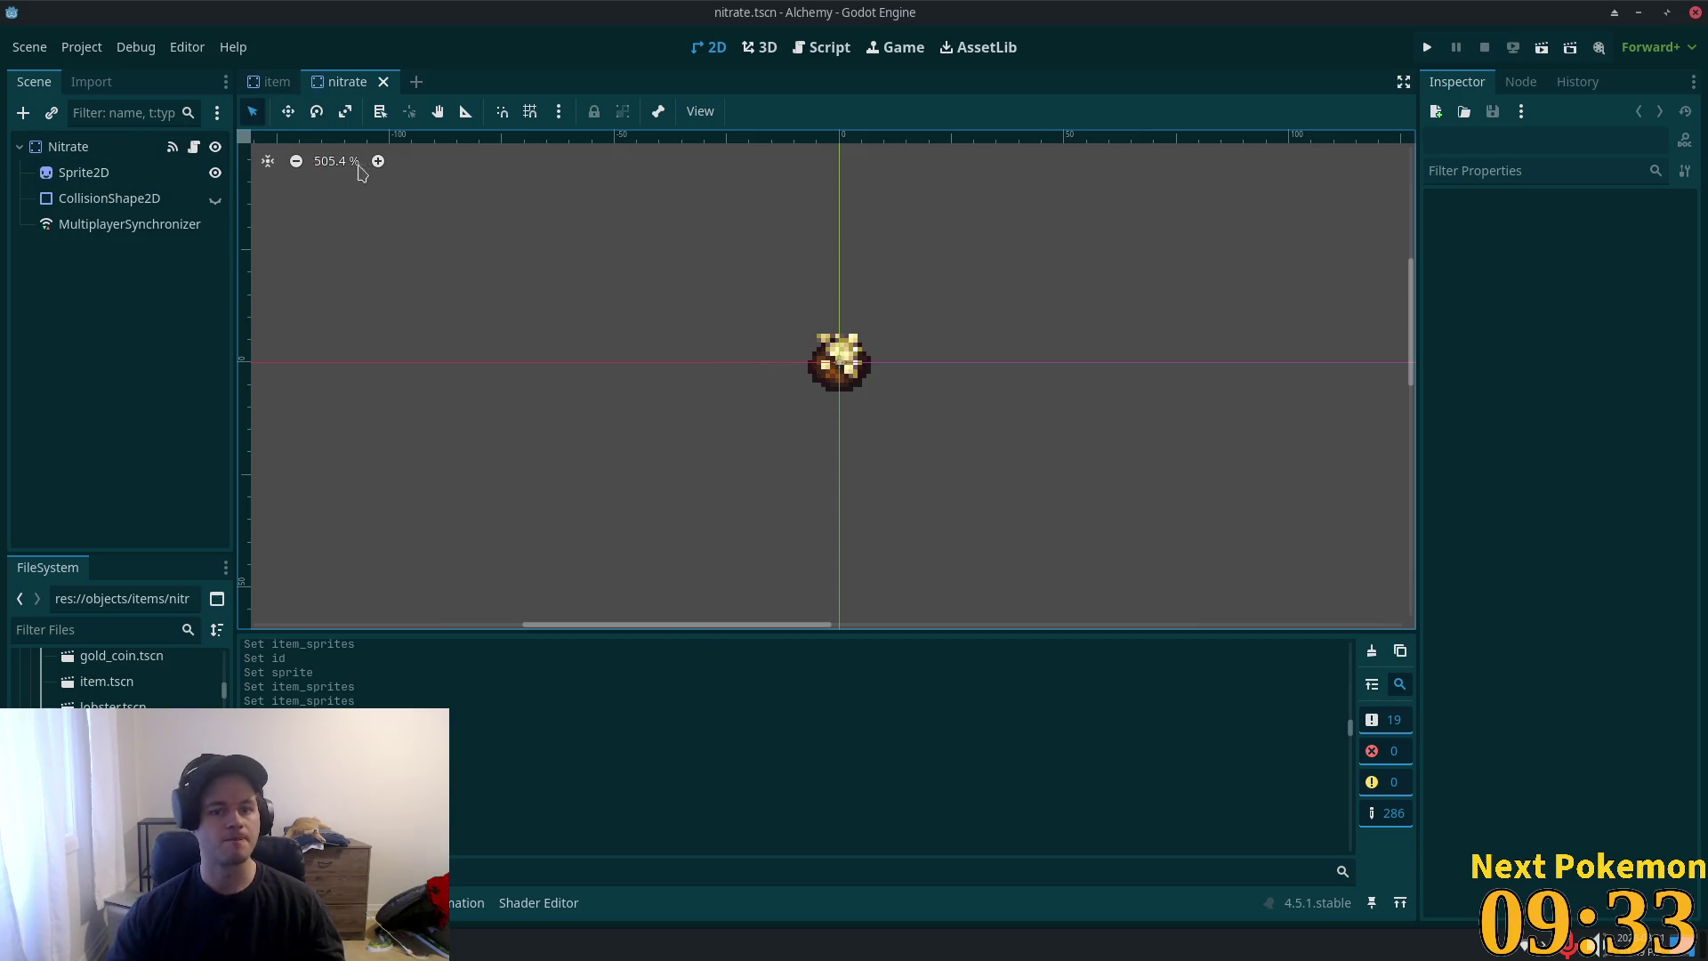
- Add Item Sprites element 48 to item.tscn as a new ItemSprite
left_click(104, 151)
left_click(271, 82)
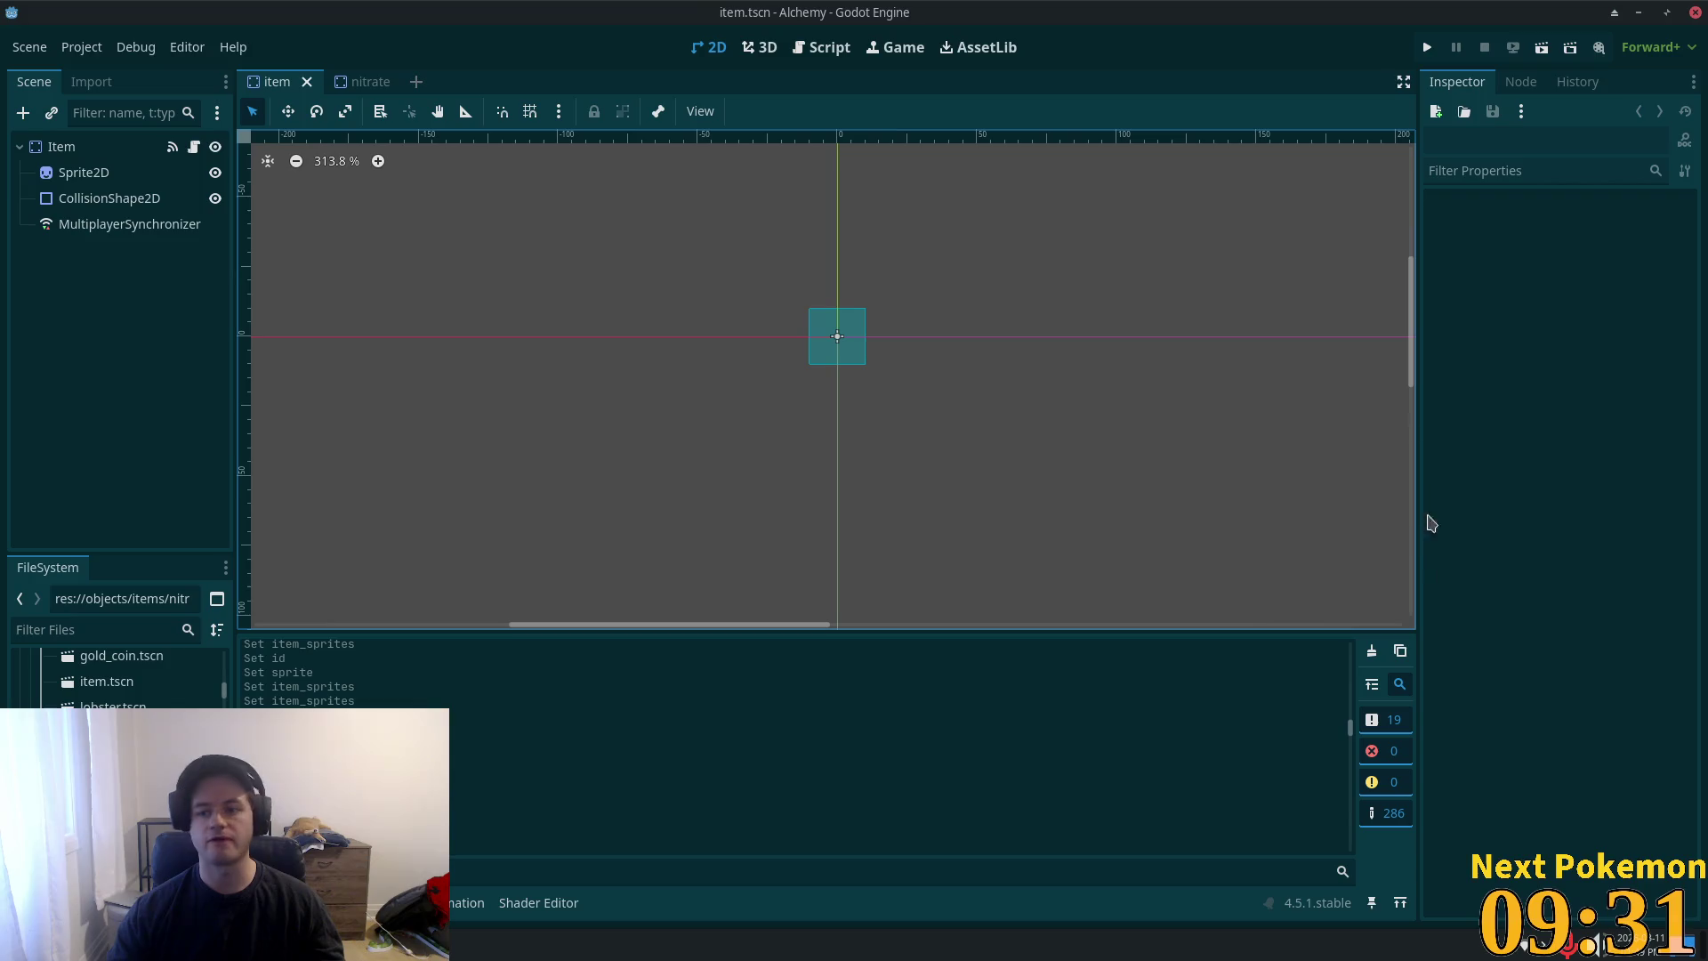
left_click(115, 147)
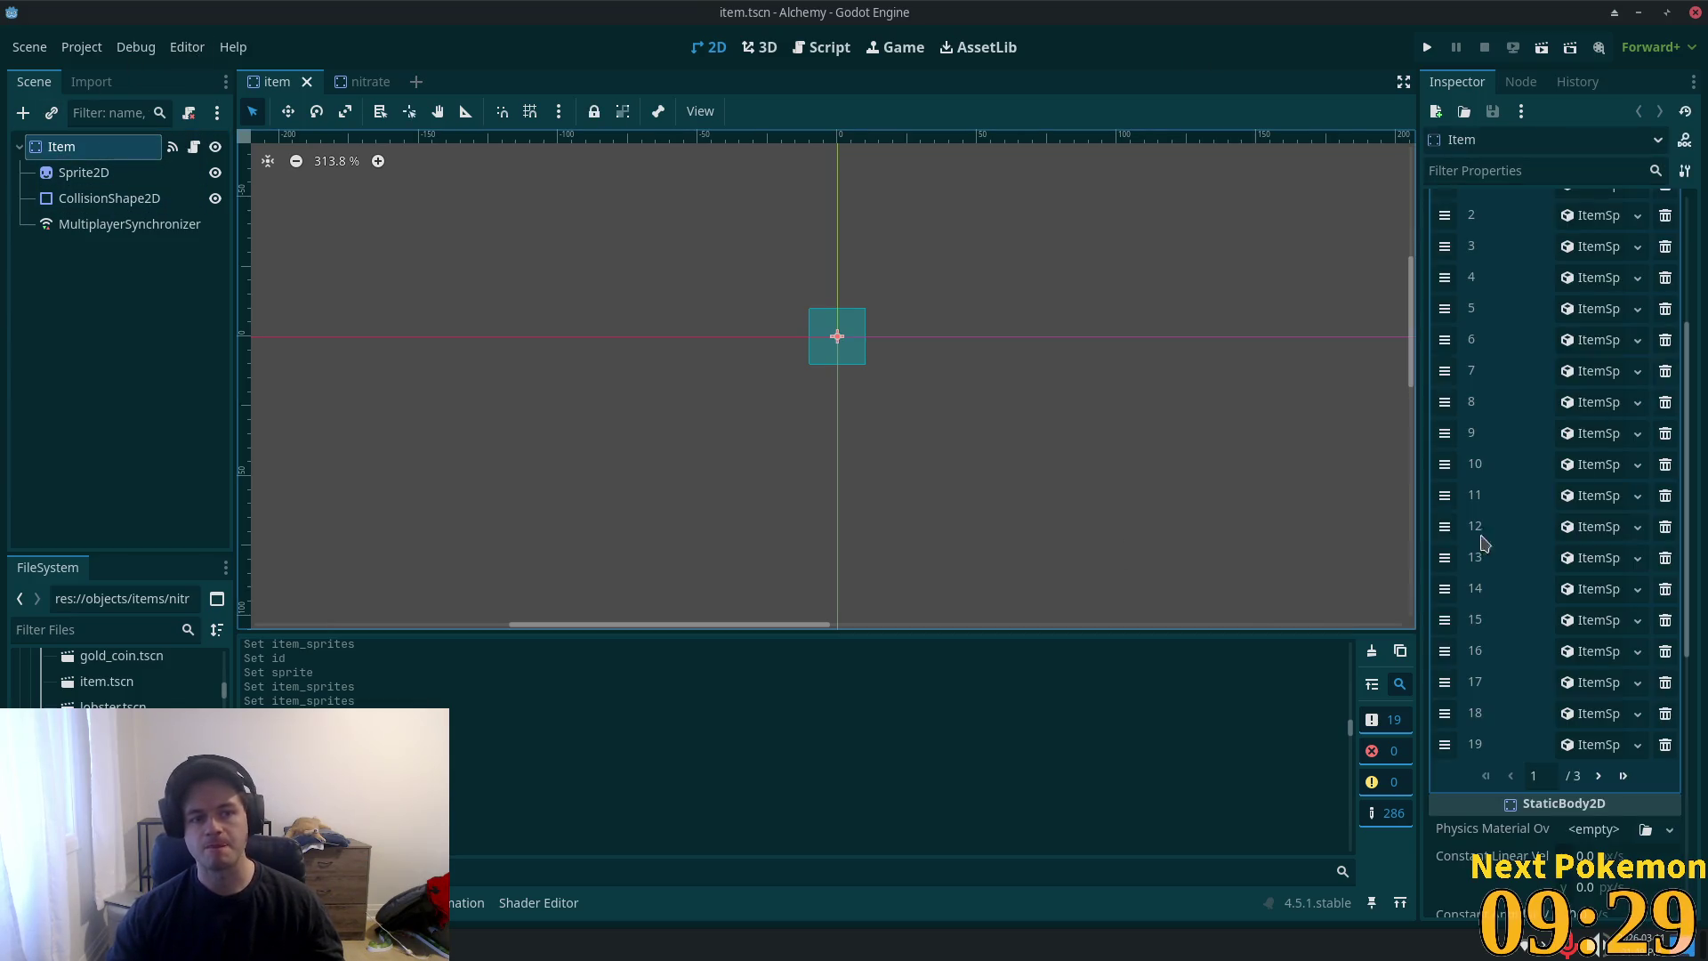
left_click(1624, 775)
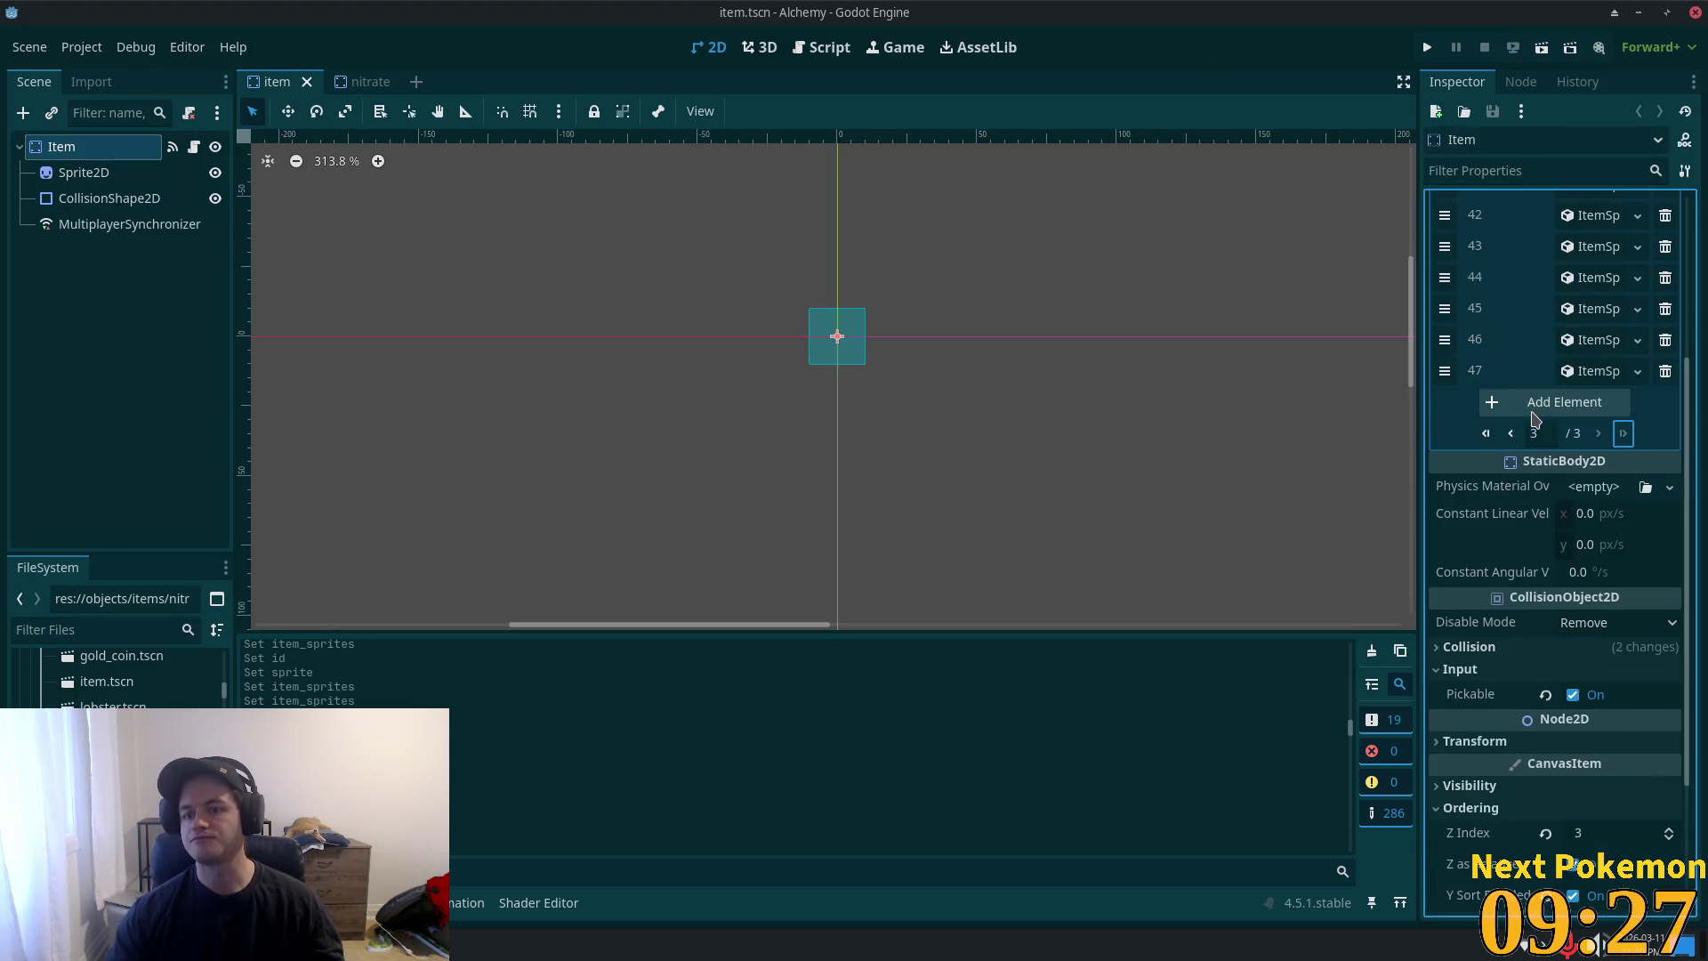
left_click(1557, 407)
left_click(1588, 405)
left_click(1592, 459)
left_click(1590, 411)
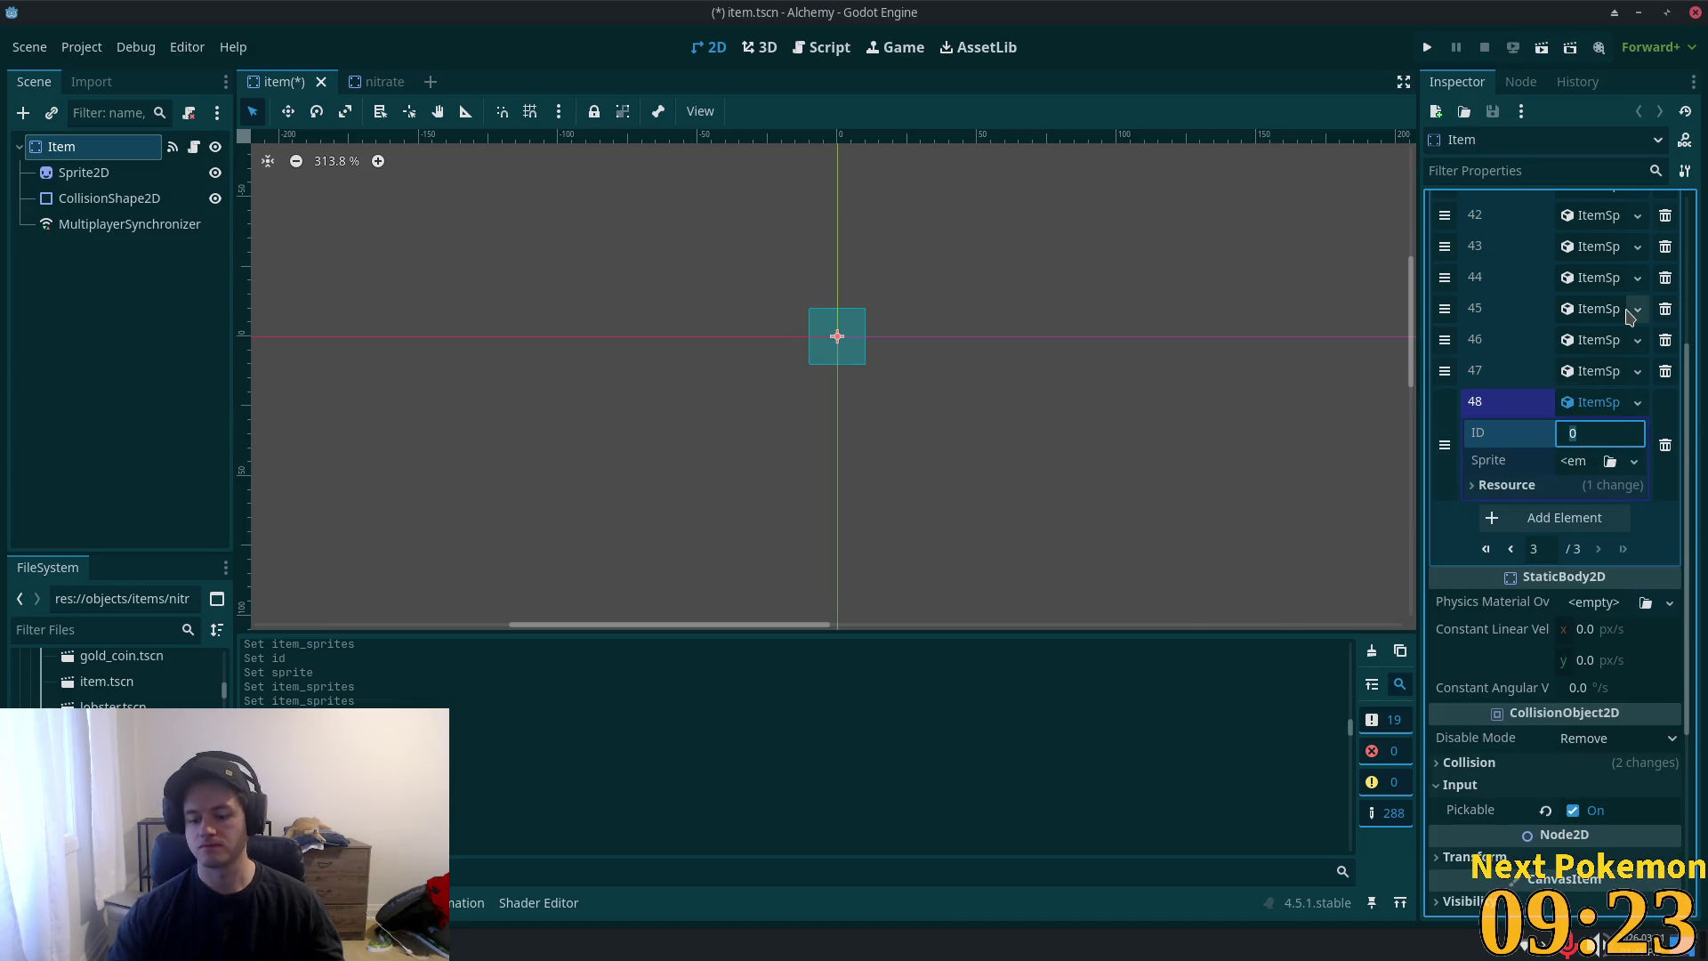
- Give element 48's Sprite a new AtlasTexture using the sprite sheet as a unique atlas
left_click(1573, 461)
left_click(1601, 518)
left_click(1593, 461)
left_click(1586, 725)
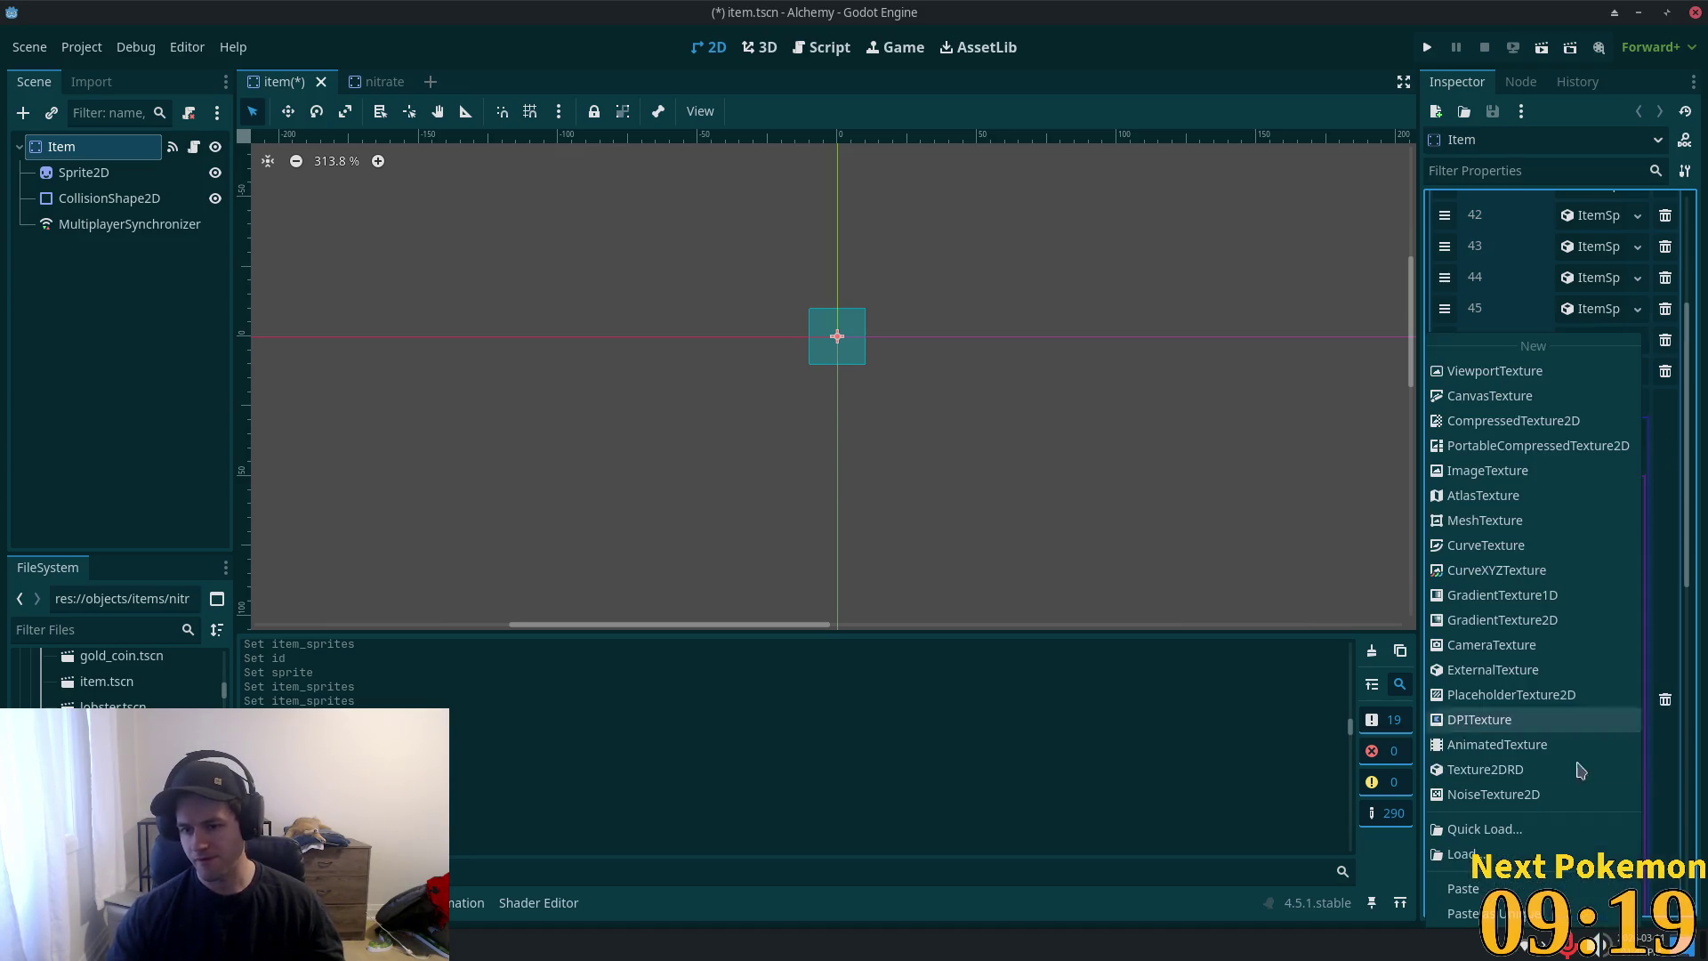
left_click(1621, 830)
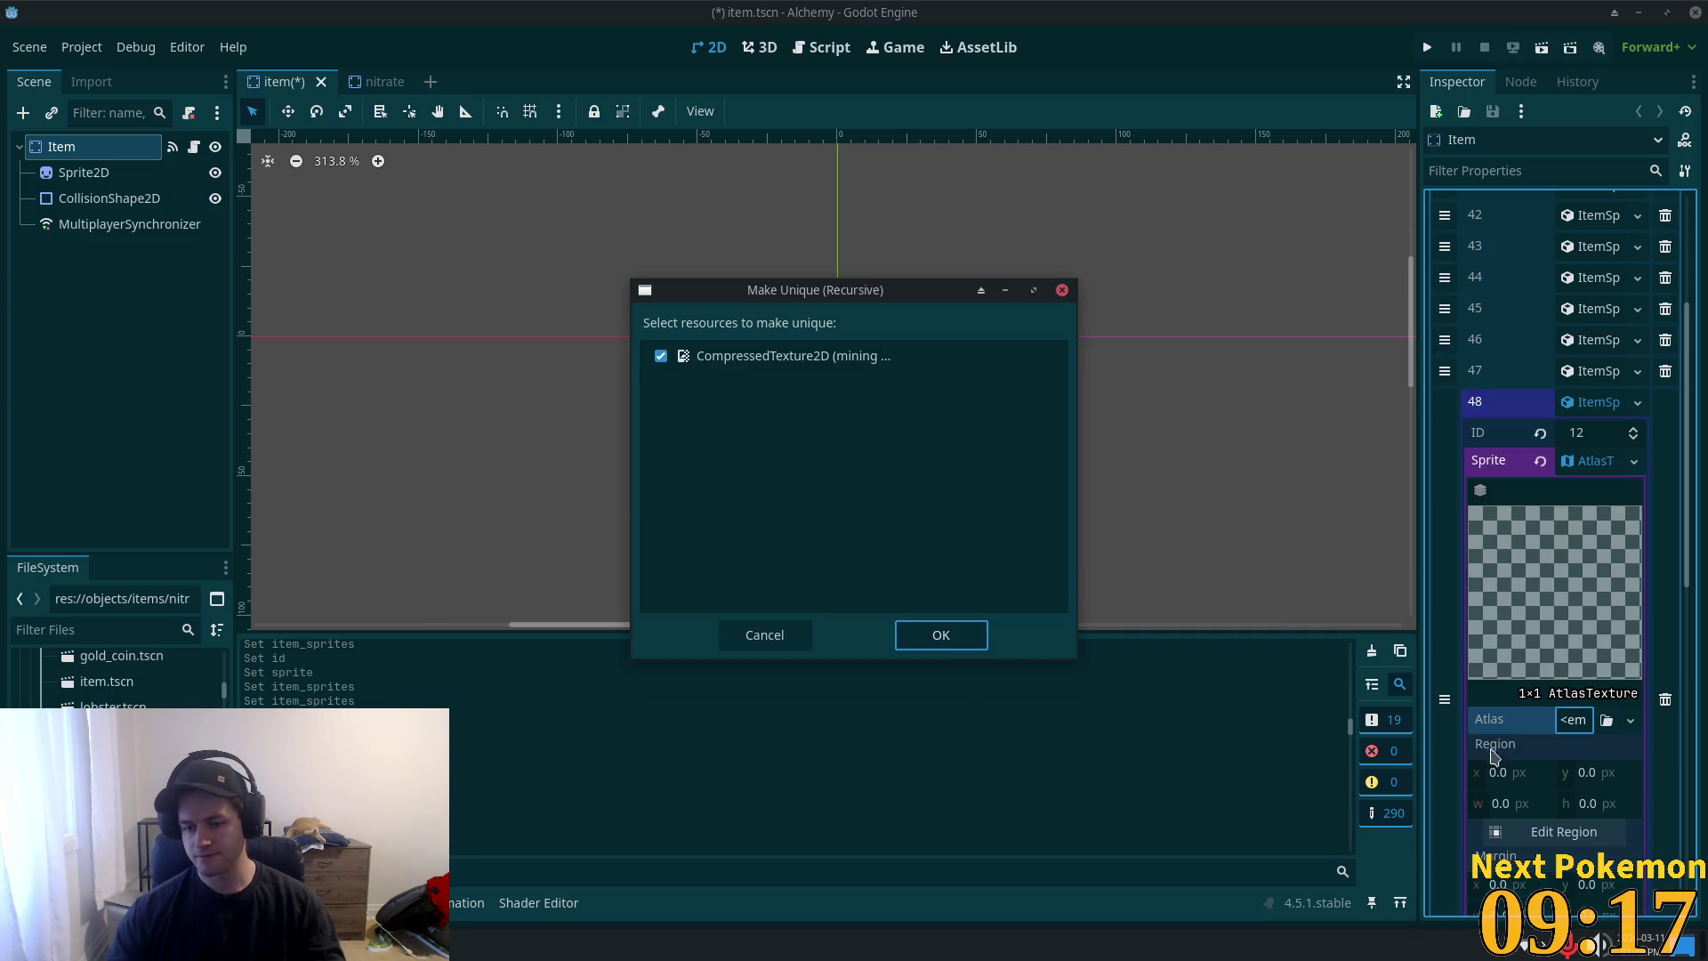
left_click(965, 663)
- Set entry 48's region to the nitrate icon and save item.tscn
left_click(1550, 861)
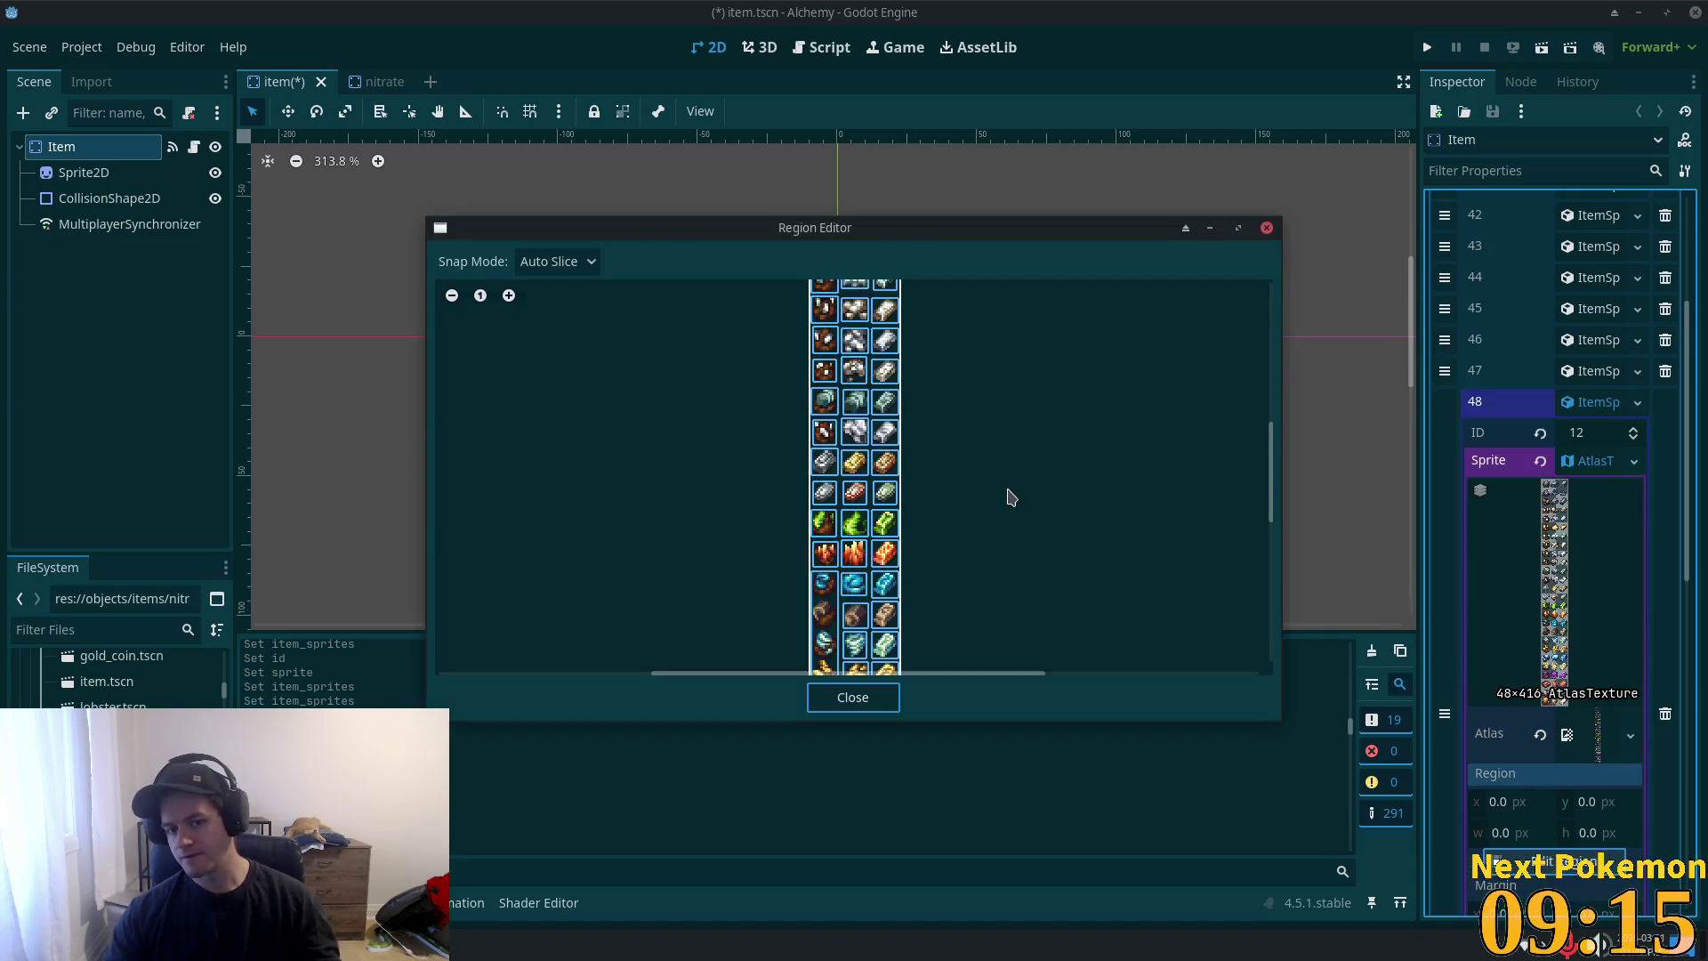
scroll(1020, 445, "down", 2)
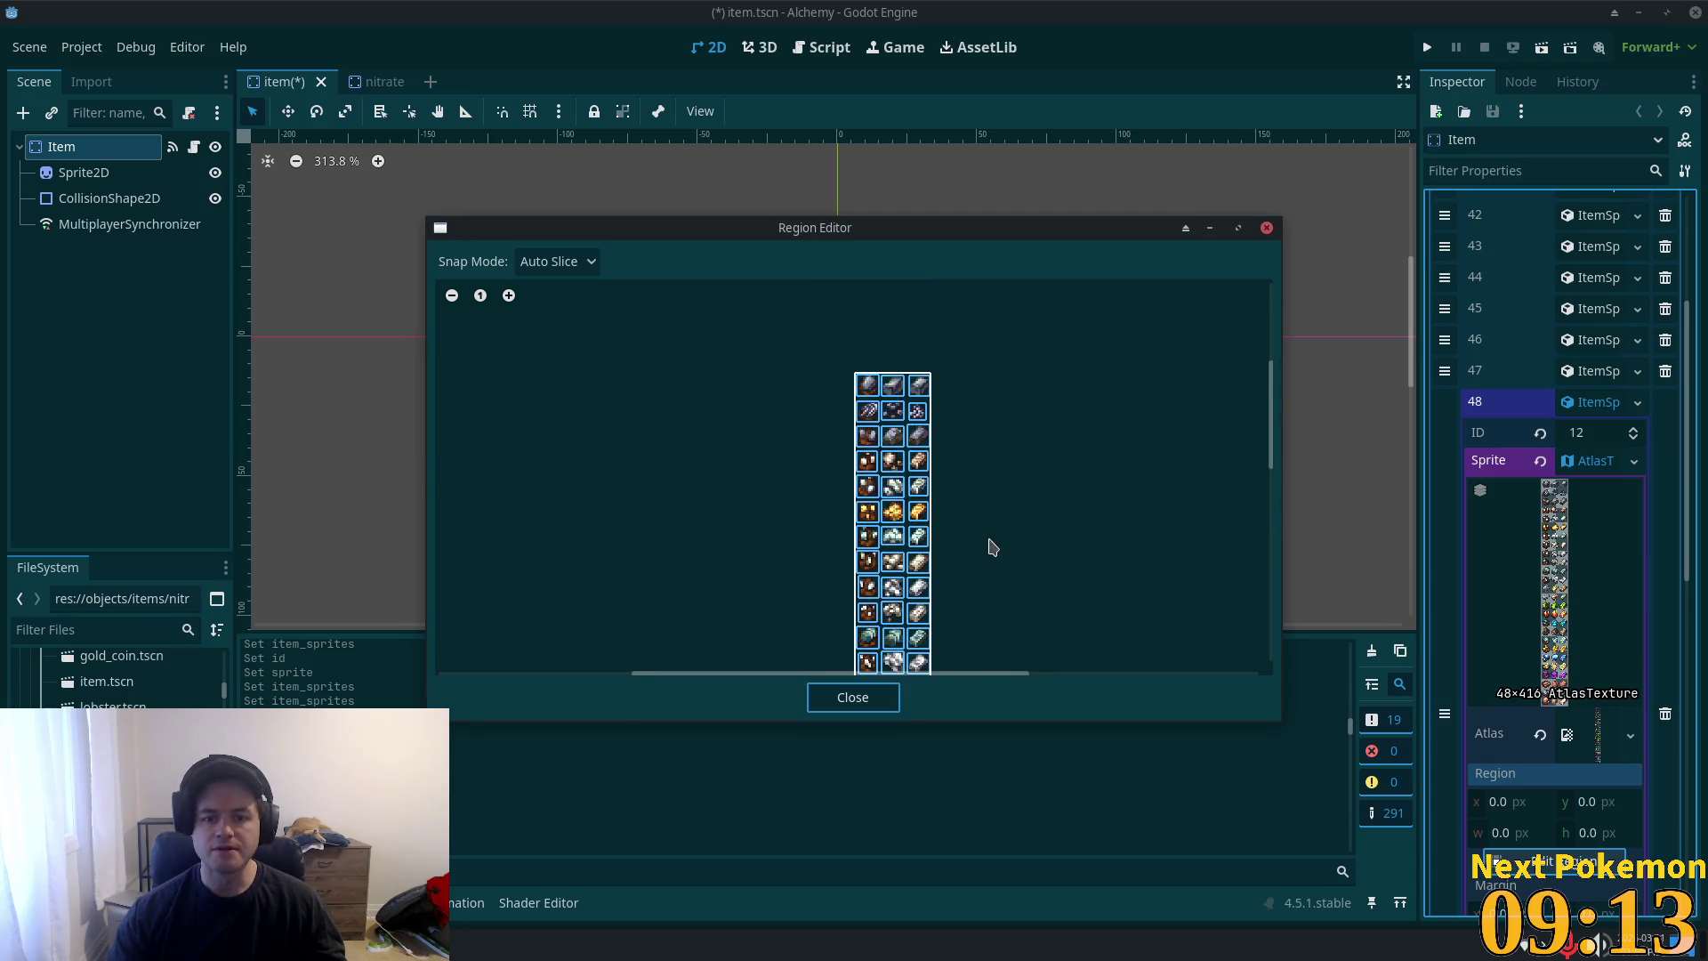
scroll(978, 534, "up", 2)
left_click_drag(1053, 459, 1066, 330)
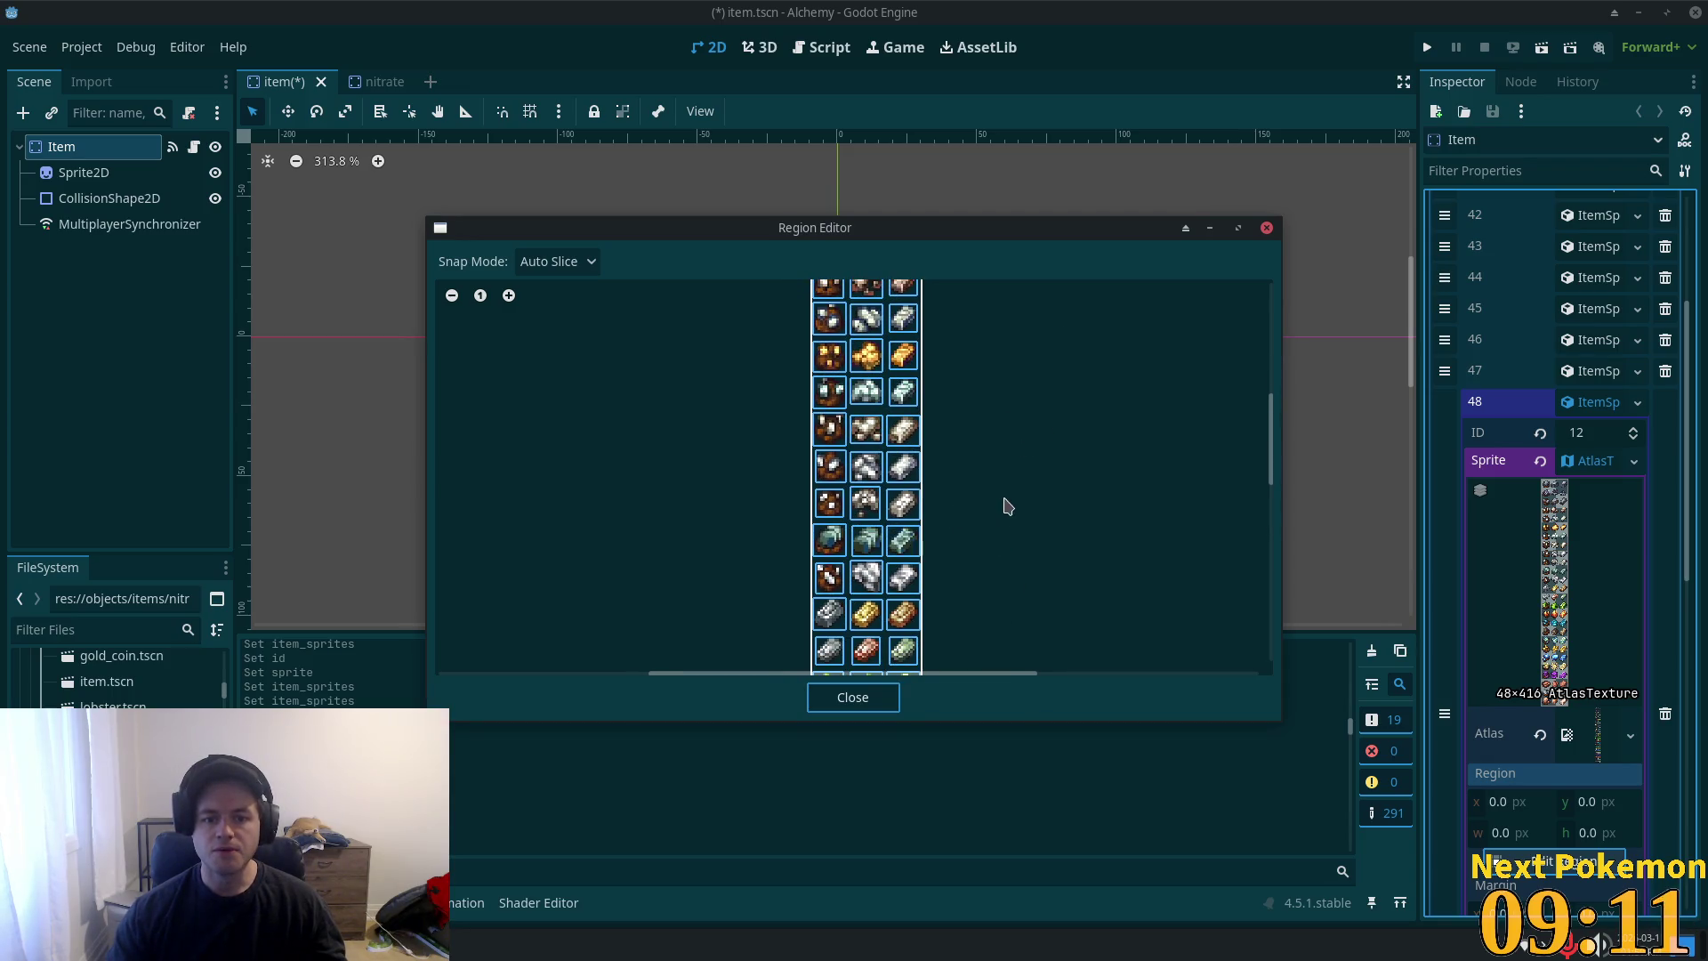
scroll(1008, 505, "down", 6)
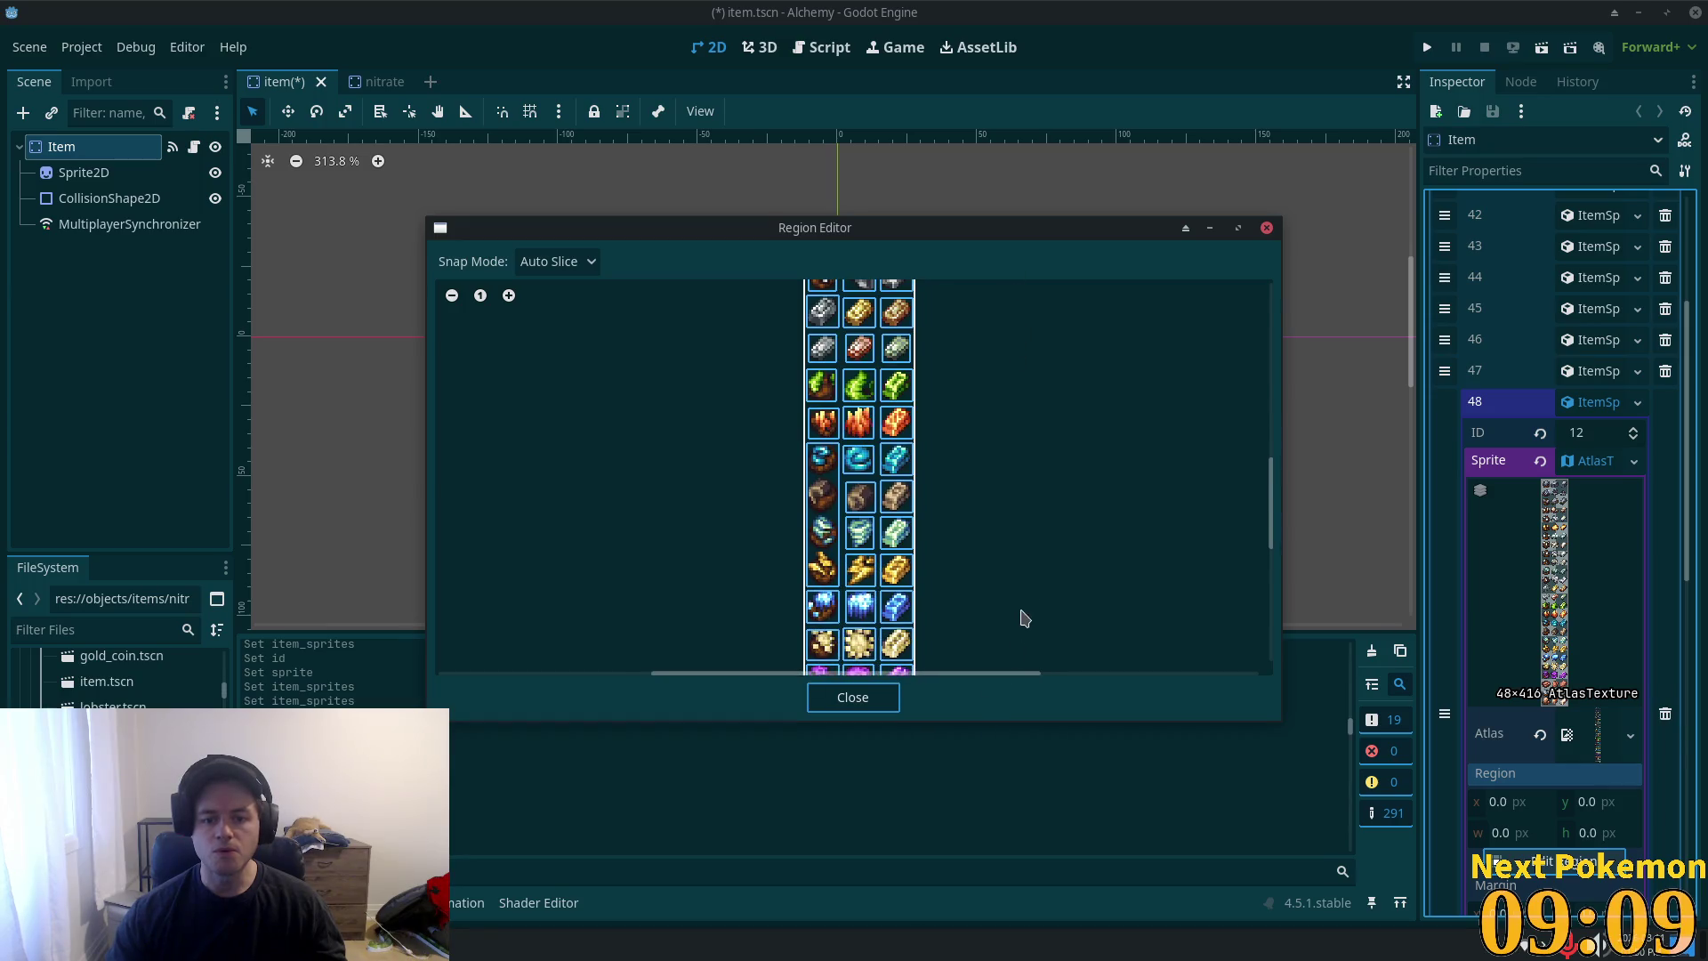
scroll(1024, 618, "down", 2)
left_click(848, 525)
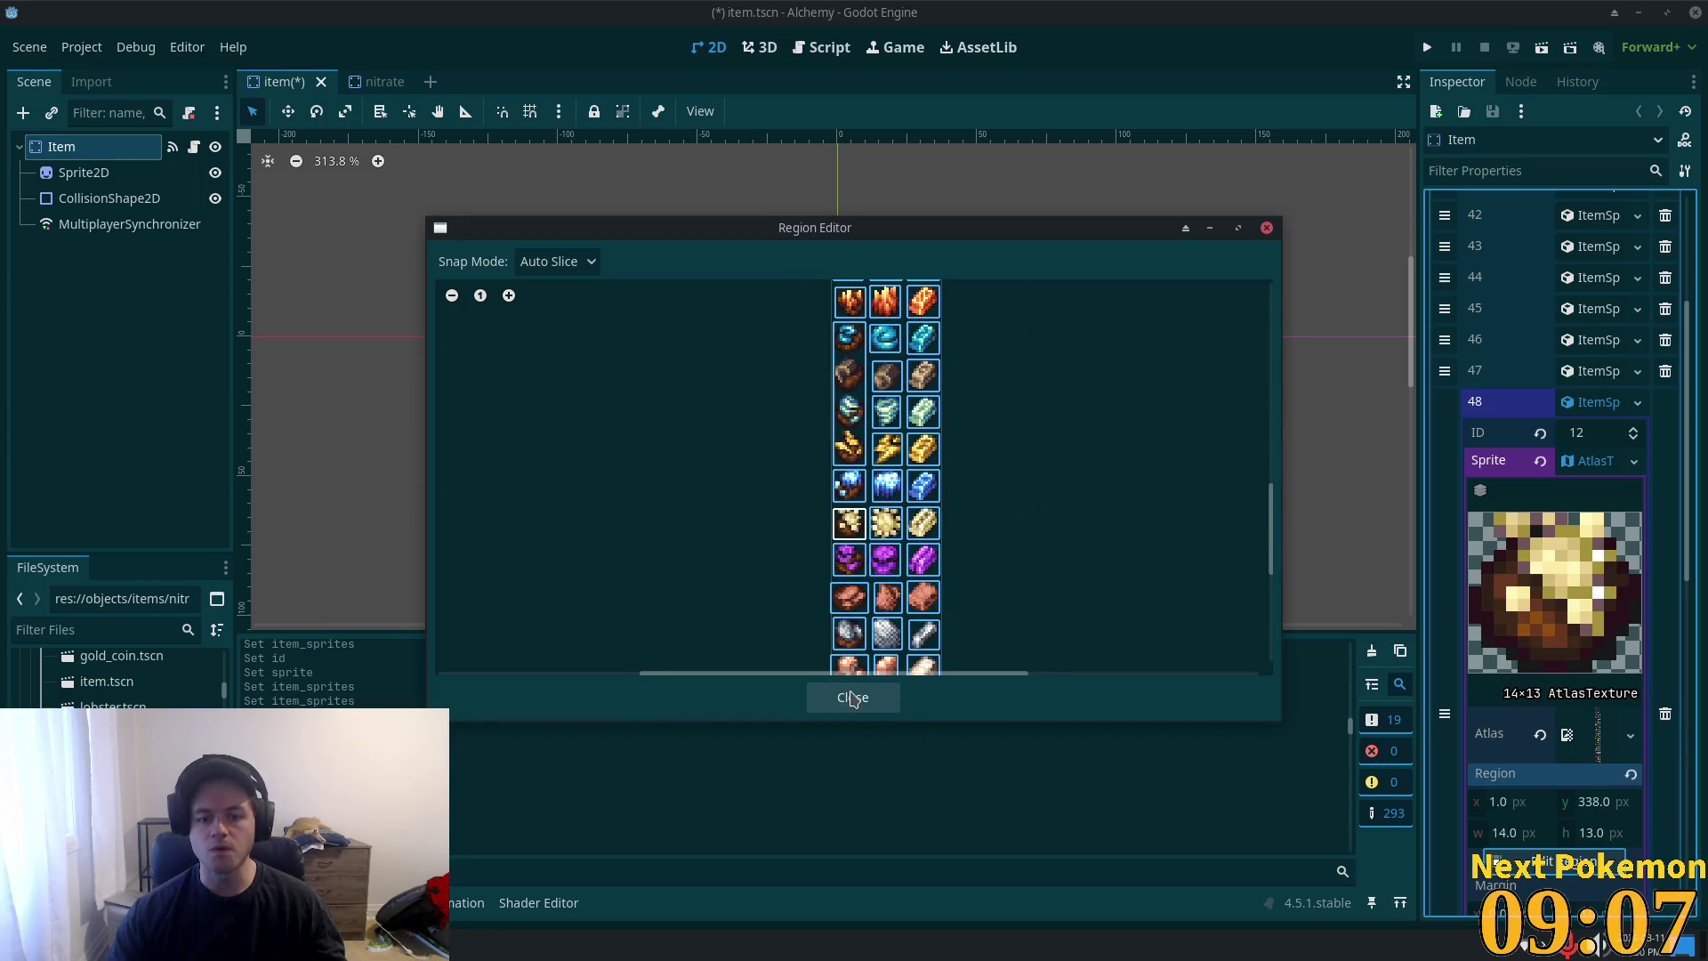
left_click(881, 698)
left_click(1593, 402)
key("ctrl+s")
- Close the nitrate scene, delete nitrate.tscn, and open silver_bar.tscn
left_click(366, 82)
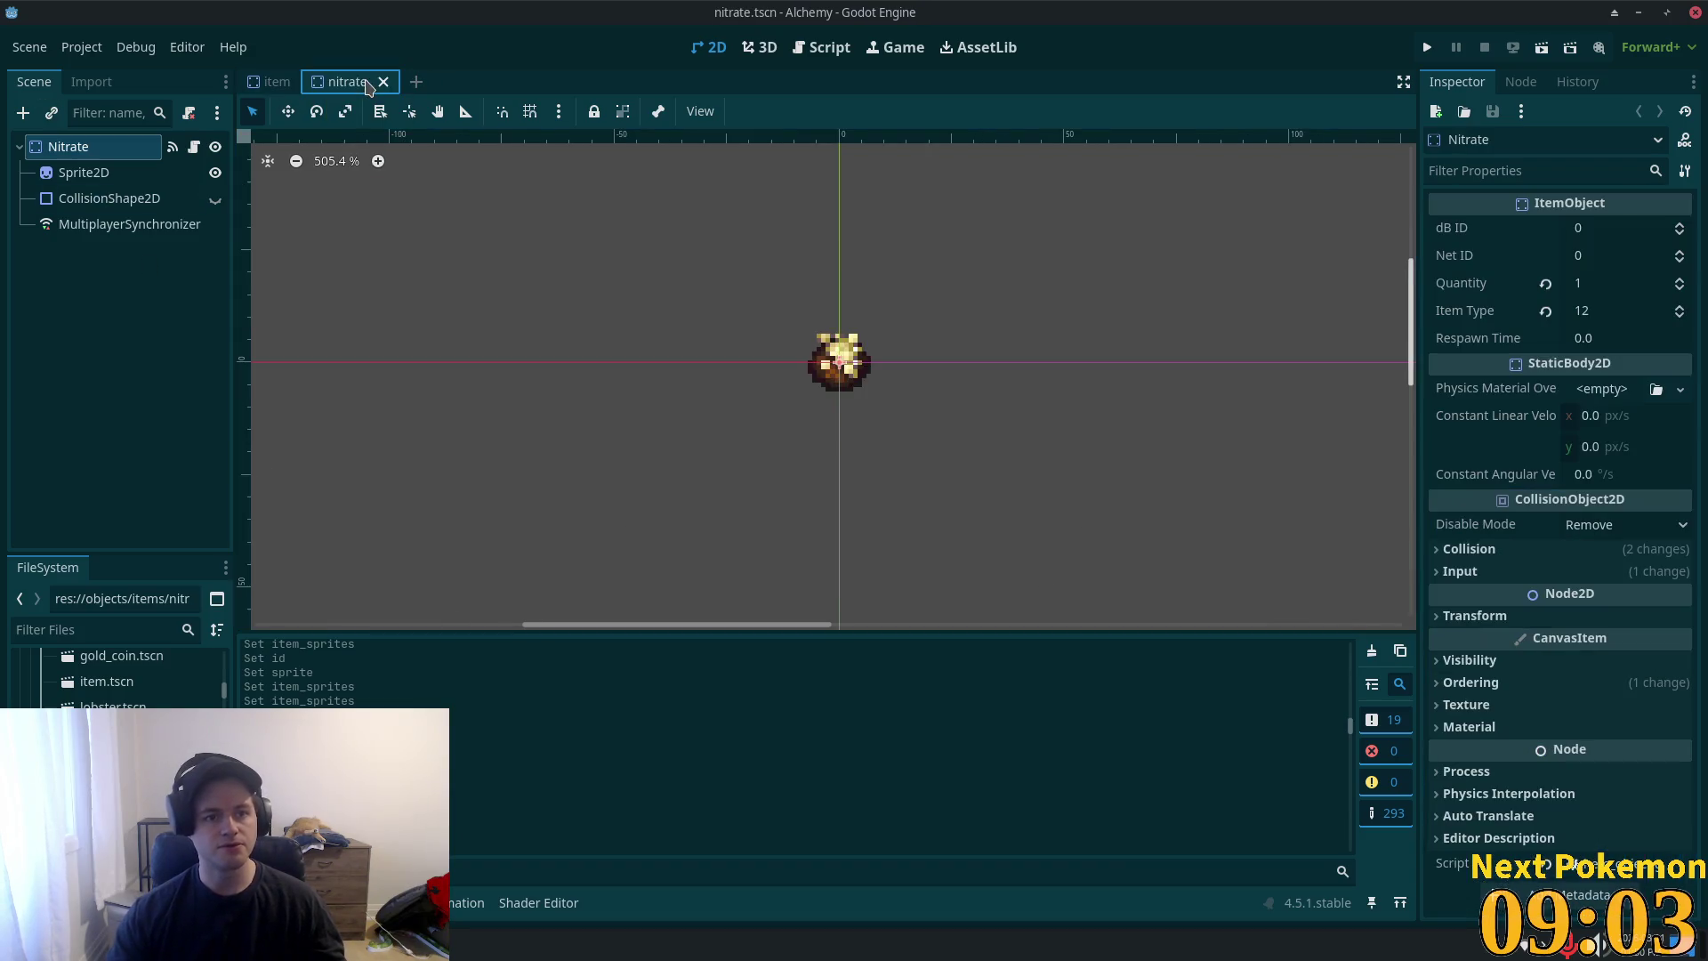
left_click(396, 81)
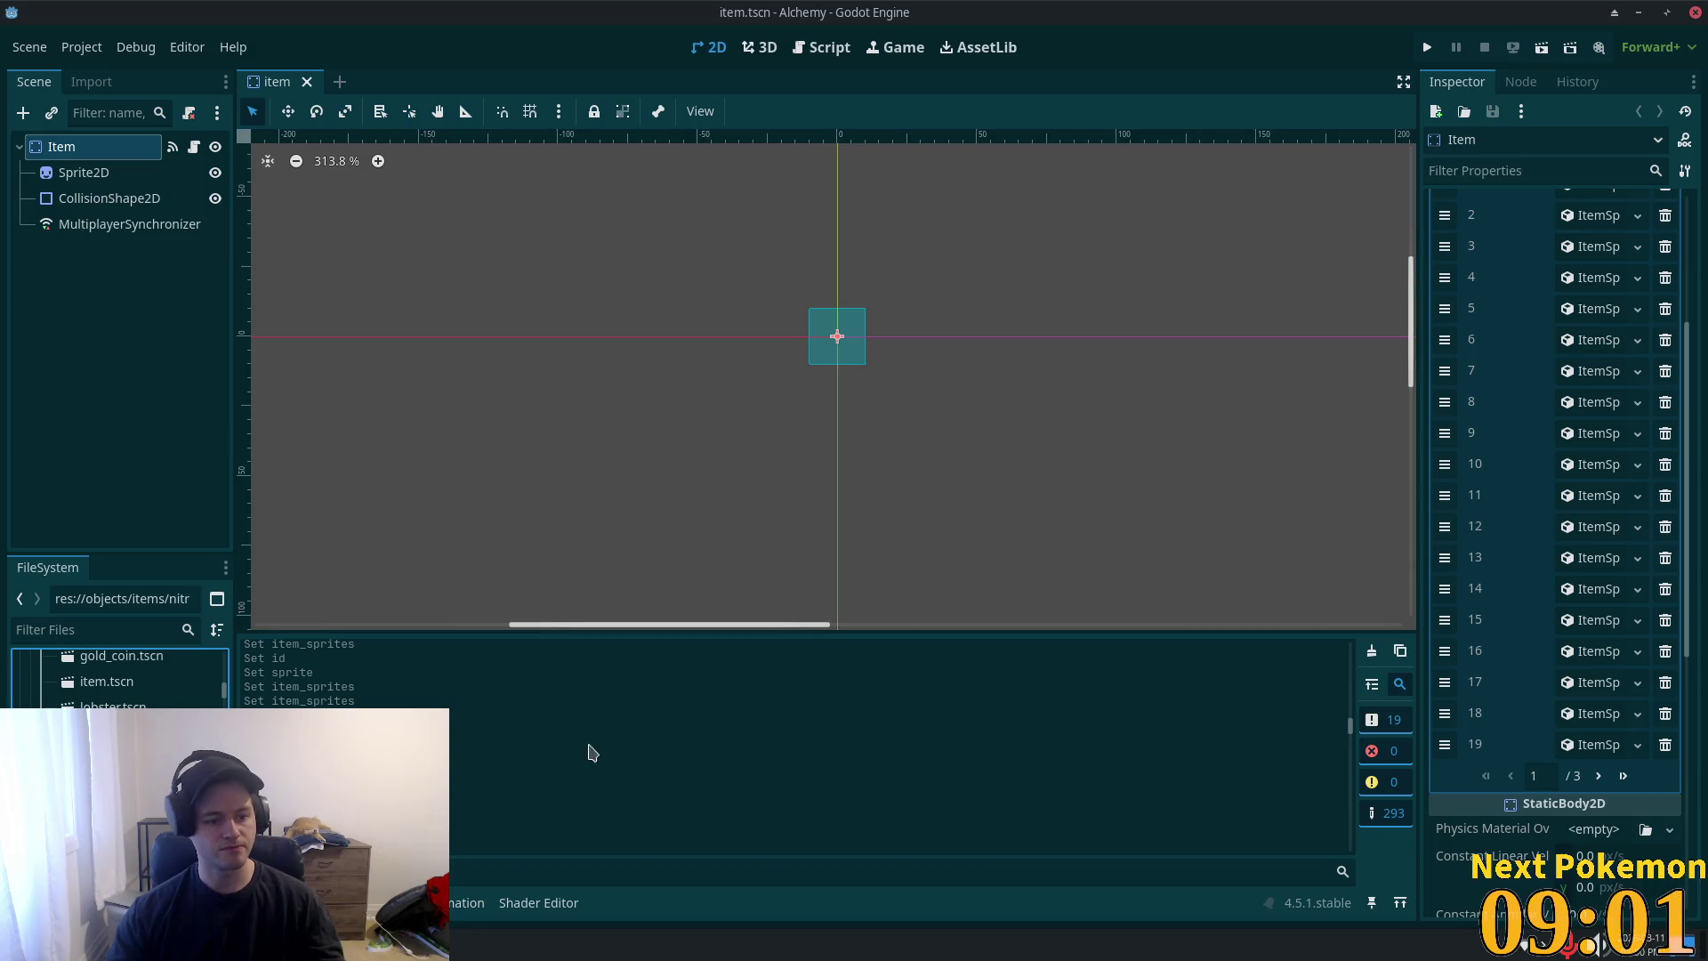
key("Delete")
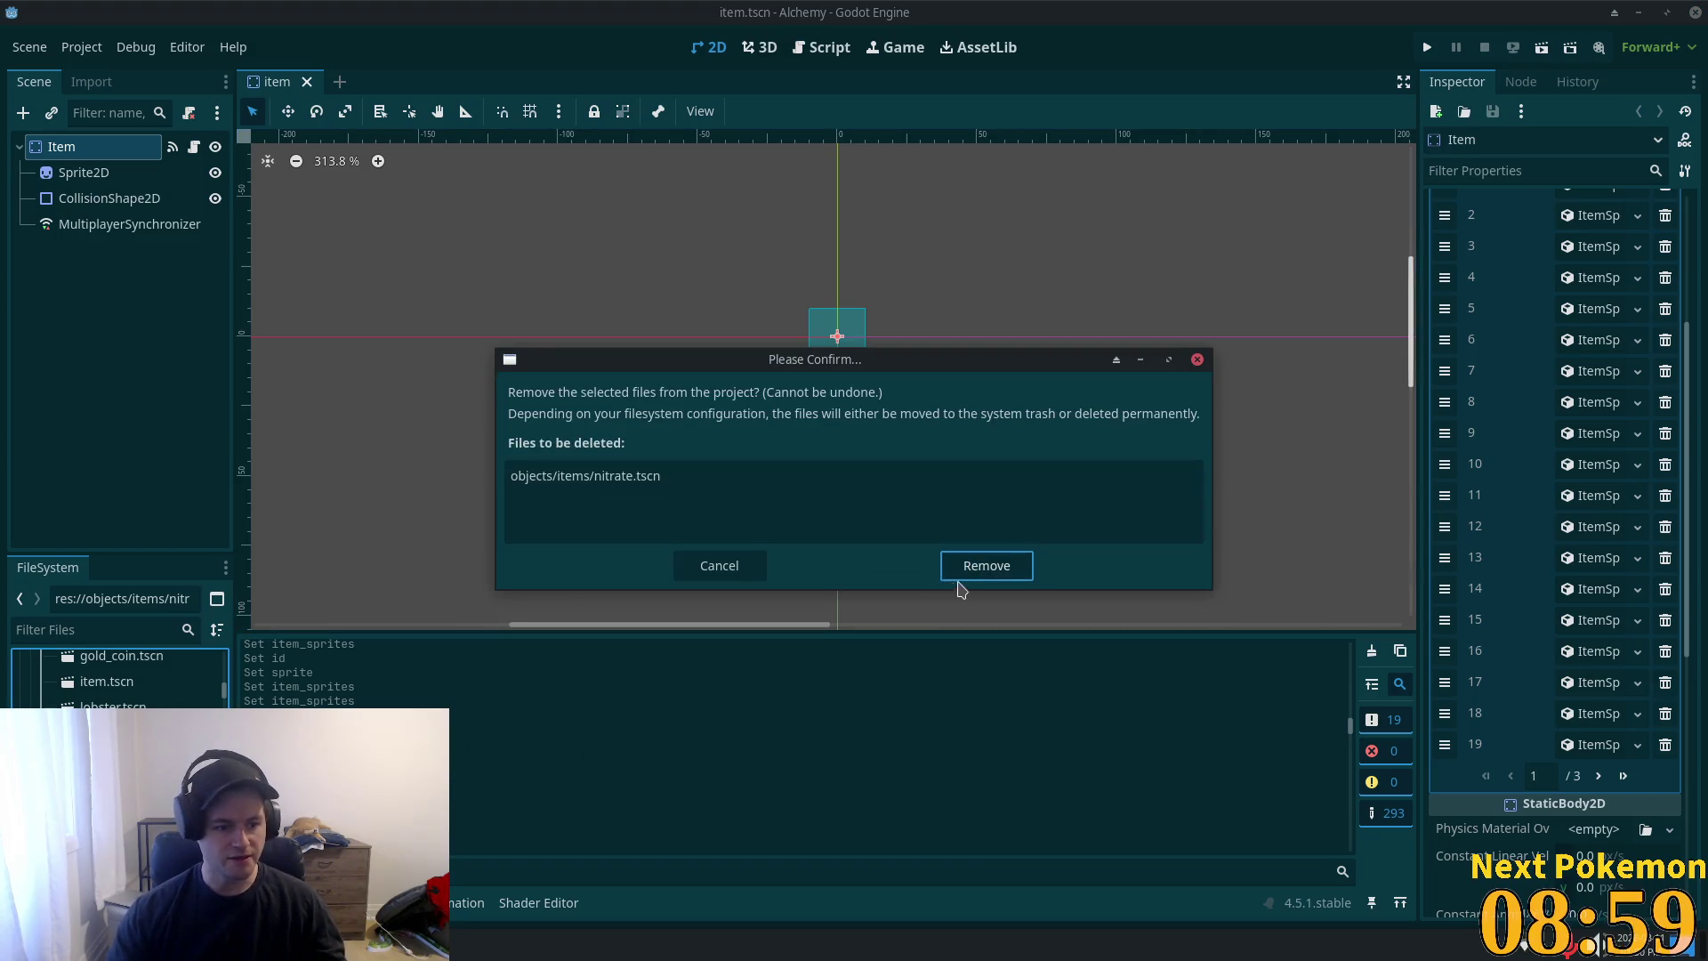
left_click(969, 573)
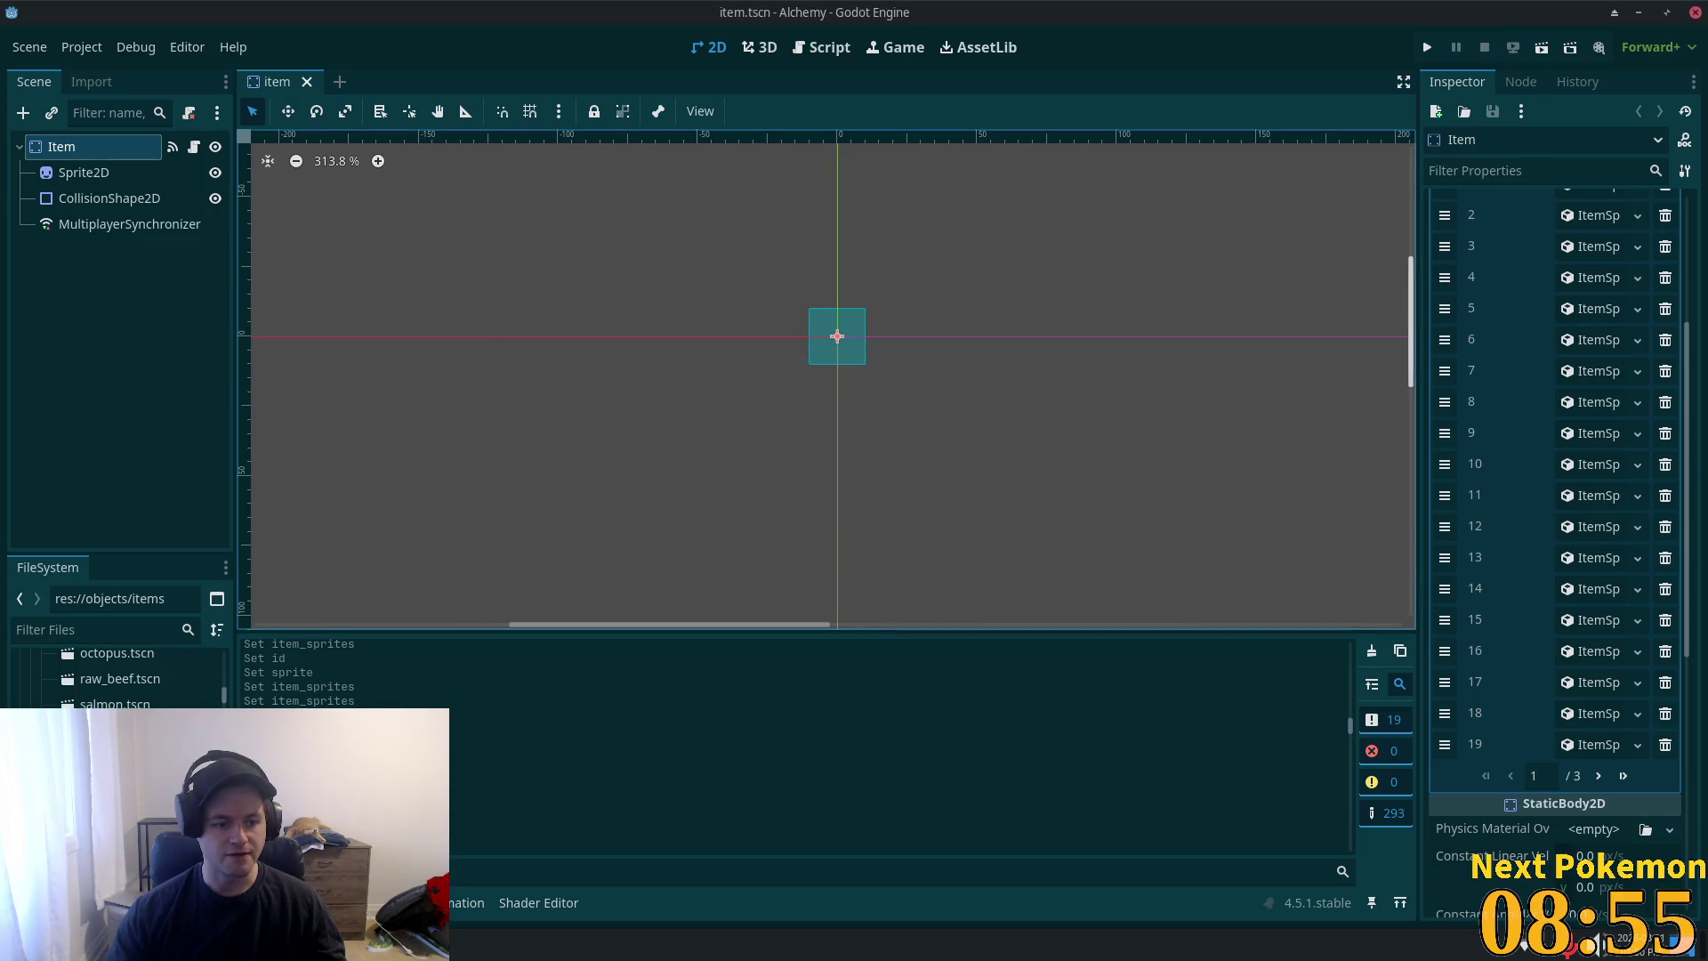
double_click(115, 730)
- Check SilverBar's item type, then add Item Sprites entry 49 as an ItemSprite with ID 64
left_click(89, 147)
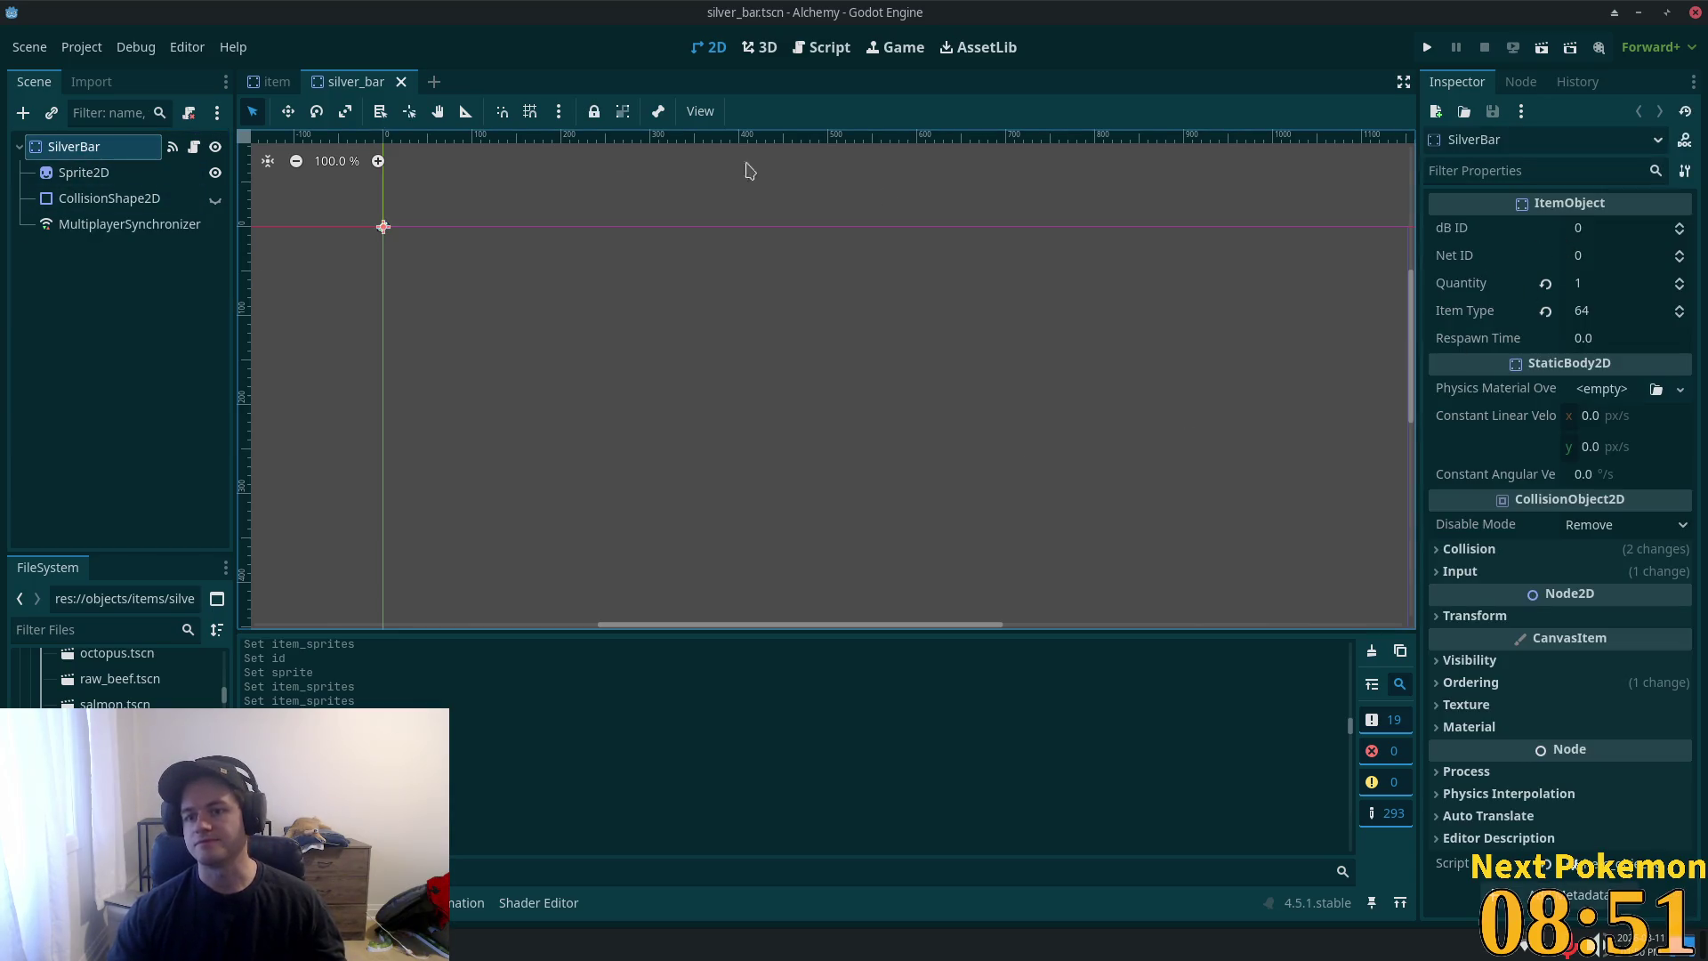
left_click(271, 81)
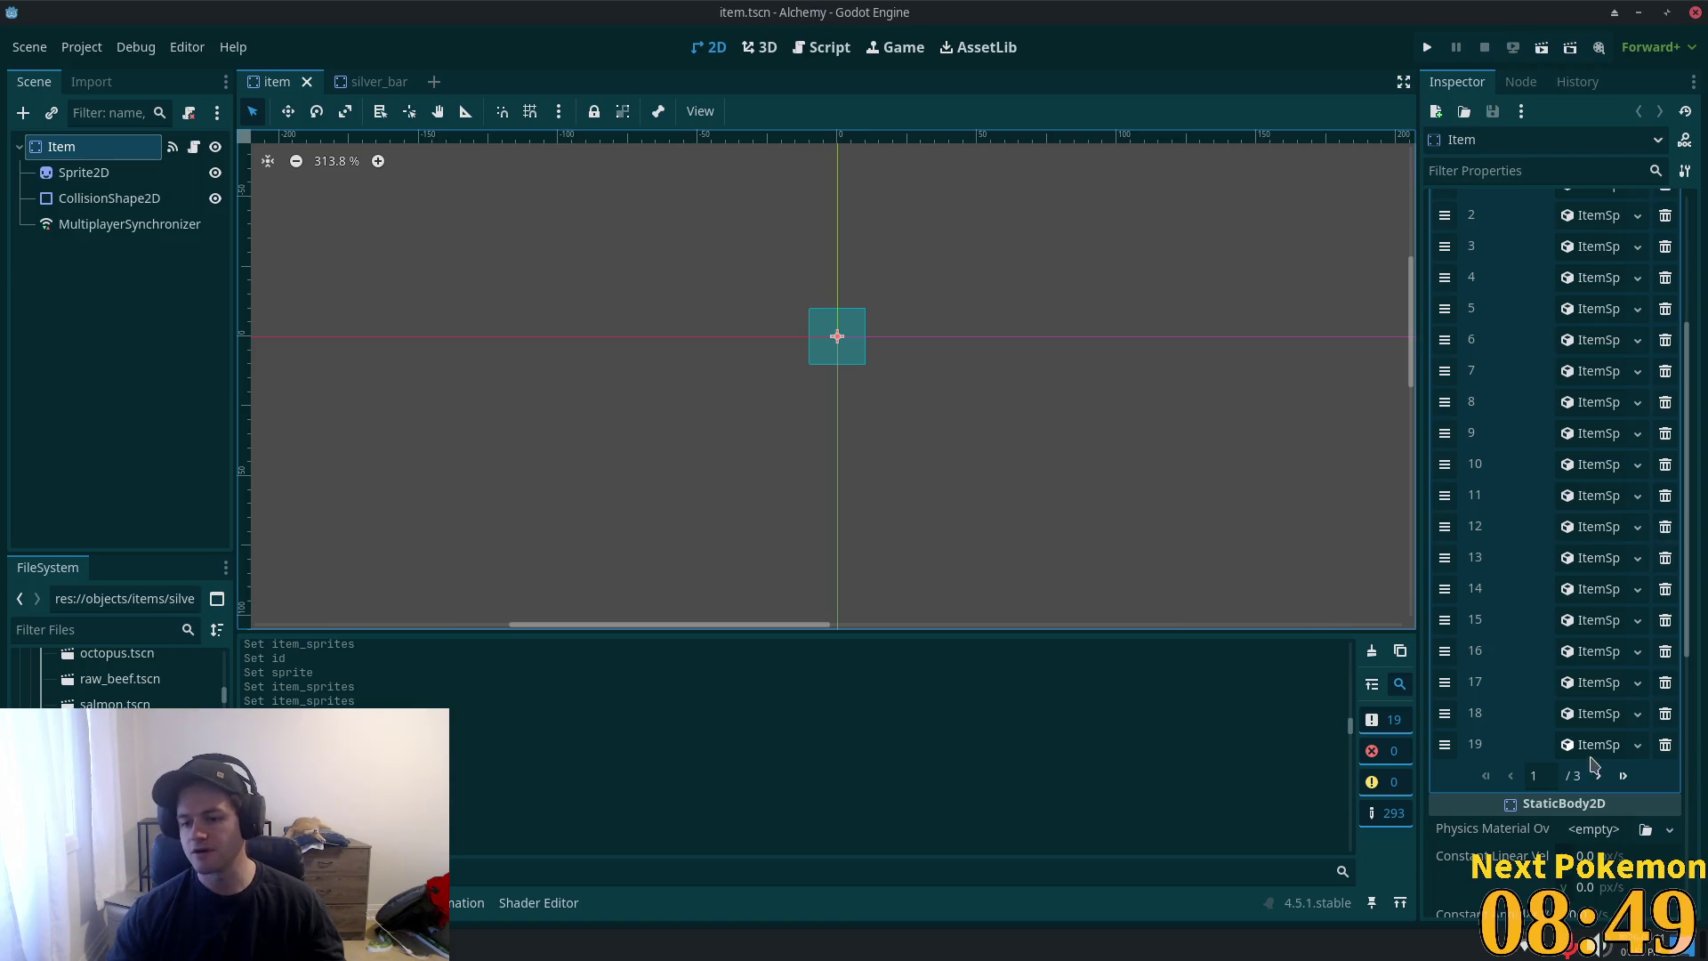
left_click(1627, 776)
left_click(1564, 433)
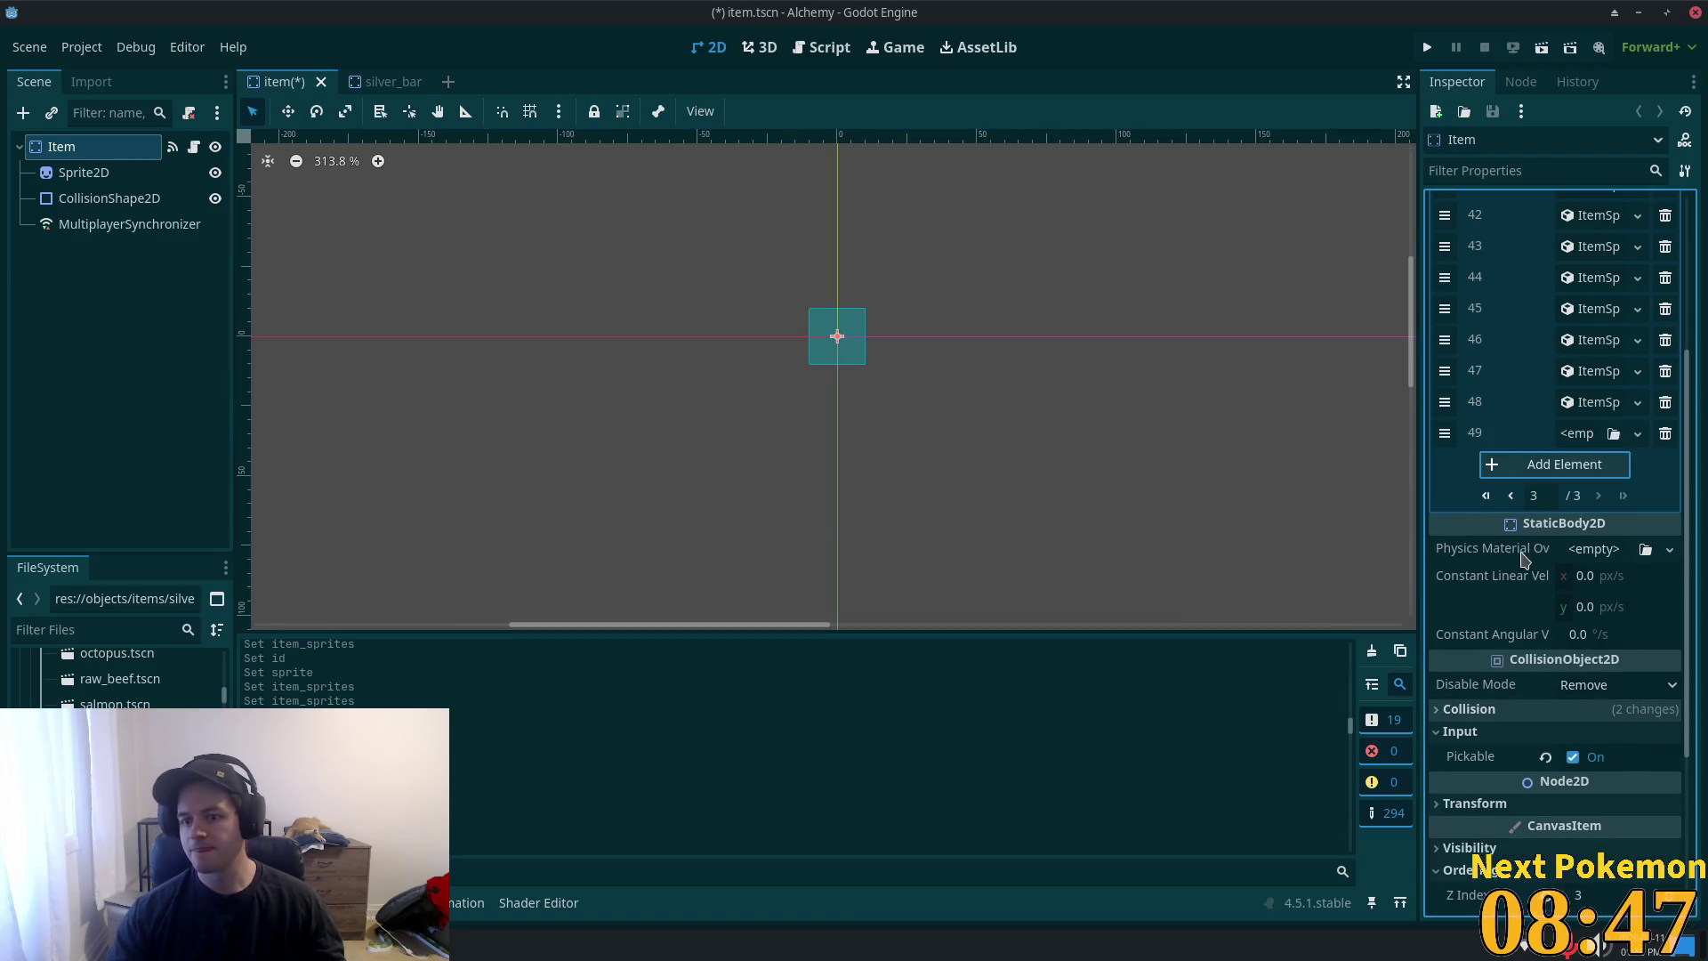
left_click(1591, 433)
left_click(1585, 484)
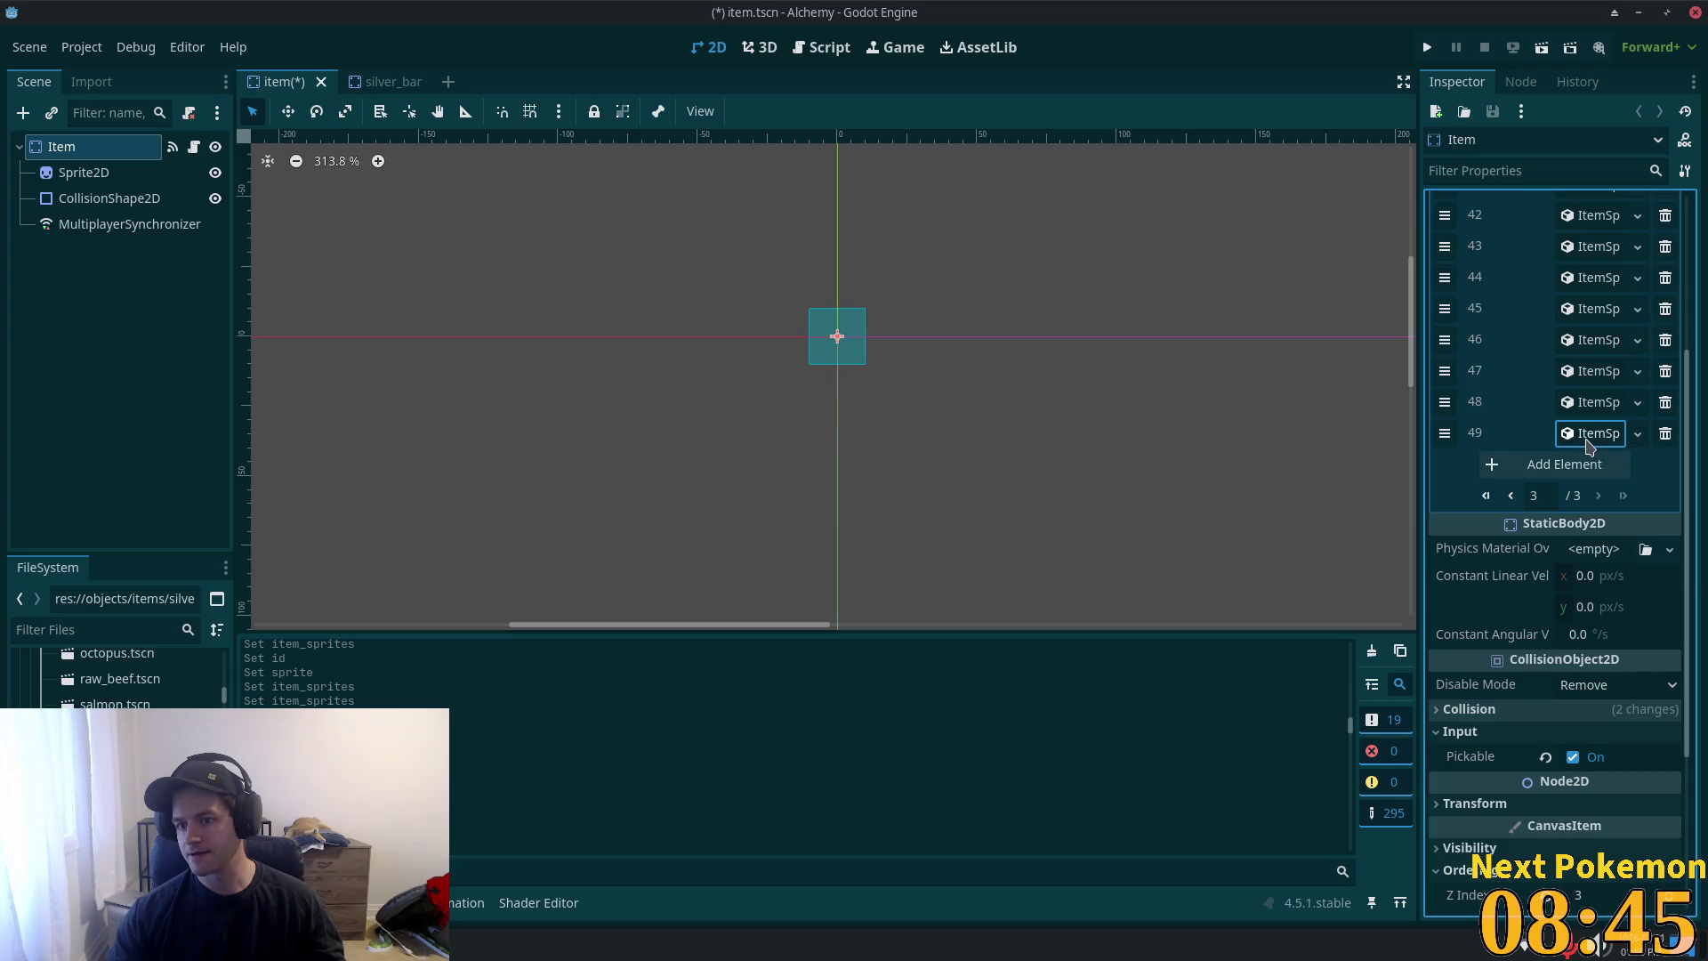
left_click(1589, 468)
type("654")
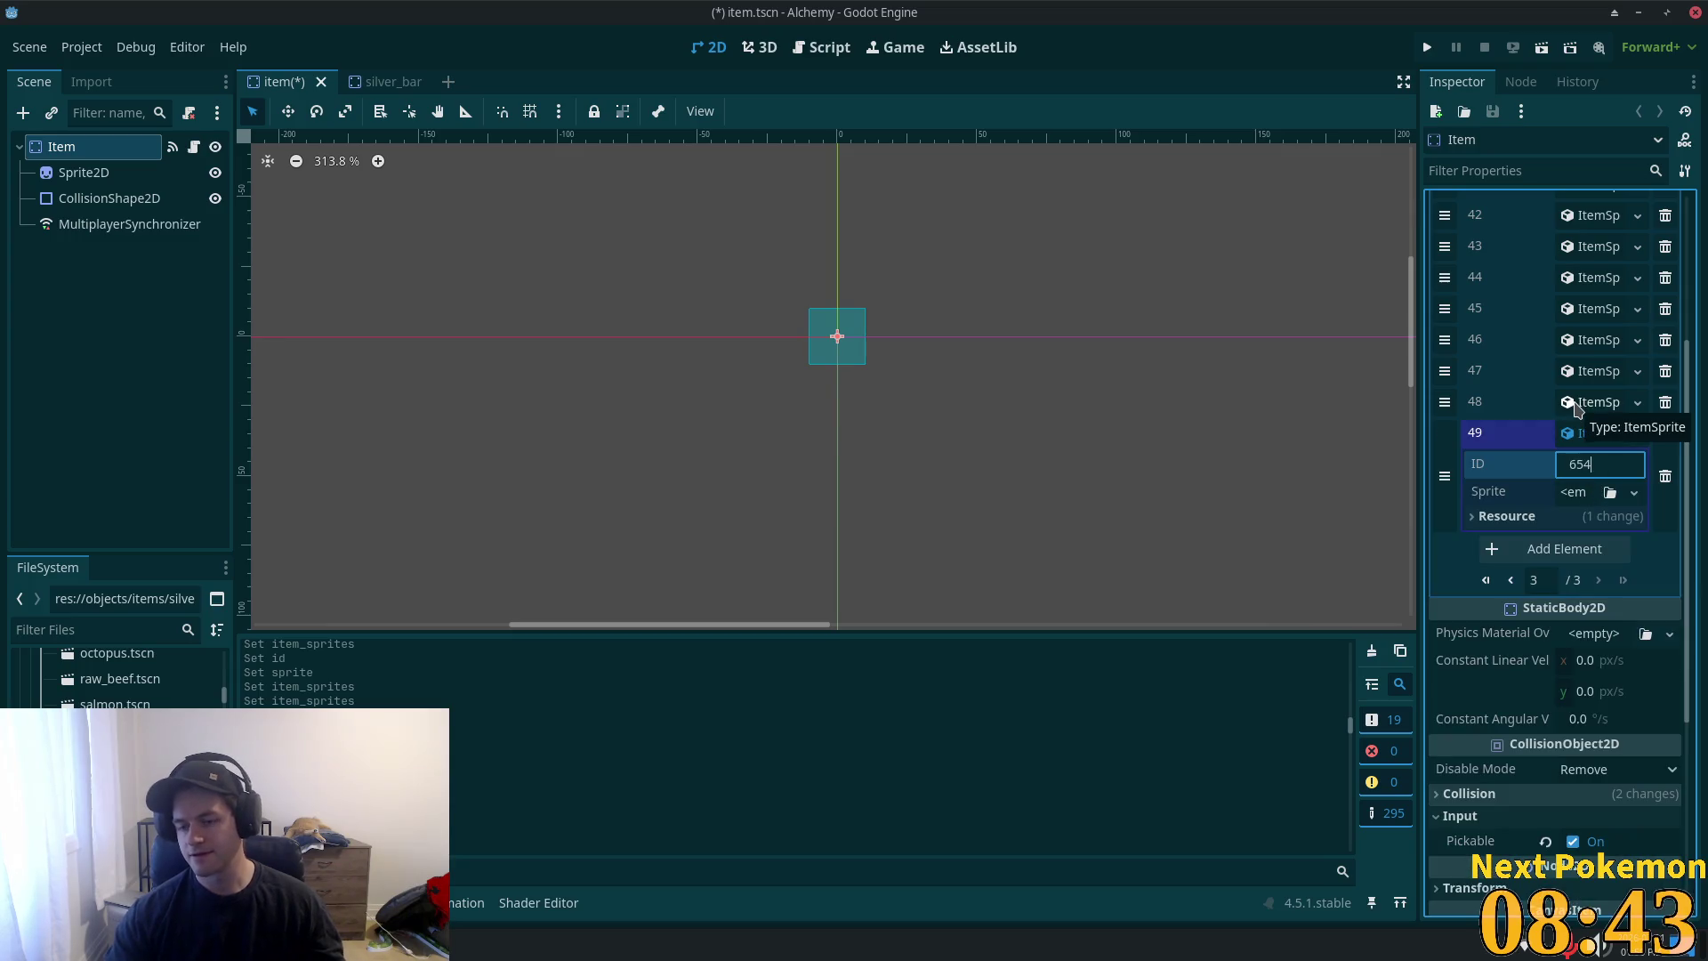
key("BackSpace")
key("BackSpace")
key("Tab")
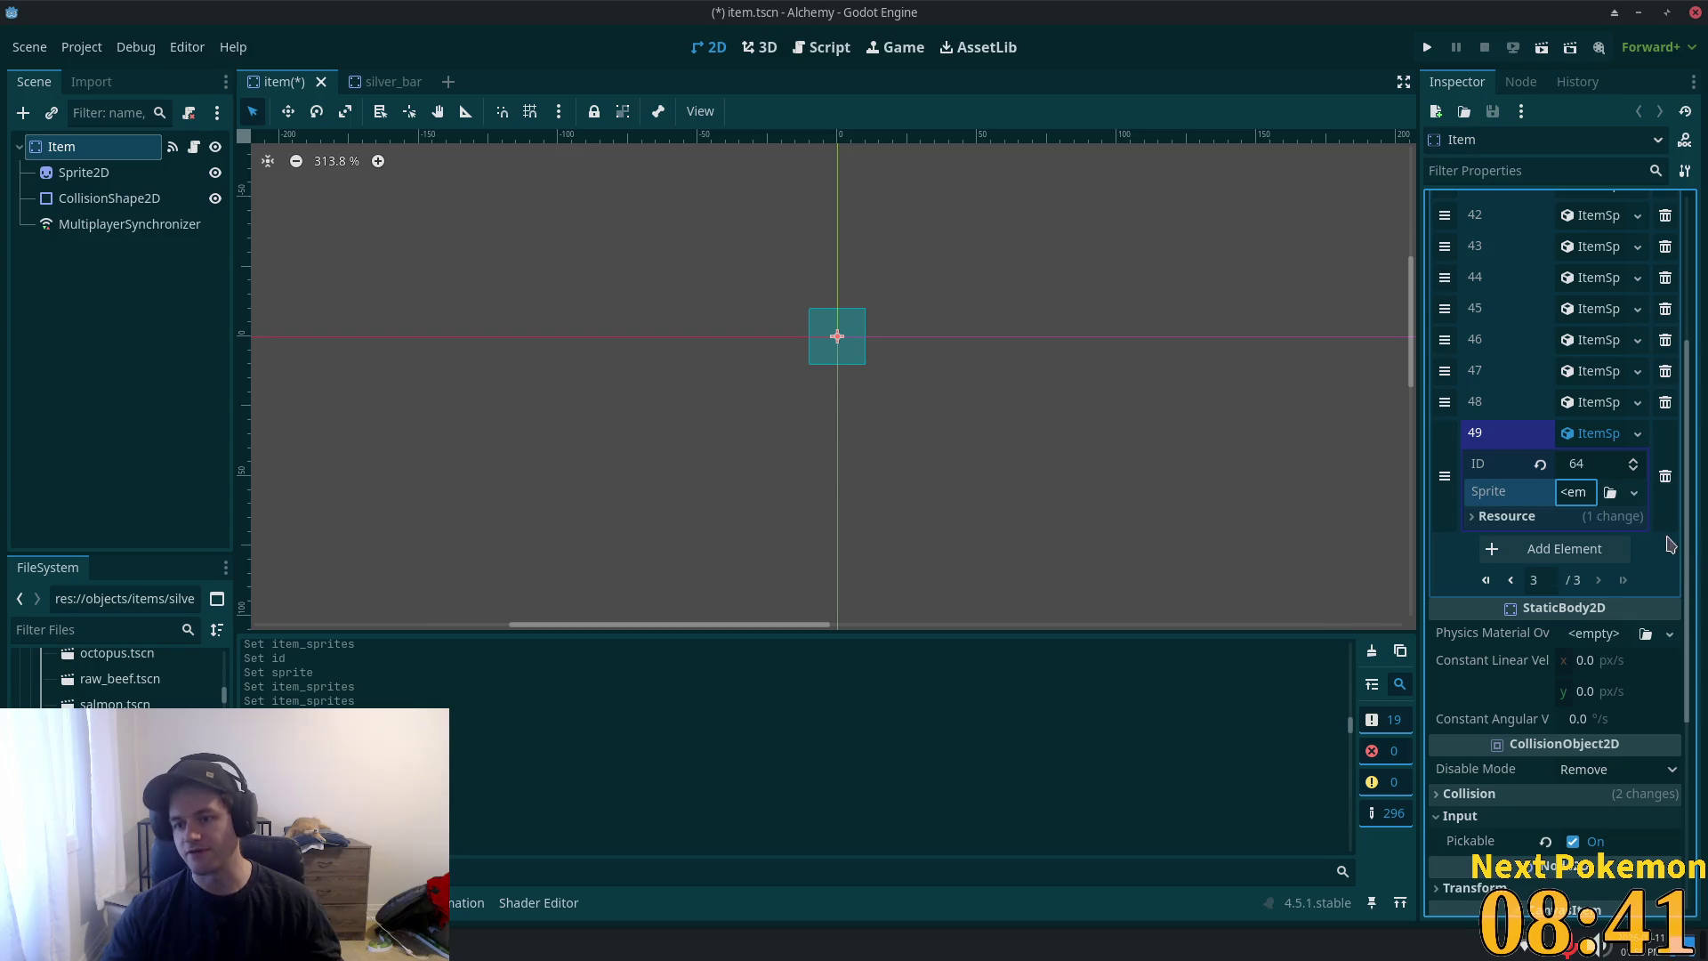
- Give entry 49's Sprite a new AtlasTexture with the copied atlas pasted as unique
left_click(1583, 500)
left_click(1579, 577)
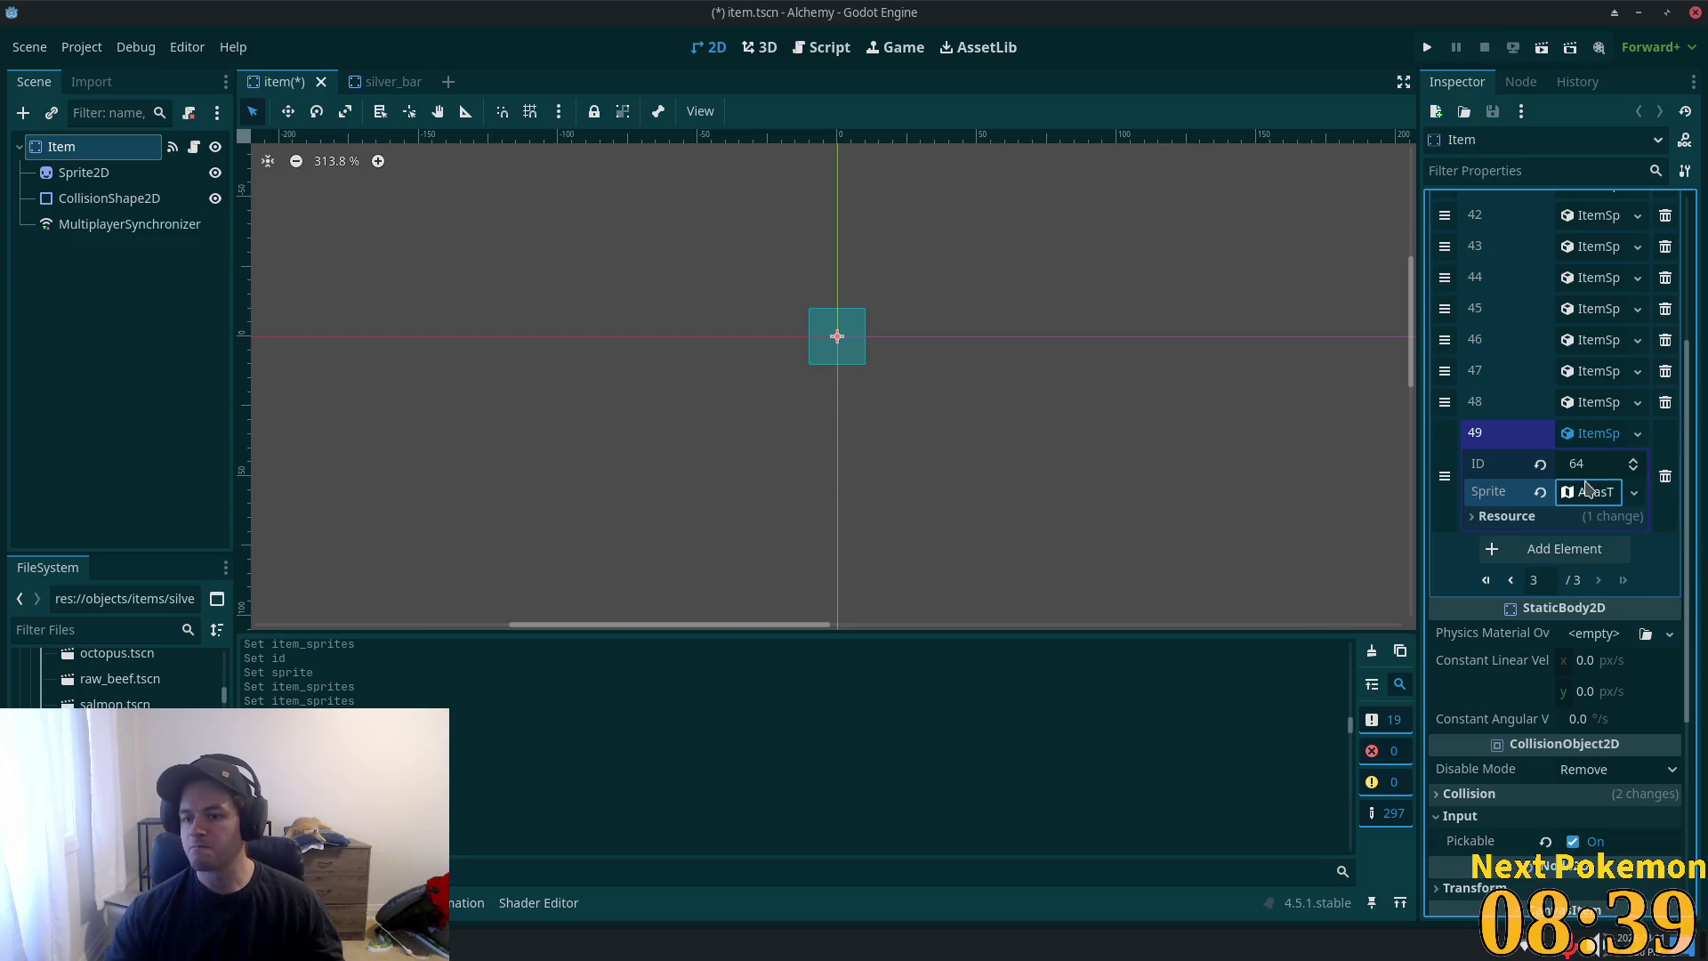
left_click(1588, 752)
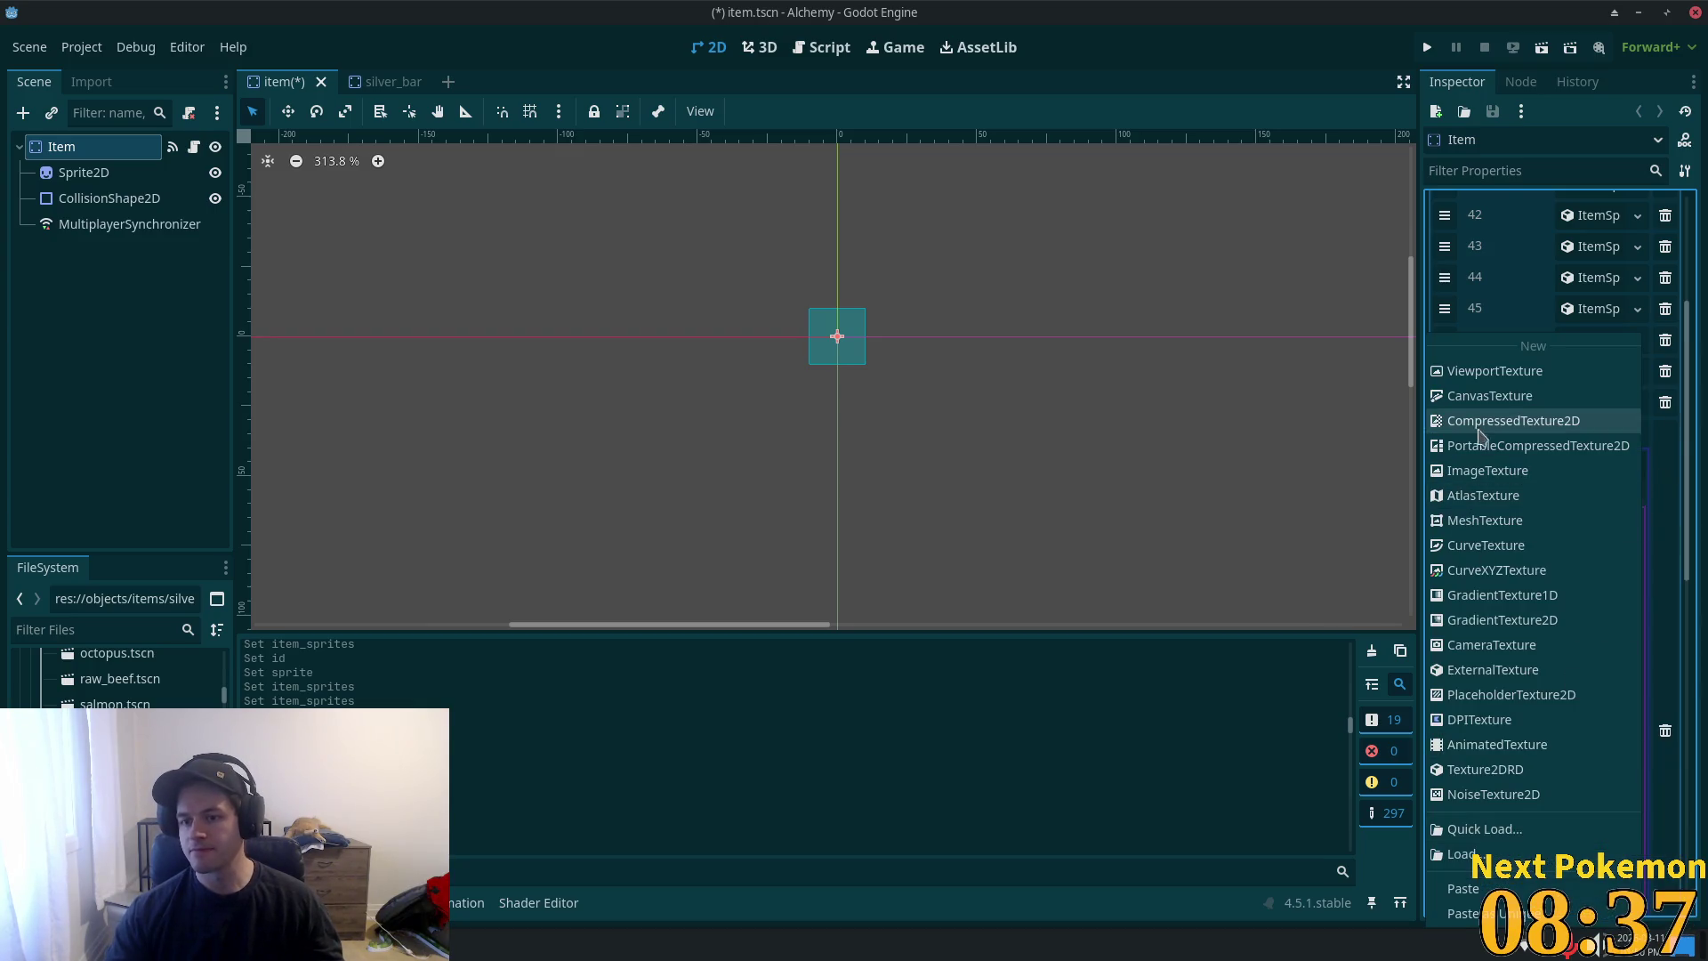
left_click(1468, 914)
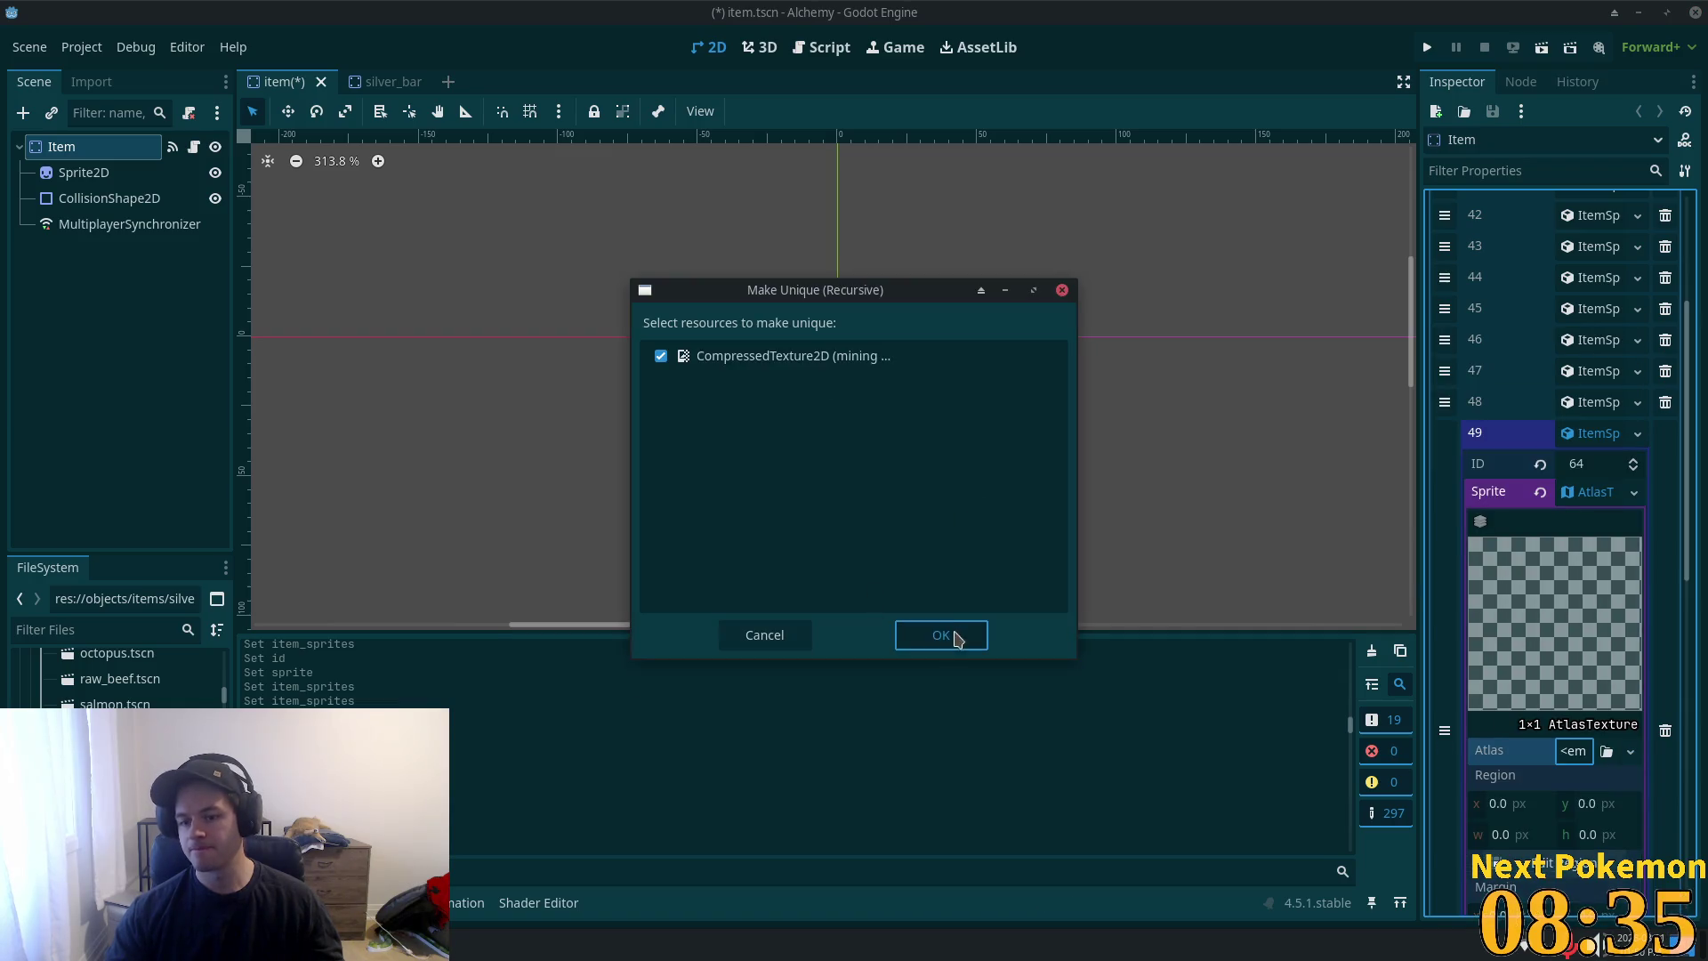
left_click(941, 633)
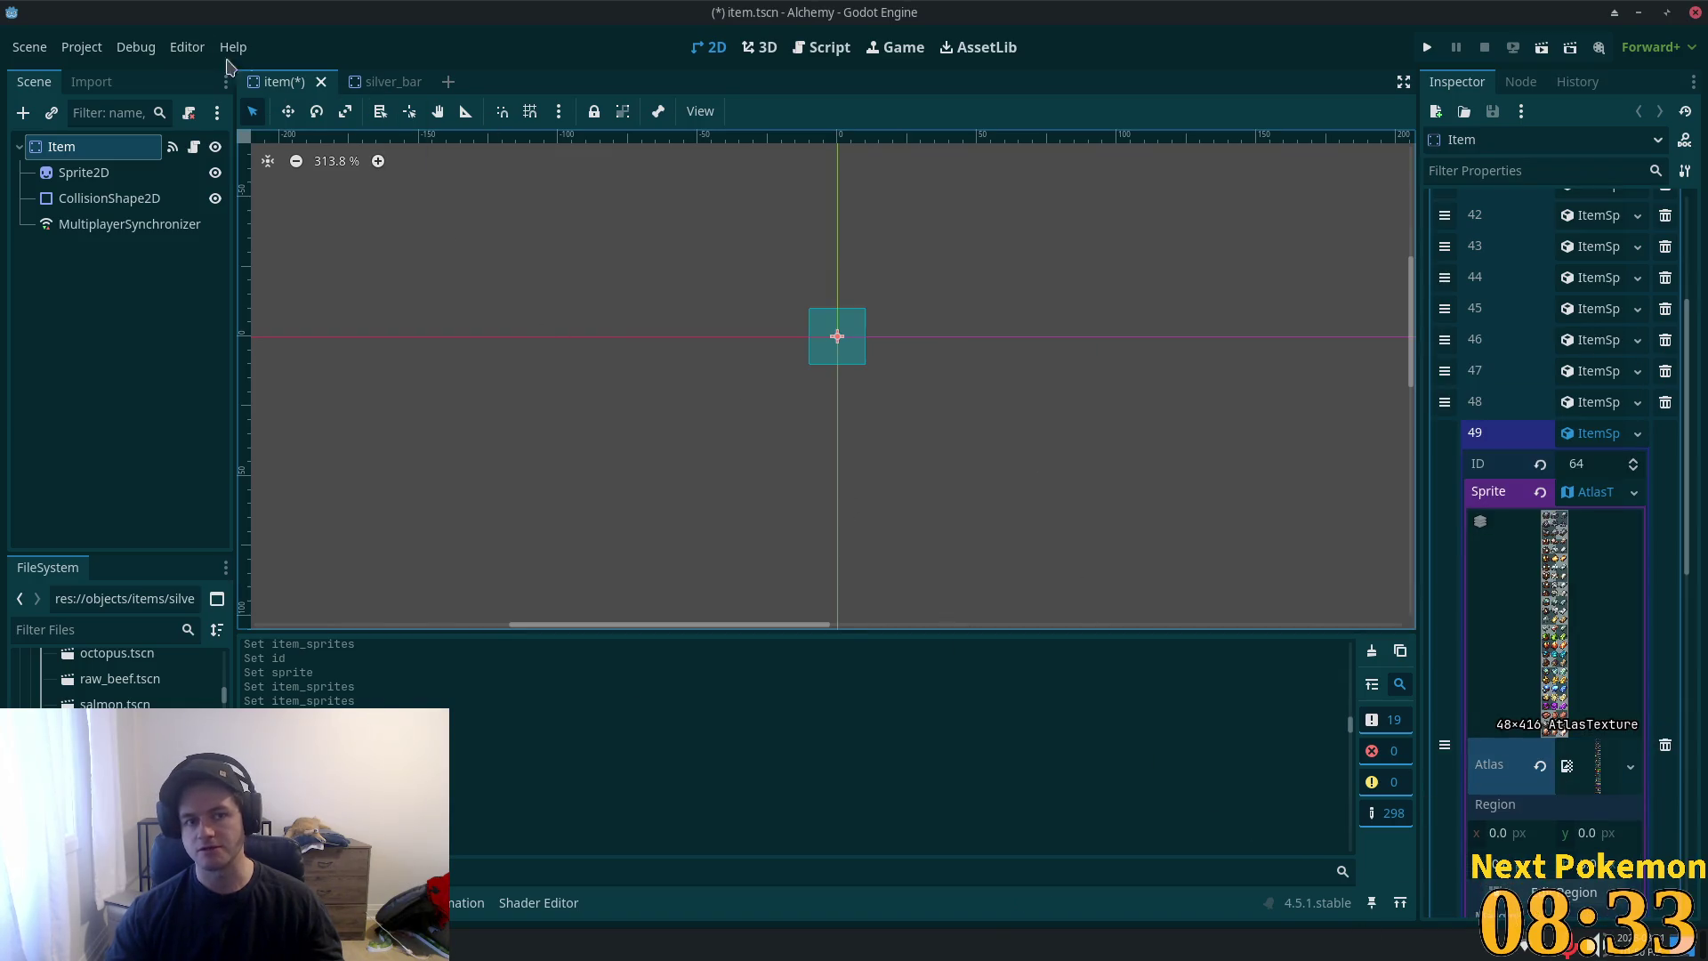
- Pick the silver bar icon (14×14 at 33, 289) as the region and save item.tscn
left_click(1563, 893)
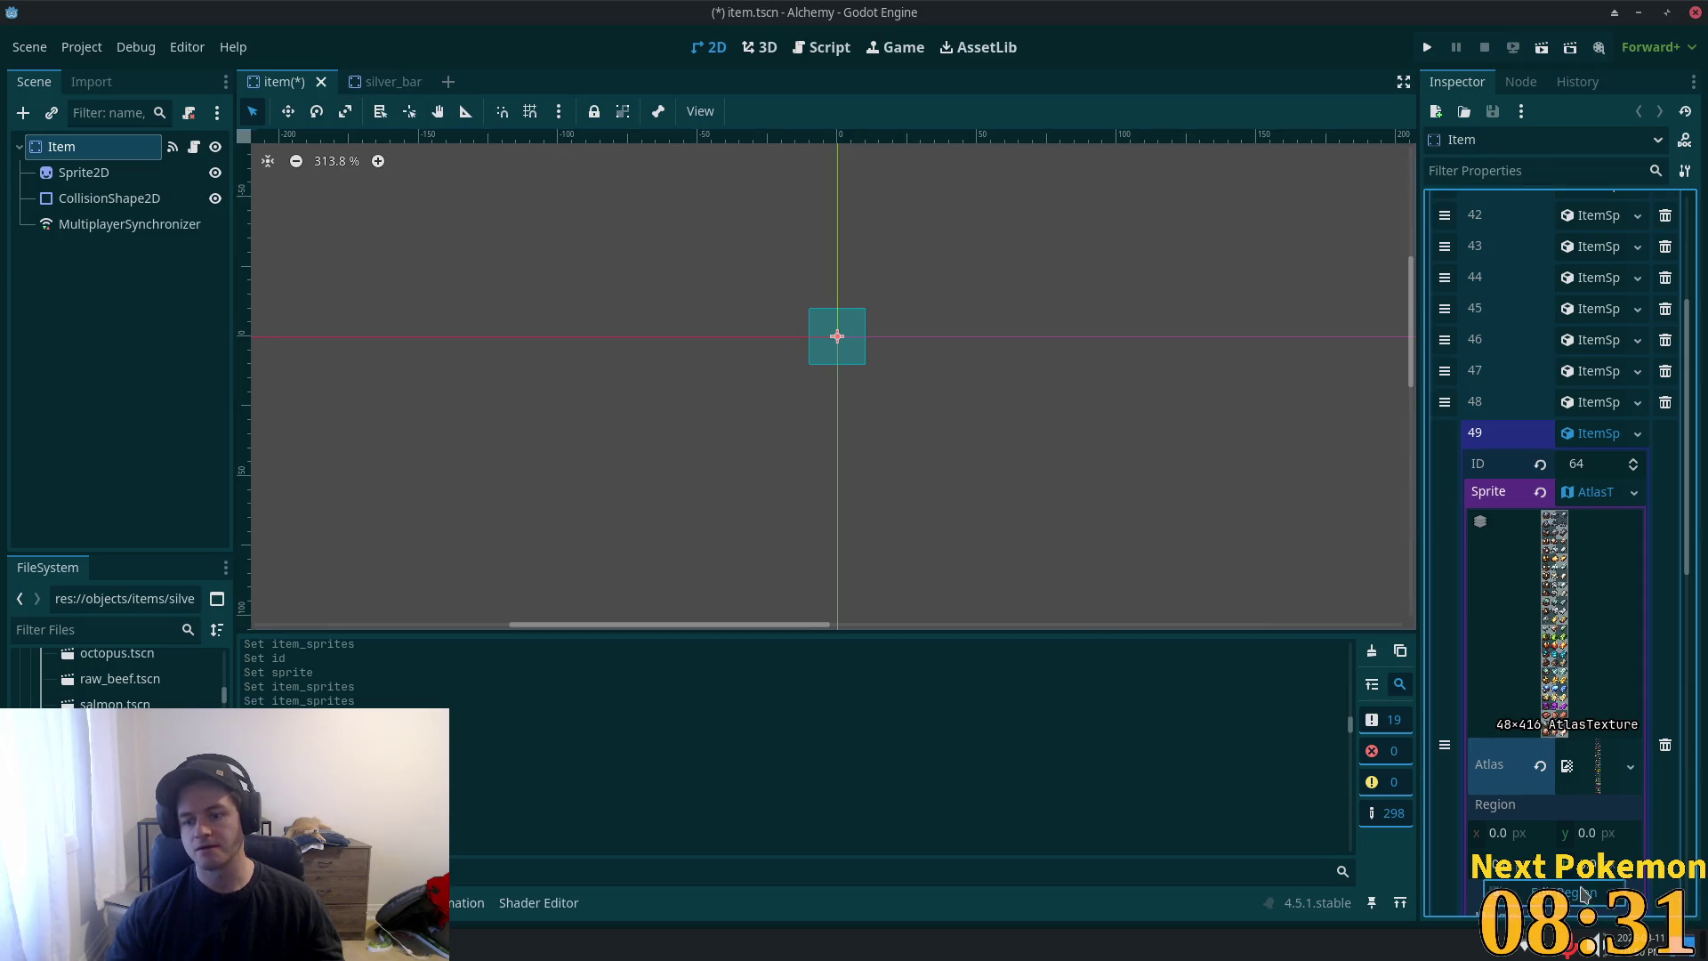
scroll(1048, 458, "down", 1)
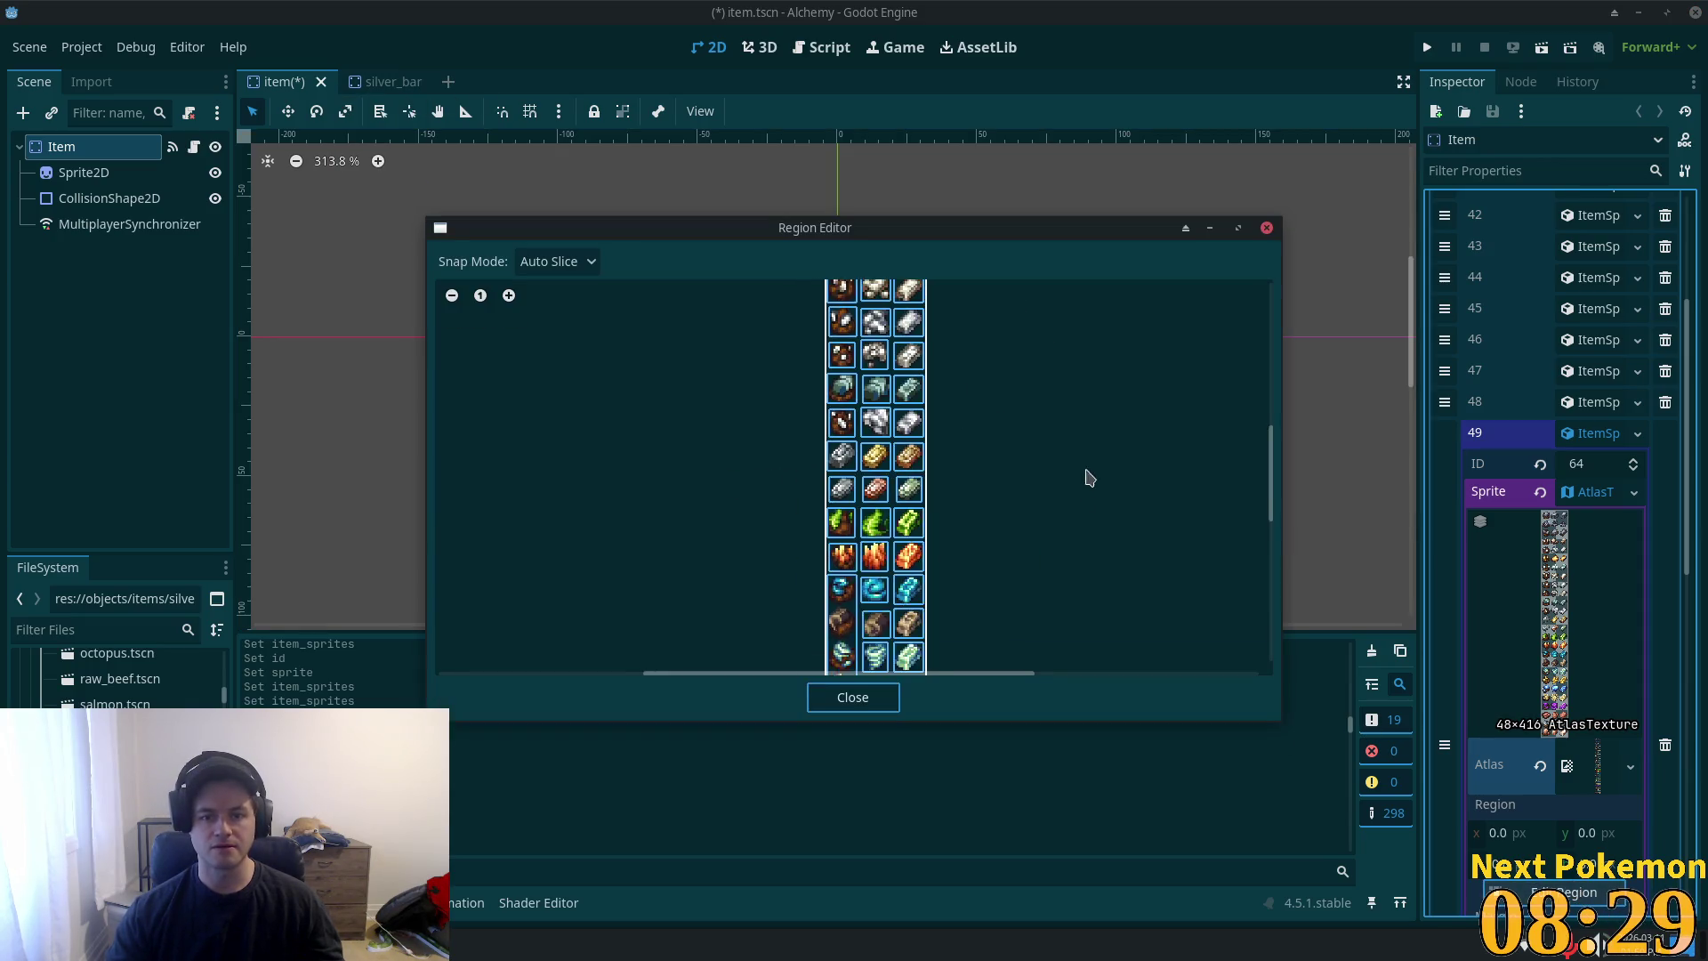
left_click_drag(1081, 505, 1057, 430)
scroll(972, 584, "up", 3)
mouse_move(972, 584)
left_mouse_down()
mouse_move(957, 564)
mouse_move(1052, 442)
mouse_move(1087, 349)
left_mouse_up()
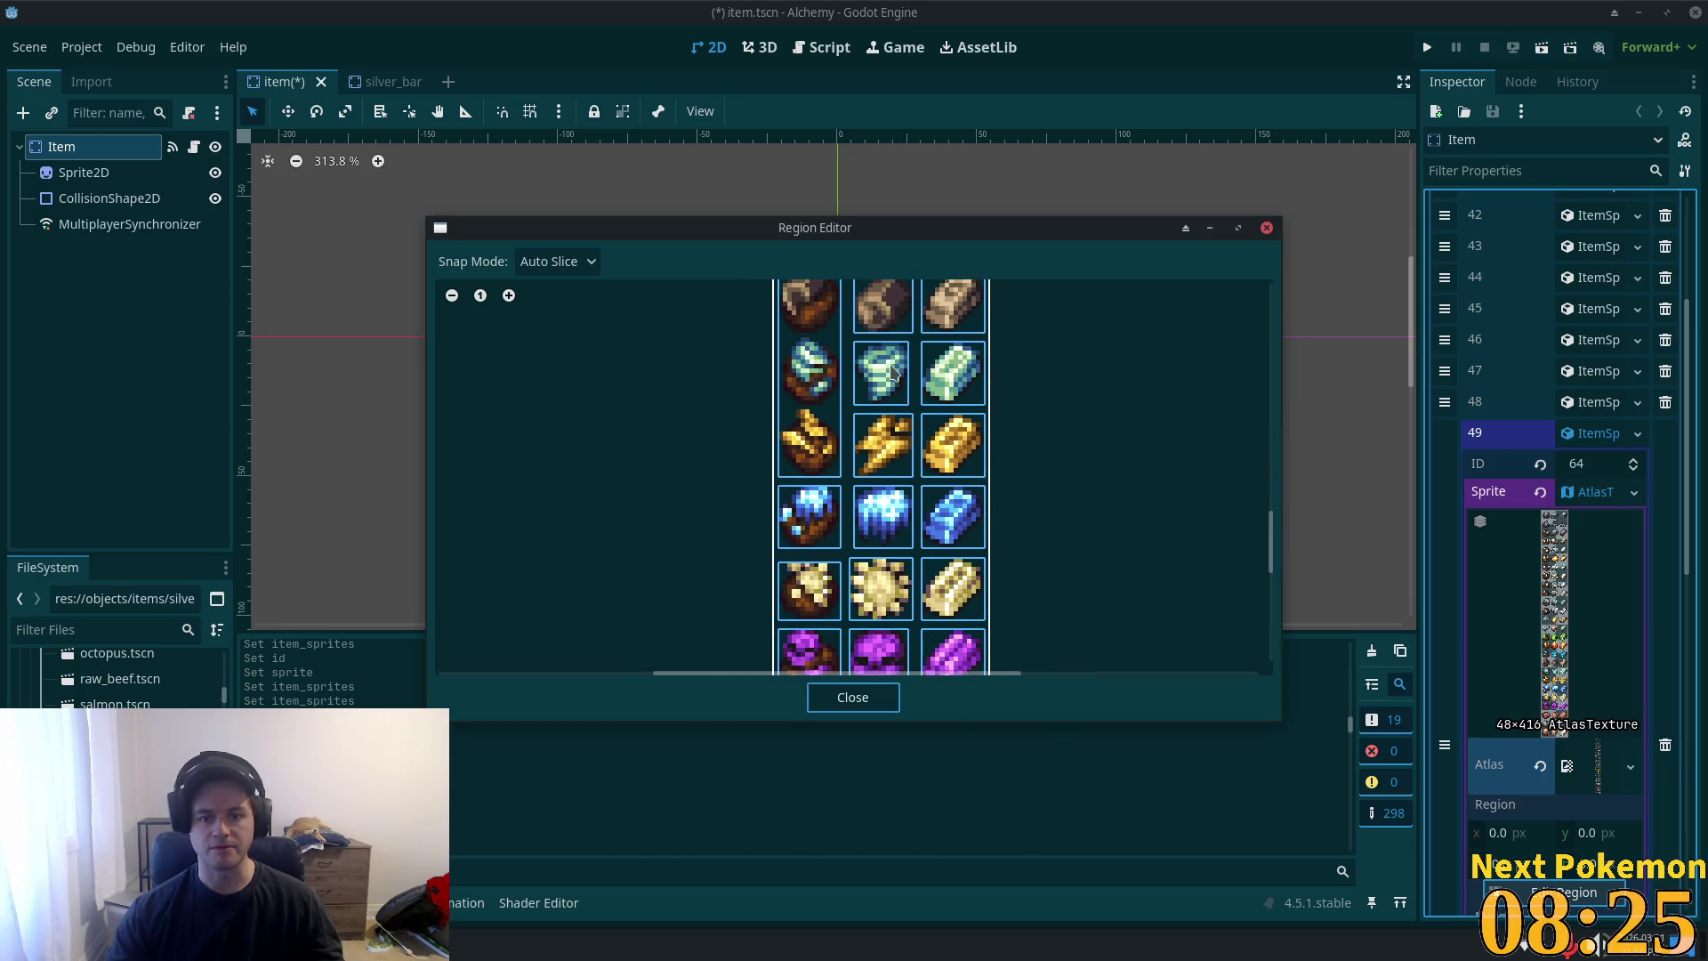
mouse_move(1003, 484)
left_mouse_down()
mouse_move(975, 599)
mouse_move(1030, 279)
mouse_move(950, 539)
mouse_move(946, 427)
mouse_move(907, 297)
mouse_move(1021, 671)
mouse_move(1010, 504)
mouse_move(1106, 542)
mouse_move(996, 362)
mouse_move(920, 541)
mouse_move(979, 676)
left_mouse_up()
scroll(920, 541, "down", 6)
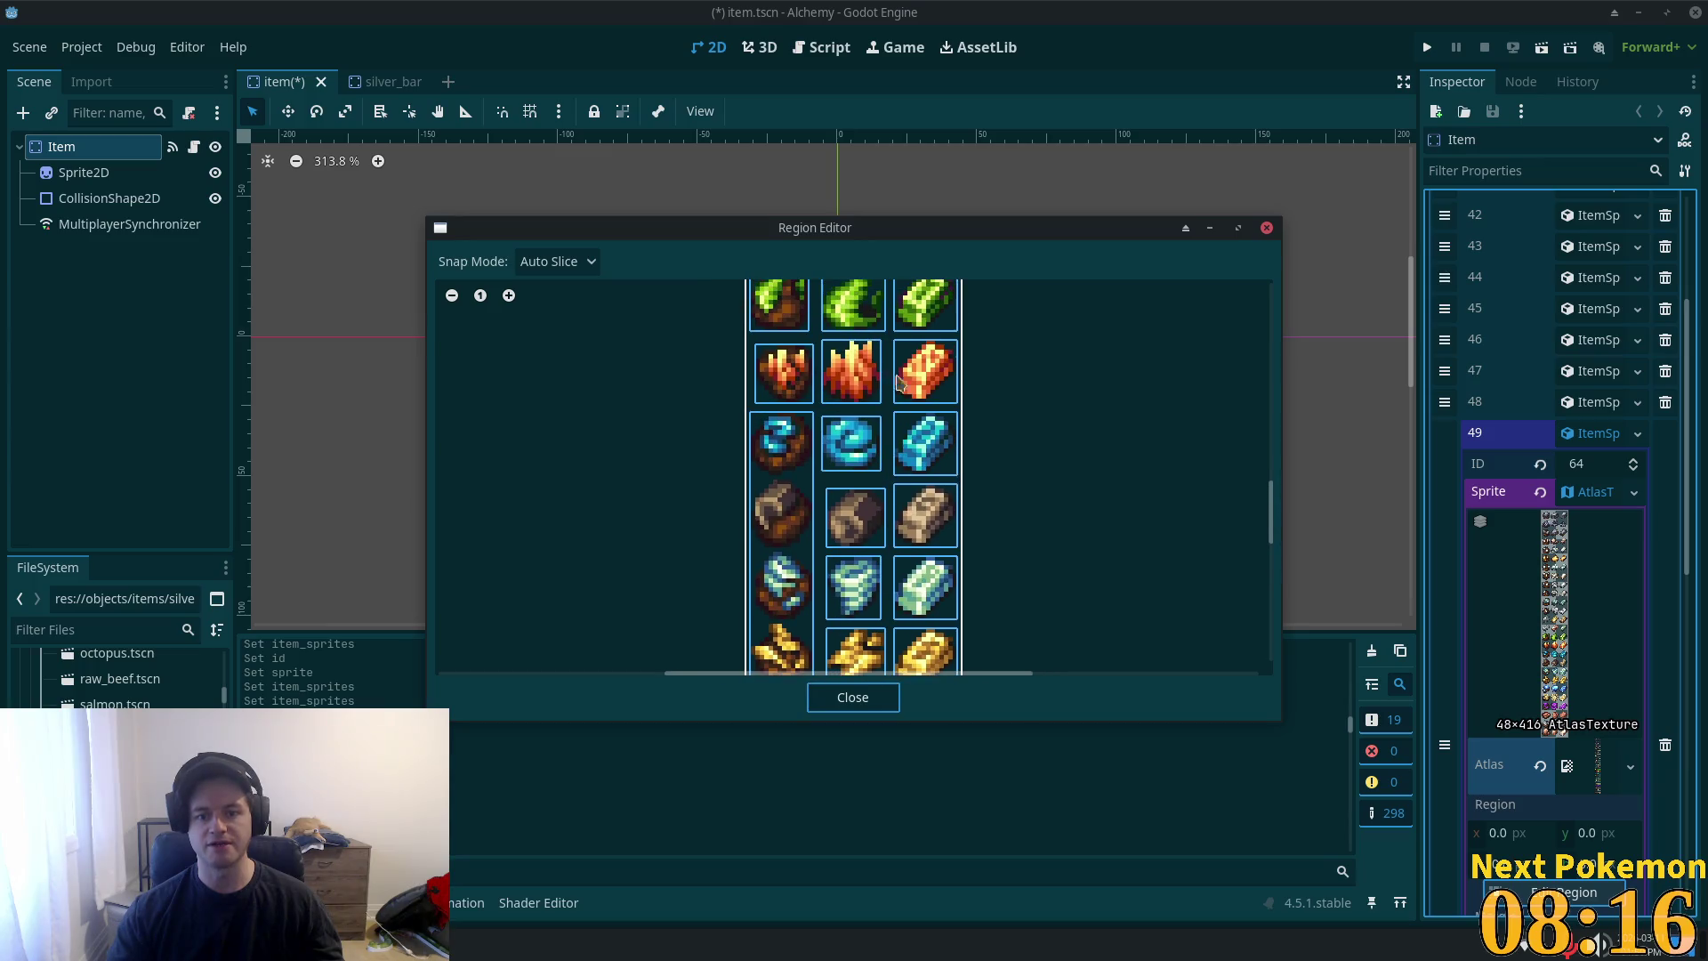
left_click(919, 605)
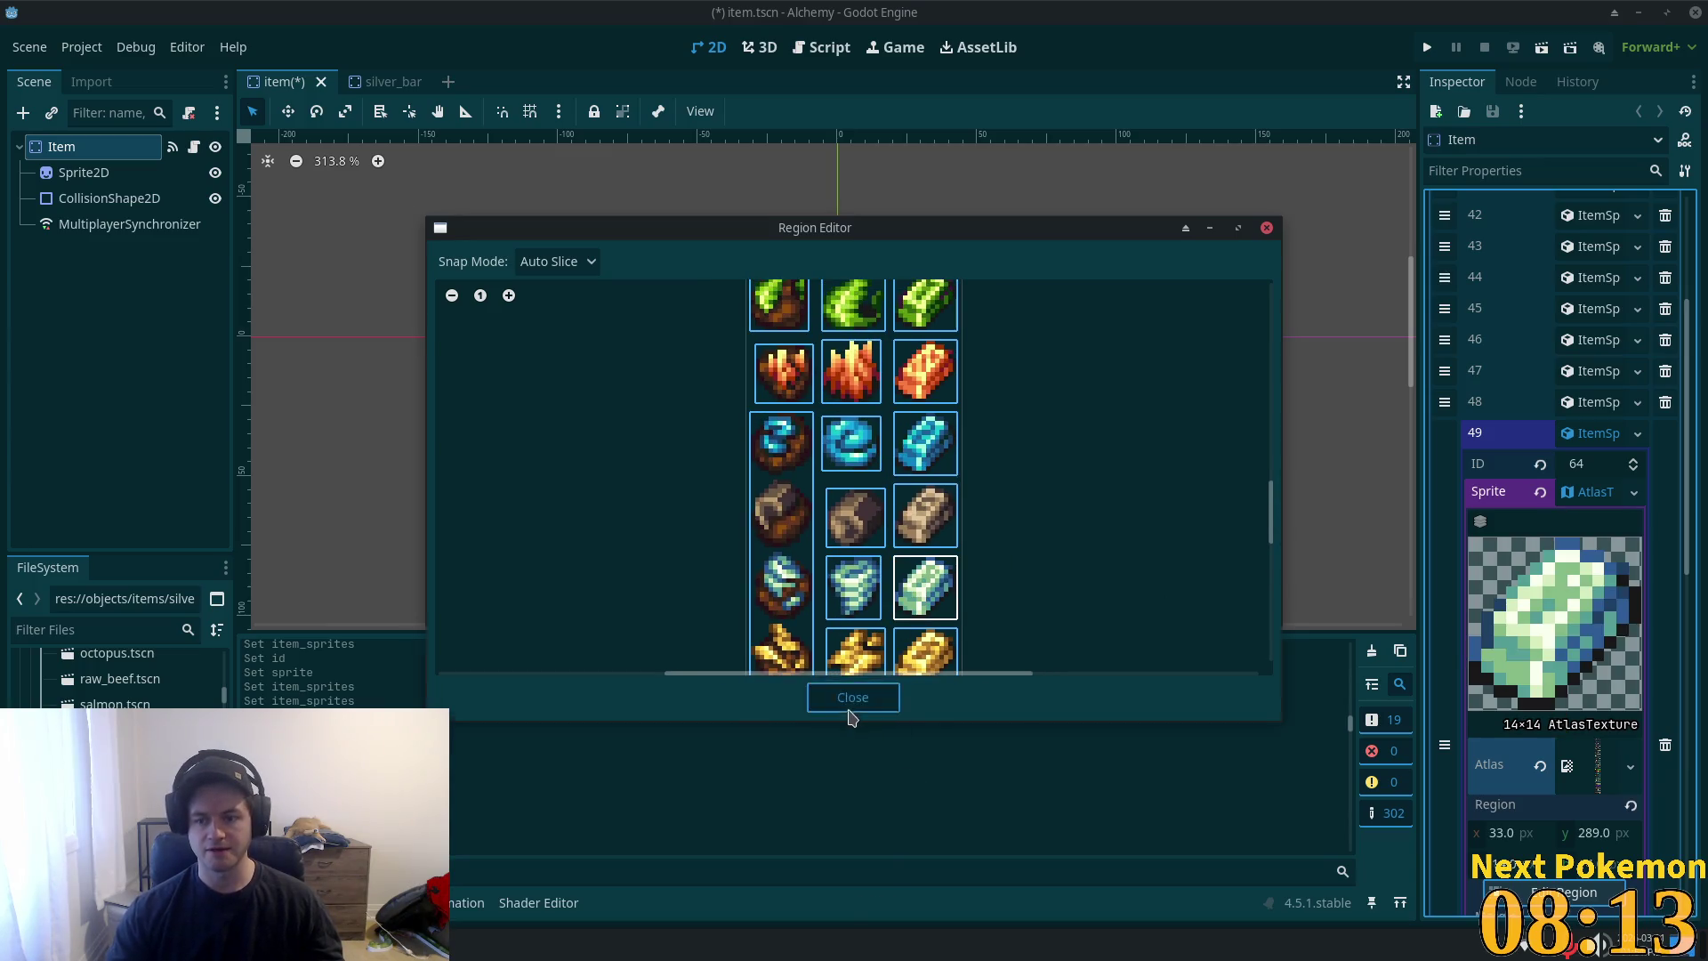
left_click(875, 698)
key("ctrl+s")
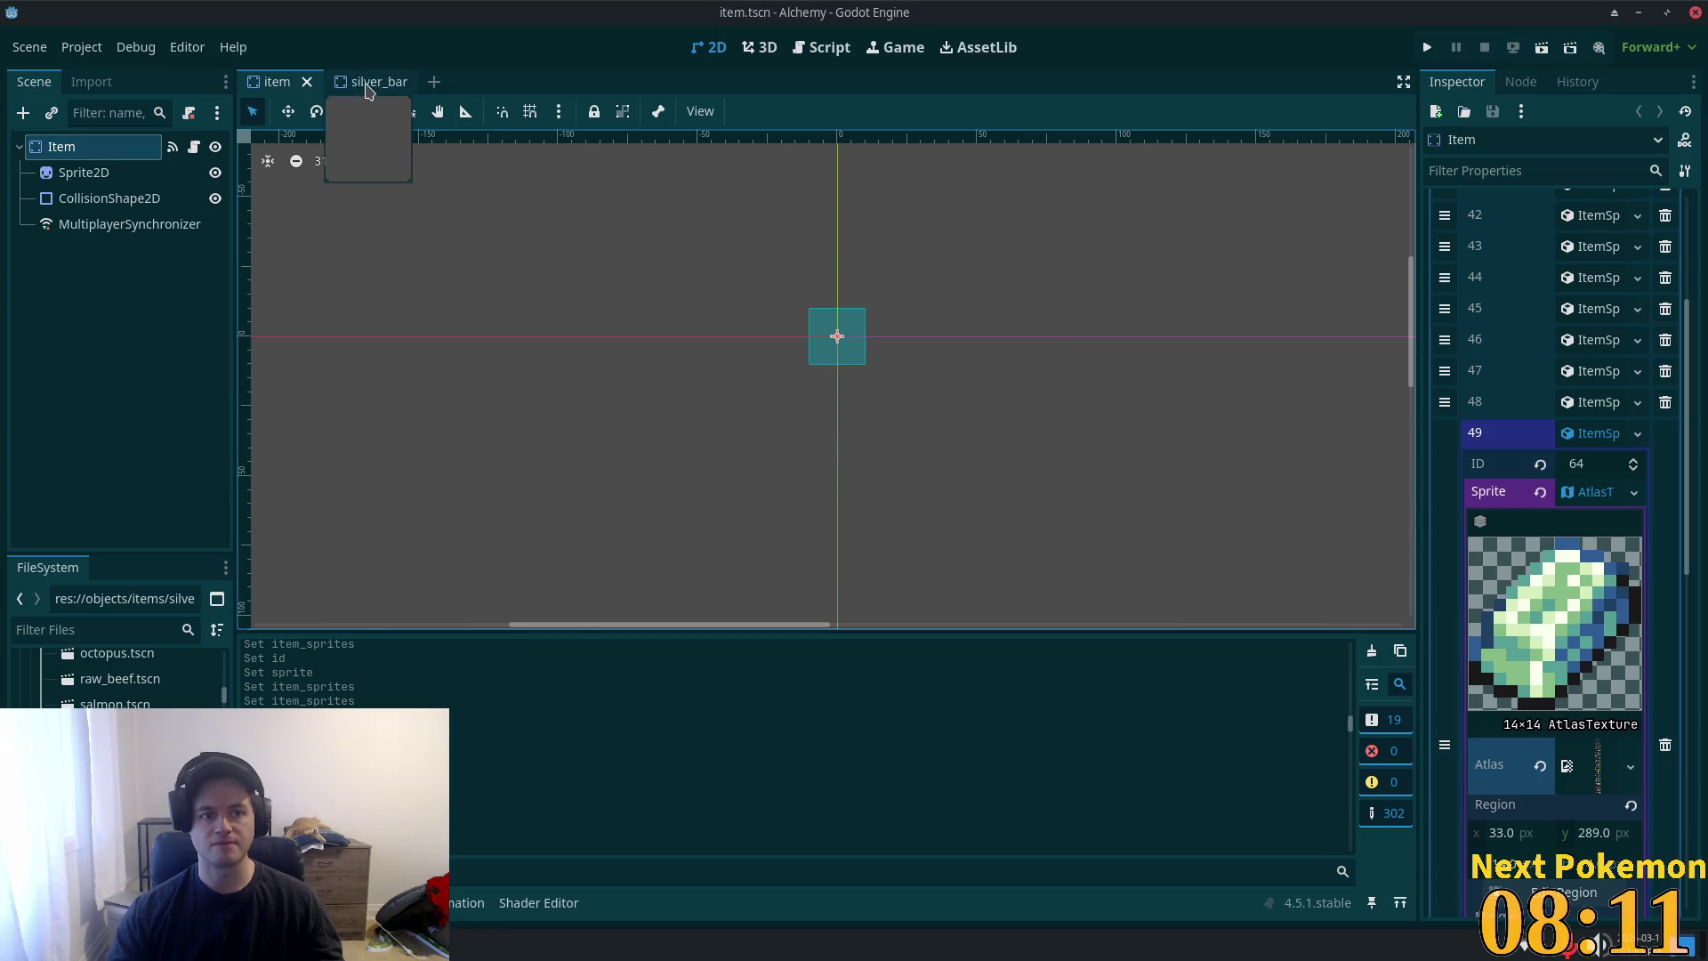
- Close silver_bar, delete silver_bar.tscn, then check SilverOre and return to item.tscn
left_click(374, 81)
scroll(599, 446, "up", 5)
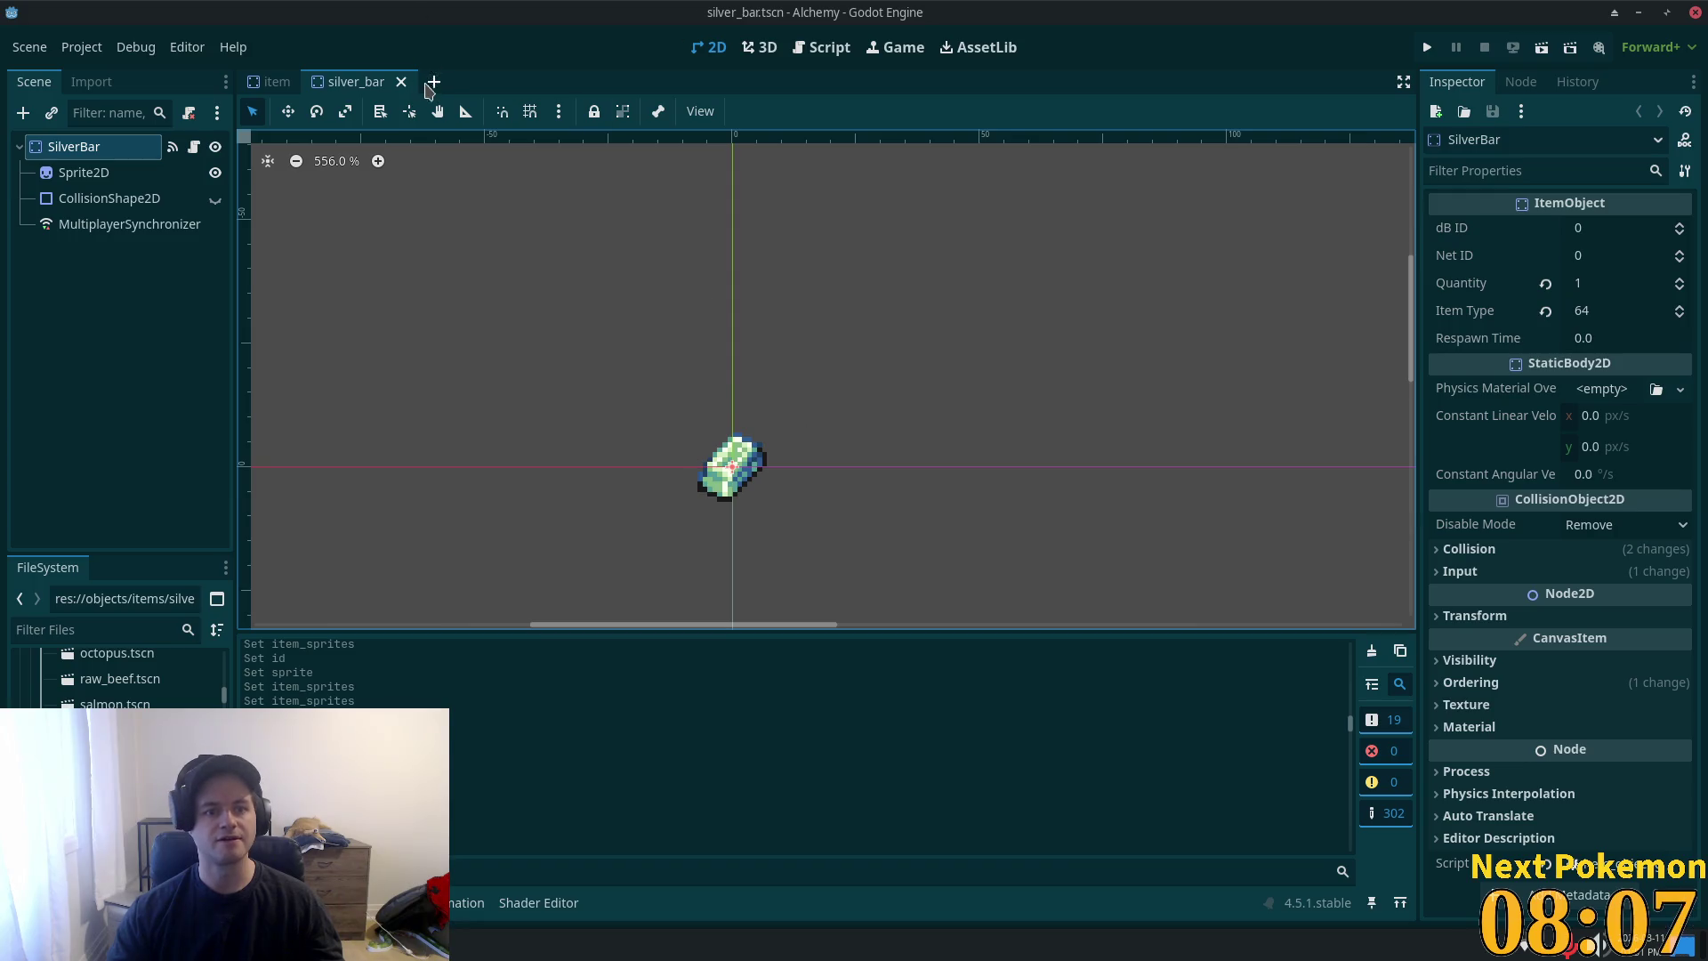
left_click(401, 81)
left_click(134, 738)
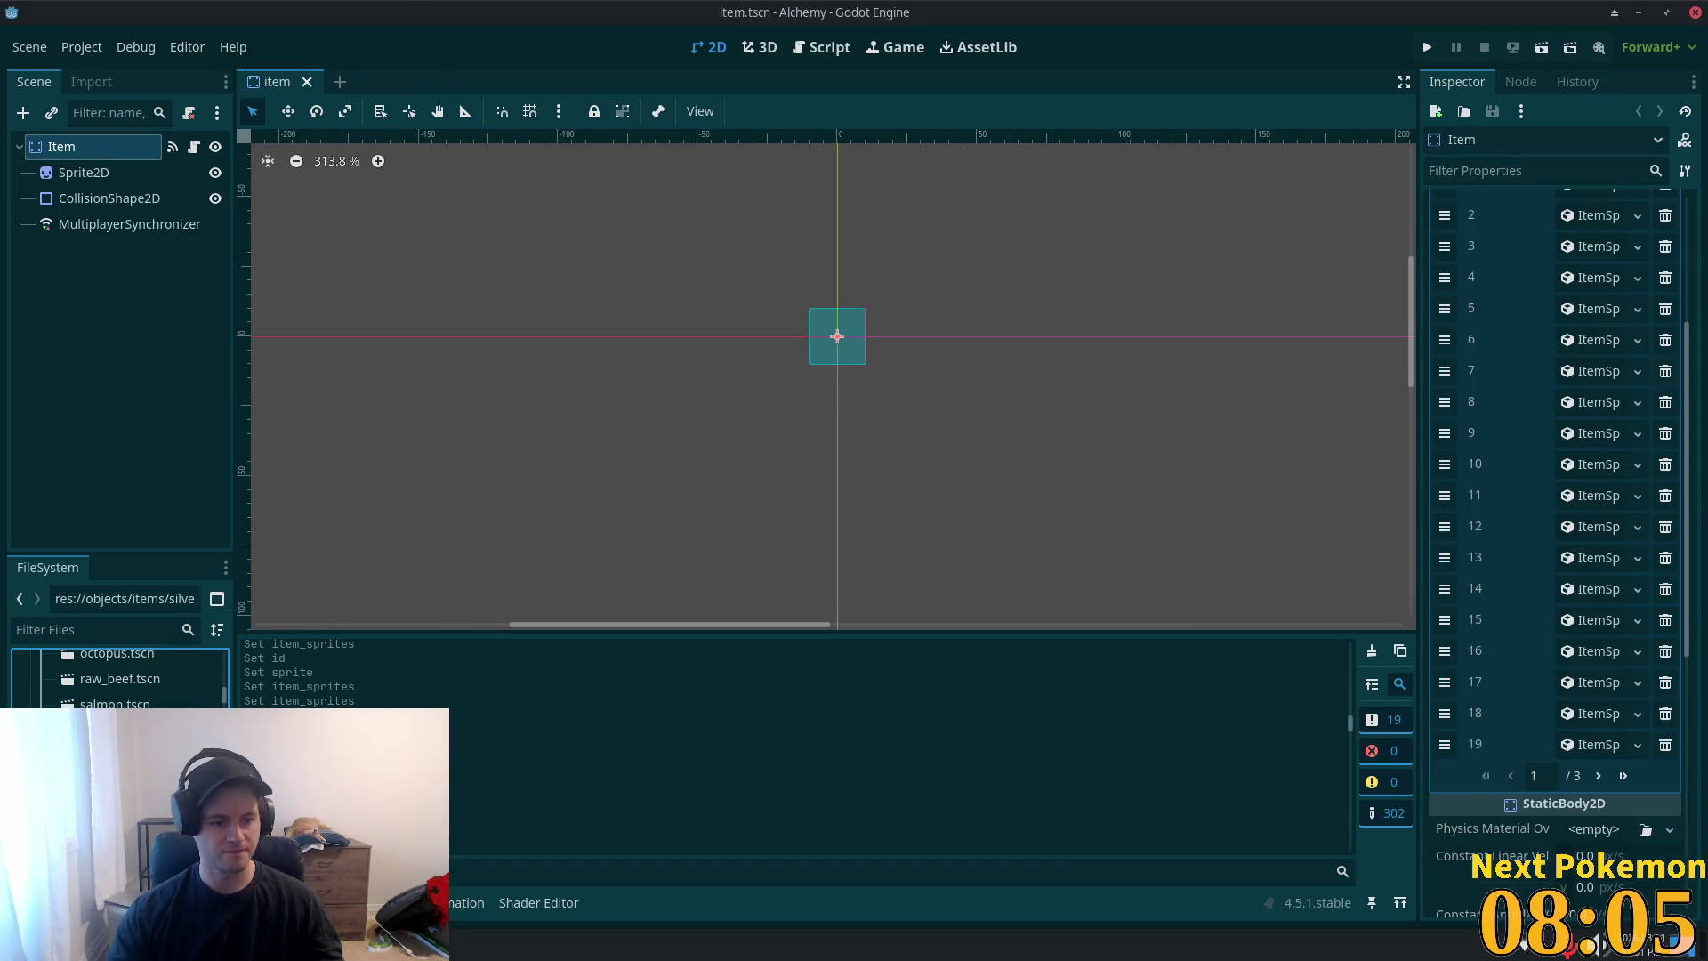
key("Delete")
left_click(1014, 562)
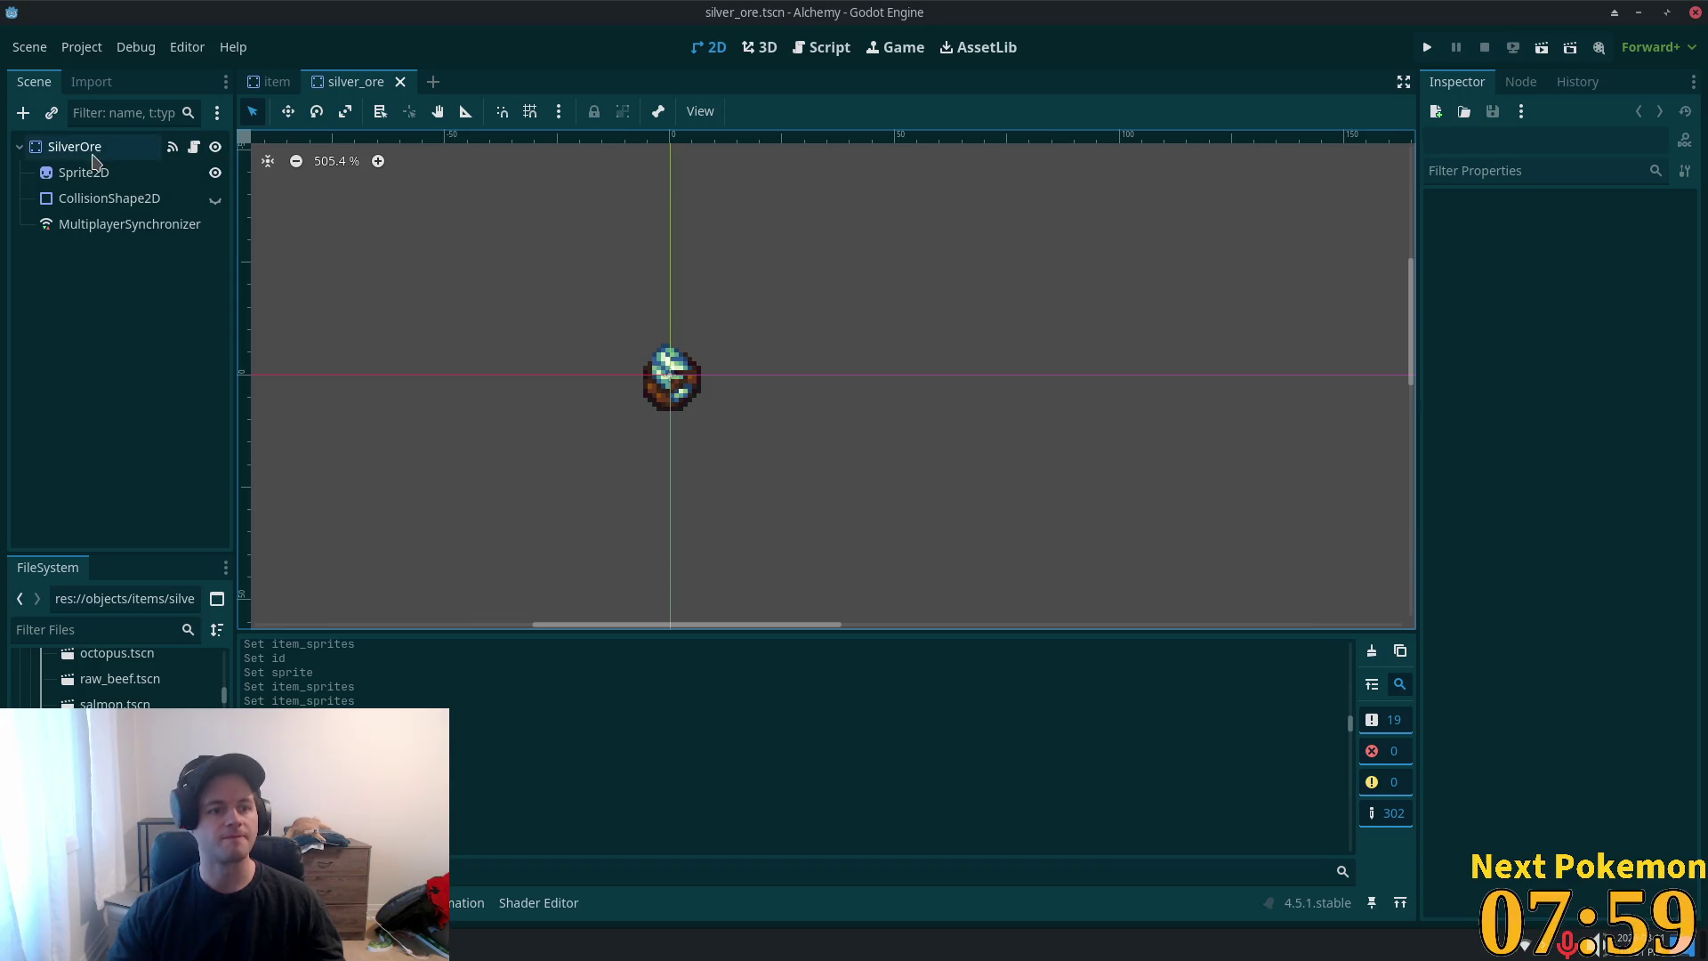
left_click(54, 149)
left_click(289, 89)
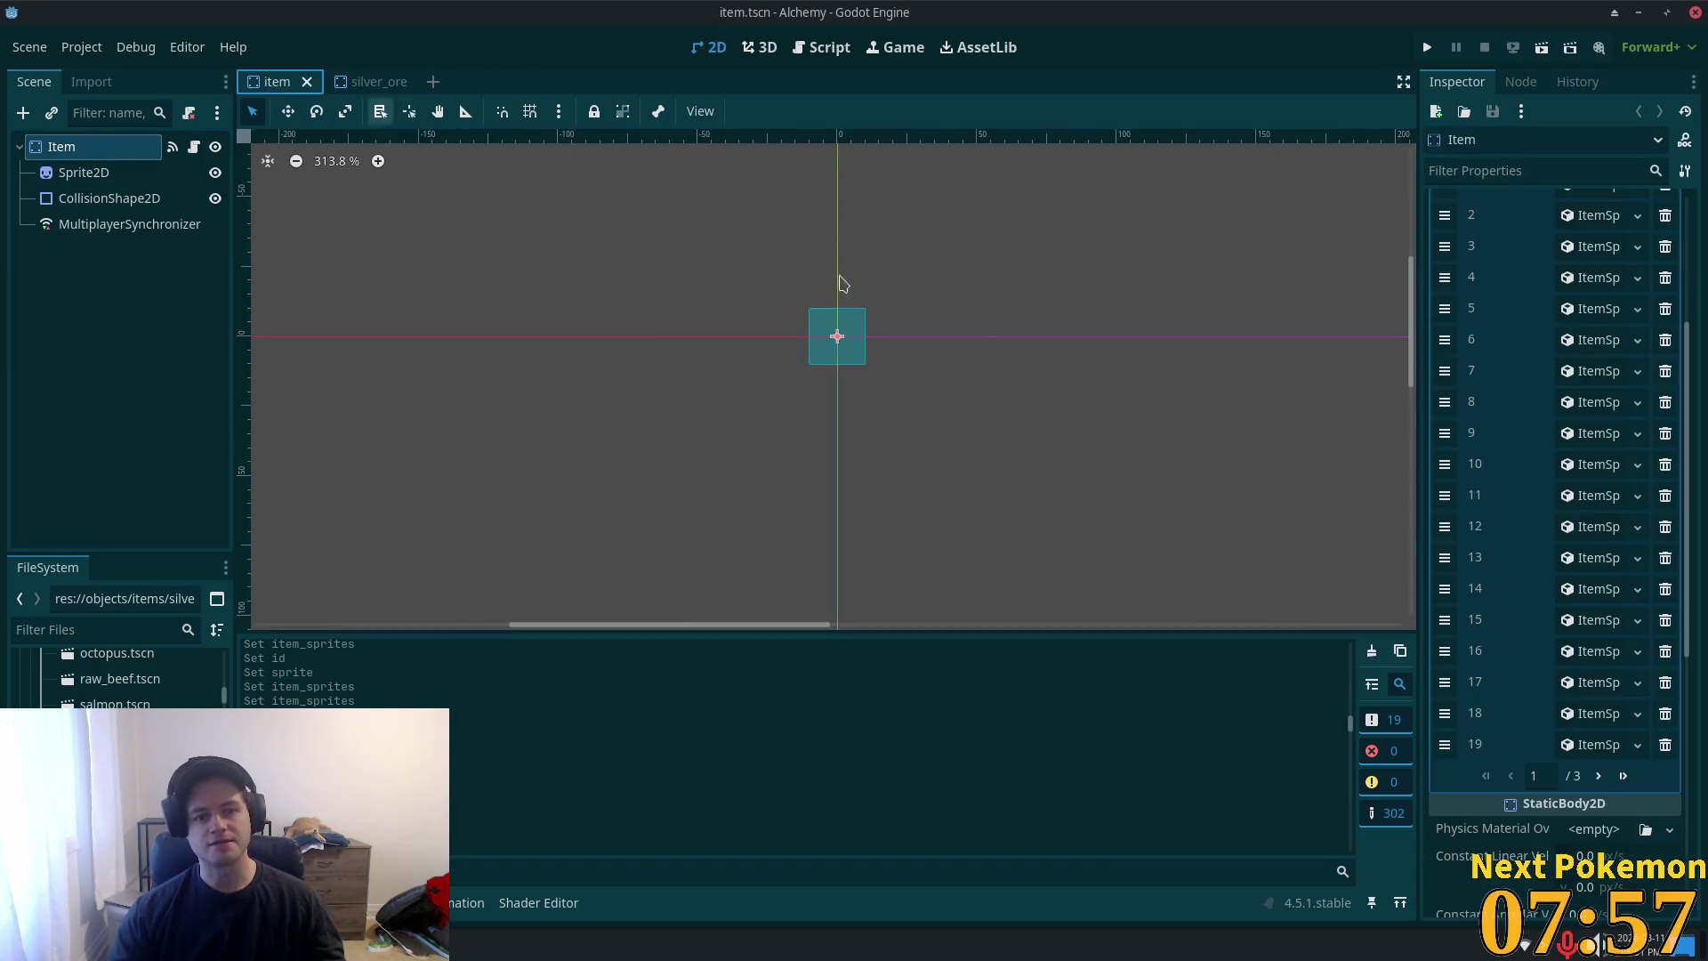
- Add Item Sprites entry 50 as a new ItemSprite with ID 6
left_click(1626, 782)
left_click(1567, 464)
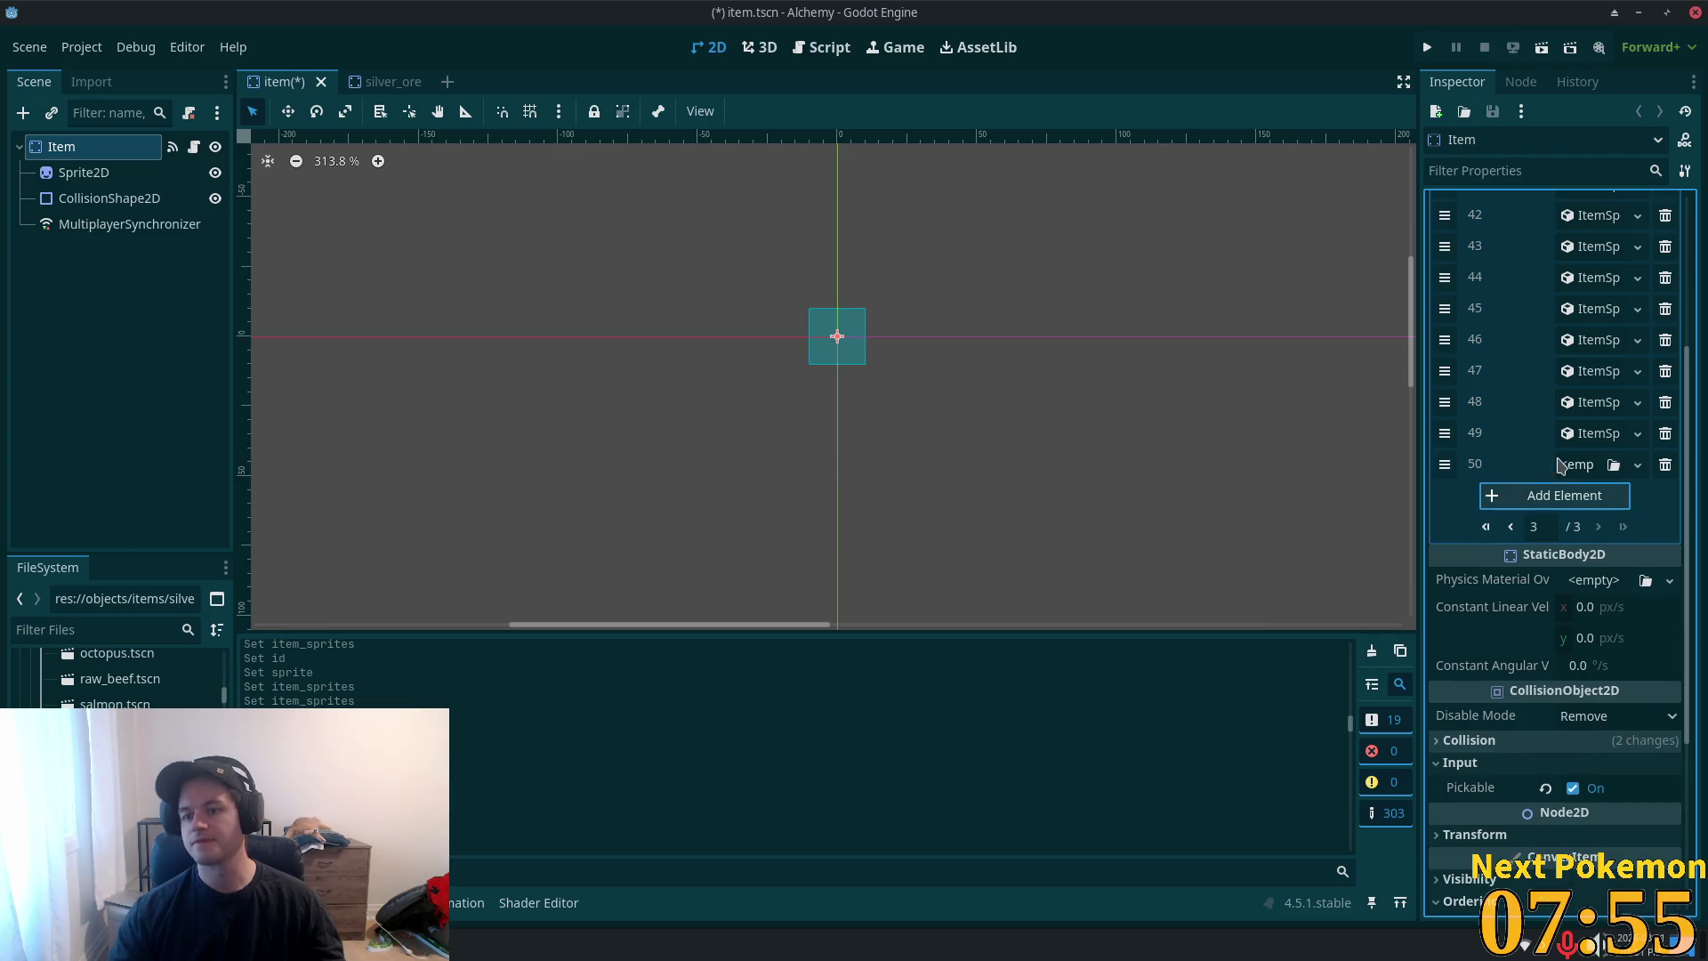
left_click(1578, 464)
left_click(1587, 520)
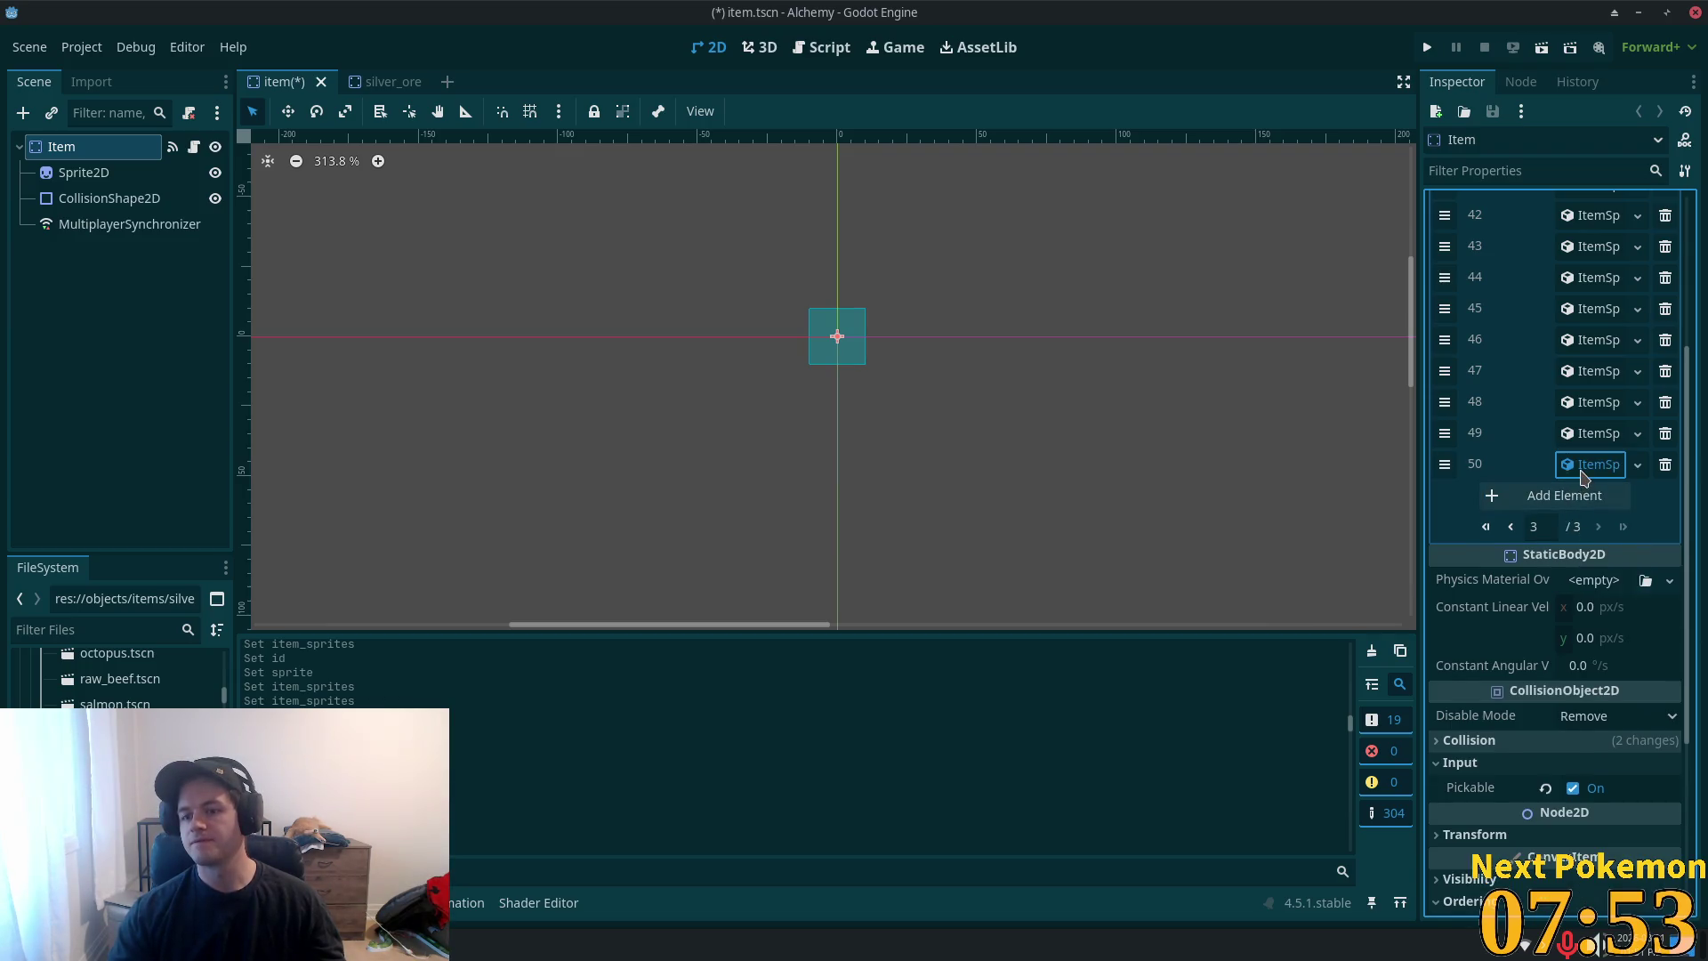
left_click(1576, 495)
type("6")
left_click(1472, 527)
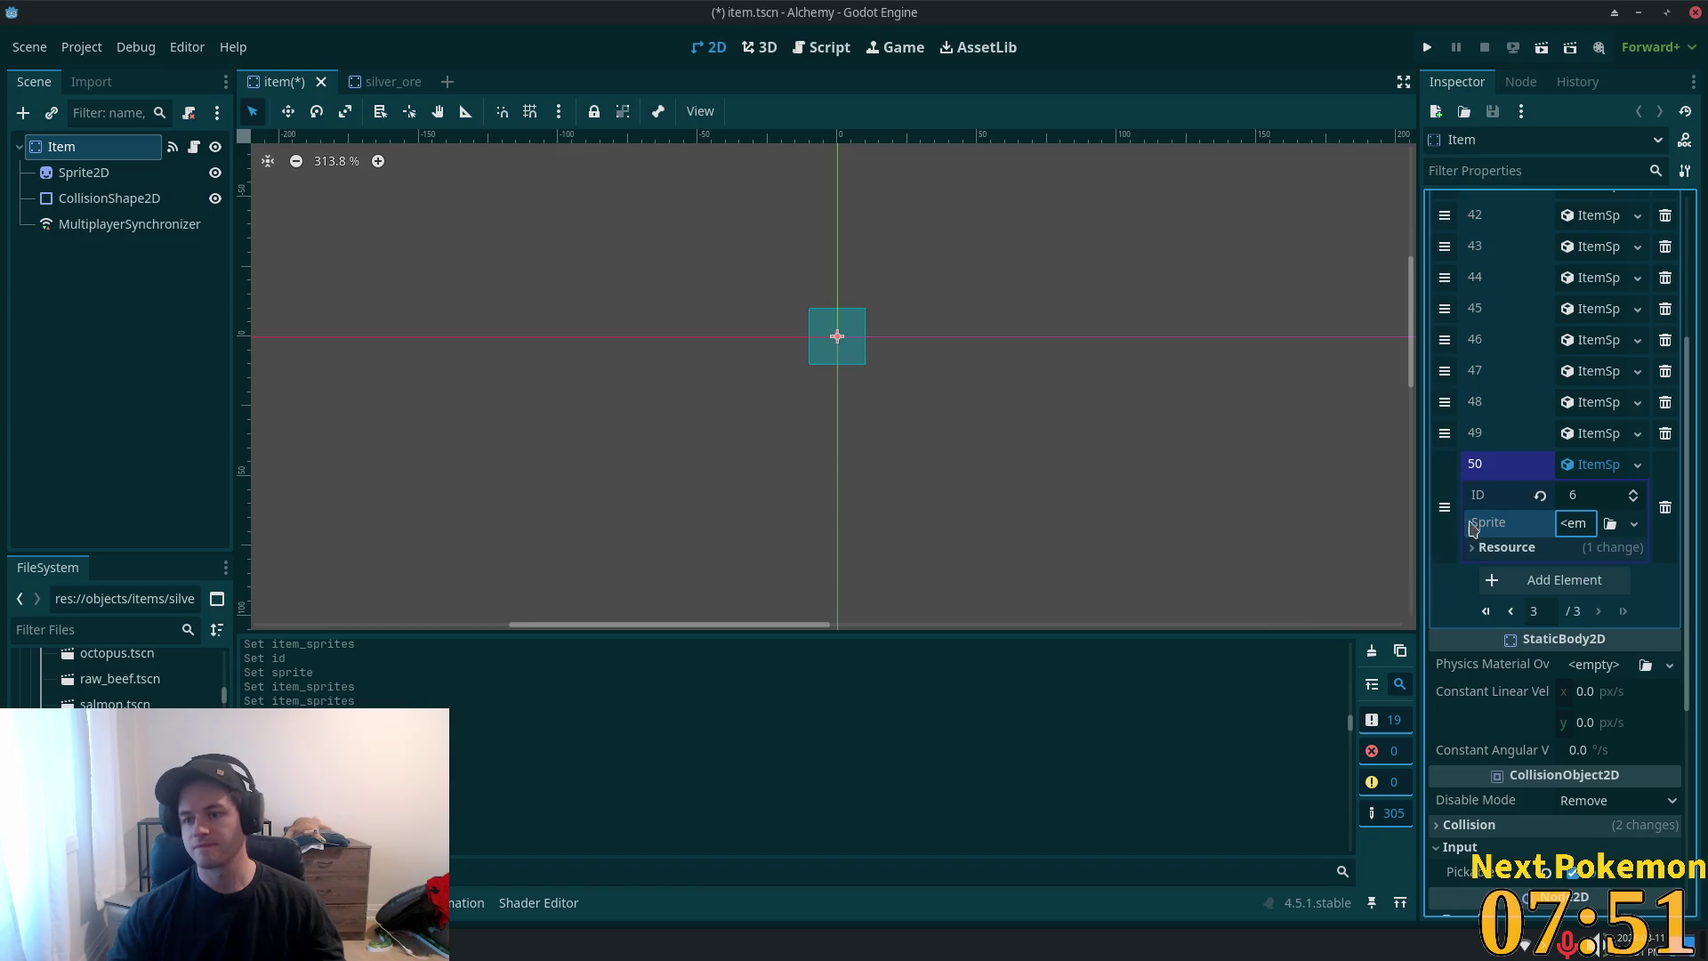
- Give entry 50's Sprite a new AtlasTexture using the item spritesheet as a unique atlas
left_click(1590, 528)
left_click(1606, 579)
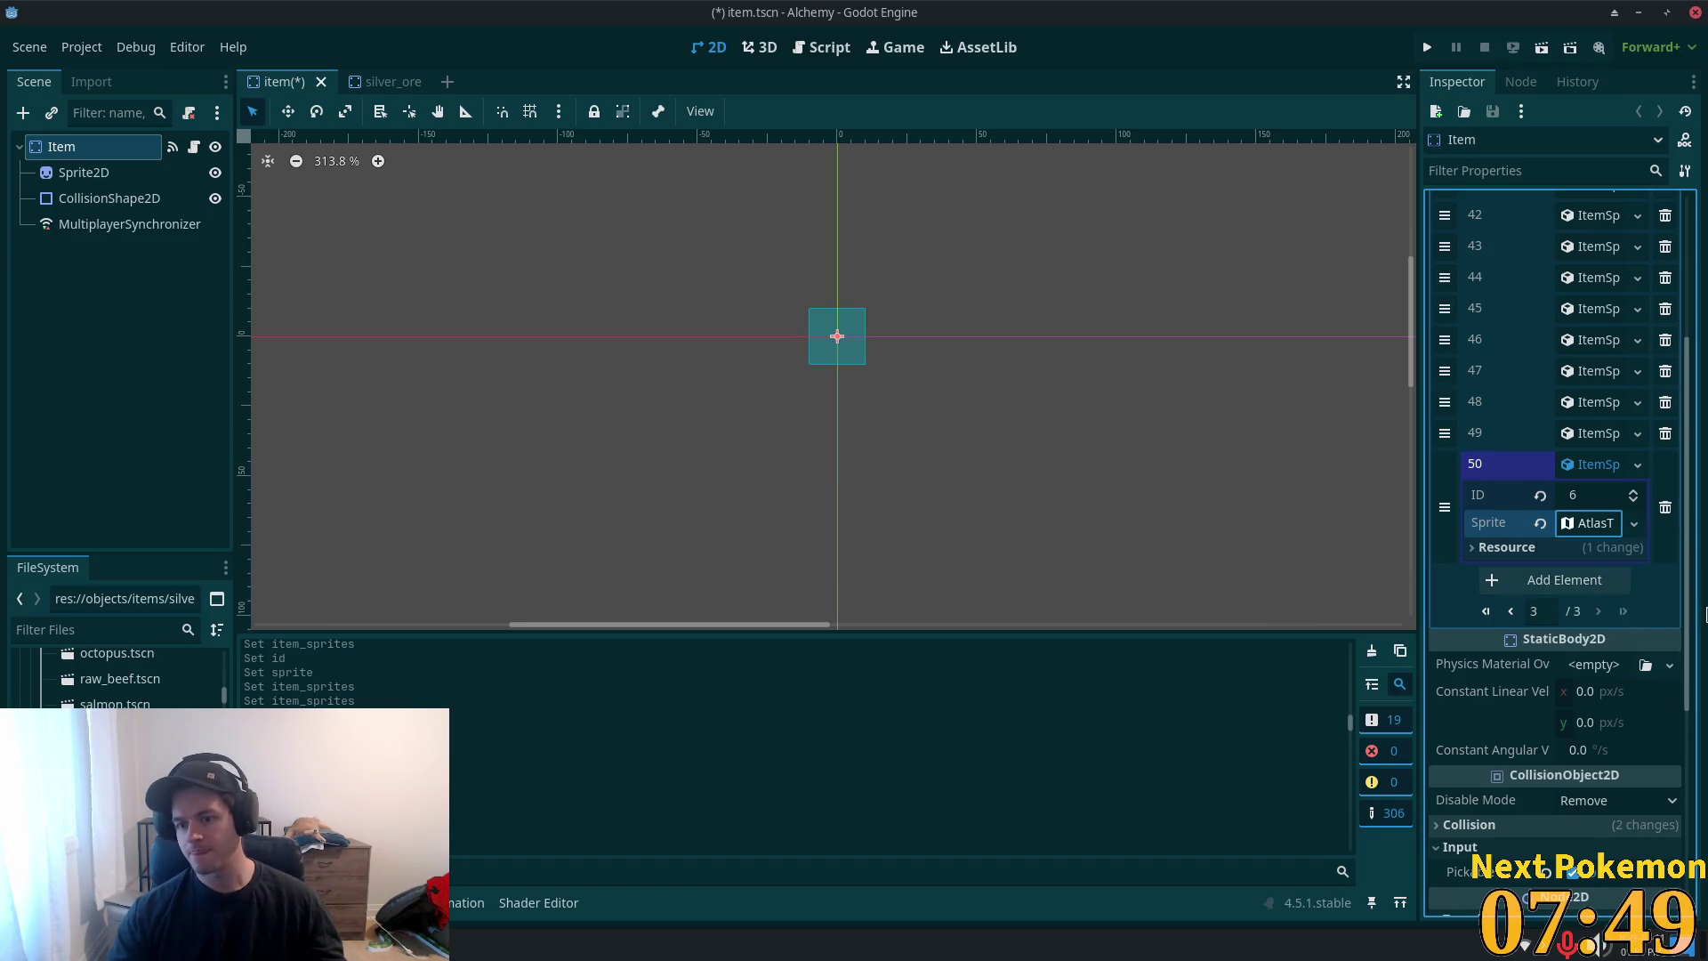
left_click(1592, 523)
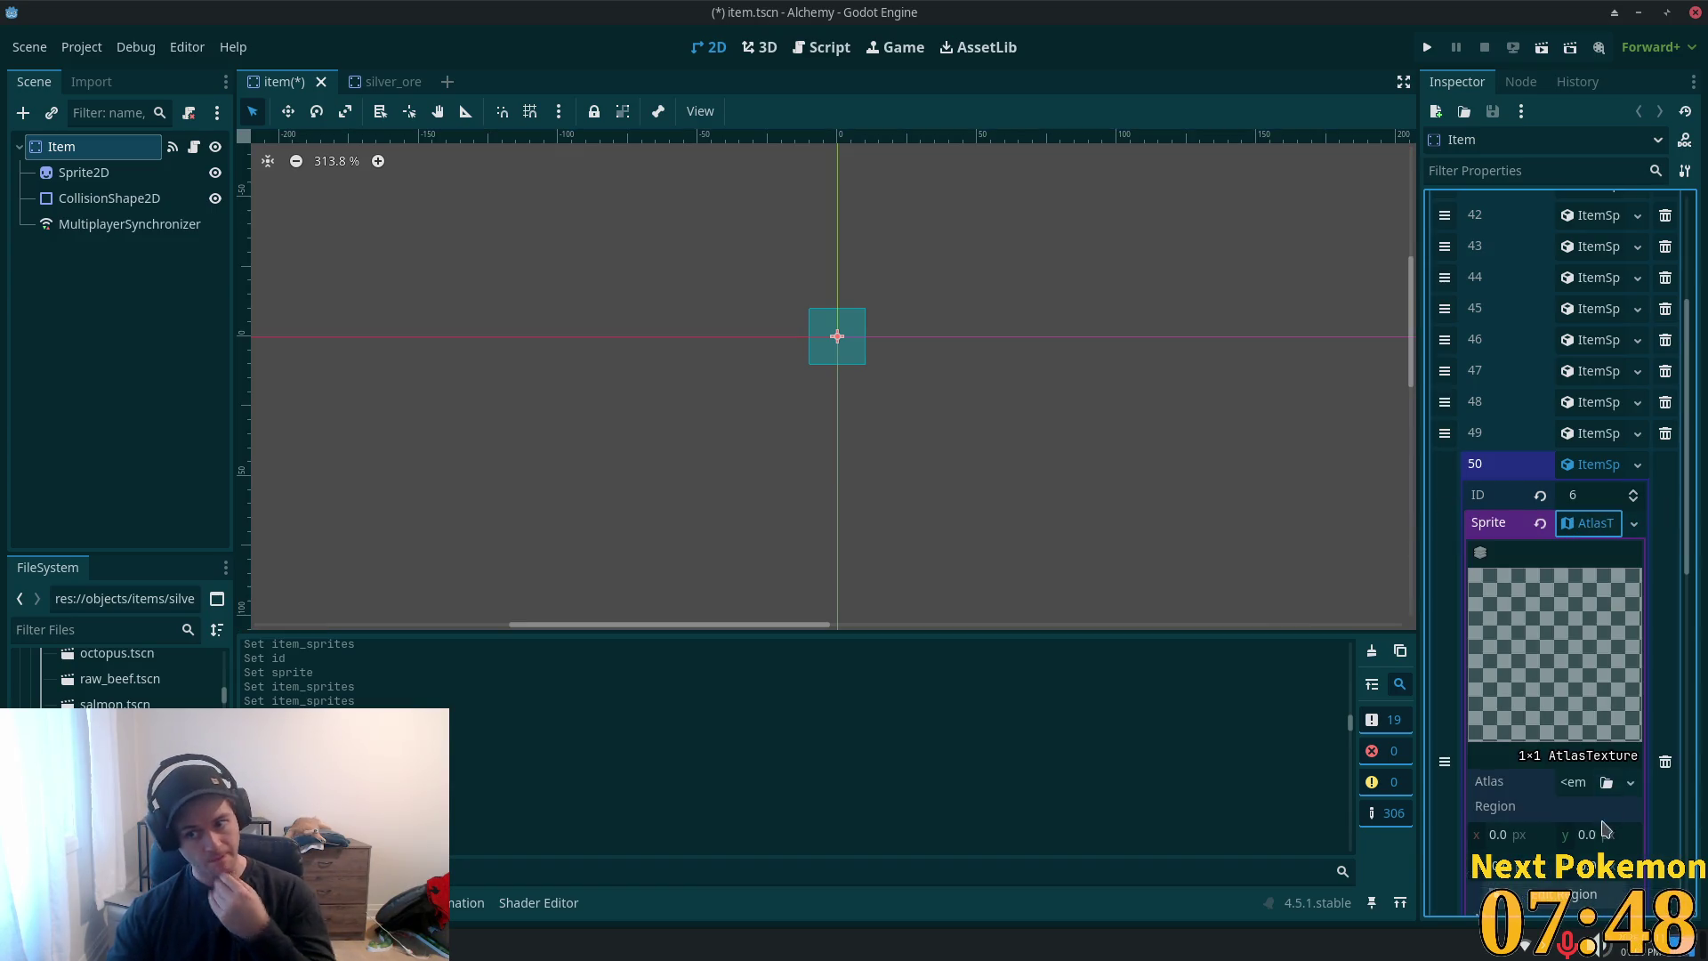
left_click(1566, 795)
left_click(1539, 914)
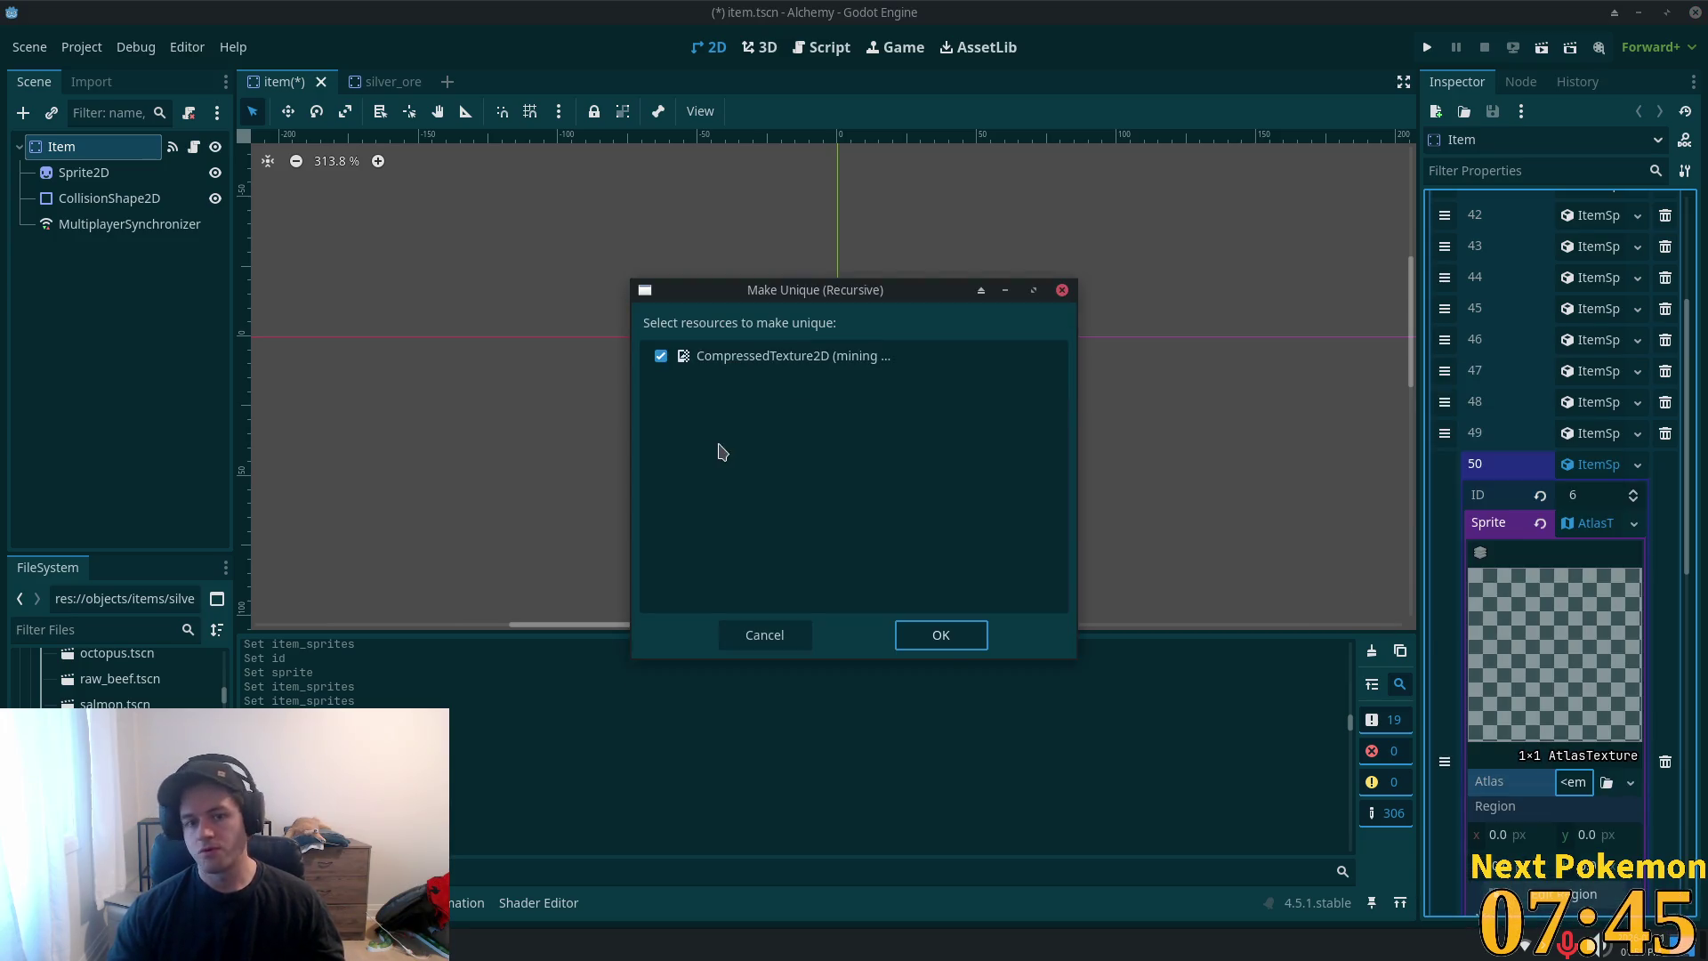
left_click(938, 634)
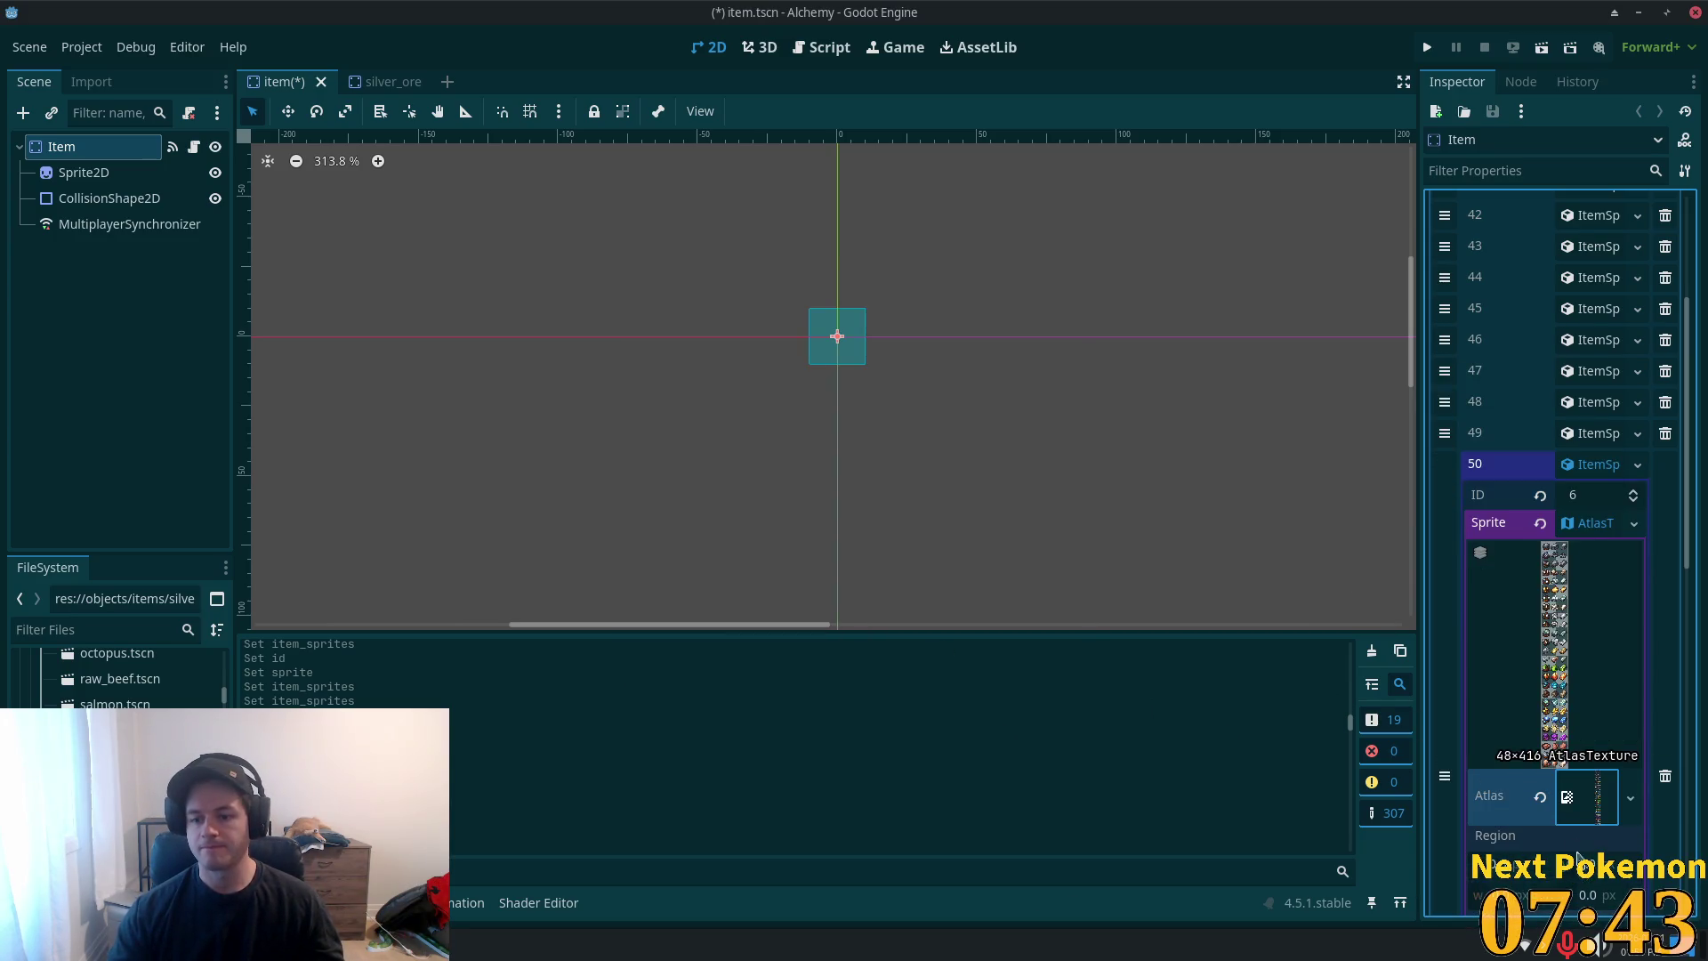
- Draw the ore tile region at 0, 288, 15×15 with Pixel Snap and save item.tscn
scroll(1572, 783, "down", 4)
left_click(1530, 564)
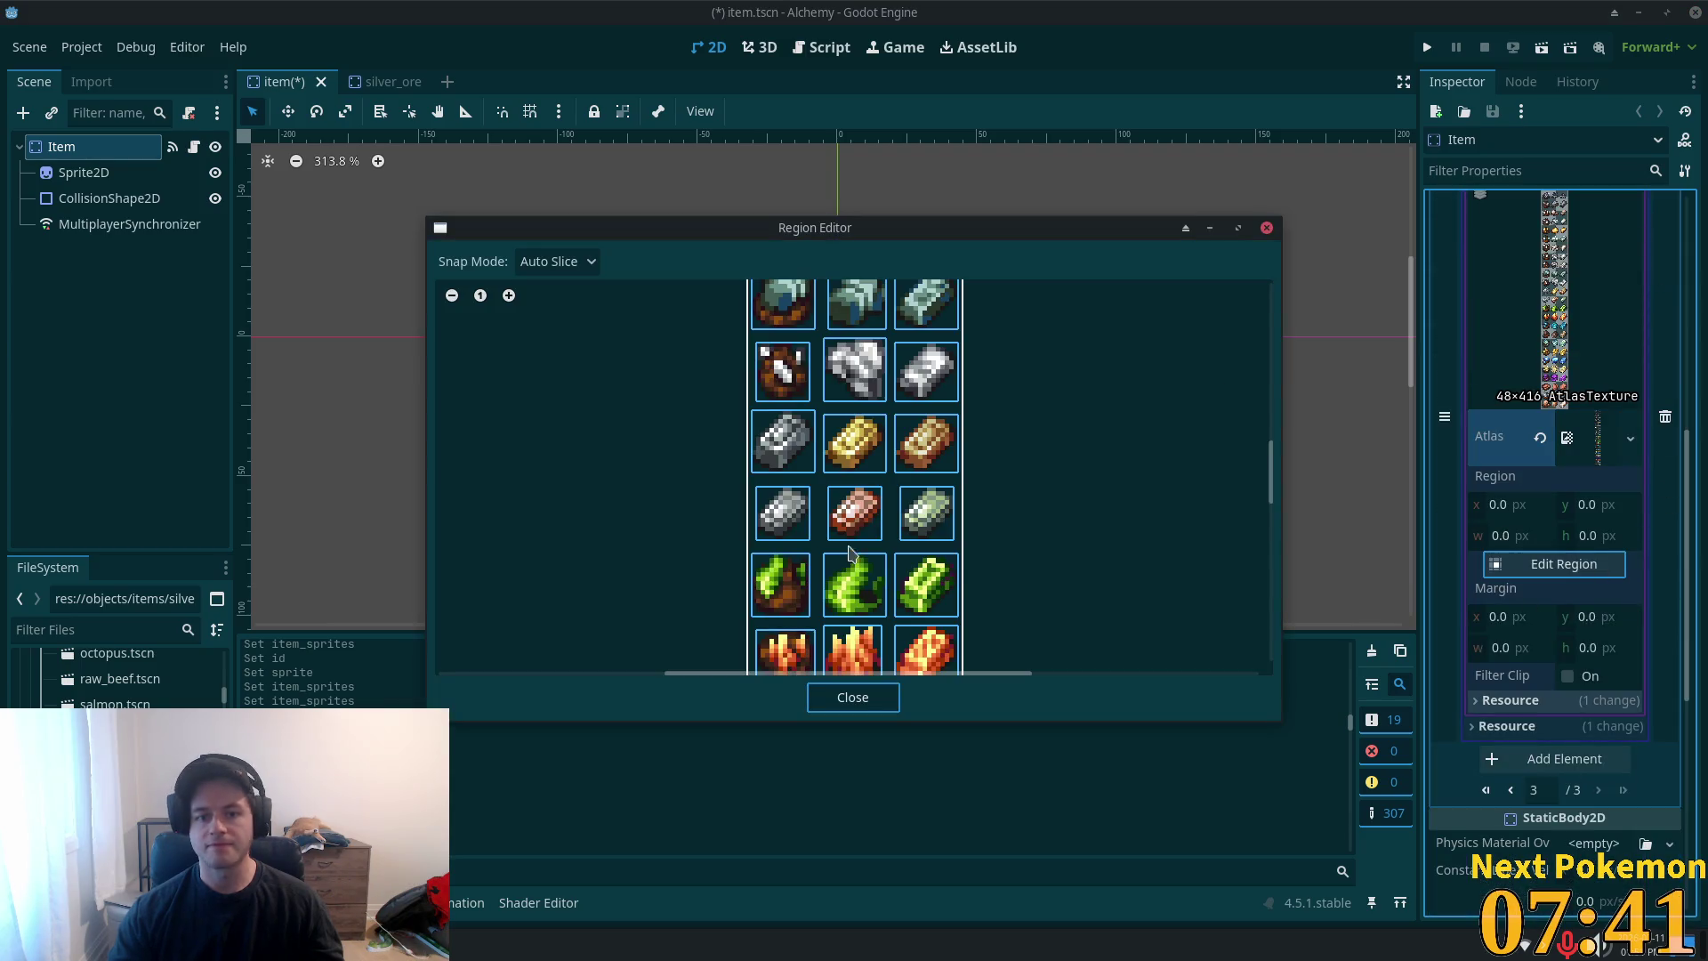
scroll(1021, 534, "down", 10)
scroll(965, 574, "up", 1)
scroll(937, 539, "up", 3)
scroll(1161, 487, "up", 1)
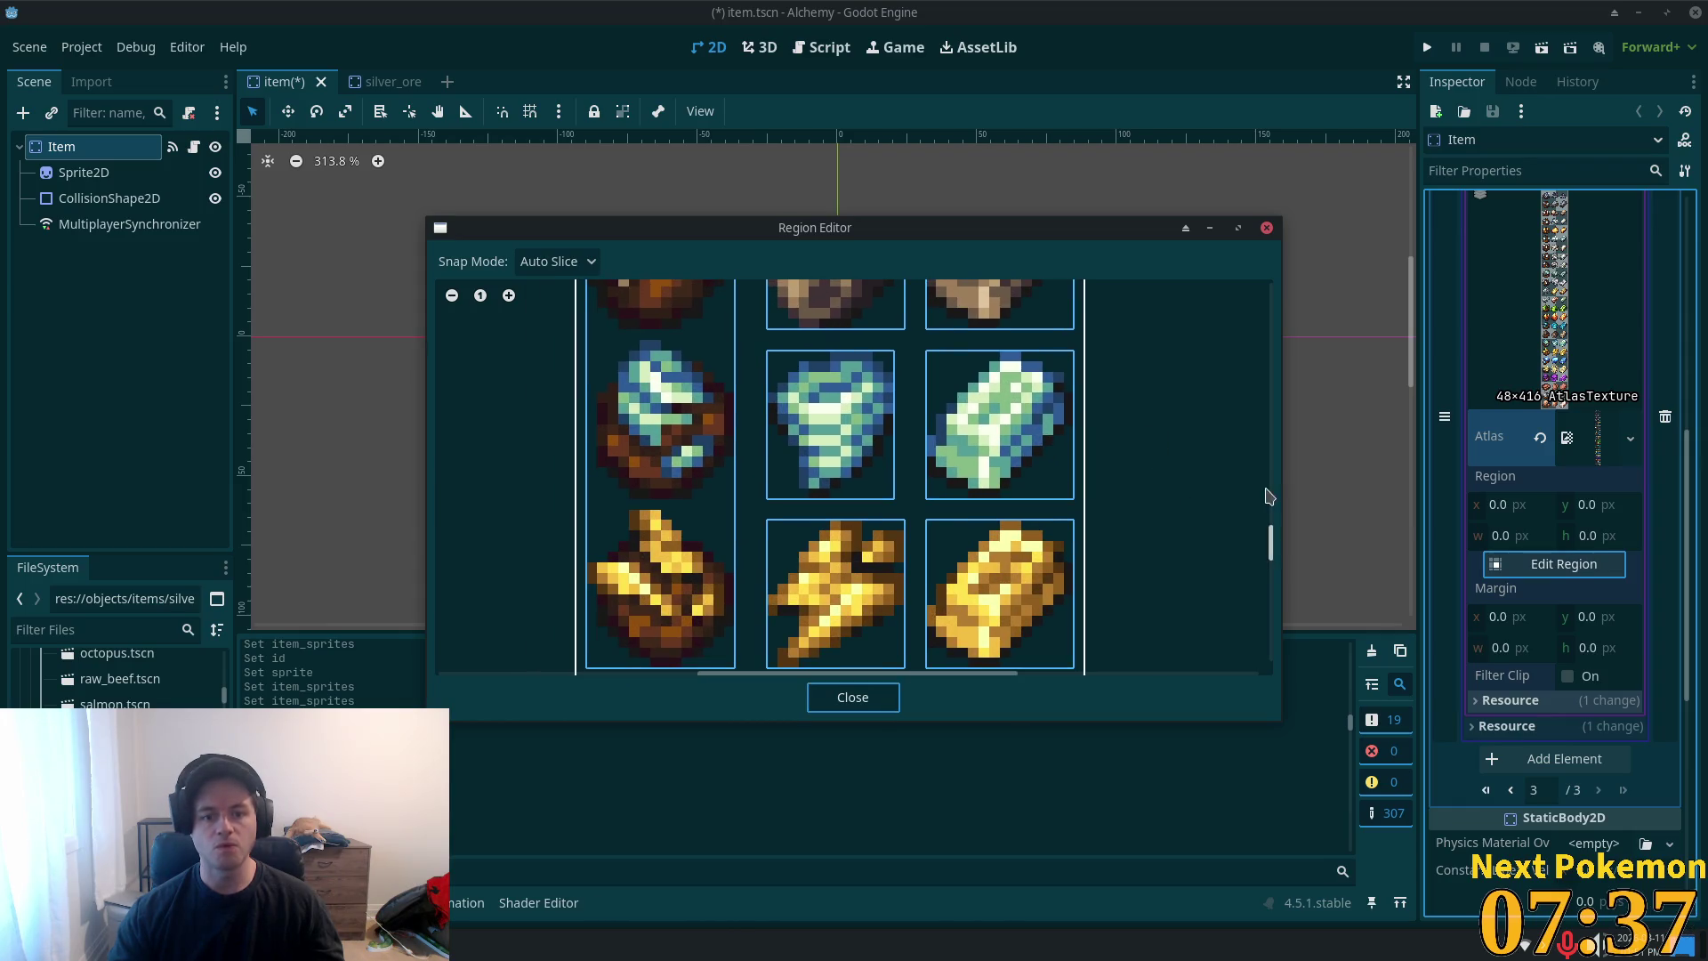
left_click(545, 262)
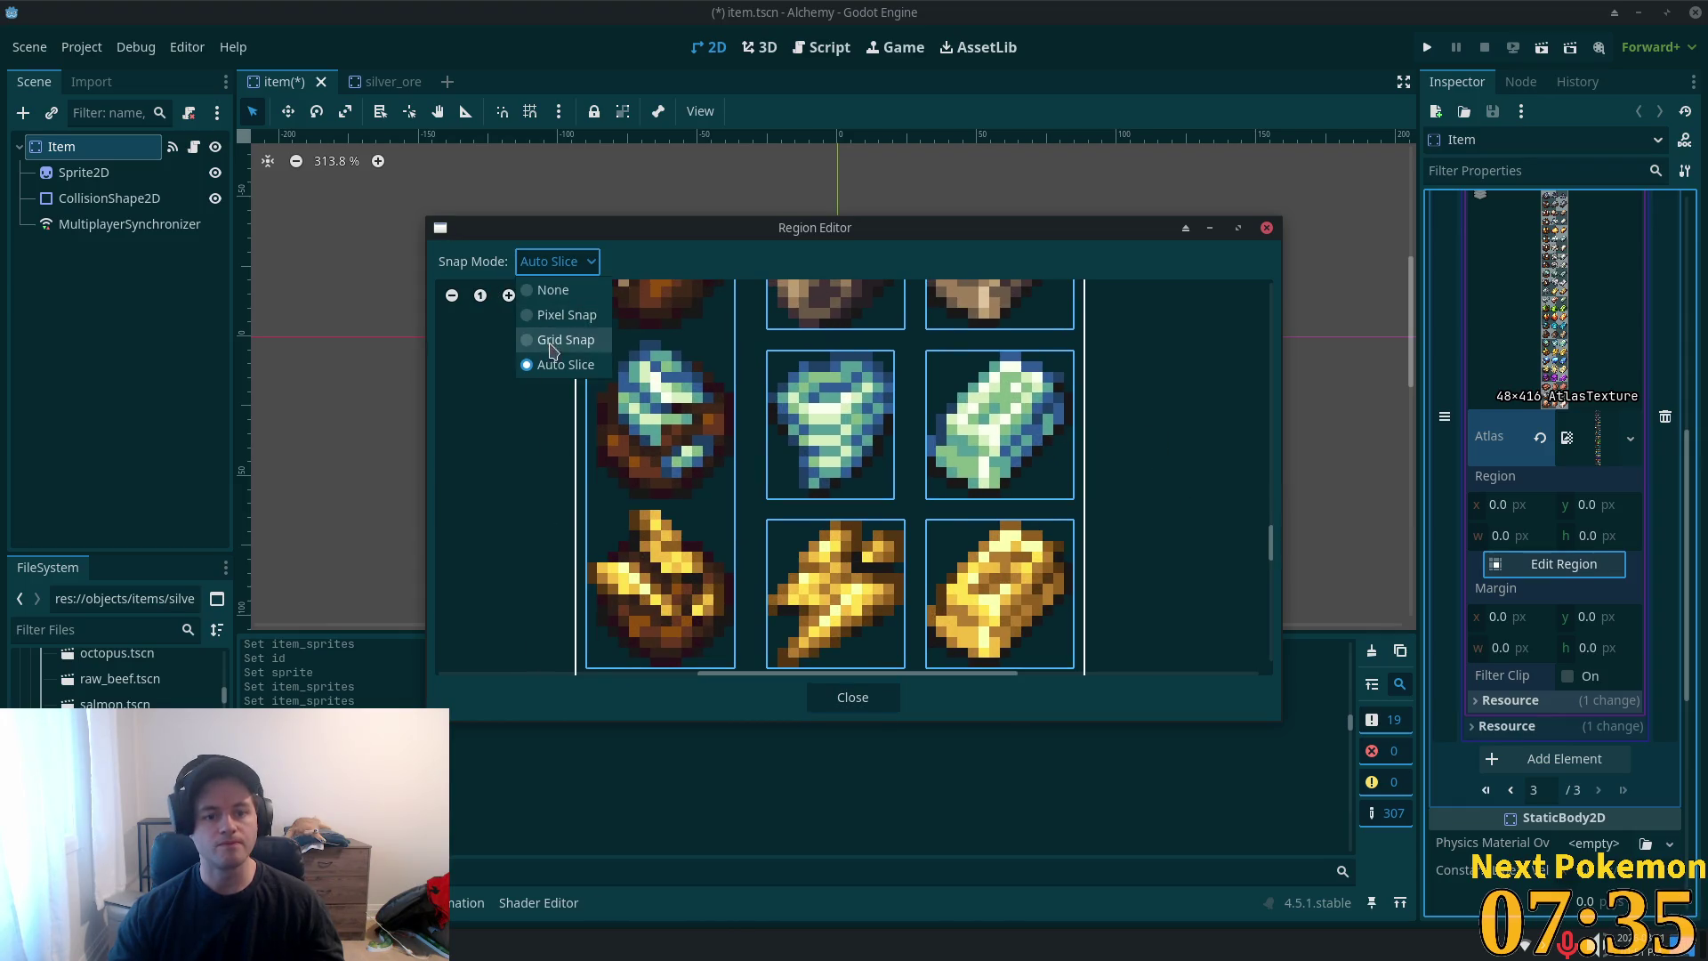
left_click(554, 316)
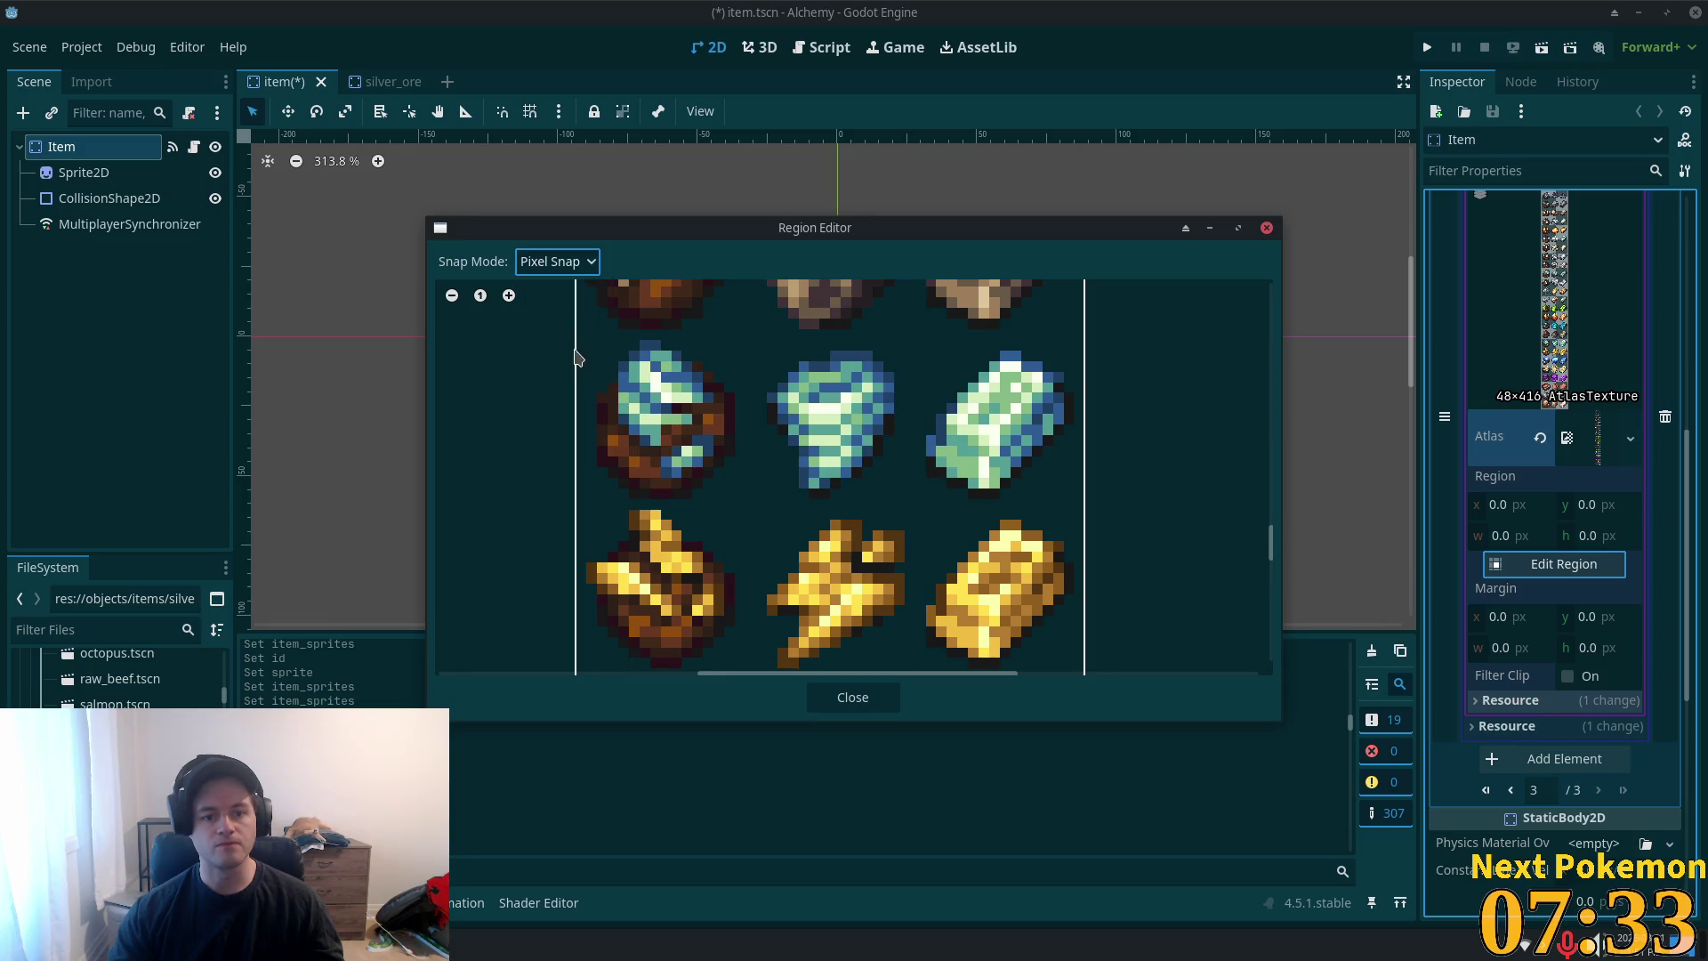
mouse_move(574, 340)
left_mouse_down()
mouse_move(678, 401)
mouse_move(745, 503)
left_mouse_up()
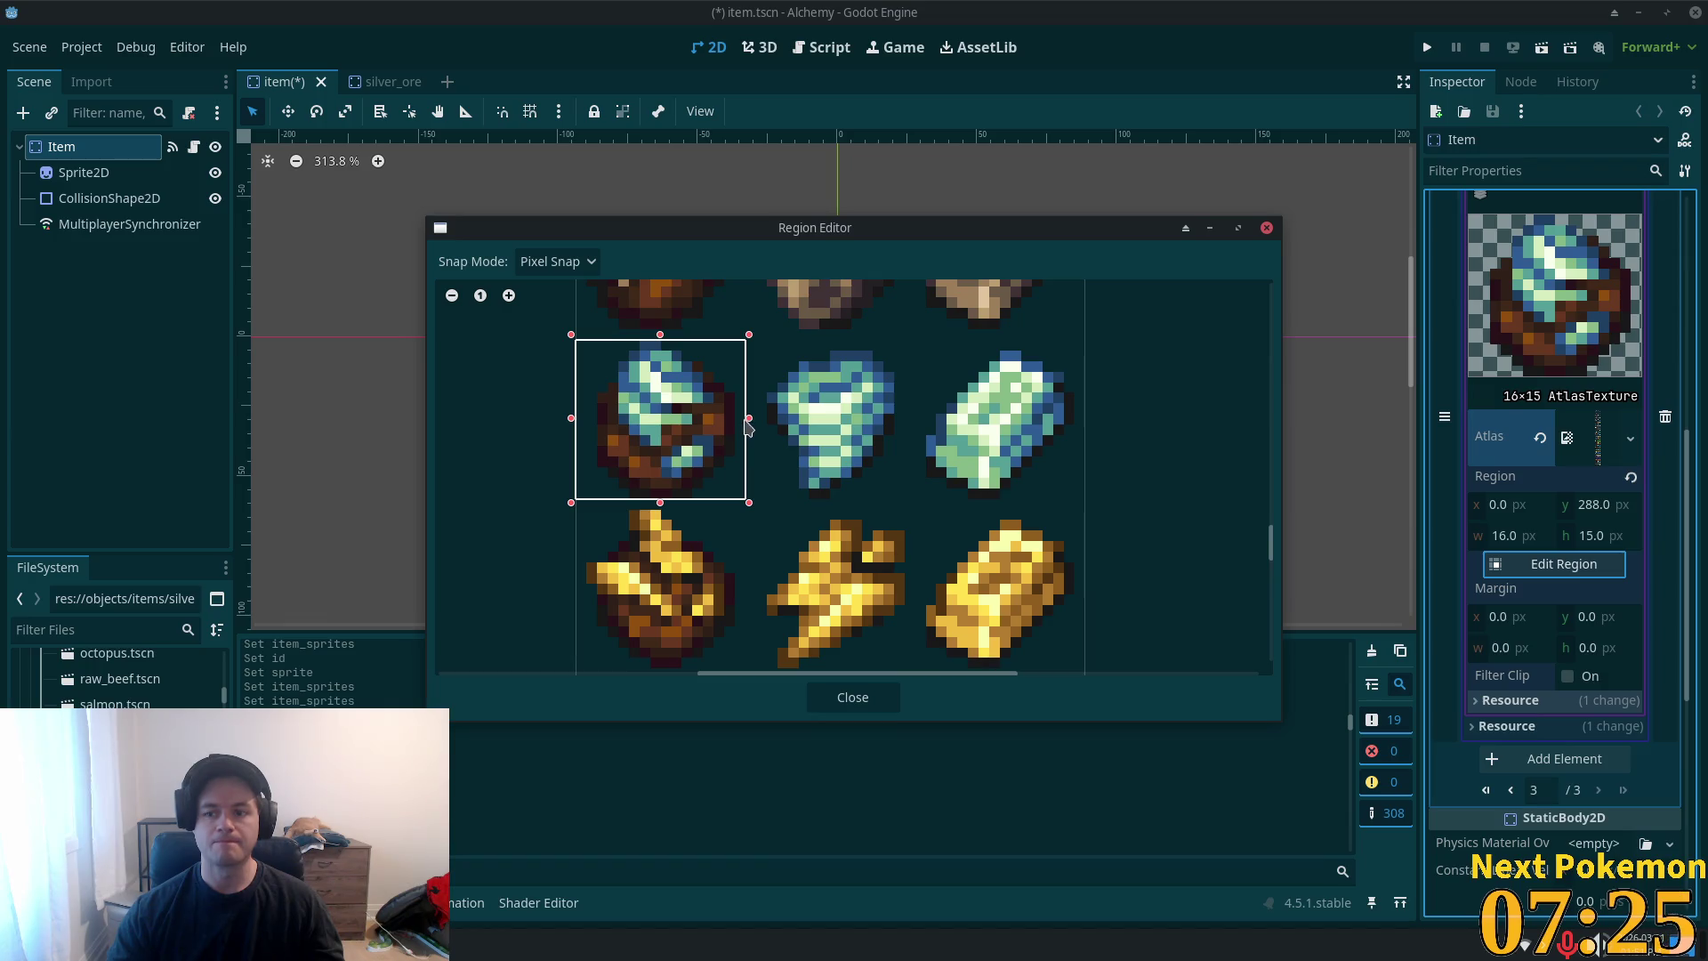
left_click_drag(745, 426, 735, 427)
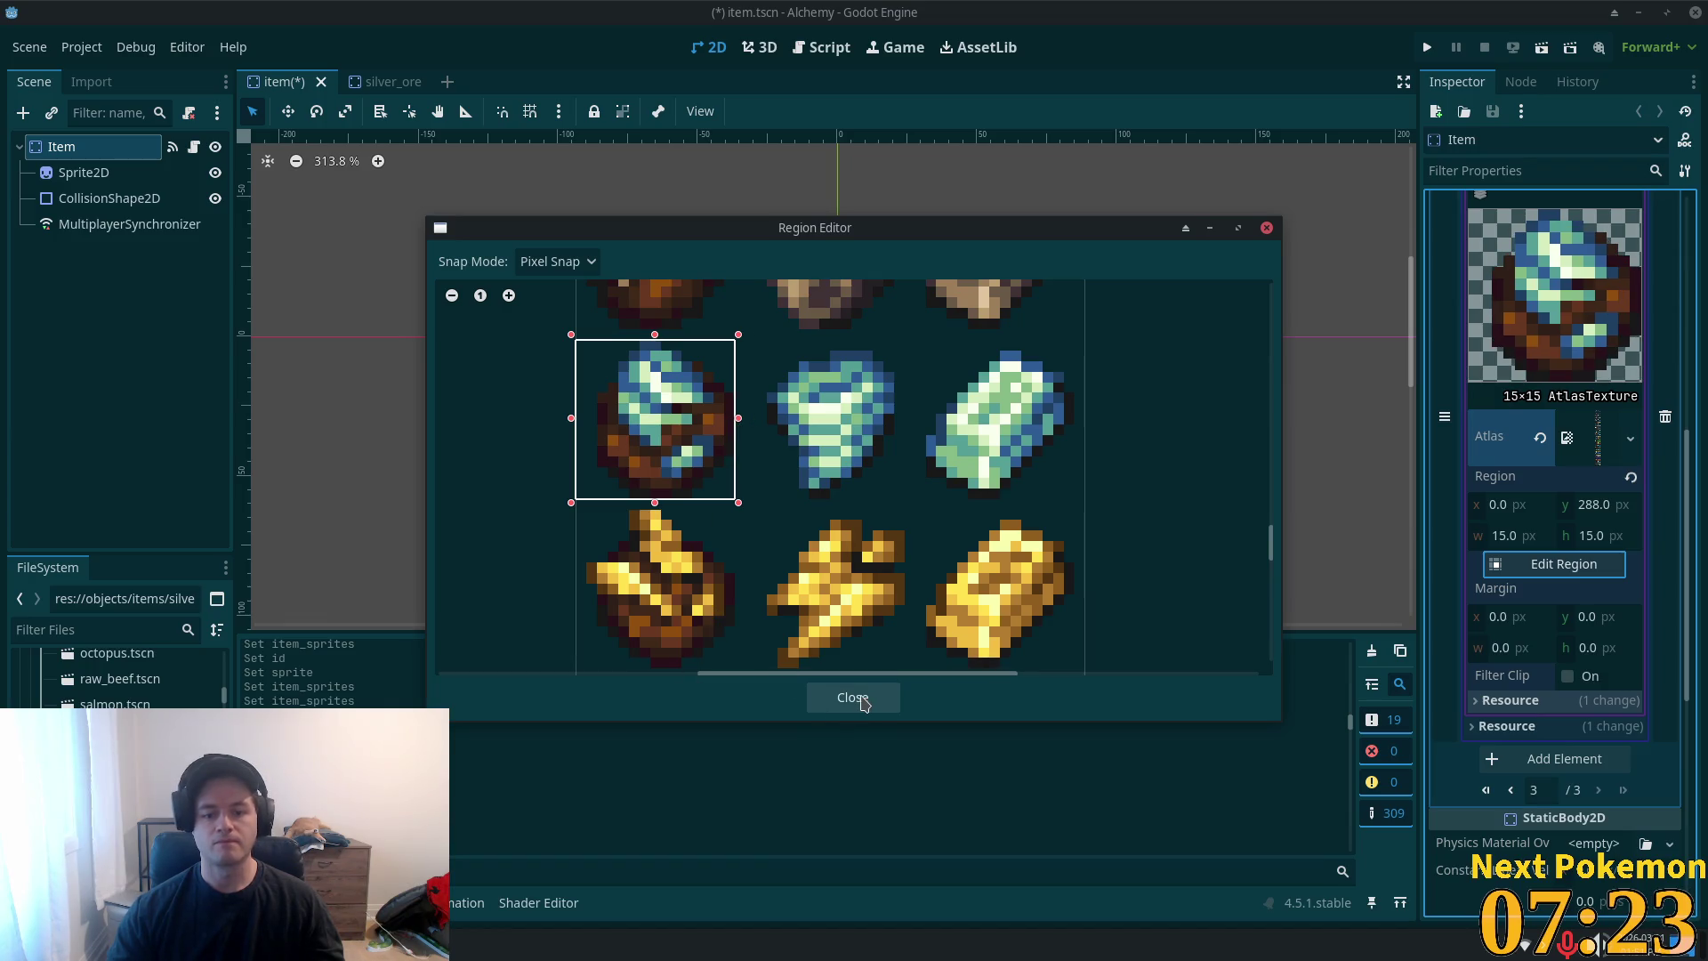
left_click(852, 698)
key("ctrl+s")
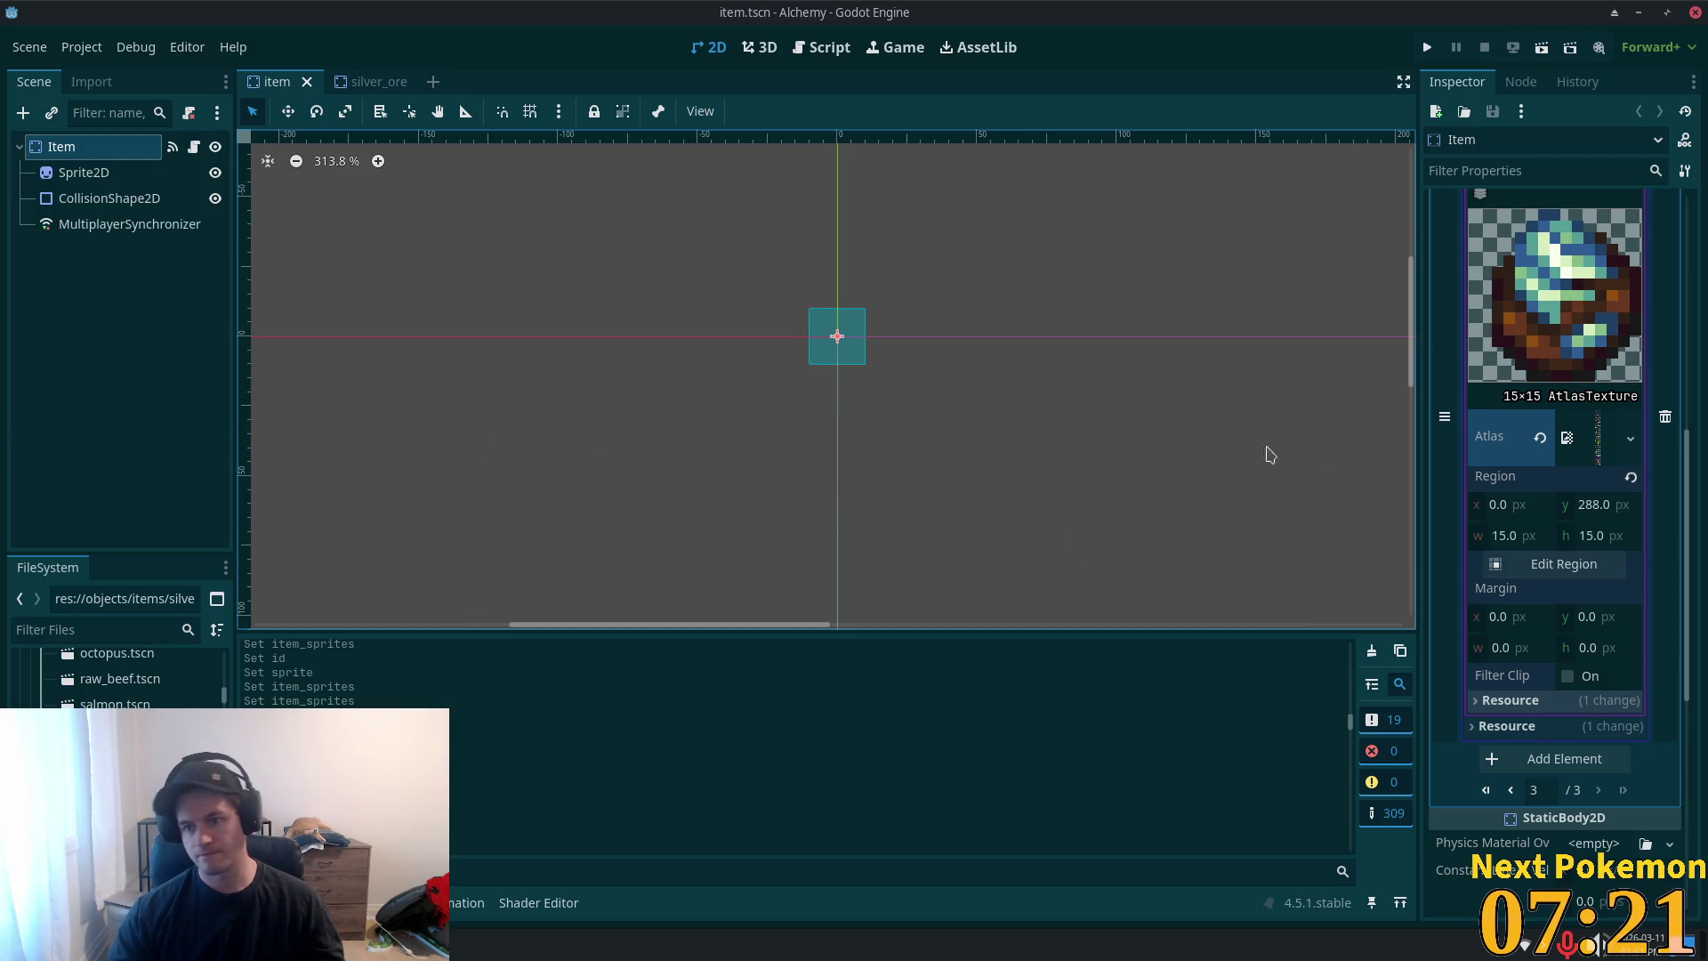
scroll(1614, 290, "up", 5)
- Collapse entry 50, close silver_ore, and delete silver_ore.tscn from the project
left_click(1586, 567)
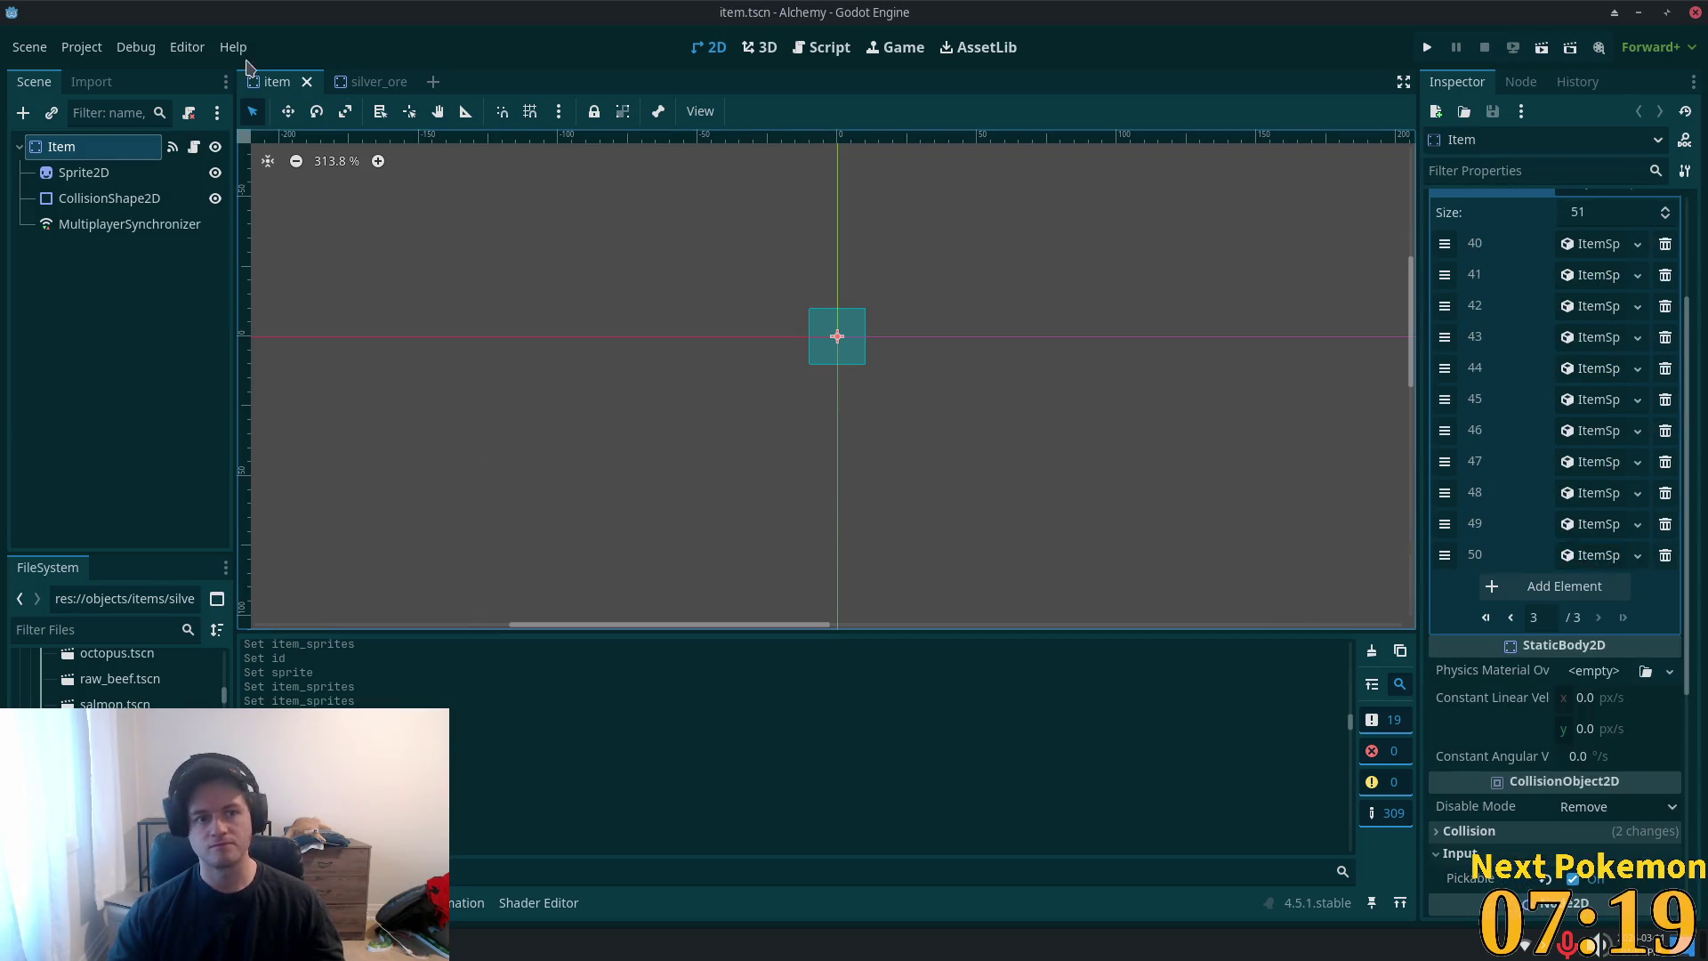
left_click(408, 82)
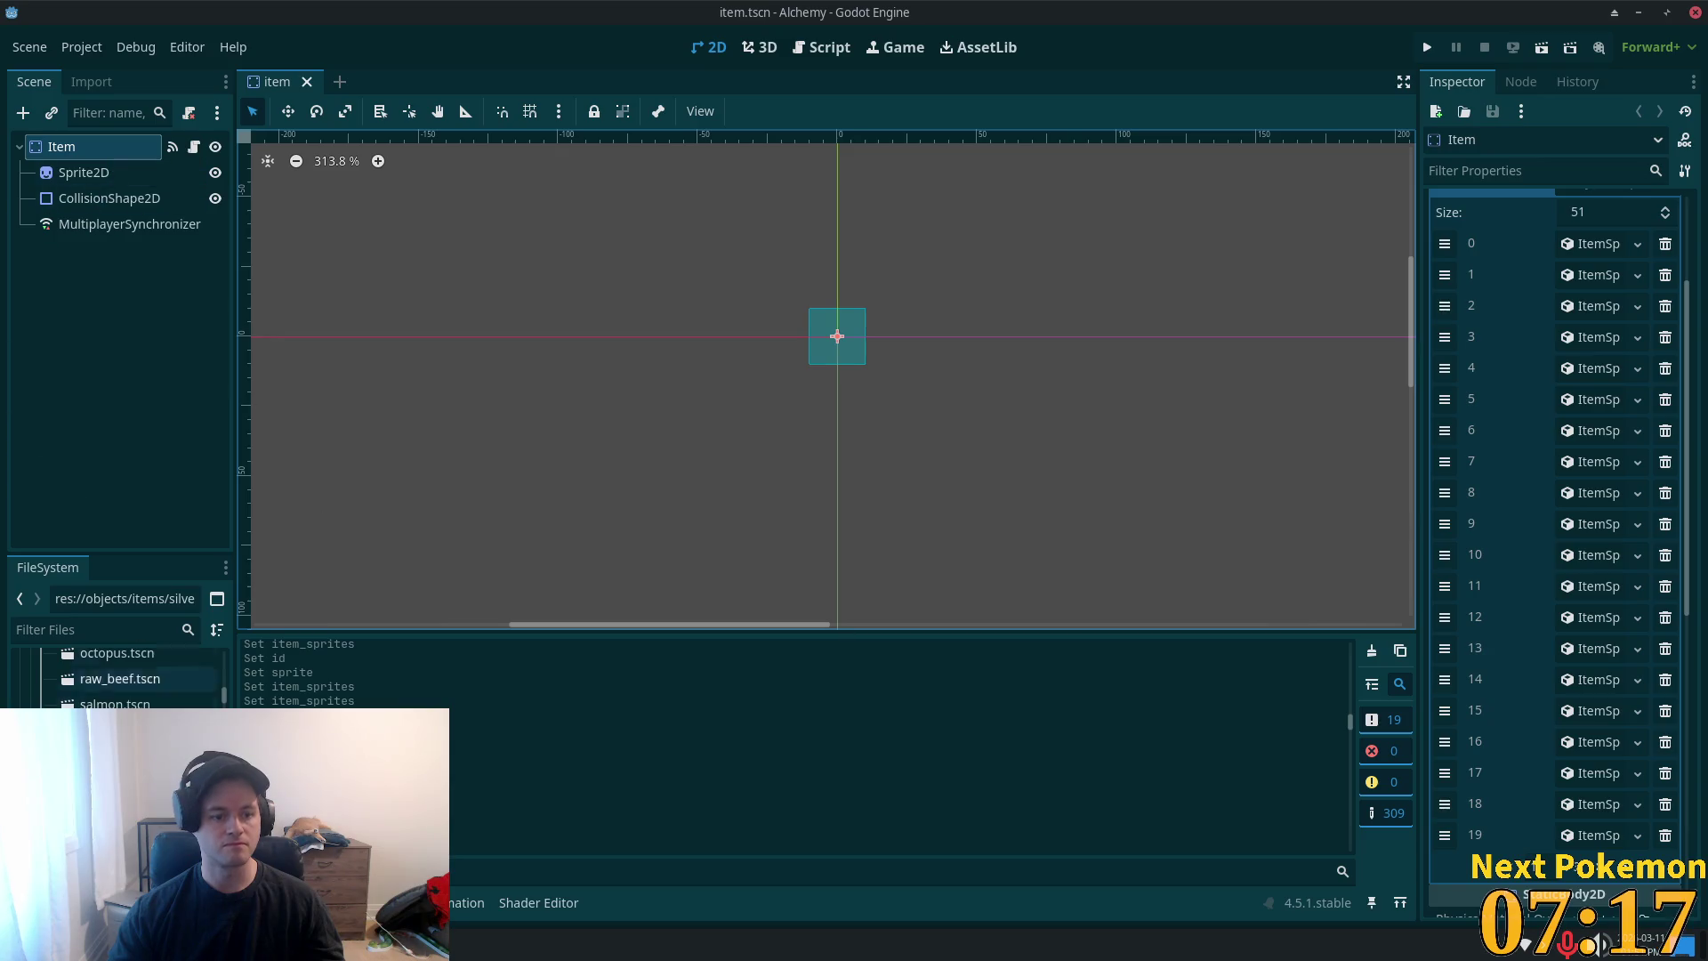
key("Delete")
left_click(994, 570)
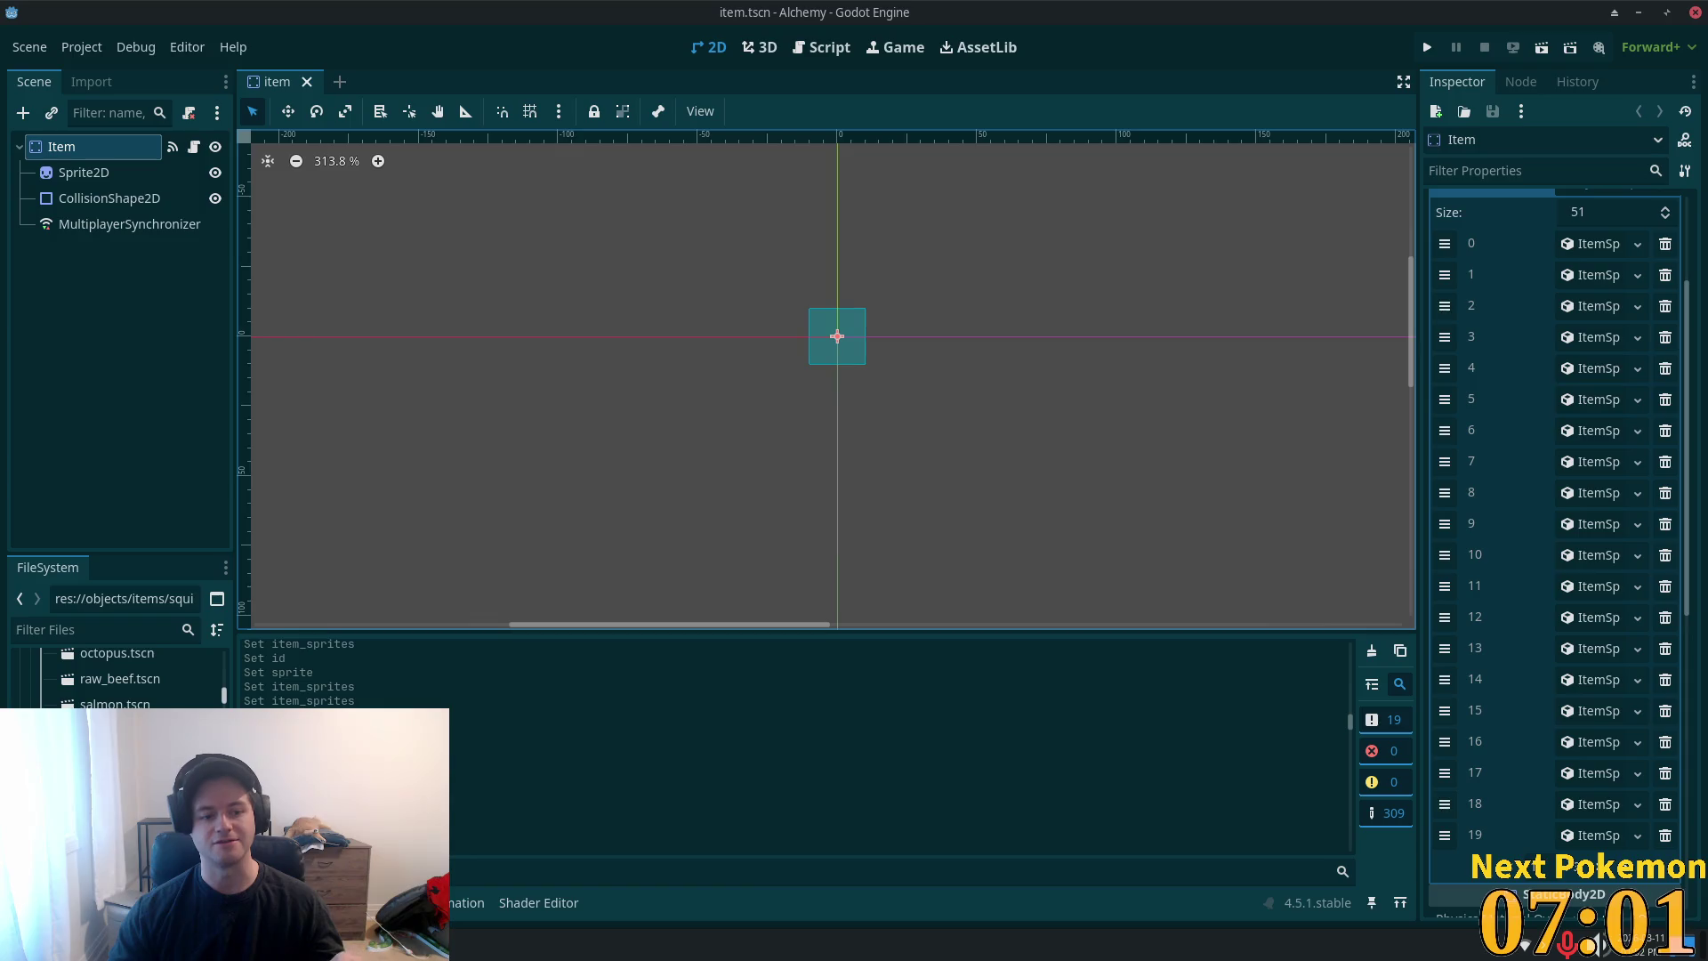
- Browse the remaining item scene files and open stone.tscn
left_click(133, 694)
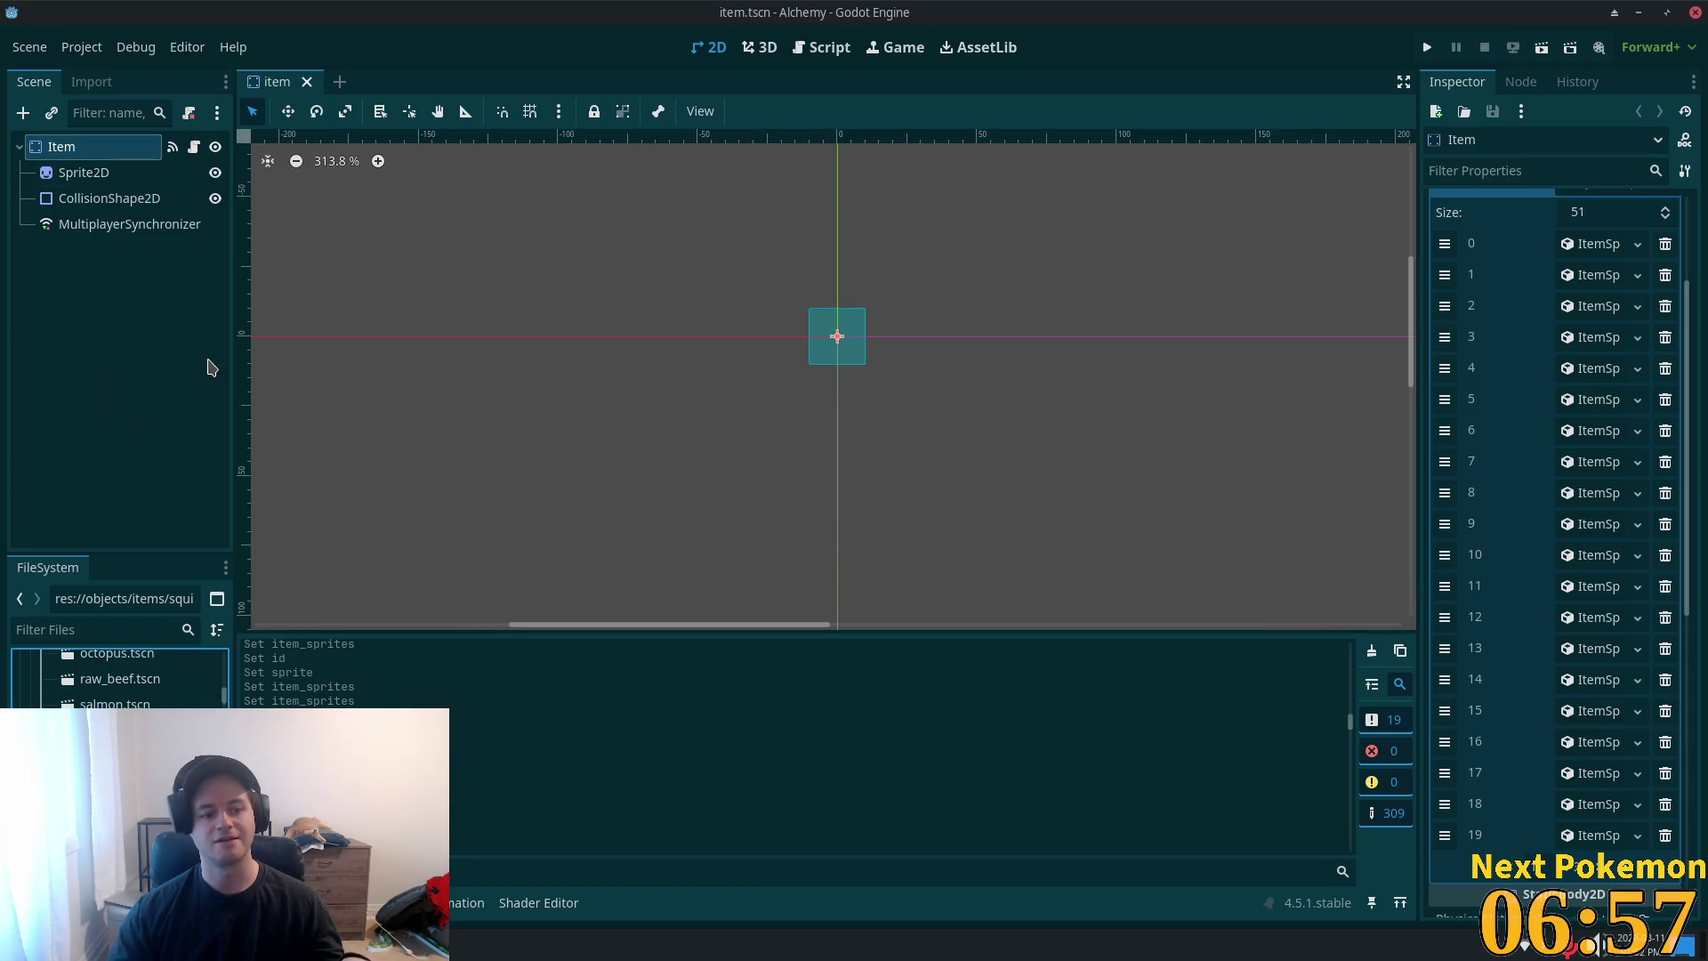
left_click(59, 146)
left_click(134, 725)
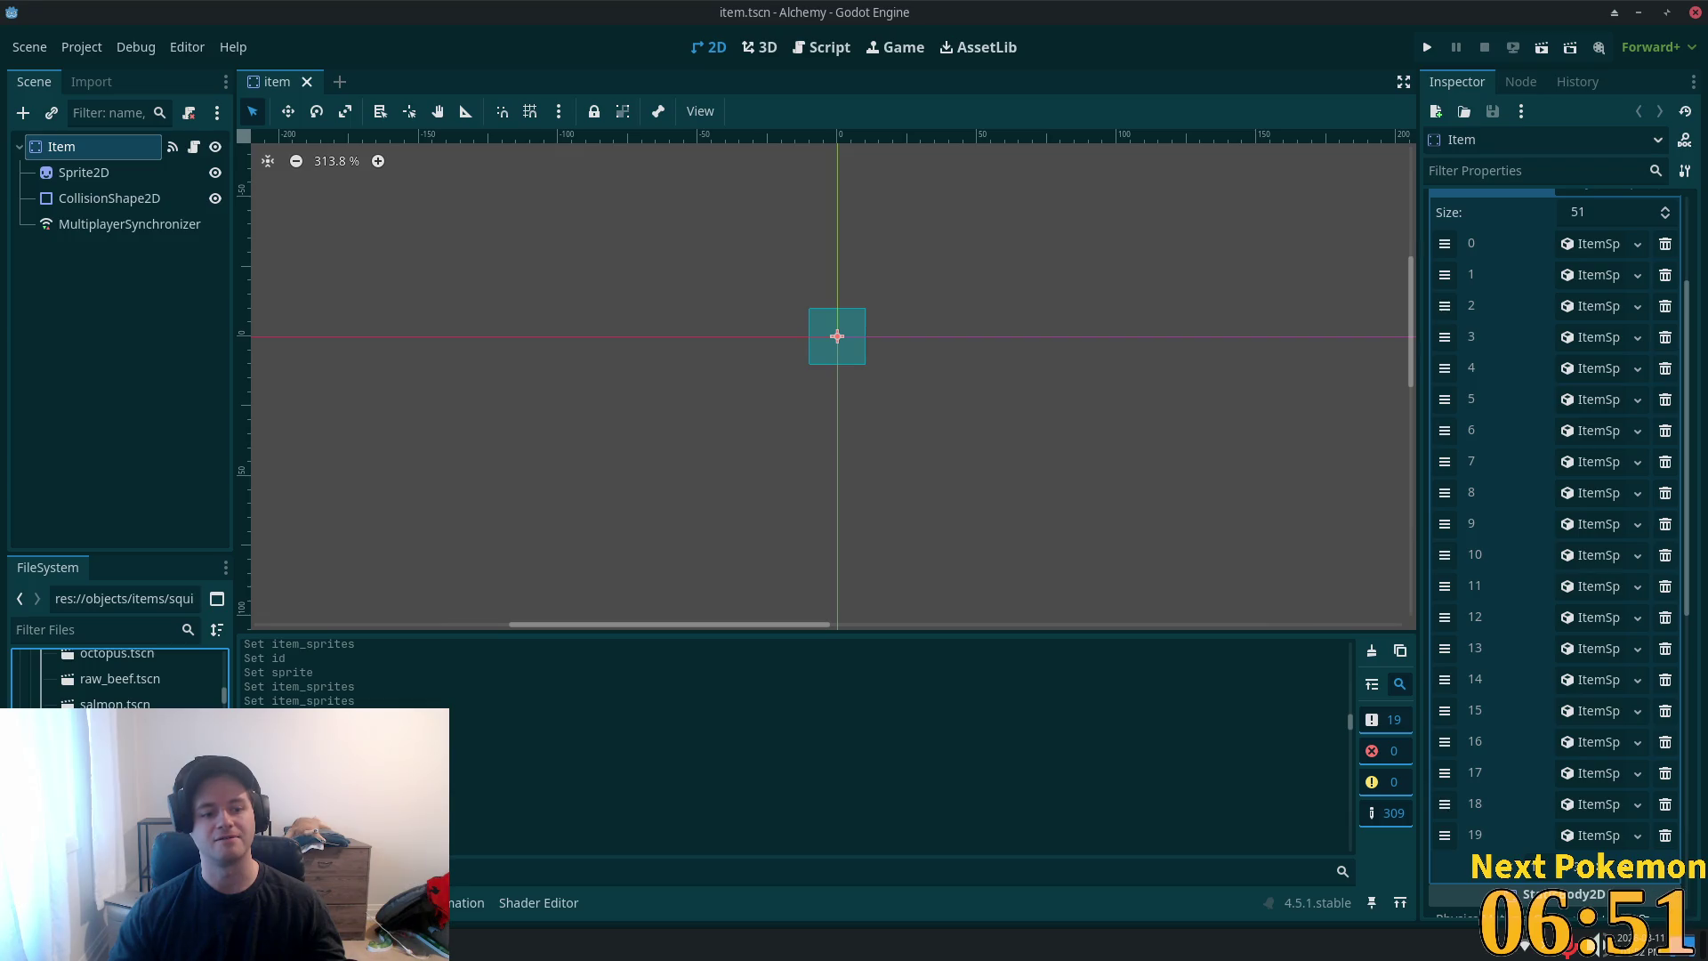
left_click(116, 730)
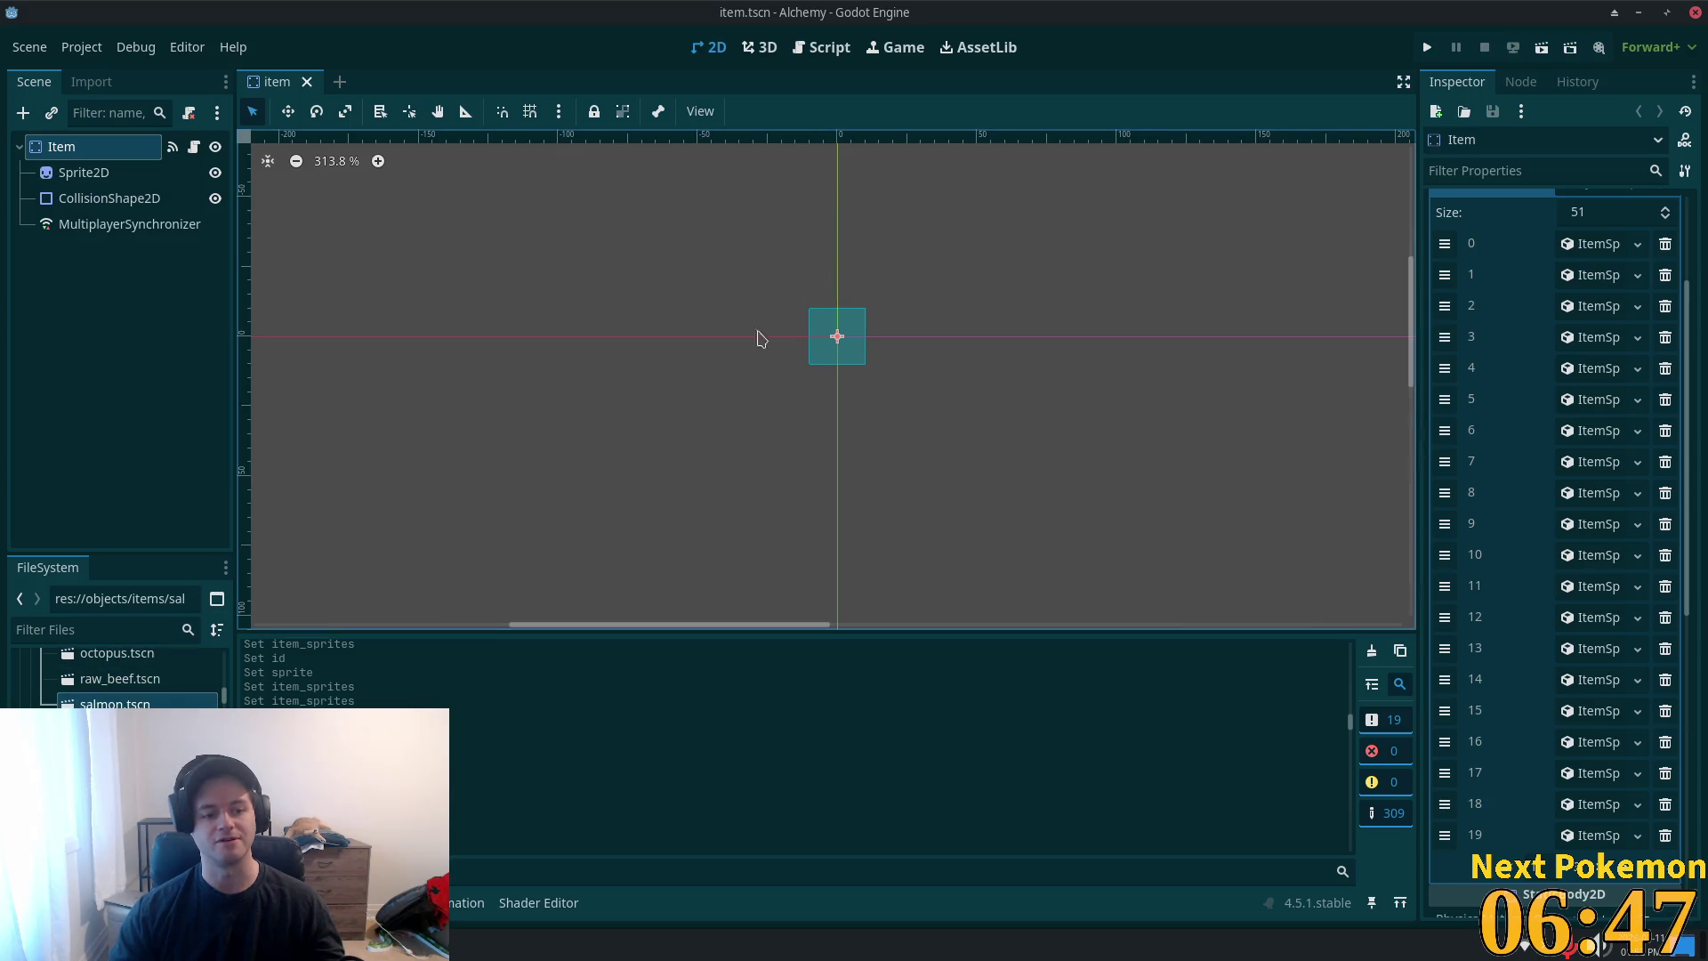
left_click(115, 756)
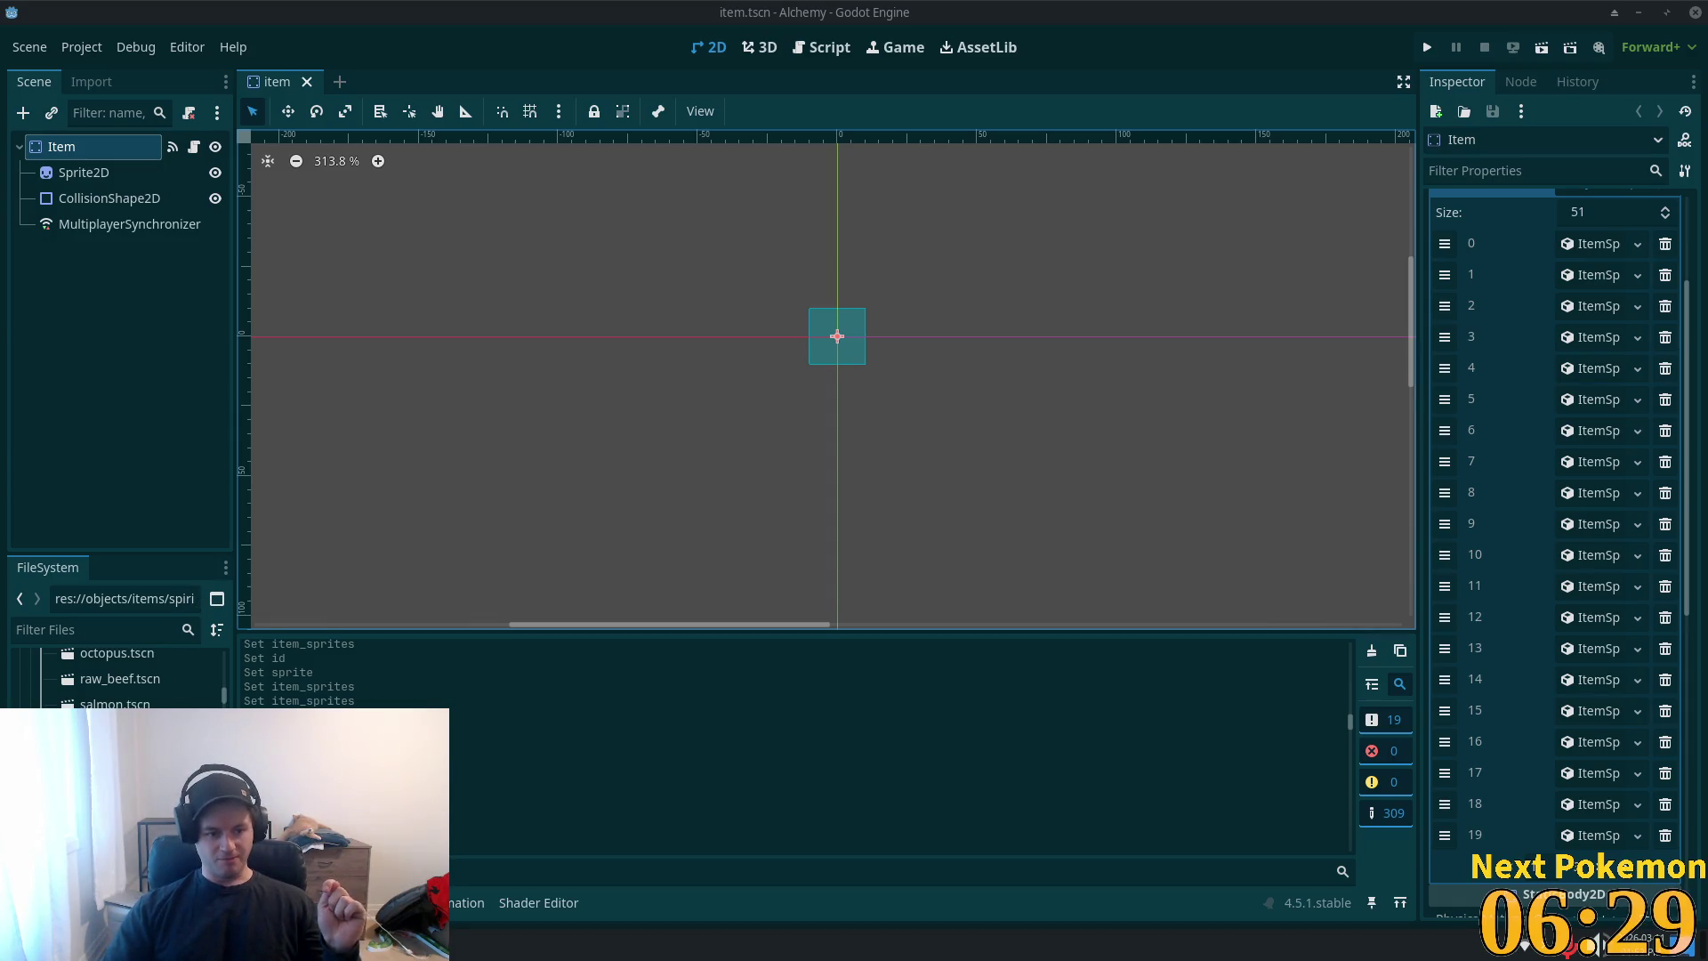
left_click(1619, 874)
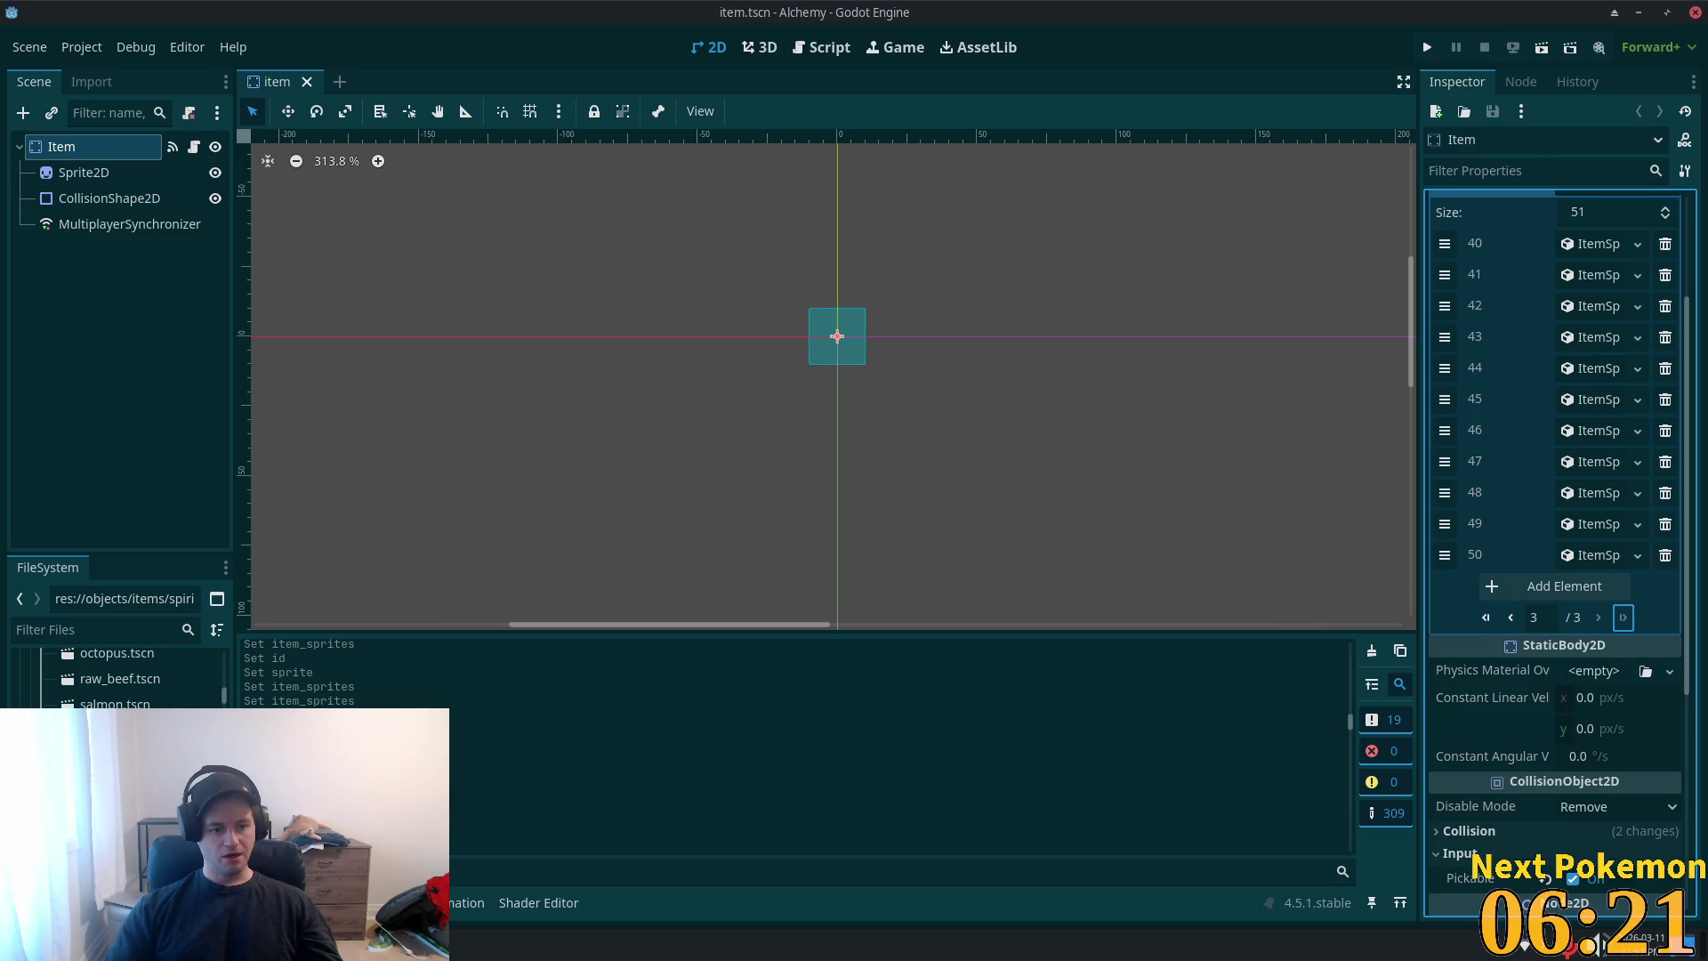
left_click(116, 755)
- Check the Stone node's properties in stone.tscn, then return to item.tscn
double_click(115, 755)
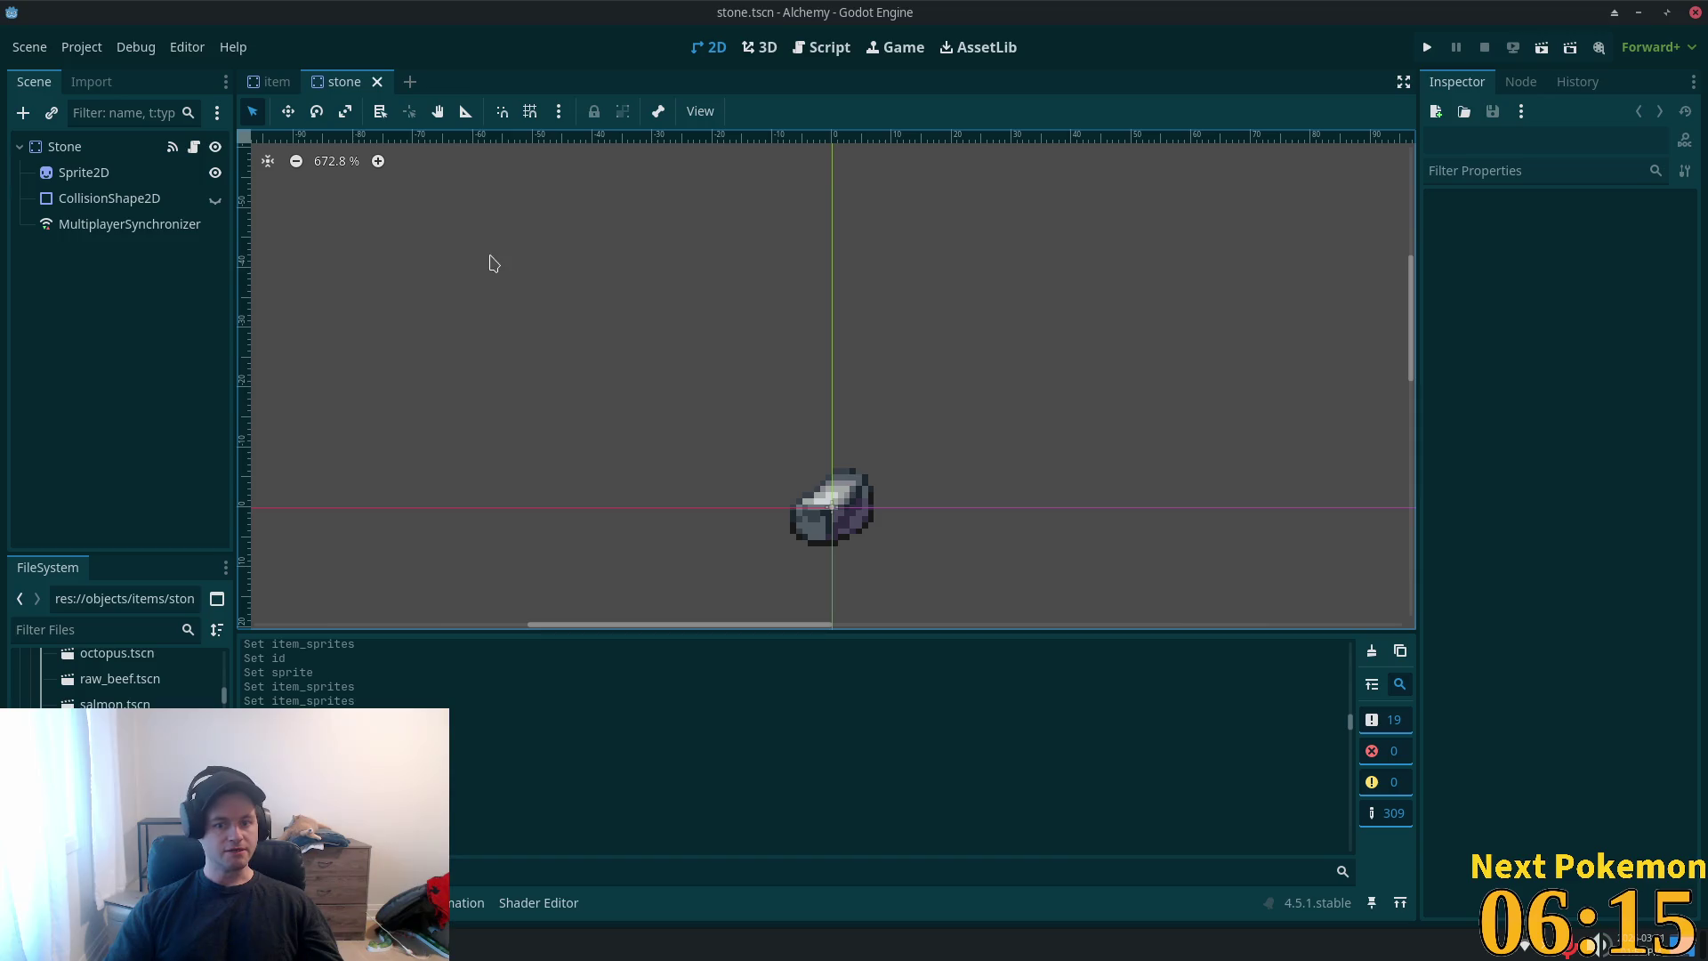
left_click(165, 144)
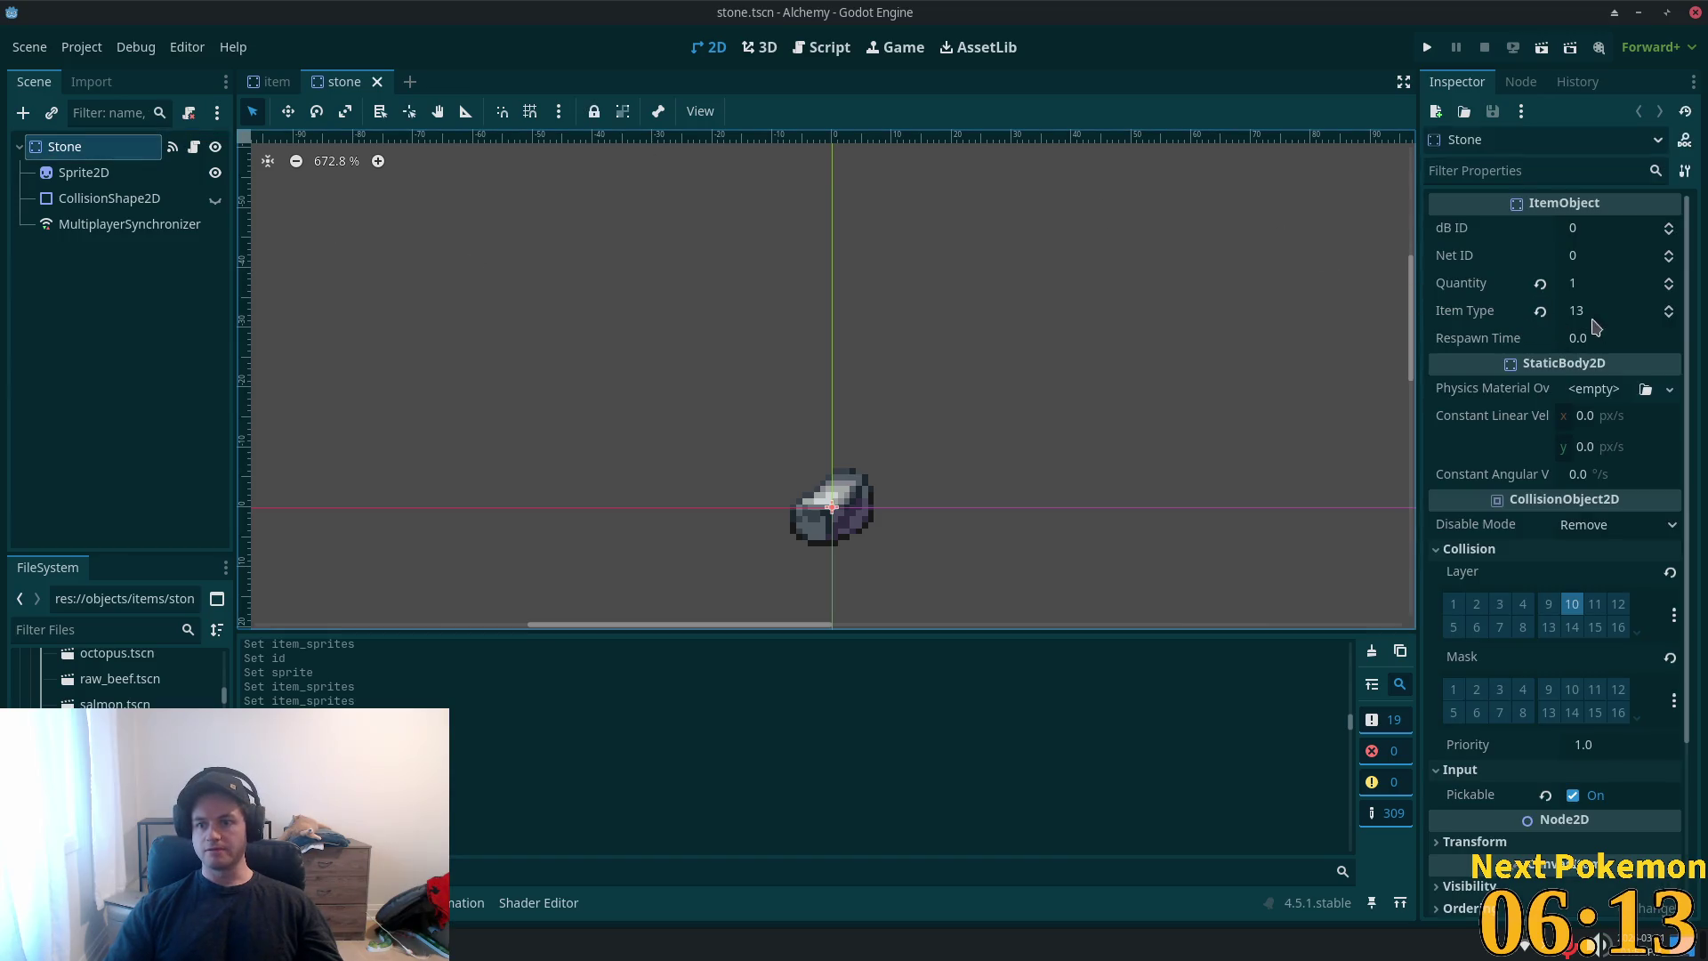
left_click(274, 82)
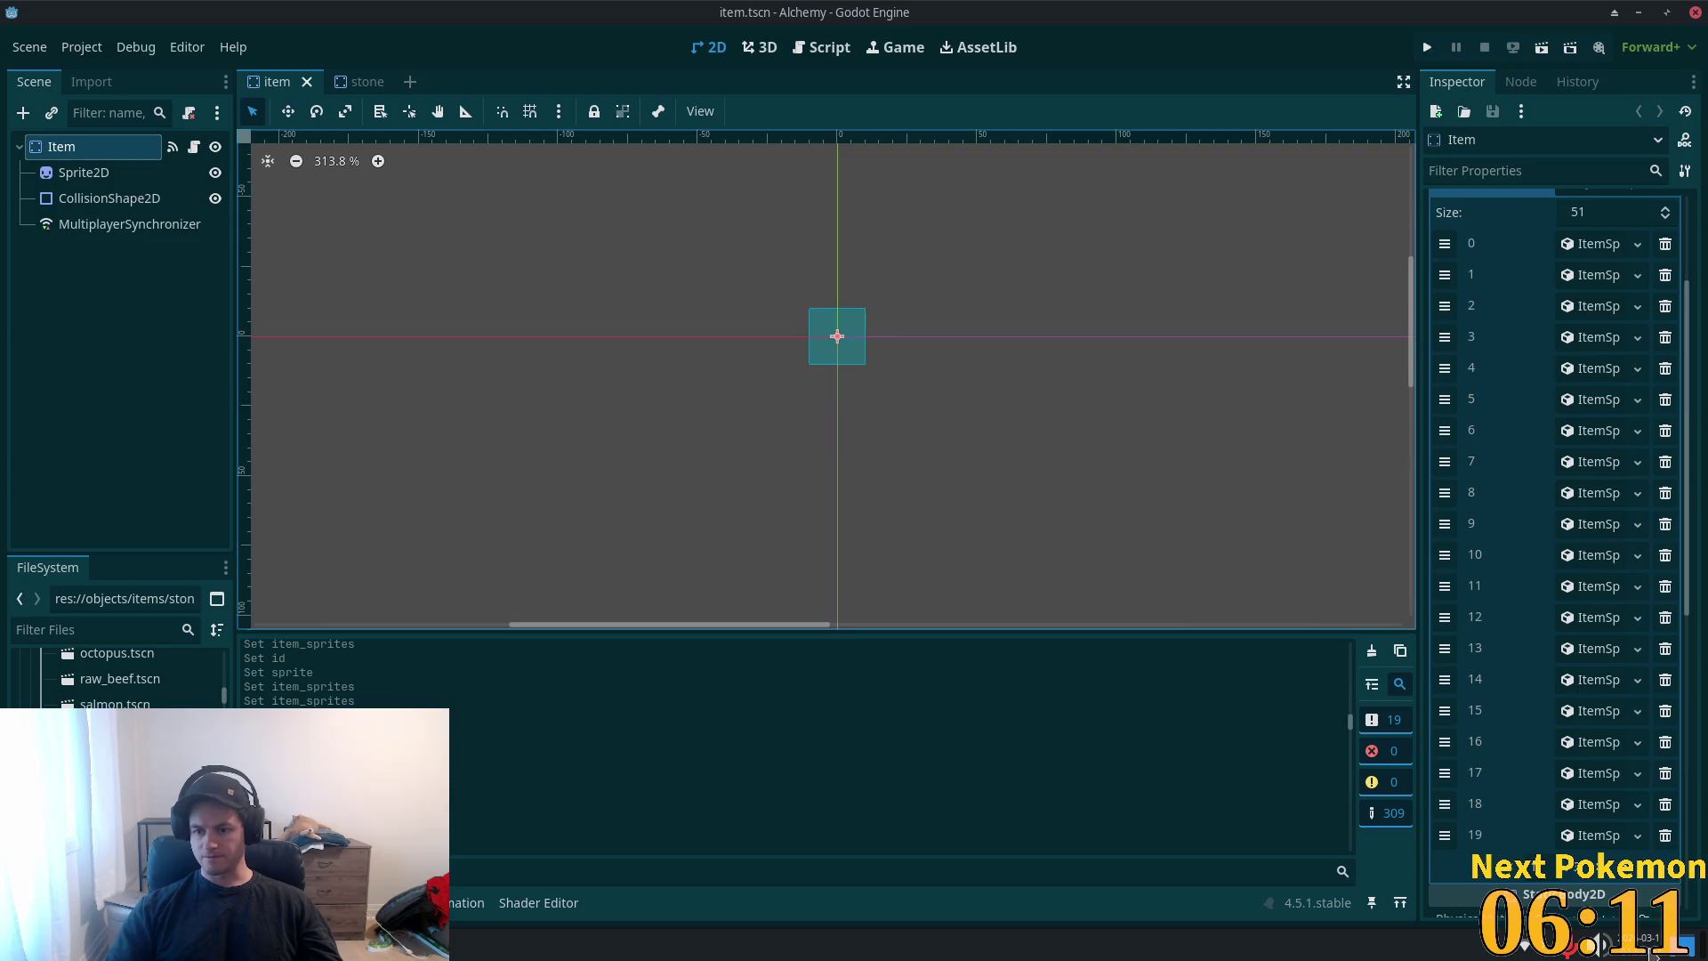
- Add Item Sprites entry 51 as a new ItemSprite with ID 13
left_click(1629, 881)
left_click(1592, 587)
left_click(1576, 587)
left_click(1570, 640)
left_click(1577, 591)
left_click(1583, 619)
type("13")
key("Tab")
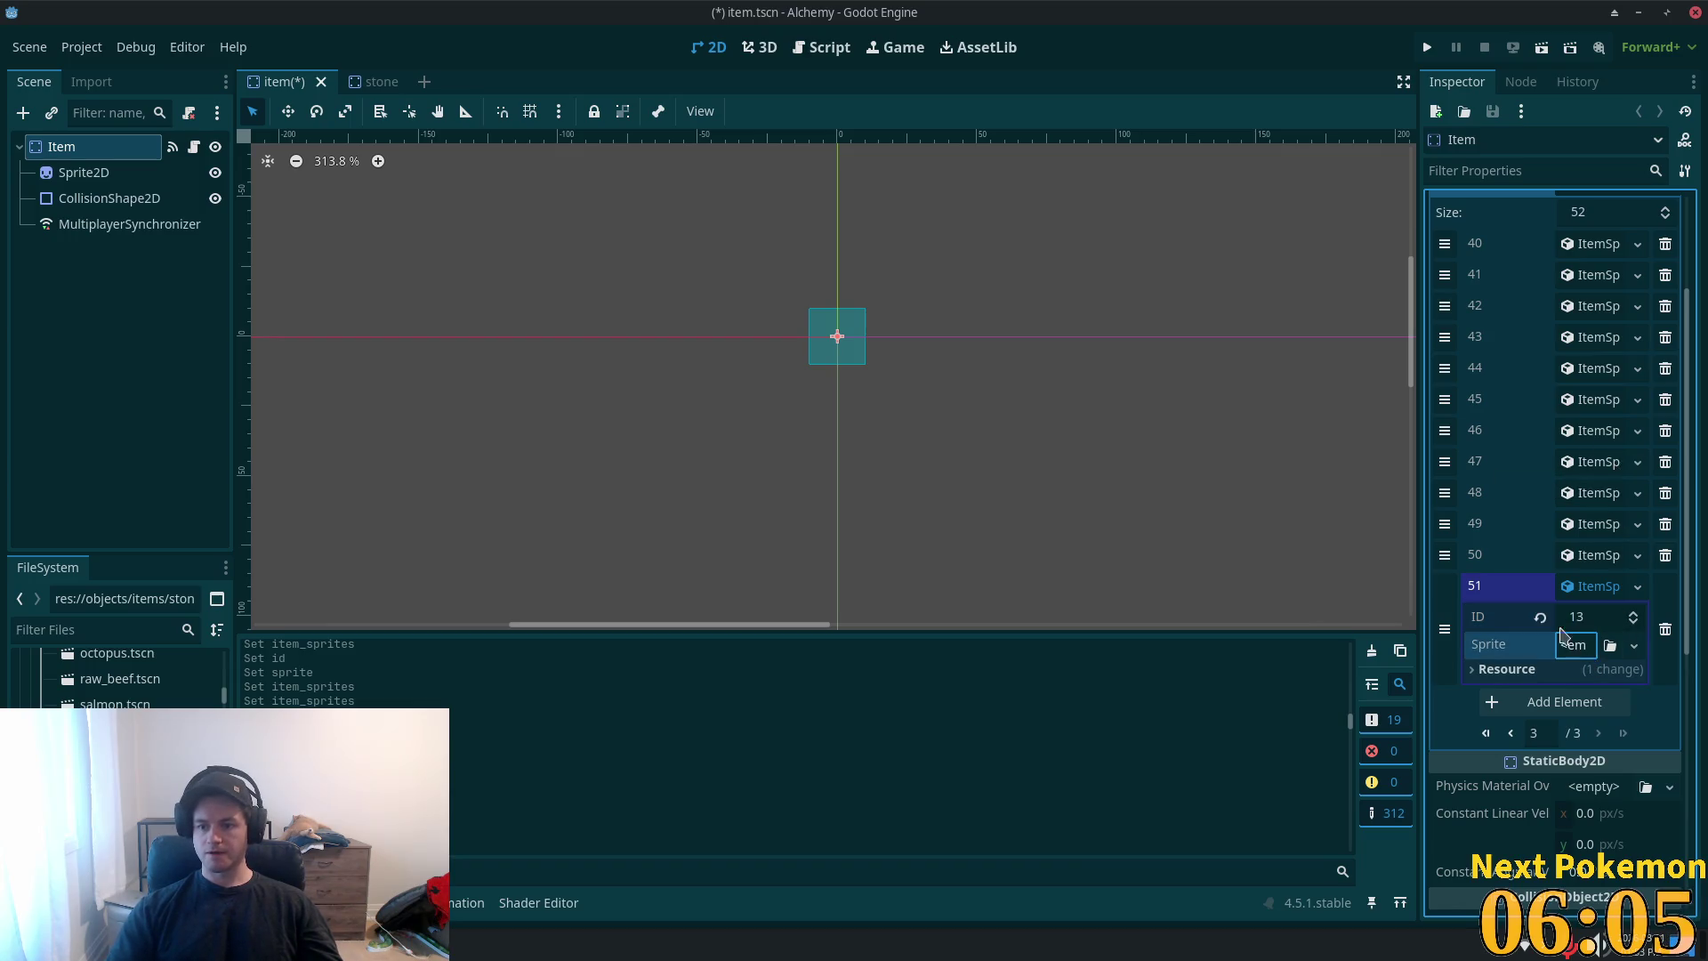
- Give entry 51 a new AtlasTexture using the item spritesheet as a unique atlas
left_click(1573, 645)
left_click(1580, 697)
left_click(1582, 654)
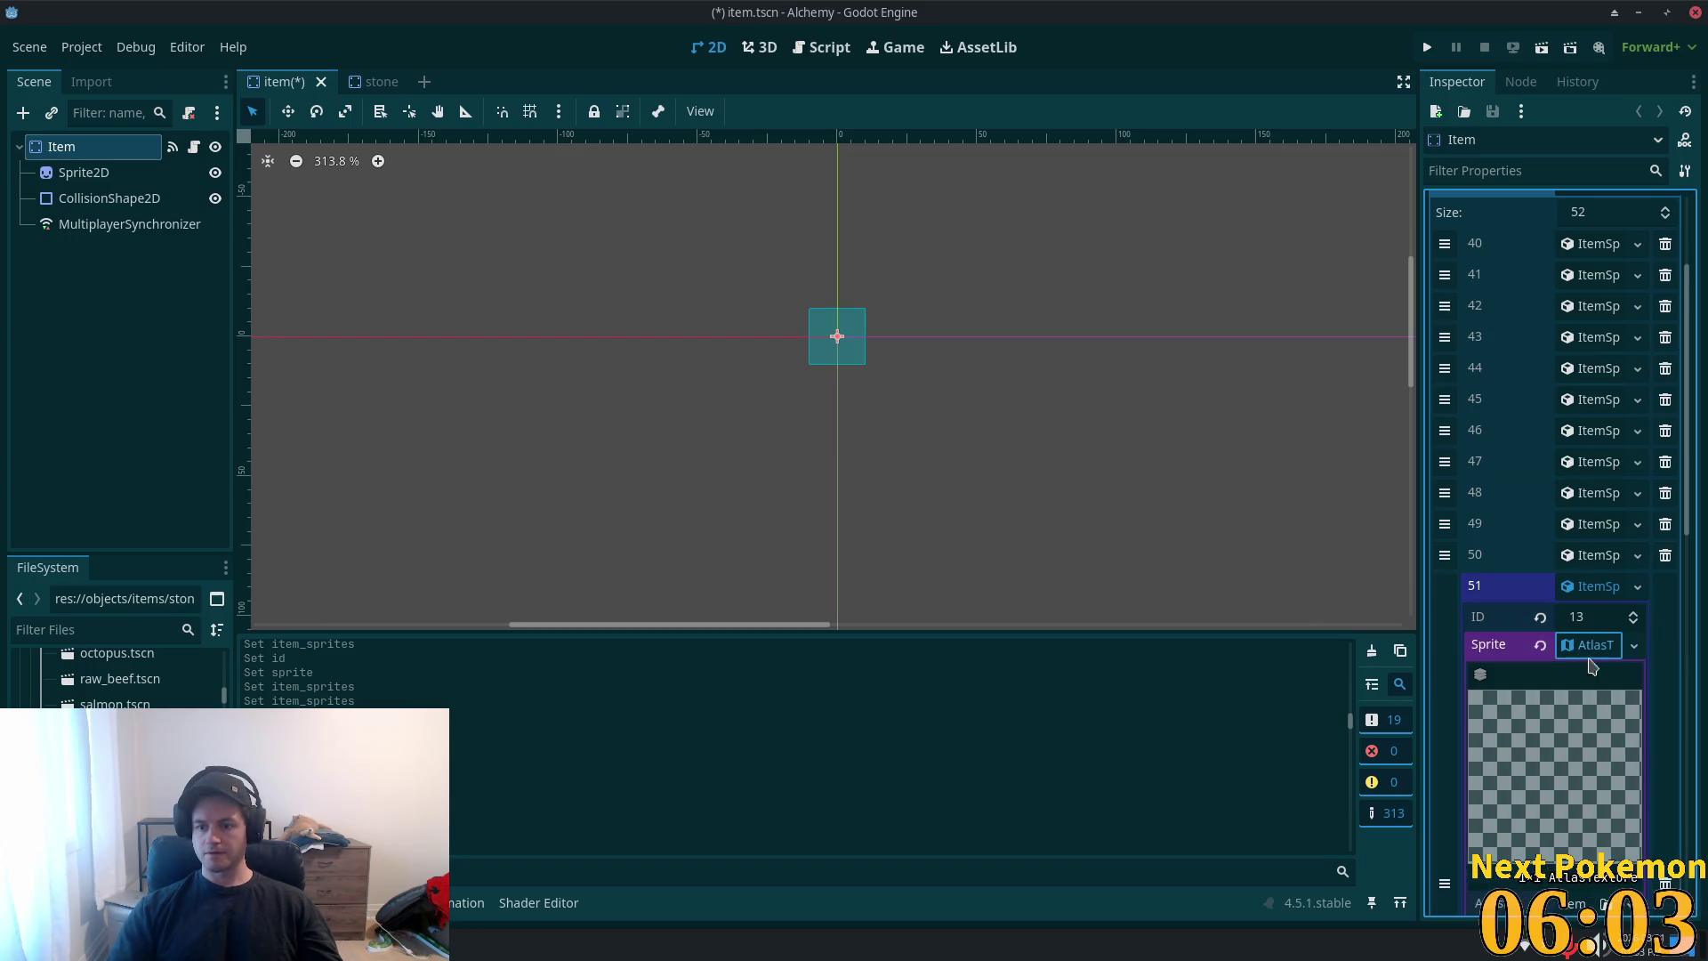
scroll(1591, 783, "down", 3)
left_click(1568, 638)
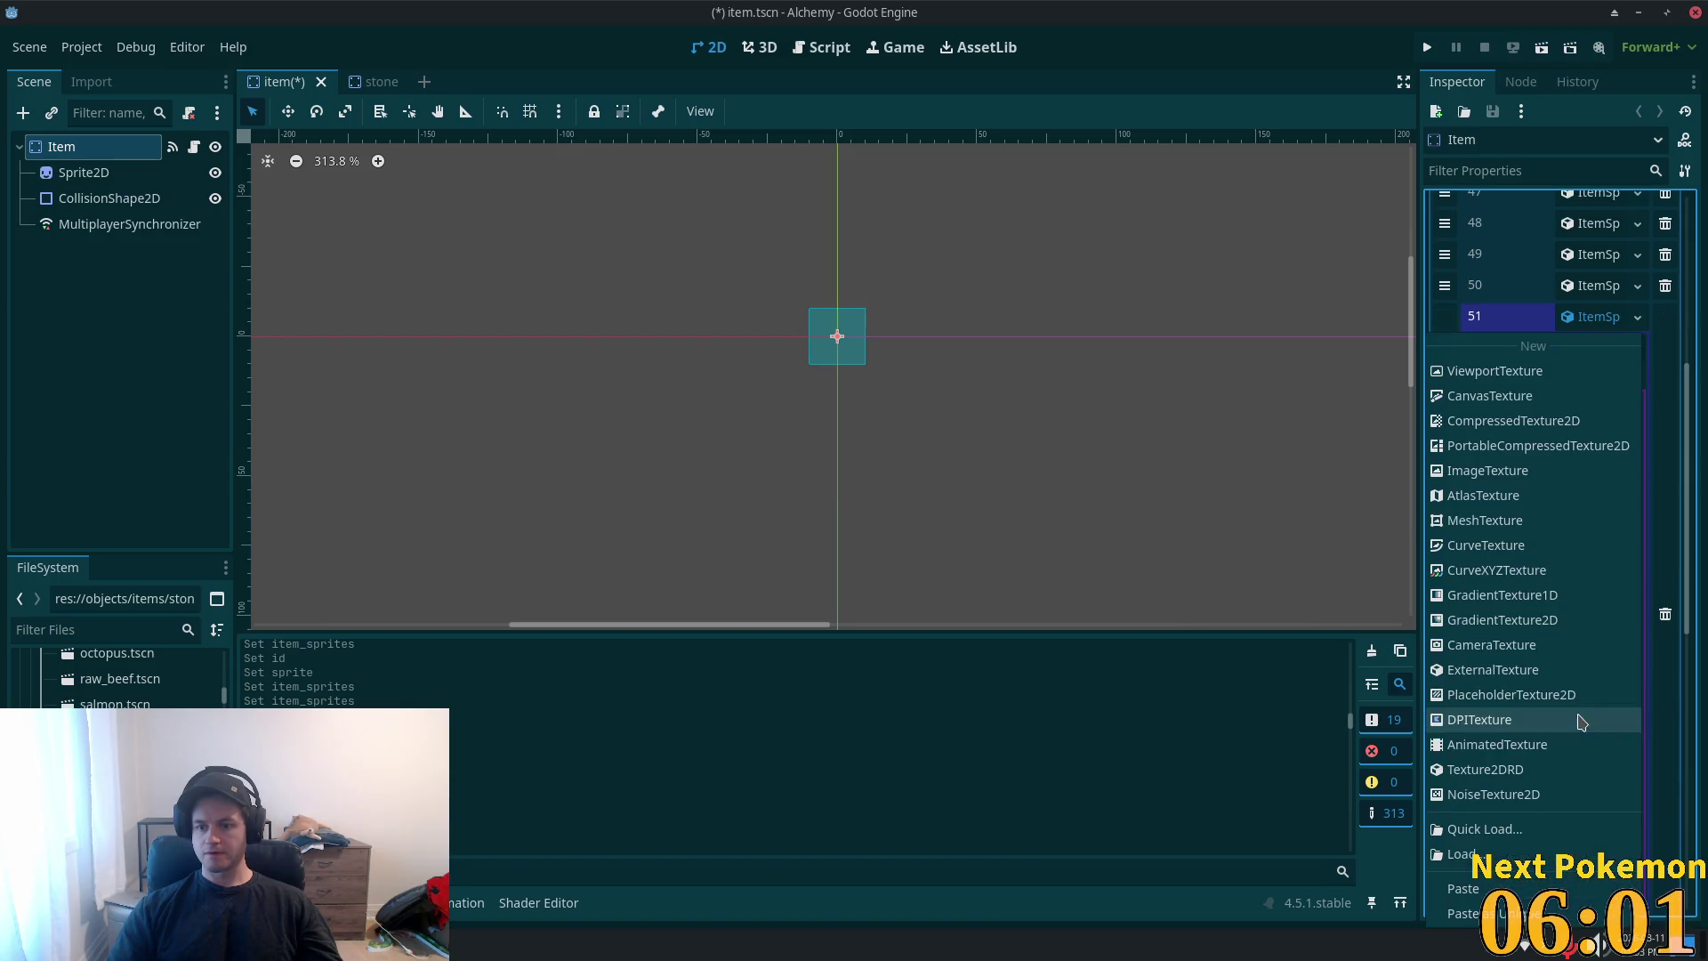
left_click(1513, 912)
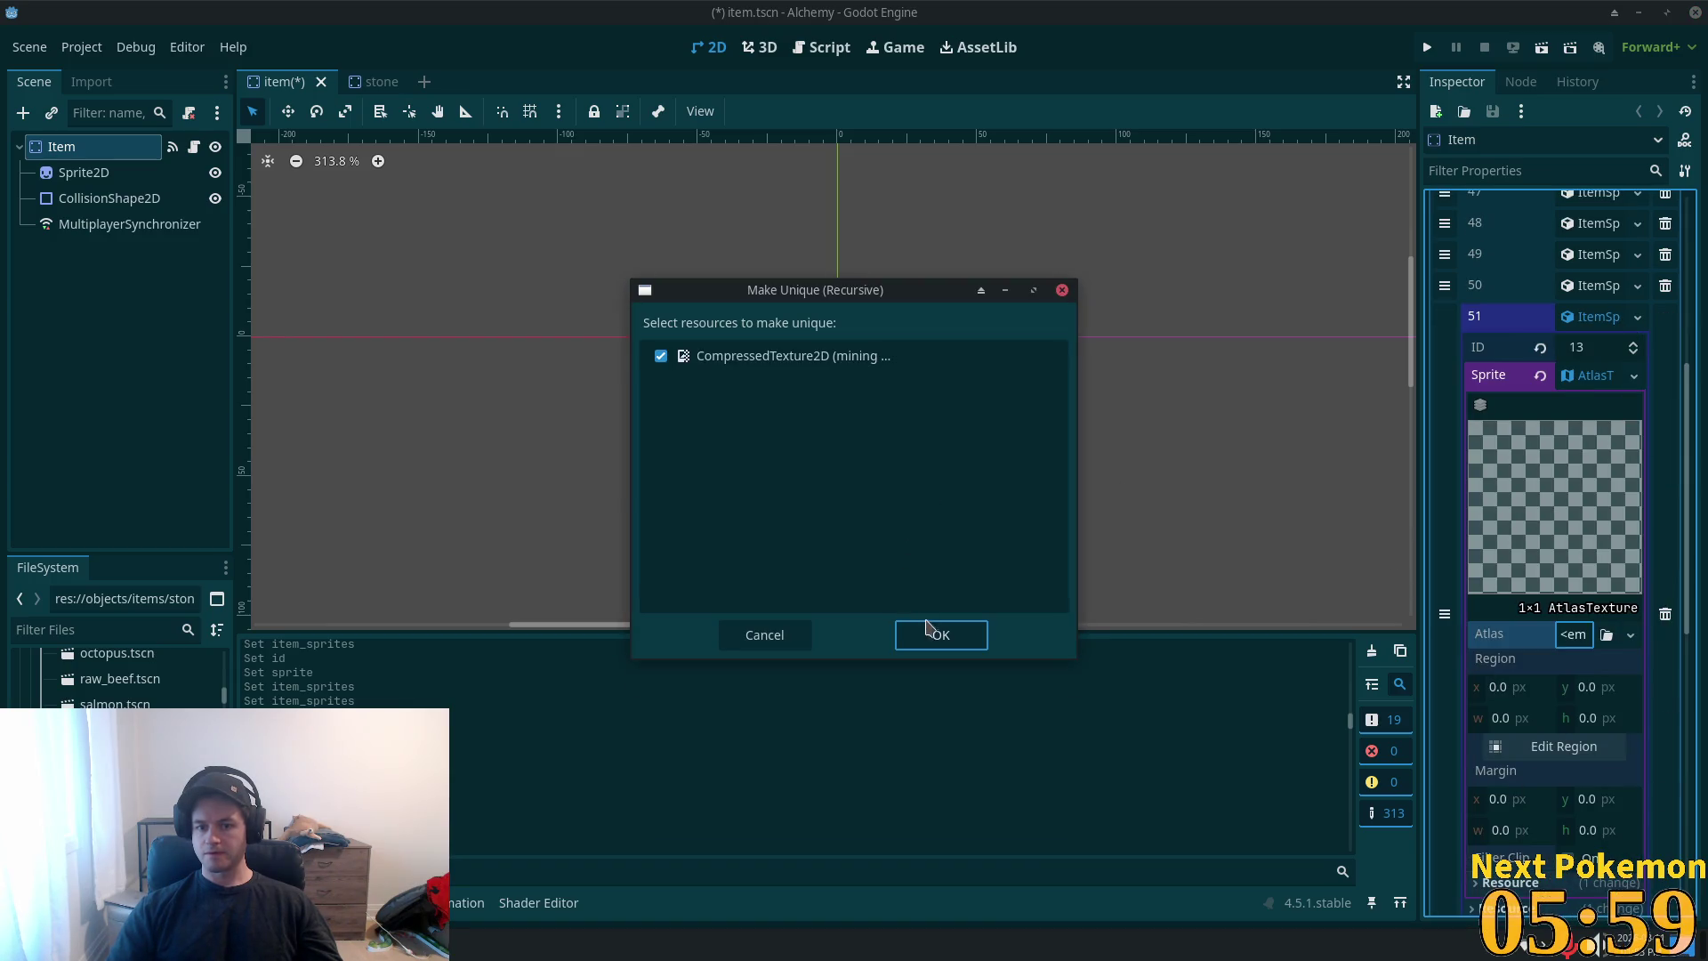
left_click(936, 631)
- With Auto Slice snapping, set the atlas region to the grey stone sprite (17, 2, 14×13)
left_click(1568, 783)
scroll(907, 569, "down", 4)
scroll(1064, 537, "down", 3)
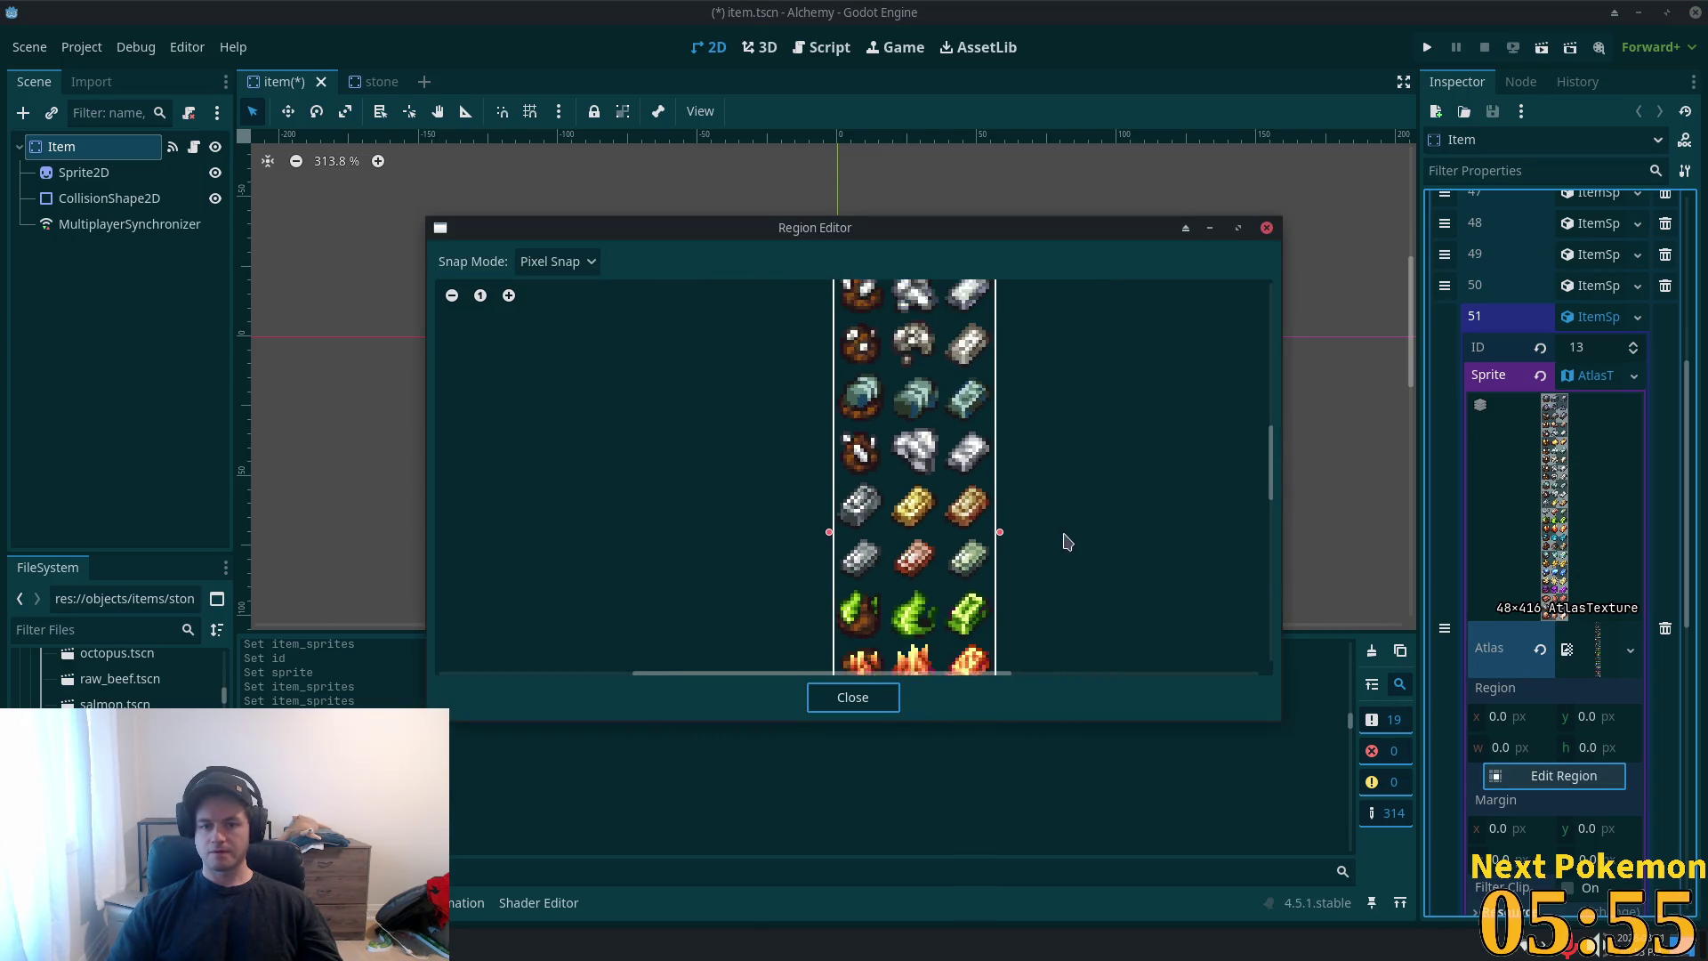
scroll(1090, 454, "down", 3)
scroll(1084, 397, "down", 5)
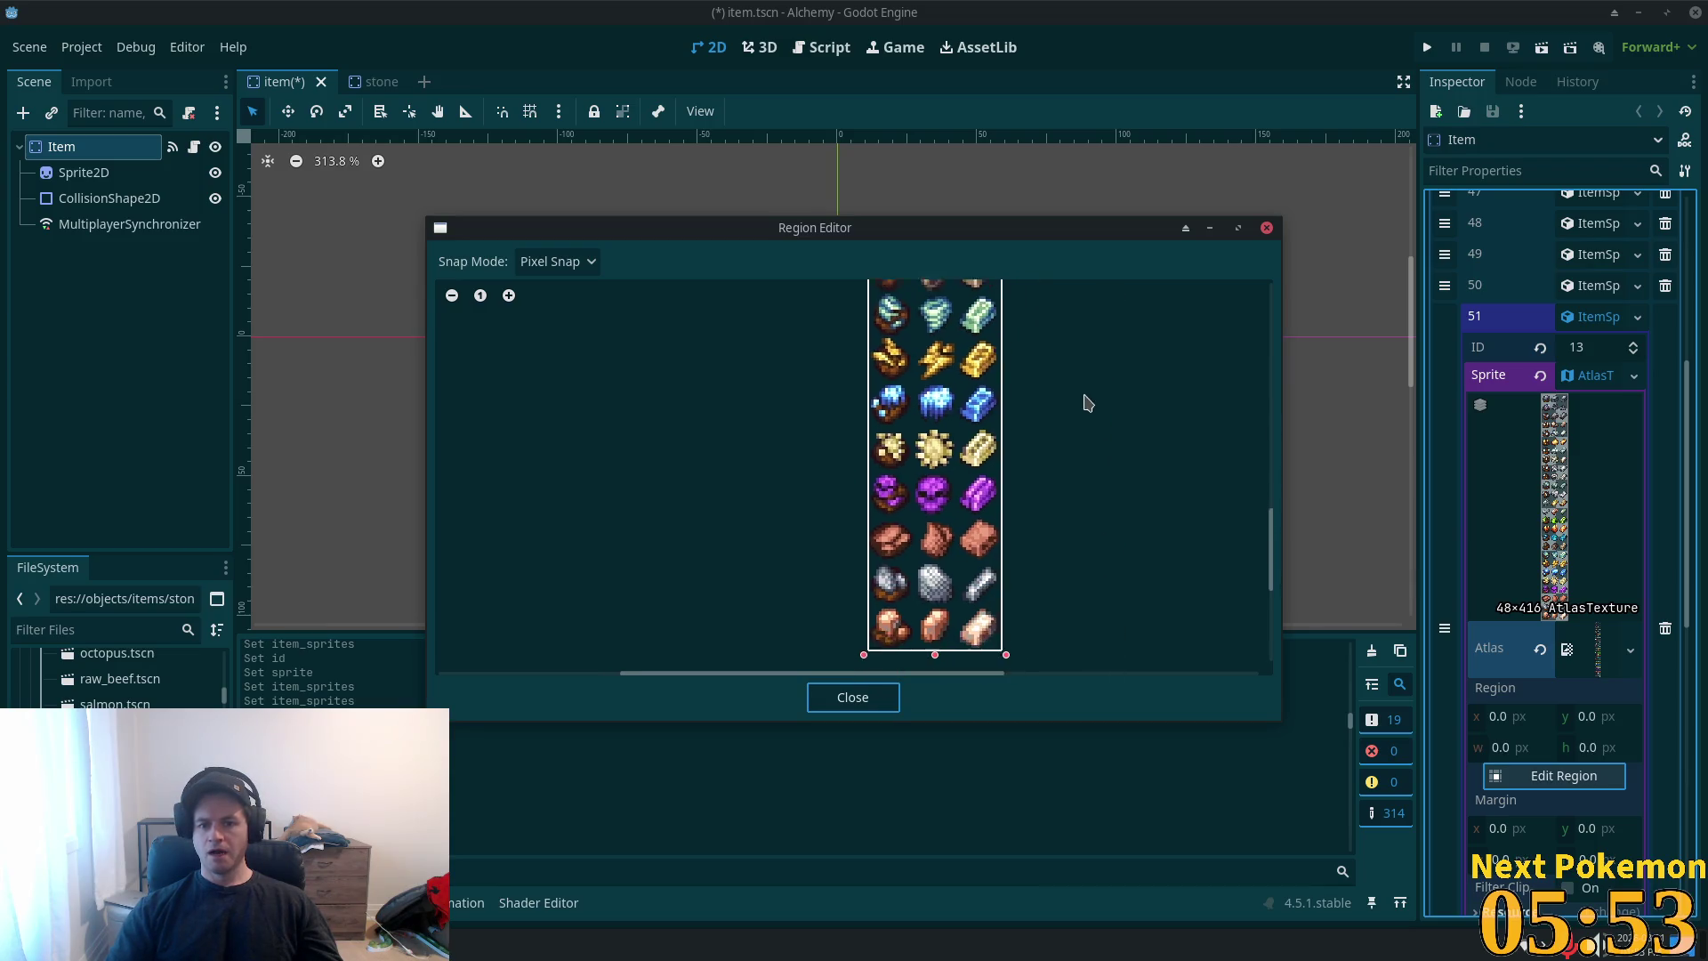
scroll(1072, 519, "up", 8)
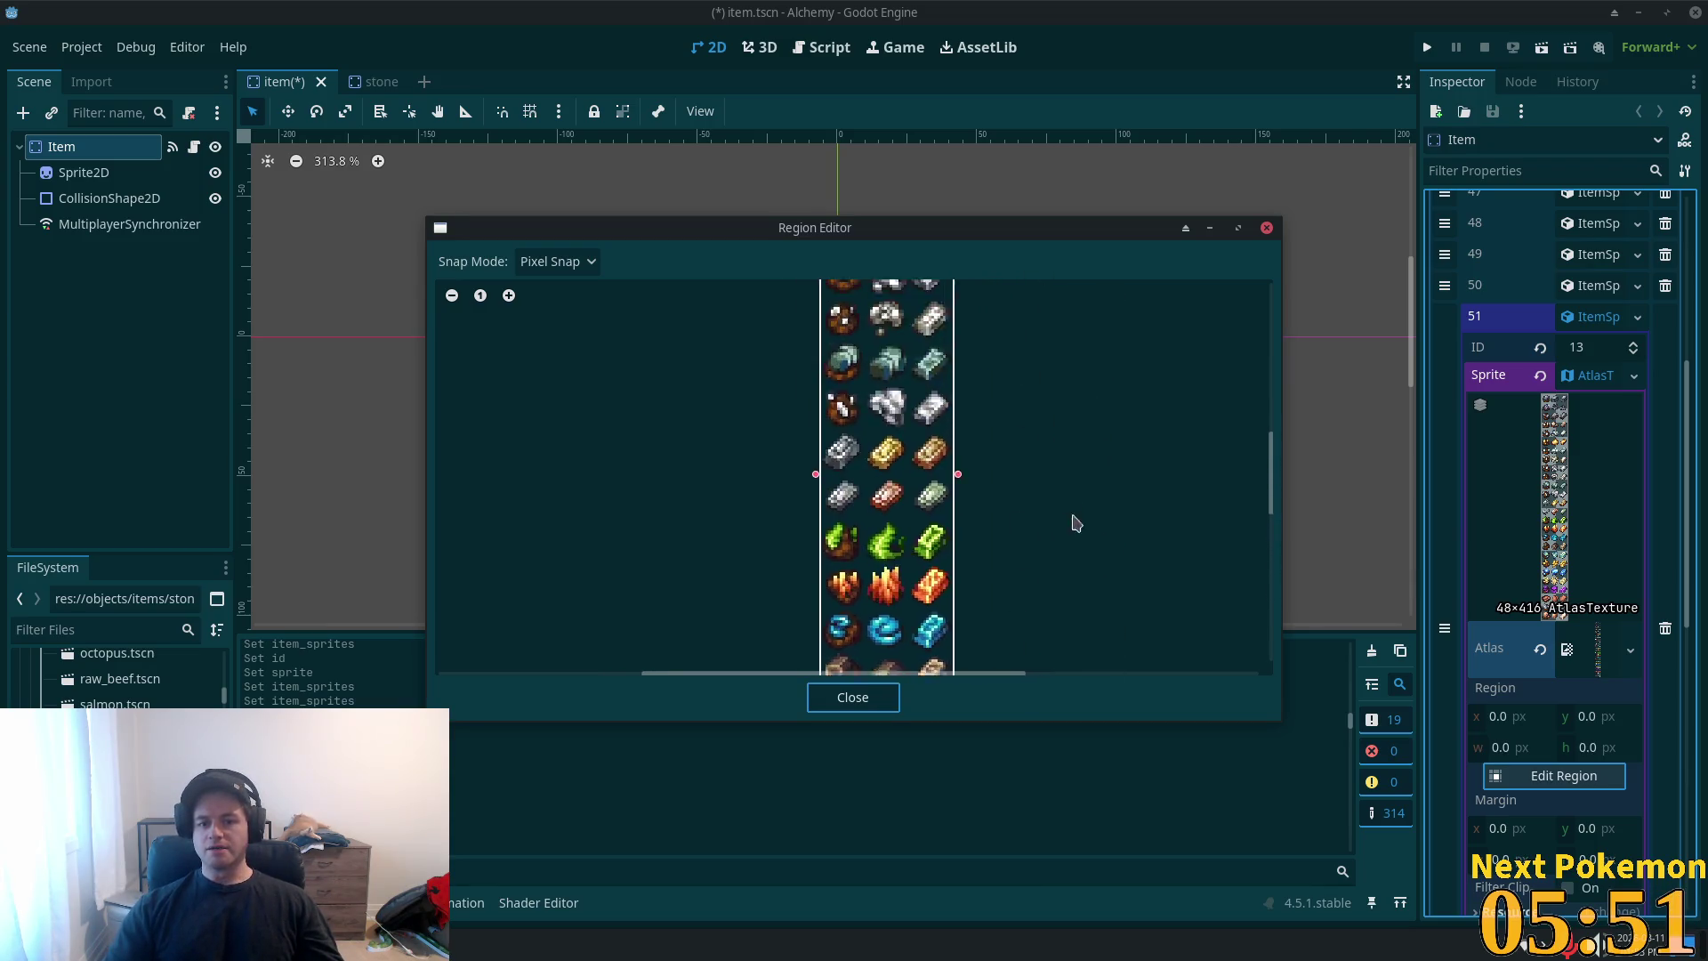
scroll(972, 371, "up", 2)
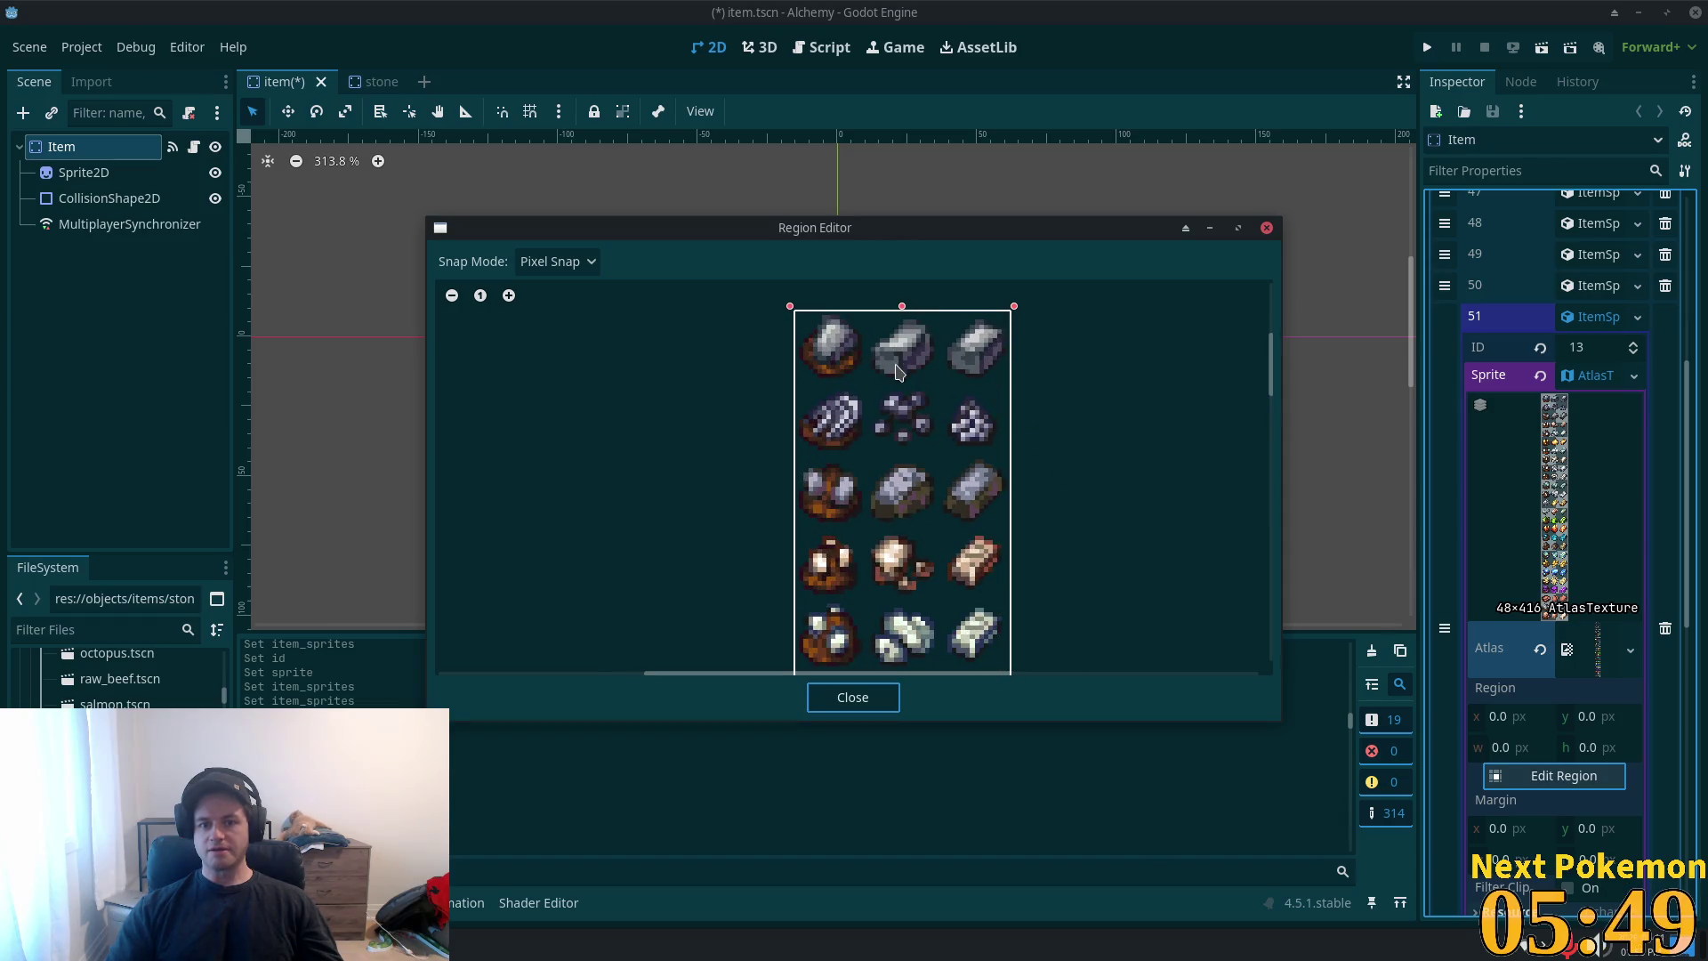
left_click(560, 262)
left_click(580, 372)
left_click(887, 345)
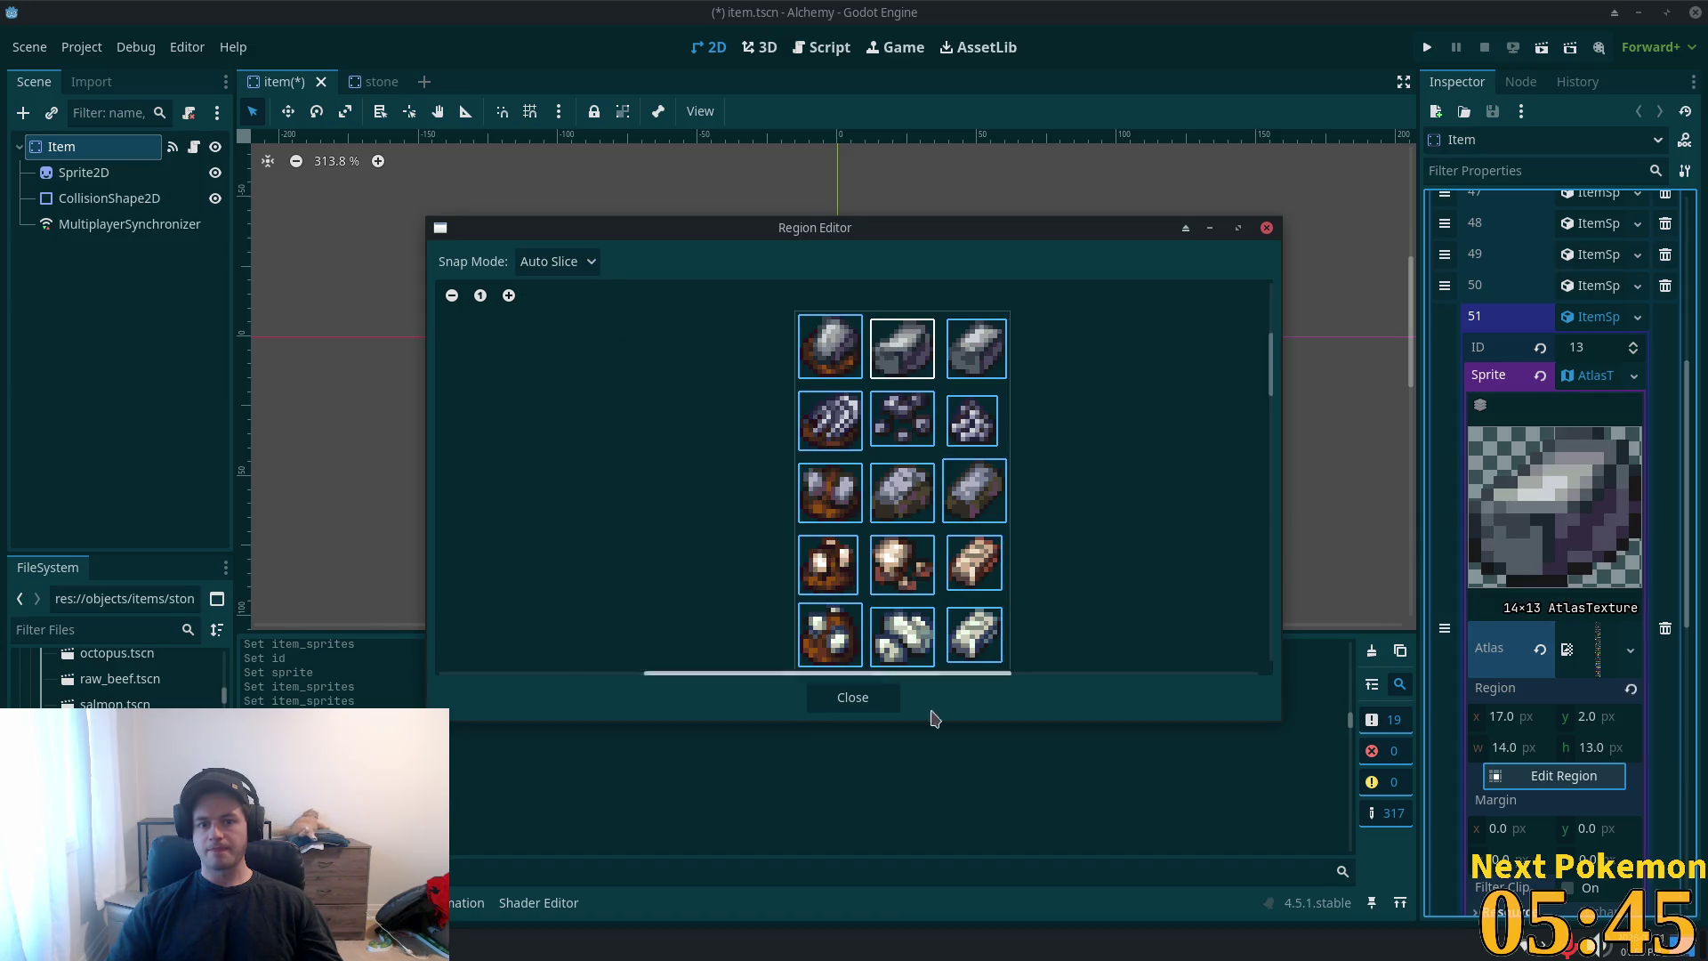
left_click(854, 697)
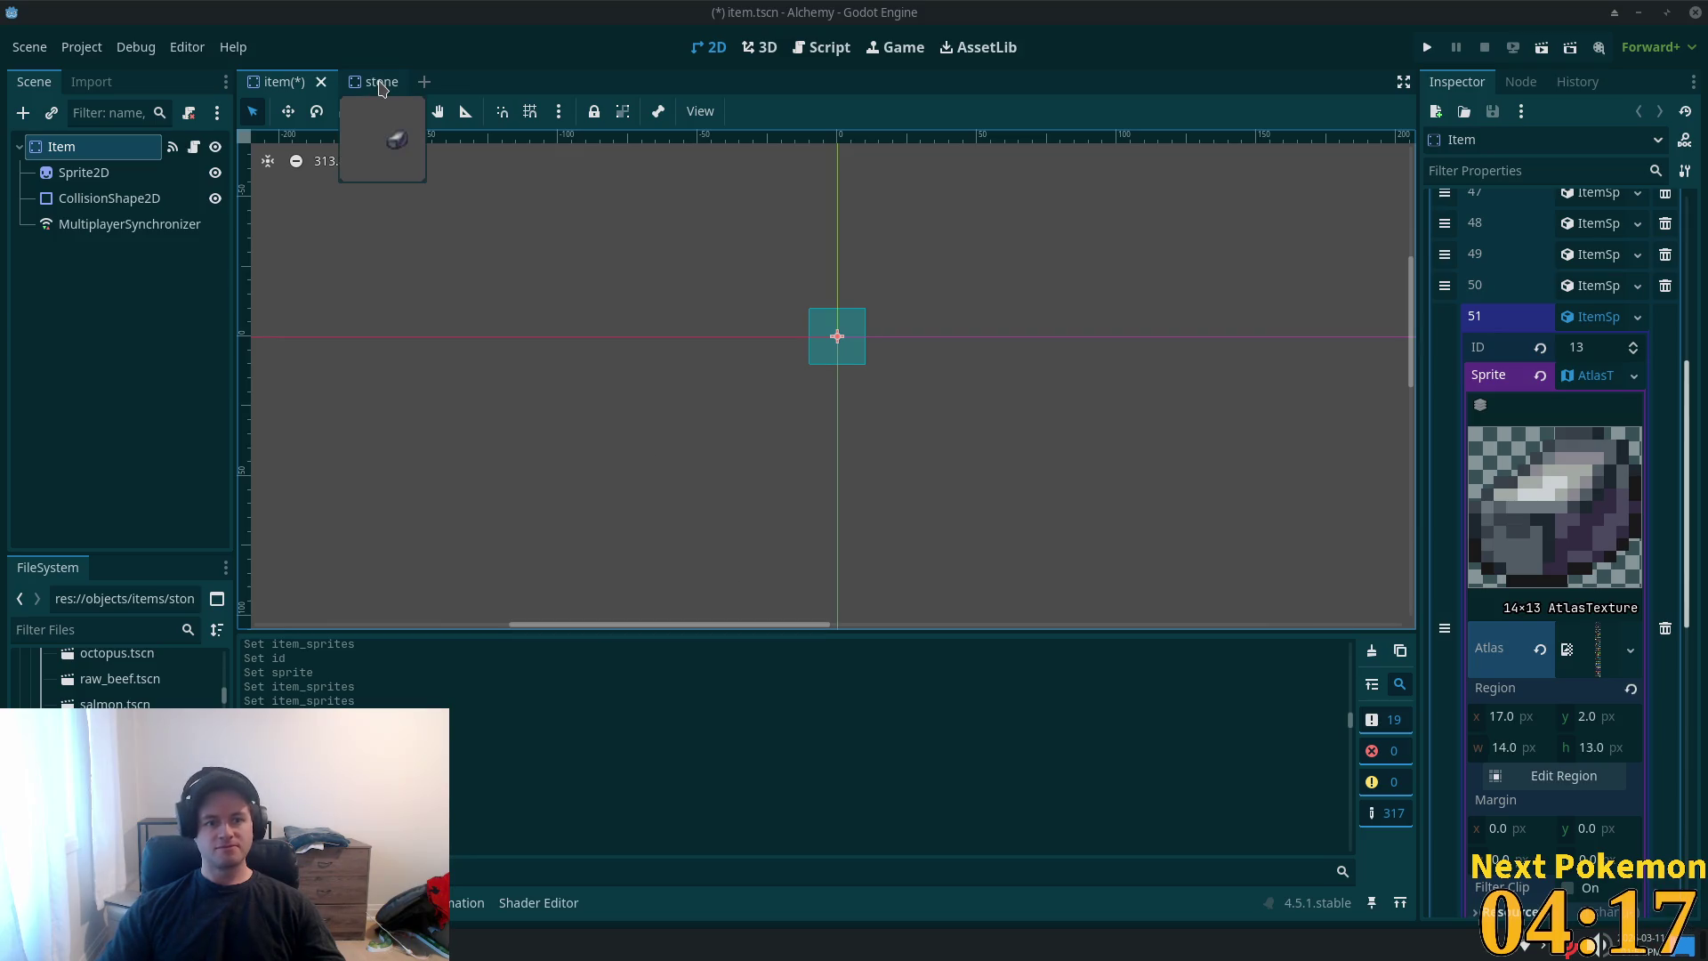
- Collapse entry 51, save item.tscn, and close the stone scene tab
left_click(1593, 317)
key("ctrl+s")
left_click(360, 82)
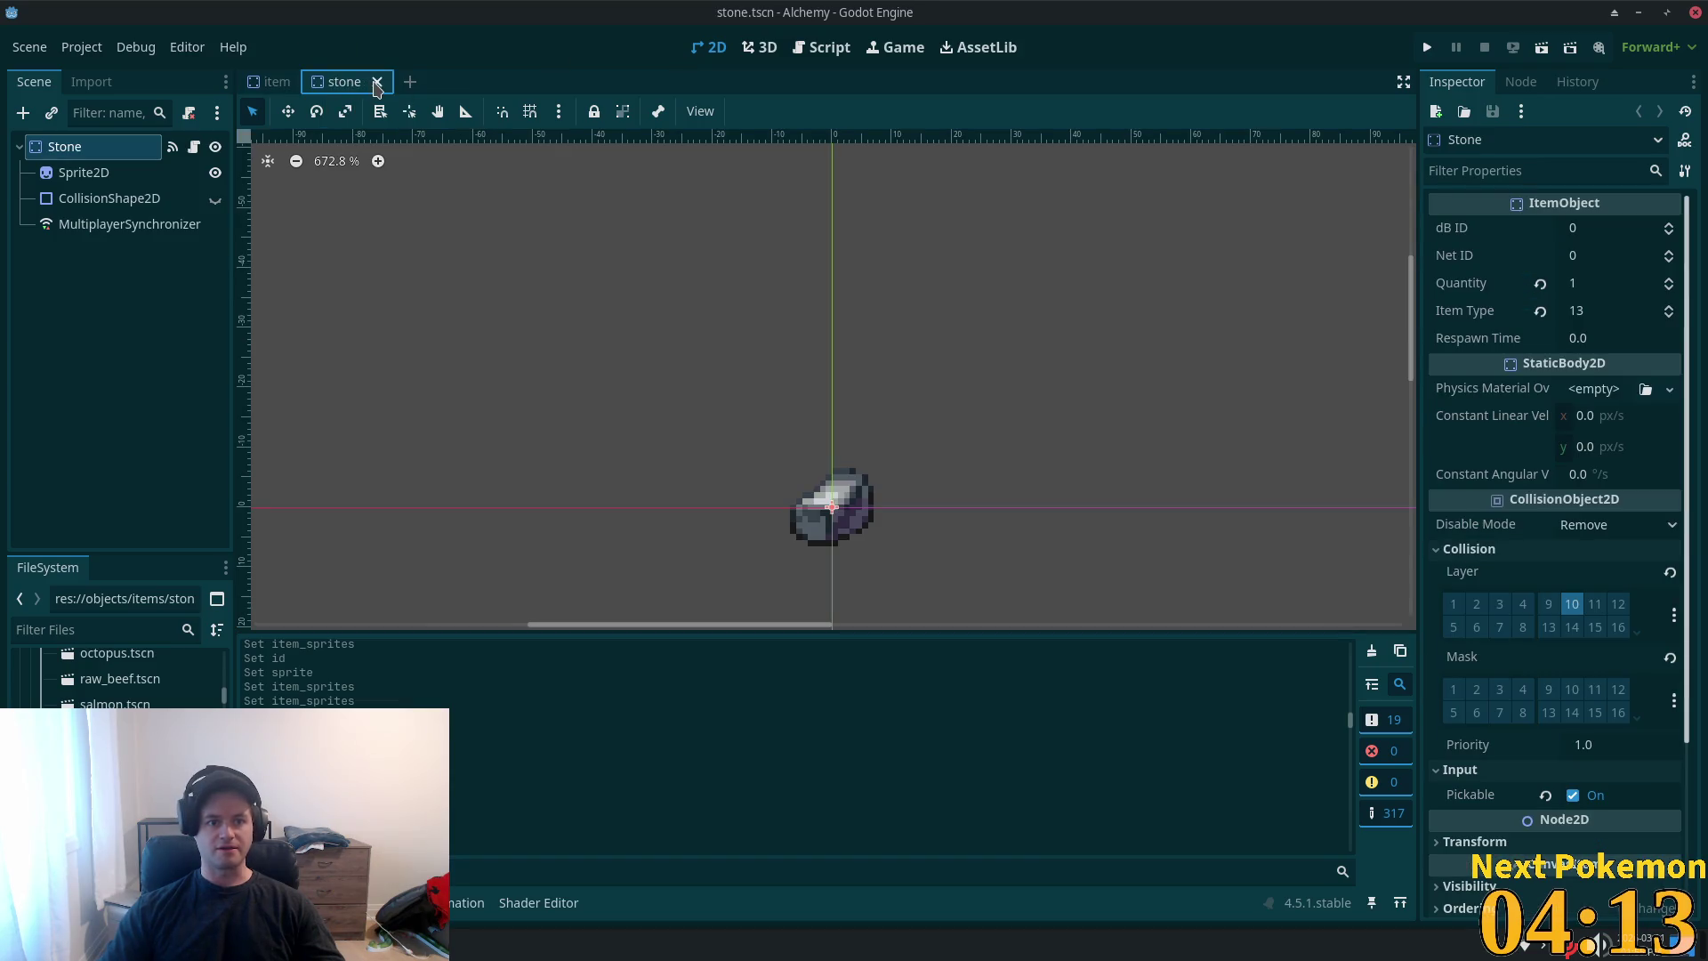
middle_click(374, 88)
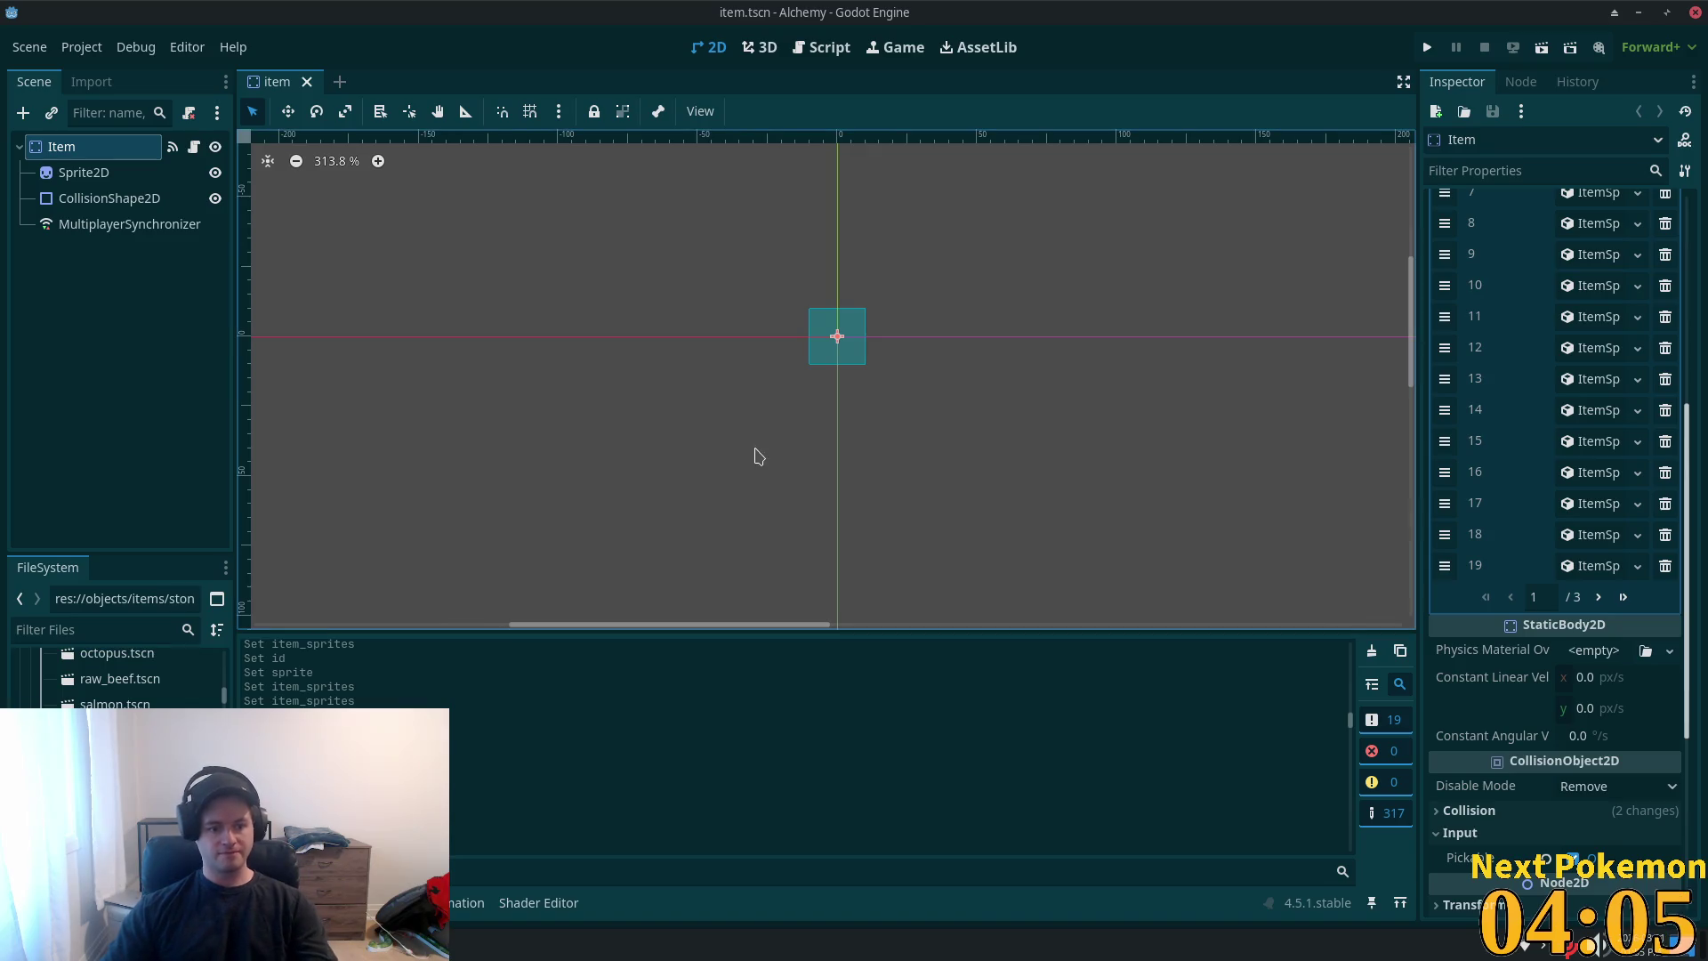
key("Delete")
- Undo the accidental Item node deletion and remove stone.tscn from the project
left_click(903, 492)
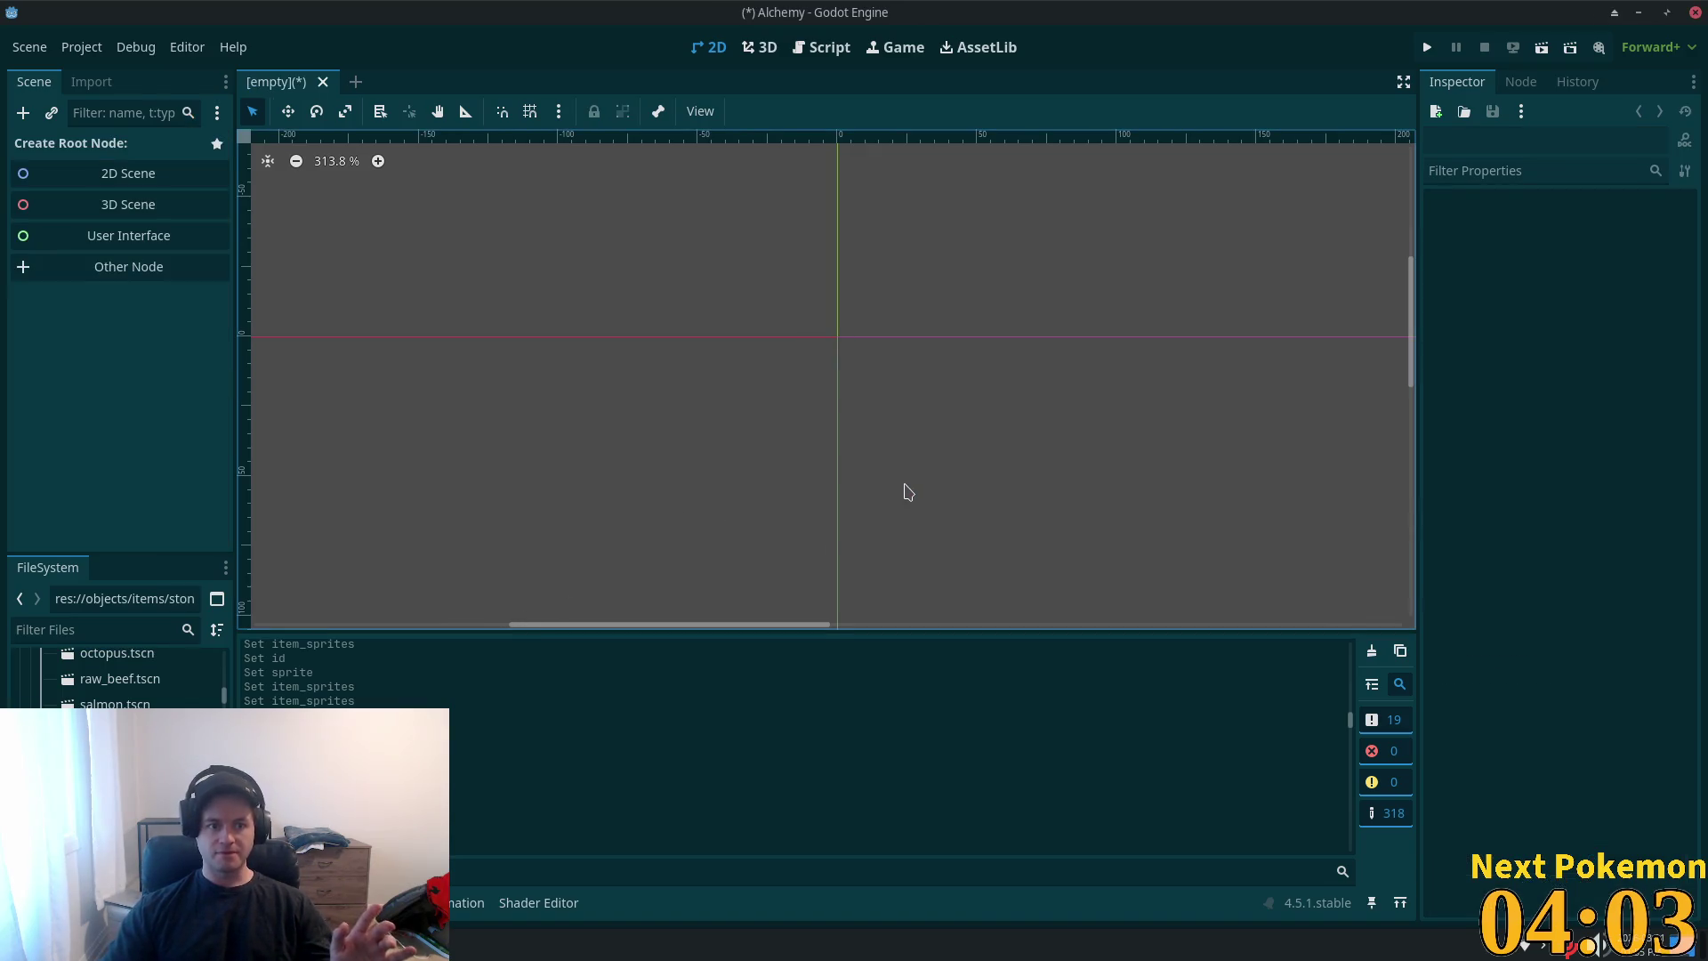
key("ctrl+z")
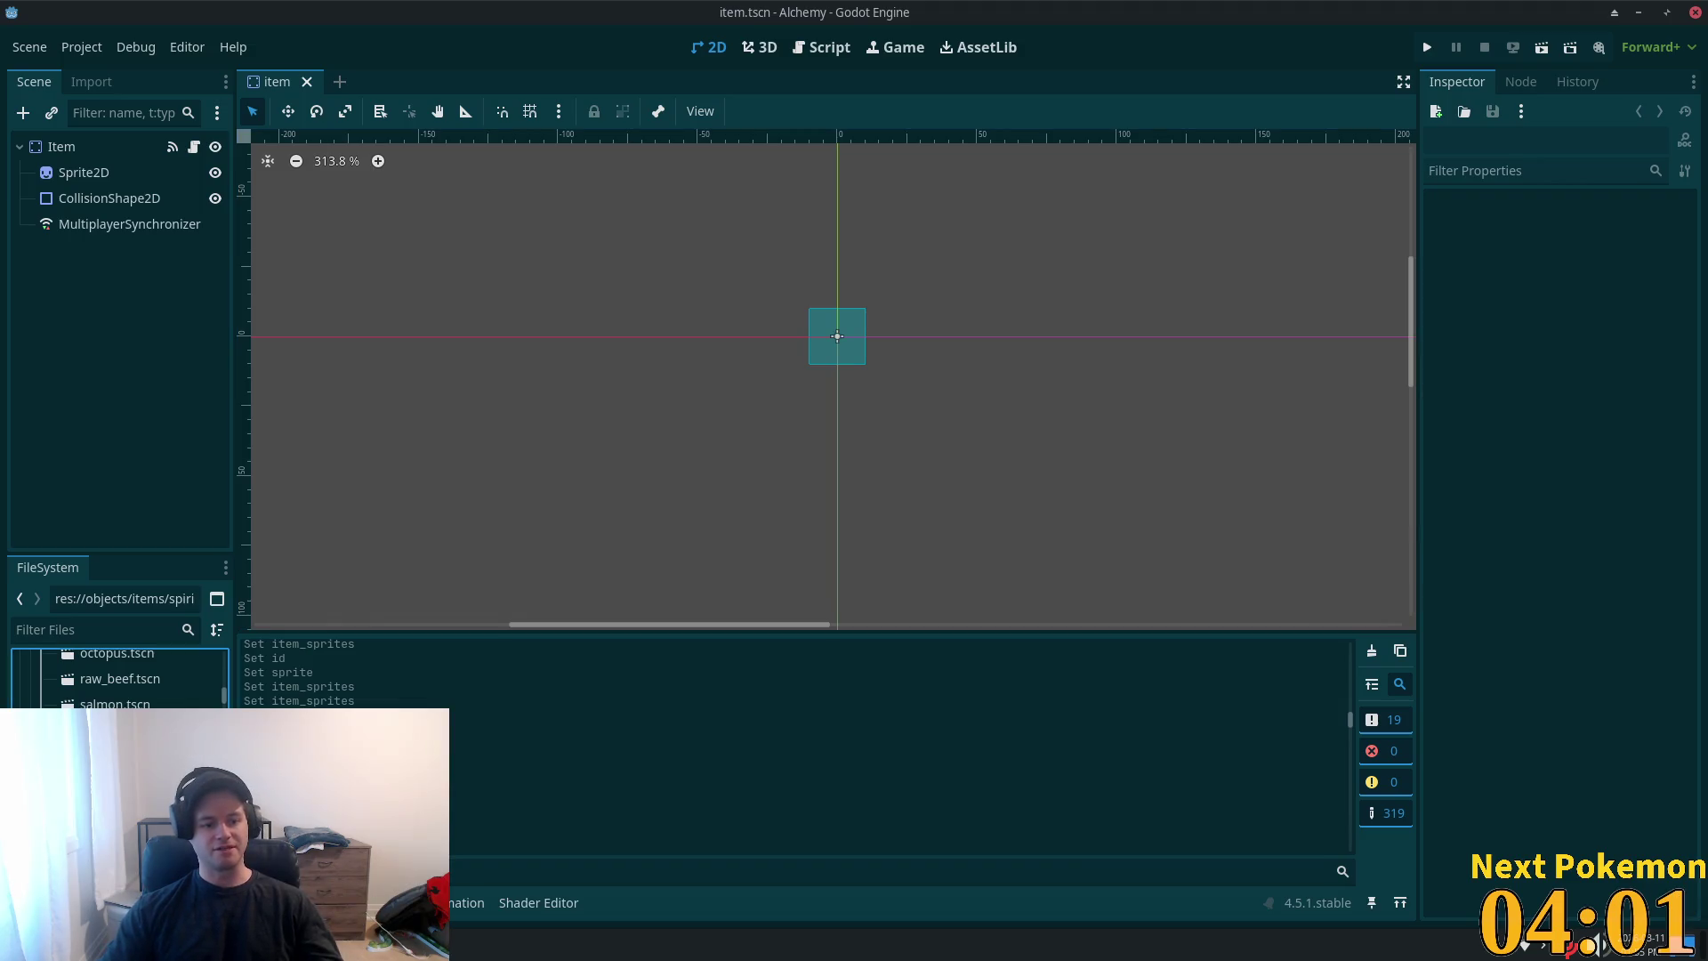
key("Delete")
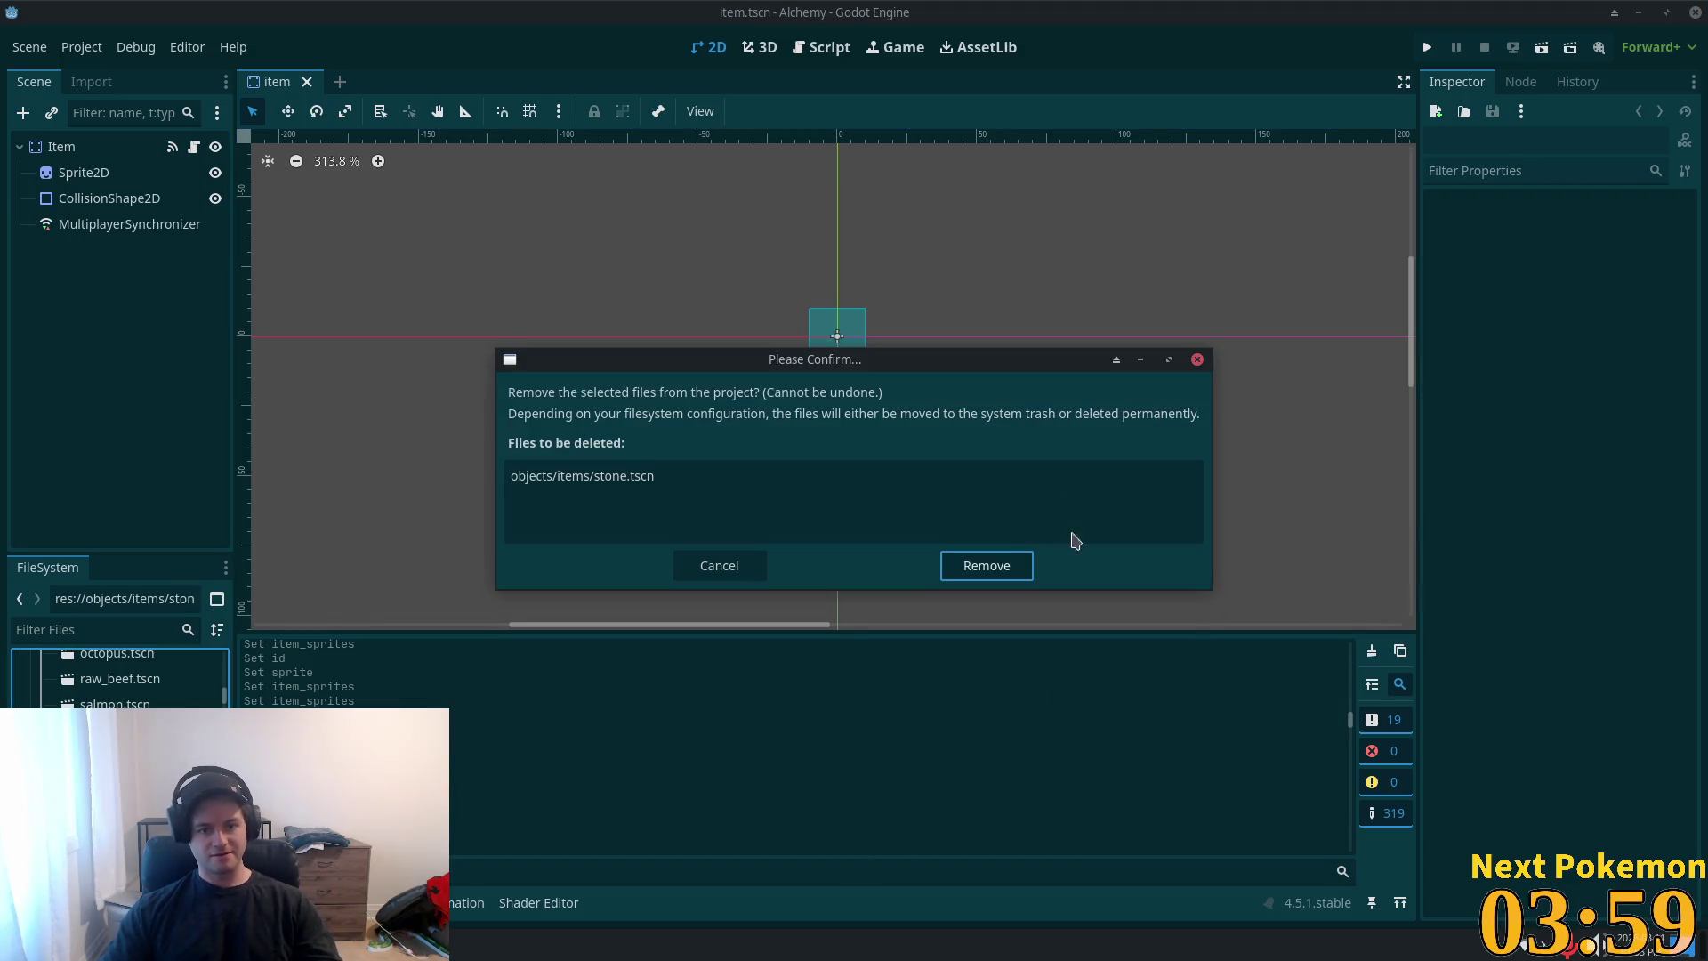
left_click(988, 566)
- Check the Sulfur node's item type in sulfur.tscn, then return to the Item node
type("sulfur")
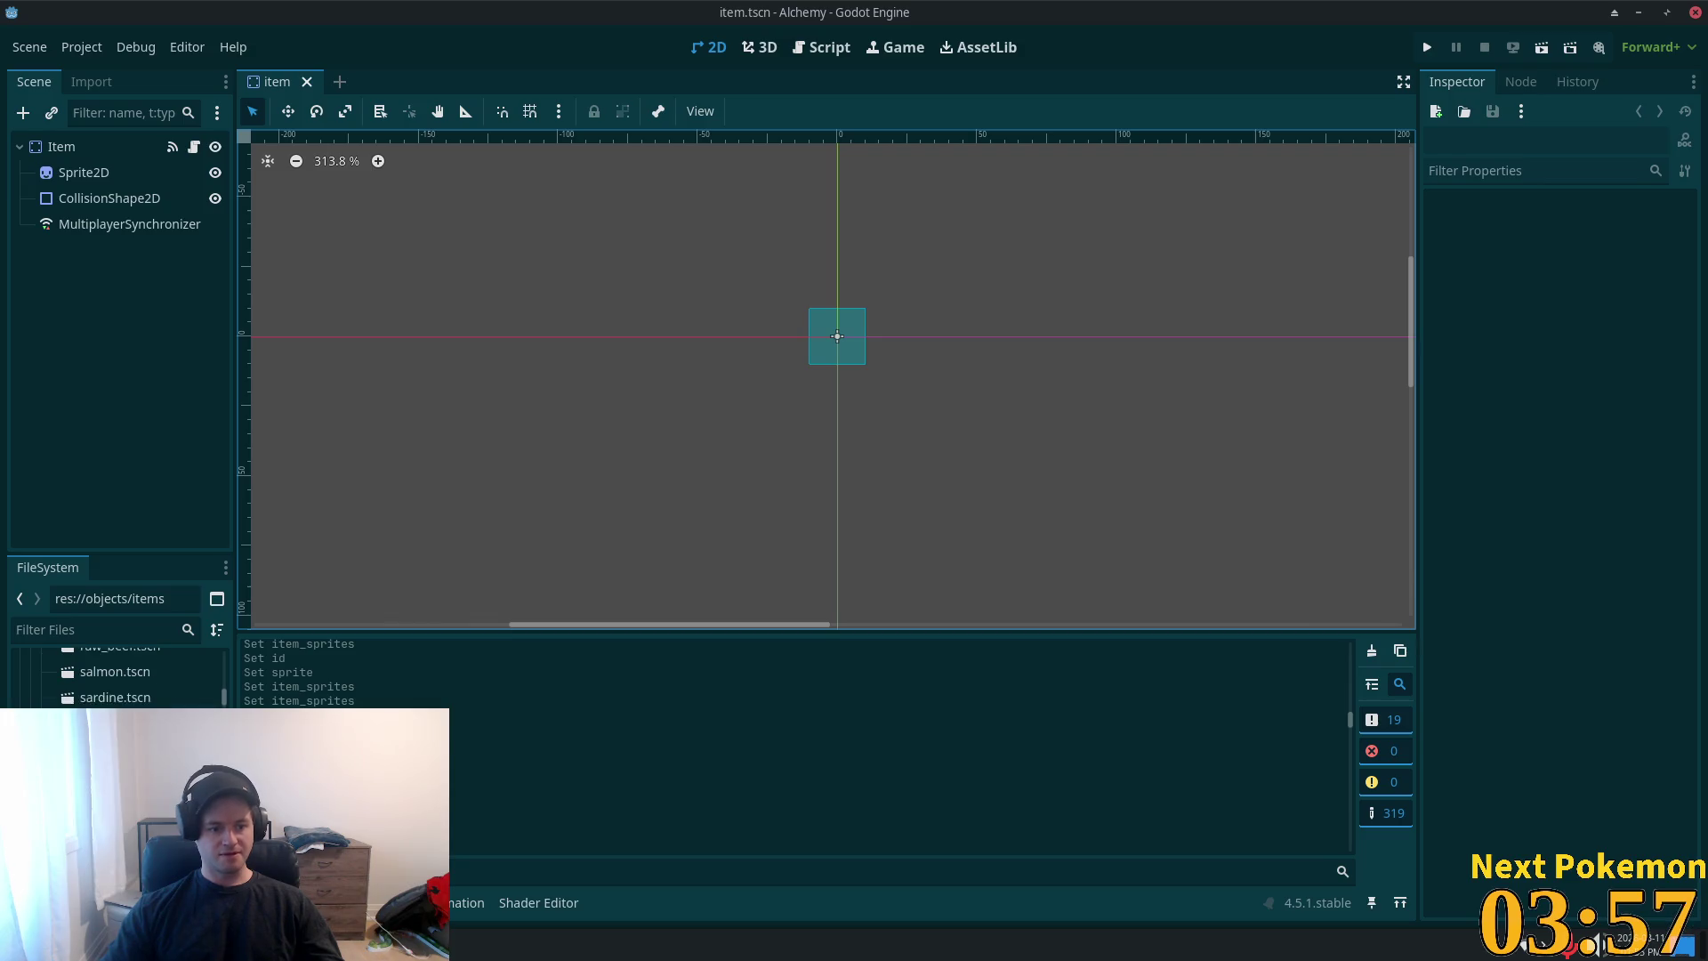
key("Return")
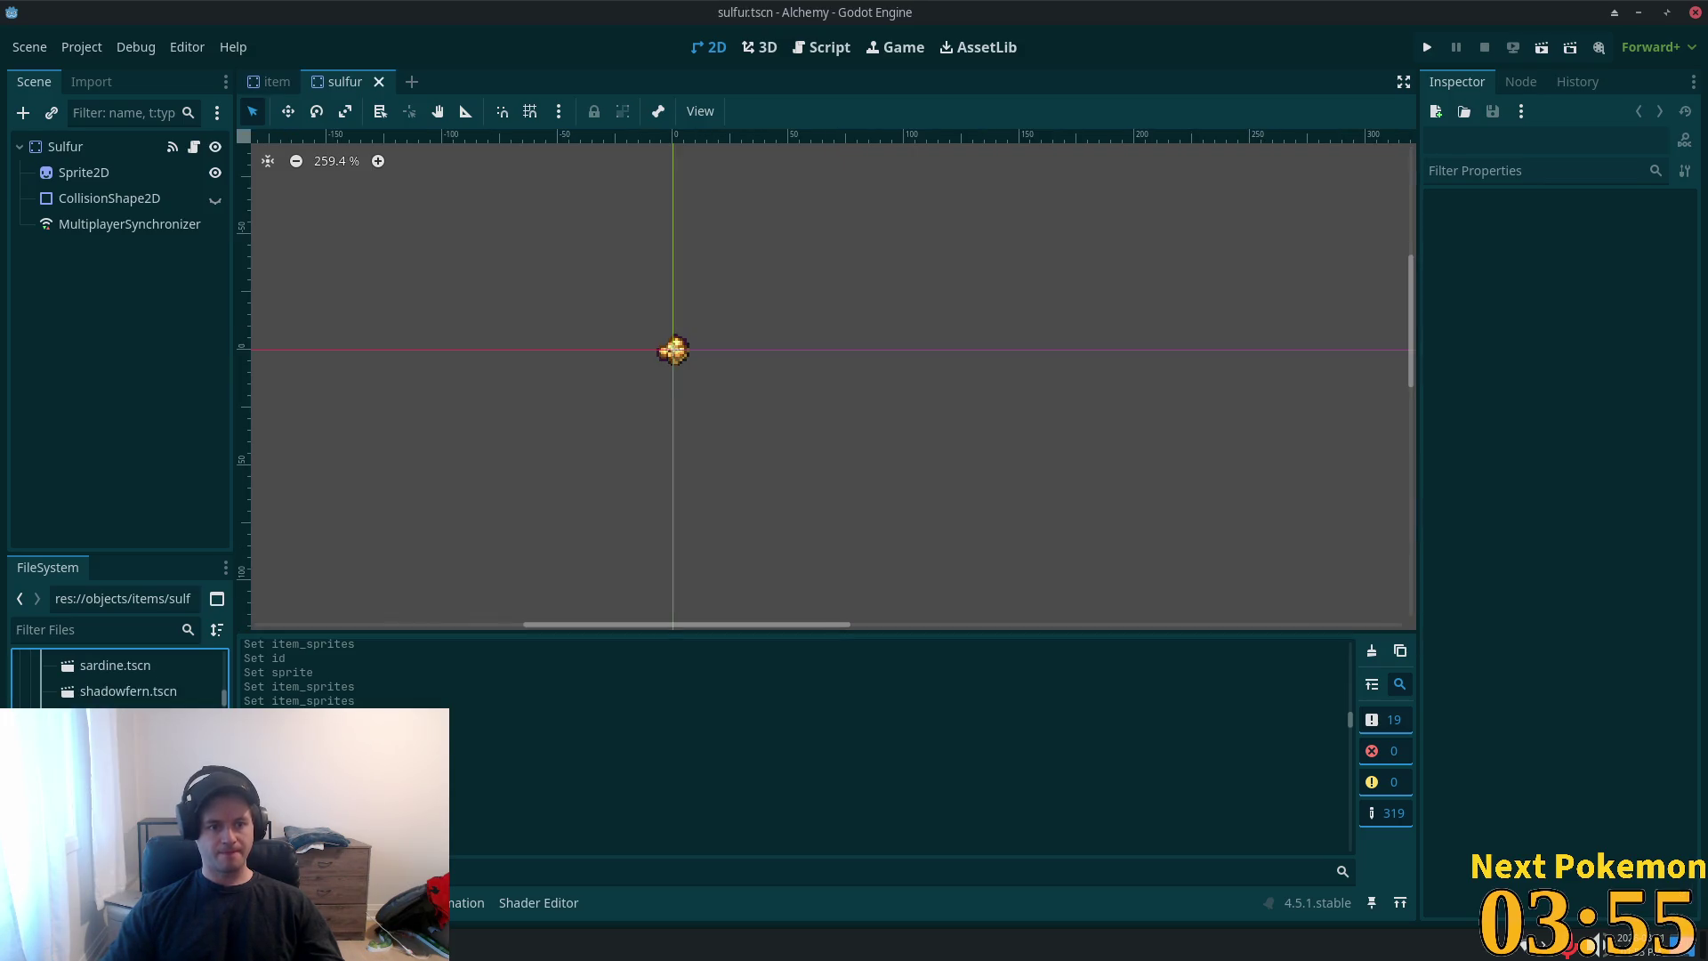
scroll(677, 365, "up", 5)
scroll(579, 461, "down", 2)
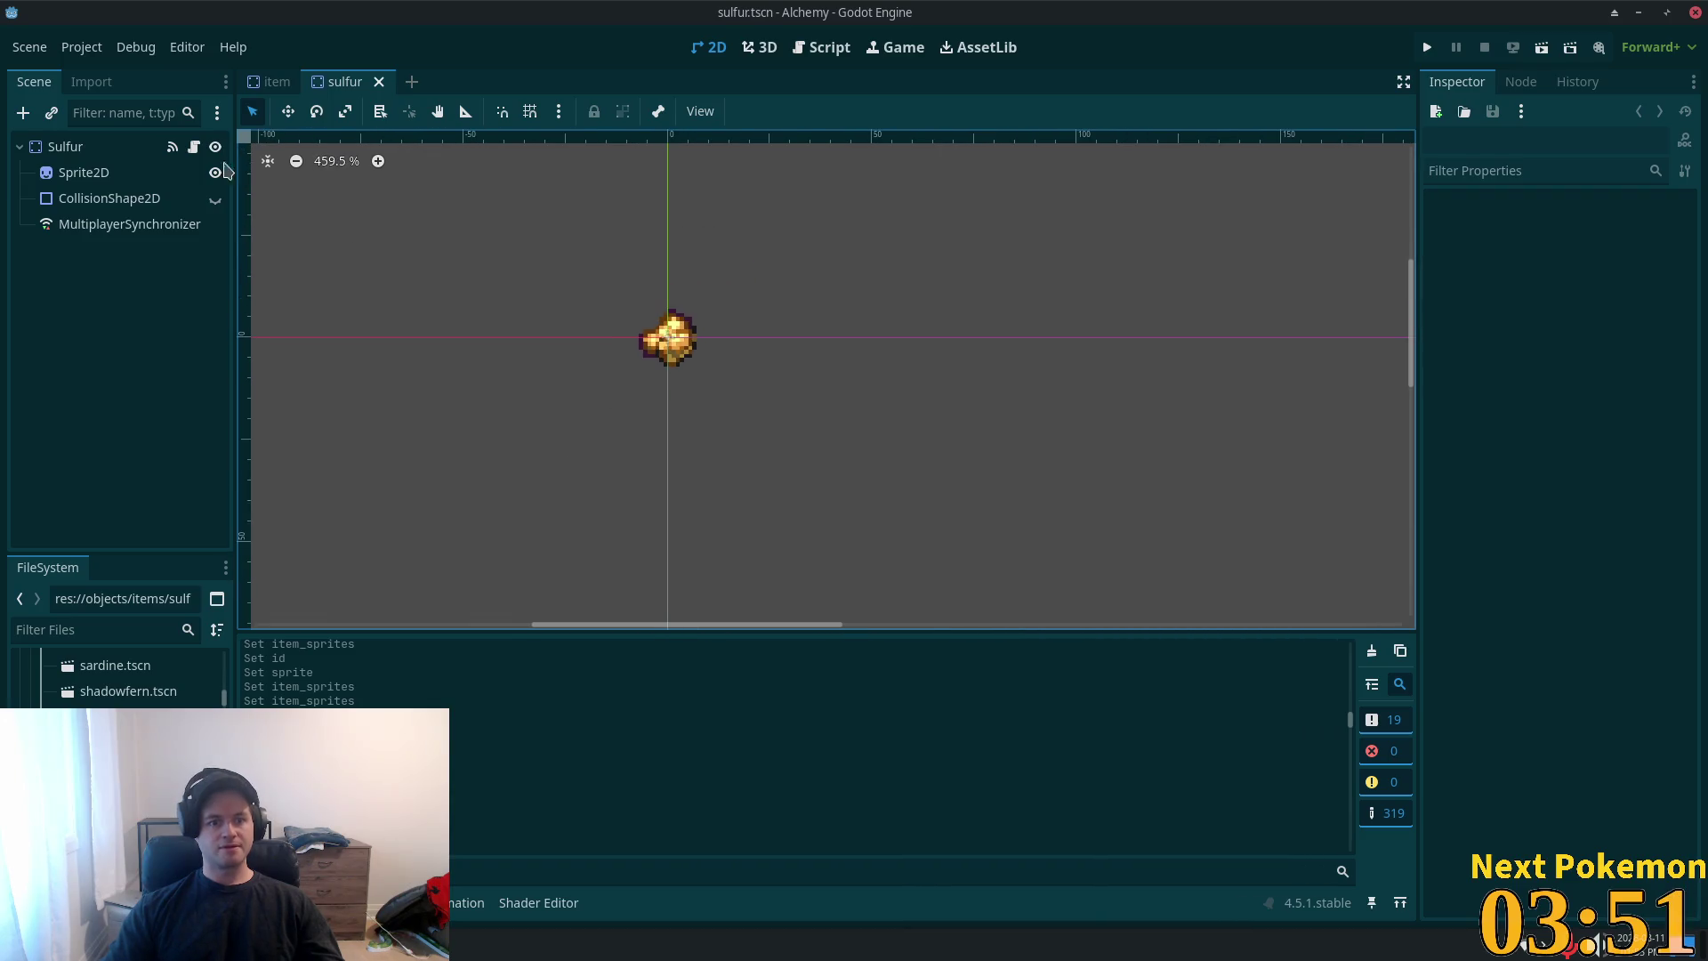
left_click(67, 147)
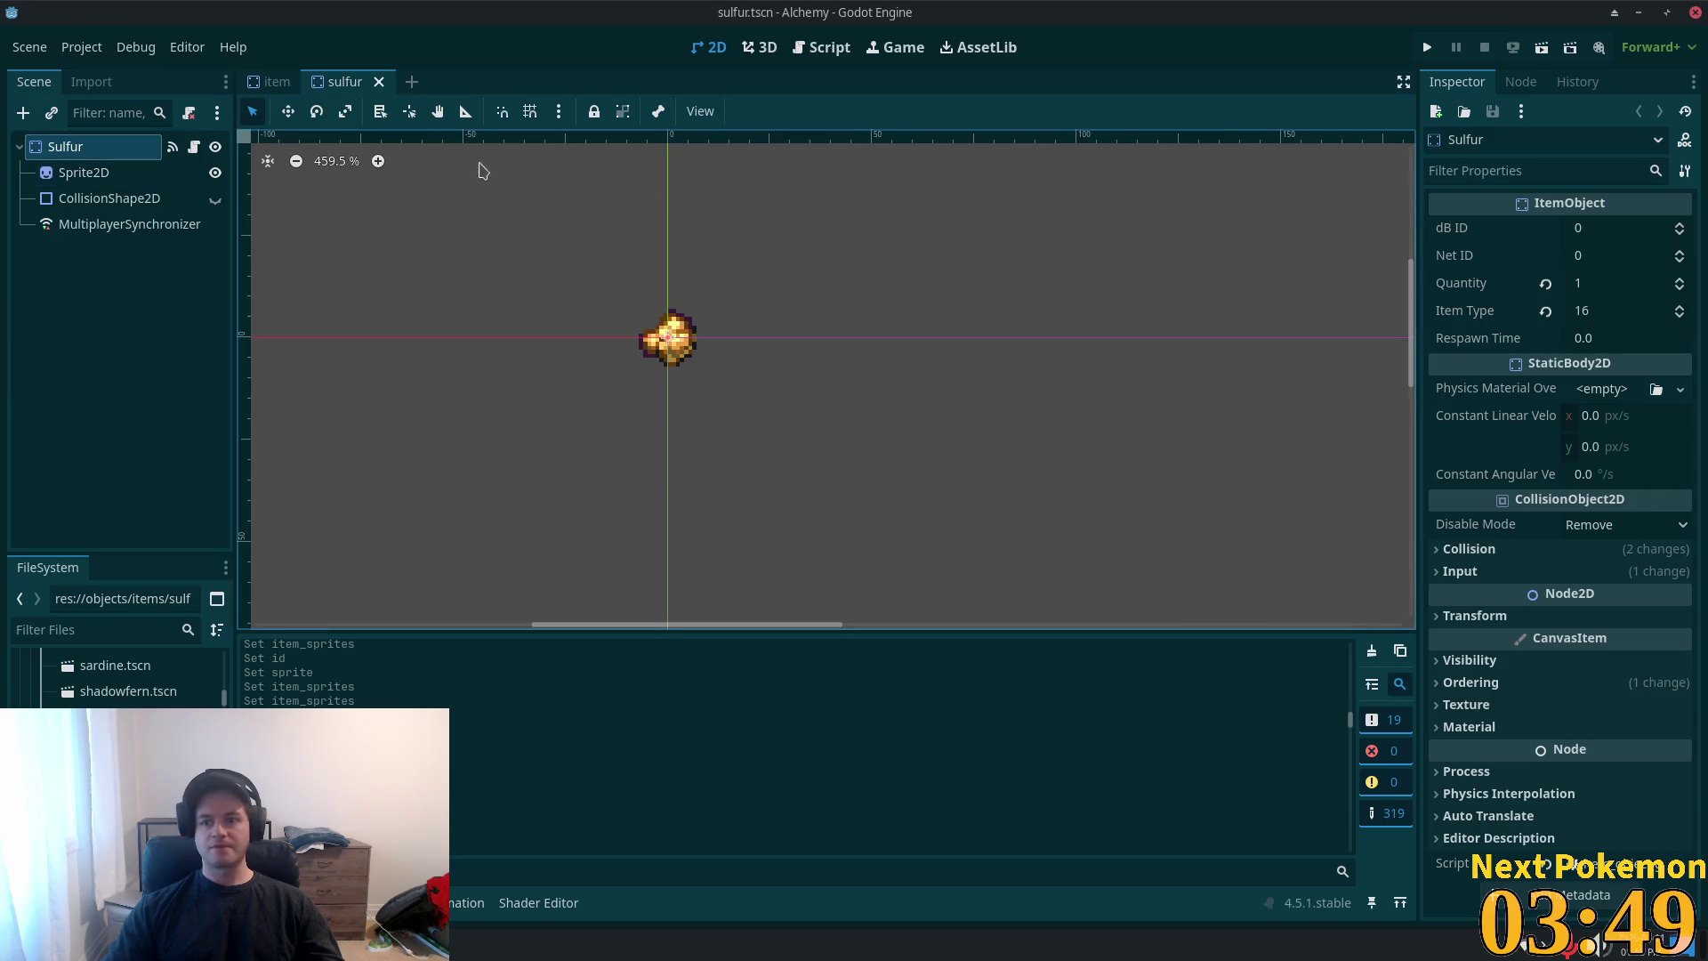
left_click(264, 86)
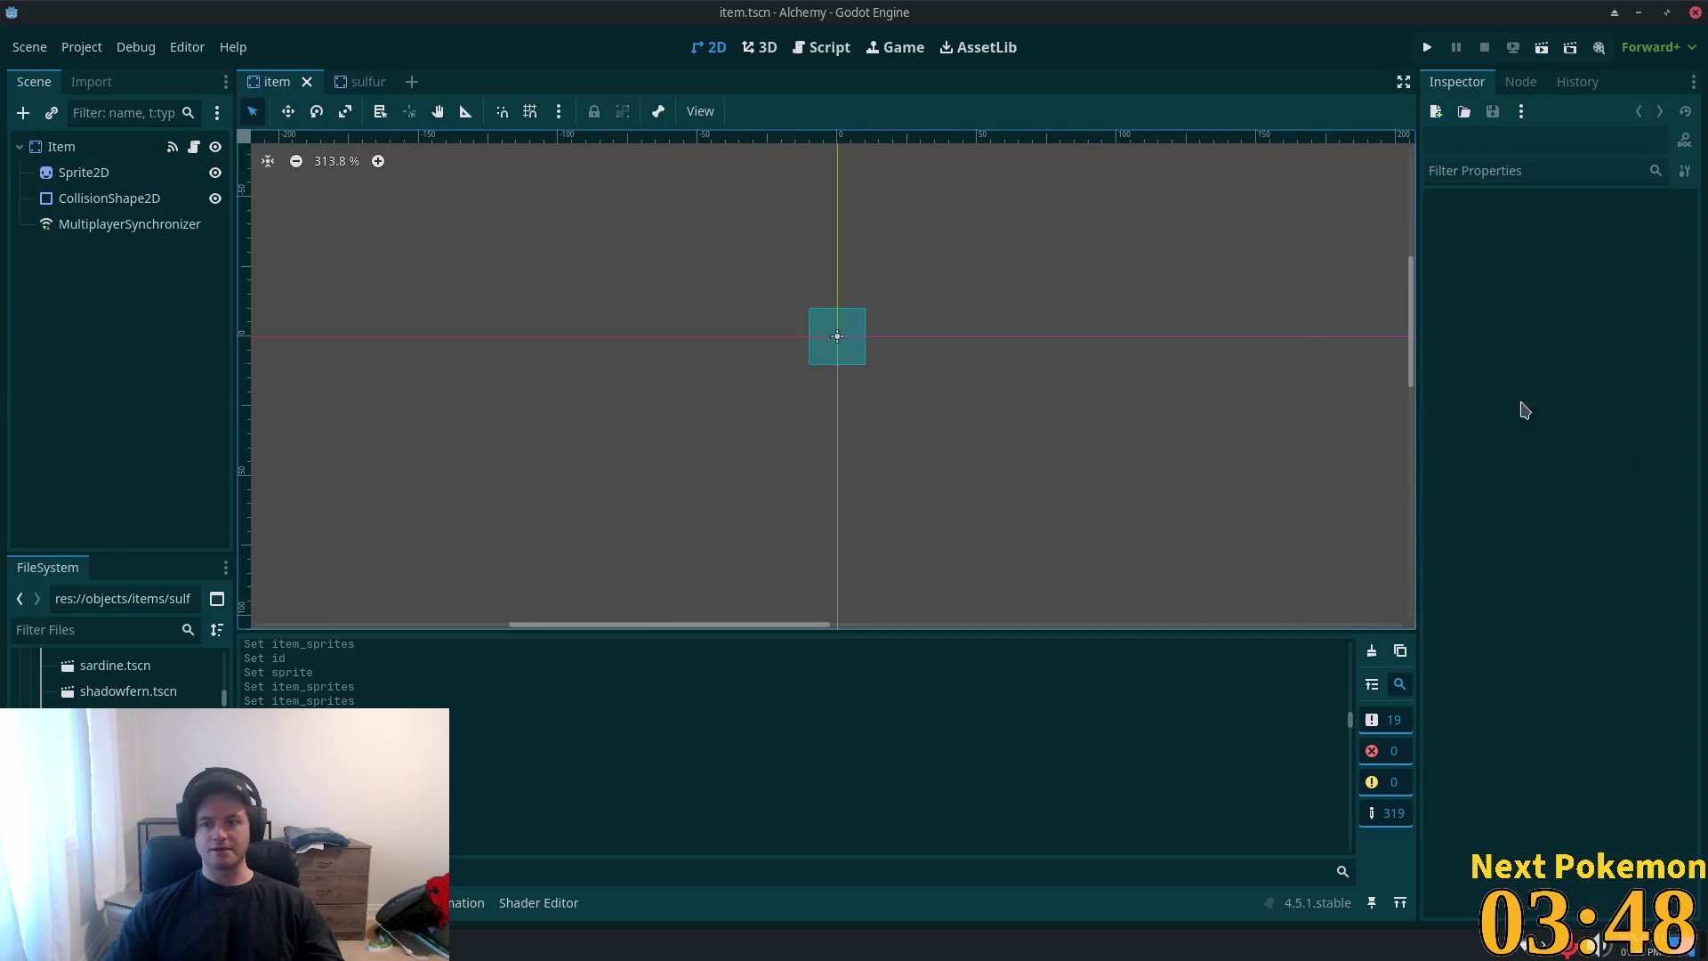
left_click(67, 149)
scroll(1627, 600, "down", 5)
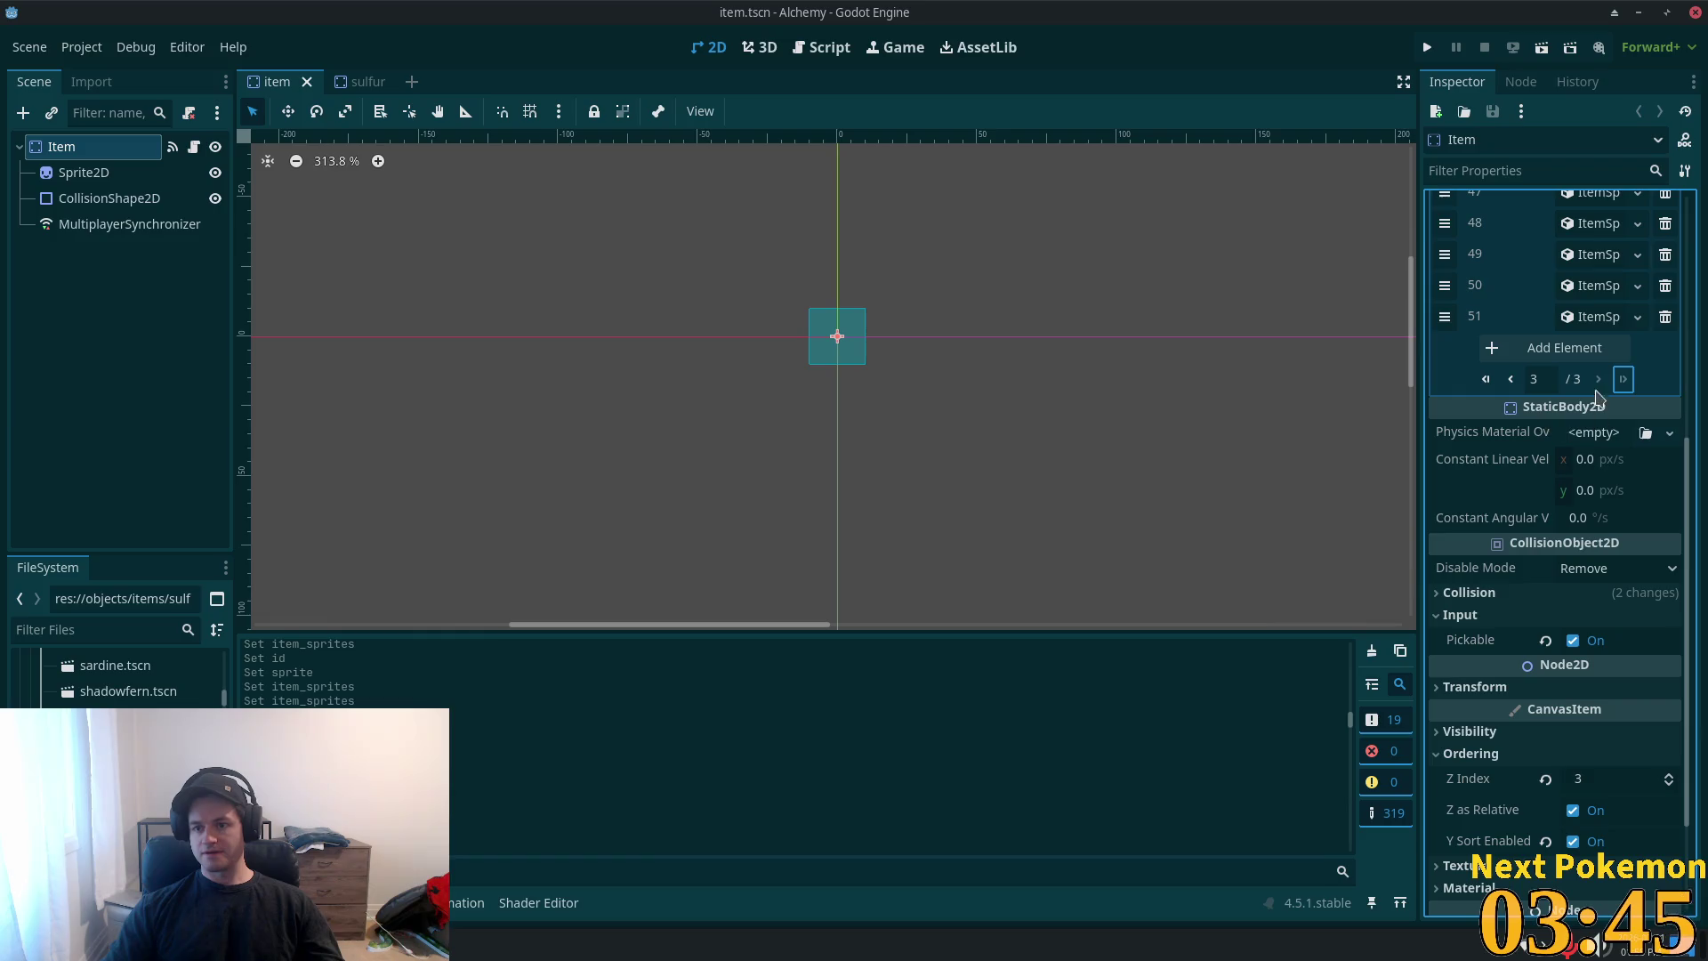
- Add Item Sprites entry 52 as a new ItemSprite with ID 16
left_click(1565, 348)
left_click(1577, 348)
left_click(1592, 402)
left_click(1577, 351)
left_click(1593, 381)
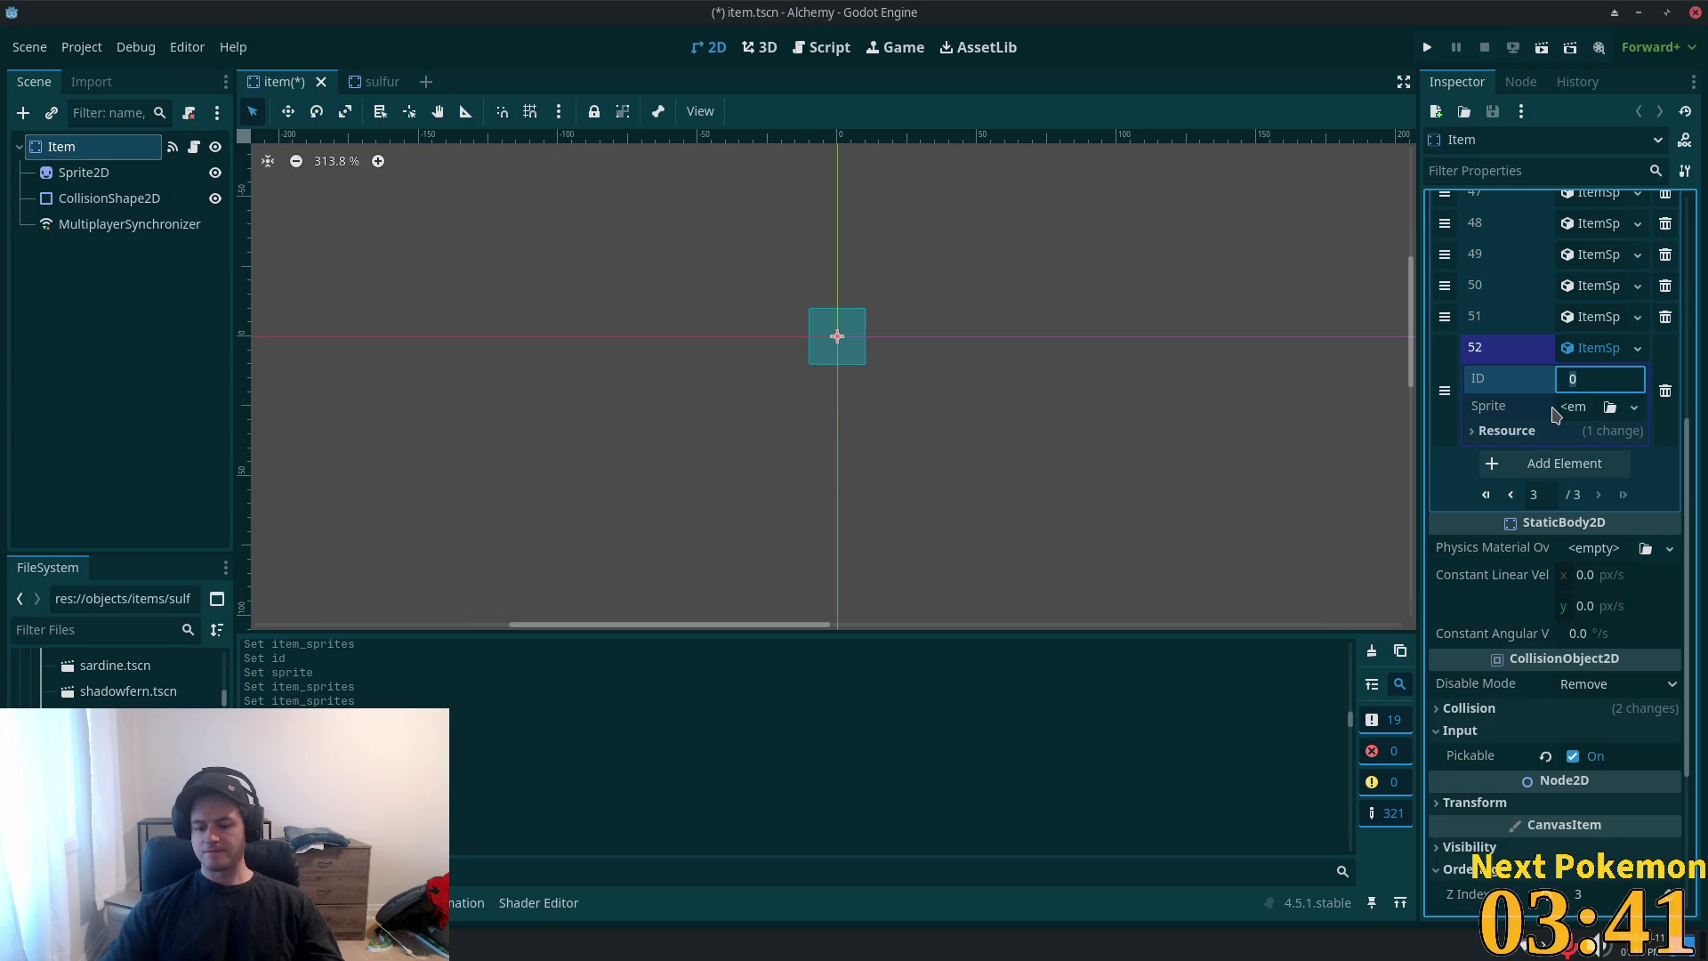
type("16")
- Give entry 52 a new AtlasTexture with the item sprite sheet as a unique atlas
left_click(1570, 409)
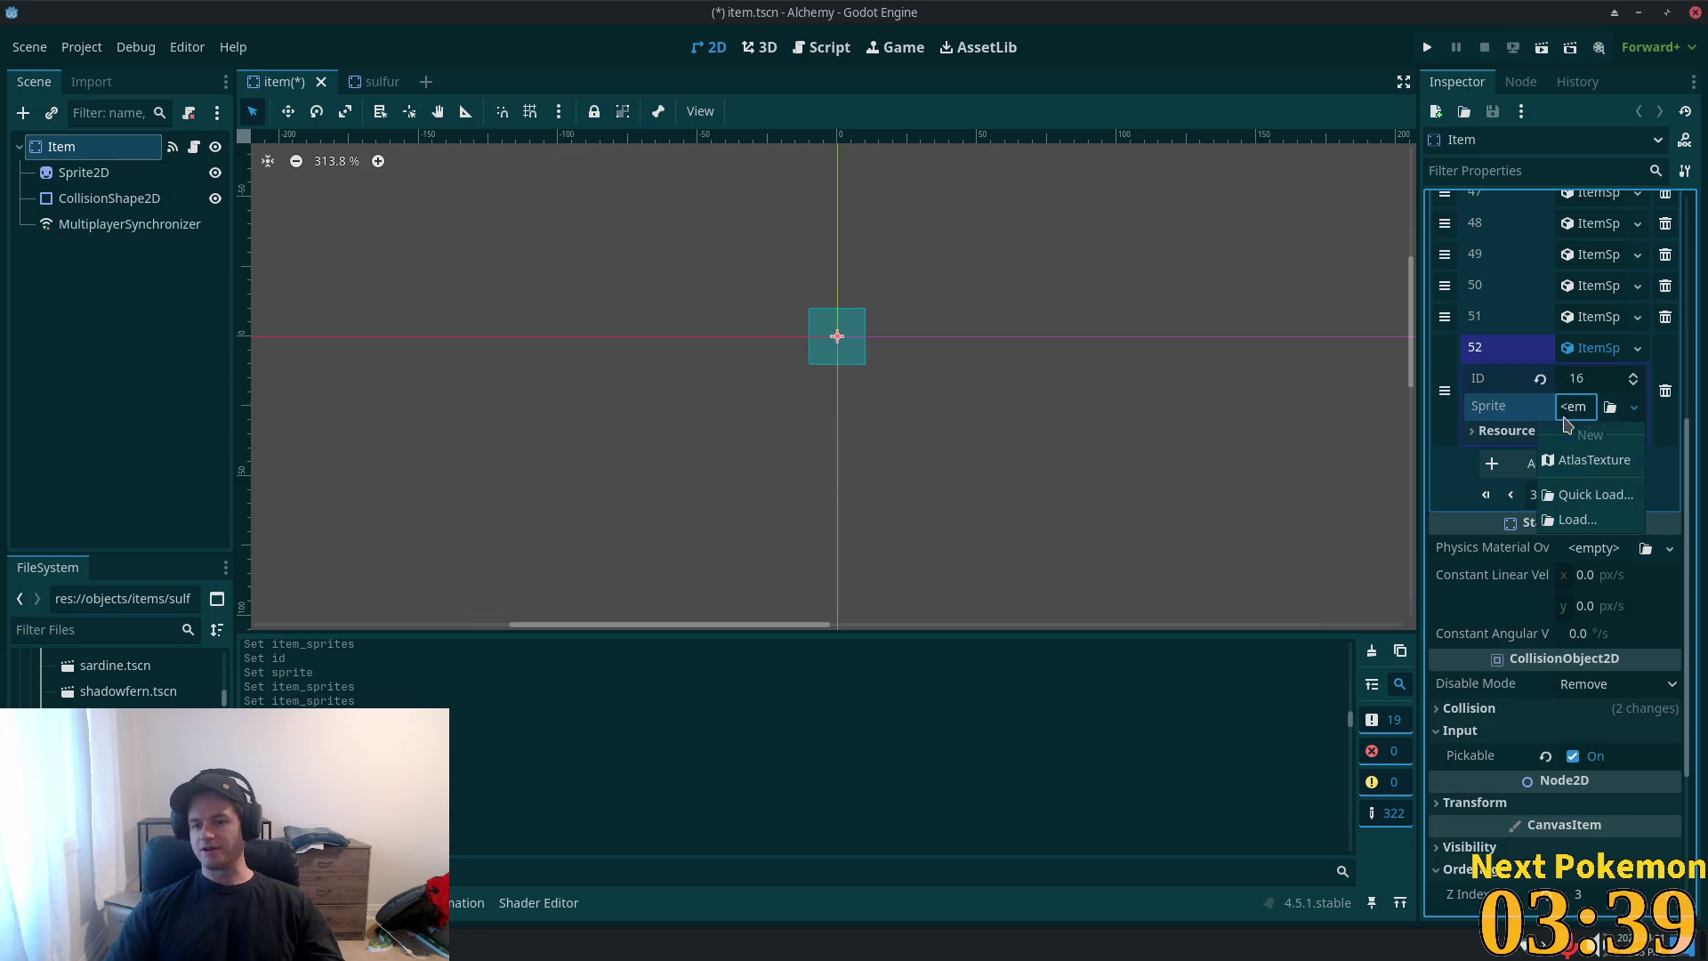
left_click(1592, 460)
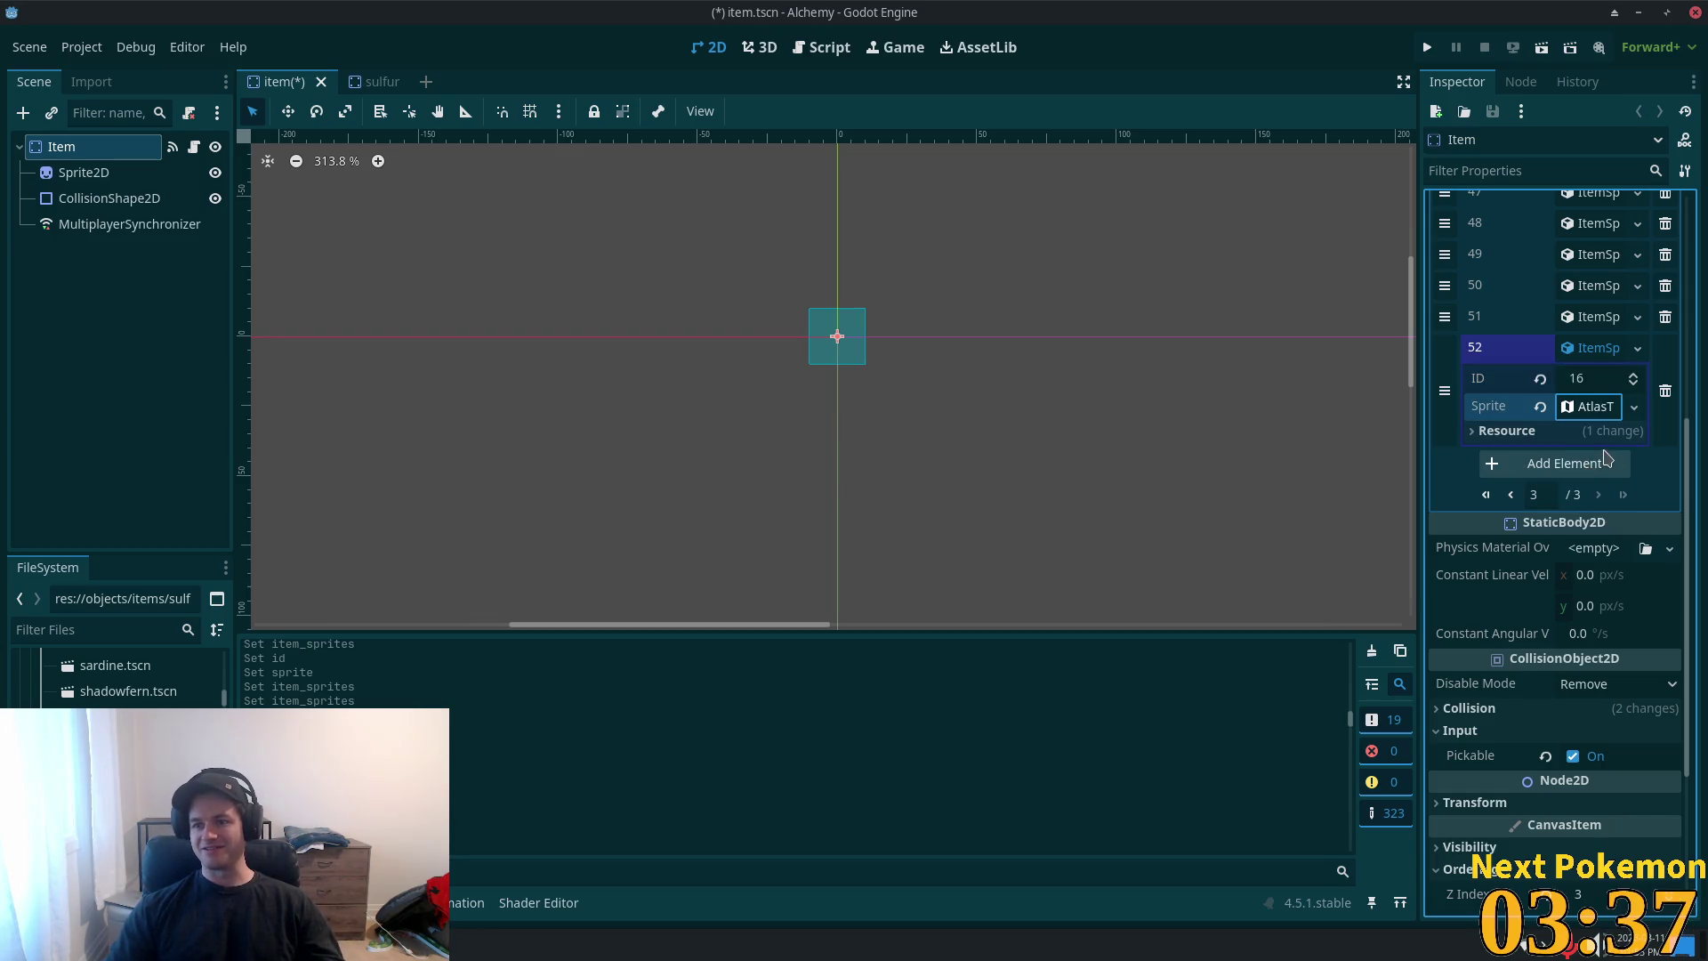
left_click(1593, 407)
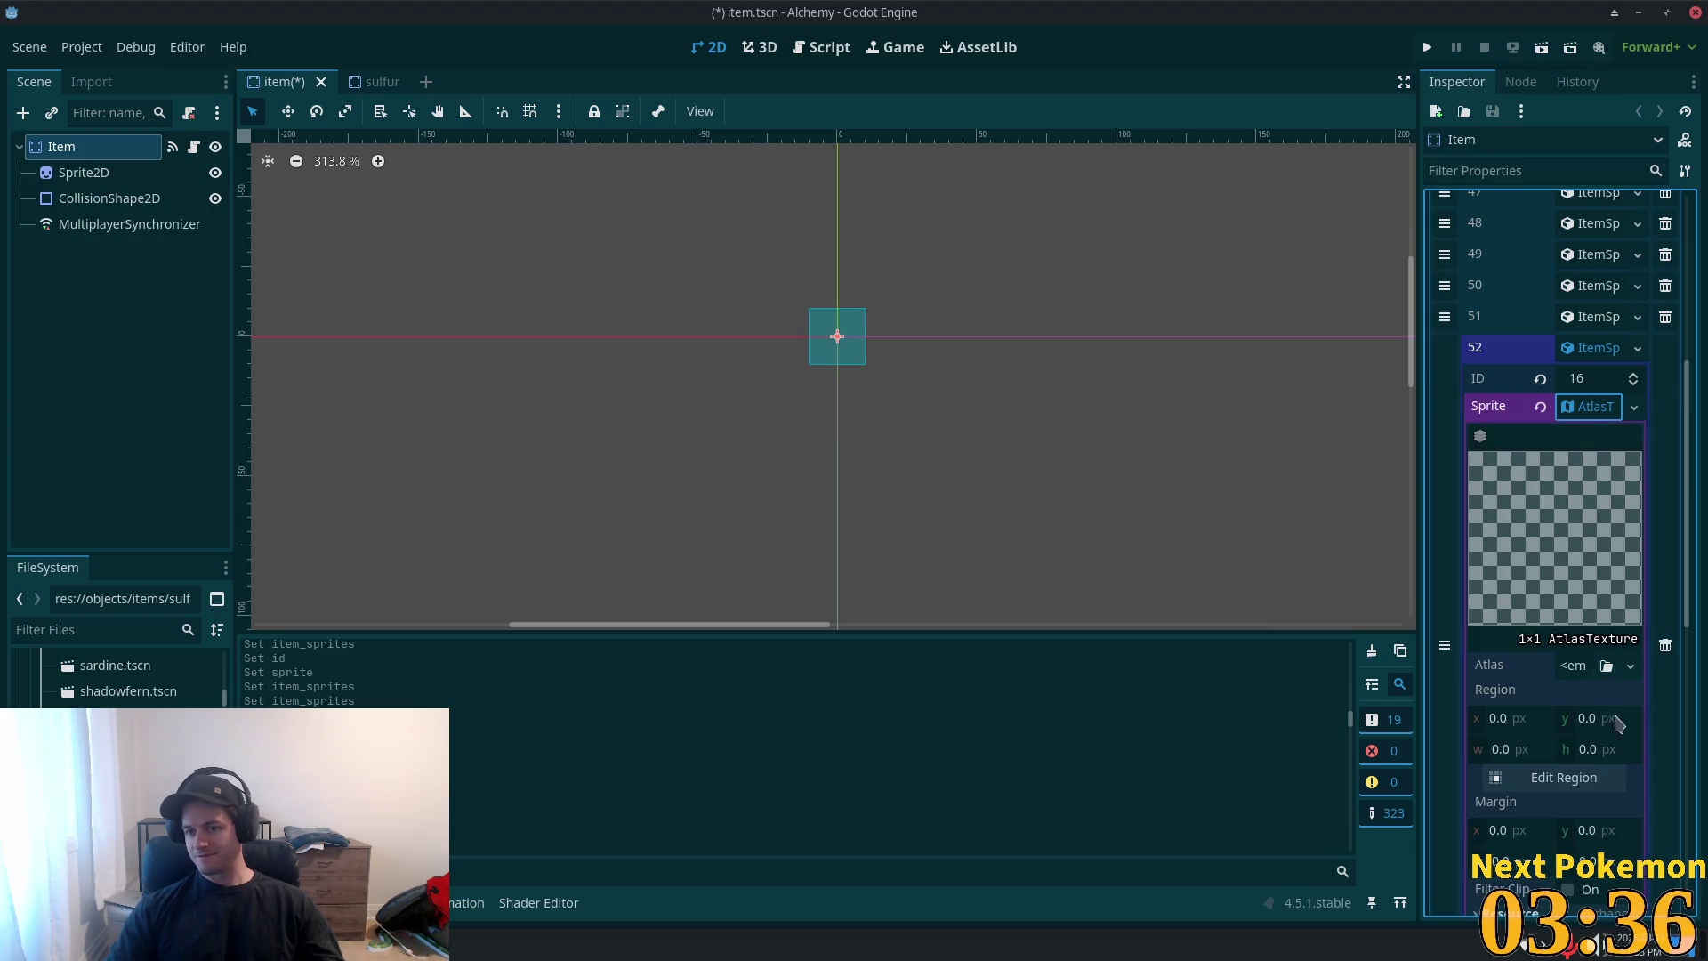
left_click(1584, 665)
left_click(1459, 913)
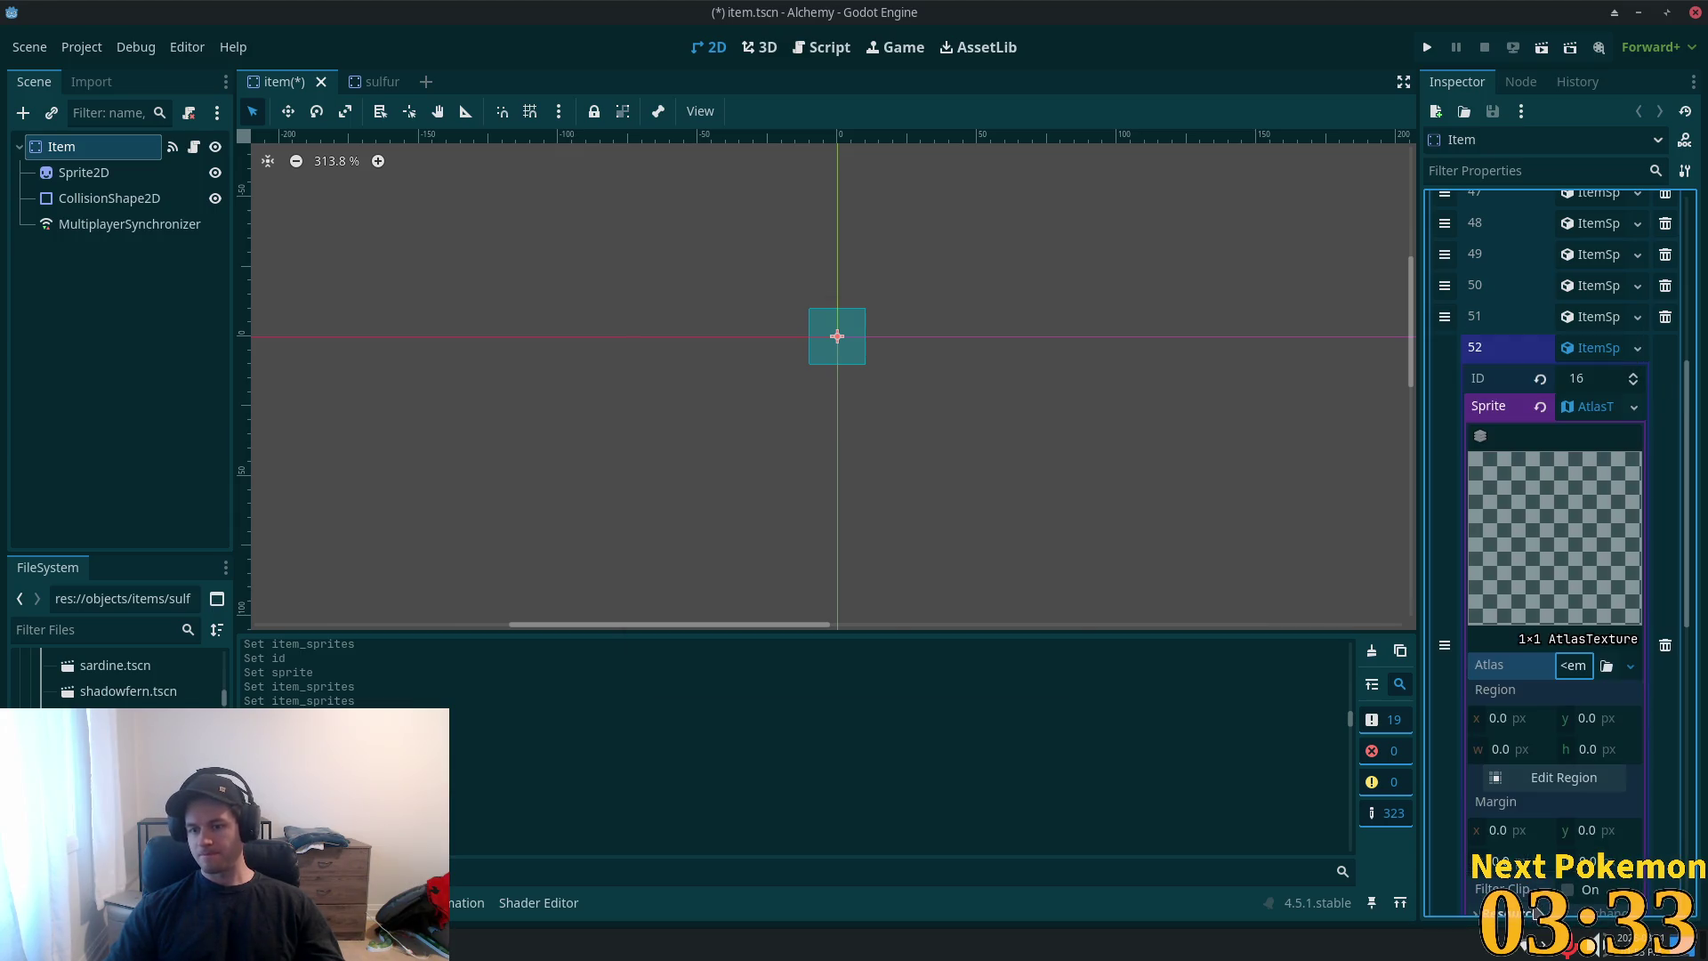
left_click(950, 636)
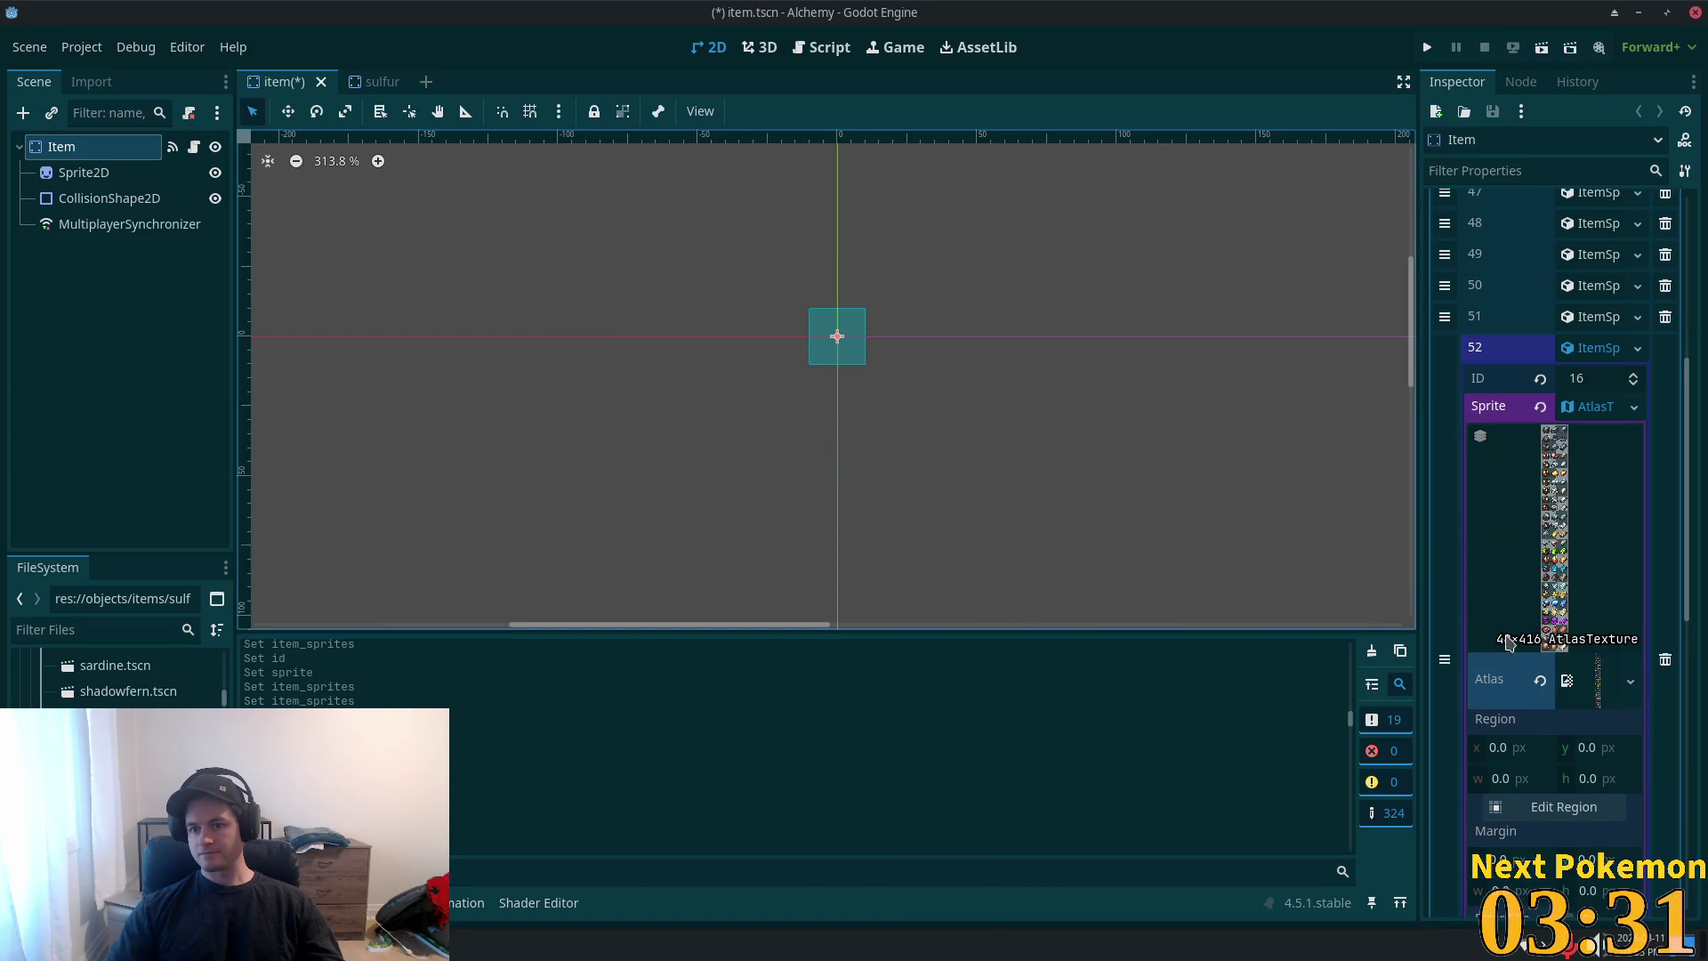
- Set the region to the golden sulfur nugget (17, 81, 14×14) and save item.tscn
left_click(1563, 806)
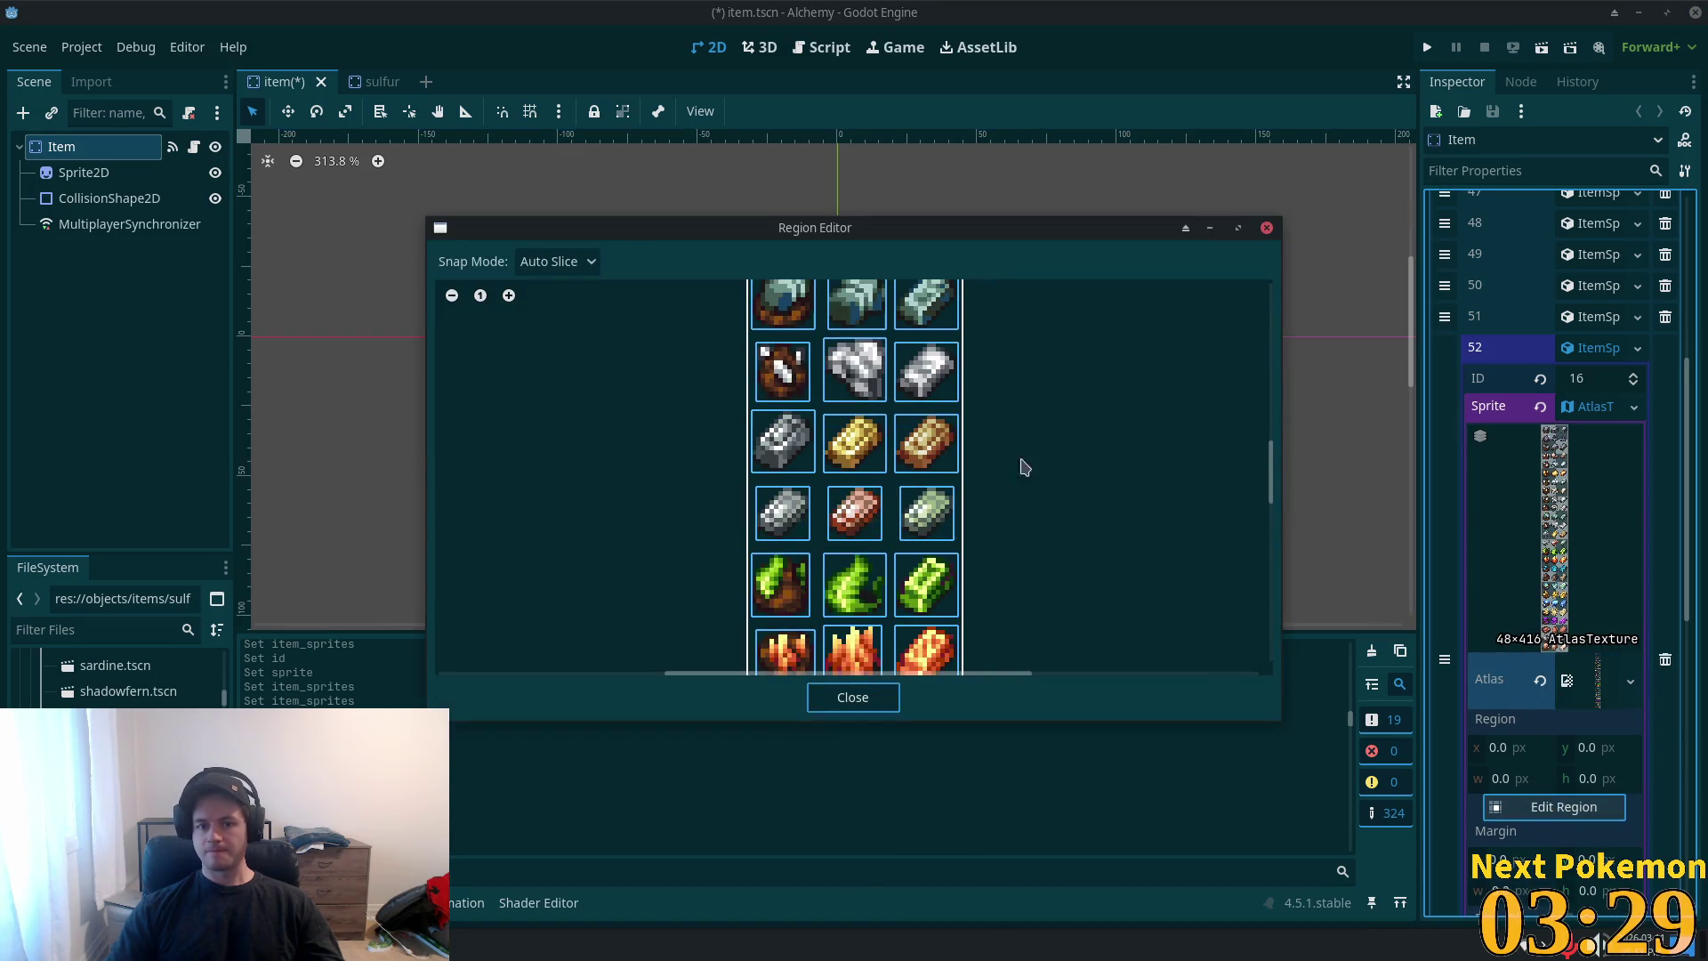
scroll(1037, 477, "down", 2)
scroll(984, 420, "up", 5)
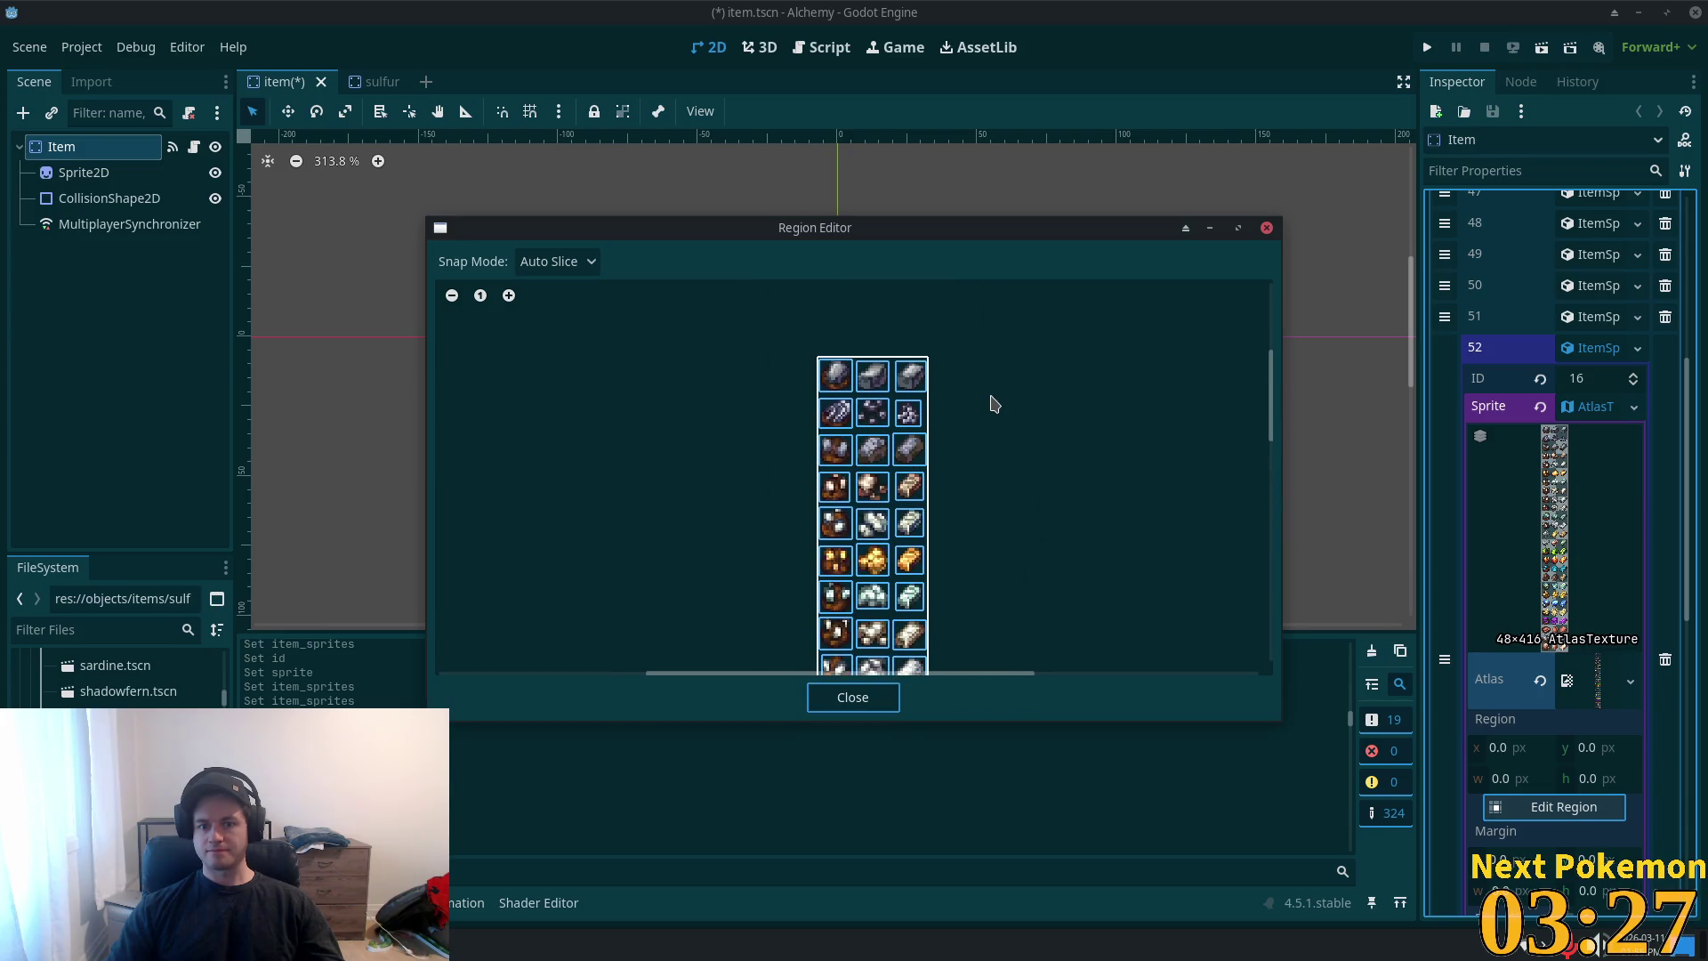
left_click(865, 555)
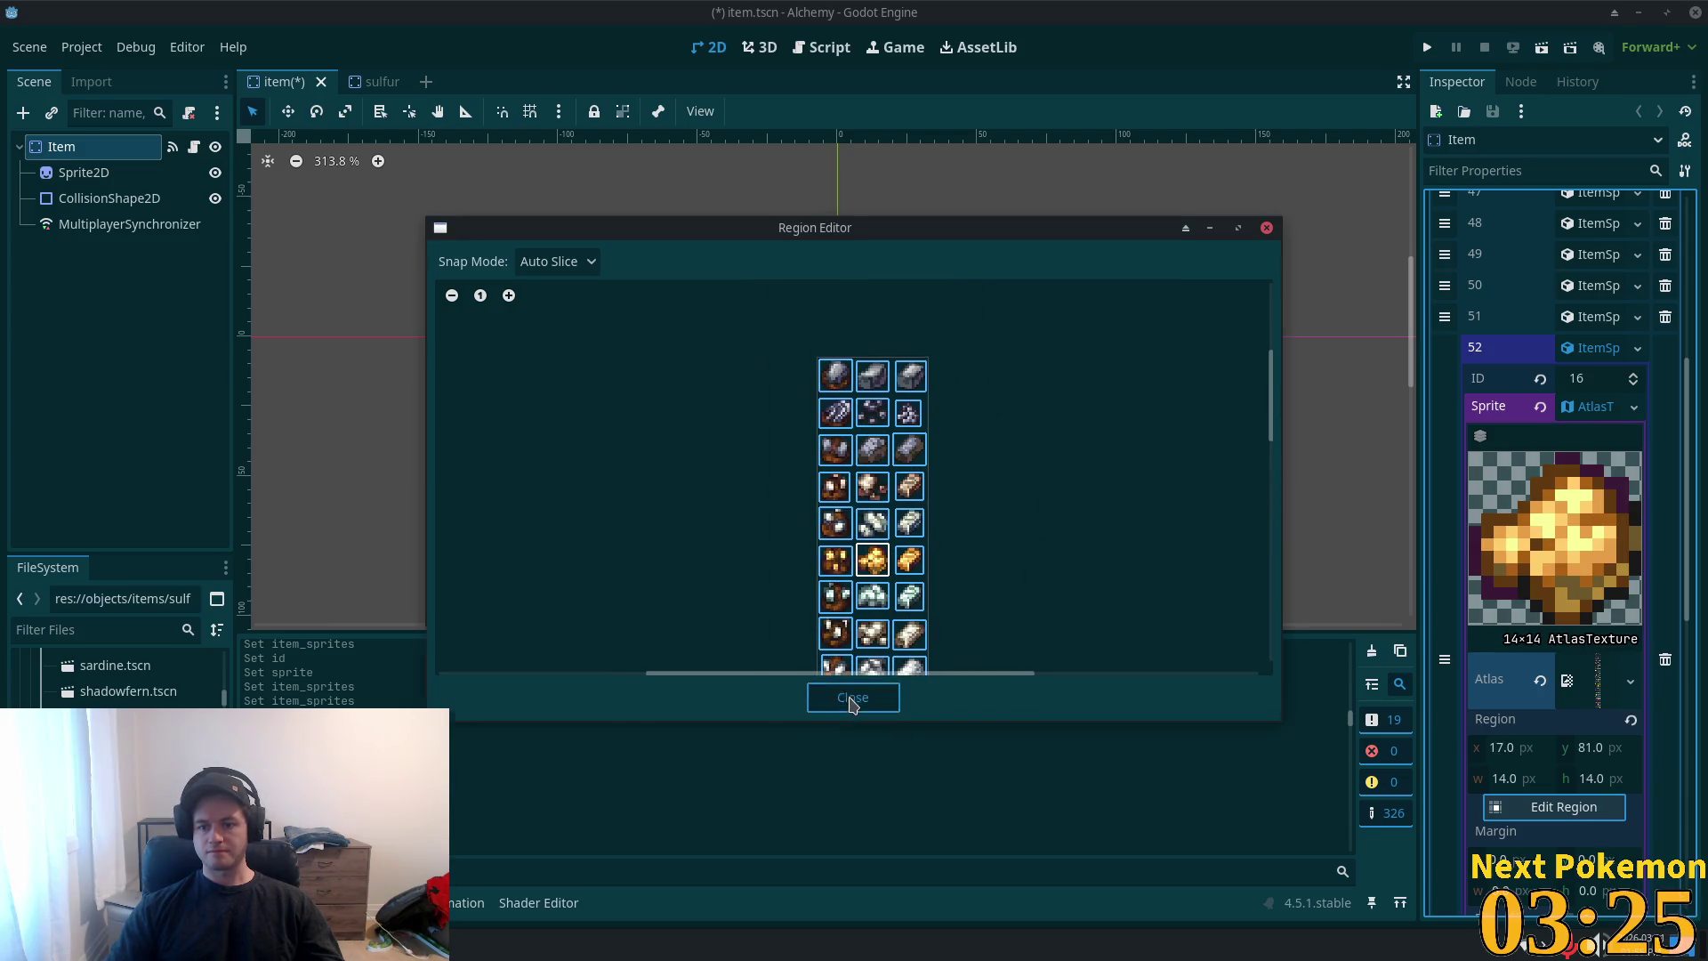
left_click(853, 696)
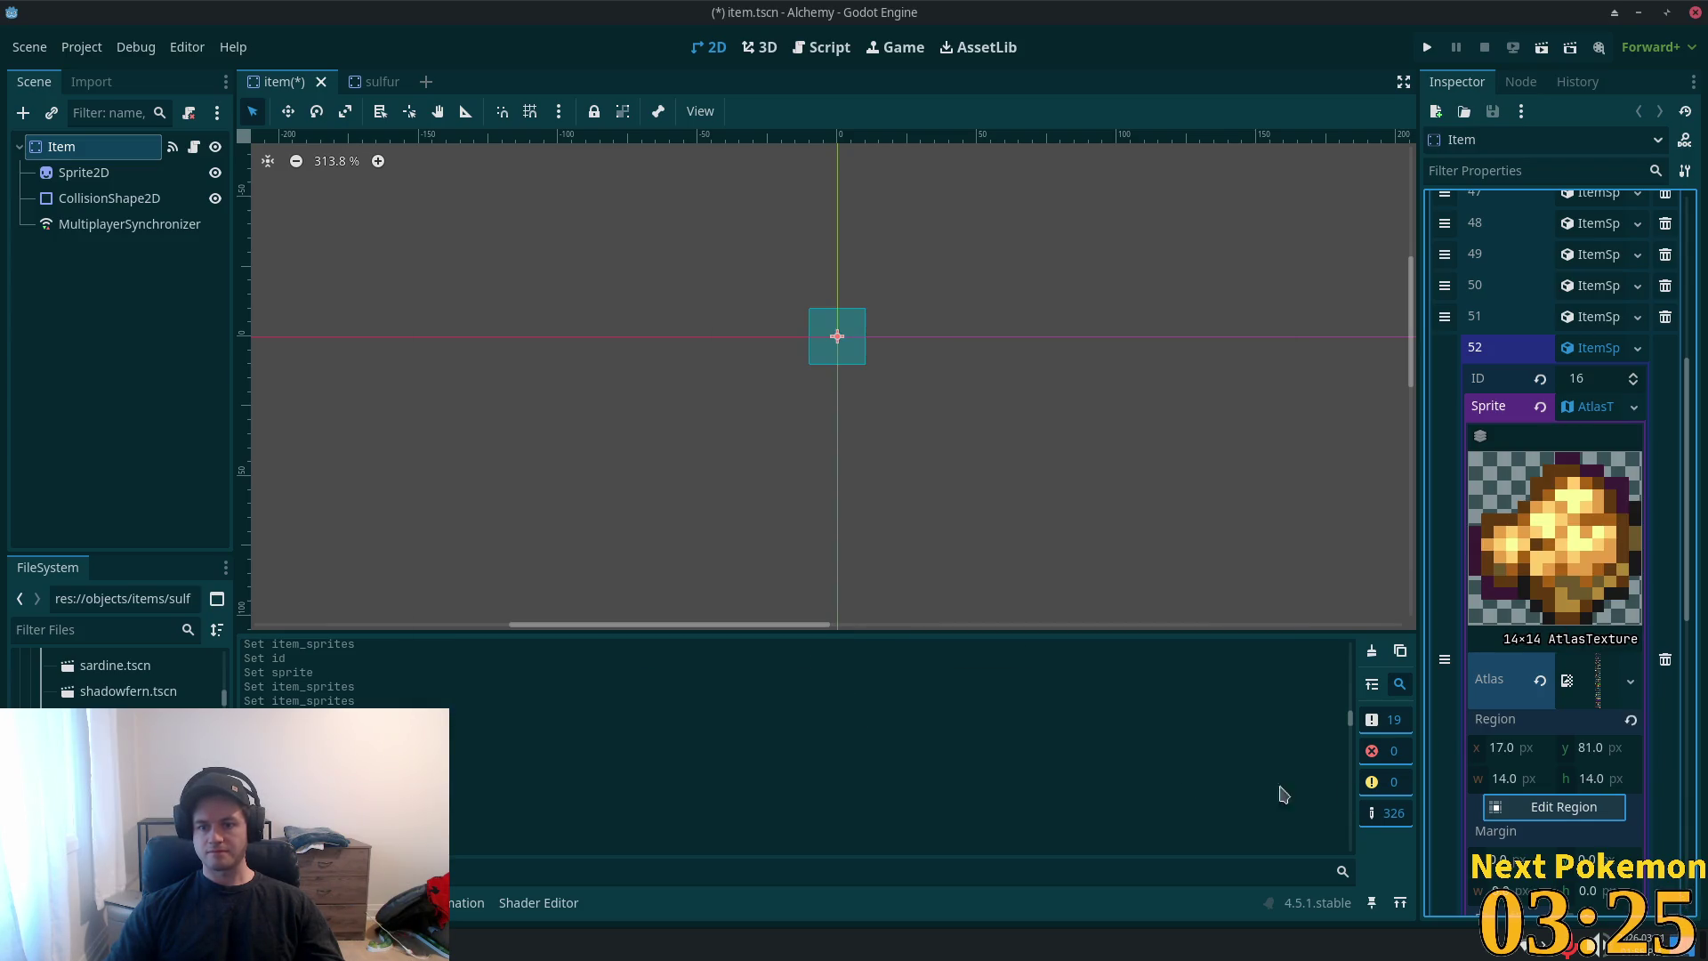
left_click(1573, 354)
key("ctrl+s")
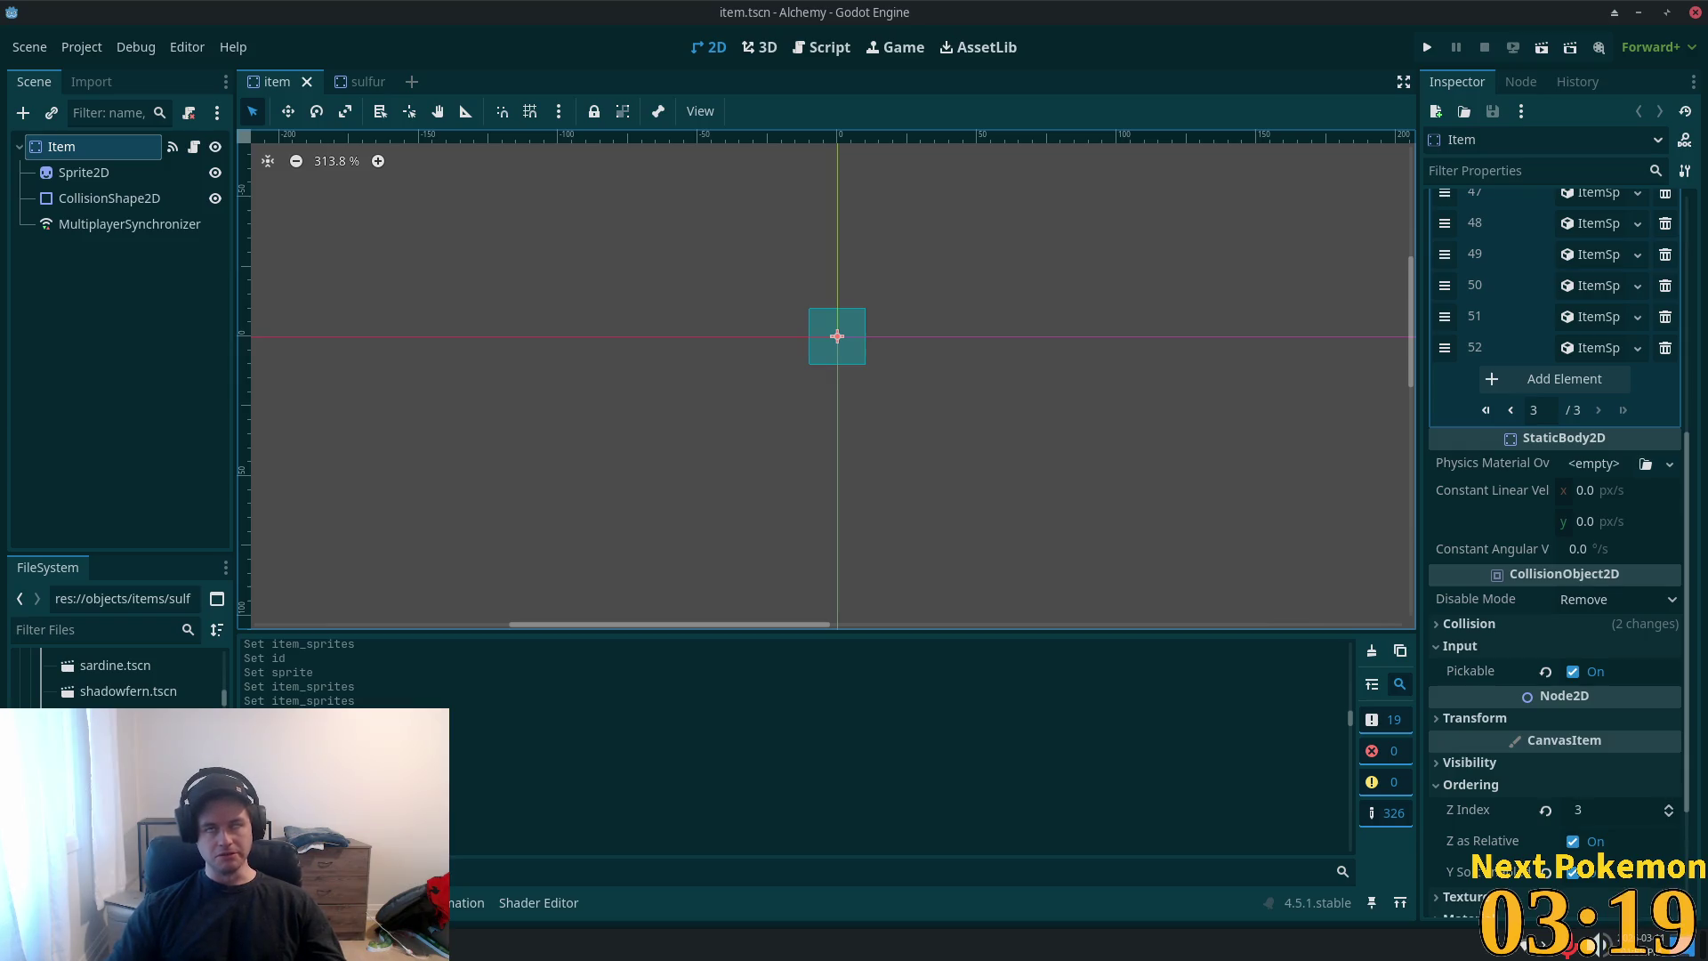
left_click(116, 729)
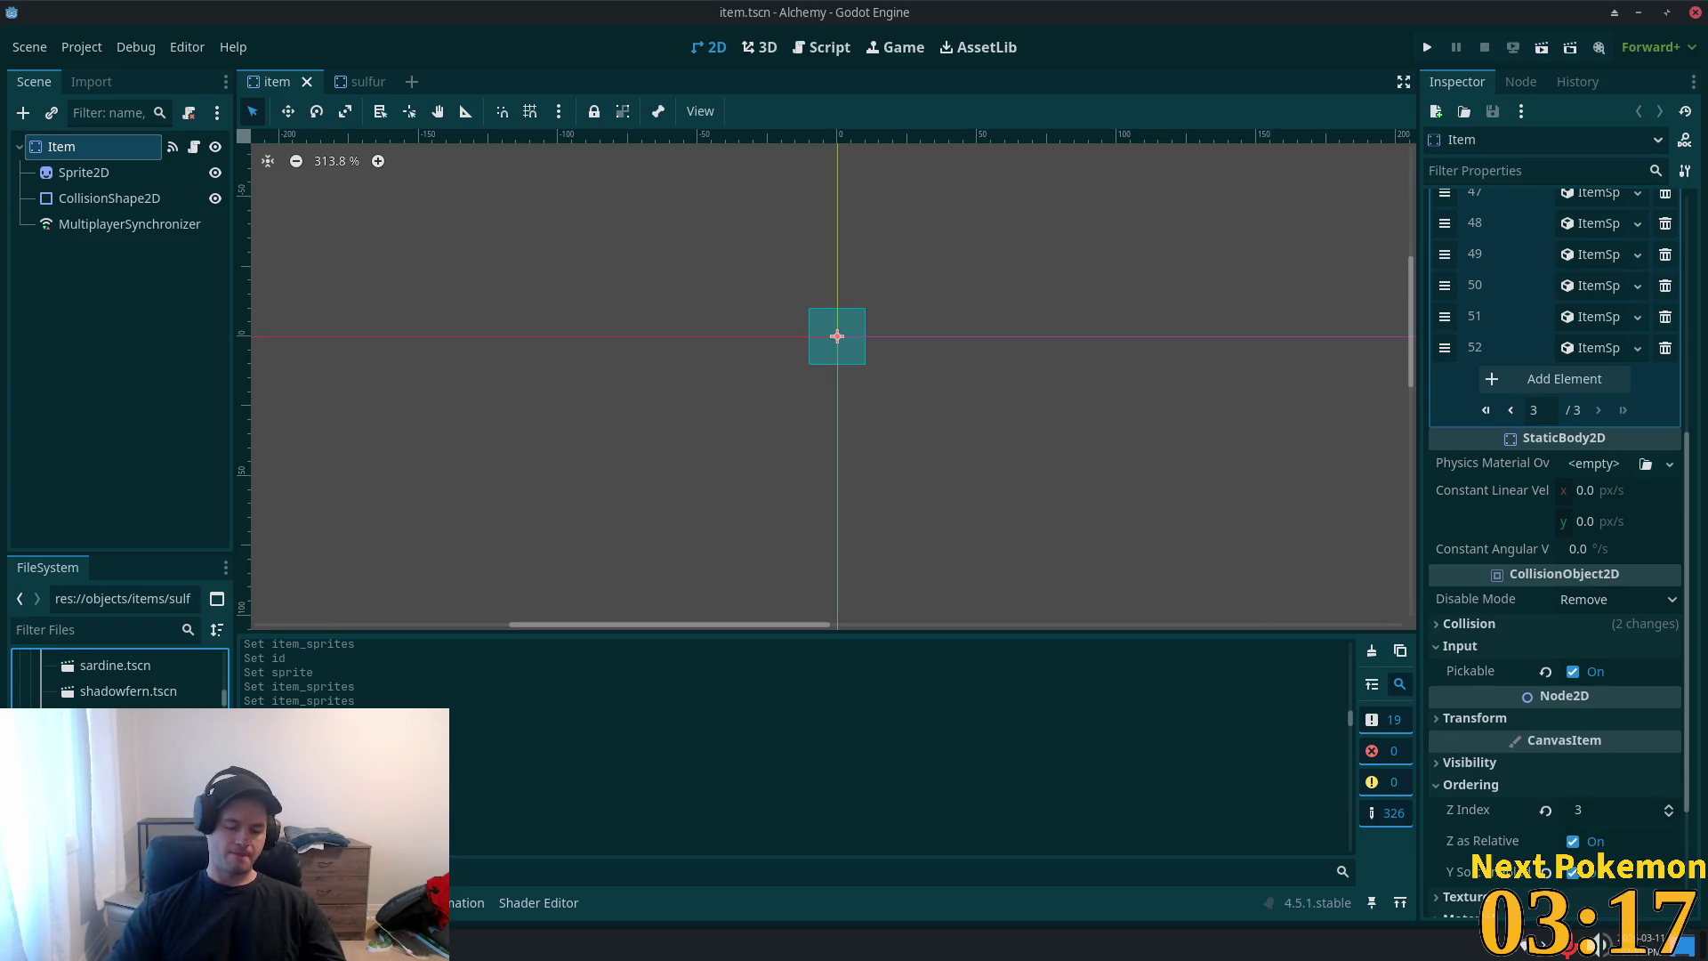
- Remove sulfur.tscn, check TinBar's item type, and close the sulfur scene without saving
key("Delete")
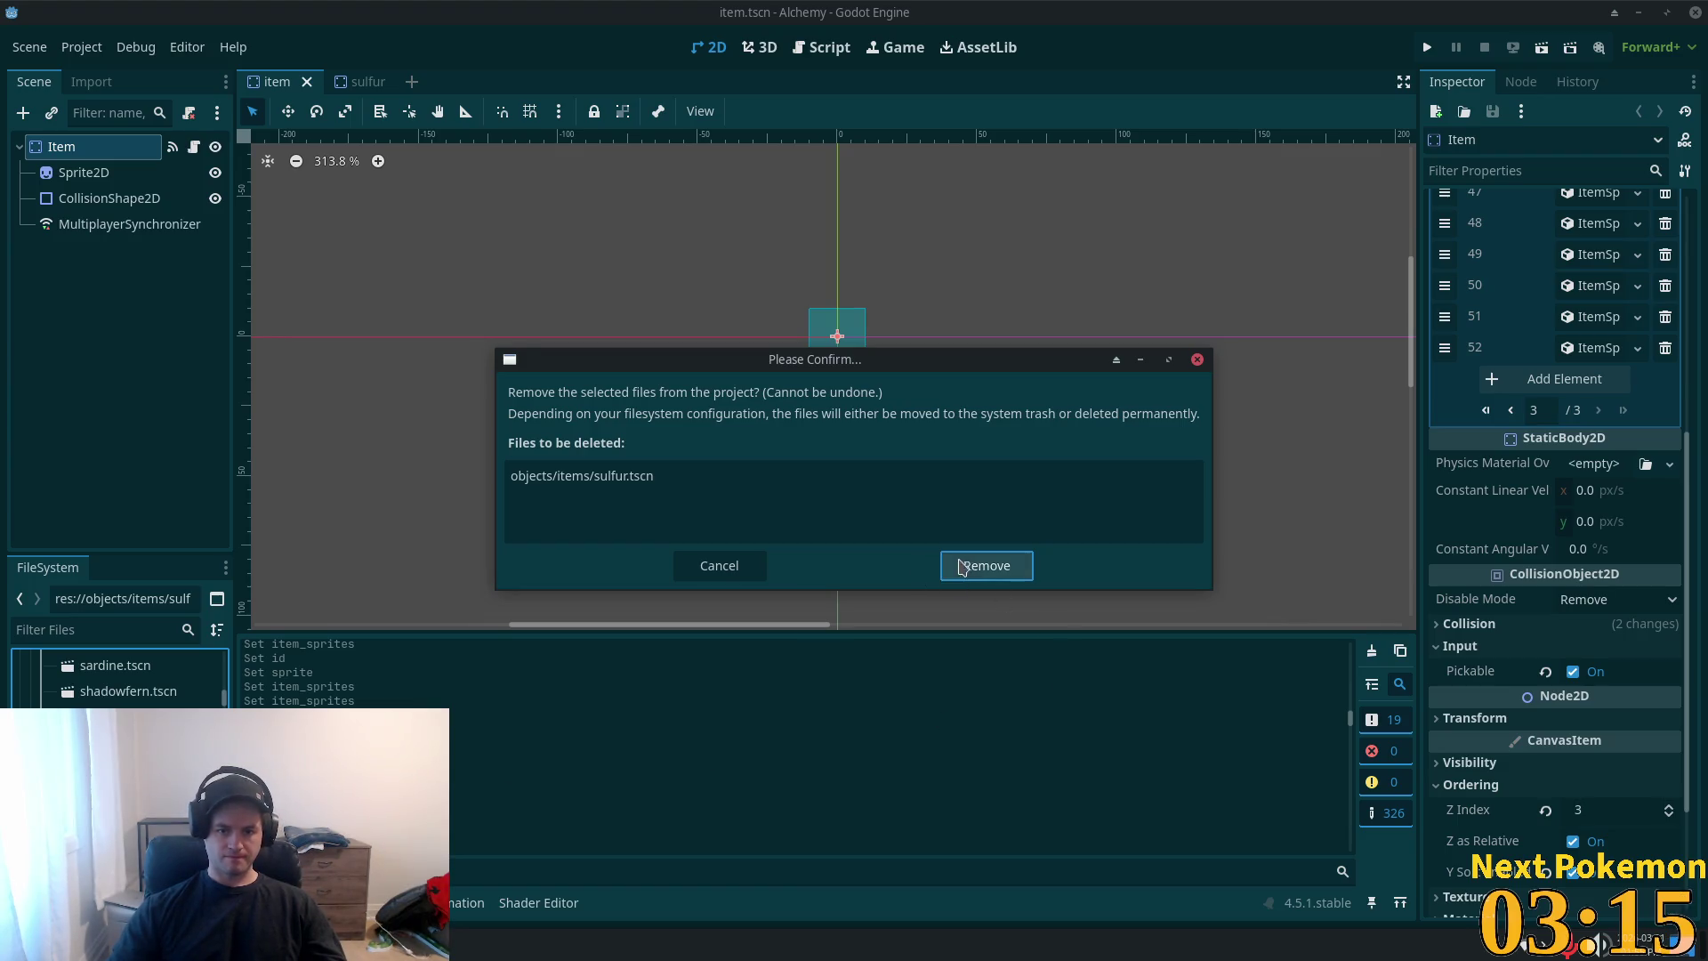
left_click(980, 564)
double_click(125, 717)
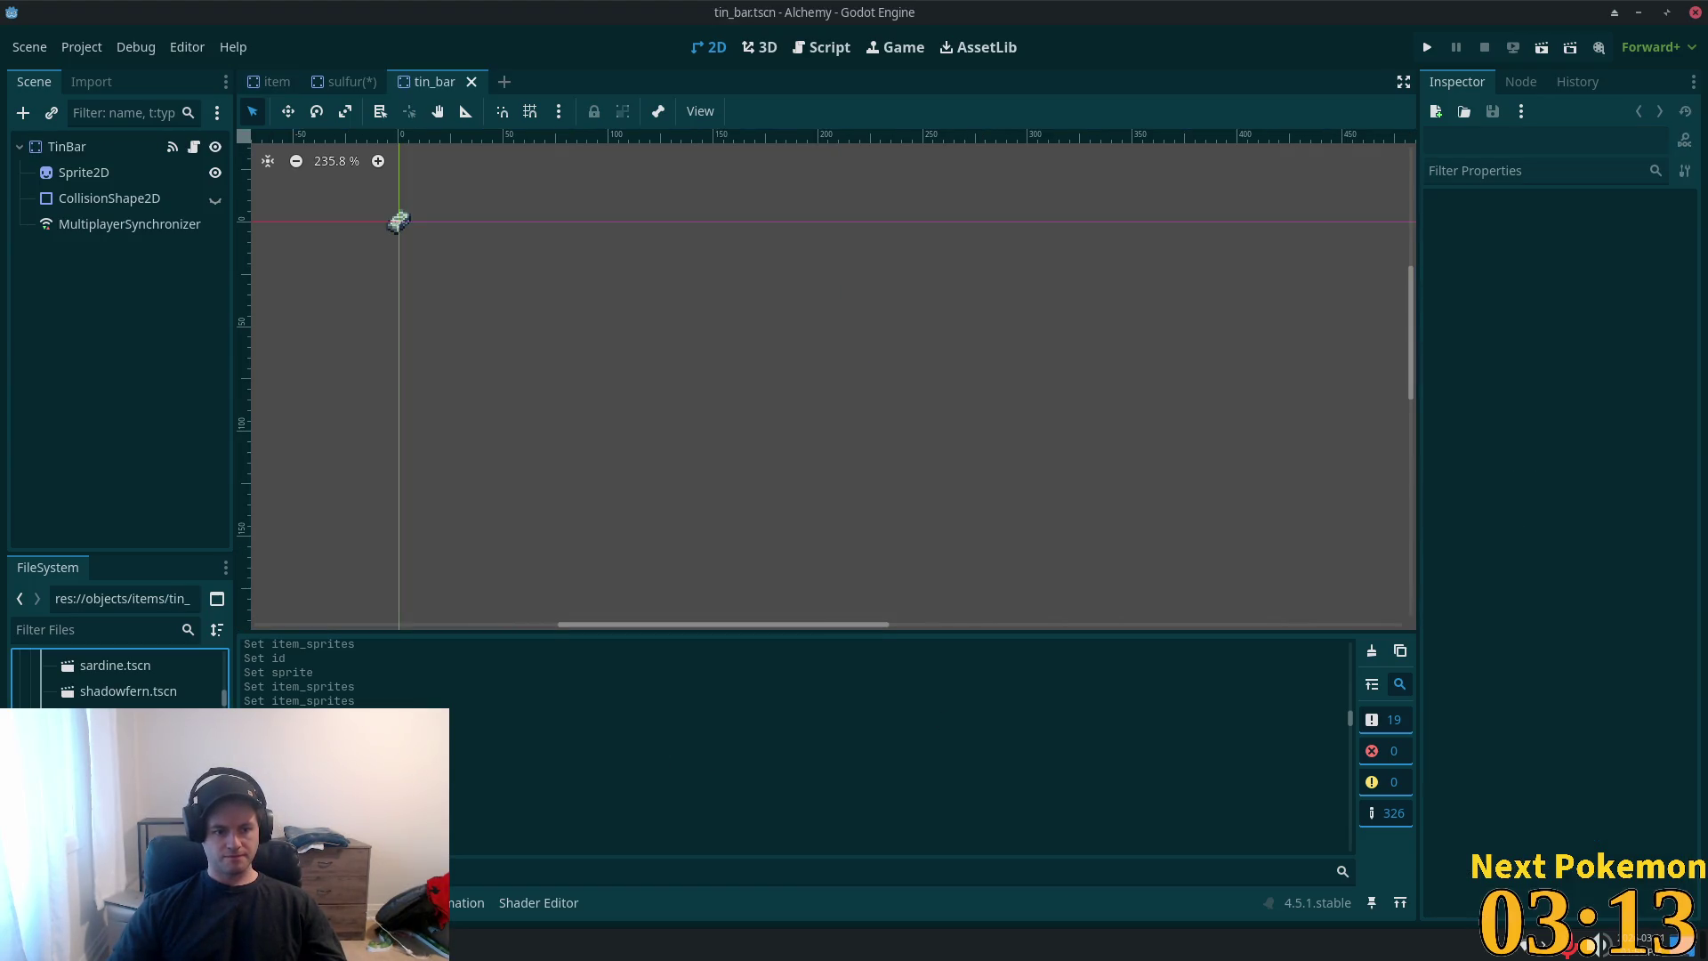
scroll(404, 199, "up", 5)
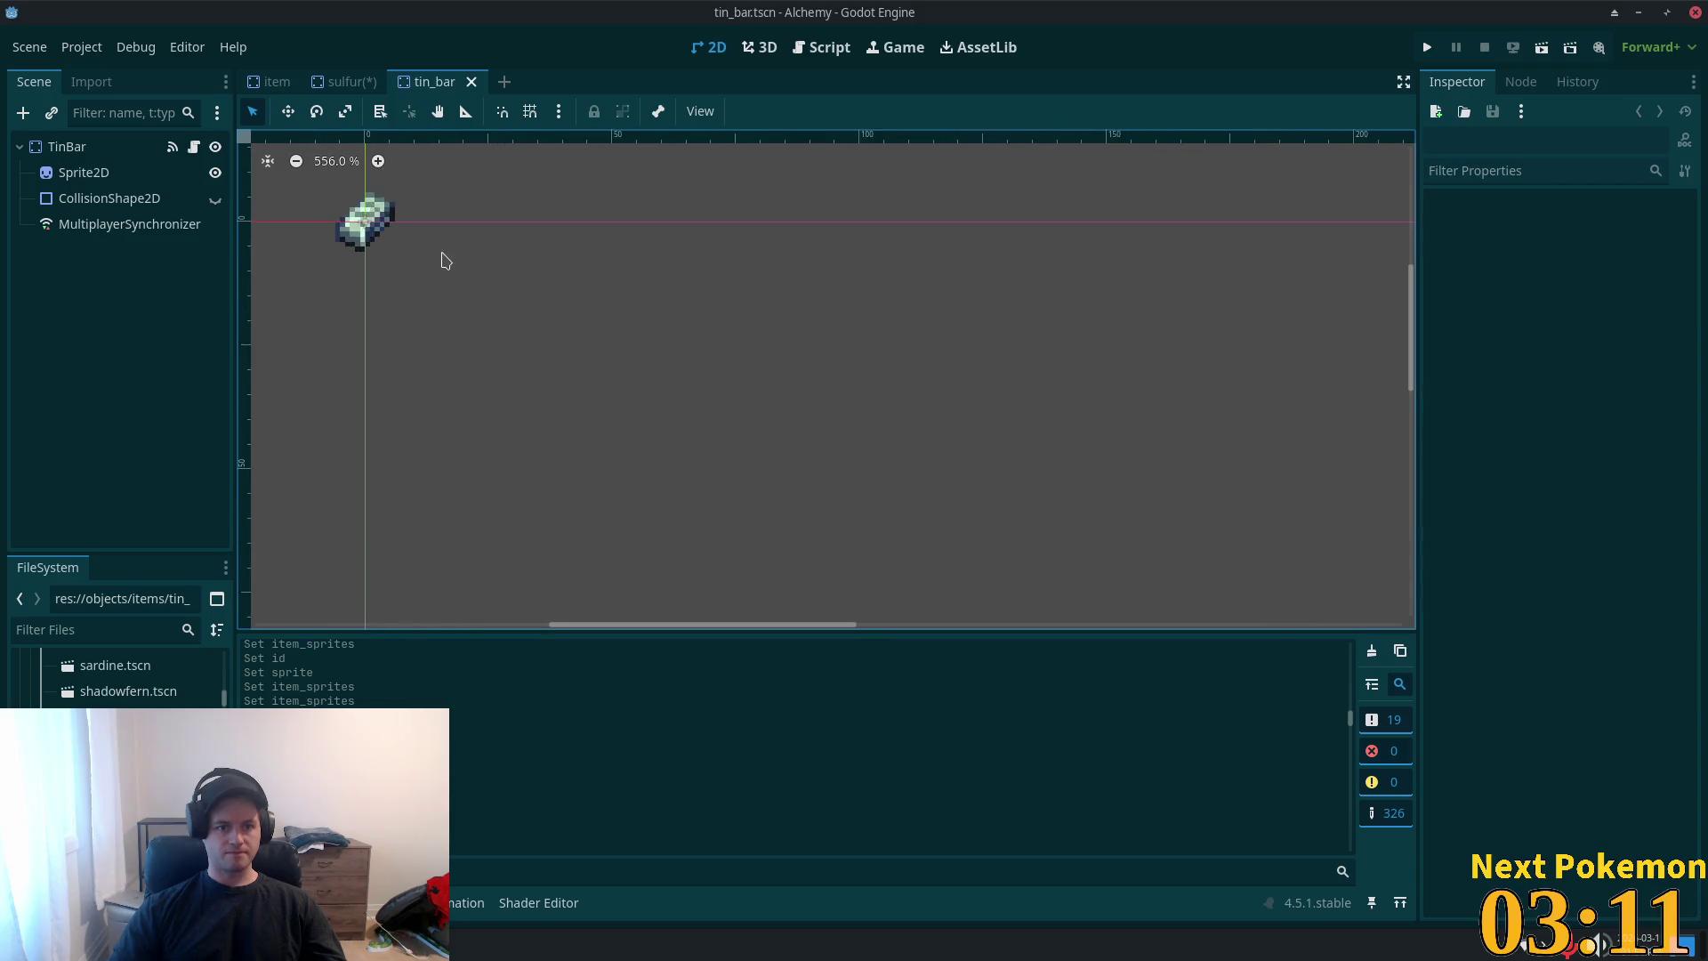
scroll(709, 488, "up", 5)
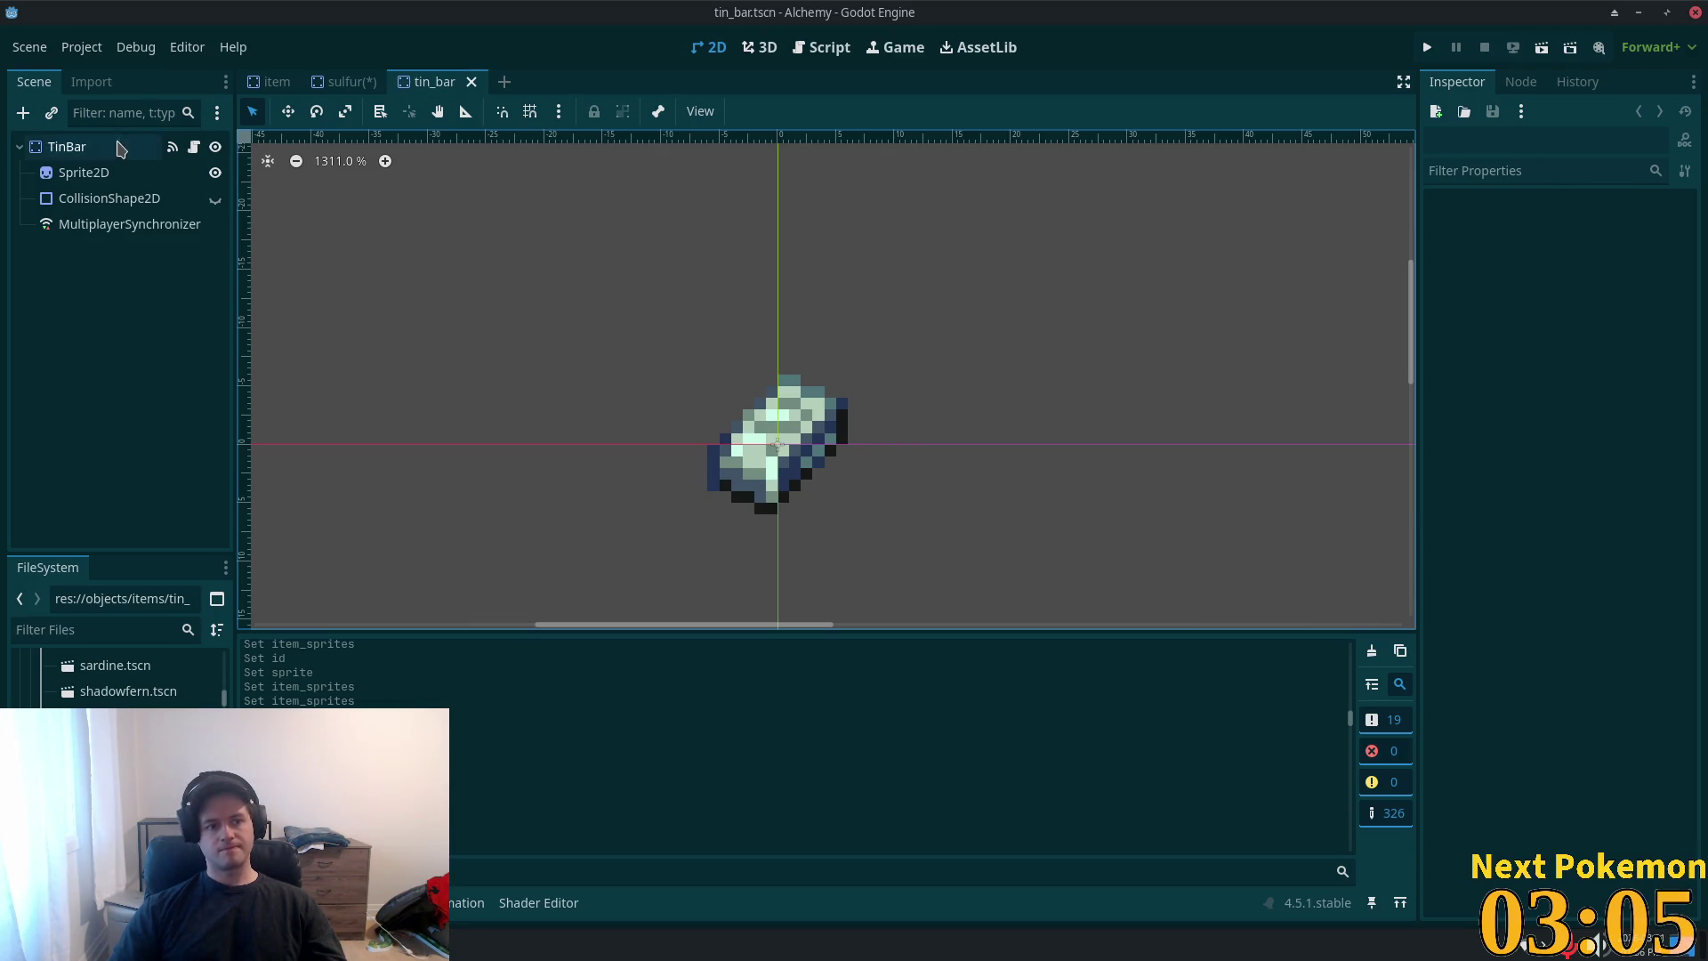
left_click(89, 146)
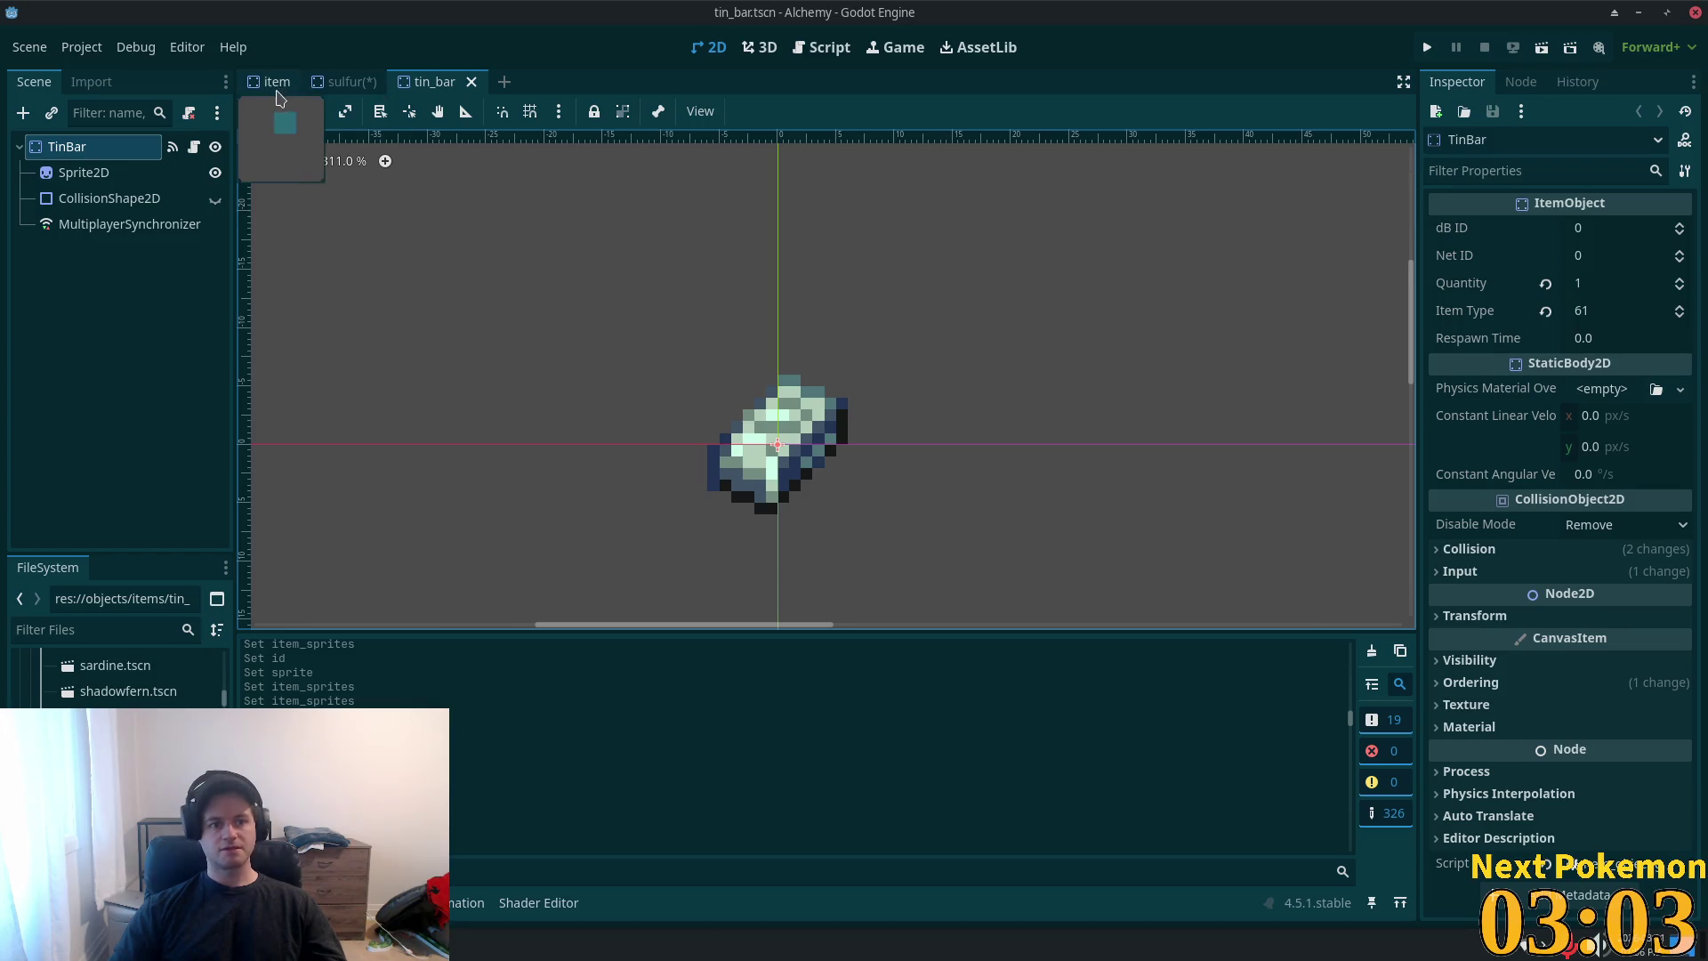
left_click(280, 85)
left_click(352, 83)
left_click(394, 82)
left_click(749, 552)
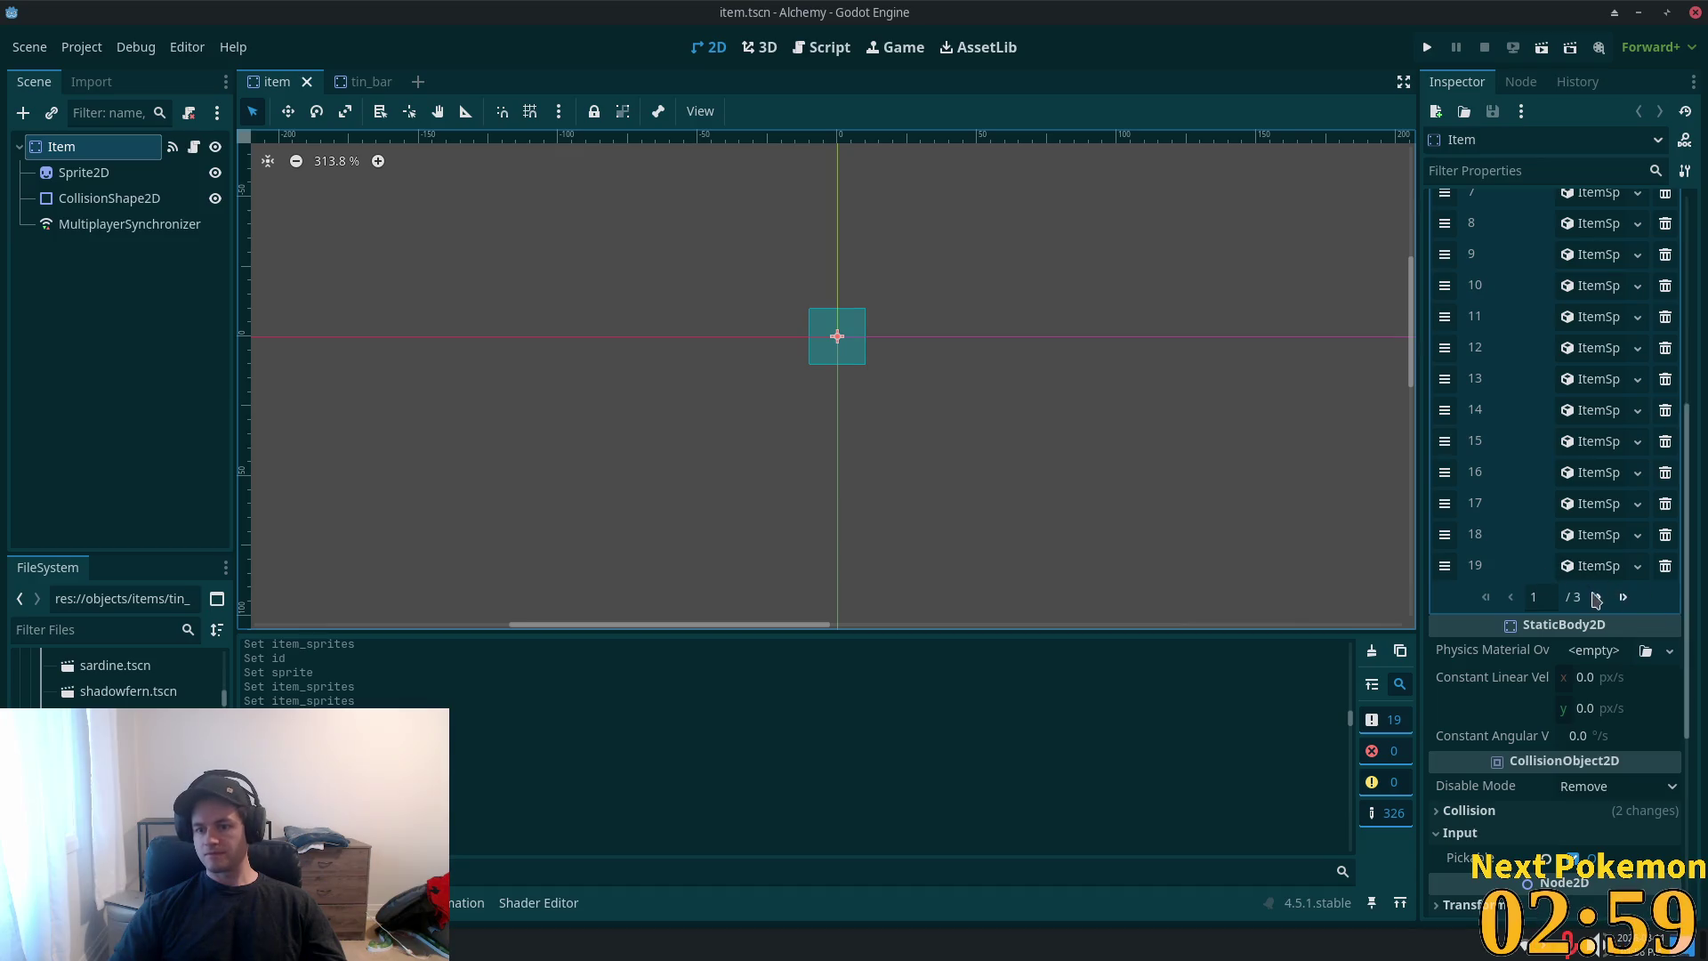
- Add Item Sprites entry 53 as a new ItemSprite with ID 61
left_click(1622, 597)
left_click(1565, 382)
left_click(1575, 381)
left_click(1592, 425)
left_click(1592, 409)
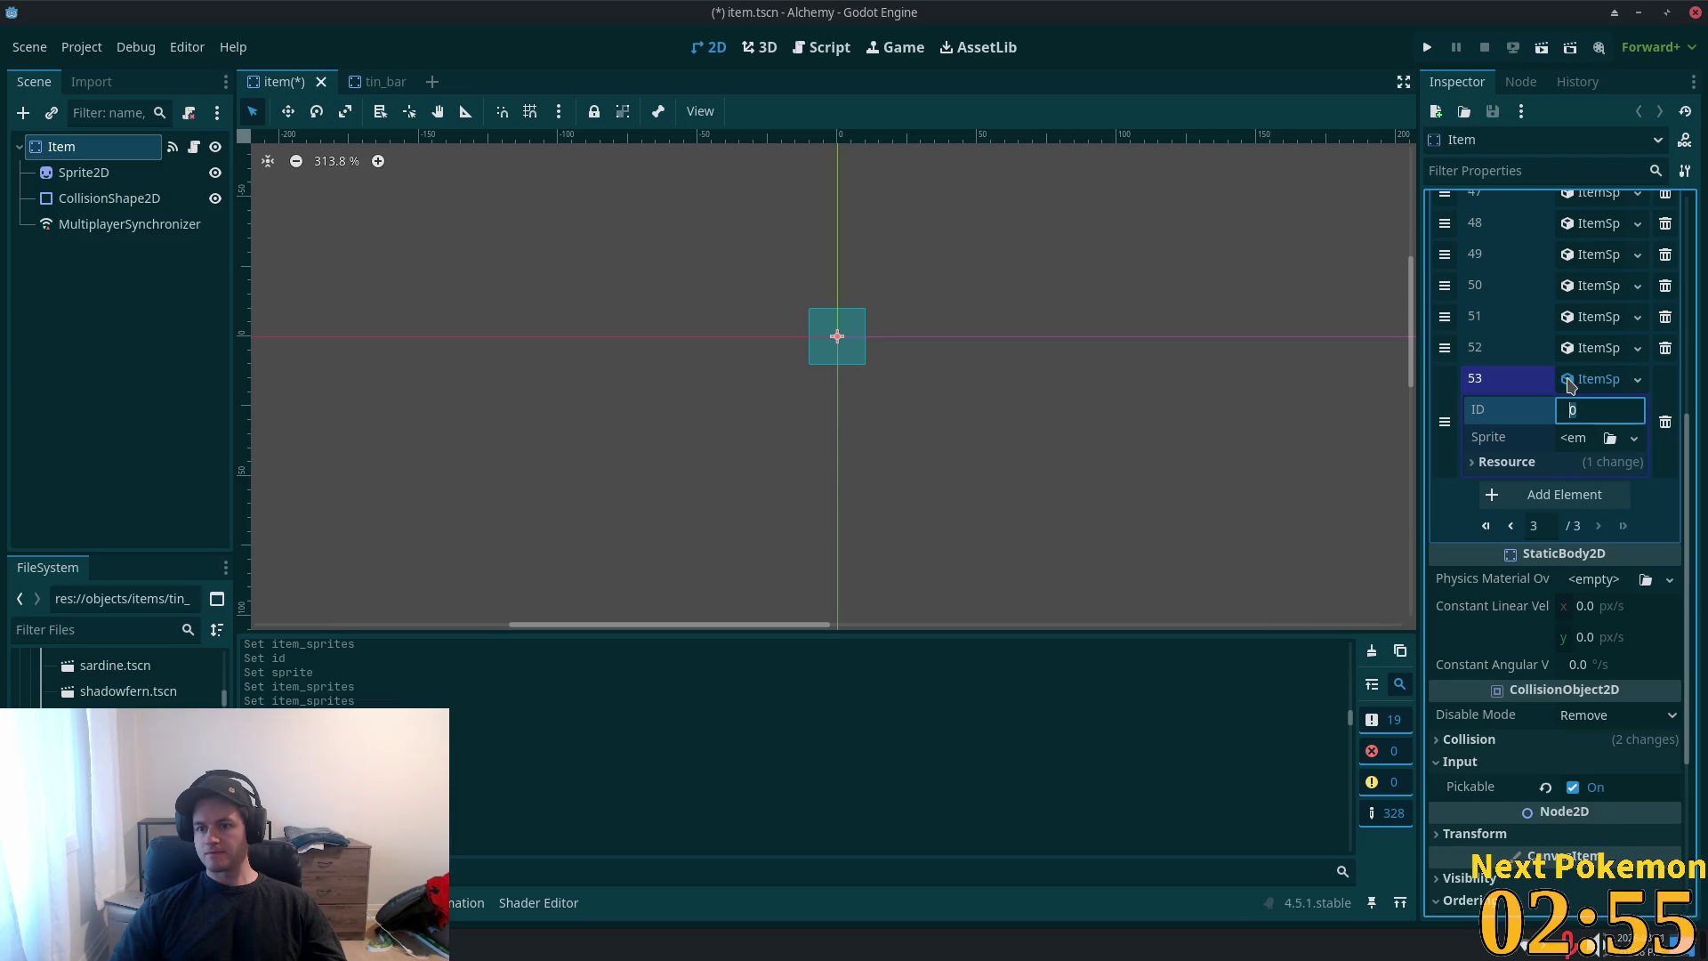
type("61")
key("Tab")
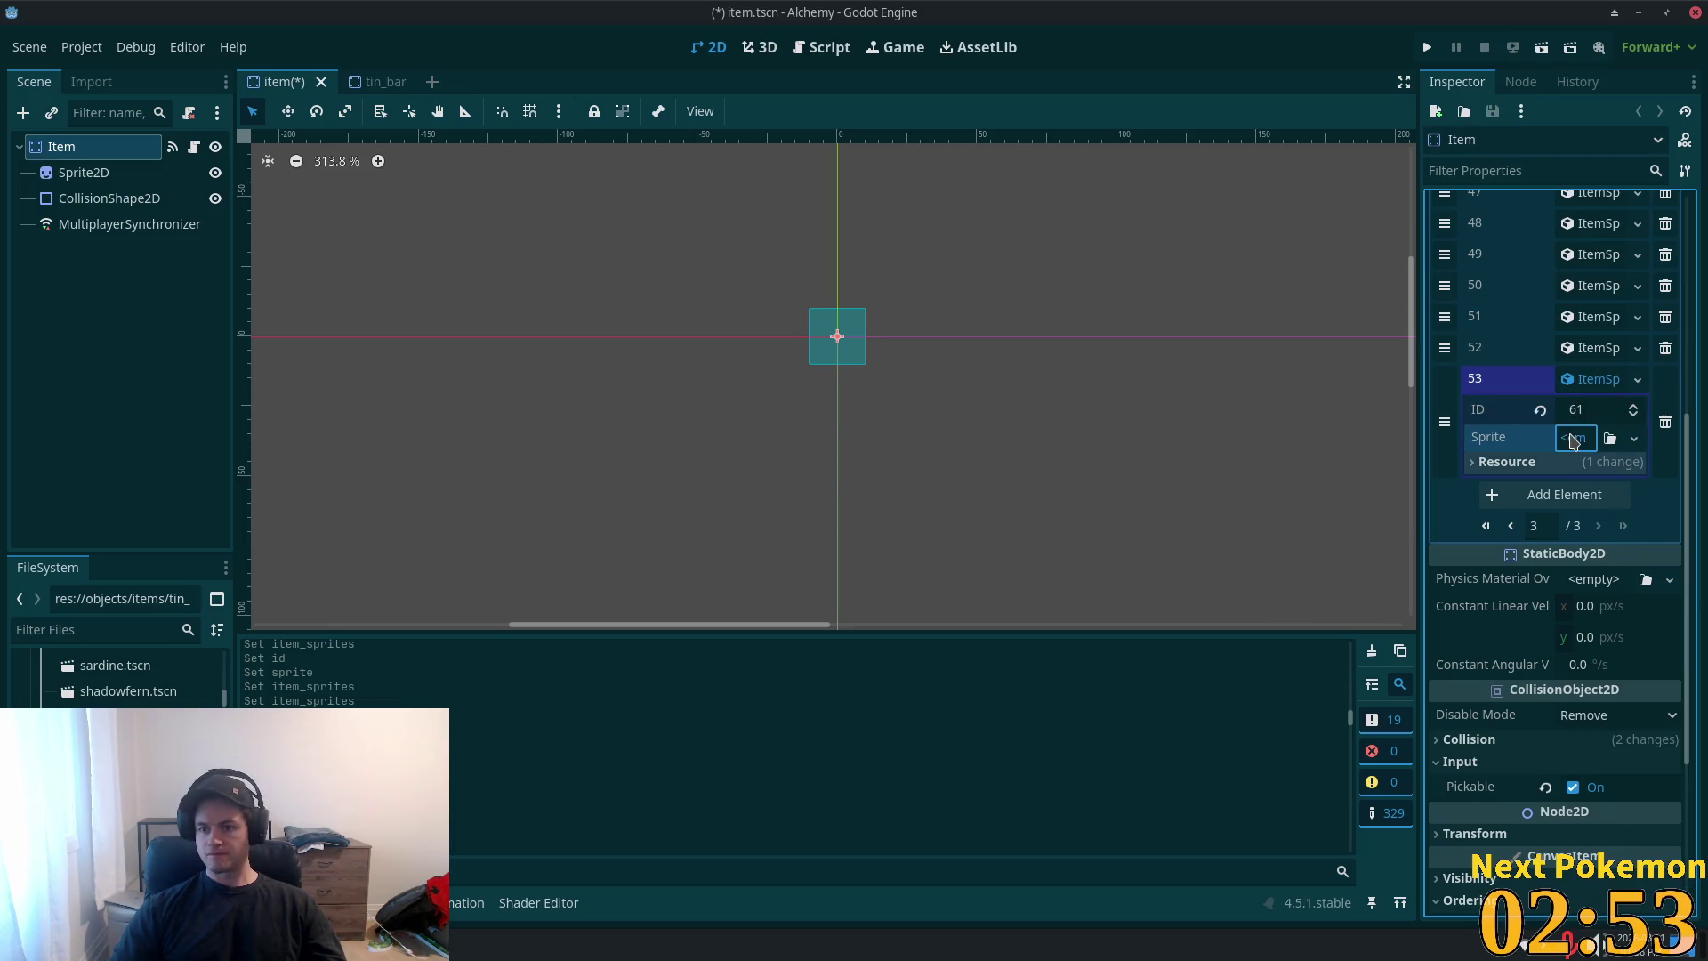
- Give entry 53 a new AtlasTexture with the sprite sheet pasted as a unique atlas
left_click(1634, 438)
left_click(1593, 489)
left_click(1588, 440)
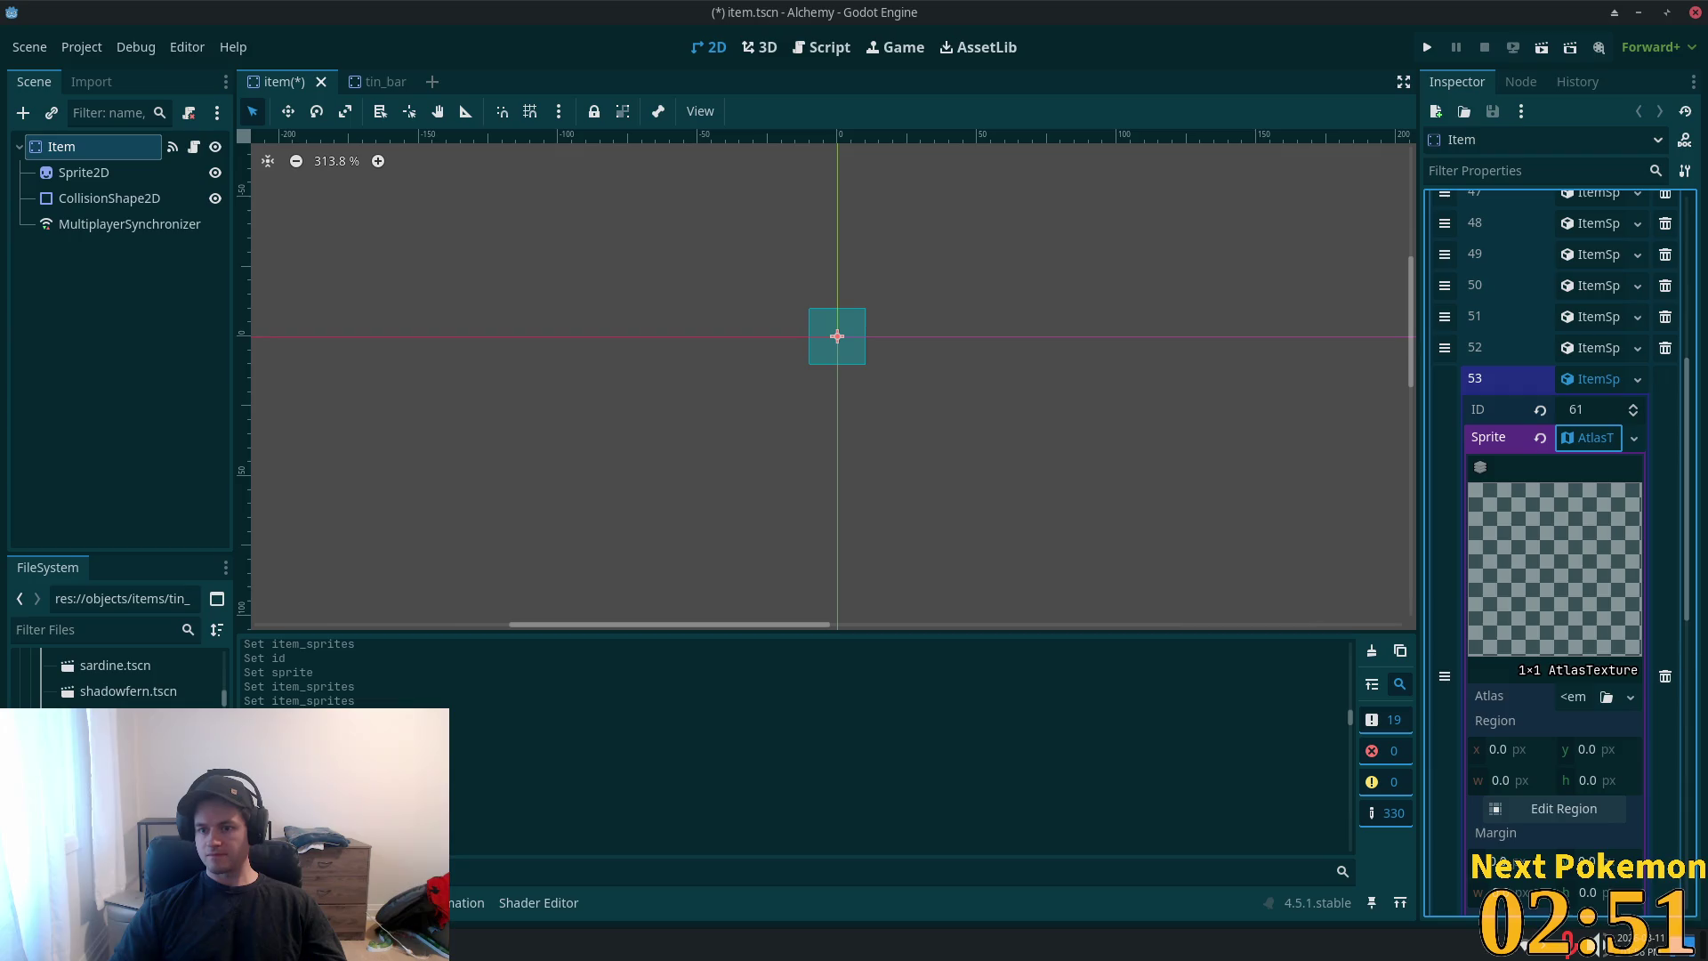
left_click(1574, 699)
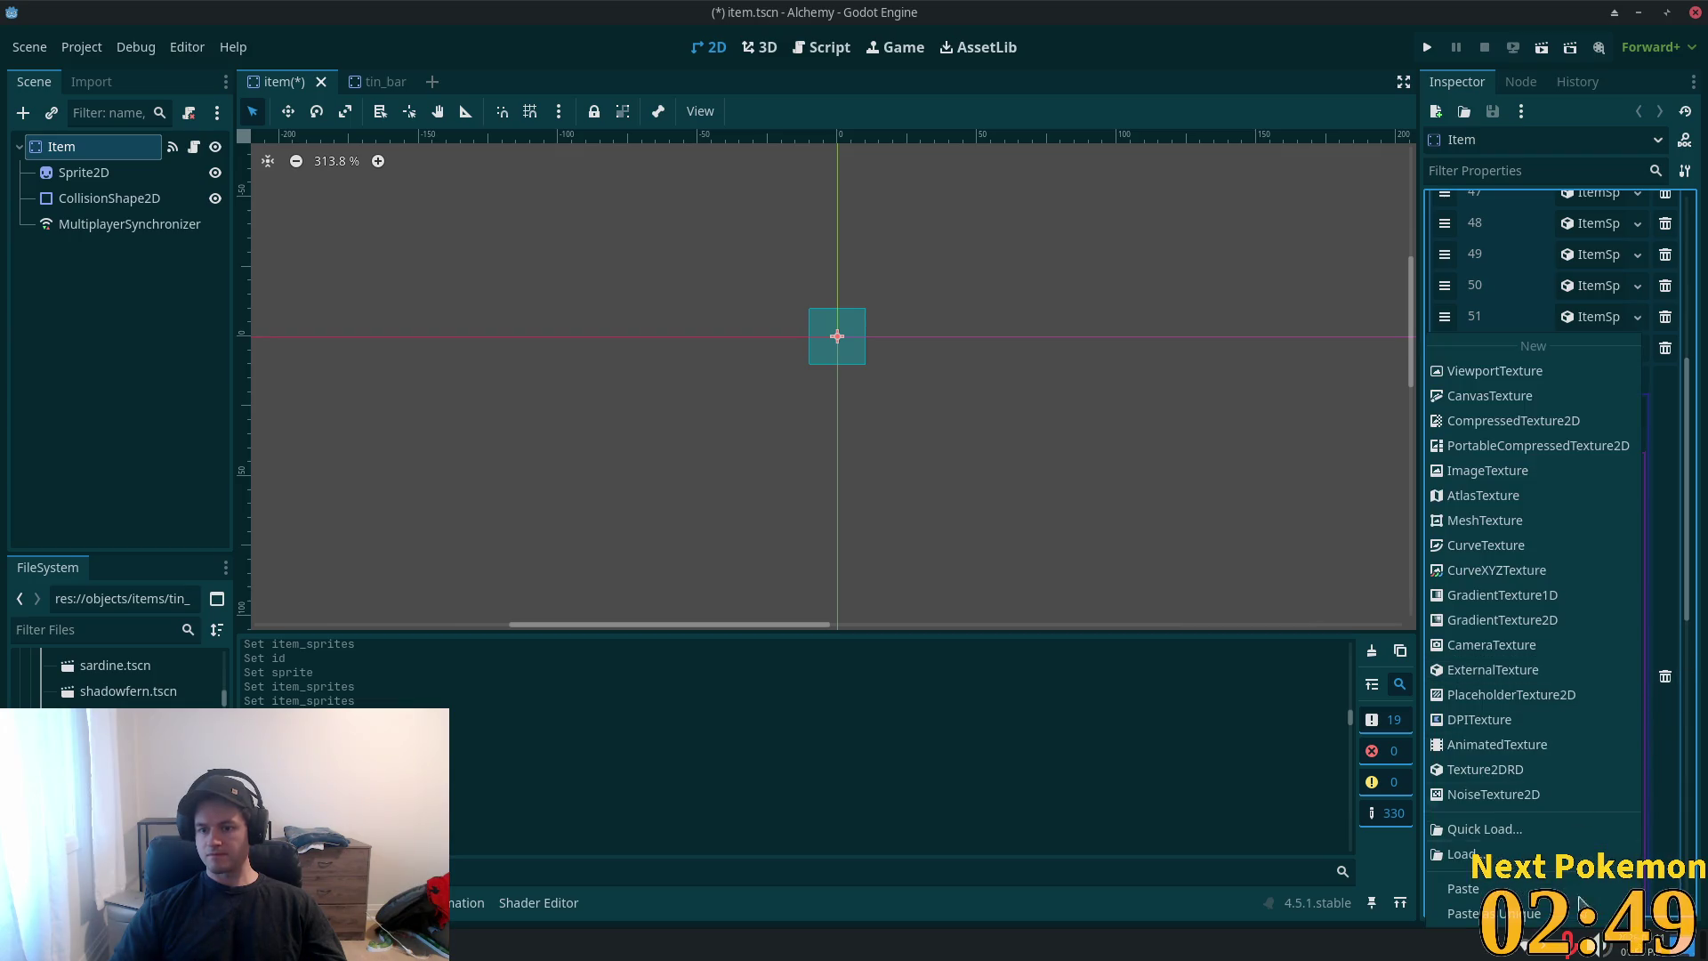
left_click(1505, 913)
left_click(941, 635)
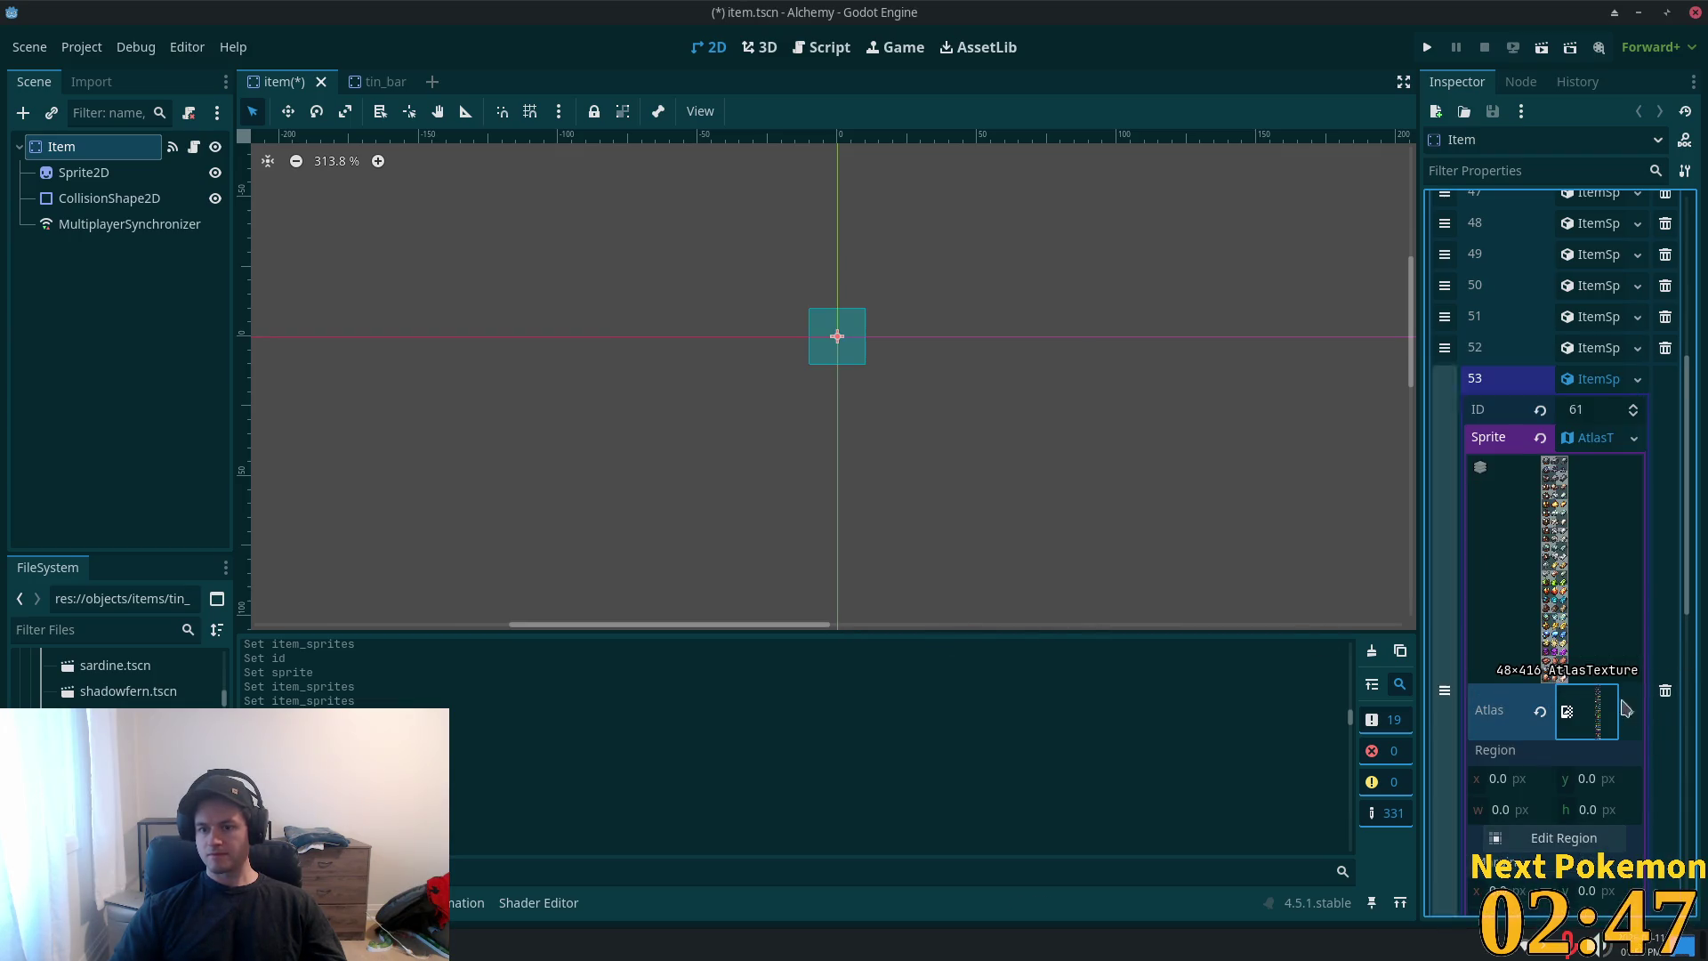
- Set the atlas region to the tin bar cell (34, 66, 12×12)
left_click(1556, 837)
scroll(967, 379, "down", 2)
scroll(967, 379, "up", 4)
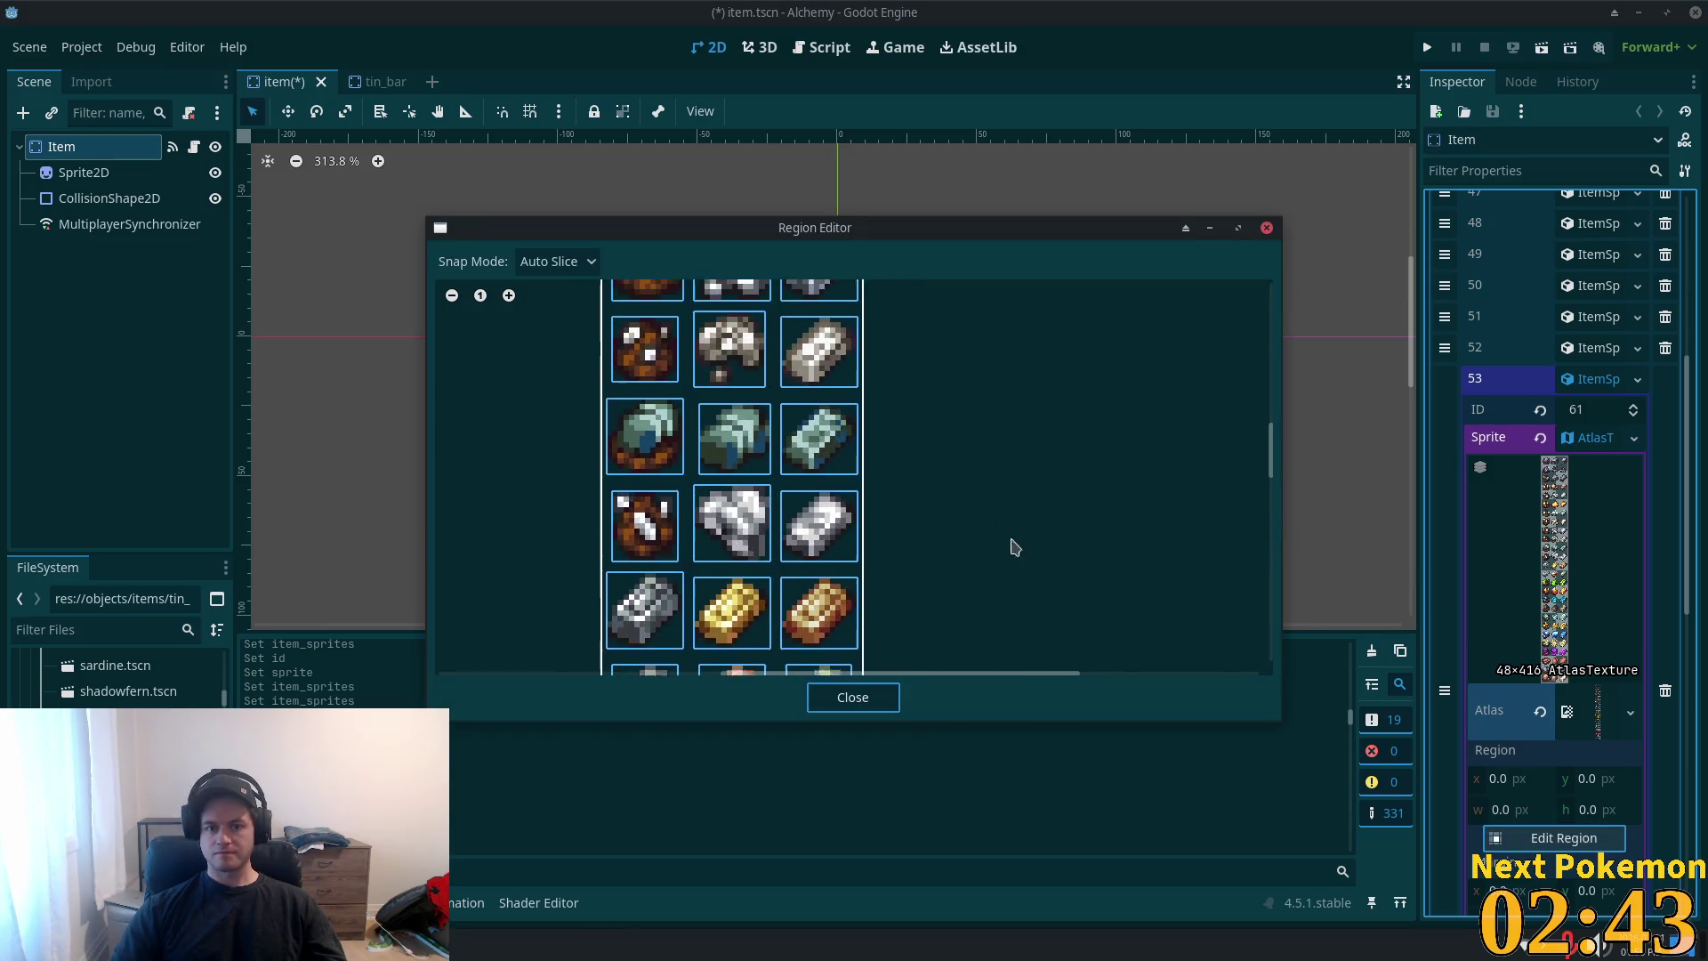
left_click_drag(1060, 385, 1097, 651)
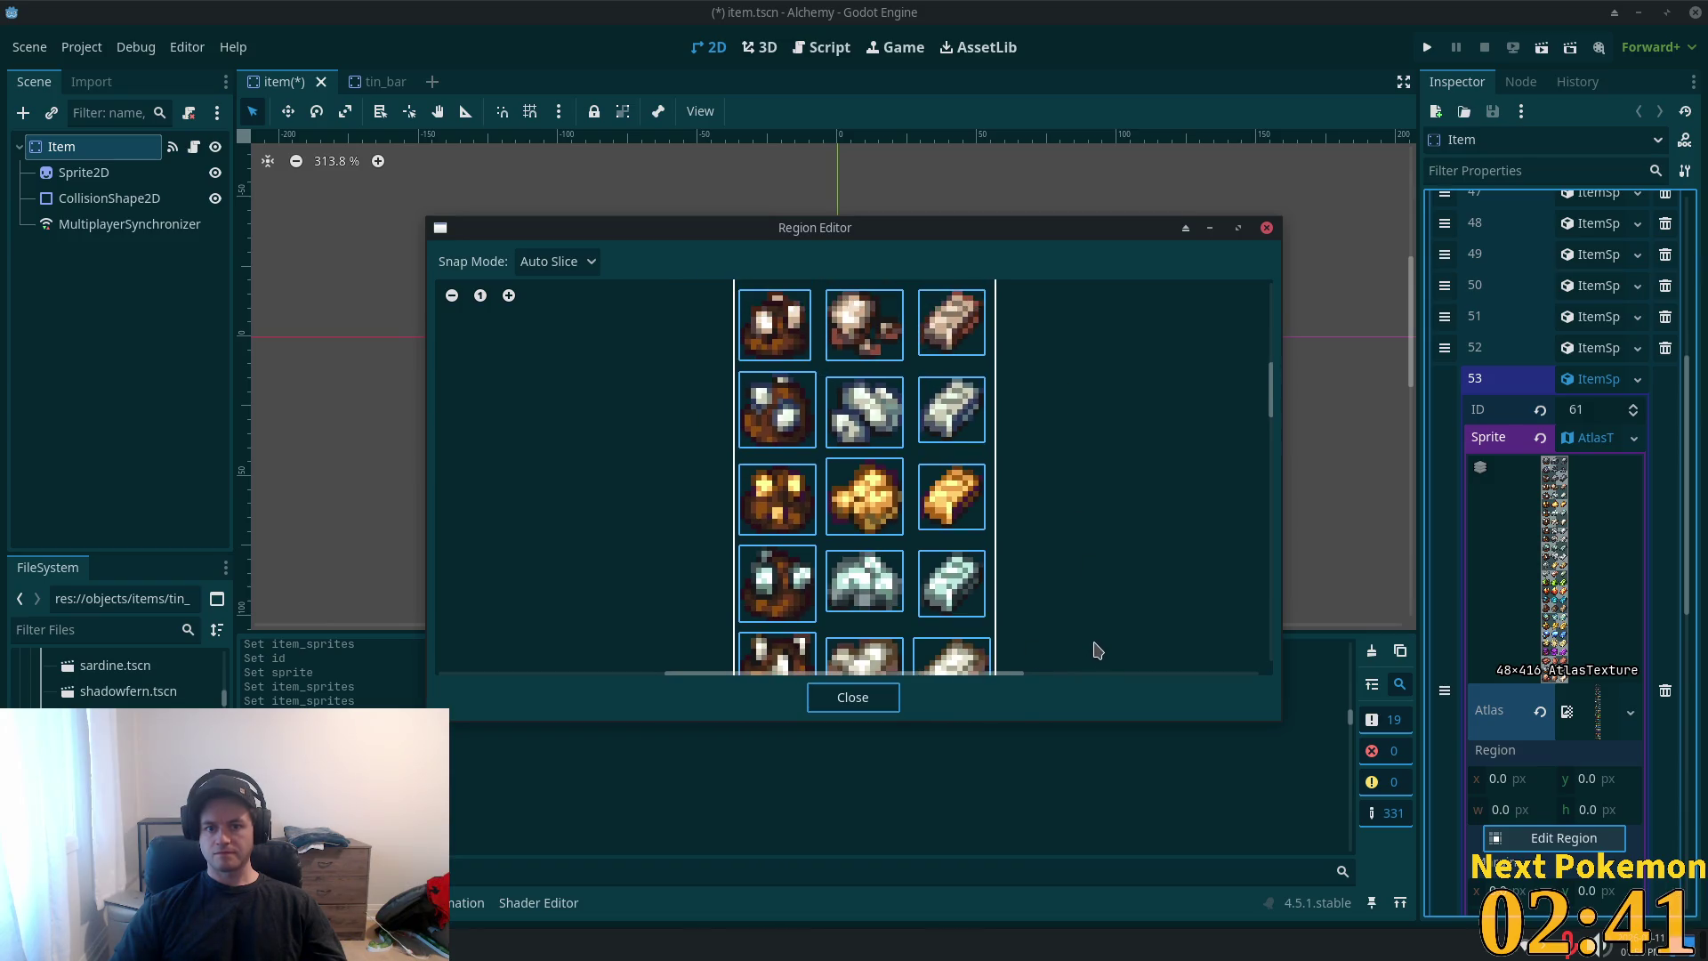
mouse_move(1042, 435)
left_mouse_down()
mouse_move(1056, 599)
mouse_move(1029, 370)
mouse_move(1038, 534)
left_mouse_up()
left_click(945, 525)
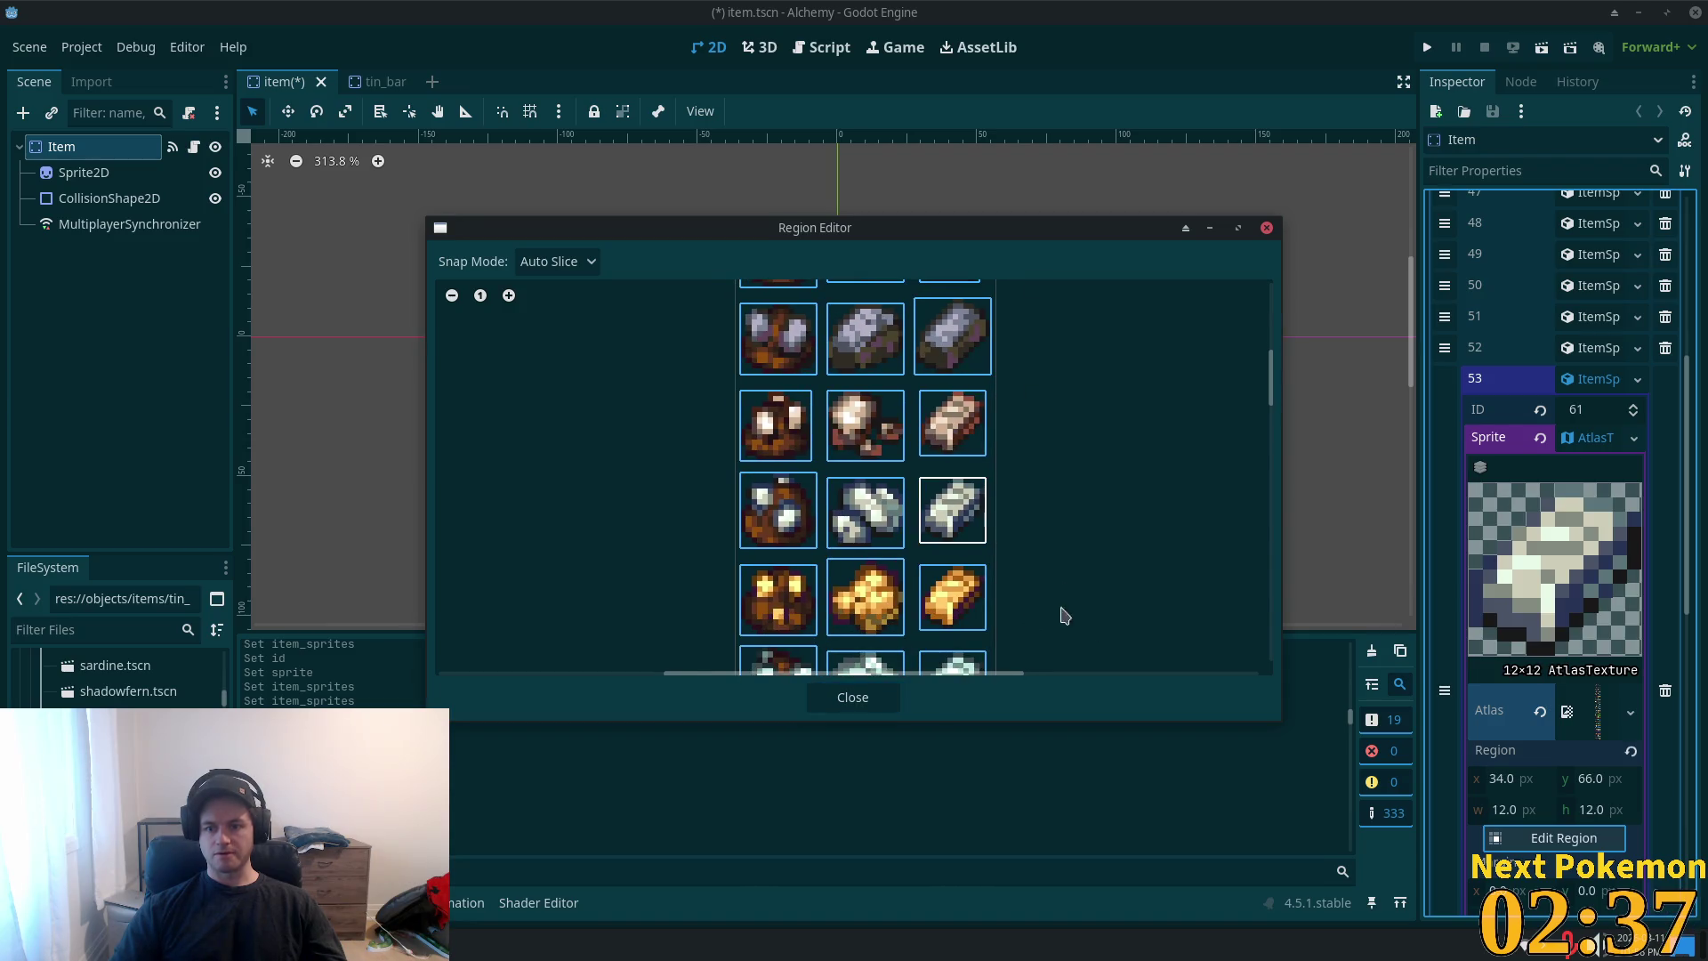
left_click(861, 698)
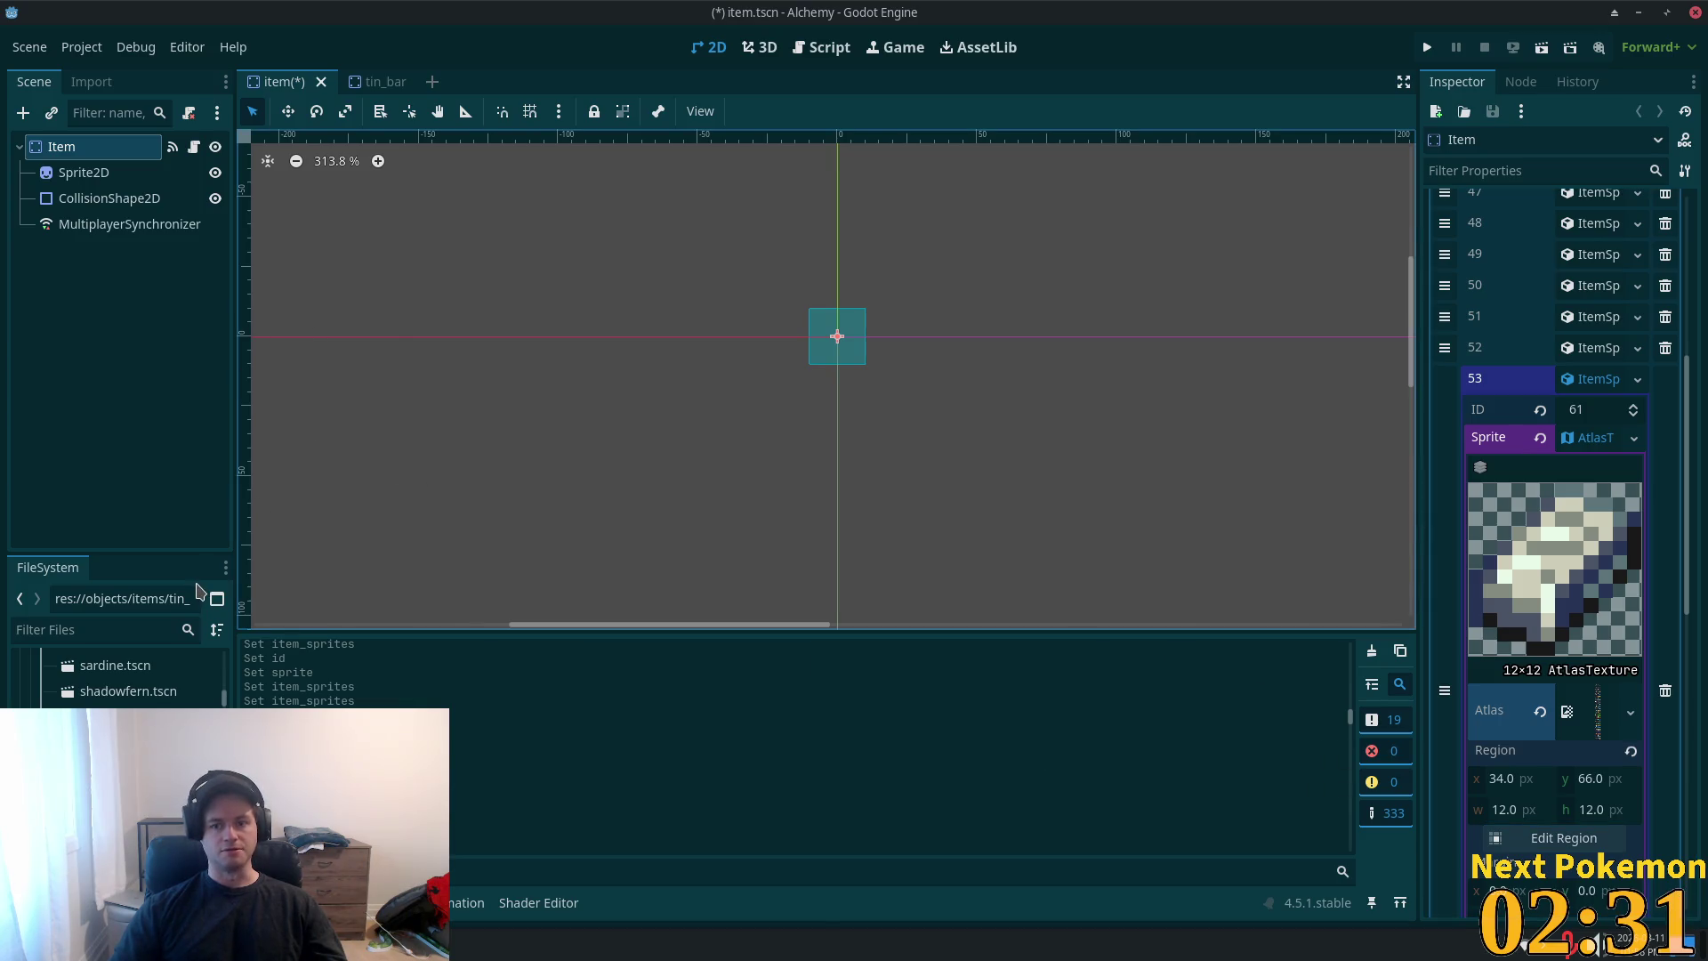
- Collapse entry 53, save item.tscn, and close the tin_bar scene tab
left_click(1599, 379)
key("ctrl+s")
left_click(369, 81)
left_click(405, 81)
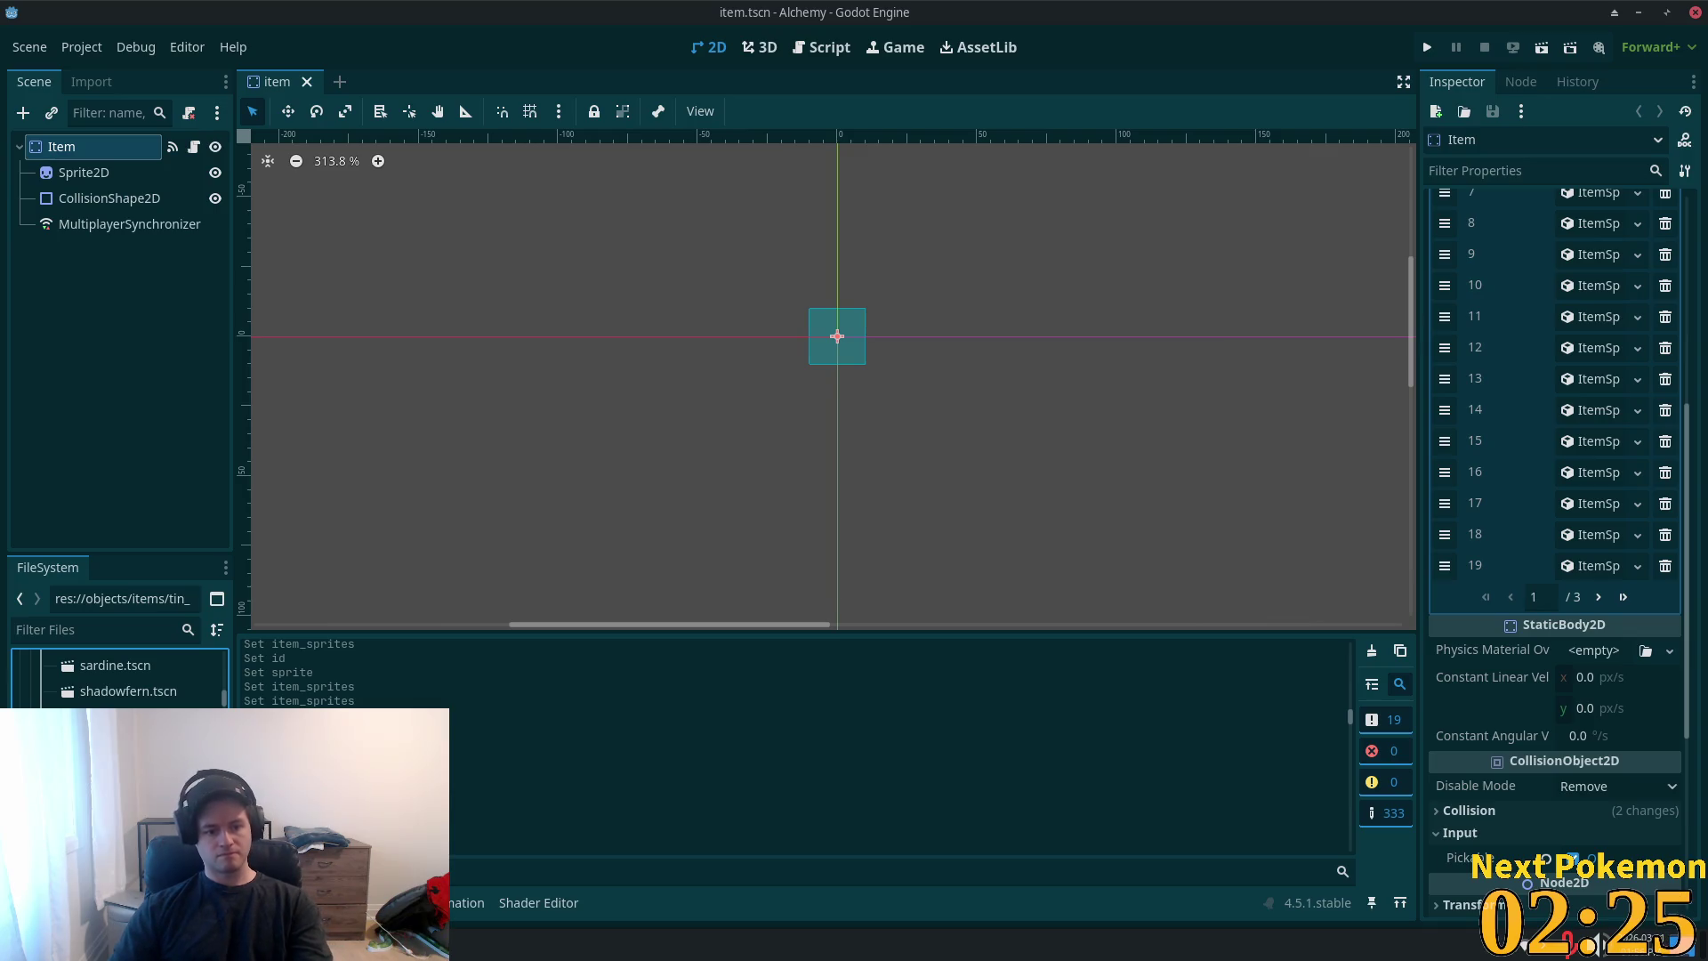
key("Delete")
- Remove tin_bar.tscn and check TinOre's item type in tin_ore.tscn
left_click(988, 571)
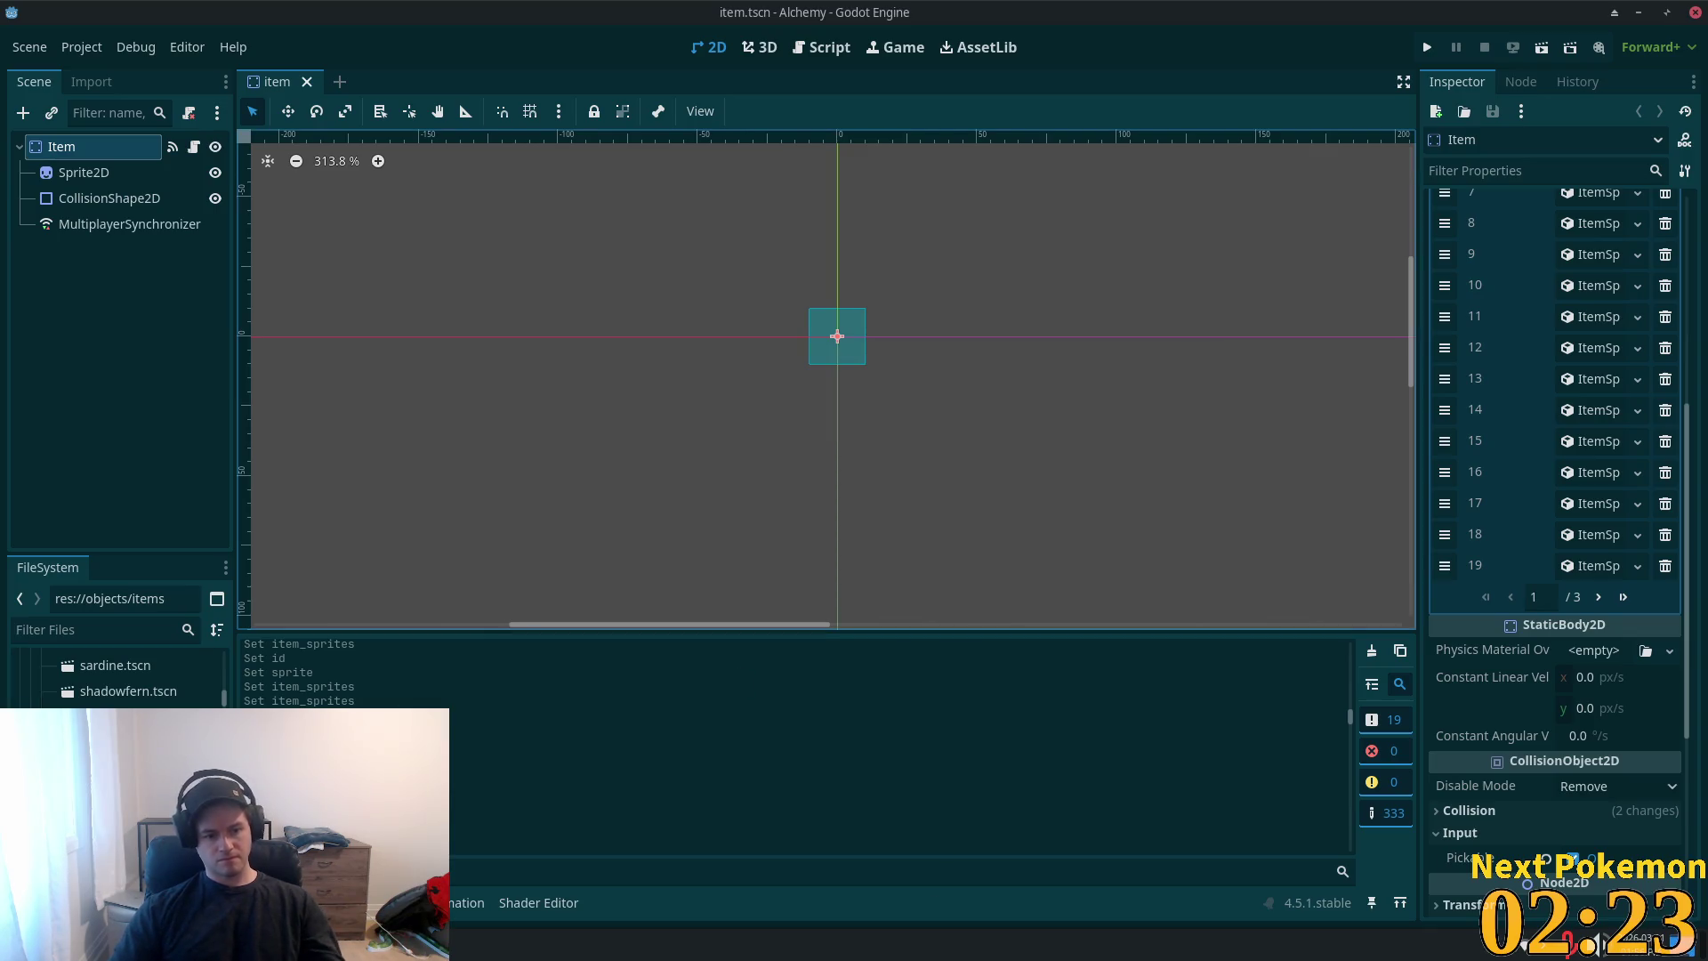
double_click(116, 720)
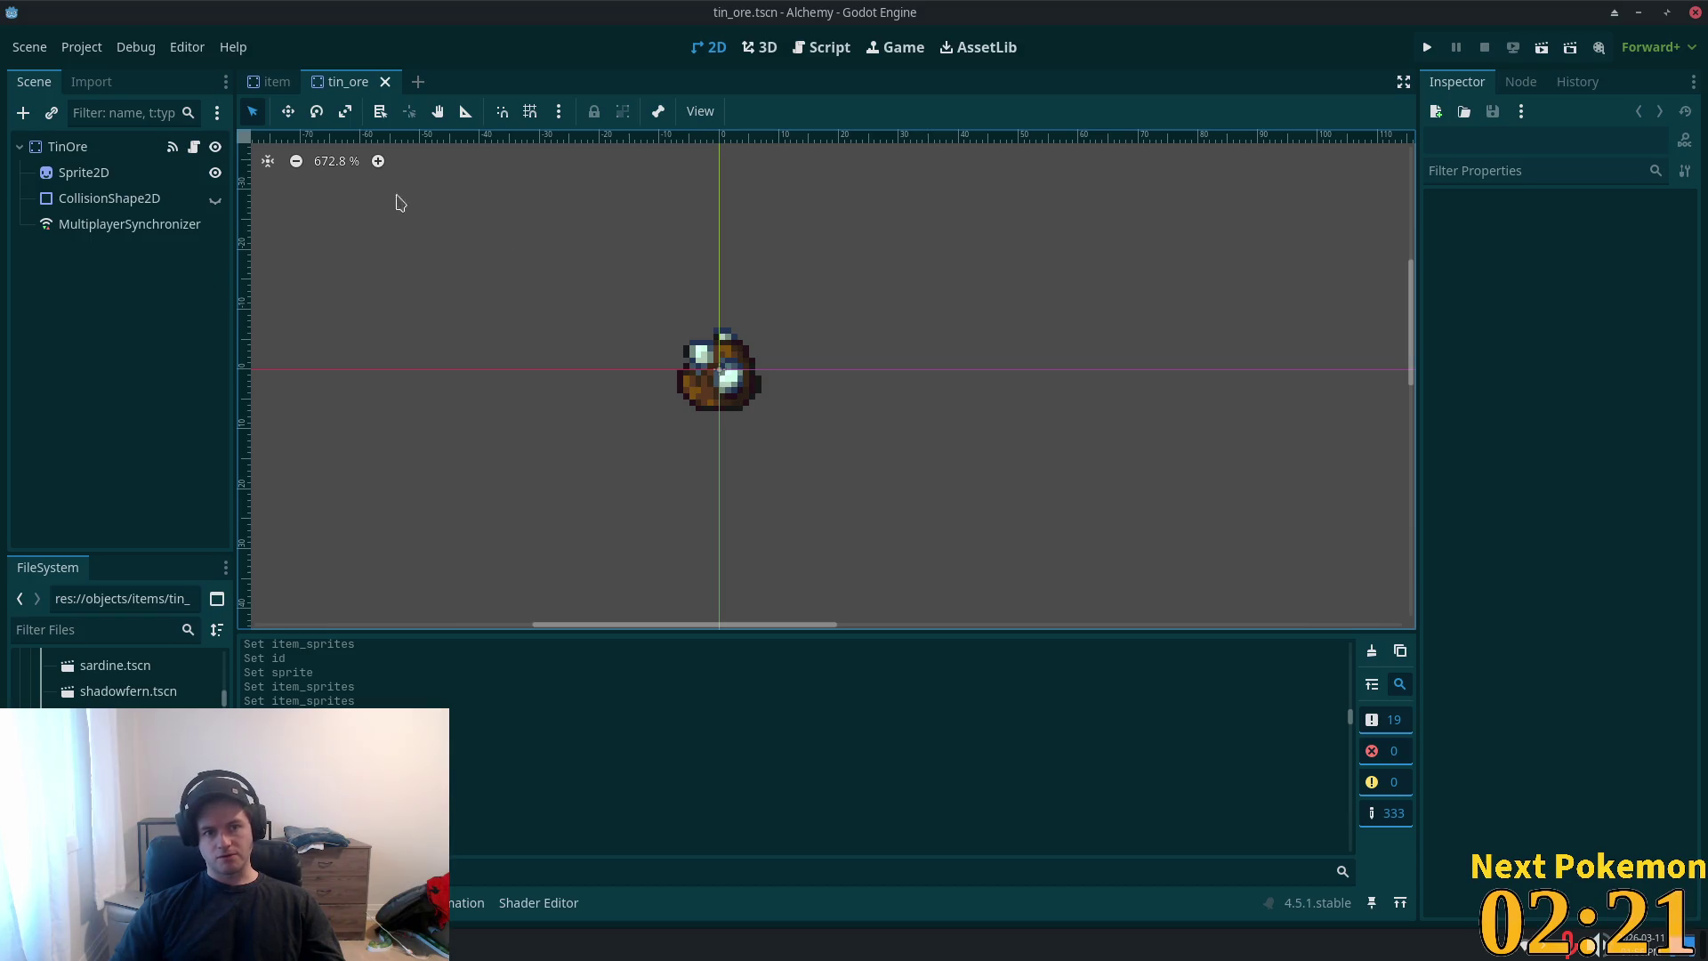
left_click(43, 146)
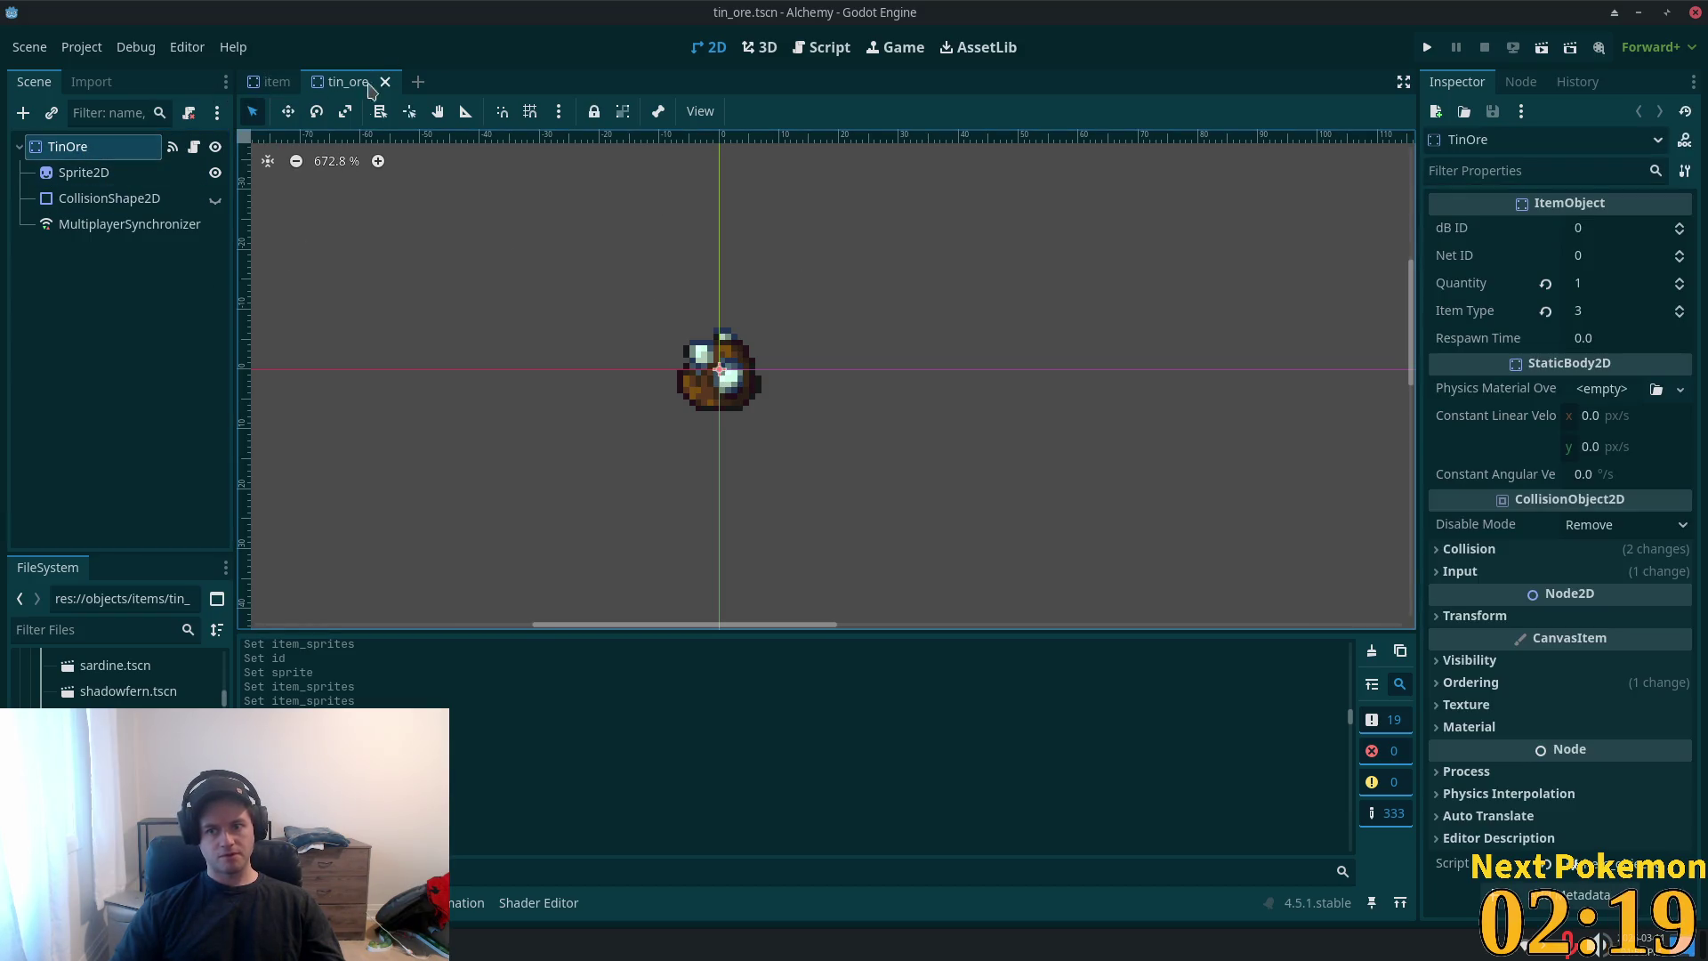
left_click(274, 81)
- Add Item Sprites entry 54 as a new ItemSprite with ID 3
left_click(1622, 597)
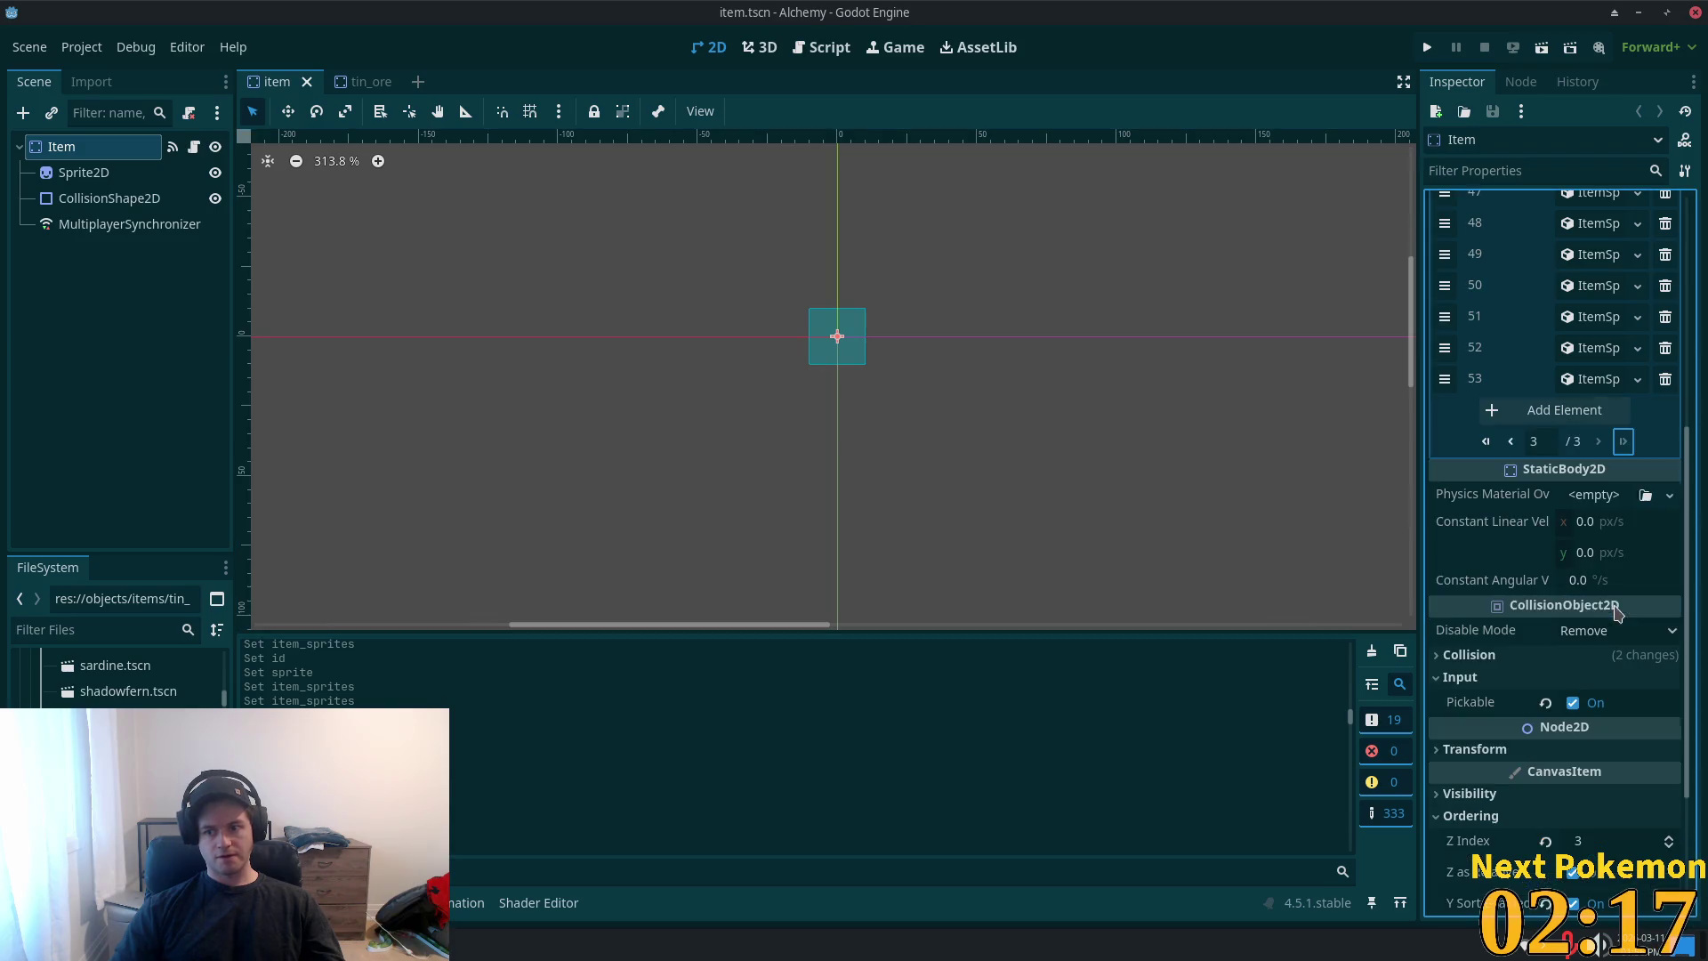
left_click(1570, 410)
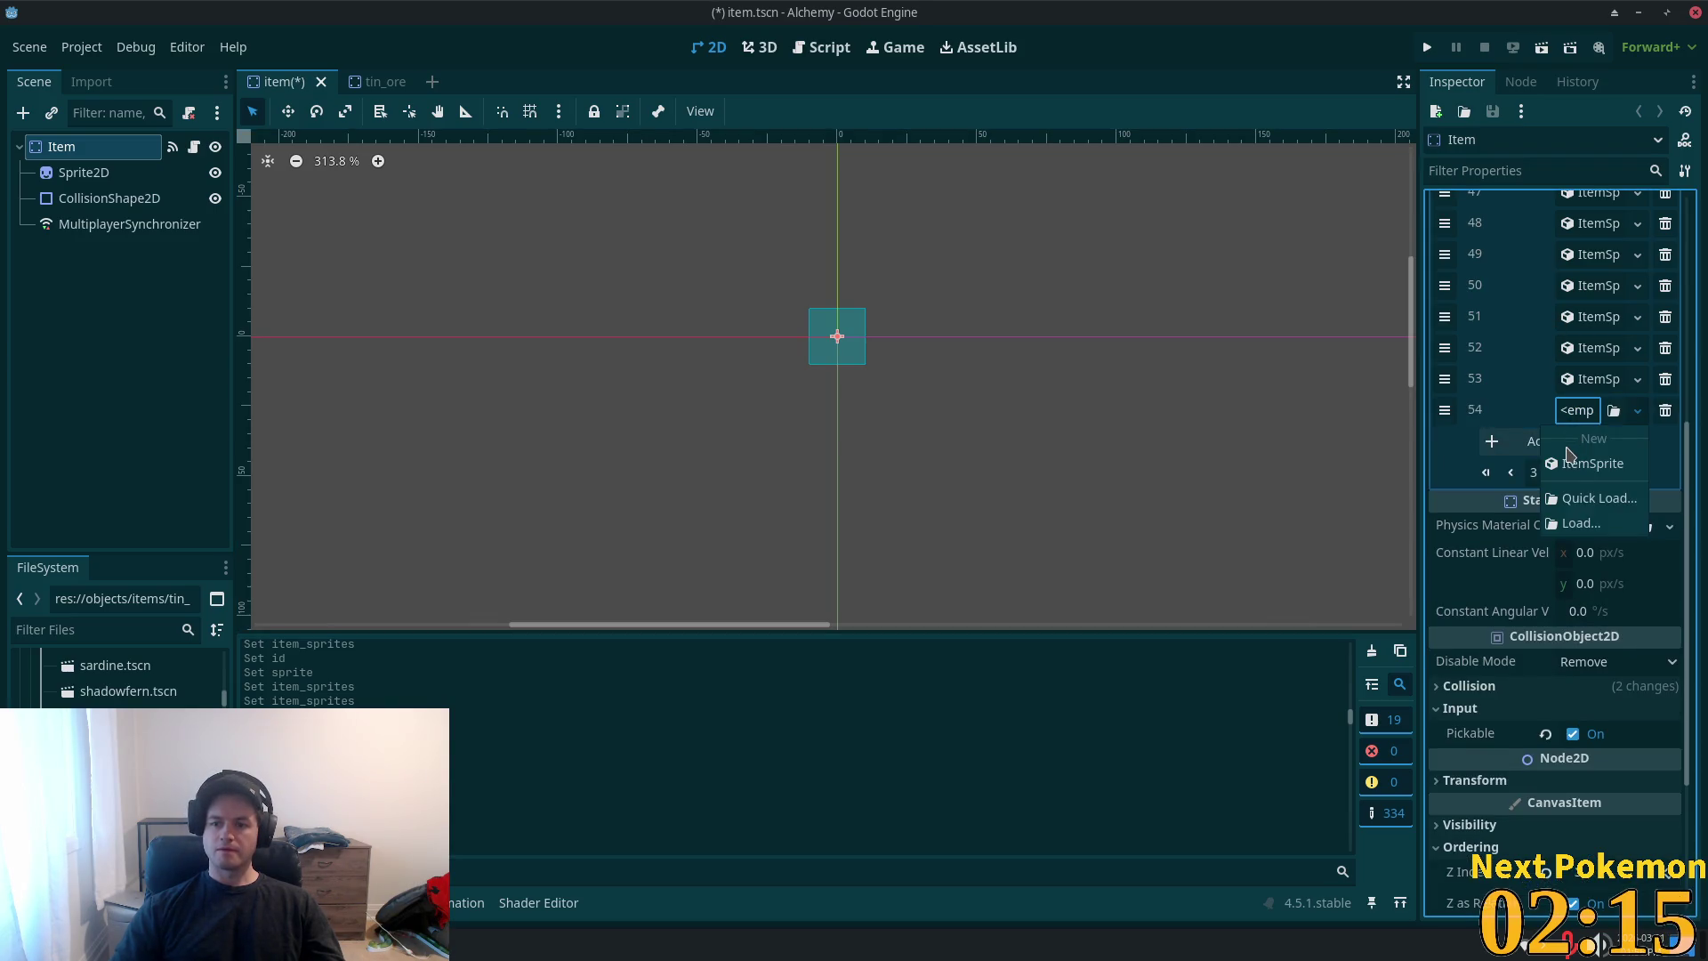
left_click(1573, 410)
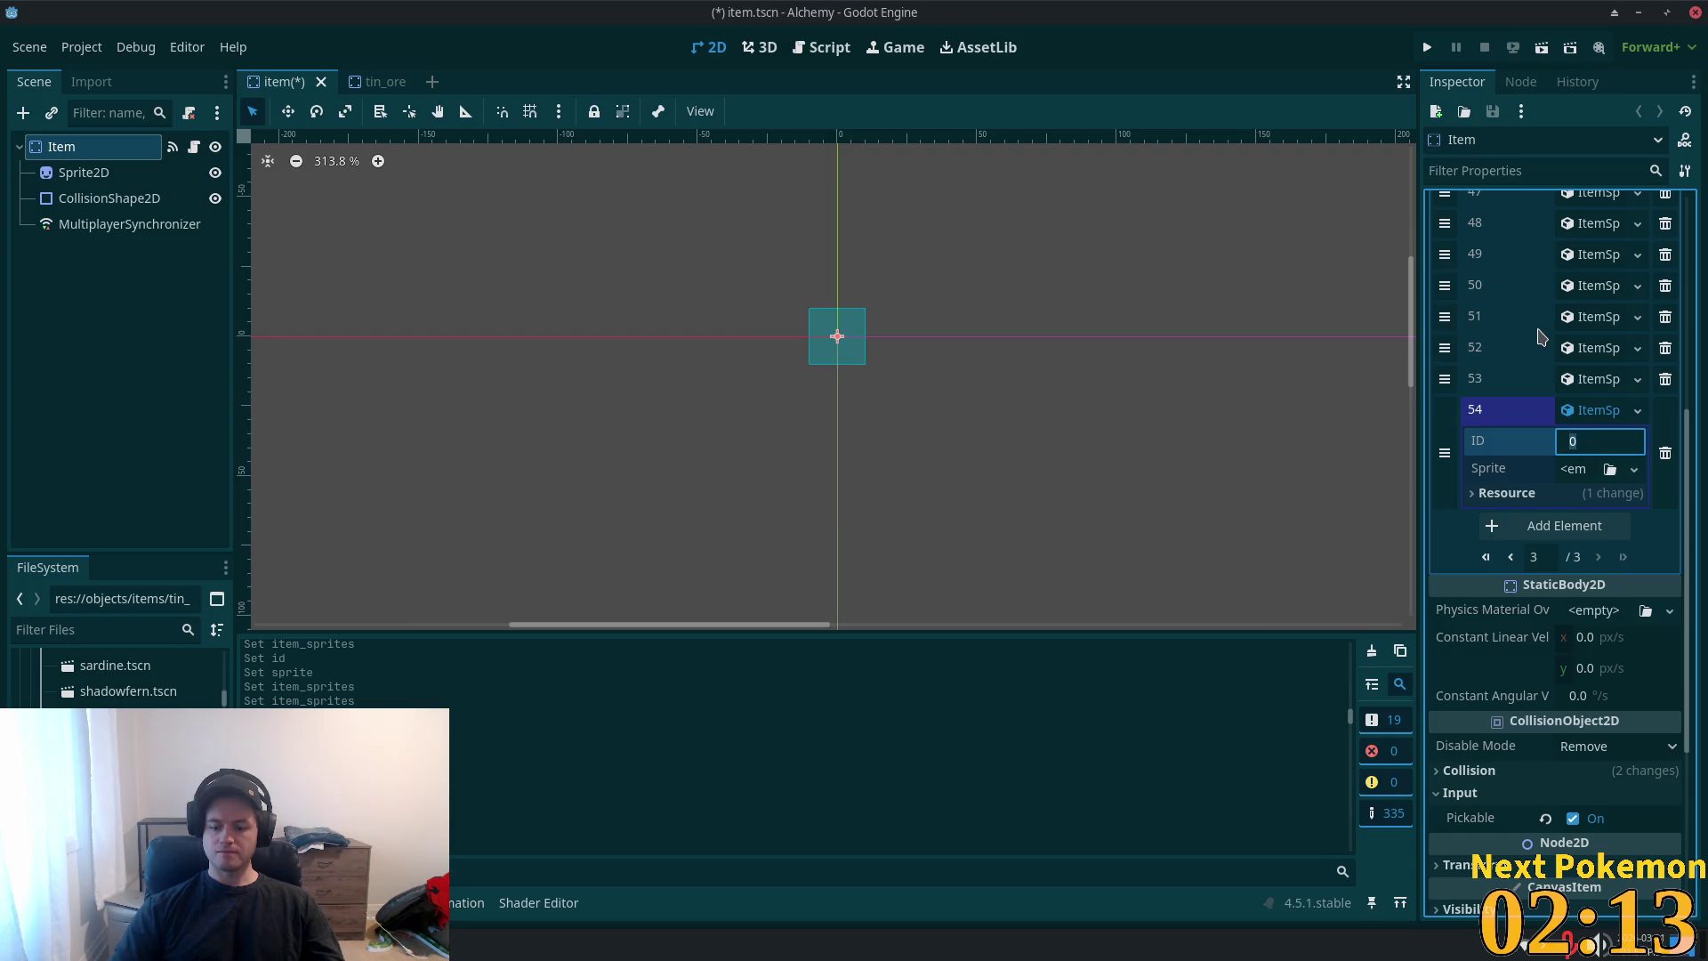
type("3")
key("Return")
- Give entry 54 a new AtlasTexture with the sprite sheet pasted as a unique atlas
left_click(1583, 467)
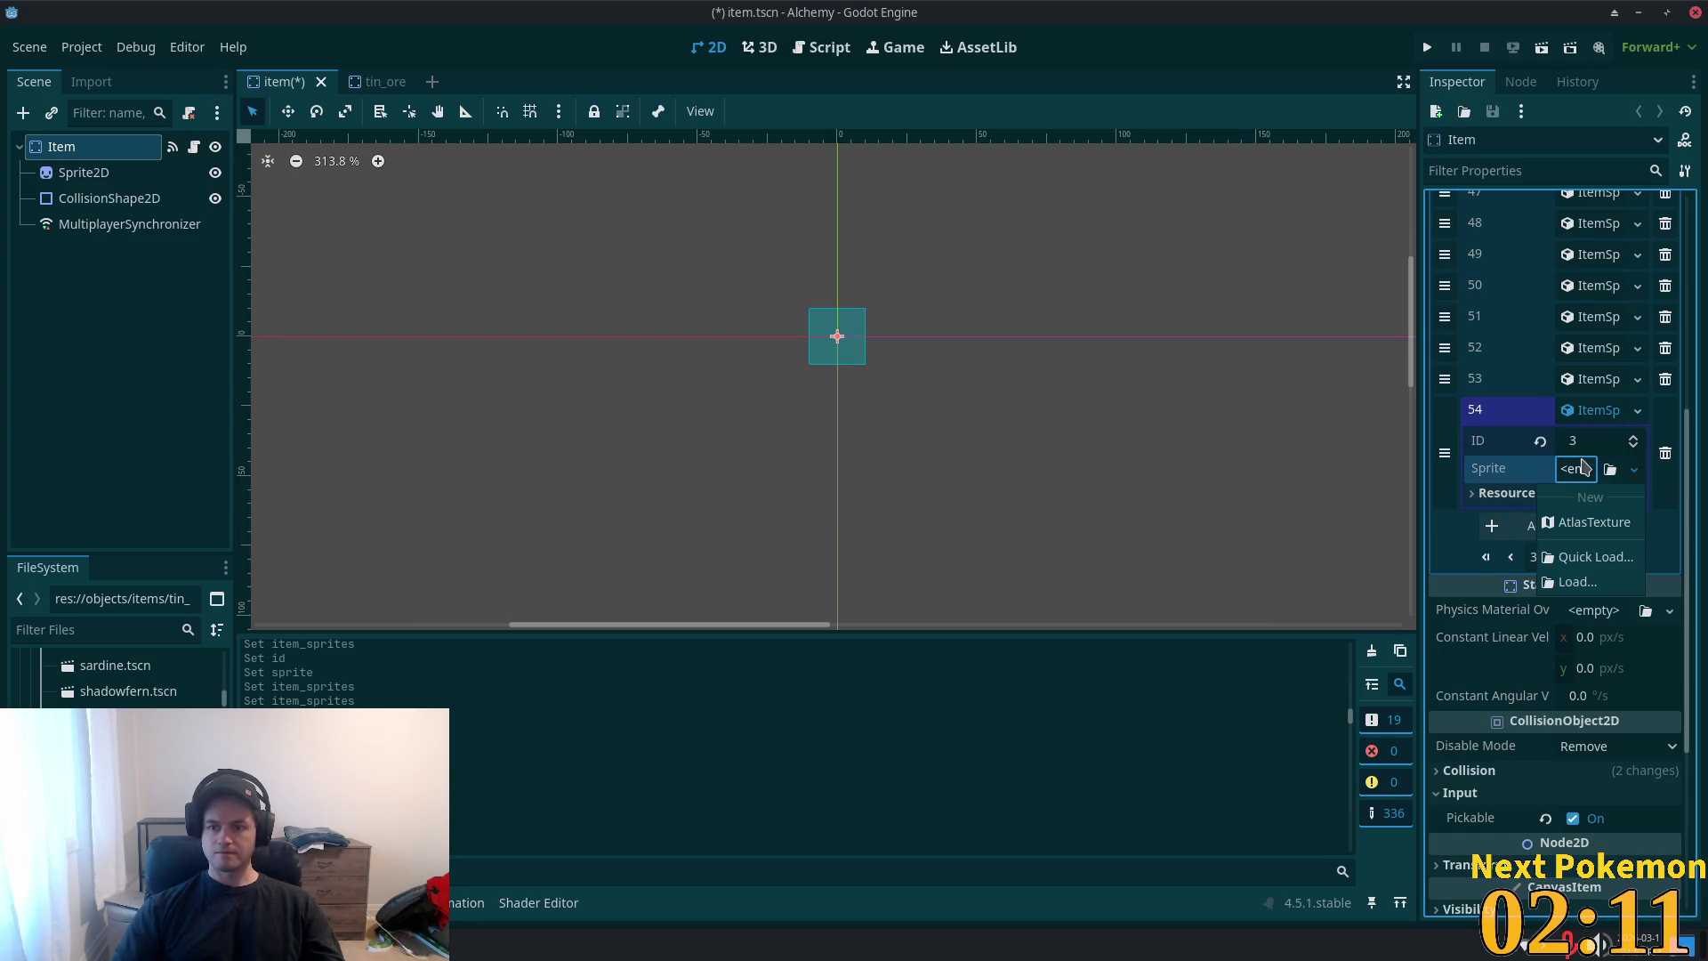
left_click(1592, 522)
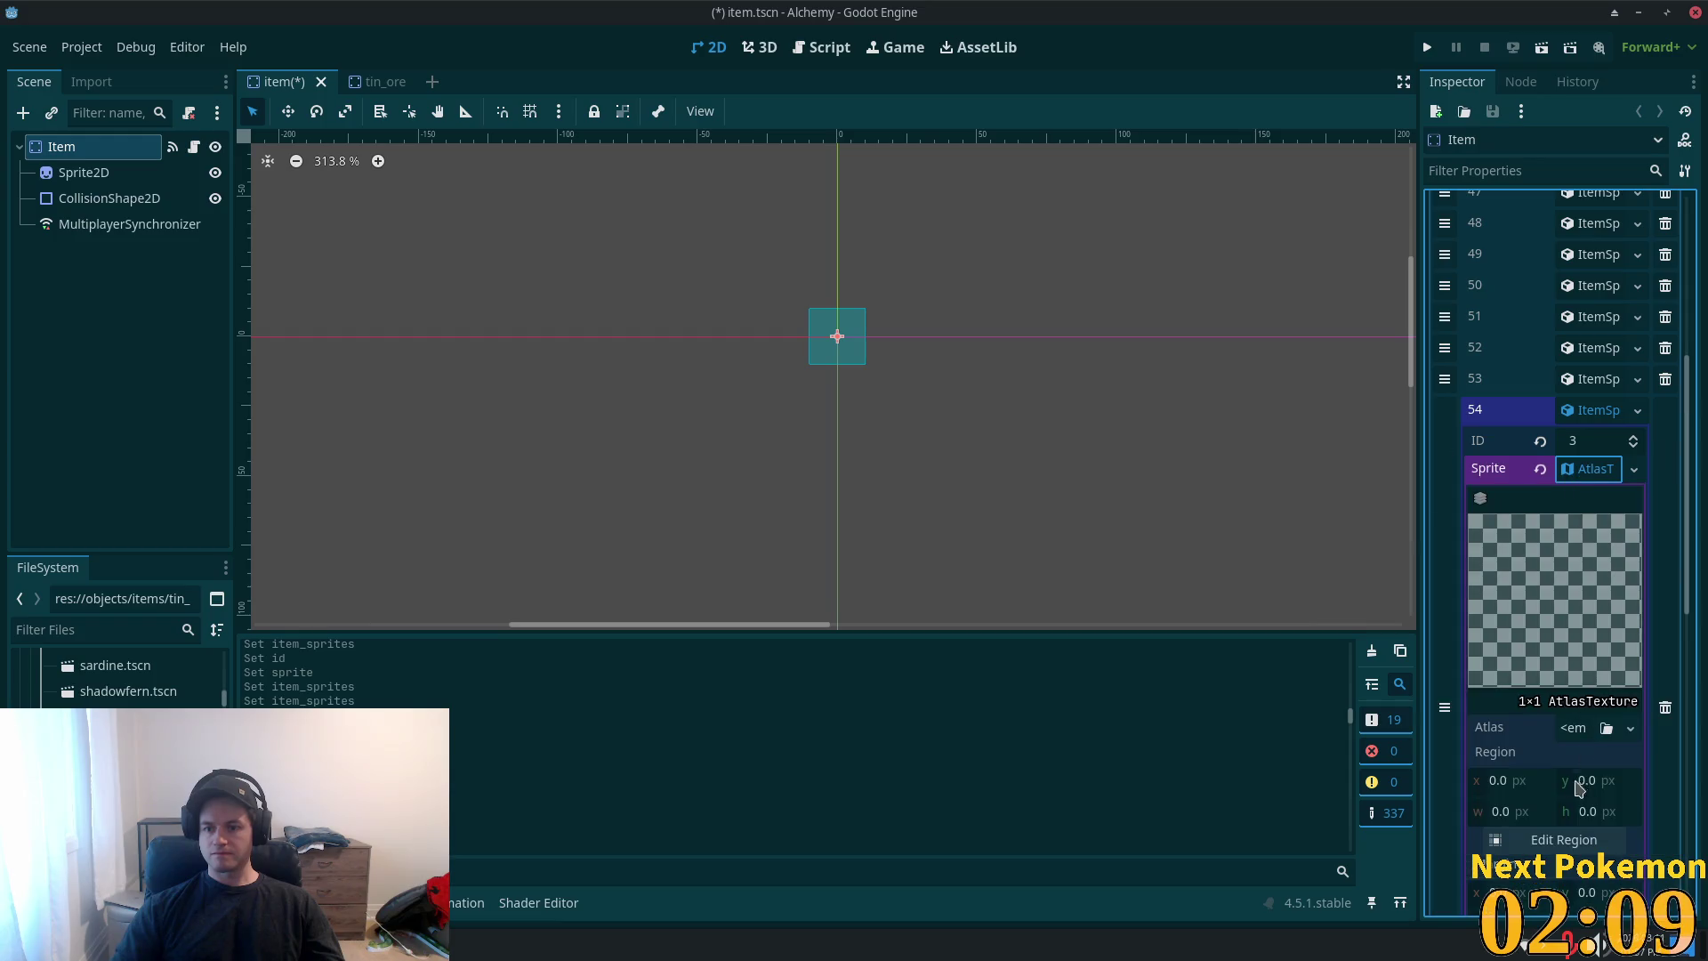
left_click(1586, 732)
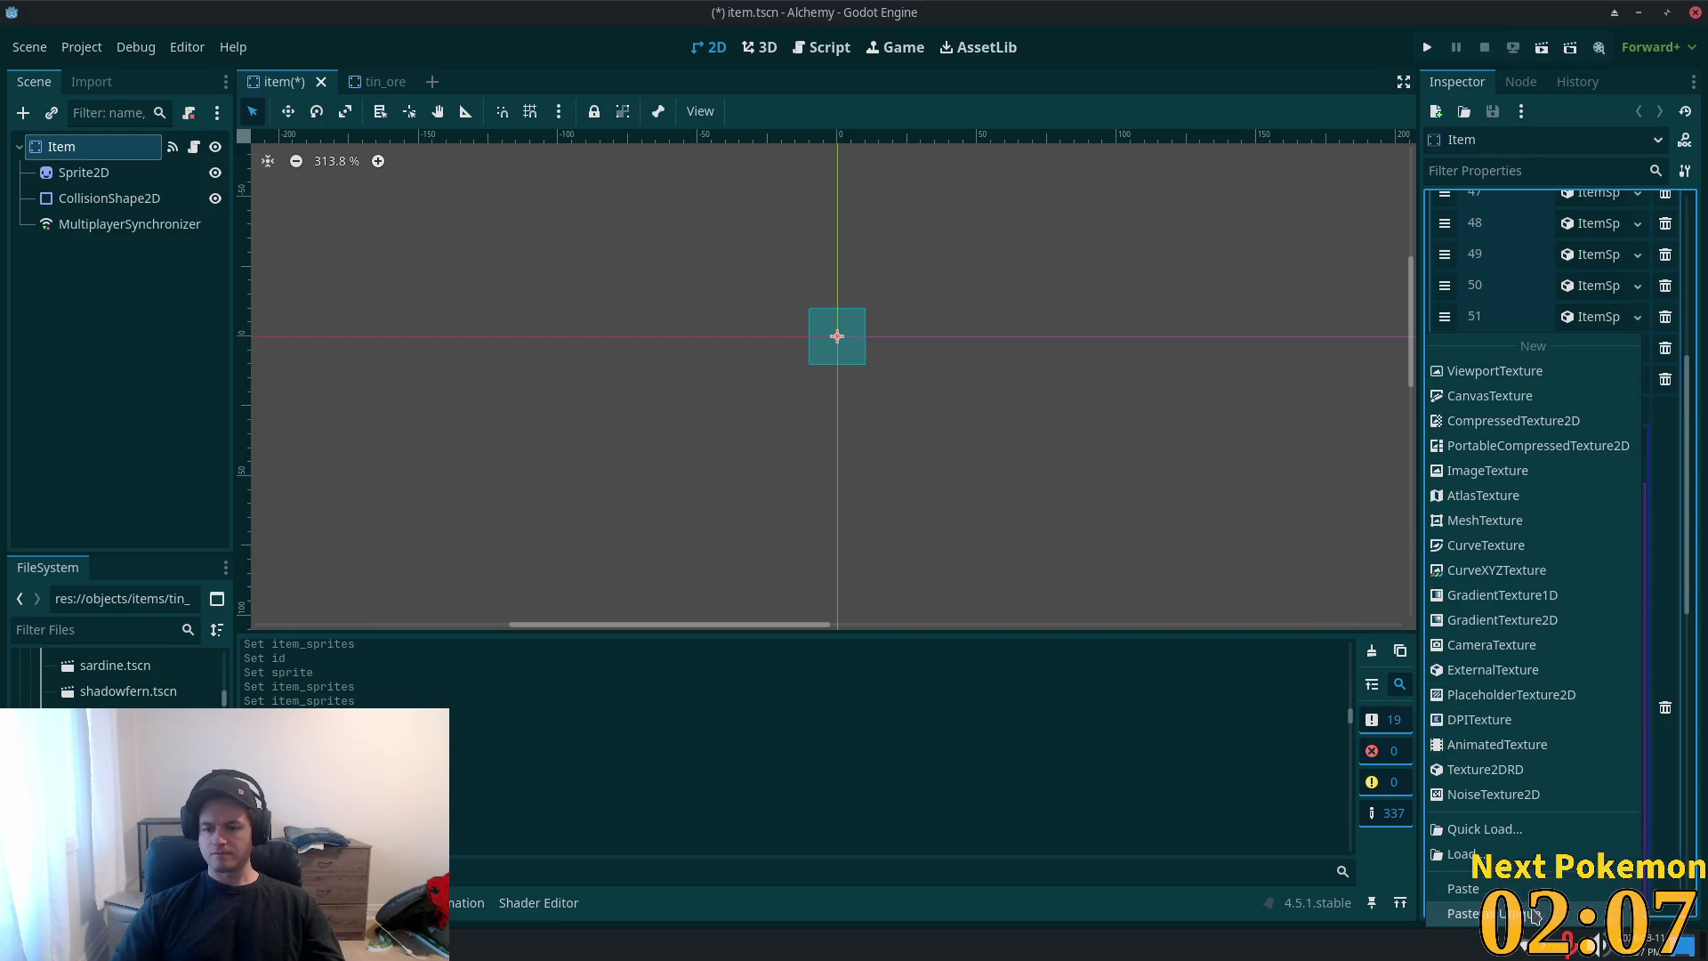
left_click(1533, 914)
left_click(941, 639)
- Set the region to the tin ore cell (1, 65, 14×14) and save item.tscn
left_click(1552, 858)
mouse_move(1270, 515)
left_mouse_down()
mouse_move(1248, 351)
mouse_move(1247, 399)
left_mouse_up()
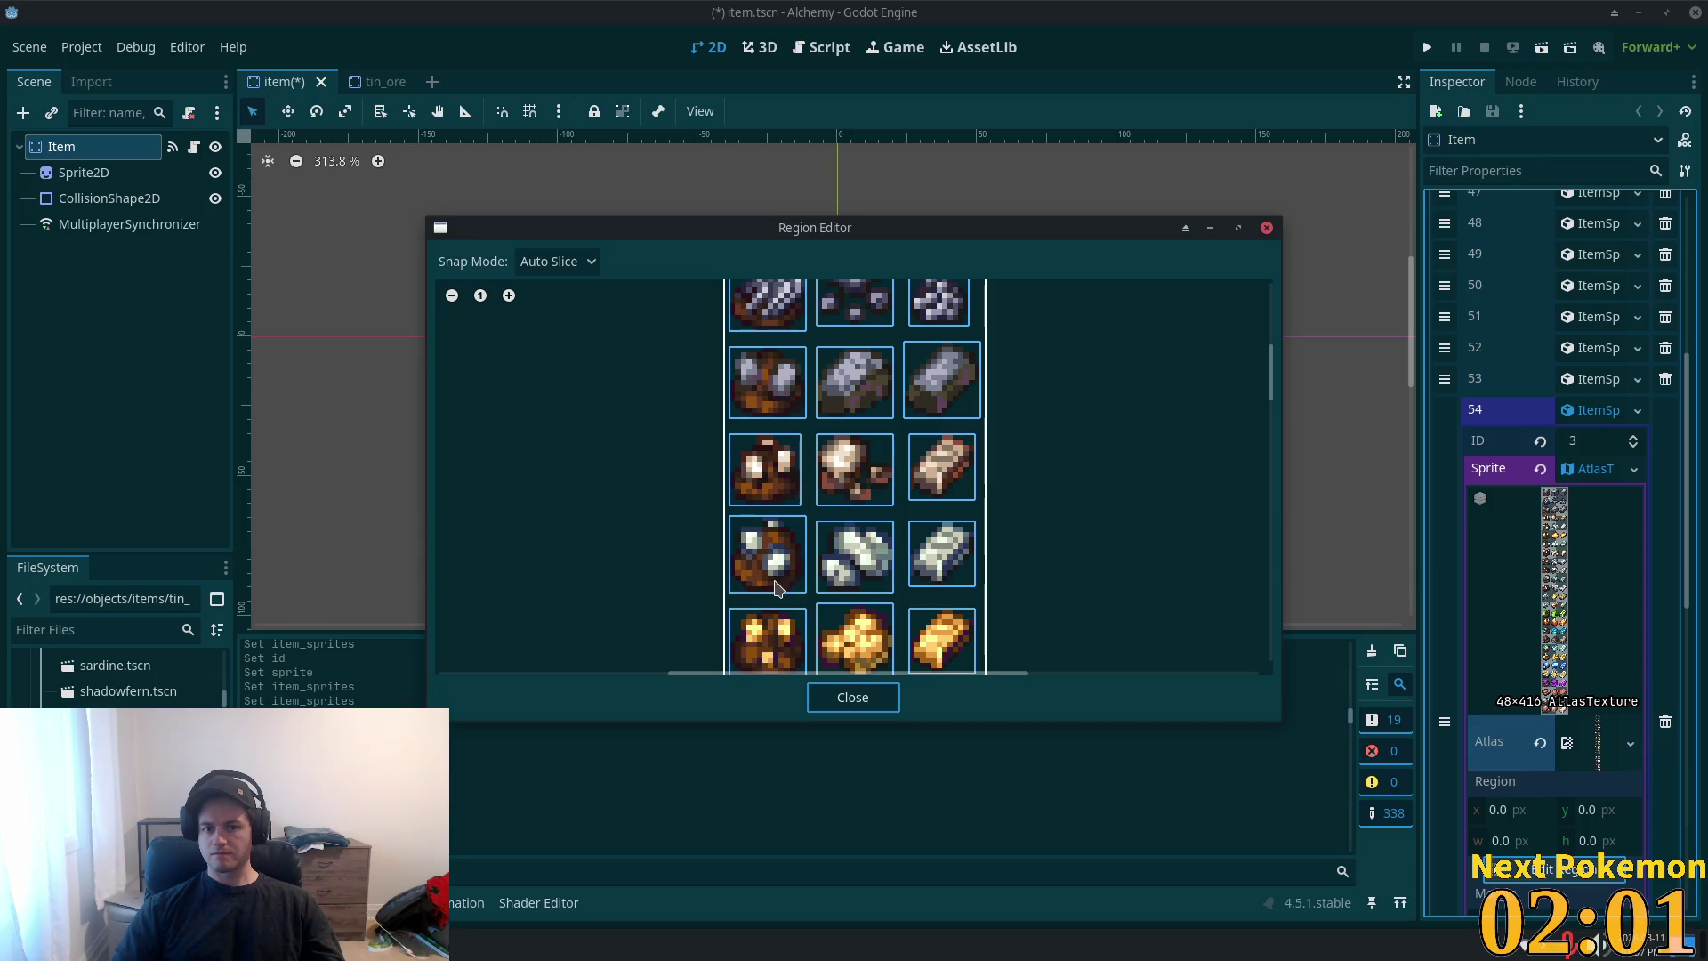
left_click(765, 612)
left_click(852, 698)
key("ctrl+s")
left_click(1591, 410)
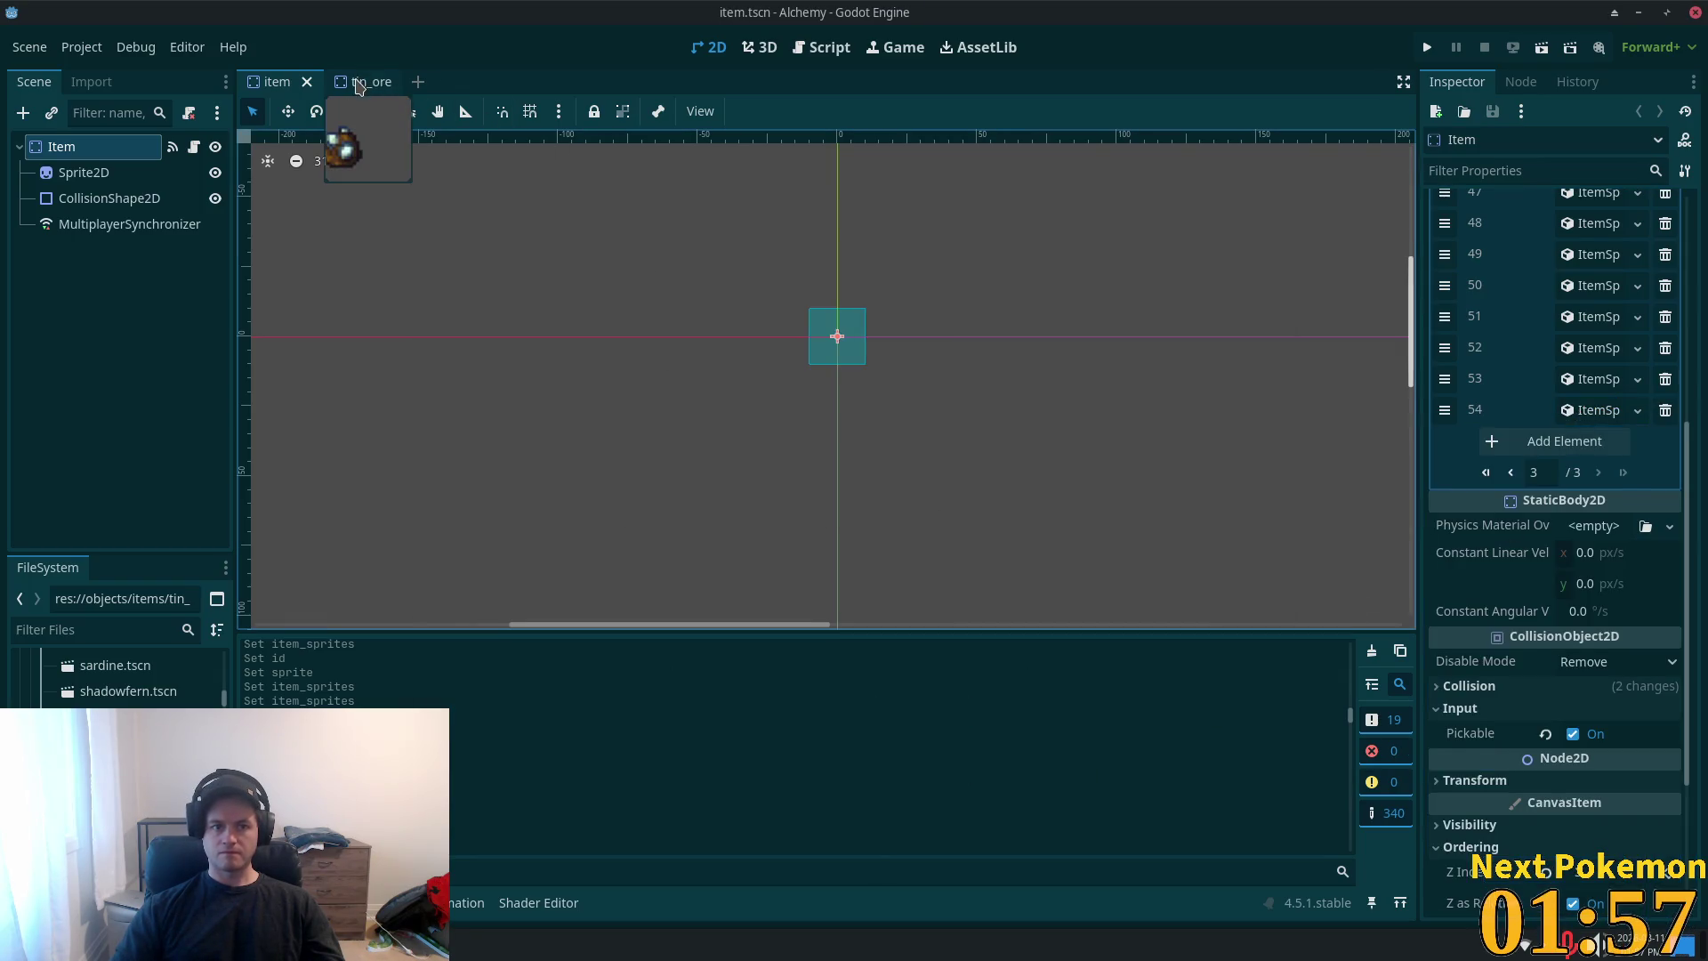
- Close the tin_ore scene tab and remove tin_ore.tscn from the project
left_click(360, 82)
left_click(403, 82)
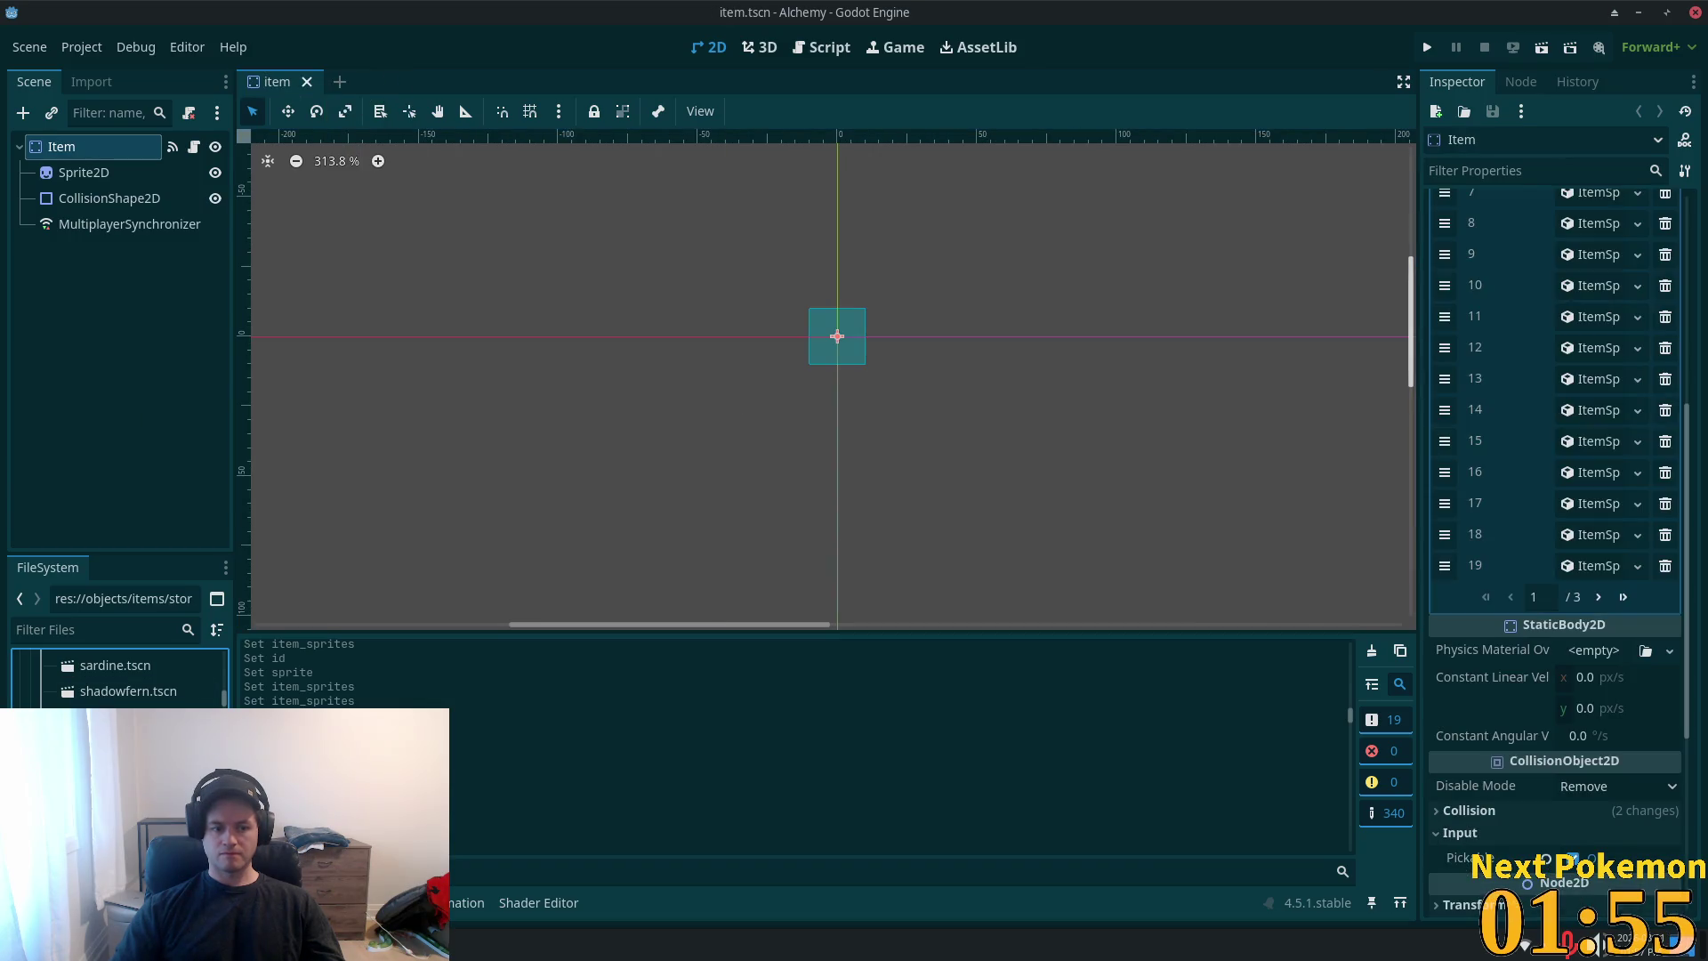
key("Delete")
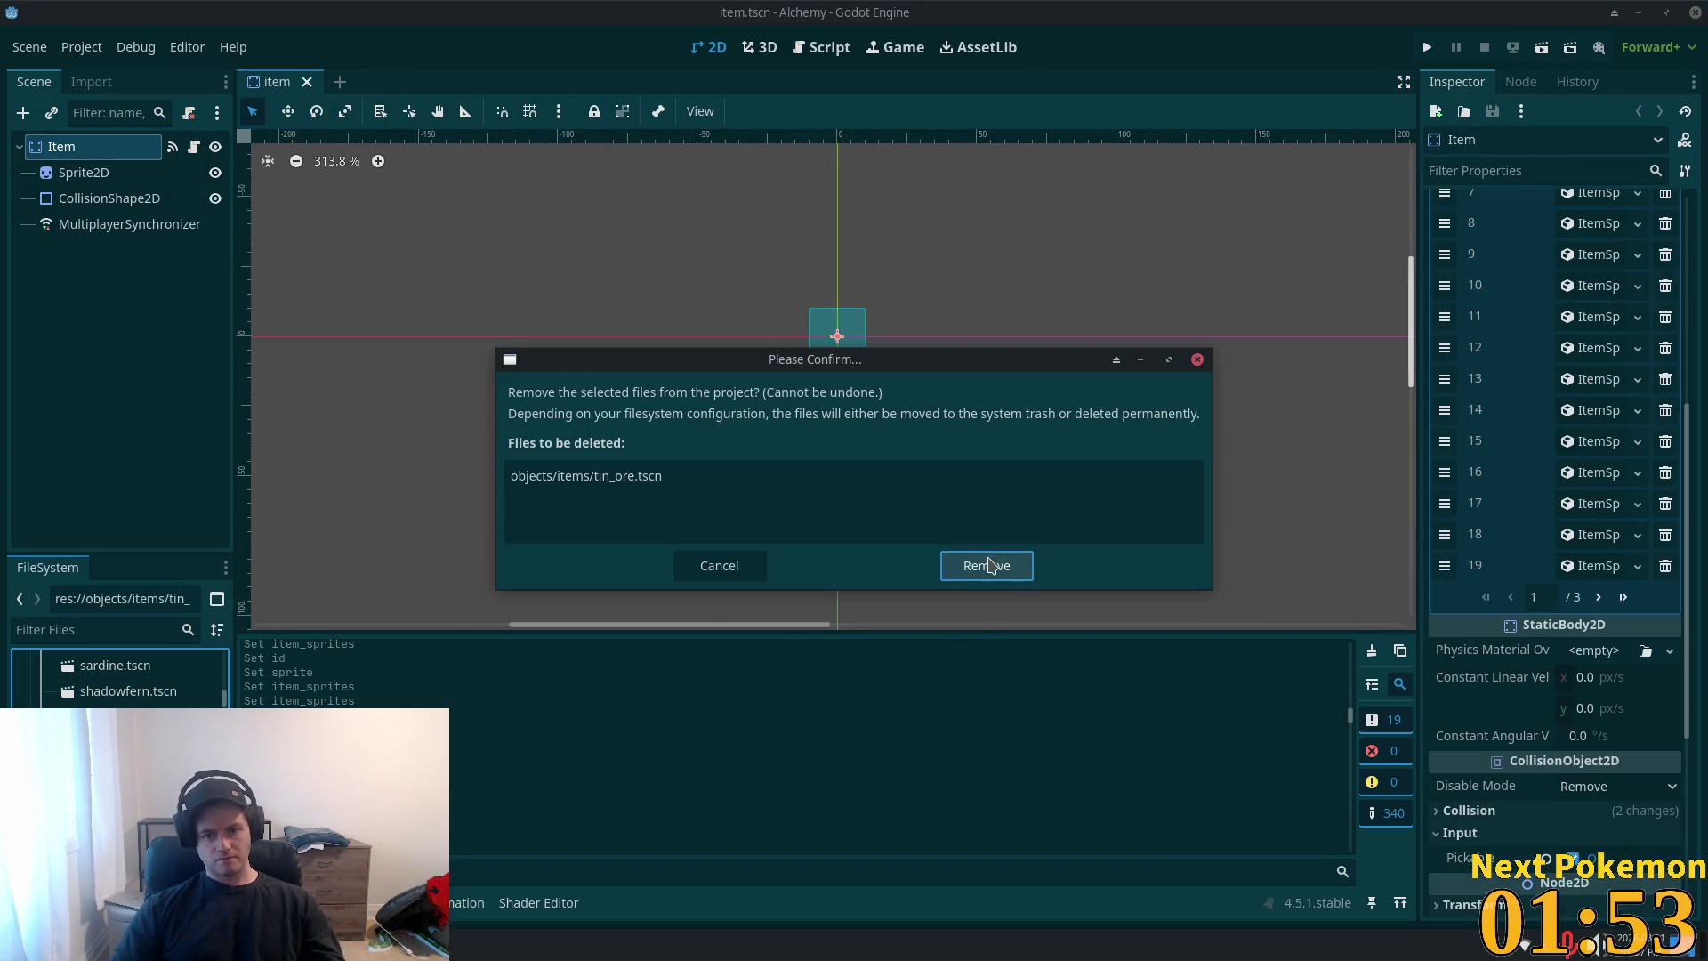
left_click(984, 557)
- Open flint.tscn from the FileSystem dock in its own tab
scroll(116, 680, "down", 3)
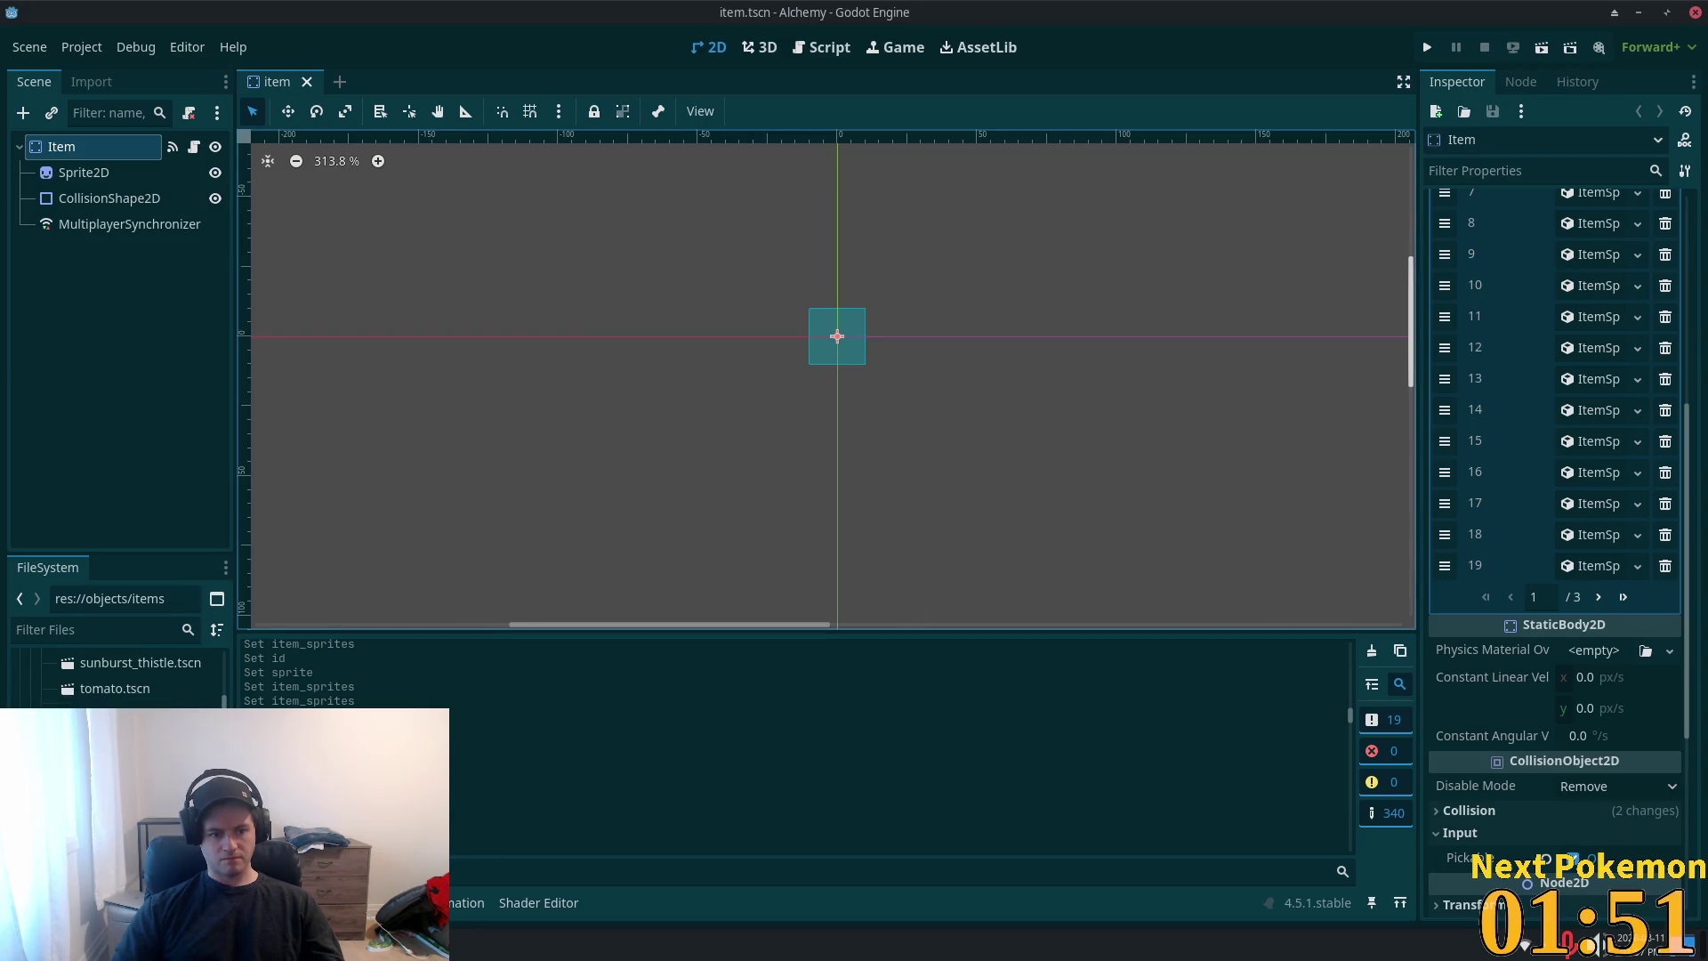
scroll(116, 676, "up", 2)
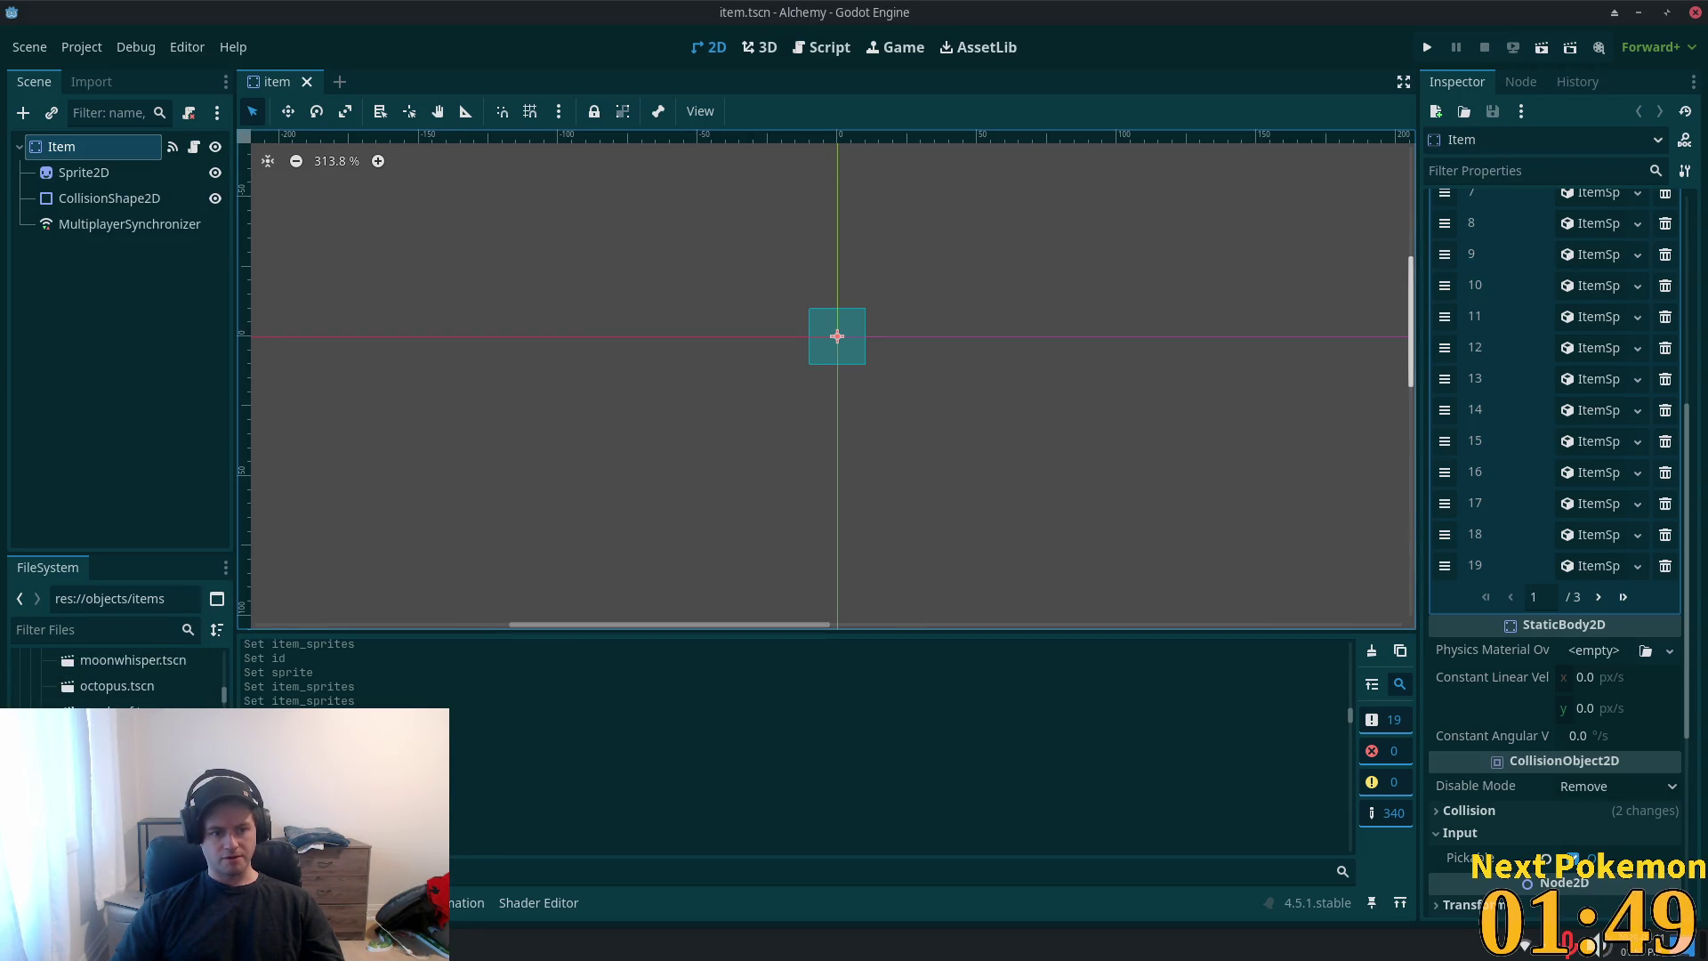
scroll(115, 676, "up", 2)
scroll(116, 676, "up", 5)
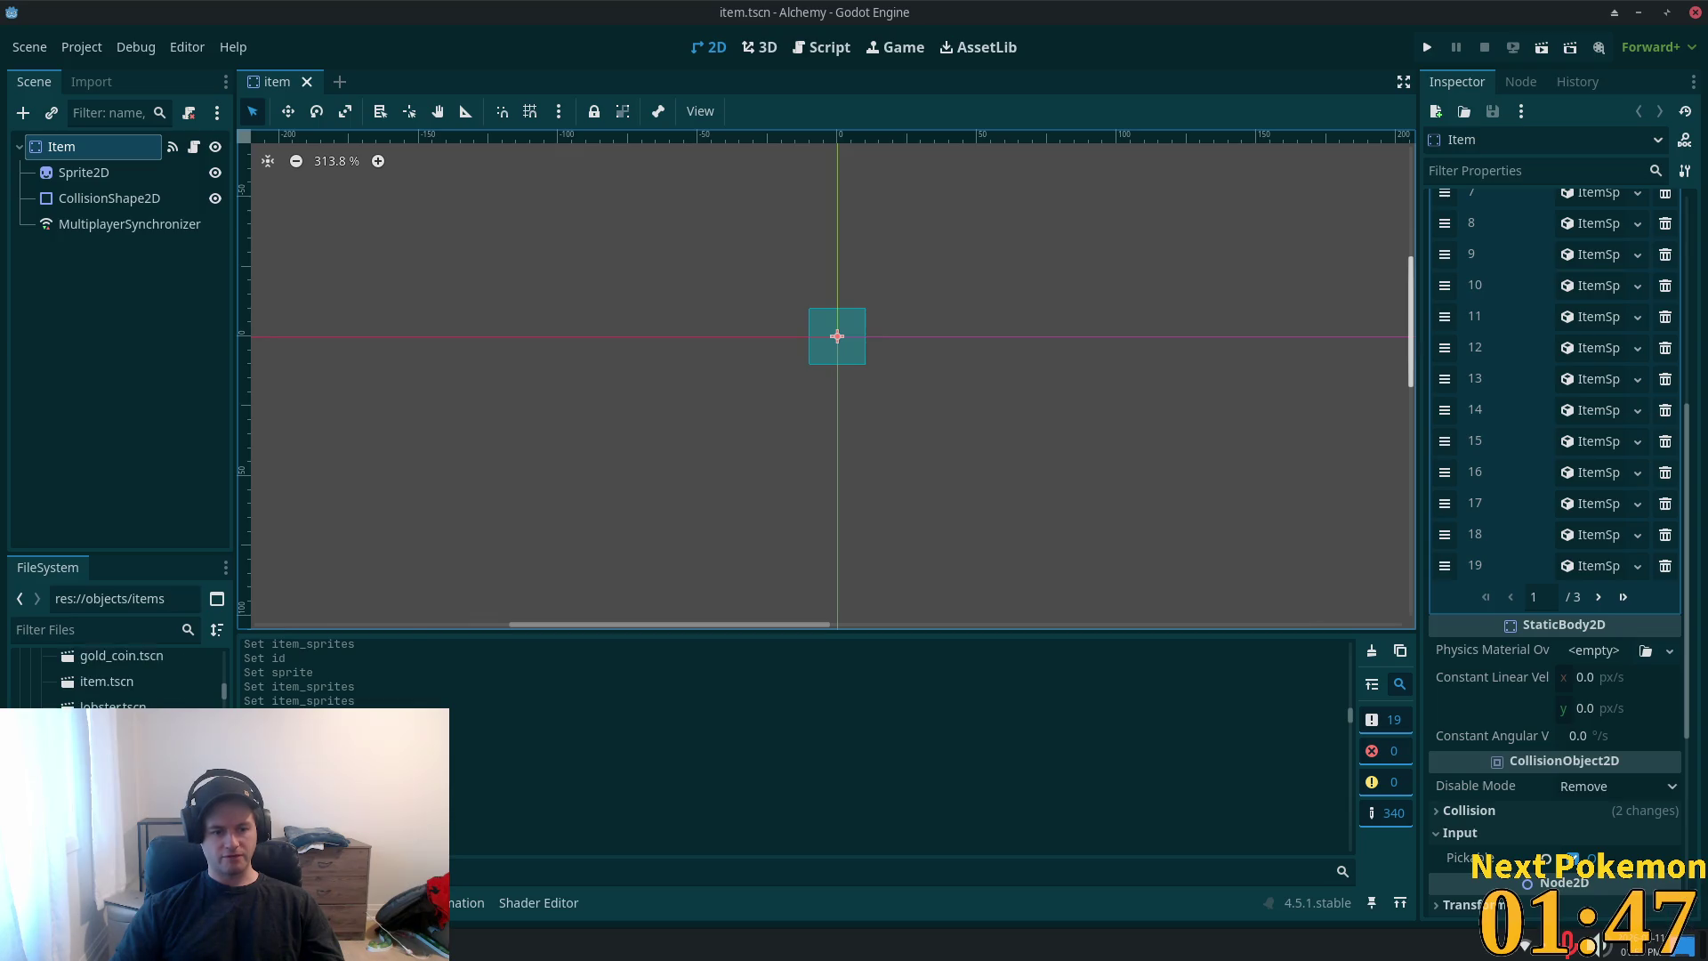
scroll(116, 677, "up", 4)
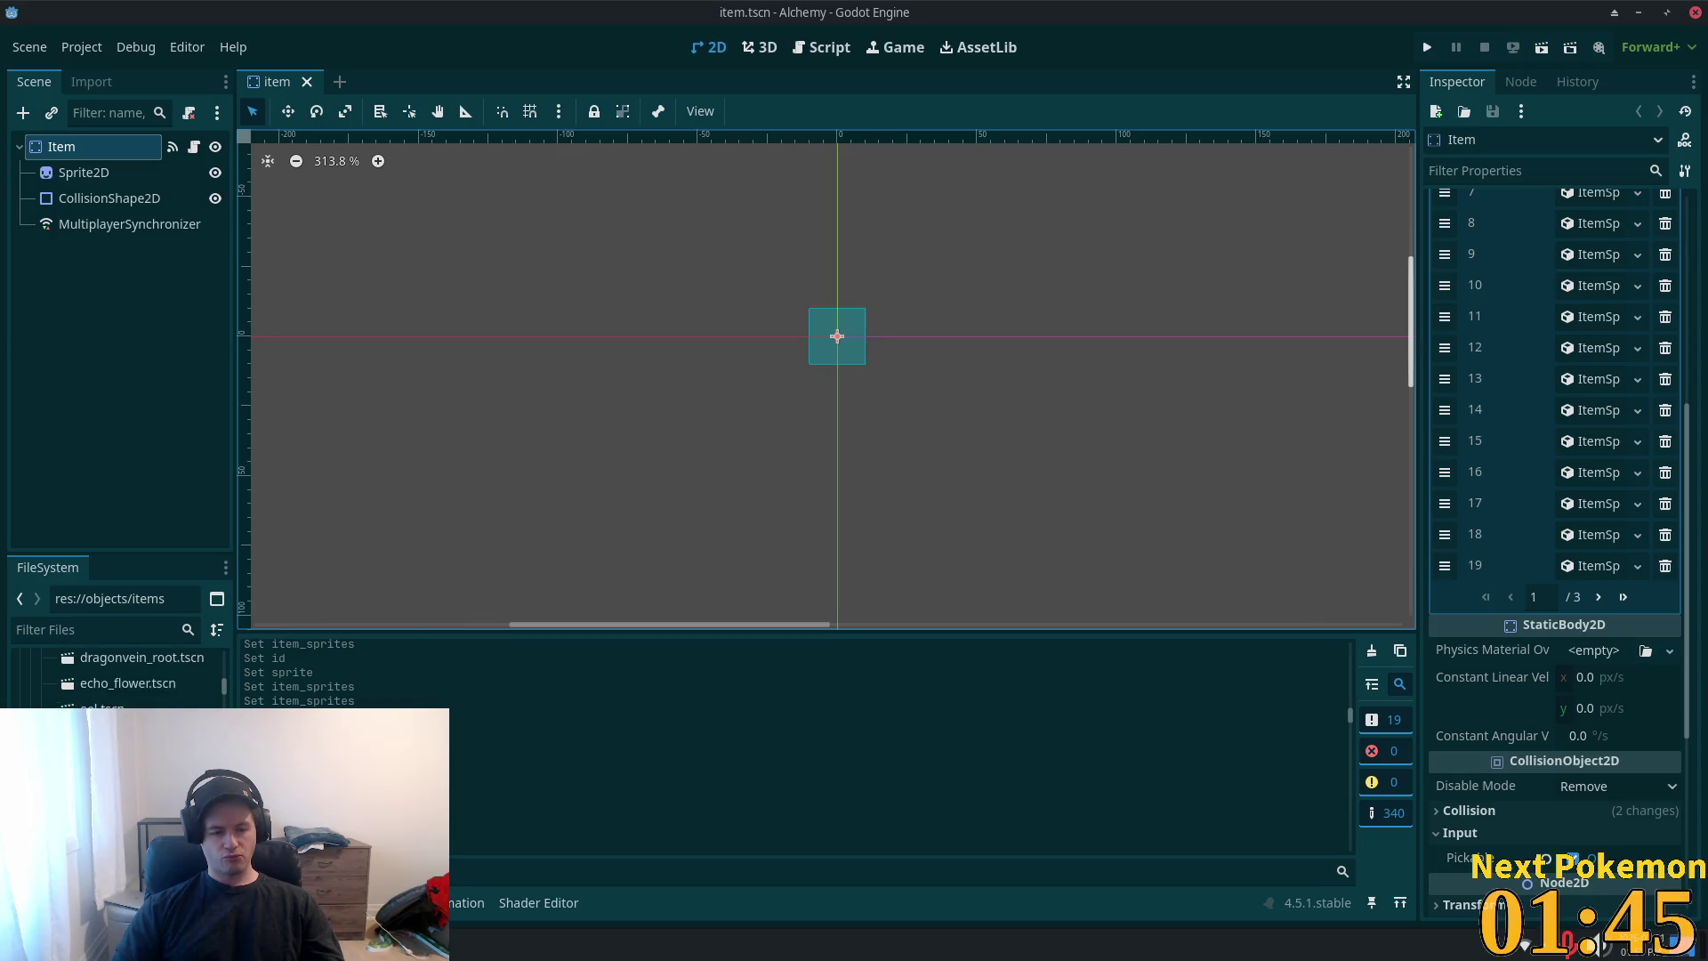
double_click(124, 774)
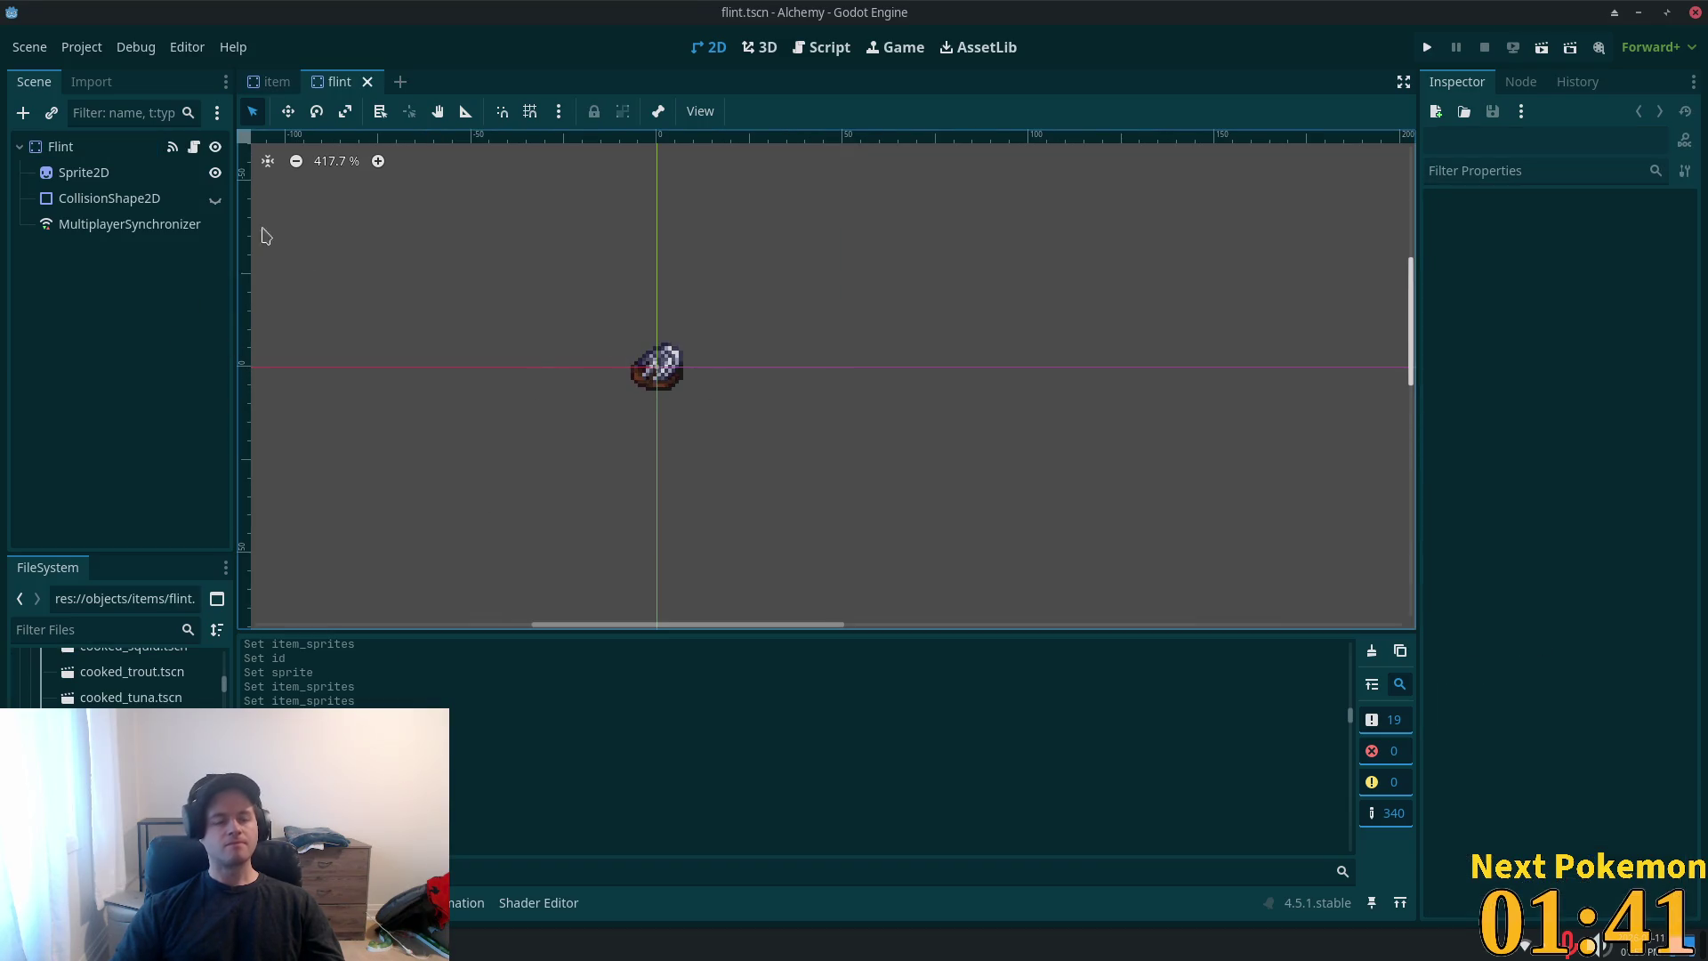
- Check the Flint node's item properties, then add a new ItemSprite as Item Sprites entry 55
left_click(61, 146)
left_click(272, 81)
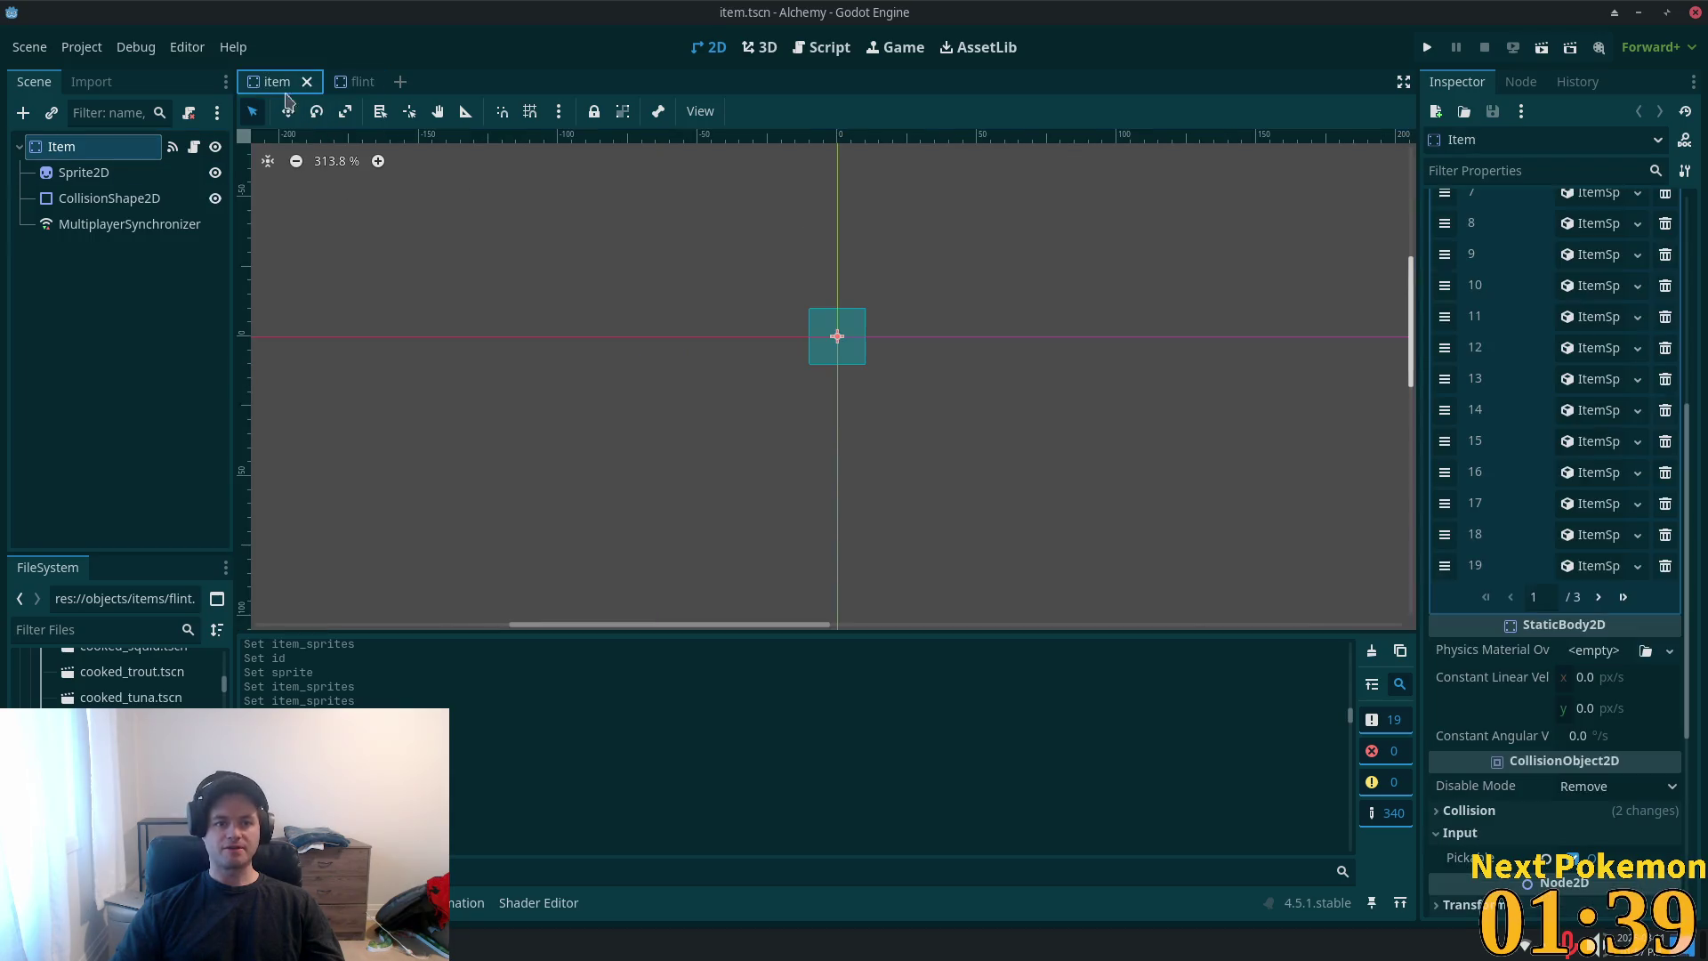
left_click(1623, 594)
left_click(1548, 442)
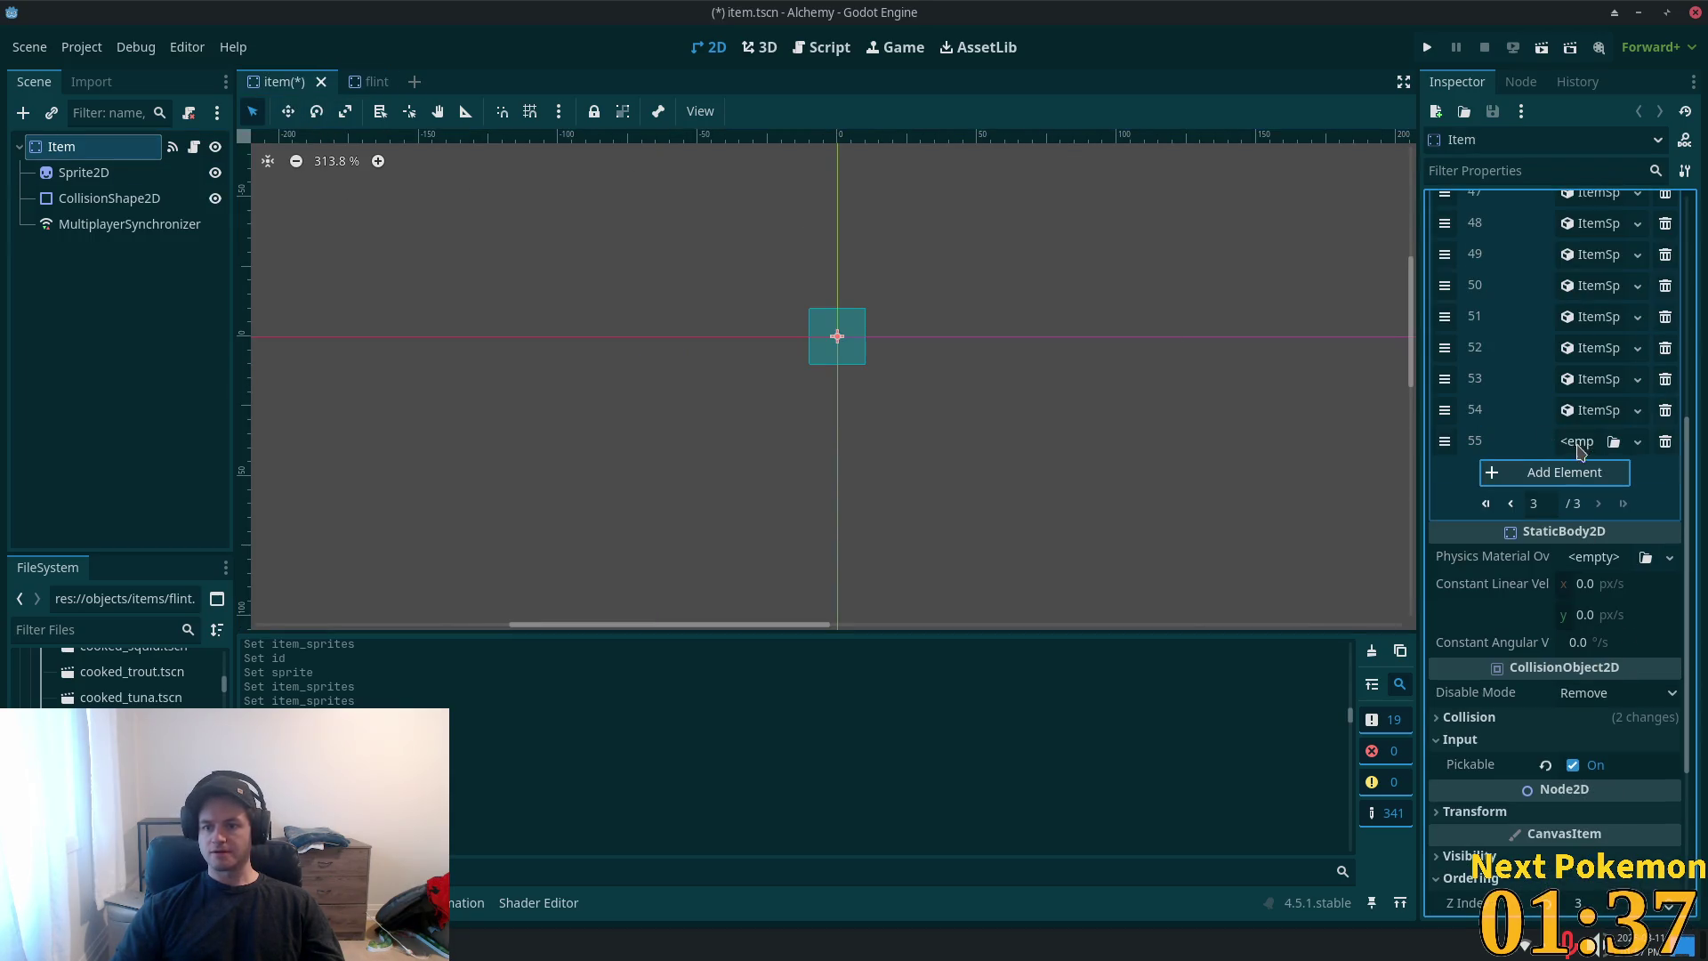
left_click(1585, 449)
- Set entry 55's ID to 15 and give it an AtlasTexture using the item sprite sheet
left_click(1588, 476)
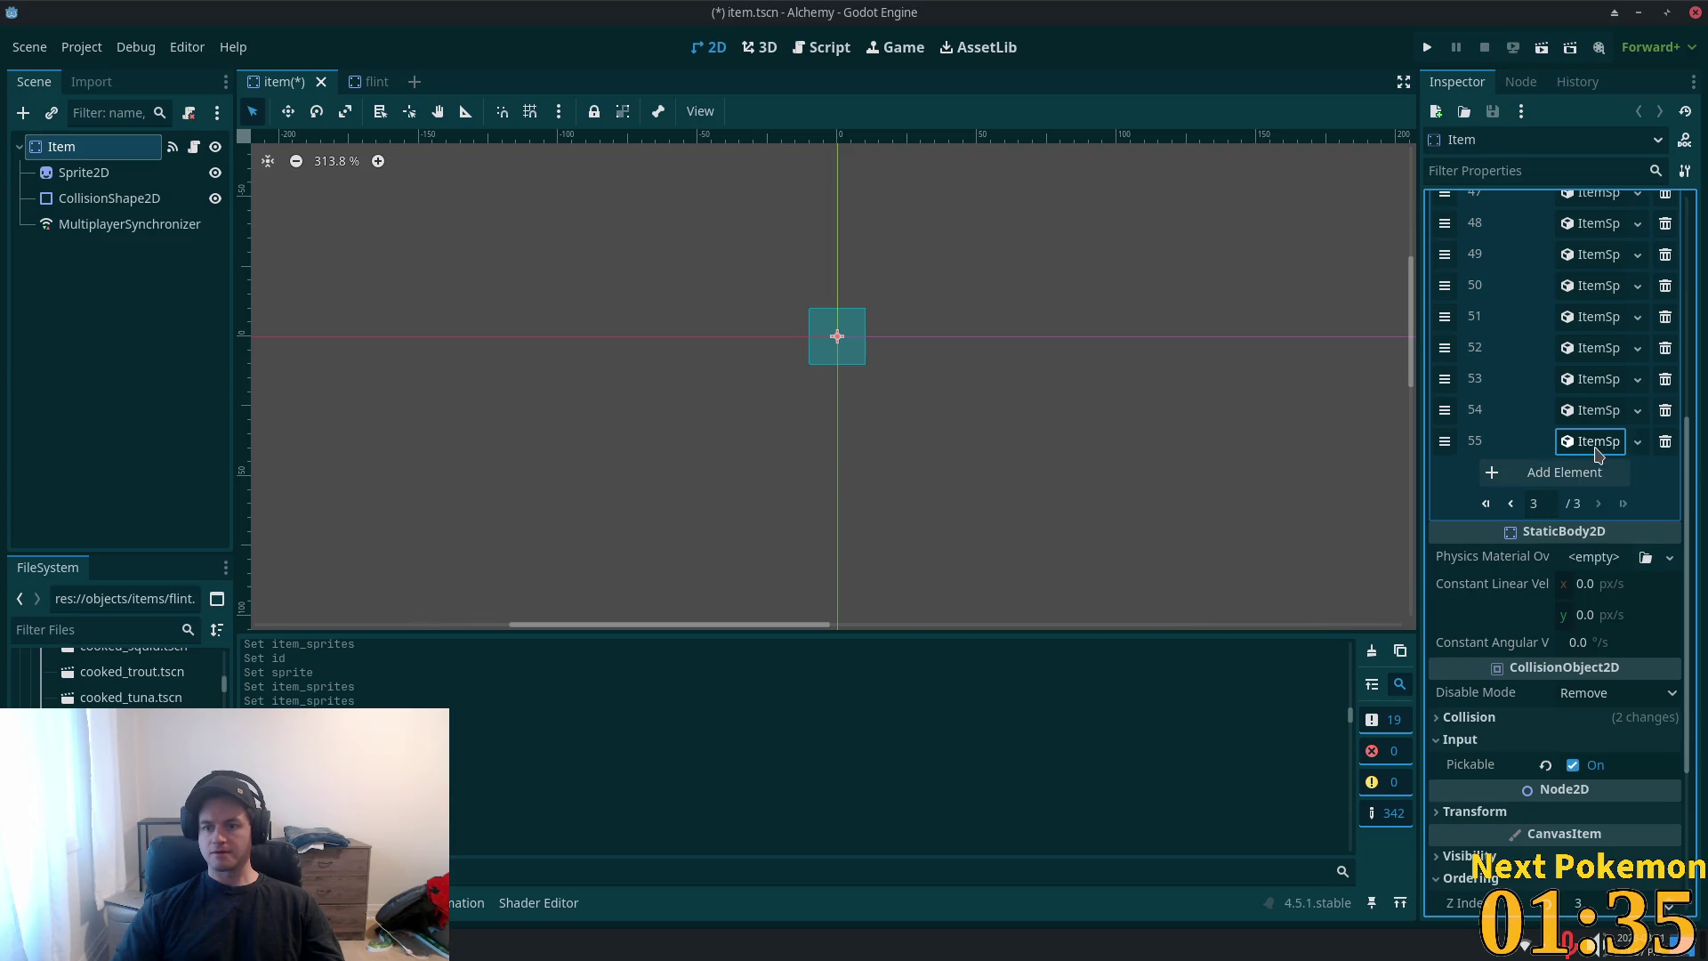
left_click(1588, 476)
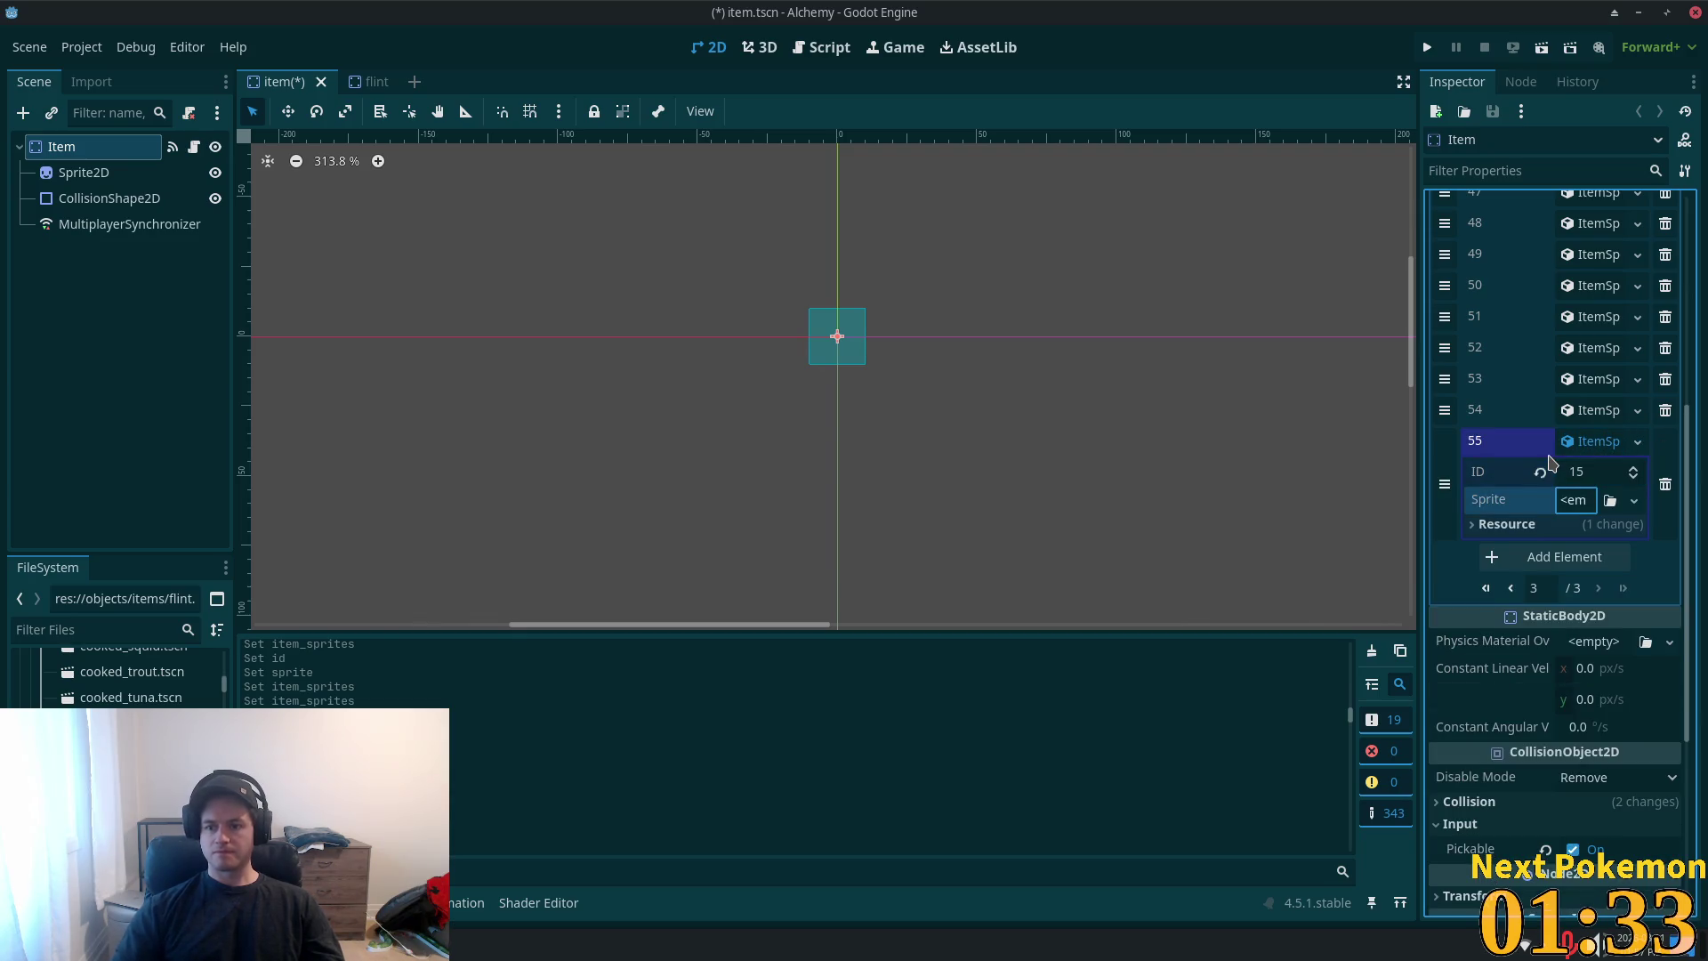
left_click(1573, 500)
left_click(1575, 551)
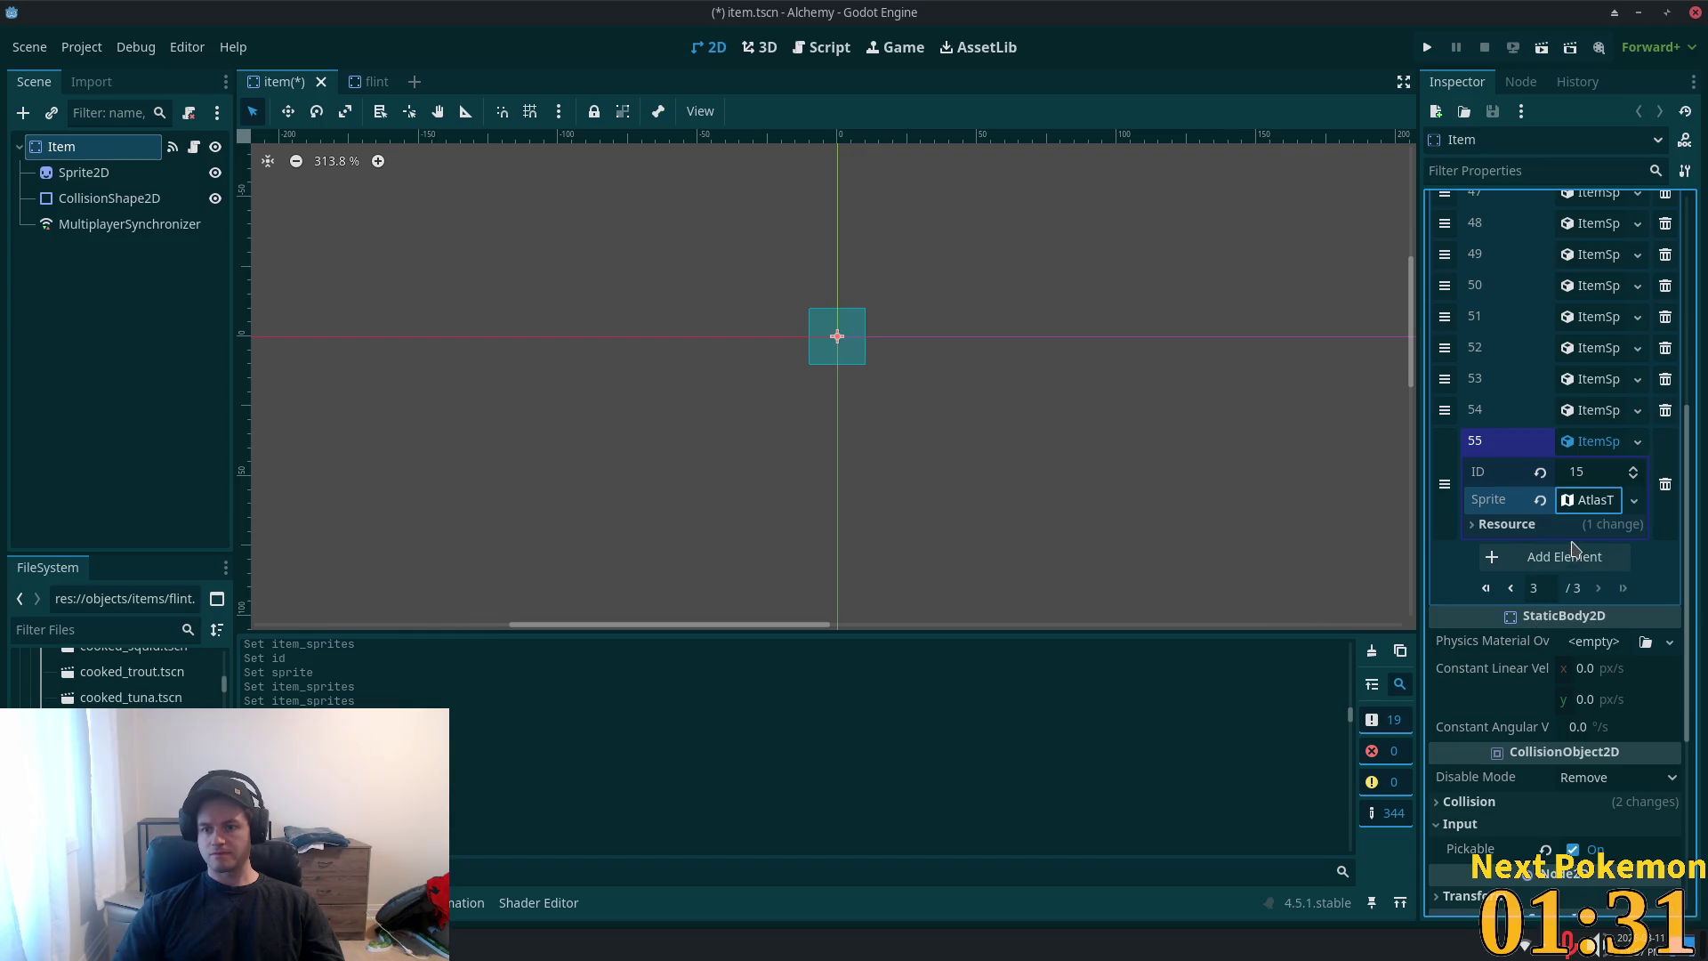
left_click(1592, 500)
left_click(1575, 759)
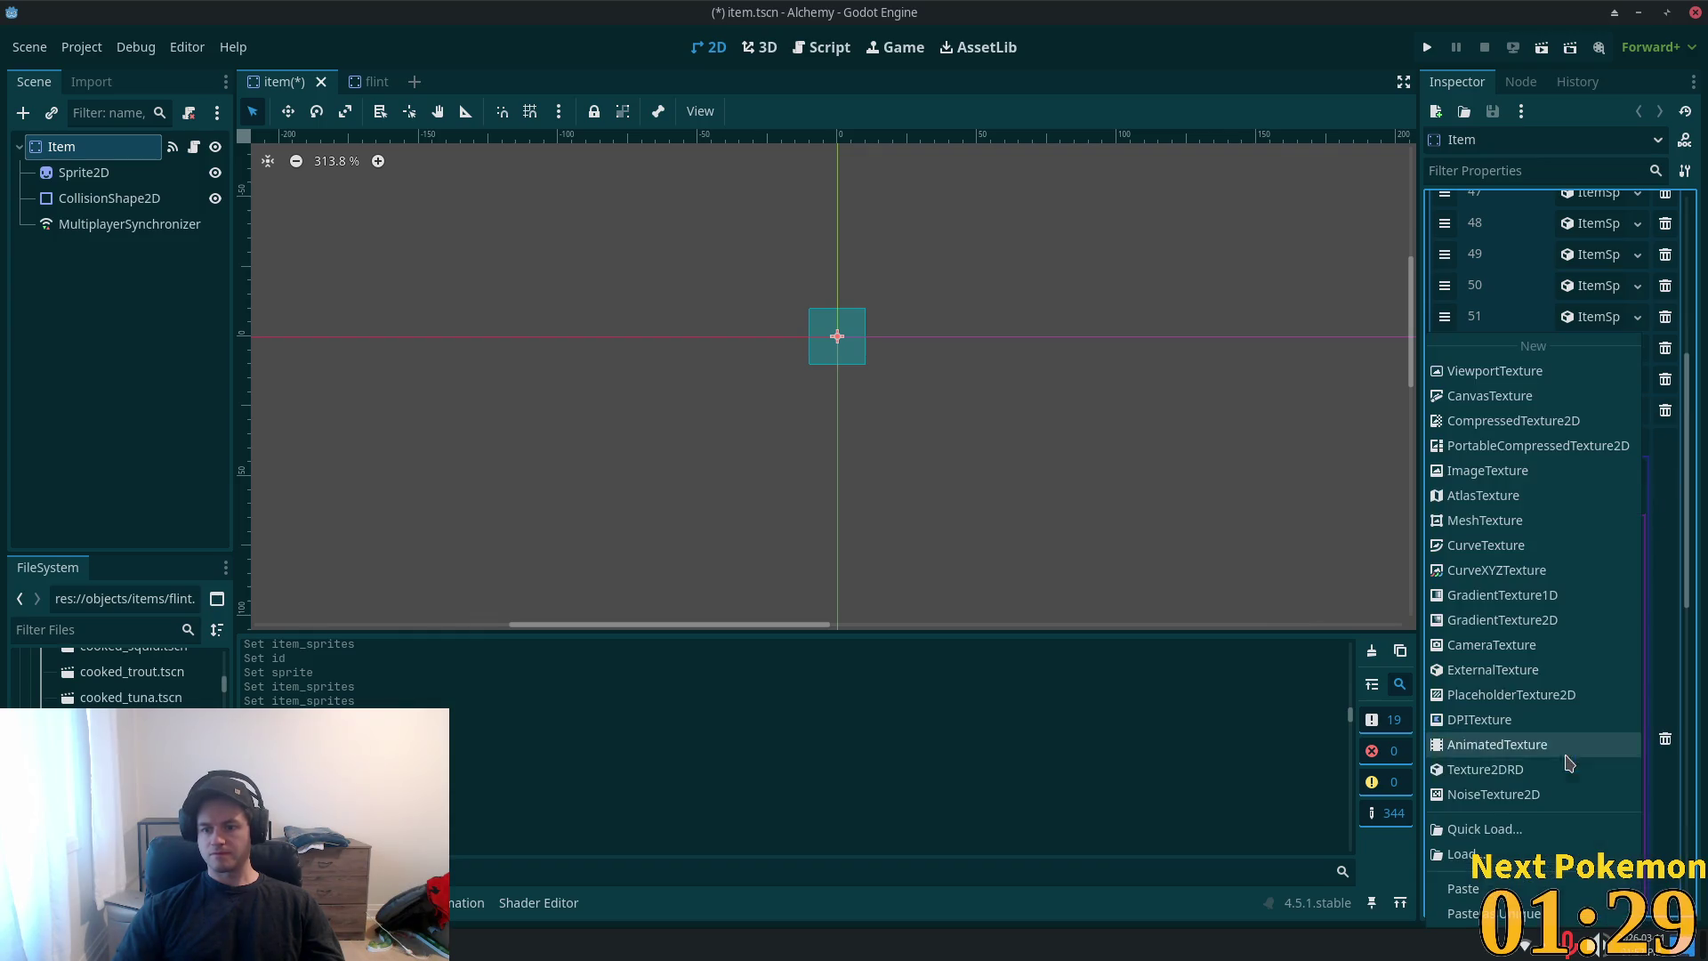
left_click(1504, 913)
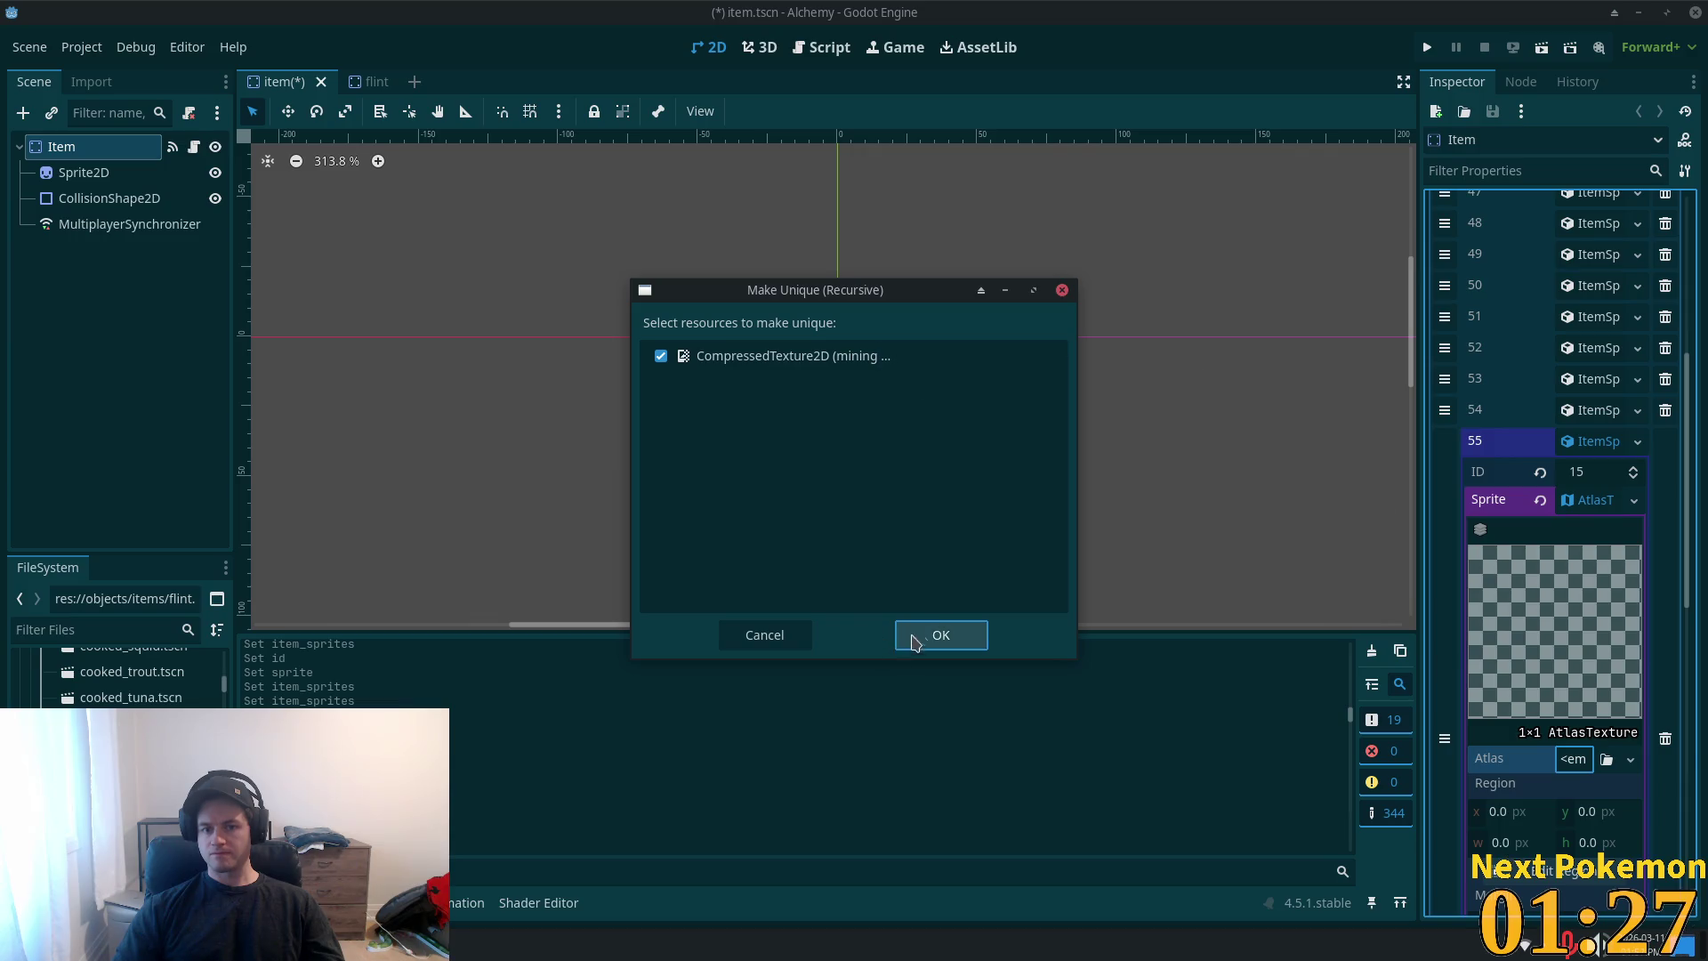
left_click(916, 637)
- Cut the atlas region to the 14×13 flint icon at 1, 18 and save item.tscn
left_click(1533, 907)
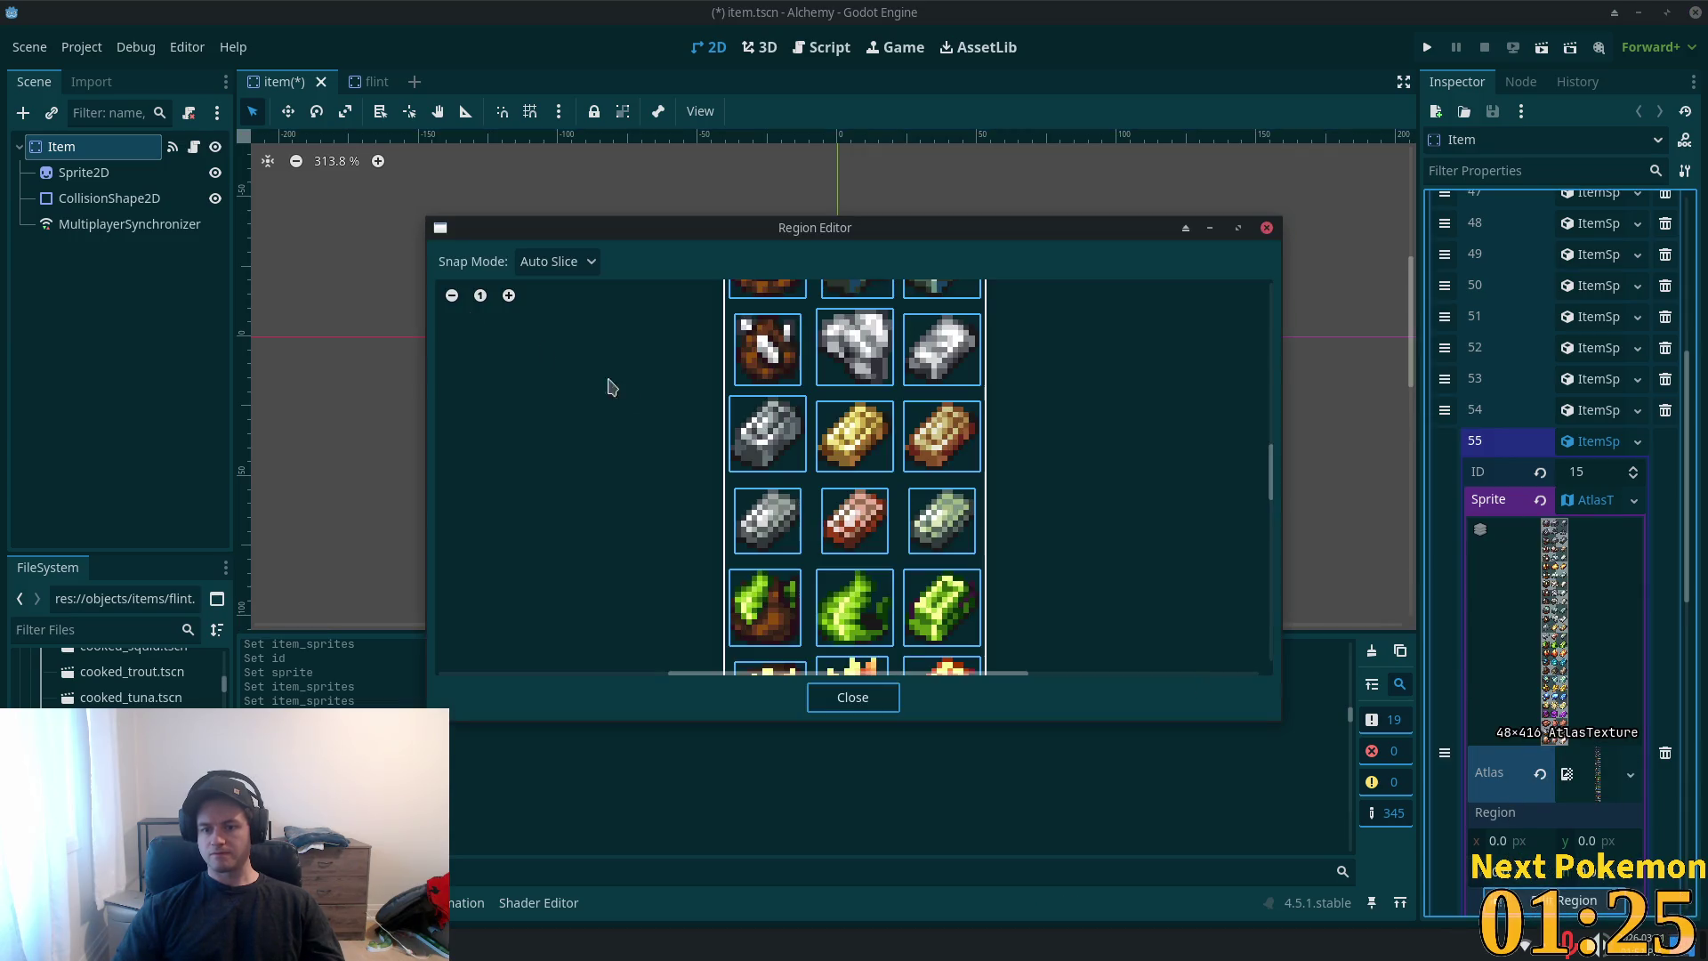
scroll(1174, 500, "down", 2)
mouse_move(1274, 481)
left_mouse_down()
mouse_move(1273, 342)
mouse_move(1281, 591)
left_mouse_up()
left_click(867, 481)
mouse_move(1282, 520)
left_mouse_down()
mouse_move(1228, 313)
mouse_move(1235, 360)
left_mouse_up()
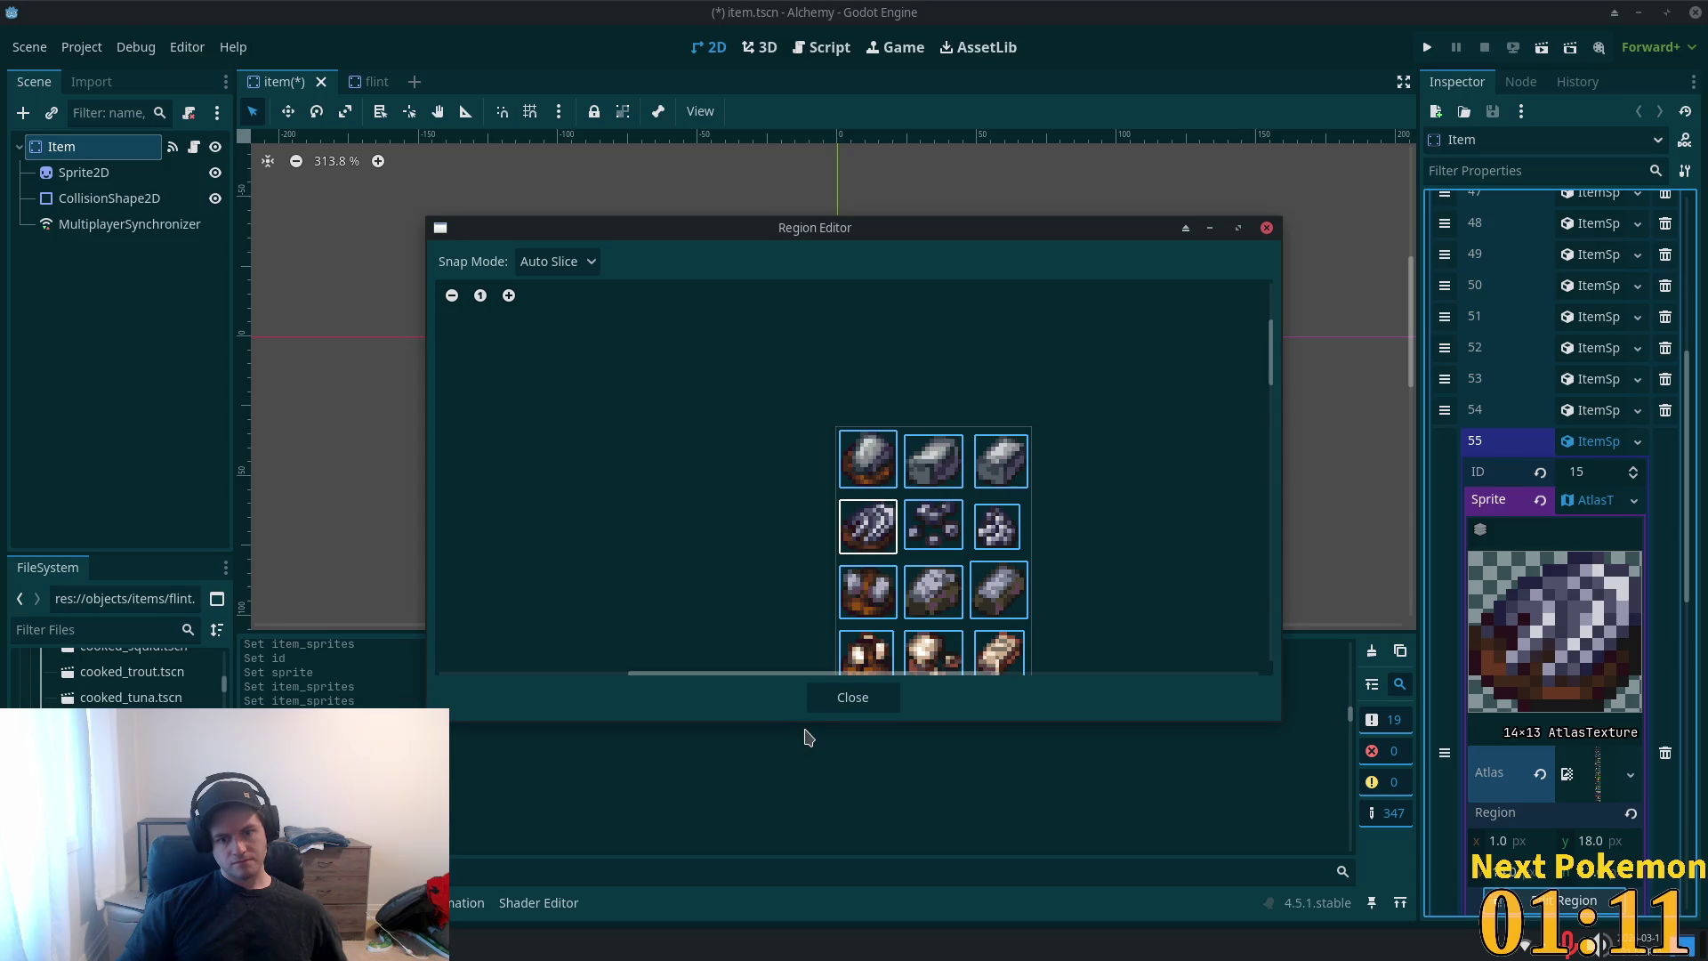
left_click(869, 698)
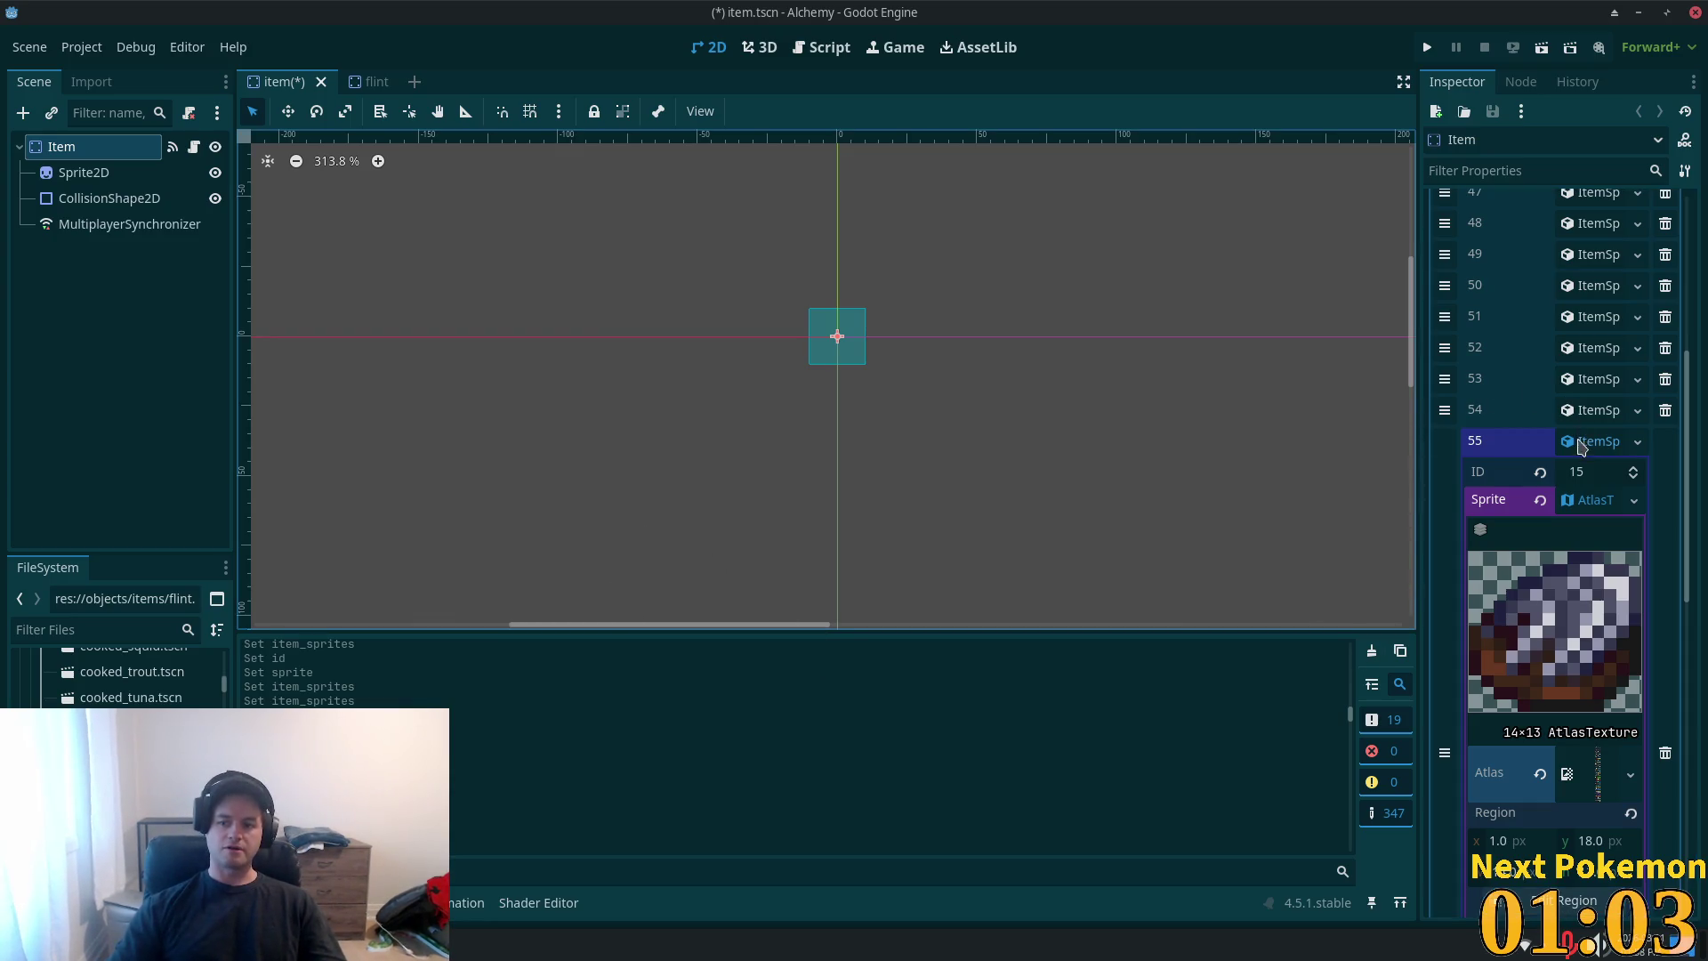
key("ctrl+s")
left_click(347, 81)
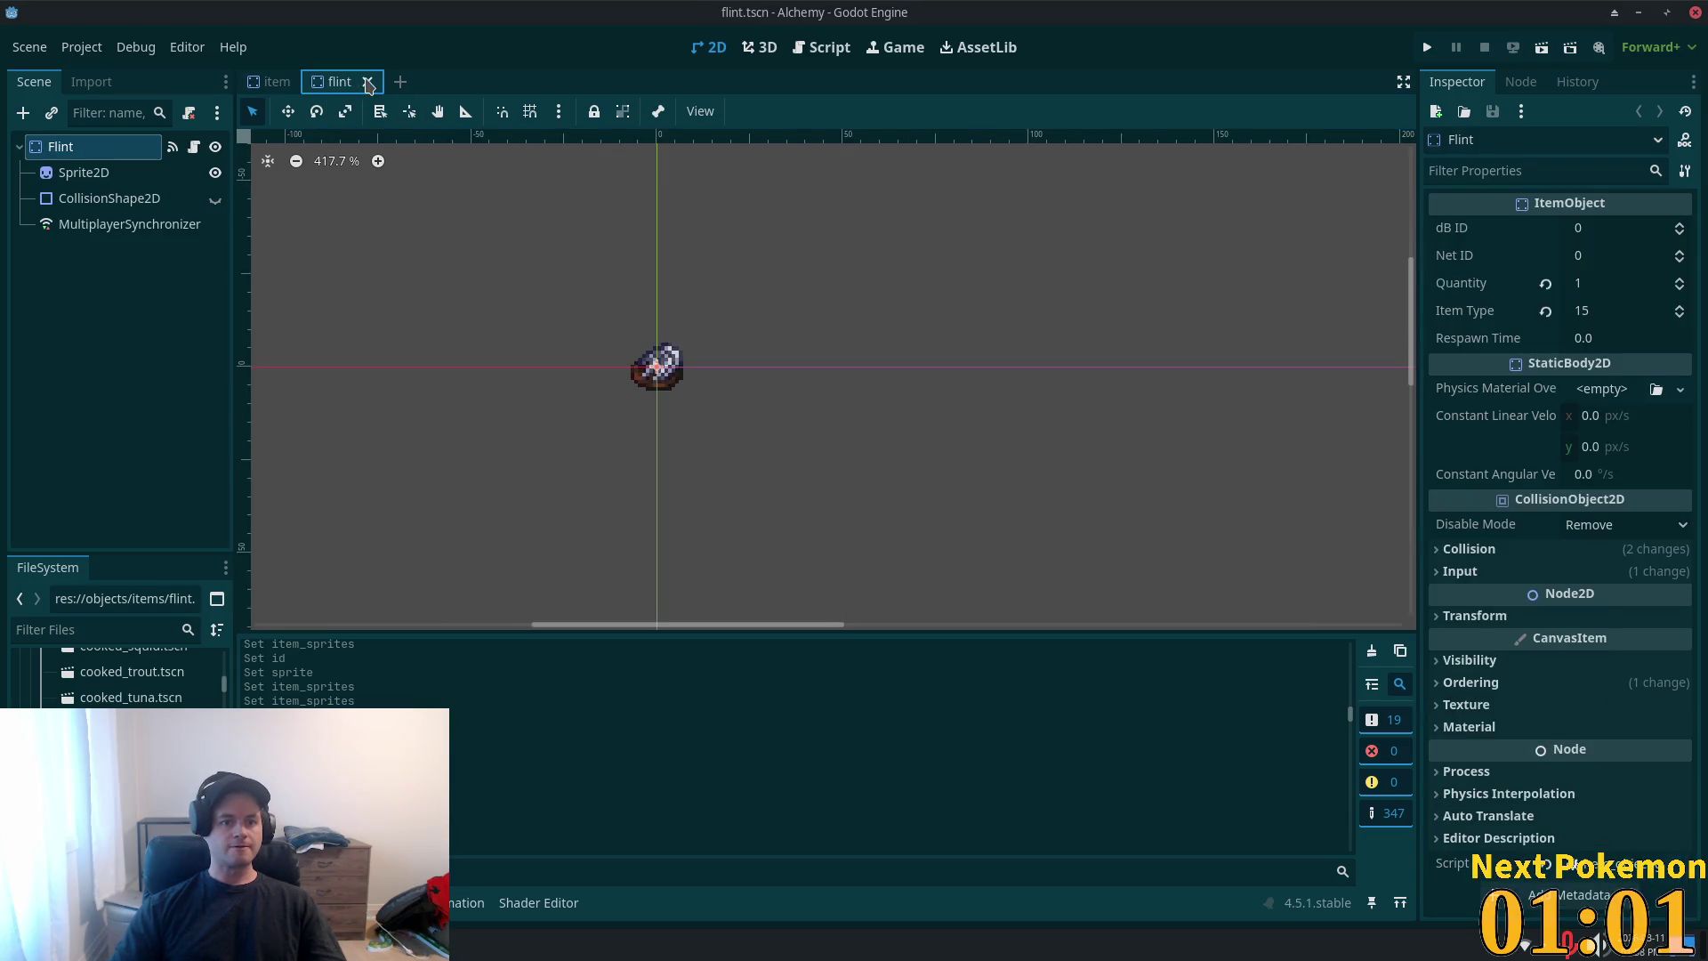
- Close the flint scene and delete flint.tscn from the project
left_click(367, 82)
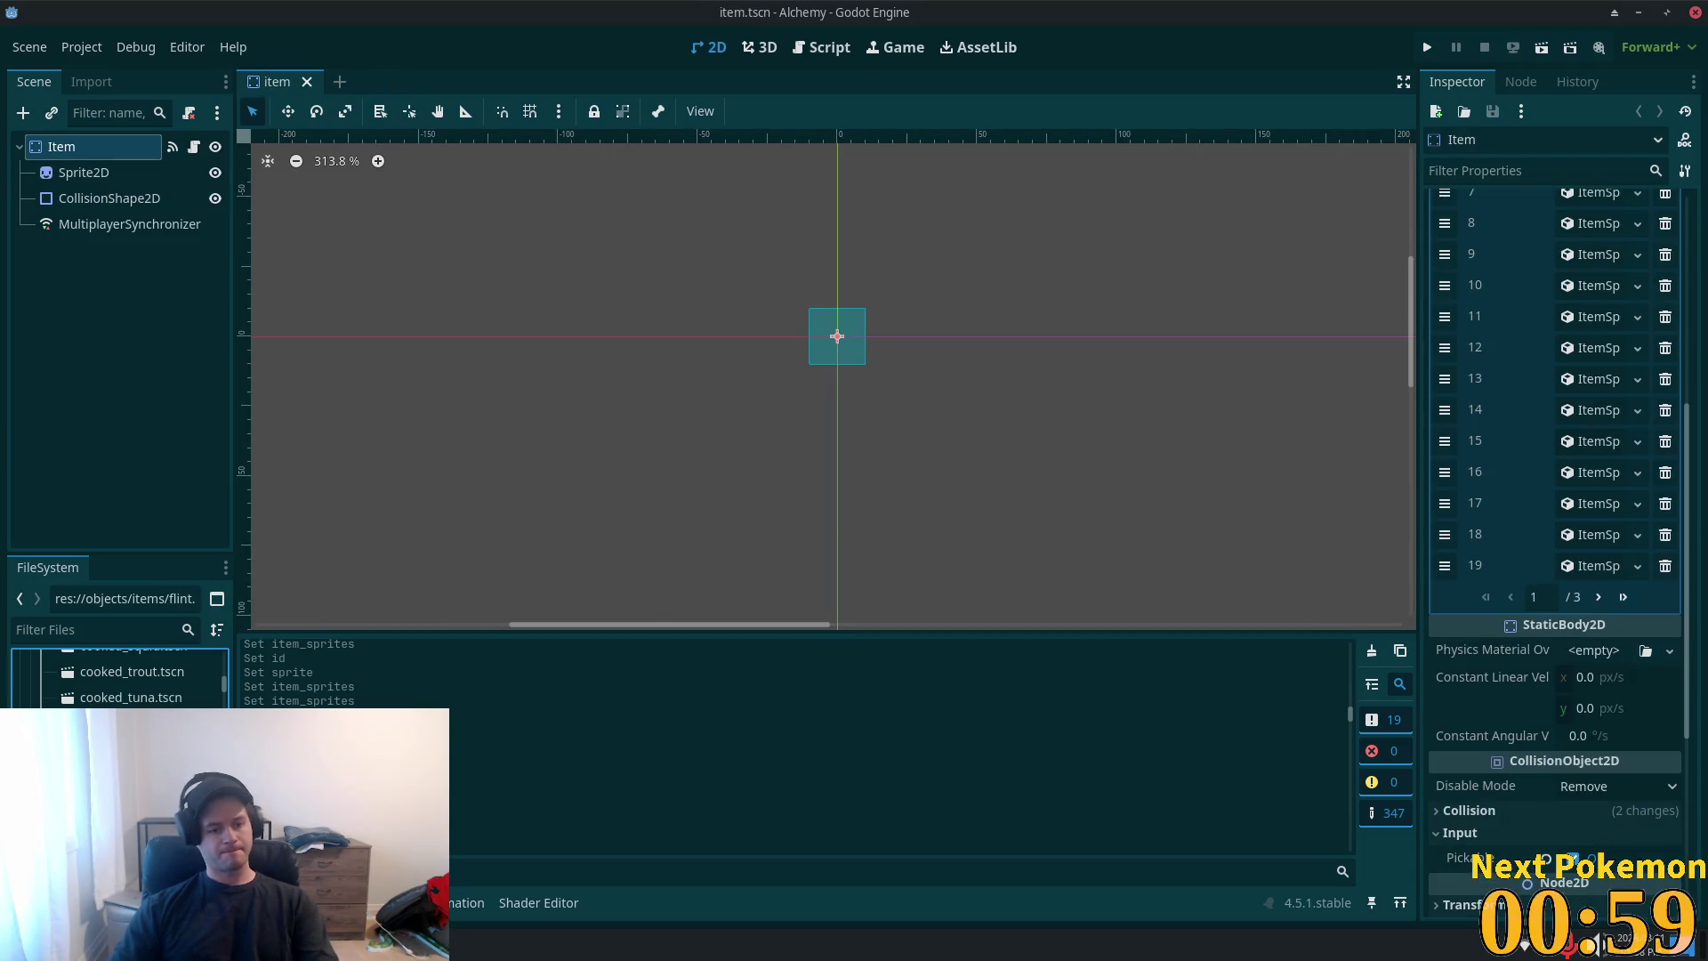
key("Delete")
left_click(959, 556)
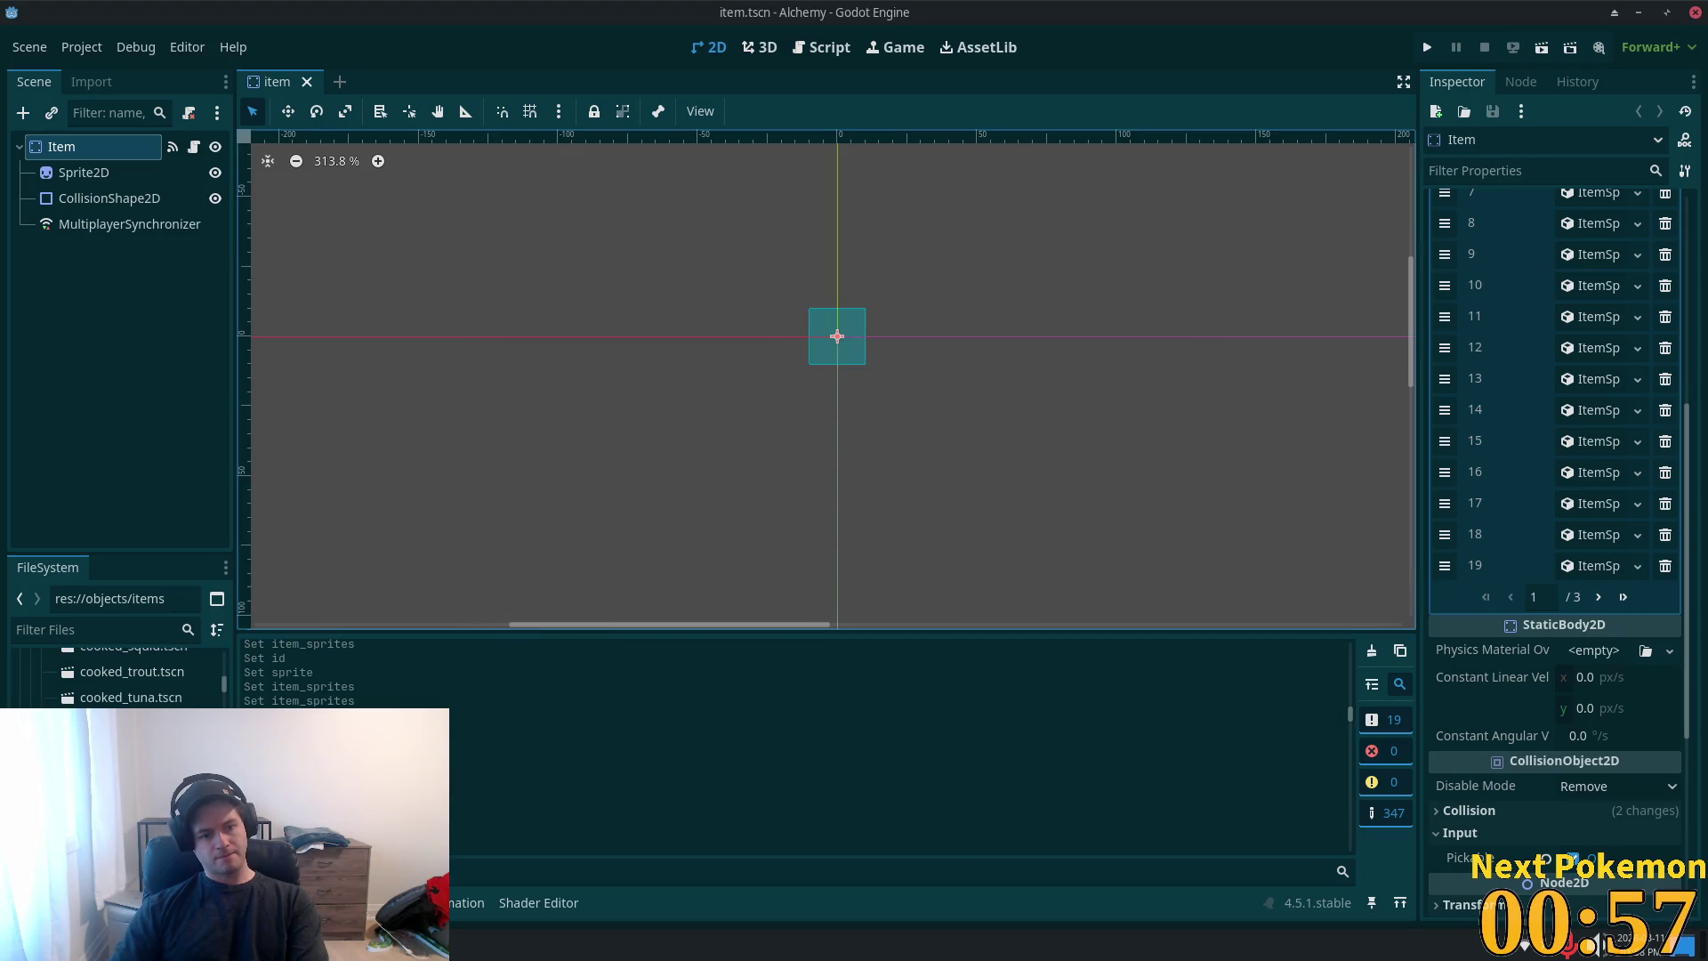
scroll(120, 676, "up", 3)
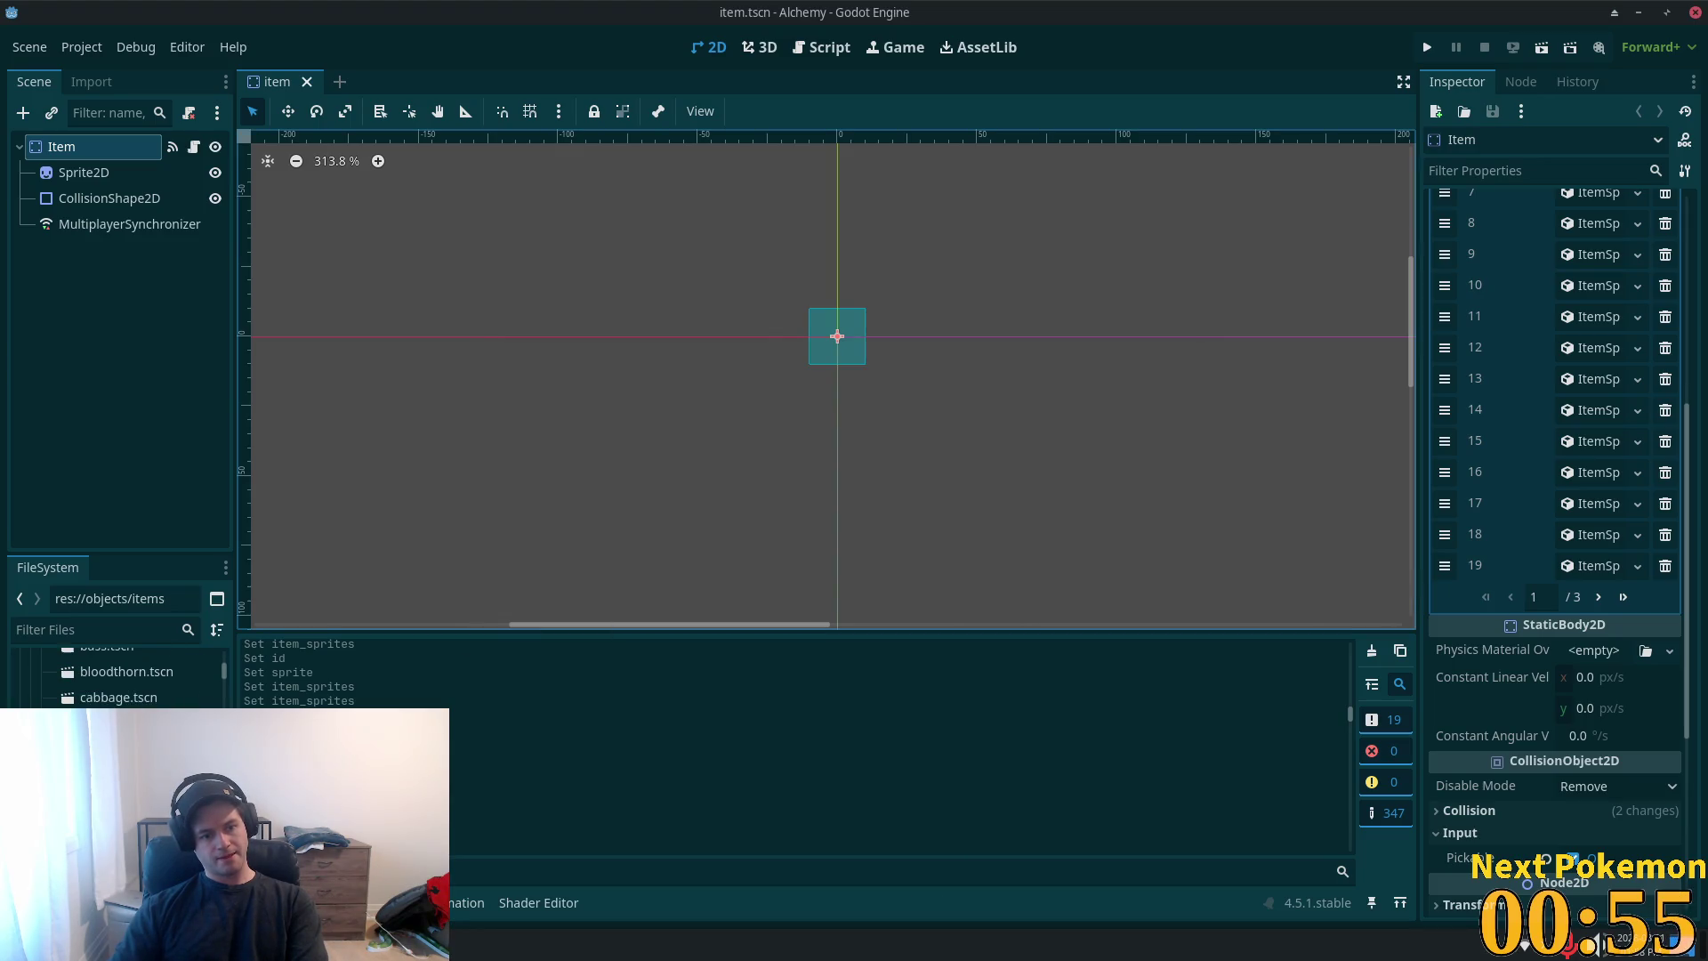
scroll(120, 676, "up", 3)
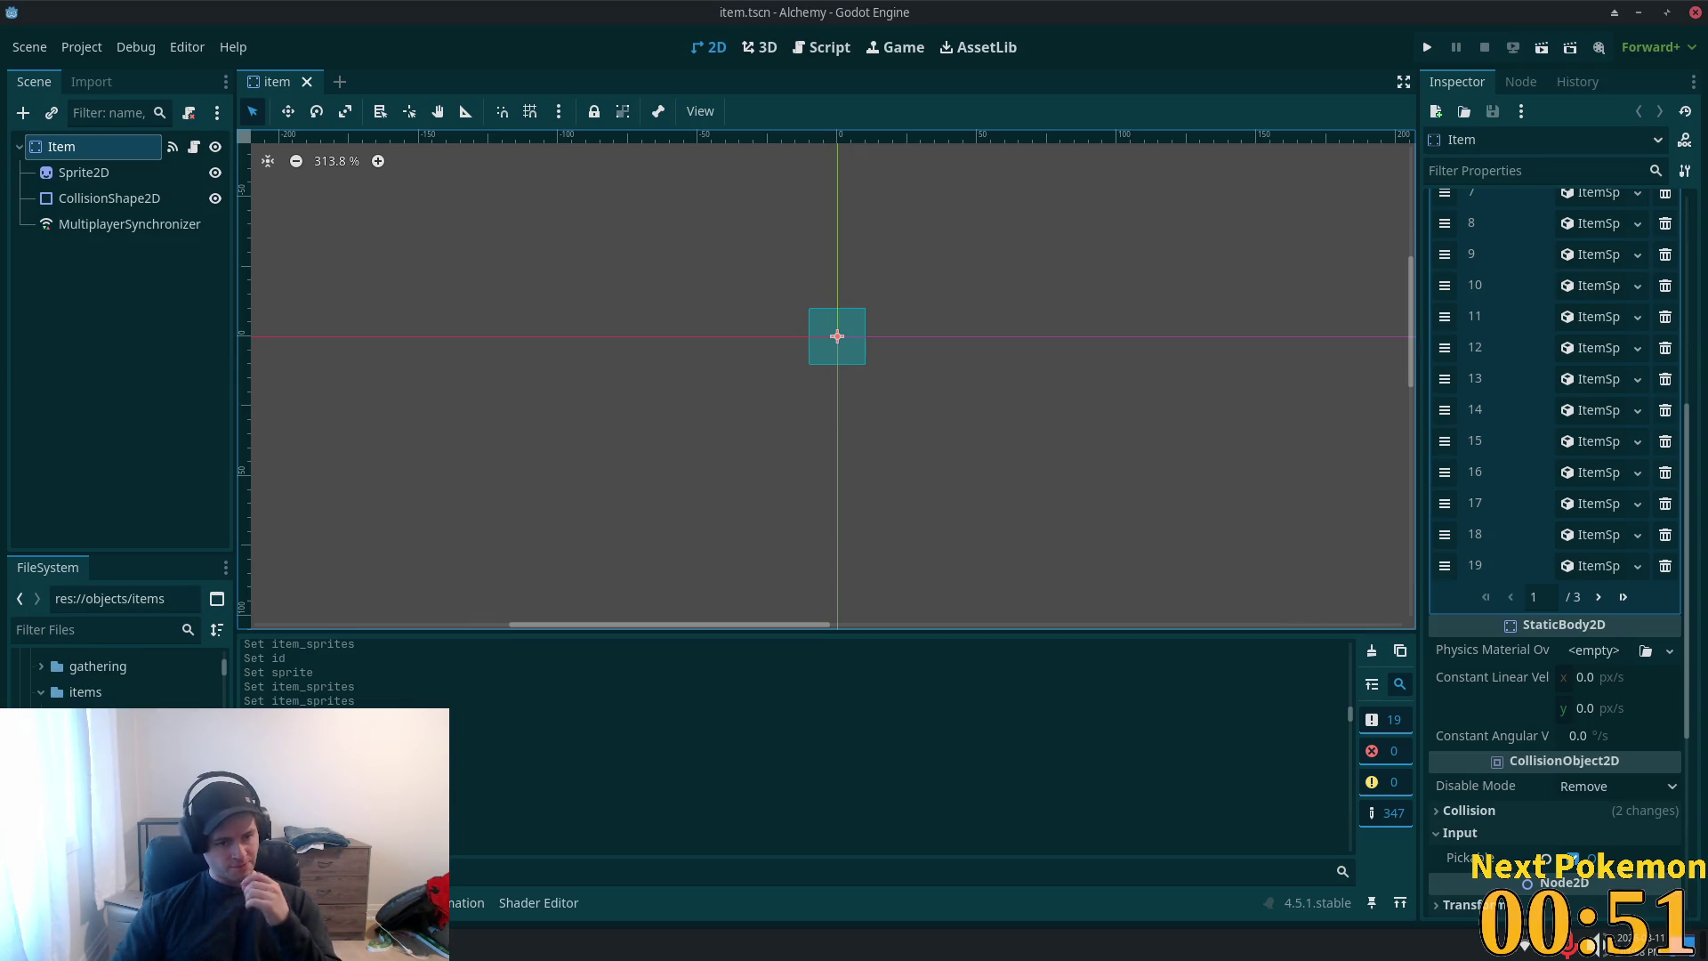
- Look over the bloodthorn scene's sprite, close it, and open ashes.tscn
double_click(115, 721)
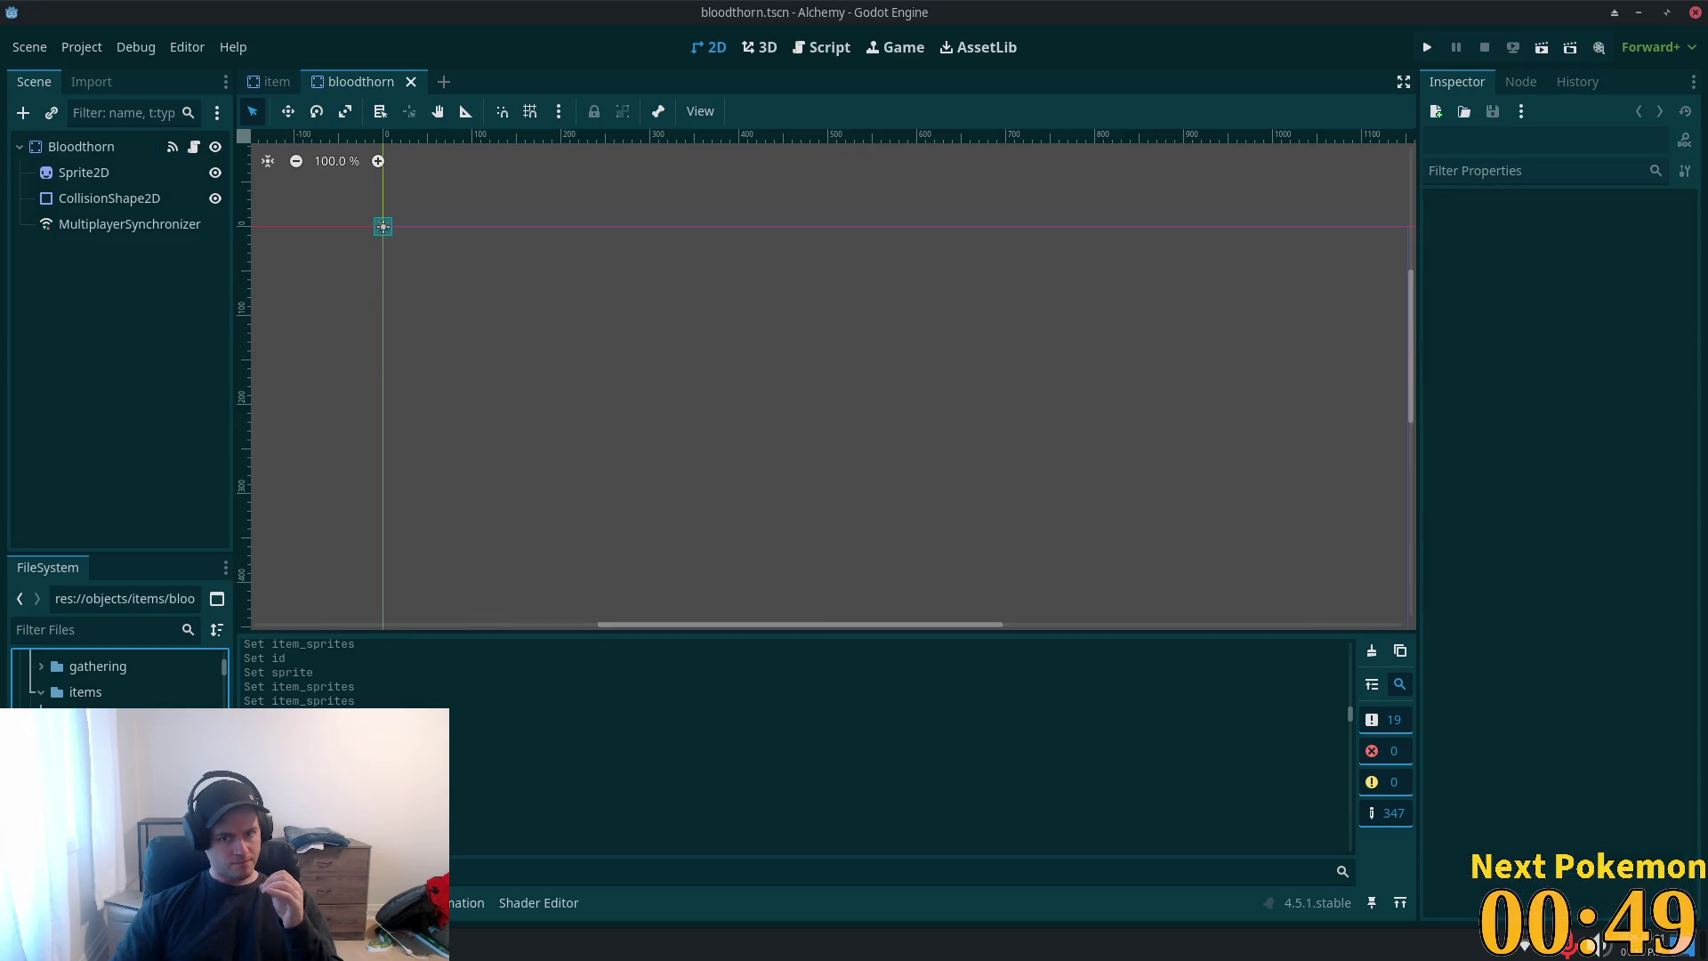
scroll(364, 232, "up", 5)
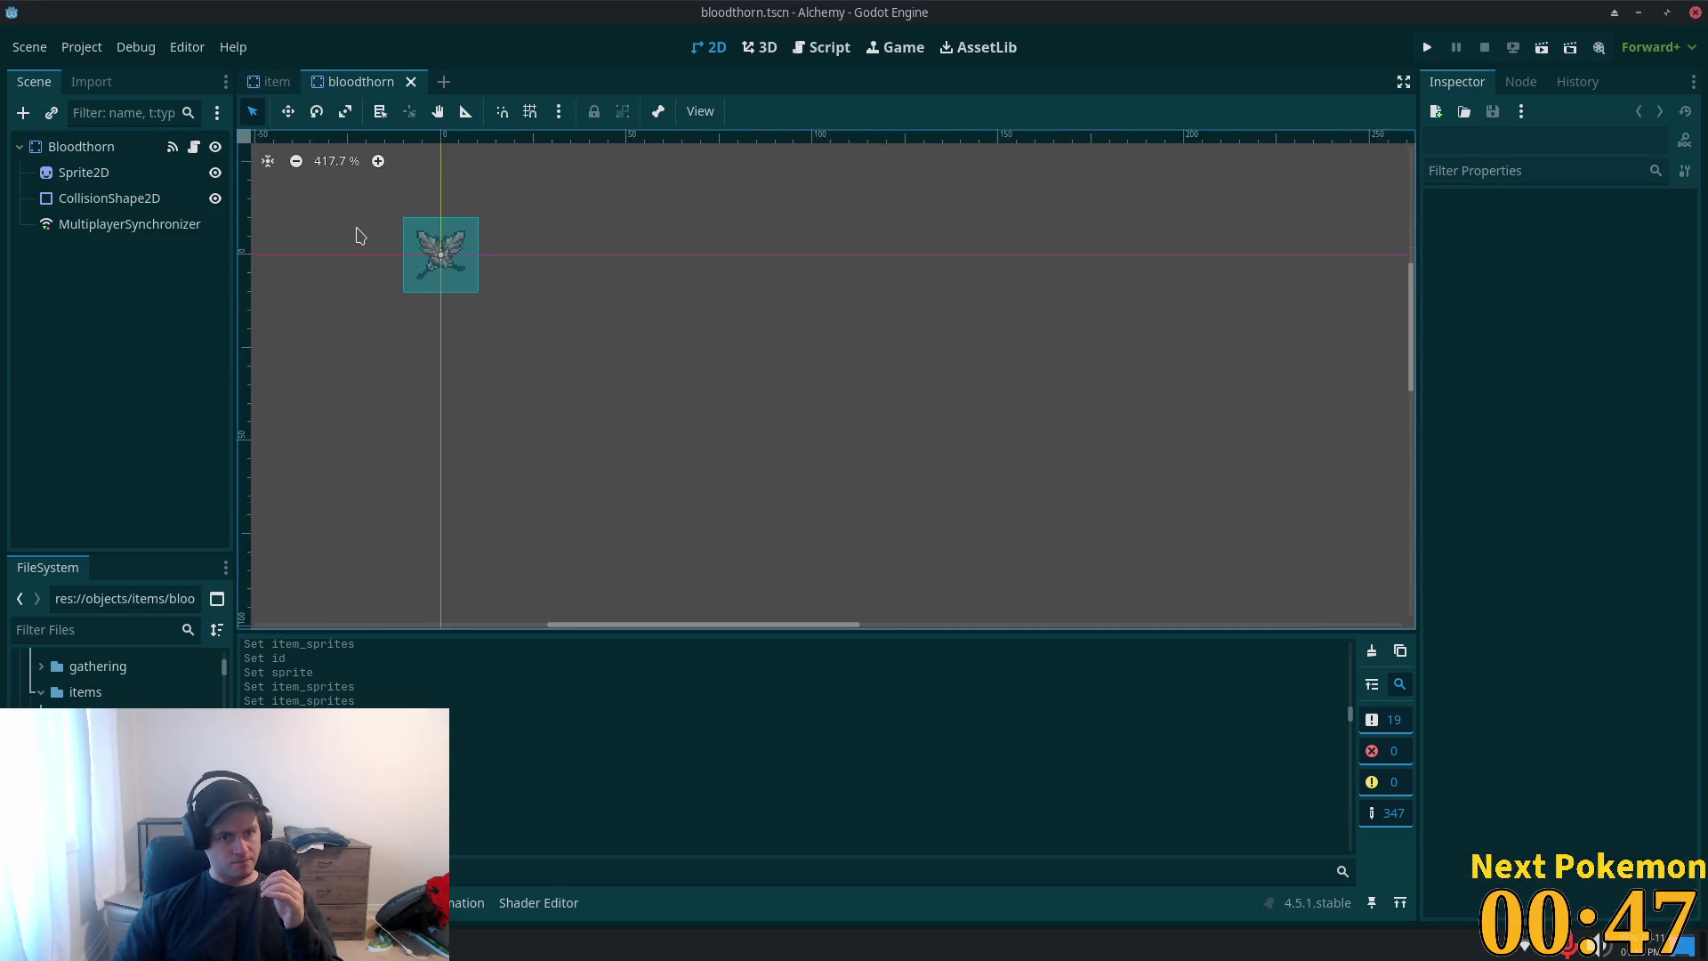
scroll(361, 276, "up", 1)
left_click(411, 82)
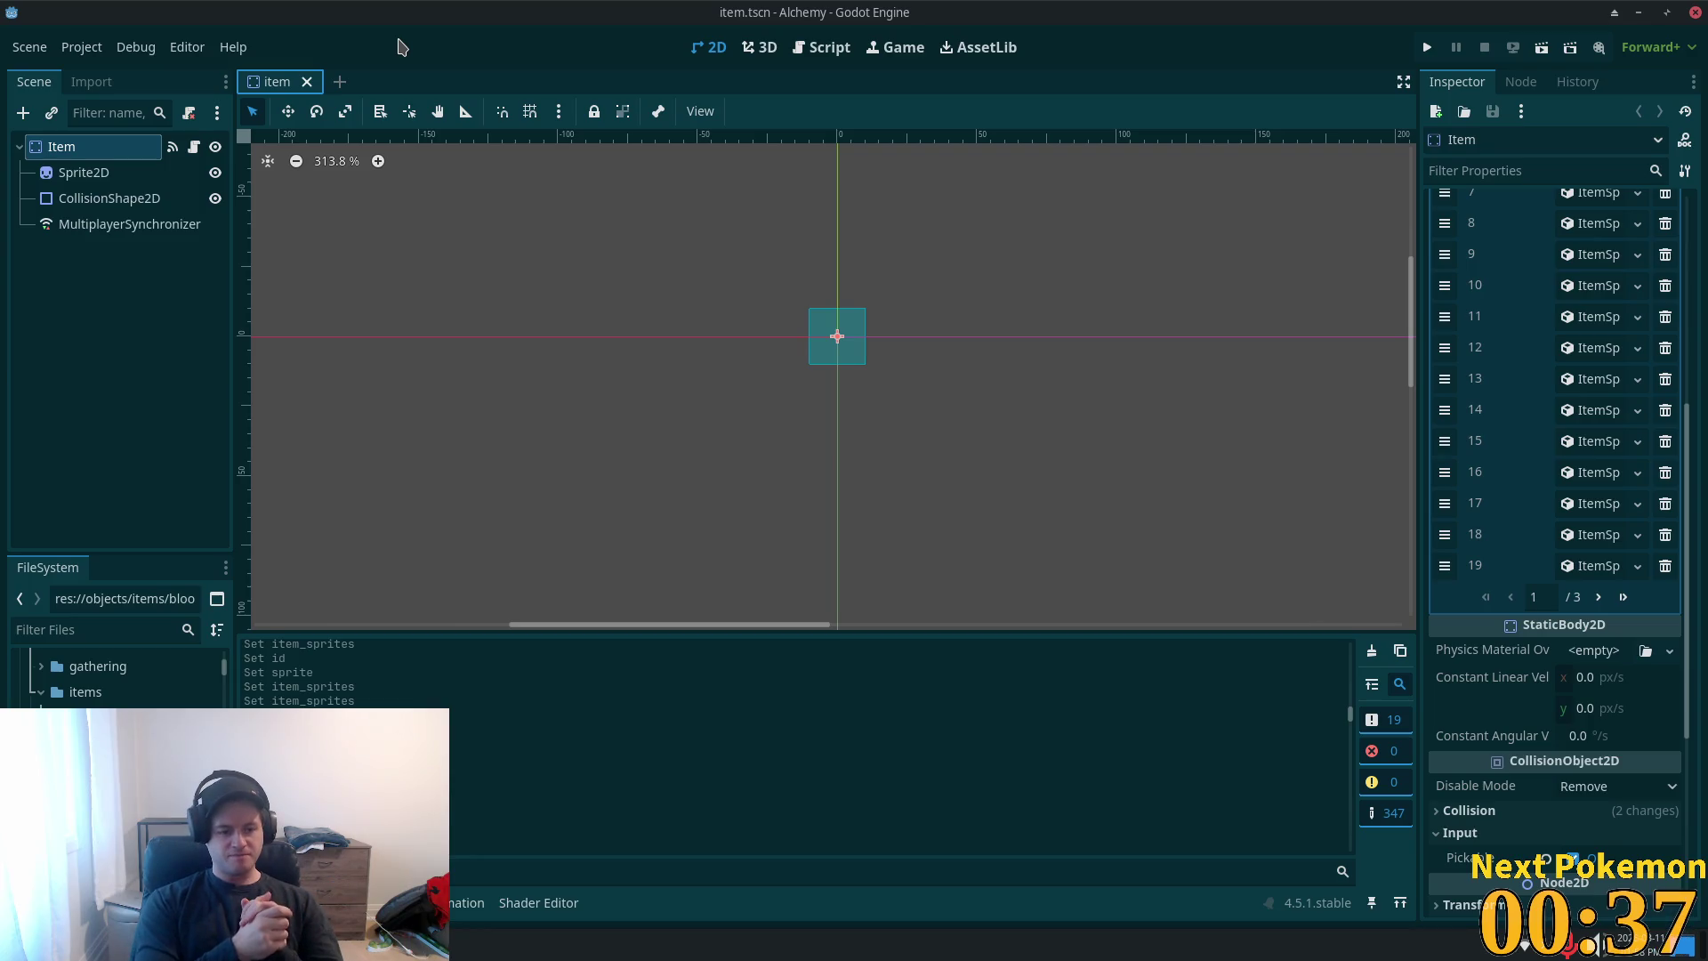
double_click(124, 717)
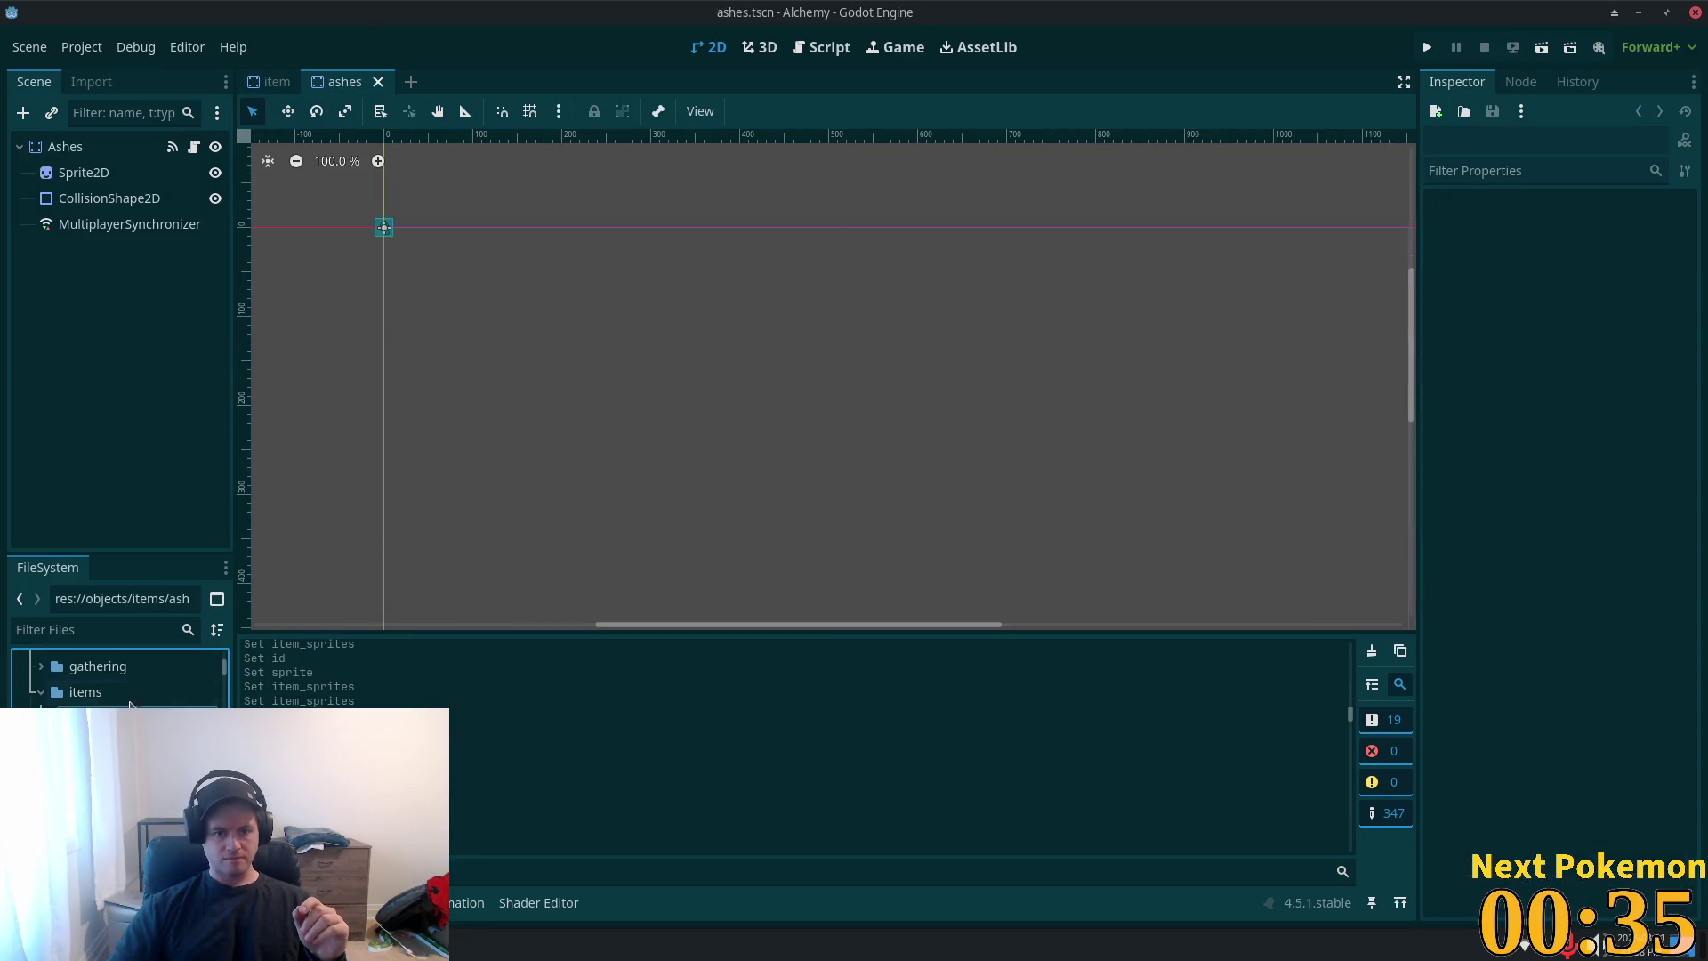
- Select the ashes Sprite2D to review its region values
scroll(378, 267, "up", 8)
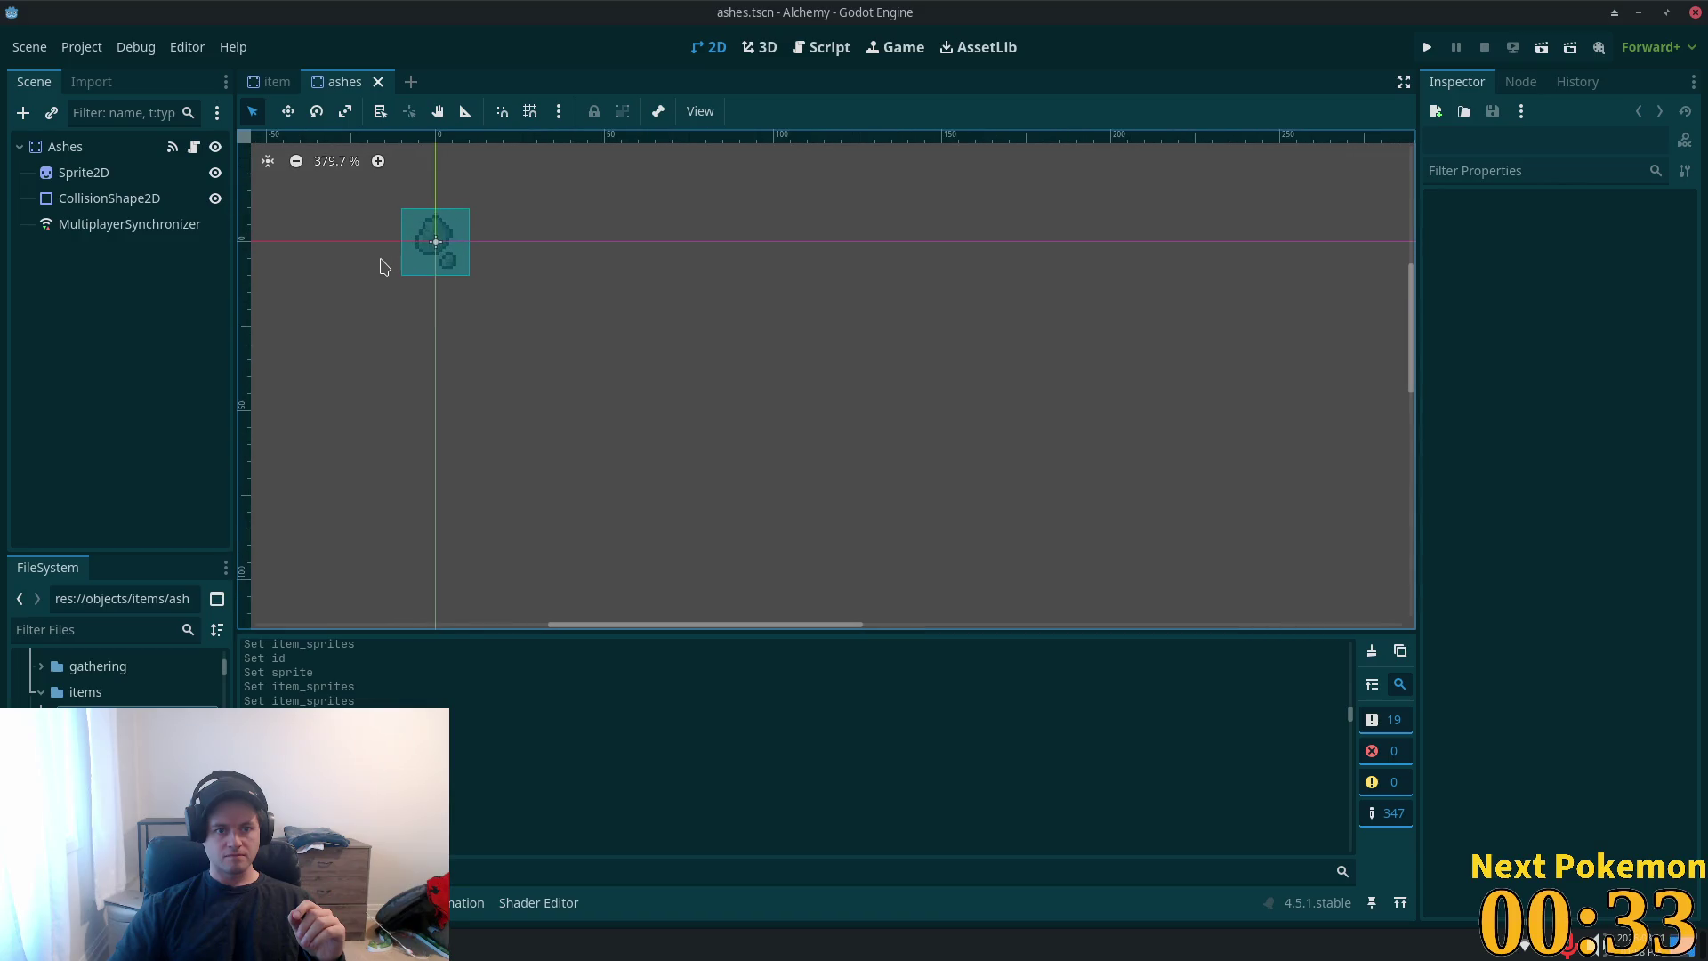
left_click(82, 175)
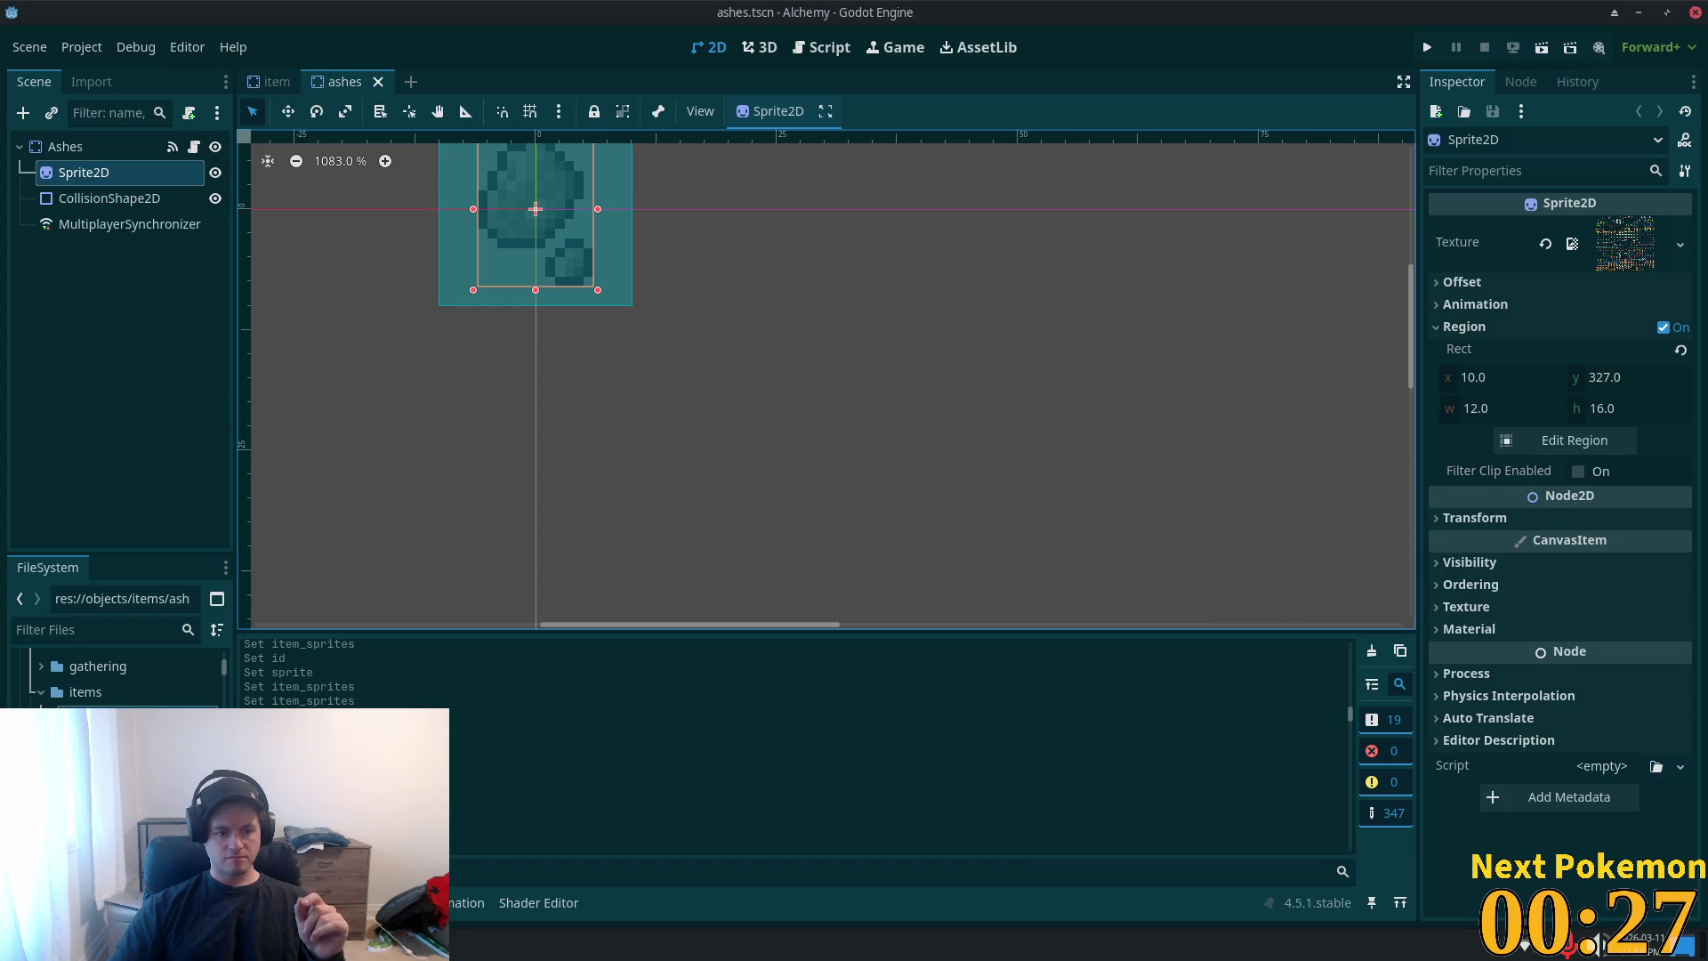
scroll(115, 680, "down", 5)
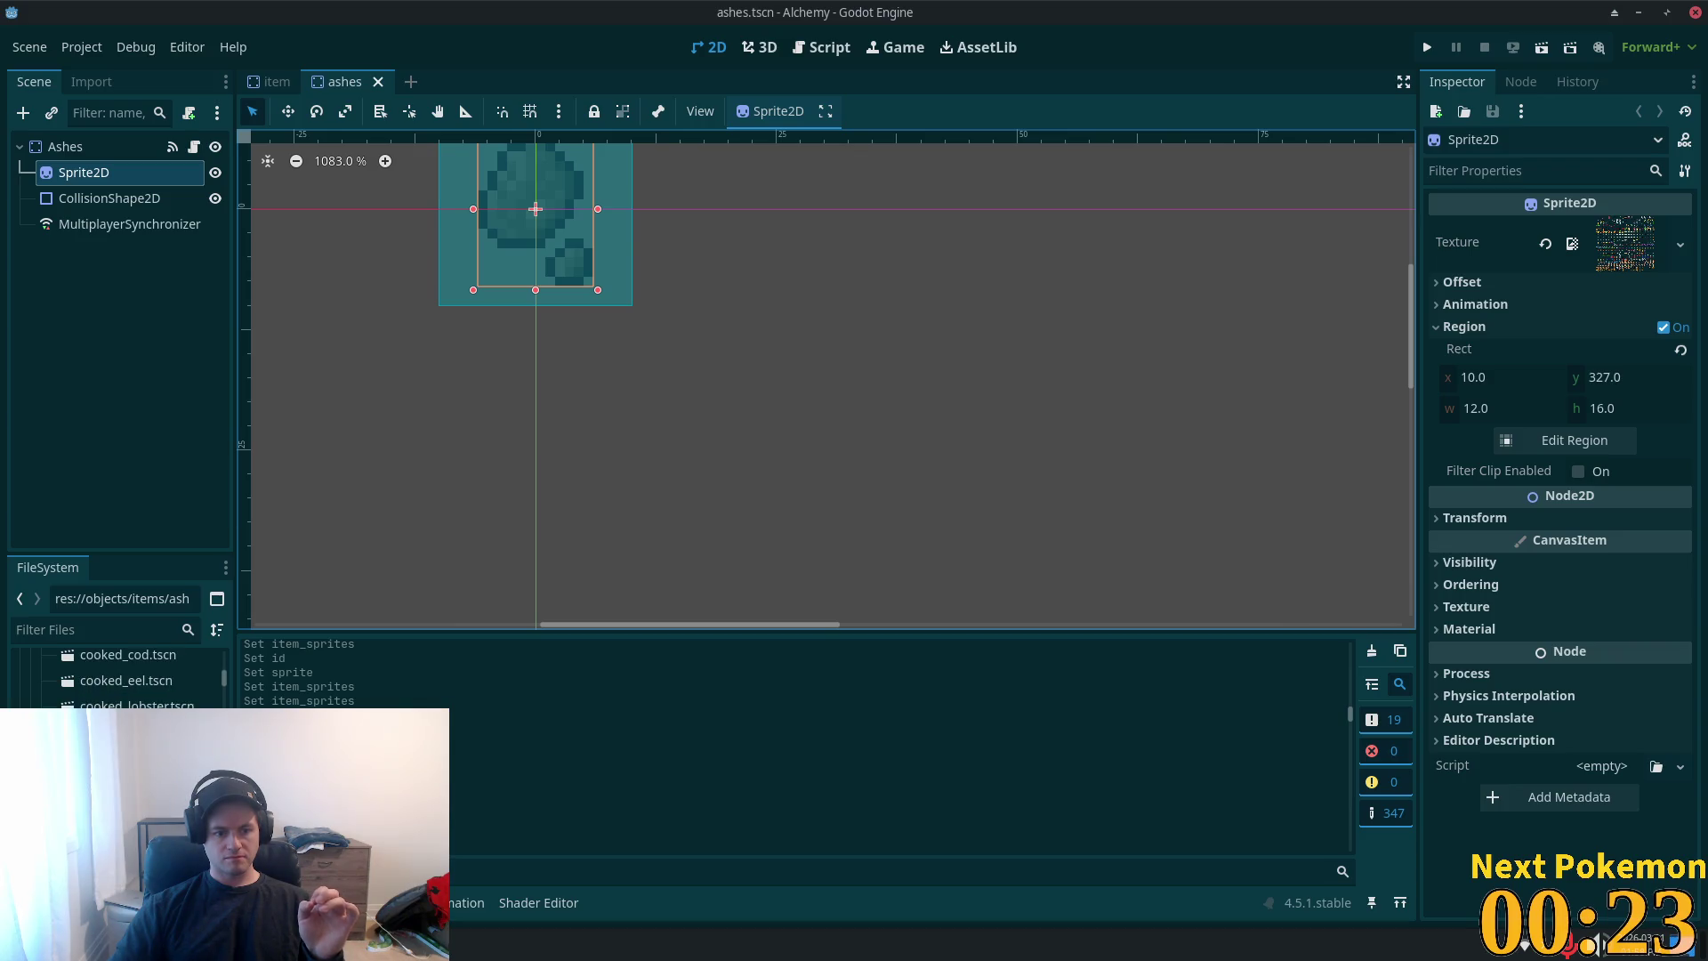
scroll(134, 676, "down", 1)
scroll(133, 676, "down", 6)
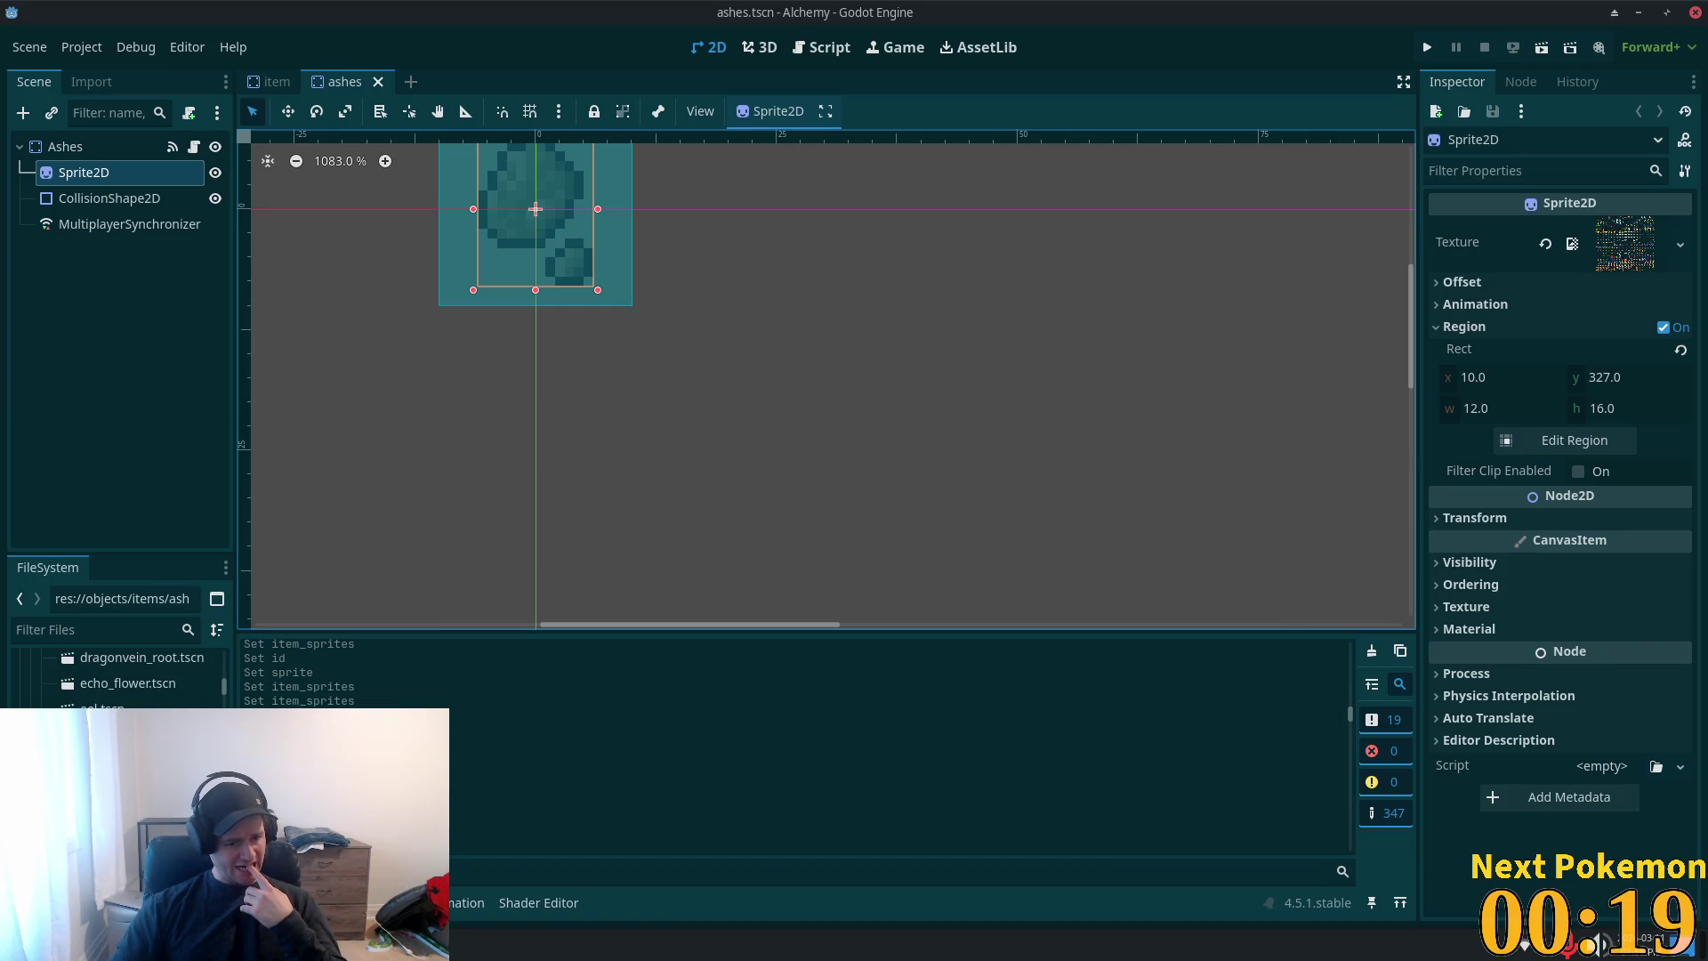
- Open gold_coin.tscn, check its sprite texture without changes, then return to item.tscn
double_click(133, 709)
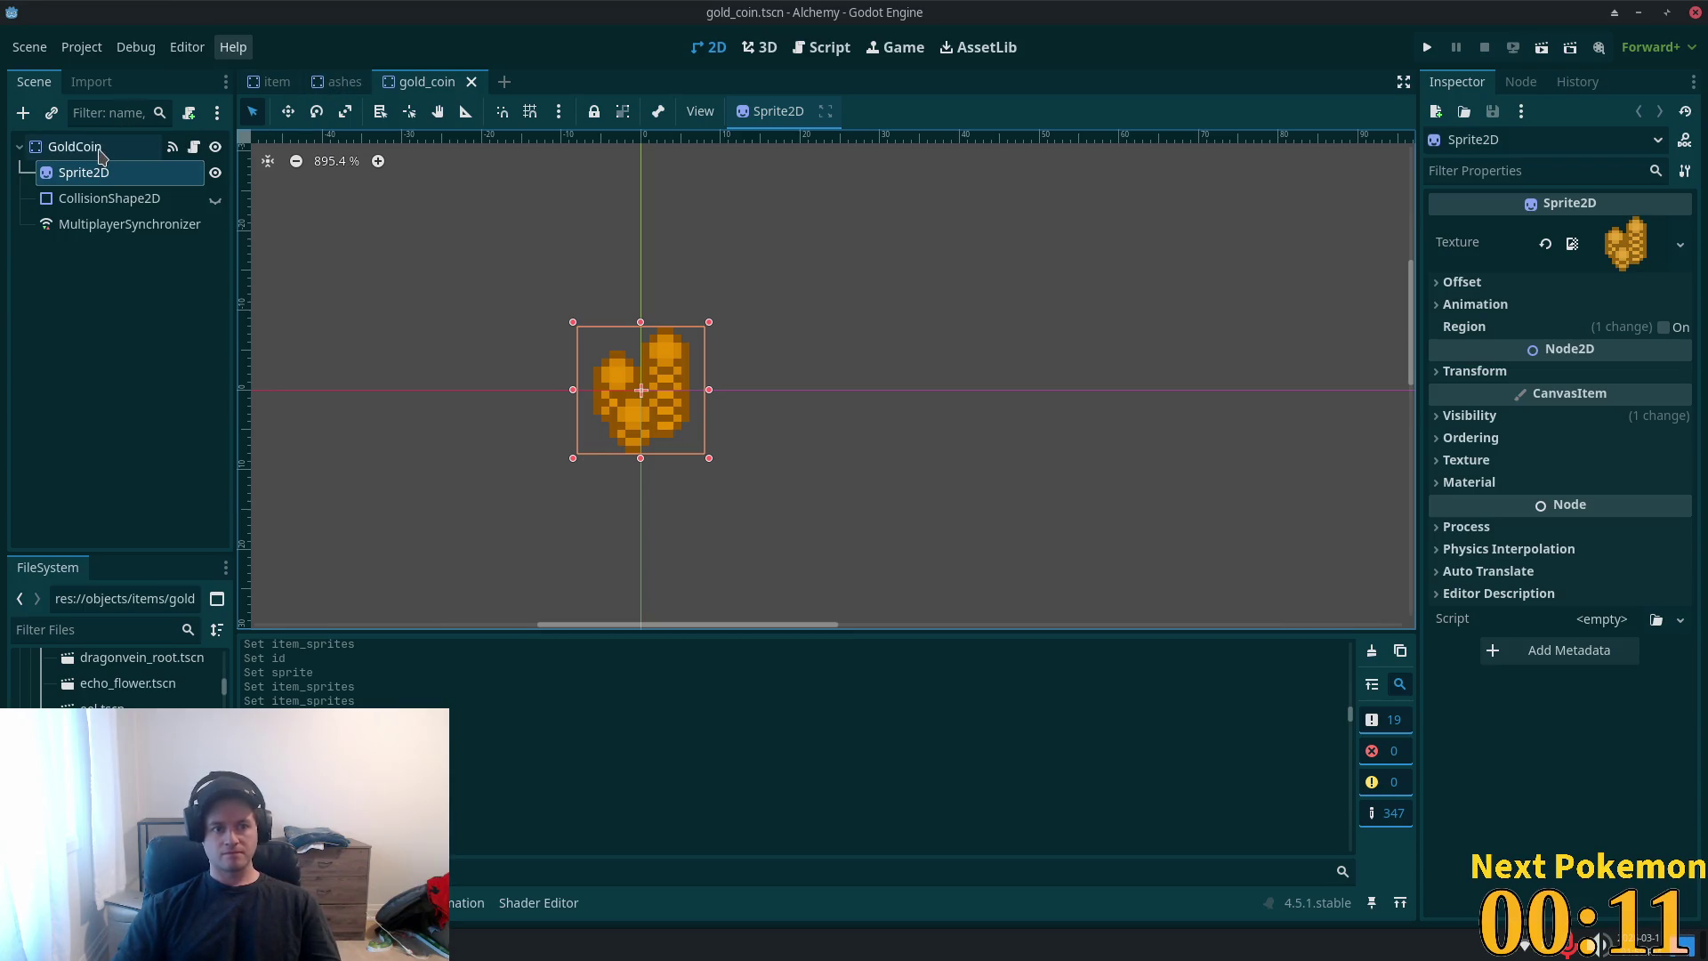
left_click(1681, 244)
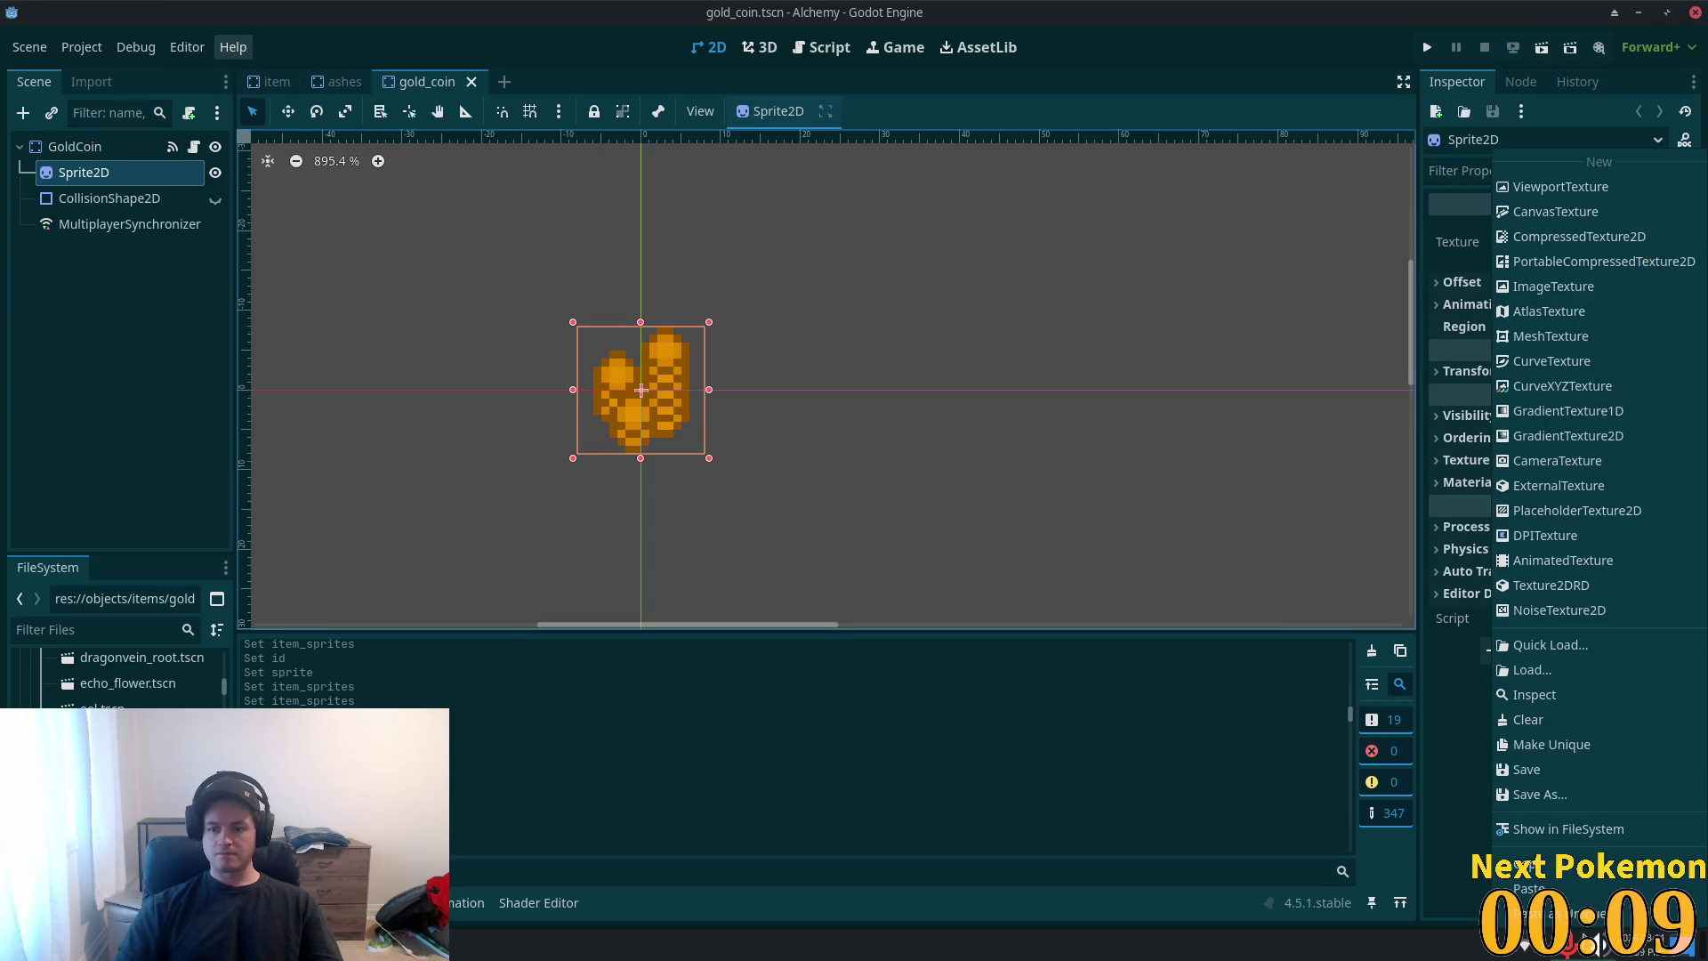
left_click(1568, 879)
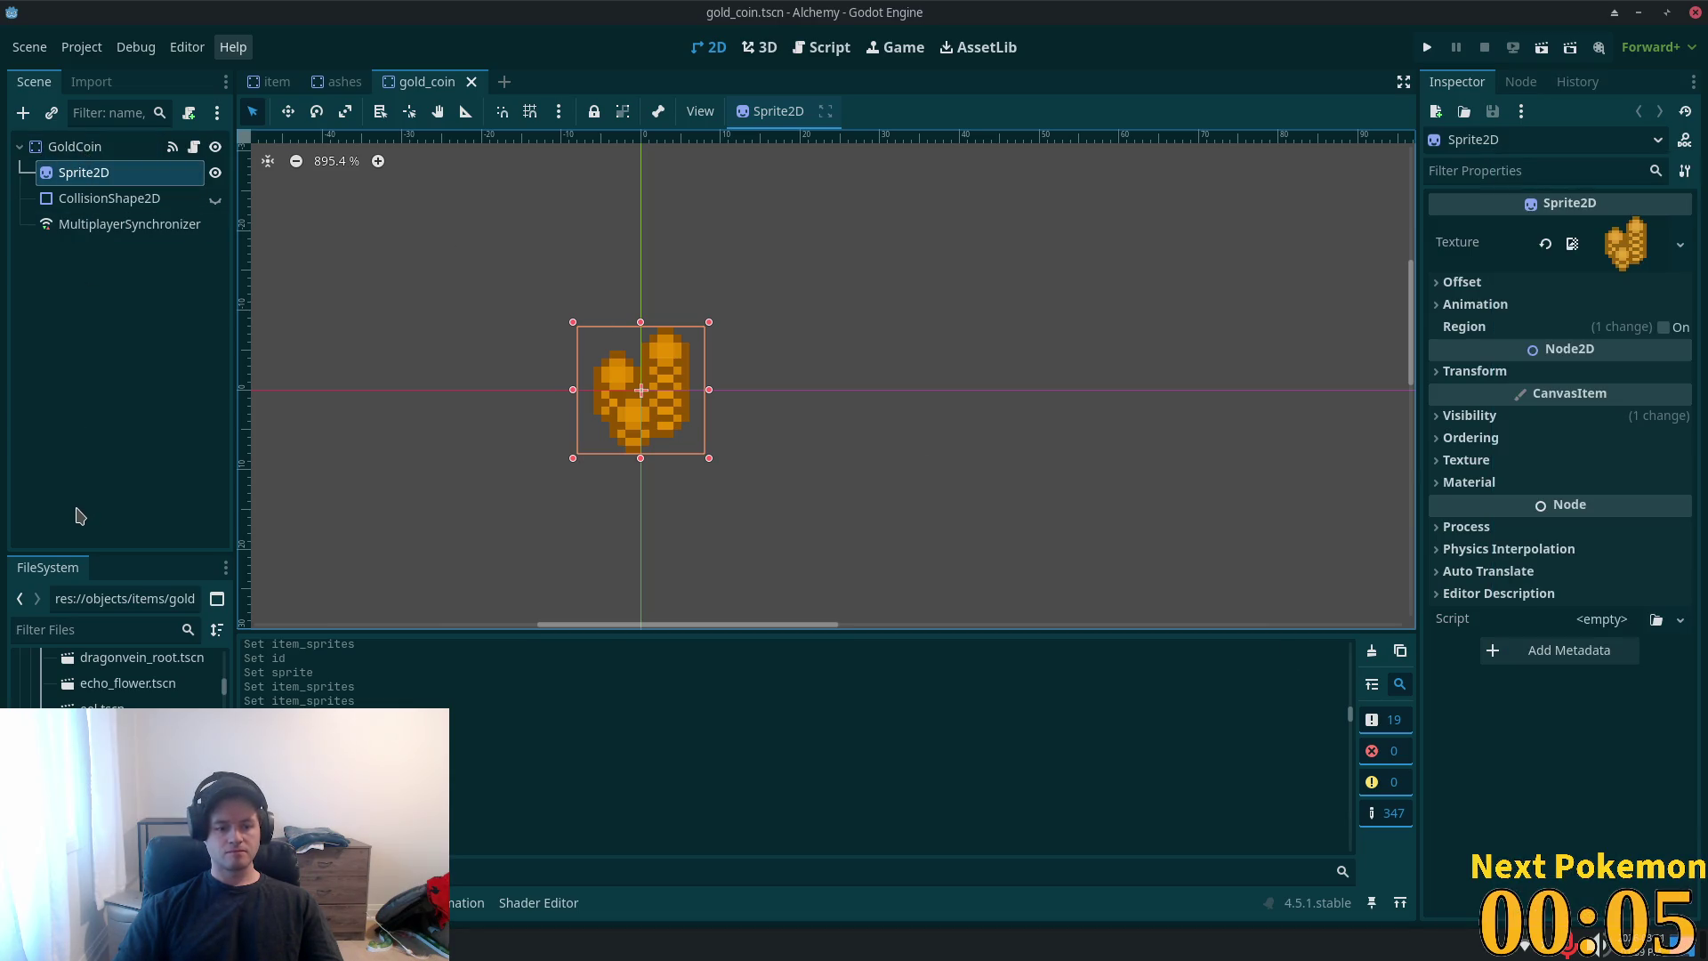
left_click(74, 147)
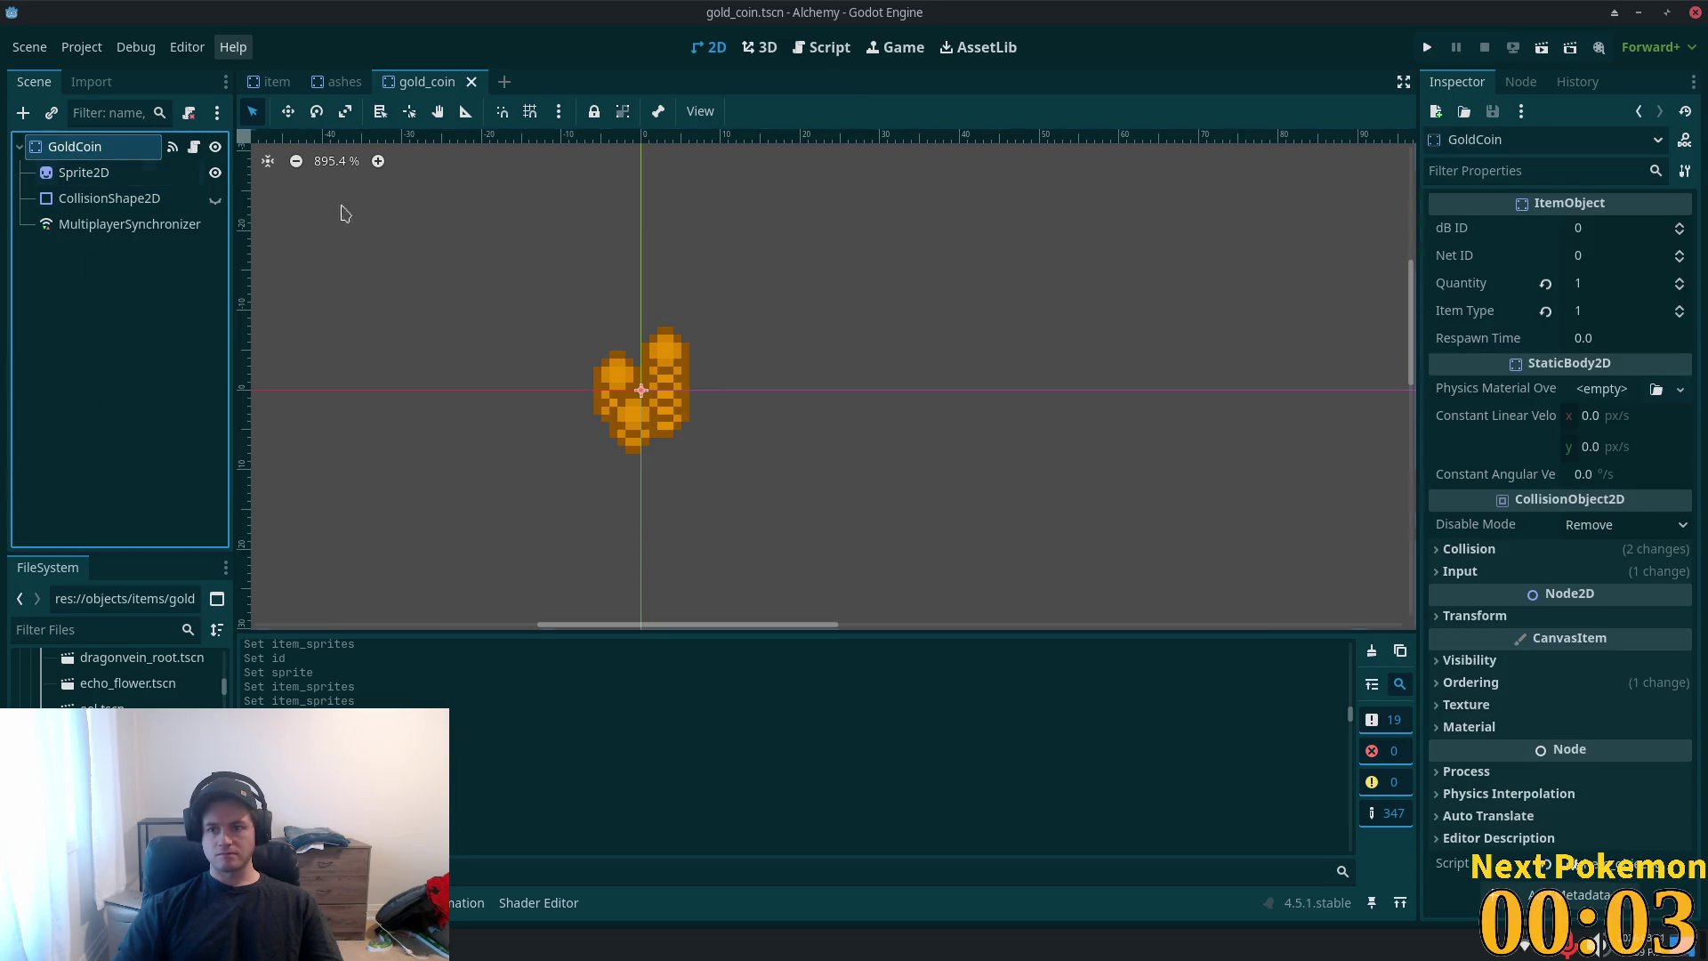
left_click(283, 82)
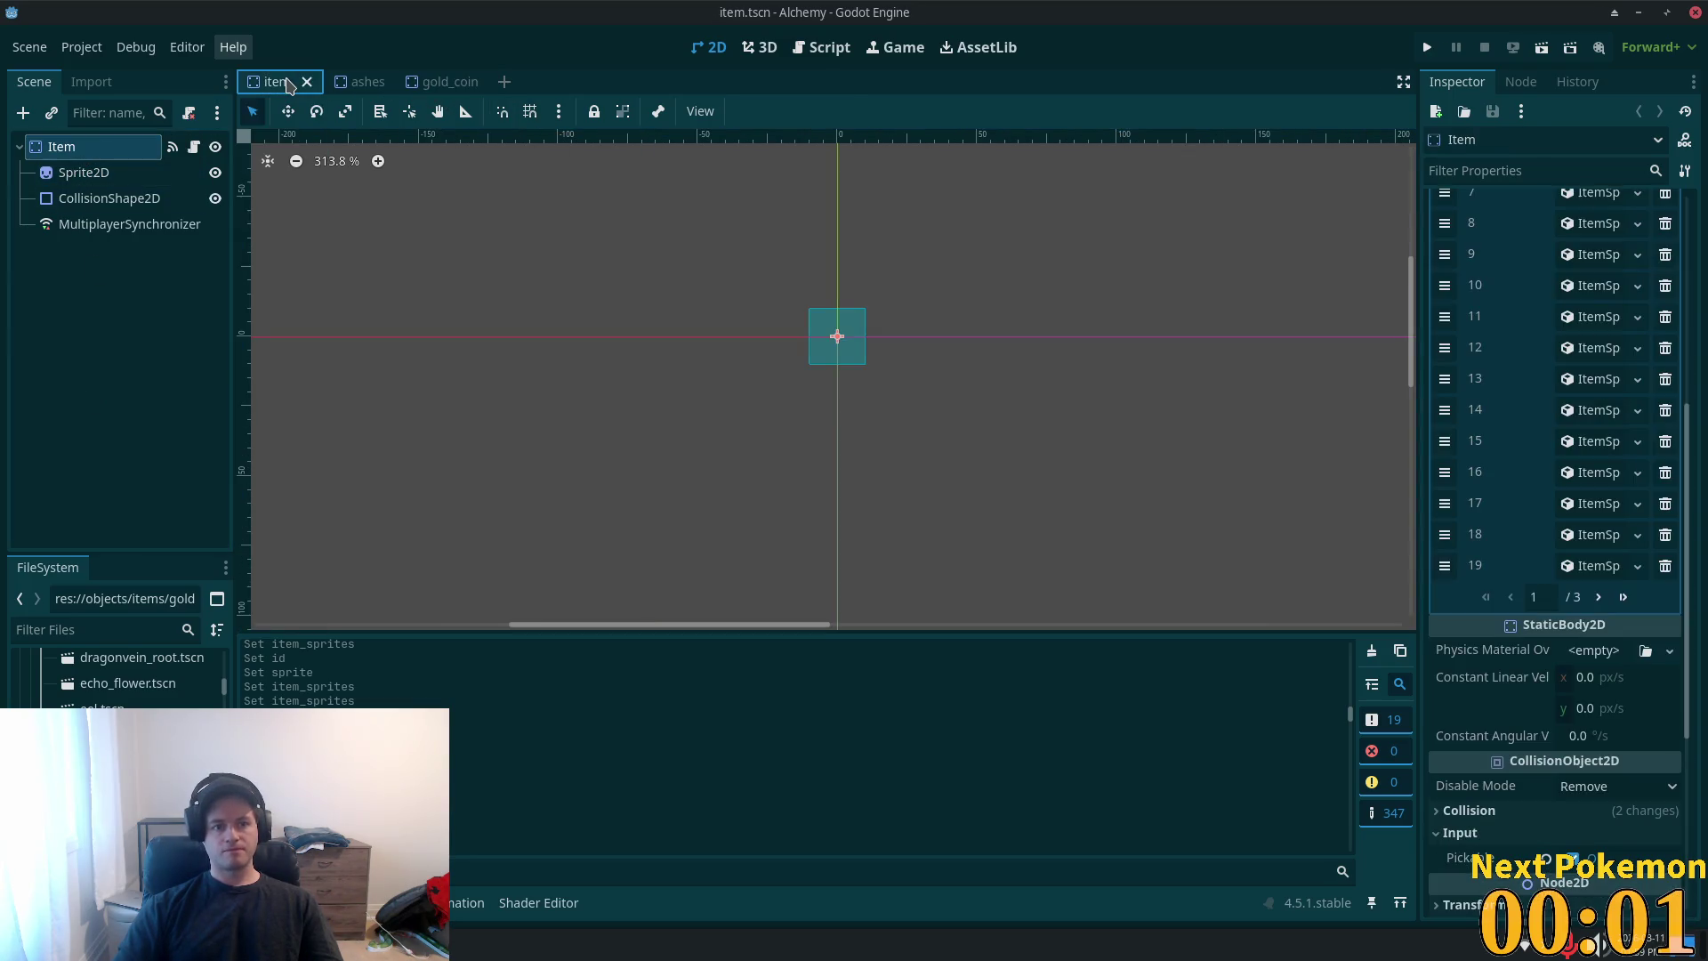
- Add a new ItemSprite as Item Sprites entry 56 with ID 1
left_click(1623, 597)
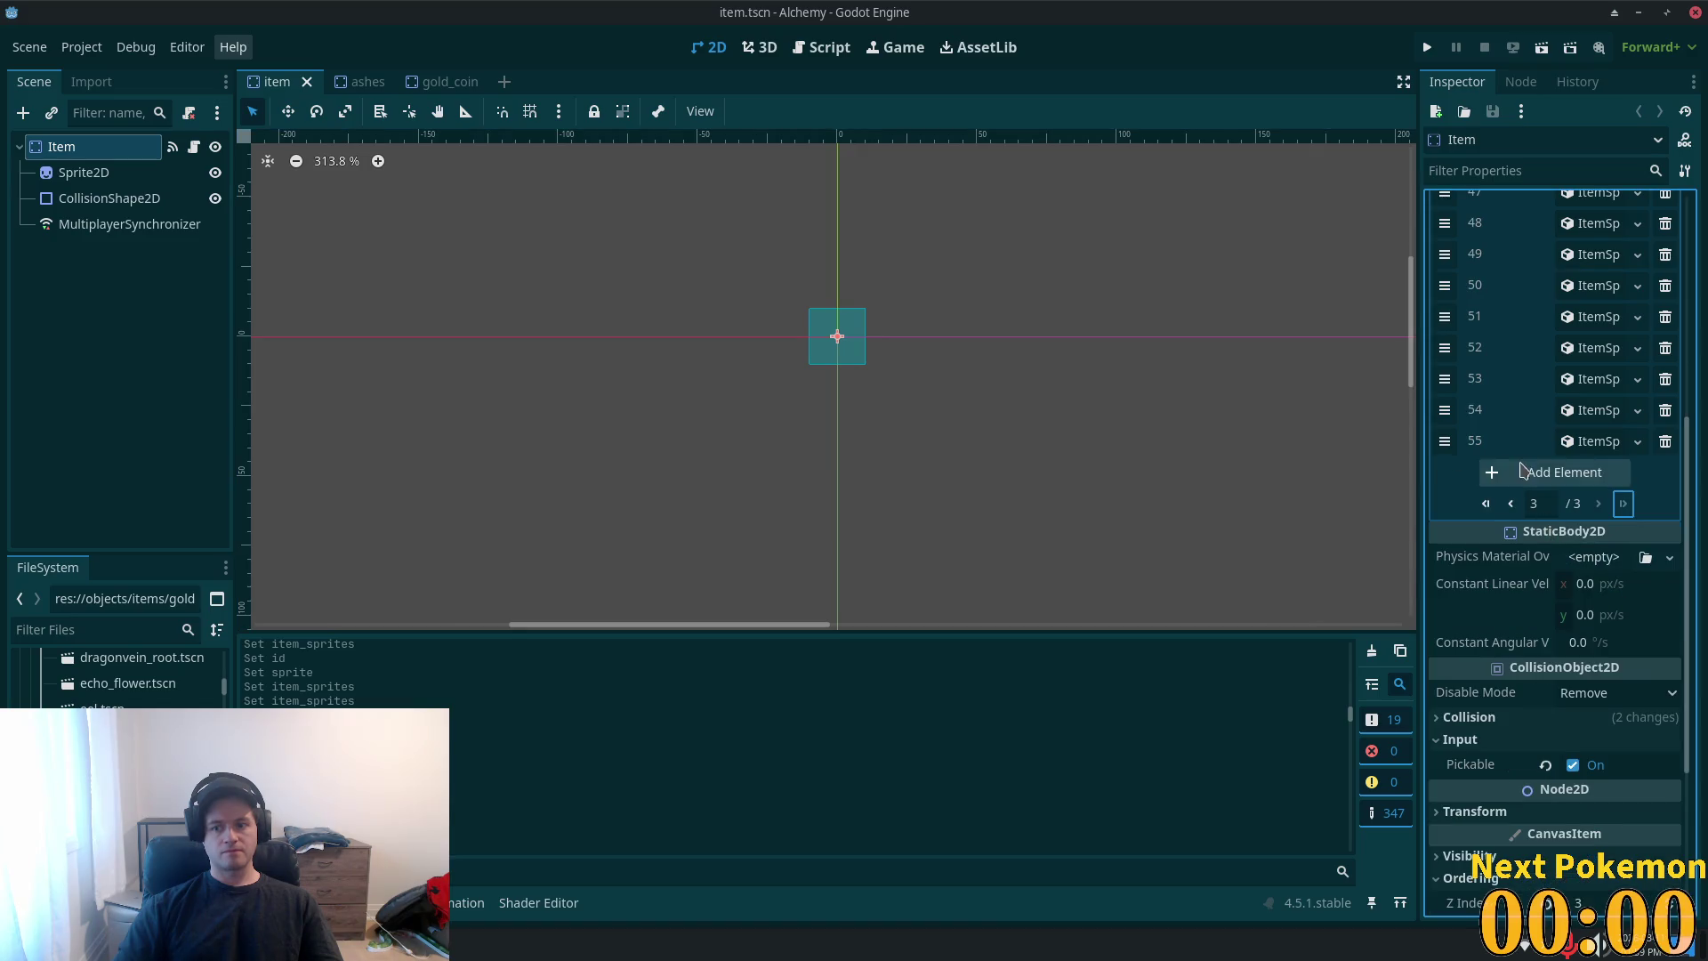
left_click(1555, 473)
left_click(1573, 481)
left_click(1599, 525)
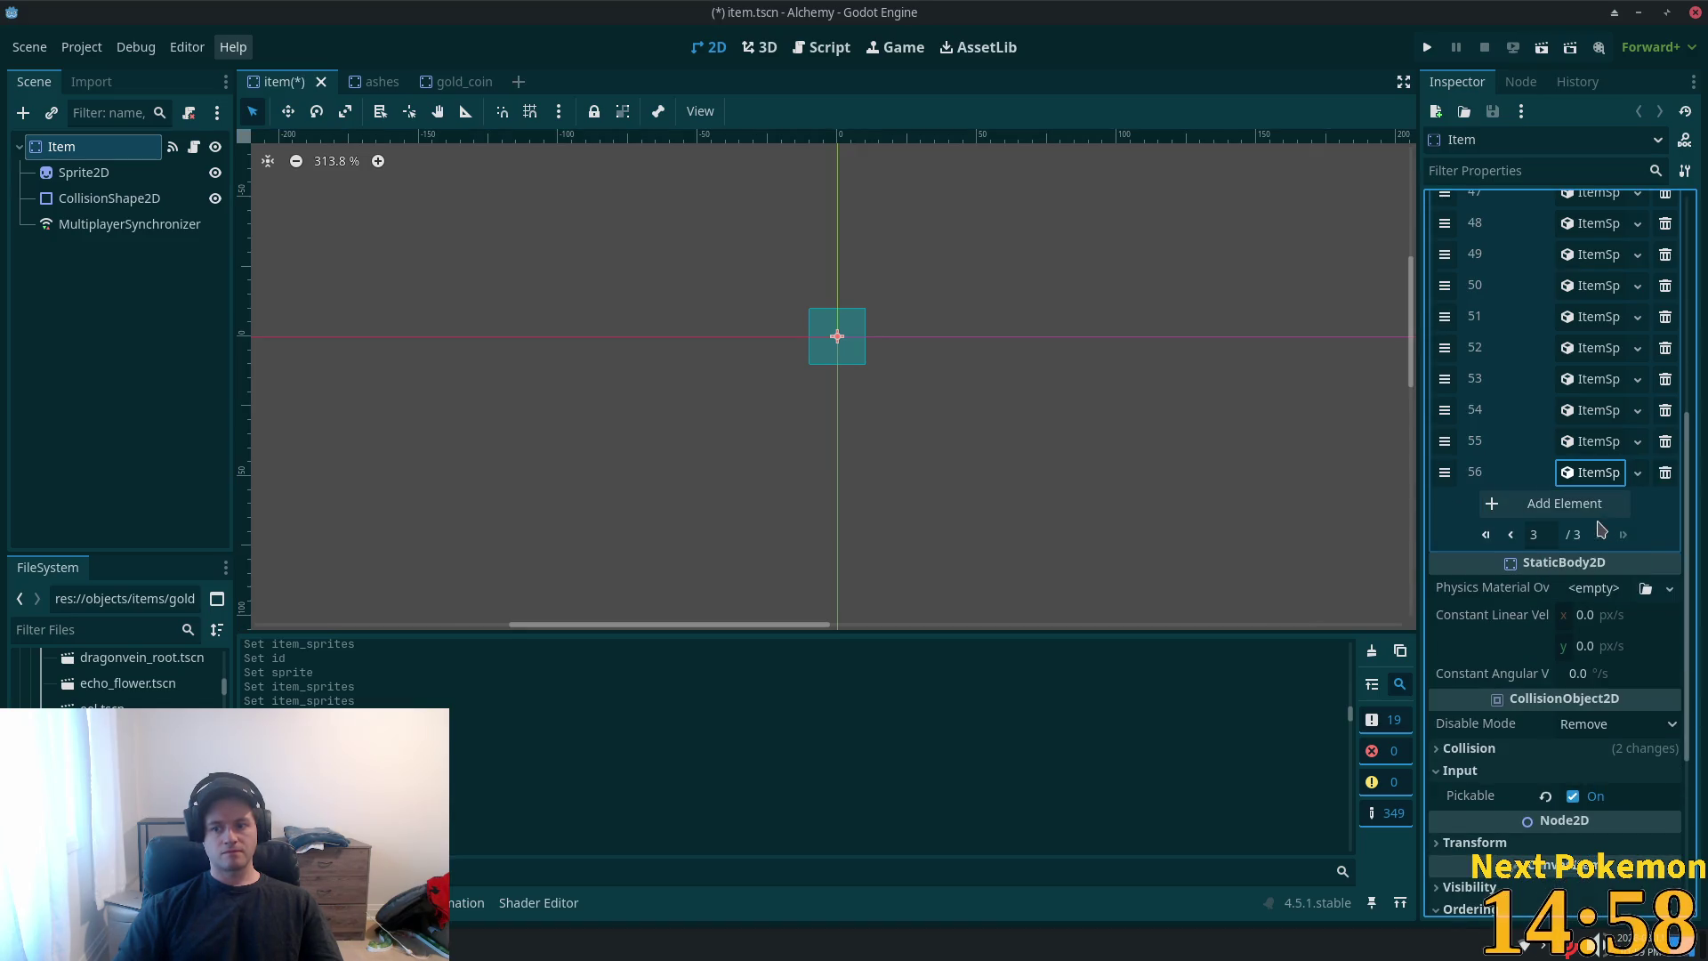
left_click(1580, 473)
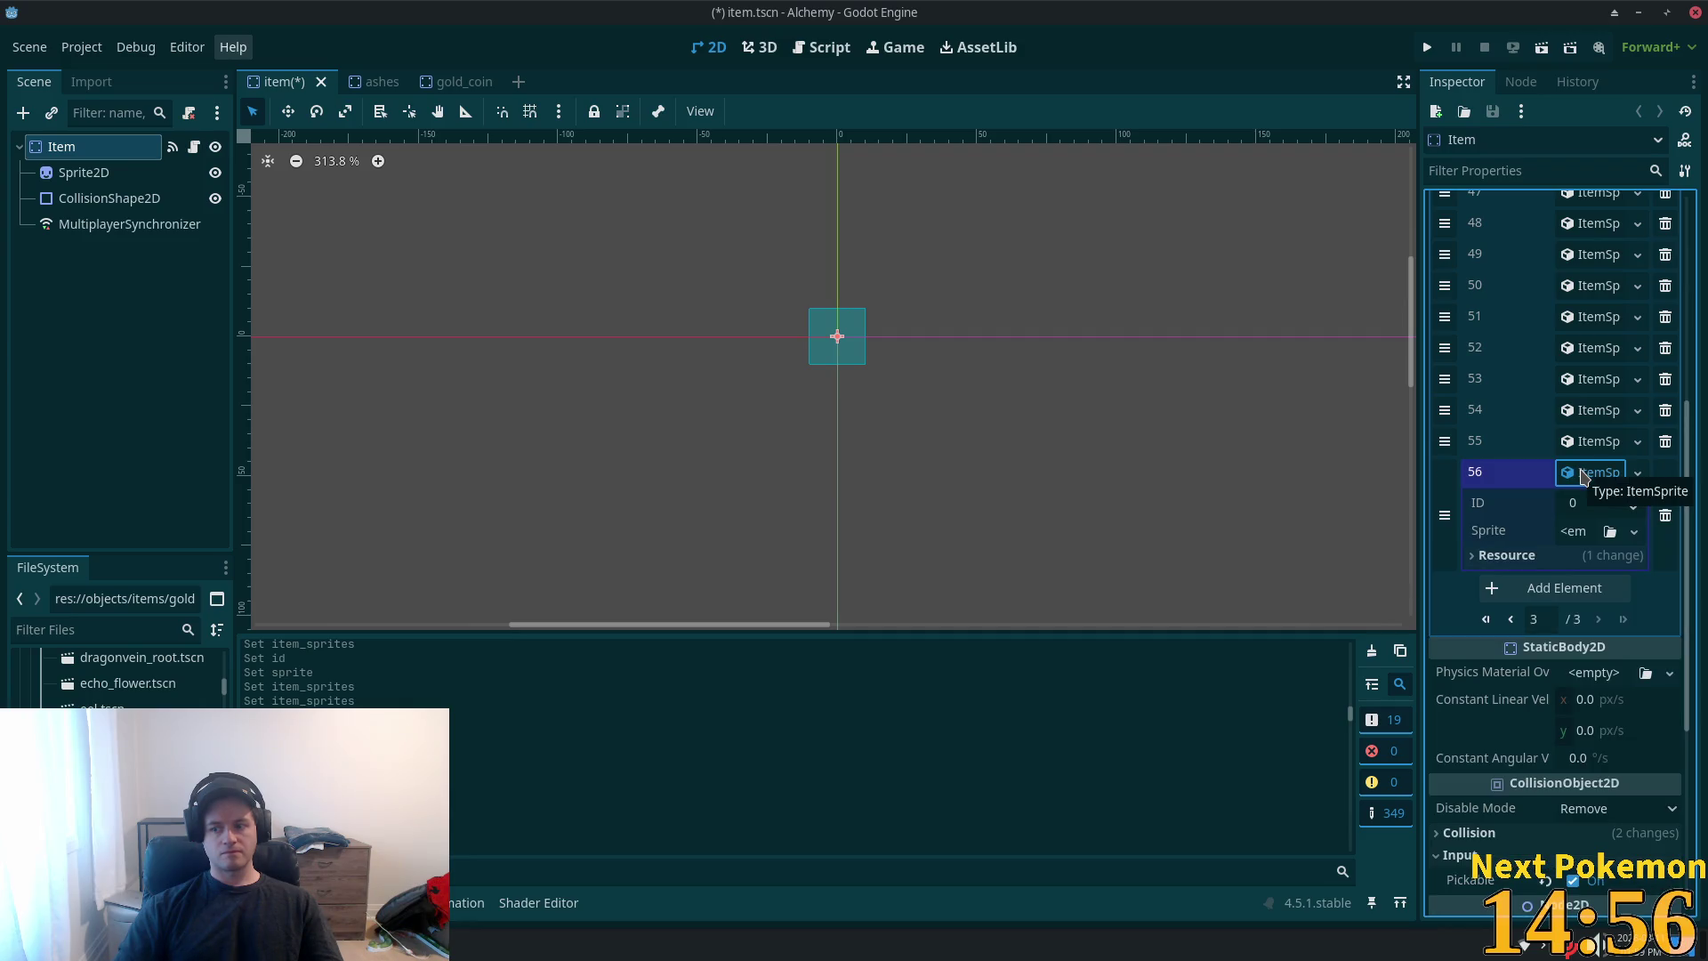
left_click(1577, 505)
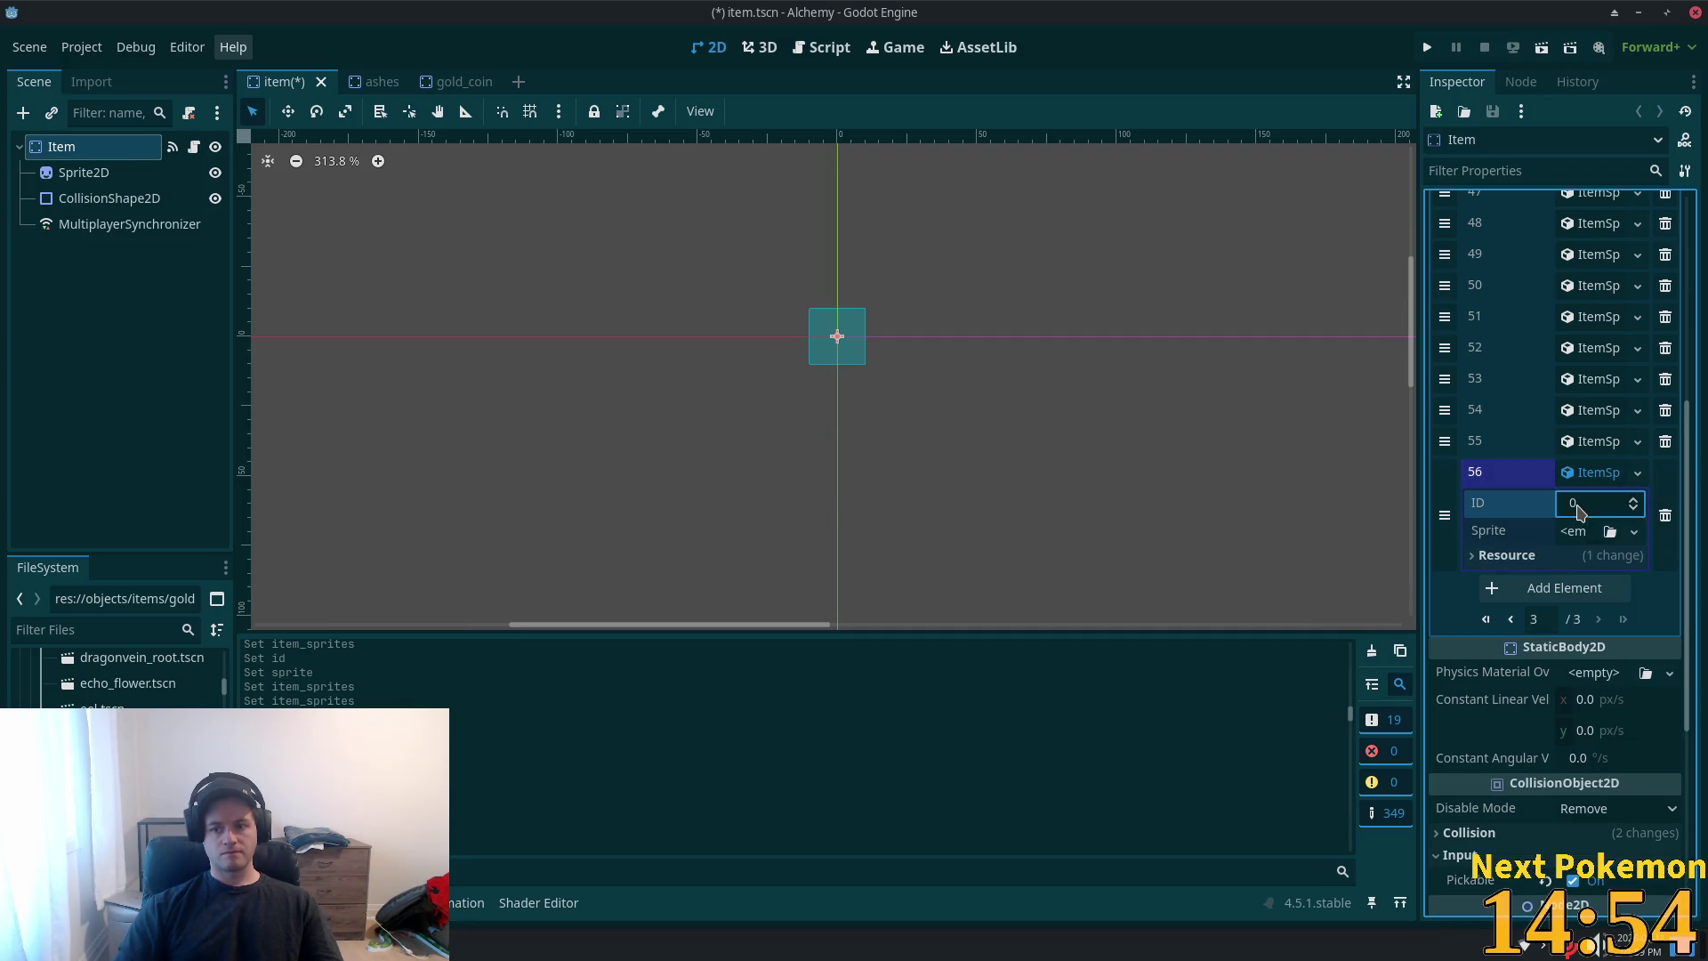
type("1")
key("Tab")
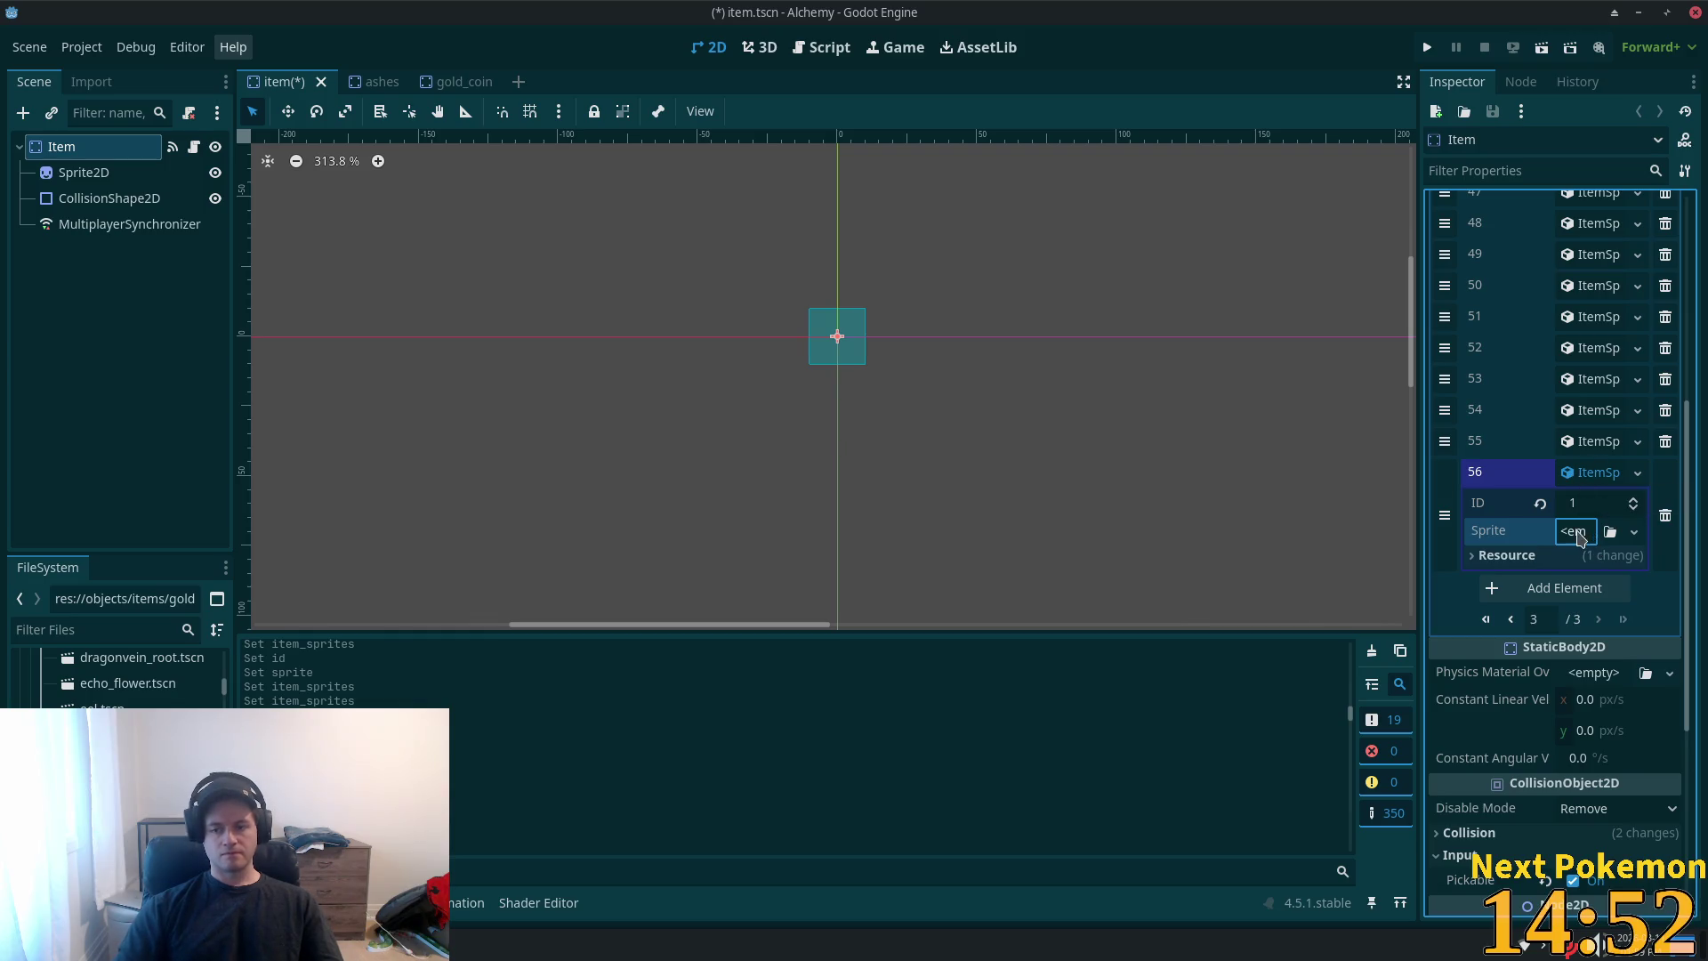
key("Return")
- Give entry 56 a 16×16 AtlasTexture using the gold coin image, then request deleting gold_coin.tscn
left_click(1595, 582)
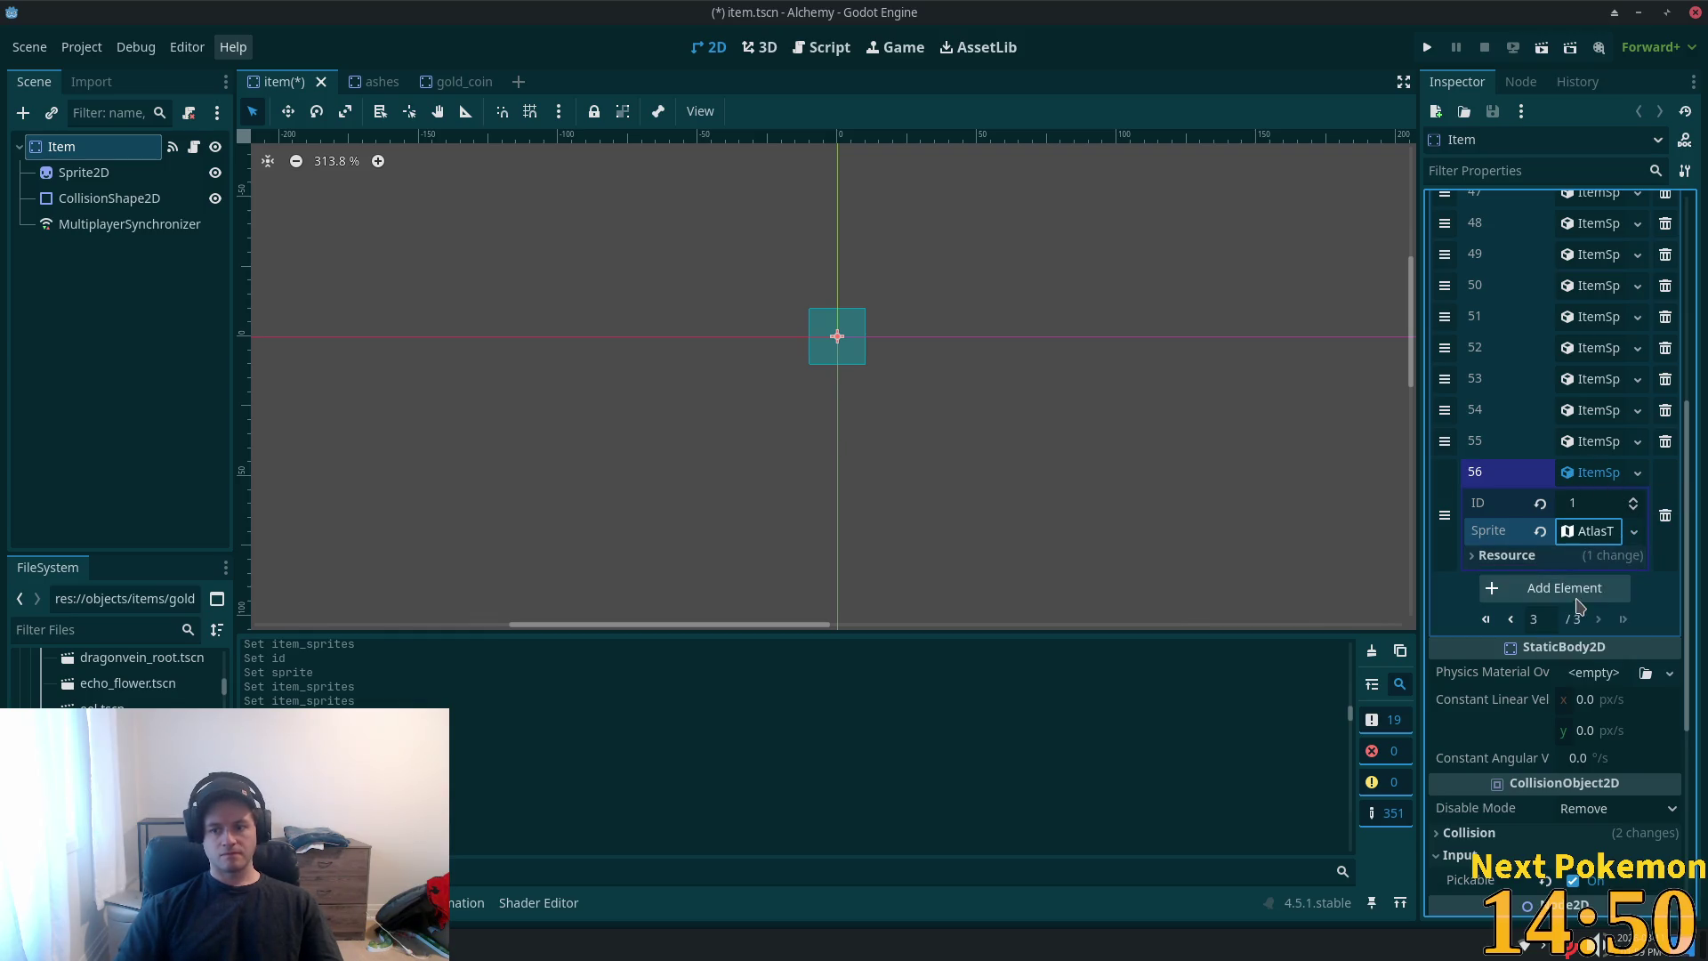
left_click(1572, 536)
left_click(1587, 787)
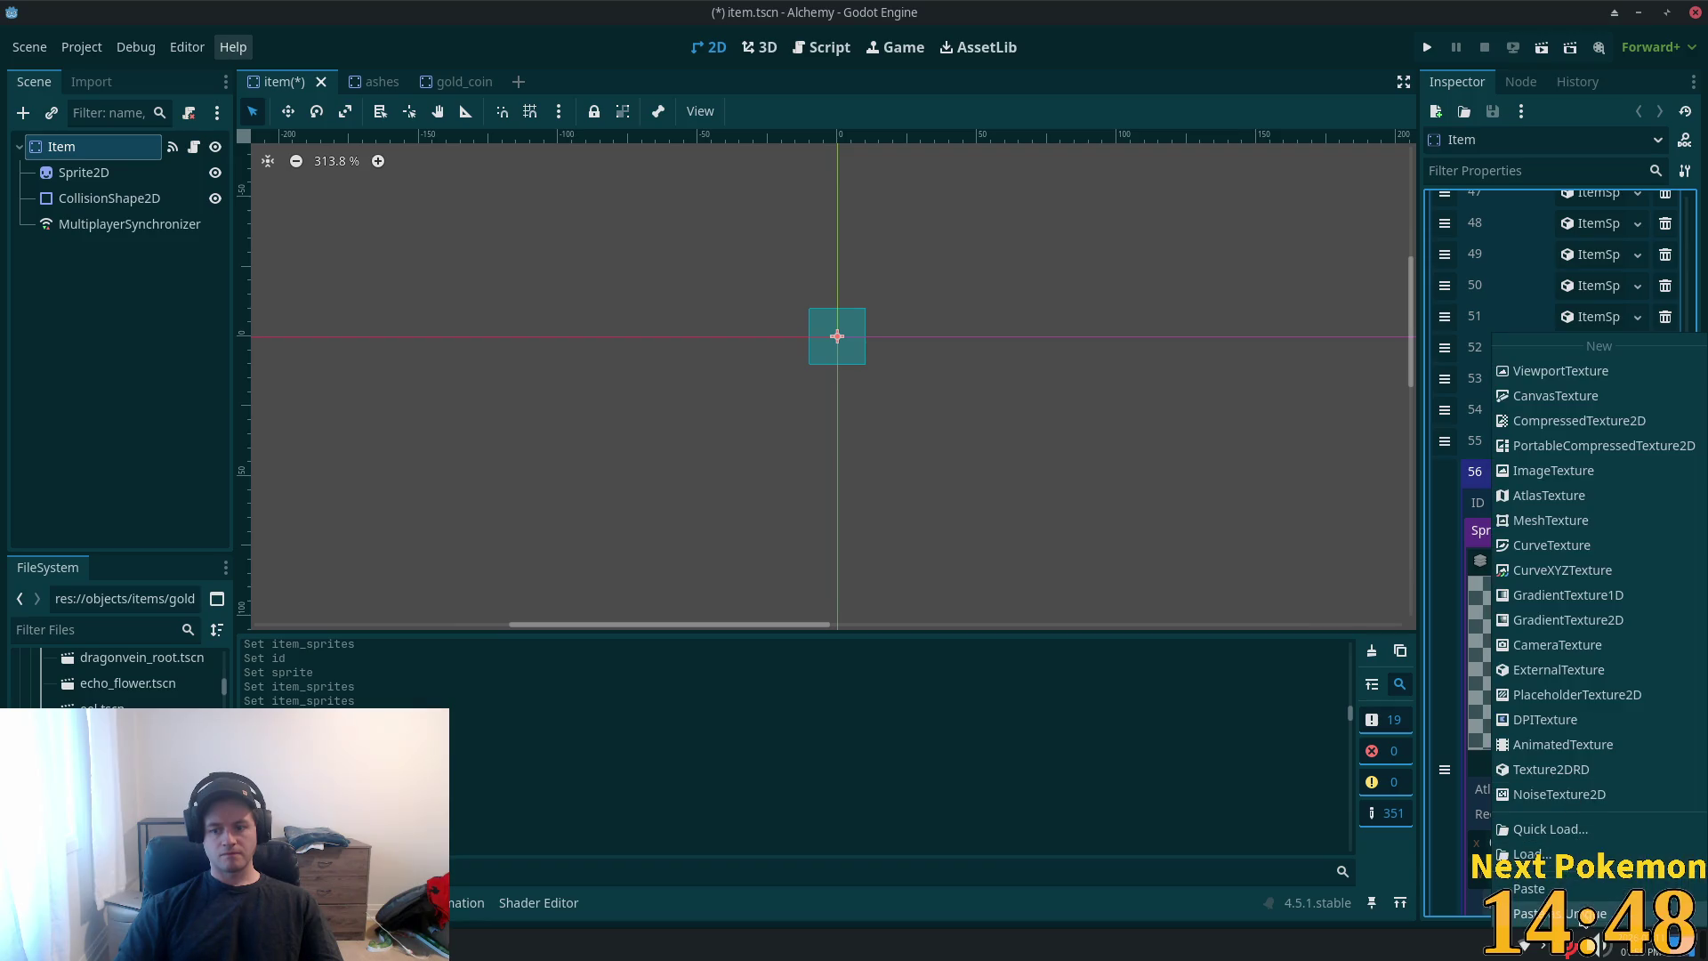
left_click(1593, 923)
left_click(945, 637)
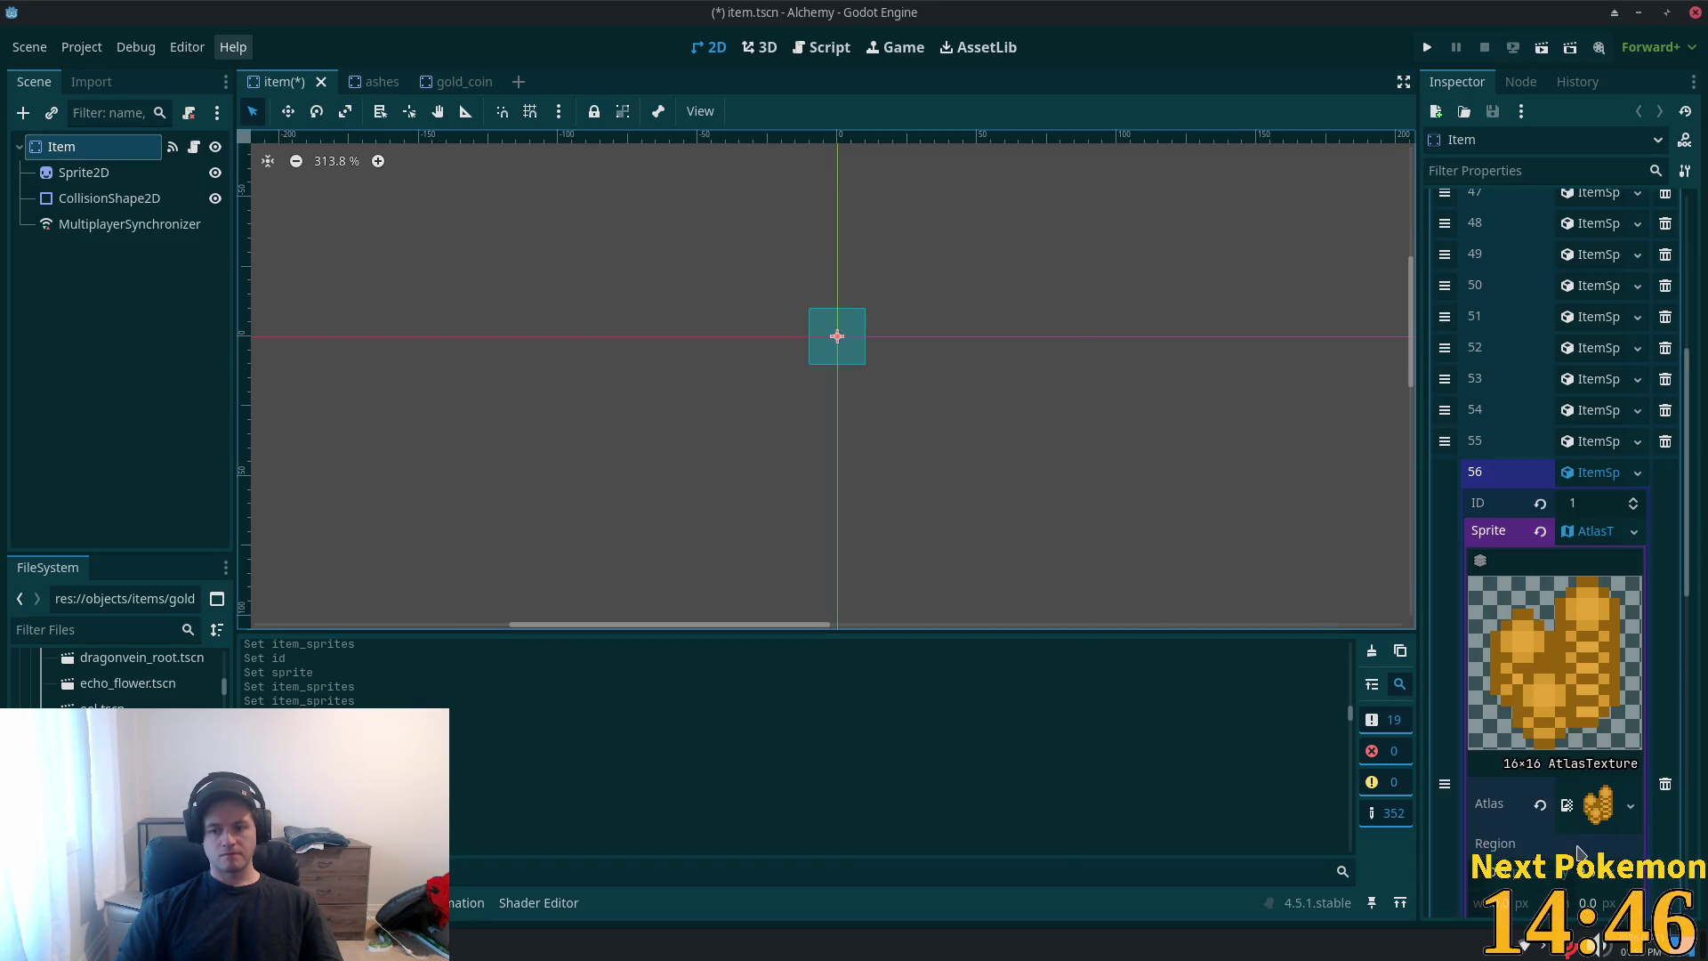
scroll(1579, 709, "down", 5)
scroll(1517, 532, "up", 5)
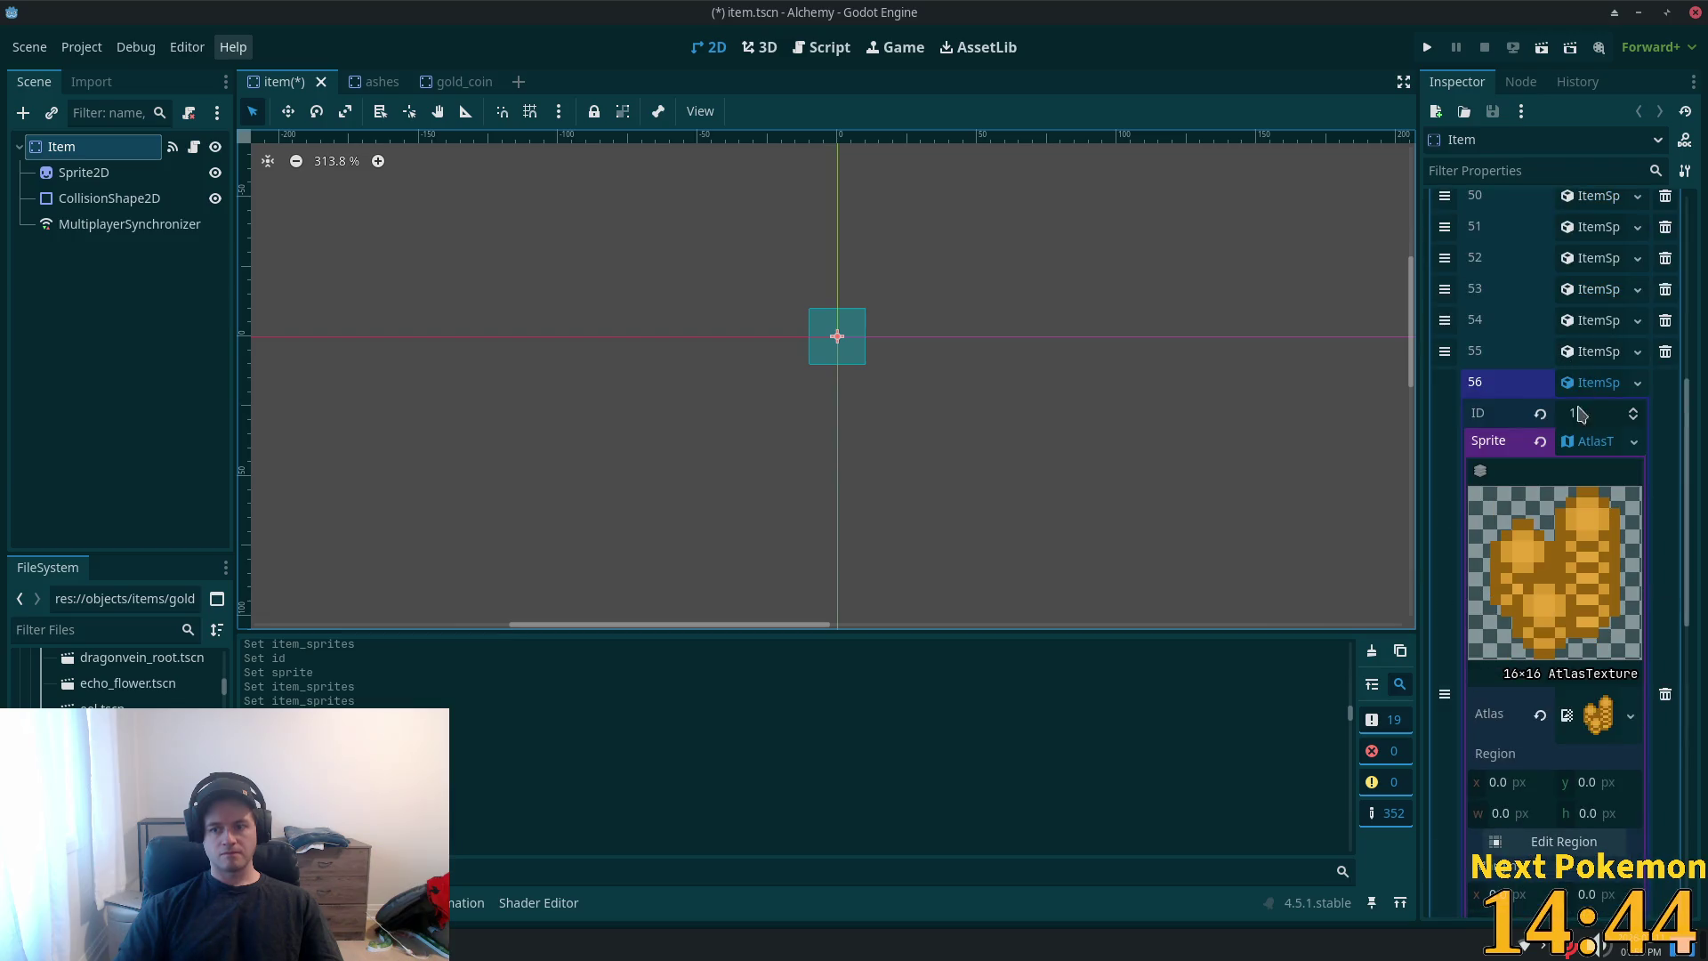
left_click(1586, 386)
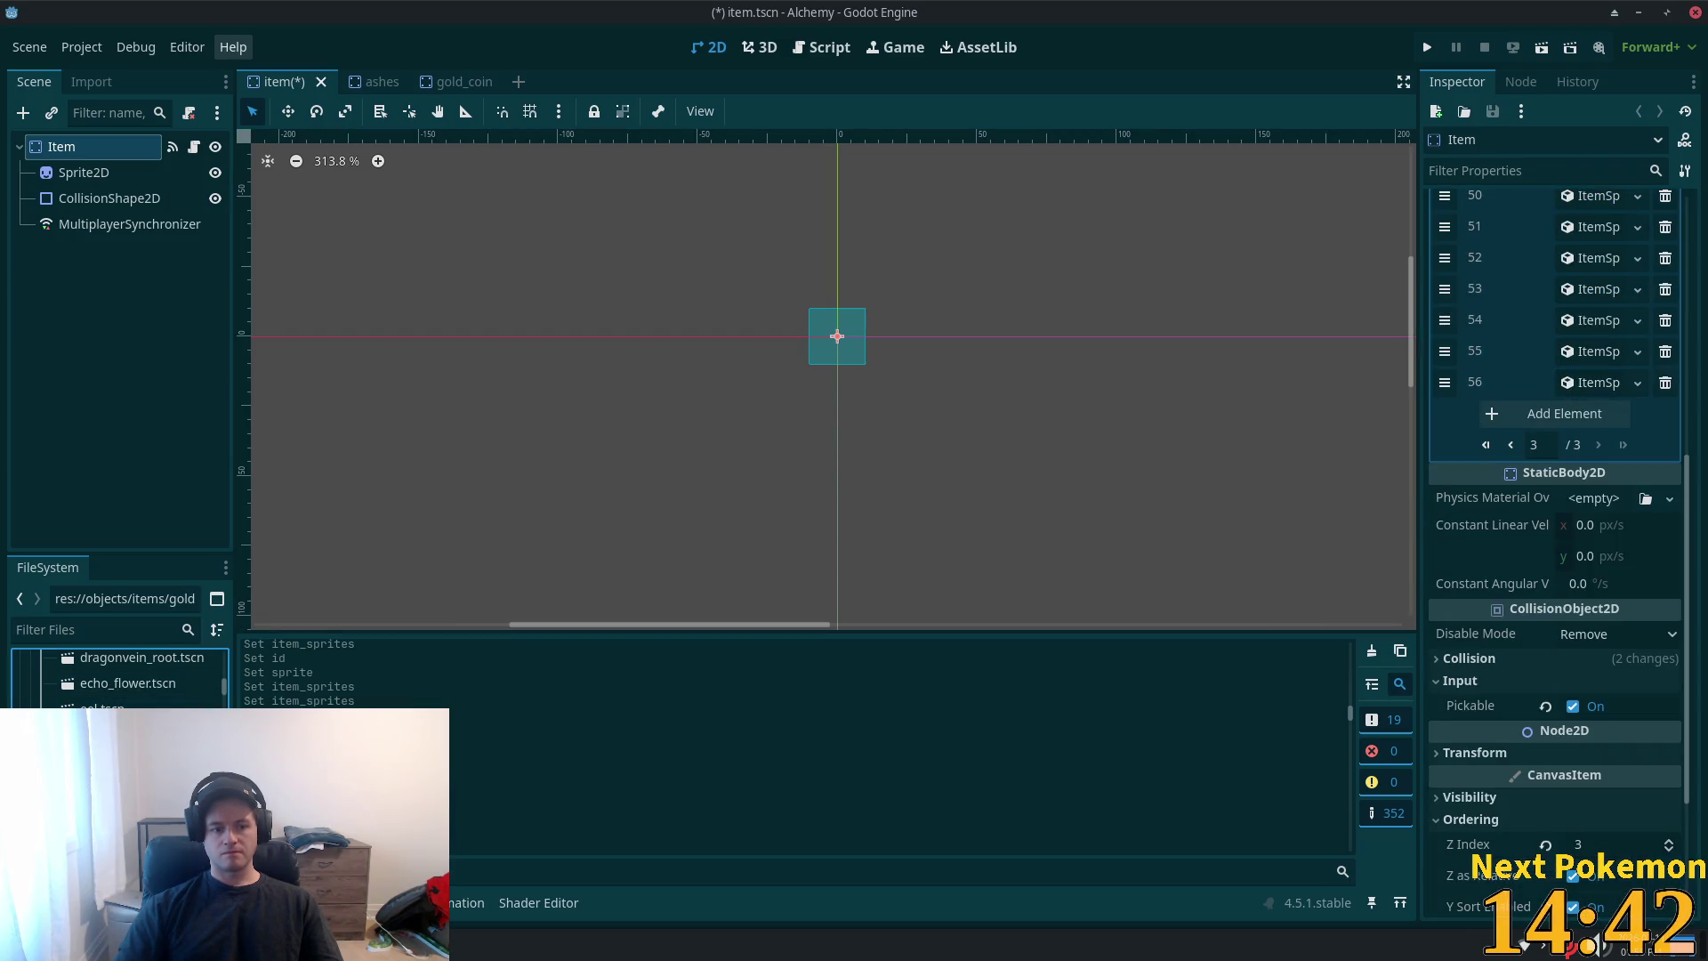
key("Delete")
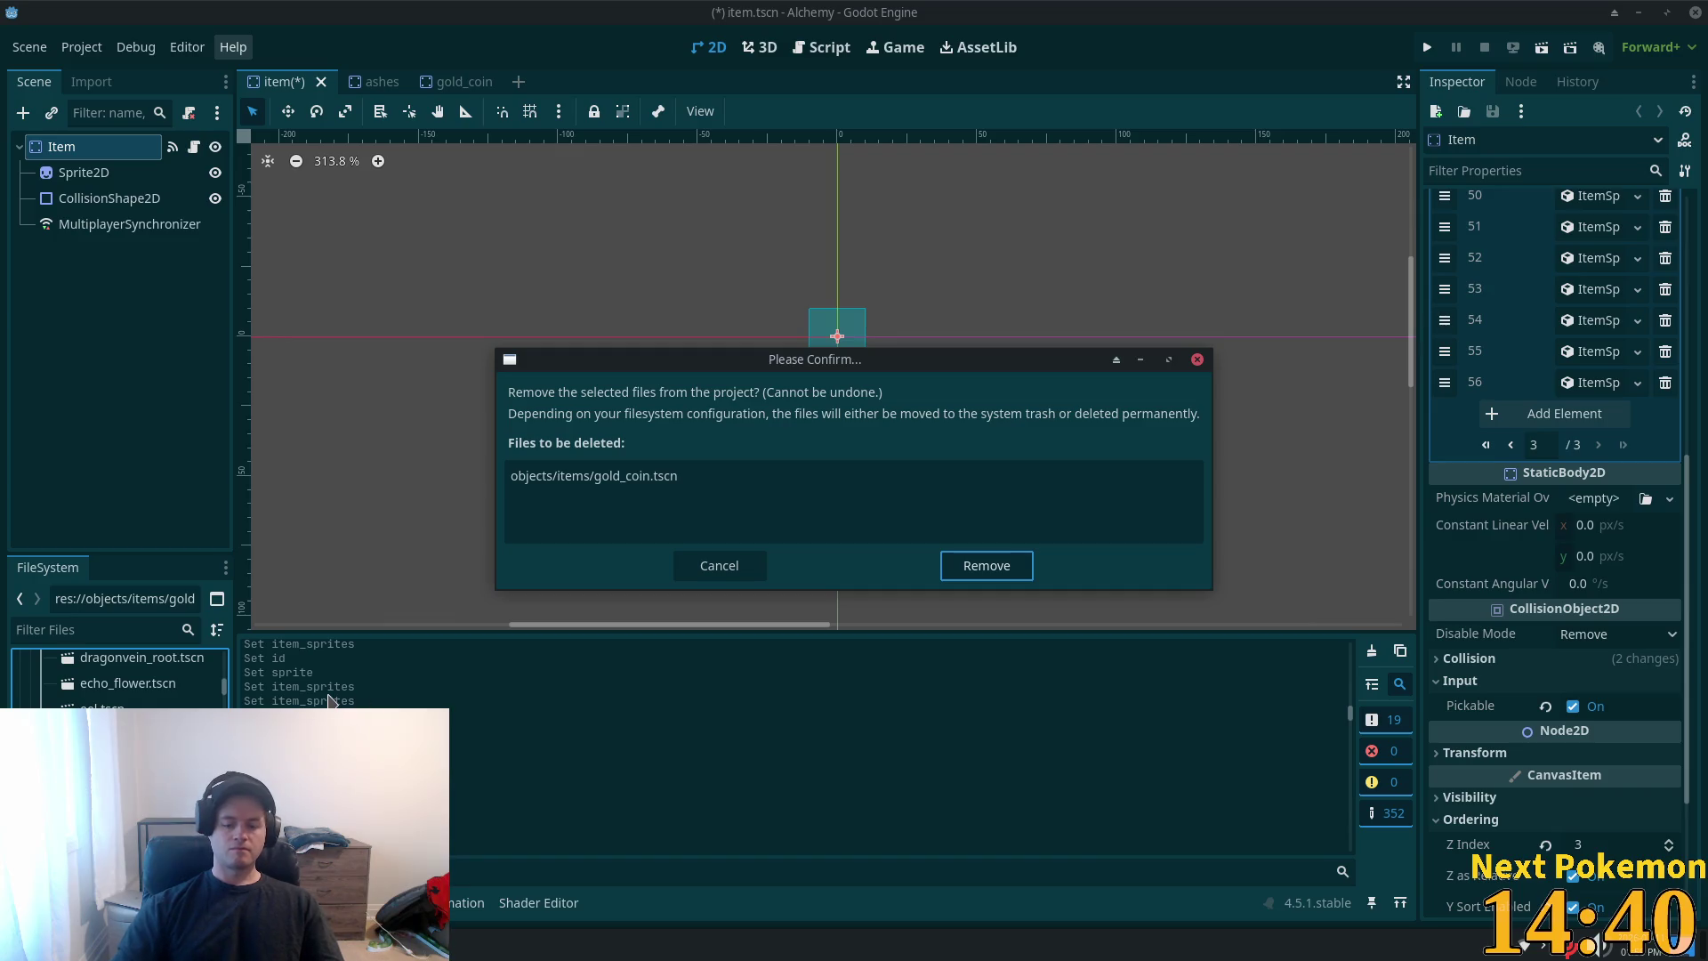
- Confirm removing gold_coin.tscn and close its scene without saving
key("Return")
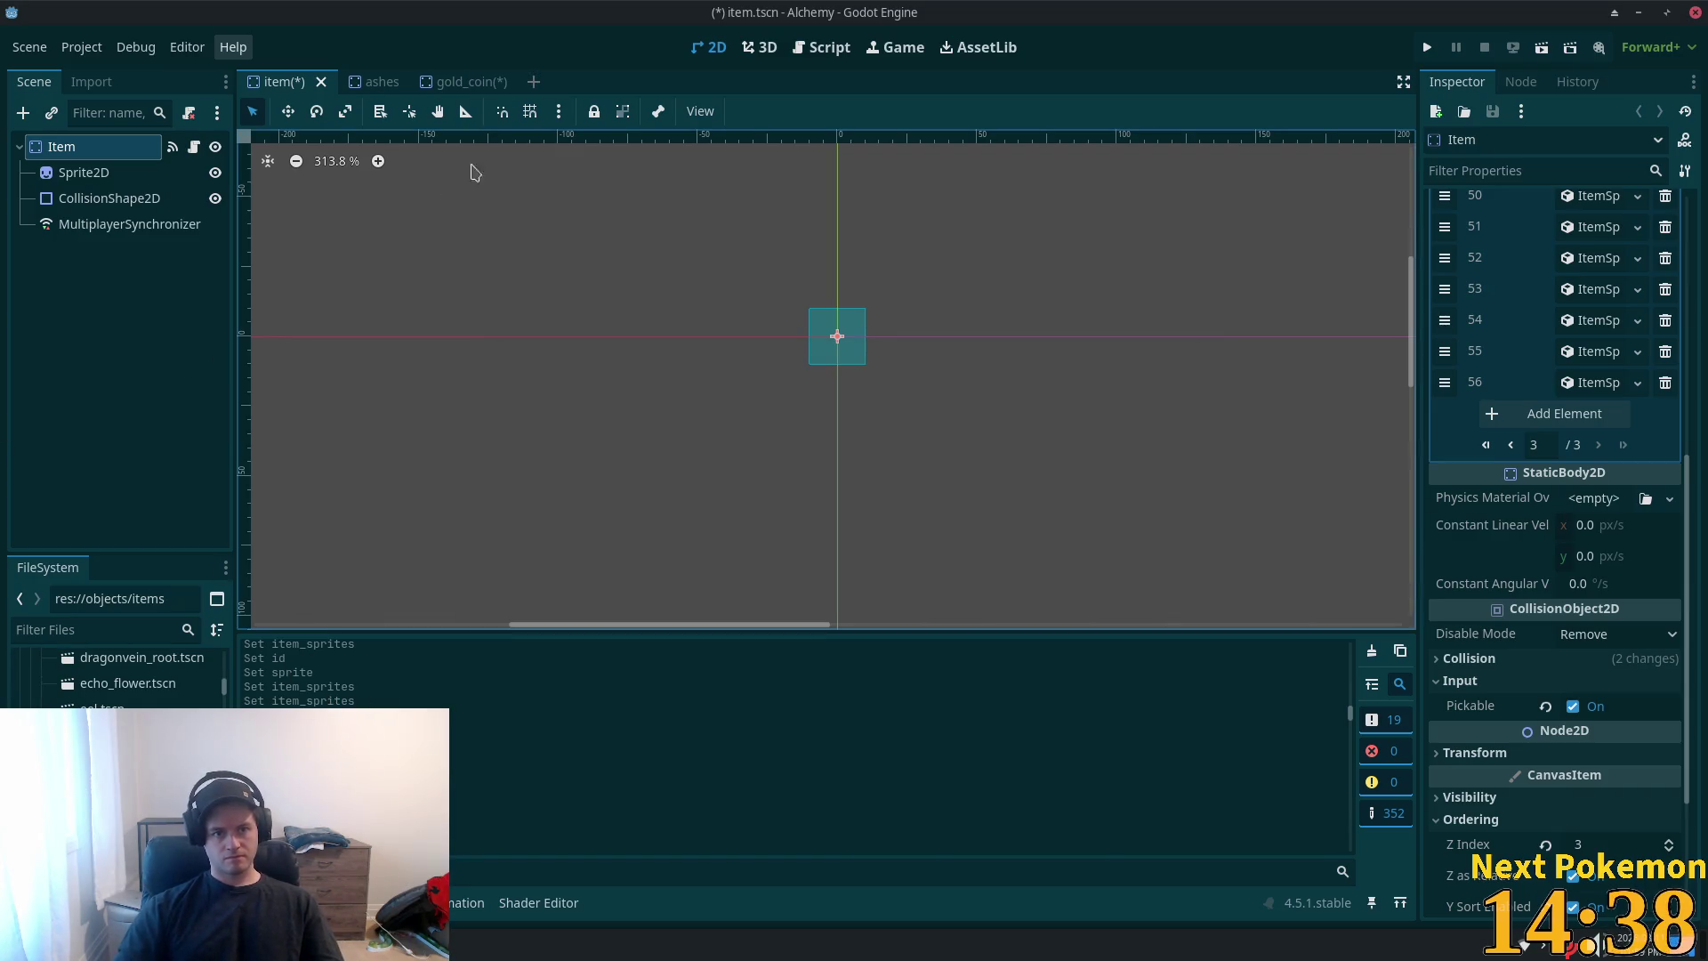
left_click(454, 82)
left_click(499, 83)
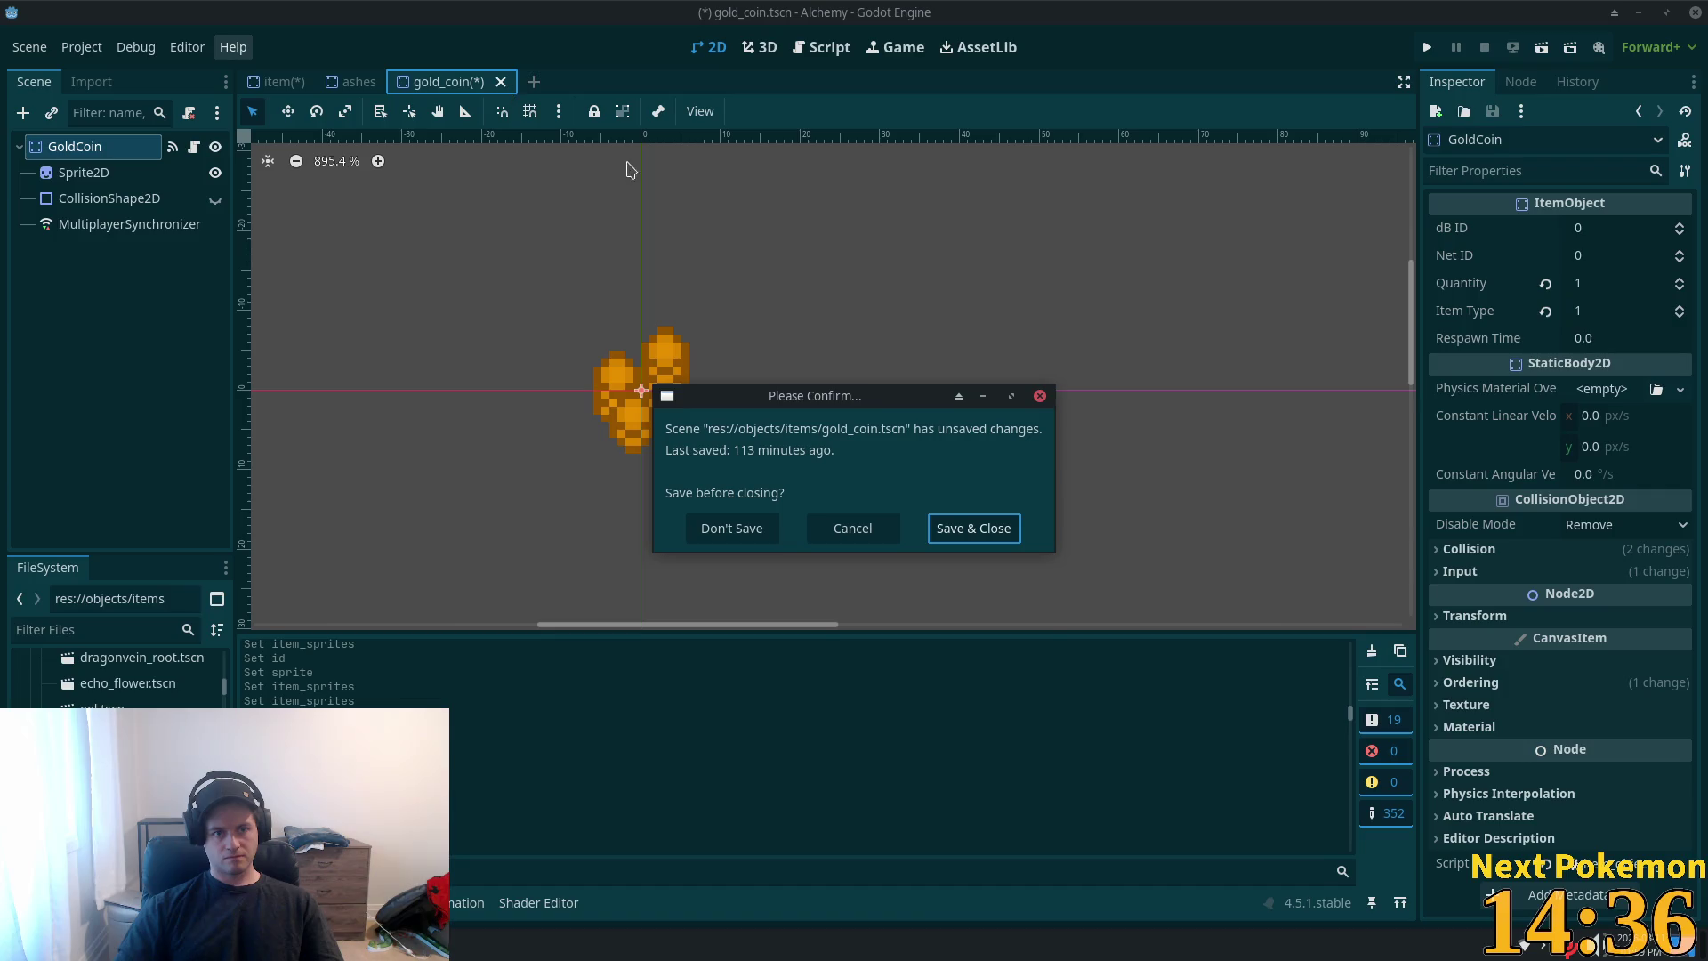
left_click(769, 531)
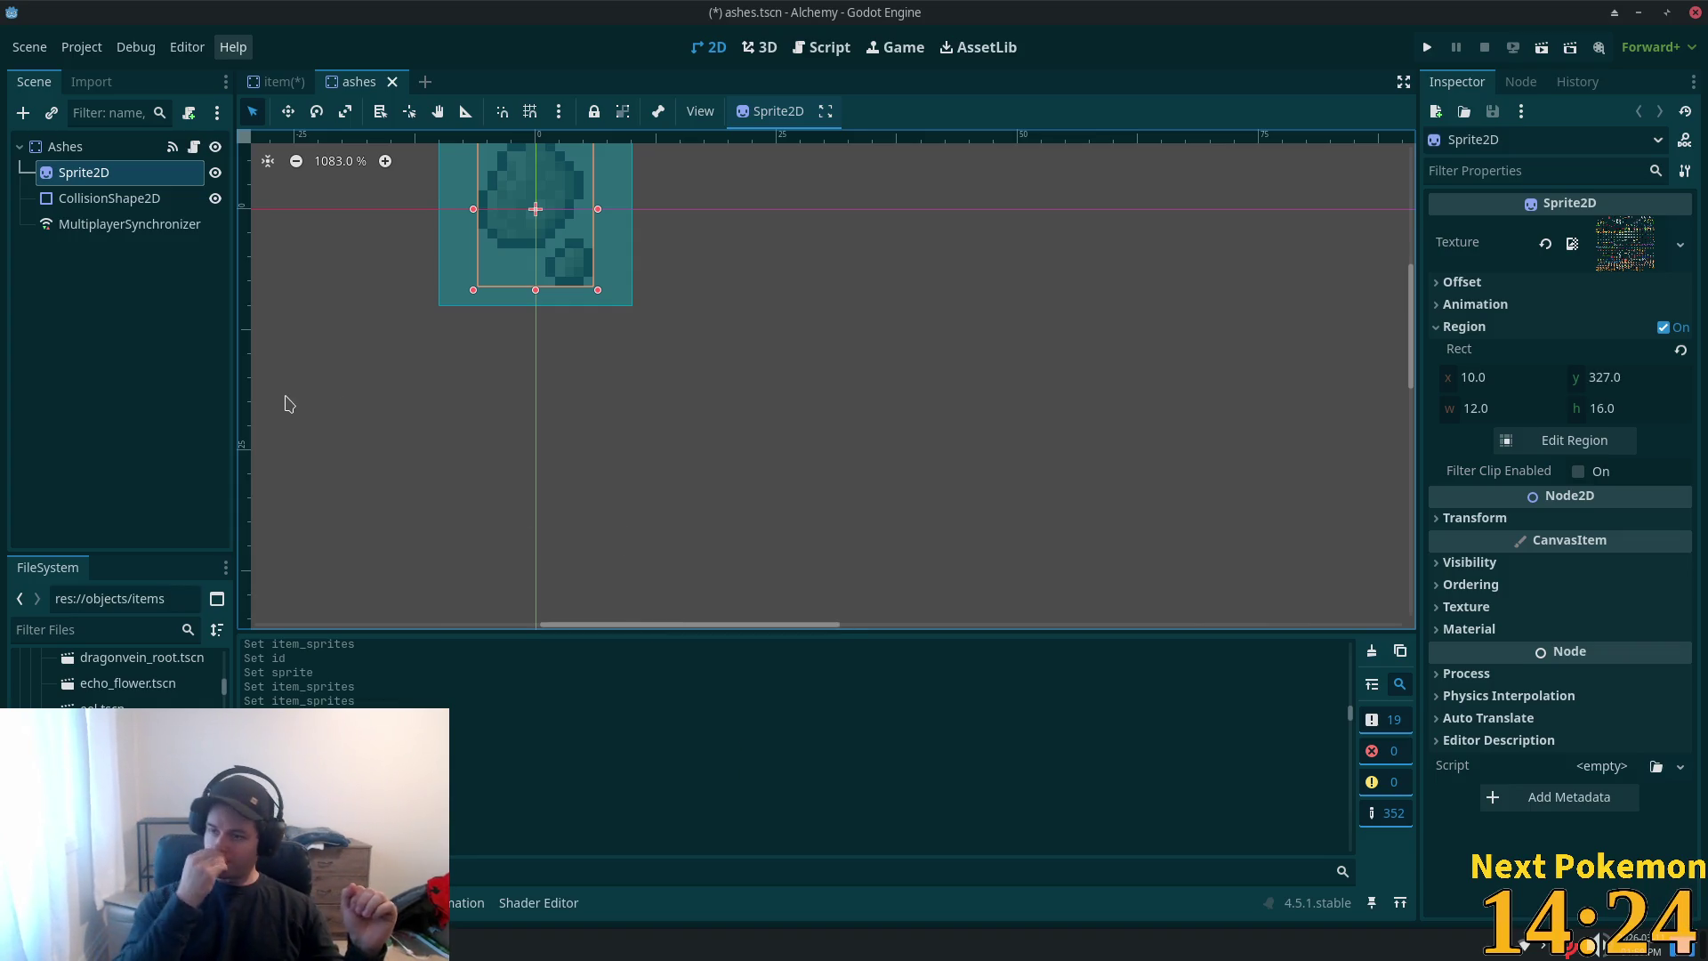
- Review the Ashes sprite region, save all scenes, and show the last Item Sprites page in item.tscn
left_click(98, 150)
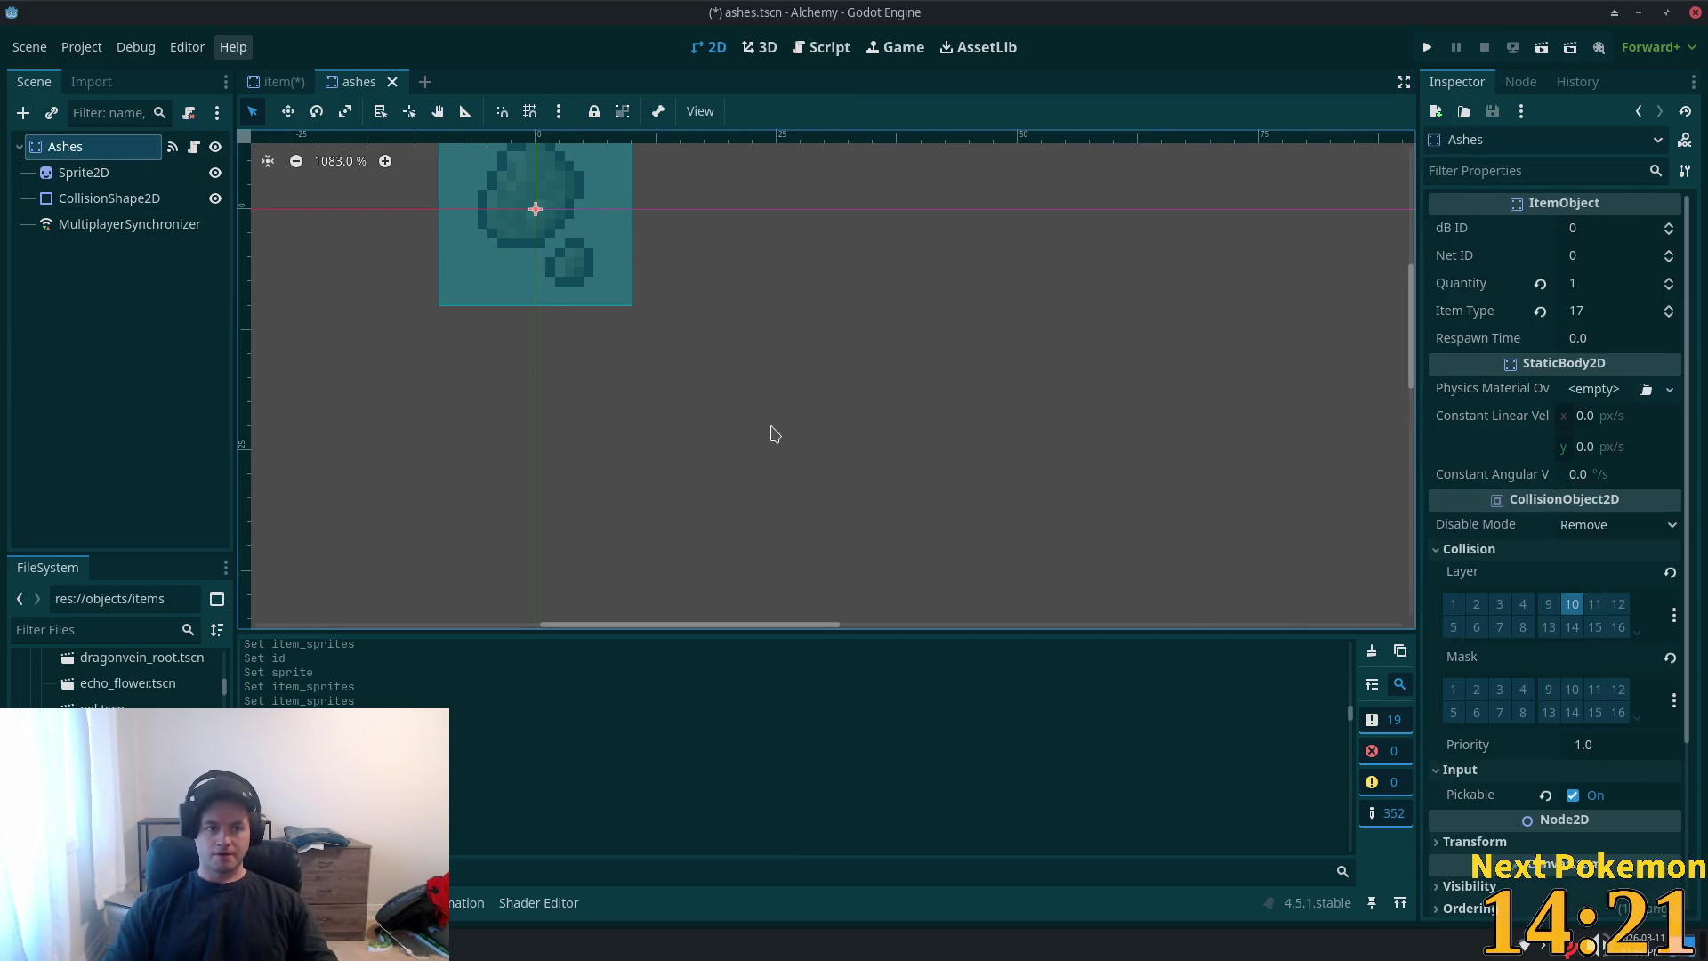
left_click(73, 174)
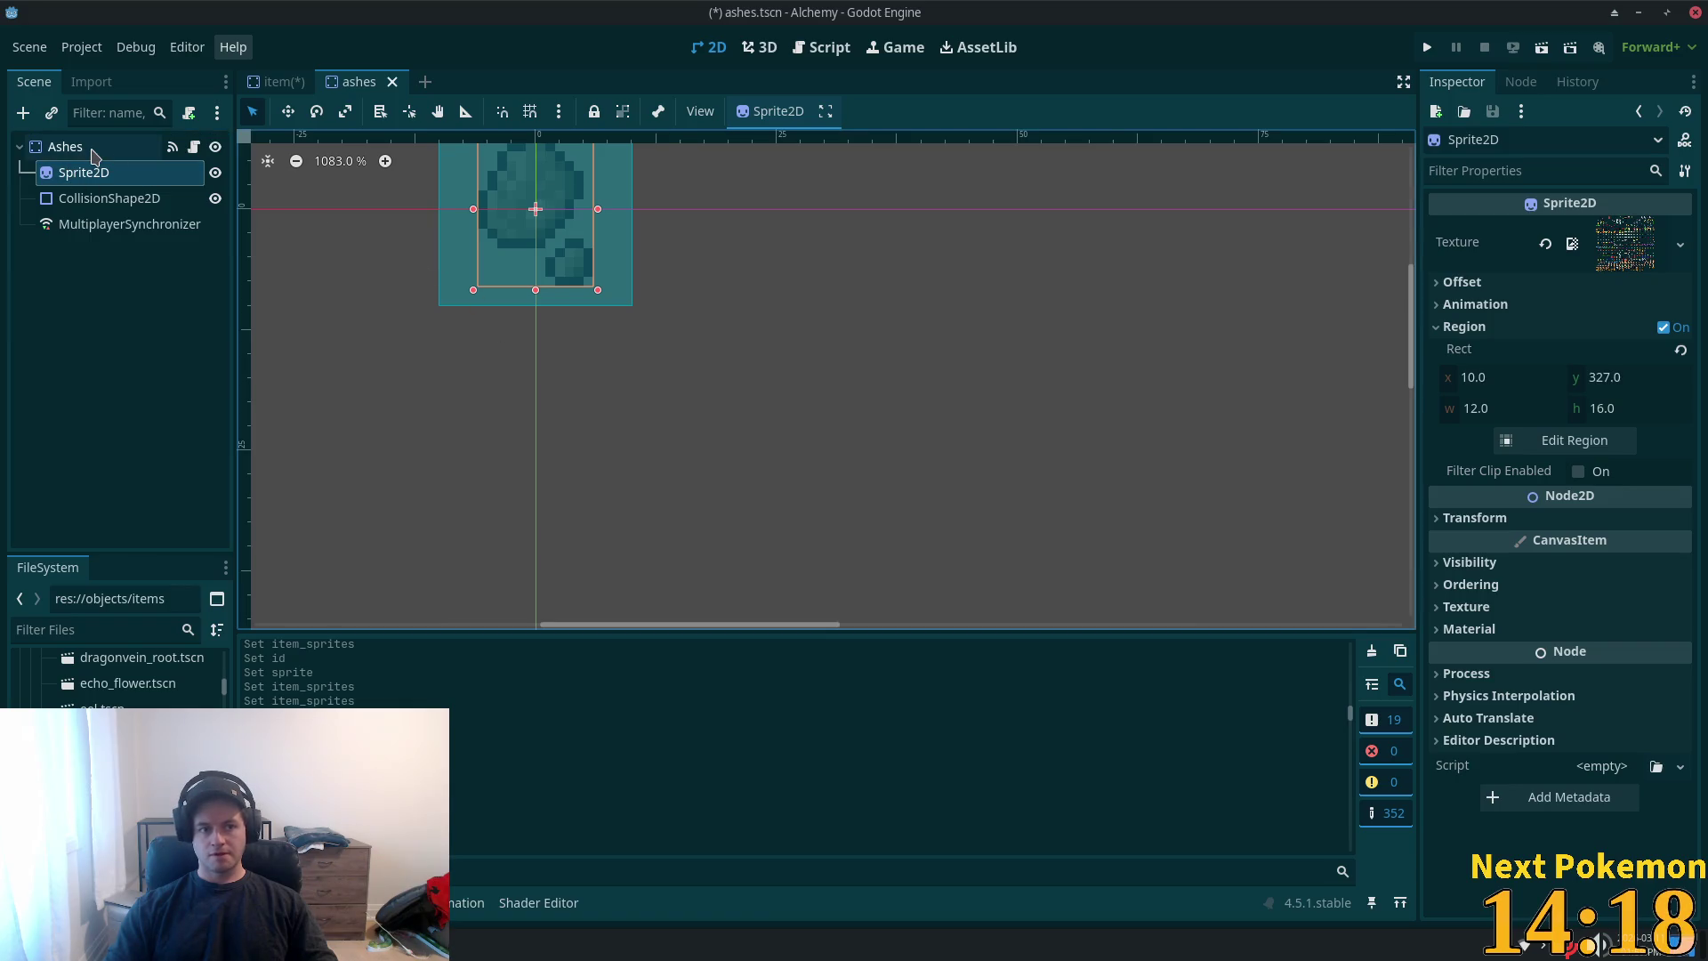
left_click(96, 148)
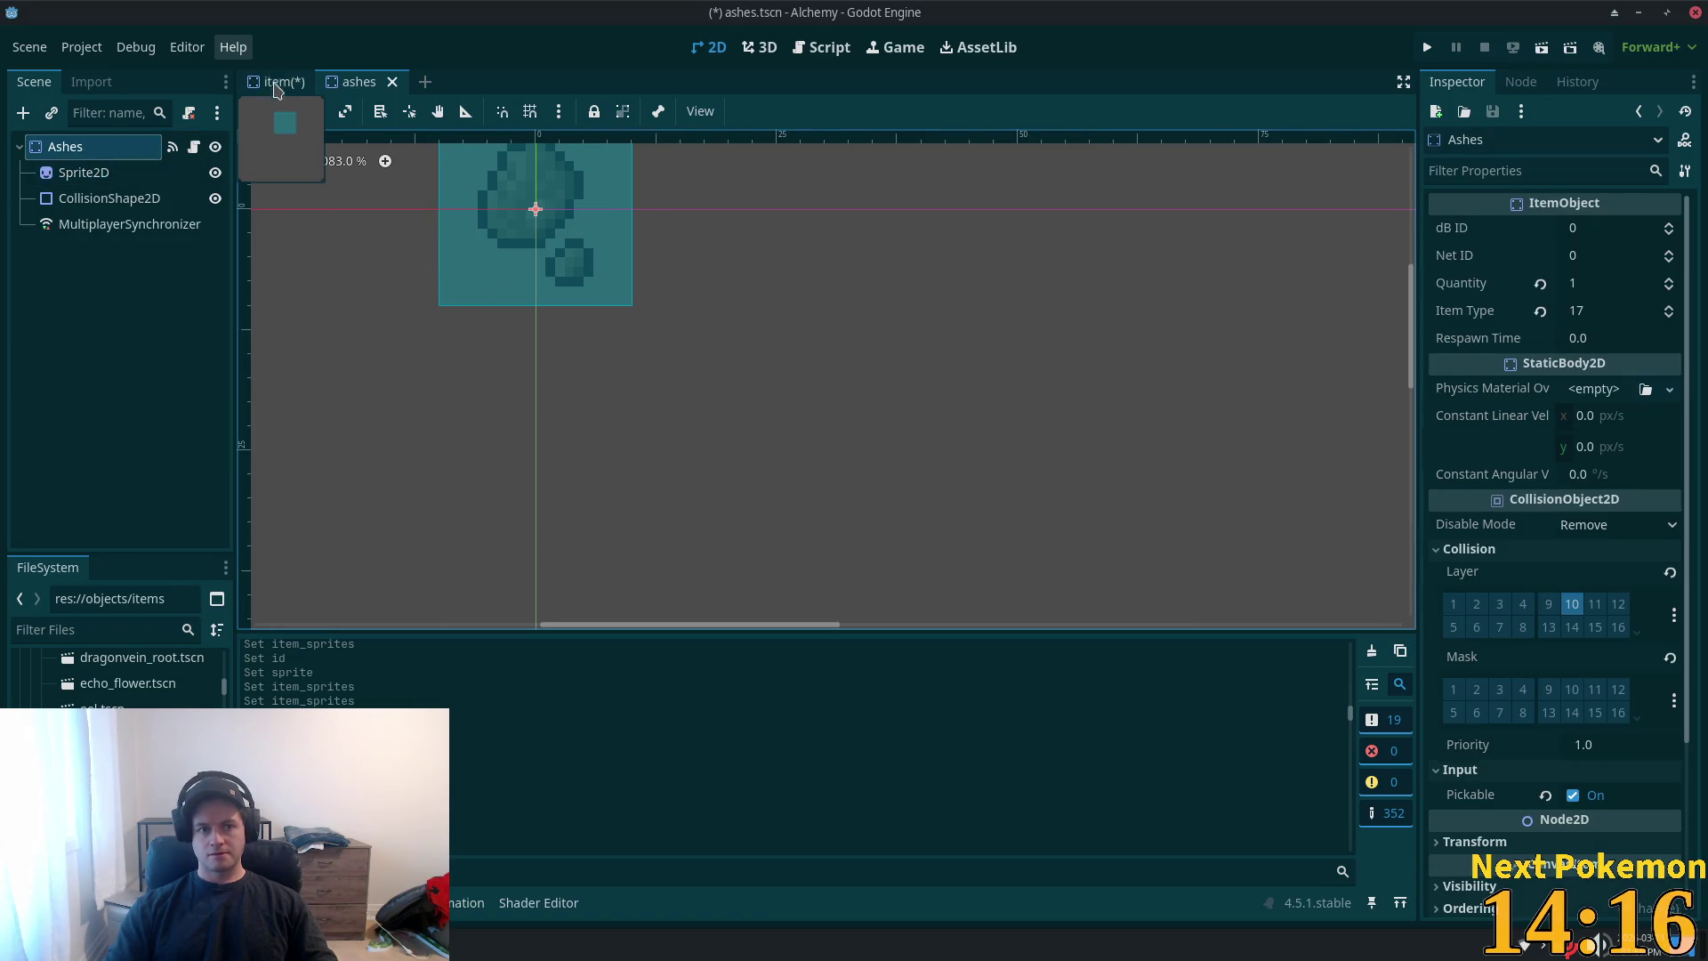
key("ctrl+shift+alt+s")
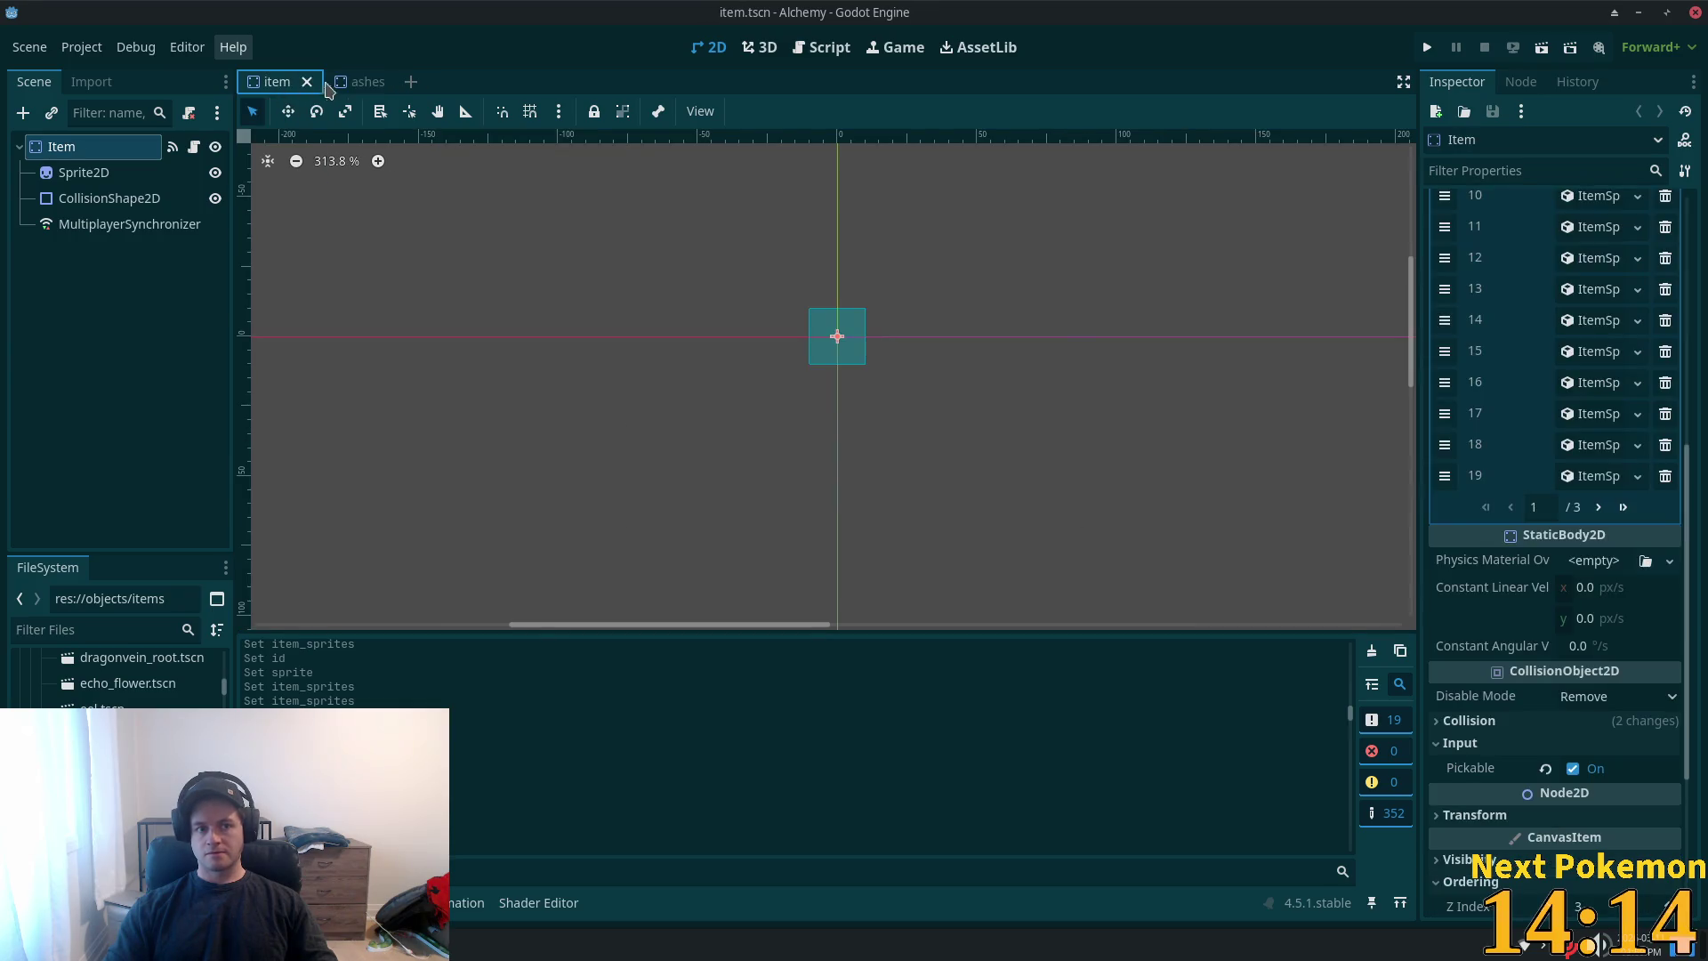
left_click(279, 87)
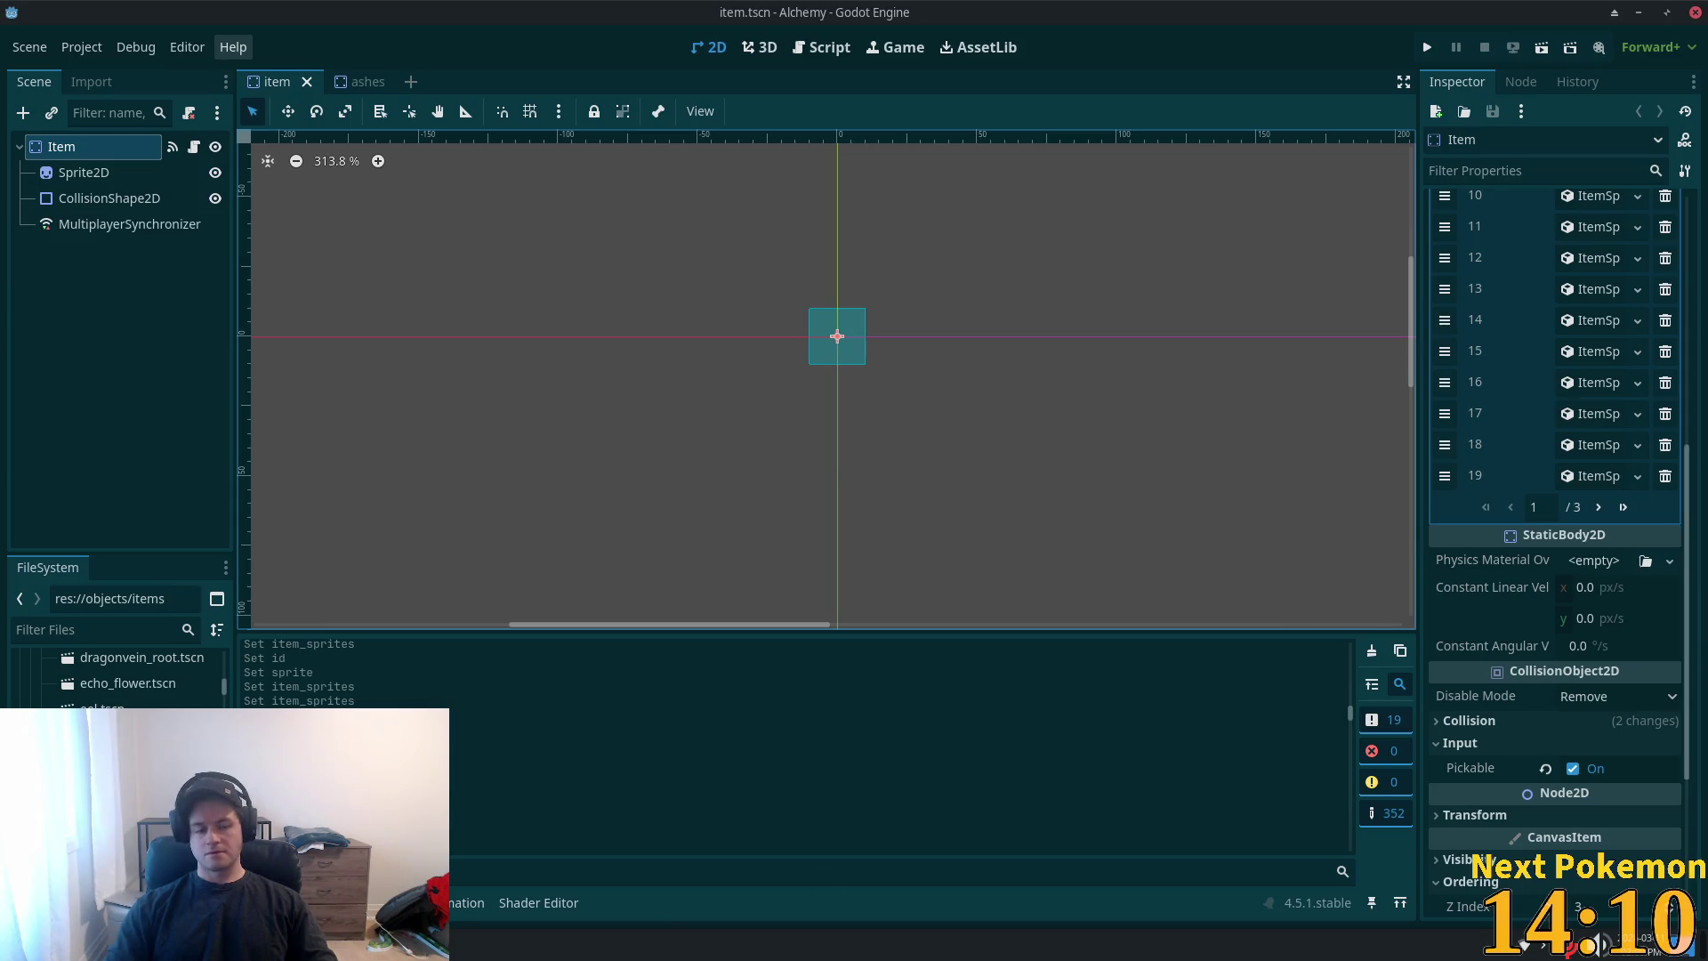
left_click(1624, 508)
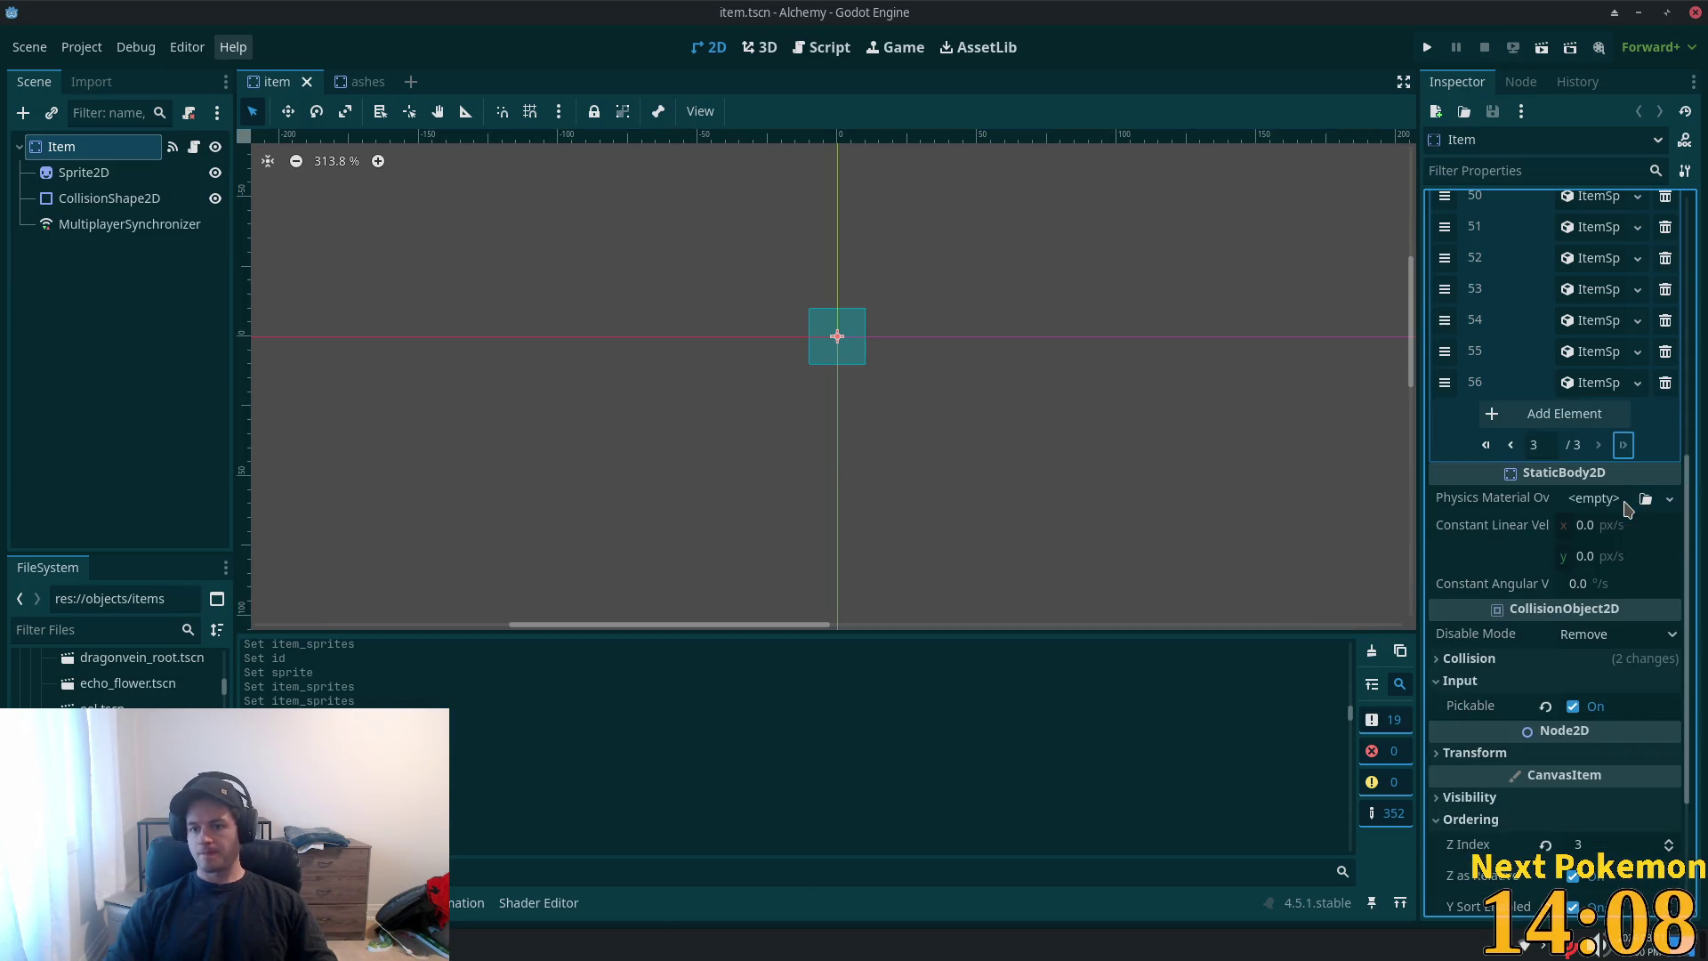
- Add a new ItemSprite as Item Sprites entry 57 with ID 17
left_click(1623, 411)
left_click(1592, 414)
left_click(1590, 475)
left_click(1588, 416)
left_click(1588, 447)
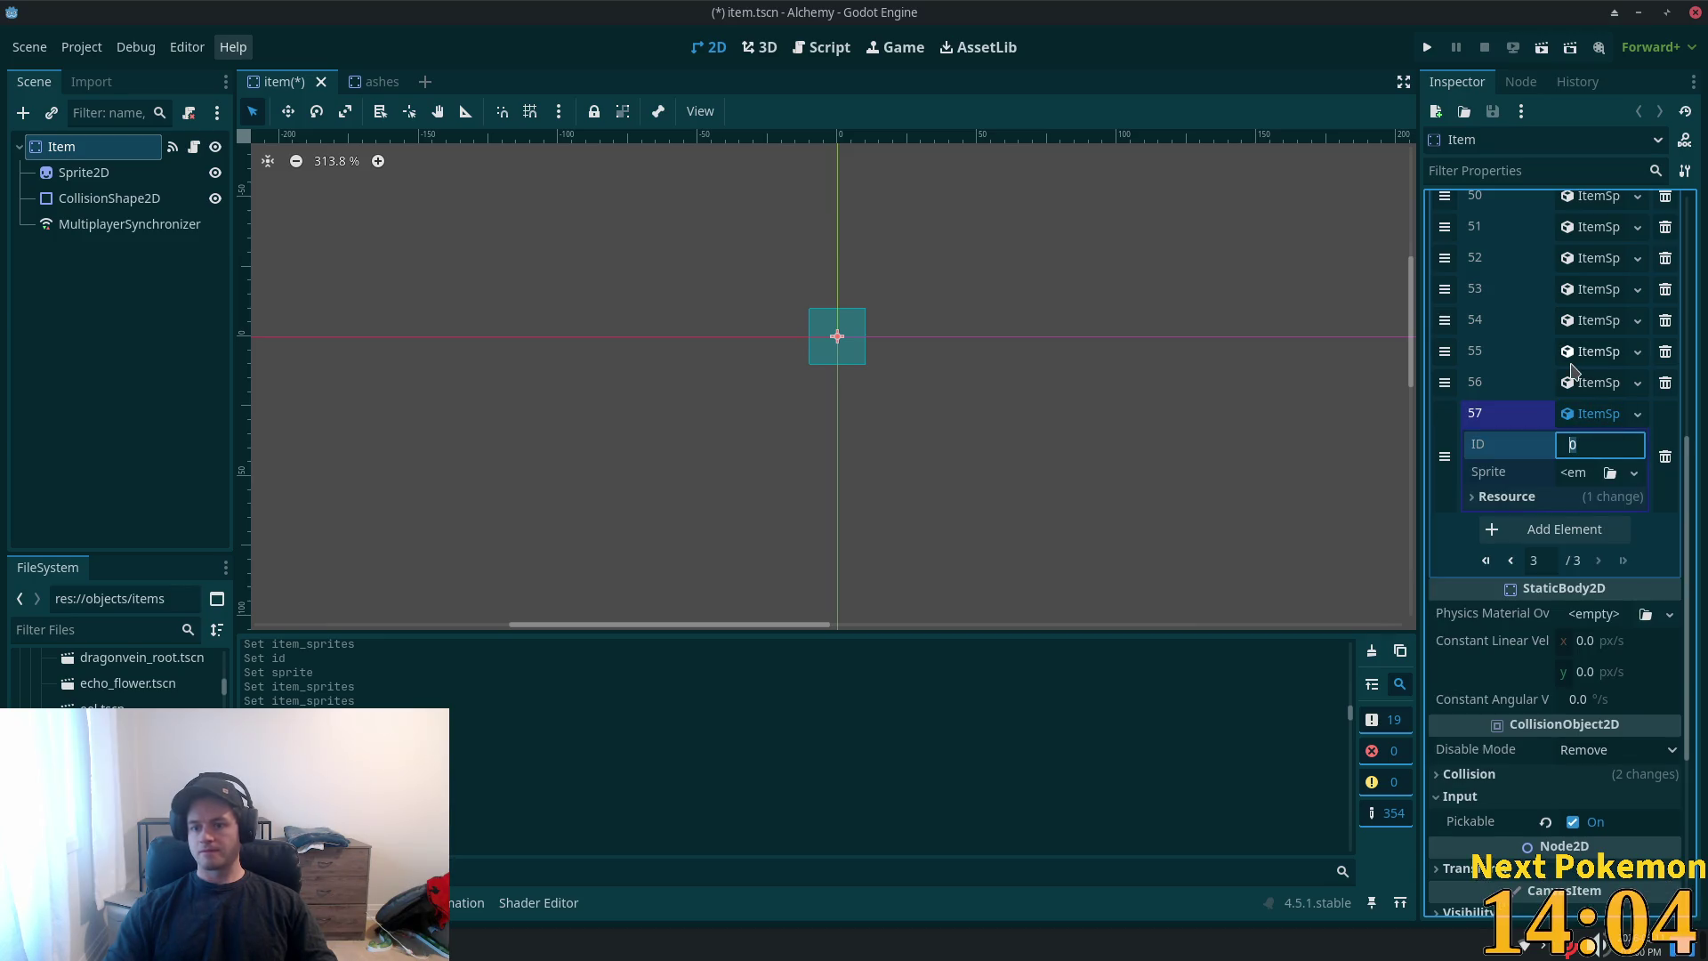
type("17")
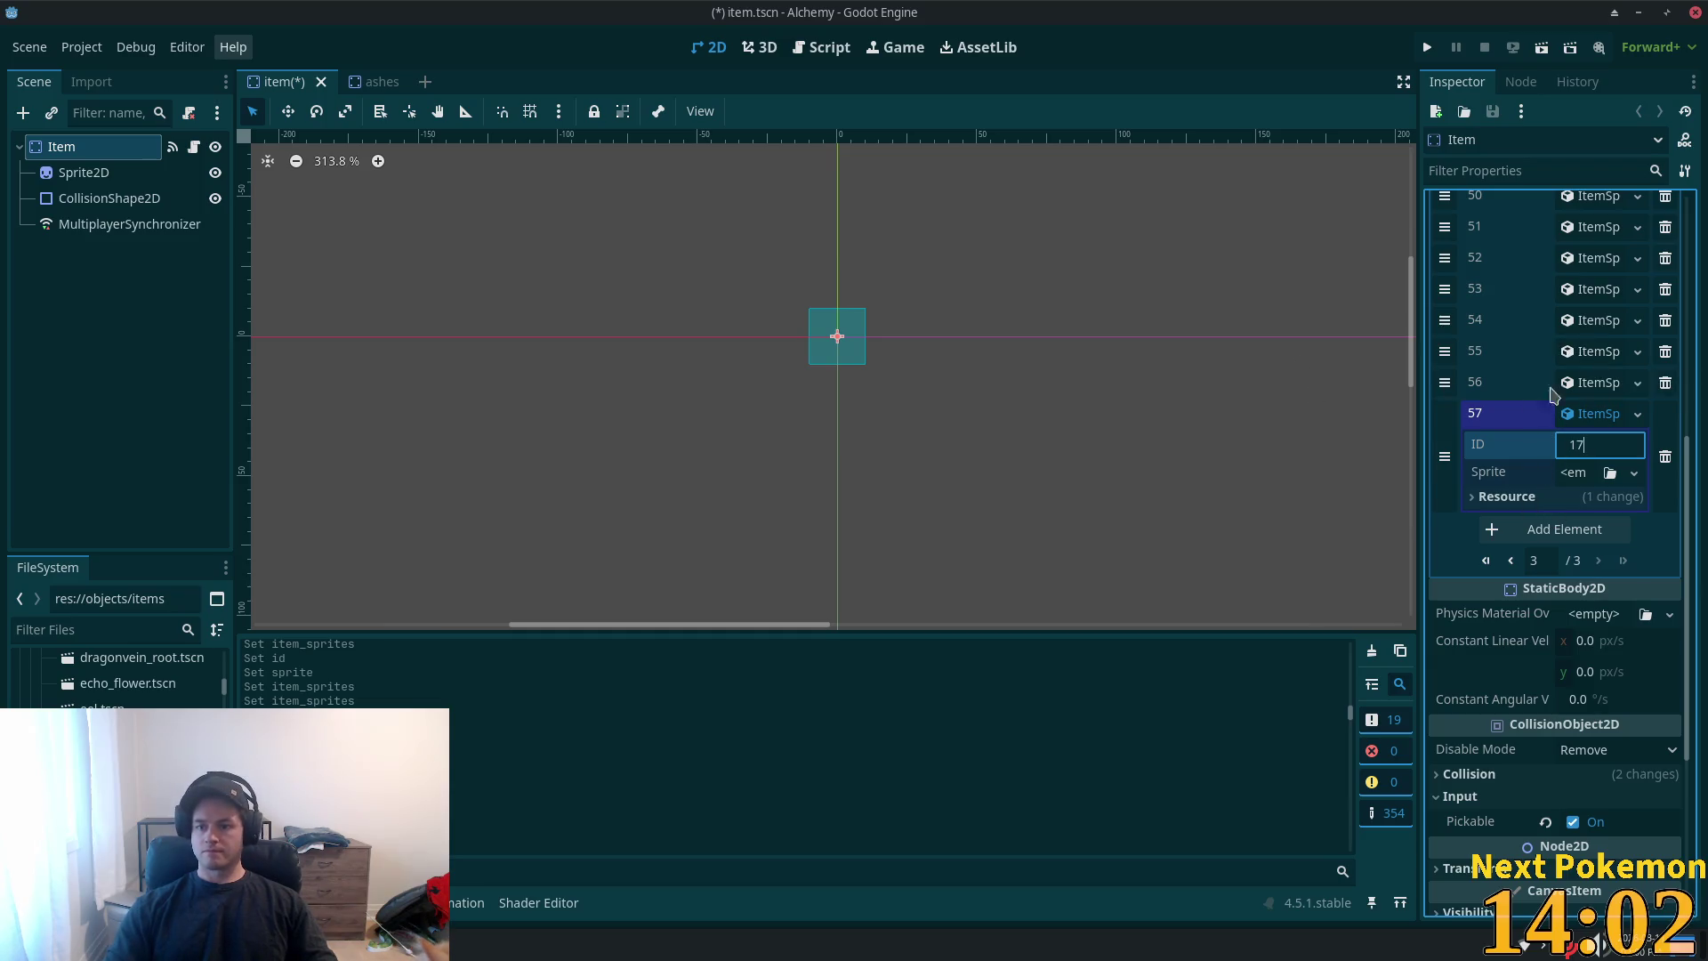
- Copy entry 55's ItemSprite resource
left_click(1601, 352)
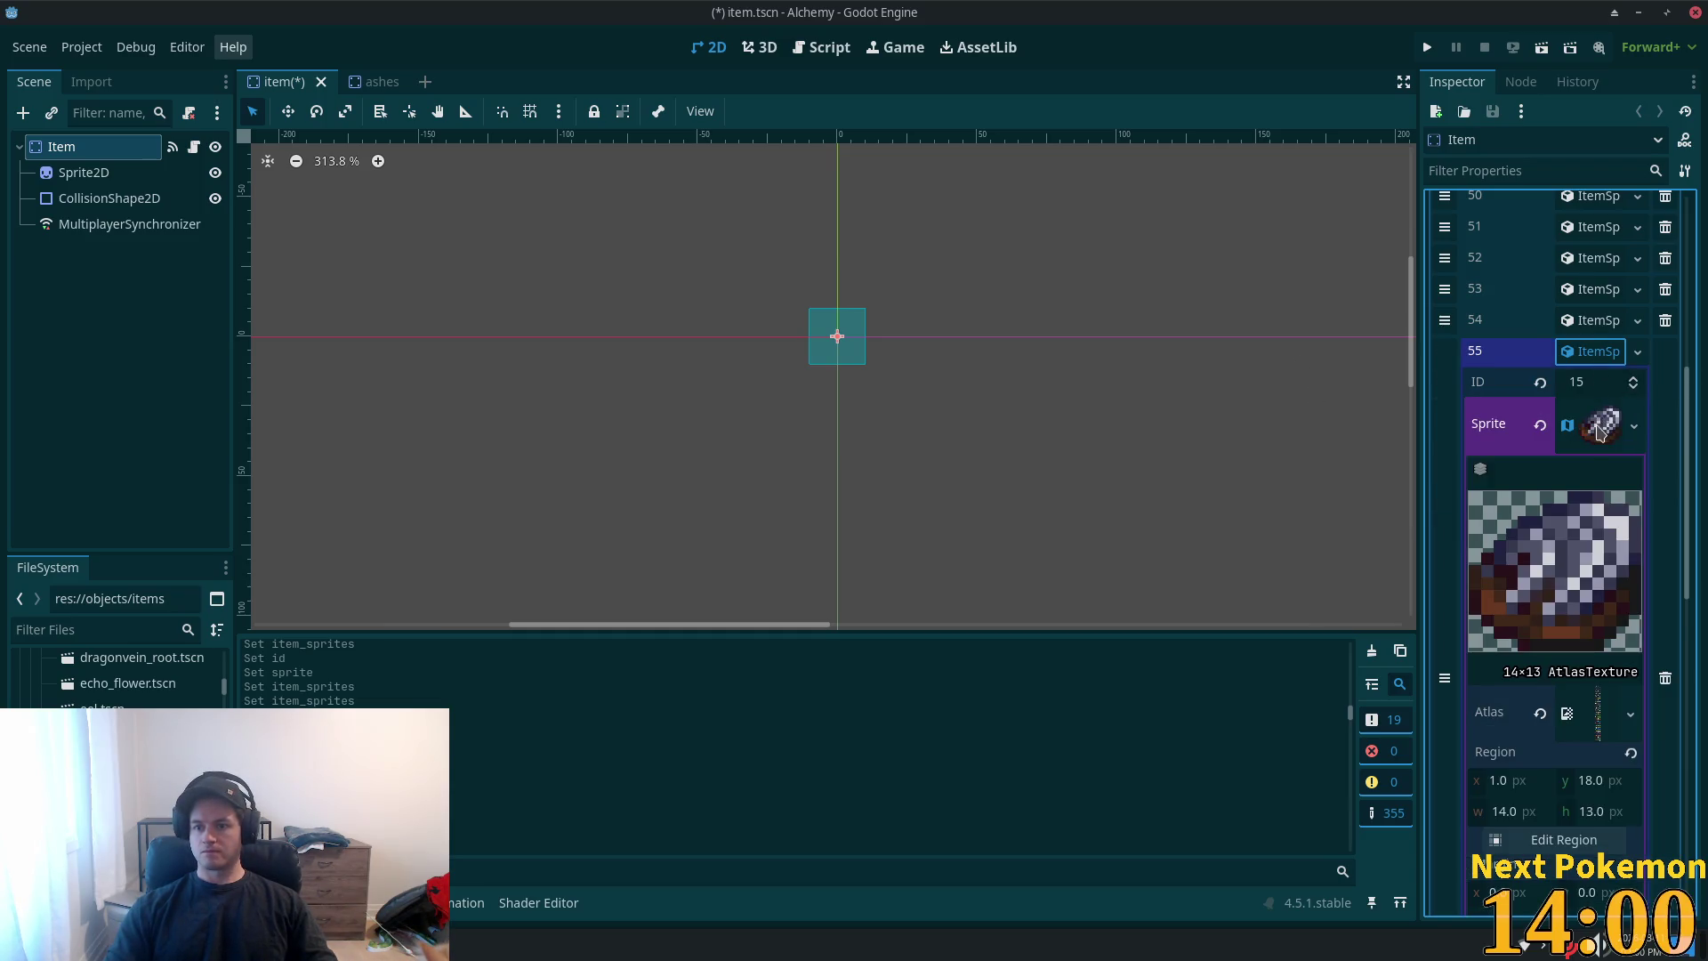
scroll(1598, 432, "down", 5)
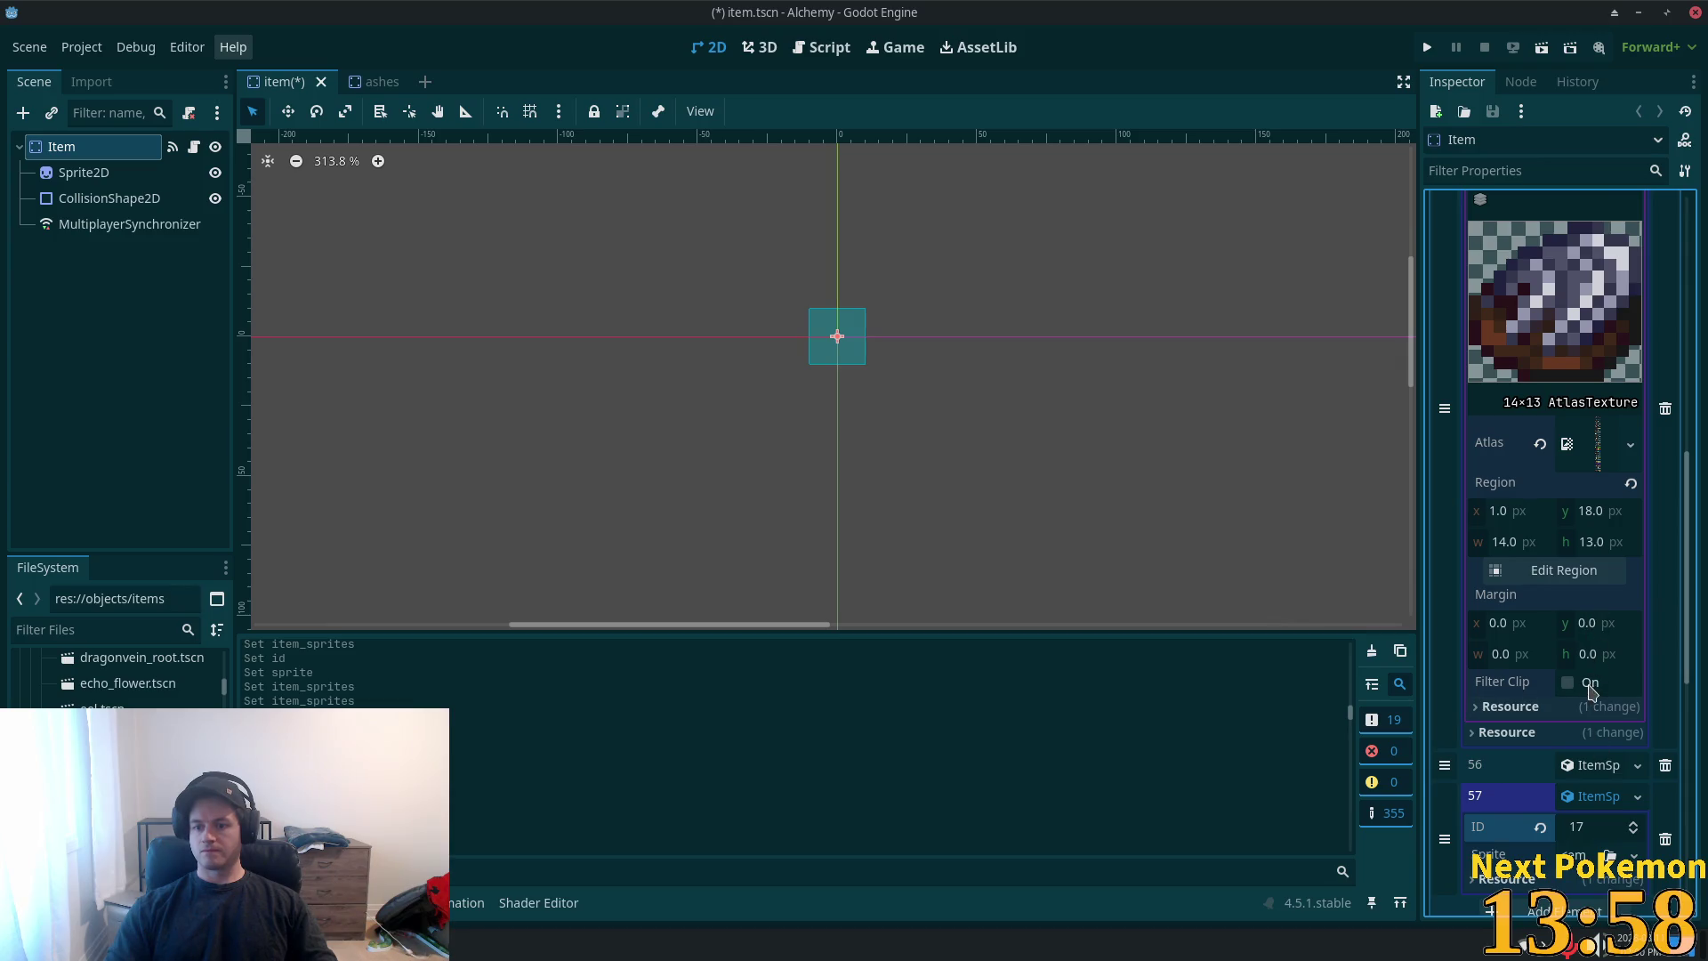
scroll(1590, 693, "up", 6)
right_click(1593, 454)
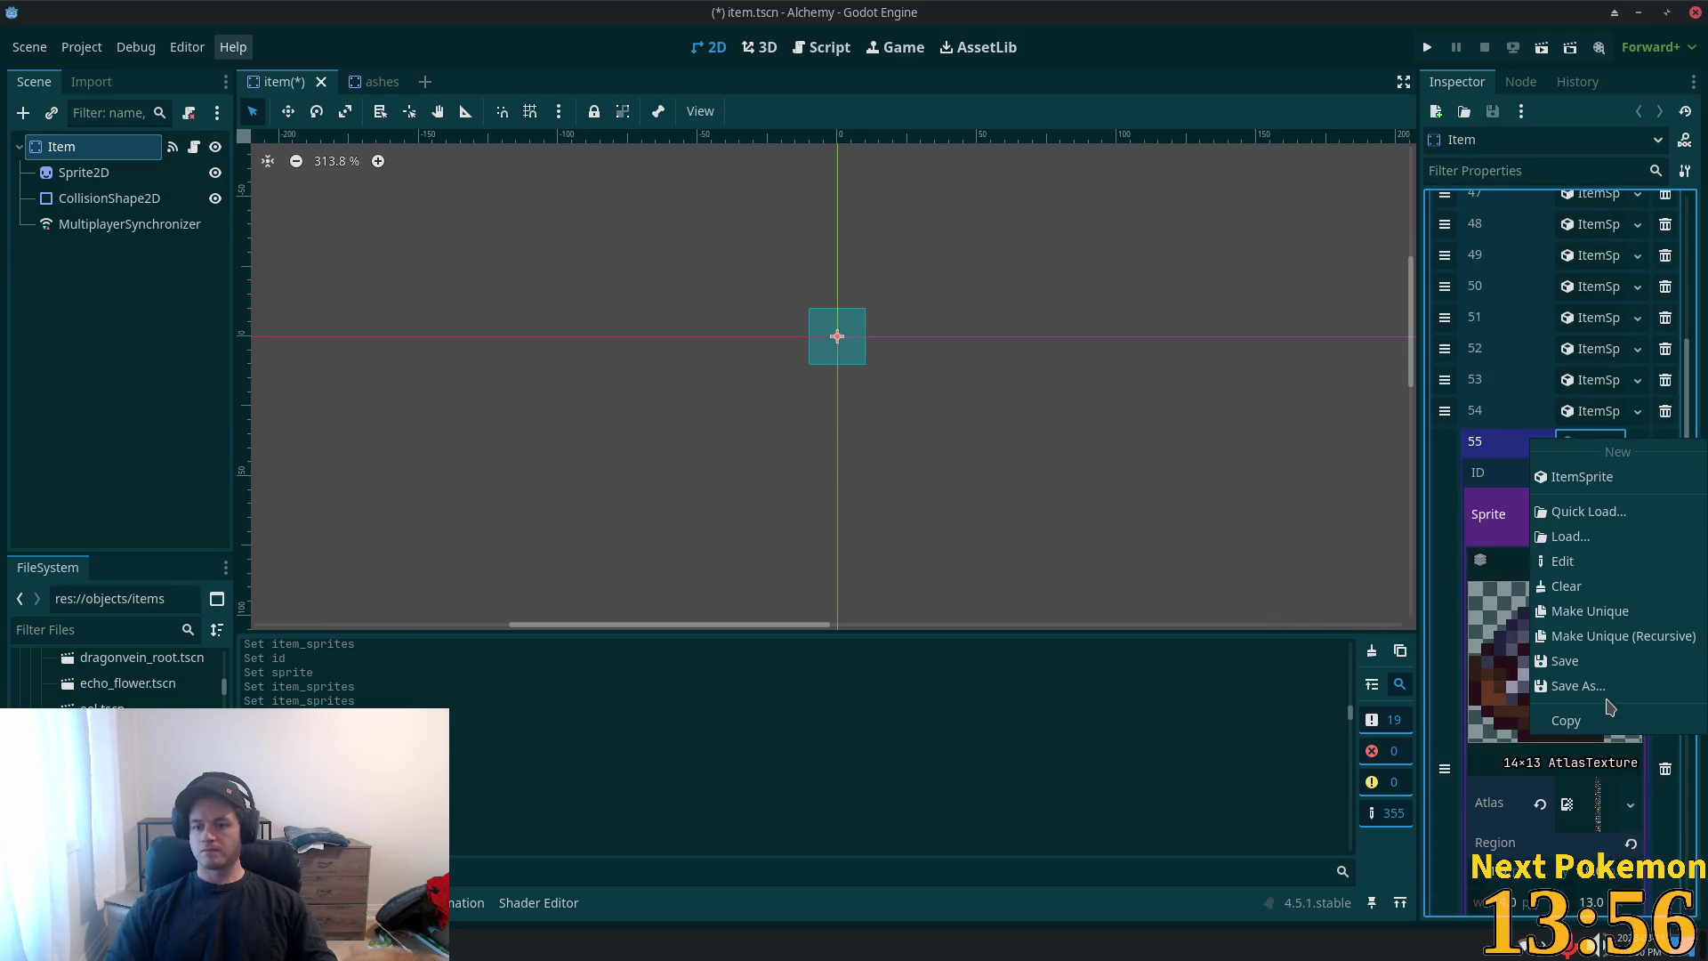
left_click(1570, 720)
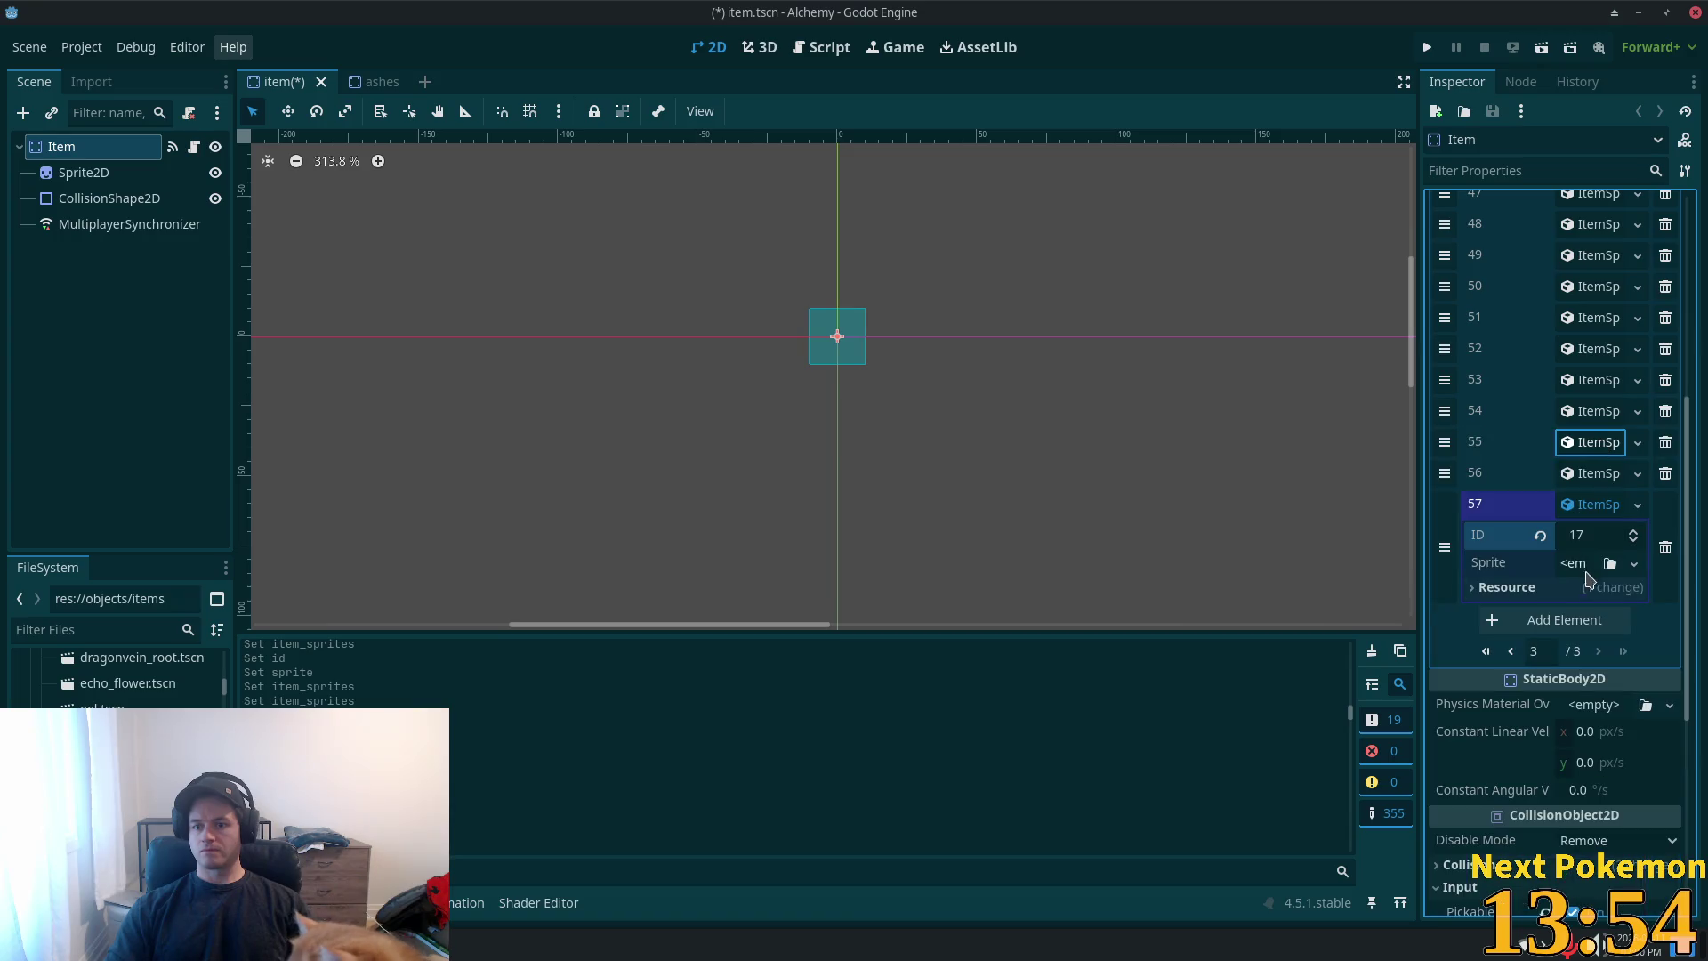
- Create a new AtlasTexture for entry 57's sprite and look through its texture options
left_click(1579, 563)
left_click(1576, 564)
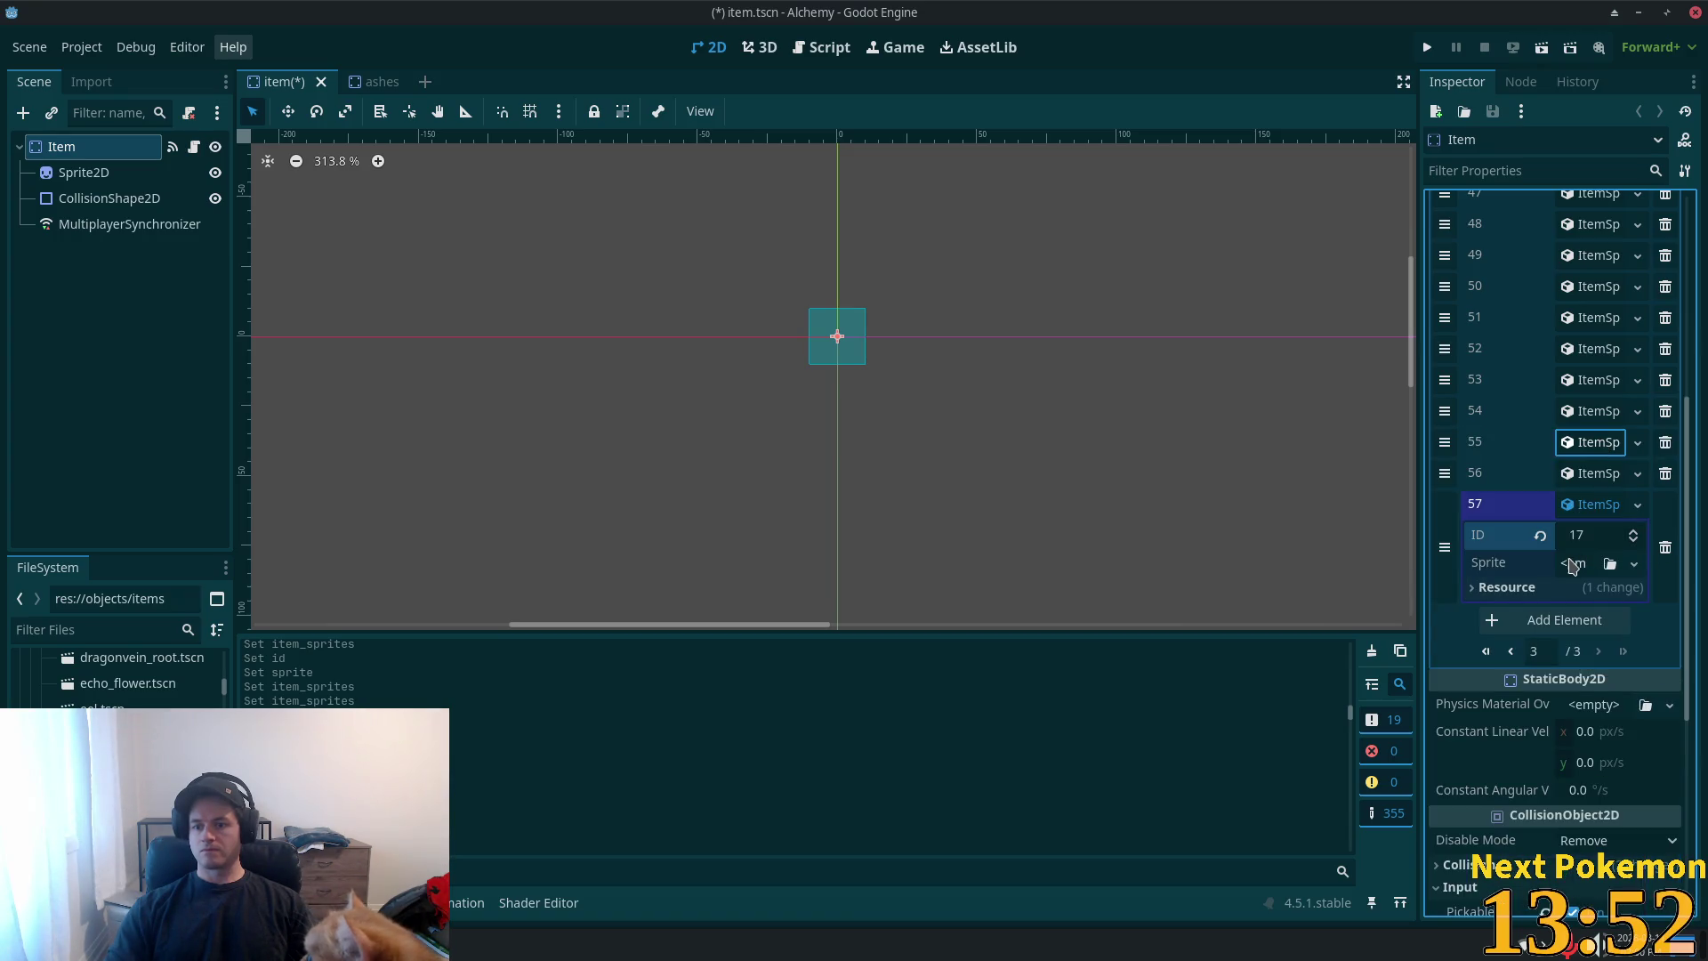
left_click(1575, 564)
left_click(1585, 616)
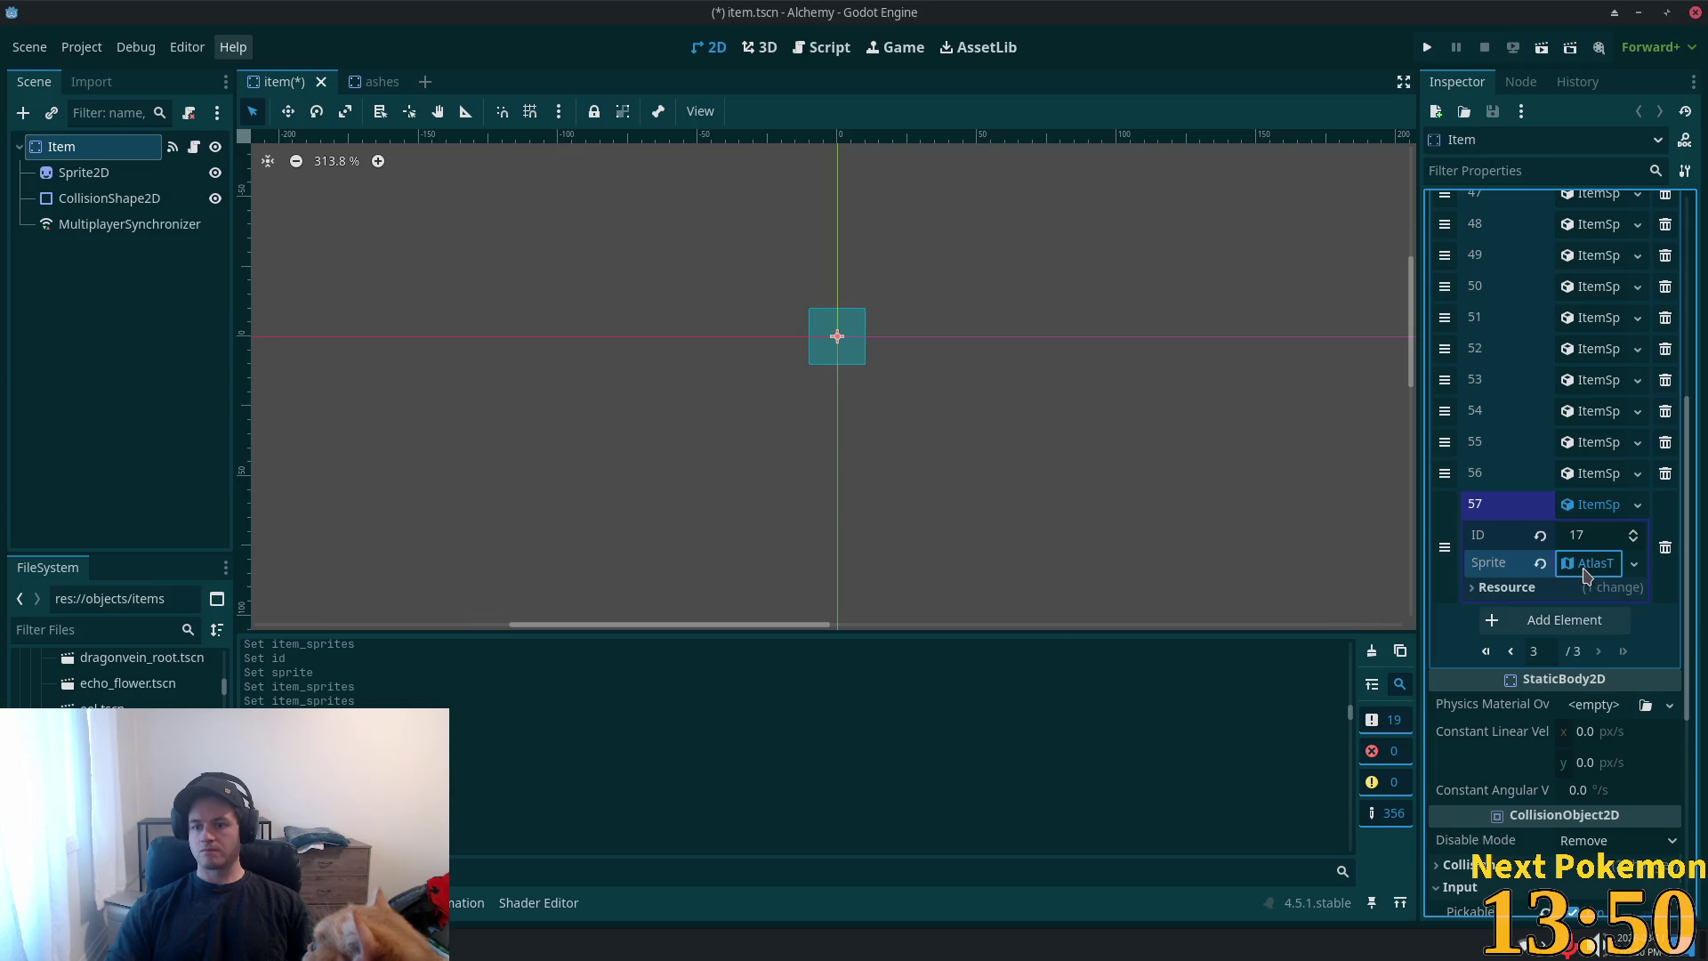
right_click(1586, 574)
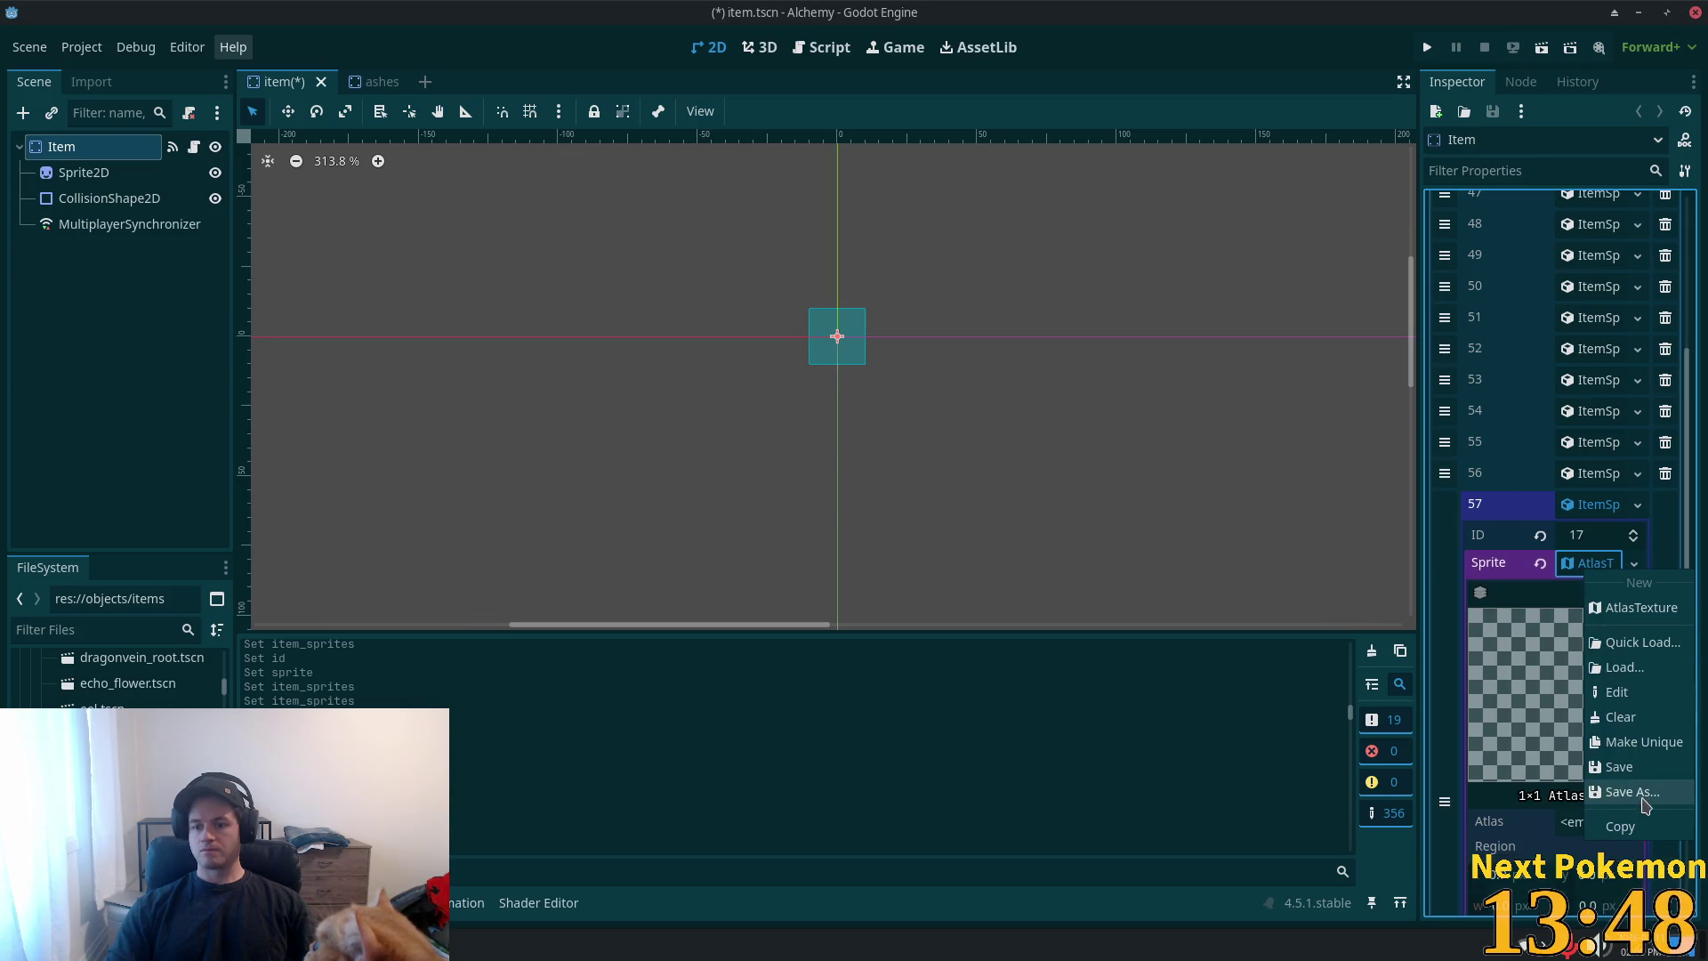
left_click(1535, 554)
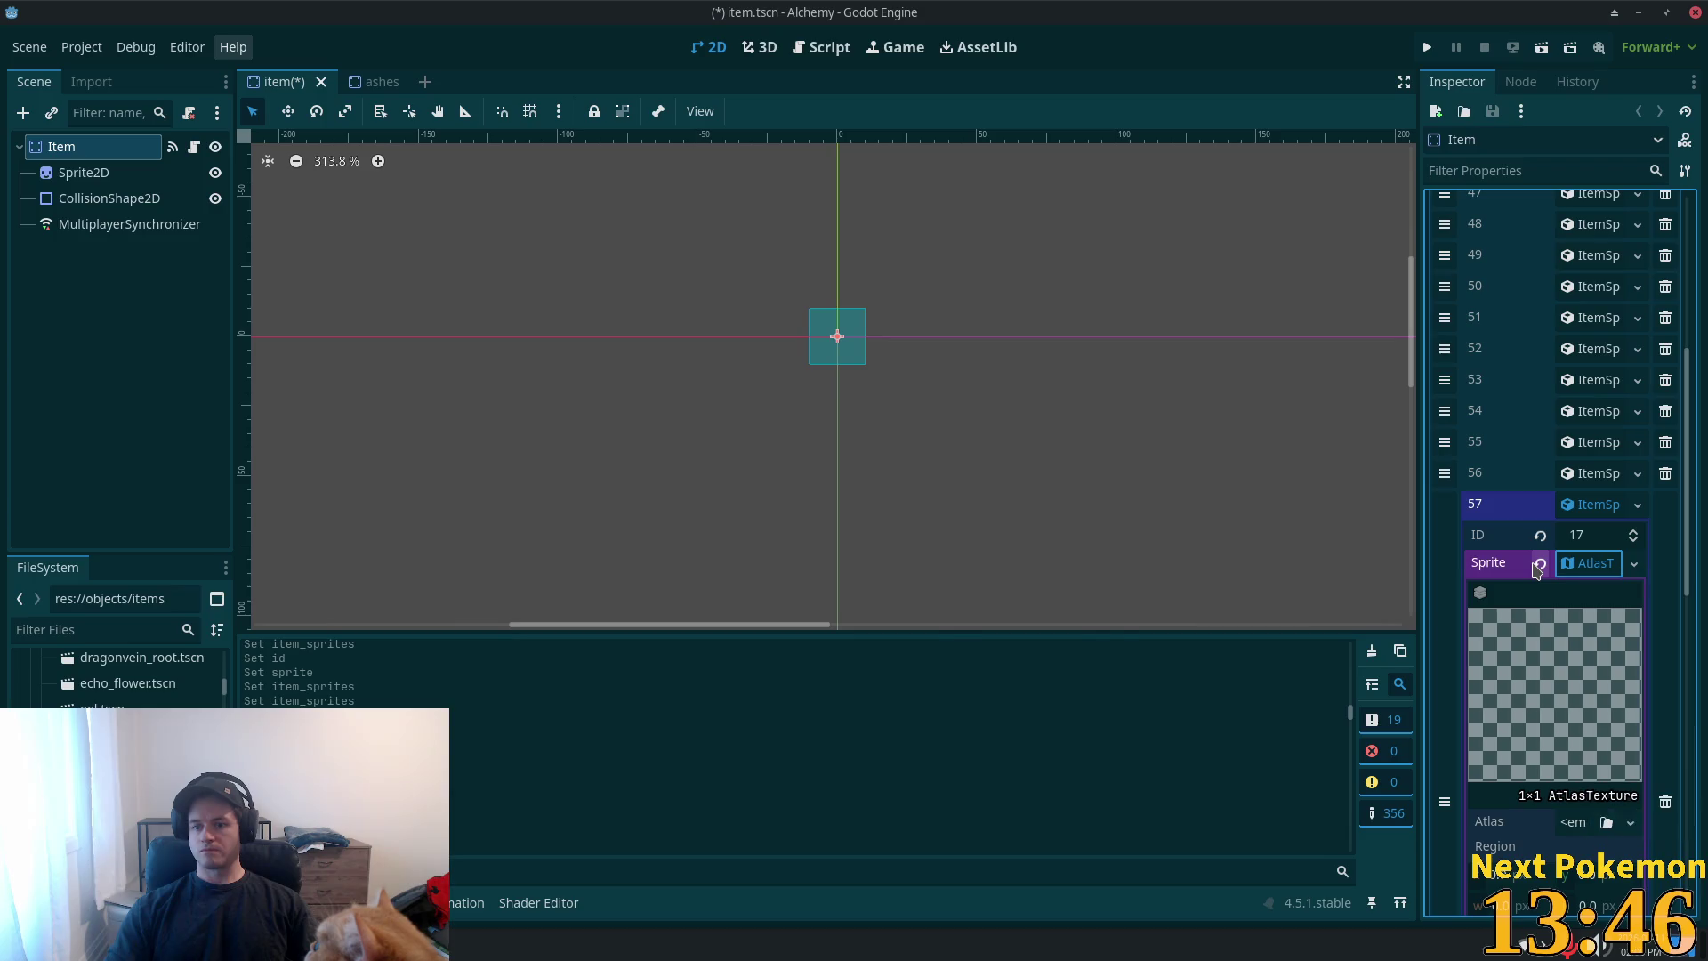
left_click(1573, 827)
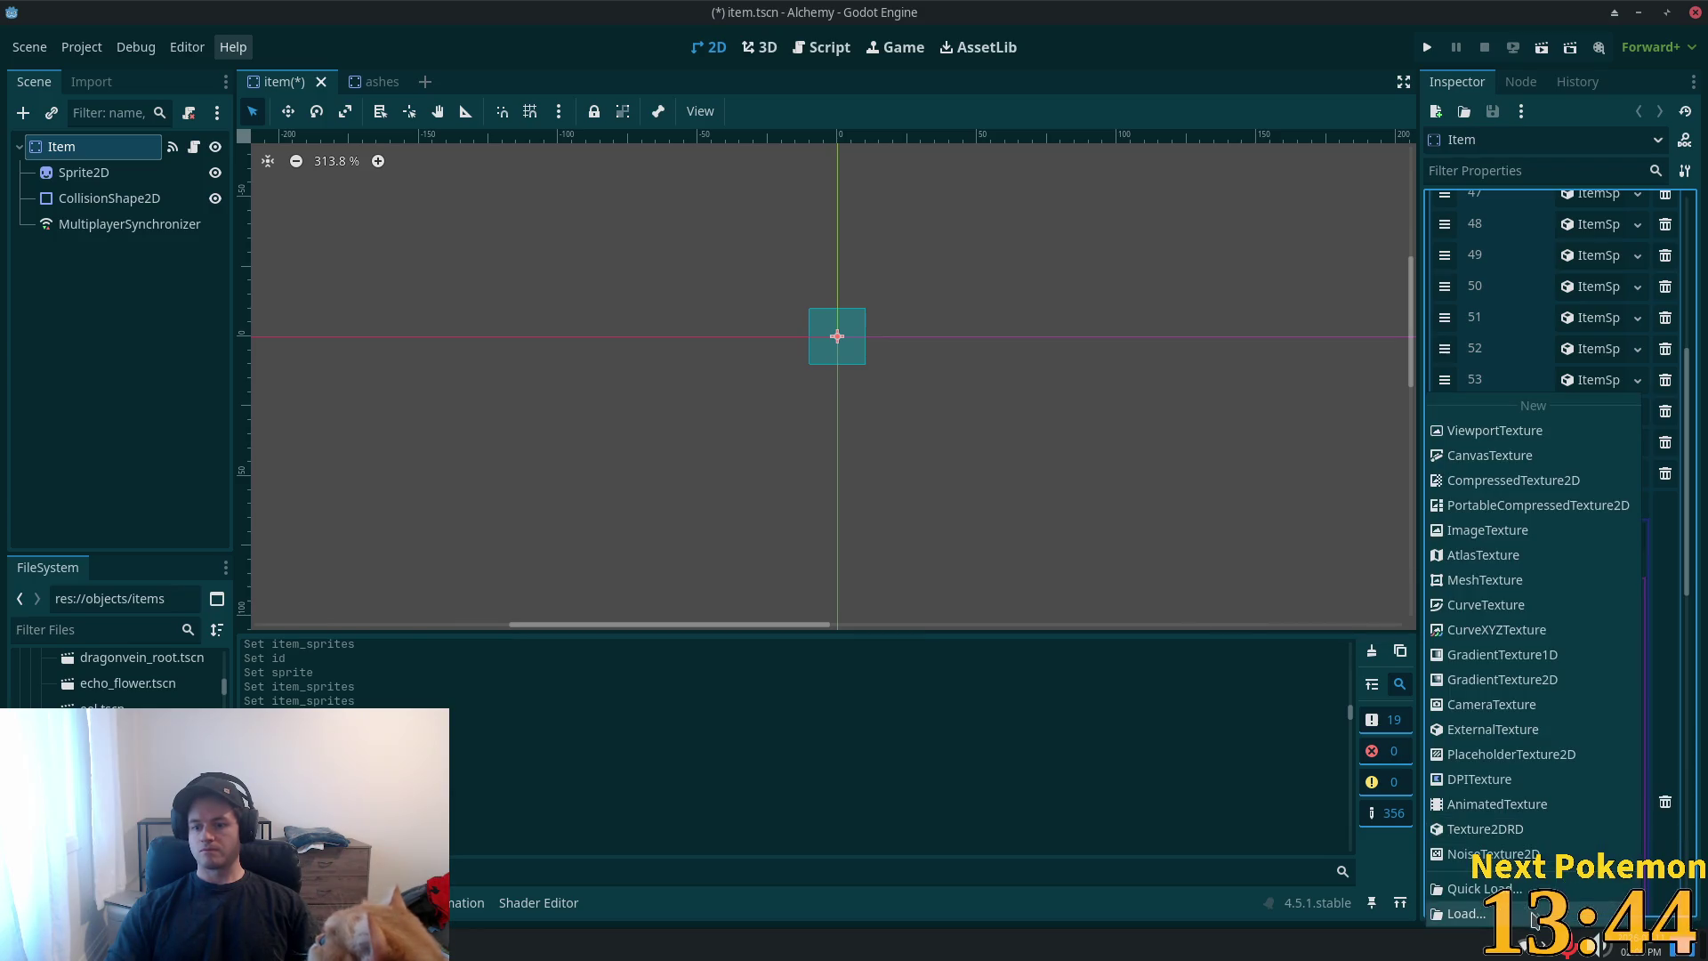
left_click(1566, 356)
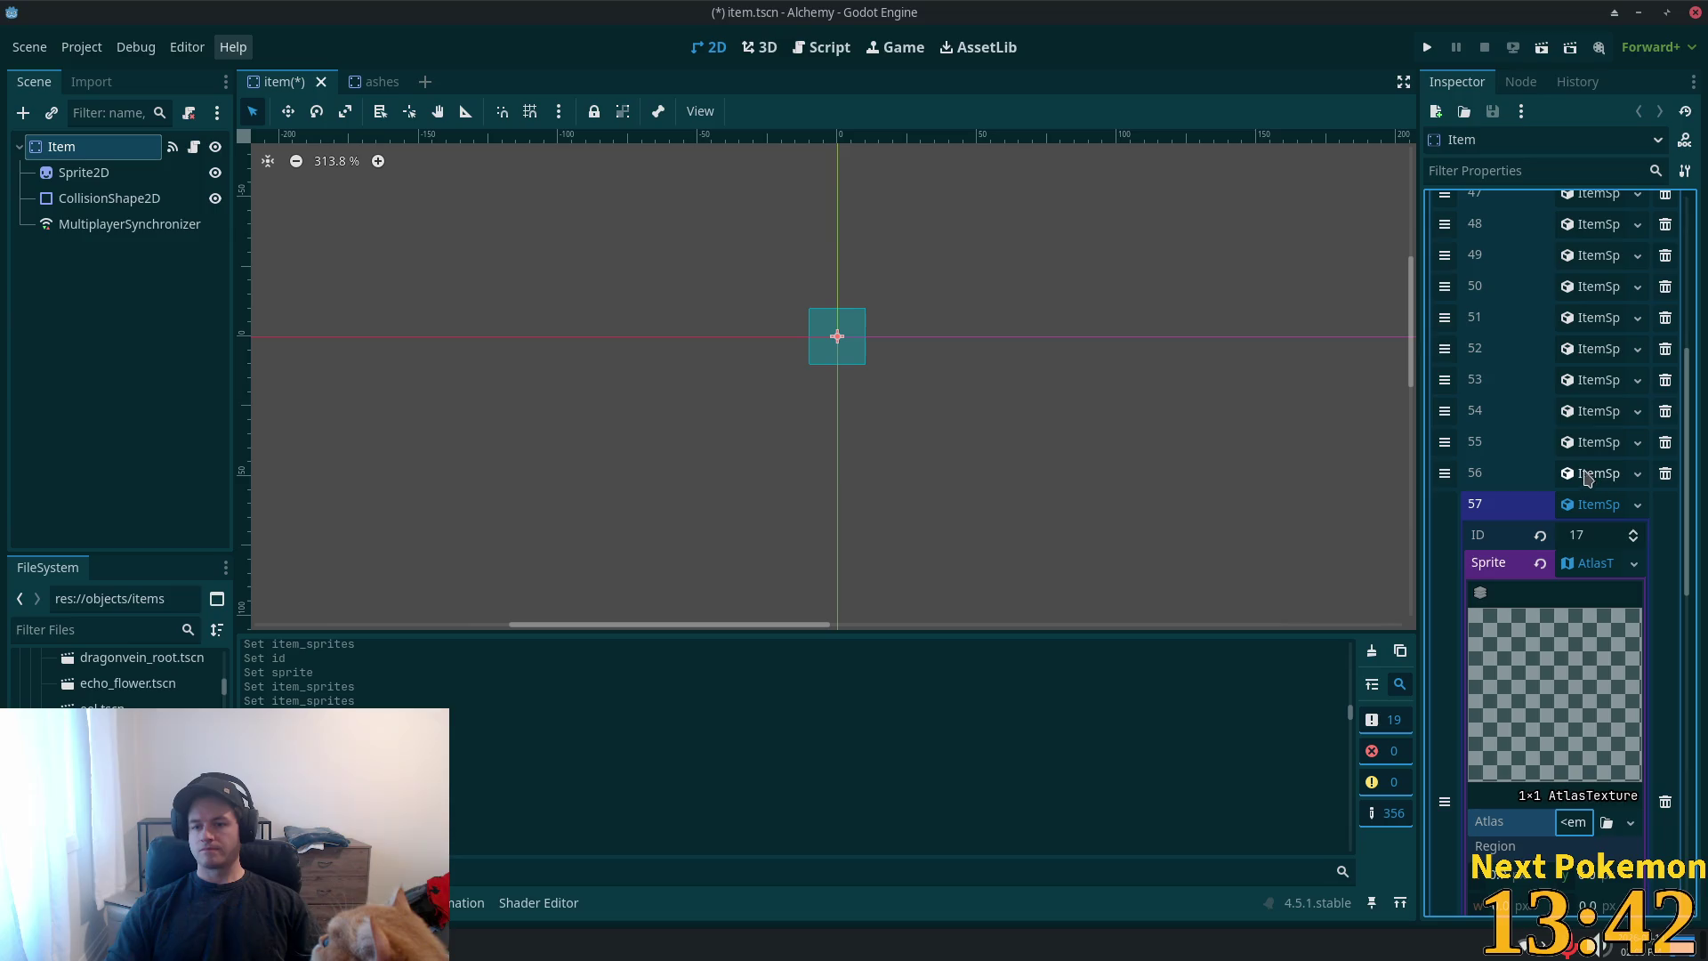
- Paste entry 55's 14×13 atlas texture into entry 57's sprite as a unique copy
left_click(1591, 442)
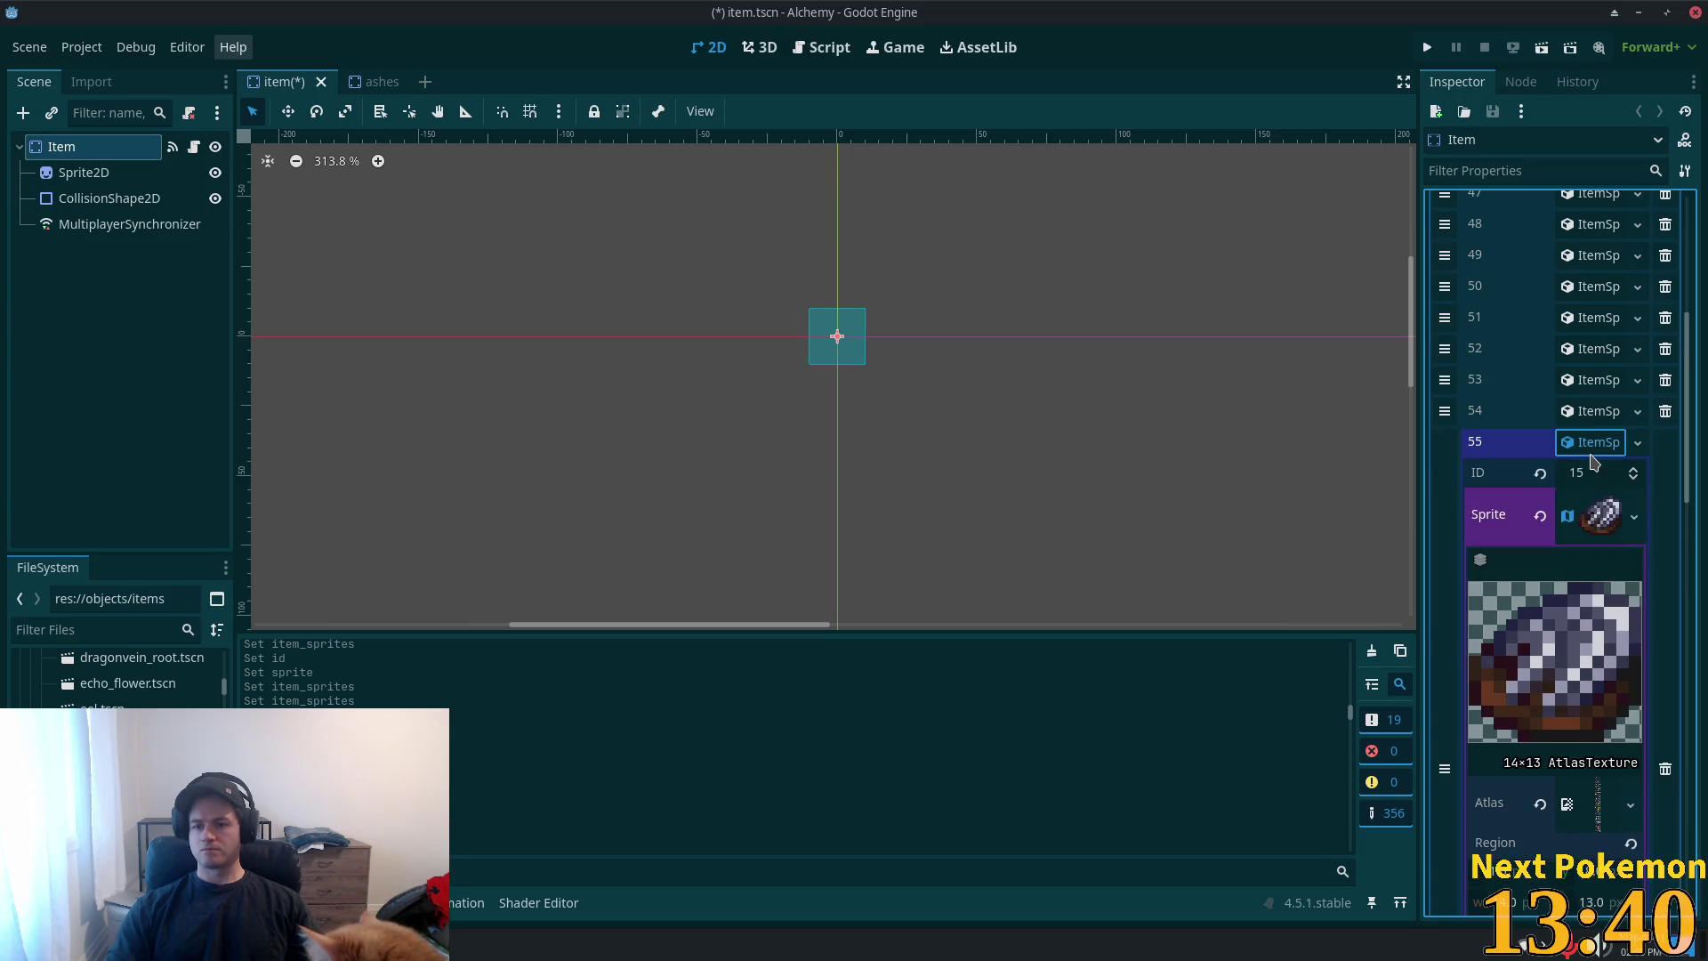
right_click(1594, 528)
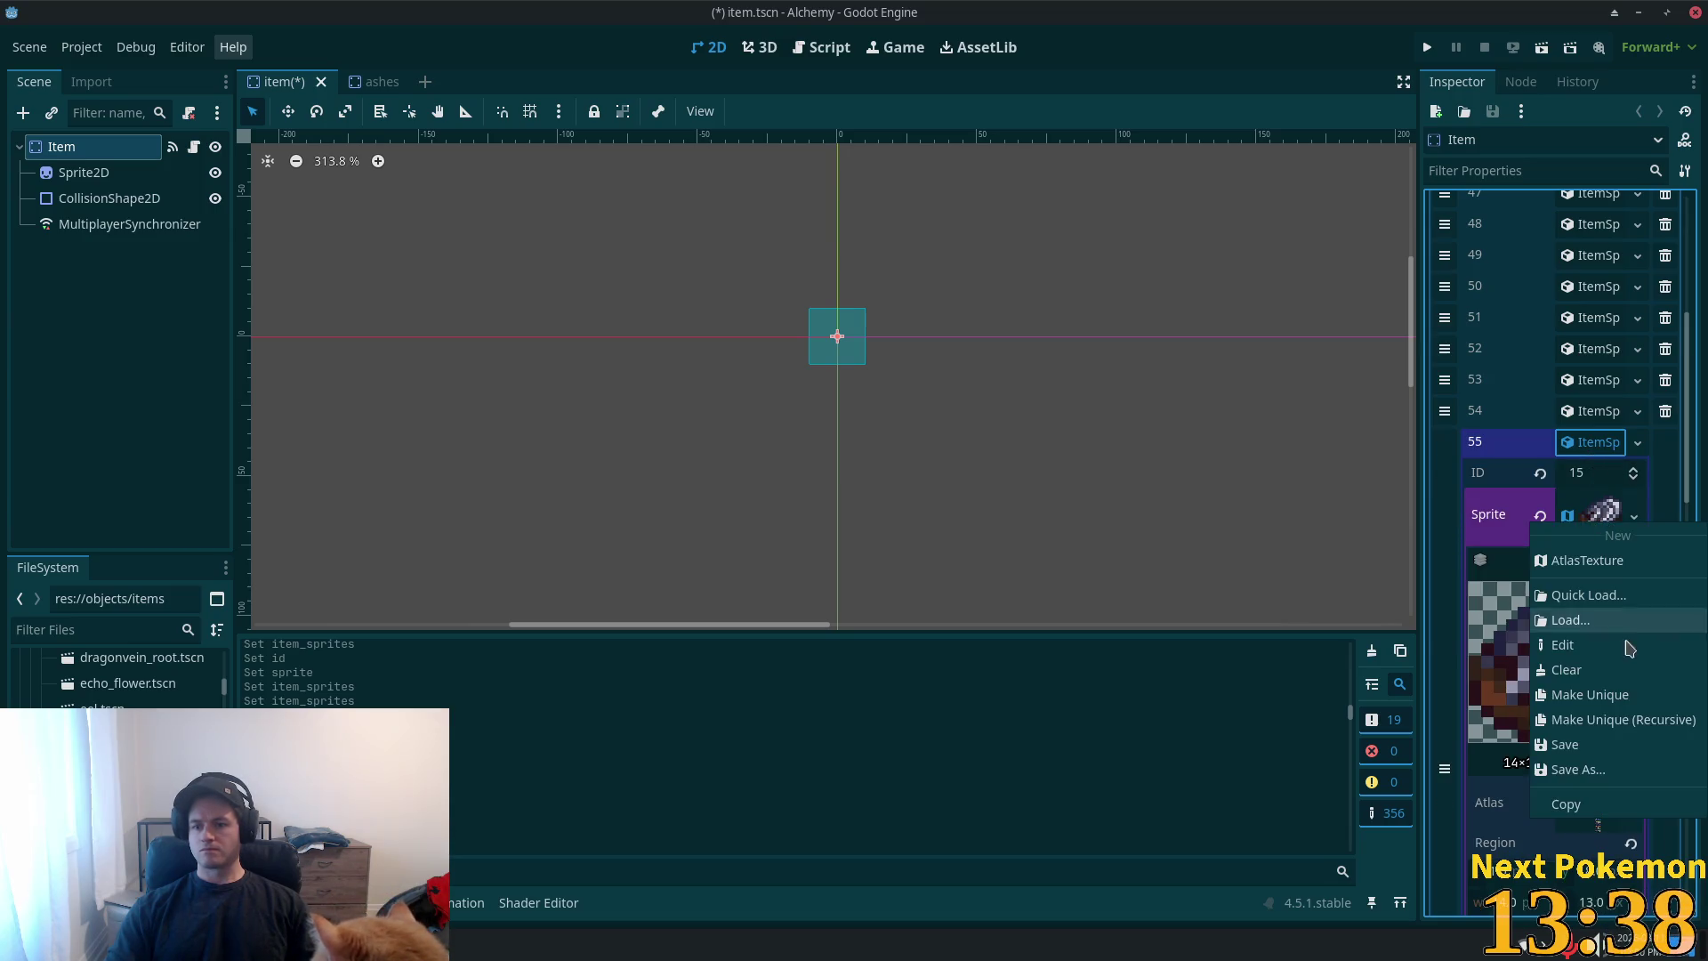
left_click(1575, 804)
left_click(1598, 525)
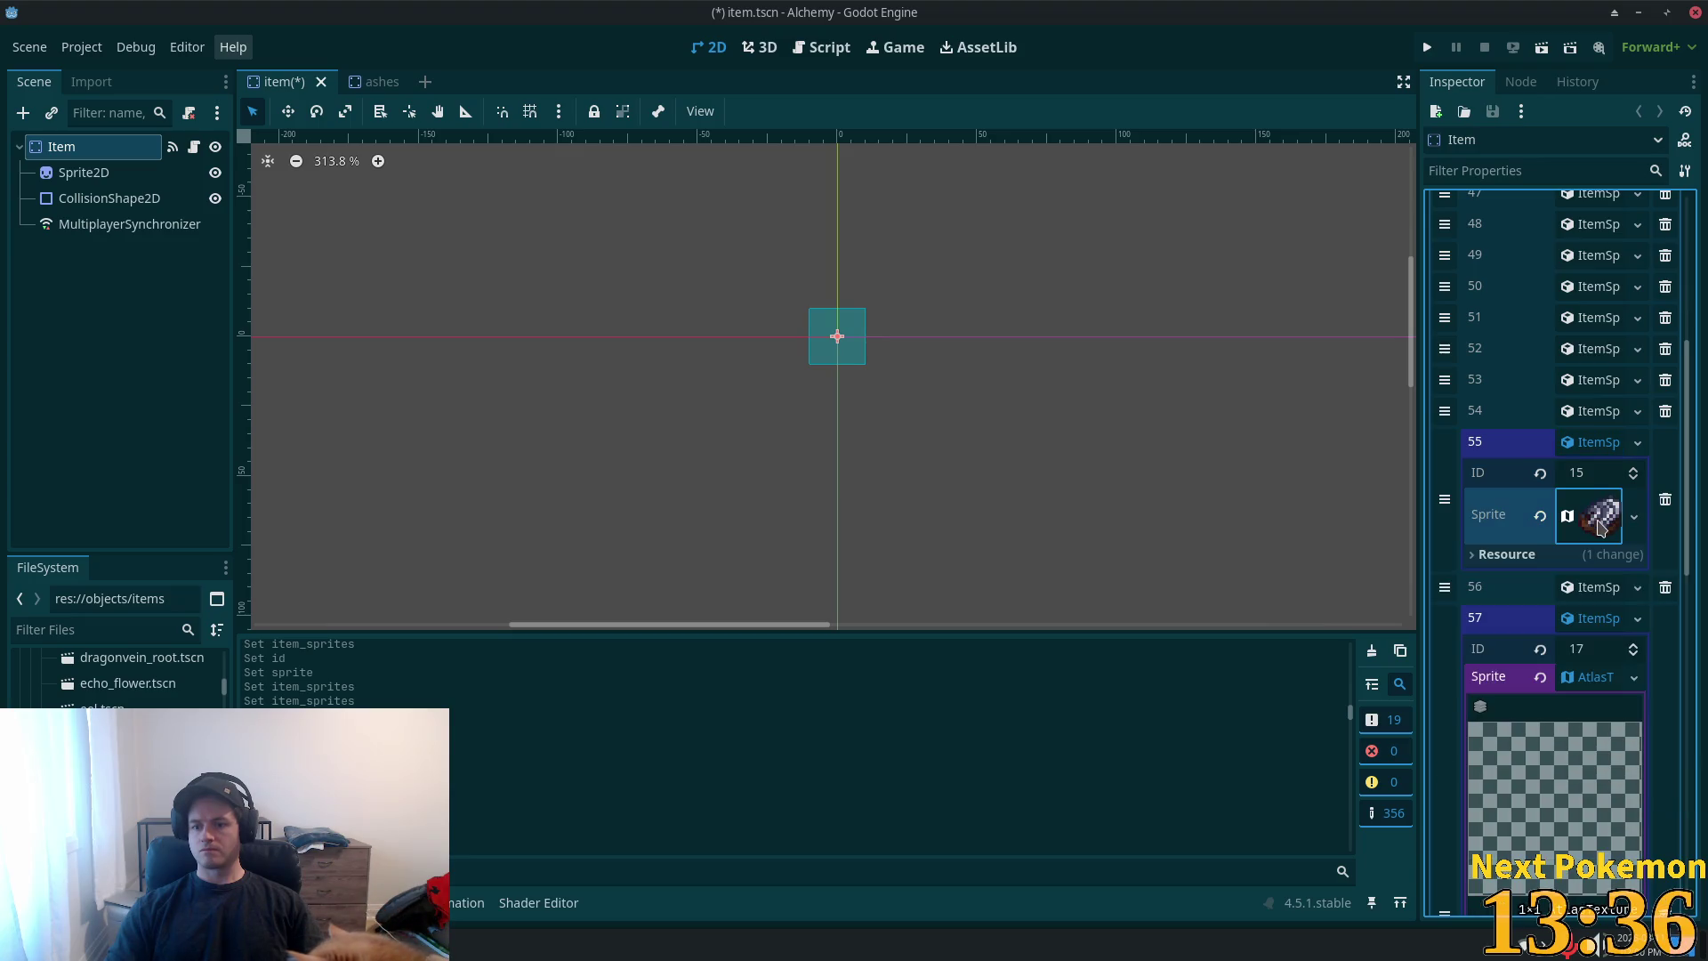
right_click(1585, 678)
left_click(1645, 914)
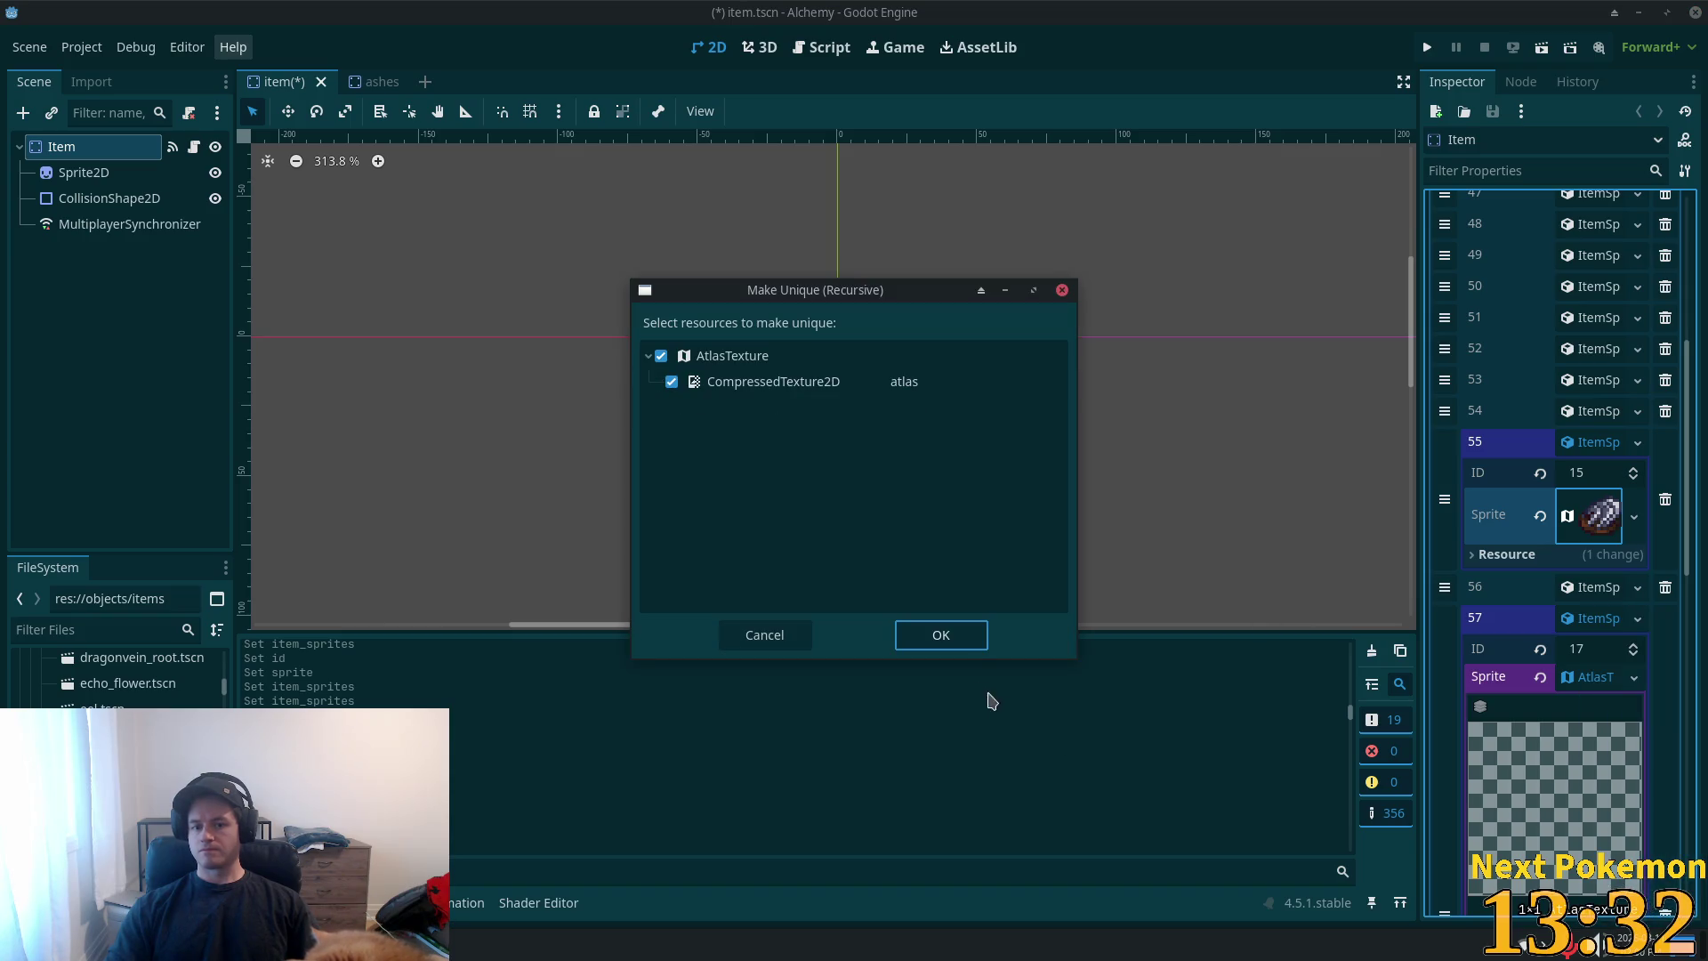
left_click(940, 636)
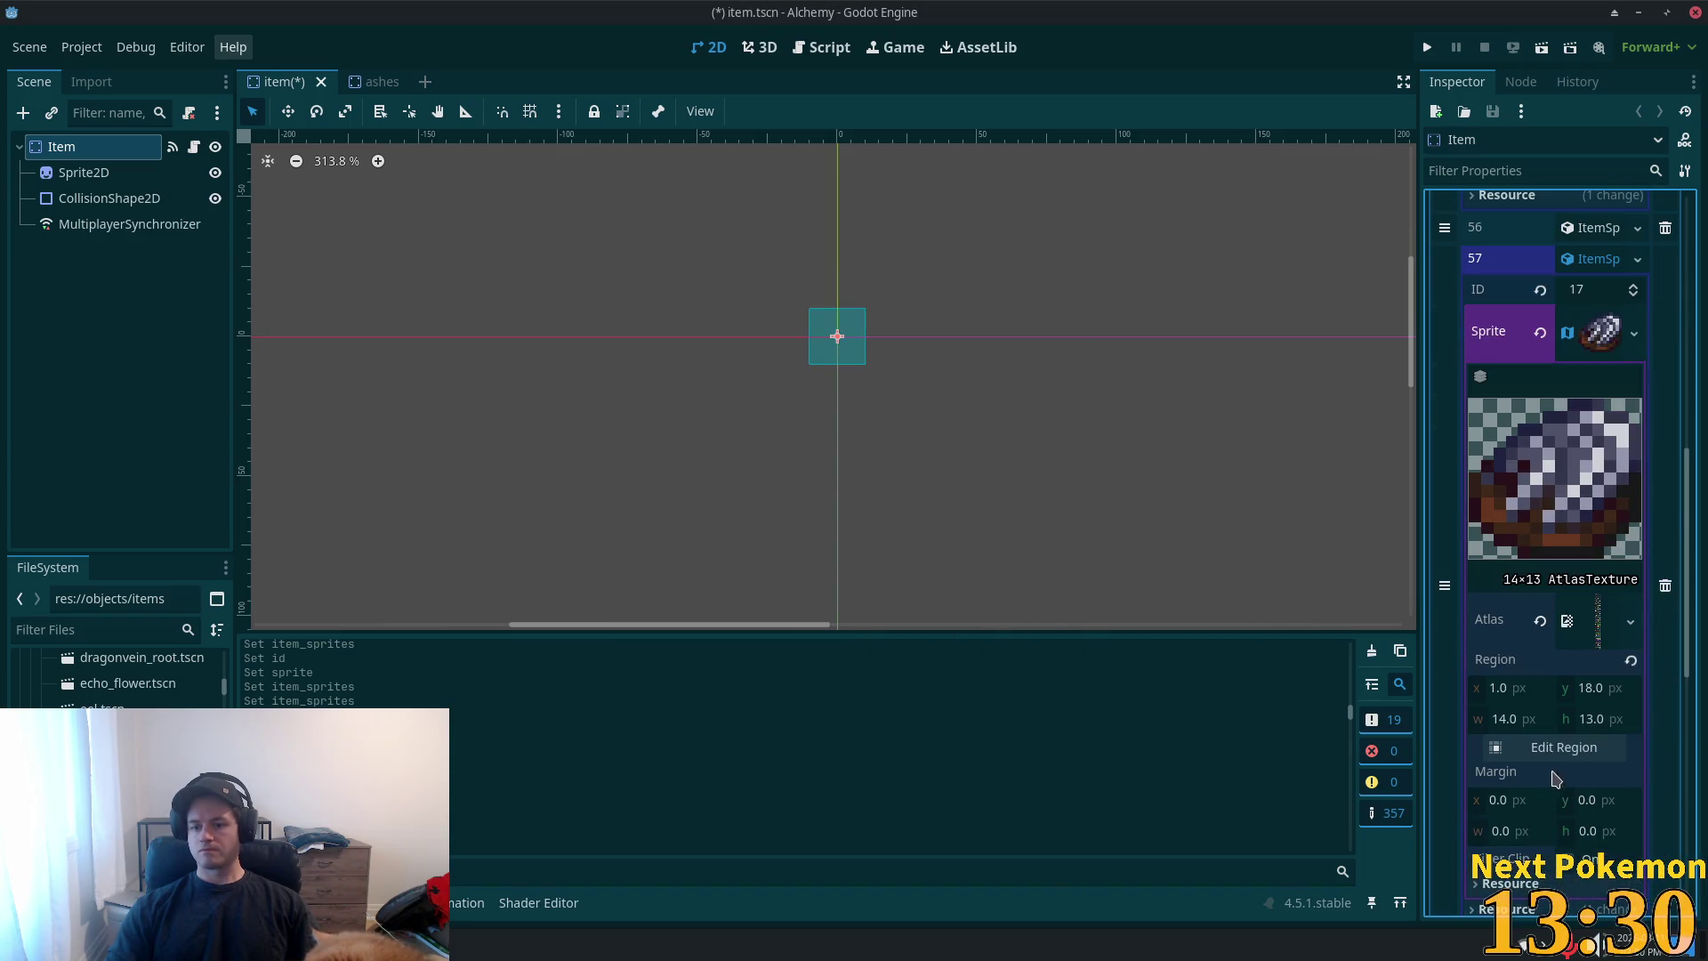
left_click(1569, 749)
- In the region editor, pick the grey-white pale ore nugget (14×13 at 17, 130) for entry 57
scroll(919, 576, "up", 2)
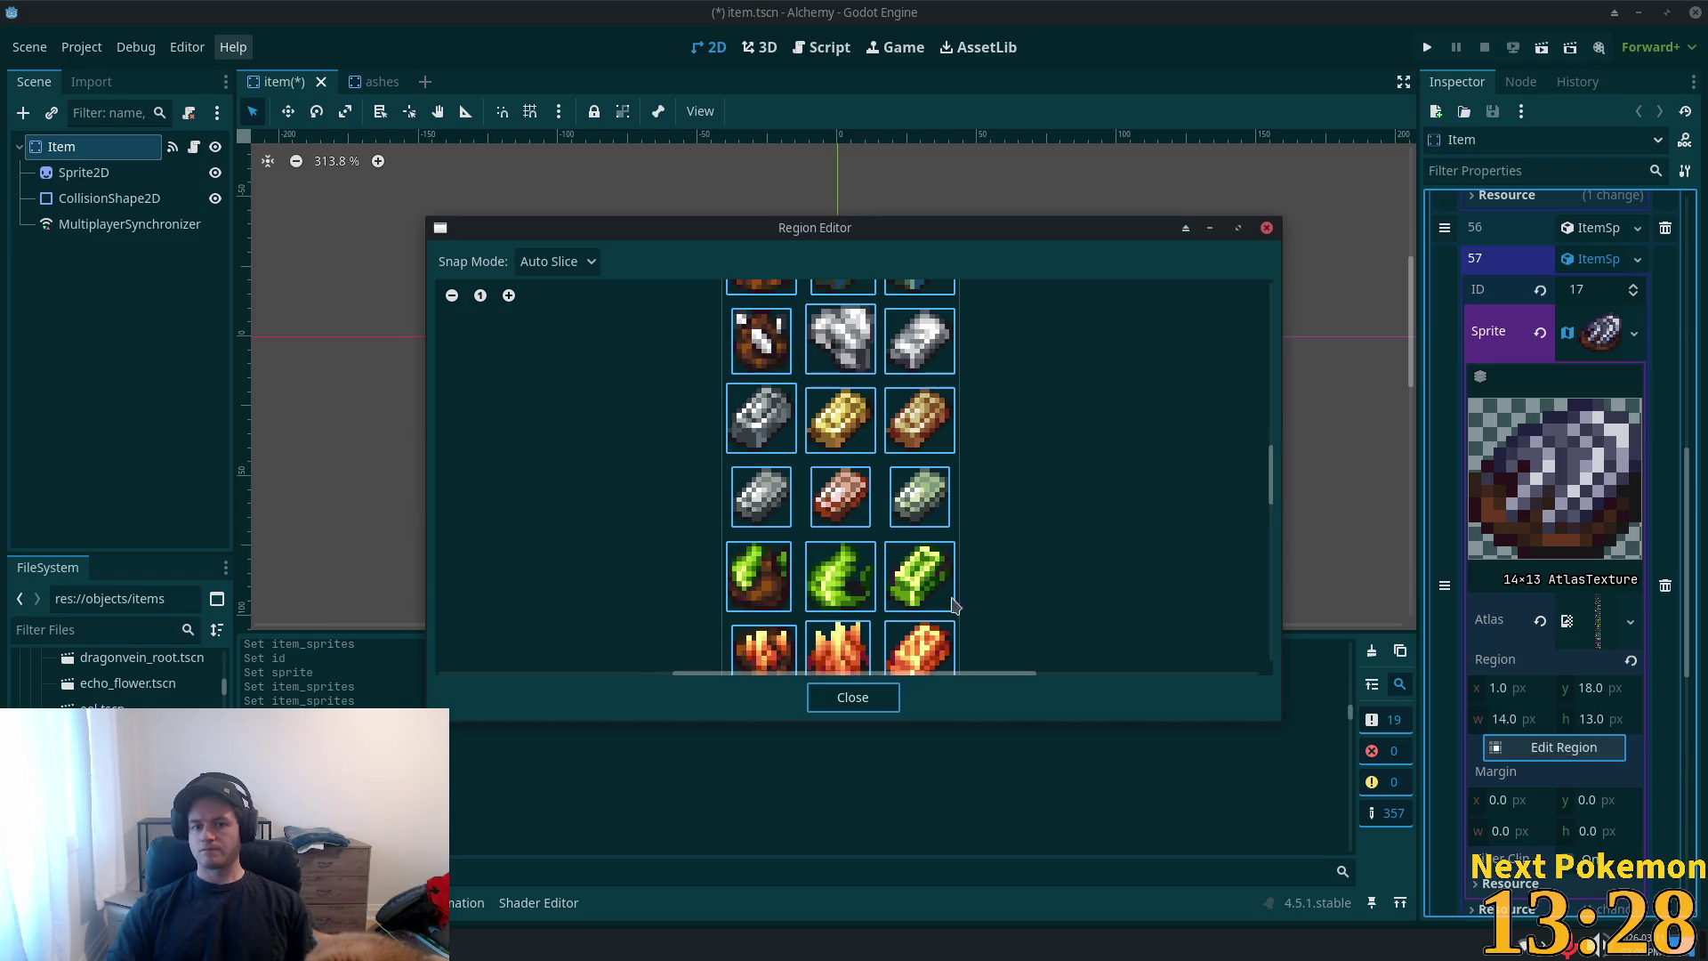
mouse_move(1270, 496)
left_mouse_down()
mouse_move(1271, 362)
mouse_move(1274, 386)
left_mouse_up()
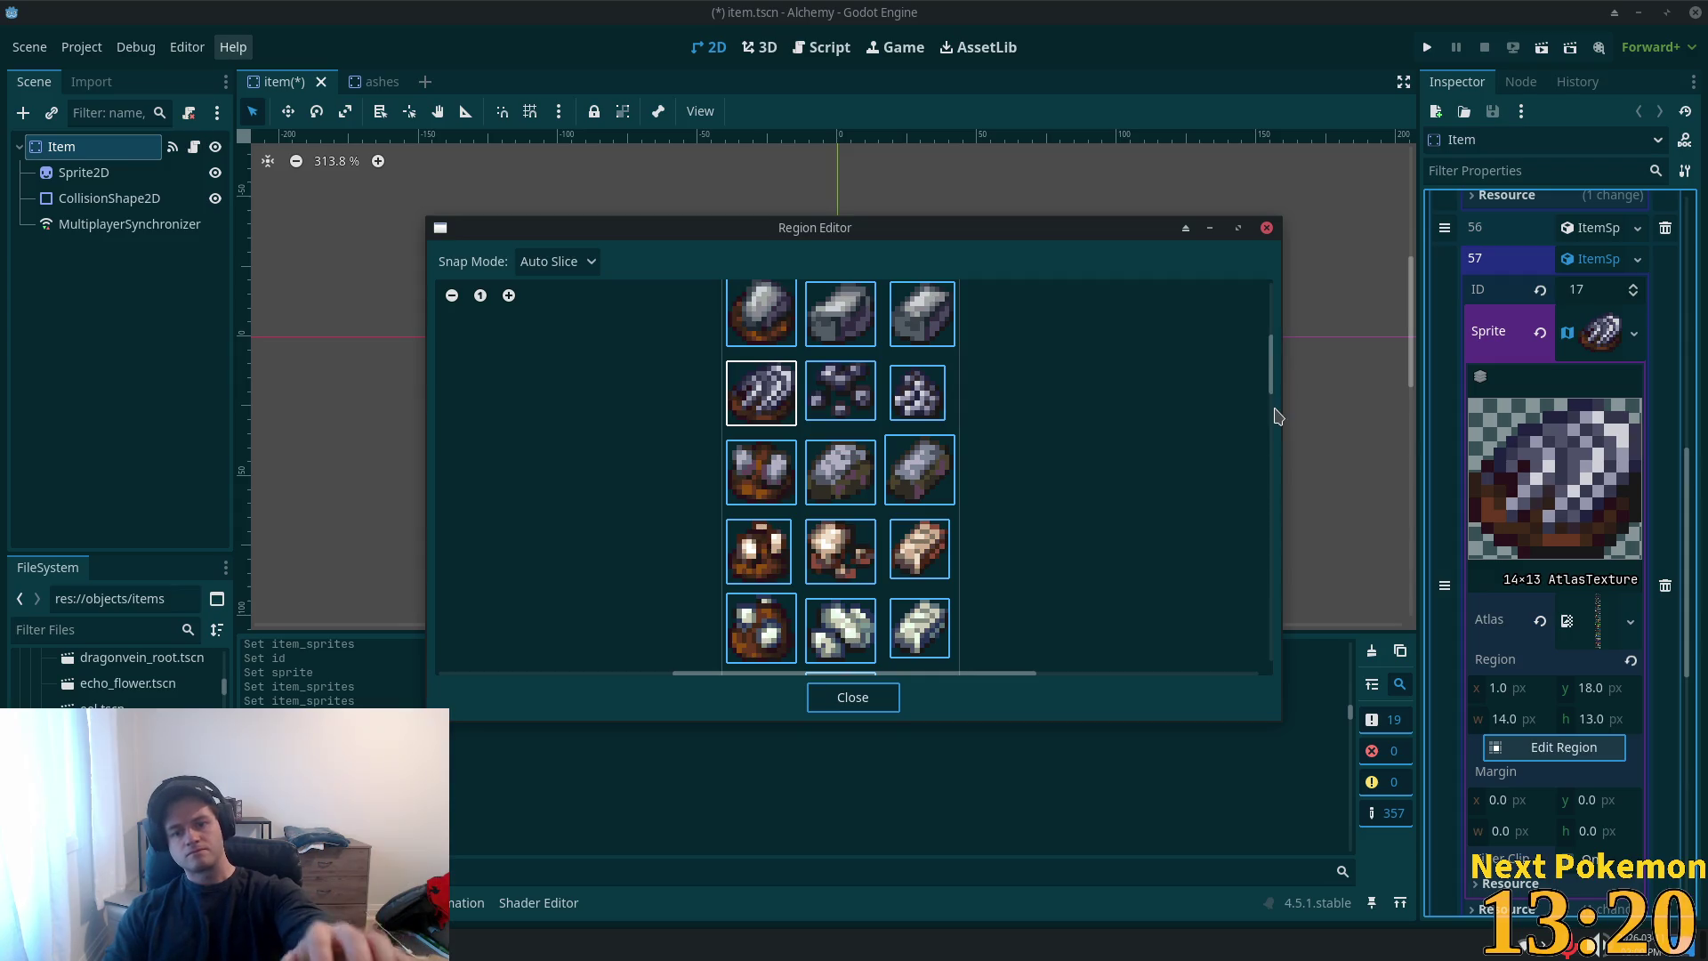
mouse_move(1270, 378)
left_mouse_down()
mouse_move(1285, 612)
mouse_move(1263, 442)
left_mouse_up()
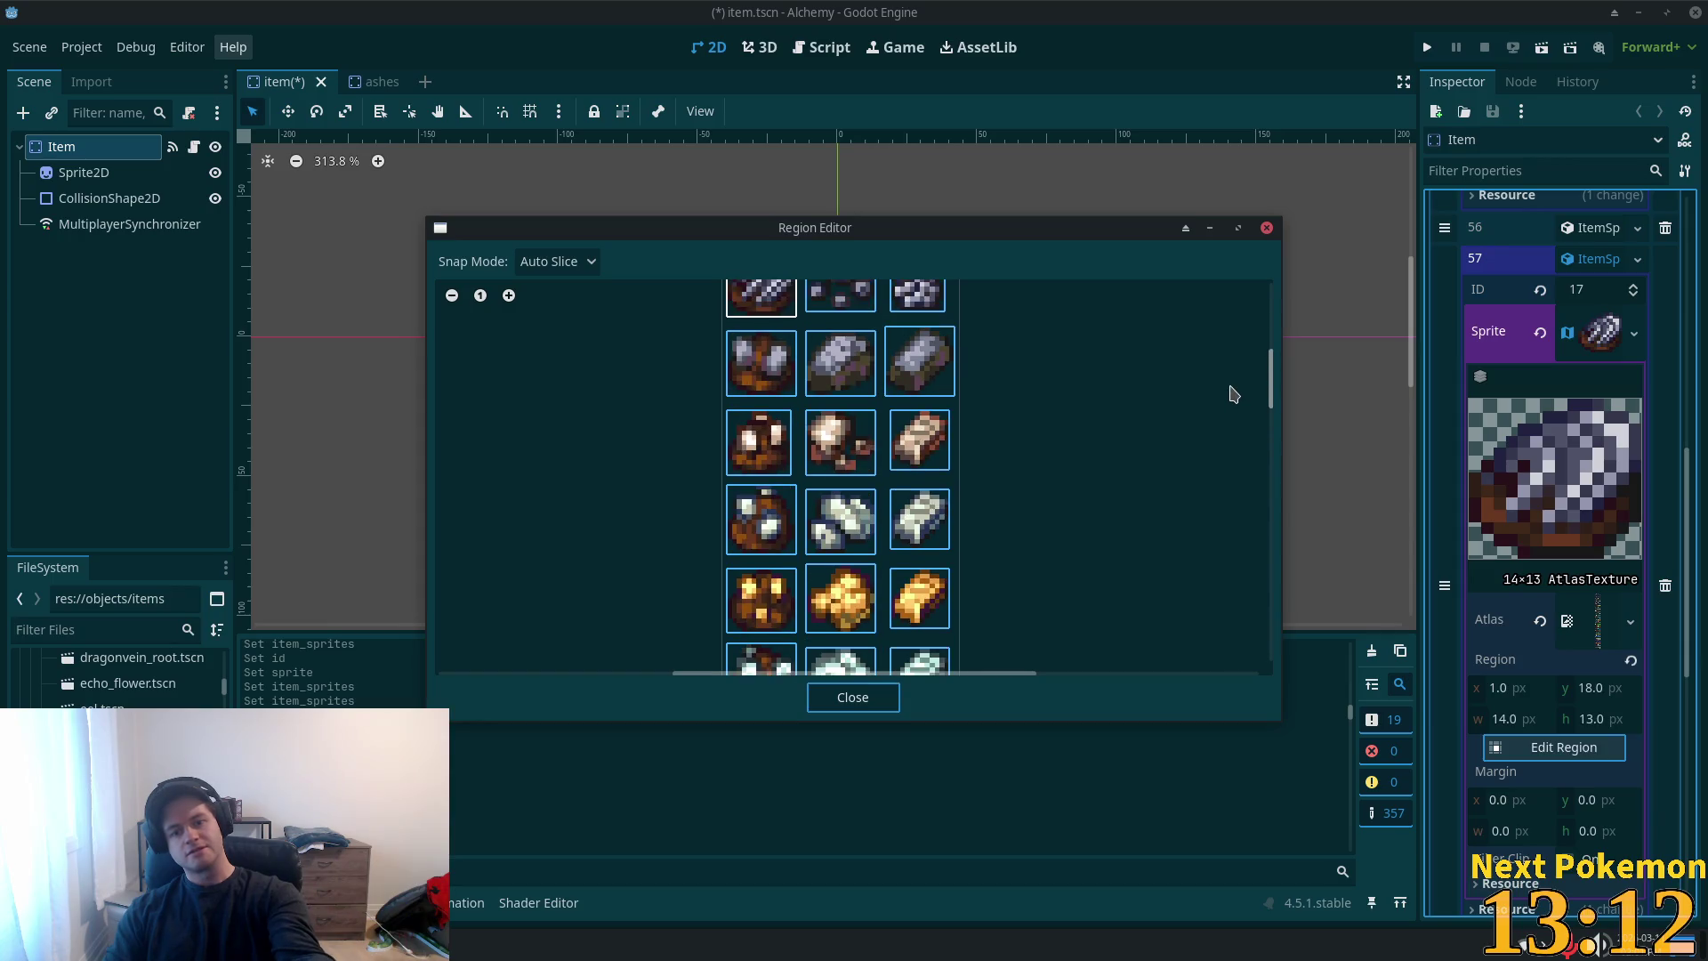
scroll(1242, 404, "down", 1)
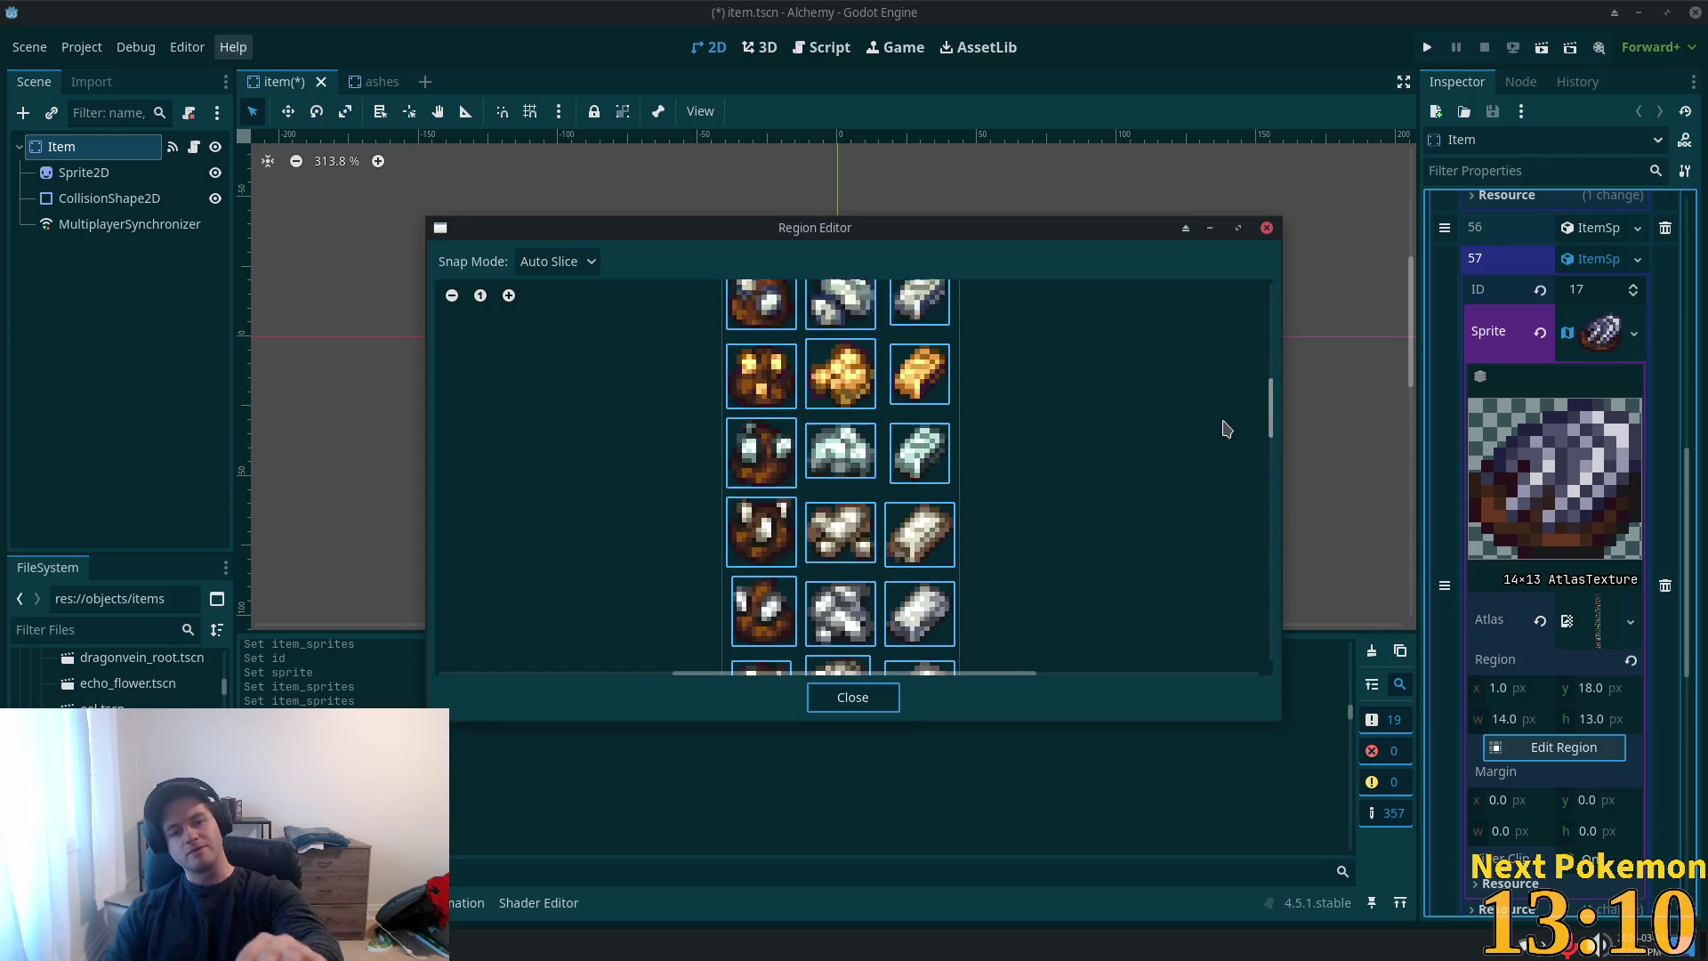
scroll(1226, 429, "down", 5)
scroll(1244, 447, "down", 1)
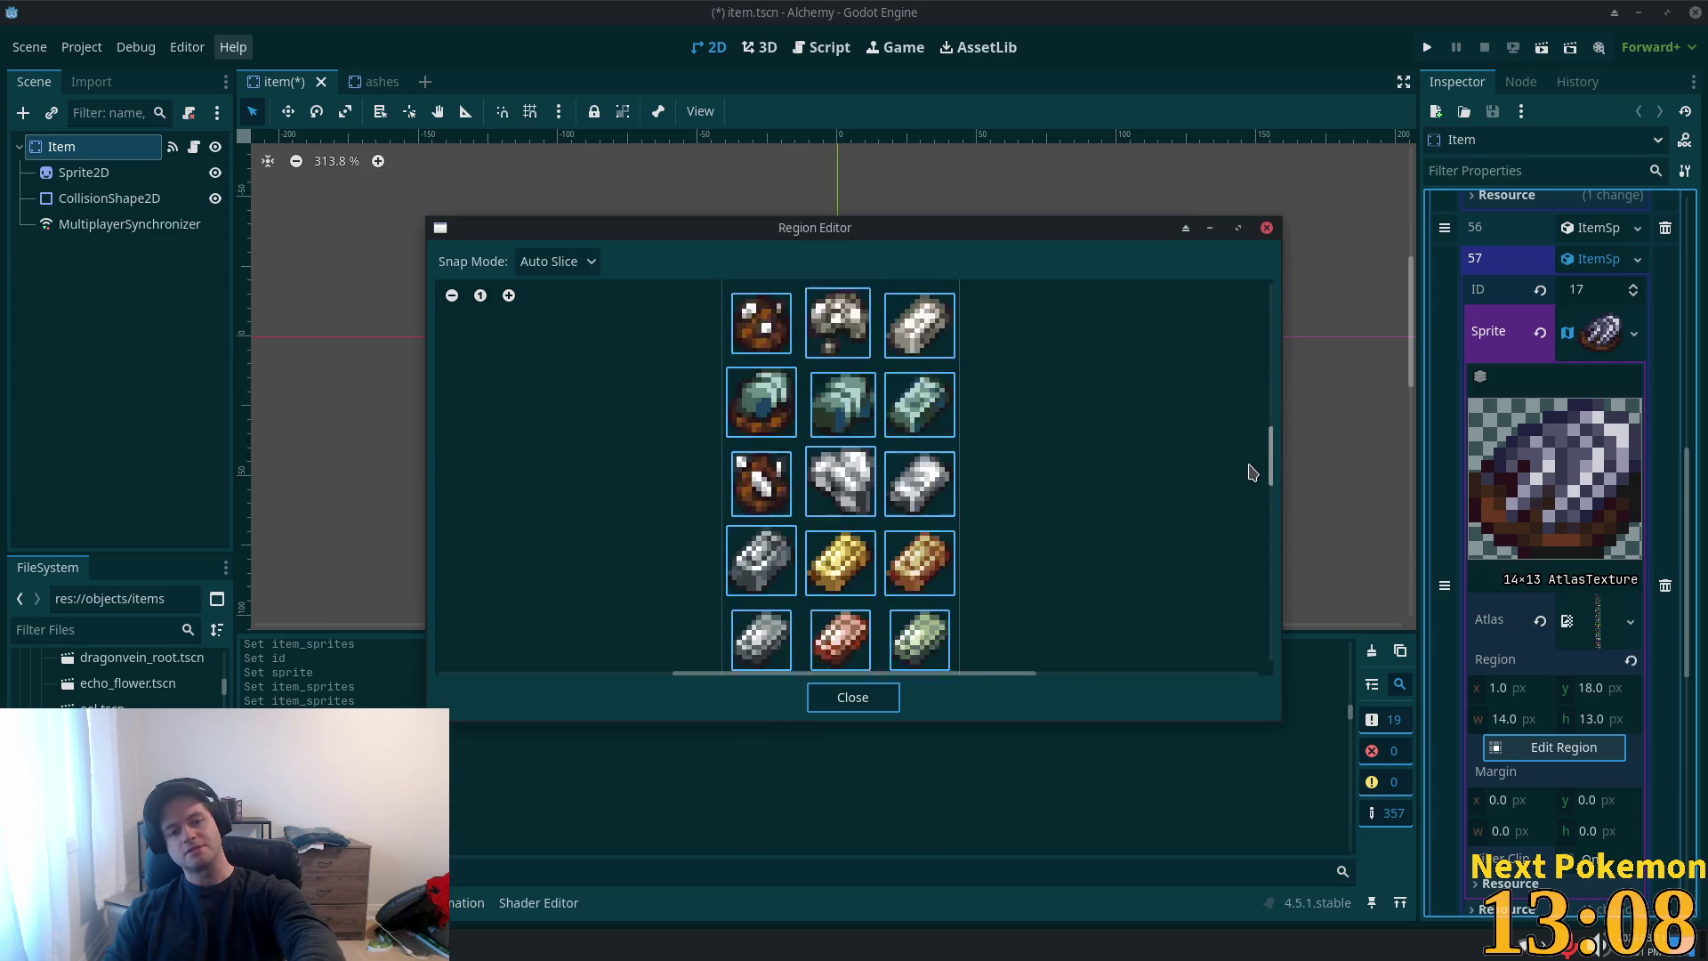
scroll(1241, 455, "up", 4)
scroll(1175, 515, "up", 7)
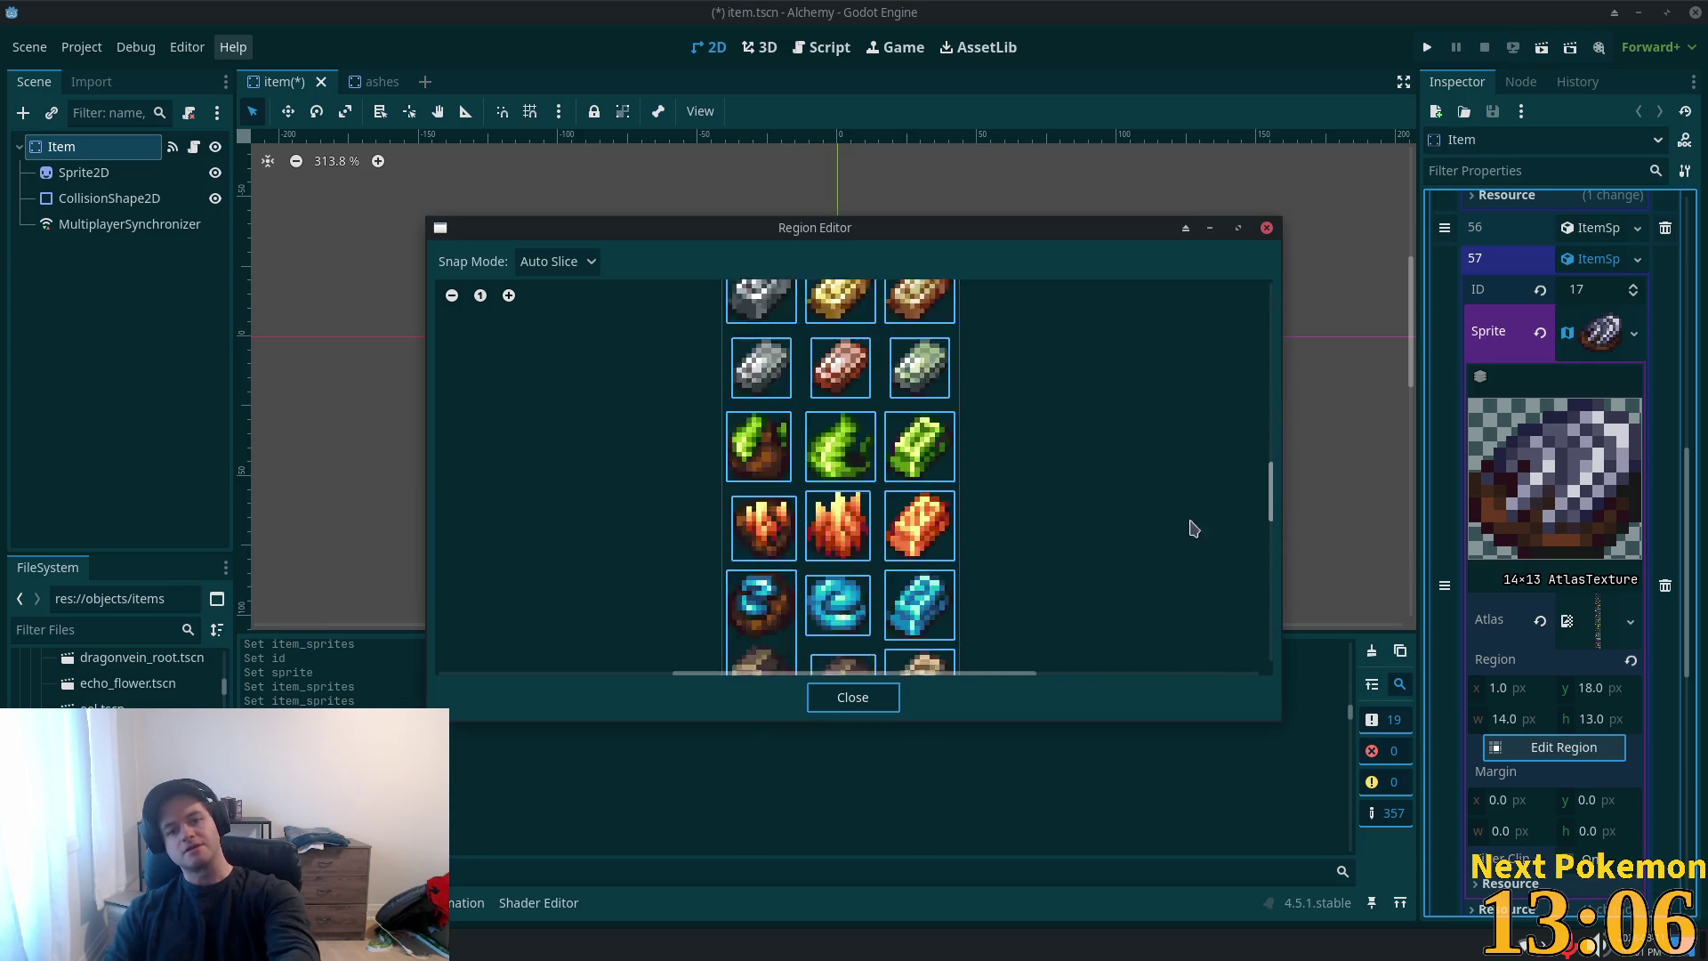
scroll(1193, 528, "down", 10)
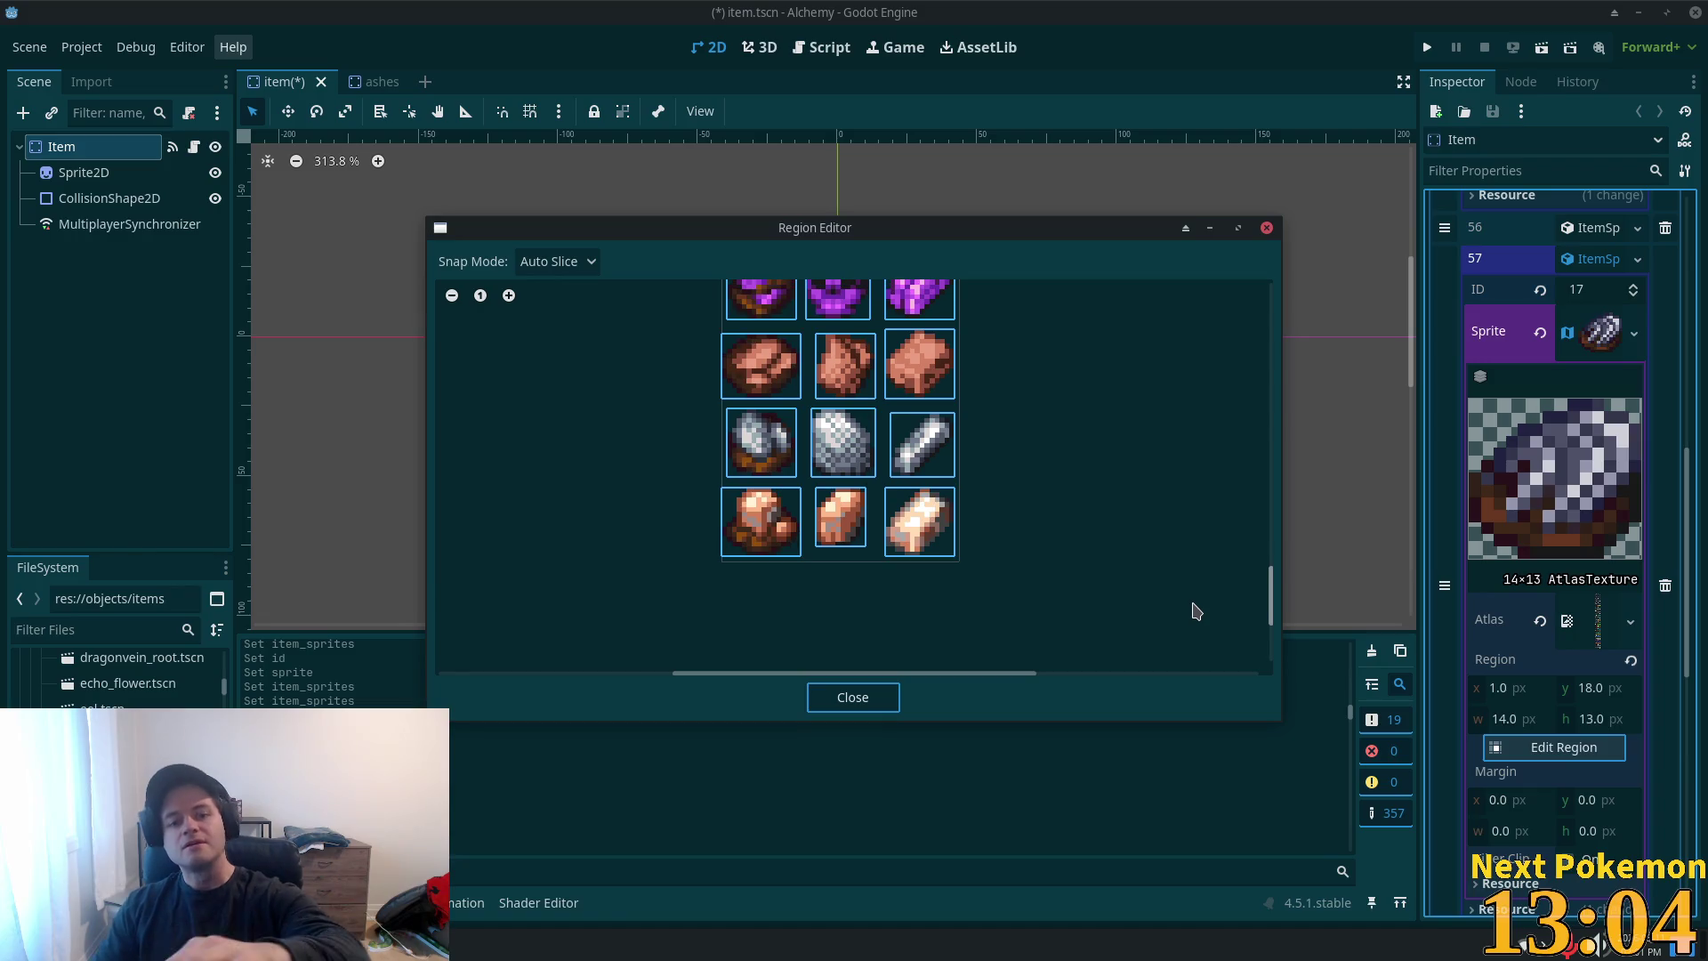
scroll(1195, 583, "up", 10)
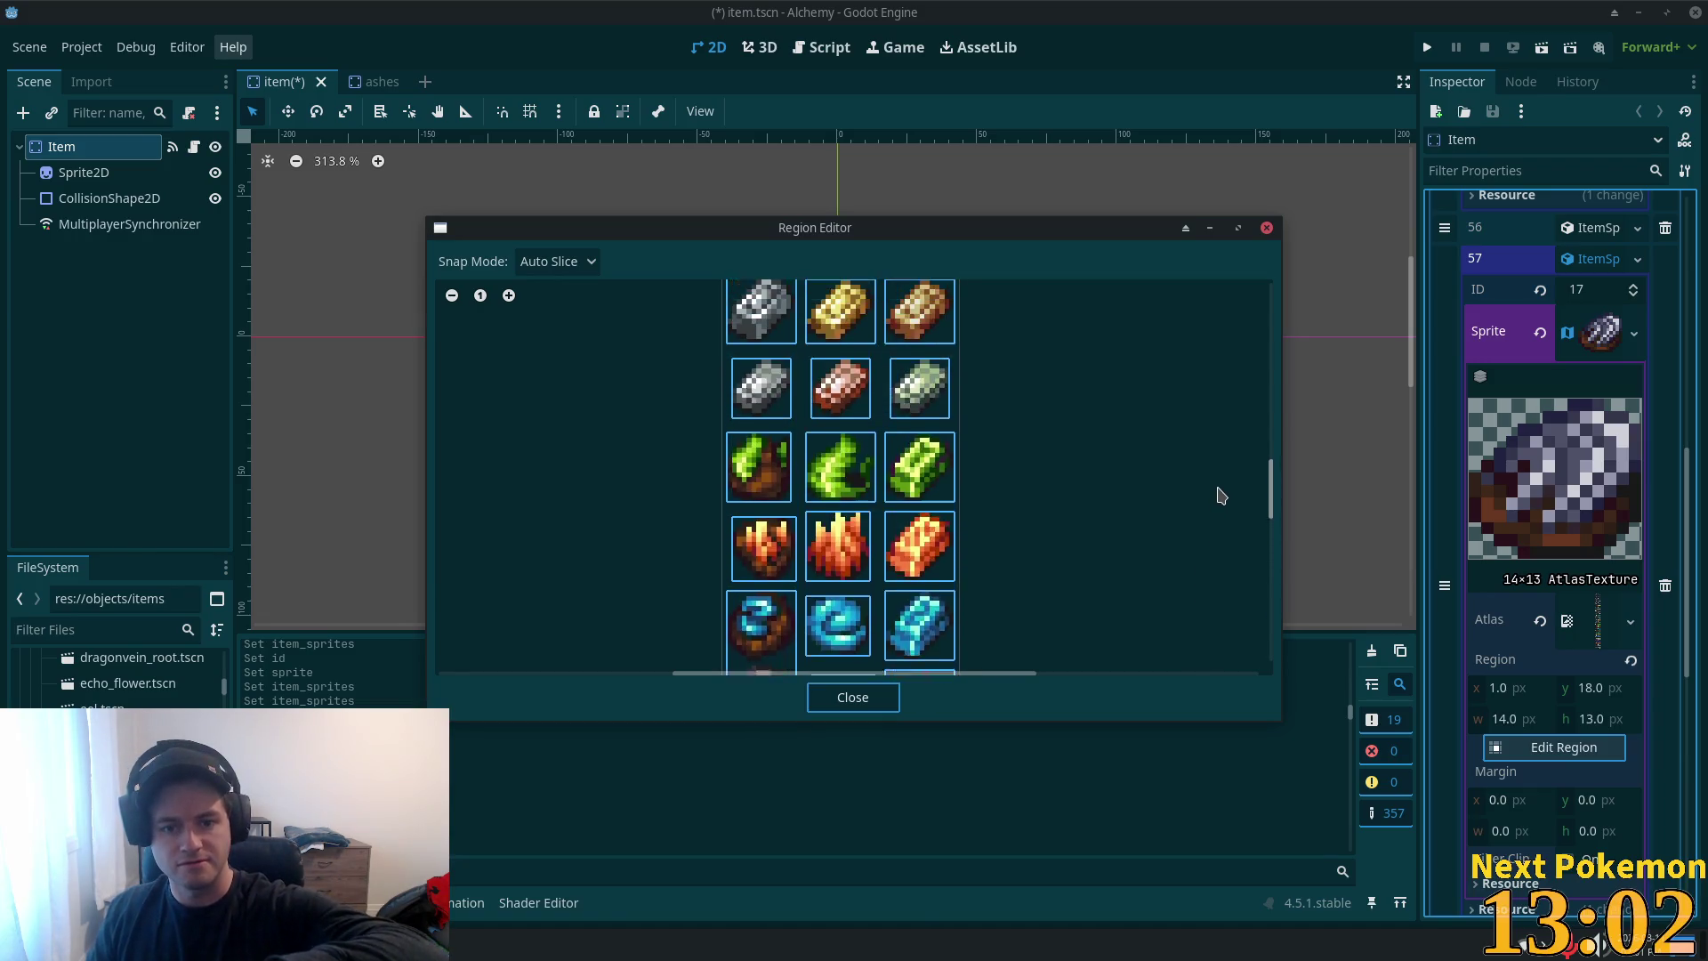
scroll(1220, 496, "up", 5)
scroll(1226, 463, "up", 5)
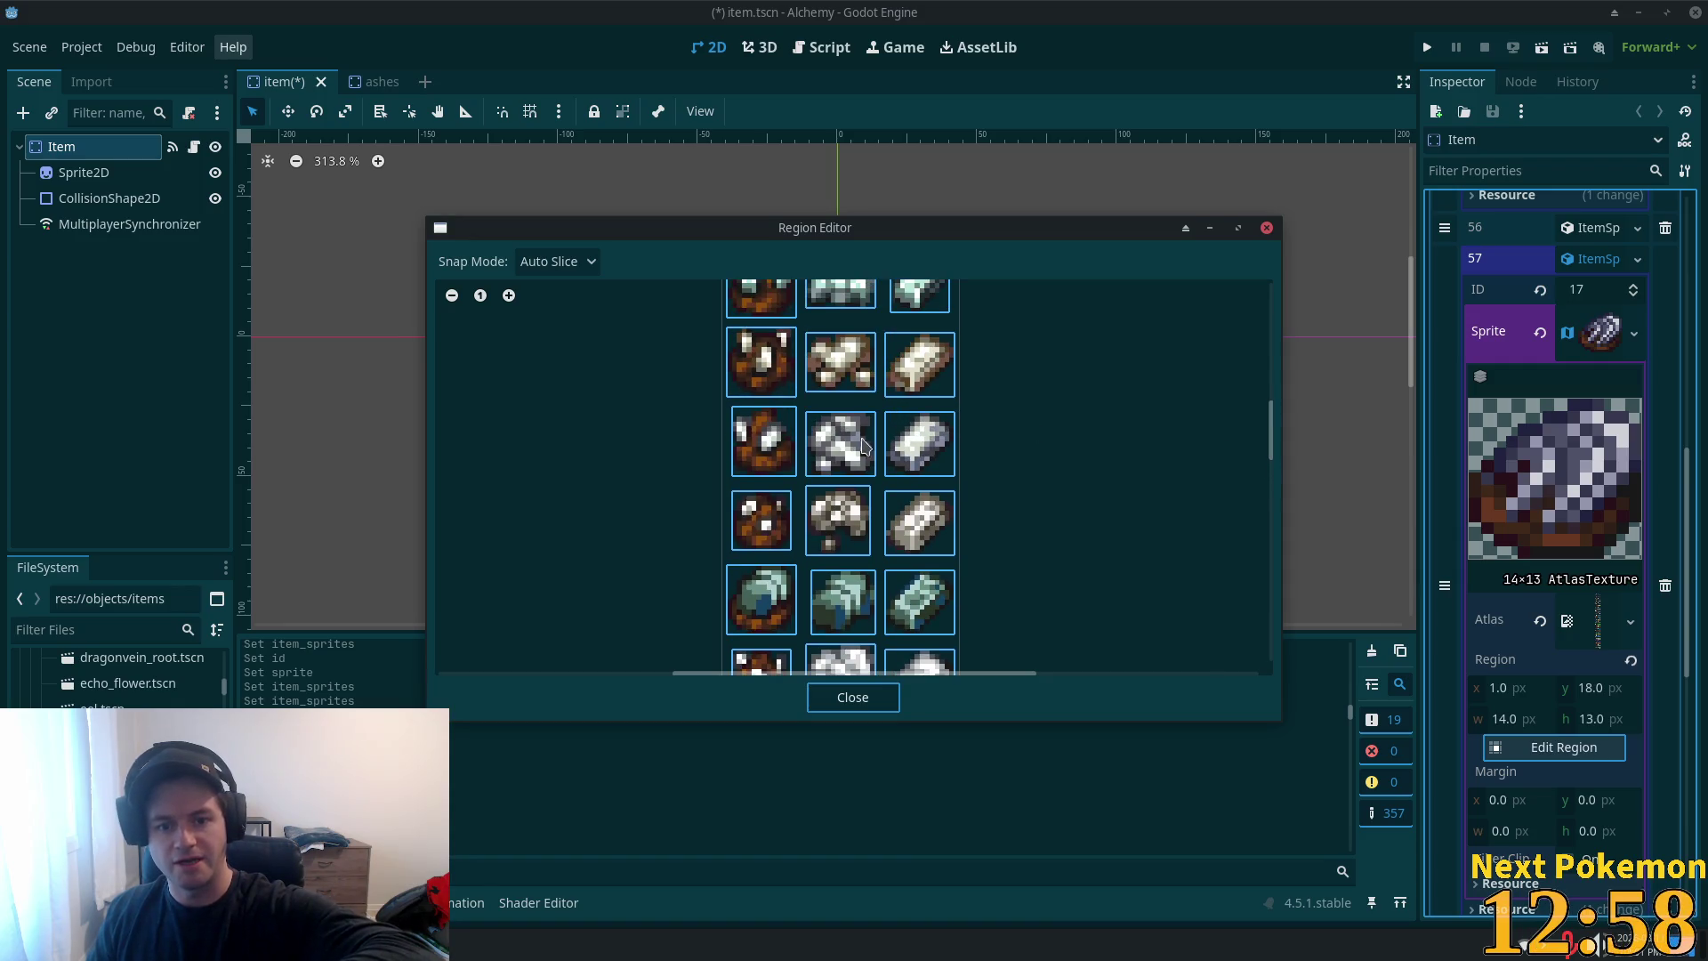
mouse_move(1273, 436)
left_mouse_down()
mouse_move(1270, 355)
mouse_move(1279, 425)
left_mouse_up()
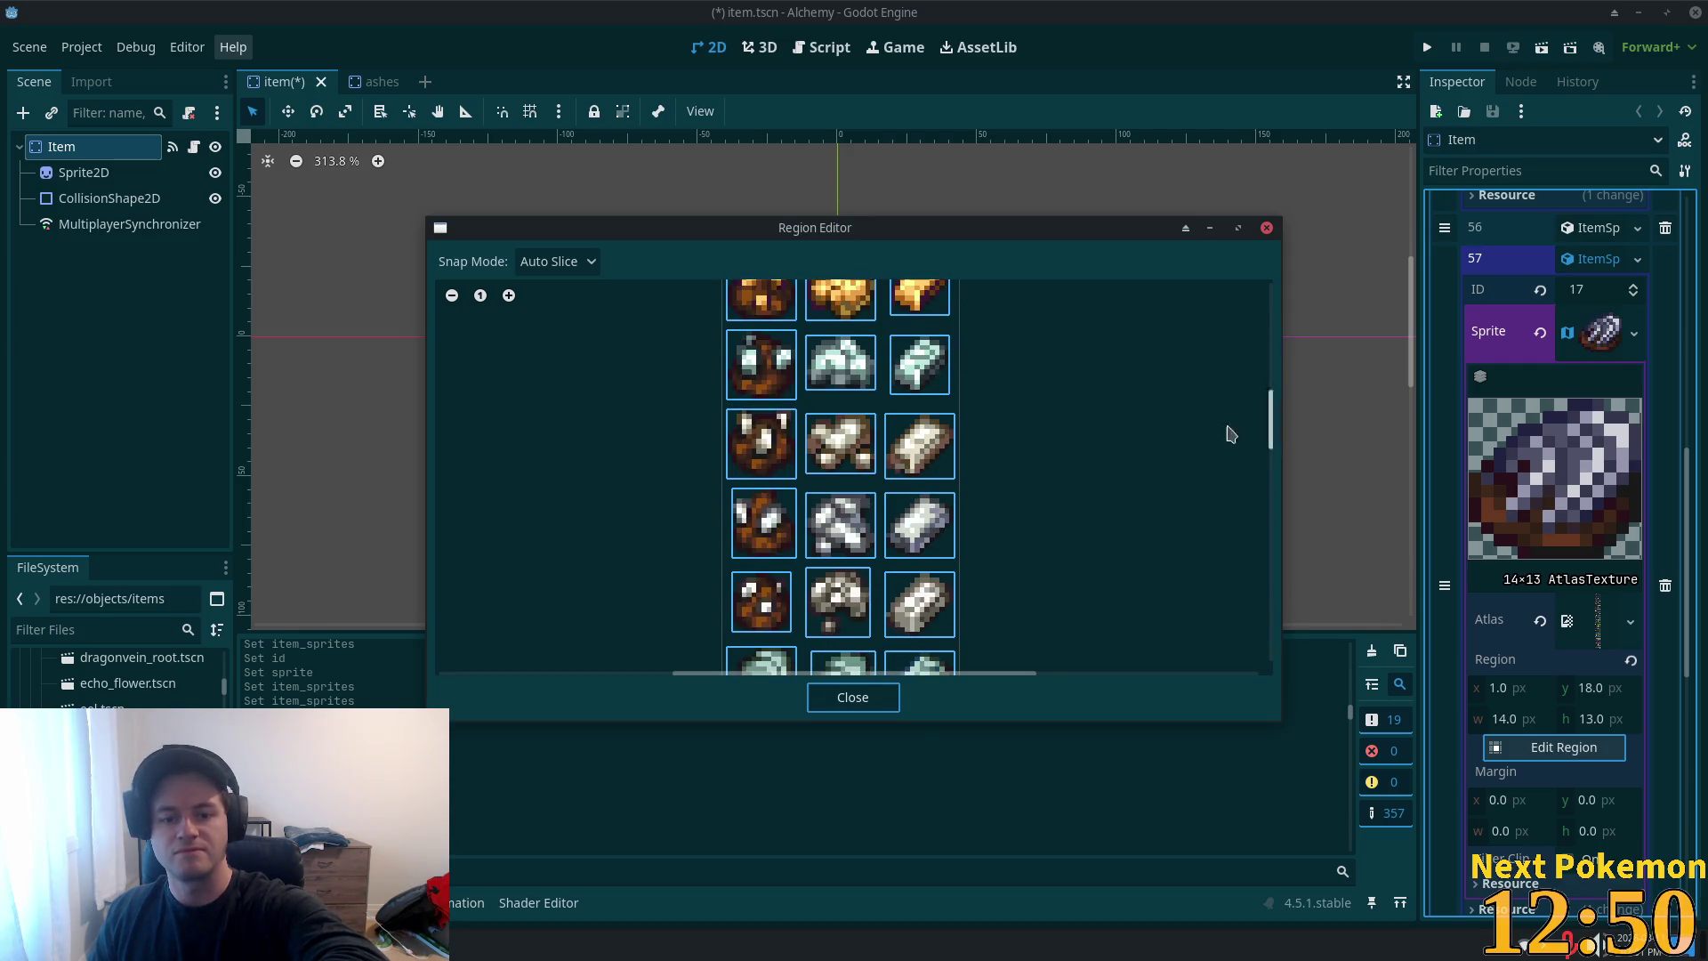
left_click(859, 526)
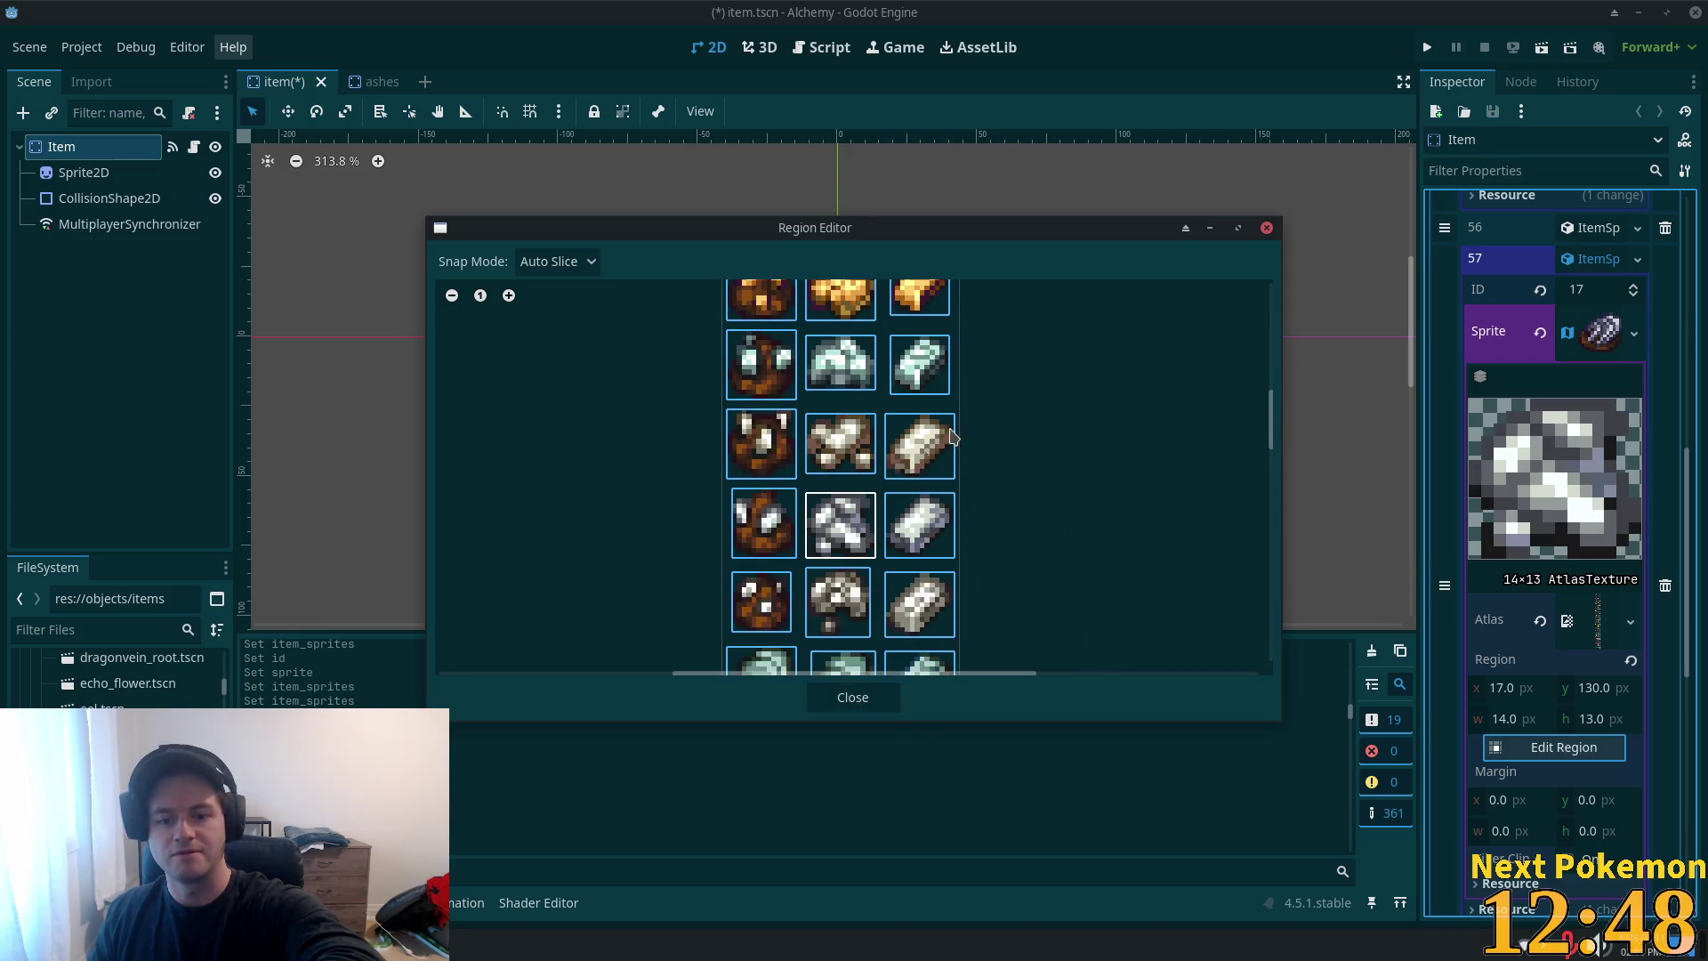
left_click(866, 703)
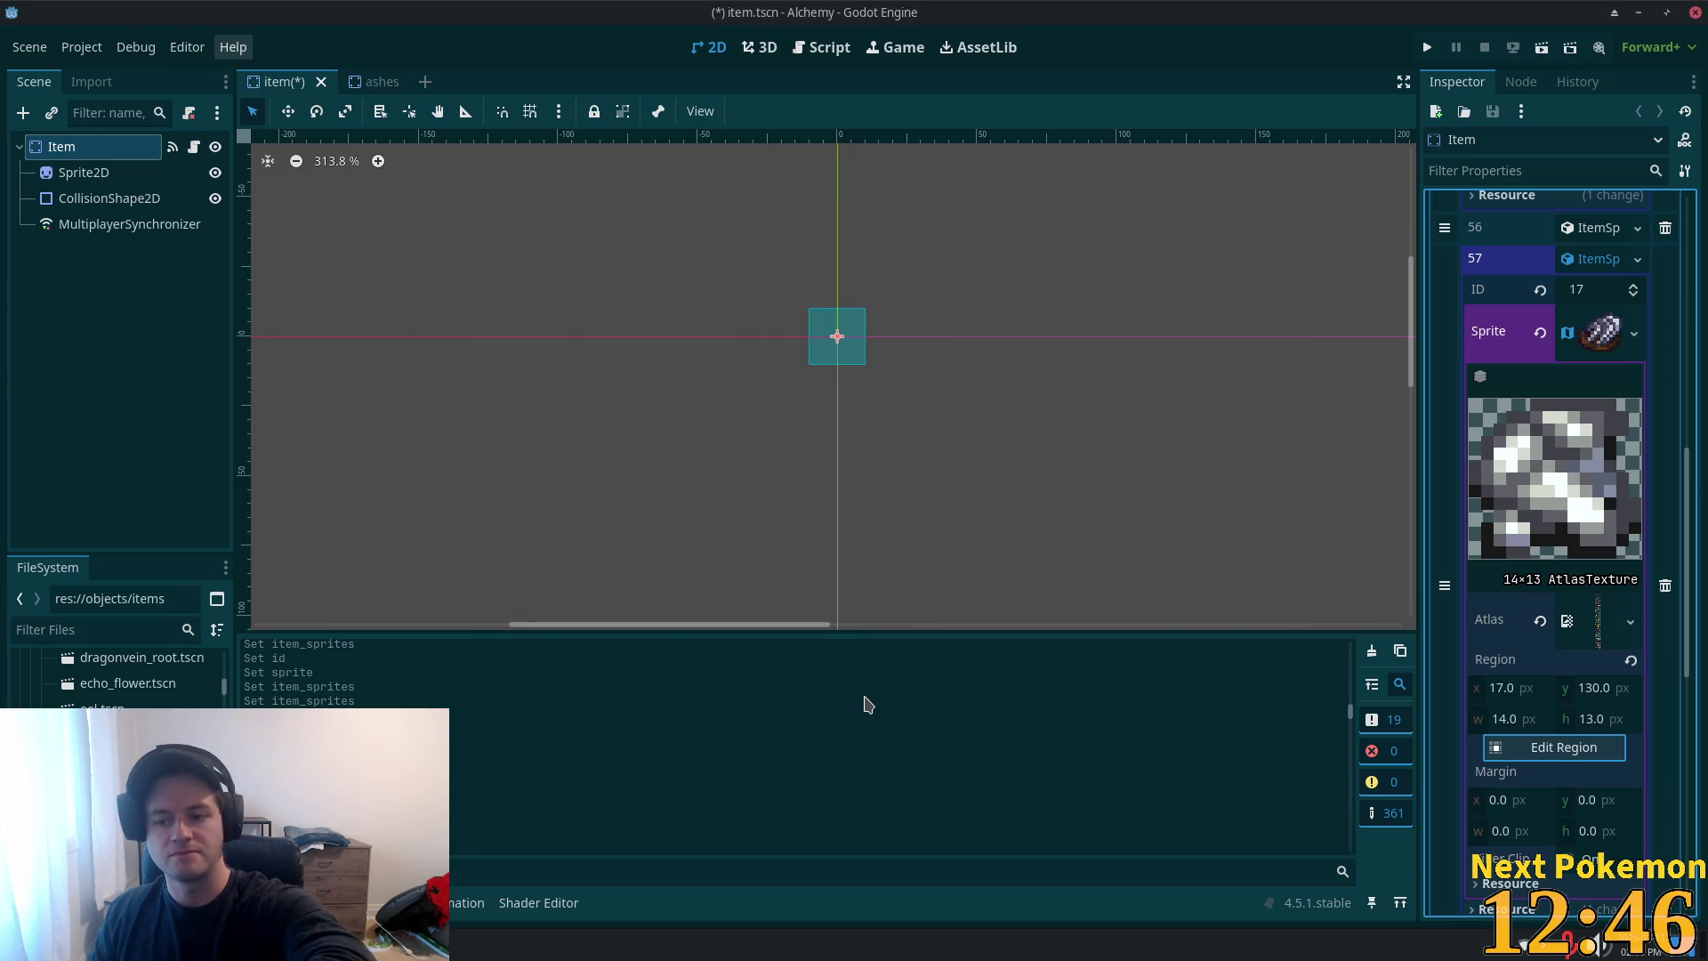
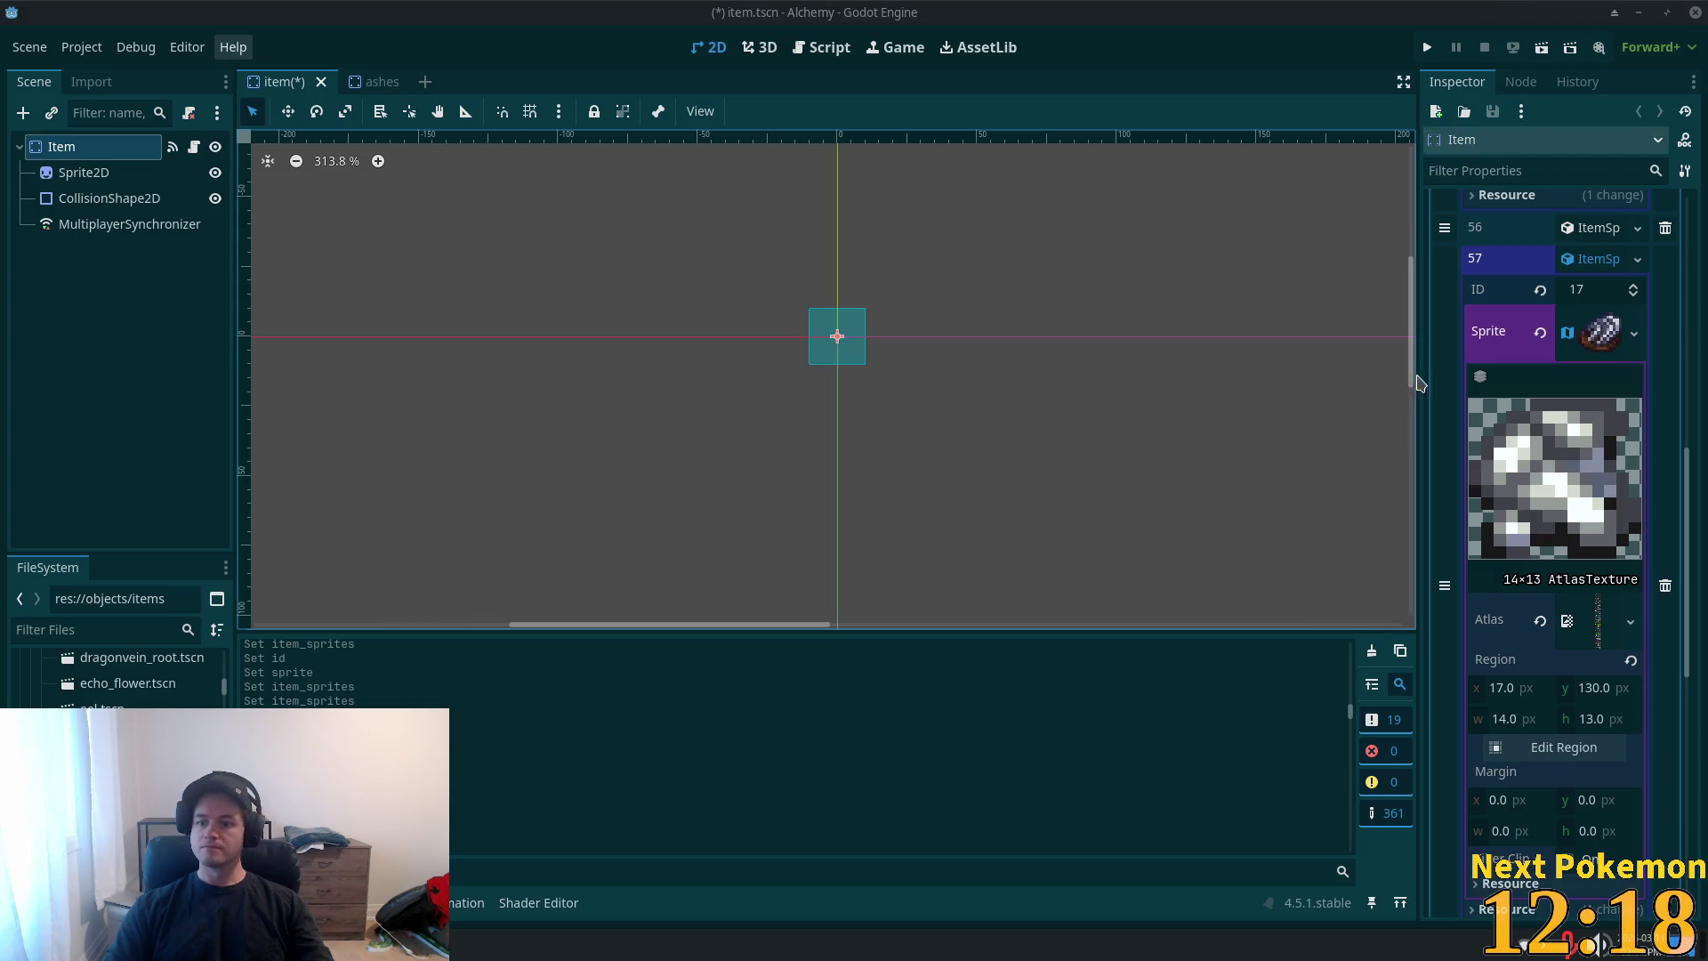
- Save the item scene and delete ashes.tscn from the project's FileSystem
key("ctrl+s")
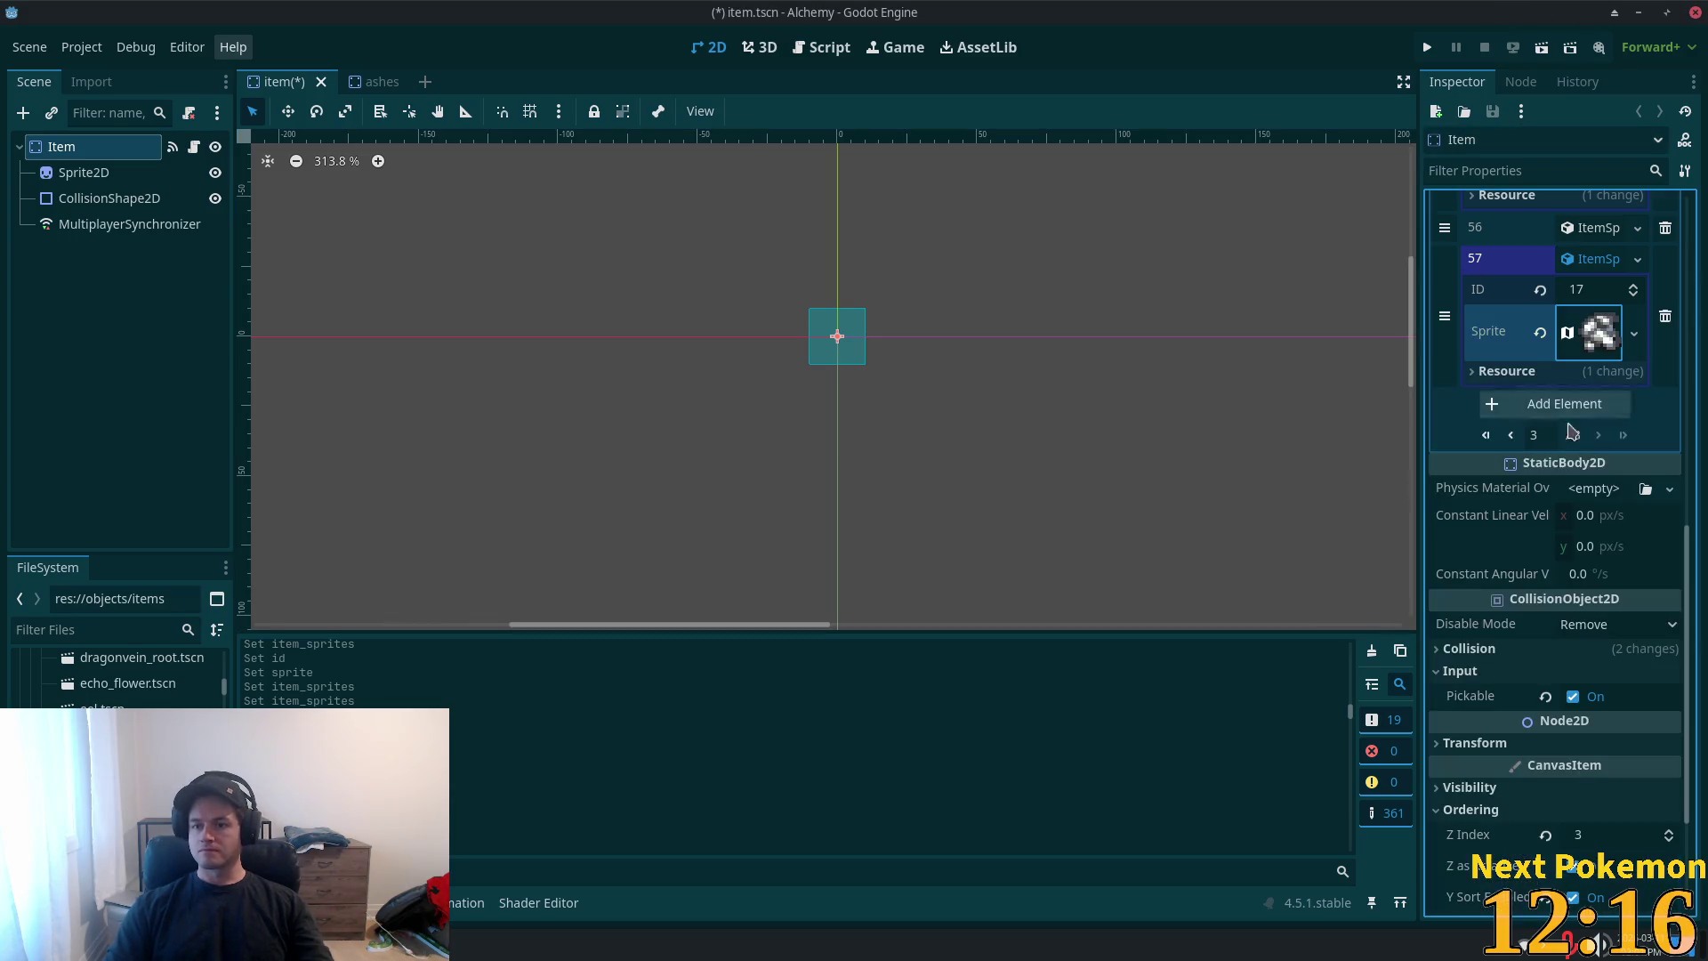
left_click(102, 706)
scroll(120, 680, "up", 5)
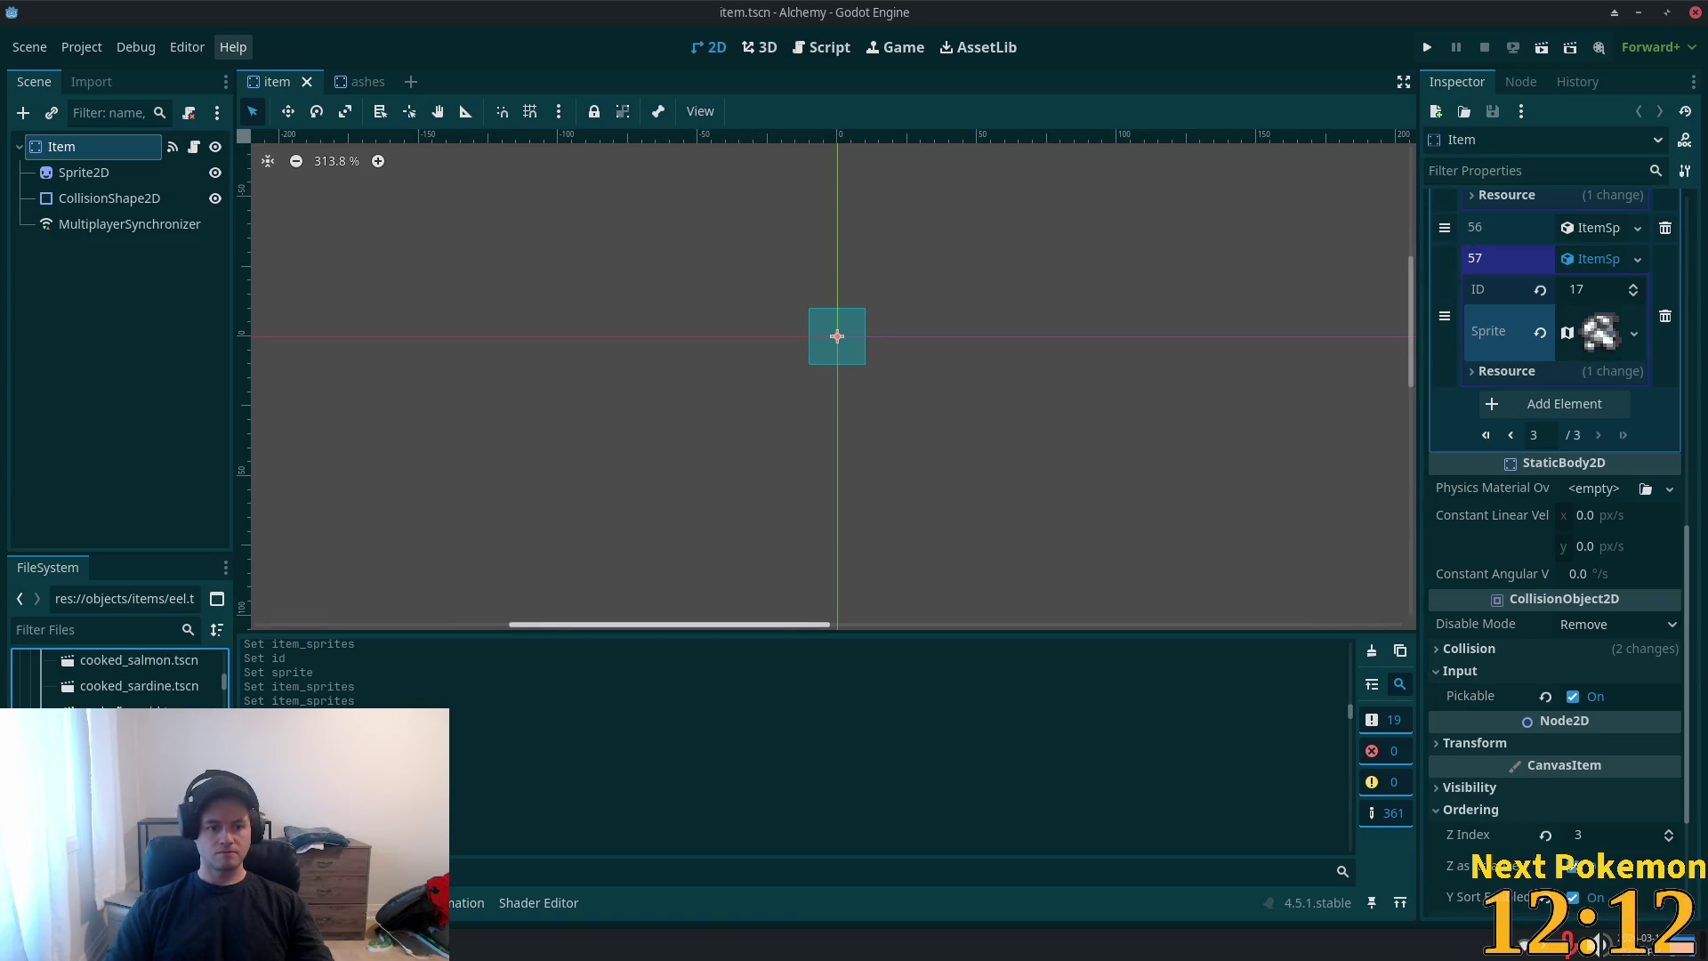
scroll(120, 680, "up", 5)
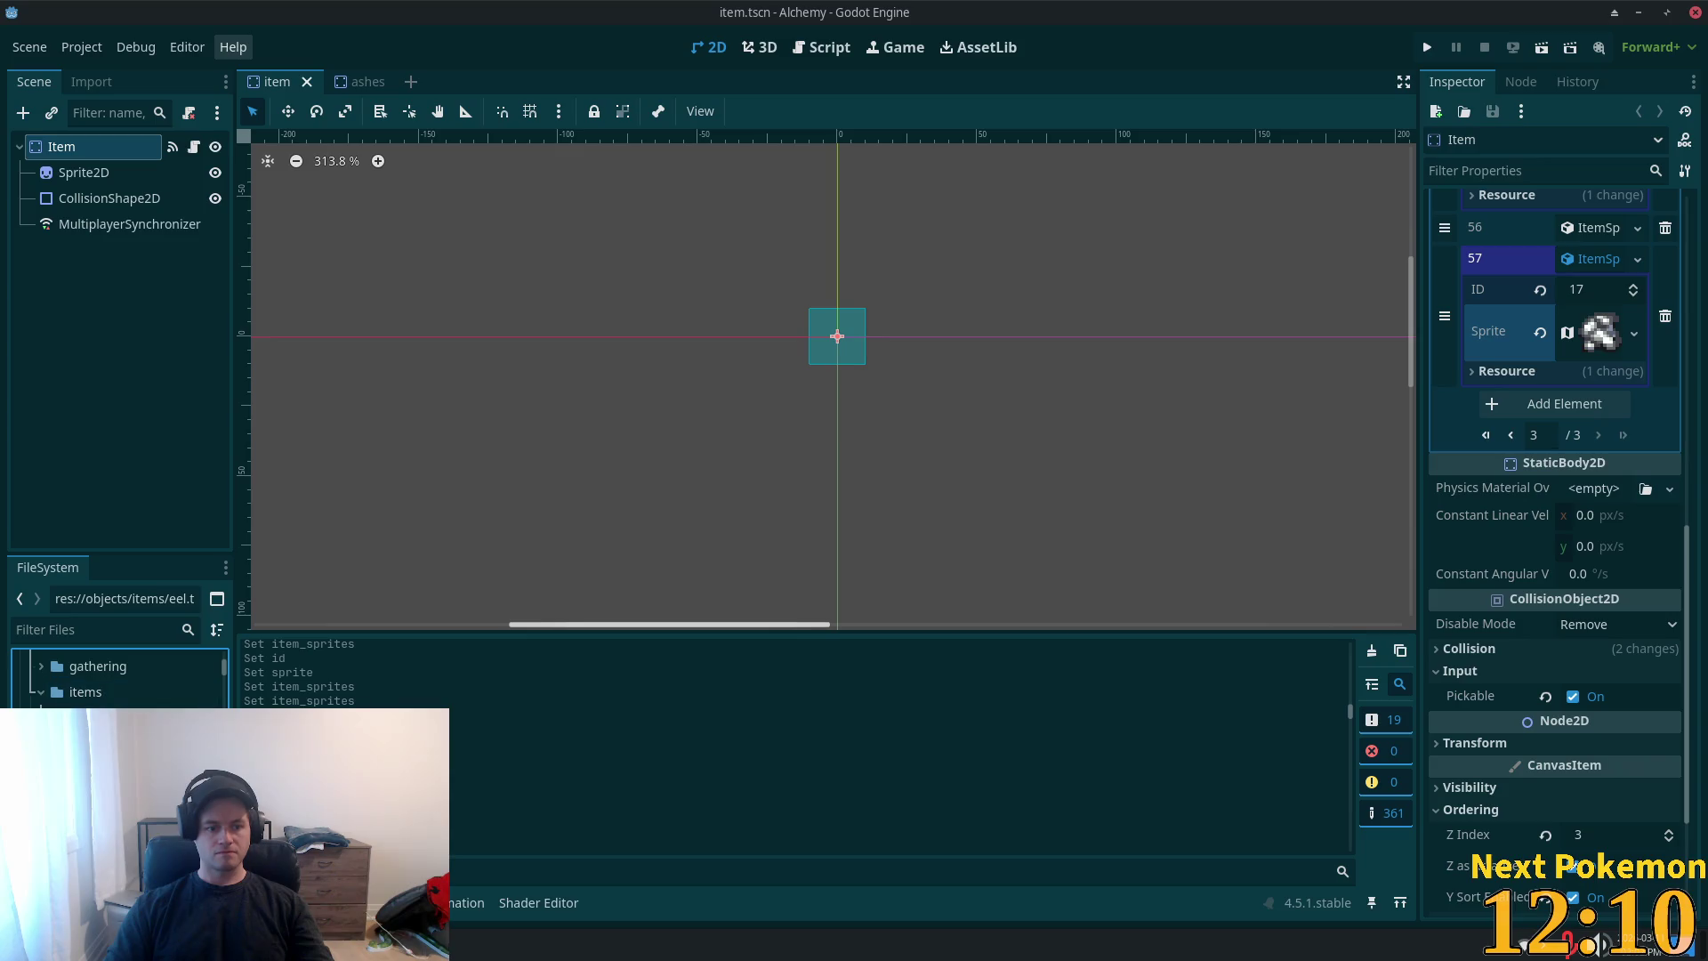
key("Delete")
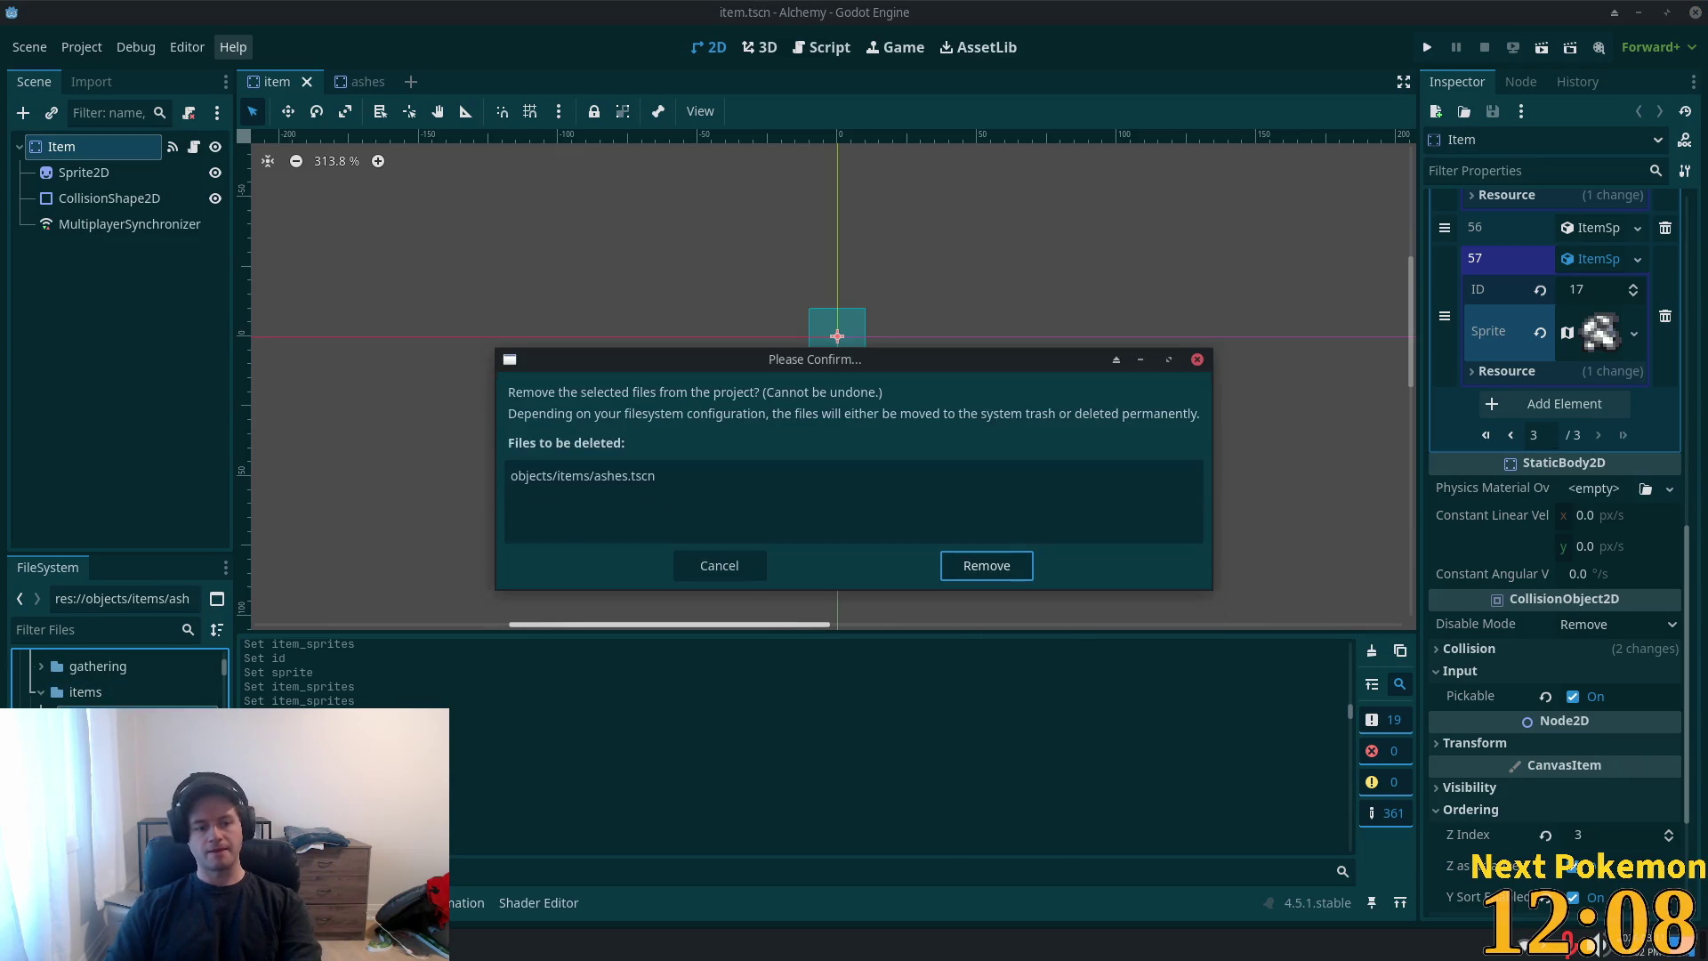
left_click(978, 568)
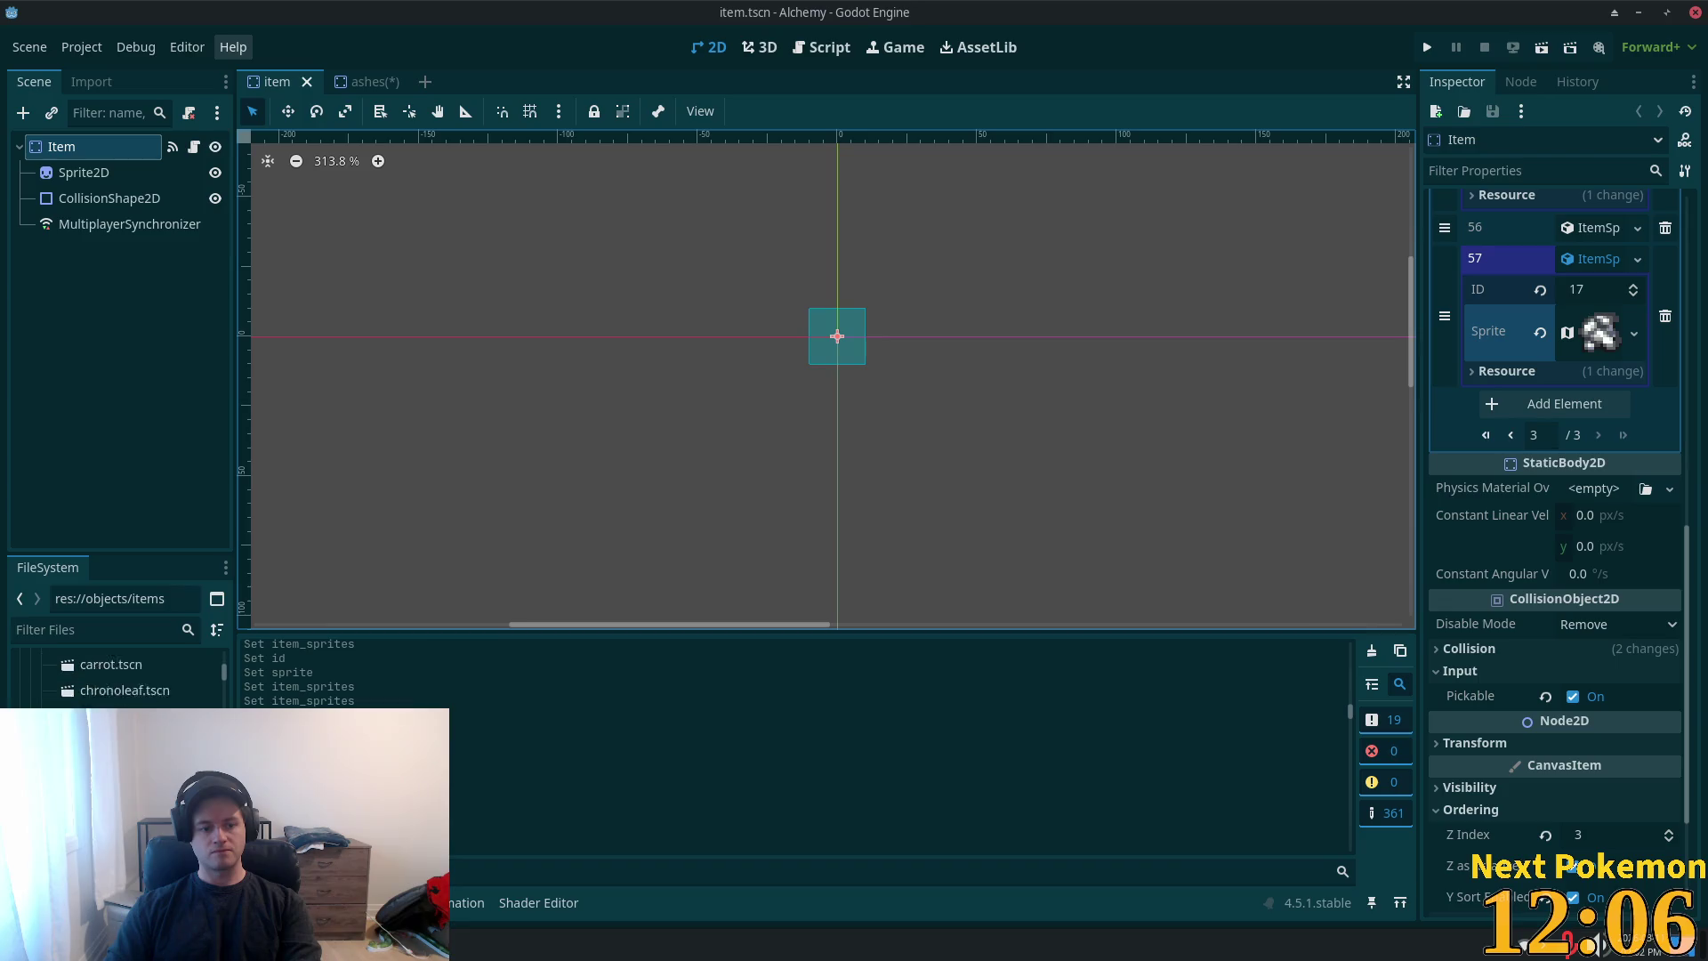
- Open the wood.tscn scene from the items folder
scroll(120, 681, "down", 5)
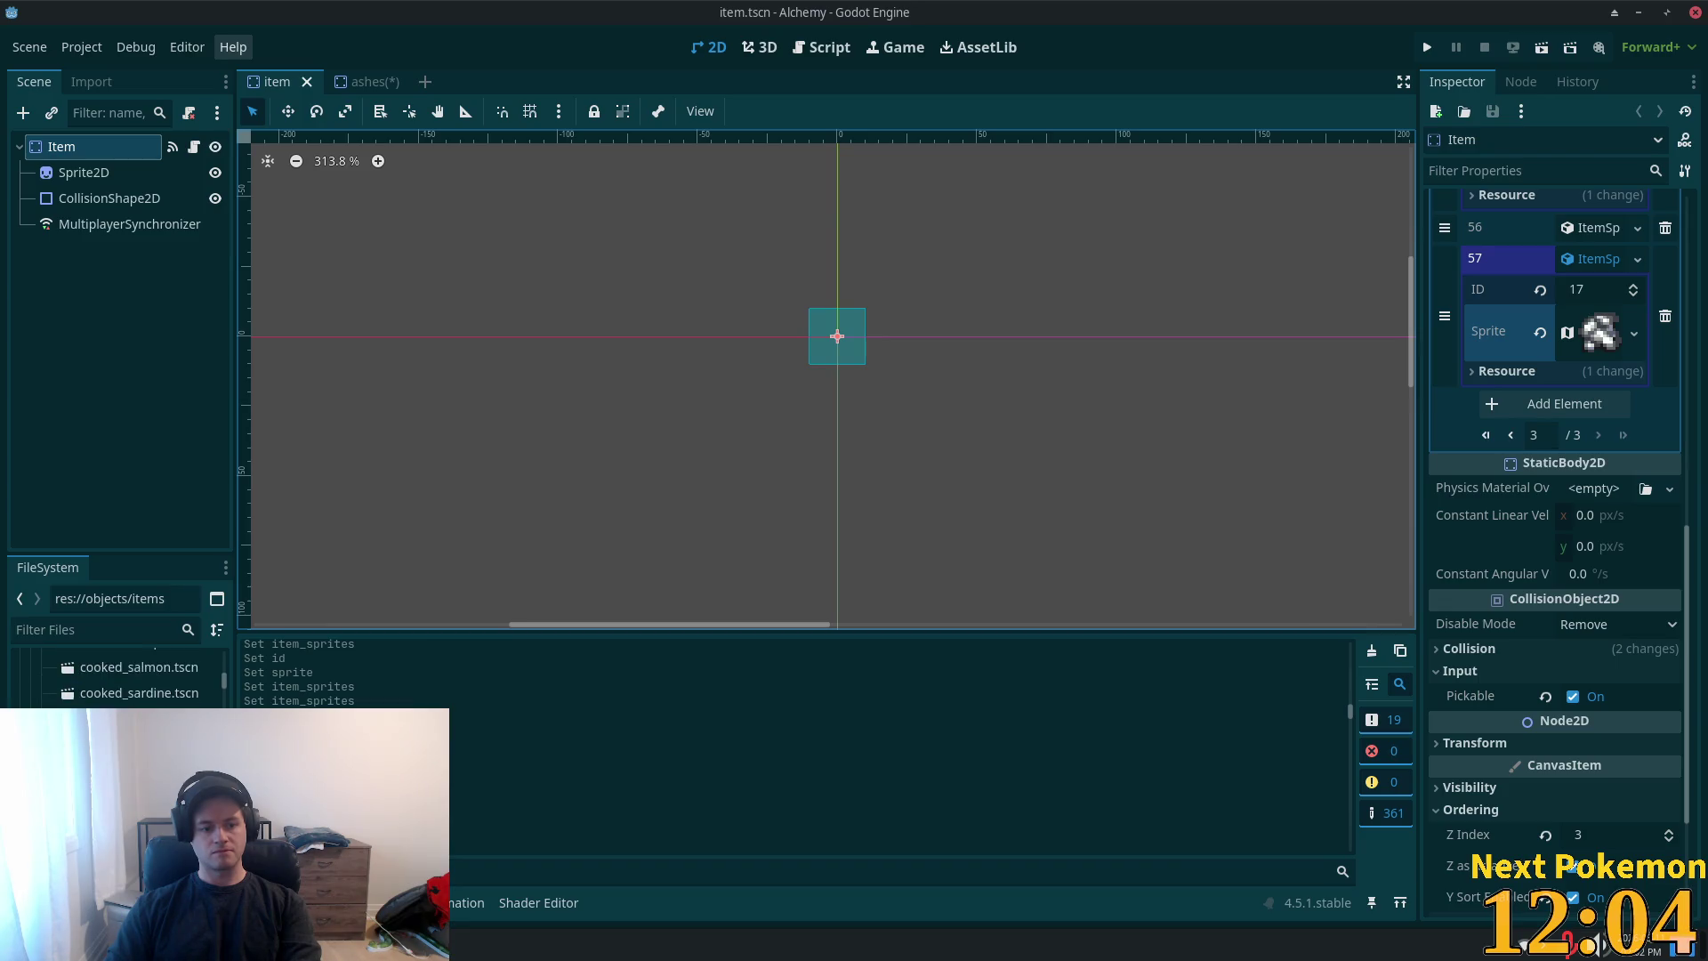
scroll(120, 681, "down", 10)
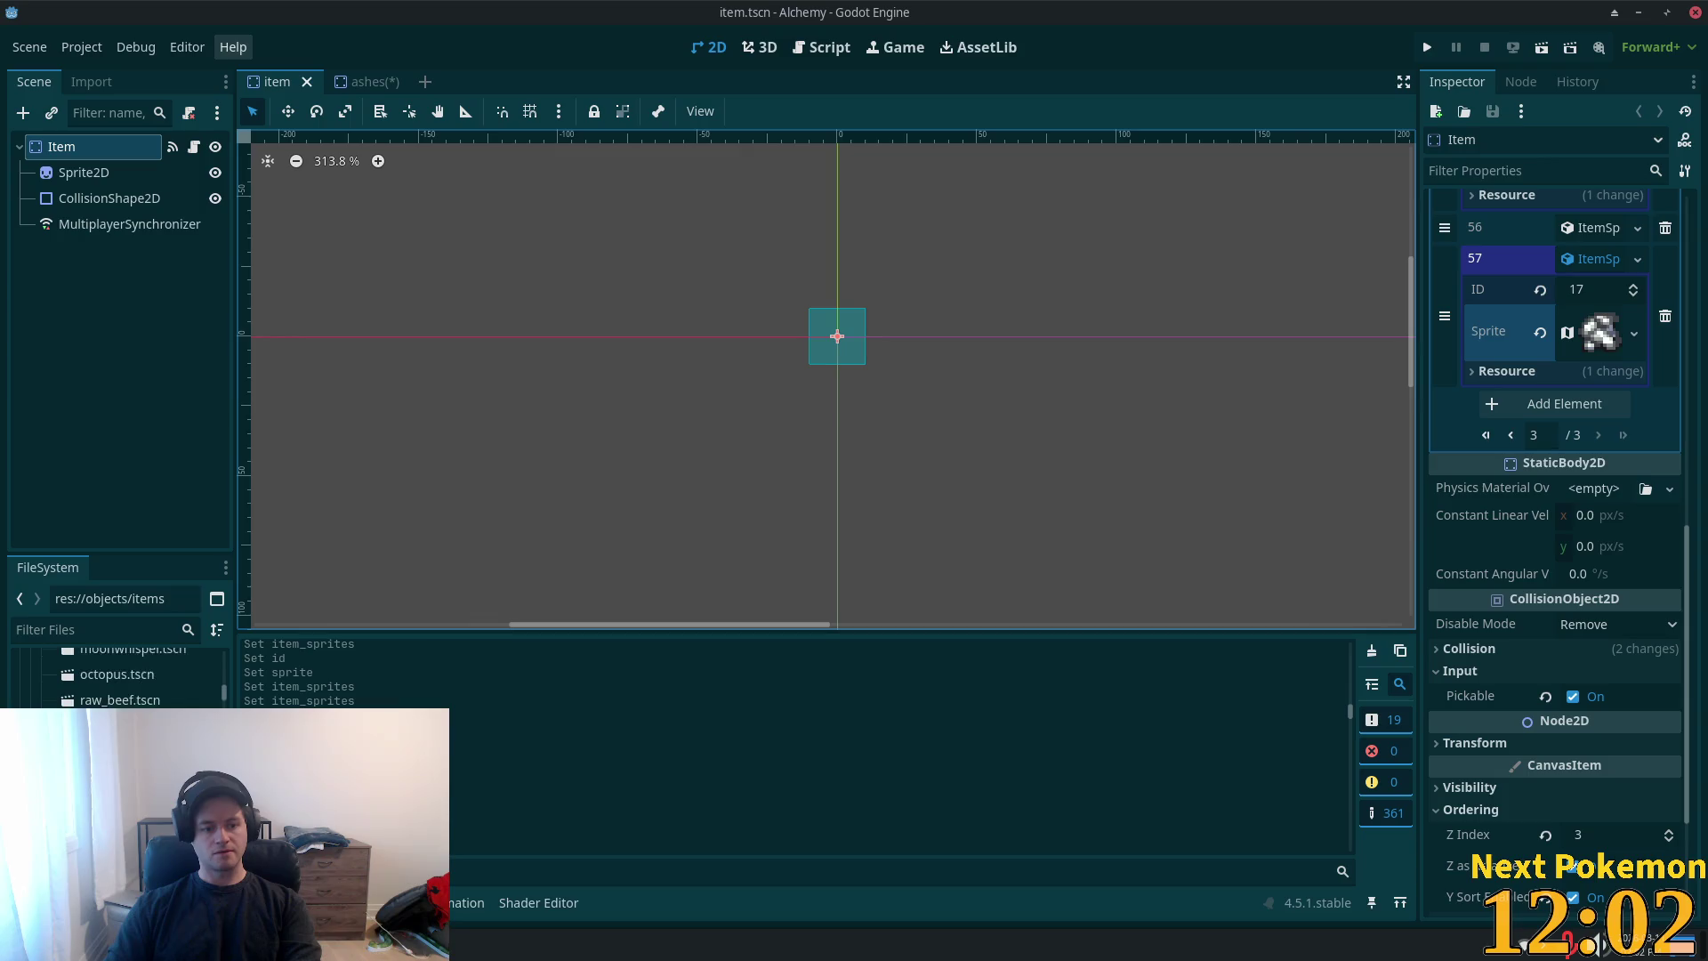
scroll(120, 681, "down", 2)
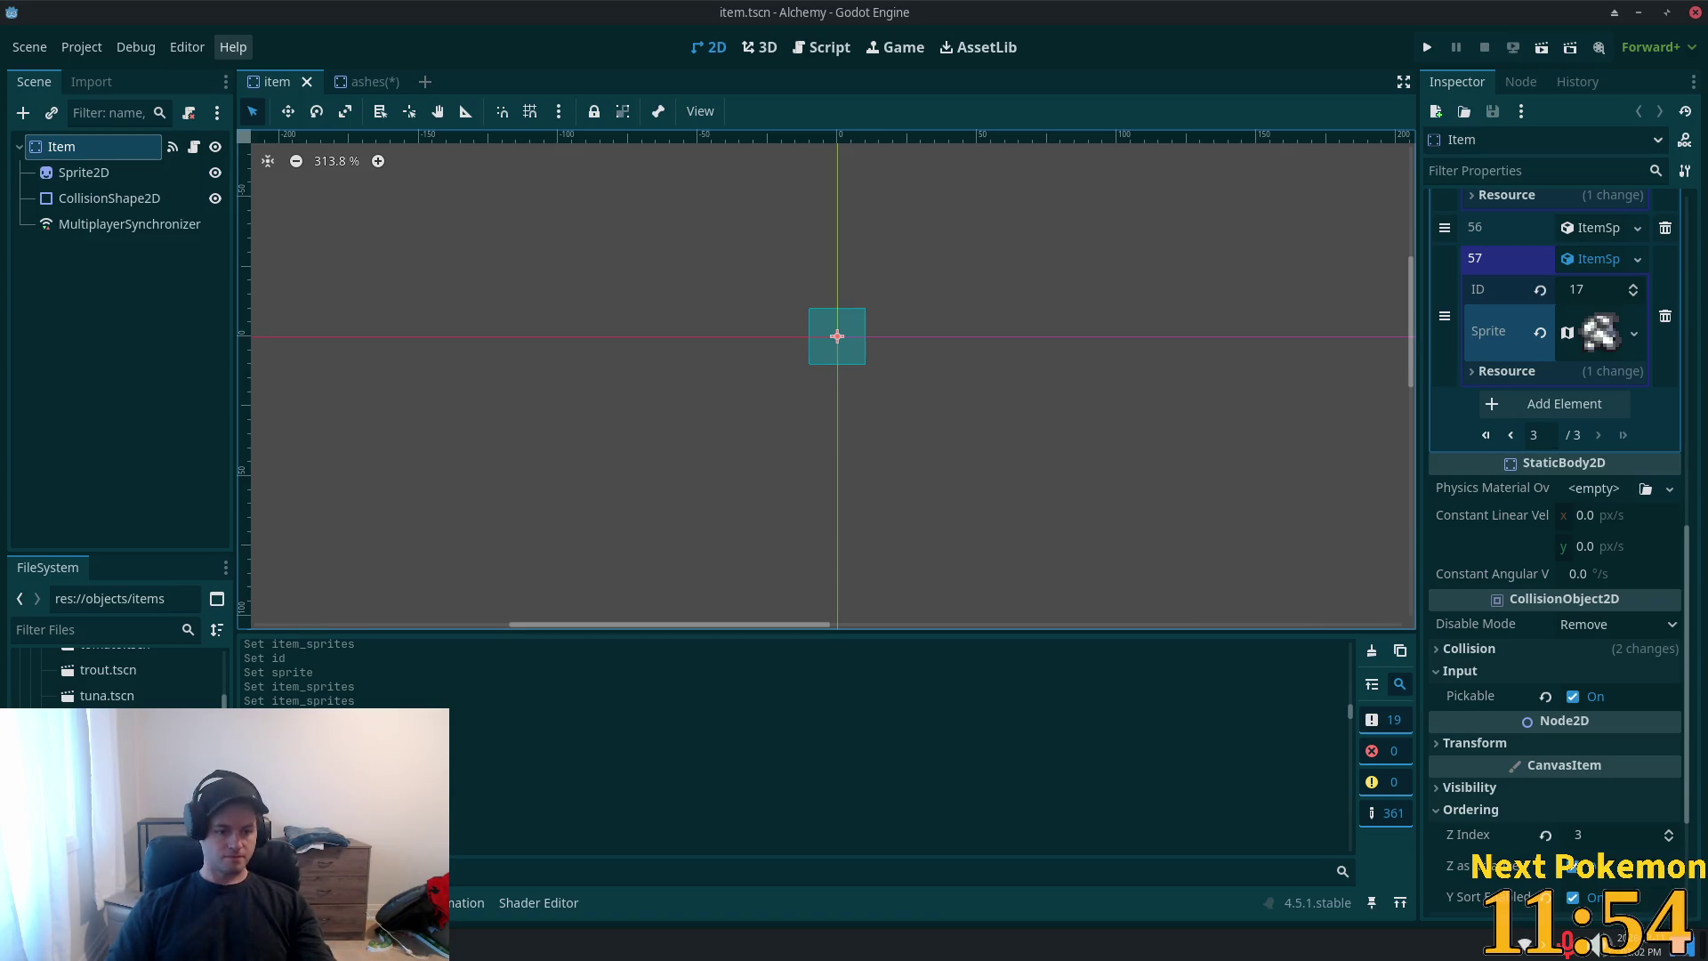
double_click(116, 748)
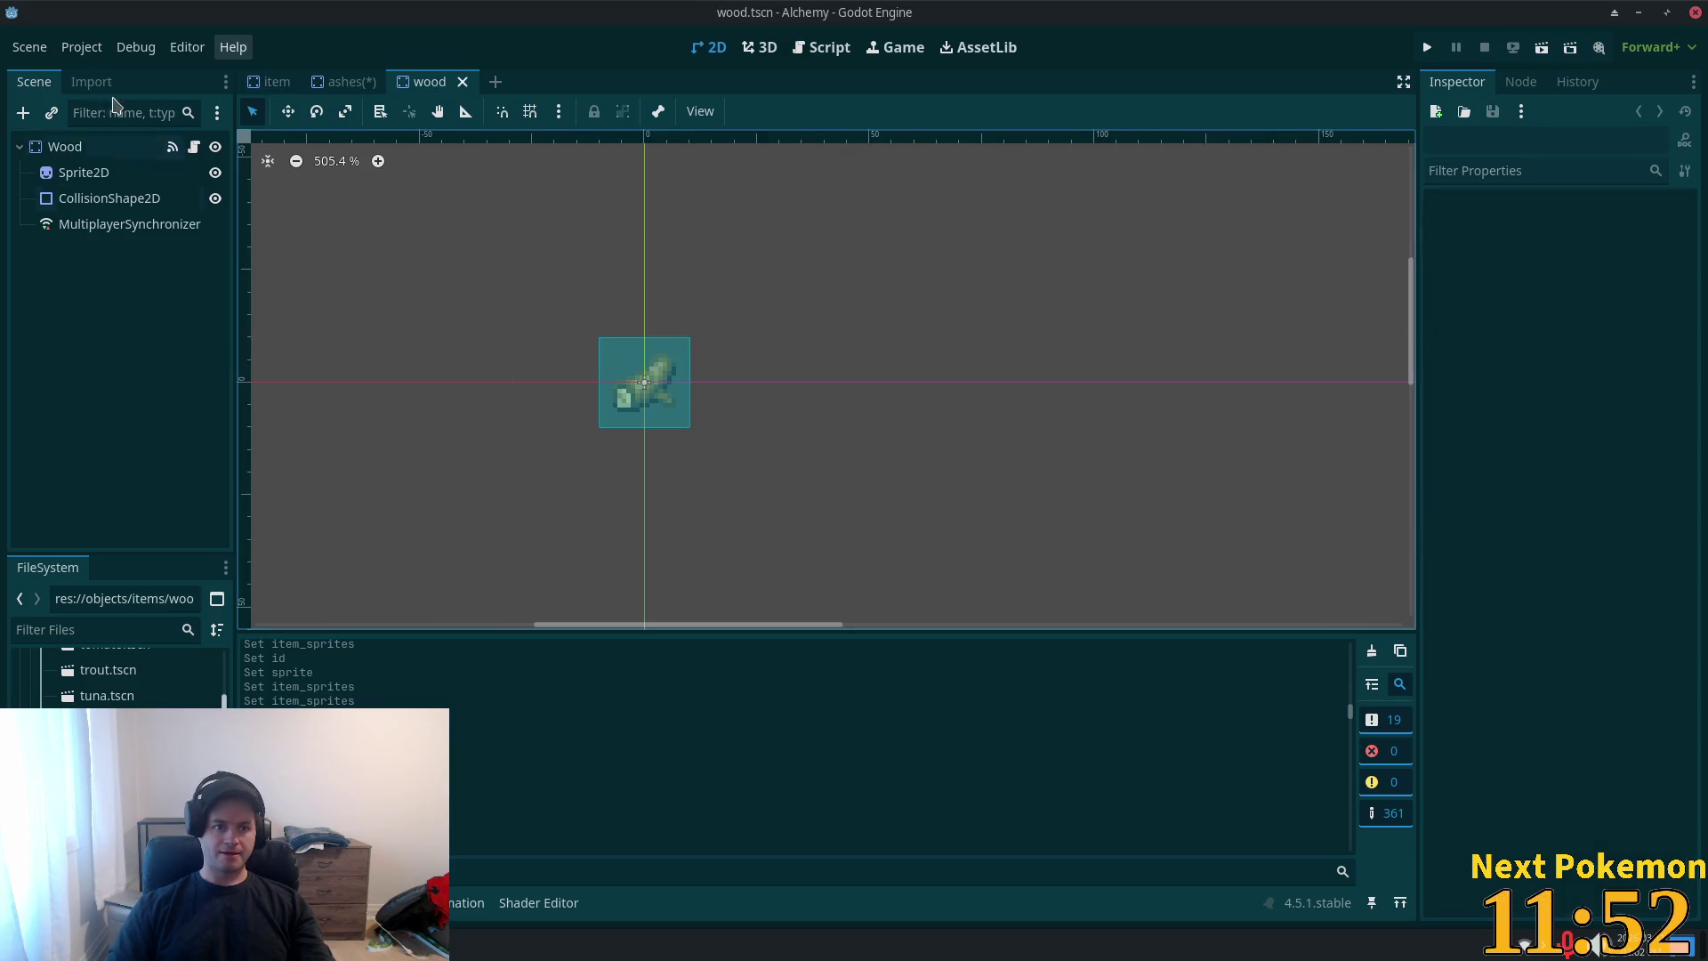
- Close the ashes scene, discarding its unsaved changes
left_click(89, 172)
left_click(372, 87)
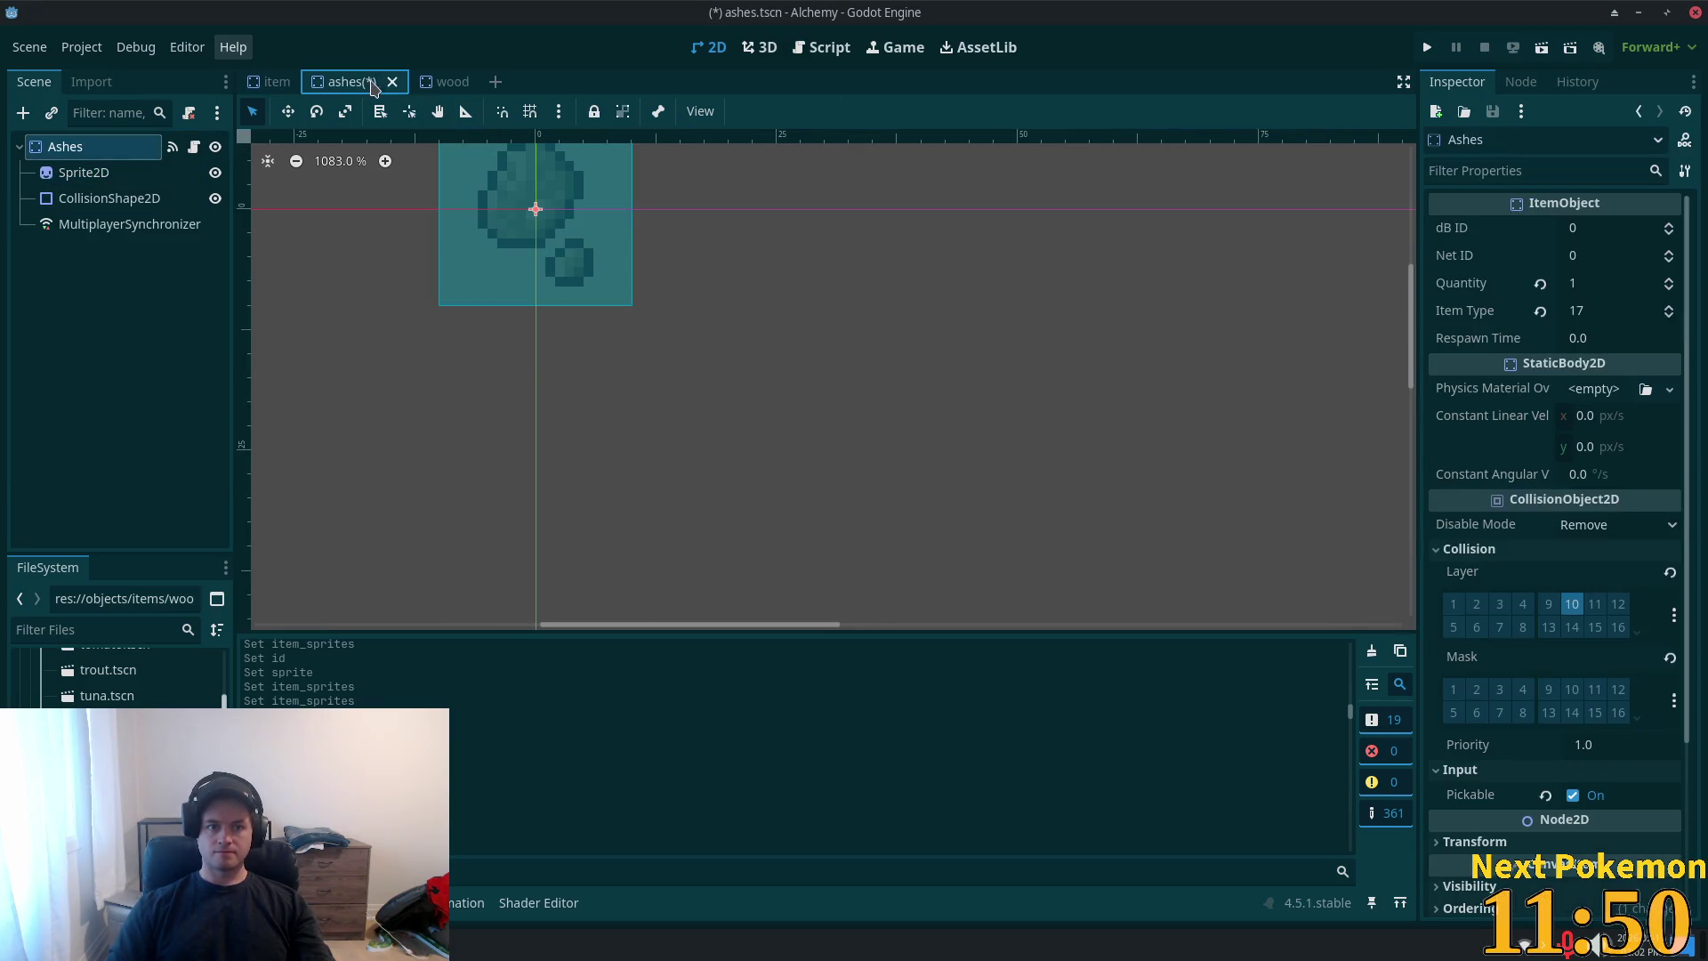
left_click(392, 82)
left_click(729, 530)
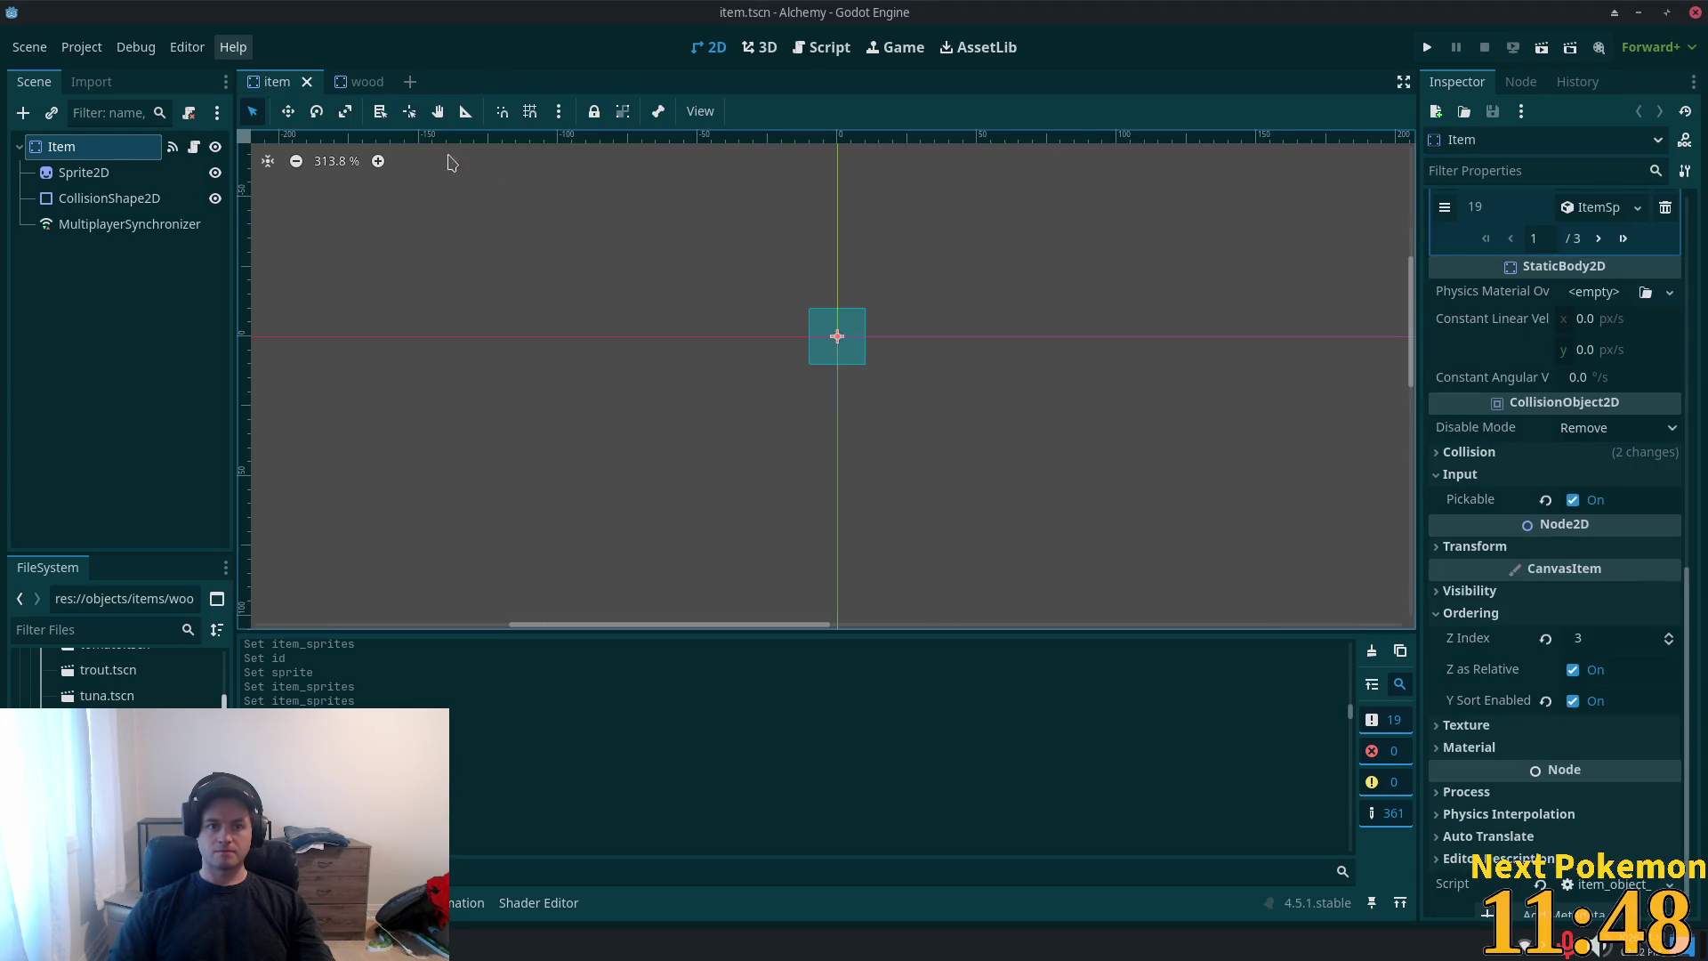
- Check the wood Sprite2D's texture options, then select the Wood root node
left_click(360, 82)
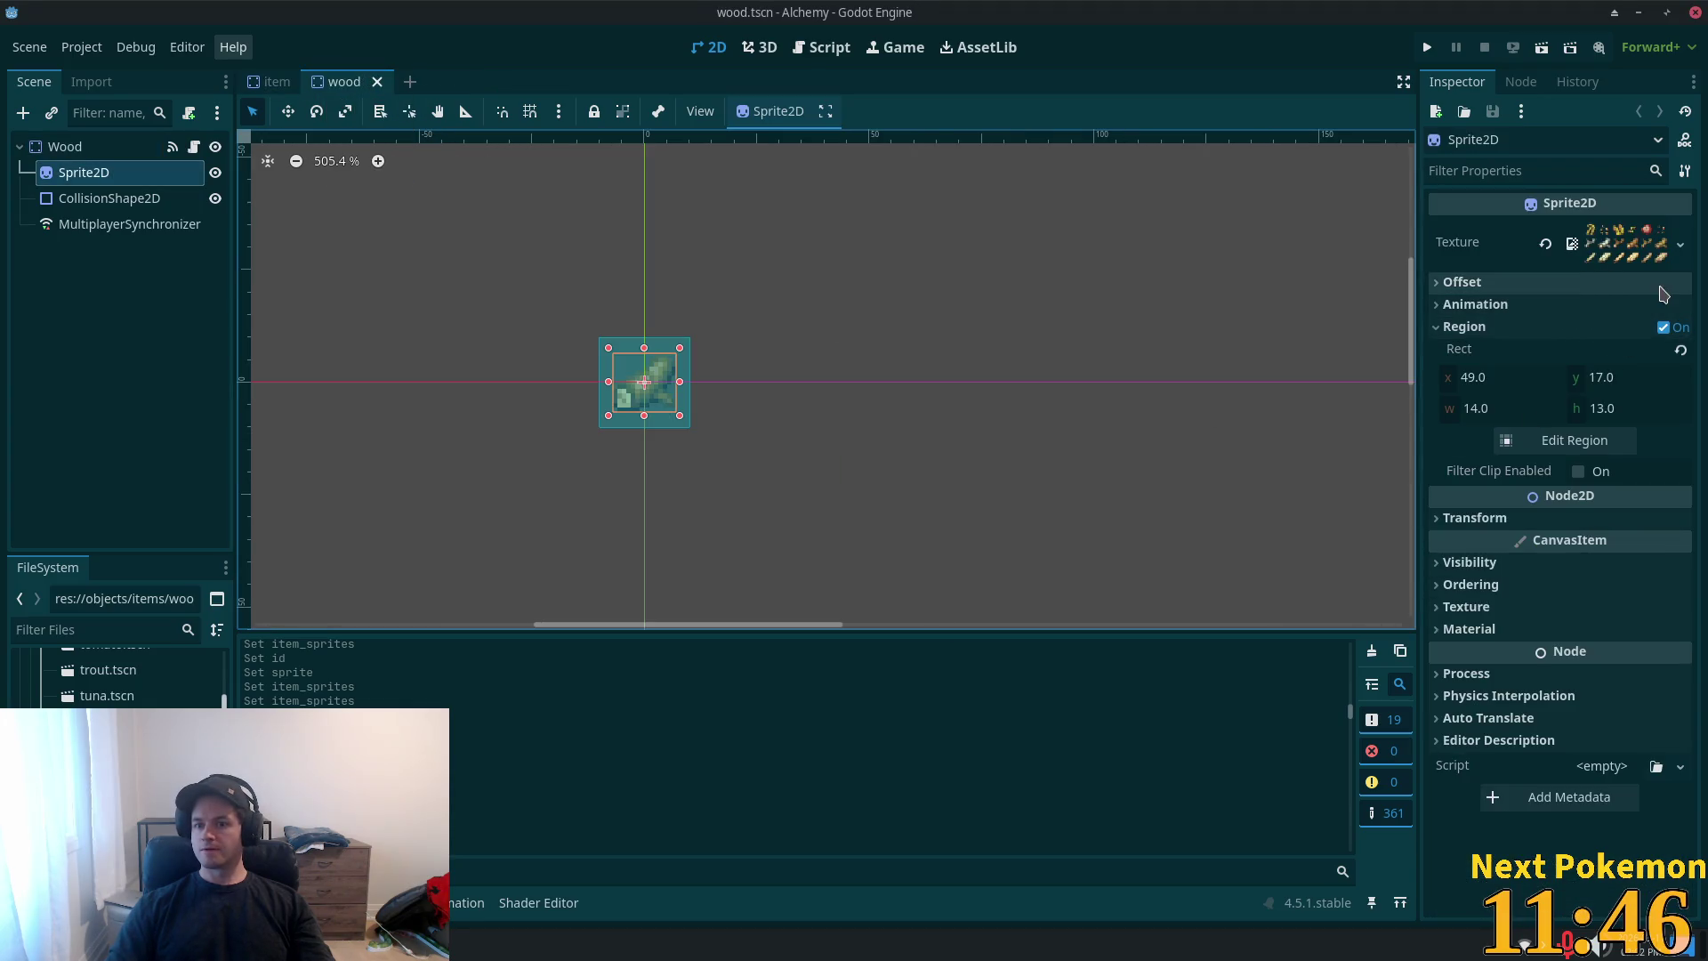
left_click(1680, 245)
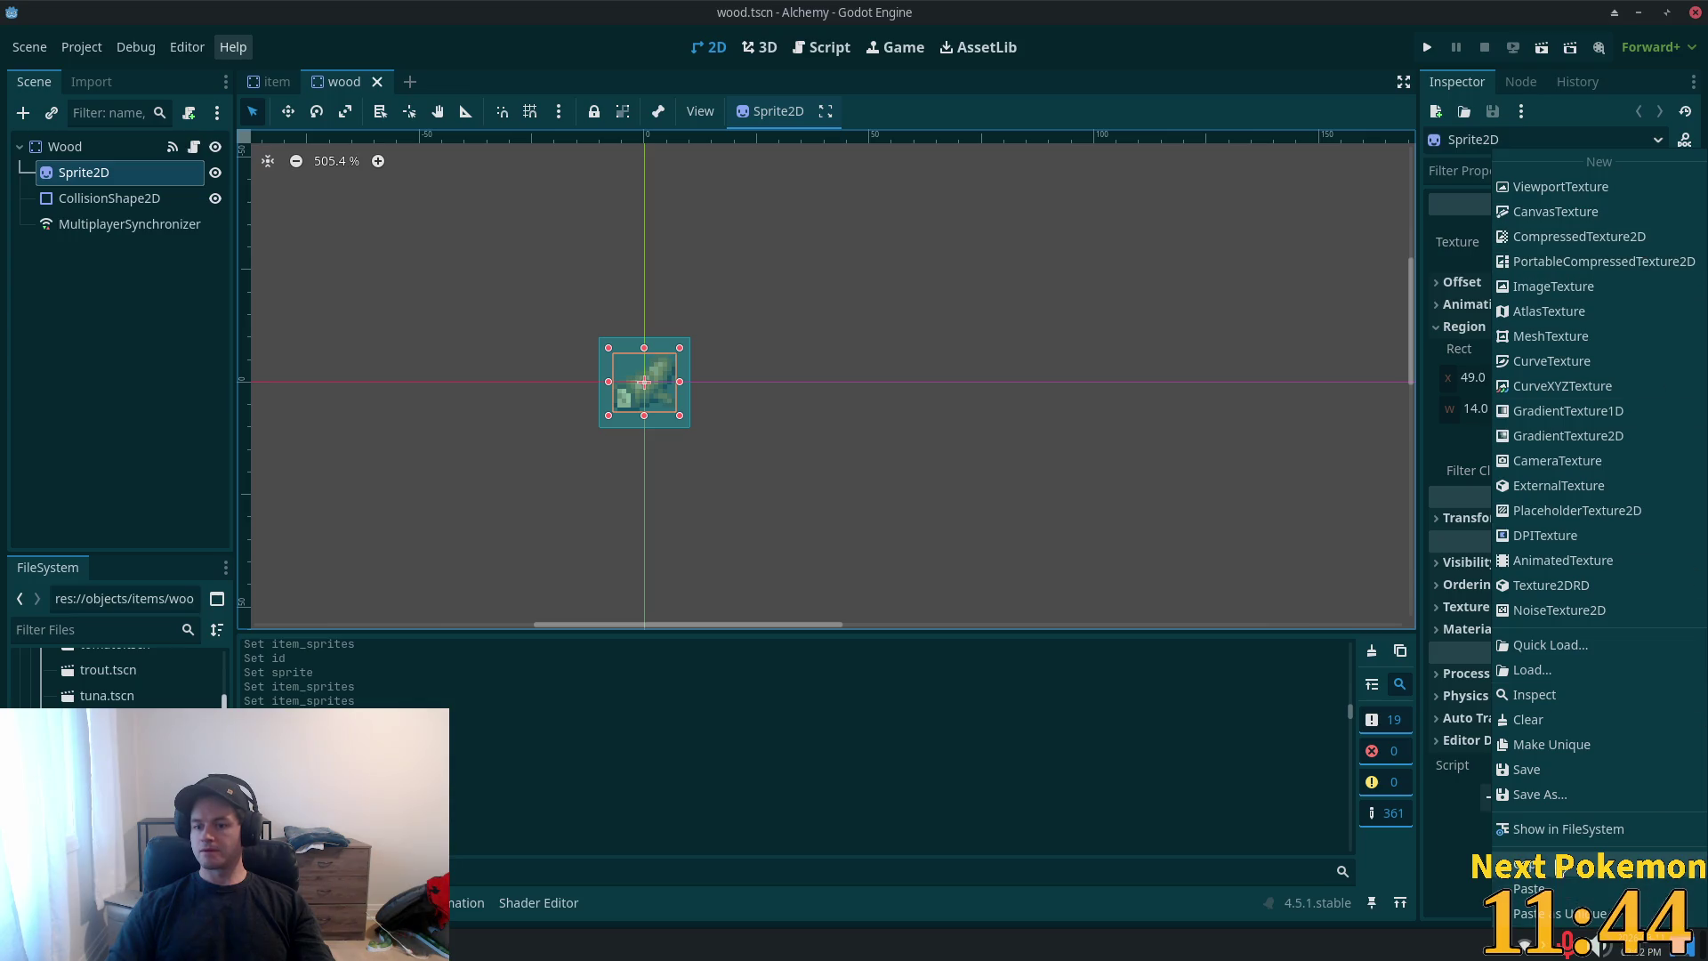
key("Escape")
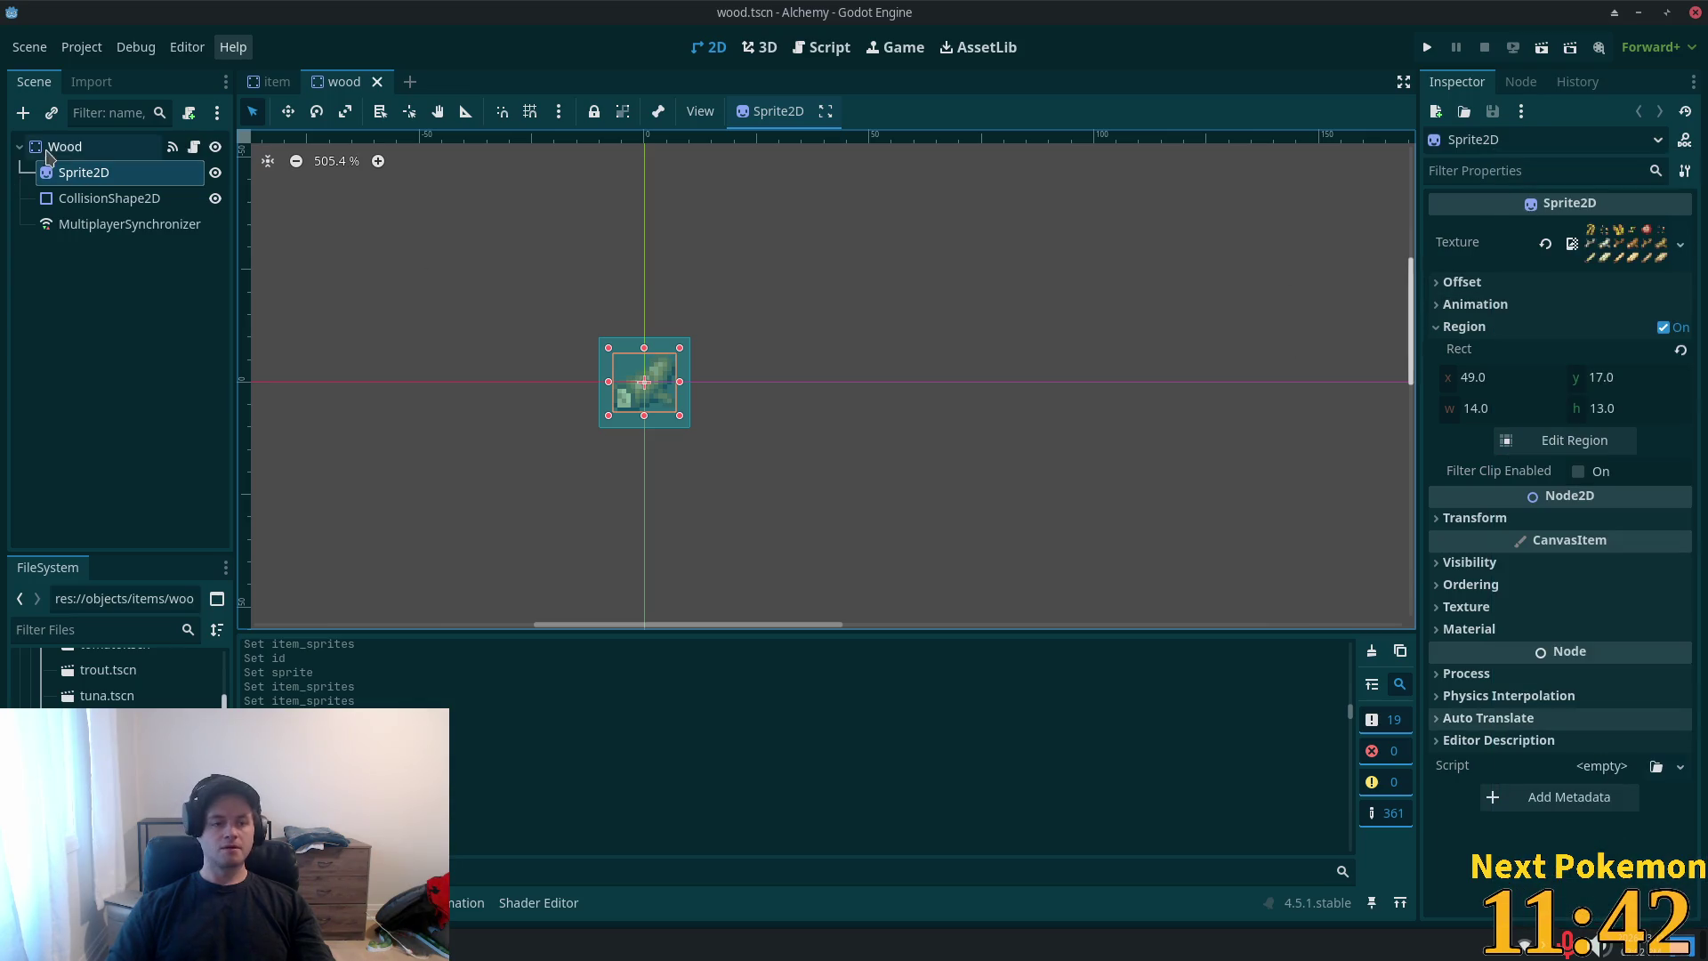
left_click(53, 148)
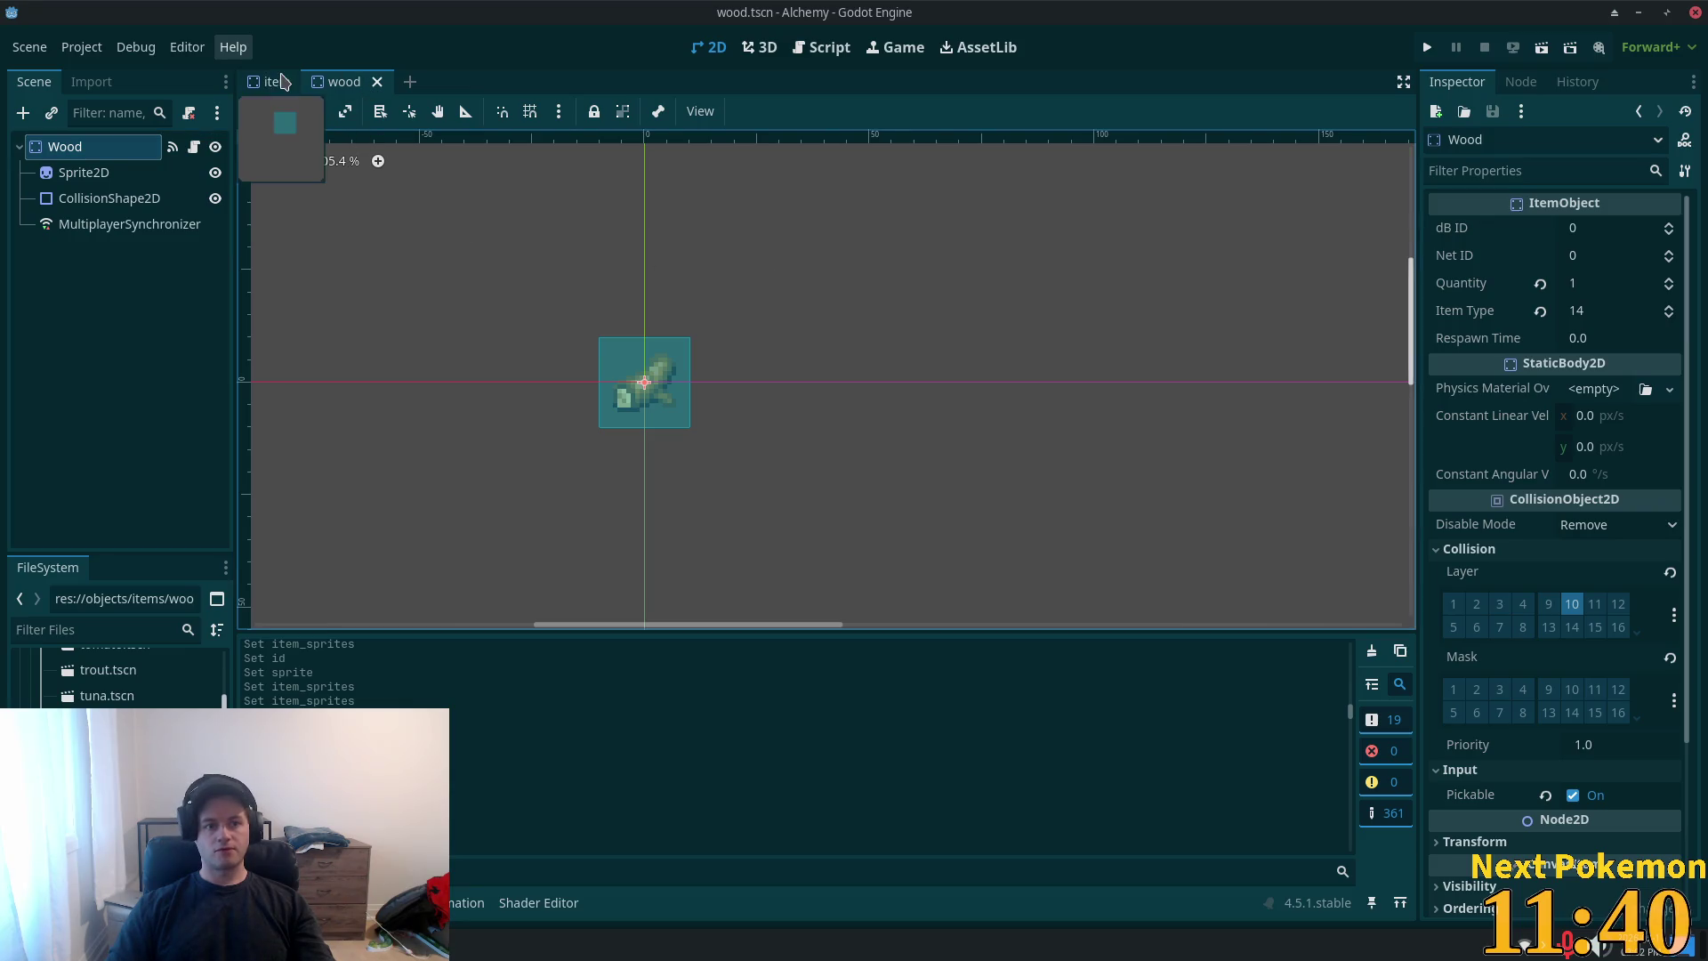
- In the item scene, append a new empty element 58 to item_sprites
left_click(282, 82)
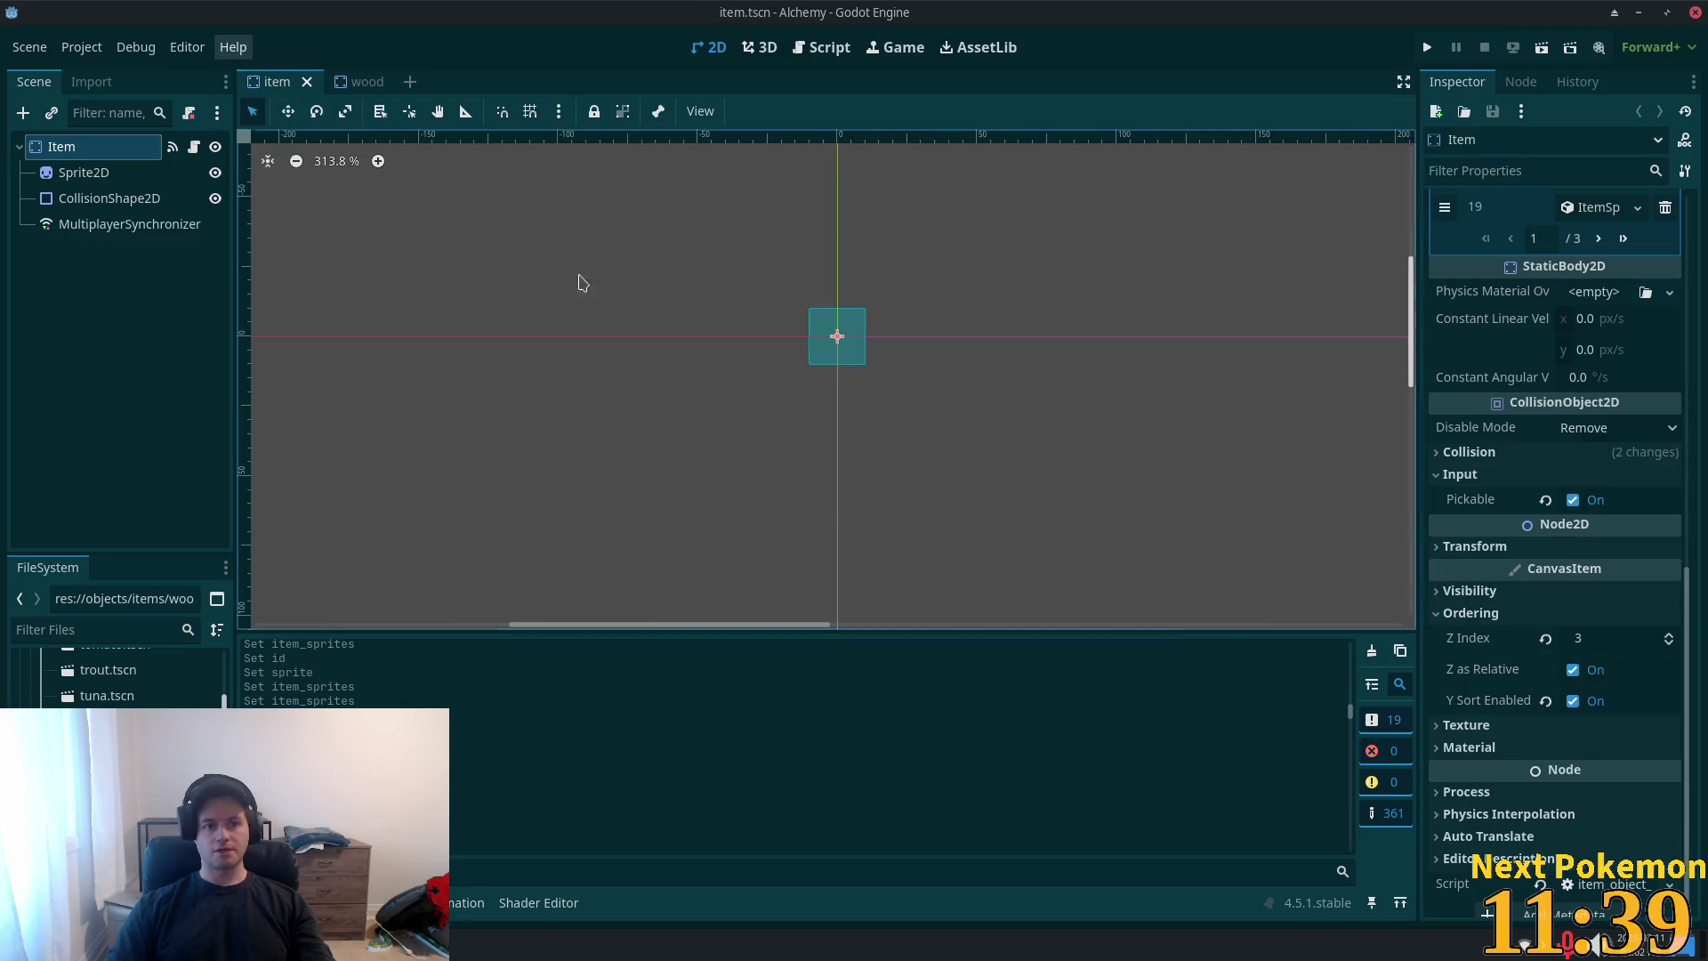
left_click(1625, 238)
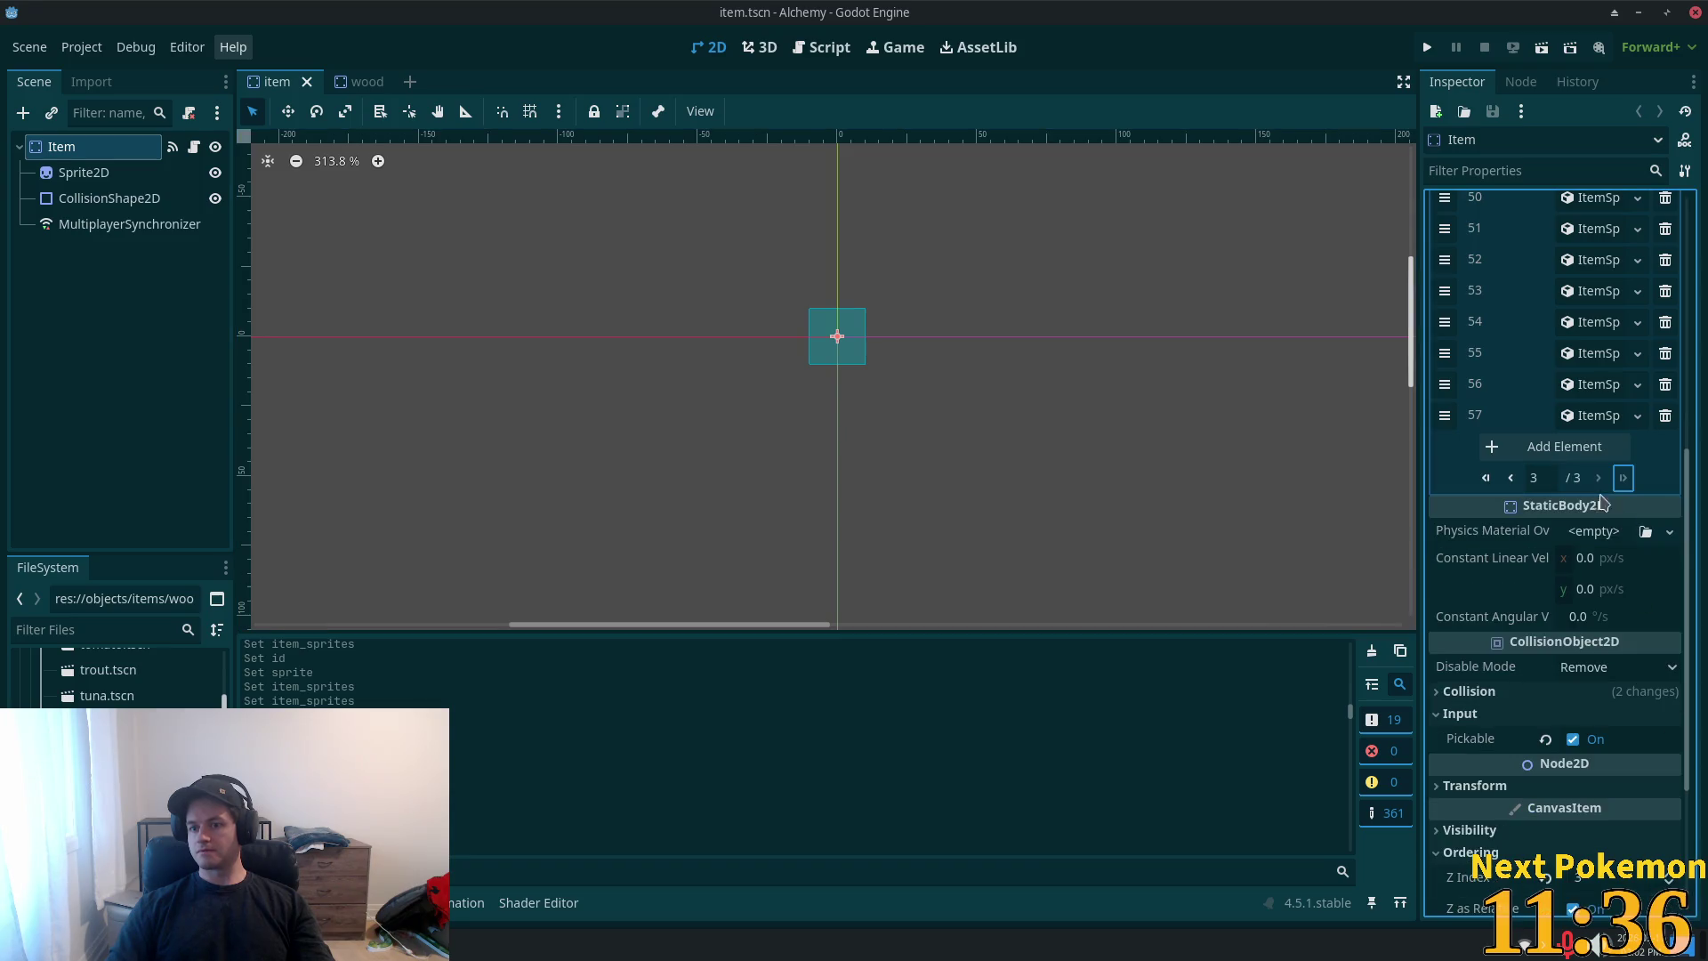
left_click(1562, 446)
left_click(1578, 446)
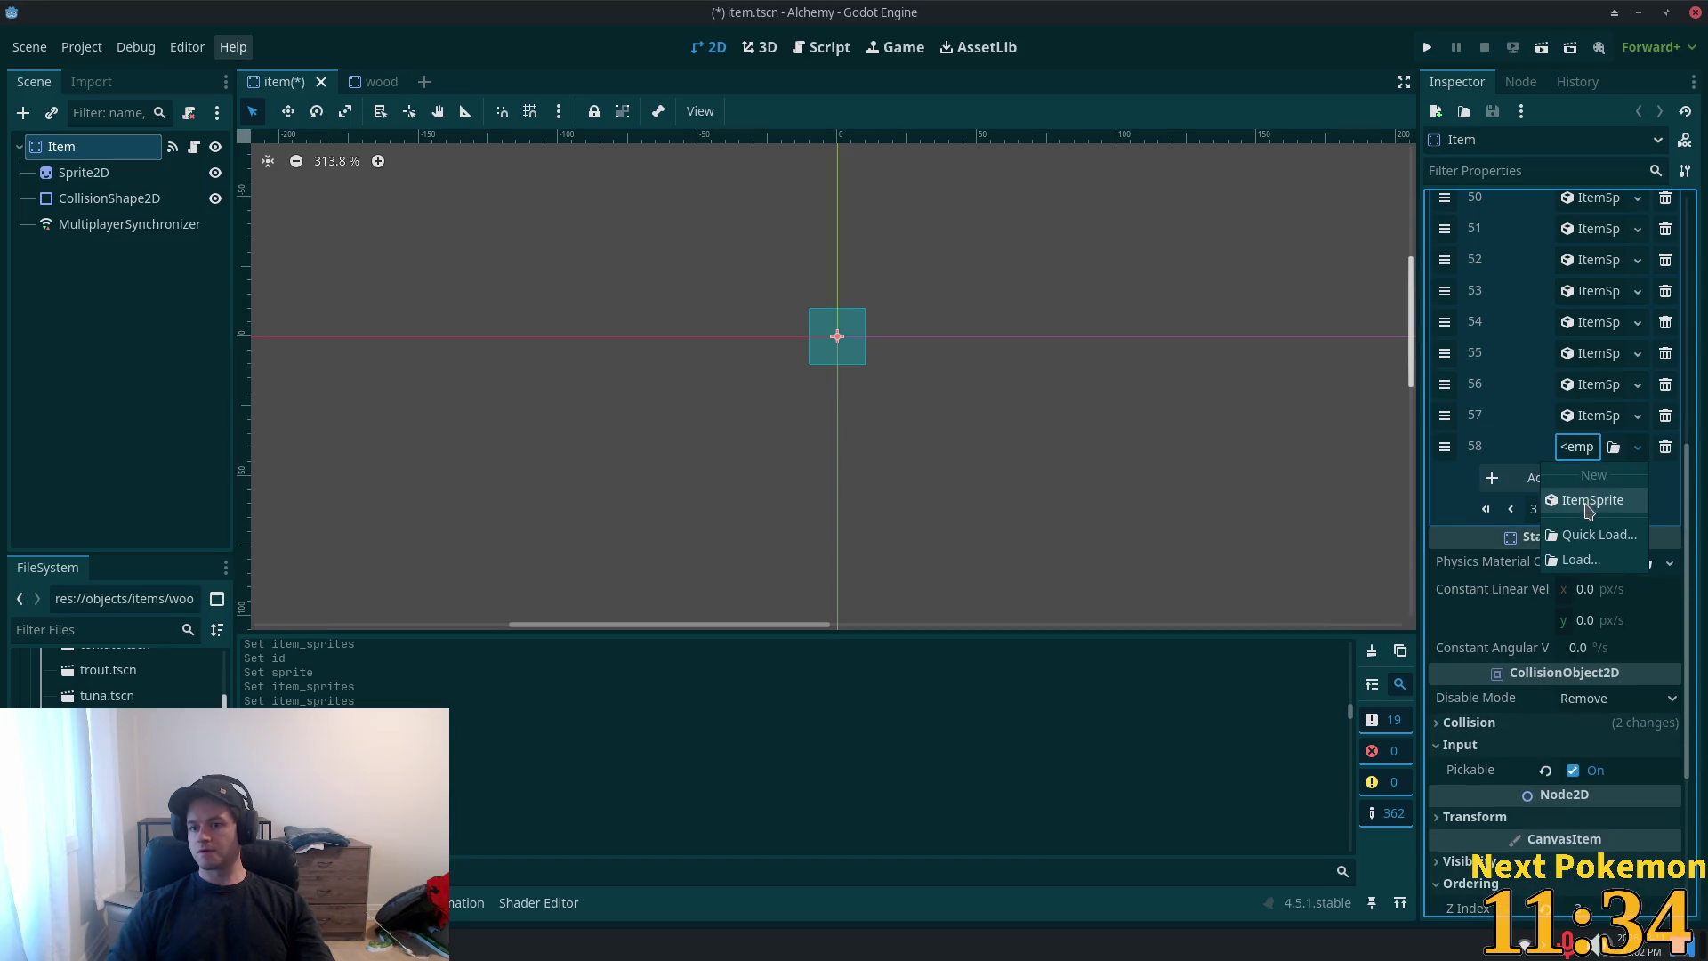
- Make element 58 an ItemSprite with ID 14 and an AtlasTexture using the item sheet as a unique atlas
left_click(1588, 500)
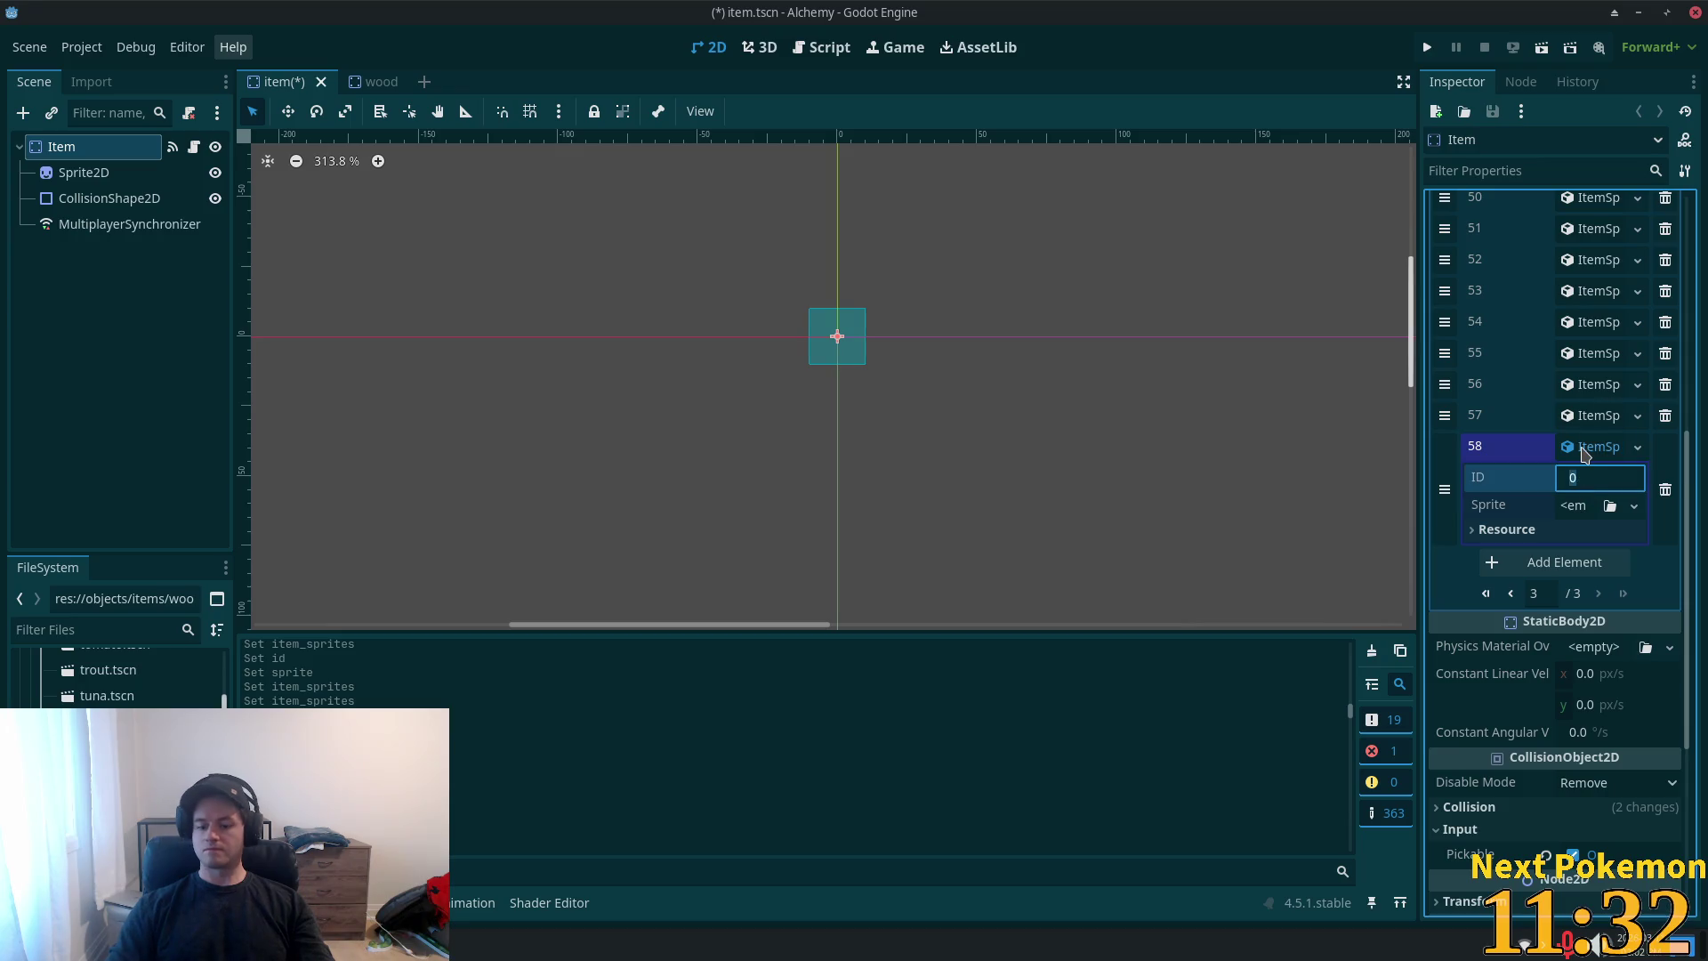
type("14")
left_click(1575, 505)
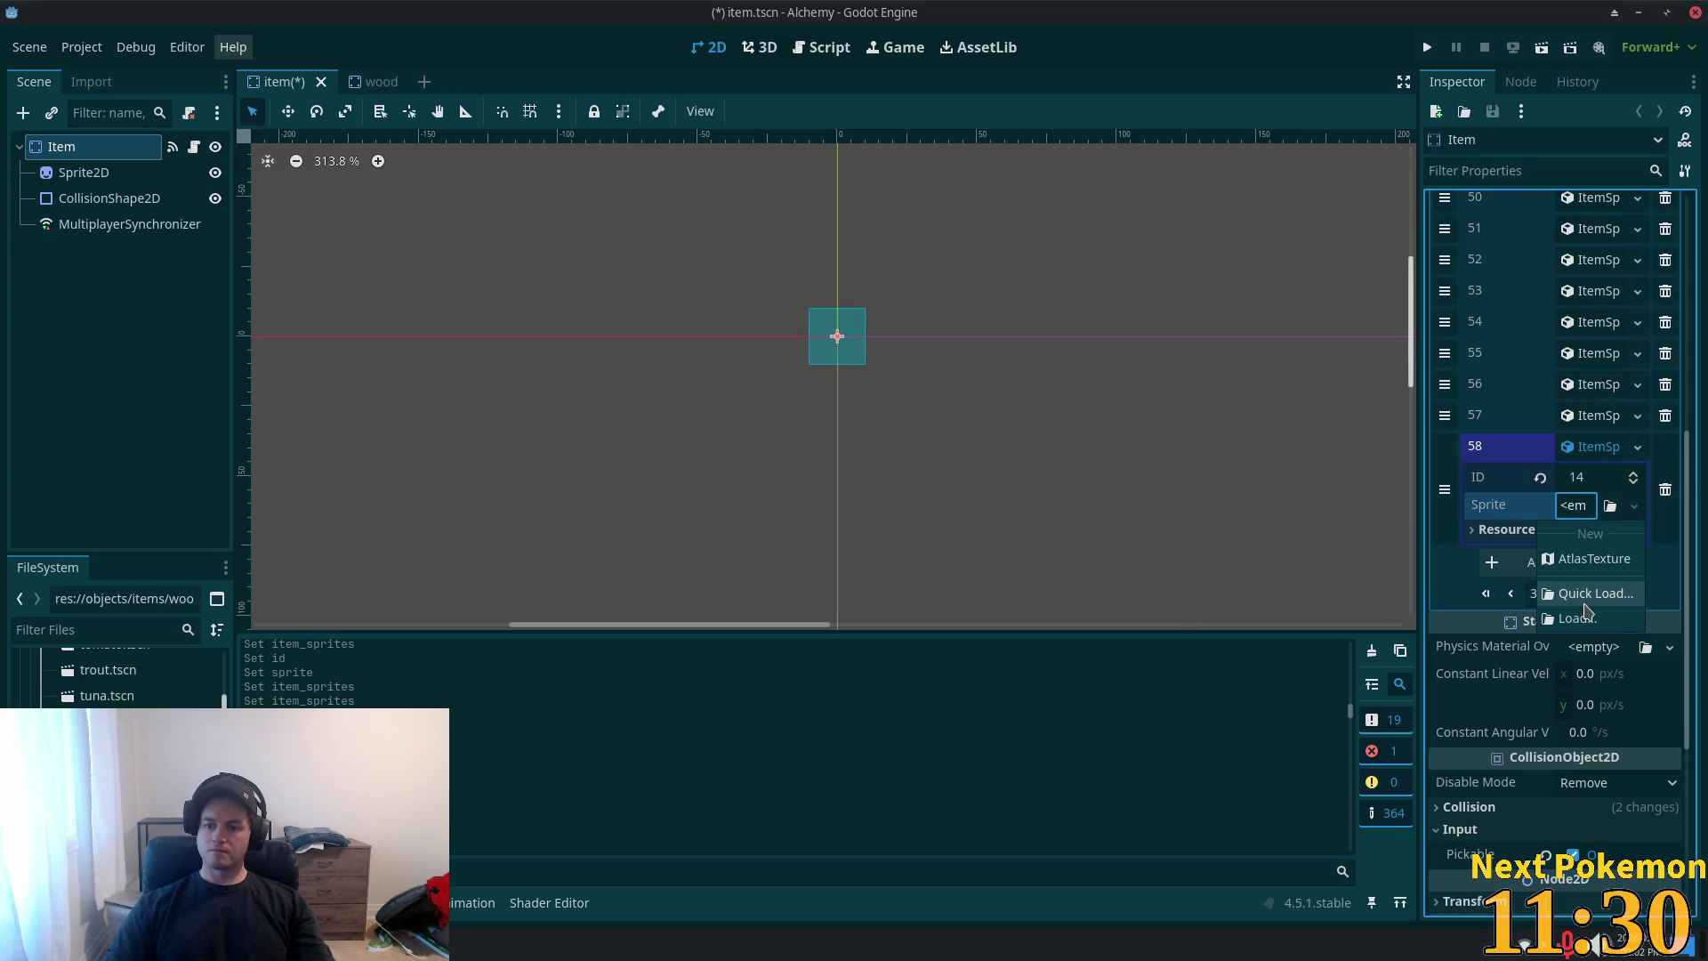
left_click(1592, 557)
left_click(1591, 505)
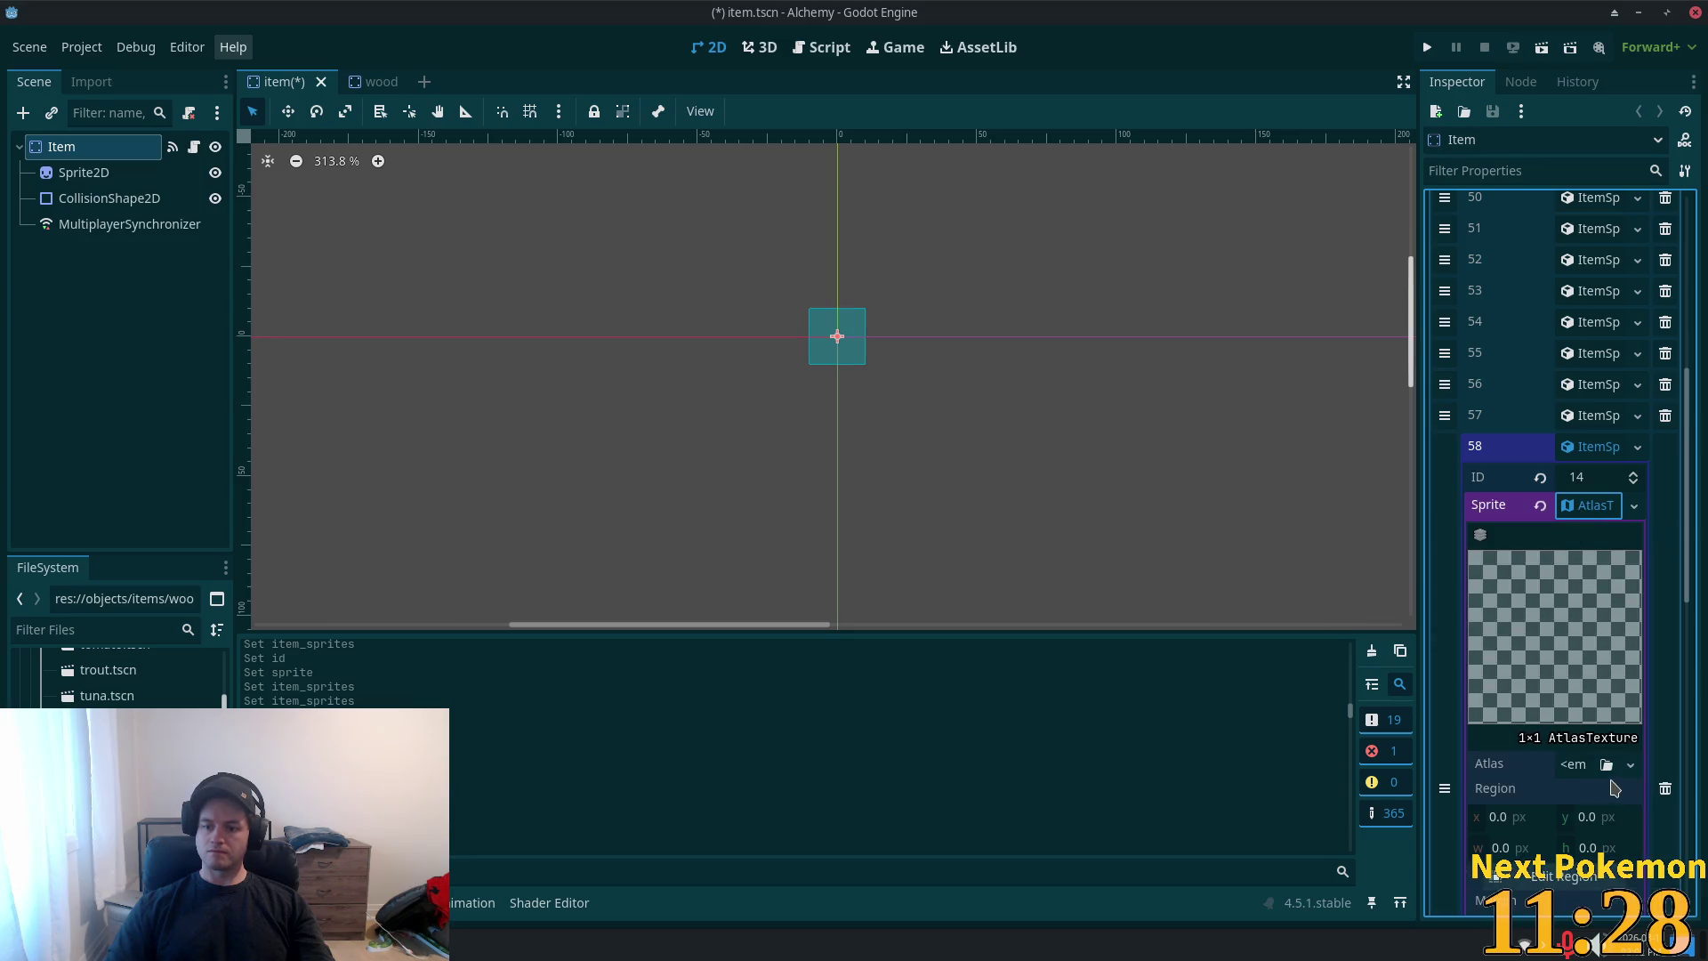
left_click(1571, 765)
left_click(1532, 776)
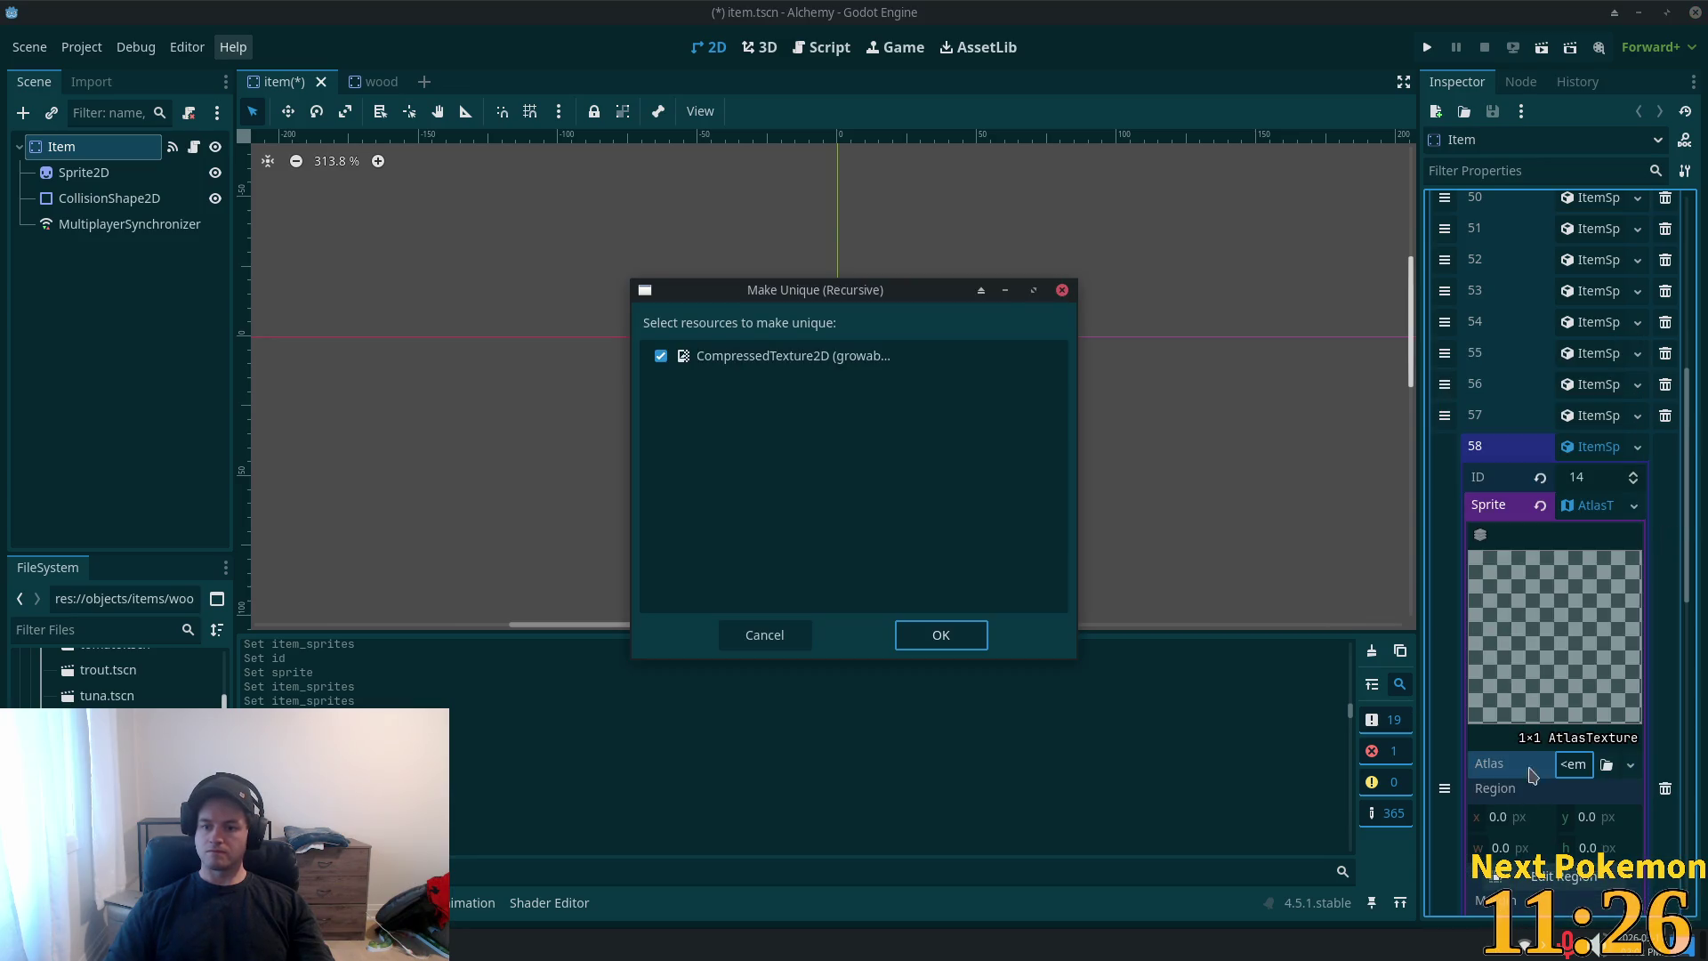
left_click(934, 633)
scroll(1635, 750, "down", 3)
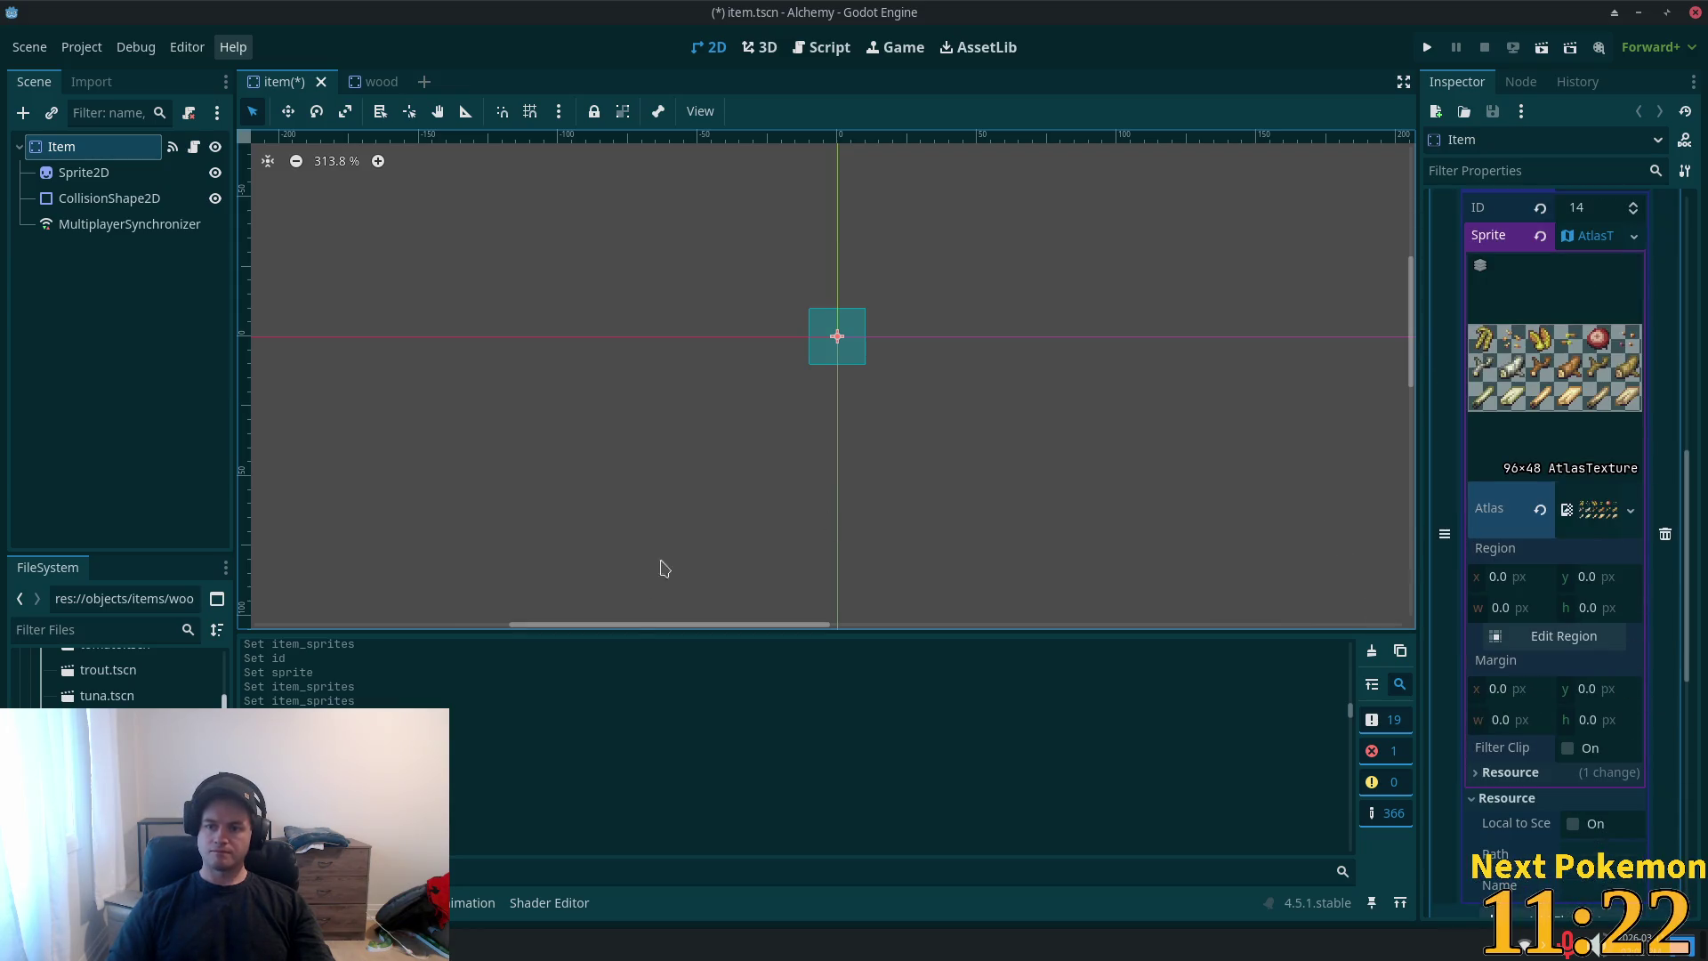
- Set the atlas region to the log tile at 49,17, 14×13 px, and save
left_click(1523, 636)
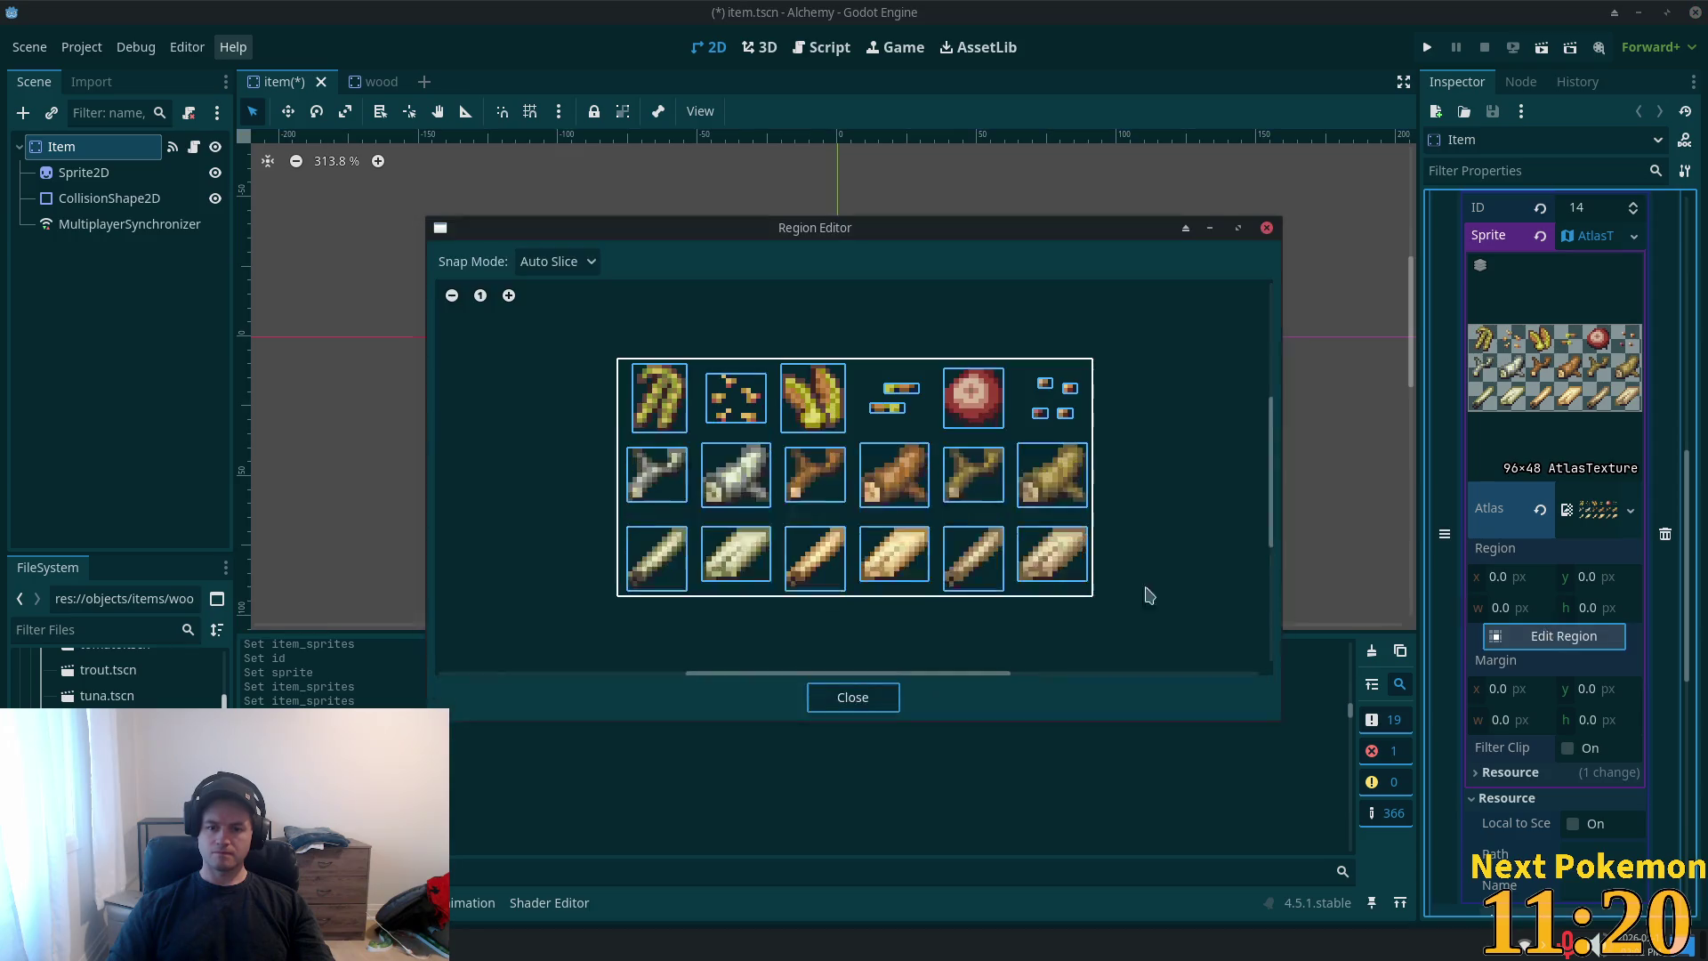
left_click(899, 497)
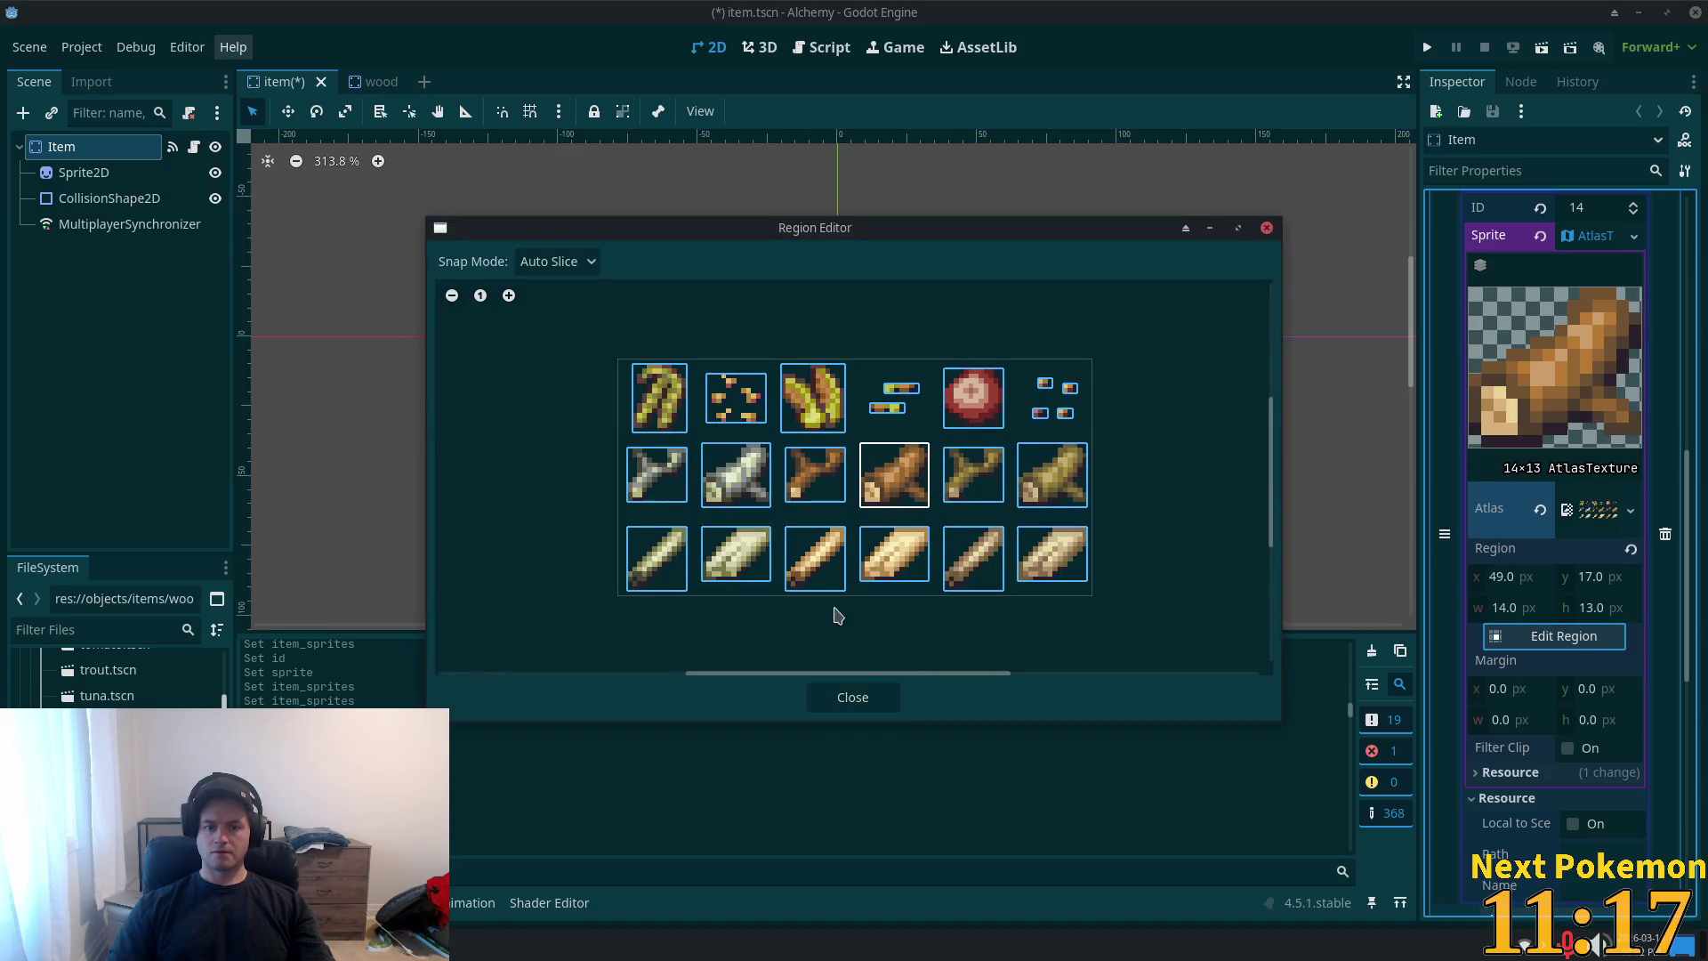
left_click(852, 697)
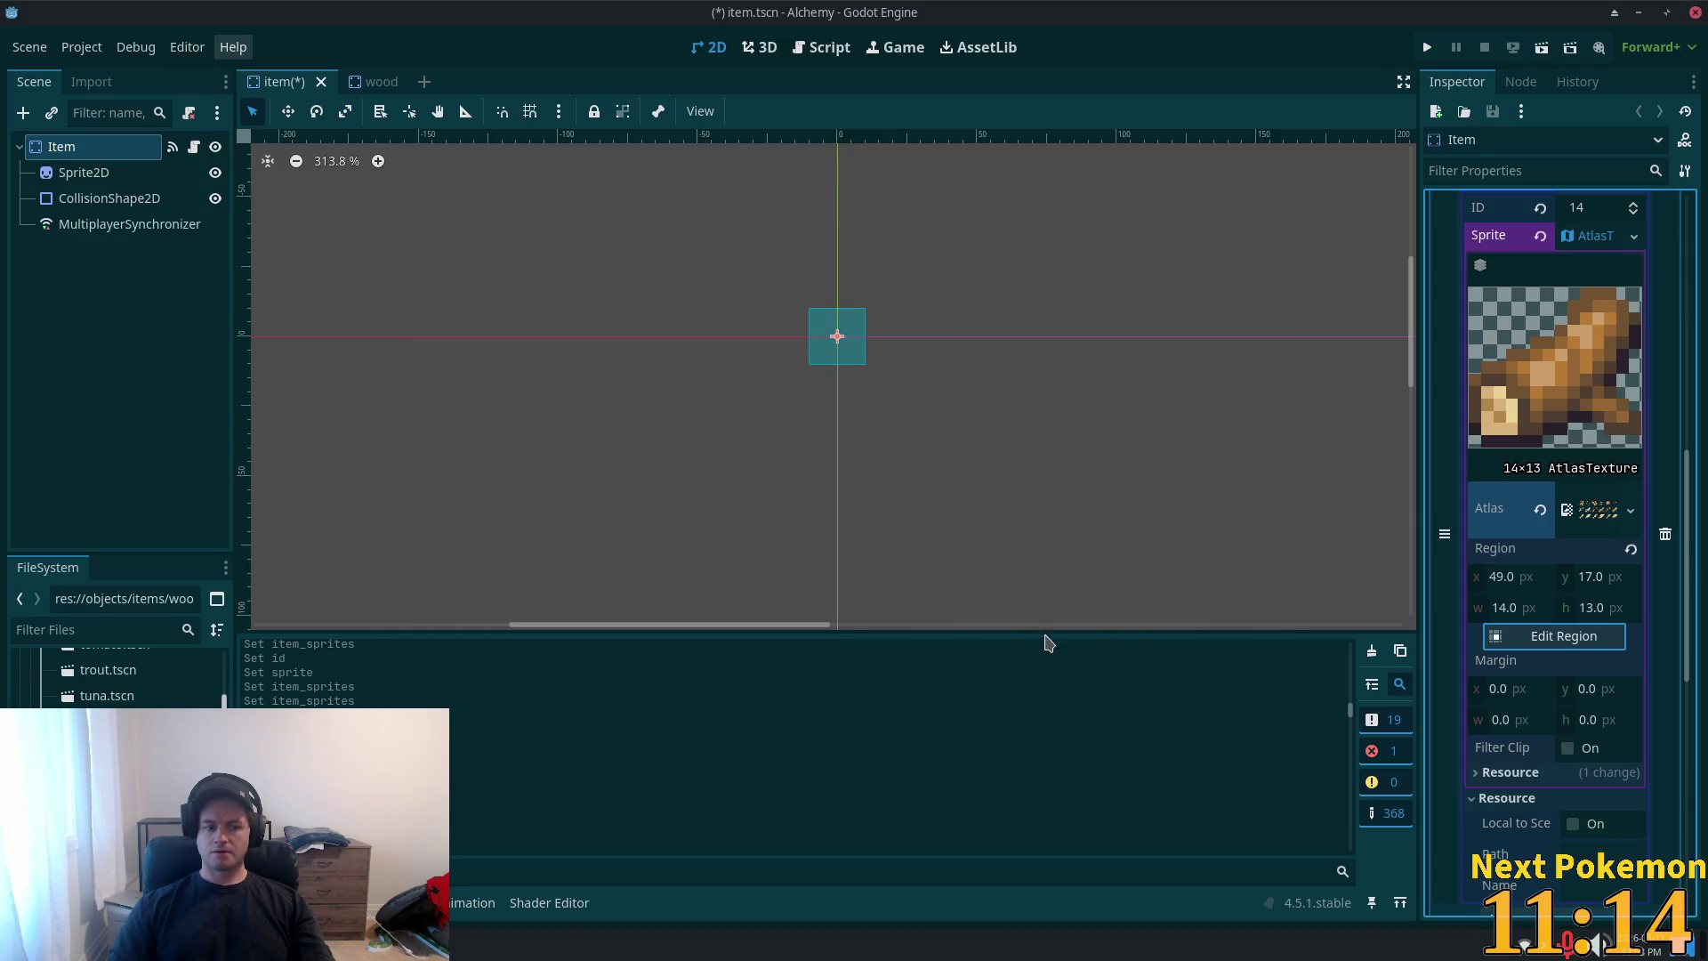
key("ctrl+s")
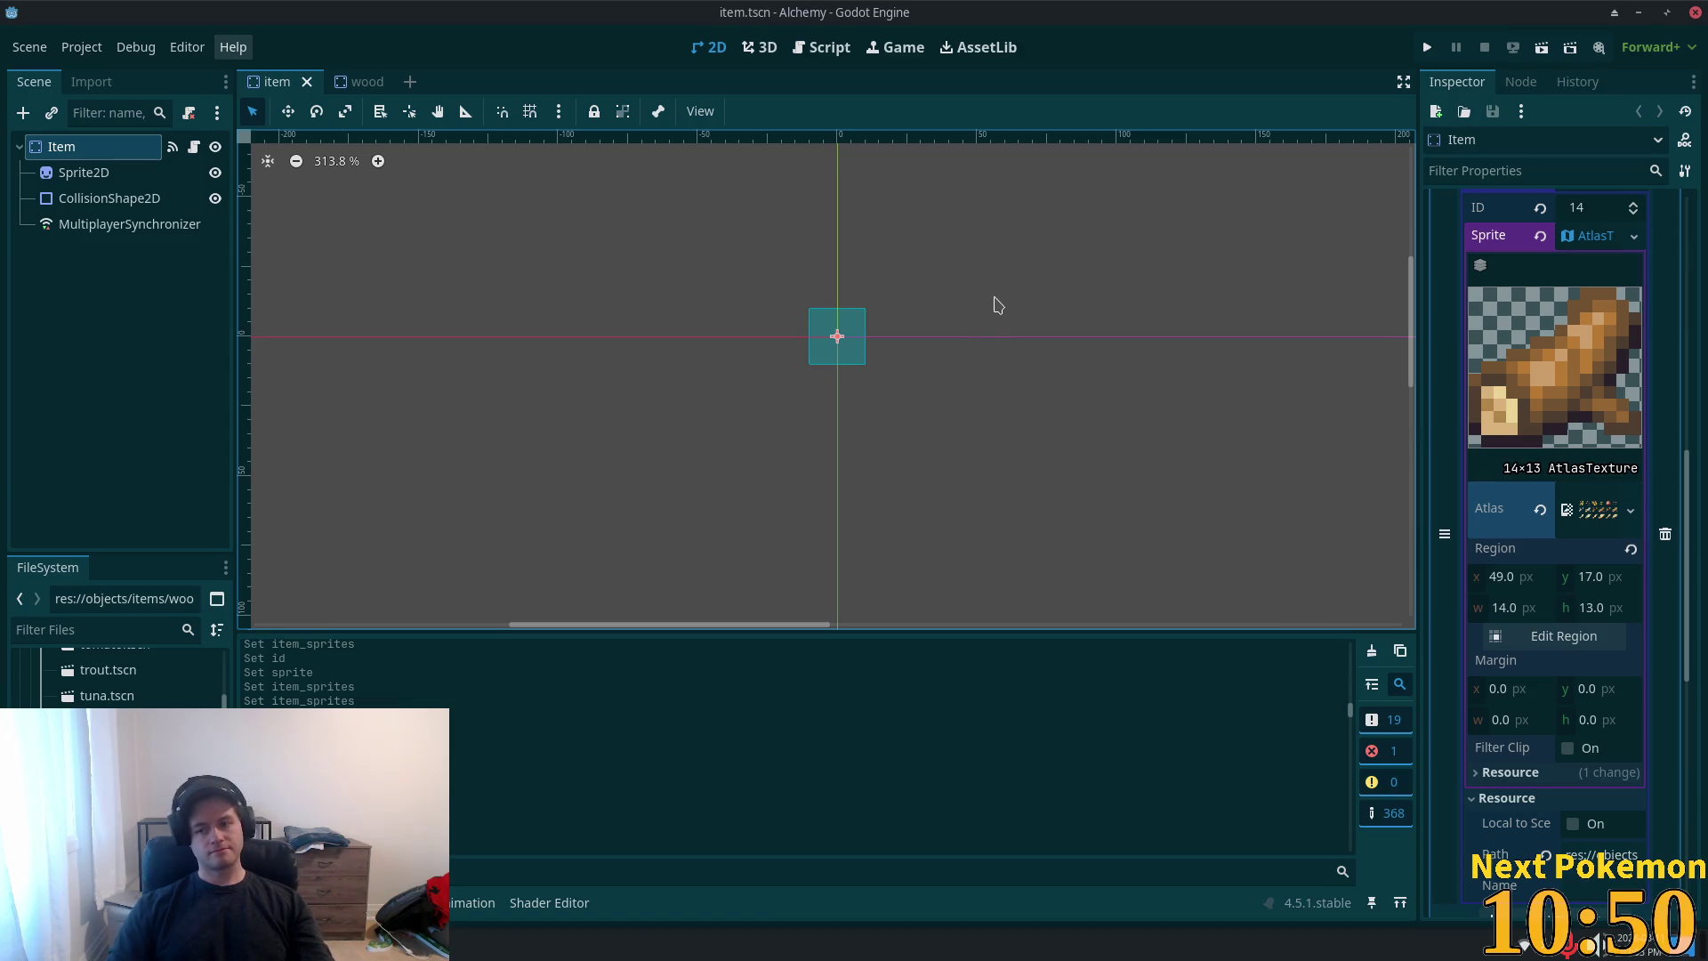
- Collapse the sprite's AtlasTexture details and close the wood scene
left_click(1588, 238)
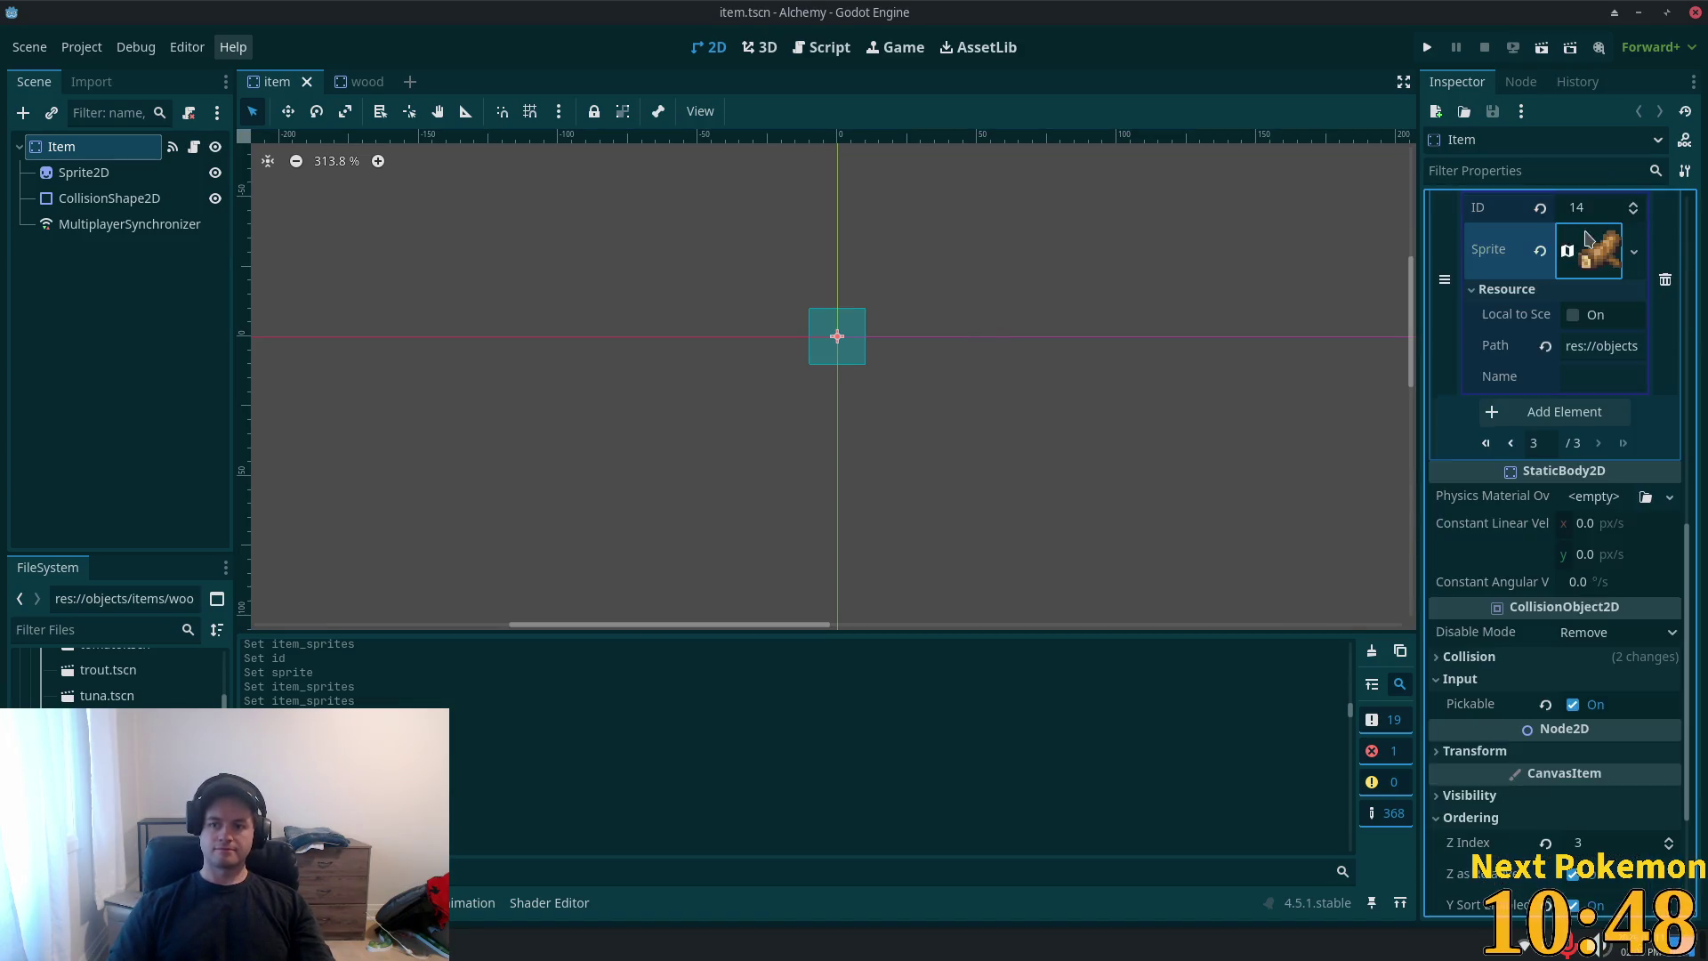
left_click(361, 82)
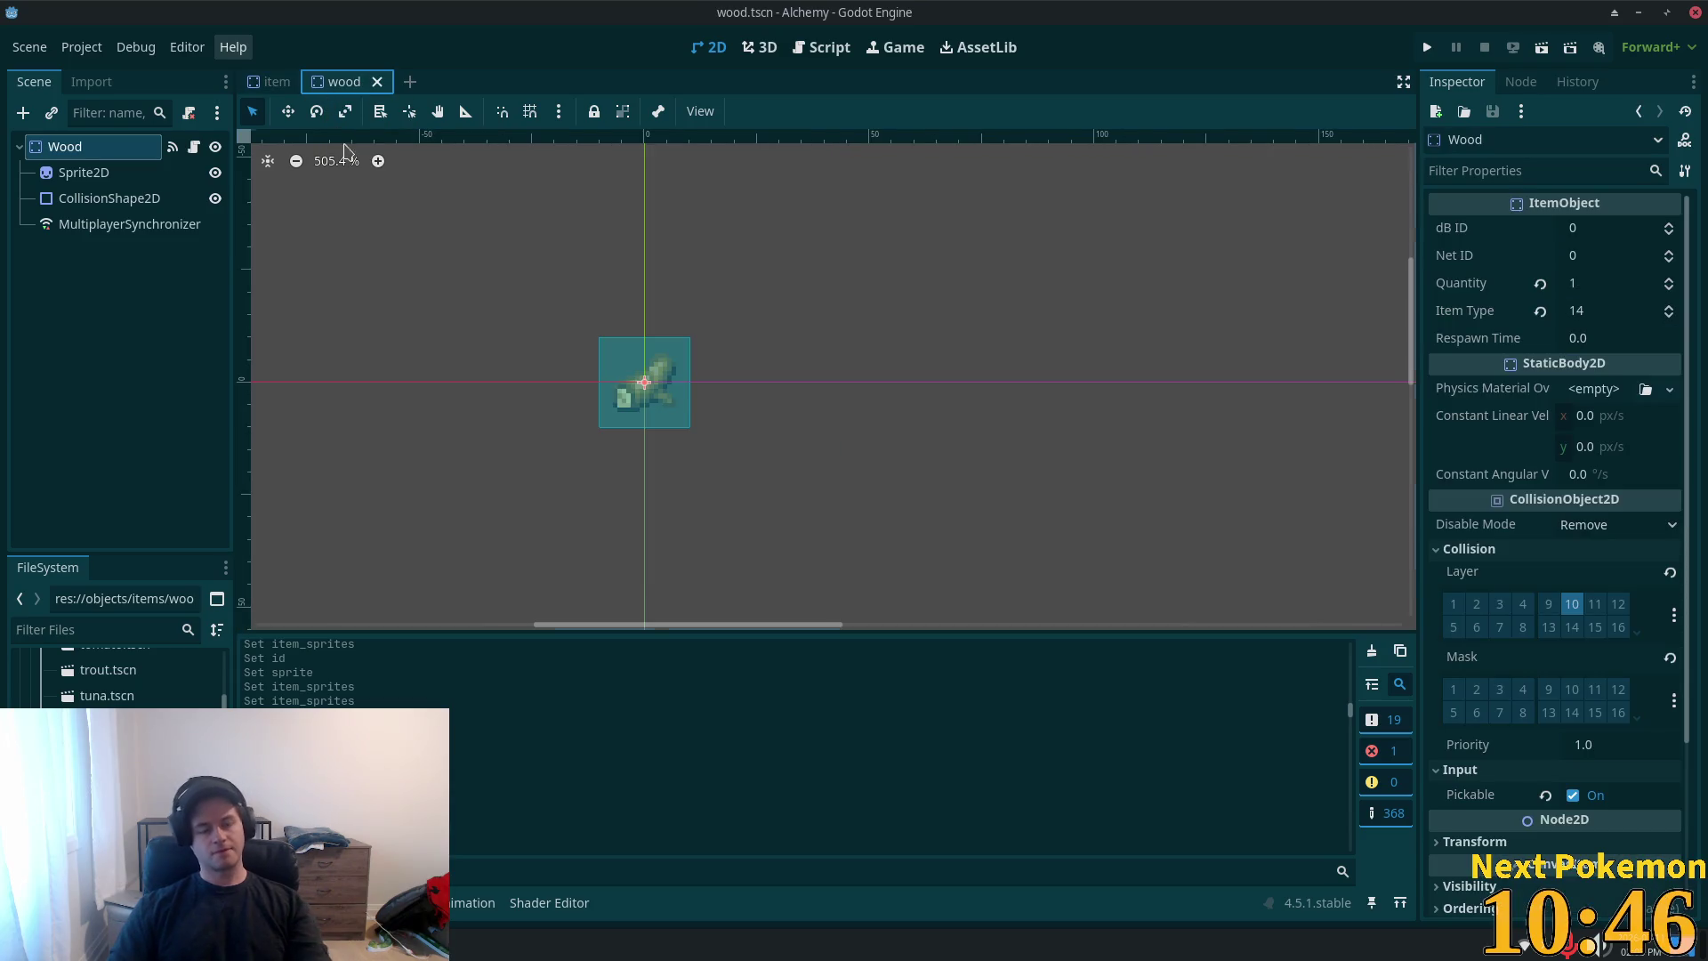
left_click(377, 82)
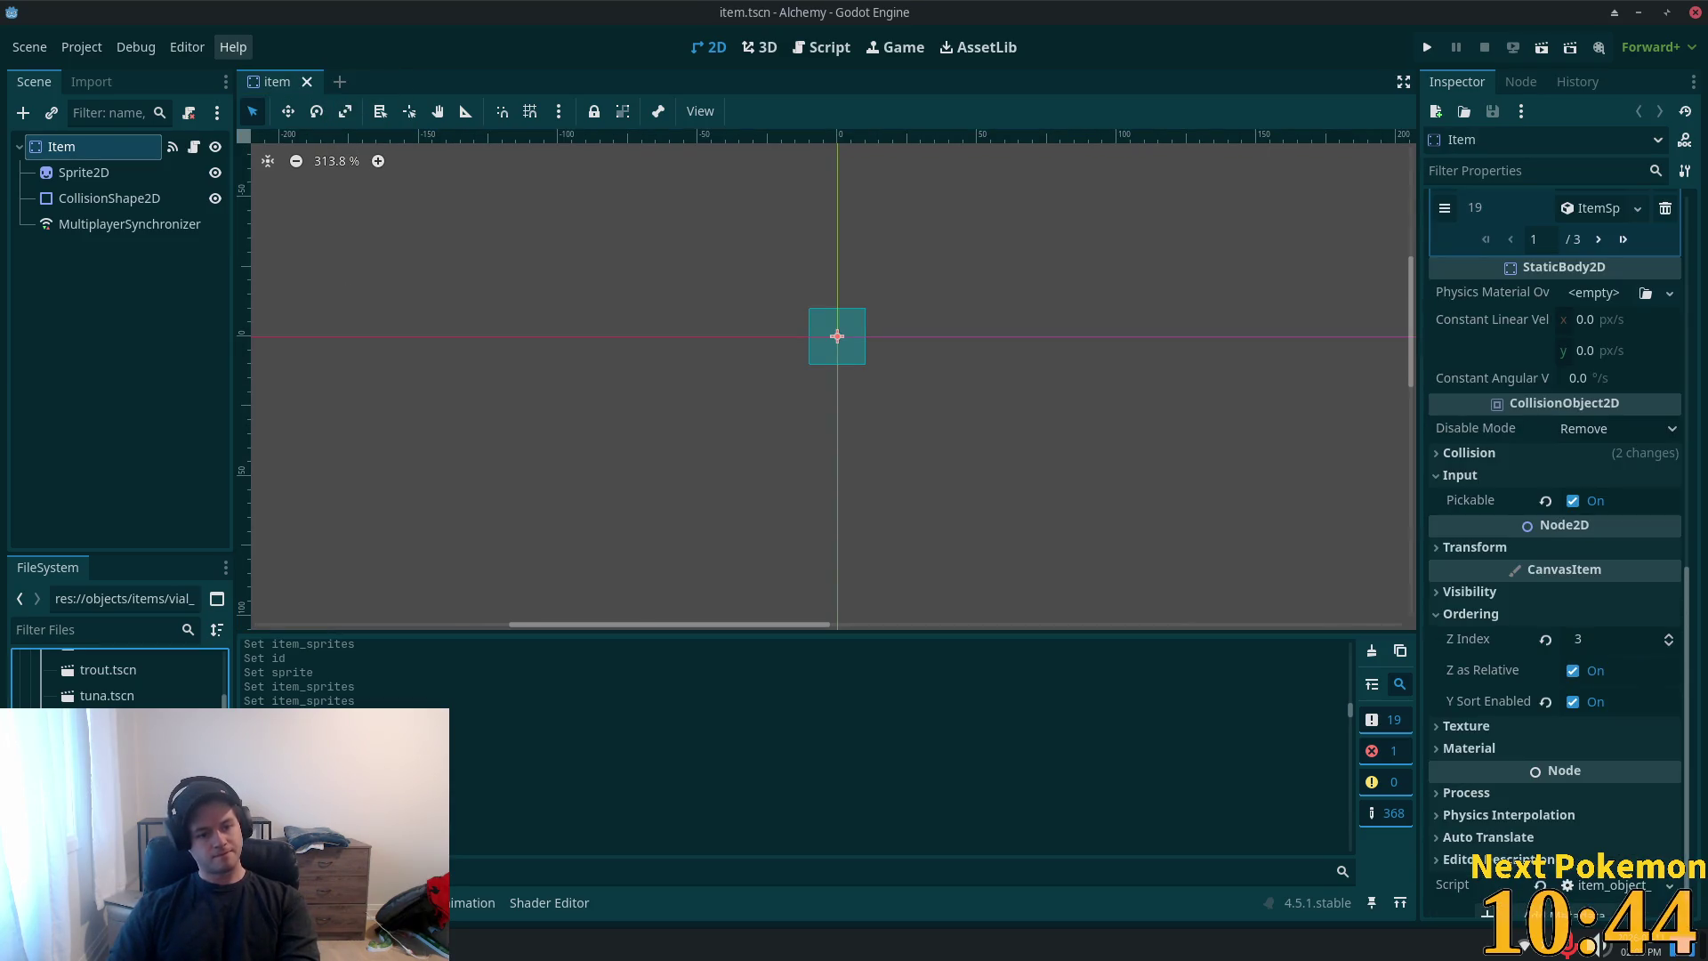
- Delete the vial item file from the items folder
key("Delete")
left_click(984, 564)
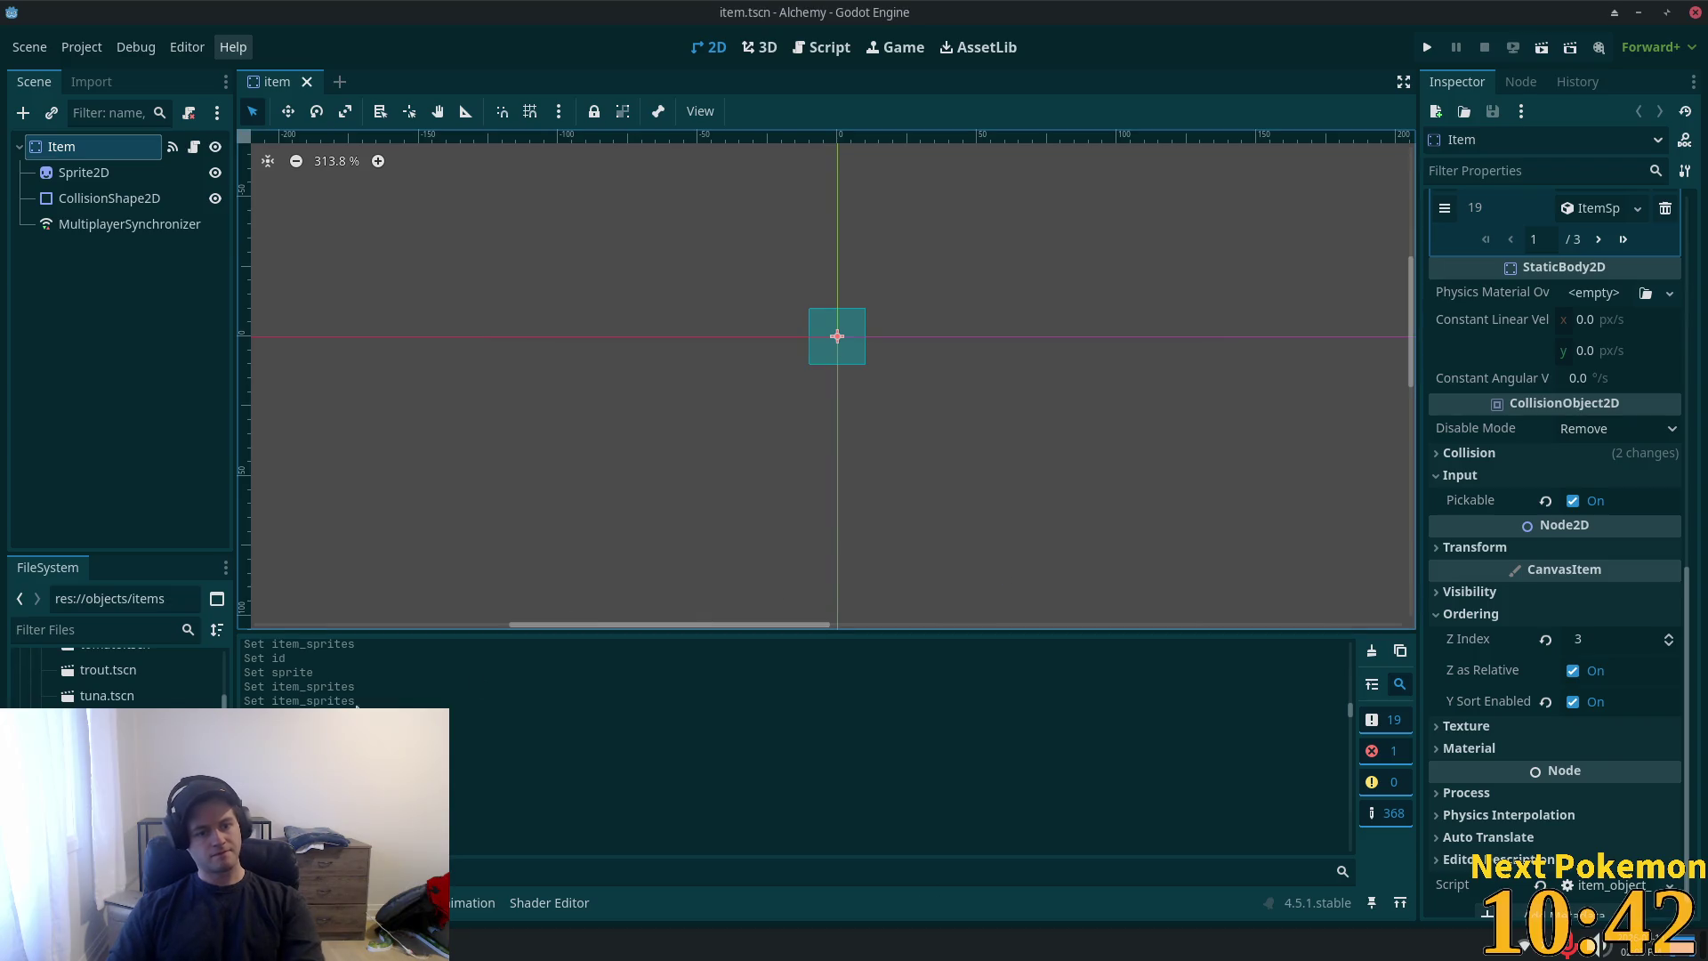
scroll(116, 676, "up", 6)
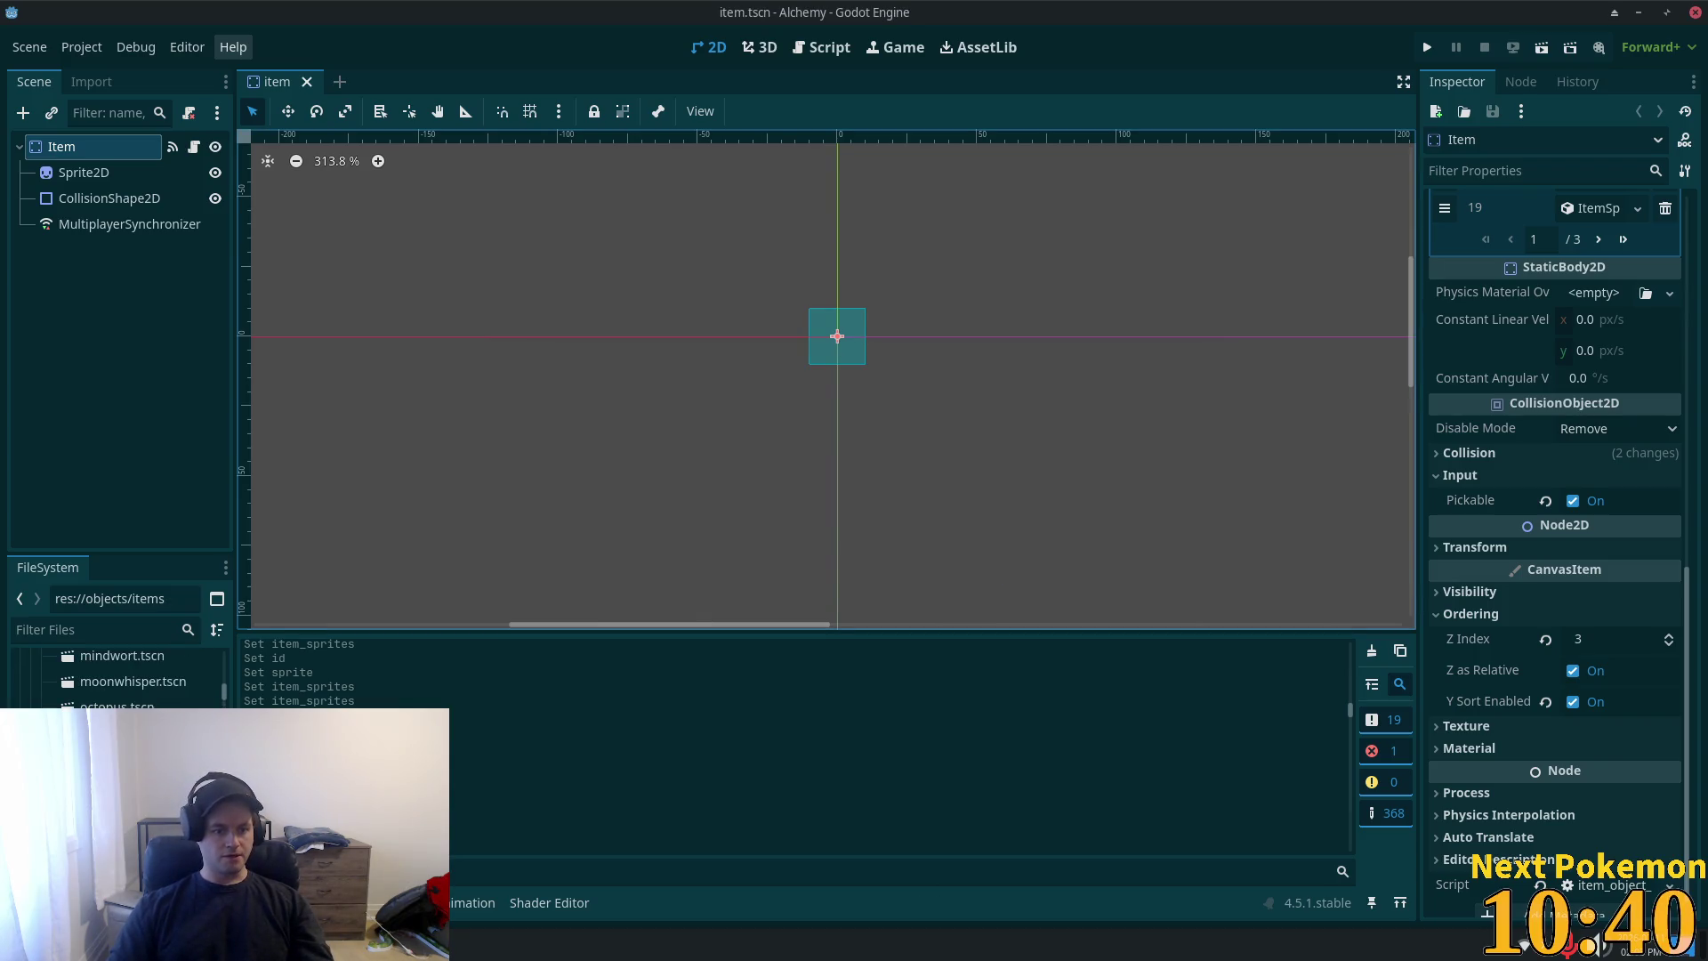
- Open cooked_beef.tscn and inspect its Sprite2D, then open cooked_bass.tscn to view its 80,0 16×16 region
scroll(115, 676, "up", 8)
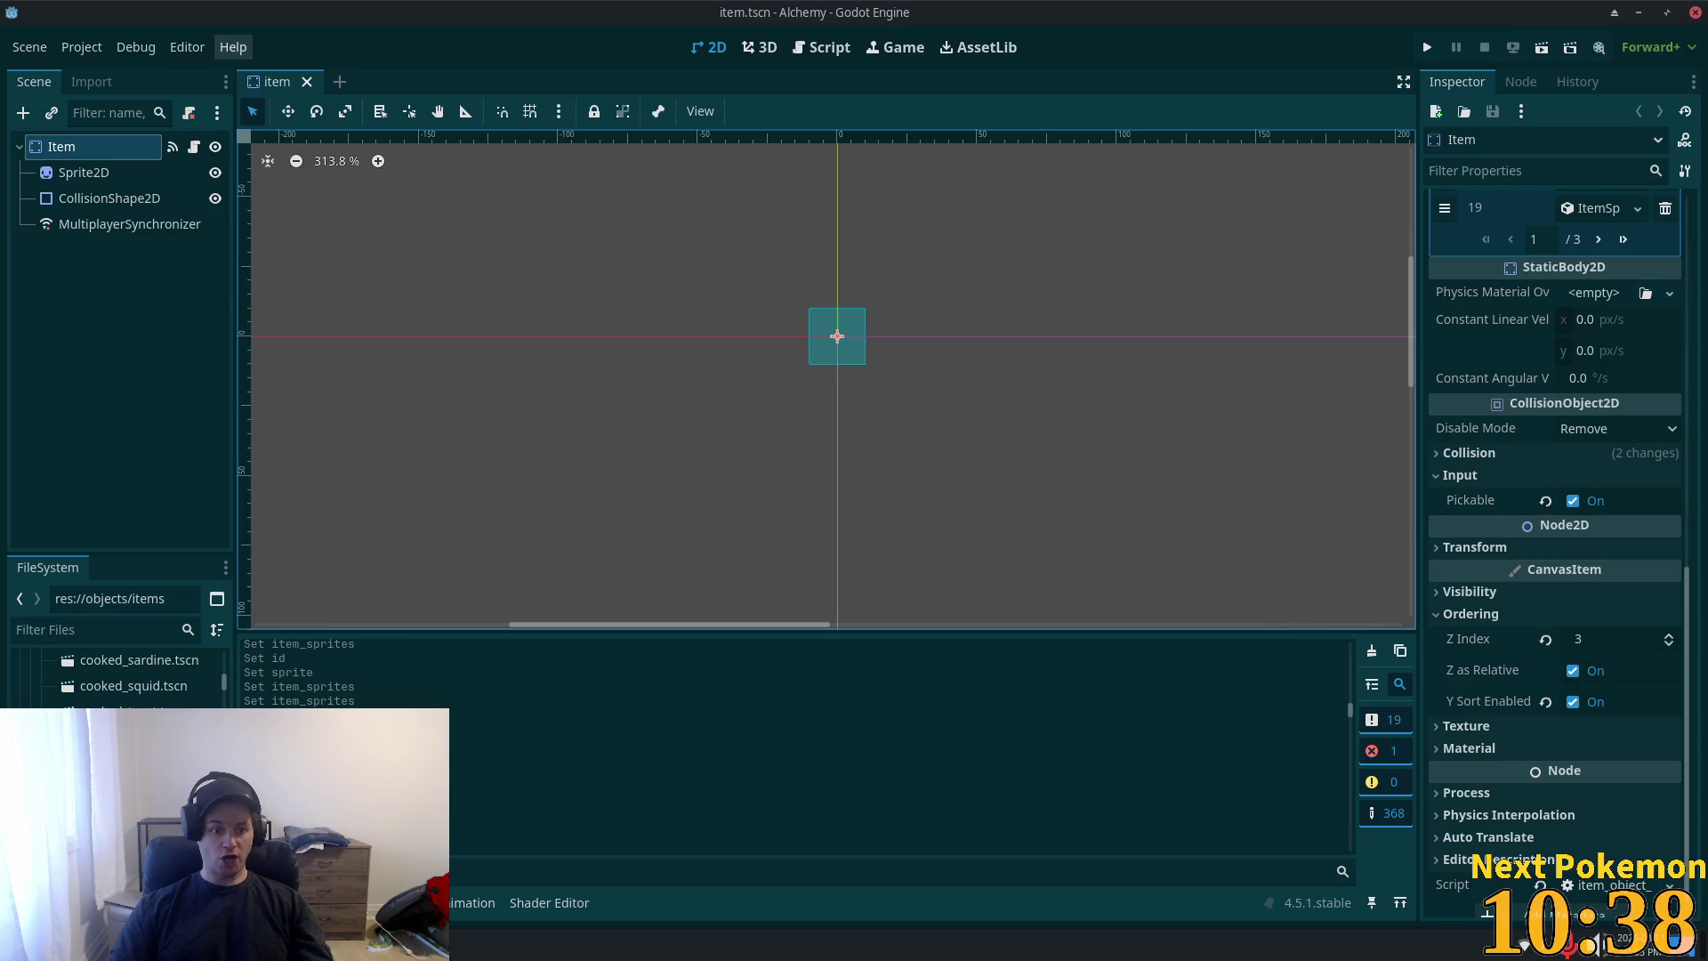
scroll(116, 676, "up", 5)
scroll(115, 676, "up", 2)
scroll(116, 685, "down", 6)
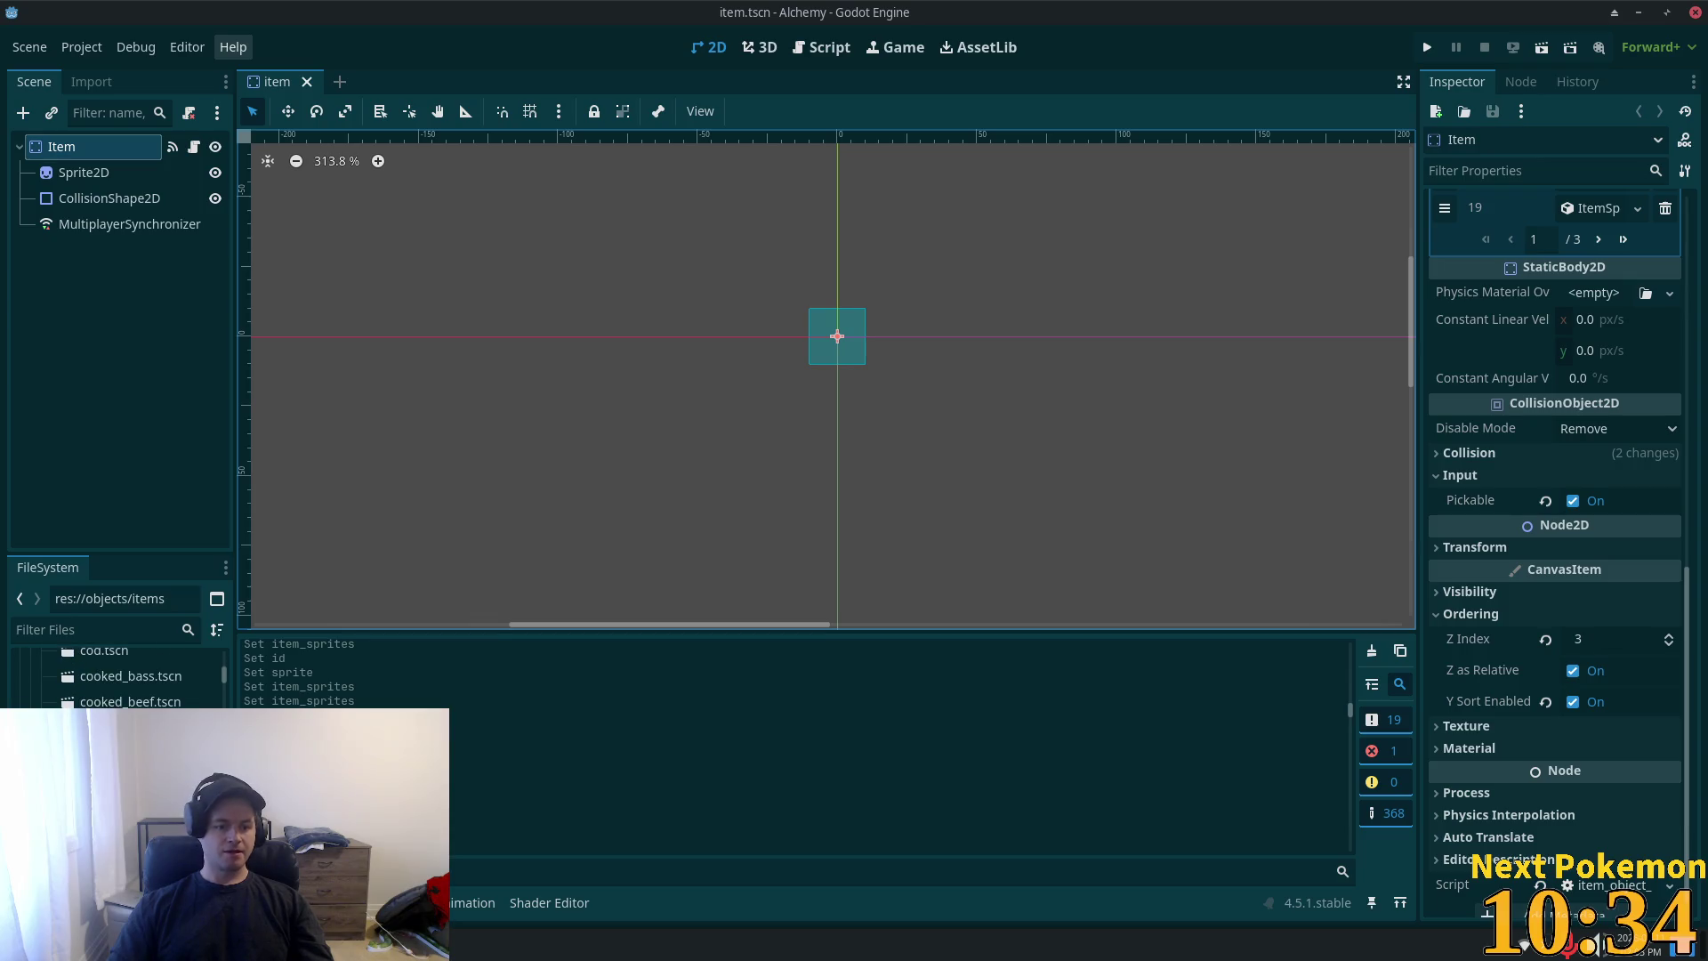
double_click(130, 701)
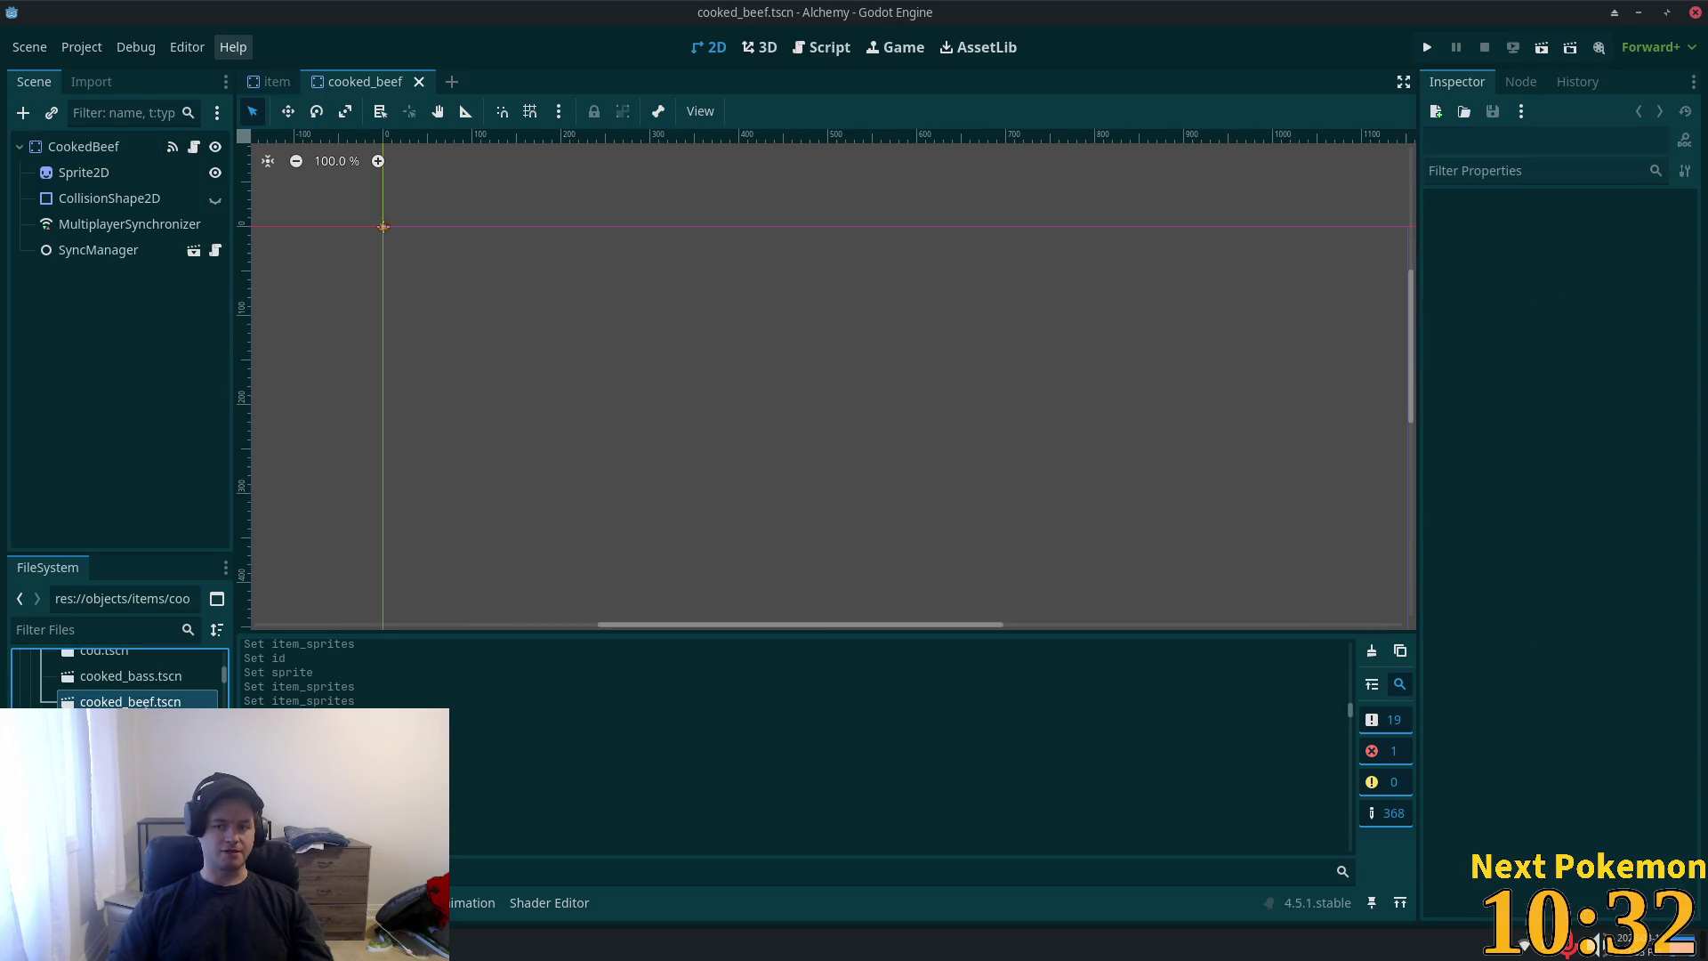
left_click(101, 175)
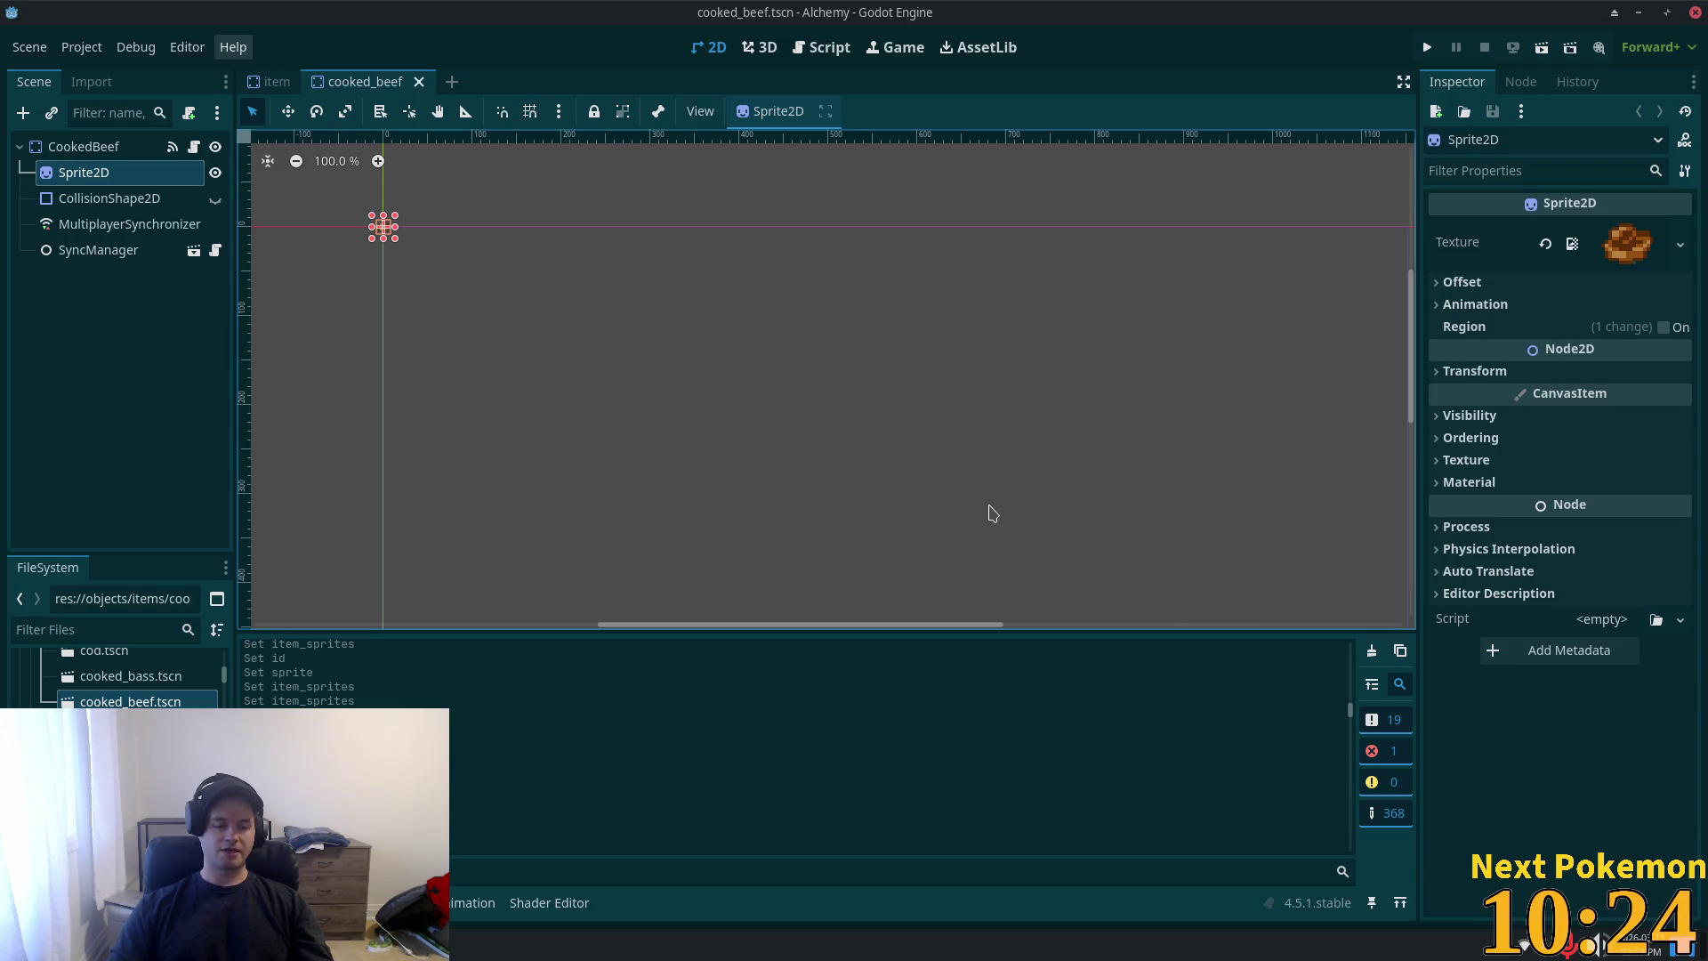
double_click(145, 679)
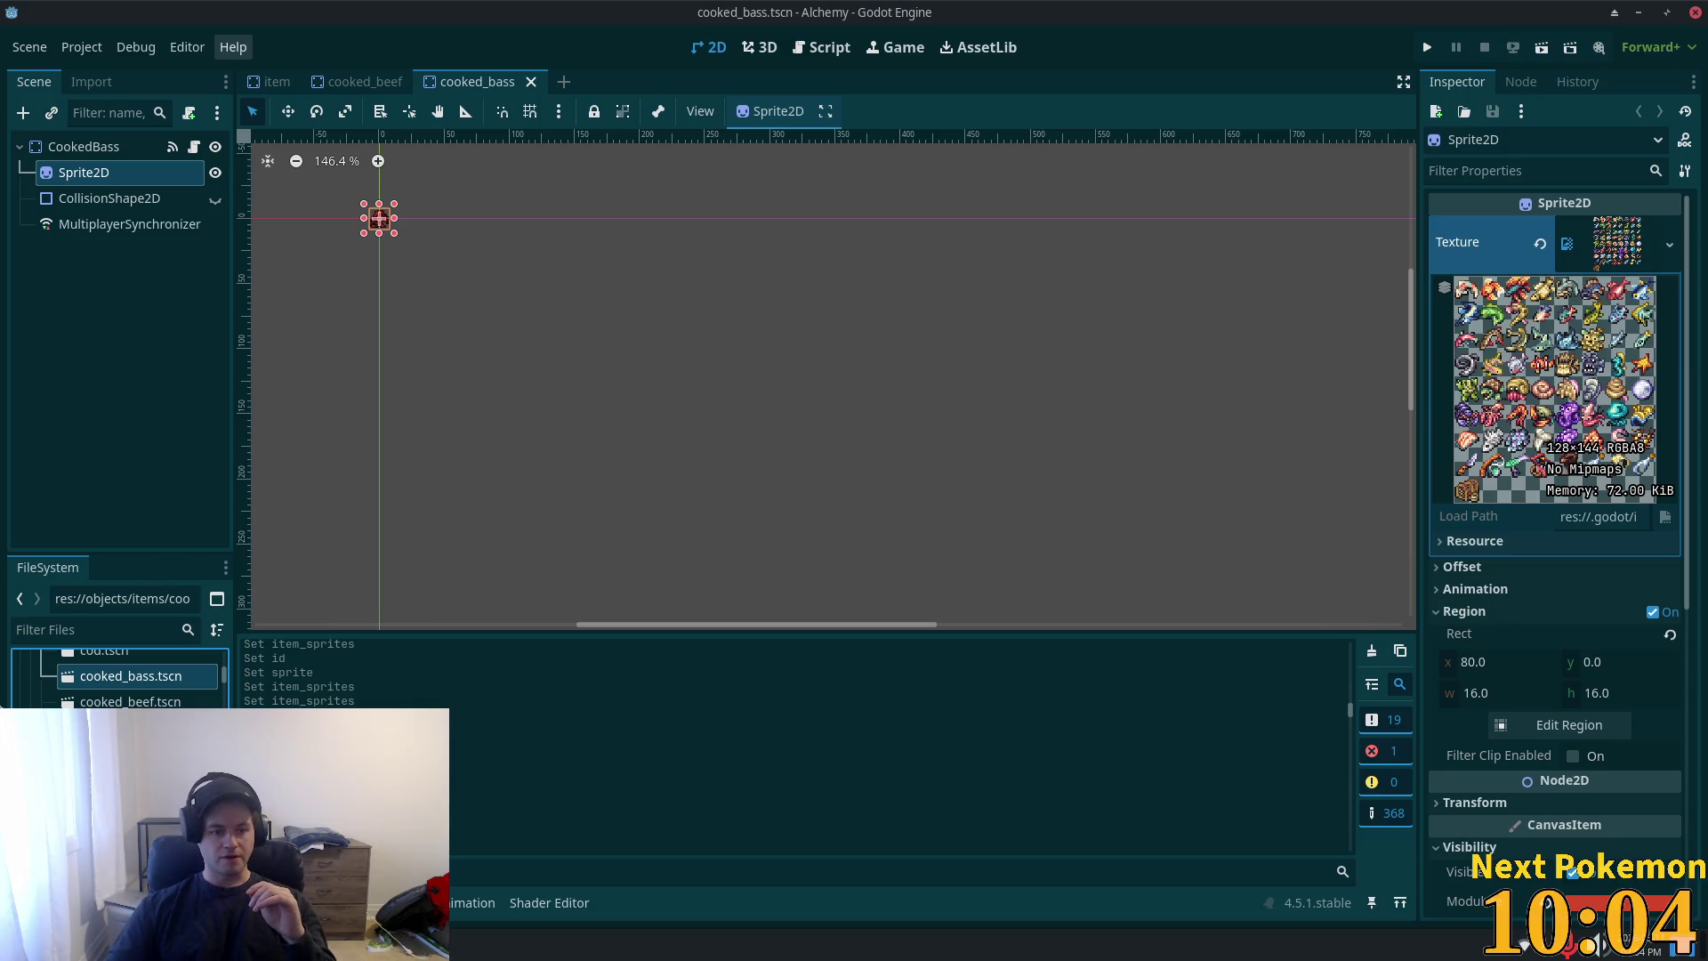
scroll(133, 676, "down", 4)
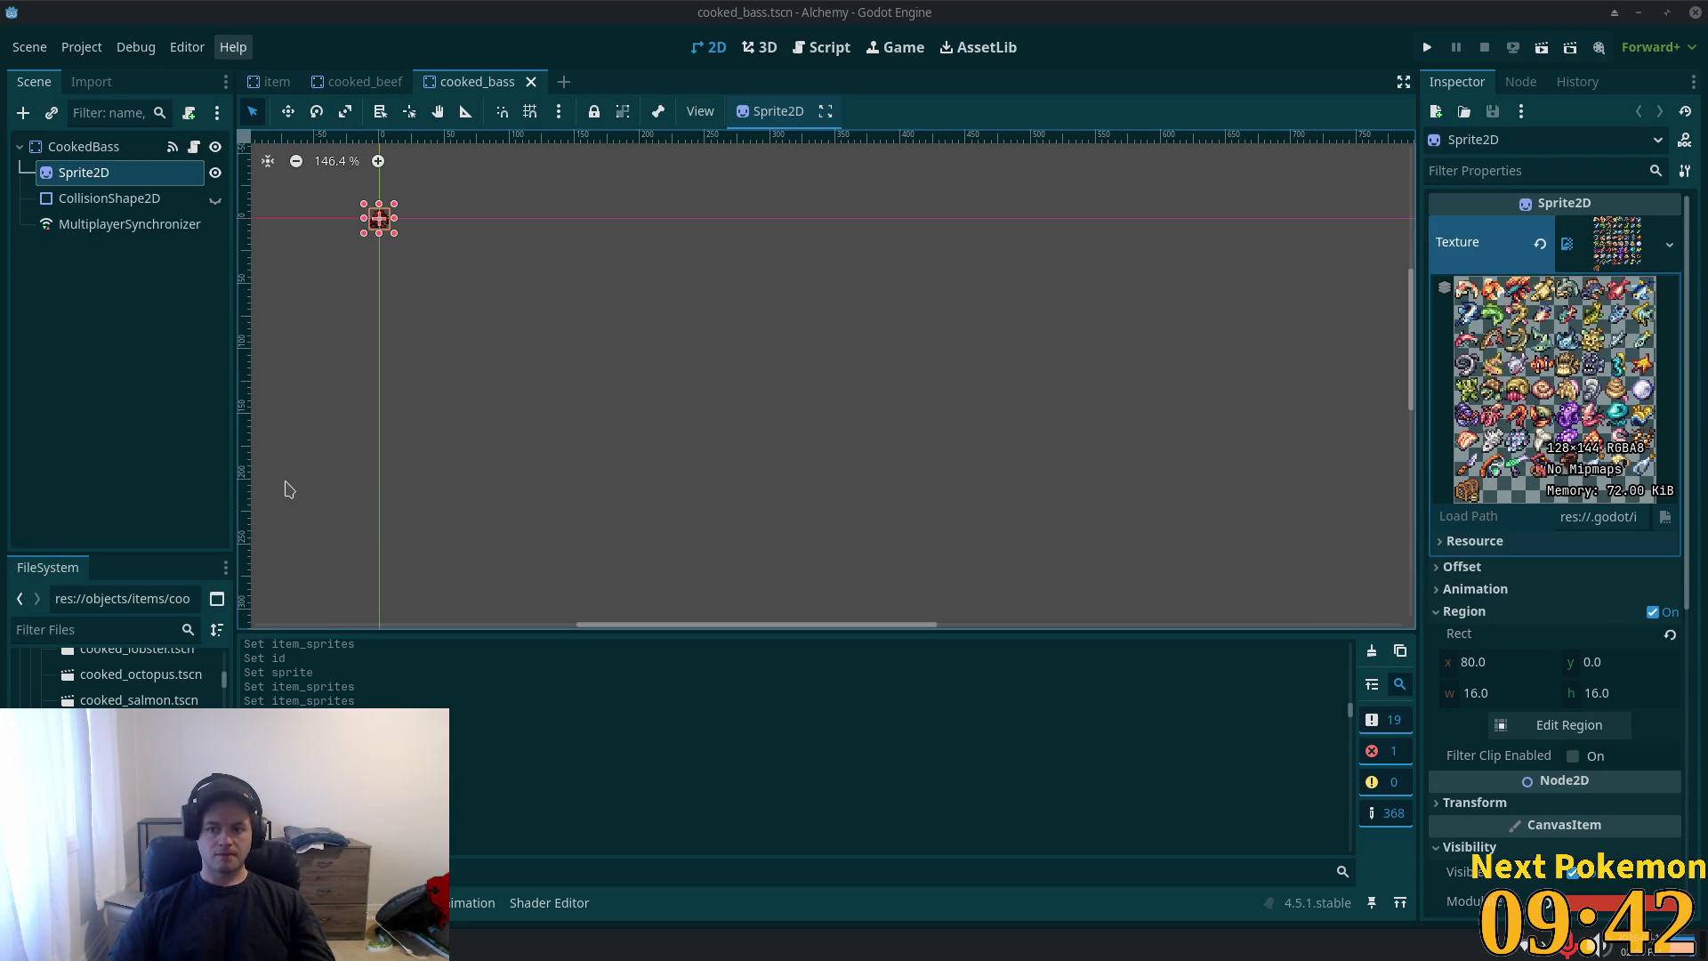
scroll(133, 681, "up", 4)
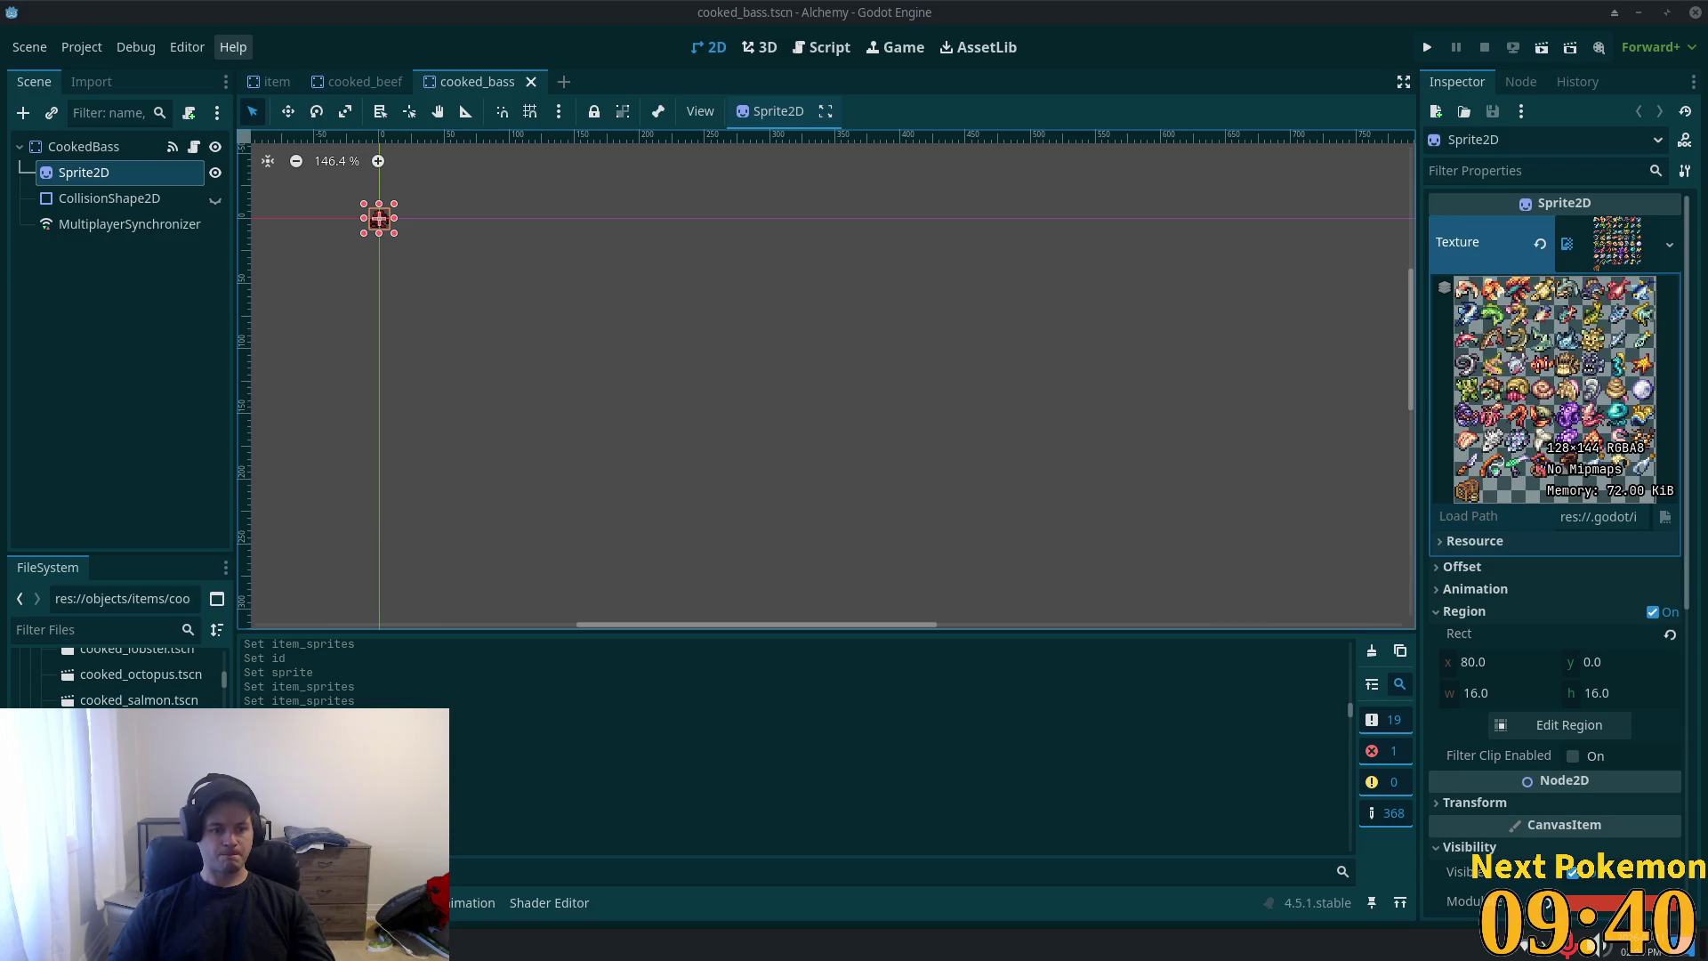
scroll(121, 680, "up", 5)
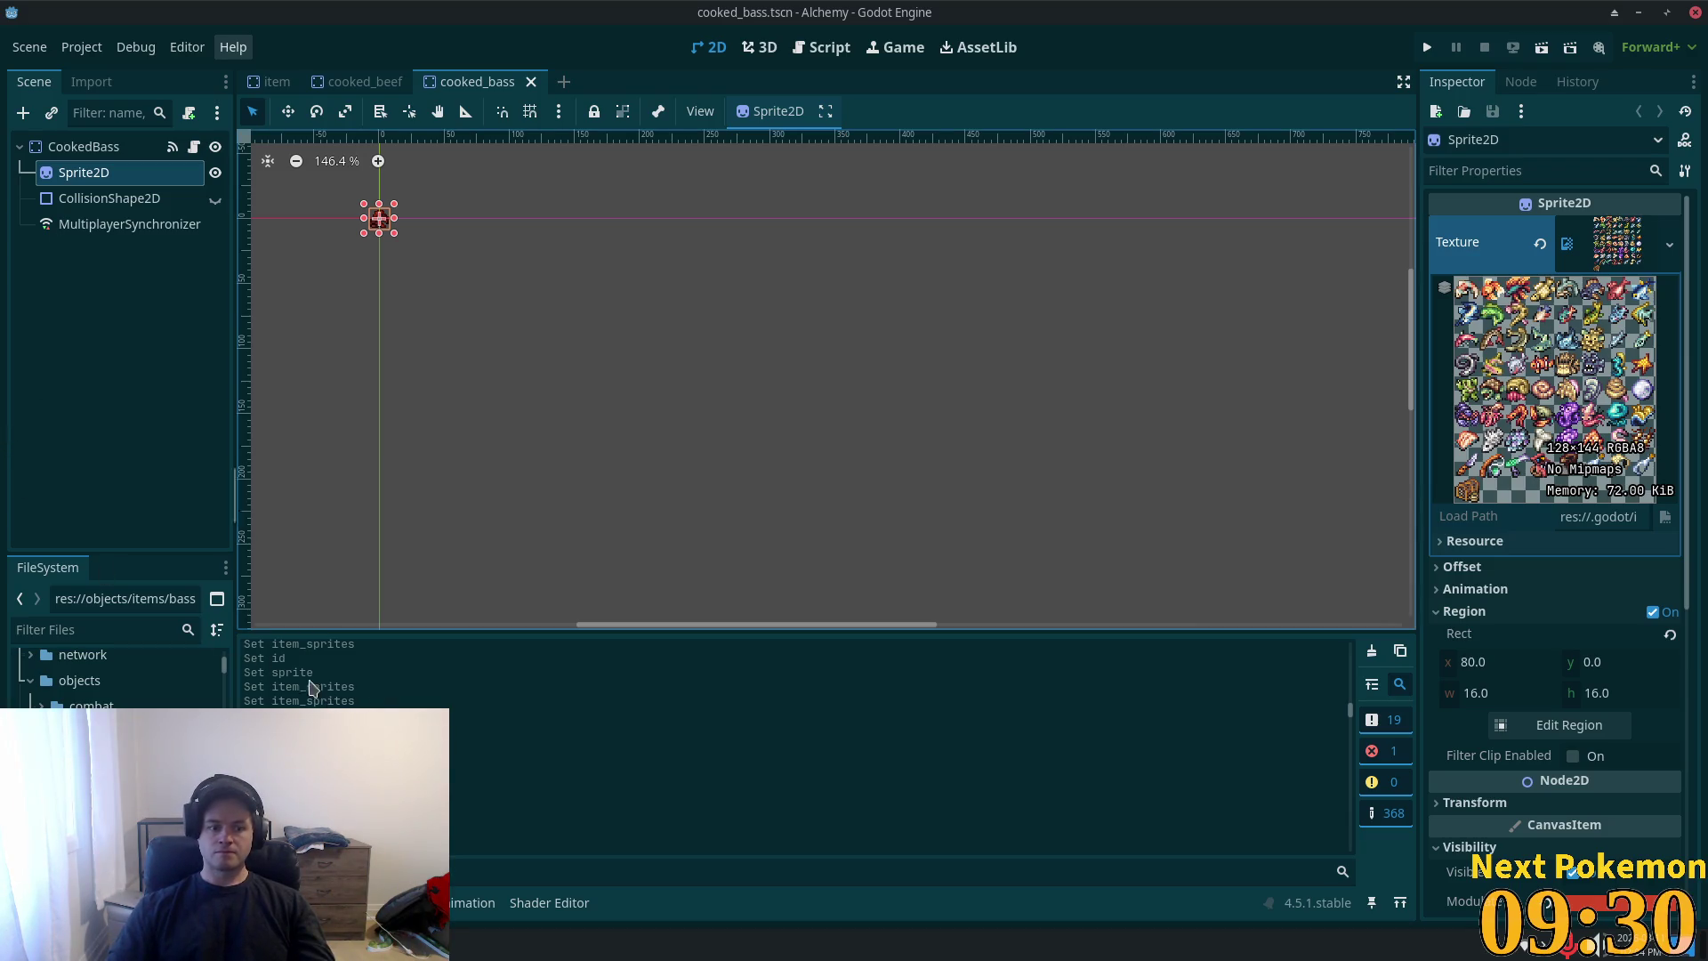
double_click(107, 738)
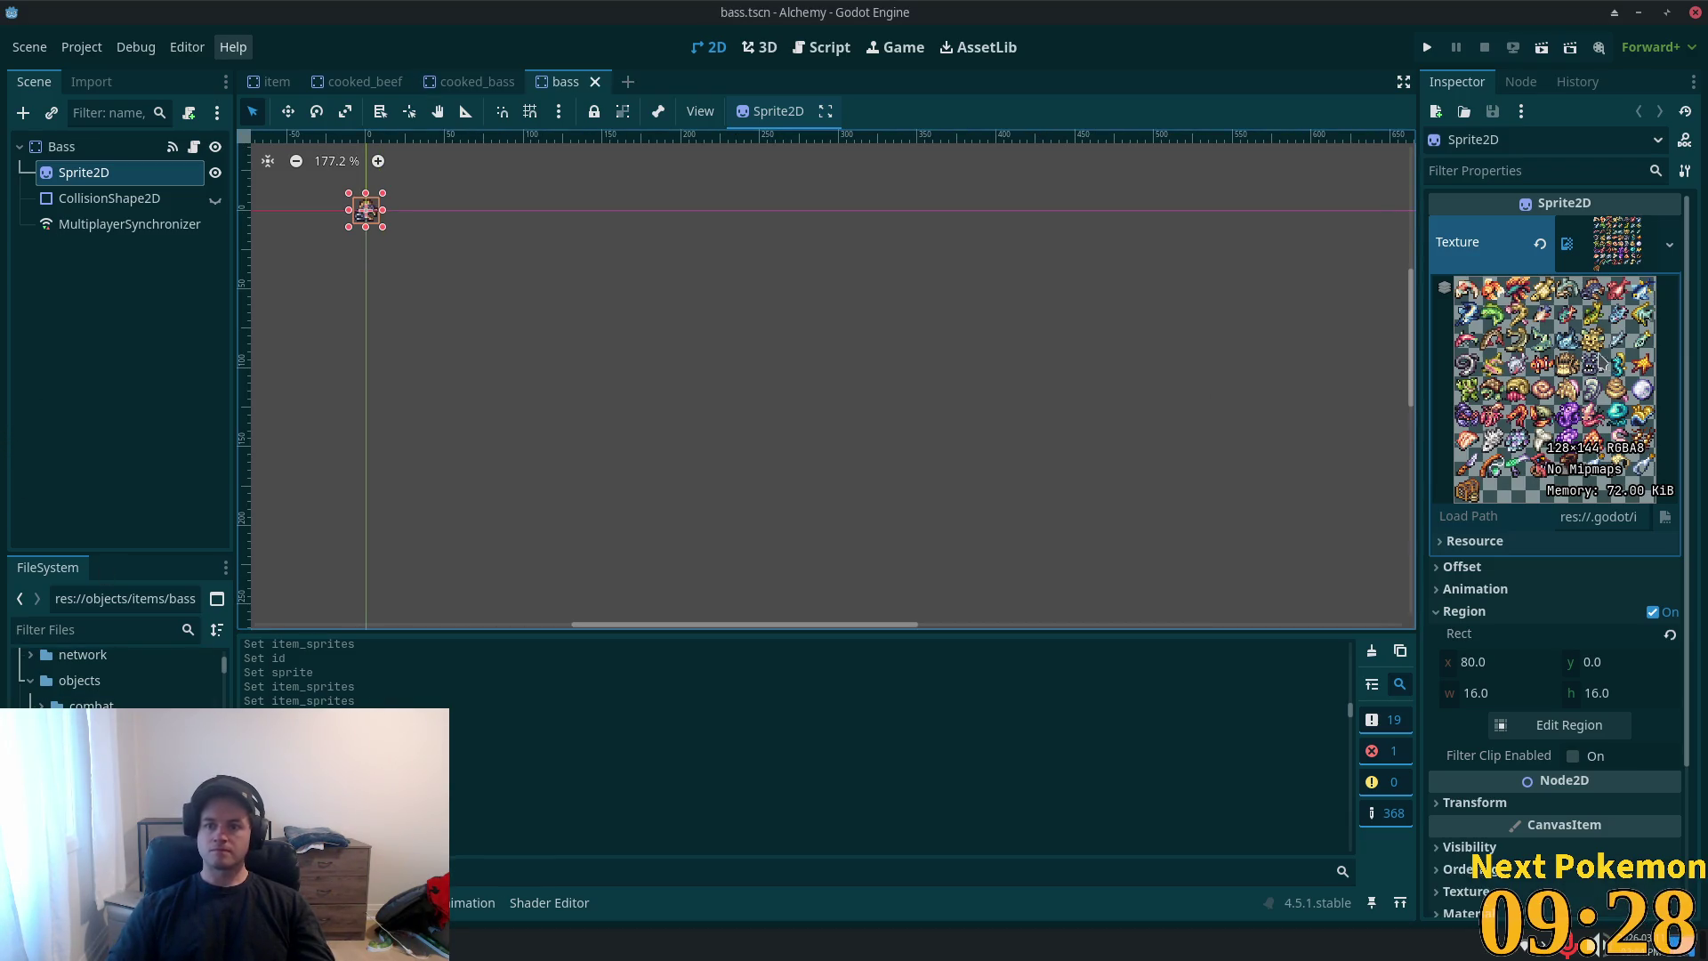
- Review the bass Sprite2D's texture options and the Bass root's item properties
right_click(1621, 313)
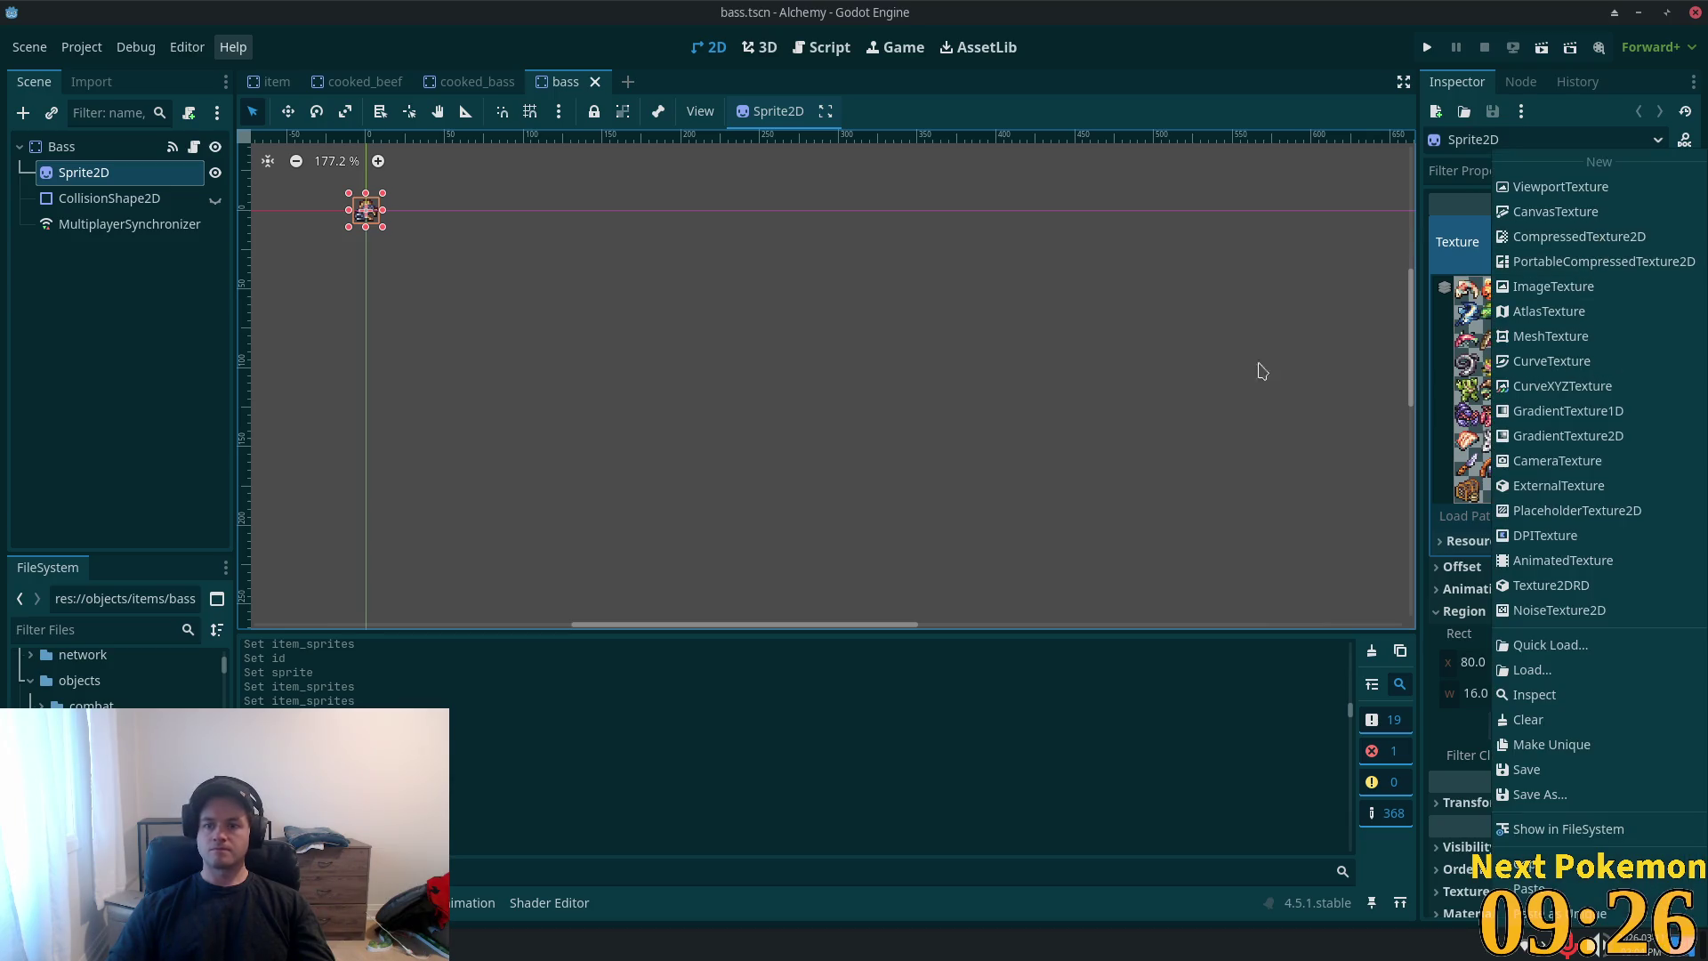
left_click(267, 219)
left_click(105, 178)
key("Up")
key("Down")
key("Down")
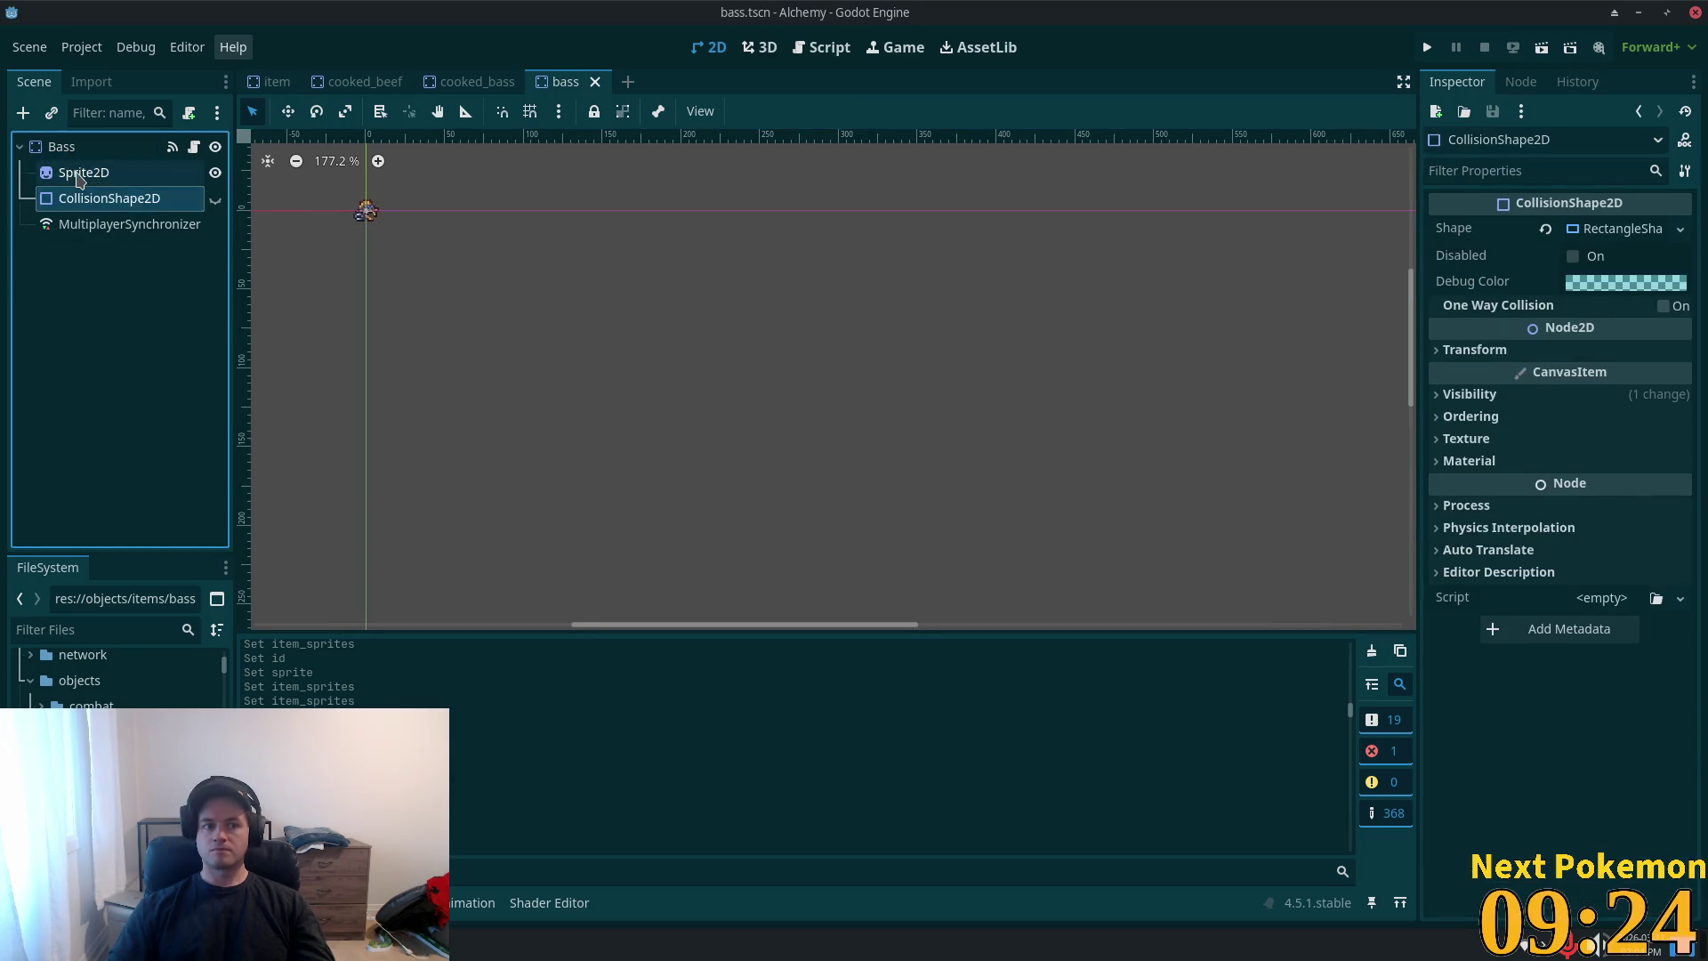
left_click(78, 178)
right_click(1621, 249)
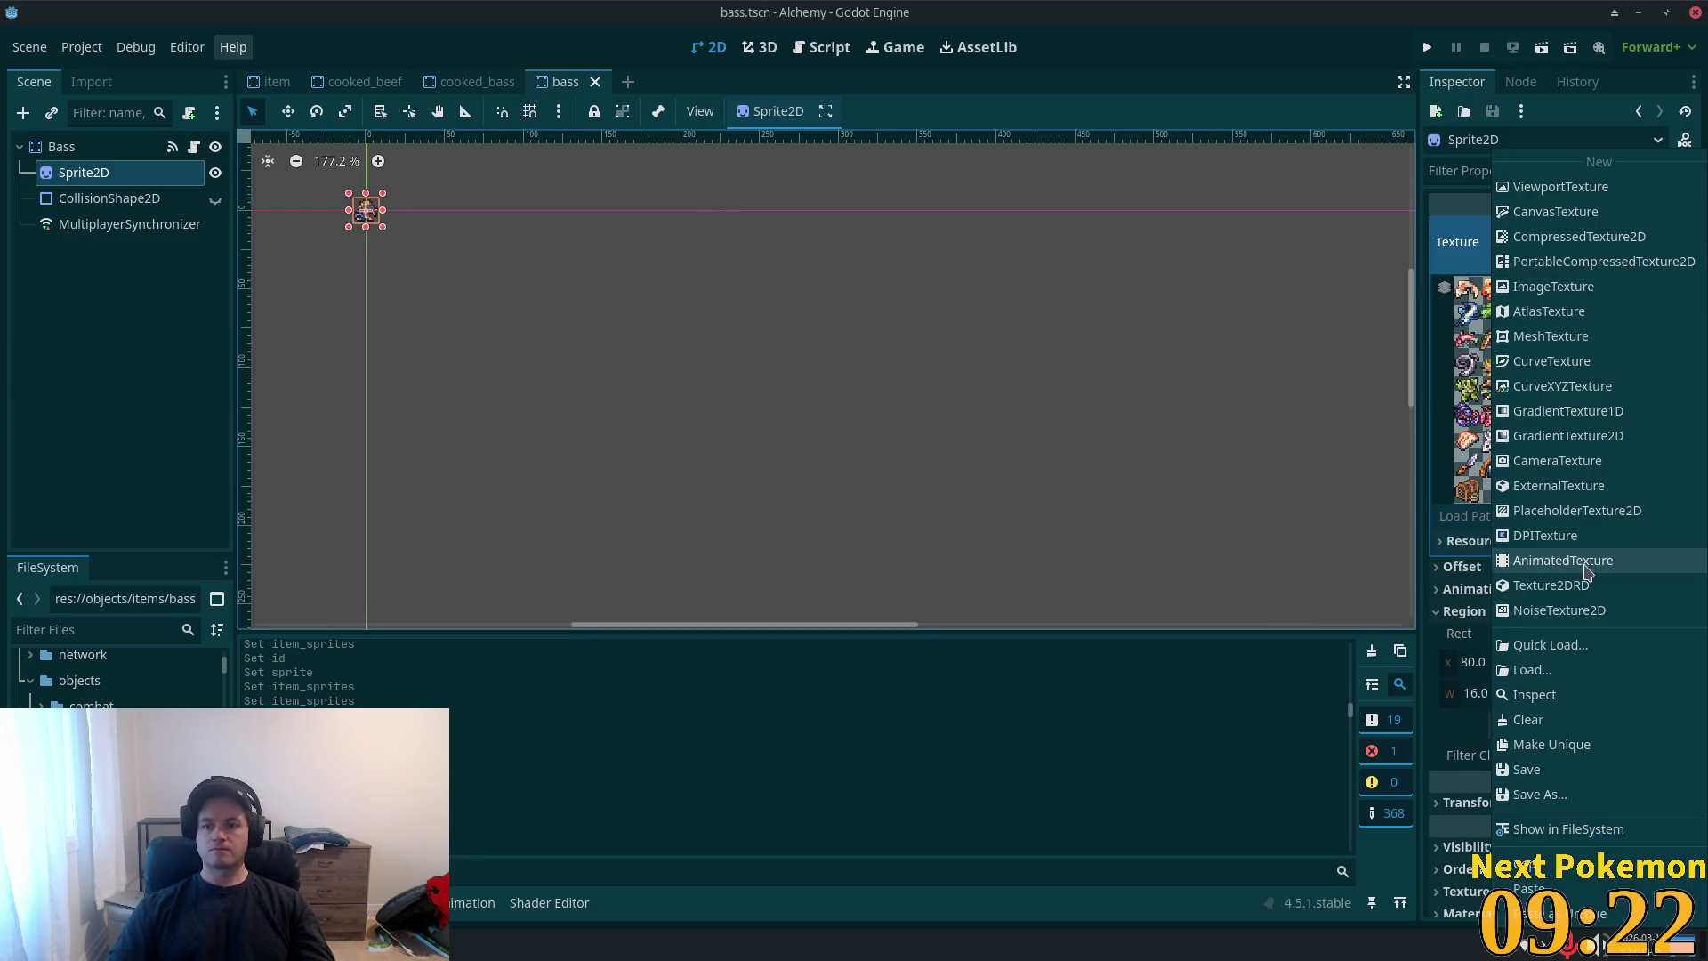
key("Escape")
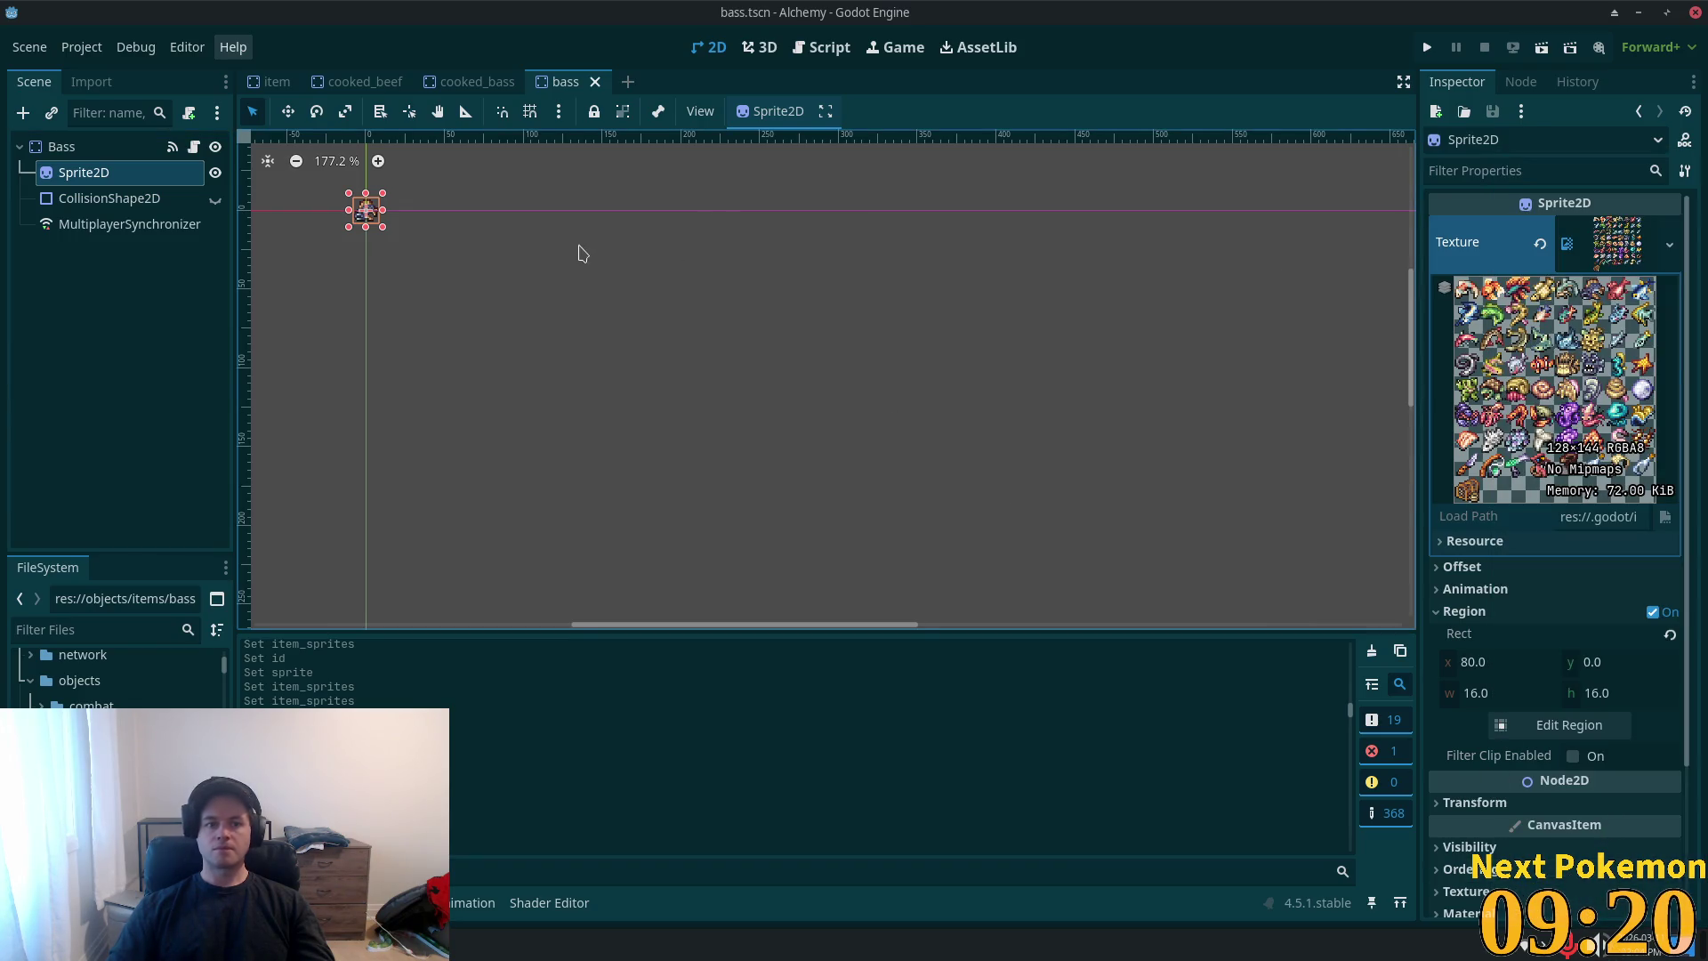
left_click(62, 146)
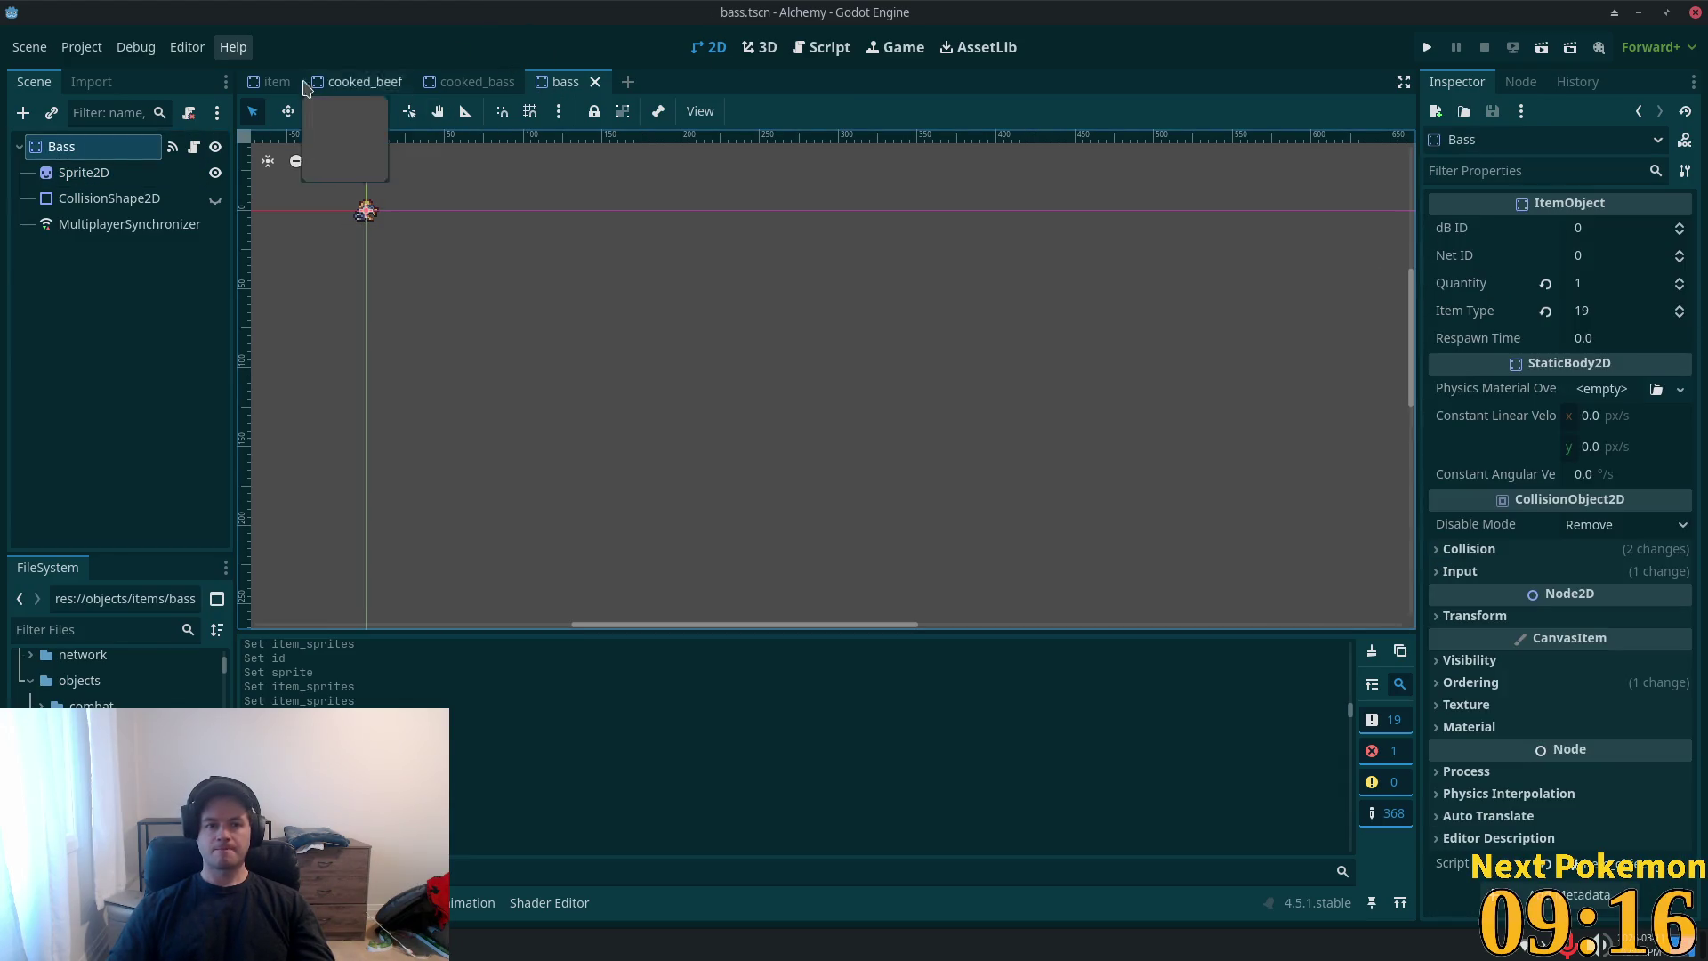
- Close the cooked_beef and cooked_bass scenes and return to the Item root's last item_sprites page
left_click(271, 81)
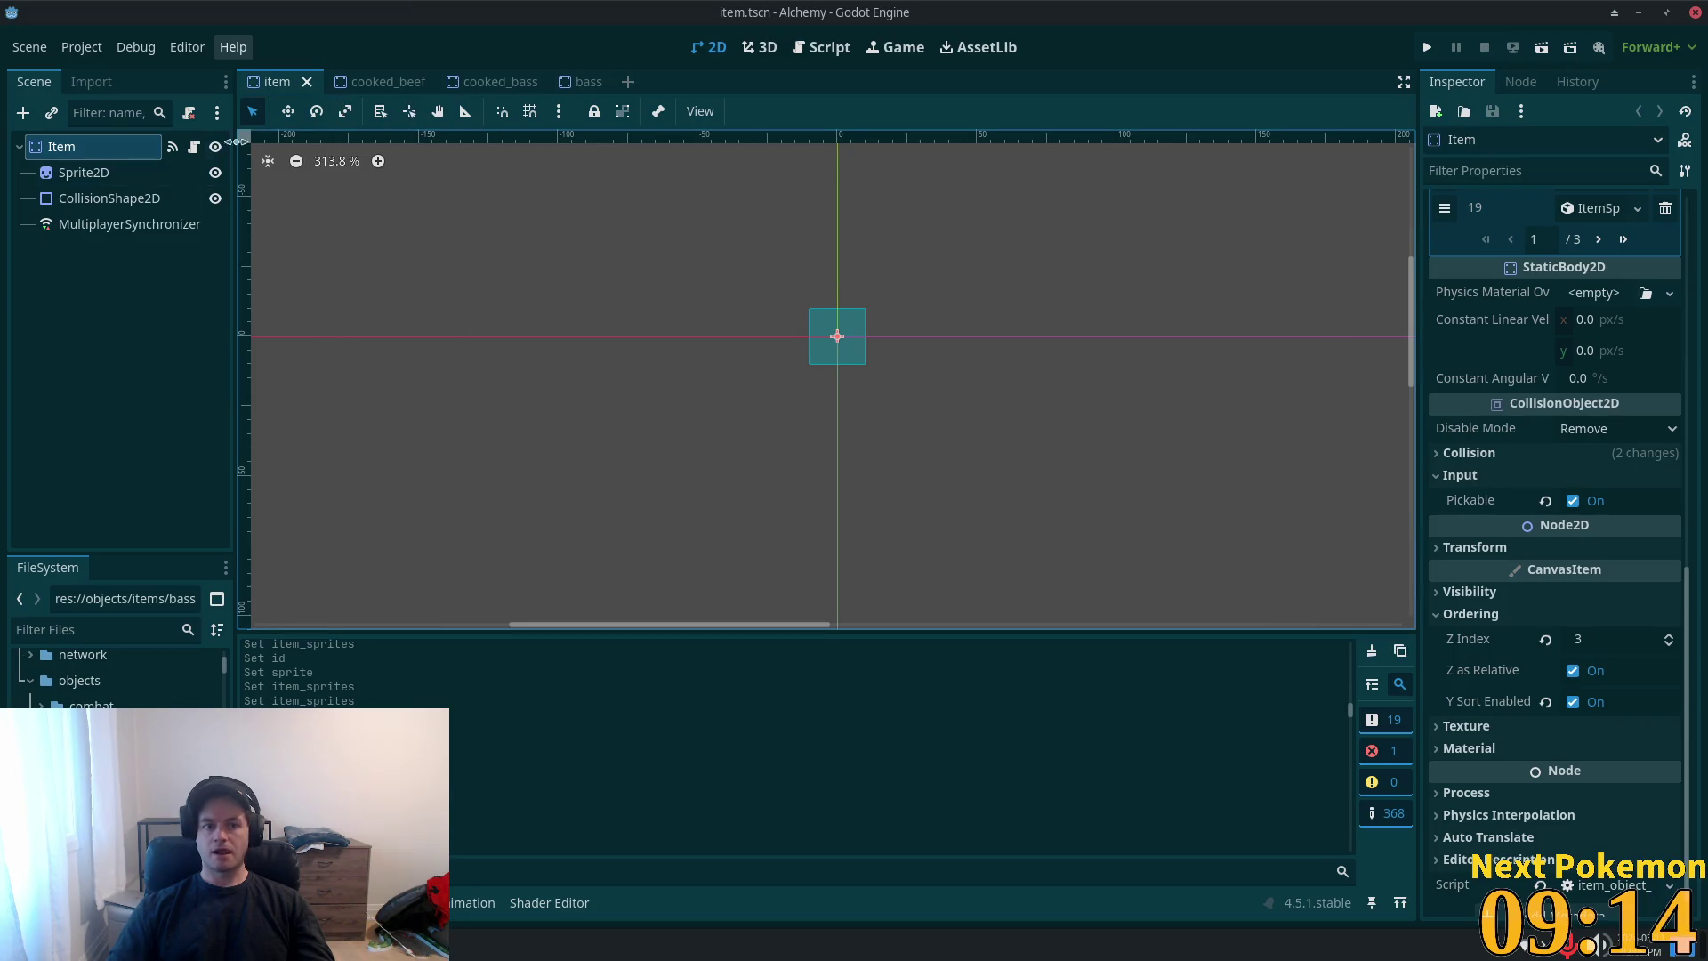
left_click(391, 82)
left_click(419, 82)
left_click(414, 83)
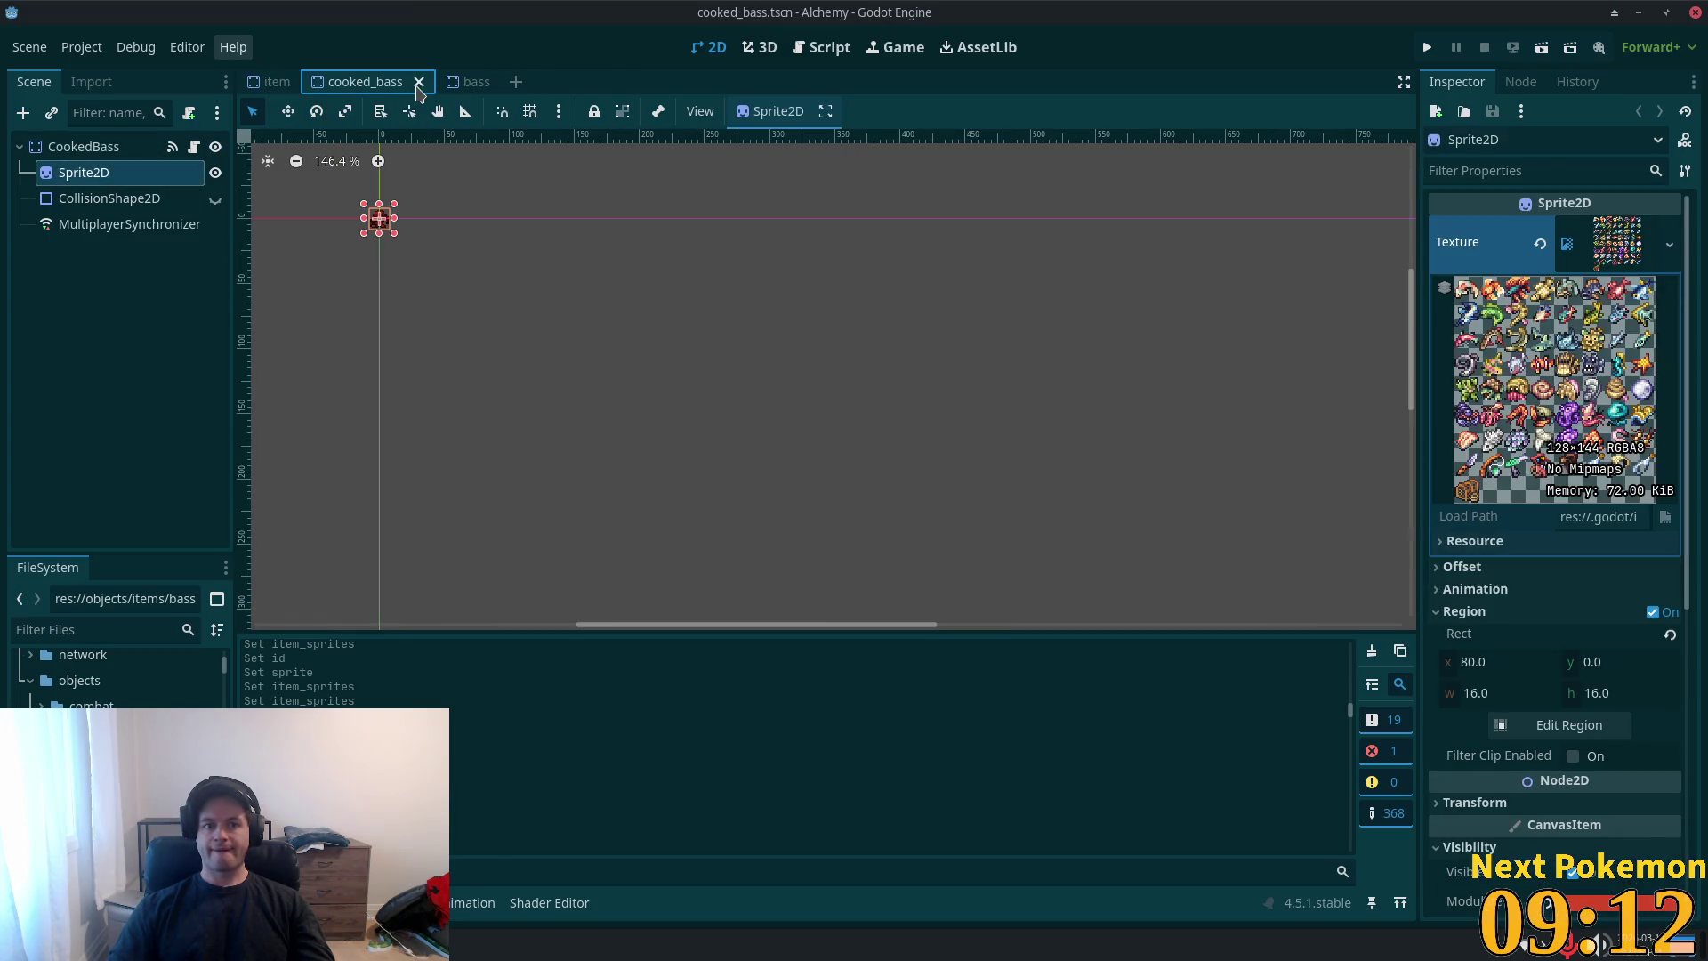
left_click(422, 82)
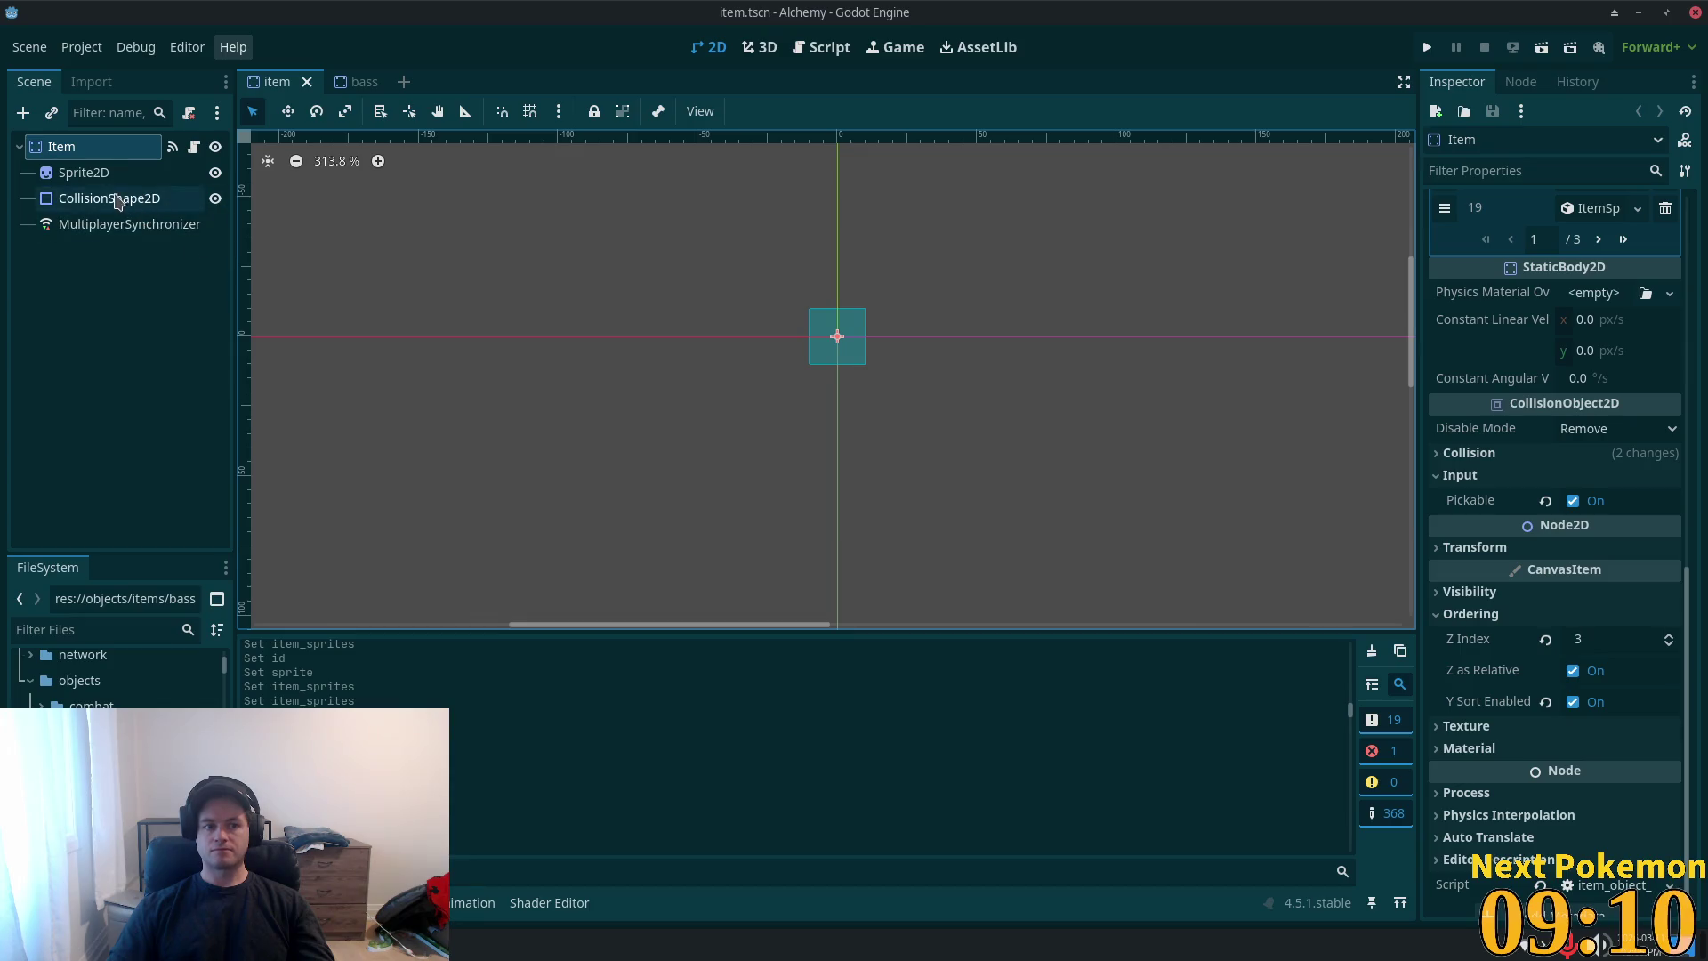
left_click(89, 173)
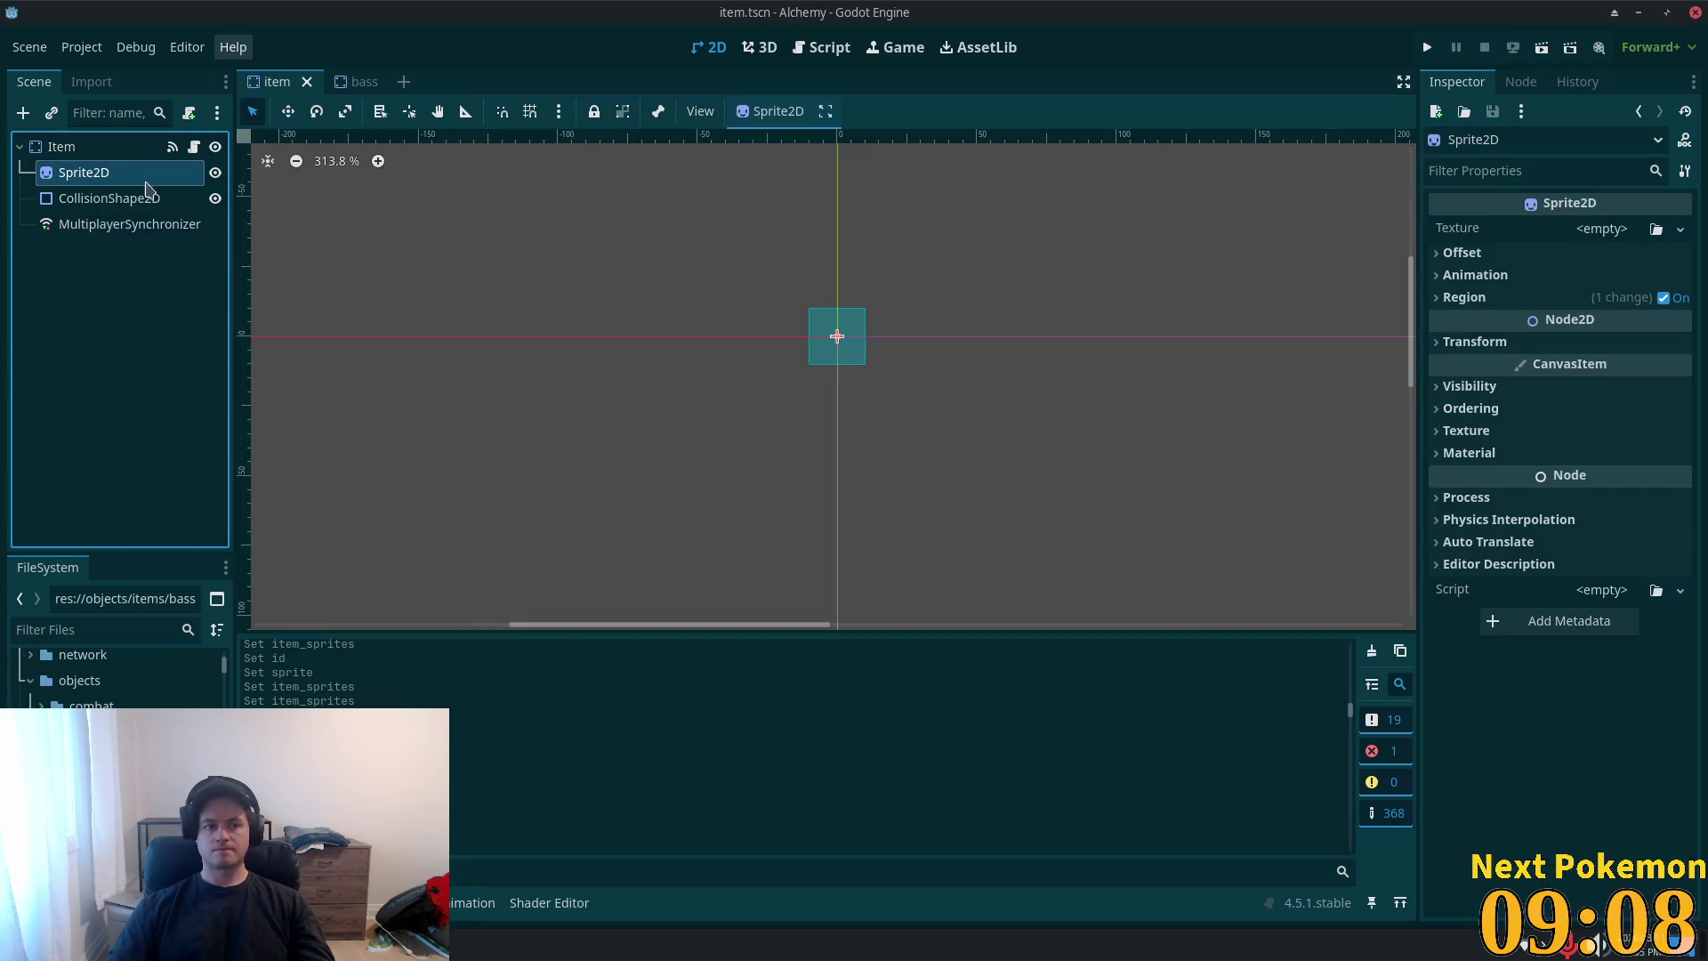
left_click(137, 150)
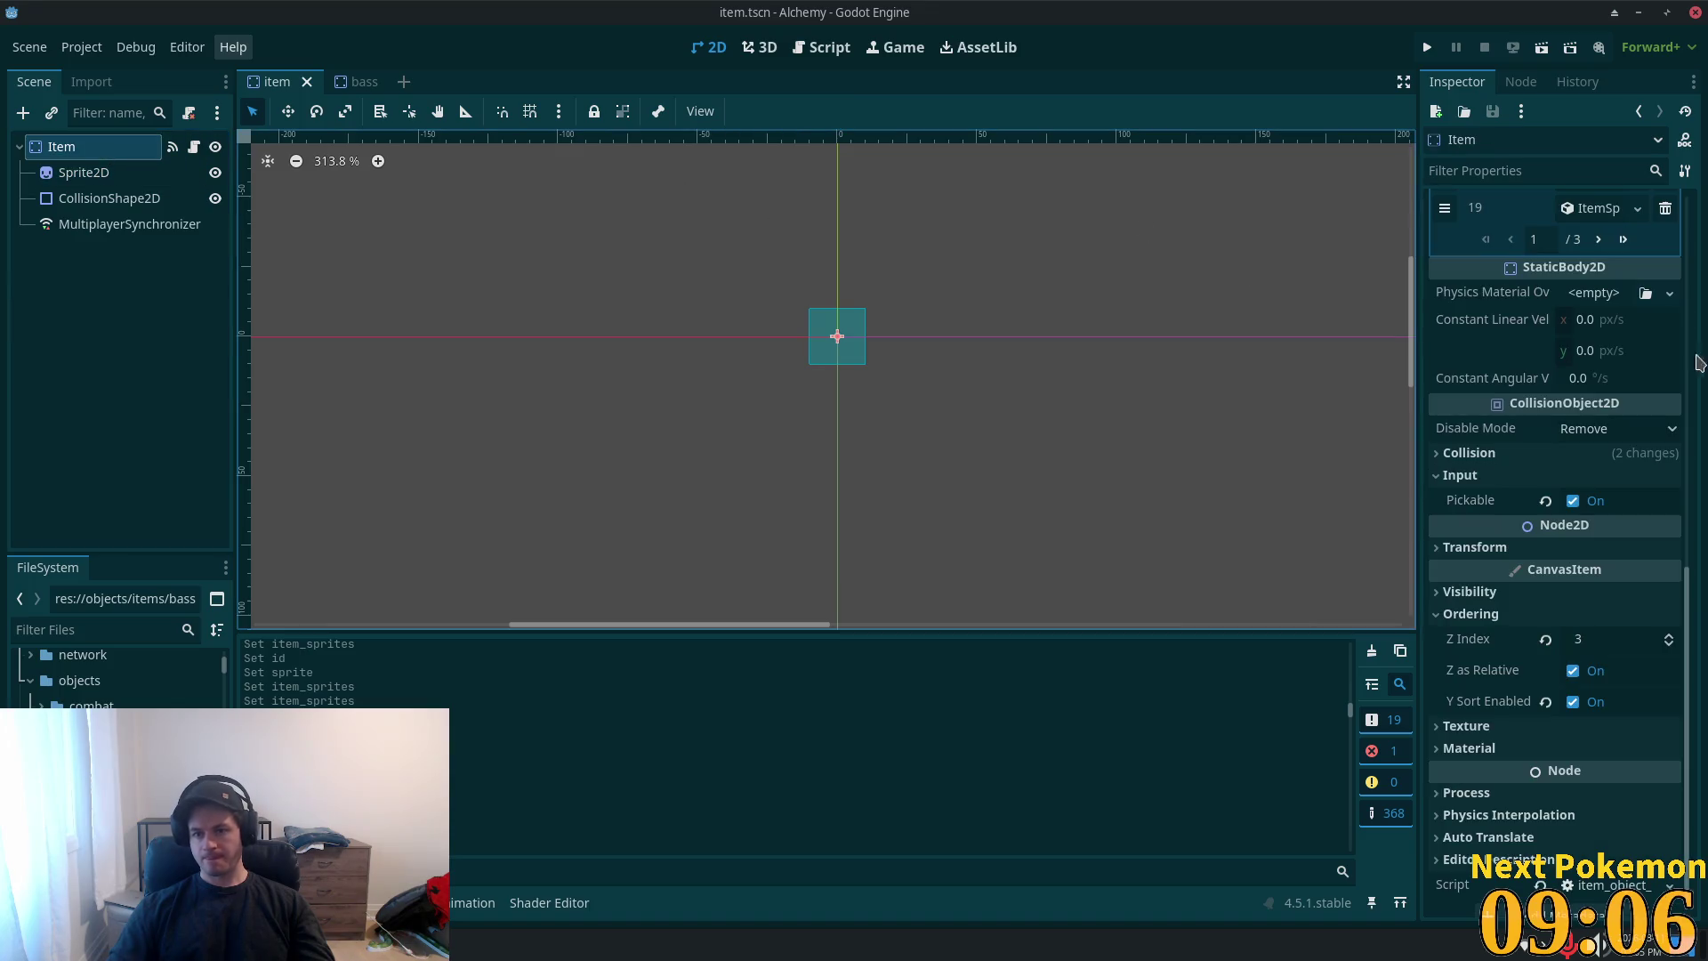
left_click(1625, 243)
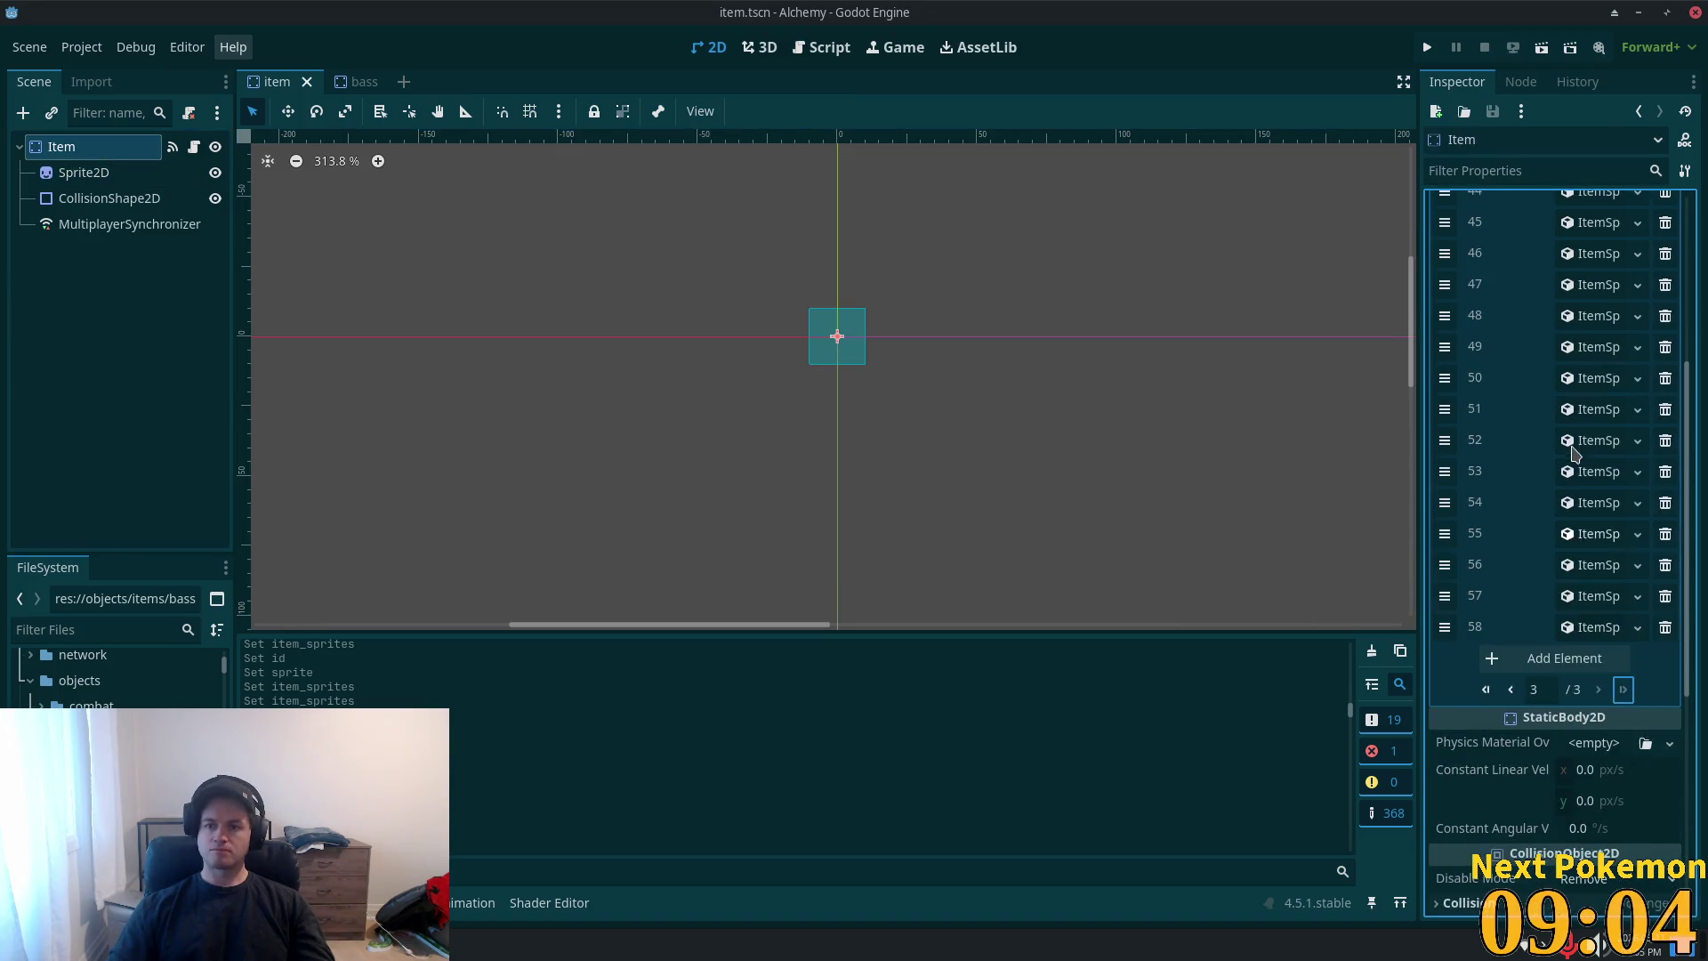
- Append entry 59 to the sprite array as a new ItemSprite with ID 19
left_click(1564, 658)
left_click(1593, 660)
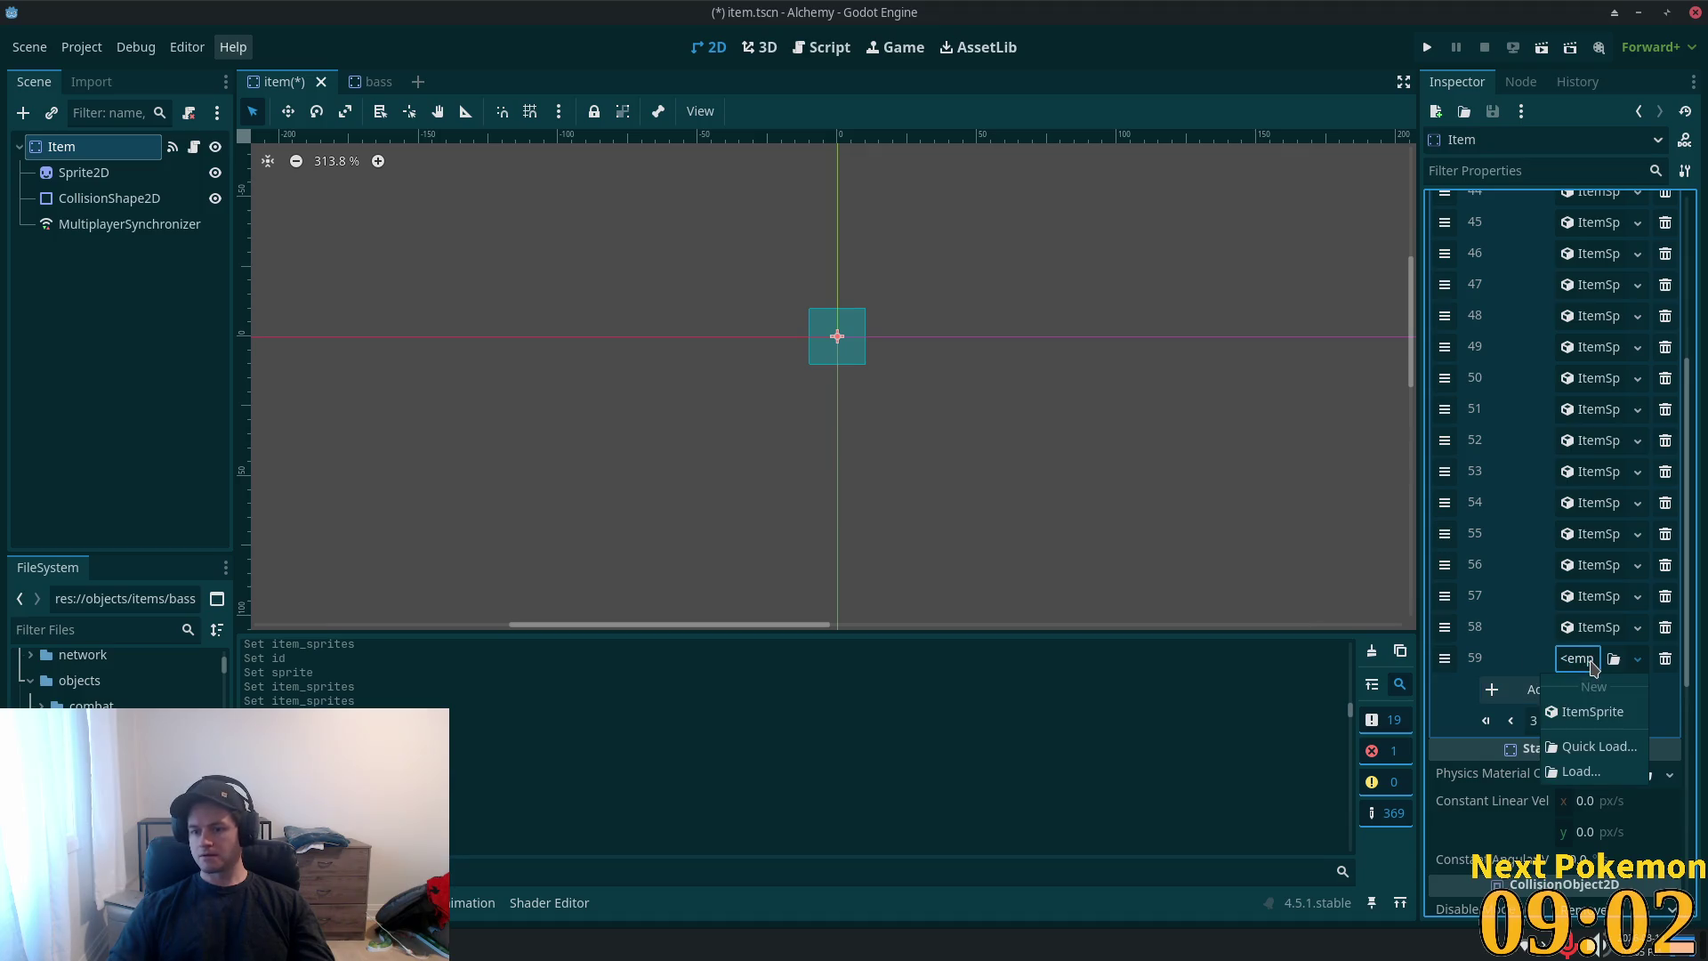
left_click(1595, 709)
left_click(1588, 691)
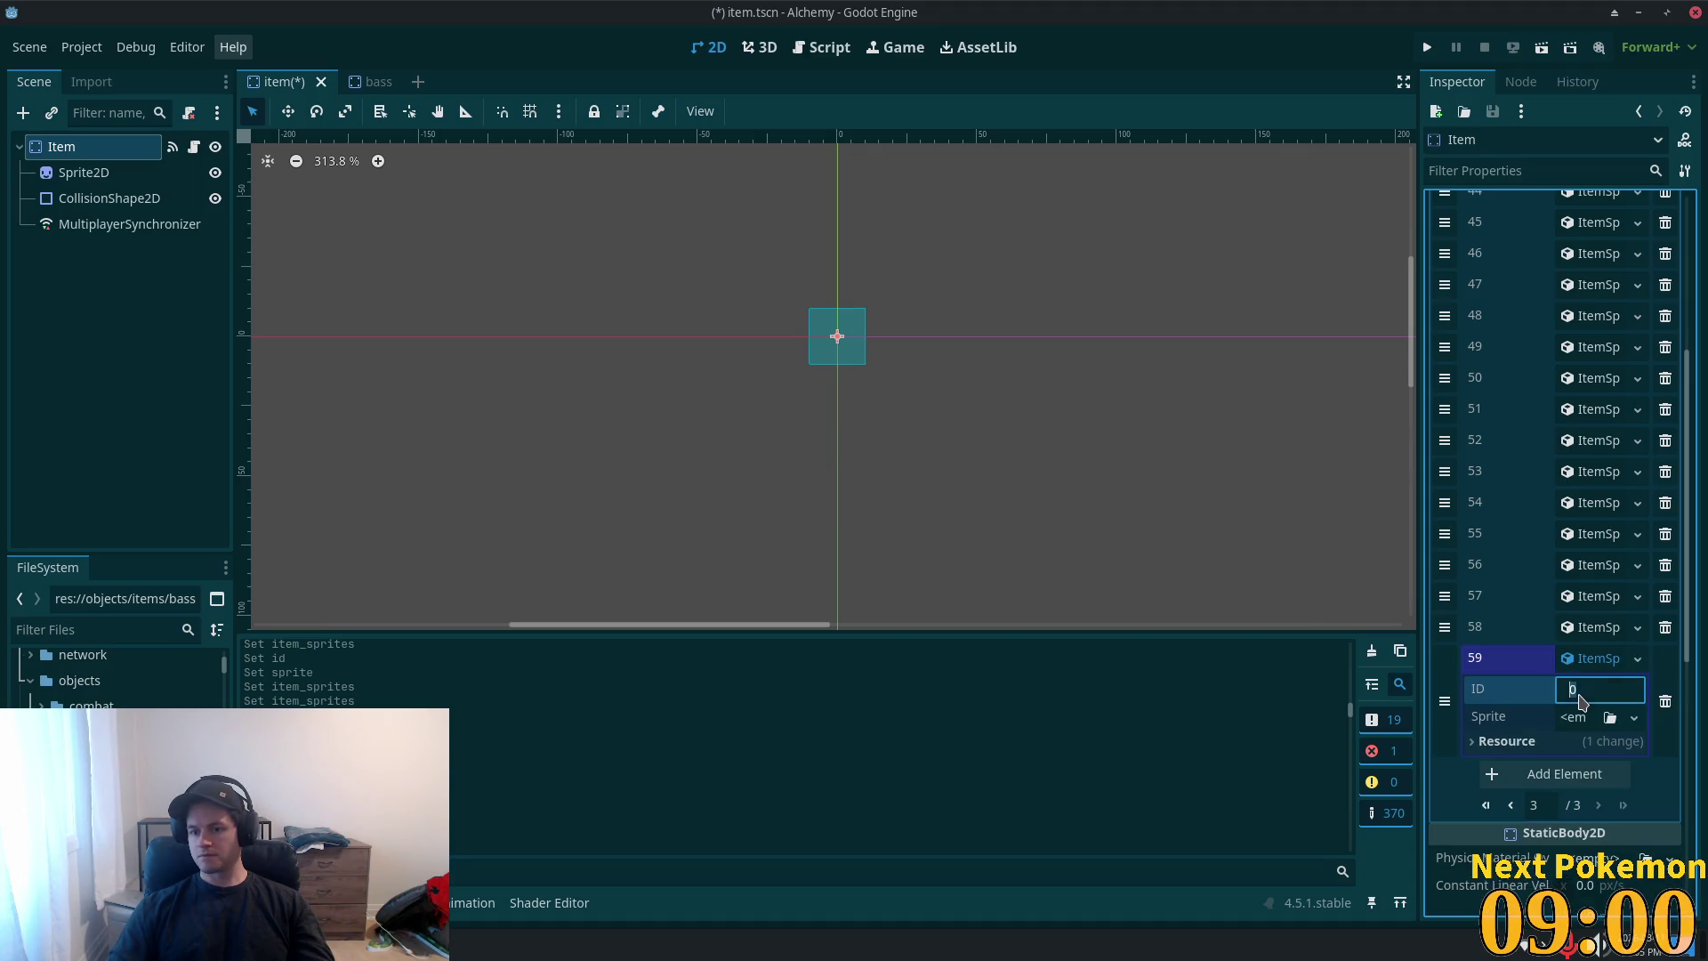
type("19")
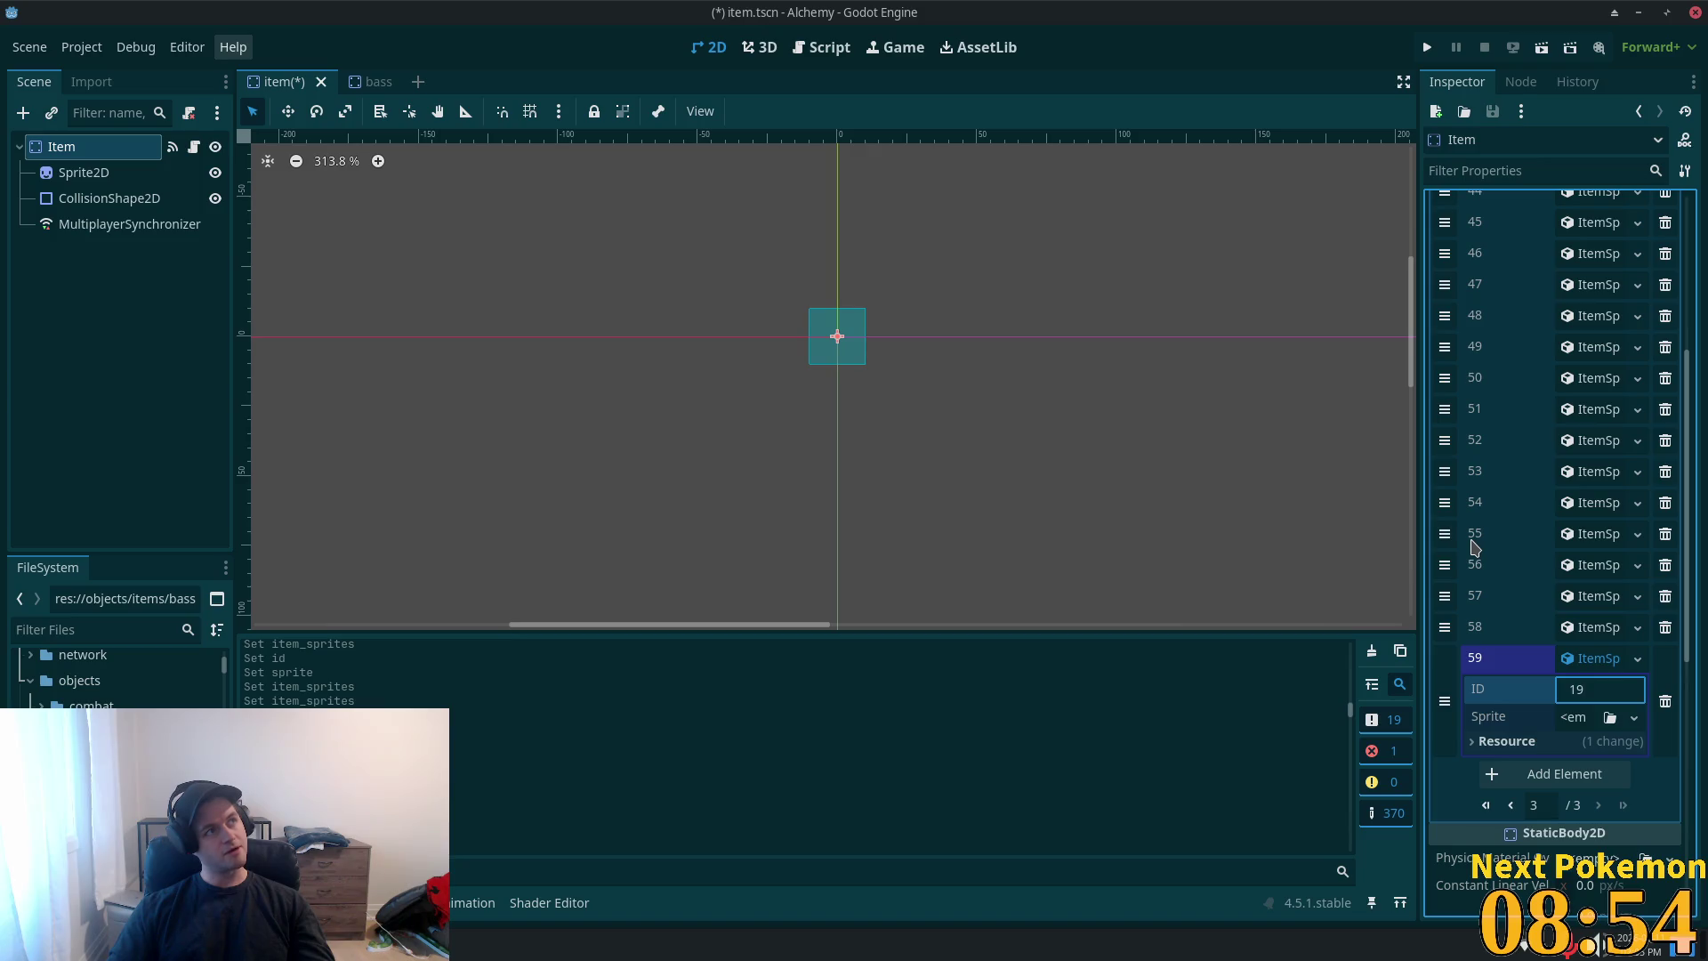
- Give entry 59 a new AtlasTexture with the item sprite sheet pasted as a unique atlas
left_click(1569, 716)
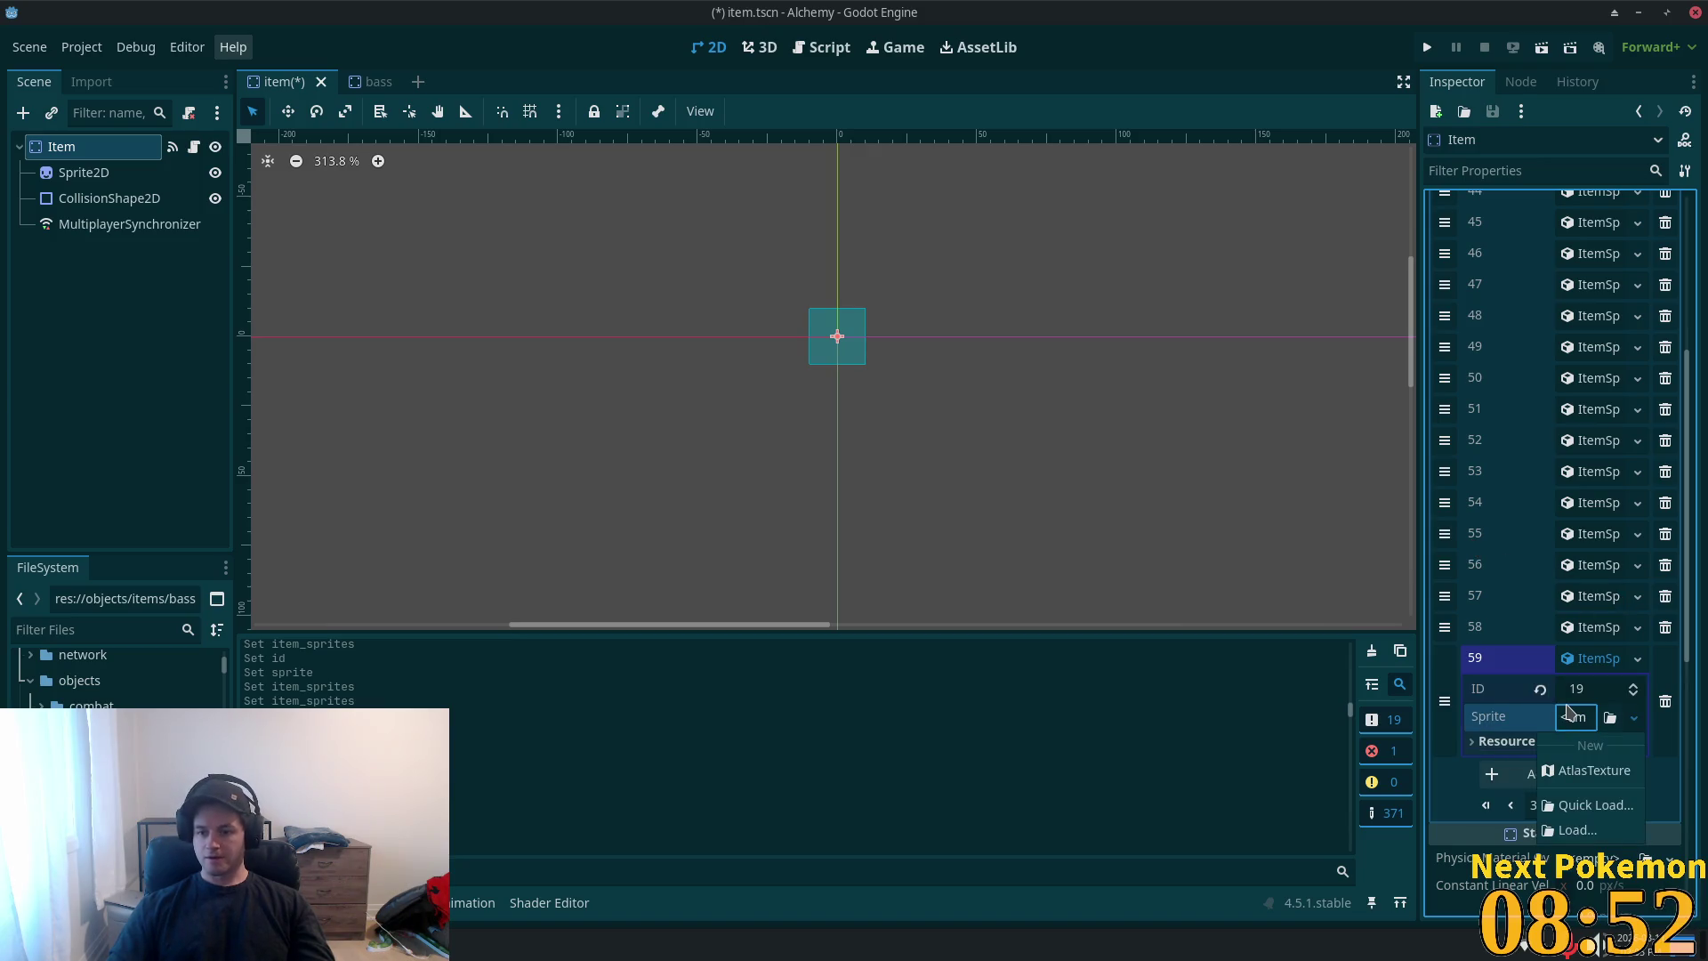
left_click(1595, 770)
left_click(1599, 717)
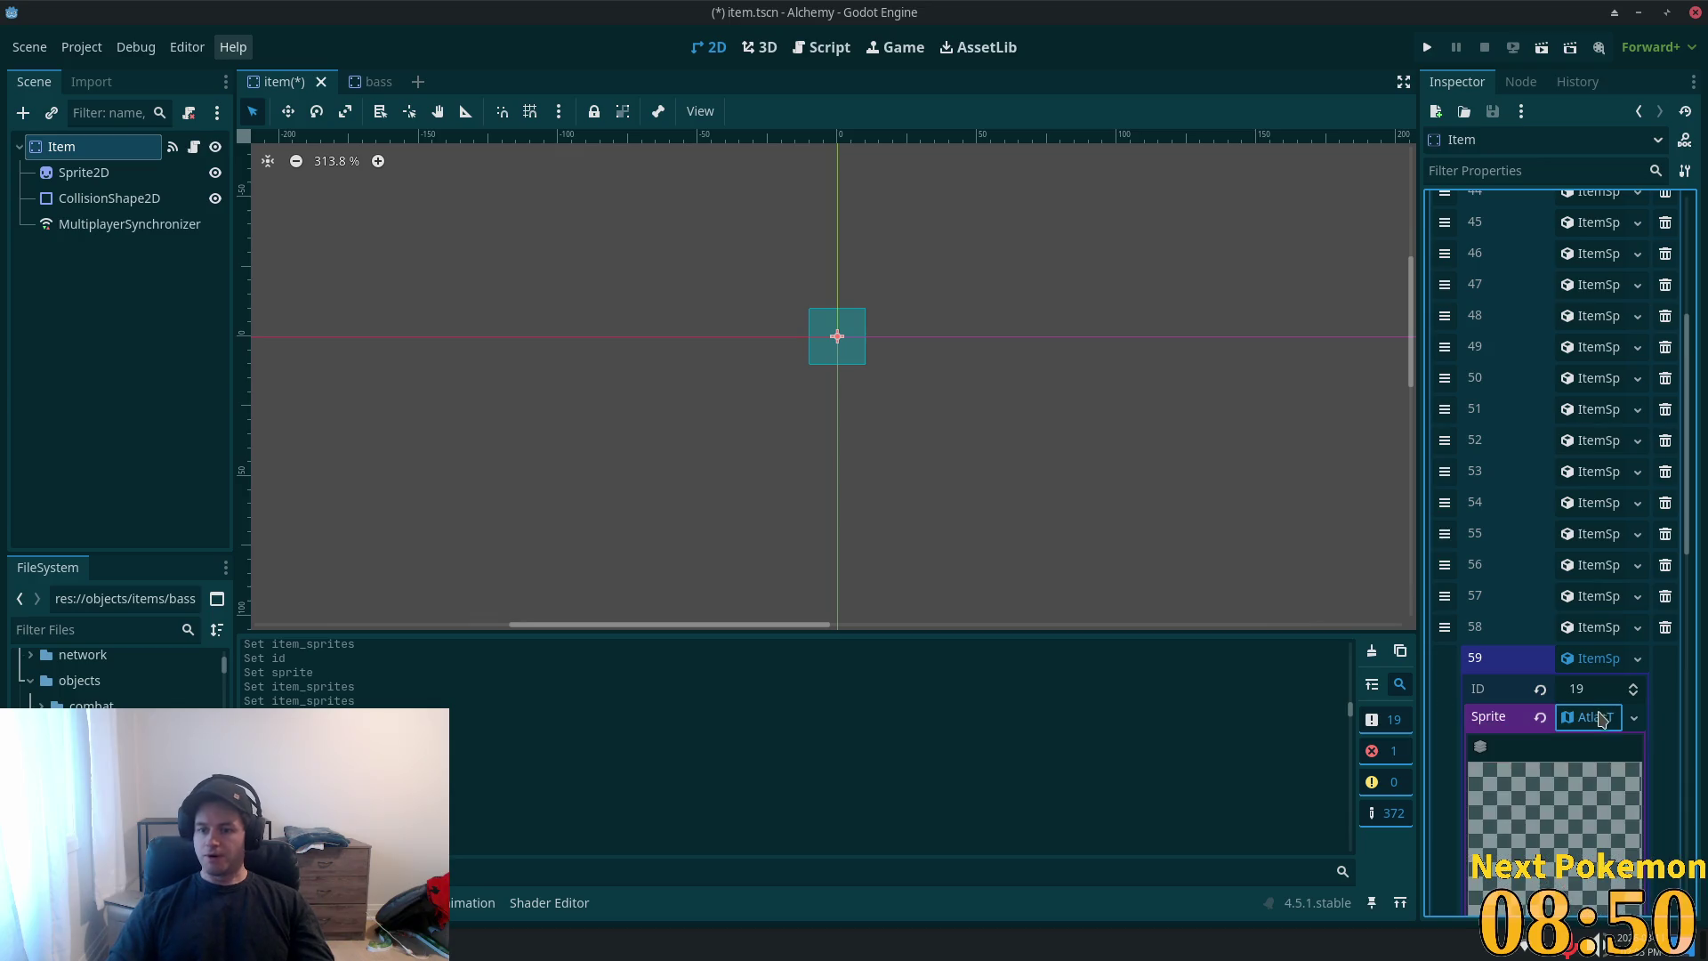
scroll(1592, 765, "down", 5)
left_click(1569, 625)
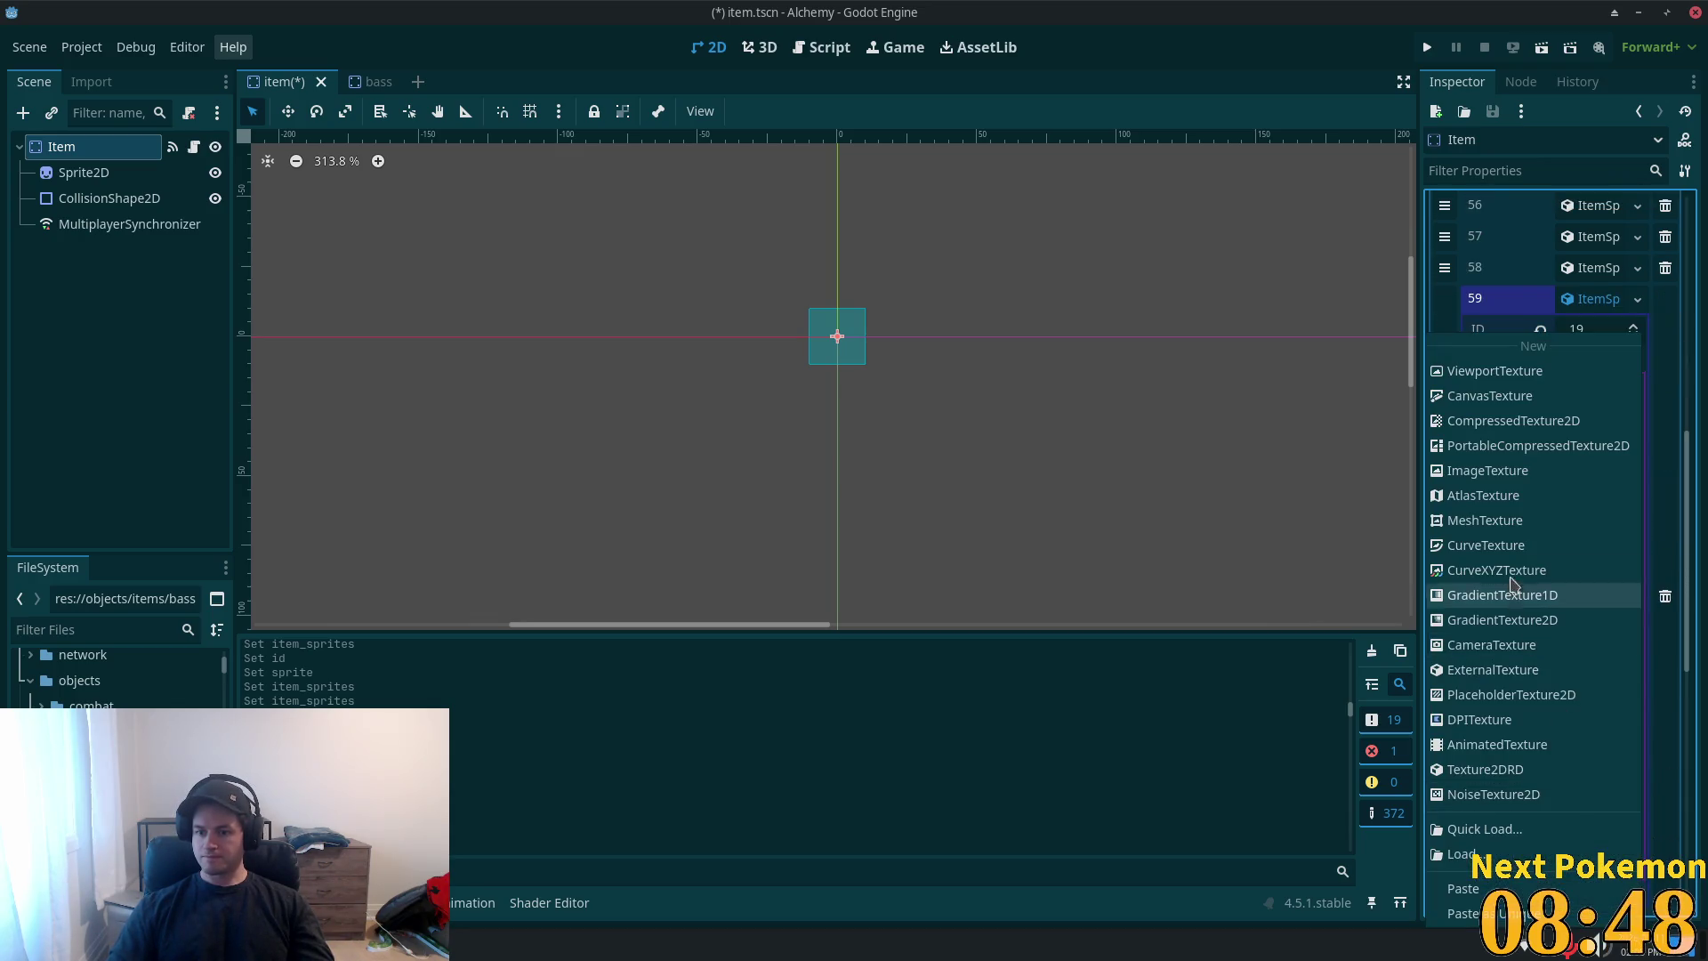
left_click(1468, 914)
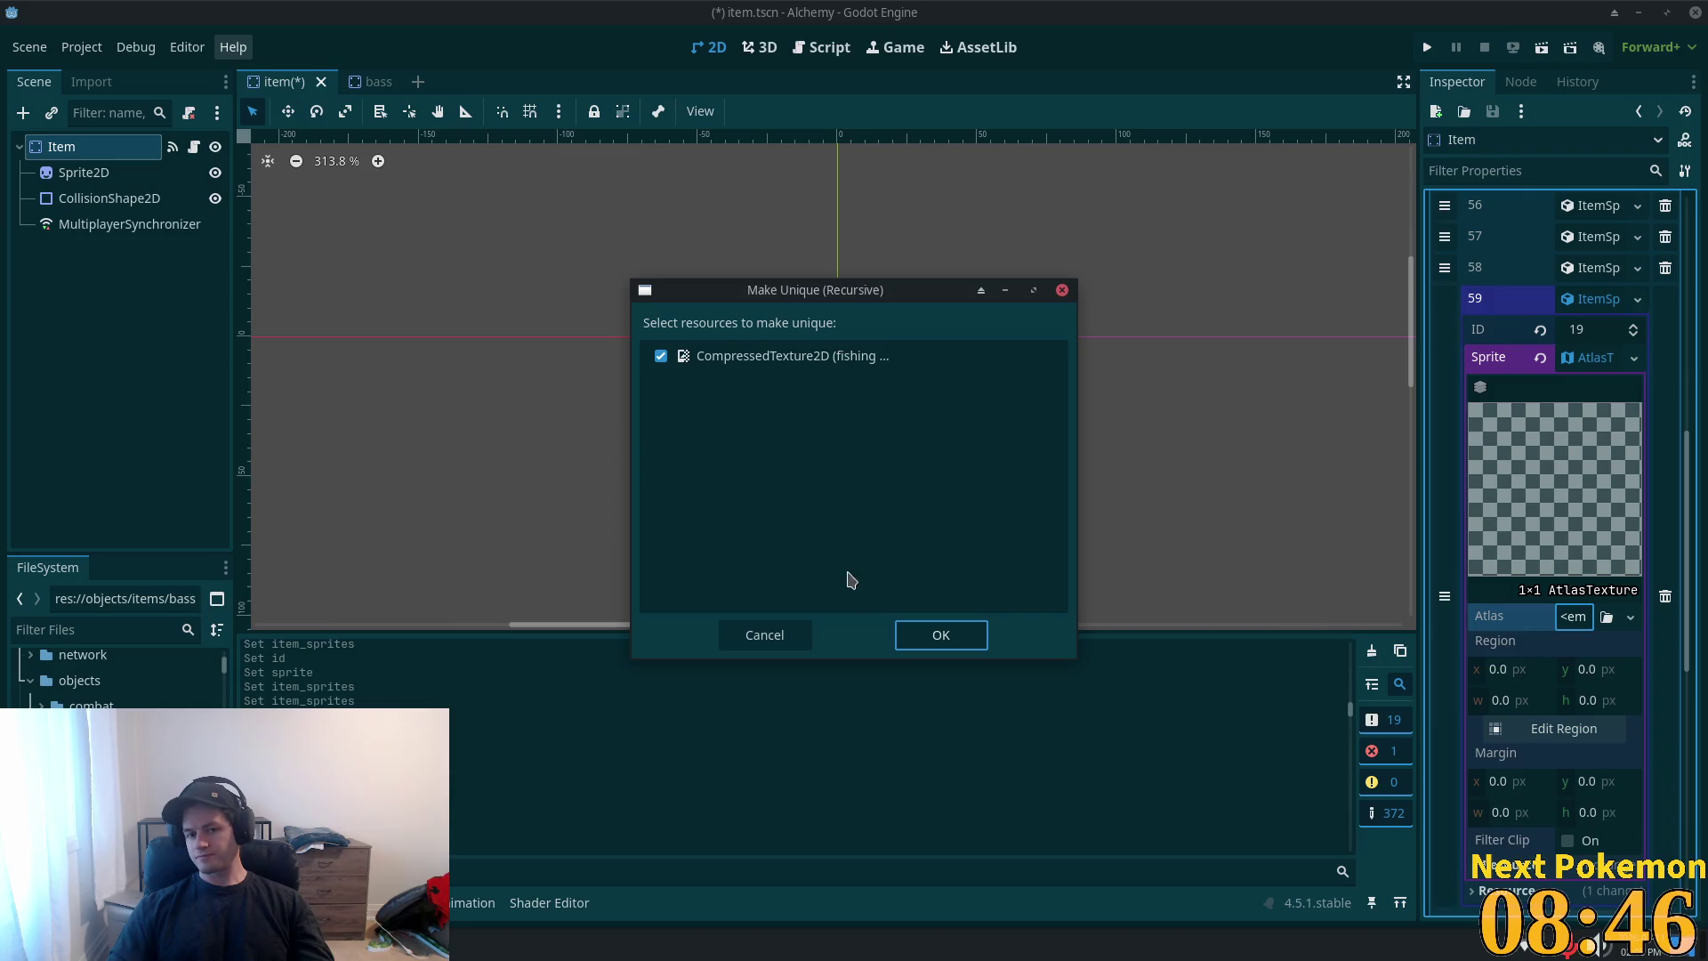
left_click(947, 639)
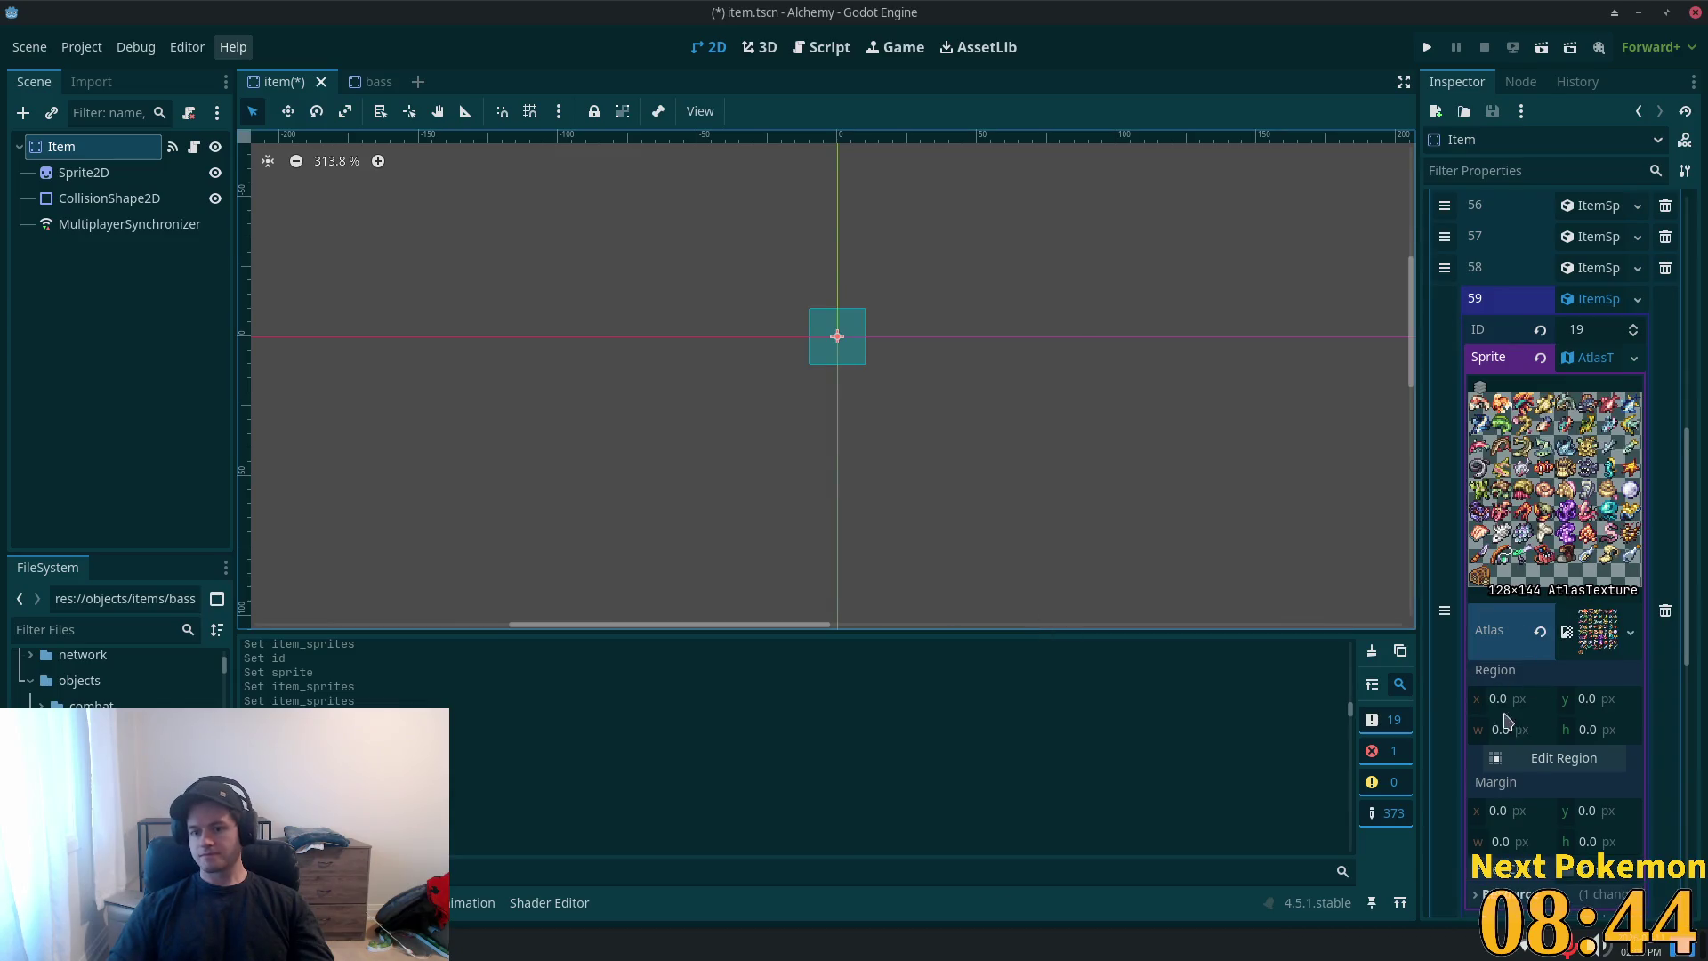
- Check the bass scene's sprite, then return to the Item's last sprite array page
left_click(370, 82)
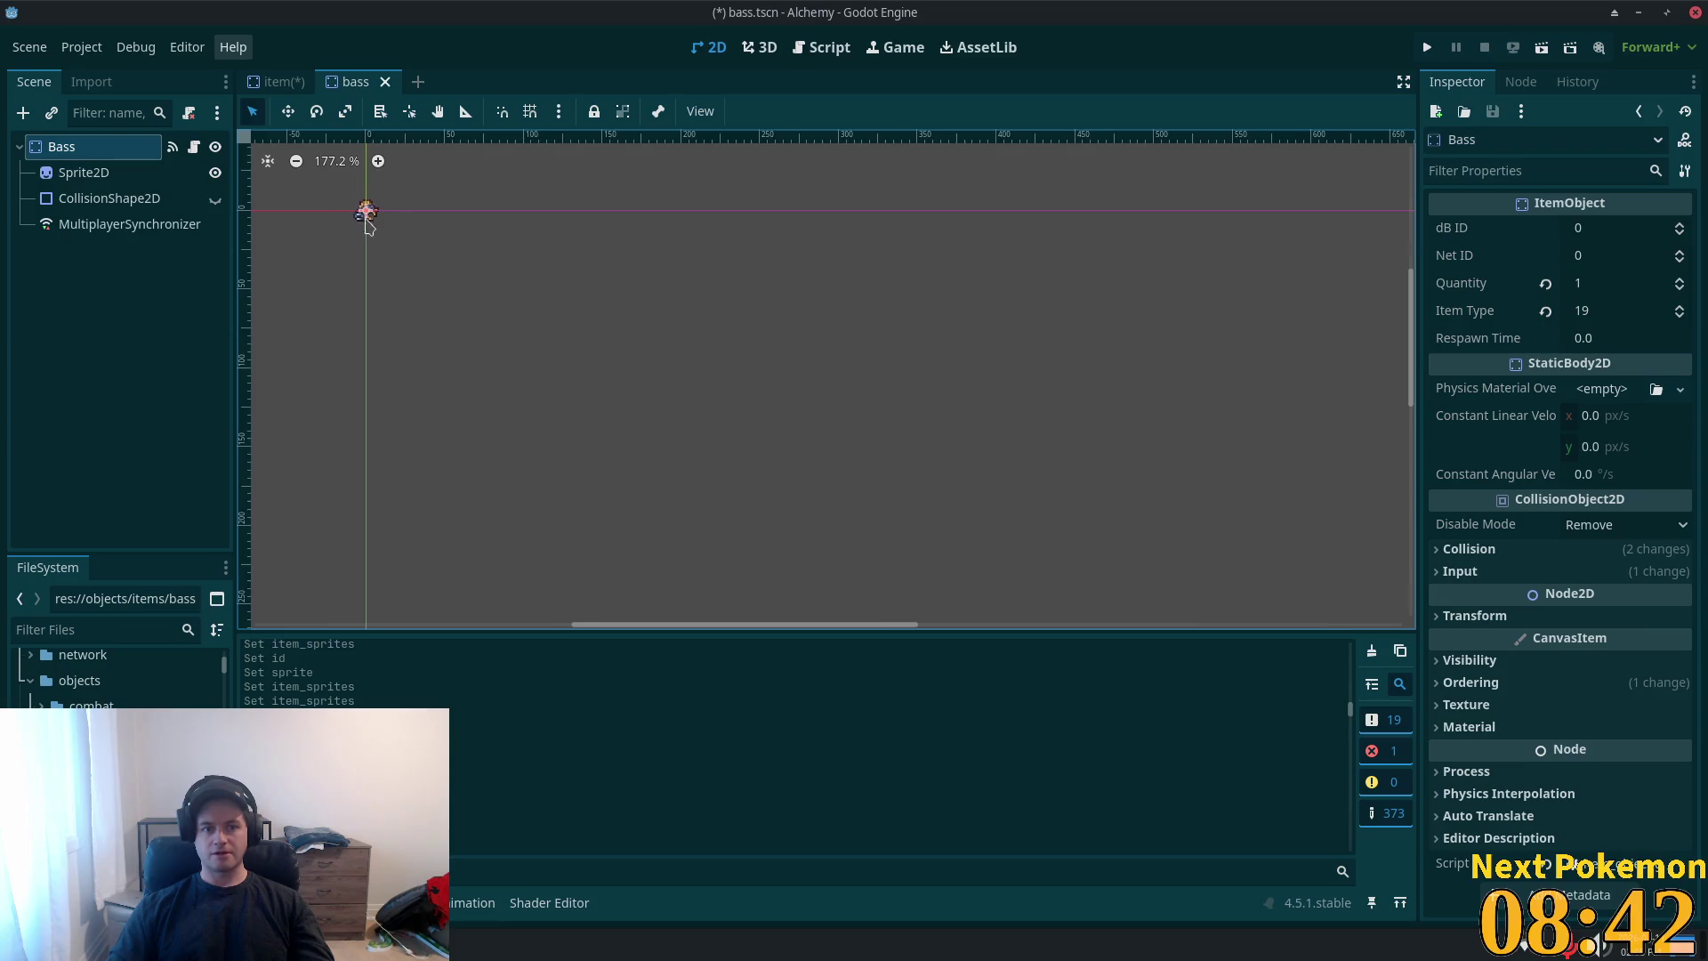
scroll(369, 218, "up", 7)
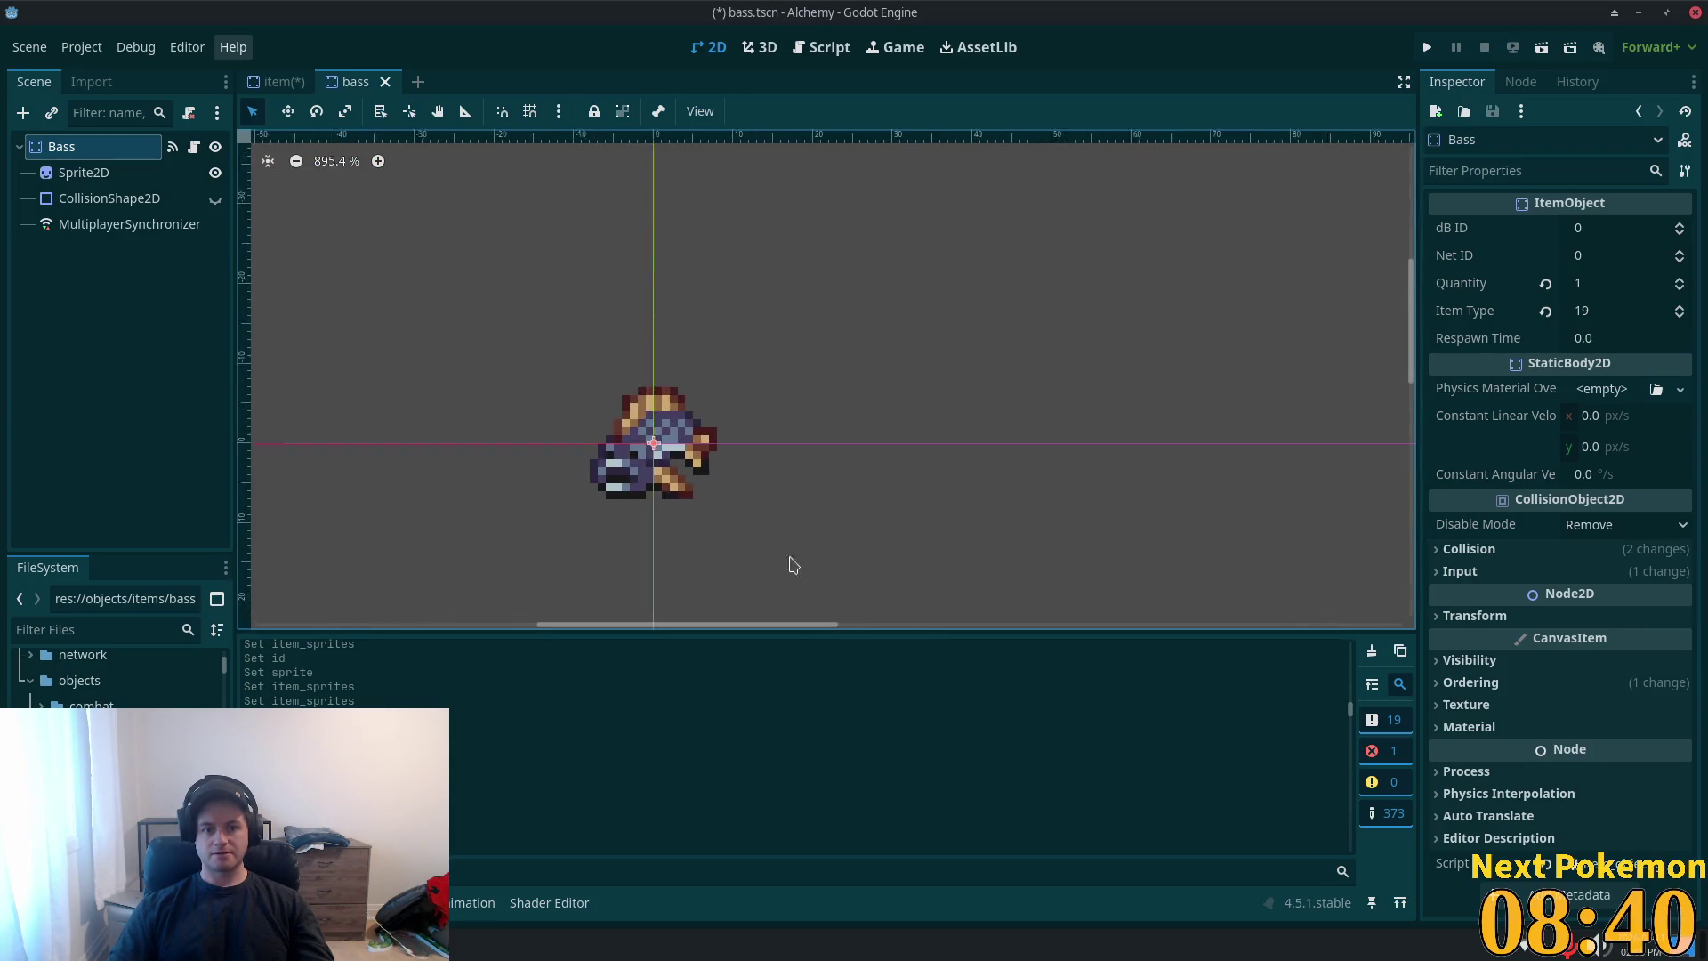
left_click(276, 82)
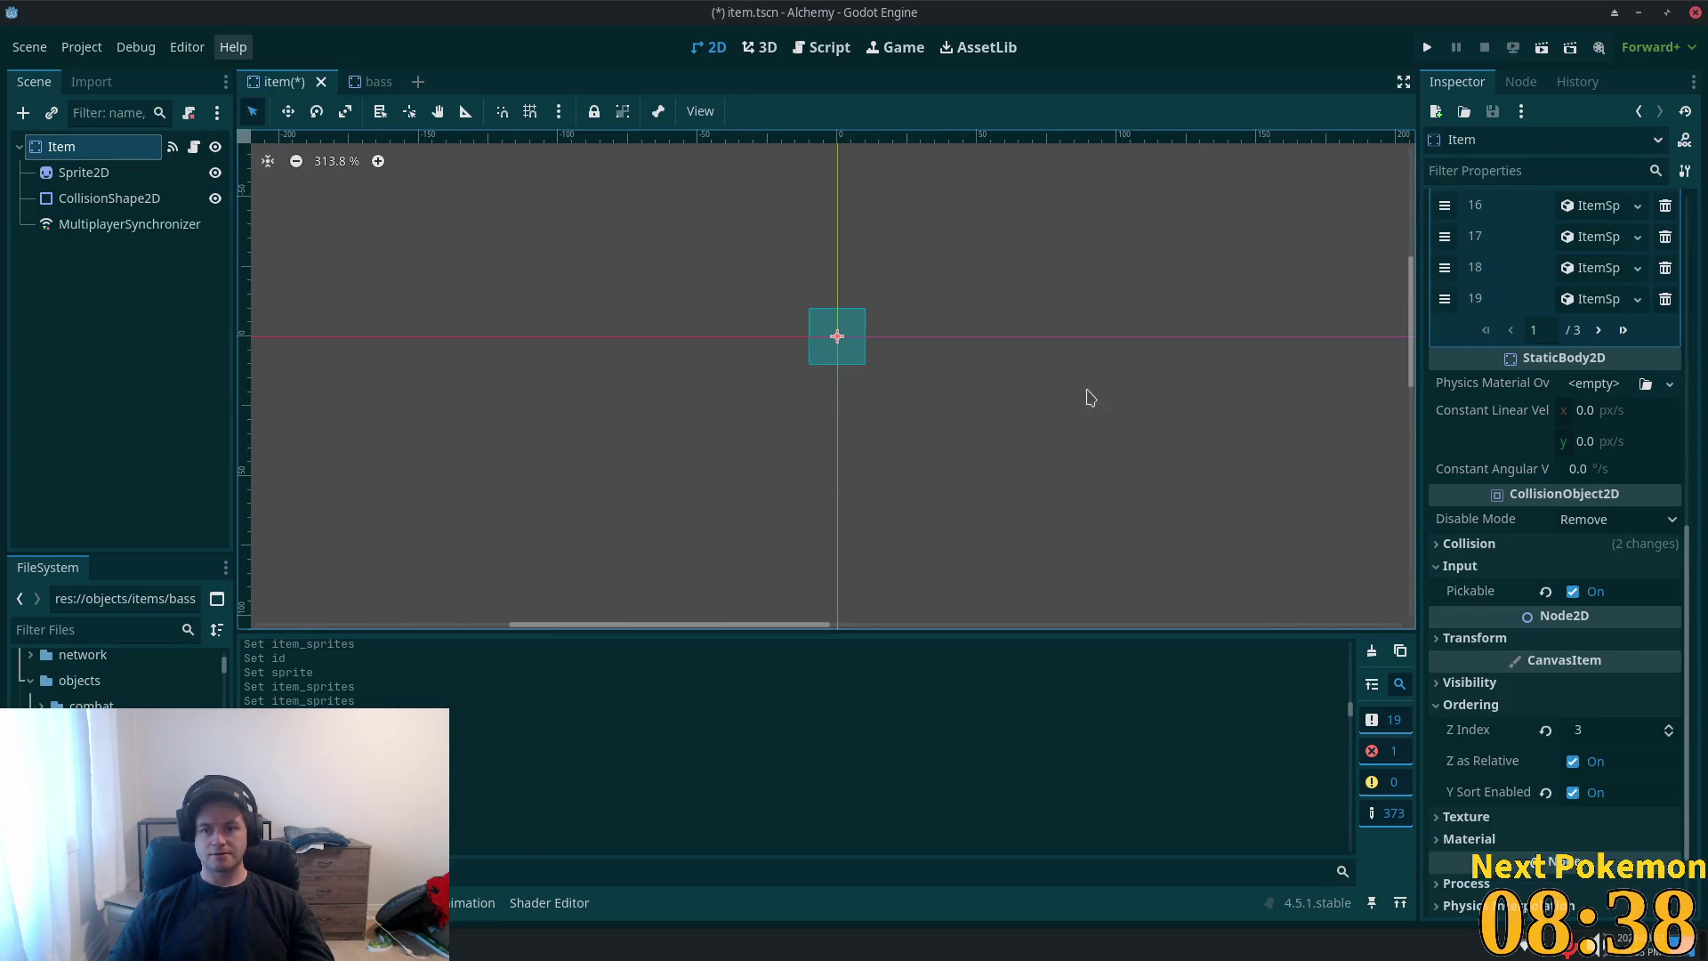
left_click(1622, 330)
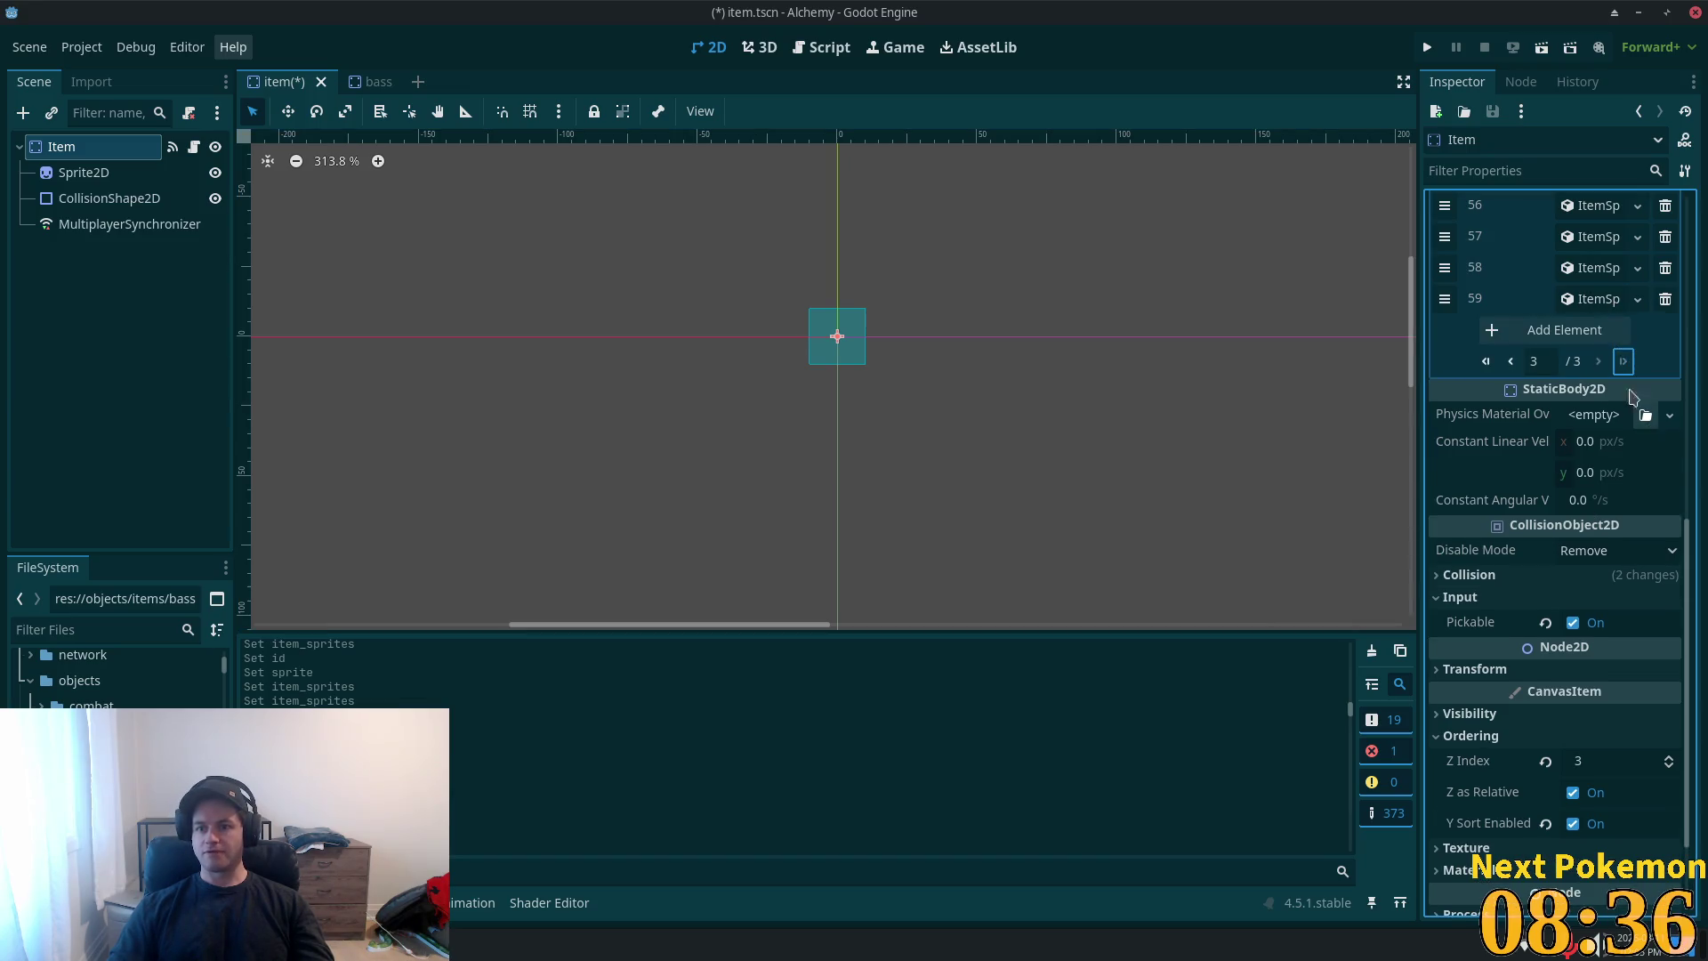
- Expand entry 59 and open its atlas region editor, showing the sheet's top edge
left_click(1586, 300)
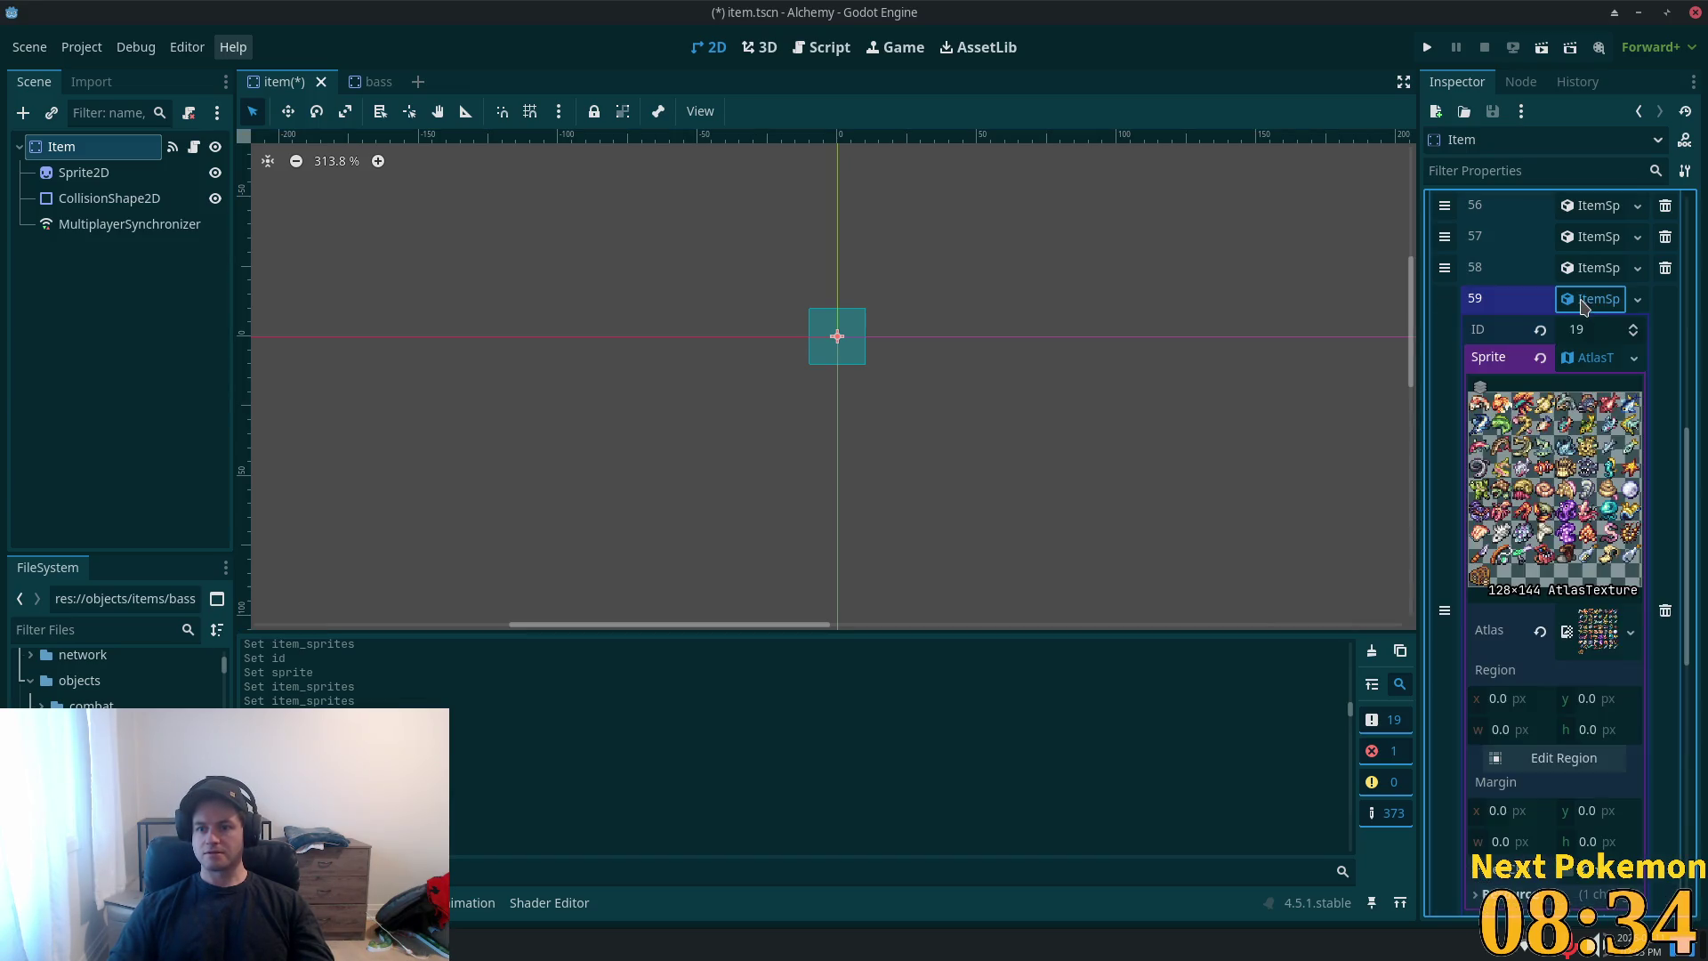
left_click(1563, 757)
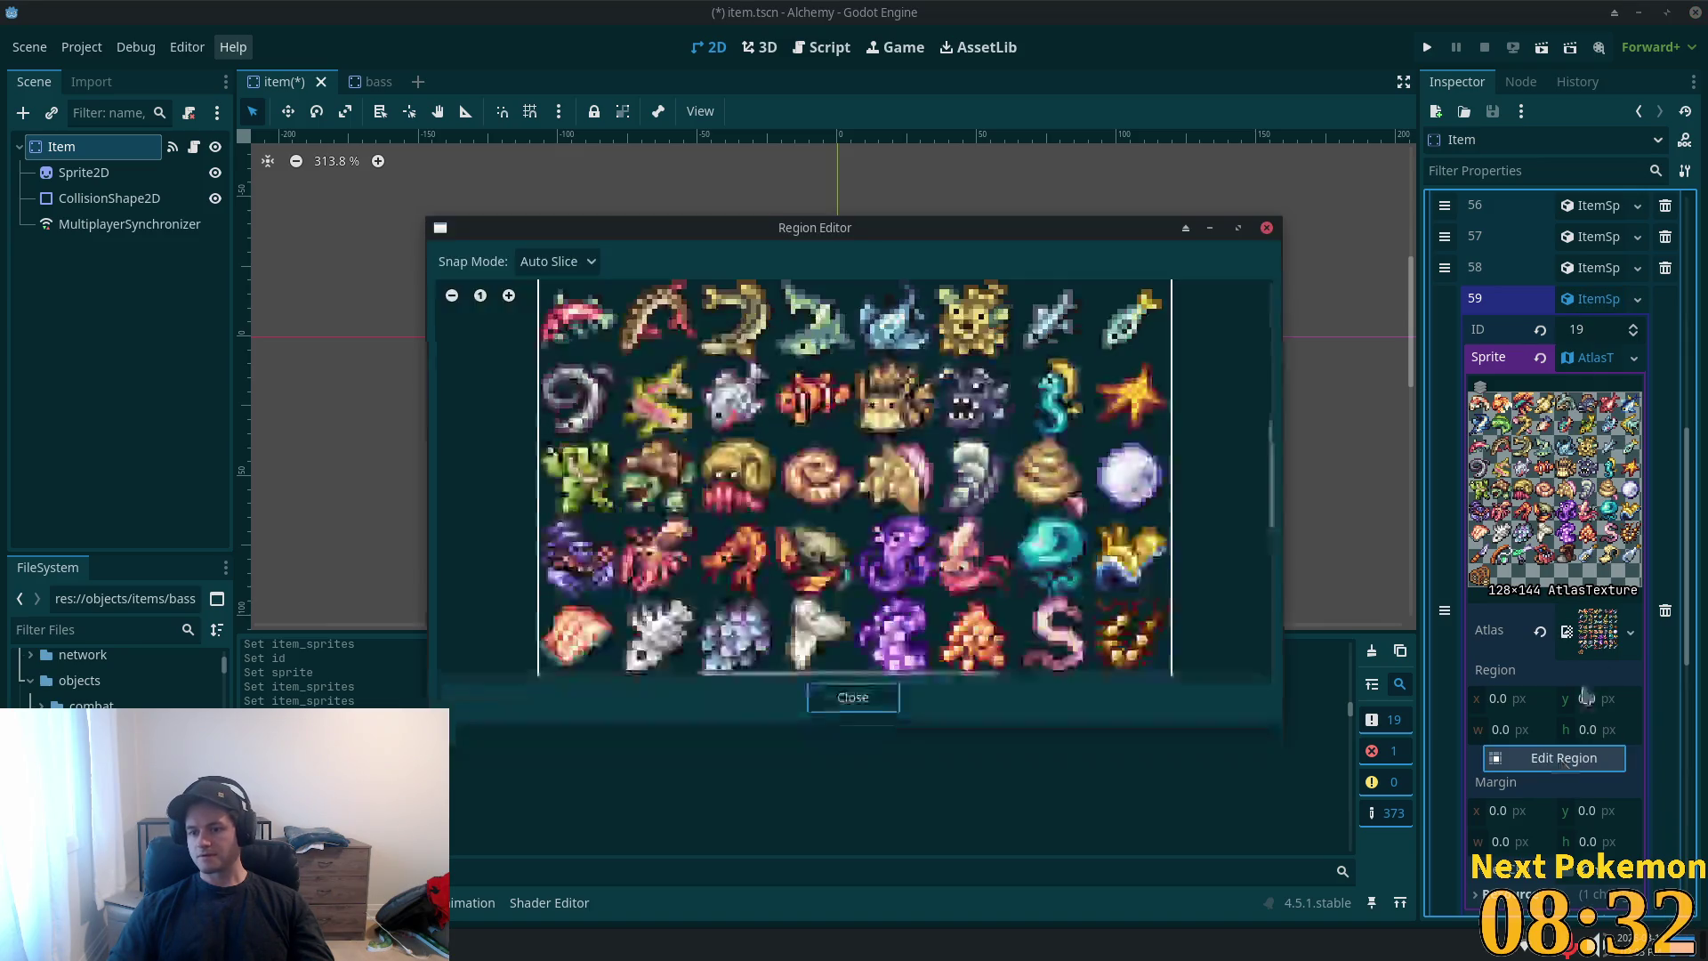
scroll(852, 509, "down", 1)
scroll(852, 508, "down", 2)
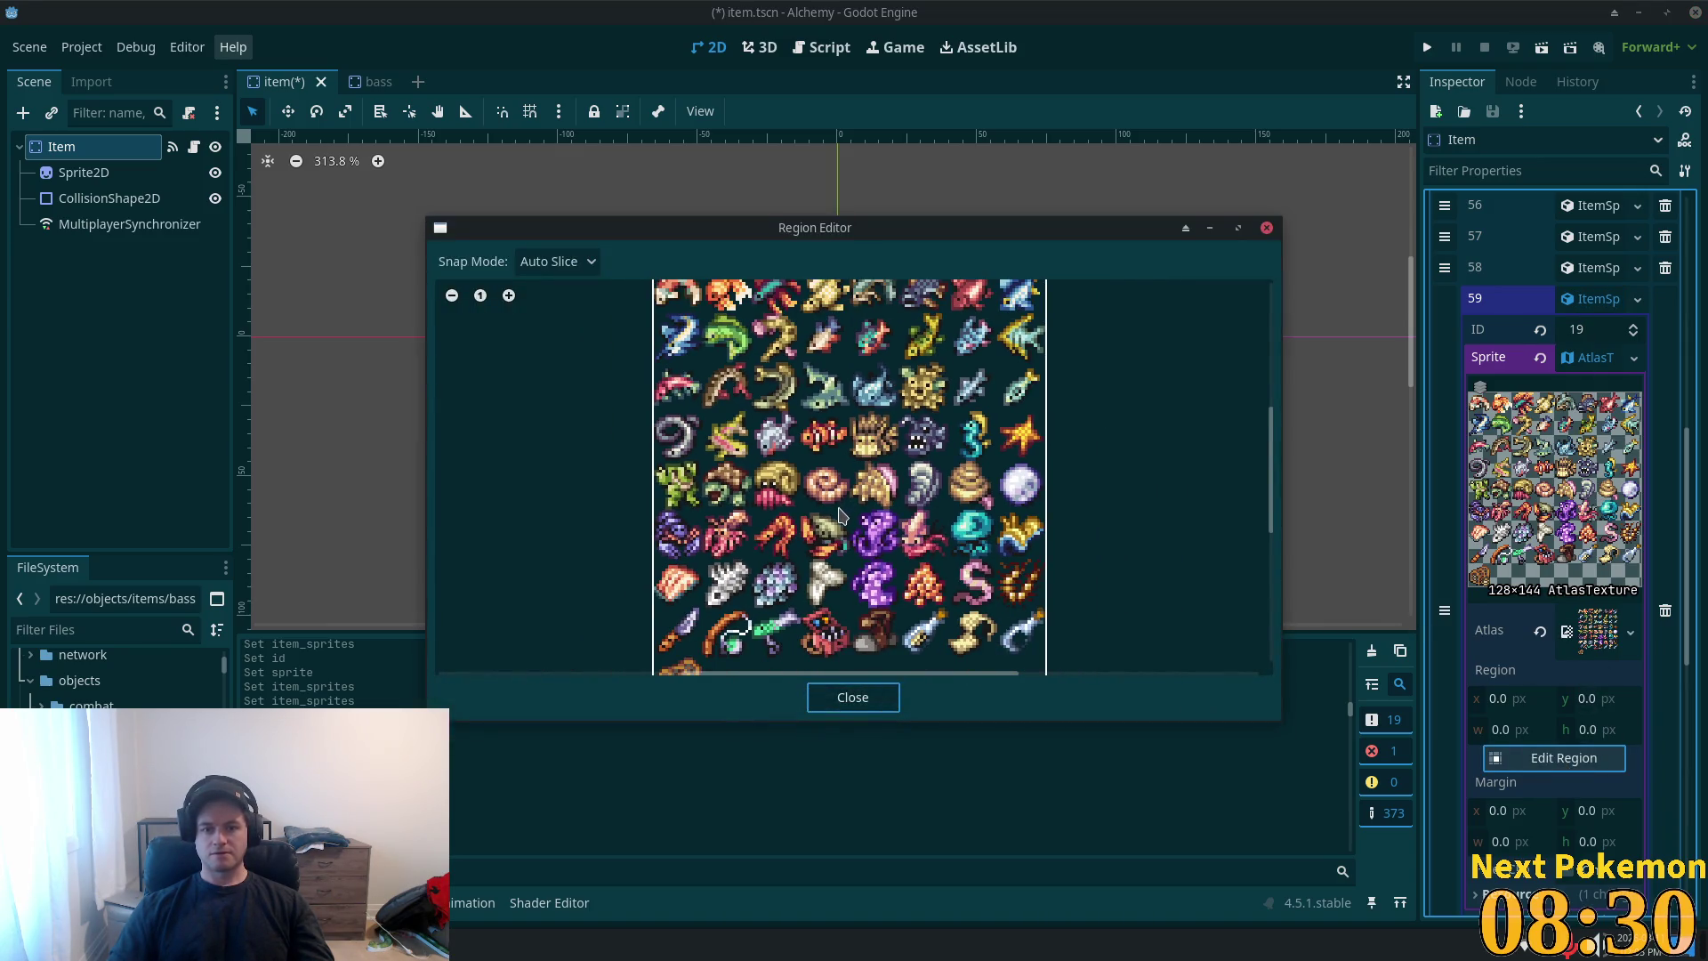
left_click_drag(876, 487, 892, 632)
scroll(969, 494, "up", 1)
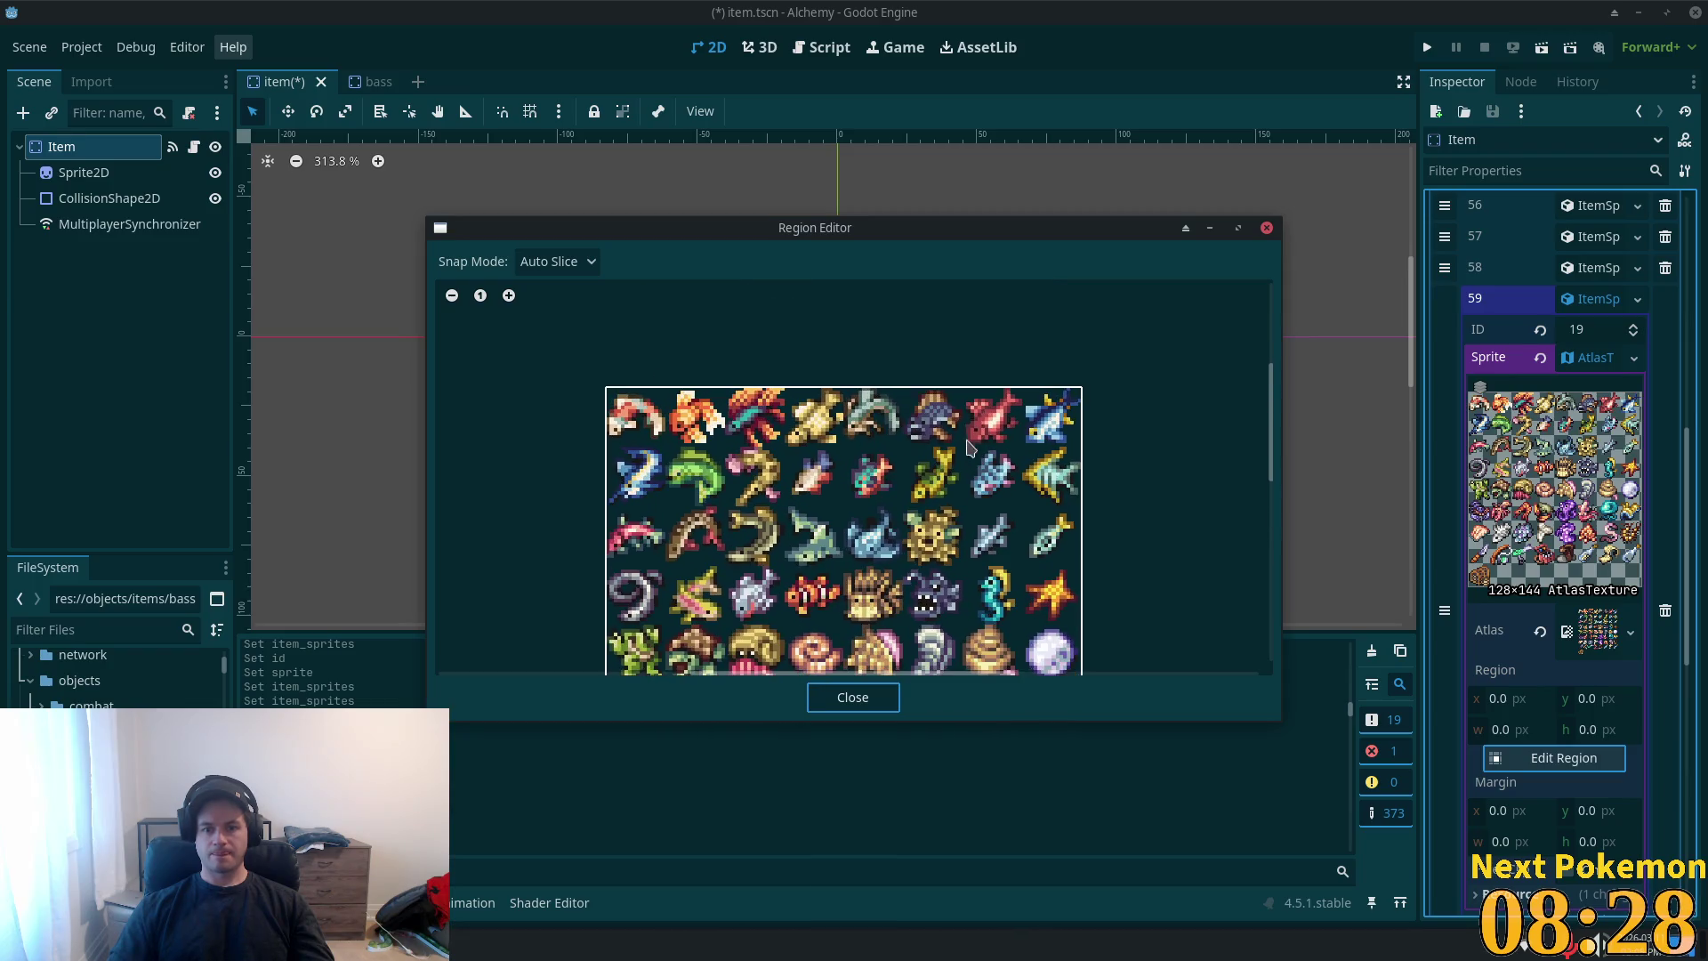
left_click(970, 493)
- Use Grid Snap to select the 16×16 fish at 80,0 as the region
left_click(570, 264)
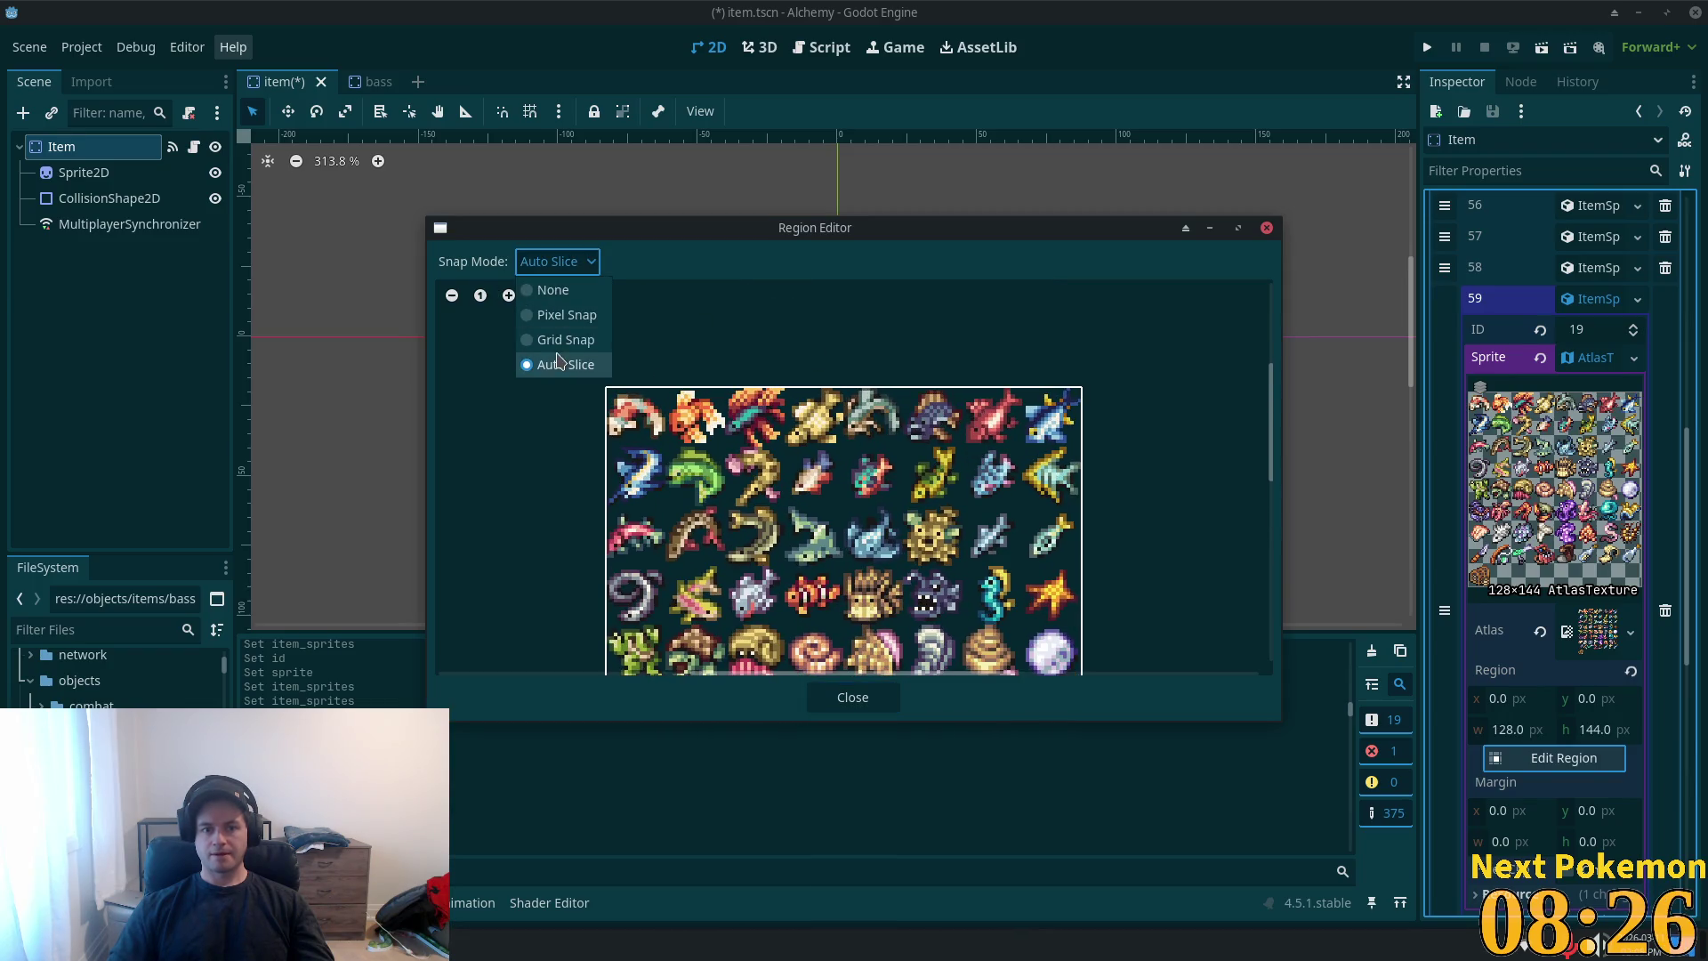
left_click(559, 347)
left_click(570, 263)
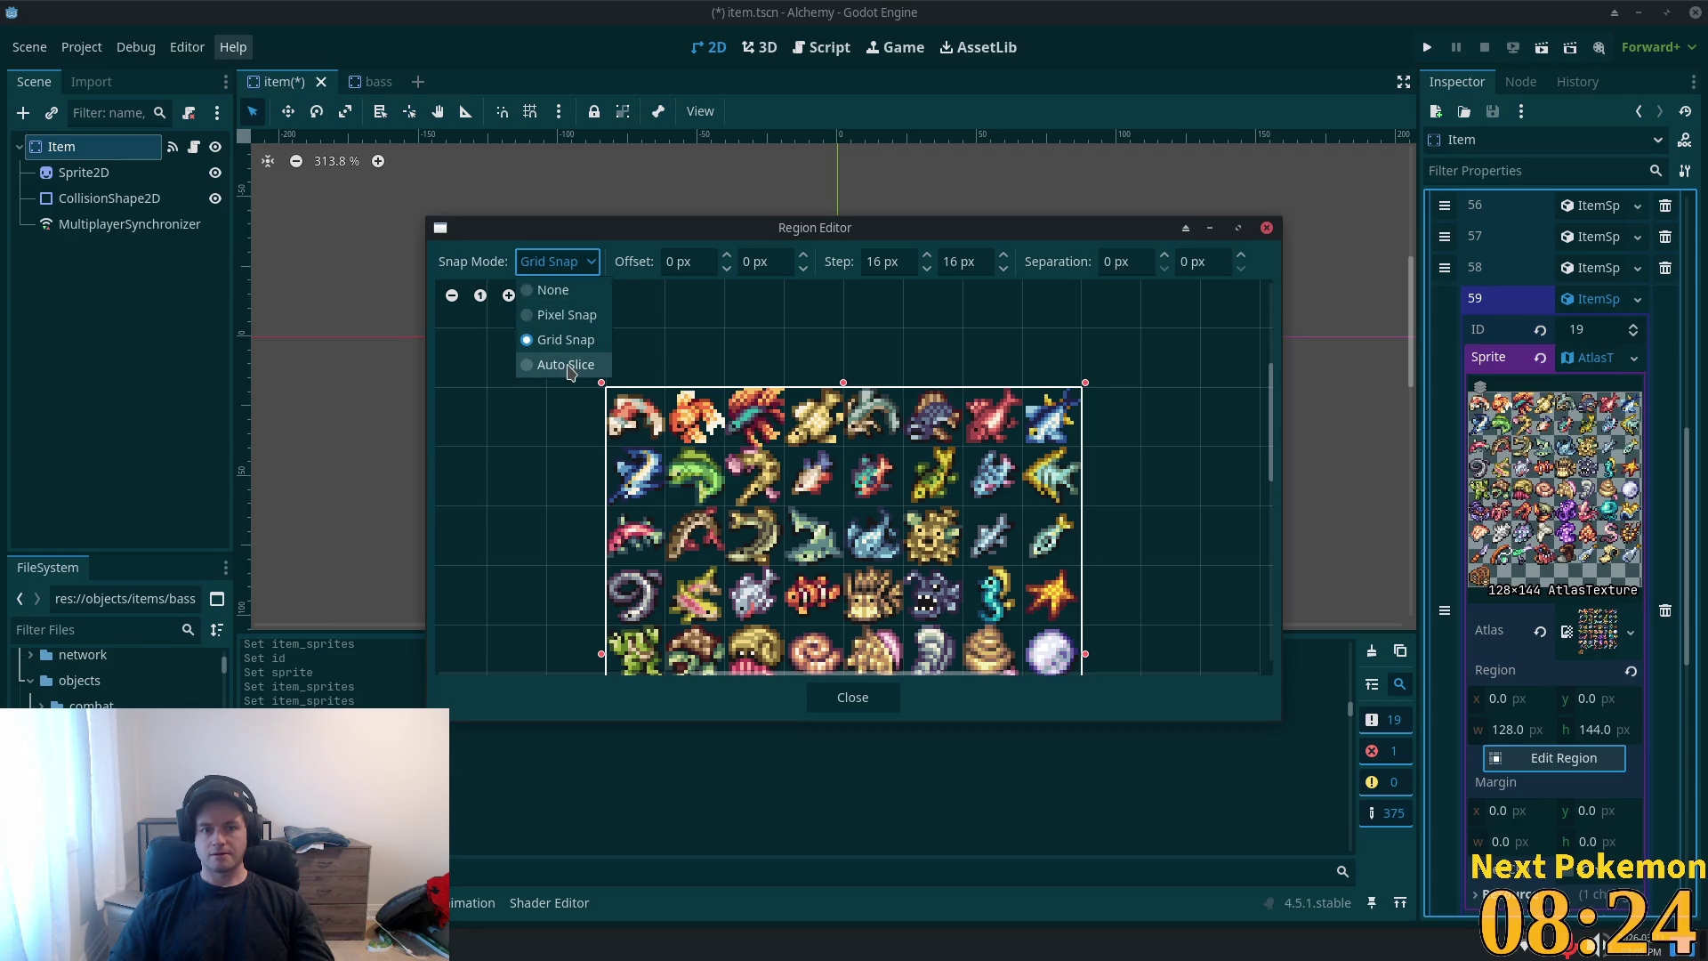
left_click(572, 367)
left_click(570, 263)
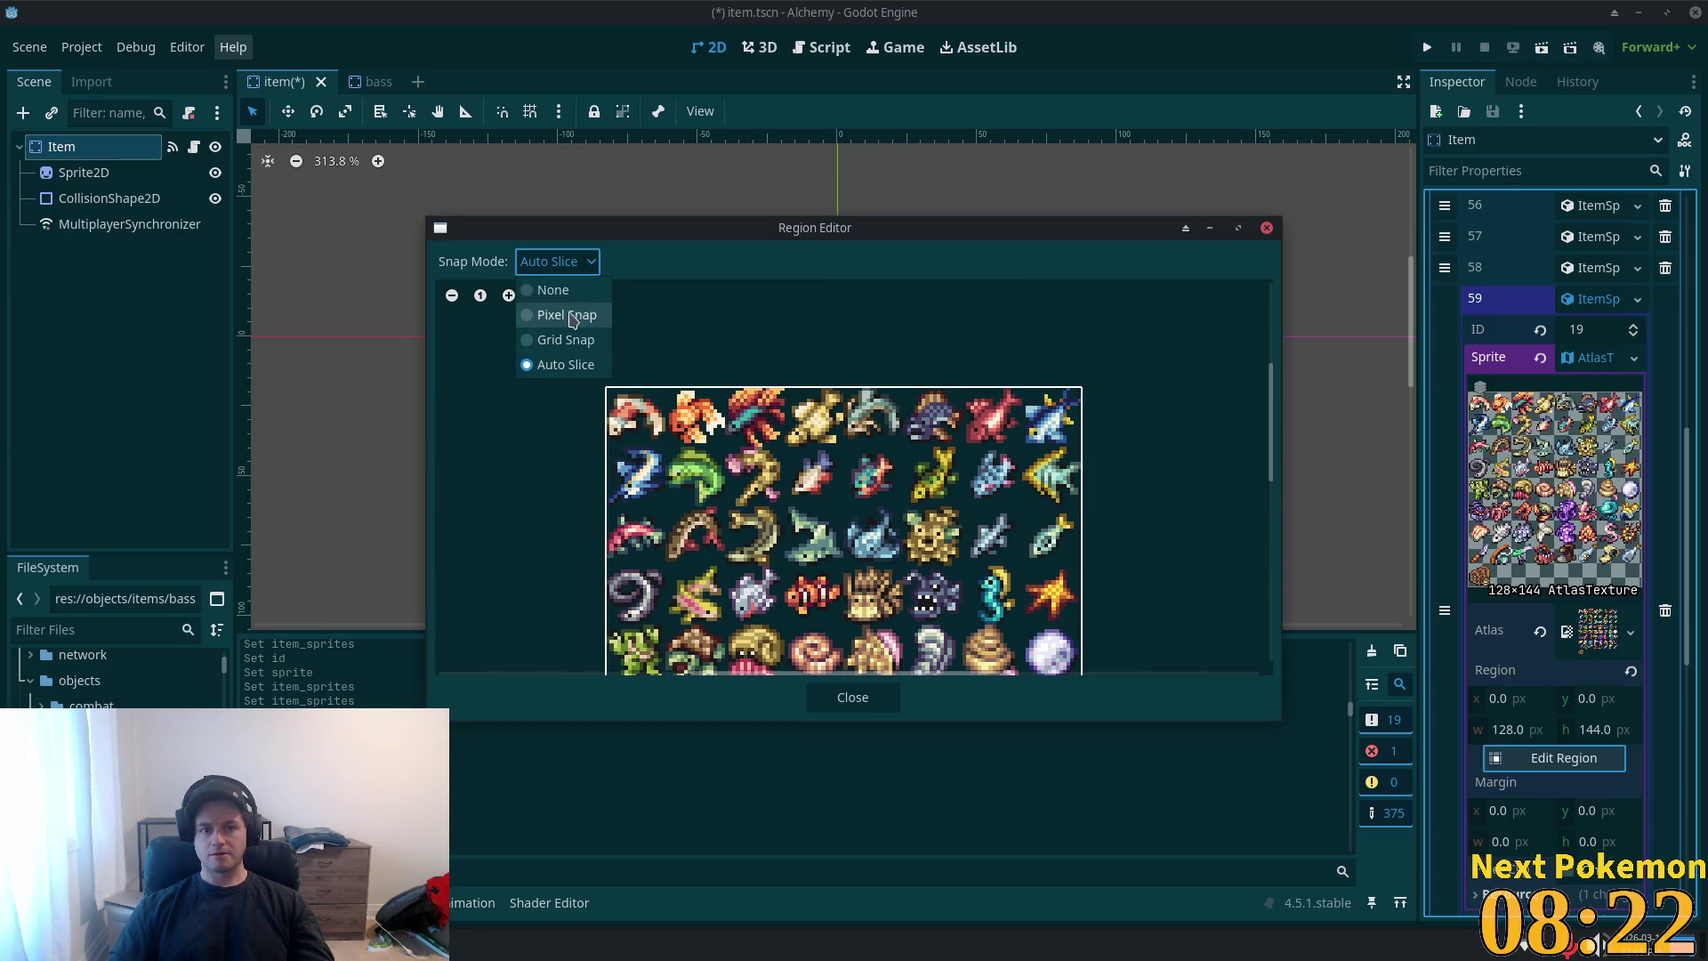
left_click(561, 345)
scroll(964, 391, "up", 2)
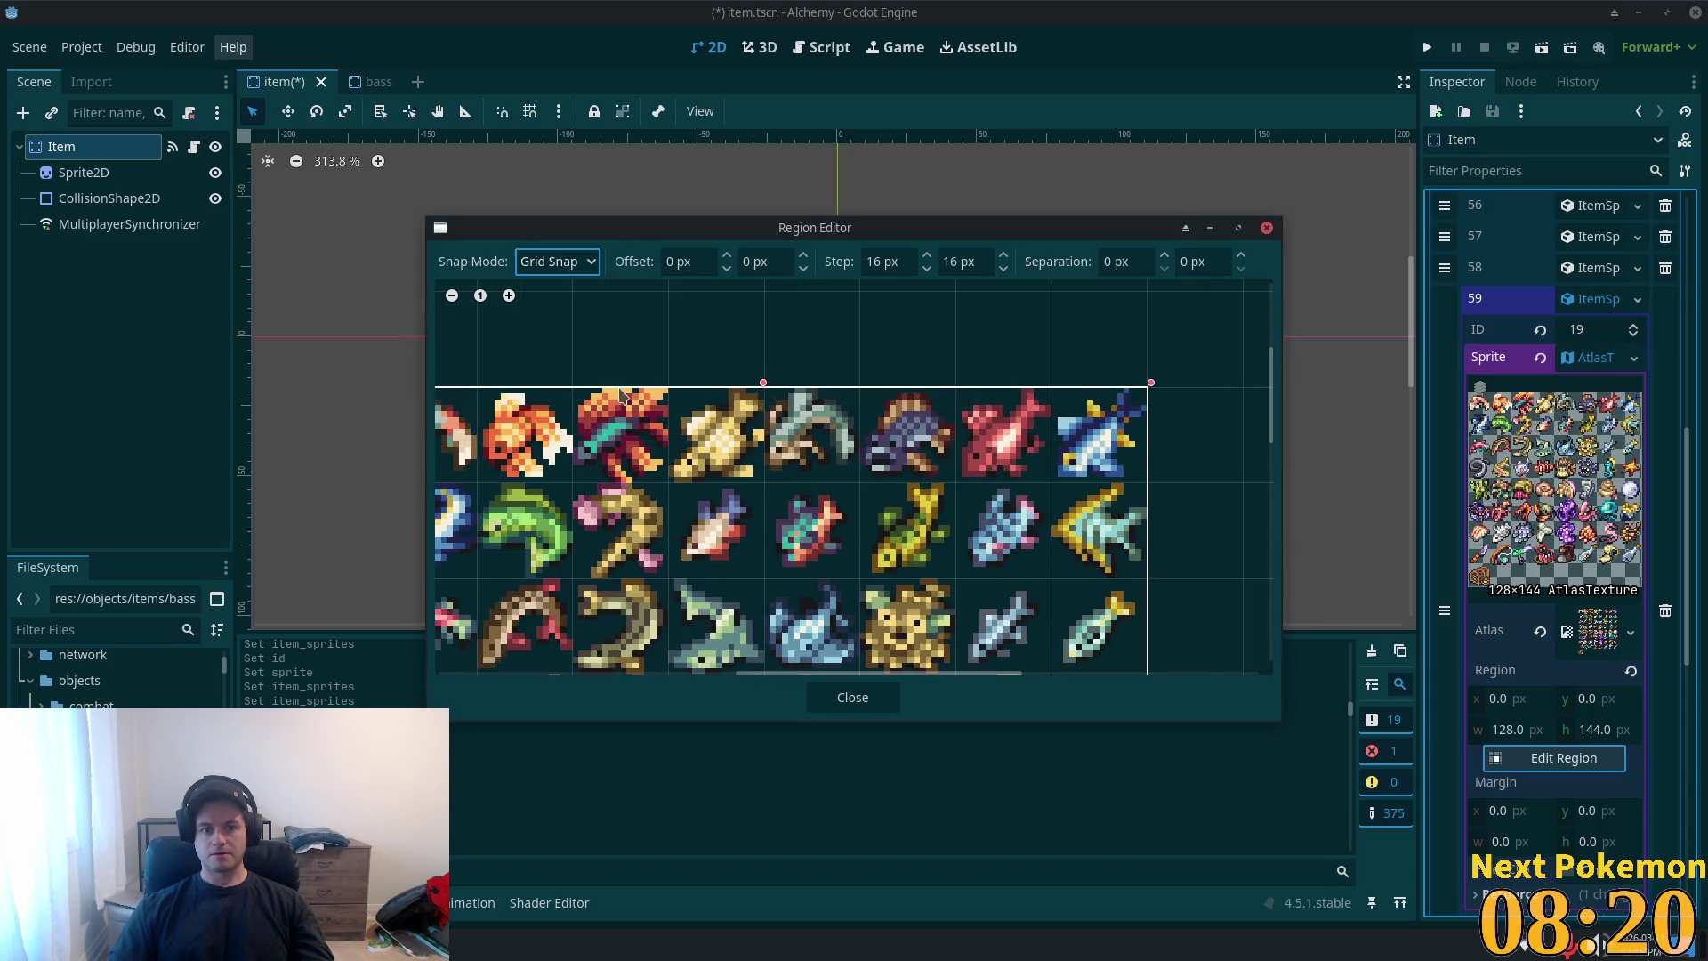
mouse_move(861, 391)
left_mouse_down()
mouse_move(876, 449)
mouse_move(962, 439)
left_mouse_up()
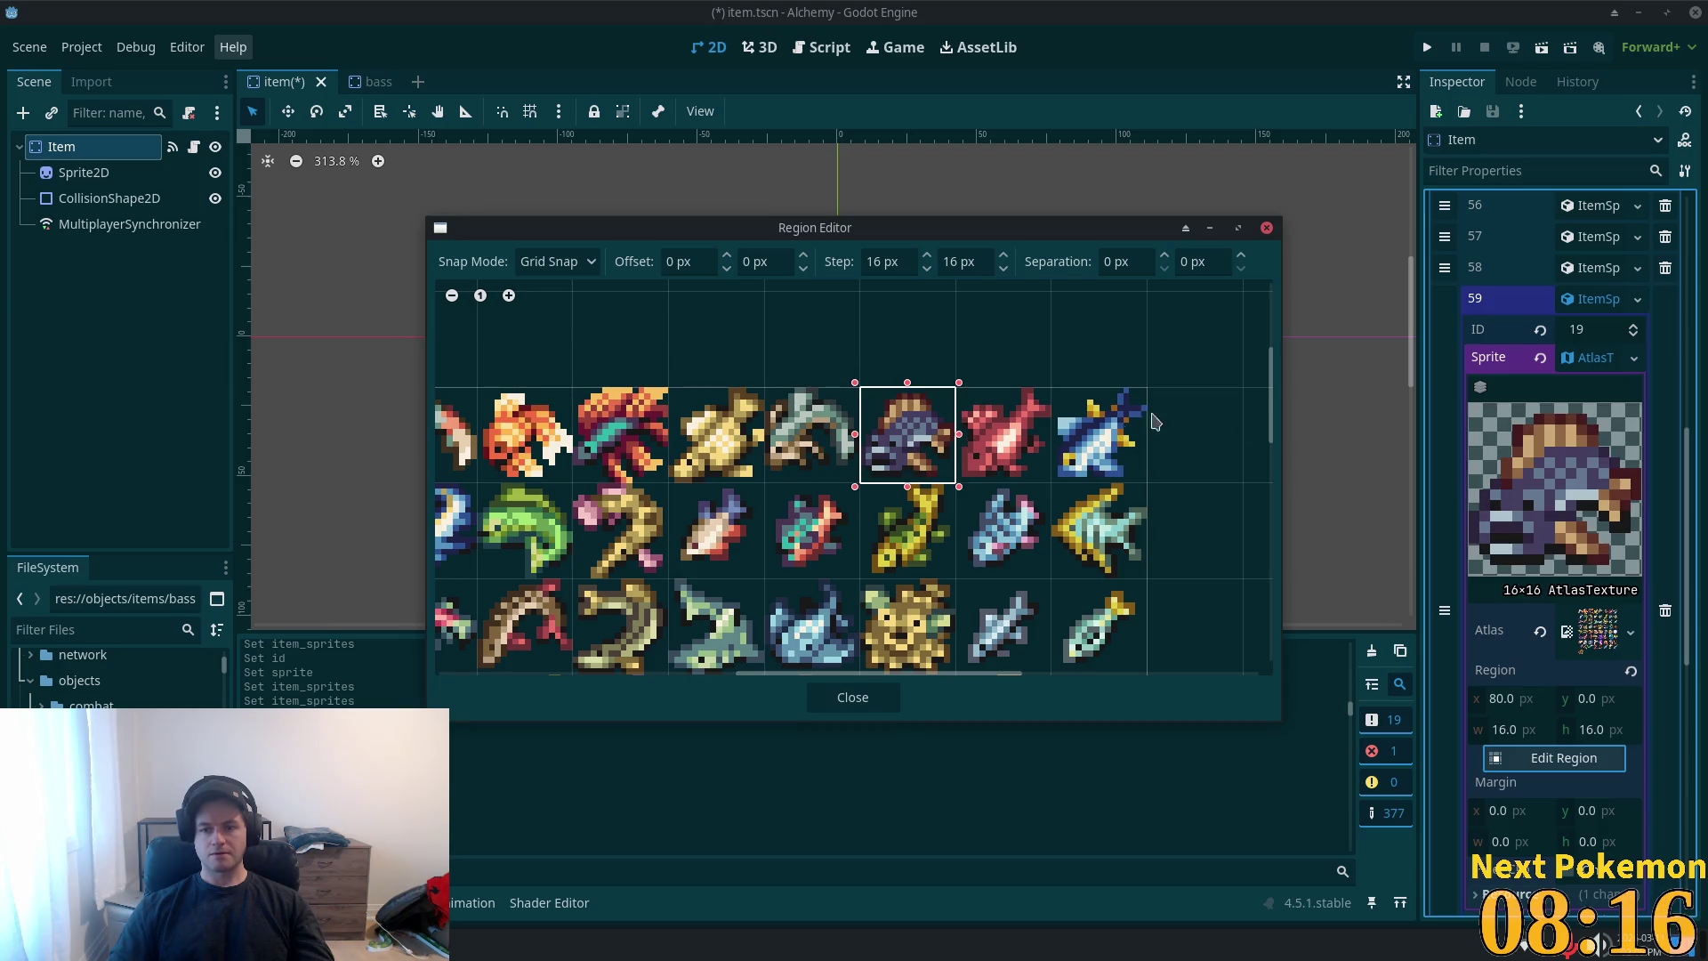
left_click(858, 697)
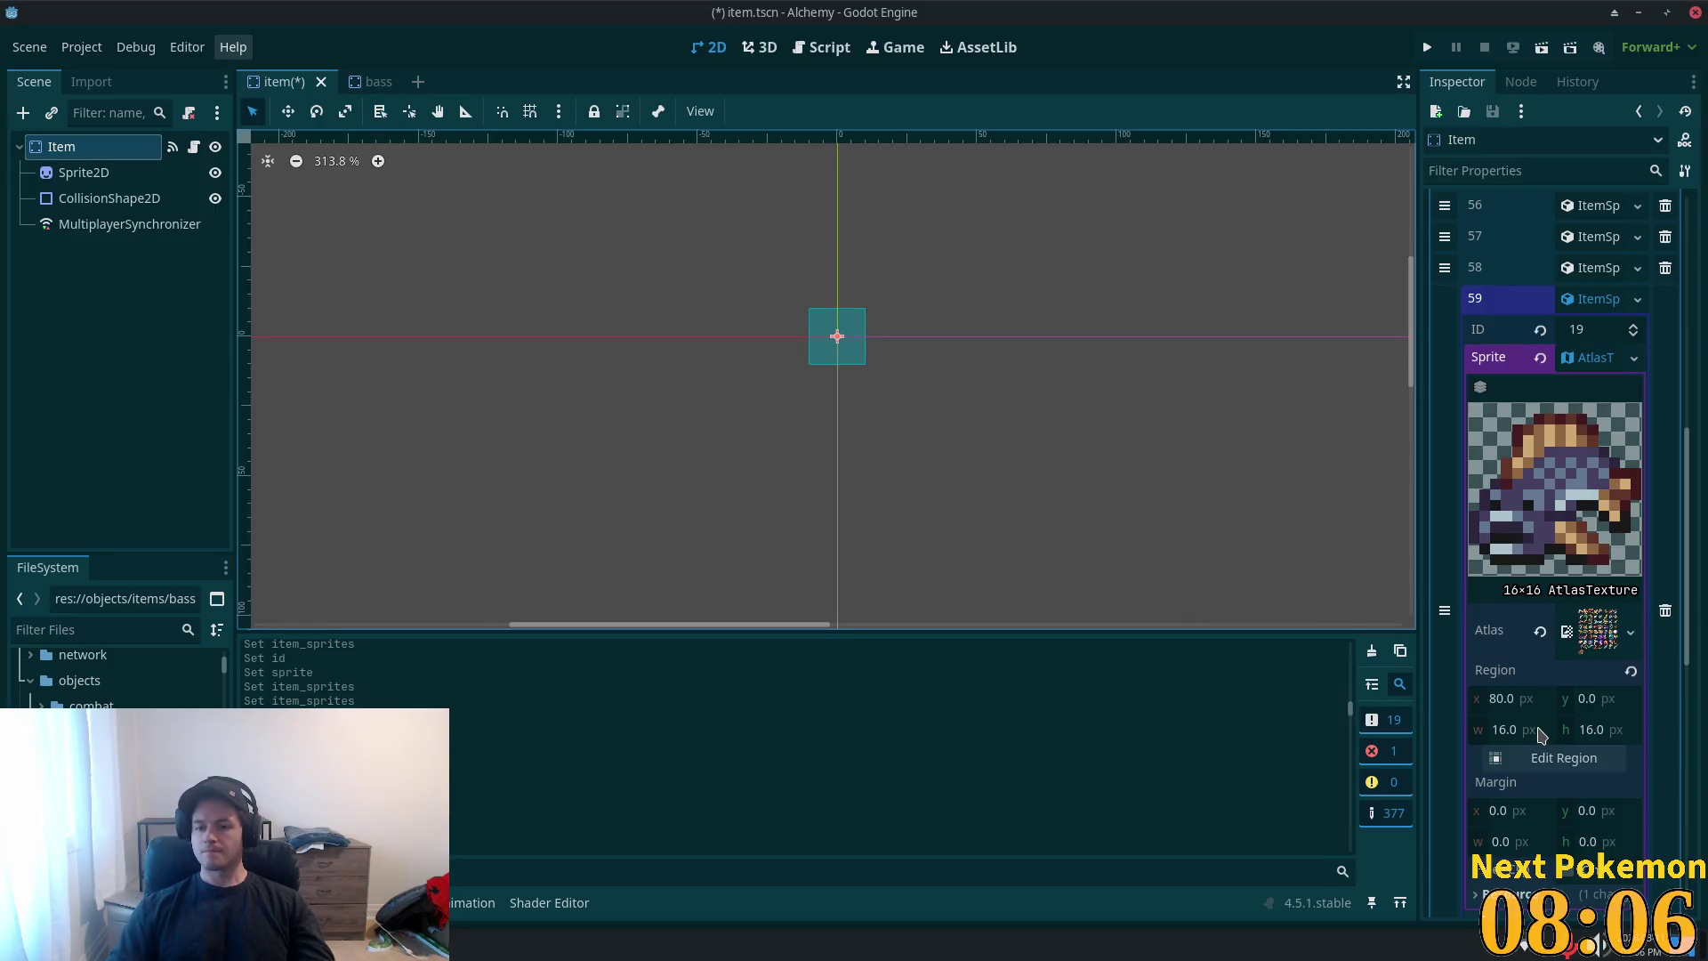
scroll(1554, 553, "down", 3)
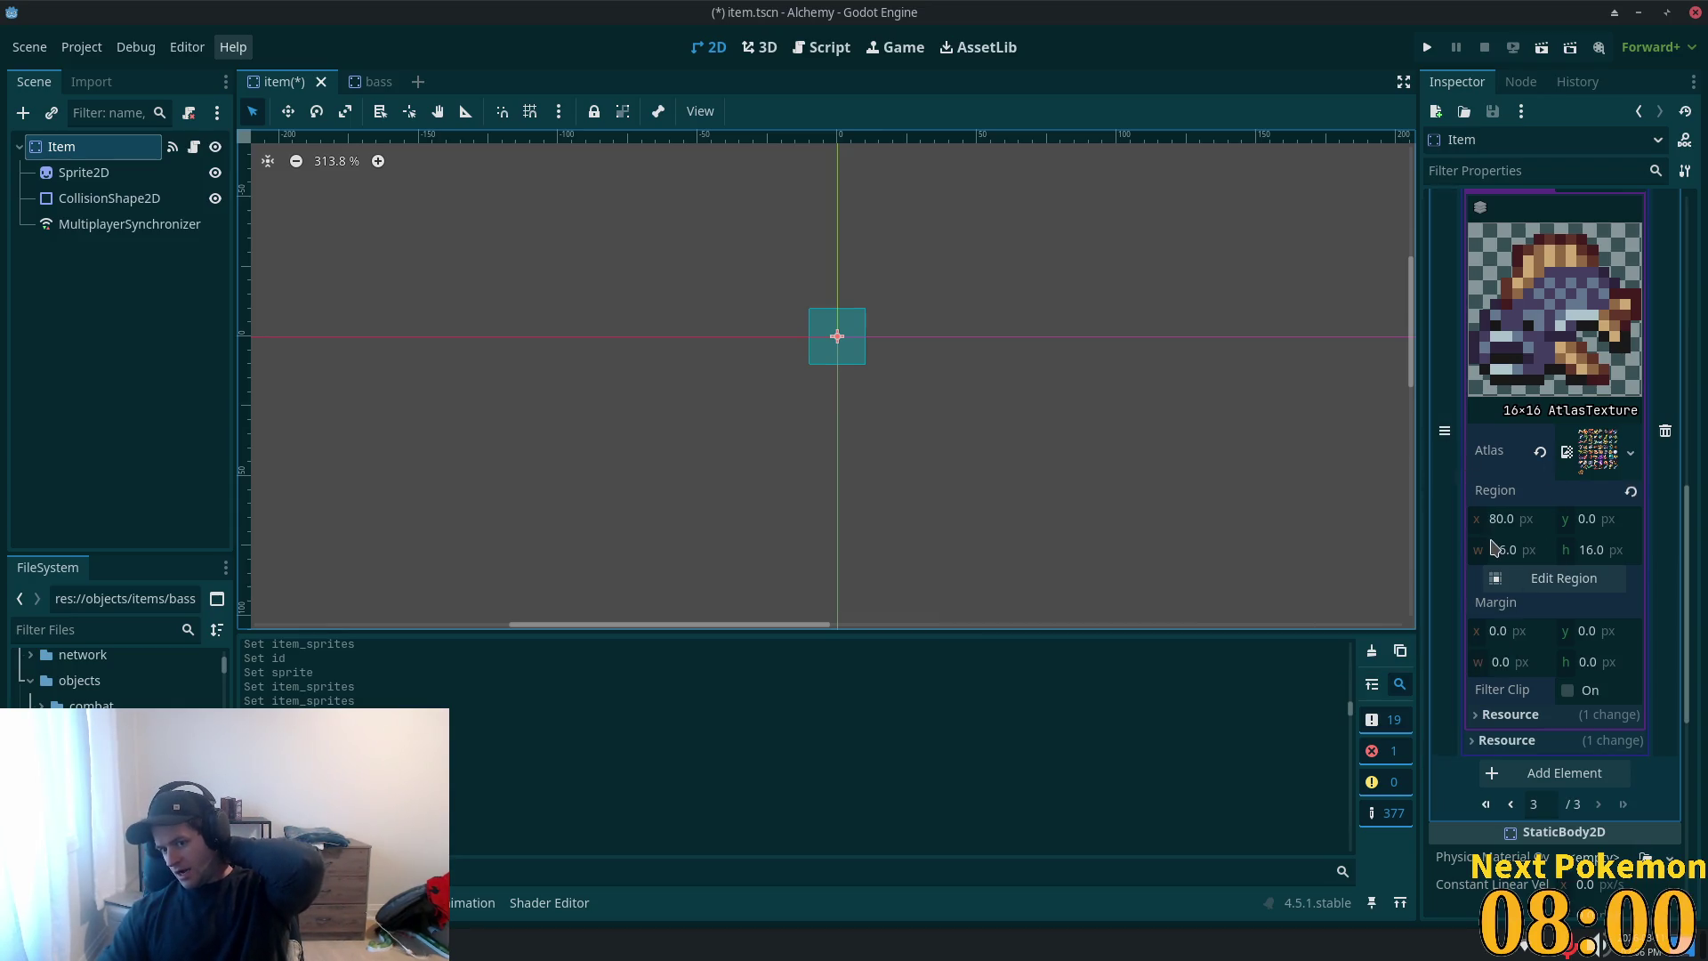
scroll(1522, 562, "up", 5)
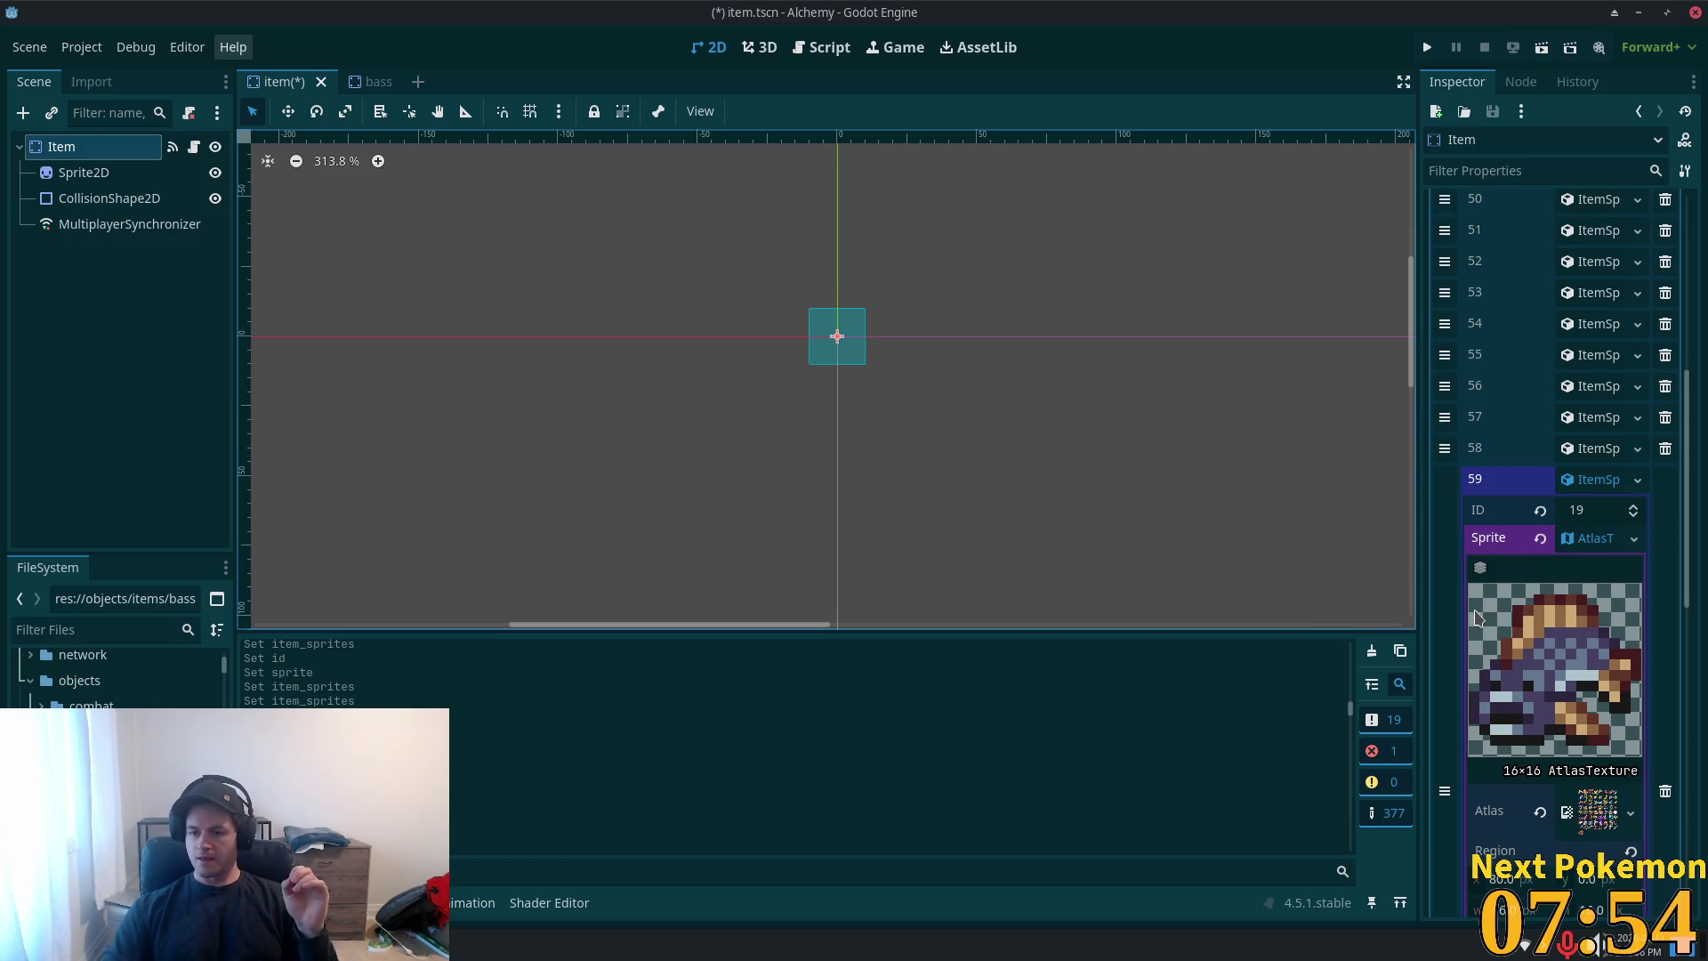
scroll(1477, 616, "down", 4)
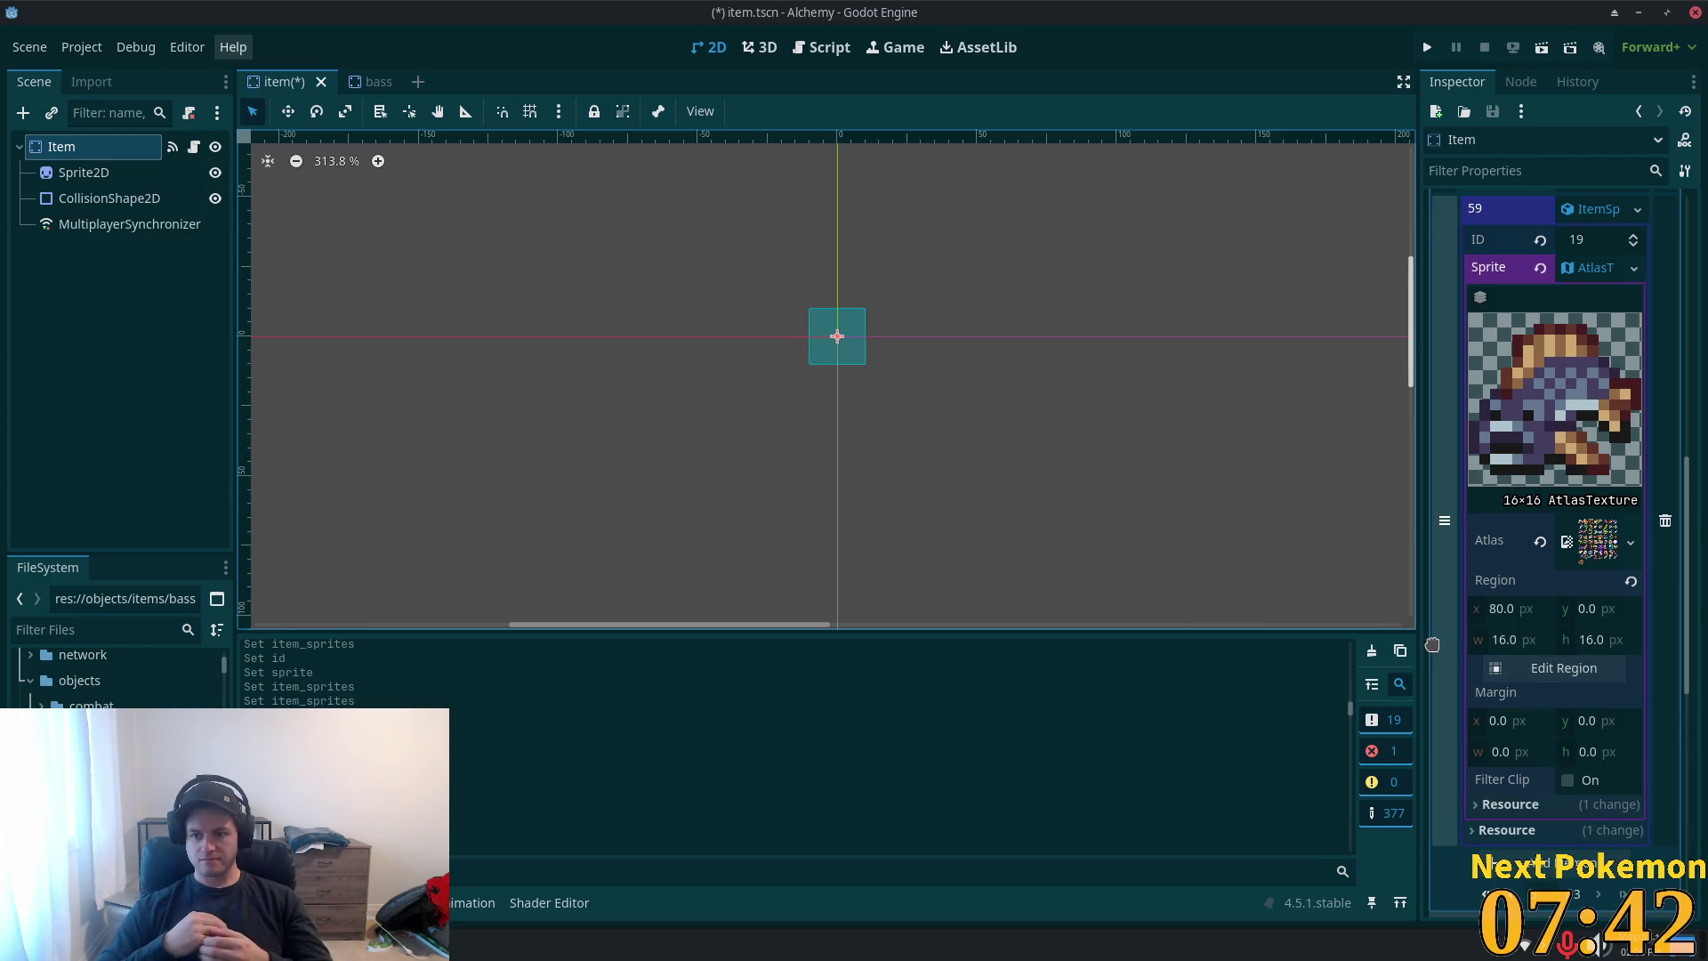
left_click(1610, 549)
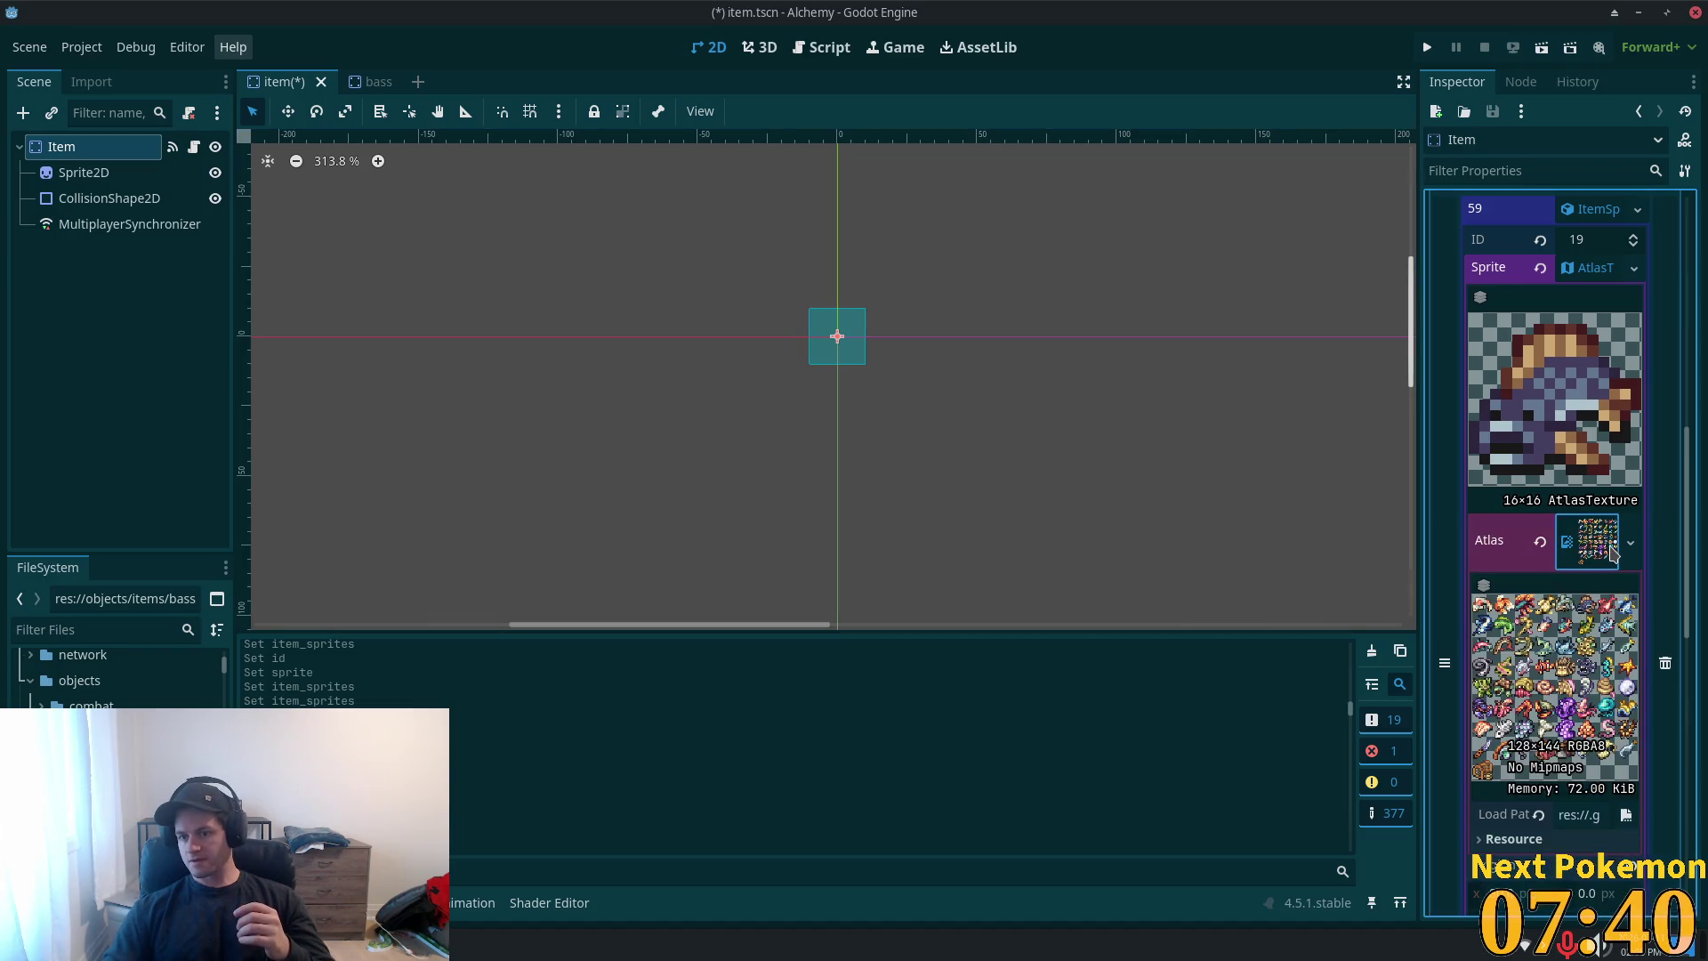
- Toggle the R, G, B and A channels of entry 59's atlas preview, ending on a red-only view
scroll(1547, 716, "down", 2)
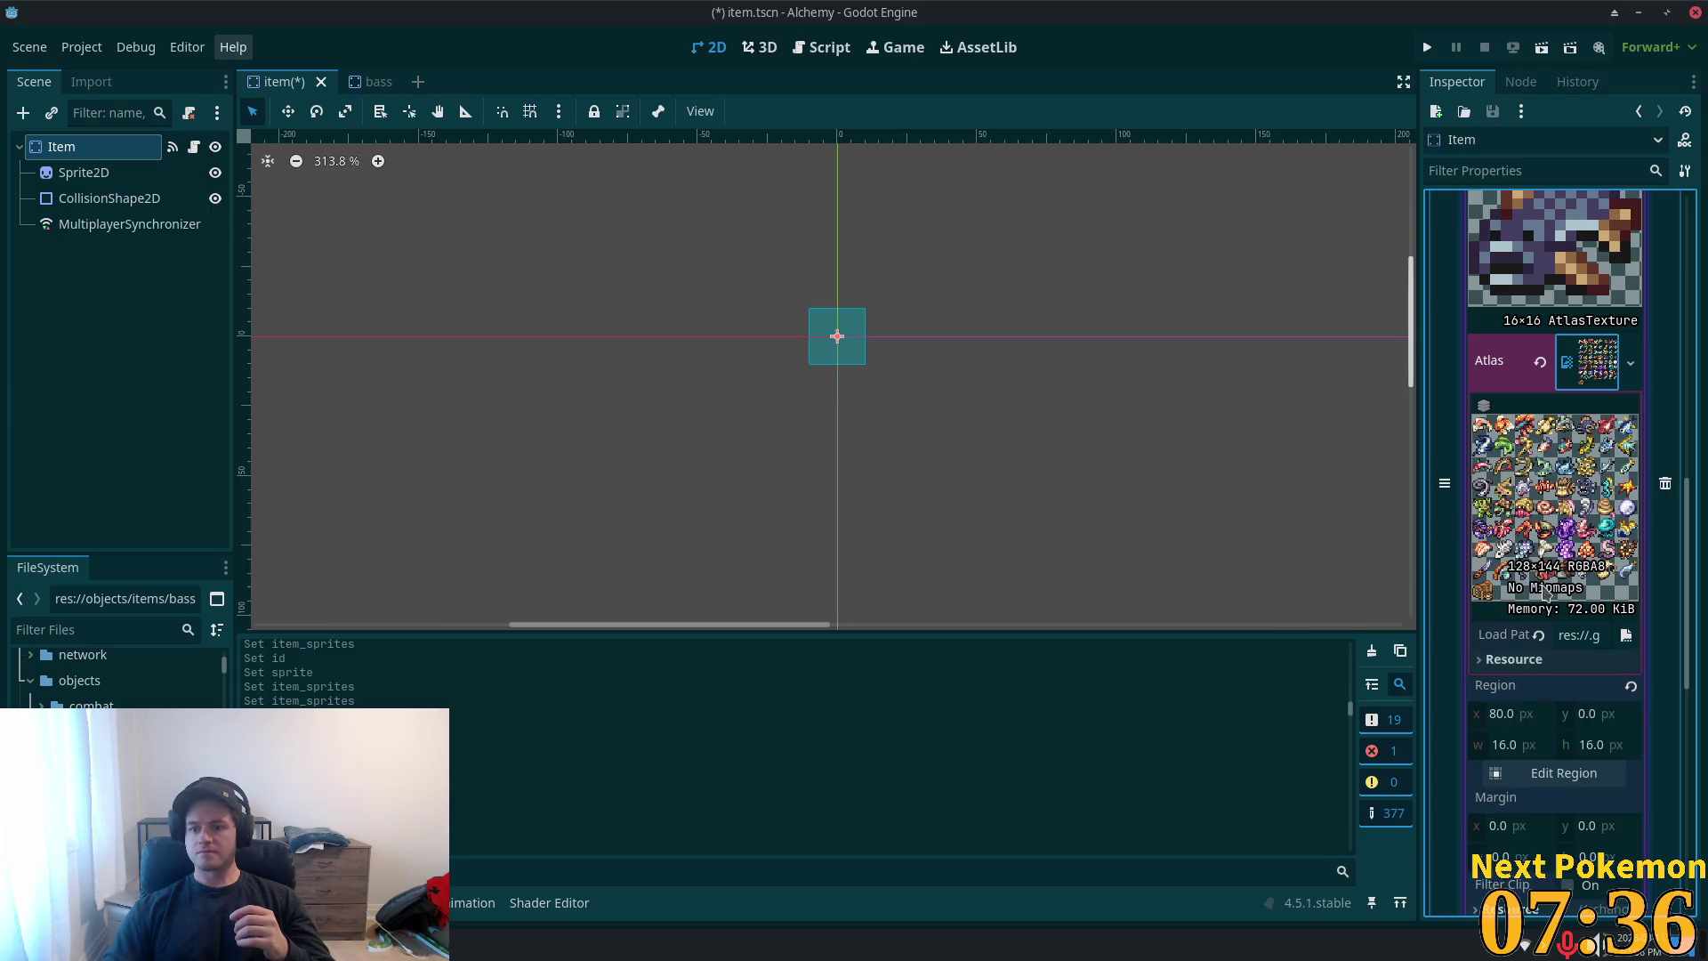
mouse_move(1483, 406)
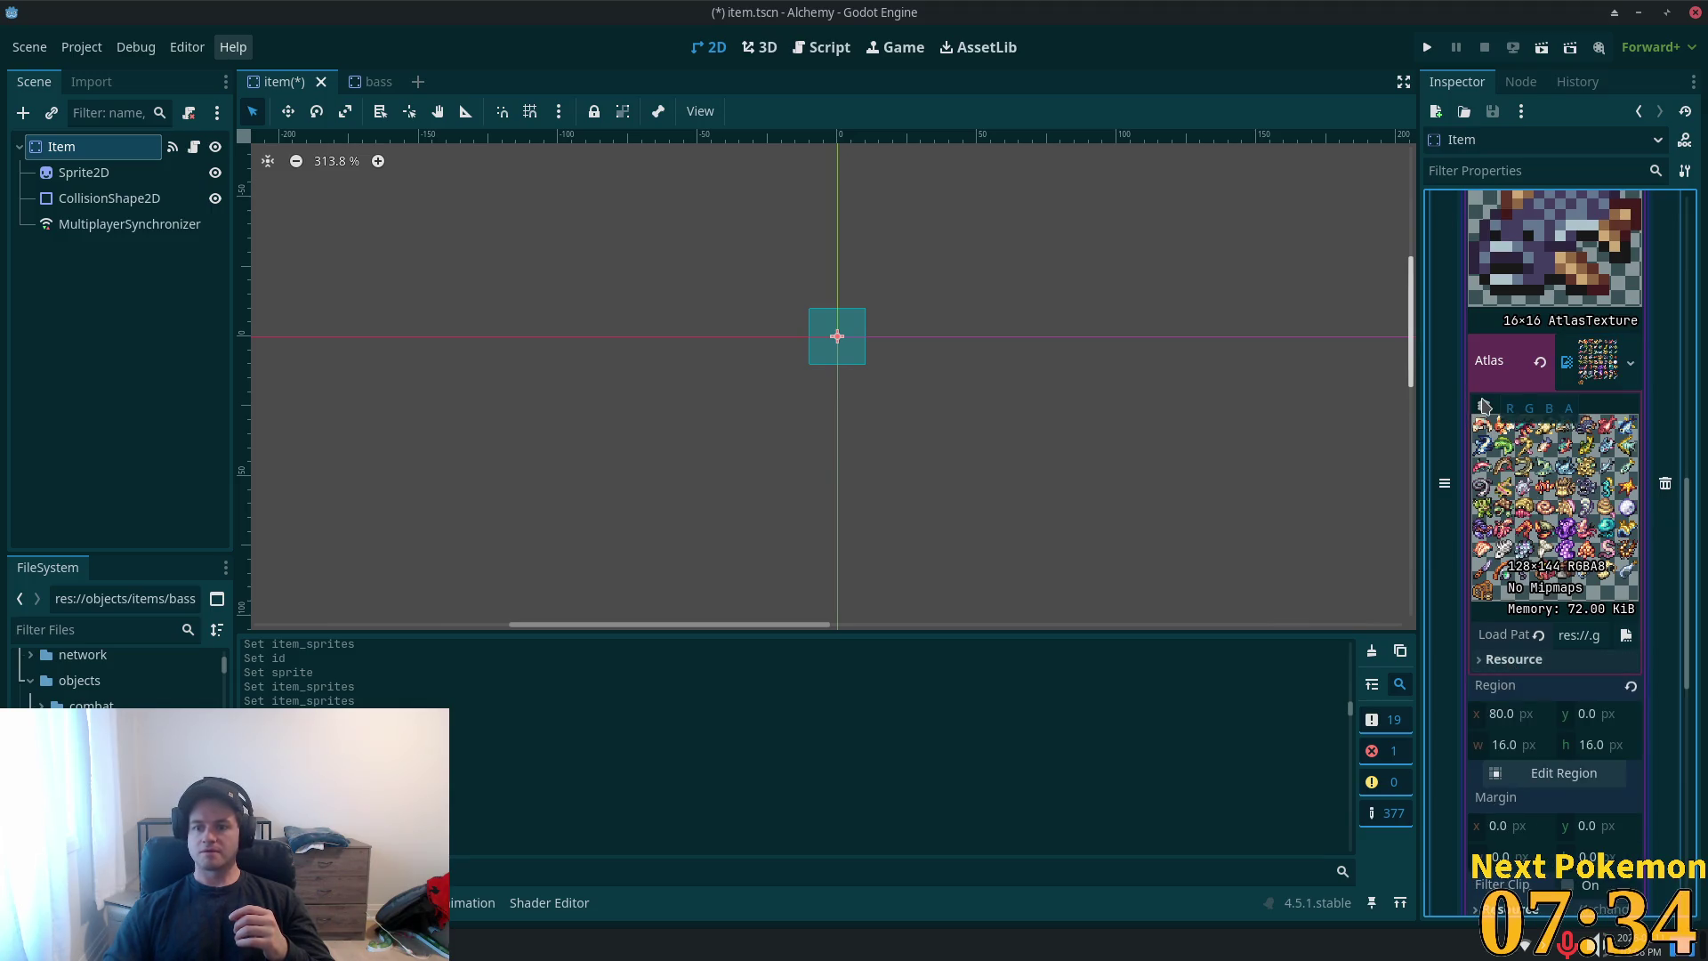
left_click(1569, 409)
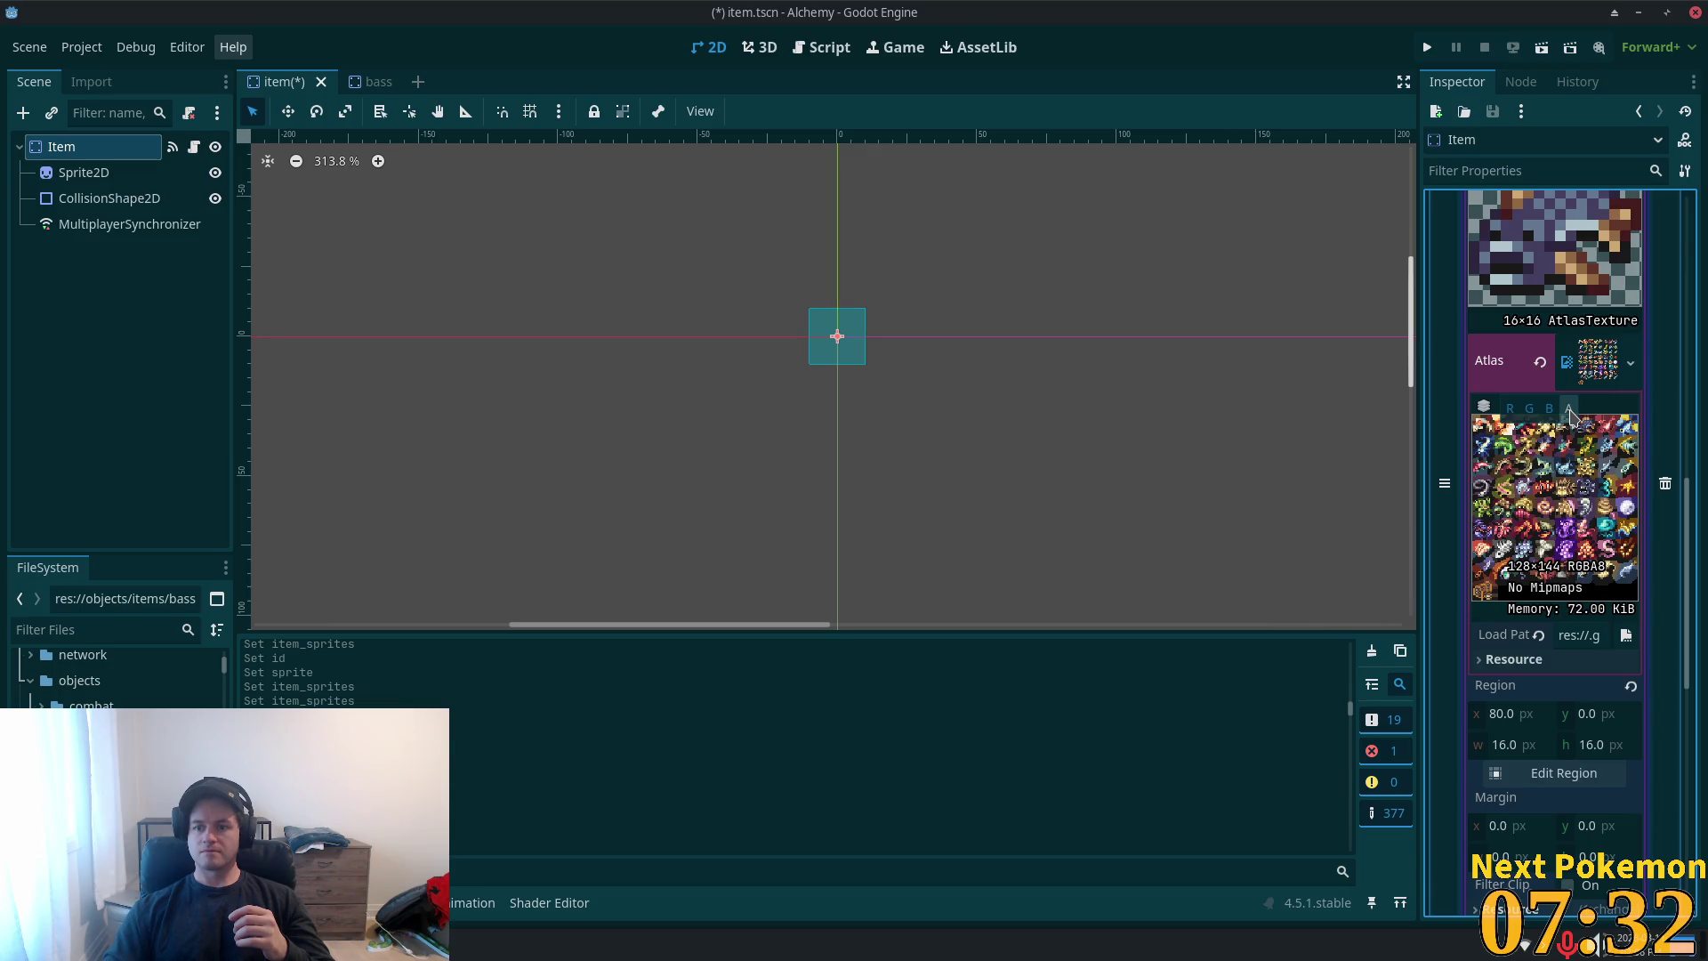
left_click(1548, 409)
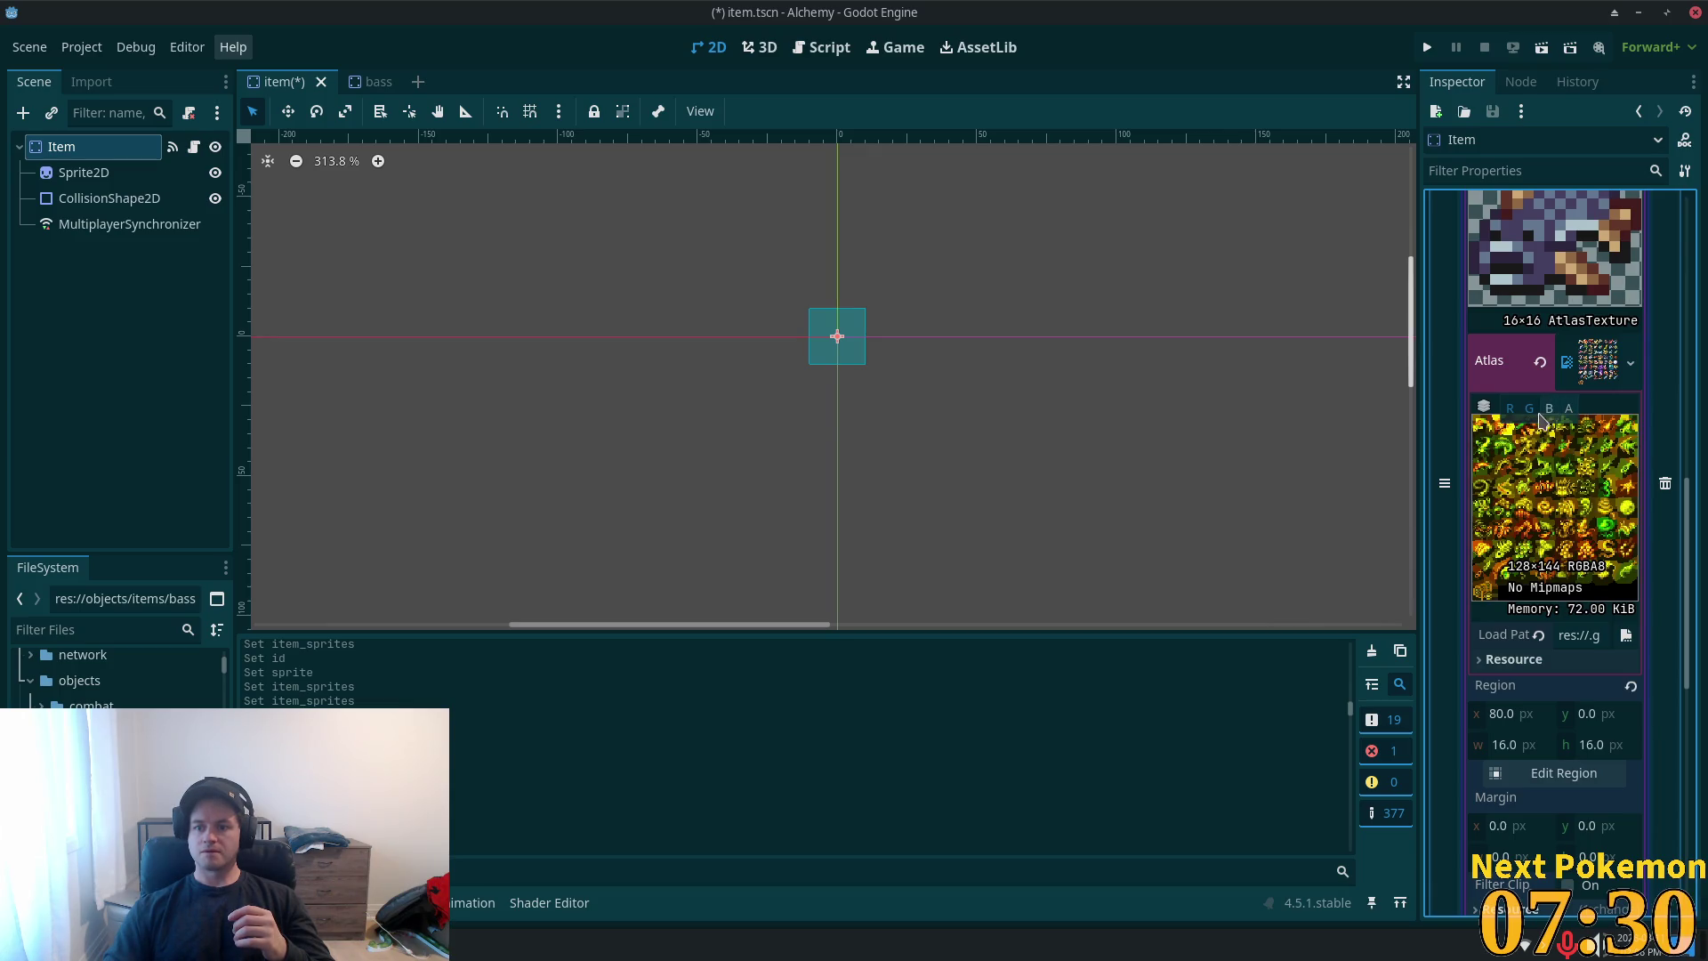
left_click(1523, 411)
left_click(1511, 409)
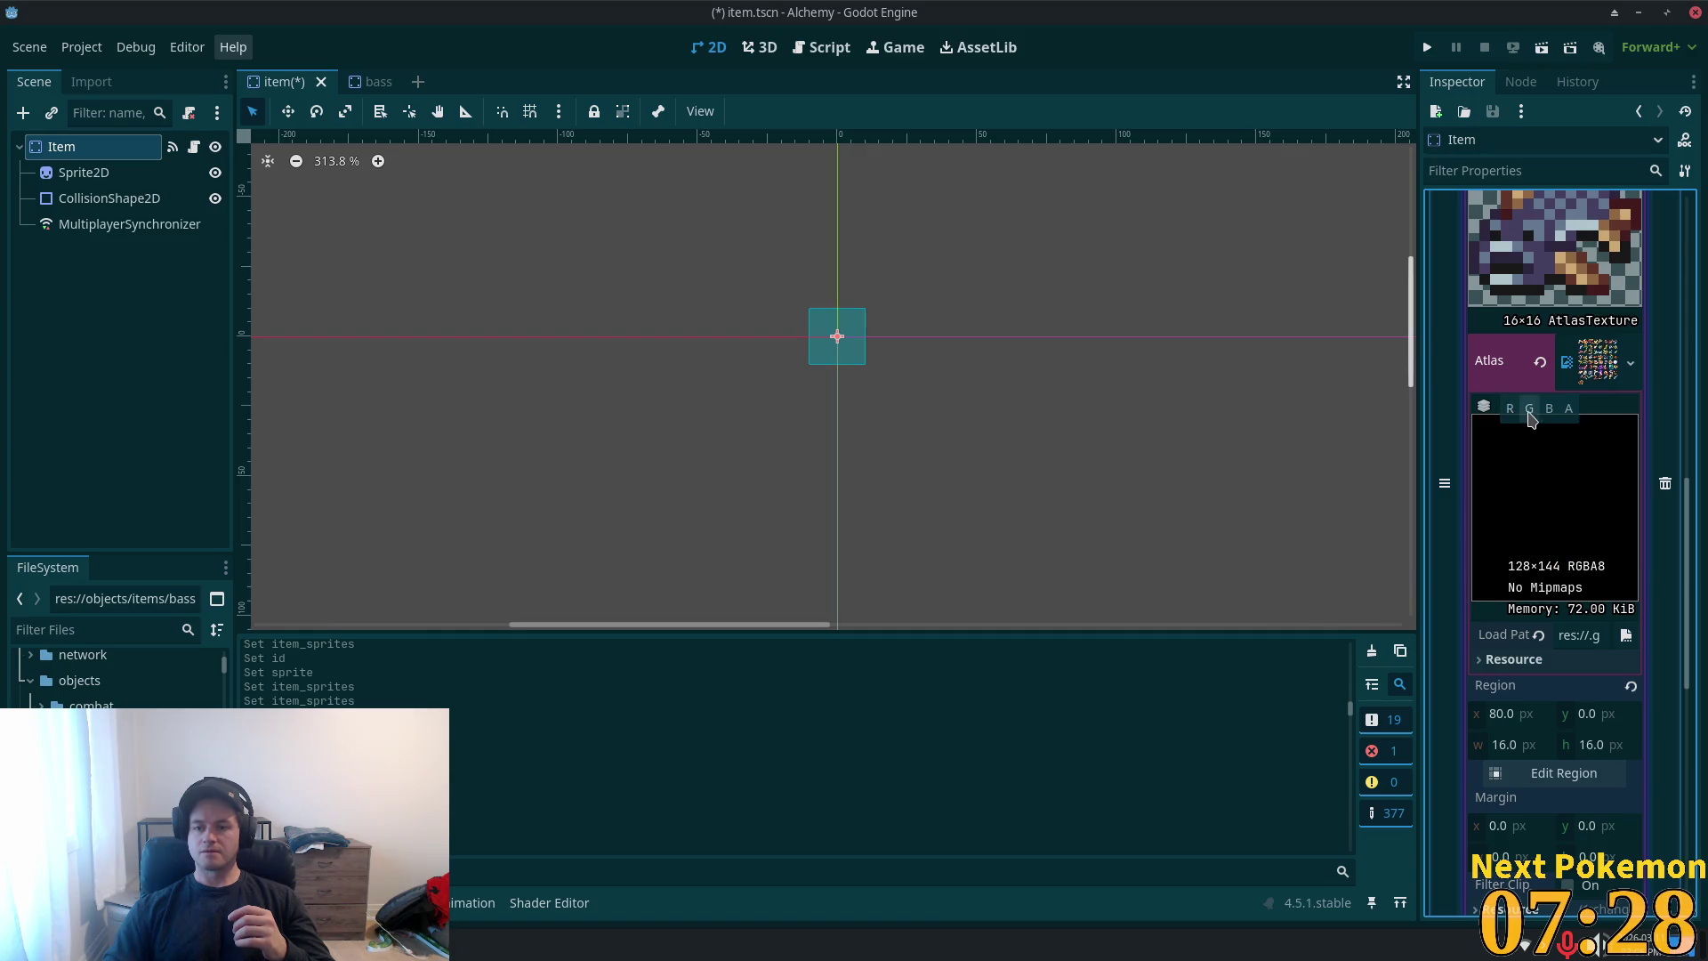
left_click(1529, 411)
left_click(1550, 411)
left_click(1569, 409)
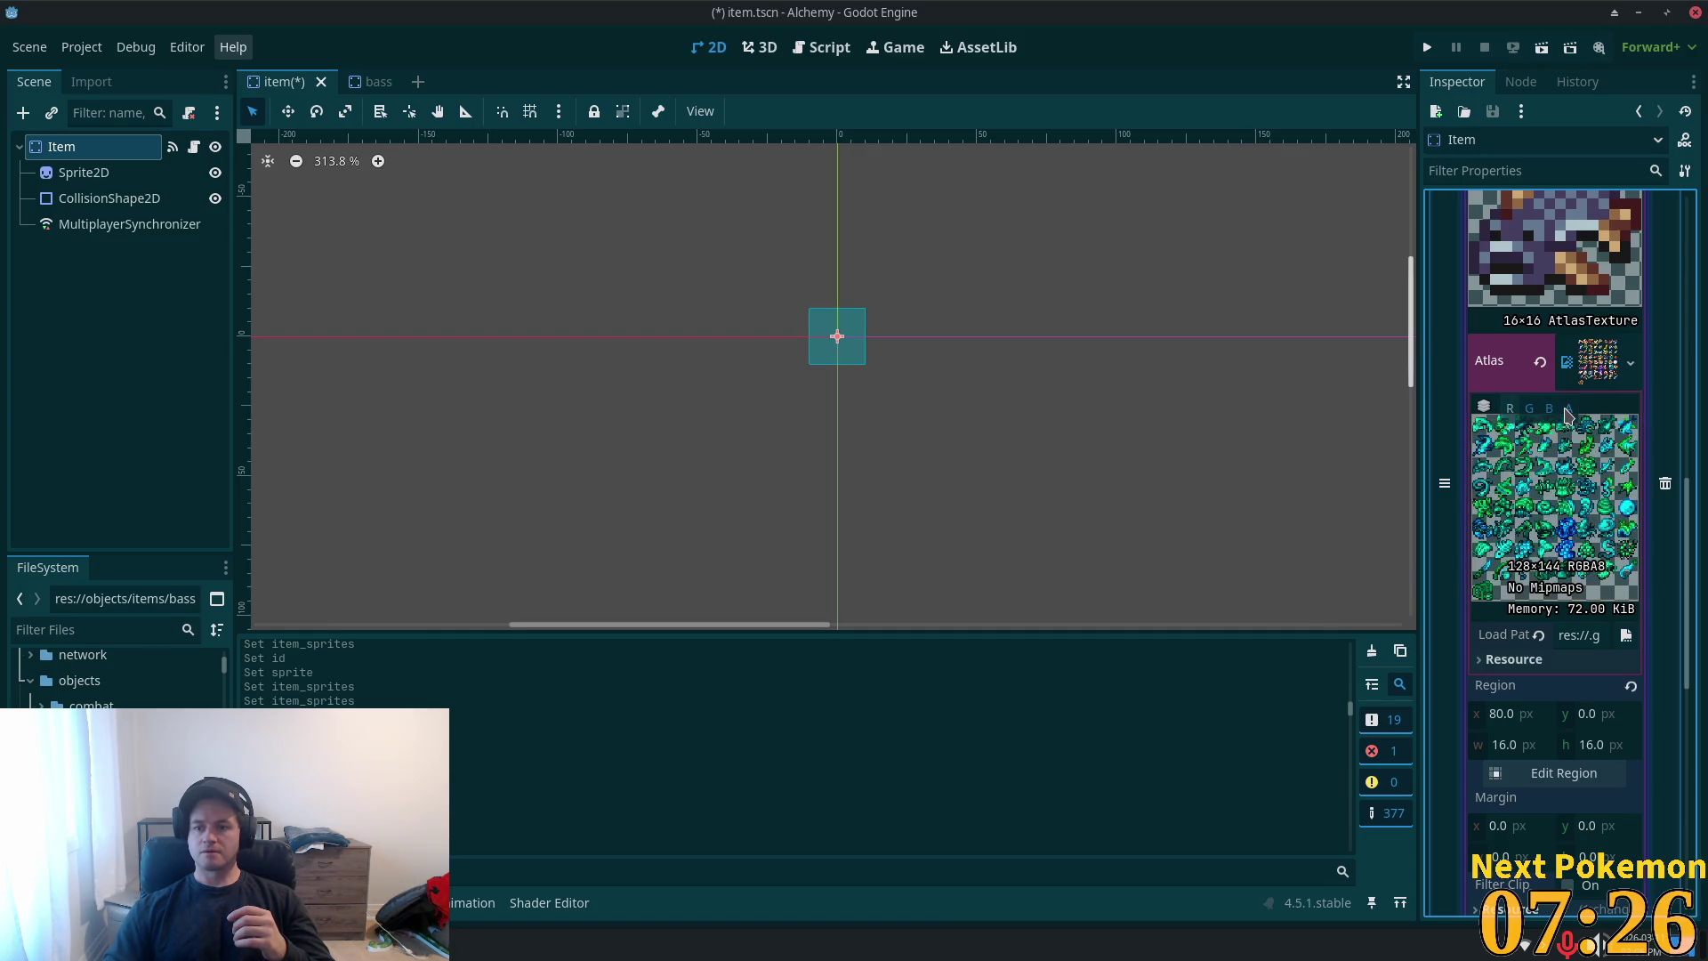
left_click(1511, 409)
left_click(1529, 409)
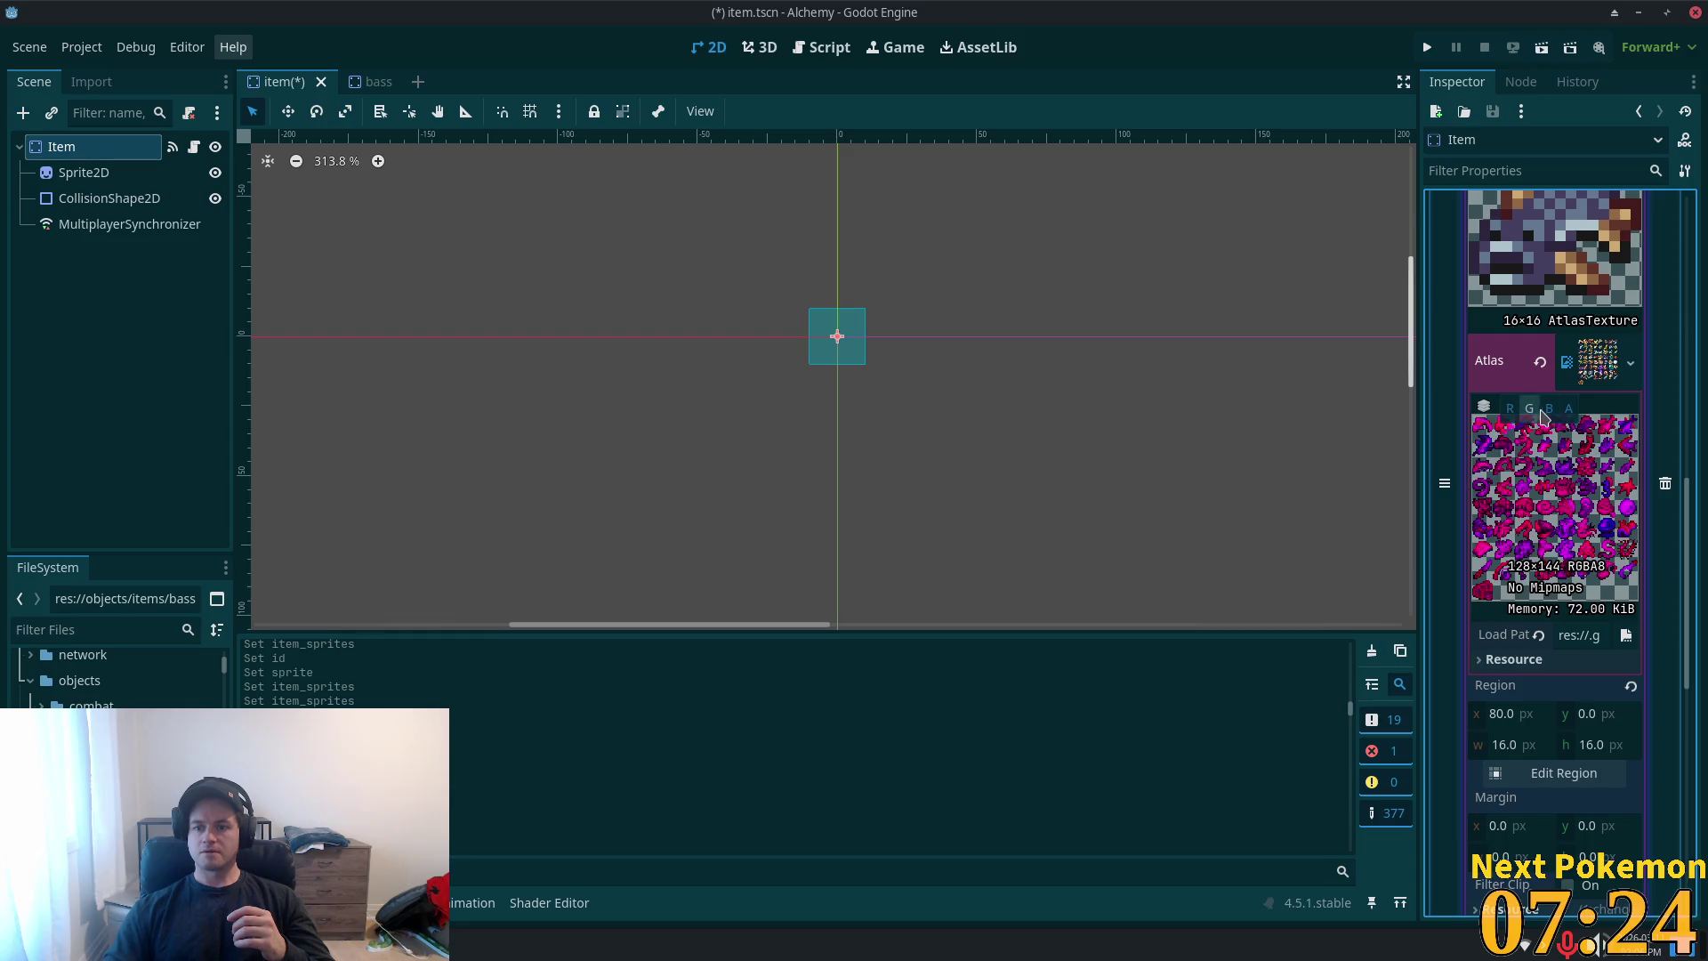
left_click(1550, 409)
left_click(1572, 412)
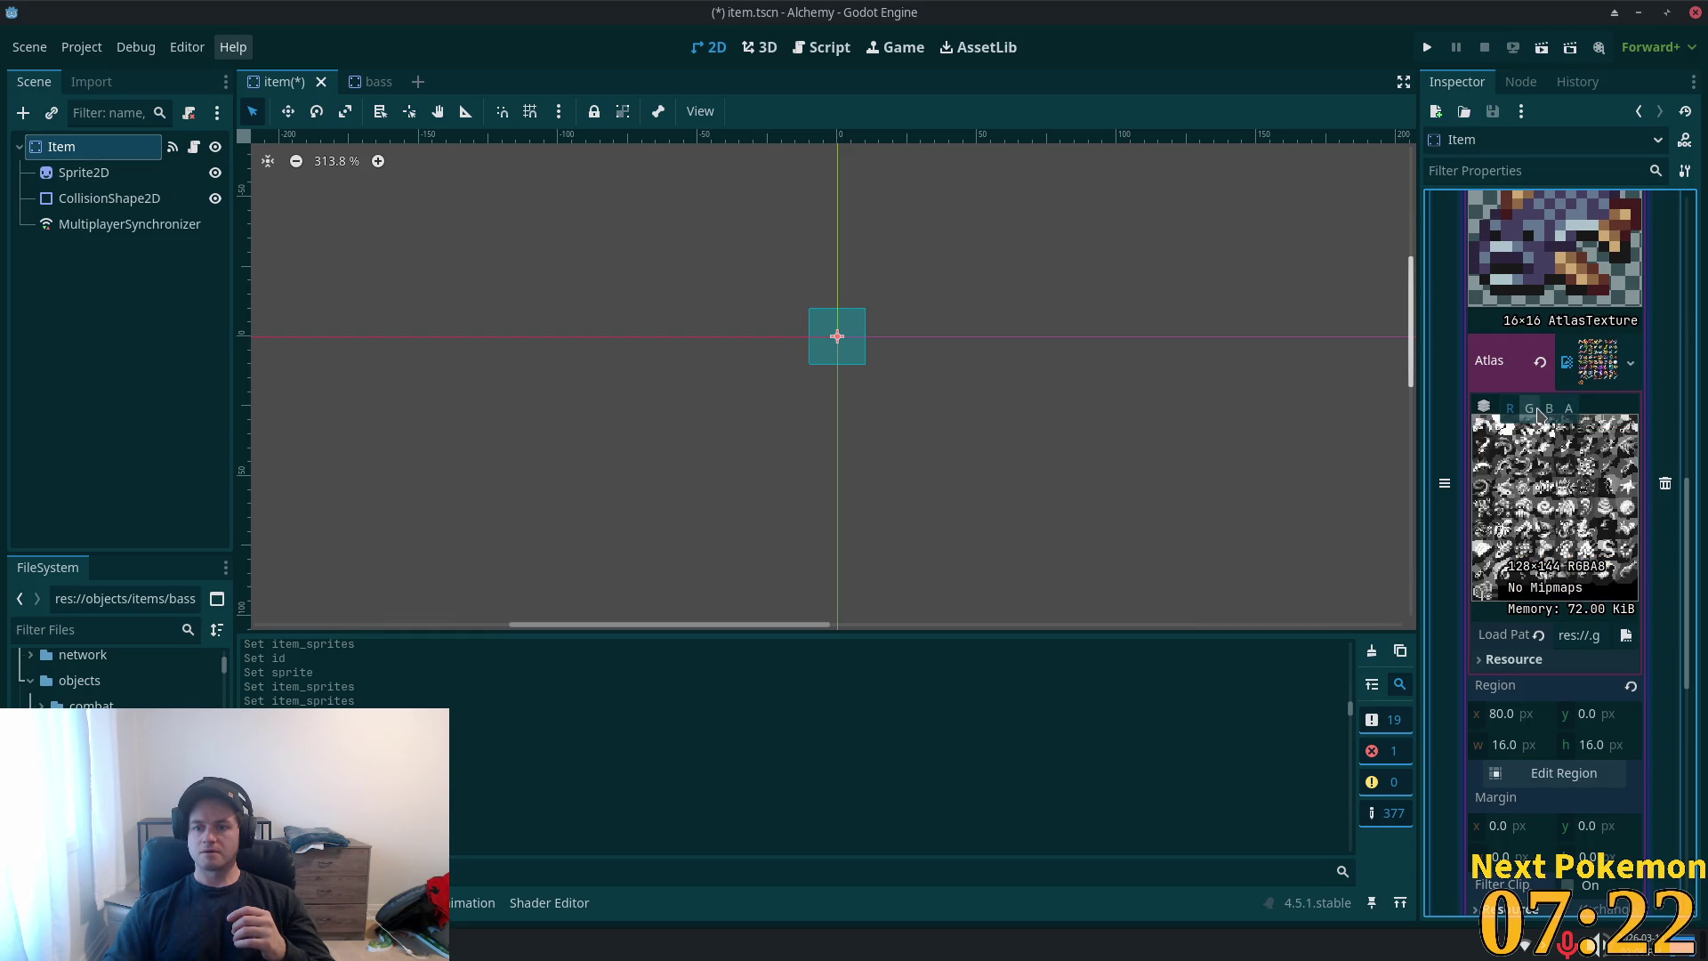
left_click(1568, 411)
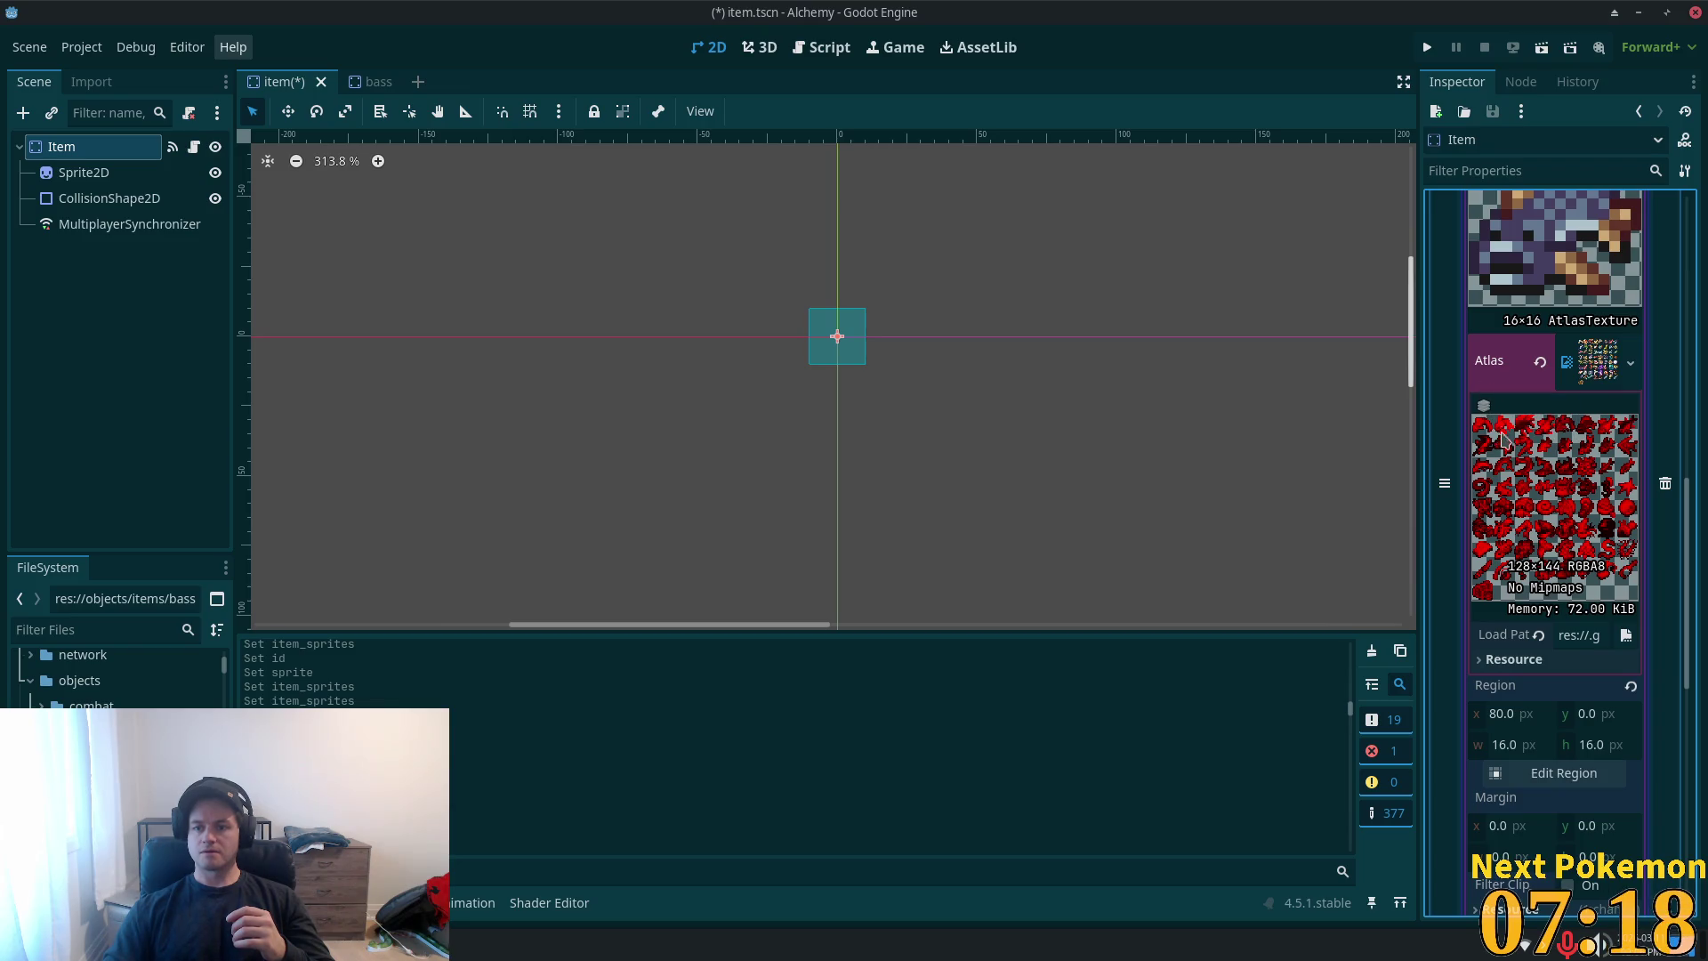
scroll(1503, 503, "up", 3)
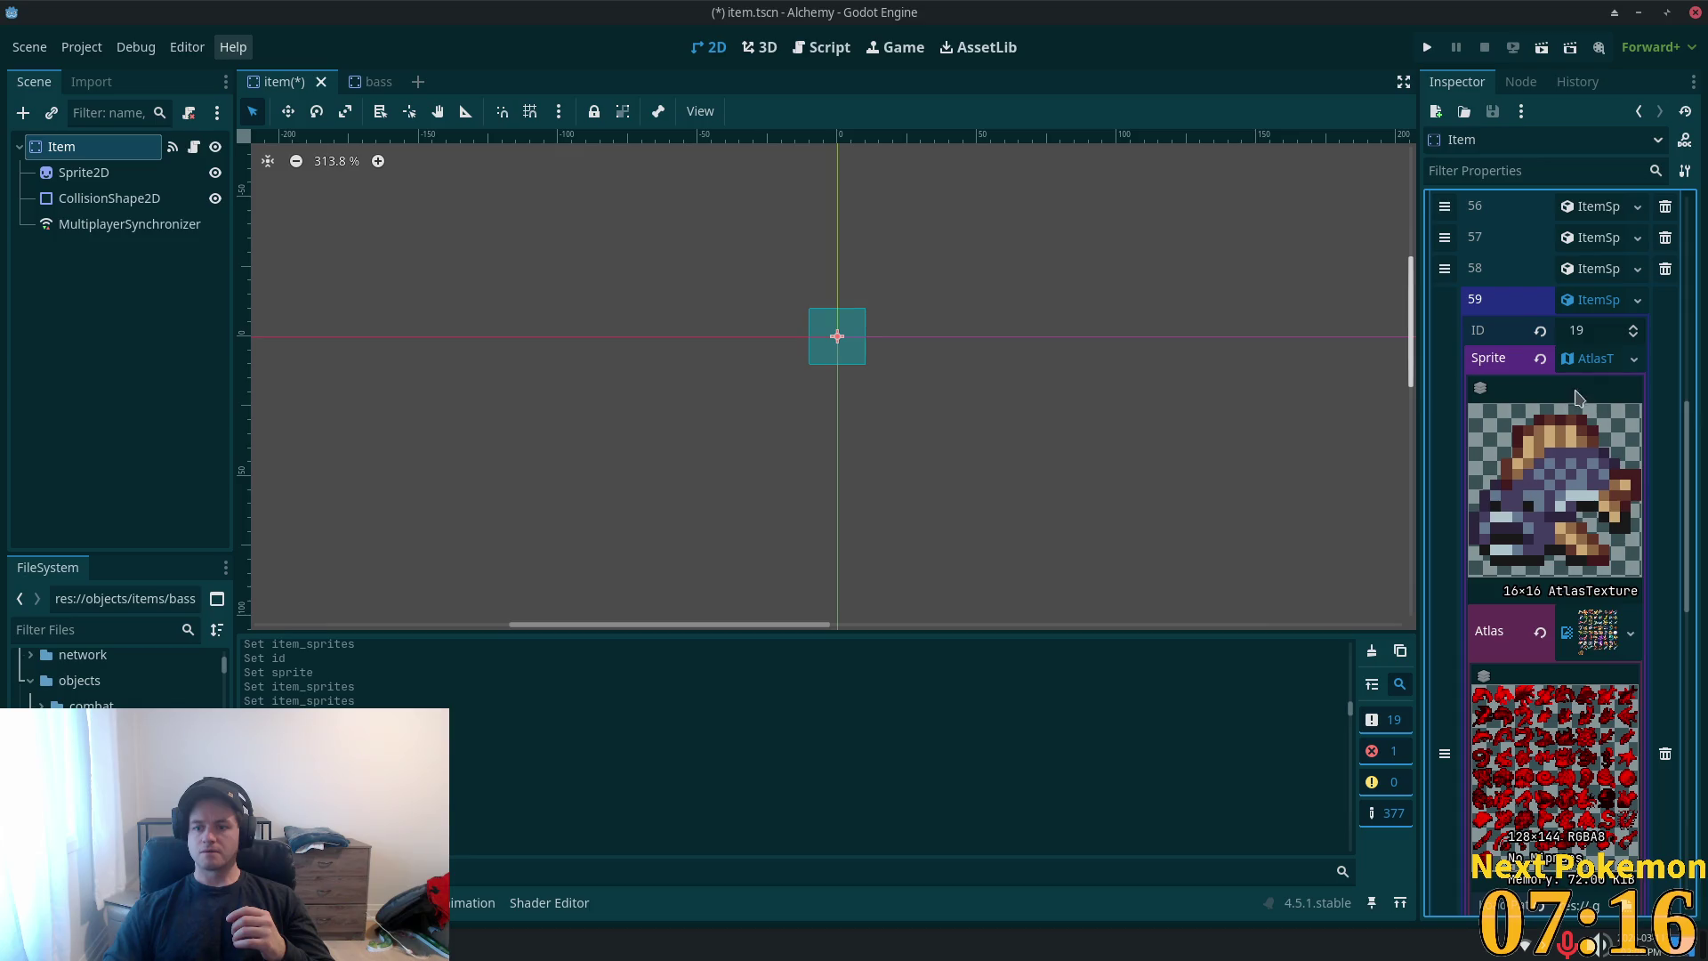
- Look over entry 59's sprite texture details in the Inspector
left_click(1590, 360)
left_click(1591, 360)
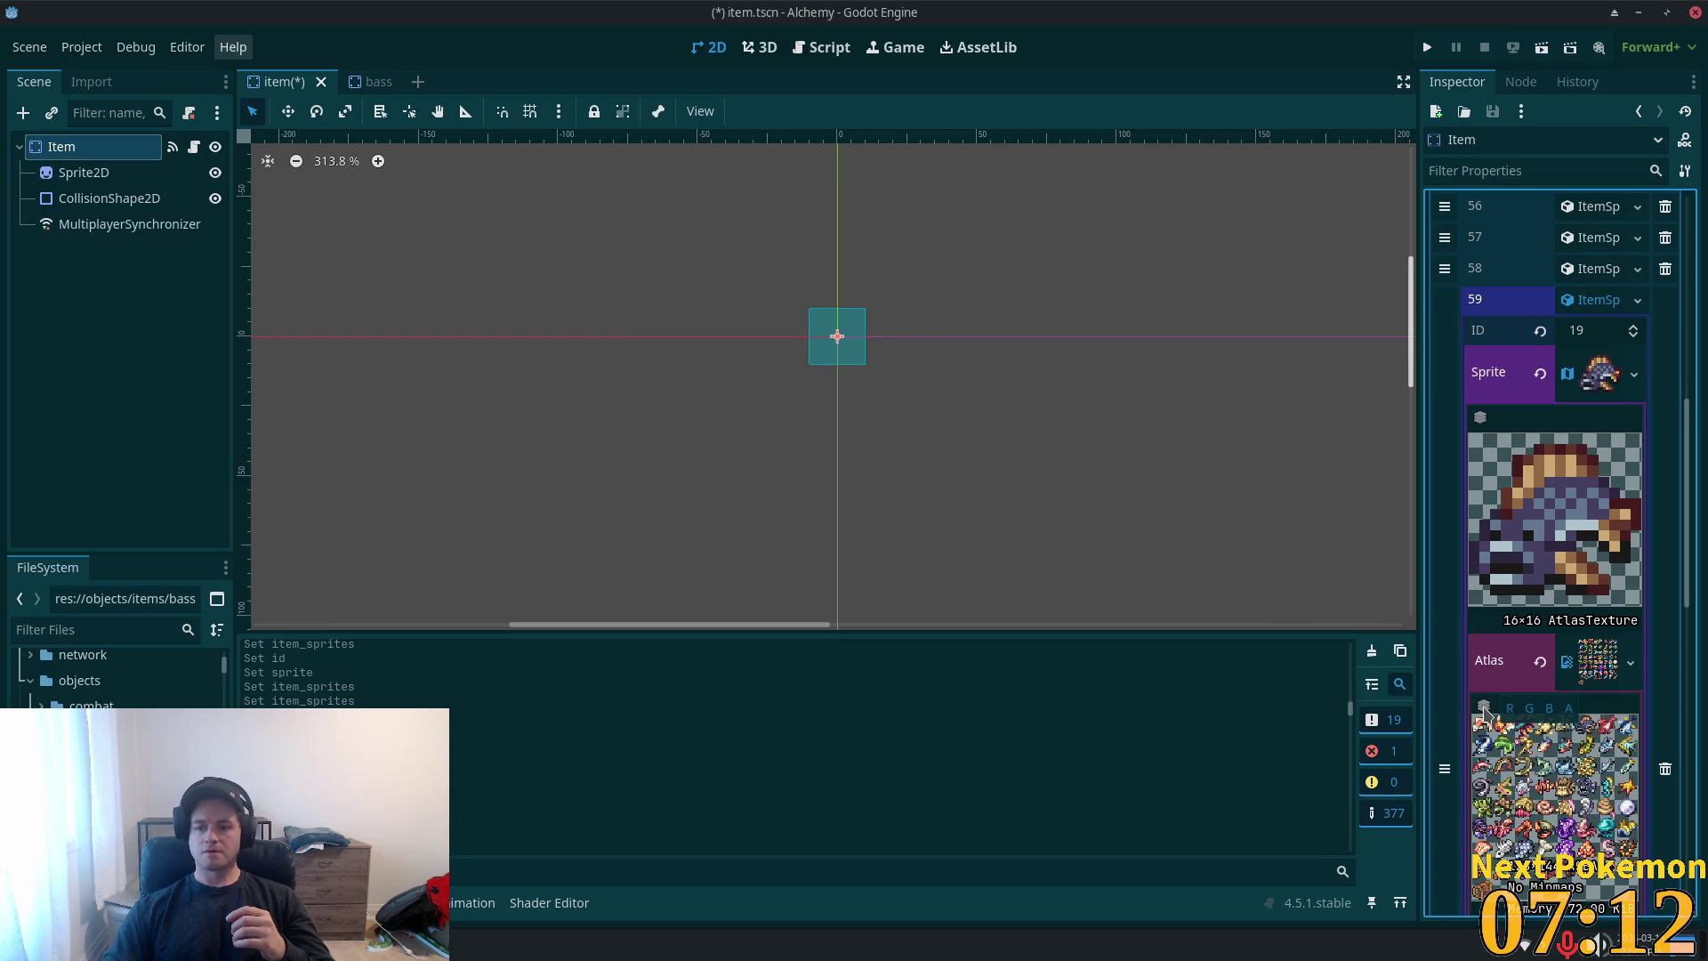
scroll(1540, 761, "down", 3)
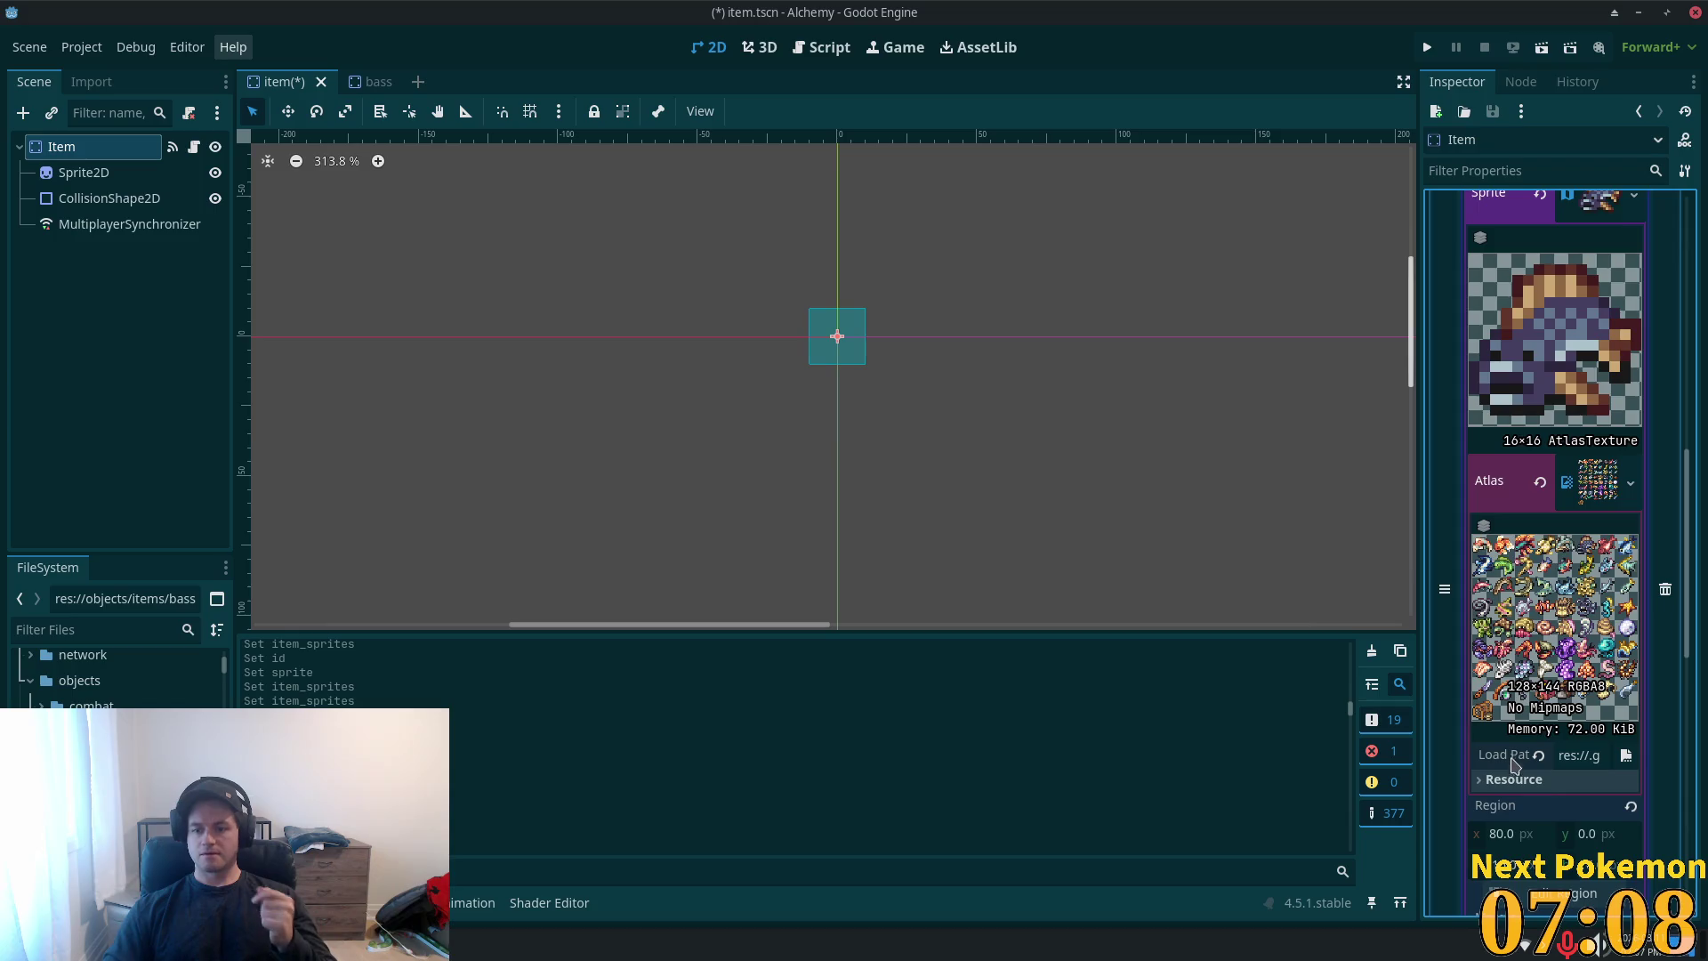
scroll(1513, 773, "down", 3)
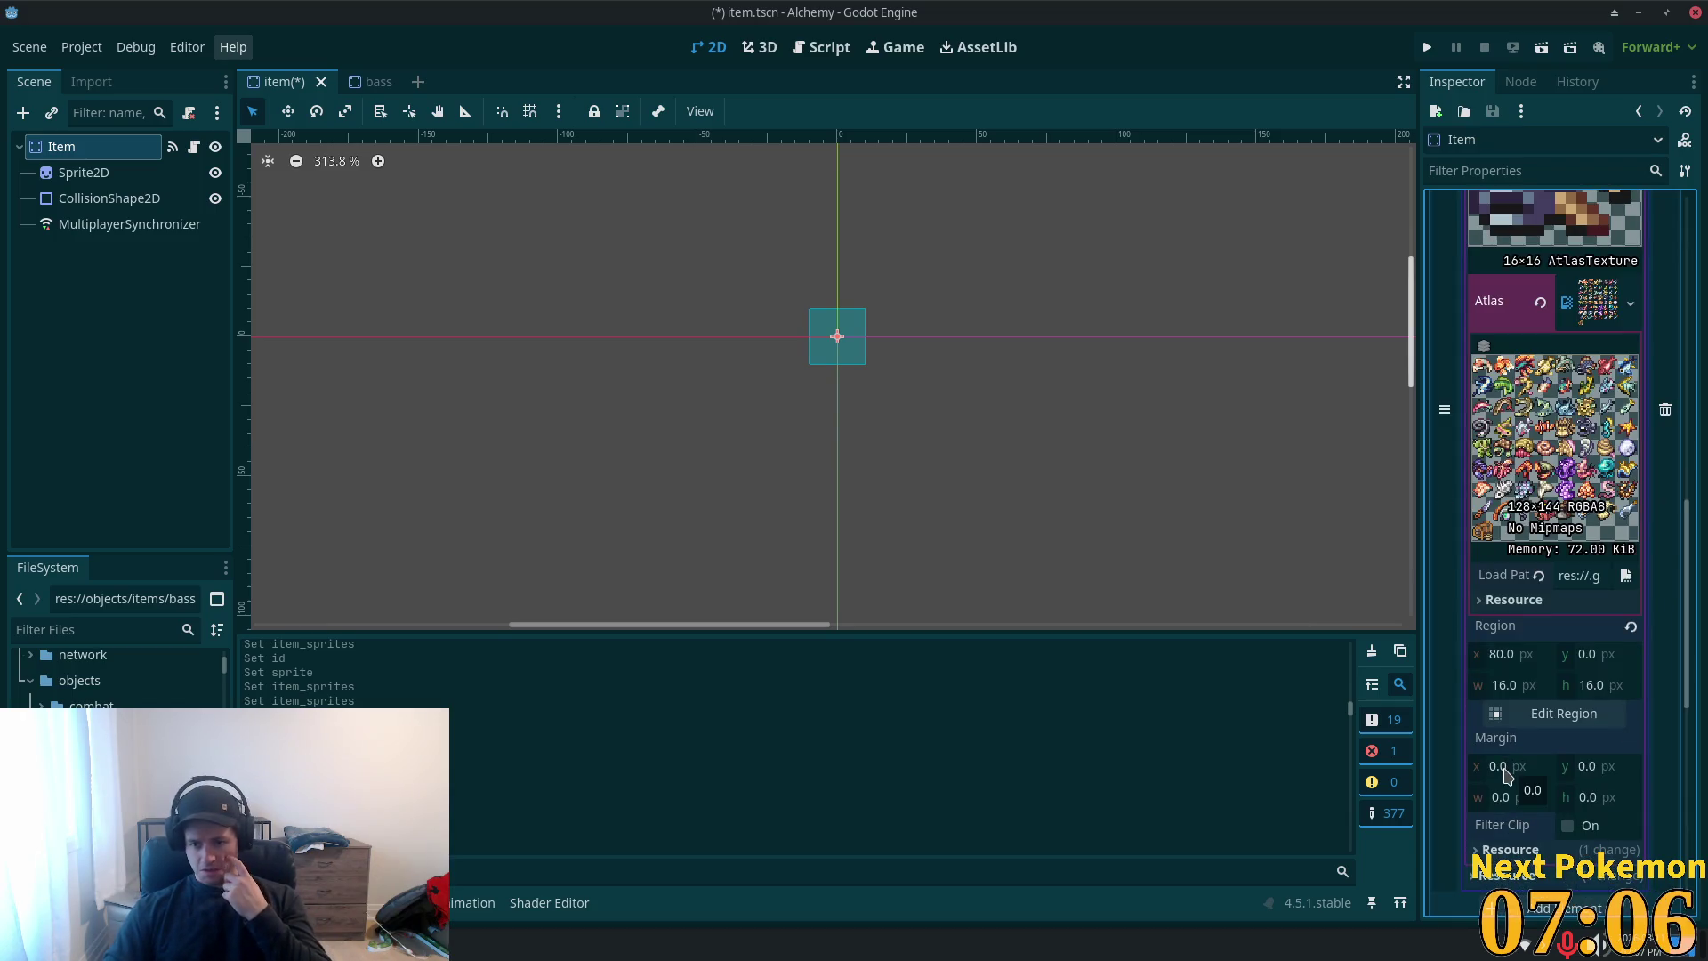
scroll(1517, 709, "down", 2)
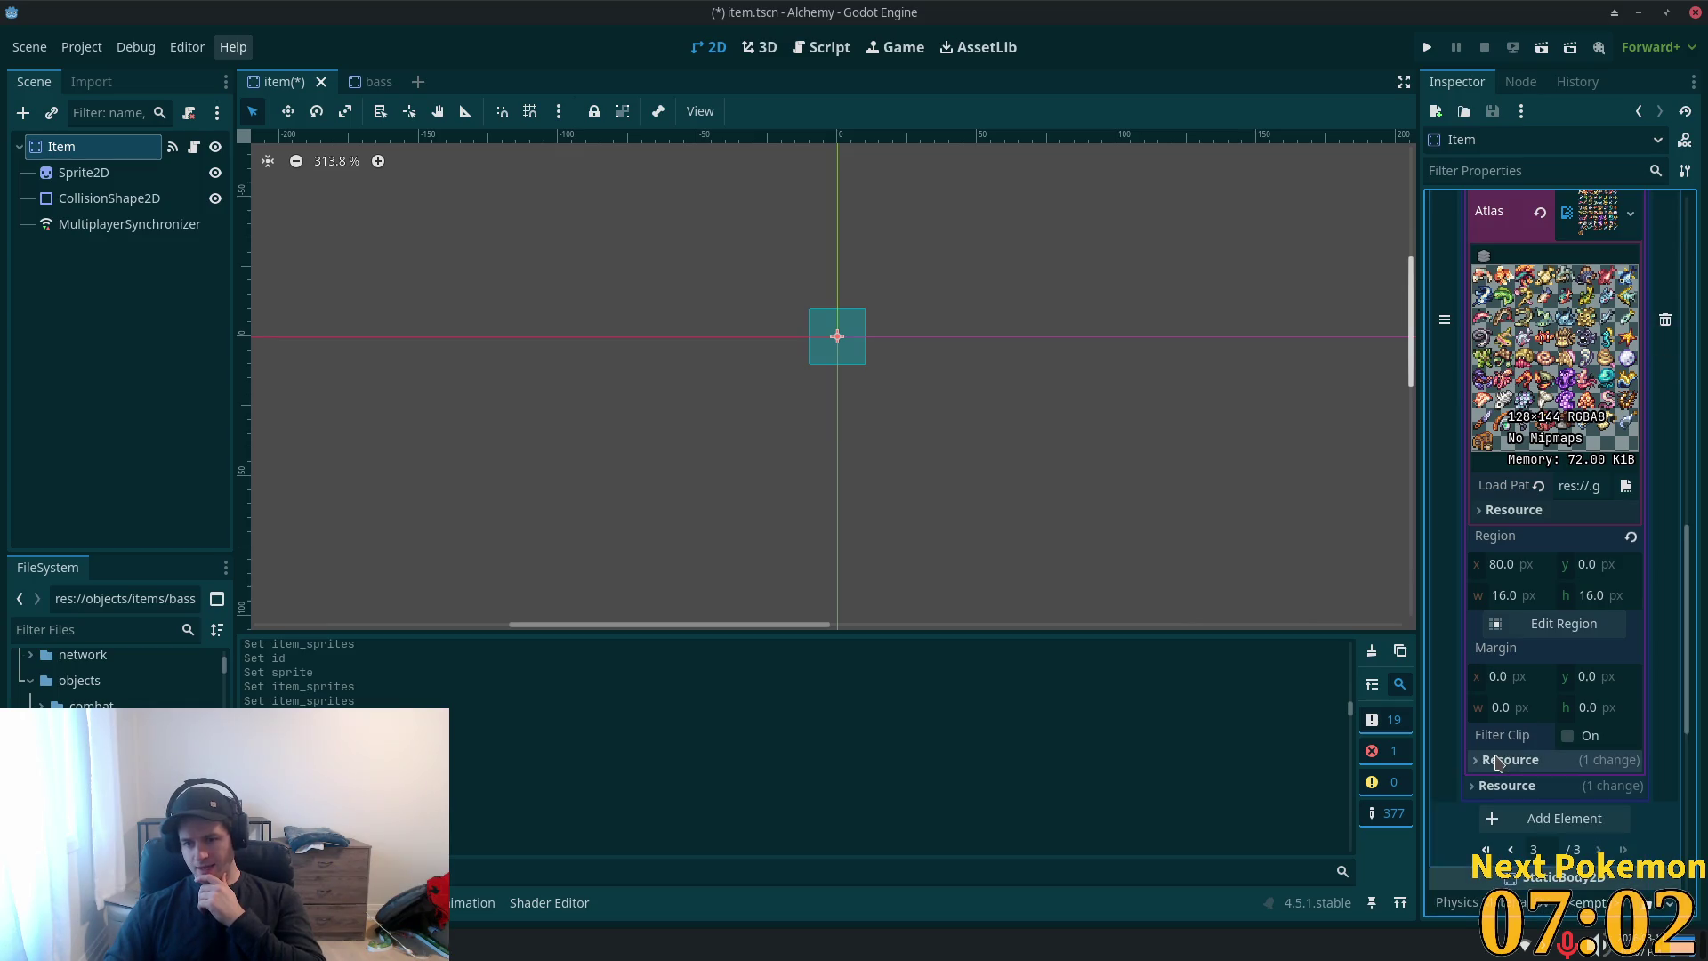
scroll(1498, 756, "up", 5)
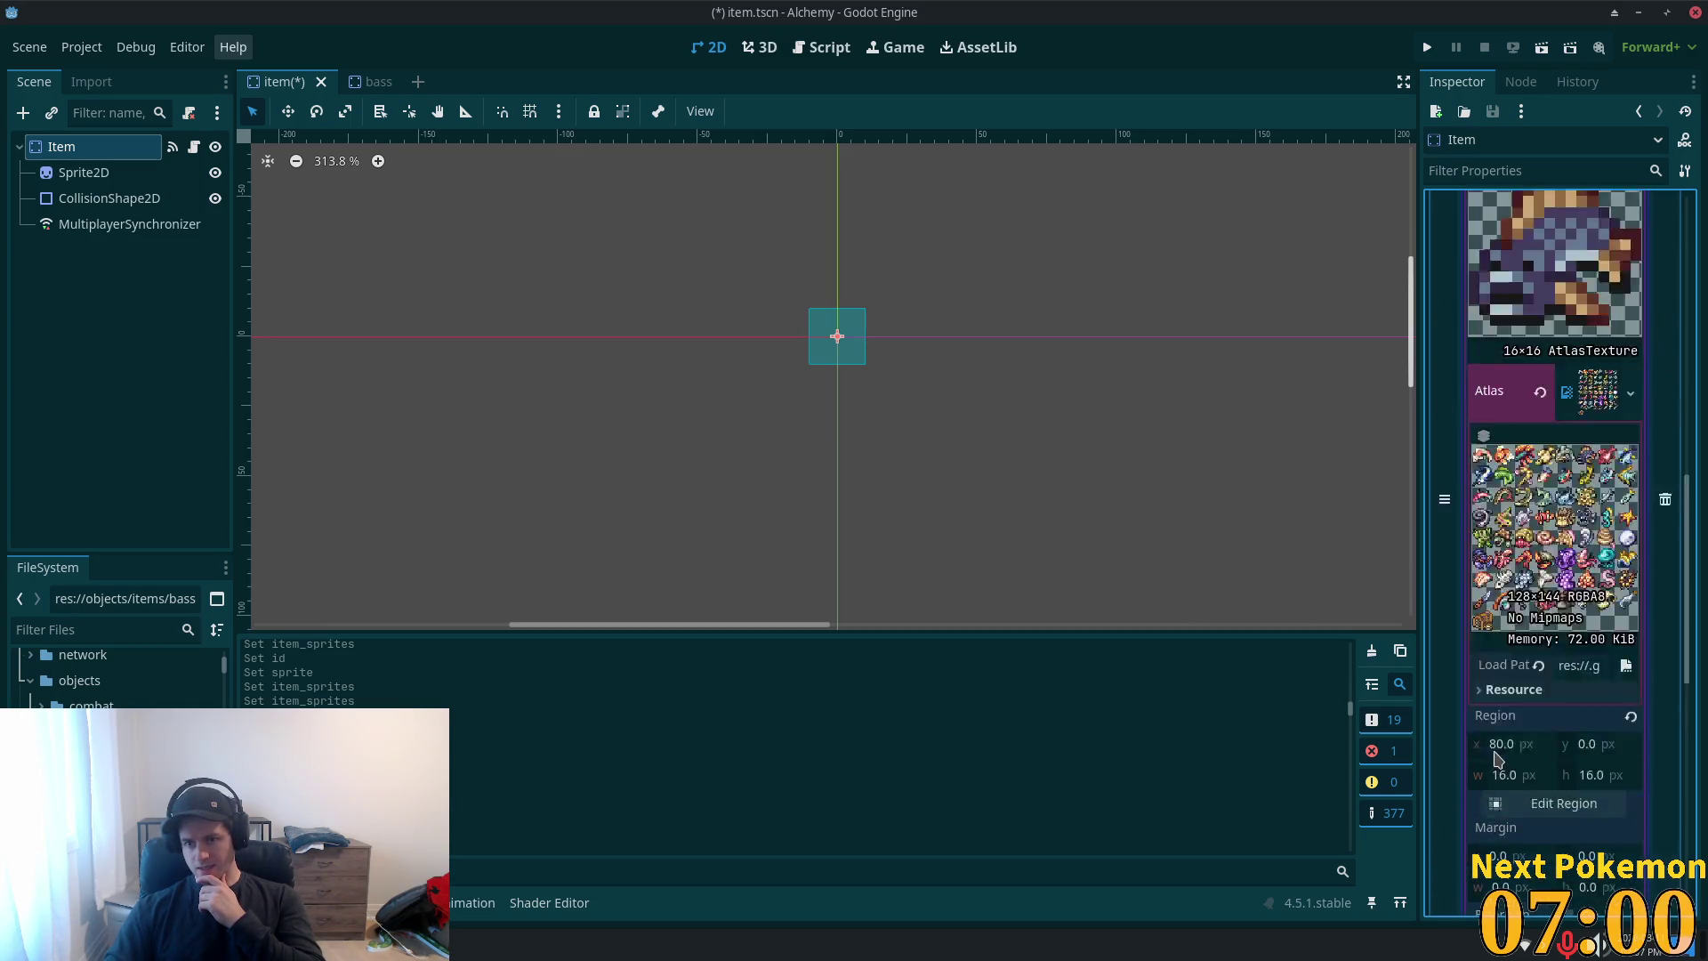
scroll(1511, 697, "up", 1)
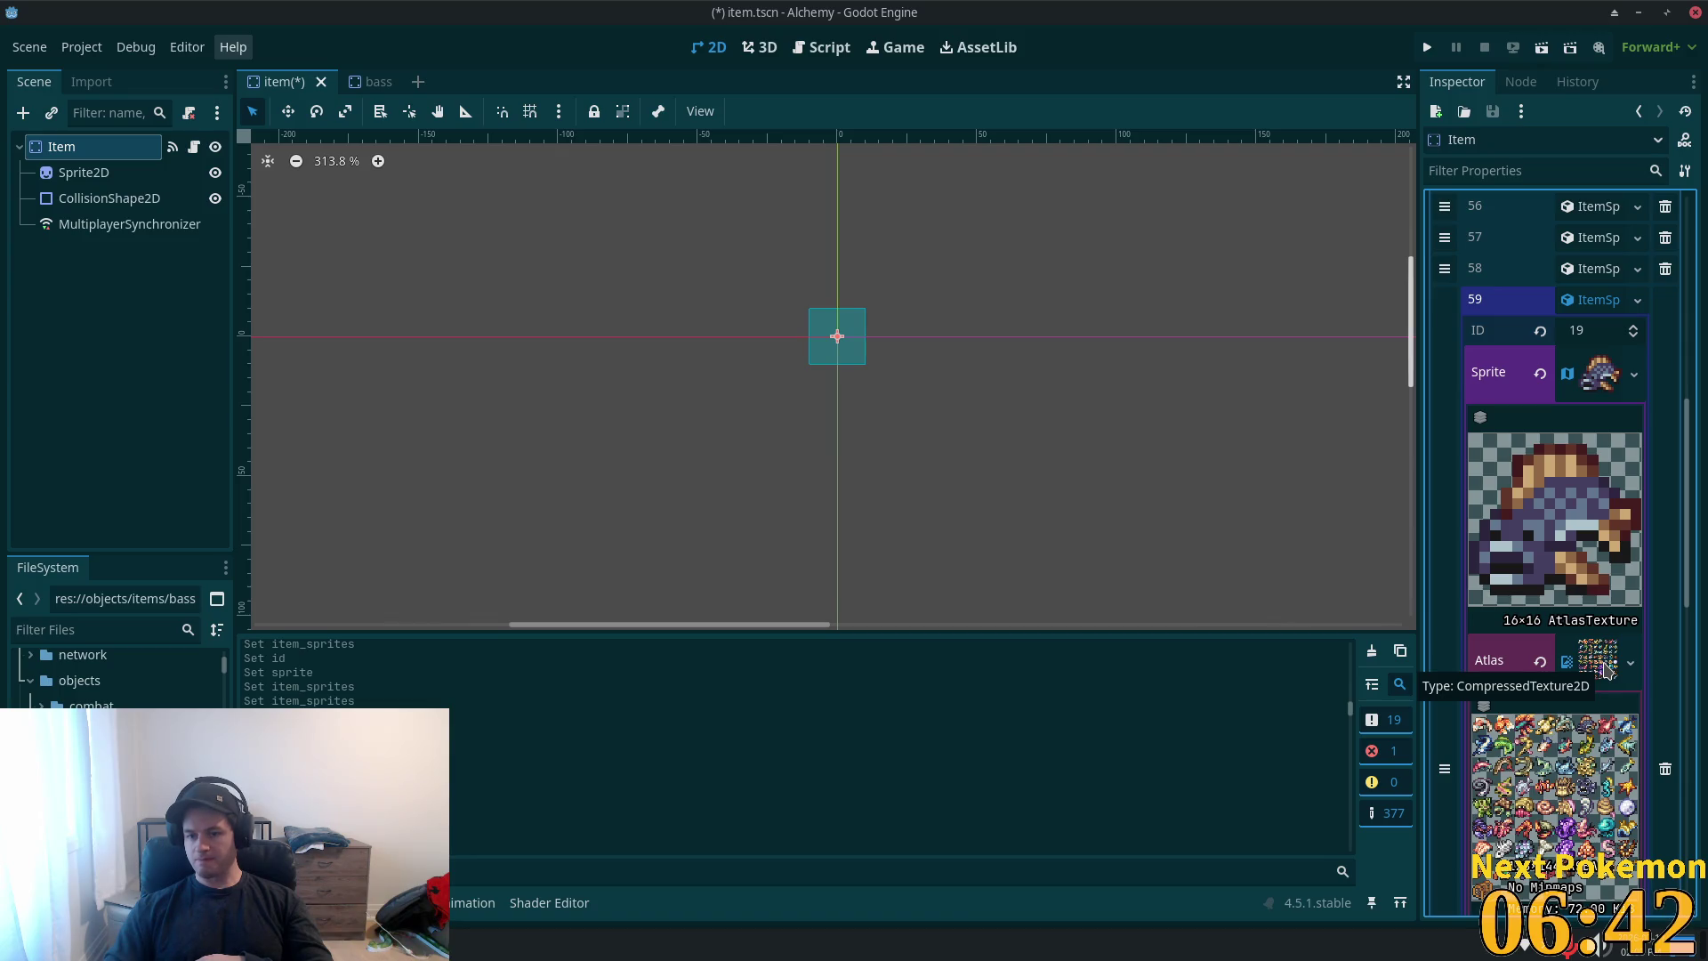
scroll(1606, 669, "down", 3)
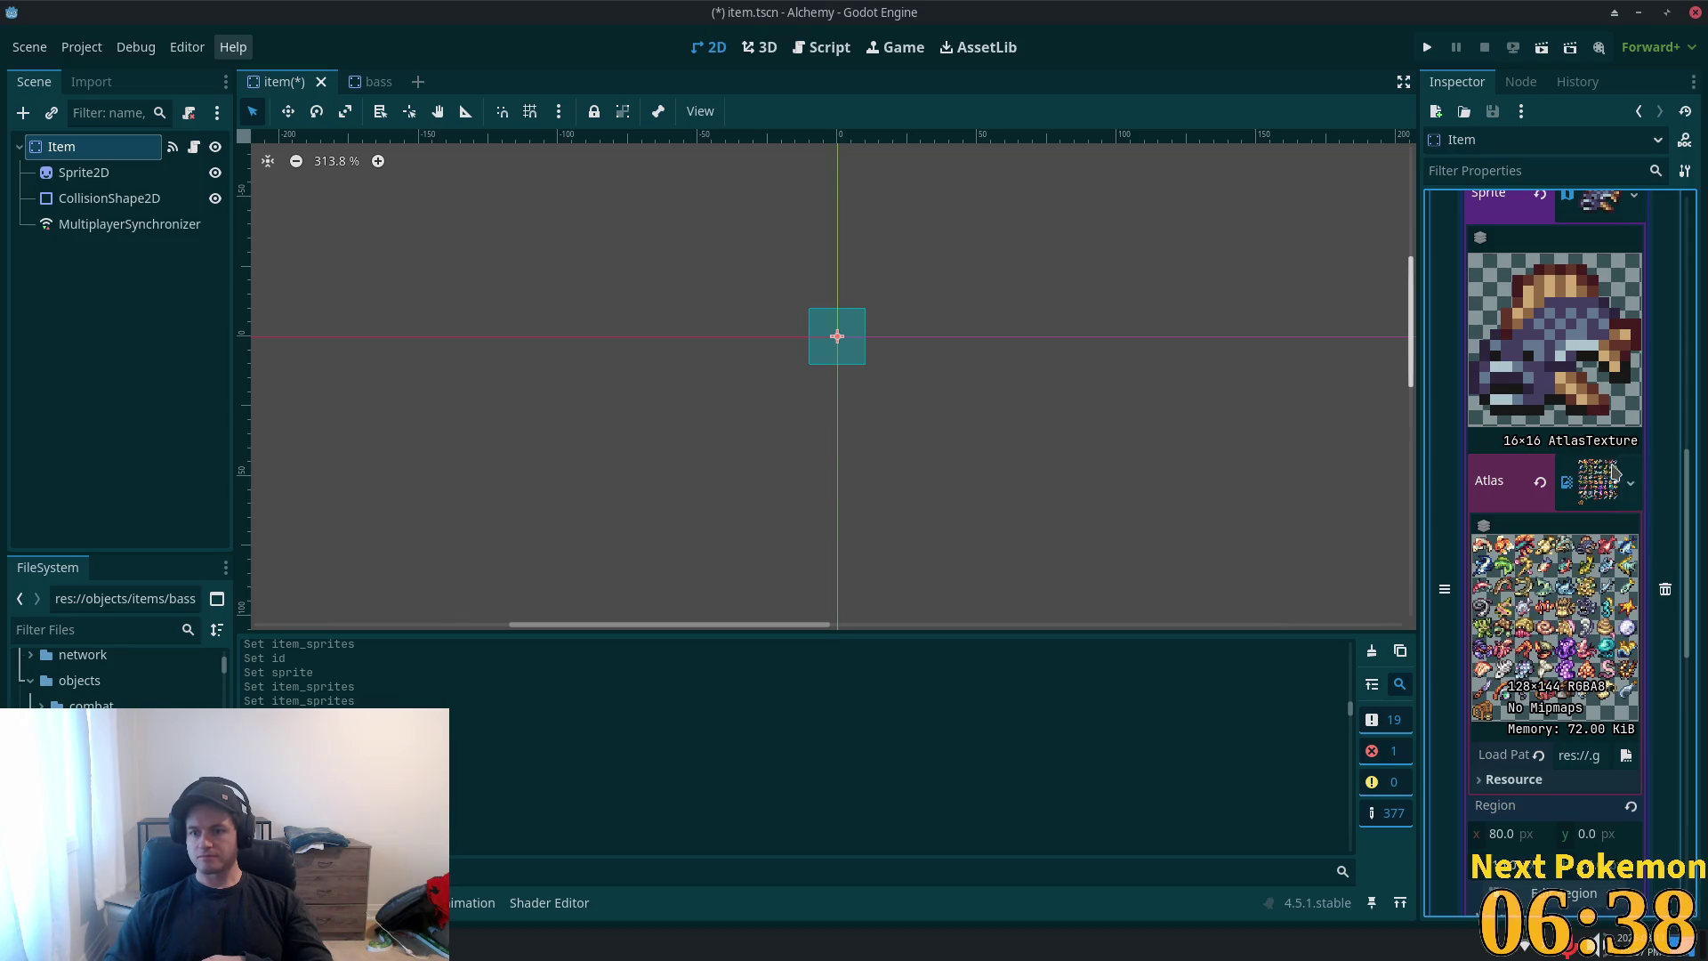
- Check the atlas texture's resource menu without changes, then collapse entry 59
right_click(1612, 471)
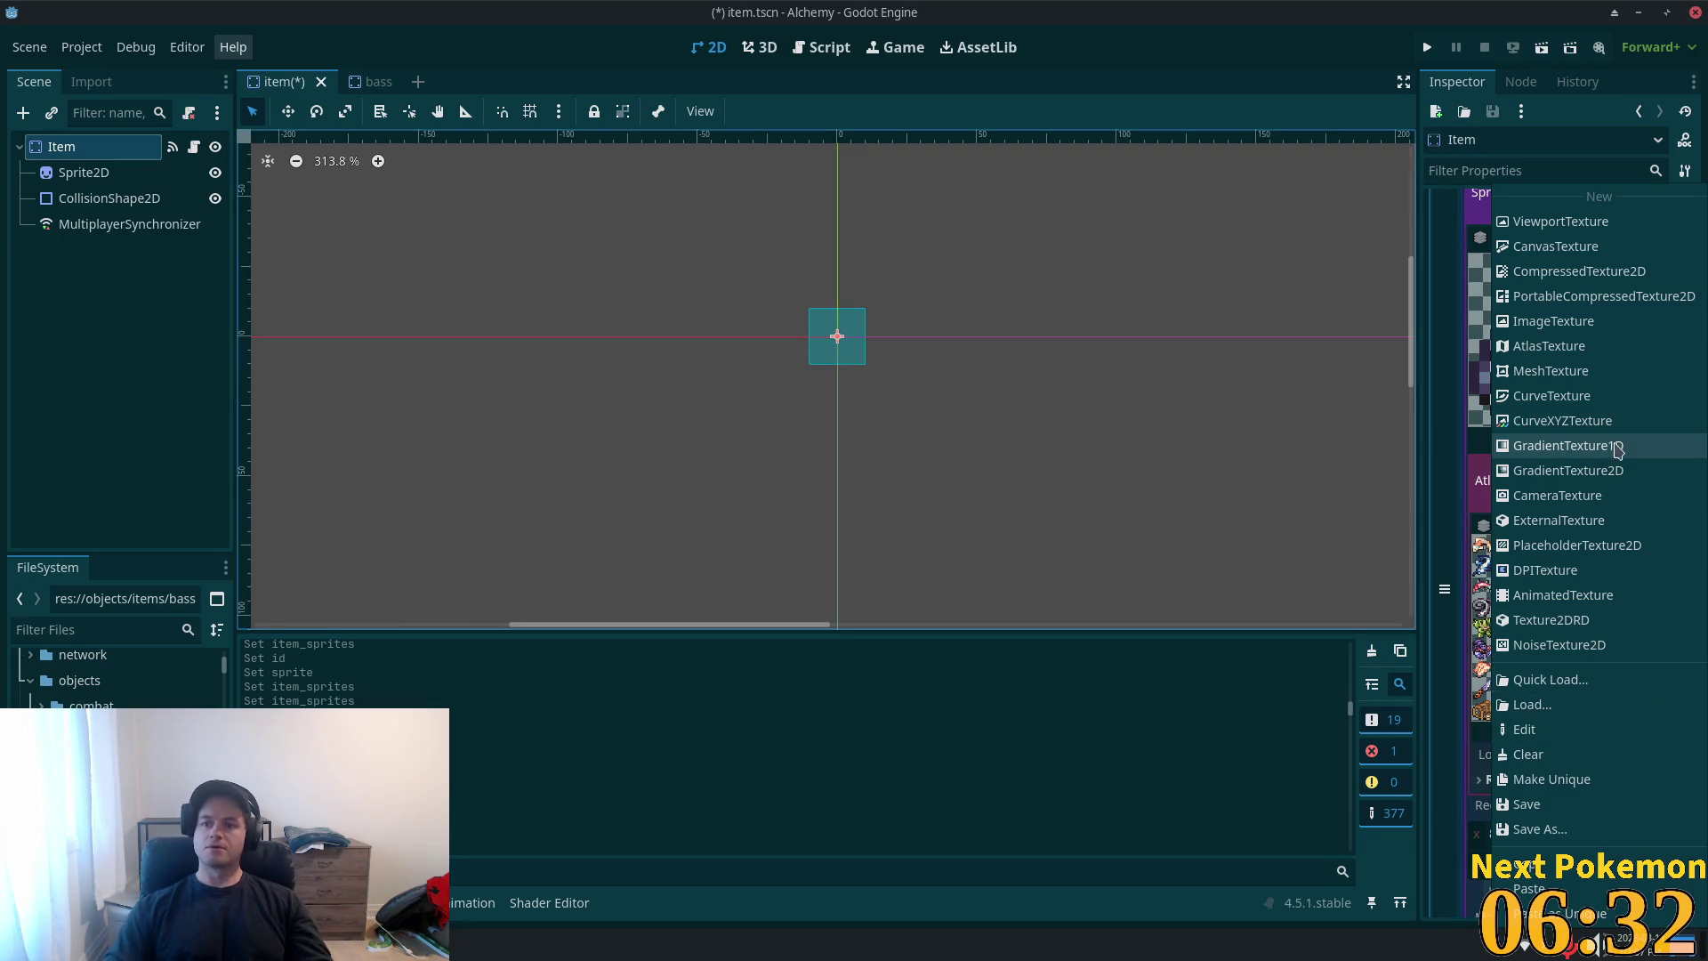
key("Escape")
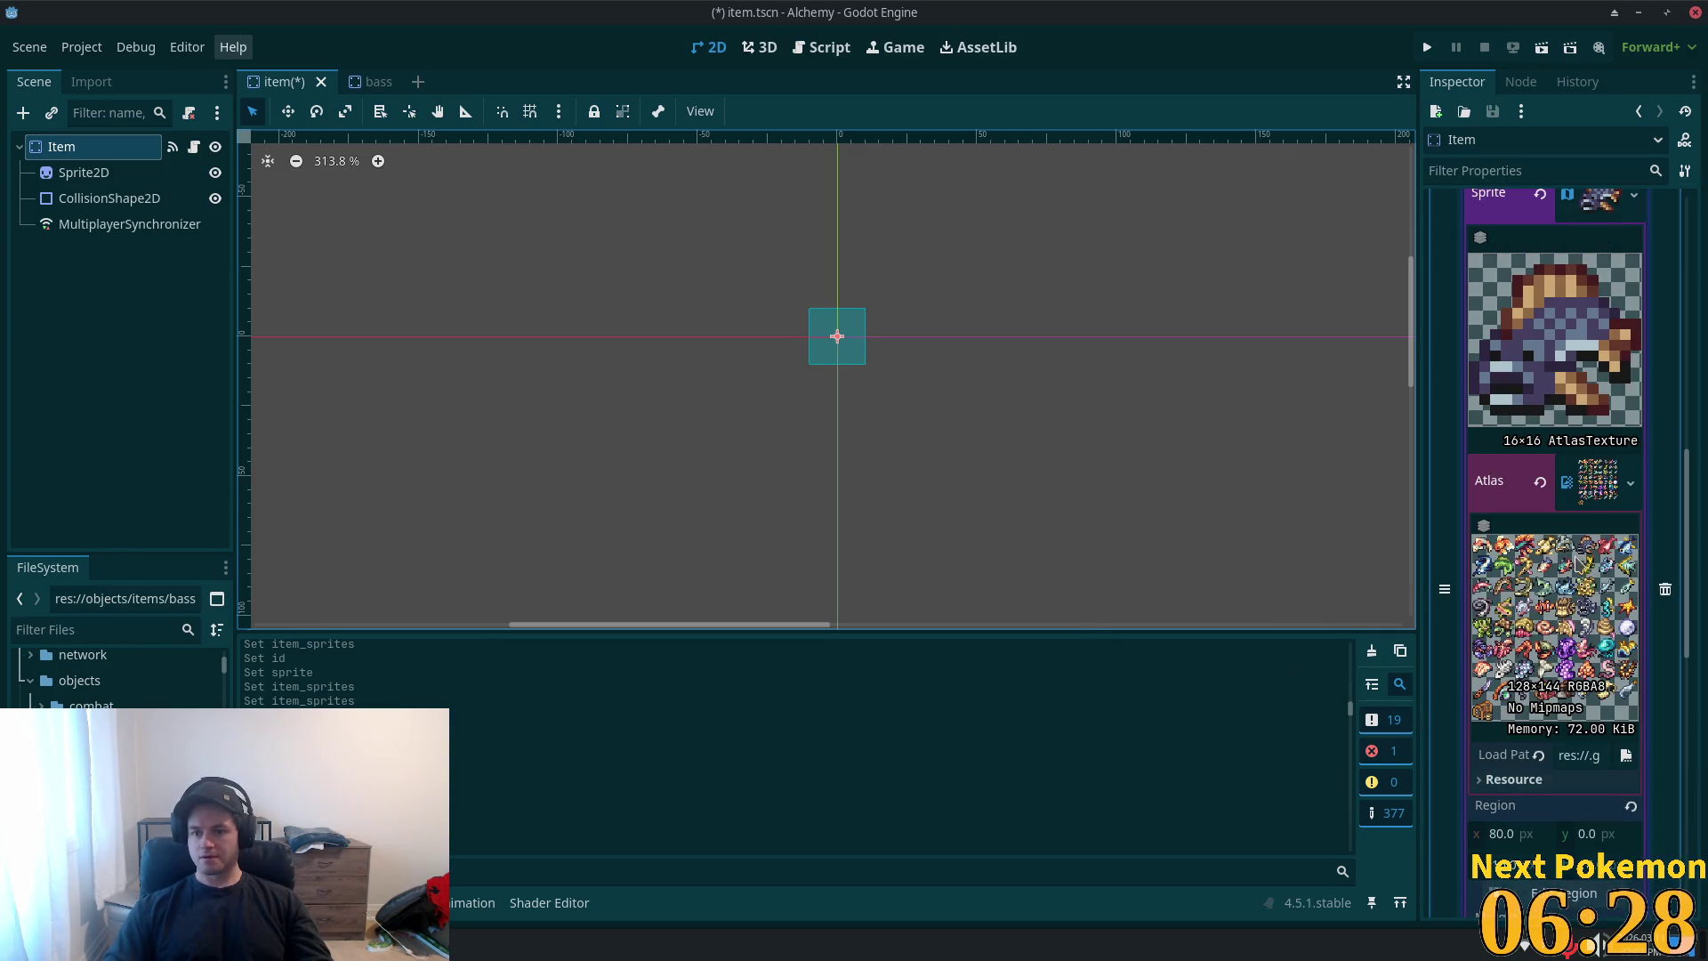
scroll(1557, 421, "up", 3)
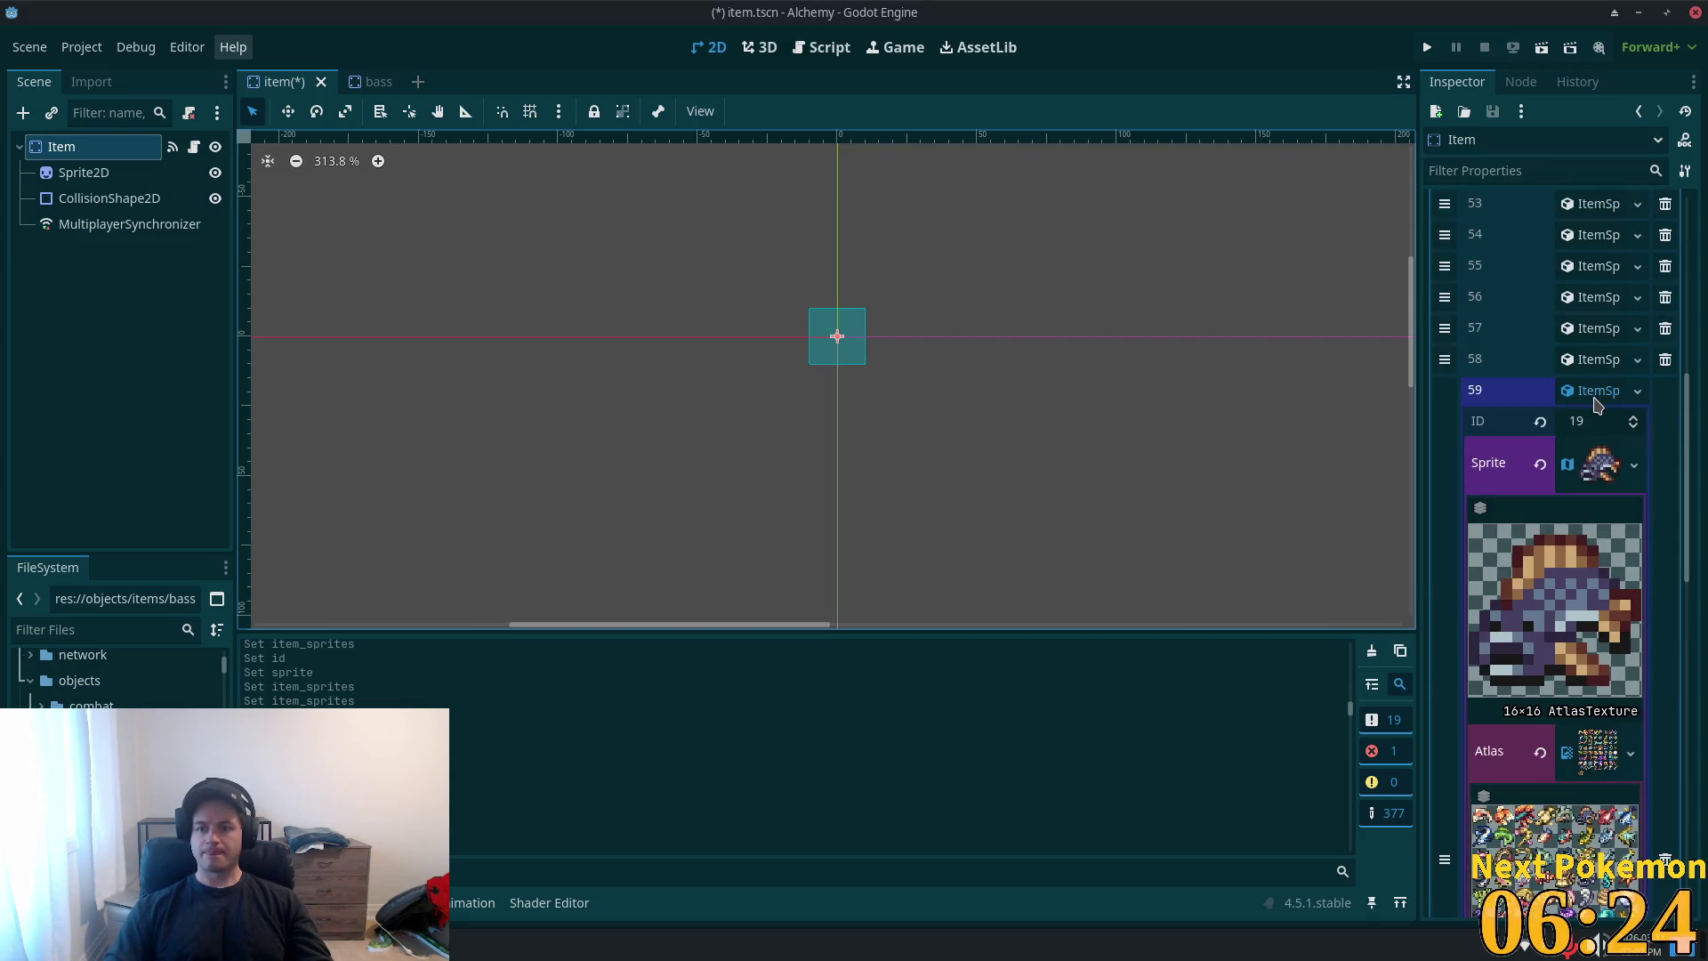
left_click(1596, 398)
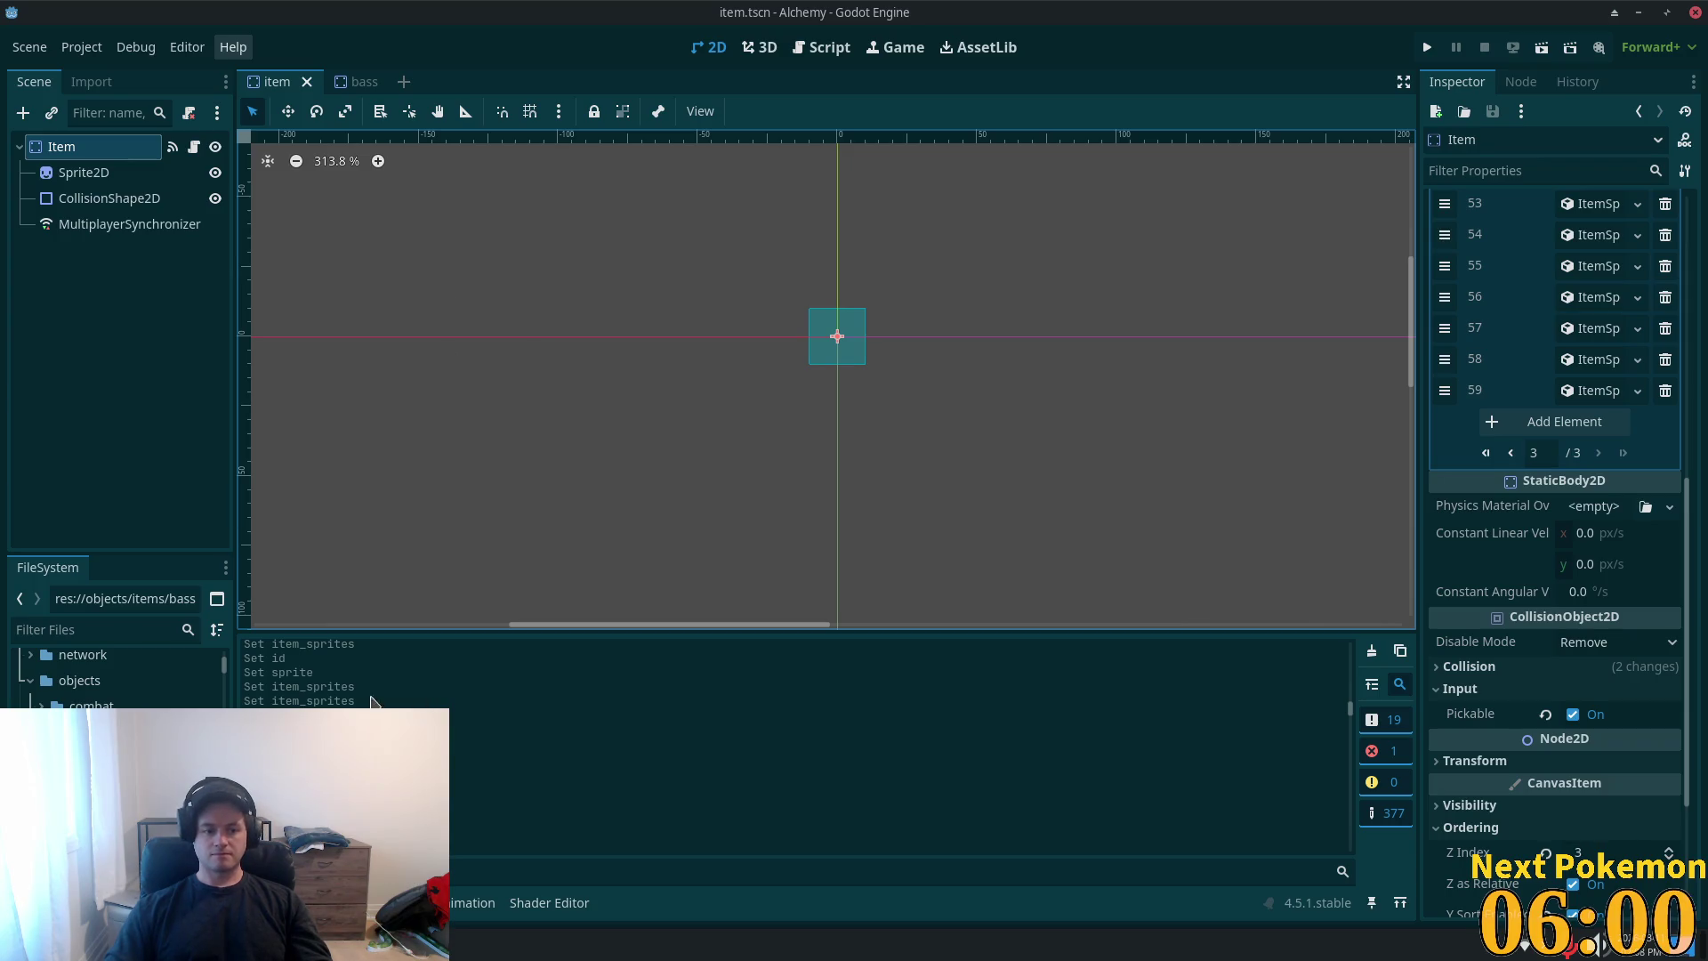
- In the file manager, navigate up to the 23.09a - Fishing Gear 2.0 folder
key("alt+Tab")
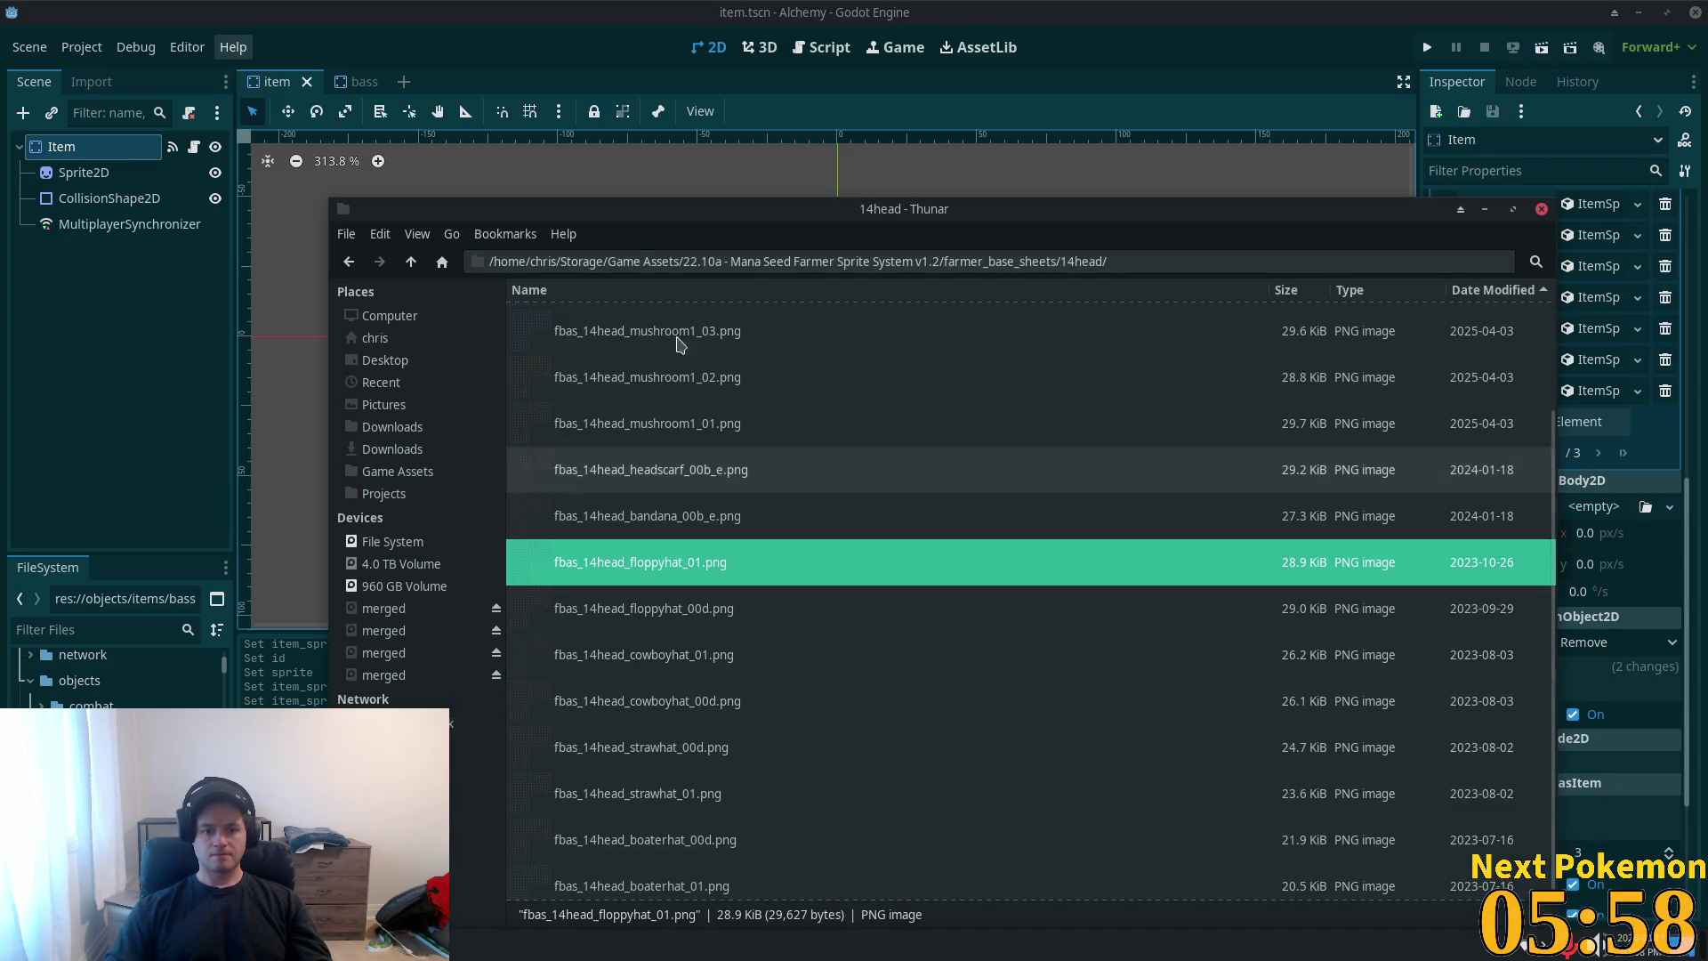
left_click(410, 261)
scroll(623, 493, "down", 1)
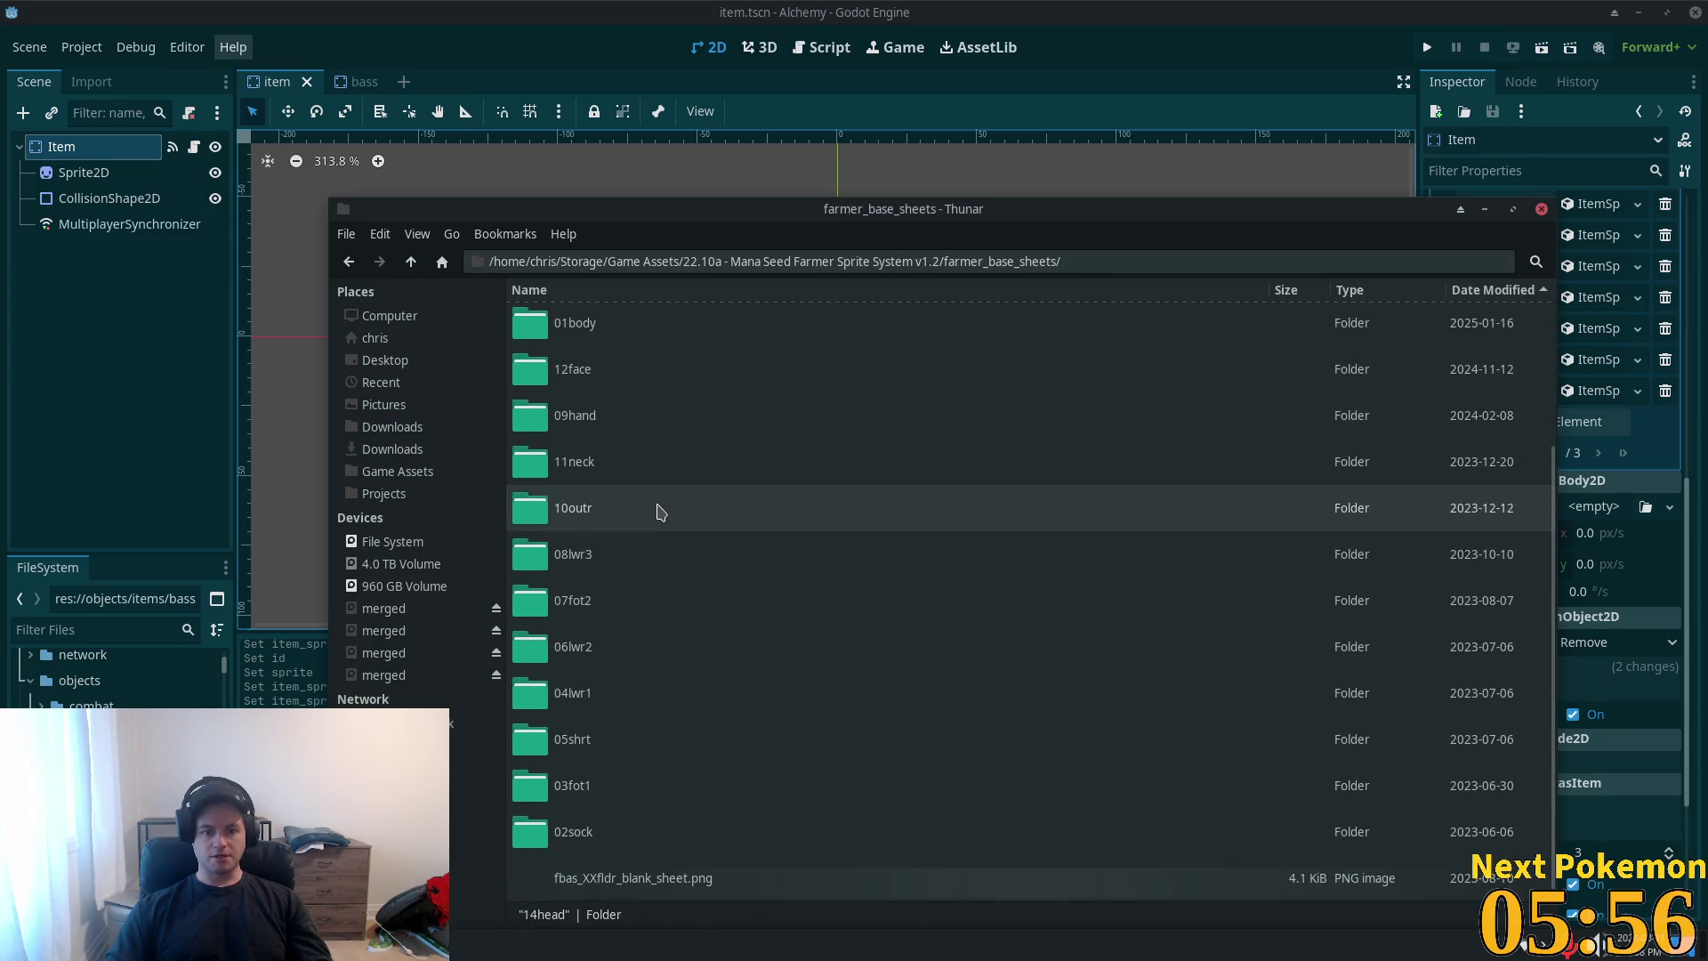
left_click(410, 261)
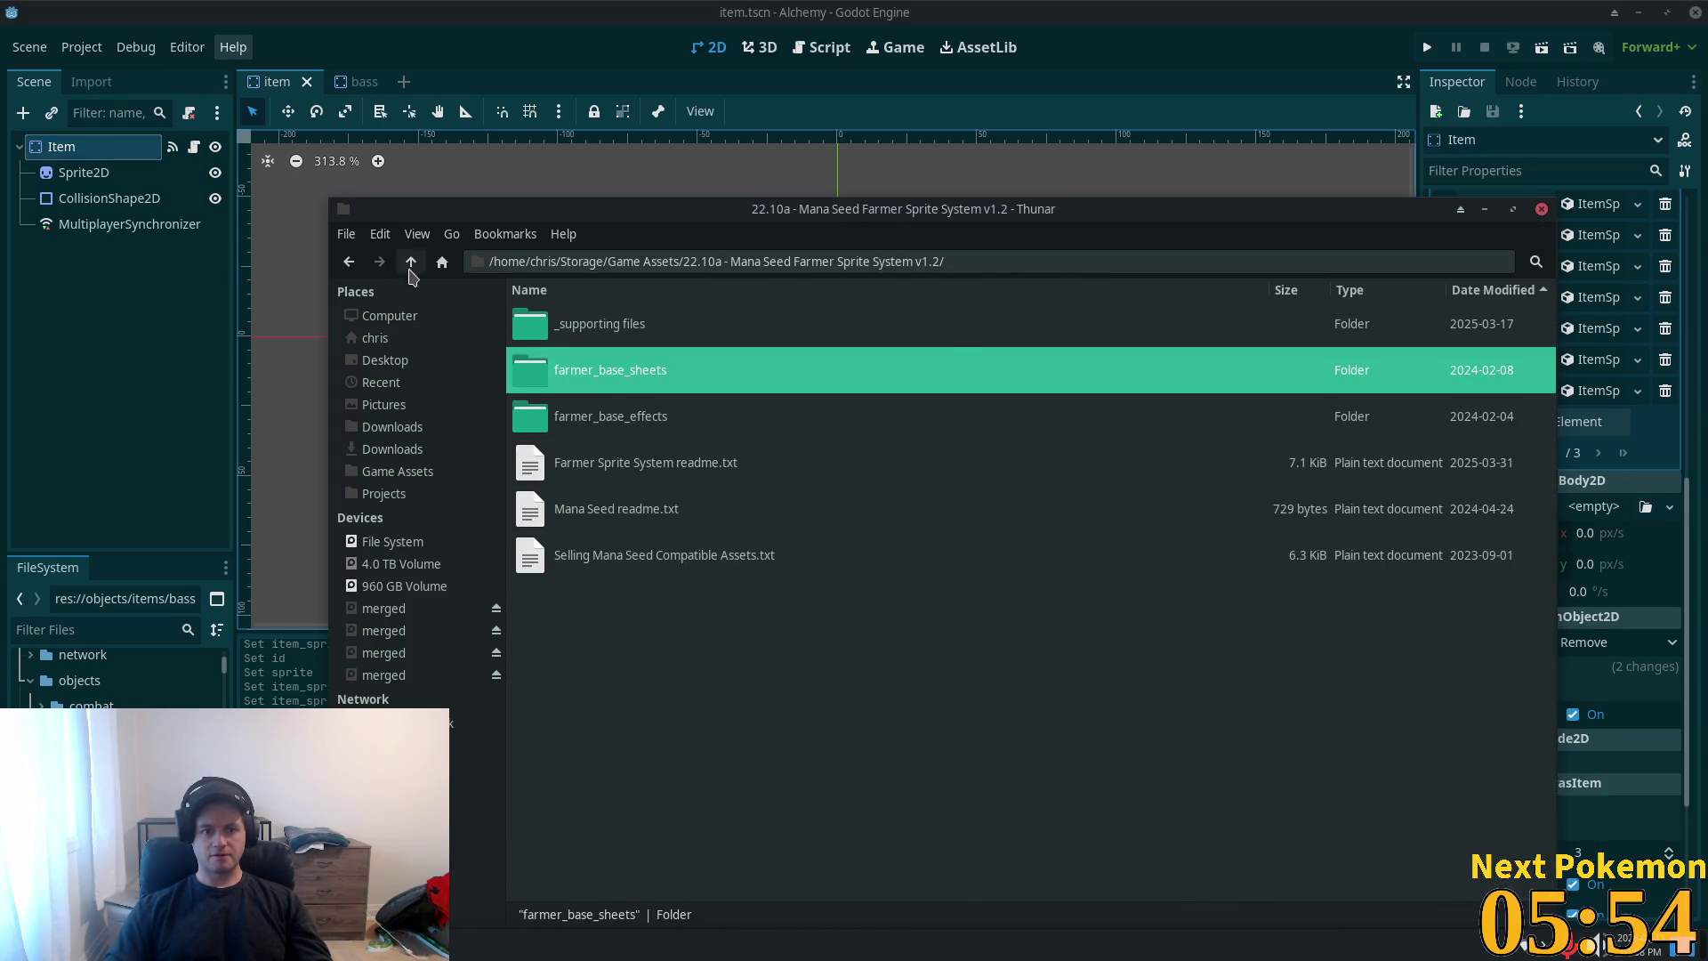
left_click(410, 261)
double_click(645, 741)
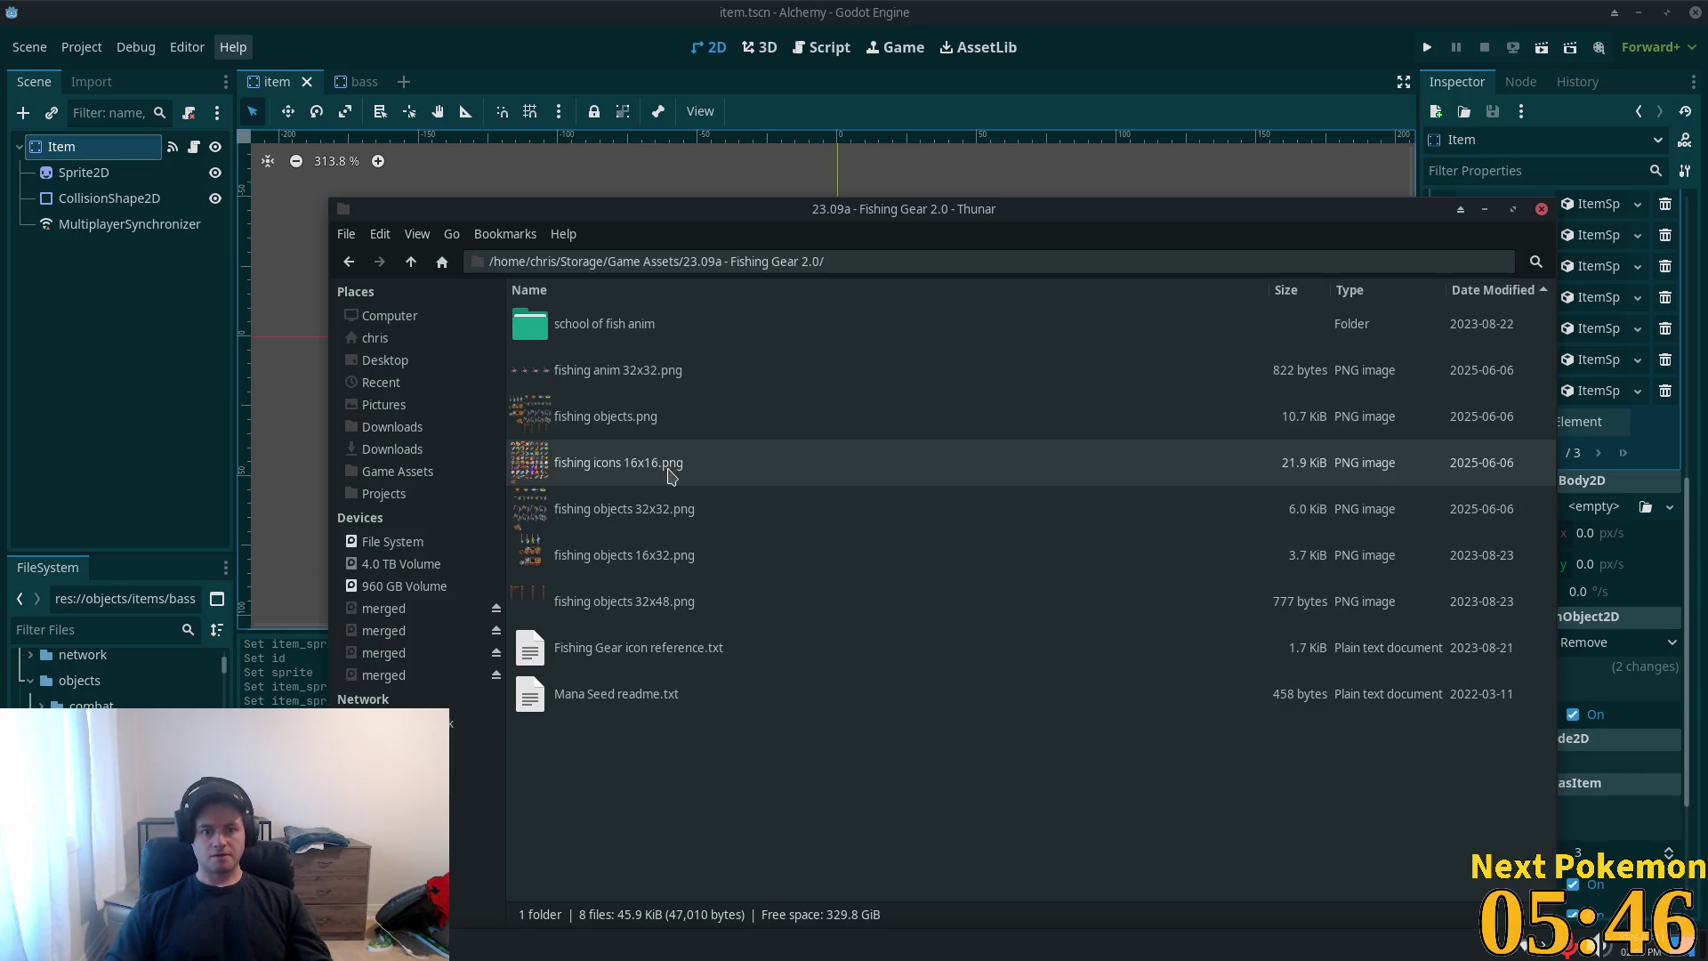
double_click(610, 327)
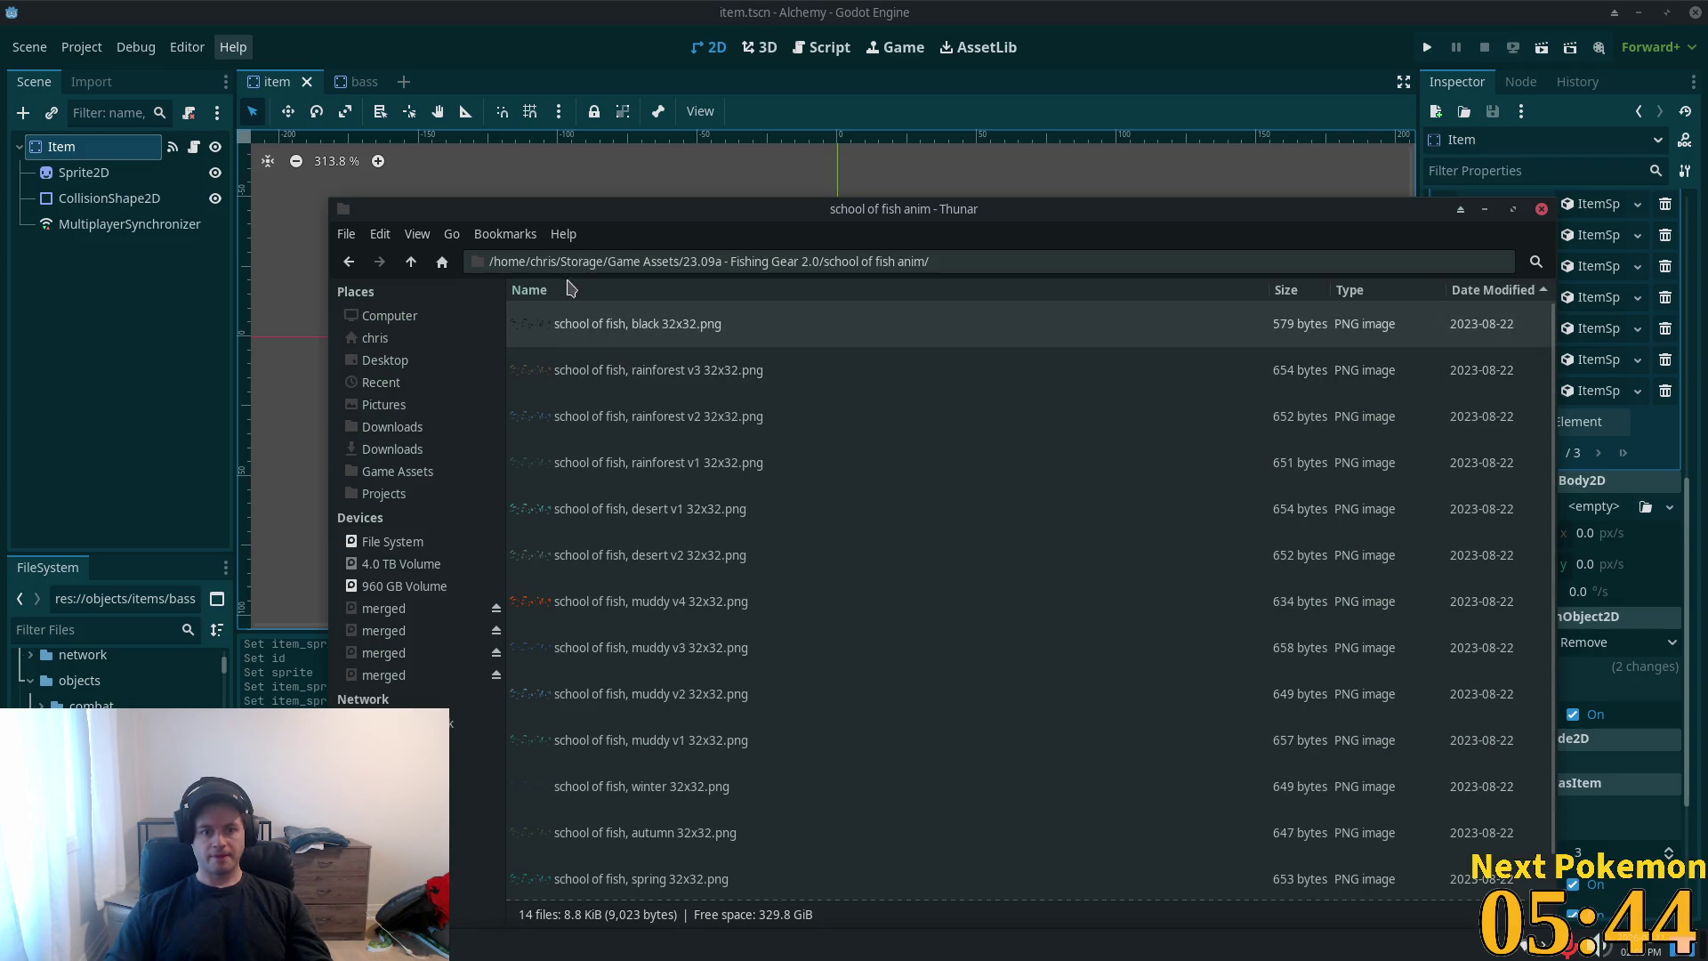
left_click(411, 262)
- Preview the fishing icons 16x16.png sprite sheet, then return to the Godot editor
double_click(622, 464)
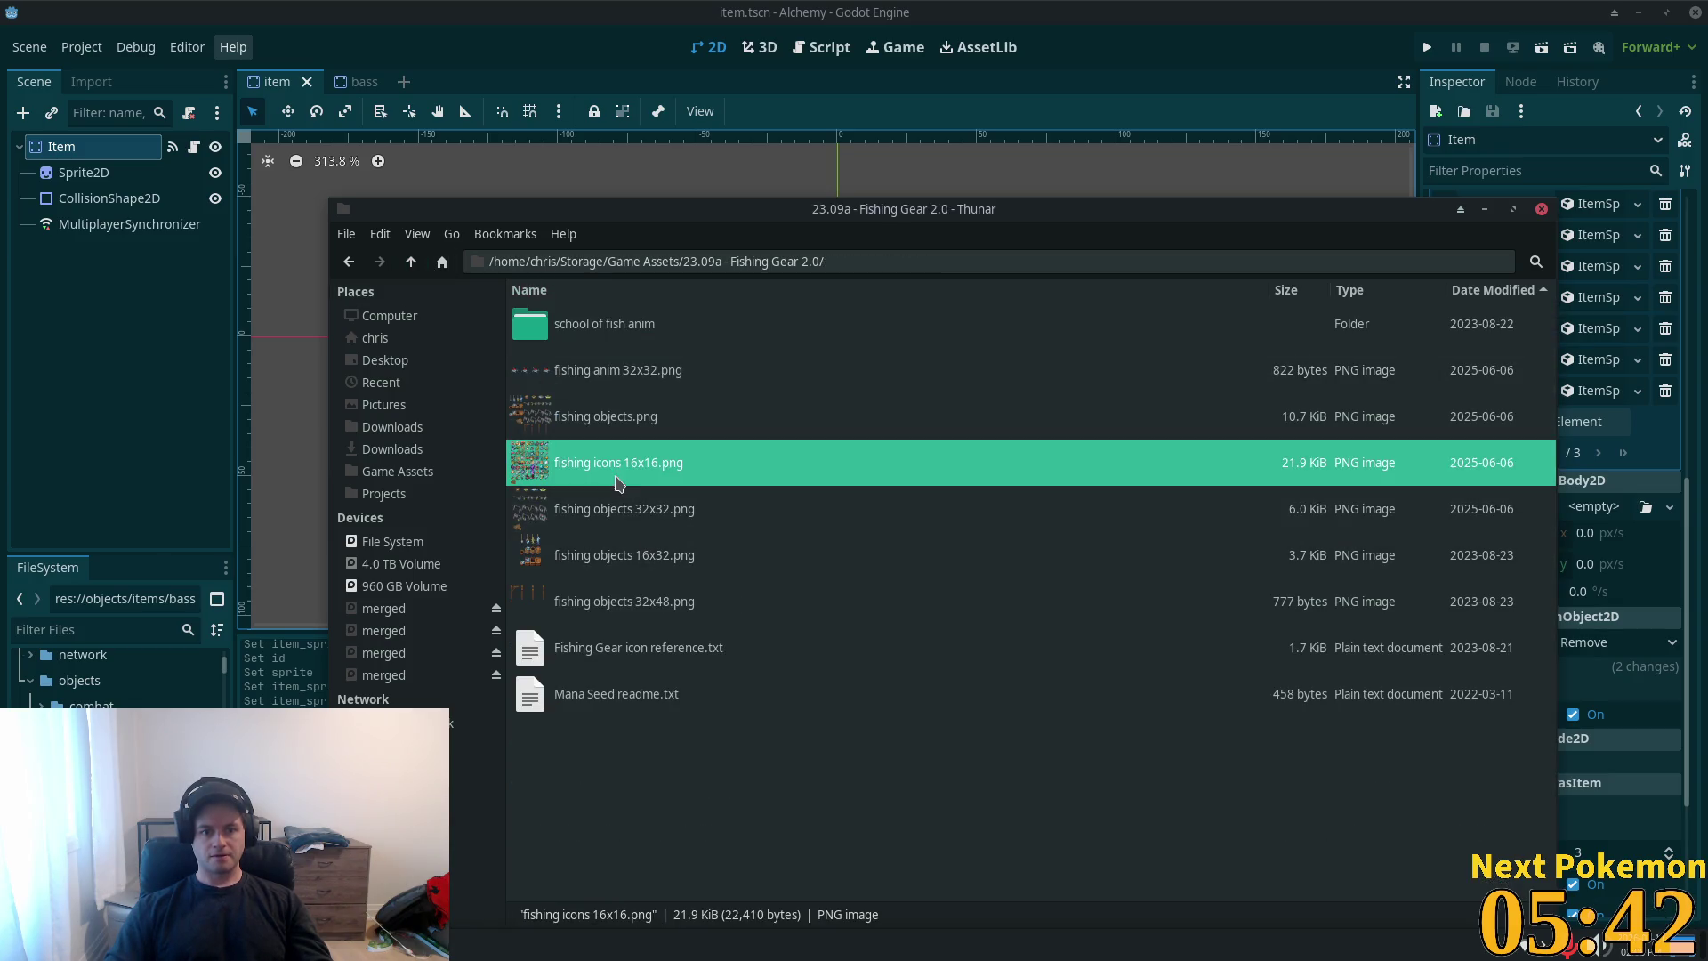
scroll(863, 505, "up", 4)
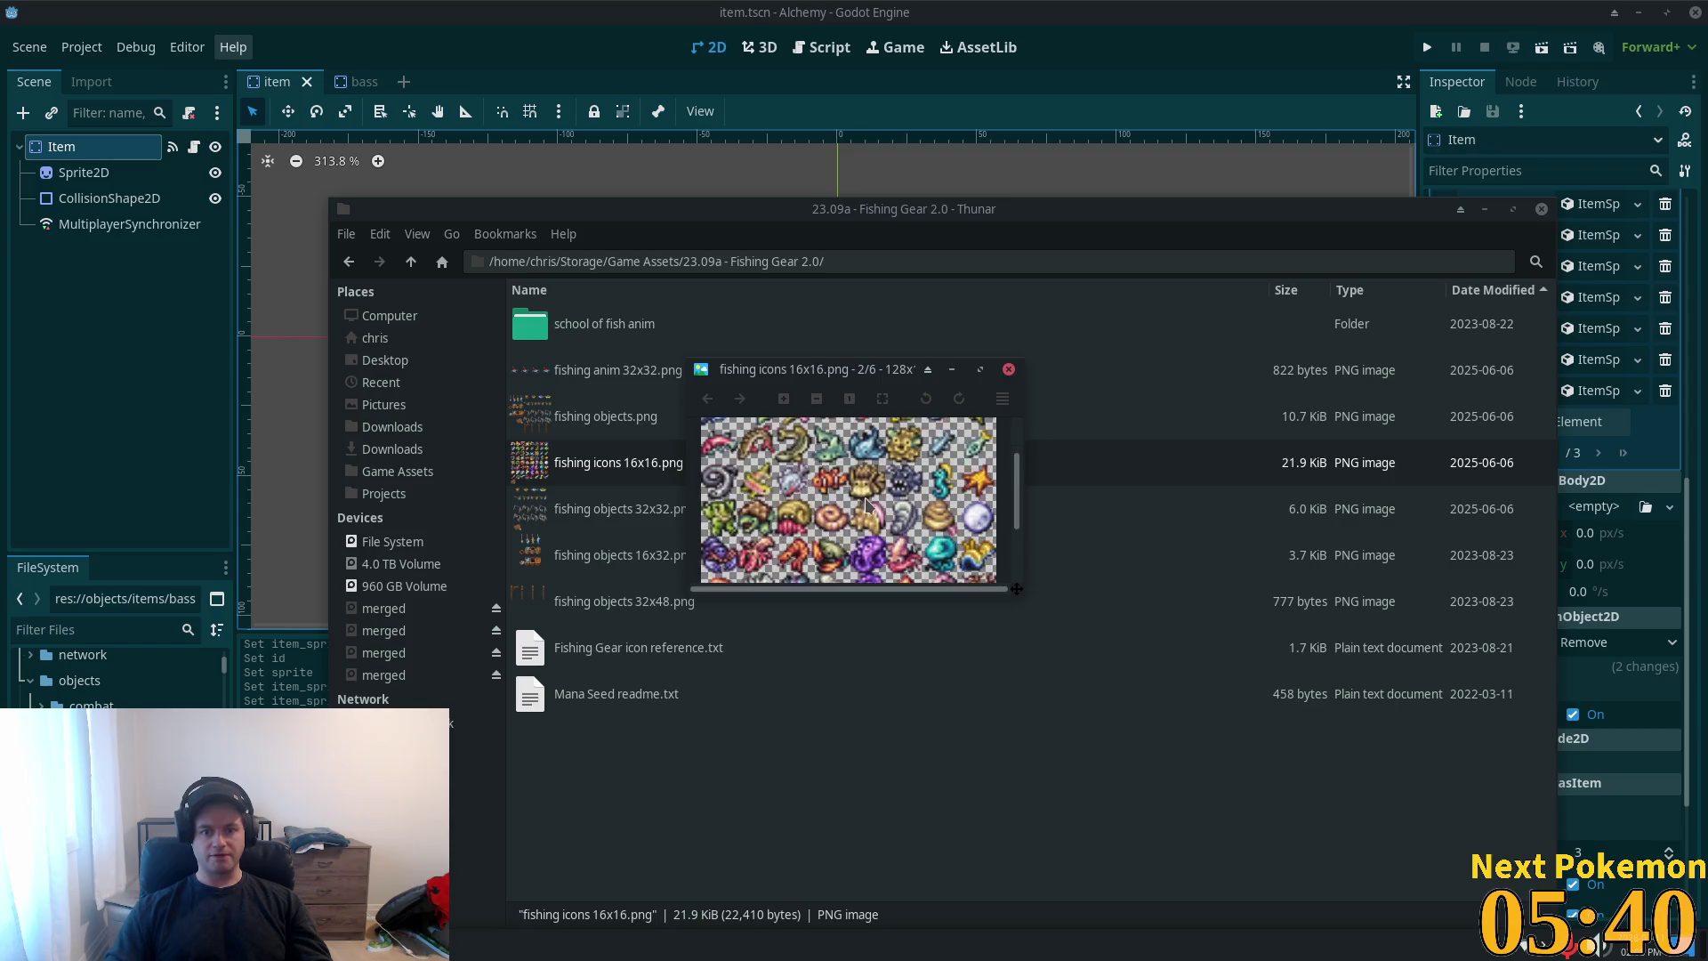
scroll(854, 505, "down", 2)
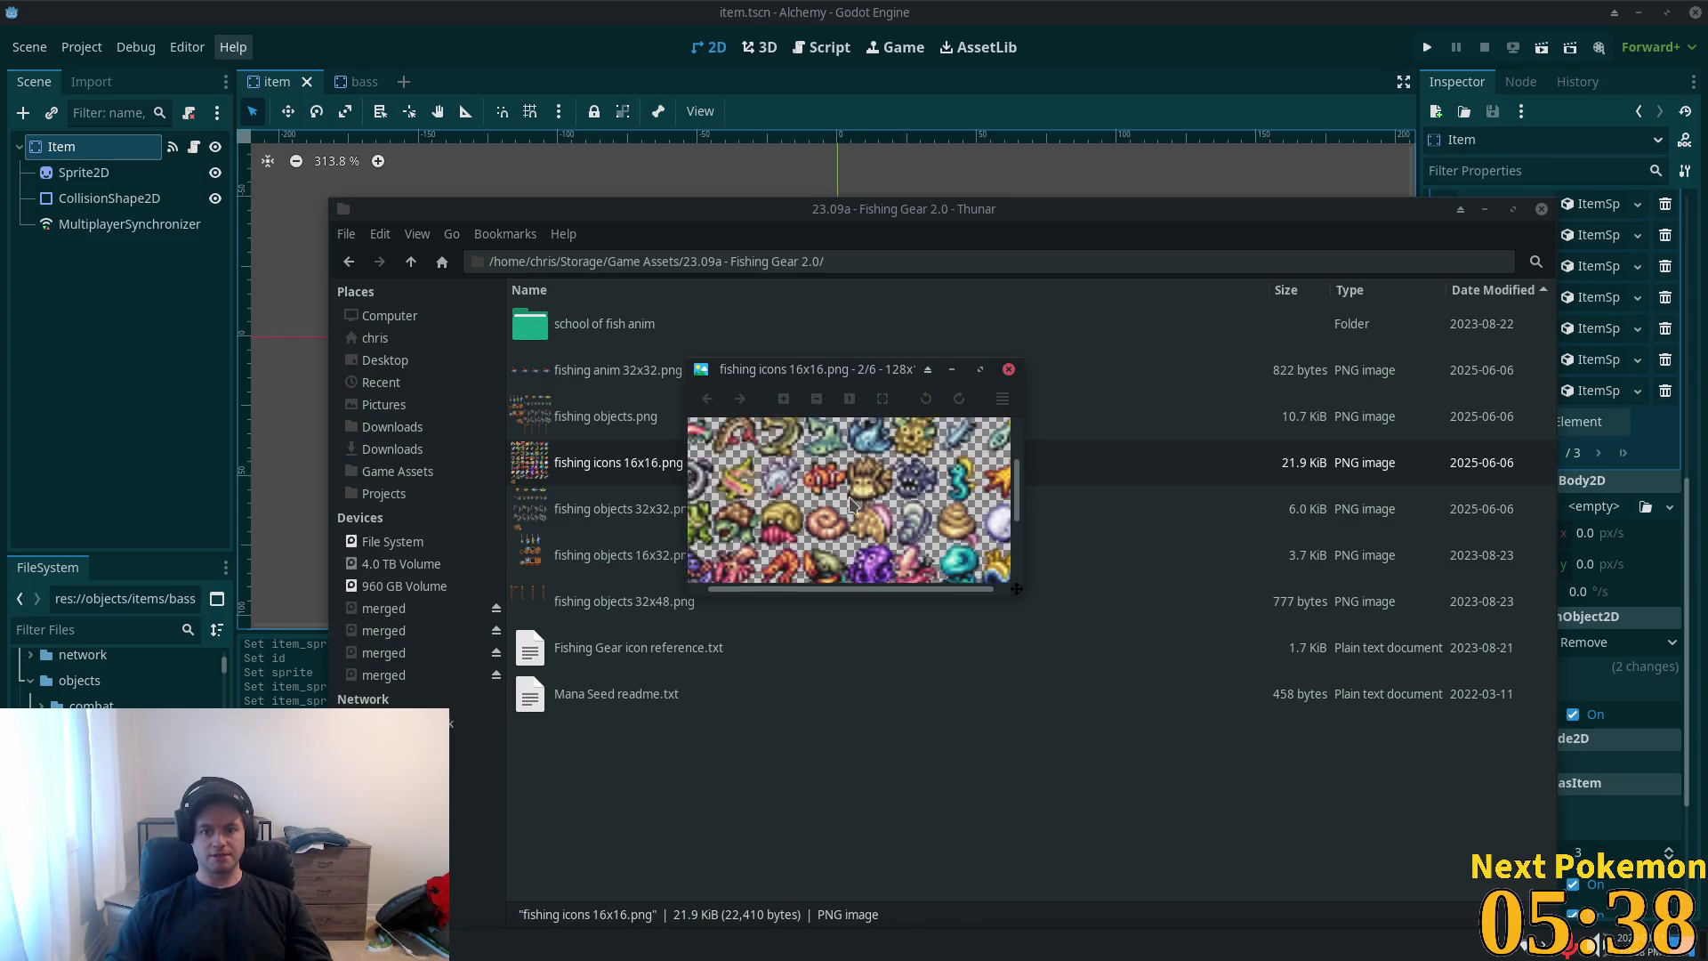
left_click(1011, 372)
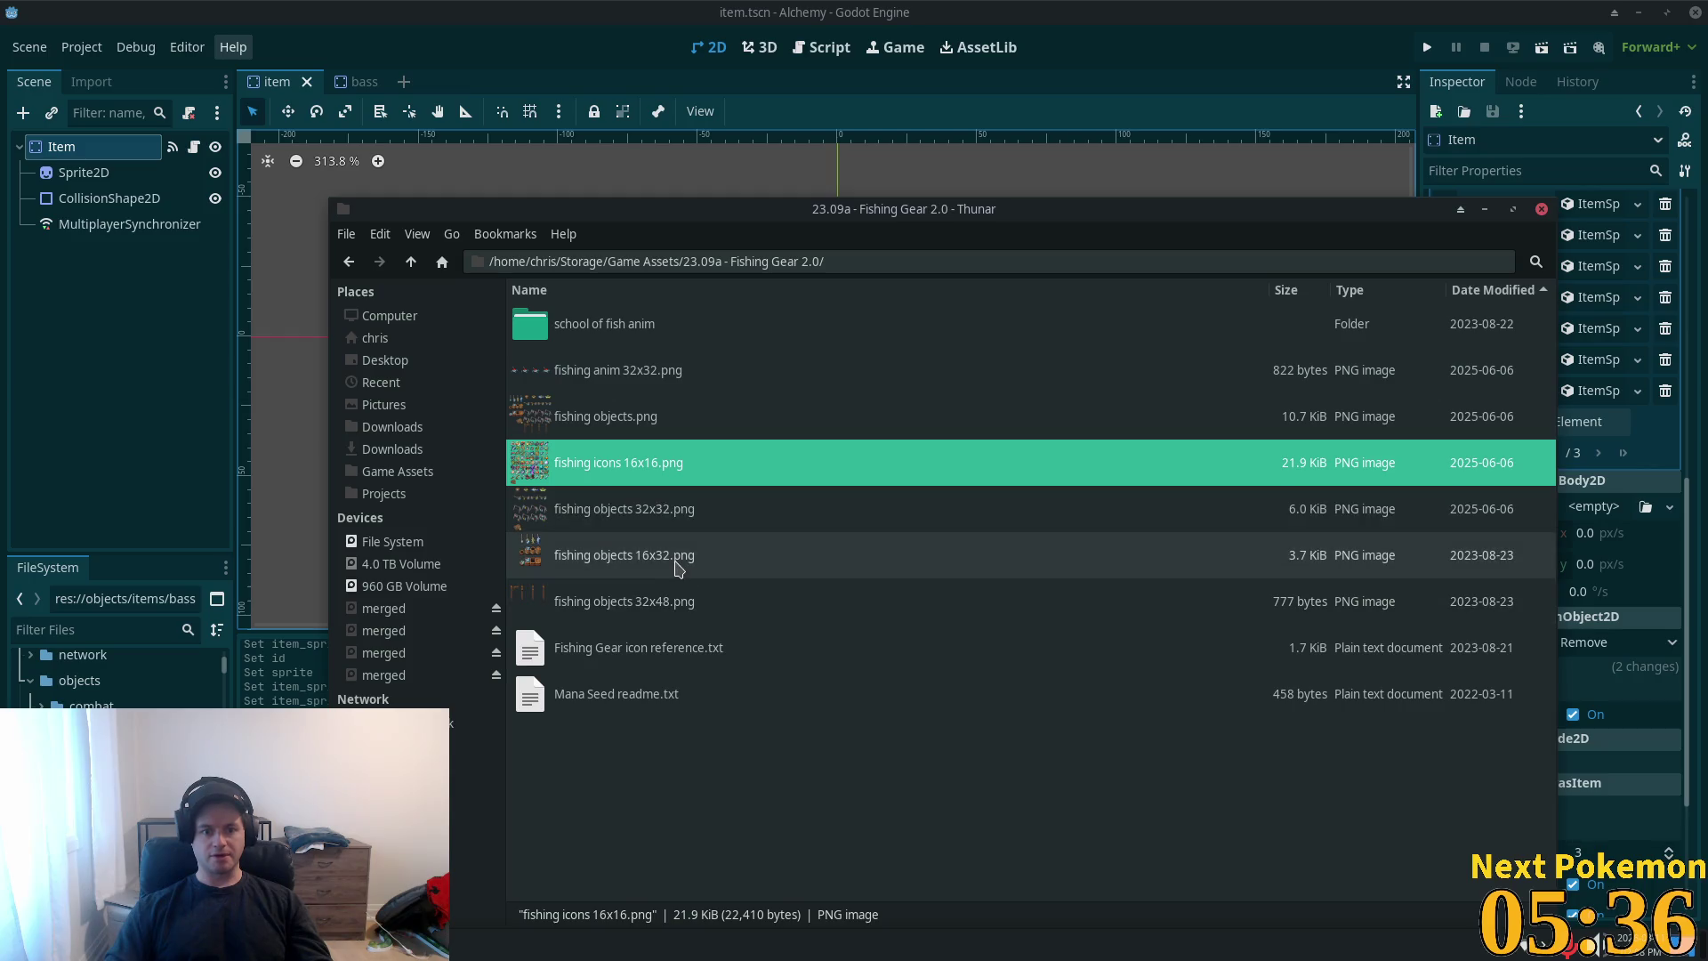
left_click(1165, 7)
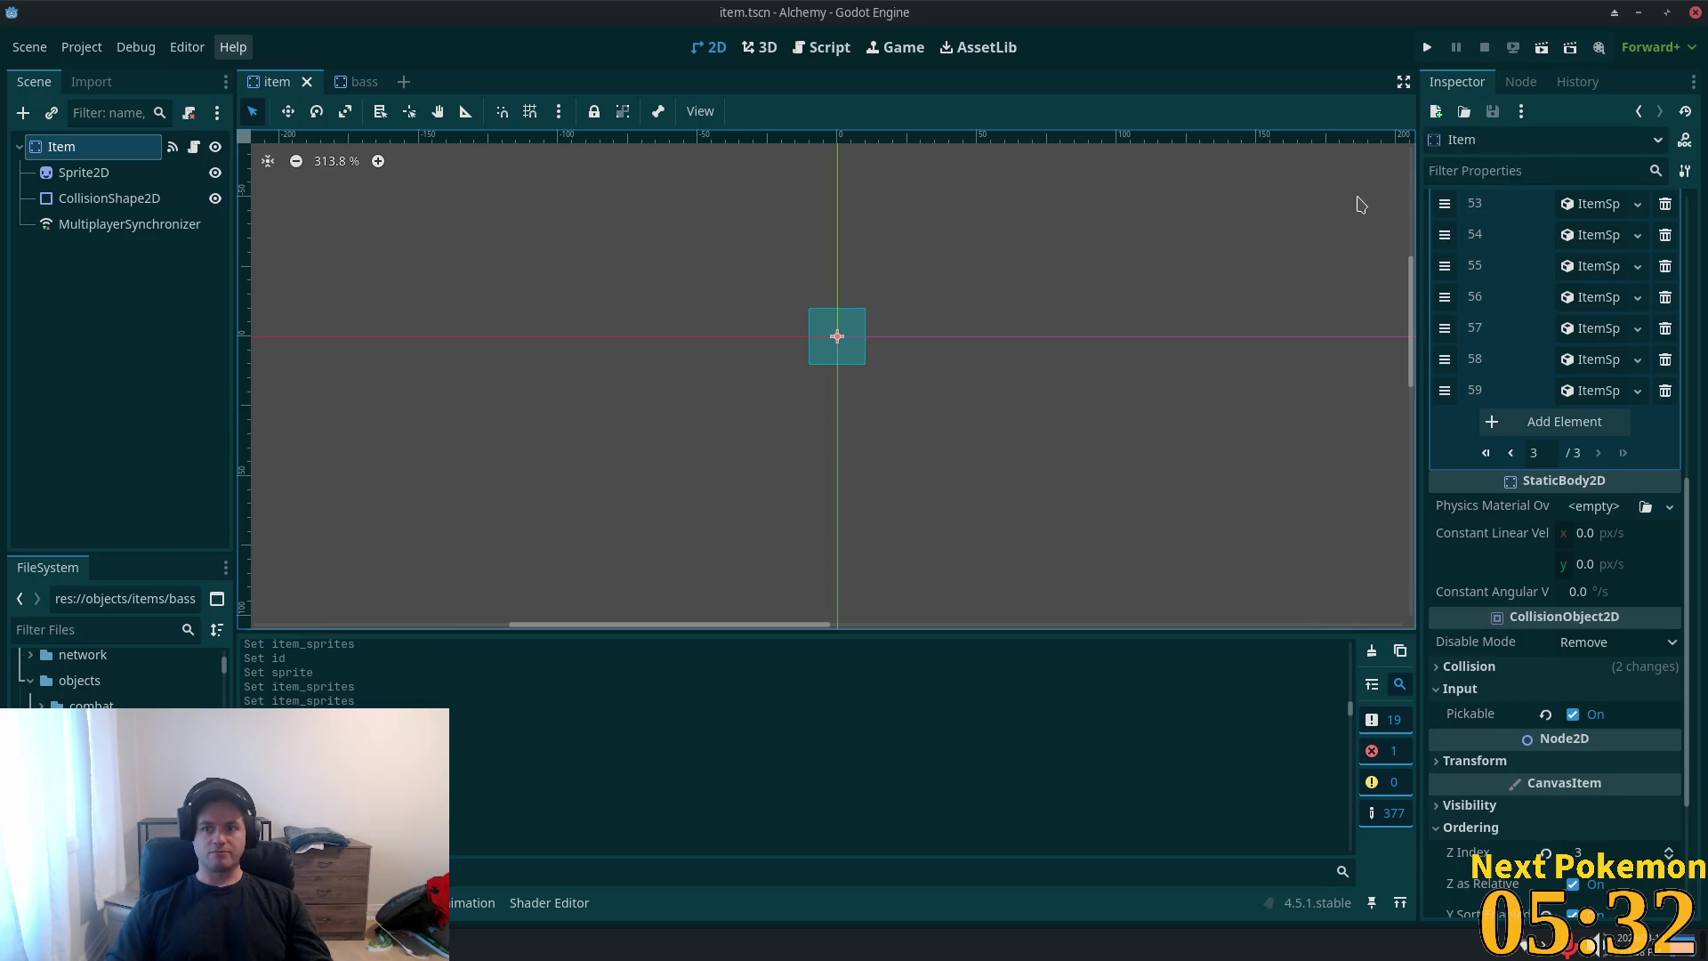
- Run the game to test the item sprites, then open the cod scene from FileSystem
left_click(1438, 37)
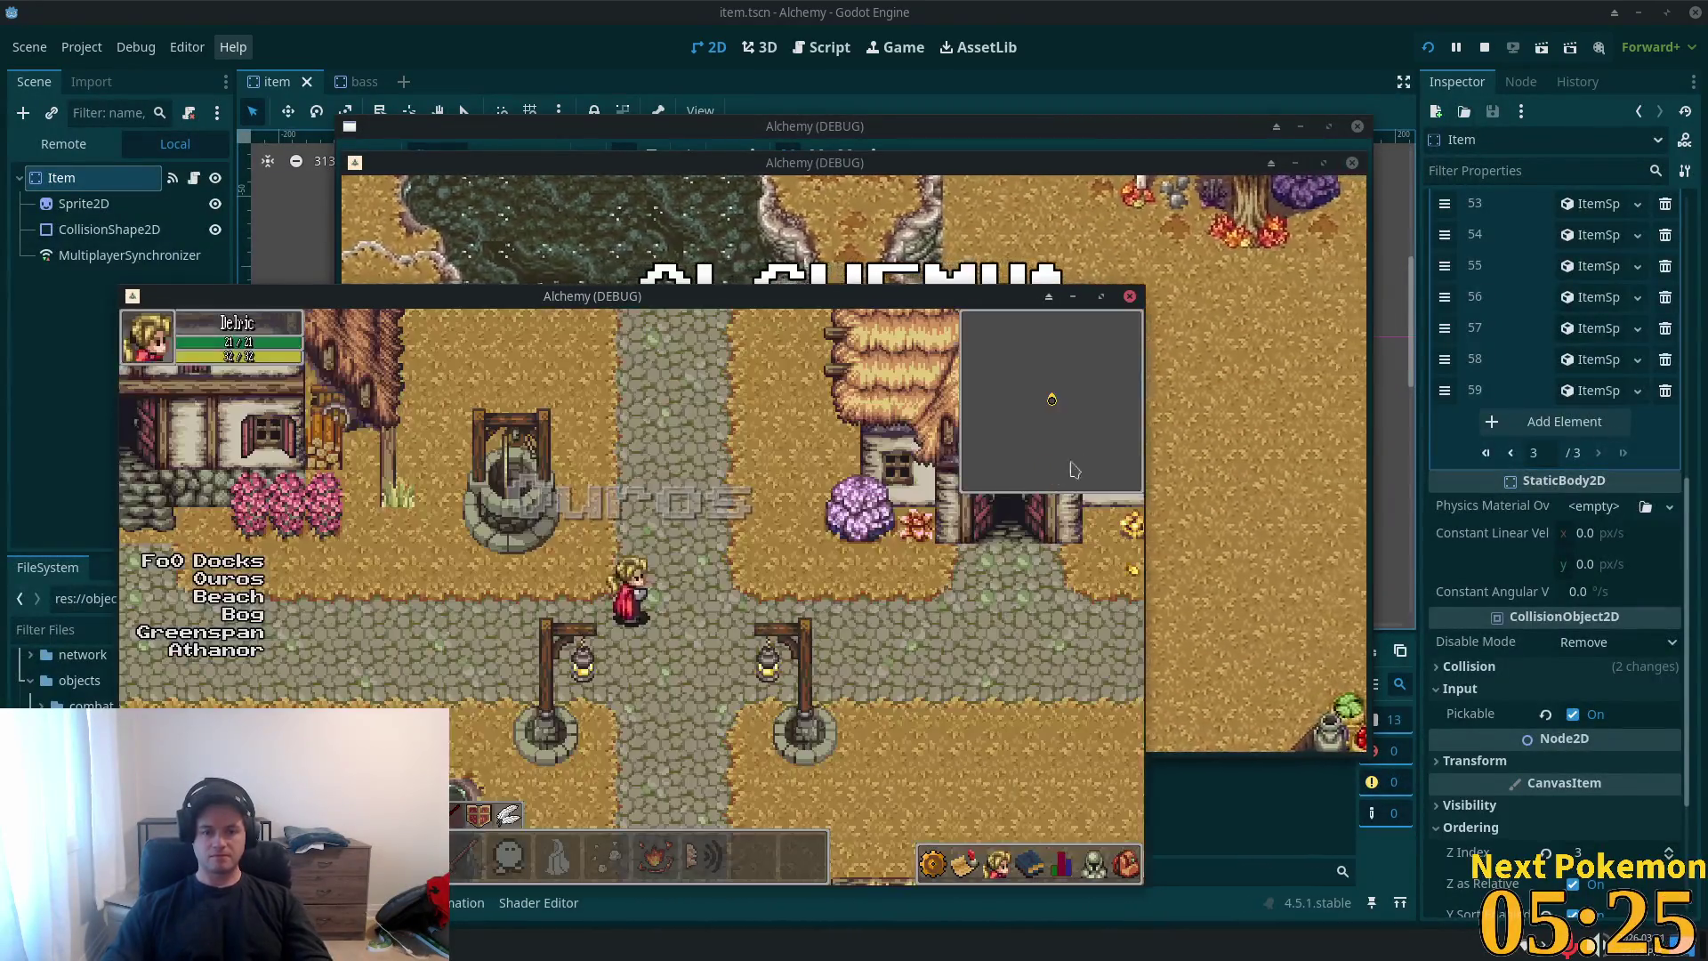
left_click(1237, 423)
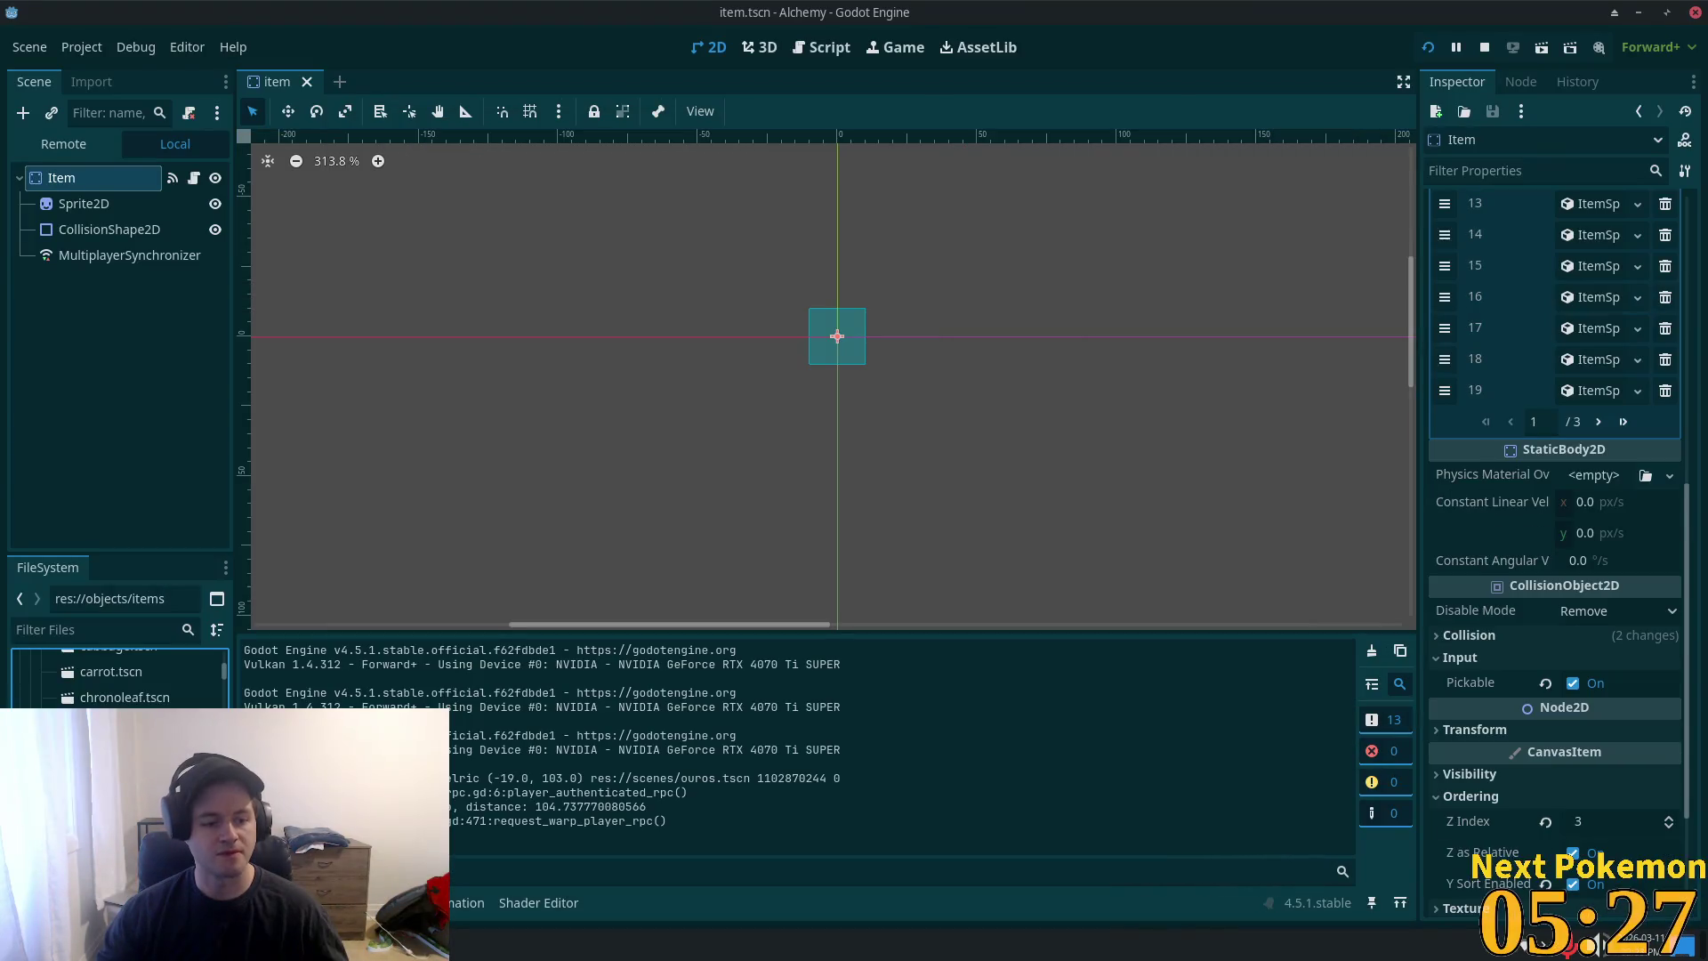
double_click(115, 723)
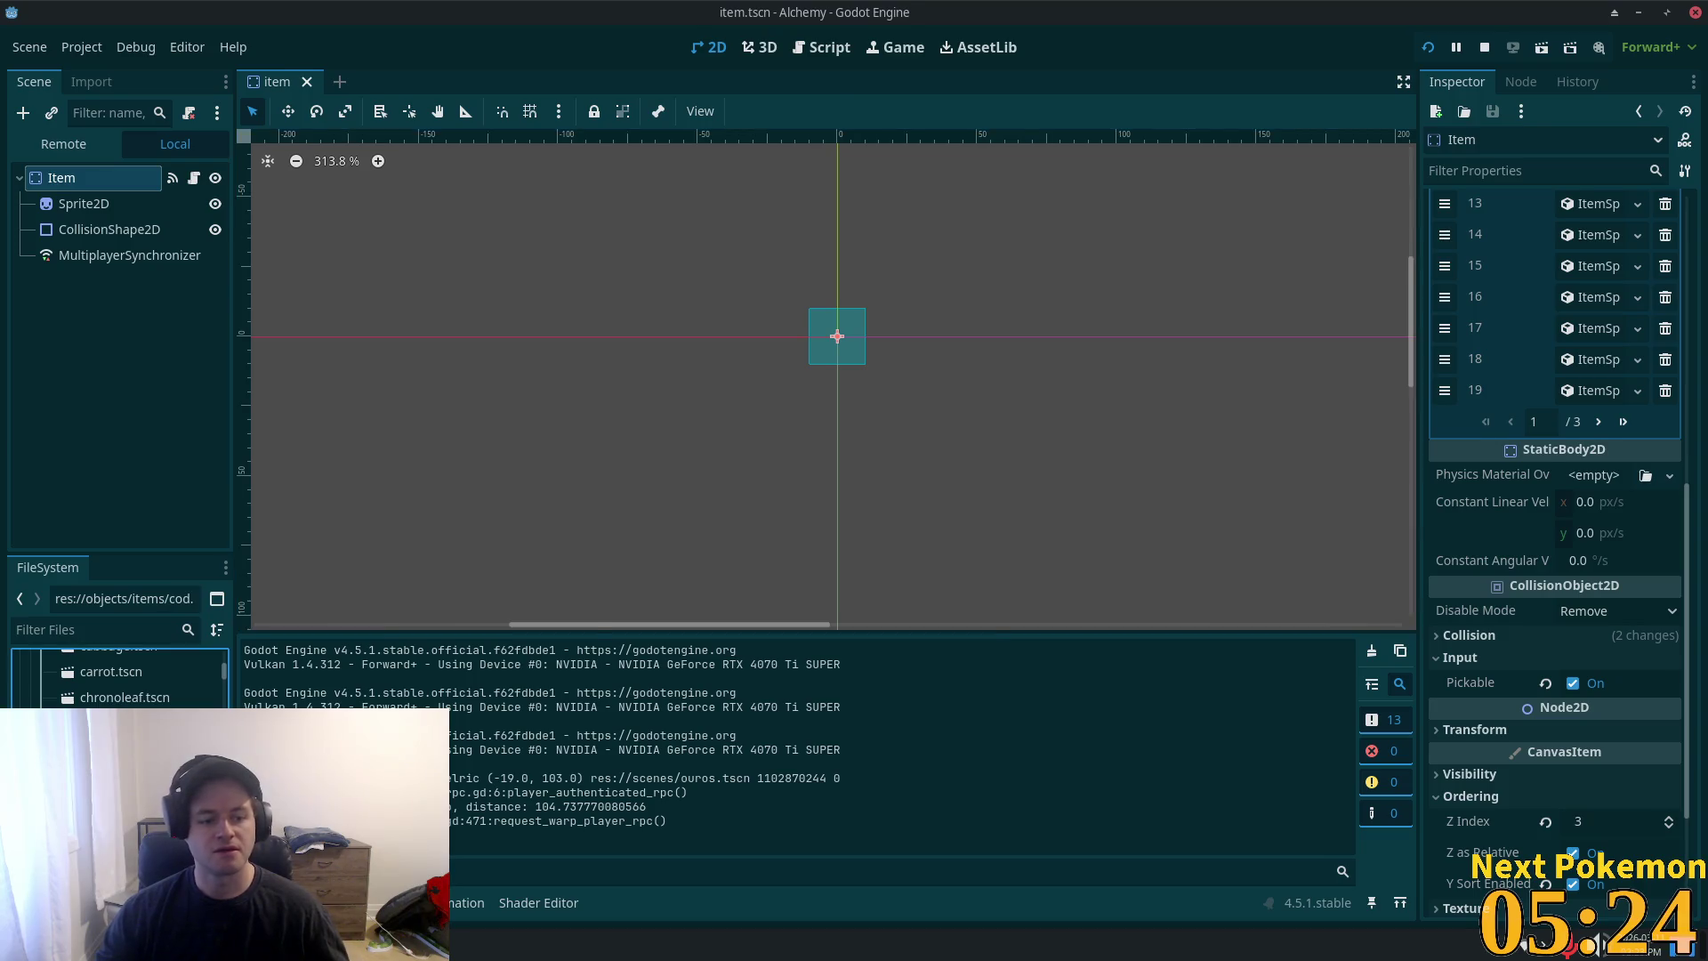
- Check the cod sprite's 16×16 region at 32,32 and Cod's item properties, then return to the Item scene
scroll(365, 267, "up", 13)
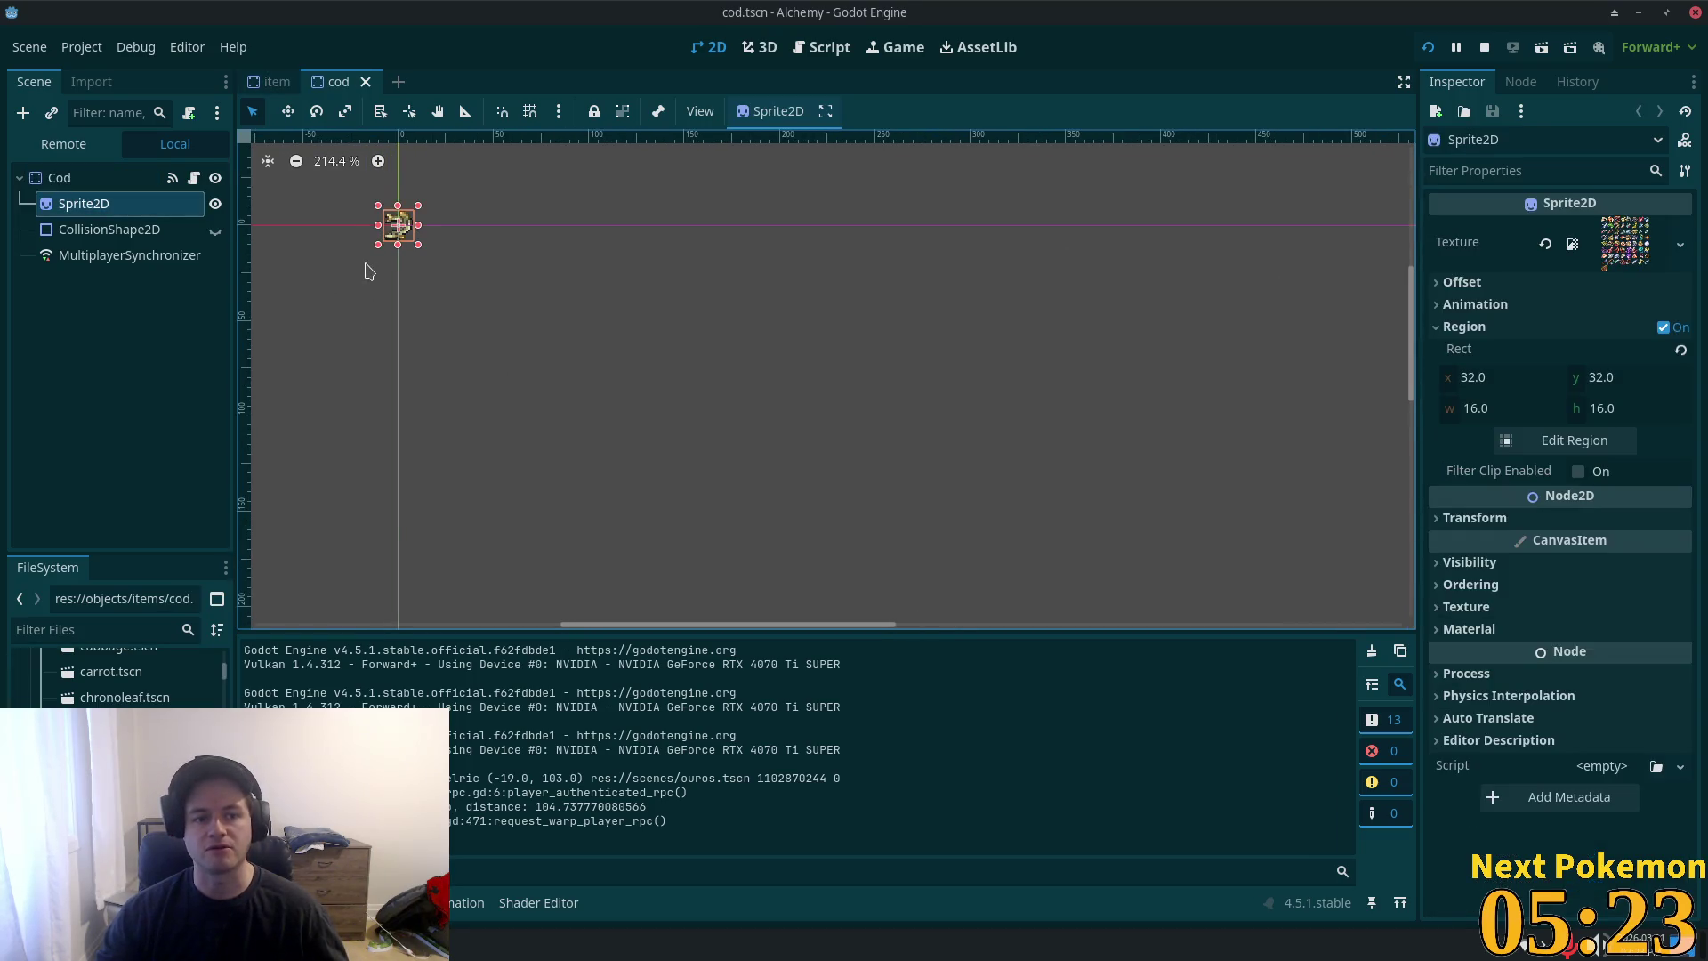
scroll(542, 488, "up", 7)
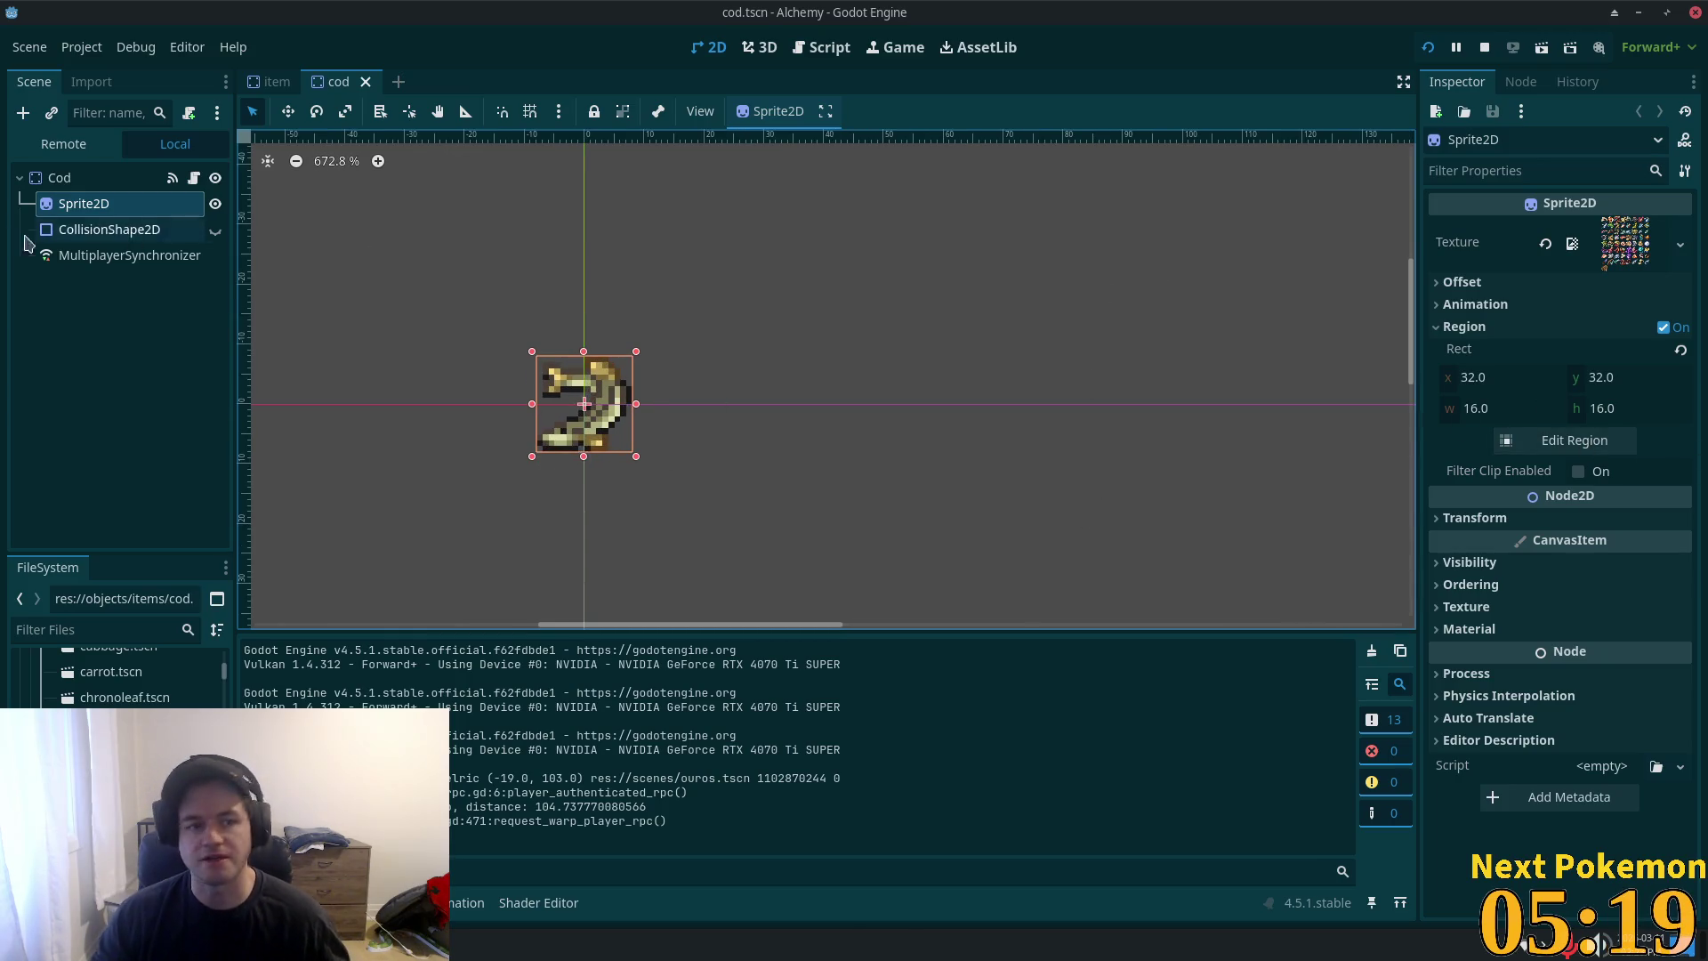
left_click(150, 177)
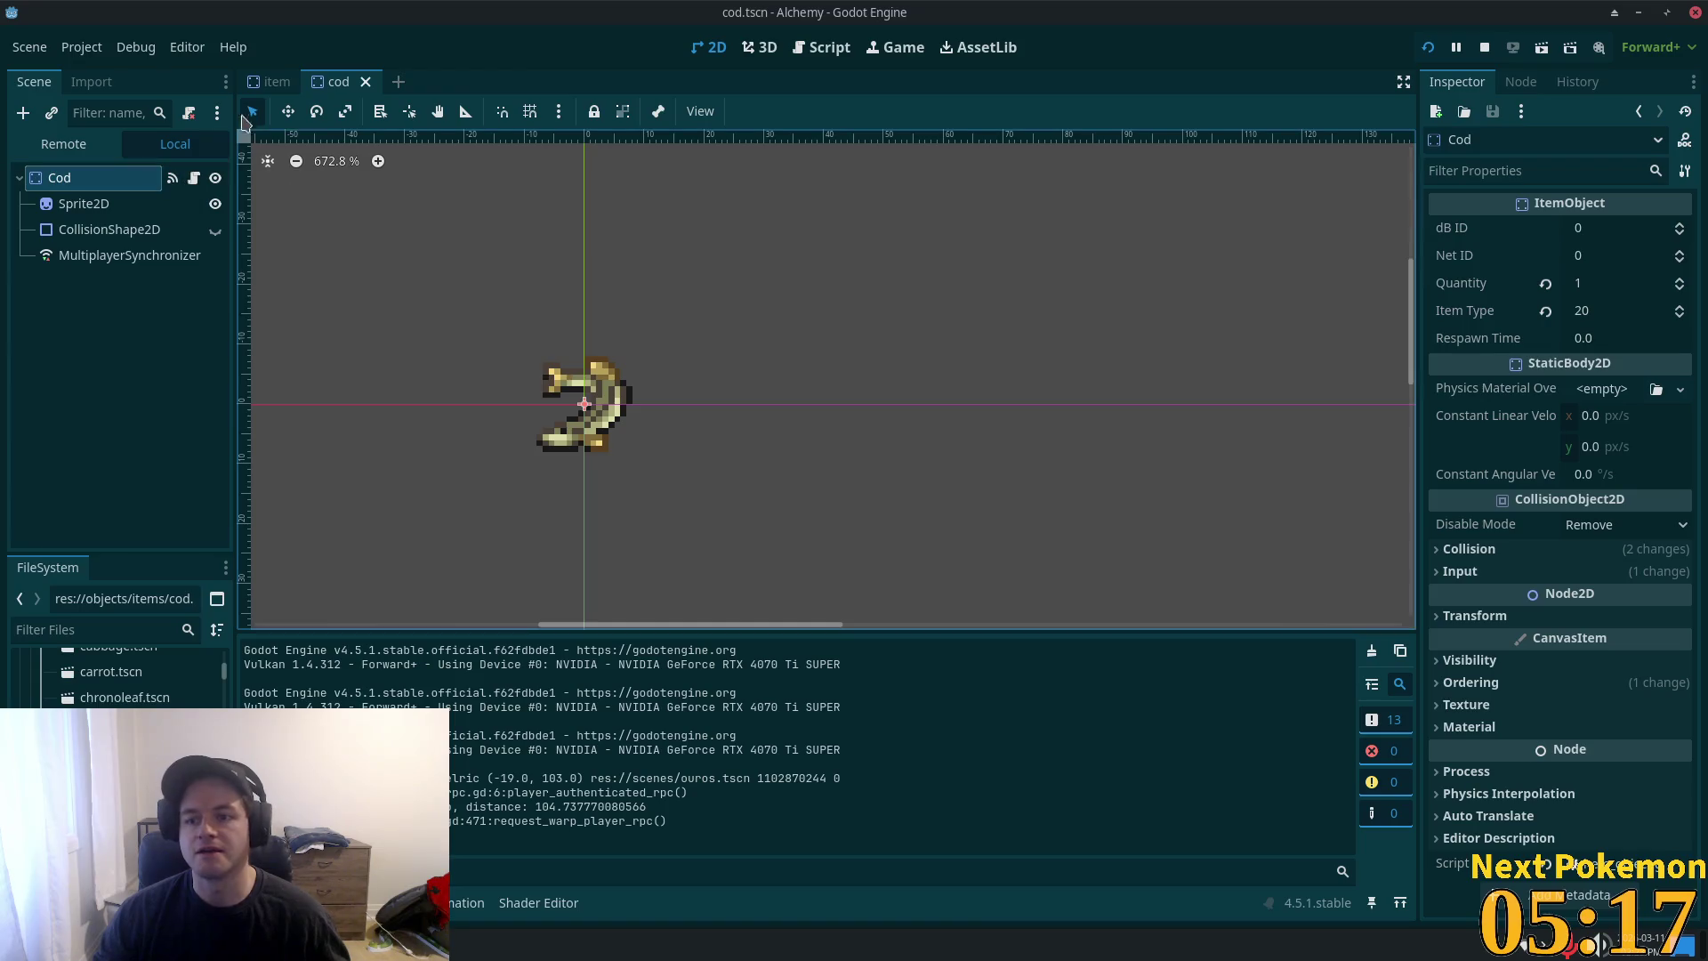
left_click(265, 84)
left_click(1623, 421)
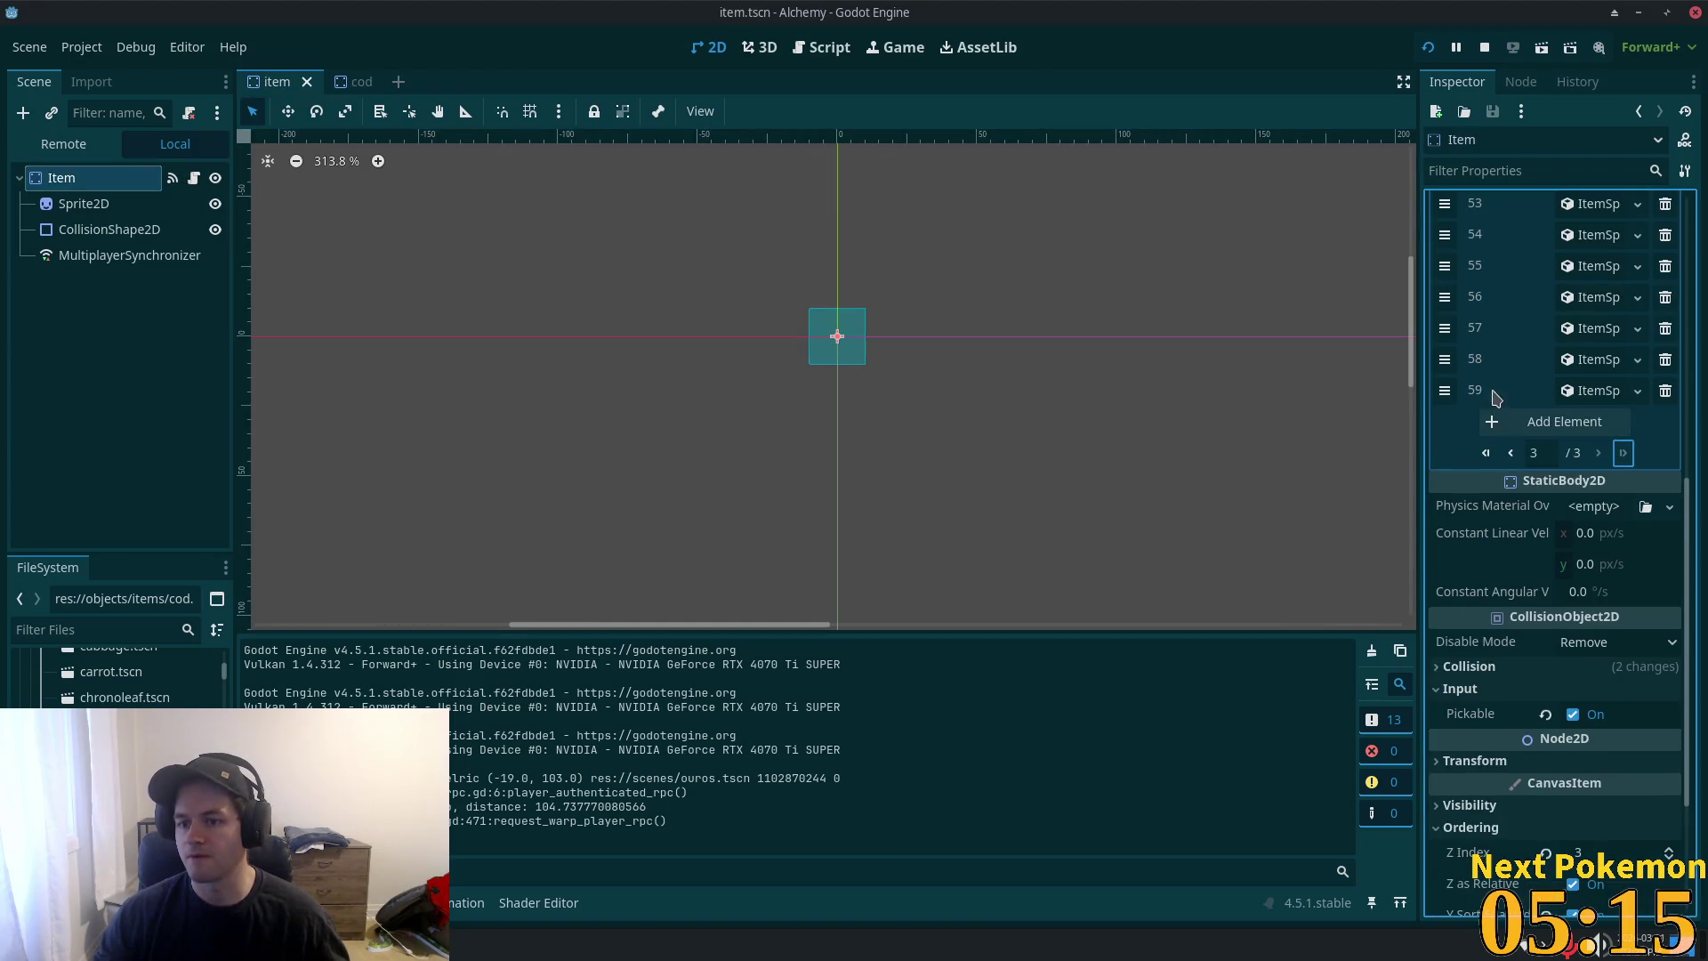
- Add entry 60 to item sprites as a new ItemSprite with ID 20
left_click(1517, 427)
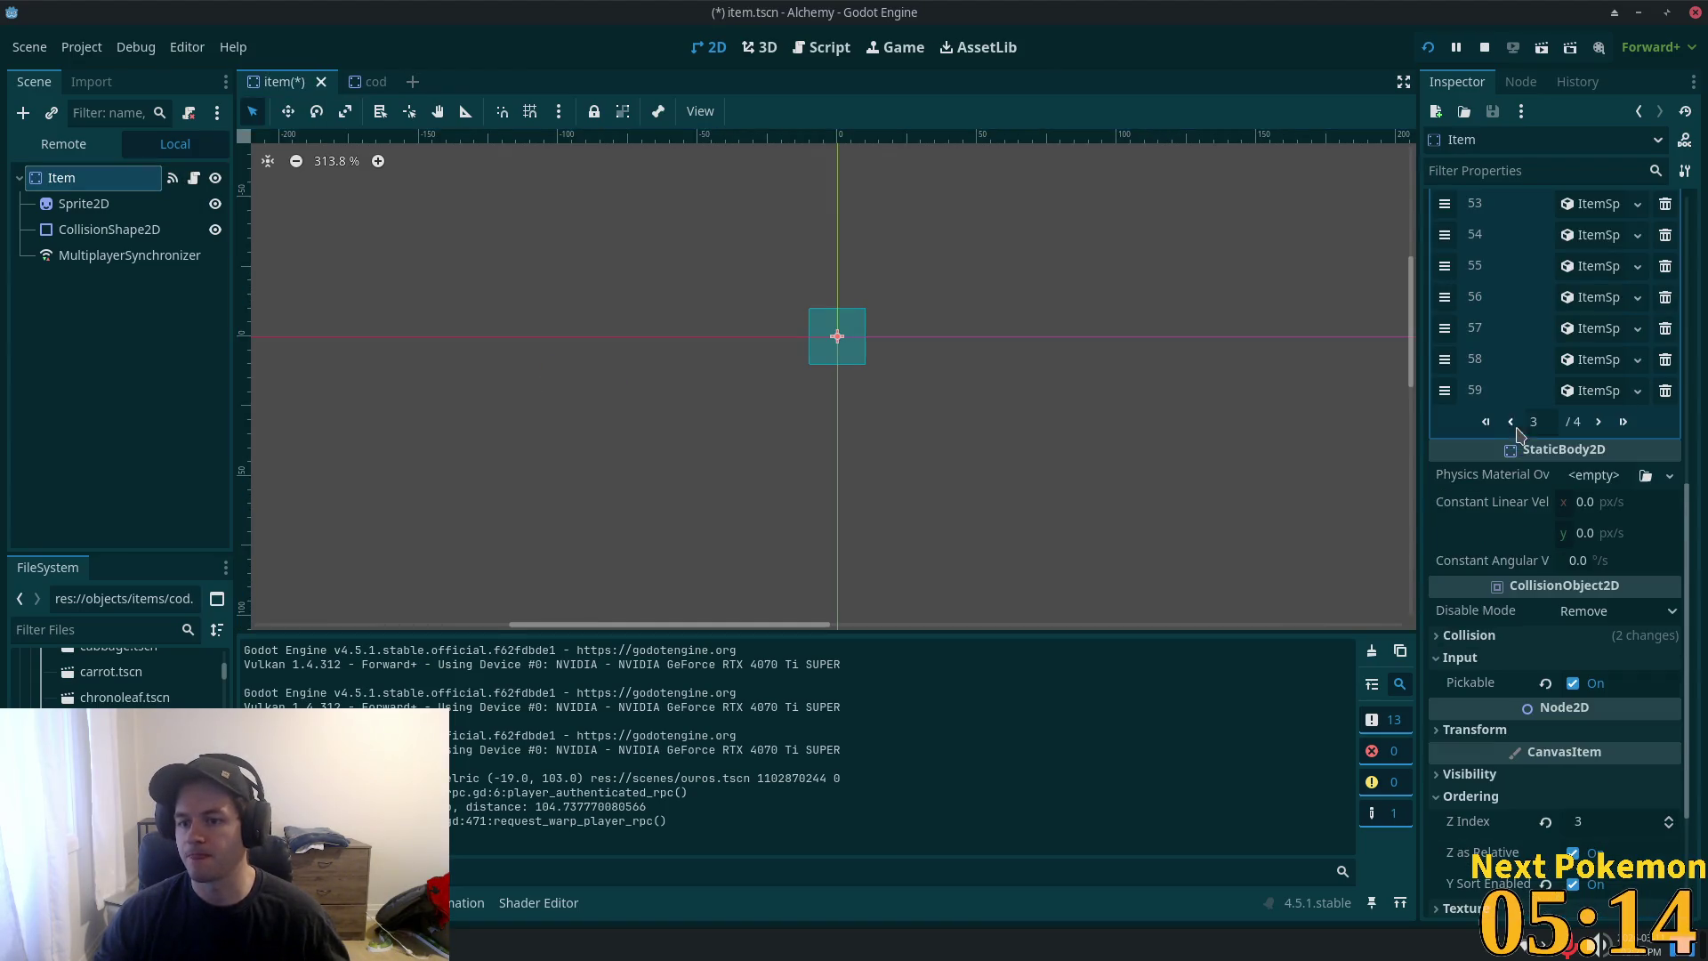
left_click(1625, 423)
left_click(1577, 430)
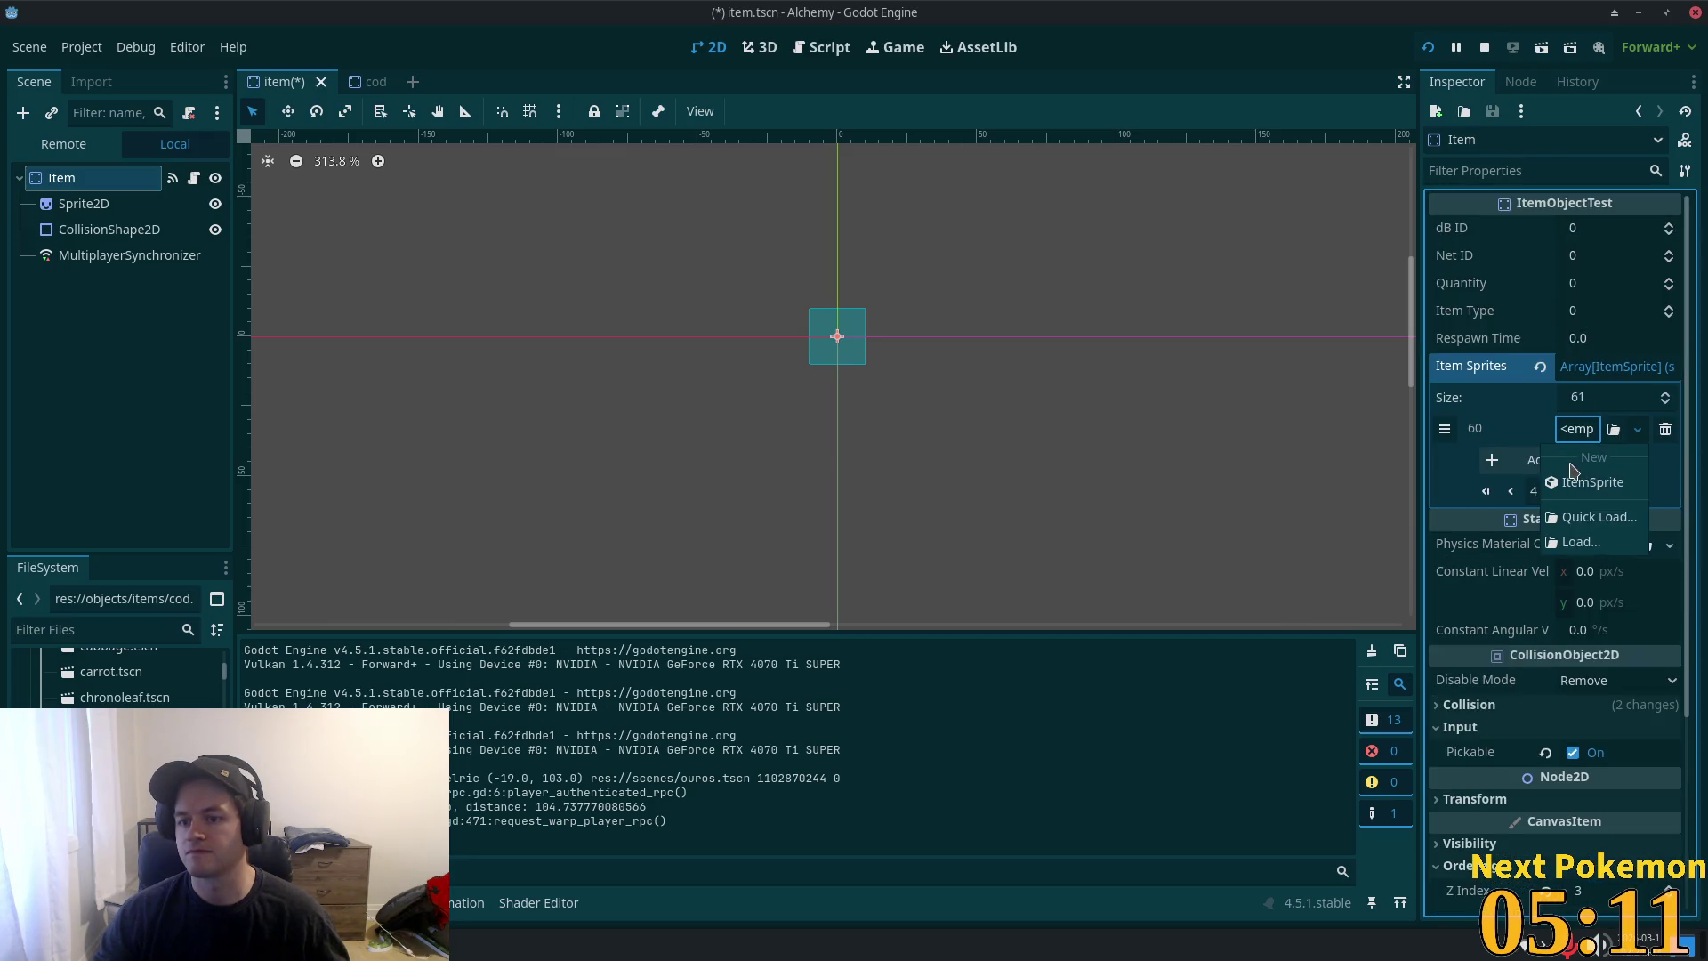
left_click(1579, 481)
left_click(1588, 429)
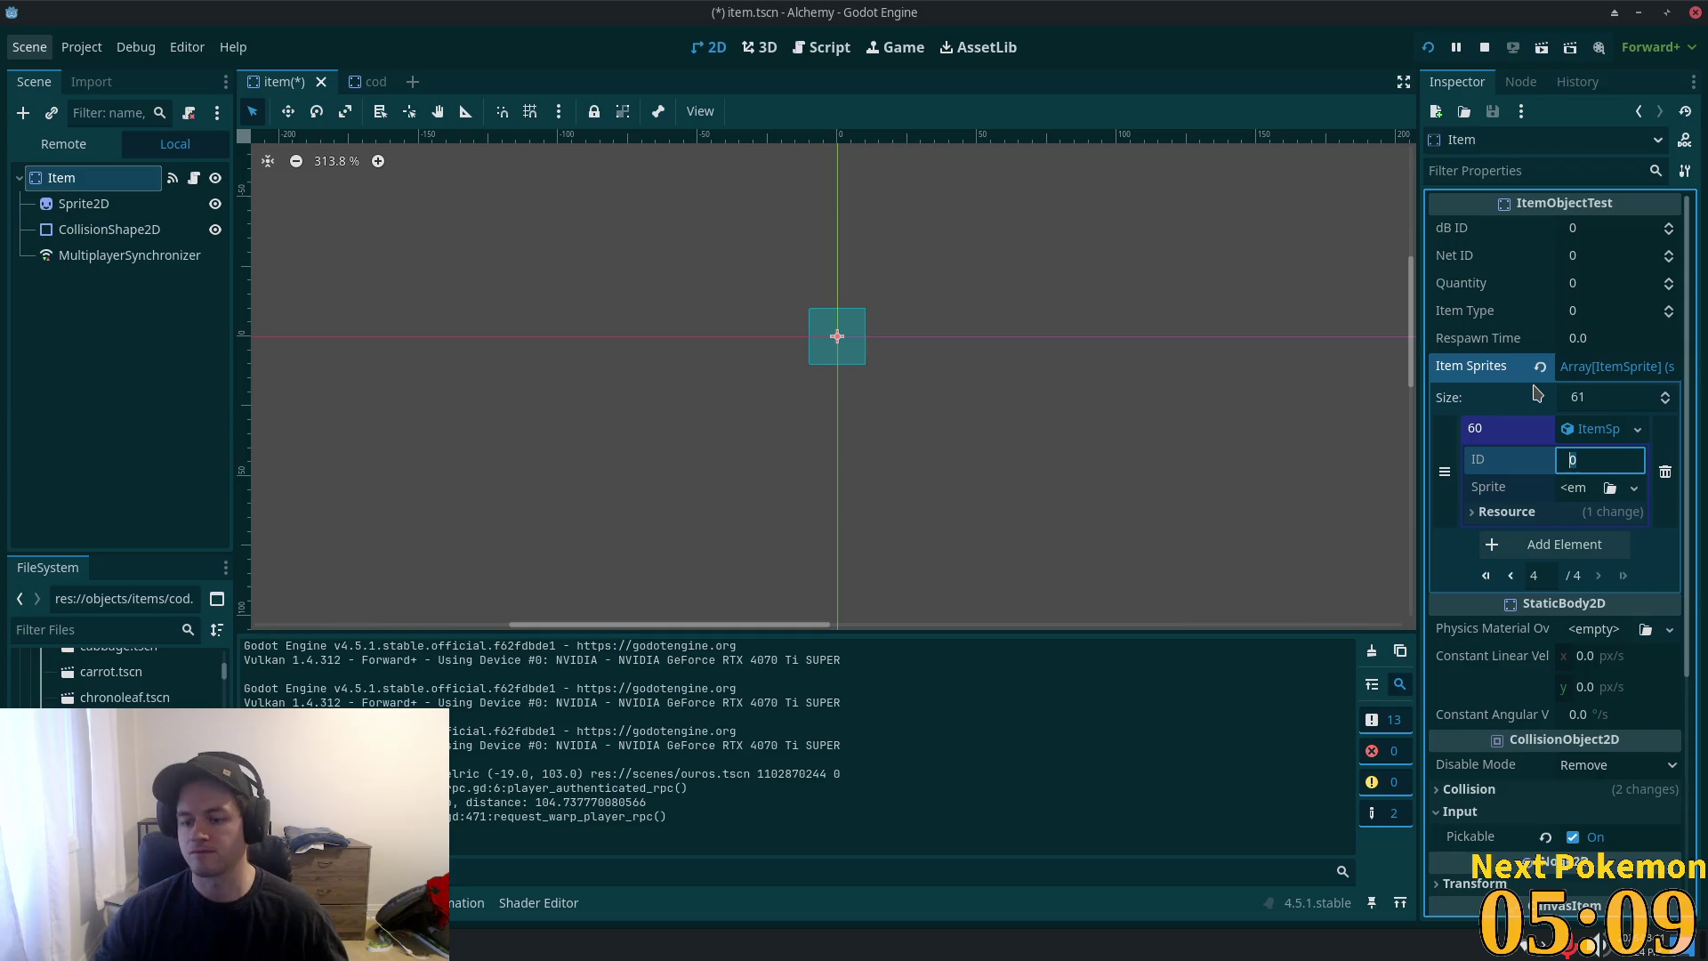
type("20")
key("Return")
- Give entry 60 a new AtlasTexture sprite whose atlas is the pasted sprite sheet, made unique
left_click(1566, 511)
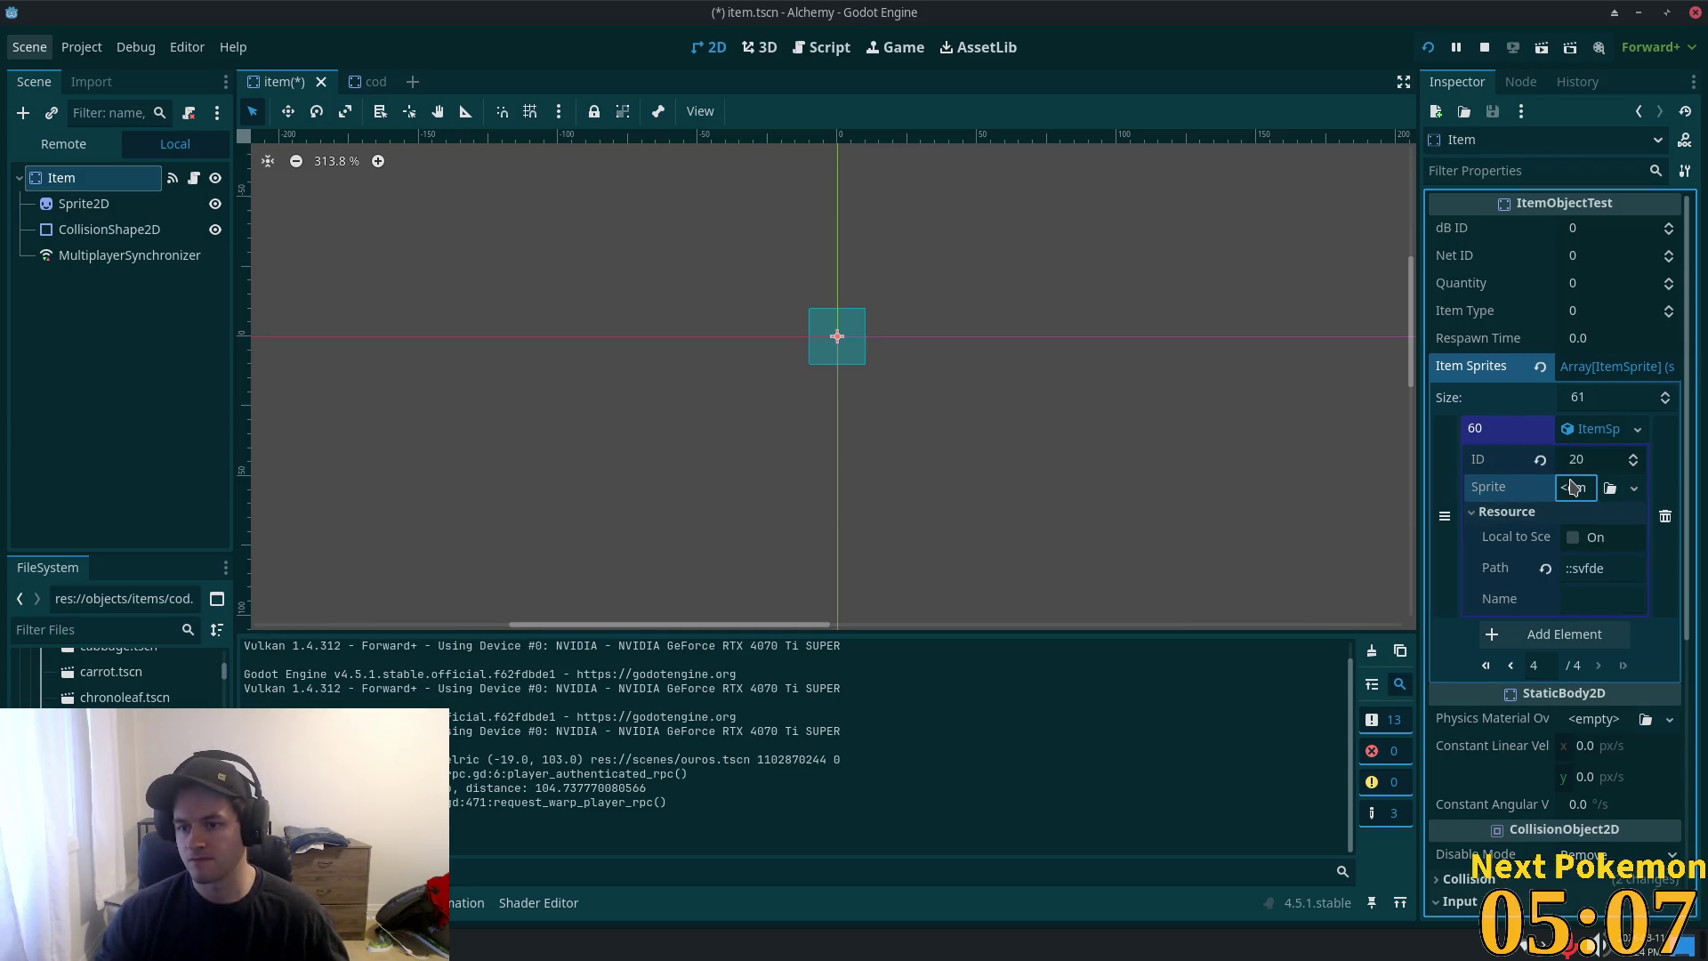
left_click(1572, 486)
left_click(1608, 539)
left_click(1588, 487)
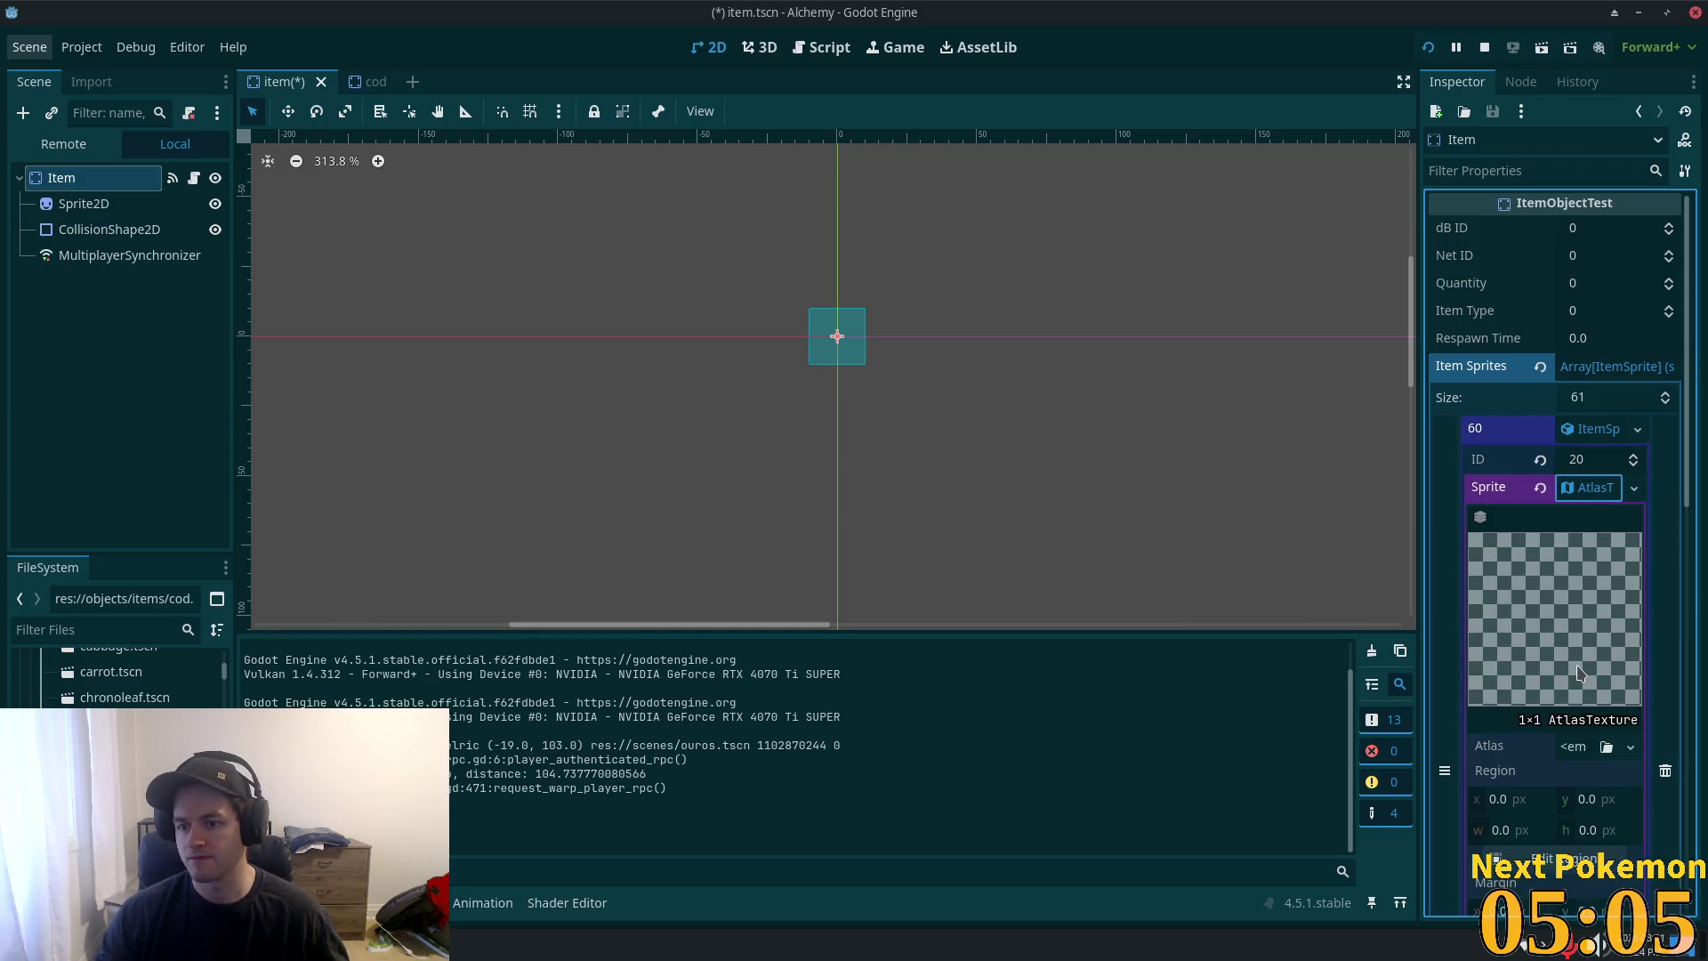
left_click(1589, 745)
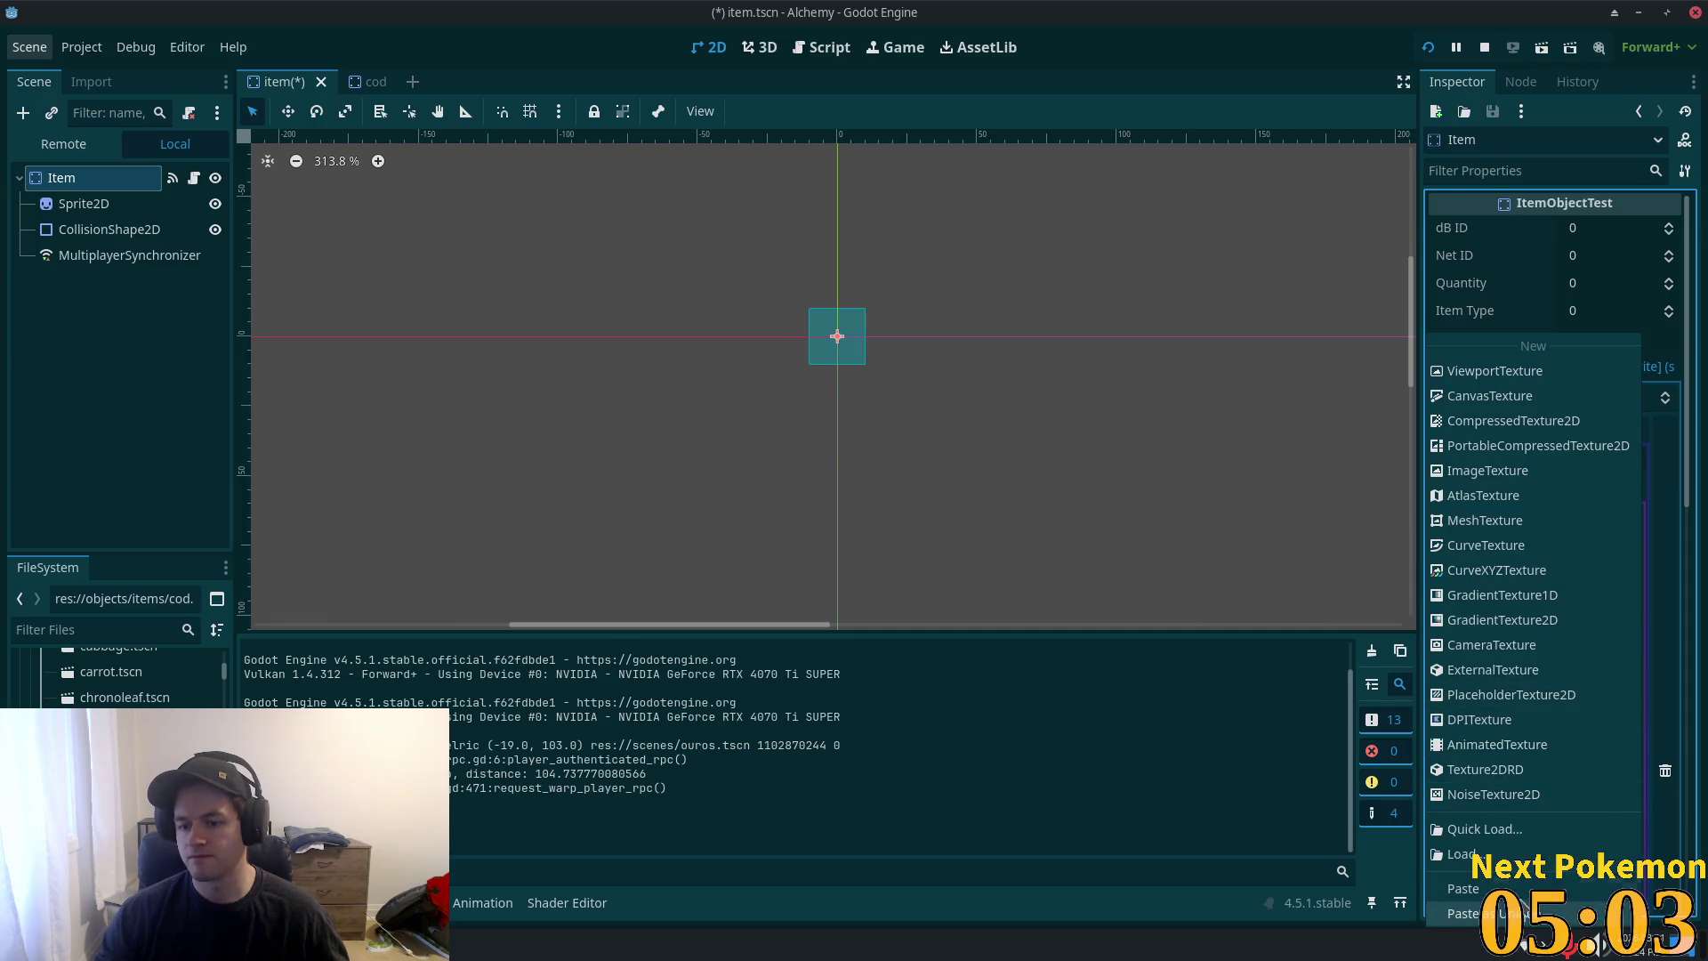
left_click(1518, 913)
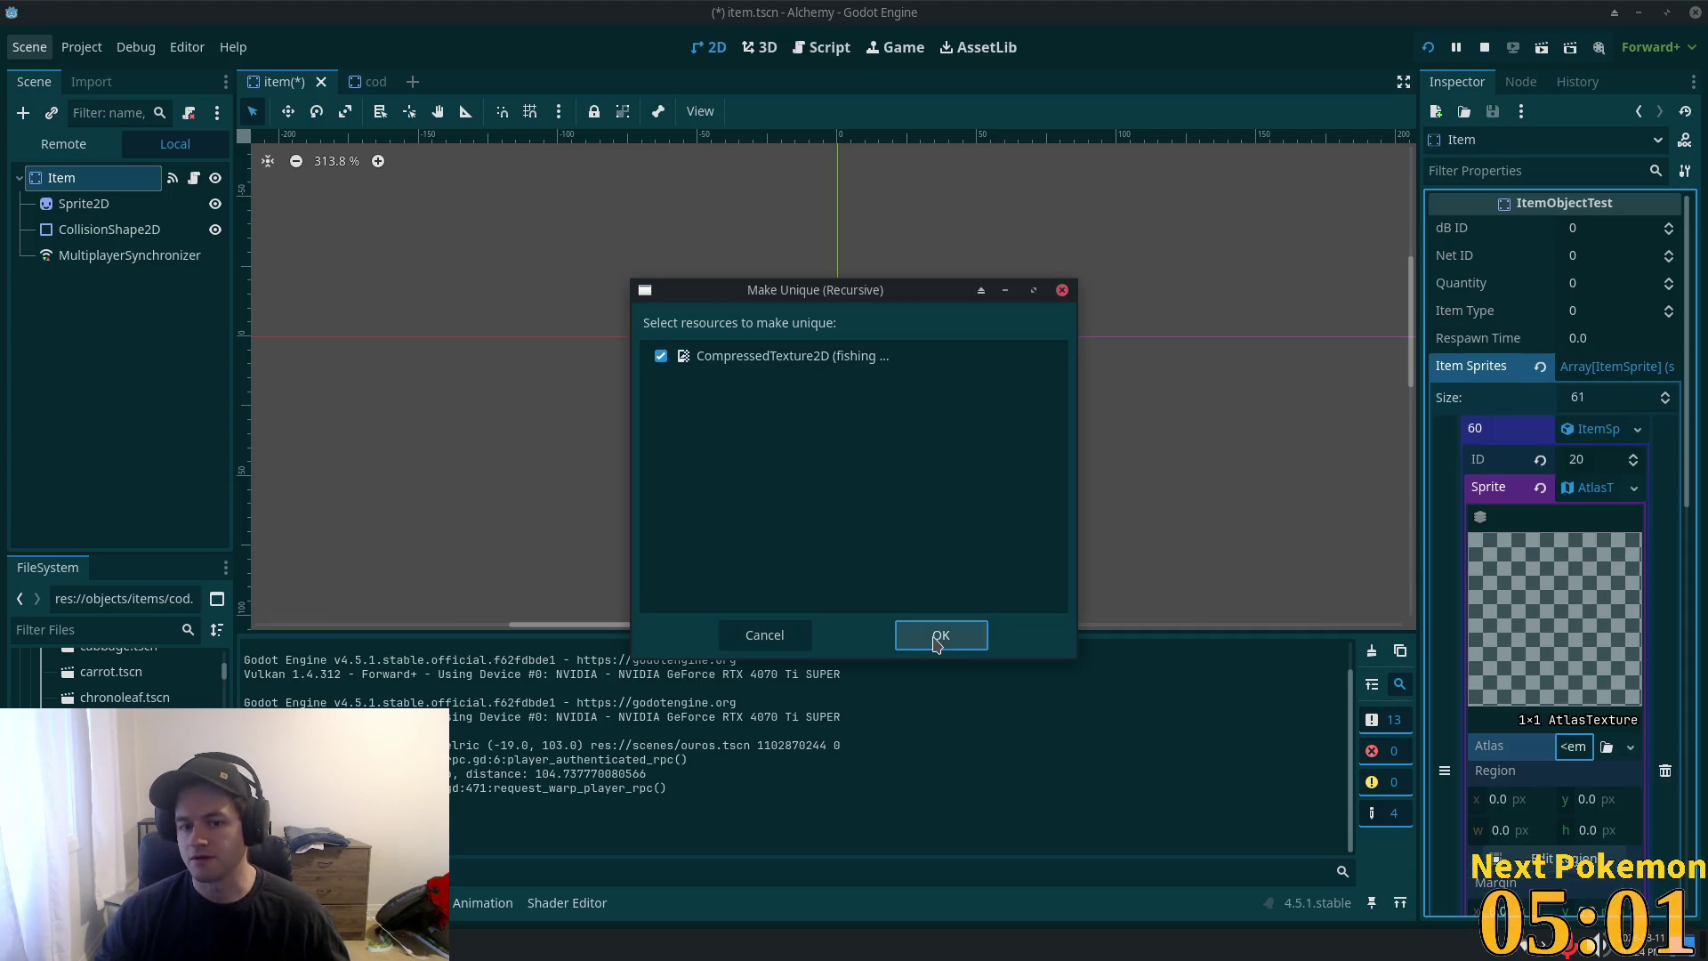
left_click(941, 635)
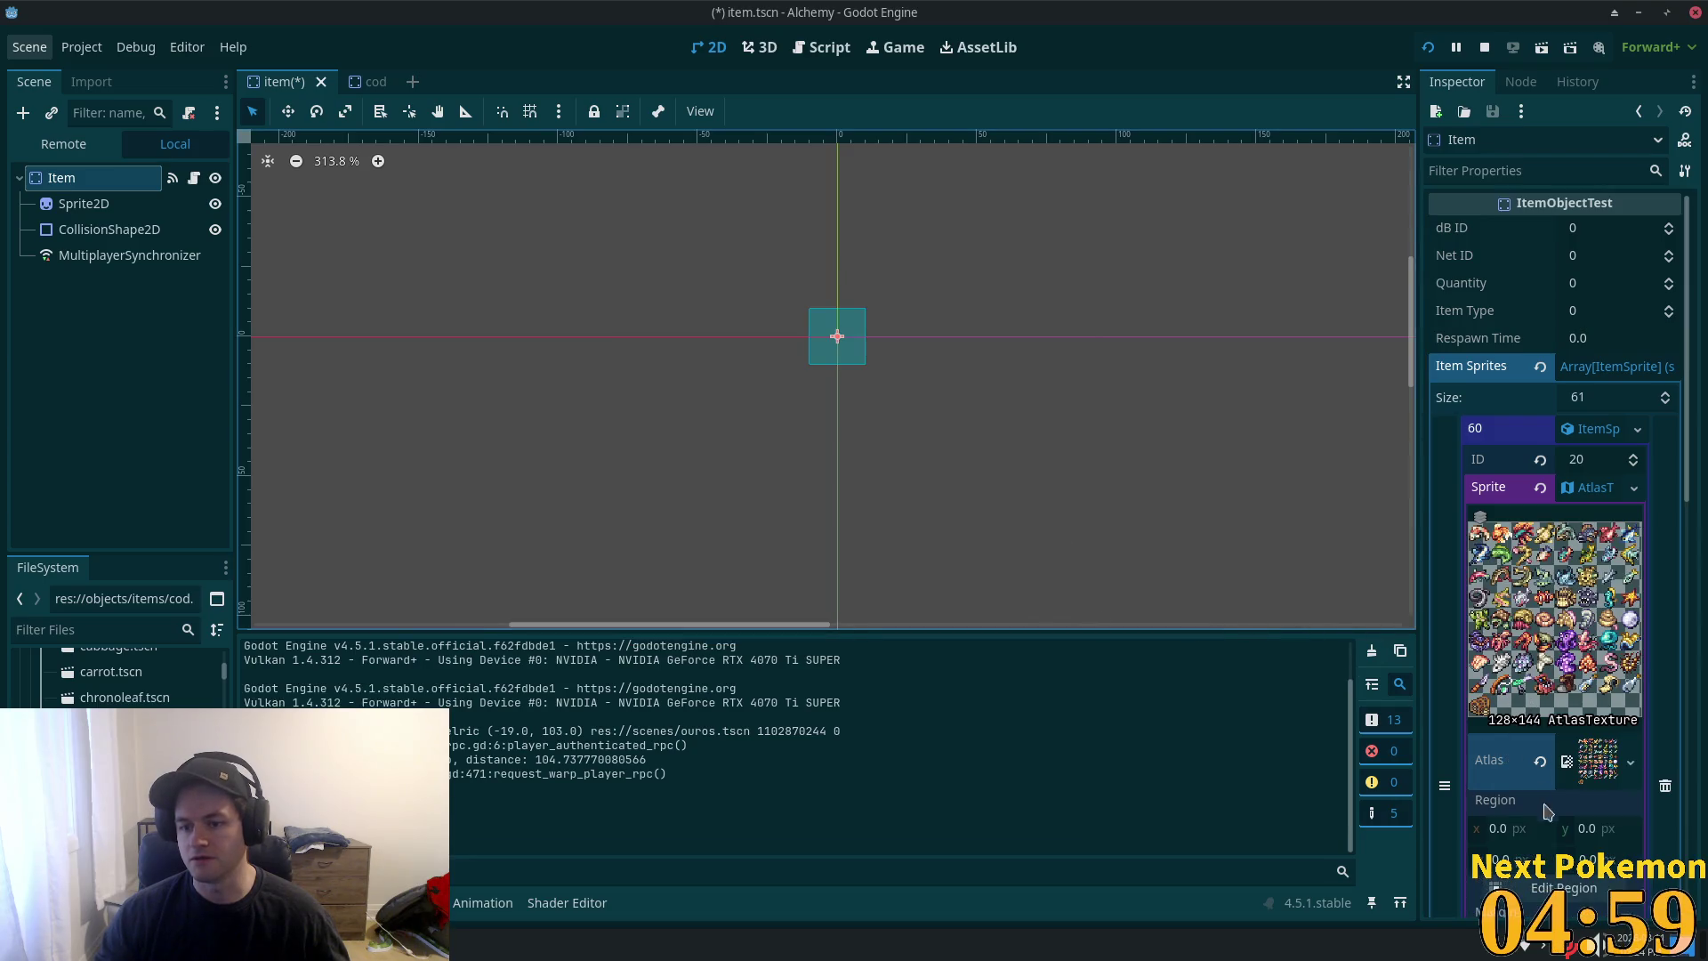
- Set the atlas region to the 16×16 cod fish tile at 32,32
left_click(1563, 887)
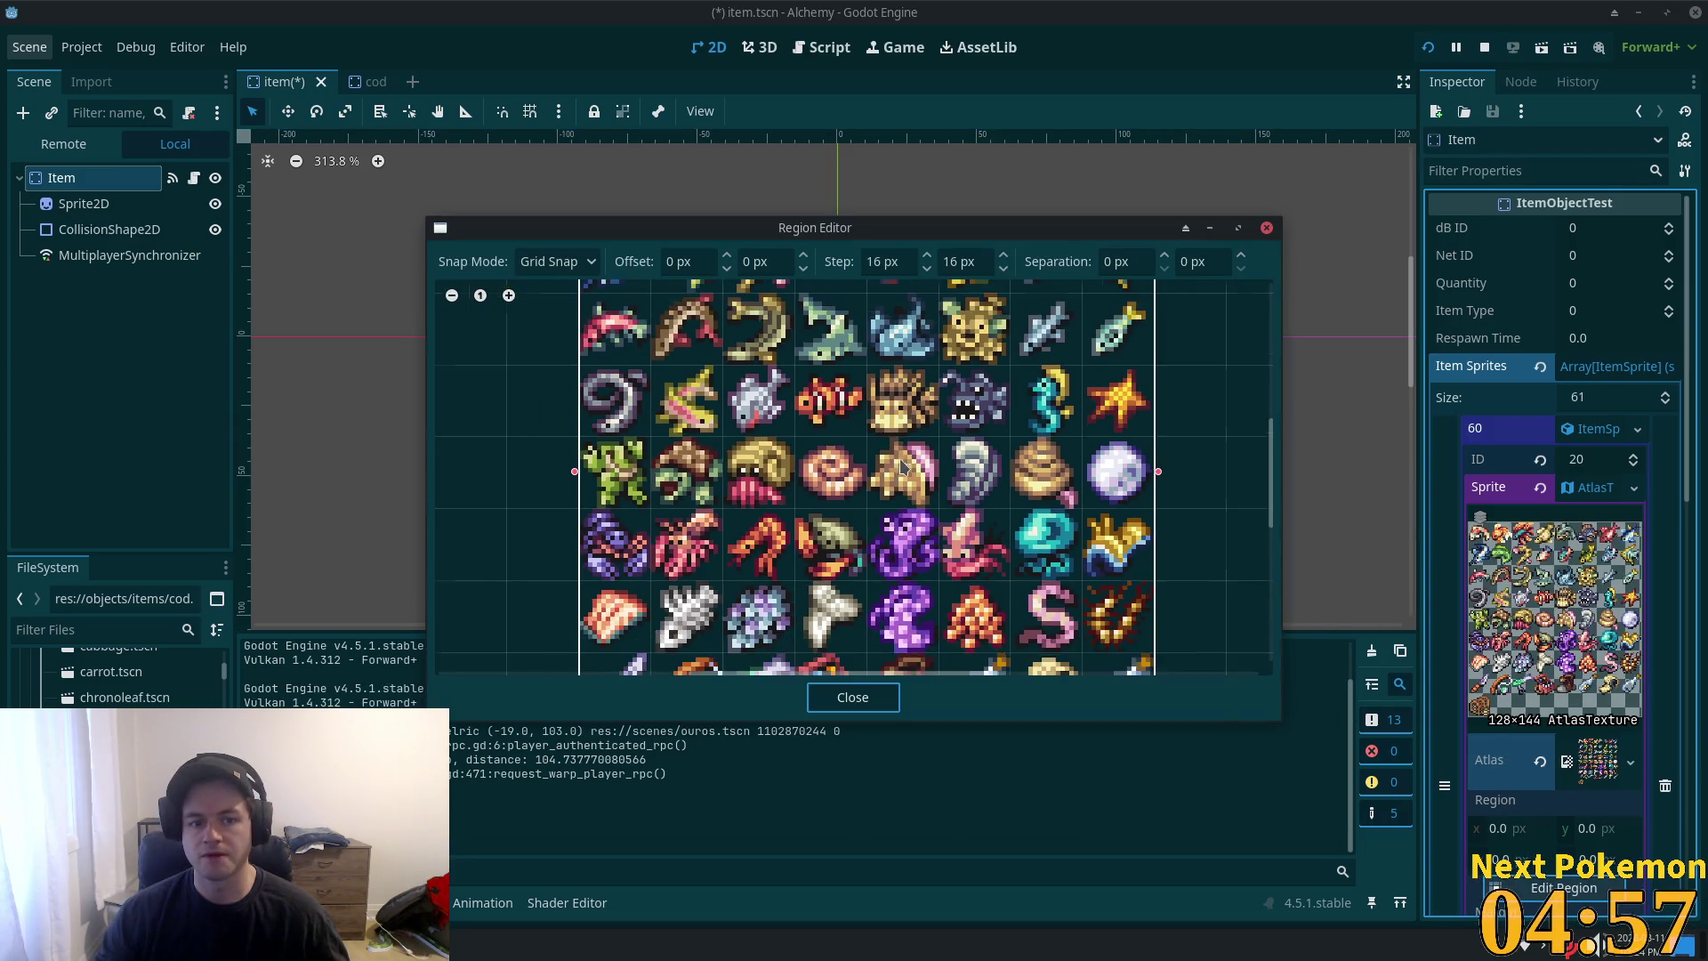
left_click(726, 434)
scroll(756, 418, "down", 2)
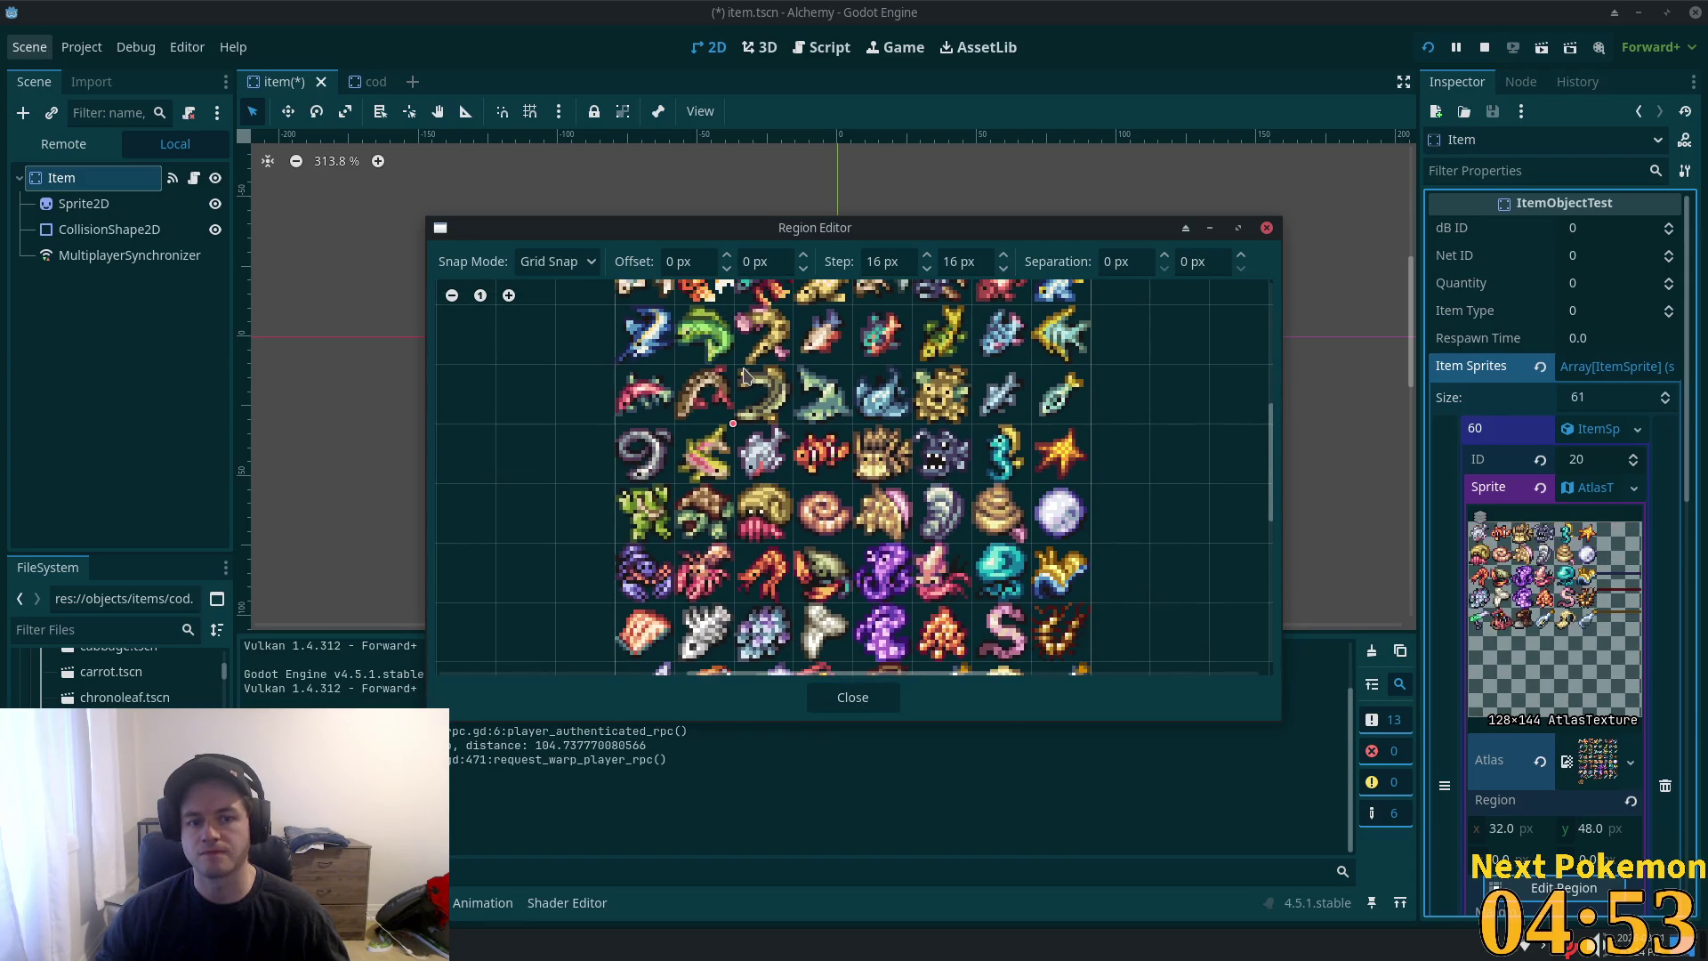
left_click_drag(737, 367, 791, 425)
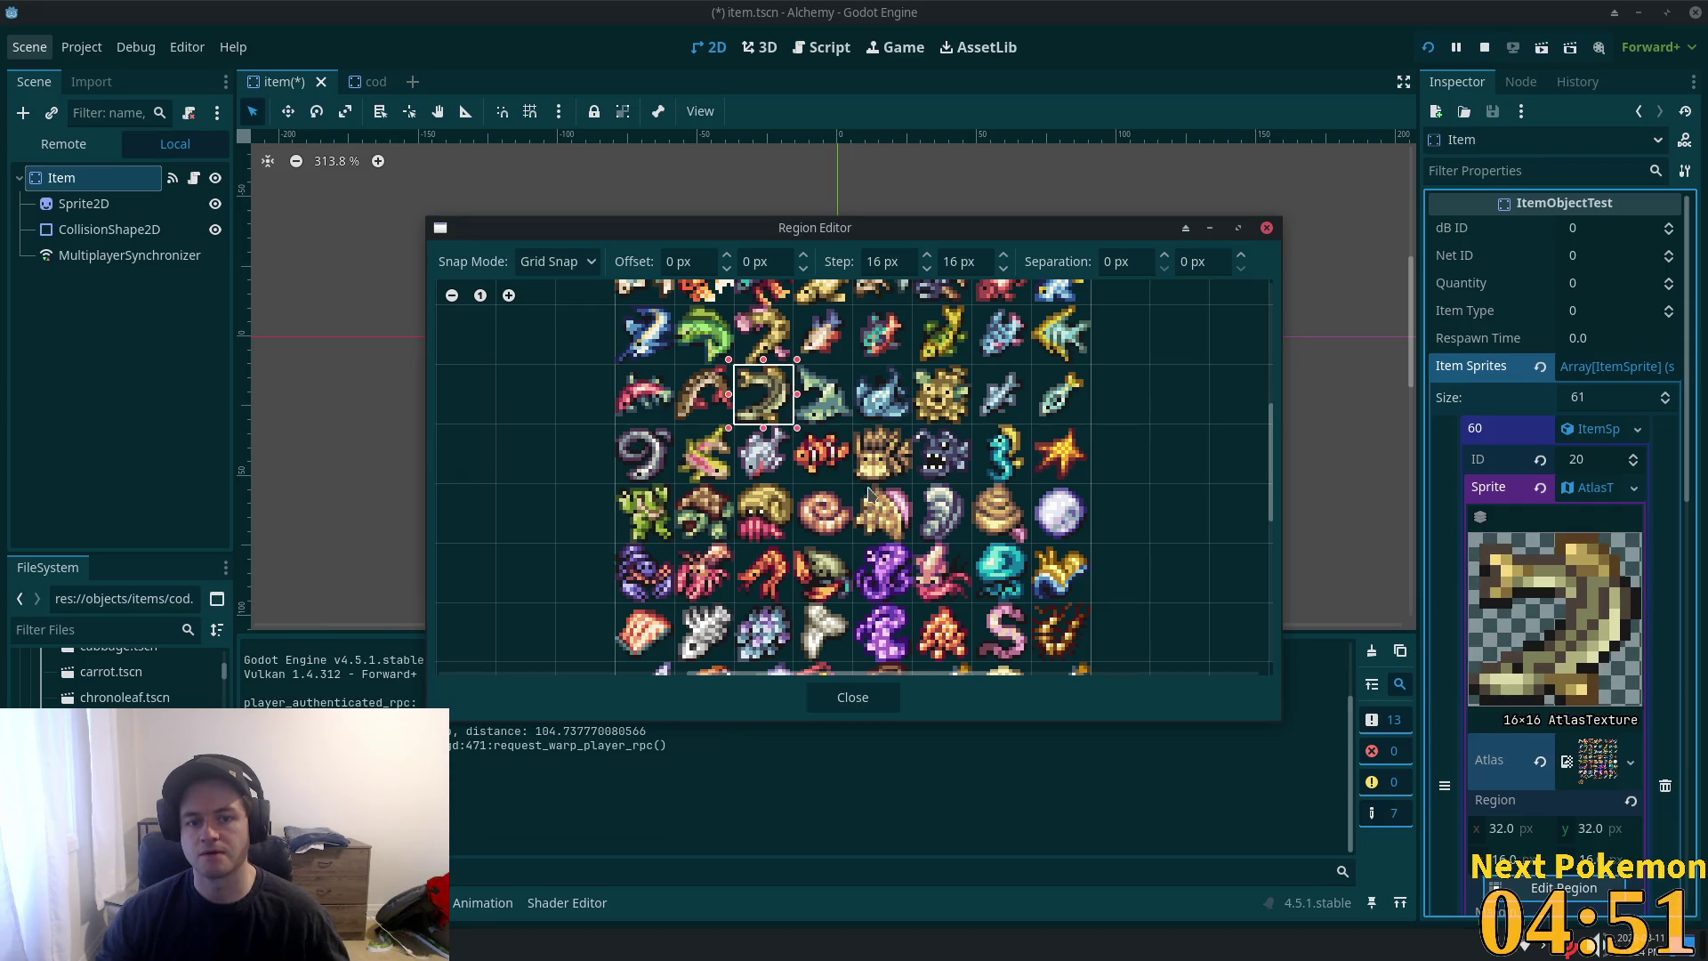